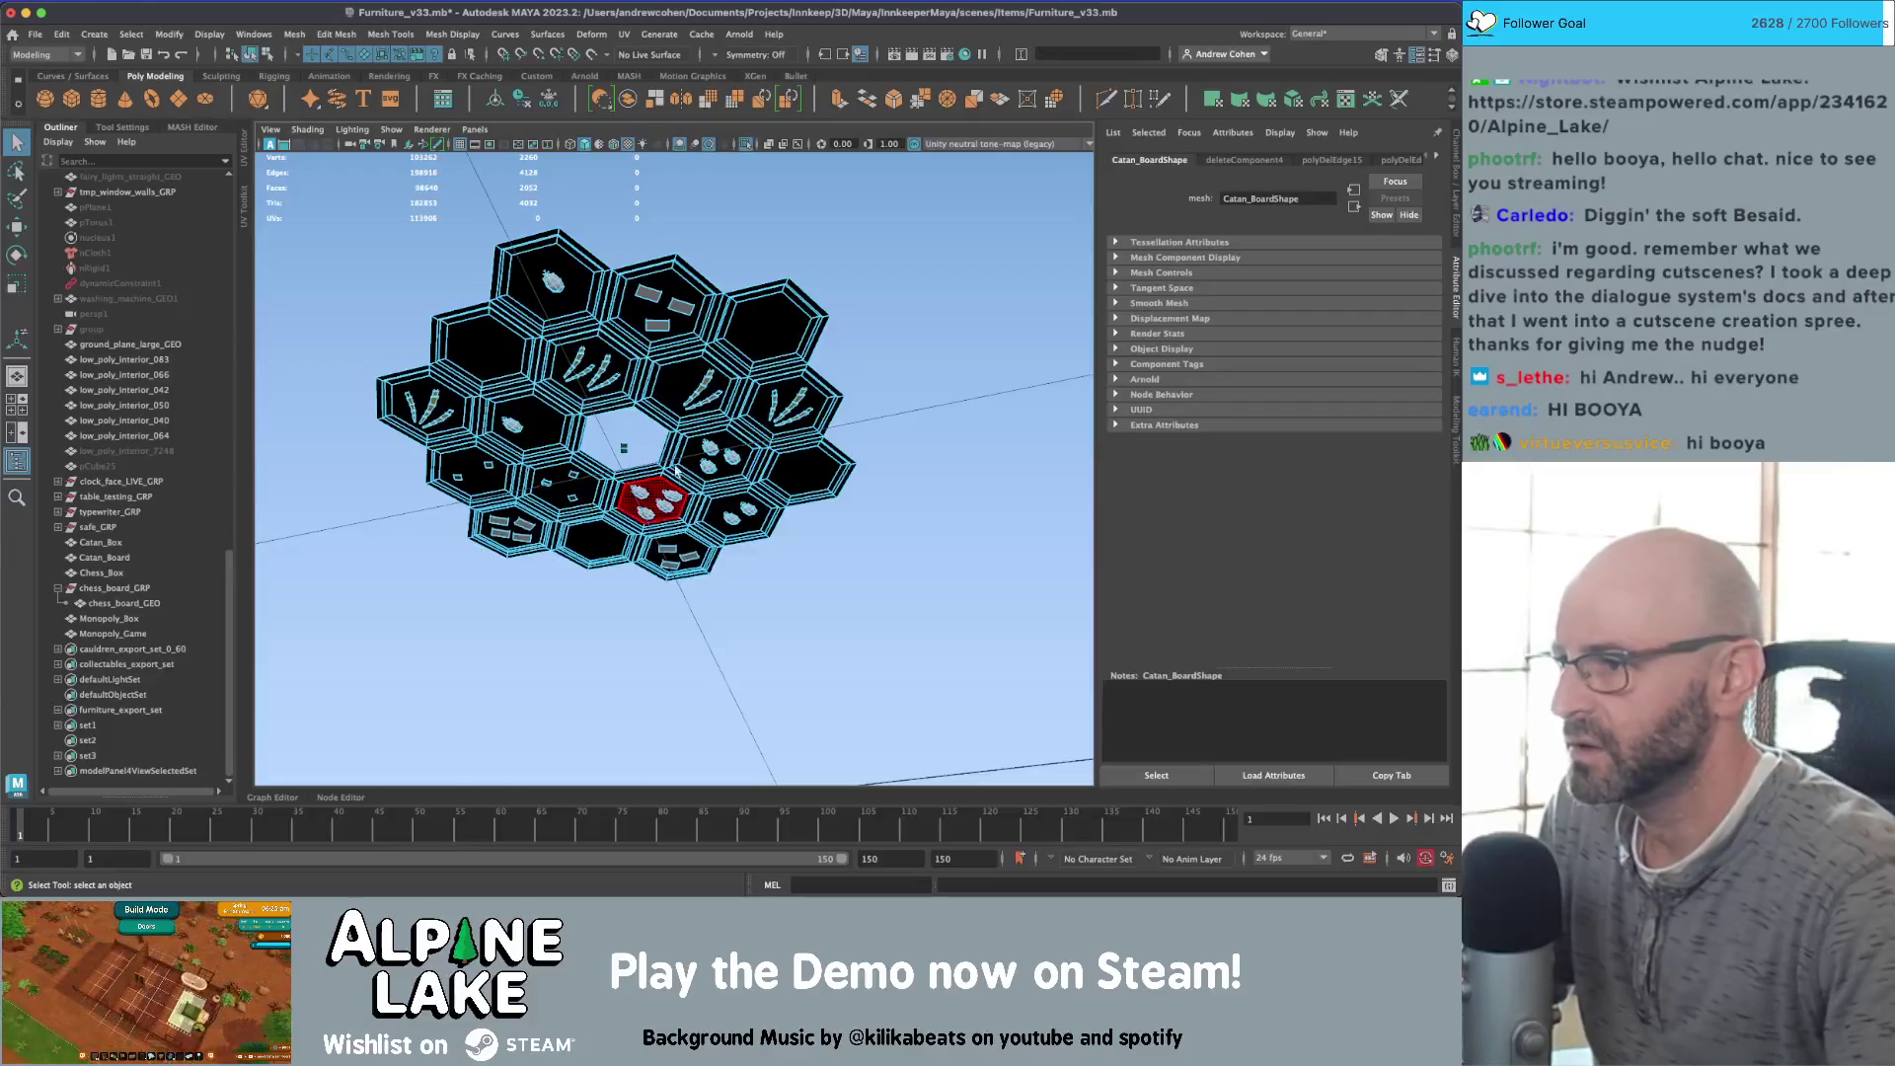
Step: Pick a hex face on the Catan board, frame it and delete it
{"action": "scroll", "coordinate": [587, 500], "scroll_direction": "up", "scroll_amount": 5}
{"action": "mouse_move", "coordinate": [587, 501]}
{"action": "left_mouse_down", "text": "alt"}
{"action": "mouse_move", "coordinate": [760, 415]}
{"action": "mouse_move", "coordinate": [733, 385]}
{"action": "left_mouse_up", "text": "alt"}
{"action": "scroll", "coordinate": [717, 441], "scroll_direction": "up", "scroll_amount": 3}
{"action": "left_click", "coordinate": [791, 446]}
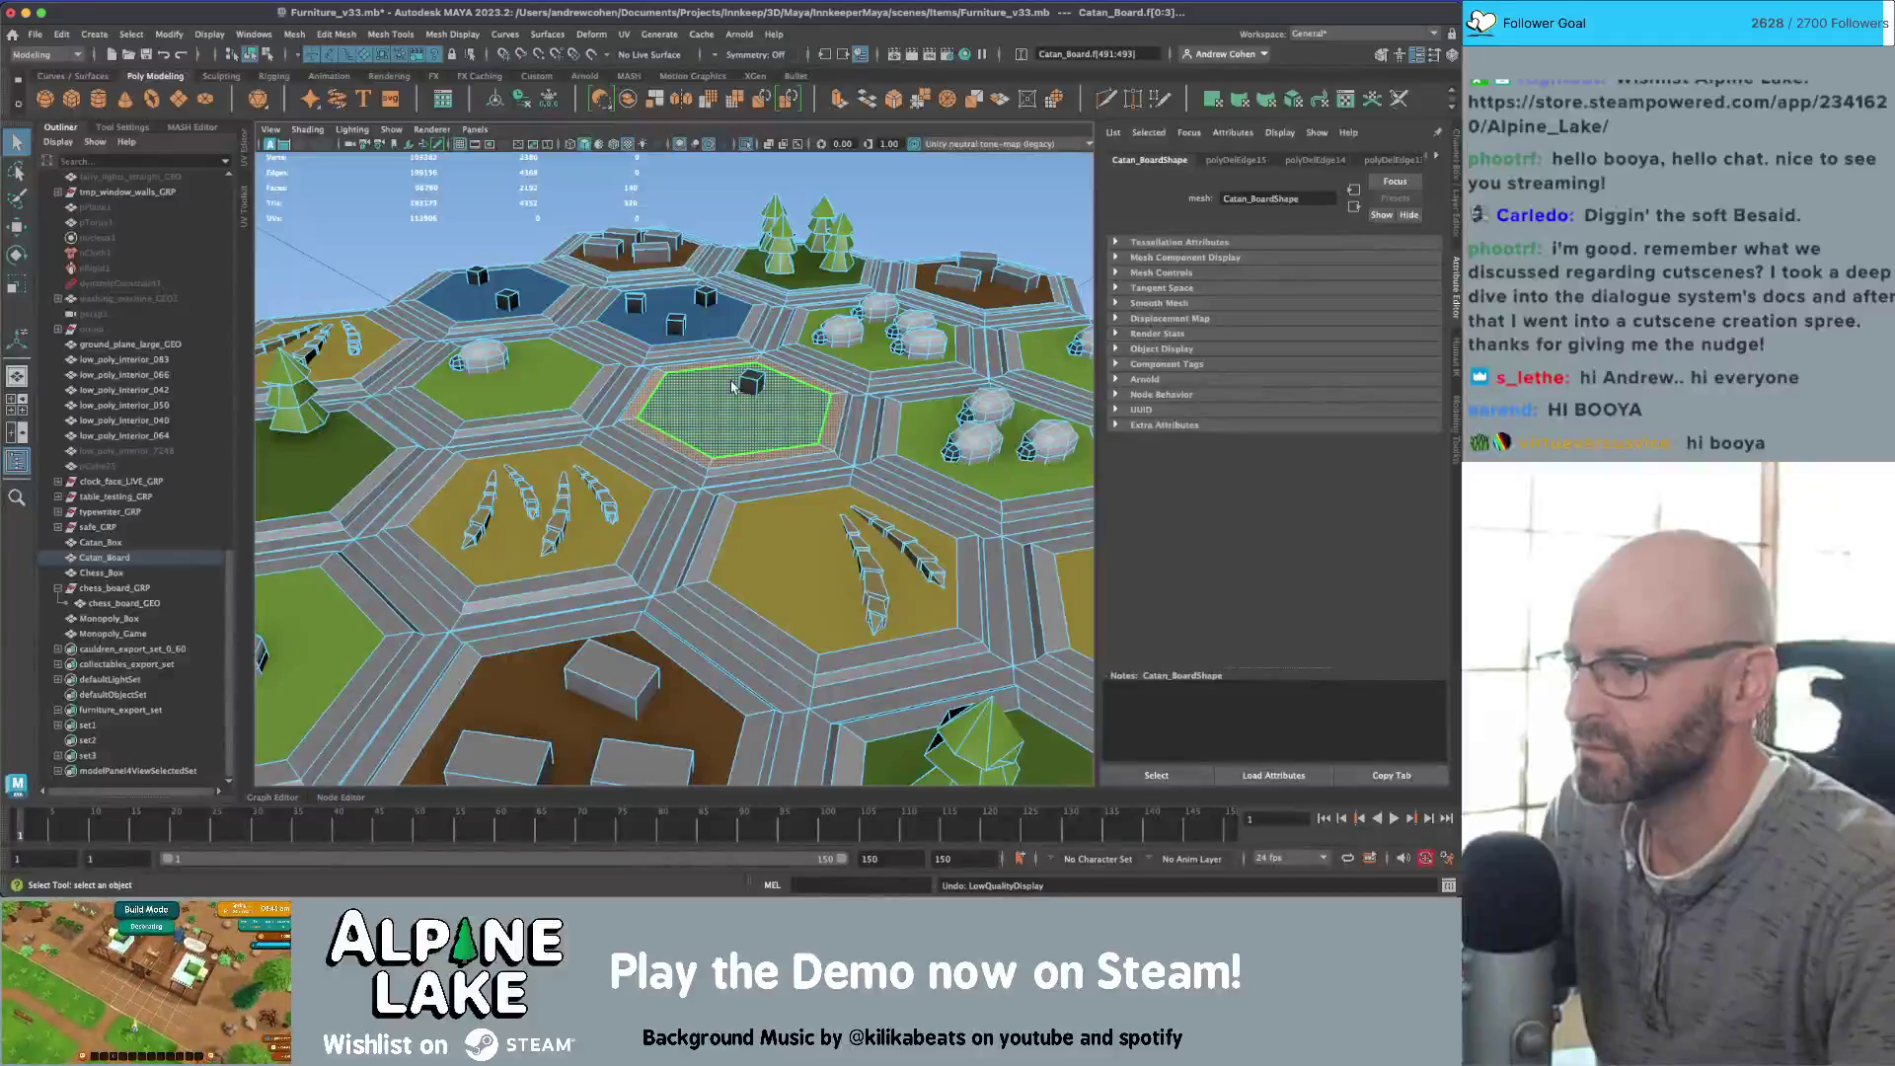
{"action": "left_click", "coordinate": [891, 400]}
{"action": "key", "text": "f"}
{"action": "scroll", "coordinate": [868, 266], "scroll_direction": "down", "scroll_amount": 5}
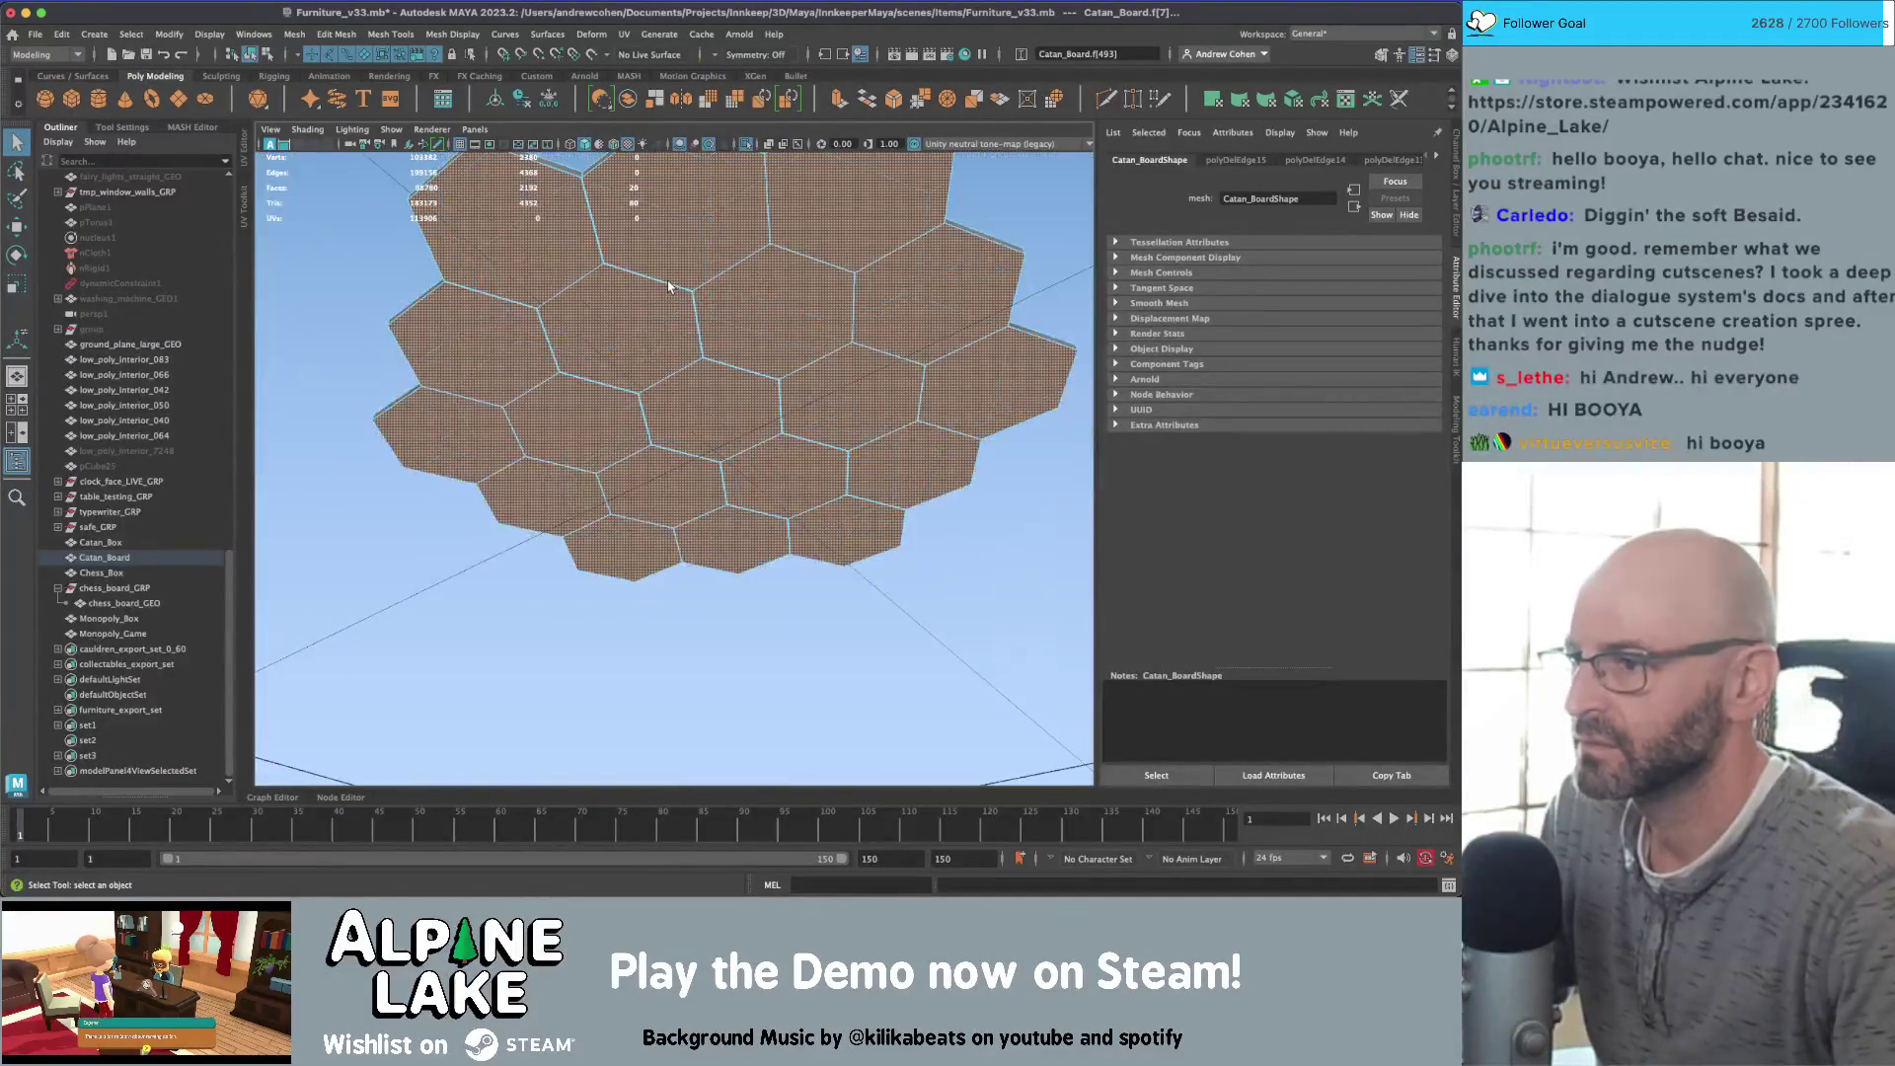
{"action": "mouse_move", "coordinate": [868, 266]}
{"action": "left_mouse_down", "text": "alt"}
{"action": "mouse_move", "coordinate": [676, 350]}
{"action": "mouse_move", "coordinate": [711, 365]}
{"action": "mouse_move", "coordinate": [741, 335]}
{"action": "mouse_move", "coordinate": [777, 403]}
{"action": "mouse_move", "coordinate": [734, 401]}
{"action": "left_mouse_up", "text": "alt"}
{"action": "key", "text": "Delete"}
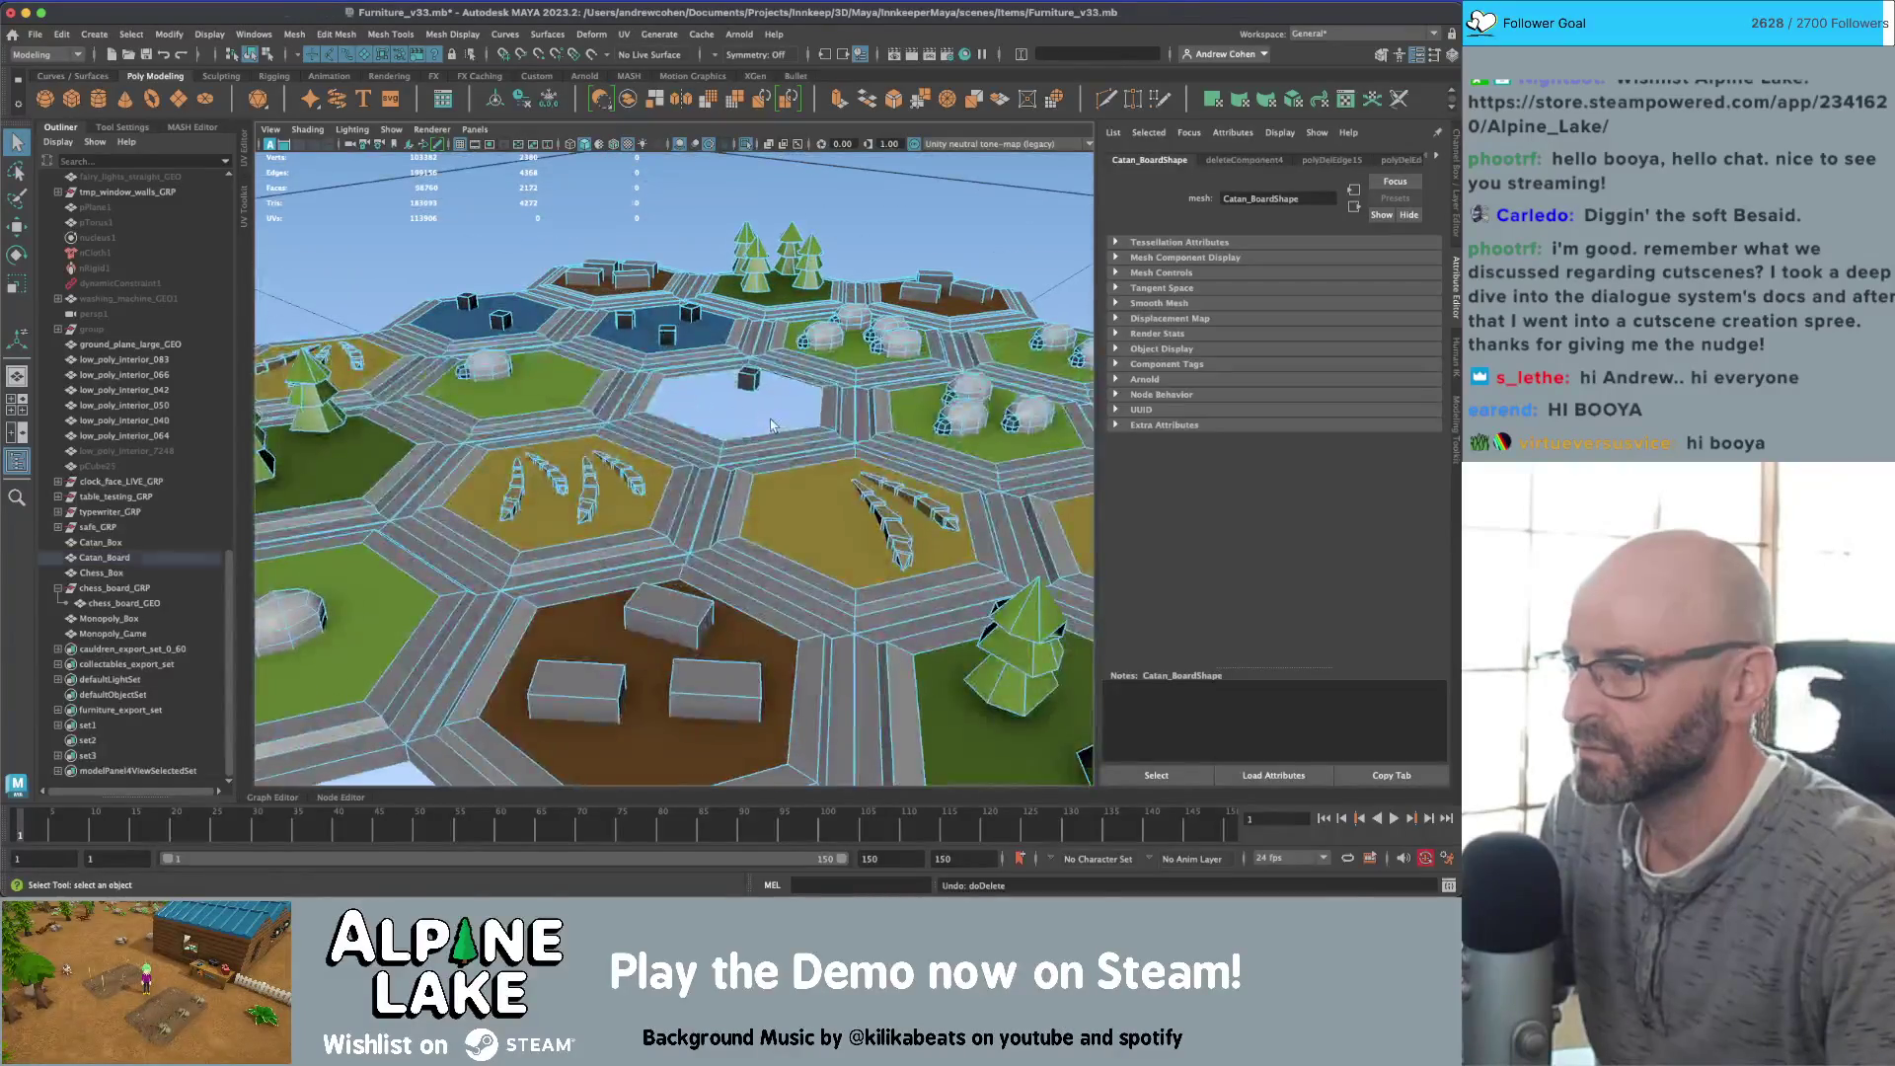
Step: Select and delete two more faces of the board, including the centre hex face
{"action": "left_click", "coordinate": [735, 401]}
{"action": "key", "text": "f"}
{"action": "key", "text": "Delete"}
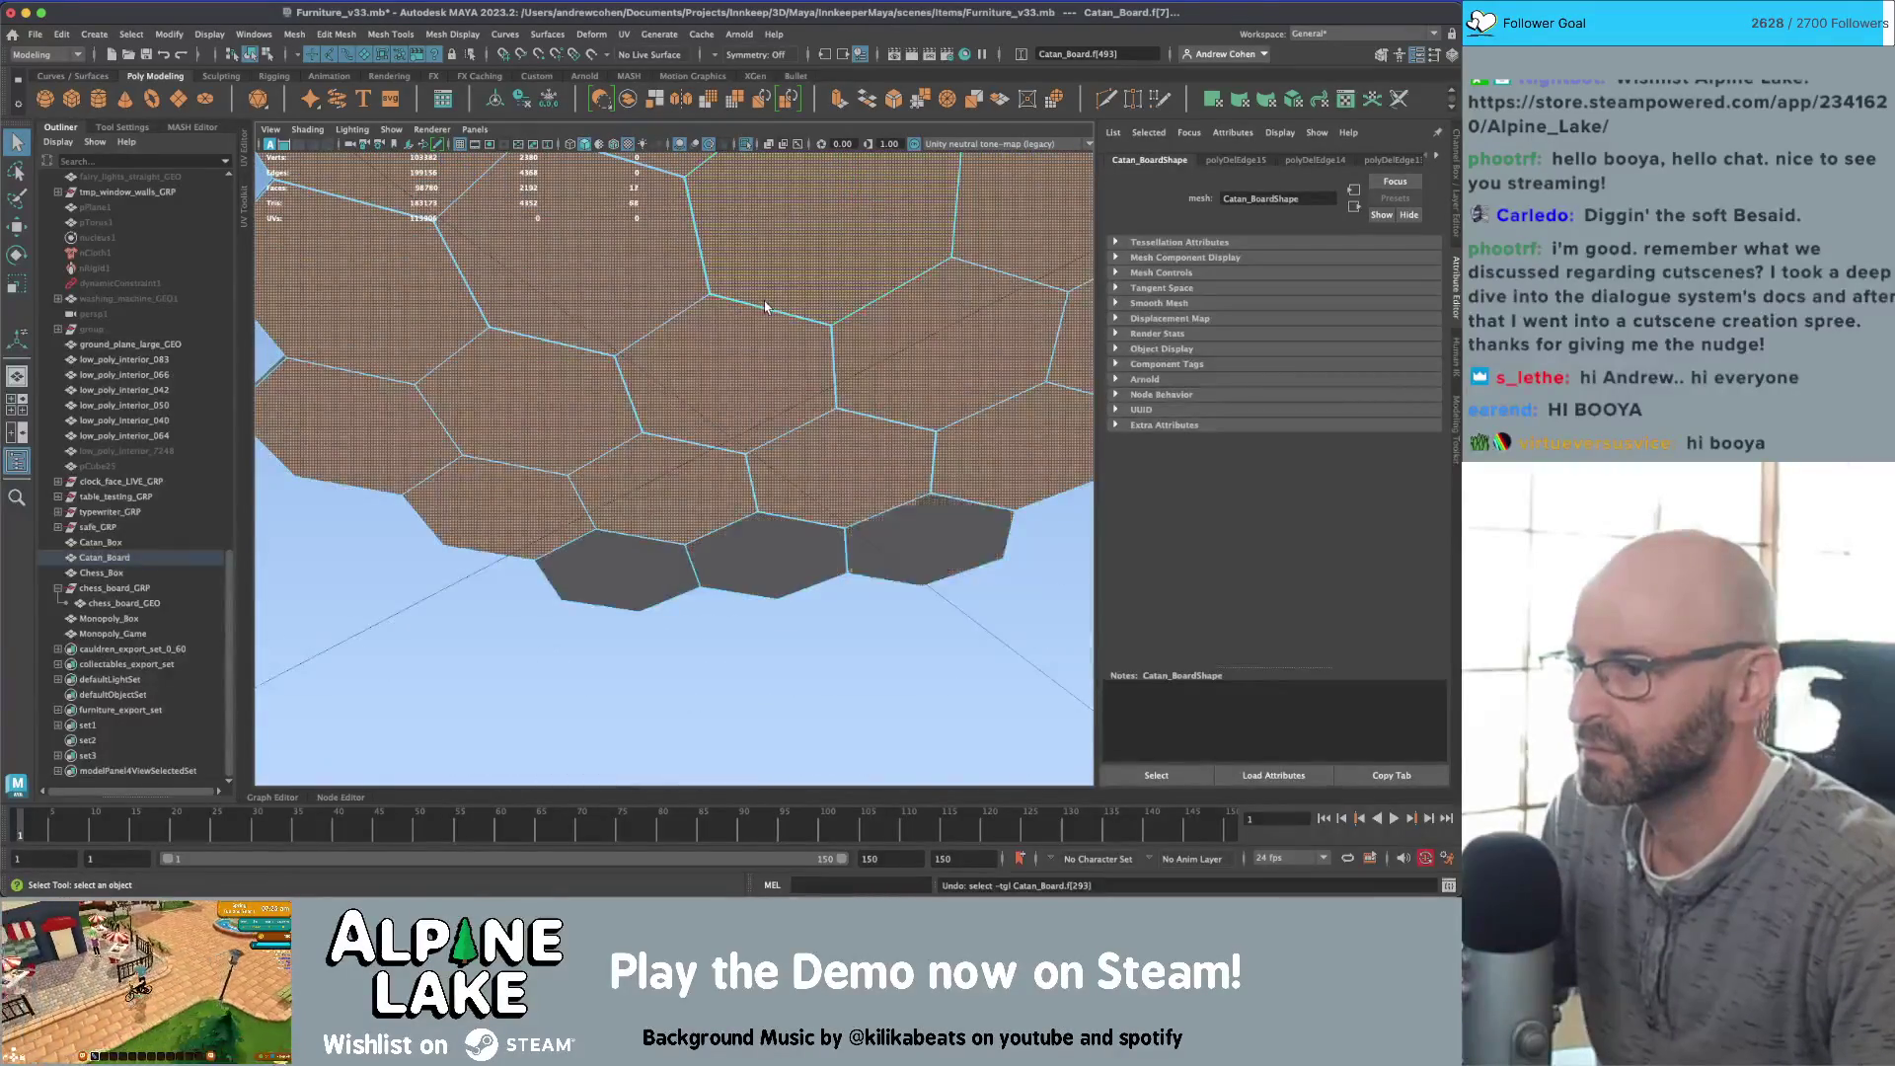
{"action": "left_click", "coordinate": [698, 401]}
{"action": "key", "text": "Delete"}
{"action": "scroll", "coordinate": [844, 500], "scroll_direction": "down", "scroll_amount": 5}
{"action": "scroll", "coordinate": [728, 433], "scroll_direction": "up", "scroll_amount": 5}
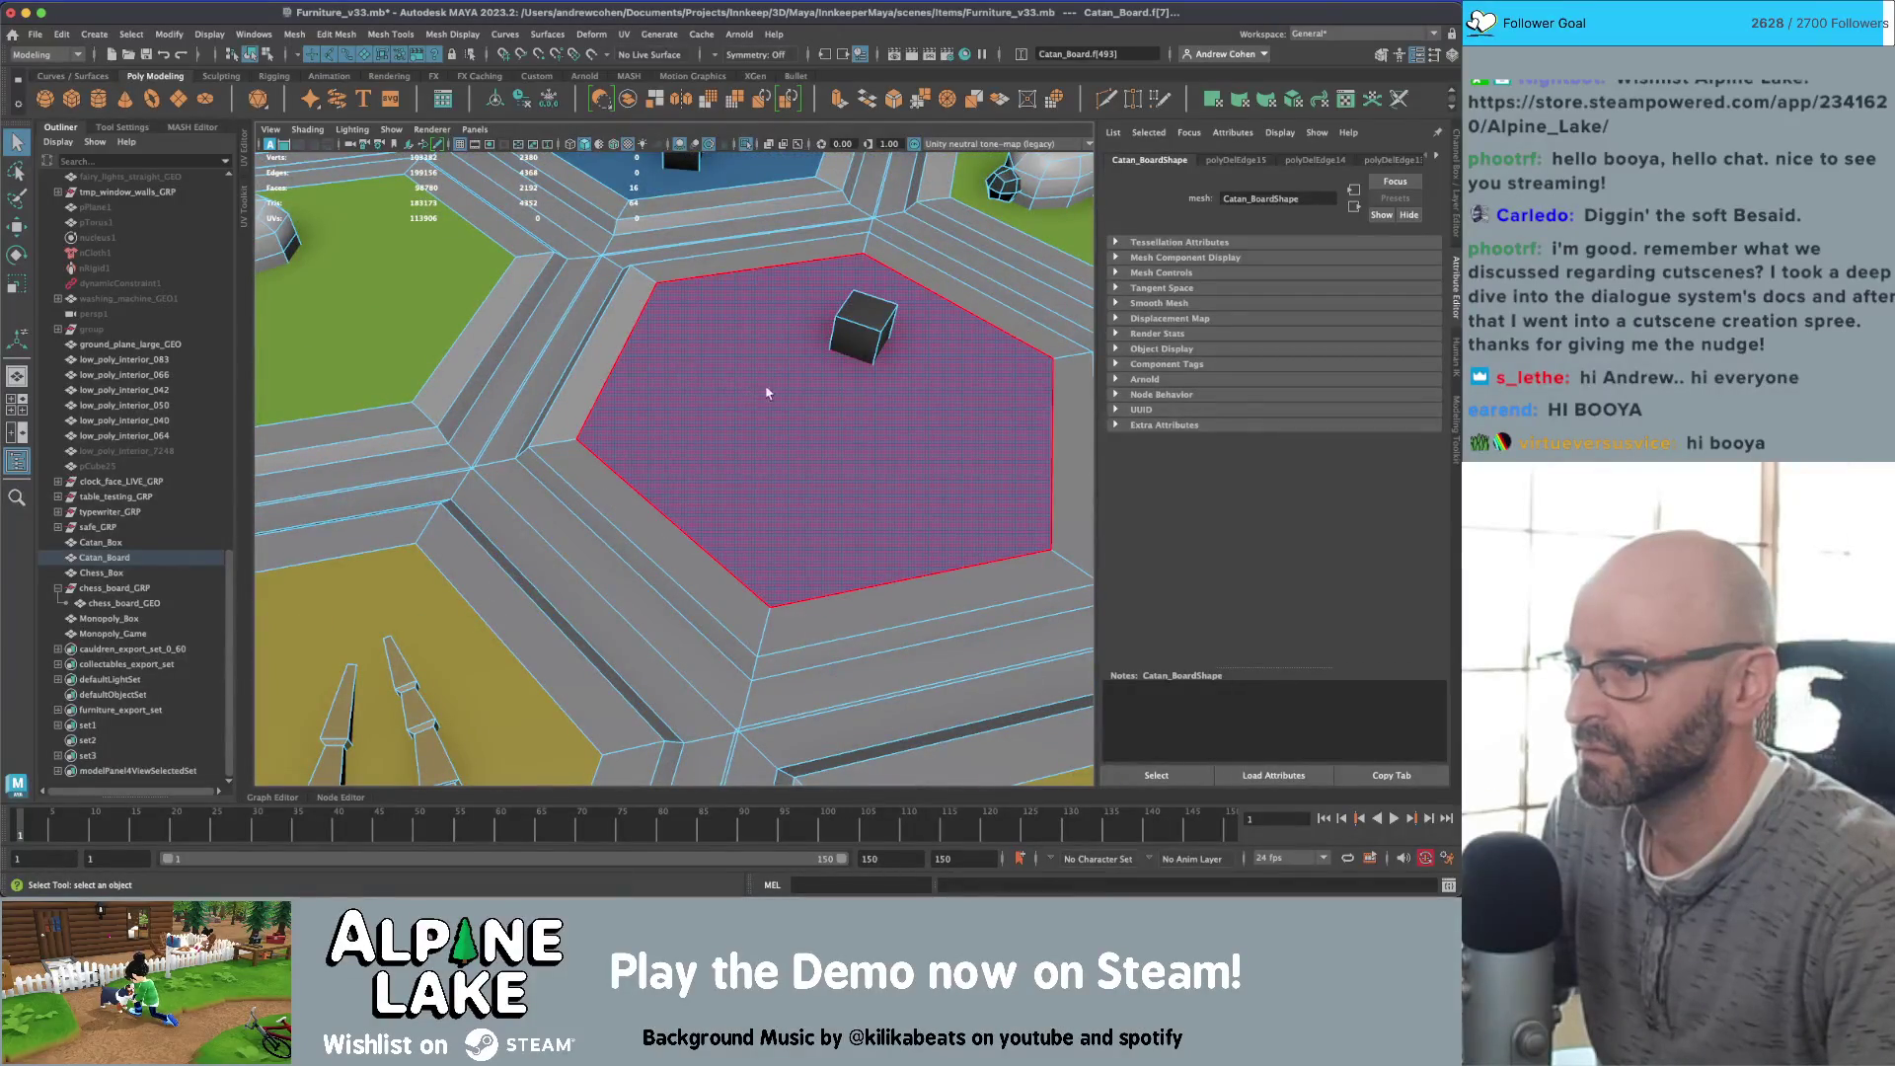
{"action": "scroll", "coordinate": [710, 405], "scroll_direction": "down", "scroll_amount": 5}
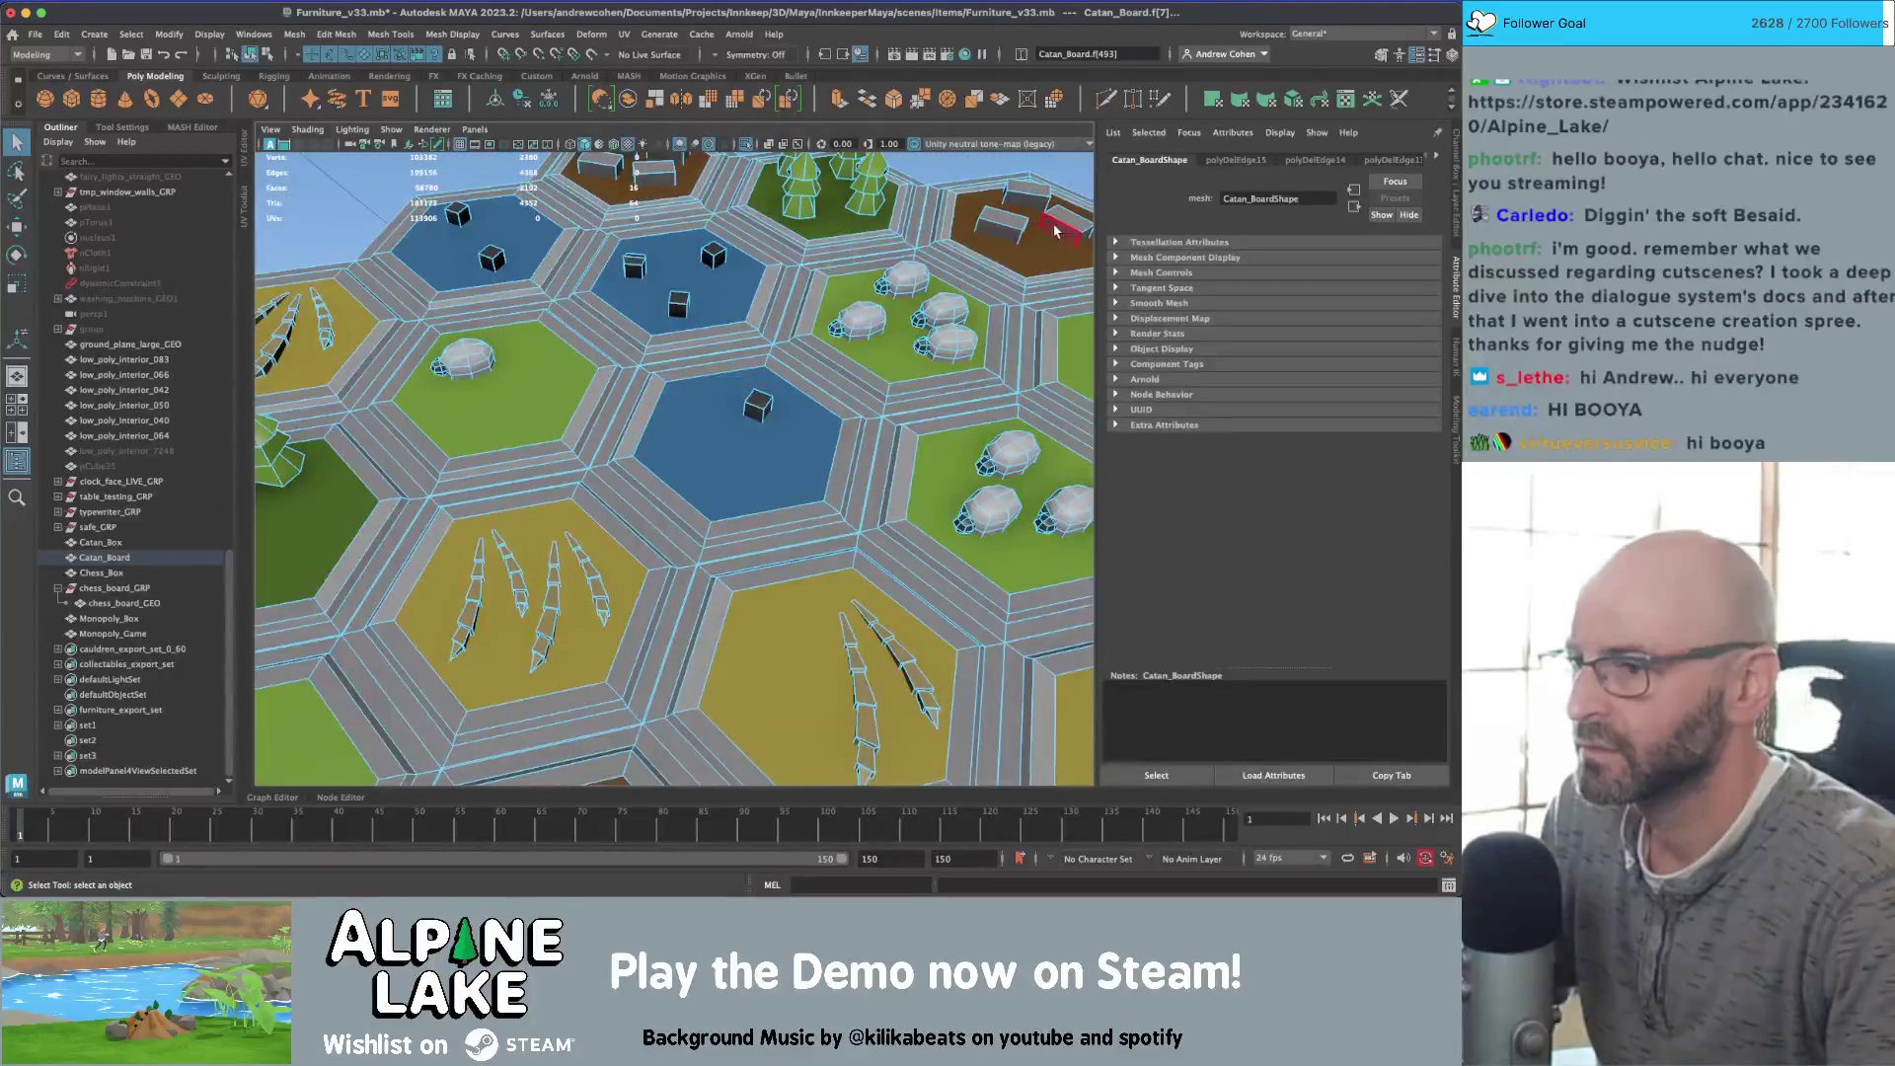
{"action": "scroll", "coordinate": [1053, 230], "scroll_direction": "down", "scroll_amount": 5}
{"action": "scroll", "coordinate": [765, 572], "scroll_direction": "up", "scroll_amount": 5}
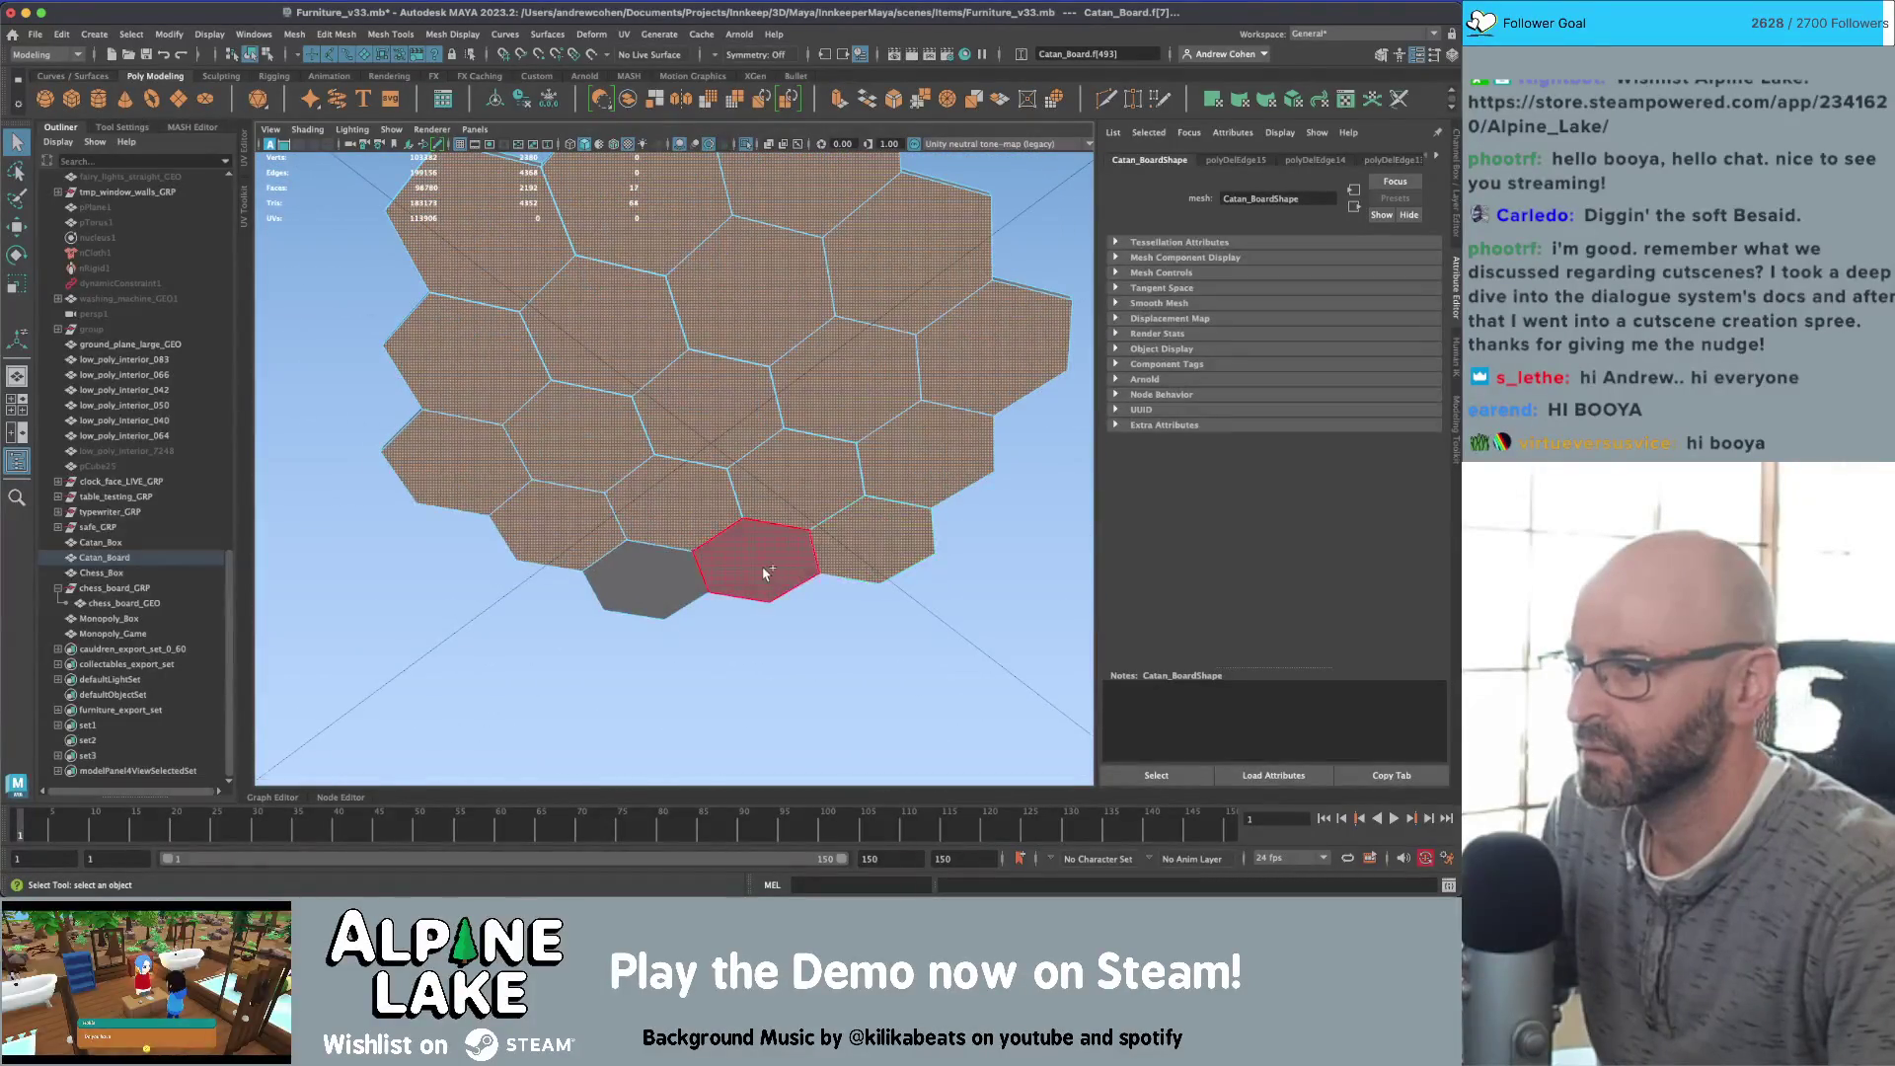
Step: Grow a face selection under the board and delete those underside faces
{"action": "left_click", "coordinate": [765, 572]}
{"action": "key", "text": "shift+period"}
{"action": "mouse_move", "coordinate": [765, 573]}
{"action": "left_mouse_down", "text": "alt"}
{"action": "mouse_move", "coordinate": [651, 487]}
{"action": "mouse_move", "coordinate": [1028, 525]}
{"action": "mouse_move", "coordinate": [676, 403]}
{"action": "left_mouse_up", "text": "alt"}
{"action": "key", "text": "Delete"}
{"action": "scroll", "coordinate": [1028, 525], "scroll_direction": "up", "scroll_amount": 5}
{"action": "scroll", "coordinate": [1029, 525], "scroll_direction": "down", "scroll_amount": 5}
{"action": "scroll", "coordinate": [676, 403], "scroll_direction": "up", "scroll_amount": 5}
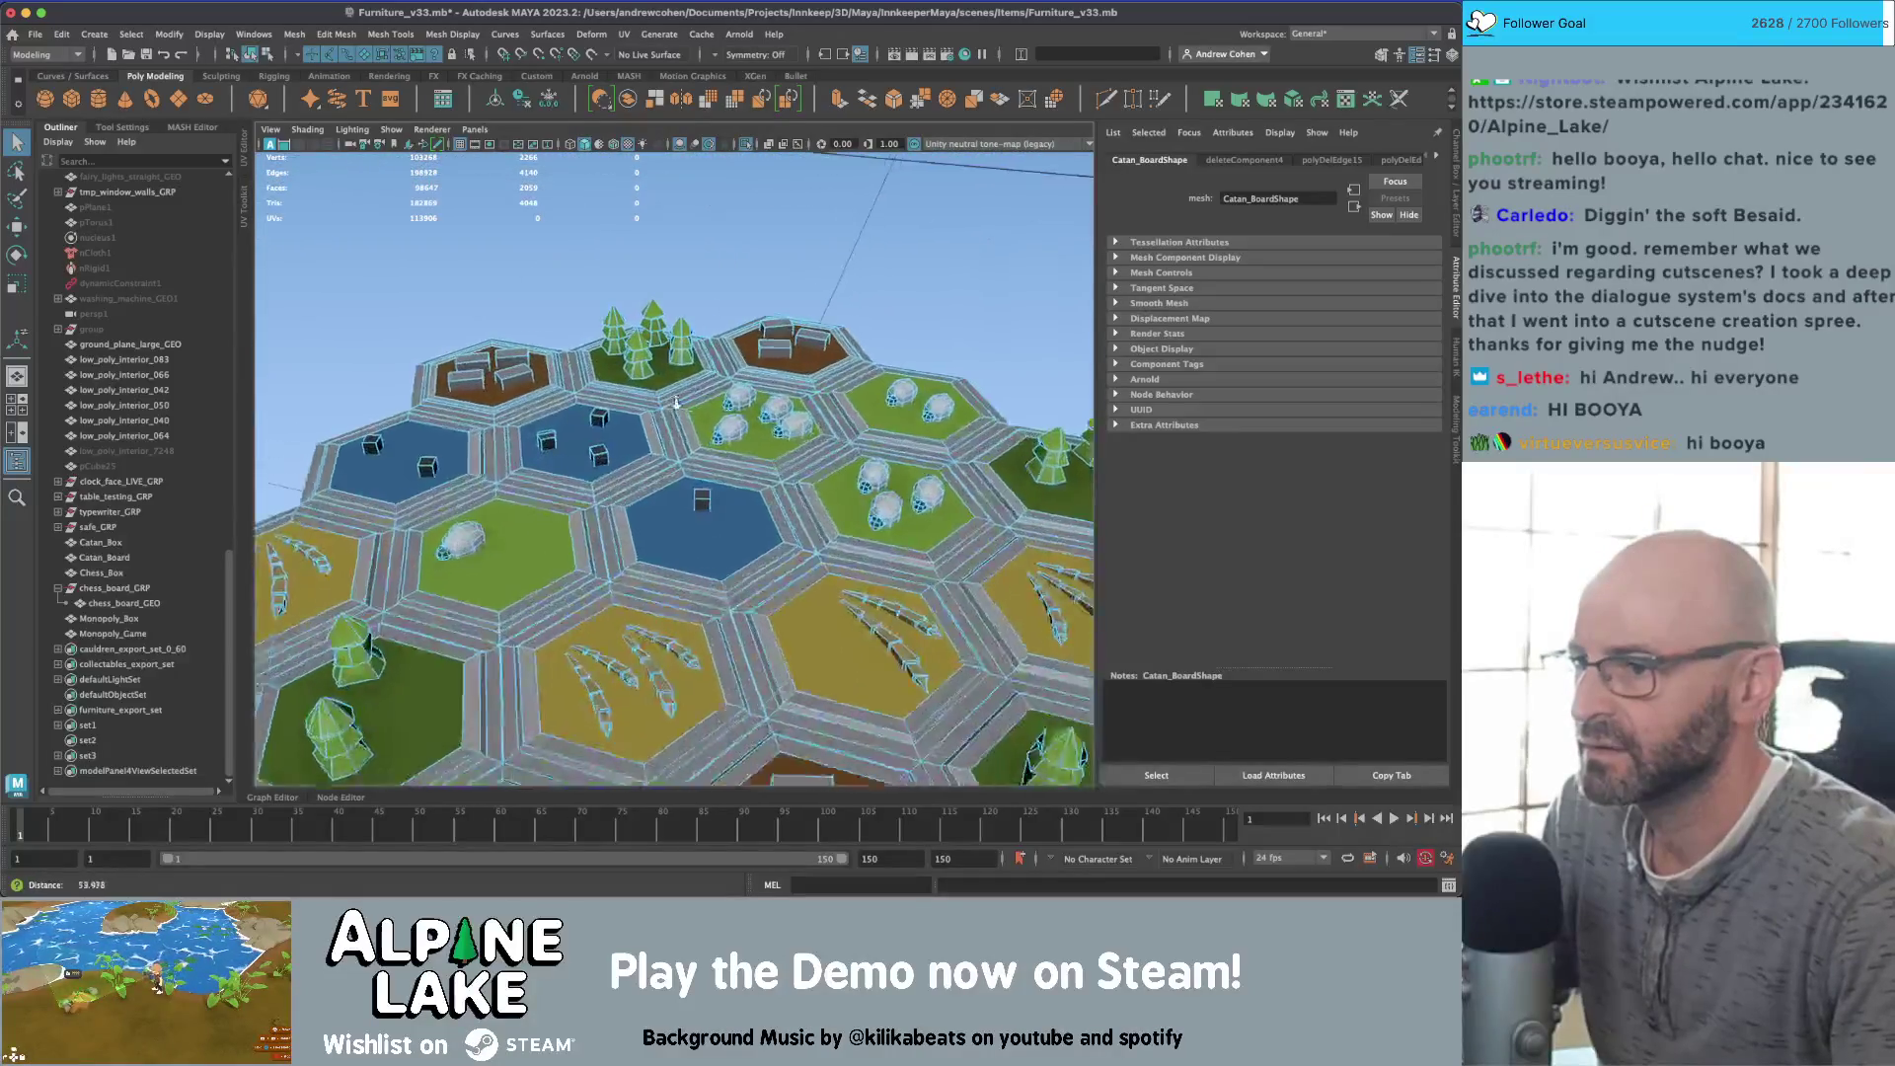
{"action": "scroll", "coordinate": [676, 403], "scroll_direction": "up", "scroll_amount": 2}
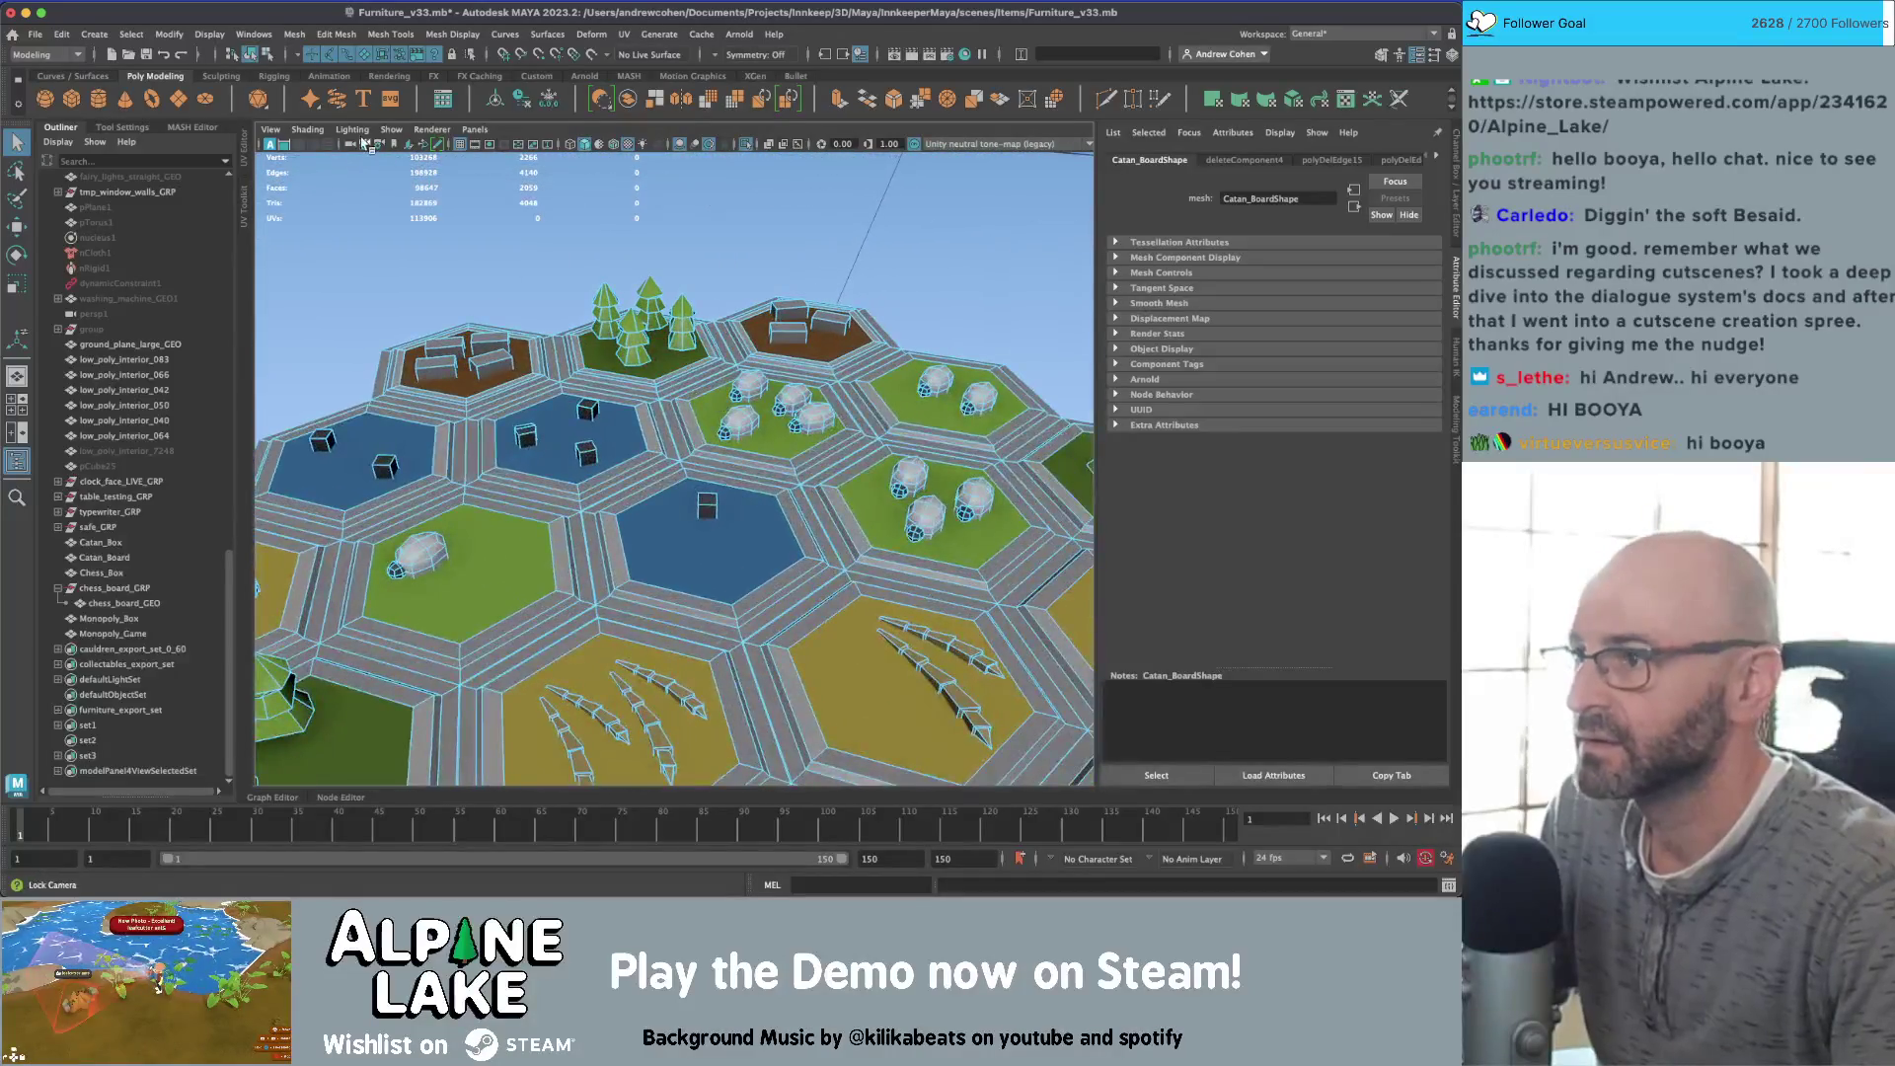
Step: Return to object mode and select the whole Catan board
{"action": "left_click", "coordinate": [250, 54]}
{"action": "left_click", "coordinate": [706, 513]}
{"action": "scroll", "coordinate": [707, 513], "scroll_direction": "down", "scroll_amount": 5}
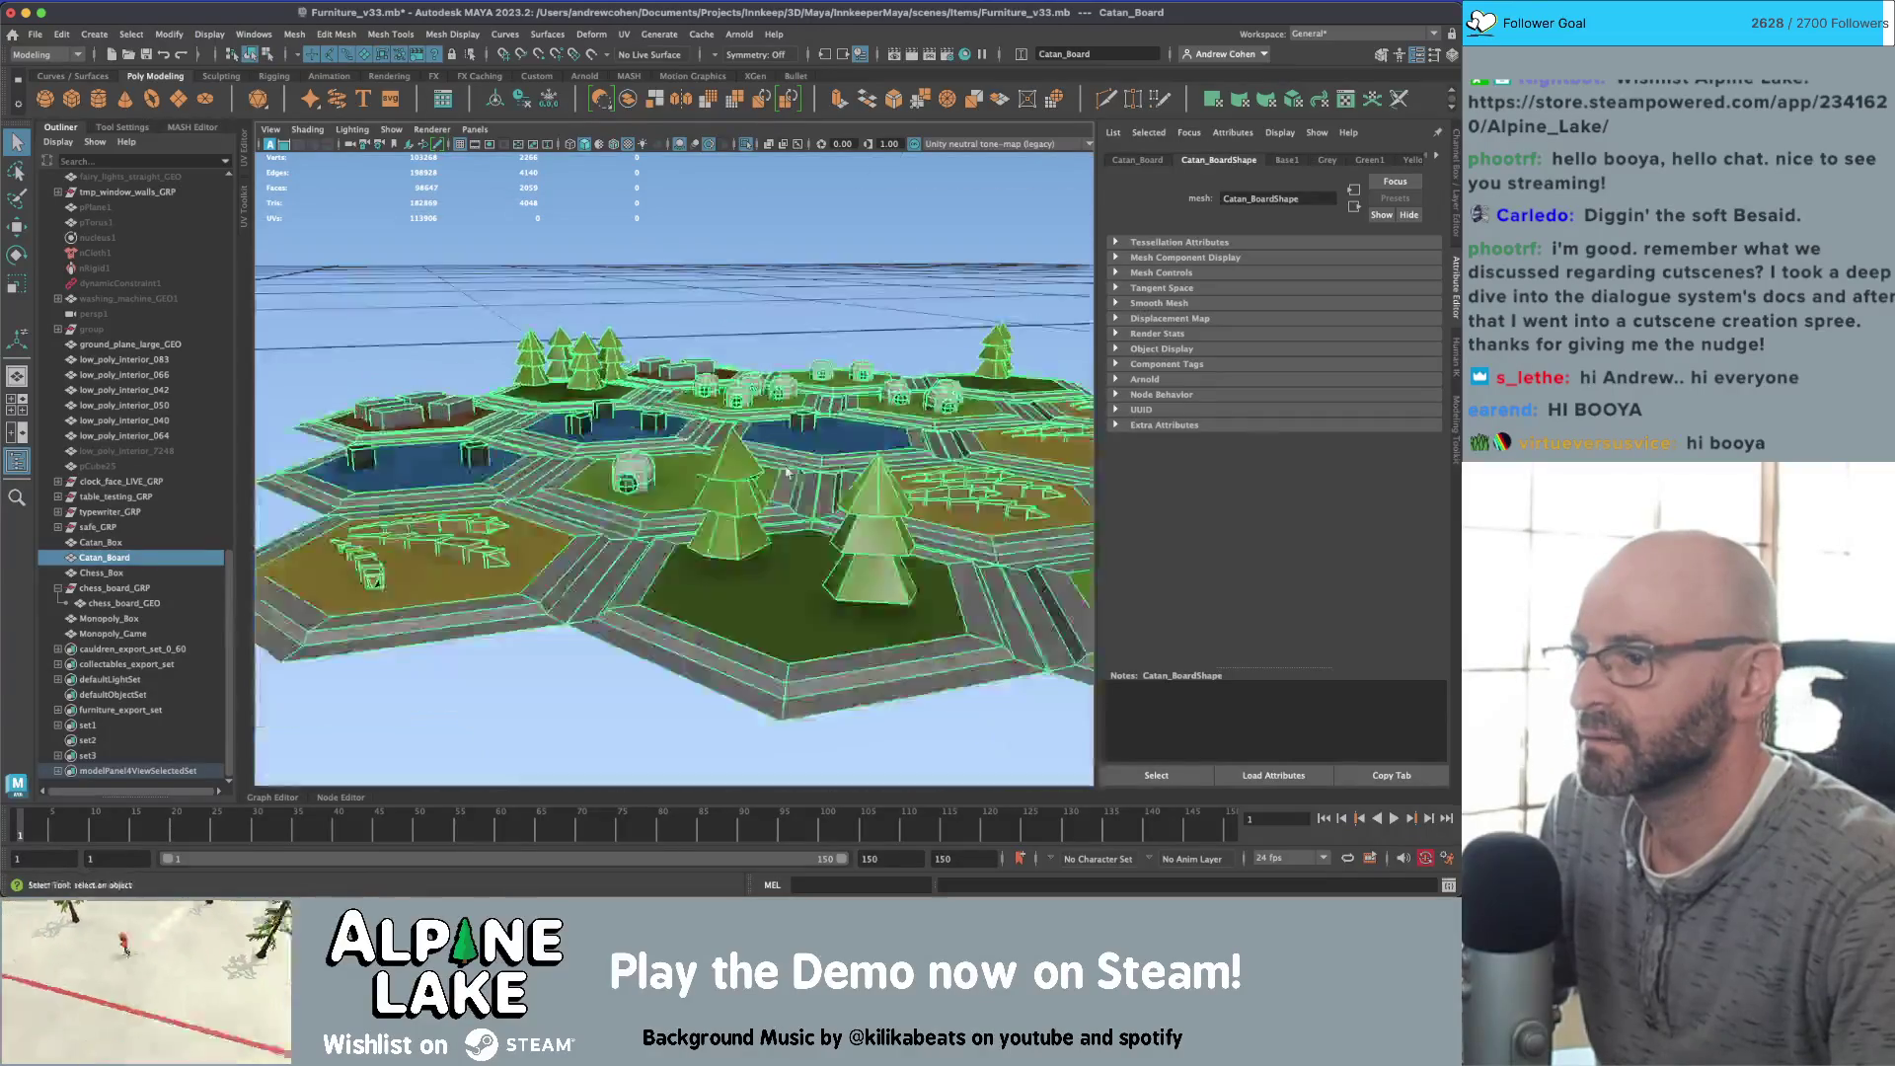
{"action": "mouse_move", "coordinate": [707, 513]}
{"action": "left_mouse_down", "text": "alt"}
{"action": "mouse_move", "coordinate": [691, 533]}
{"action": "mouse_move", "coordinate": [652, 446]}
{"action": "left_mouse_up", "text": "alt"}
{"action": "scroll", "coordinate": [651, 446], "scroll_direction": "up", "scroll_amount": 5}
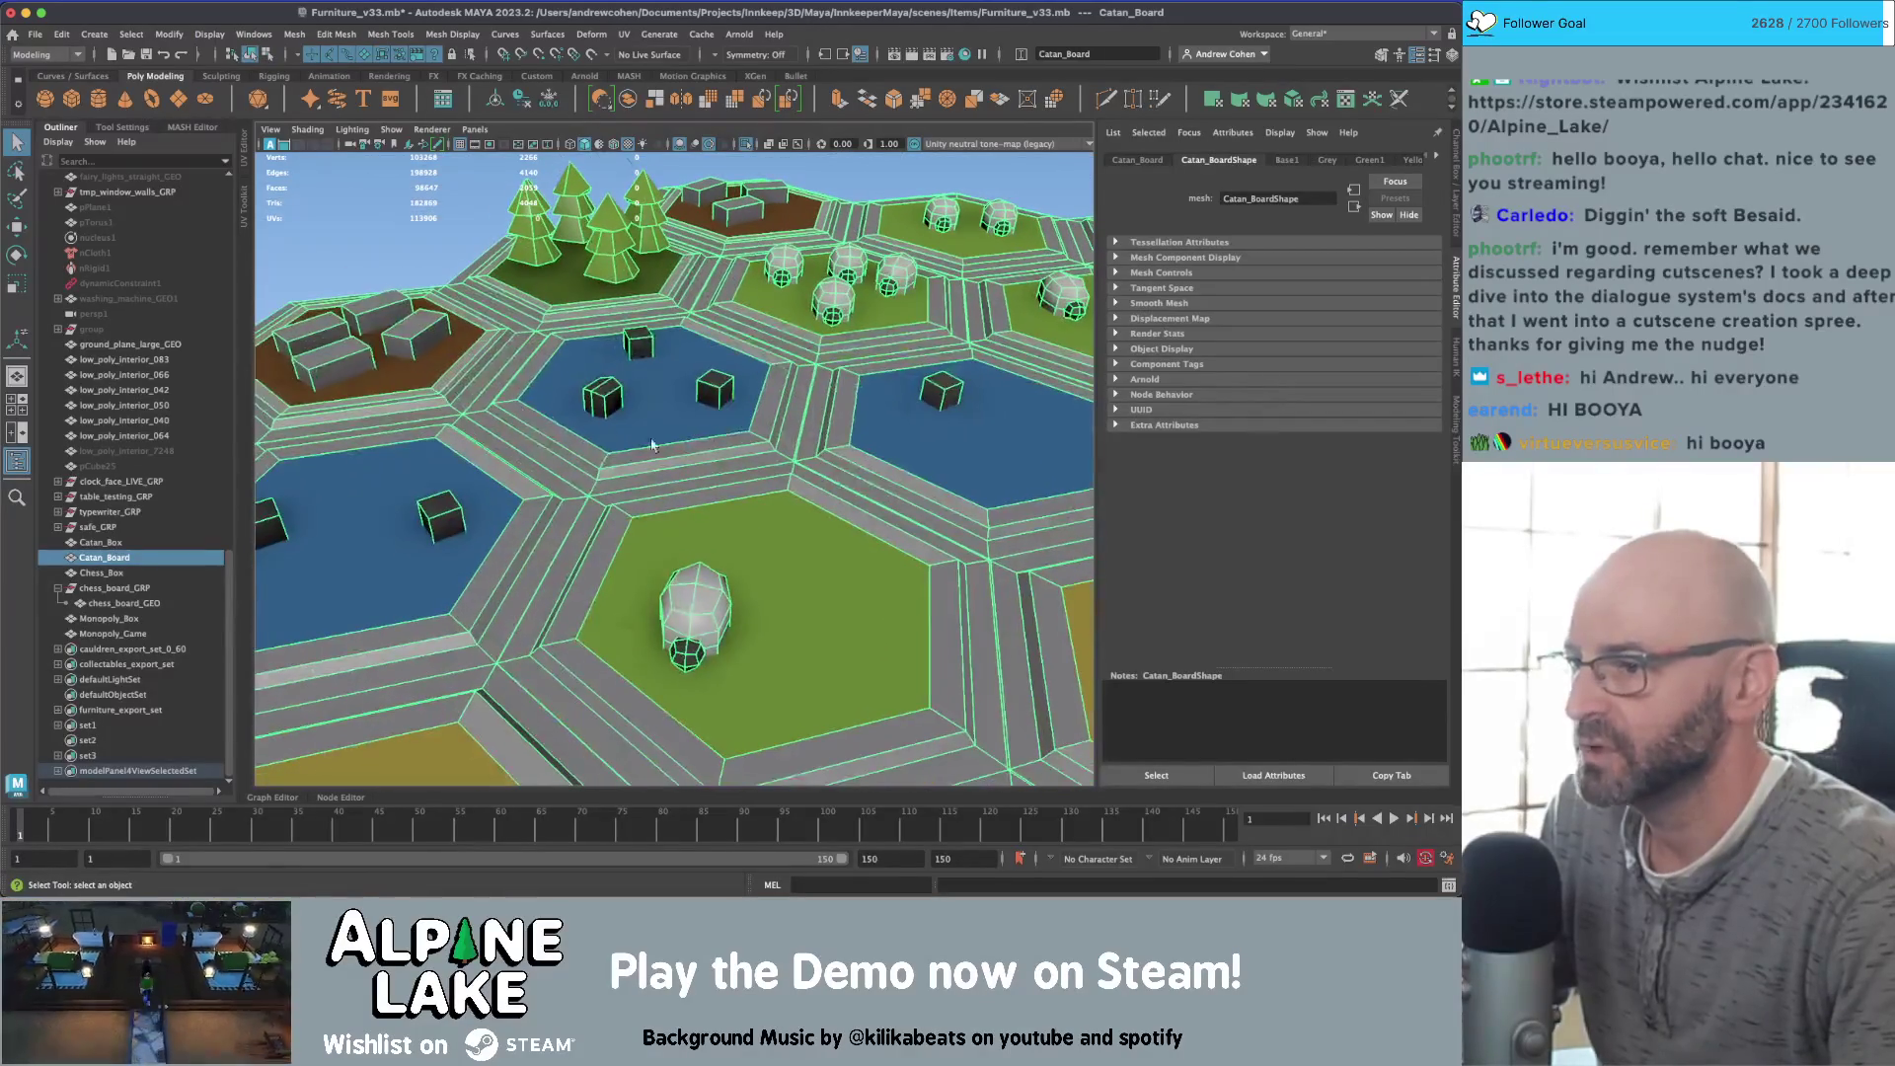
Step: Merge the board's vertices with Edit Mesh > Merge at a 0.005 distance threshold
{"action": "left_click", "coordinate": [449, 33]}
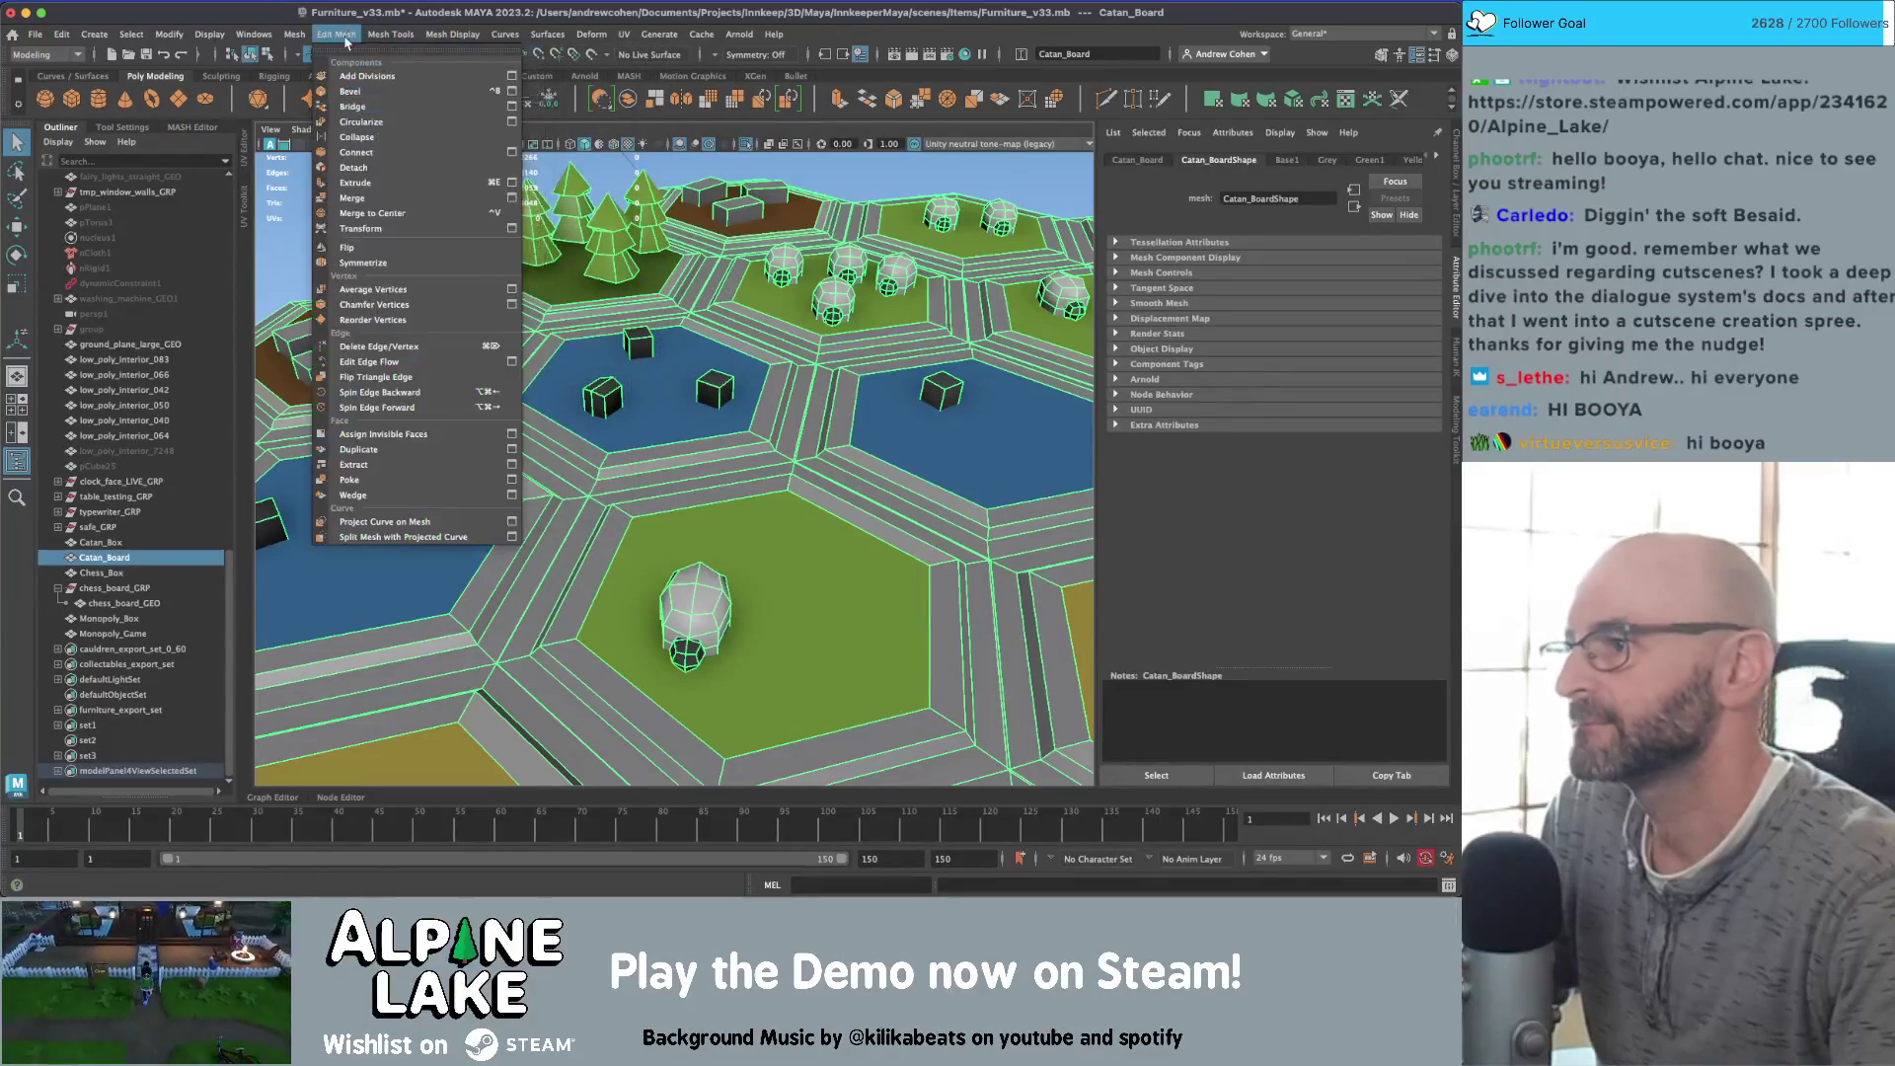
{"action": "left_click", "coordinate": [352, 197]}
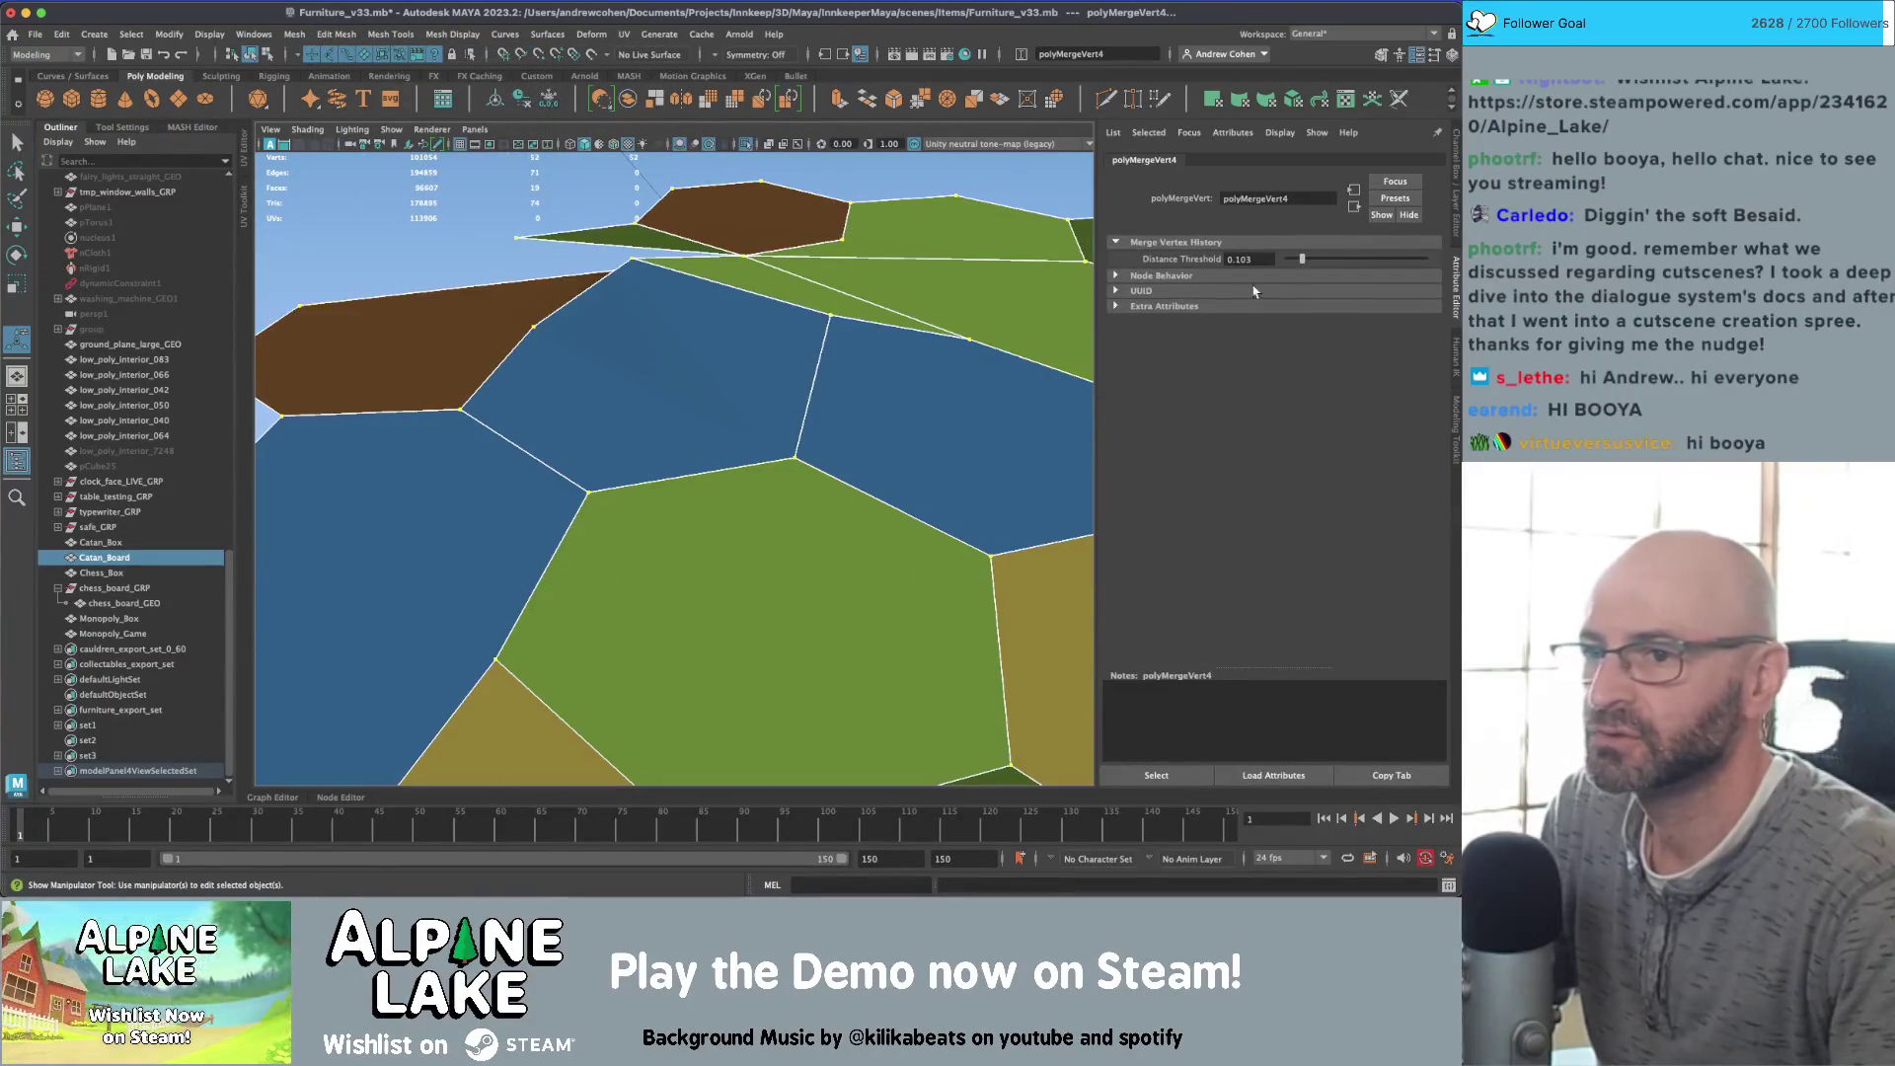
{"action": "left_click", "coordinate": [1287, 259]}
{"action": "left_click", "coordinate": [1247, 259]}
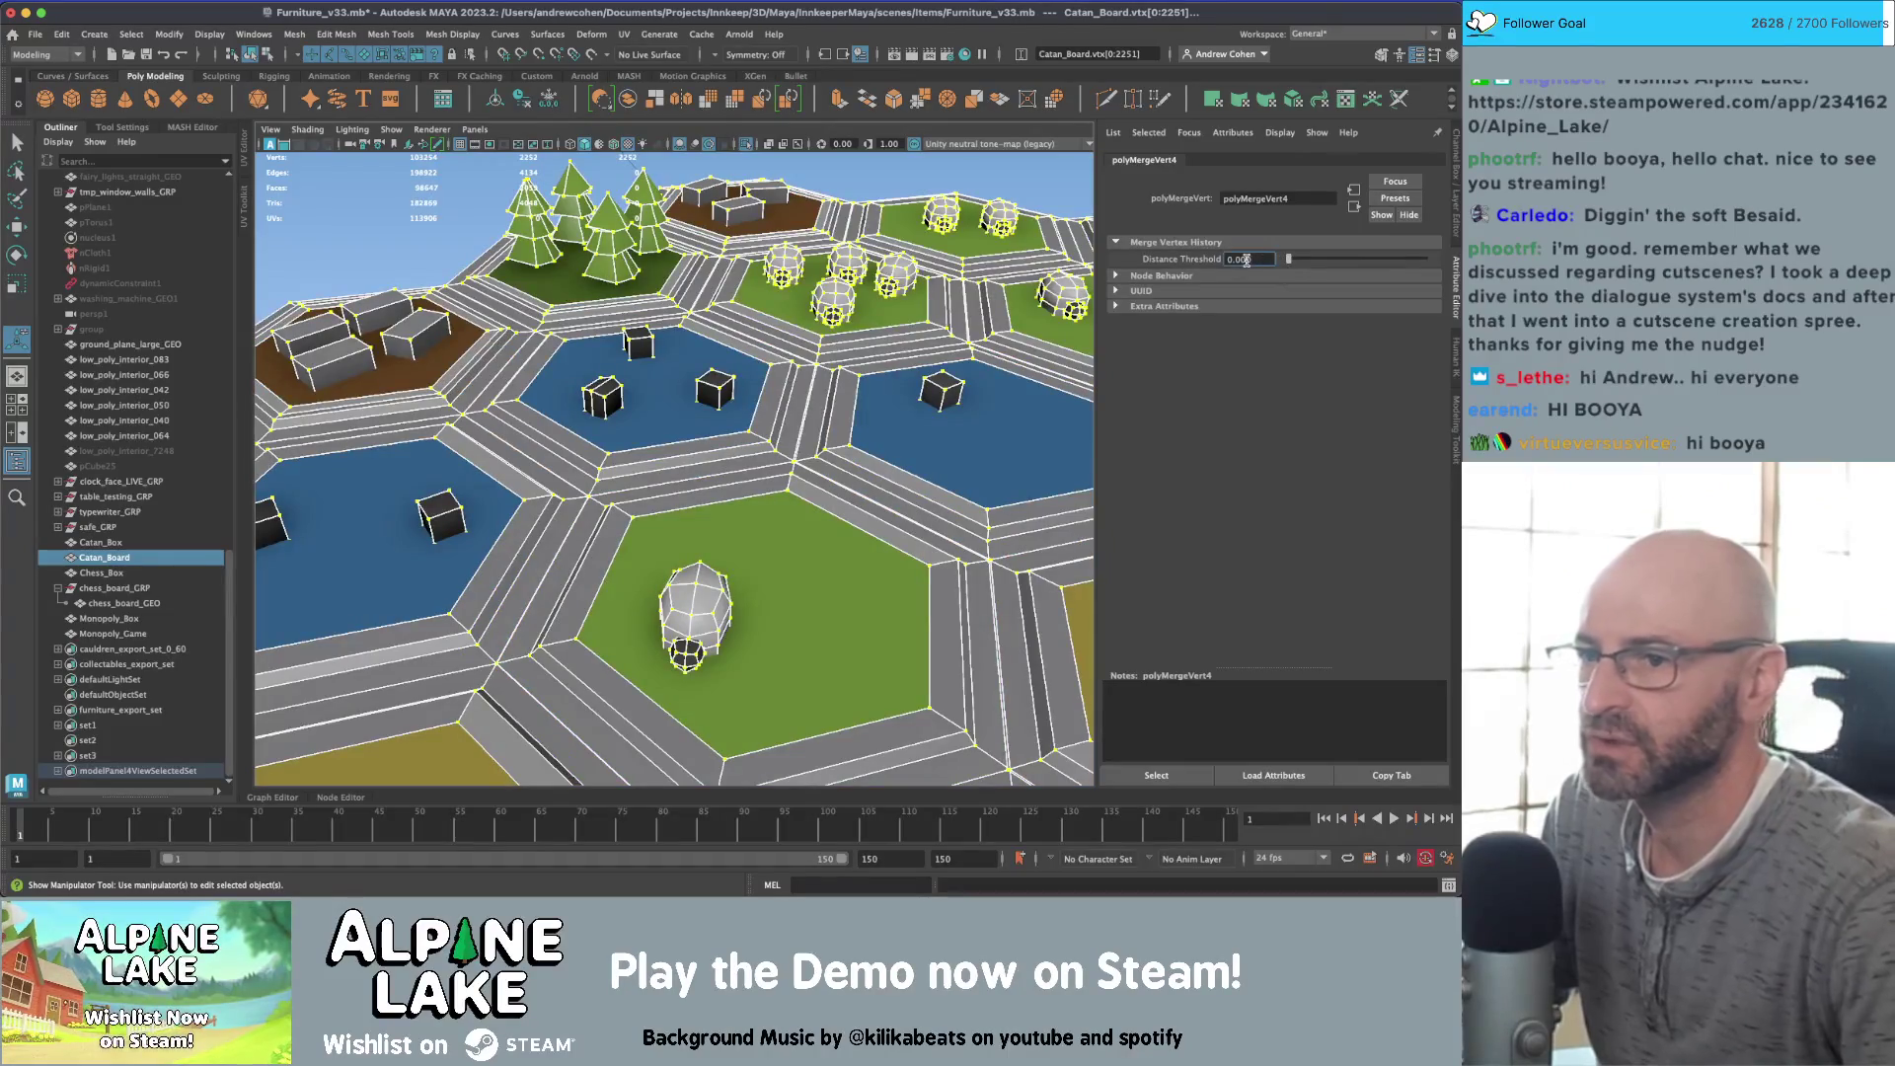
{"action": "key", "text": "Return"}
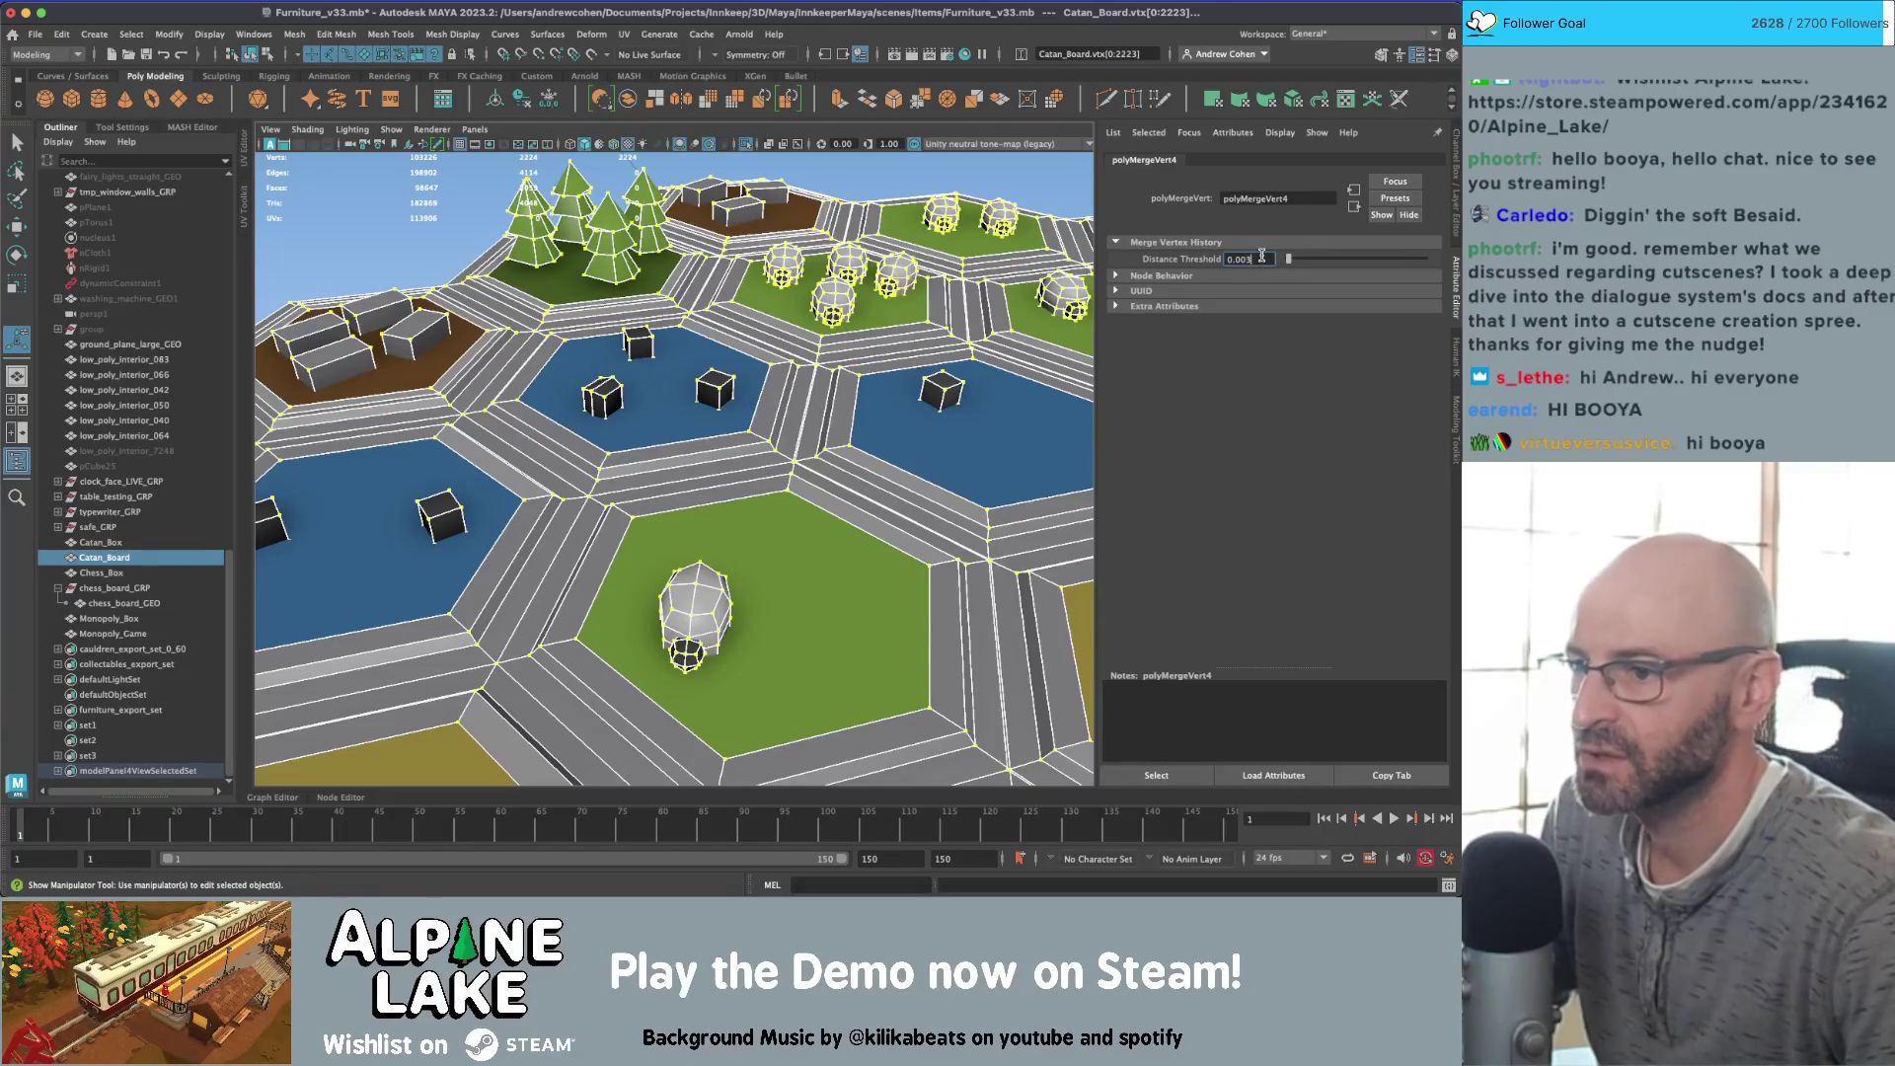
{"action": "type", "text": "0.005"}
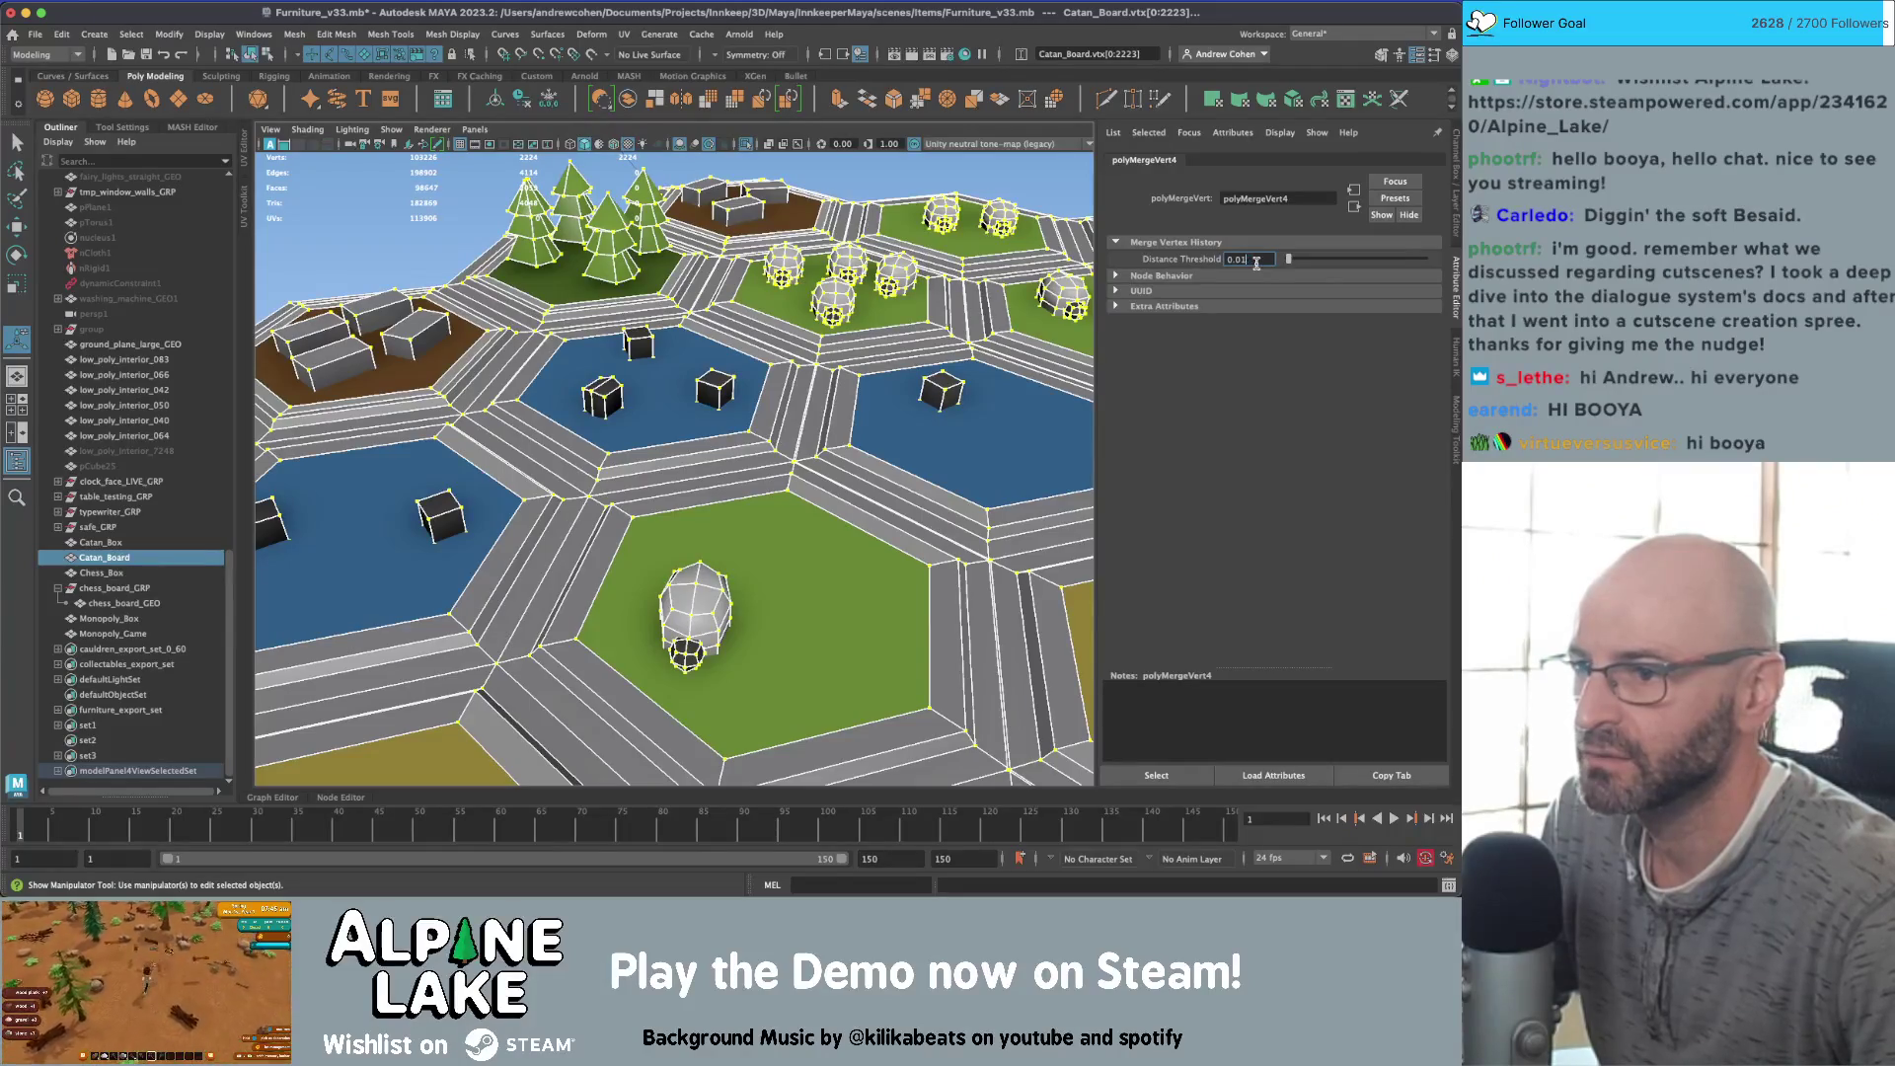
{"action": "key", "text": "Return"}
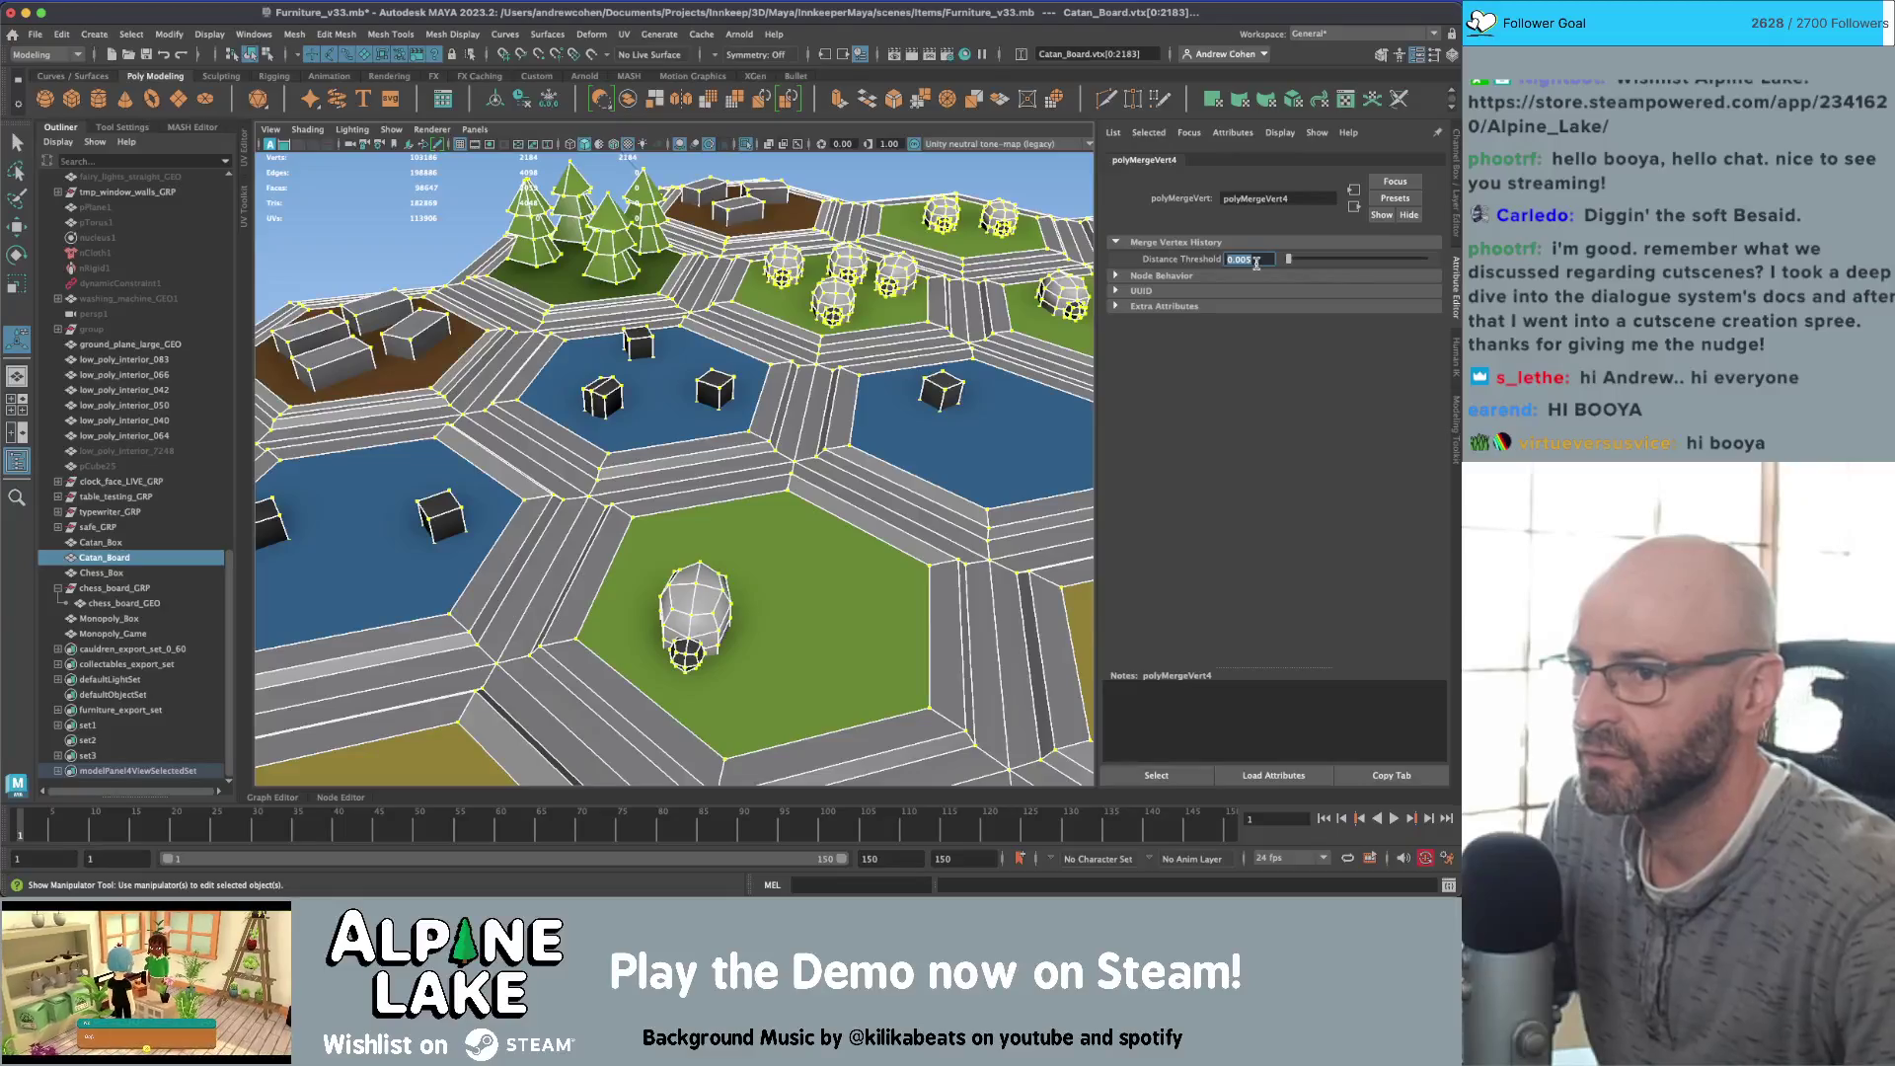
{"action": "key", "text": "F8"}
{"action": "left_click_drag", "start_coordinate": [736, 464], "coordinate": [778, 466], "text": "alt"}
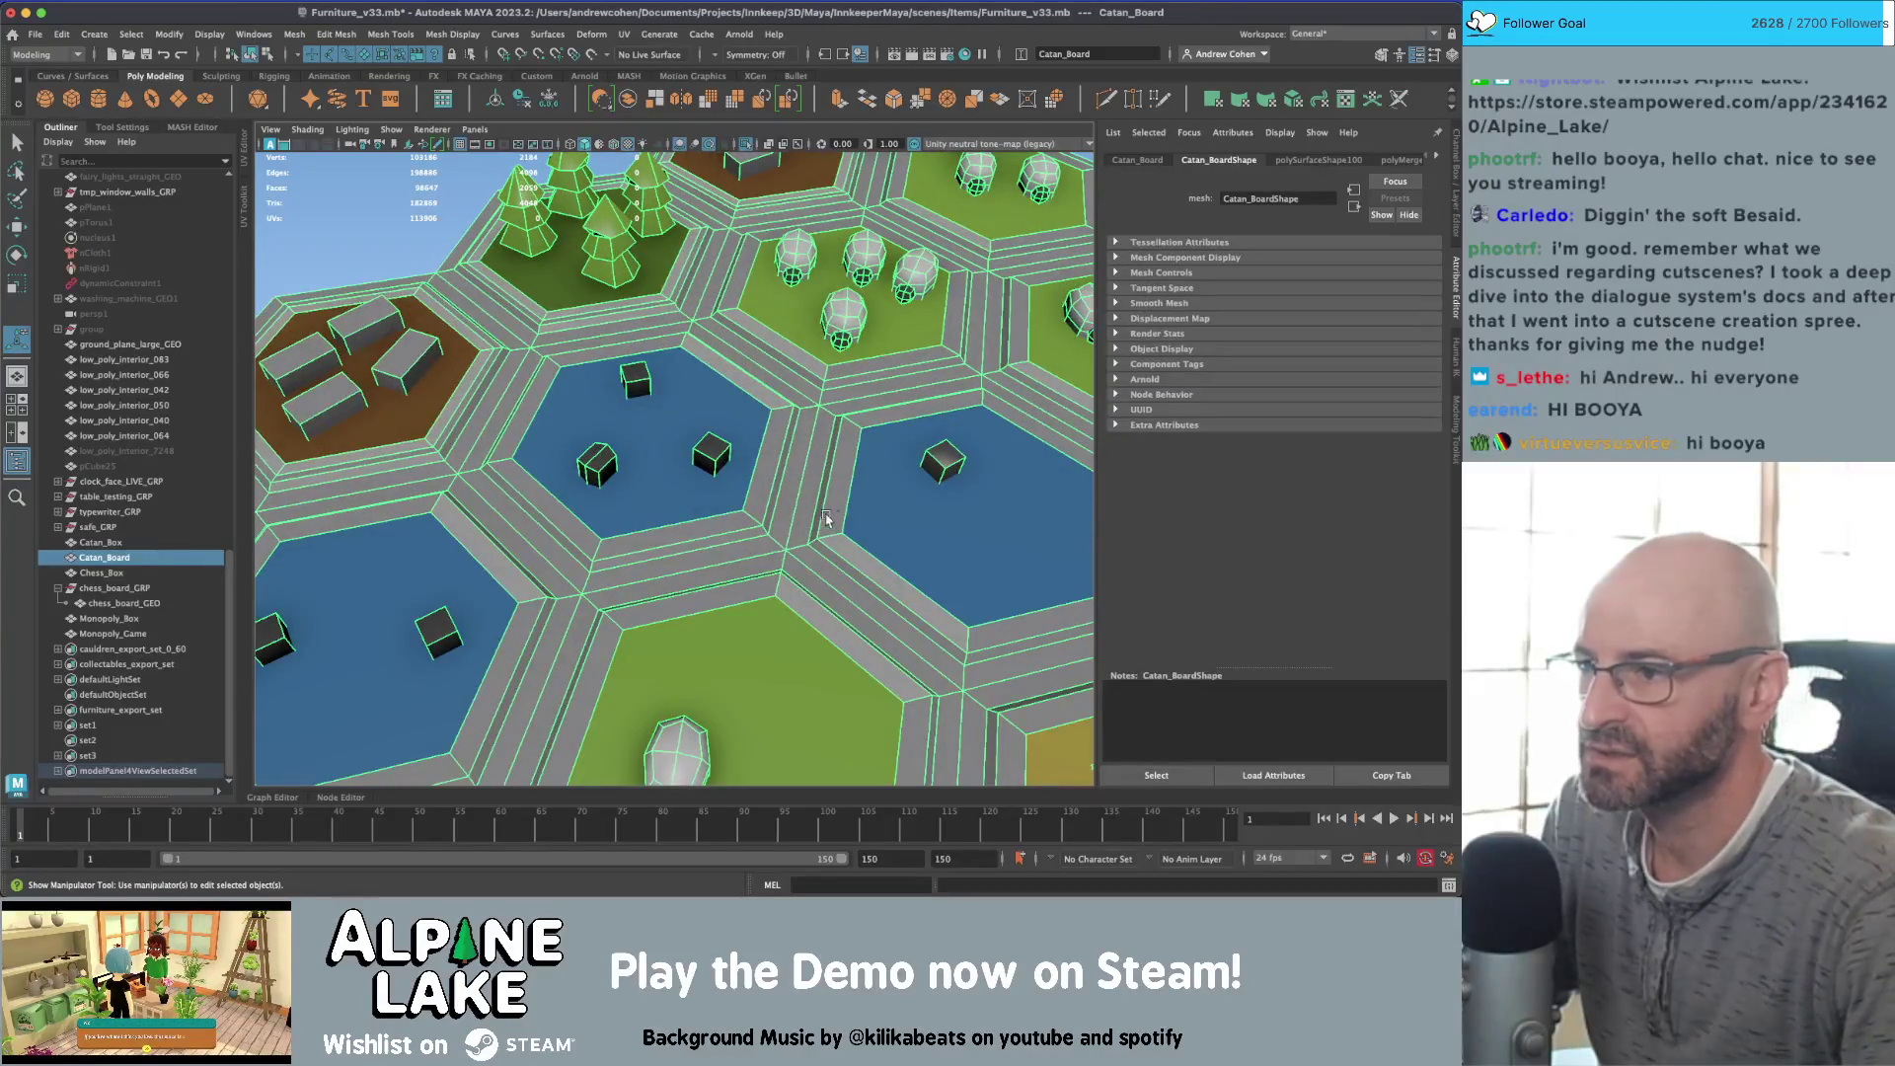
Step: Orbit down to the blue tiles, switch to edge mode and pick a road edge between hexes
{"action": "right_click_drag", "start_coordinate": [826, 518], "coordinate": [554, 460], "text": "alt"}
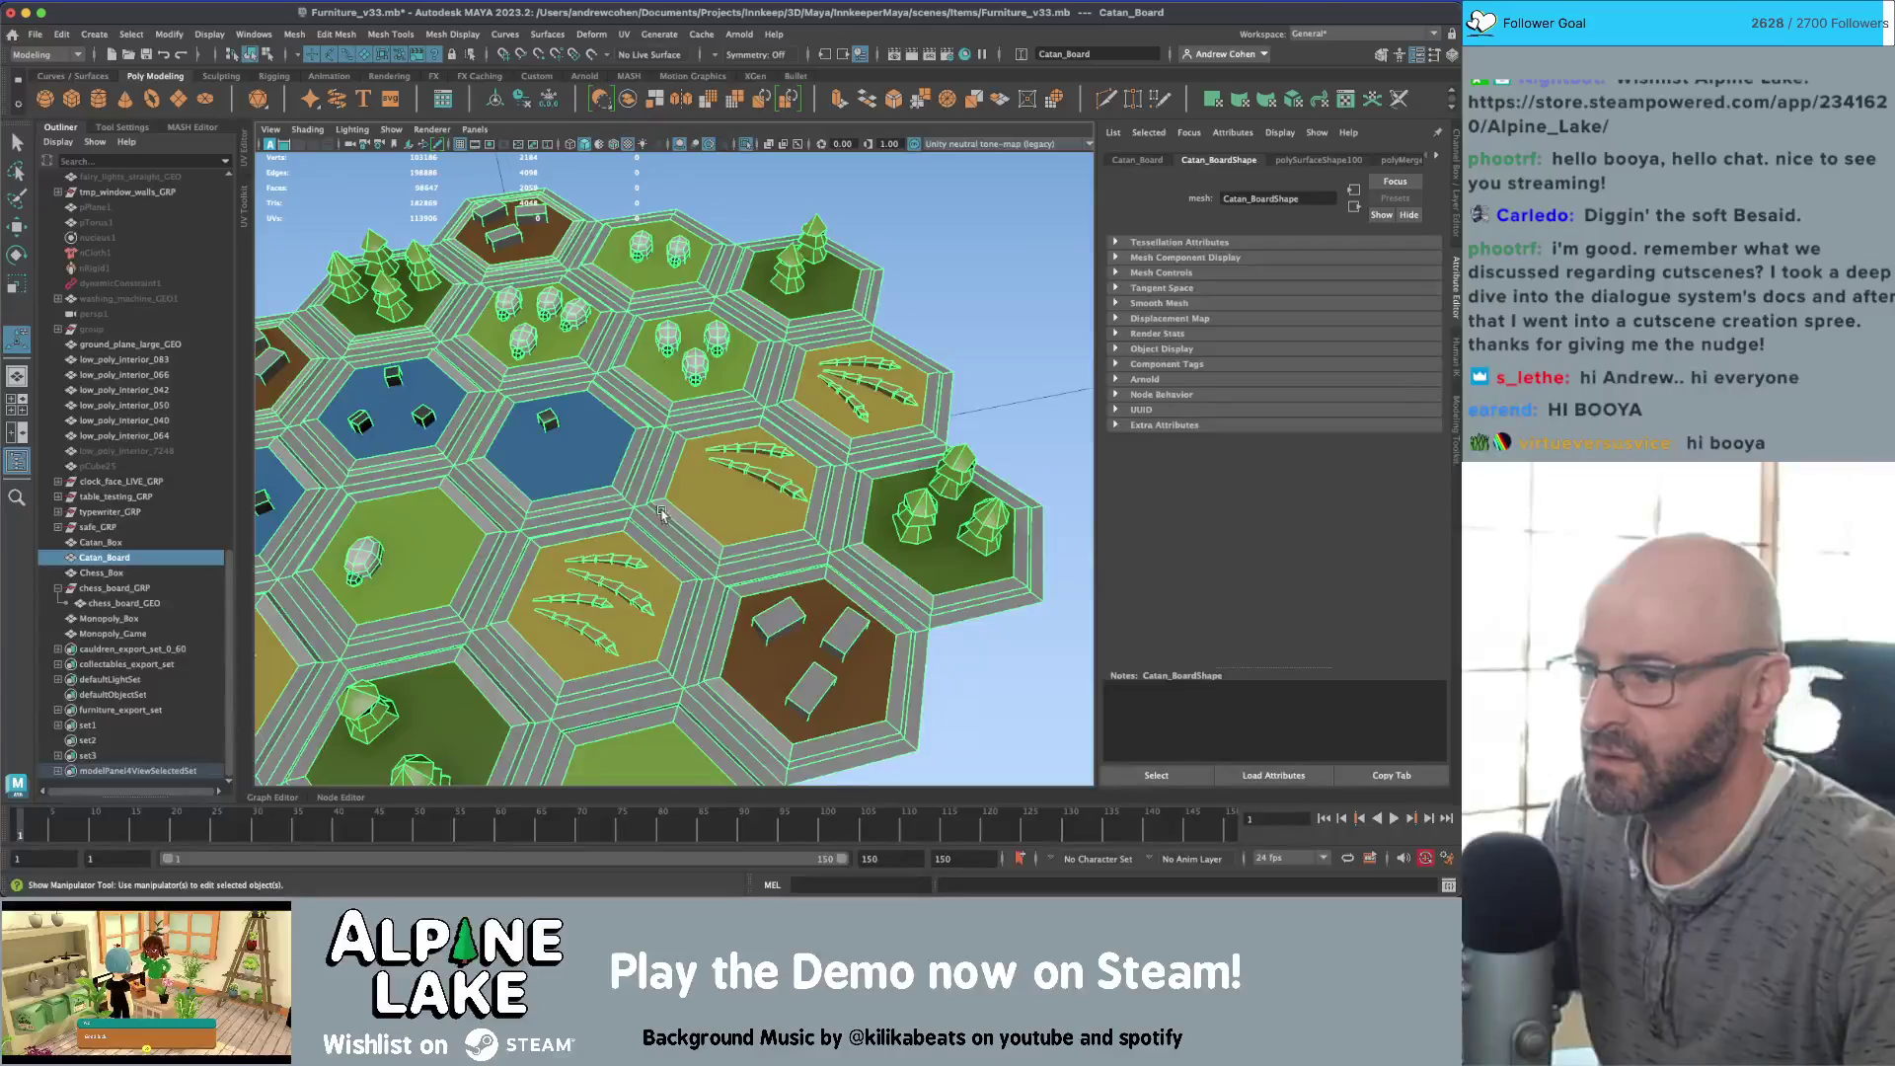
{"action": "left_click_drag", "start_coordinate": [661, 513], "coordinate": [718, 442], "text": "alt"}
{"action": "right_click_drag", "start_coordinate": [694, 314], "coordinate": [607, 281], "text": "alt"}
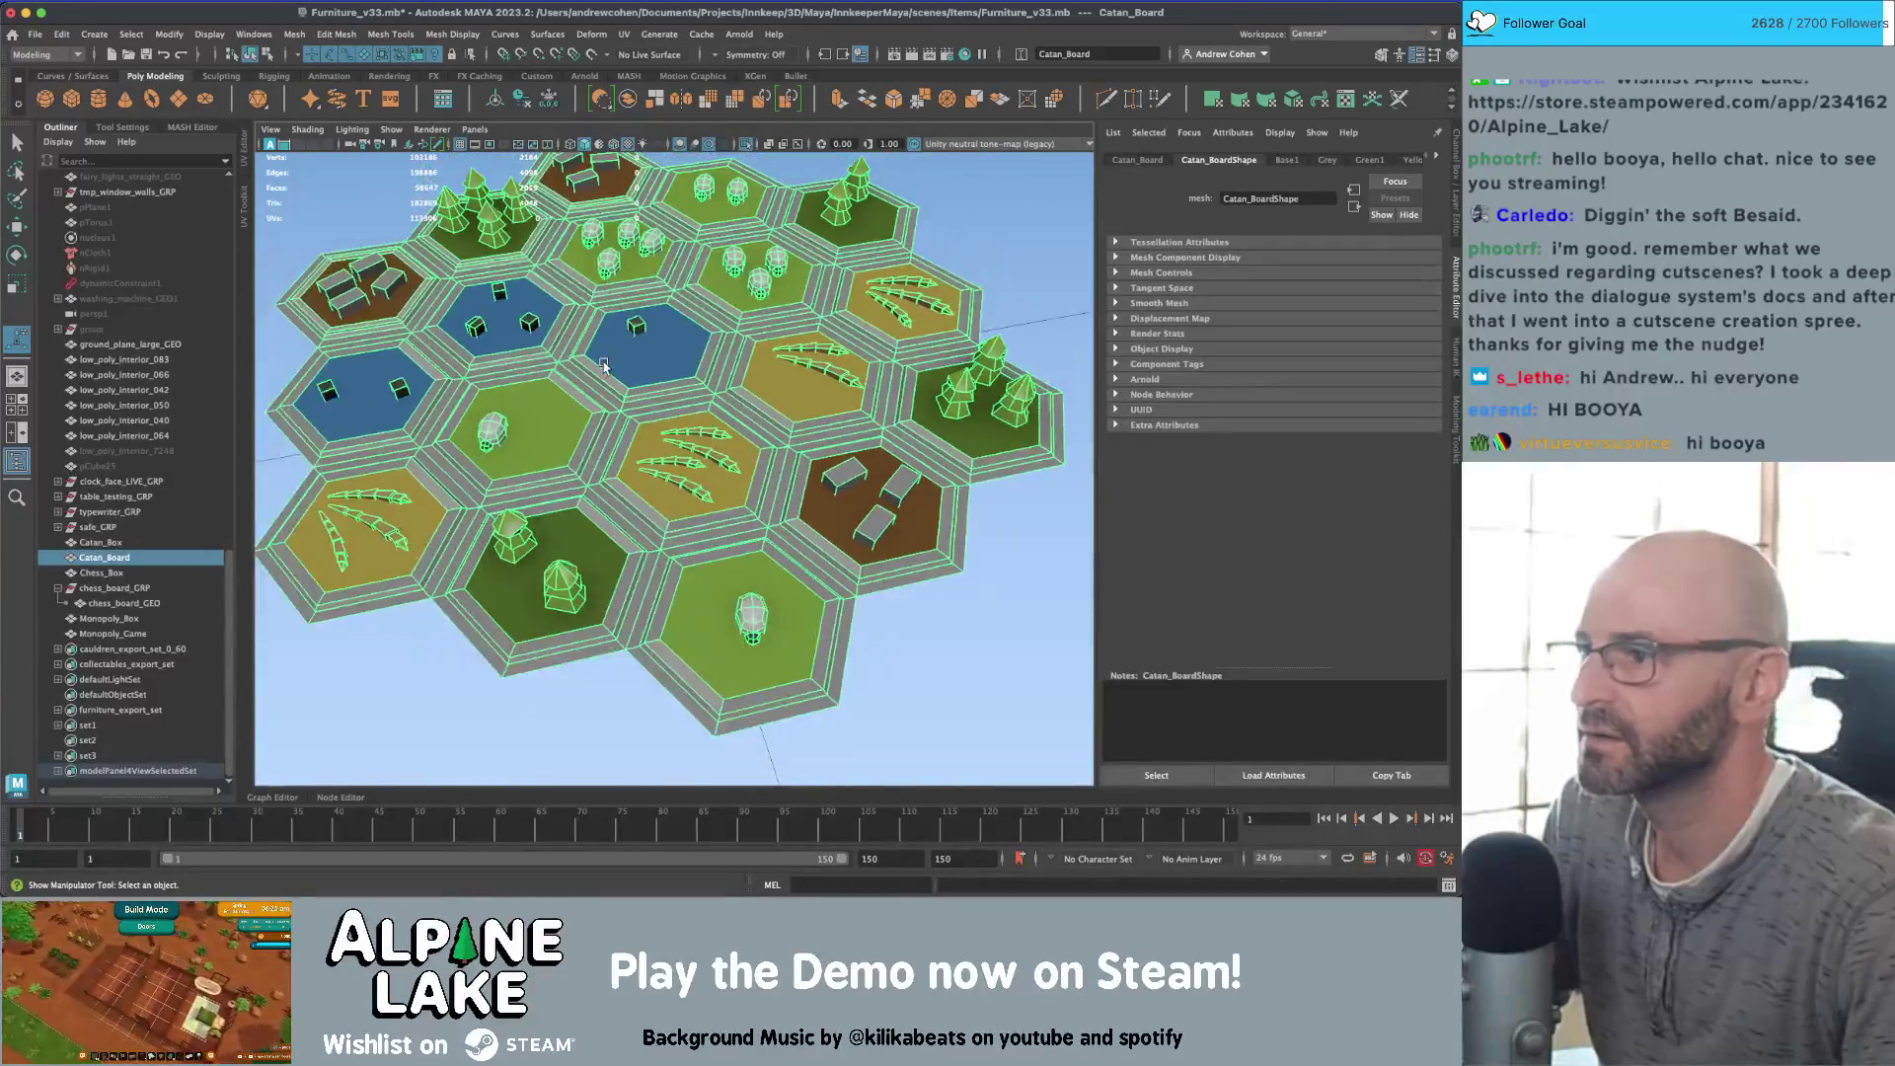
{"action": "left_click_drag", "start_coordinate": [592, 365], "coordinate": [866, 434], "text": "alt"}
{"action": "scroll", "coordinate": [867, 434], "scroll_direction": "up", "scroll_amount": 6}
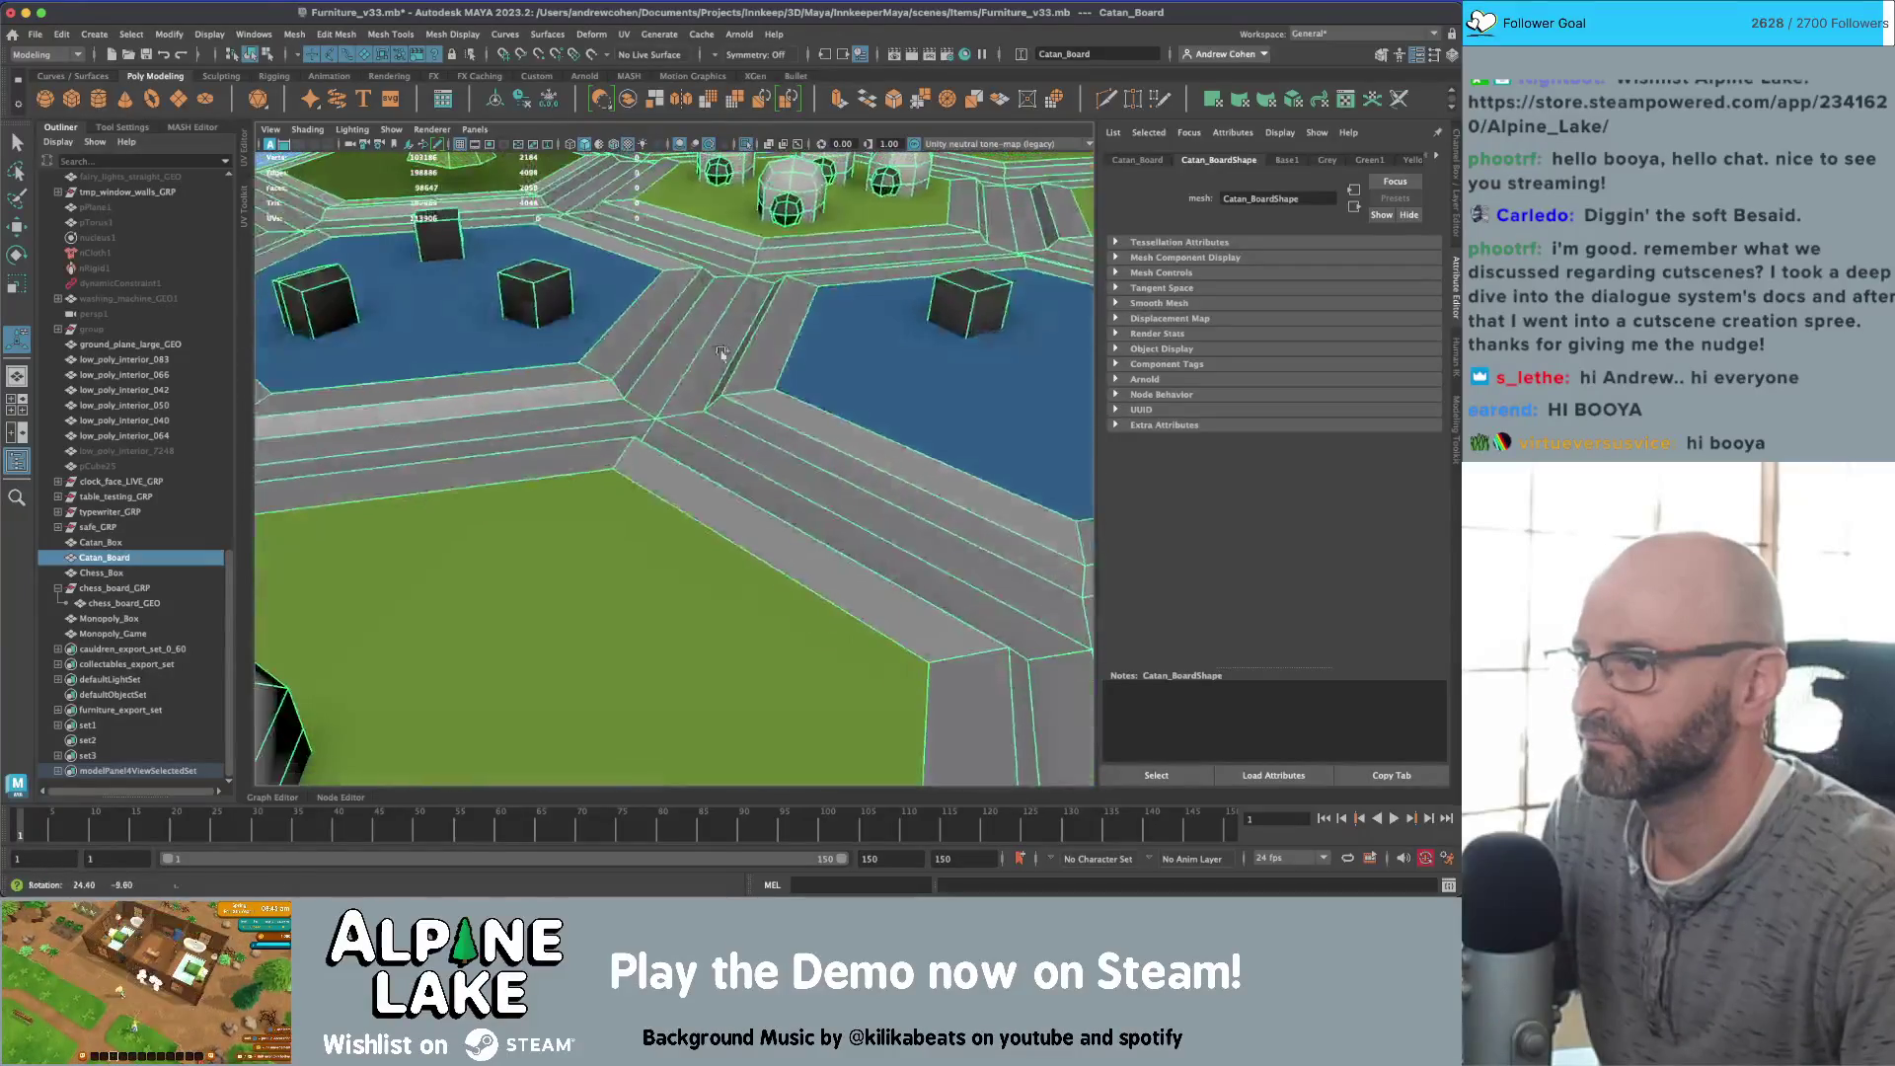
{"action": "right_click_drag", "start_coordinate": [694, 289], "coordinate": [687, 259]}
{"action": "left_click", "coordinate": [767, 352]}
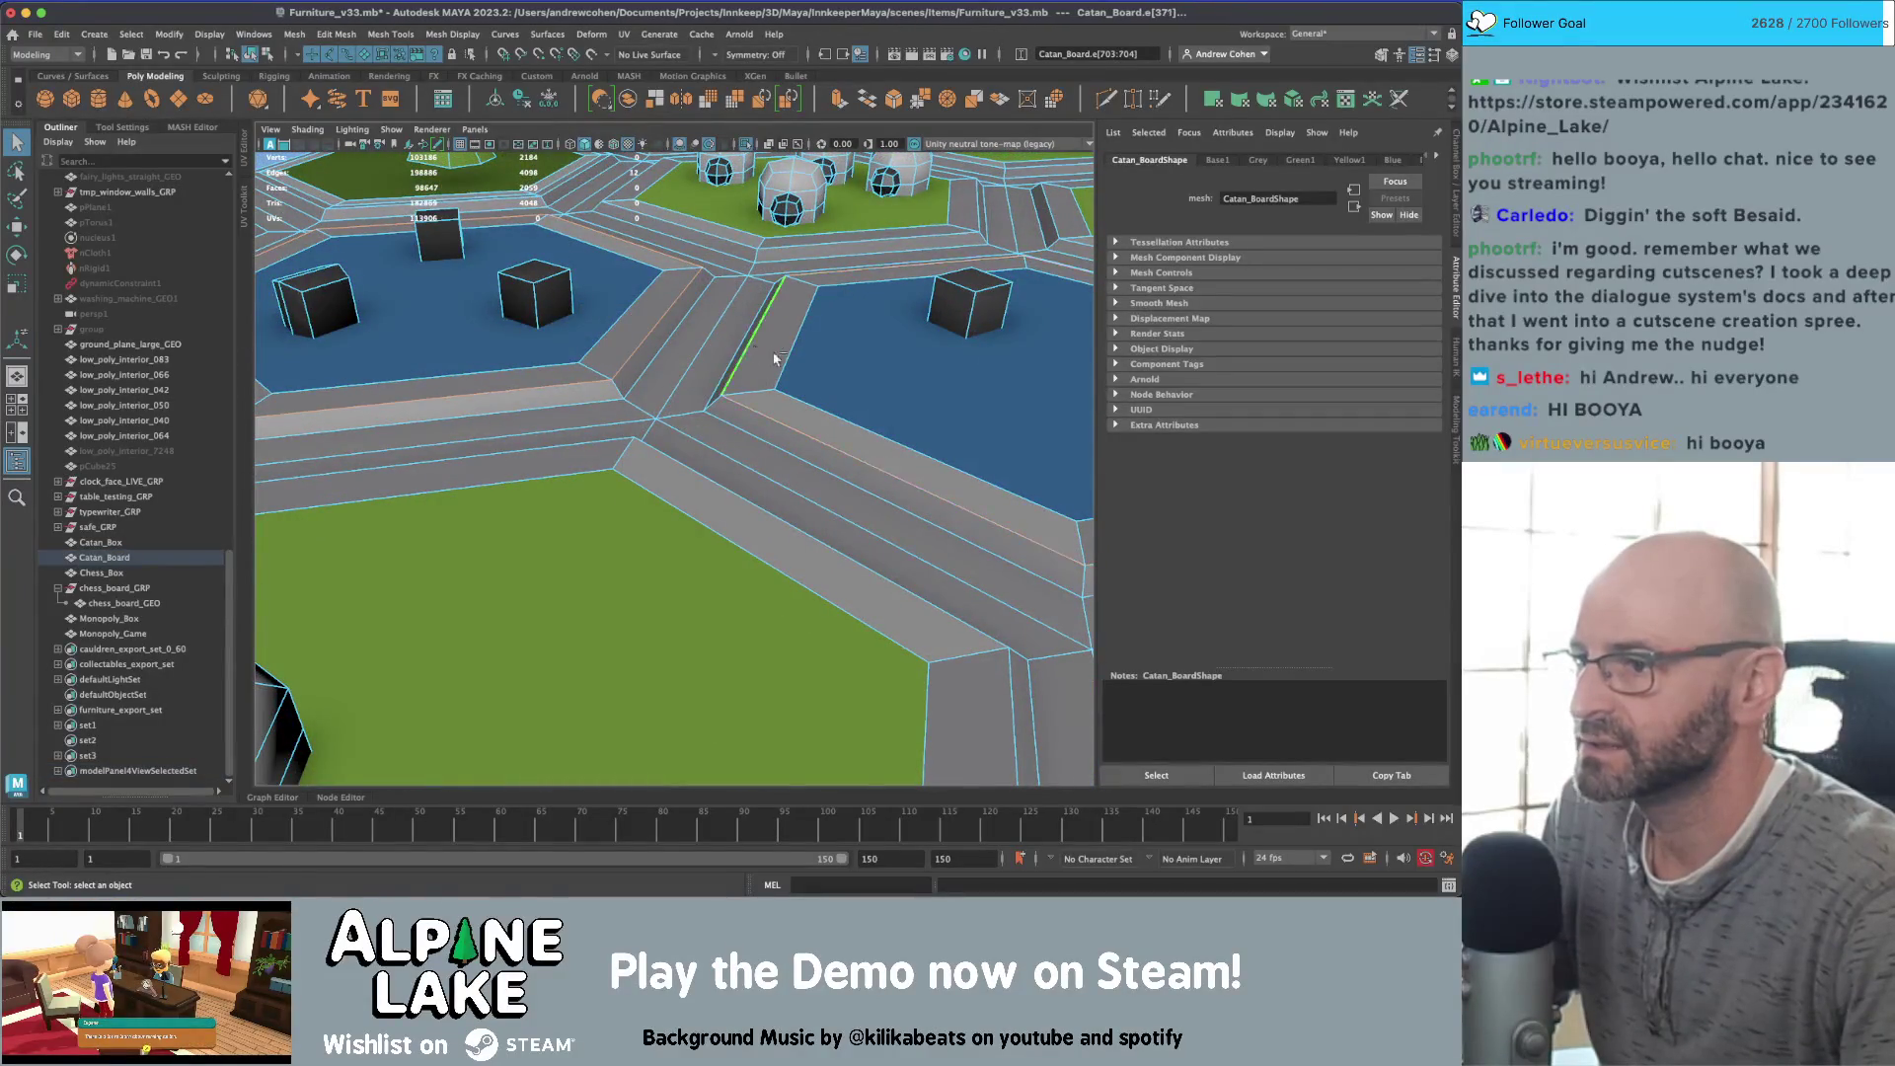
{"action": "mouse_move", "coordinate": [770, 355]}
{"action": "left_mouse_down", "text": "alt"}
{"action": "mouse_move", "coordinate": [581, 400]}
{"action": "mouse_move", "coordinate": [452, 496]}
{"action": "left_mouse_up", "text": "alt"}
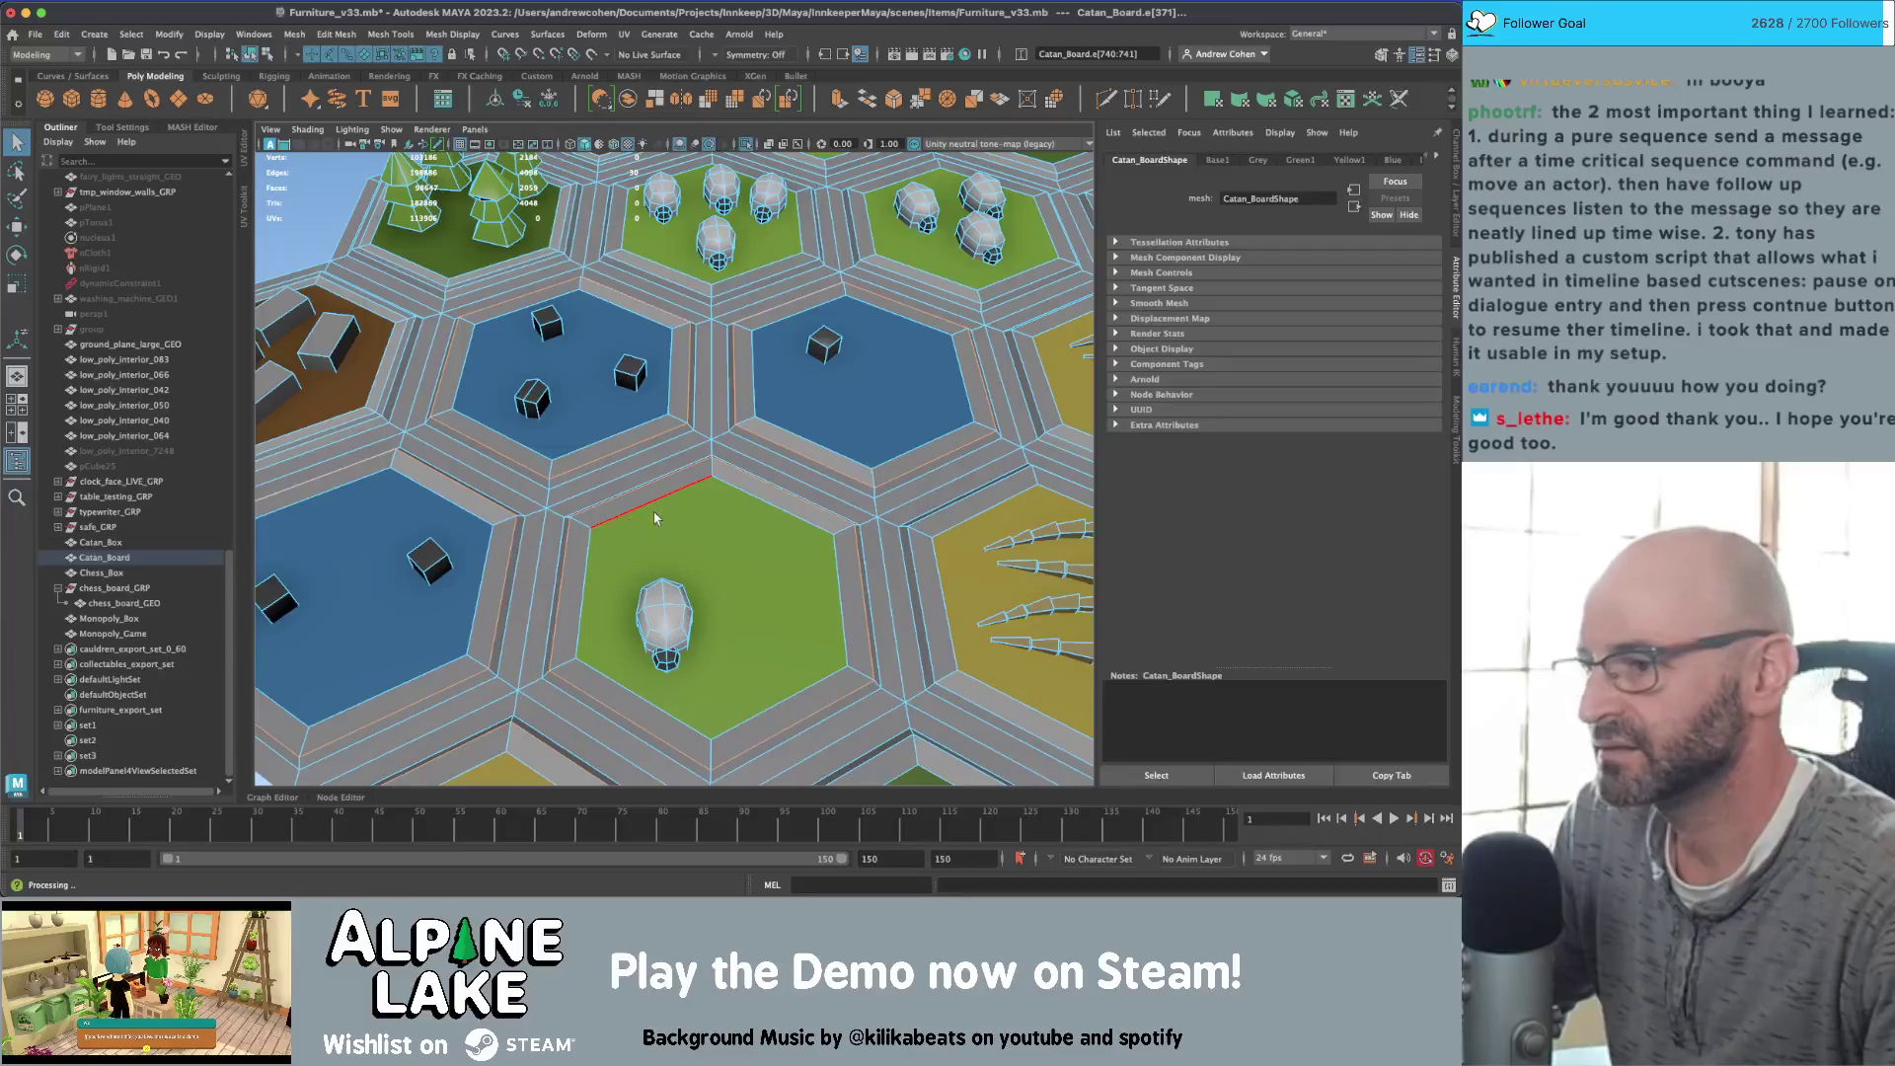
Step: Delete the edge loops along the brown tile's border and beside the trees tile
{"action": "scroll", "coordinate": [655, 517], "scroll_direction": "down", "scroll_amount": 5}
{"action": "left_click_drag", "start_coordinate": [654, 517], "coordinate": [553, 512], "text": "alt"}
{"action": "scroll", "coordinate": [554, 512], "scroll_direction": "up", "scroll_amount": 8}
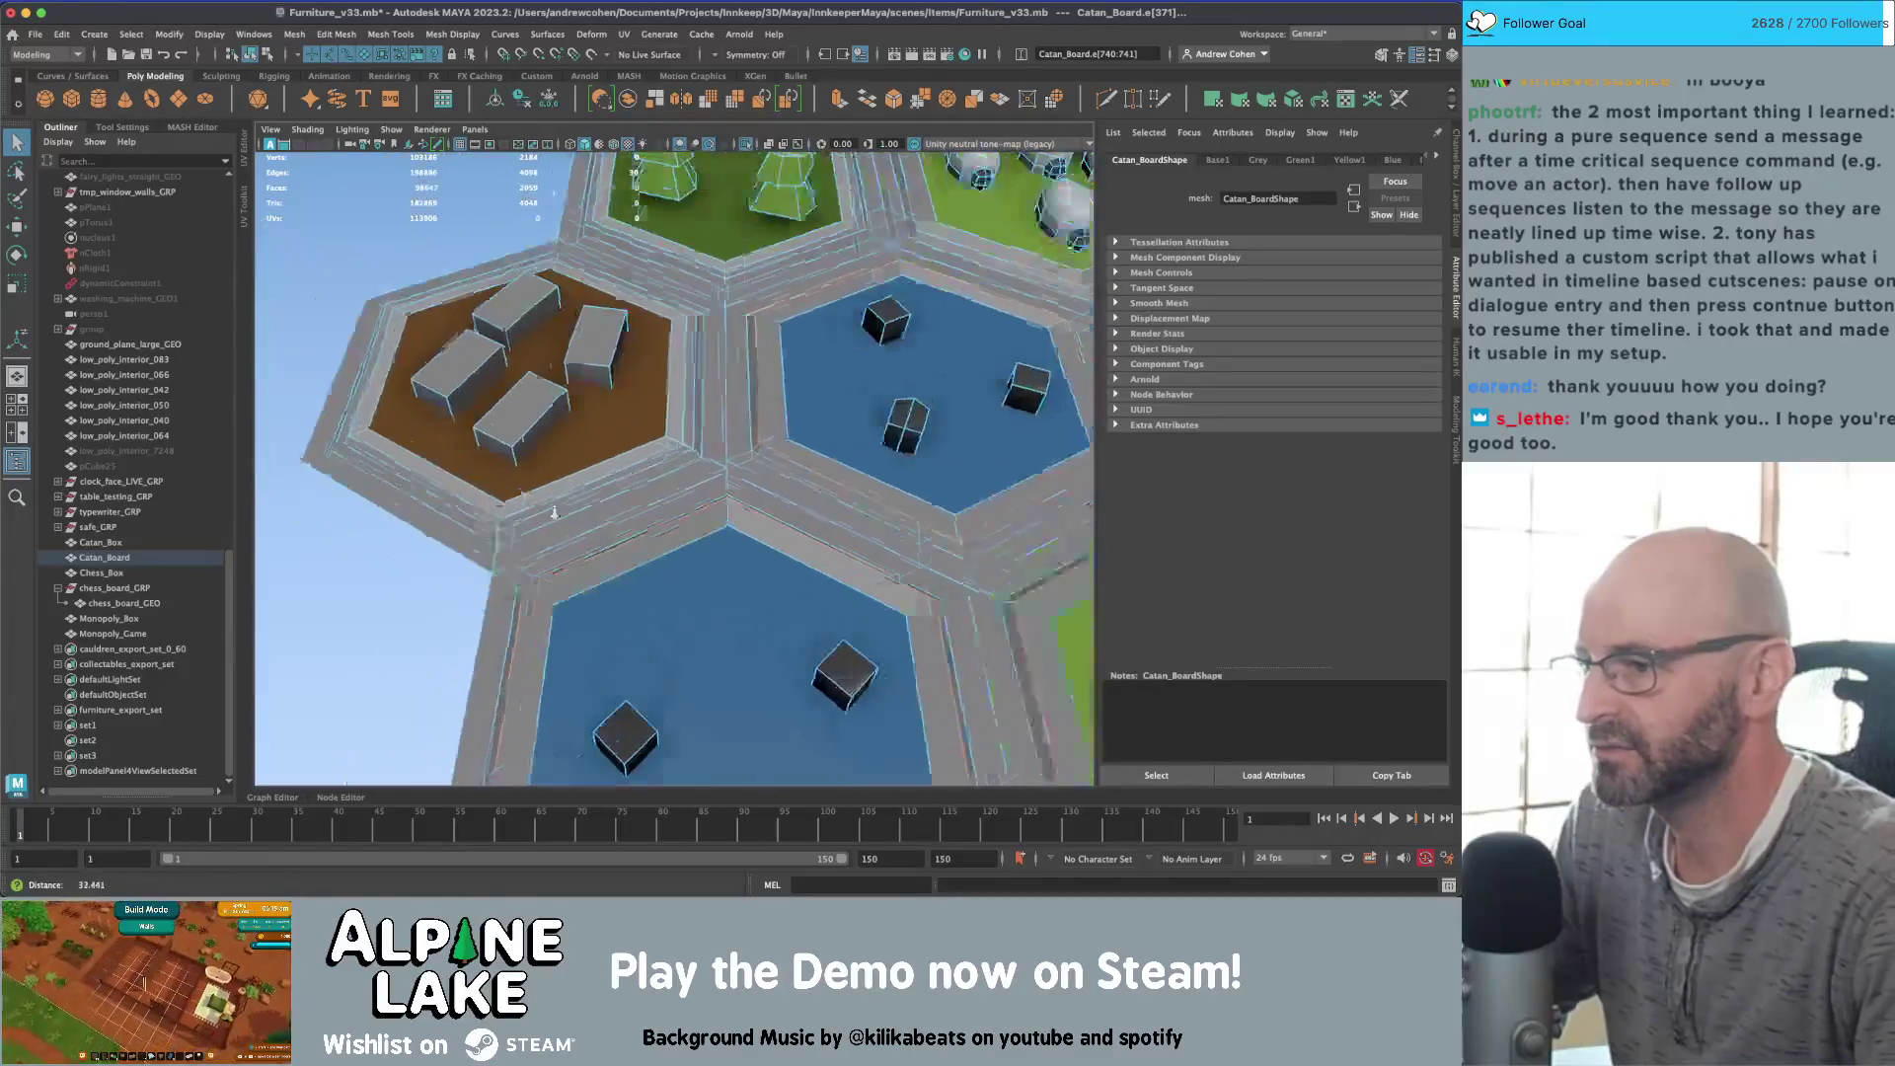
{"action": "scroll", "coordinate": [554, 512], "scroll_direction": "up", "scroll_amount": 10}
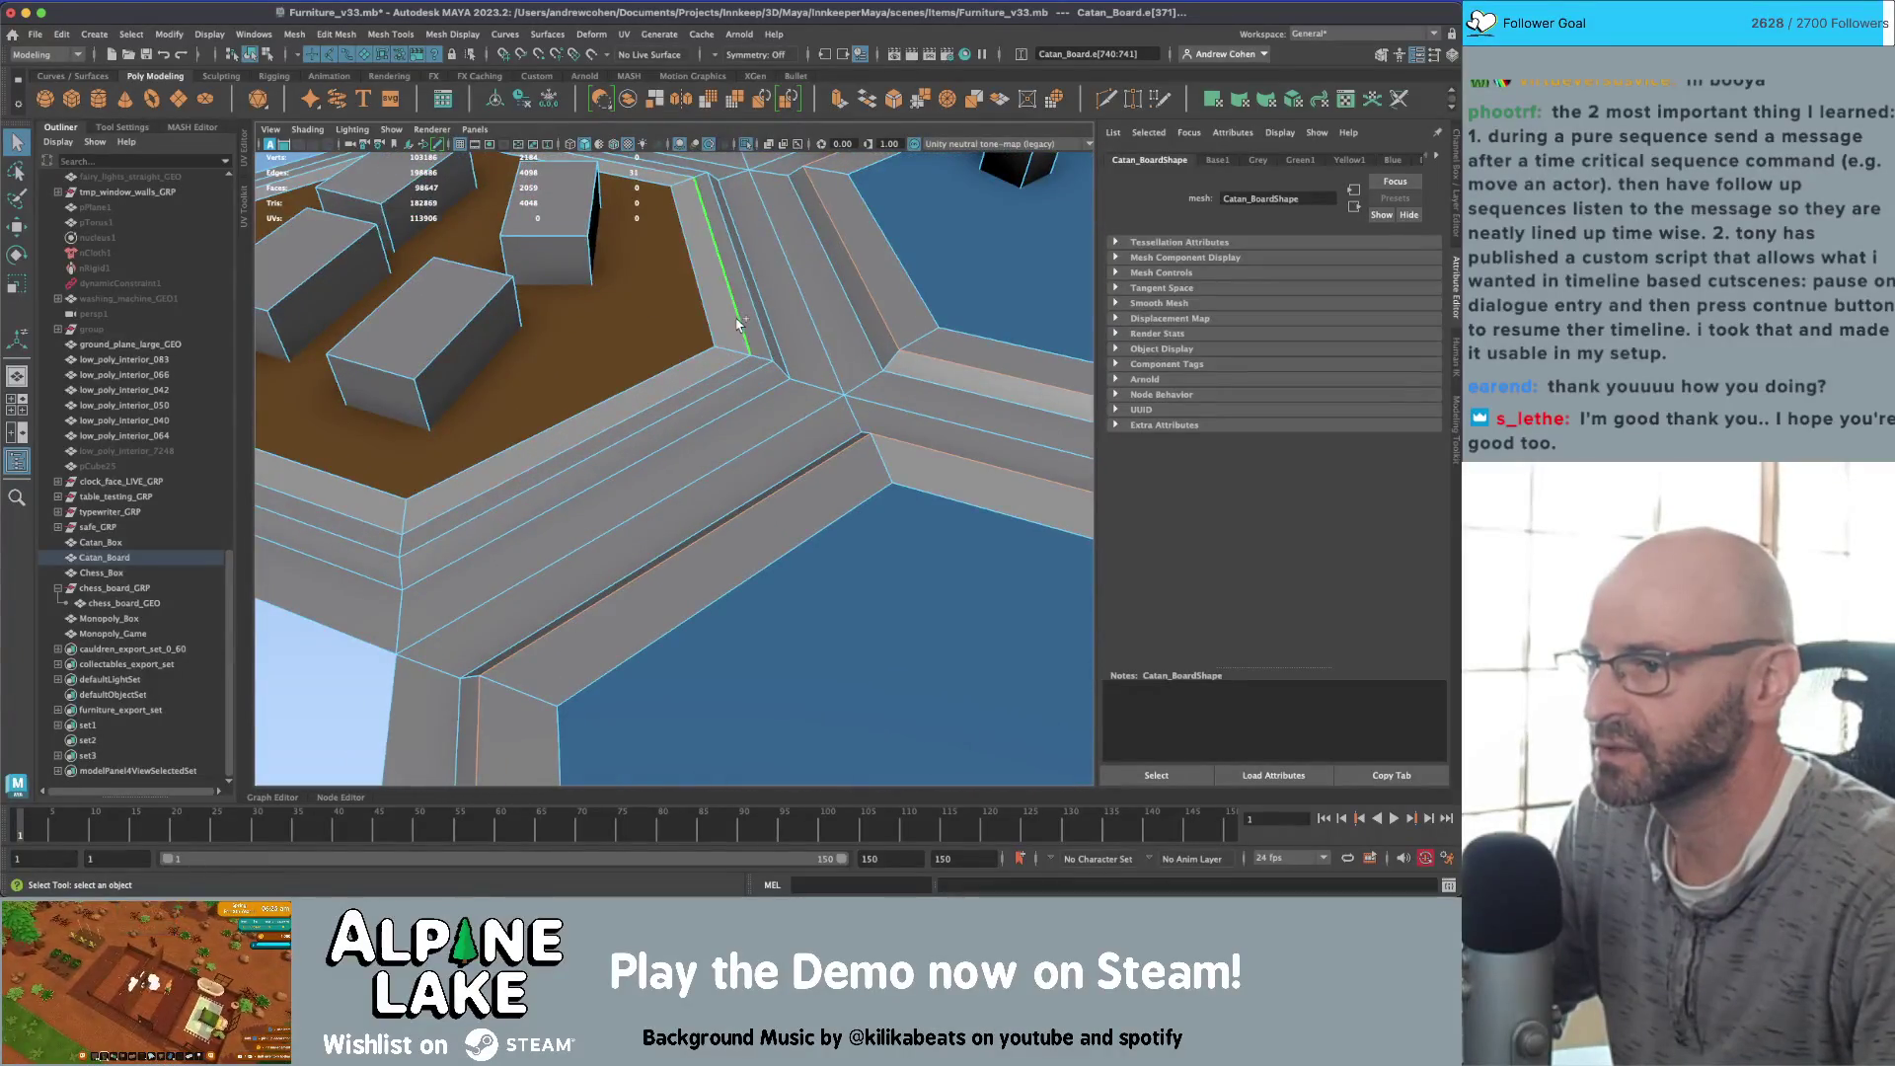
{"action": "double_click", "coordinate": [737, 322], "text": "shift"}
{"action": "left_click_drag", "start_coordinate": [738, 323], "coordinate": [768, 346], "text": "alt"}
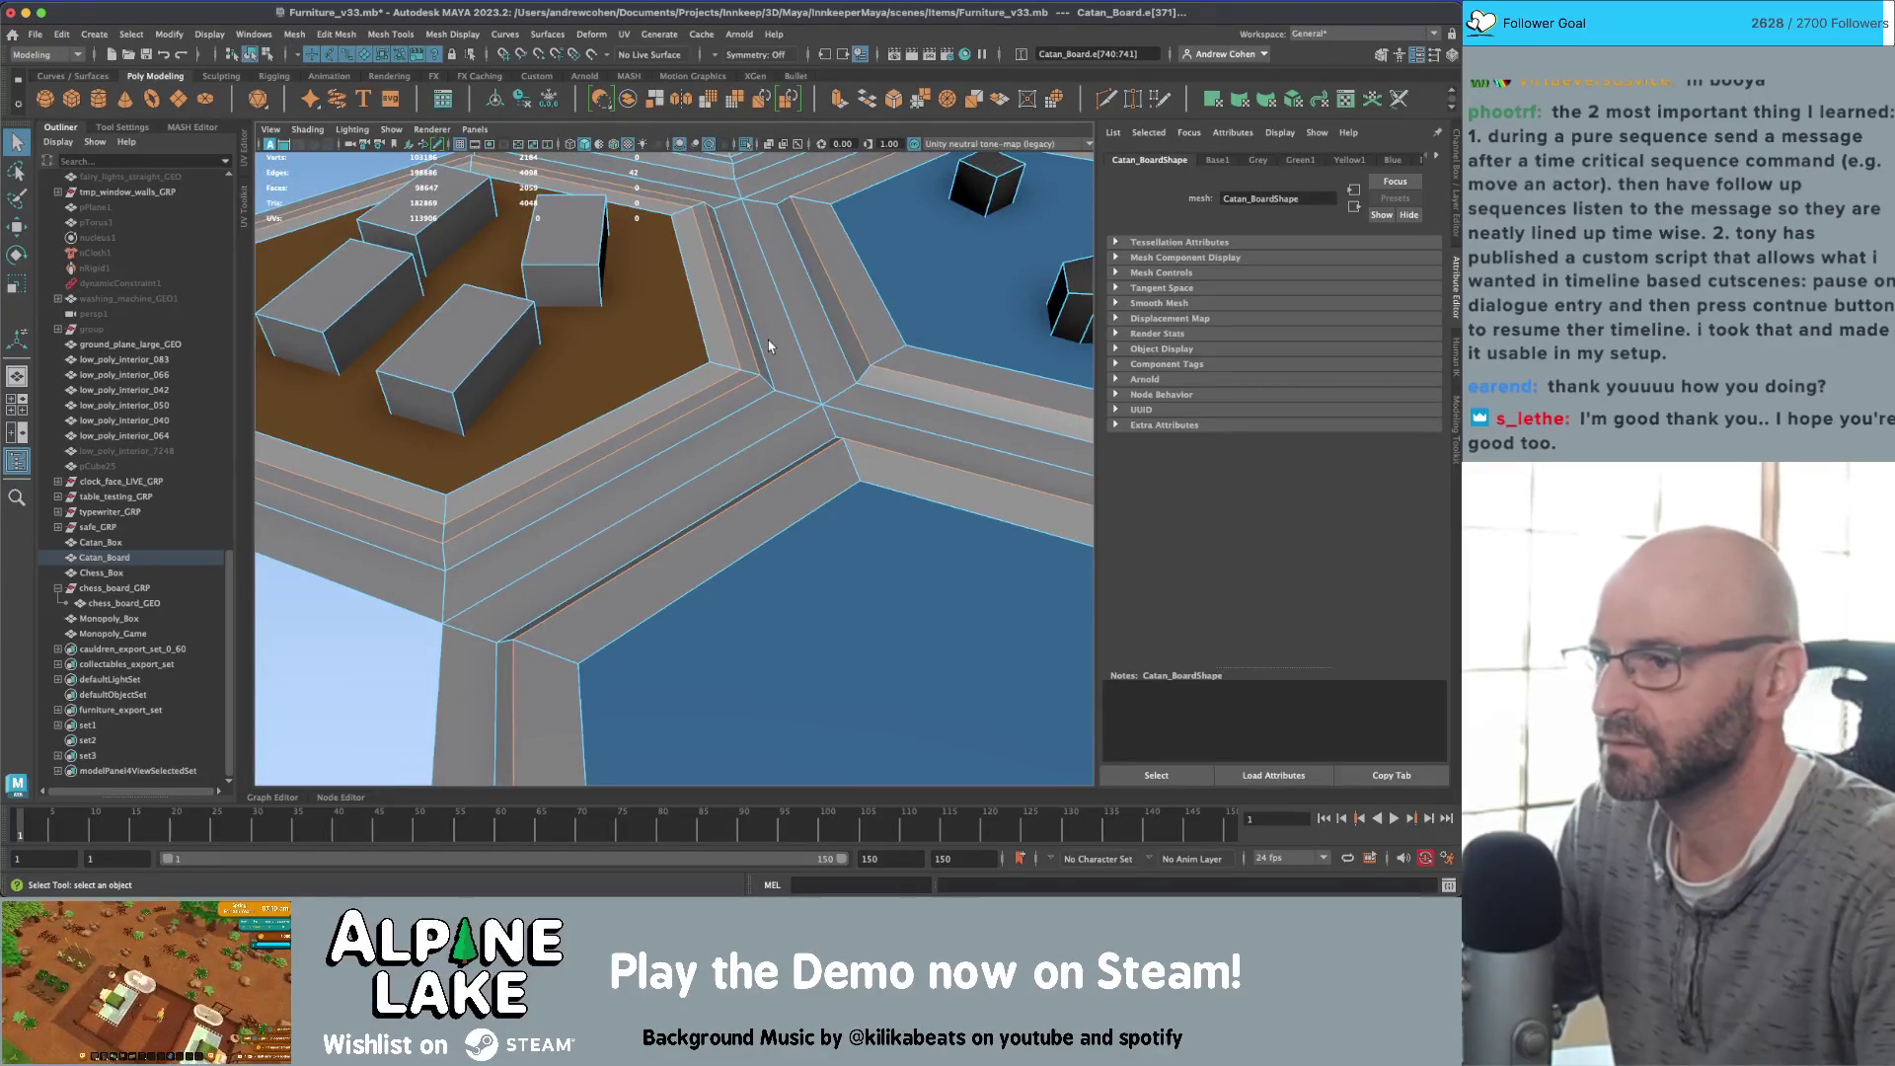
{"action": "key", "text": "Delete"}
{"action": "scroll", "coordinate": [644, 536], "scroll_direction": "down", "scroll_amount": 5}
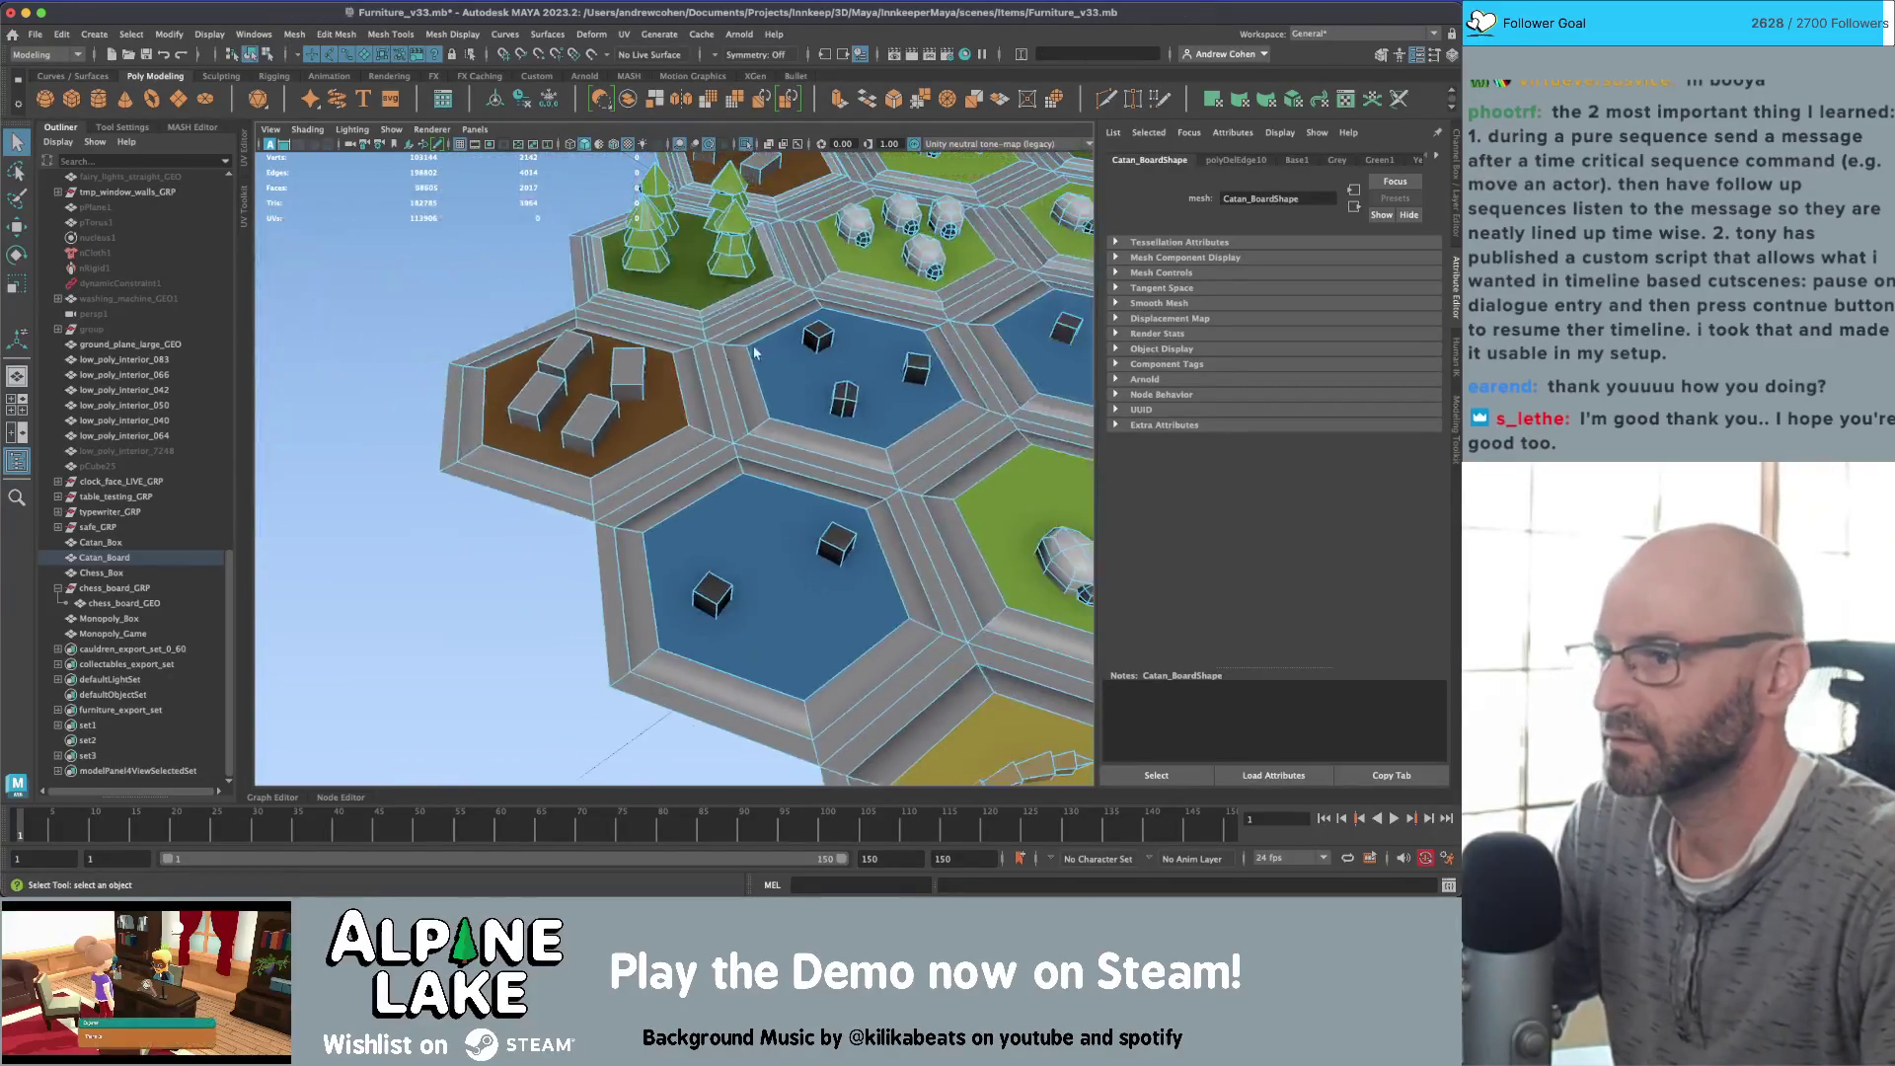
{"action": "scroll", "coordinate": [645, 536], "scroll_direction": "up", "scroll_amount": 3}
{"action": "scroll", "coordinate": [645, 536], "scroll_direction": "up", "scroll_amount": 5}
{"action": "double_click", "coordinate": [772, 514]}
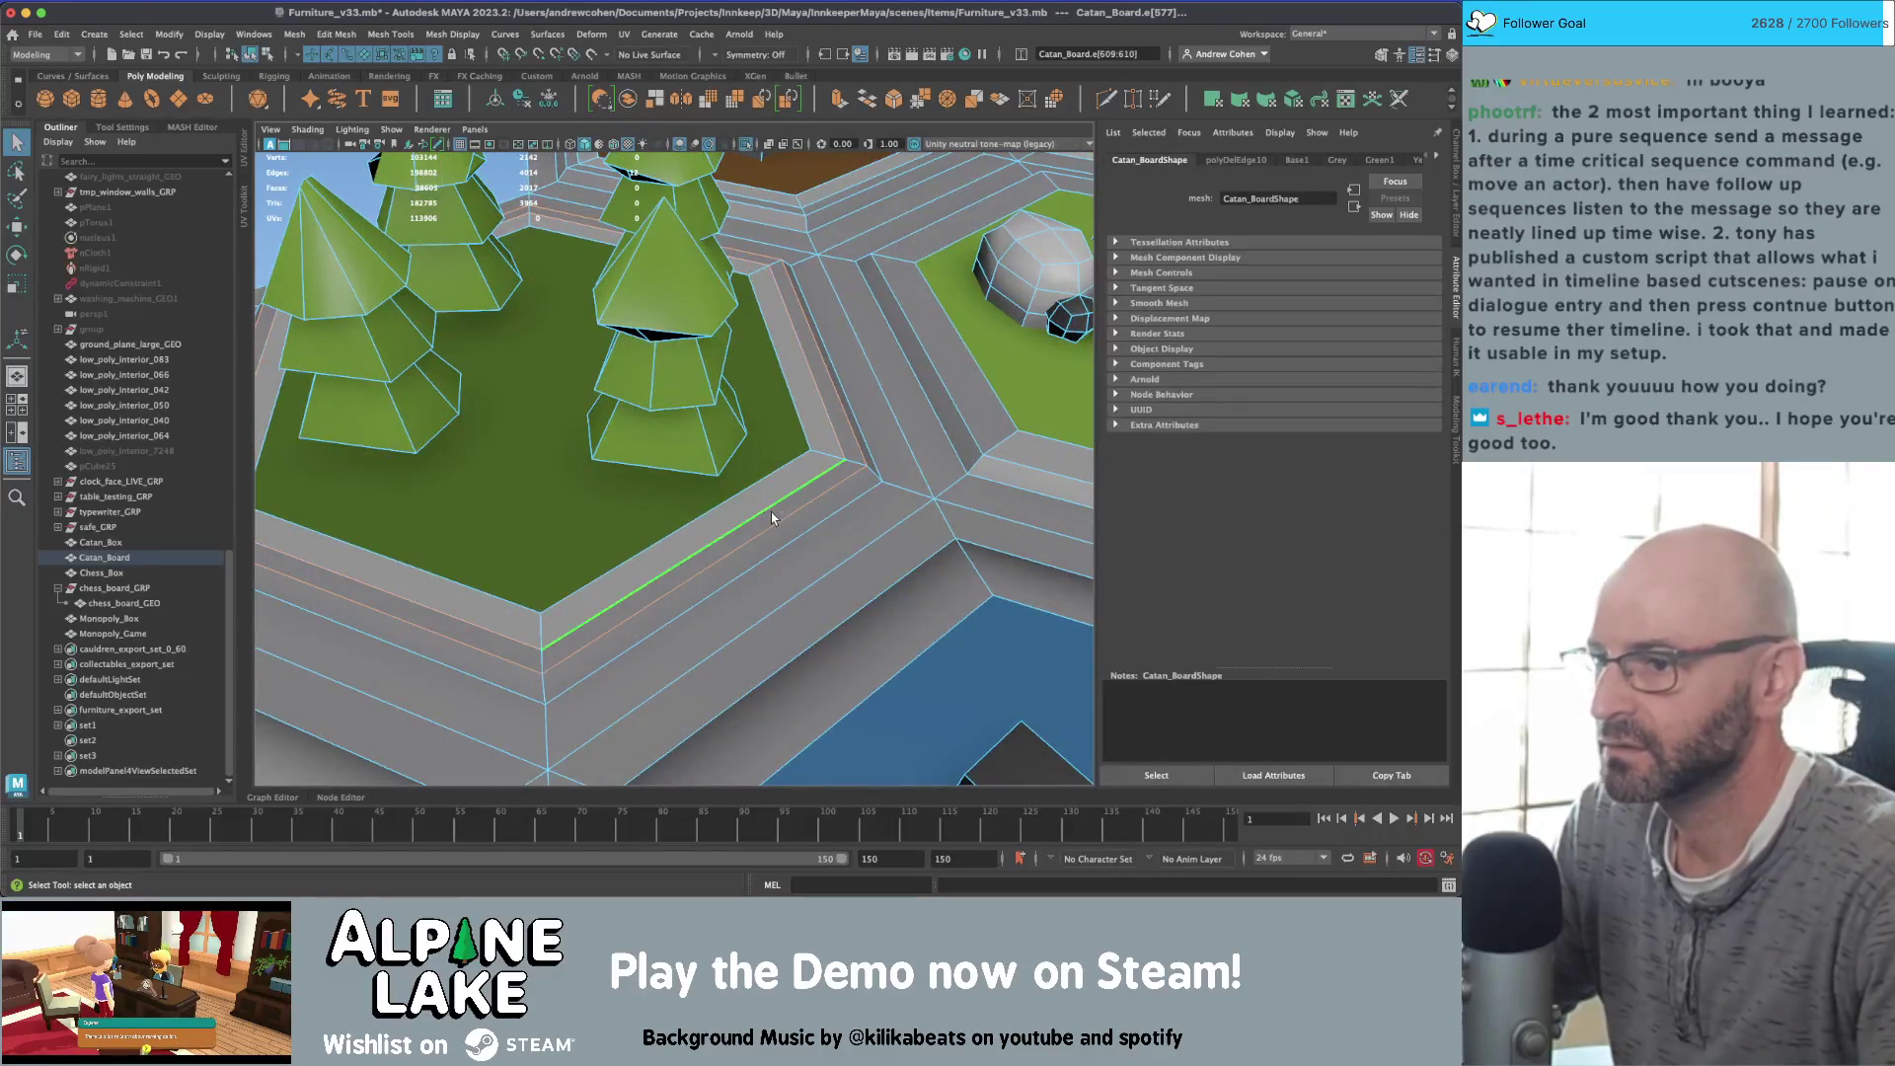
{"action": "key", "text": "Delete"}
Step: Delete three more road edge loops running between the hexes near the rocks
{"action": "left_click_drag", "start_coordinate": [772, 512], "coordinate": [653, 289], "text": "alt"}
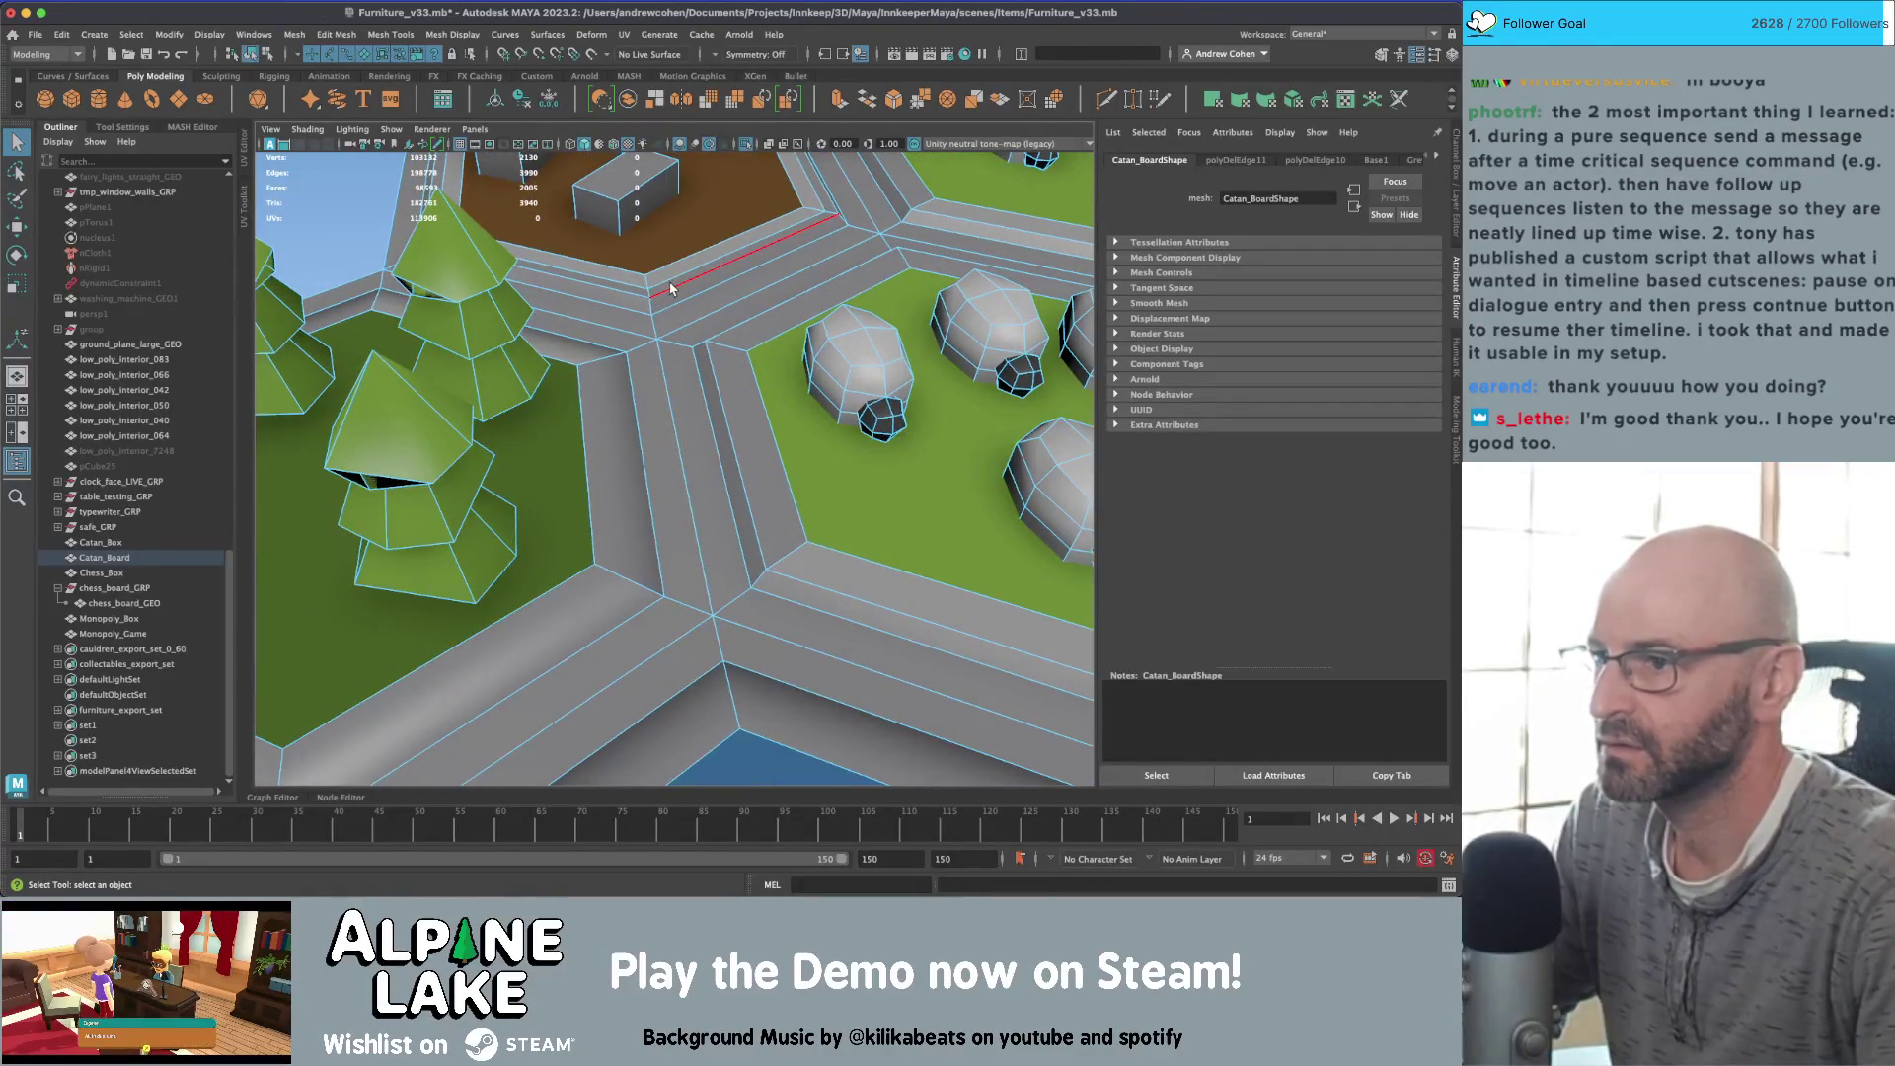
{"action": "double_click", "coordinate": [670, 287]}
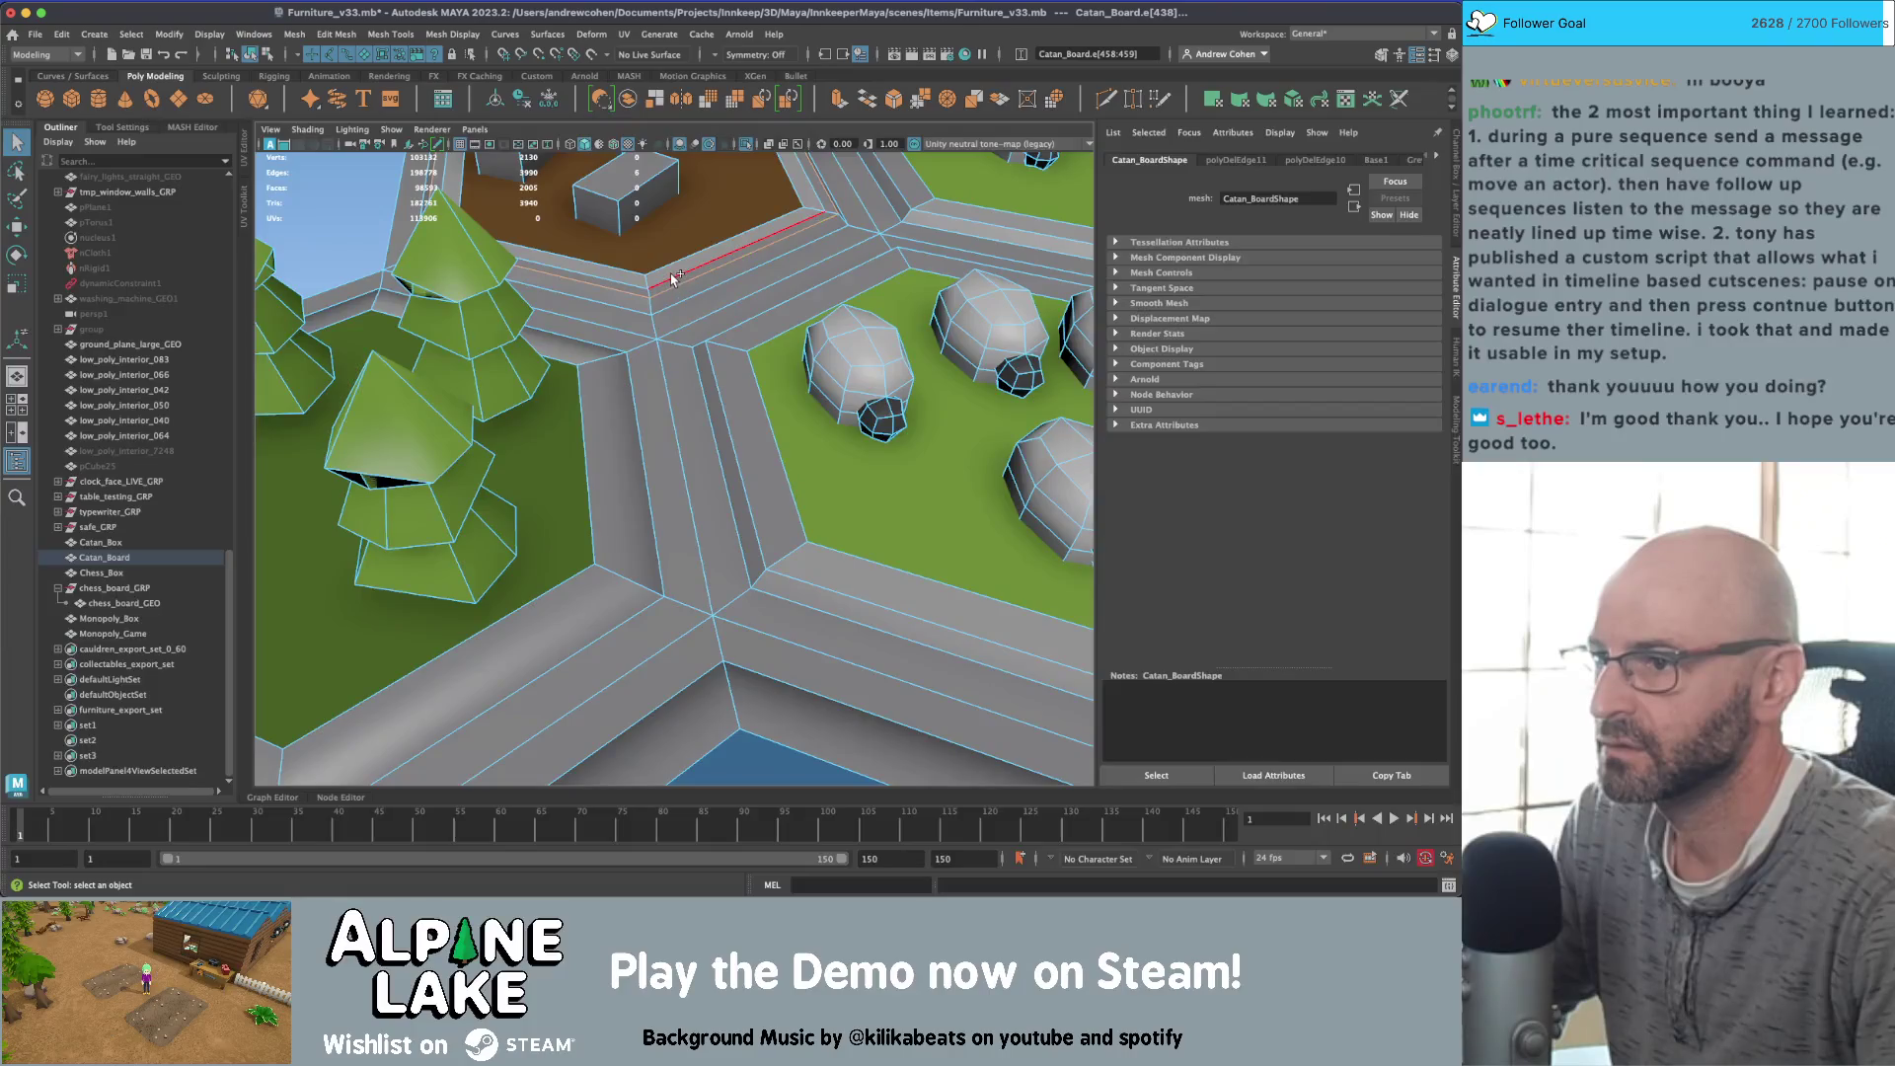
{"action": "key", "text": "Delete"}
{"action": "double_click", "coordinate": [735, 454]}
{"action": "key", "text": "Delete"}
{"action": "left_click_drag", "start_coordinate": [735, 454], "coordinate": [586, 414], "text": "alt"}
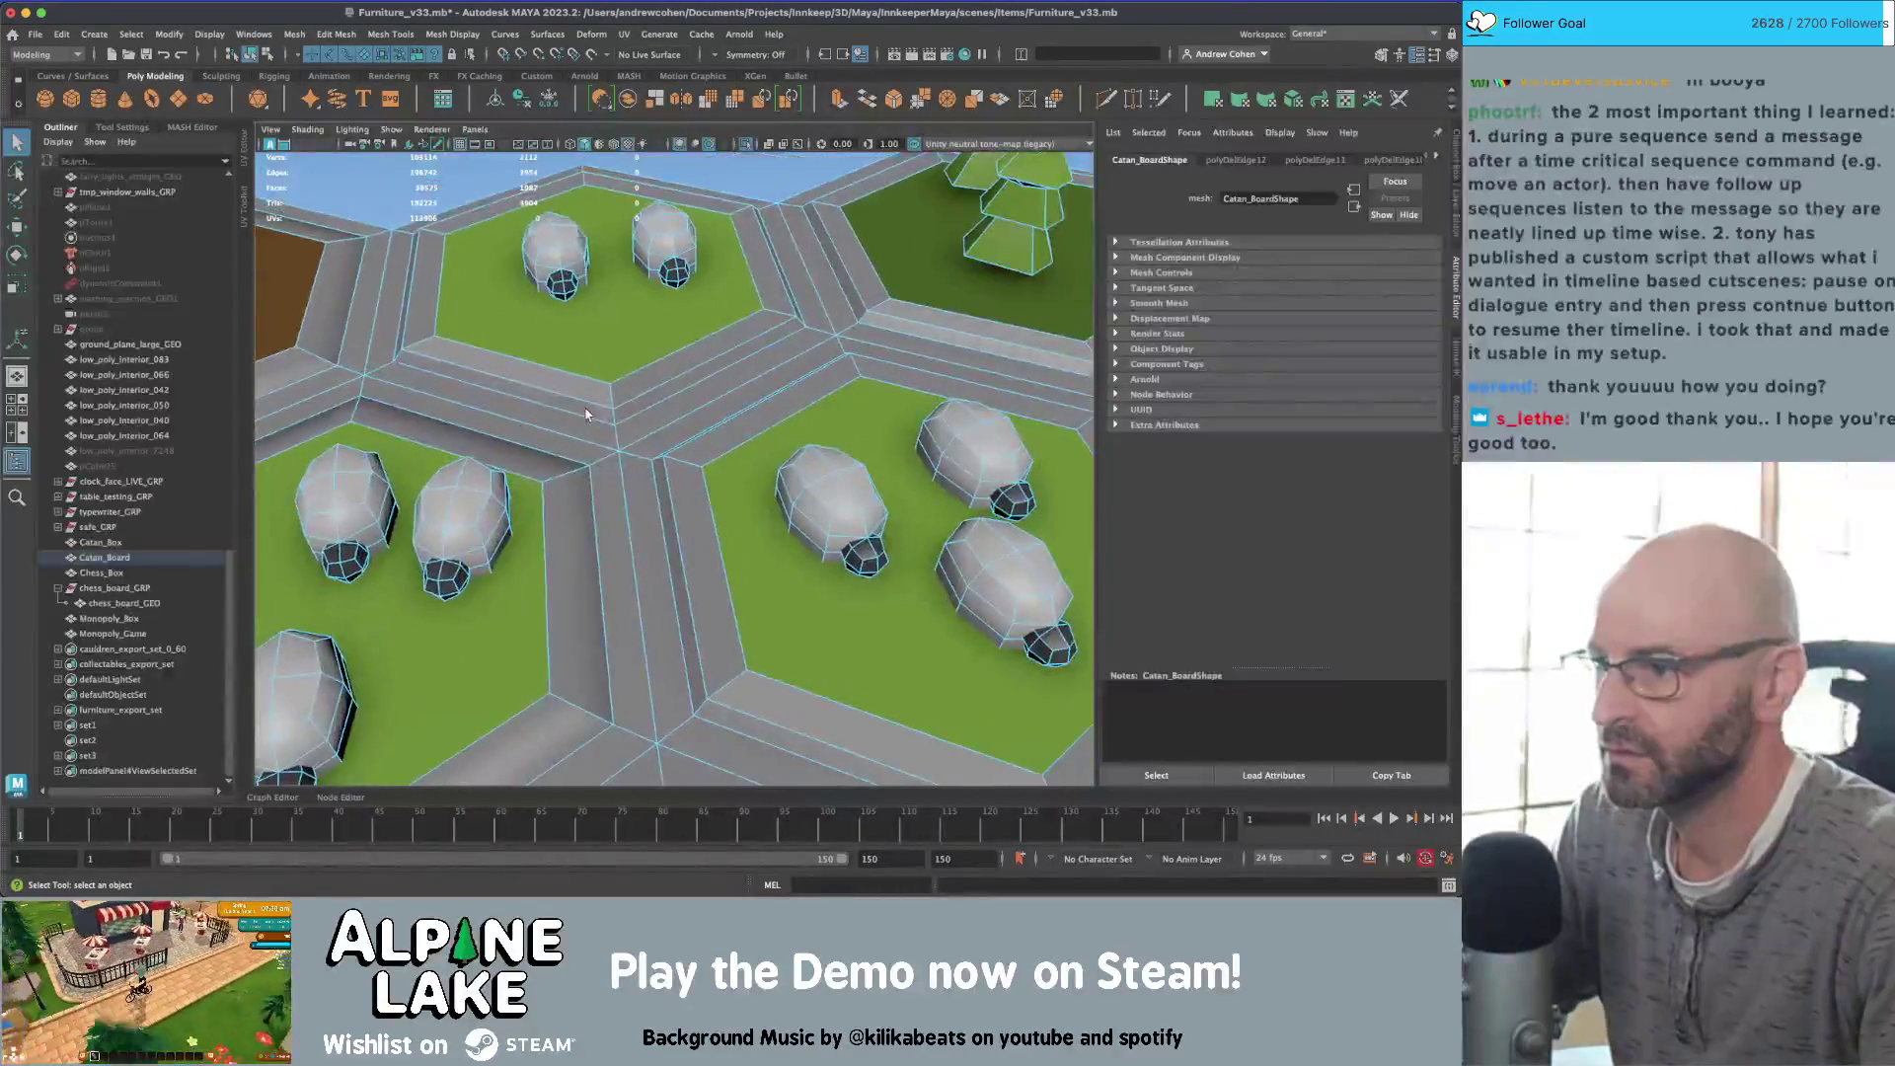
{"action": "double_click", "coordinate": [645, 391]}
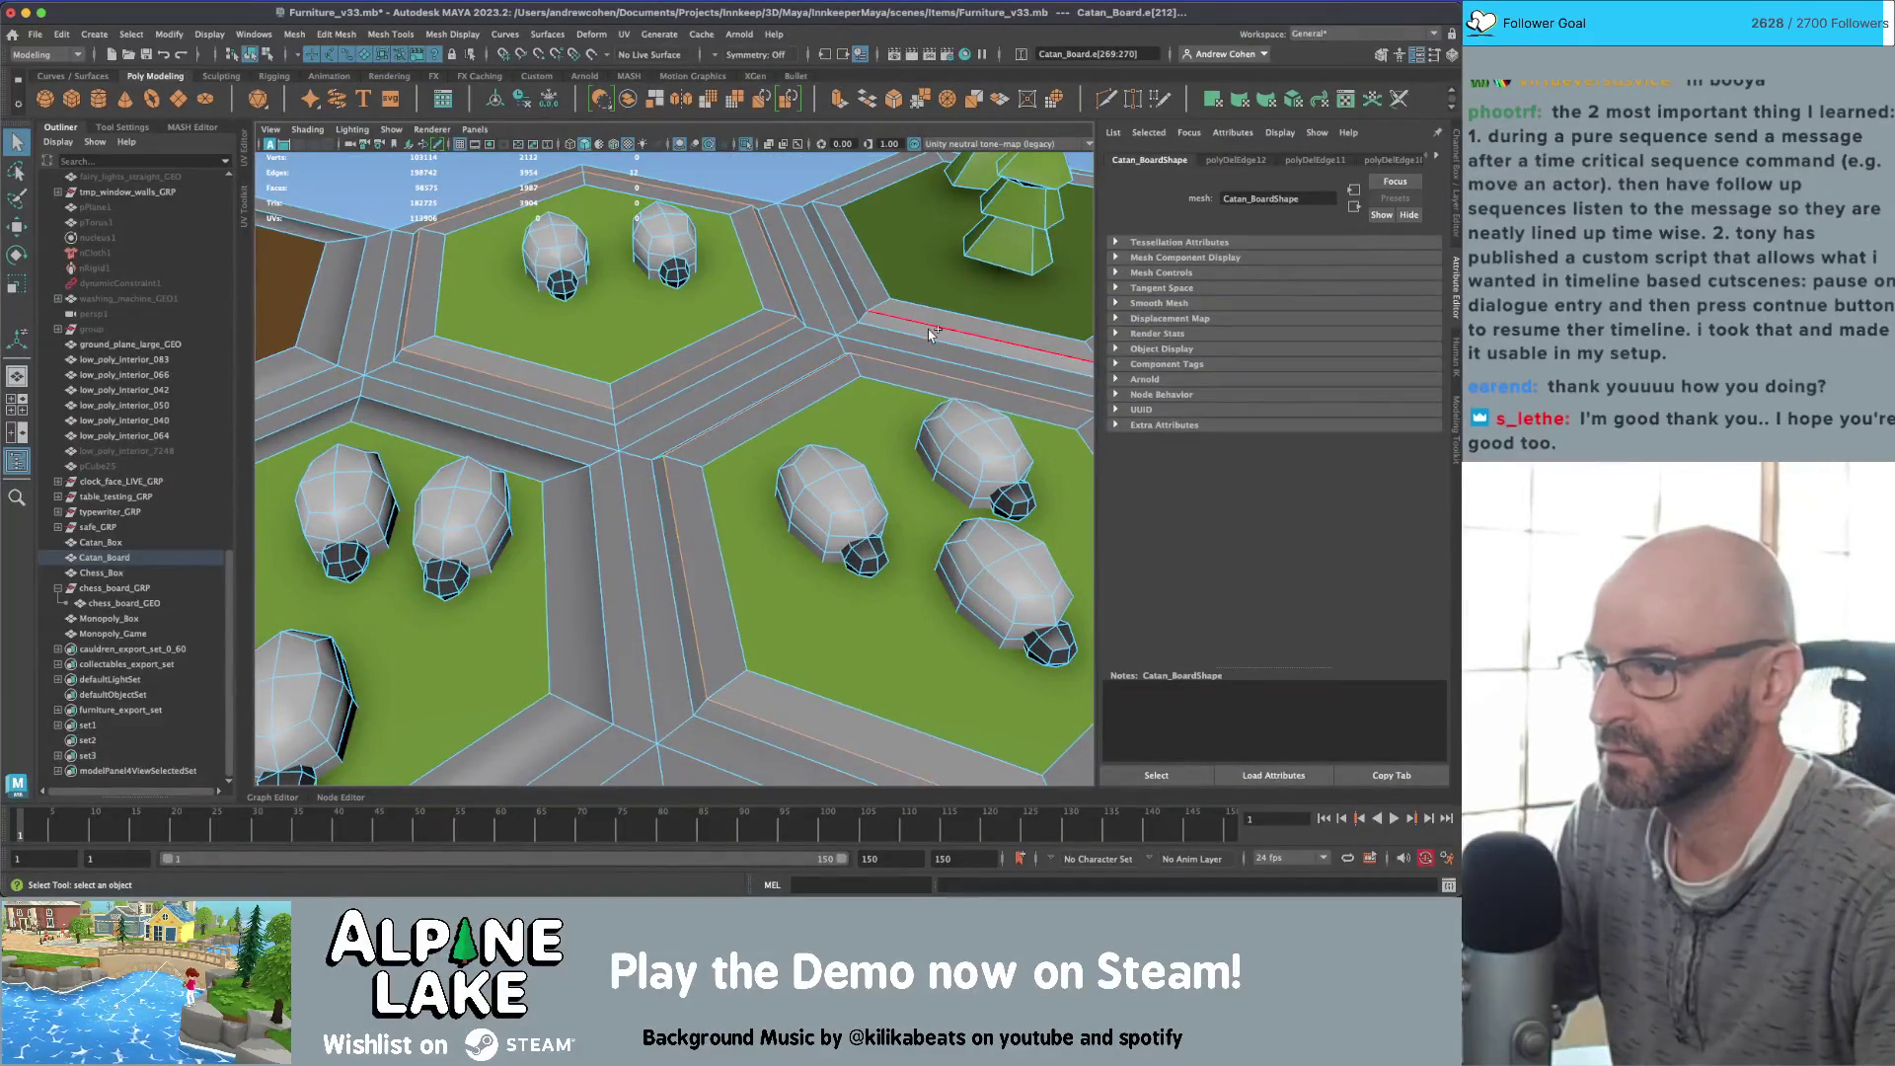
{"action": "key", "text": "Delete"}
Step: Select road edge loops beside the yellow wheat hexes
{"action": "mouse_move", "coordinate": [764, 399]}
{"action": "left_mouse_down", "text": "alt"}
{"action": "mouse_move", "coordinate": [750, 415]}
{"action": "mouse_move", "coordinate": [774, 440]}
{"action": "left_mouse_up", "text": "alt"}
{"action": "double_click", "coordinate": [773, 440]}
{"action": "middle_click_drag", "start_coordinate": [930, 559], "coordinate": [827, 475], "text": "alt"}
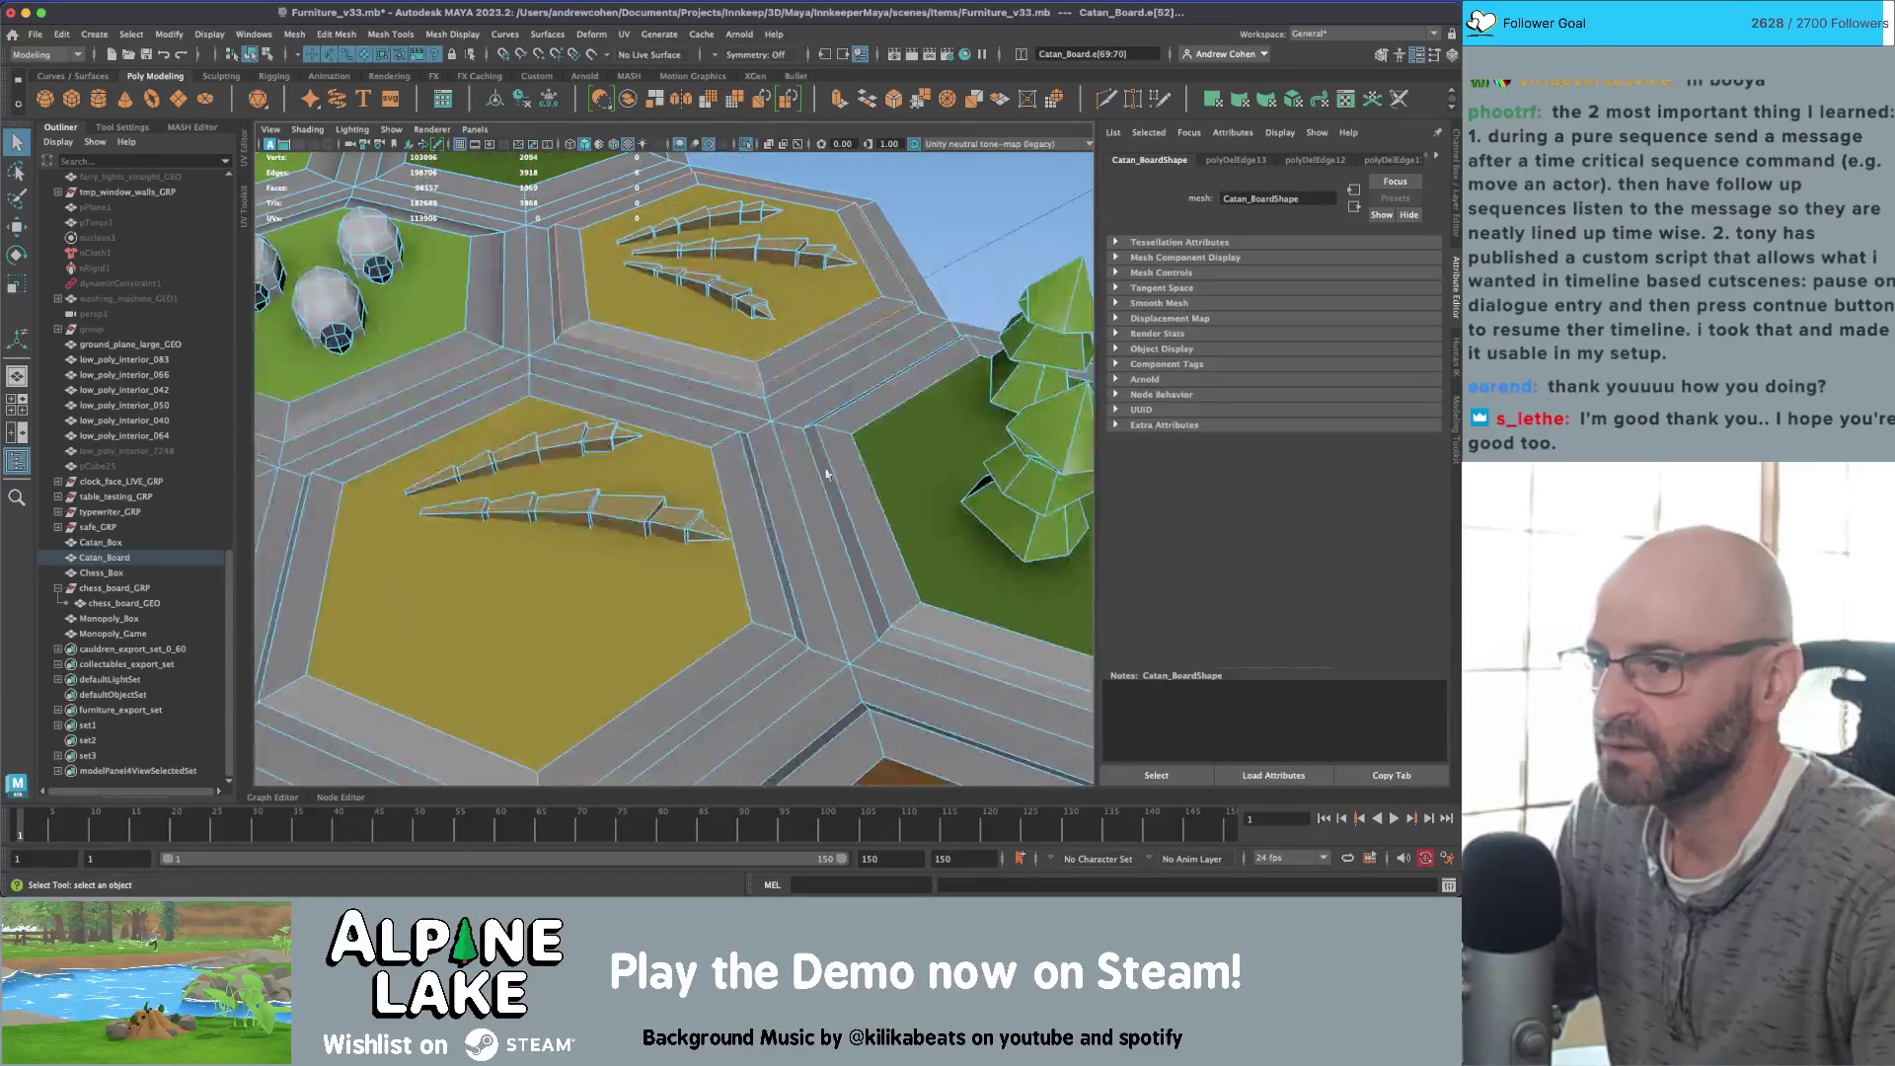
{"action": "double_click", "coordinate": [847, 483]}
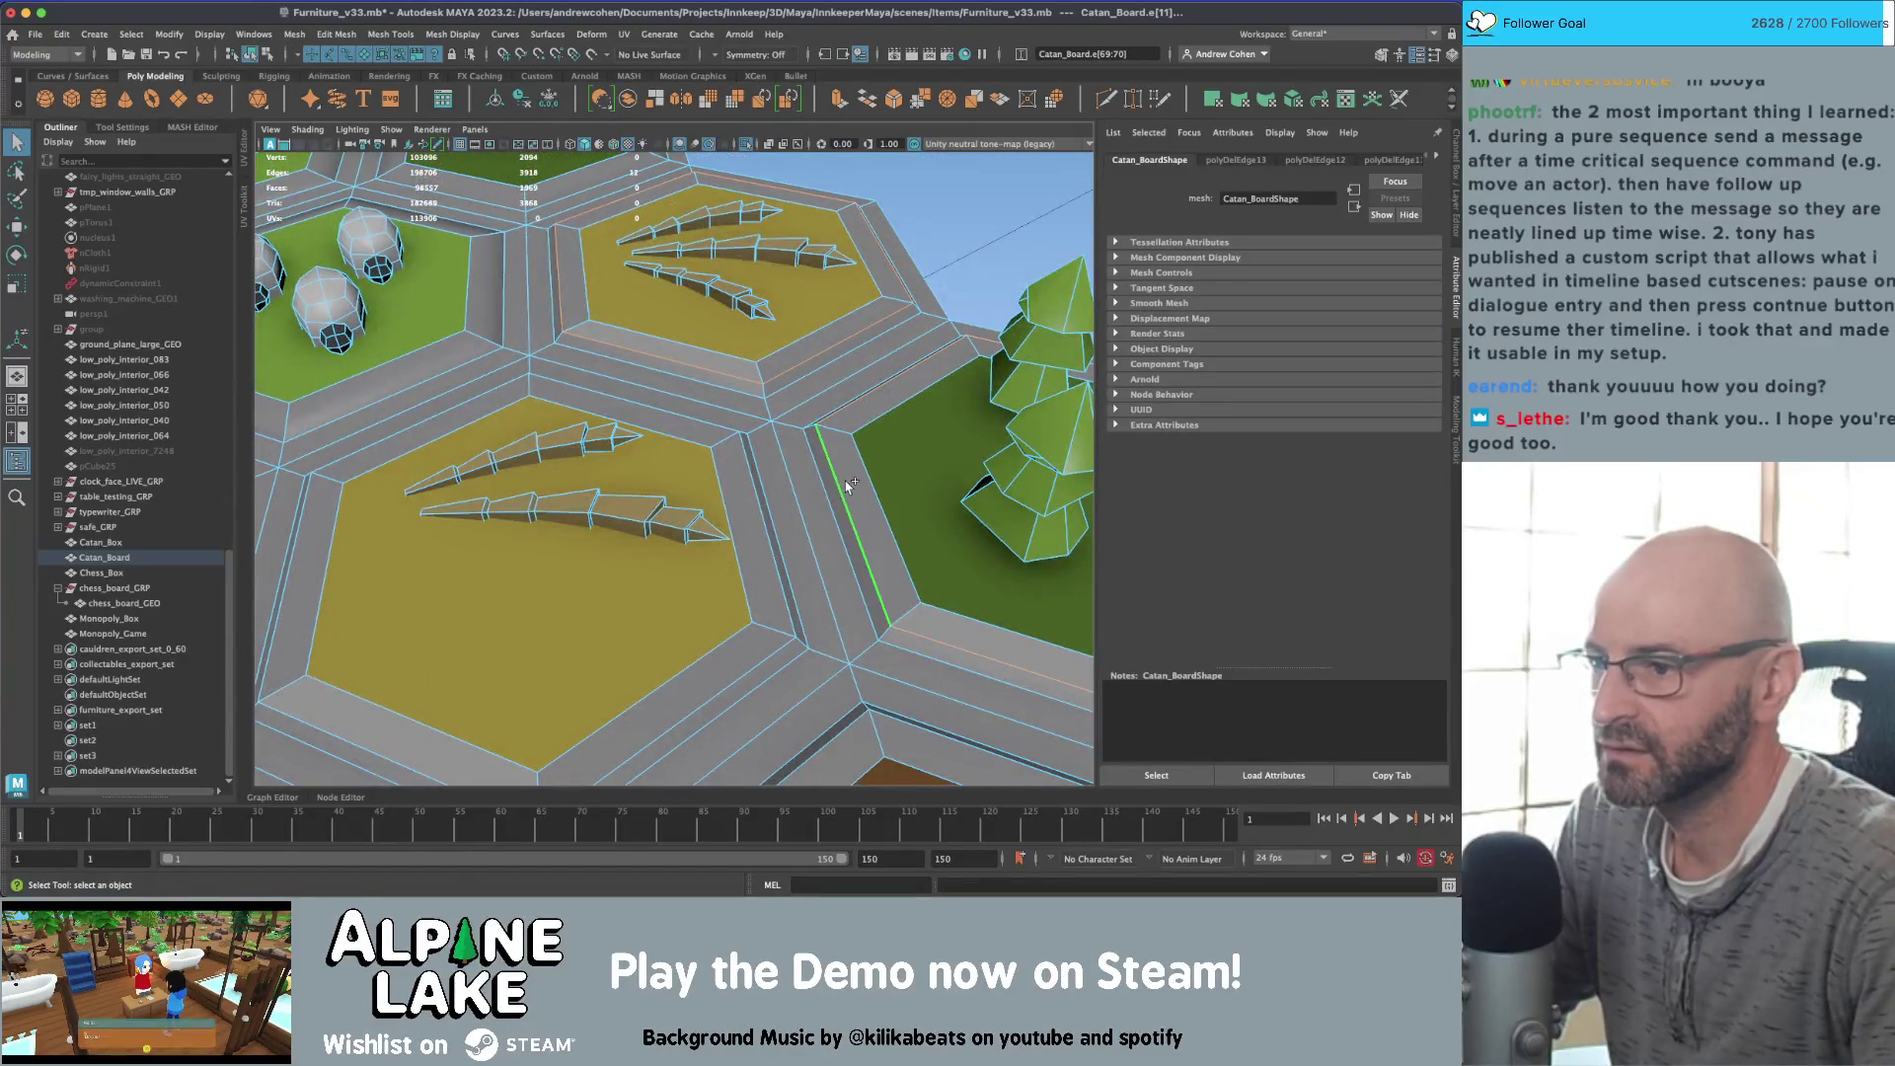
Step: Try edge loops along the brown and green hexes, clearing each selection afterwards
{"action": "scroll", "coordinate": [755, 486], "scroll_direction": "down", "scroll_amount": 2}
{"action": "left_click_drag", "start_coordinate": [691, 464], "coordinate": [600, 436], "text": "alt"}
{"action": "scroll", "coordinate": [599, 435], "scroll_direction": "up", "scroll_amount": 3}
{"action": "double_click", "coordinate": [755, 500]}
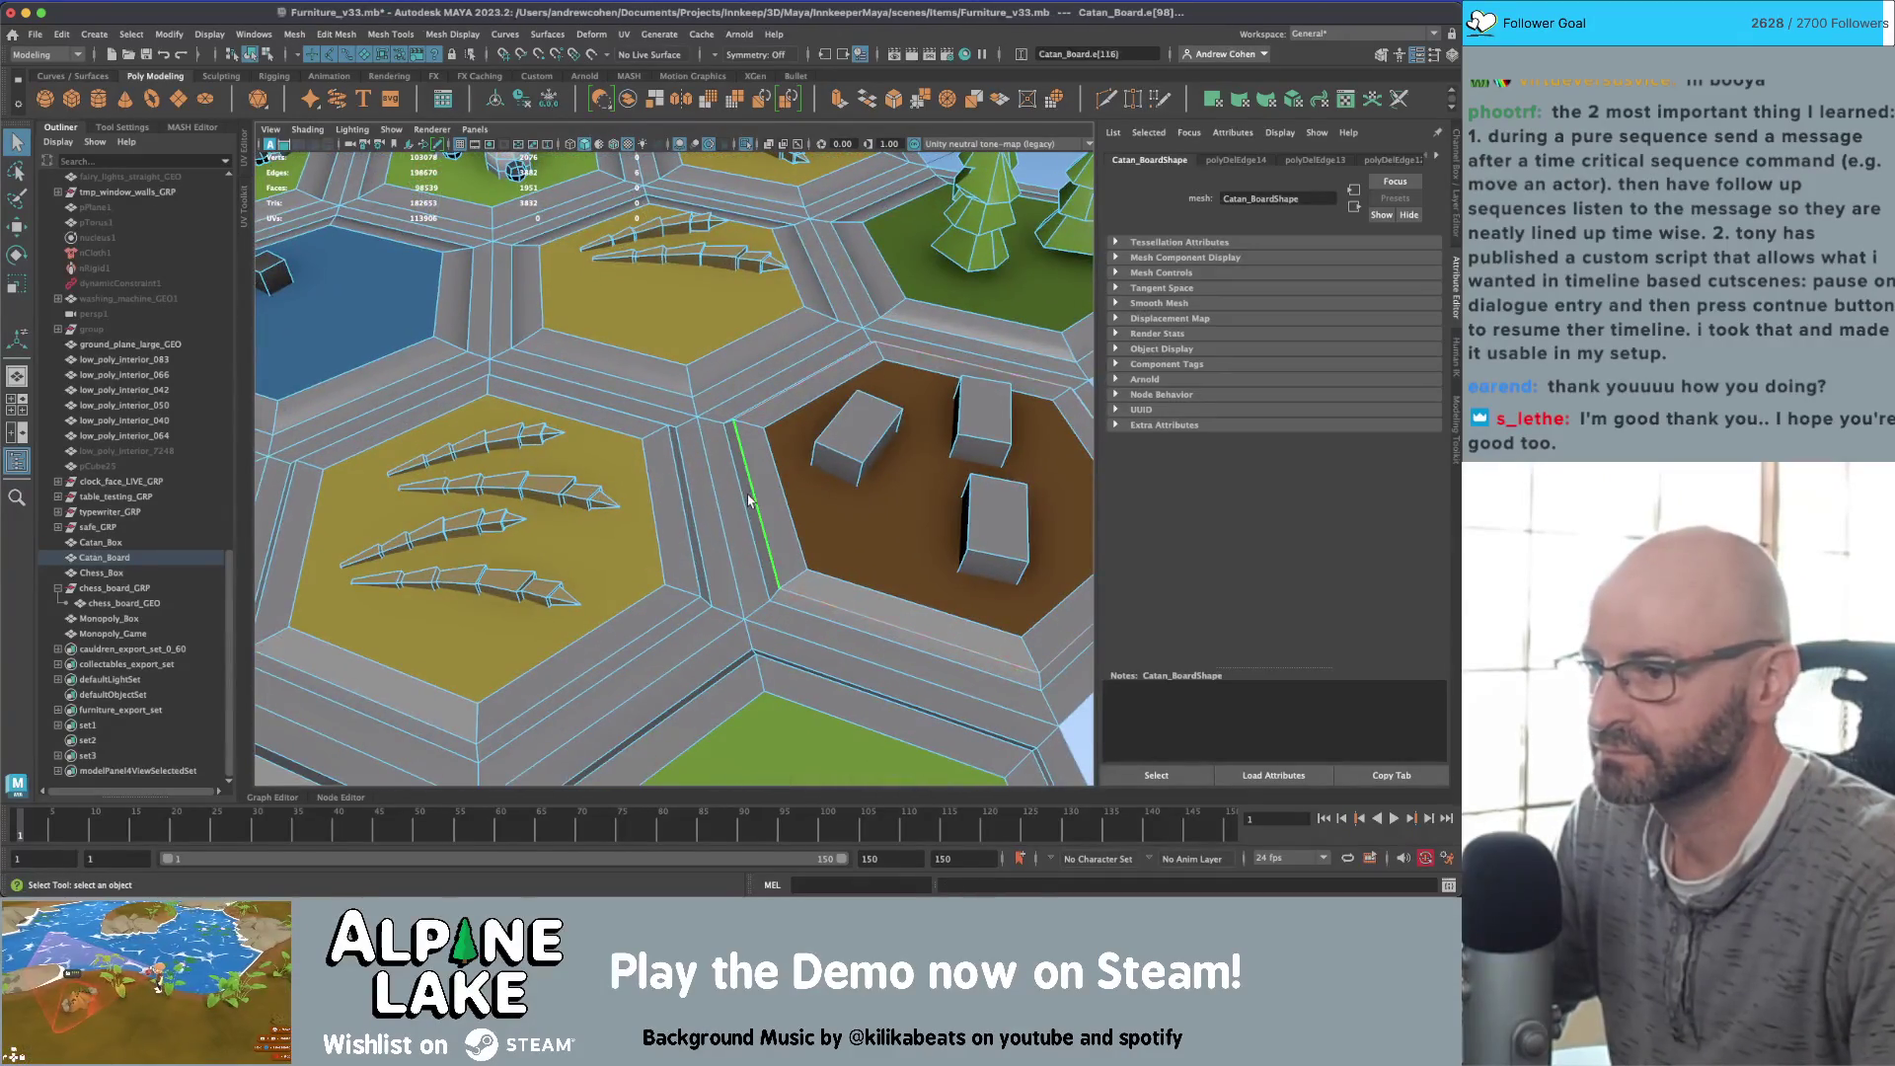
{"action": "left_click", "coordinate": [677, 501]}
{"action": "scroll", "coordinate": [676, 500], "scroll_direction": "down", "scroll_amount": 3}
{"action": "scroll", "coordinate": [758, 550], "scroll_direction": "up", "scroll_amount": 3}
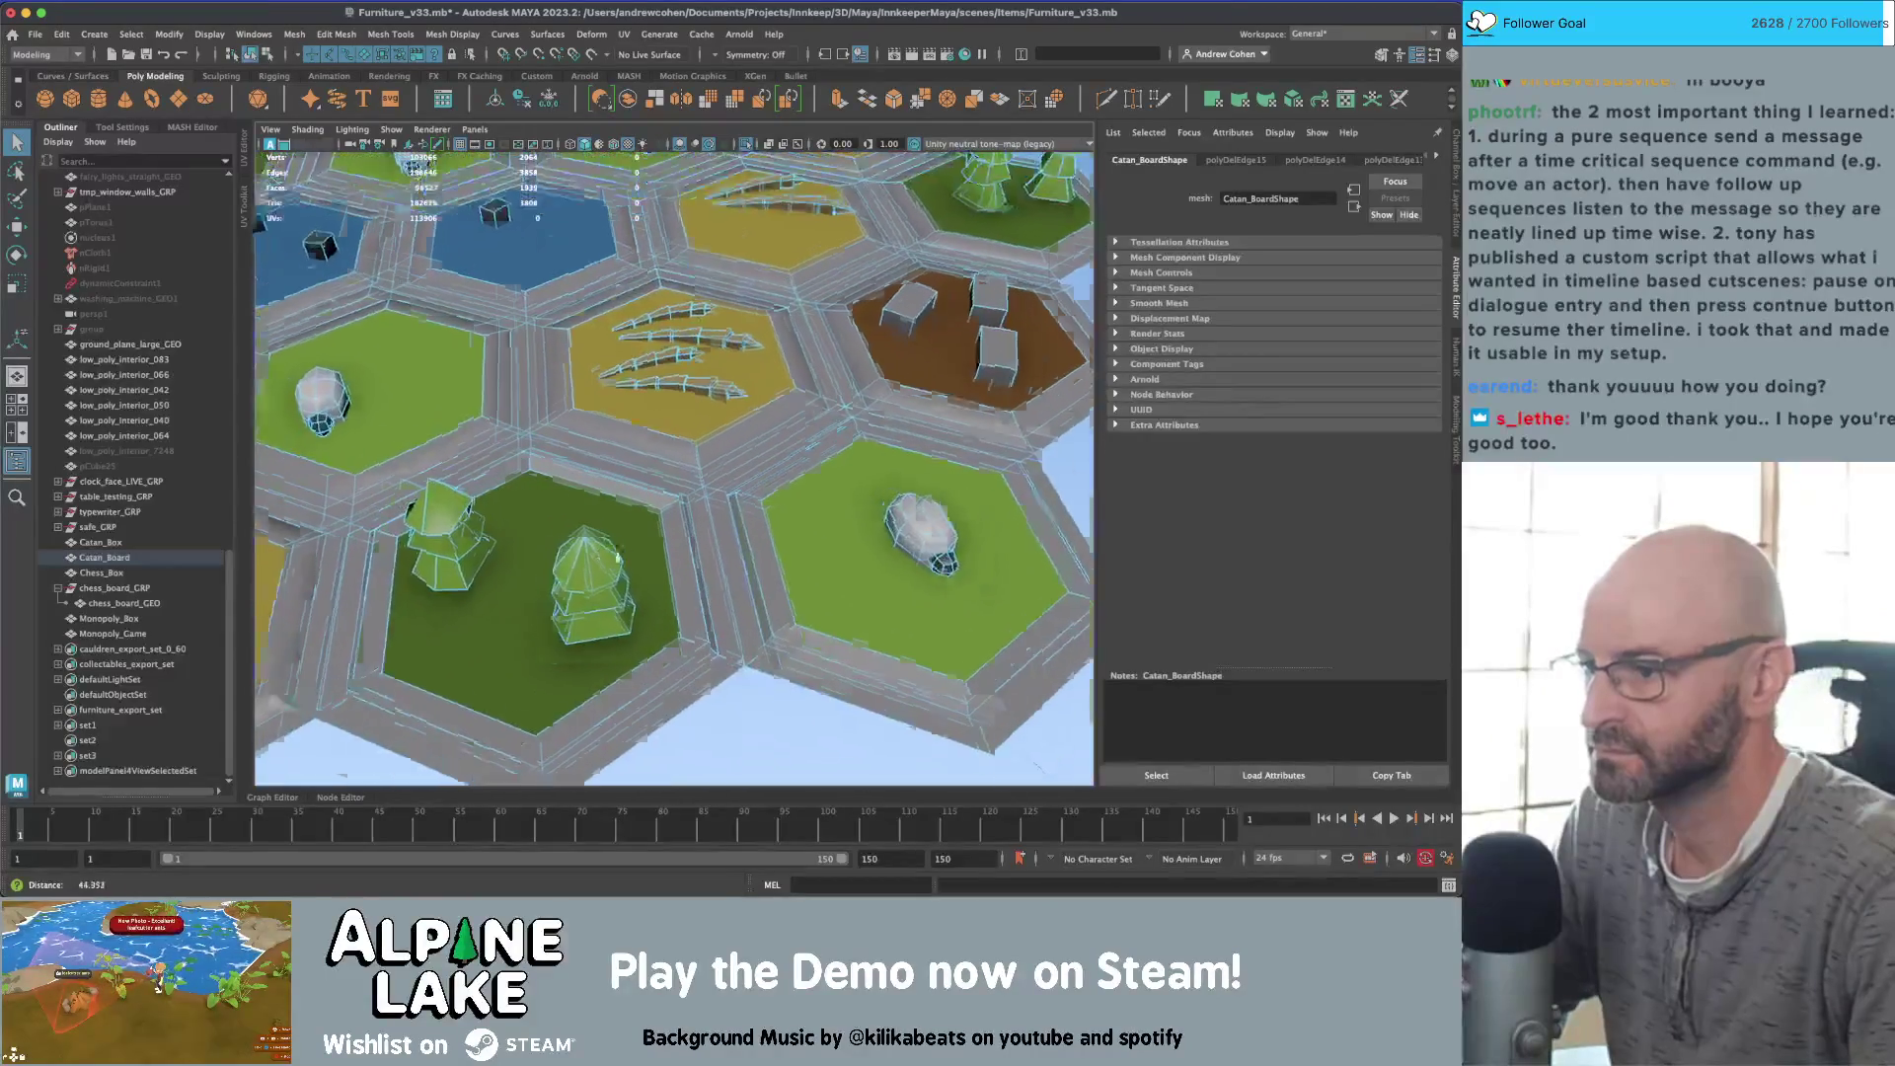
{"action": "double_click", "coordinate": [757, 549]}
{"action": "left_click", "coordinate": [694, 563]}
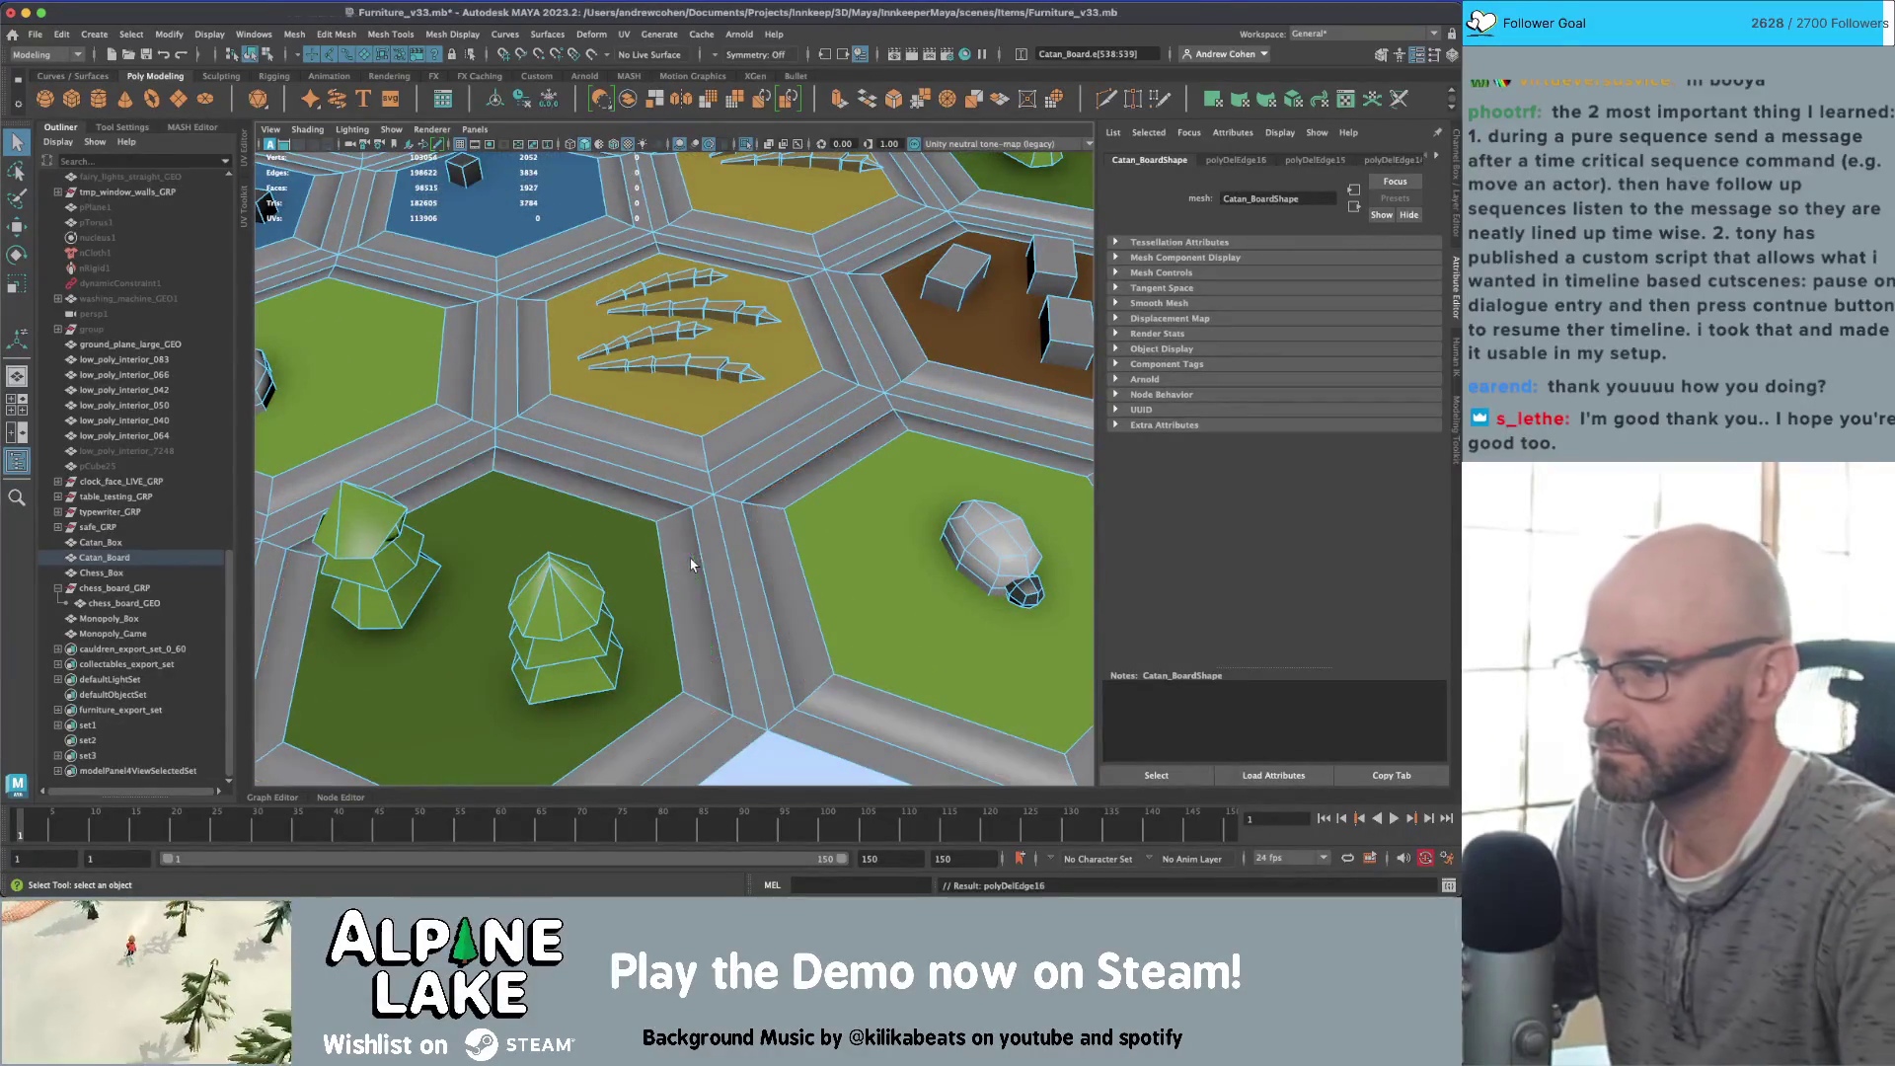
{"action": "scroll", "coordinate": [691, 570], "scroll_direction": "down", "scroll_amount": 3}
{"action": "scroll", "coordinate": [934, 456], "scroll_direction": "up", "scroll_amount": 4}
{"action": "scroll", "coordinate": [931, 456], "scroll_direction": "down", "scroll_amount": 5}
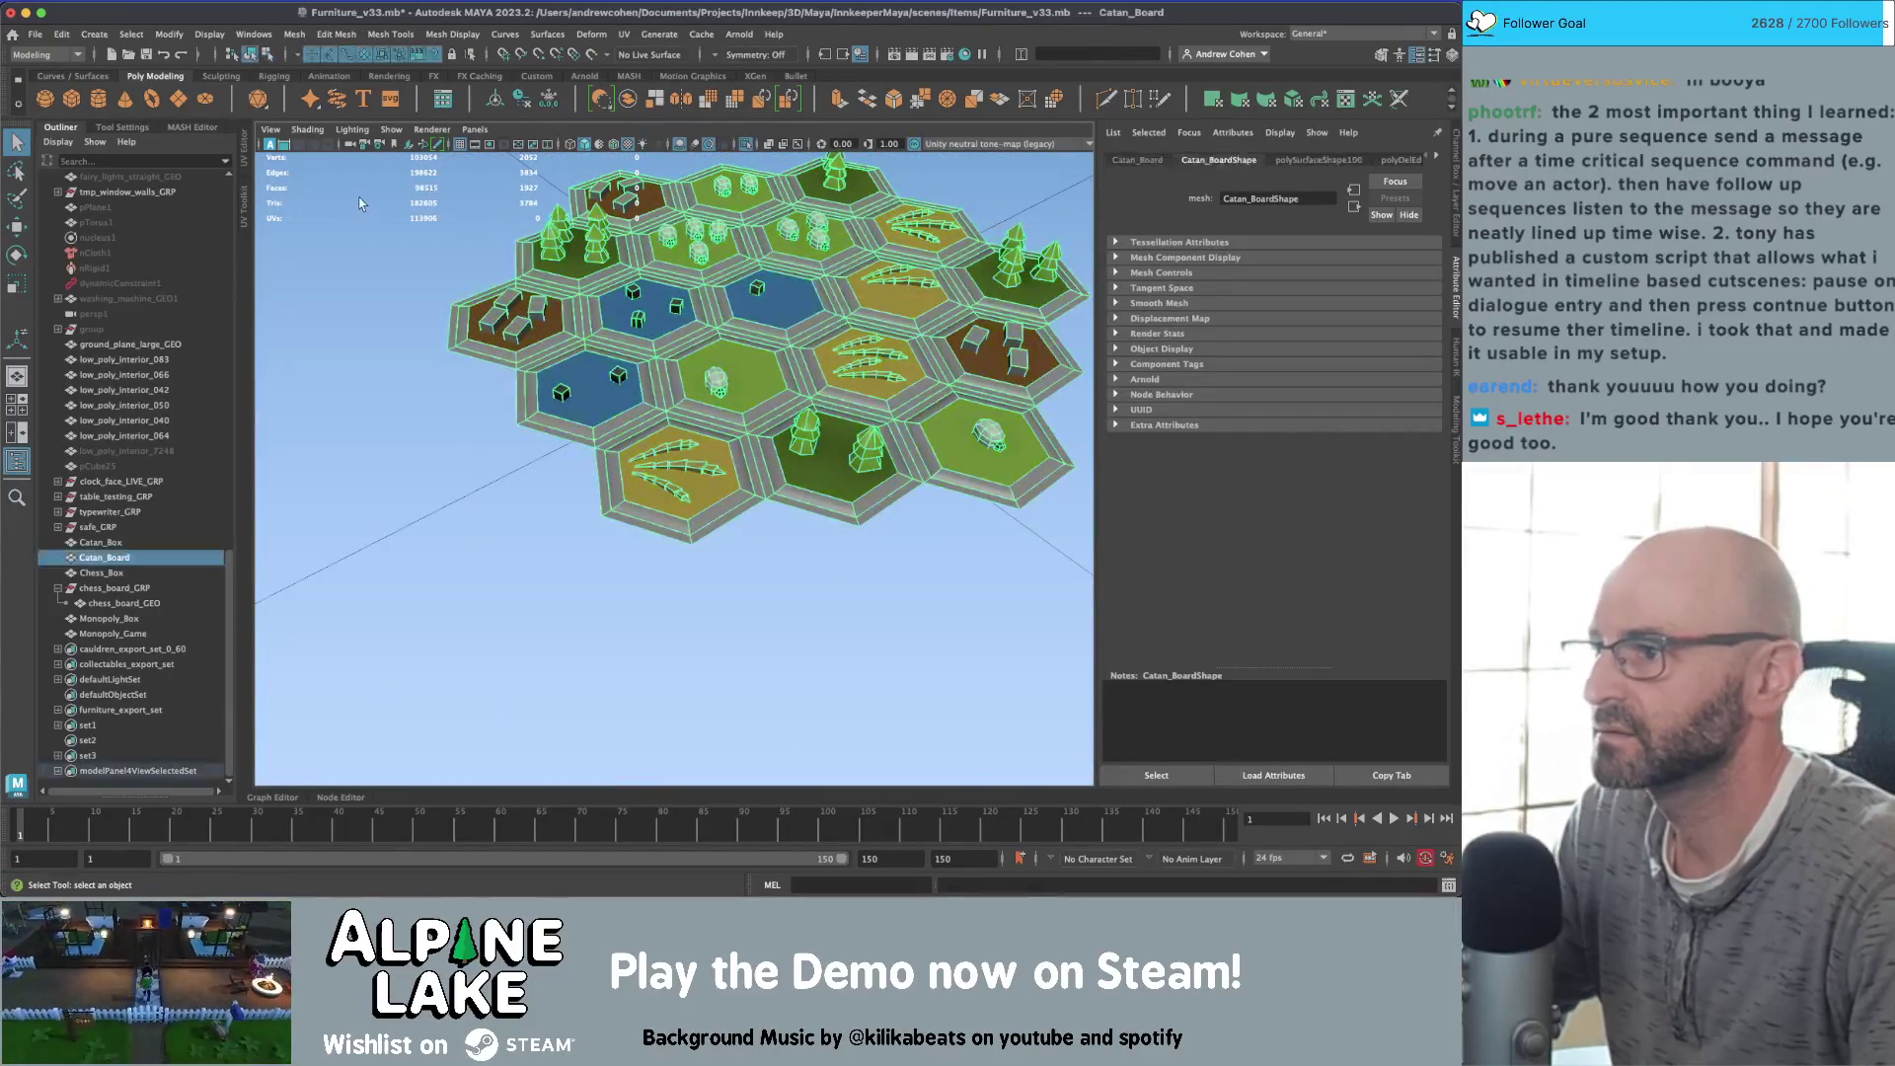
Step: Reselect the Catan_Board object from a top-down view near the yellow hexes
{"action": "left_click", "coordinate": [592, 642]}
{"action": "mouse_move", "coordinate": [592, 641]}
{"action": "left_mouse_down", "text": "alt"}
{"action": "mouse_move", "coordinate": [636, 341]}
{"action": "mouse_move", "coordinate": [691, 425]}
{"action": "left_mouse_up", "text": "alt"}
{"action": "scroll", "coordinate": [782, 366], "scroll_direction": "up", "scroll_amount": 5}
{"action": "left_click", "coordinate": [783, 365]}
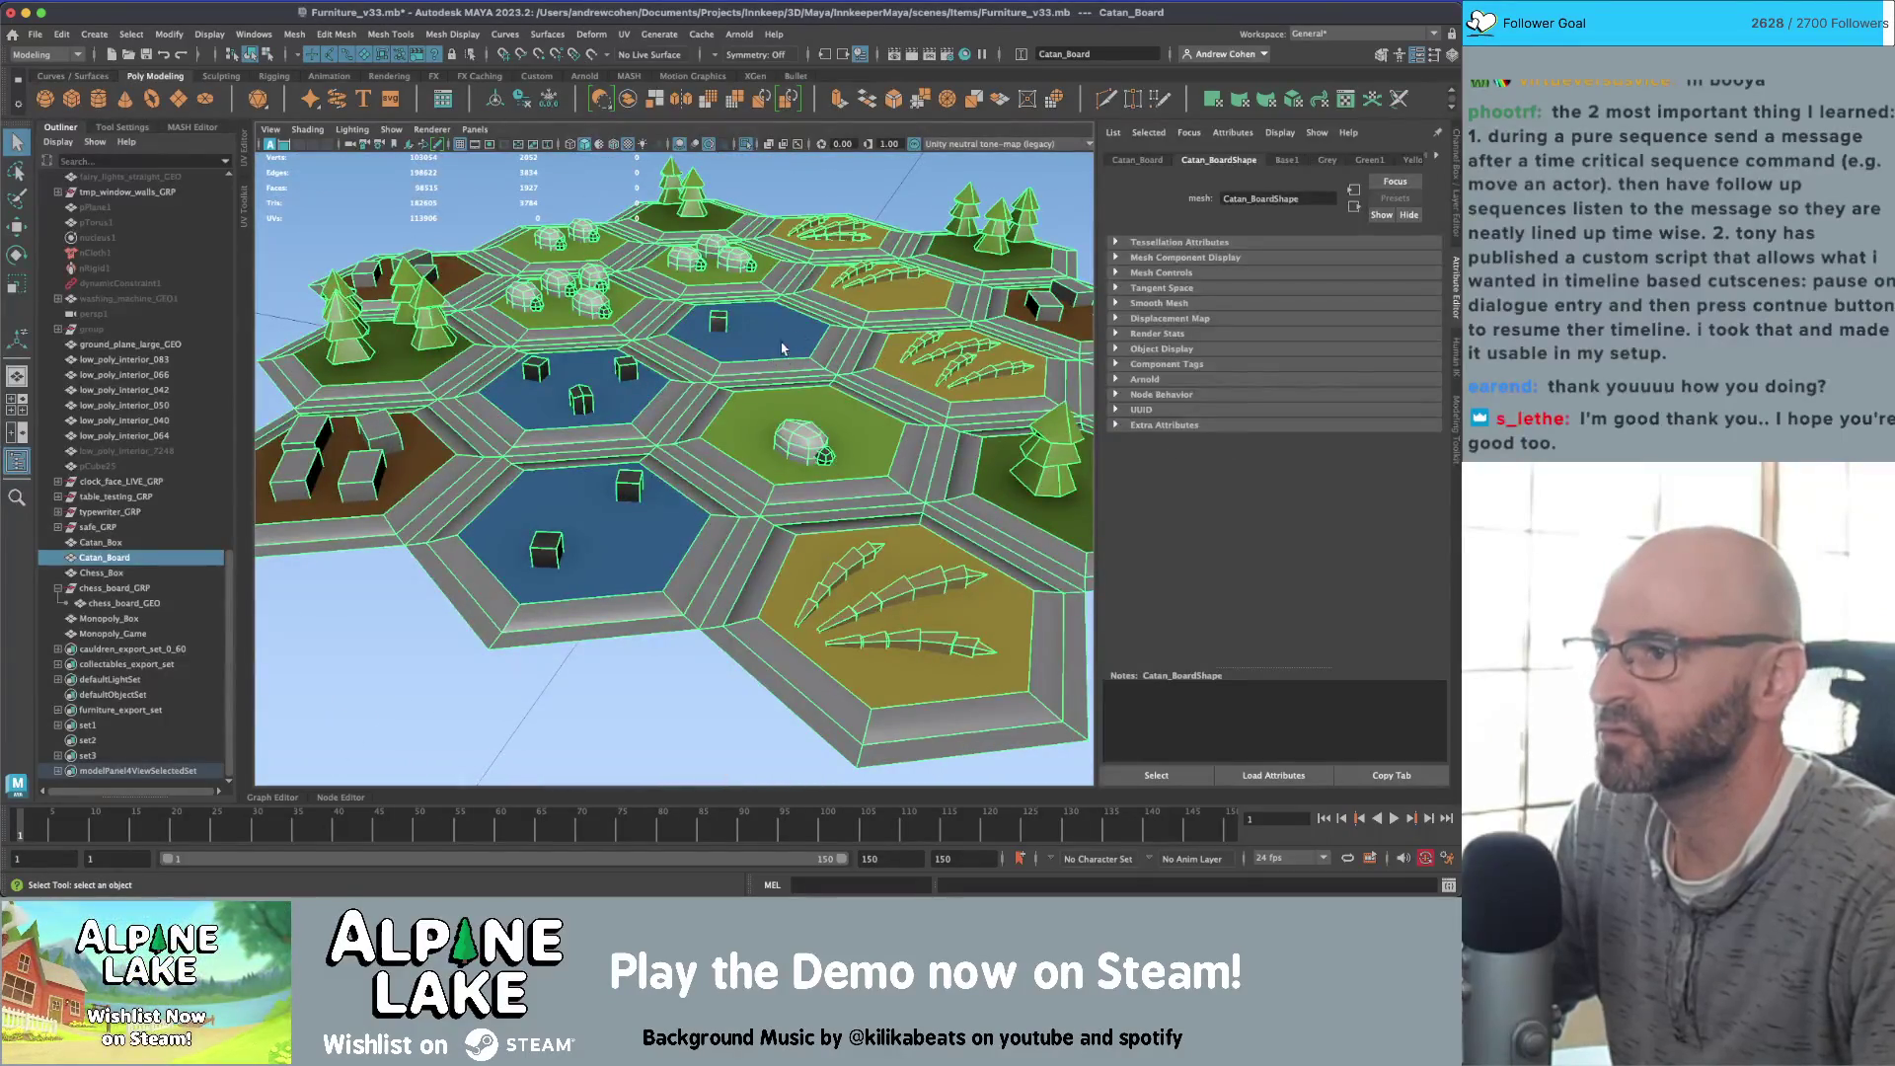
{"action": "scroll", "coordinate": [783, 347], "scroll_direction": "down", "scroll_amount": 5}
{"action": "mouse_move", "coordinate": [783, 347]}
{"action": "left_mouse_down", "text": "alt"}
{"action": "mouse_move", "coordinate": [819, 380]}
{"action": "mouse_move", "coordinate": [668, 382]}
{"action": "left_mouse_up", "text": "alt"}
{"action": "scroll", "coordinate": [845, 405], "scroll_direction": "up", "scroll_amount": 6}
{"action": "scroll", "coordinate": [876, 423], "scroll_direction": "down", "scroll_amount": 5}
{"action": "scroll", "coordinate": [668, 382], "scroll_direction": "up", "scroll_amount": 5}
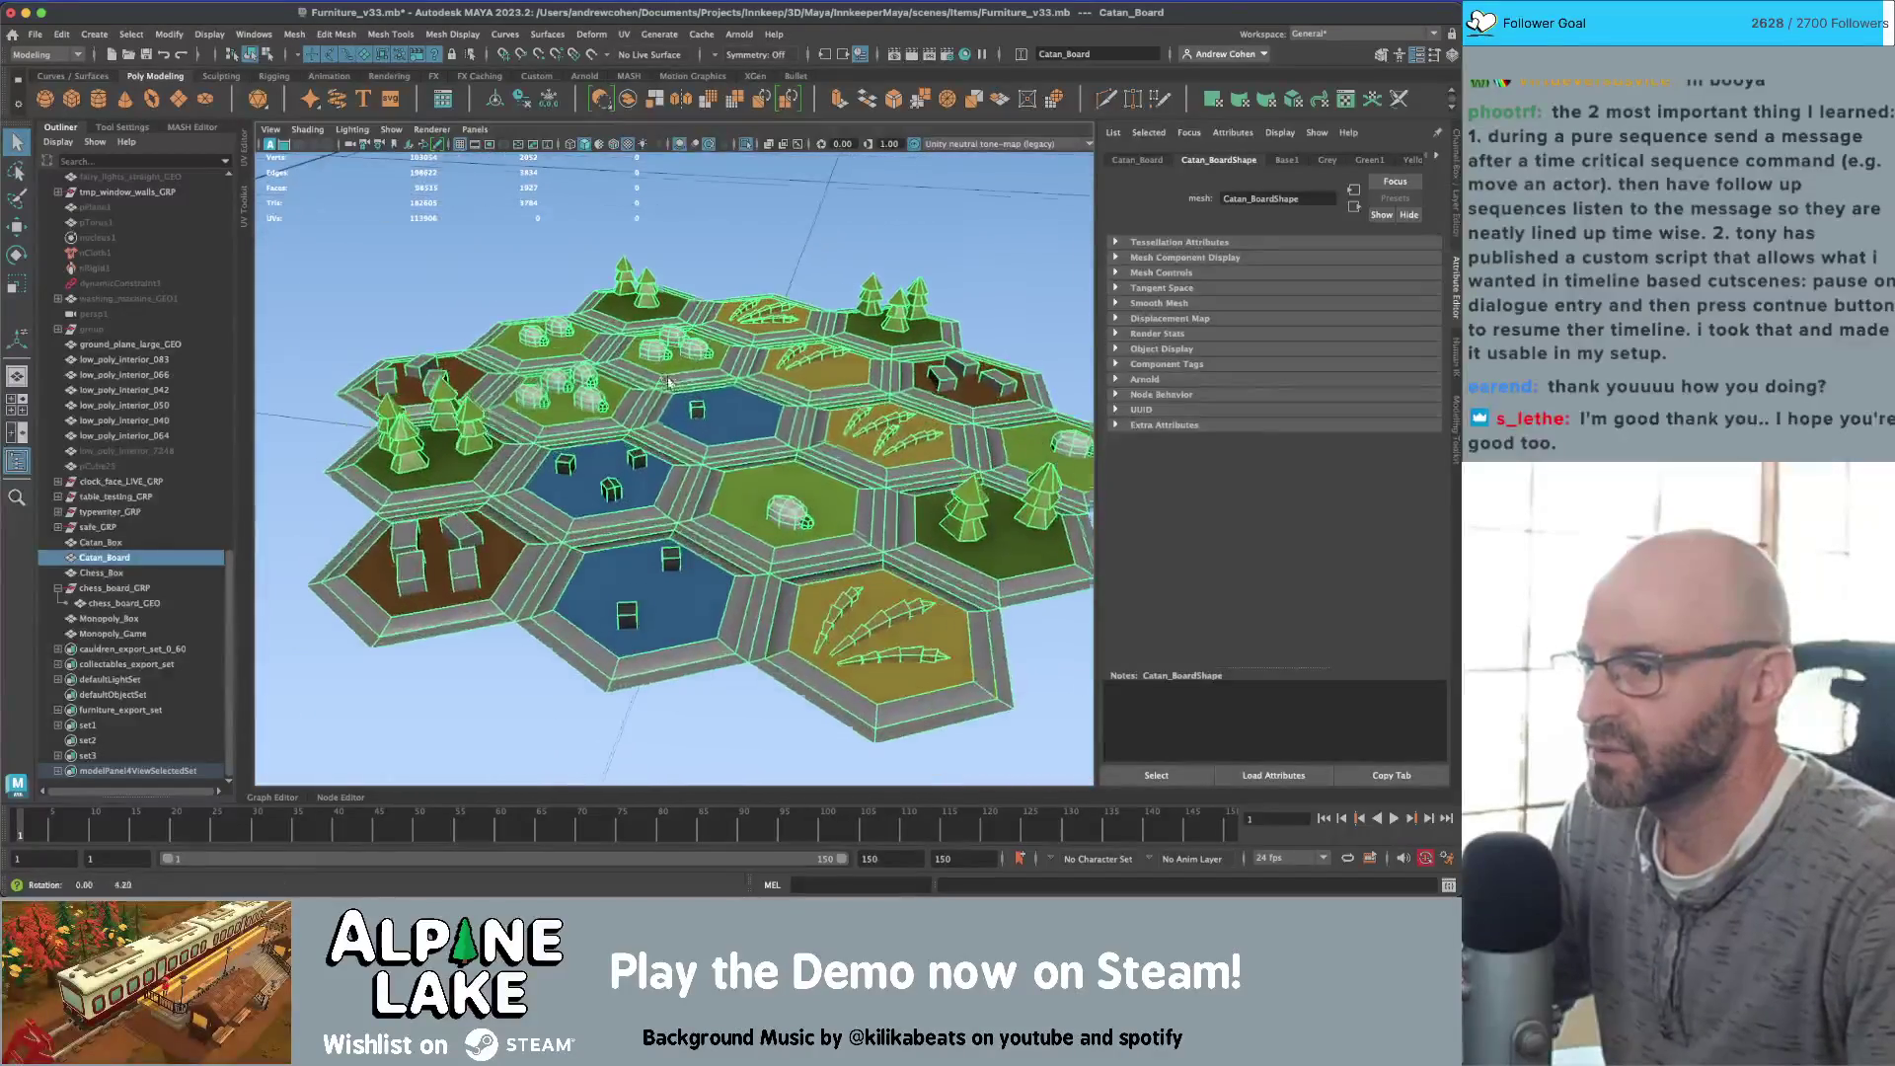
Step: Switch to face mode, select a rock piece's faces and frame them
{"action": "mouse_move", "coordinate": [668, 382]}
{"action": "right_mouse_down"}
{"action": "mouse_move", "coordinate": [770, 405]}
{"action": "mouse_move", "coordinate": [769, 425]}
{"action": "right_mouse_up"}
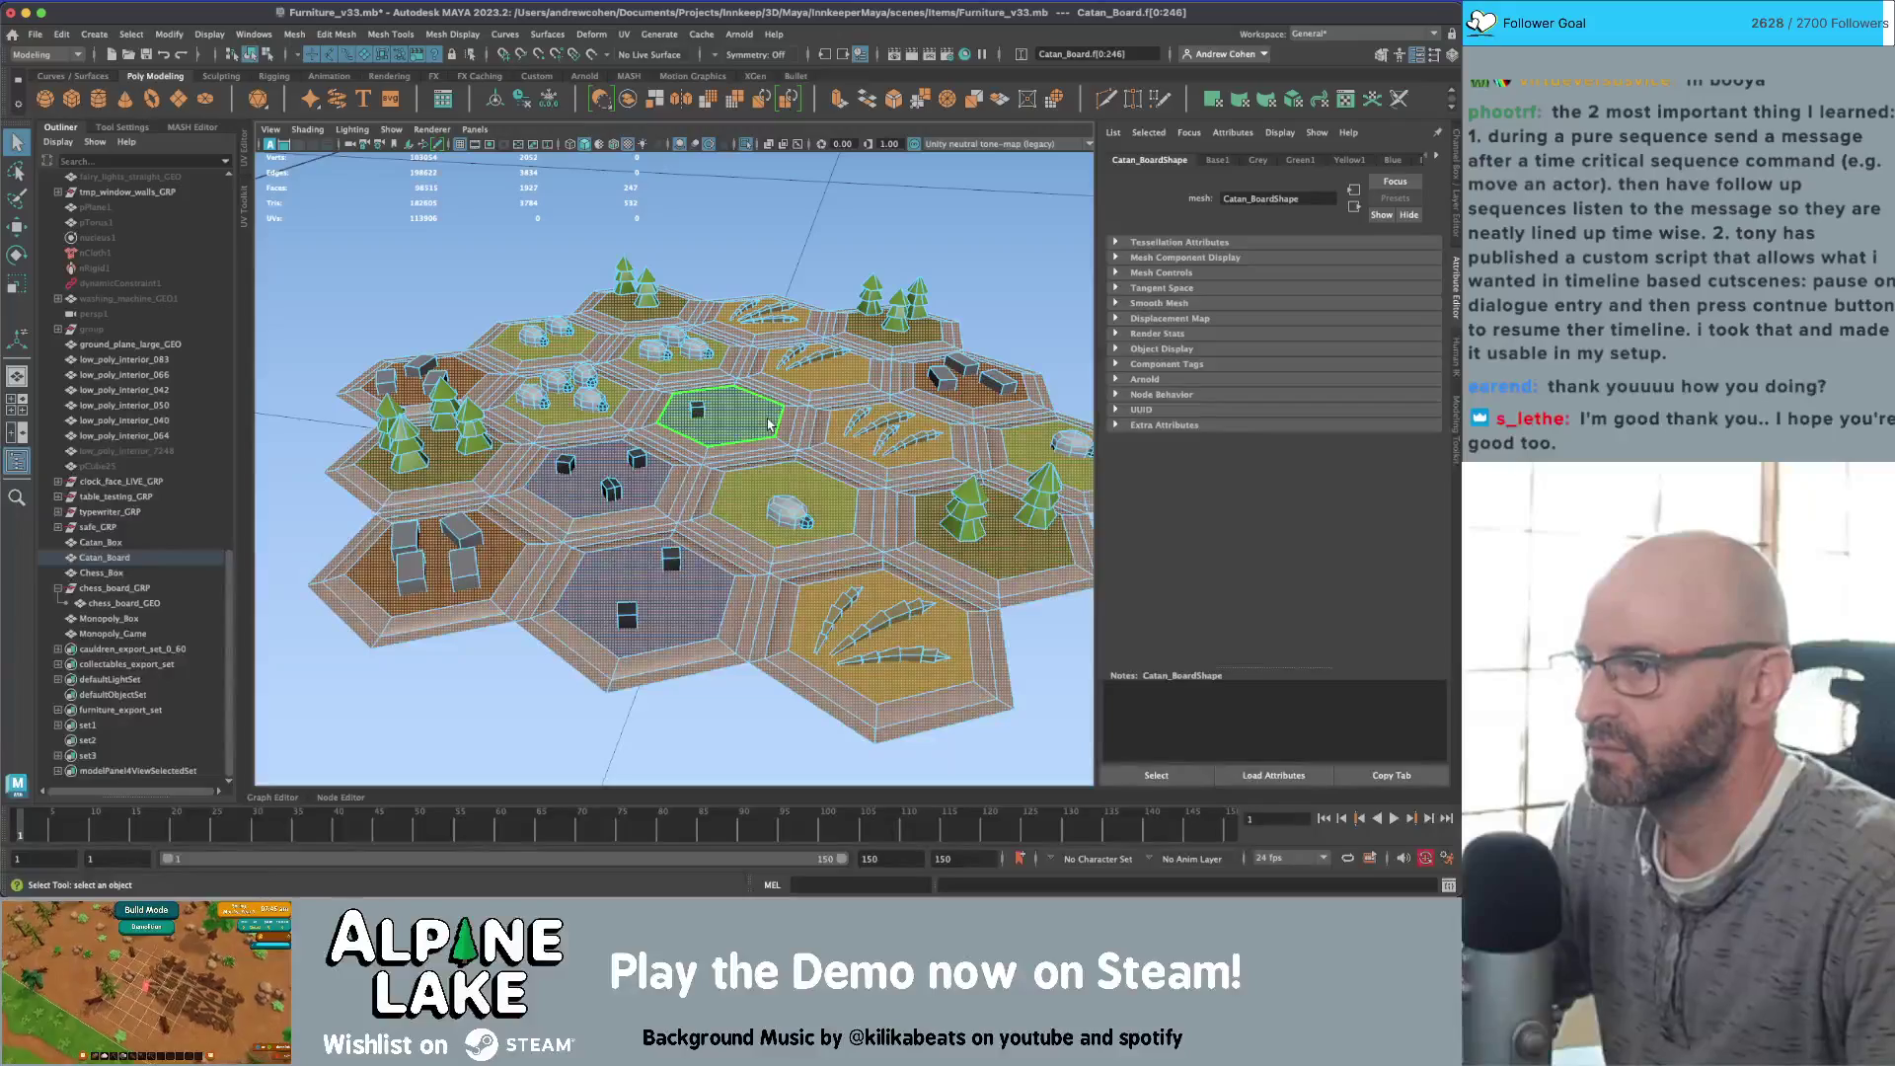
{"action": "left_click_drag", "start_coordinate": [769, 424], "coordinate": [677, 447], "text": "alt"}
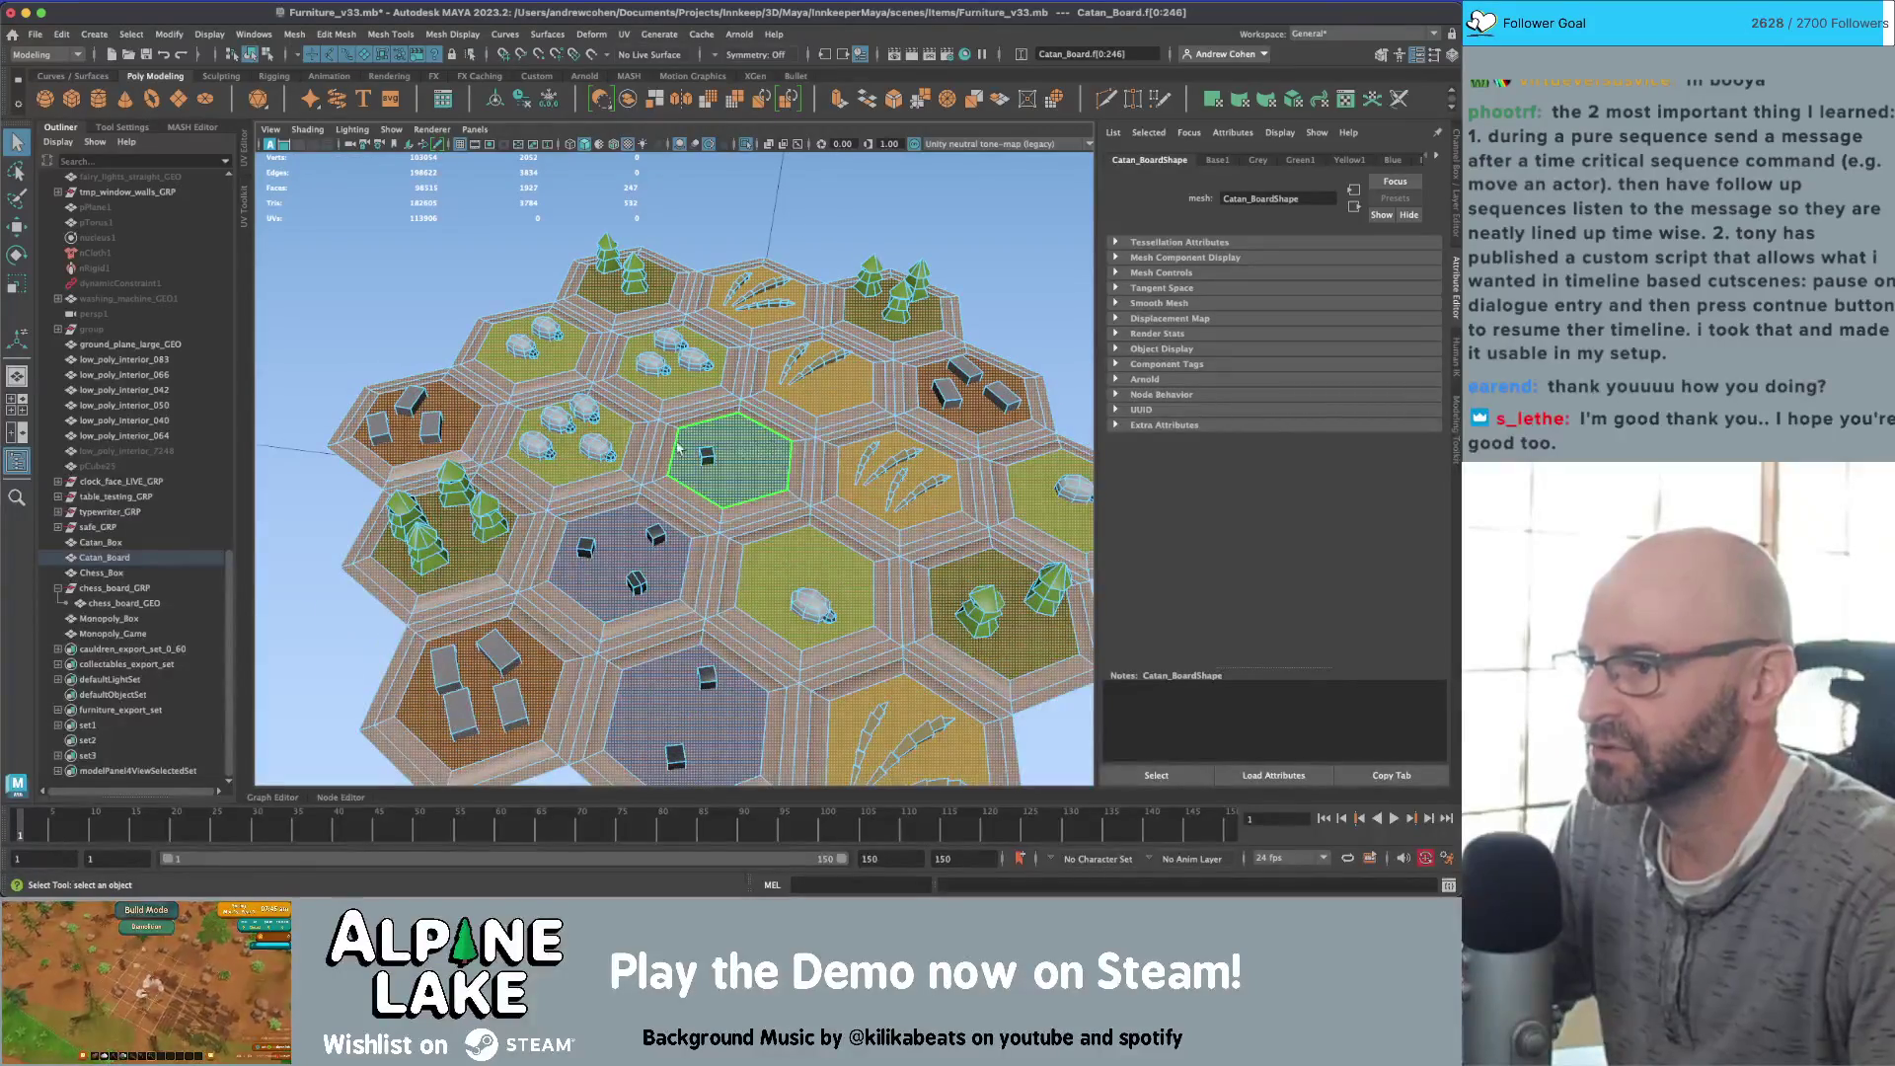
{"action": "left_click", "coordinate": [592, 447]}
{"action": "key", "text": "f"}
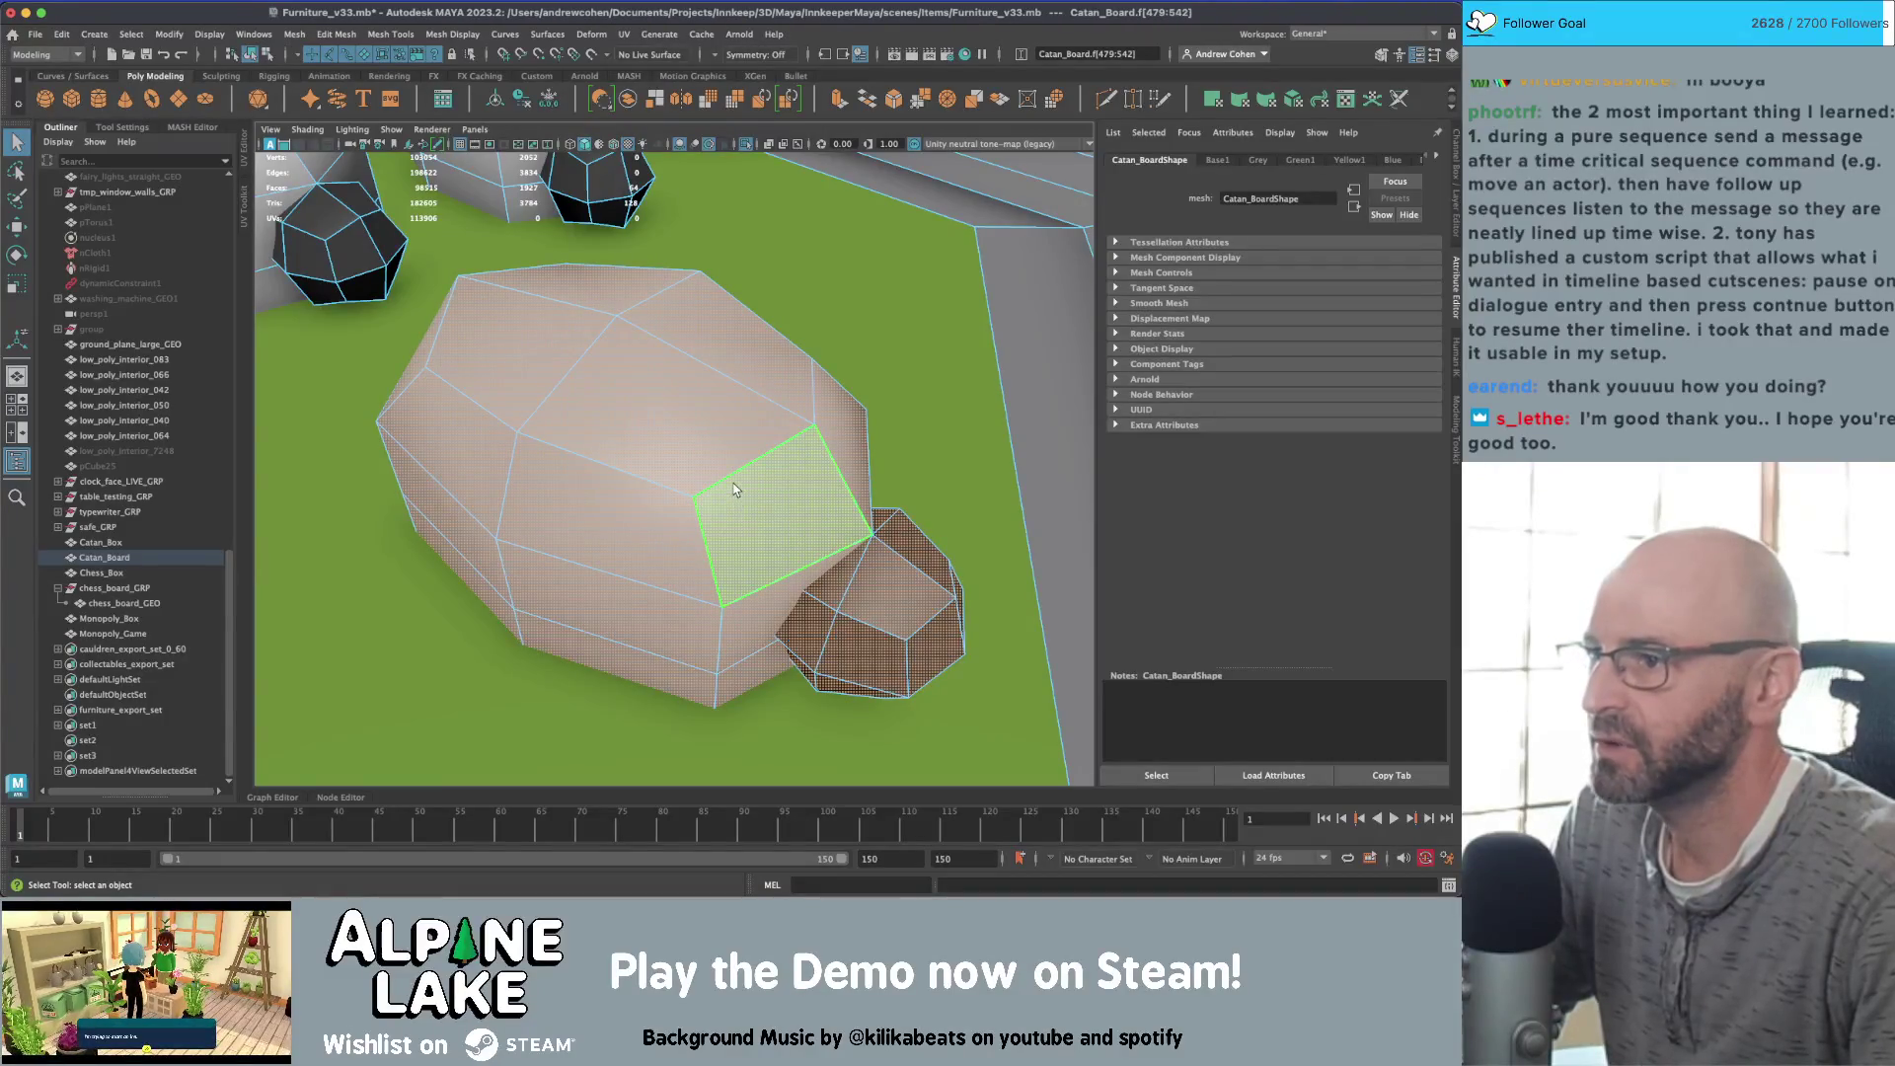
{"action": "scroll", "coordinate": [768, 475], "scroll_direction": "down", "scroll_amount": 10}
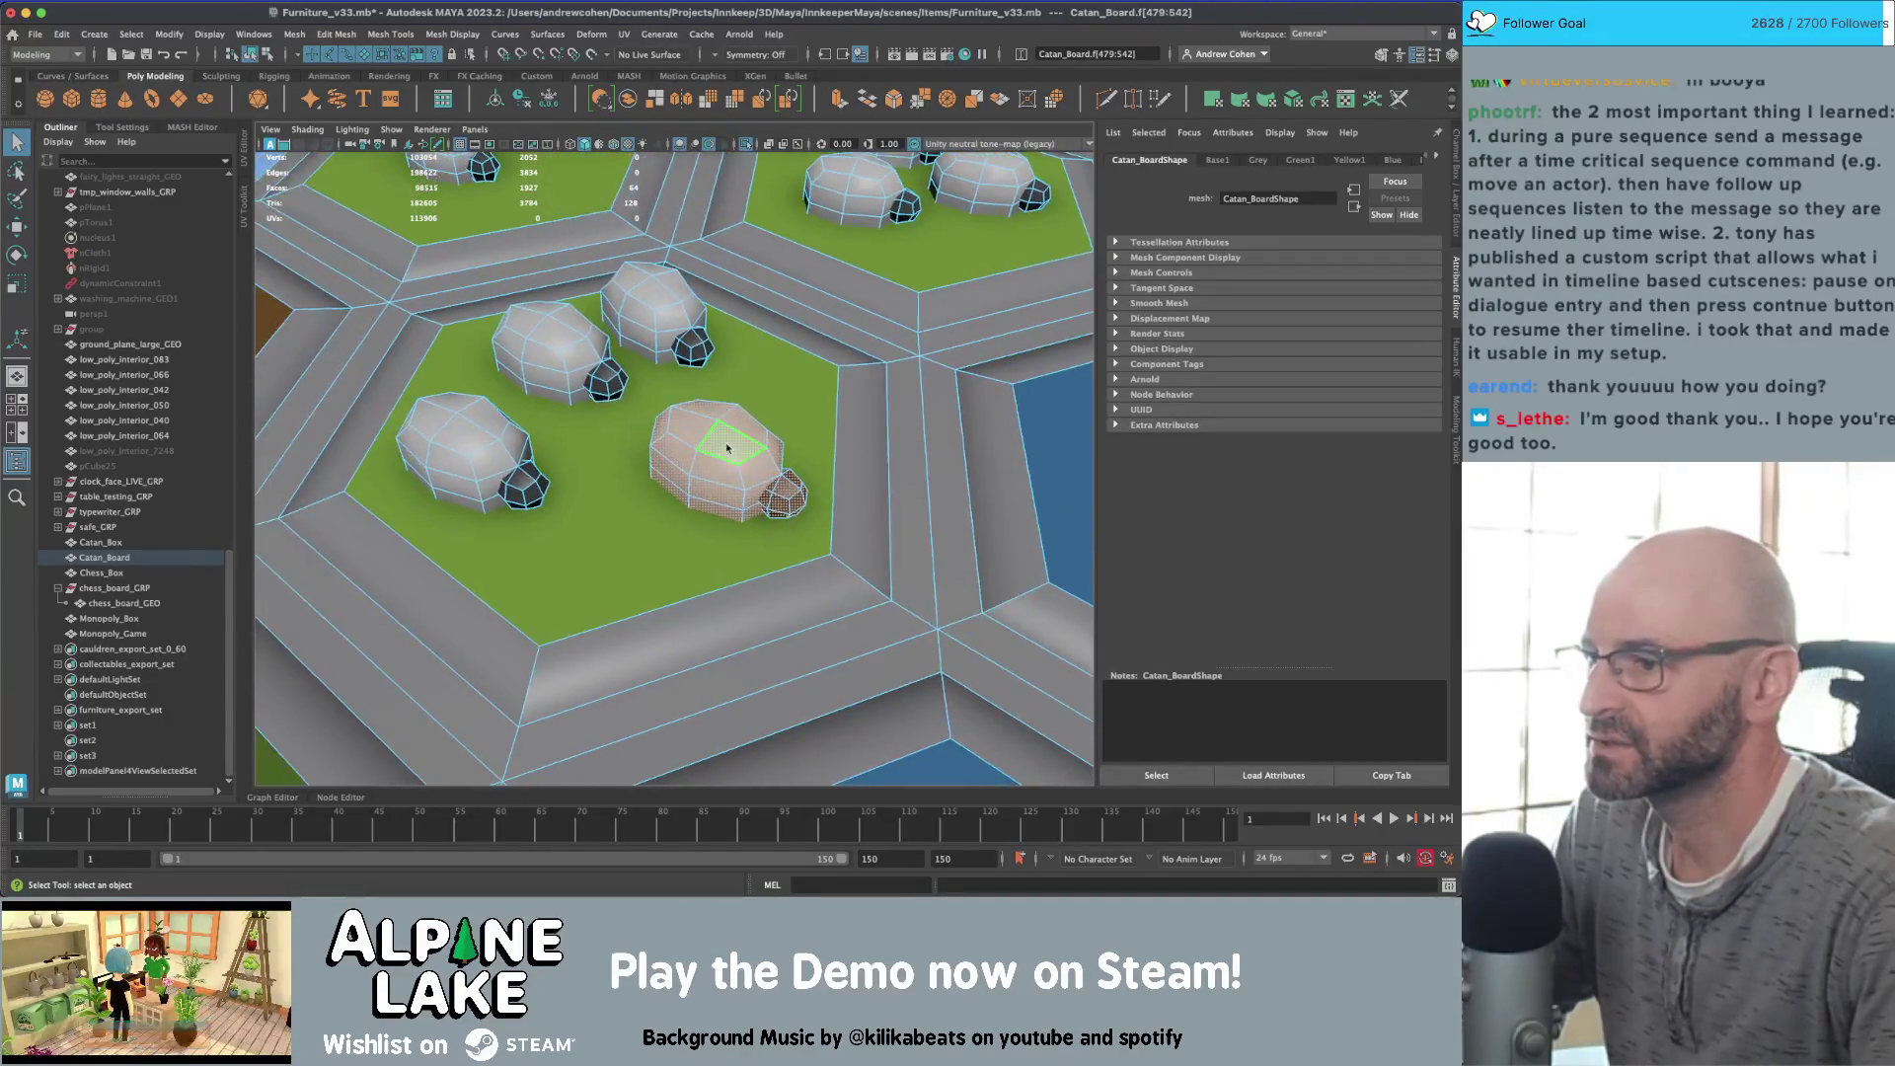
{"action": "right_click", "coordinate": [728, 422]}
{"action": "mouse_move", "coordinate": [730, 400]}
{"action": "left_mouse_down", "text": "alt"}
{"action": "mouse_move", "coordinate": [690, 375]}
{"action": "mouse_move", "coordinate": [750, 296]}
{"action": "mouse_move", "coordinate": [730, 415]}
{"action": "left_mouse_up", "text": "alt"}
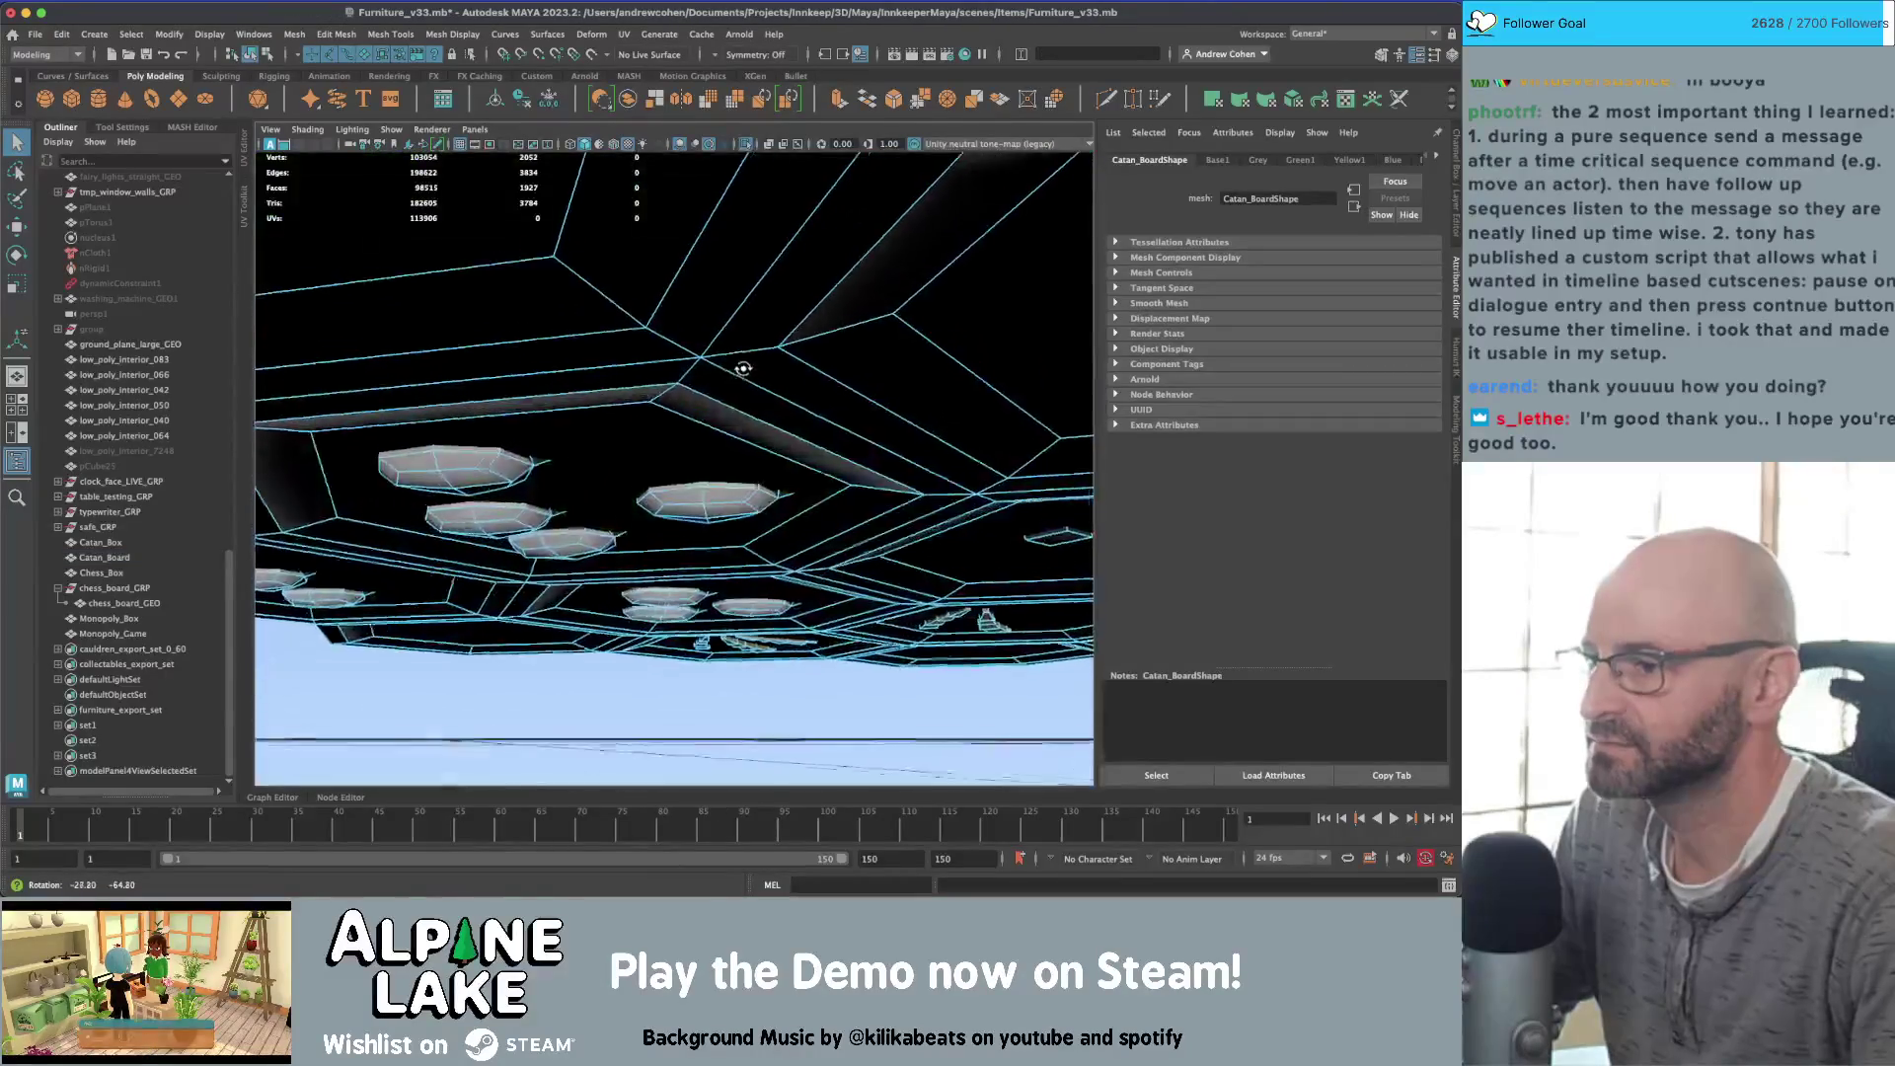
{"action": "right_click_drag", "start_coordinate": [731, 415], "coordinate": [744, 377], "text": "alt"}
Step: Select a loop of hex border faces and frame the whole Catan board
{"action": "mouse_move", "coordinate": [744, 377]}
{"action": "left_mouse_down", "text": "alt"}
{"action": "mouse_move", "coordinate": [691, 296]}
{"action": "mouse_move", "coordinate": [641, 415]}
{"action": "mouse_move", "coordinate": [602, 425]}
{"action": "left_mouse_up", "text": "alt"}
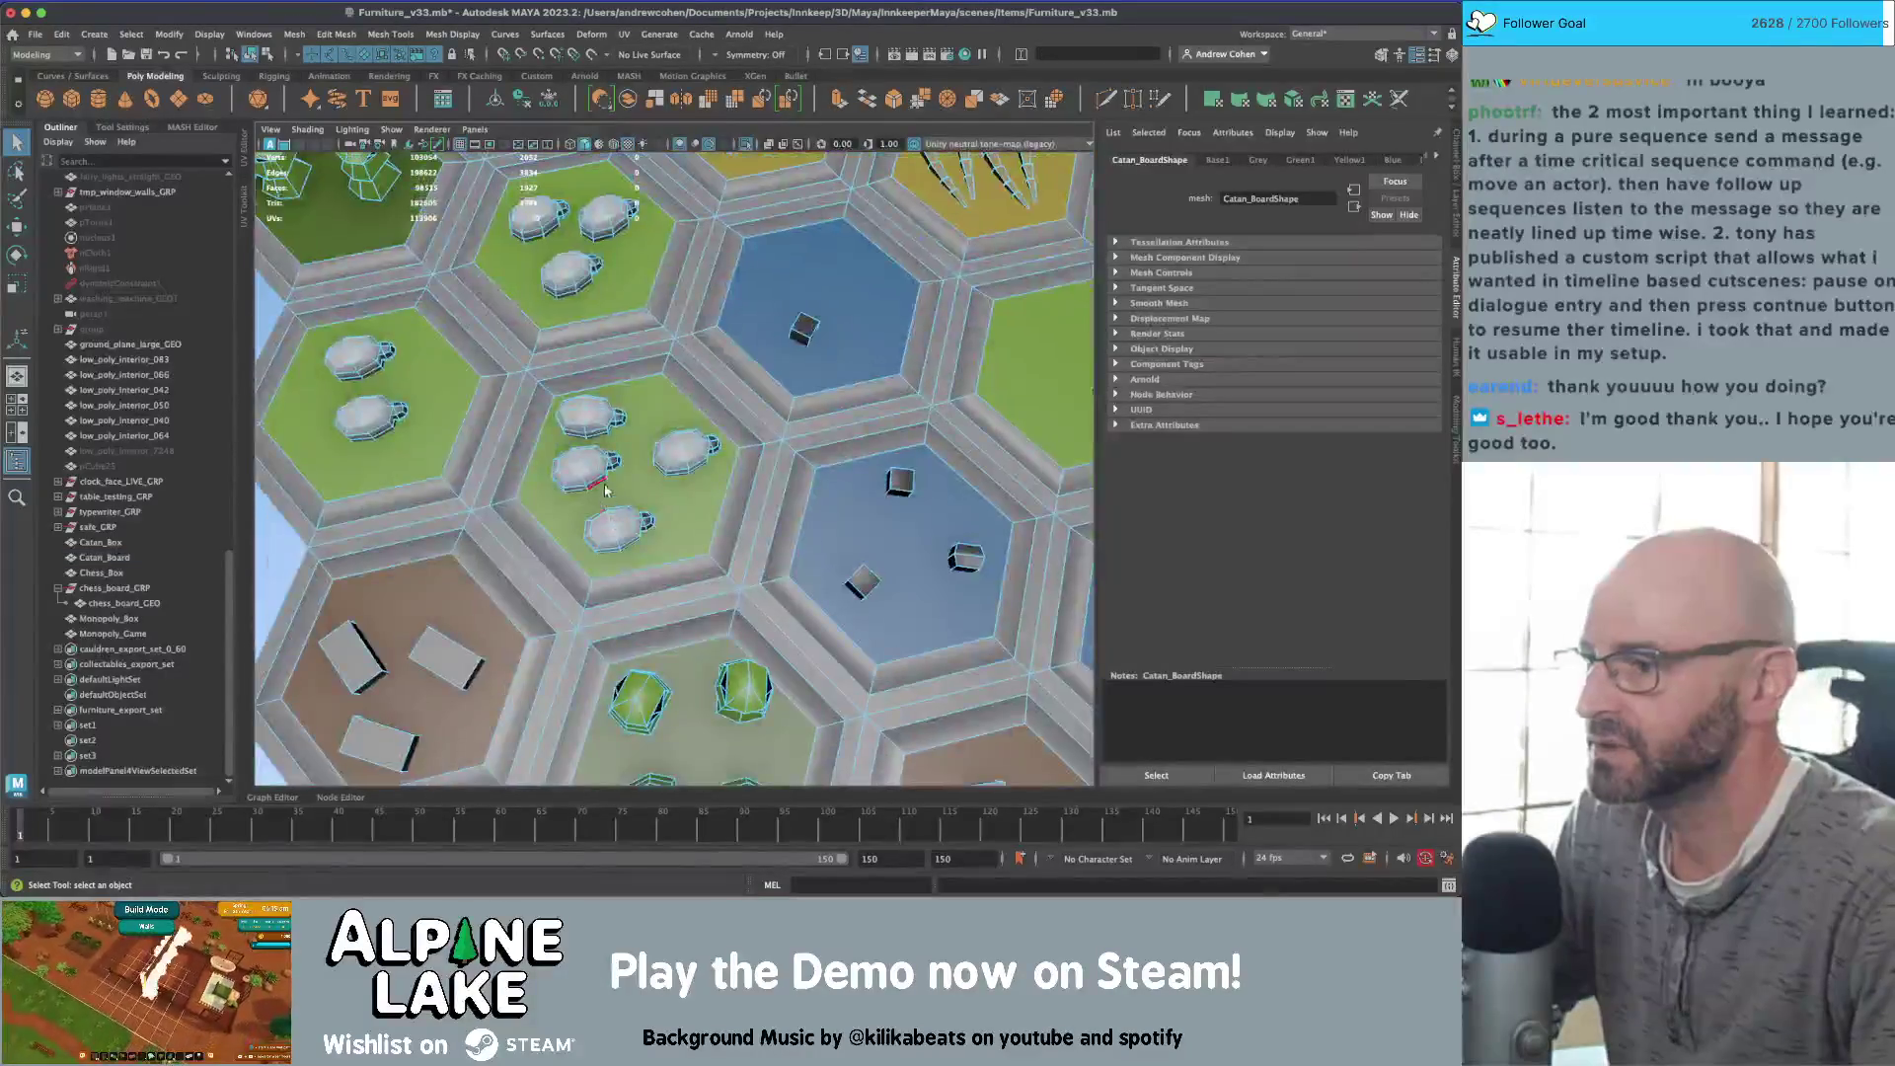
{"action": "right_click_drag", "start_coordinate": [602, 425], "coordinate": [607, 501]}
{"action": "left_click_drag", "start_coordinate": [607, 501], "coordinate": [506, 355], "text": "alt"}
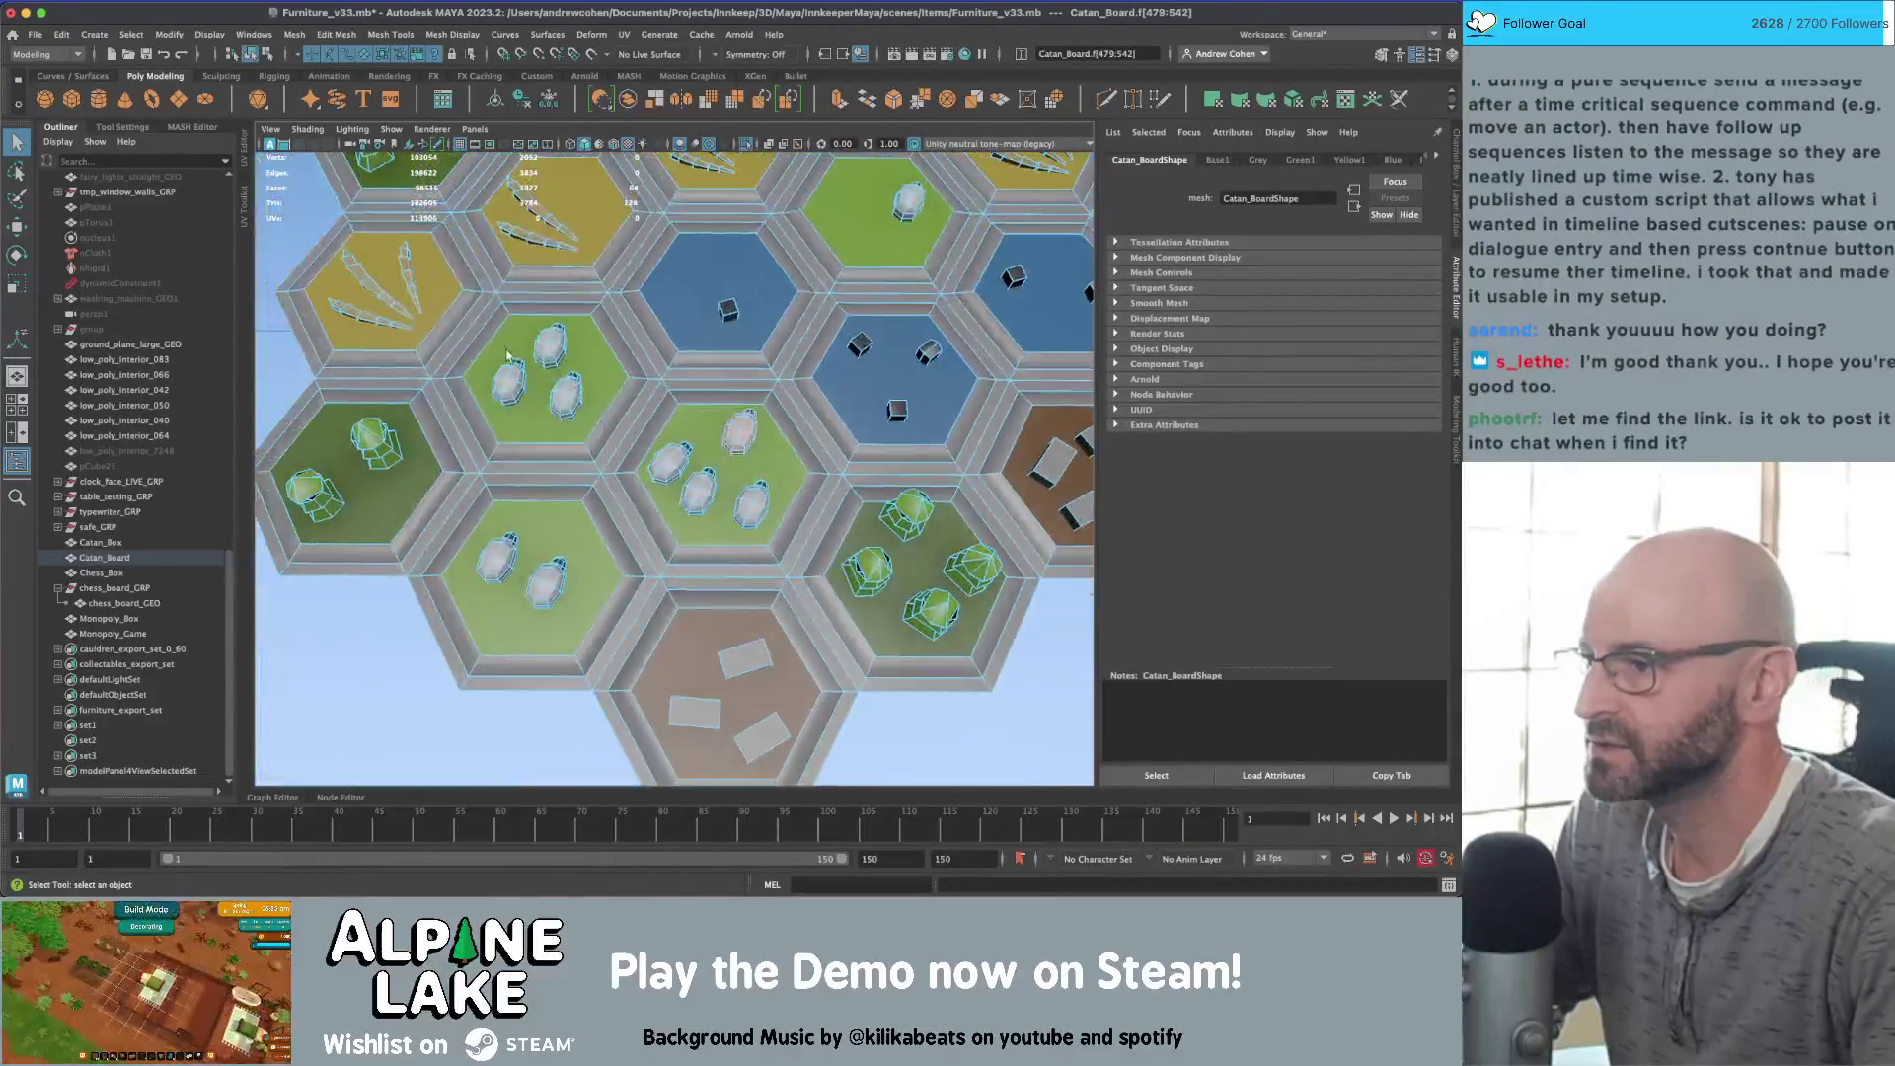
{"action": "double_click", "coordinate": [441, 529]}
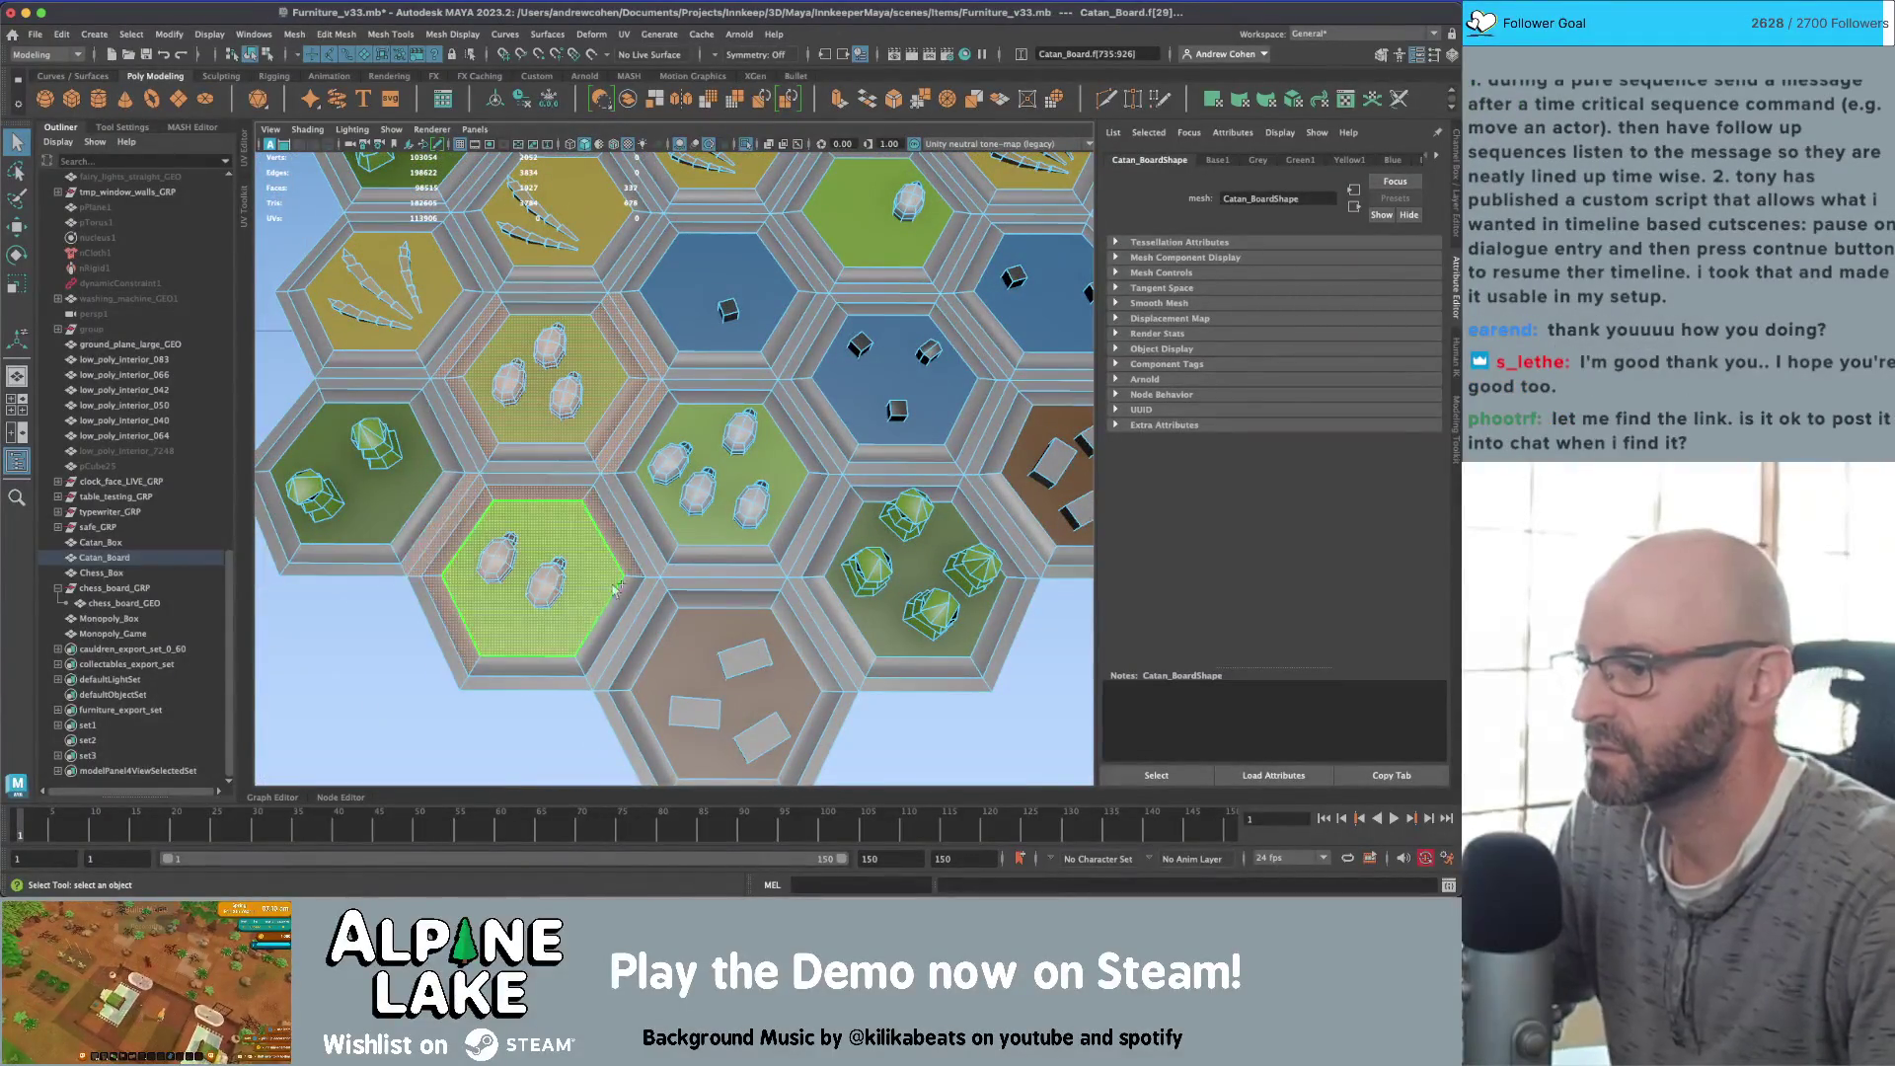
{"action": "left_click_drag", "start_coordinate": [787, 561], "coordinate": [695, 414], "text": "alt"}
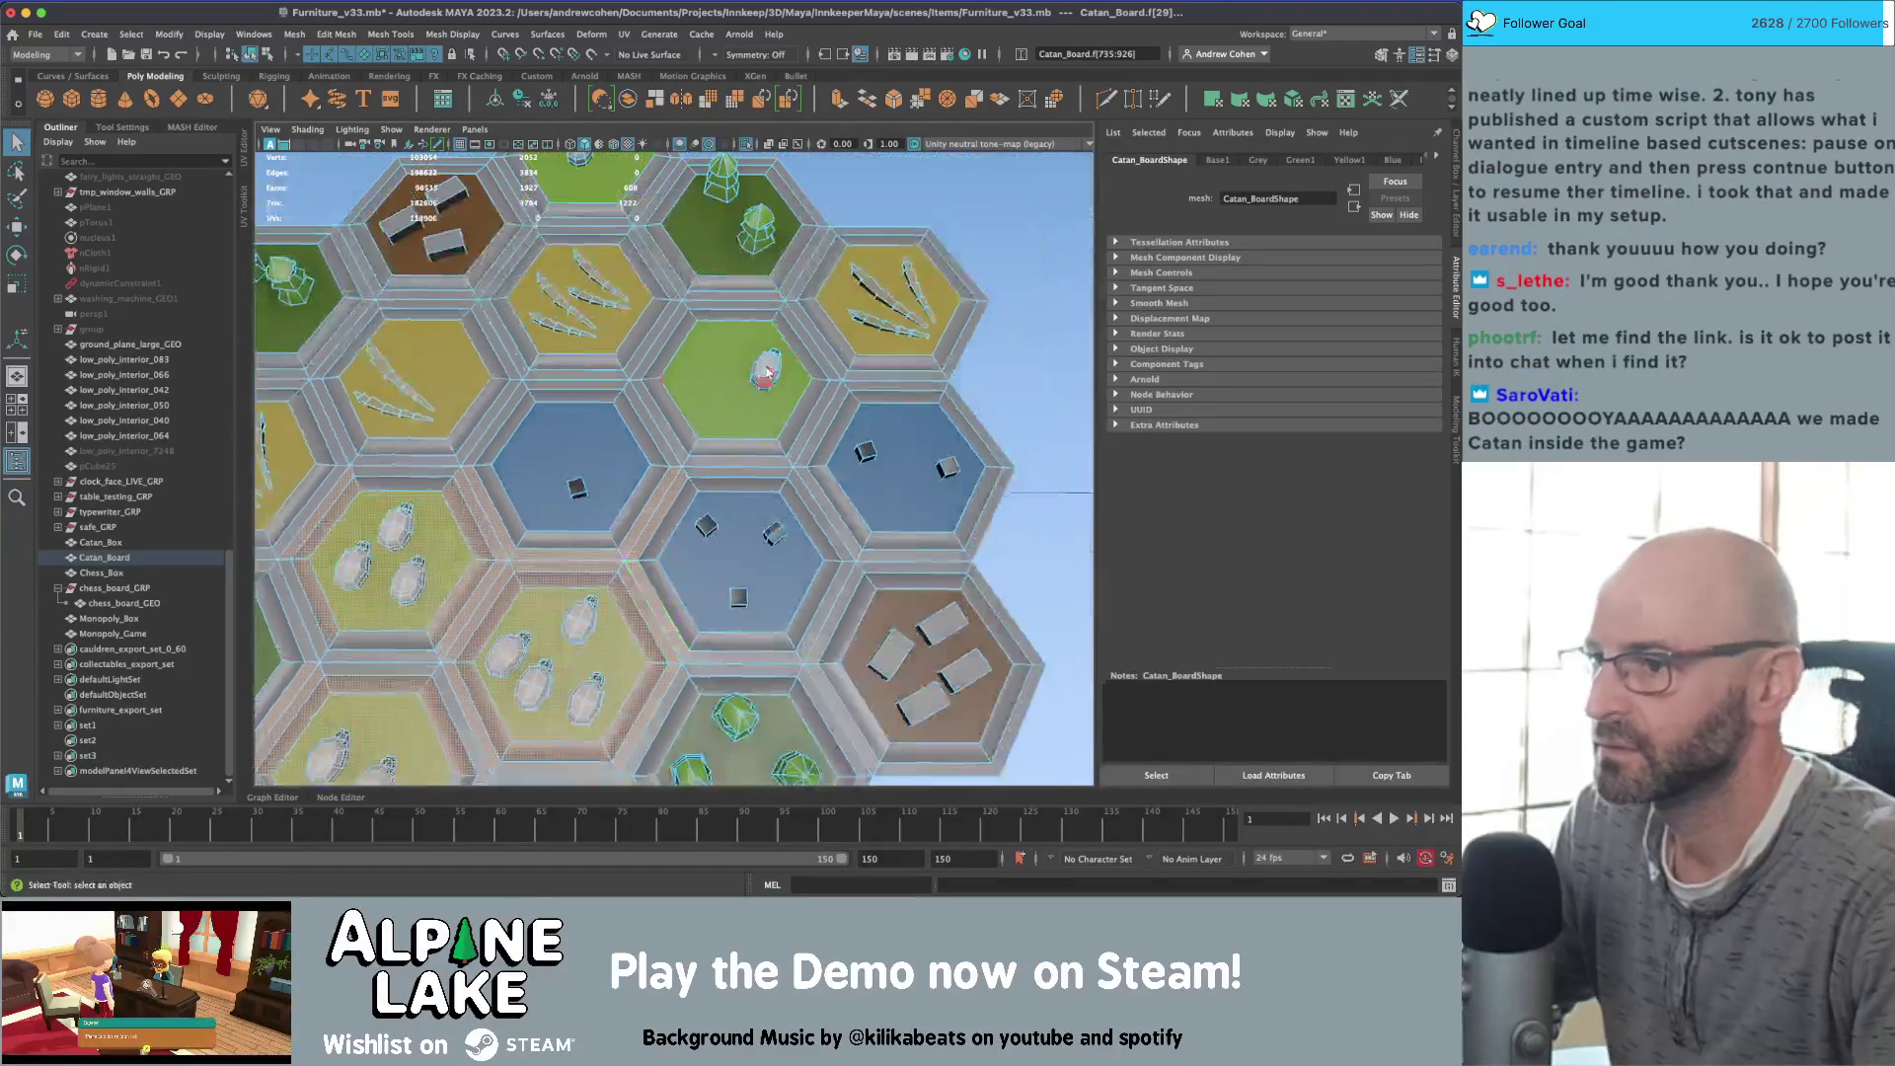
{"action": "key", "text": "f"}
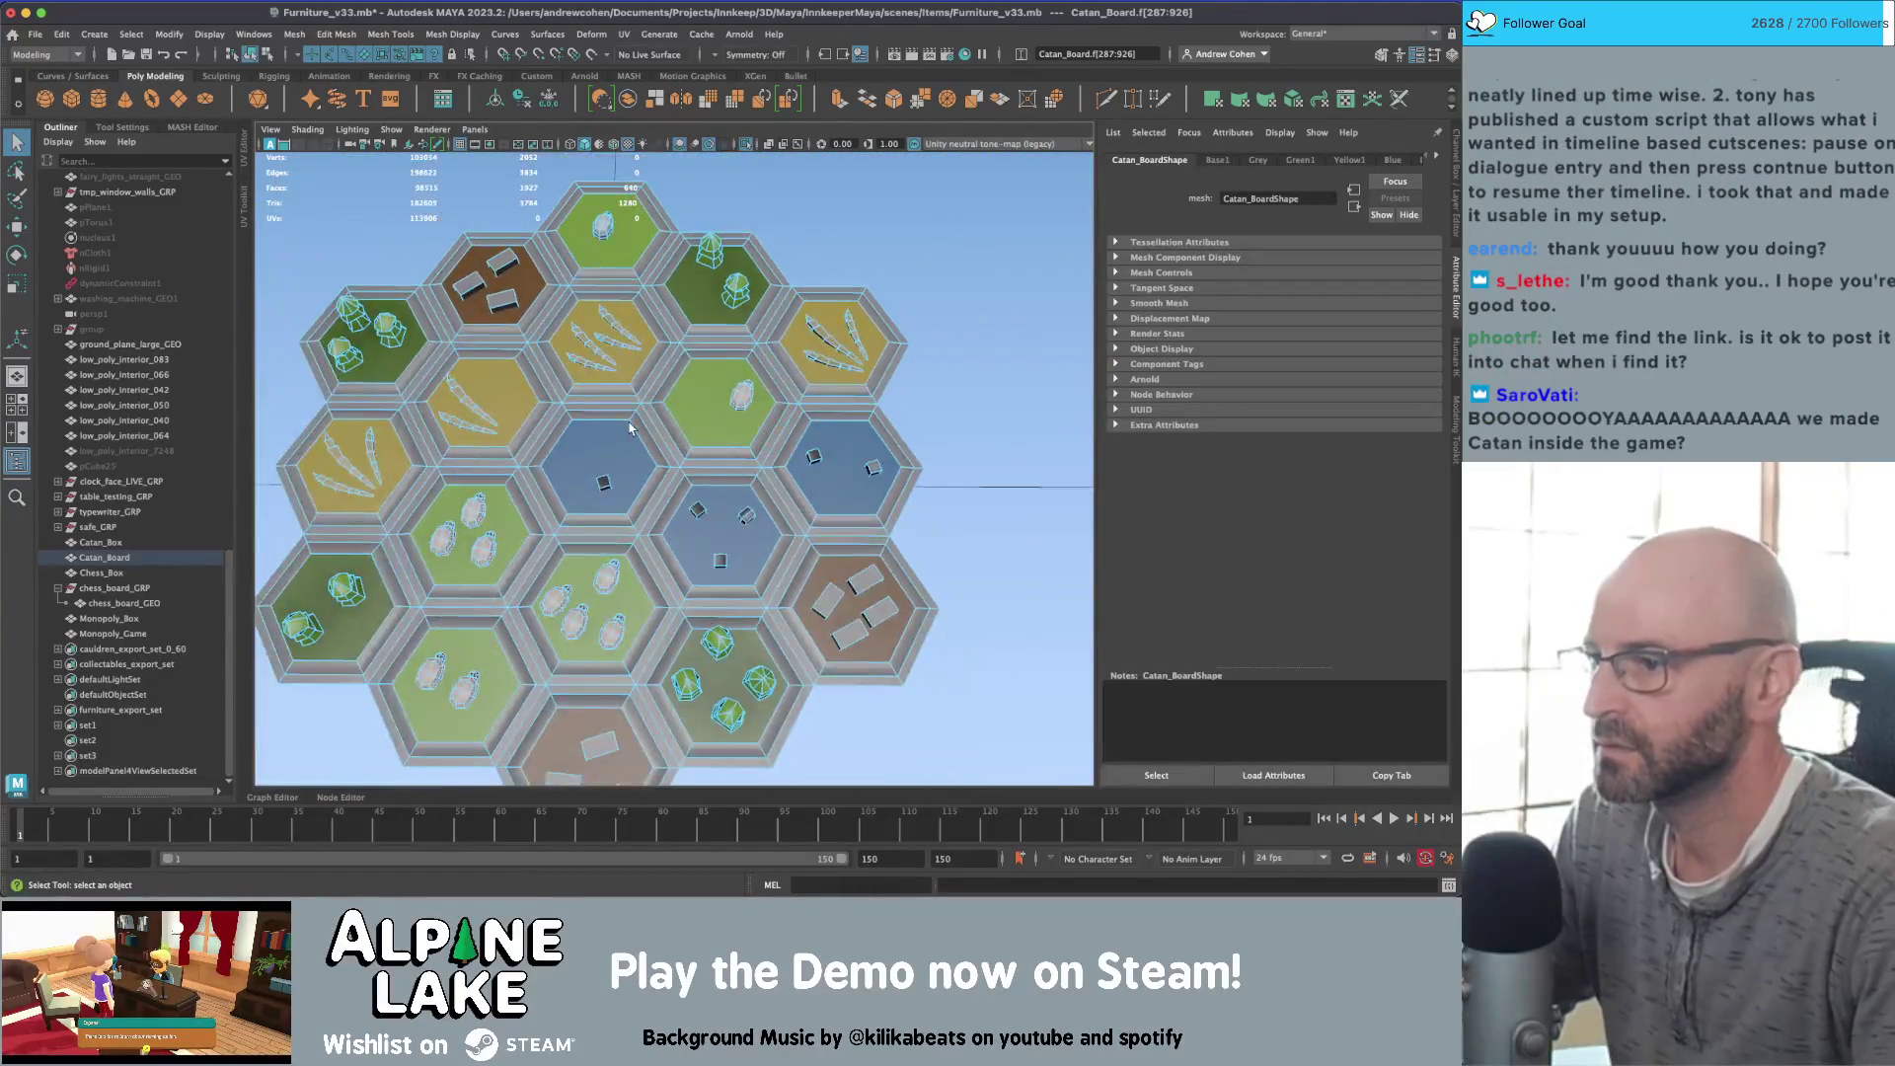
{"action": "mouse_move", "coordinate": [593, 339]}
{"action": "left_mouse_down", "text": "alt"}
{"action": "mouse_move", "coordinate": [600, 296]}
{"action": "mouse_move", "coordinate": [636, 299]}
{"action": "mouse_move", "coordinate": [698, 432]}
{"action": "mouse_move", "coordinate": [671, 331]}
{"action": "left_mouse_up", "text": "alt"}
{"action": "scroll", "coordinate": [618, 287], "scroll_direction": "down", "scroll_amount": 3}
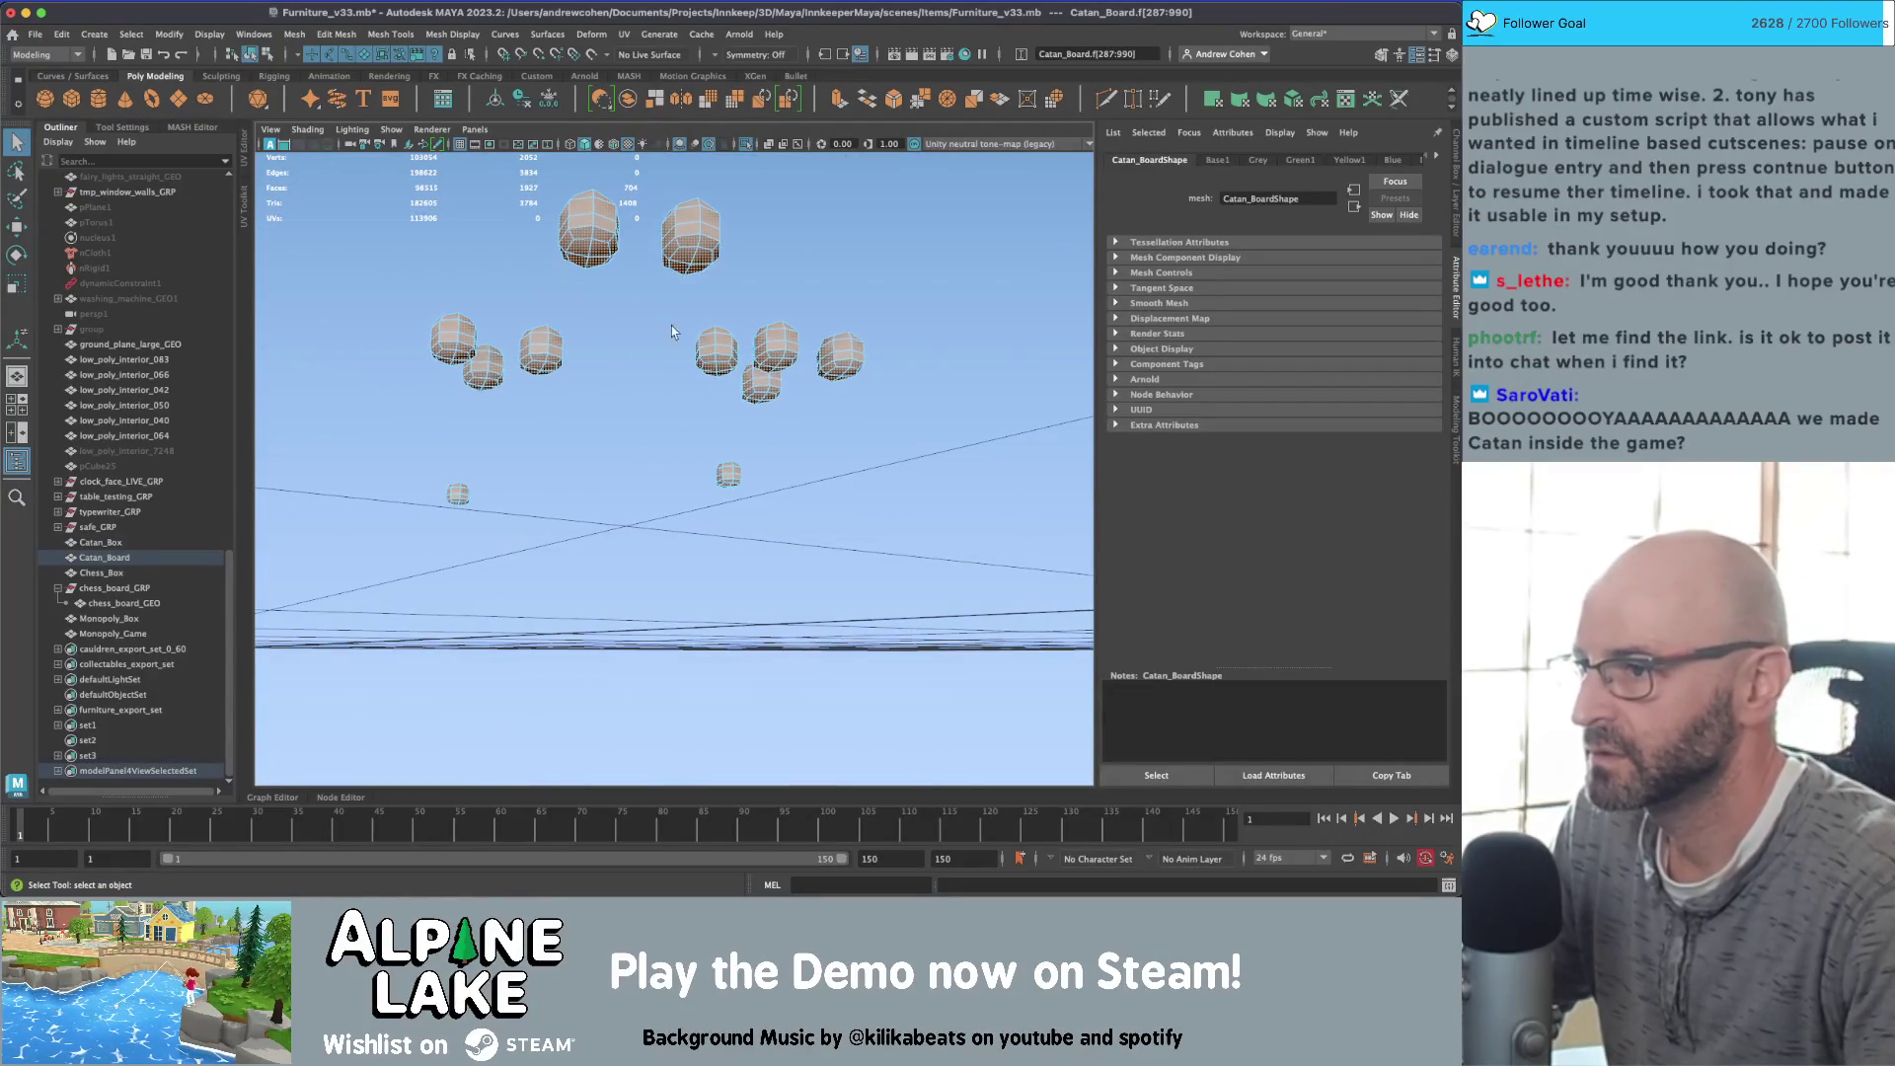
Step: Select a rock face, inspect it in wireframe, undo once, then restore textured shading
{"action": "left_click", "coordinate": [601, 255]}
{"action": "left_click_drag", "start_coordinate": [601, 254], "coordinate": [595, 307], "text": "alt"}
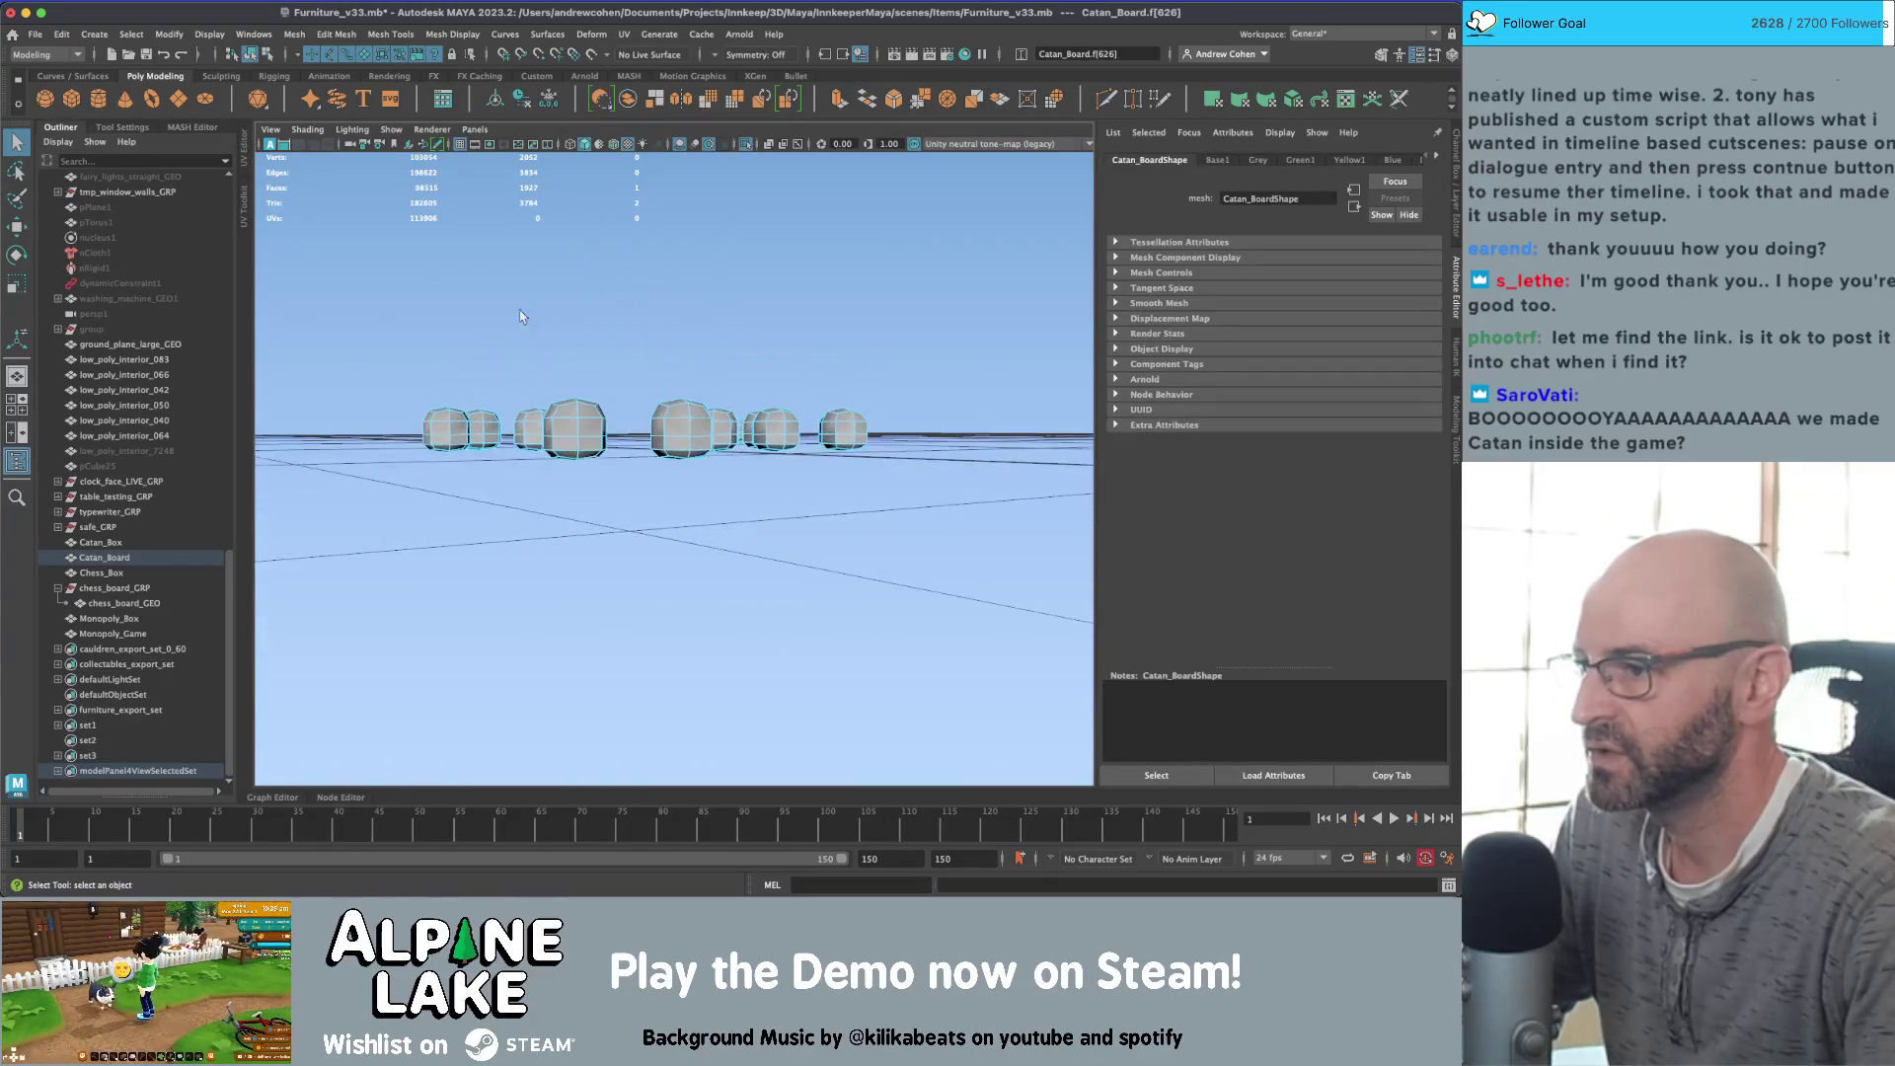
{"action": "key", "text": "space"}
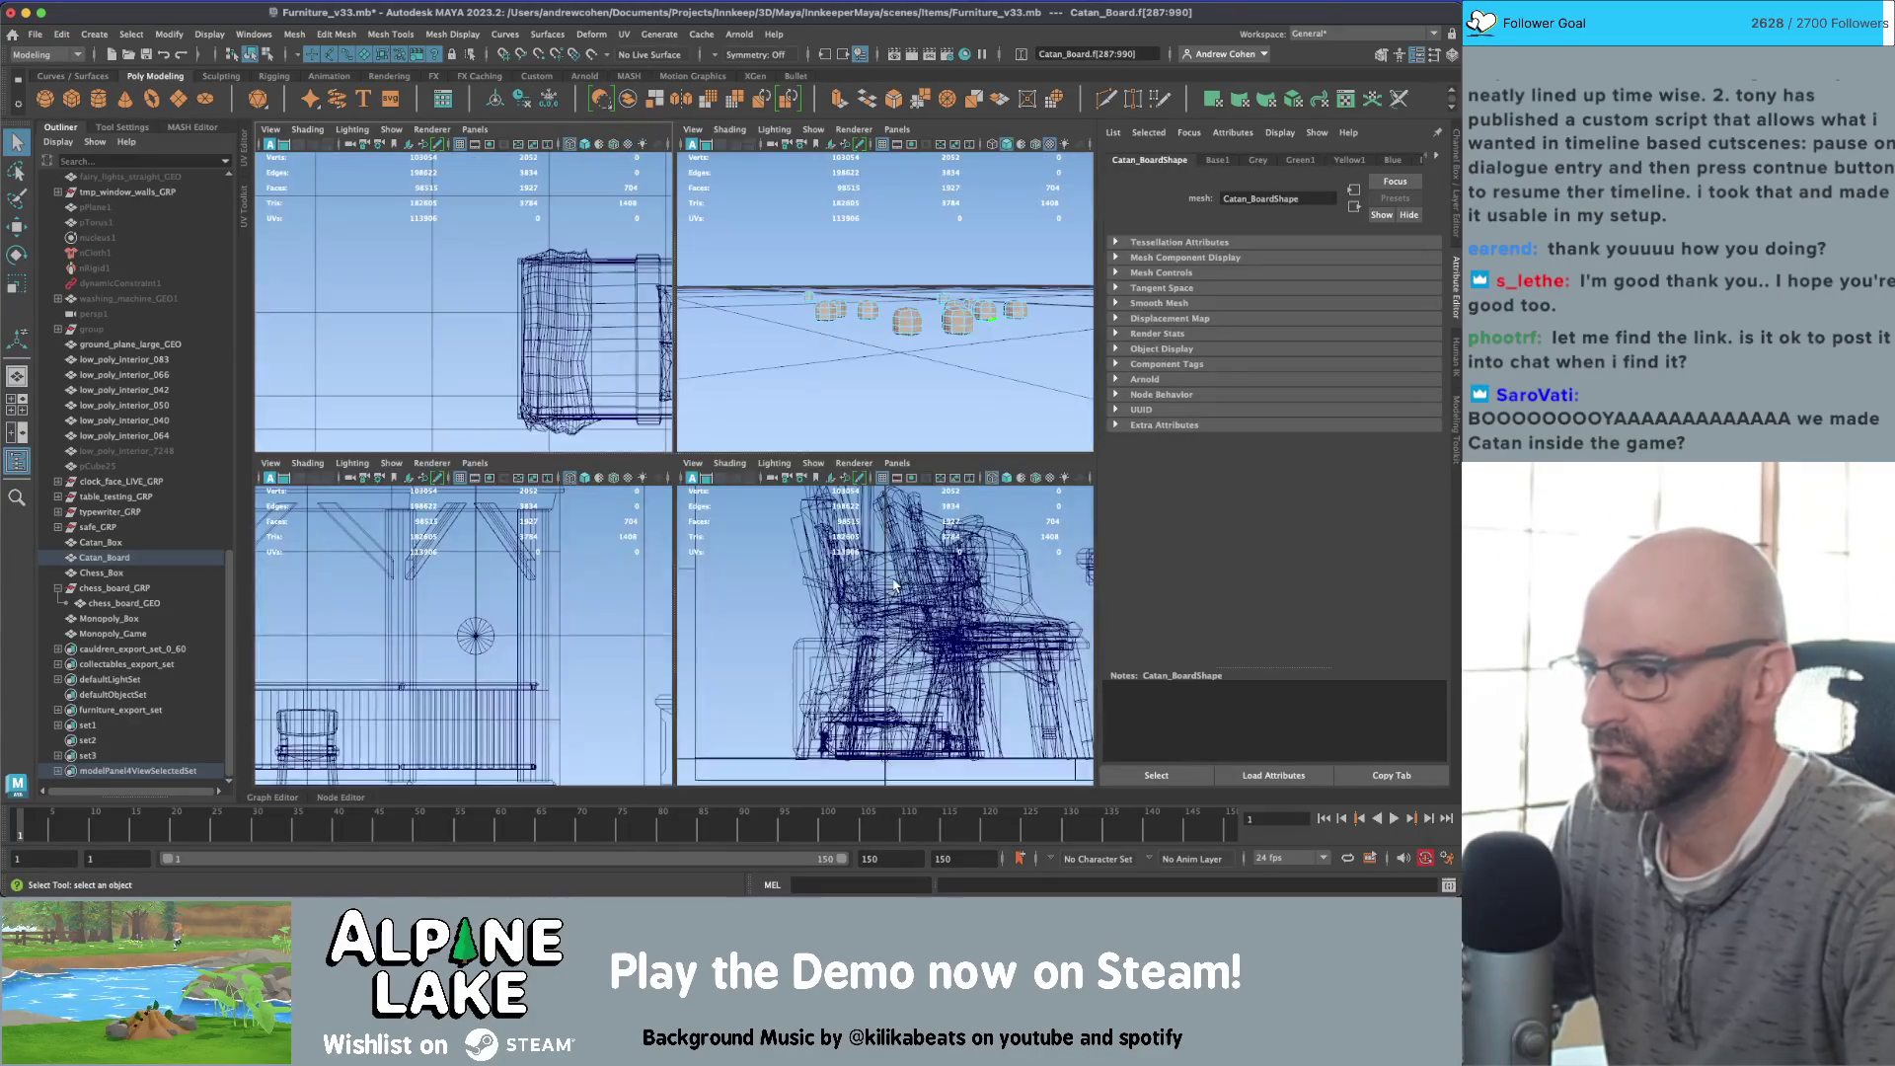
{"action": "key", "text": "4"}
{"action": "key", "text": "space"}
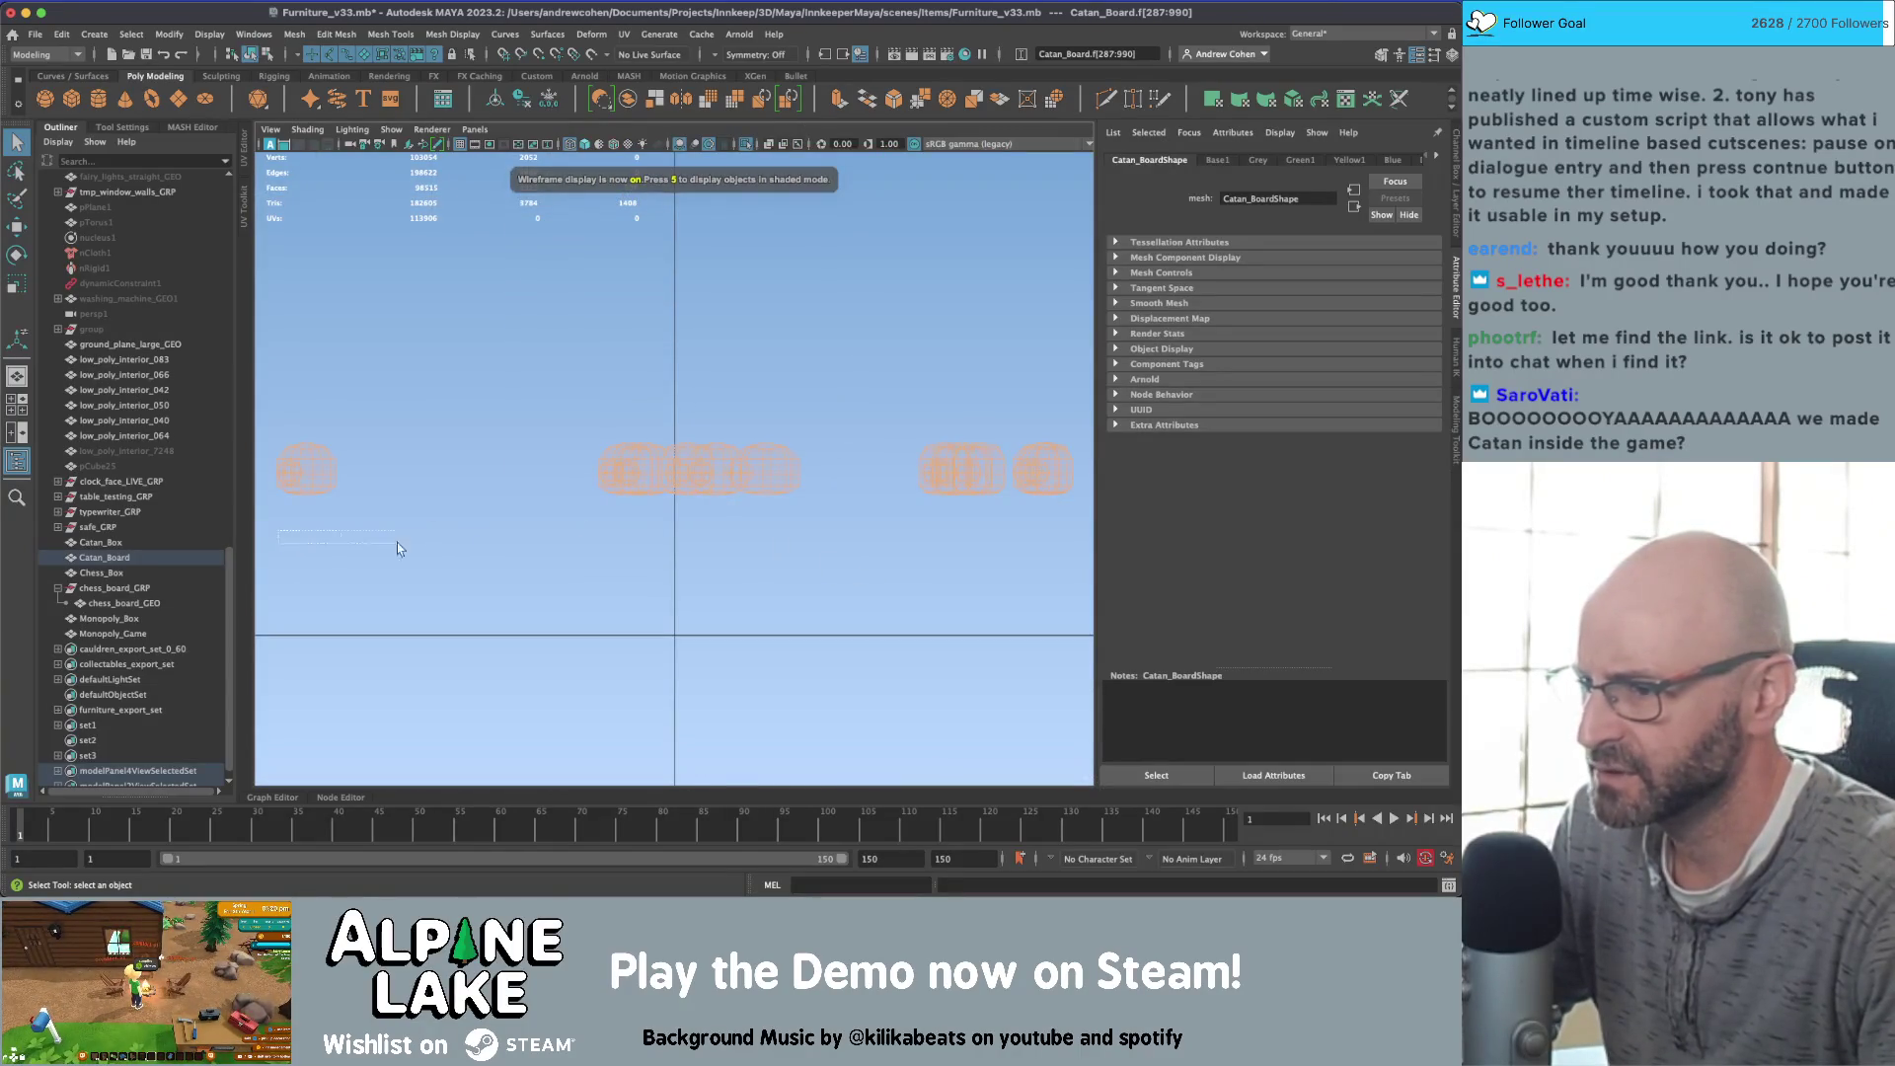
{"action": "key", "text": "ctrl+z"}
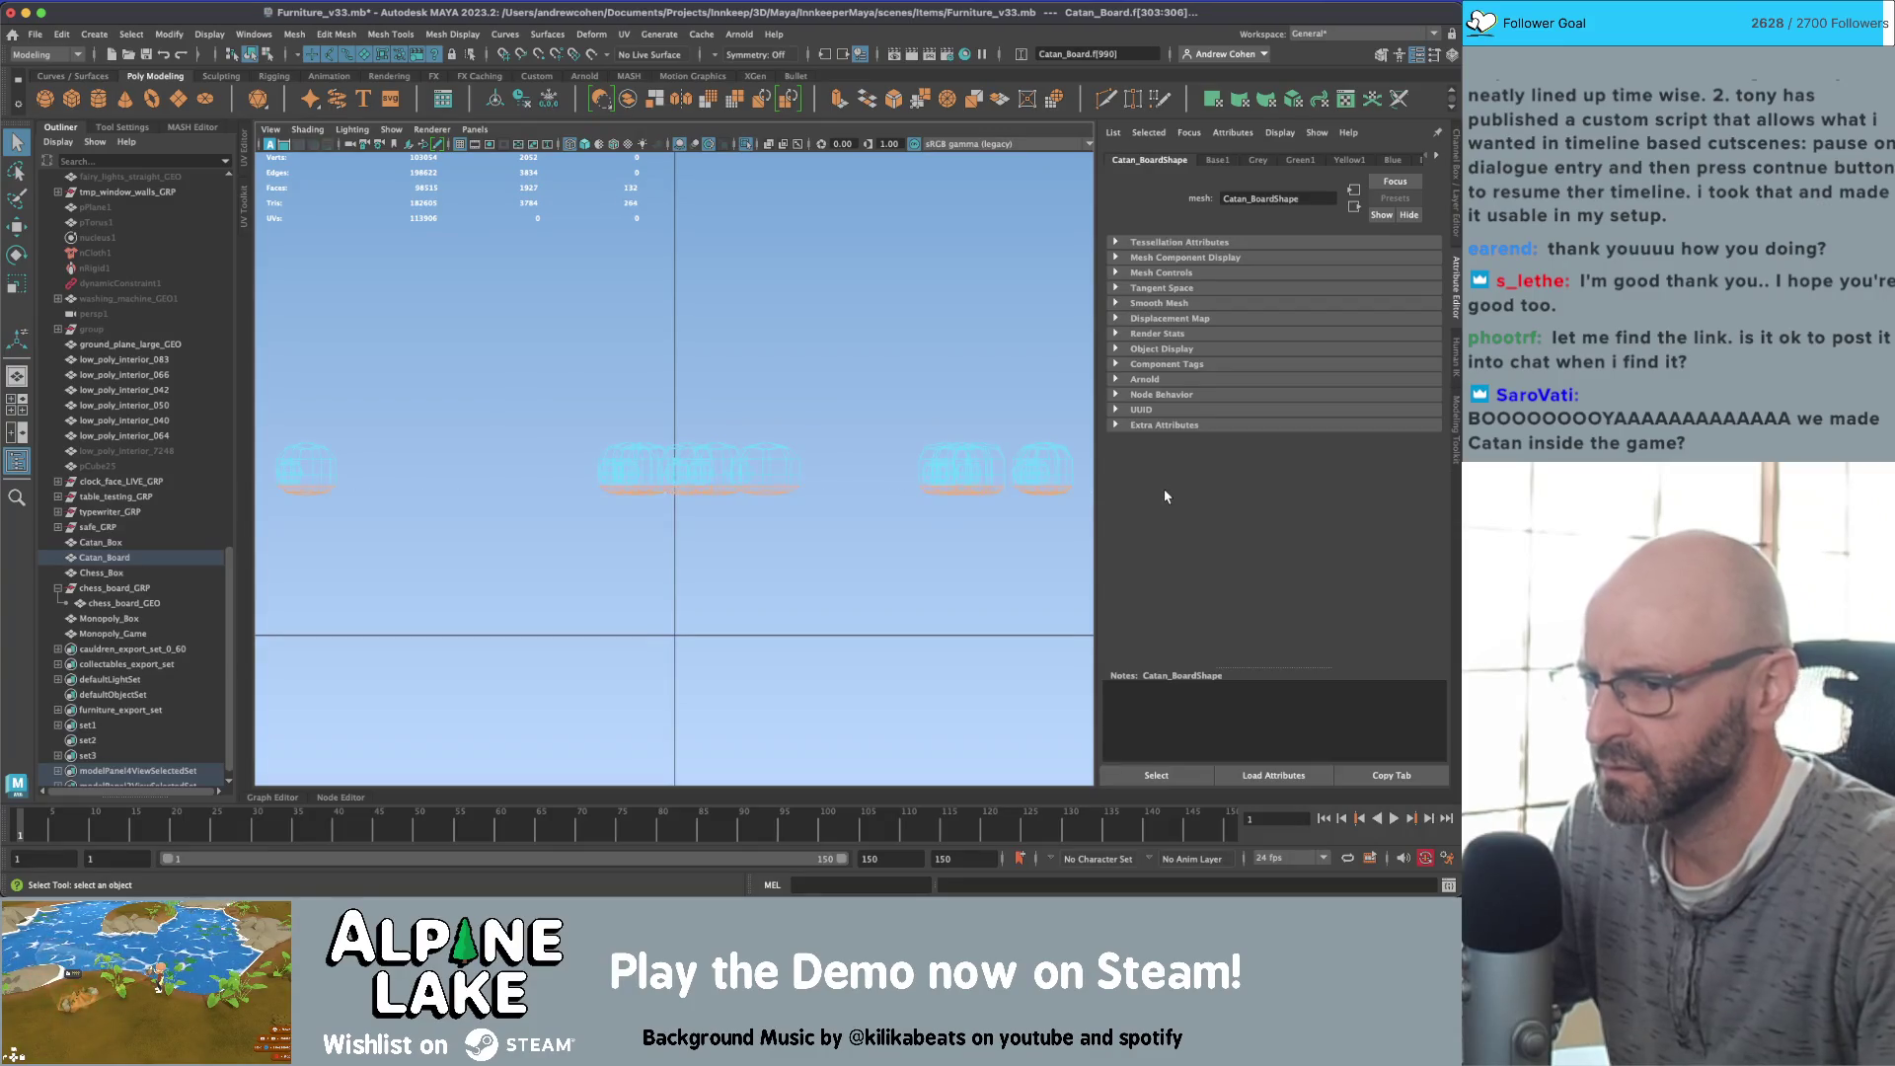
{"action": "key", "text": "space"}
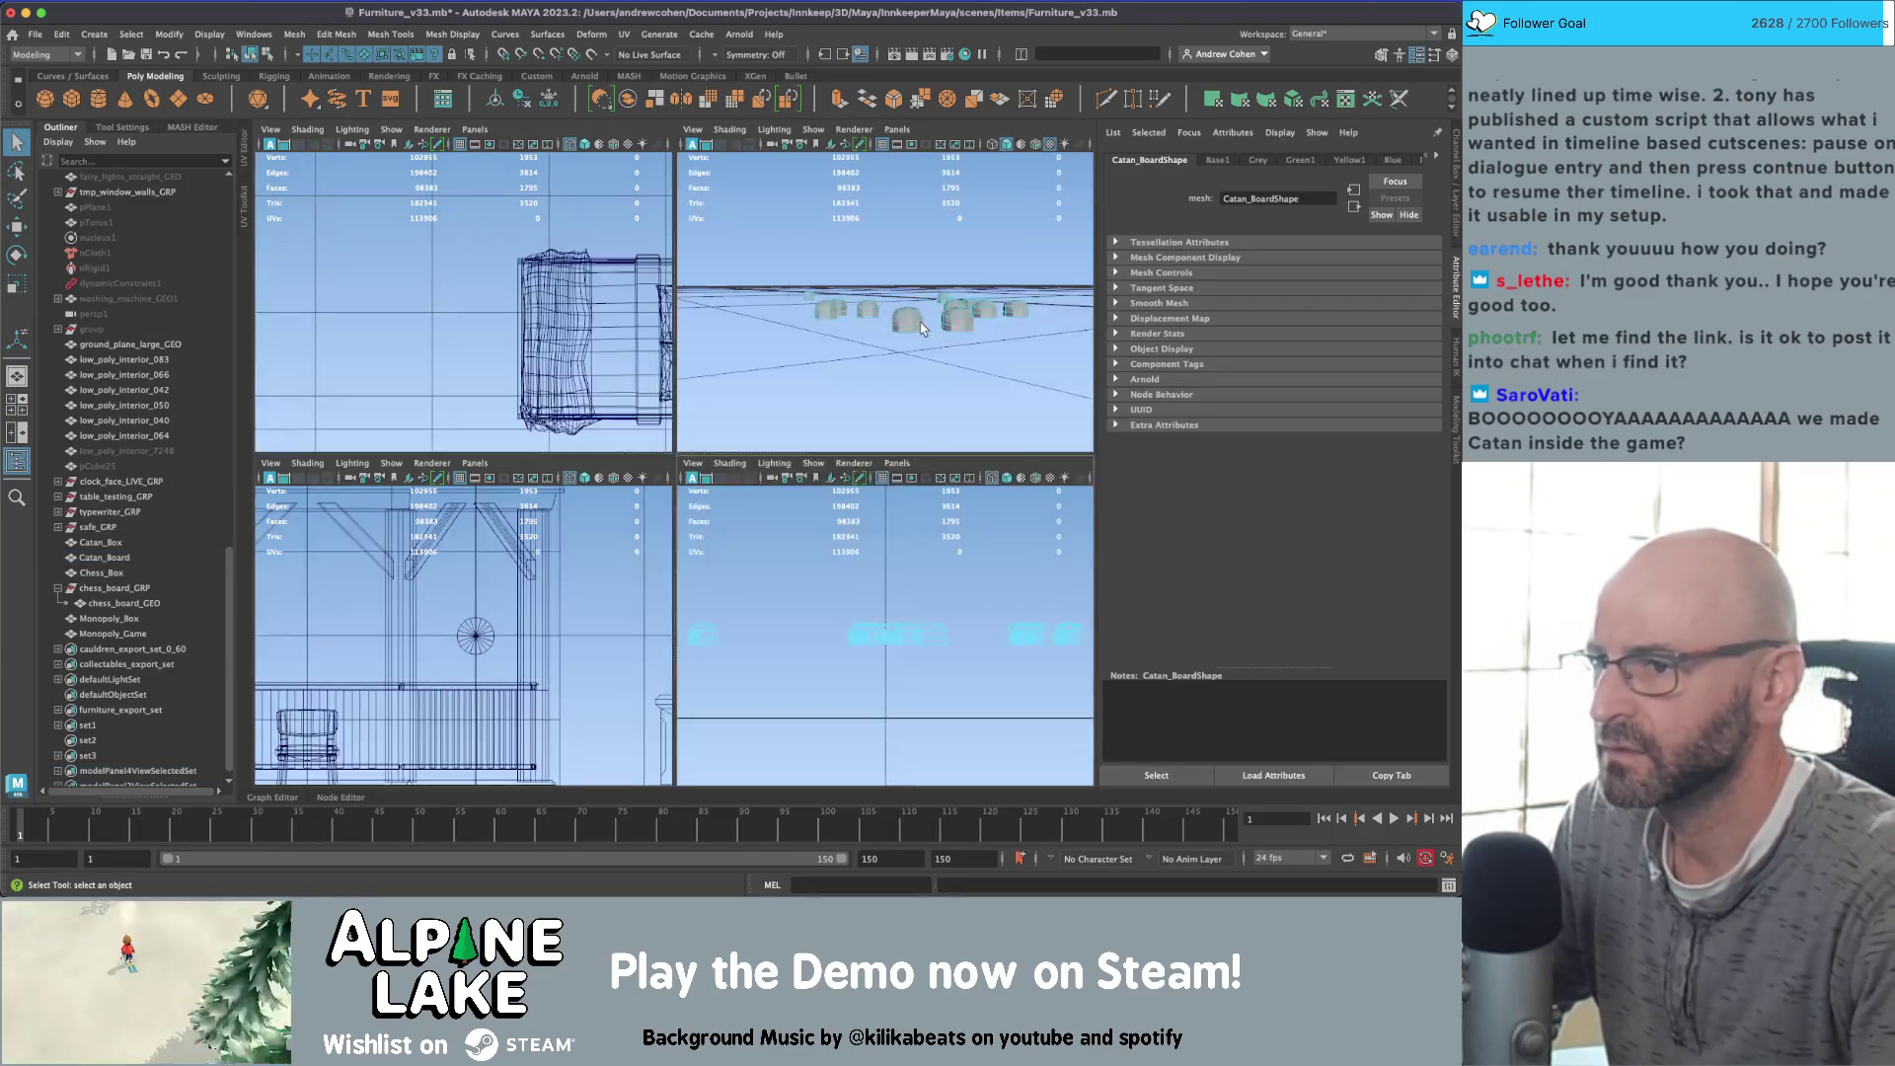
{"action": "key", "text": "space"}
{"action": "key", "text": "6"}
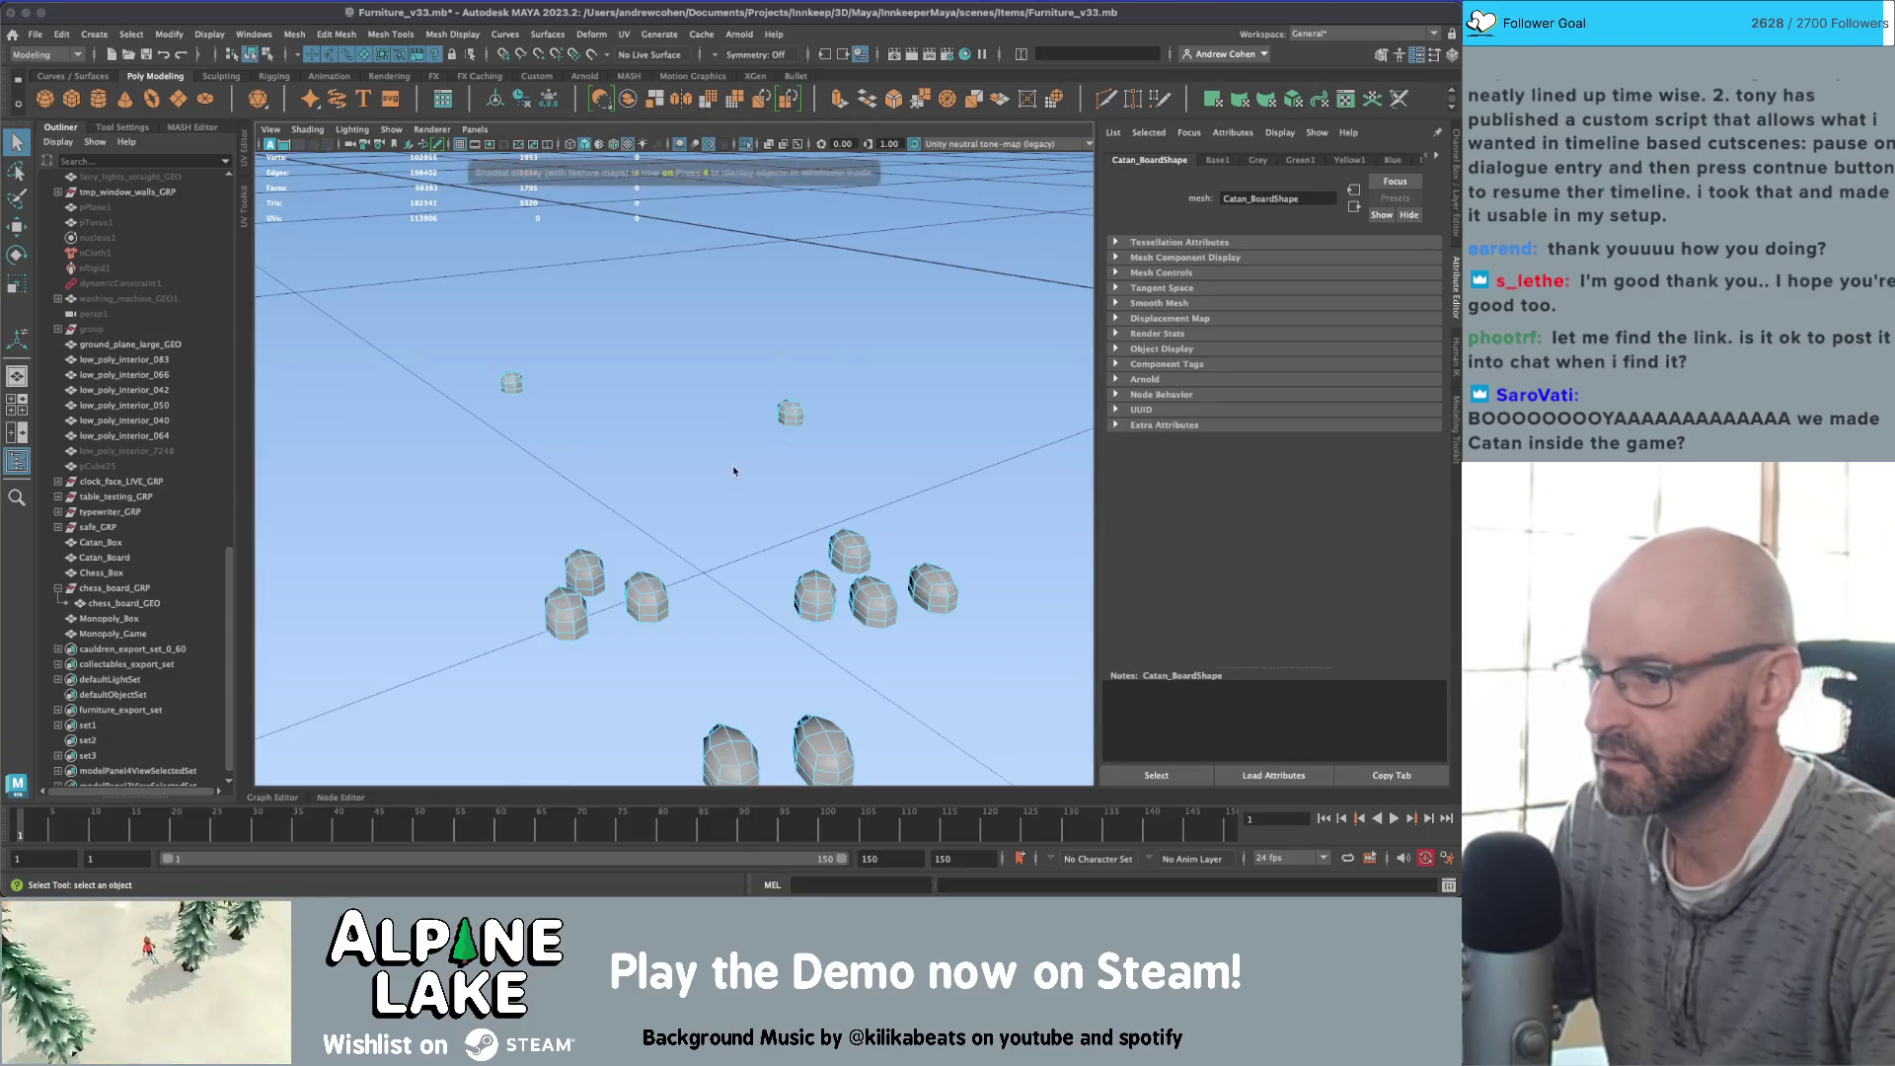
Step: Pick an edge on a rock in edge mode, then go back to object selection
{"action": "left_click_drag", "start_coordinate": [732, 464], "coordinate": [603, 370], "text": "alt"}
{"action": "right_click_drag", "start_coordinate": [603, 370], "coordinate": [603, 370]}
{"action": "left_click_drag", "start_coordinate": [603, 370], "coordinate": [650, 352], "text": "alt"}
{"action": "left_click", "coordinate": [683, 386]}
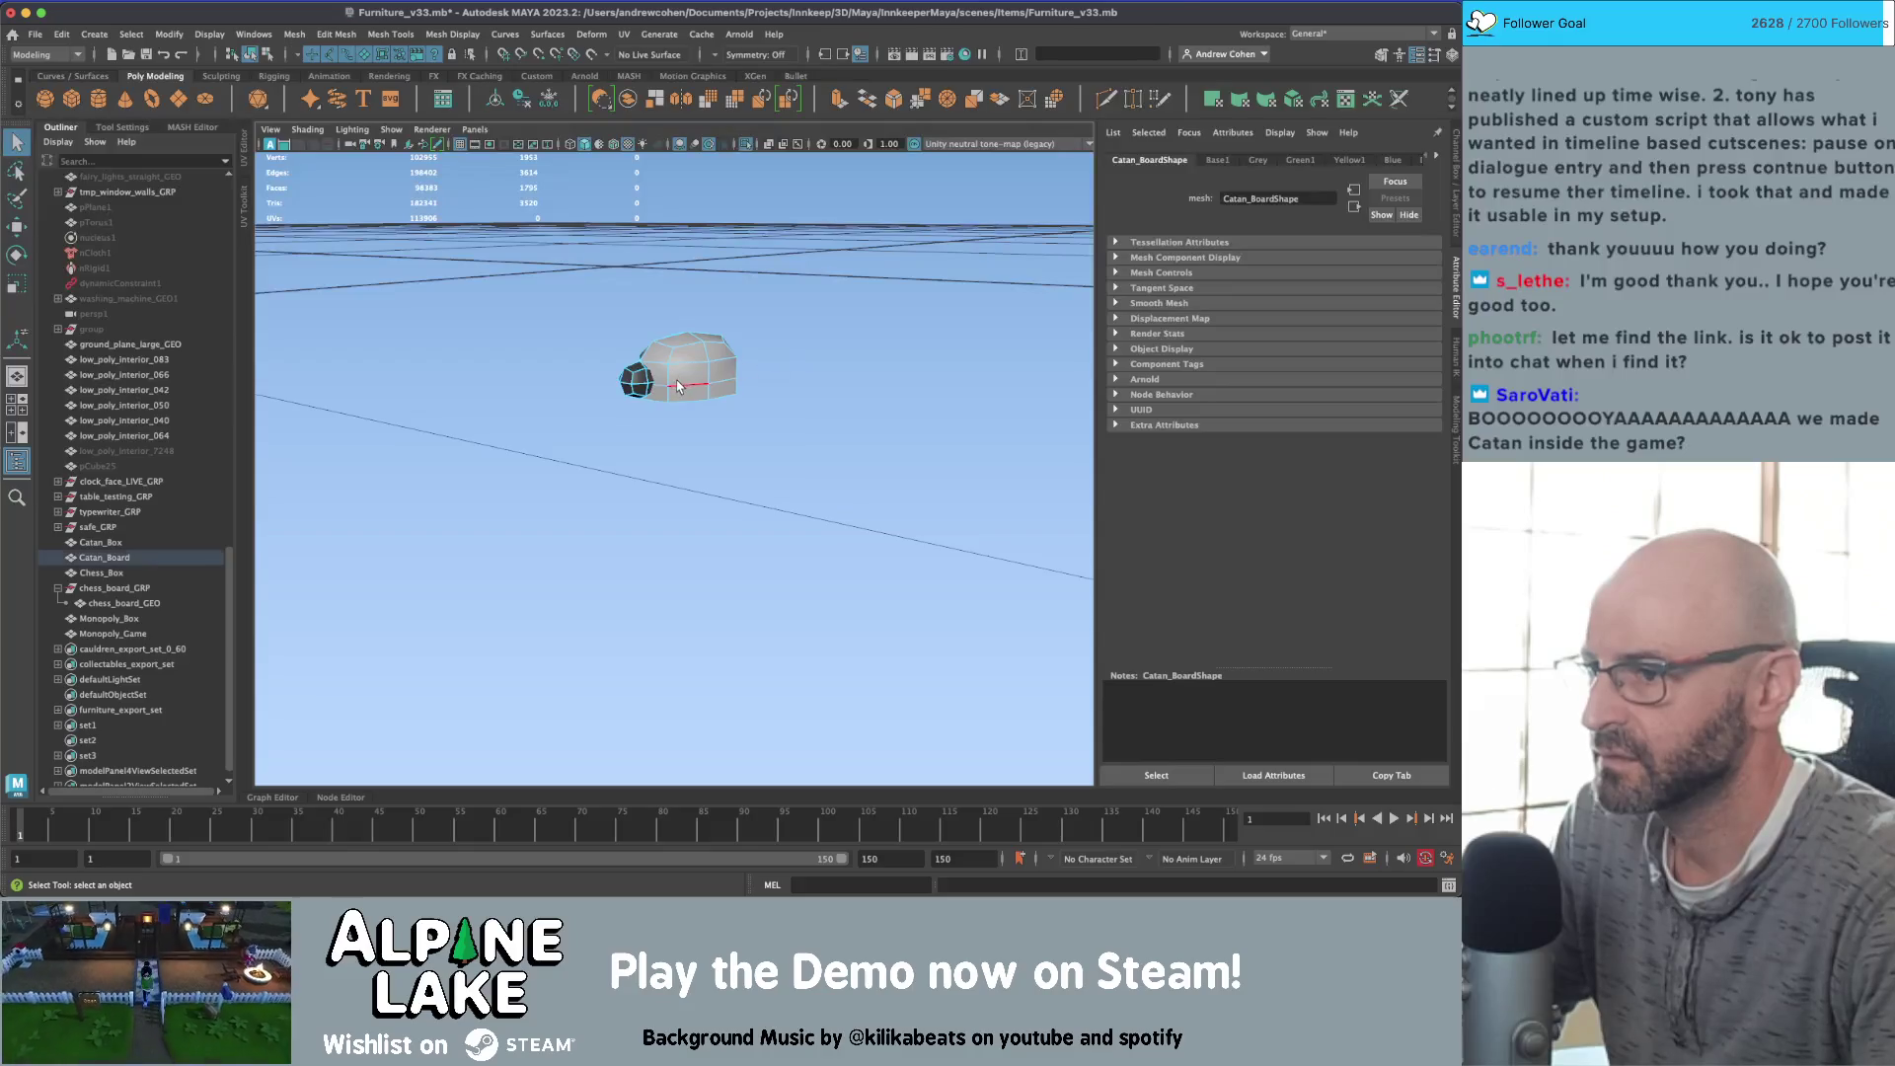
{"action": "left_click", "coordinate": [250, 54]}
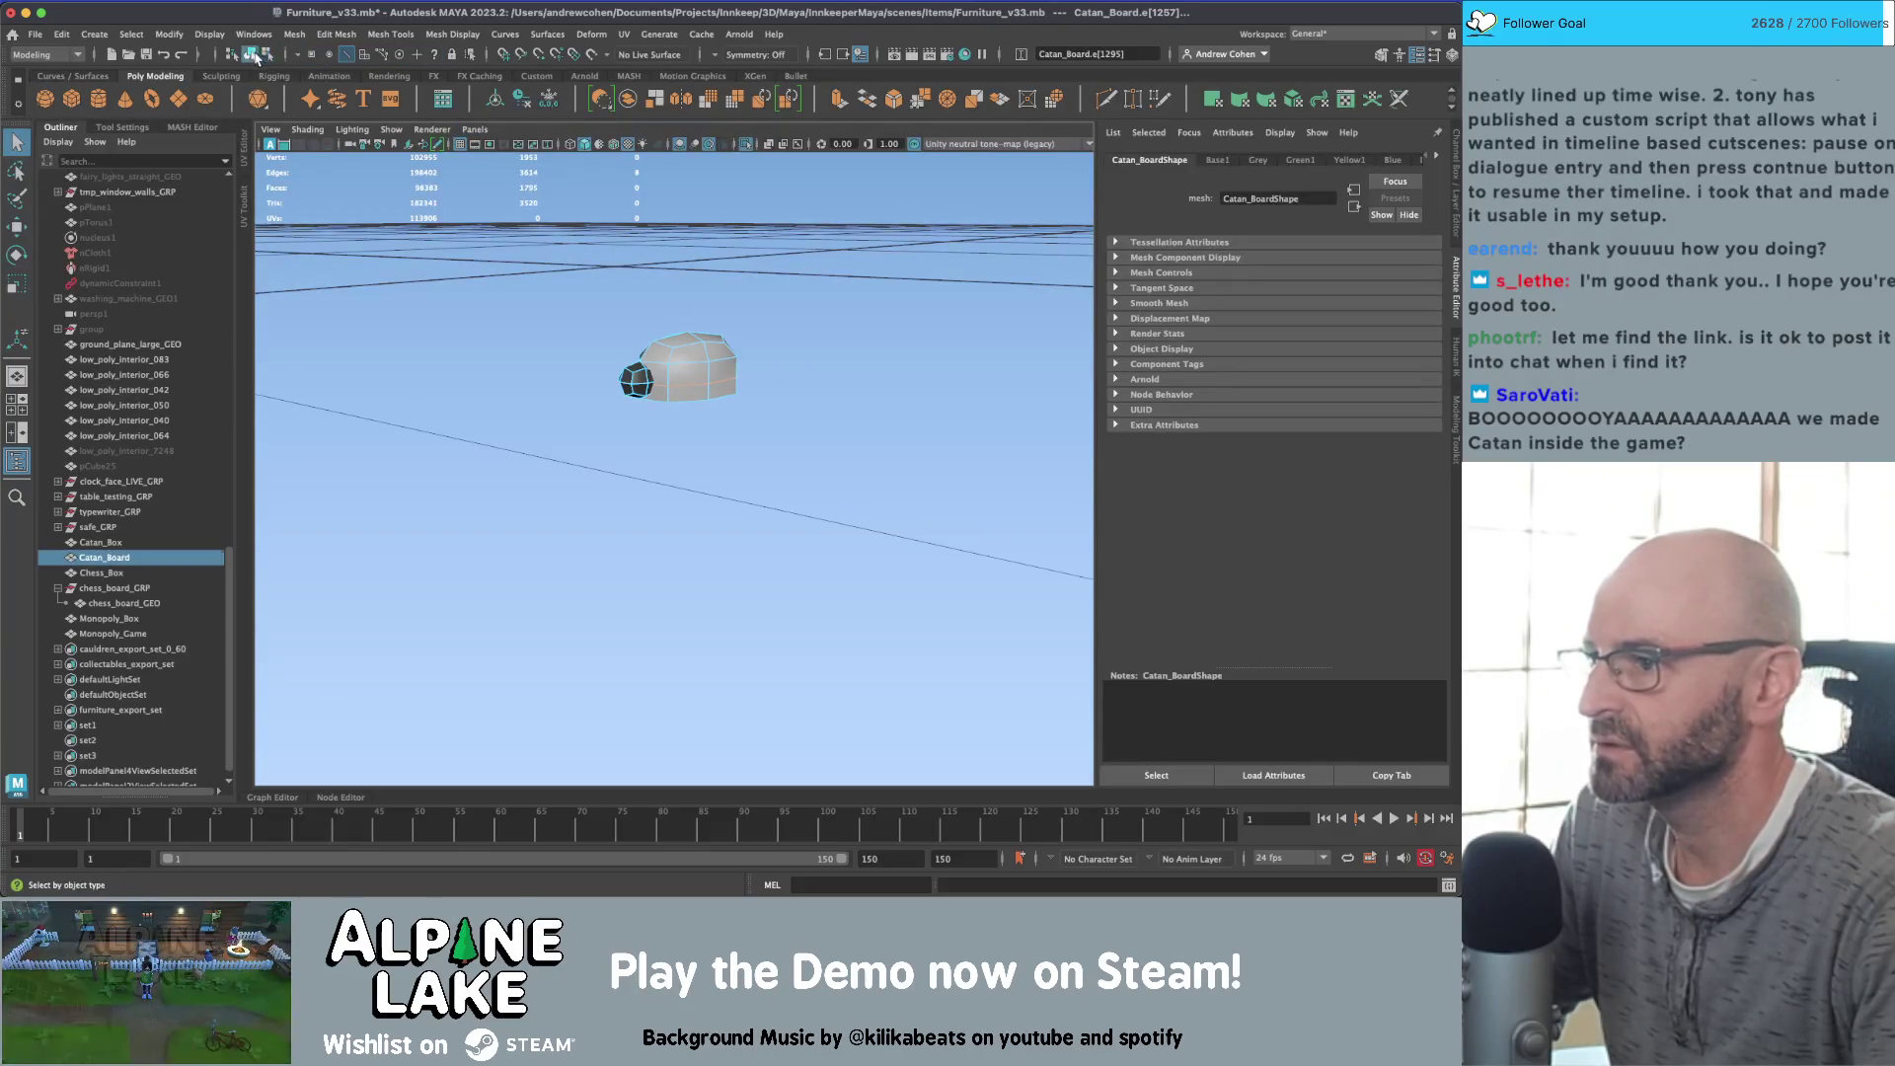
Step: Select edge loops on the sheep models in edge mode and delete the 48 selected edges
{"action": "key", "text": "space"}
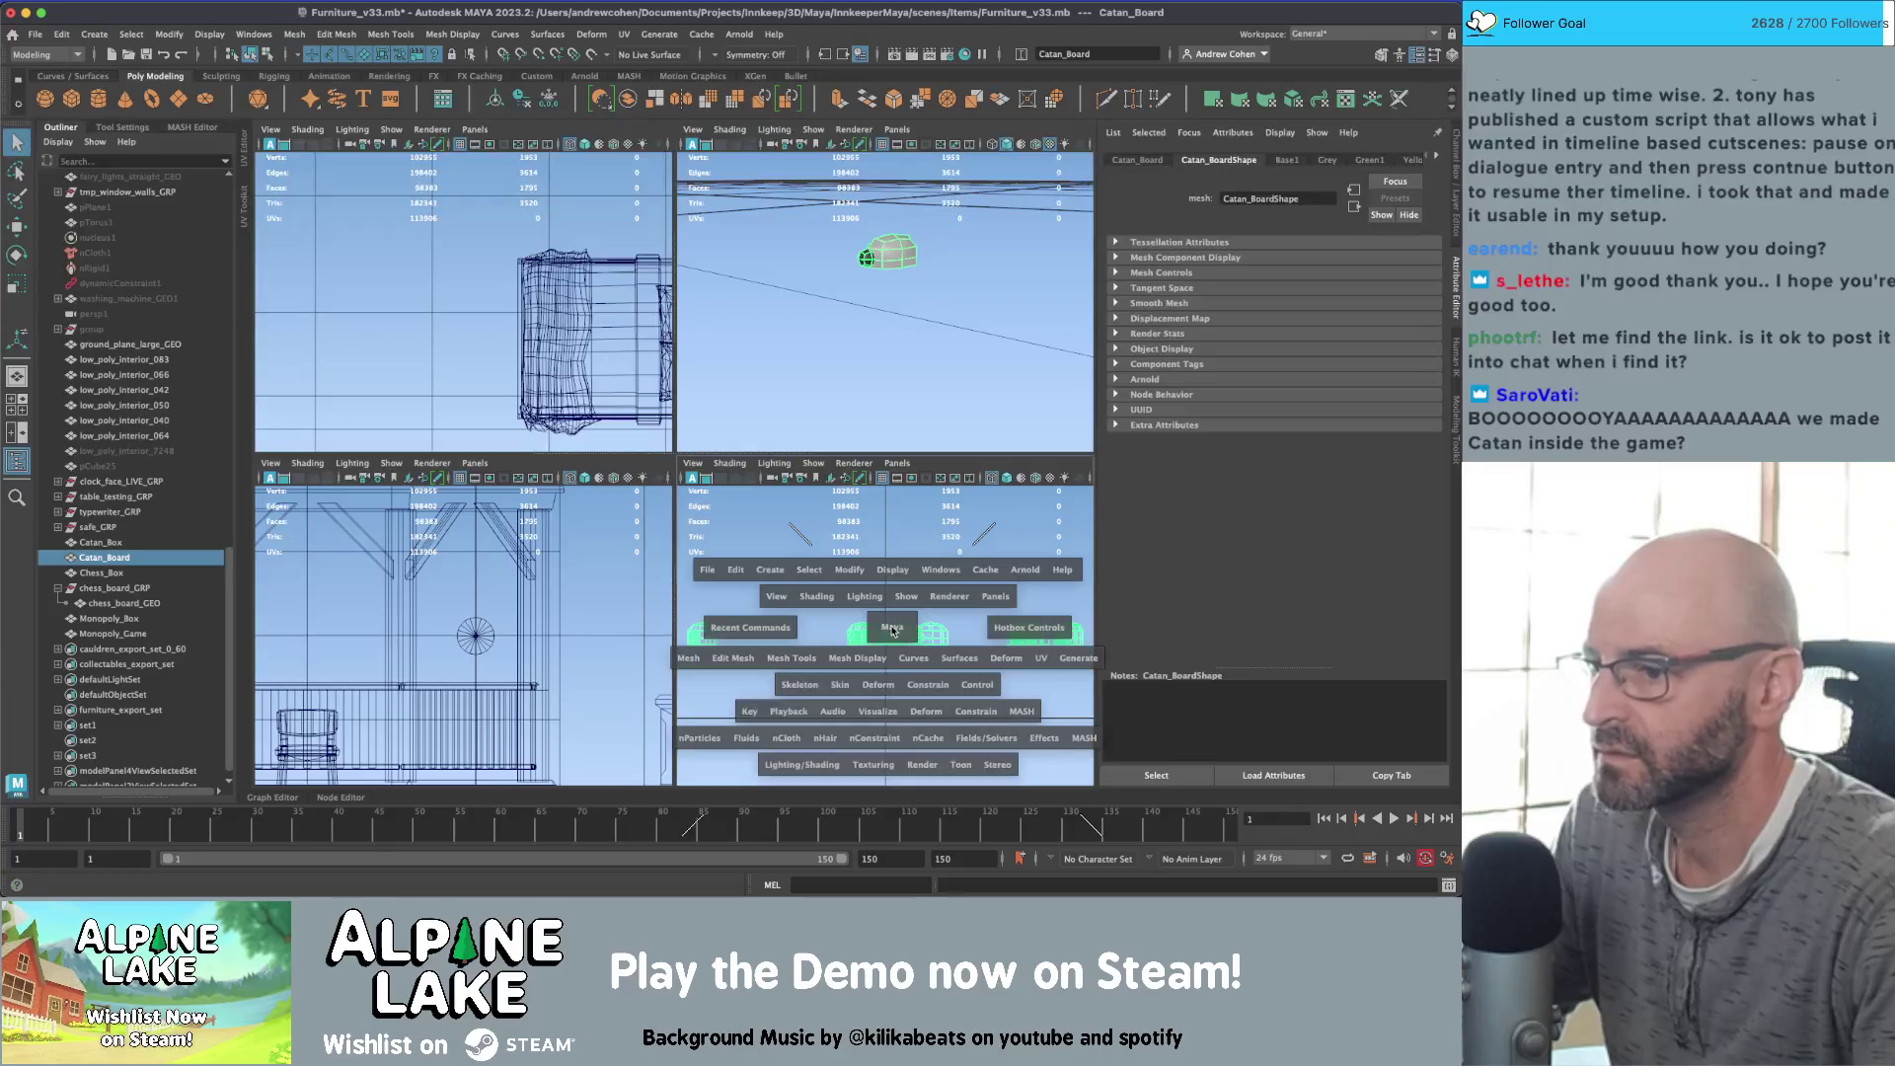
{"action": "key", "text": "space"}
{"action": "right_click", "coordinate": [749, 421]}
{"action": "right_click_drag", "start_coordinate": [751, 415], "coordinate": [750, 410]}
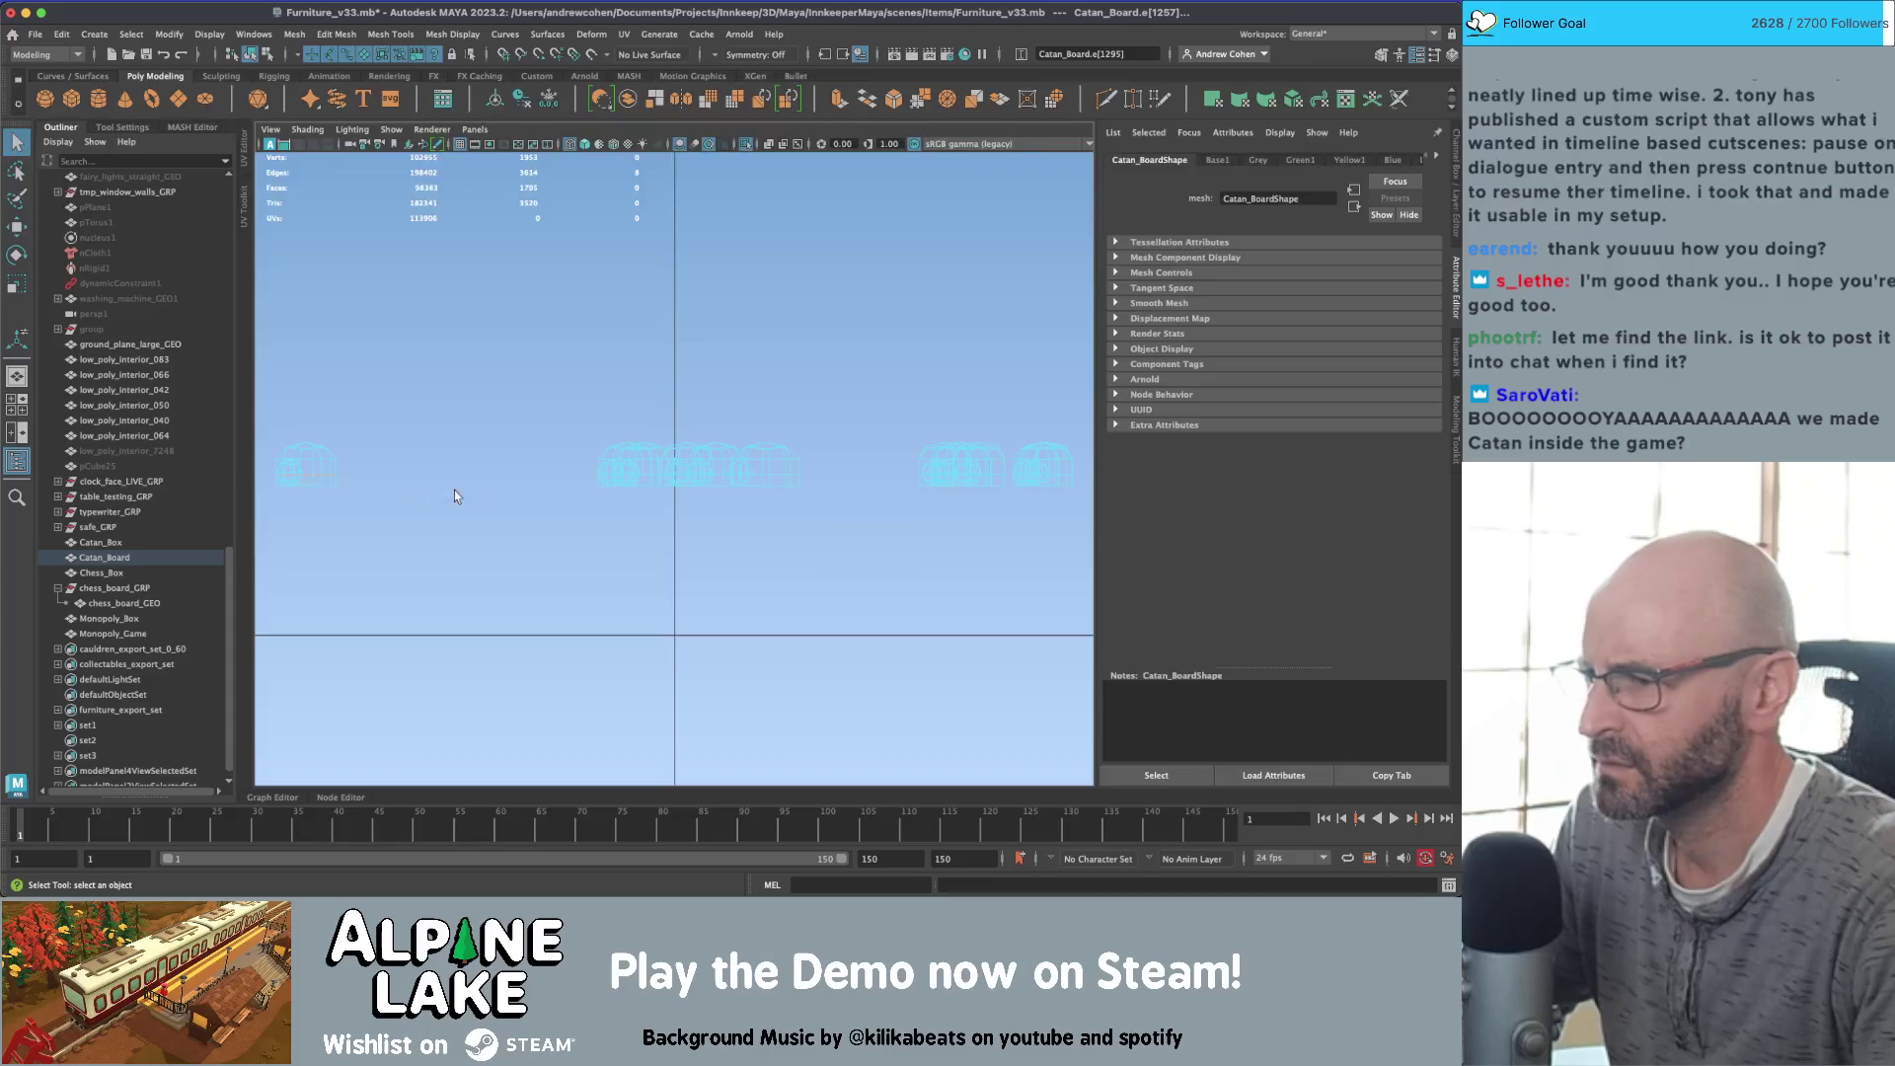
{"action": "right_click_drag", "start_coordinate": [453, 489], "coordinate": [754, 484], "text": "alt"}
{"action": "double_click", "coordinate": [754, 484]}
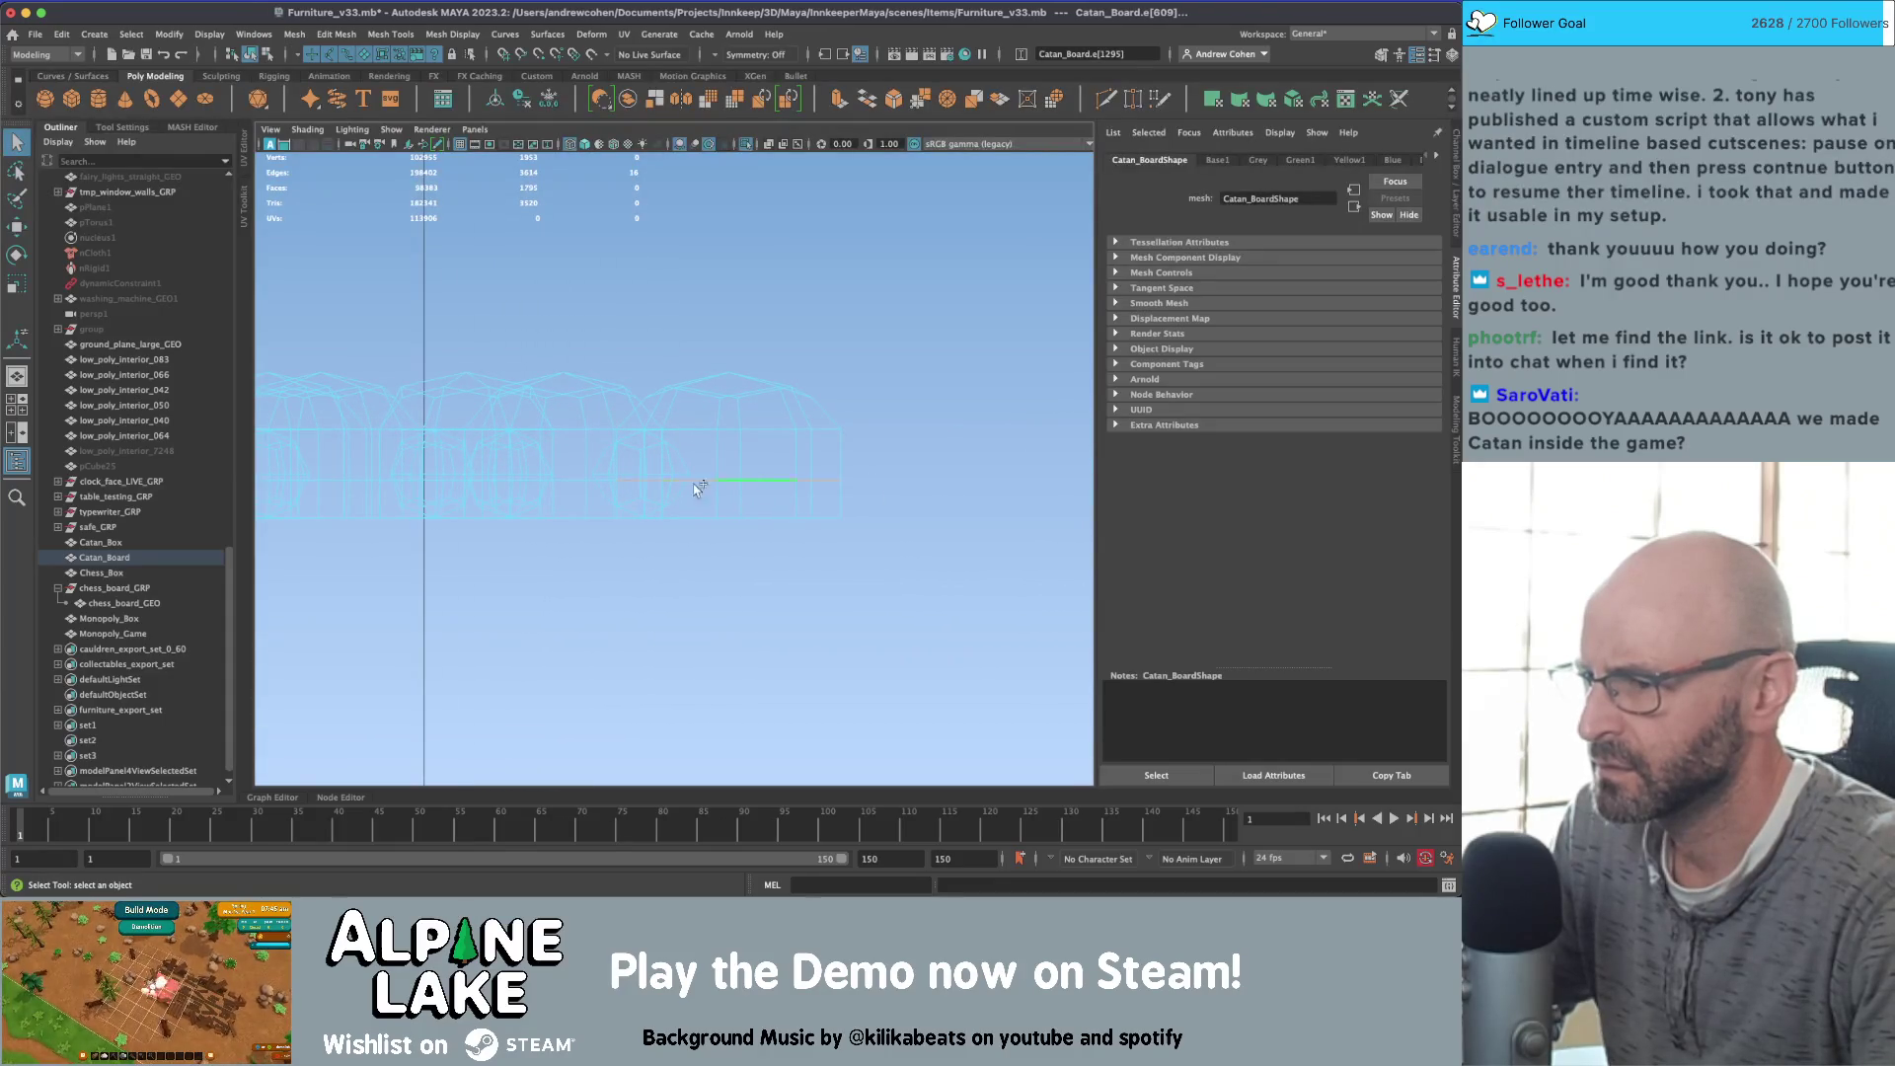
{"action": "mouse_move", "coordinate": [577, 482]}
{"action": "right_mouse_down", "text": "alt"}
{"action": "mouse_move", "coordinate": [498, 480]}
{"action": "mouse_move", "coordinate": [518, 486]}
{"action": "right_mouse_up", "text": "alt"}
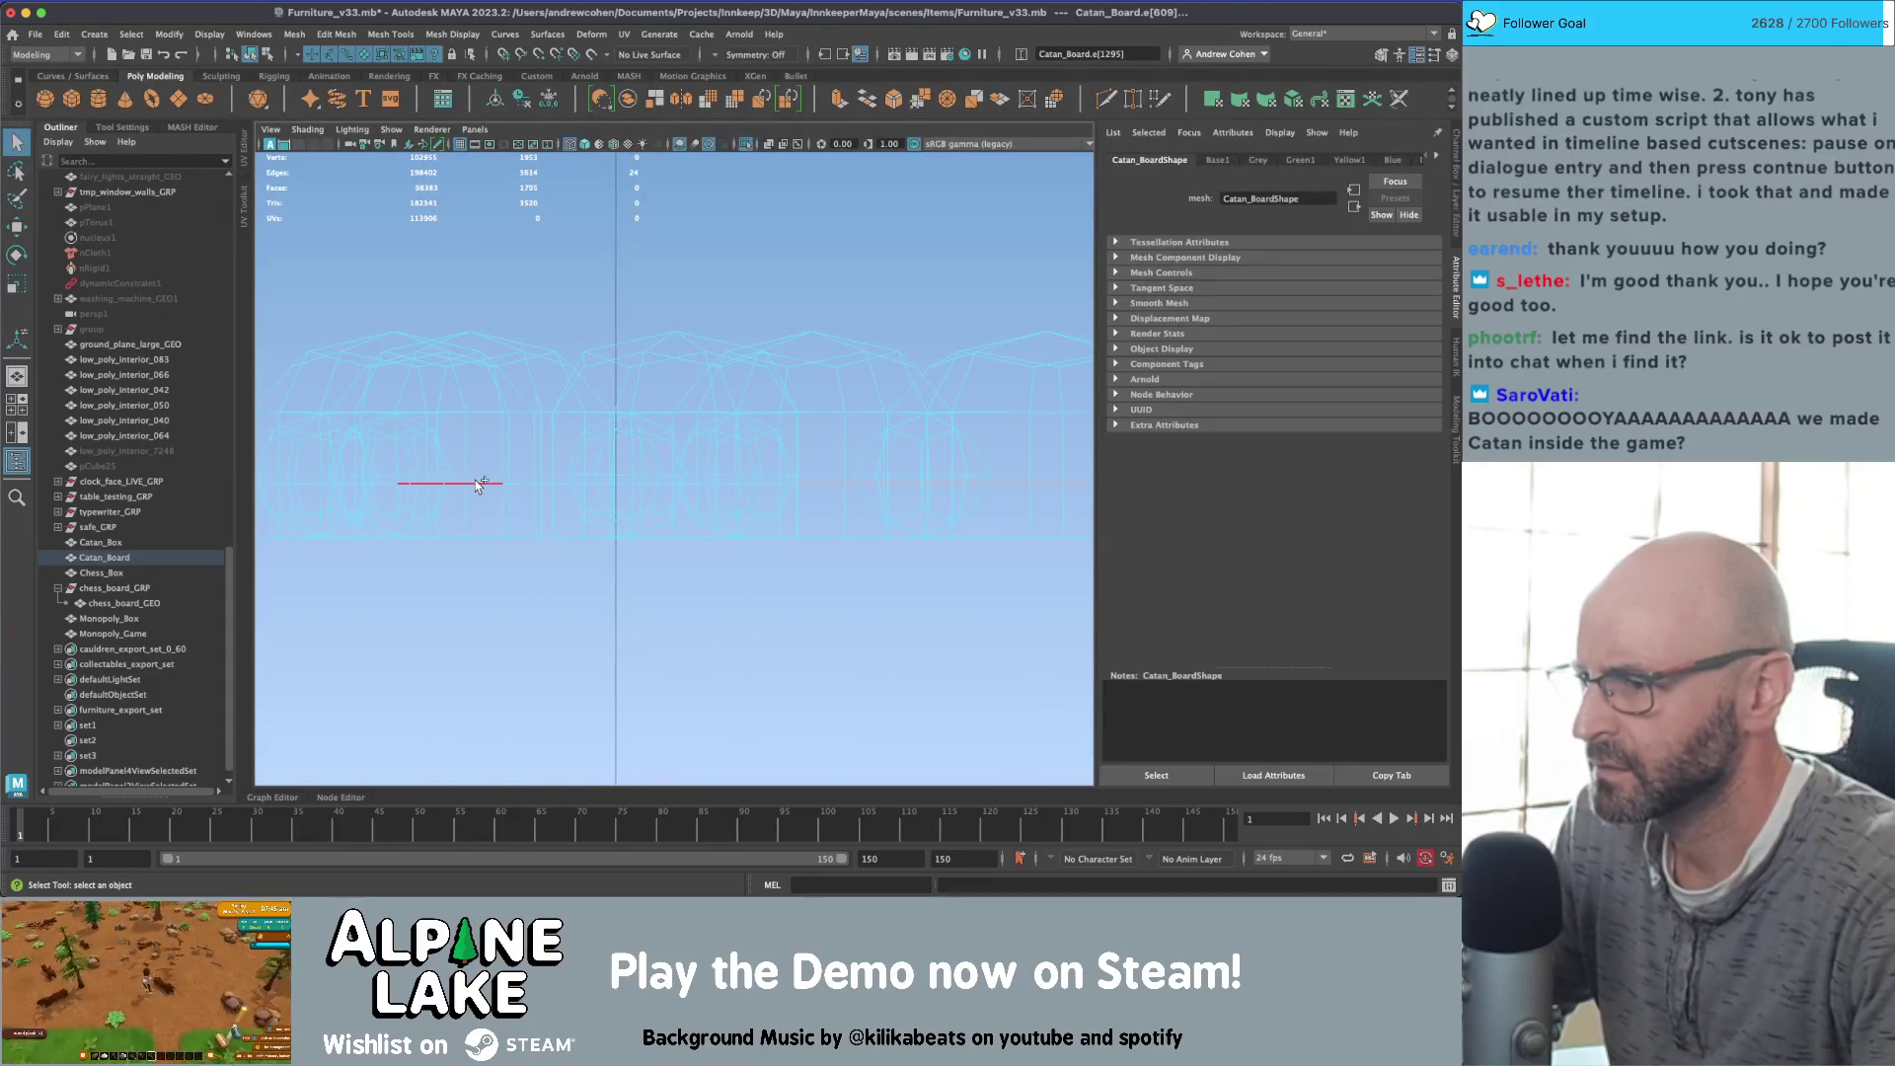
{"action": "middle_click_drag", "start_coordinate": [399, 482], "coordinate": [499, 475], "text": "alt"}
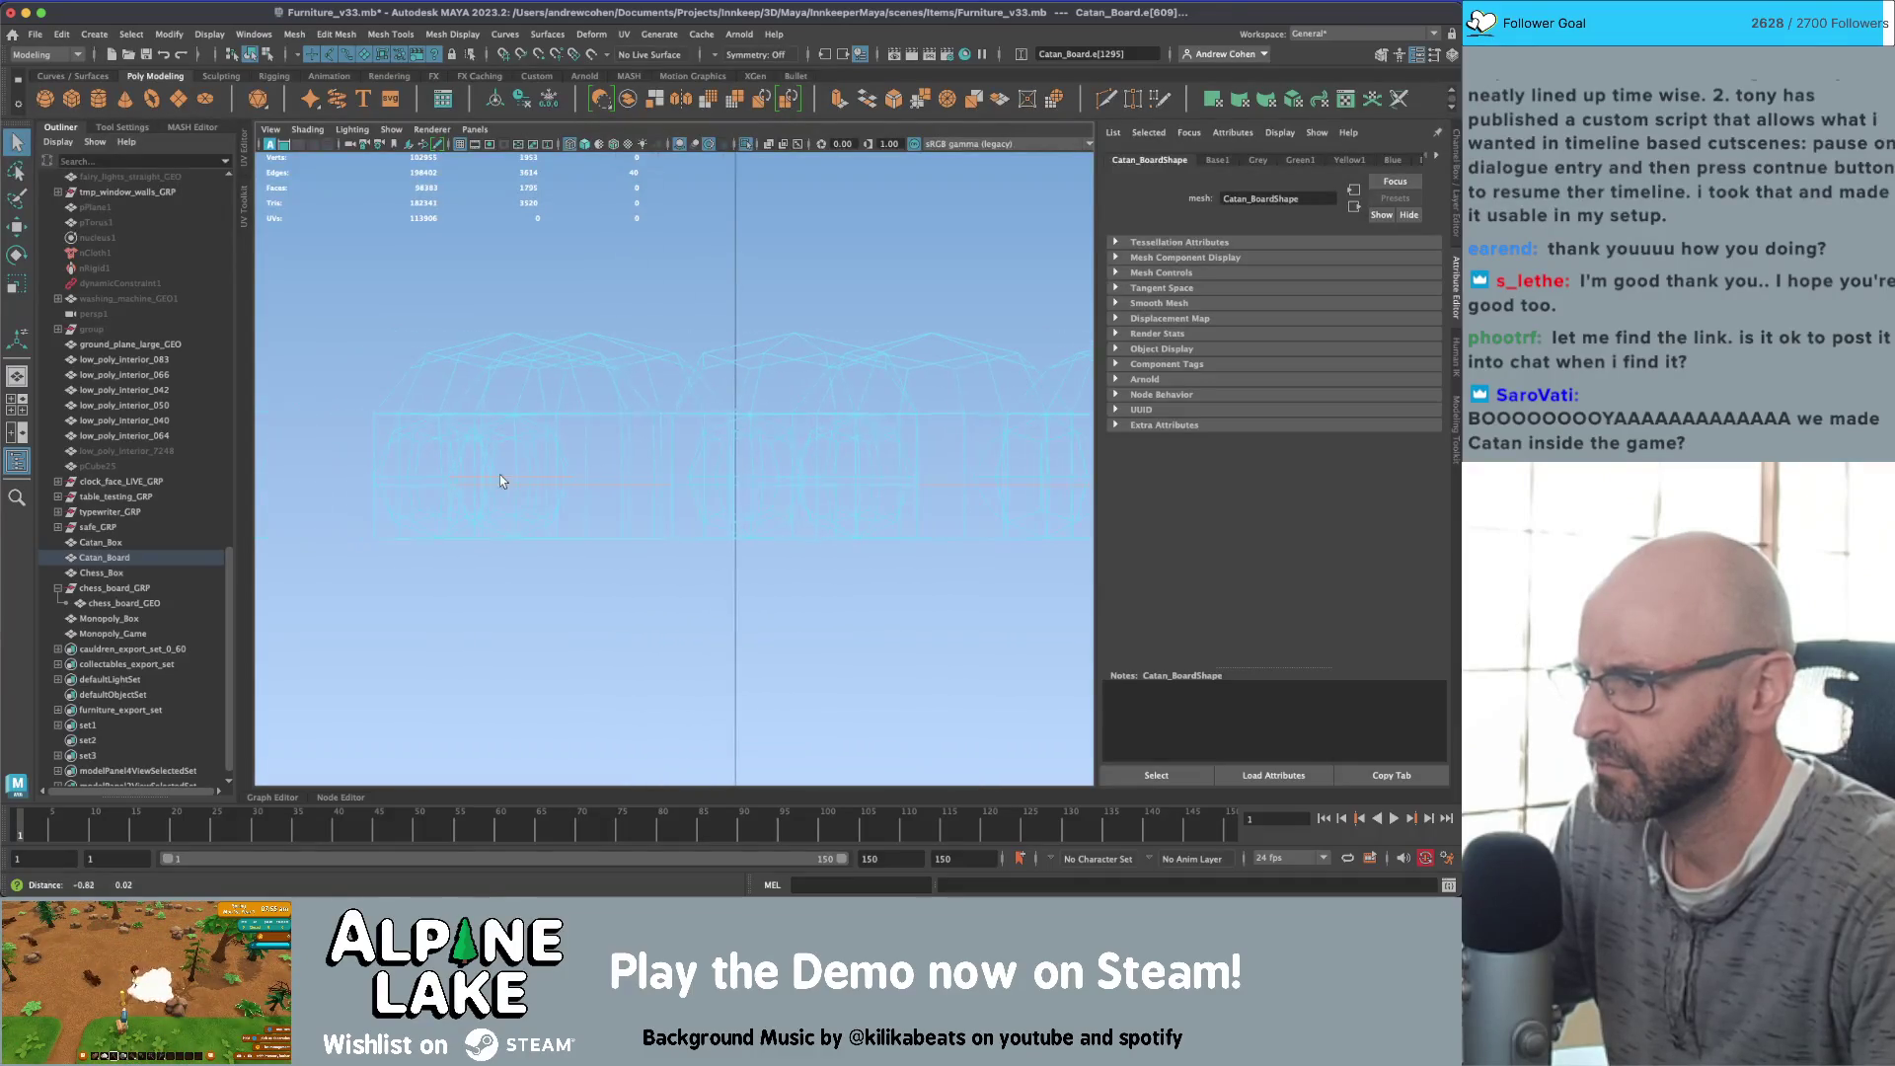
{"action": "key", "text": "ctrl+z"}
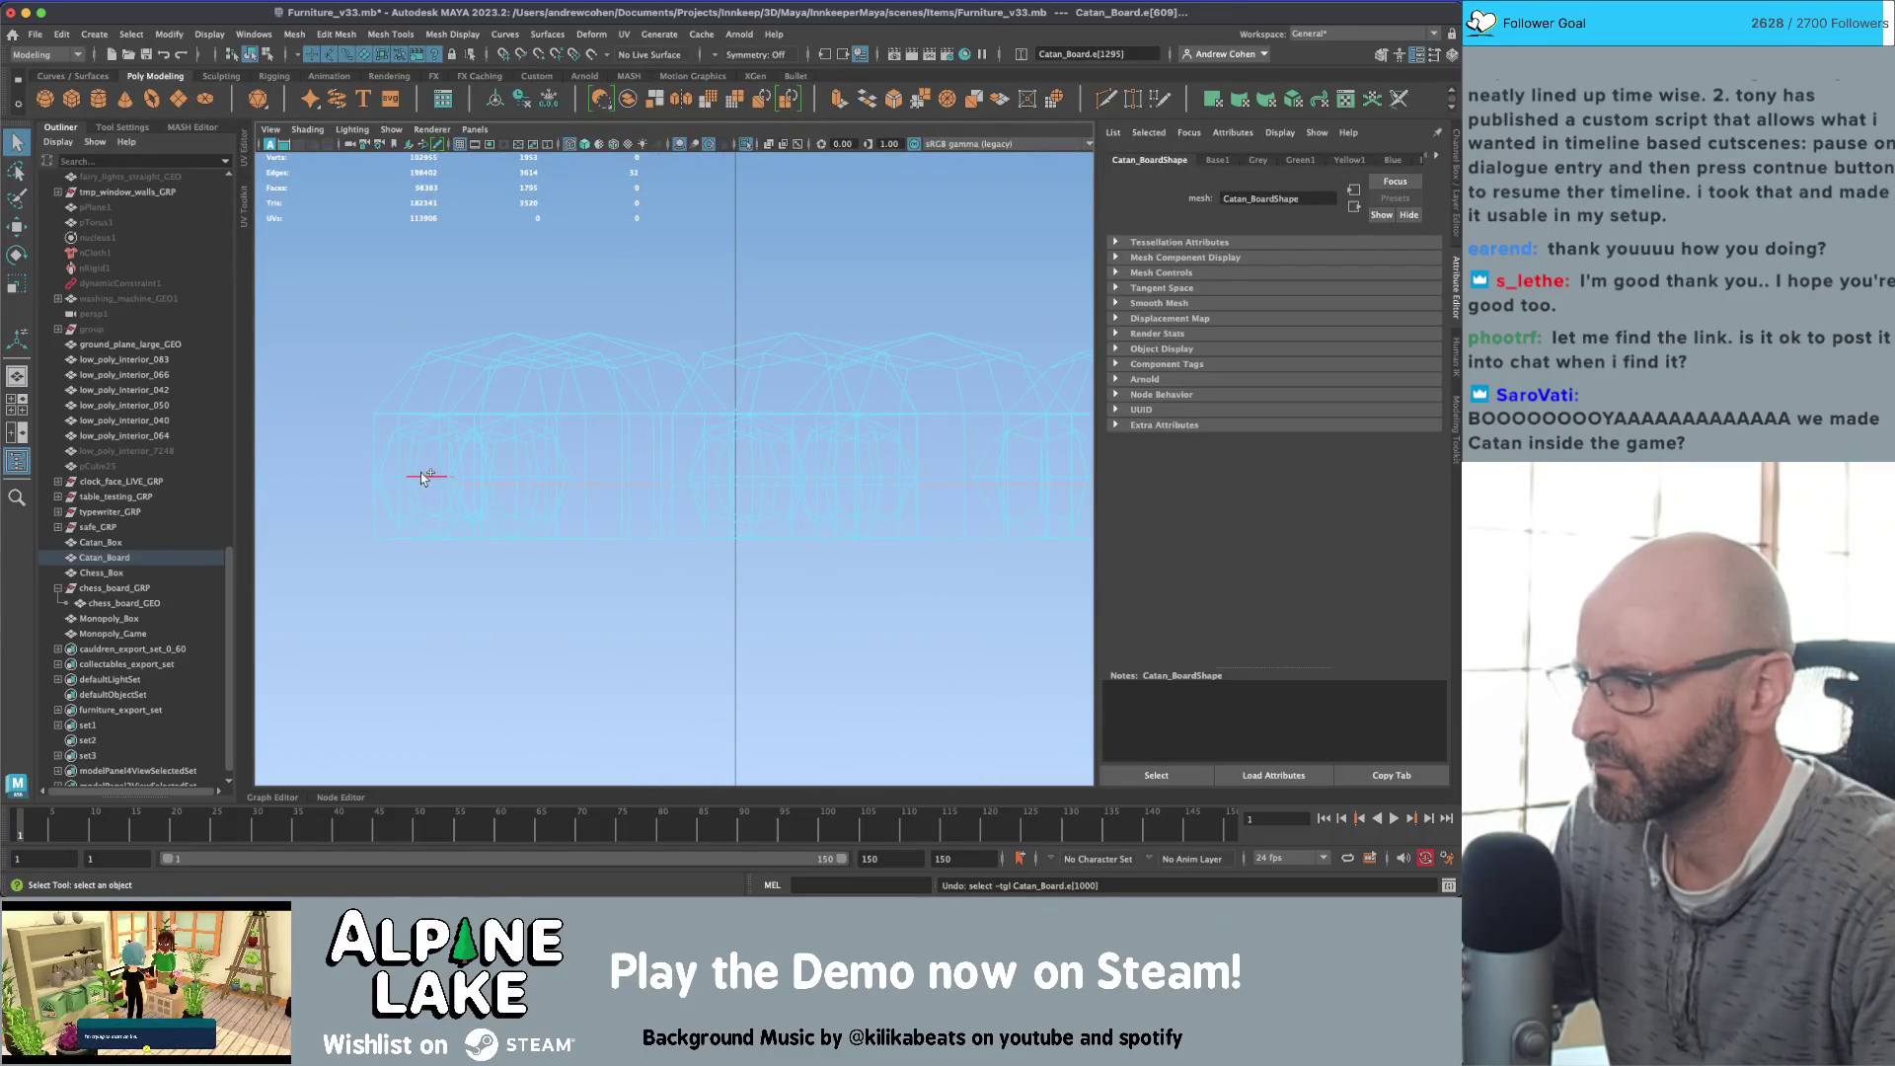
{"action": "left_click", "coordinate": [393, 483], "text": "shift"}
{"action": "right_click_drag", "start_coordinate": [720, 504], "coordinate": [842, 512], "text": "alt"}
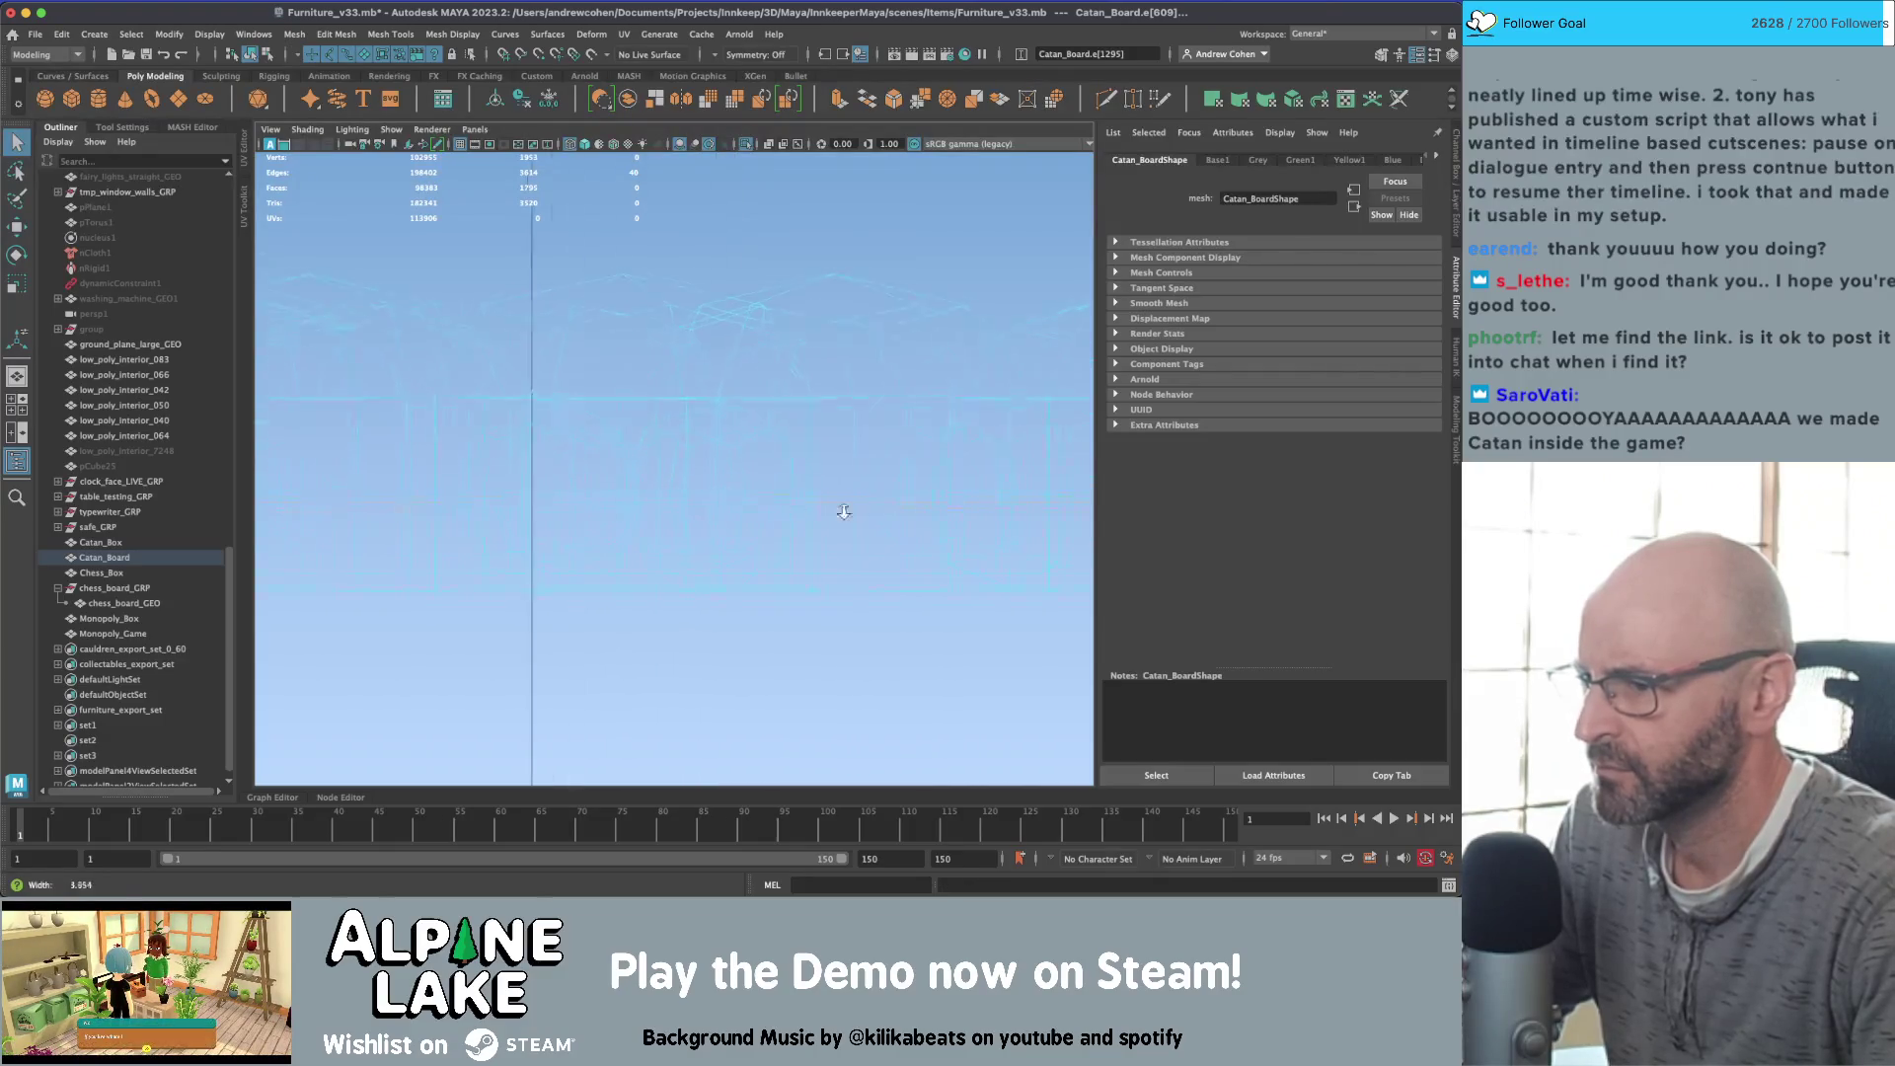
{"action": "left_click", "coordinate": [517, 510], "text": "shift"}
{"action": "key", "text": "Delete"}
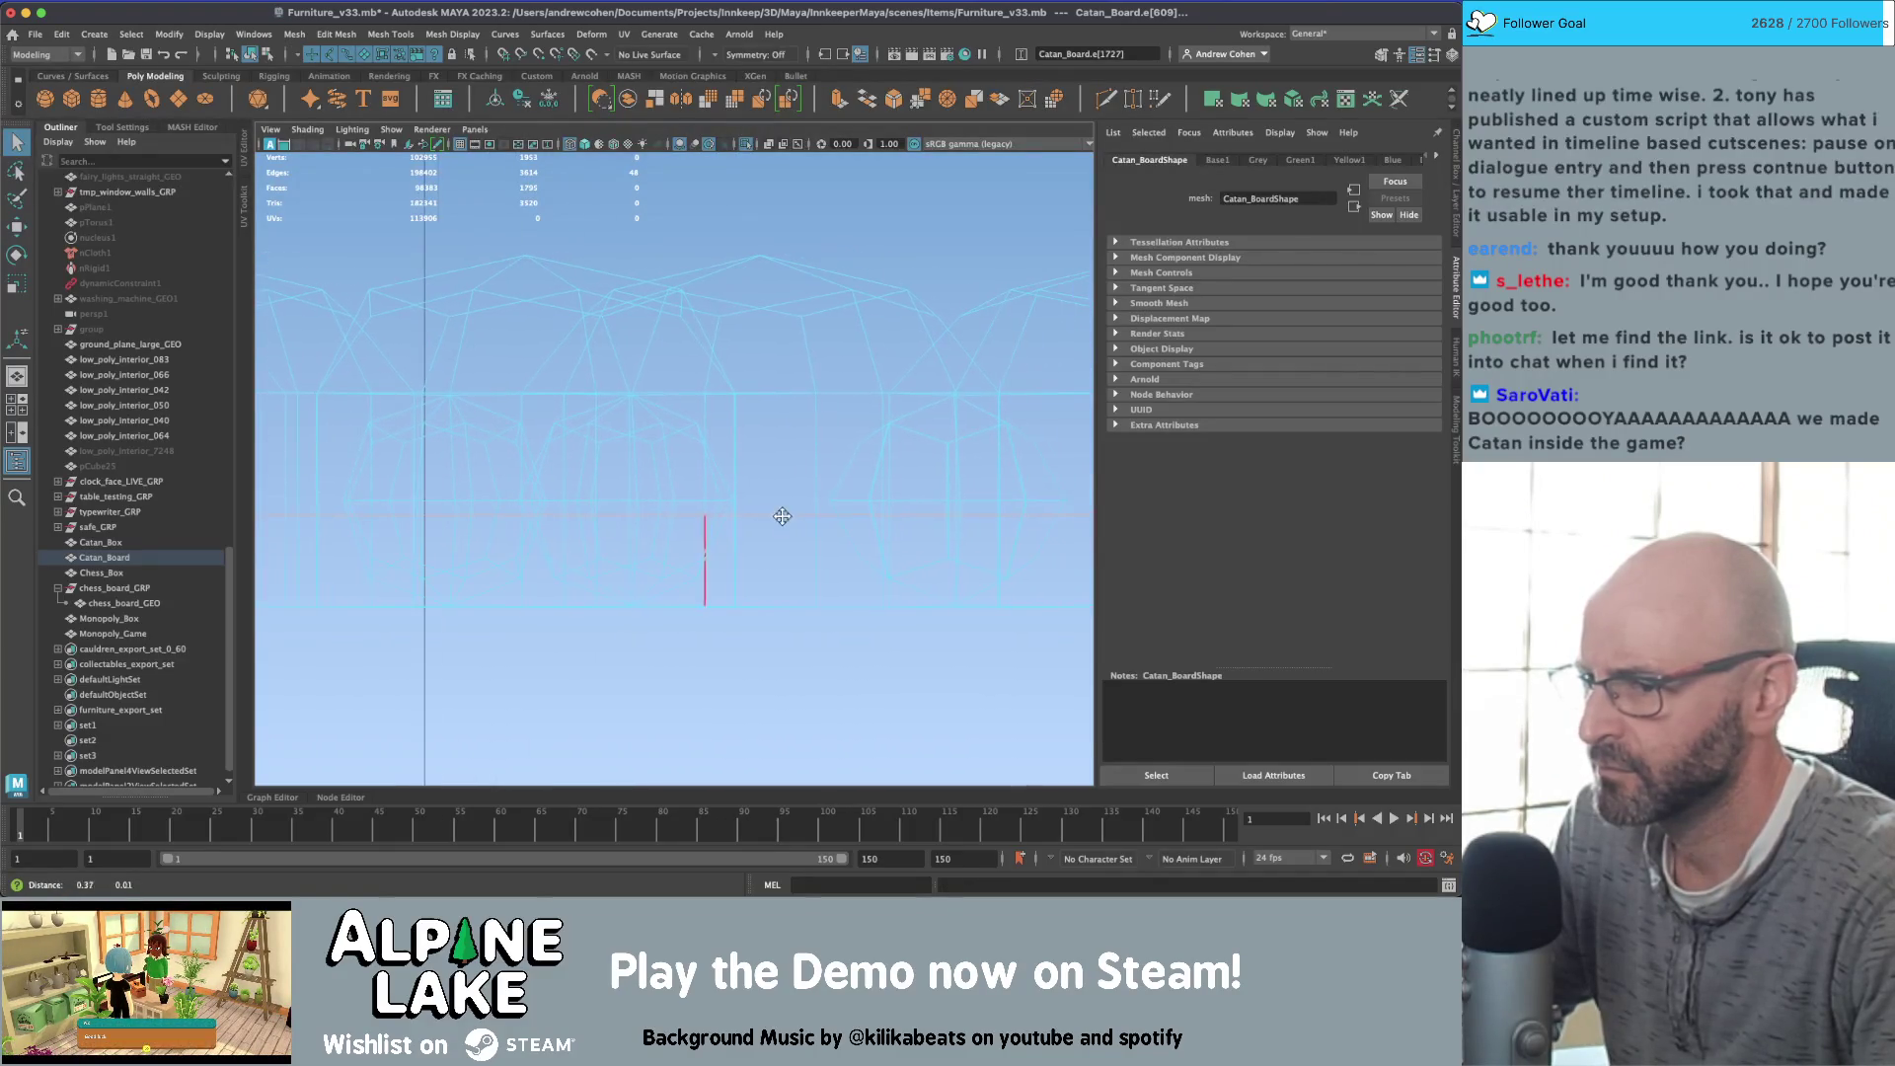
Step: Delete further edge loops and stray edges from the sheep, including an 8-edge loop
{"action": "right_click_drag", "start_coordinate": [774, 520], "coordinate": [581, 549], "text": "alt"}
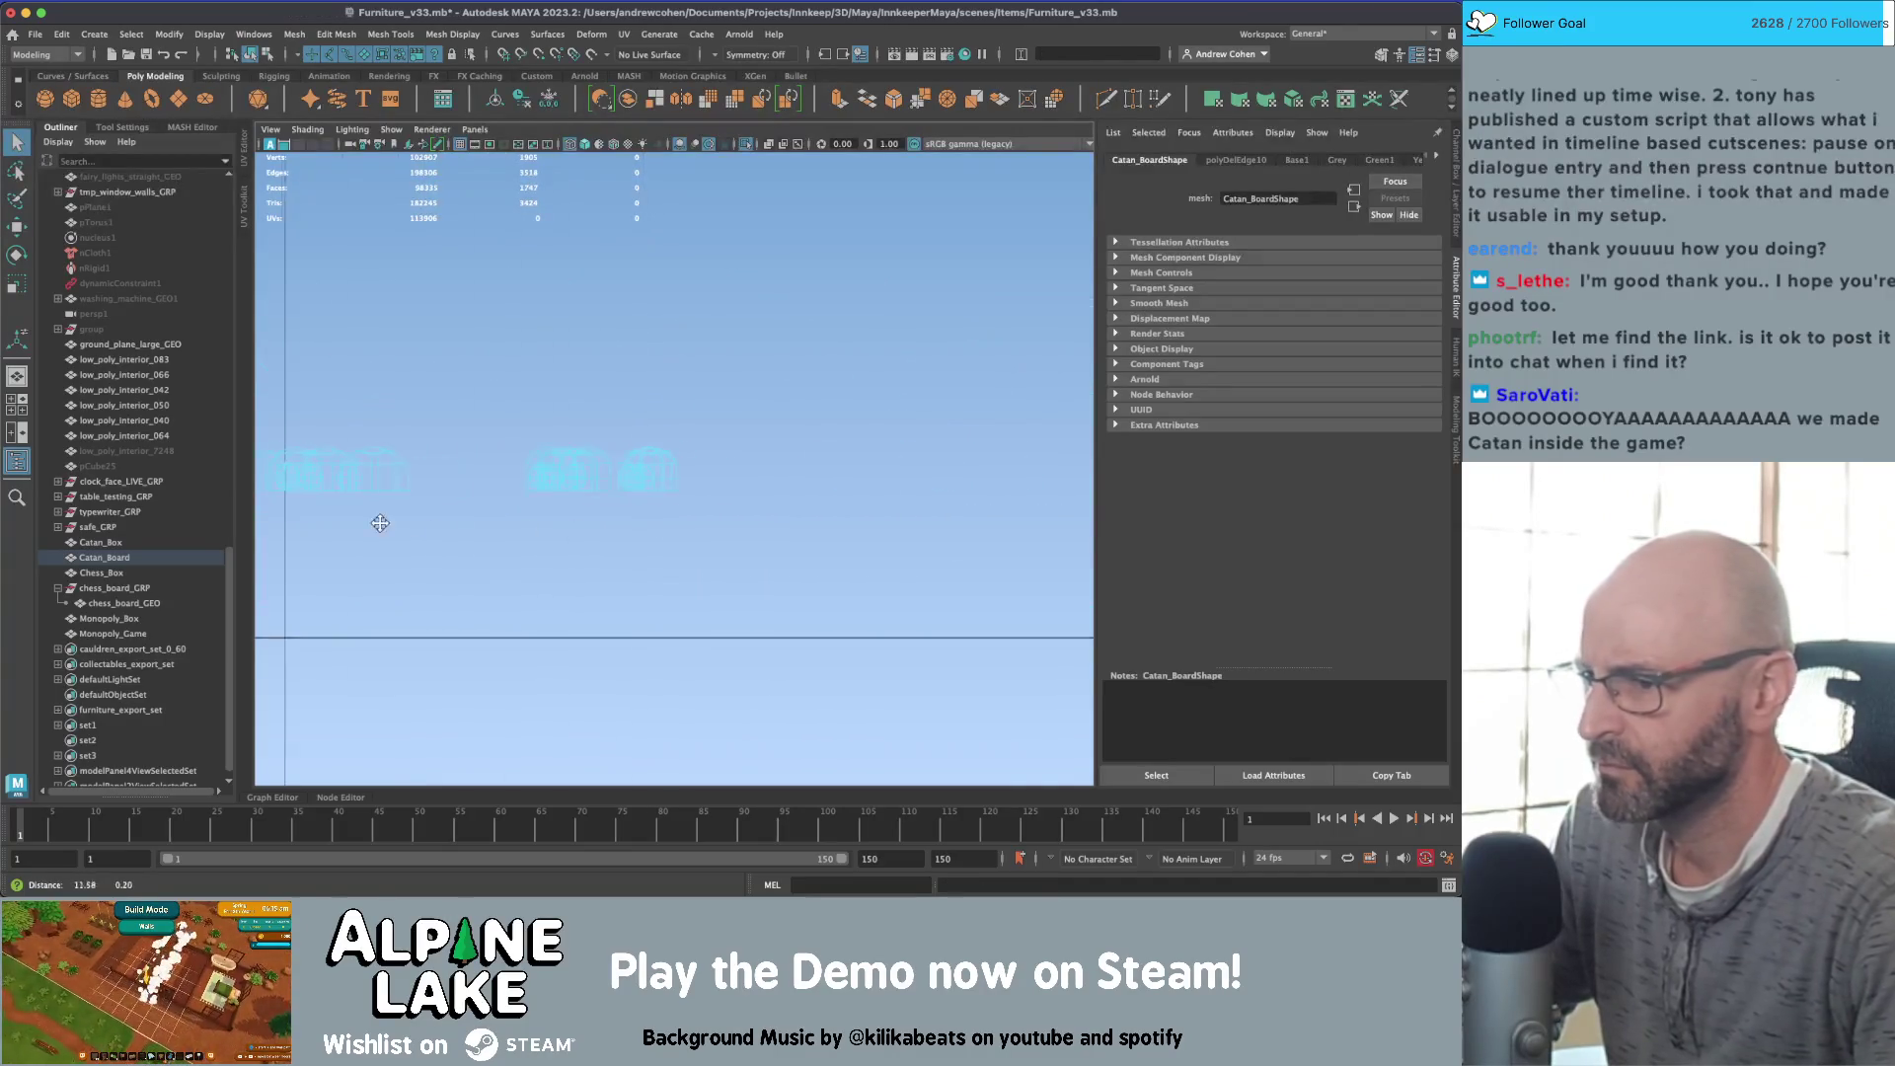
{"action": "right_click_drag", "start_coordinate": [376, 520], "coordinate": [600, 517], "text": "alt"}
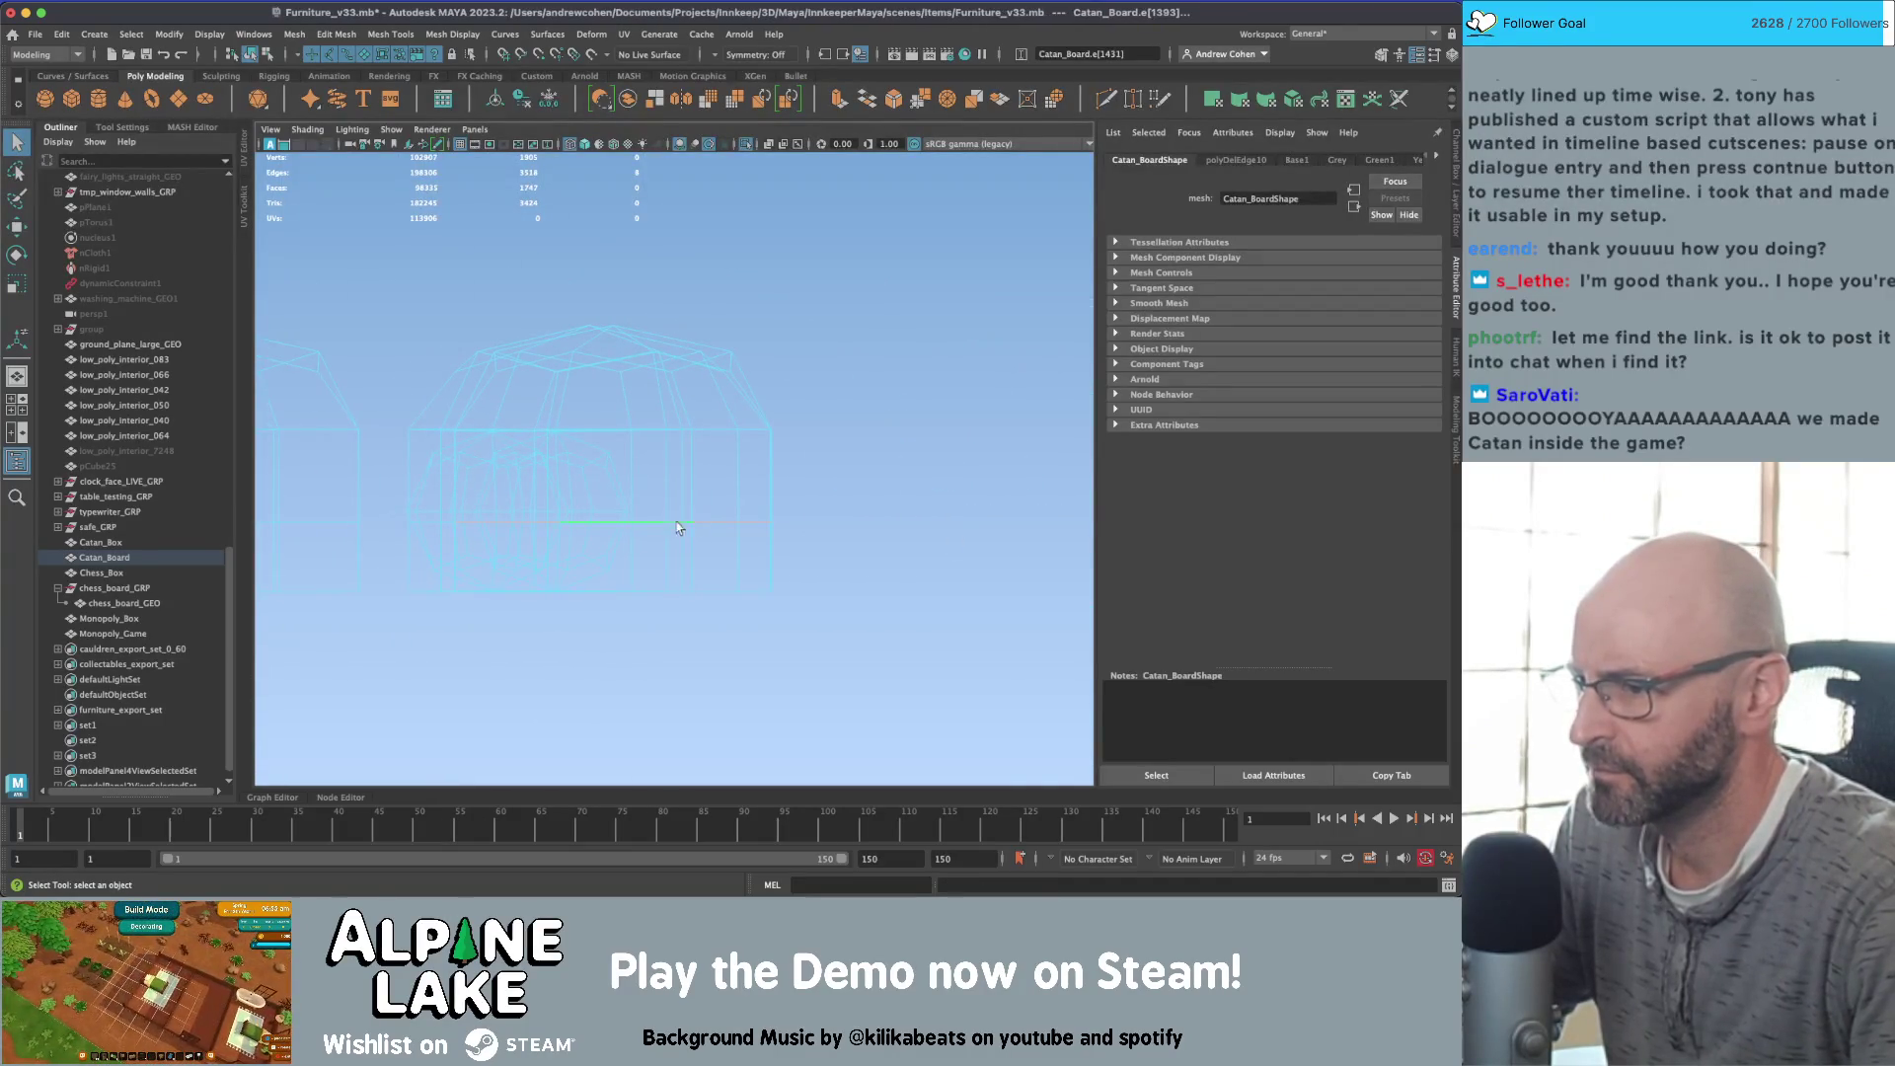
{"action": "double_click", "coordinate": [620, 534]}
{"action": "key", "text": "Delete"}
{"action": "key", "text": "Delete"}
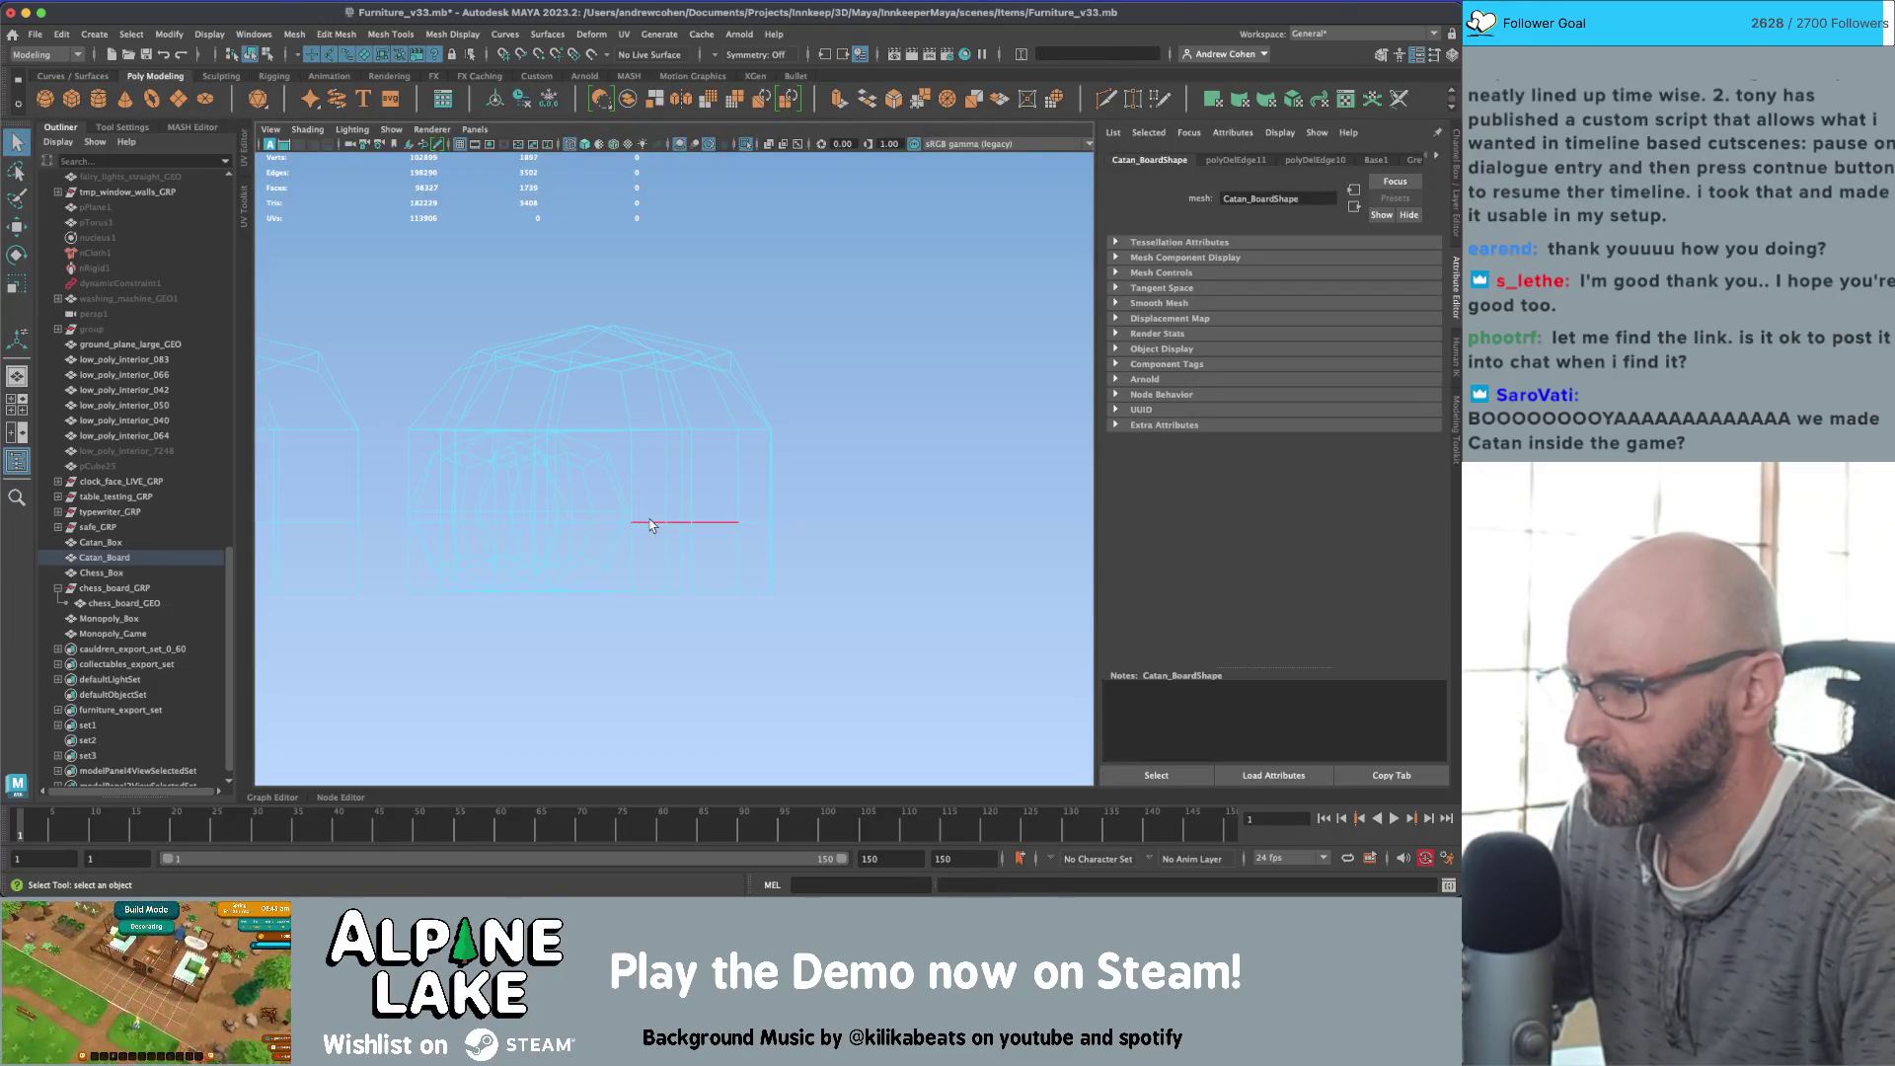
{"action": "middle_click_drag", "start_coordinate": [492, 515], "coordinate": [608, 527], "text": "alt"}
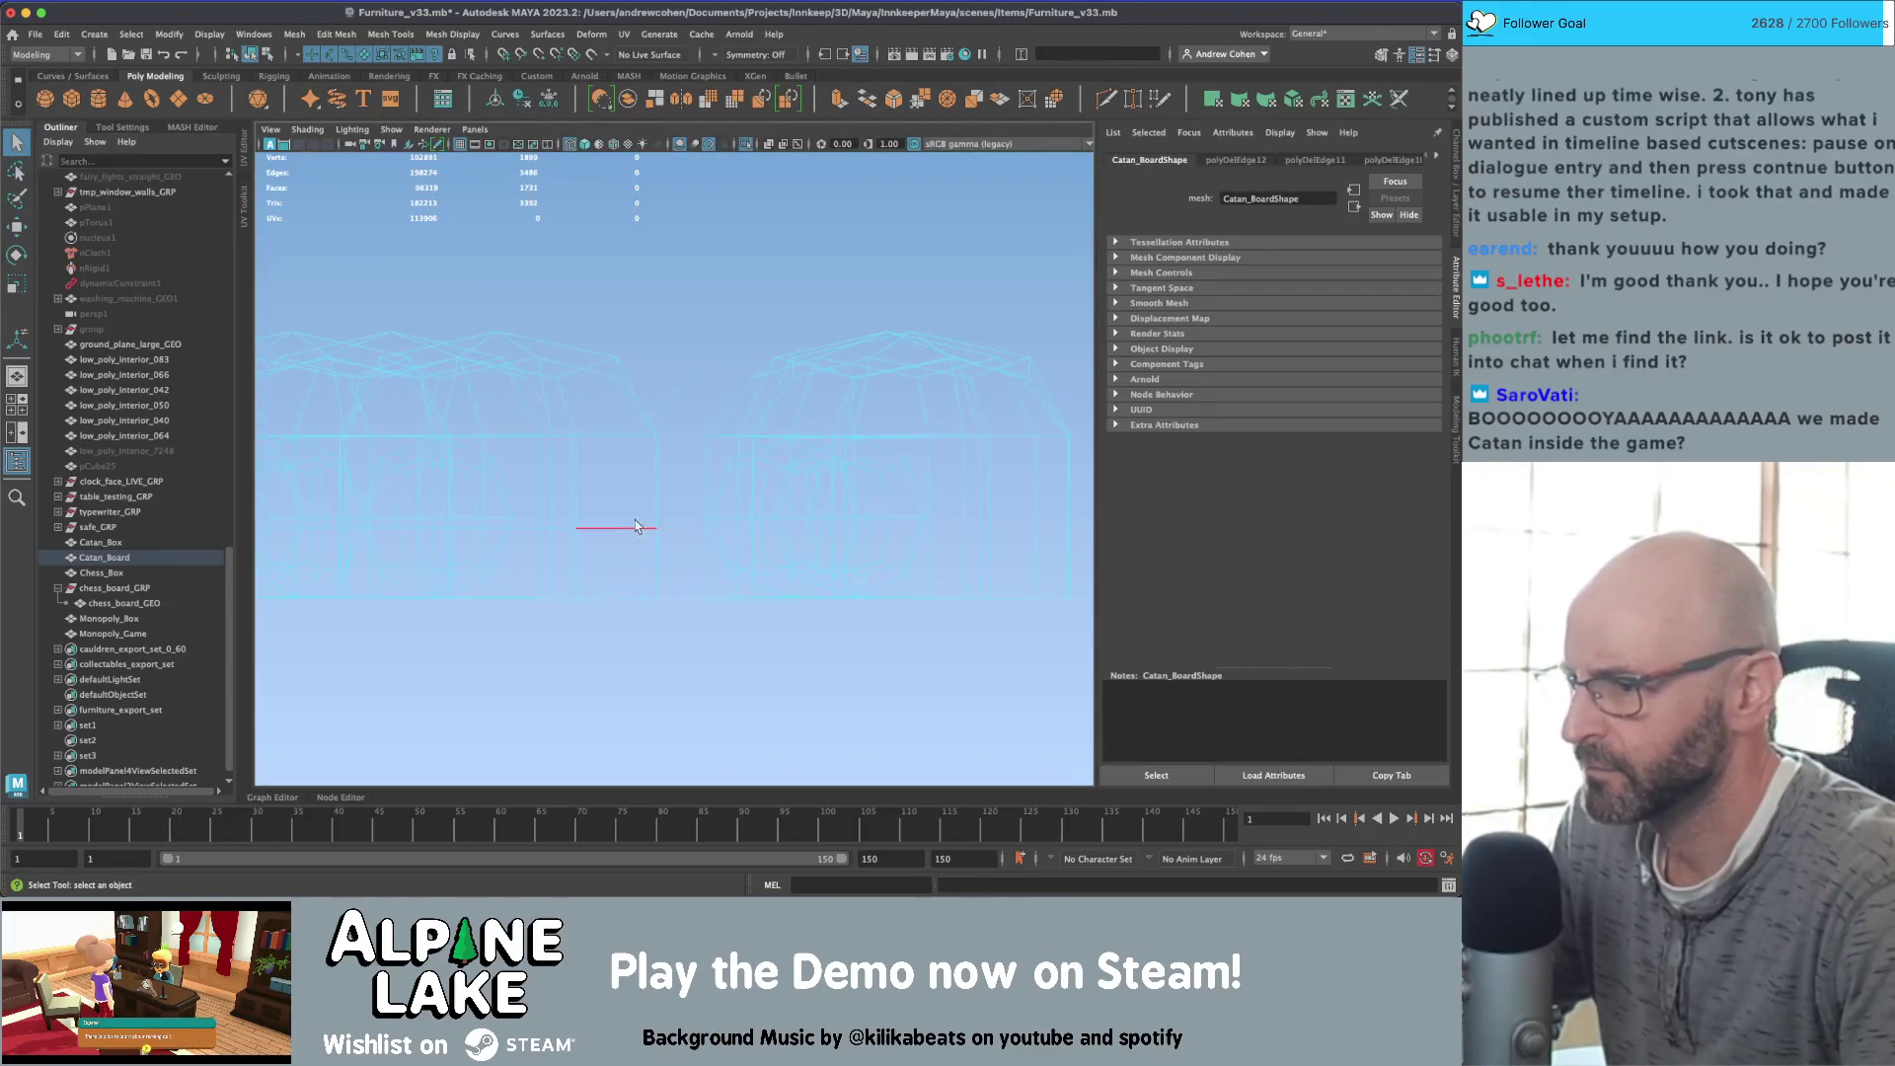
{"action": "left_click", "coordinate": [609, 527]}
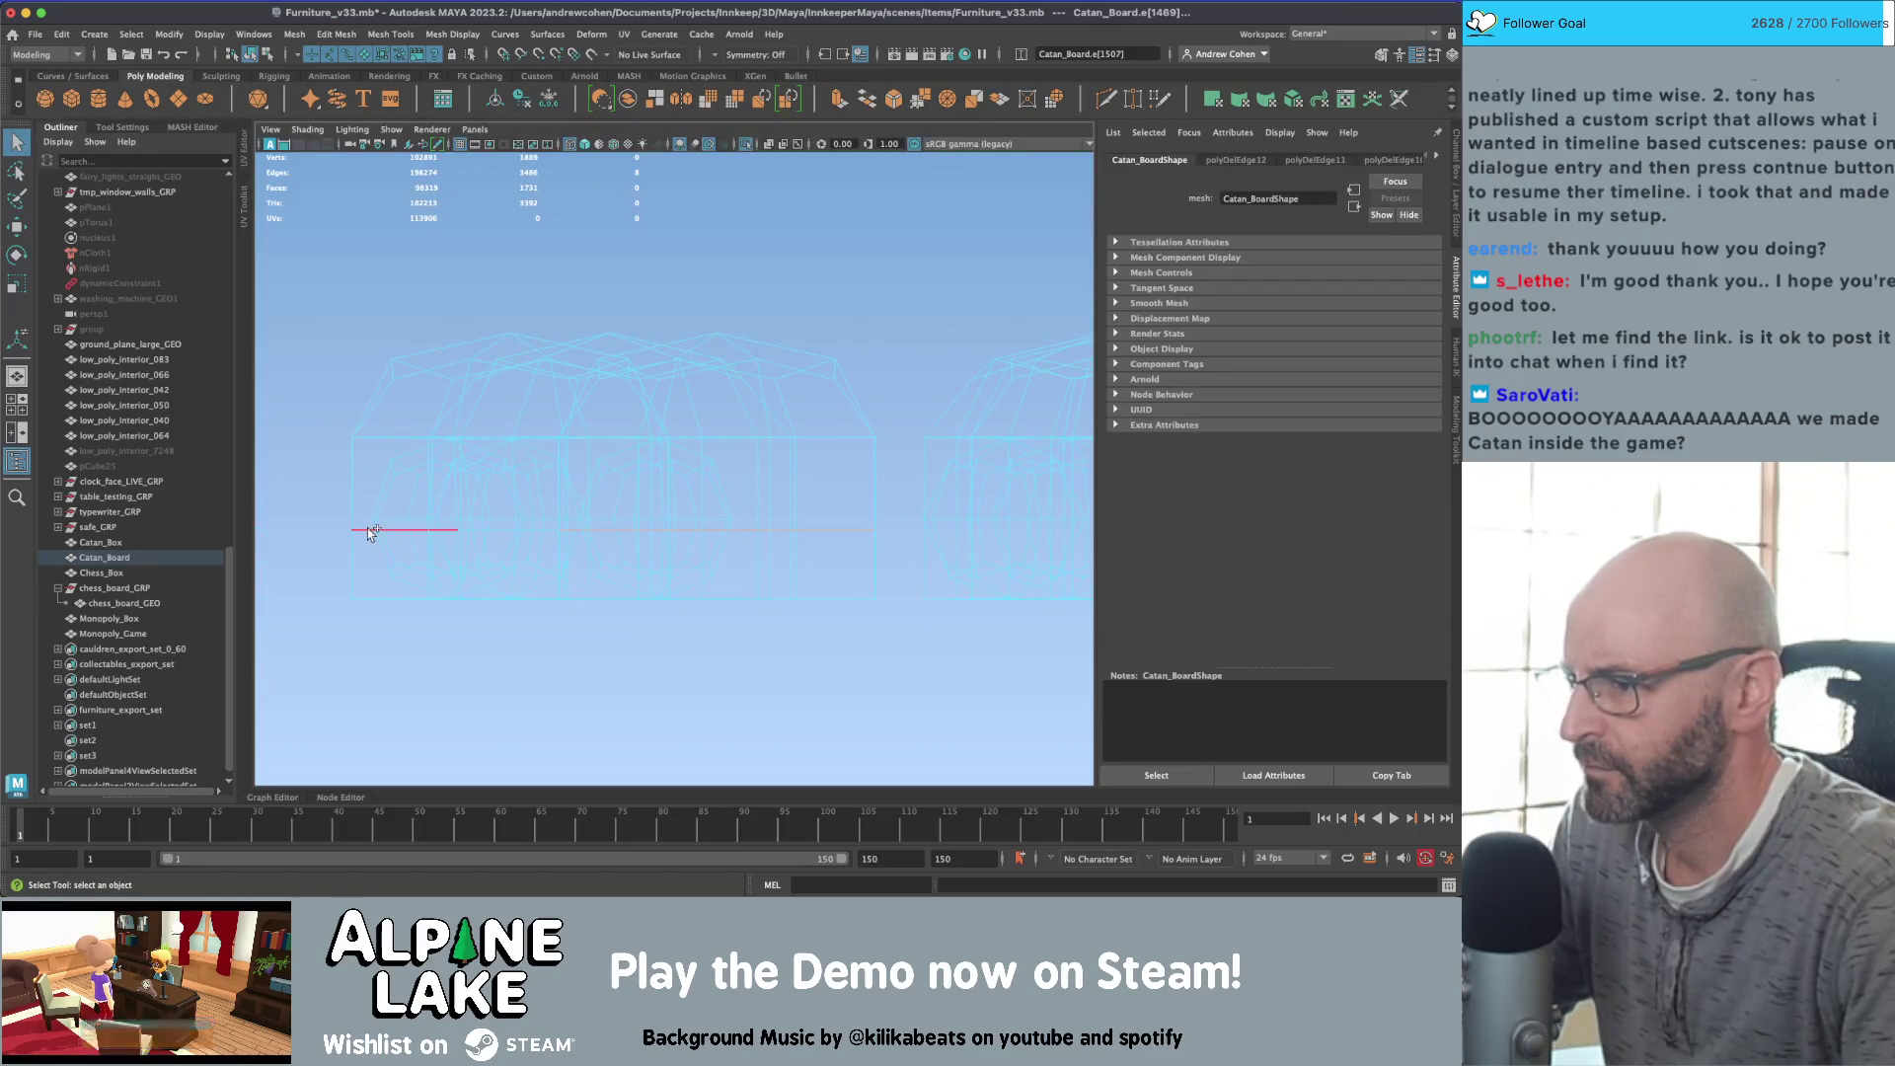
{"action": "key", "text": "Delete"}
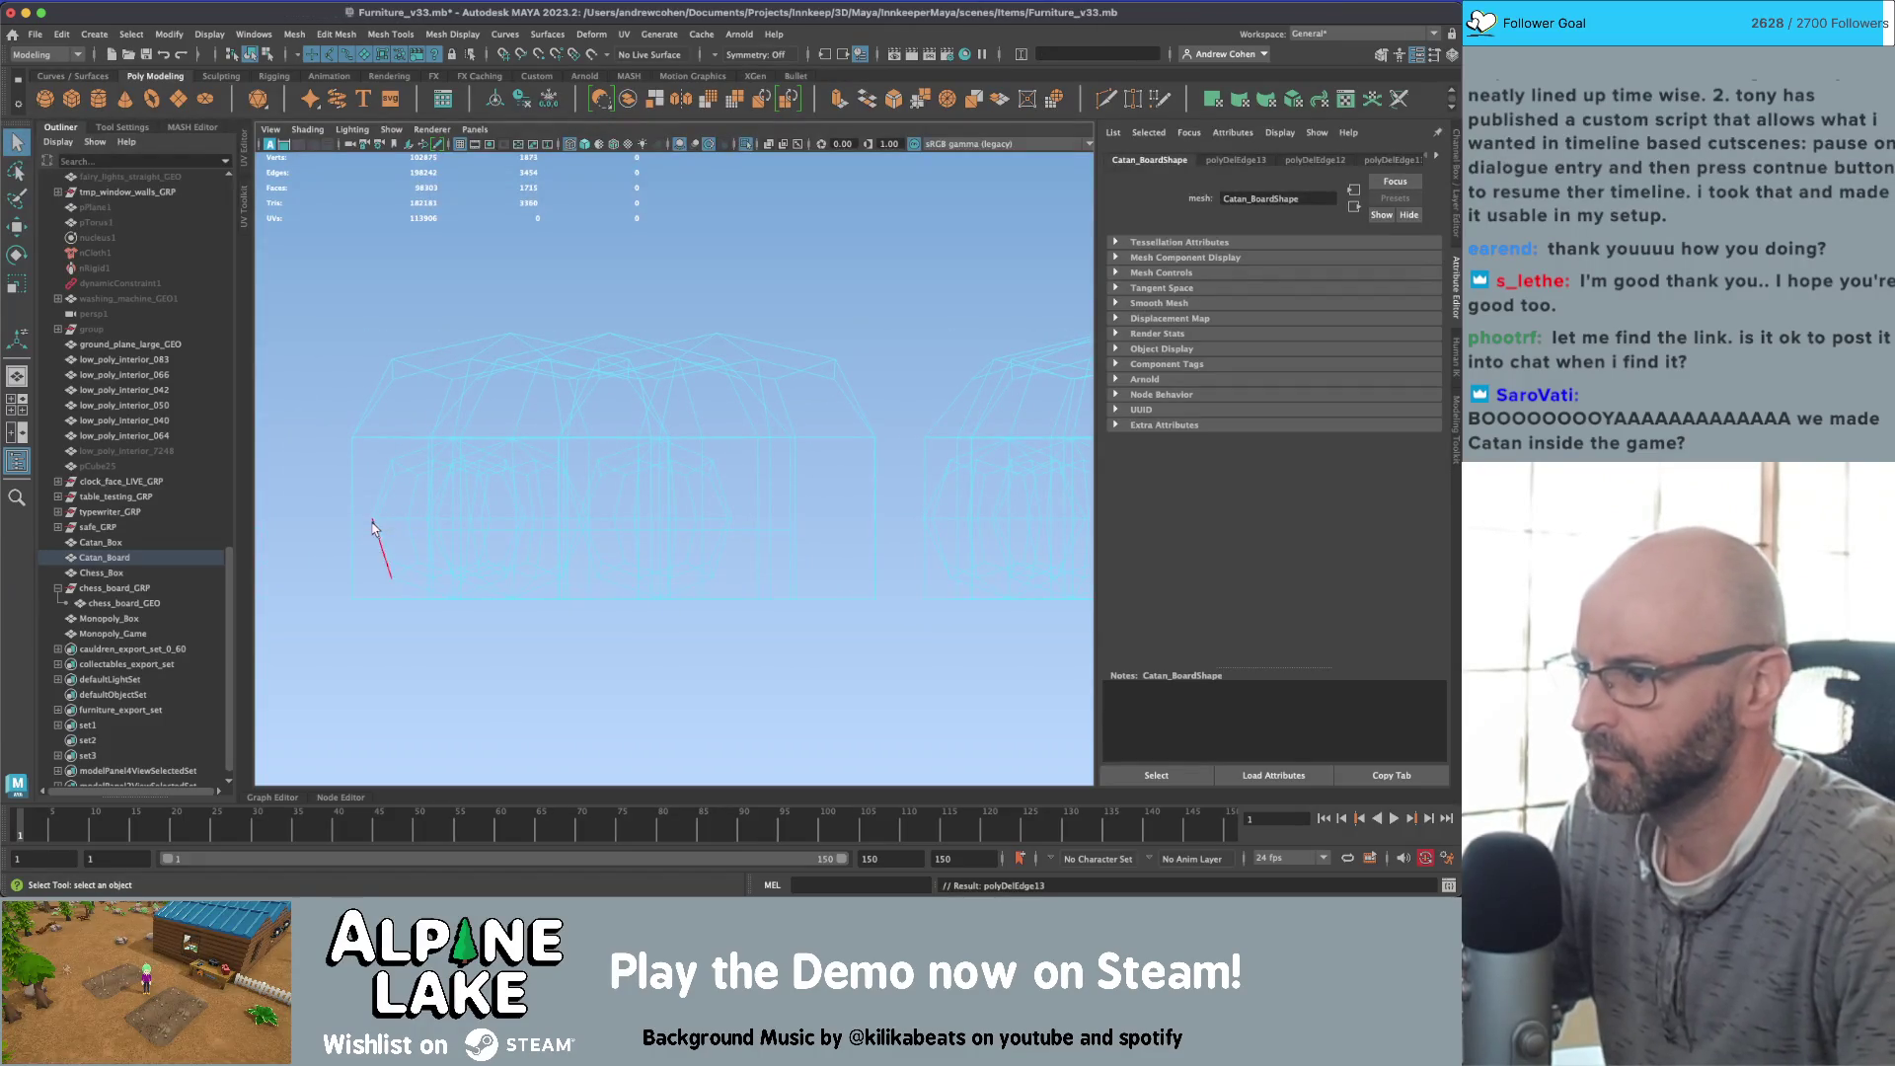
{"action": "double_click", "coordinate": [477, 530]}
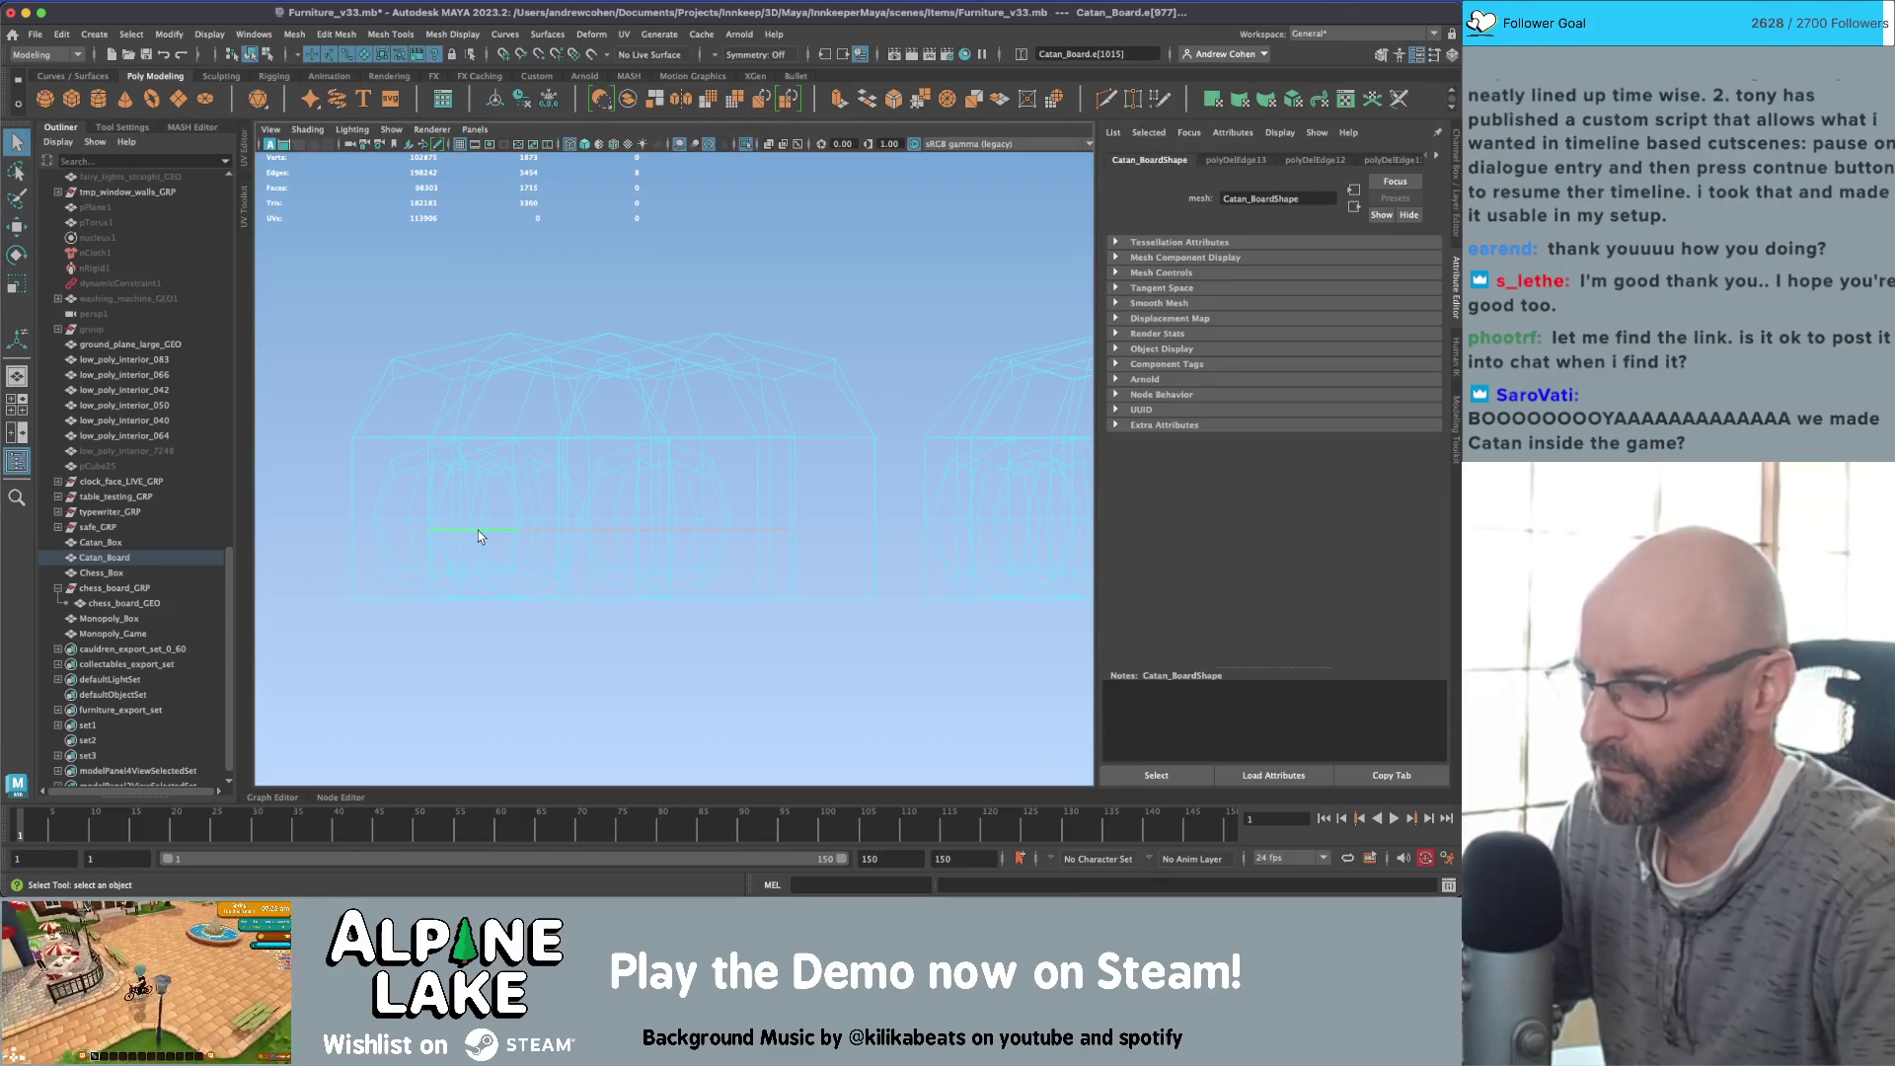
{"action": "key", "text": "Delete"}
{"action": "scroll", "coordinate": [477, 530], "scroll_direction": "down", "scroll_amount": 5}
{"action": "middle_click_drag", "start_coordinate": [478, 530], "coordinate": [987, 482], "text": "alt"}
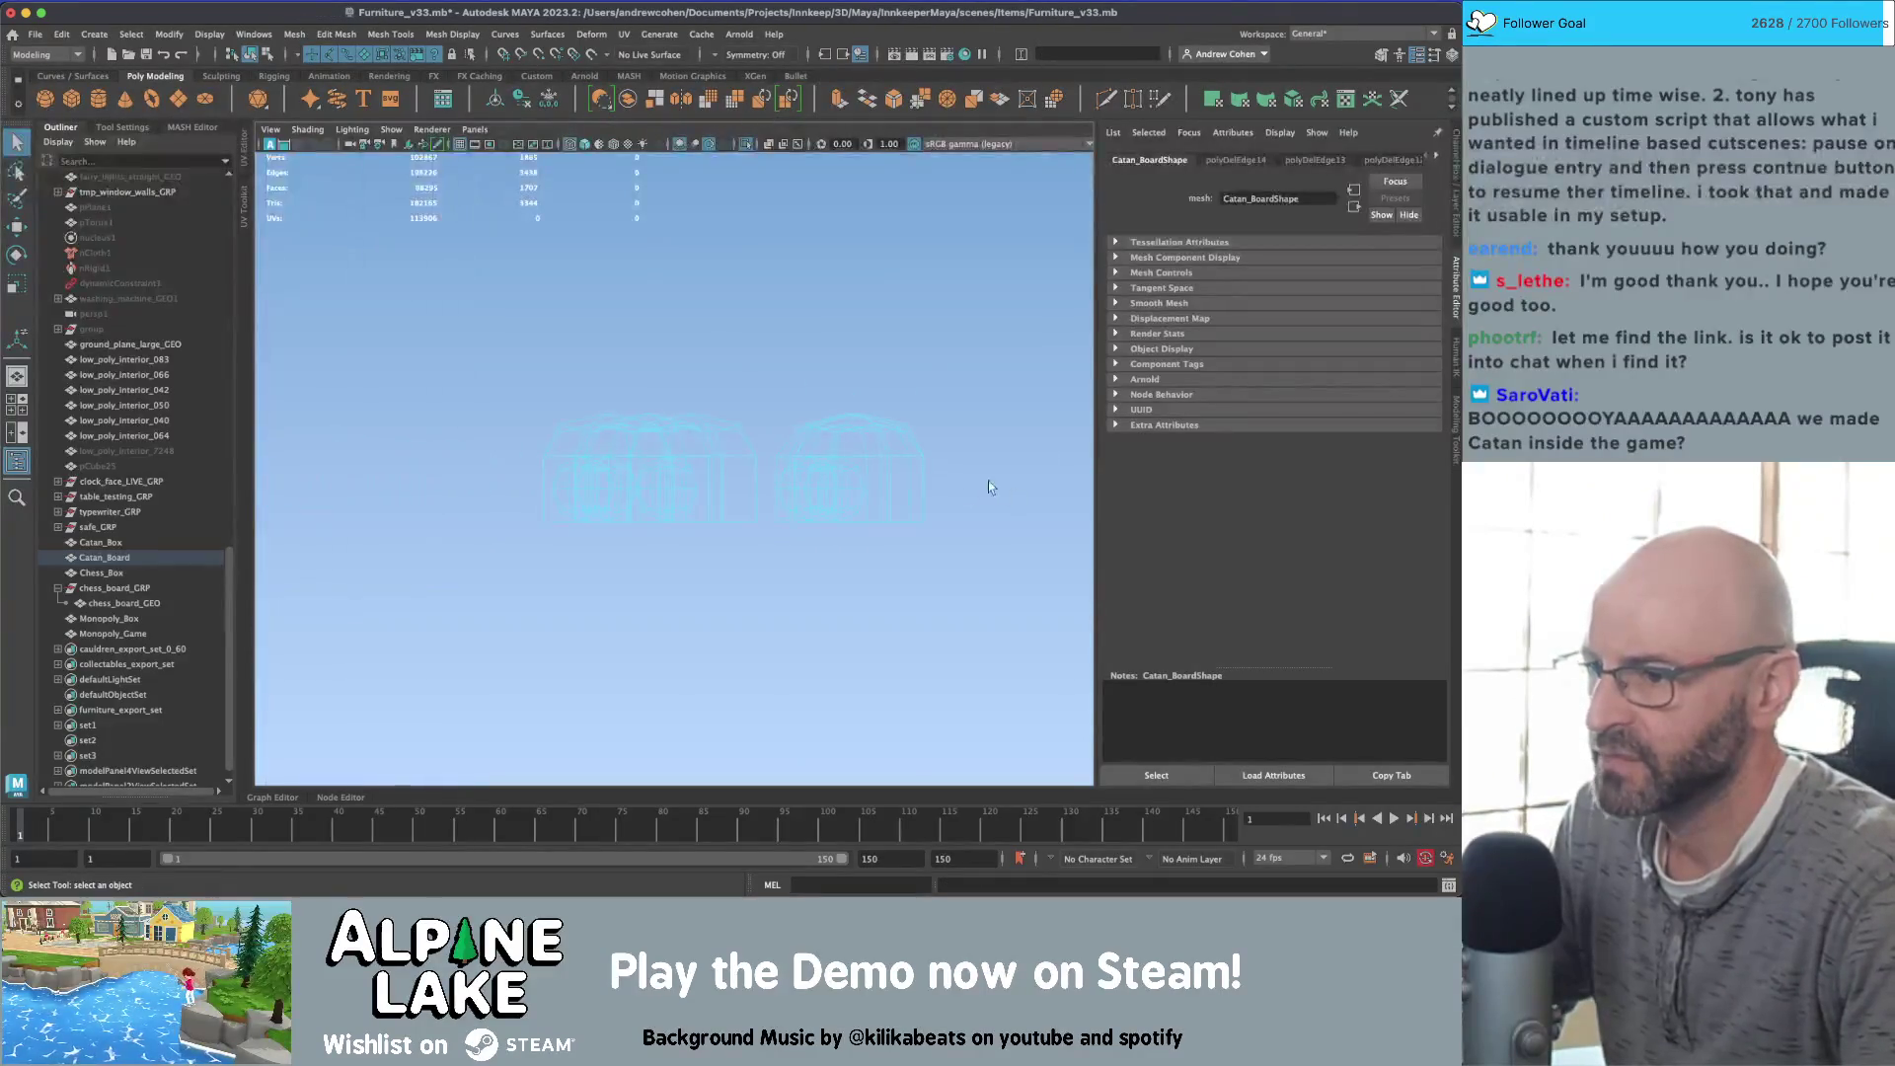
{"action": "key", "text": "space"}
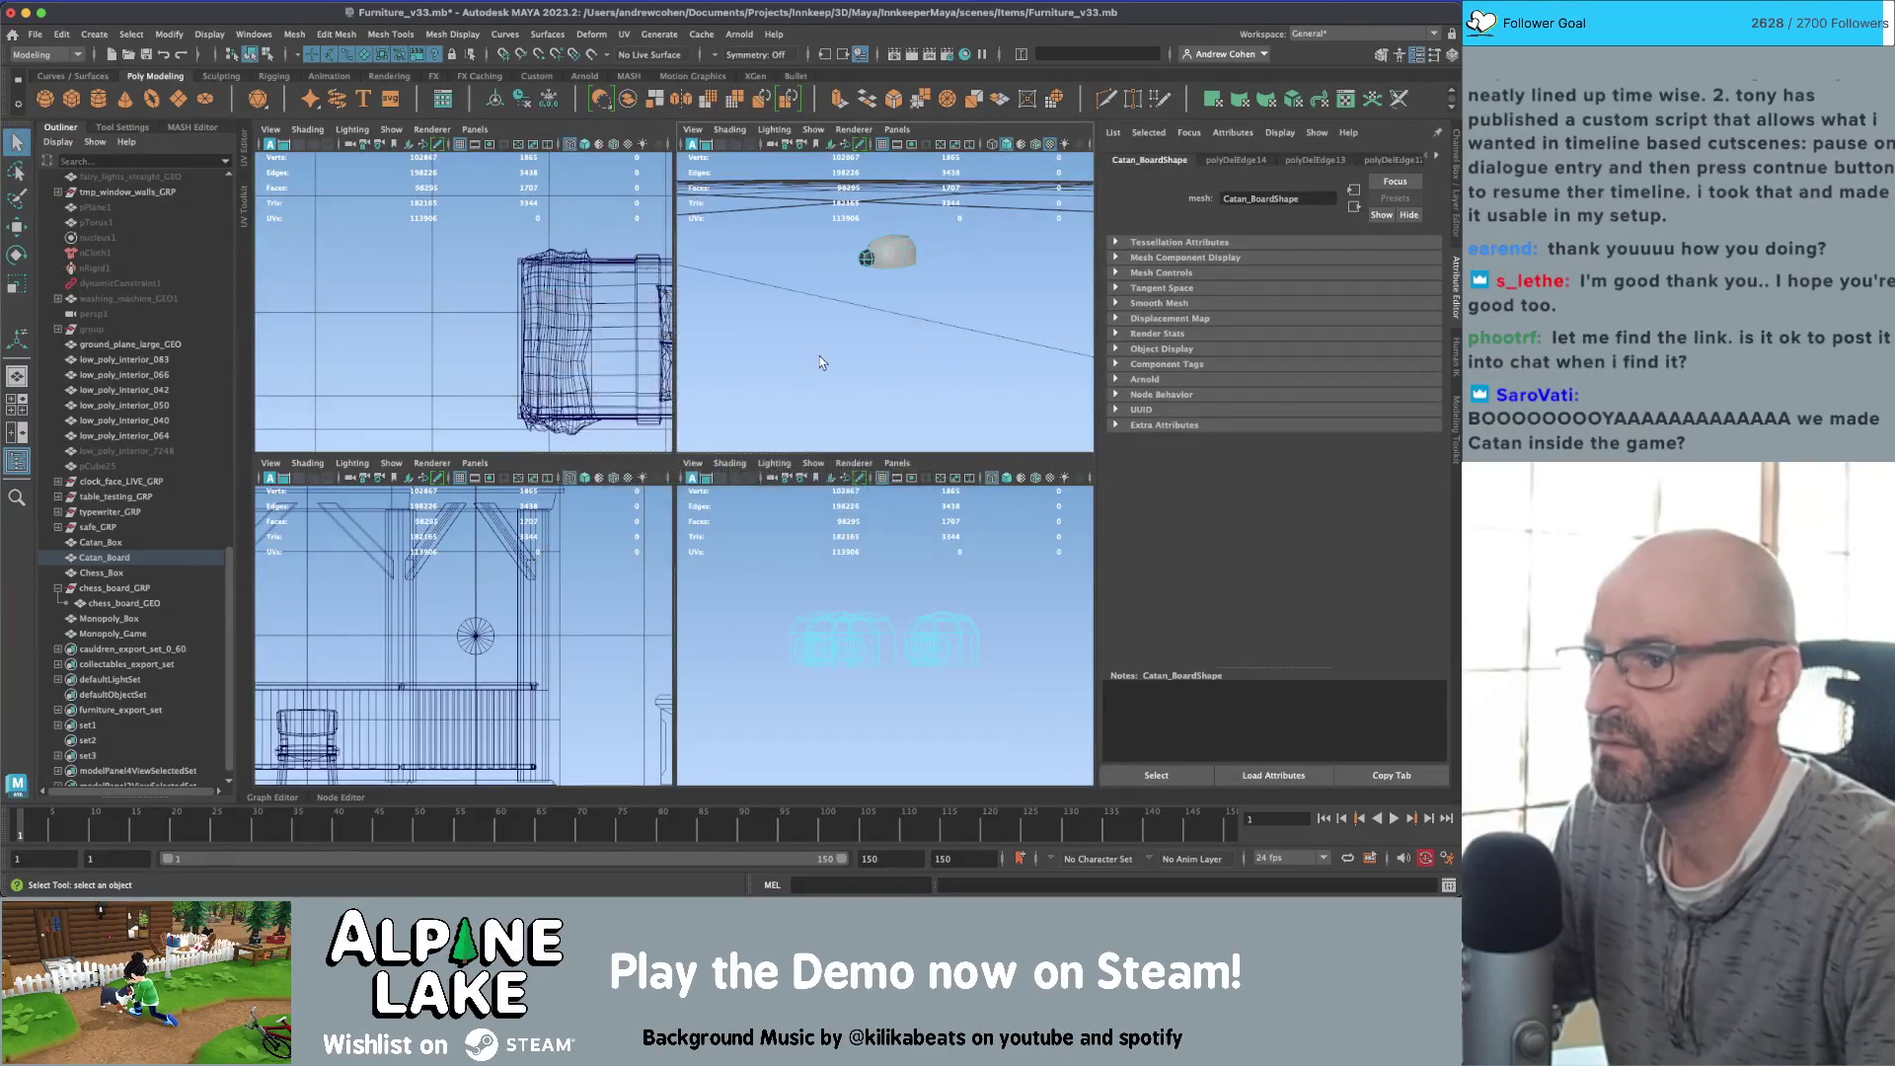
{"action": "key", "text": "space"}
{"action": "left_click_drag", "start_coordinate": [789, 349], "coordinate": [694, 380], "text": "alt"}
{"action": "key", "text": "Delete"}
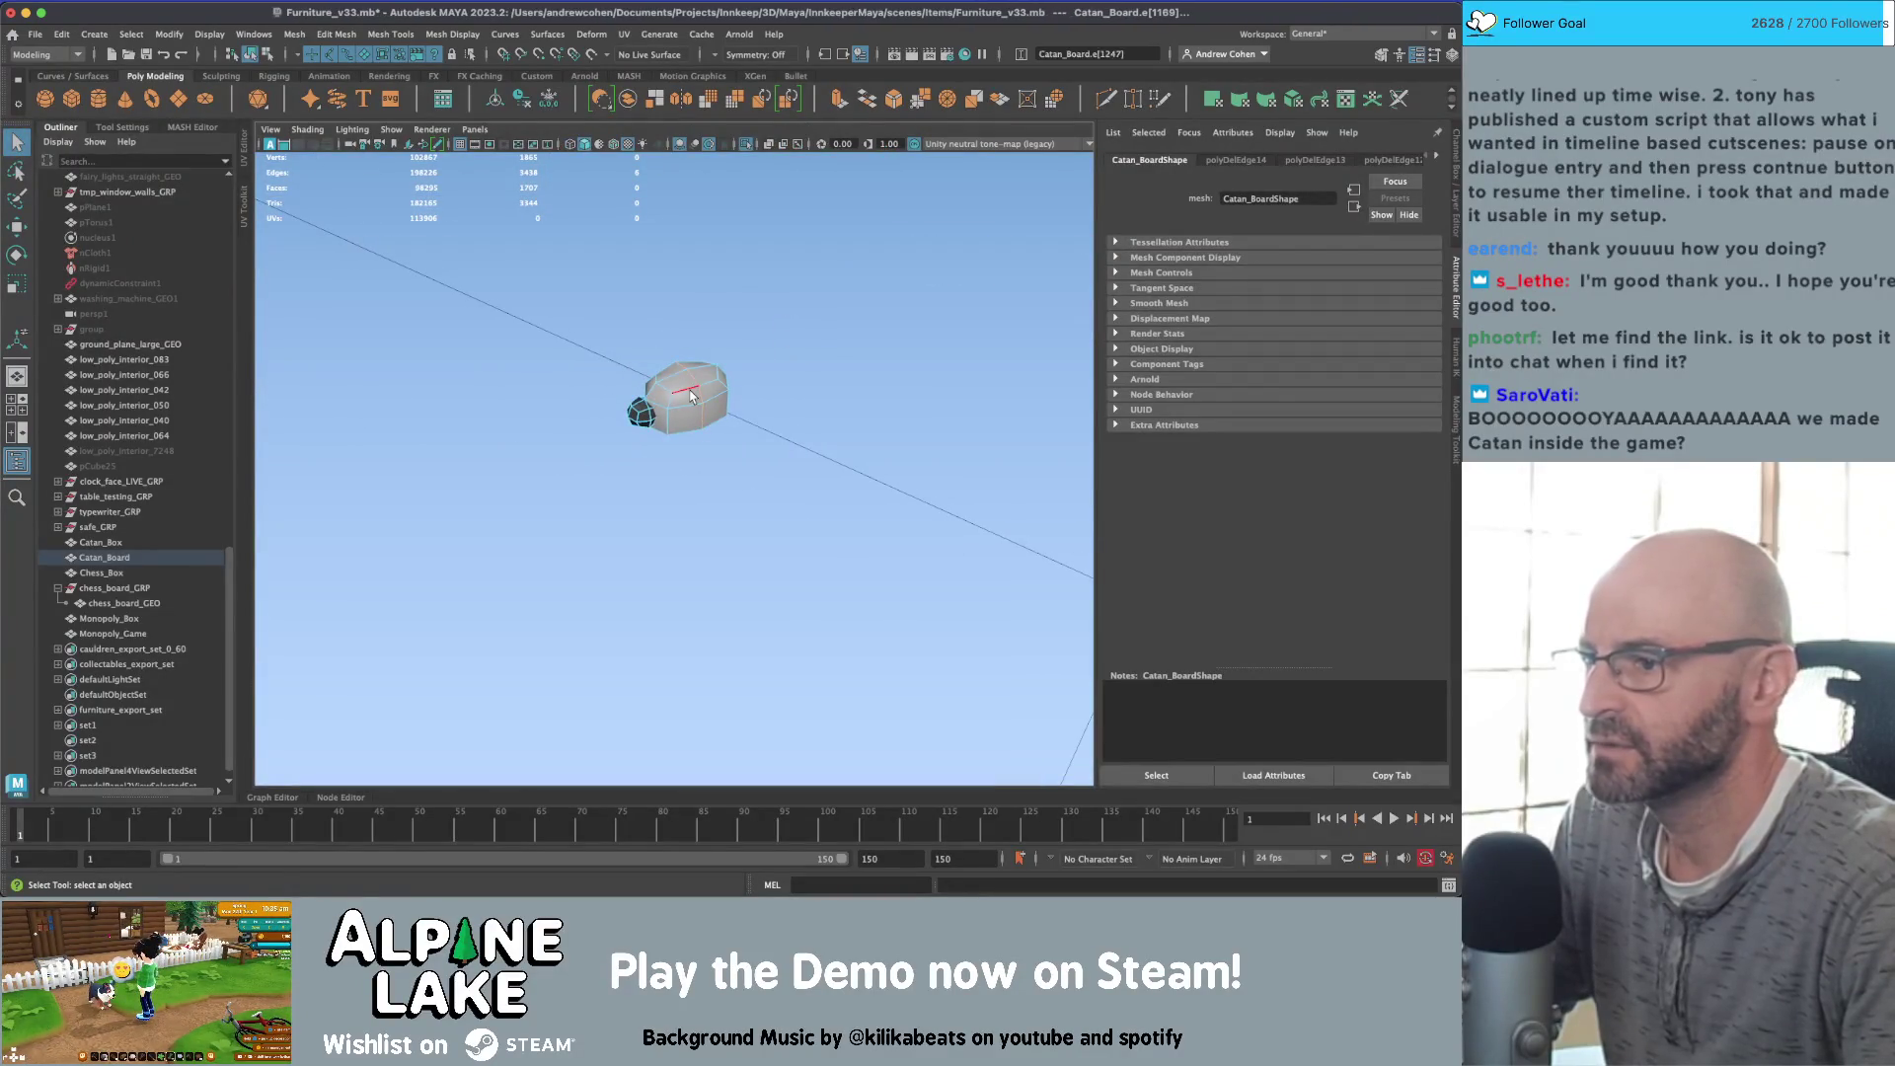
Step: Return to object selection, clear the selection, and show the whole Catan board again
{"action": "left_click", "coordinate": [264, 57]}
{"action": "left_click", "coordinate": [250, 54]}
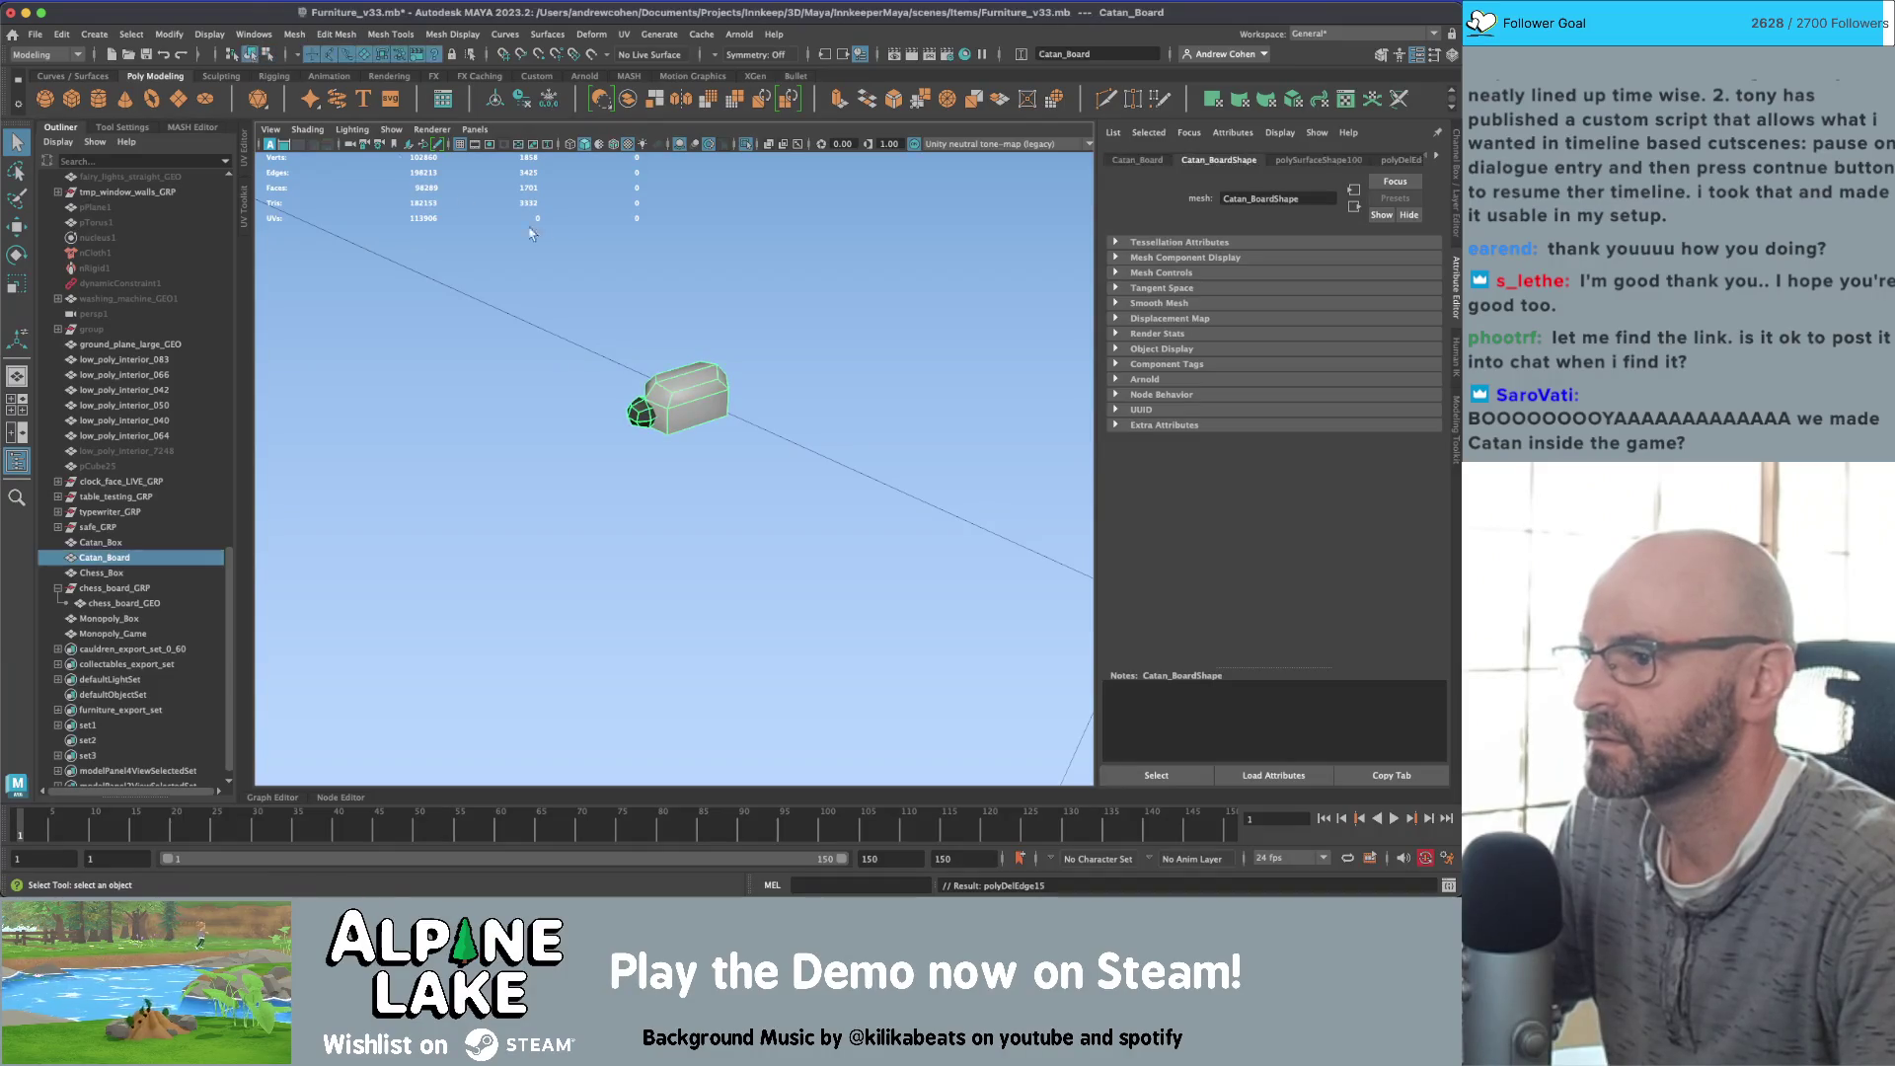
{"action": "left_click", "coordinate": [567, 240]}
{"action": "key", "text": "ctrl+1"}
{"action": "scroll", "coordinate": [568, 240], "scroll_direction": "down", "scroll_amount": 10}
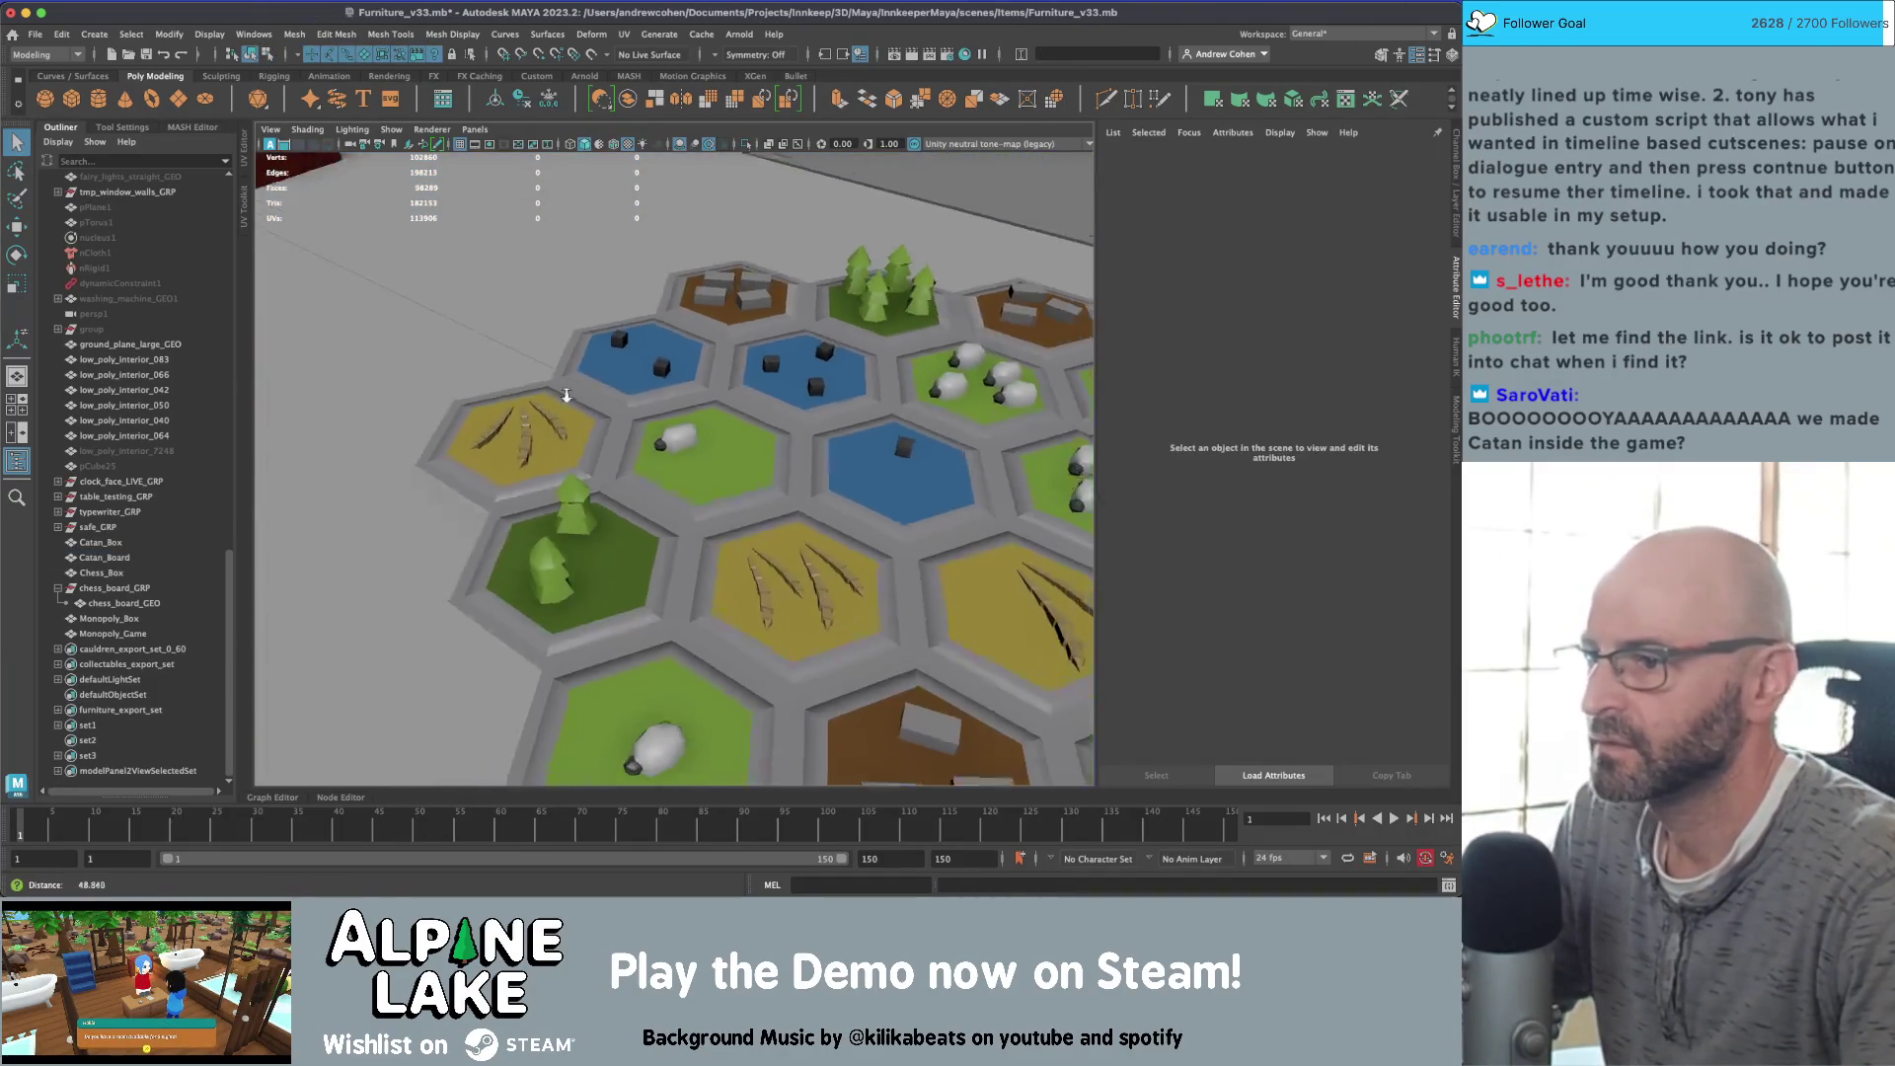
Step: Select a stray edge on a sheep in edge mode and delete it
{"action": "scroll", "coordinate": [700, 470], "scroll_direction": "up", "scroll_amount": 15}
{"action": "left_click", "coordinate": [700, 471]}
{"action": "scroll", "coordinate": [700, 471], "scroll_direction": "down", "scroll_amount": 2}
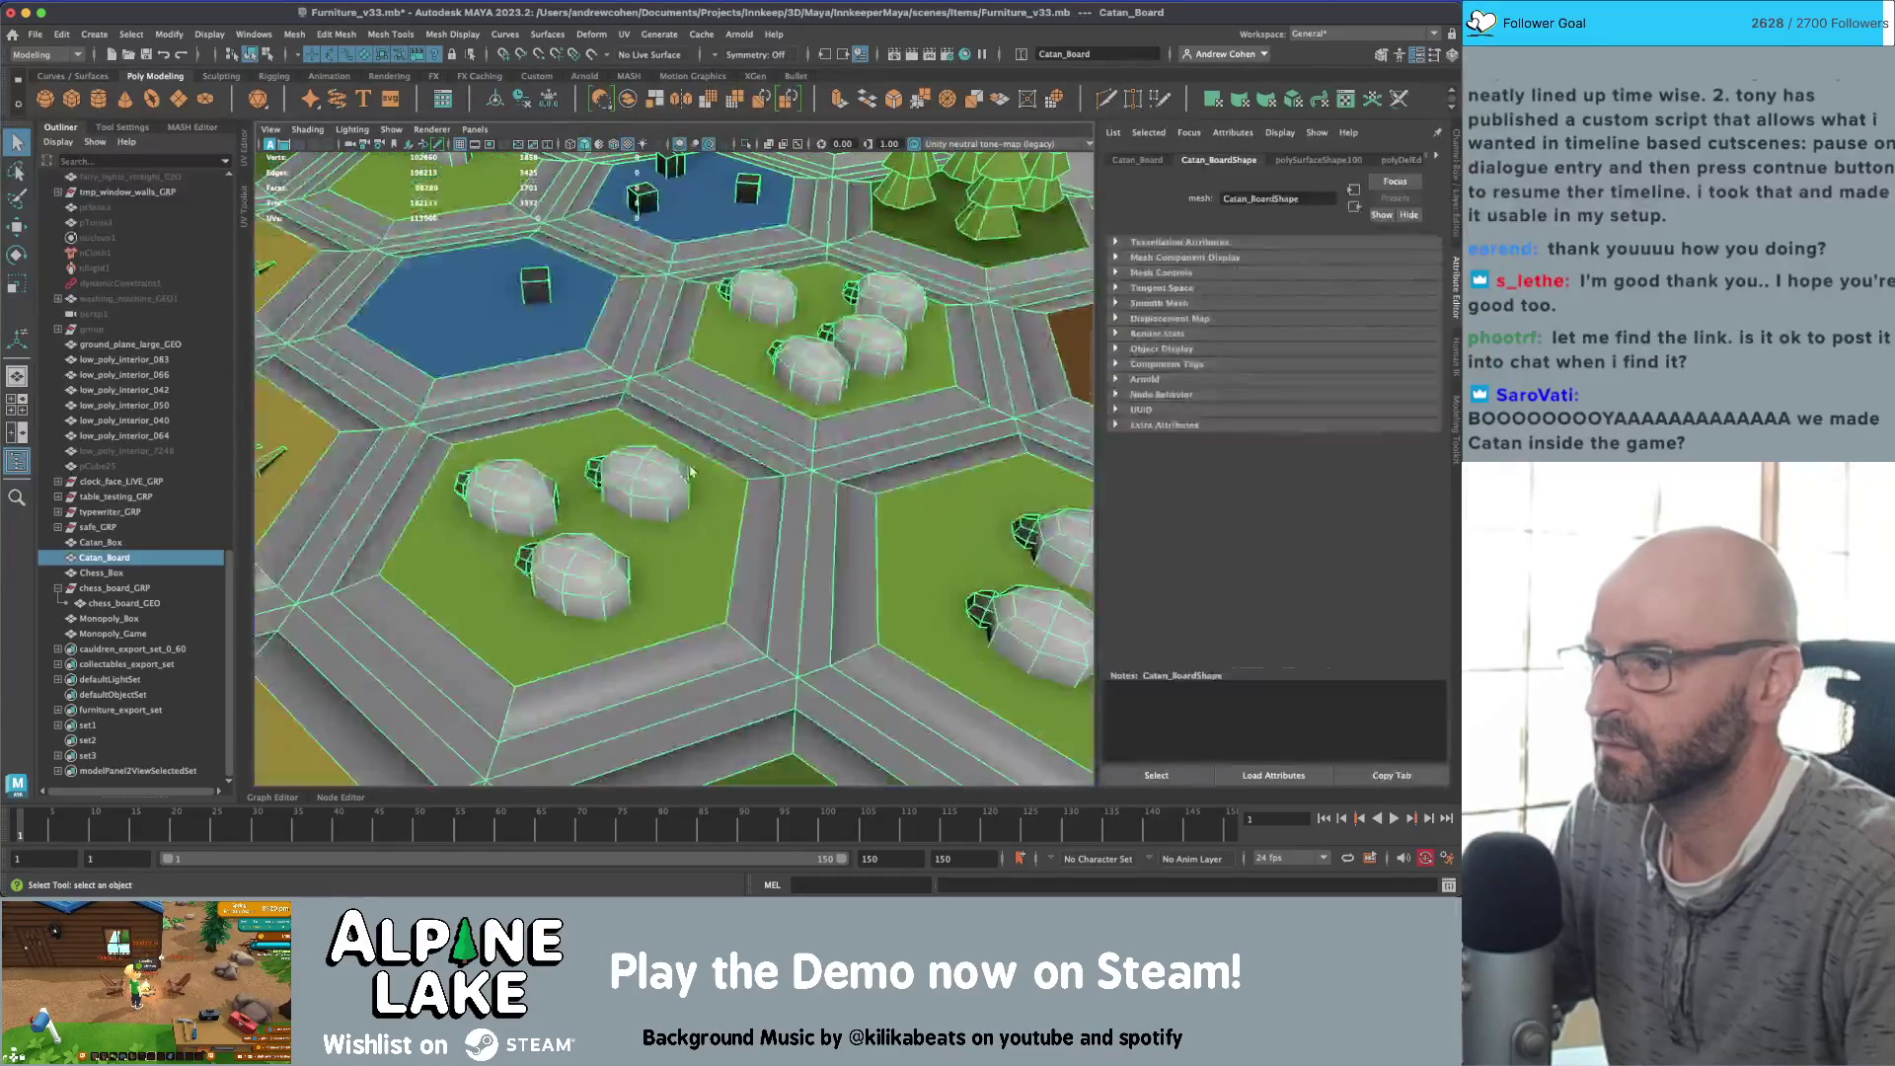
{"action": "right_click_drag", "start_coordinate": [636, 483], "coordinate": [656, 406]}
{"action": "left_click", "coordinate": [640, 488]}
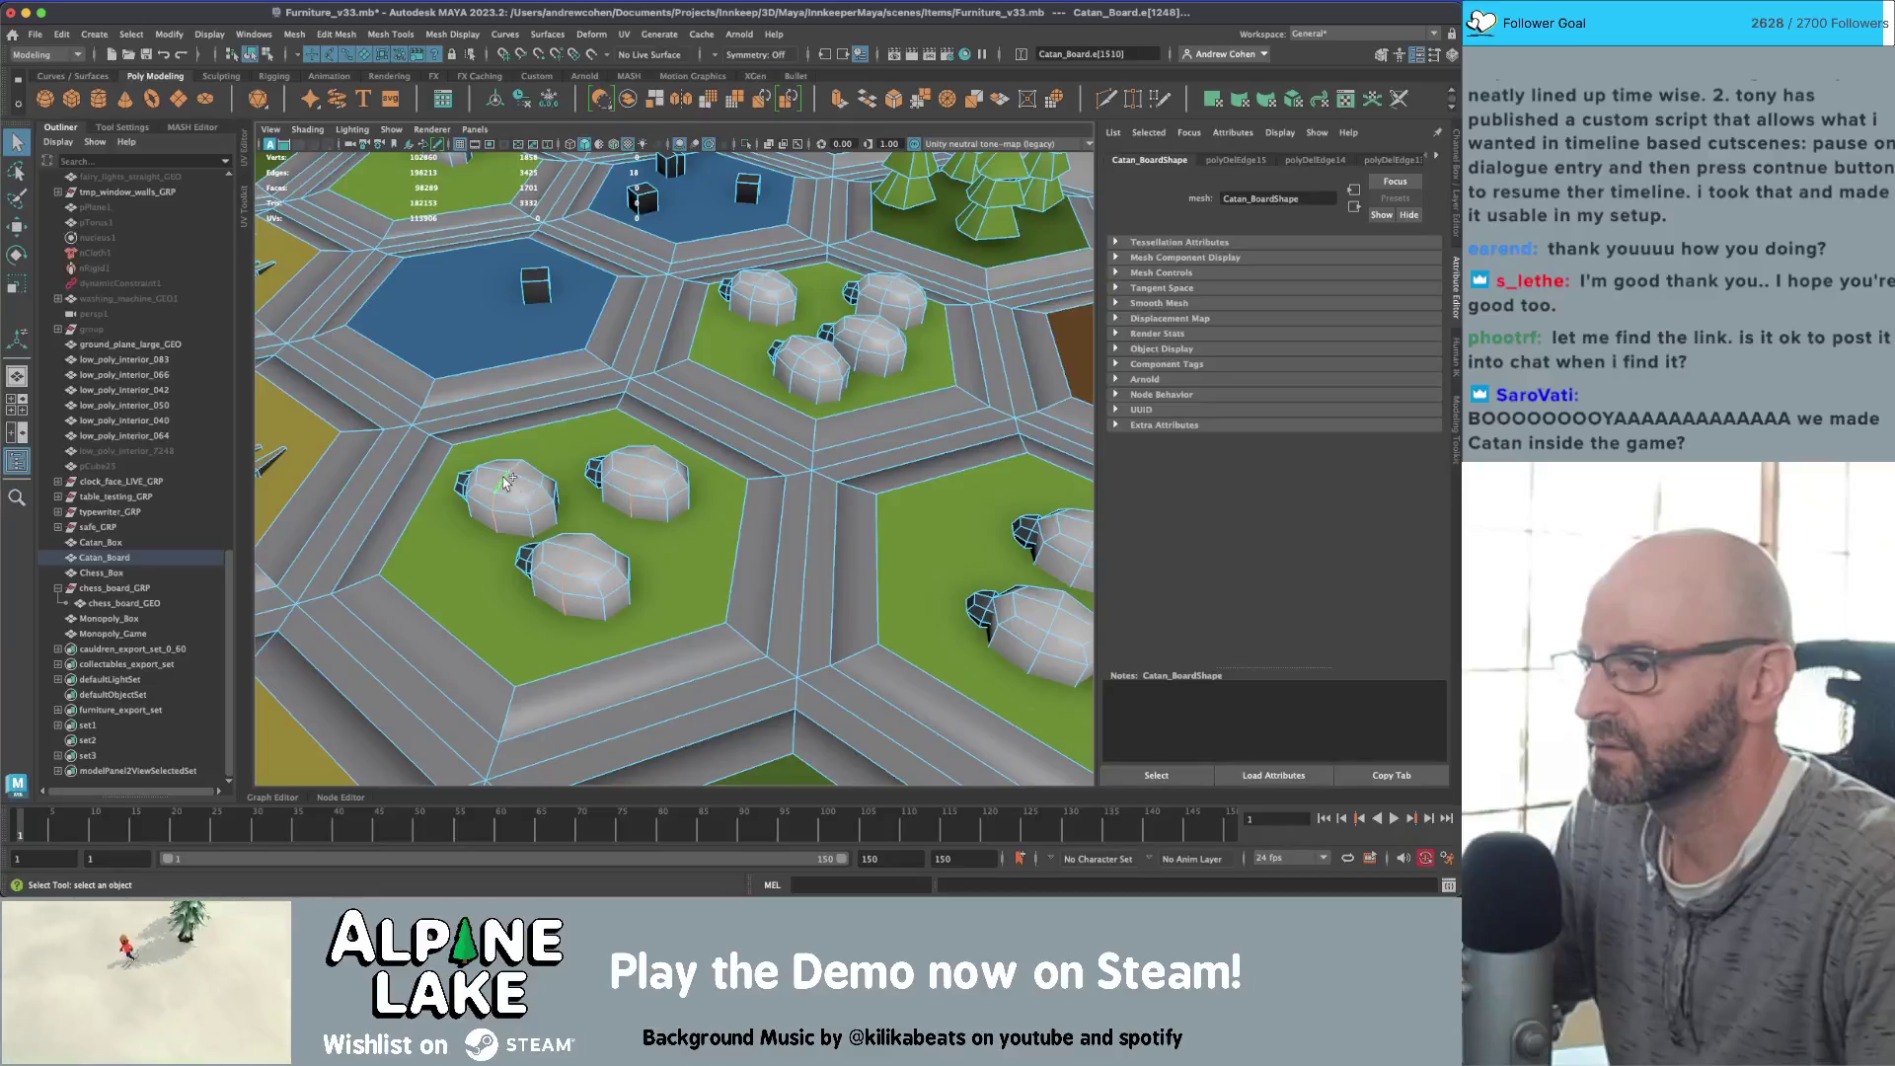
{"action": "left_click", "coordinate": [791, 333]}
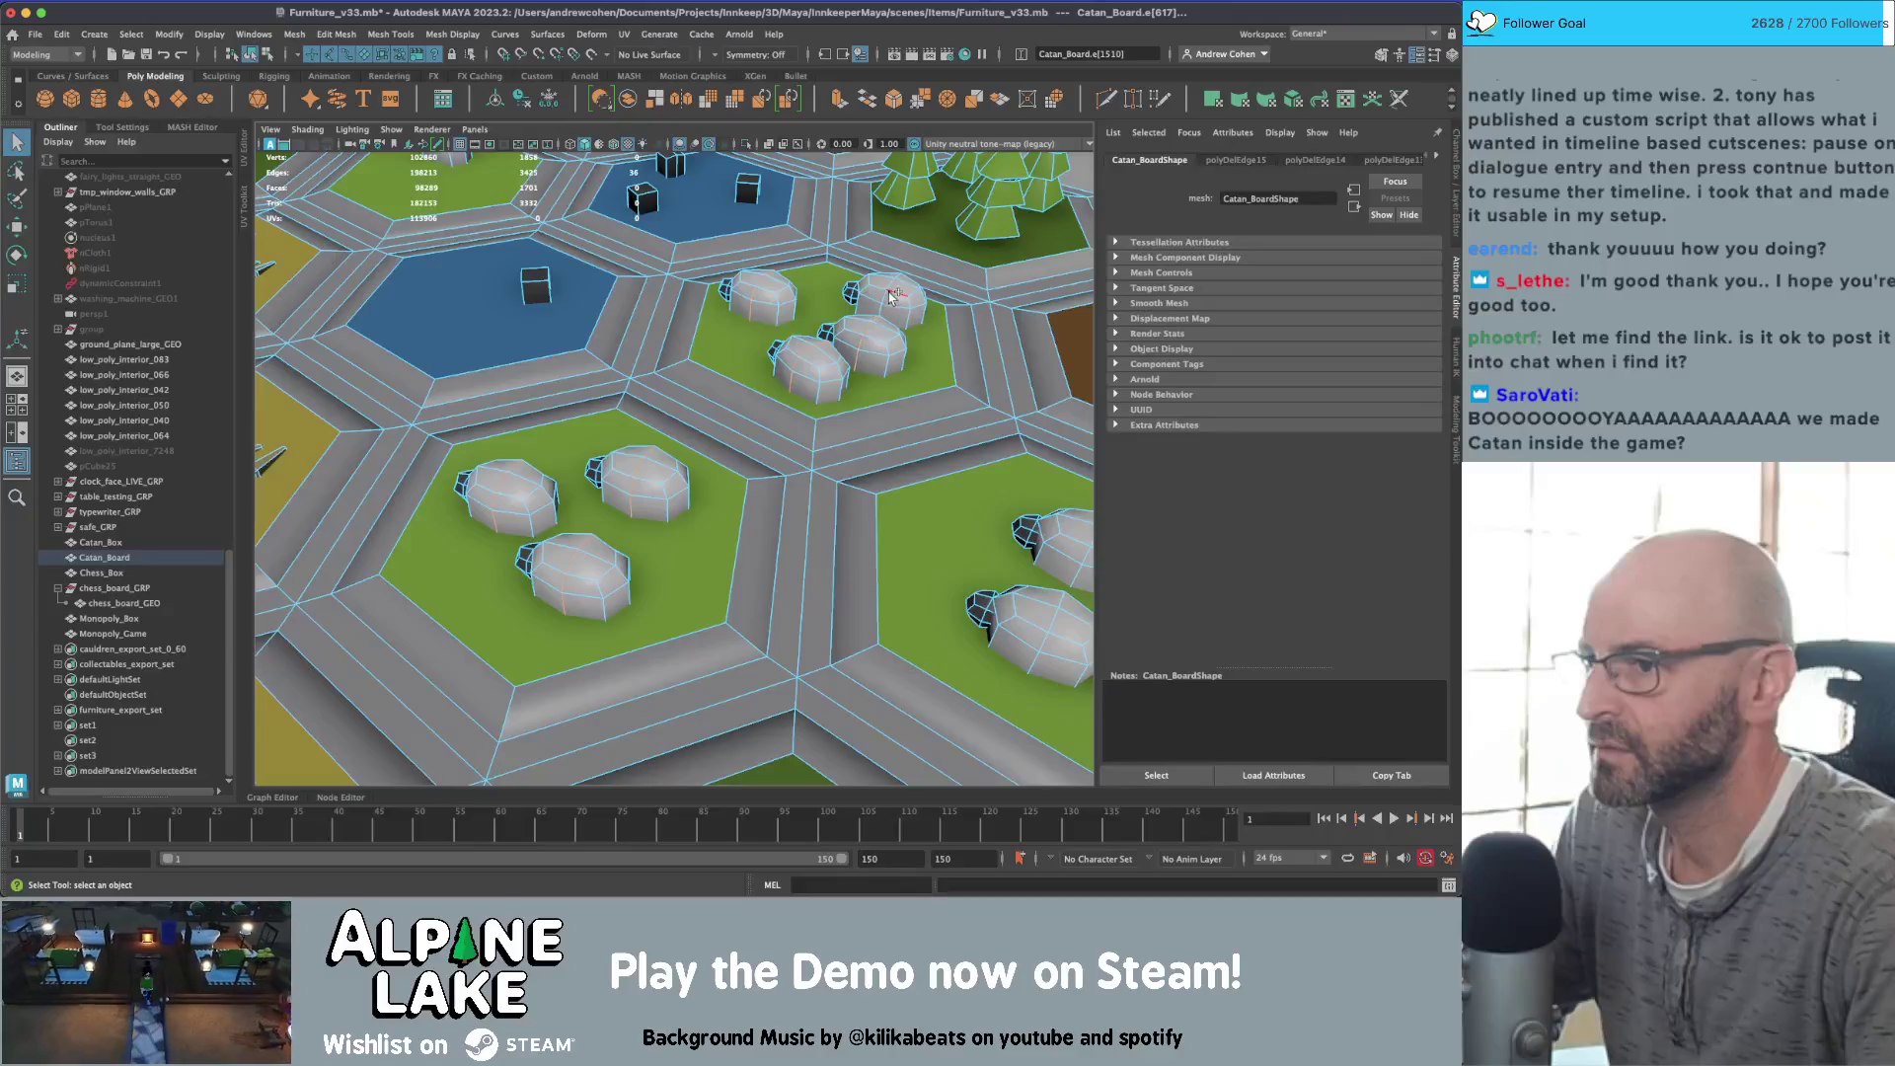
{"action": "middle_click_drag", "start_coordinate": [965, 421], "coordinate": [825, 514], "text": "alt"}
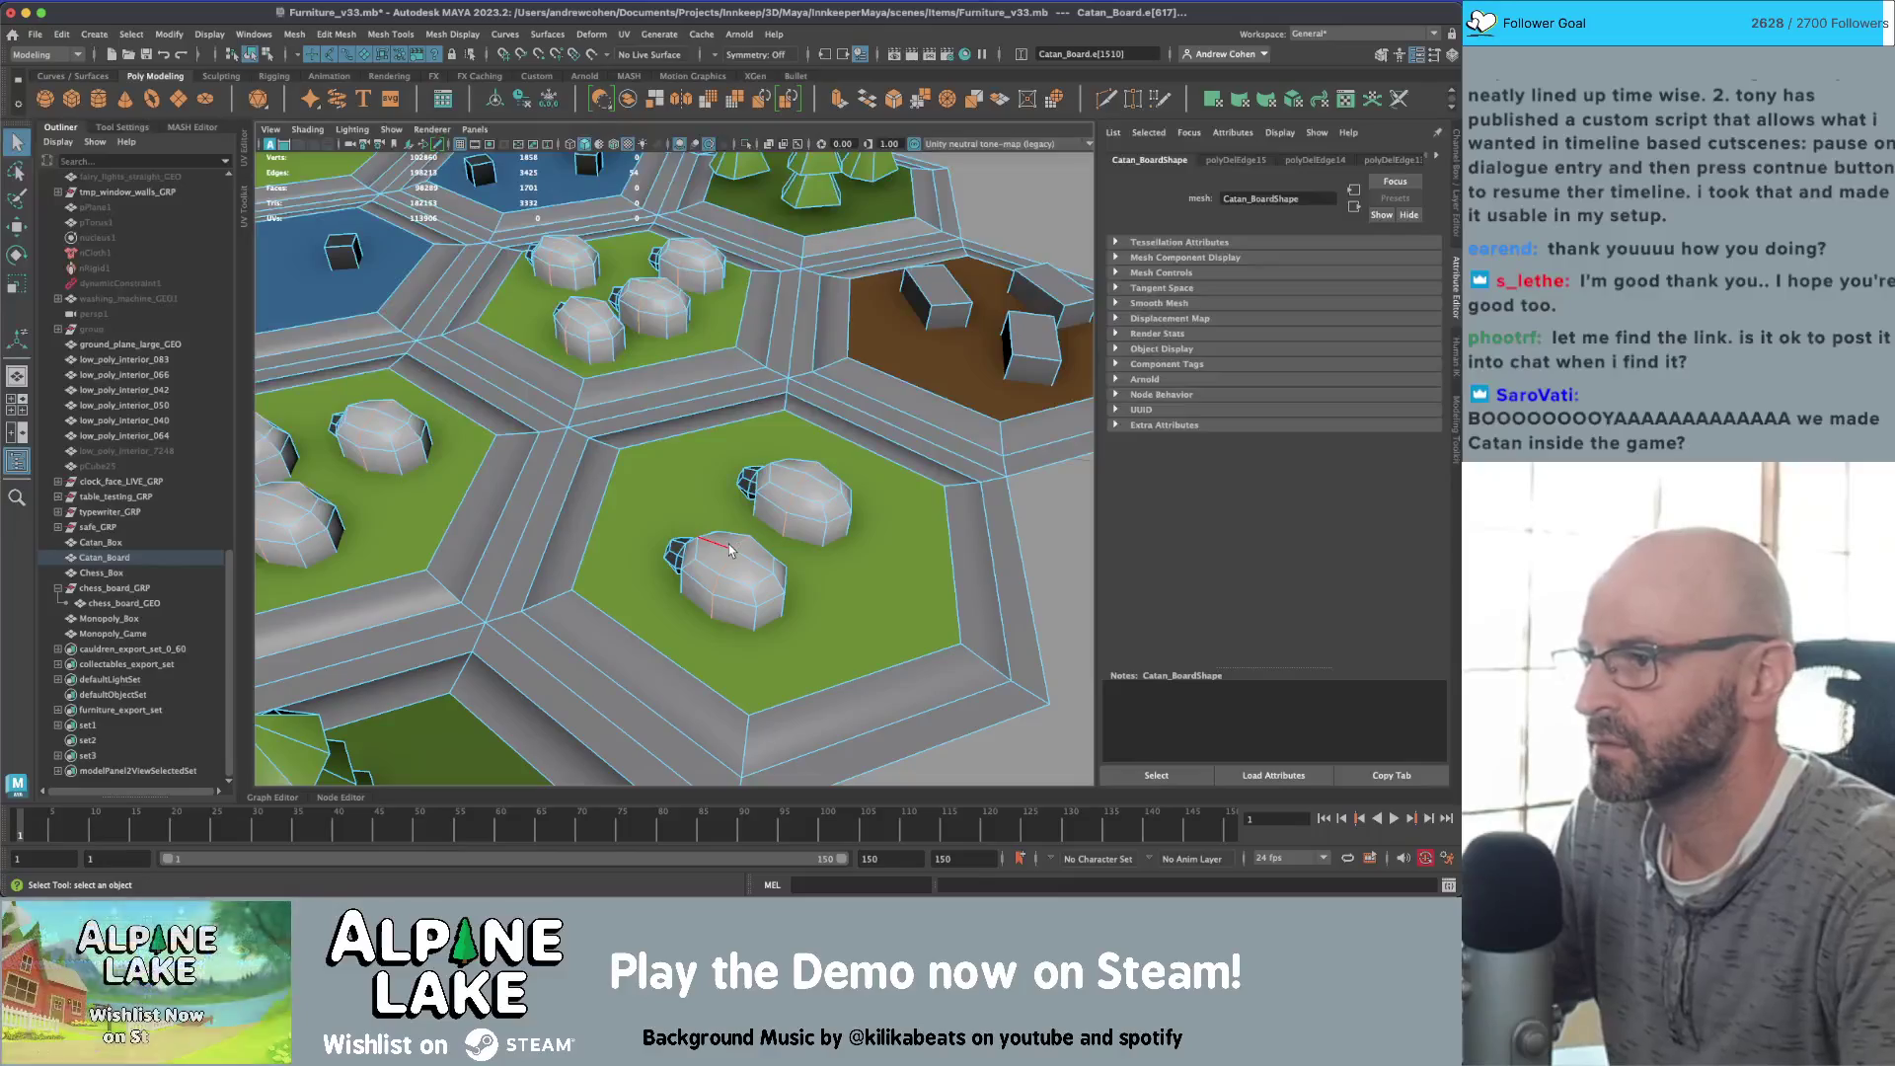
{"action": "key", "text": "Delete"}
{"action": "scroll", "coordinate": [728, 543], "scroll_direction": "down", "scroll_amount": 3}
{"action": "mouse_move", "coordinate": [728, 543]}
{"action": "left_mouse_down", "text": "alt"}
{"action": "mouse_move", "coordinate": [690, 460]}
{"action": "mouse_move", "coordinate": [750, 435]}
{"action": "mouse_move", "coordinate": [888, 473]}
{"action": "left_mouse_up", "text": "alt"}
{"action": "scroll", "coordinate": [689, 459], "scroll_direction": "down", "scroll_amount": 5}
{"action": "scroll", "coordinate": [936, 484], "scroll_direction": "up", "scroll_amount": 5}
{"action": "scroll", "coordinate": [935, 483], "scroll_direction": "up", "scroll_amount": 5}
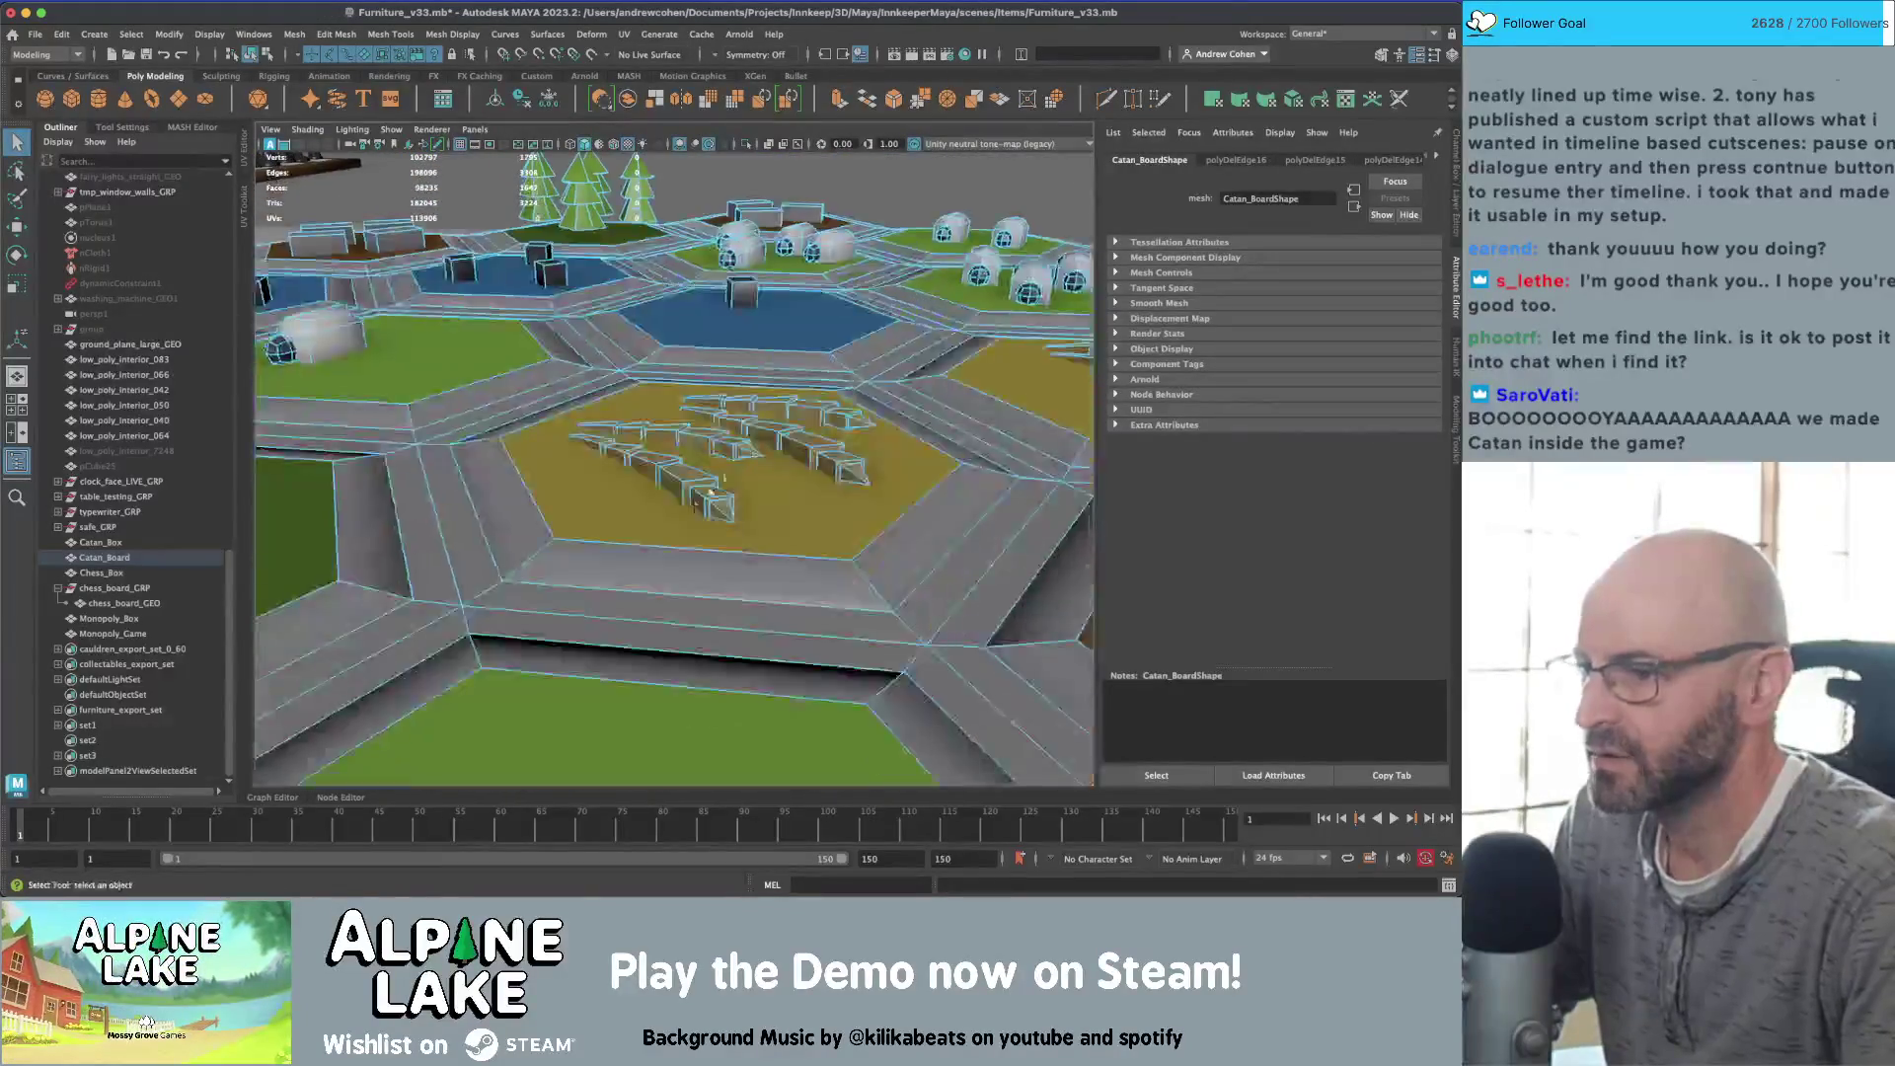
Step: Switch to object mode, frame the whole Catan board, and check the browser forum page
{"action": "left_click", "coordinate": [720, 466]}
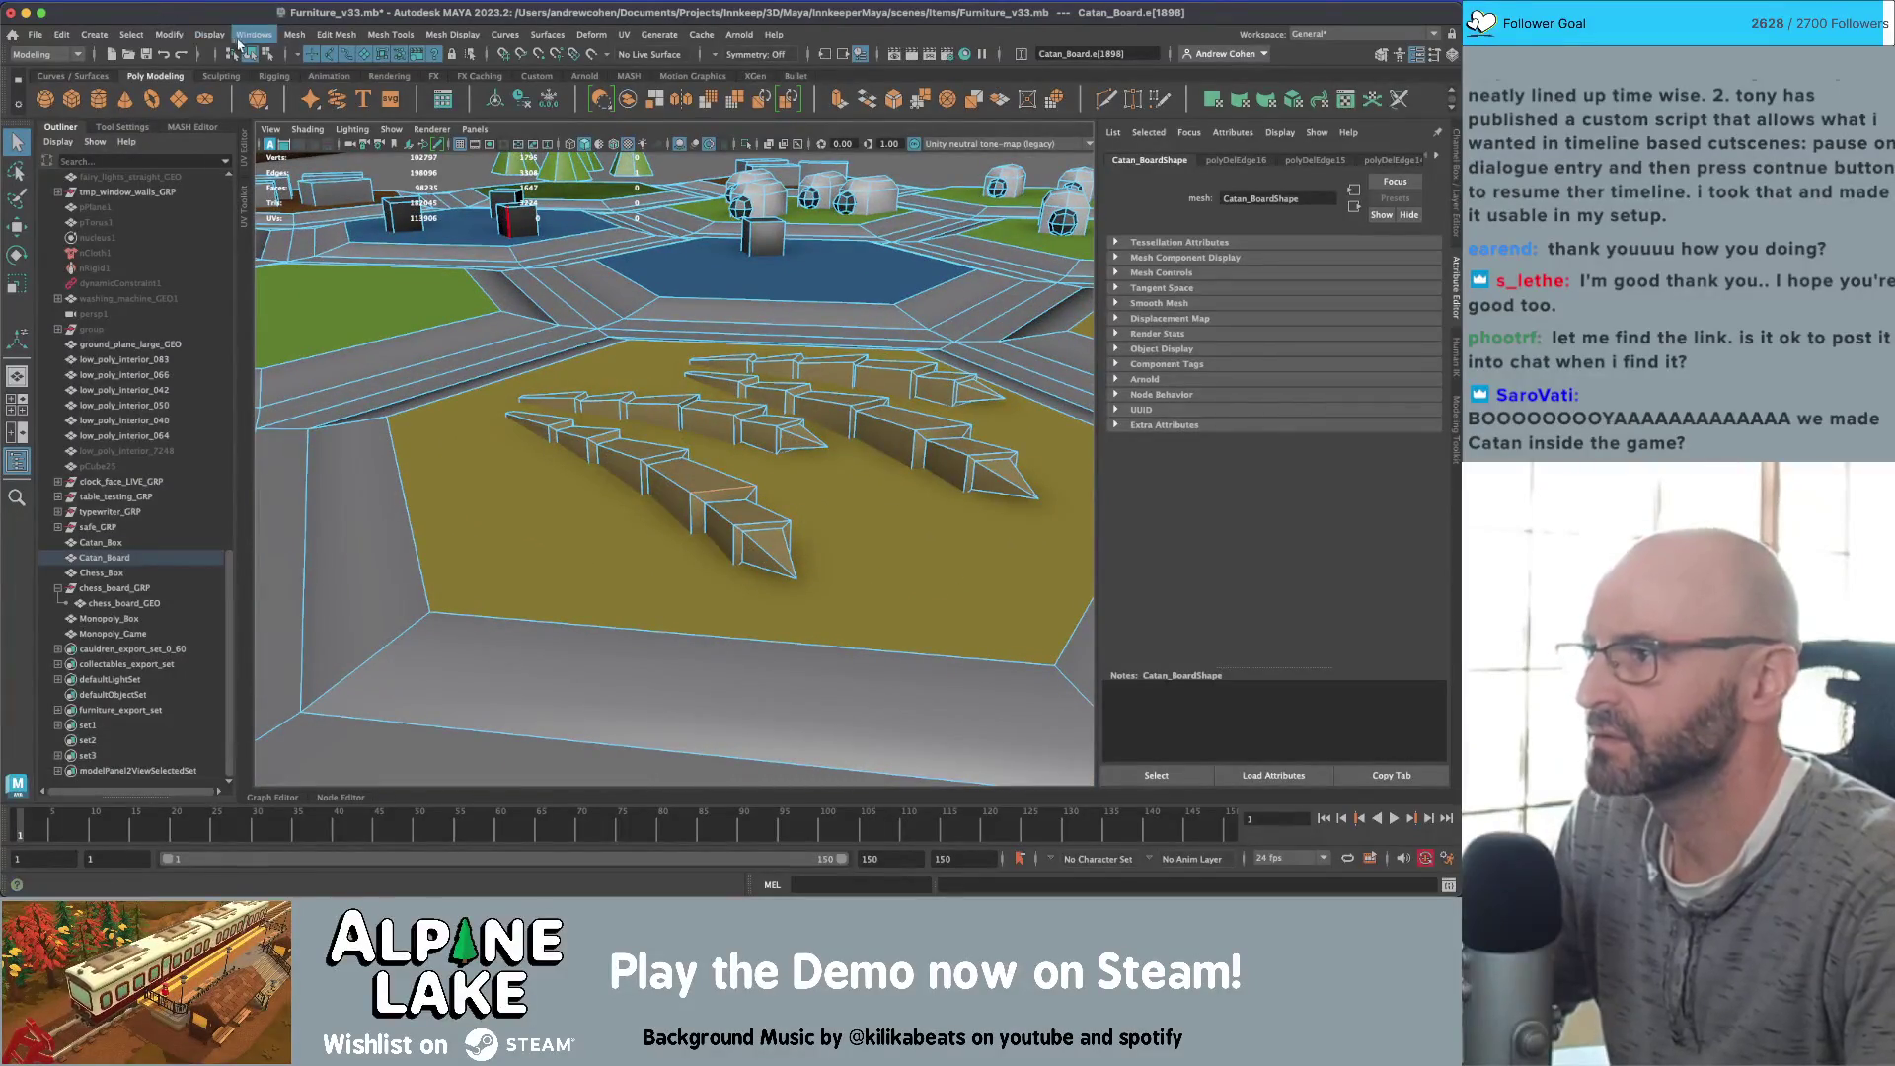
{"action": "left_click", "coordinate": [251, 54]}
{"action": "key", "text": "f"}
{"action": "mouse_move", "coordinate": [532, 434]}
{"action": "left_mouse_down", "text": "alt"}
{"action": "mouse_move", "coordinate": [562, 447]}
{"action": "mouse_move", "coordinate": [473, 553]}
{"action": "left_mouse_up", "text": "alt"}
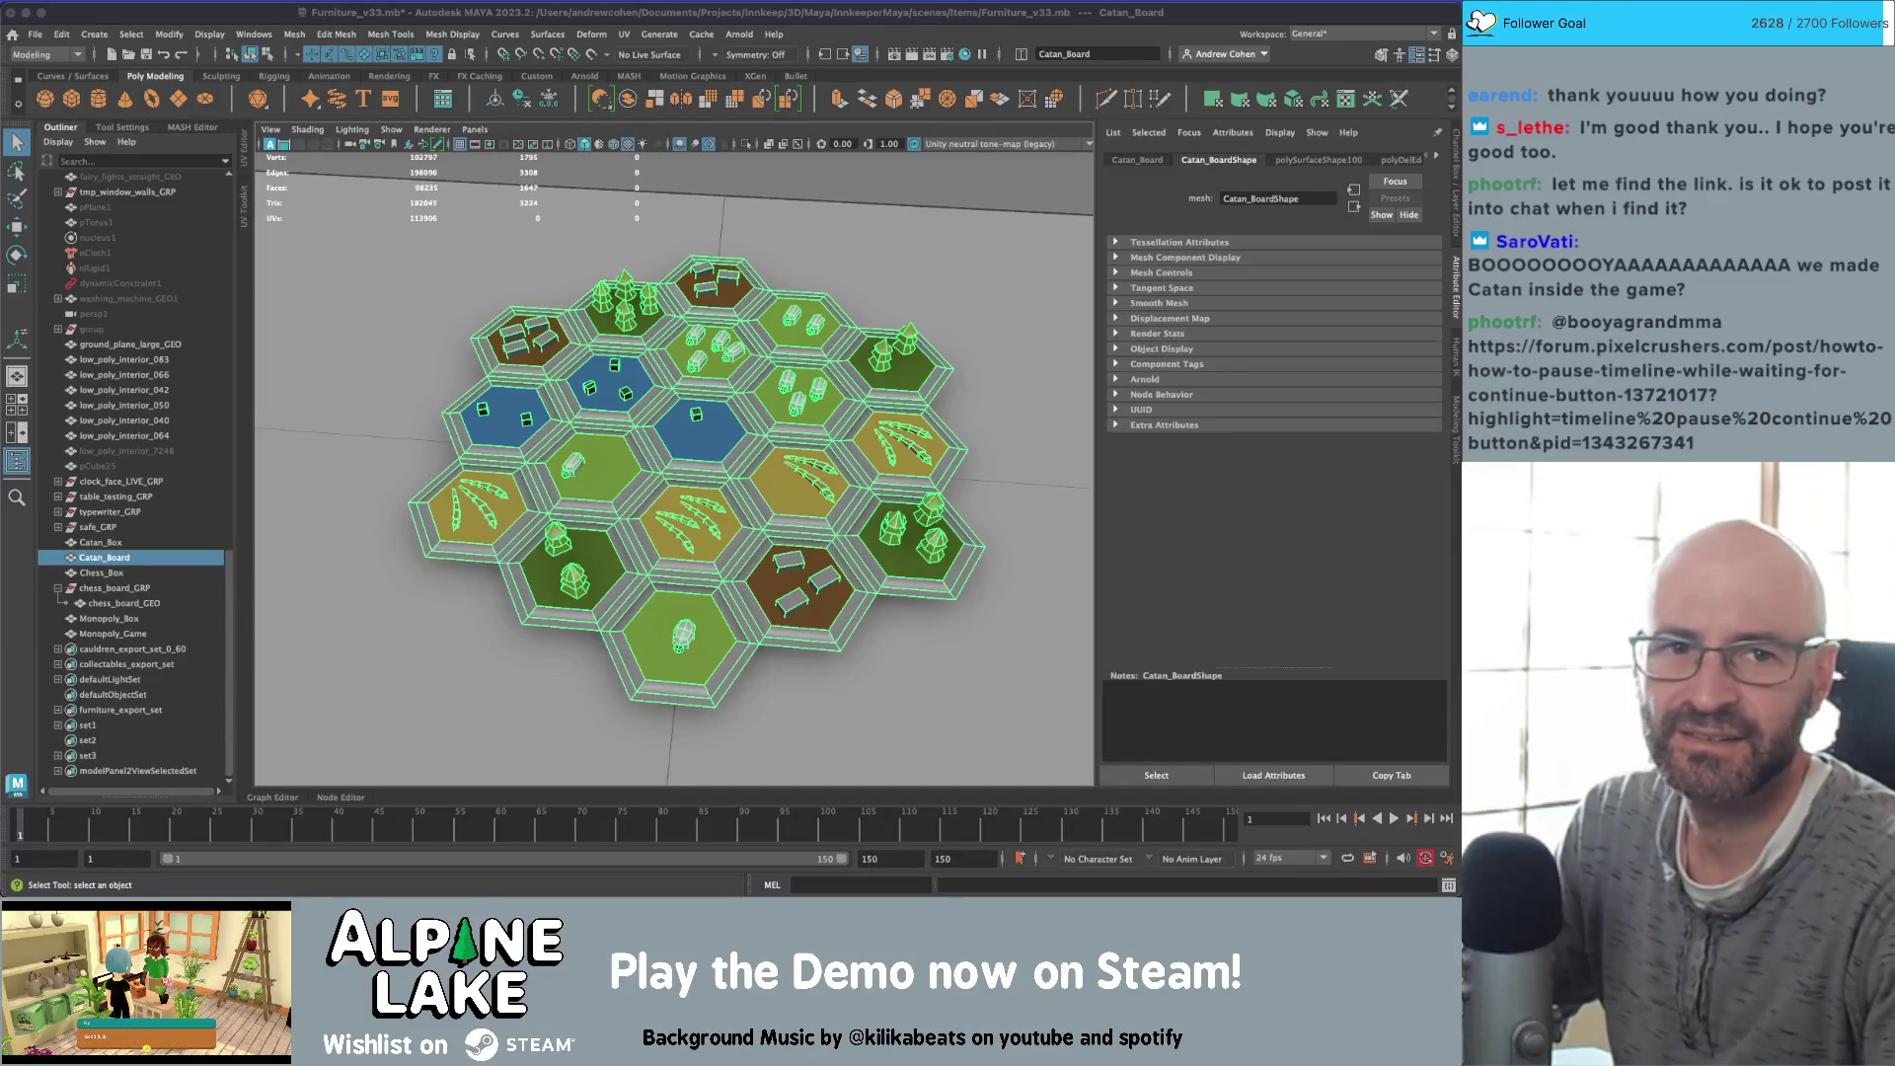
{"action": "left_click_drag", "start_coordinate": [1458, 87], "coordinate": [837, 87]}
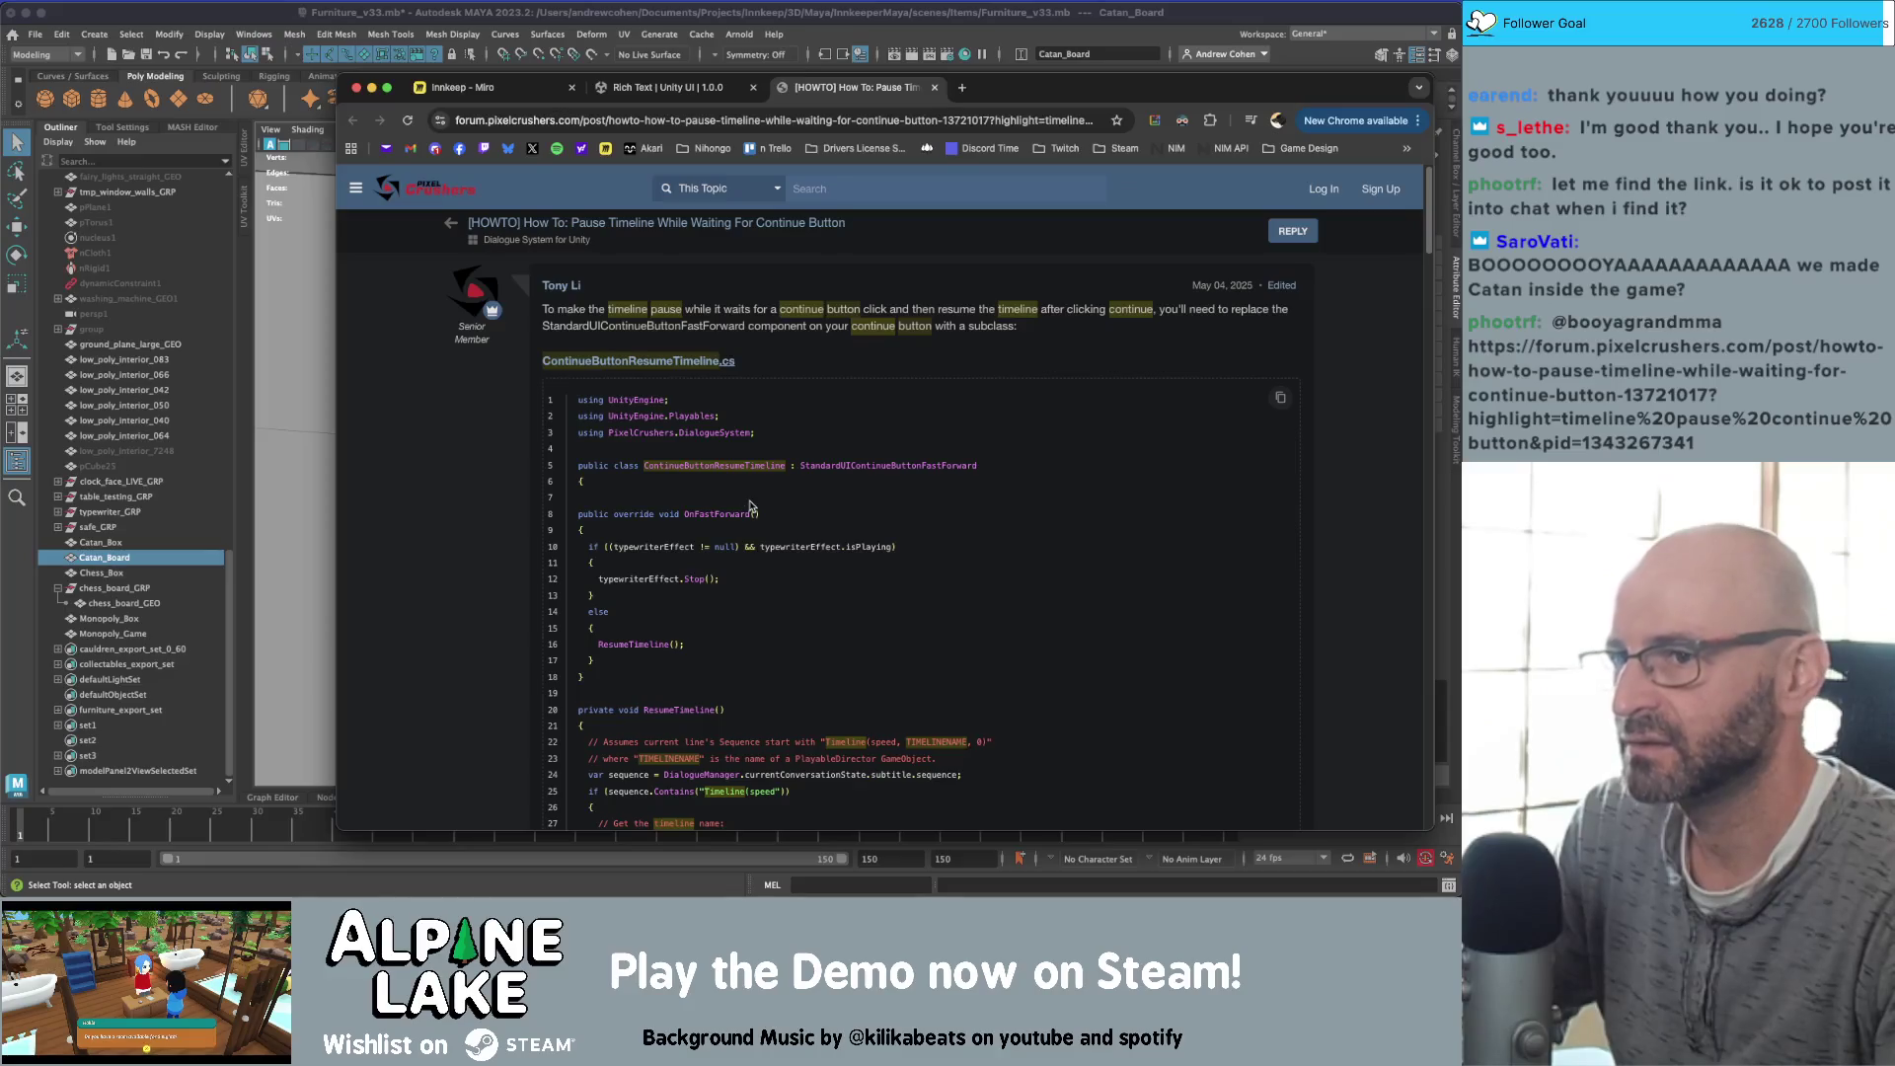
{"action": "left_click", "coordinate": [358, 19]}
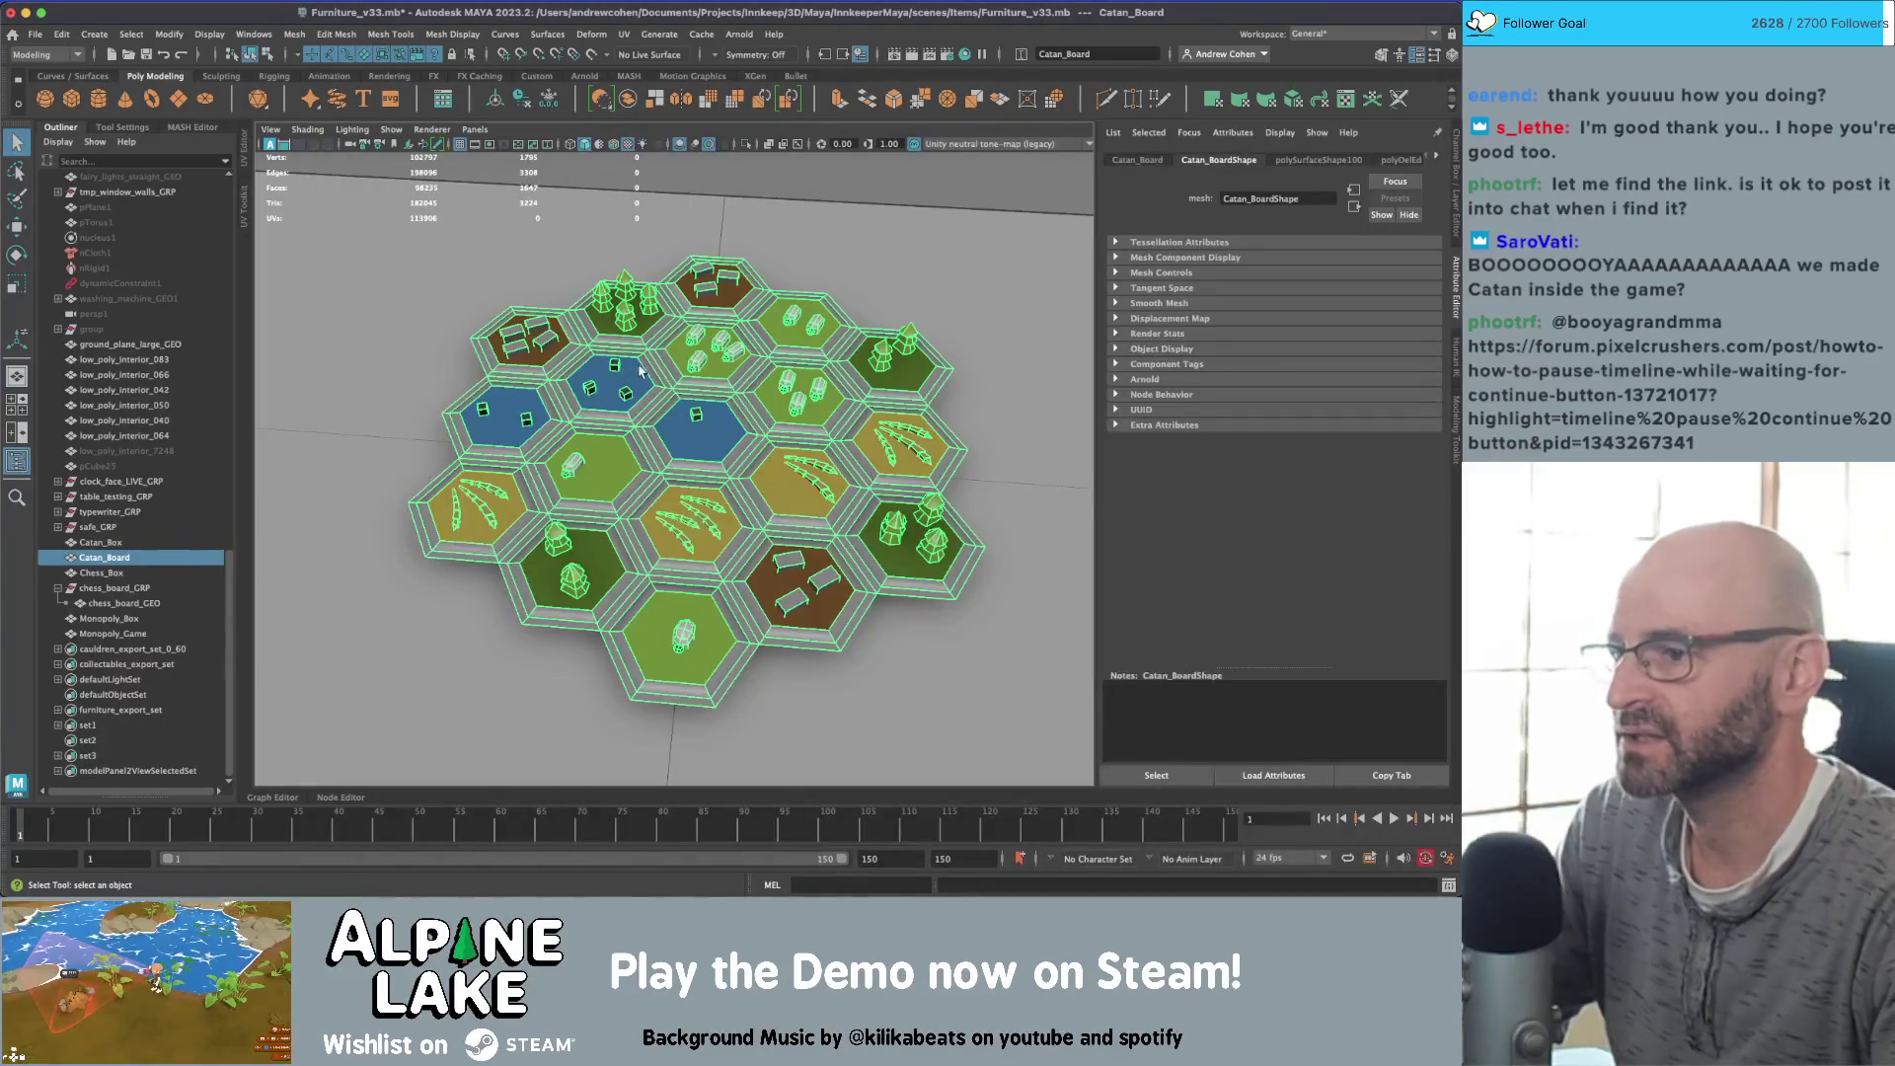
Step: Select the upper-right wheat hex faces, isolate them, and dolly in close
{"action": "scroll", "coordinate": [693, 458], "scroll_direction": "up", "scroll_amount": 5}
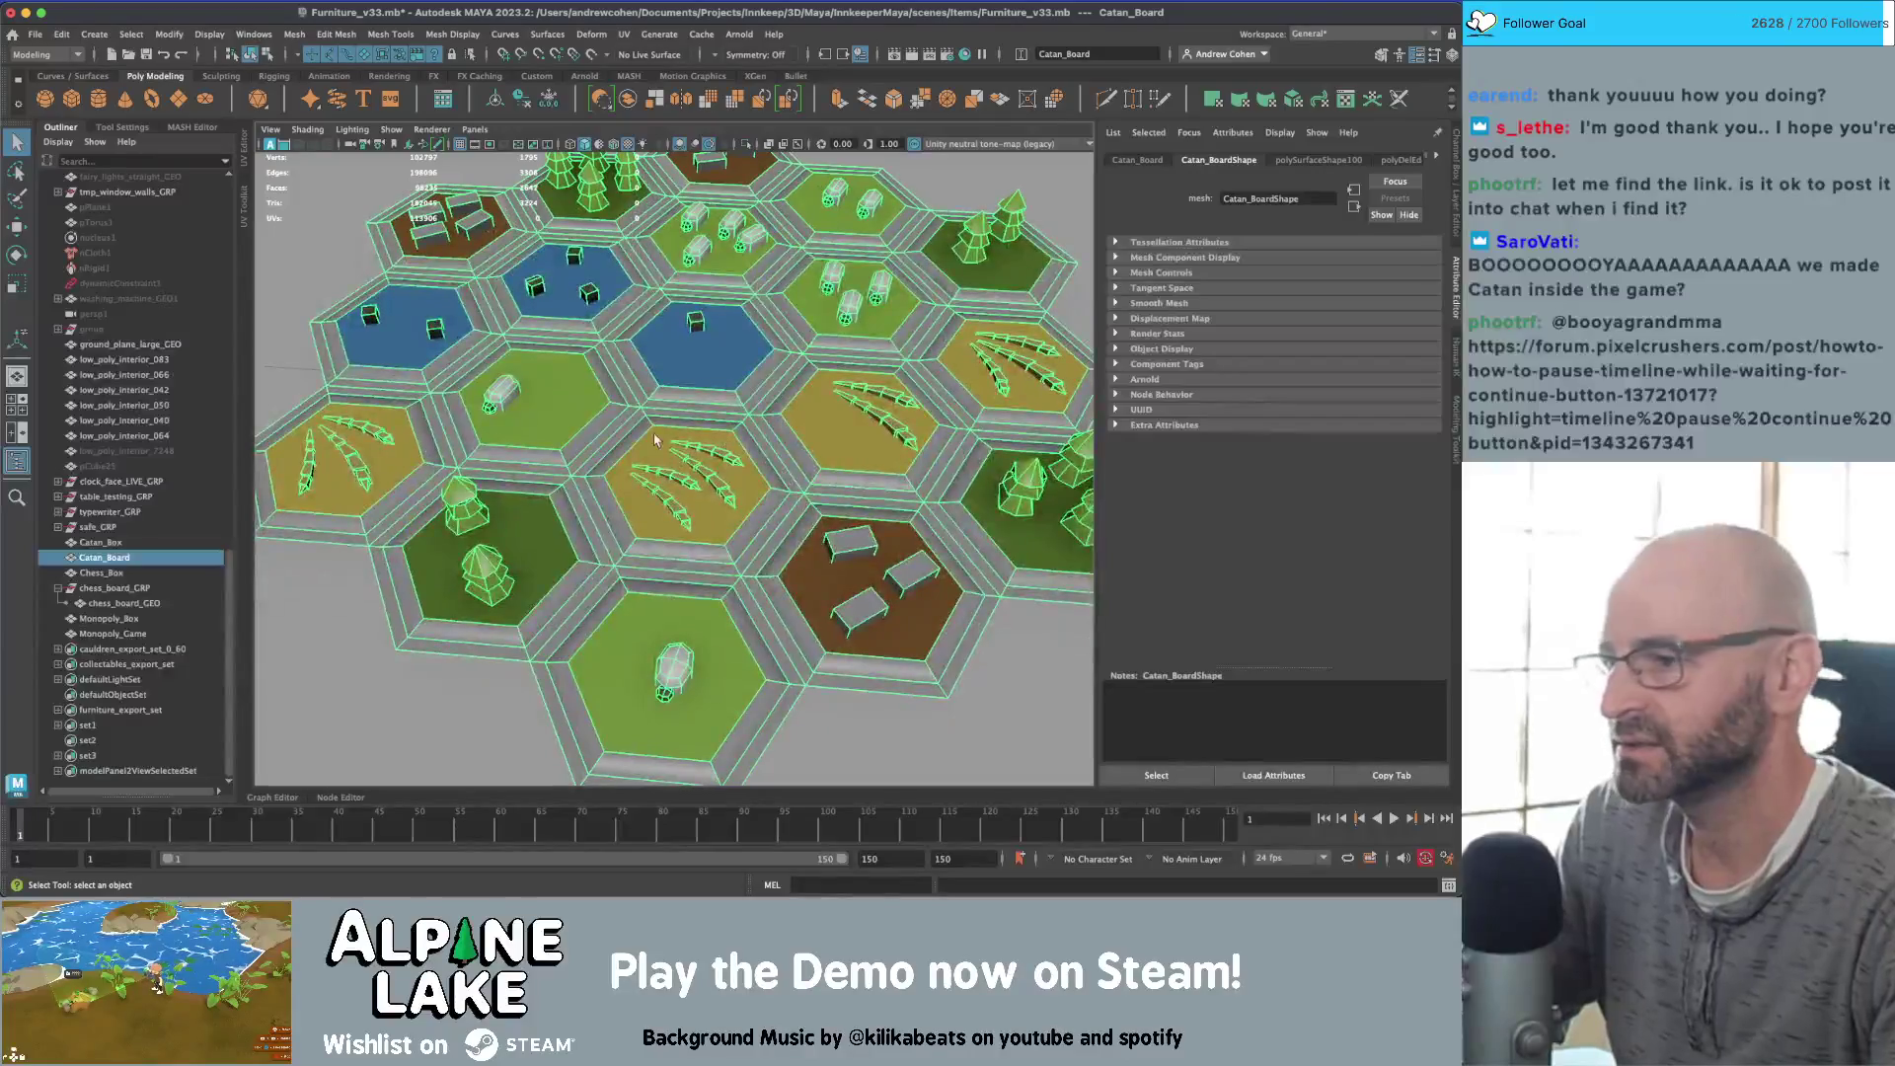
{"action": "mouse_move", "coordinate": [632, 401]}
{"action": "right_mouse_down"}
{"action": "mouse_move", "coordinate": [666, 432]}
{"action": "mouse_move", "coordinate": [636, 442]}
{"action": "right_mouse_up"}
{"action": "scroll", "coordinate": [643, 440], "scroll_direction": "down", "scroll_amount": 5}
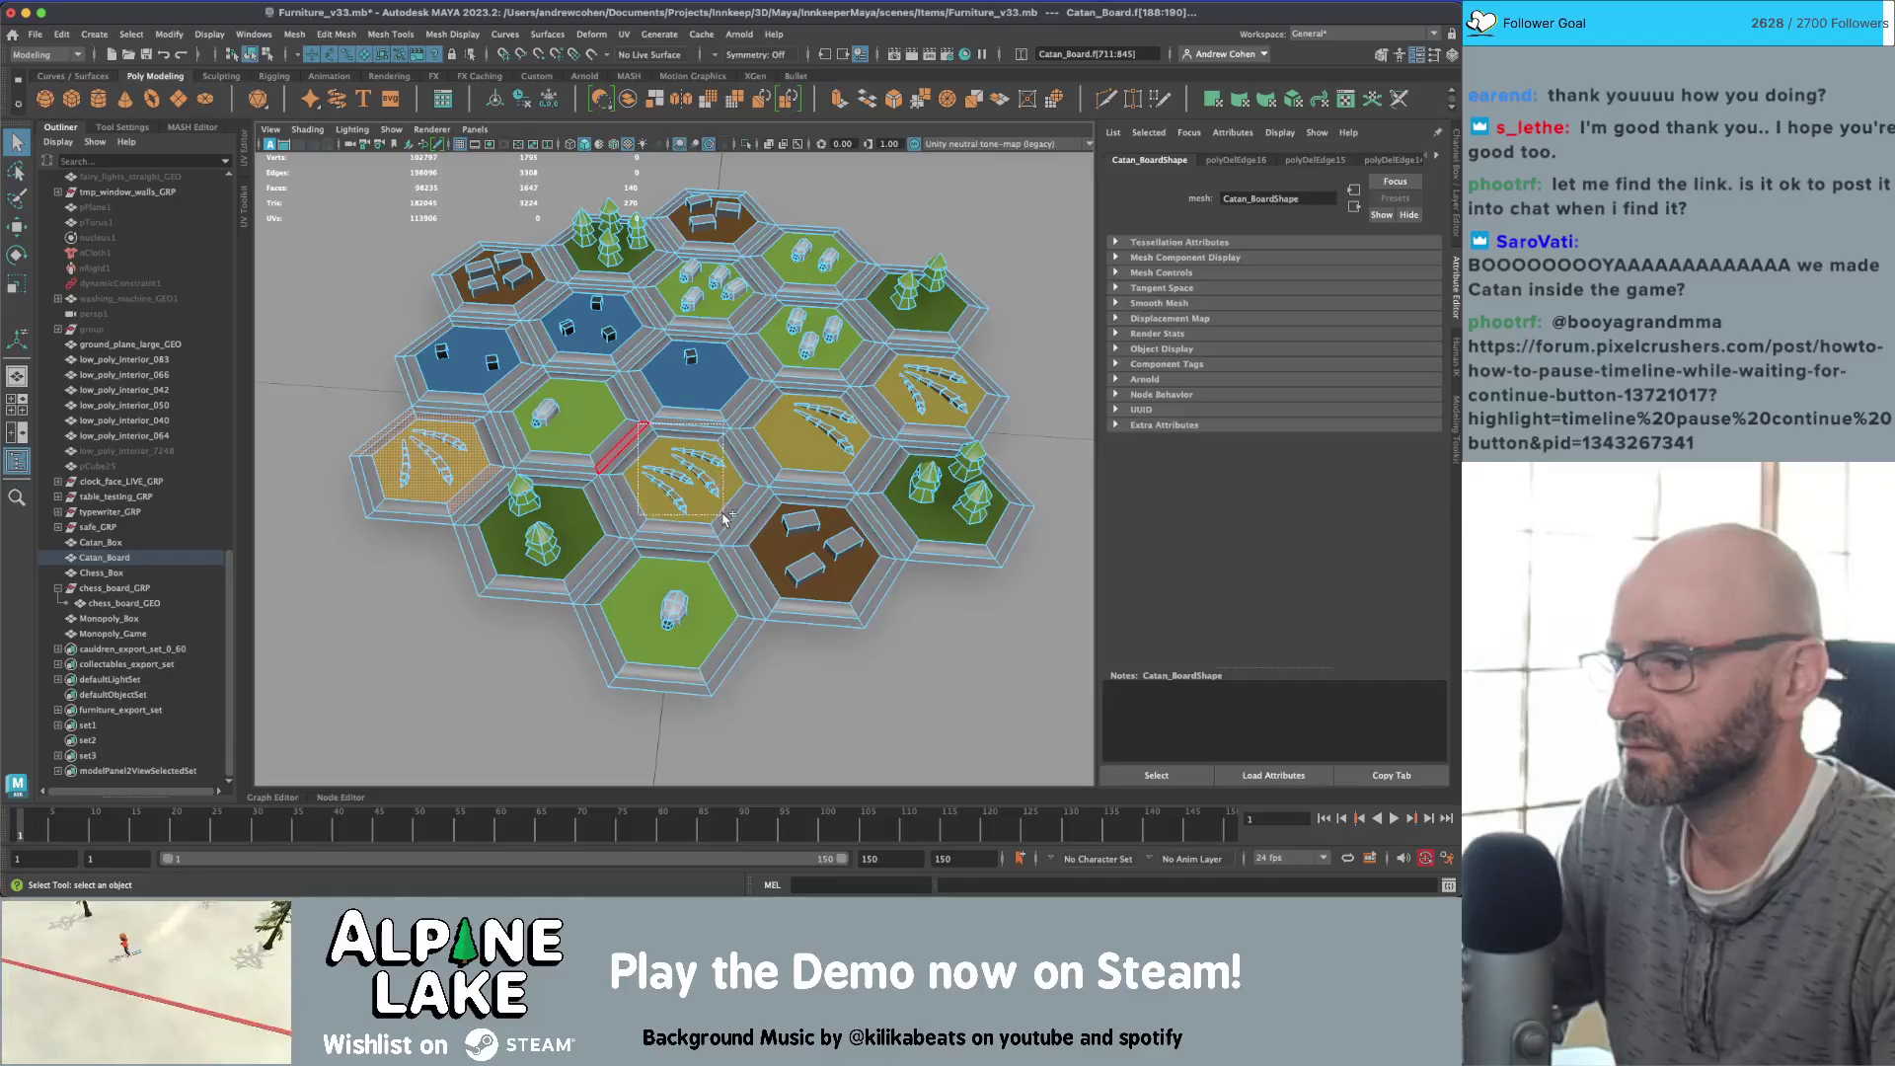
{"action": "left_click", "coordinate": [721, 445], "text": "shift"}
{"action": "left_click", "coordinate": [789, 405], "text": "shift"}
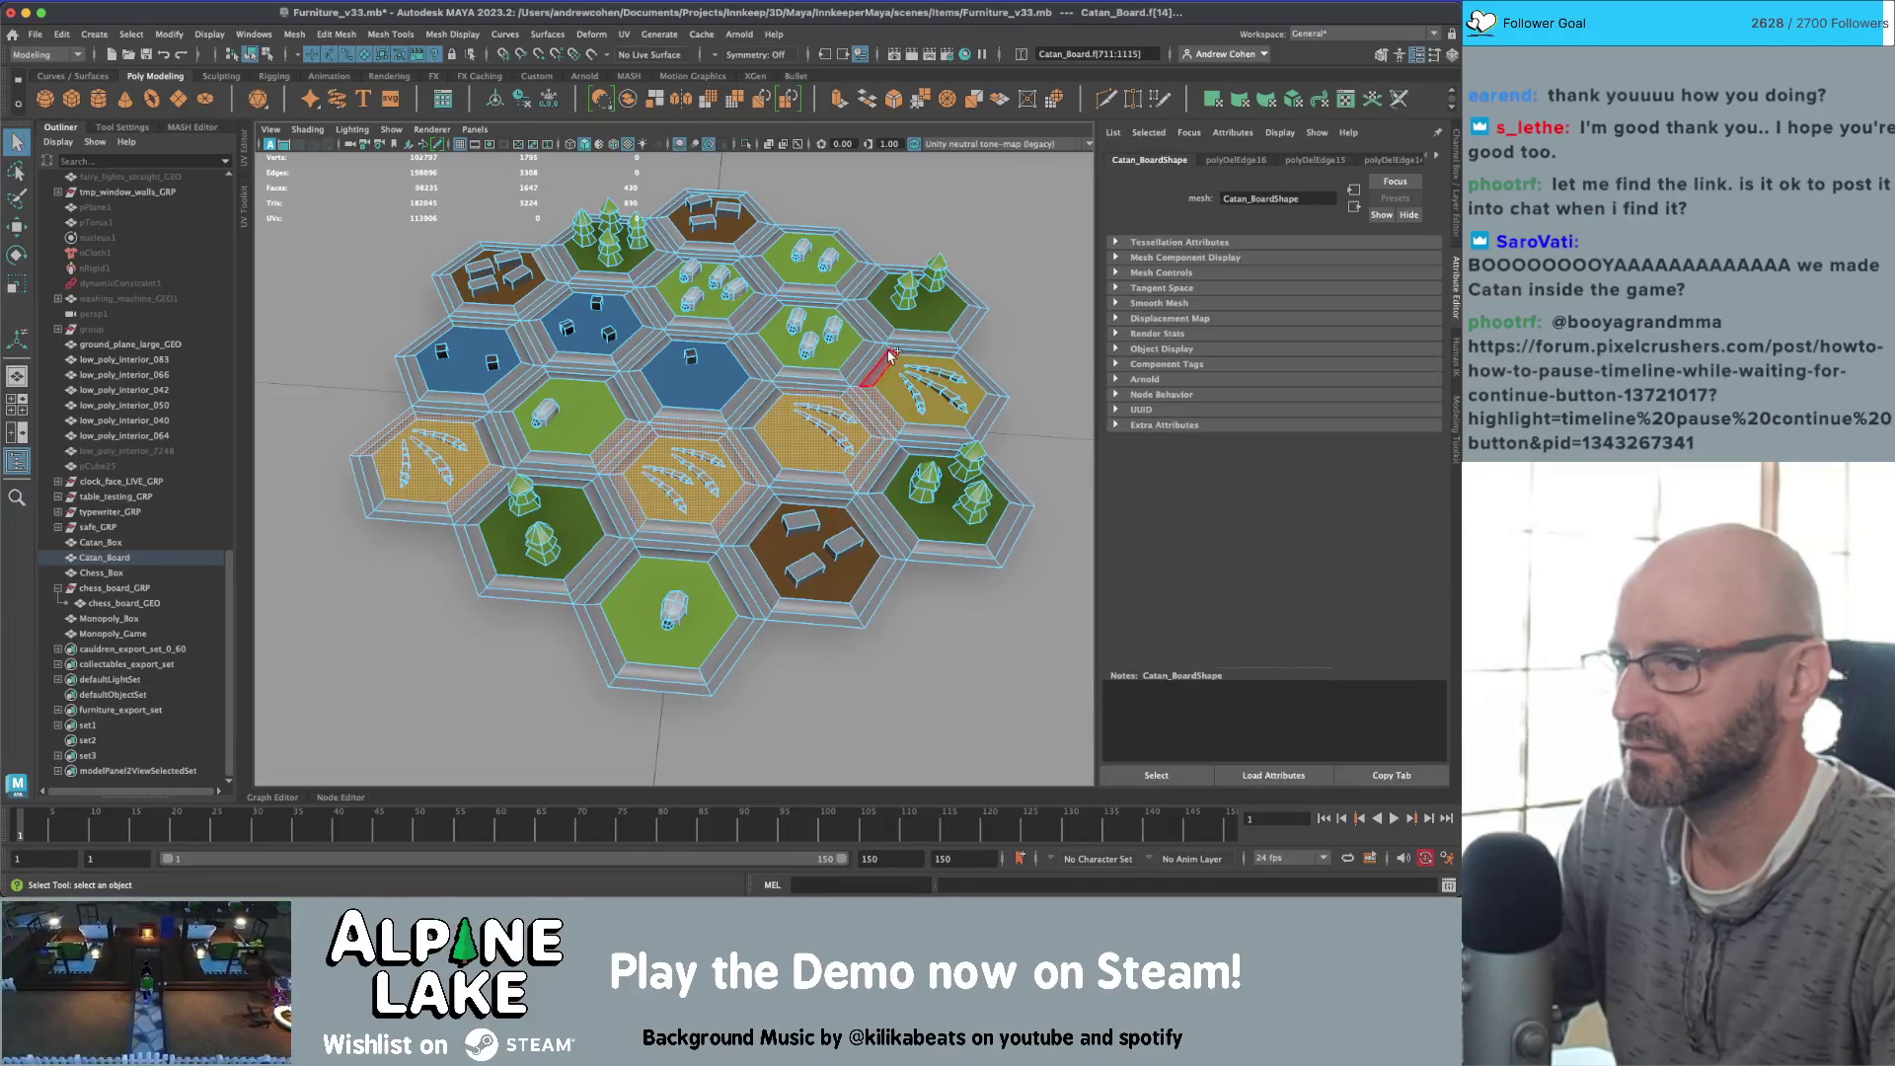
{"action": "left_click", "coordinate": [977, 423], "text": "shift"}
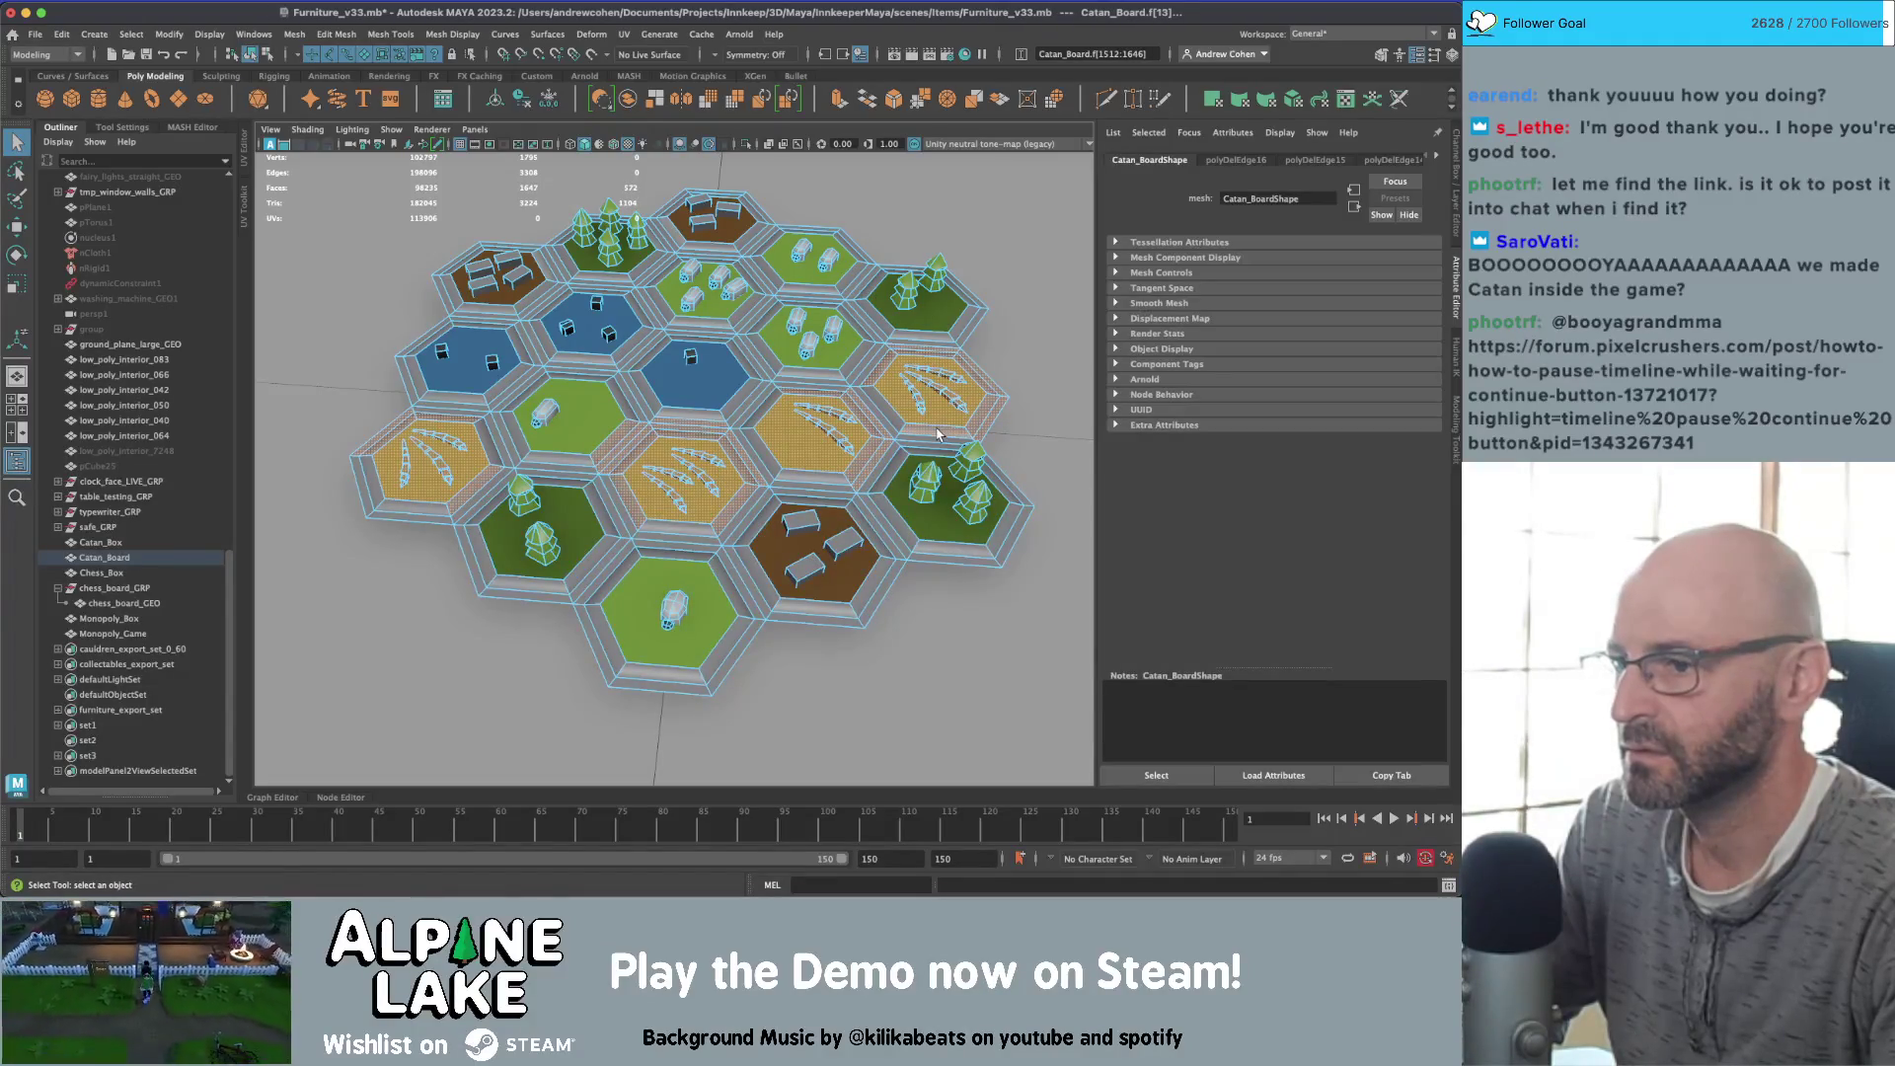
{"action": "left_click", "coordinate": [933, 421]}
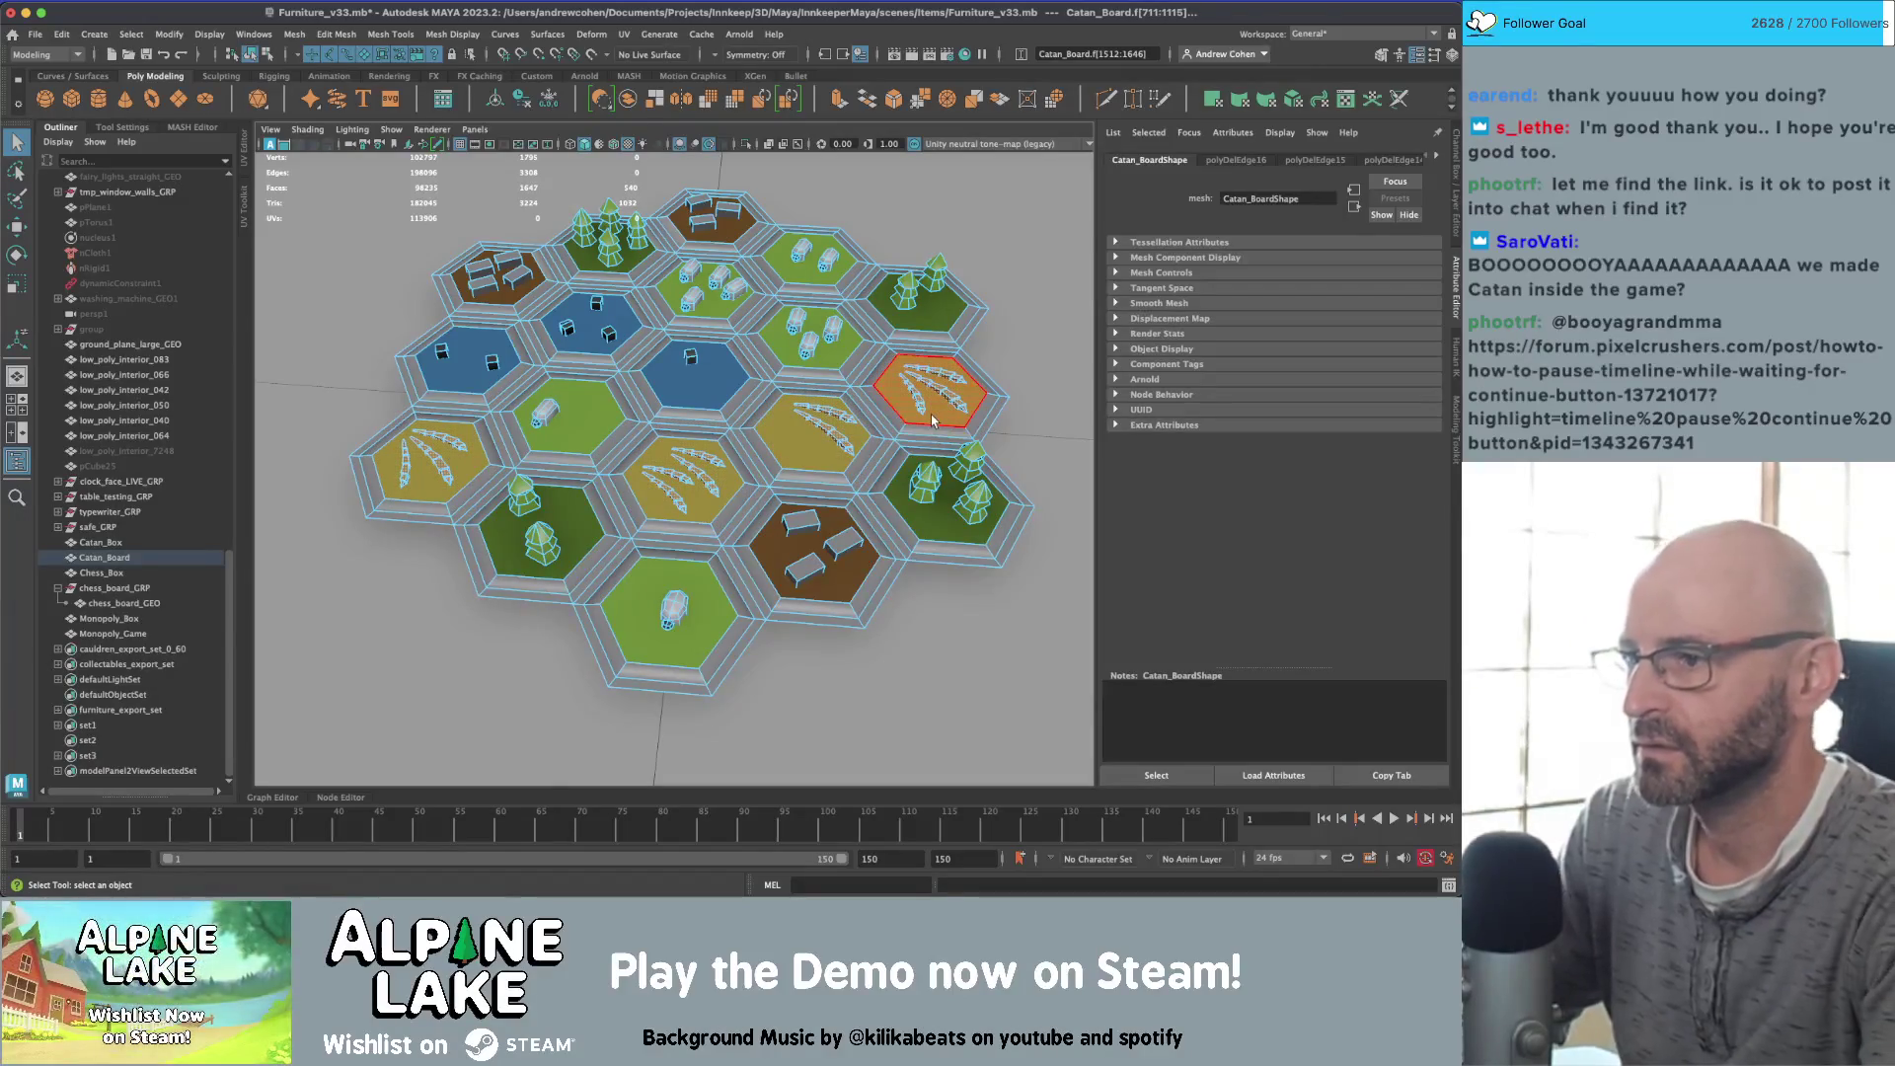
{"action": "key", "text": "ctrl+1"}
{"action": "mouse_move", "coordinate": [931, 420]}
{"action": "right_mouse_down", "text": "alt"}
{"action": "mouse_move", "coordinate": [580, 385]}
{"action": "mouse_move", "coordinate": [732, 300]}
{"action": "right_mouse_up", "text": "alt"}
{"action": "key", "text": "space"}
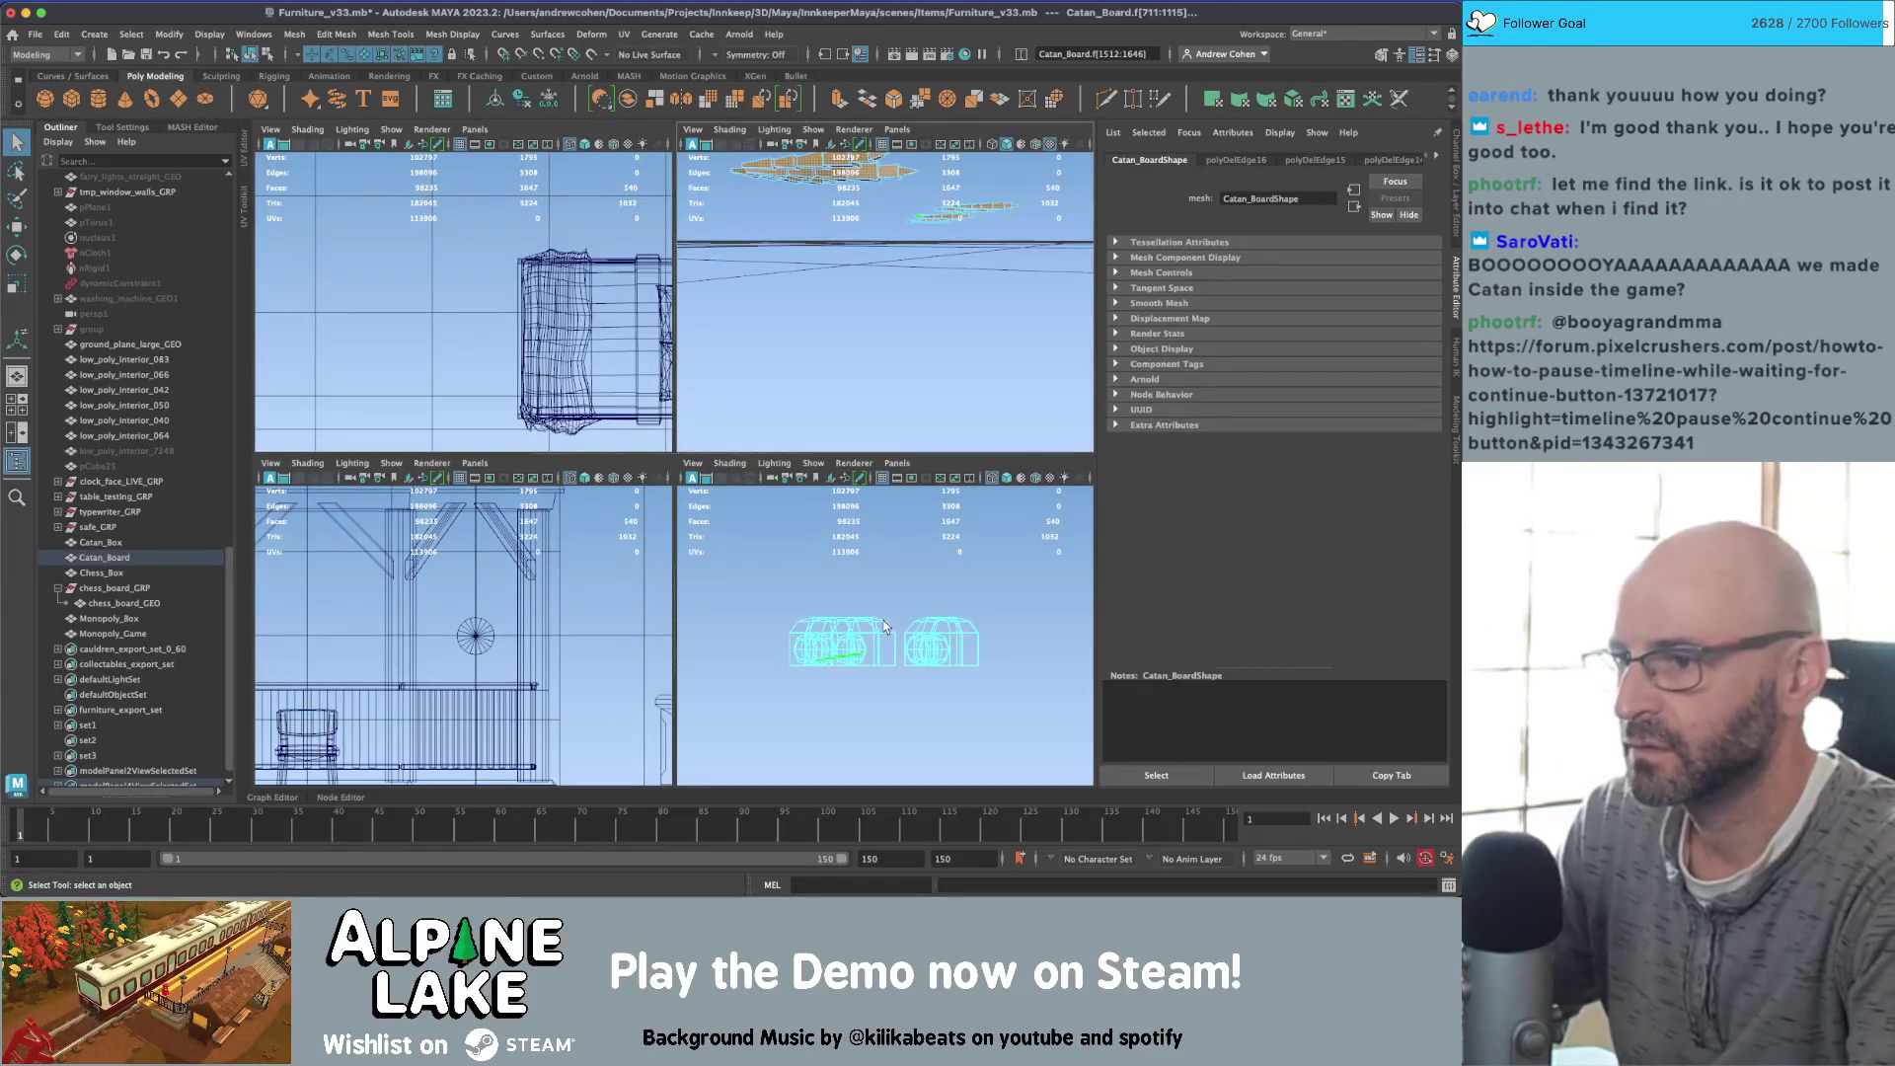
Step: In the maximized side view, delete a first batch of unneeded wheat faces
{"action": "key", "text": "space"}
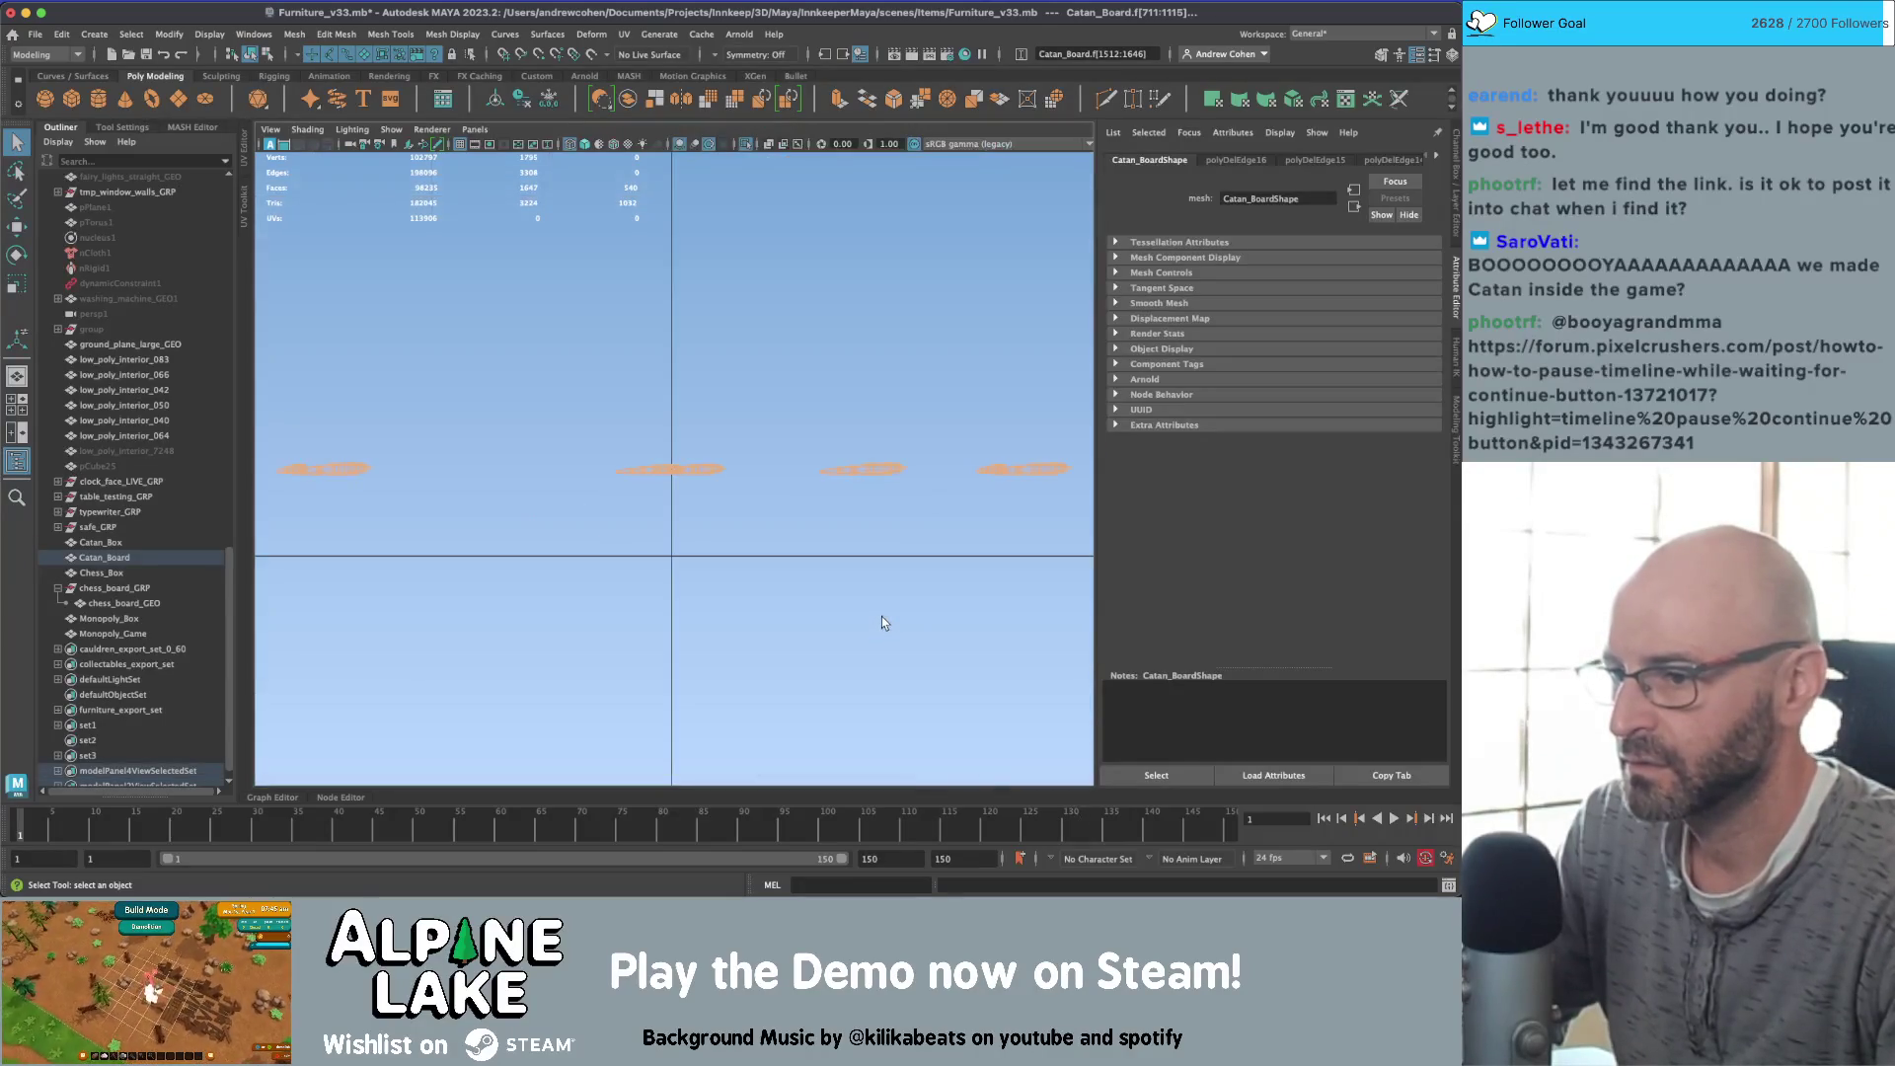
{"action": "left_click", "coordinate": [274, 498]}
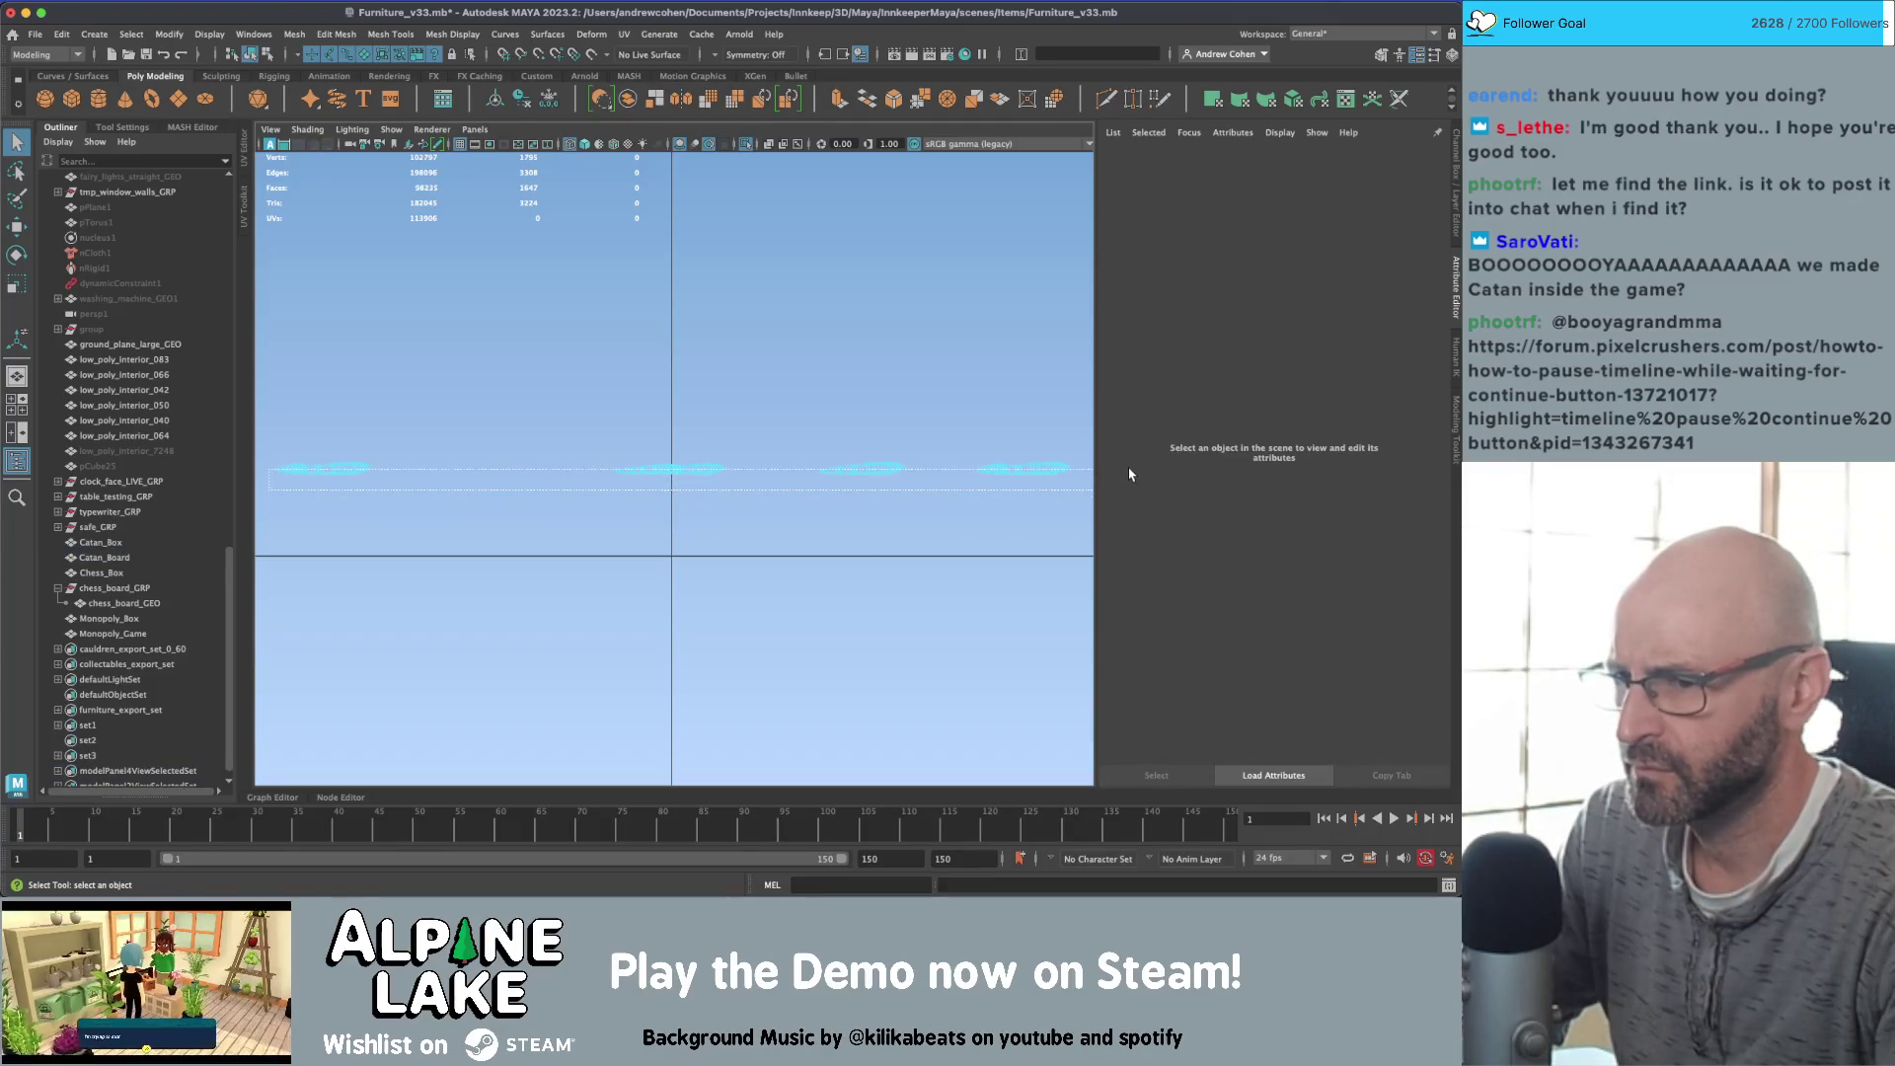
{"action": "key", "text": "ctrl+z"}
{"action": "key", "text": "f"}
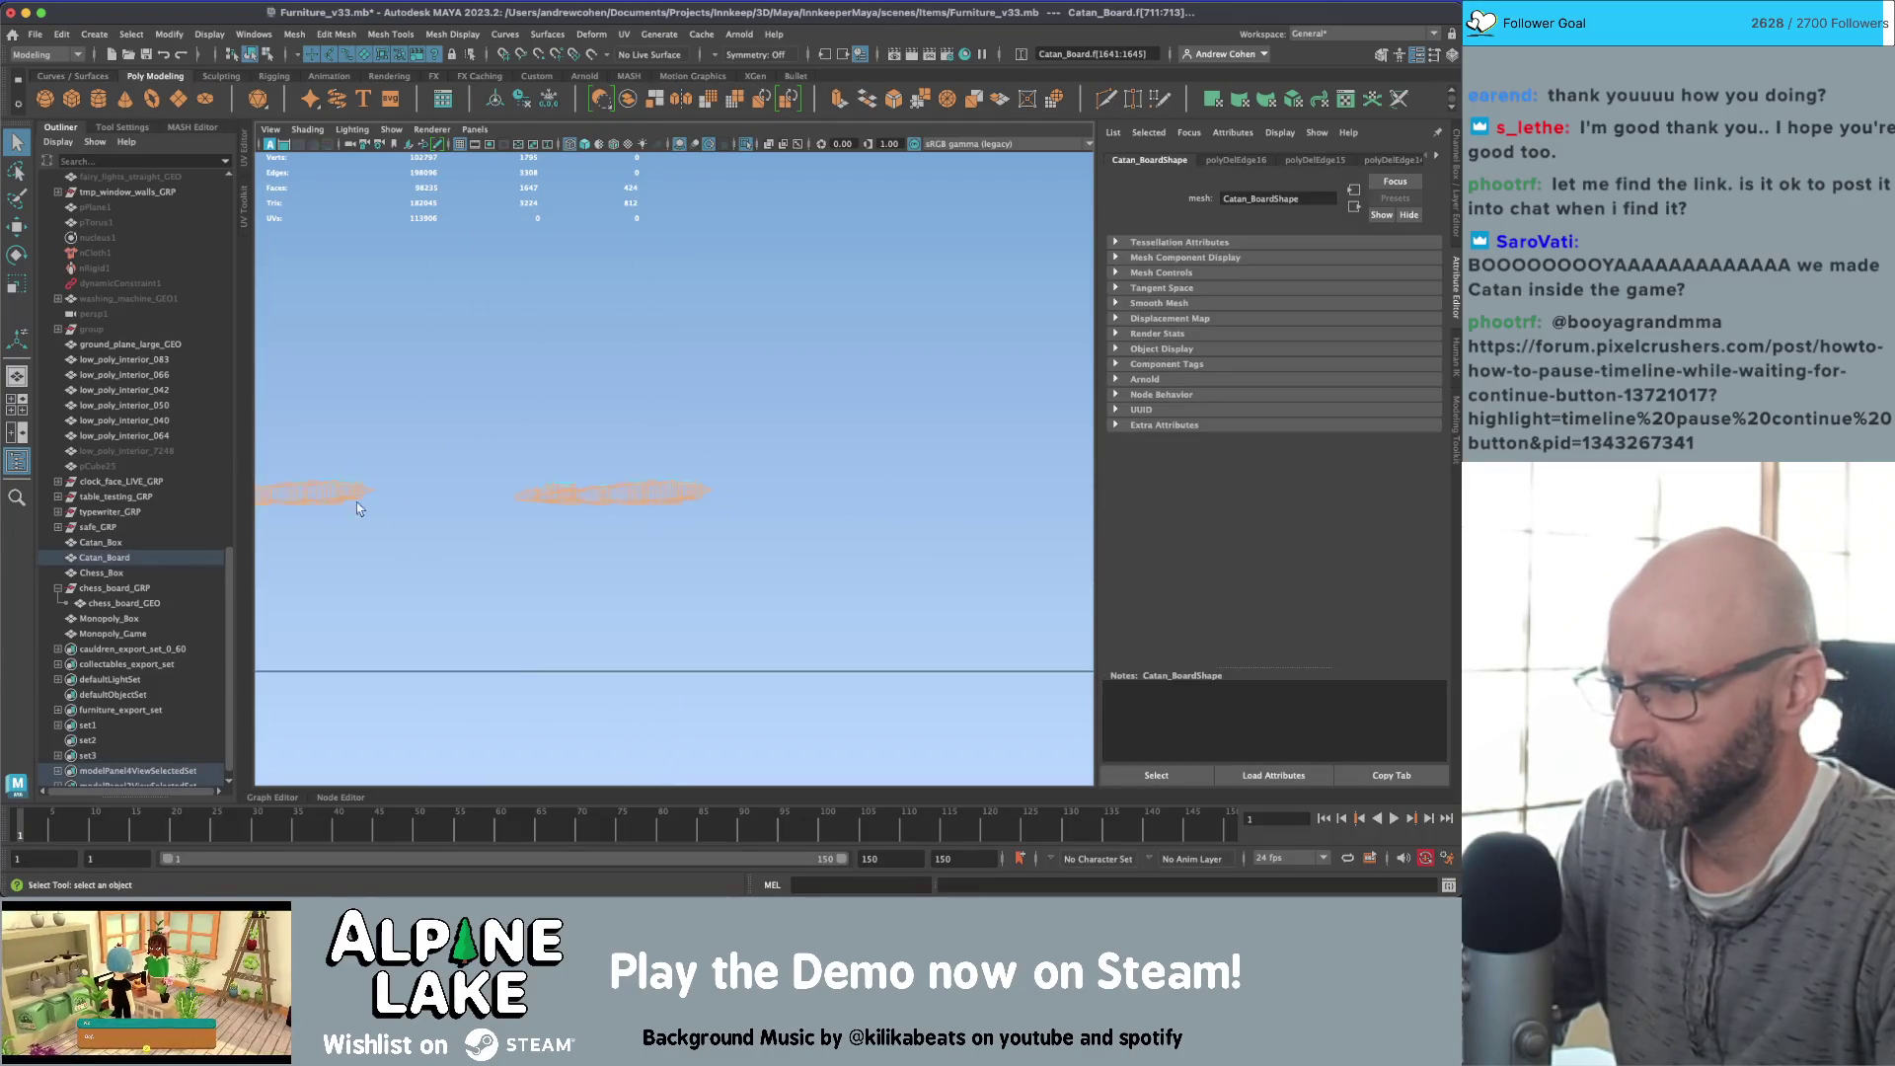
{"action": "right_click_drag", "start_coordinate": [734, 478], "coordinate": [495, 420], "text": "alt"}
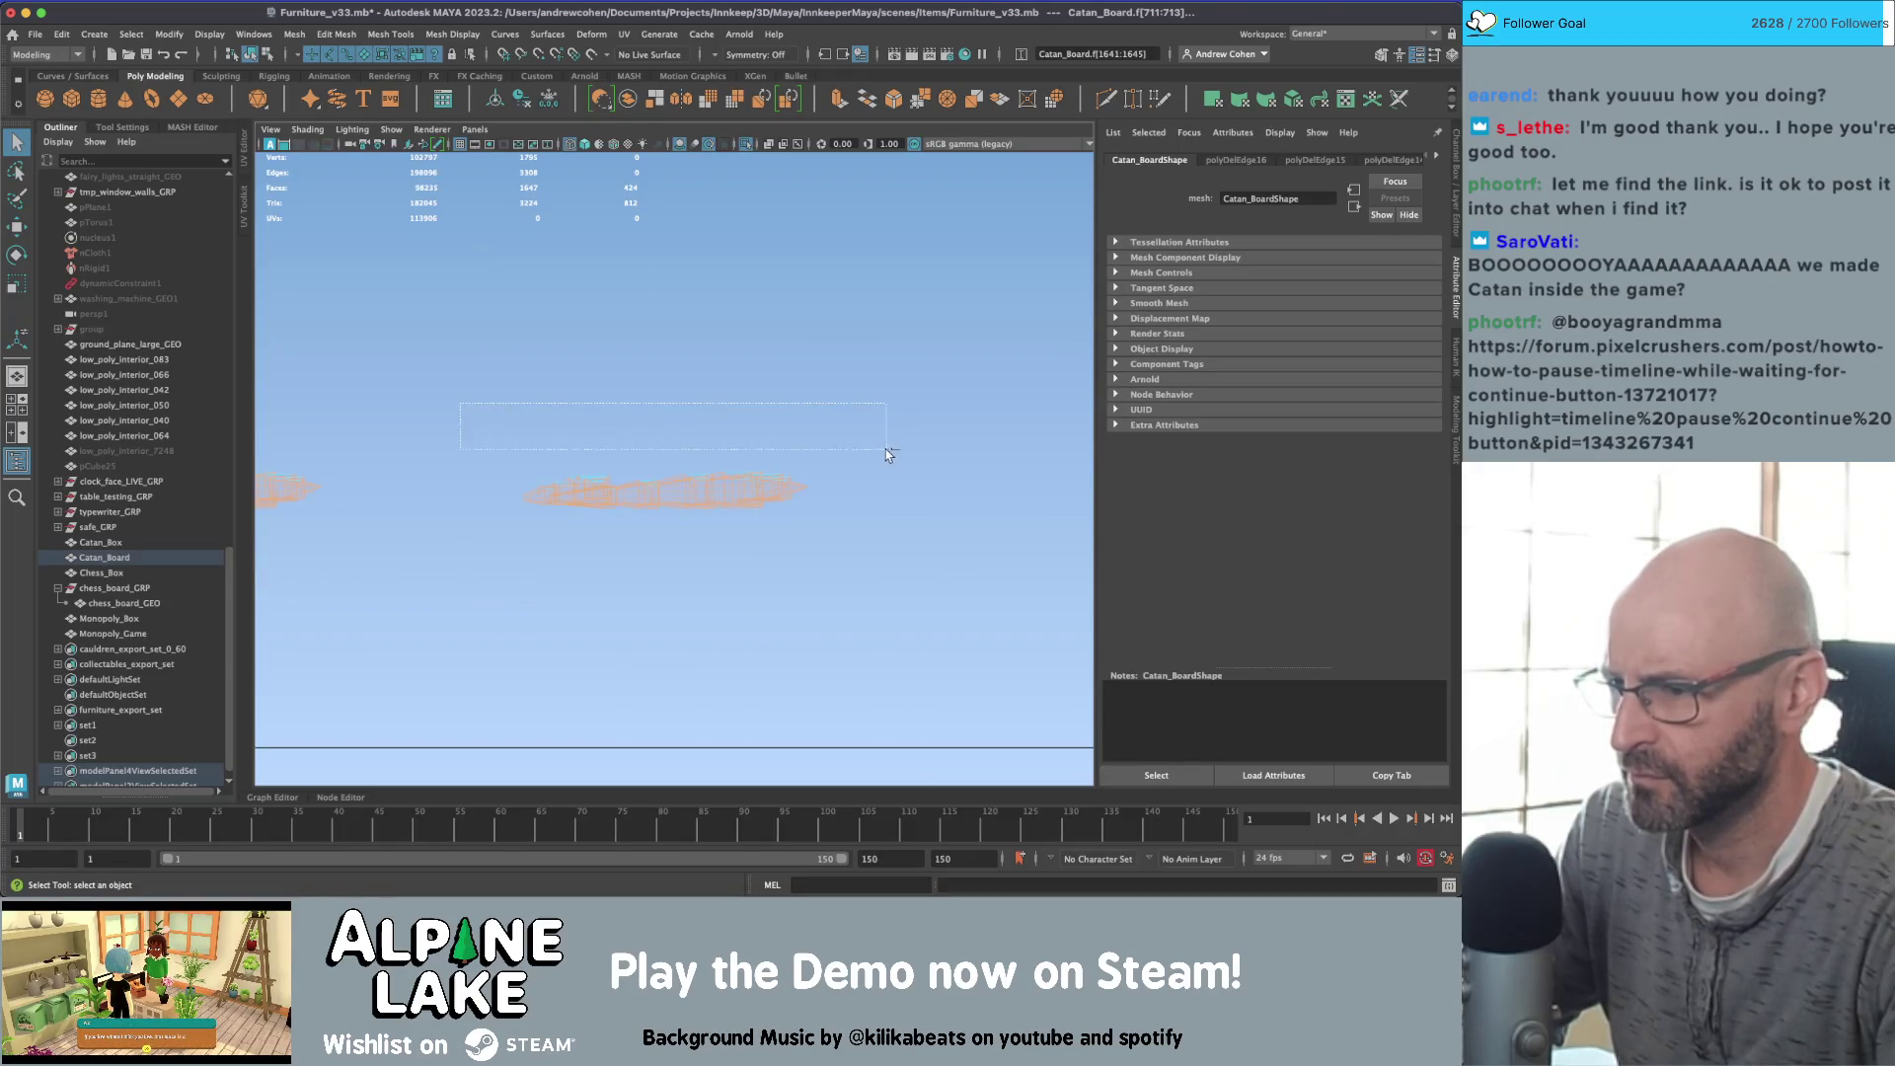
{"action": "left_click_drag", "start_coordinate": [892, 488], "coordinate": [890, 484]}
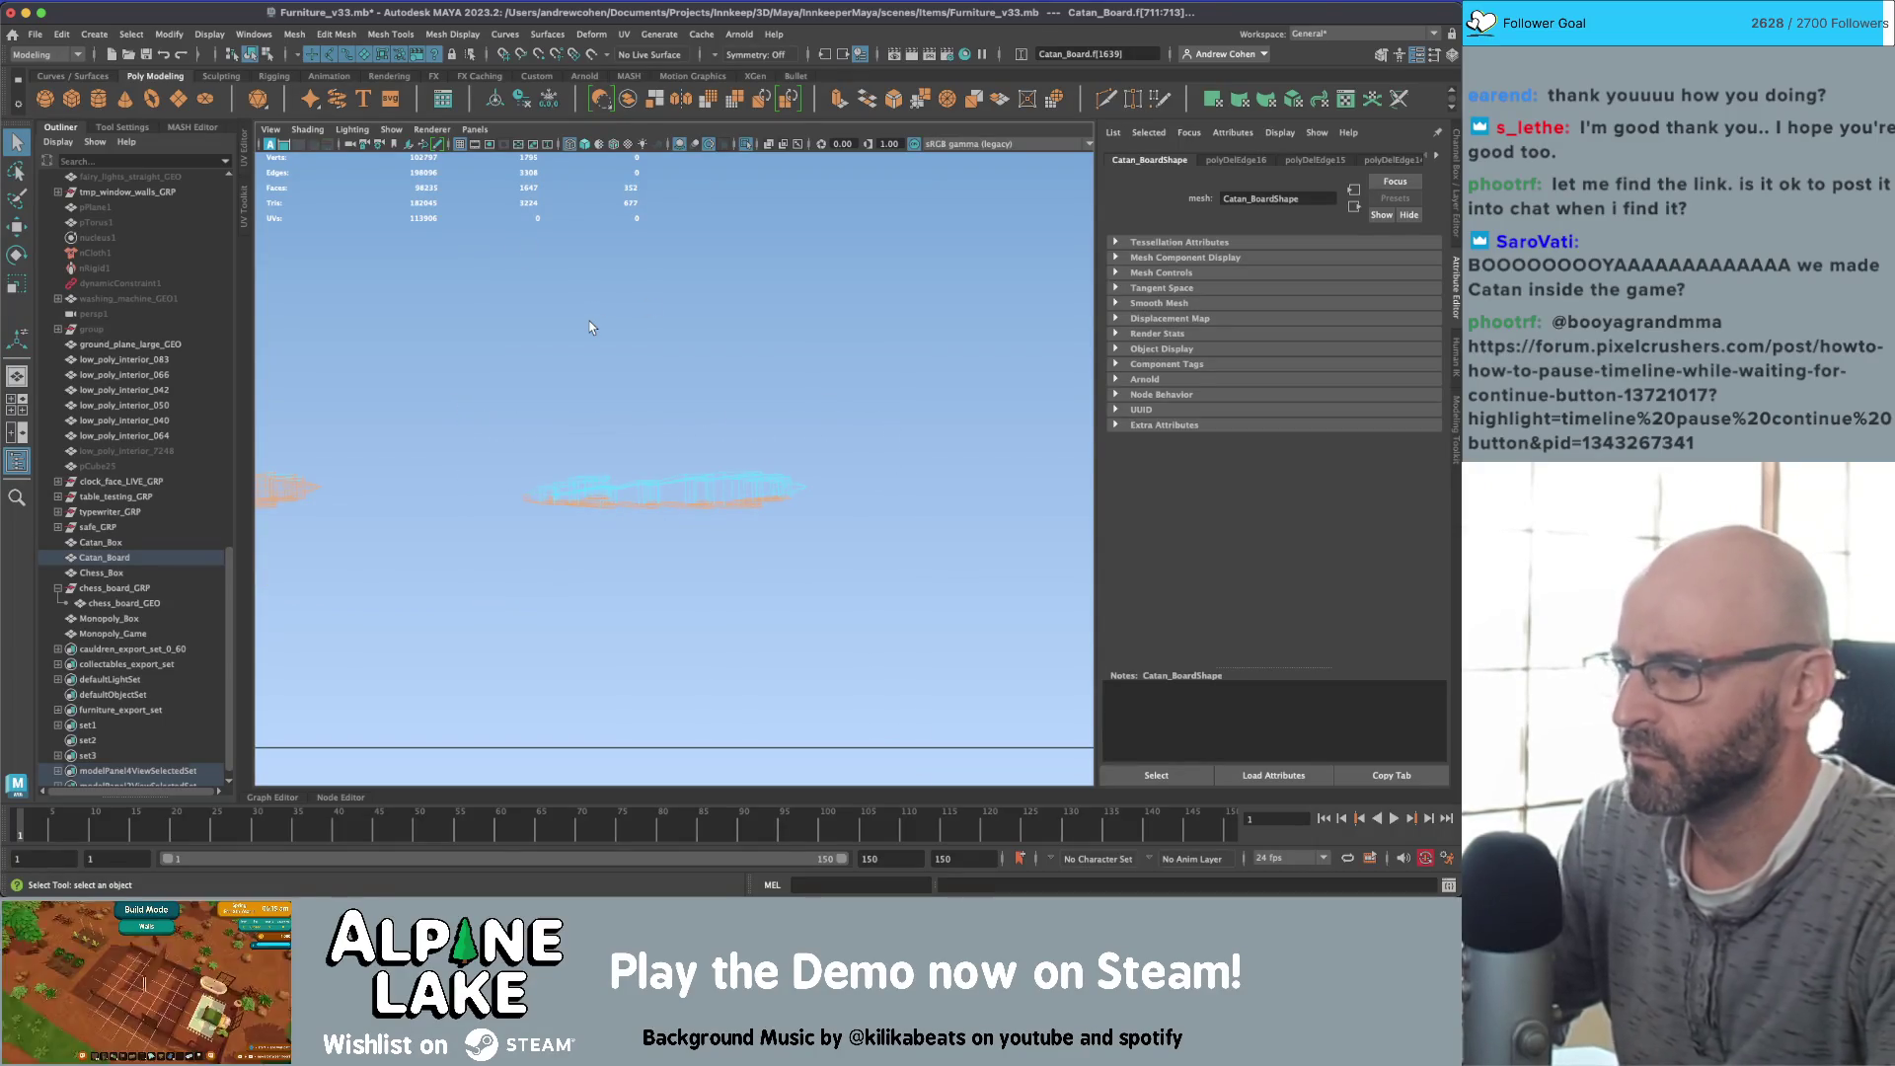
{"action": "key", "text": "ctrl+z"}
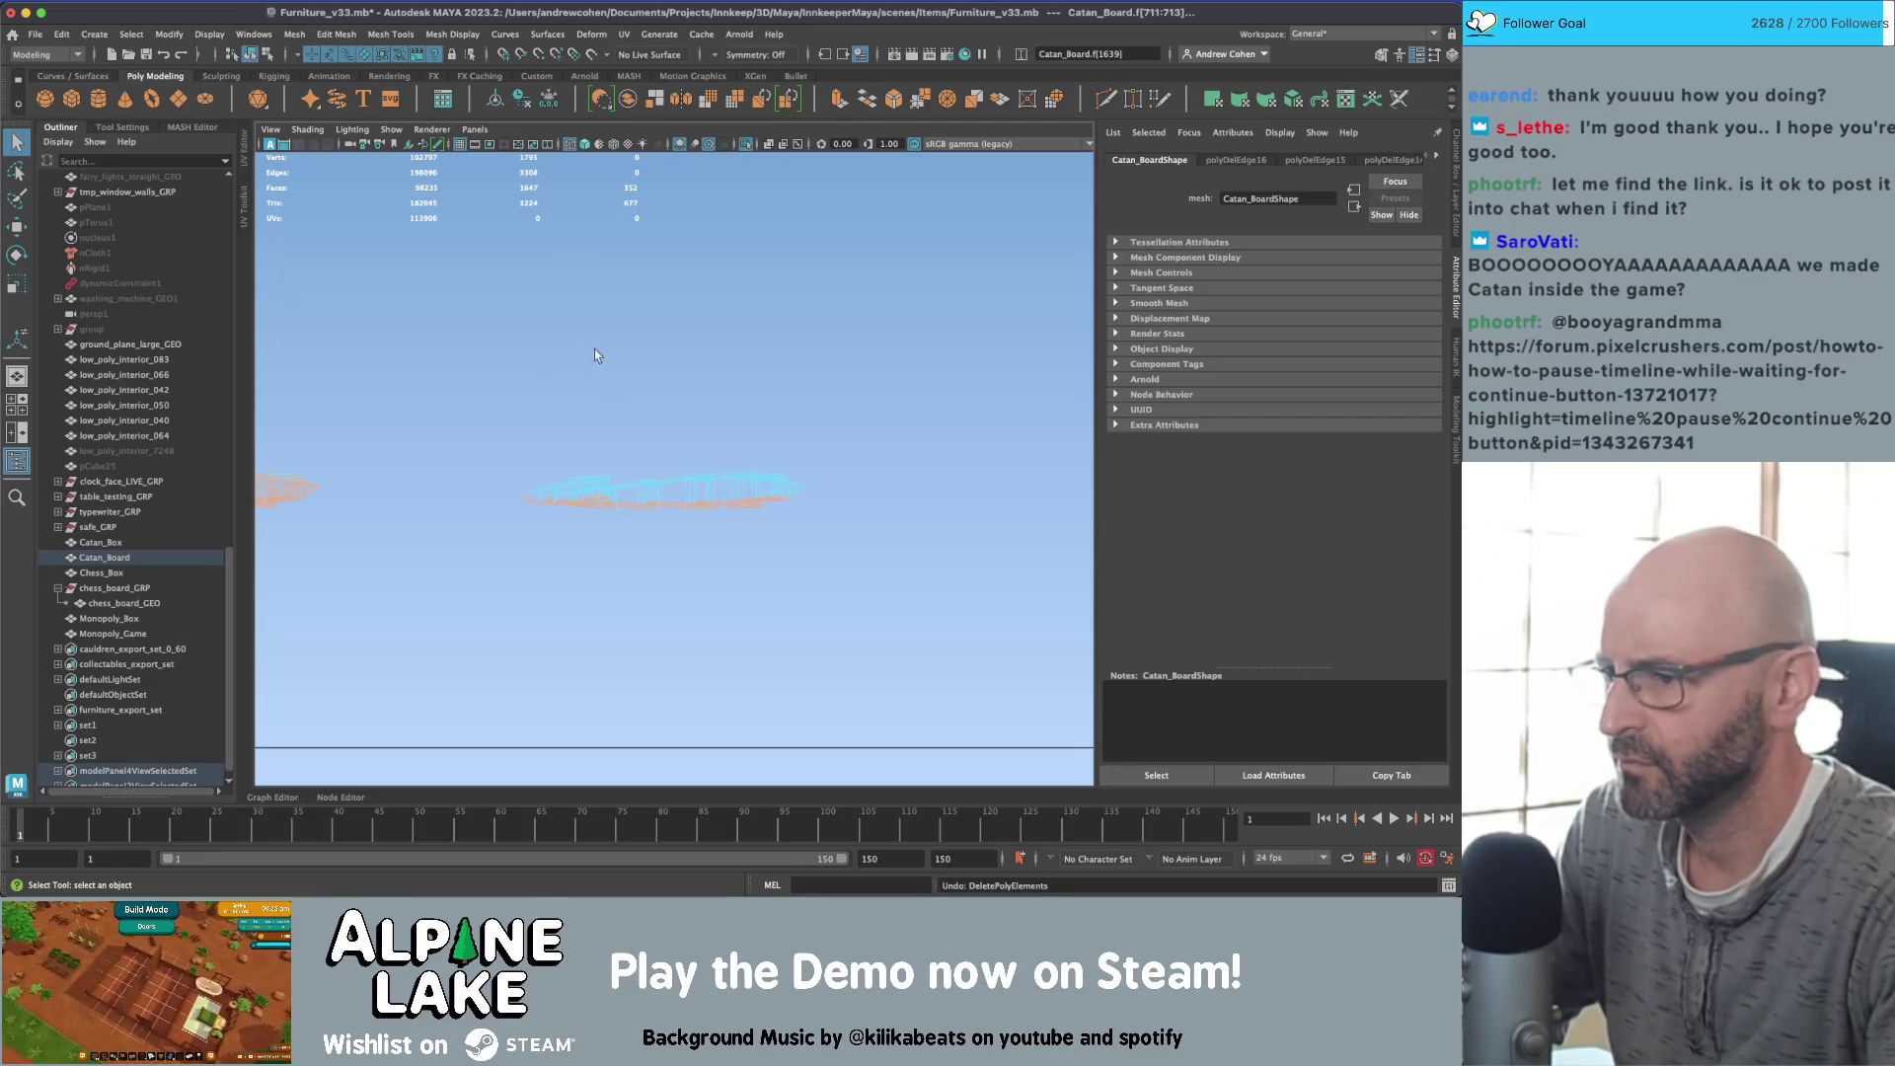
{"action": "key", "text": "ctrl+z"}
{"action": "right_click_drag", "start_coordinate": [524, 435], "coordinate": [938, 436], "text": "alt"}
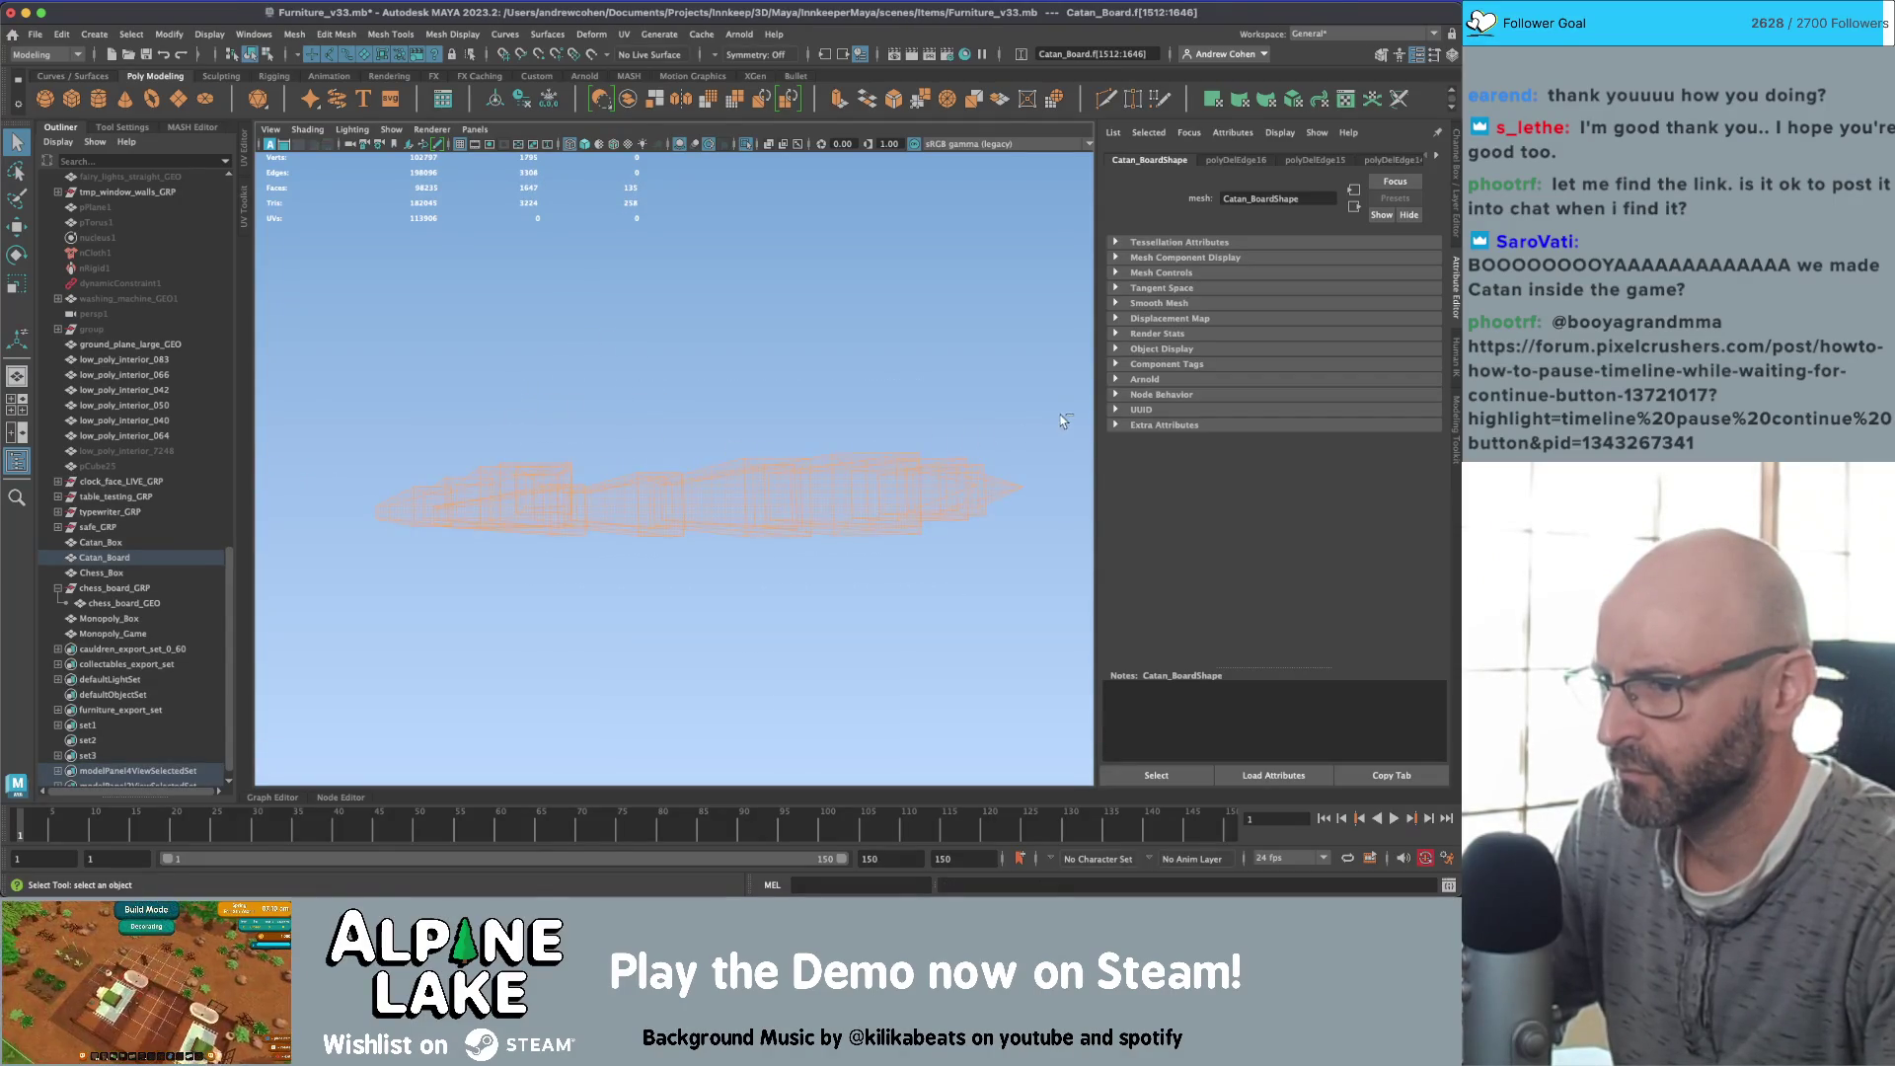
{"action": "left_click_drag", "start_coordinate": [349, 512], "coordinate": [342, 512]}
{"action": "key", "text": "Delete"}
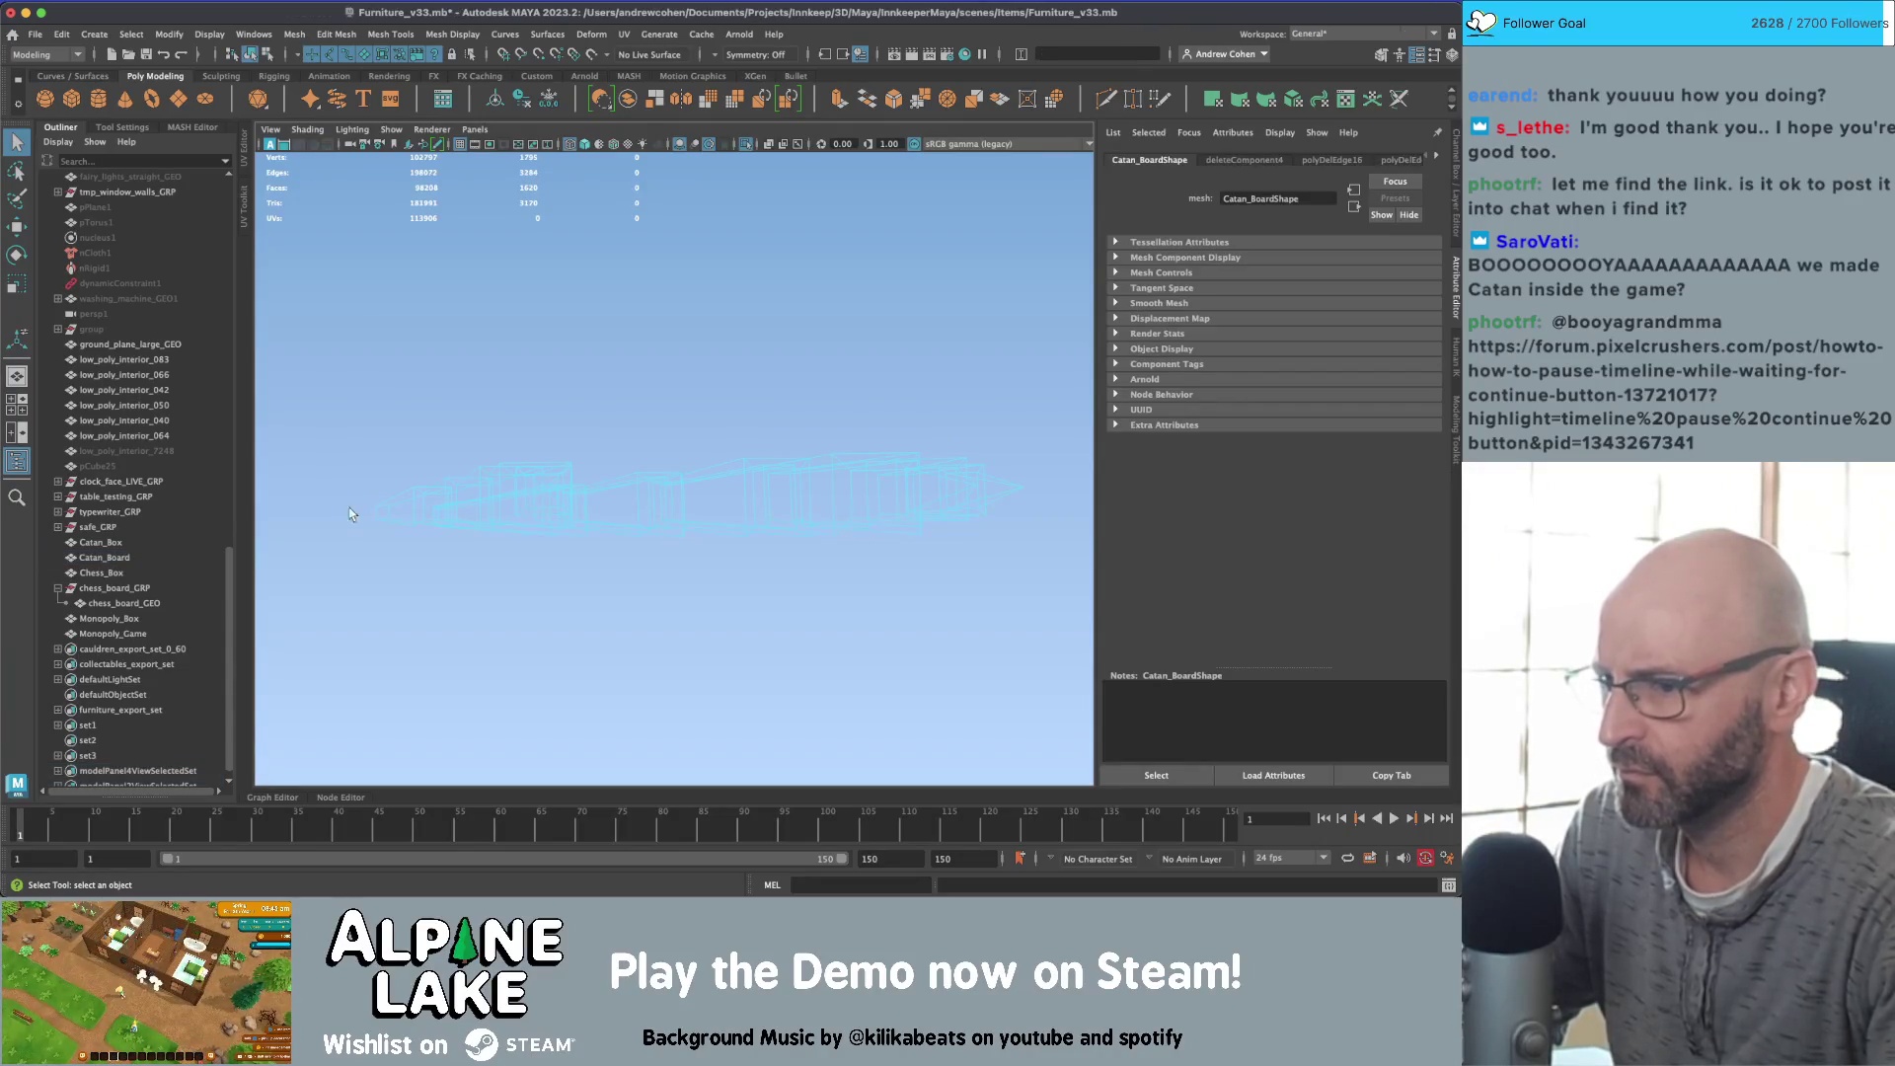
Step: Delete two more batches of 16 and 36 faces from the wheat pieces
{"action": "right_click_drag", "start_coordinate": [342, 517], "coordinate": [567, 446], "text": "alt"}
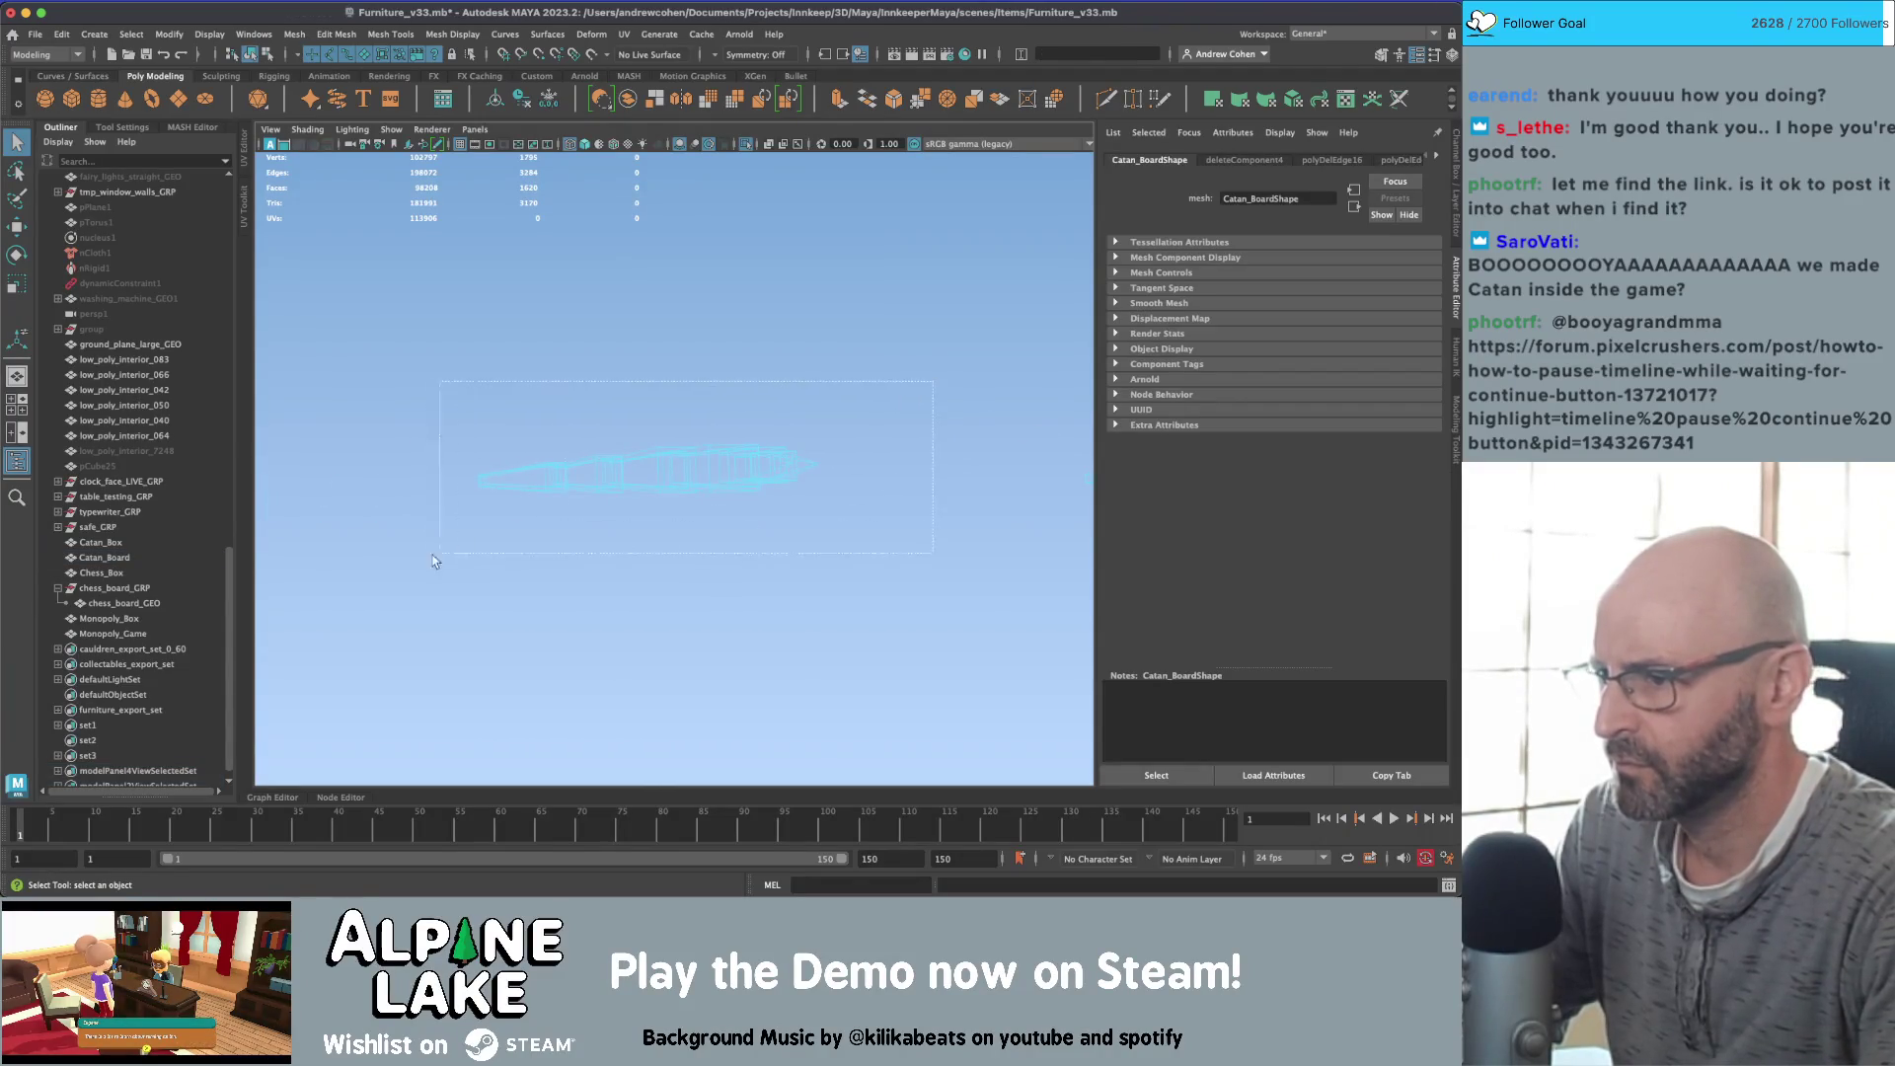
{"action": "left_click_drag", "start_coordinate": [434, 561], "coordinate": [435, 561]}
{"action": "left_click_drag", "start_coordinate": [426, 369], "coordinate": [580, 404]}
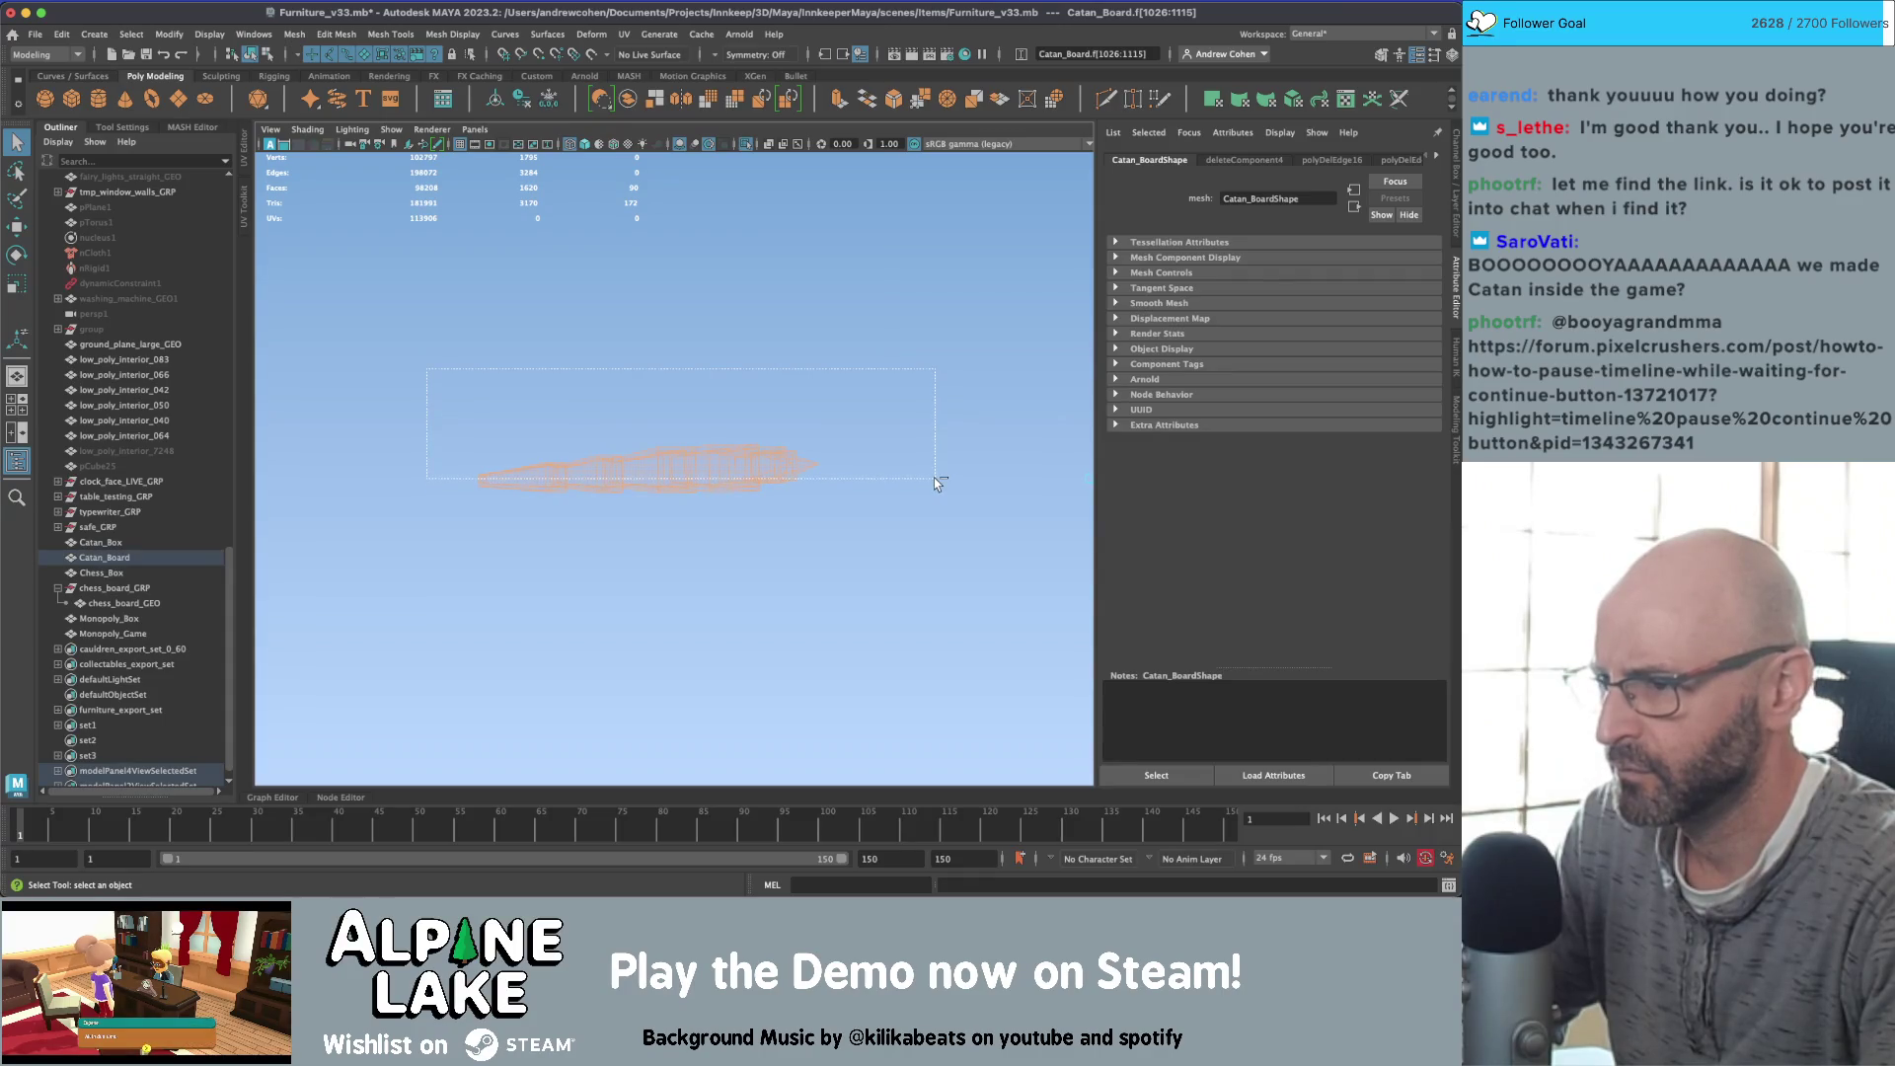
{"action": "left_click_drag", "start_coordinate": [934, 478], "coordinate": [934, 479]}
{"action": "key", "text": "Delete"}
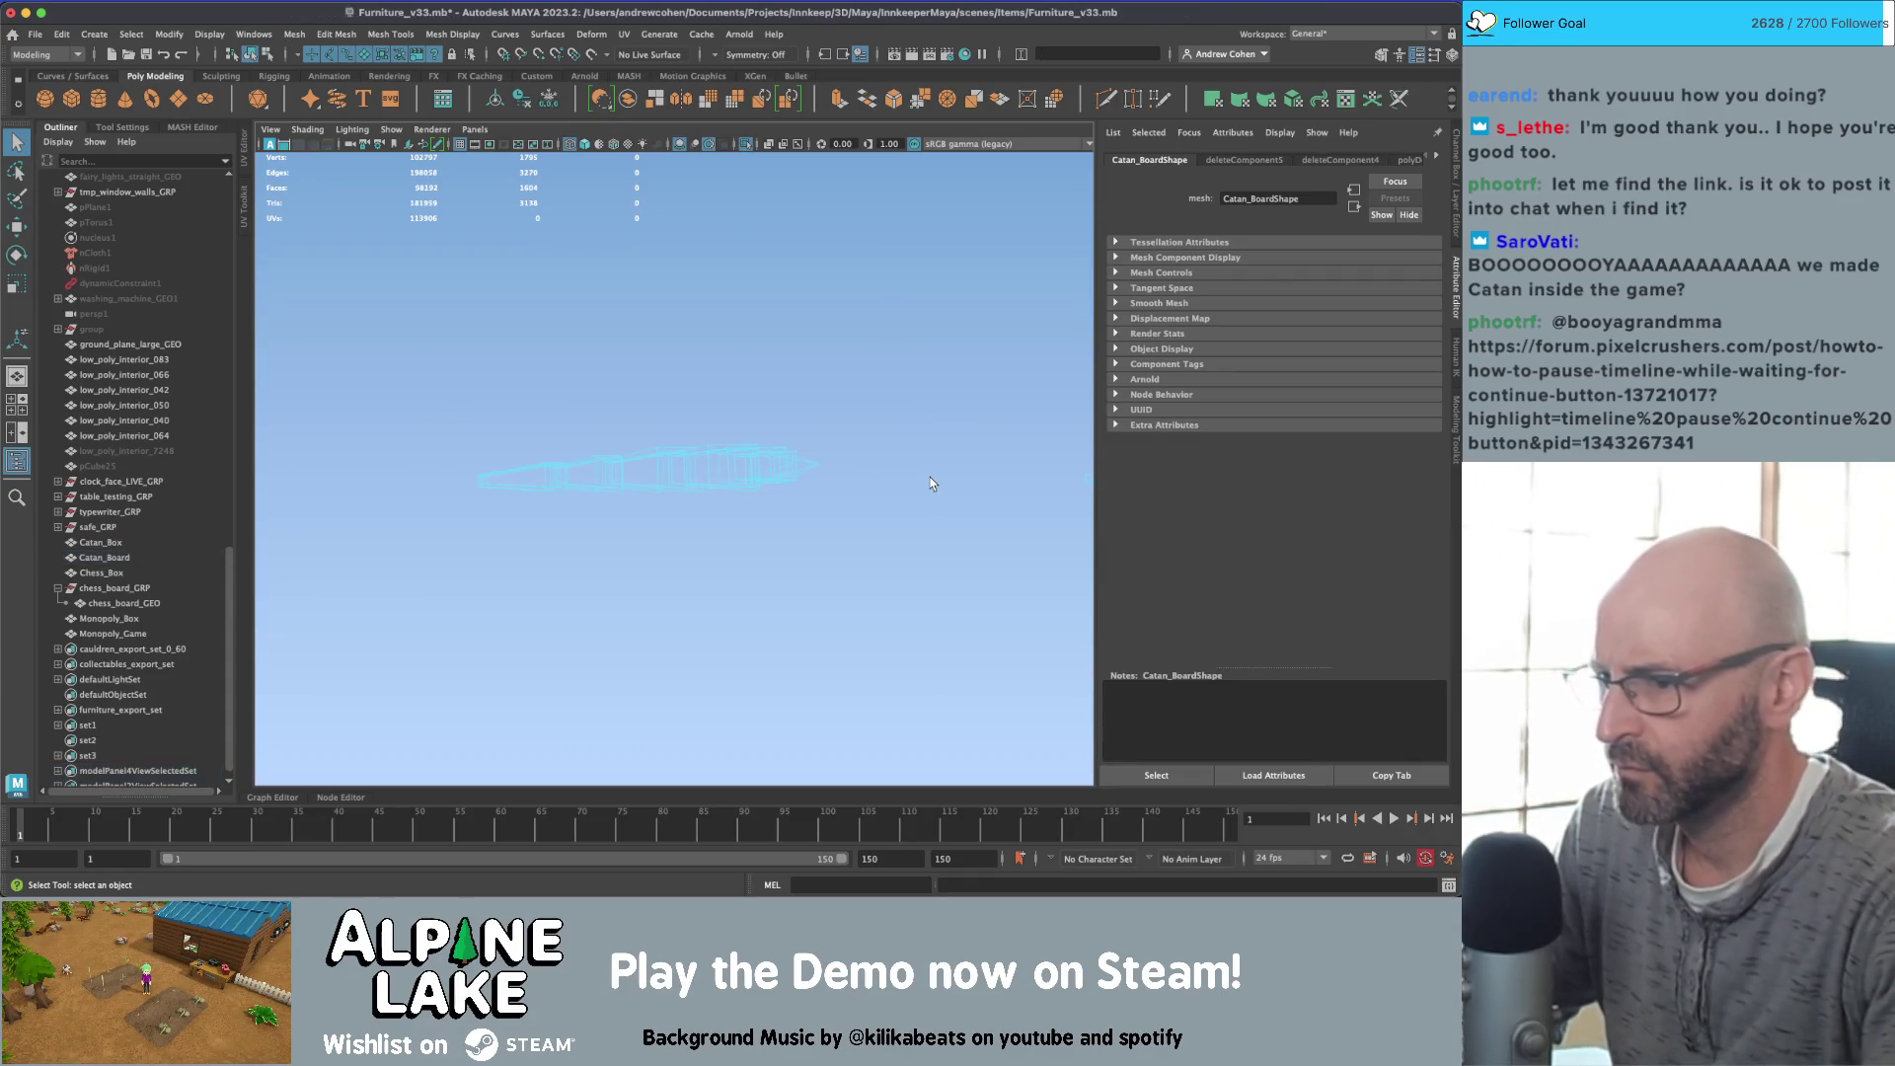
{"action": "right_click_drag", "start_coordinate": [932, 484], "coordinate": [1017, 444], "text": "alt"}
{"action": "left_click_drag", "start_coordinate": [614, 434], "coordinate": [614, 434]}
{"action": "middle_click_drag", "start_coordinate": [330, 458], "coordinate": [400, 385], "text": "alt"}
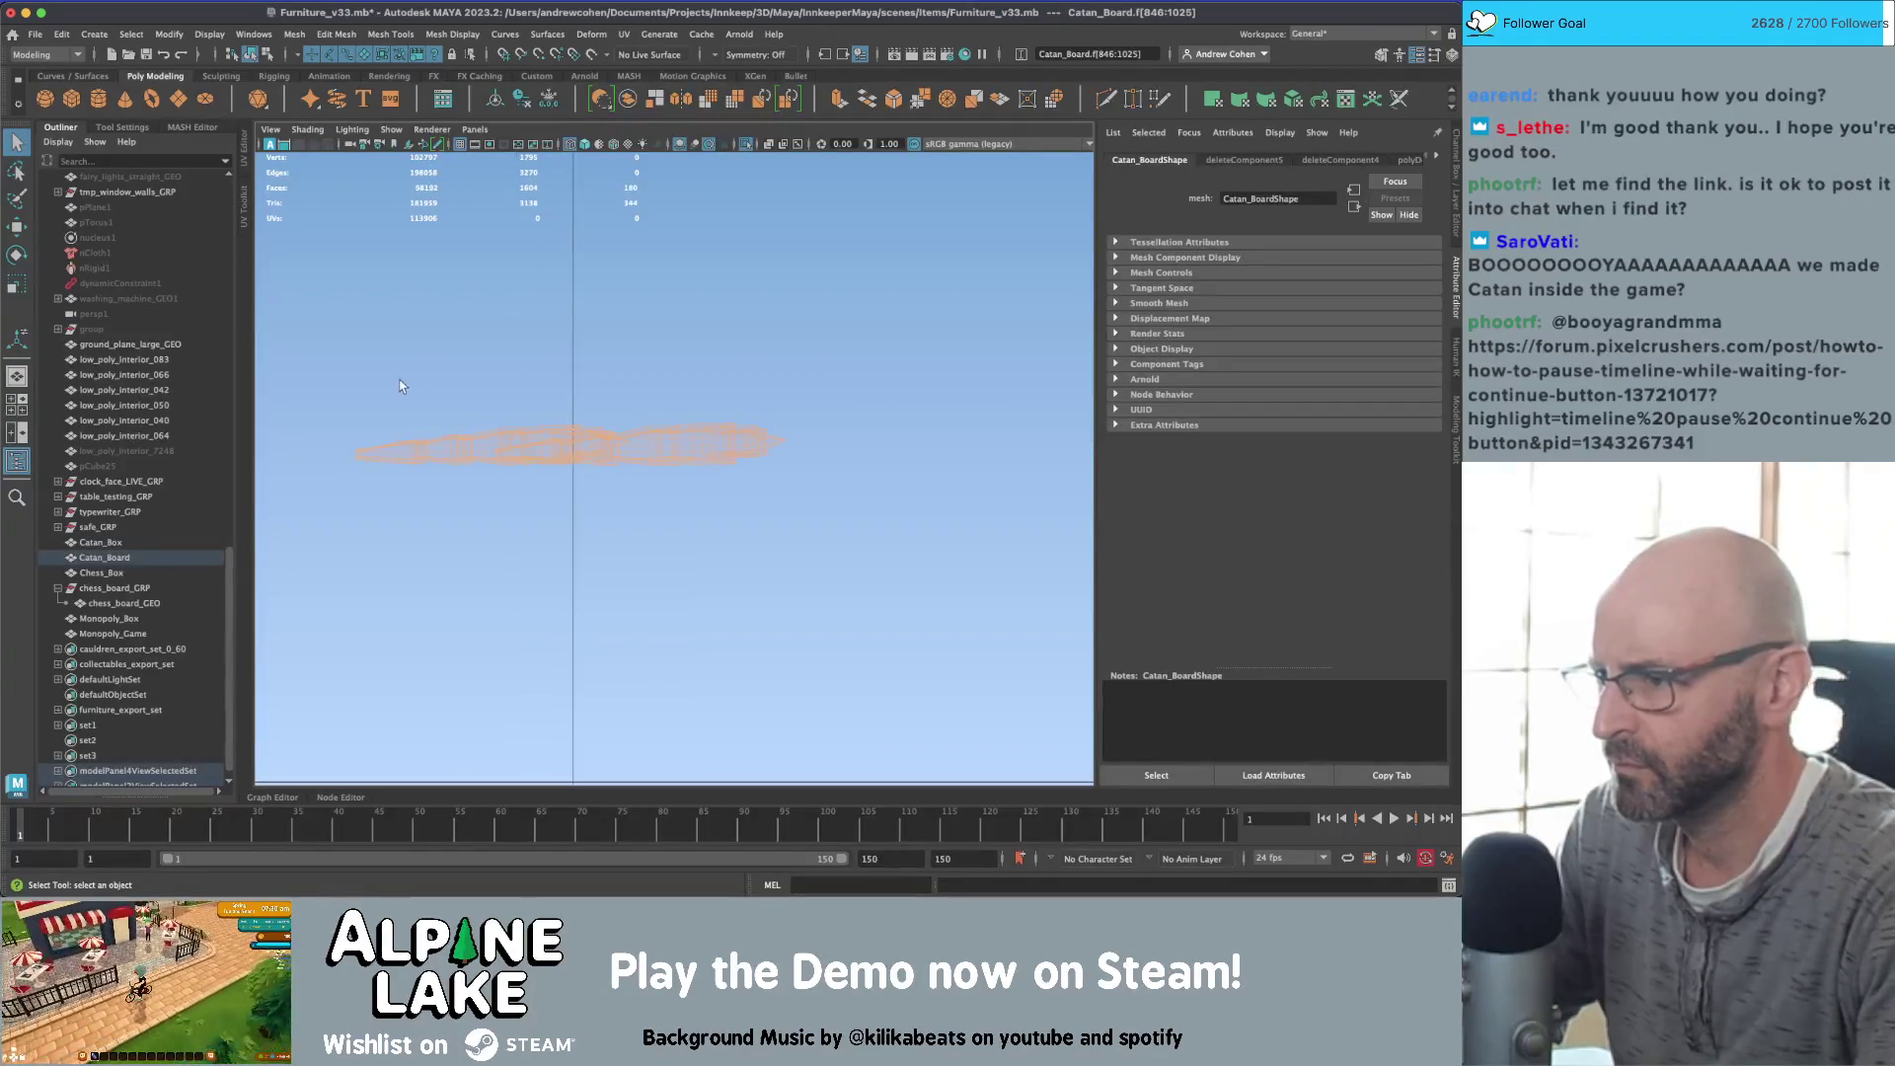
{"action": "left_click_drag", "start_coordinate": [837, 452], "coordinate": [839, 457]}
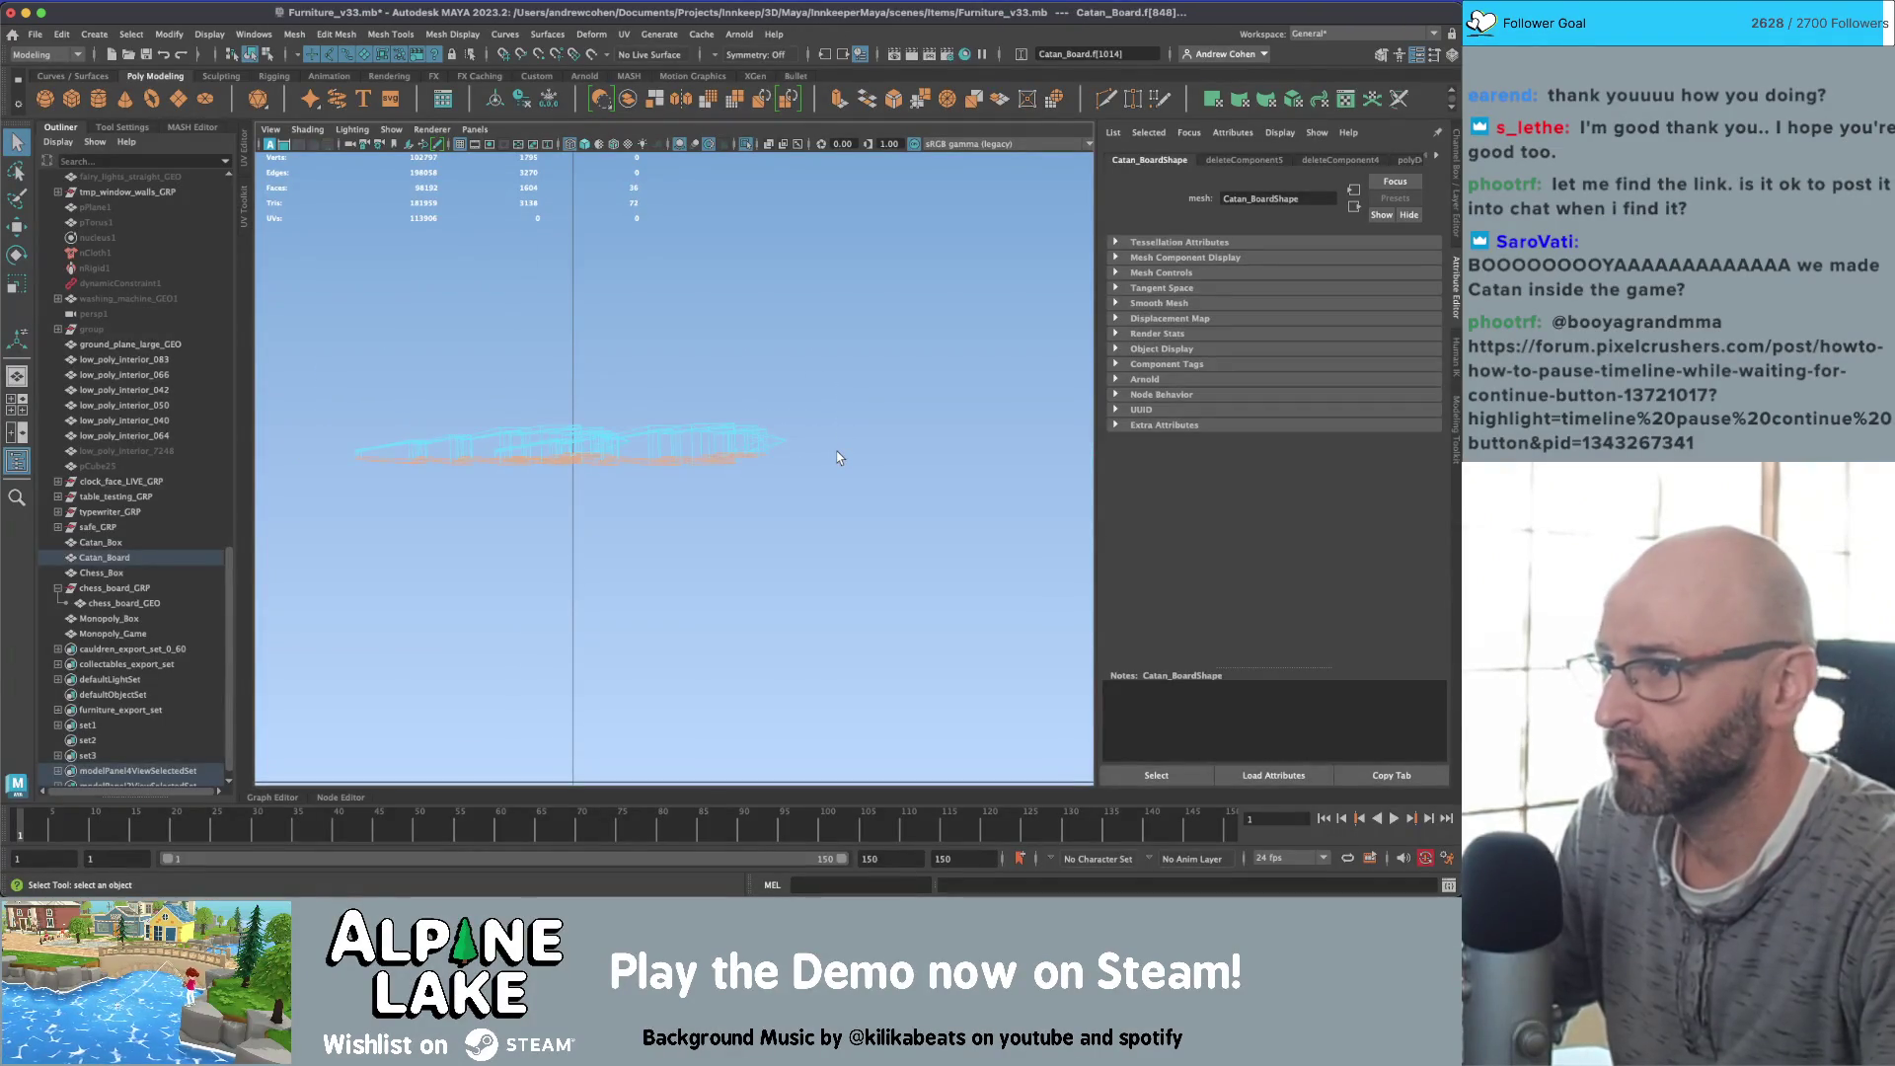
{"action": "key", "text": "Delete"}
Step: Clear the face selection and return to the four-view layout
{"action": "mouse_move", "coordinate": [837, 457]}
{"action": "right_mouse_down", "text": "alt"}
{"action": "mouse_move", "coordinate": [849, 434]}
{"action": "mouse_move", "coordinate": [829, 414]}
{"action": "mouse_move", "coordinate": [799, 401]}
{"action": "mouse_move", "coordinate": [799, 419]}
{"action": "right_mouse_up", "text": "alt"}
{"action": "left_click_drag", "start_coordinate": [888, 347], "coordinate": [410, 525]}
{"action": "scroll", "coordinate": [576, 372], "scroll_direction": "up", "scroll_amount": 4}
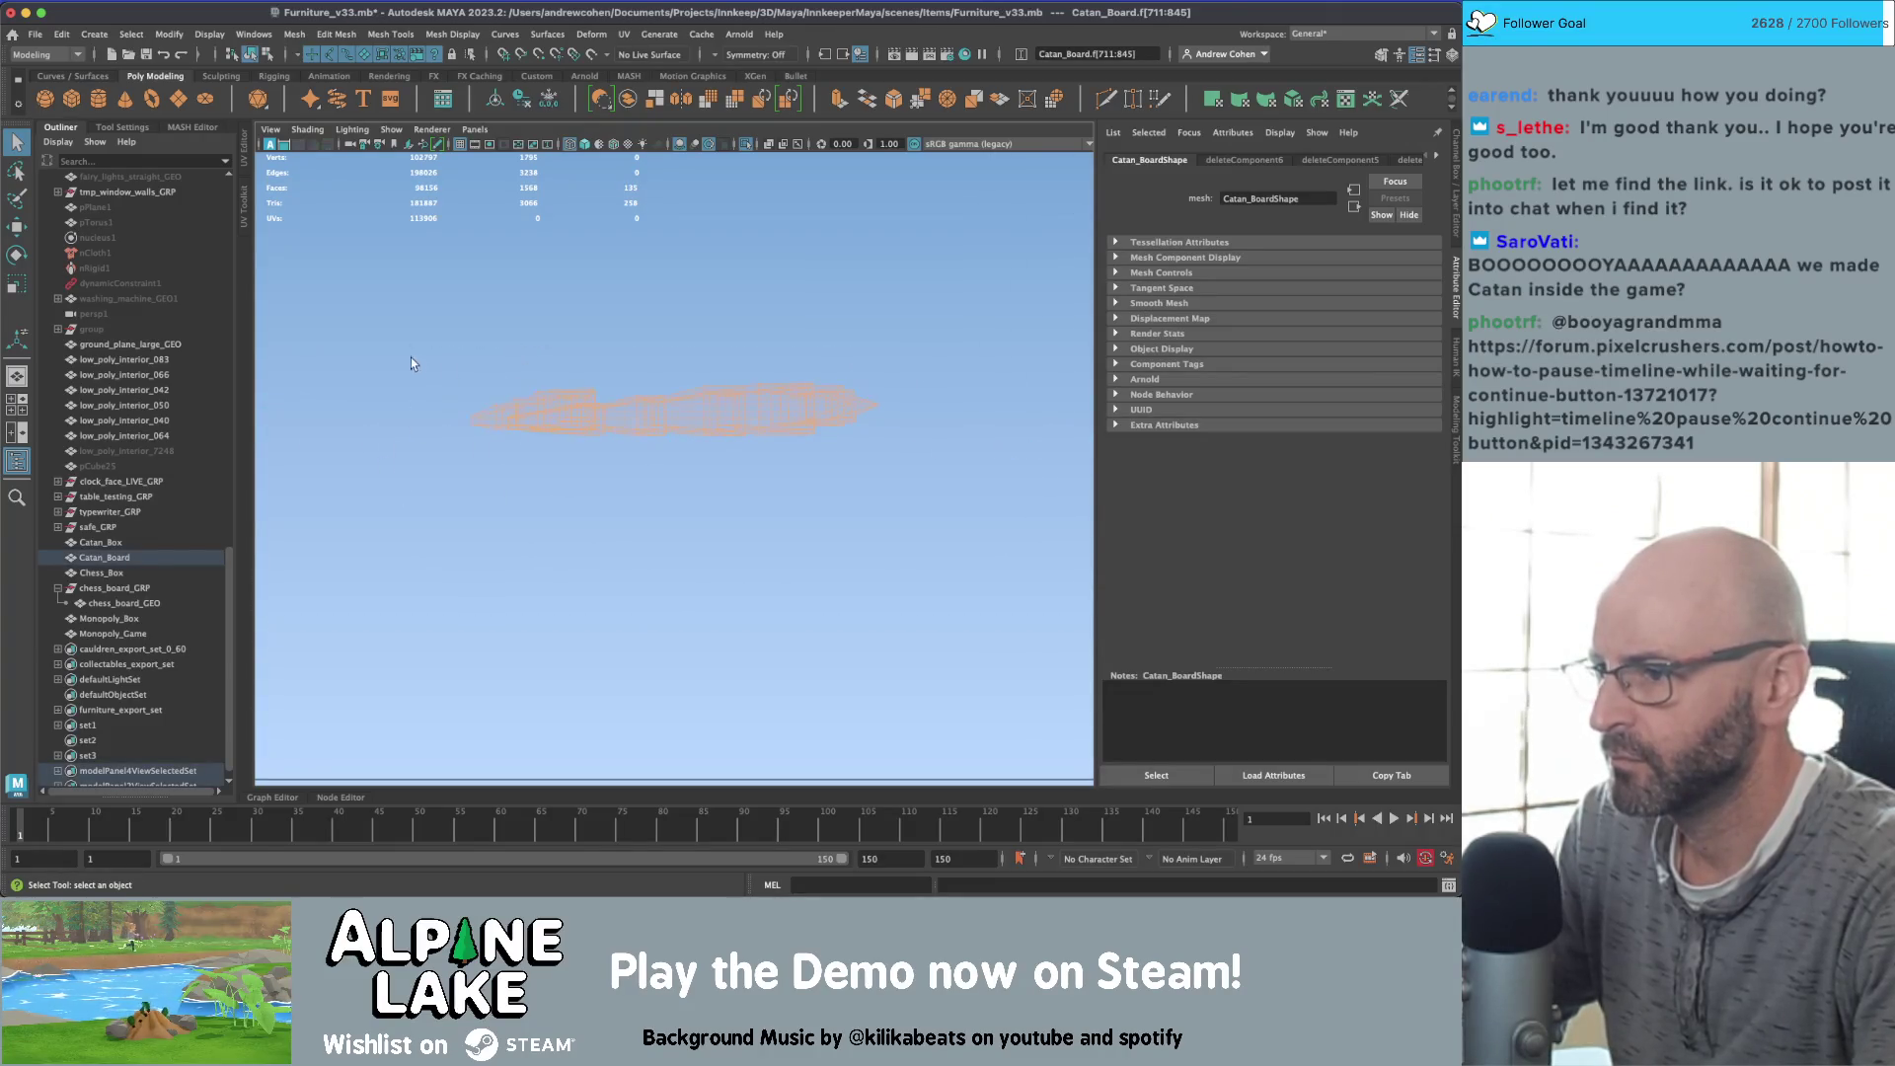
{"action": "left_click_drag", "start_coordinate": [691, 360], "coordinate": [833, 355], "text": "alt"}
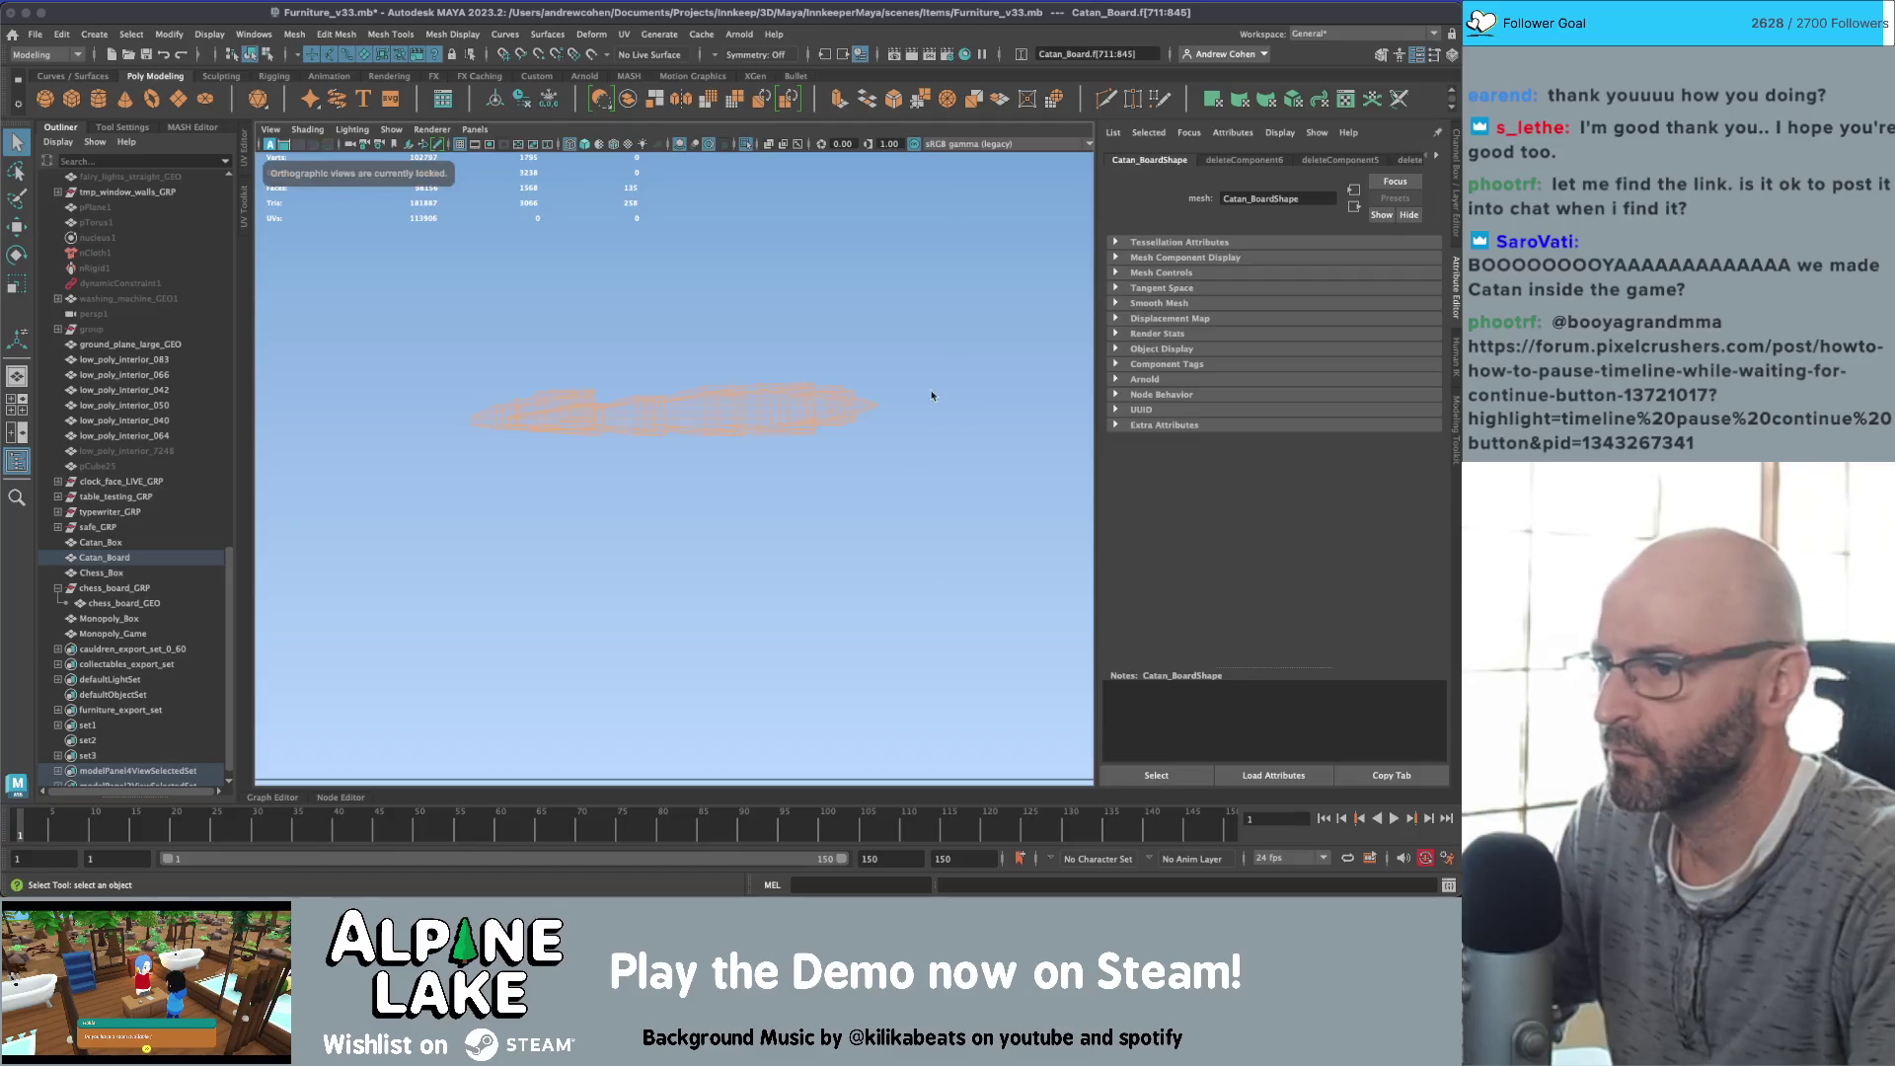
{"action": "left_click", "coordinate": [930, 394]}
{"action": "key", "text": "space"}
{"action": "key", "text": "space"}
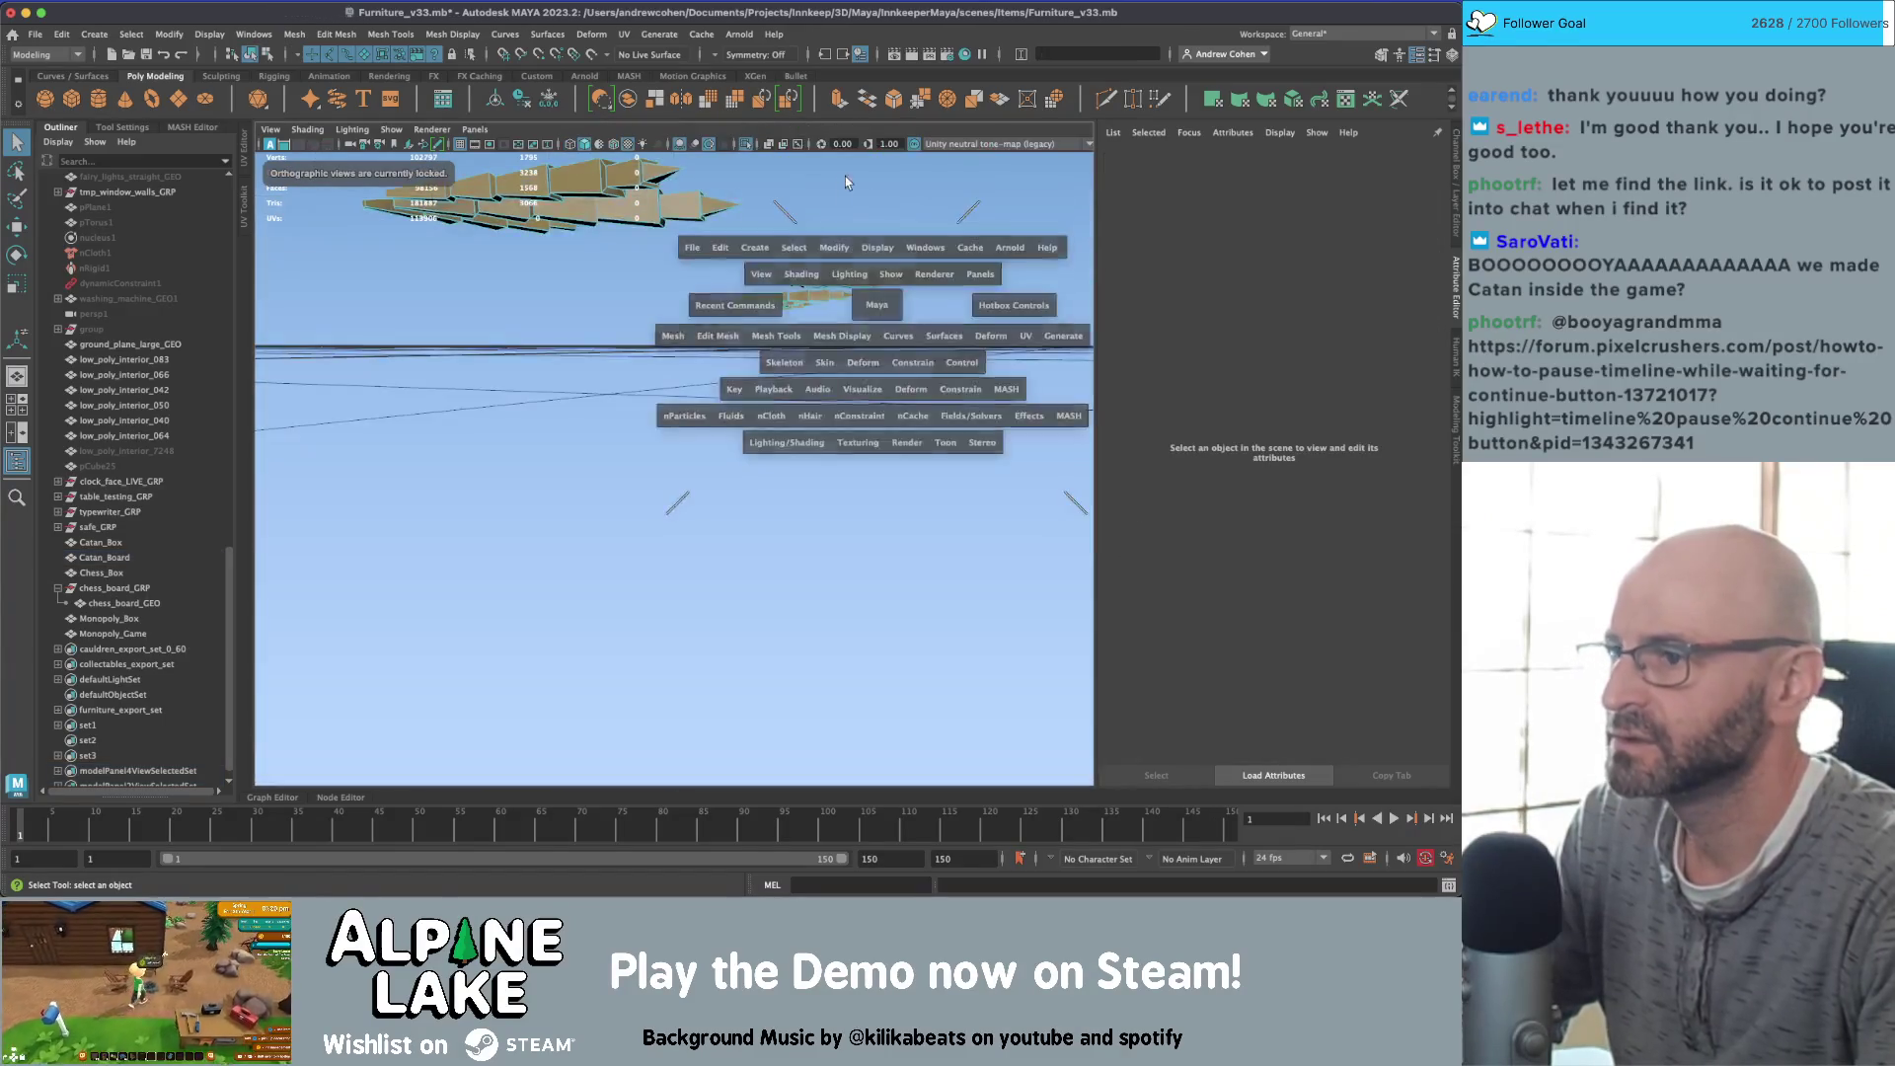
{"action": "key", "text": "space"}
{"action": "key", "text": "ctrl+z"}
{"action": "left_click", "coordinate": [258, 58]}
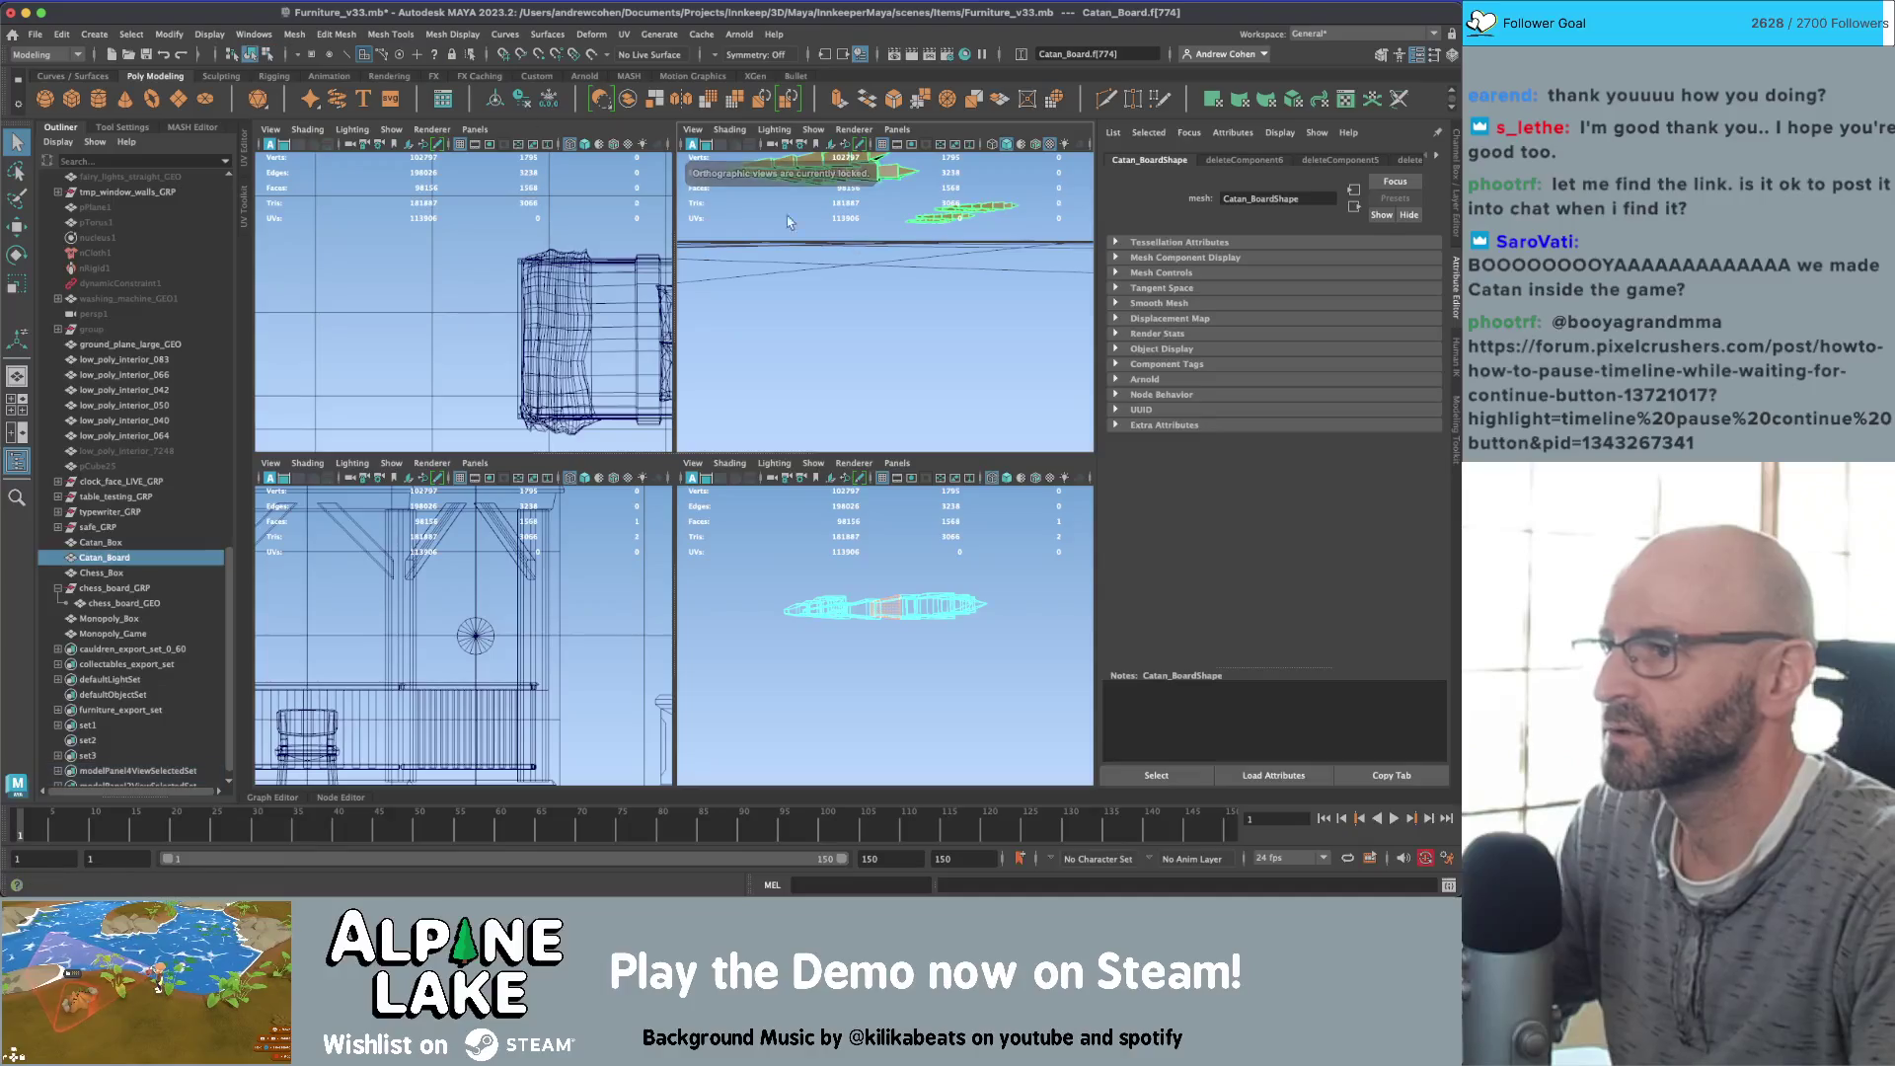
Step: Select the Catan board in component mode and delete an edge from the house piece
{"action": "key", "text": "space"}
{"action": "key", "text": "space"}
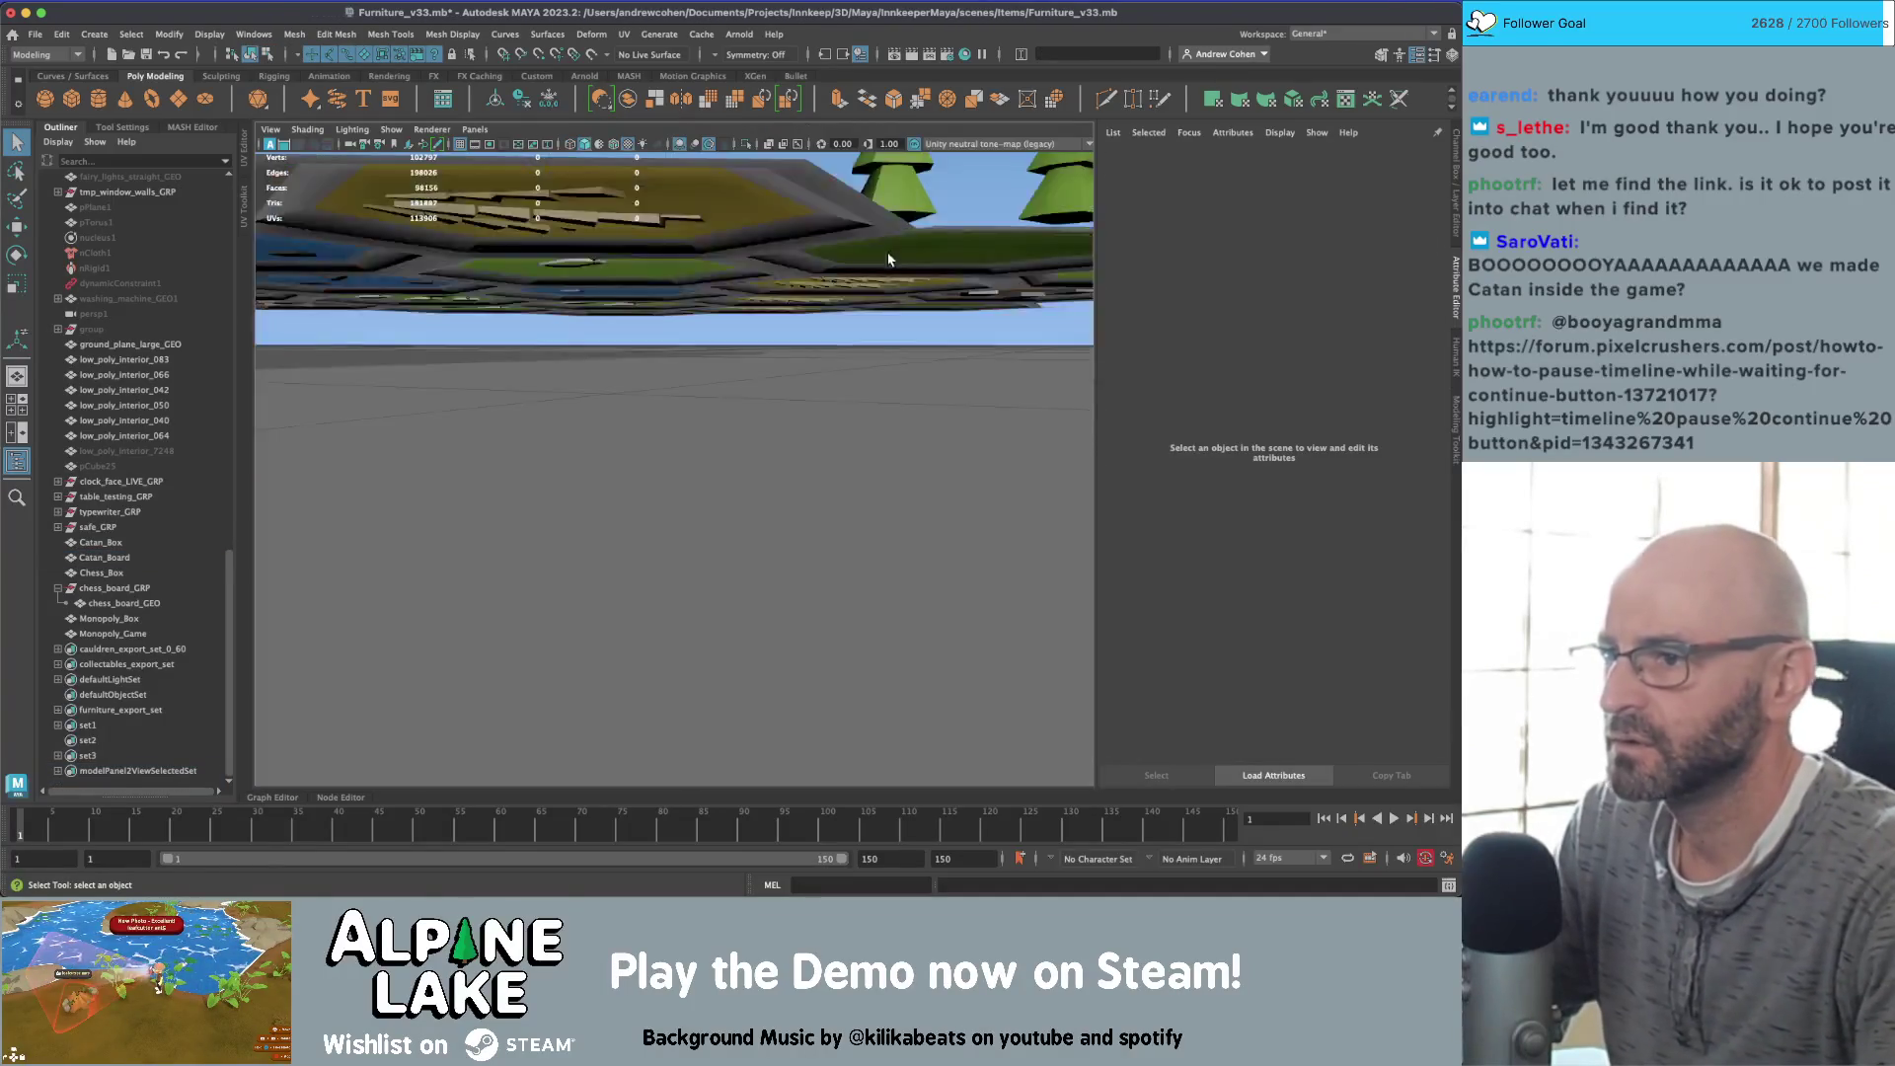
{"action": "mouse_move", "coordinate": [895, 296]}
{"action": "left_mouse_down", "text": "alt"}
{"action": "mouse_move", "coordinate": [559, 456]}
{"action": "mouse_move", "coordinate": [668, 533]}
{"action": "mouse_move", "coordinate": [652, 483]}
{"action": "left_mouse_up", "text": "alt"}
{"action": "left_click", "coordinate": [558, 456]}
{"action": "right_click_drag", "start_coordinate": [653, 482], "coordinate": [932, 481], "text": "alt"}
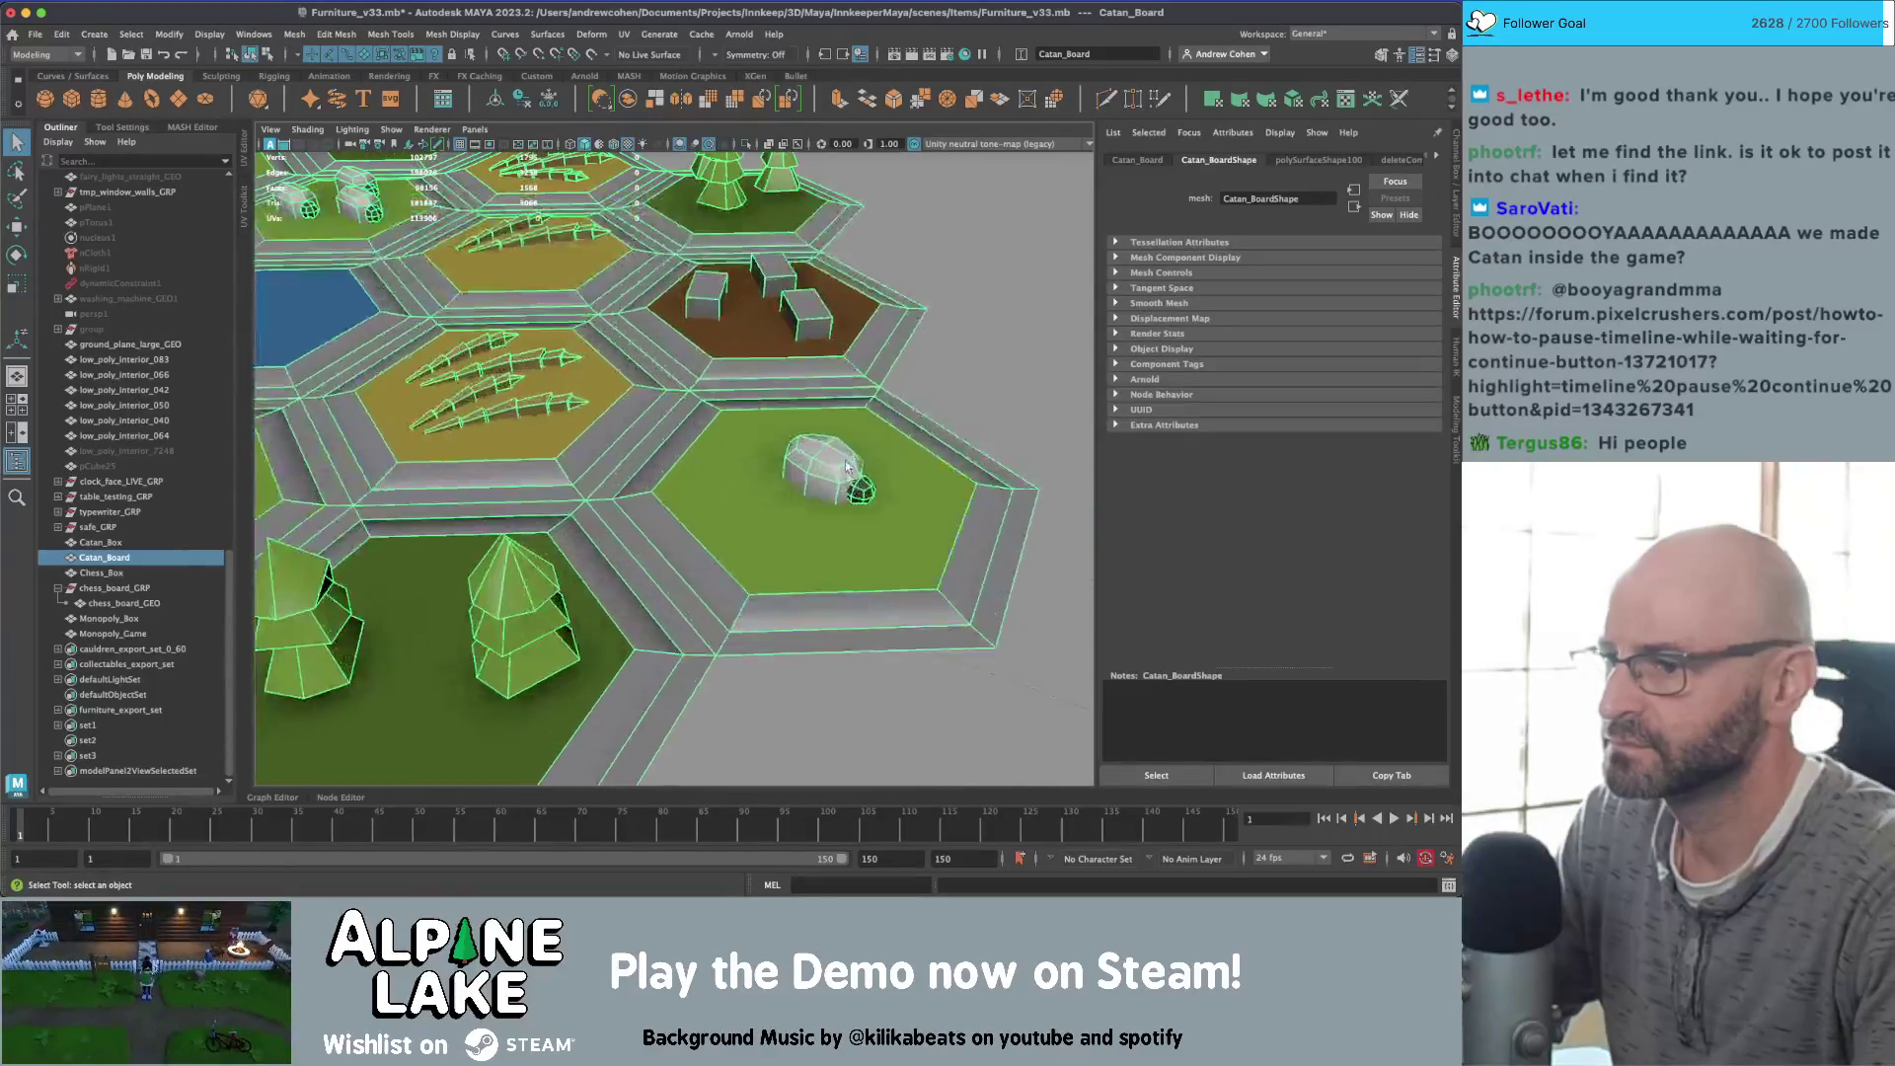
{"action": "right_click", "coordinate": [815, 480]}
{"action": "left_click", "coordinate": [845, 466]}
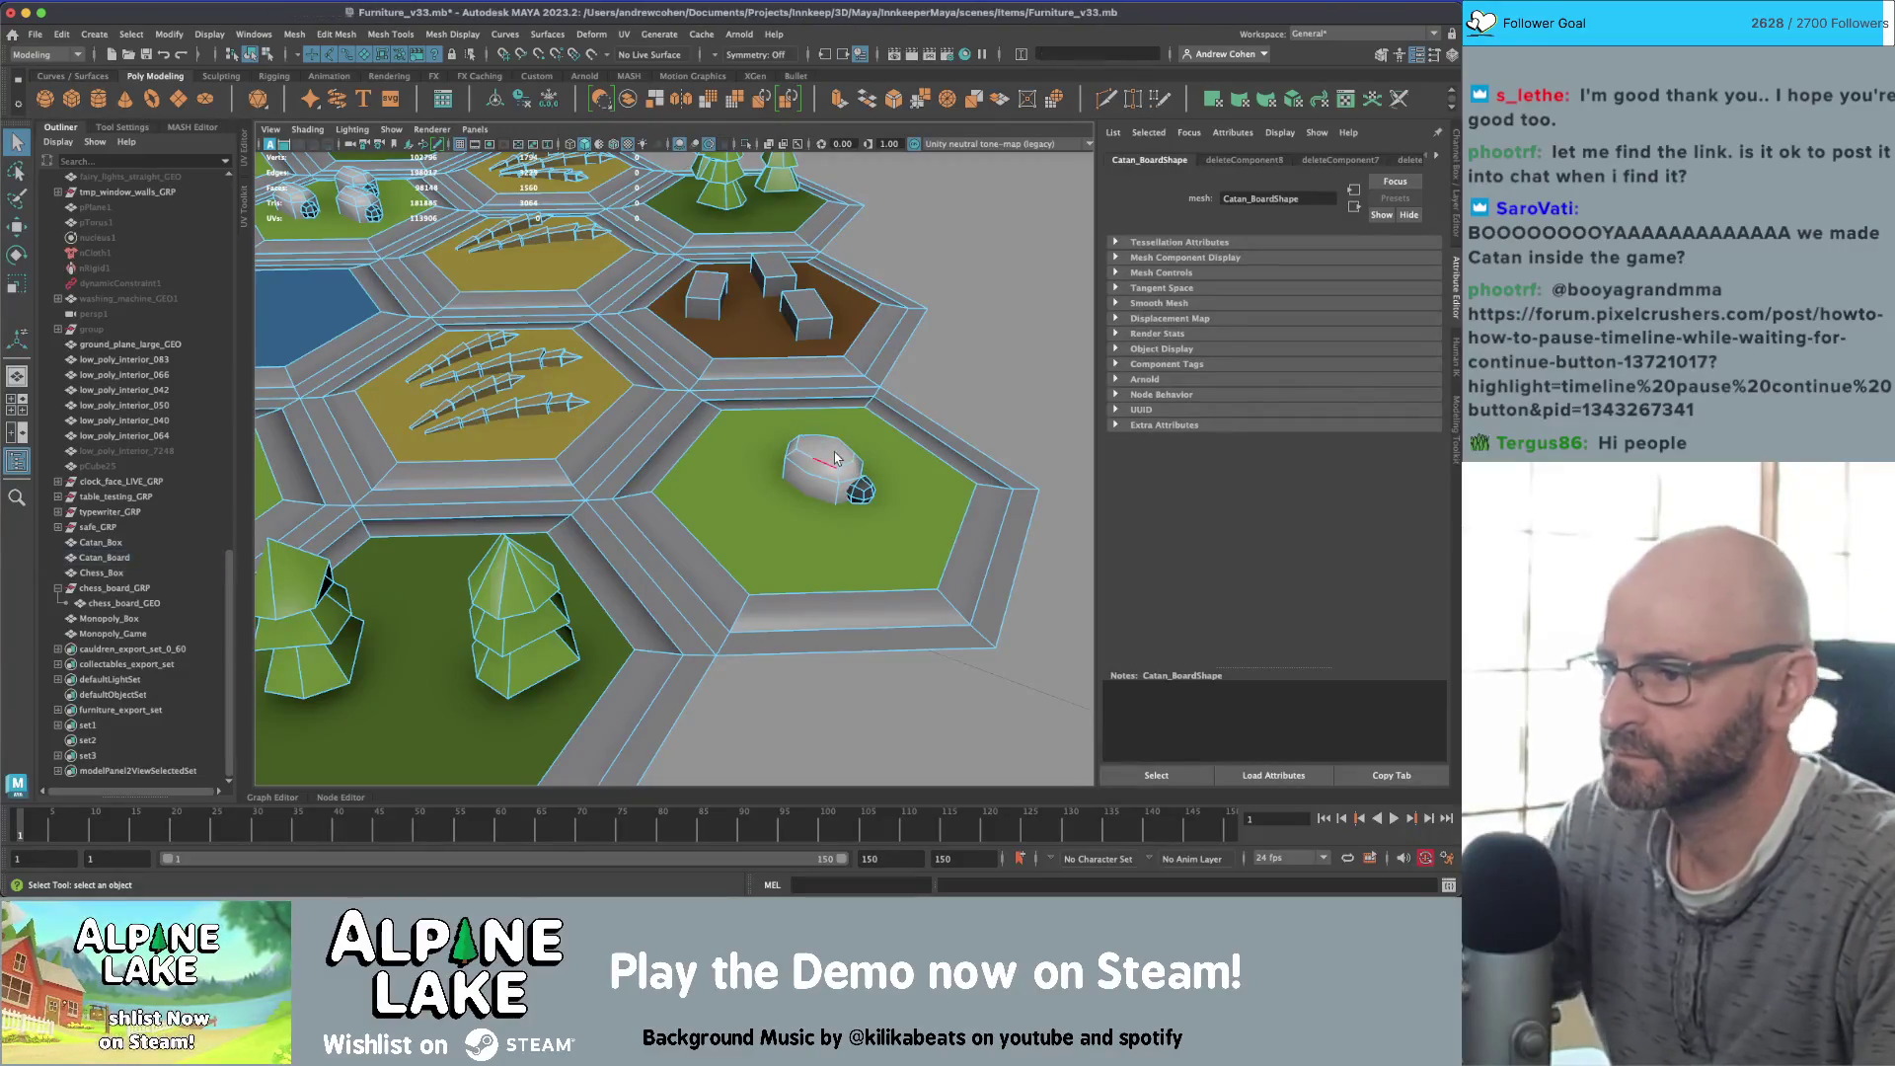
{"action": "left_click", "coordinate": [838, 461]}
{"action": "key", "text": "z"}
{"action": "key", "text": "z"}
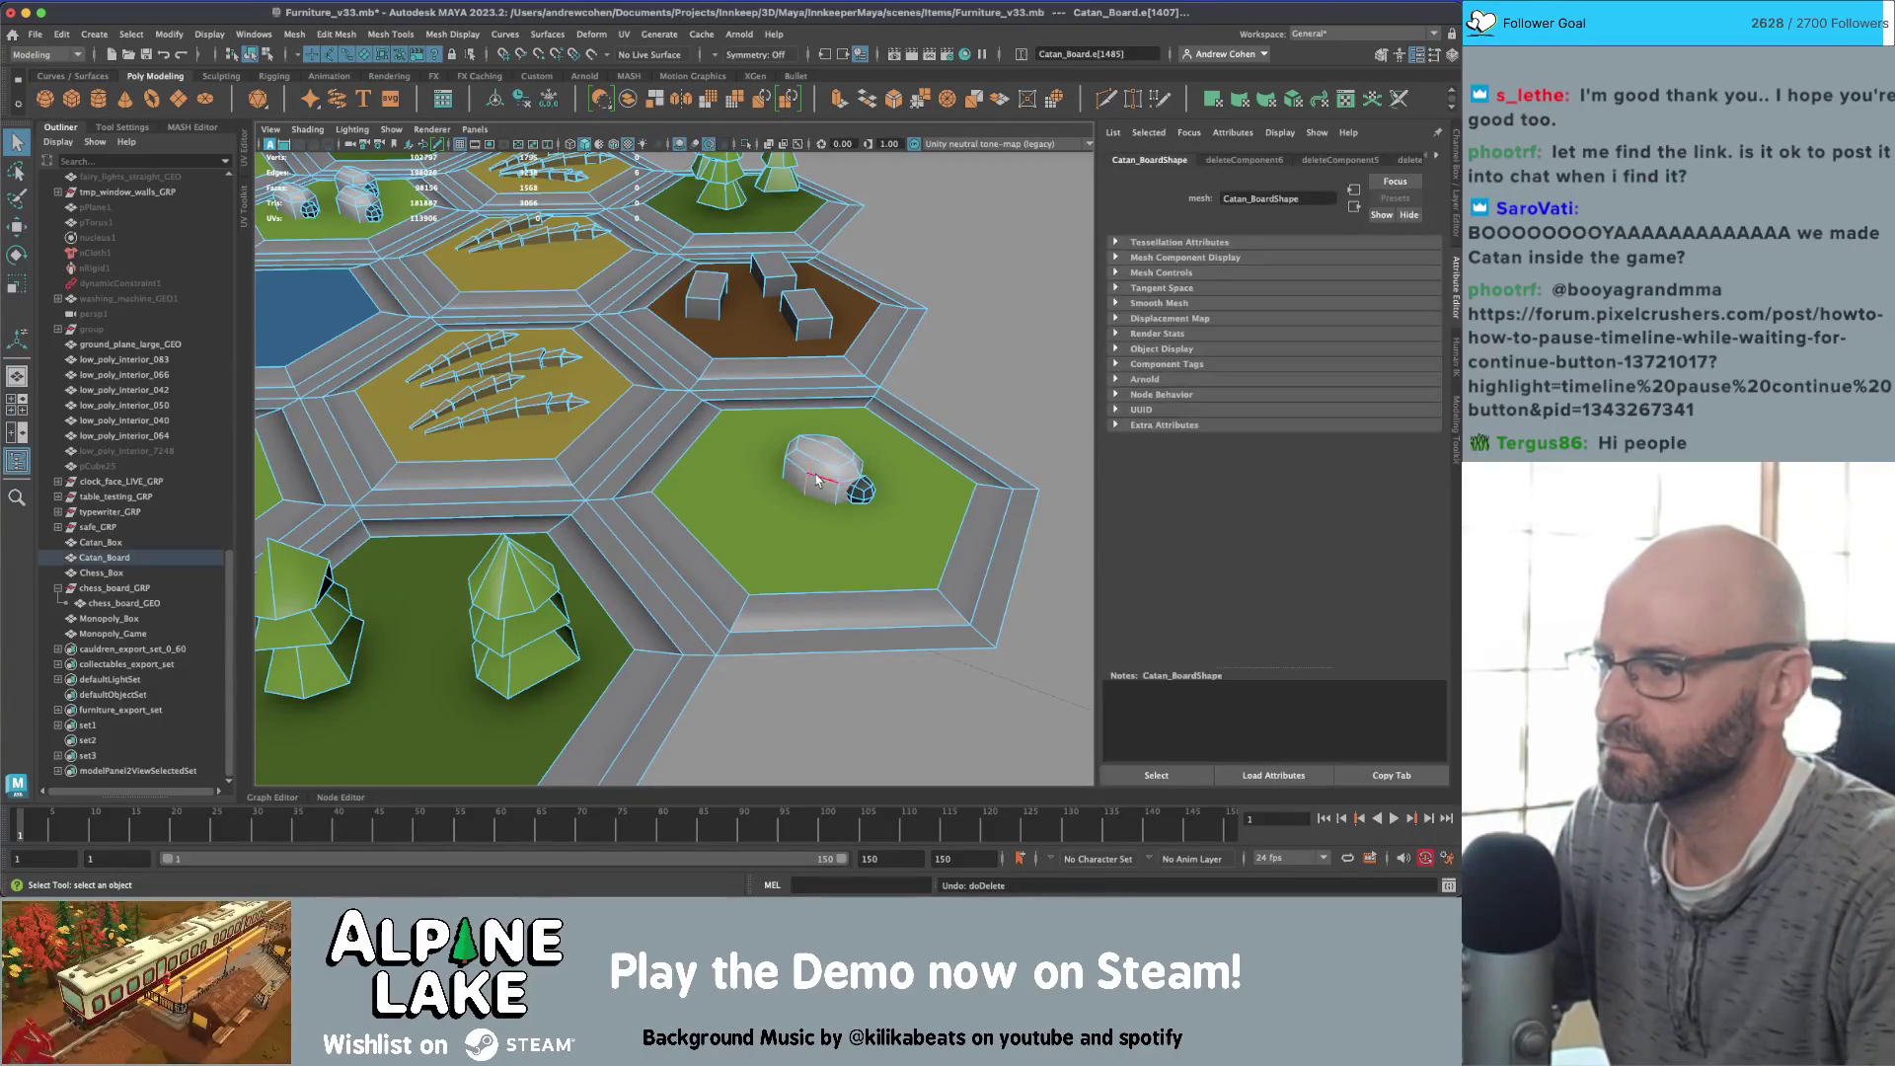
{"action": "left_click", "coordinate": [835, 460]}
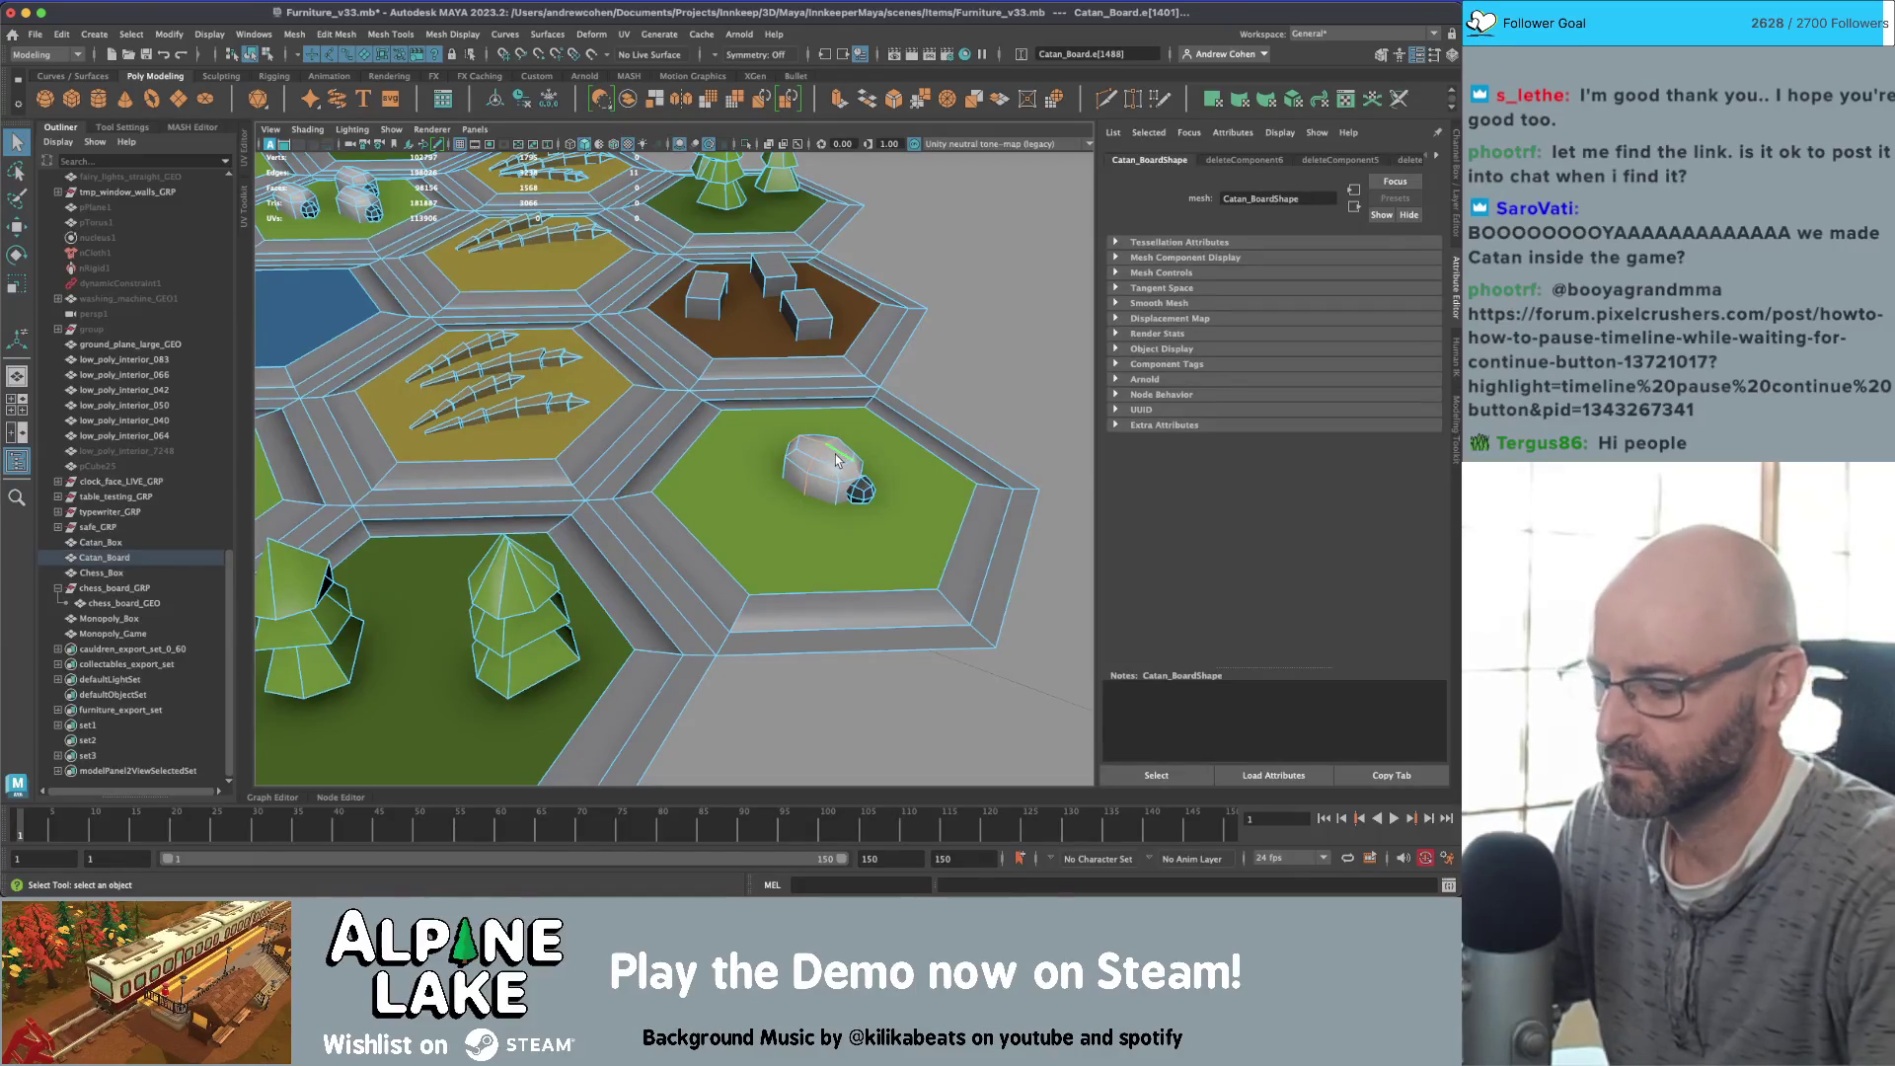
{"action": "key", "text": "ctrl+Delete"}
Step: Delete edge loops from two houses on the village hex
{"action": "left_click_drag", "start_coordinate": [787, 422], "coordinate": [671, 444], "text": "alt"}
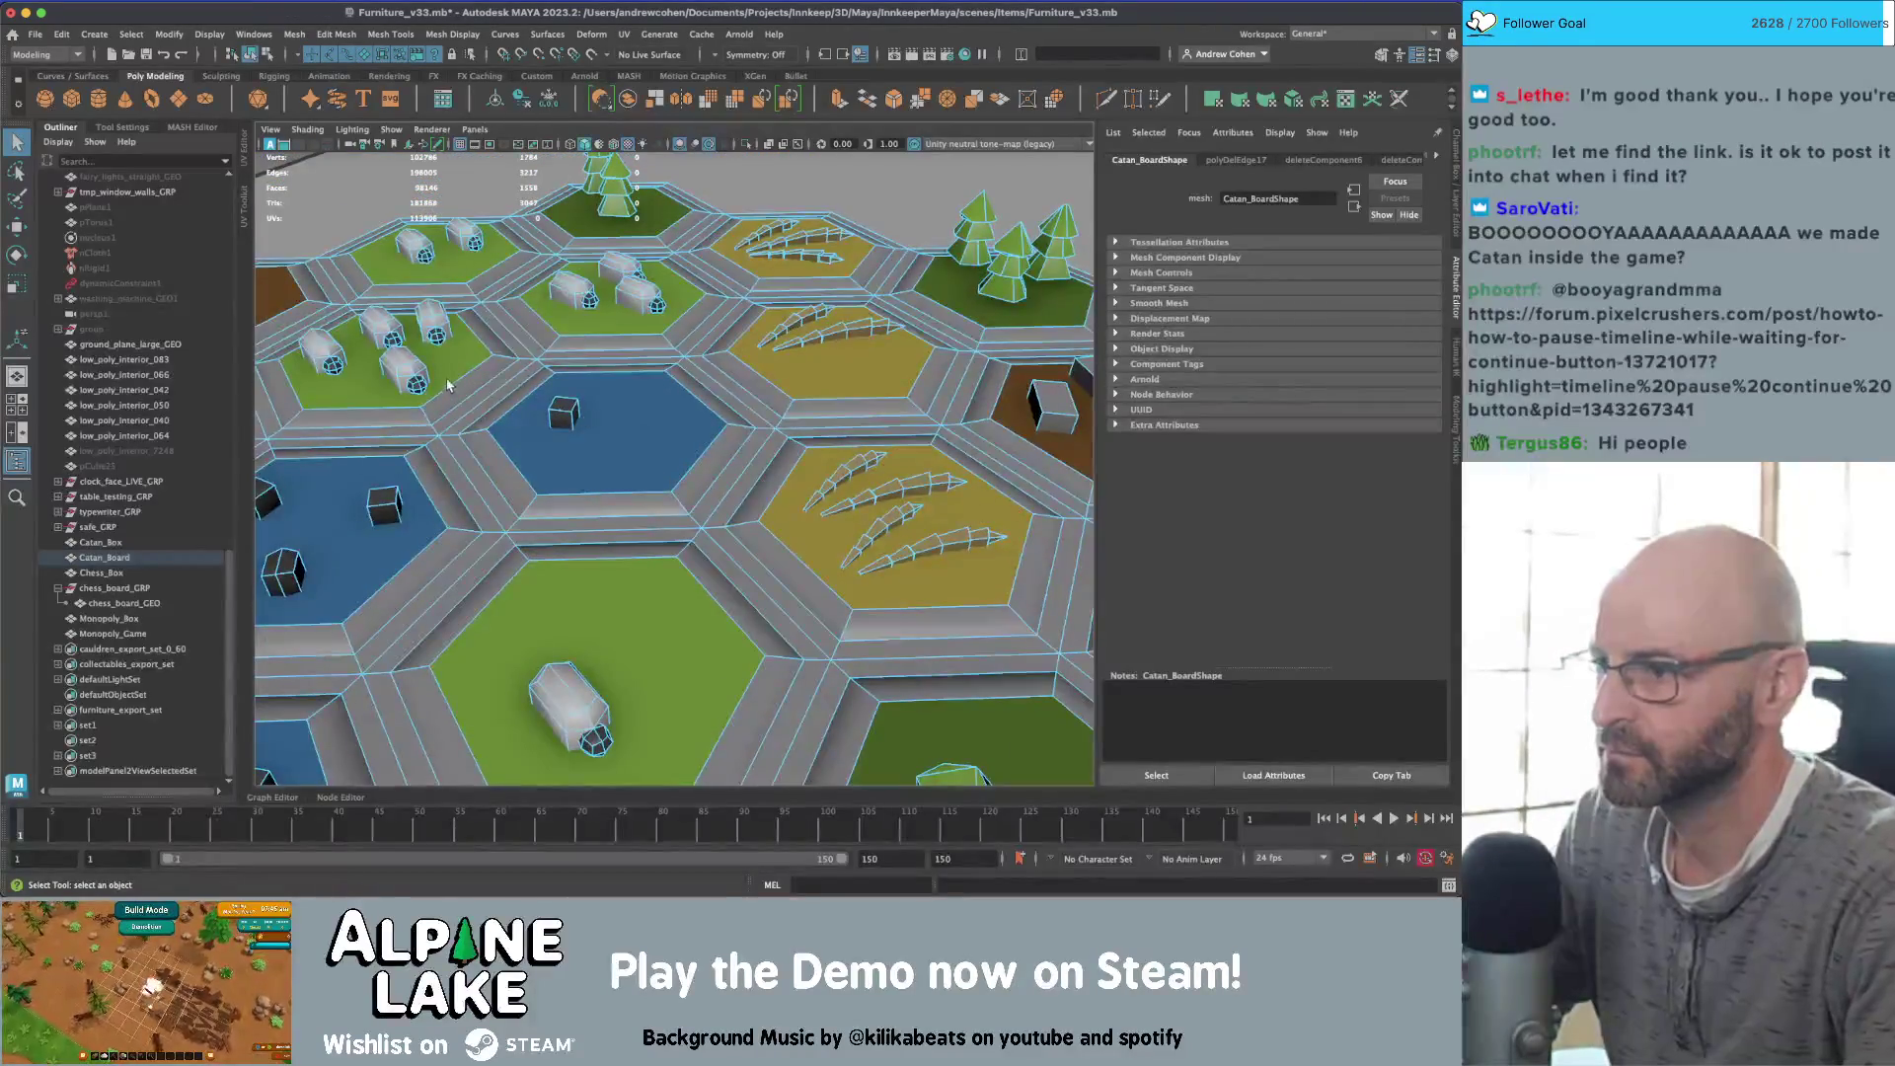
{"action": "left_click_drag", "start_coordinate": [447, 385], "coordinate": [513, 419], "text": "alt"}
{"action": "scroll", "coordinate": [579, 455], "scroll_direction": "up", "scroll_amount": 5}
{"action": "double_click", "coordinate": [464, 409]}
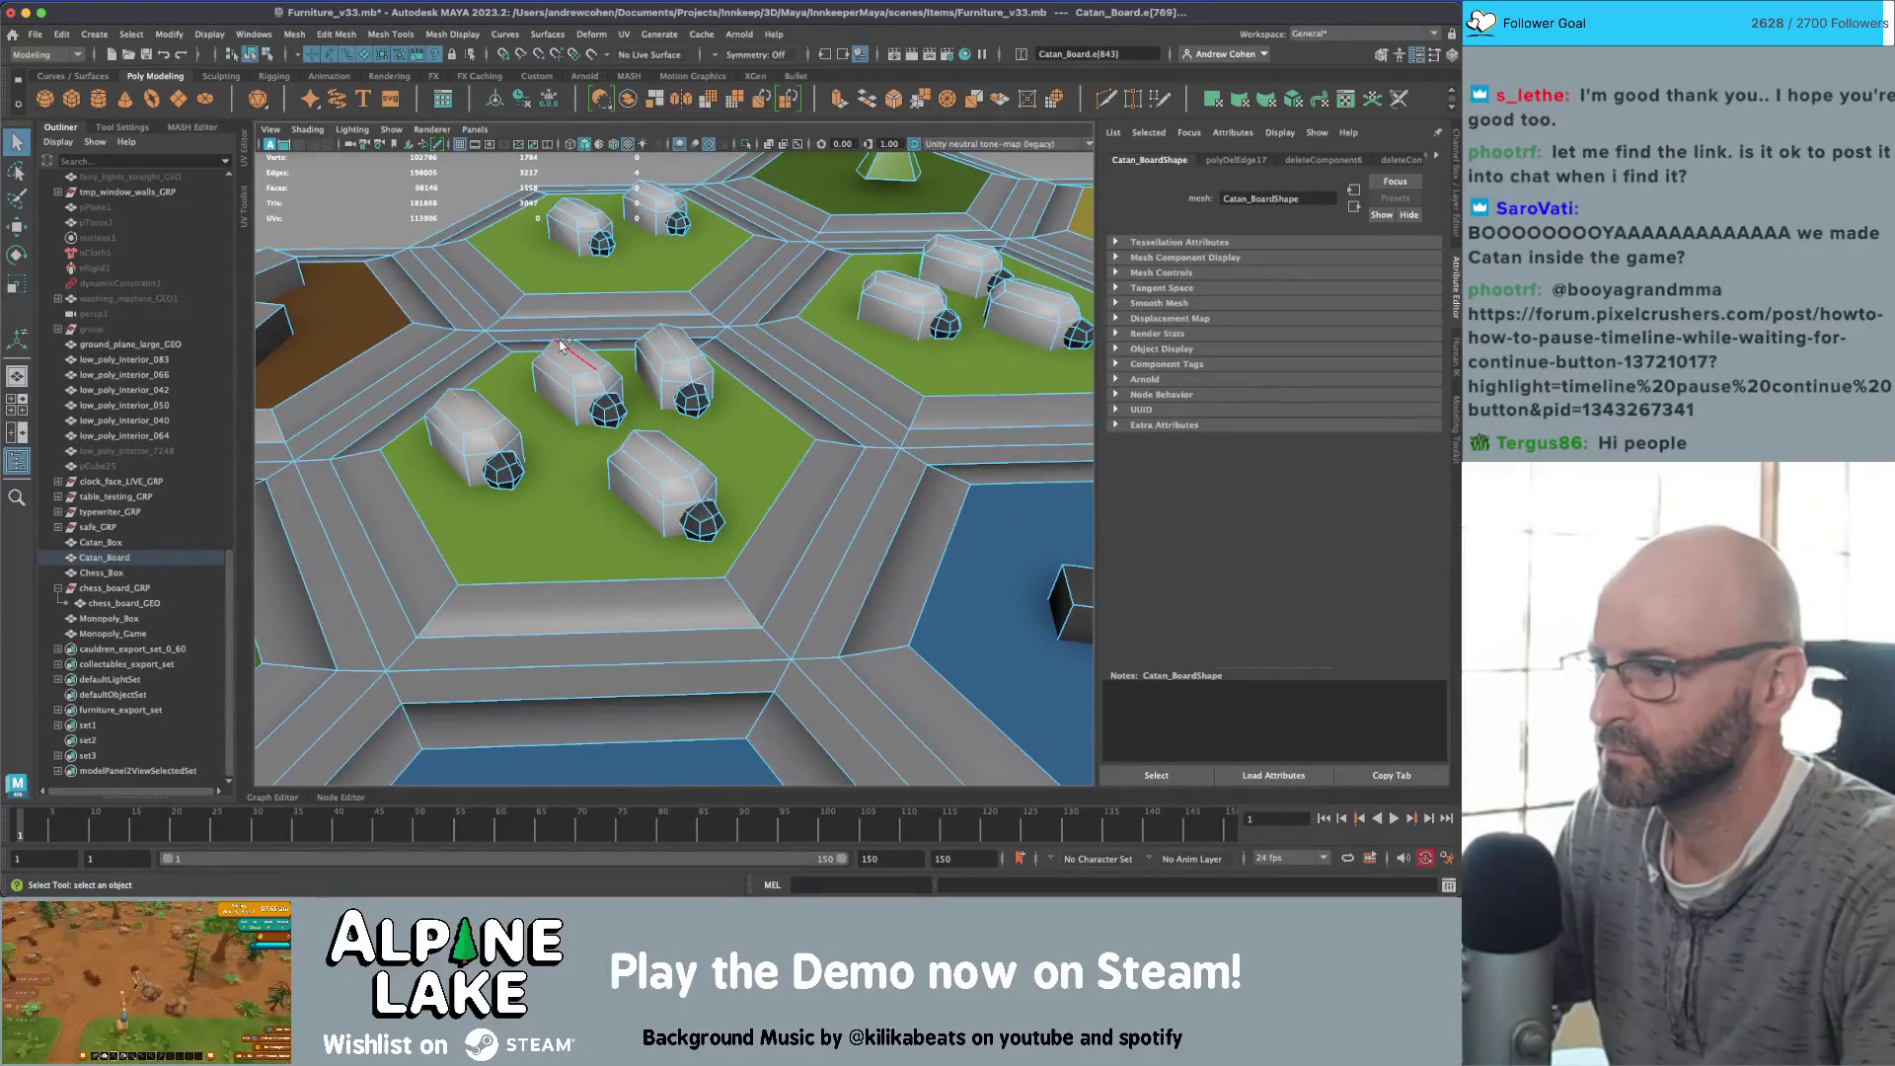
{"action": "double_click", "coordinate": [681, 350], "text": "shift"}
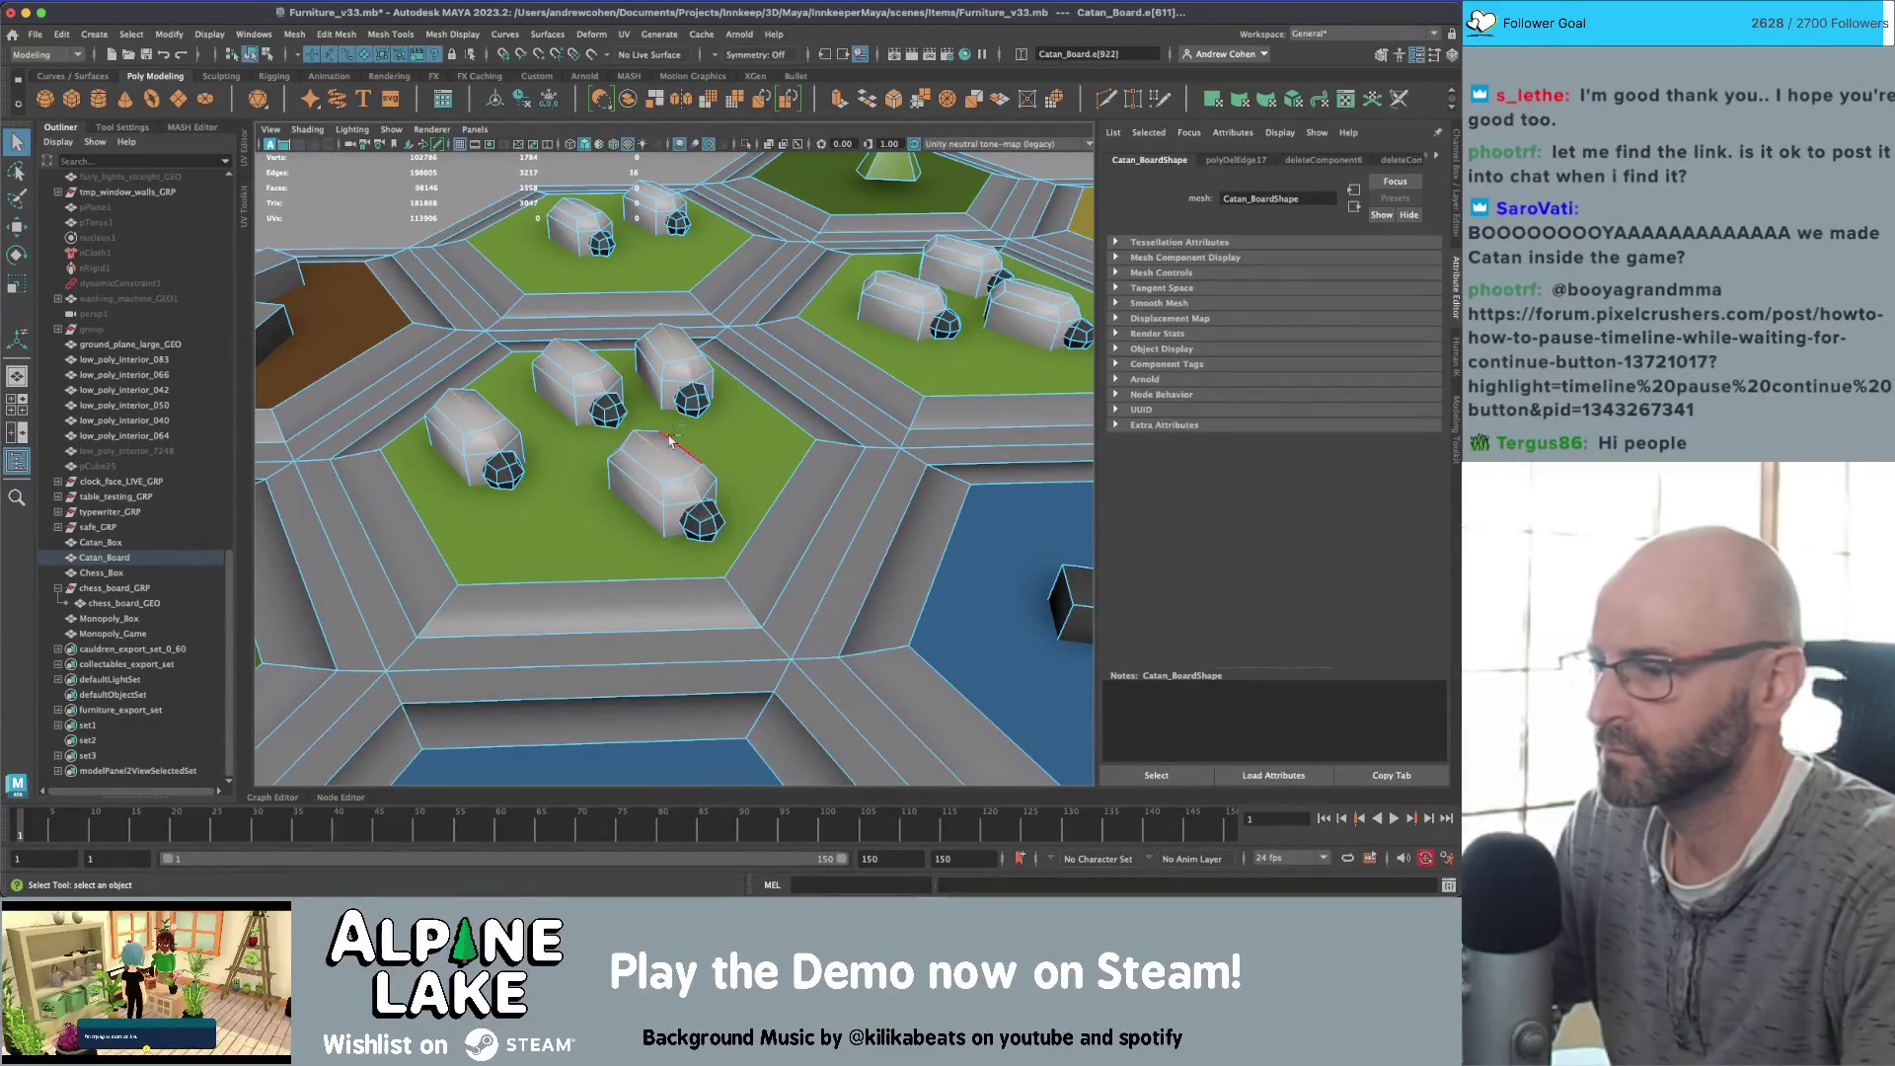
{"action": "key", "text": "Delete"}
Step: Delete edge loops from several more buildings, then zoom out over the board
{"action": "left_click_drag", "start_coordinate": [612, 355], "coordinate": [652, 502], "text": "alt"}
{"action": "right_click_drag", "start_coordinate": [652, 502], "coordinate": [619, 451], "text": "alt"}
{"action": "mouse_move", "coordinate": [620, 451]}
{"action": "left_mouse_down", "text": "alt"}
{"action": "mouse_move", "coordinate": [601, 479]}
{"action": "mouse_move", "coordinate": [550, 452]}
{"action": "left_mouse_up", "text": "alt"}
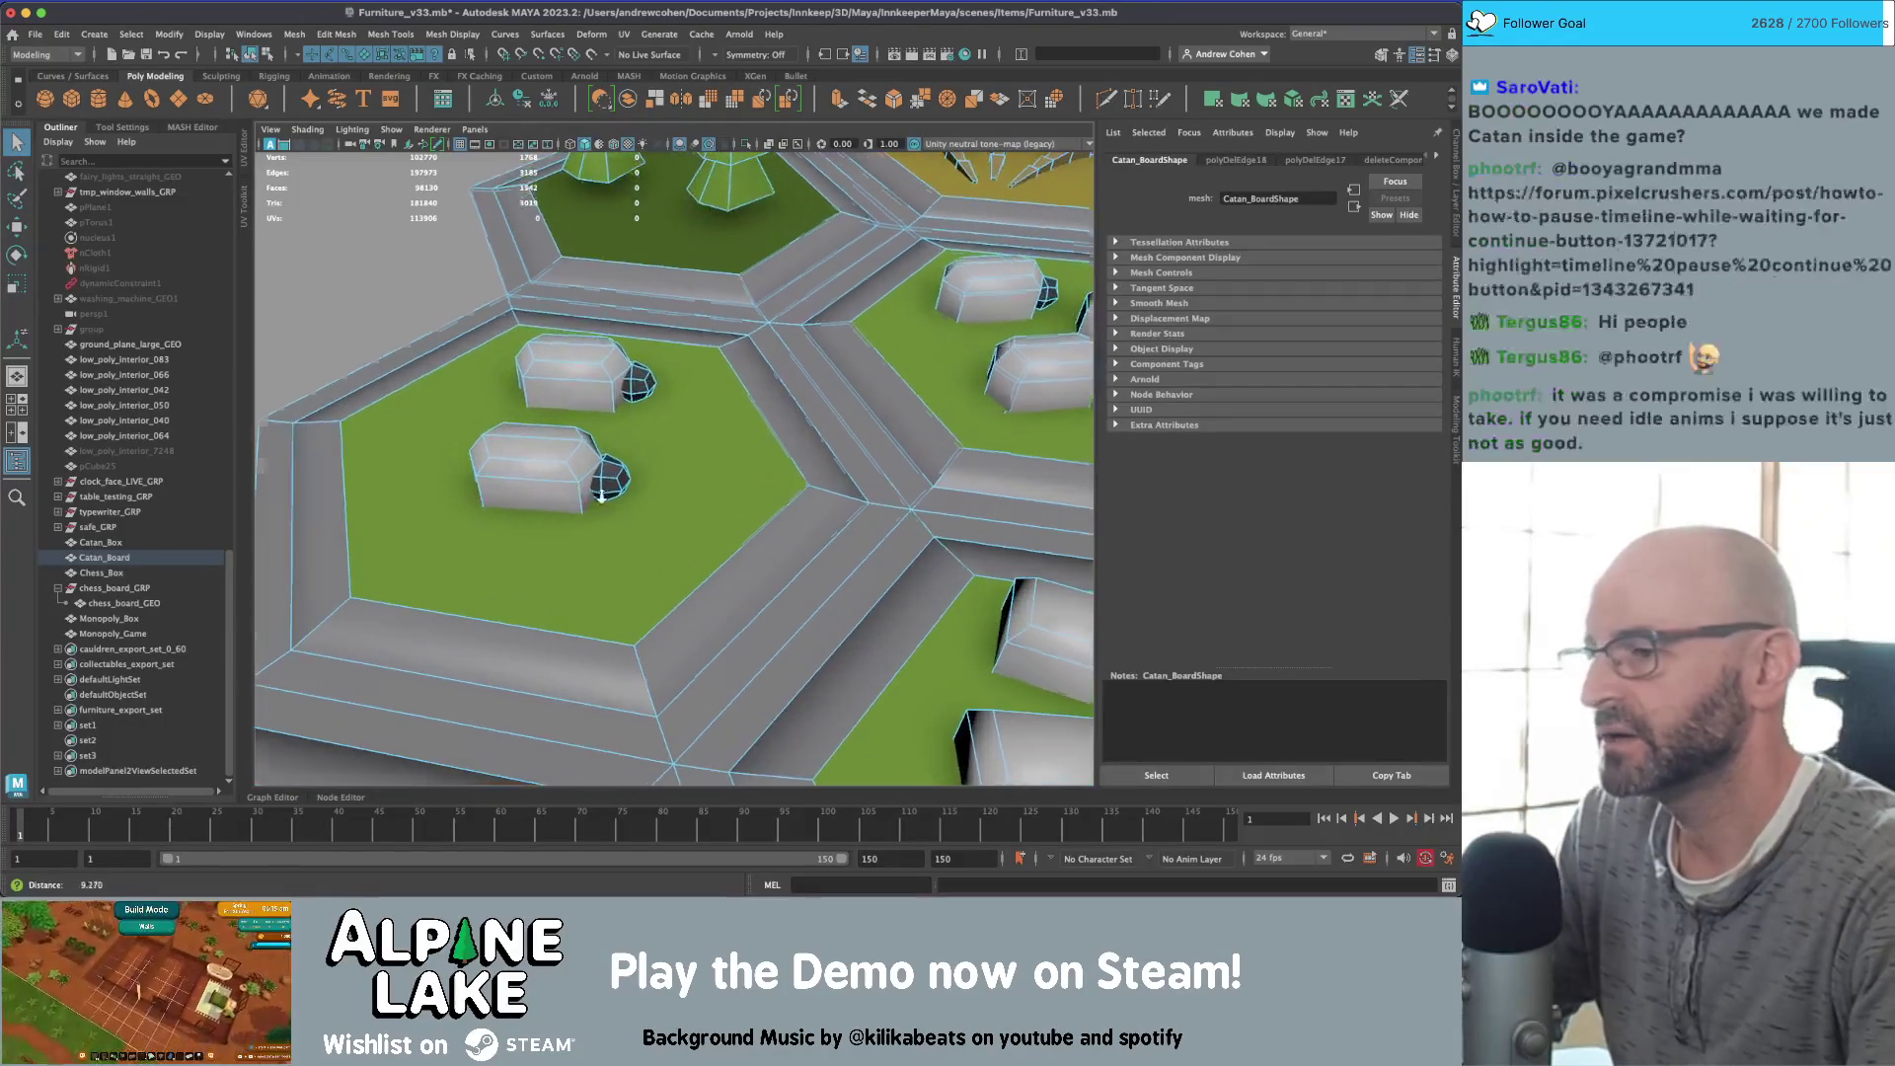
{"action": "left_click", "coordinate": [550, 452]}
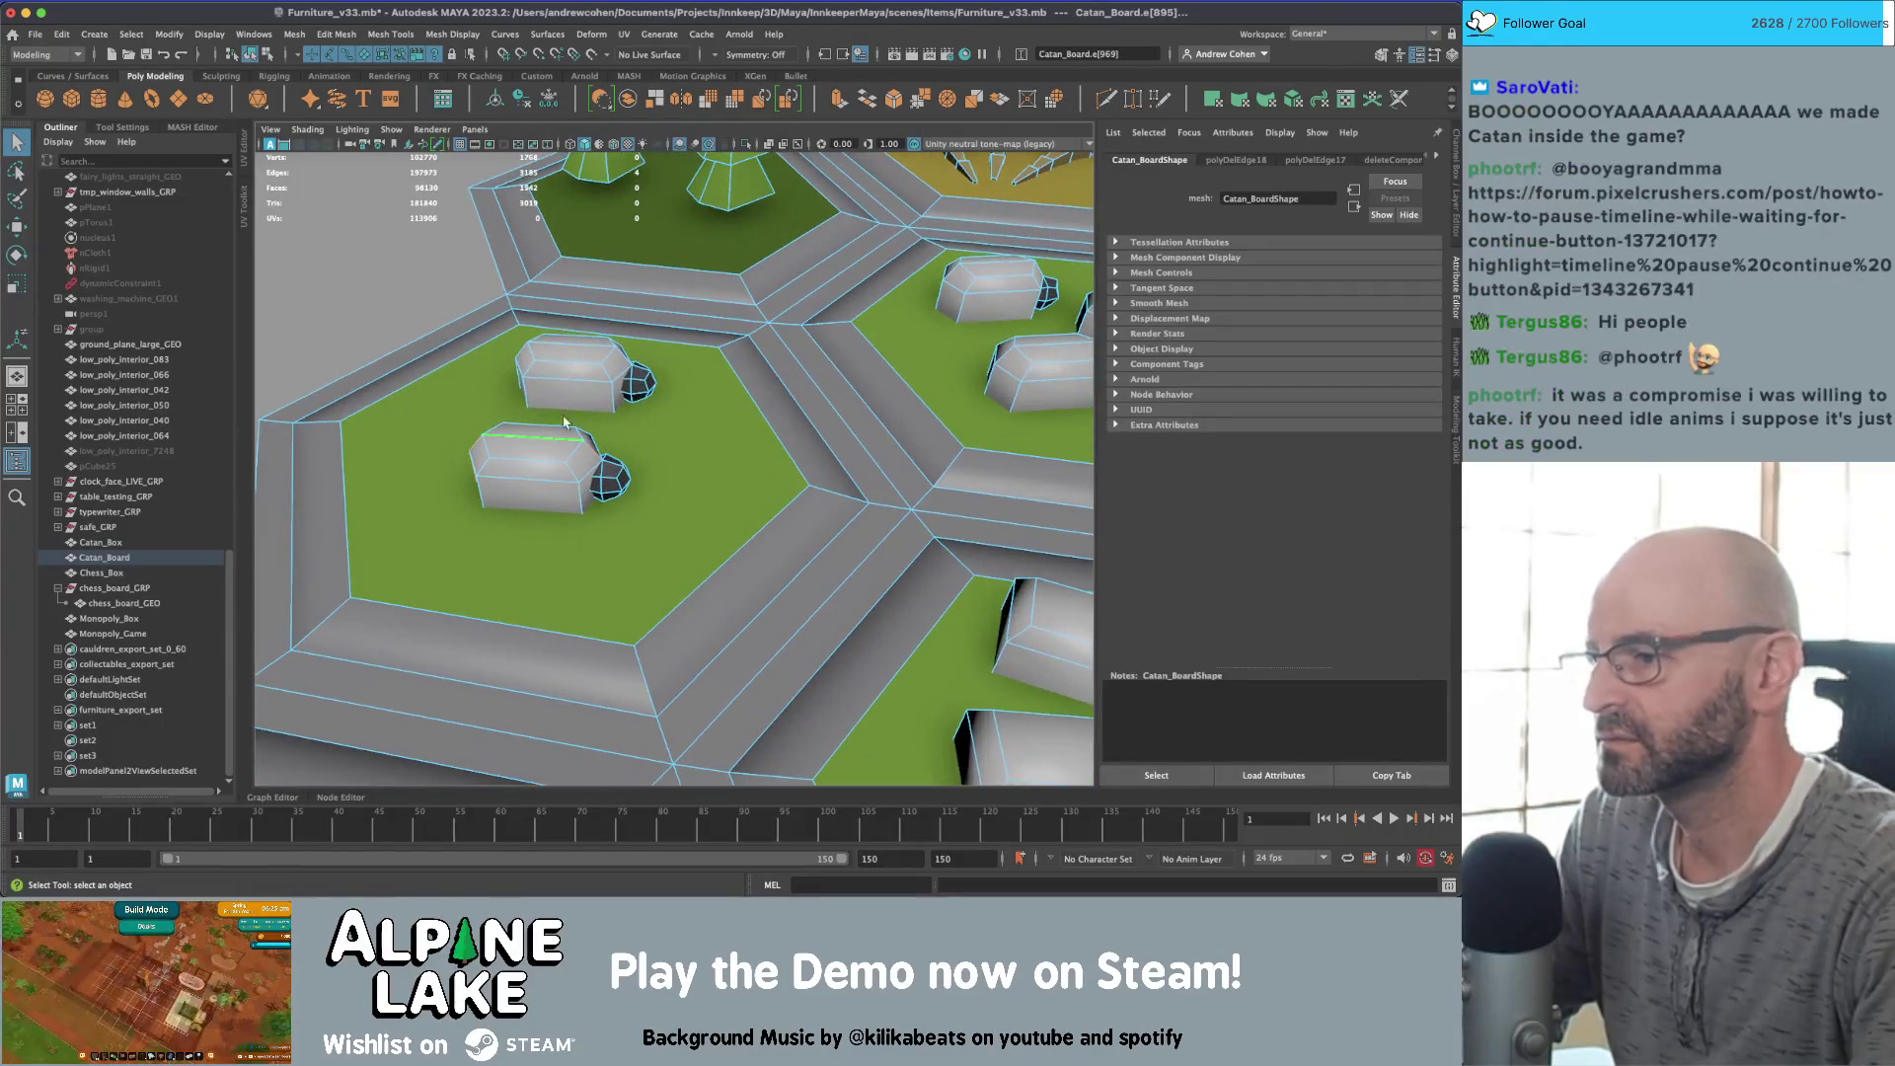
{"action": "double_click", "coordinate": [584, 347], "text": "shift"}
{"action": "mouse_move", "coordinate": [584, 347]}
{"action": "left_mouse_down", "text": "alt"}
{"action": "mouse_move", "coordinate": [786, 477]}
{"action": "mouse_move", "coordinate": [681, 513]}
{"action": "left_mouse_up", "text": "alt"}
{"action": "double_click", "coordinate": [681, 513], "text": "shift"}
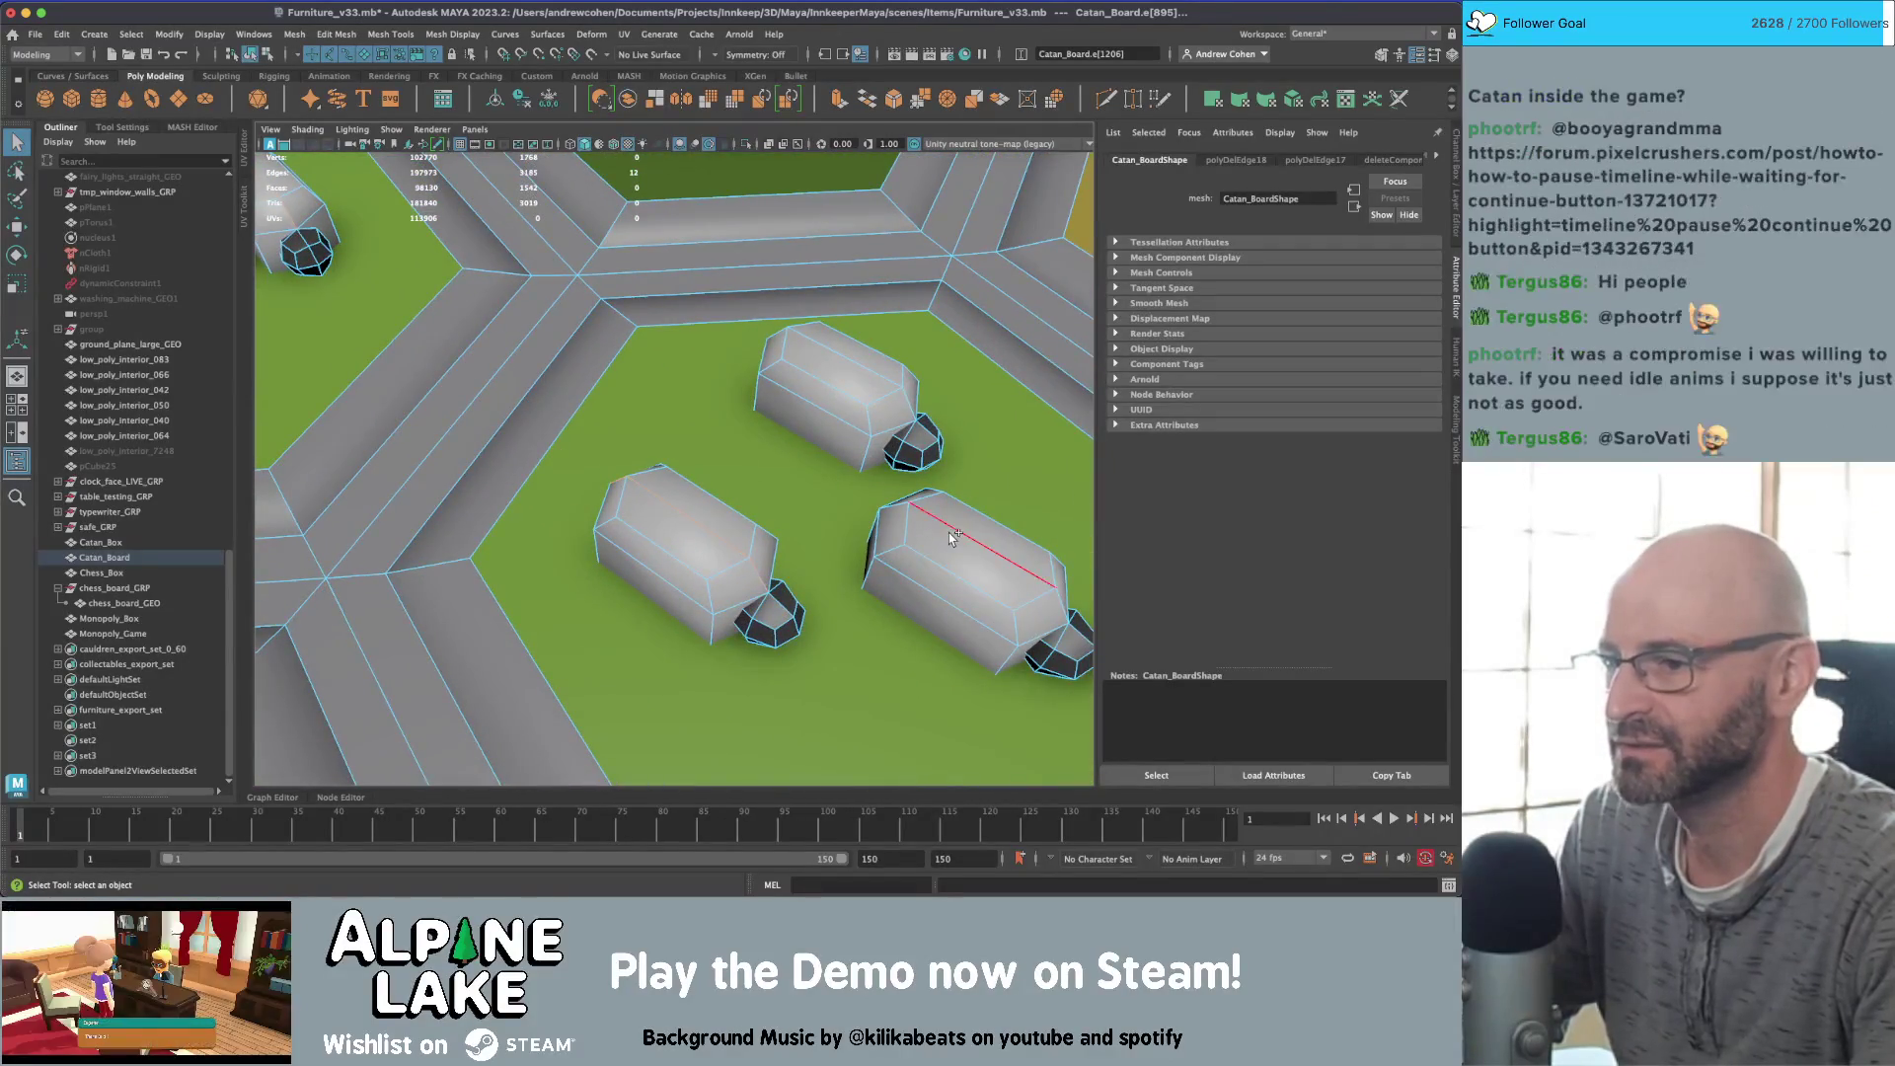
{"action": "double_click", "coordinate": [952, 538], "text": "shift"}
{"action": "double_click", "coordinate": [866, 375], "text": "shift"}
{"action": "key", "text": "Delete"}
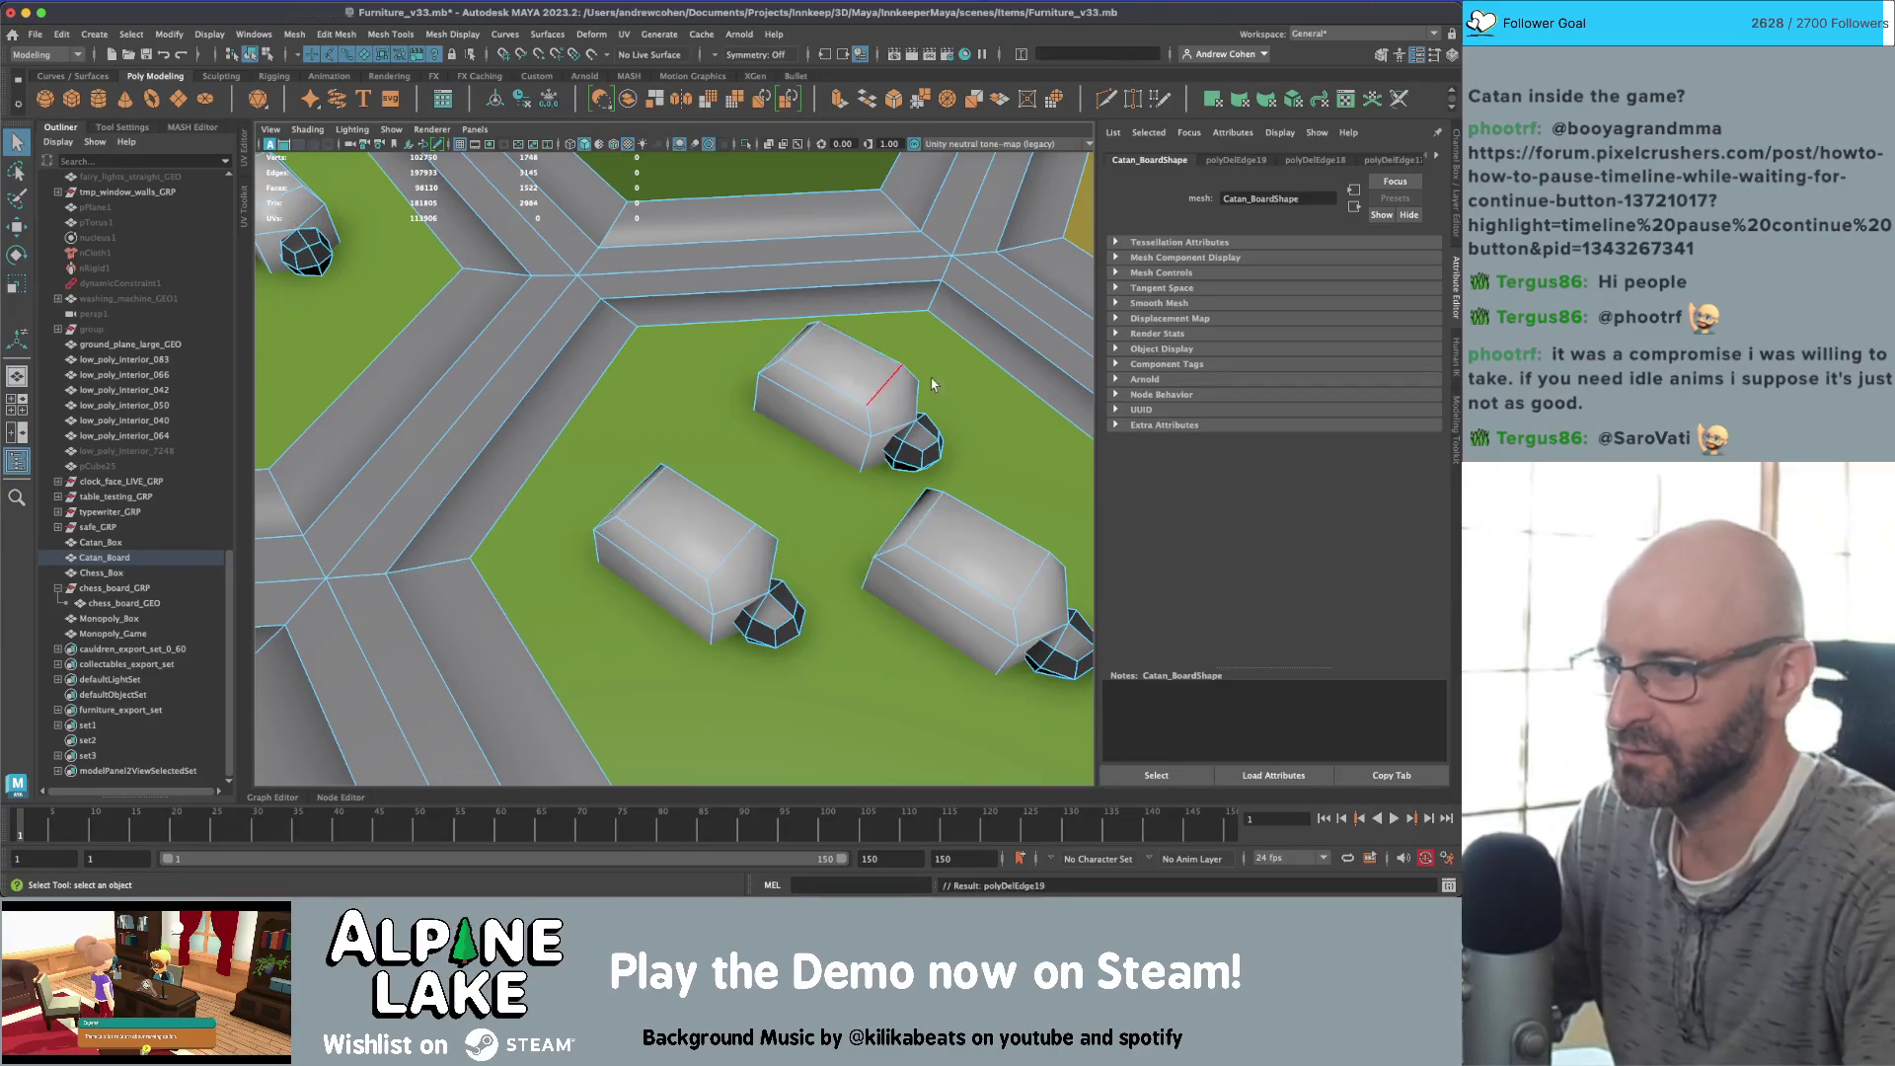
{"action": "scroll", "coordinate": [643, 435], "scroll_direction": "down", "scroll_amount": 5}
{"action": "mouse_move", "coordinate": [643, 435]}
{"action": "left_mouse_down", "text": "alt"}
{"action": "mouse_move", "coordinate": [614, 441]}
{"action": "mouse_move", "coordinate": [725, 455]}
{"action": "left_mouse_up", "text": "alt"}
{"action": "scroll", "coordinate": [812, 412], "scroll_direction": "down", "scroll_amount": 5}
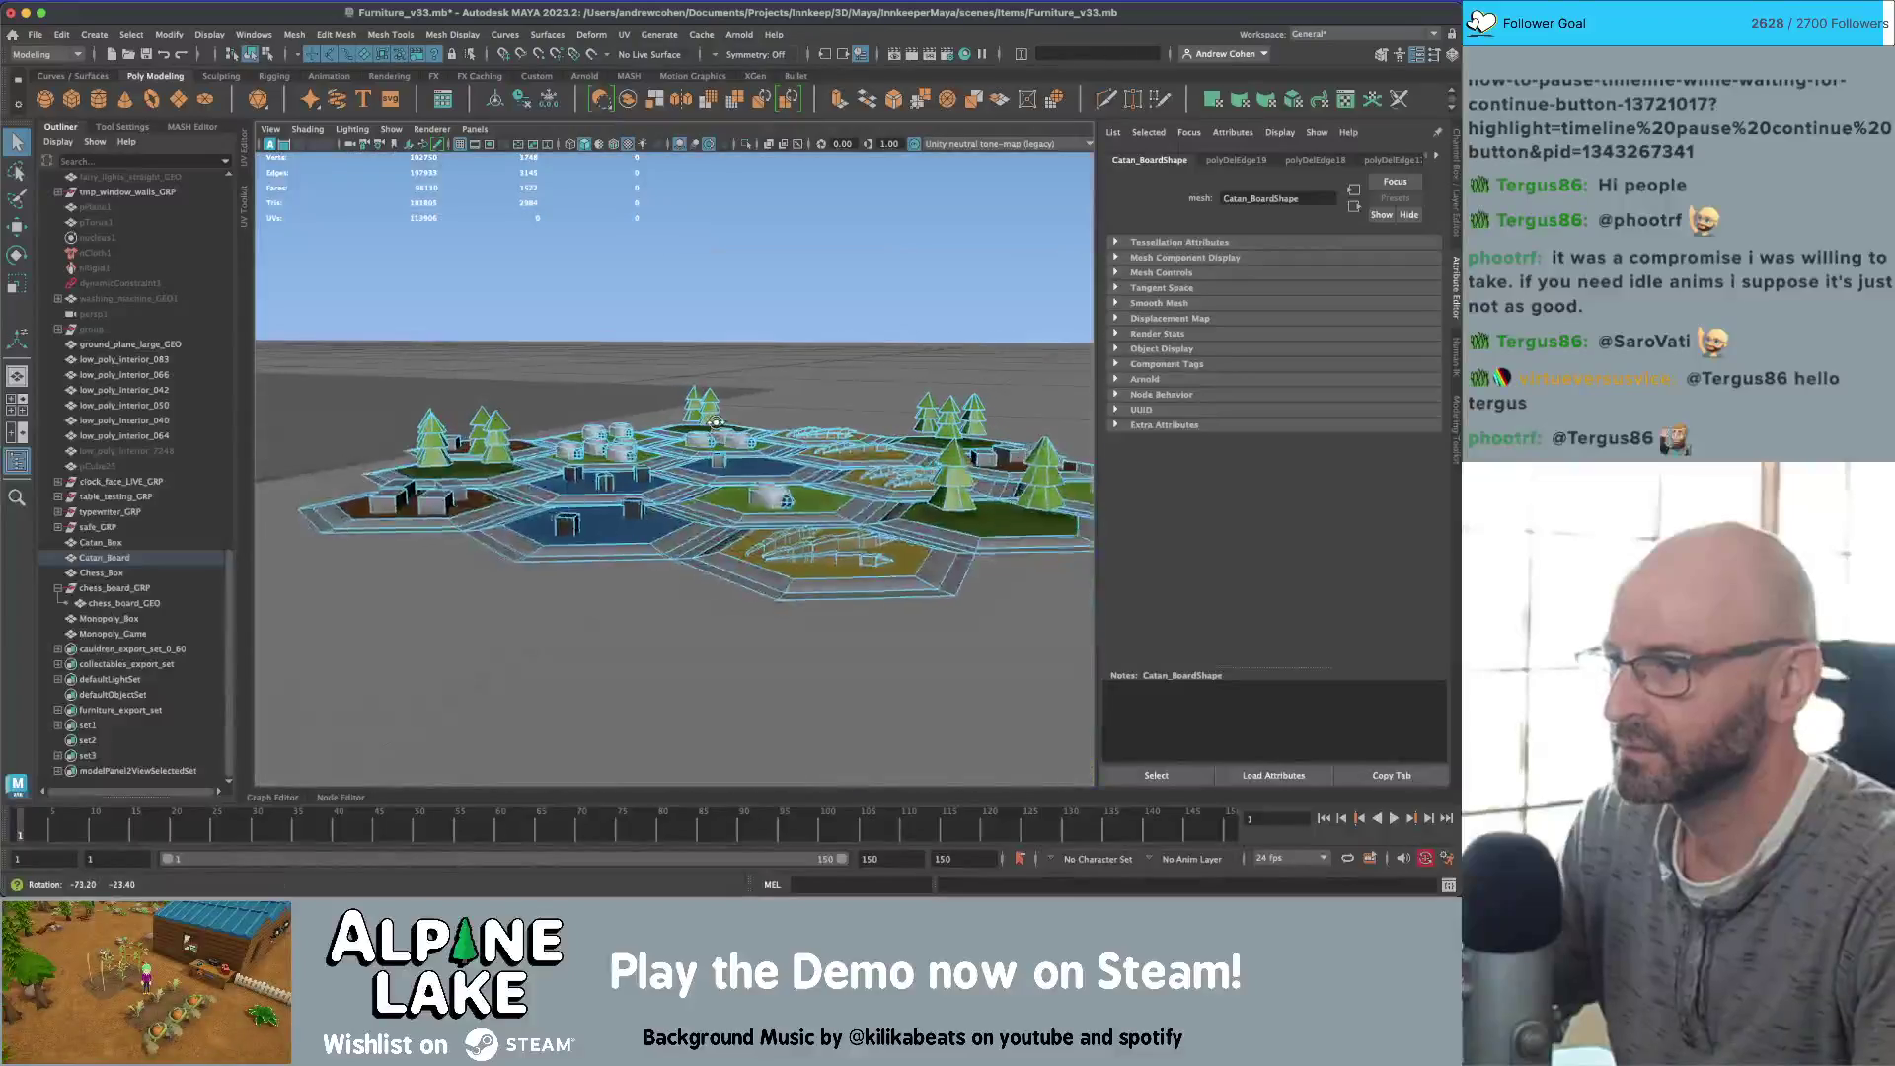
Step: Select the Catan_Board object and duplicate it with Ctrl+D into Catan_Board1
{"action": "scroll", "coordinate": [855, 493], "scroll_direction": "up", "scroll_amount": 10}
{"action": "left_click_drag", "start_coordinate": [855, 493], "coordinate": [711, 481], "text": "alt"}
{"action": "scroll", "coordinate": [693, 479], "scroll_direction": "up", "scroll_amount": 5}
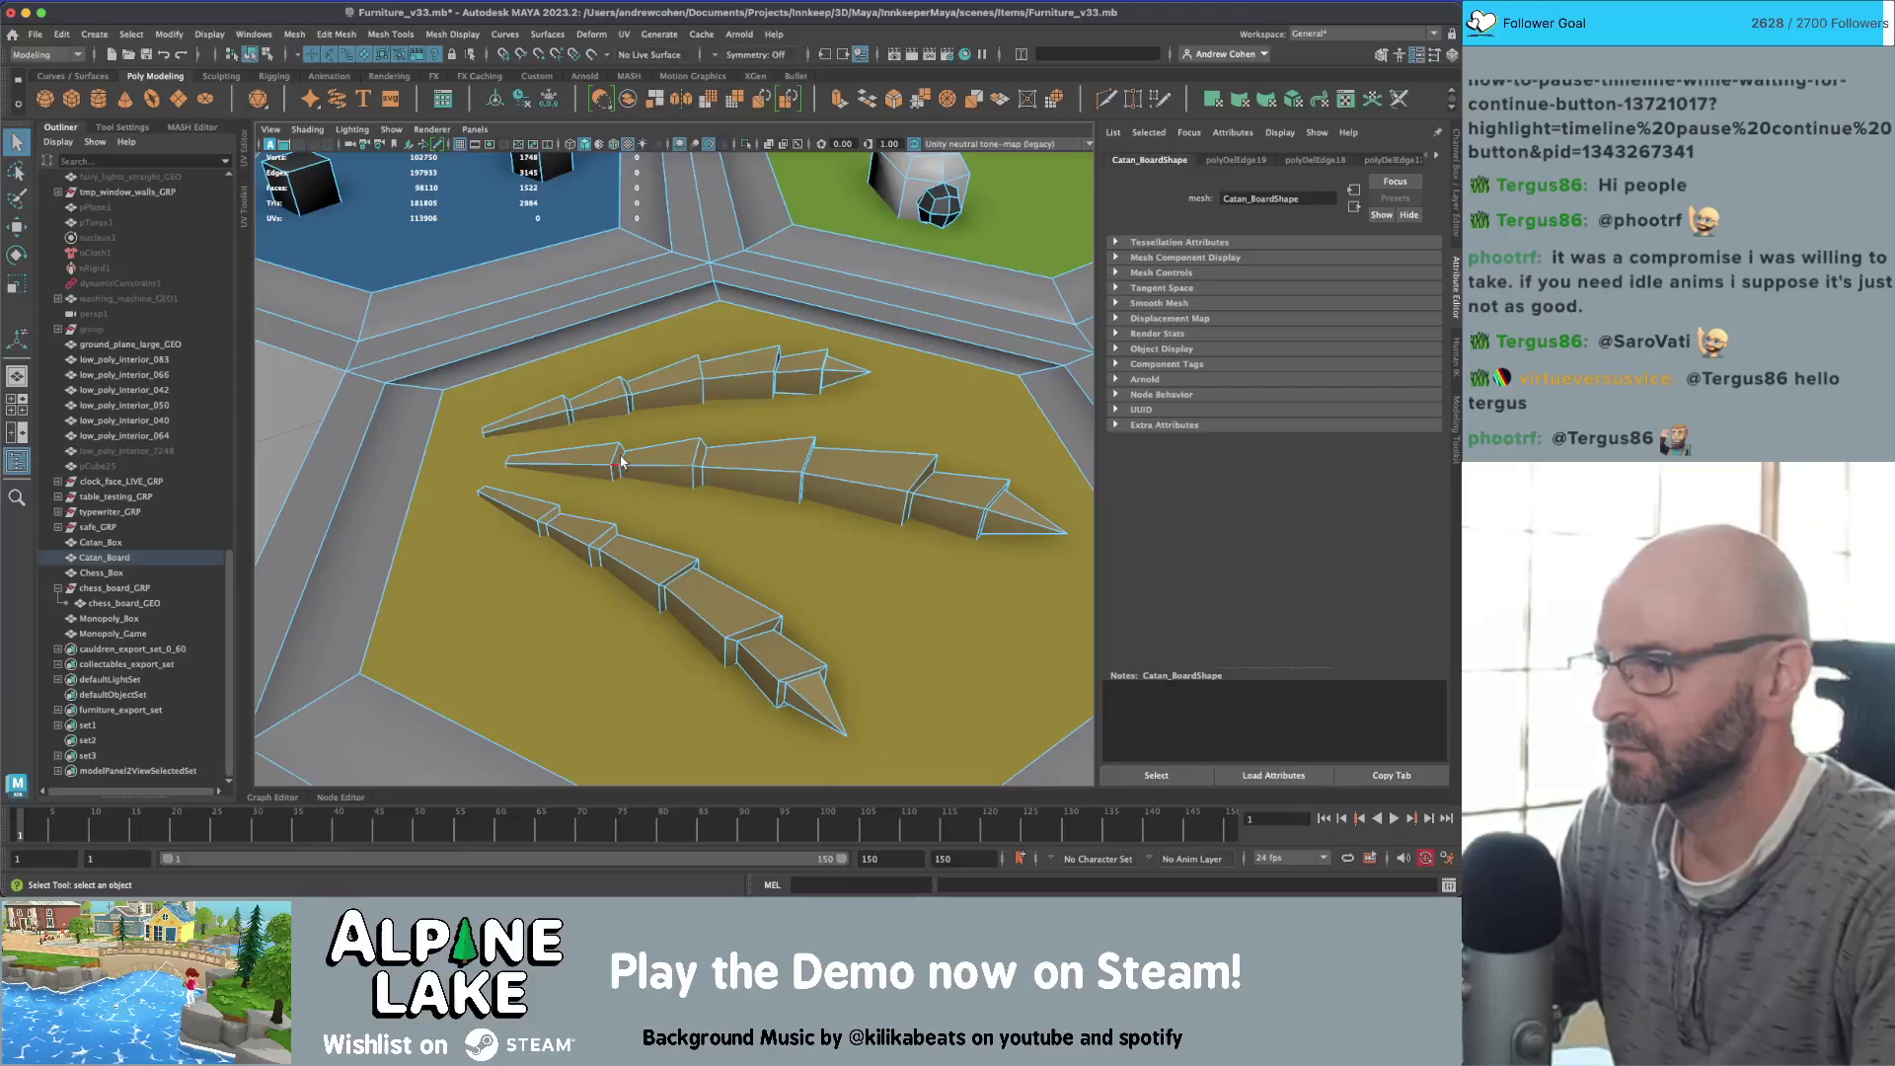
{"action": "left_click", "coordinate": [253, 55]}
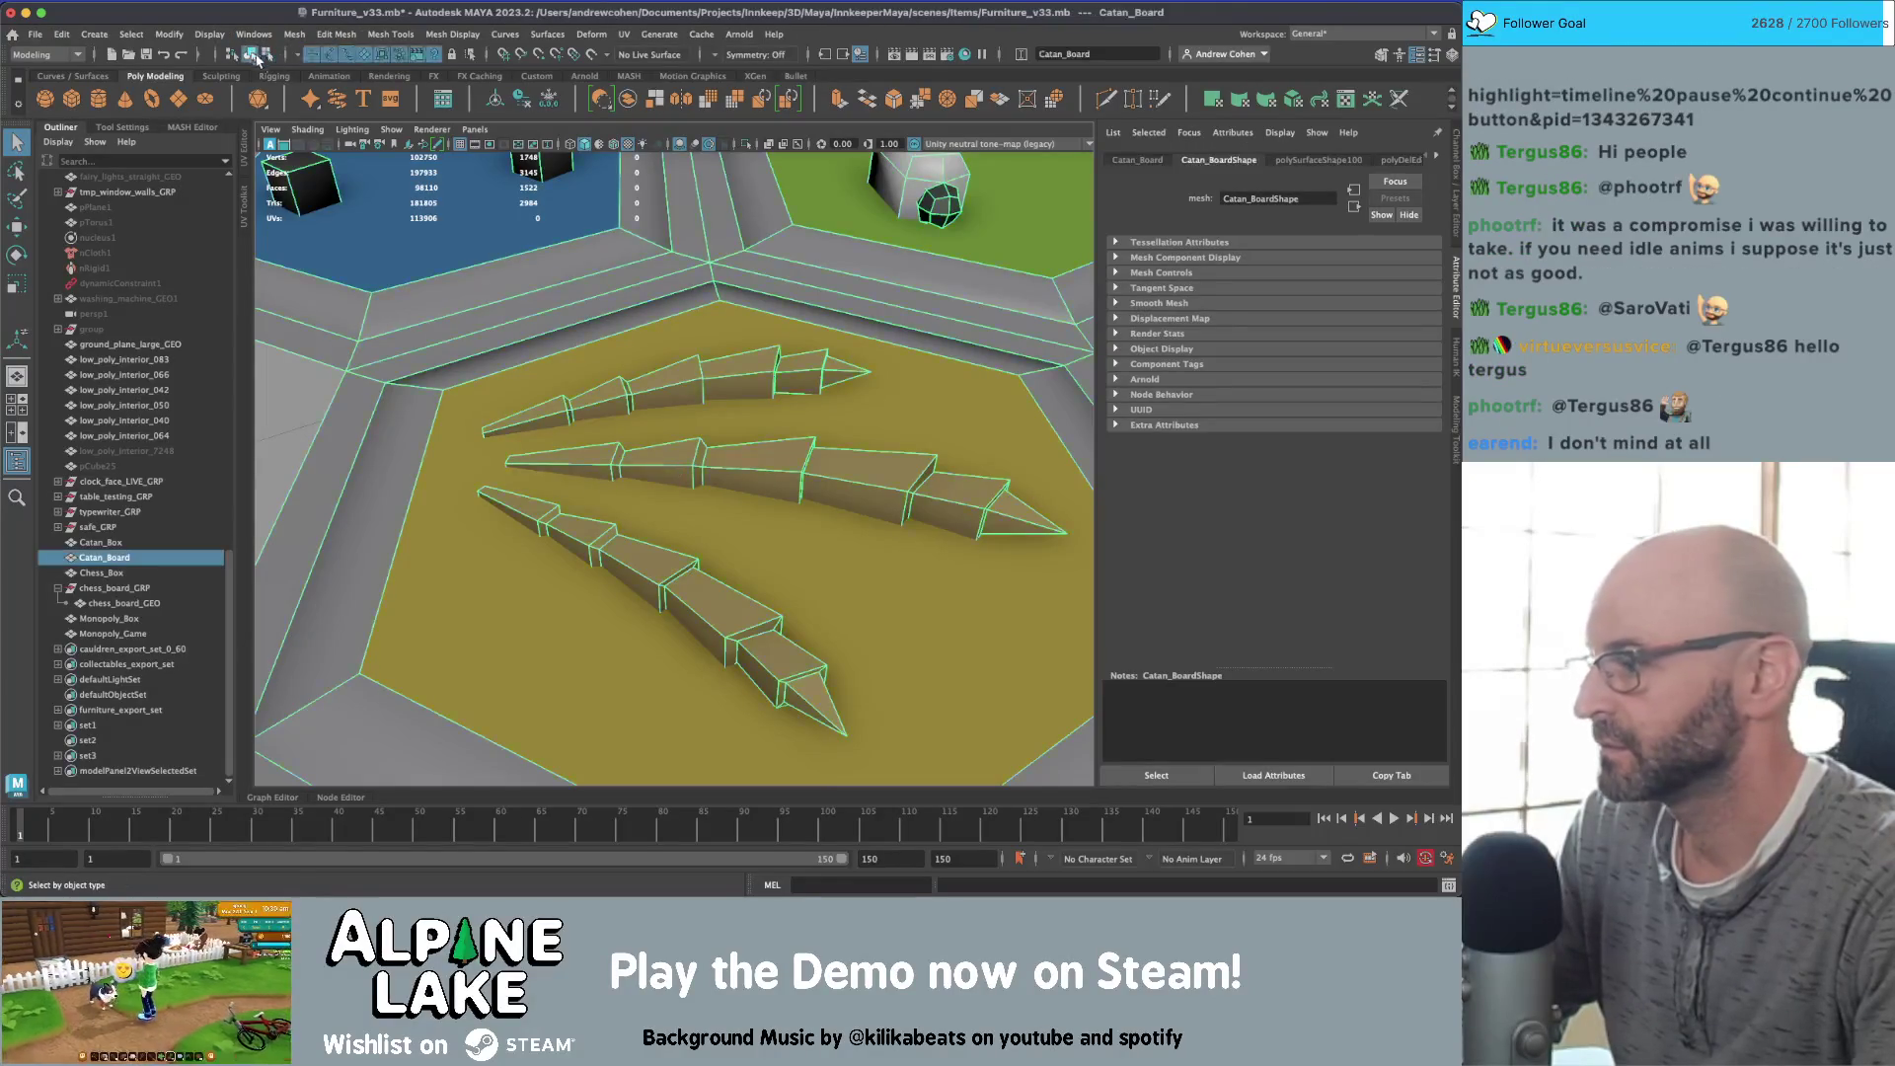
{"action": "mouse_move", "coordinate": [593, 450]}
{"action": "left_mouse_down", "text": "alt"}
{"action": "mouse_move", "coordinate": [706, 452]}
{"action": "mouse_move", "coordinate": [669, 458]}
{"action": "left_mouse_up", "text": "alt"}
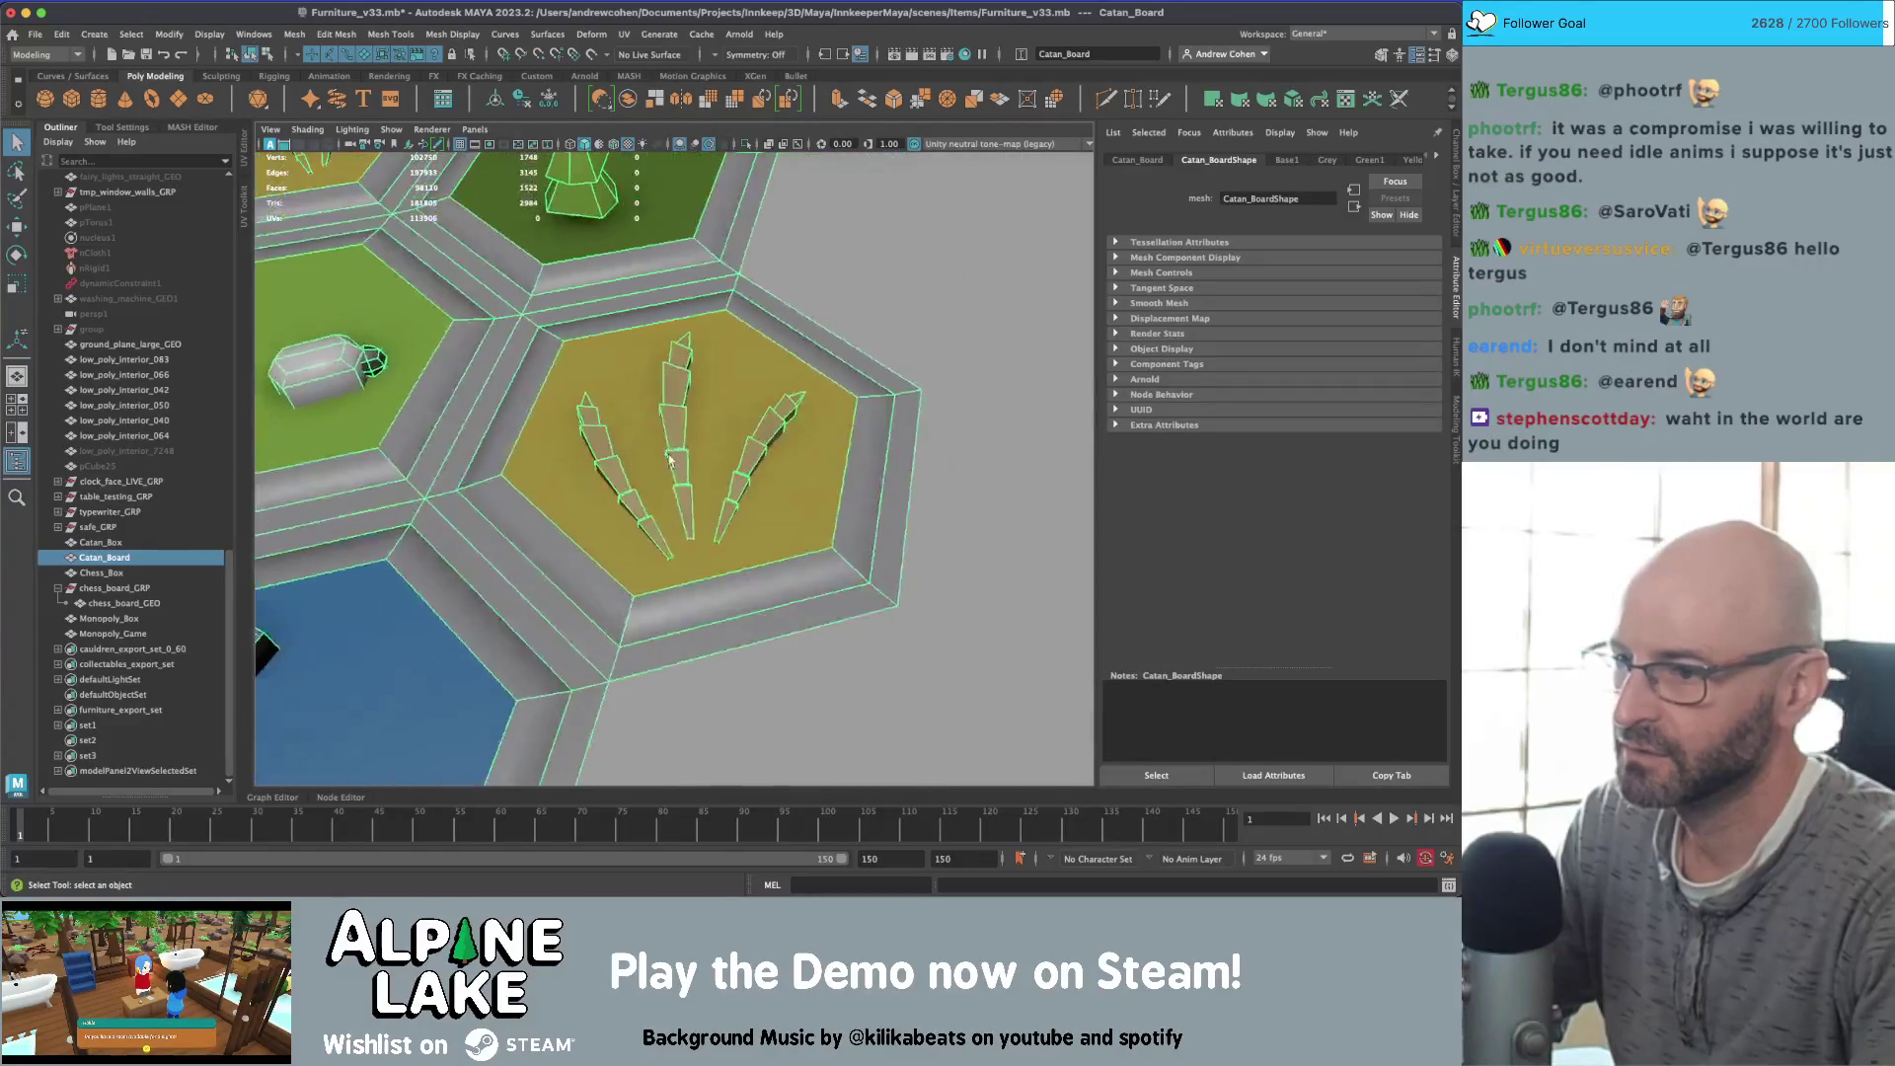
{"action": "right_click_drag", "start_coordinate": [669, 459], "coordinate": [710, 456]}
{"action": "left_click_drag", "start_coordinate": [681, 464], "coordinate": [553, 454], "text": "alt"}
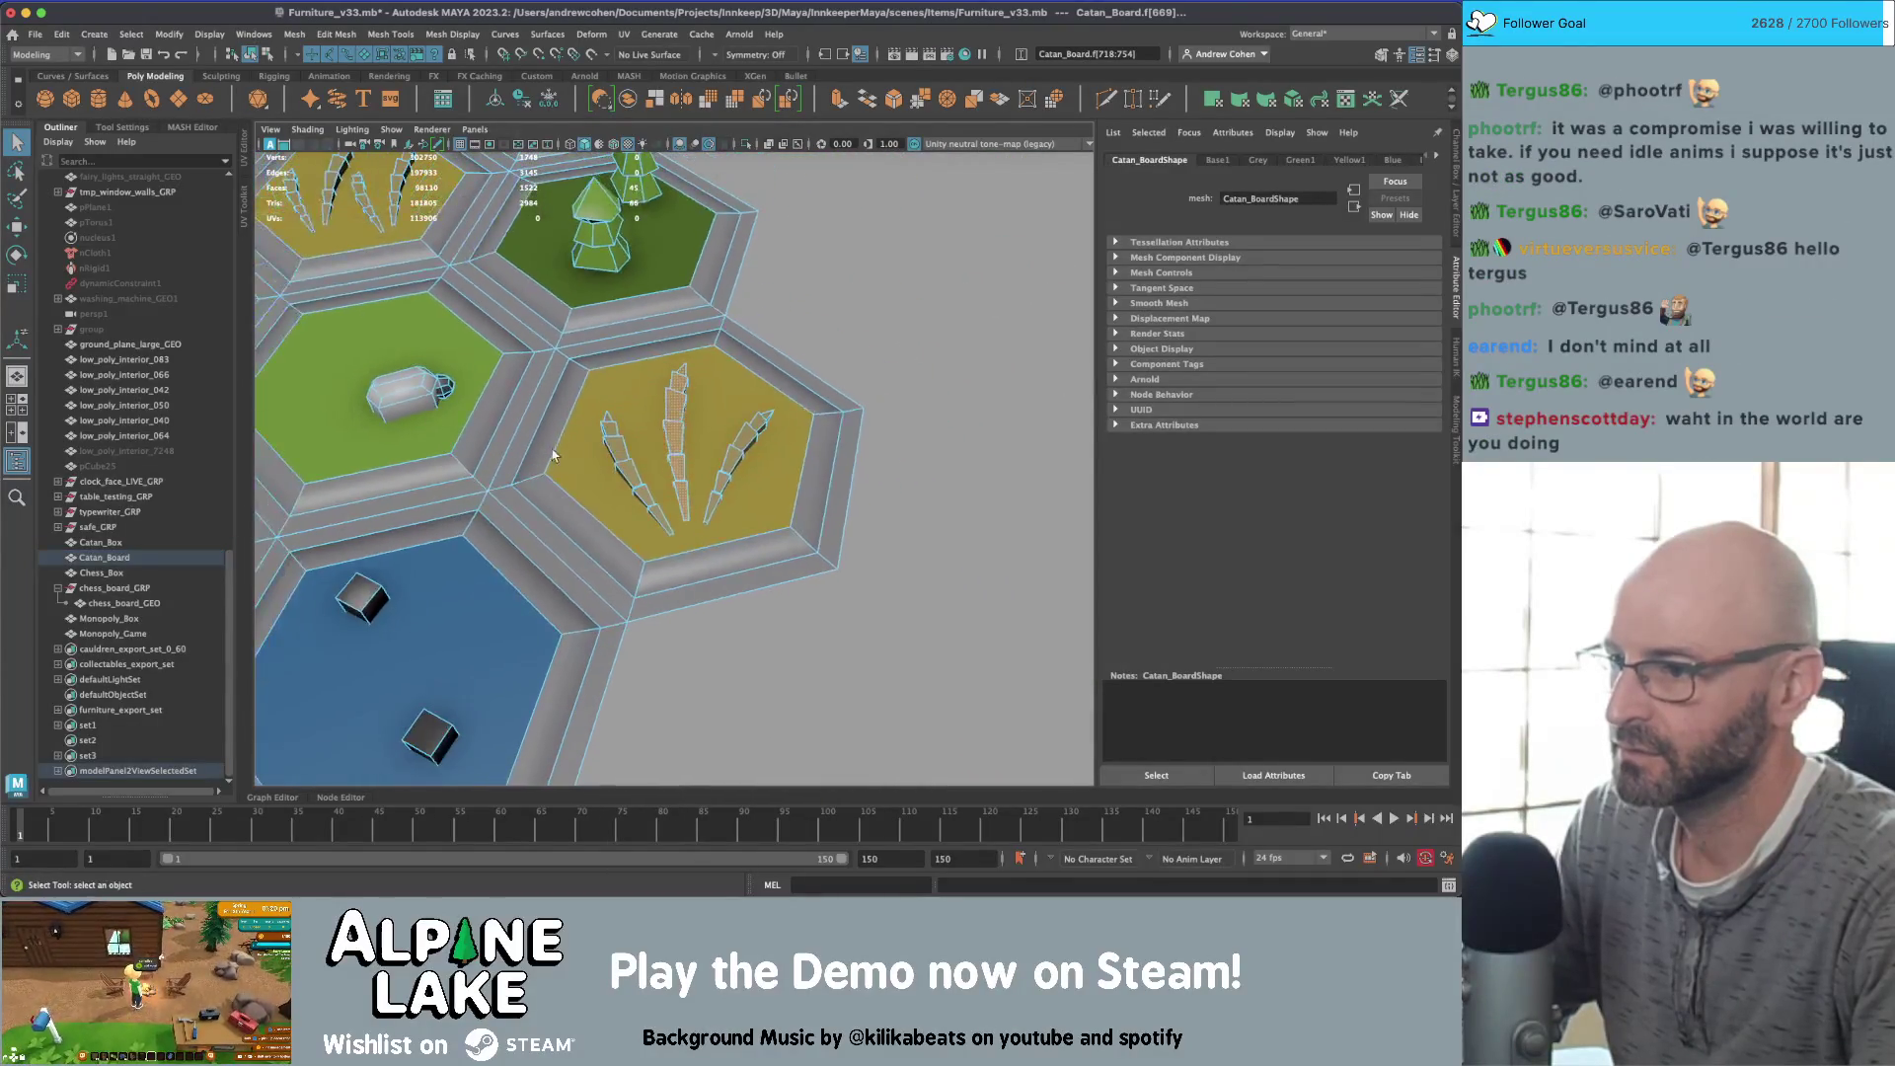
{"action": "left_click", "coordinate": [632, 348]}
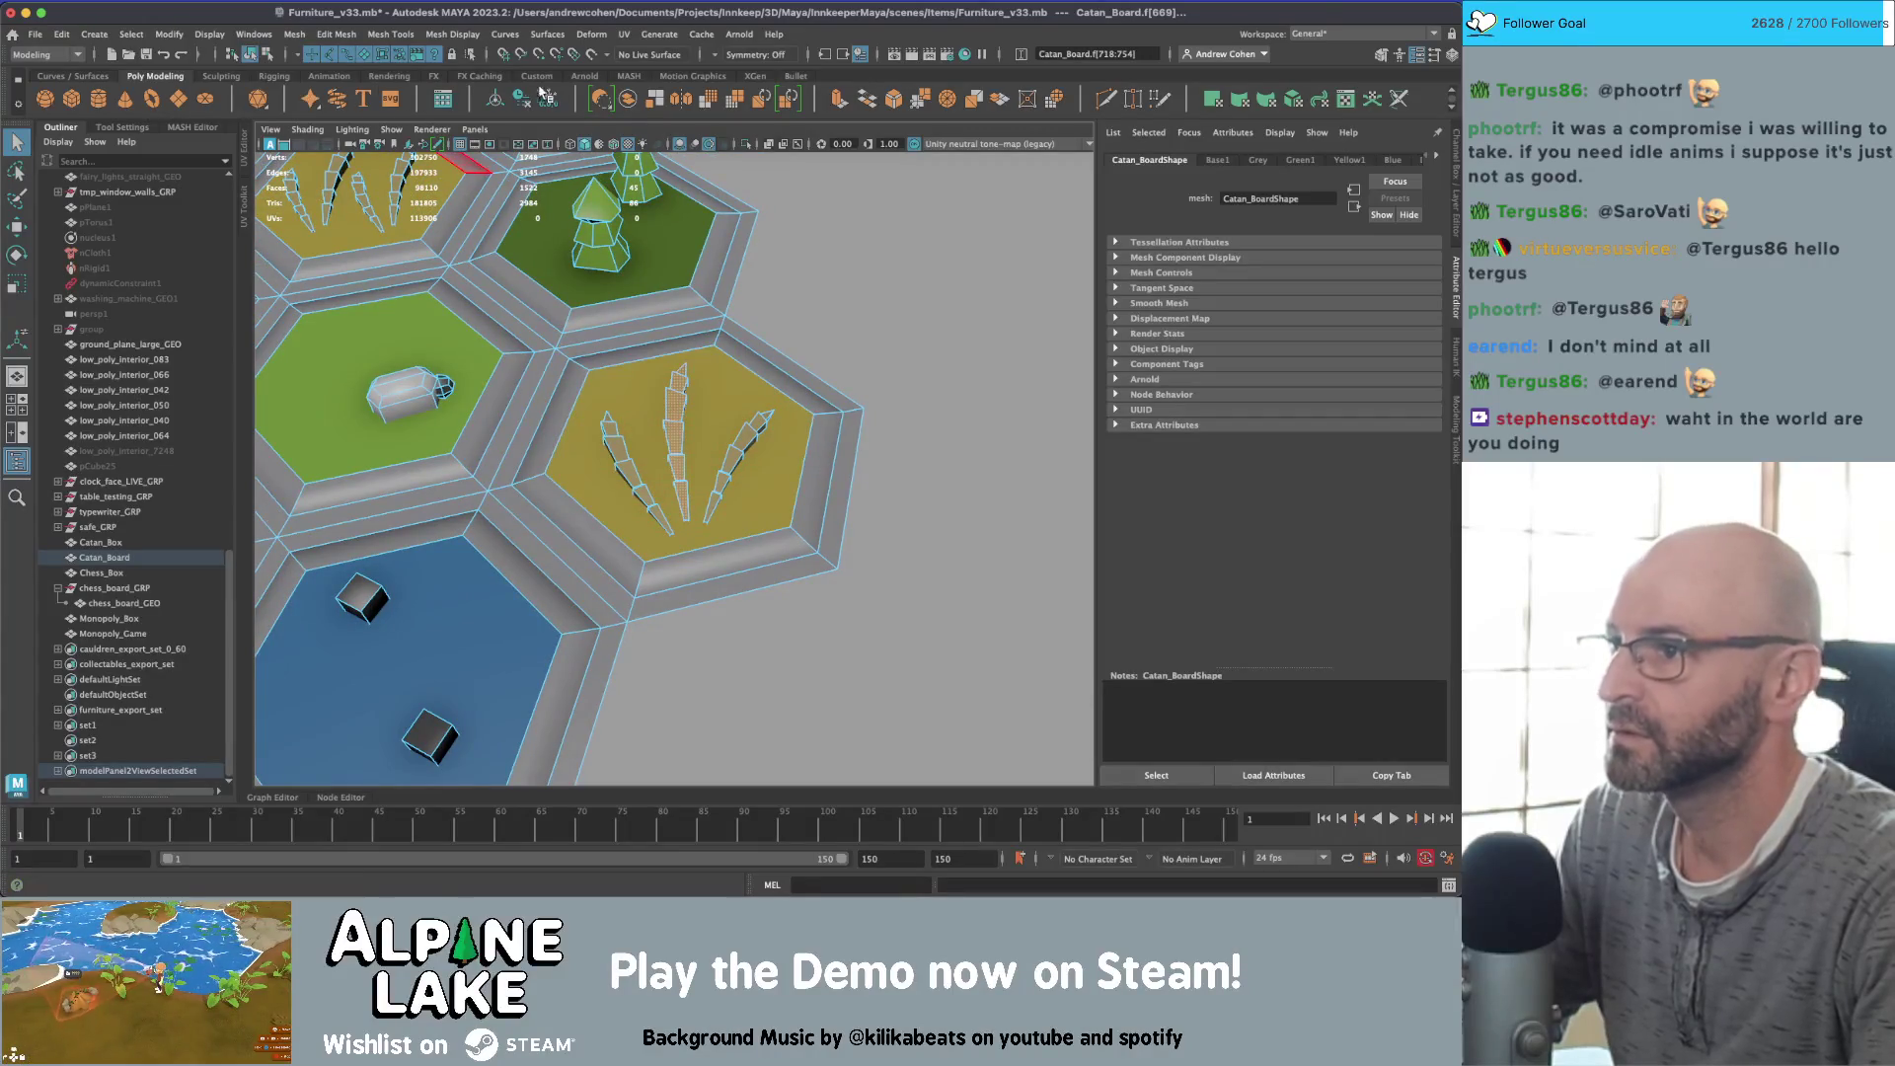
{"action": "left_click", "coordinate": [258, 54]}
{"action": "key", "text": "ctrl+d"}
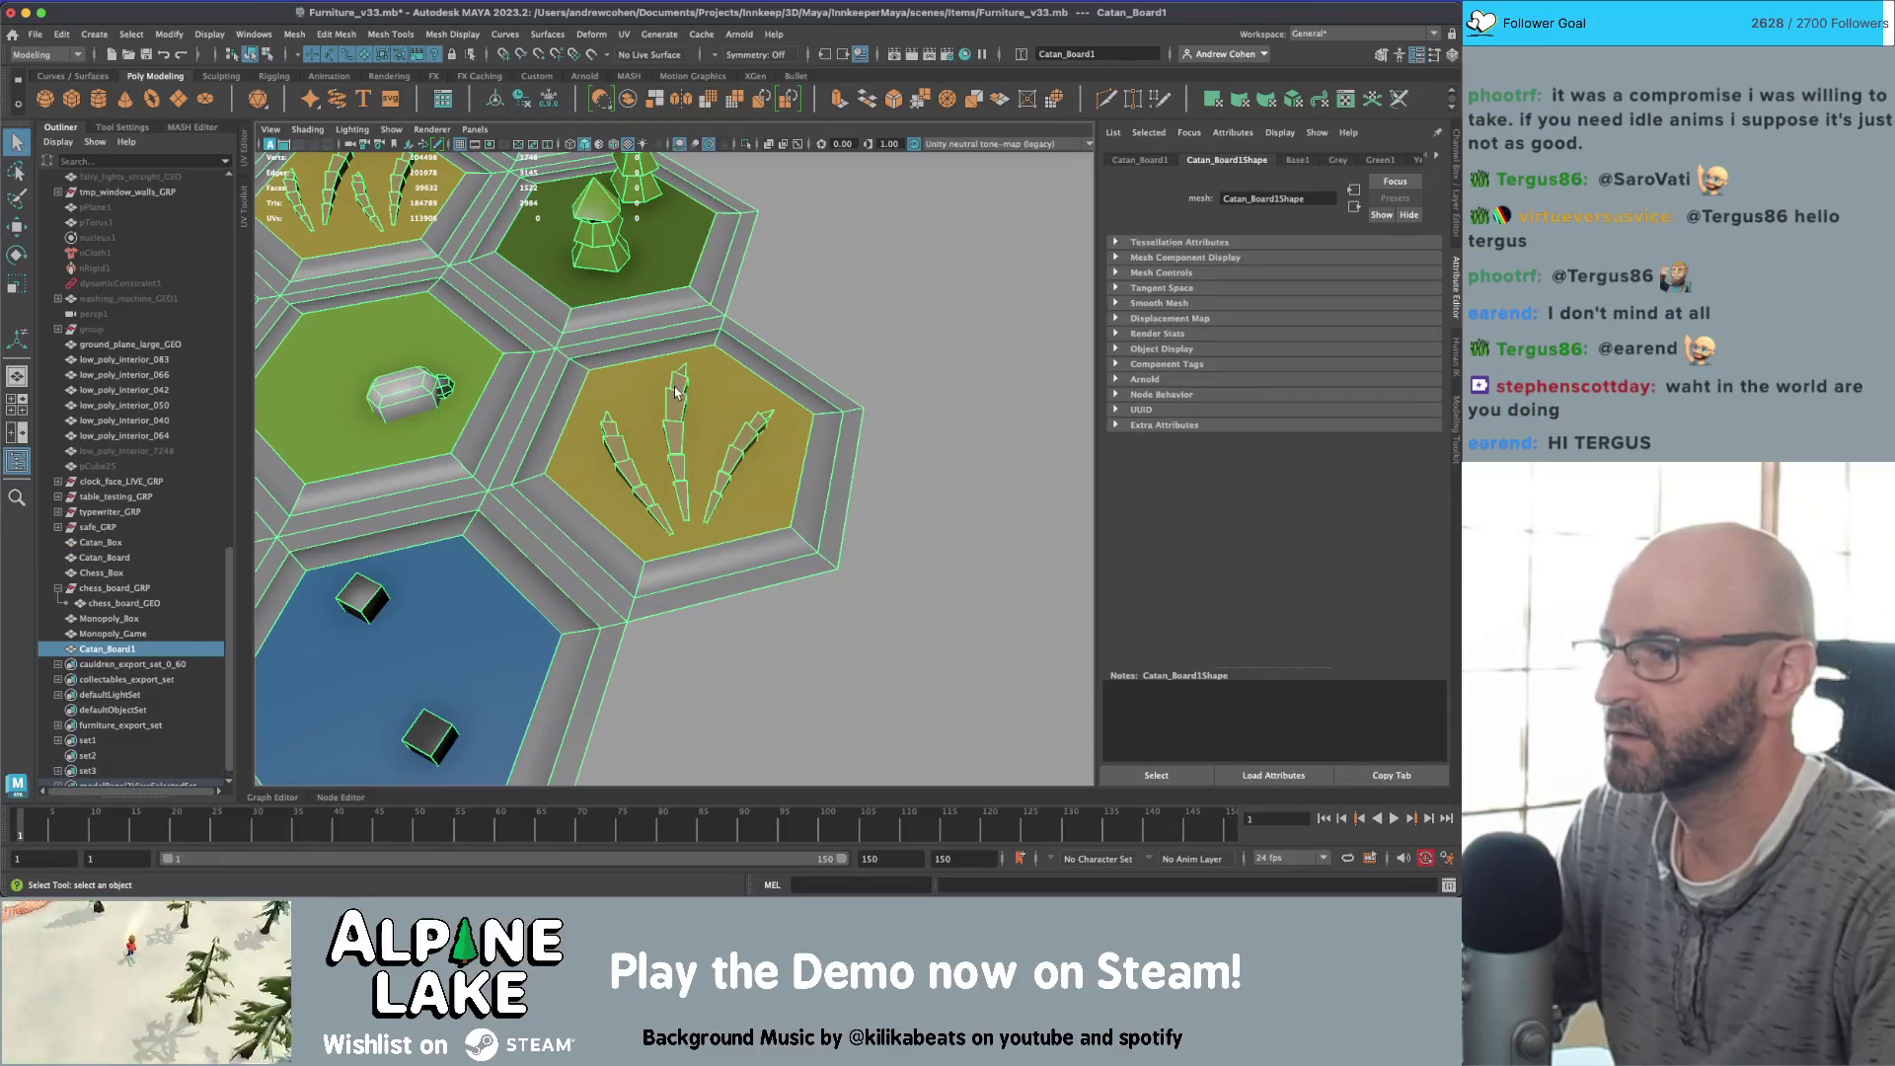
Step: Select one wheat stalk's faces and frame it in the view
{"action": "right_click_drag", "start_coordinate": [675, 391], "coordinate": [691, 444]}
{"action": "left_click_drag", "start_coordinate": [691, 444], "coordinate": [772, 319], "text": "alt"}
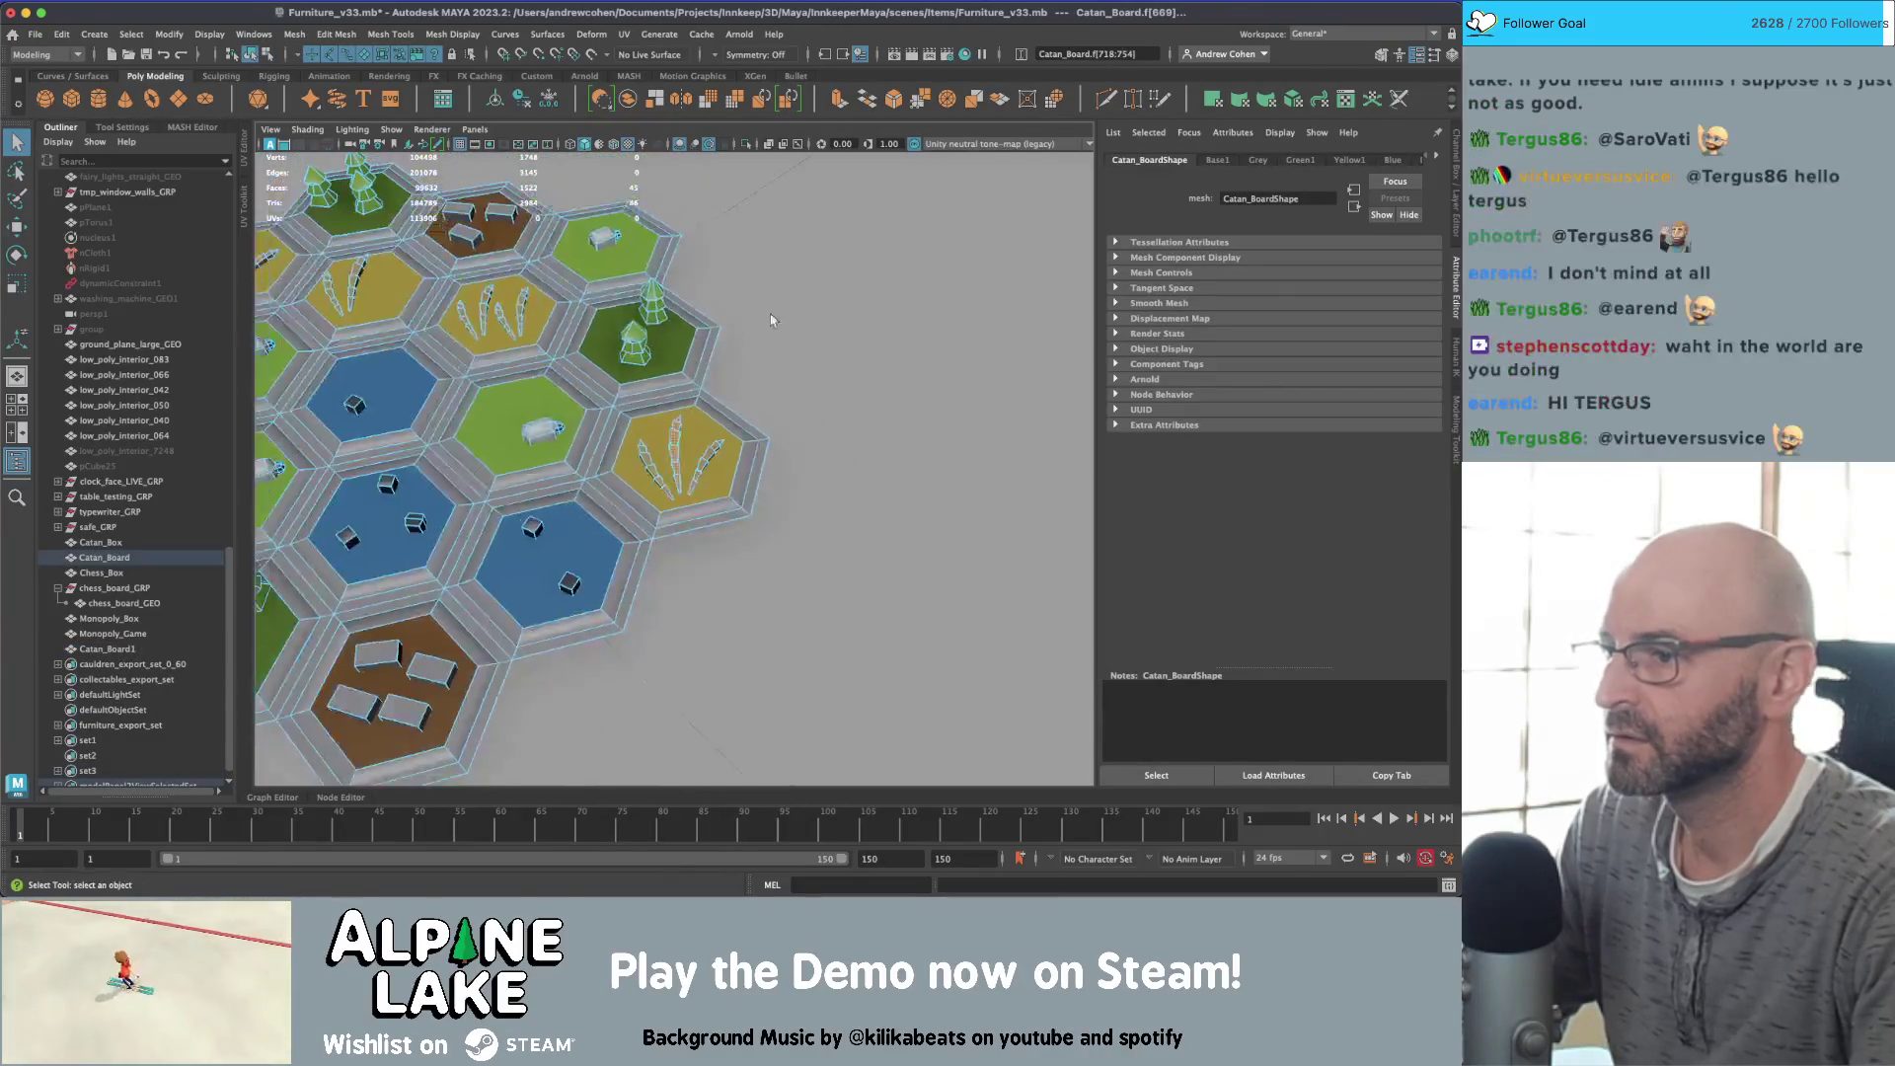
{"action": "scroll", "coordinate": [772, 319], "scroll_direction": "down", "scroll_amount": 10}
{"action": "left_click", "coordinate": [804, 605]}
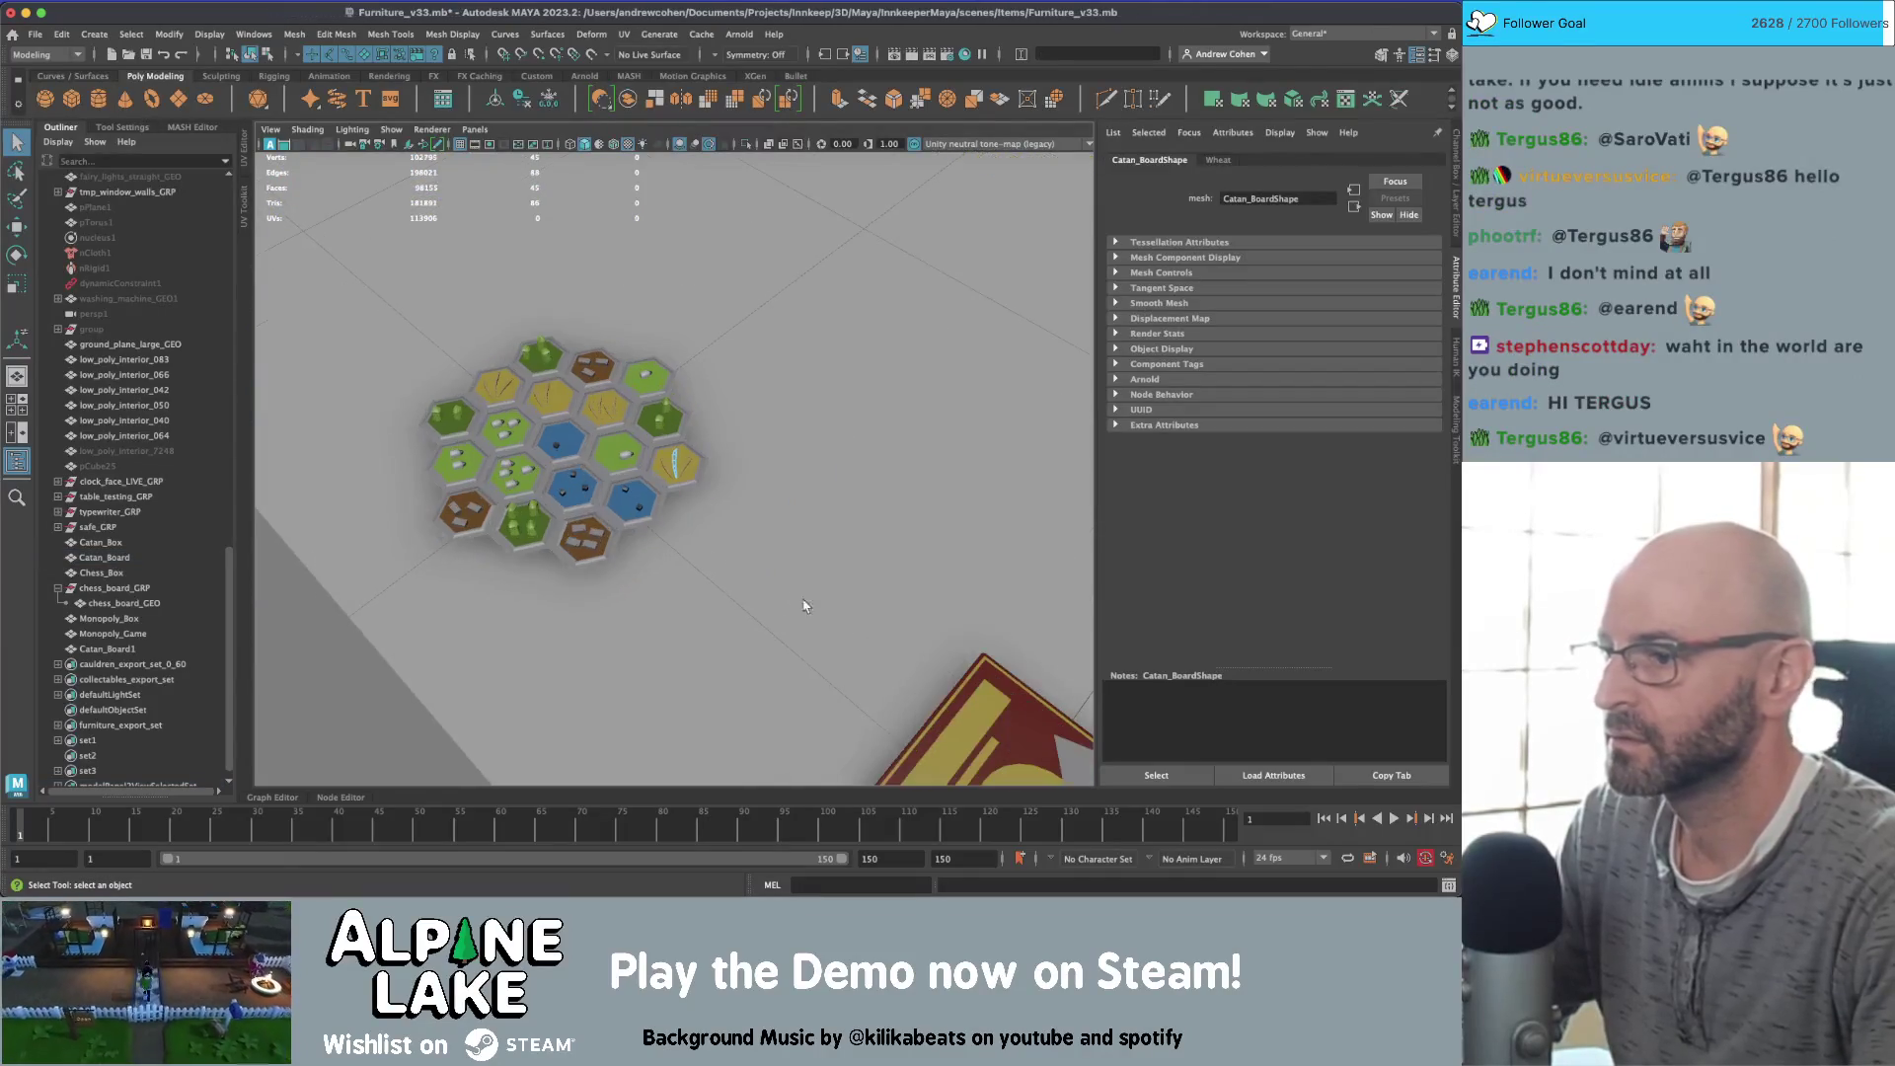
{"action": "left_click", "coordinate": [604, 405]}
{"action": "key", "text": "f"}
{"action": "key", "text": "w"}
{"action": "mouse_move", "coordinate": [684, 499]}
{"action": "left_mouse_down", "text": "alt"}
{"action": "mouse_move", "coordinate": [670, 424]}
{"action": "mouse_move", "coordinate": [738, 287]}
{"action": "mouse_move", "coordinate": [680, 351]}
{"action": "left_mouse_up", "text": "alt"}
Step: Delete an edge from the wheat stalk on the yellow hex
{"action": "key", "text": "q"}
{"action": "right_click", "coordinate": [680, 351]}
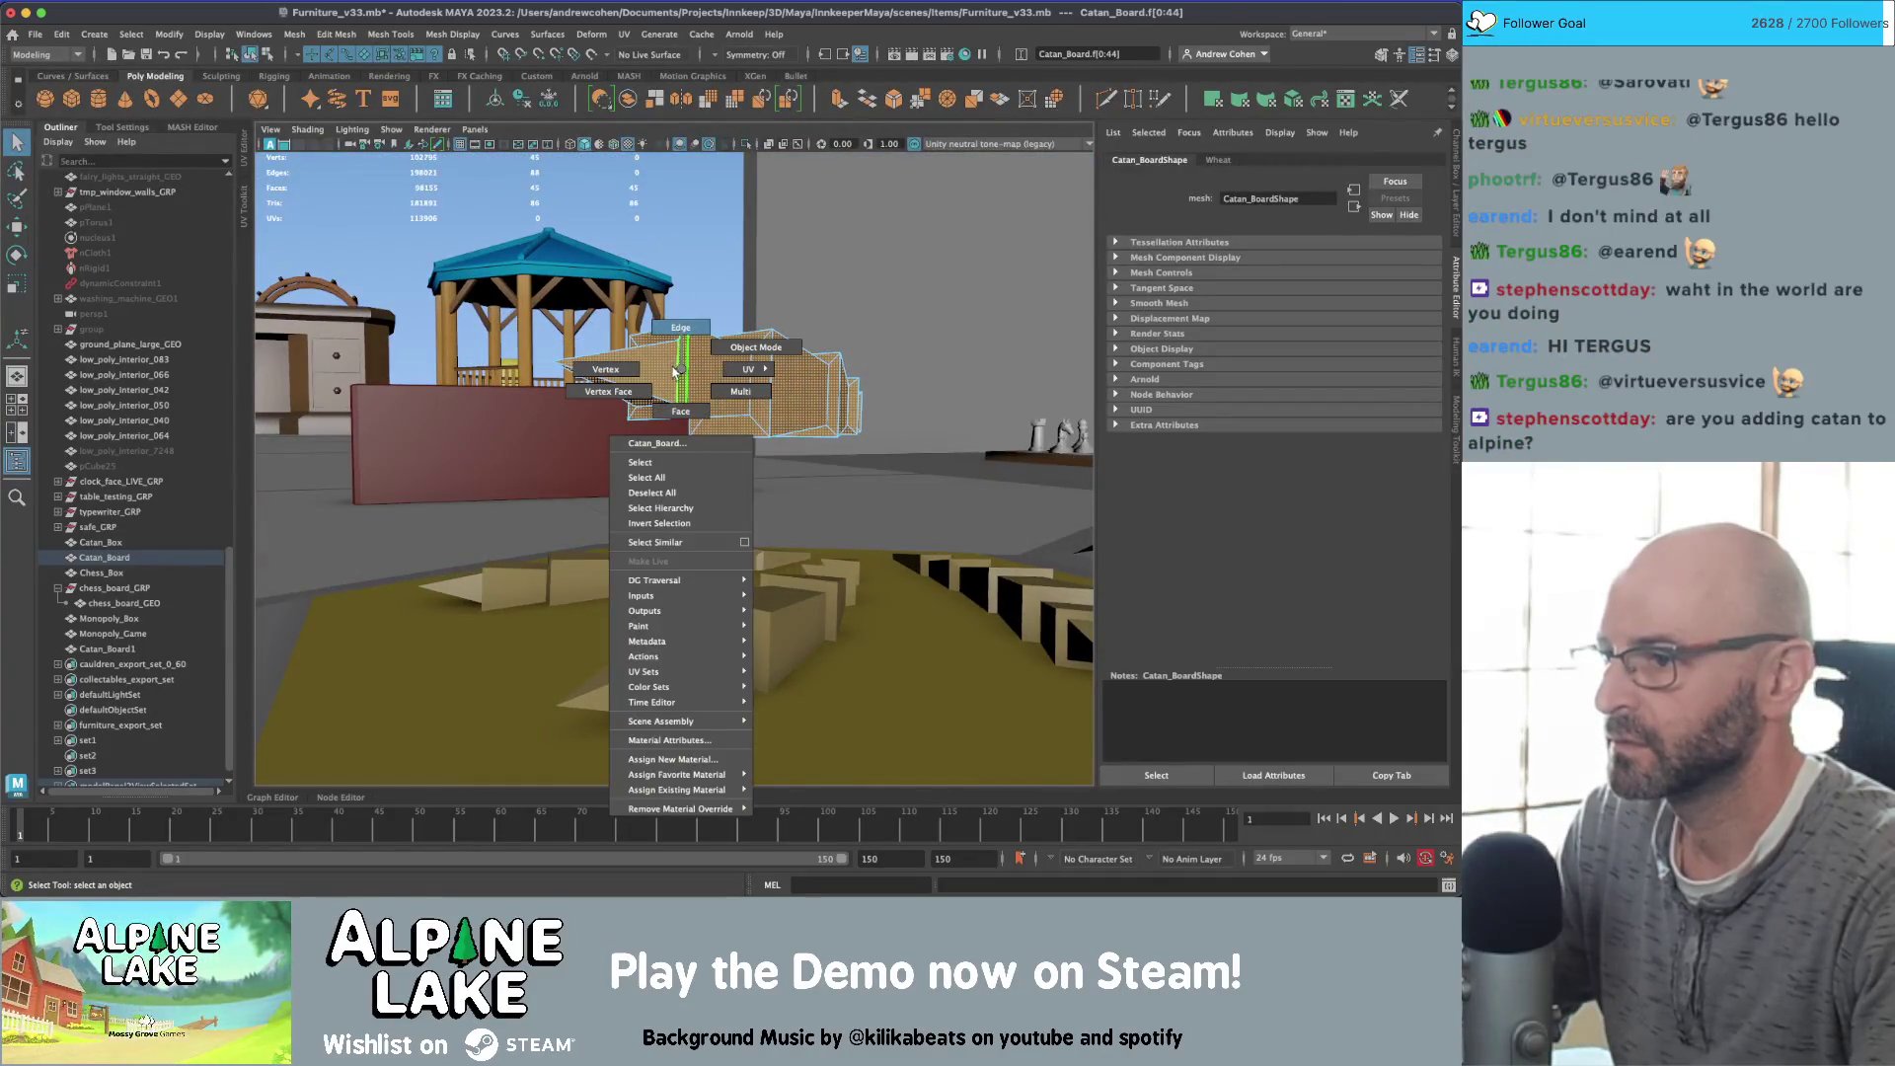
{"action": "left_click", "coordinate": [681, 327]}
{"action": "key", "text": "f"}
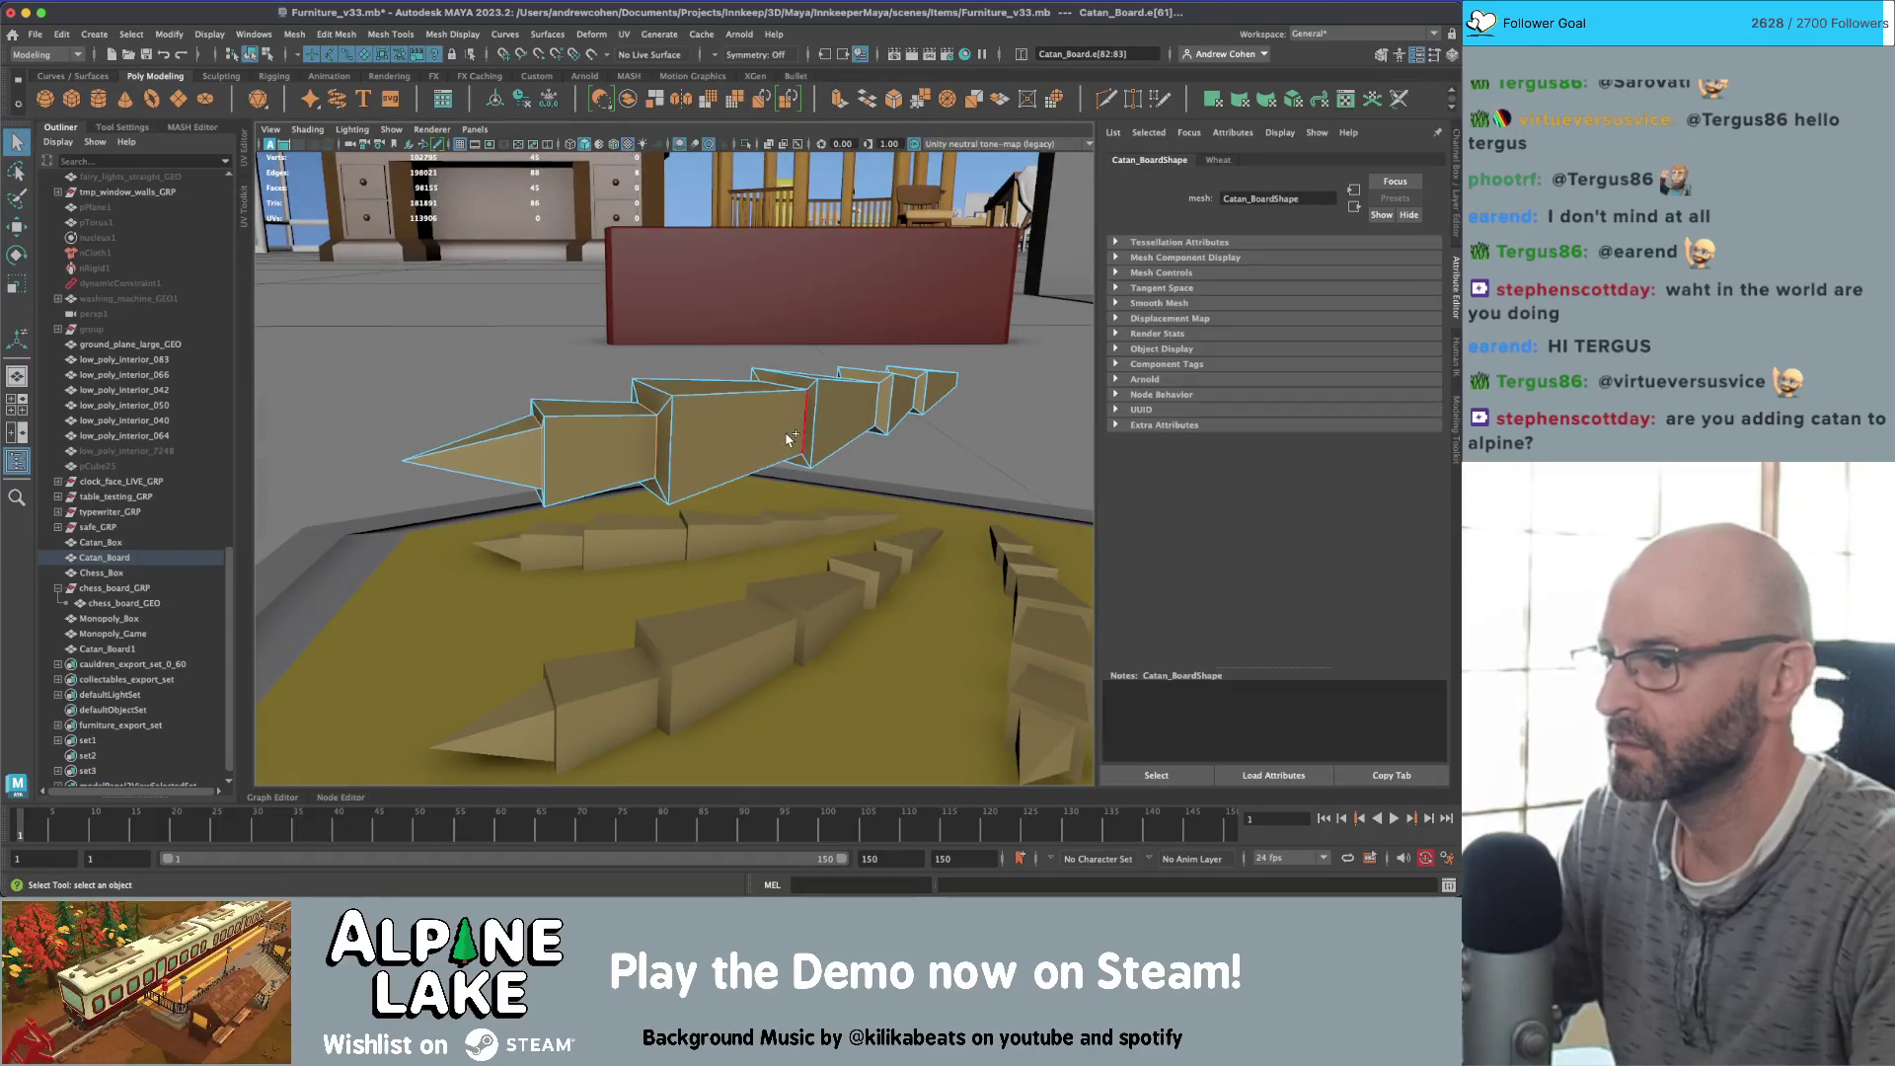
{"action": "key", "text": "Delete"}
Step: Delete the end face of the wheat stalk
{"action": "mouse_move", "coordinate": [871, 421]}
{"action": "left_mouse_down", "text": "alt"}
{"action": "mouse_move", "coordinate": [947, 412]}
{"action": "mouse_move", "coordinate": [947, 375]}
{"action": "mouse_move", "coordinate": [931, 329]}
{"action": "mouse_move", "coordinate": [839, 326]}
{"action": "left_mouse_up", "text": "alt"}
{"action": "left_click", "coordinate": [964, 414]}
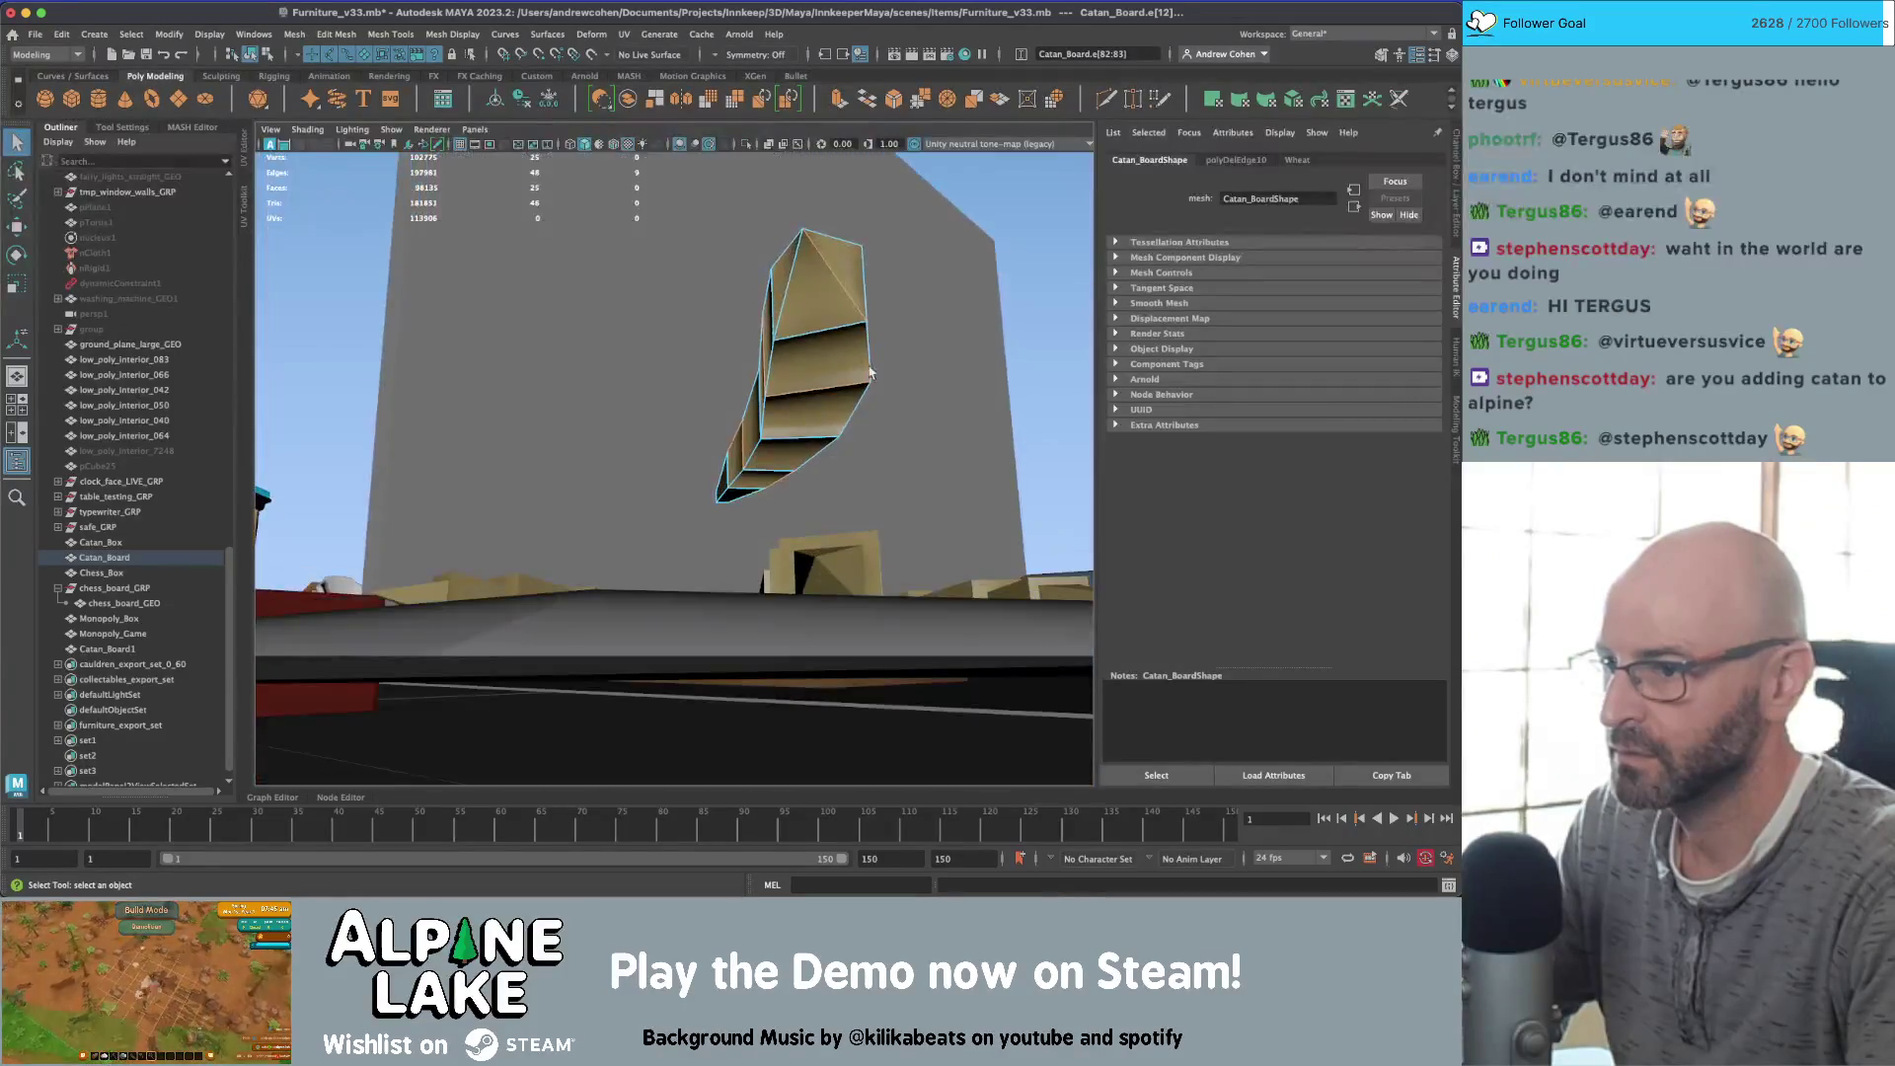
{"action": "left_click", "coordinate": [817, 316]}
{"action": "right_click", "coordinate": [819, 347]}
{"action": "left_click", "coordinate": [822, 389]}
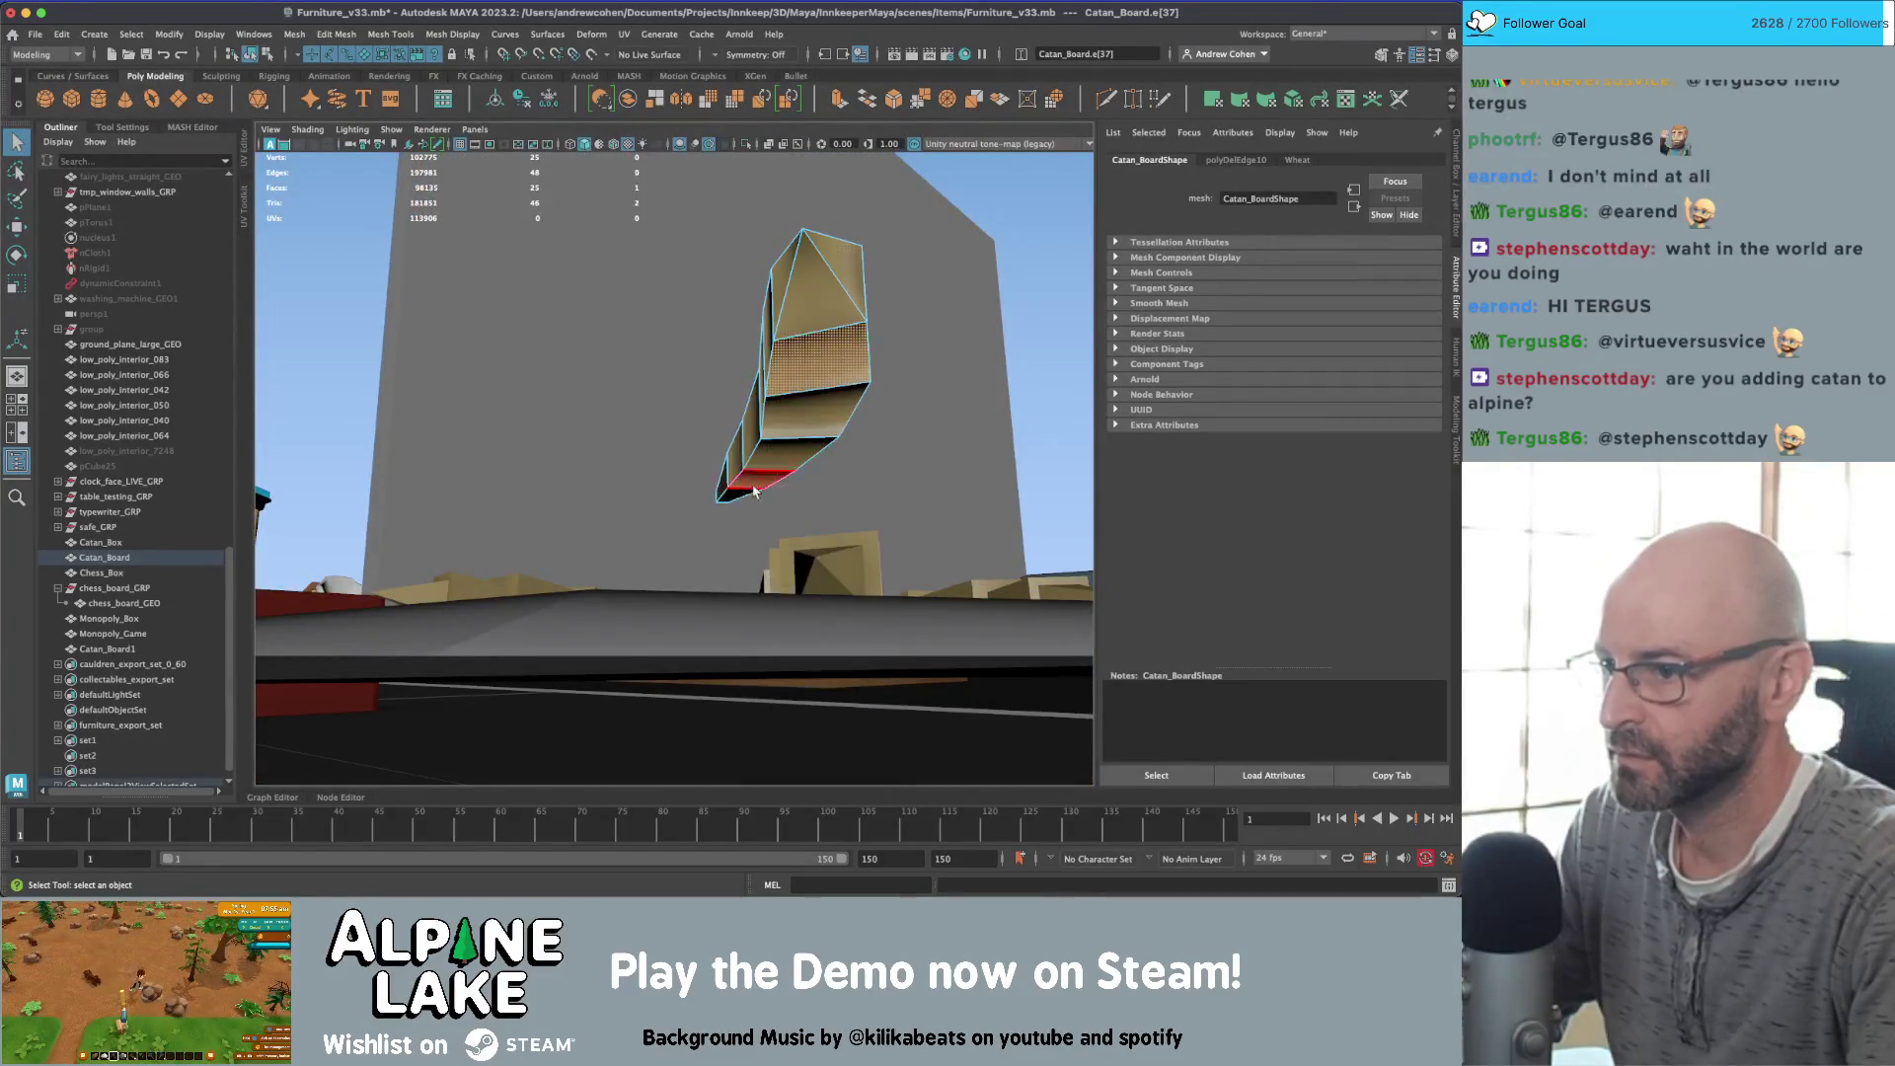
{"action": "key", "text": "Delete"}
Step: Return to object mode and select the duplicate board Catan_Board1
{"action": "left_click_drag", "start_coordinate": [733, 498], "coordinate": [691, 326], "text": "alt"}
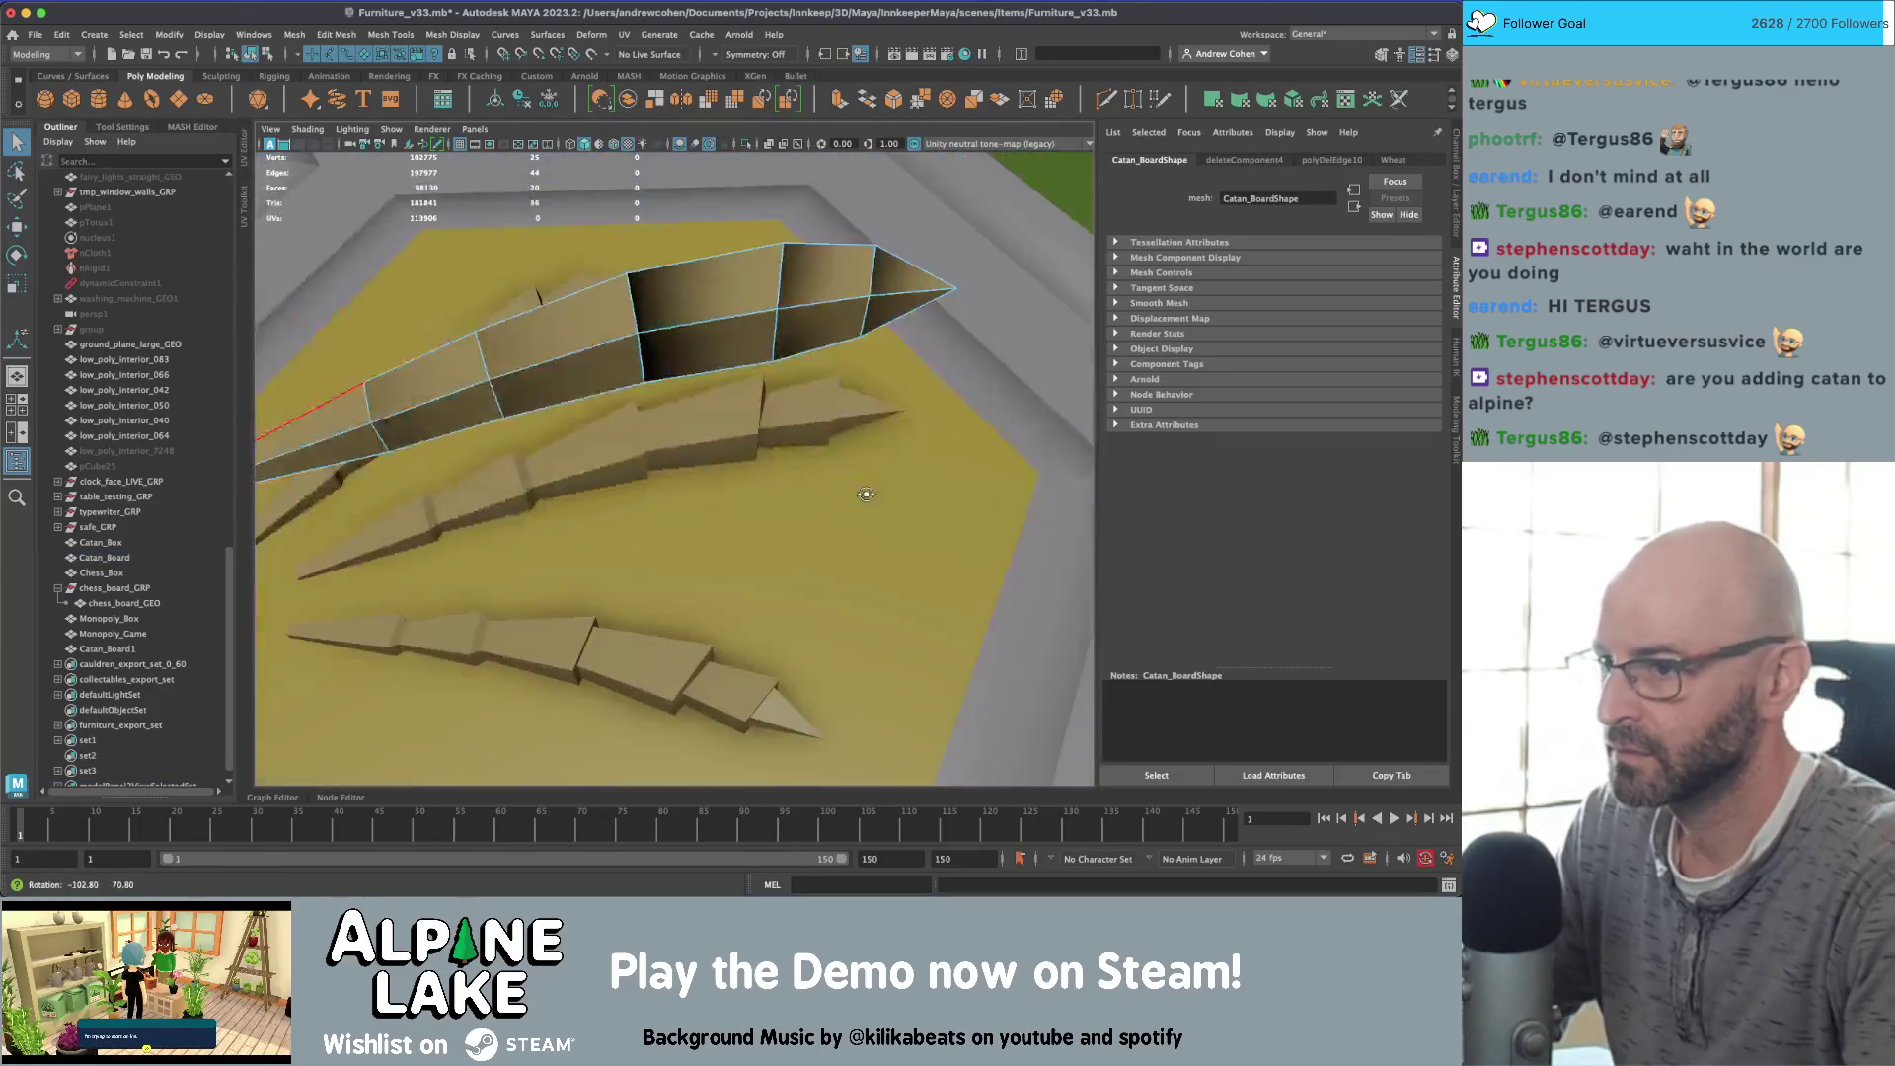
{"action": "left_click", "coordinate": [255, 54]}
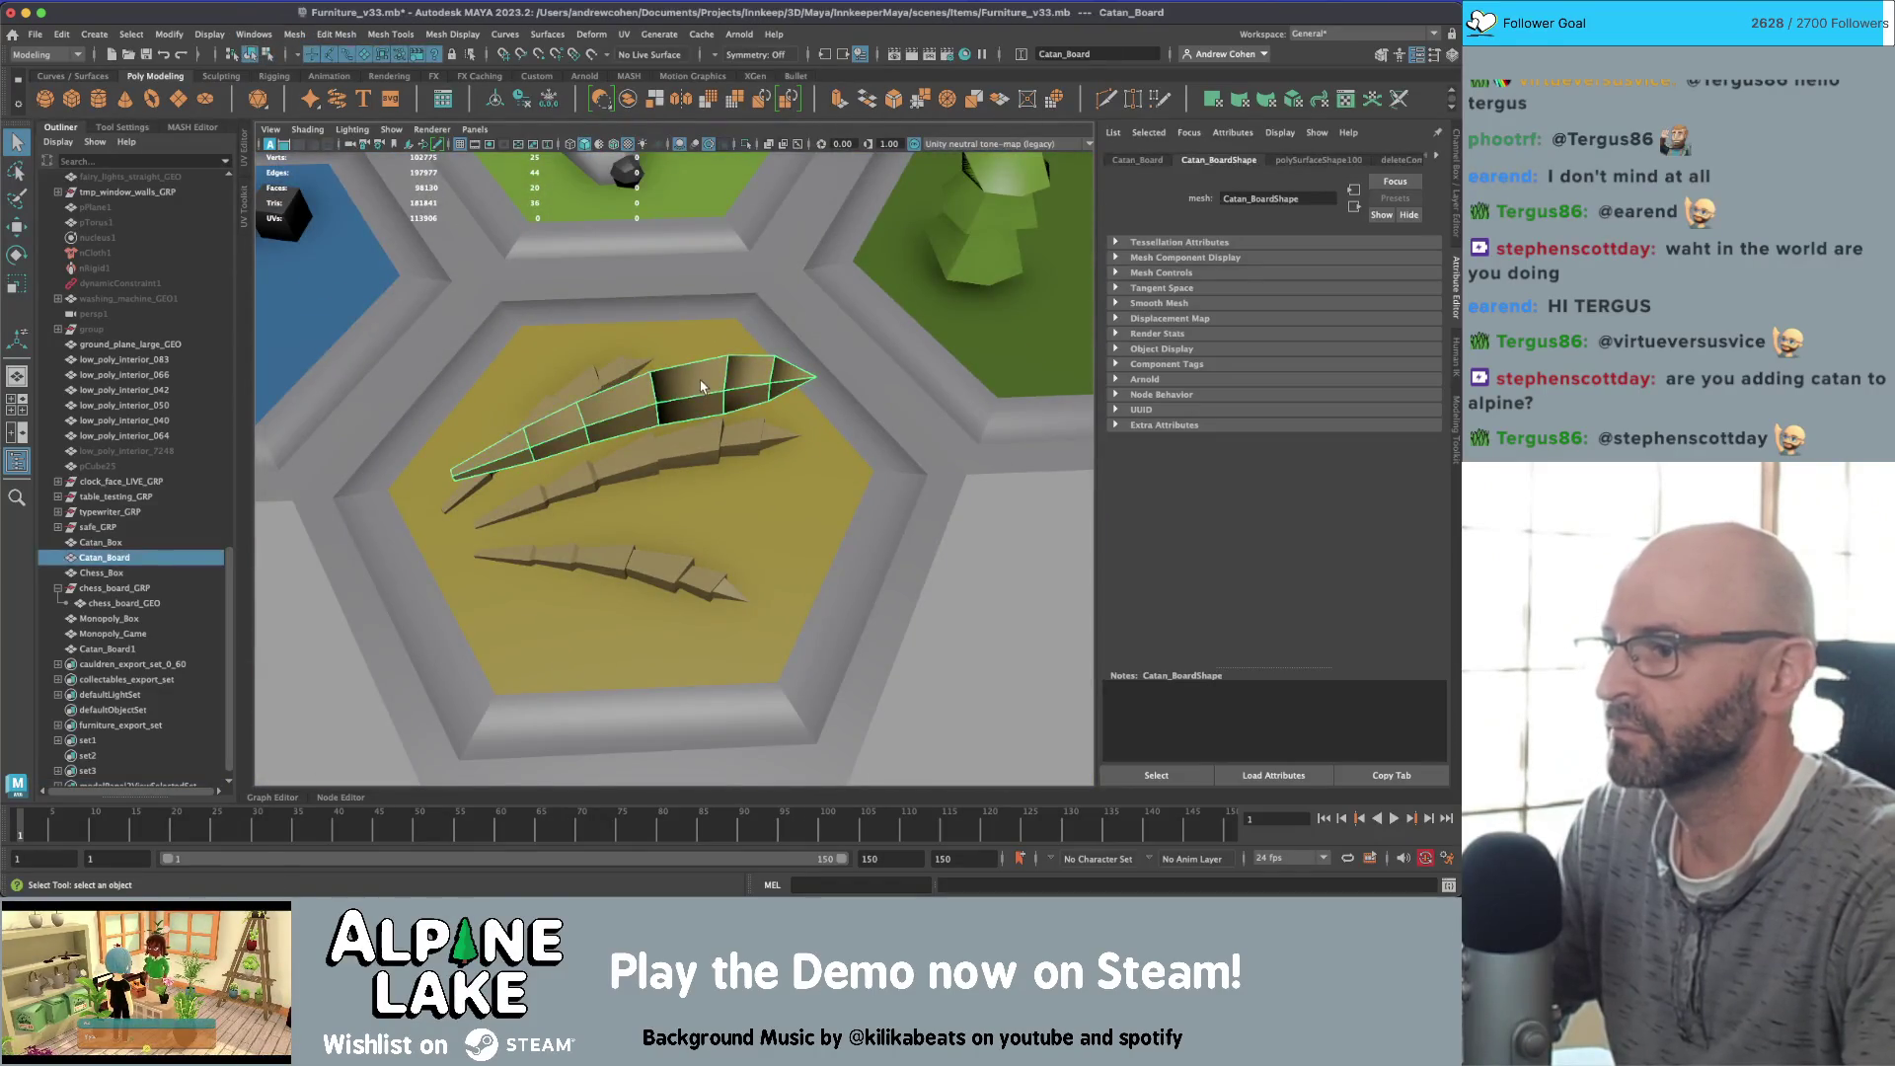
{"action": "scroll", "coordinate": [691, 444], "scroll_direction": "down", "scroll_amount": 3}
{"action": "mouse_move", "coordinate": [691, 444]}
{"action": "left_mouse_down", "text": "alt"}
{"action": "mouse_move", "coordinate": [780, 437]}
{"action": "mouse_move", "coordinate": [671, 513]}
{"action": "left_mouse_up", "text": "alt"}
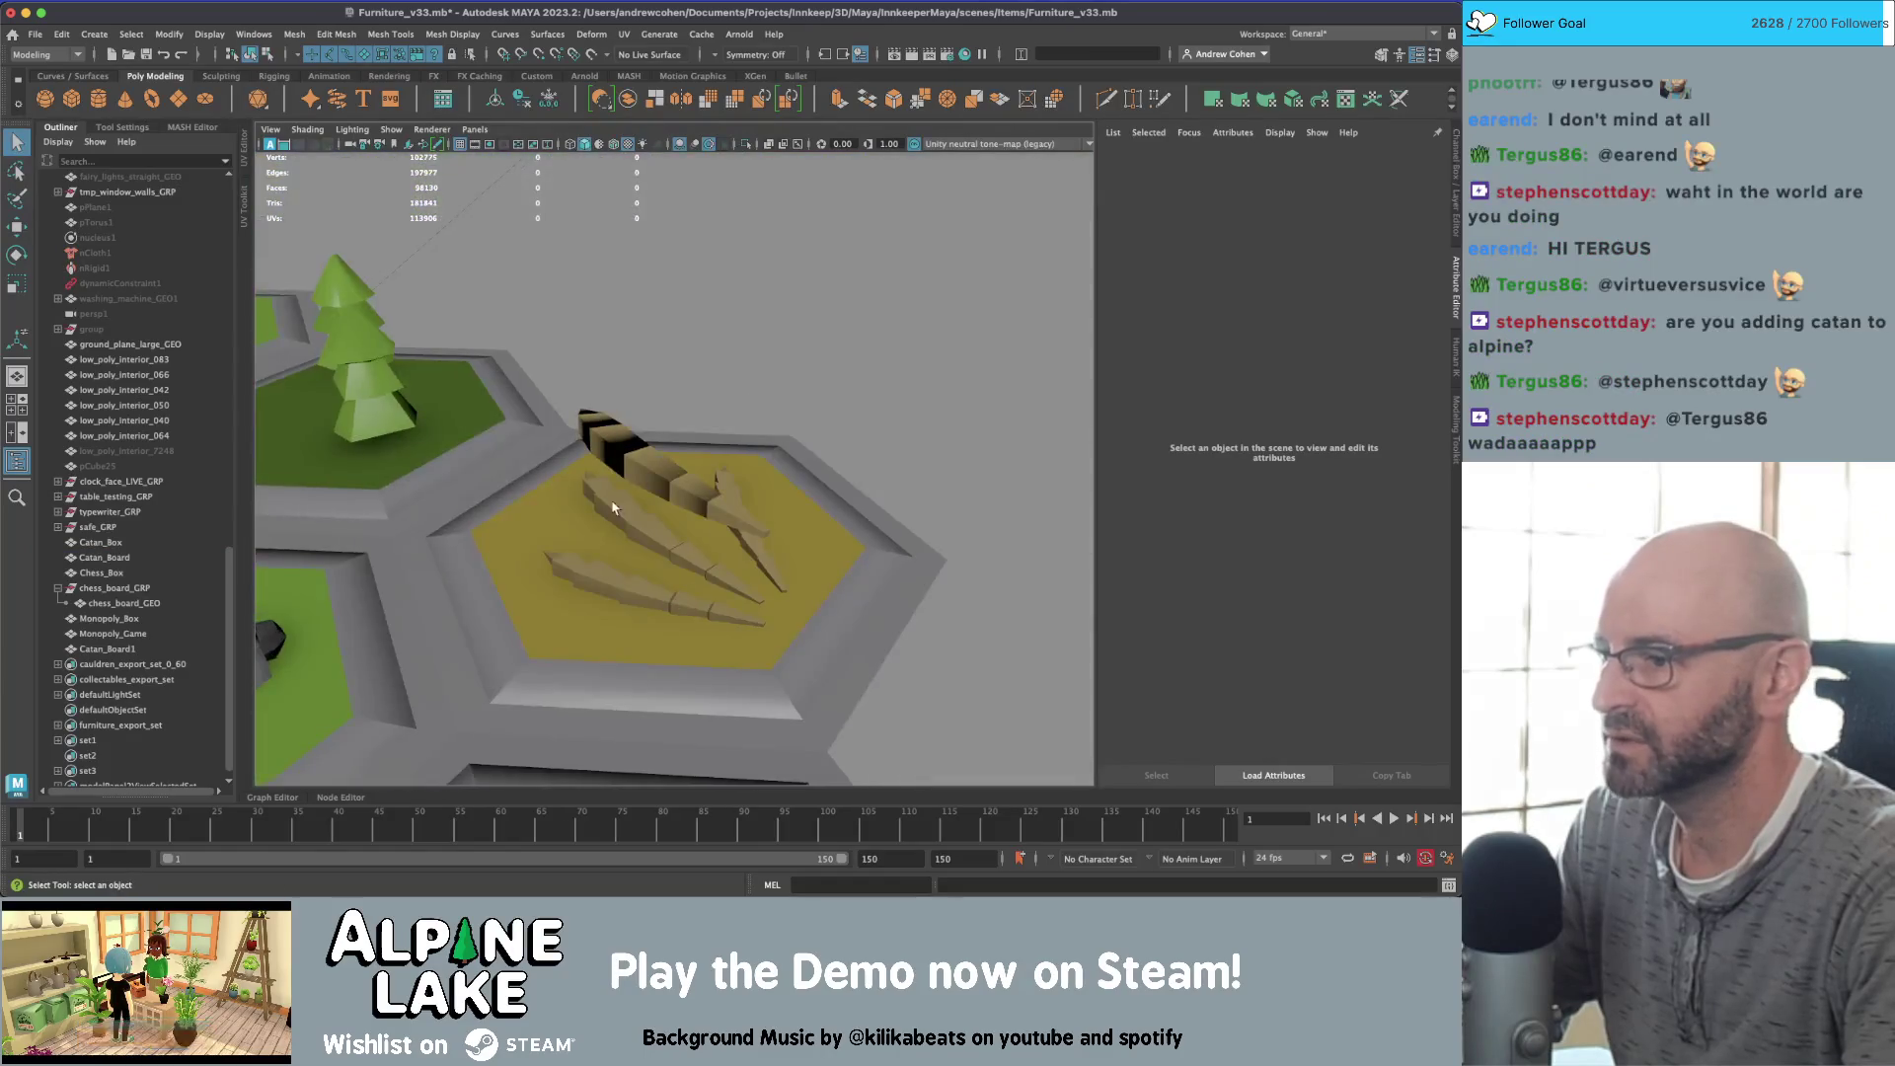
{"action": "left_click", "coordinate": [632, 536]}
{"action": "right_click_drag", "start_coordinate": [633, 535], "coordinate": [633, 473]}
{"action": "scroll", "coordinate": [627, 453], "scroll_direction": "down", "scroll_amount": 5}
{"action": "left_click_drag", "start_coordinate": [393, 516], "coordinate": [583, 470], "text": "alt"}
{"action": "scroll", "coordinate": [582, 469], "scroll_direction": "up", "scroll_amount": 5}
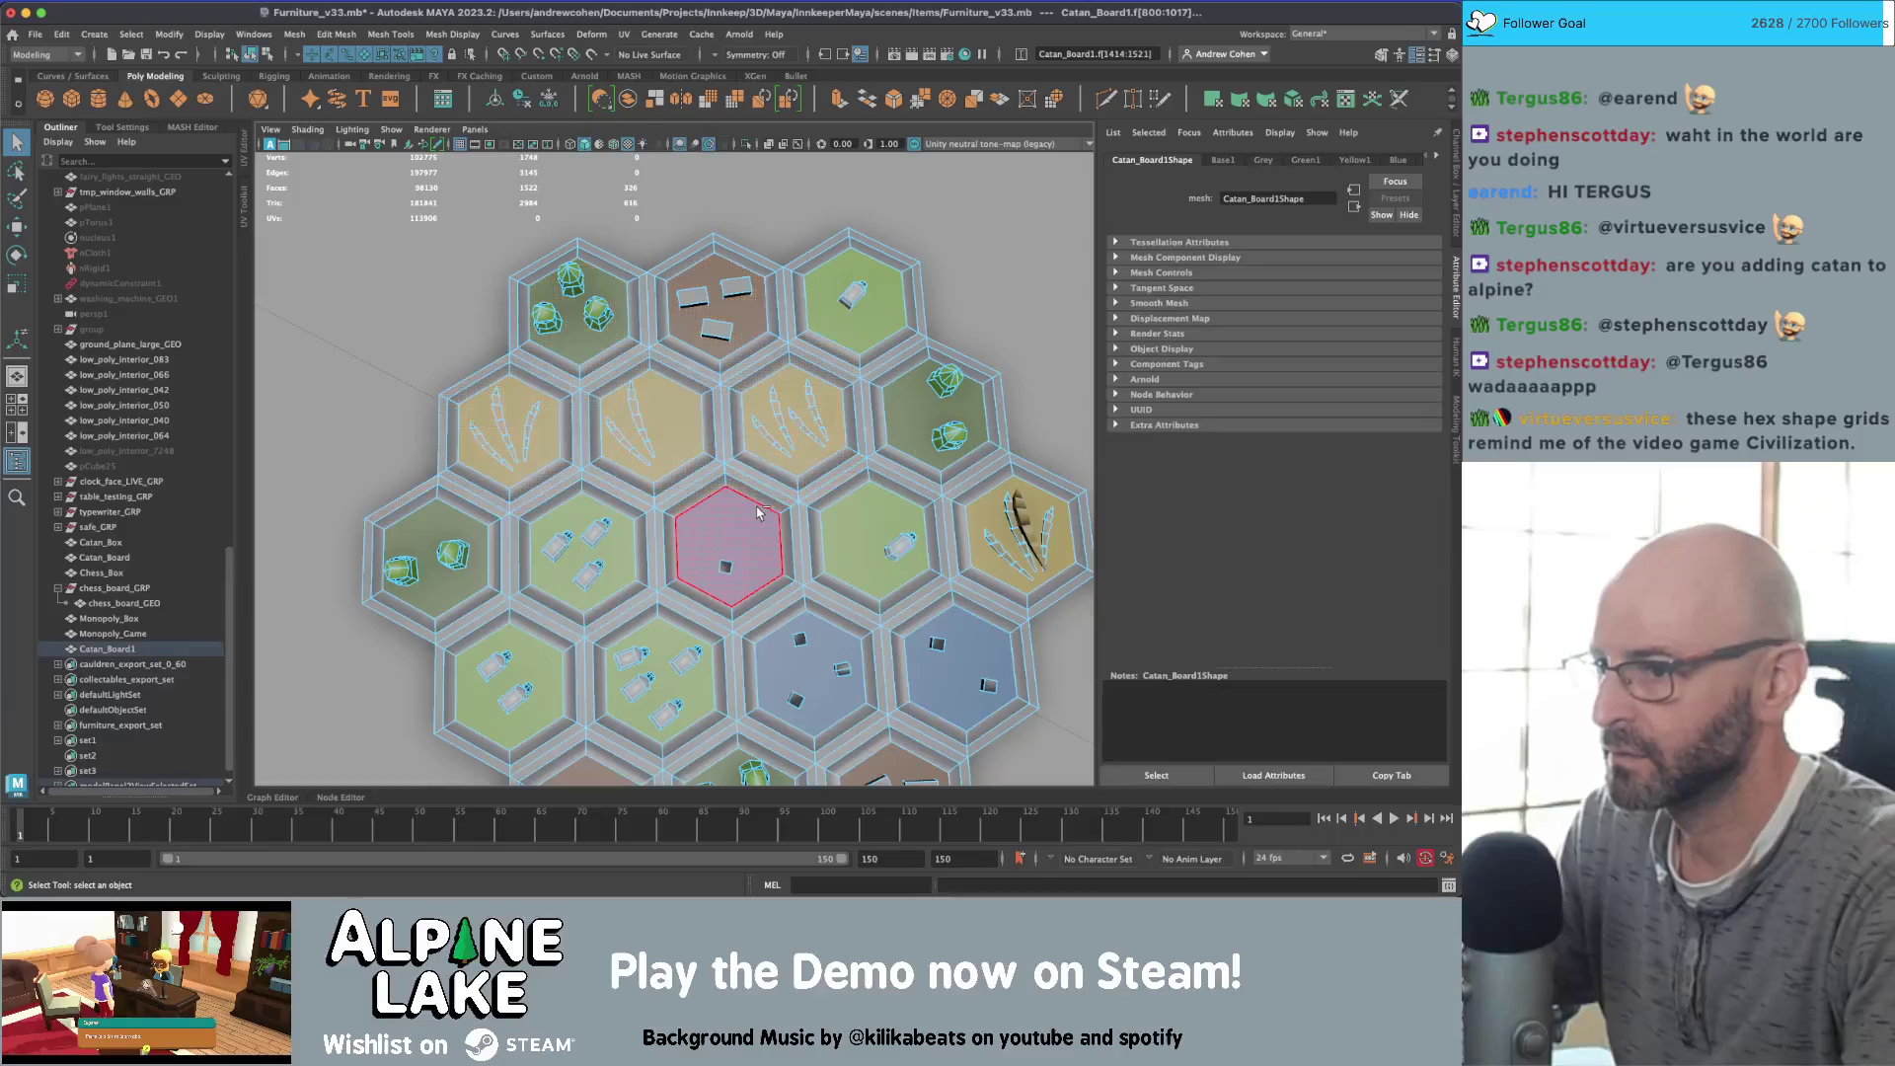
Step: Delete the wheat faces from the duplicate board Catan_Board1
{"action": "key", "text": "F10"}
{"action": "middle_click_drag", "start_coordinate": [756, 498], "coordinate": [439, 442], "text": "alt"}
{"action": "scroll", "coordinate": [439, 442], "scroll_direction": "up", "scroll_amount": 3}
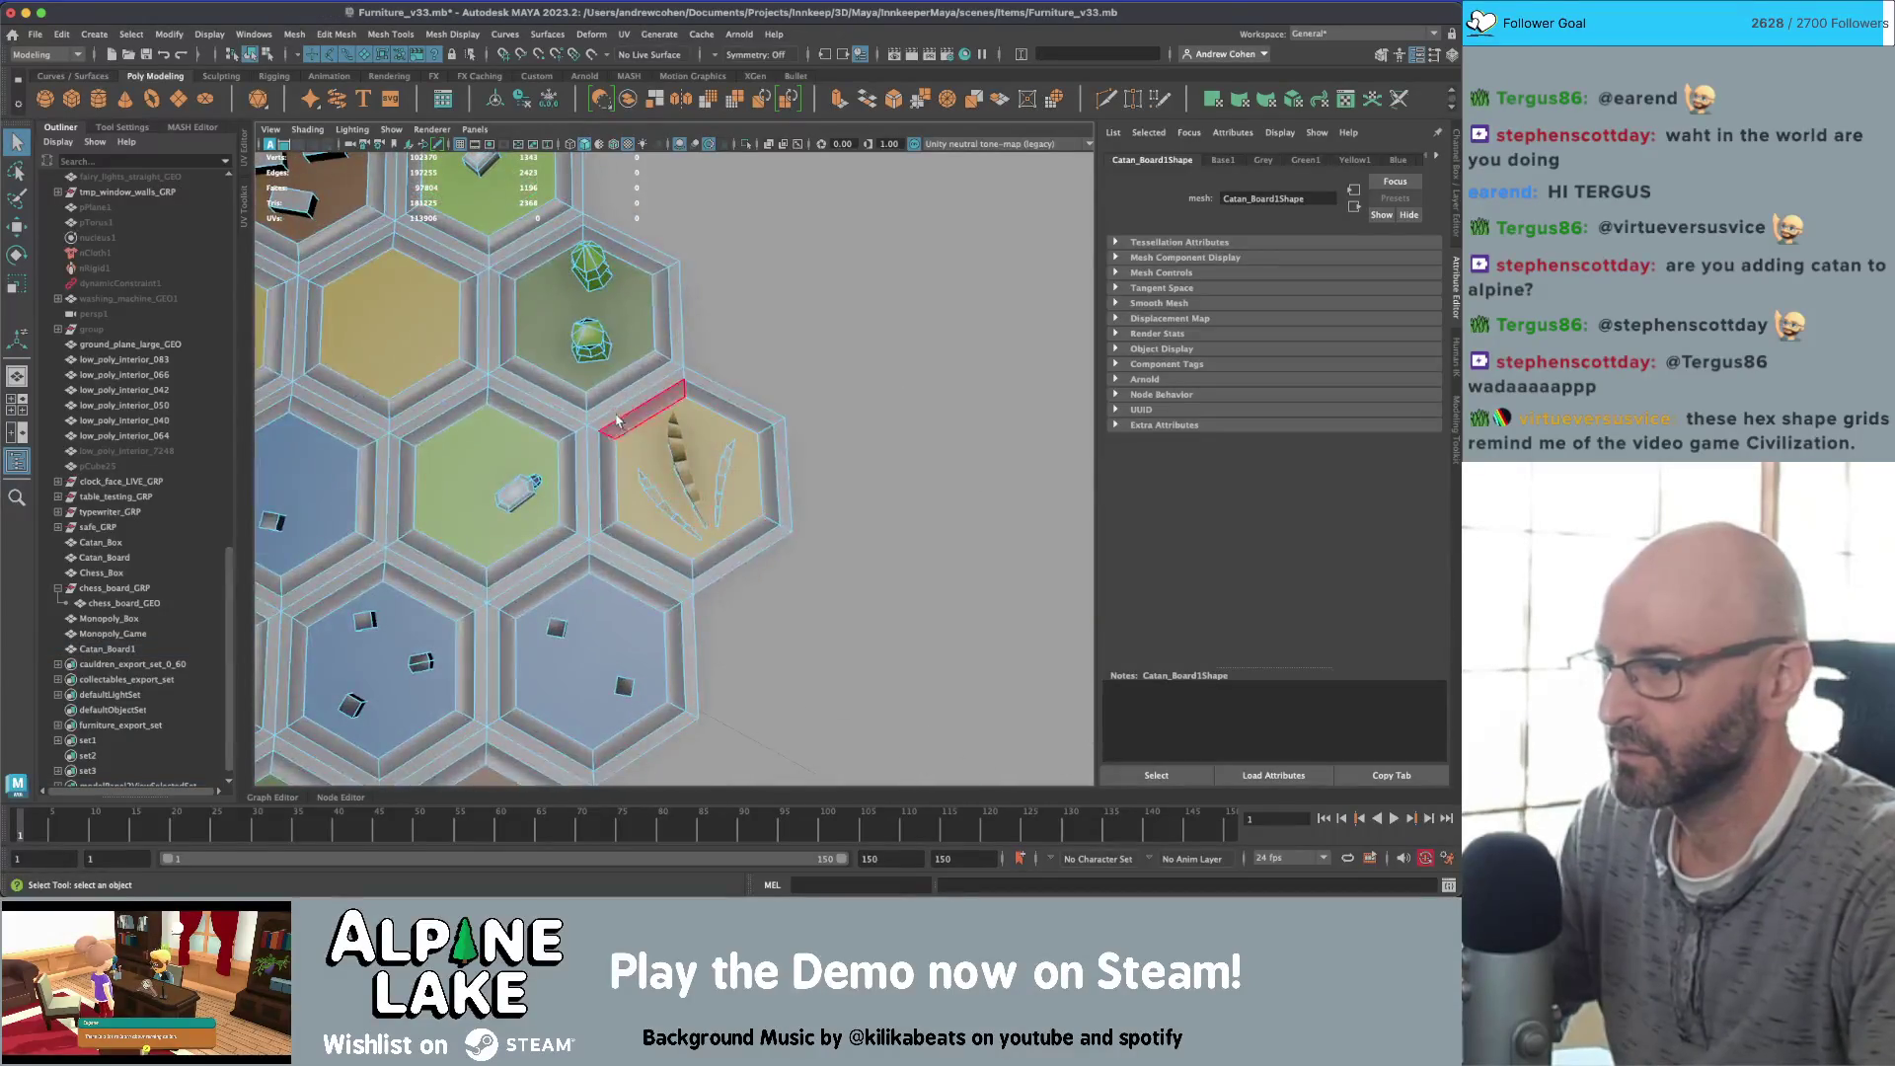
{"action": "left_click", "coordinate": [784, 523]}
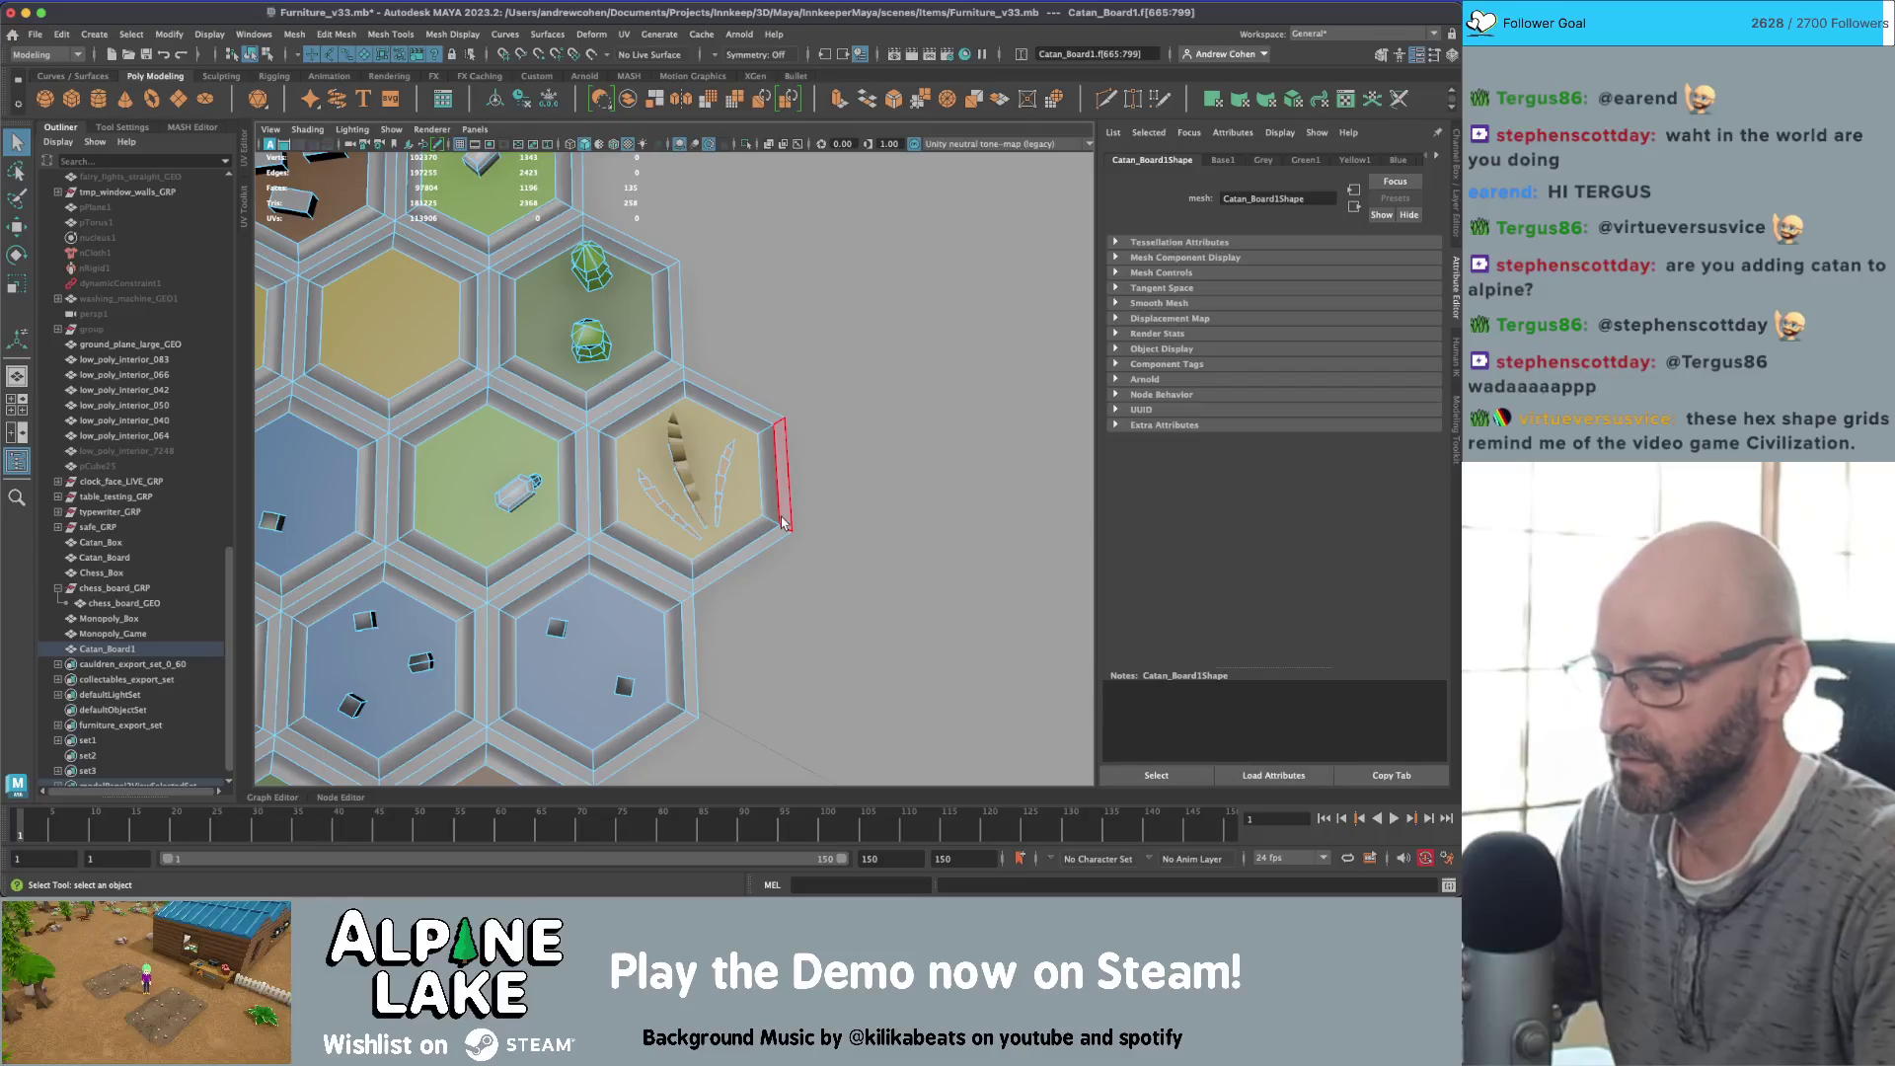
{"action": "key", "text": "Delete"}
Step: Raise the curved wheat stalk and duplicate it into Catan_Board2 and Catan_Board3
{"action": "left_click", "coordinate": [251, 55]}
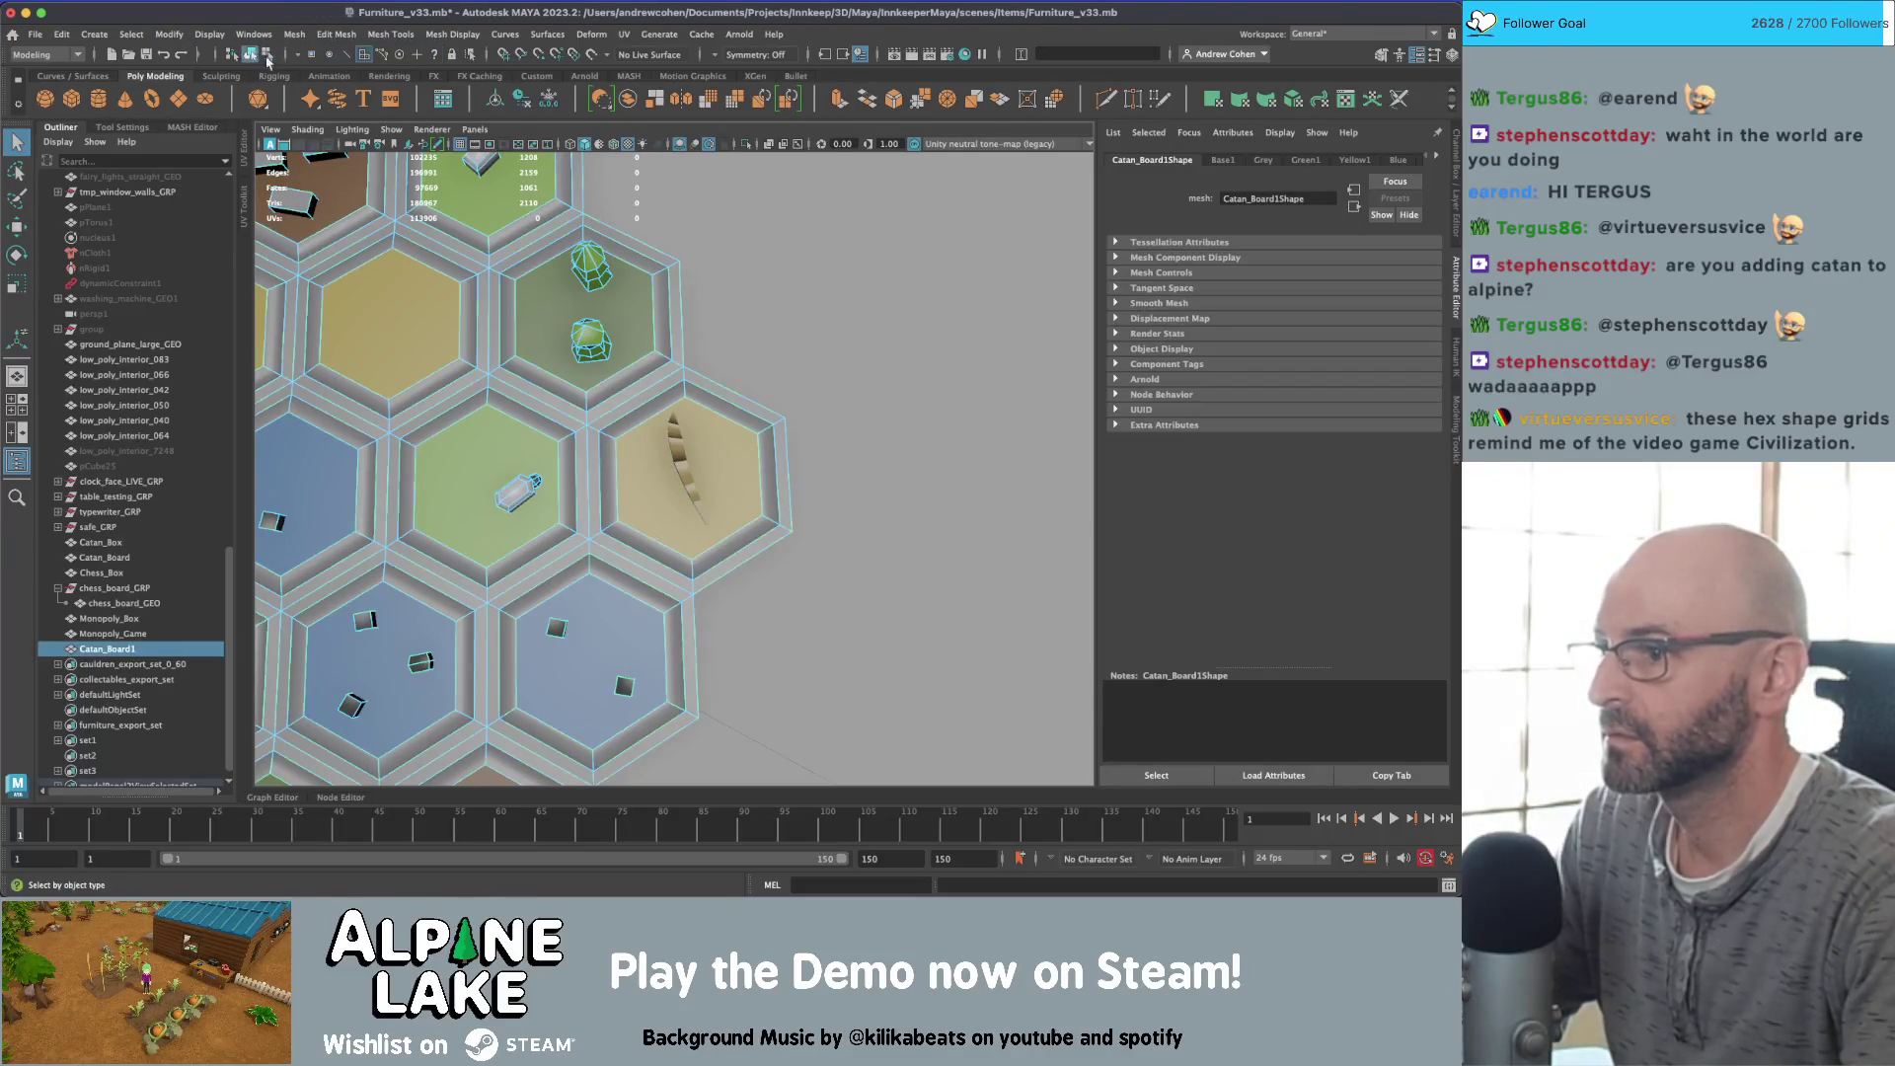
{"action": "key", "text": "w"}
{"action": "left_click", "coordinate": [681, 464]}
{"action": "key", "text": "f"}
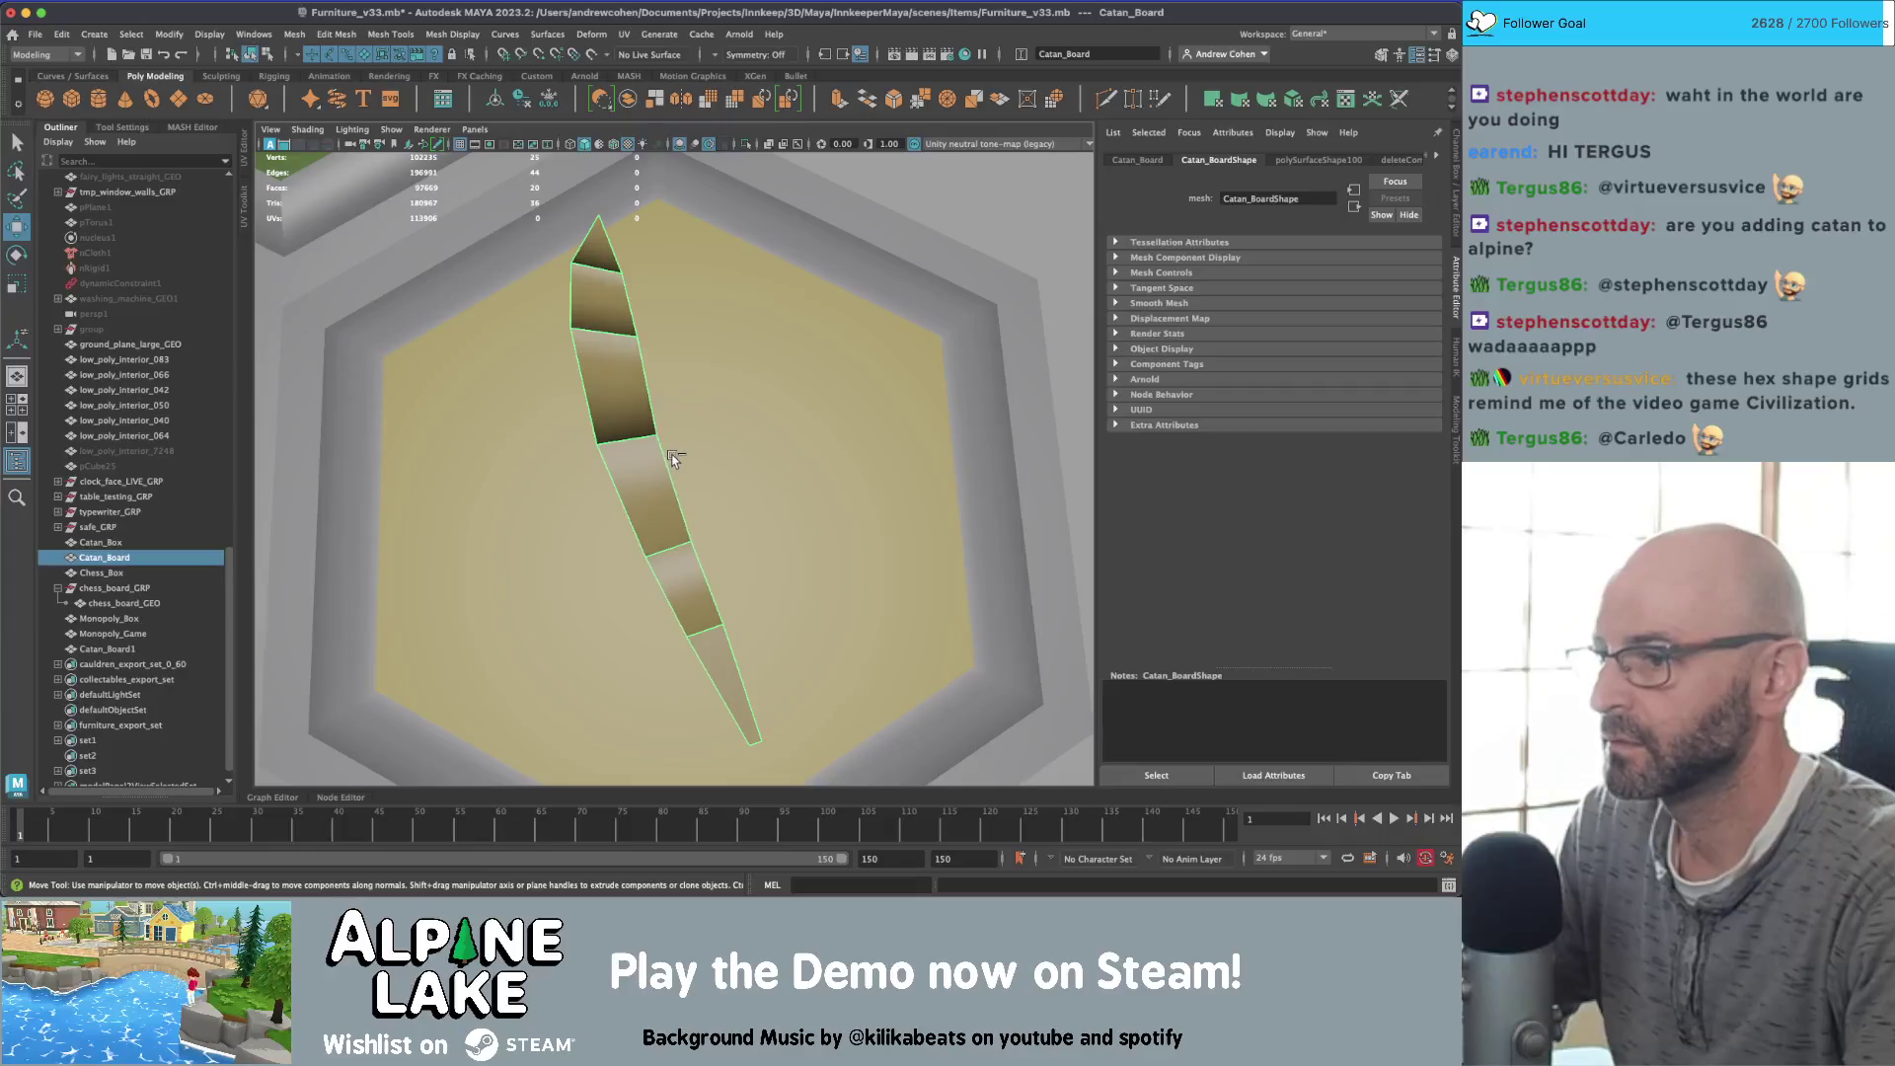
{"action": "mouse_move", "coordinate": [670, 456]}
{"action": "left_mouse_down", "text": "alt"}
{"action": "mouse_move", "coordinate": [677, 425]}
{"action": "mouse_move", "coordinate": [677, 541]}
{"action": "mouse_move", "coordinate": [632, 514]}
{"action": "mouse_move", "coordinate": [590, 523]}
{"action": "mouse_move", "coordinate": [595, 575]}
{"action": "mouse_move", "coordinate": [784, 585]}
{"action": "mouse_move", "coordinate": [755, 545]}
{"action": "left_mouse_up", "text": "alt"}
{"action": "key", "text": "ctrl+d"}
{"action": "key", "text": "e"}
{"action": "key", "text": "r"}
{"action": "key", "text": "ctrl+d"}
{"action": "key", "text": "e"}
{"action": "key", "text": "e"}
{"action": "key", "text": "w"}
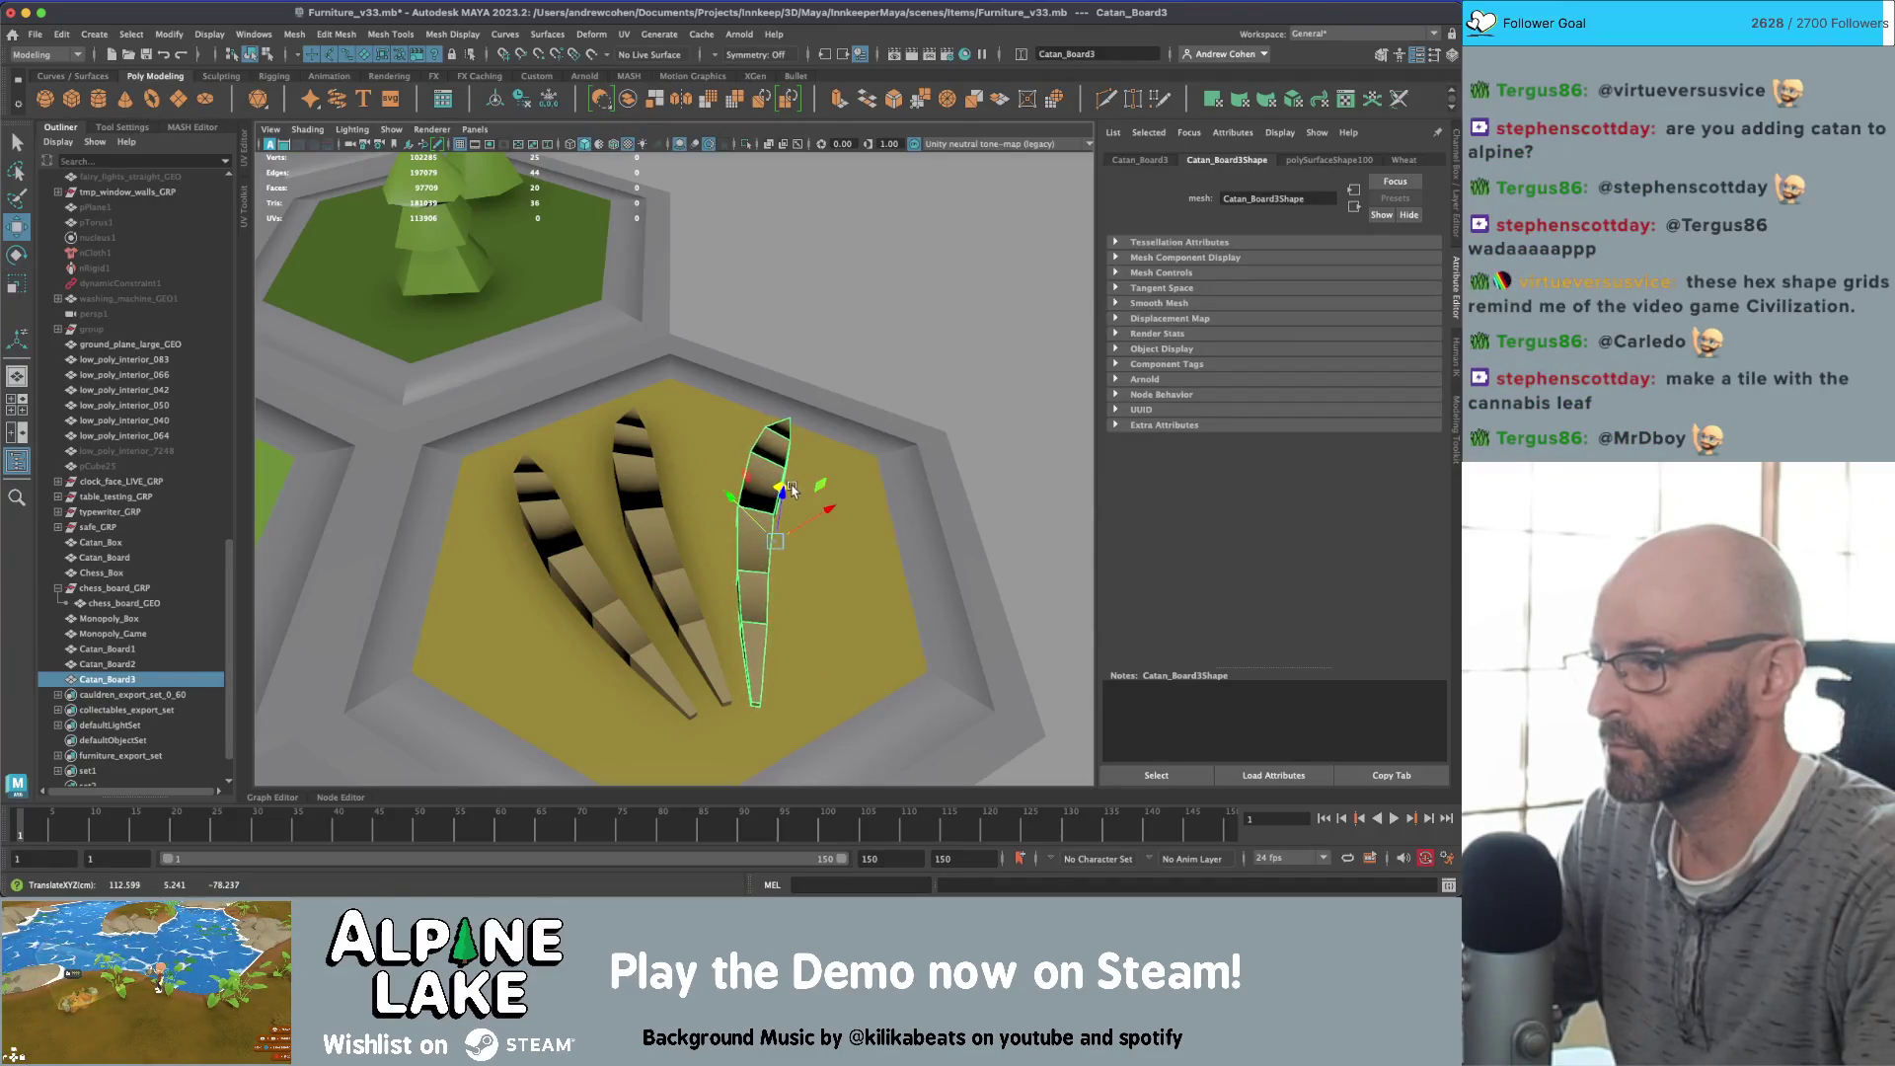
{"action": "scroll", "coordinate": [787, 490], "scroll_direction": "down", "scroll_amount": 3}
Step: Duplicate the three wheat stalks and set the Move tool axis orientation to World
{"action": "key", "text": "q"}
{"action": "left_click", "coordinate": [681, 504], "text": "shift"}
{"action": "left_click", "coordinate": [632, 523], "text": "shift"}
{"action": "scroll", "coordinate": [663, 499], "scroll_direction": "down", "scroll_amount": 5}
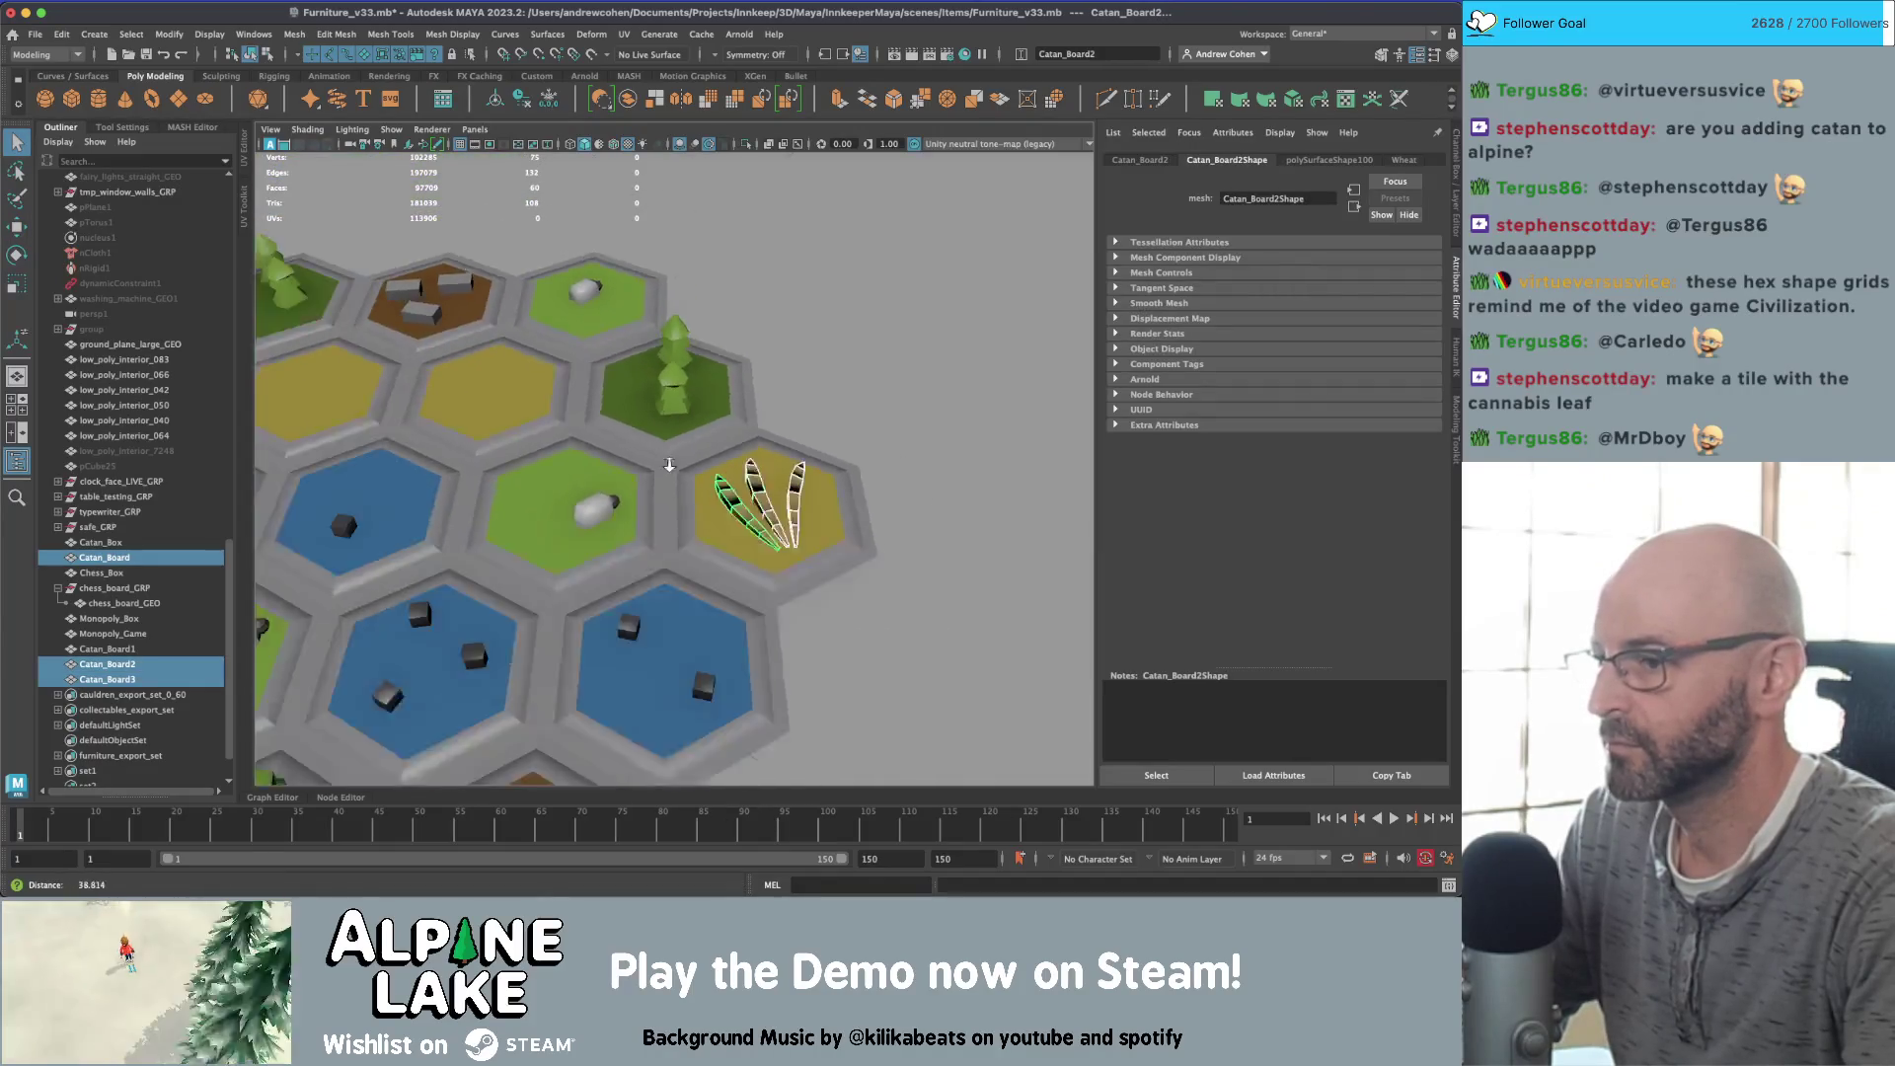
{"action": "key", "text": "ctrl+d"}
{"action": "key", "text": "w"}
{"action": "mouse_move", "coordinate": [693, 458]}
{"action": "left_mouse_down"}
{"action": "mouse_move", "coordinate": [481, 373]}
{"action": "mouse_move", "coordinate": [462, 345]}
{"action": "left_mouse_up"}
{"action": "key", "text": "ctrl+z"}
{"action": "left_click", "coordinate": [139, 130]}
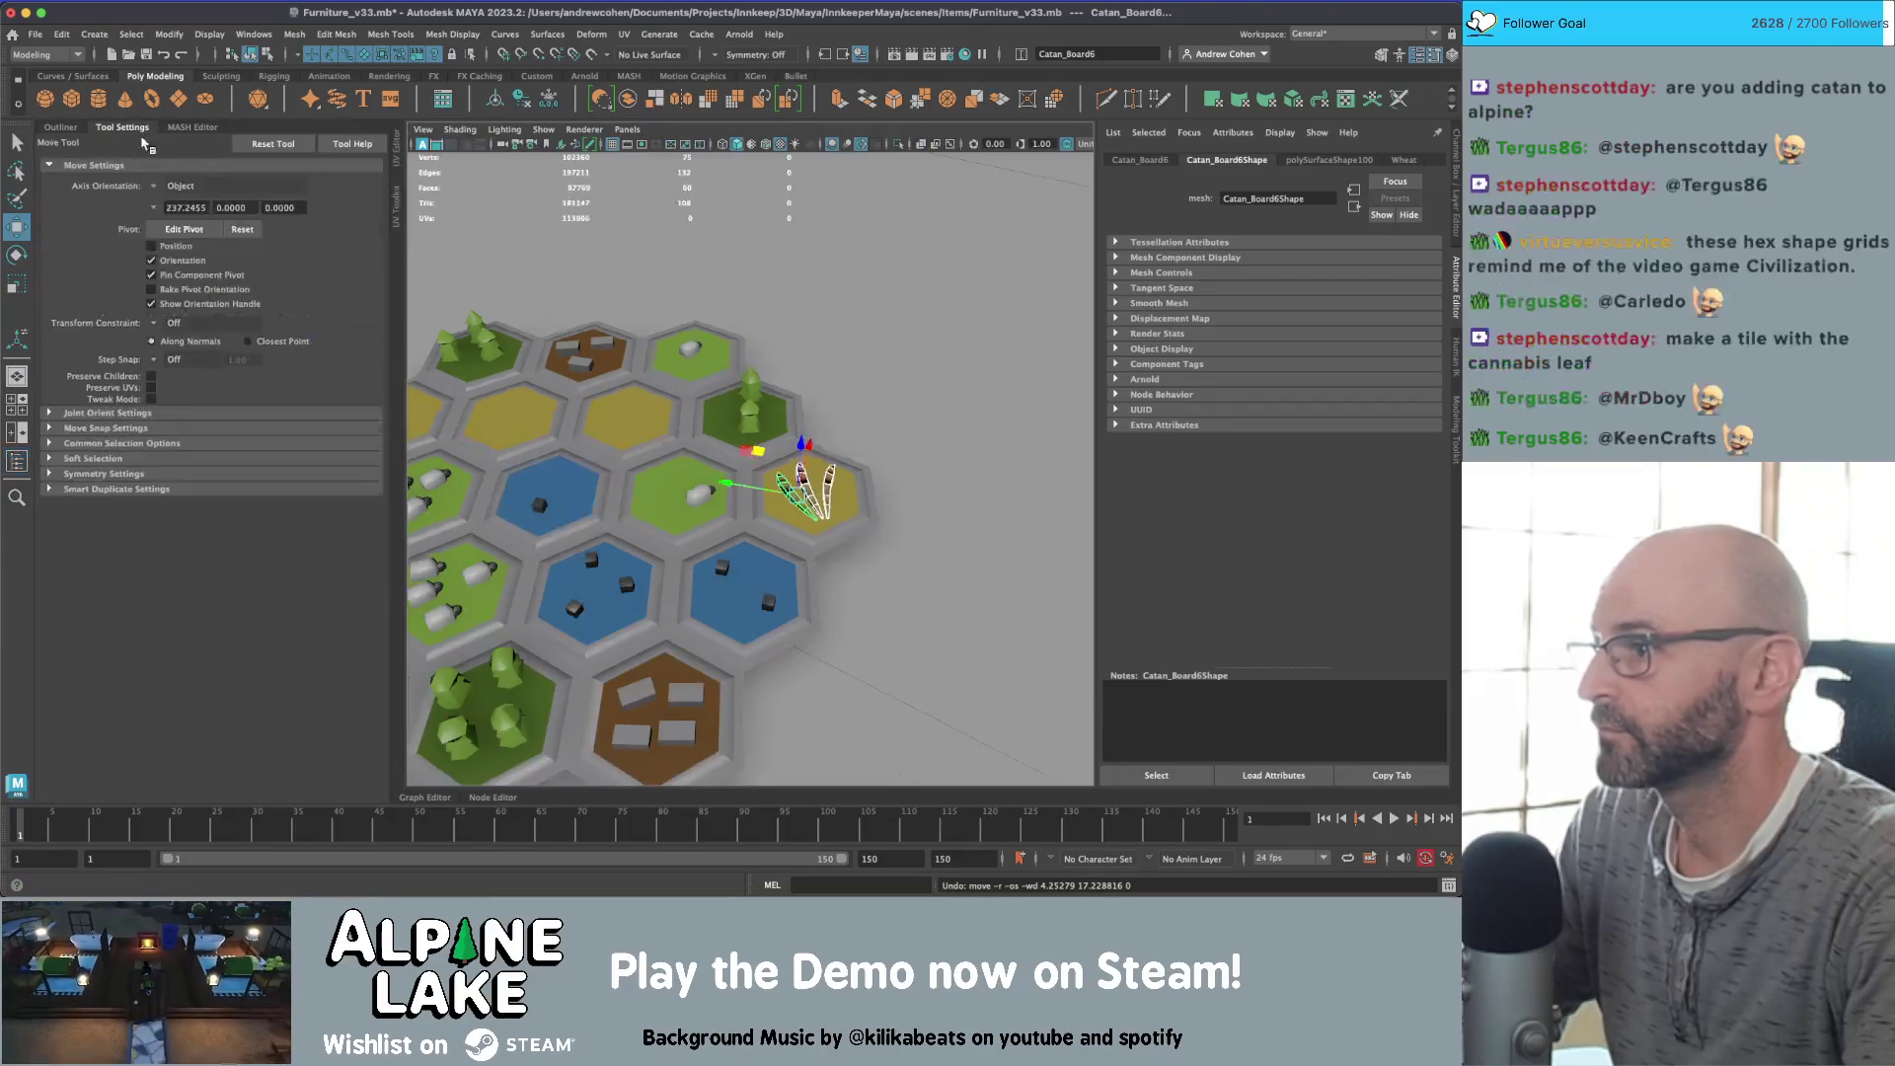
{"action": "left_click", "coordinate": [153, 186]}
{"action": "left_click", "coordinate": [178, 211]}
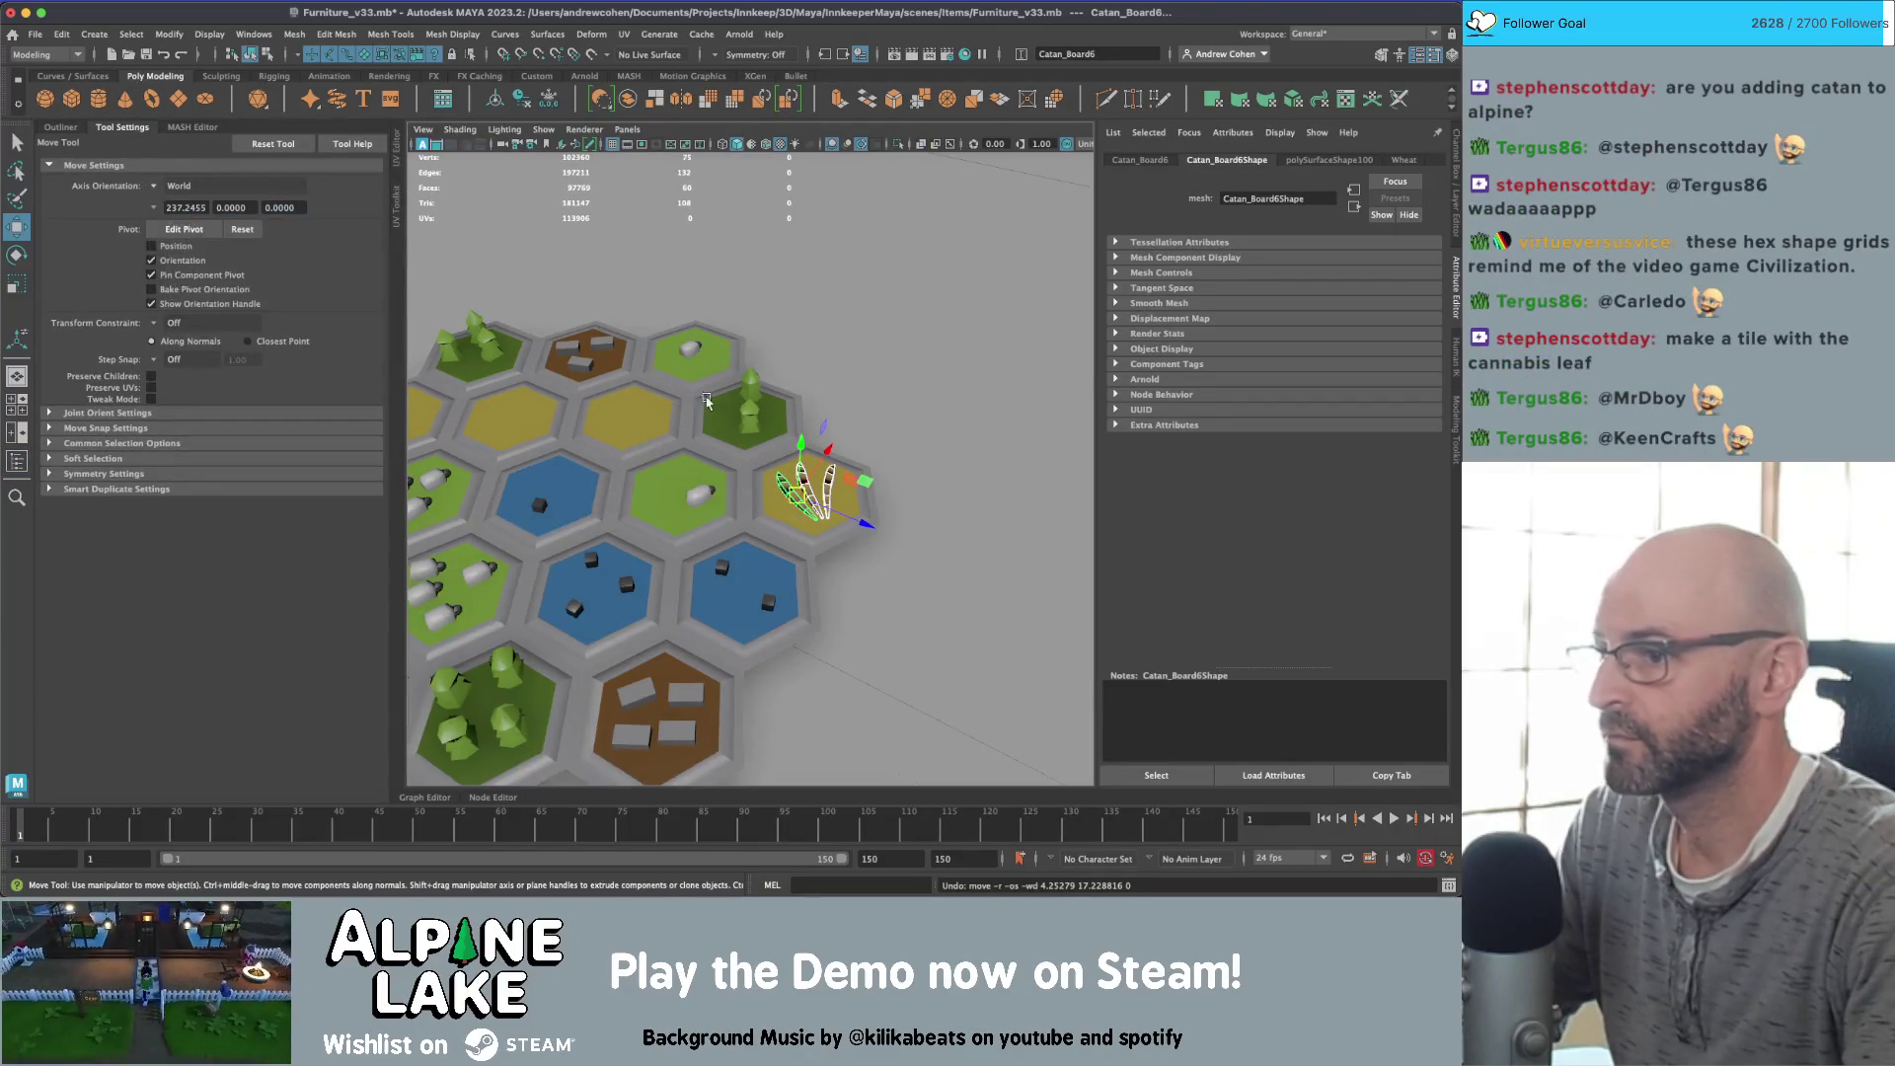
Step: Place a wheat copy on the middle yellow tile and duplicate the bundle again
{"action": "mouse_move", "coordinate": [845, 497]}
{"action": "left_mouse_down", "text": "shift"}
{"action": "mouse_move", "coordinate": [654, 452]}
{"action": "mouse_move", "coordinate": [769, 452]}
{"action": "mouse_move", "coordinate": [649, 441]}
{"action": "left_mouse_up", "text": "shift"}
{"action": "key", "text": "e"}
{"action": "key", "text": "ctrl+d"}
{"action": "key", "text": "w"}
{"action": "key", "text": "q"}
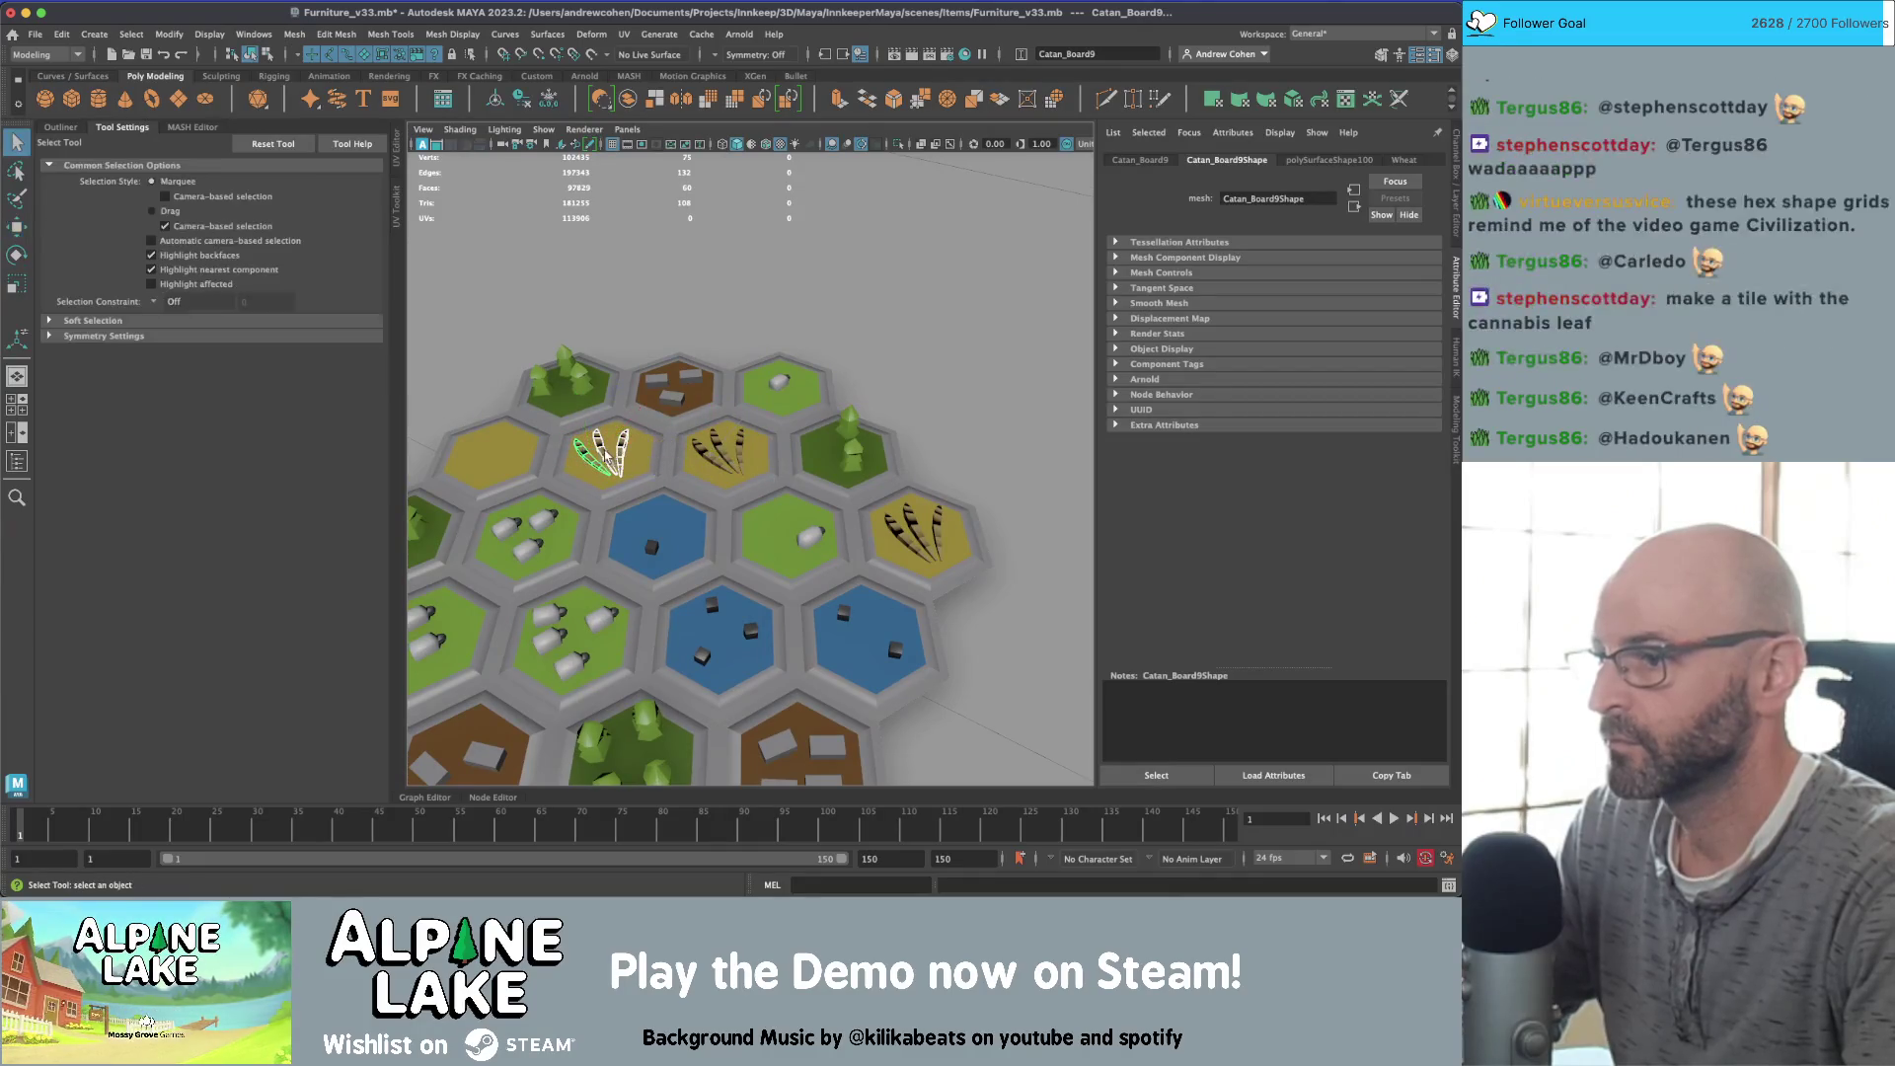
{"action": "left_click", "coordinate": [600, 459]}
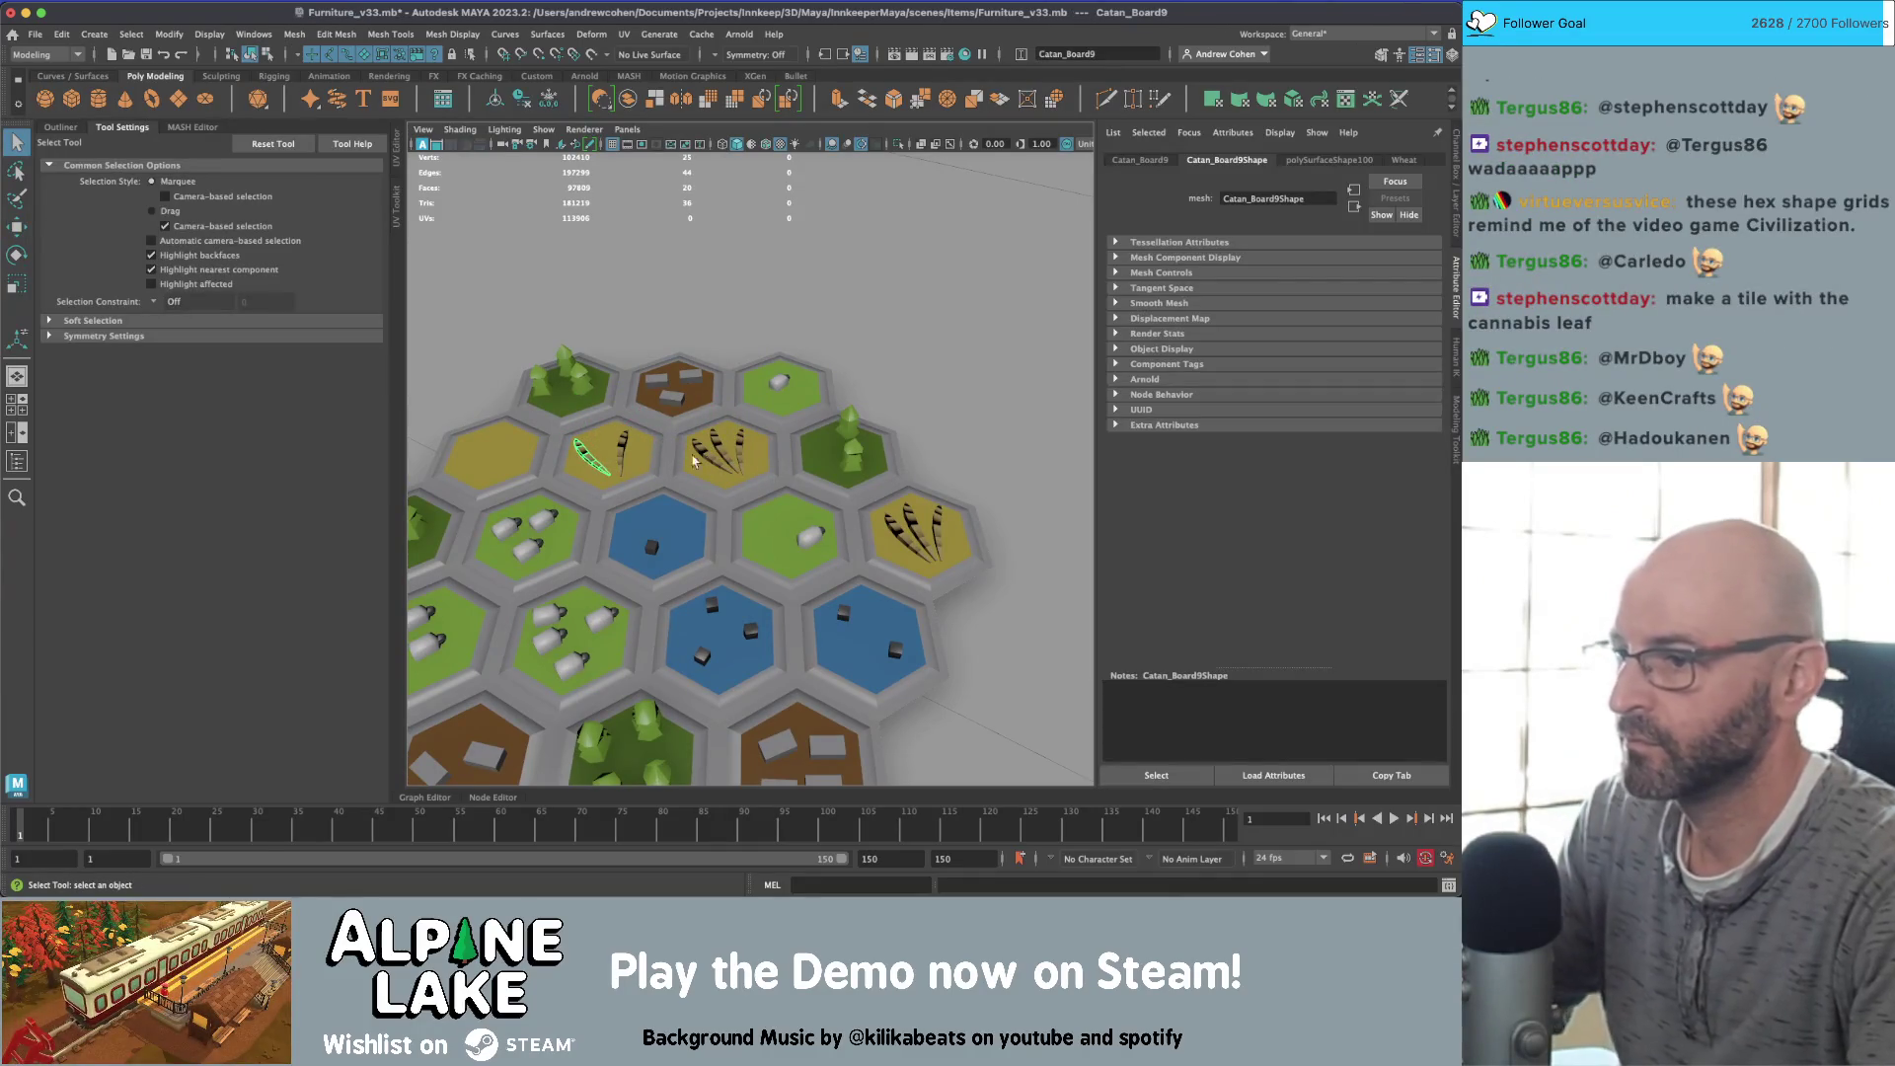
{"action": "left_click", "coordinate": [718, 456]}
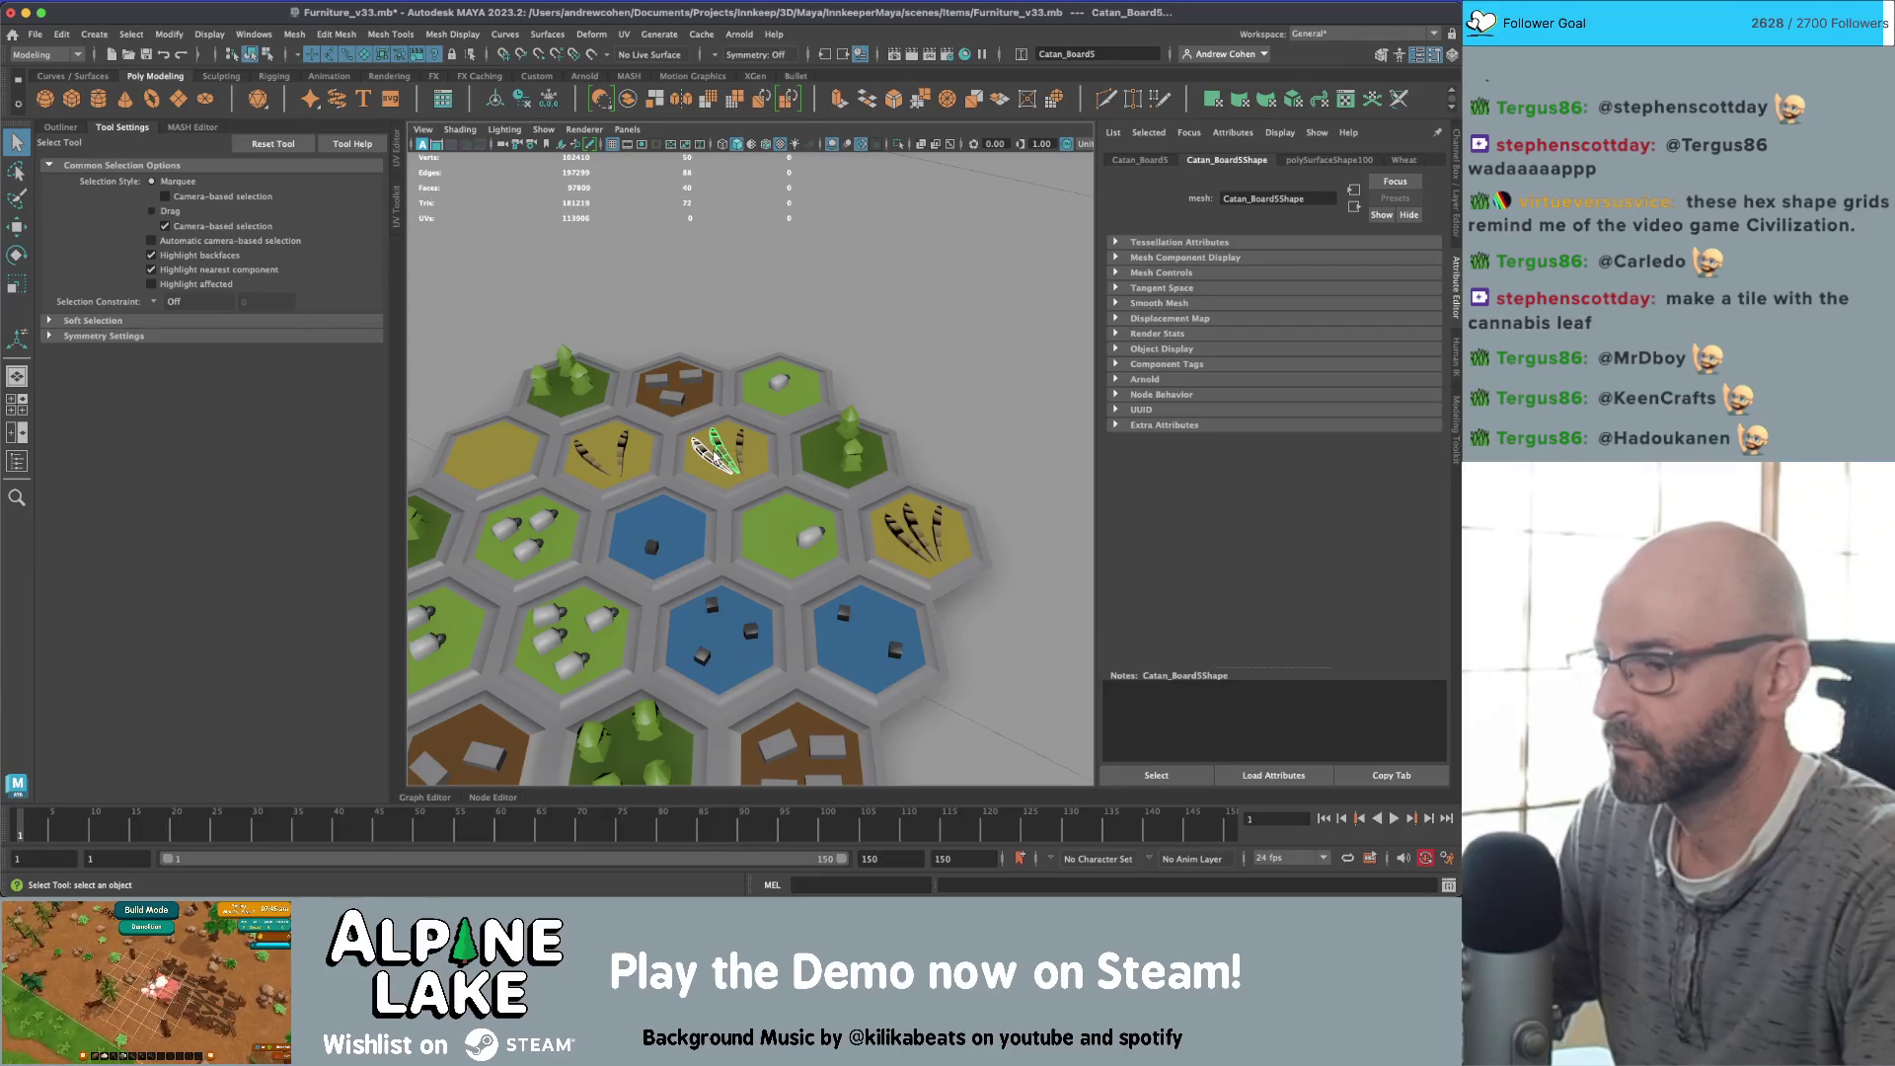
Step: Duplicate the middle-tile wheat and move the copy onto the left yellow tile
{"action": "key", "text": "ctrl+d"}
{"action": "key", "text": "w"}
{"action": "middle_click_drag", "start_coordinate": [796, 435], "coordinate": [578, 432]}
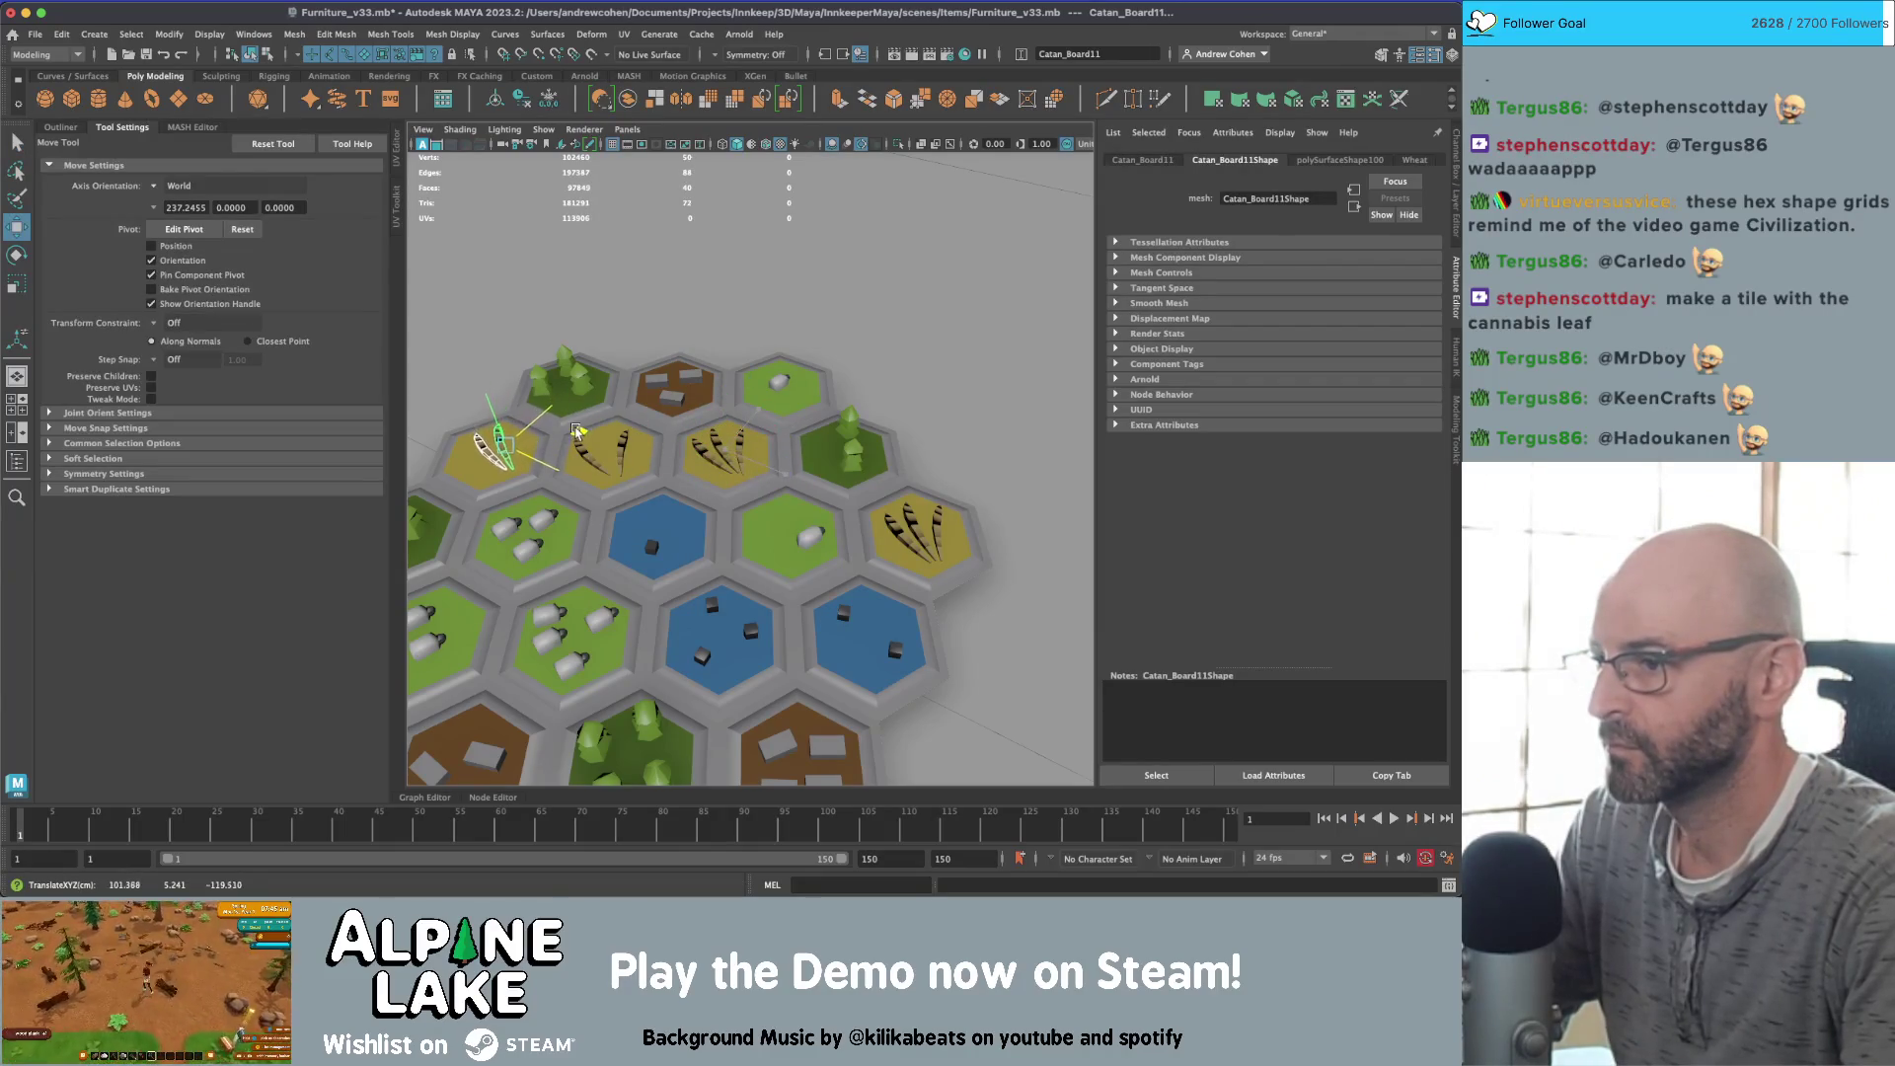
{"action": "key", "text": "e"}
Step: Rotate the left-tile wheat copy to match, then clear the selection
{"action": "key", "text": "q"}
{"action": "scroll", "coordinate": [537, 384], "scroll_direction": "down", "scroll_amount": 3}
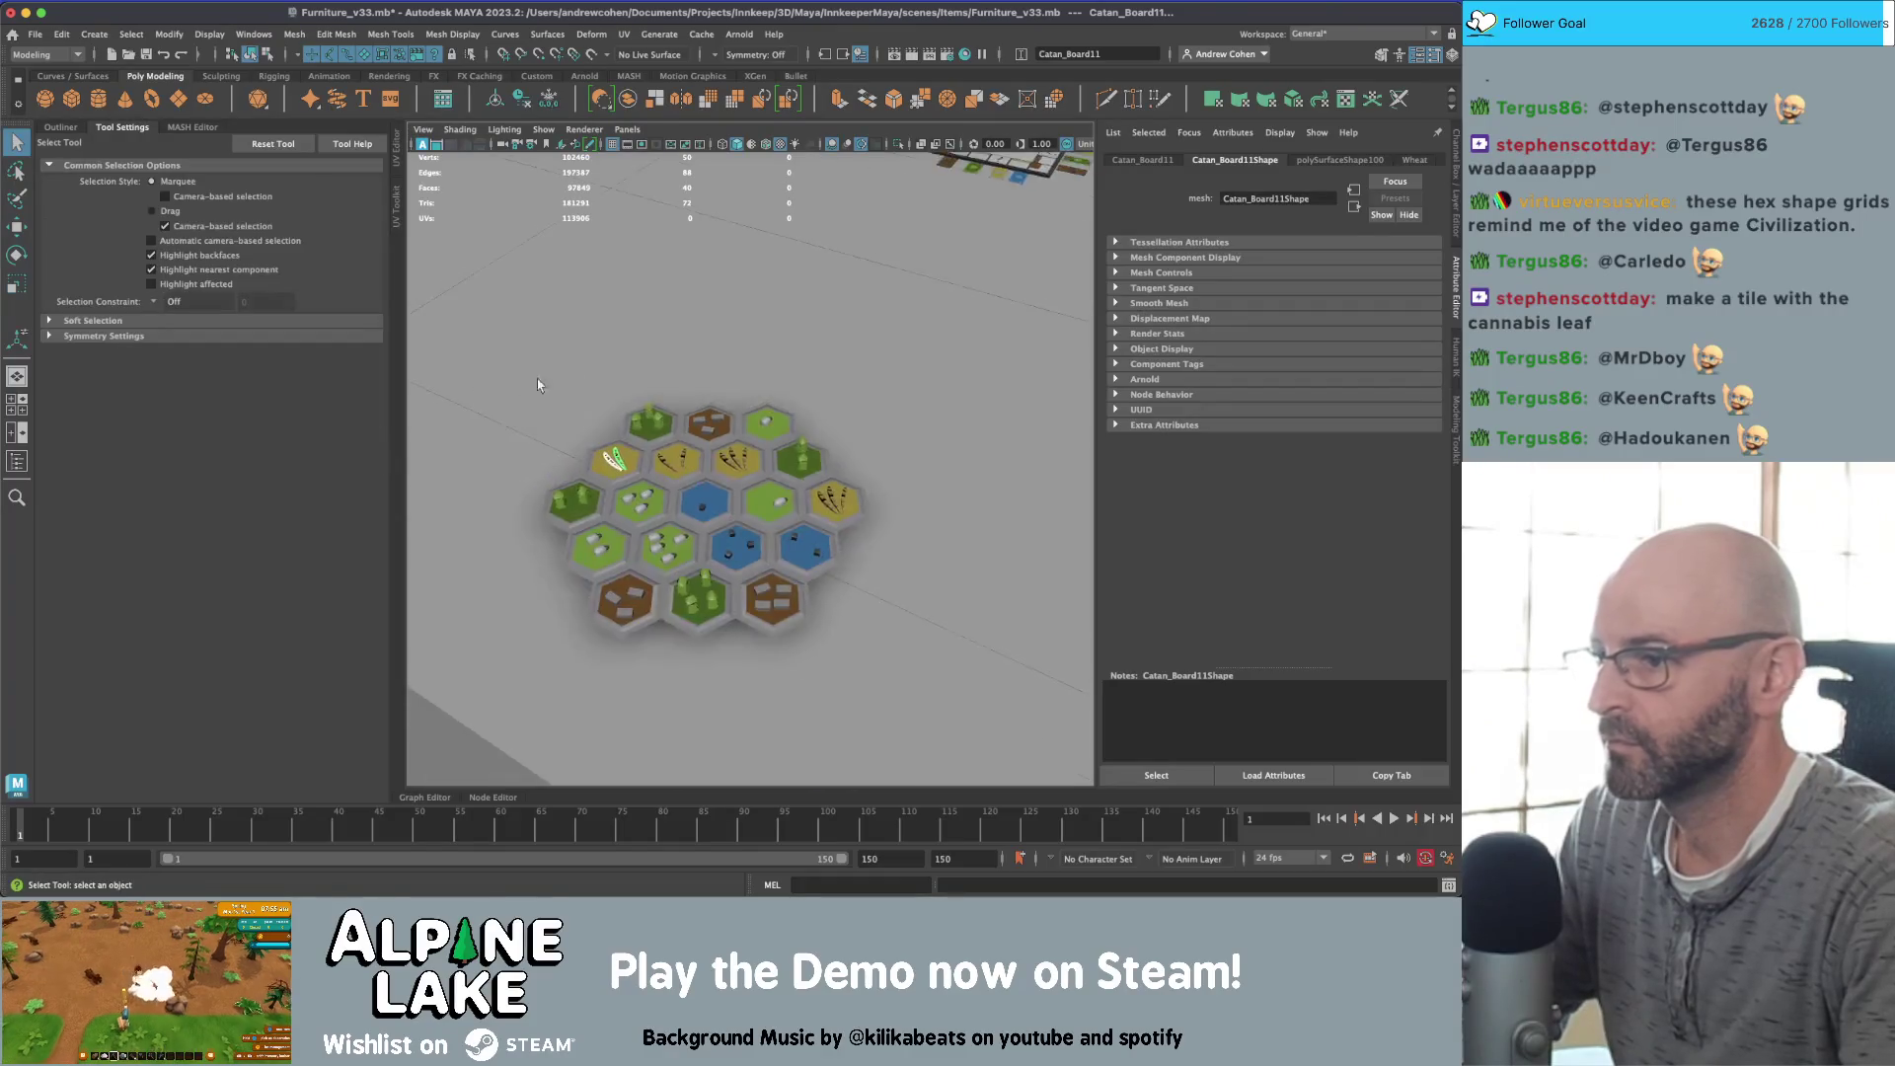
{"action": "mouse_move", "coordinate": [537, 383]}
{"action": "left_mouse_down", "text": "alt"}
{"action": "mouse_move", "coordinate": [592, 395]}
{"action": "mouse_move", "coordinate": [652, 296]}
{"action": "left_mouse_up", "text": "alt"}
{"action": "scroll", "coordinate": [673, 276], "scroll_direction": "up", "scroll_amount": 5}
{"action": "key", "text": "e"}
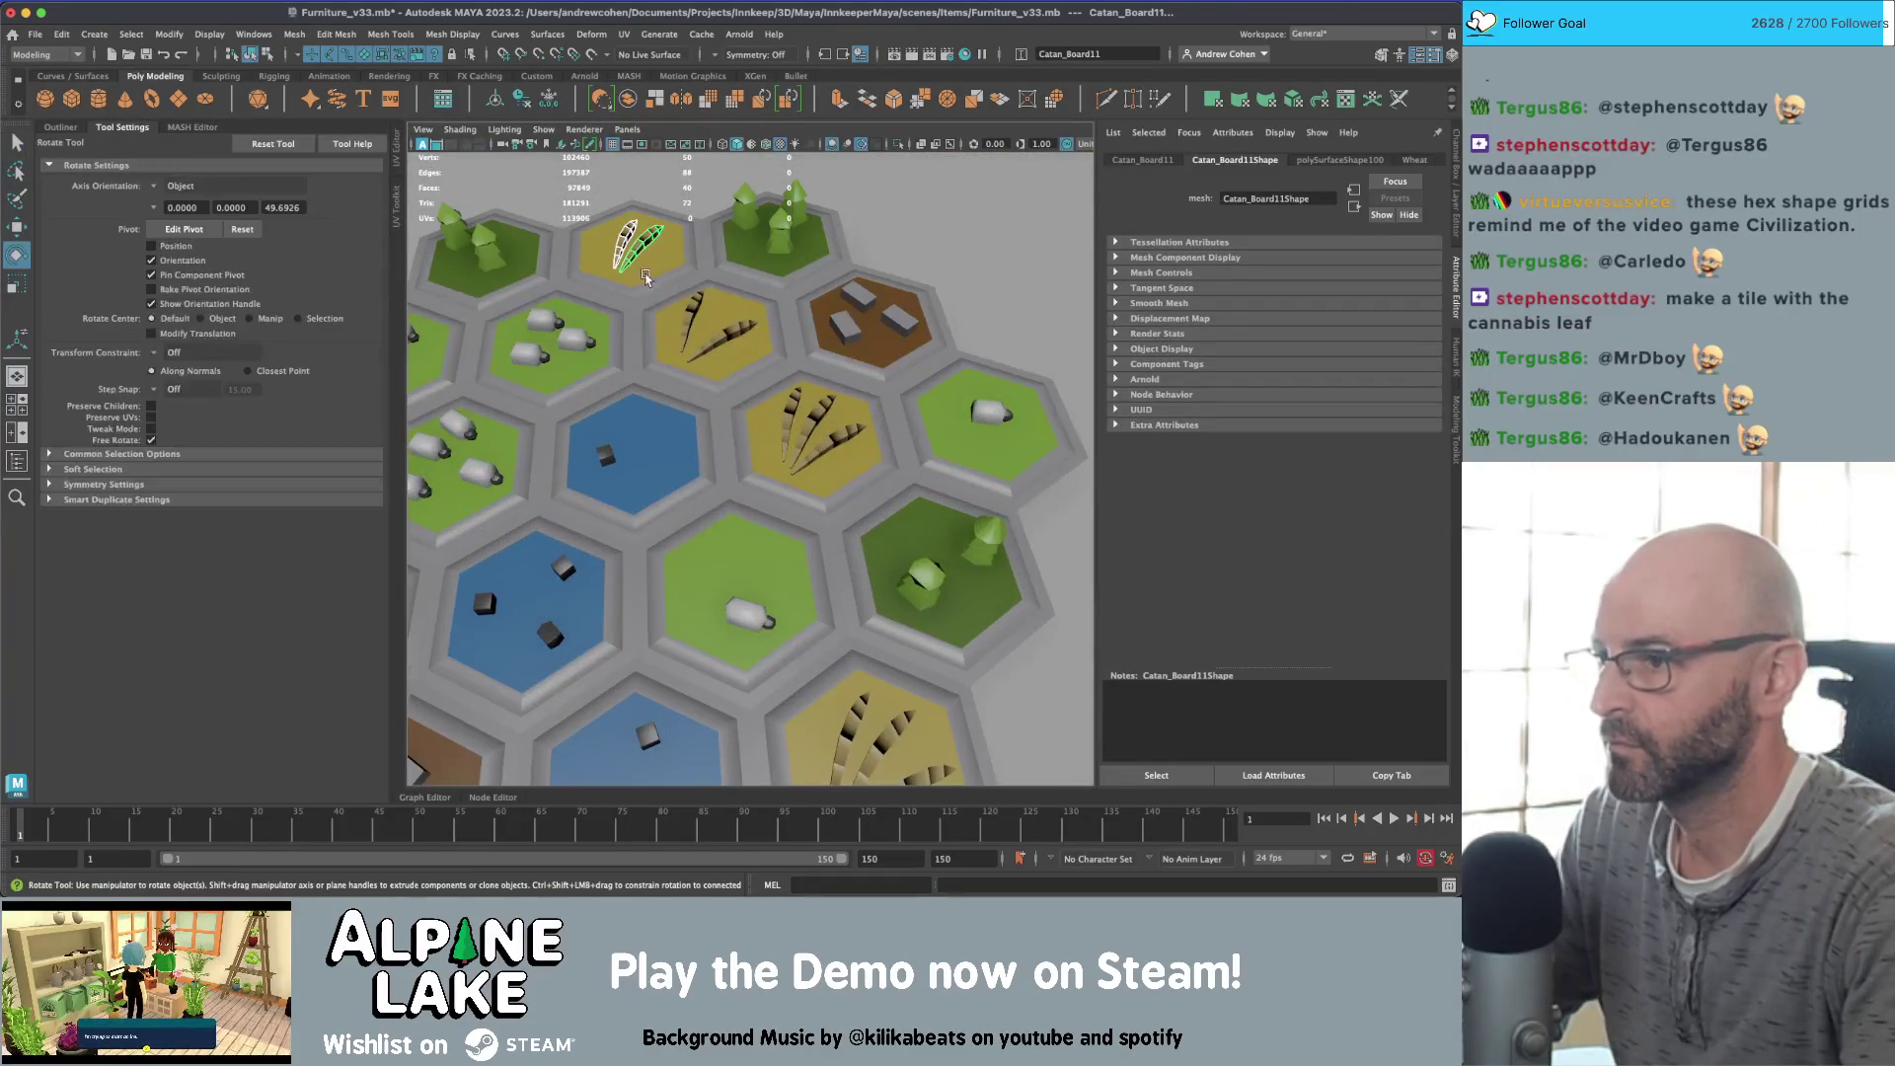
{"action": "key", "text": "q"}
{"action": "scroll", "coordinate": [652, 237], "scroll_direction": "down", "scroll_amount": 5}
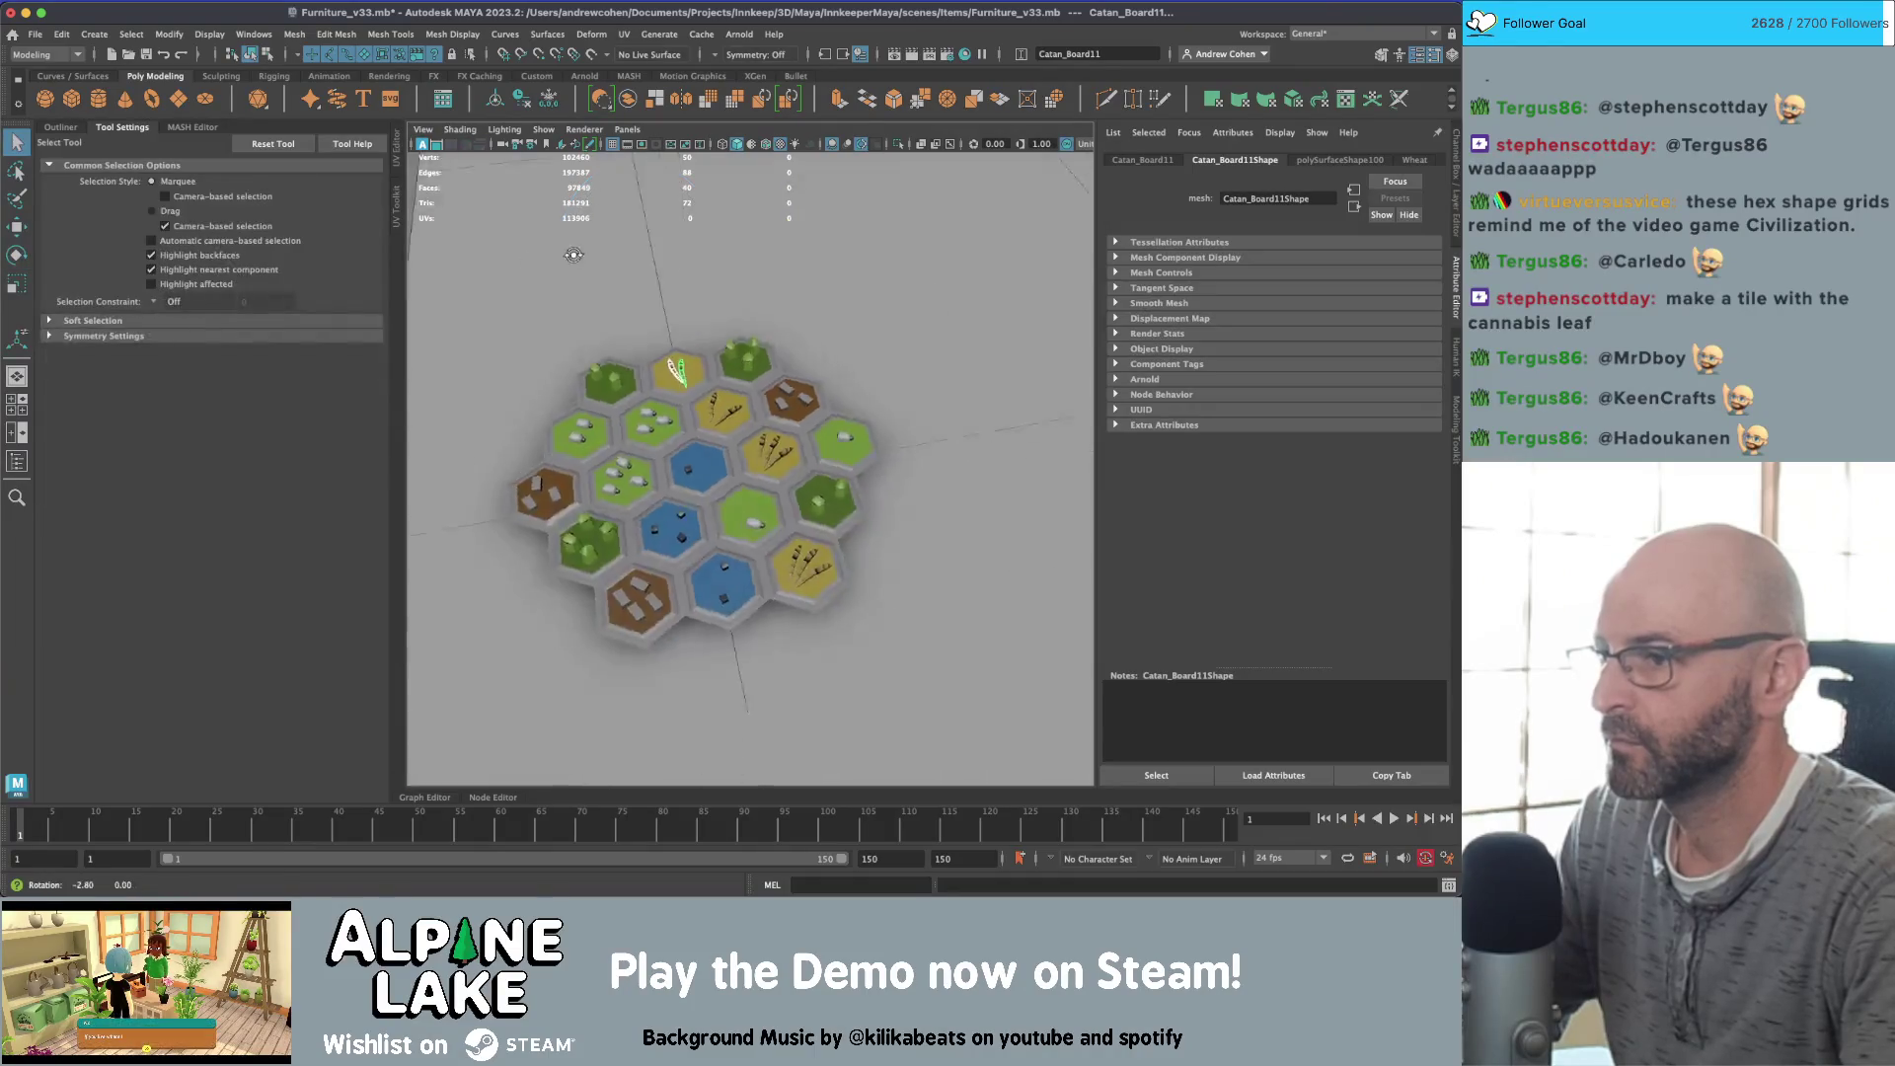
{"action": "left_click", "coordinate": [651, 192]}
{"action": "left_click_drag", "start_coordinate": [651, 191], "coordinate": [941, 680], "text": "alt"}
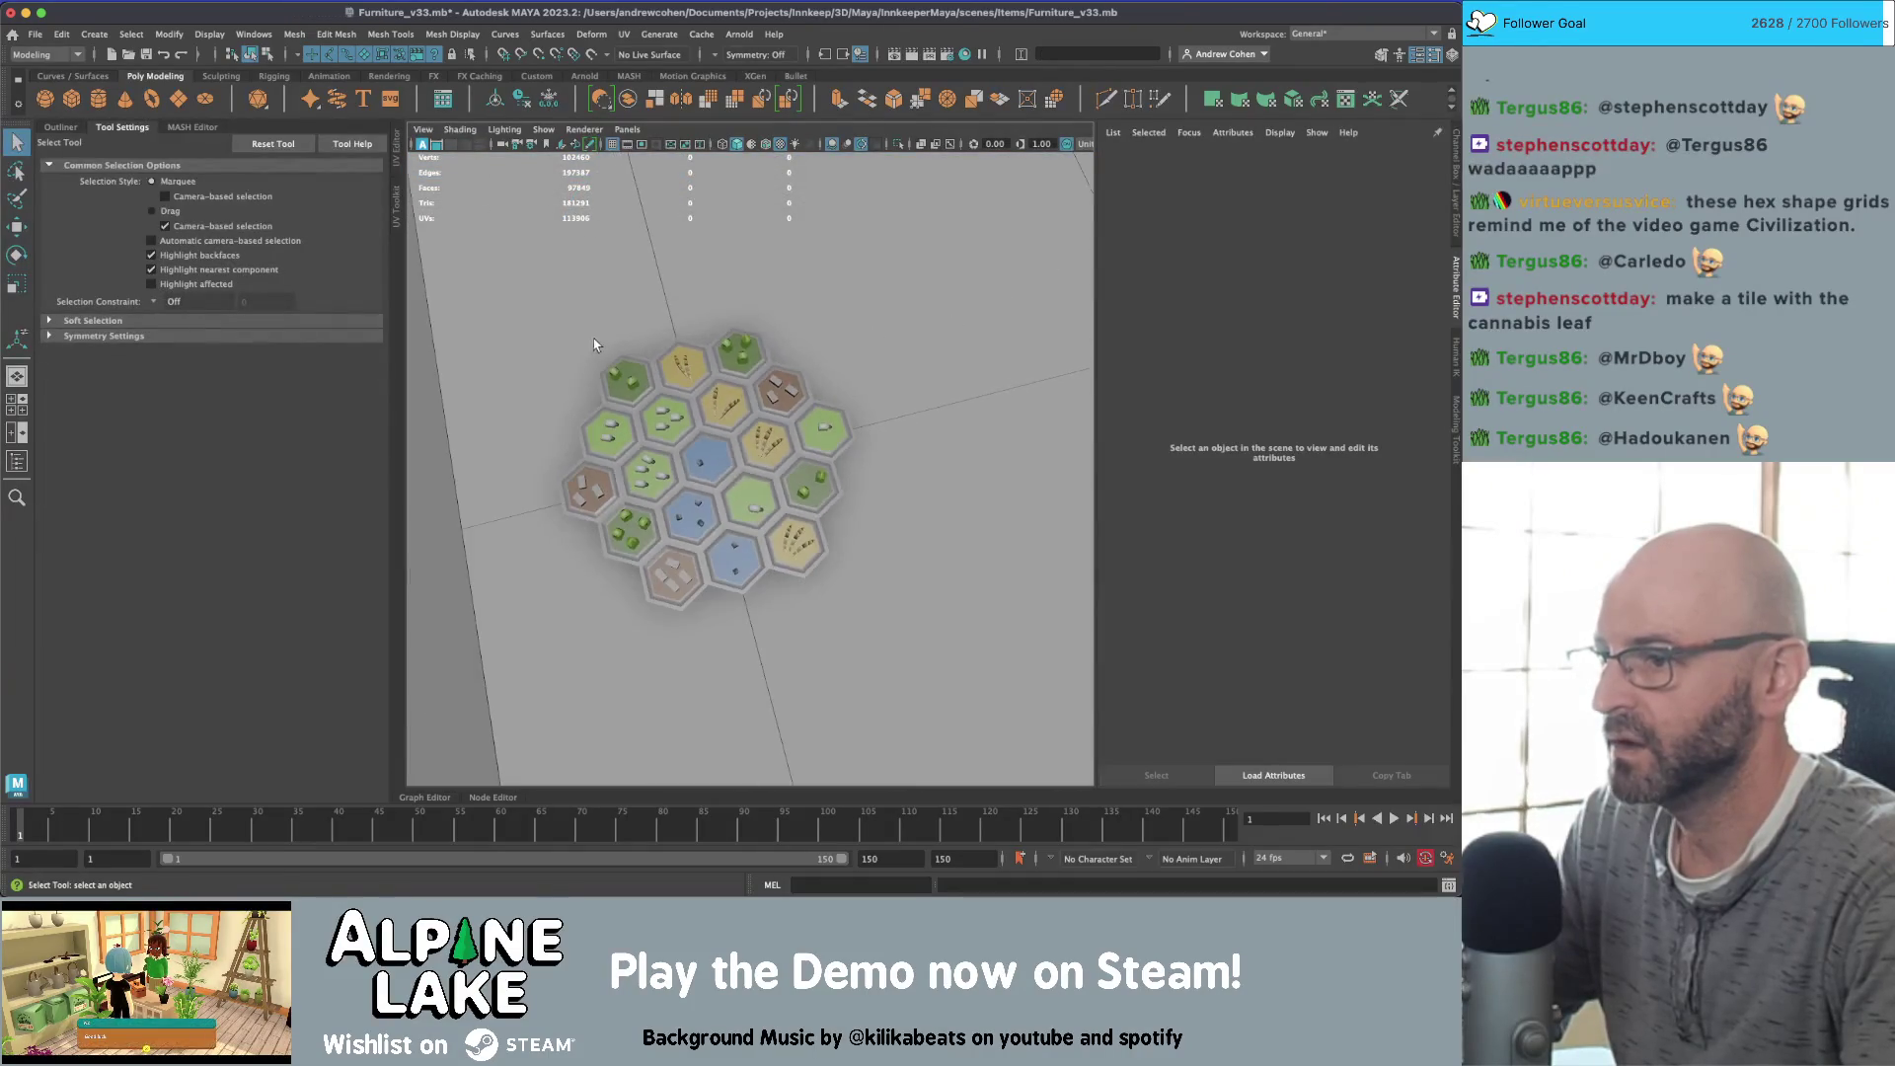
Step: Extrude the hex board's border edges downward, then raise them slightly for short side walls
{"action": "left_click", "coordinate": [799, 547]}
{"action": "left_click_drag", "start_coordinate": [888, 533], "coordinate": [866, 633], "text": "alt"}
{"action": "scroll", "coordinate": [867, 632], "scroll_direction": "up", "scroll_amount": 5}
{"action": "mouse_move", "coordinate": [728, 423]}
{"action": "right_mouse_down"}
{"action": "mouse_move", "coordinate": [728, 460]}
{"action": "mouse_move", "coordinate": [728, 387]}
{"action": "right_mouse_up"}
{"action": "left_click", "coordinate": [751, 472]}
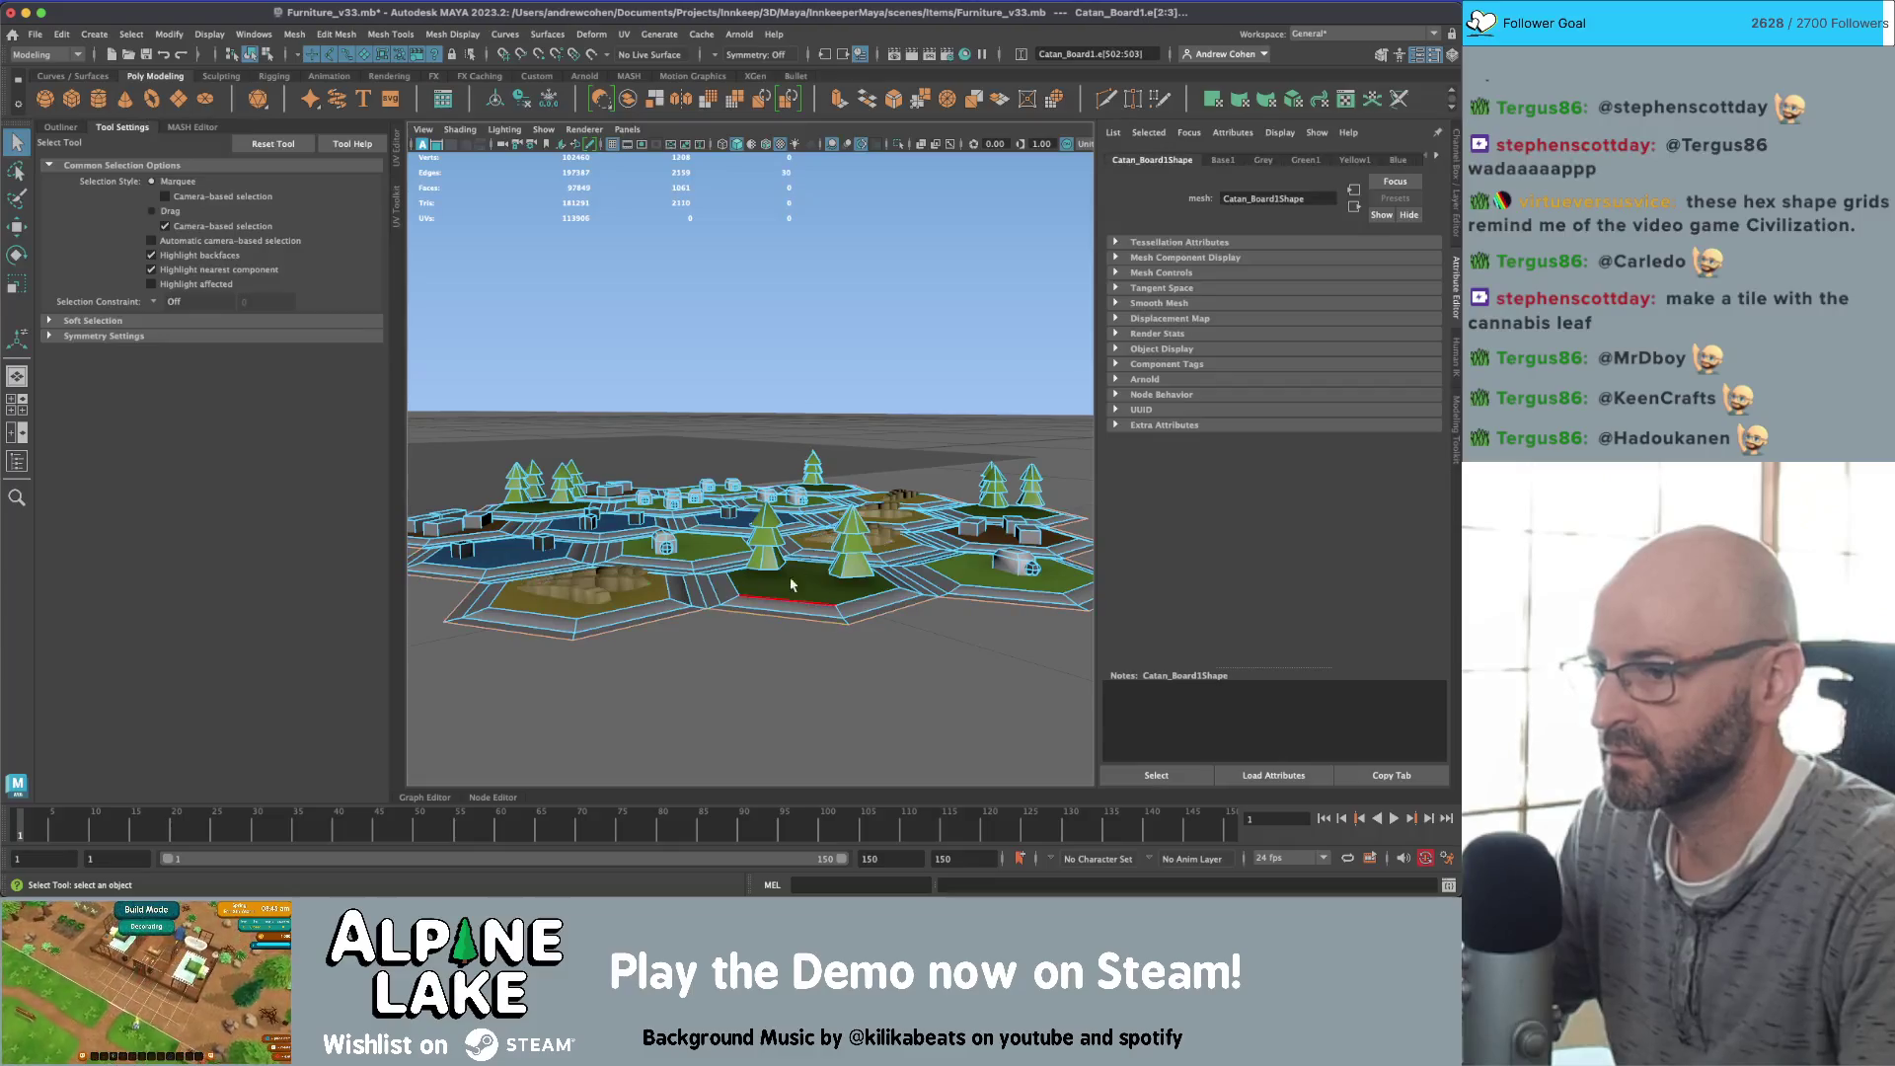
{"action": "key", "text": "w"}
{"action": "left_click_drag", "start_coordinate": [747, 474], "coordinate": [747, 580], "text": "shift"}
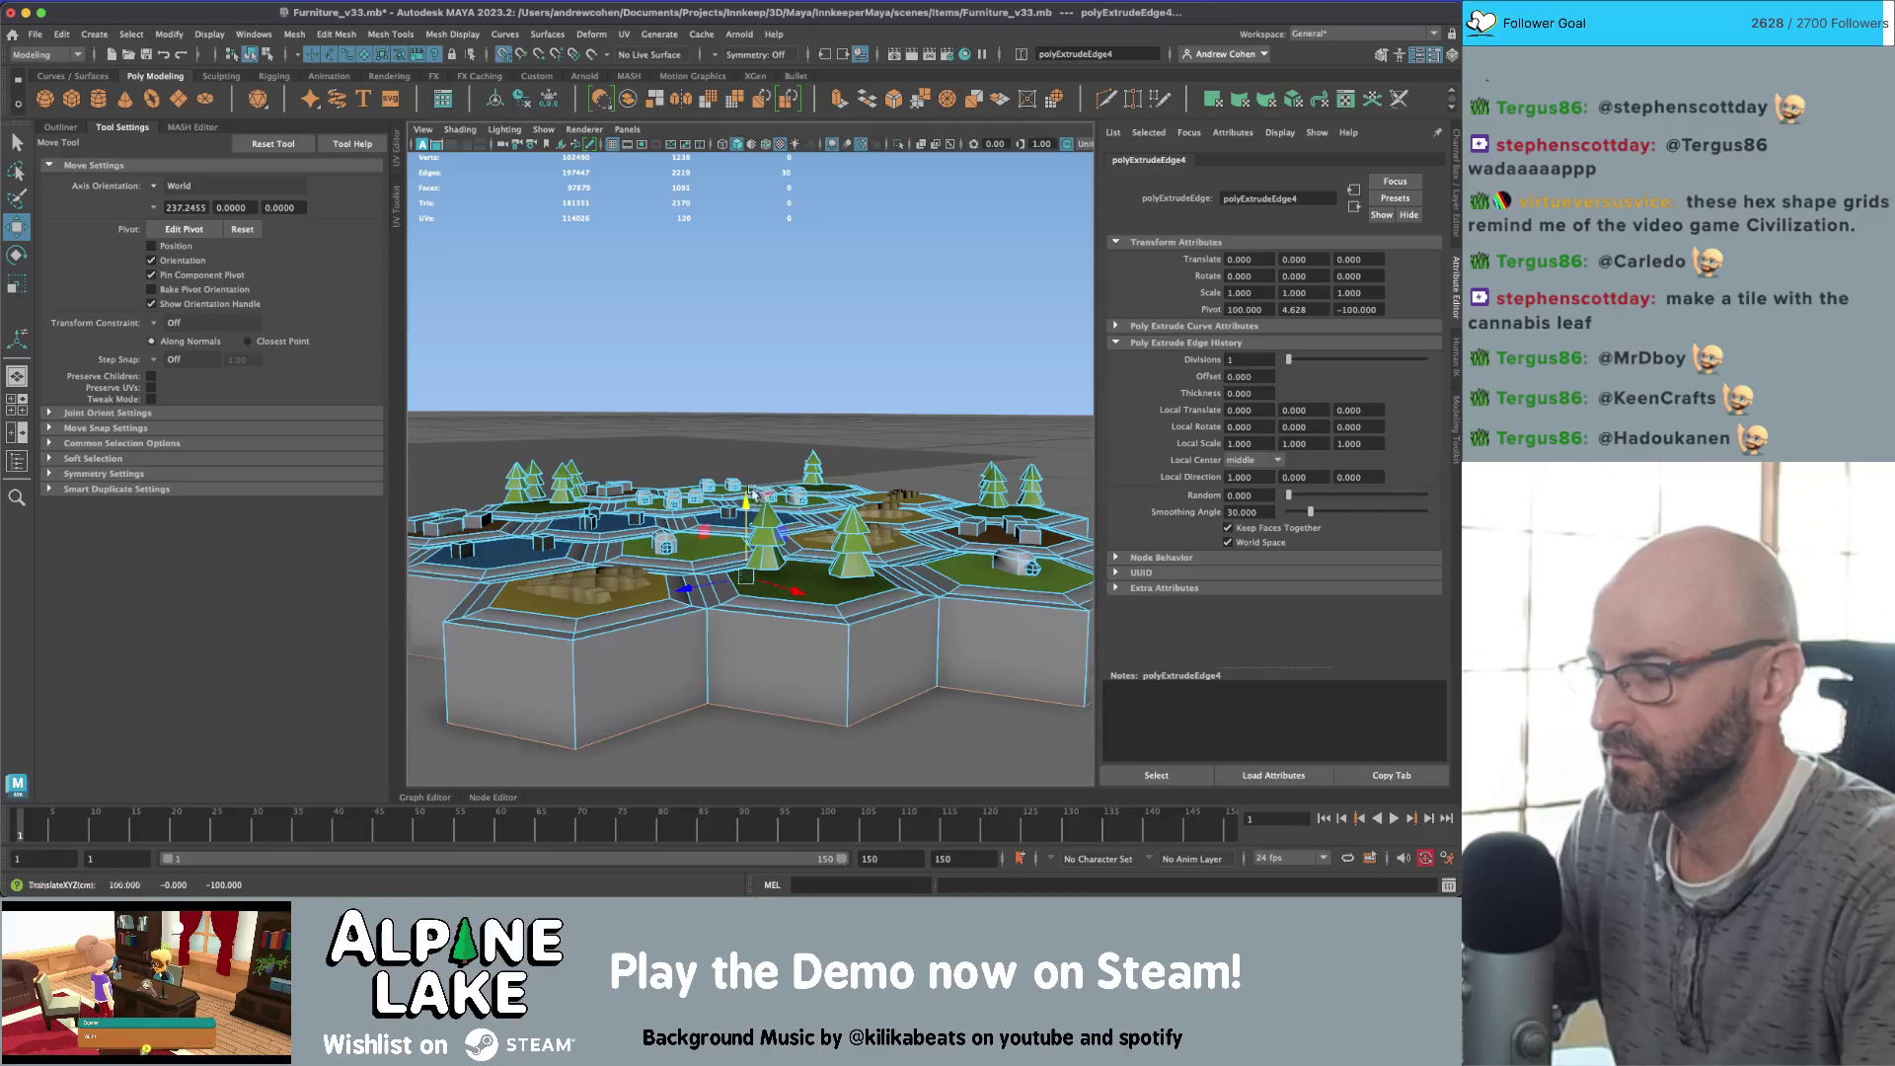
{"action": "mouse_move", "coordinate": [752, 490]}
{"action": "left_mouse_down", "text": "alt"}
{"action": "mouse_move", "coordinate": [709, 485]}
{"action": "mouse_move", "coordinate": [774, 508]}
{"action": "mouse_move", "coordinate": [775, 491]}
{"action": "left_mouse_up", "text": "alt"}
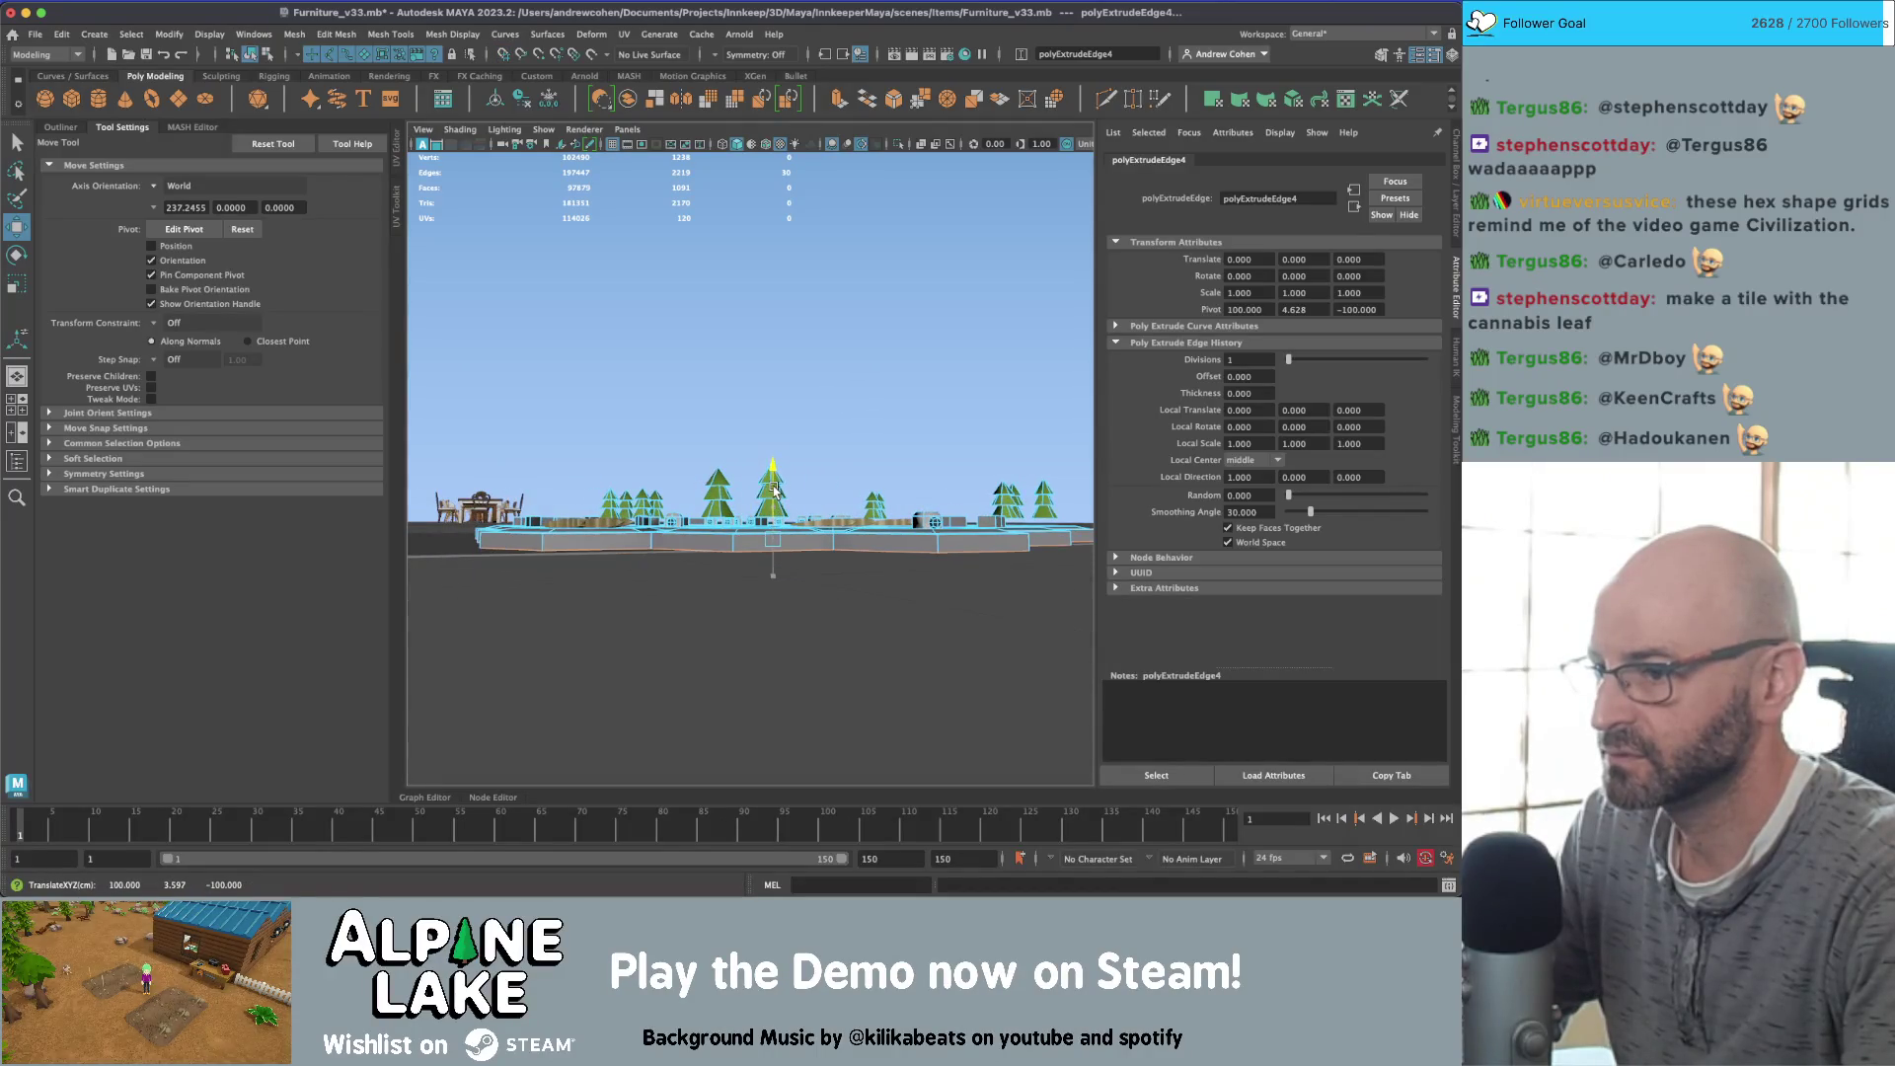
{"action": "mouse_move", "coordinate": [719, 381]}
{"action": "left_mouse_down", "text": "alt"}
{"action": "mouse_move", "coordinate": [617, 384]}
{"action": "mouse_move", "coordinate": [241, 17]}
{"action": "left_mouse_up", "text": "alt"}
{"action": "left_click", "coordinate": [265, 54]}
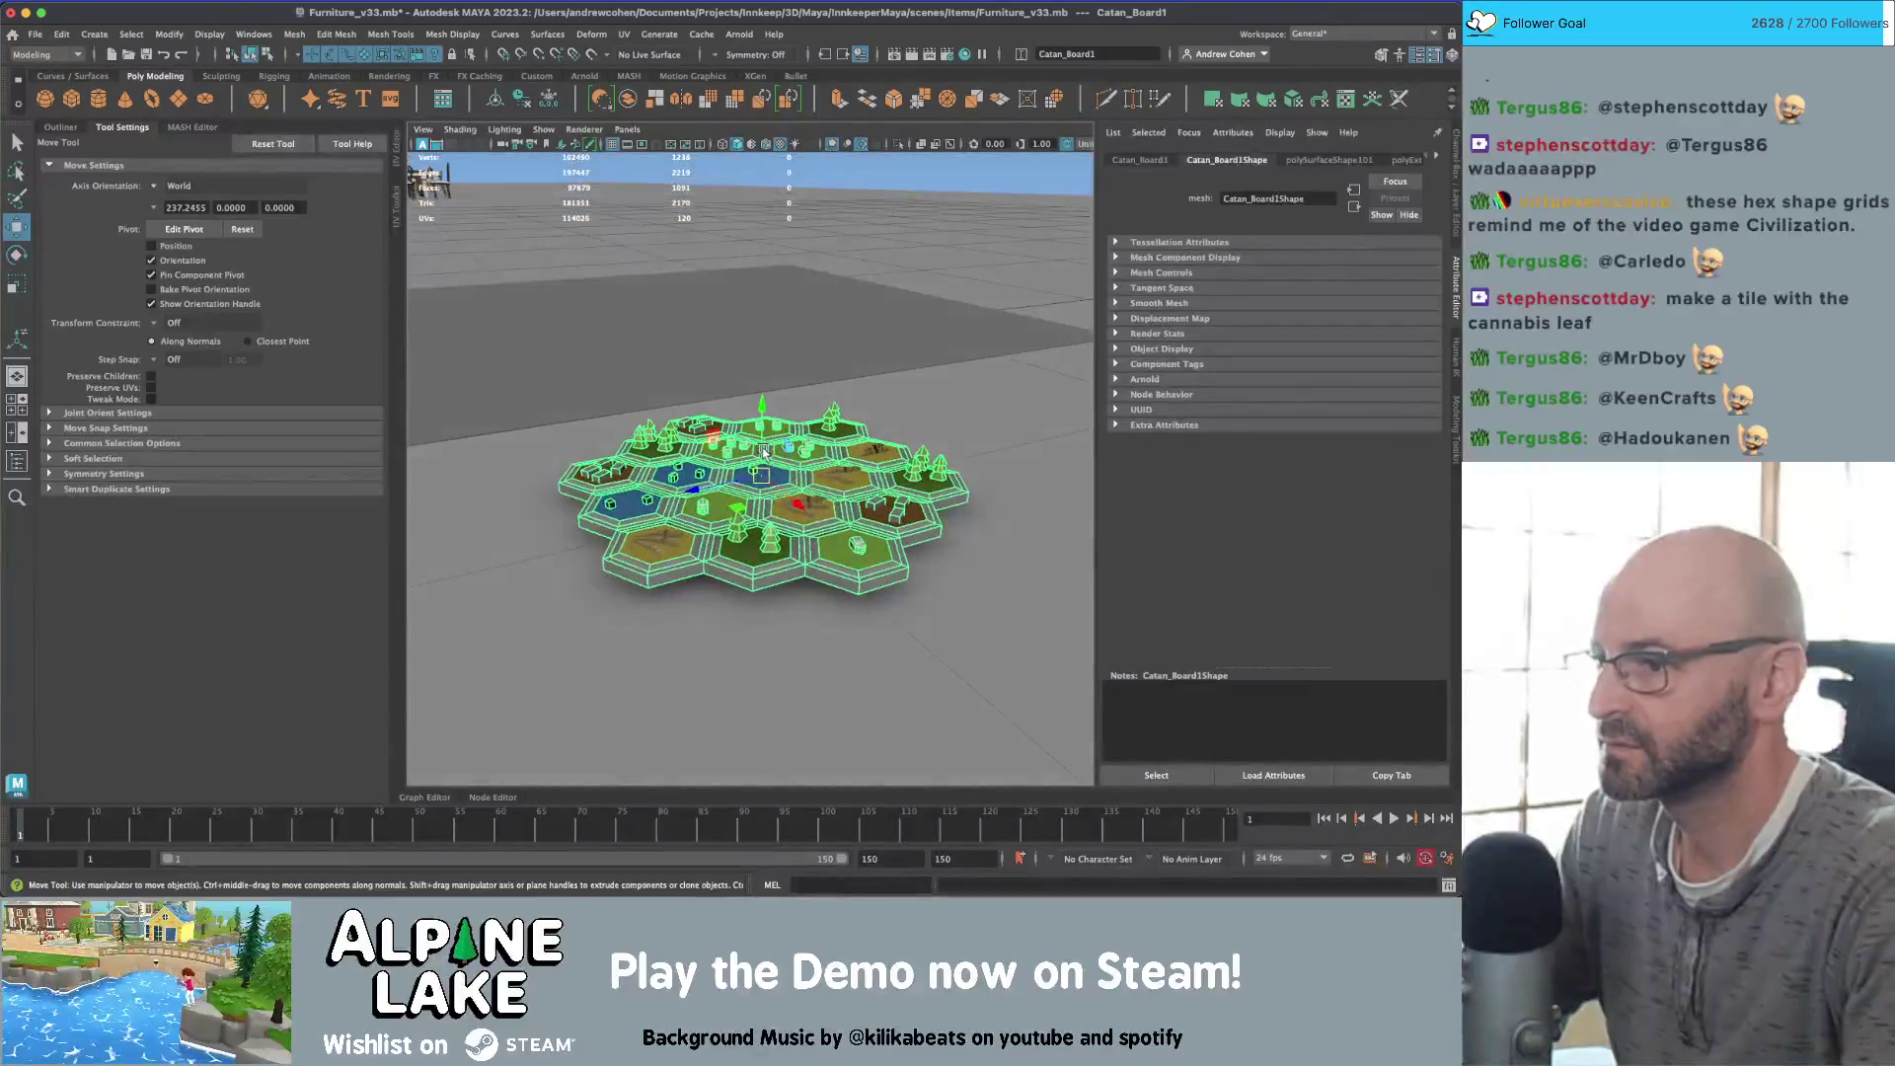
Step: Move the hex board onto the chessboard, scale it down and freeze its transformations
{"action": "key", "text": "d"}
{"action": "mouse_move", "coordinate": [755, 538]}
{"action": "left_mouse_down"}
{"action": "mouse_move", "coordinate": [747, 587]}
{"action": "mouse_move", "coordinate": [796, 514]}
{"action": "mouse_move", "coordinate": [706, 322]}
{"action": "left_mouse_up"}
{"action": "scroll", "coordinate": [750, 592], "scroll_direction": "down", "scroll_amount": 5}
{"action": "key", "text": "ctrl+z"}
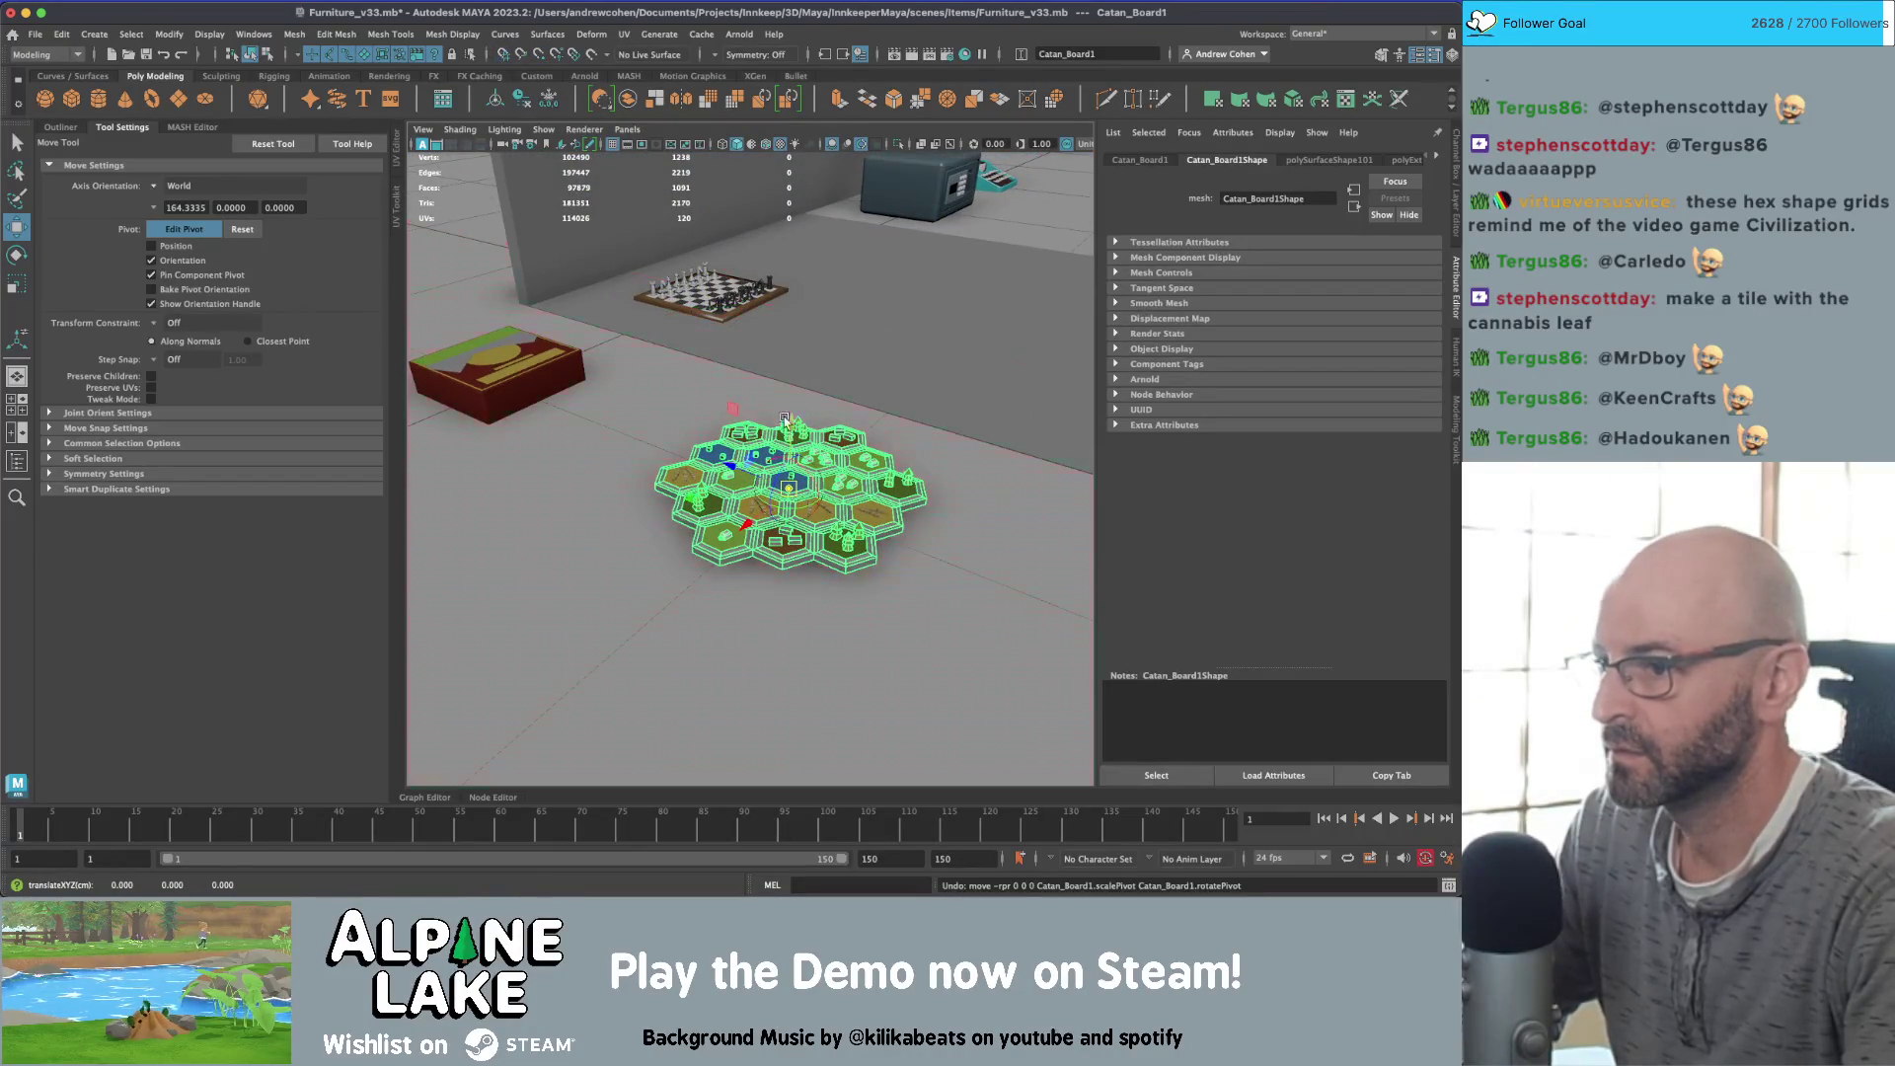
{"action": "mouse_move", "coordinate": [785, 484]}
{"action": "left_mouse_down"}
{"action": "mouse_move", "coordinate": [738, 345]}
{"action": "mouse_move", "coordinate": [735, 459]}
{"action": "mouse_move", "coordinate": [766, 505]}
{"action": "mouse_move", "coordinate": [655, 523]}
{"action": "left_mouse_up"}
{"action": "key", "text": "f"}
{"action": "key", "text": "r"}
{"action": "key", "text": "ctrl+shift+f"}
{"action": "scroll", "coordinate": [760, 504], "scroll_direction": "down", "scroll_amount": 5}
{"action": "key", "text": "q"}
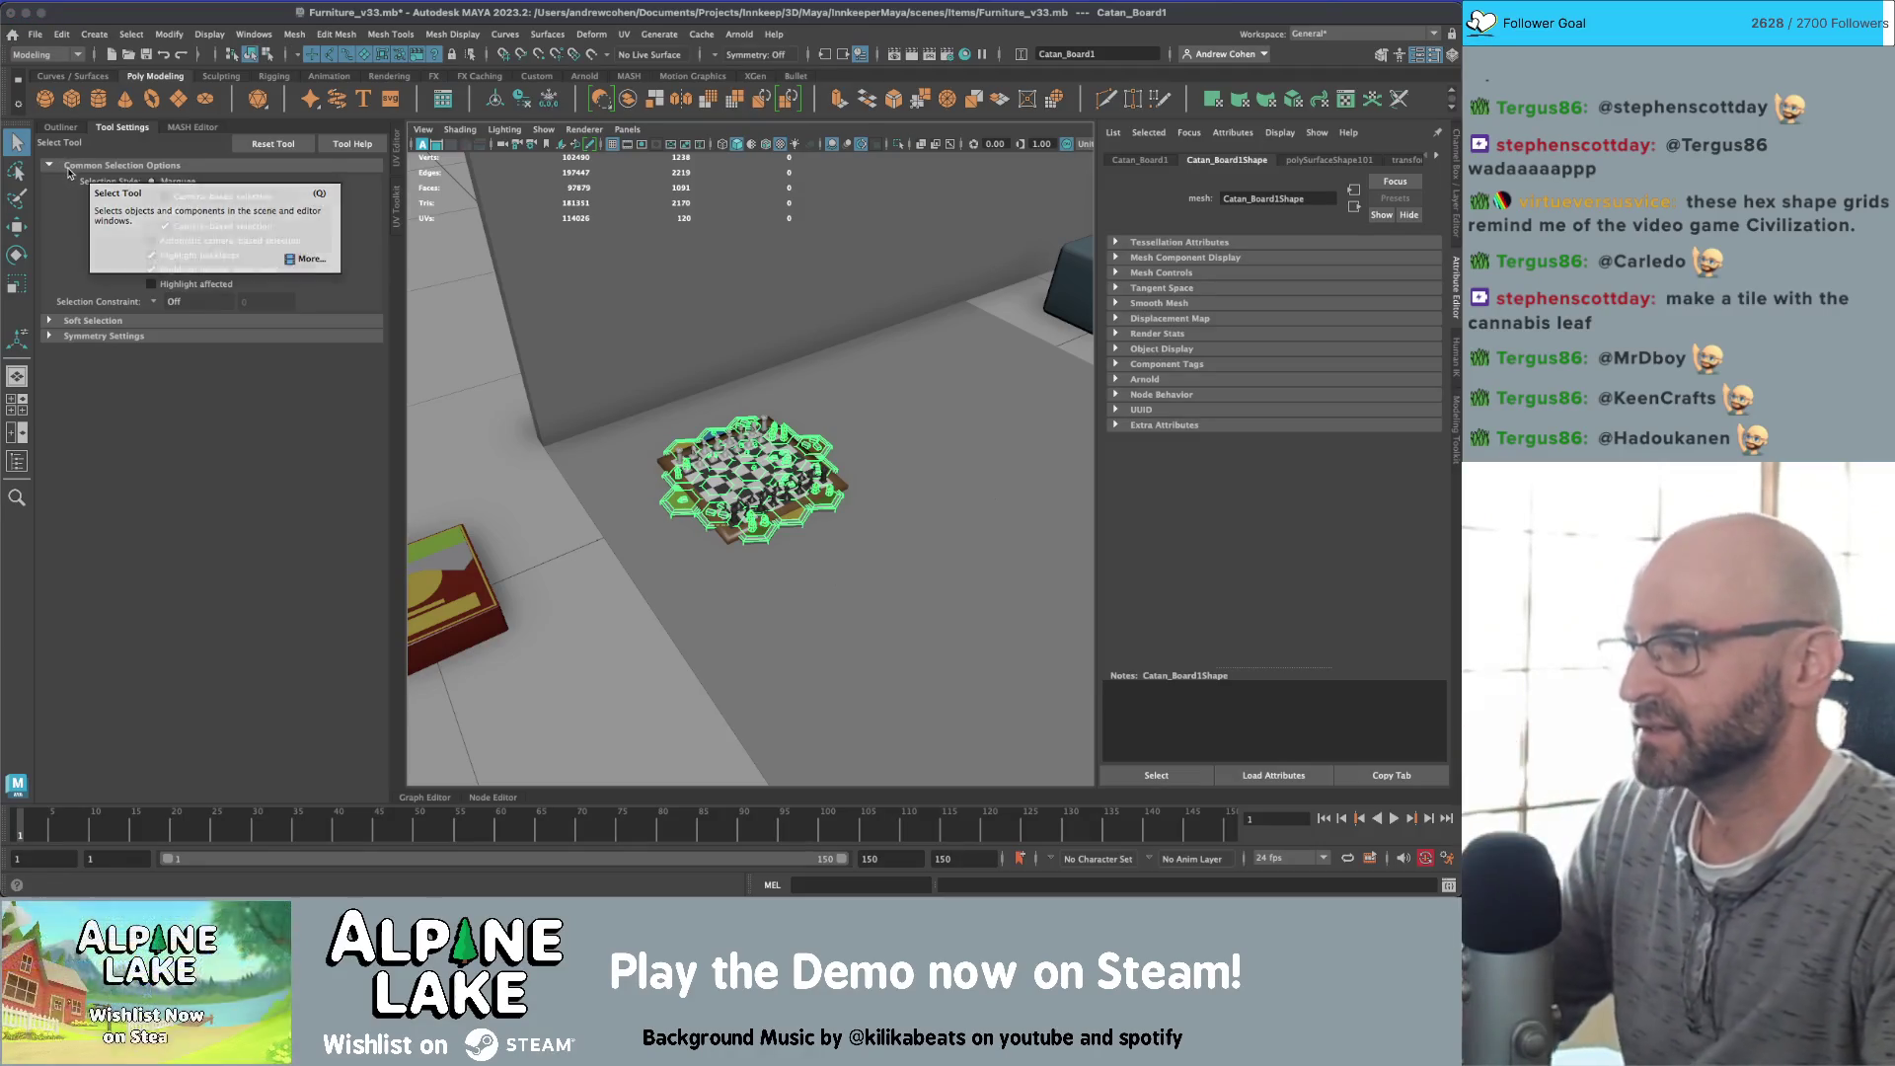
Step: Show the Outliner and select Catan_Board1 as a whole object
{"action": "left_click", "coordinate": [63, 128]}
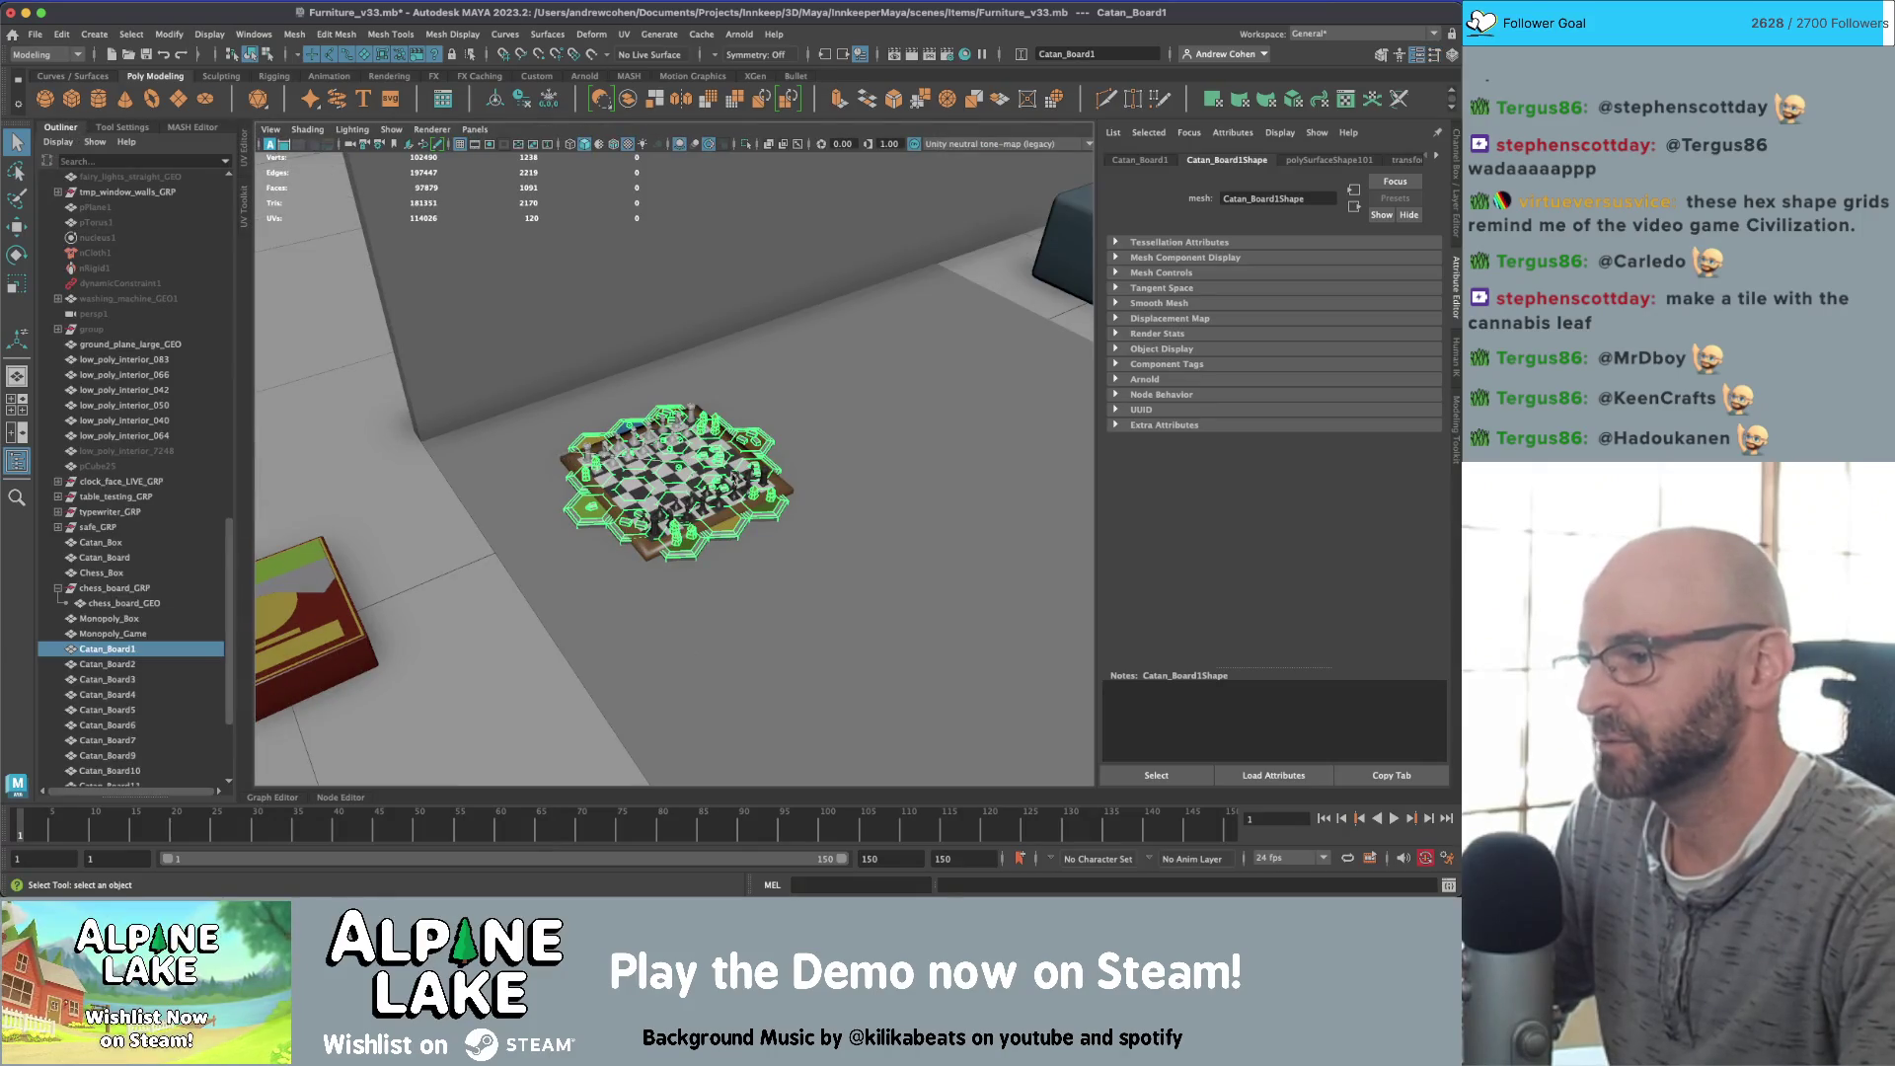
{"action": "right_click", "coordinate": [690, 476], "text": "ctrl"}
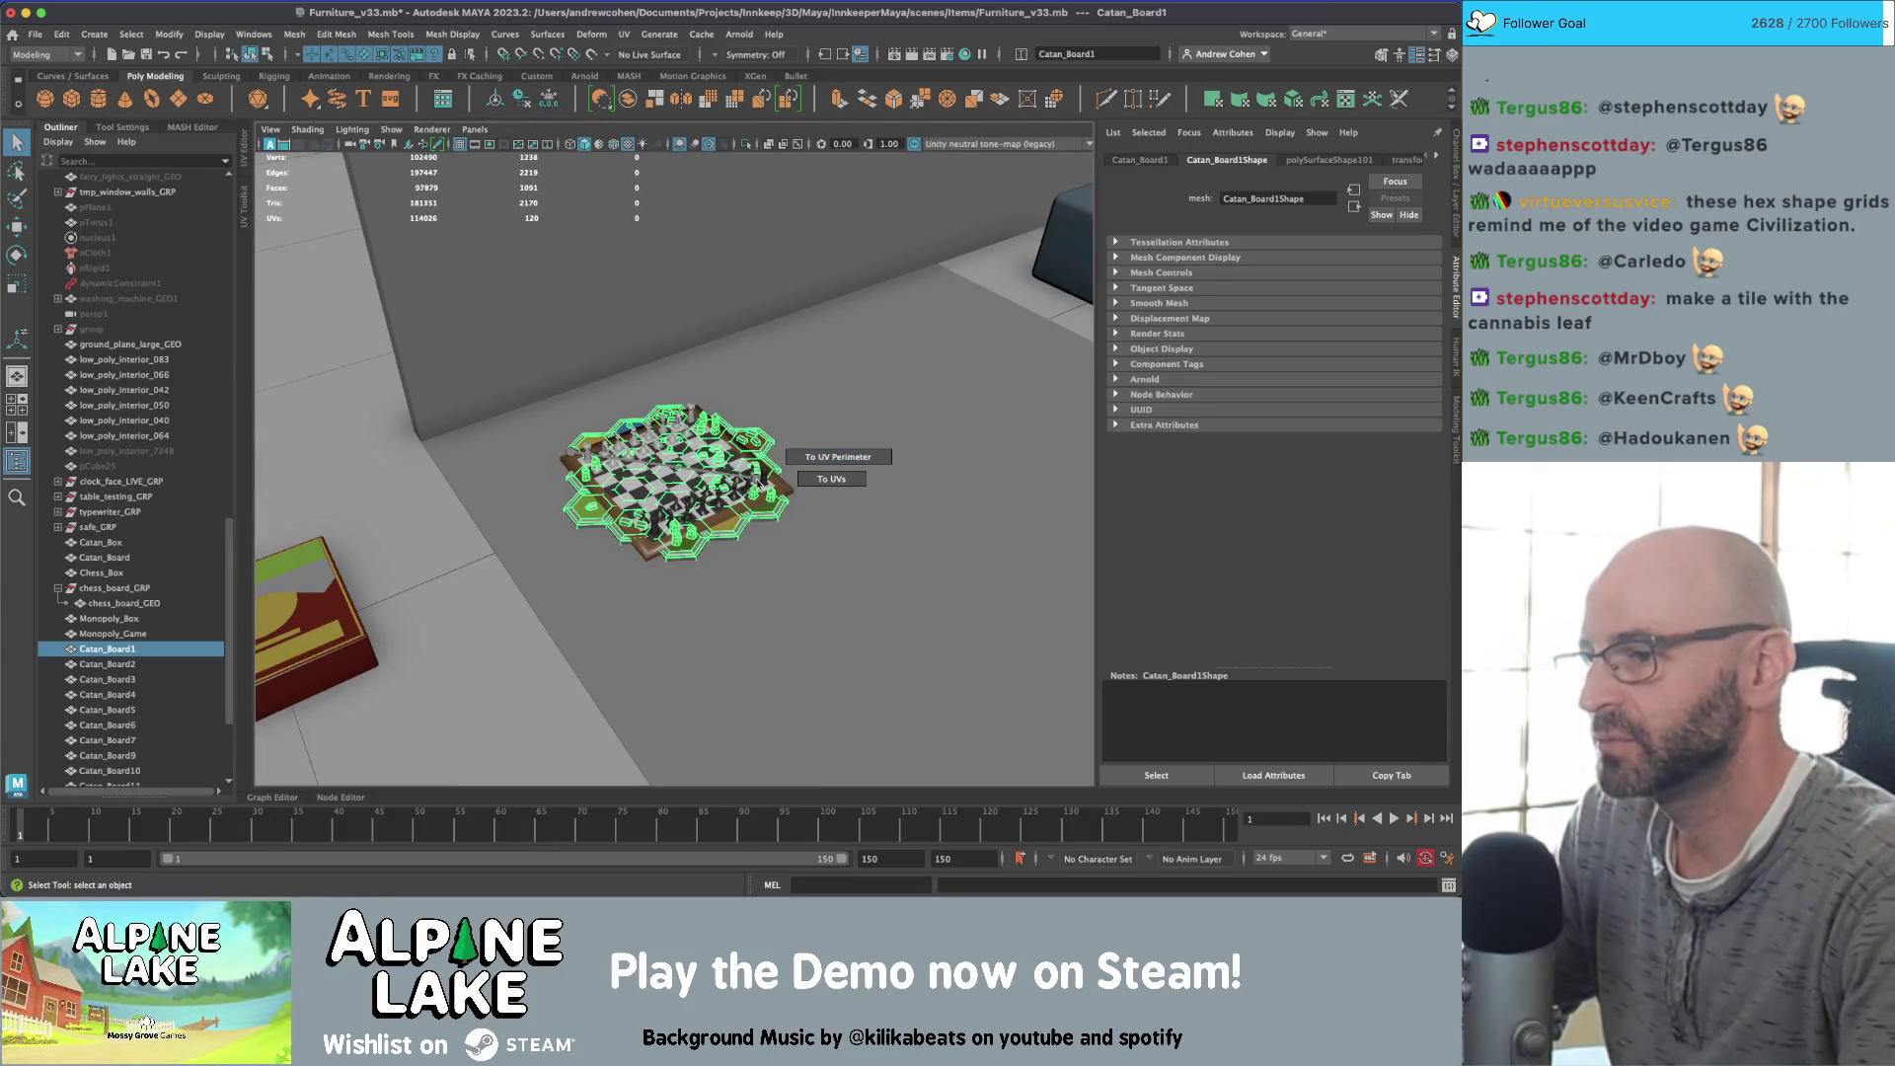
{"action": "right_click_drag", "start_coordinate": [637, 359], "coordinate": [637, 348], "text": "ctrl"}
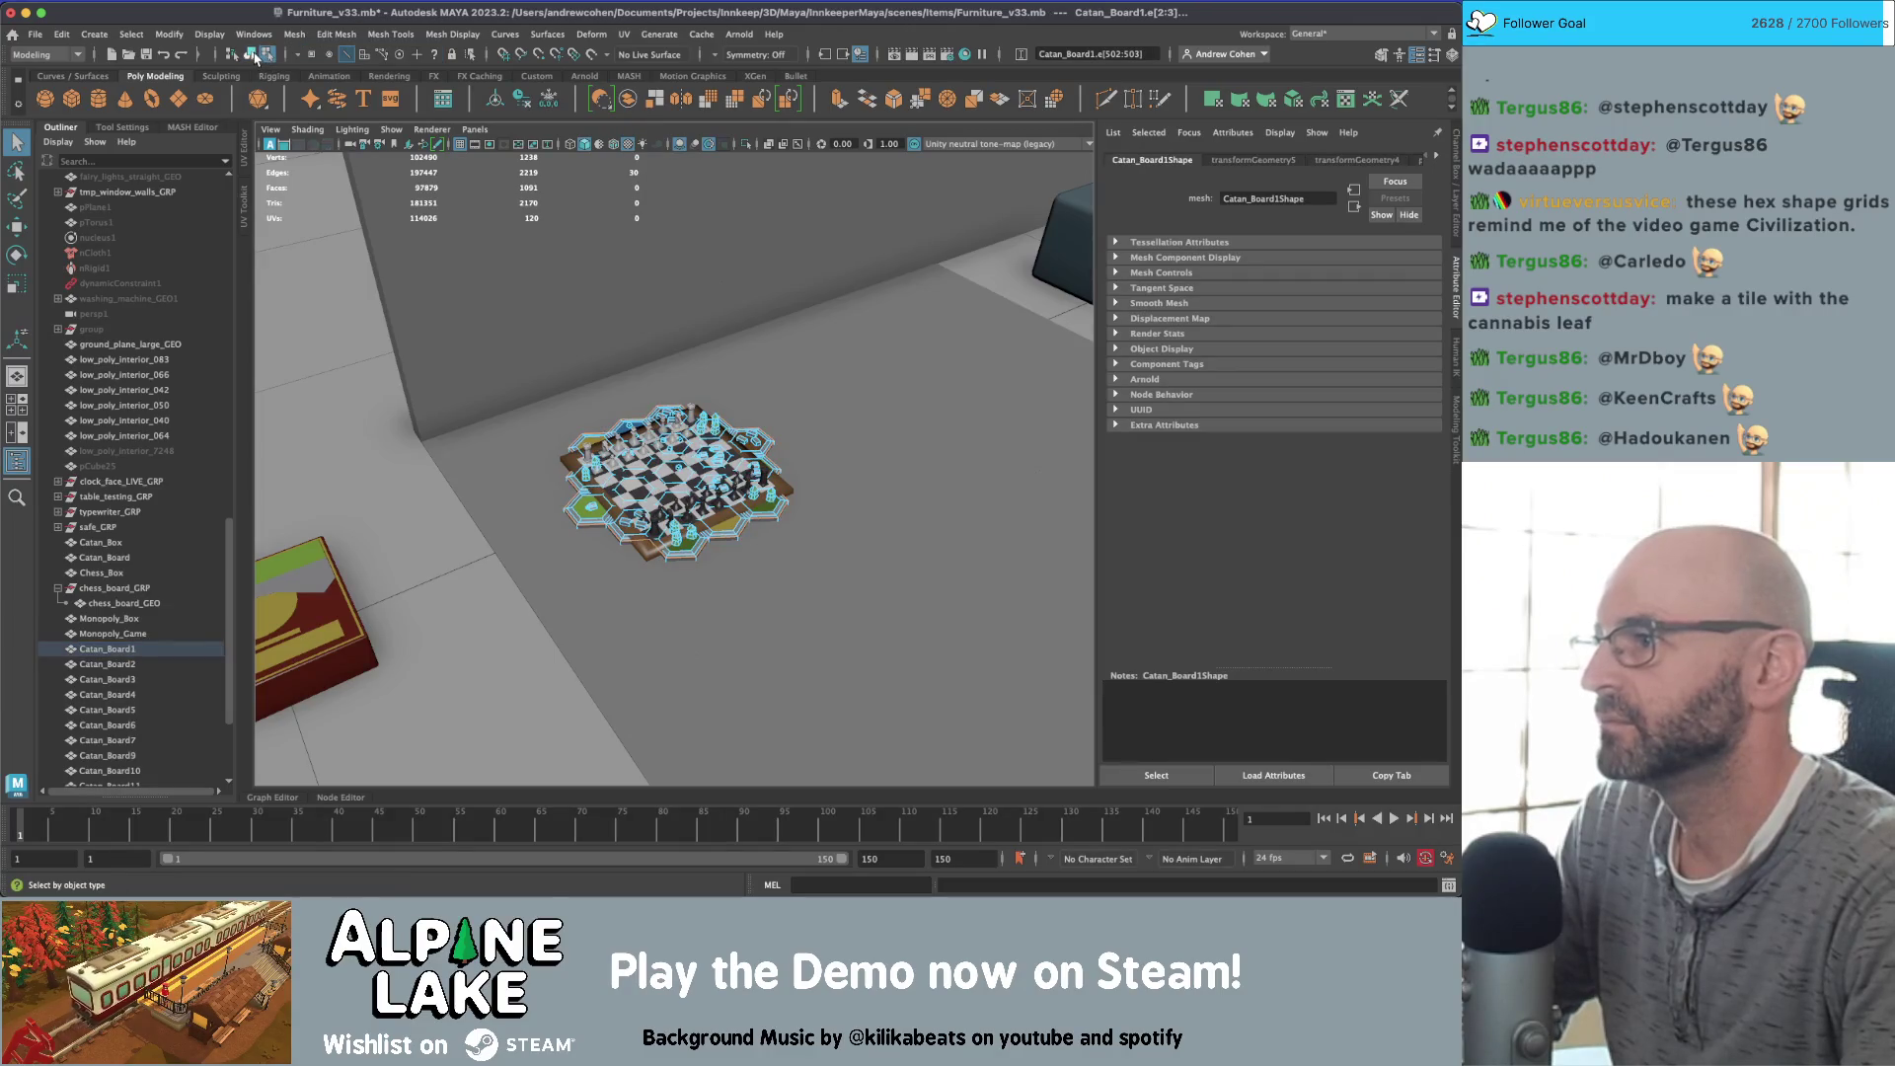
{"action": "left_click", "coordinate": [254, 56]}
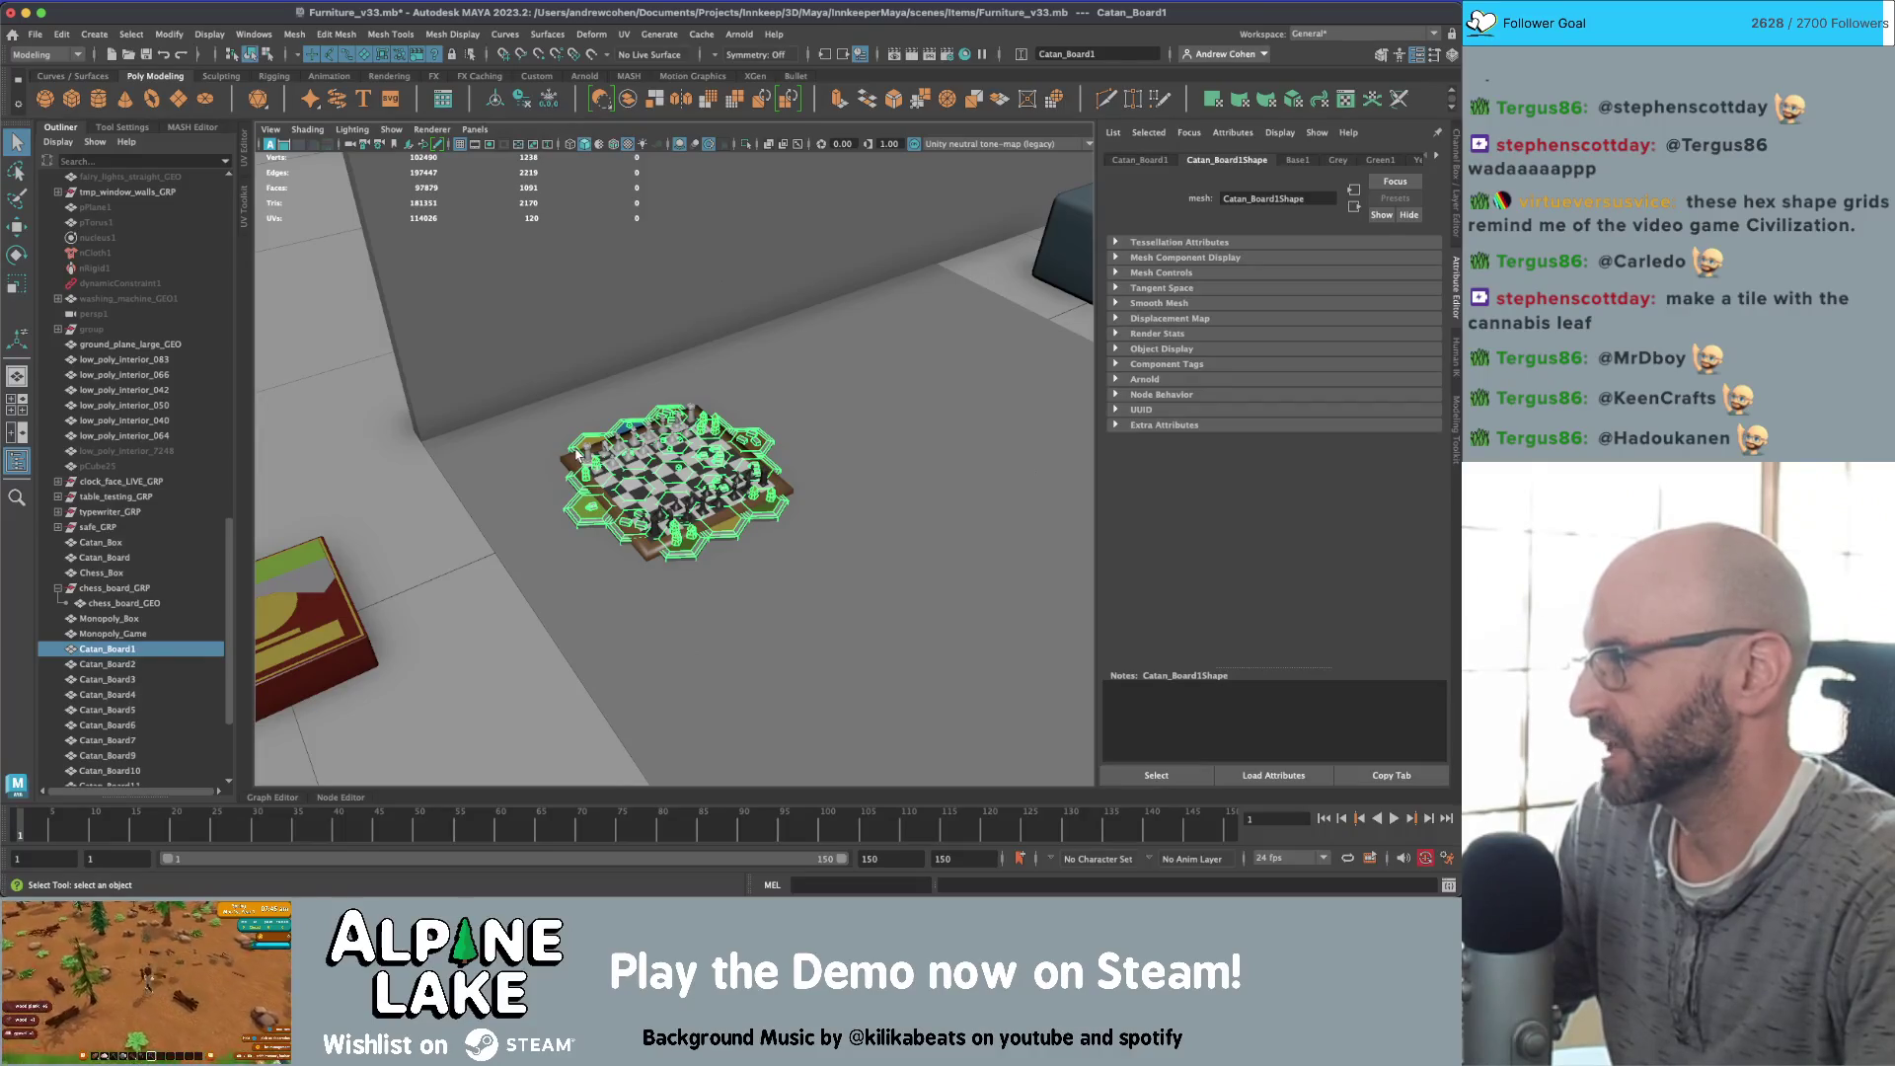
Step: Move the hex board off the chessboard onto the floor beside it
{"action": "key", "text": "f"}
{"action": "key", "text": "w"}
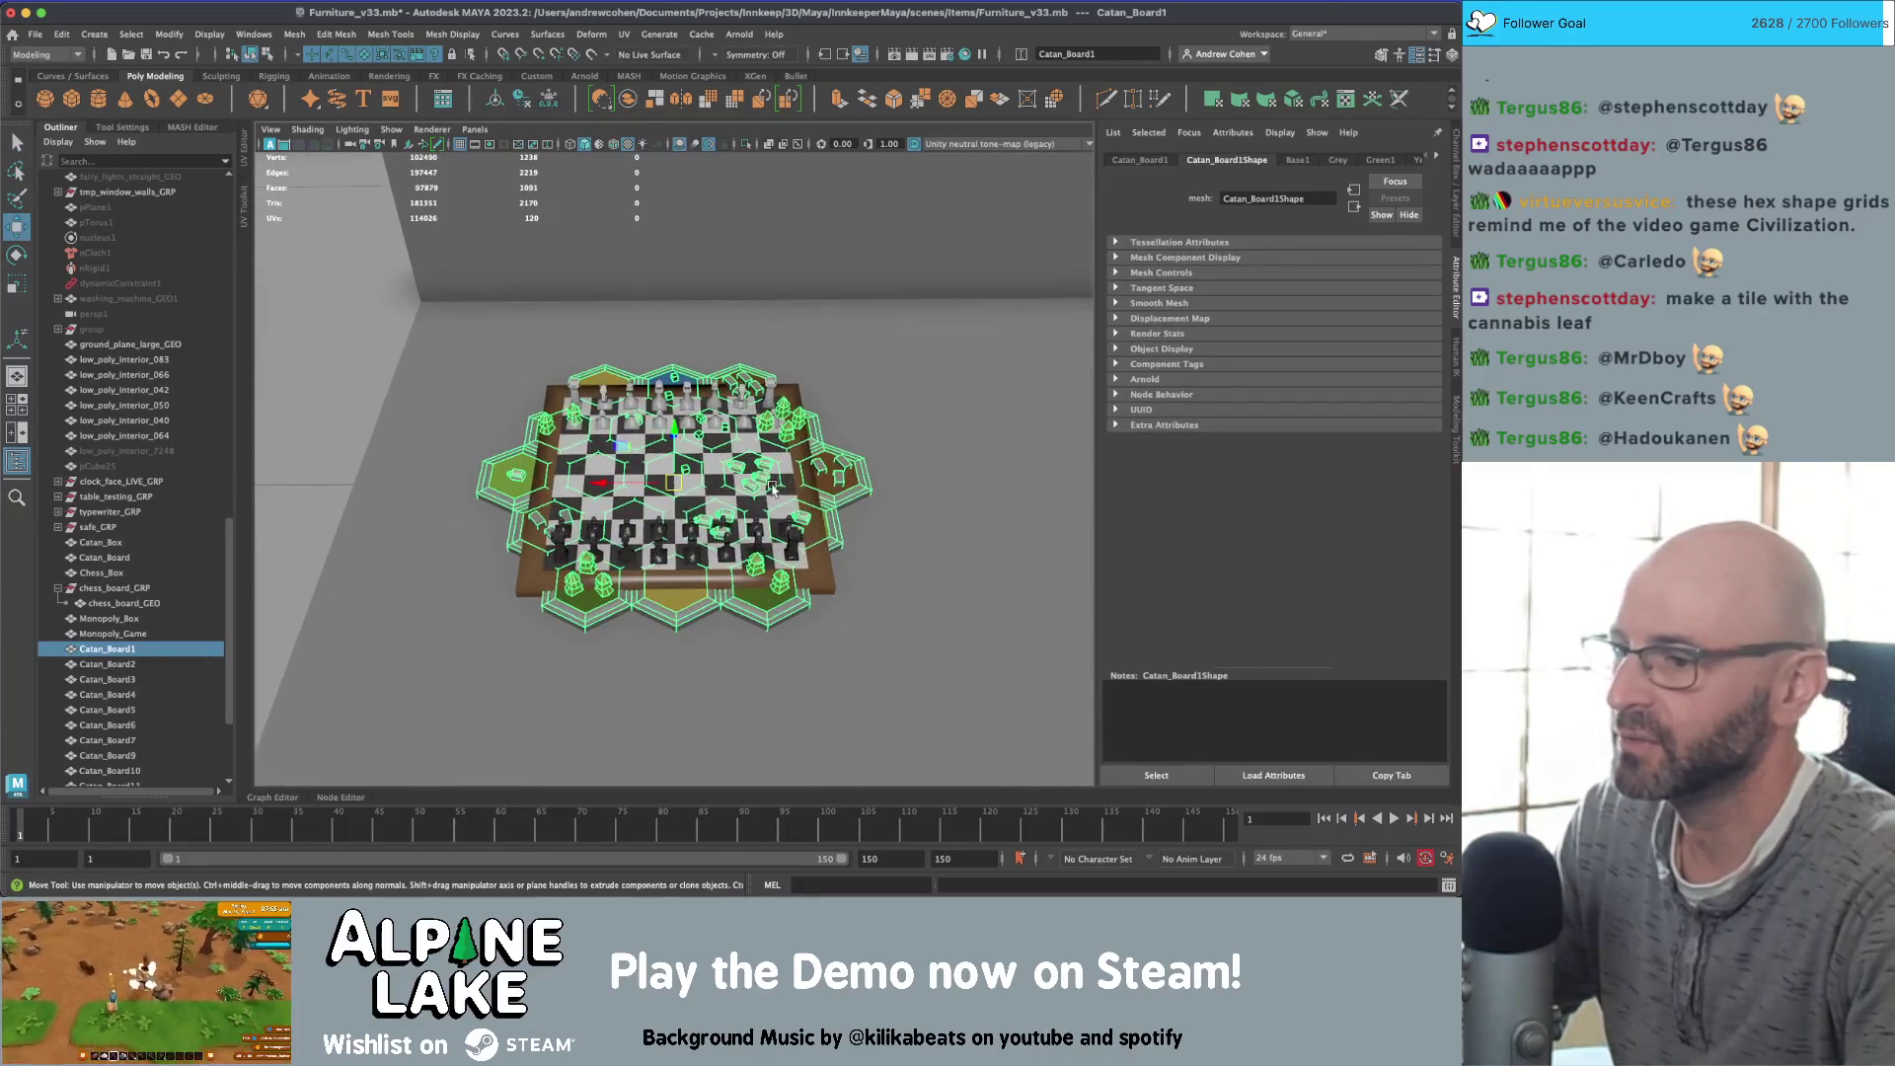
{"action": "key", "text": "f"}
{"action": "left_click_drag", "start_coordinate": [625, 486], "coordinate": [1008, 466]}
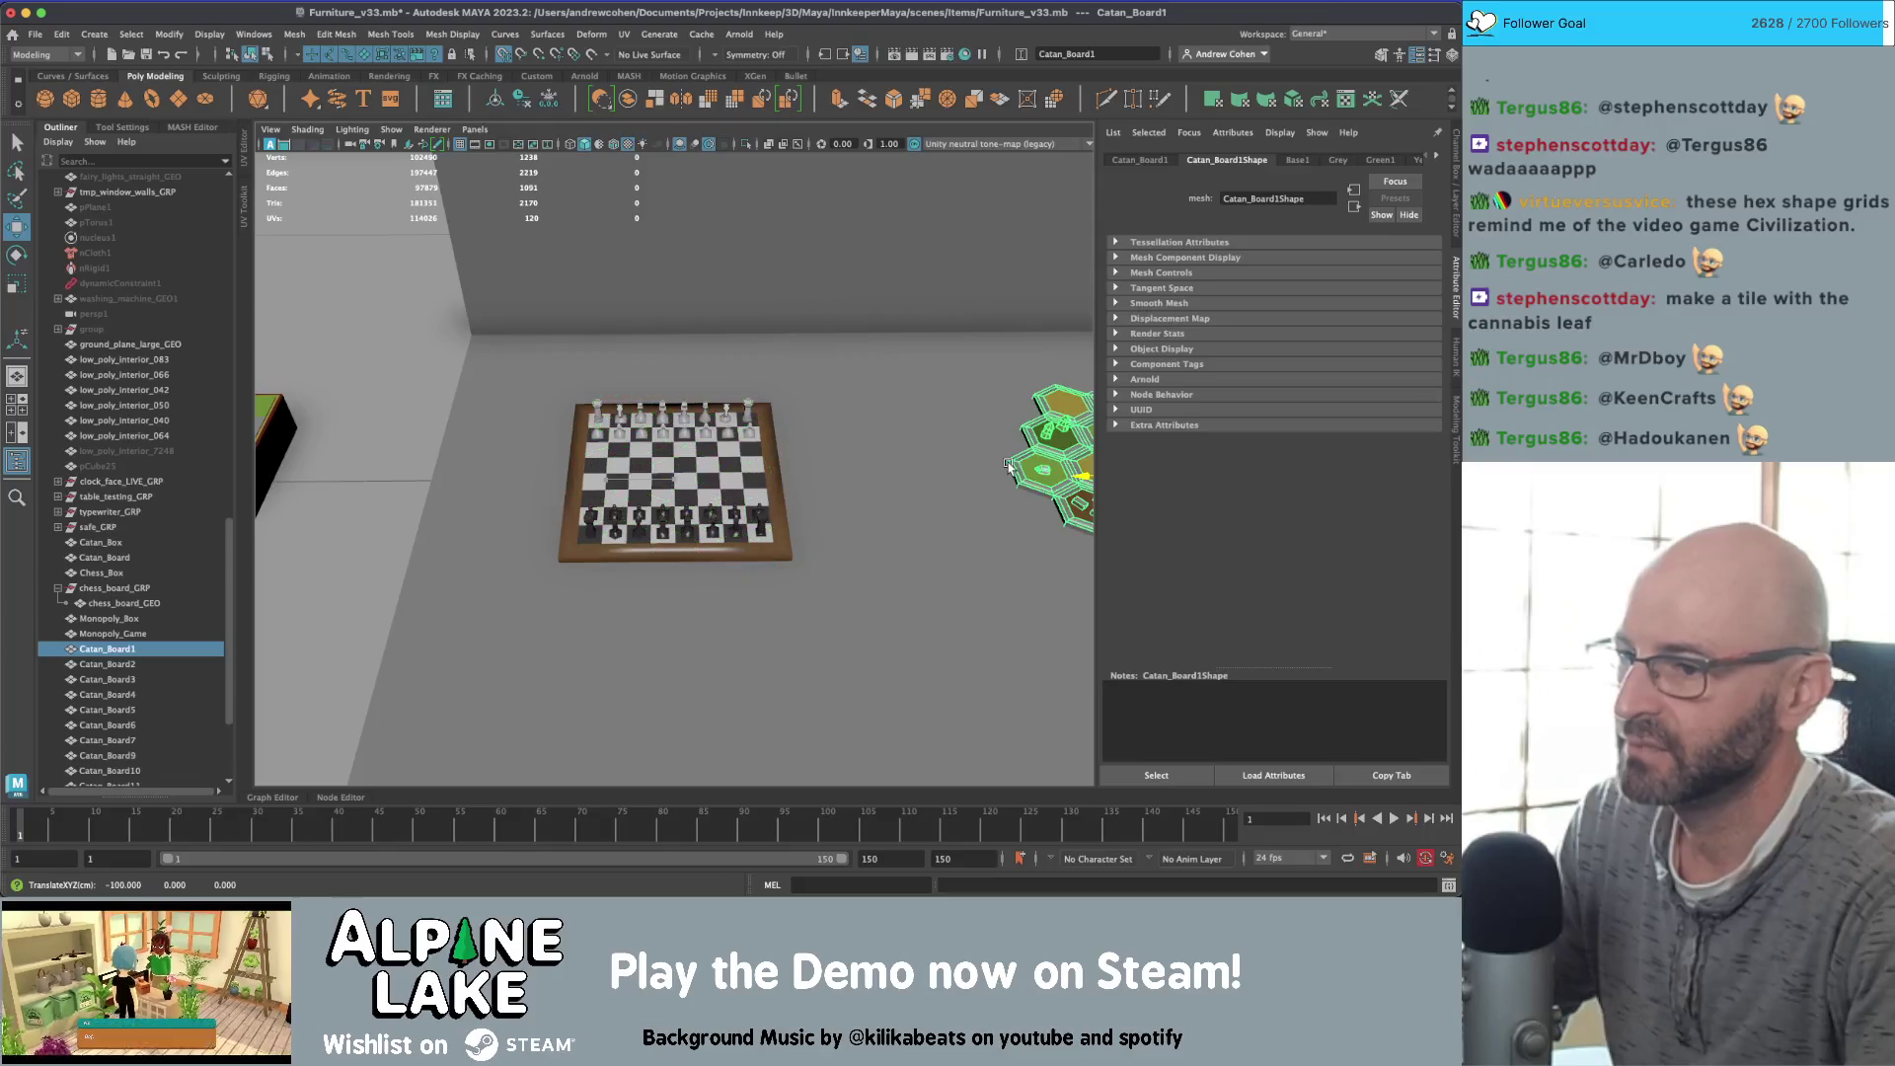
{"action": "scroll", "coordinate": [1008, 466], "scroll_direction": "down", "scroll_amount": 3}
{"action": "scroll", "coordinate": [854, 460], "scroll_direction": "up", "scroll_amount": 4}
{"action": "mouse_move", "coordinate": [821, 455]}
{"action": "left_mouse_down", "text": "alt"}
{"action": "mouse_move", "coordinate": [433, 454]}
{"action": "mouse_move", "coordinate": [446, 588]}
{"action": "left_mouse_up", "text": "alt"}
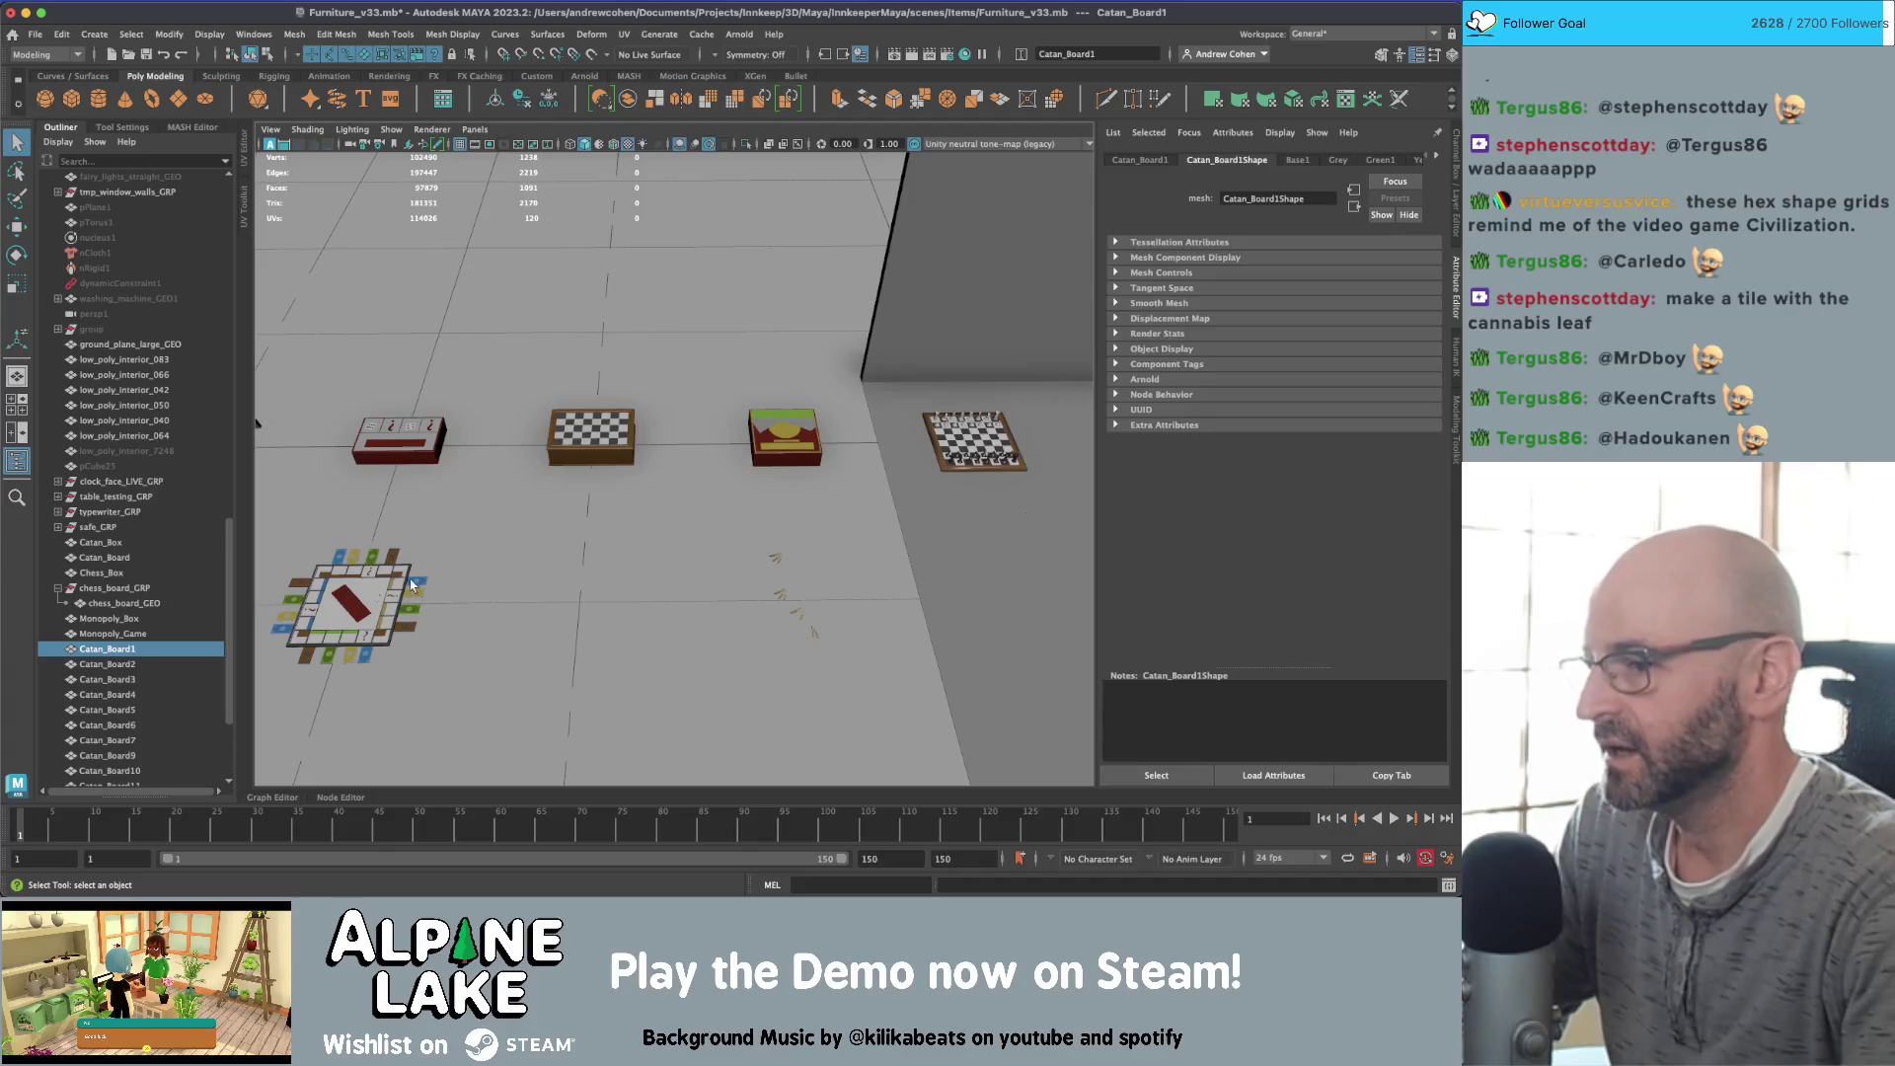
Step: Select all the loose wheat pieces, leaving the ground plane out of the selection
{"action": "left_click", "coordinate": [778, 563]}
{"action": "key", "text": "f"}
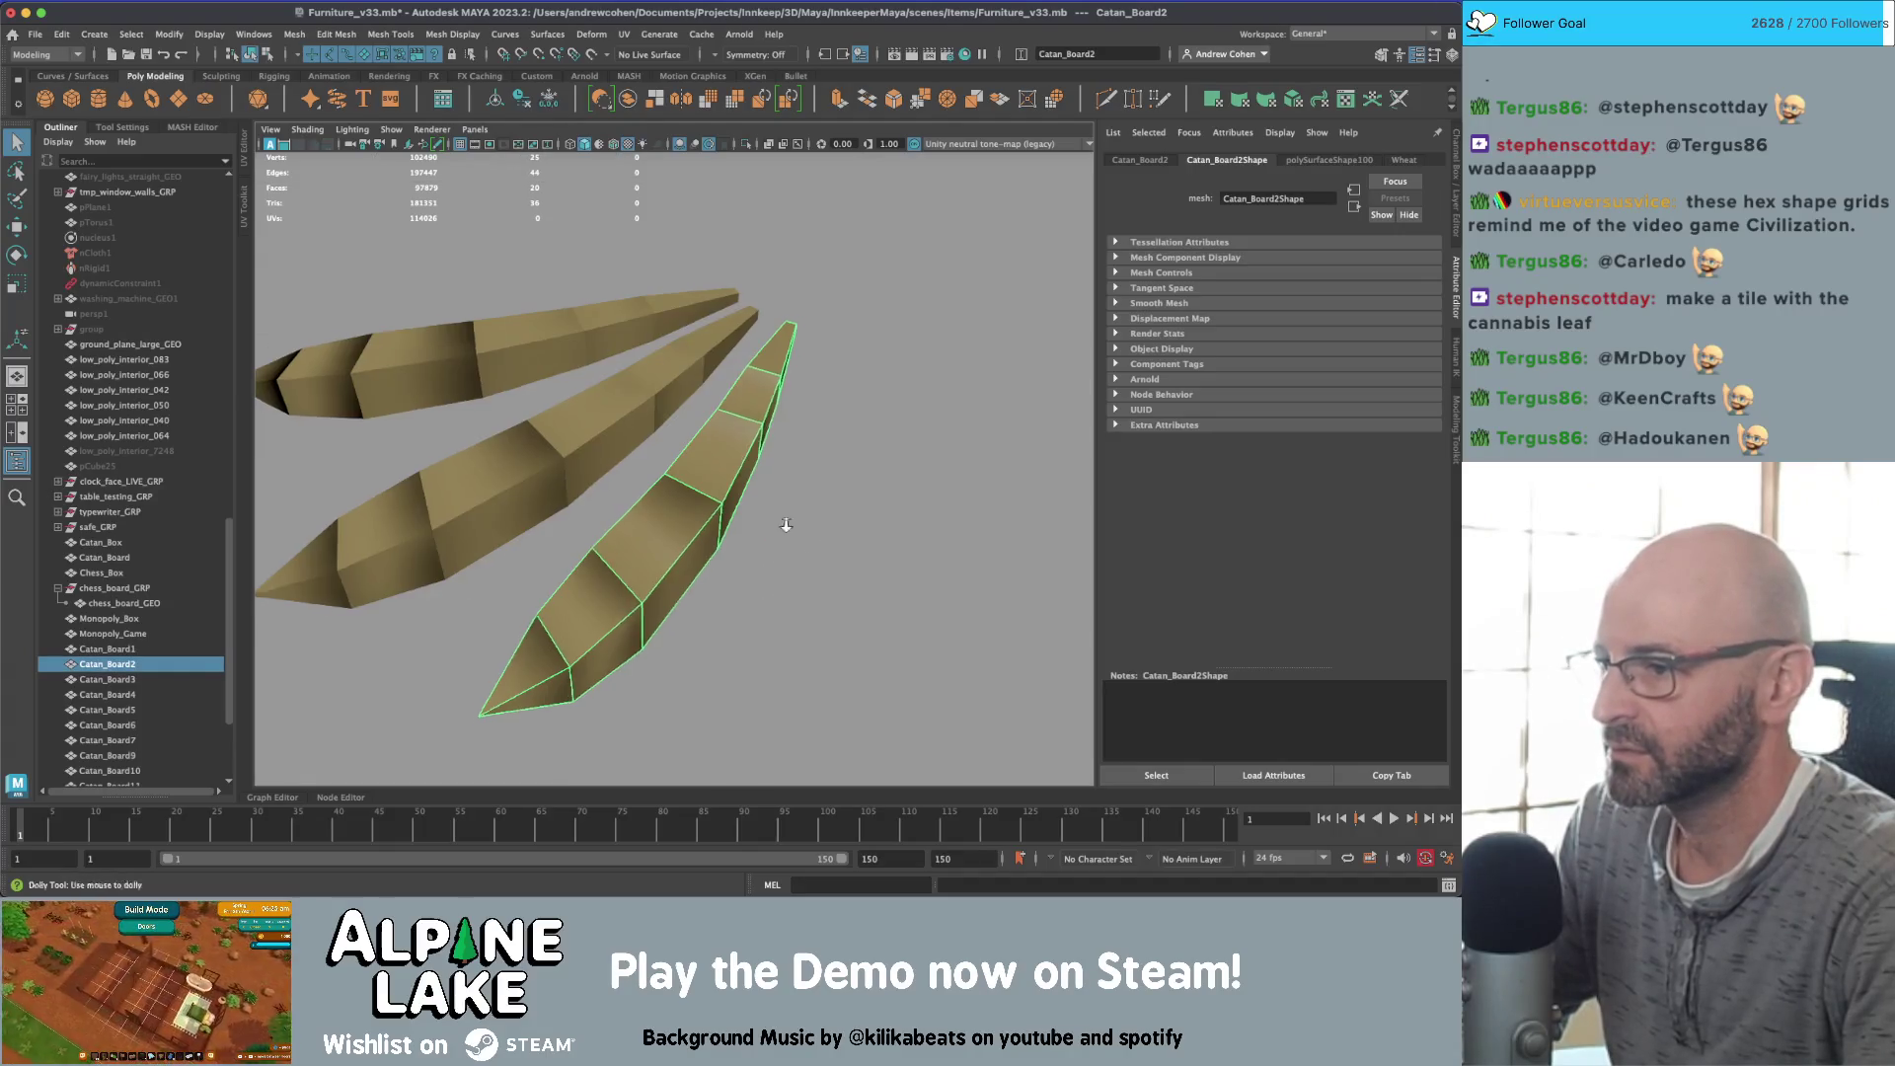
{"action": "scroll", "coordinate": [778, 559], "scroll_direction": "down", "scroll_amount": 5}
{"action": "left_click_drag", "start_coordinate": [696, 400], "coordinate": [742, 454], "text": "alt"}
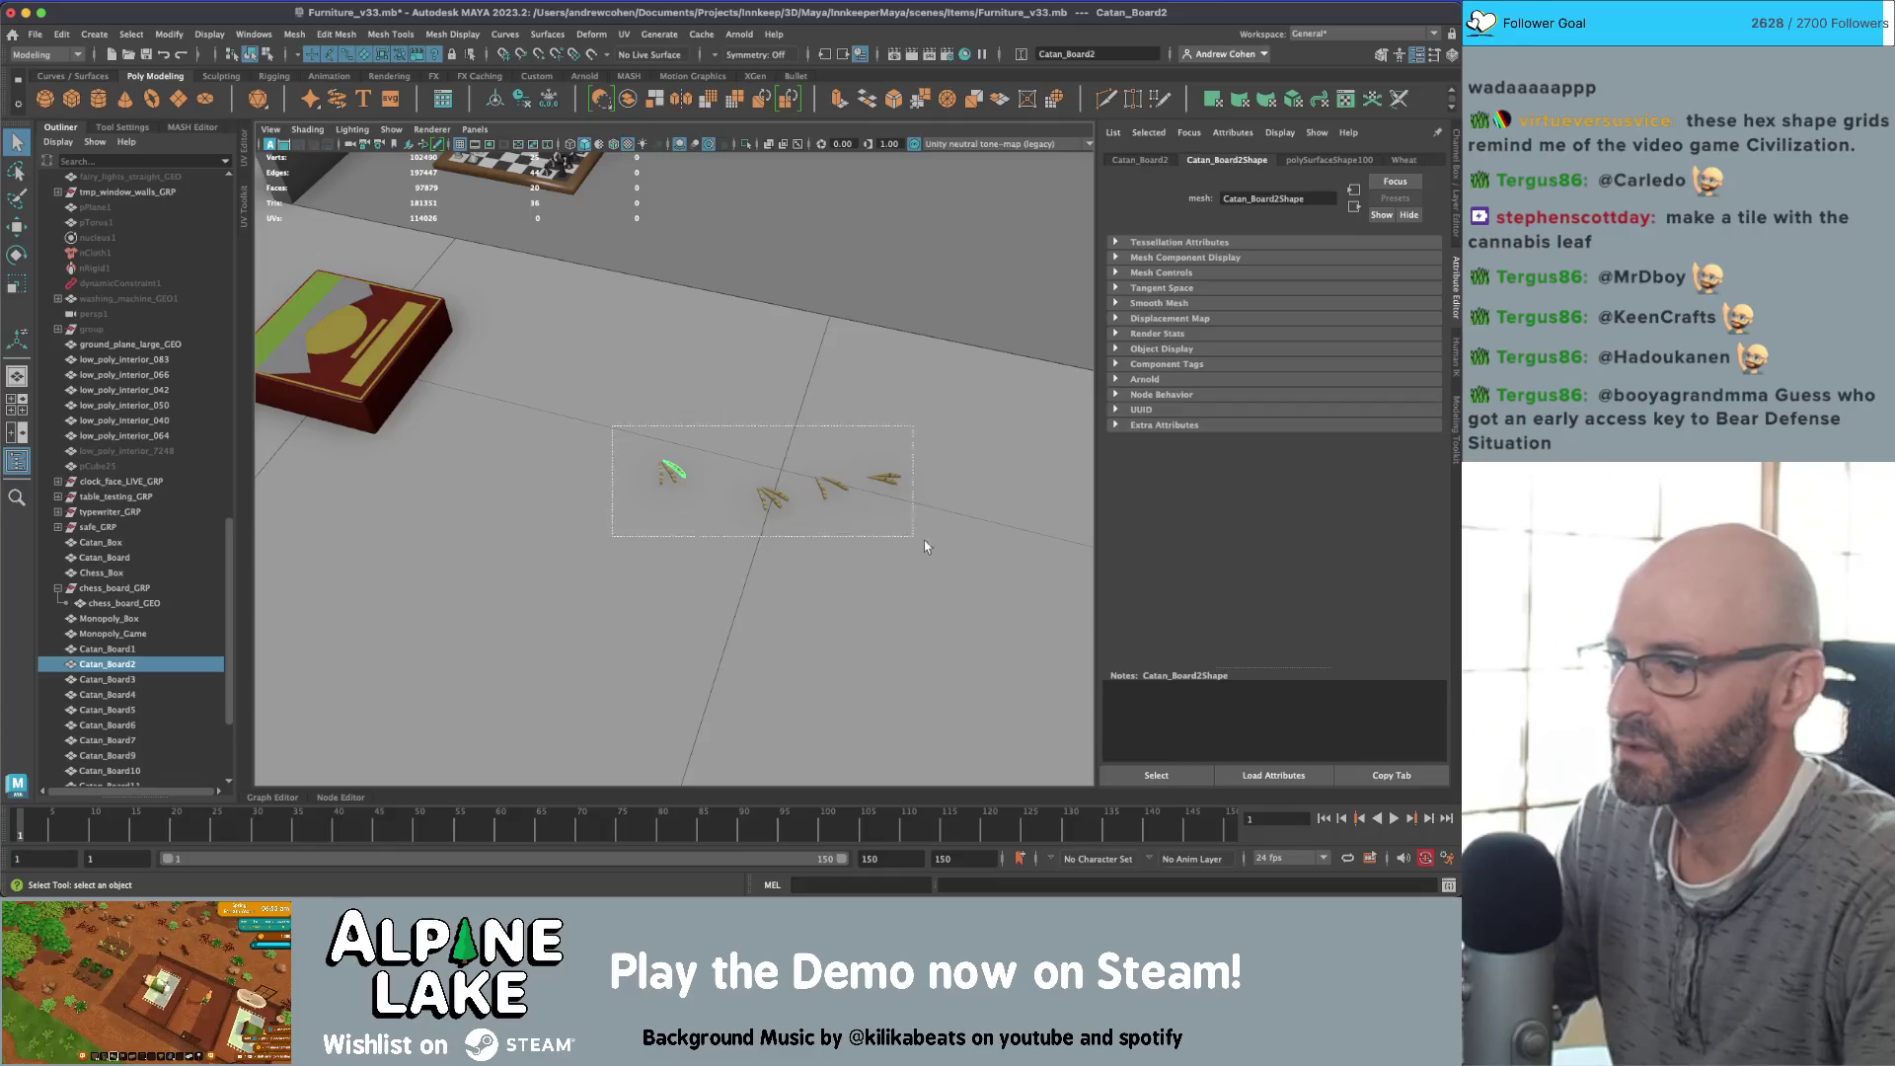
{"action": "left_click_drag", "start_coordinate": [924, 541], "coordinate": [931, 541]}
{"action": "mouse_move", "coordinate": [867, 456]}
{"action": "left_mouse_down", "text": "alt"}
{"action": "mouse_move", "coordinate": [903, 528]}
{"action": "mouse_move", "coordinate": [544, 430]}
{"action": "mouse_move", "coordinate": [674, 431]}
{"action": "left_mouse_up", "text": "alt"}
{"action": "key", "text": "w"}
{"action": "scroll", "coordinate": [908, 538], "scroll_direction": "down", "scroll_amount": 3}
{"action": "key", "text": "f"}
{"action": "key", "text": "ctrl+z"}
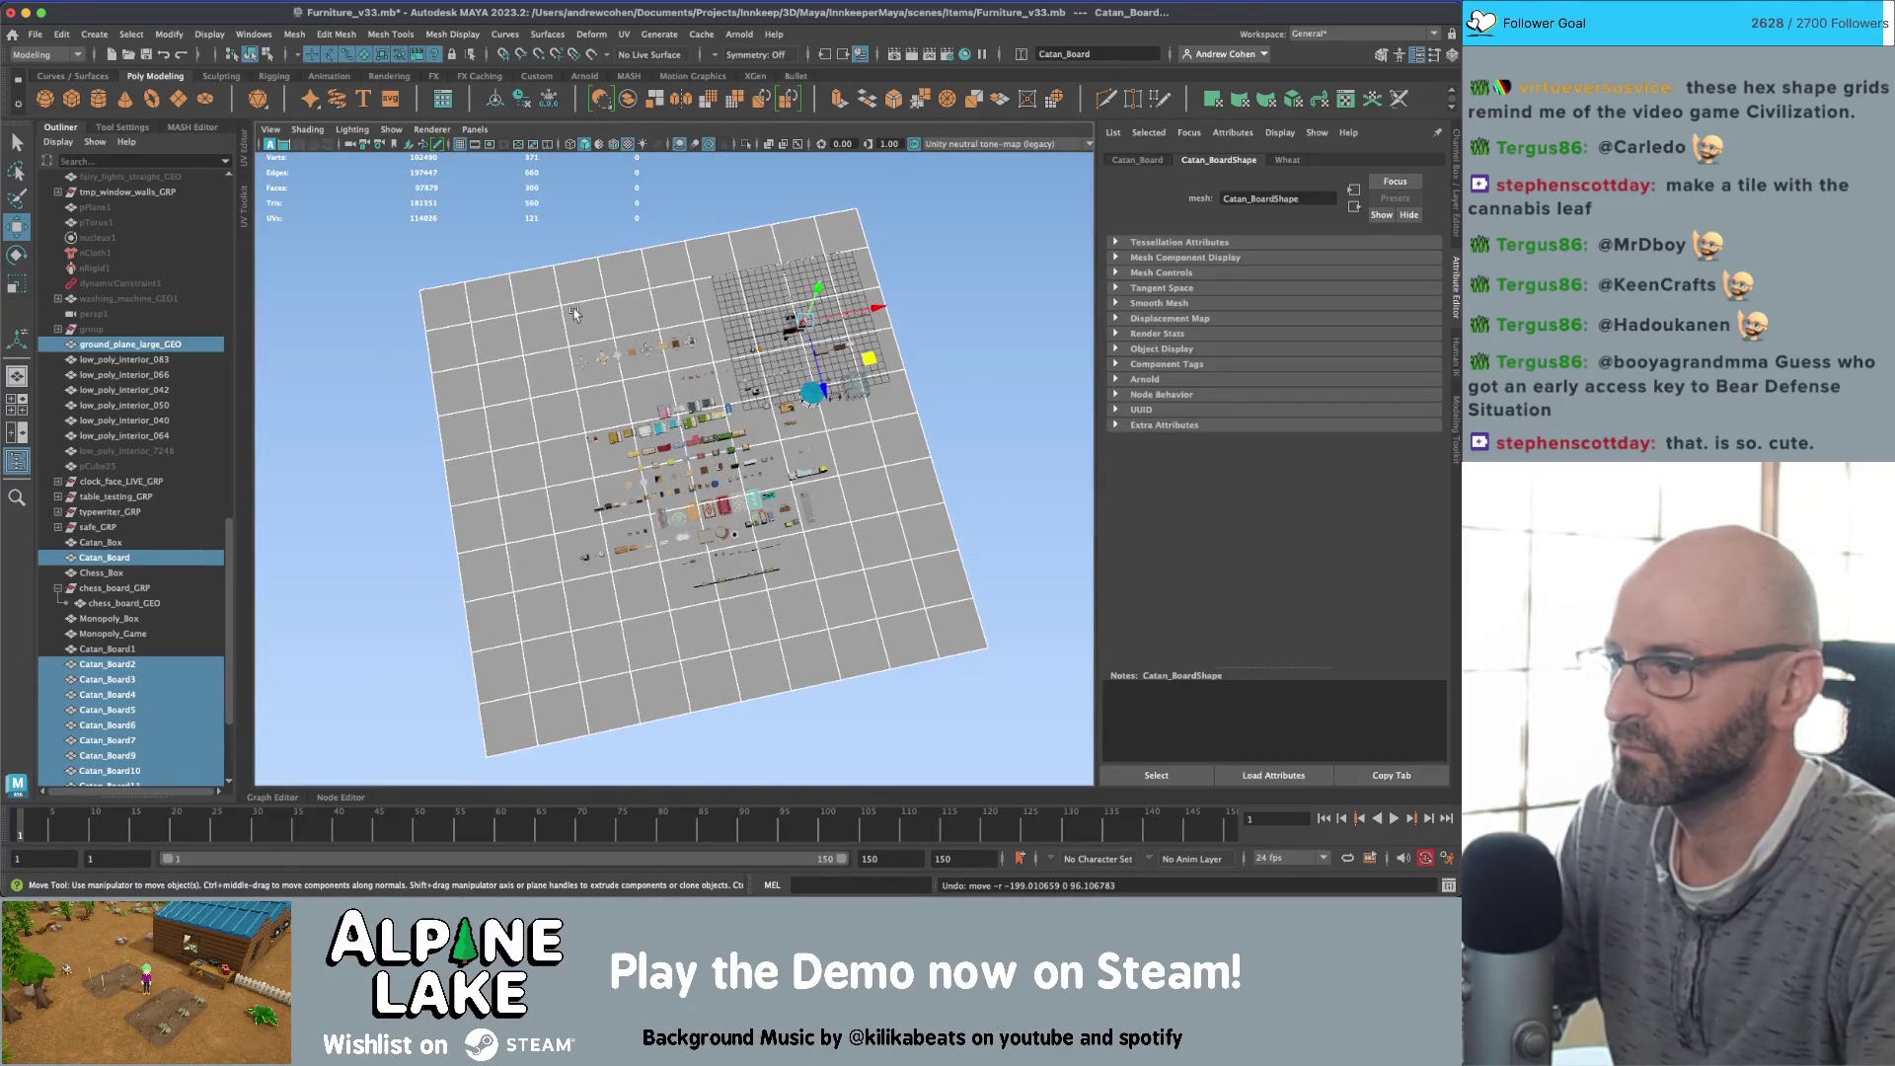
{"action": "key", "text": "ctrl+z"}
{"action": "key", "text": "f"}
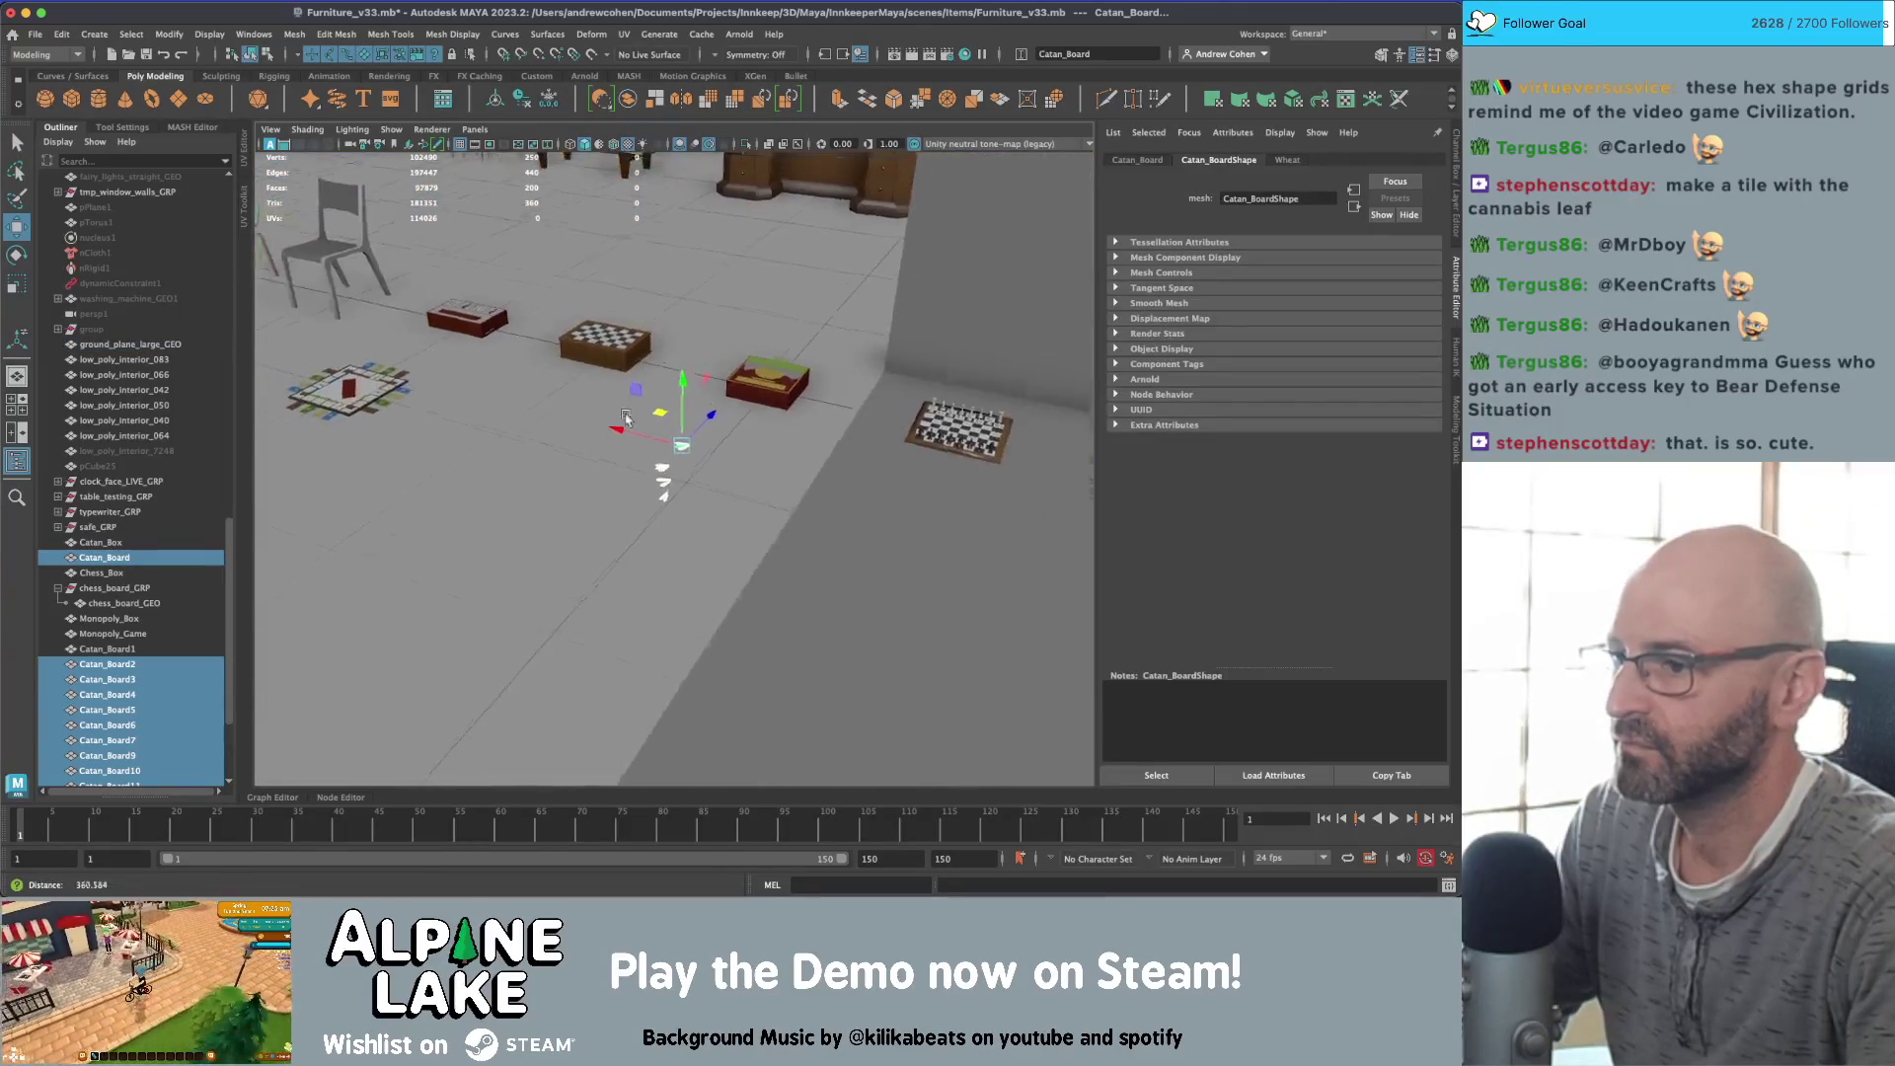
Step: Move the wheat pieces next to the hex board
{"action": "right_click_drag", "start_coordinate": [626, 418], "coordinate": [561, 446], "text": "alt"}
{"action": "mouse_move", "coordinate": [513, 455]}
{"action": "left_mouse_down"}
{"action": "mouse_move", "coordinate": [835, 452]}
{"action": "mouse_move", "coordinate": [850, 431]}
{"action": "mouse_move", "coordinate": [731, 658]}
{"action": "left_mouse_up"}
{"action": "key", "text": "f"}
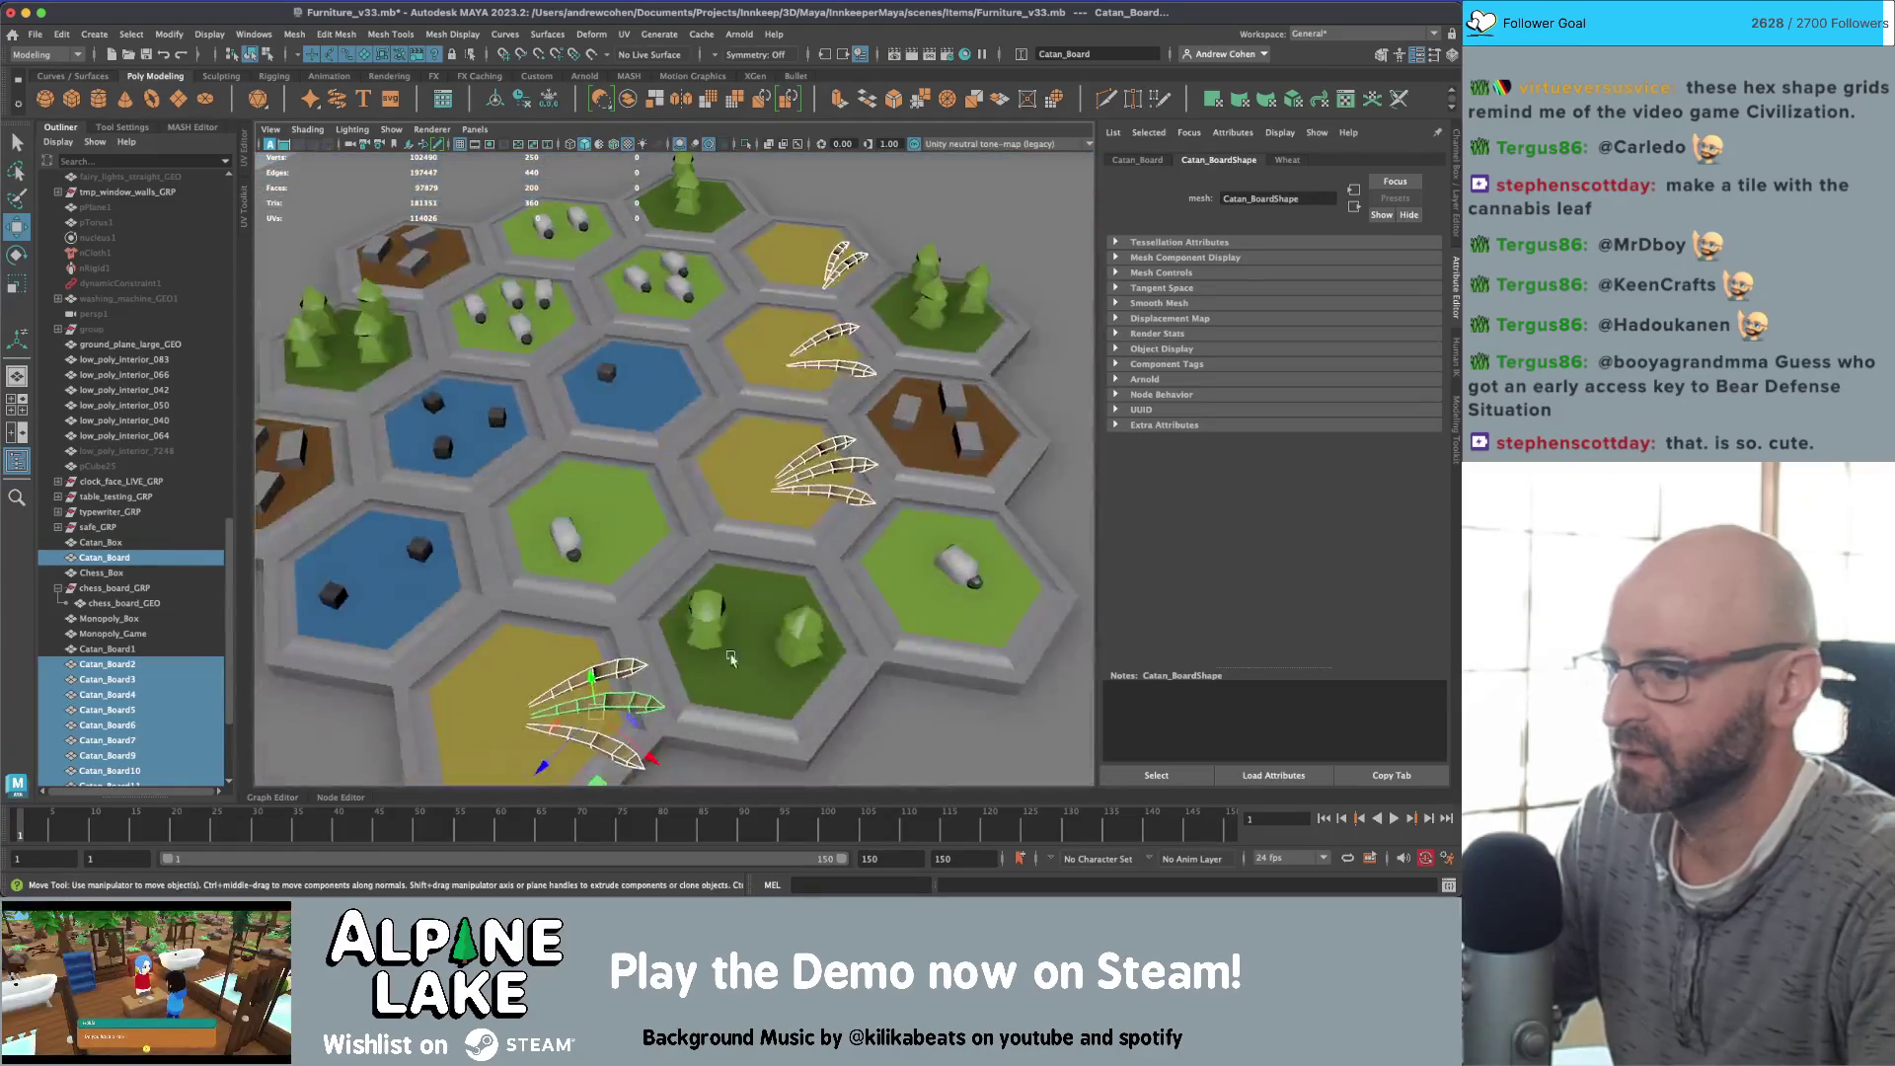
Step: Slide the wheat pieces left into place on their yellow tiles
{"action": "left_click_drag", "start_coordinate": [571, 740], "coordinate": [587, 690], "text": "alt"}
{"action": "middle_click_drag", "start_coordinate": [595, 752], "coordinate": [531, 748]}
{"action": "left_click_drag", "start_coordinate": [529, 749], "coordinate": [505, 593], "text": "alt"}
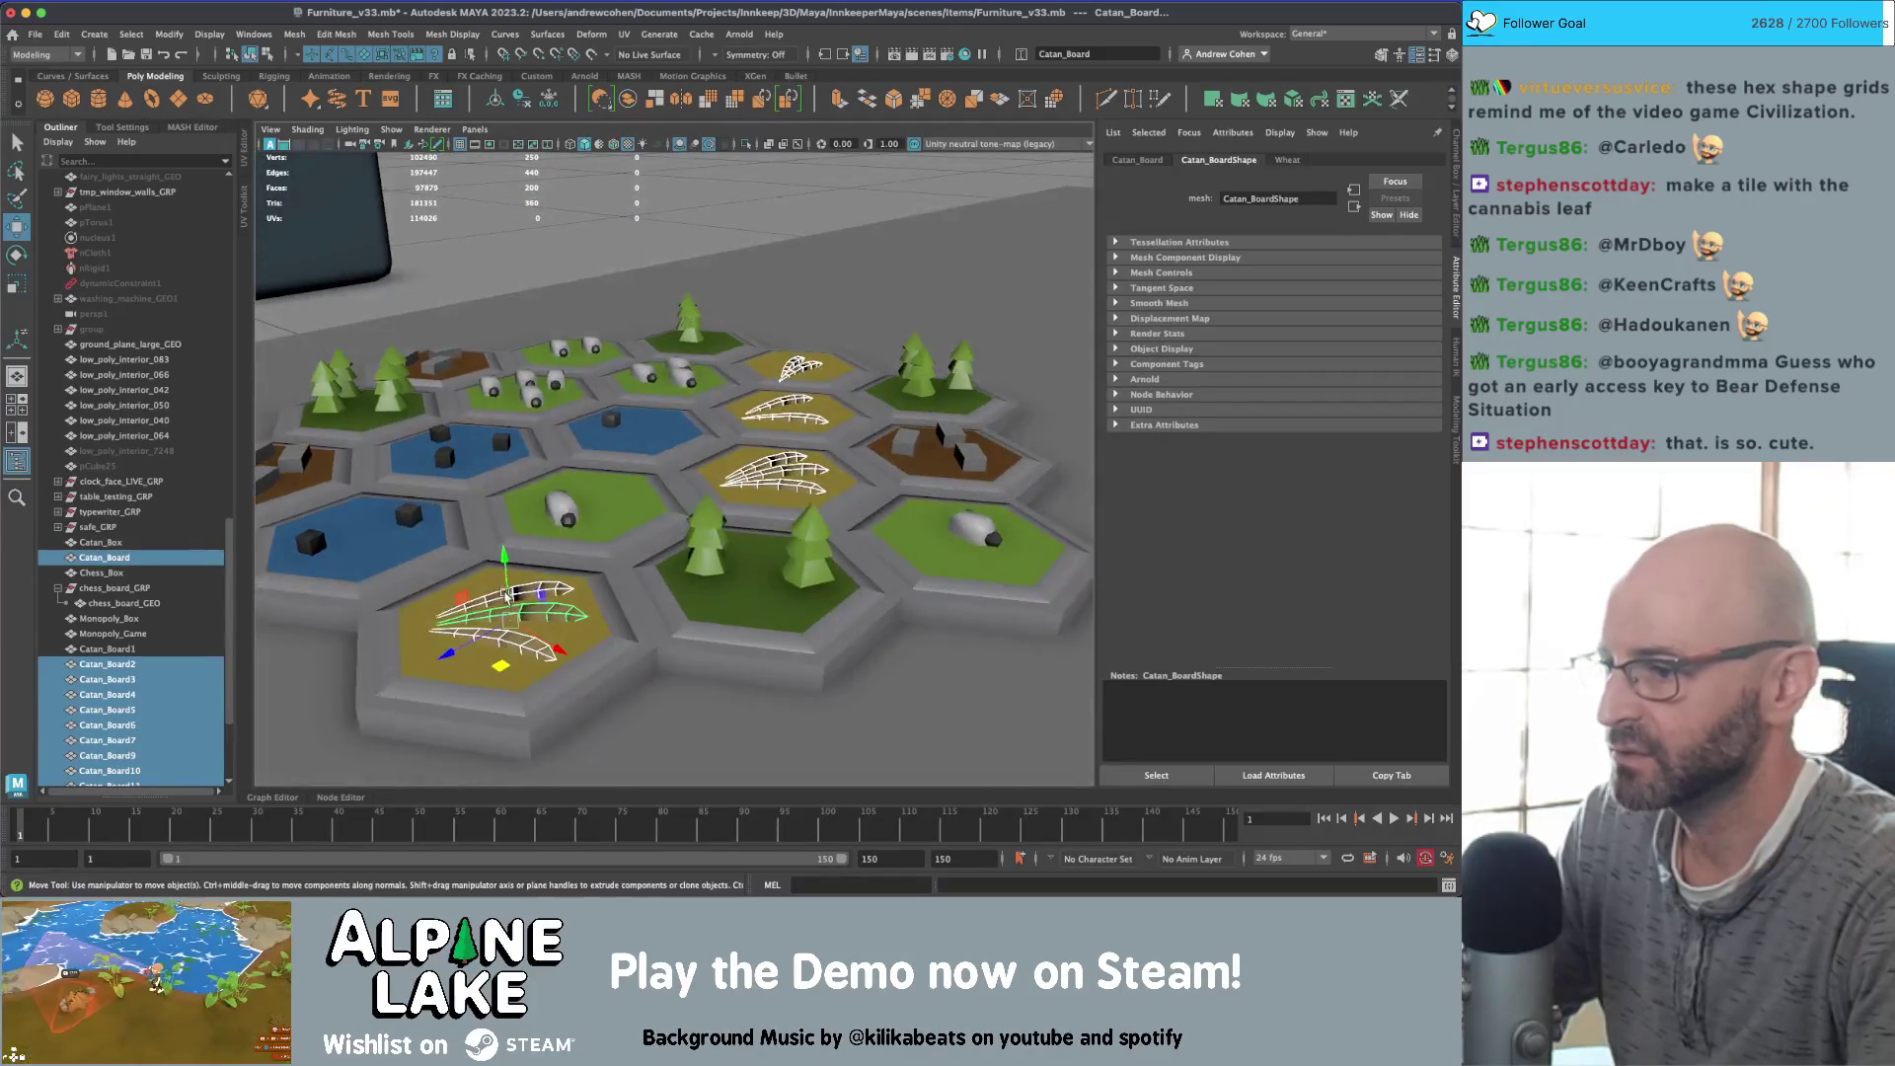
{"action": "middle_click_drag", "start_coordinate": [505, 593], "coordinate": [504, 590]}
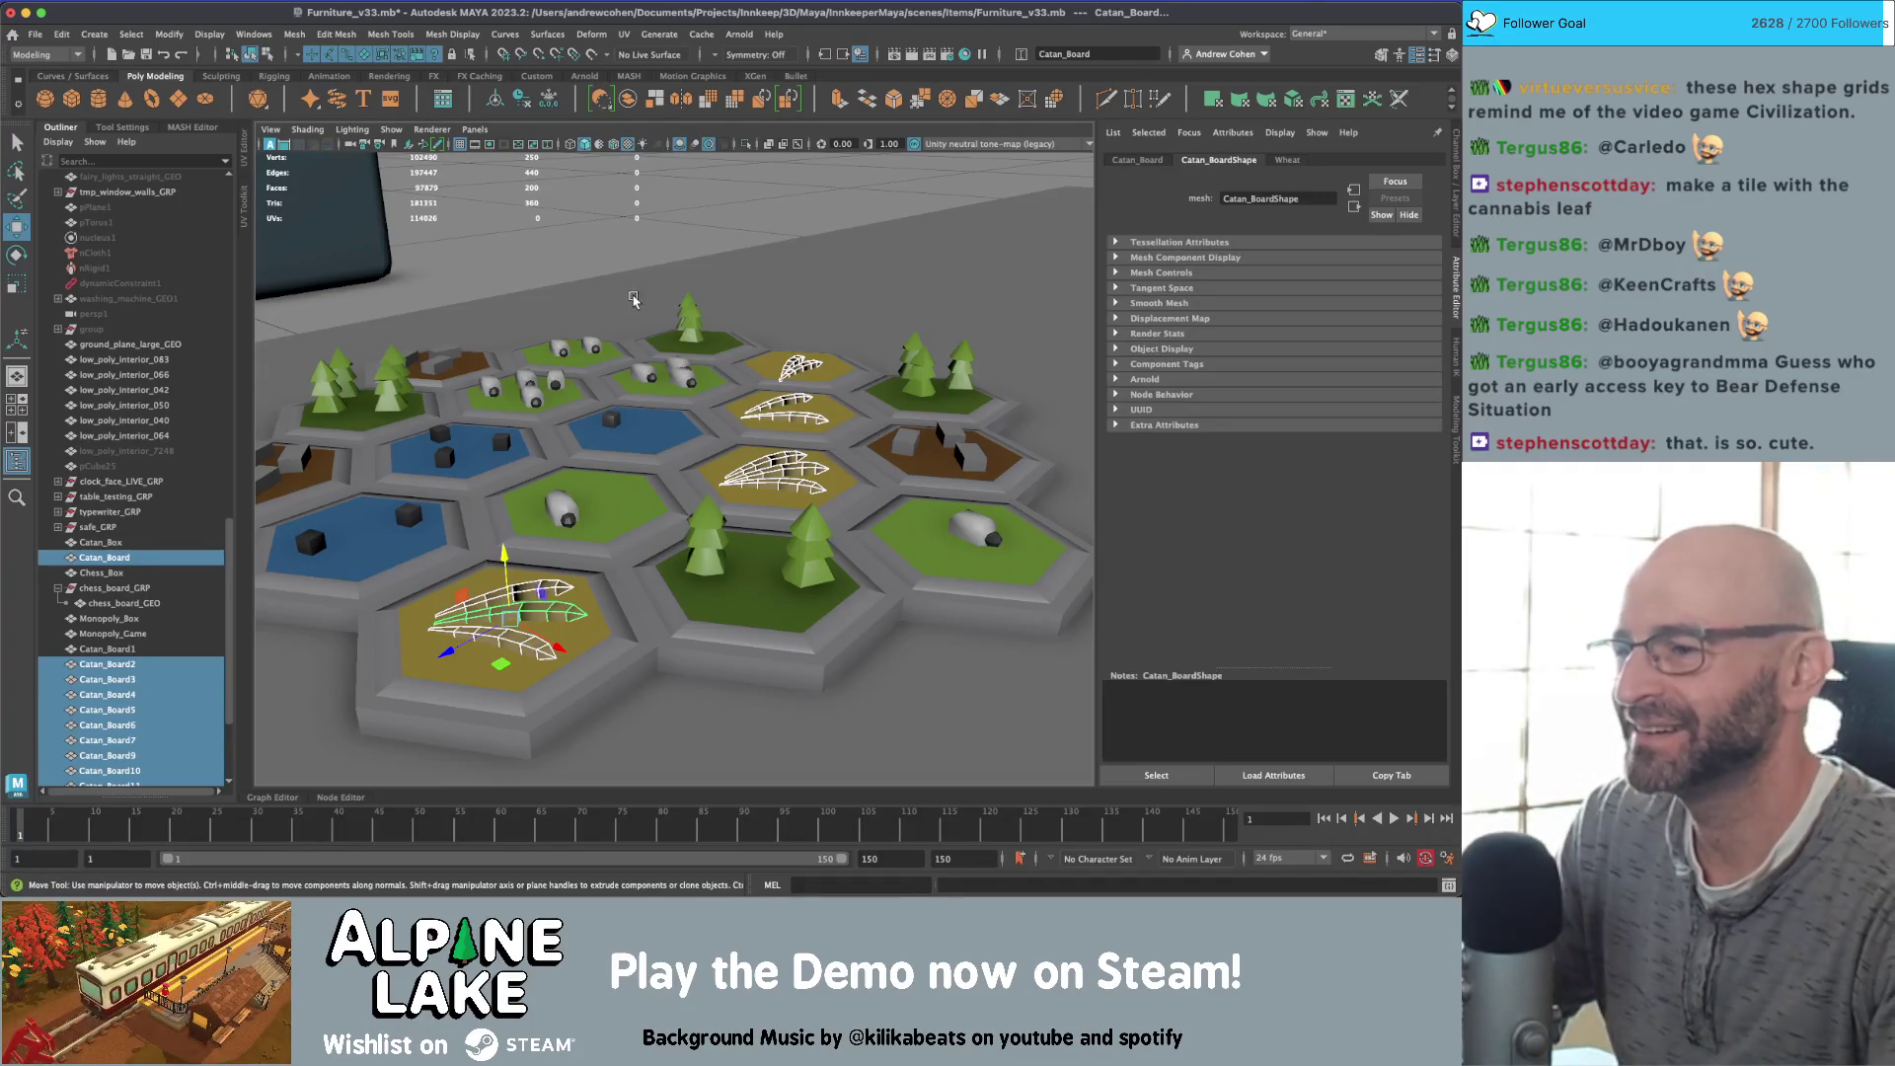
{"action": "left_click_drag", "start_coordinate": [634, 300], "coordinate": [569, 362], "text": "alt"}
{"action": "left_click_drag", "start_coordinate": [700, 383], "coordinate": [899, 459], "text": "alt"}
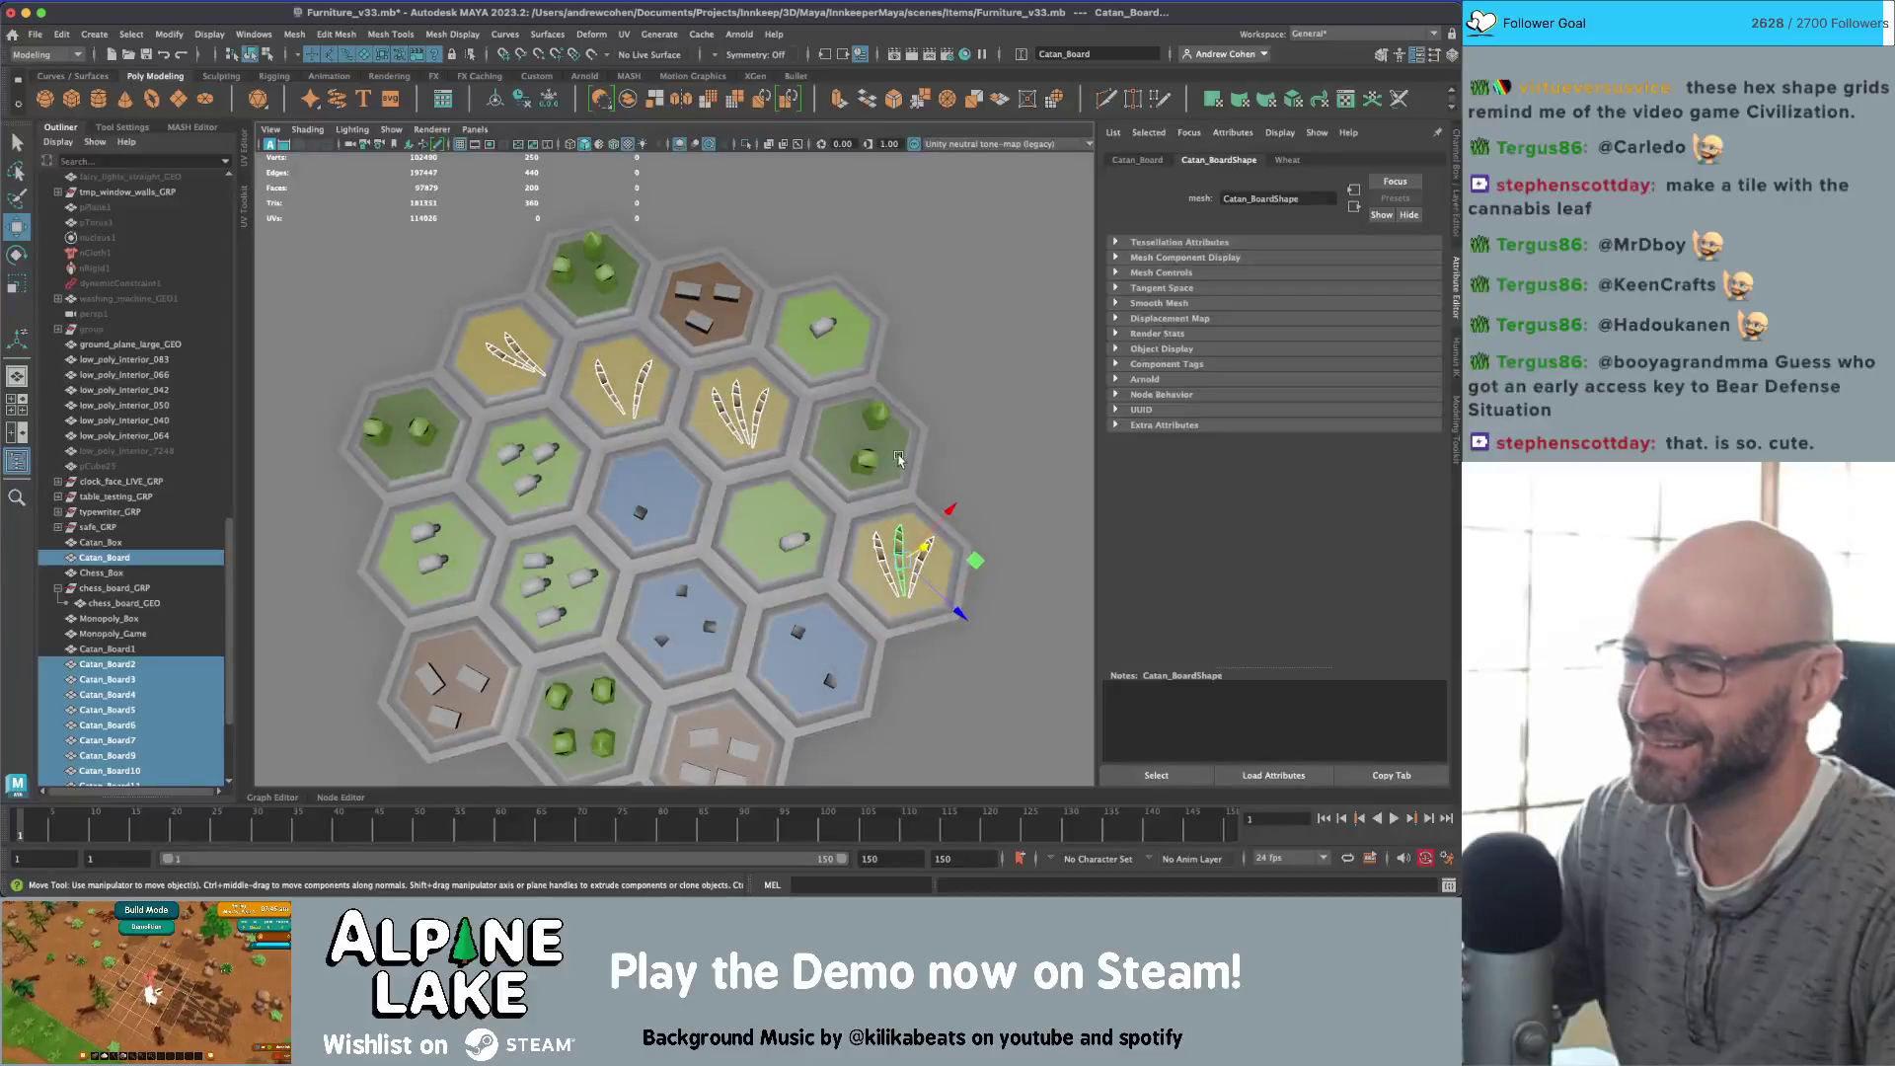
Step: Select the wheat piece on the top-left hex for repositioning and zoom out over the board
{"action": "key", "text": "q"}
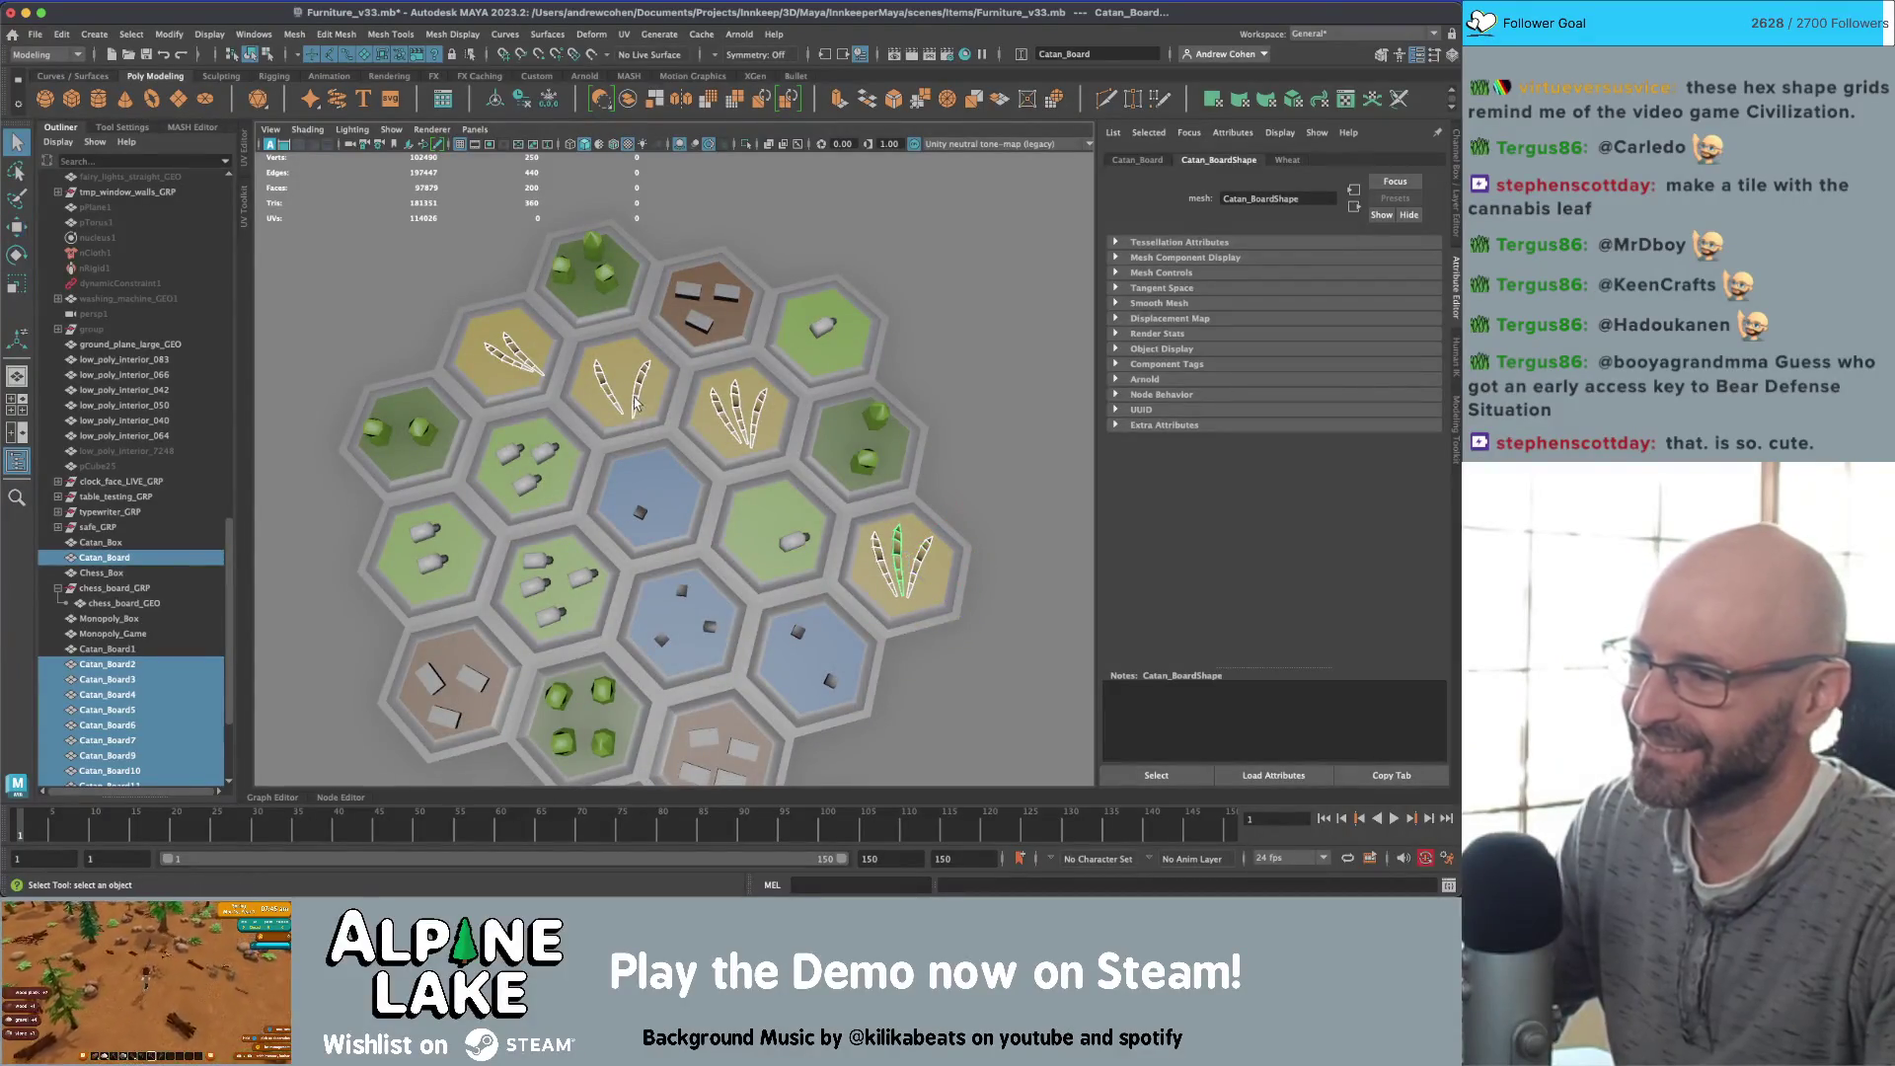
{"action": "left_click", "coordinate": [614, 397]}
{"action": "left_click", "coordinate": [602, 383], "text": "shift"}
{"action": "key", "text": "w"}
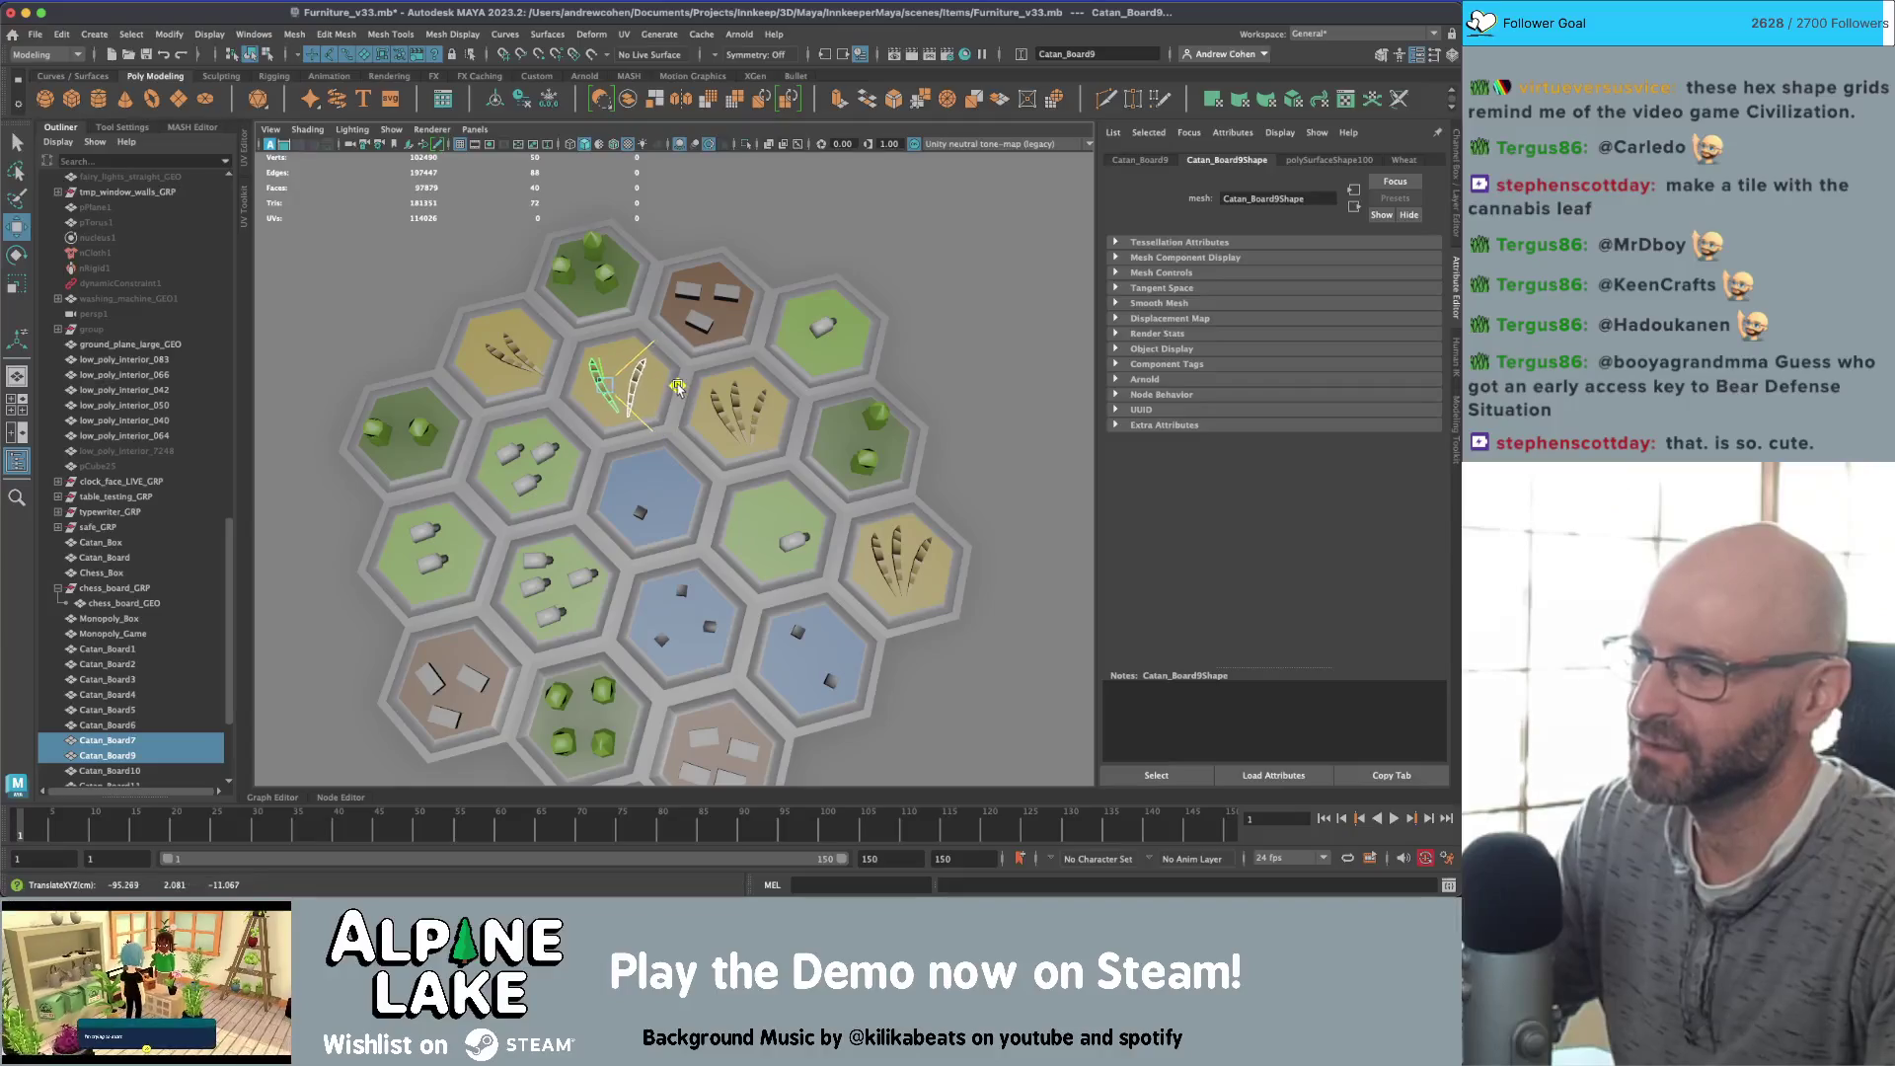
{"action": "key", "text": "q"}
{"action": "left_click", "coordinate": [515, 357]}
{"action": "key", "text": "w"}
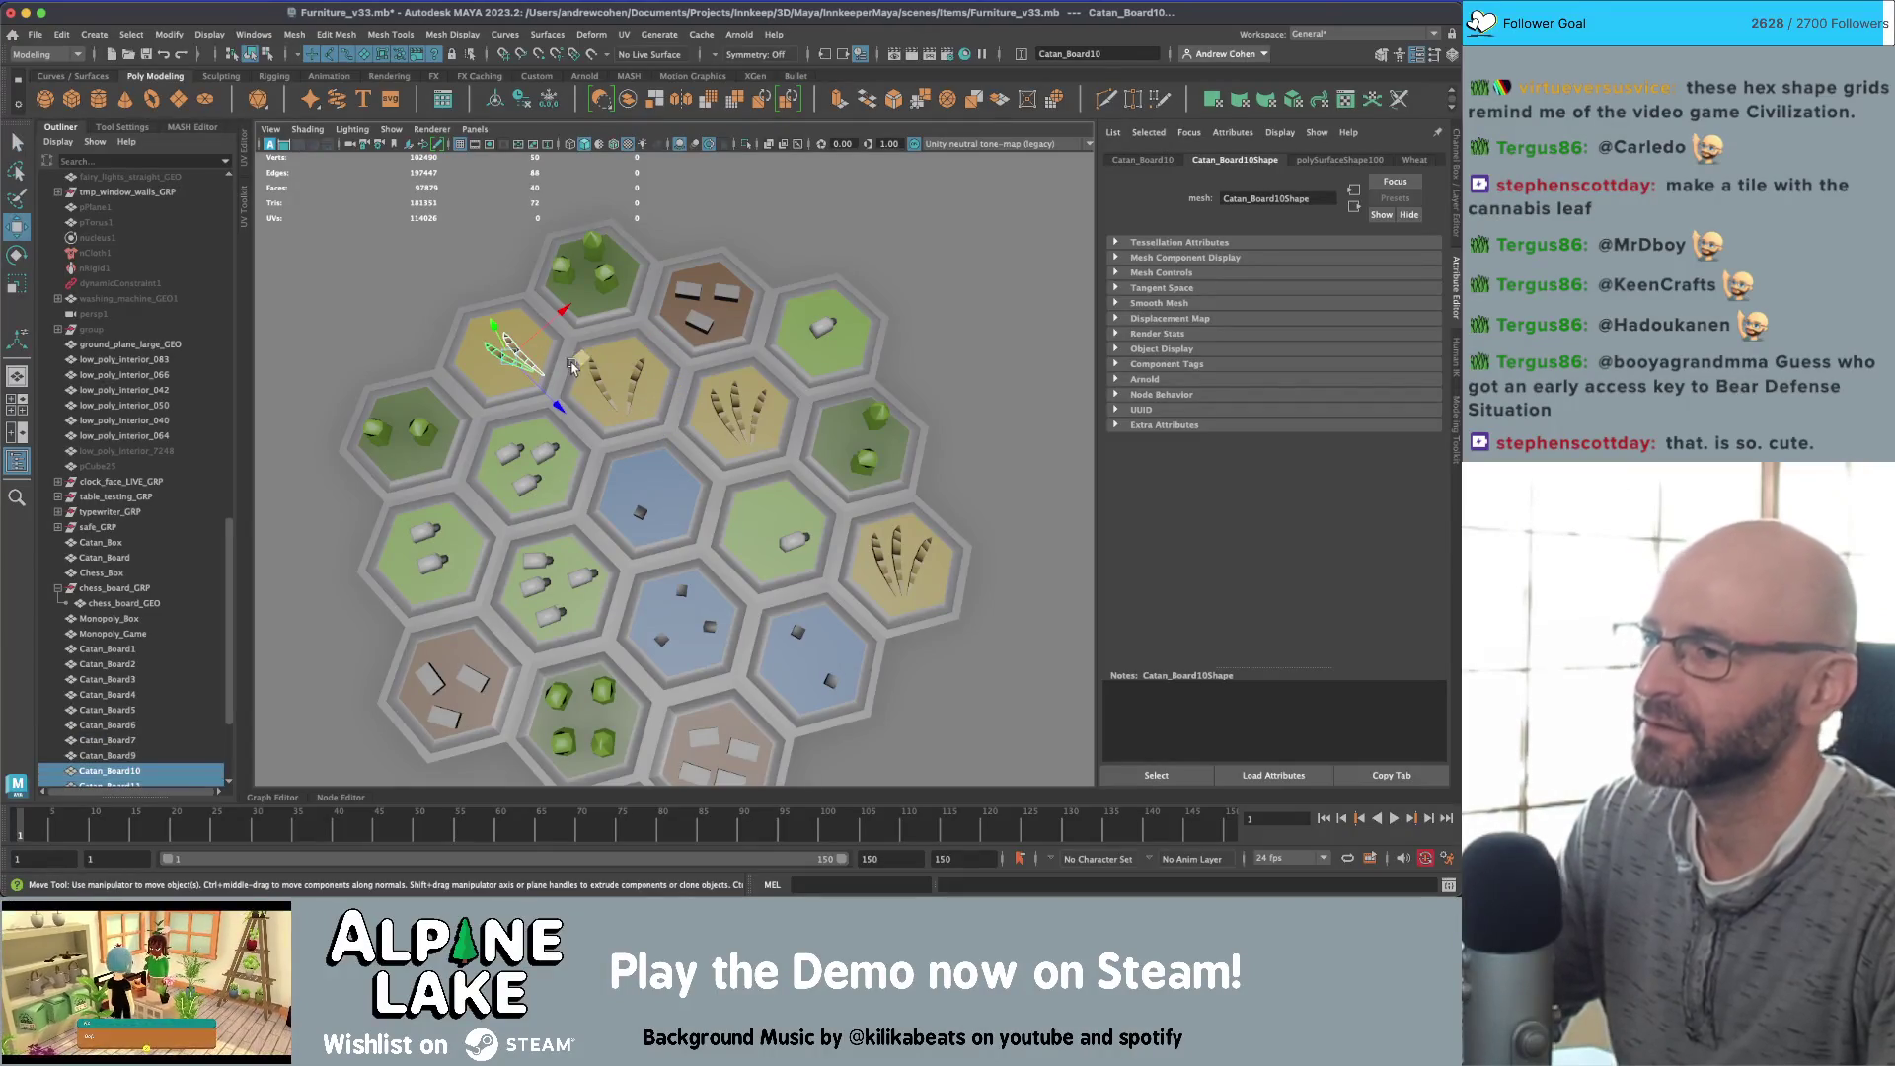
{"action": "mouse_move", "coordinate": [577, 357]}
{"action": "left_mouse_down", "text": "alt"}
{"action": "mouse_move", "coordinate": [714, 338]}
{"action": "mouse_move", "coordinate": [541, 405]}
{"action": "left_mouse_up", "text": "alt"}
{"action": "scroll", "coordinate": [714, 338], "scroll_direction": "down", "scroll_amount": 5}
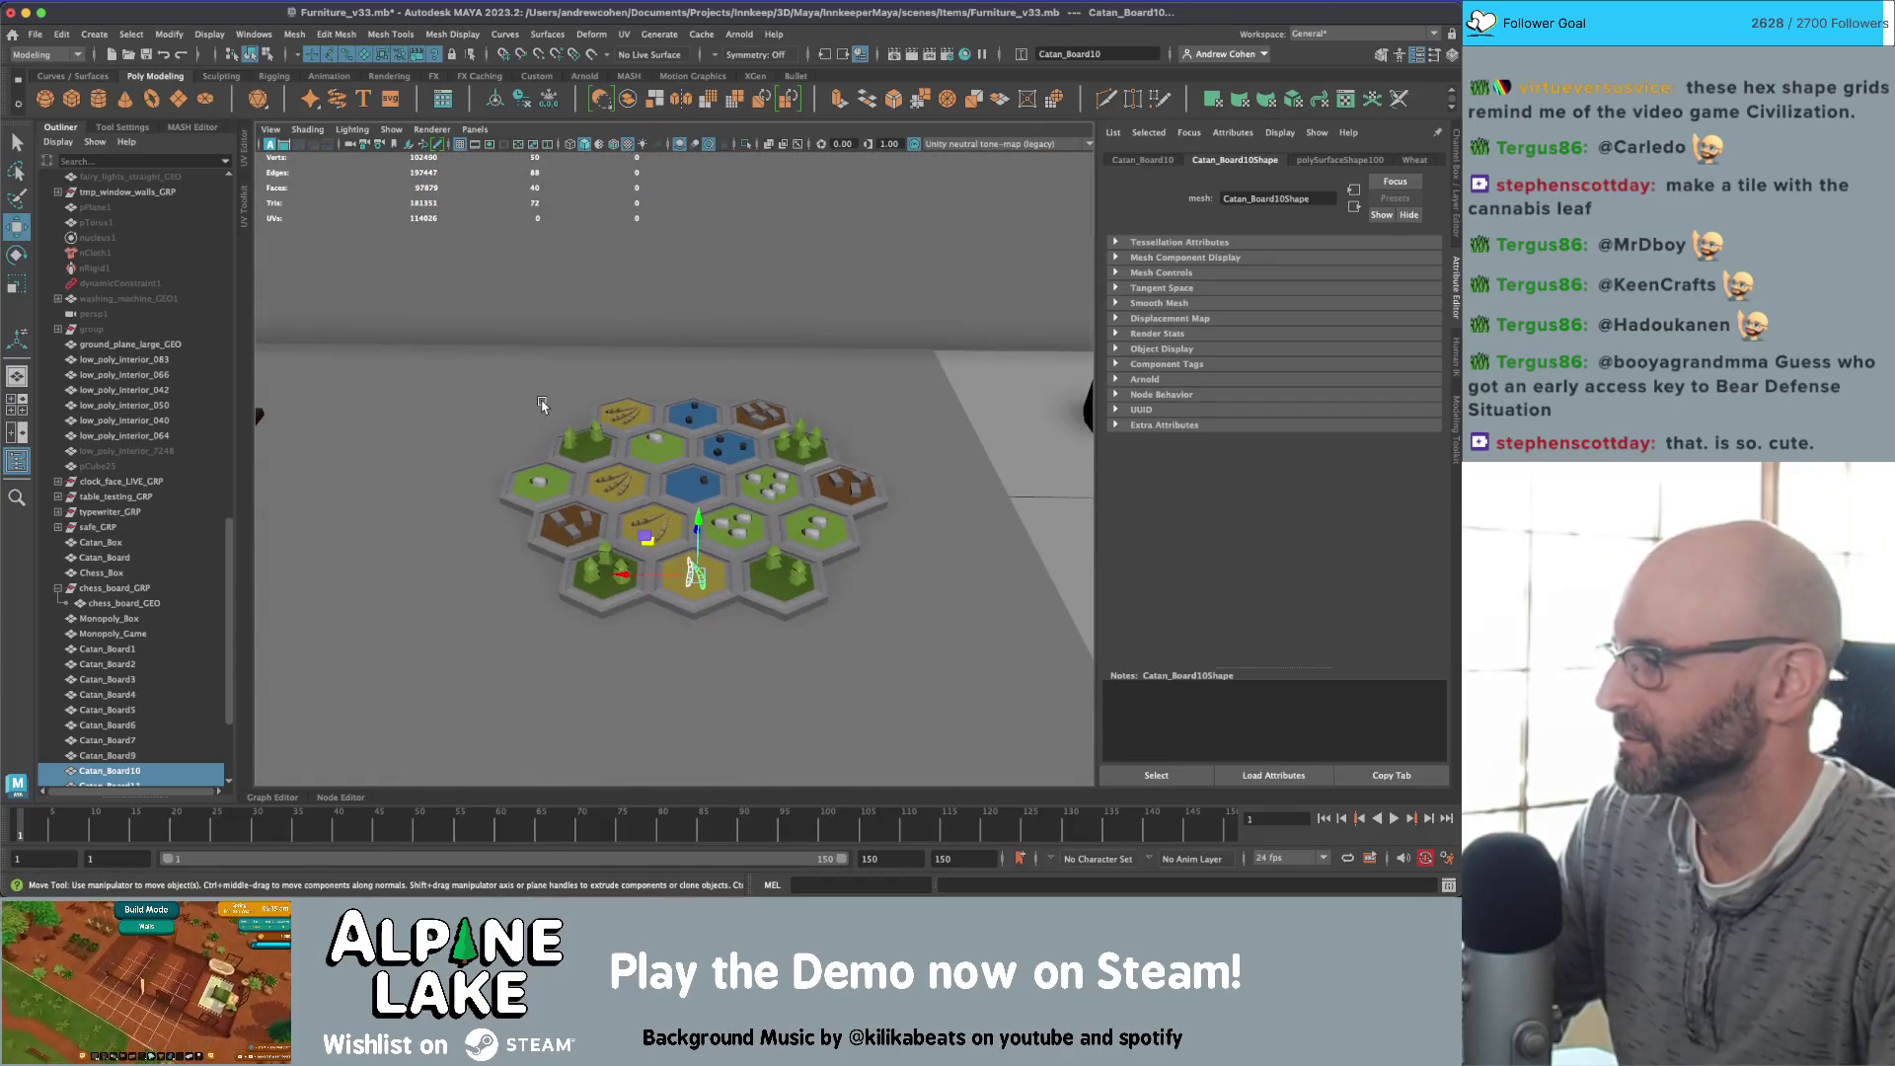
{"action": "right_click", "coordinate": [550, 395]}
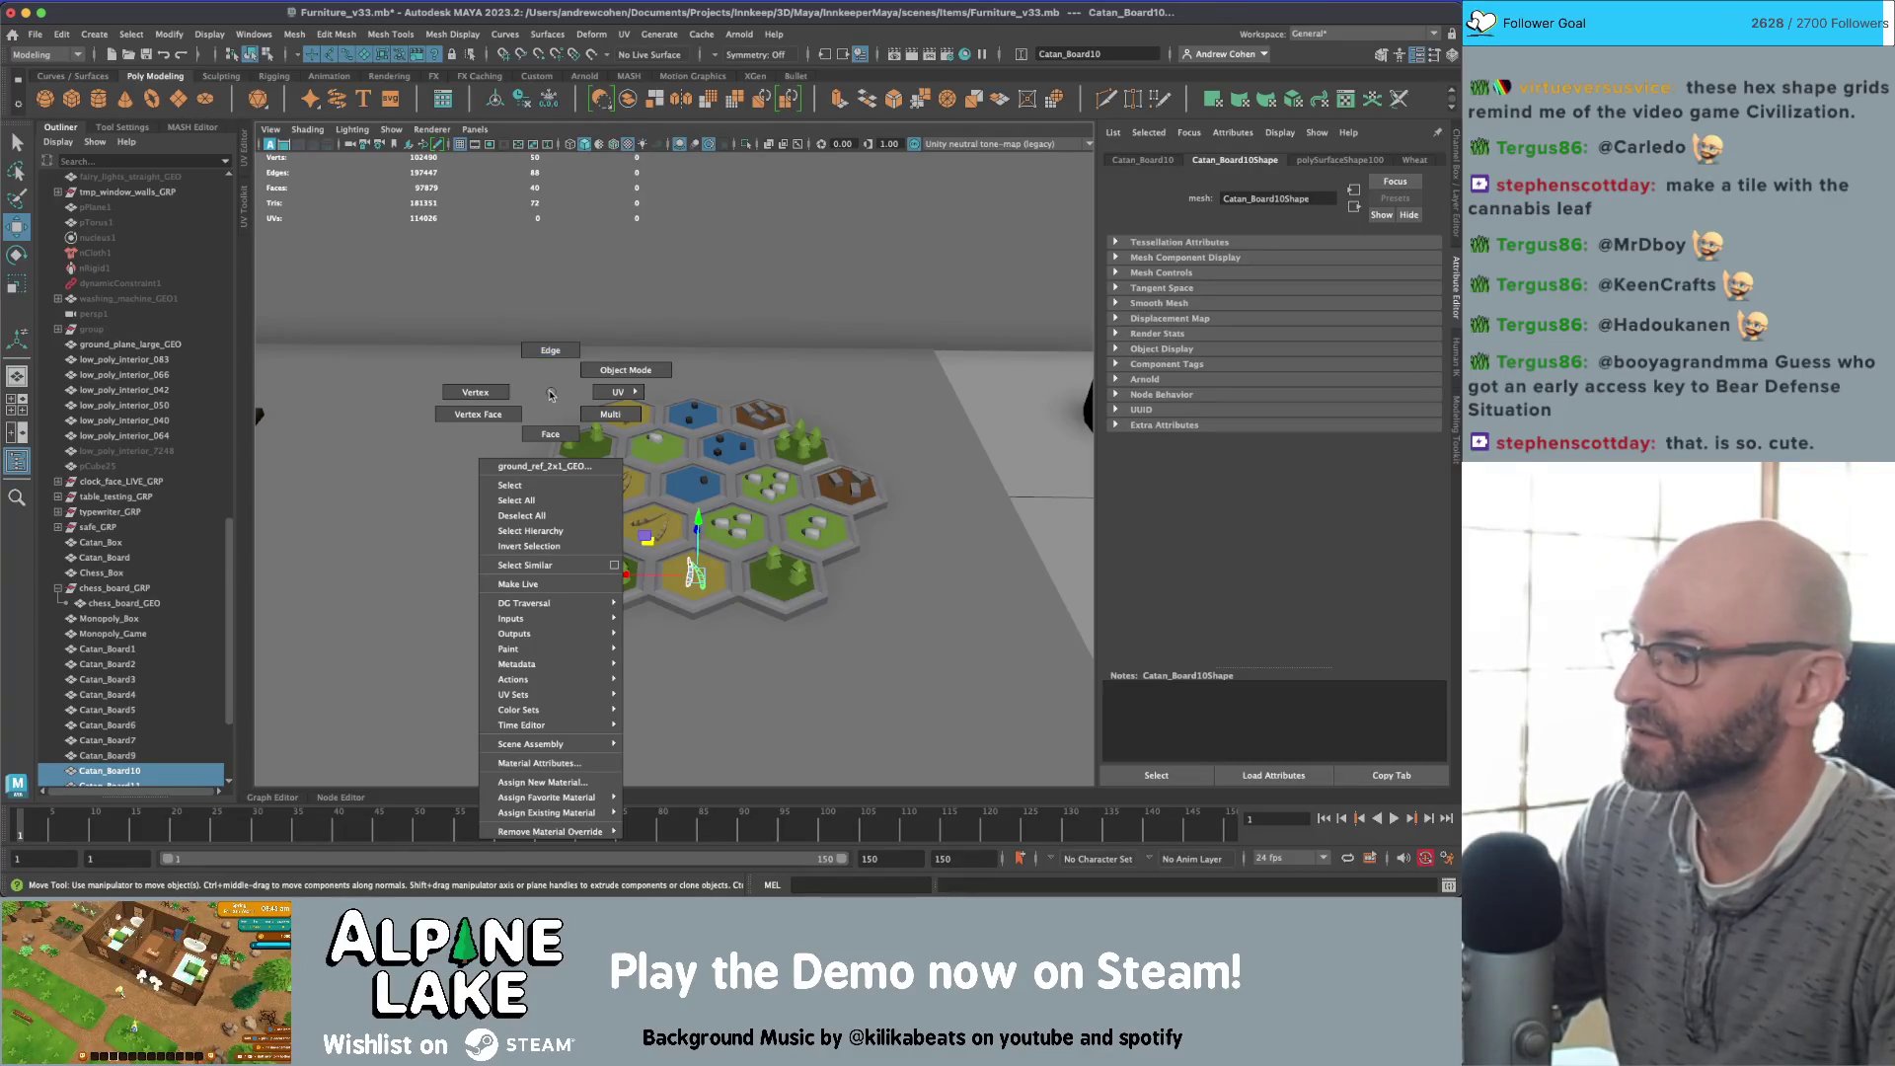
{"action": "left_click", "coordinate": [549, 394]}
{"action": "left_click", "coordinate": [551, 391]}
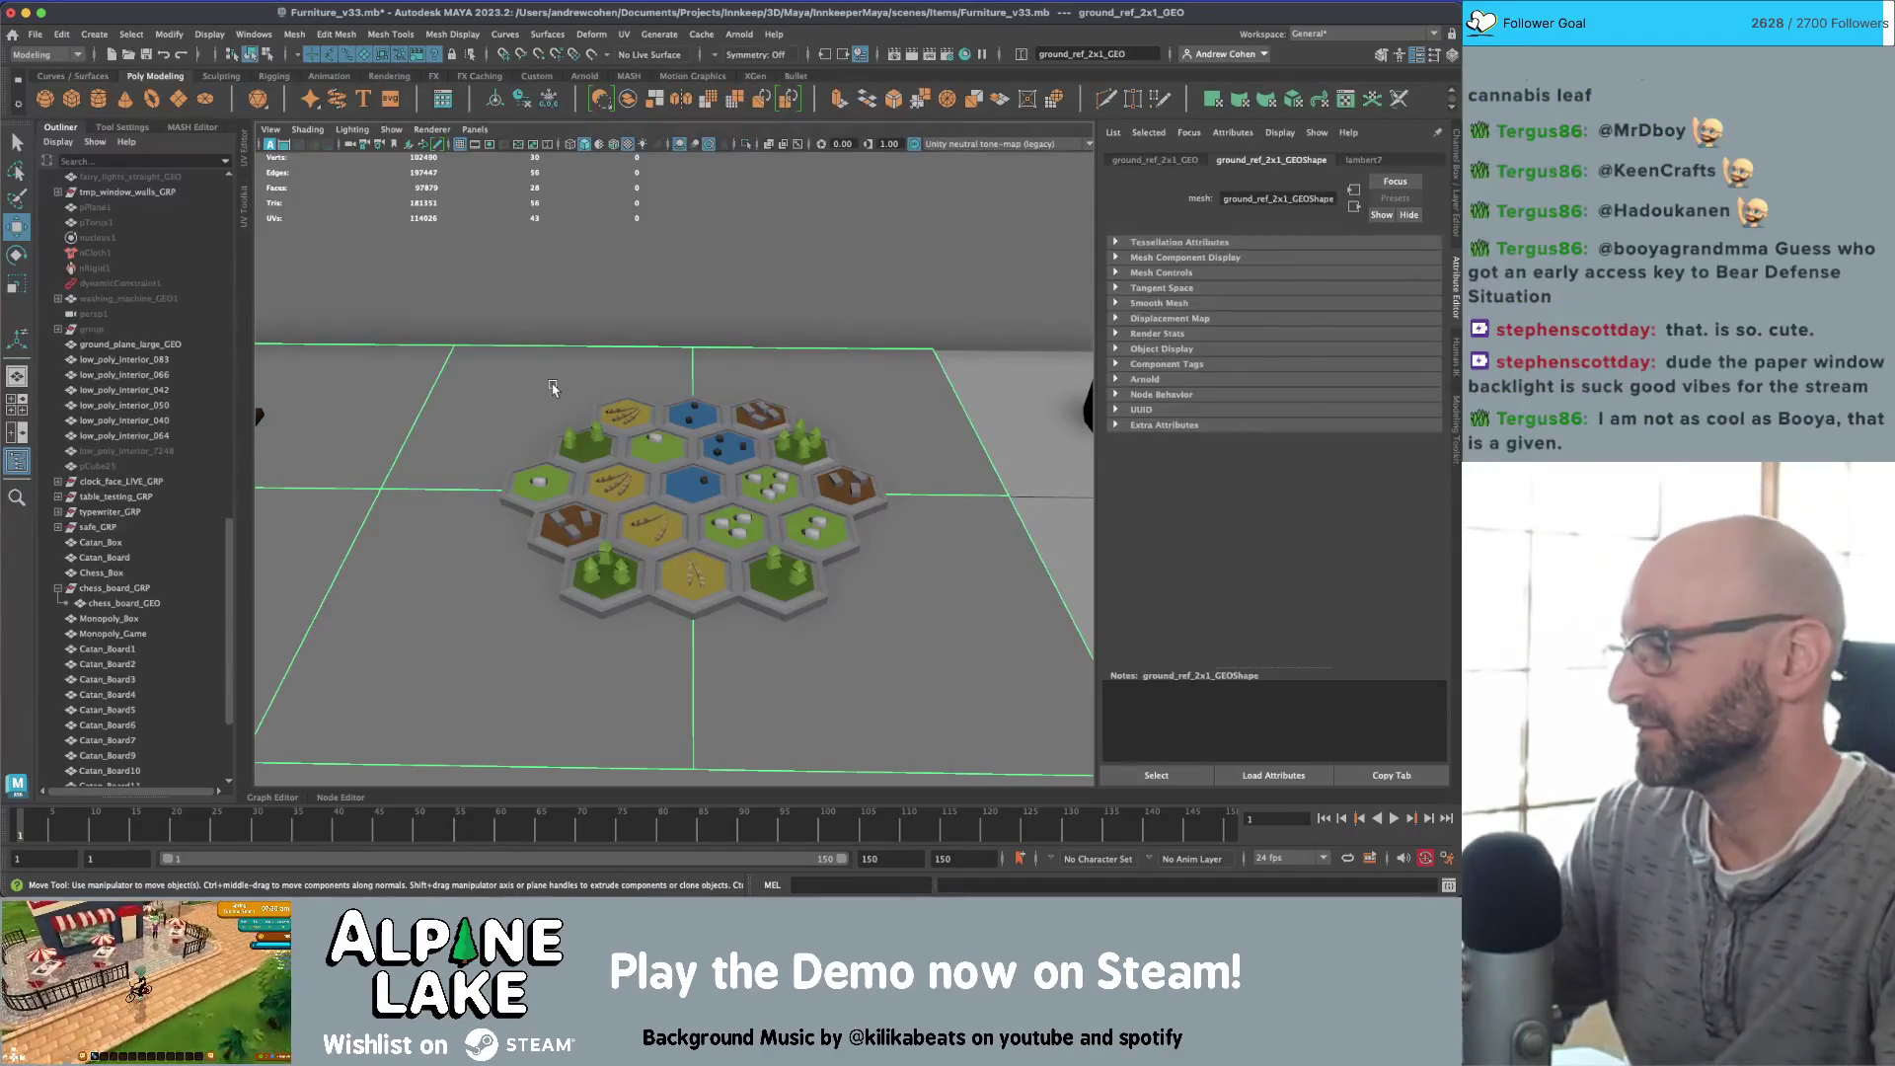
{"action": "key", "text": "d"}
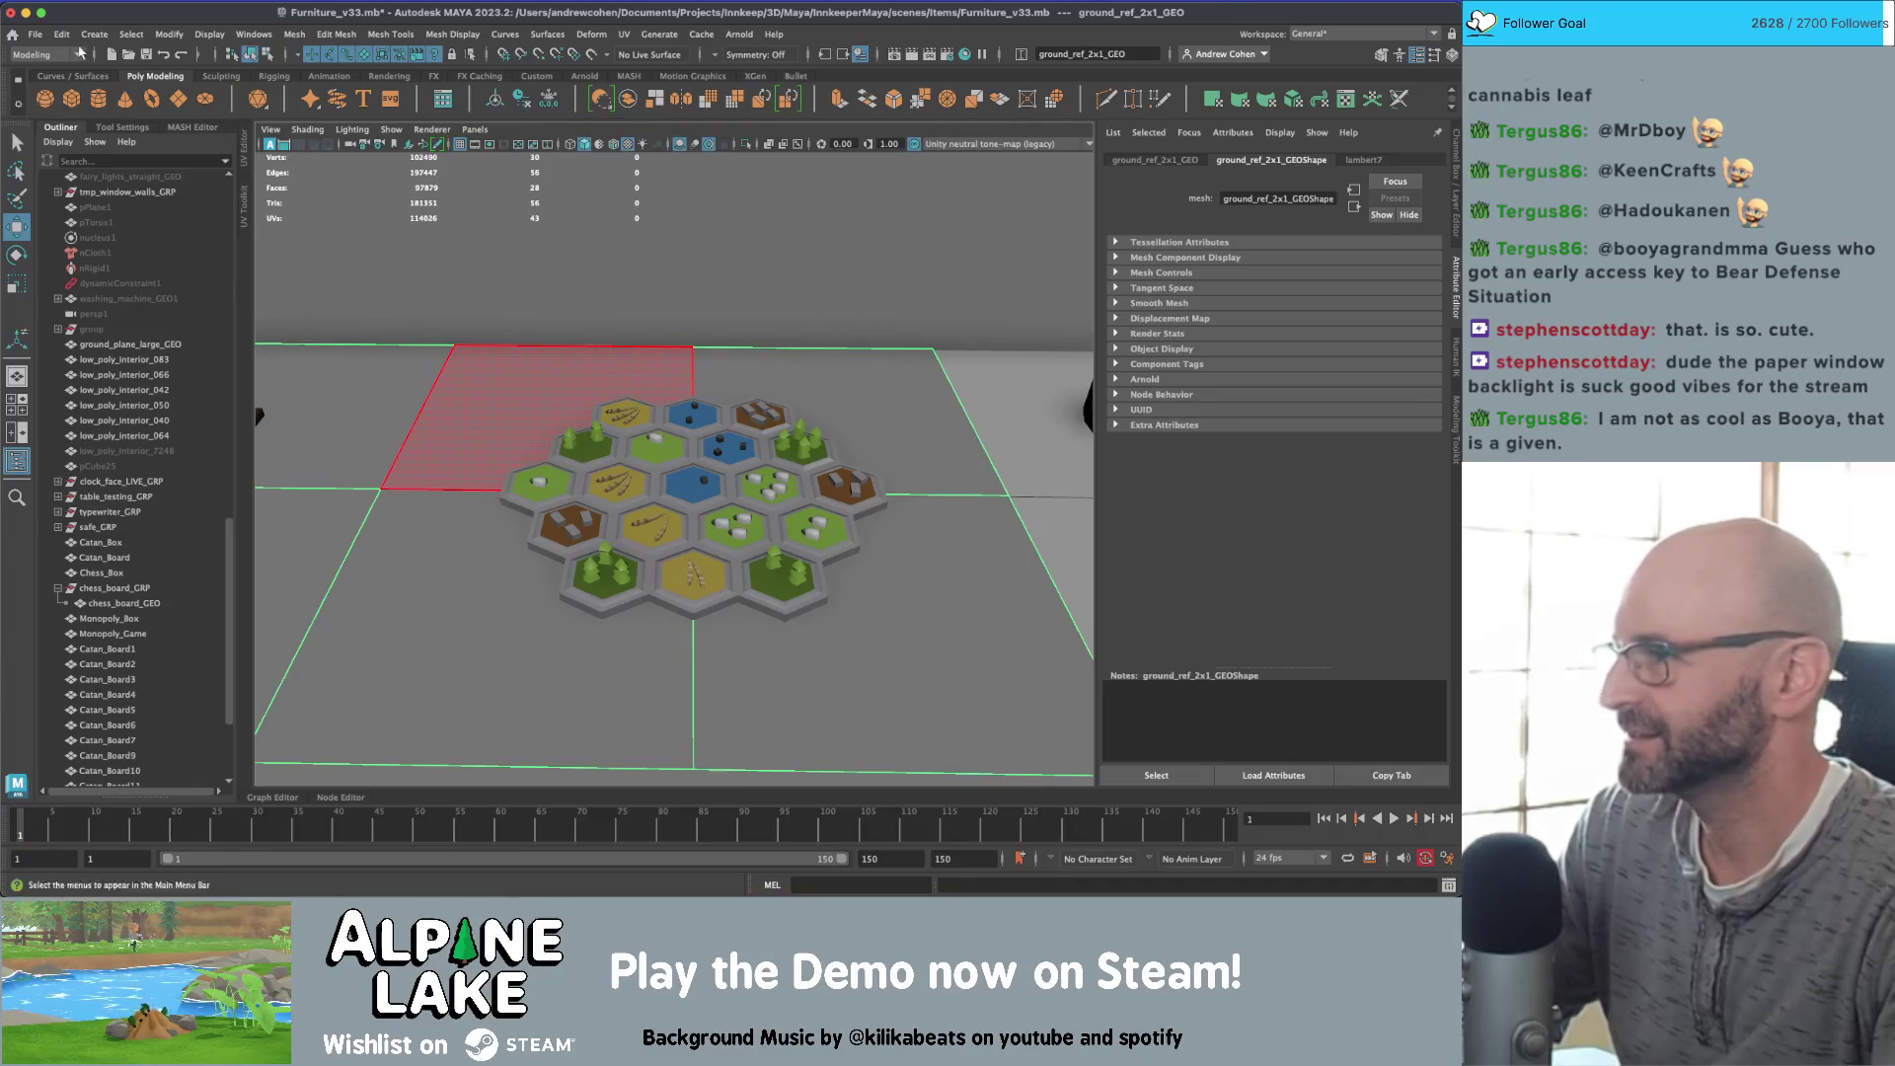
{"action": "left_click", "coordinate": [264, 54]}
{"action": "left_click", "coordinate": [253, 55]}
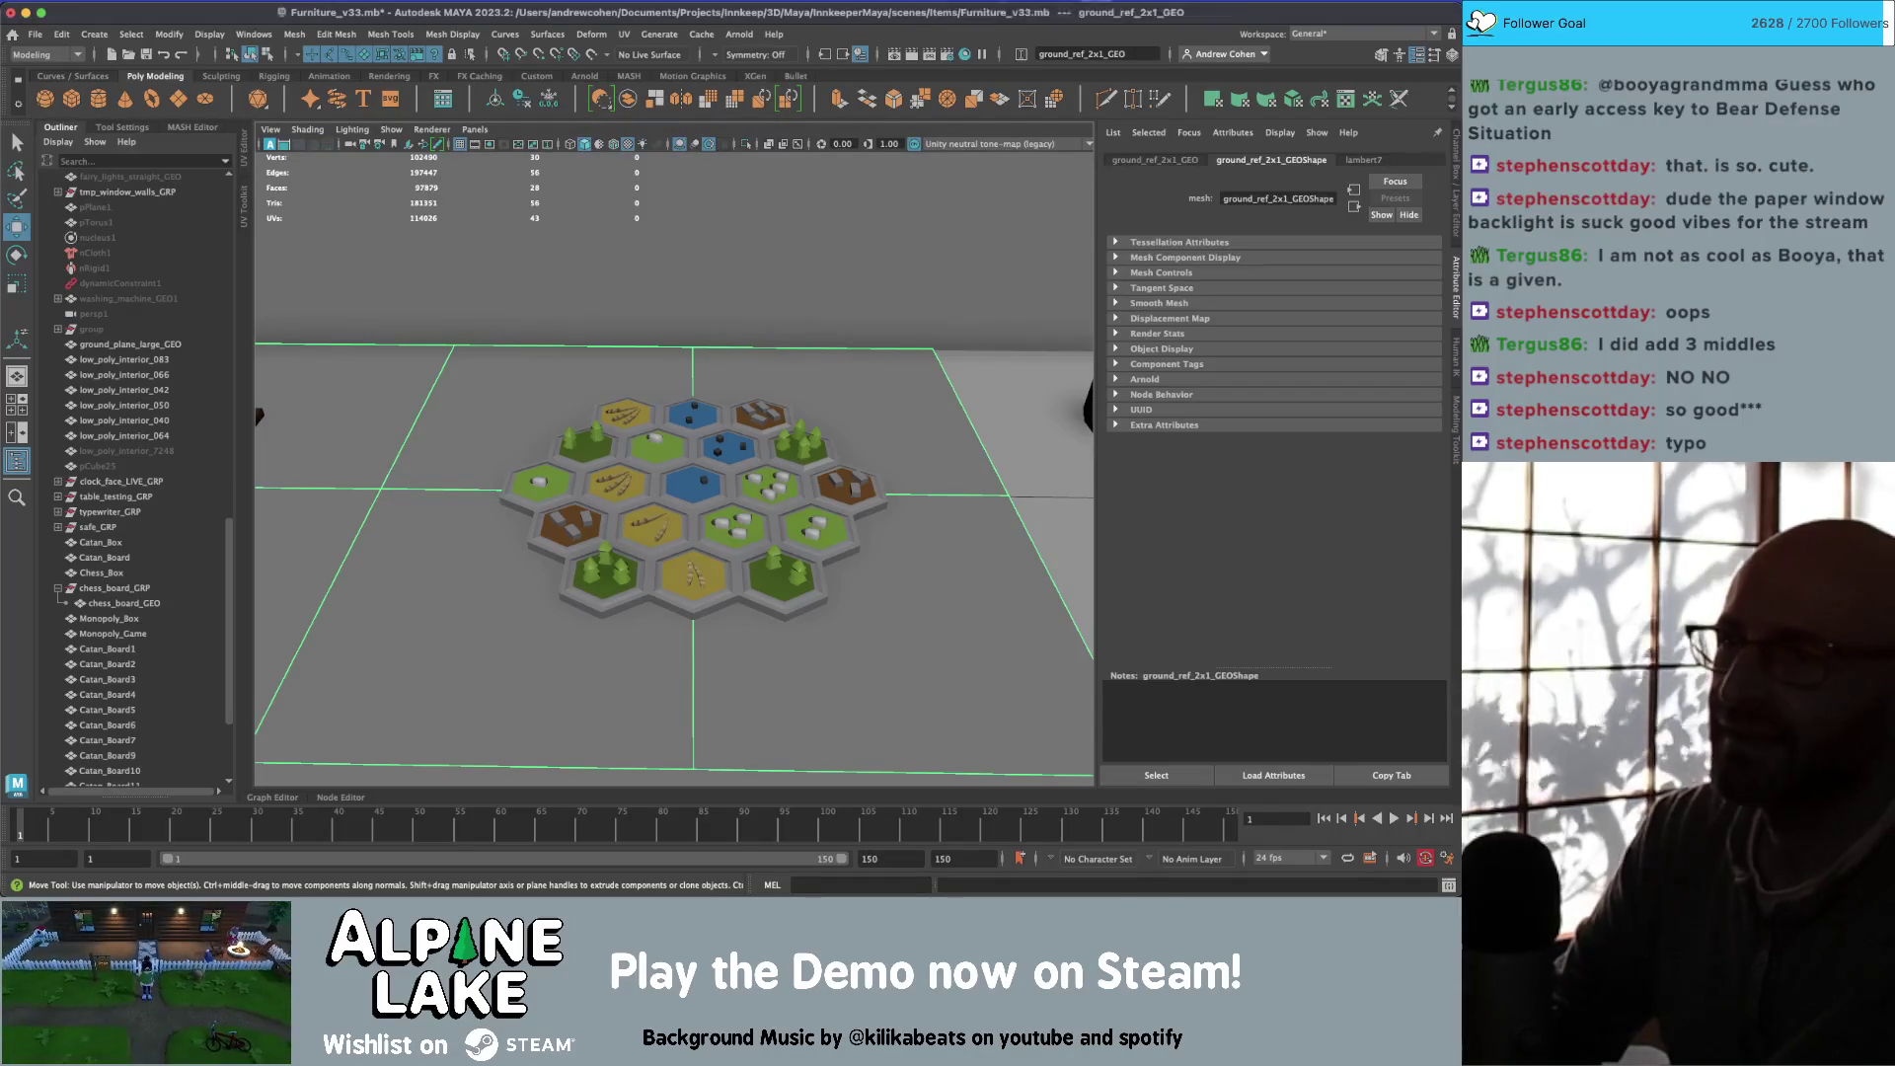
{"action": "left_click", "coordinate": [1095, 3]}
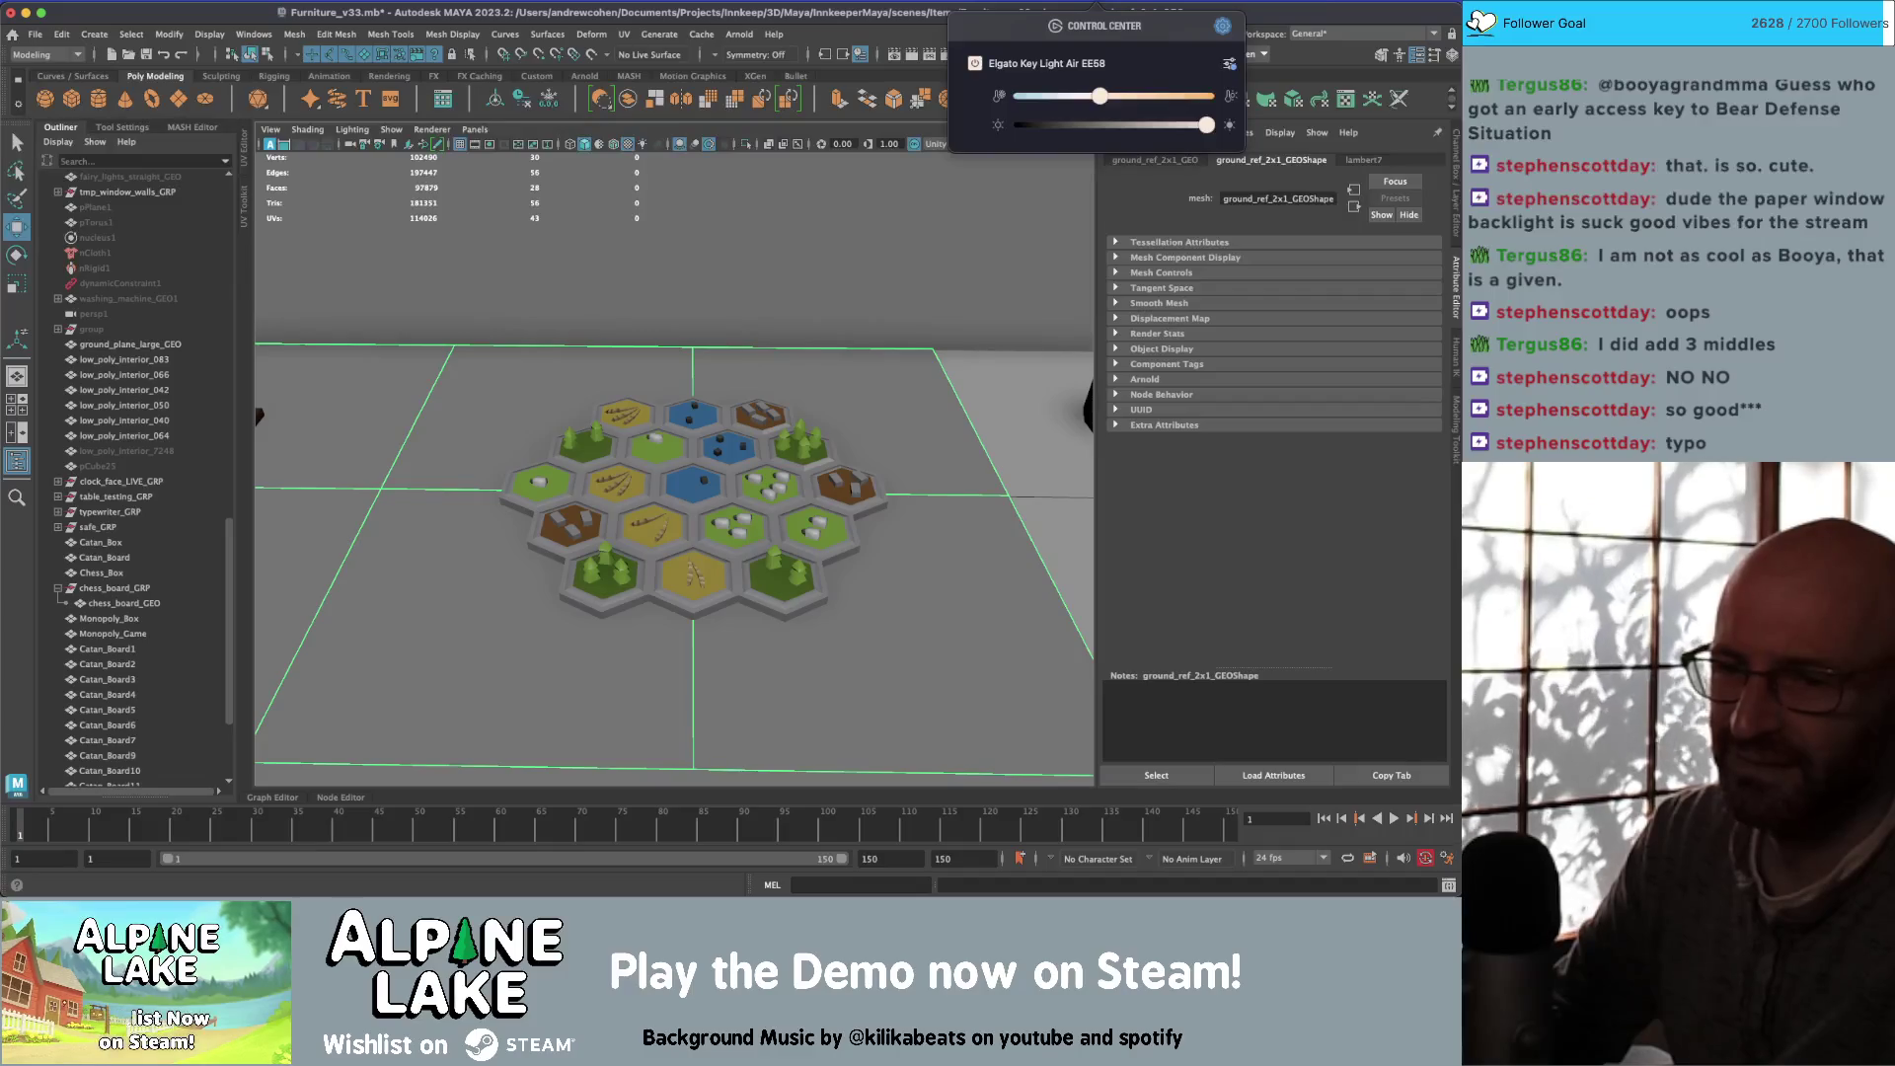
{"action": "key", "text": "Escape"}
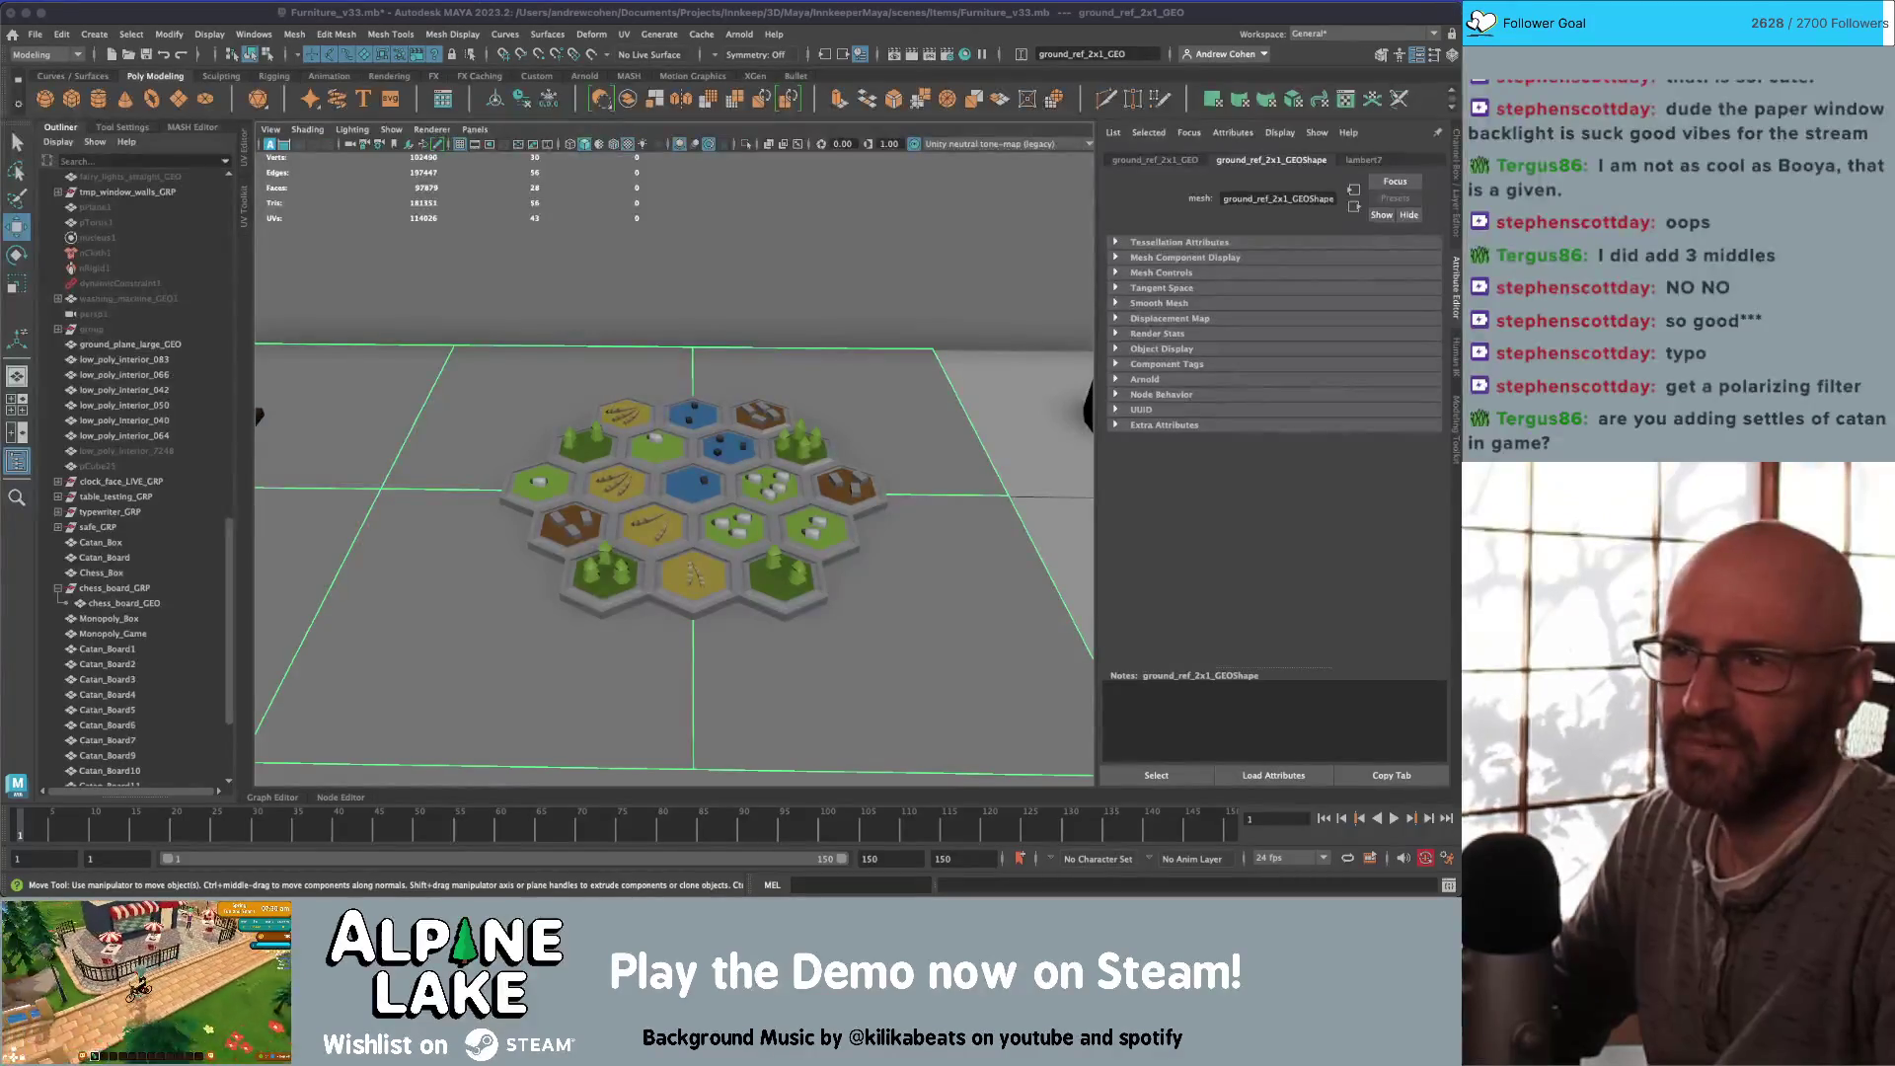
{"action": "left_click", "coordinate": [1096, 1]}
{"action": "left_click_drag", "start_coordinate": [1083, 124], "coordinate": [1091, 125]}
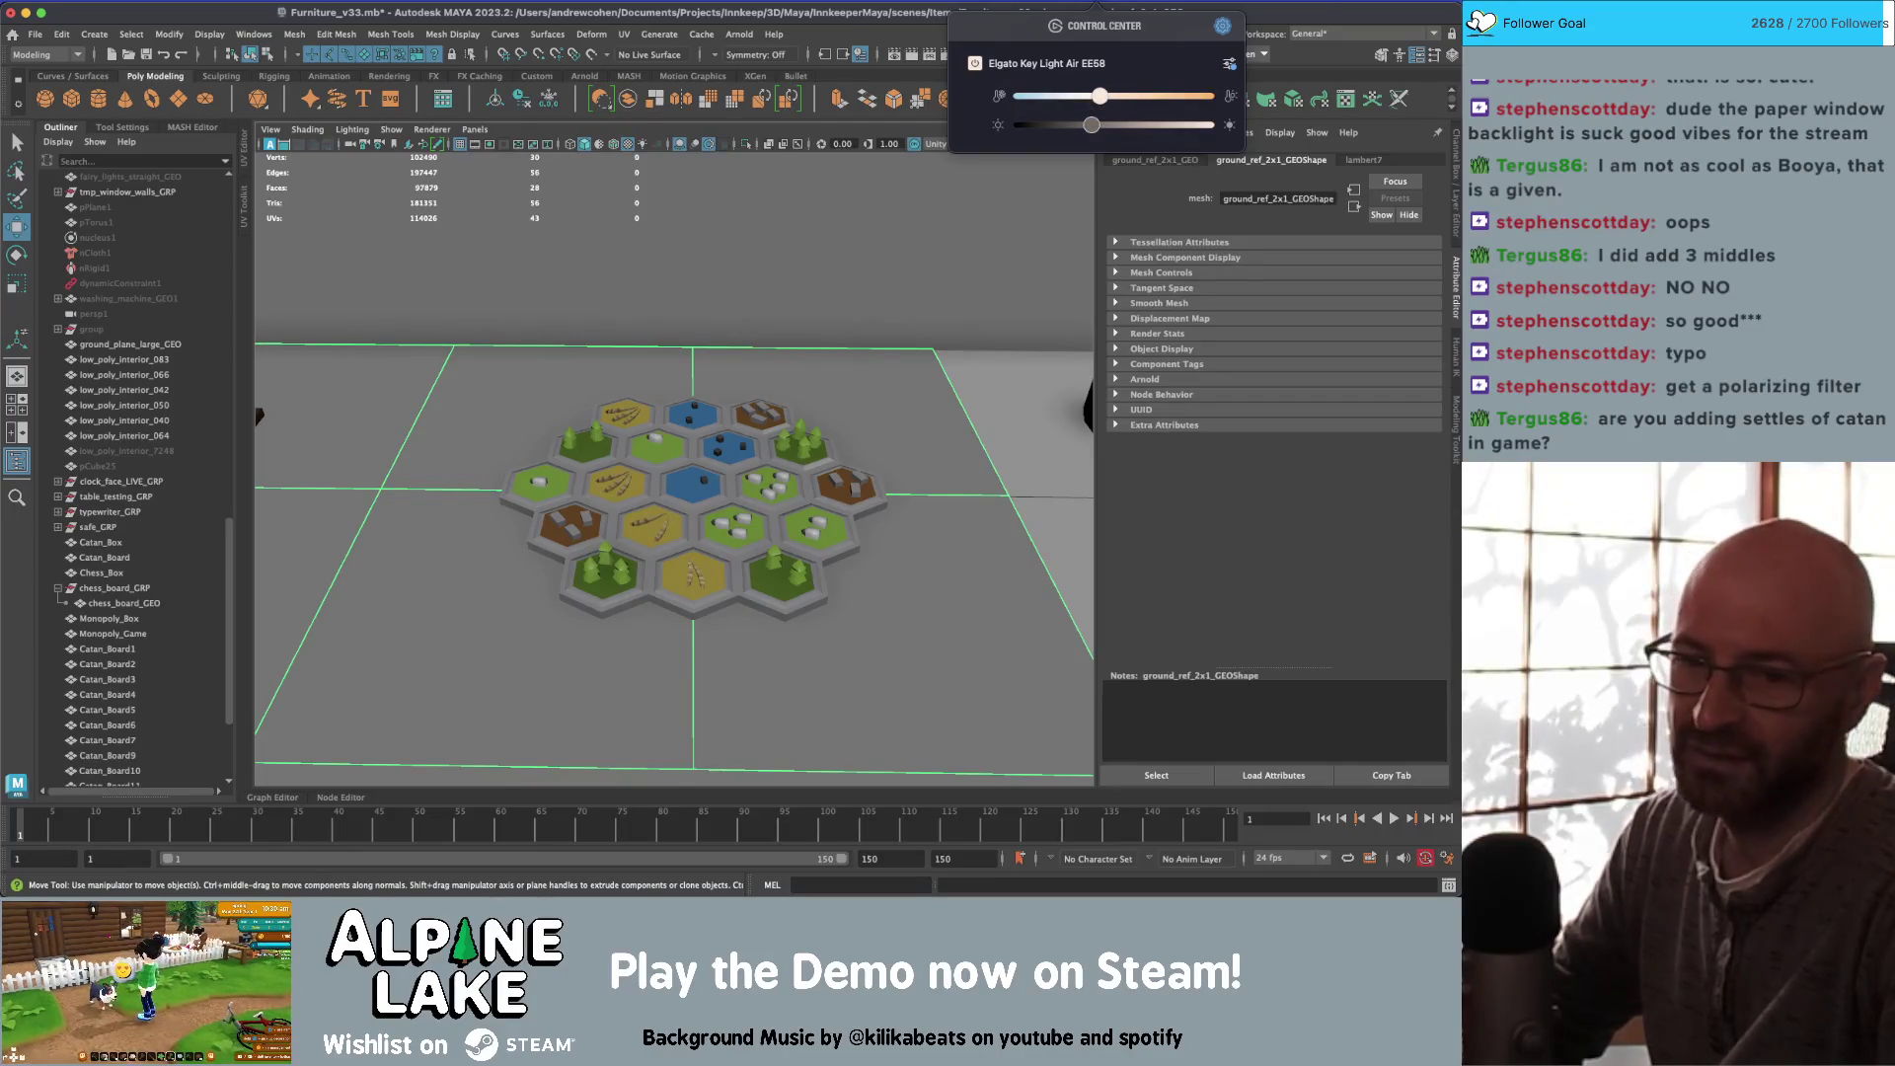
{"action": "key", "text": "Escape"}
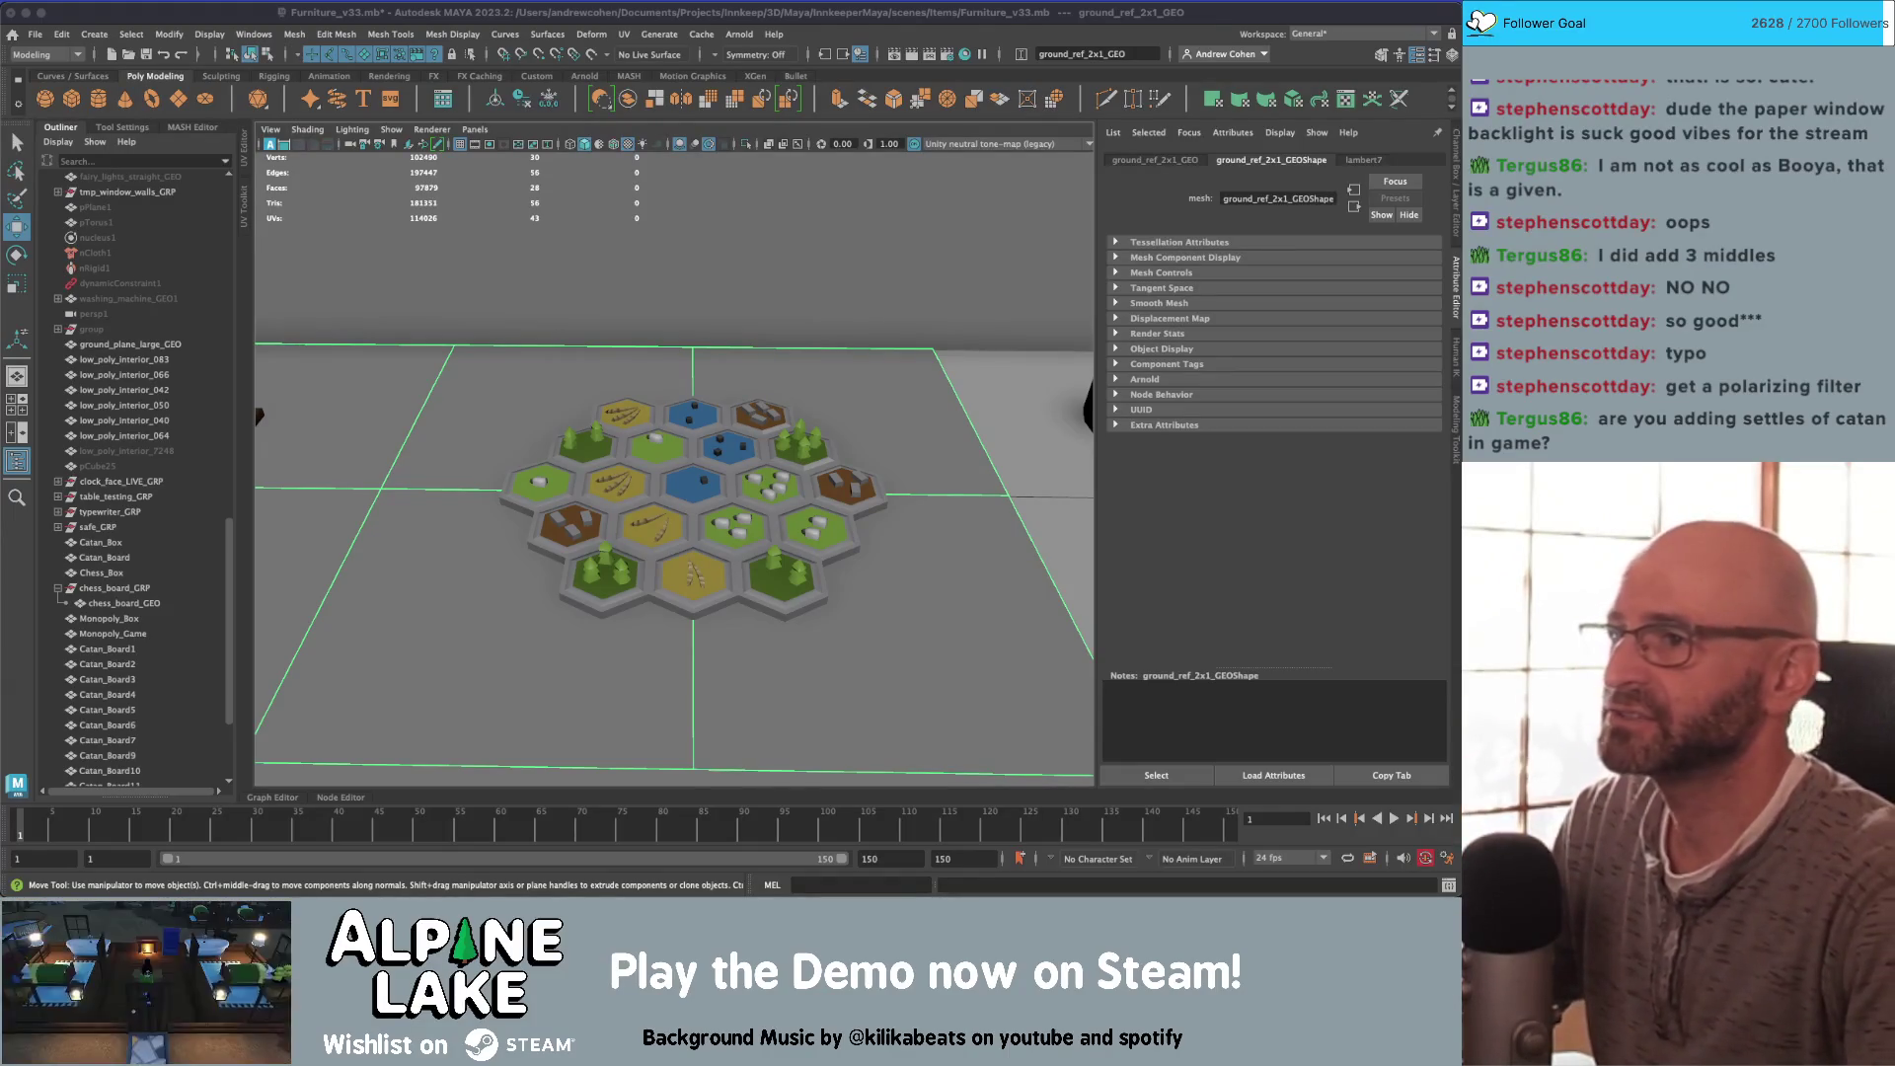
Step: Save the scene as a new version, Furniture_v34.mb
{"action": "left_click", "coordinate": [164, 15]}
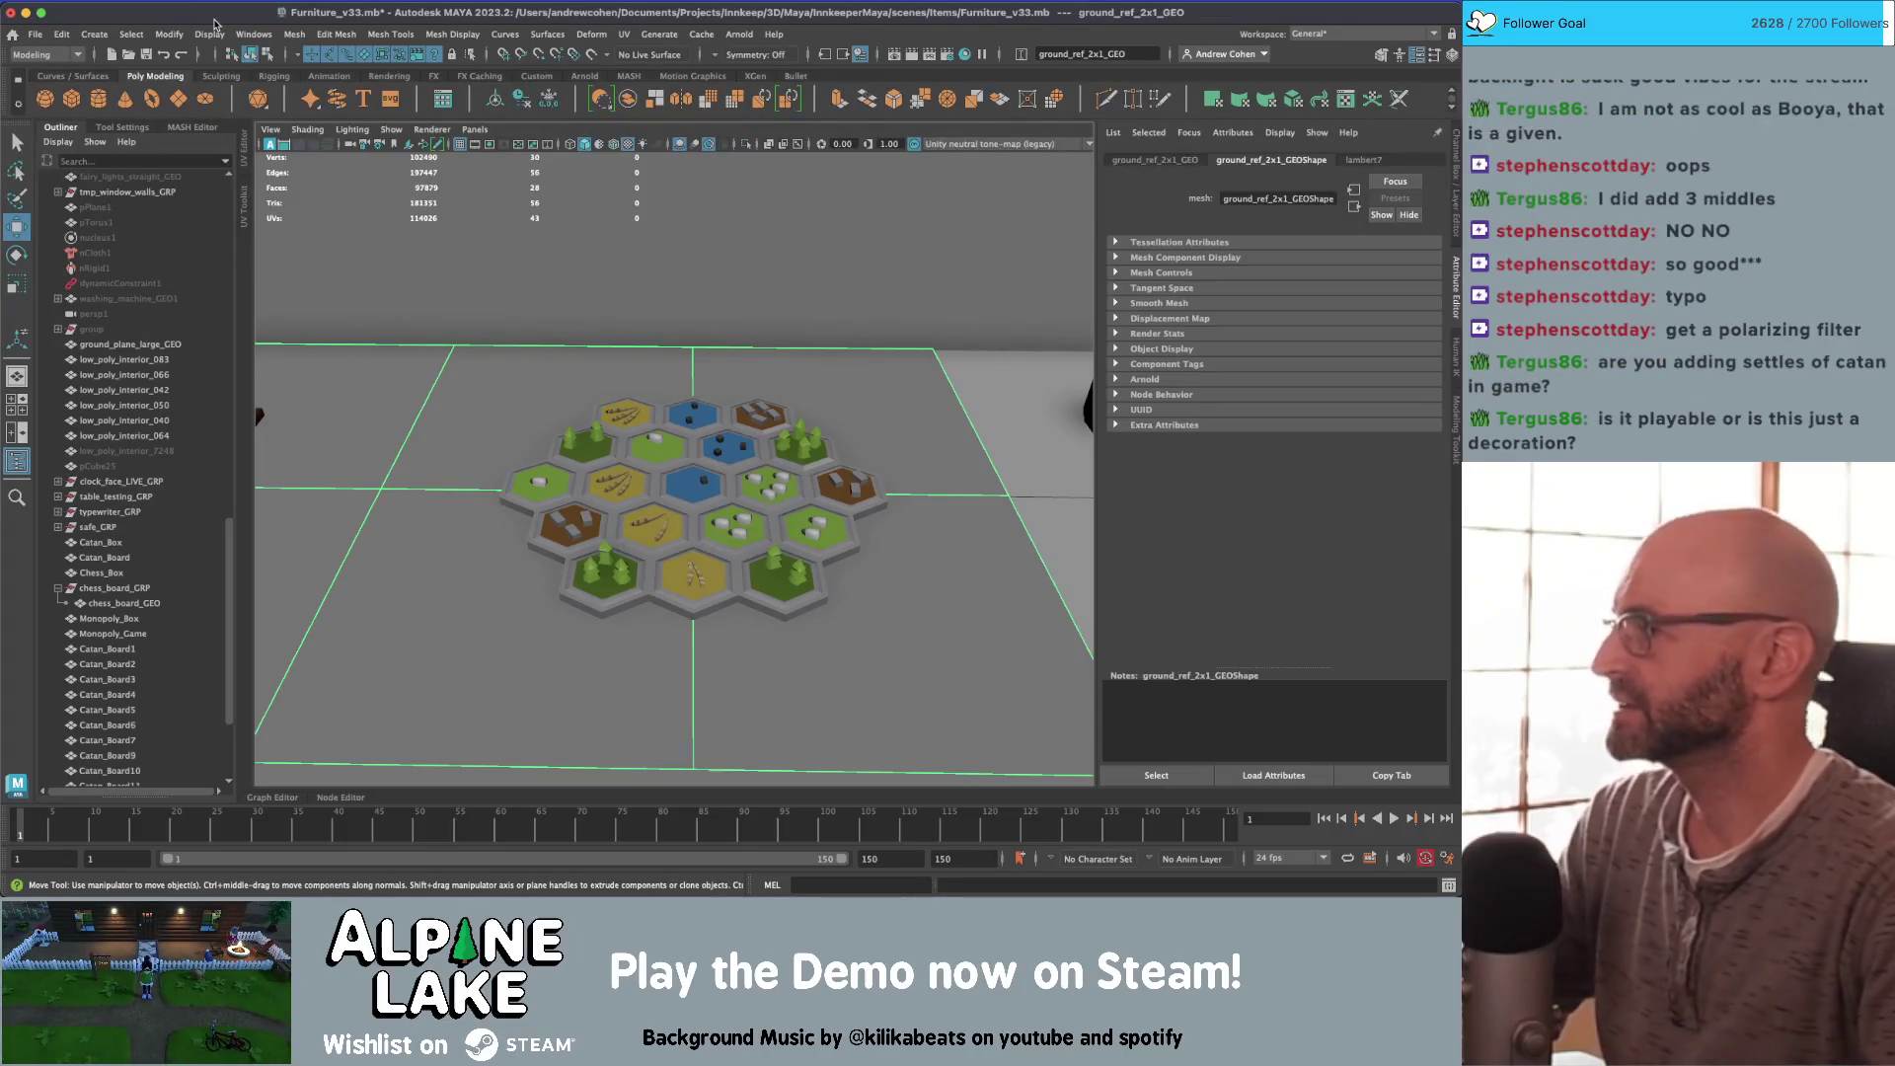
{"action": "key", "text": "ctrl+shift+s"}
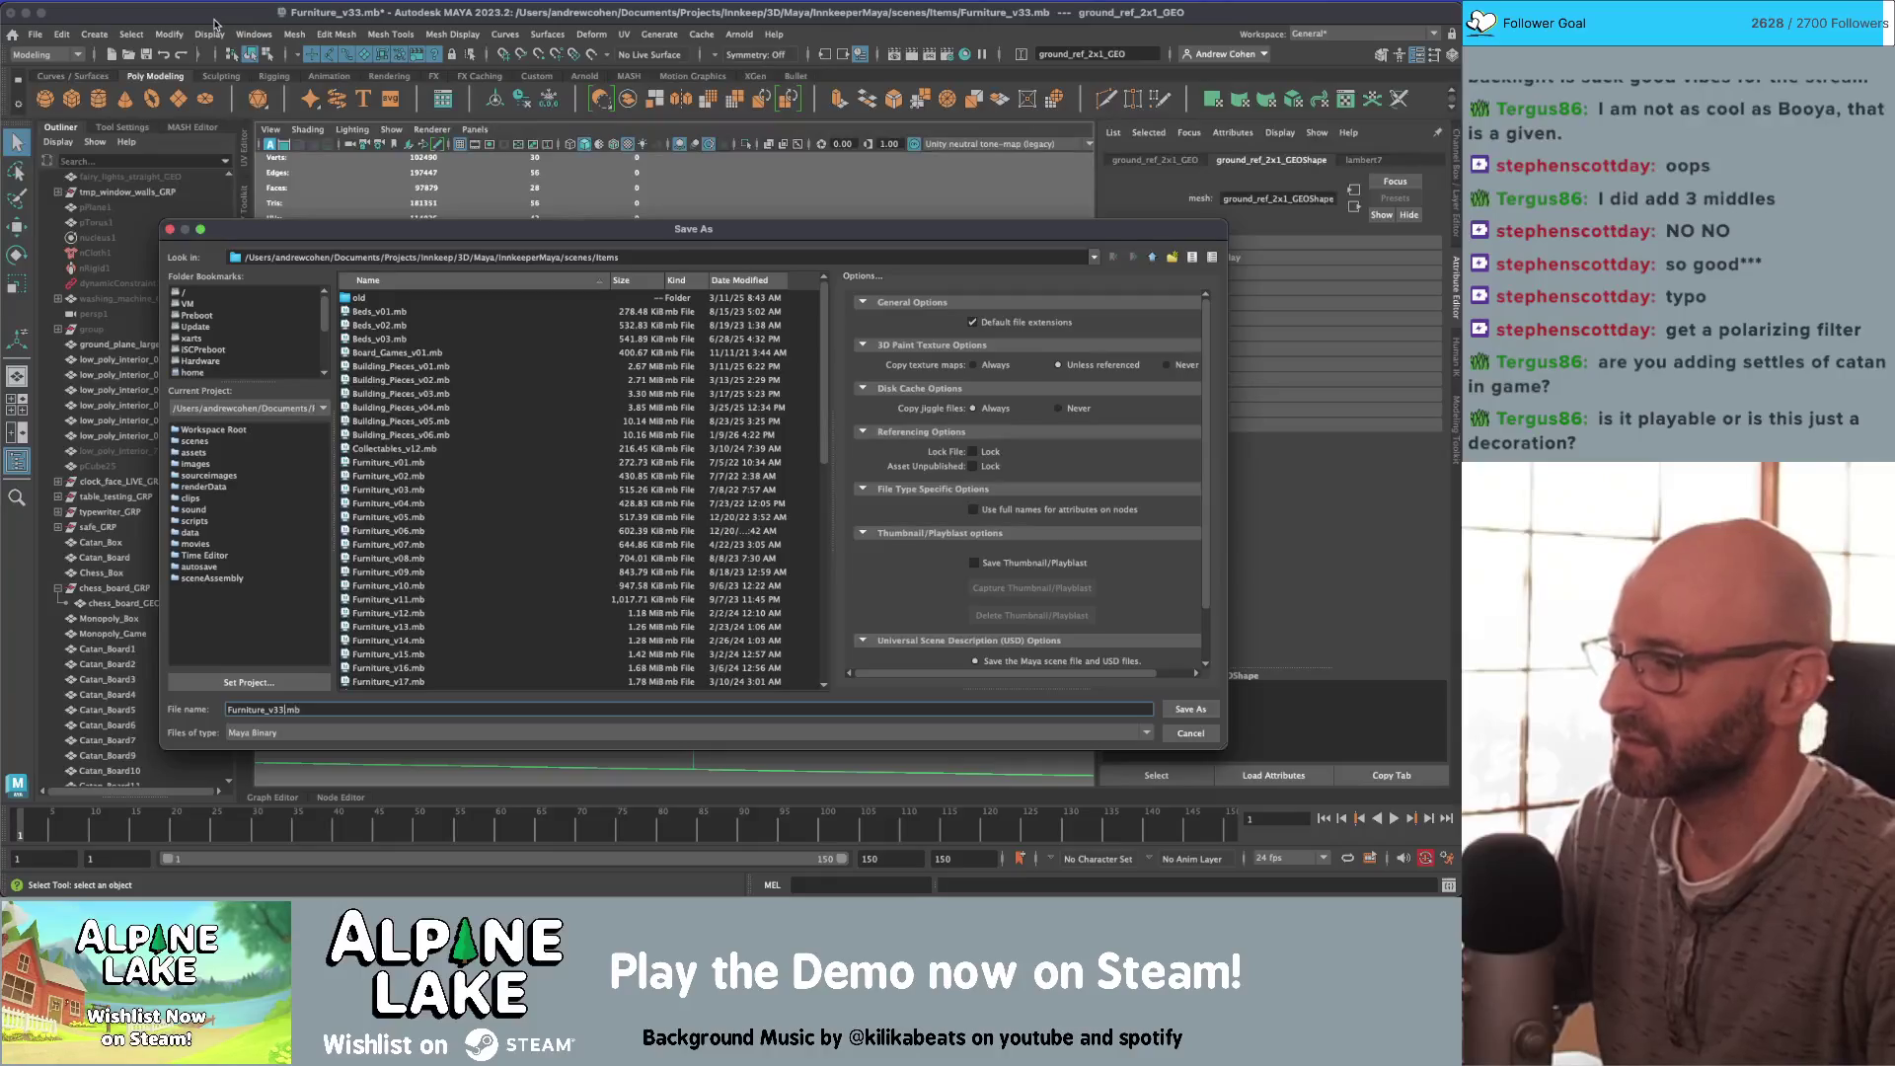
{"action": "type", "text": "4"}
{"action": "key", "text": "Return"}
{"action": "key", "text": "w"}
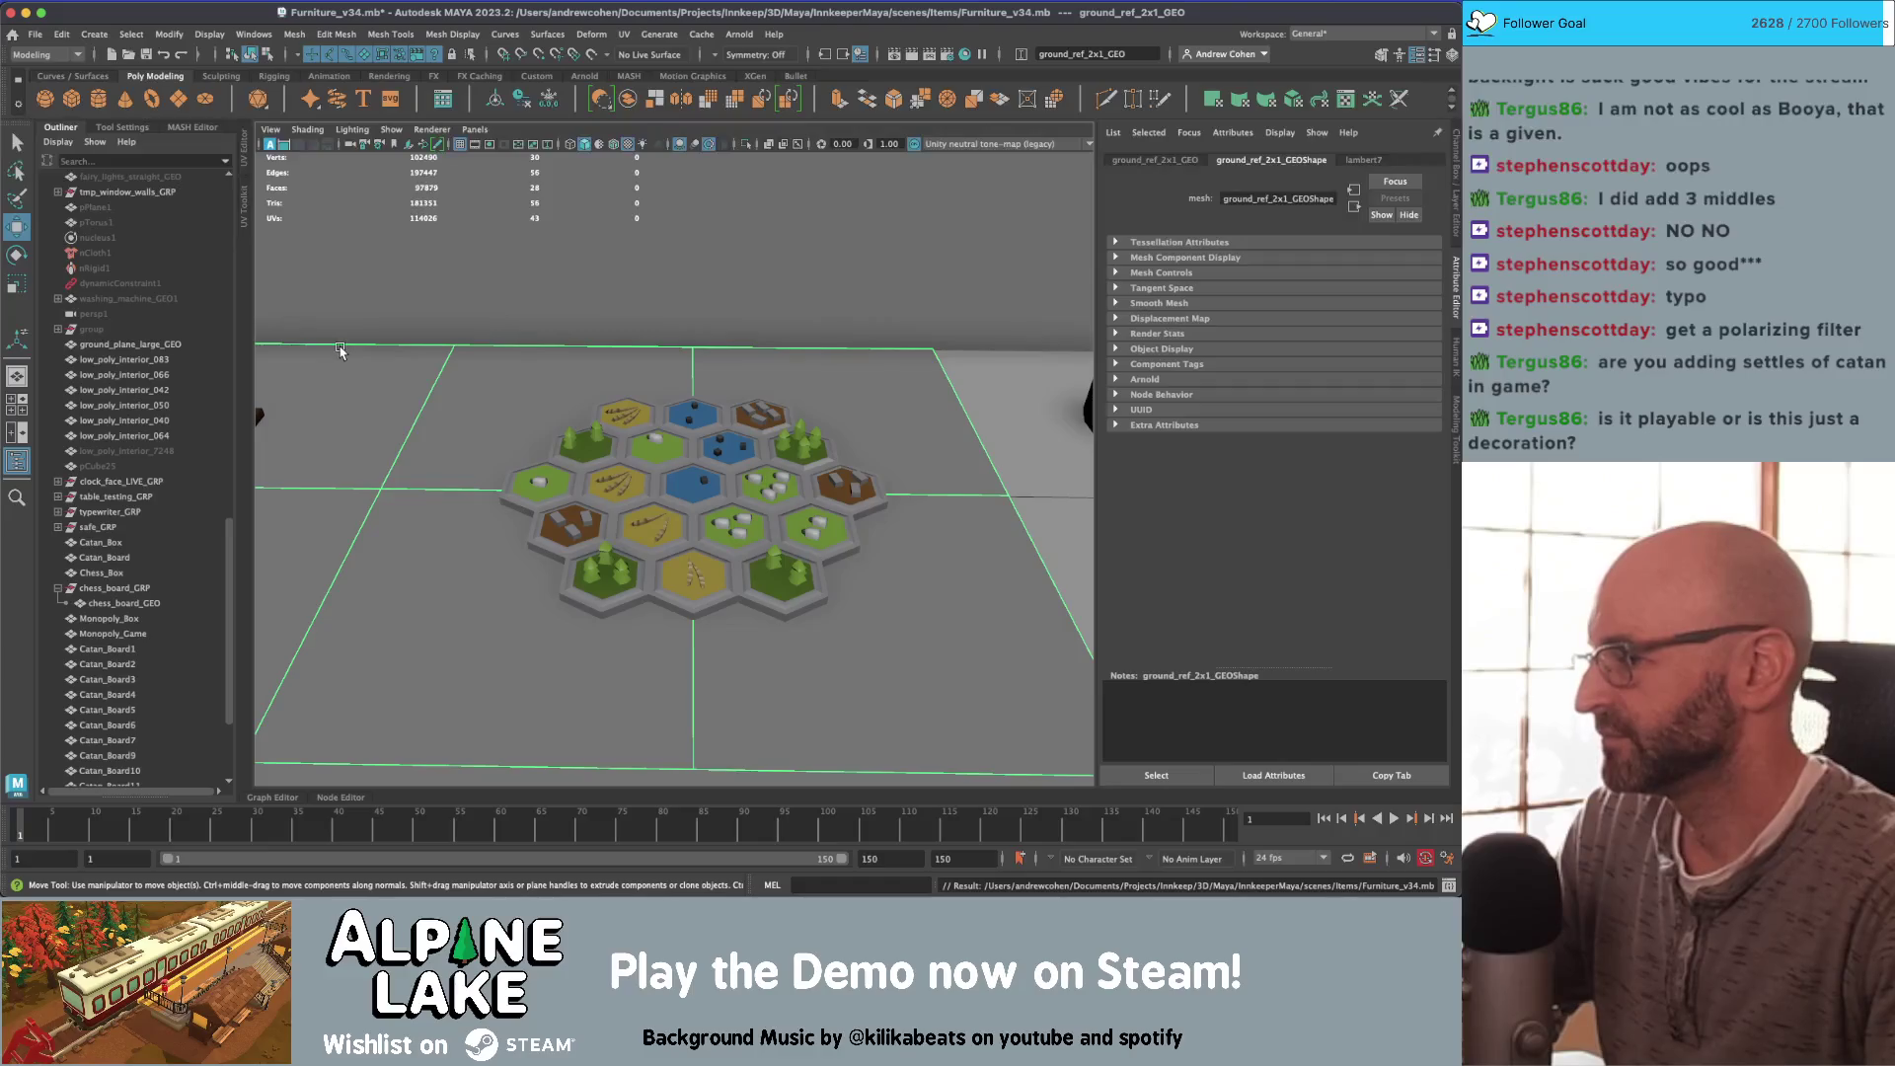
{"action": "left_click", "coordinate": [620, 439]}
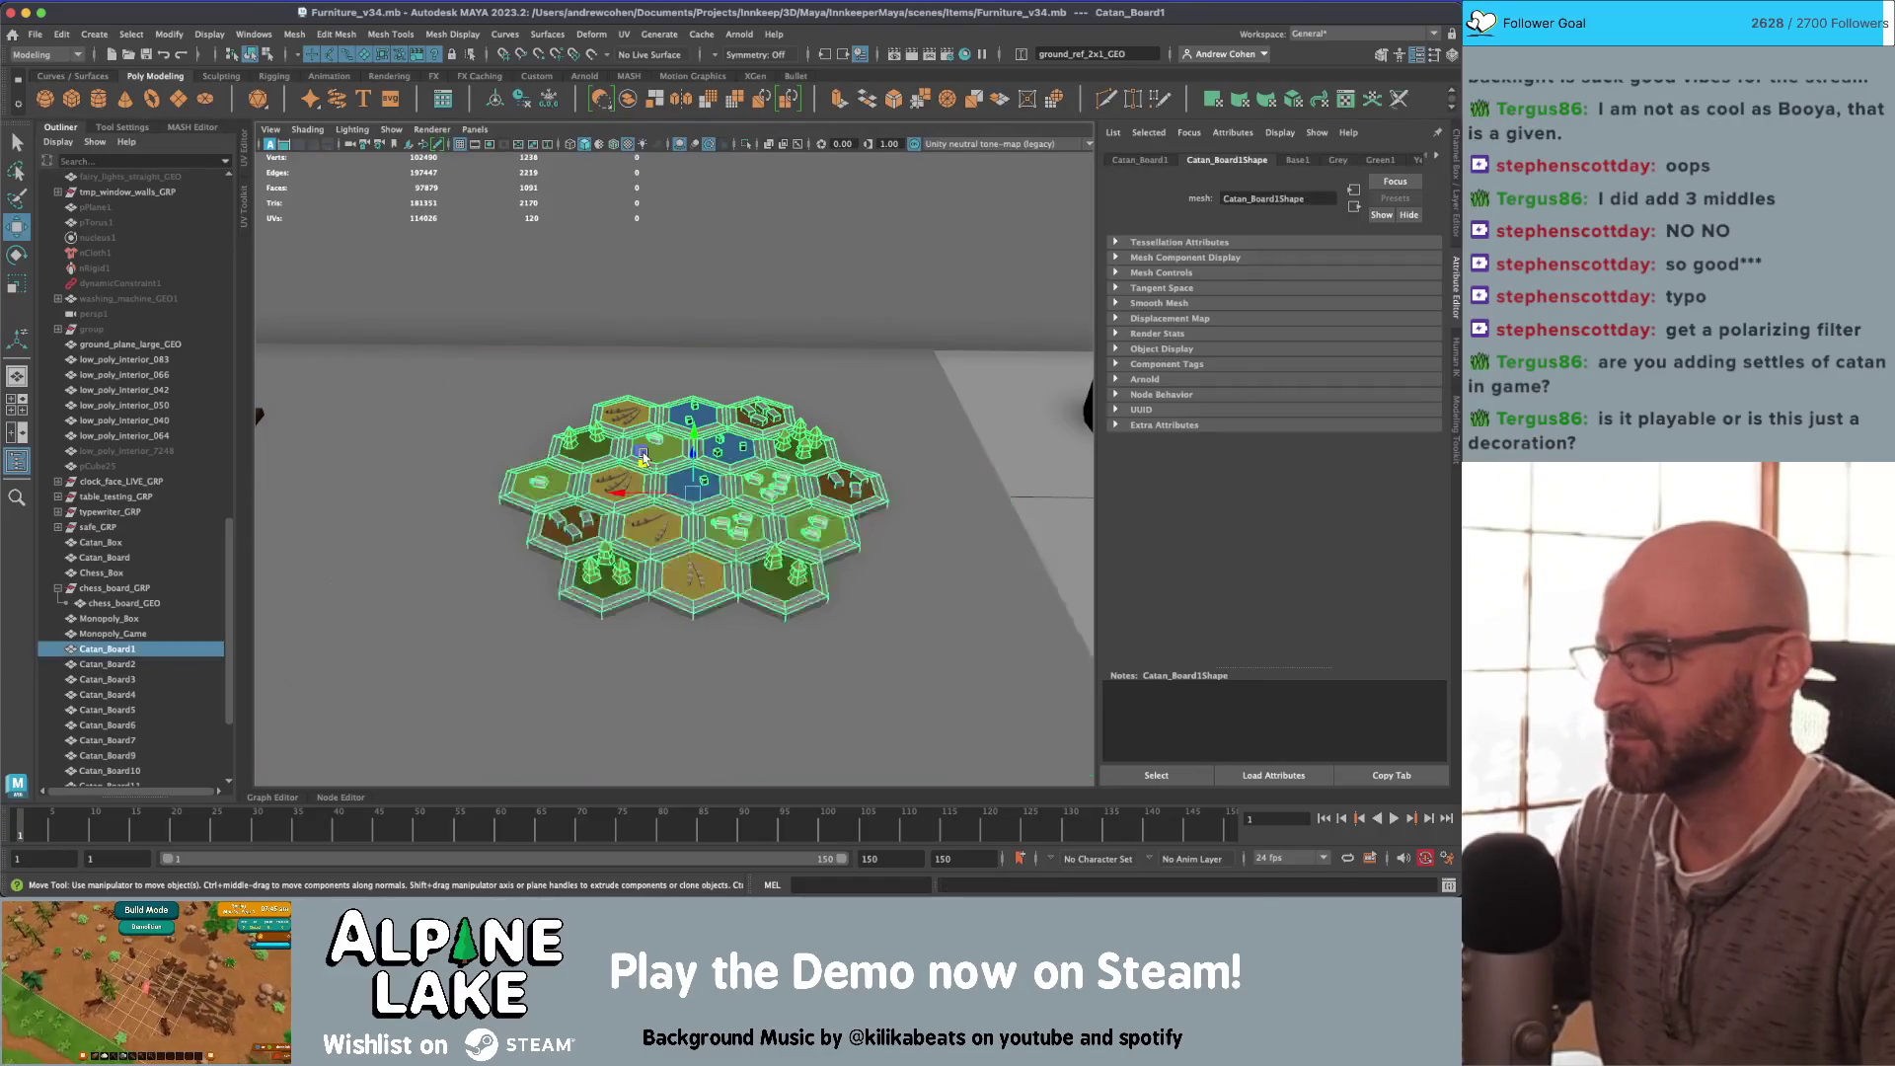
Step: Select every Catan board piece except the ground plane and combine them into one mesh
{"action": "scroll", "coordinate": [760, 472], "scroll_direction": "up", "scroll_amount": 5}
{"action": "key", "text": "q"}
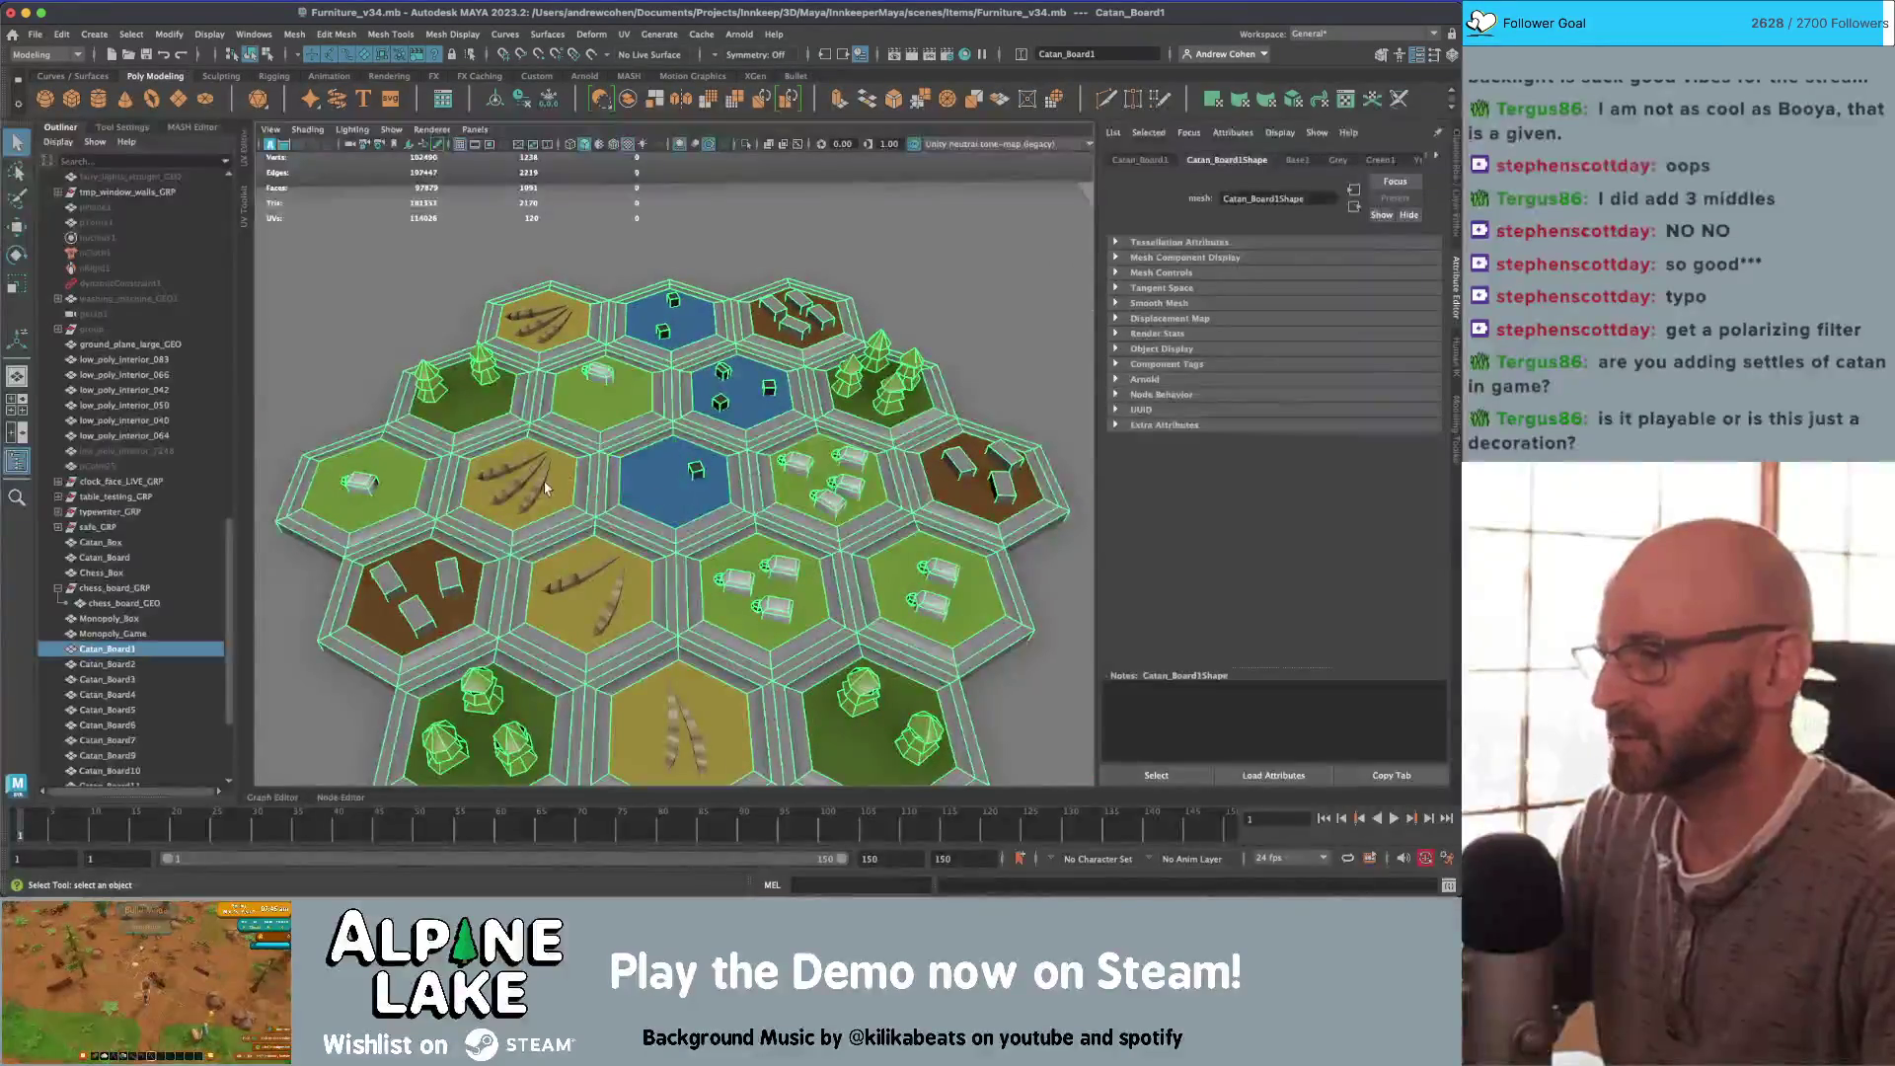
{"action": "scroll", "coordinate": [543, 485], "scroll_direction": "down", "scroll_amount": 5}
{"action": "left_click_drag", "start_coordinate": [544, 485], "coordinate": [632, 424], "text": "alt"}
{"action": "left_click_drag", "start_coordinate": [888, 273], "coordinate": [478, 677]}
{"action": "key", "text": "ctrl+z"}
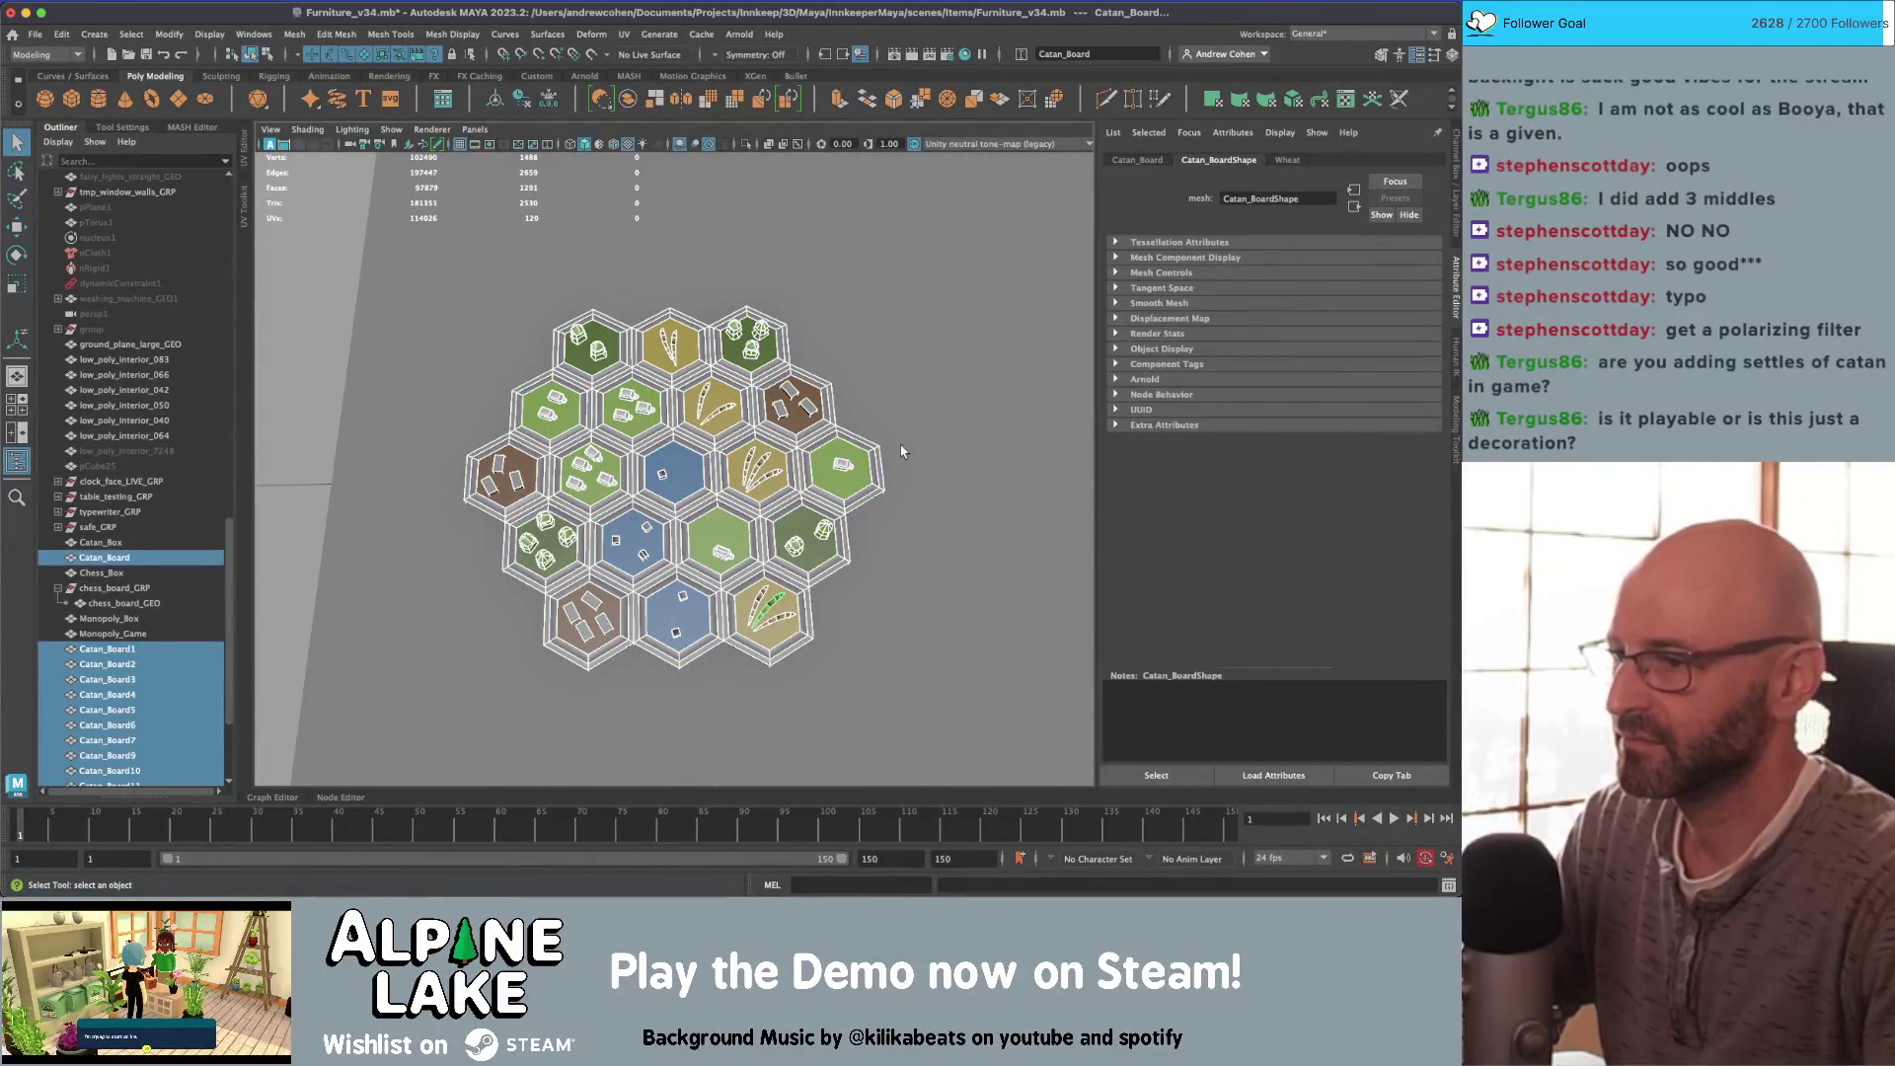
{"action": "key", "text": "4"}
{"action": "left_click_drag", "start_coordinate": [859, 402], "coordinate": [750, 425], "text": "alt"}
{"action": "key", "text": "6"}
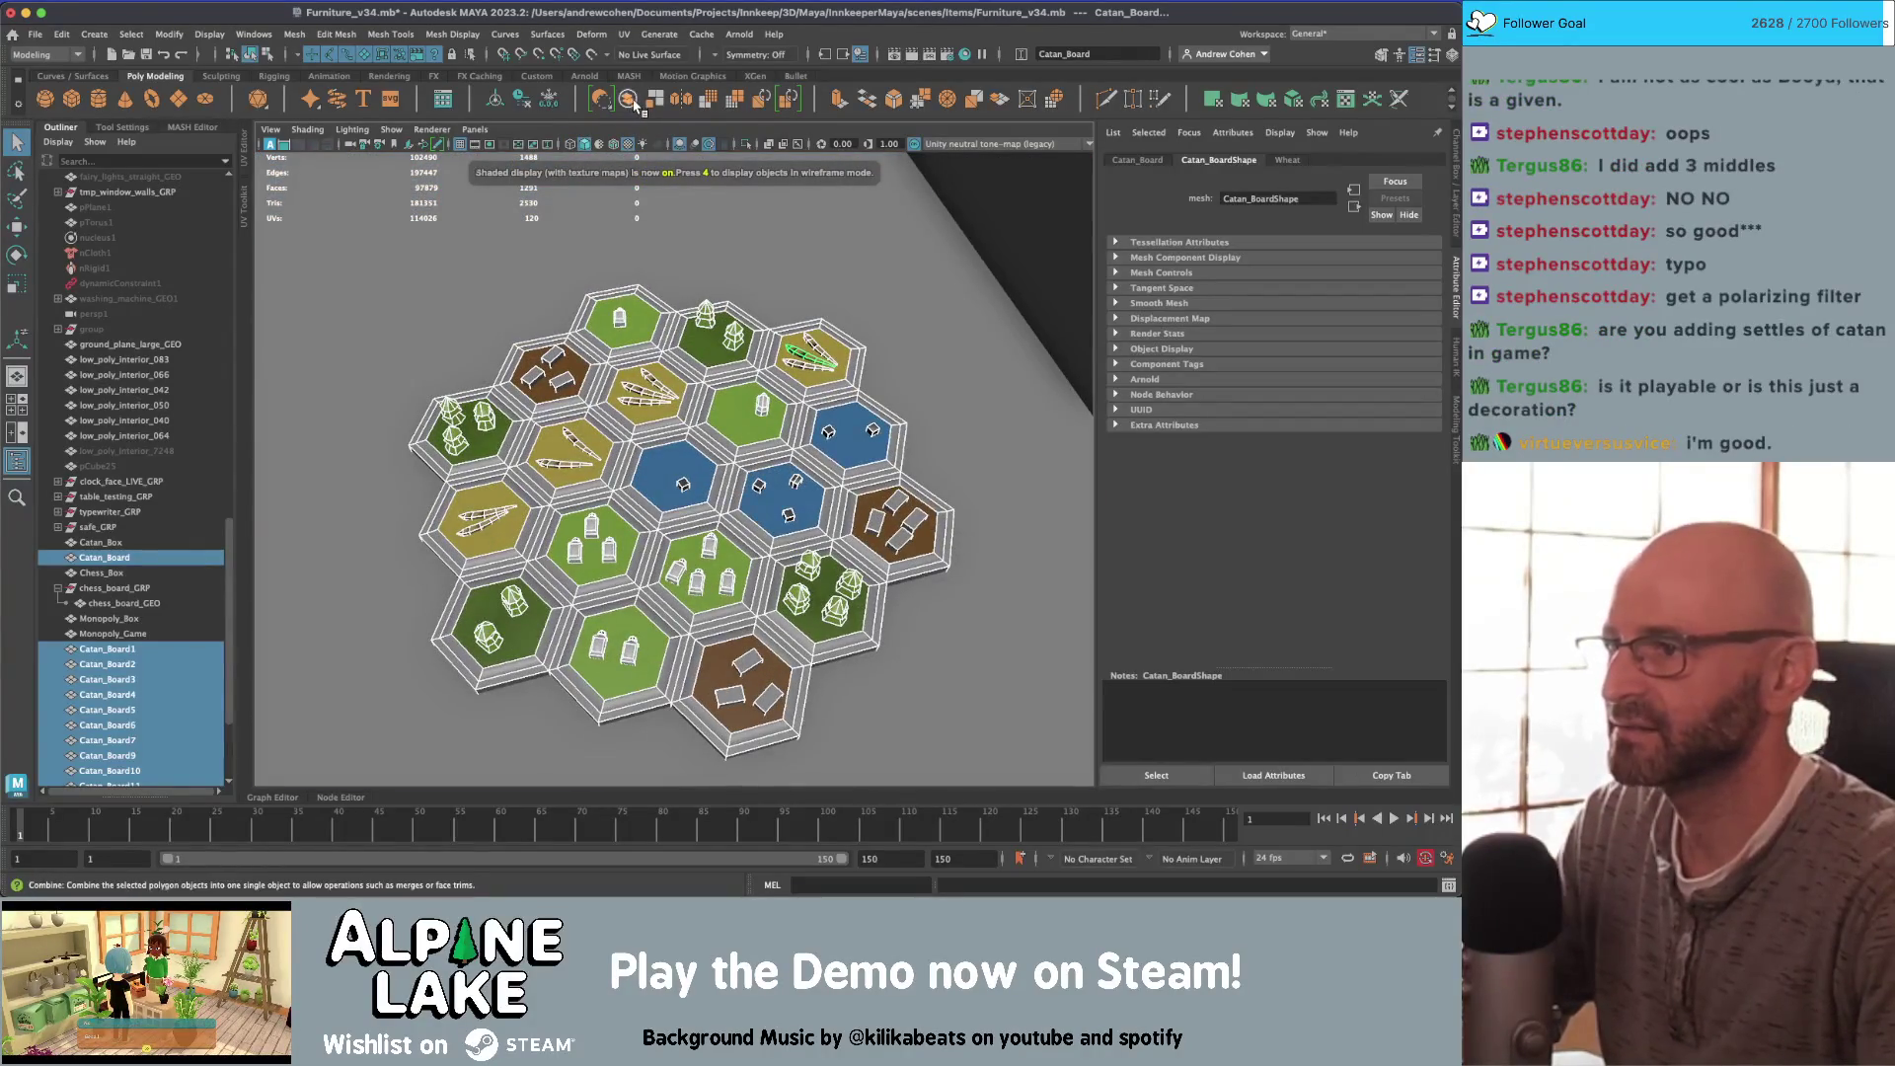
{"action": "left_click", "coordinate": [633, 102]}
Step: Test-move Catan_Board12 onto the chessboard and back beside it, then deselect it
{"action": "key", "text": "w"}
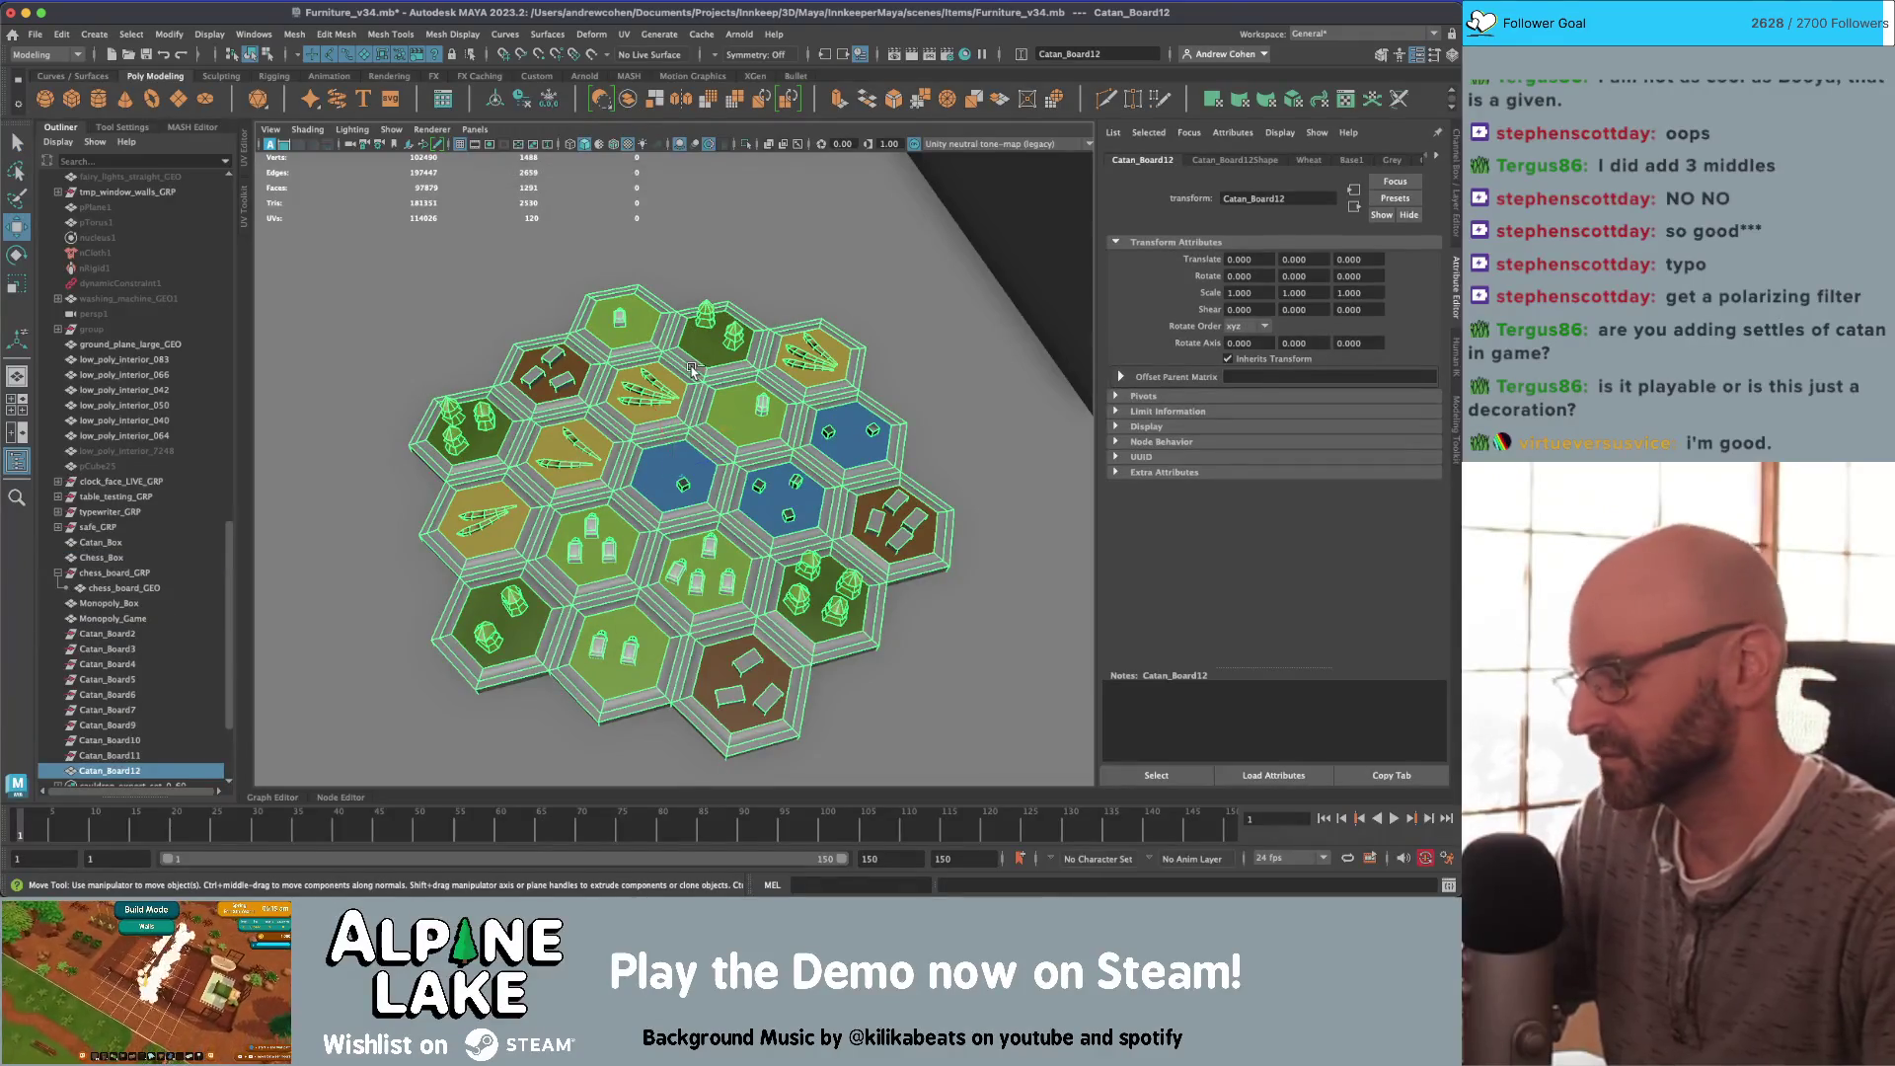
{"action": "left_click_drag", "start_coordinate": [691, 368], "coordinate": [697, 390], "text": "alt"}
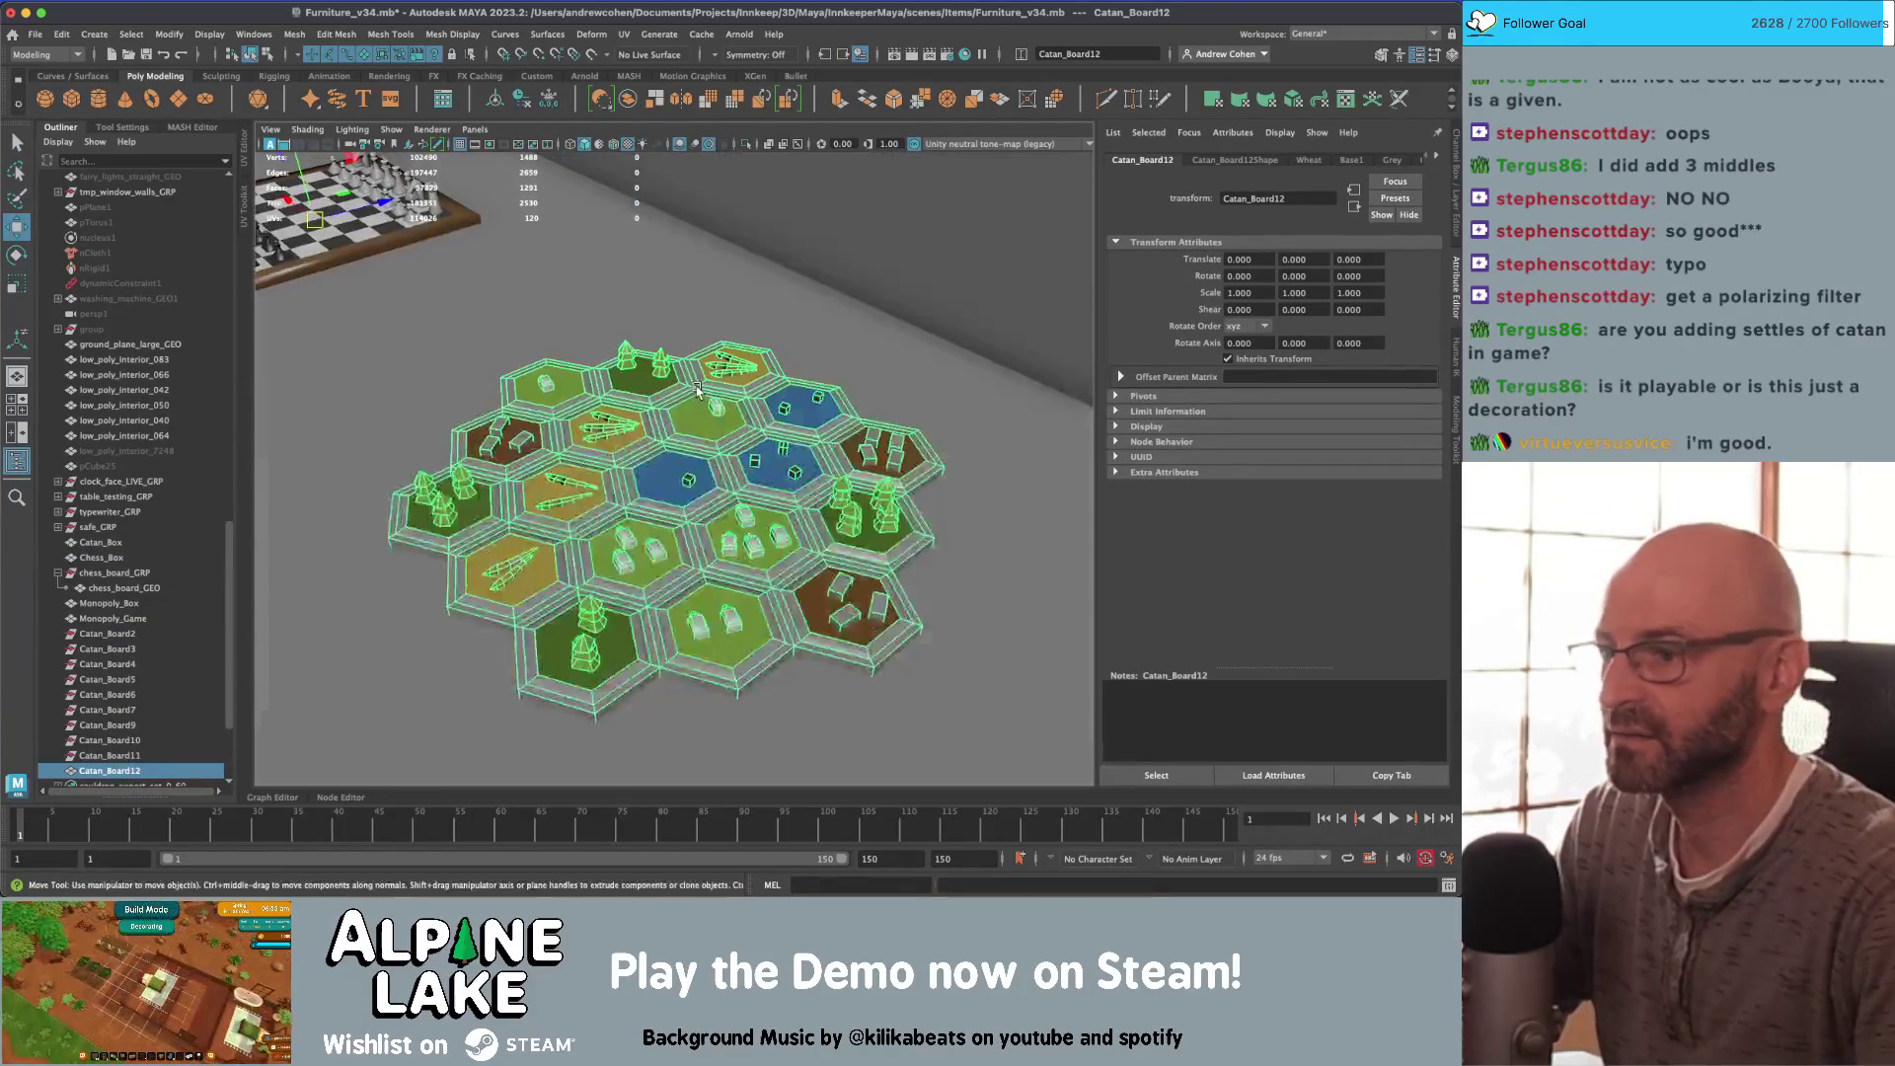
{"action": "scroll", "coordinate": [697, 390], "scroll_direction": "down", "scroll_amount": 6}
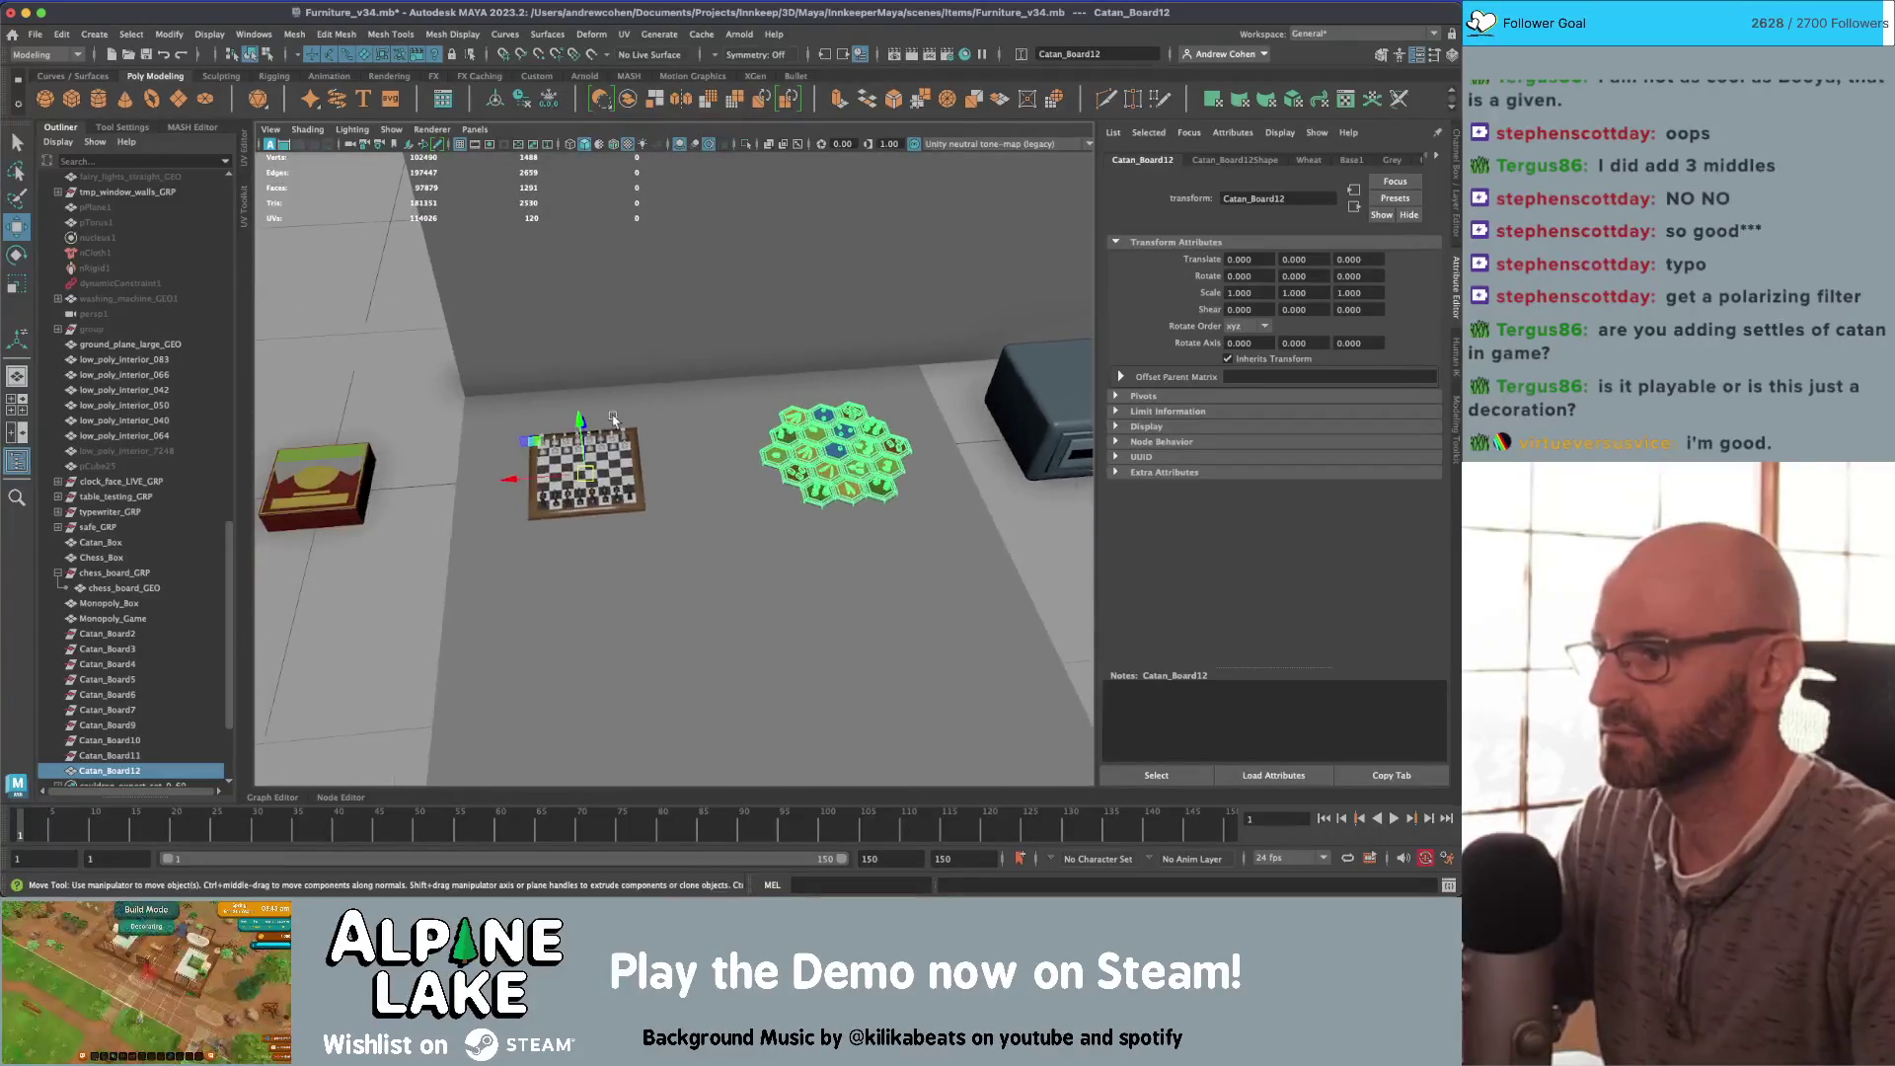
{"action": "middle_click_drag", "start_coordinate": [612, 419], "coordinate": [348, 488]}
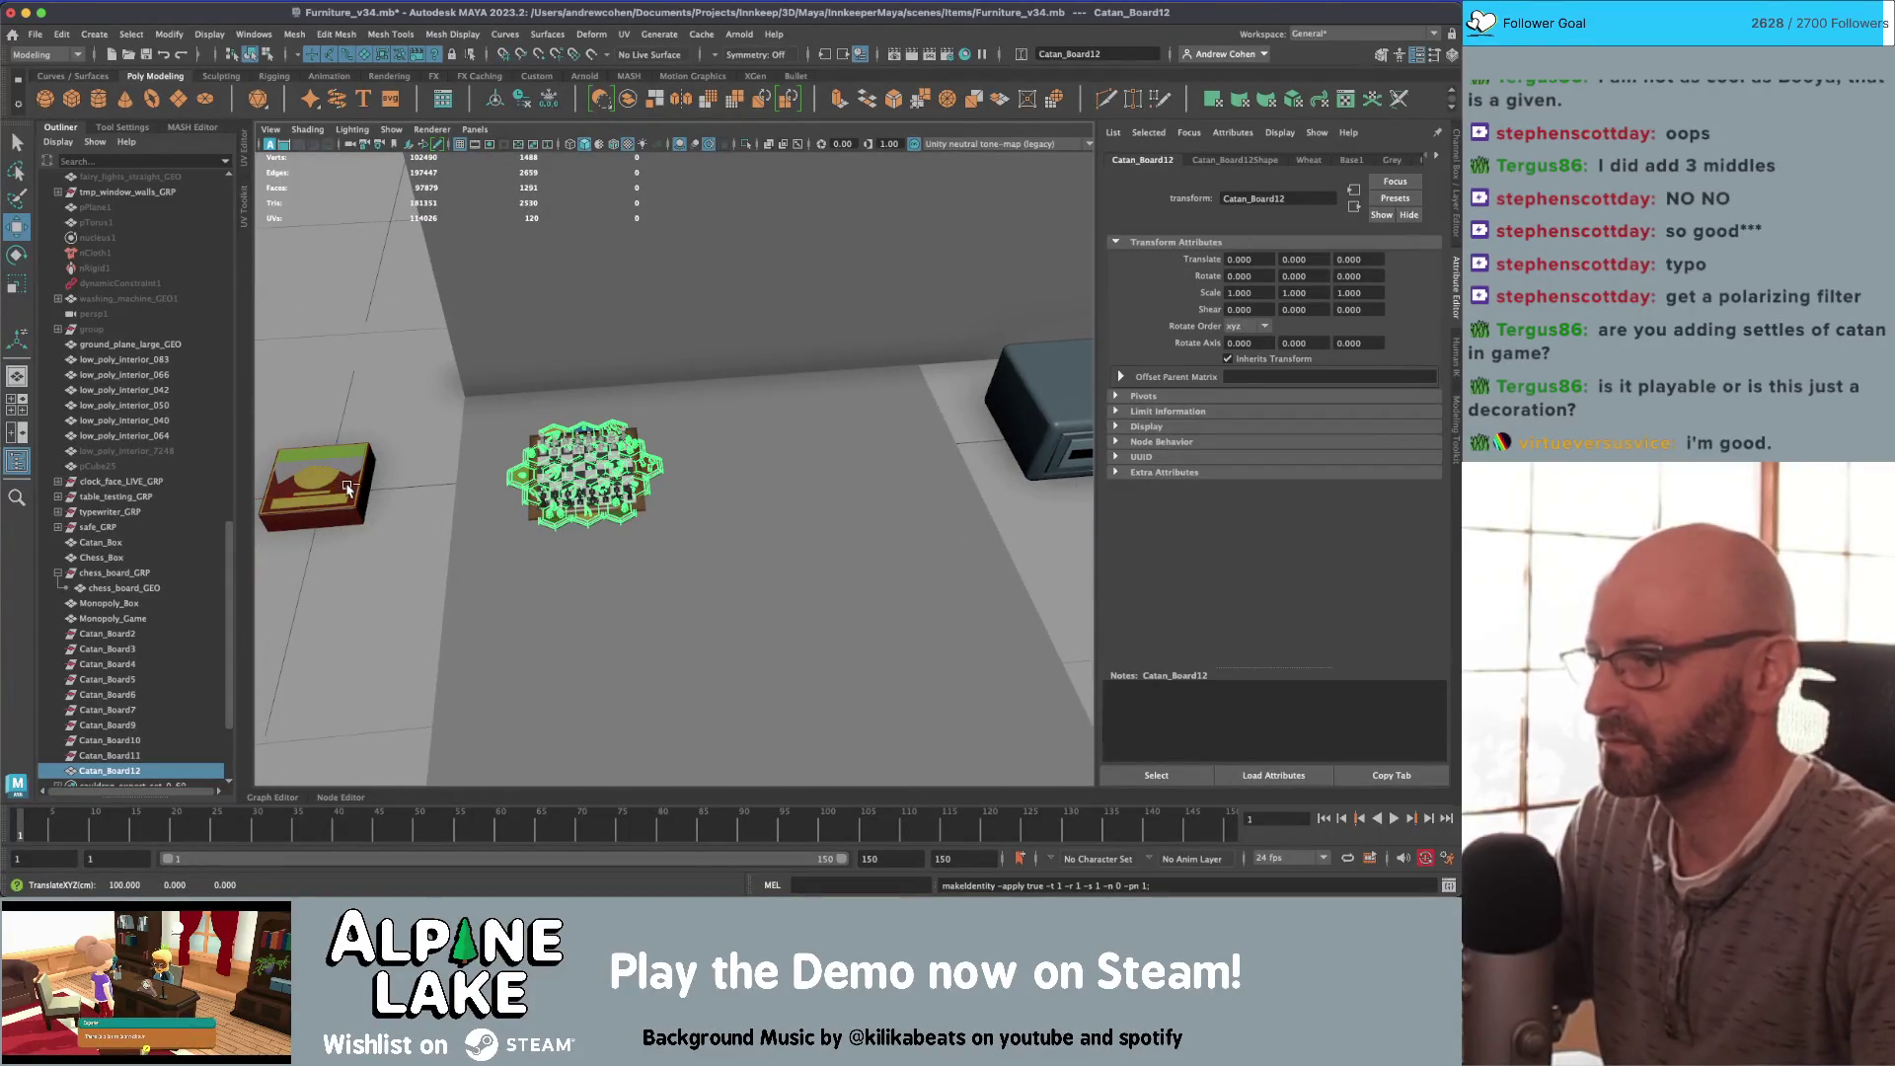
{"action": "middle_click_drag", "start_coordinate": [533, 484], "coordinate": [834, 435]}
{"action": "key", "text": "f"}
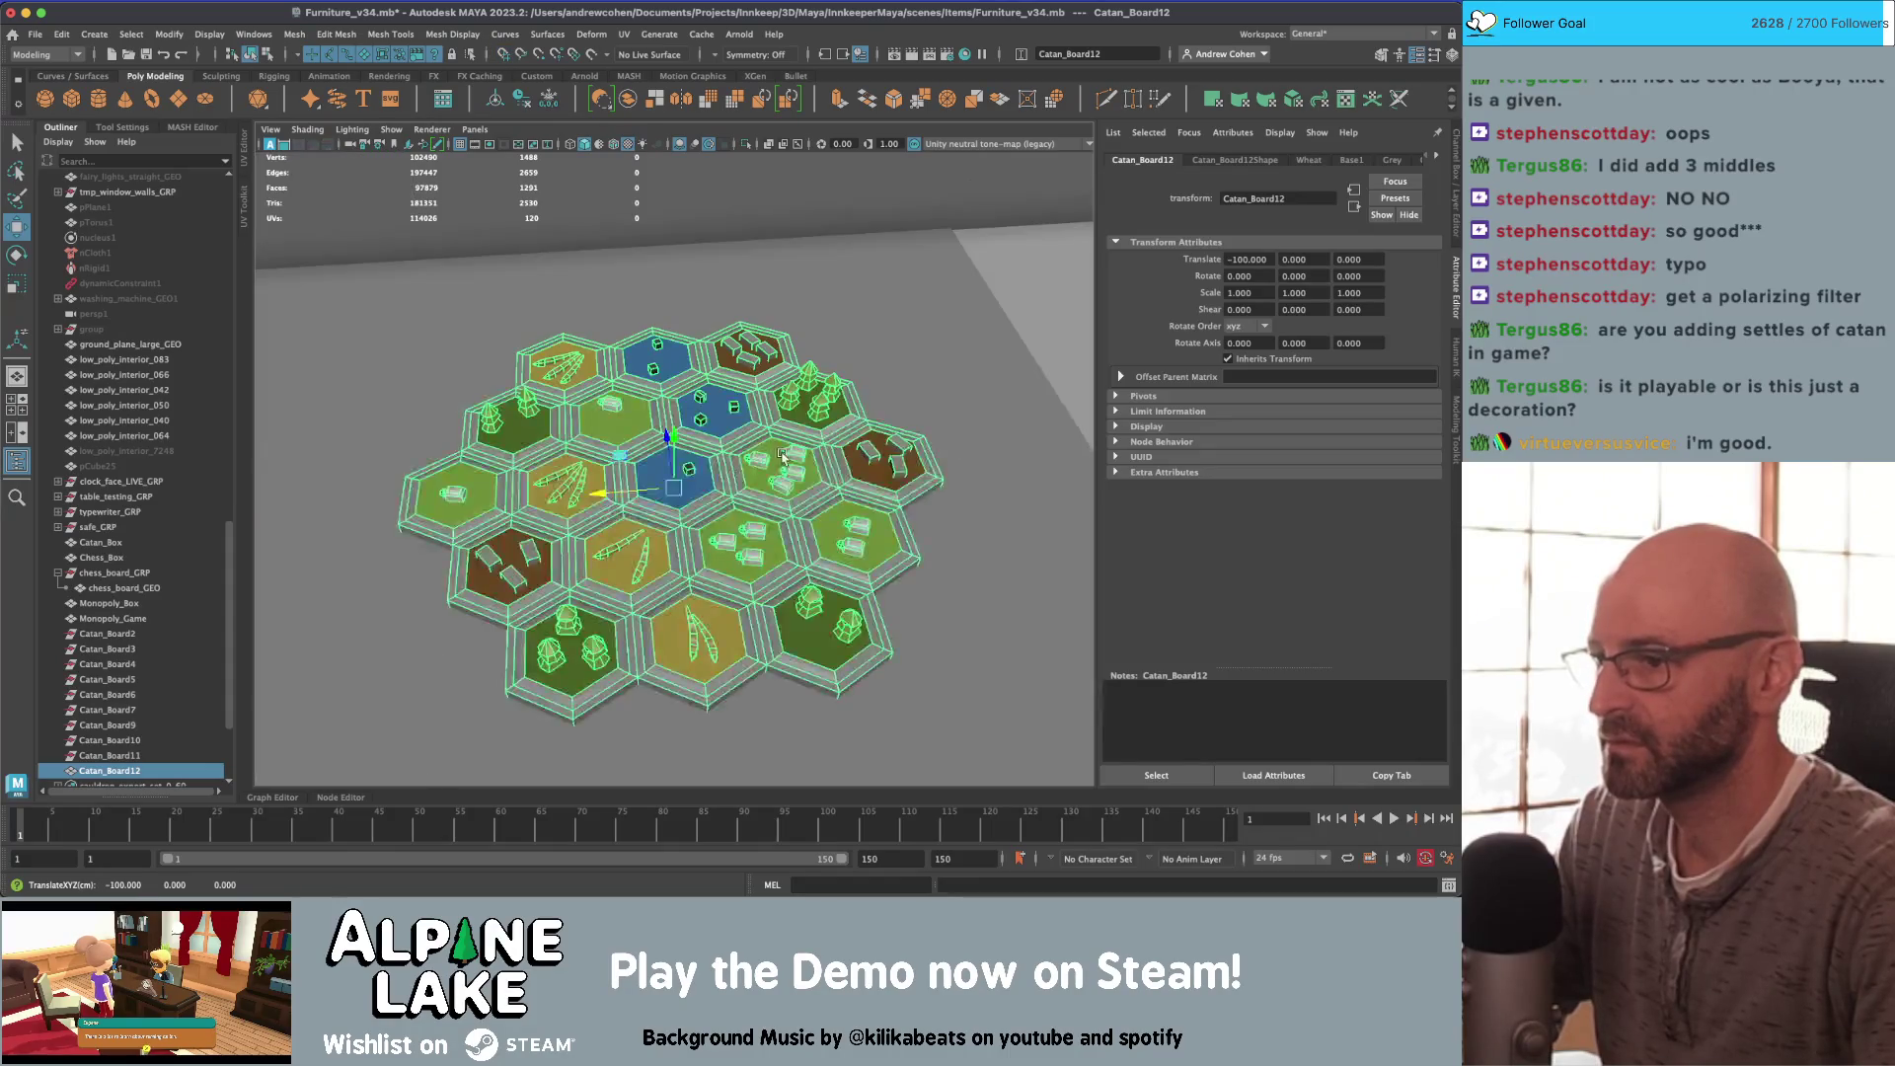
{"action": "scroll", "coordinate": [782, 456], "scroll_direction": "down", "scroll_amount": 3}
{"action": "mouse_move", "coordinate": [783, 456]}
{"action": "left_mouse_down", "text": "alt"}
{"action": "mouse_move", "coordinate": [760, 434]}
{"action": "mouse_move", "coordinate": [787, 402]}
{"action": "mouse_move", "coordinate": [734, 415]}
{"action": "left_mouse_up", "text": "alt"}
{"action": "scroll", "coordinate": [779, 415], "scroll_direction": "up", "scroll_amount": 3}
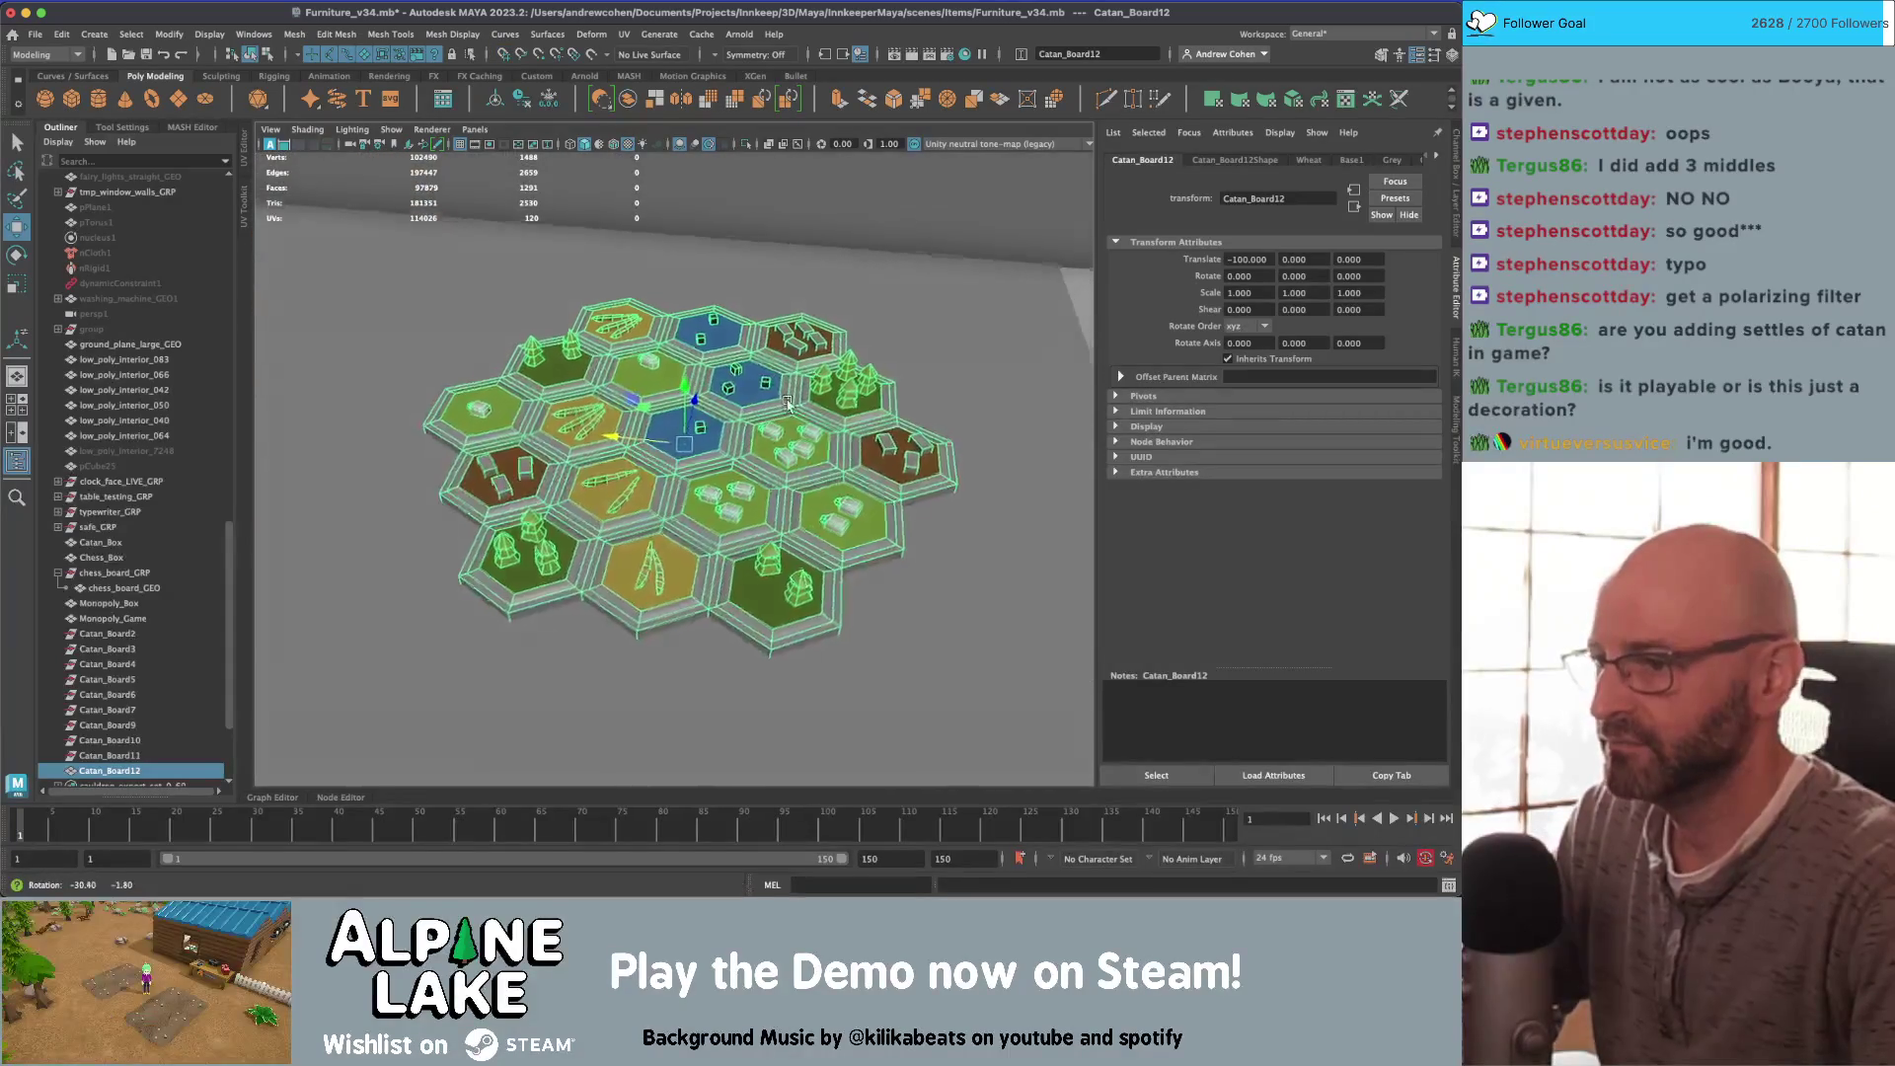
{"action": "key", "text": "q"}
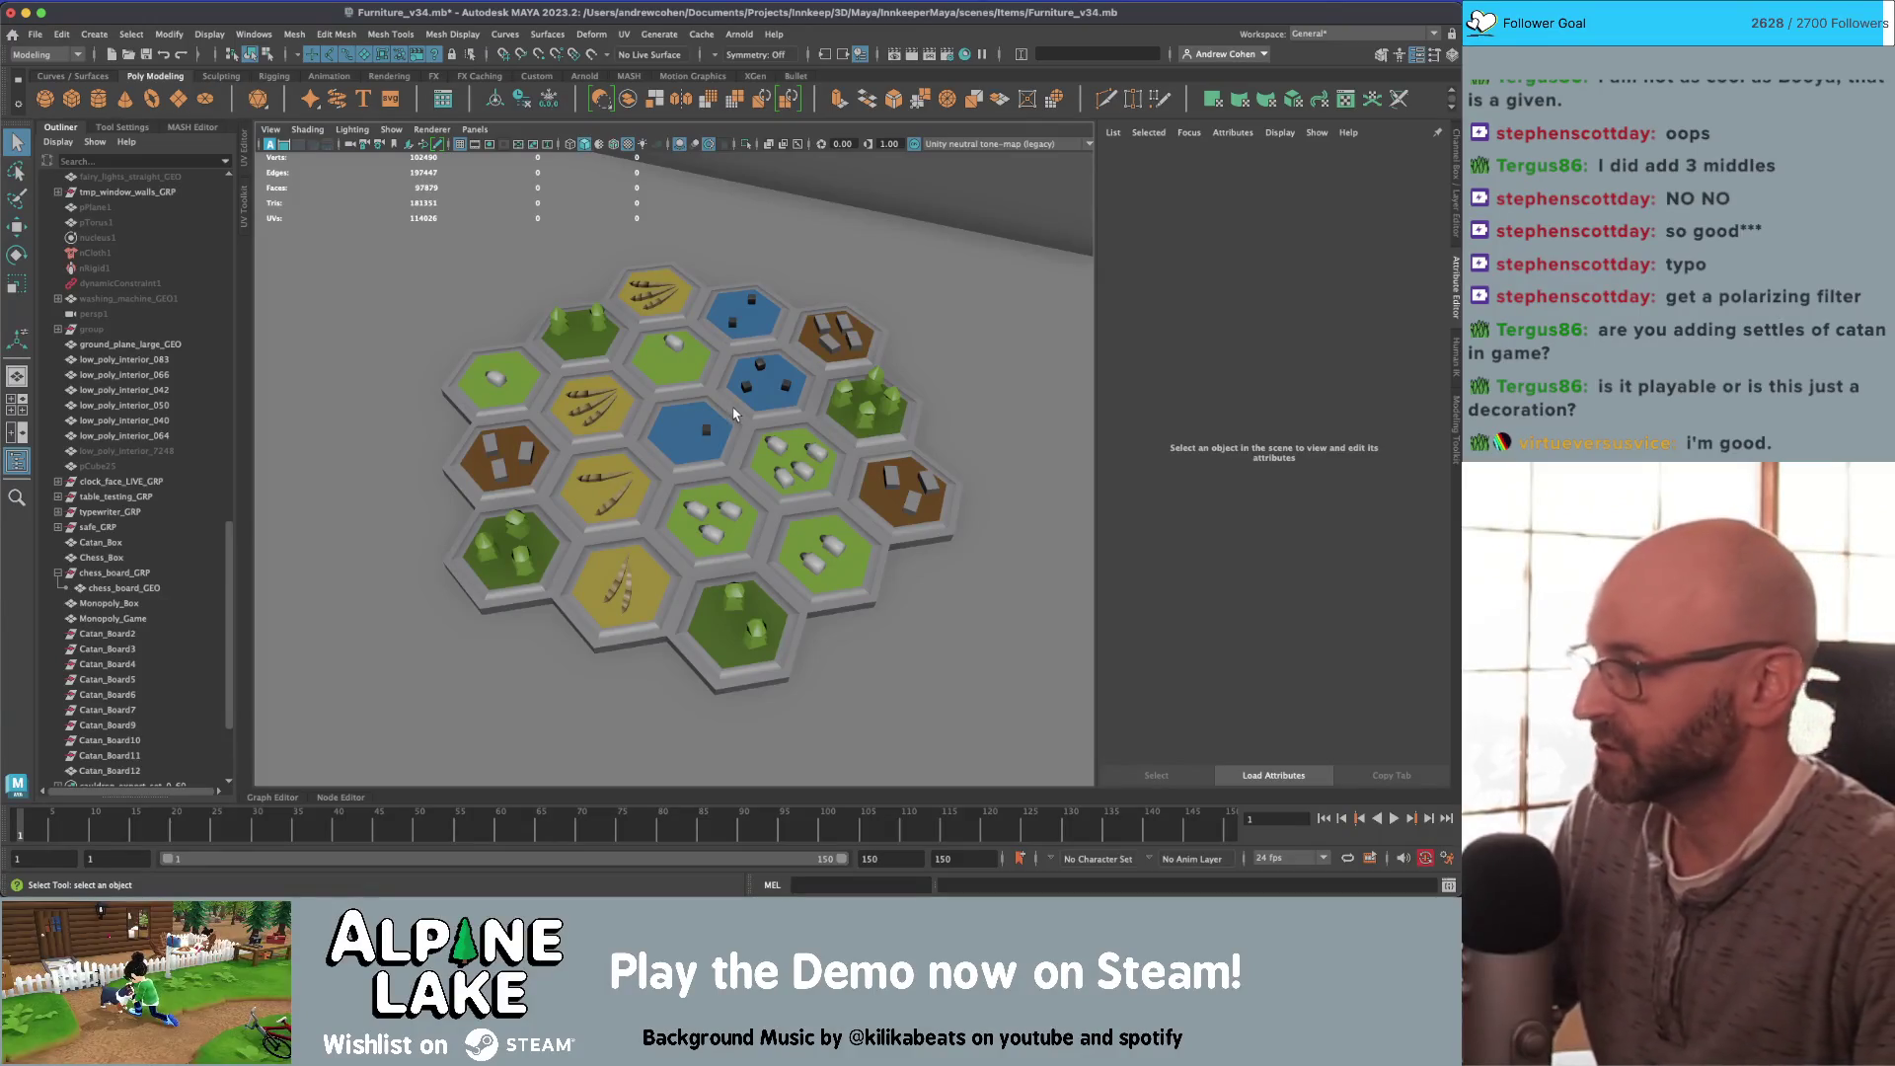
{"action": "left_click", "coordinate": [650, 355]}
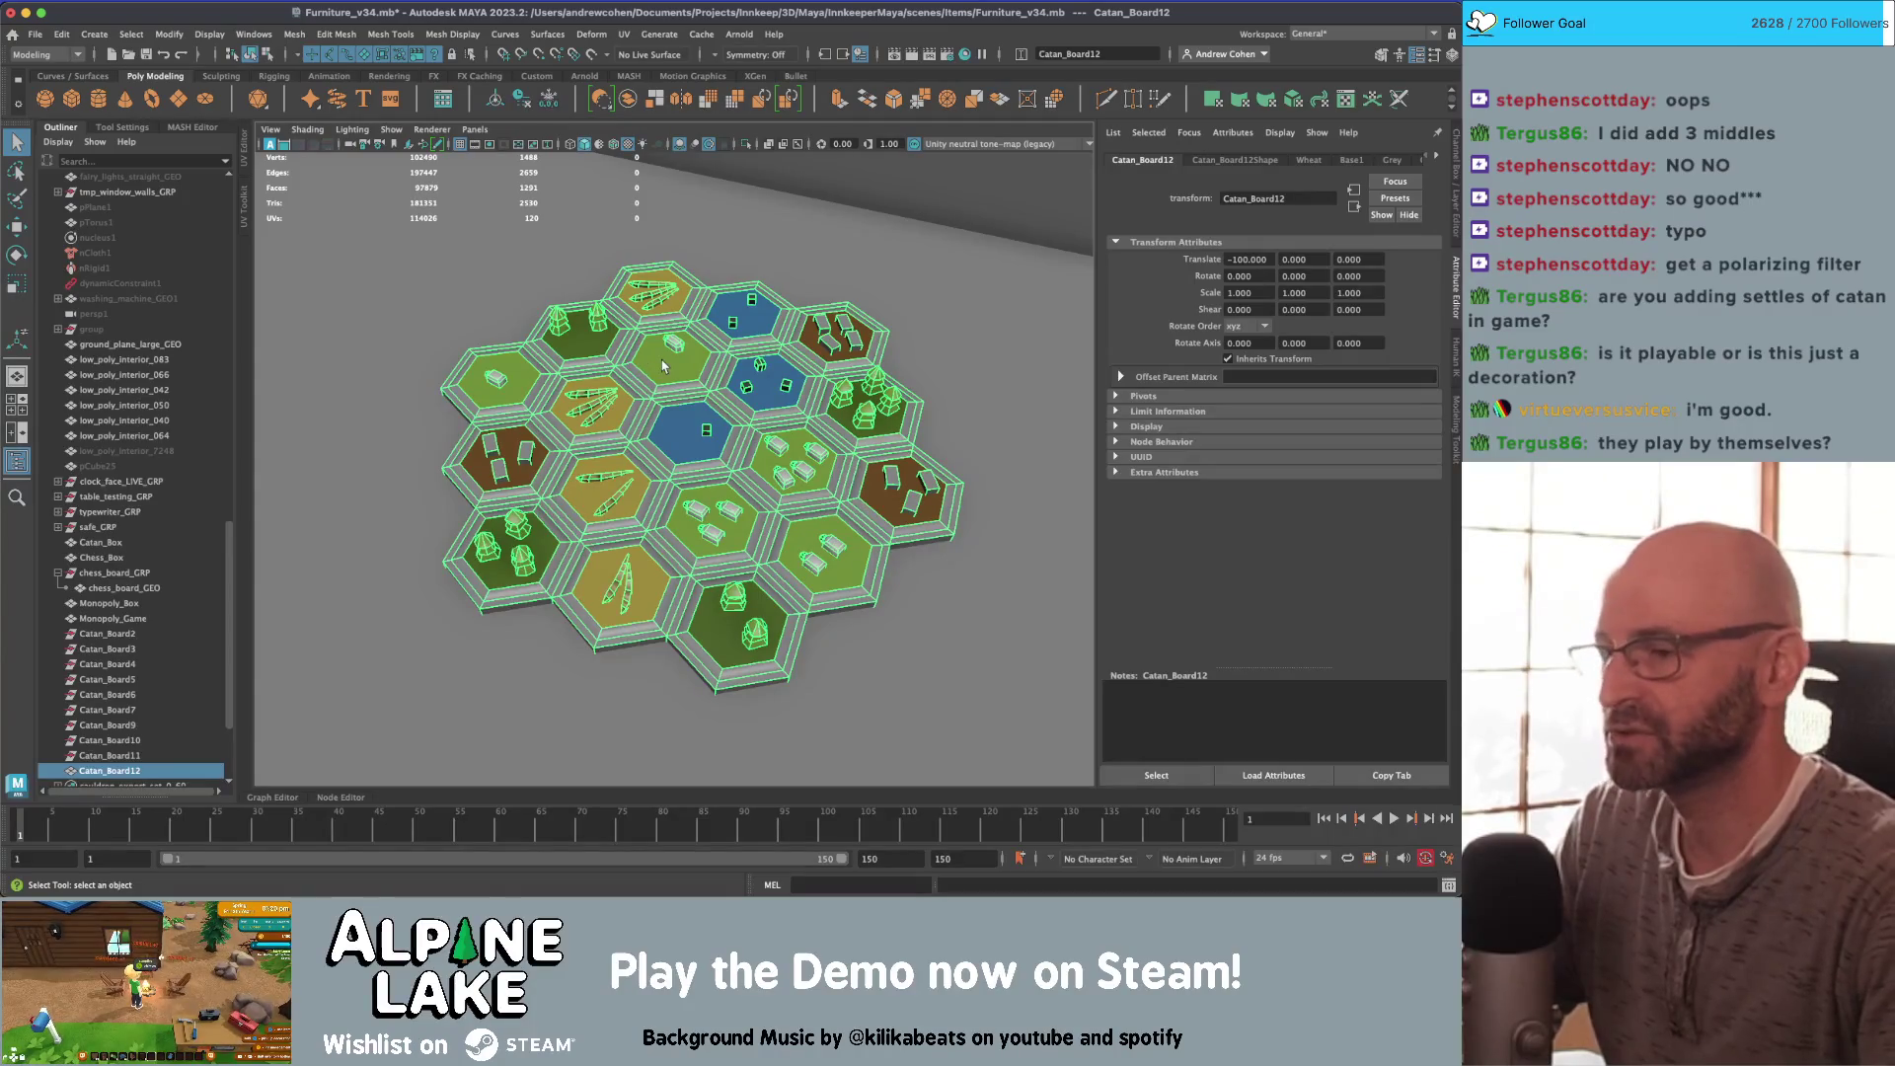
{"action": "scroll", "coordinate": [852, 416], "scroll_direction": "up", "scroll_amount": 5}
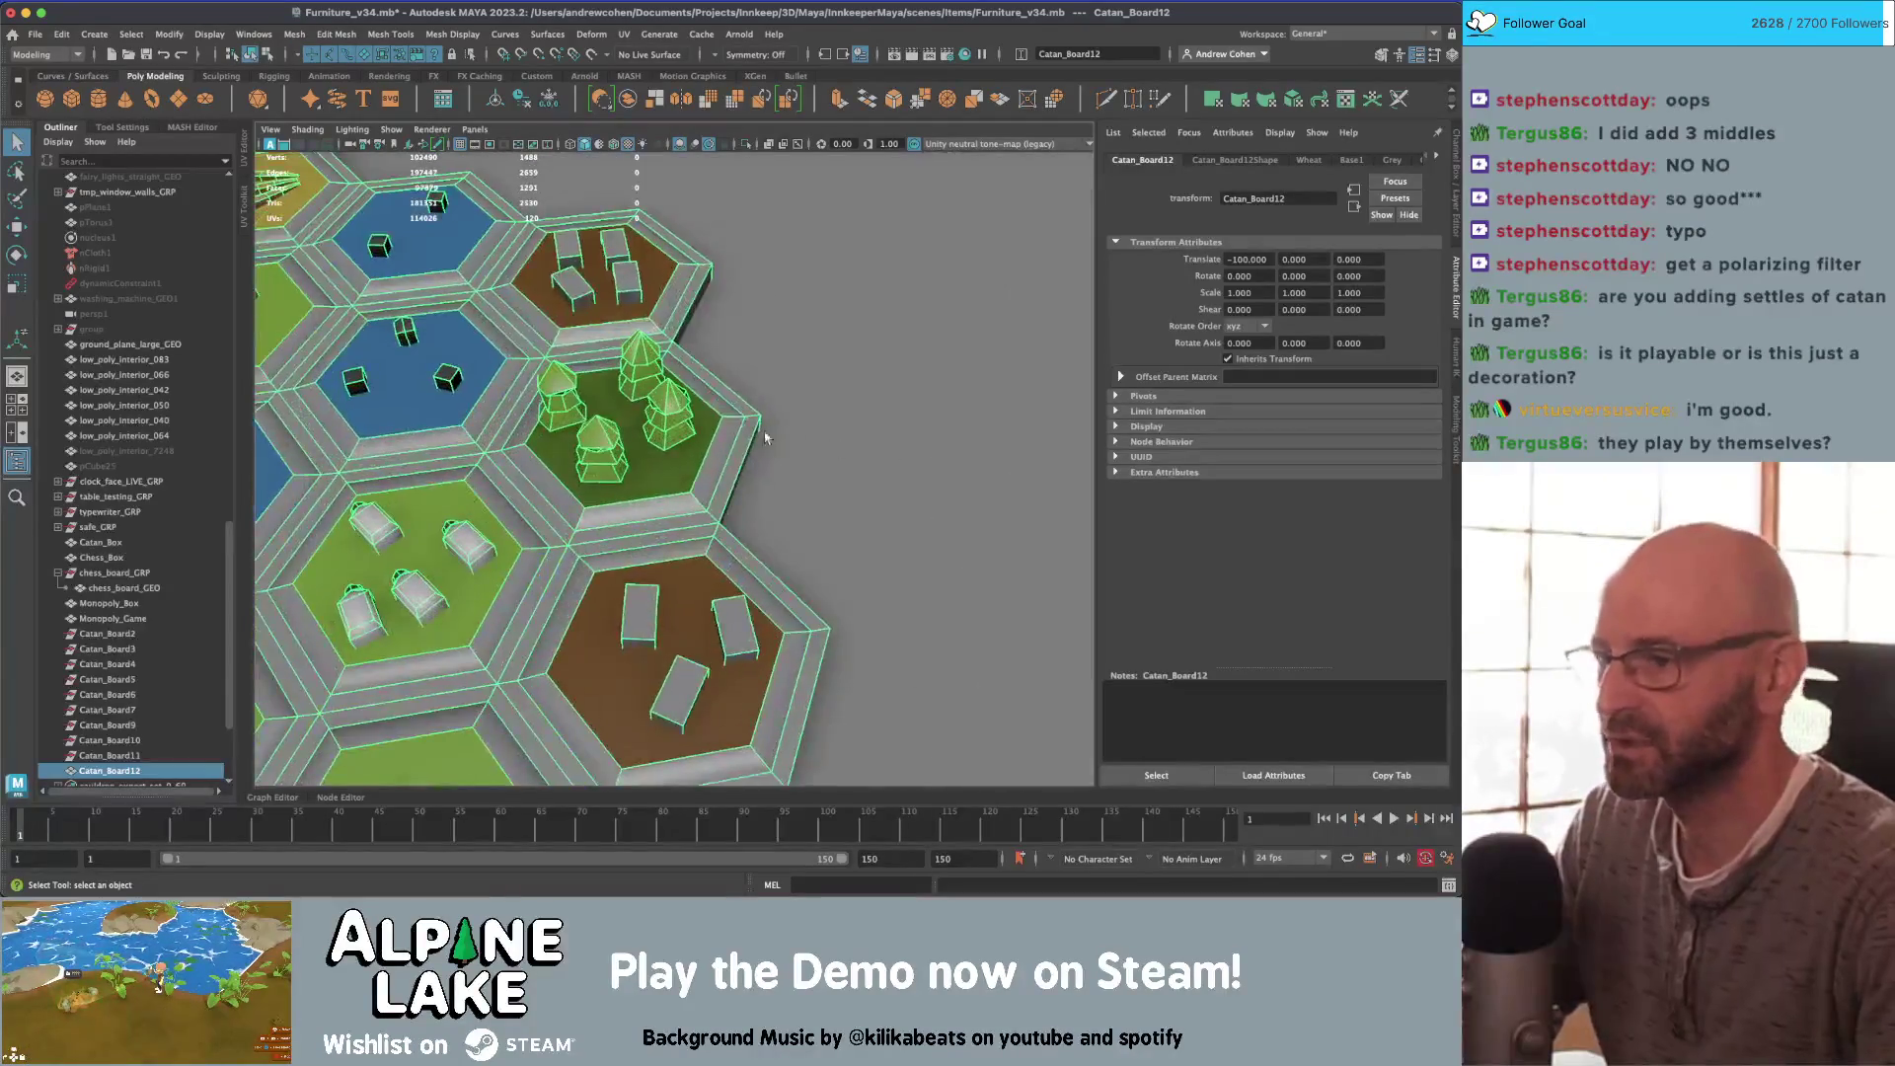
{"action": "left_click_drag", "start_coordinate": [697, 410], "coordinate": [837, 446], "text": "alt"}
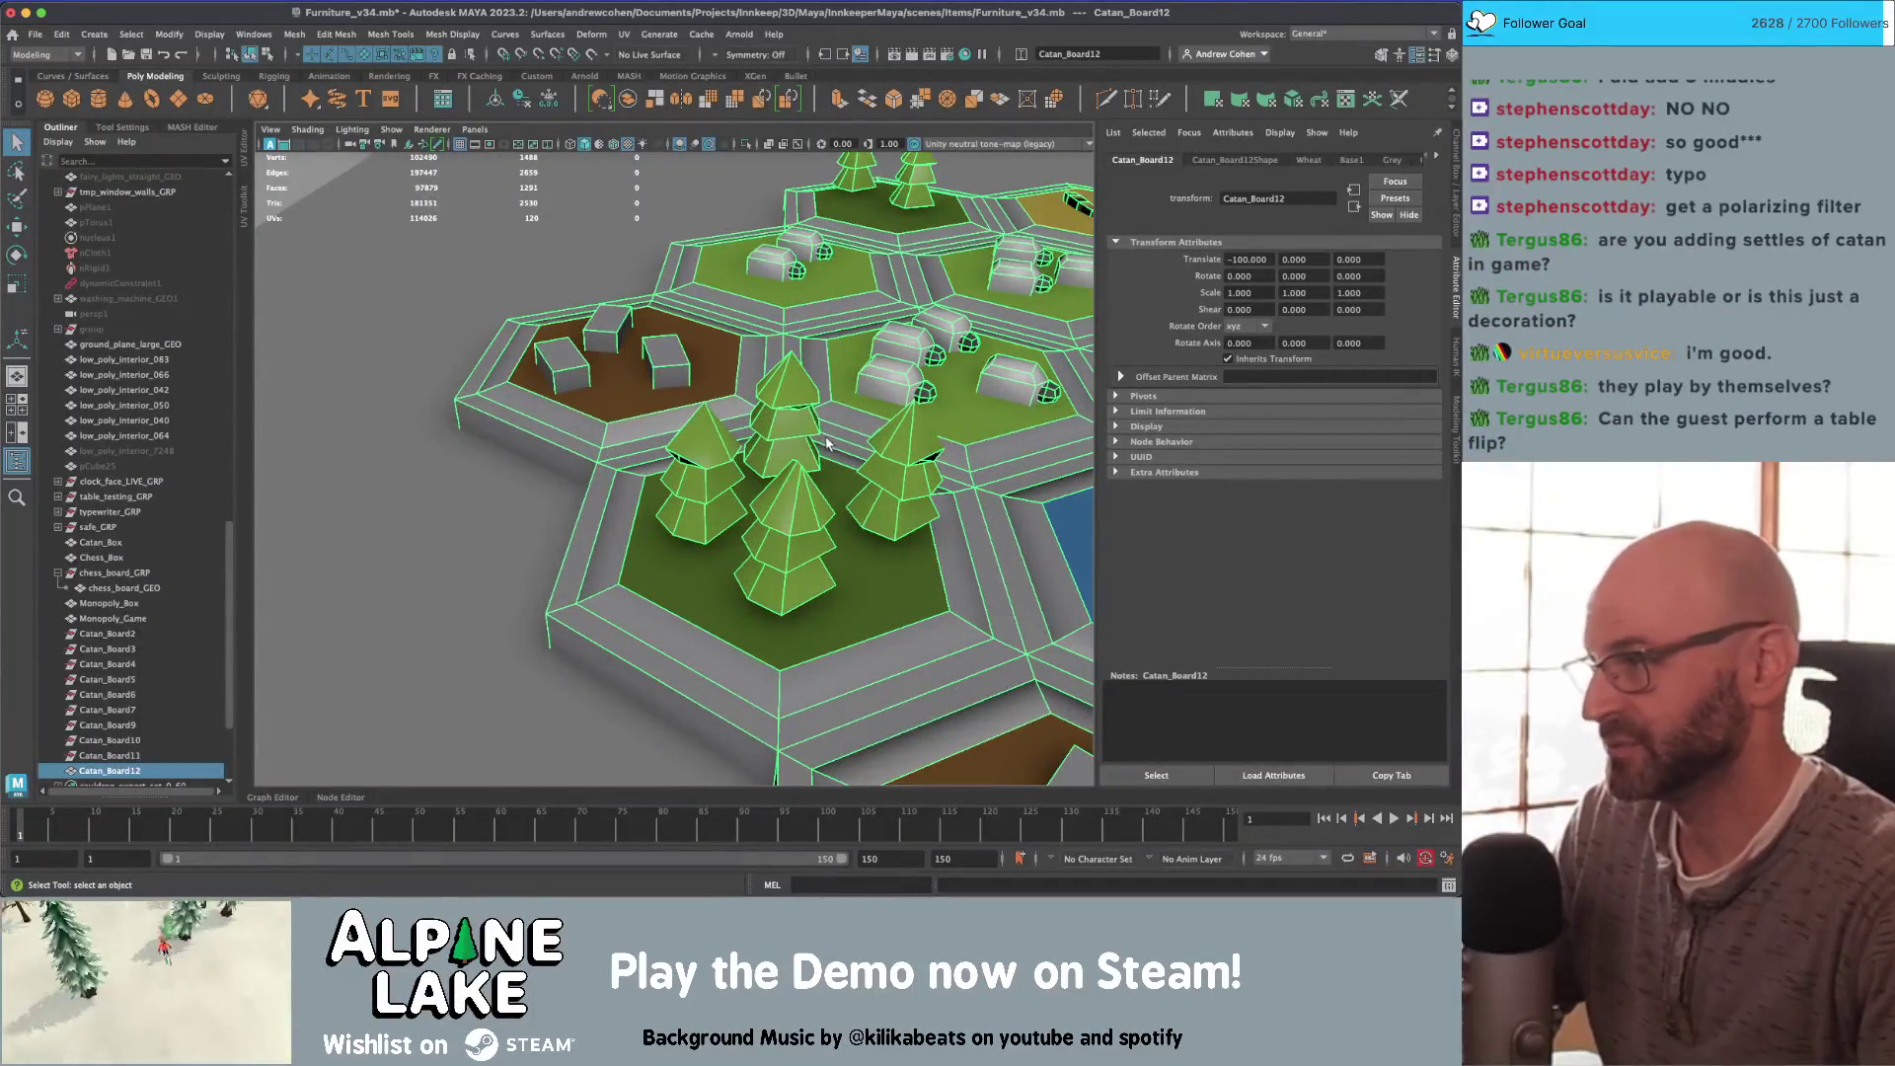
{"action": "left_click_drag", "start_coordinate": [729, 460], "coordinate": [748, 463], "text": "alt"}
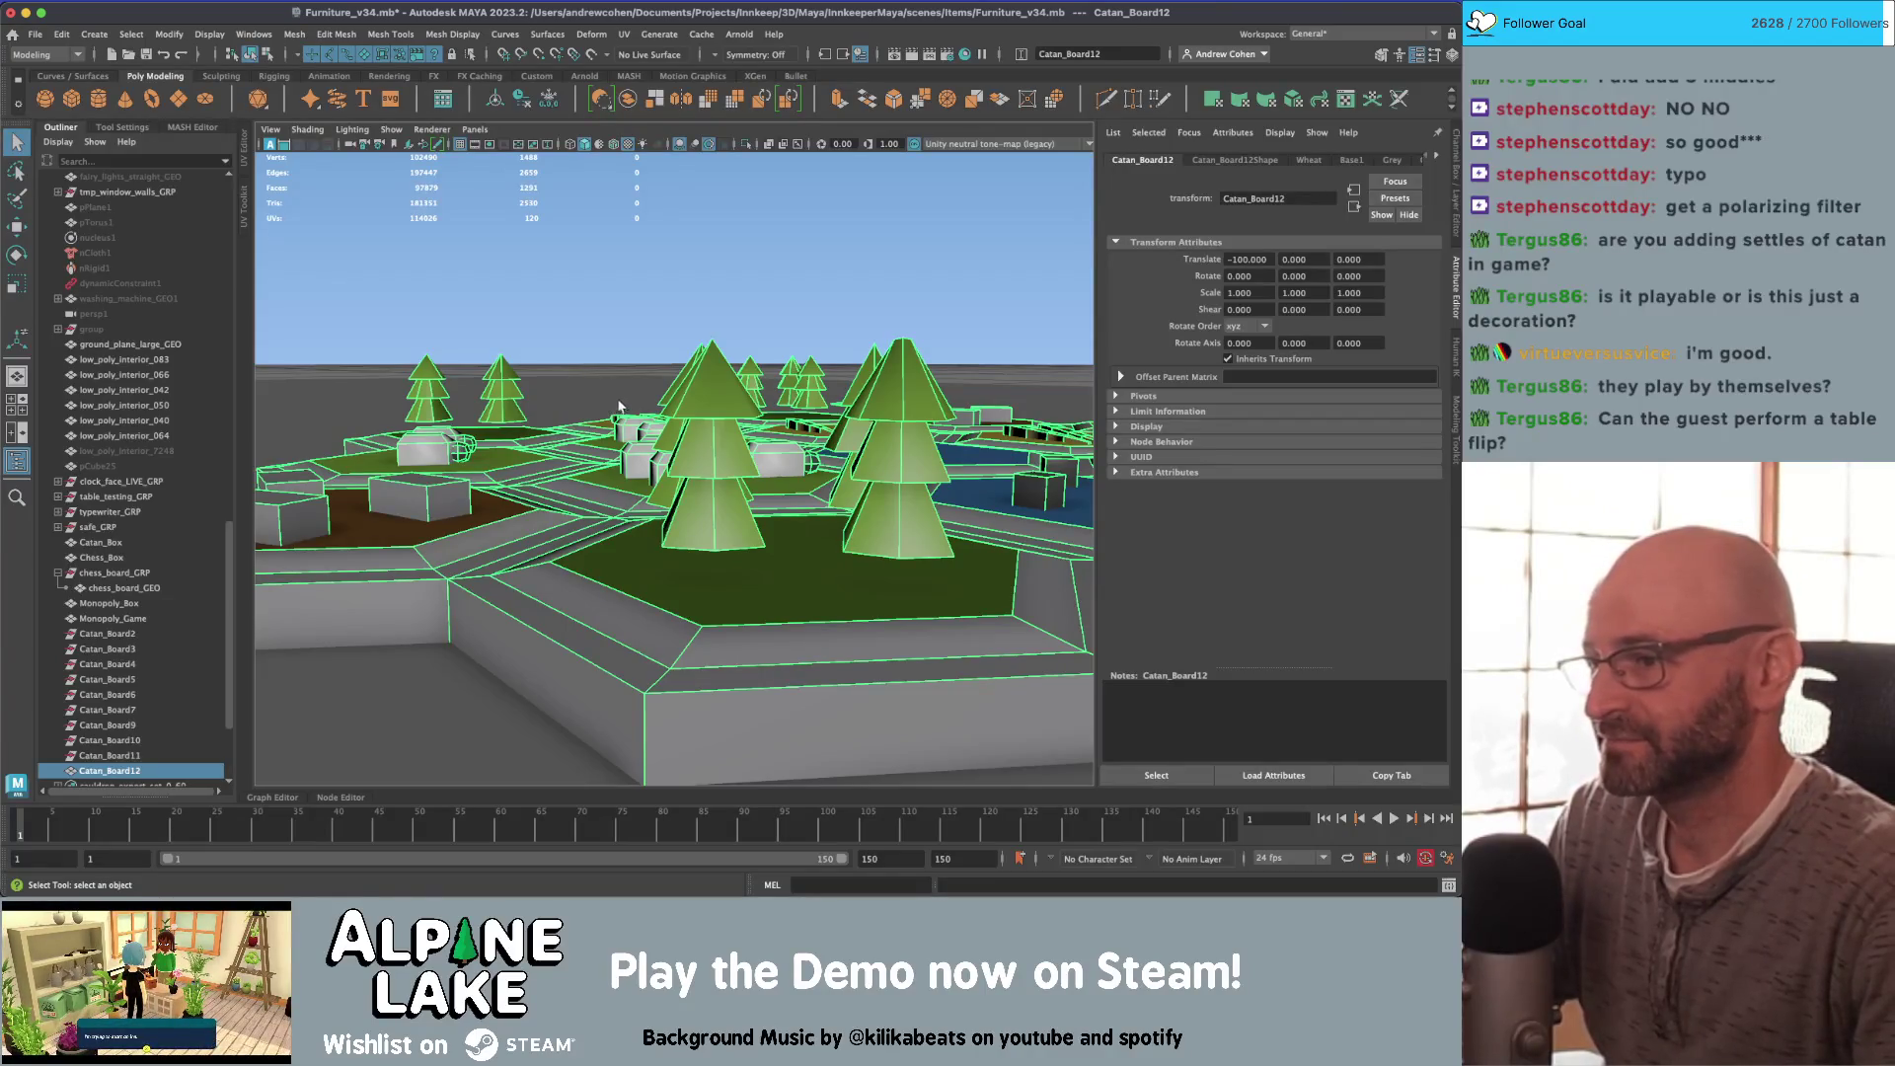
{"action": "mouse_move", "coordinate": [696, 403]}
{"action": "right_mouse_down", "text": "alt"}
{"action": "mouse_move", "coordinate": [317, 452]}
{"action": "mouse_move", "coordinate": [552, 484]}
{"action": "right_mouse_up", "text": "alt"}
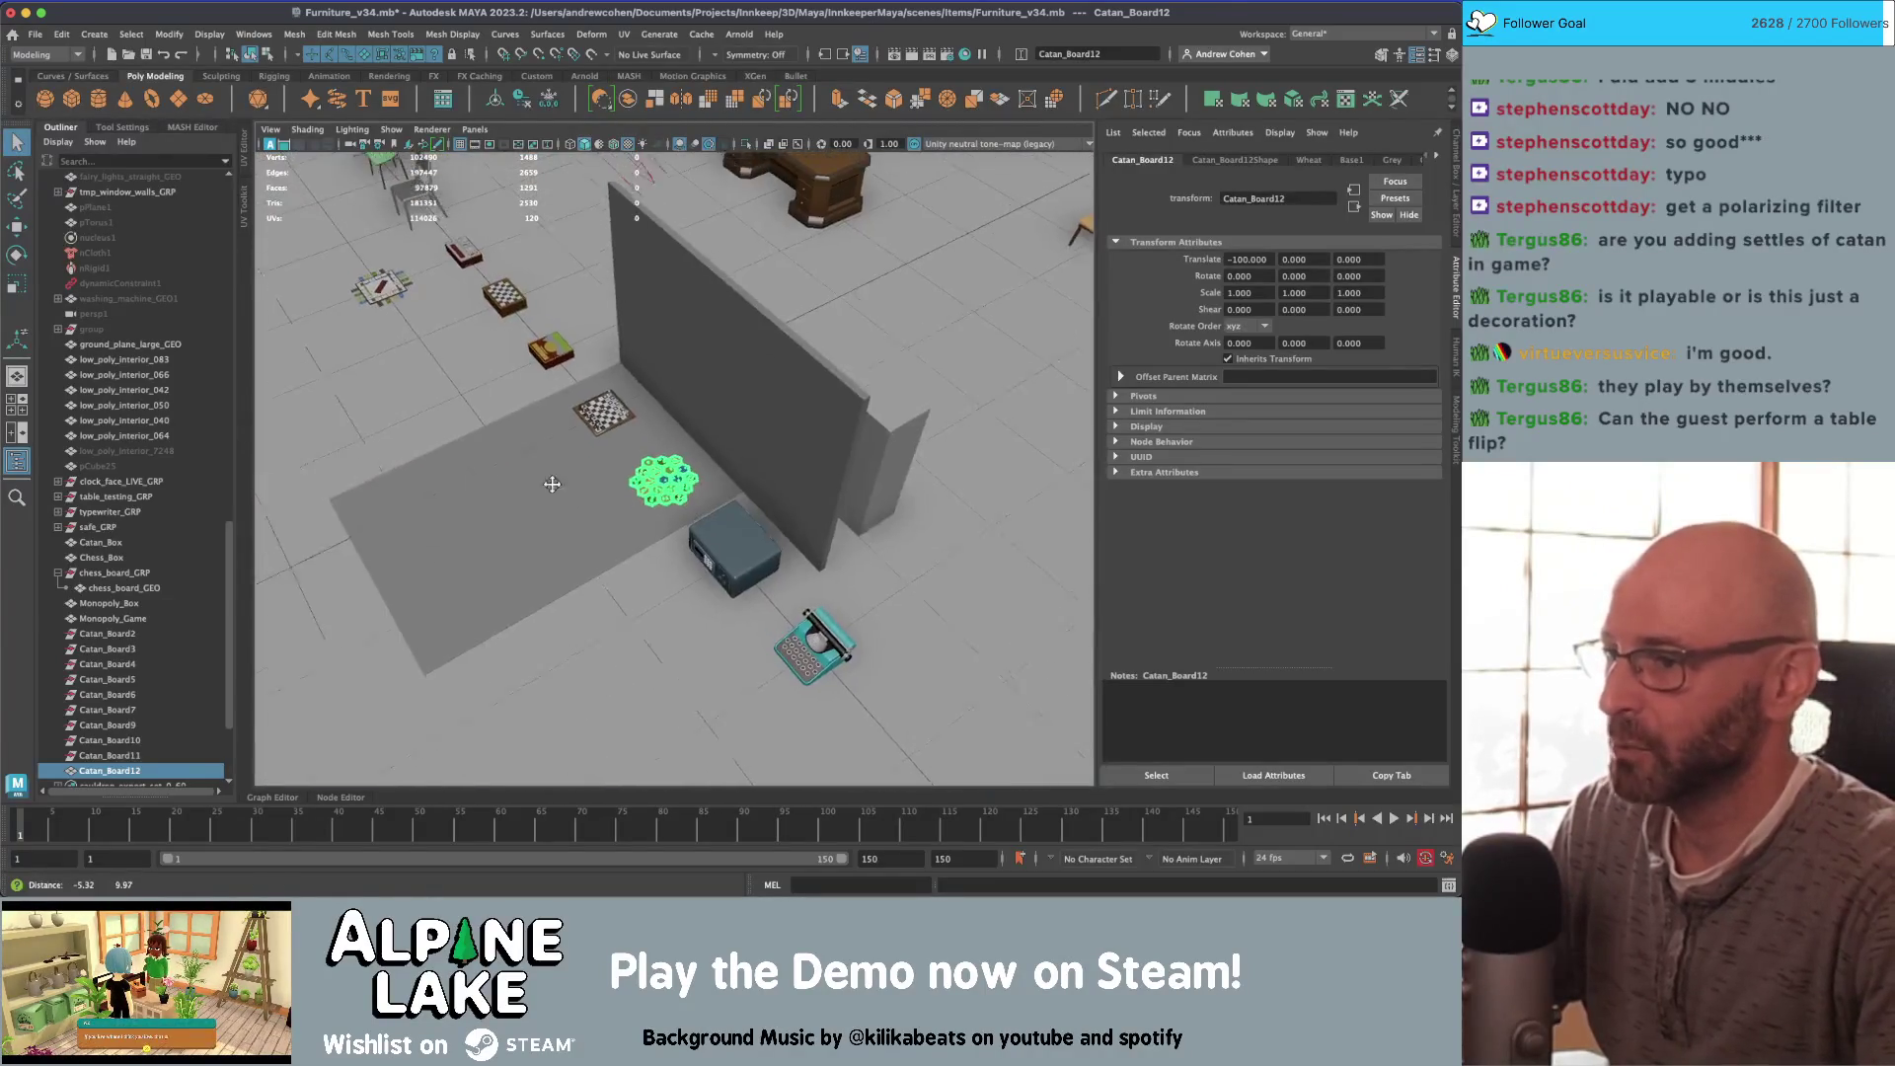
{"action": "left_click_drag", "start_coordinate": [551, 484], "coordinate": [254, 538], "text": "alt"}
{"action": "mouse_move", "coordinate": [254, 538]}
{"action": "right_mouse_down", "text": "alt"}
{"action": "mouse_move", "coordinate": [766, 444]}
{"action": "mouse_move", "coordinate": [856, 478]}
{"action": "right_mouse_up", "text": "alt"}
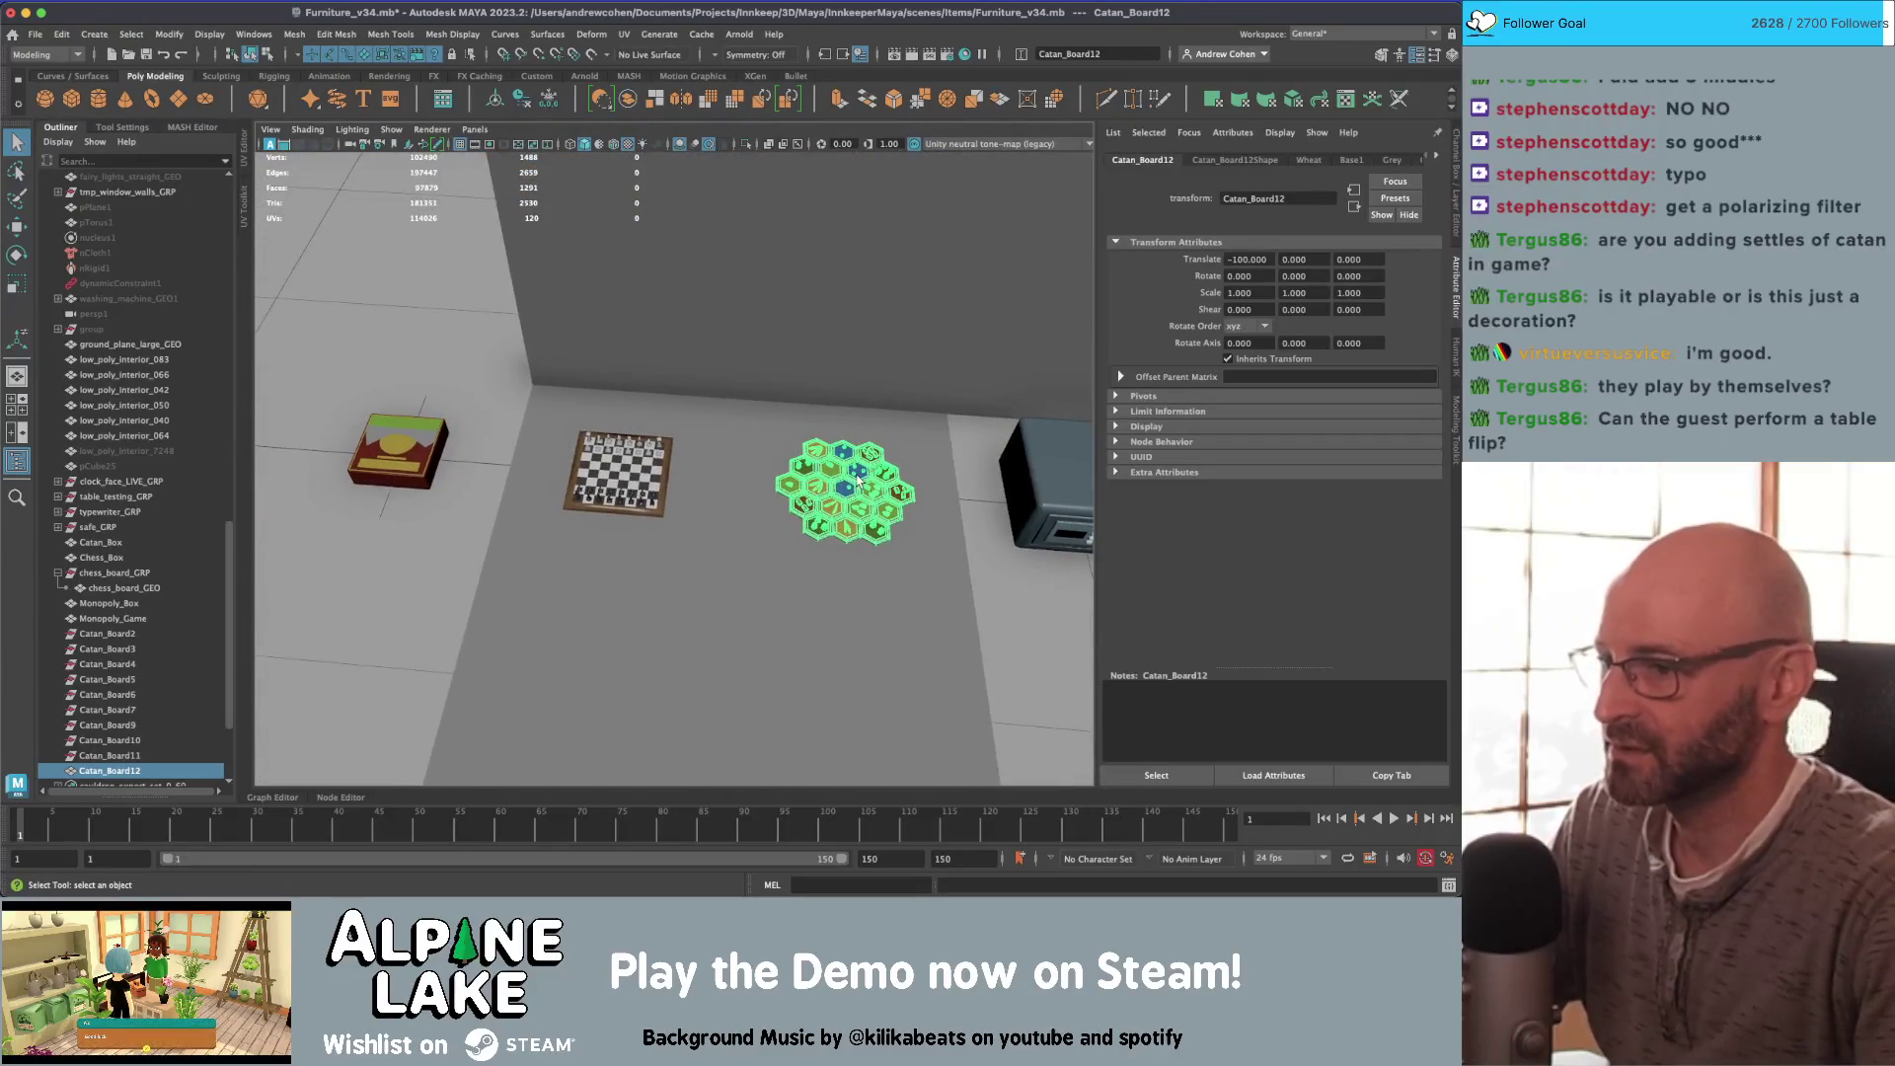
{"action": "left_click", "coordinate": [615, 481], "text": "shift"}
{"action": "right_click_drag", "start_coordinate": [615, 480], "coordinate": [464, 493], "text": "alt"}
{"action": "left_click_drag", "start_coordinate": [463, 493], "coordinate": [533, 505], "text": "alt"}
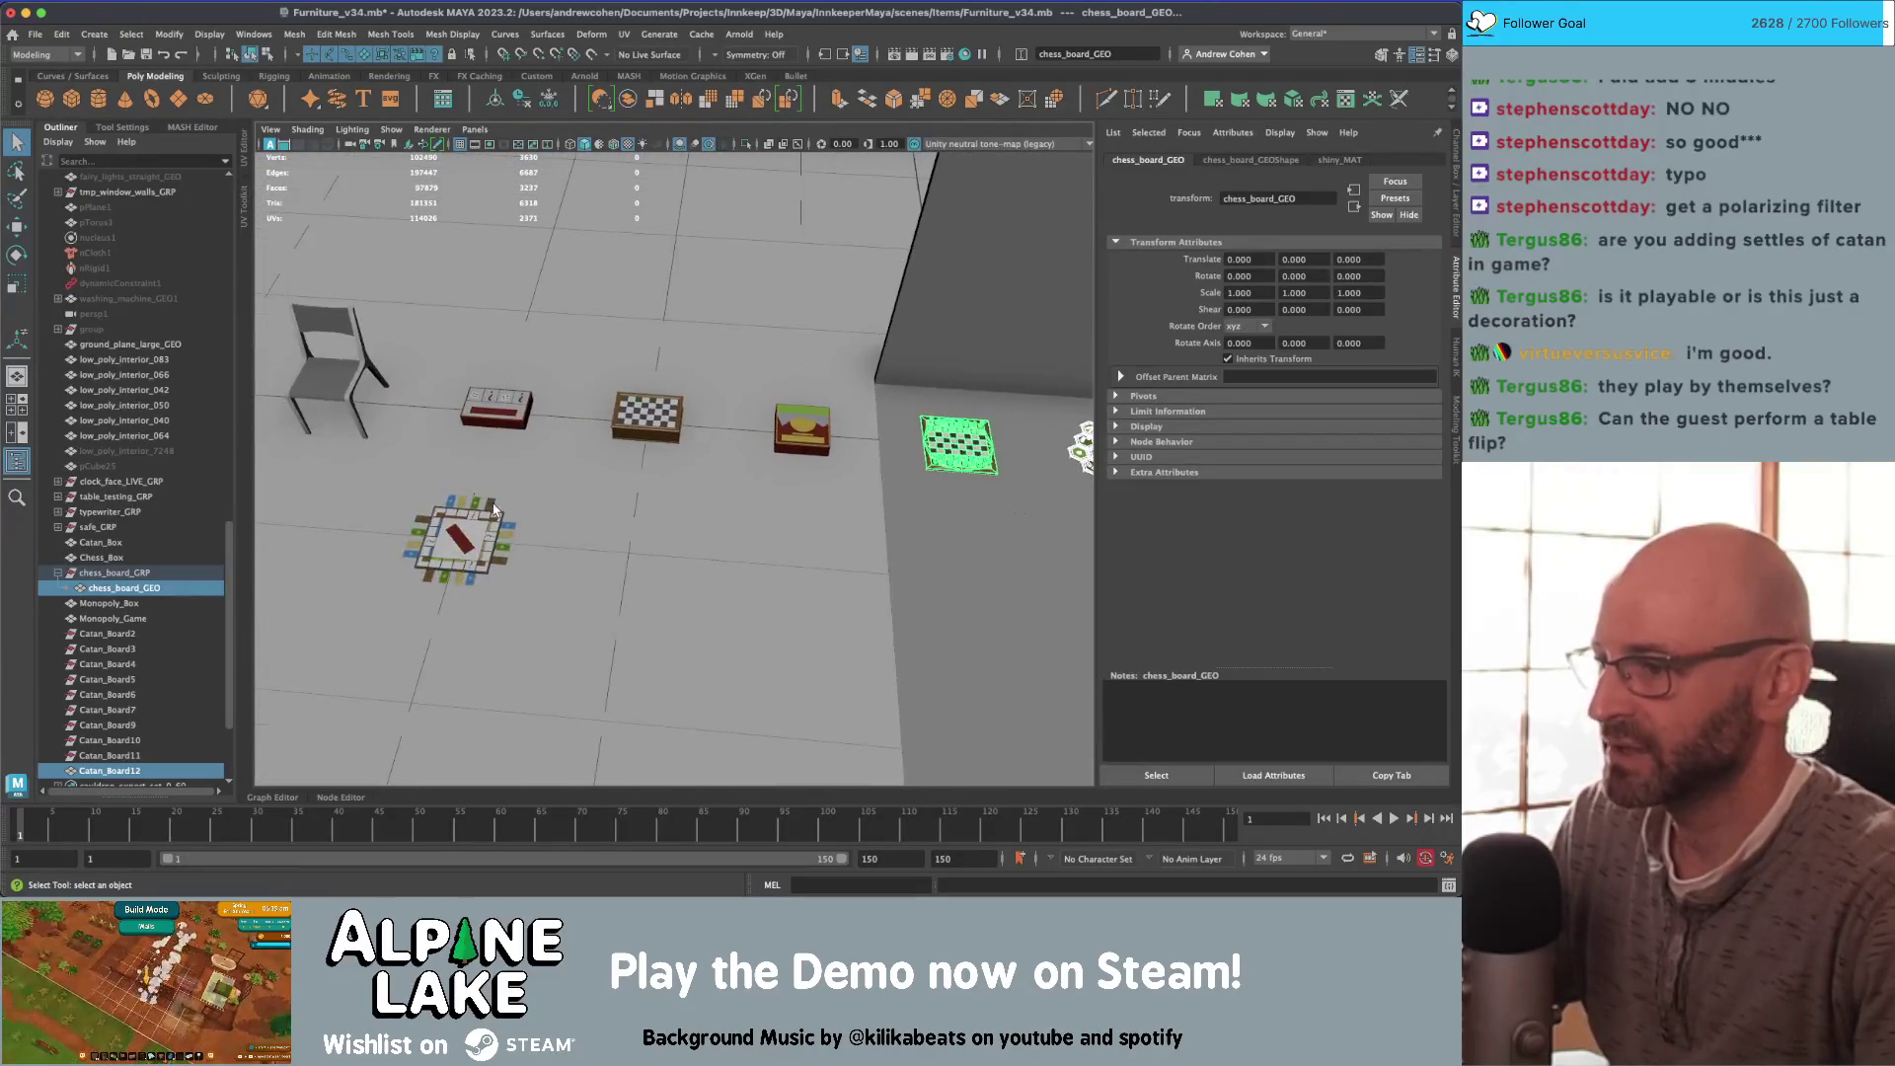
{"action": "left_click", "coordinate": [484, 512], "text": "shift"}
{"action": "key", "text": "f"}
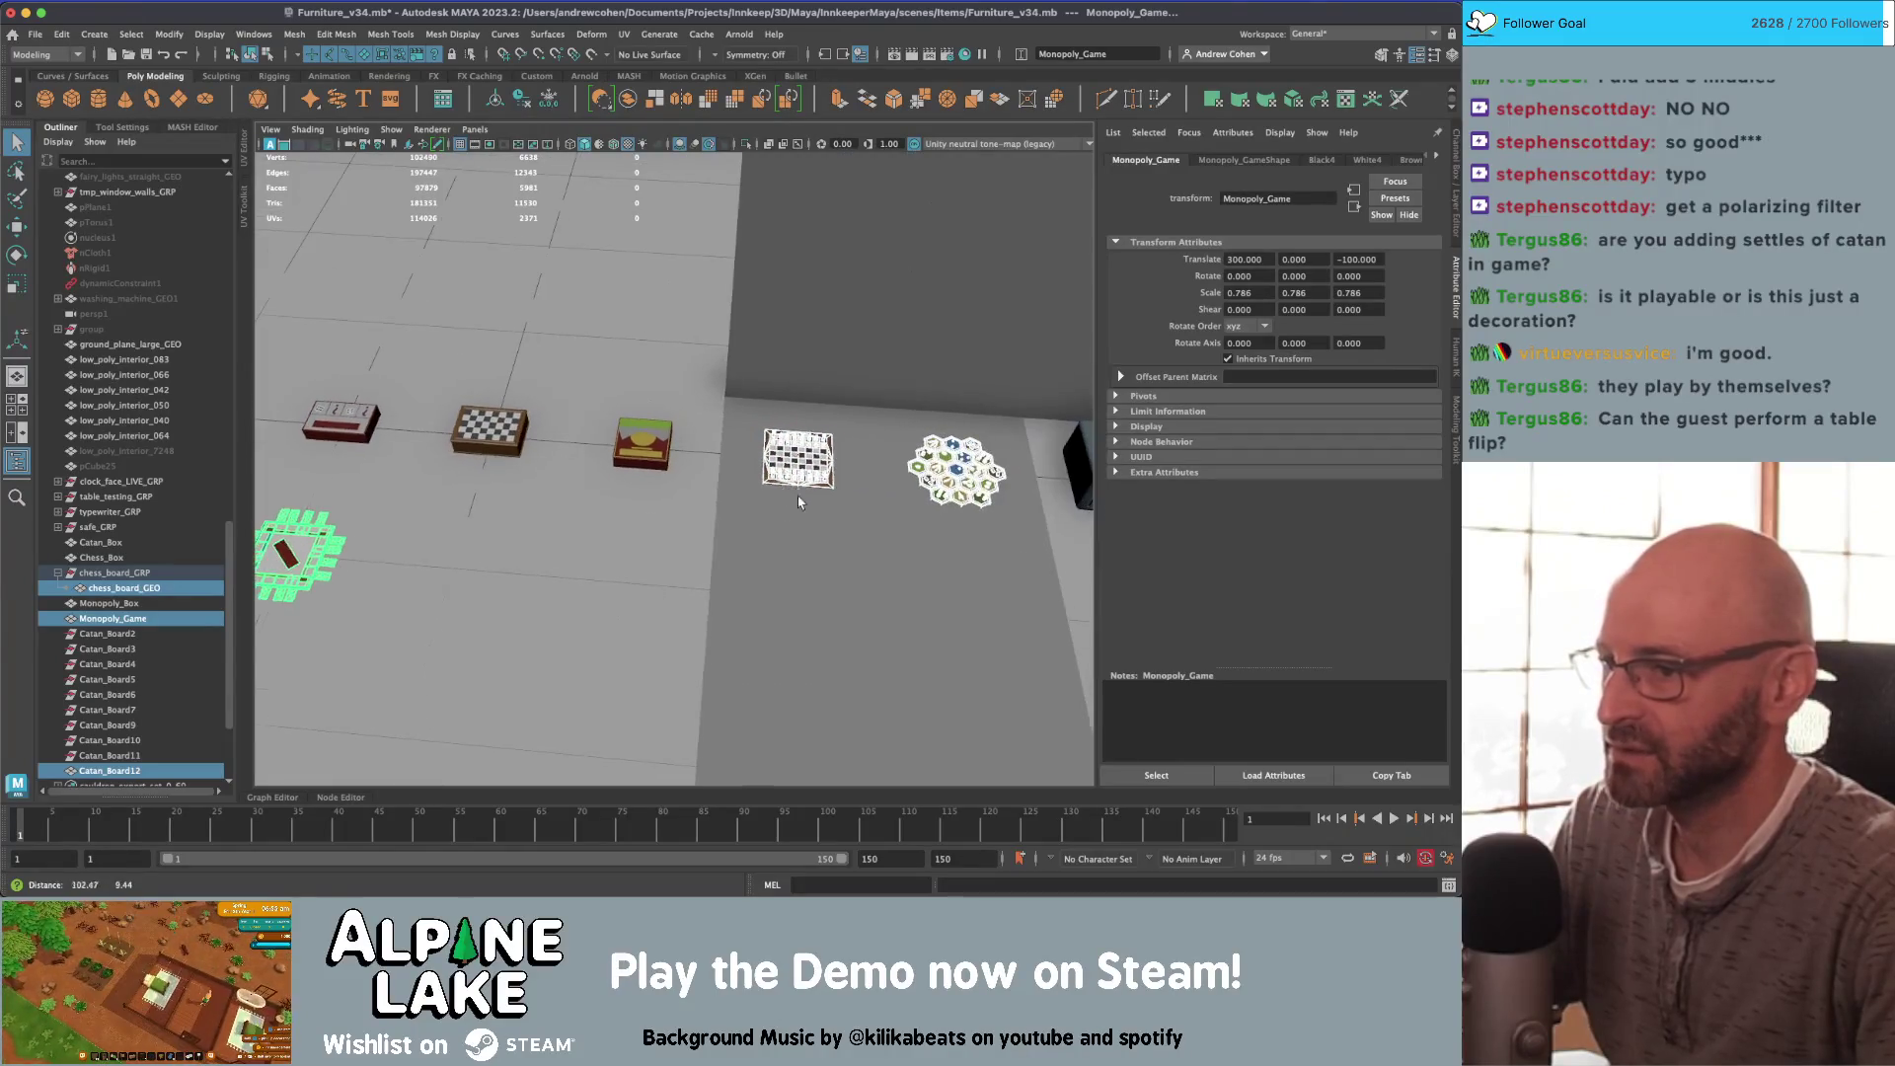
{"action": "left_click", "coordinate": [957, 472]}
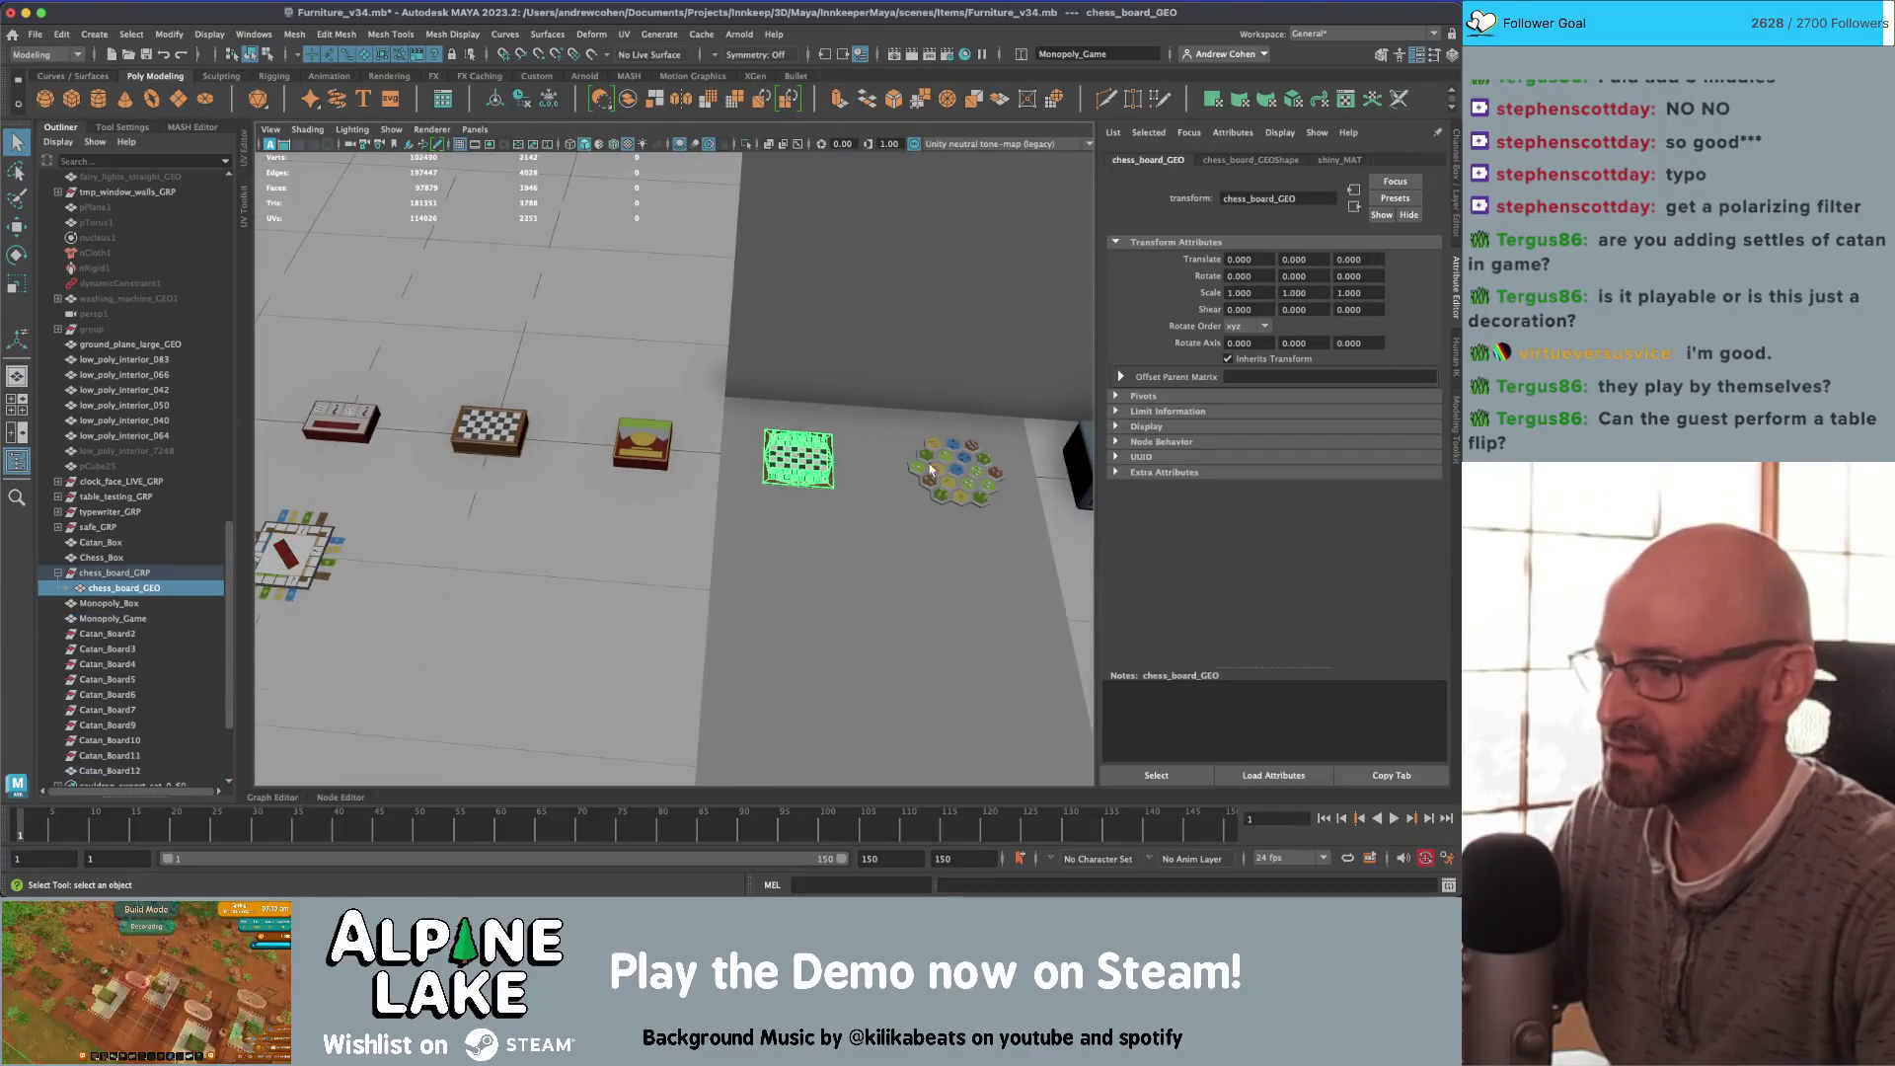
{"action": "left_click", "coordinate": [664, 449]}
{"action": "key", "text": "f"}
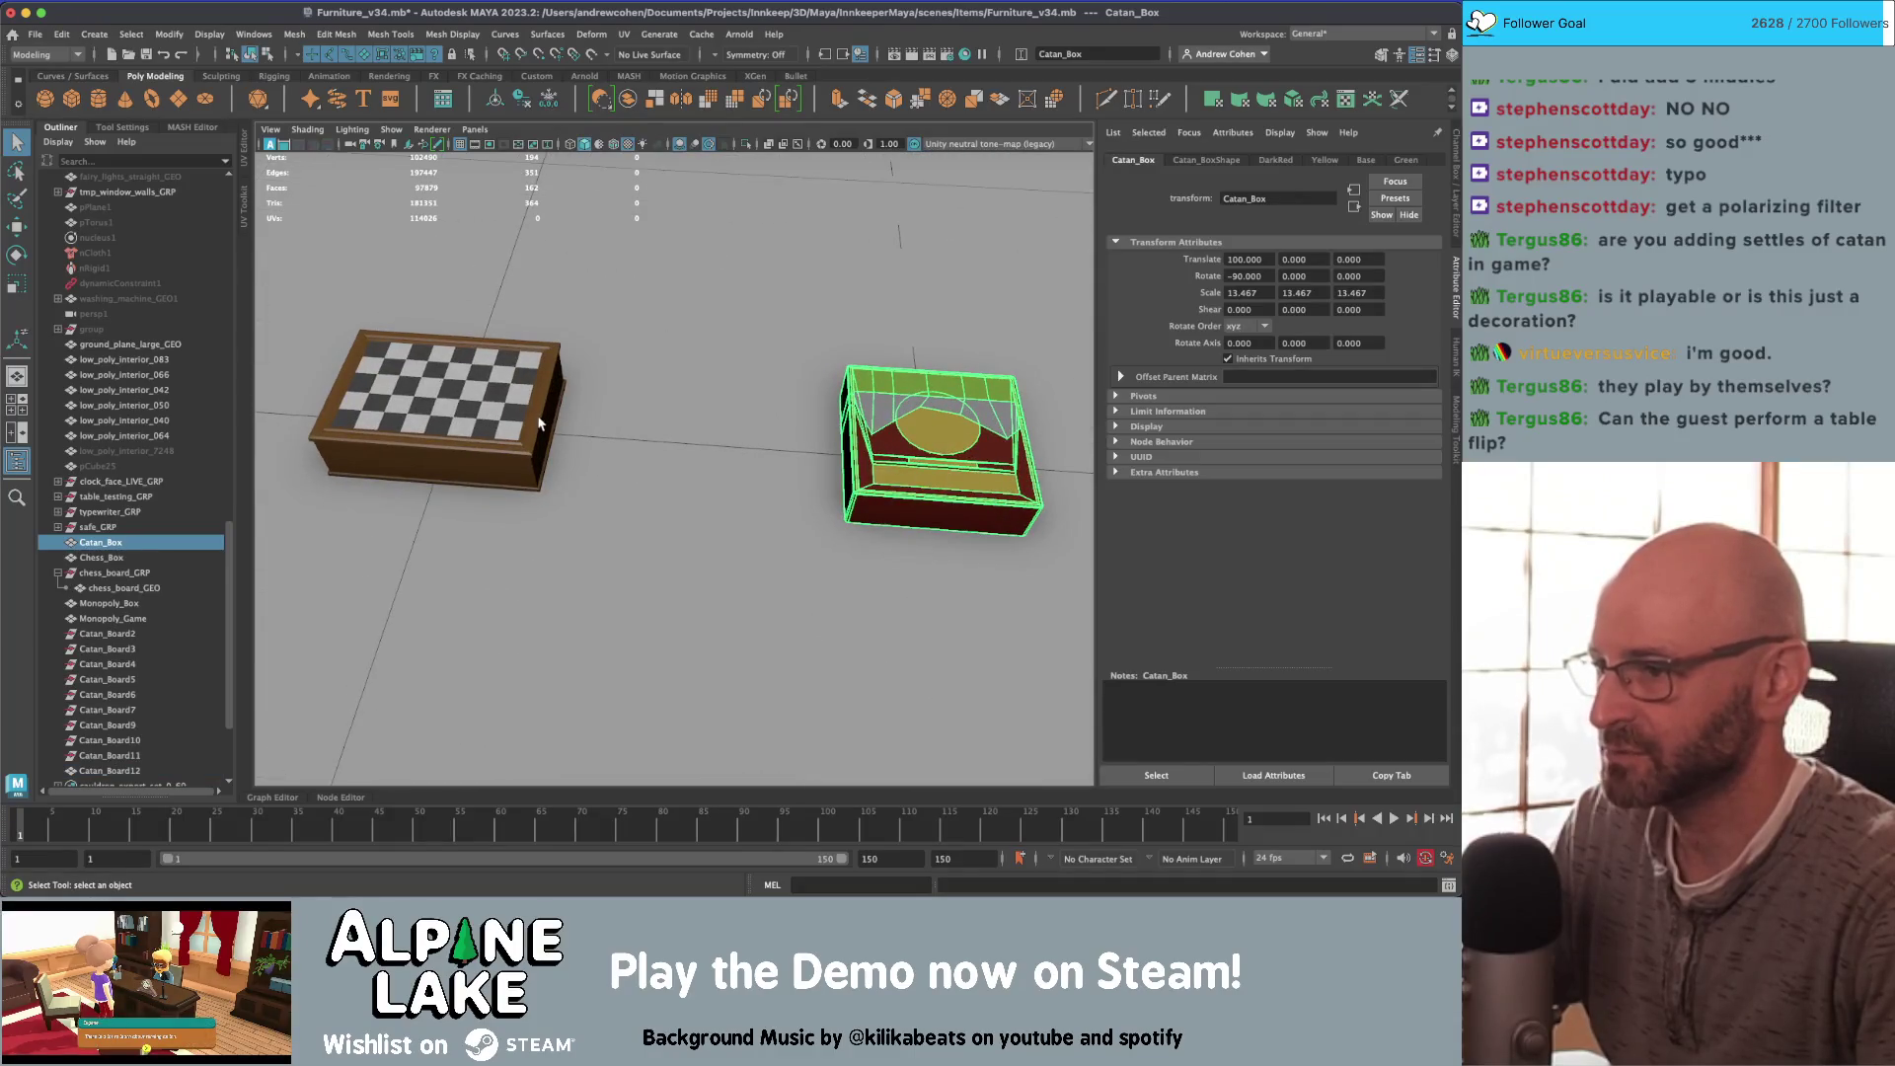
{"action": "left_click", "coordinate": [537, 422]}
{"action": "left_click", "coordinate": [573, 435]}
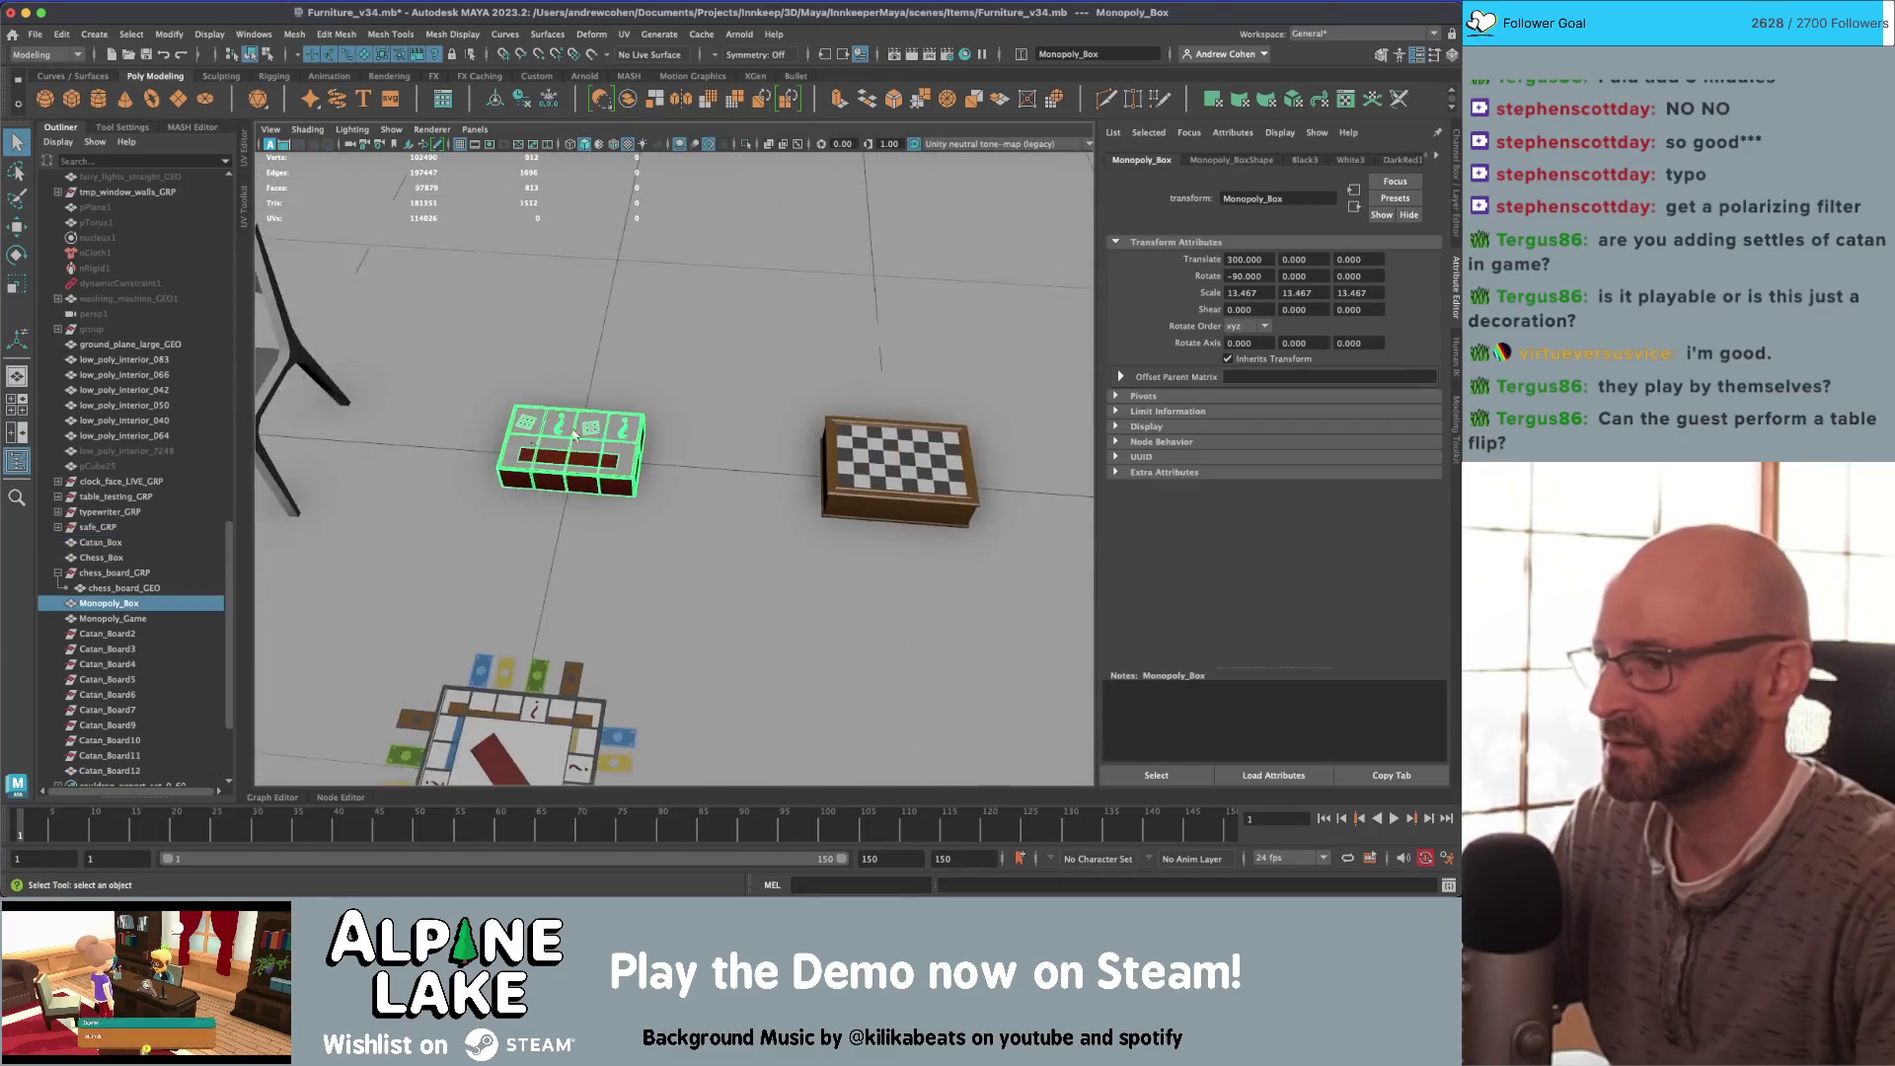
{"action": "mouse_move", "coordinate": [573, 436]}
{"action": "left_mouse_down", "text": "alt"}
{"action": "mouse_move", "coordinate": [893, 444]}
{"action": "mouse_move", "coordinate": [746, 561]}
{"action": "left_mouse_up", "text": "alt"}
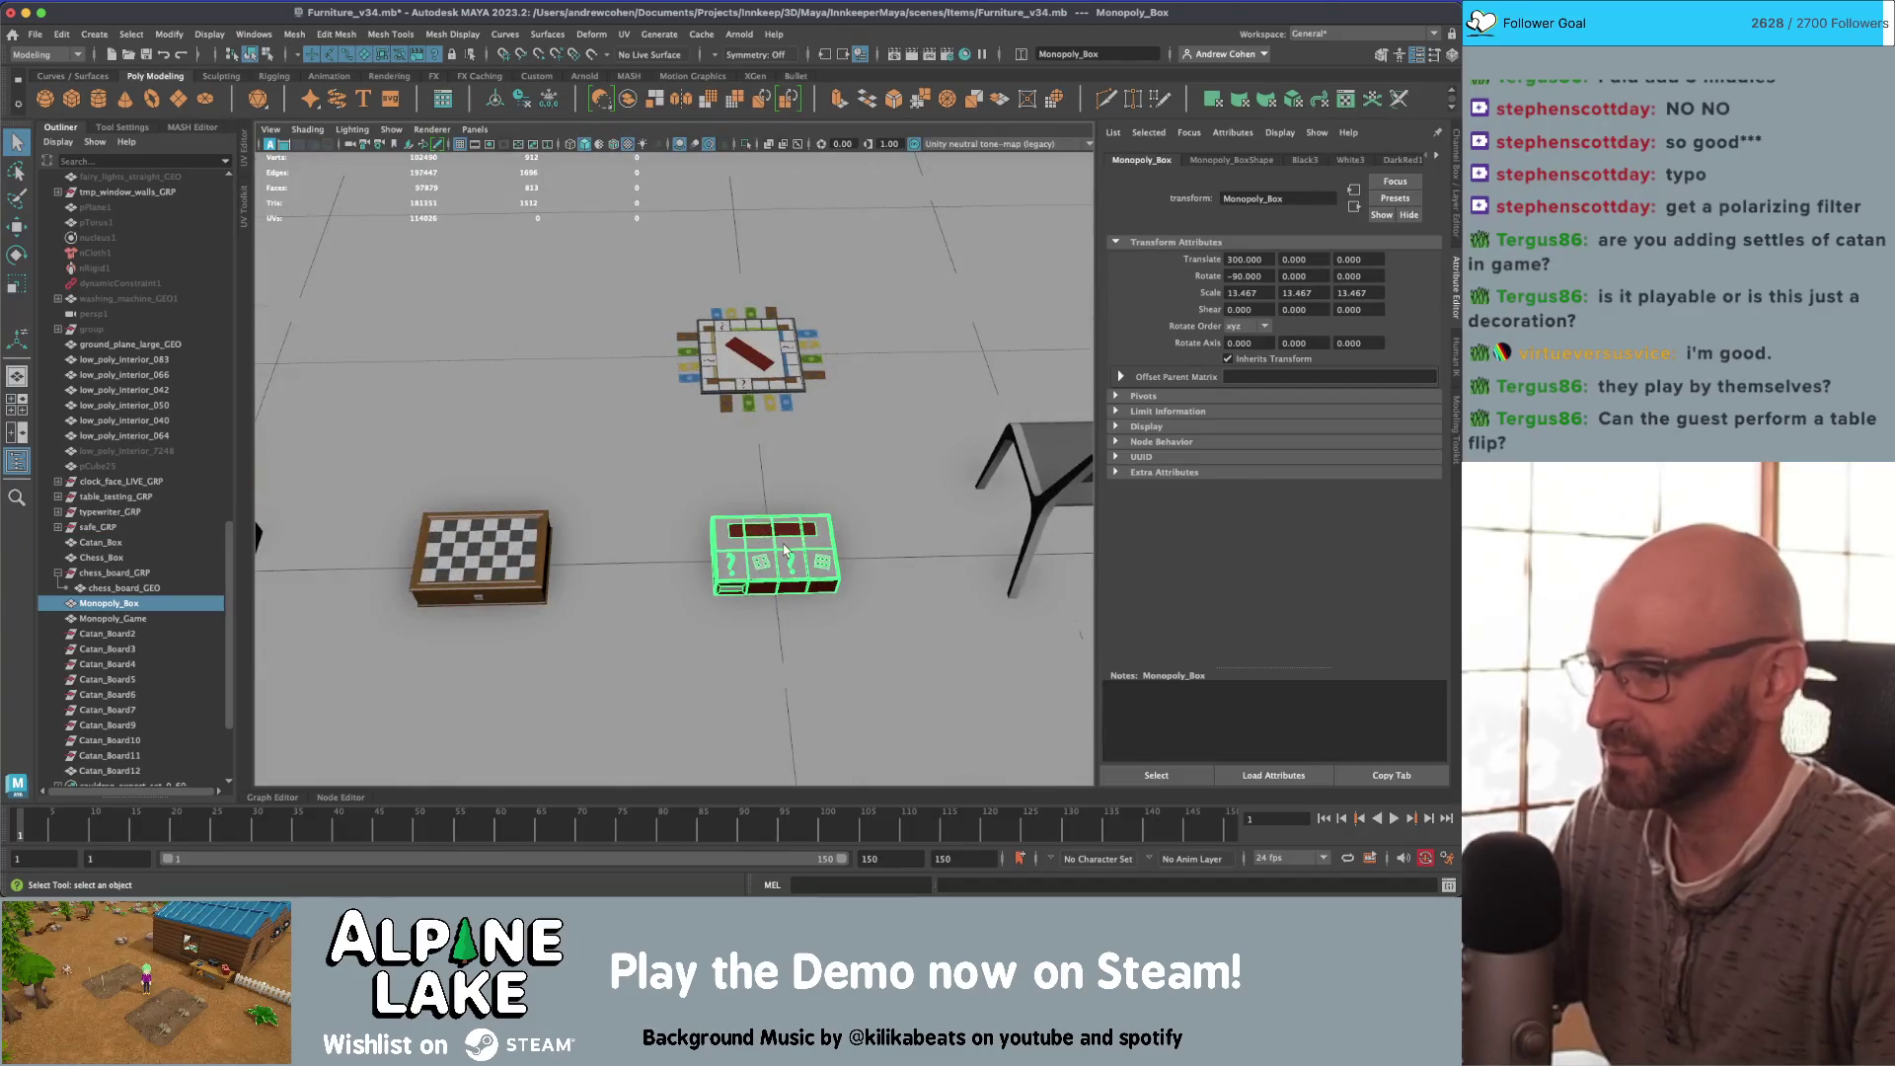
{"action": "left_click", "coordinate": [789, 632]}
{"action": "right_click_drag", "start_coordinate": [789, 632], "coordinate": [691, 493], "text": "alt"}
{"action": "mouse_move", "coordinate": [690, 493]}
{"action": "left_mouse_down", "text": "alt"}
{"action": "mouse_move", "coordinate": [592, 444]}
{"action": "mouse_move", "coordinate": [671, 474]}
{"action": "left_mouse_up", "text": "alt"}
{"action": "mouse_move", "coordinate": [671, 474]}
{"action": "right_mouse_down", "text": "alt"}
{"action": "mouse_move", "coordinate": [643, 462]}
{"action": "mouse_move", "coordinate": [671, 473]}
{"action": "right_mouse_up", "text": "alt"}
{"action": "left_click_drag", "start_coordinate": [671, 473], "coordinate": [898, 481], "text": "alt"}
{"action": "left_click", "coordinate": [898, 481]}
{"action": "key", "text": "f"}
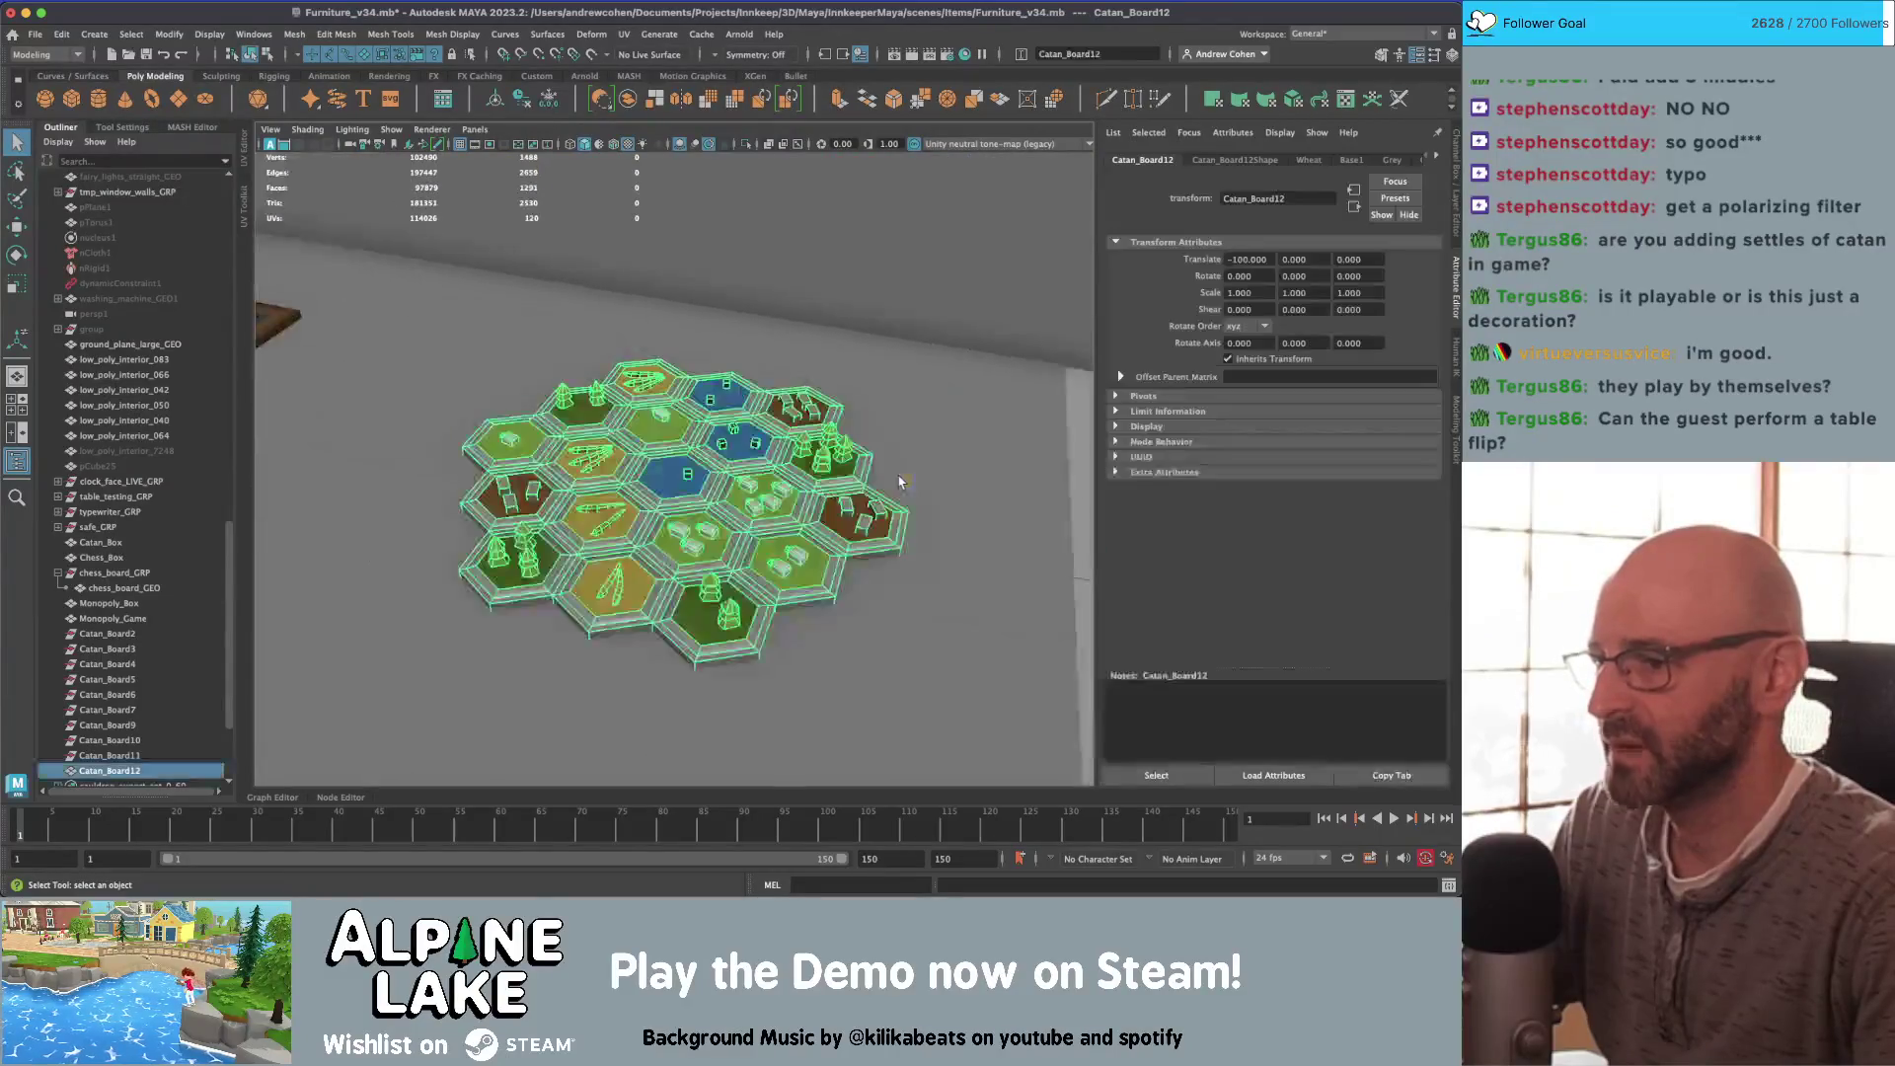
{"action": "right_click_drag", "start_coordinate": [898, 482], "coordinate": [634, 477], "text": "alt"}
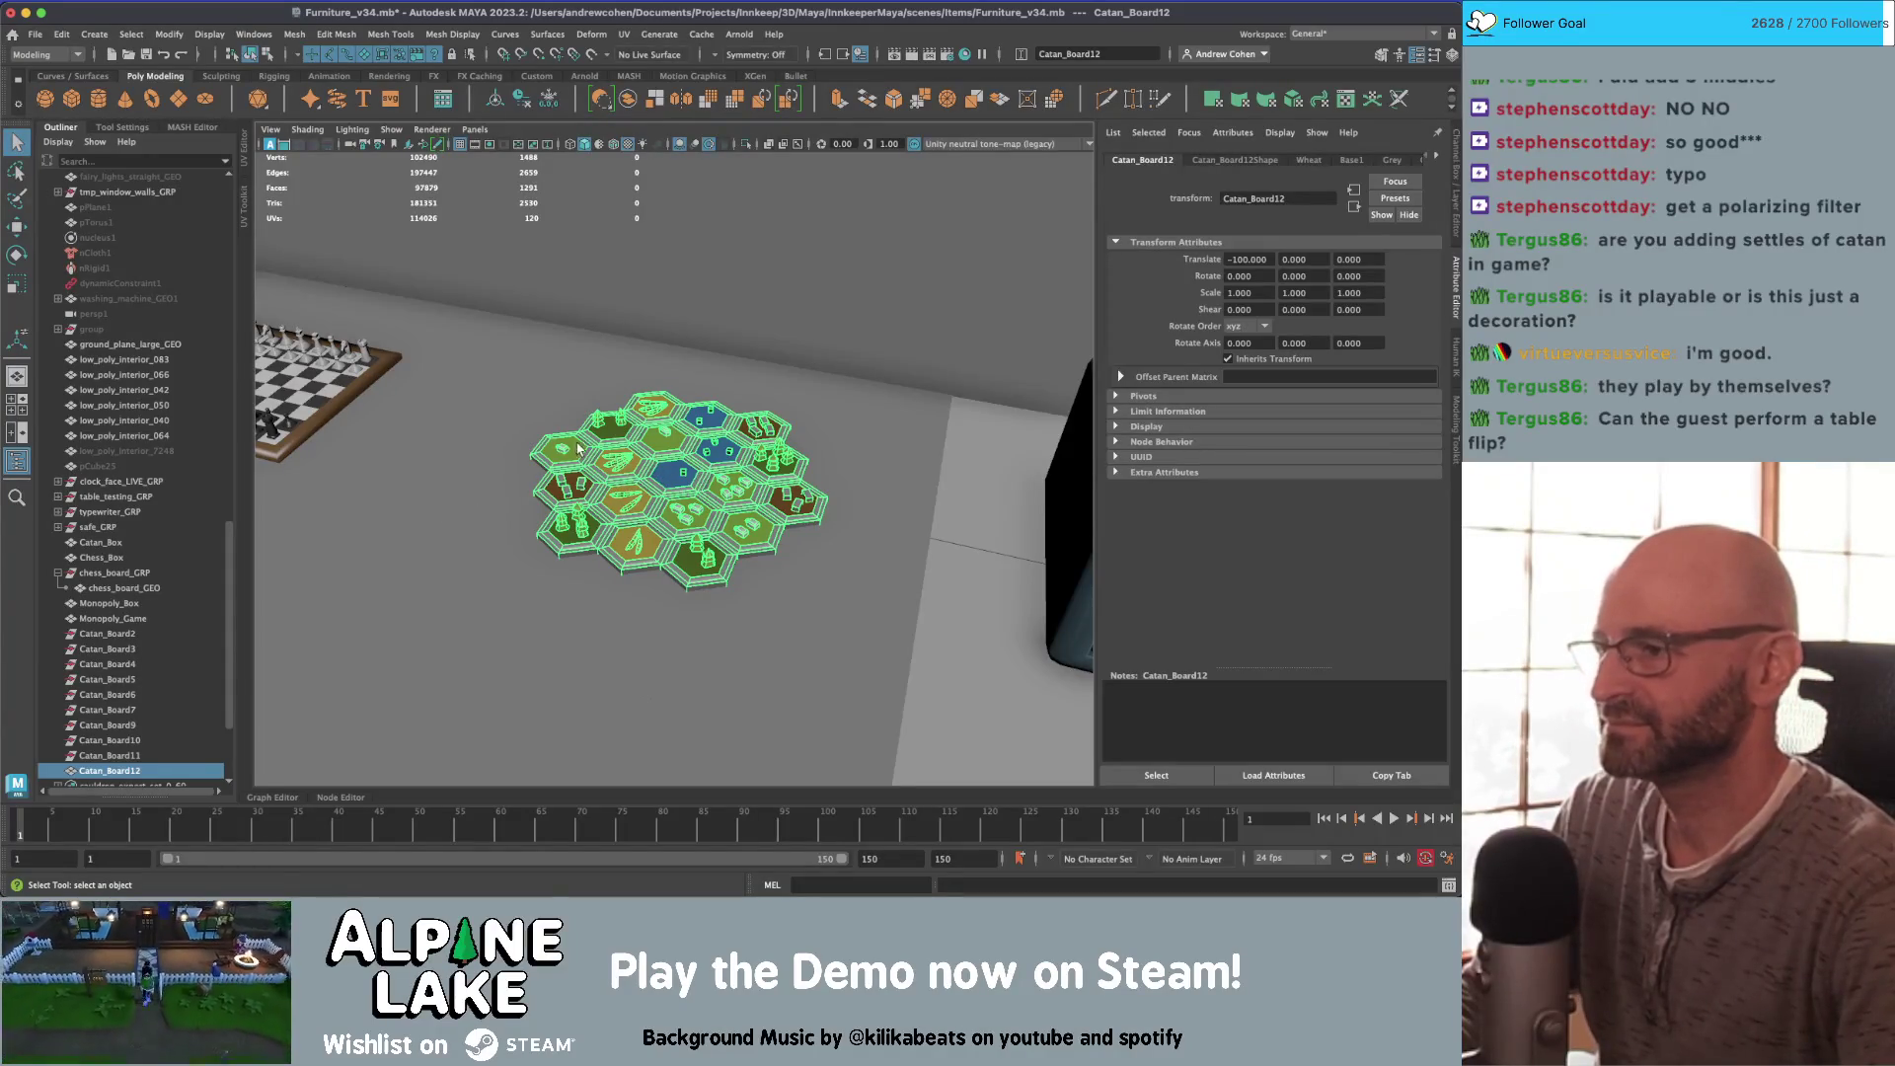
{"action": "scroll", "coordinate": [790, 490], "scroll_direction": "up", "scroll_amount": 3}
{"action": "scroll", "coordinate": [790, 490], "scroll_direction": "up", "scroll_amount": 2}
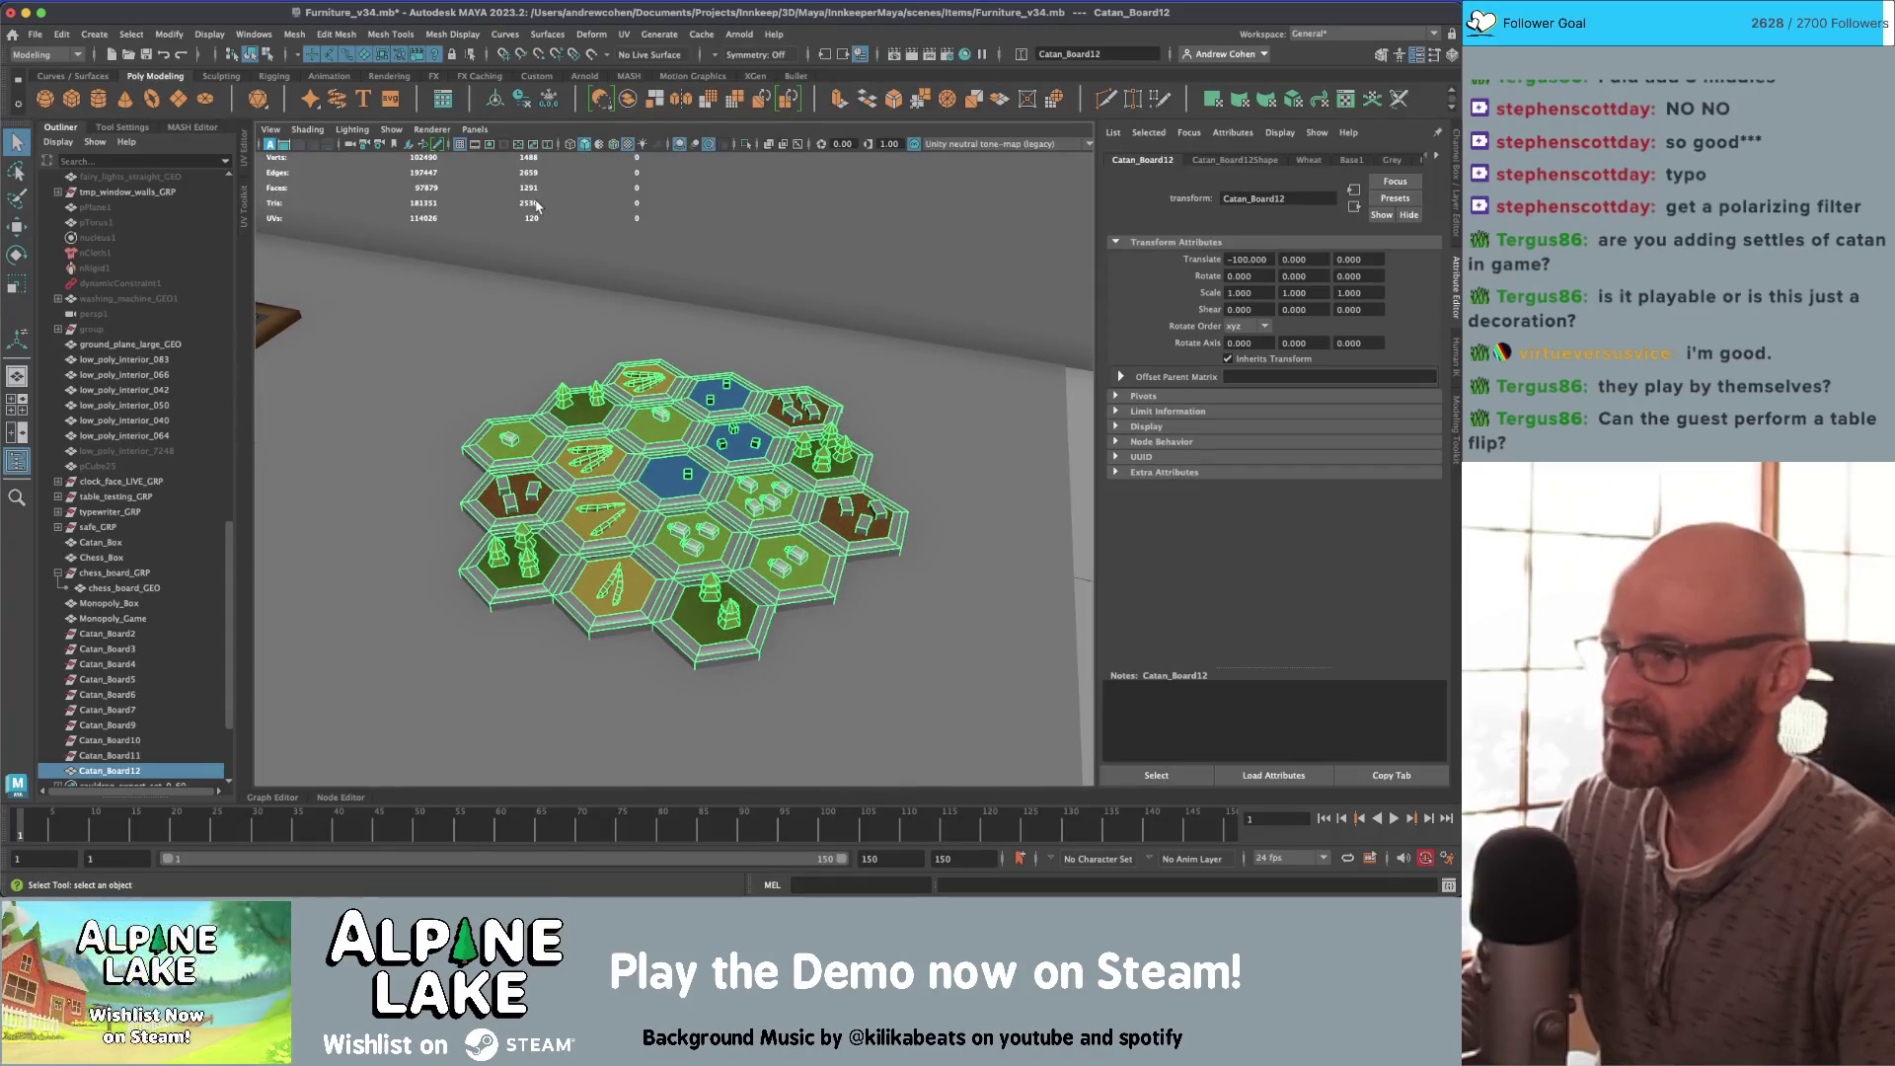
{"action": "scroll", "coordinate": [557, 380], "scroll_direction": "down", "scroll_amount": 5}
{"action": "left_click", "coordinate": [410, 367]}
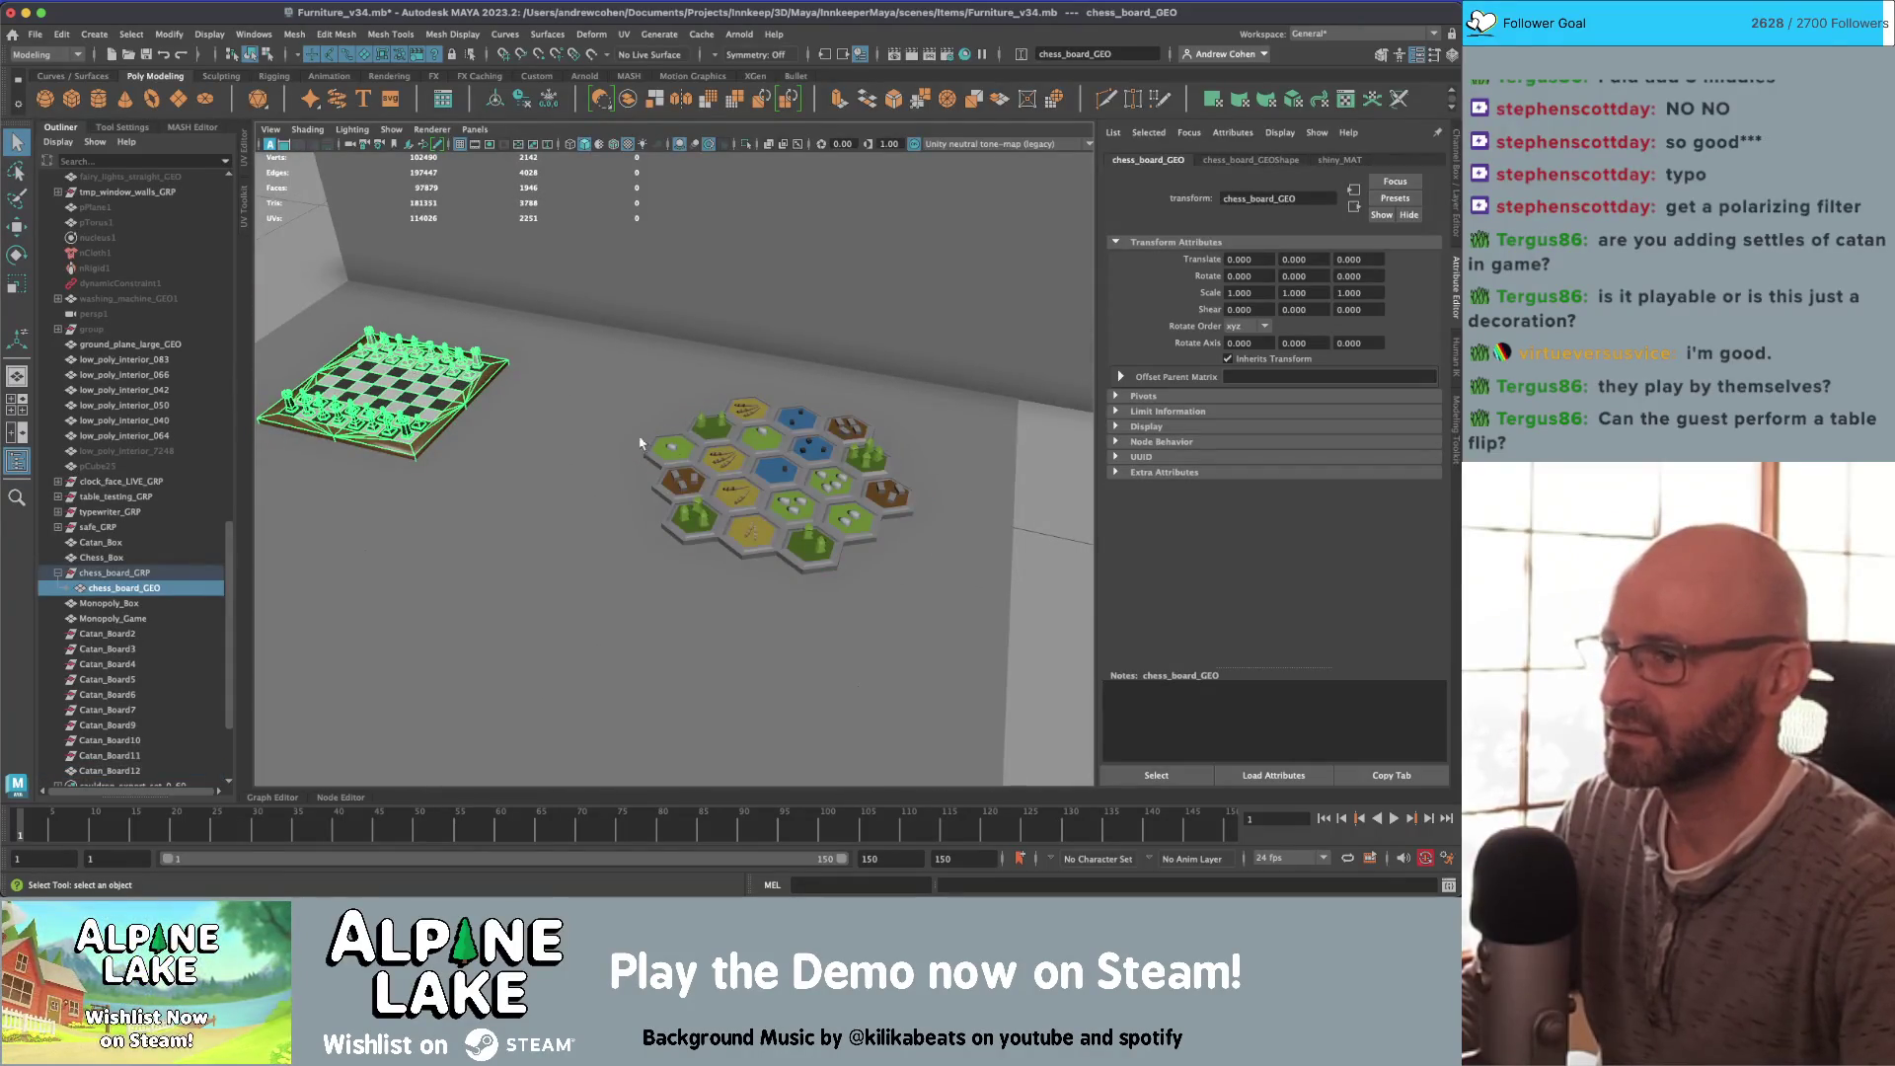
{"action": "key", "text": "f"}
{"action": "scroll", "coordinate": [640, 402], "scroll_direction": "down", "scroll_amount": 3}
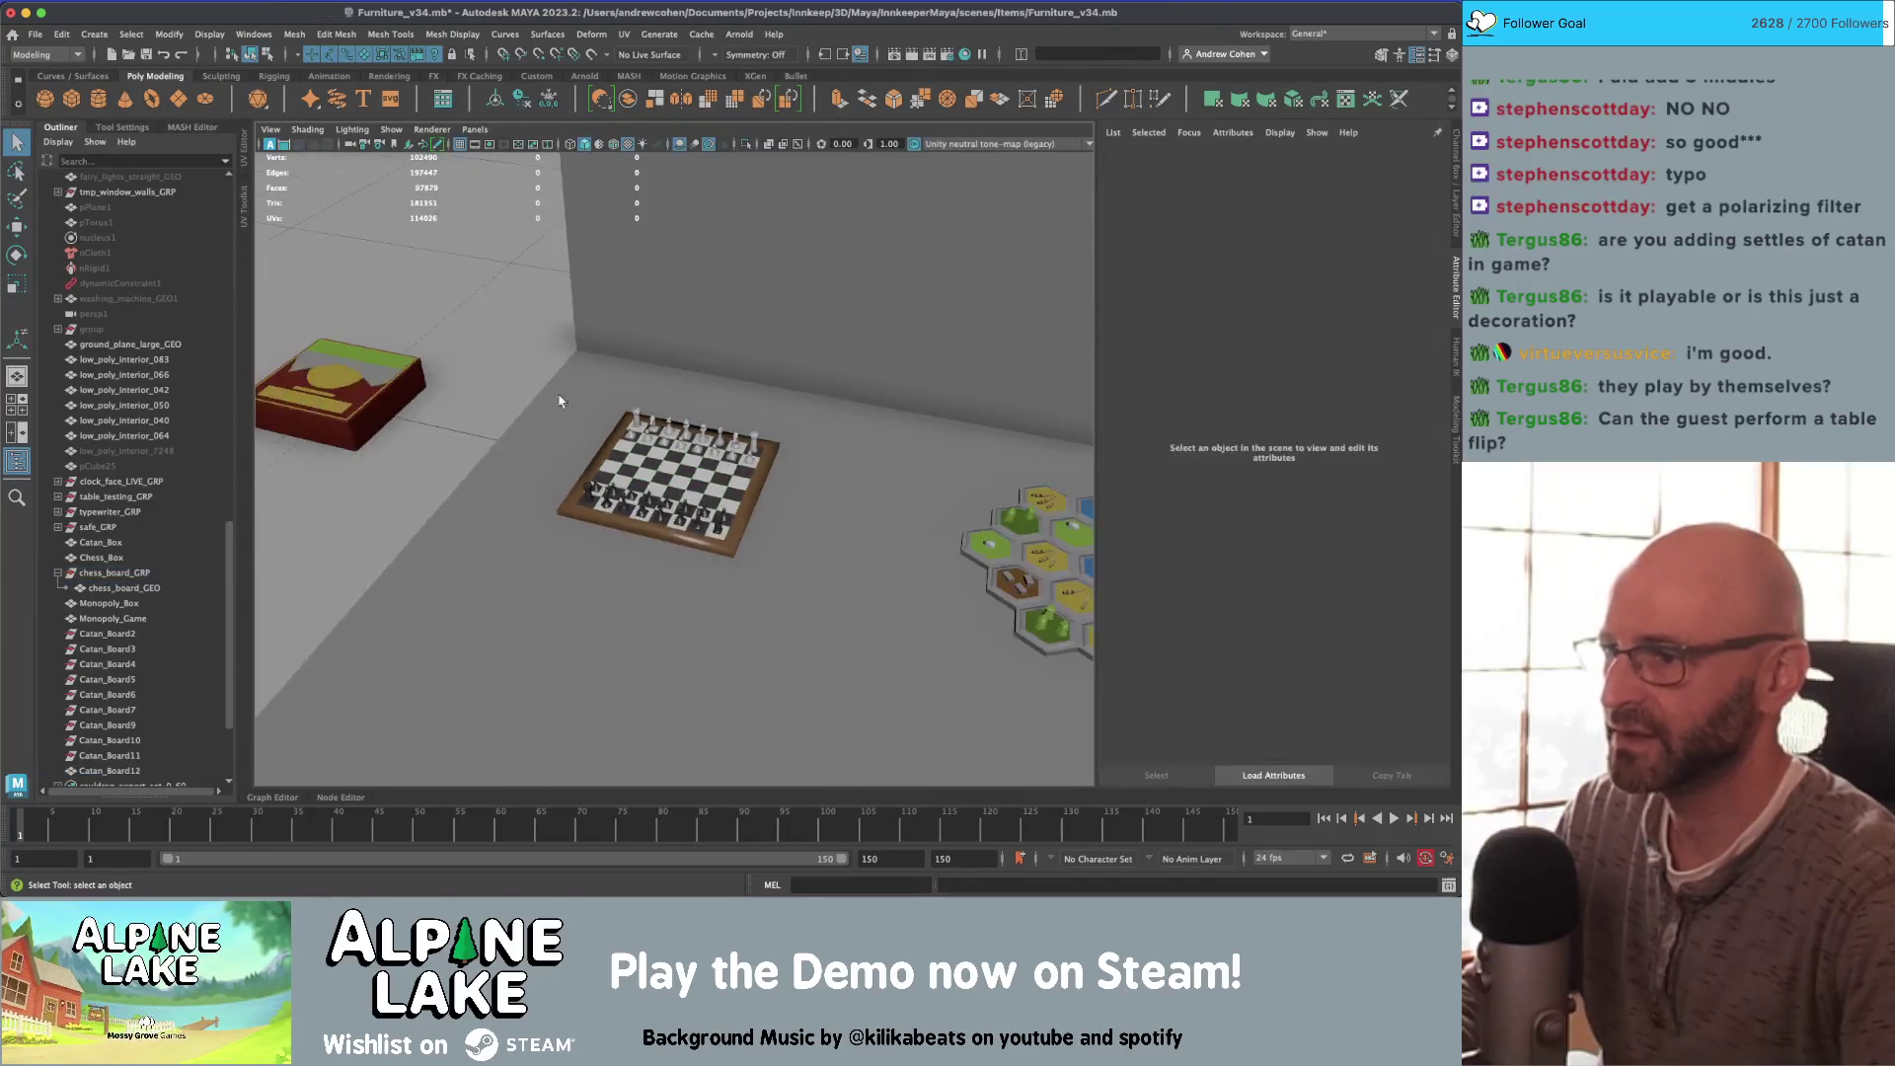
{"action": "middle_click_drag", "start_coordinate": [641, 403], "coordinate": [395, 385], "text": "alt"}
{"action": "left_click", "coordinate": [780, 533]}
{"action": "key", "text": "f"}
{"action": "scroll", "coordinate": [425, 454], "scroll_direction": "down", "scroll_amount": 10}
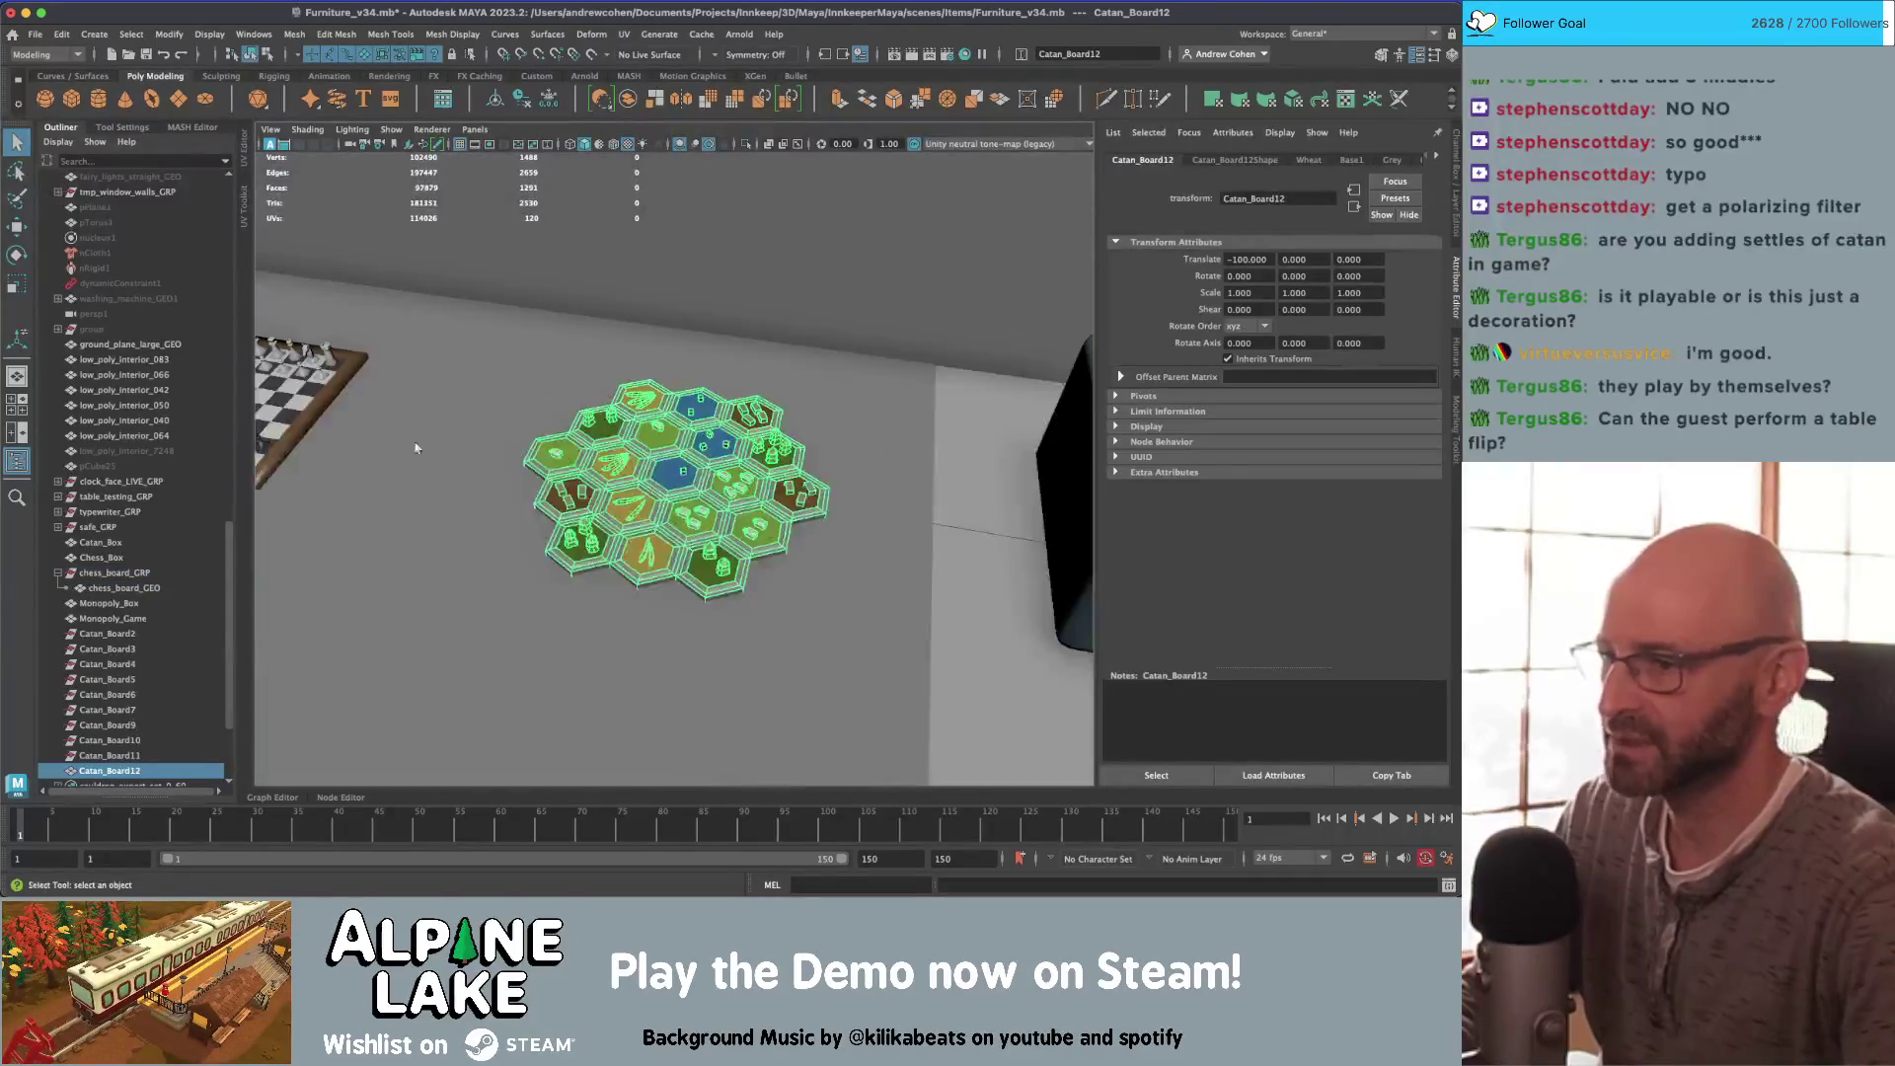
{"action": "left_click", "coordinate": [437, 470]}
{"action": "key", "text": "f"}
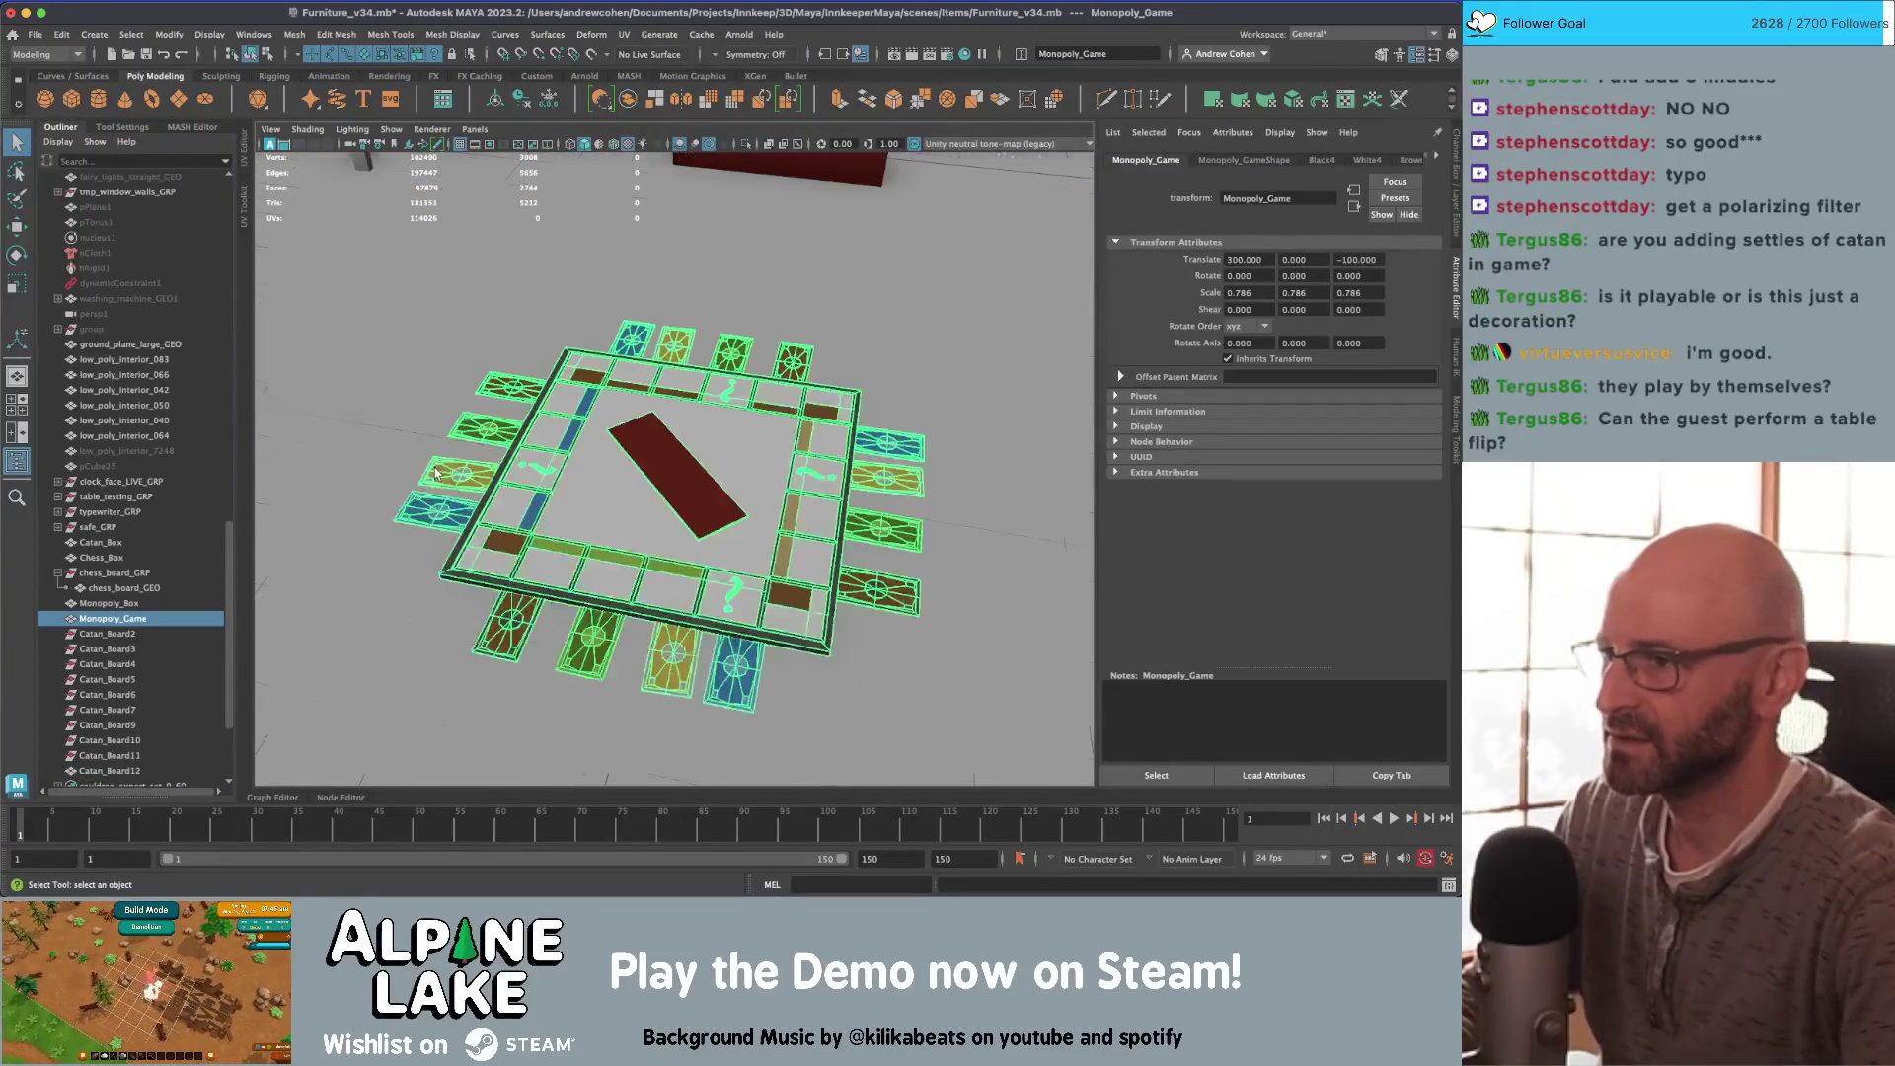
Step: Switch Monopoly_Game to face mode and select the question mark's faces plus its dot
{"action": "scroll", "coordinate": [592, 414], "scroll_direction": "down", "scroll_amount": 2}
{"action": "mouse_move", "coordinate": [592, 415]}
{"action": "left_mouse_down", "text": "alt"}
{"action": "mouse_move", "coordinate": [710, 402]}
{"action": "mouse_move", "coordinate": [718, 434]}
{"action": "left_mouse_up", "text": "alt"}
{"action": "scroll", "coordinate": [655, 415], "scroll_direction": "up", "scroll_amount": 3}
{"action": "scroll", "coordinate": [726, 469], "scroll_direction": "up", "scroll_amount": 5}
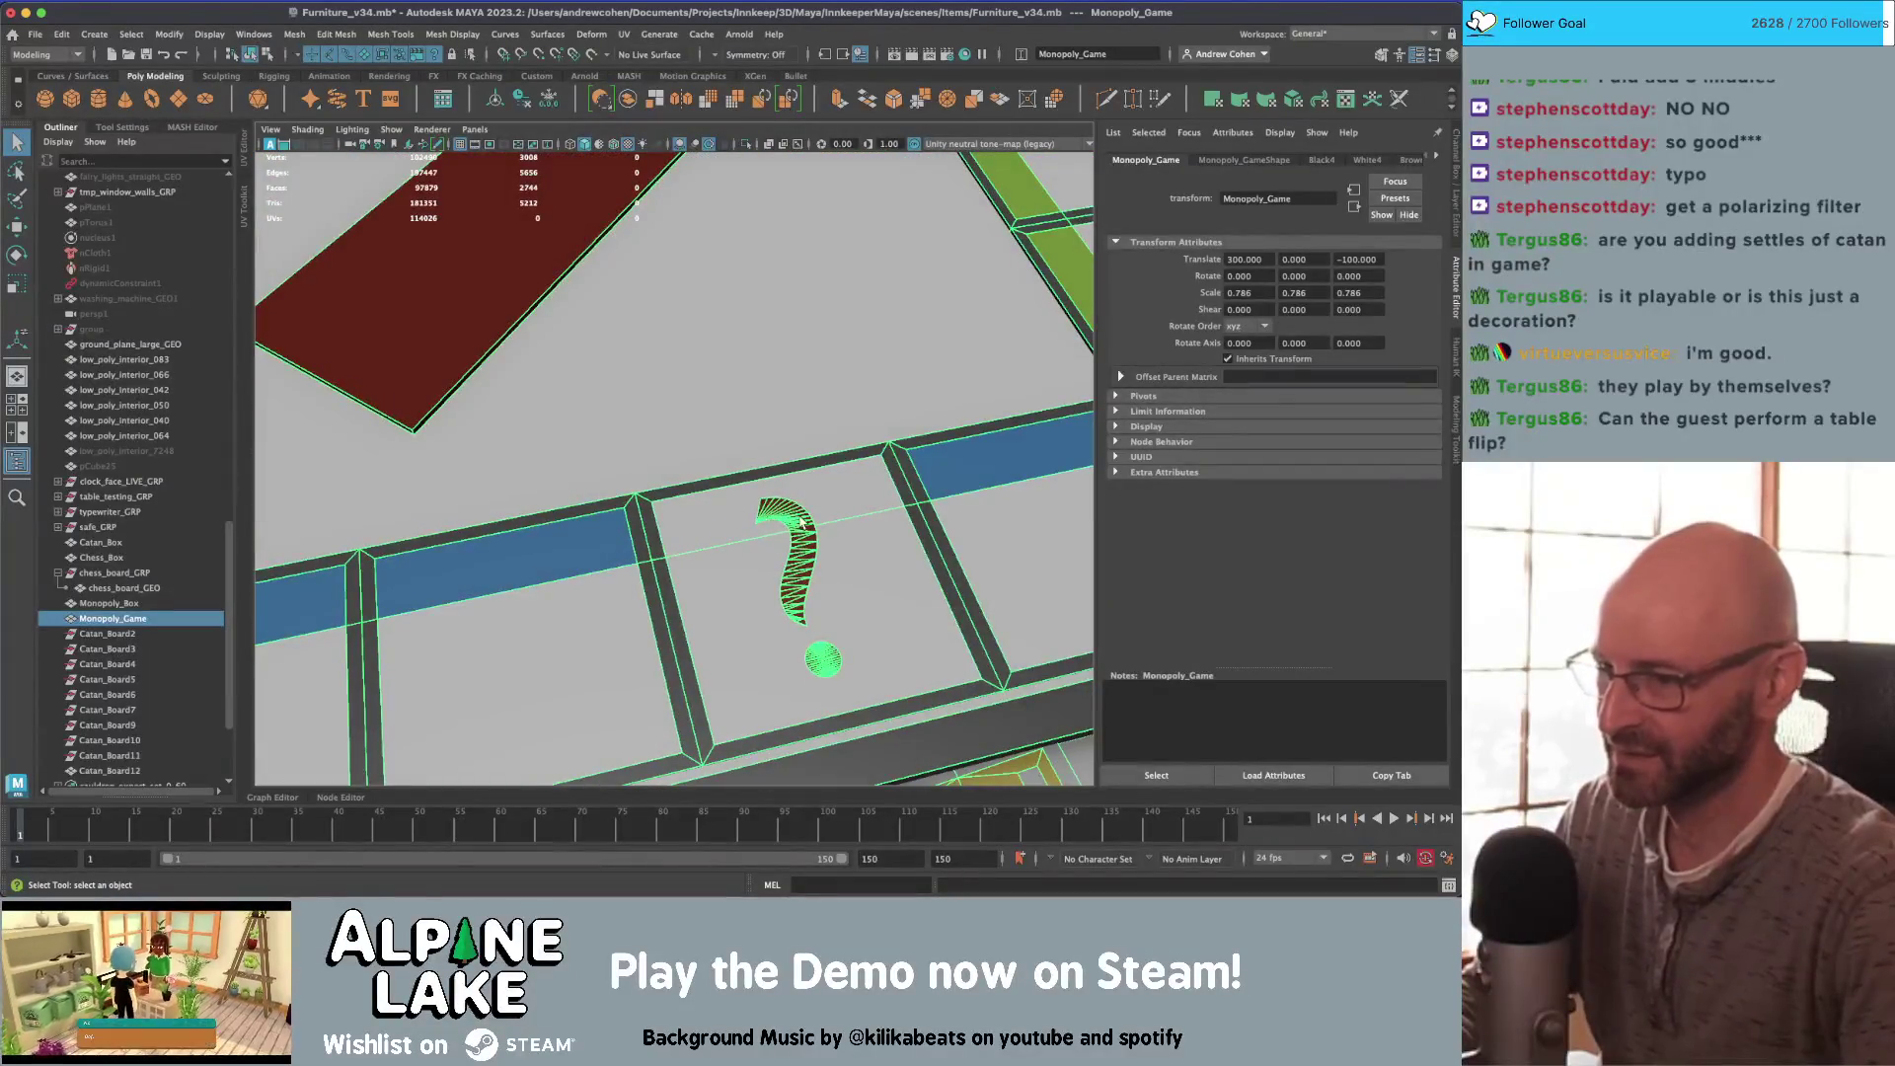
{"action": "left_click_drag", "start_coordinate": [800, 523], "coordinate": [681, 406], "text": "alt"}
{"action": "scroll", "coordinate": [849, 444], "scroll_direction": "up", "scroll_amount": 5}
{"action": "right_click_drag", "start_coordinate": [855, 446], "coordinate": [854, 464]}
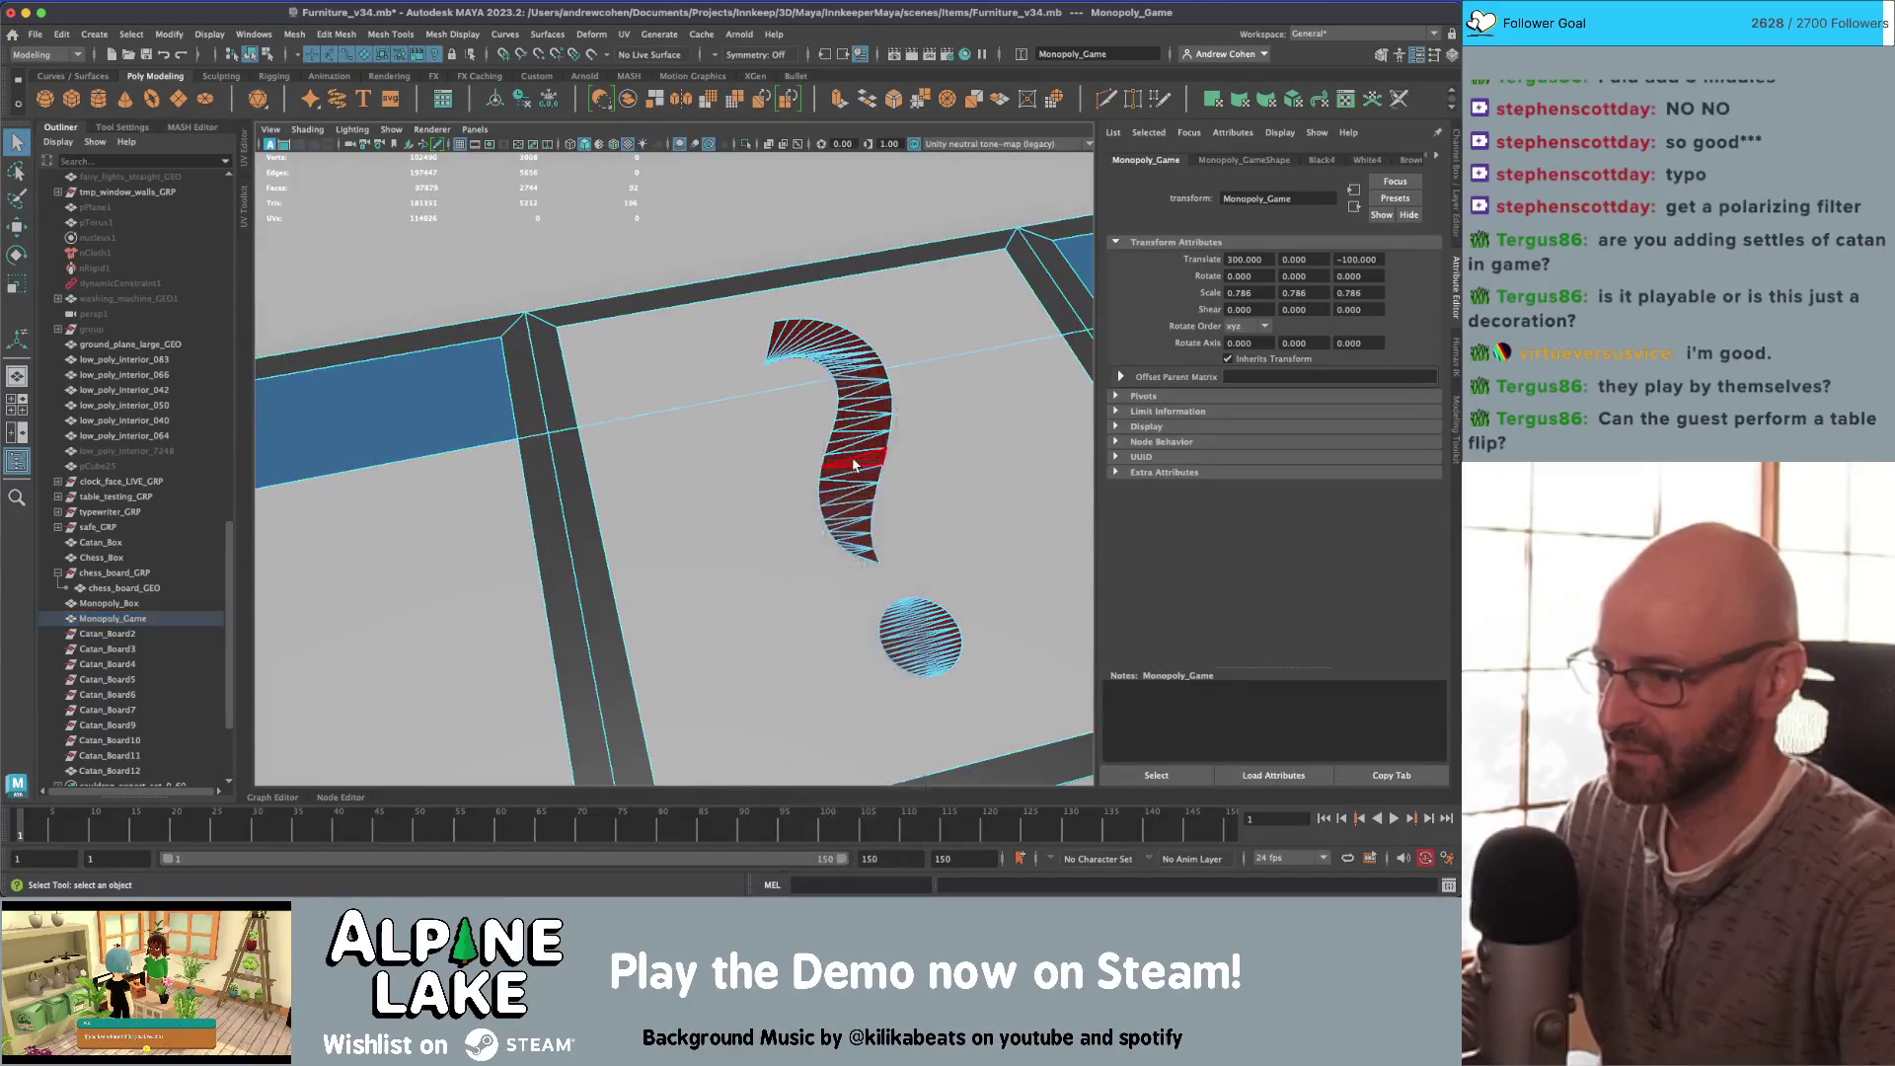
{"action": "double_click", "coordinate": [855, 464]}
{"action": "double_click", "coordinate": [907, 619], "text": "shift"}
{"action": "left_click", "coordinate": [336, 33]}
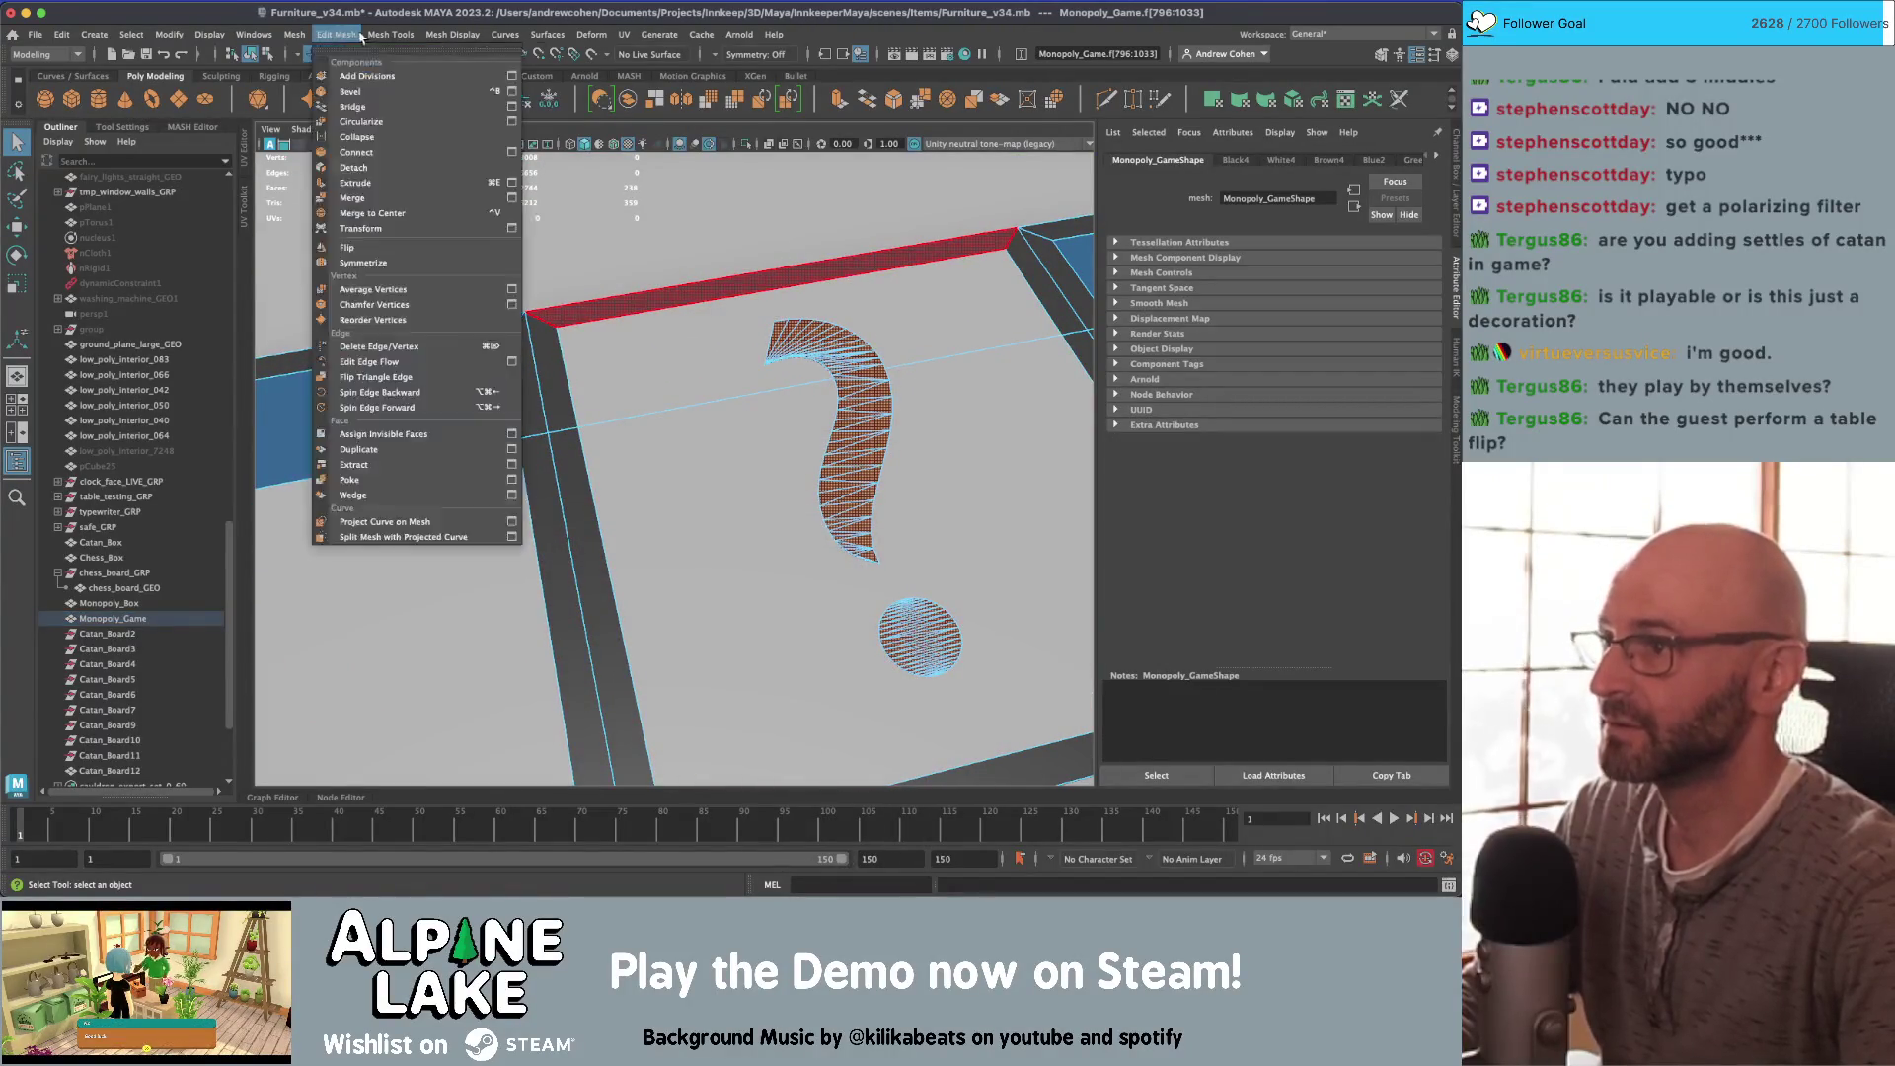
Step: Reduce the selected question mark's polygons by about 81 percent
{"action": "mouse_move", "coordinate": [294, 33]}
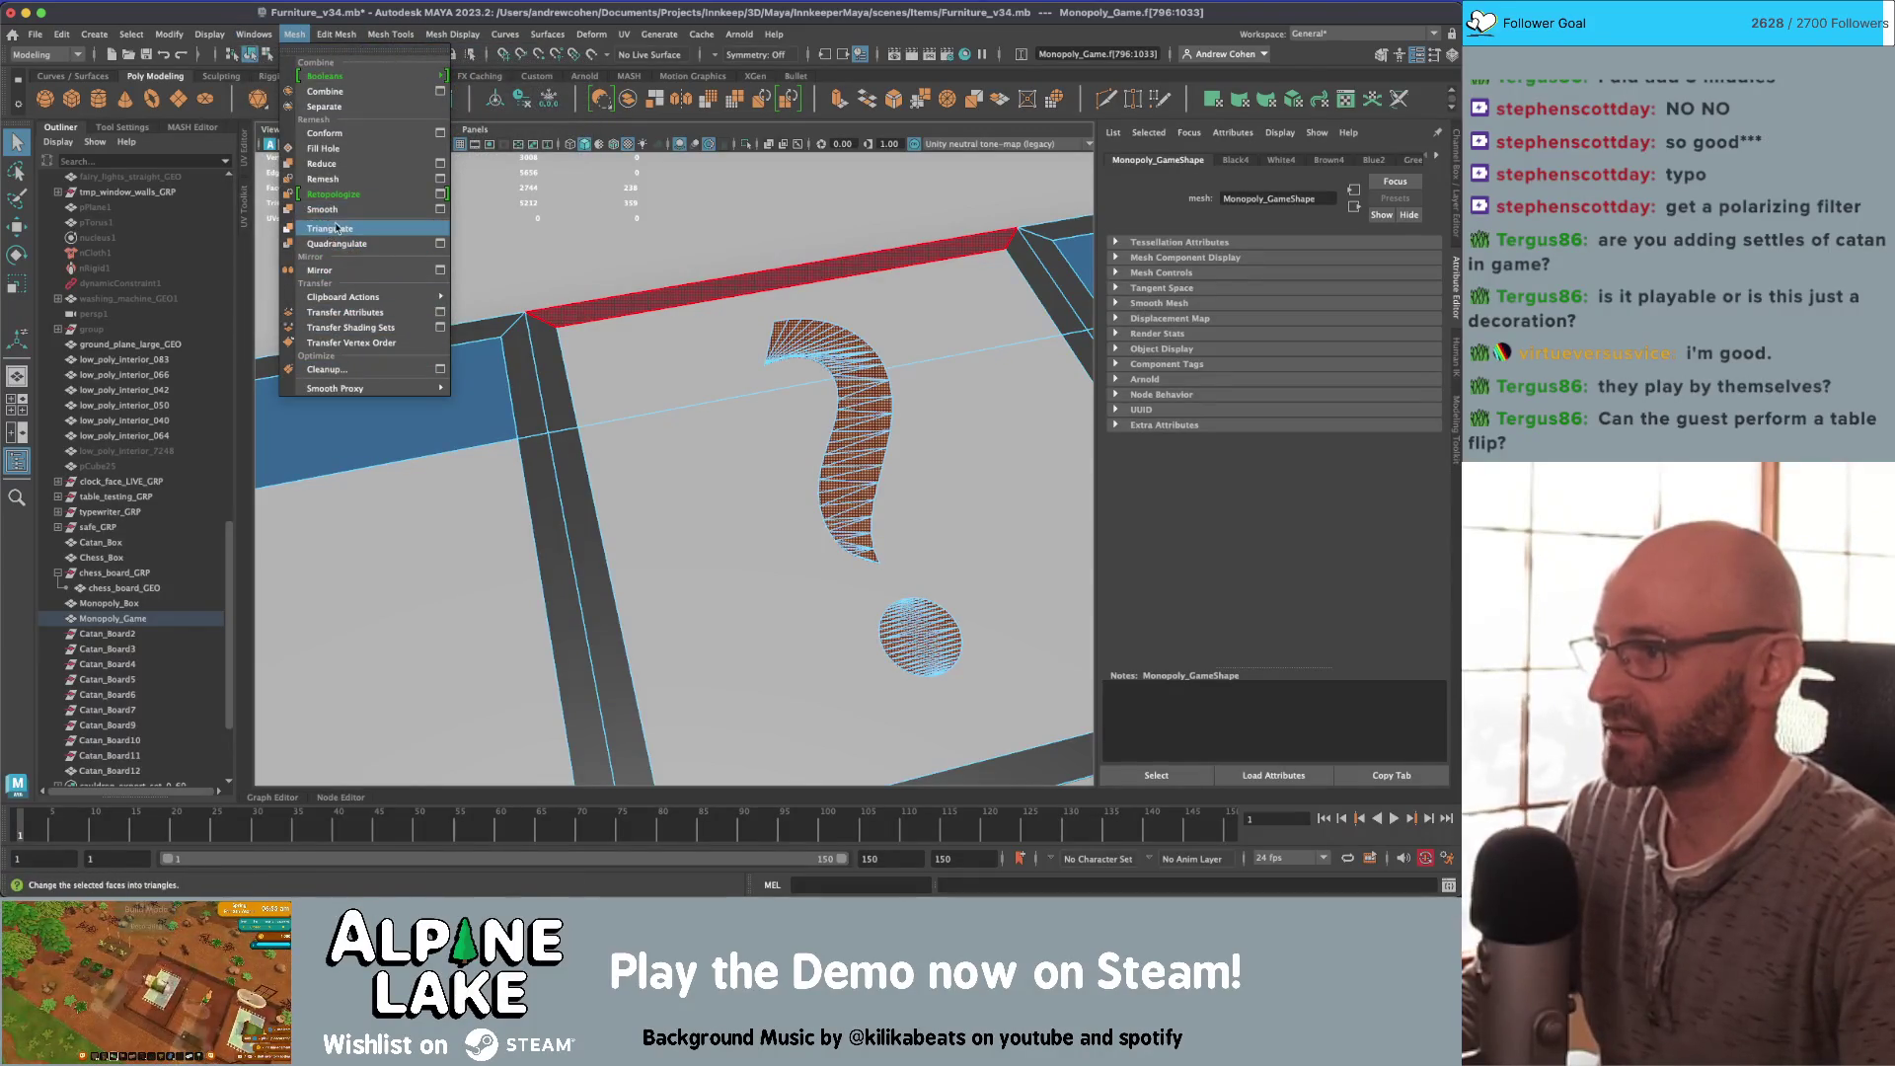
{"action": "left_click", "coordinate": [321, 164]}
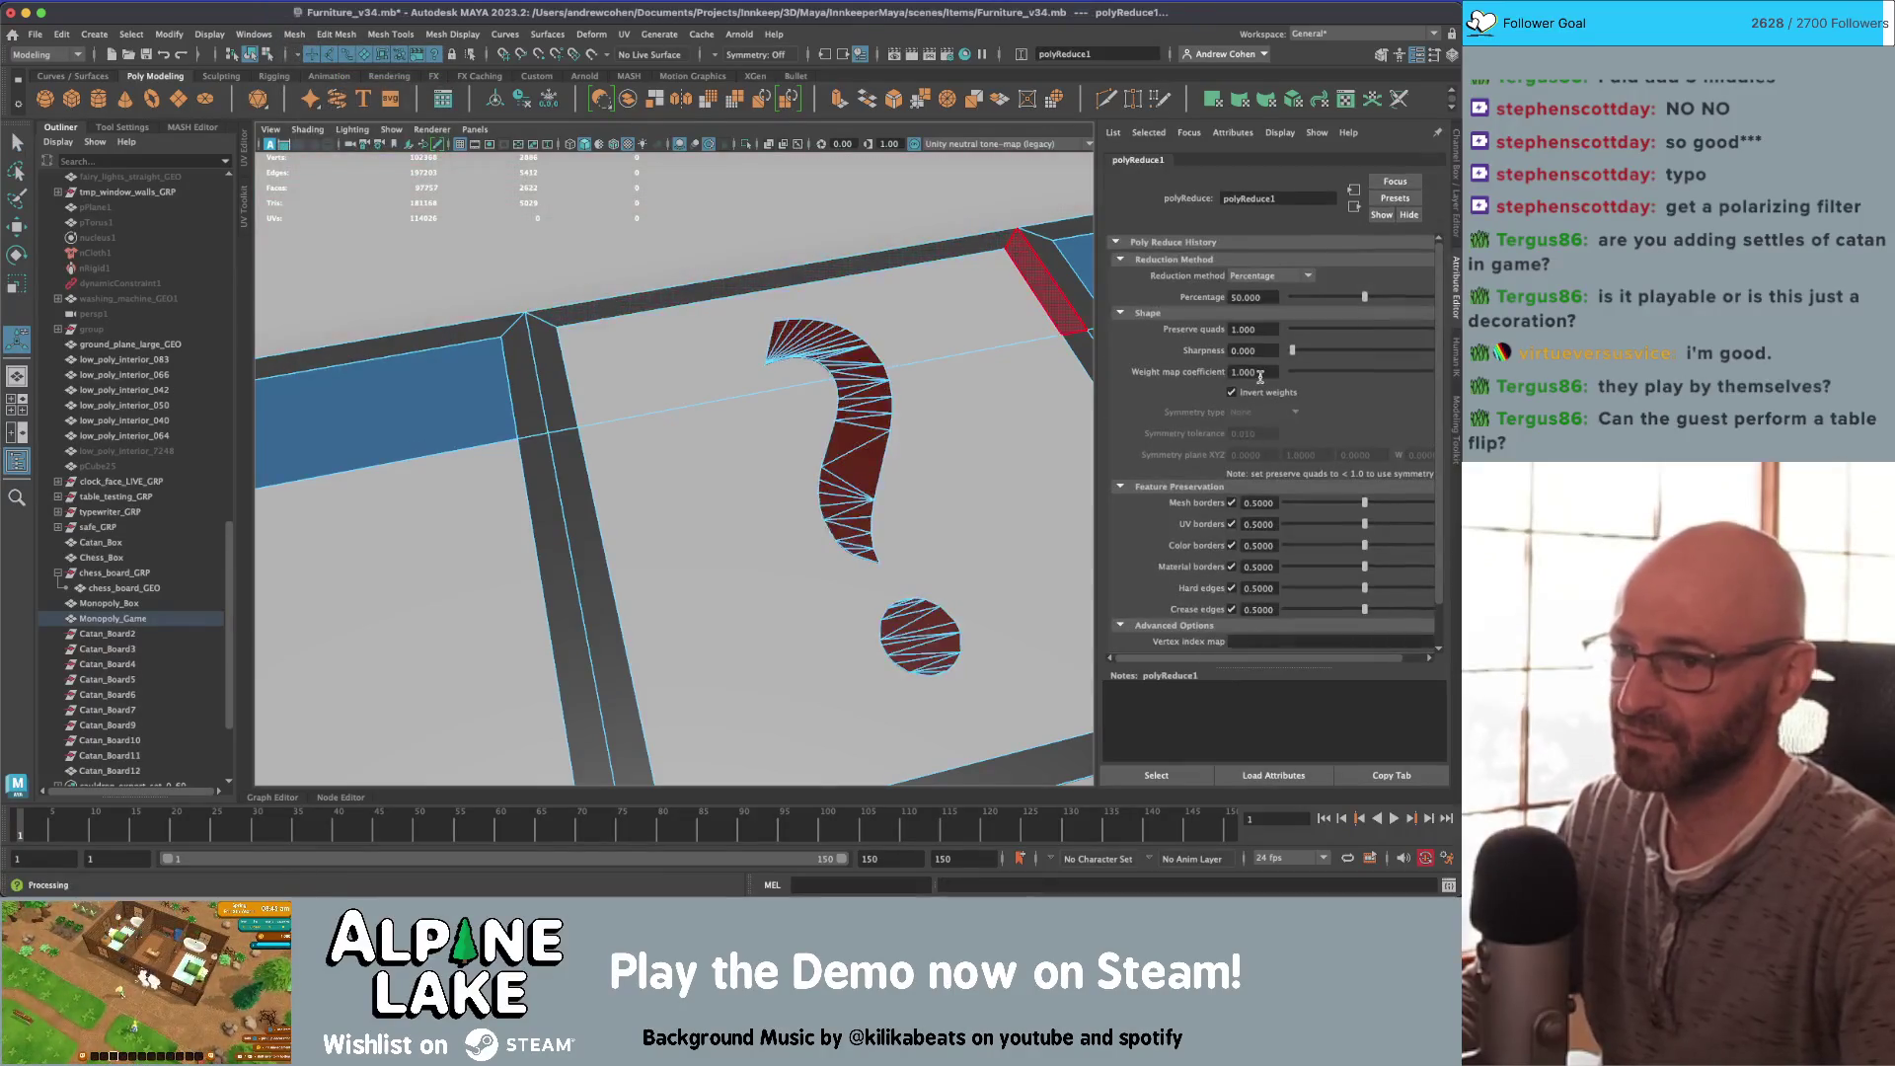
{"action": "left_click_drag", "start_coordinate": [1380, 298], "coordinate": [1410, 298]}
{"action": "mouse_move", "coordinate": [964, 423]}
{"action": "left_mouse_down", "text": "alt"}
{"action": "mouse_move", "coordinate": [934, 398]}
{"action": "mouse_move", "coordinate": [848, 445]}
{"action": "left_mouse_up", "text": "alt"}
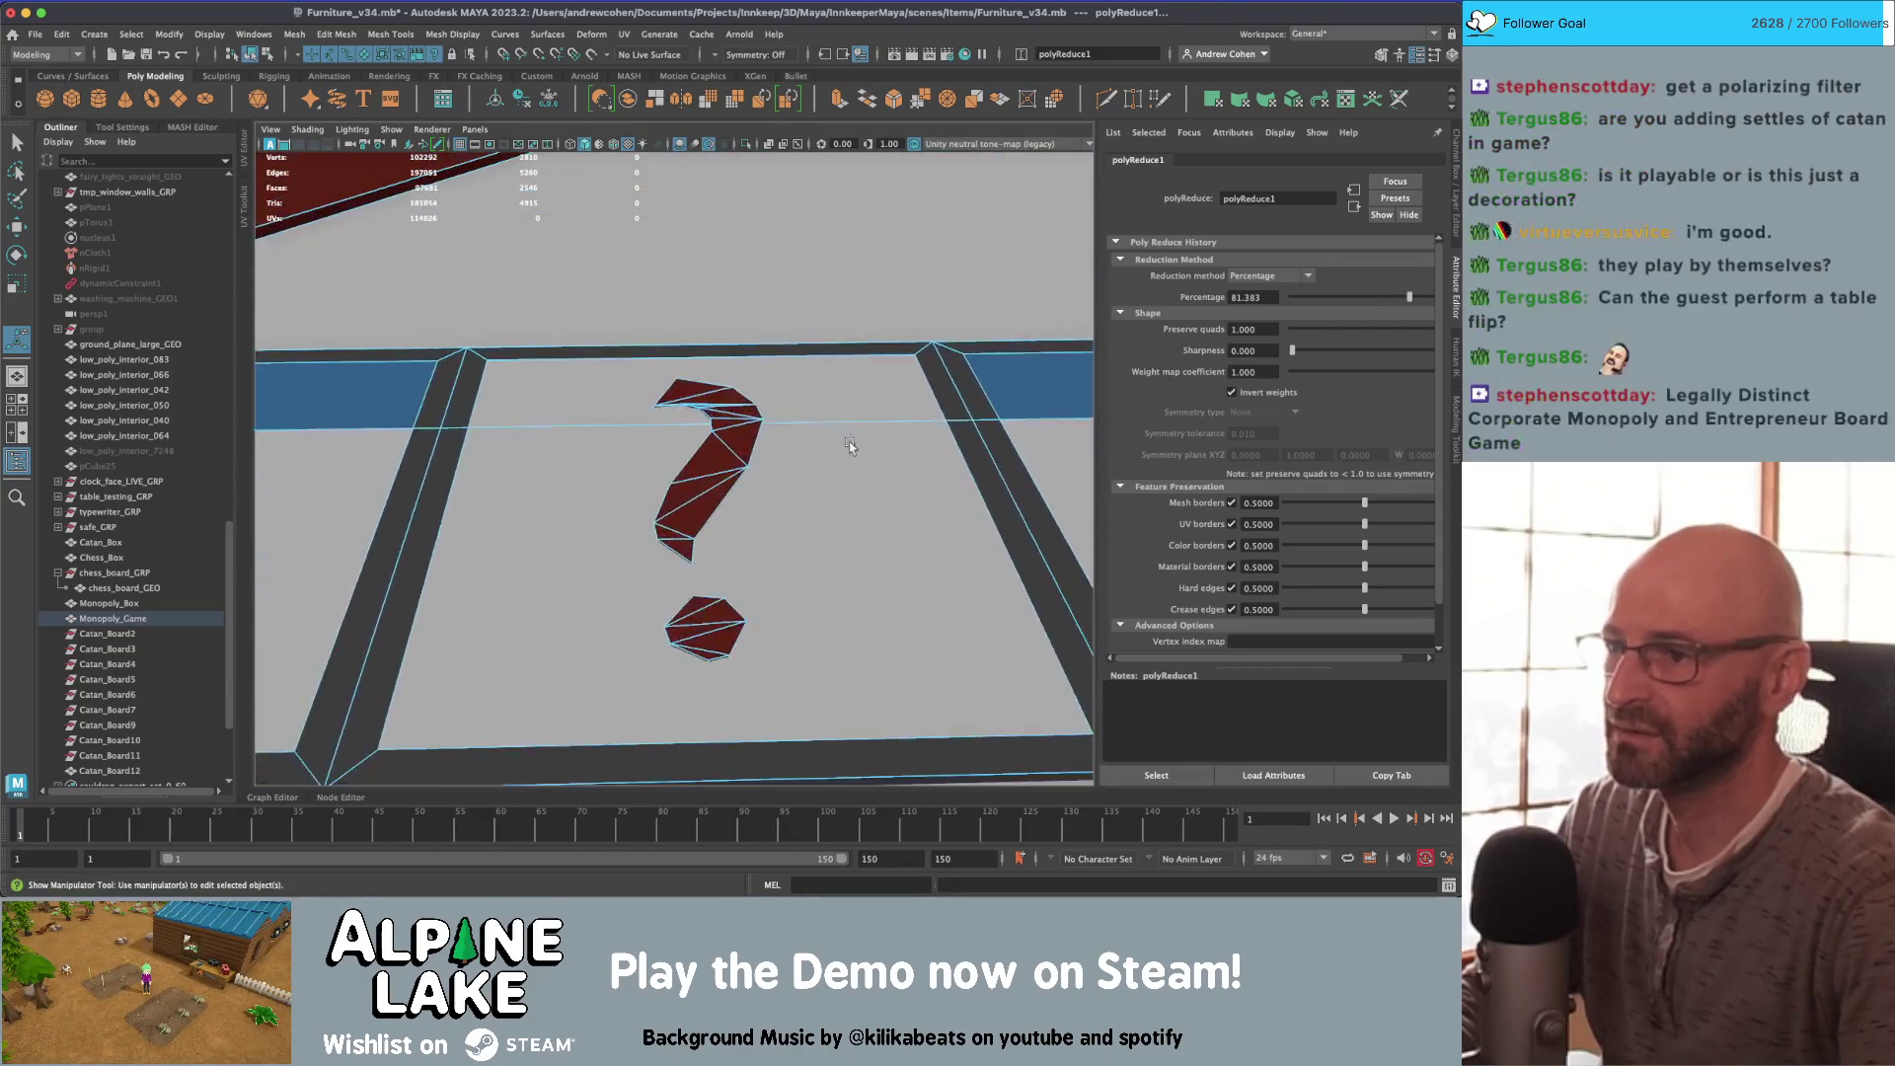
{"action": "right_click_drag", "start_coordinate": [849, 444], "coordinate": [779, 345], "text": "alt"}
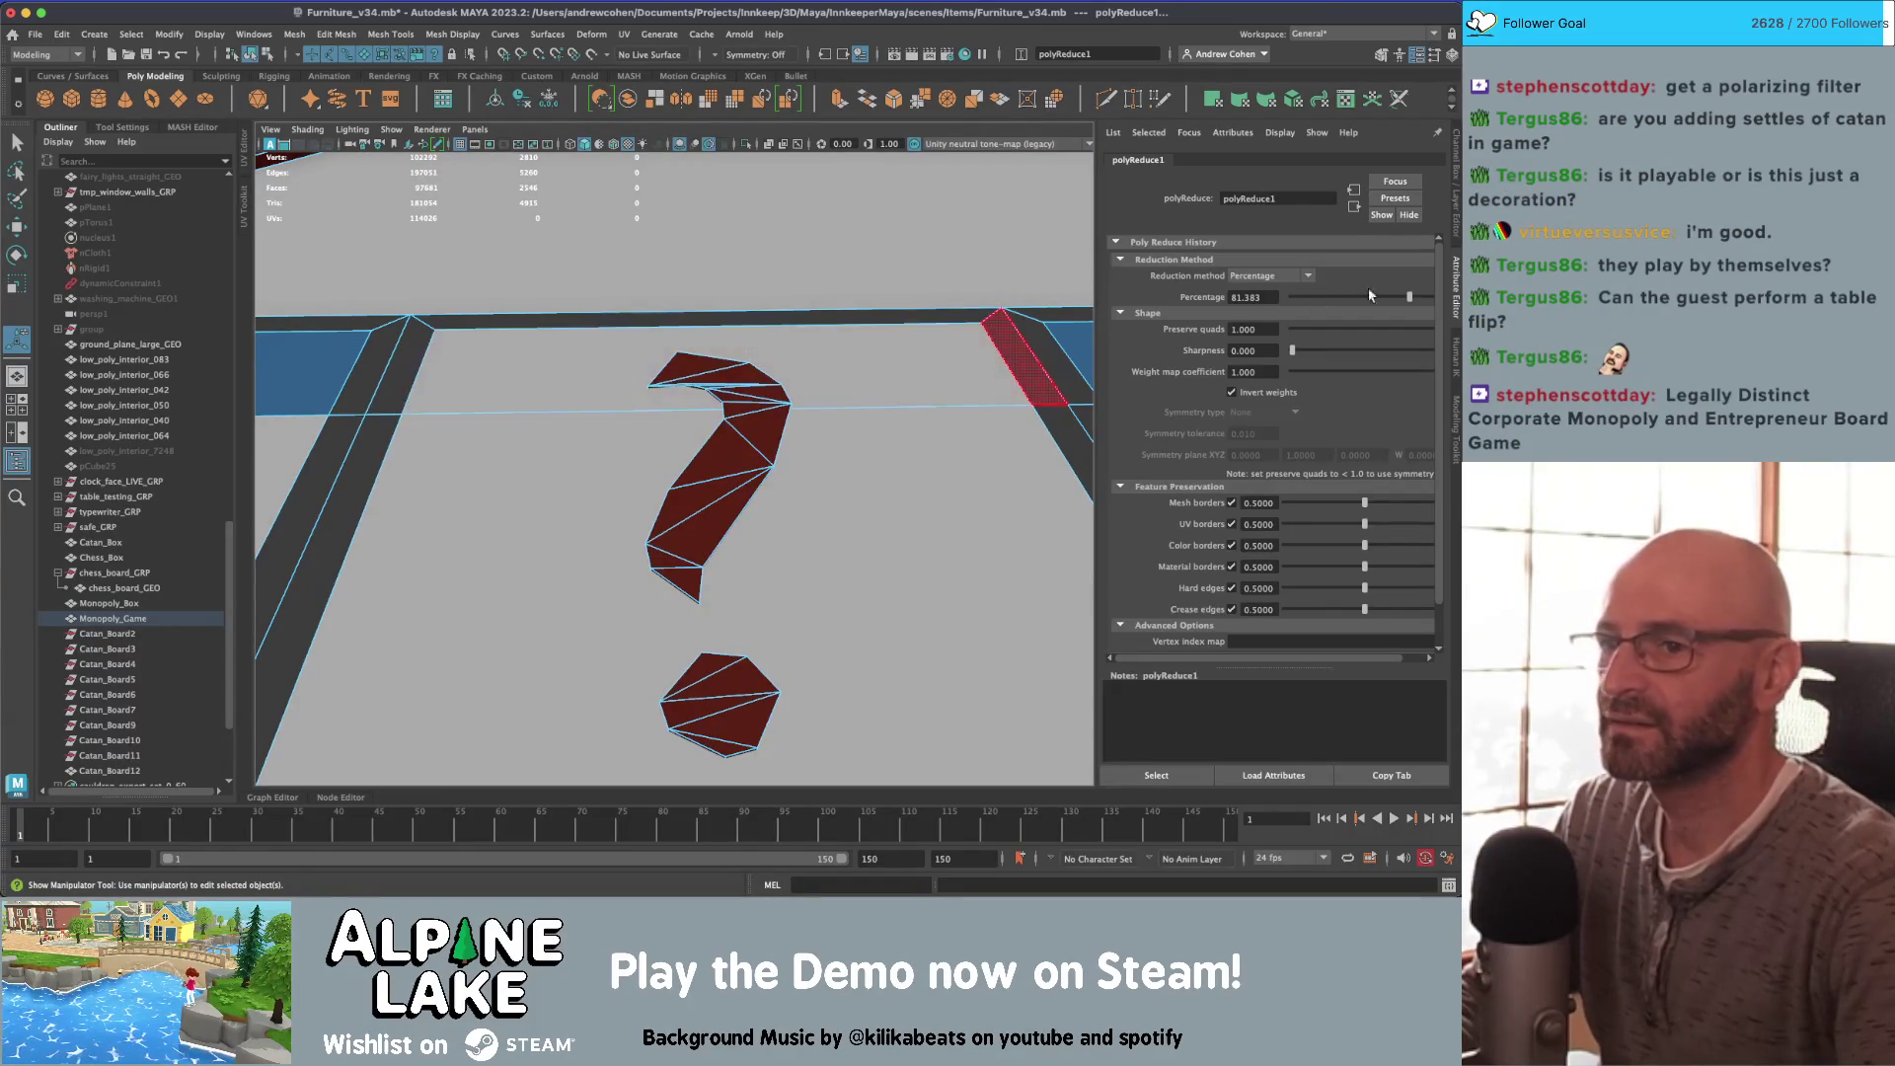
Step: Select the question mark's 22 side faces, delete them, and return to Object Mode
{"action": "left_click", "coordinate": [253, 54]}
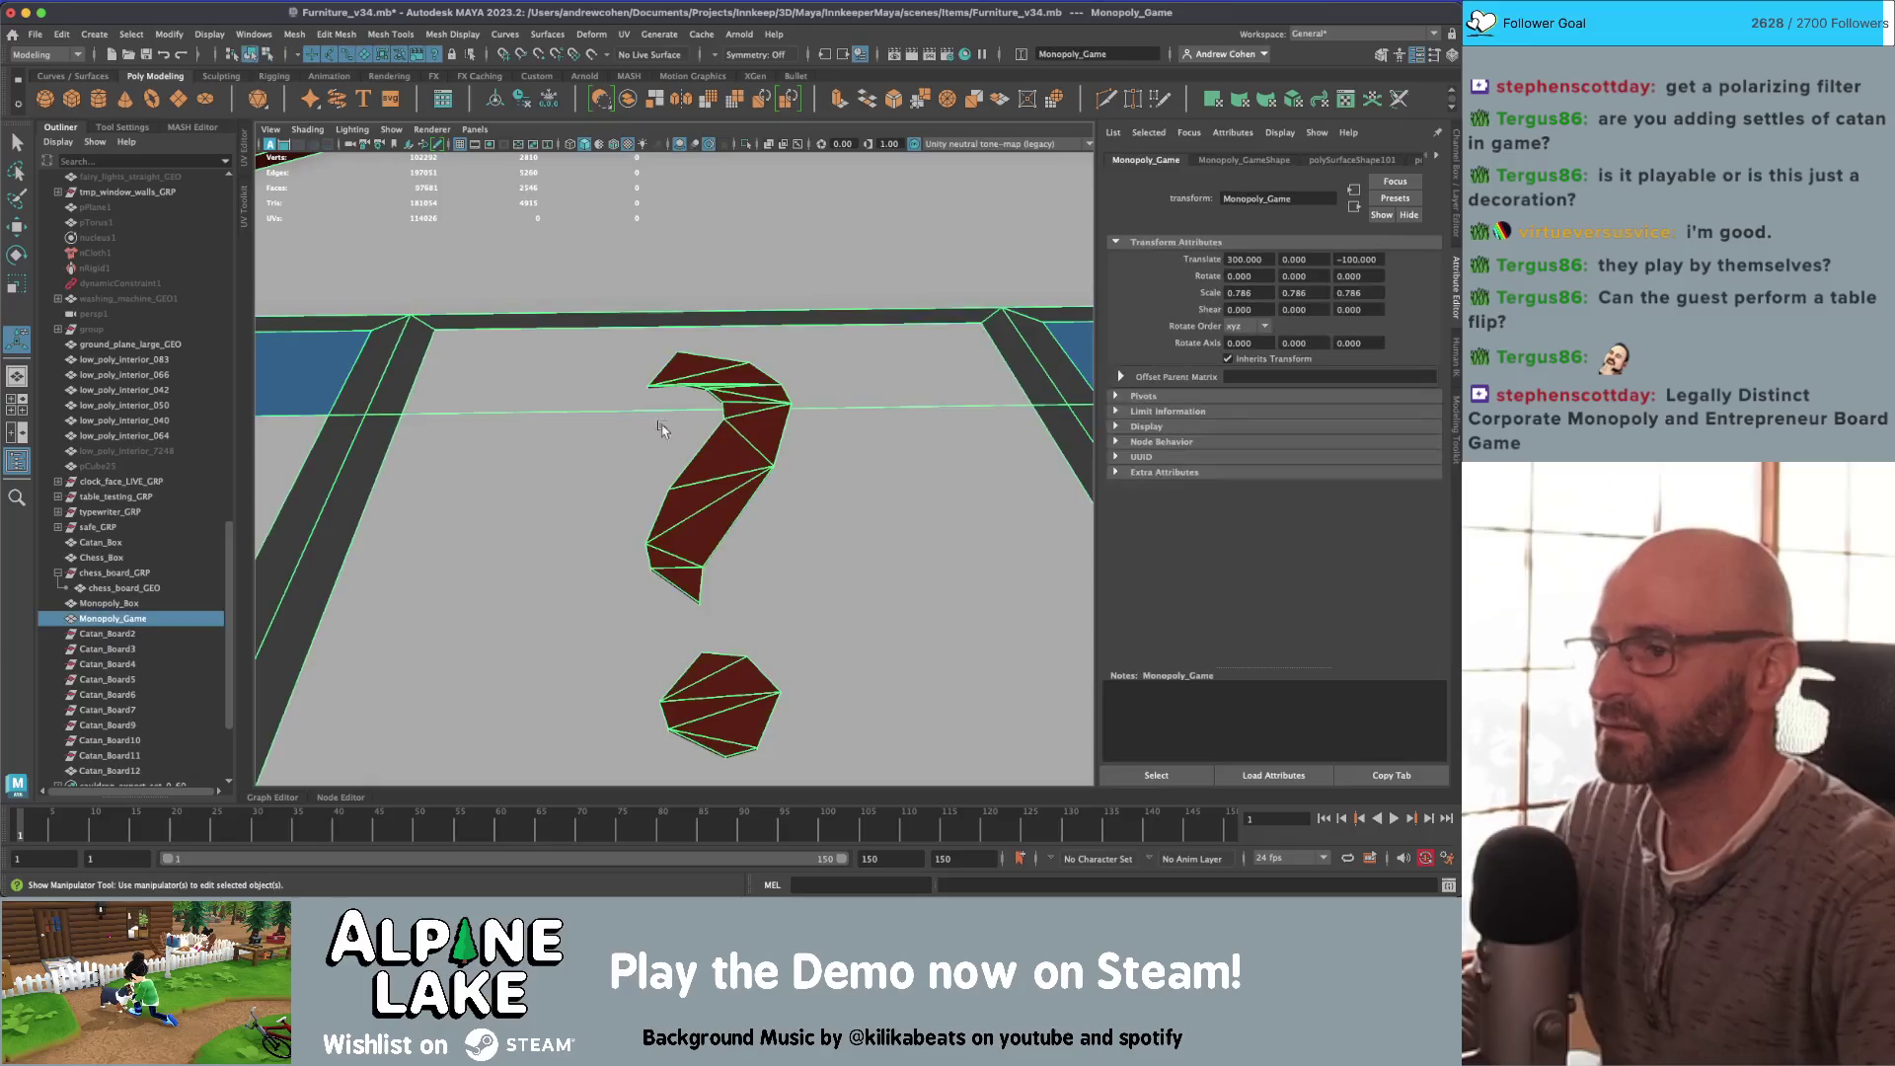
{"action": "right_click_drag", "start_coordinate": [745, 442], "coordinate": [735, 553]}
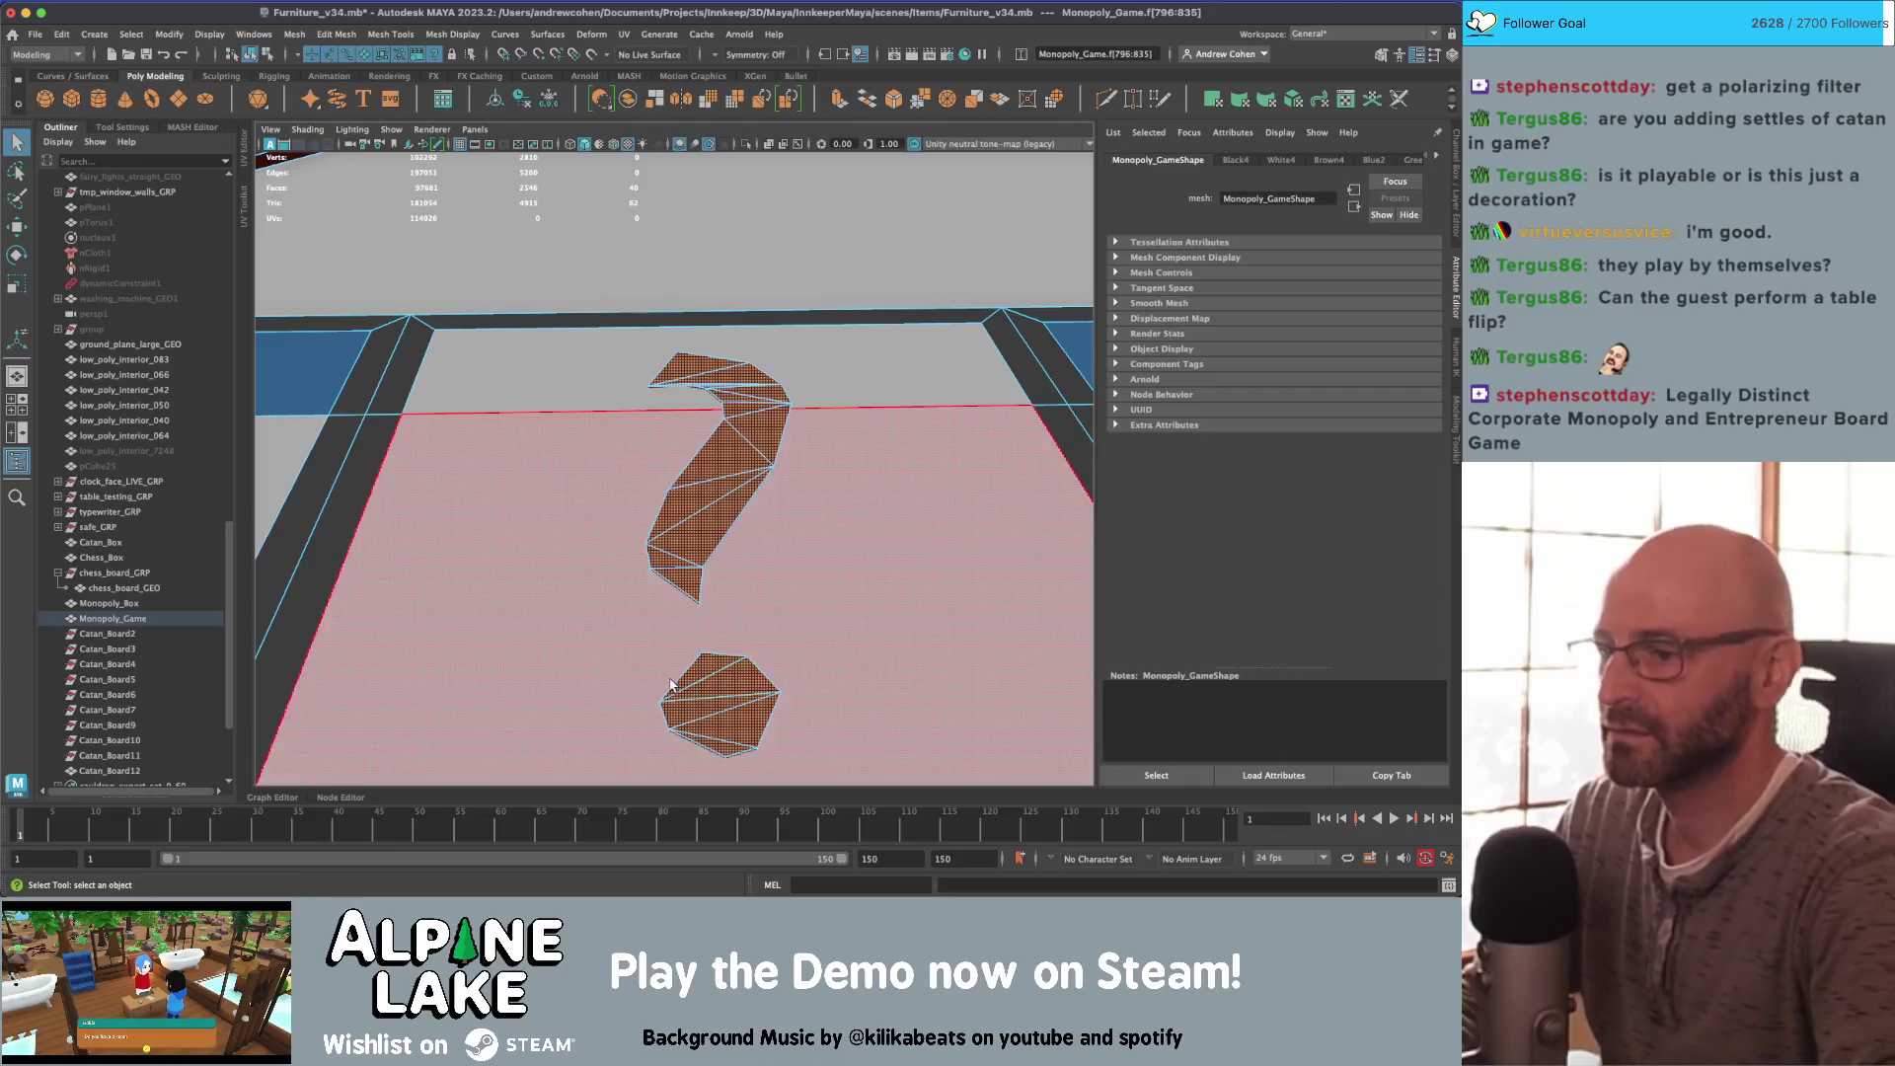
{"action": "mouse_move", "coordinate": [725, 651]}
{"action": "left_mouse_down", "text": "alt"}
{"action": "mouse_move", "coordinate": [769, 517]}
{"action": "mouse_move", "coordinate": [766, 414]}
{"action": "mouse_move", "coordinate": [726, 425]}
{"action": "left_mouse_up", "text": "alt"}
{"action": "right_click_drag", "start_coordinate": [725, 424], "coordinate": [671, 452]}
{"action": "left_click_drag", "start_coordinate": [671, 452], "coordinate": [437, 472], "text": "alt"}
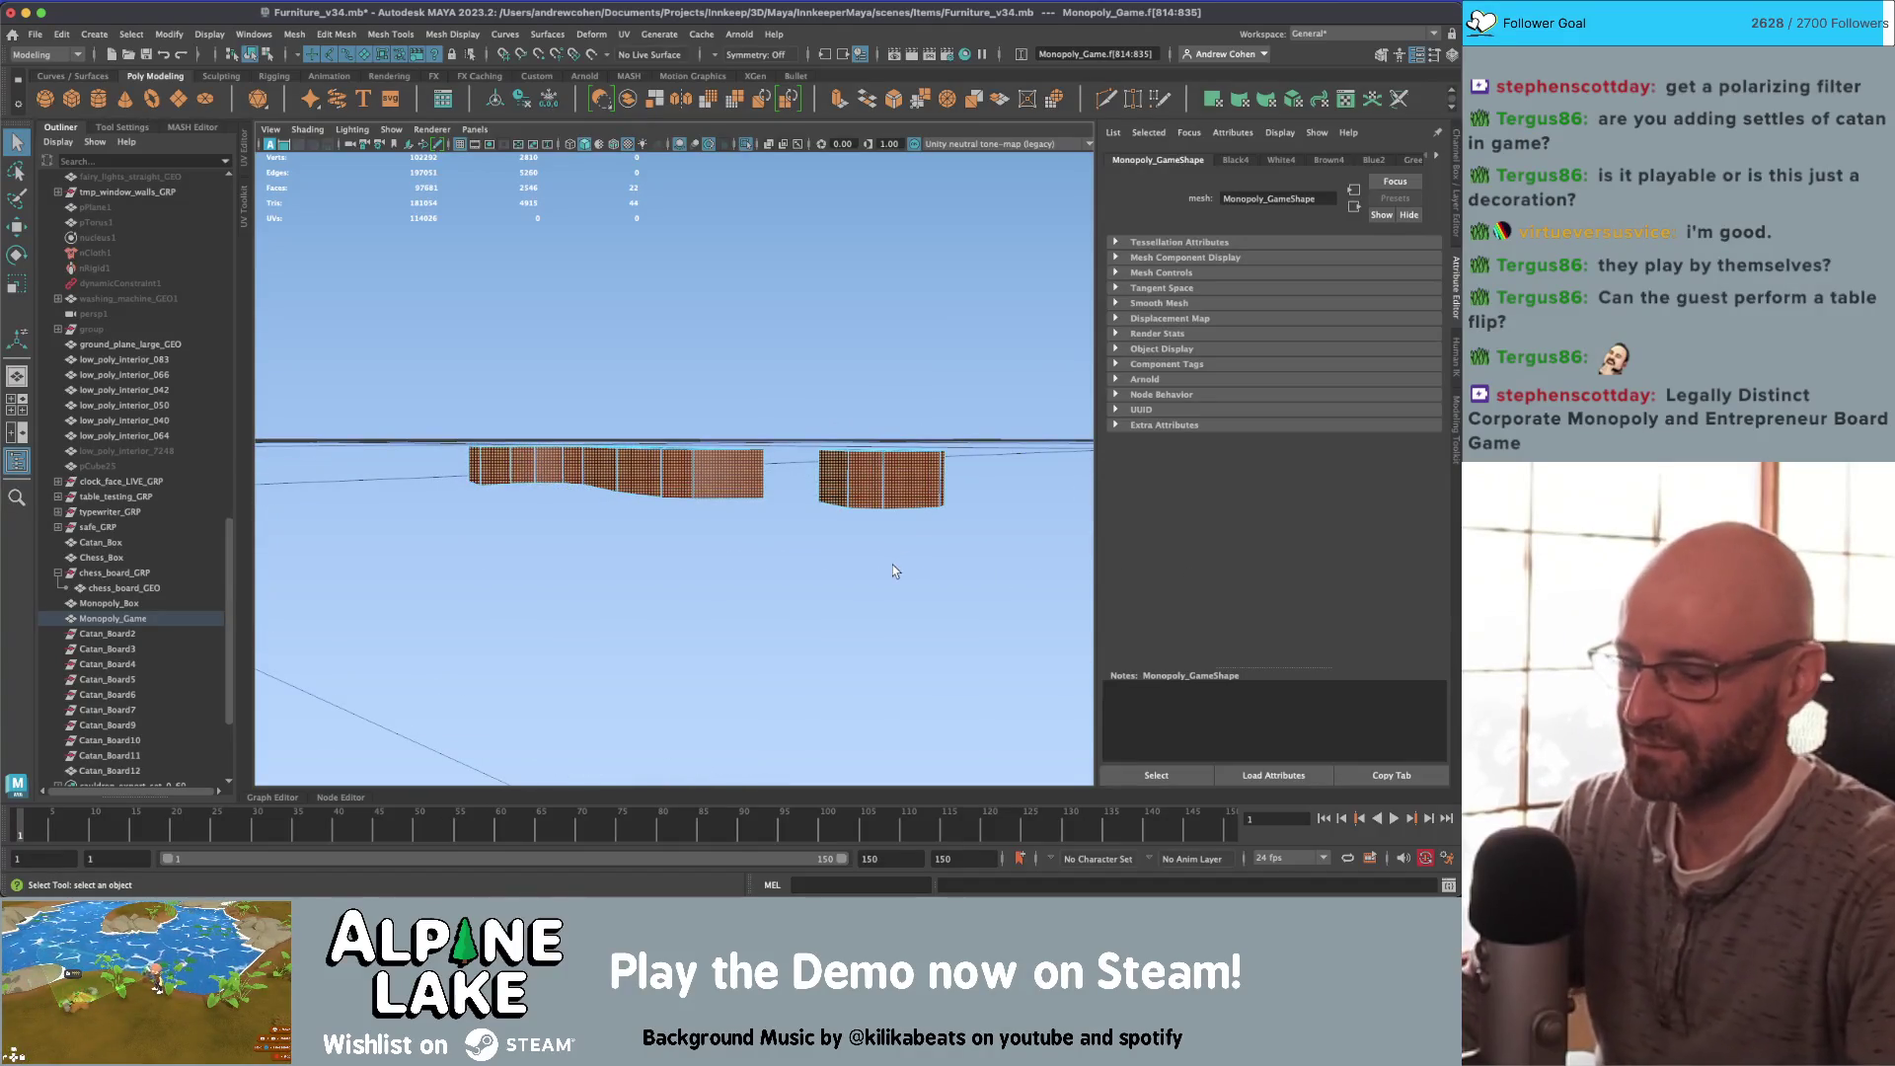
{"action": "key", "text": "Delete"}
{"action": "left_click_drag", "start_coordinate": [810, 454], "coordinate": [555, 265], "text": "alt"}
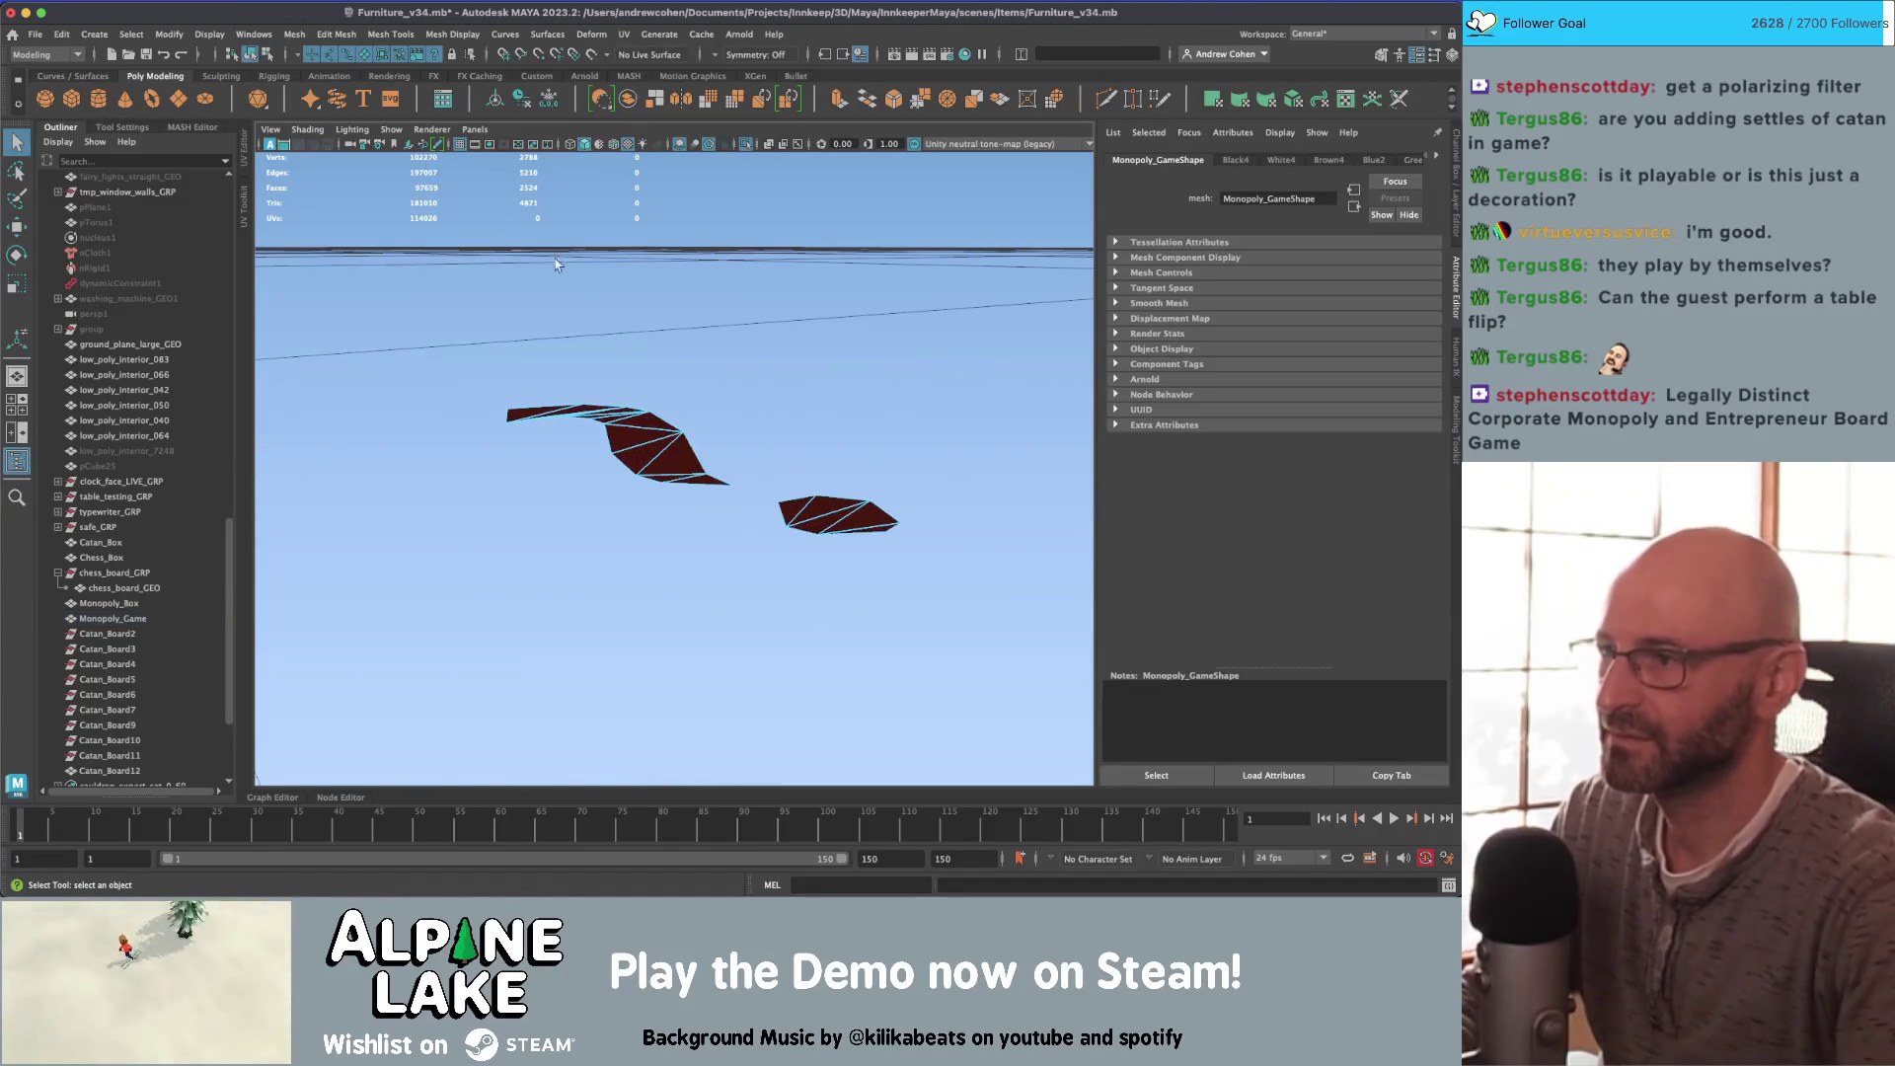
{"action": "left_click", "coordinate": [259, 55]}
{"action": "left_click_drag", "start_coordinate": [583, 375], "coordinate": [614, 342], "text": "alt"}
{"action": "scroll", "coordinate": [614, 342], "scroll_direction": "down", "scroll_amount": 5}
{"action": "scroll", "coordinate": [474, 439], "scroll_direction": "up", "scroll_amount": 3}
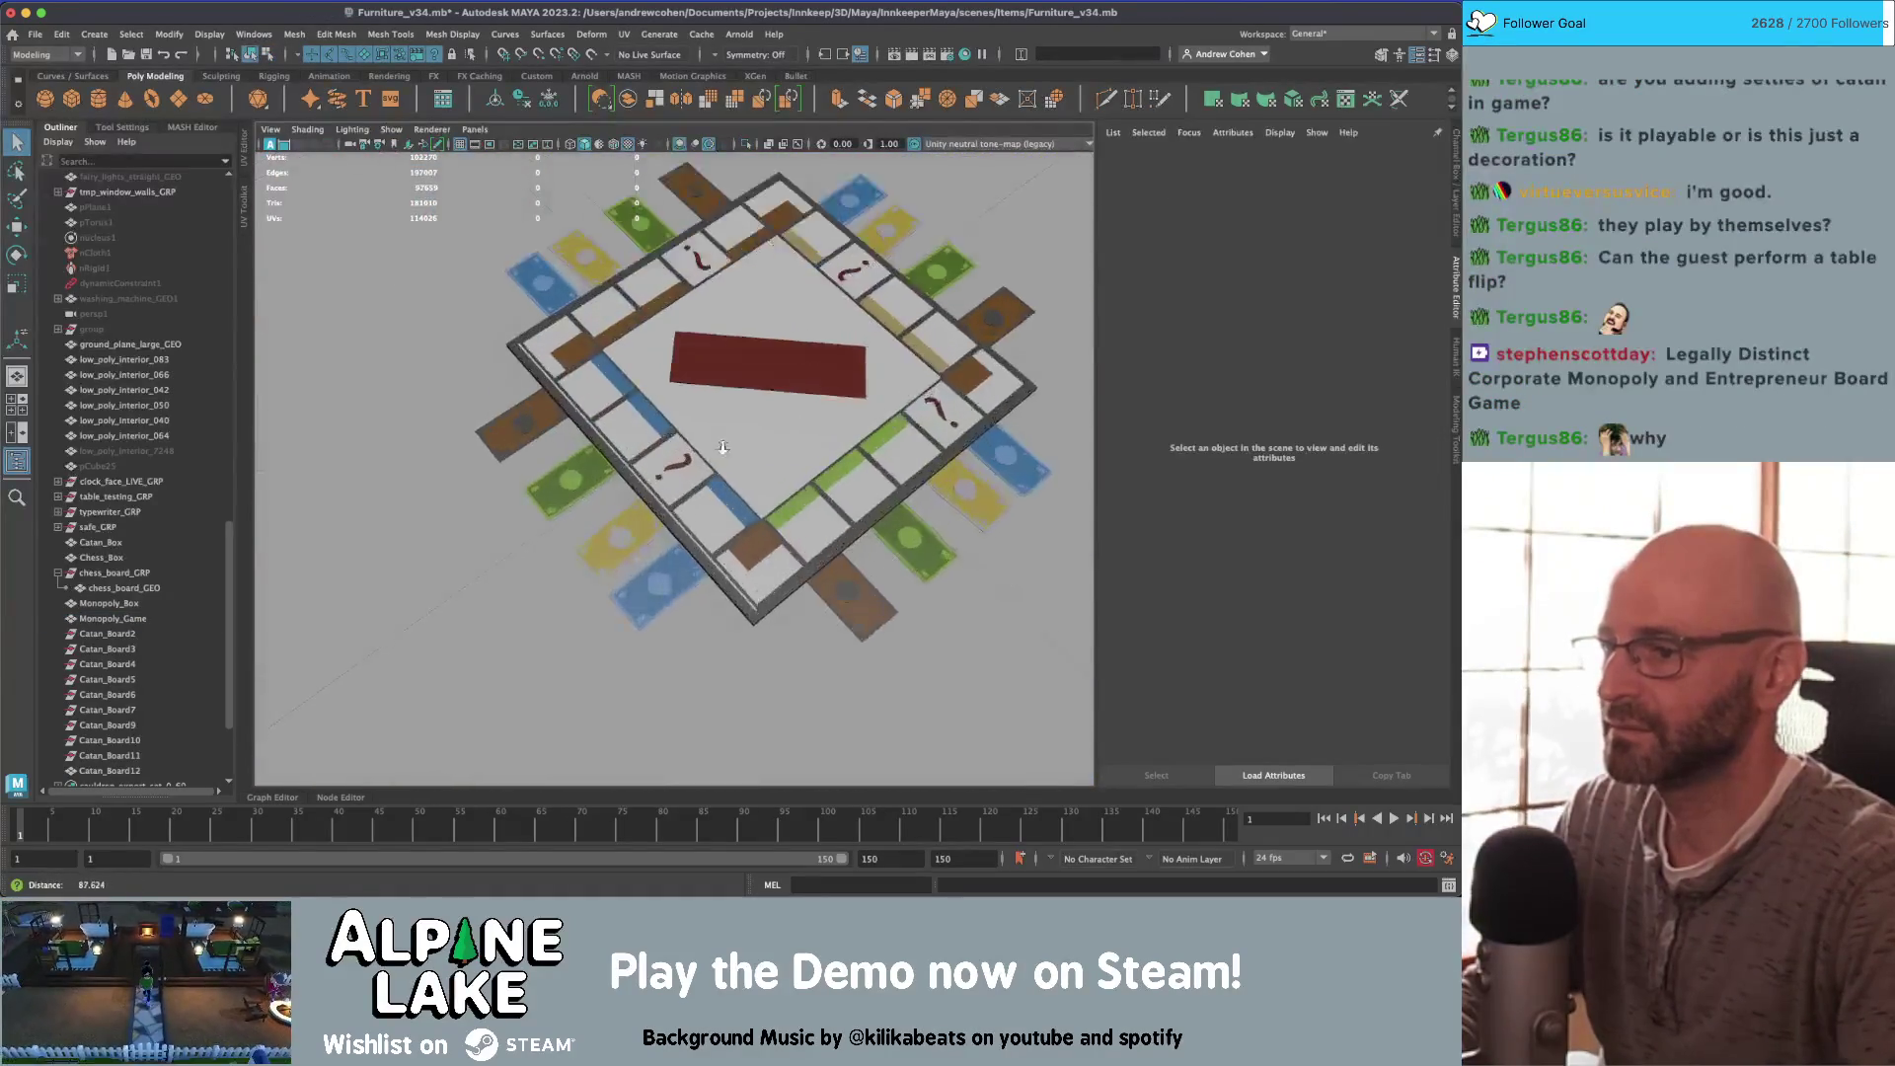
Step: Zoom in on the Monopoly board, trying and clearing question-mark face selections
{"action": "scroll", "coordinate": [474, 439], "scroll_direction": "up", "scroll_amount": 3}
{"action": "left_click", "coordinate": [740, 247]}
{"action": "right_click_drag", "start_coordinate": [740, 247], "coordinate": [789, 251]}
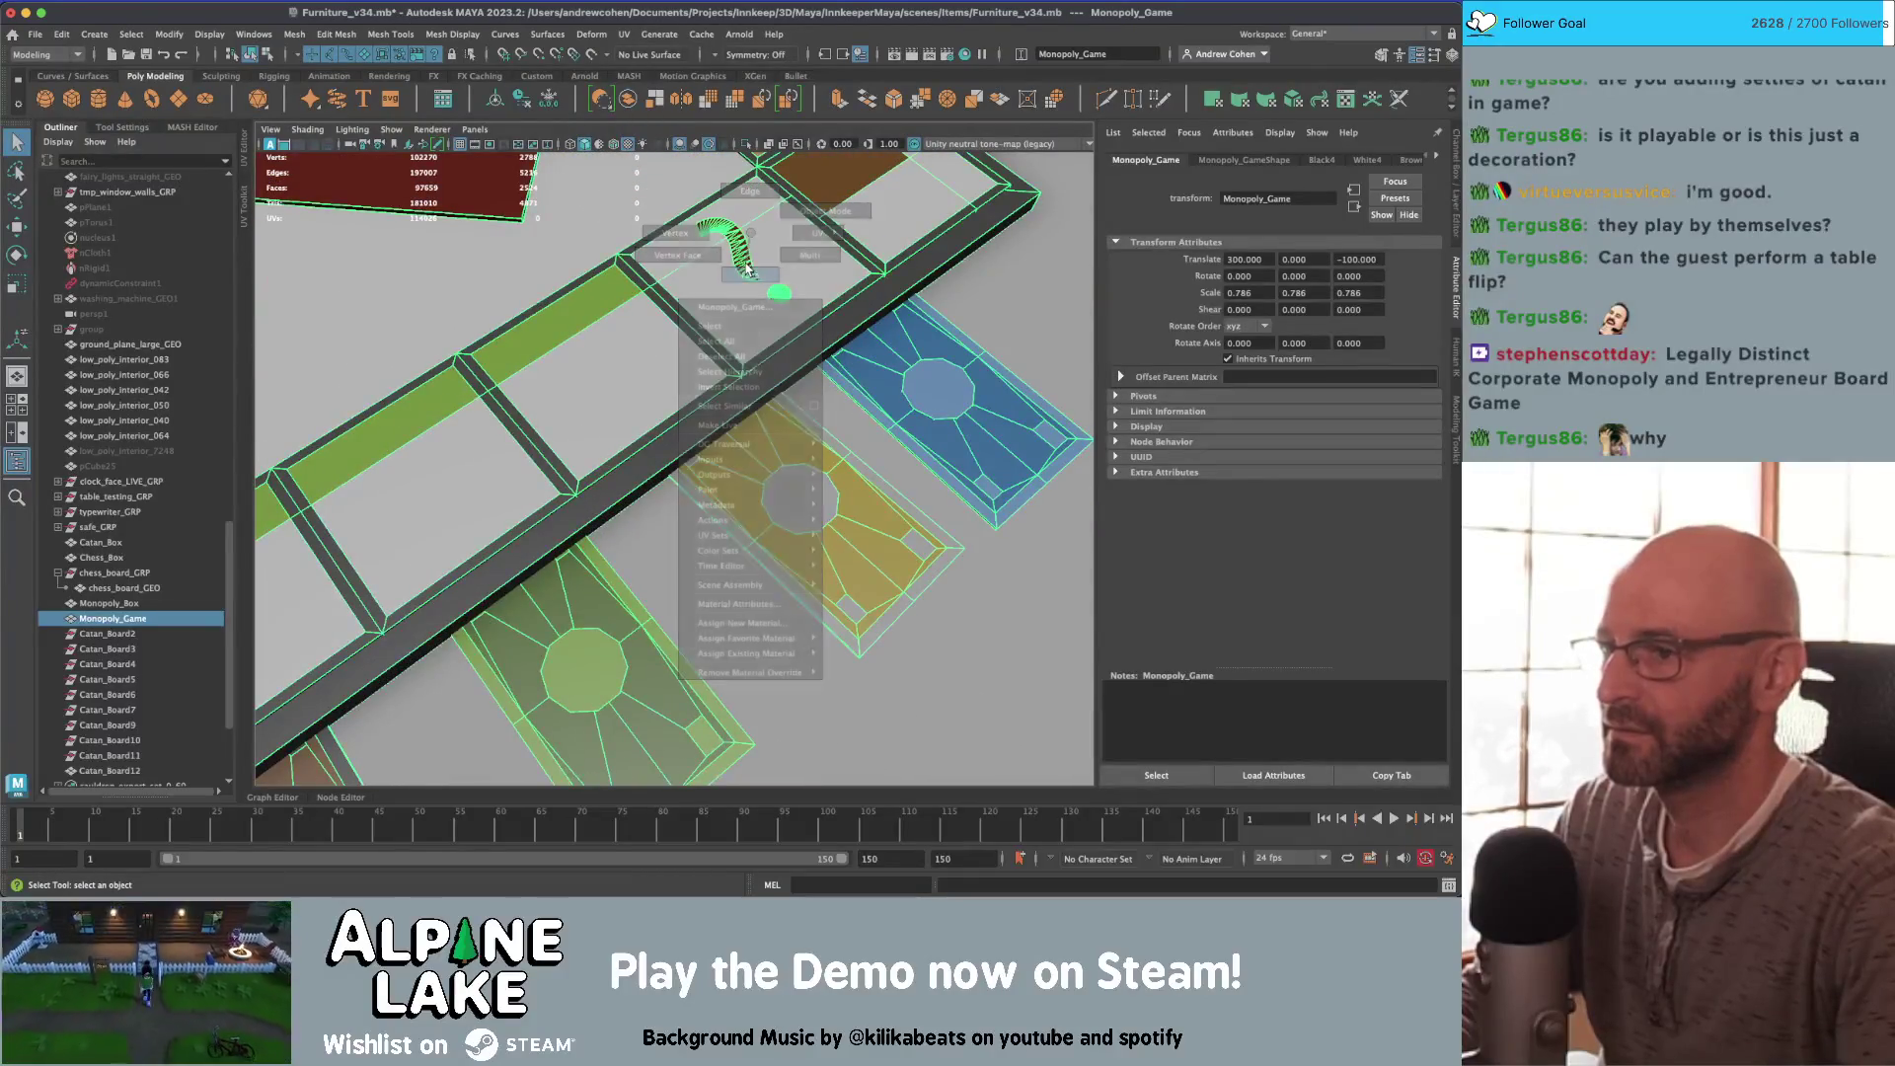
{"action": "left_click", "coordinate": [770, 288]}
{"action": "mouse_move", "coordinate": [778, 293]}
{"action": "left_mouse_down", "text": "alt"}
{"action": "mouse_move", "coordinate": [688, 272]}
{"action": "mouse_move", "coordinate": [810, 453]}
{"action": "mouse_move", "coordinate": [711, 414]}
{"action": "mouse_move", "coordinate": [667, 426]}
{"action": "left_mouse_up", "text": "alt"}
{"action": "left_click", "coordinate": [687, 273], "text": "shift"}
{"action": "left_click", "coordinate": [687, 273]}
{"action": "double_click", "coordinate": [827, 435]}
{"action": "double_click", "coordinate": [848, 477], "text": "shift"}
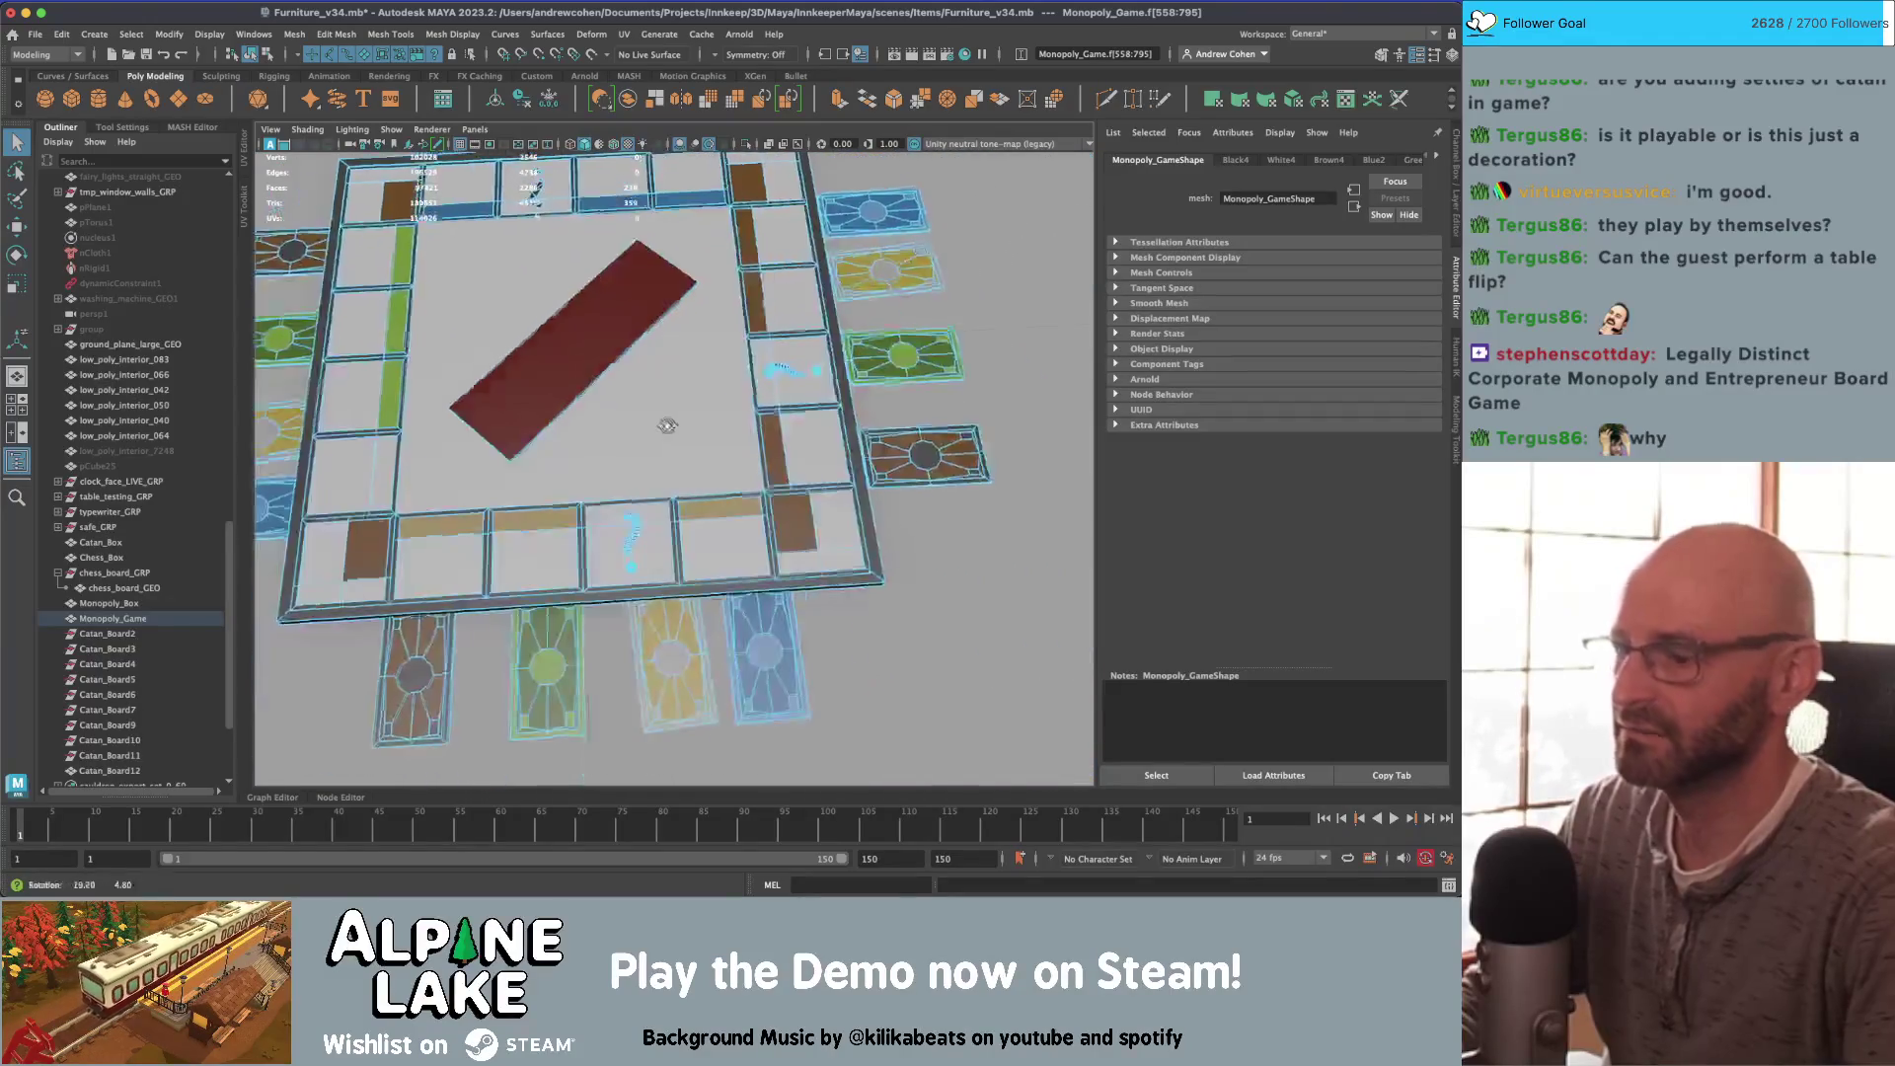
{"action": "left_click", "coordinate": [667, 426]}
{"action": "right_click_drag", "start_coordinate": [779, 409], "coordinate": [837, 471], "text": "alt"}
{"action": "double_click", "coordinate": [667, 445]}
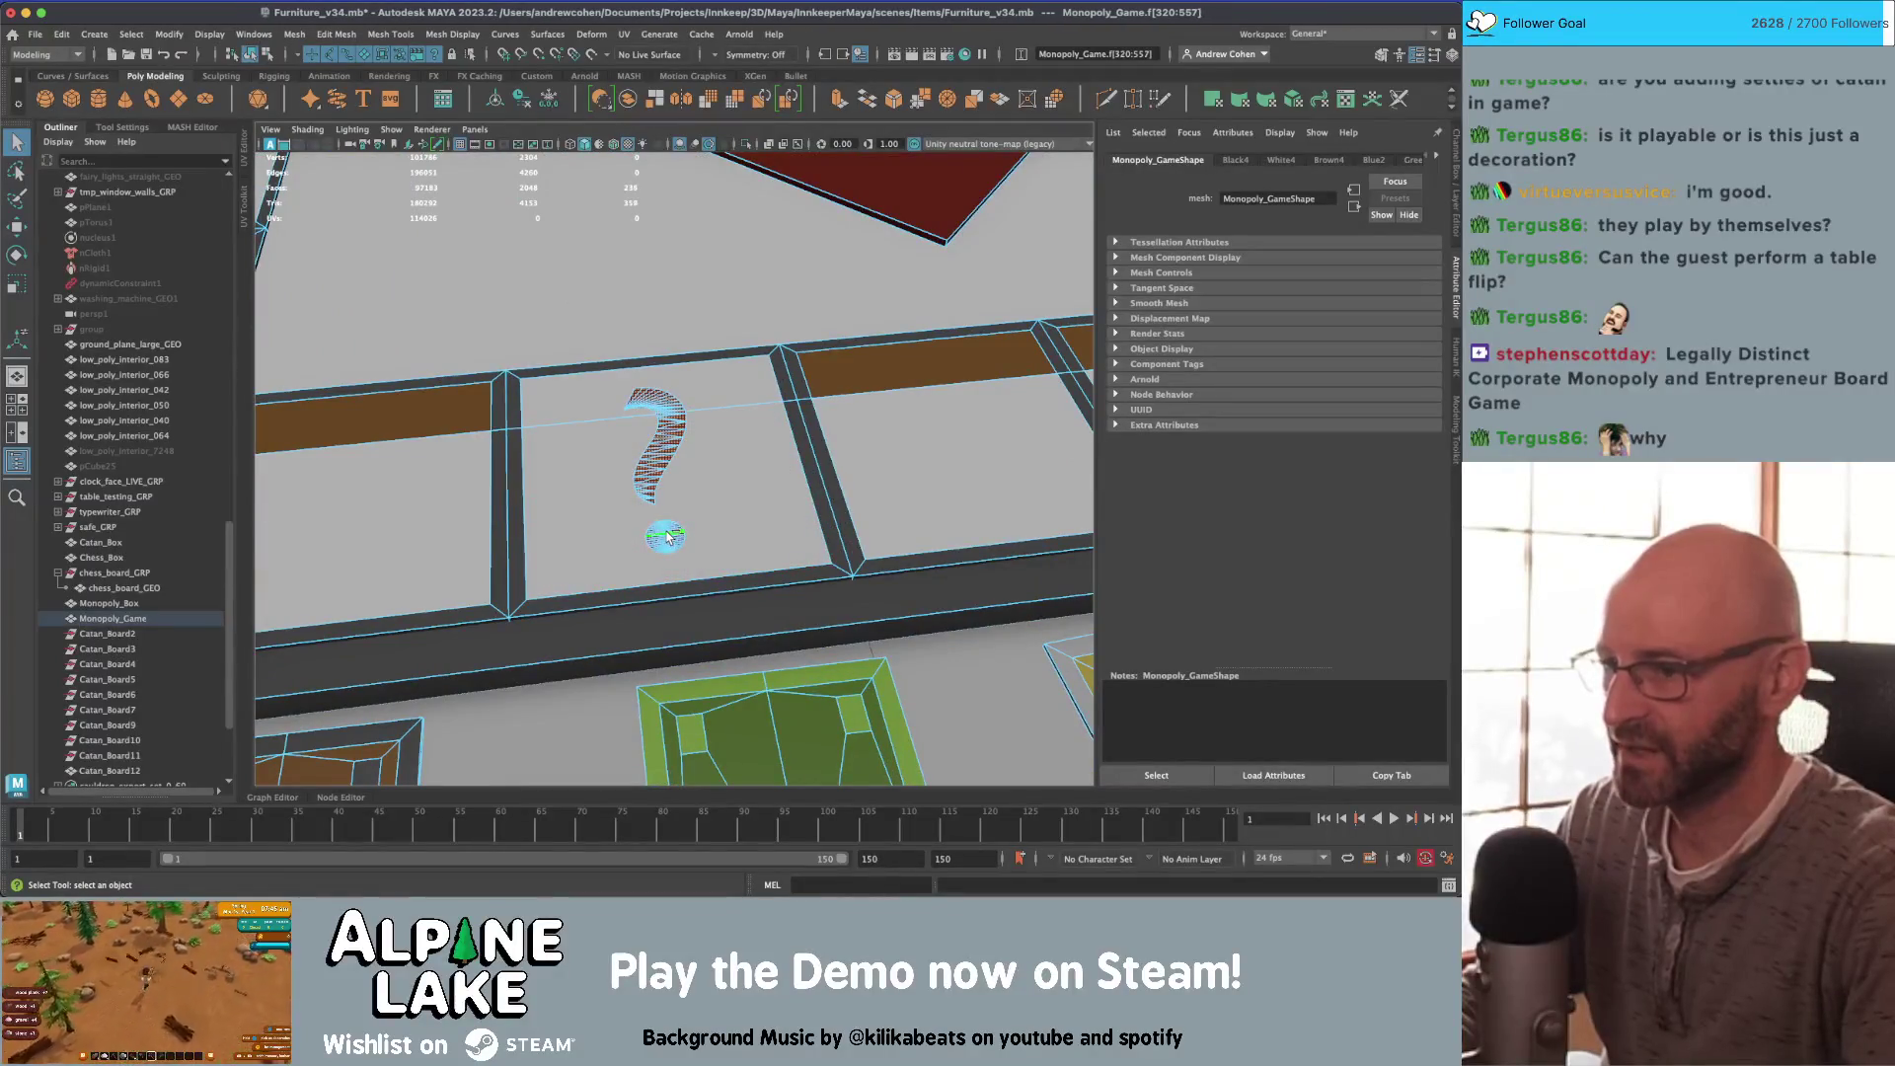
{"action": "left_click", "coordinate": [667, 536]}
{"action": "right_click_drag", "start_coordinate": [667, 536], "coordinate": [653, 465], "text": "alt"}
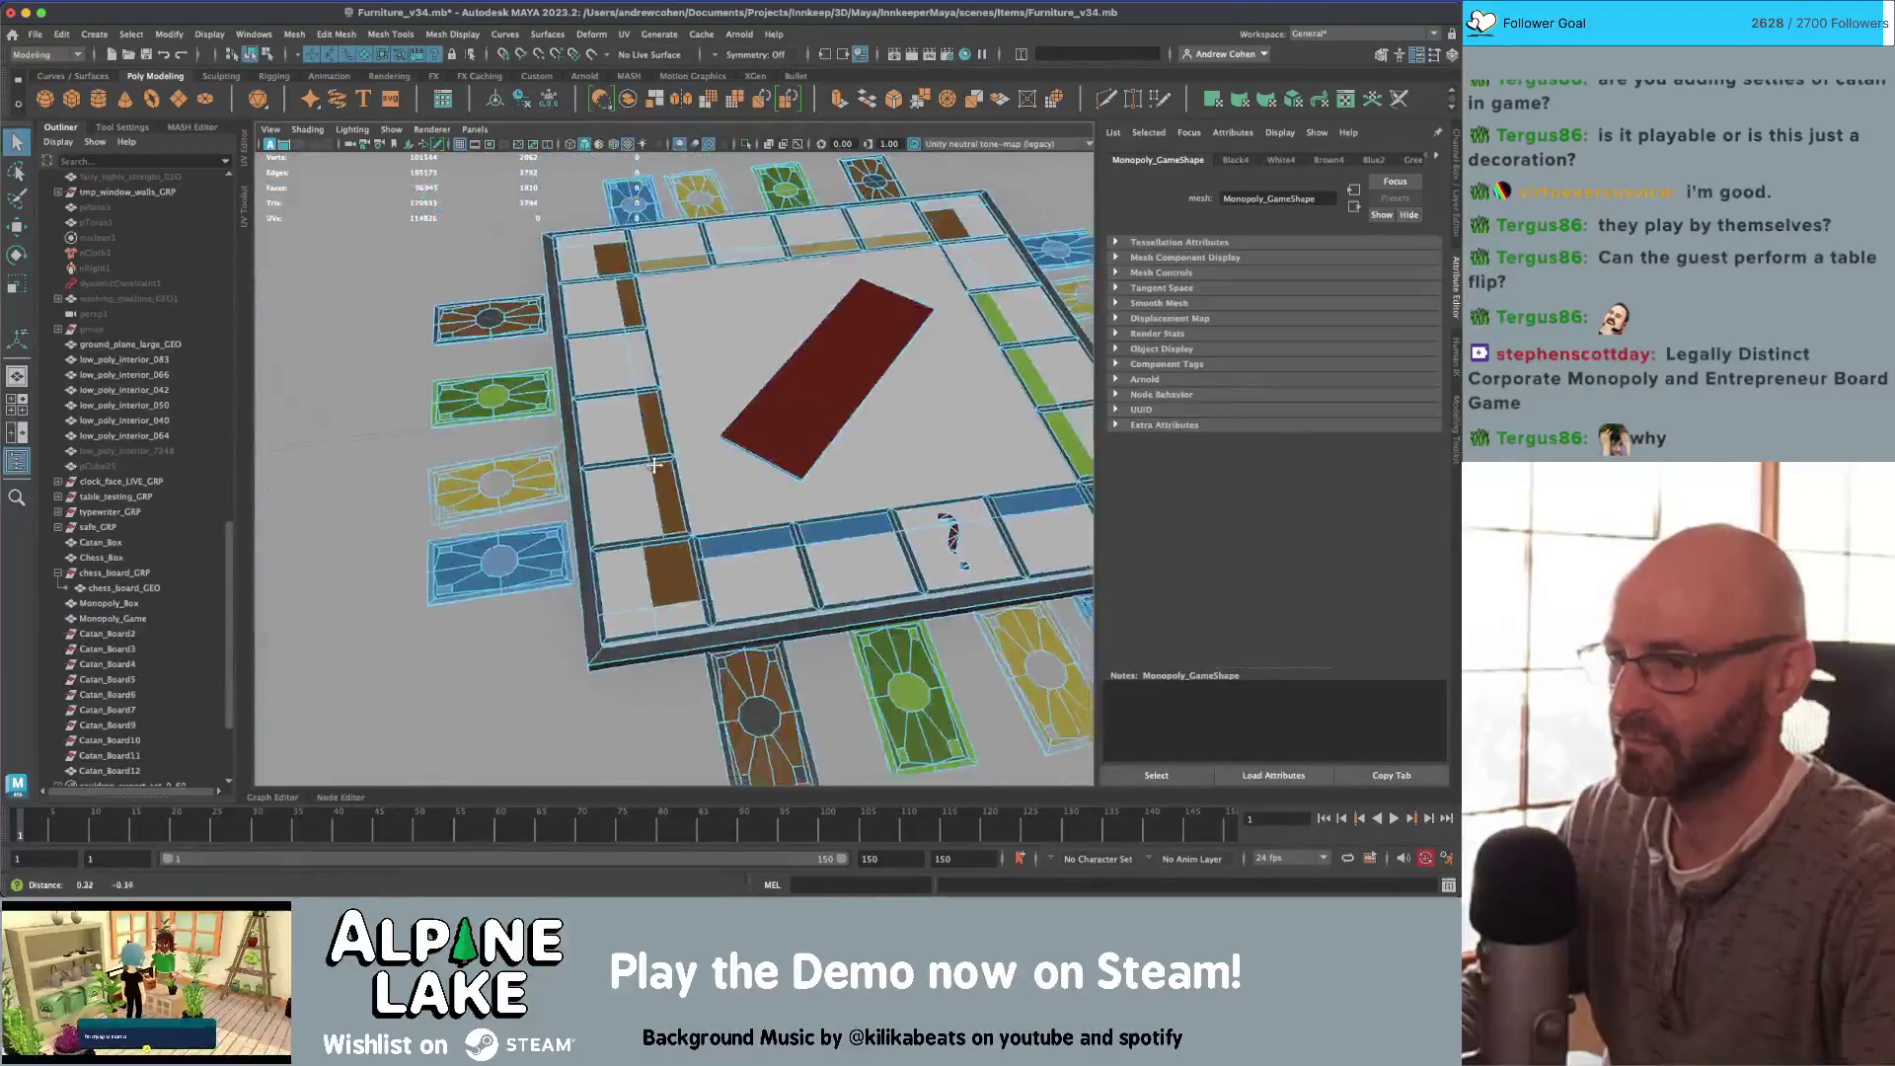
{"action": "left_click_drag", "start_coordinate": [654, 465], "coordinate": [655, 305], "text": "alt"}
Step: Duplicate the Monopoly board as Monopoly_Game1, then clear its face selection and zoom out
{"action": "left_click", "coordinate": [656, 304]}
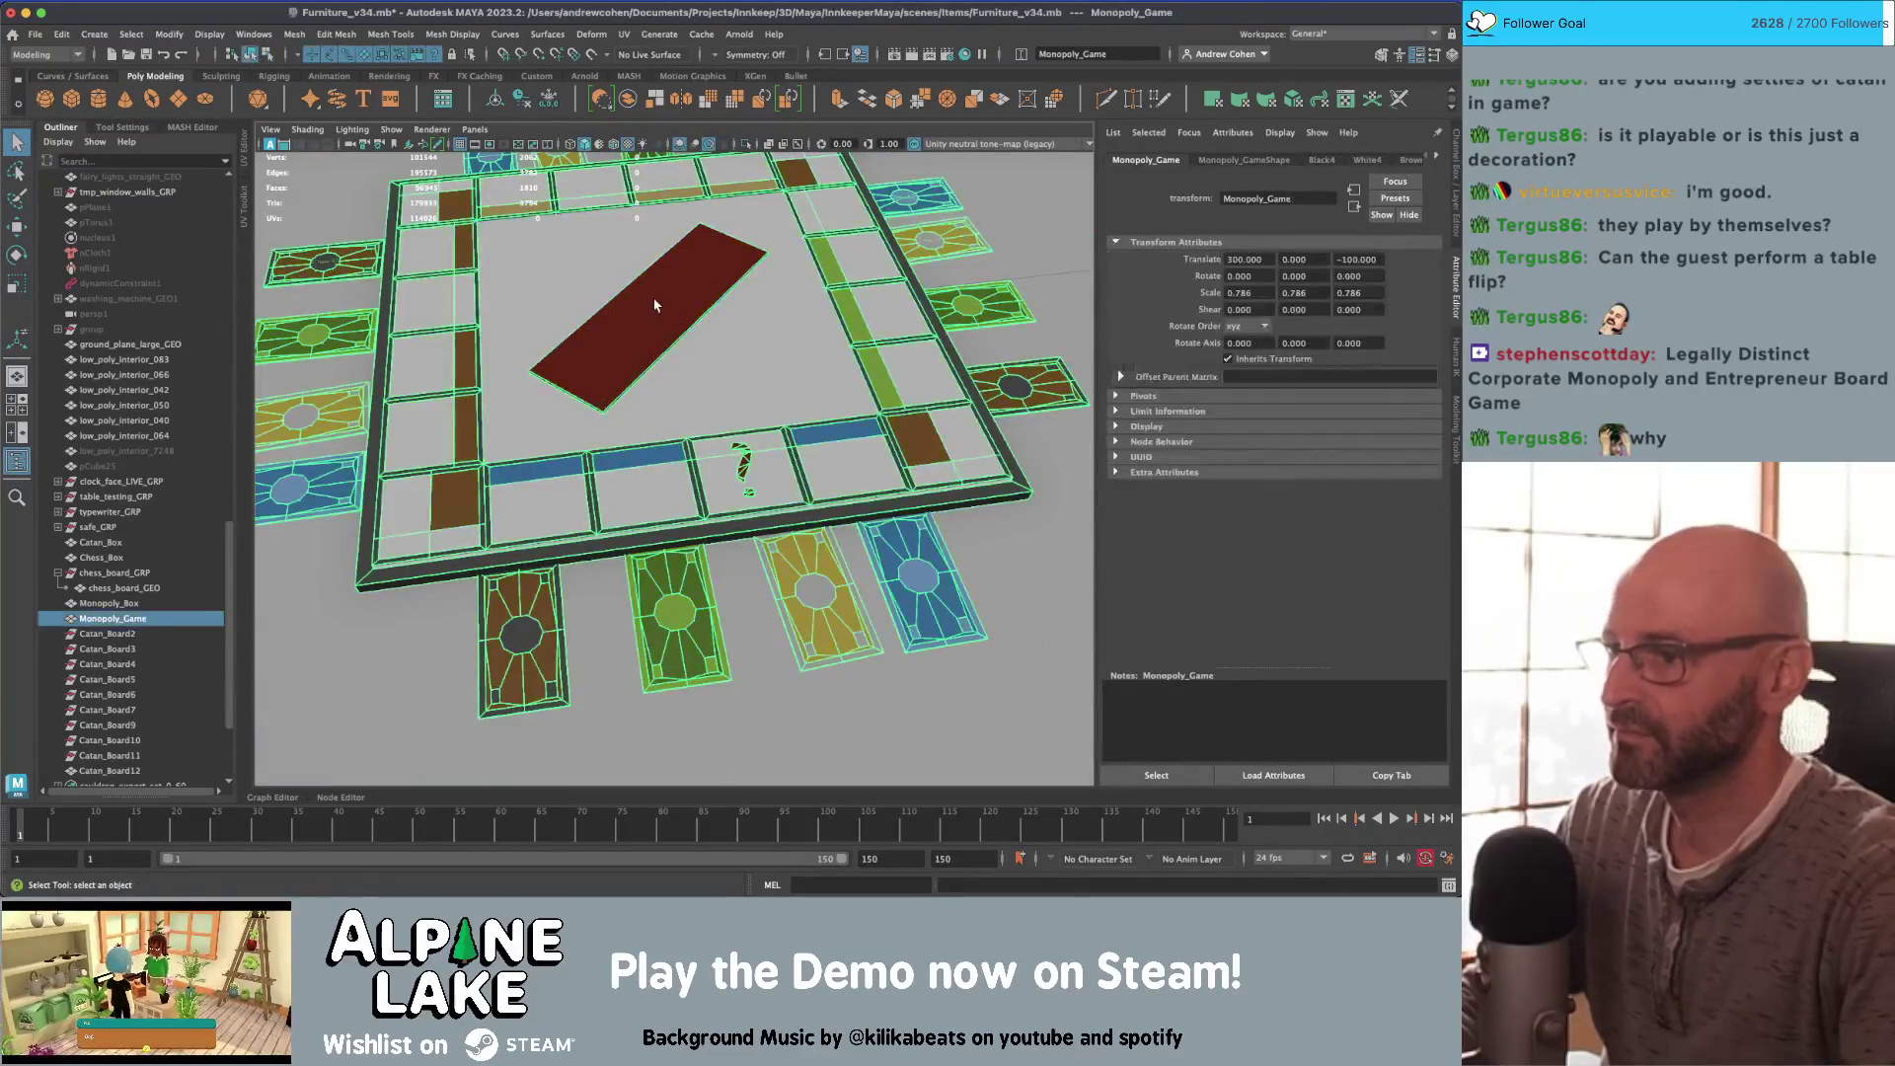
{"action": "key", "text": "ctrl+d"}
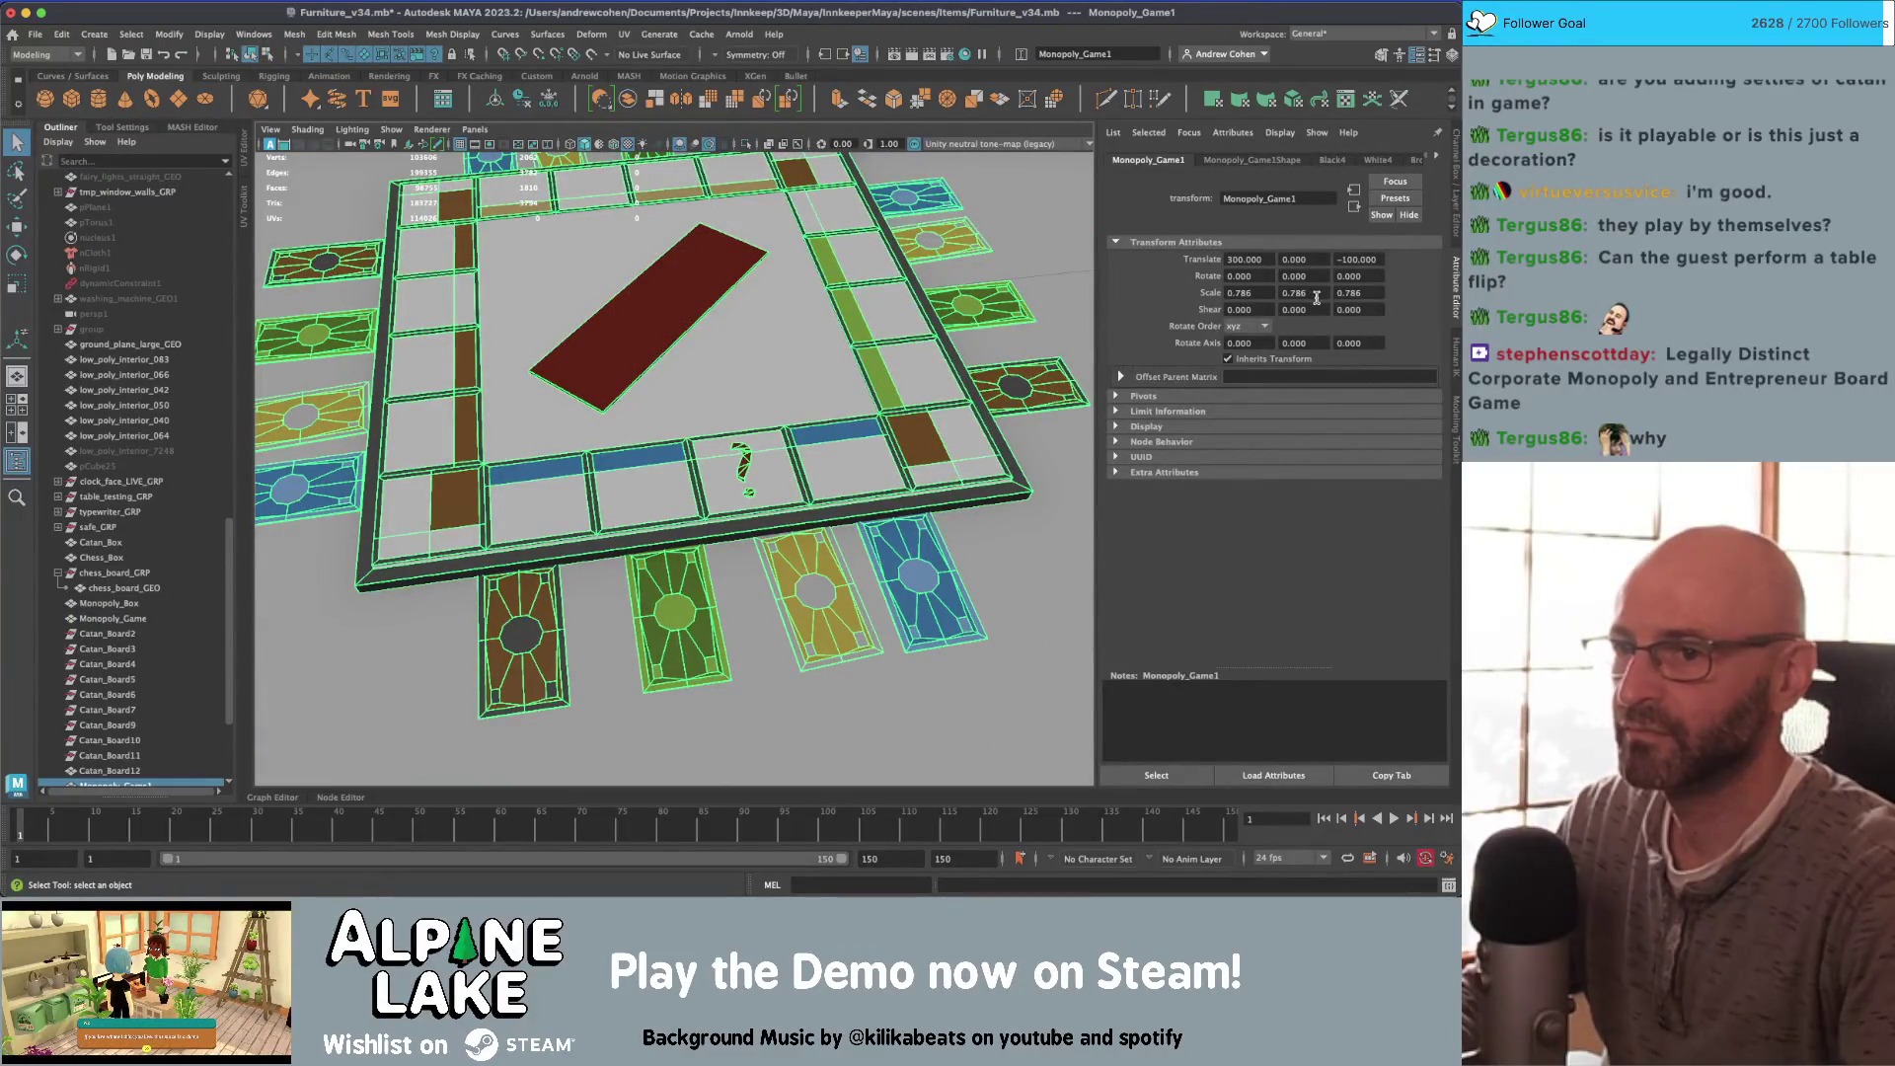
{"action": "right_click", "coordinate": [733, 423]}
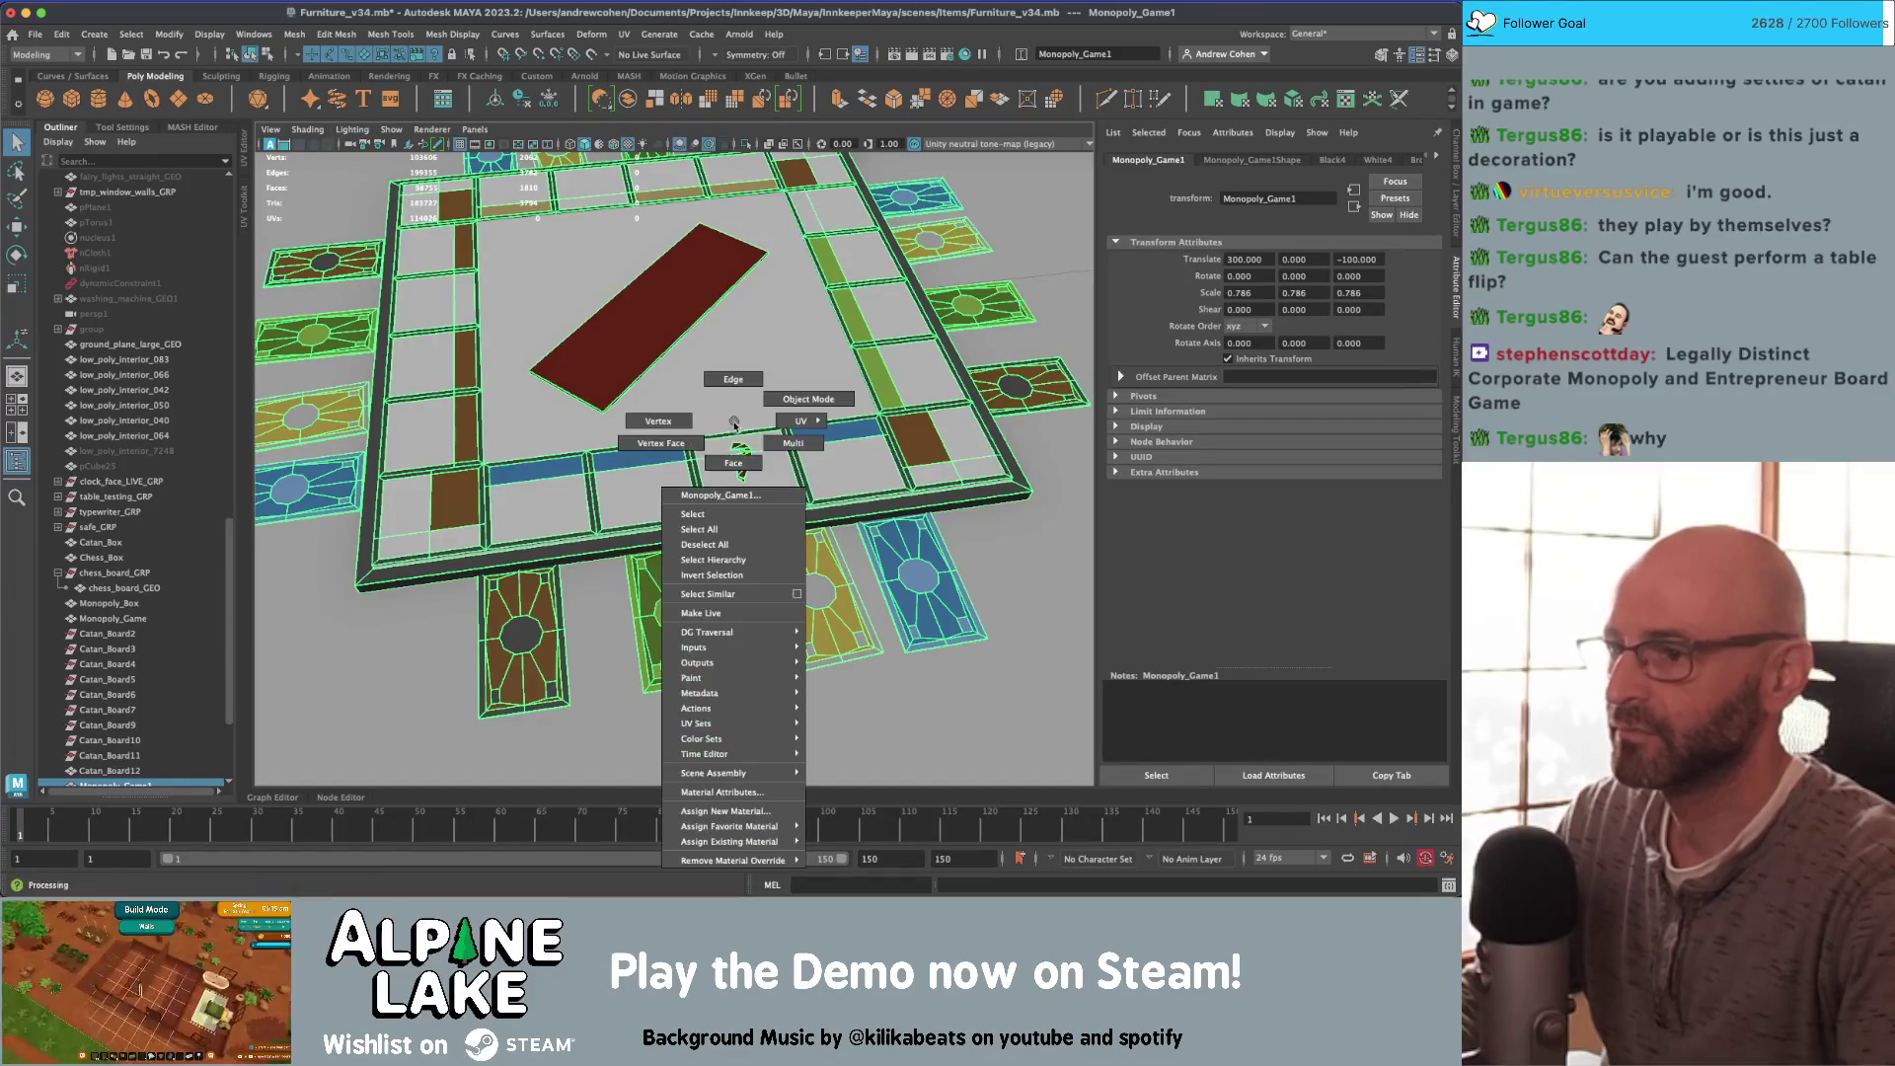
{"action": "left_click", "coordinate": [738, 462]}
{"action": "left_click", "coordinate": [747, 489]}
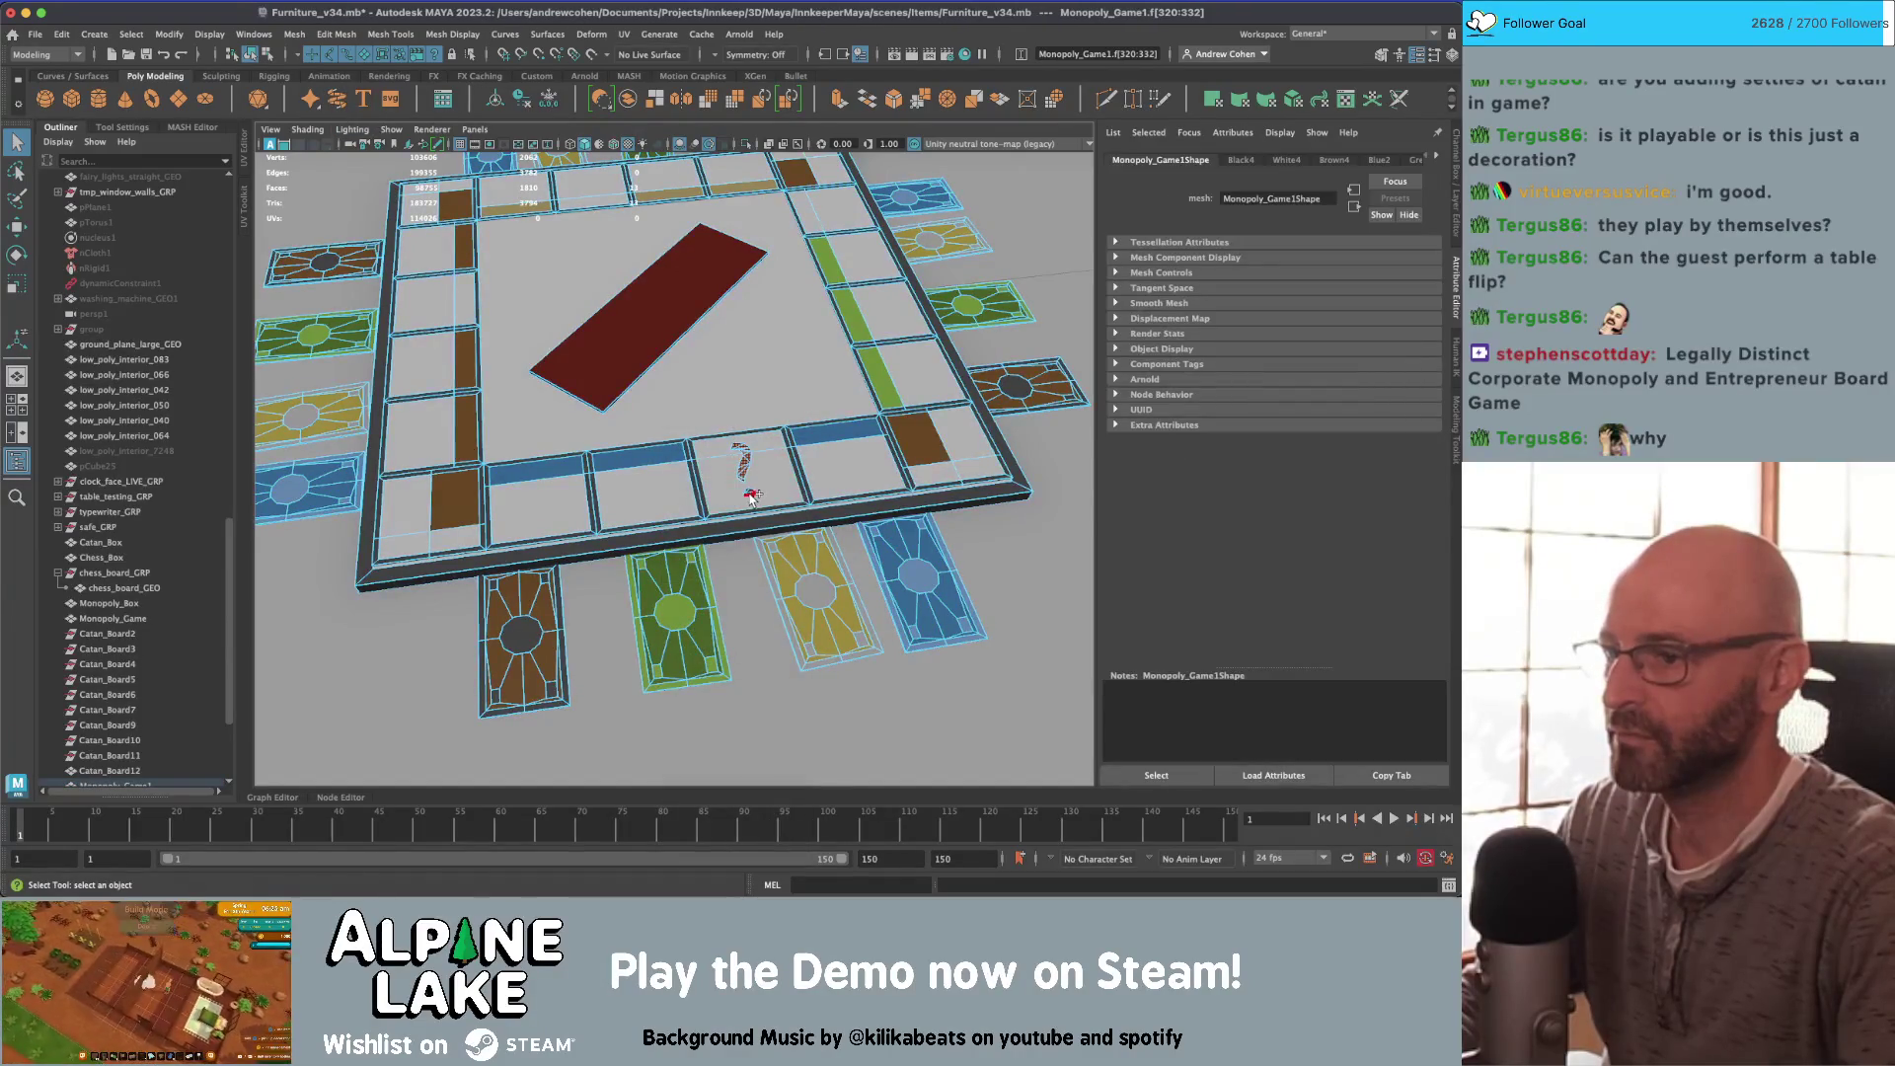
{"action": "right_click_drag", "start_coordinate": [865, 395], "coordinate": [373, 257], "text": "alt"}
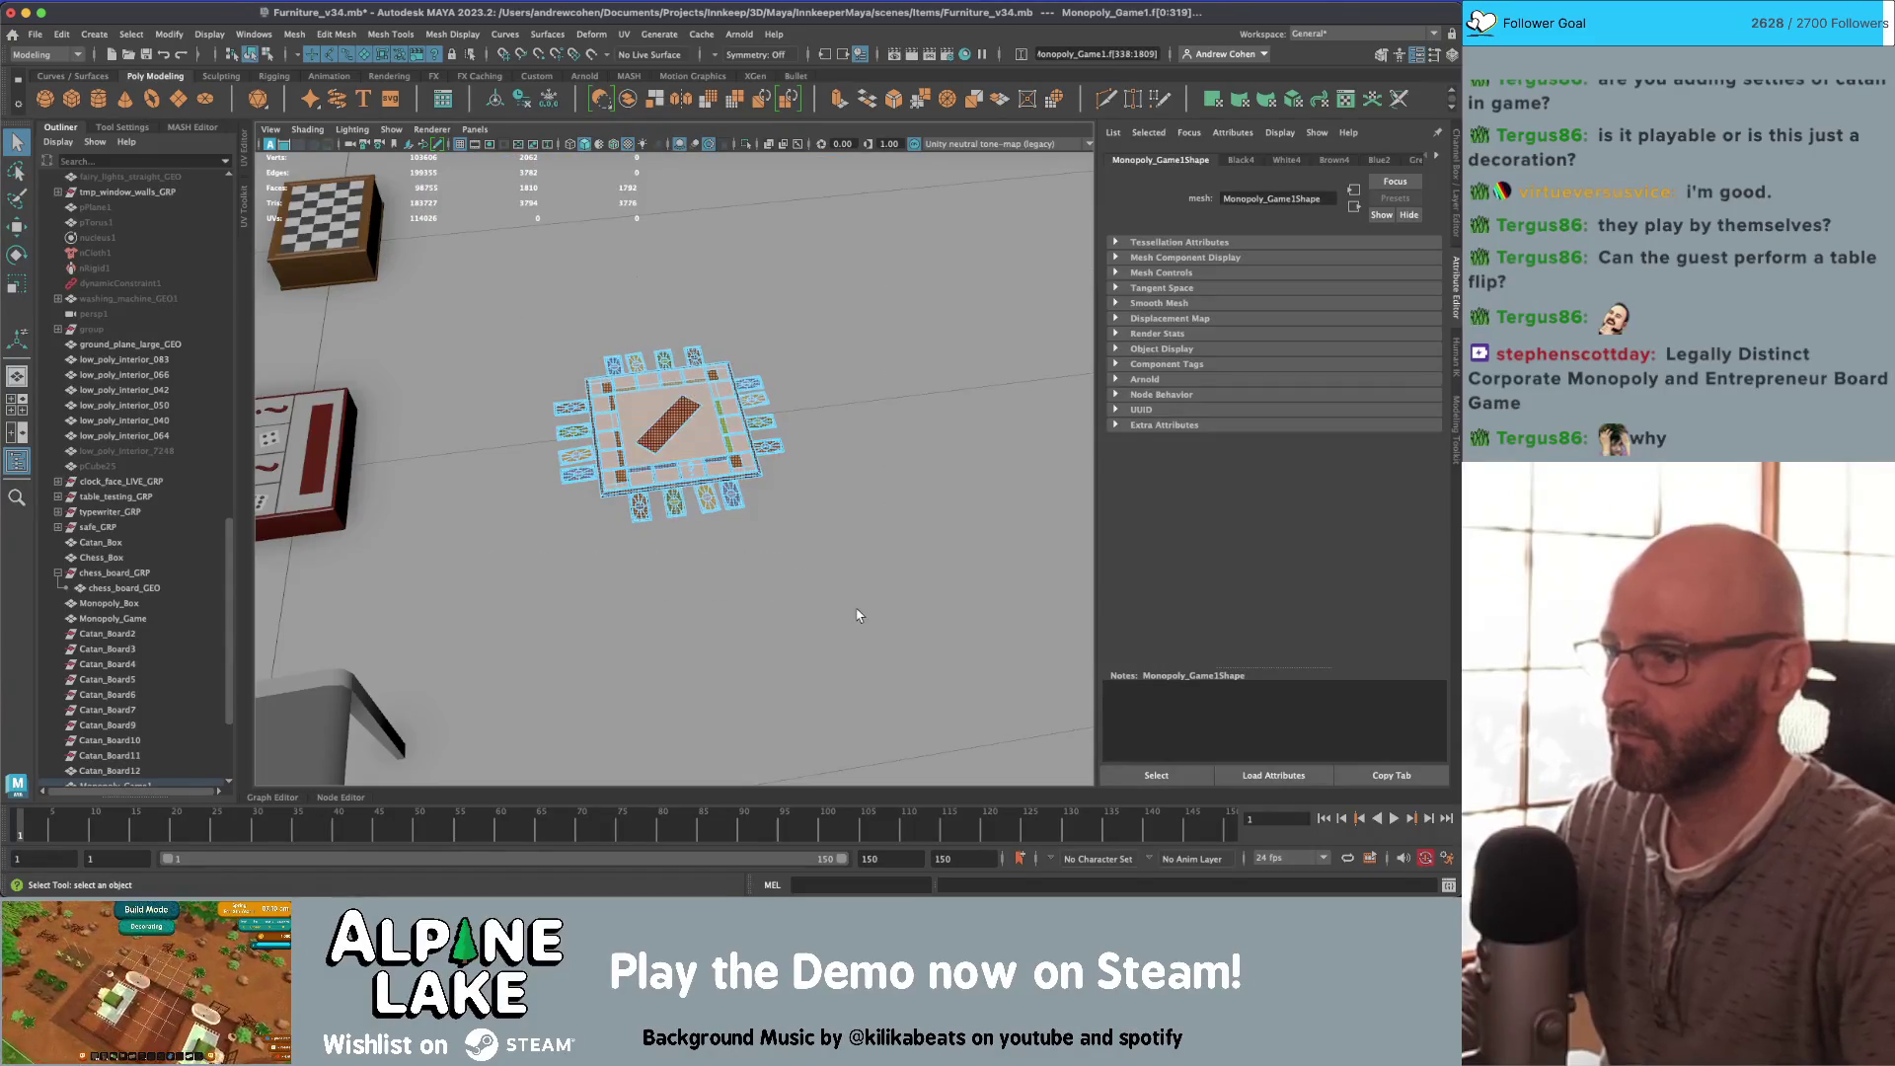
{"action": "left_click", "coordinate": [896, 640]}
{"action": "scroll", "coordinate": [896, 639], "scroll_direction": "up", "scroll_amount": 5}
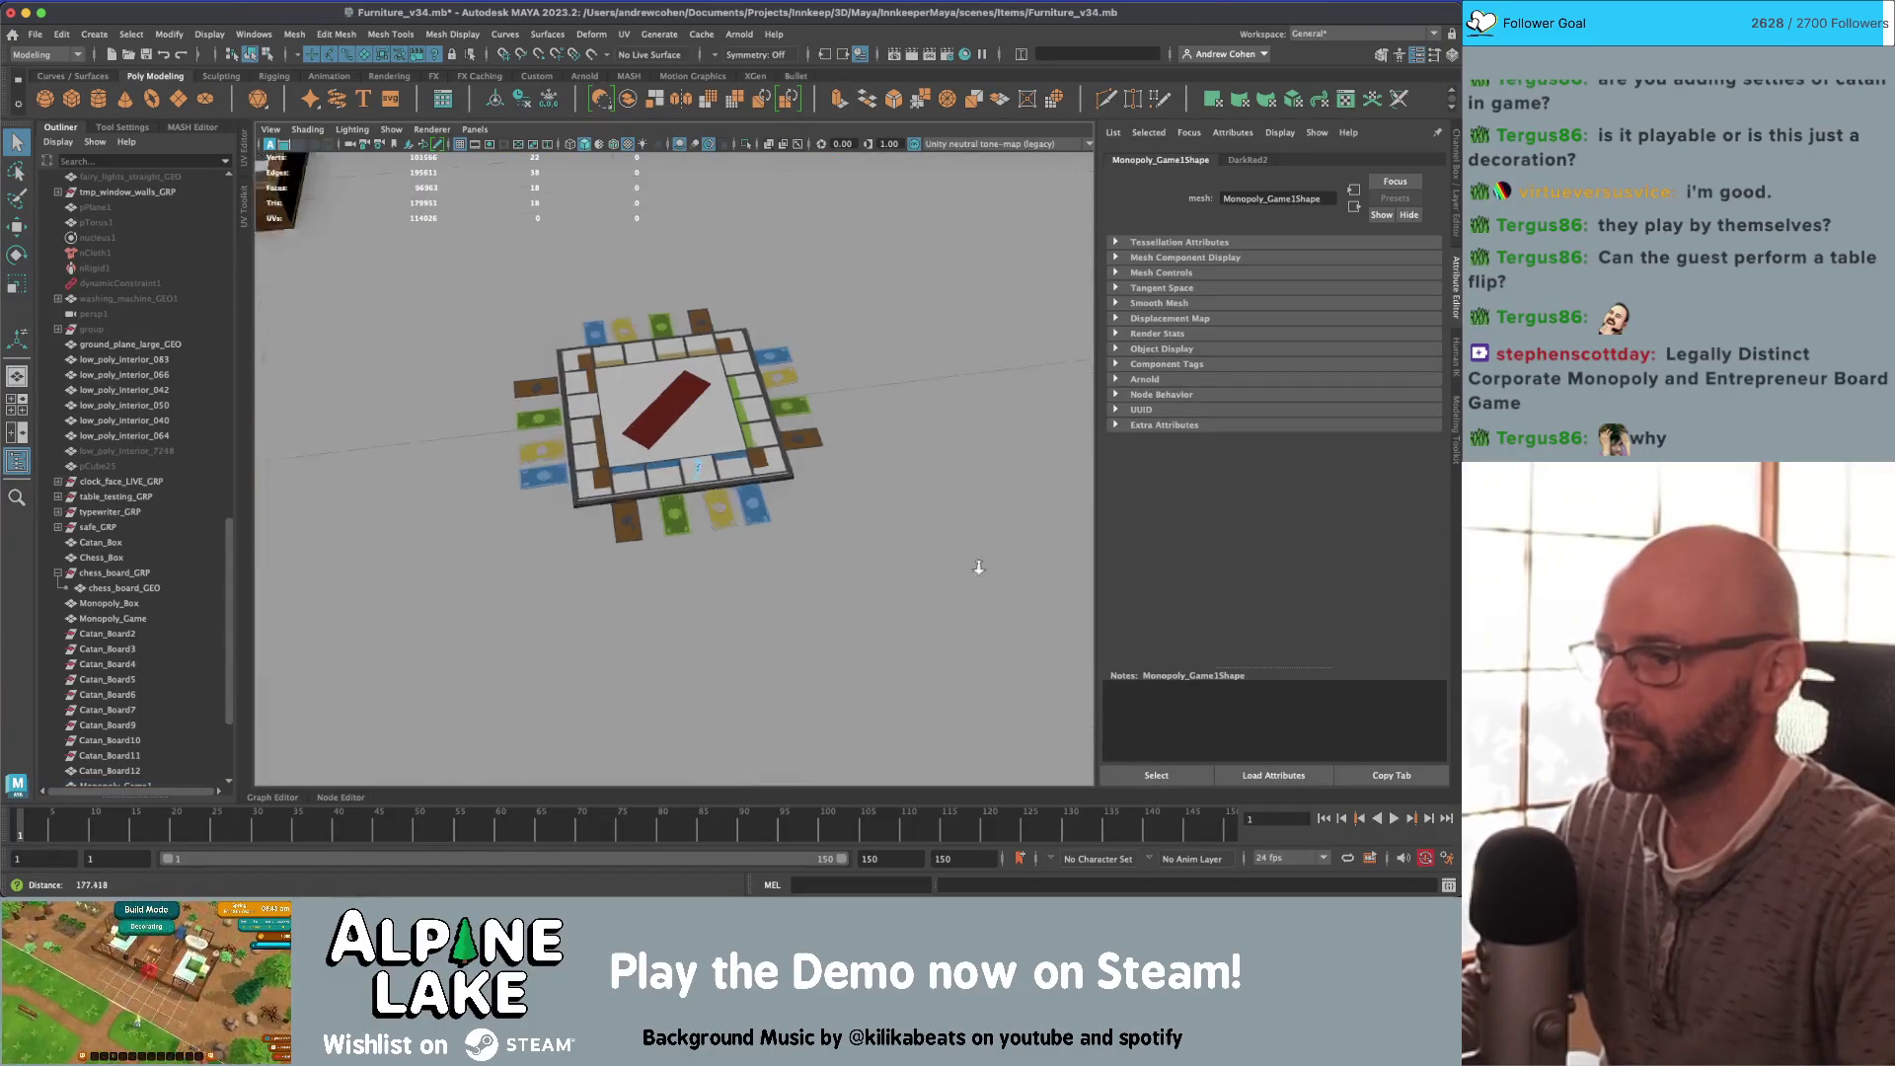
Step: Place question mark Monopoly_Game1 on a bottom-edge space, rotated and centred on the tile
{"action": "left_click", "coordinate": [267, 56]}
{"action": "key", "text": "w"}
{"action": "left_click_drag", "start_coordinate": [584, 299], "coordinate": [708, 442], "text": "alt"}
{"action": "middle_click_drag", "start_coordinate": [718, 485], "coordinate": [628, 558]}
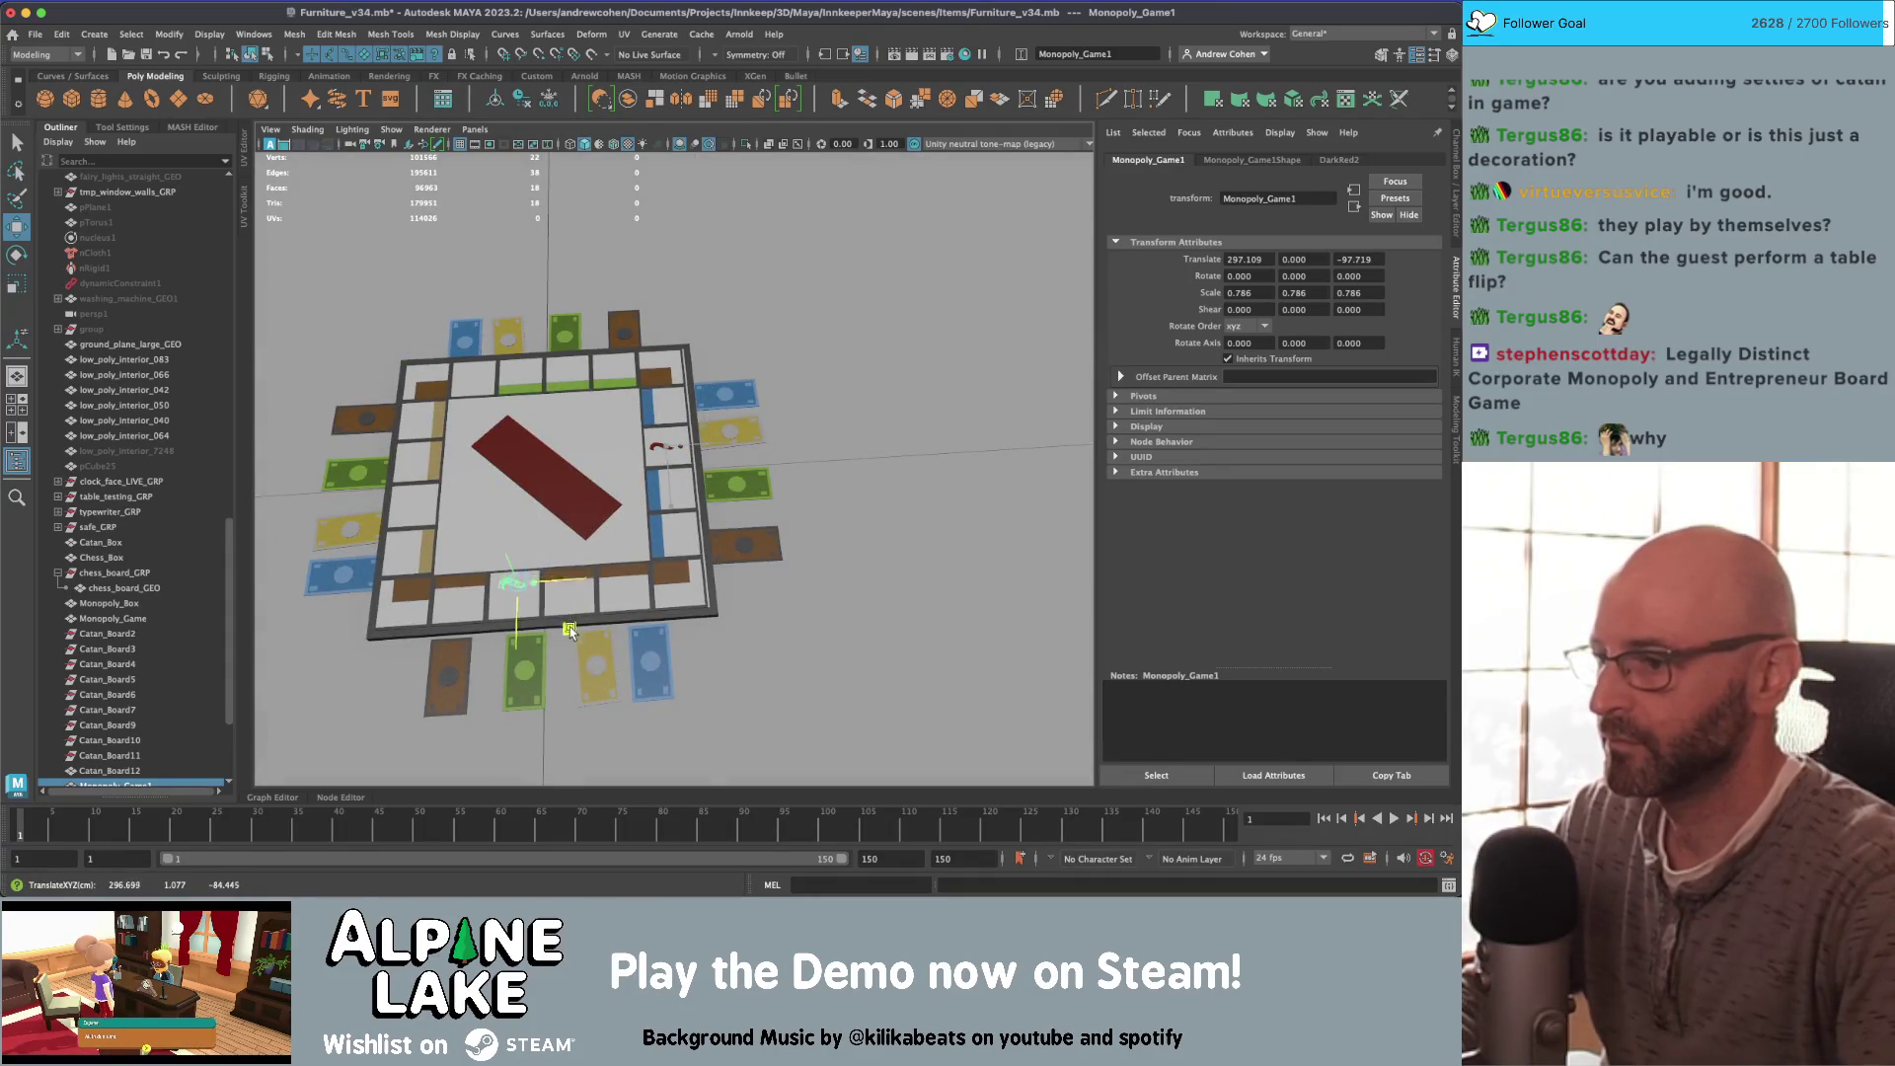
{"action": "key", "text": "e"}
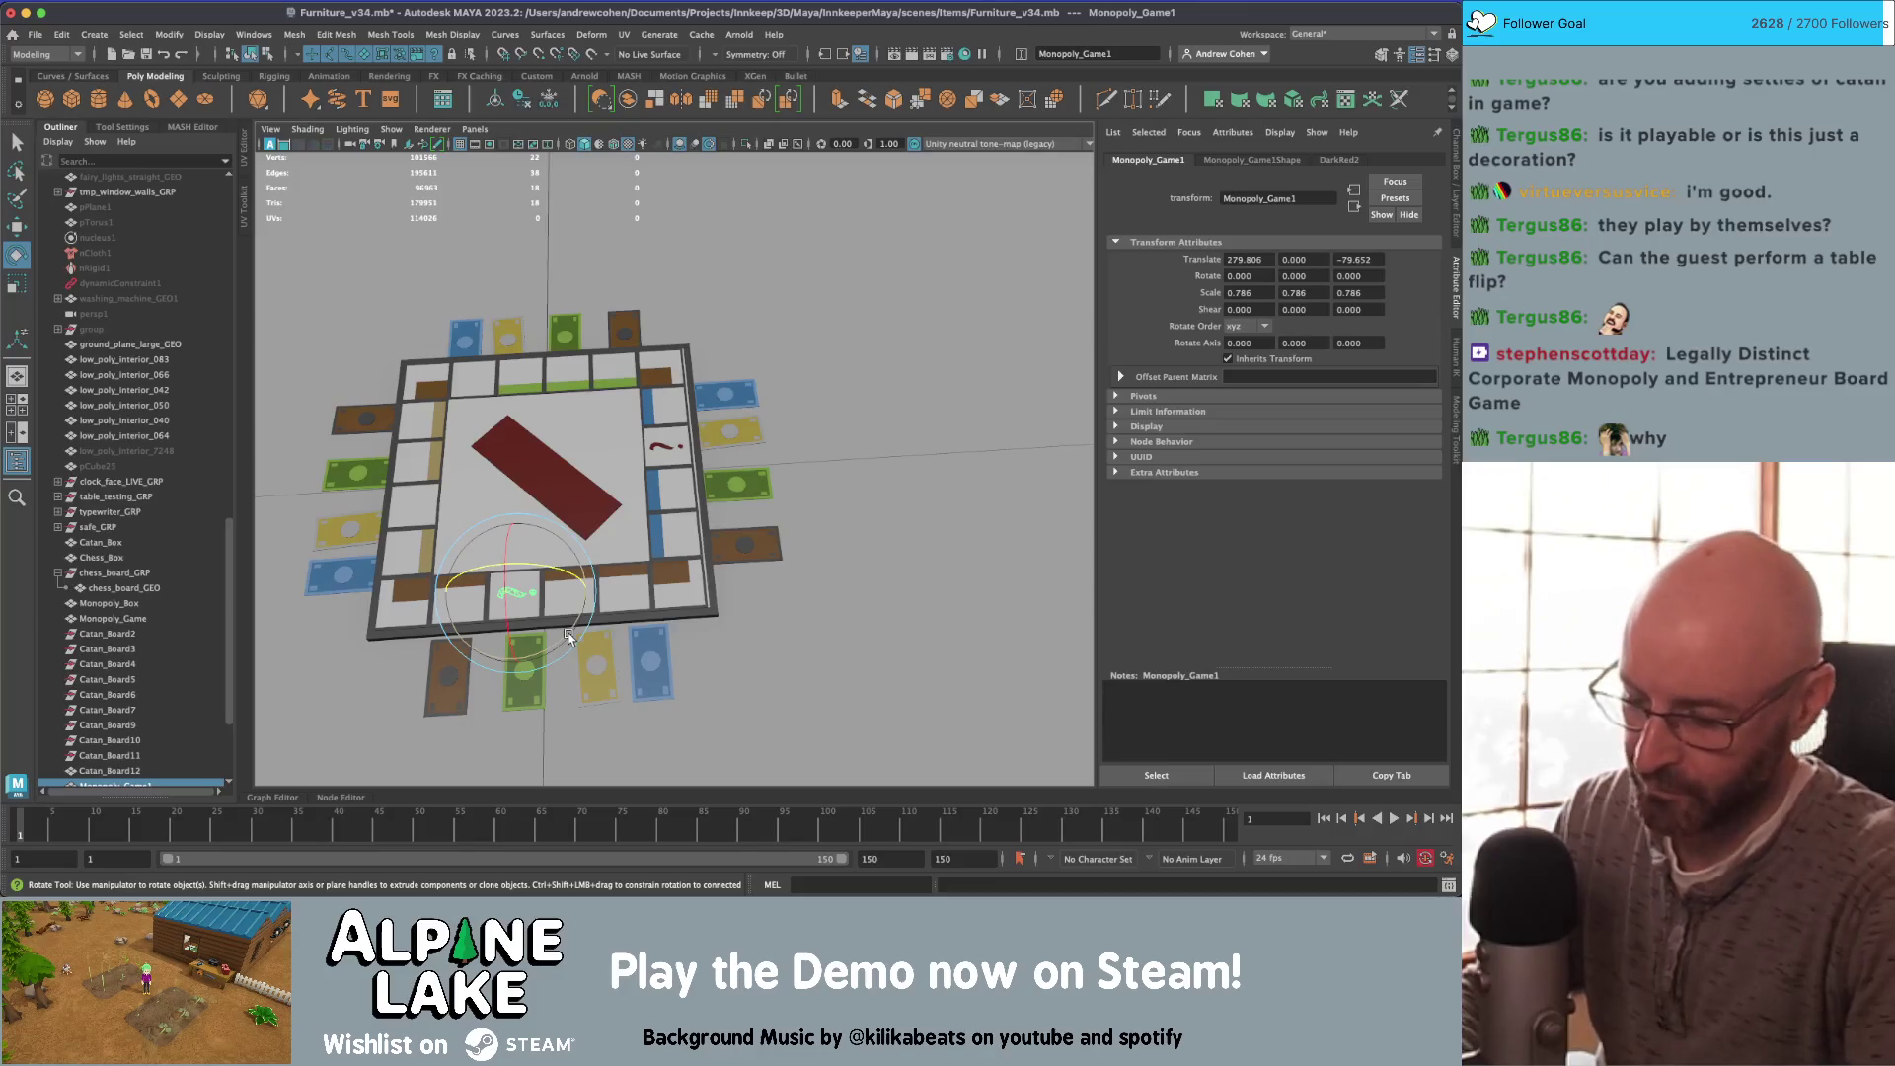
{"action": "left_click_drag", "start_coordinate": [569, 637], "coordinate": [524, 687]}
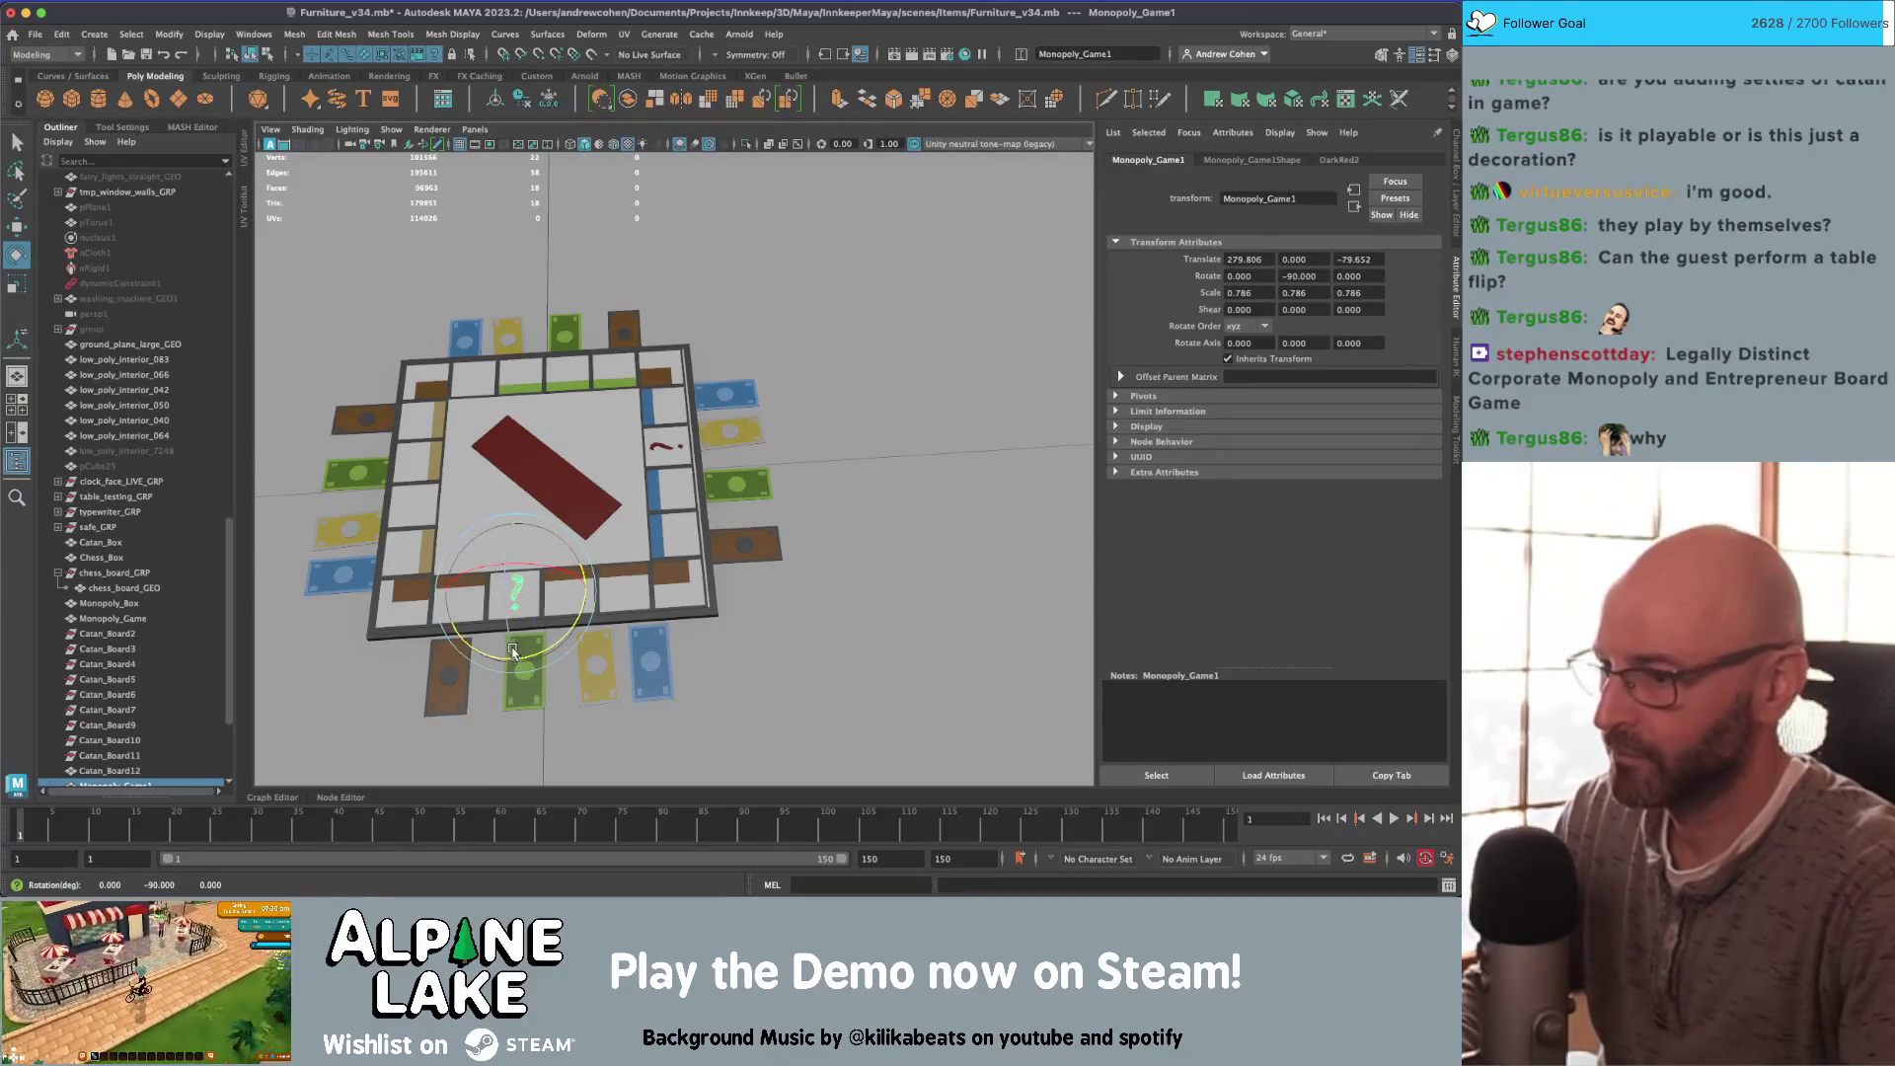
{"action": "key", "text": "f"}
{"action": "key", "text": "w"}
{"action": "scroll", "coordinate": [679, 525], "scroll_direction": "down", "scroll_amount": 3}
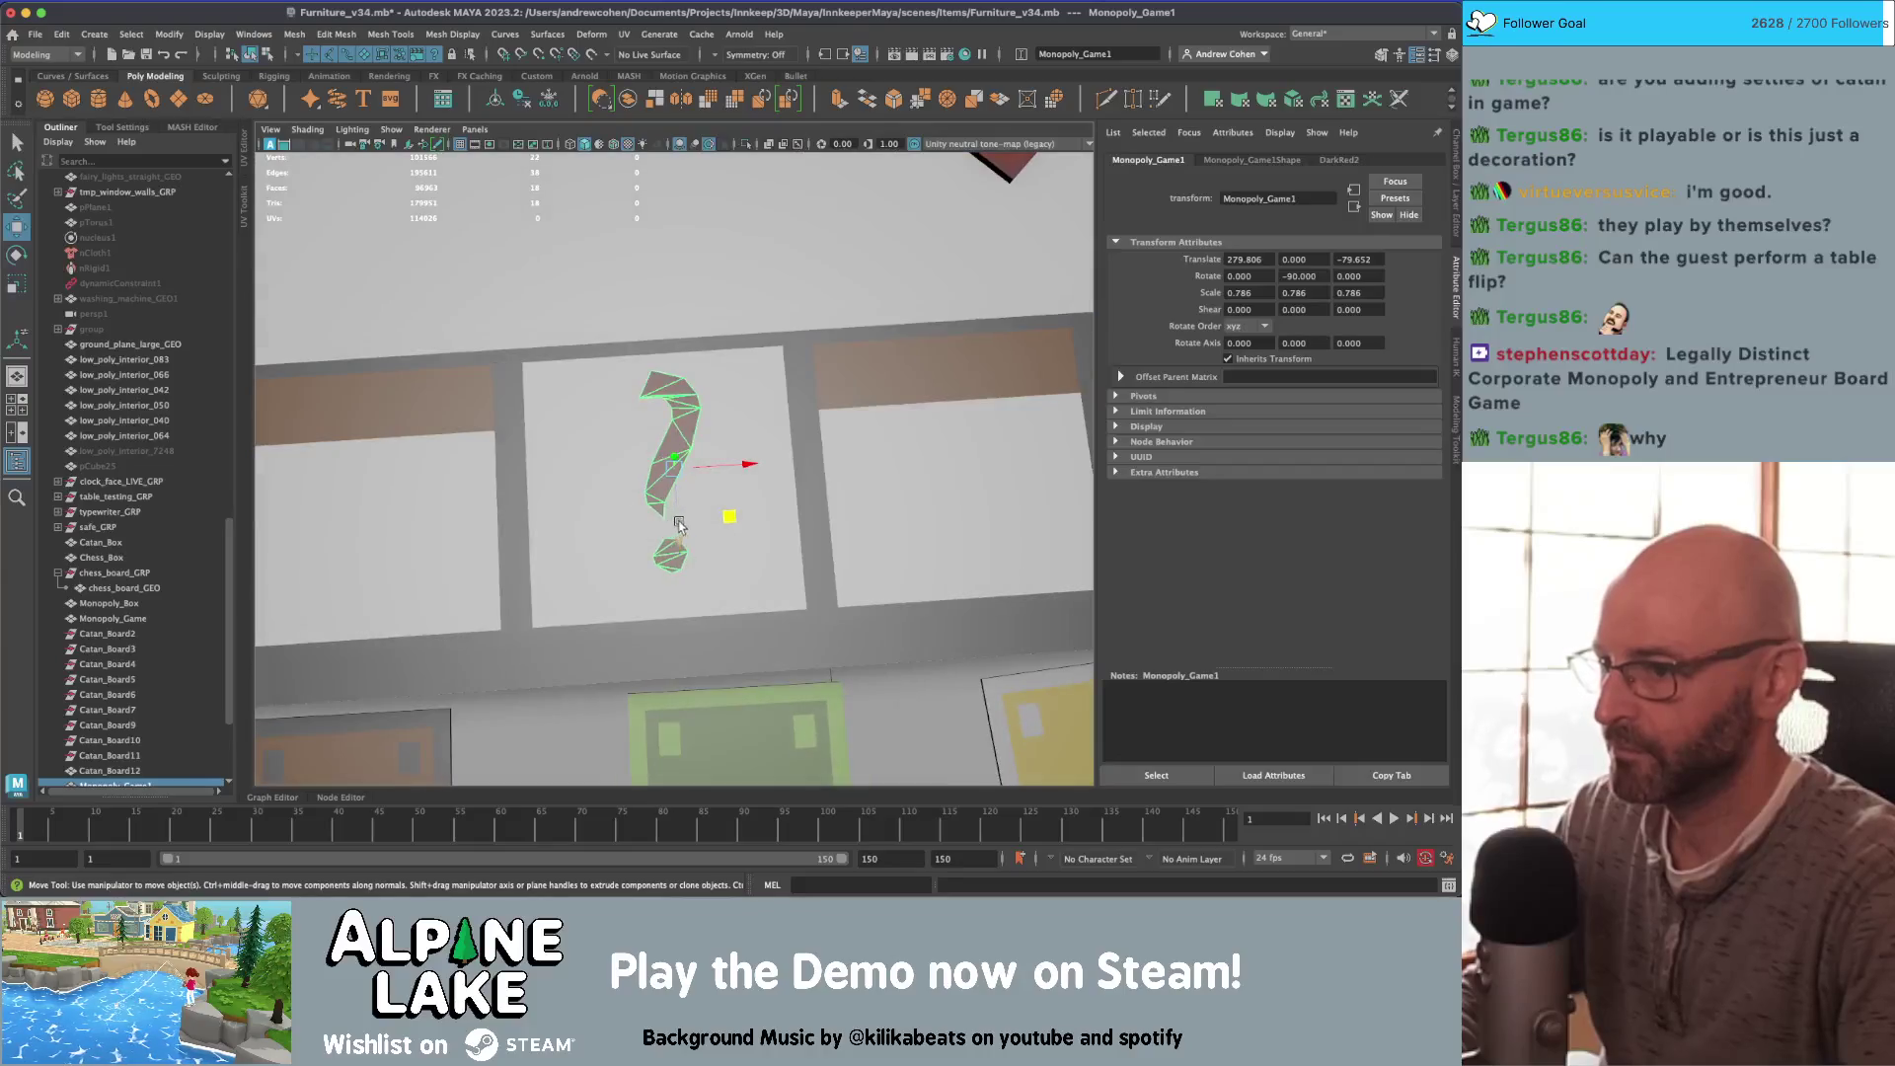
{"action": "mouse_move", "coordinate": [679, 525]}
{"action": "left_mouse_down"}
{"action": "mouse_move", "coordinate": [725, 533]}
{"action": "mouse_move", "coordinate": [763, 395]}
{"action": "mouse_move", "coordinate": [661, 377]}
{"action": "left_mouse_up"}
{"action": "scroll", "coordinate": [725, 533], "scroll_direction": "down", "scroll_amount": 5}
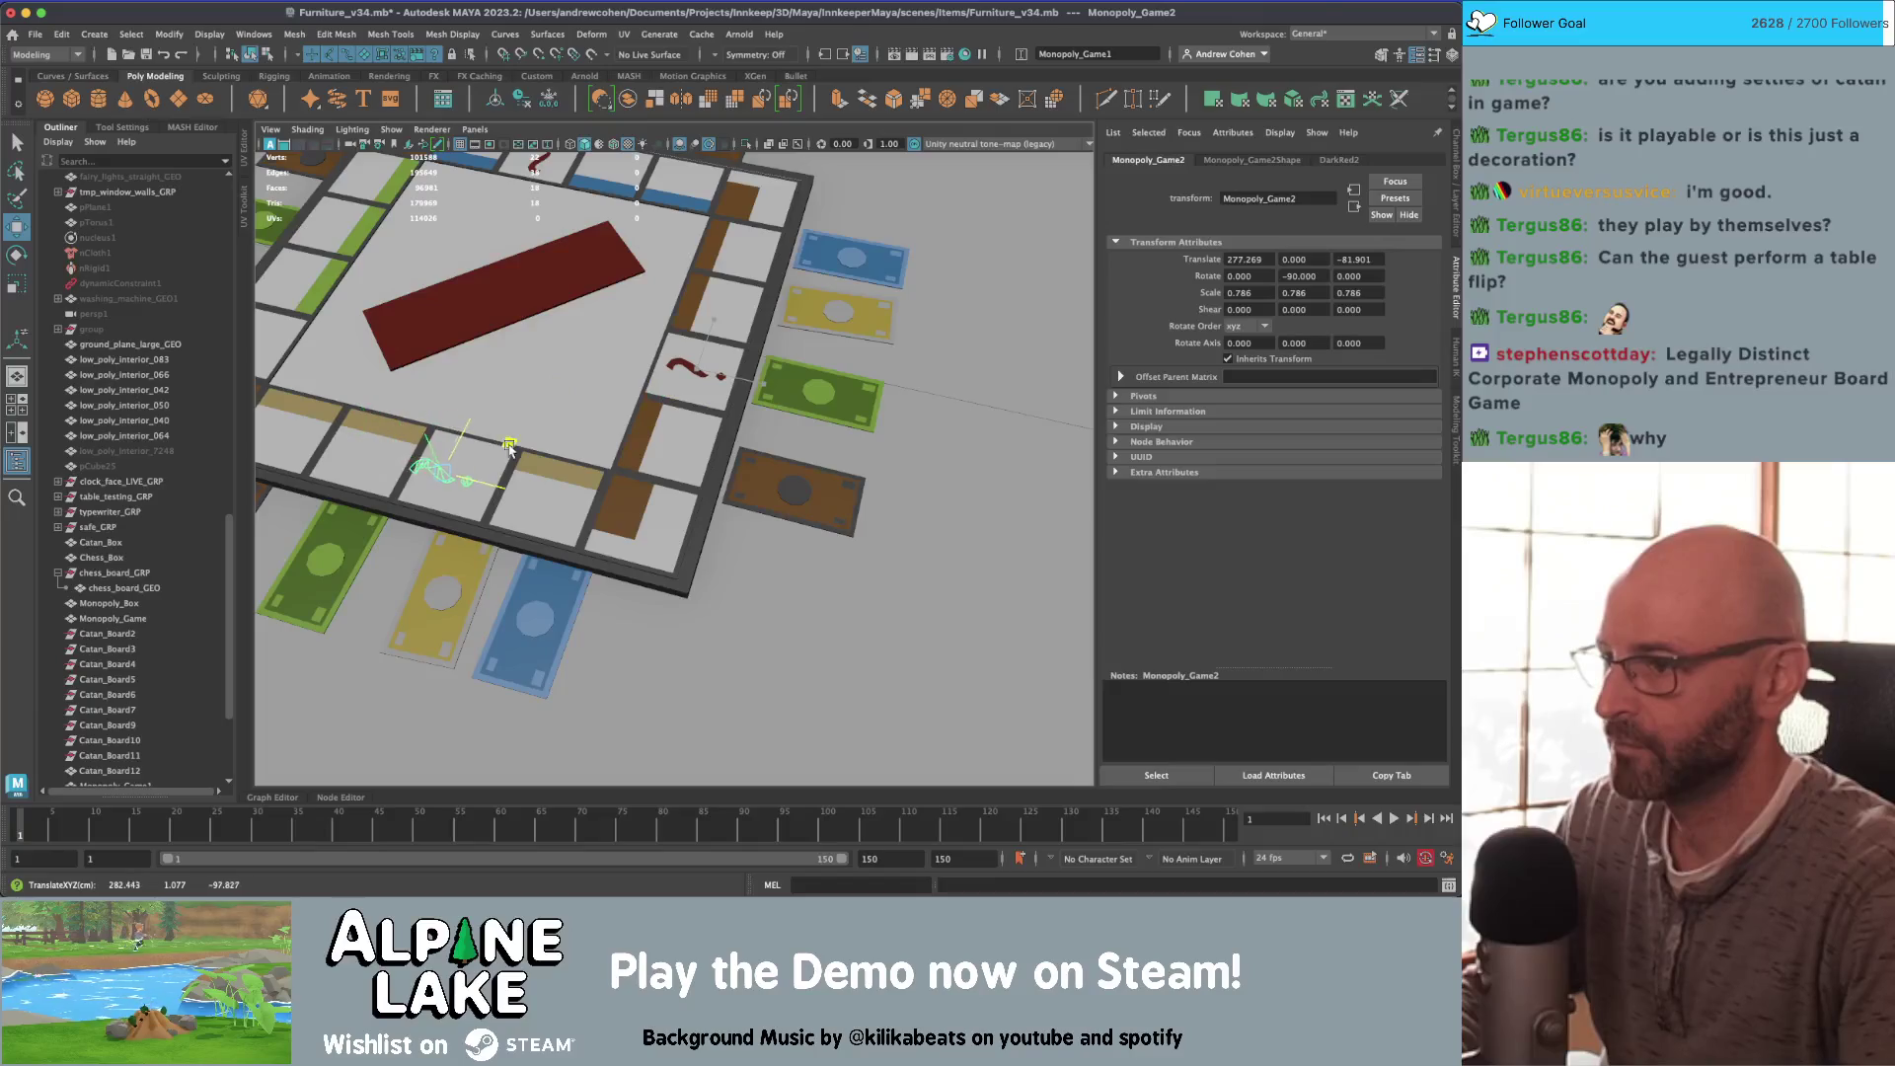
Step: Move the second question mark onto its space and set its Rotate Y to 180
{"action": "left_click_drag", "start_coordinate": [522, 452], "coordinate": [520, 456]}
{"action": "key", "text": "e"}
{"action": "left_click_drag", "start_coordinate": [495, 523], "coordinate": [387, 570]}
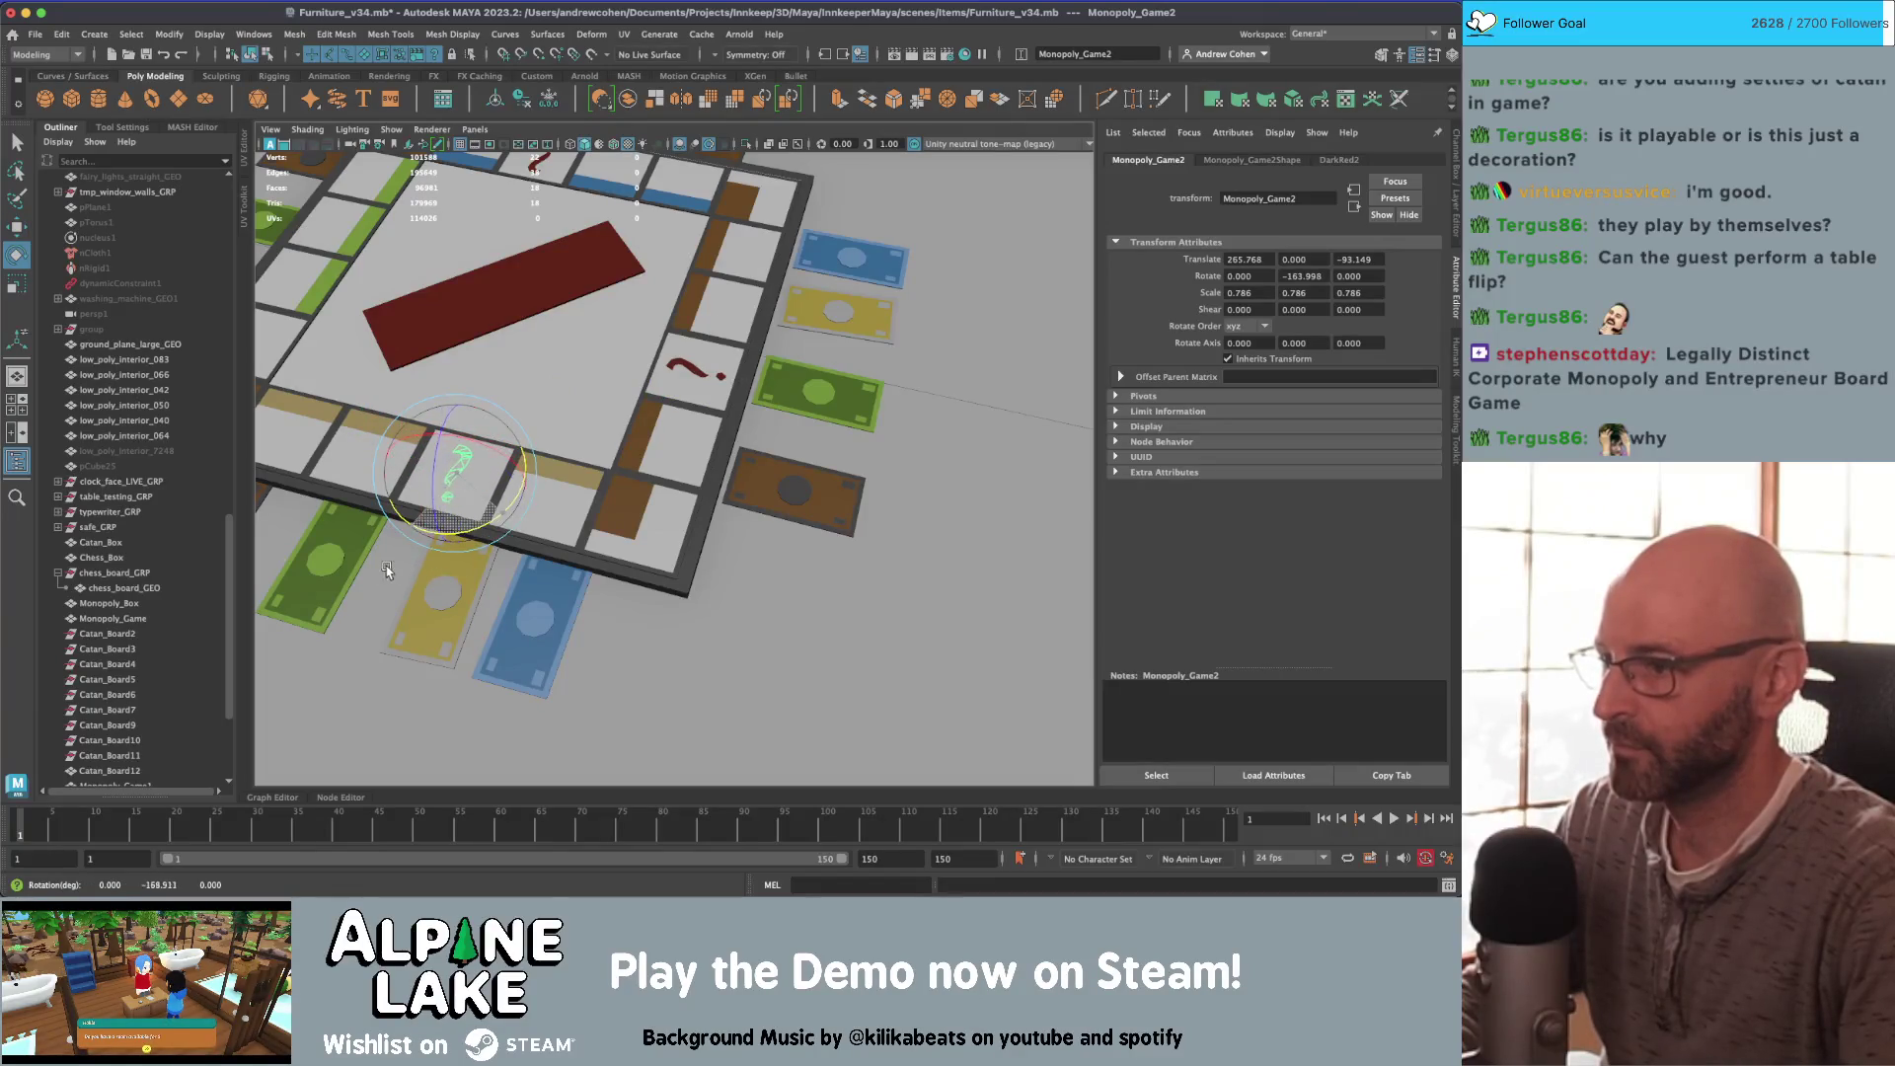
{"action": "key", "text": "f"}
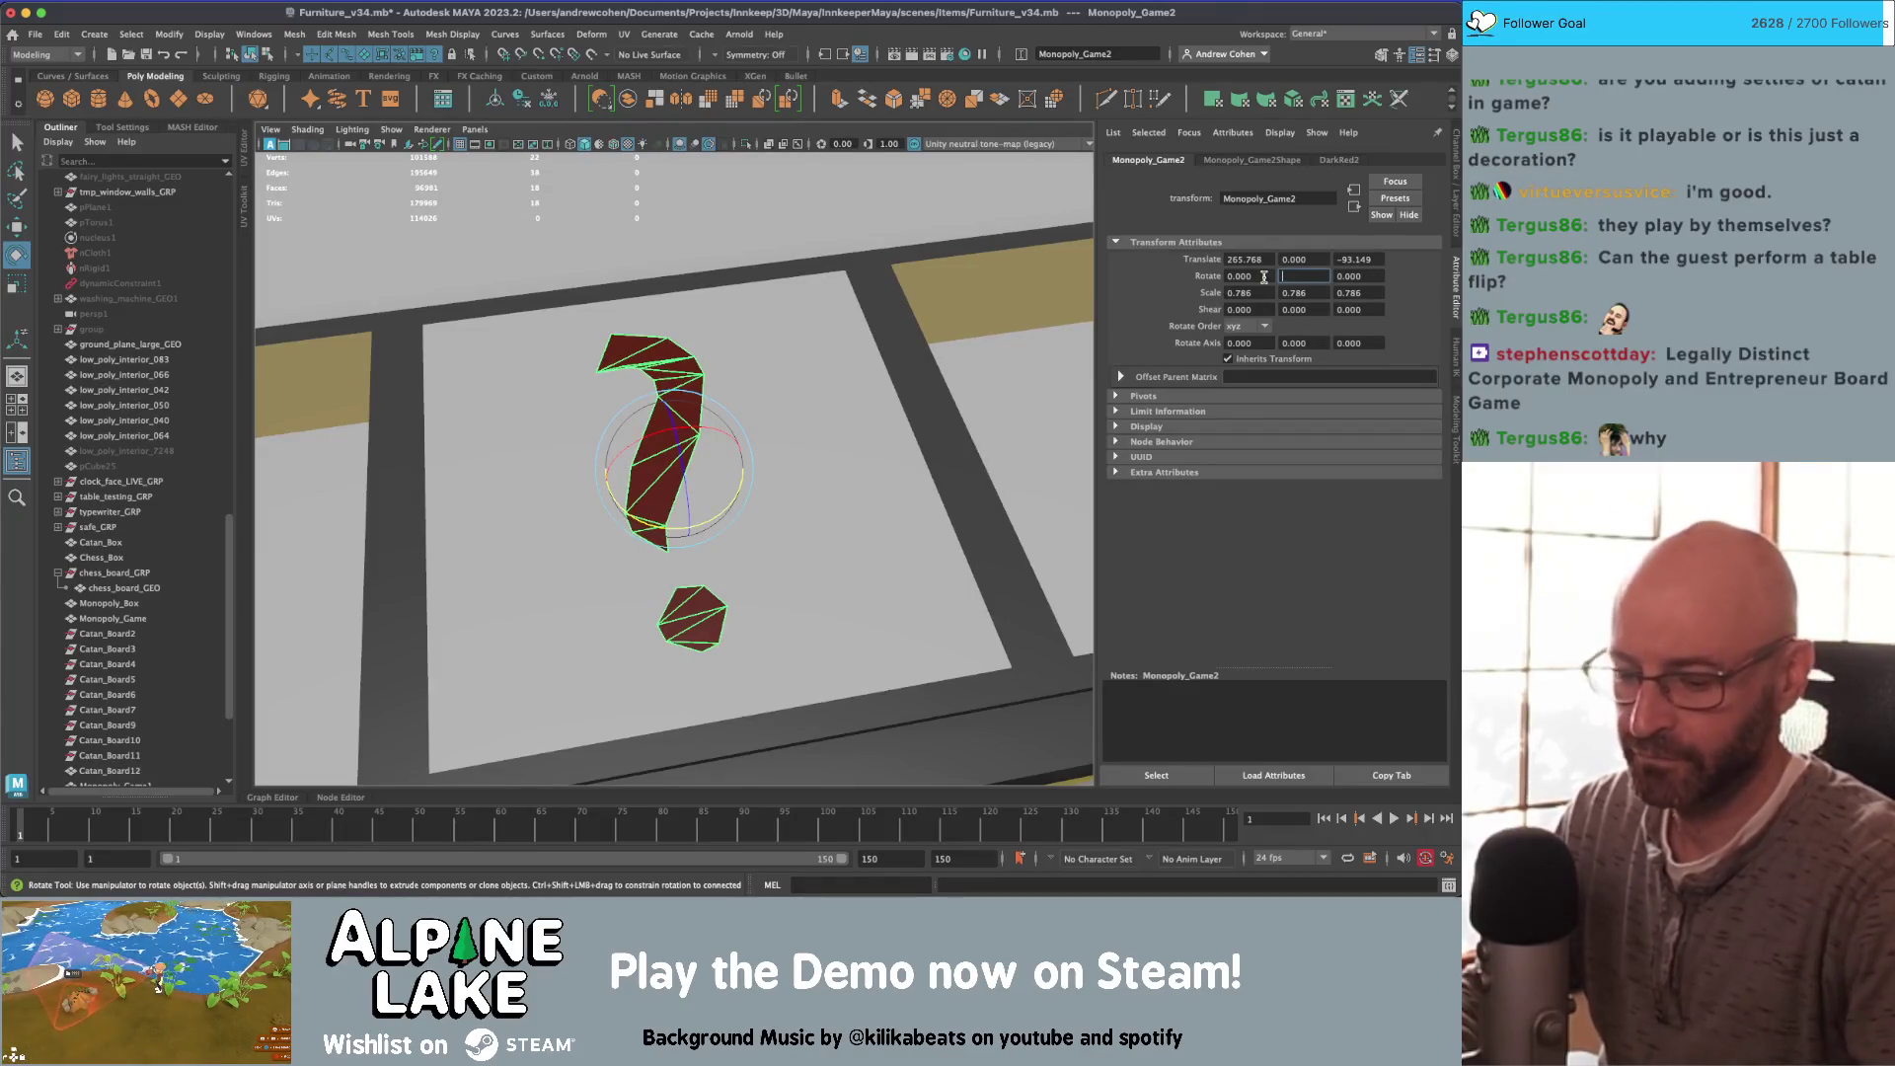
{"action": "type", "text": "180"}
{"action": "key", "text": "Return"}
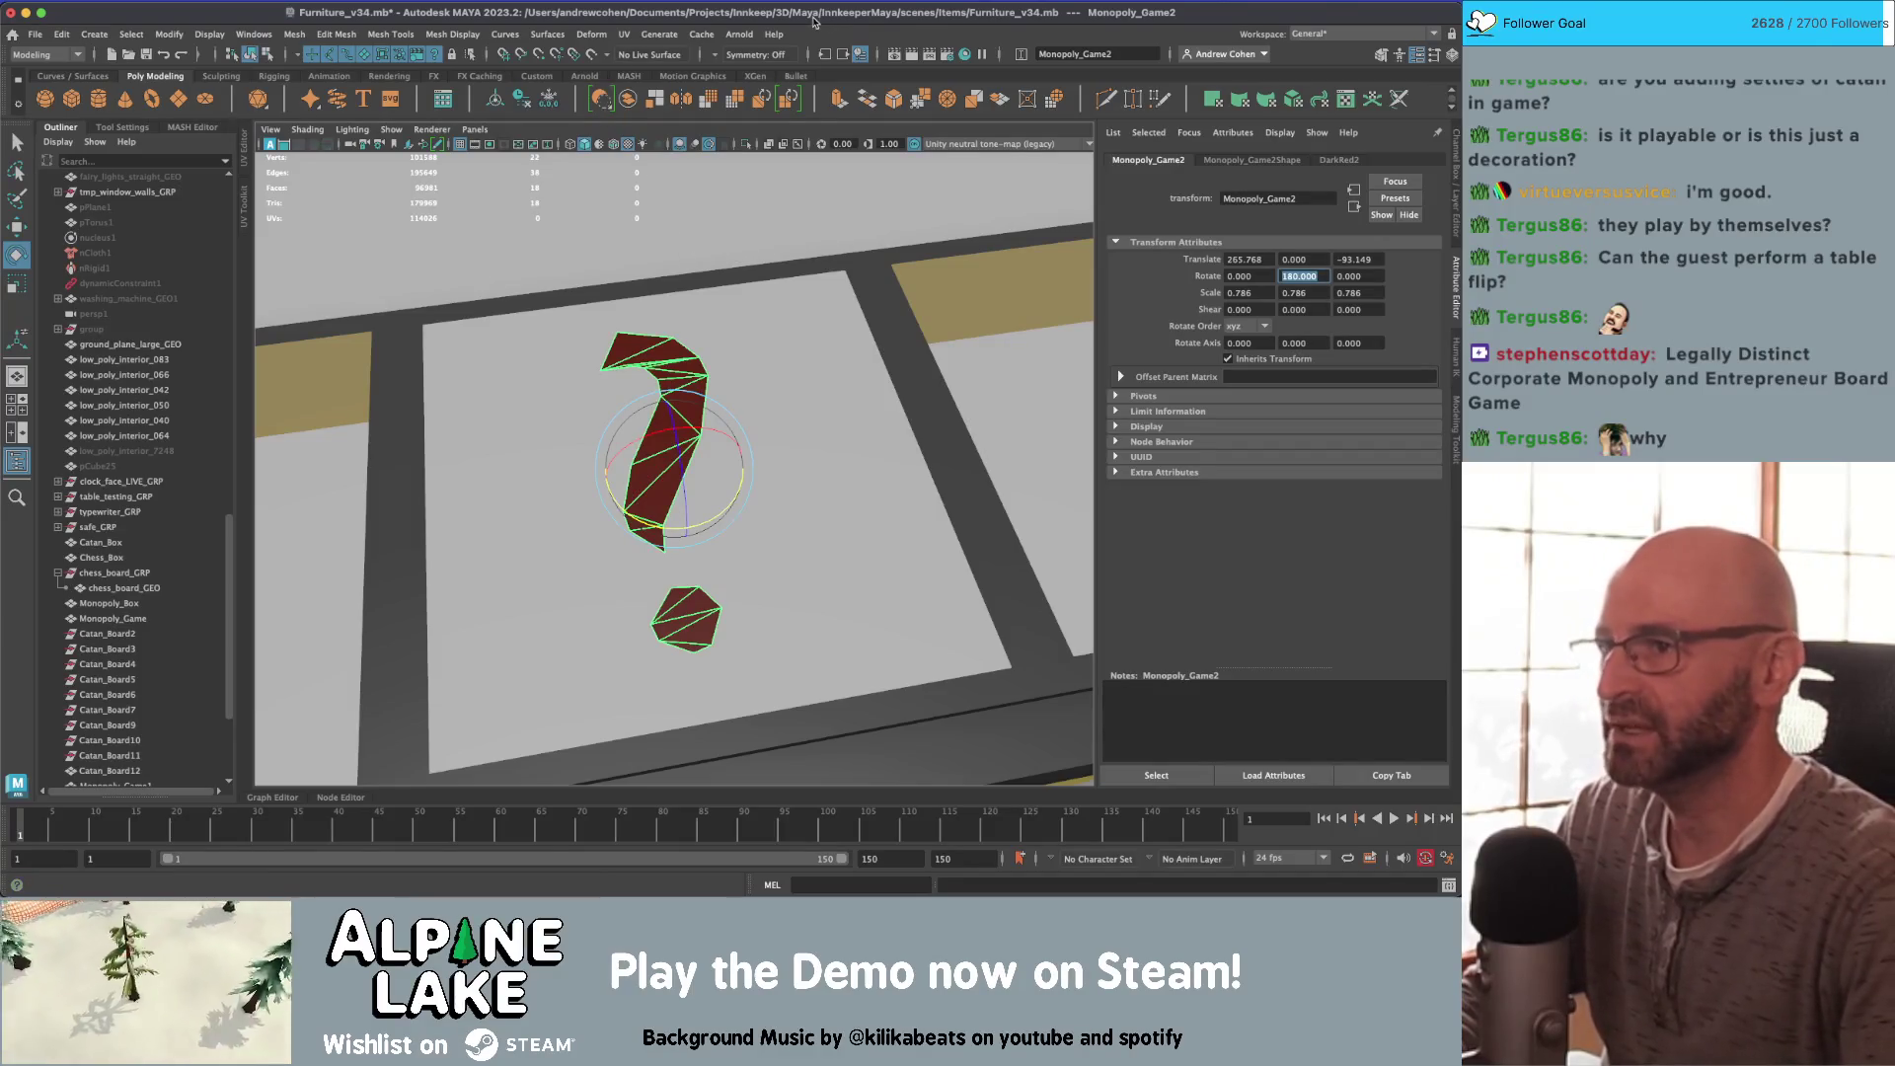
{"action": "right_click_drag", "start_coordinate": [664, 342], "coordinate": [633, 436], "text": "alt"}
{"action": "mouse_move", "coordinate": [672, 419]}
{"action": "left_mouse_down"}
{"action": "mouse_move", "coordinate": [684, 399]}
{"action": "mouse_move", "coordinate": [661, 443]}
{"action": "mouse_move", "coordinate": [861, 291]}
{"action": "mouse_move", "coordinate": [866, 385]}
{"action": "left_mouse_up"}
Step: Move the third question mark to the left side, turn it to face that edge, and centre it
{"action": "key", "text": "w"}
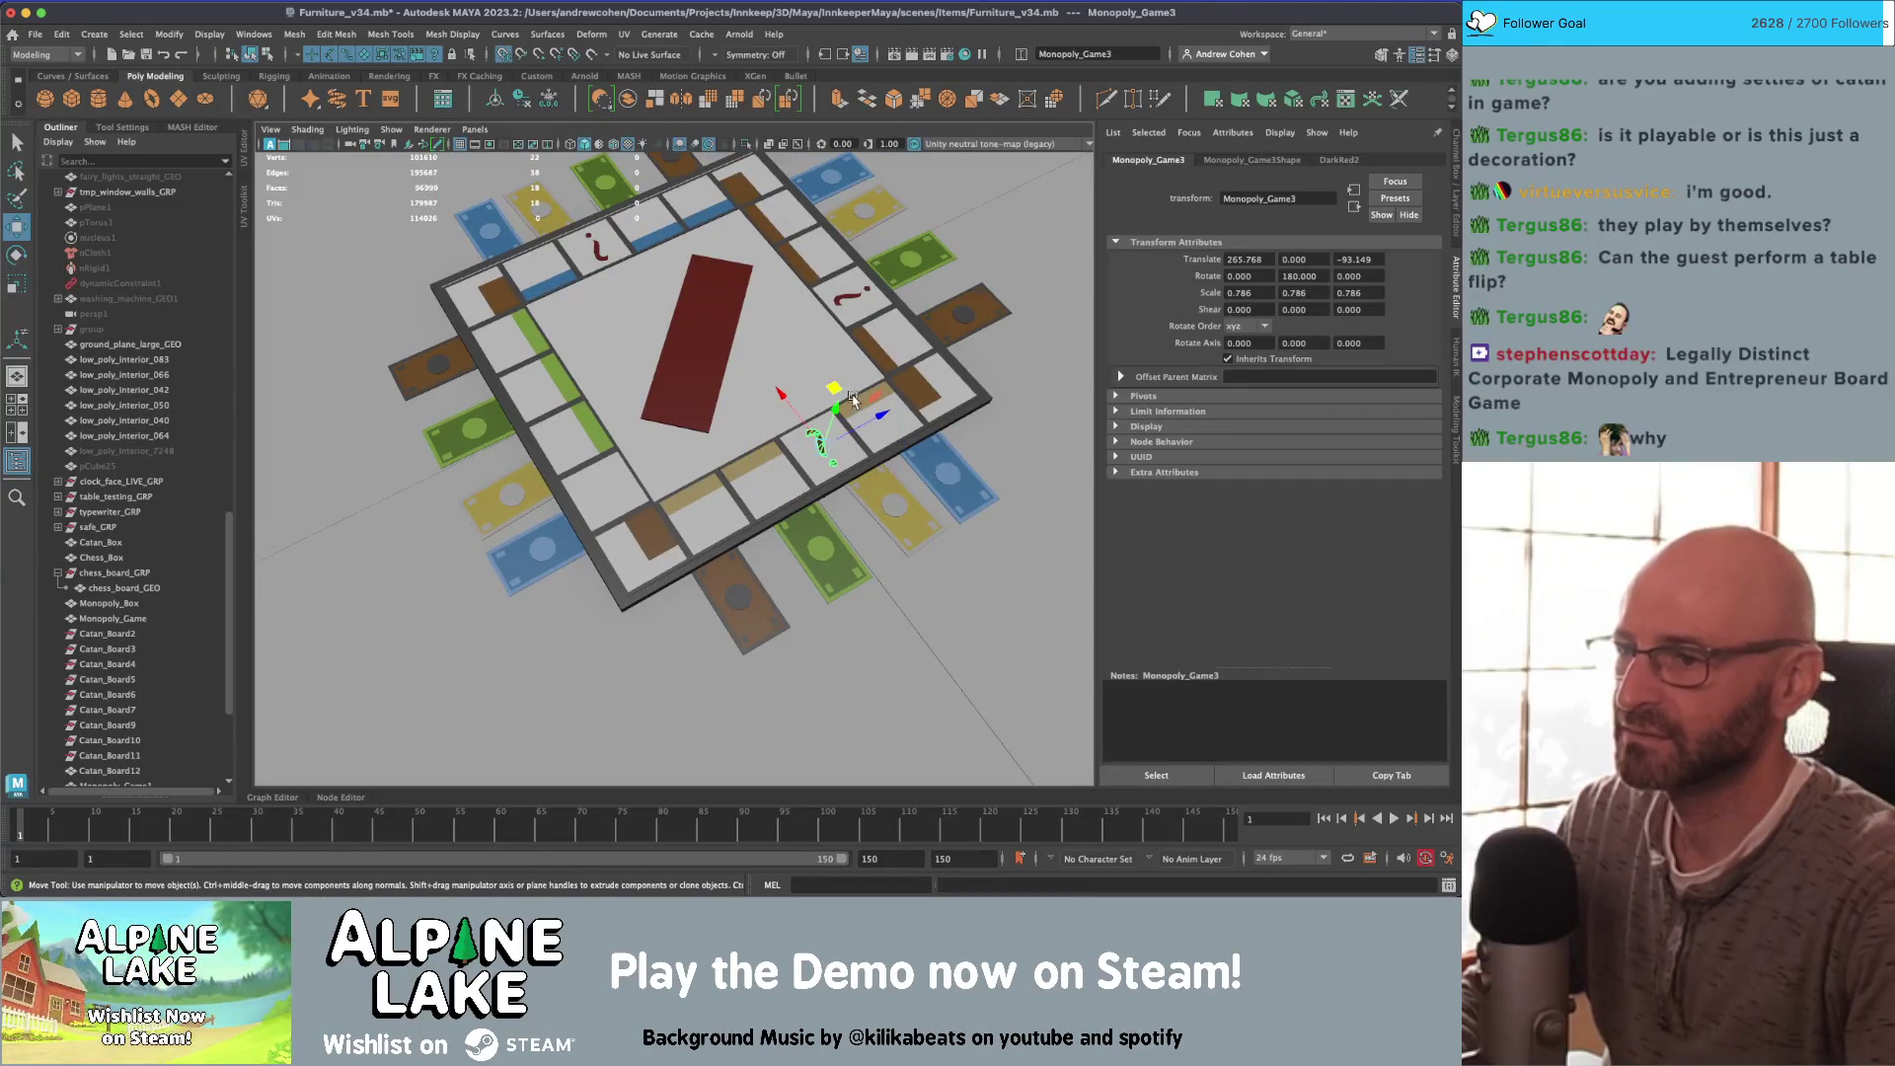
{"action": "left_click_drag", "start_coordinate": [620, 431], "coordinate": [622, 432]}
{"action": "key", "text": "e"}
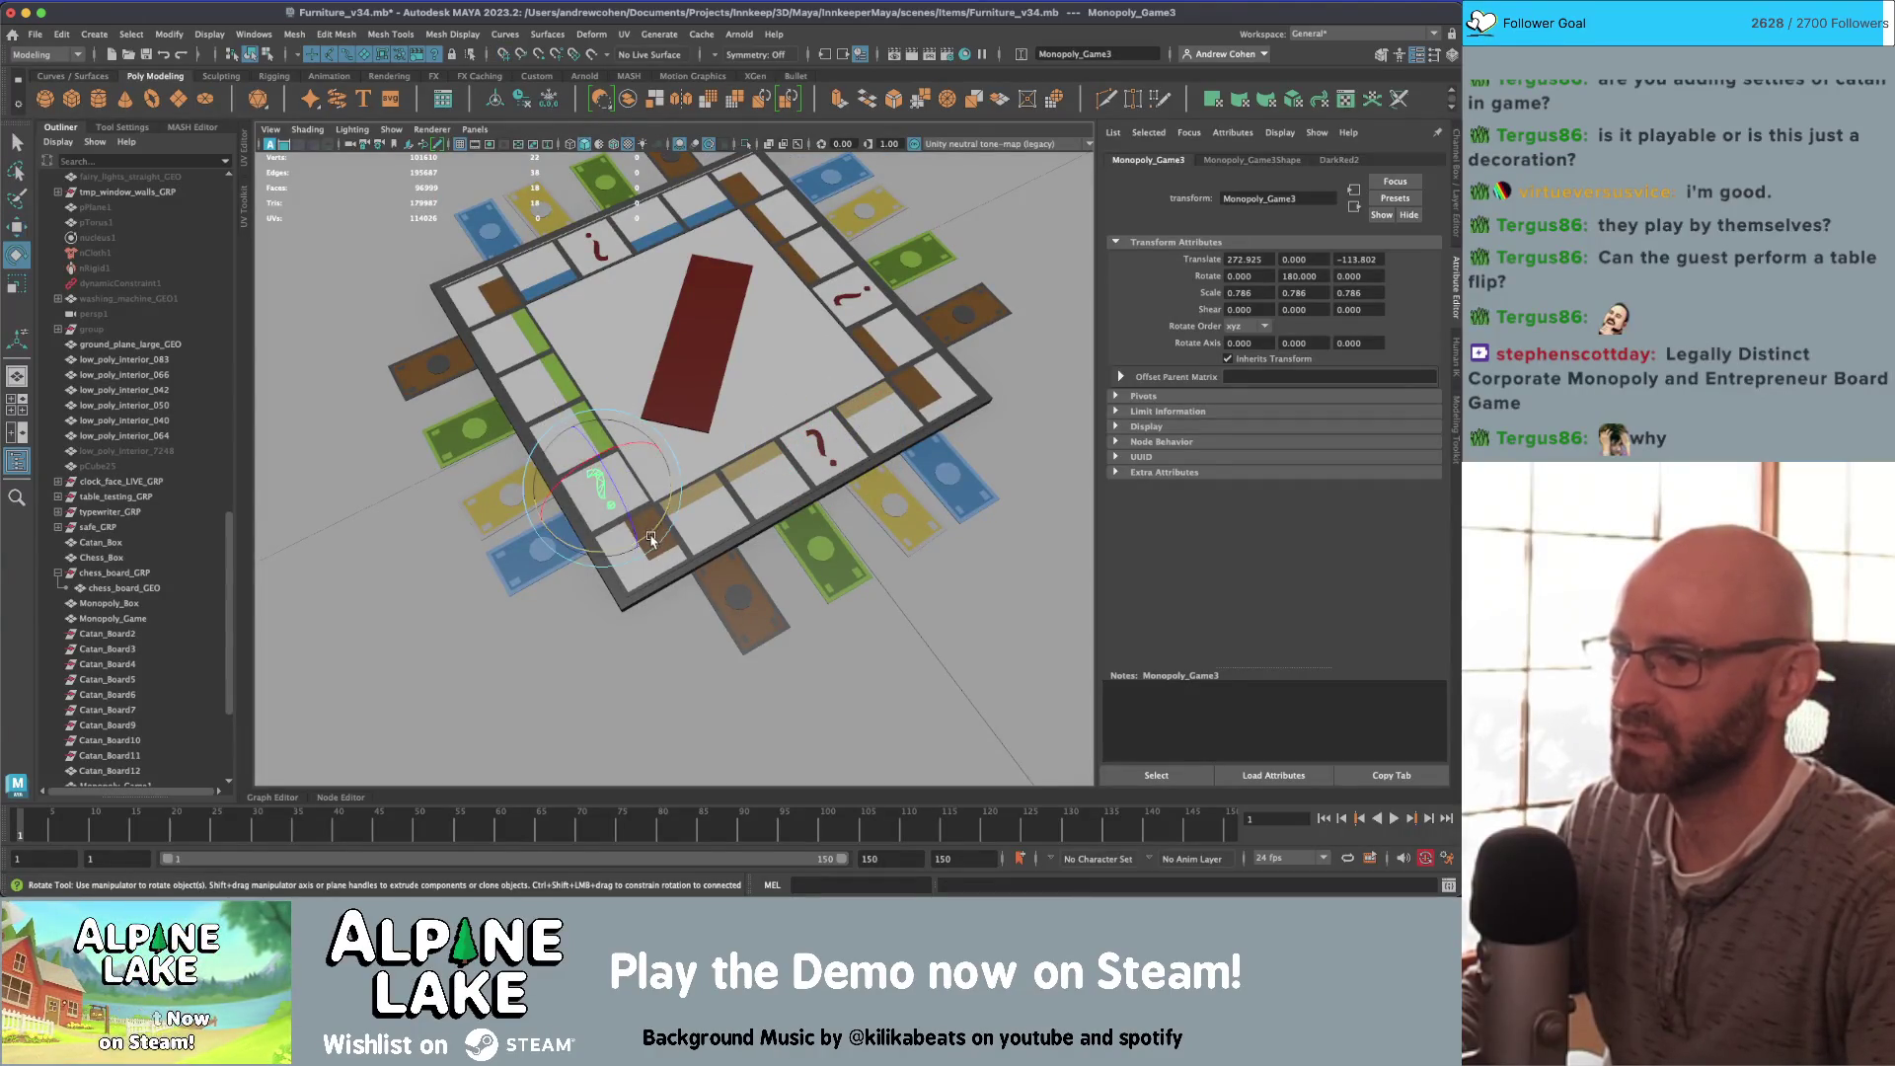
{"action": "left_click_drag", "start_coordinate": [652, 535], "coordinate": [618, 565]}
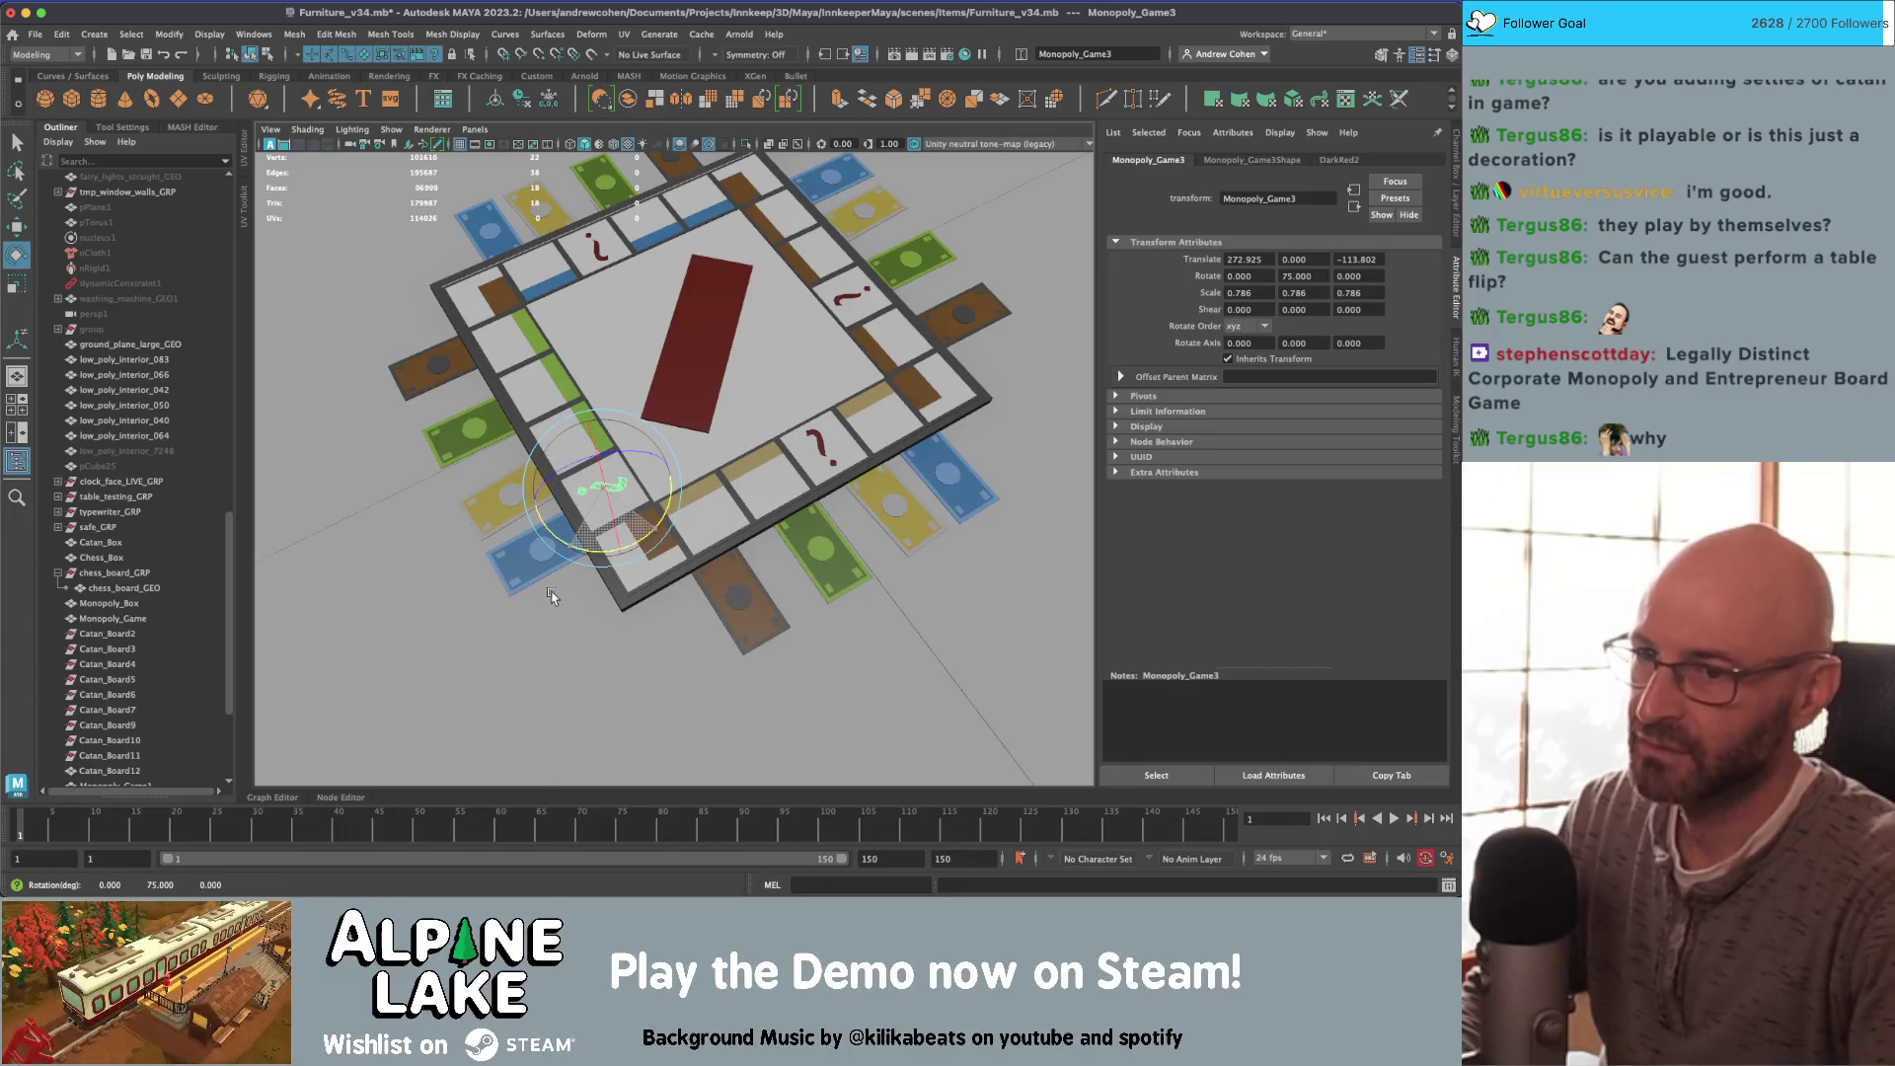
{"action": "key", "text": "f"}
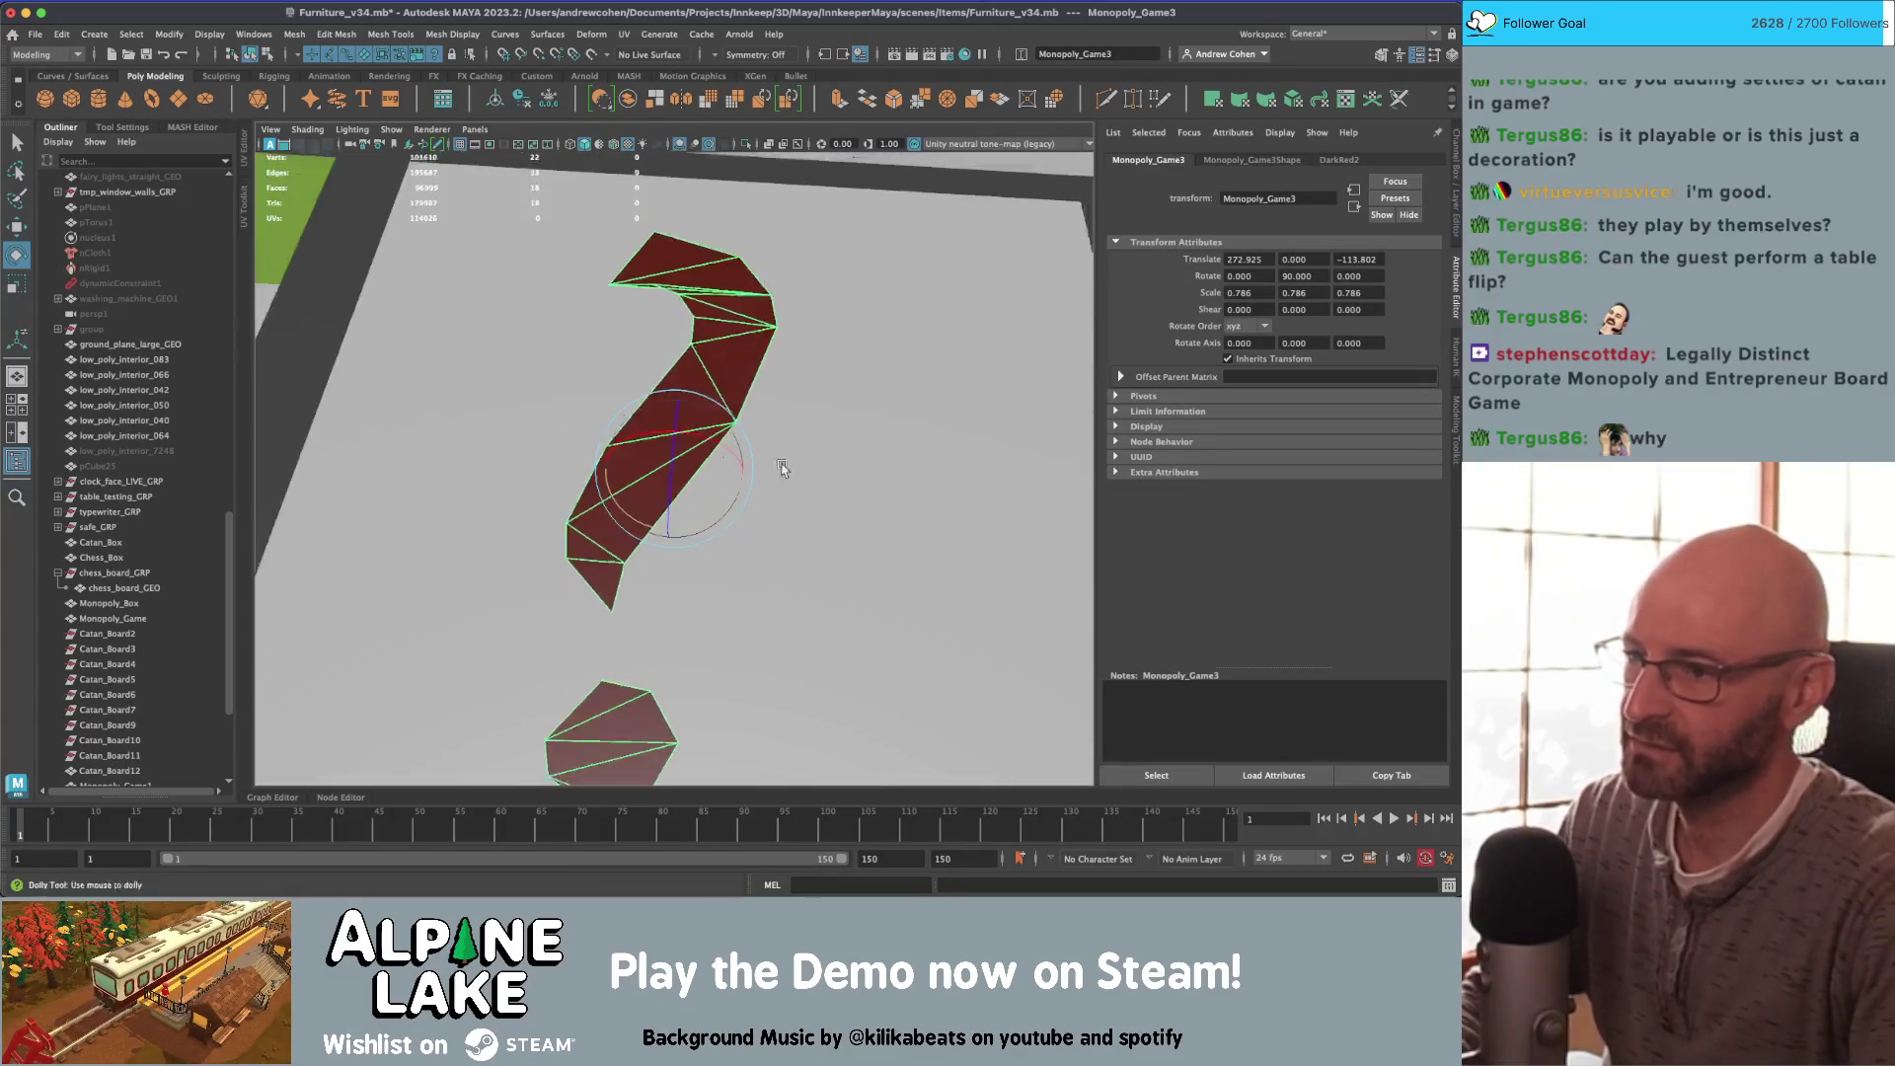
{"action": "key", "text": "w"}
{"action": "left_click_drag", "start_coordinate": [629, 470], "coordinate": [635, 471]}
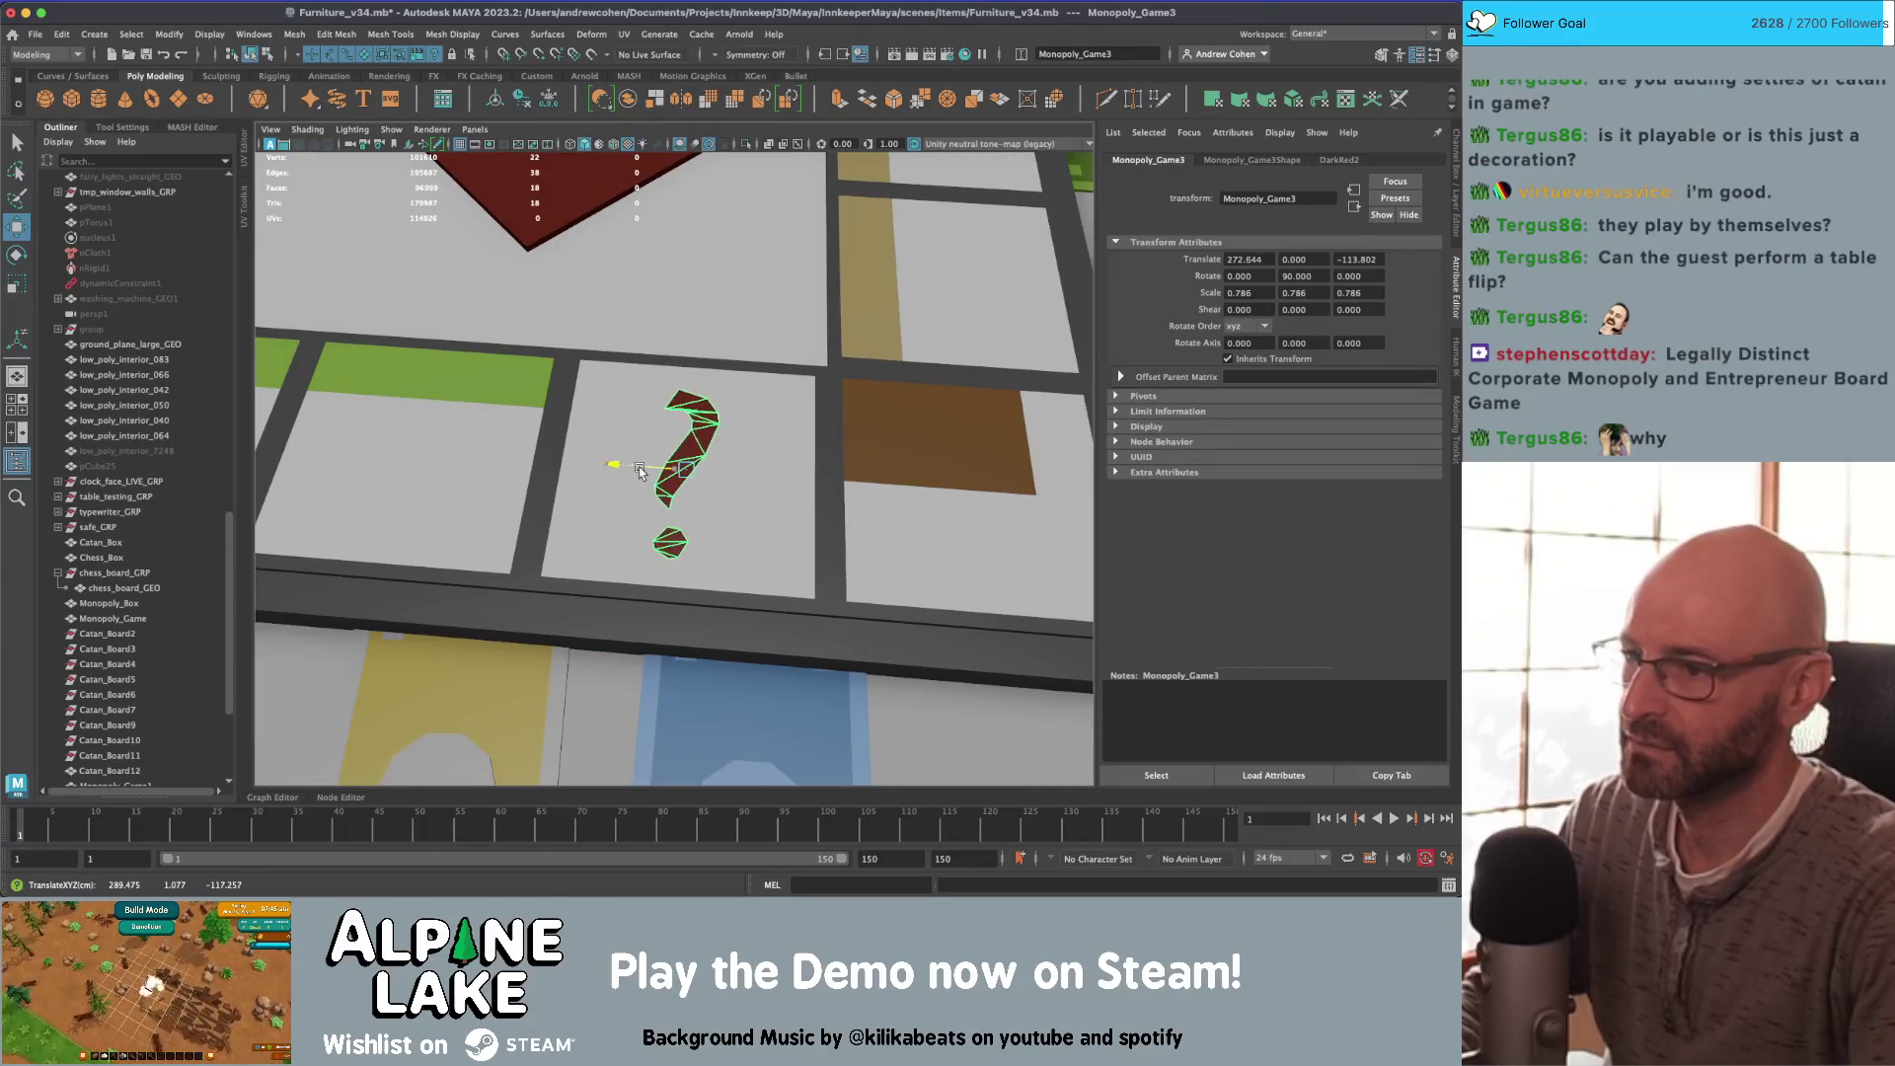
{"action": "key", "text": "Up"}
Step: Duplicate the whole Monopoly game as Monopoly_Game4, move it away, then deselect and view the chess board
{"action": "key", "text": "f"}
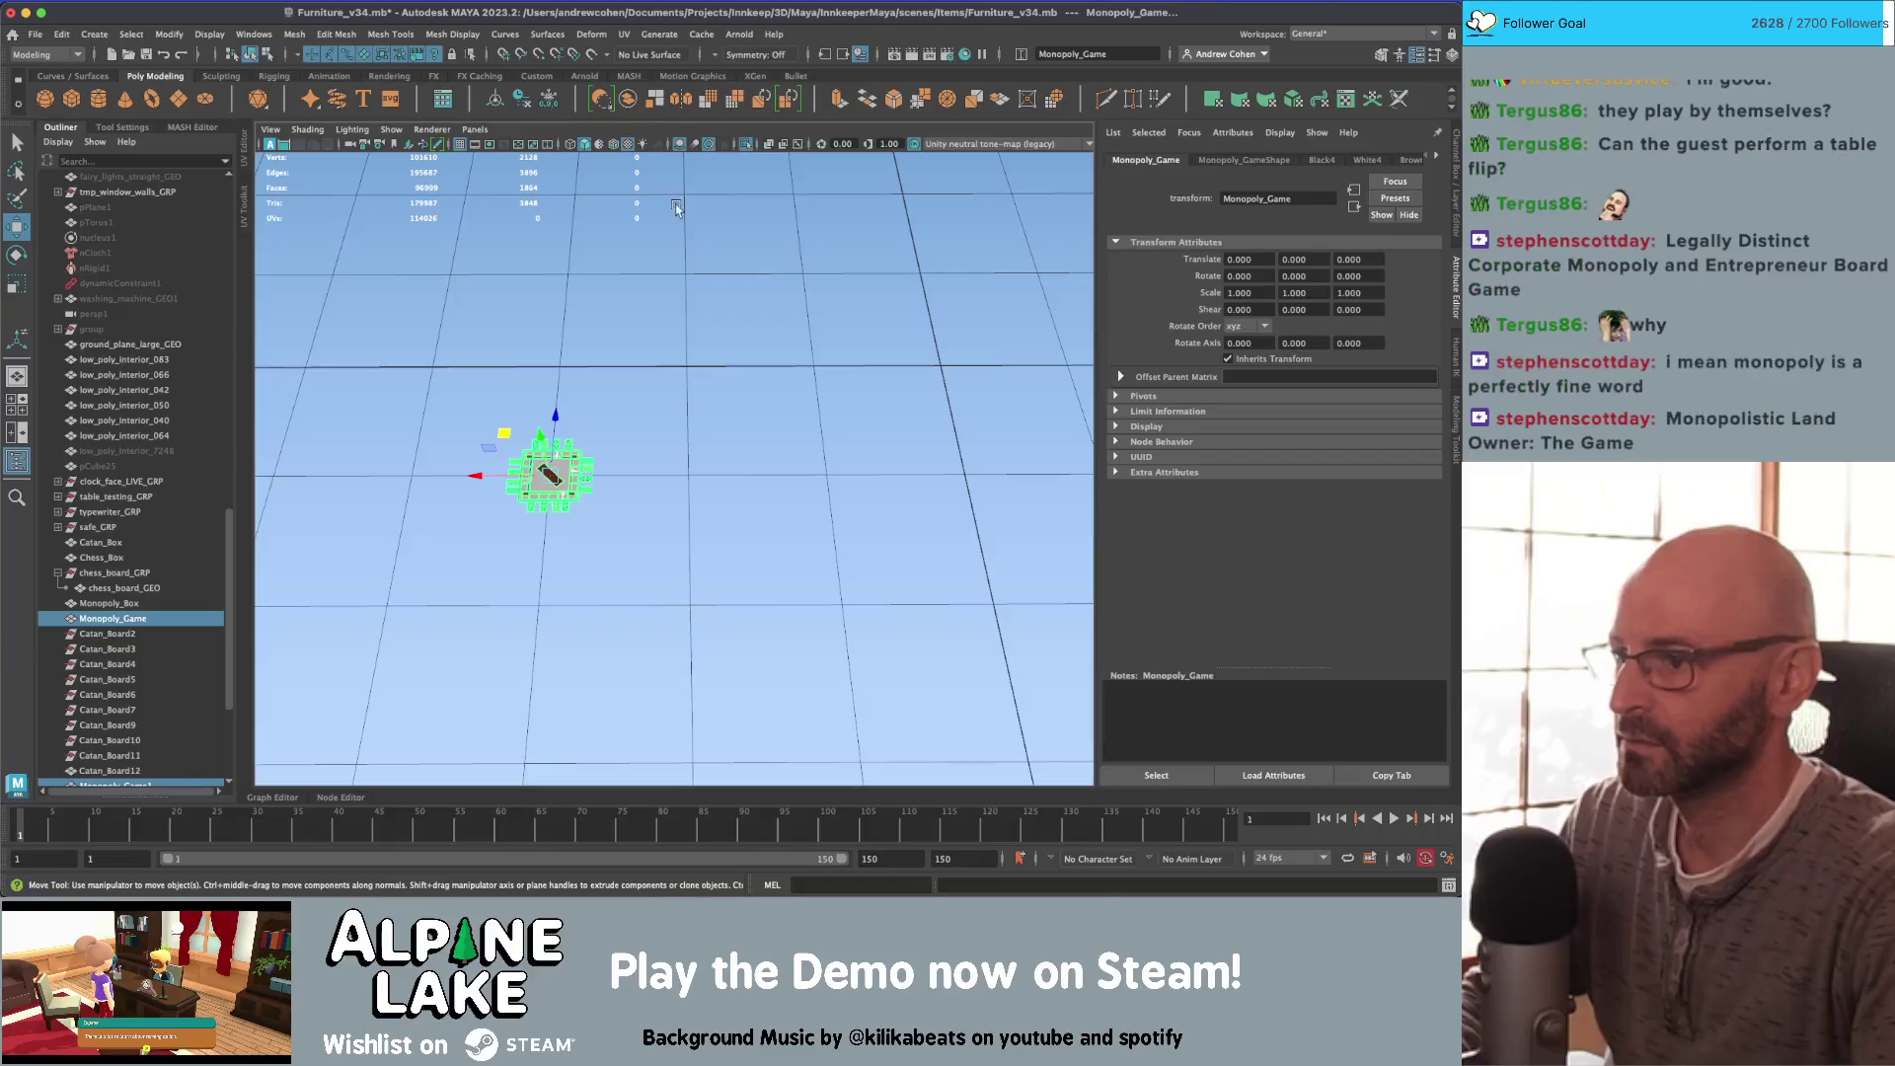
{"action": "key", "text": "ctrl+d"}
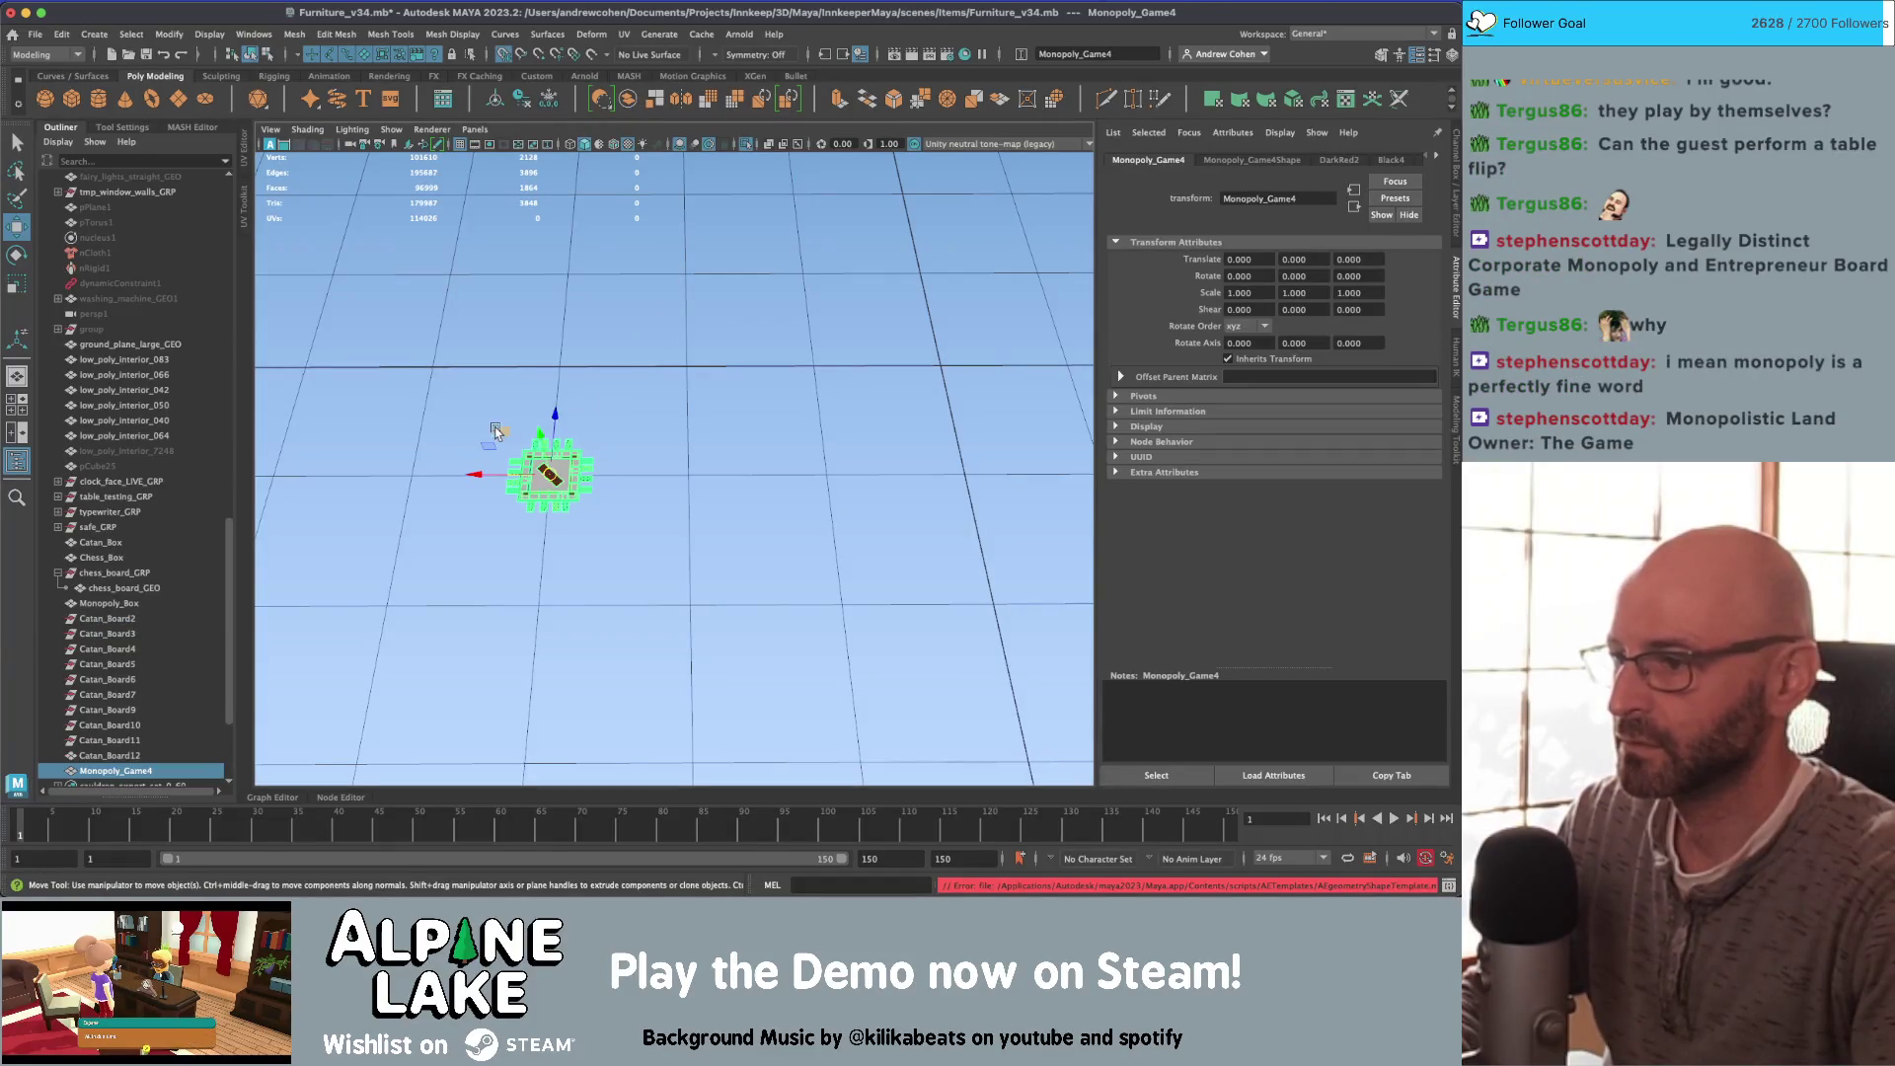
{"action": "mouse_move", "coordinate": [496, 432]}
{"action": "left_mouse_down"}
{"action": "mouse_move", "coordinate": [770, 329]}
{"action": "mouse_move", "coordinate": [879, 325]}
{"action": "left_mouse_up"}
{"action": "key", "text": "f"}
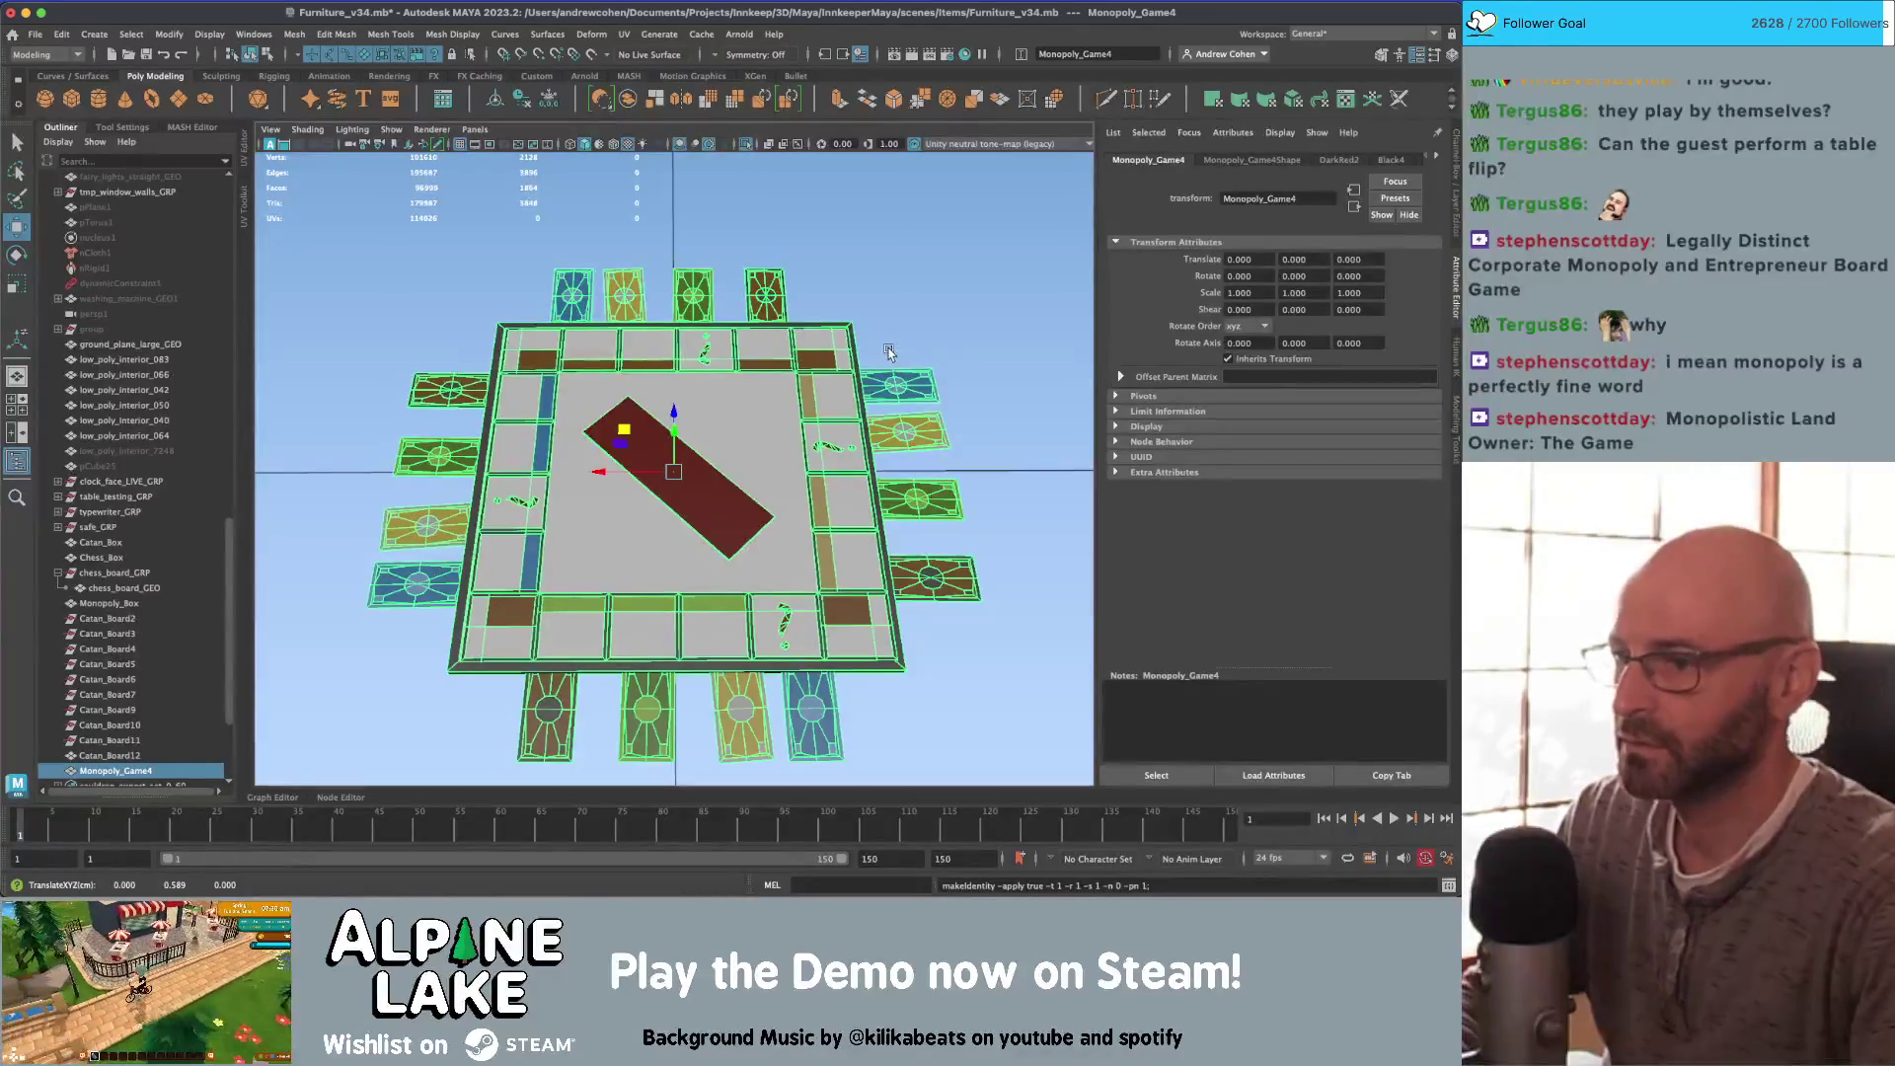
{"action": "left_click", "coordinate": [932, 299]}
{"action": "key", "text": "["}
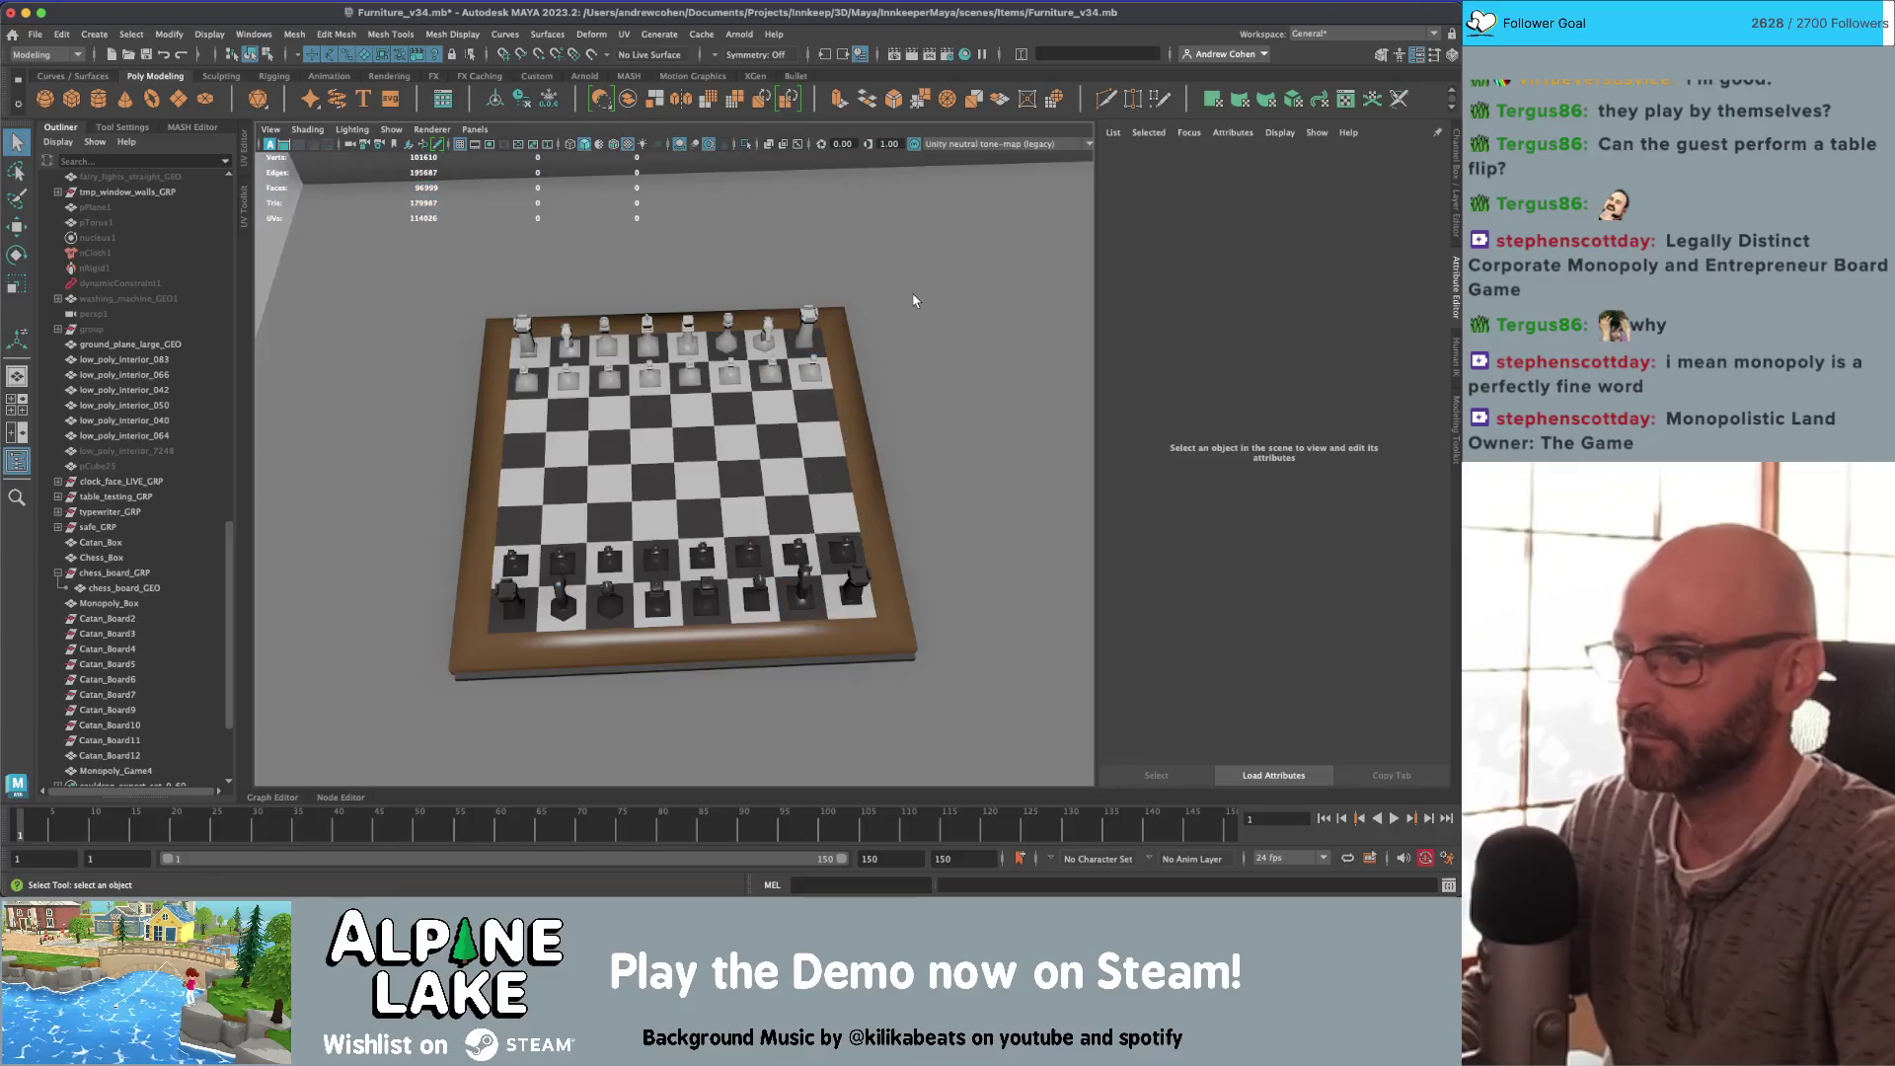
Step: Select chess_board_GRP and slide it 200 units along X
{"action": "mouse_move", "coordinate": [913, 301]}
{"action": "left_mouse_down", "text": "alt"}
{"action": "mouse_move", "coordinate": [837, 287]}
{"action": "mouse_move", "coordinate": [690, 414]}
{"action": "mouse_move", "coordinate": [675, 454]}
{"action": "left_mouse_up", "text": "alt"}
{"action": "mouse_move", "coordinate": [674, 454]}
{"action": "right_mouse_down", "text": "alt"}
{"action": "mouse_move", "coordinate": [761, 418]}
{"action": "mouse_move", "coordinate": [486, 432]}
{"action": "right_mouse_up", "text": "alt"}
{"action": "key", "text": "["}
{"action": "key", "text": "4"}
{"action": "left_click", "coordinate": [744, 514]}
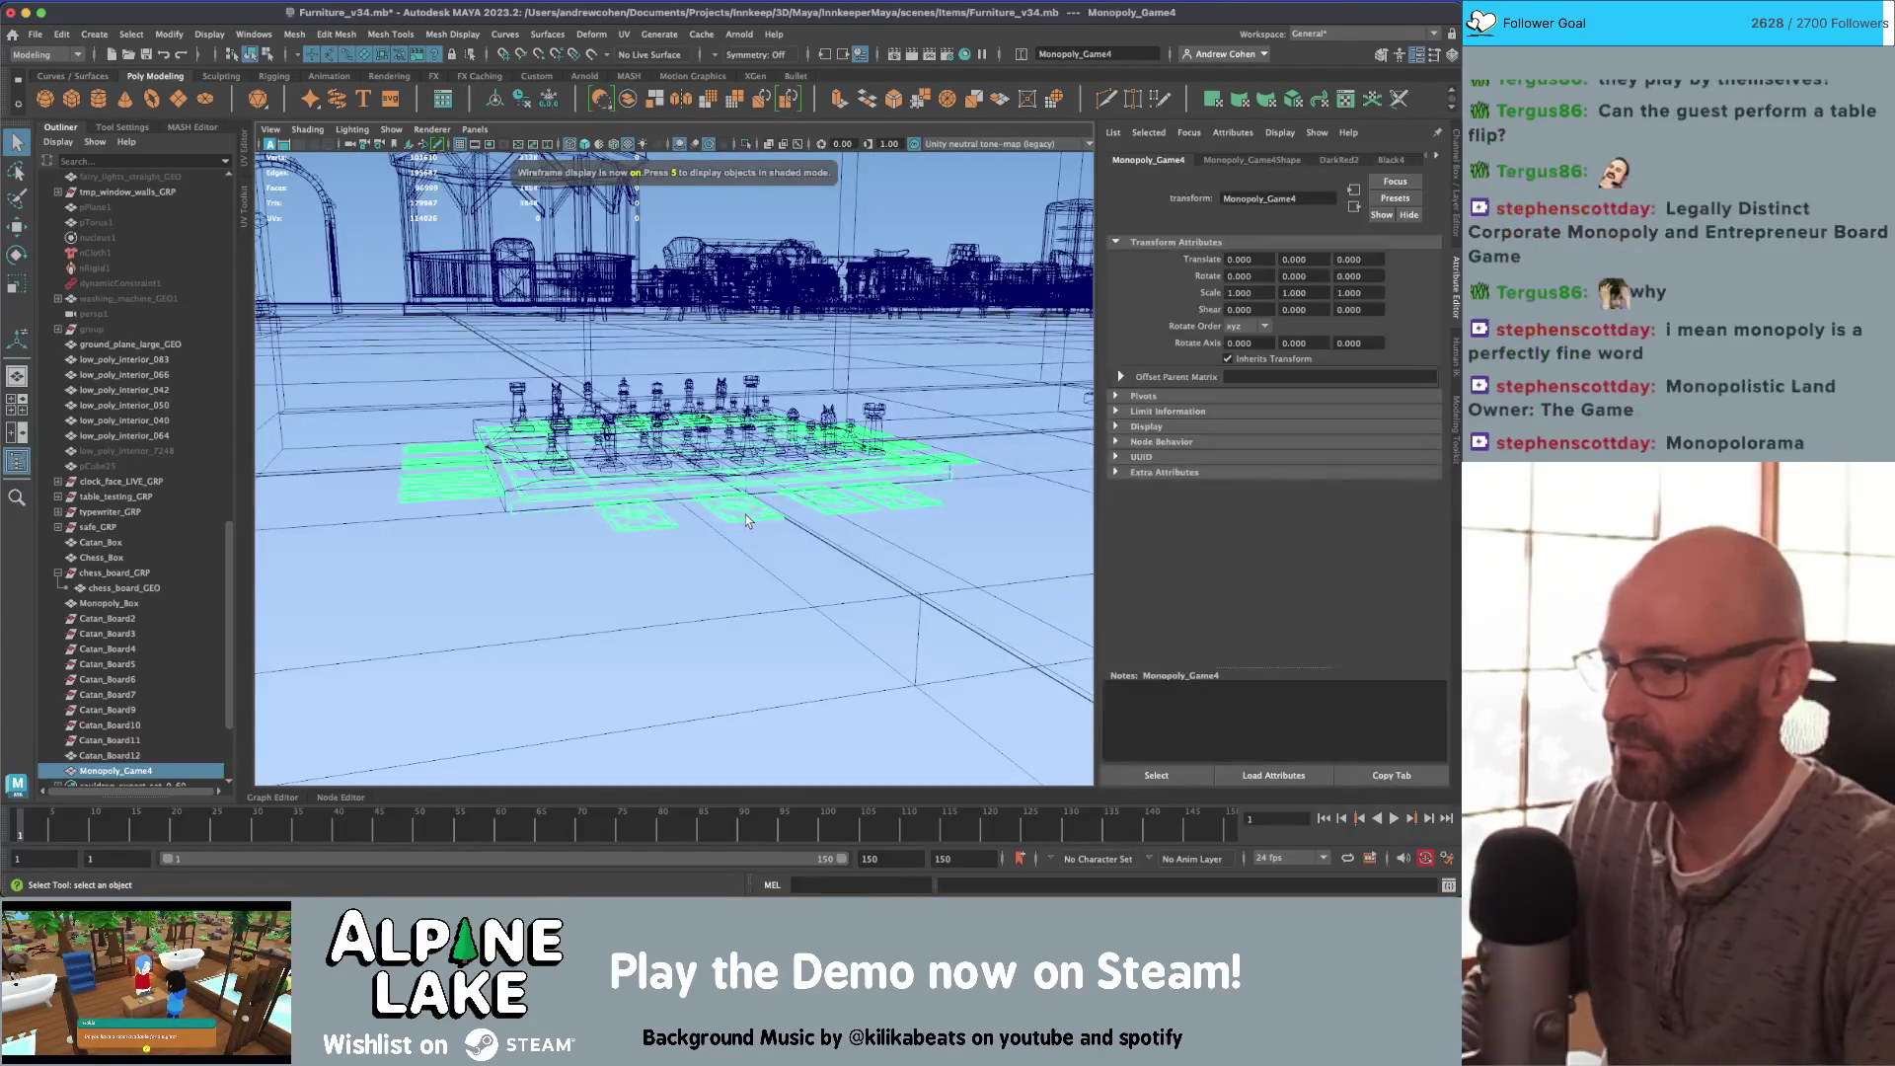
{"action": "key", "text": "6"}
{"action": "left_click", "coordinate": [718, 461]}
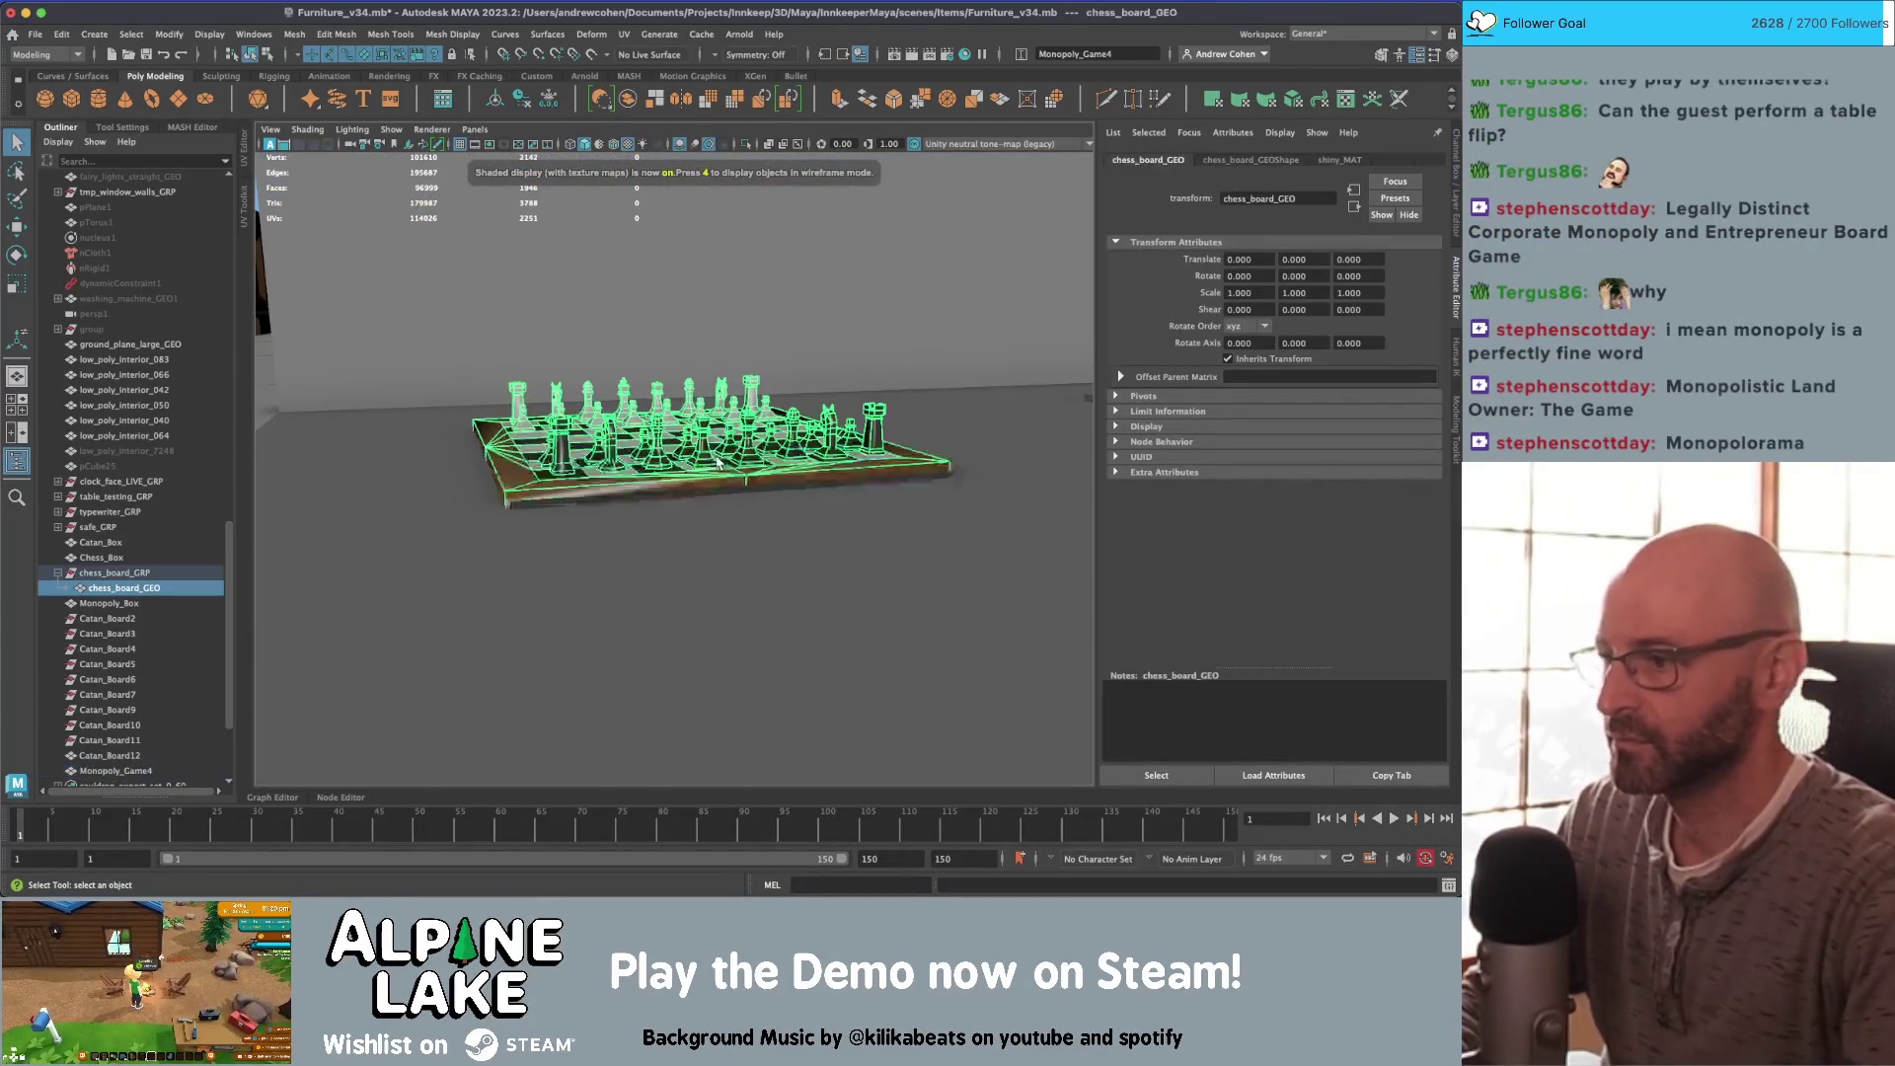
{"action": "left_click", "coordinate": [155, 571]}
{"action": "key", "text": "["}
{"action": "key", "text": "["}
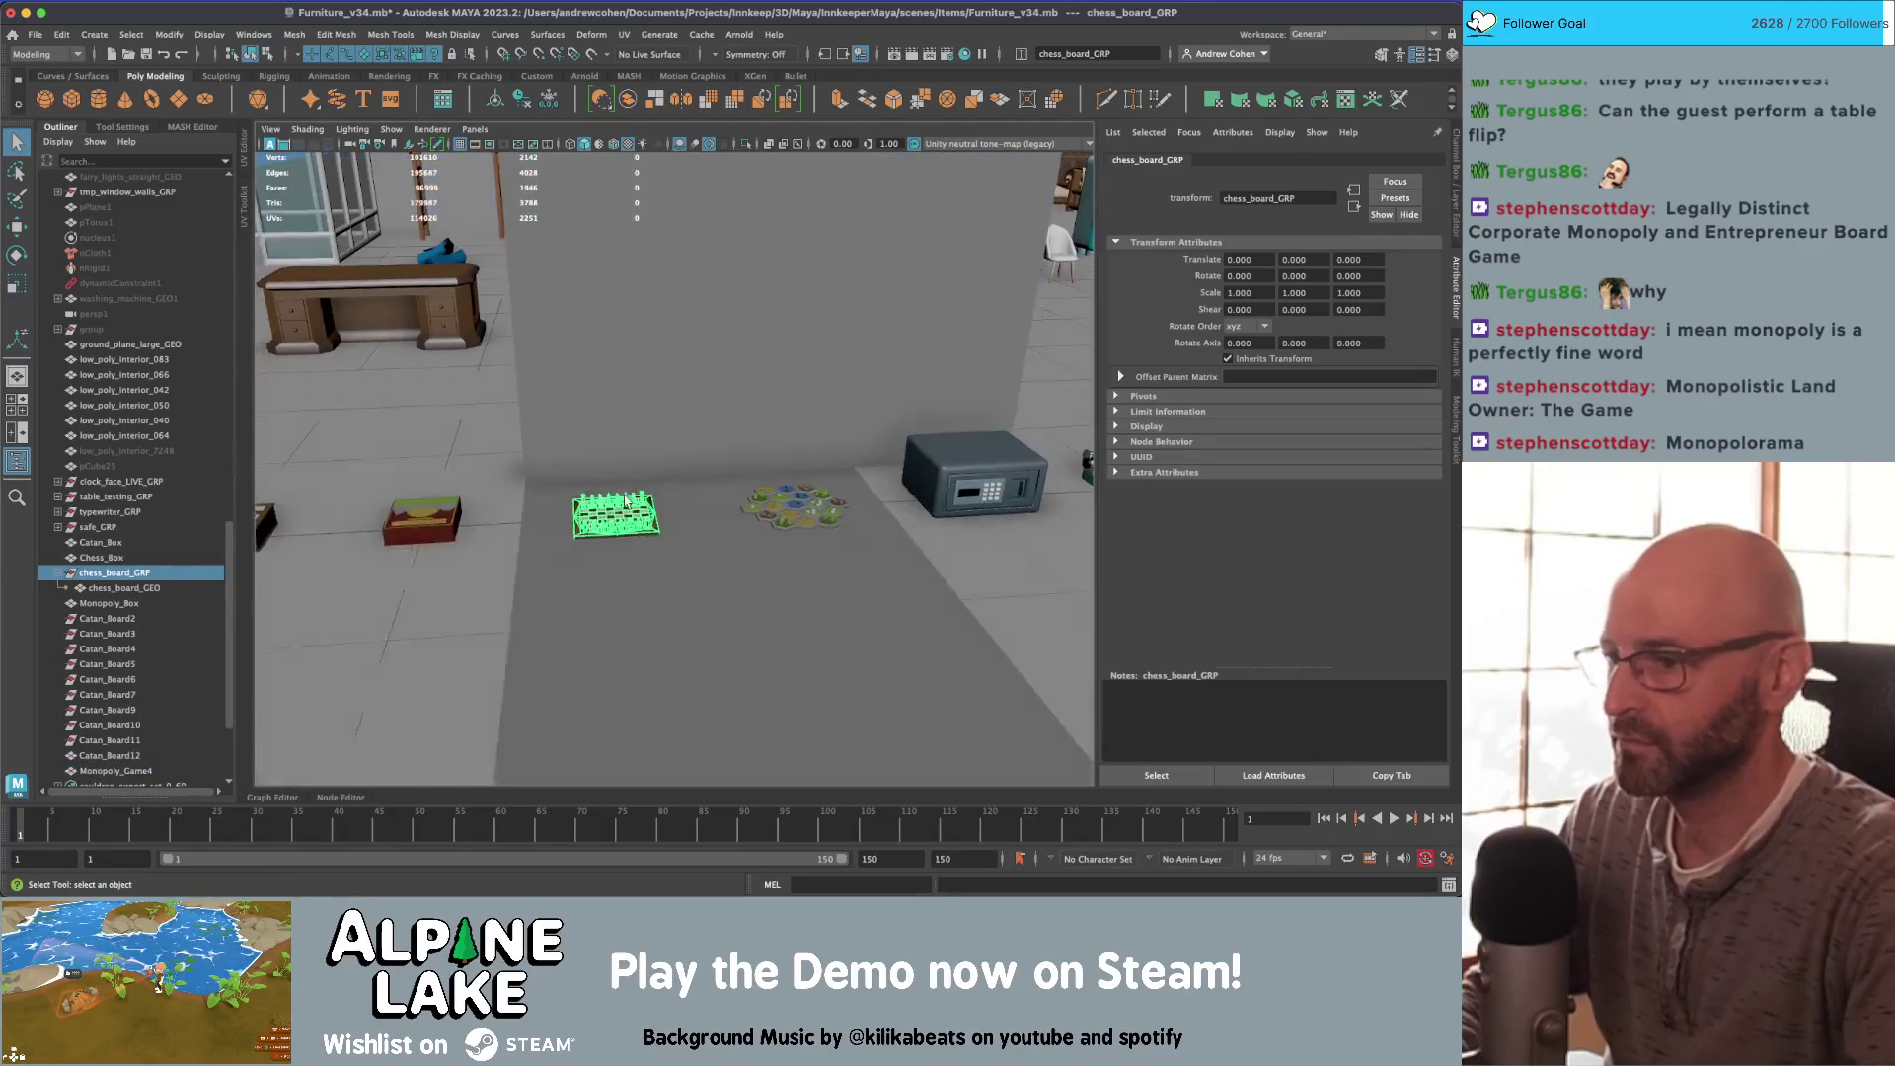
{"action": "key", "text": "["}
{"action": "key", "text": "["}
{"action": "middle_click_drag", "start_coordinate": [691, 476], "coordinate": [447, 503]}
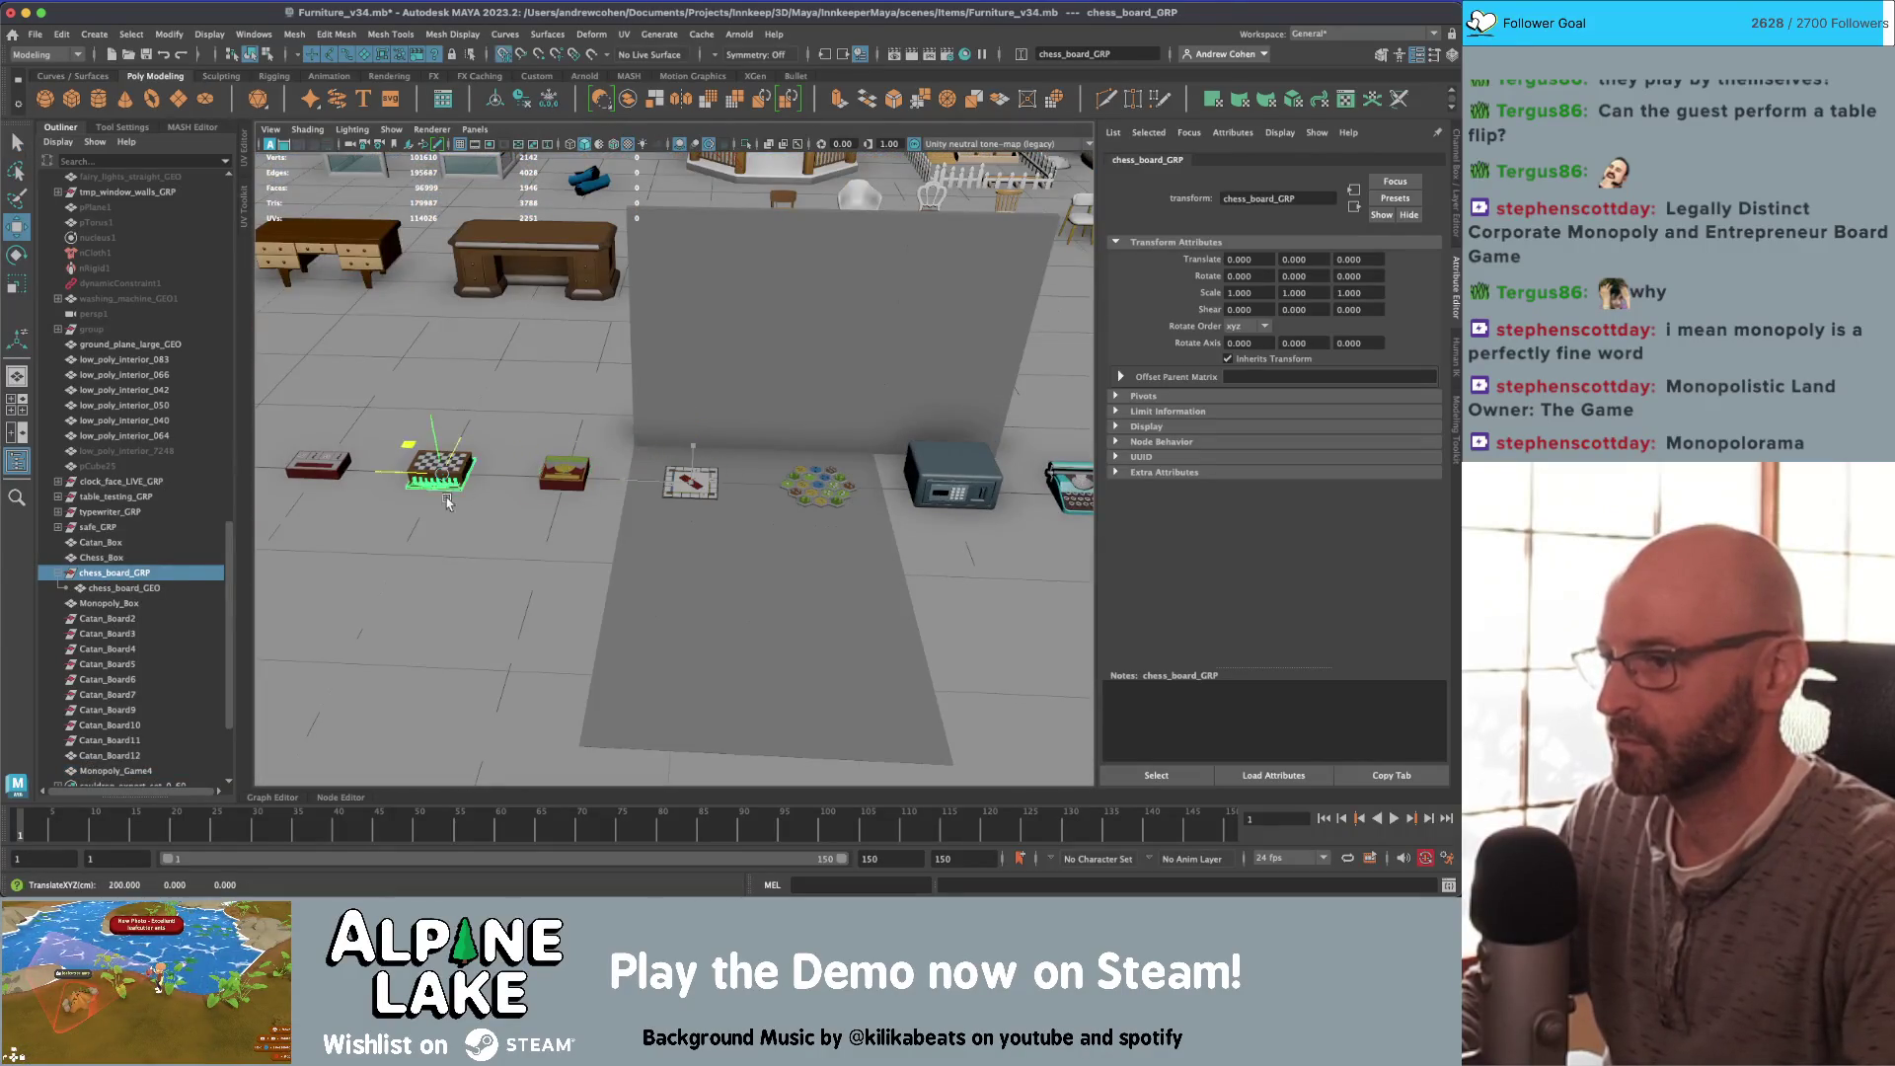
Step: Shift Catan_Board12 along X and group it into a new group3
{"action": "key", "text": "q"}
{"action": "left_click", "coordinate": [819, 484]}
{"action": "key", "text": "w"}
{"action": "left_click_drag", "start_coordinate": [814, 489], "coordinate": [713, 491]}
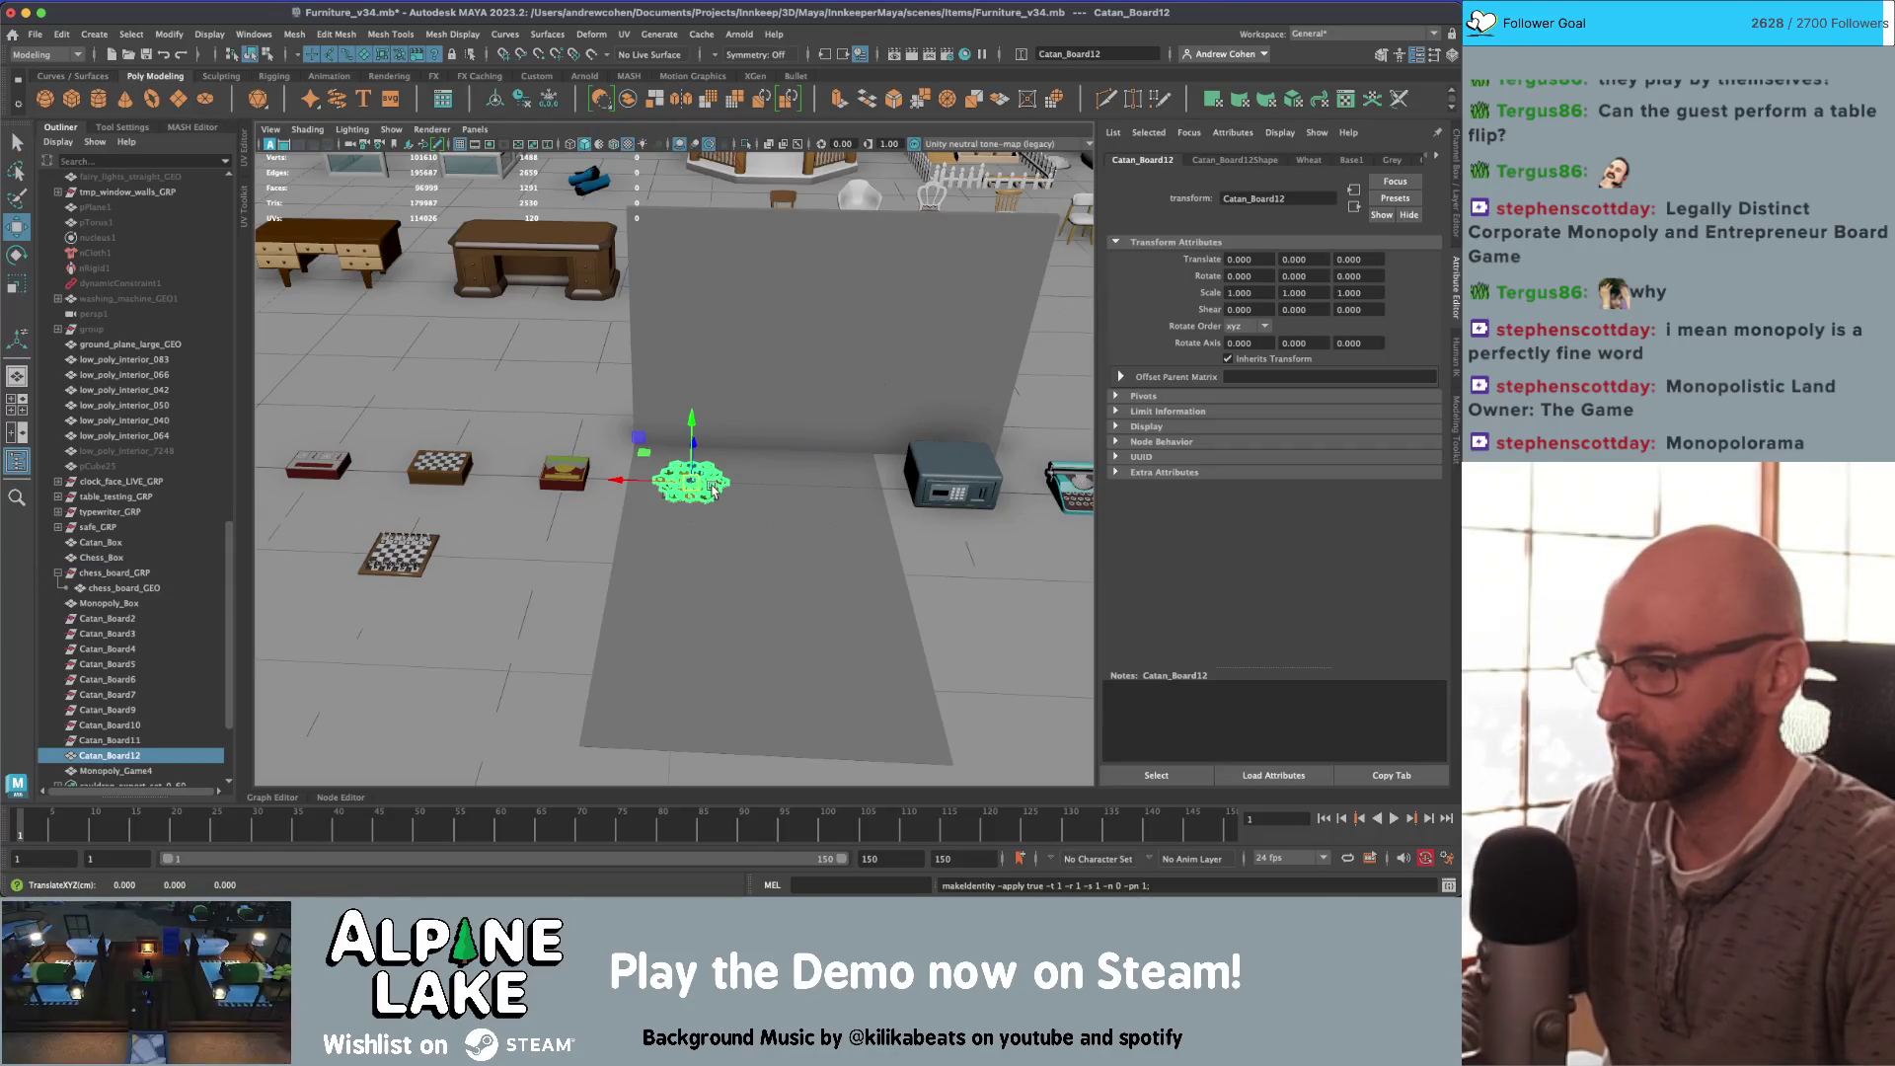
{"action": "key", "text": "ctrl+g"}
{"action": "left_click", "coordinate": [589, 498]}
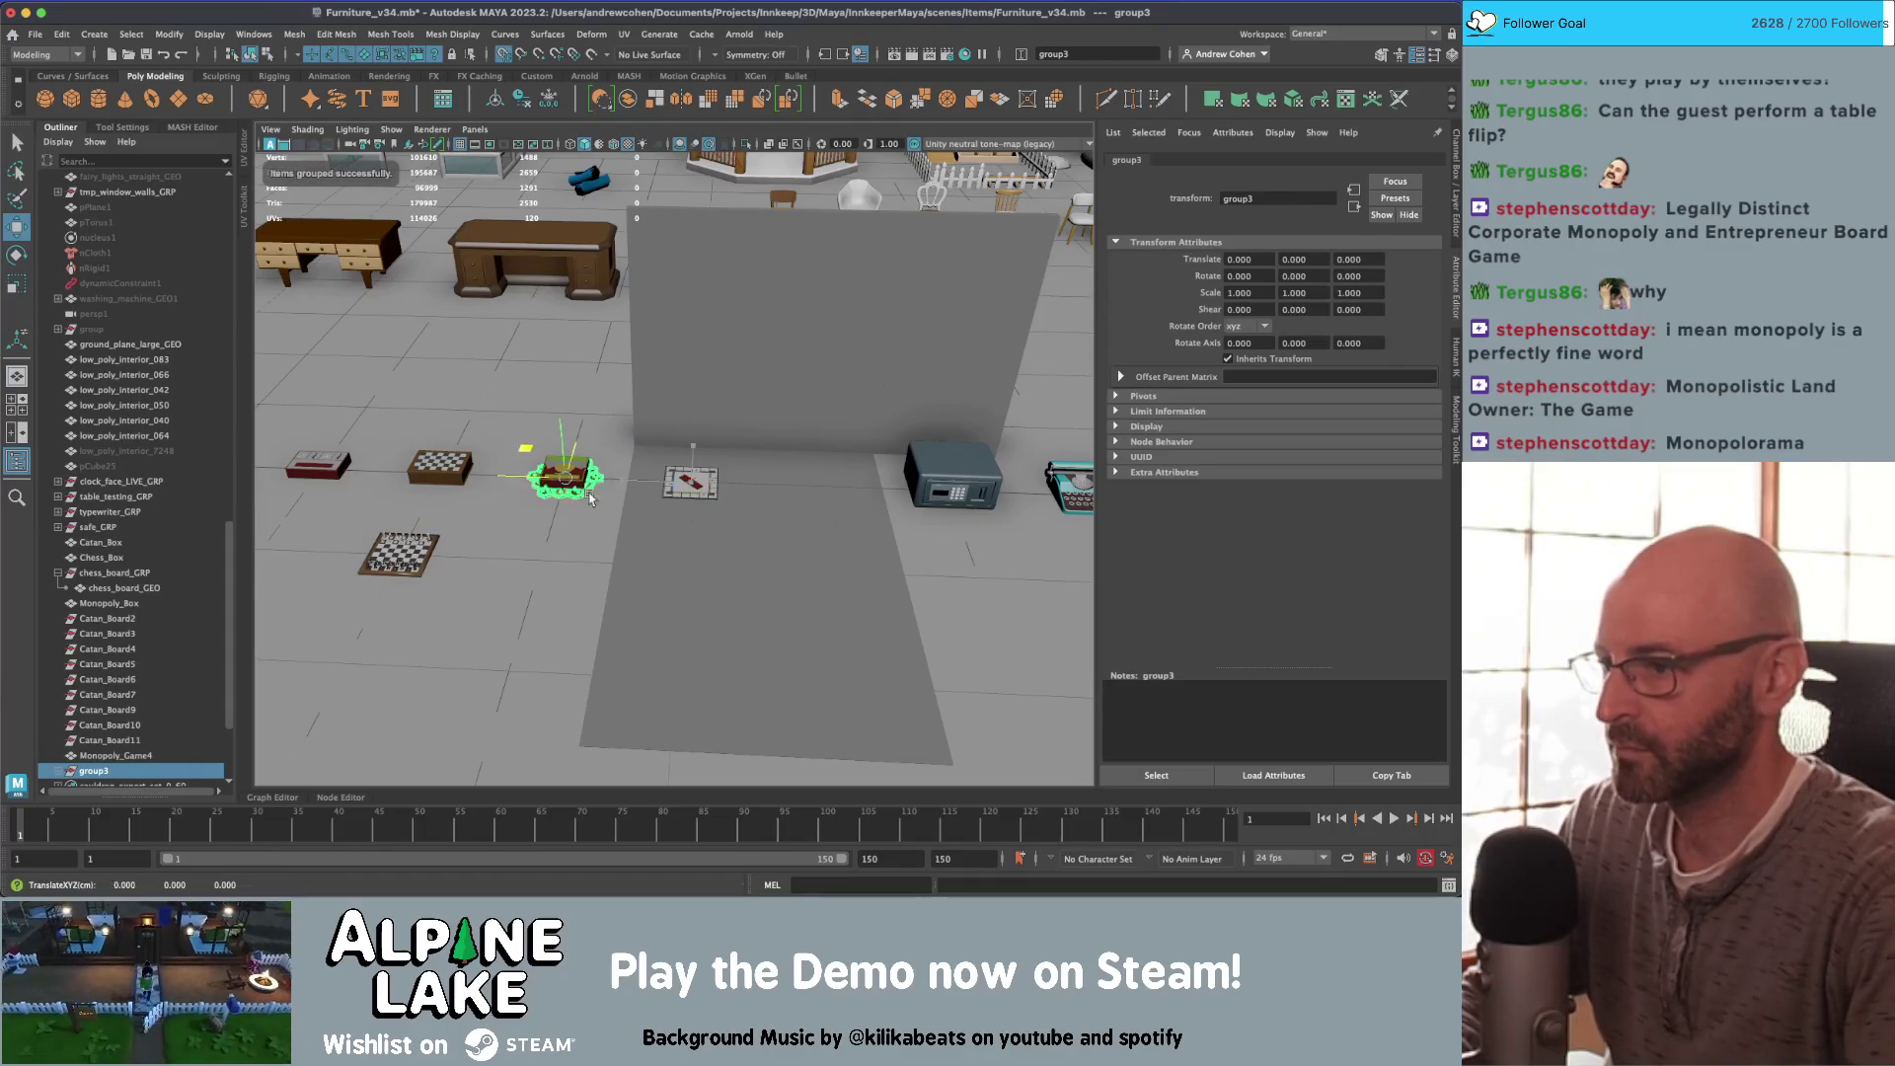
{"action": "key", "text": "q"}
{"action": "left_click", "coordinate": [702, 482]}
Step: Frame Monopoly_Game4 in isolation to inspect it, then show the full scene again
{"action": "key", "text": "f"}
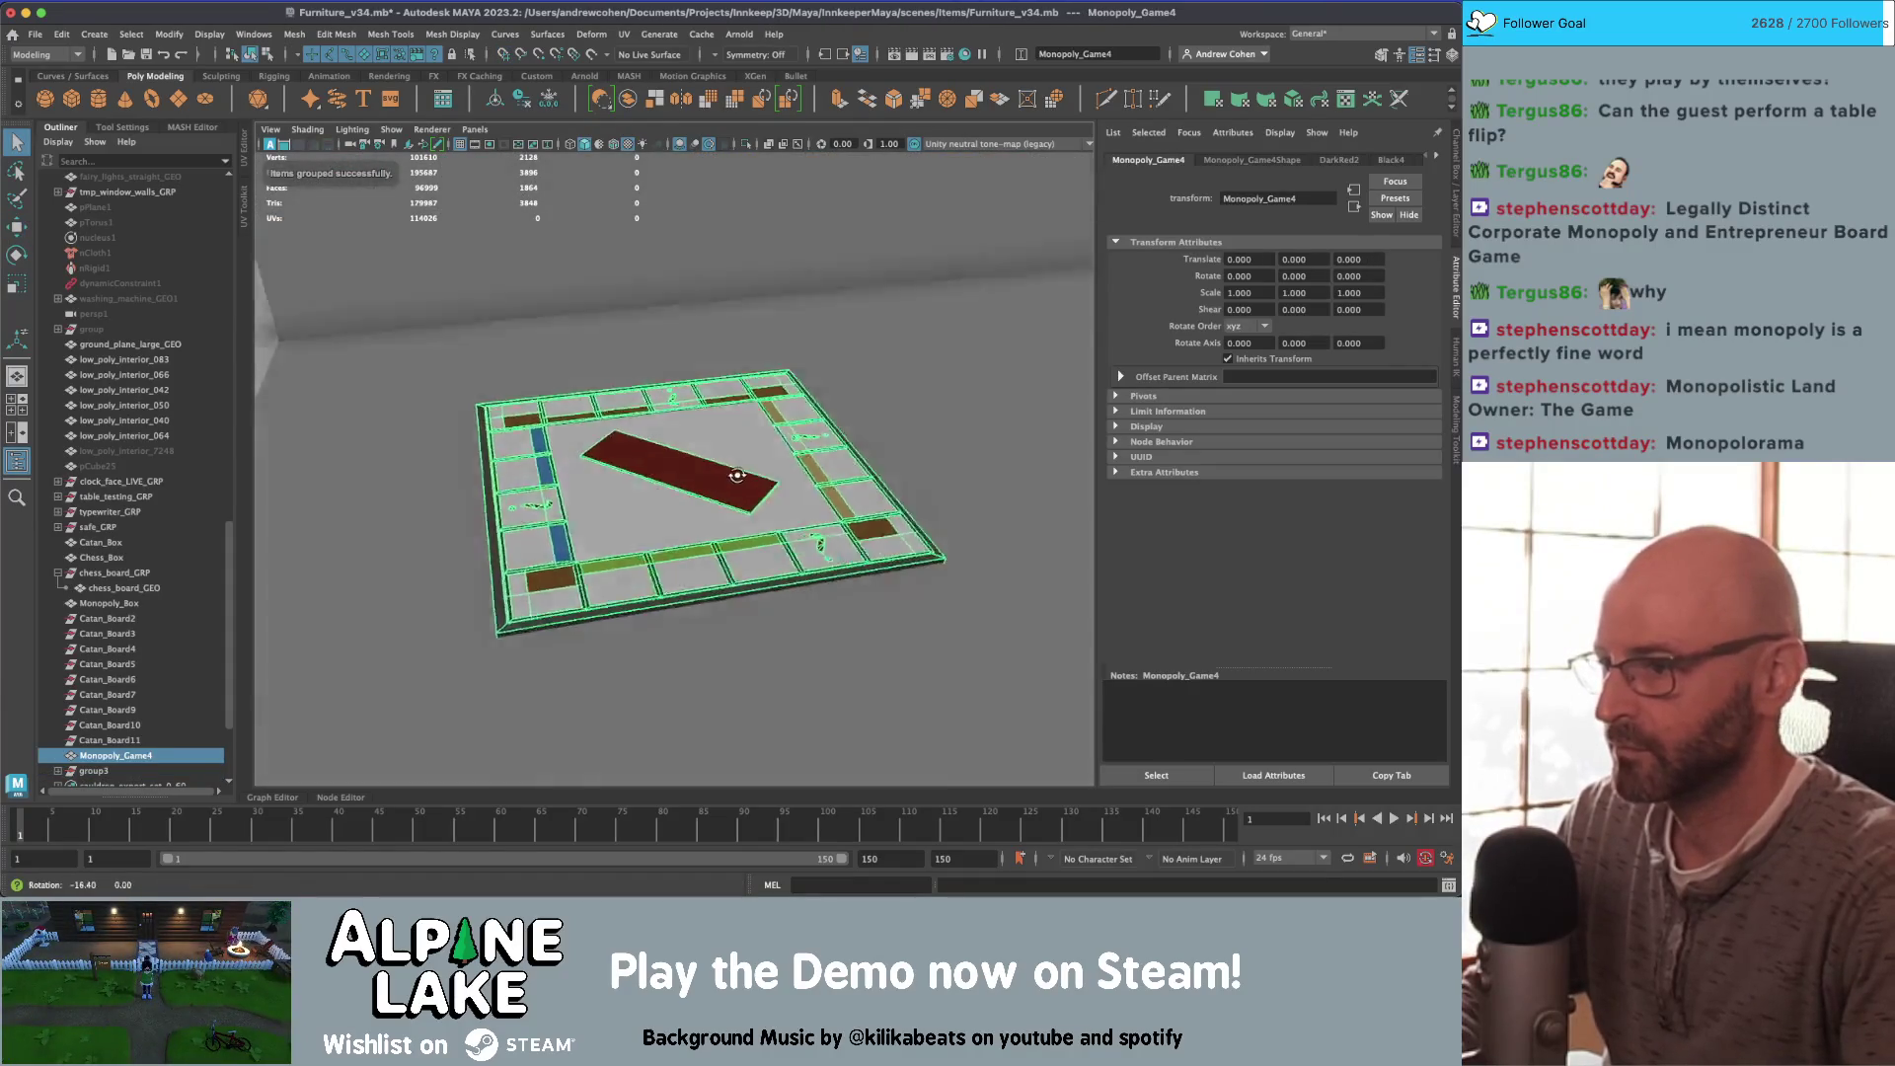
{"action": "mouse_move", "coordinate": [695, 484]}
{"action": "left_mouse_down", "text": "alt"}
{"action": "mouse_move", "coordinate": [727, 448]}
{"action": "mouse_move", "coordinate": [728, 466]}
{"action": "left_mouse_up", "text": "alt"}
{"action": "scroll", "coordinate": [690, 473], "scroll_direction": "up", "scroll_amount": 3}
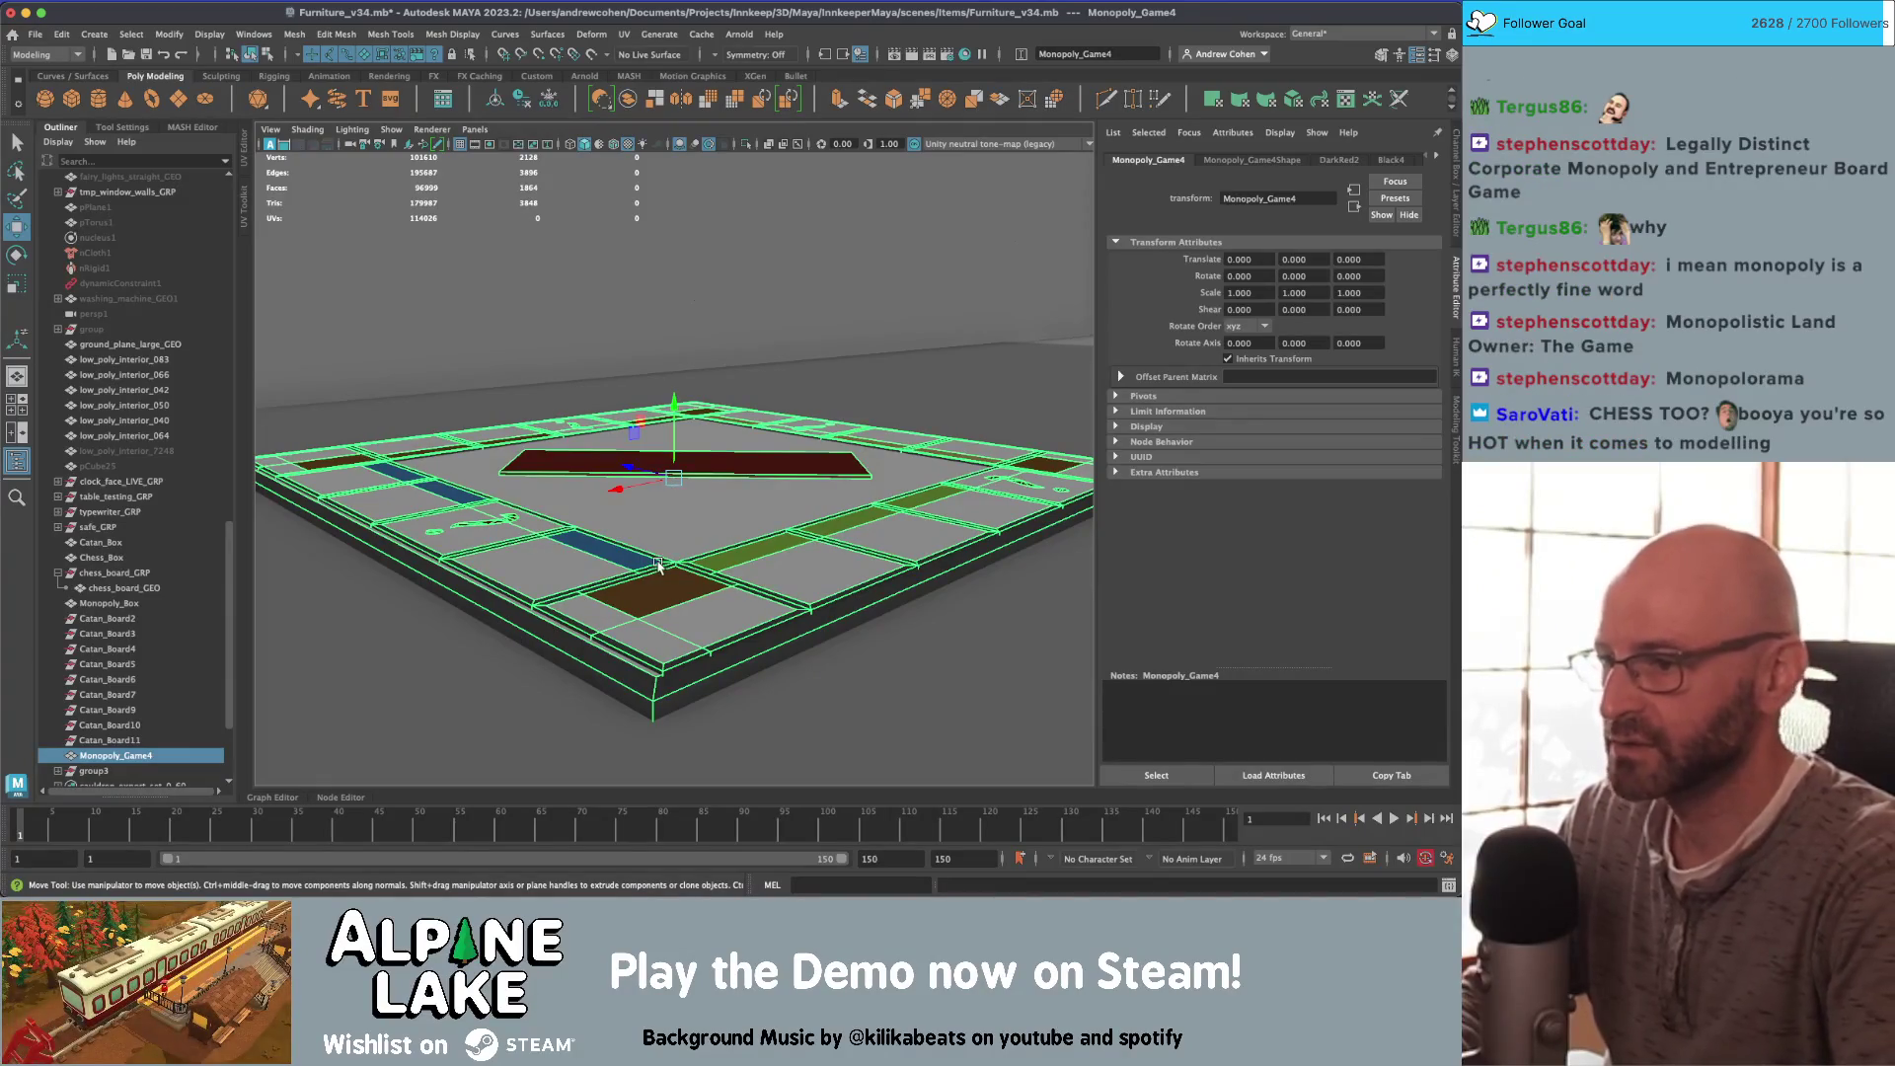
{"action": "key", "text": "ctrl+1"}
{"action": "mouse_move", "coordinate": [622, 548]}
{"action": "left_mouse_down", "text": "alt"}
{"action": "mouse_move", "coordinate": [681, 513]}
{"action": "mouse_move", "coordinate": [753, 524]}
{"action": "mouse_move", "coordinate": [654, 499]}
{"action": "mouse_move", "coordinate": [656, 435]}
{"action": "mouse_move", "coordinate": [592, 510]}
{"action": "mouse_move", "coordinate": [774, 437]}
{"action": "mouse_move", "coordinate": [754, 282]}
{"action": "mouse_move", "coordinate": [868, 296]}
{"action": "mouse_move", "coordinate": [708, 387]}
{"action": "mouse_move", "coordinate": [838, 318]}
{"action": "mouse_move", "coordinate": [819, 424]}
{"action": "mouse_move", "coordinate": [773, 296]}
{"action": "mouse_move", "coordinate": [691, 298]}
{"action": "mouse_move", "coordinate": [666, 370]}
{"action": "mouse_move", "coordinate": [719, 442]}
{"action": "left_mouse_up", "text": "alt"}
Step: Reselect Monopoly_Game4 from a high view and marquee-select a row of its faces
{"action": "left_click", "coordinate": [754, 274]}
{"action": "left_click", "coordinate": [708, 387]}
{"action": "right_click_drag", "start_coordinate": [718, 442], "coordinate": [750, 457], "text": "alt"}
{"action": "key", "text": "bracketleft"}
{"action": "key", "text": "bracketleft"}
{"action": "key", "text": "bracketleft"}
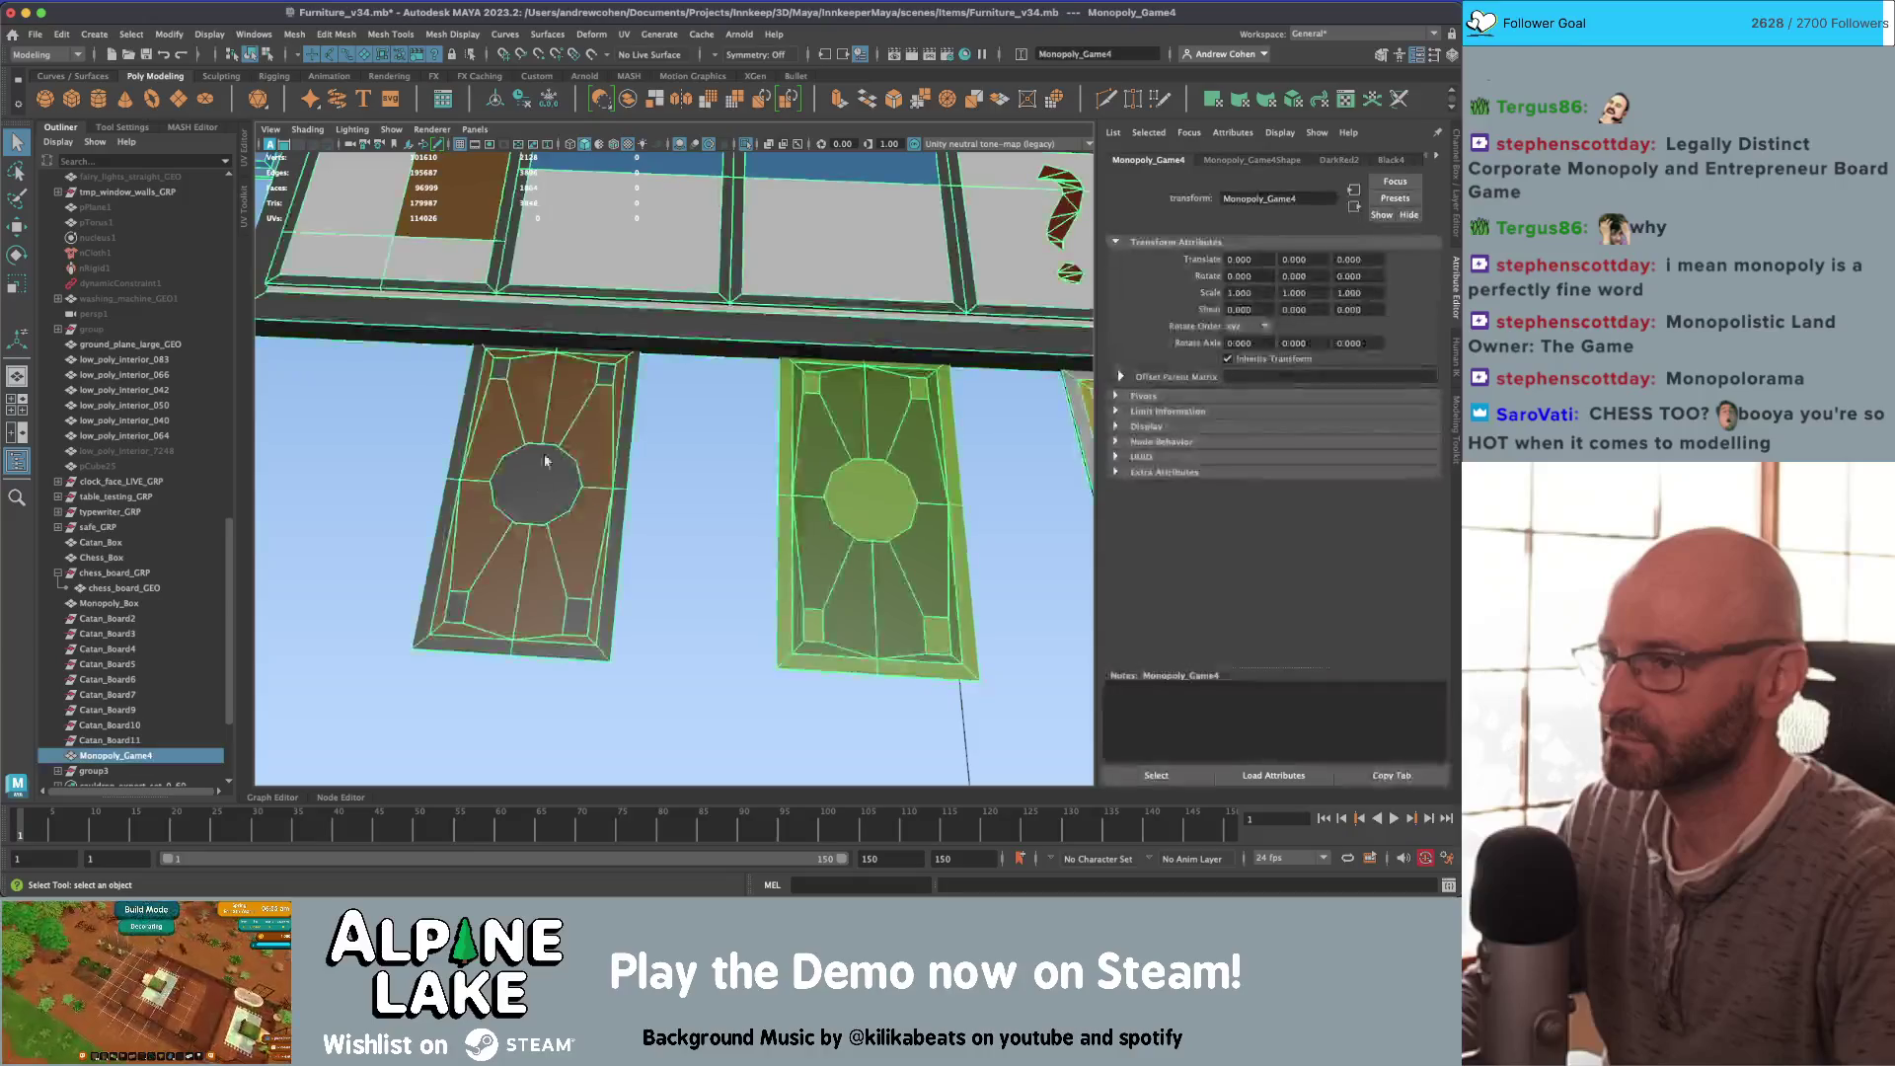
{"action": "key", "text": "bracketleft"}
{"action": "key", "text": "bracketleft"}
{"action": "key", "text": "bracketleft"}
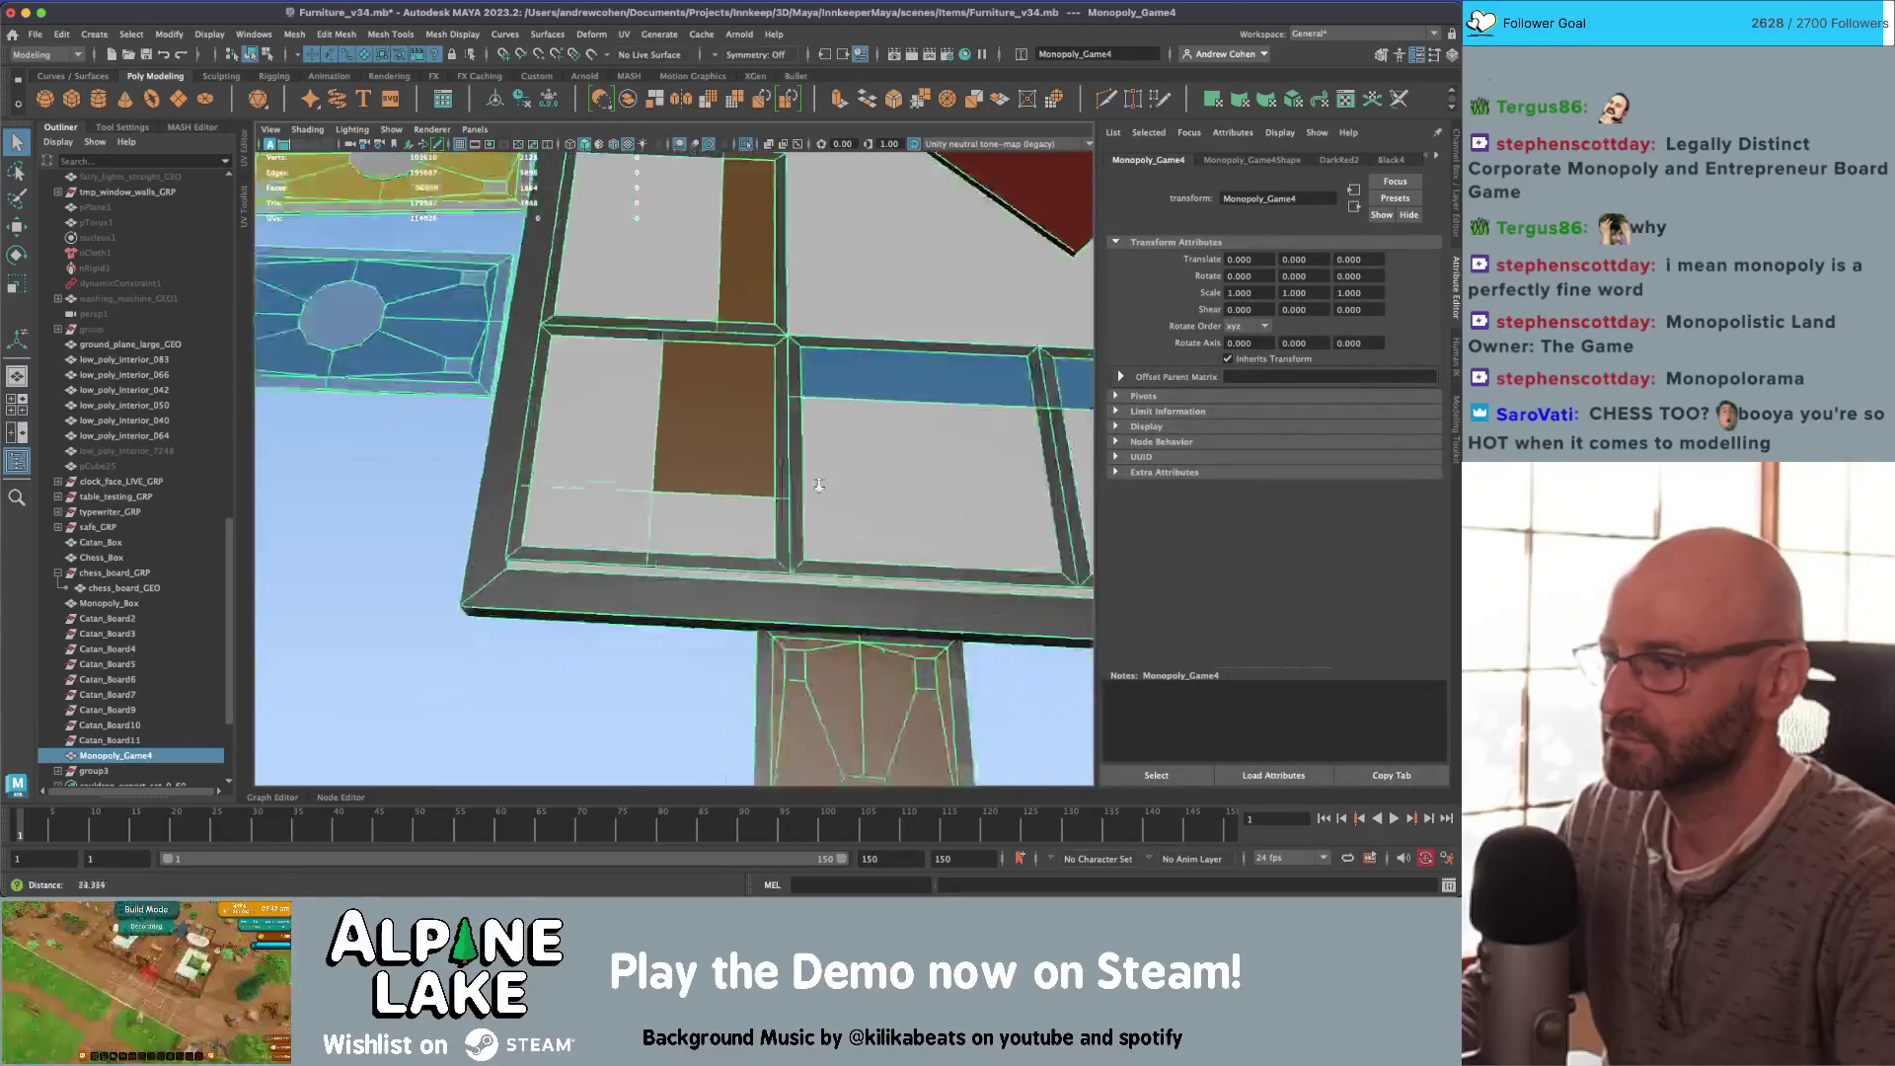
{"action": "key", "text": "bracketleft"}
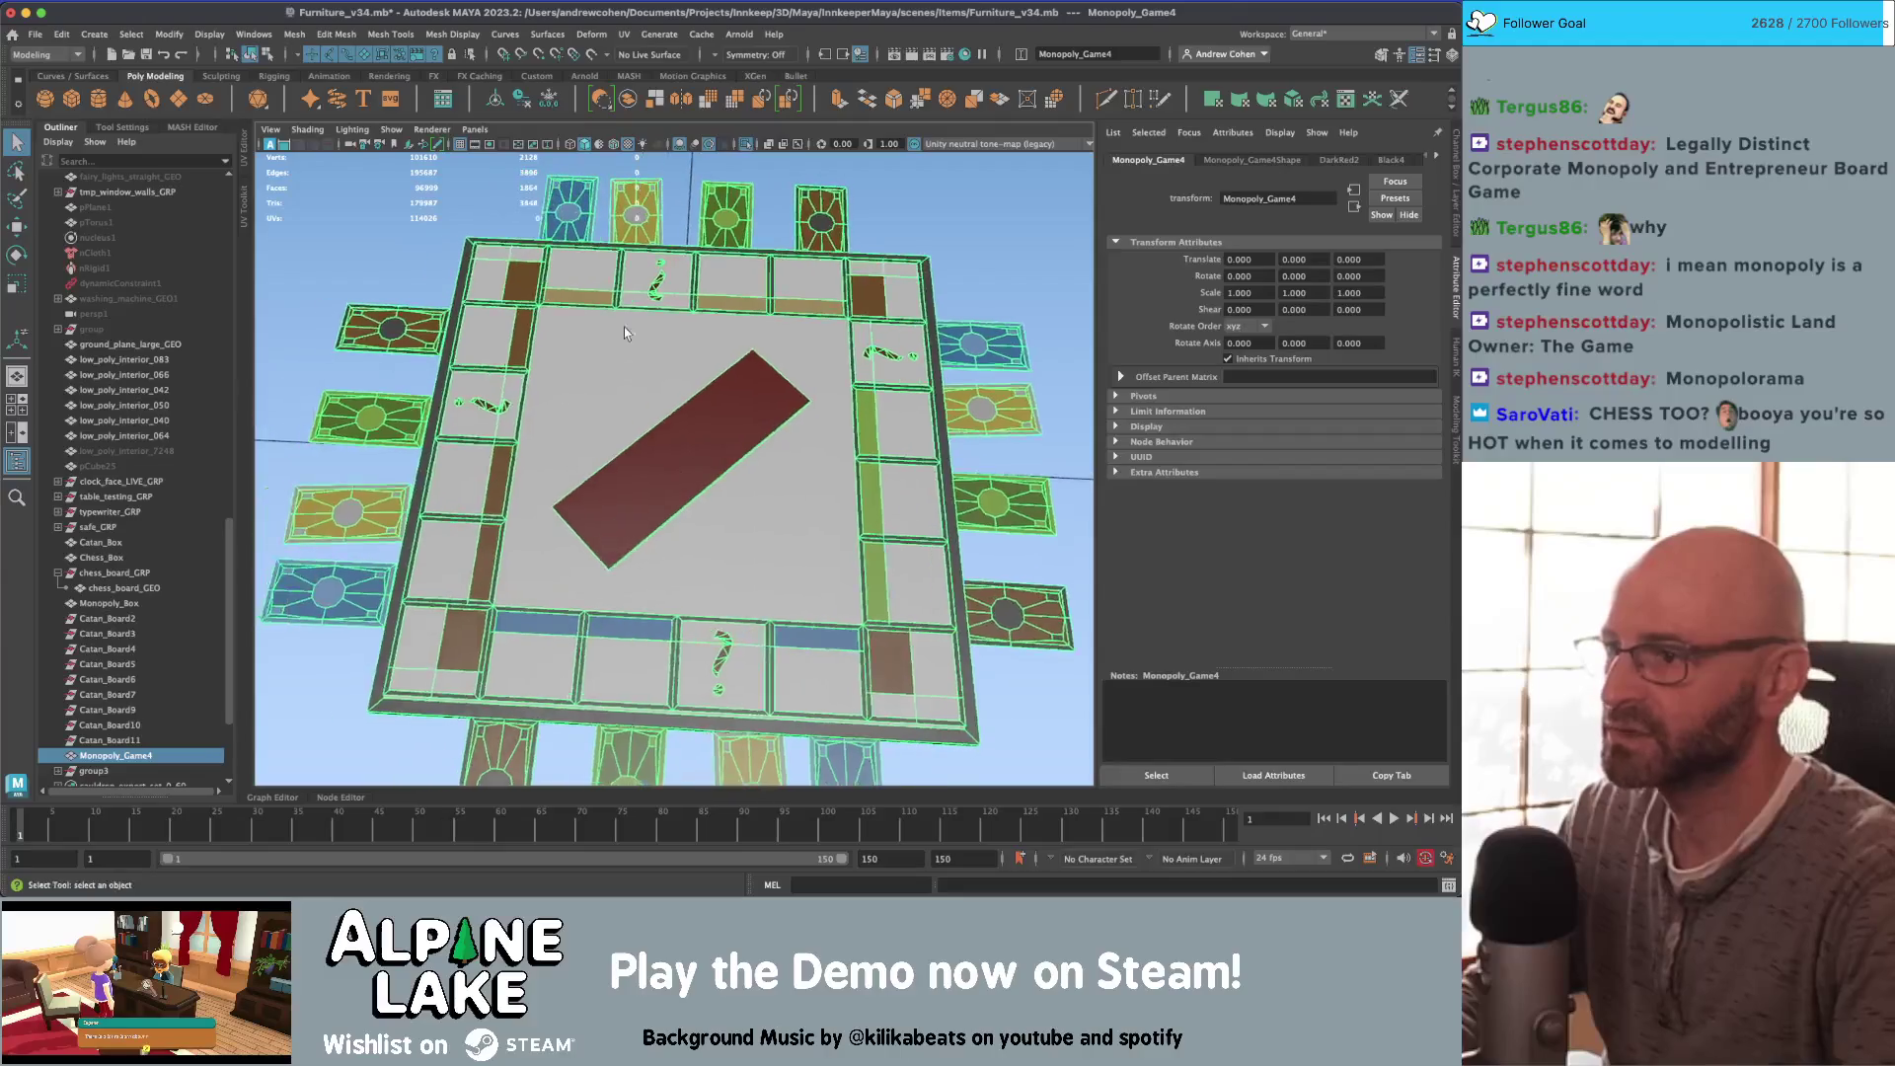
{"action": "right_click_drag", "start_coordinate": [624, 328], "coordinate": [614, 357]}
{"action": "key", "text": "bracketright"}
{"action": "key", "text": "bracketright"}
{"action": "key", "text": "bracketright"}
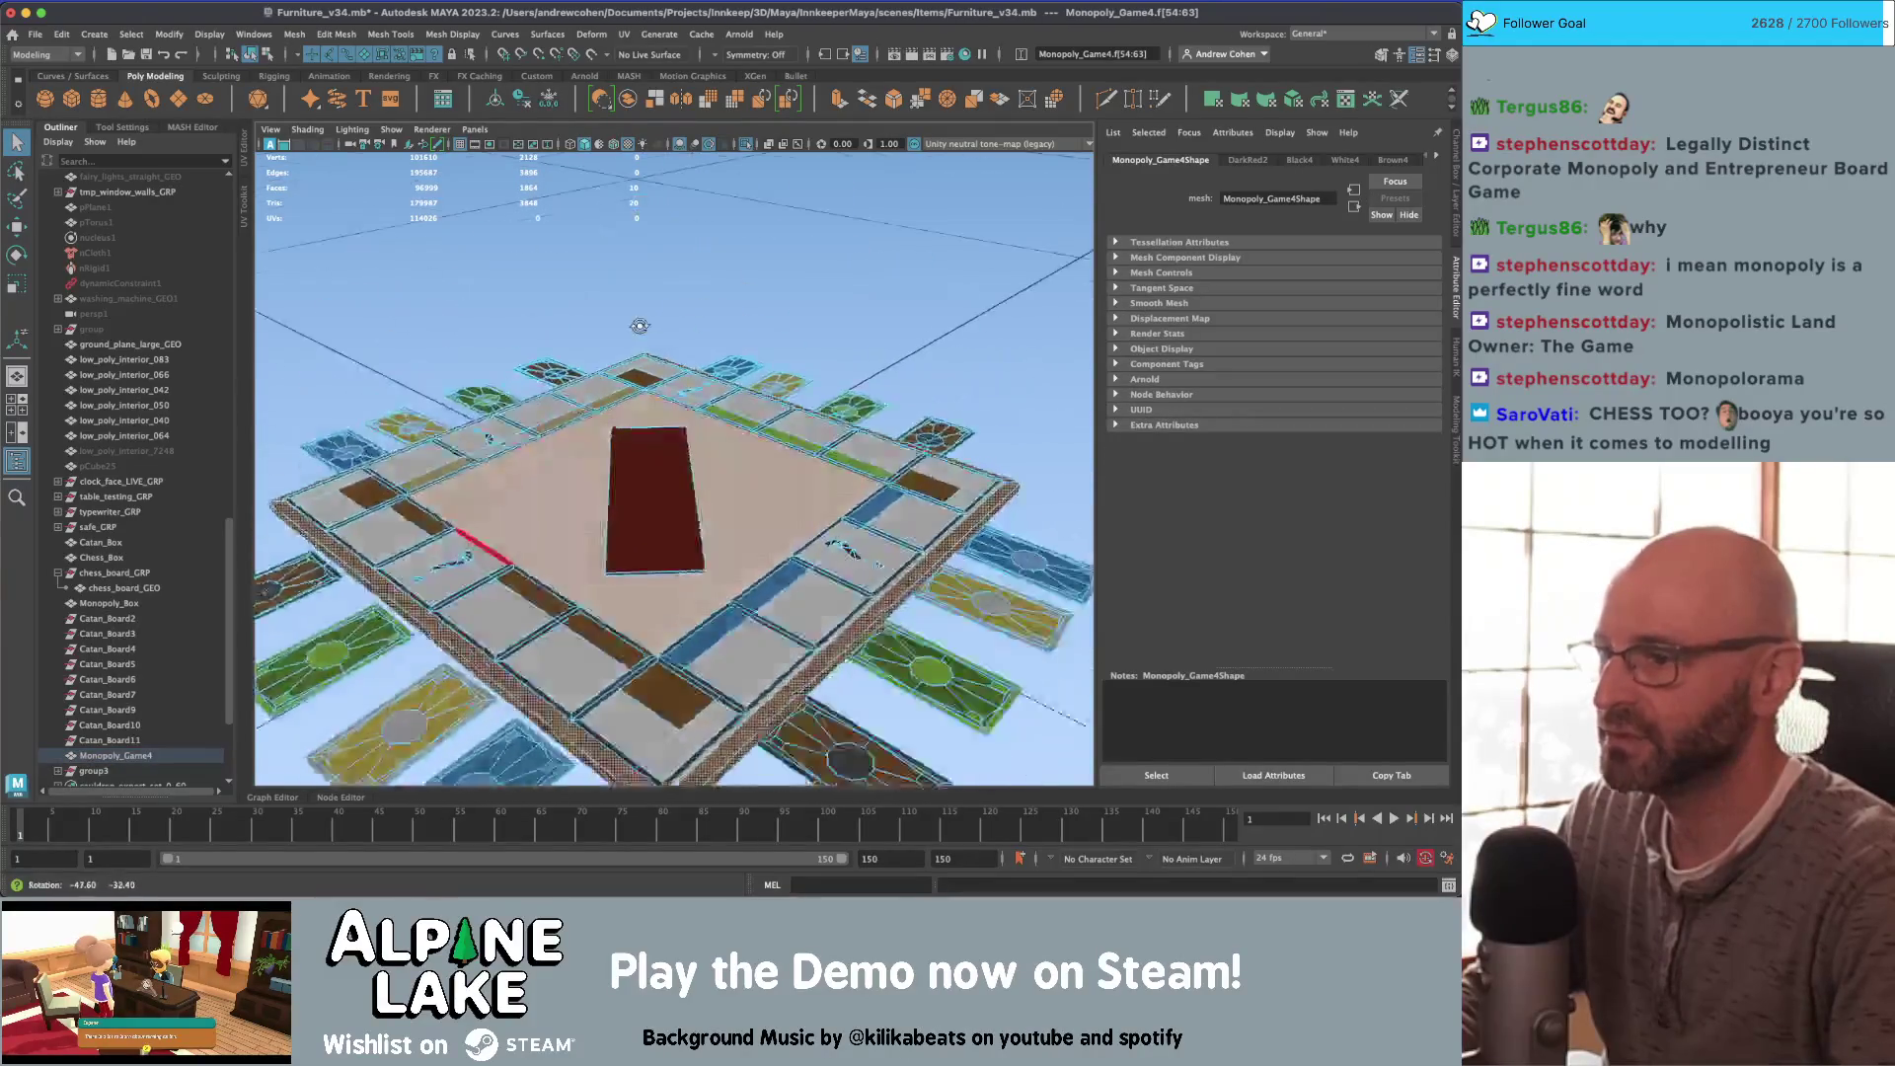
{"action": "key", "text": "4"}
{"action": "key", "text": "bracketright"}
{"action": "key", "text": "bracketright"}
{"action": "key", "text": "bracketright"}
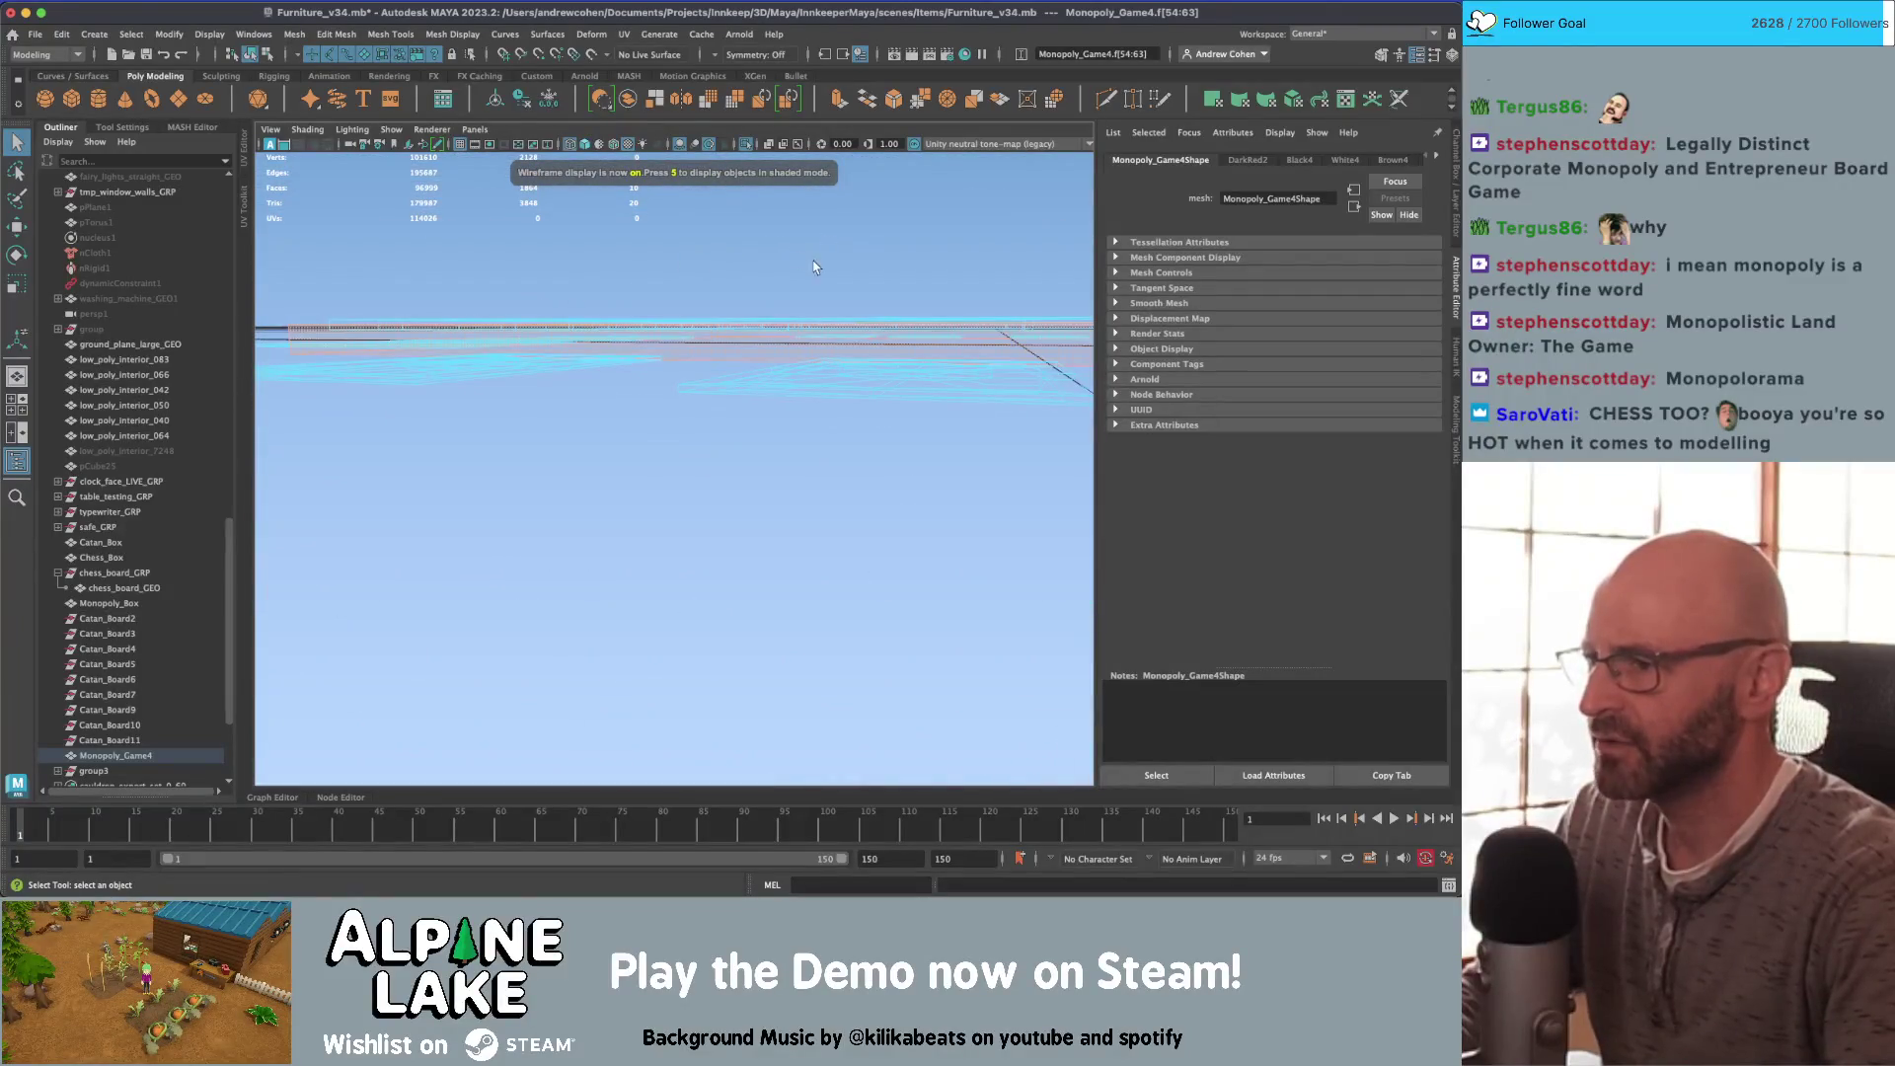
{"action": "left_click_drag", "start_coordinate": [549, 262], "coordinate": [567, 363], "text": "alt"}
{"action": "key", "text": "5"}
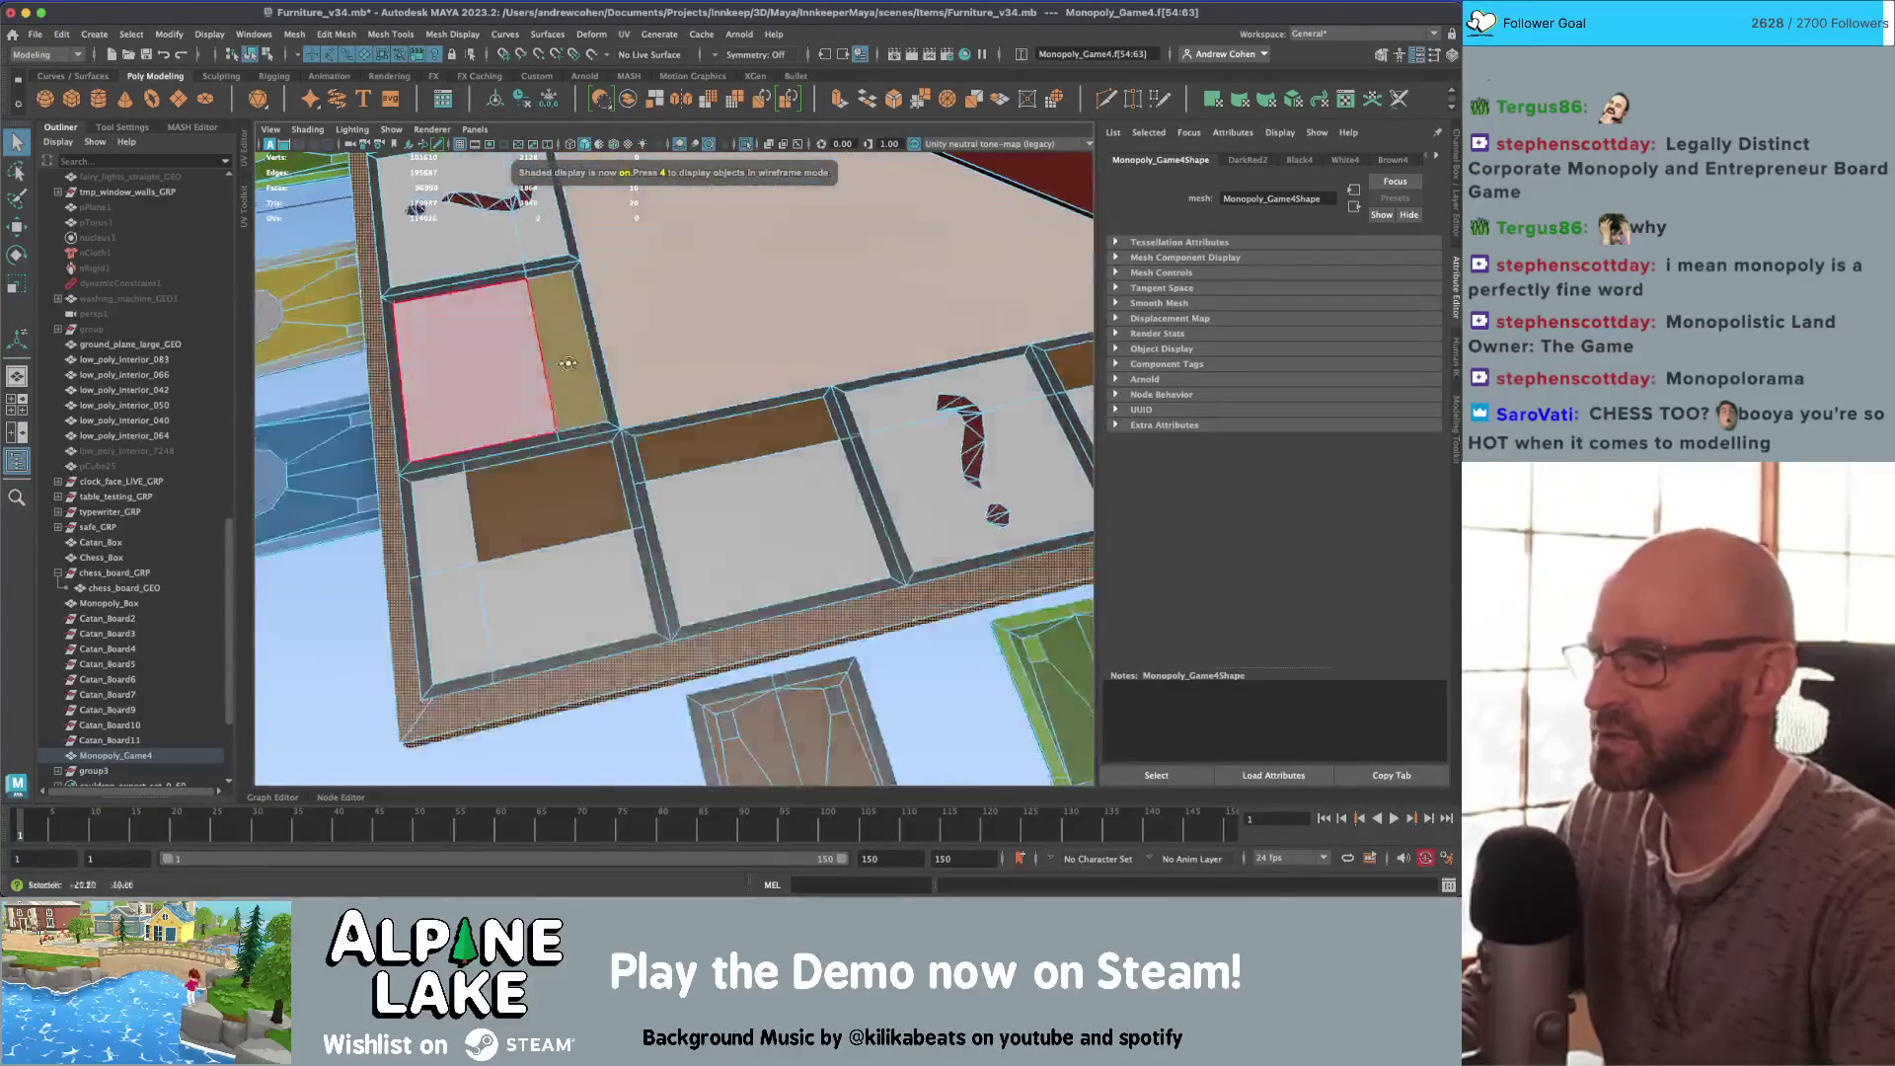
{"action": "left_click", "coordinate": [583, 553]}
{"action": "scroll", "coordinate": [801, 520], "scroll_direction": "down", "scroll_amount": 3}
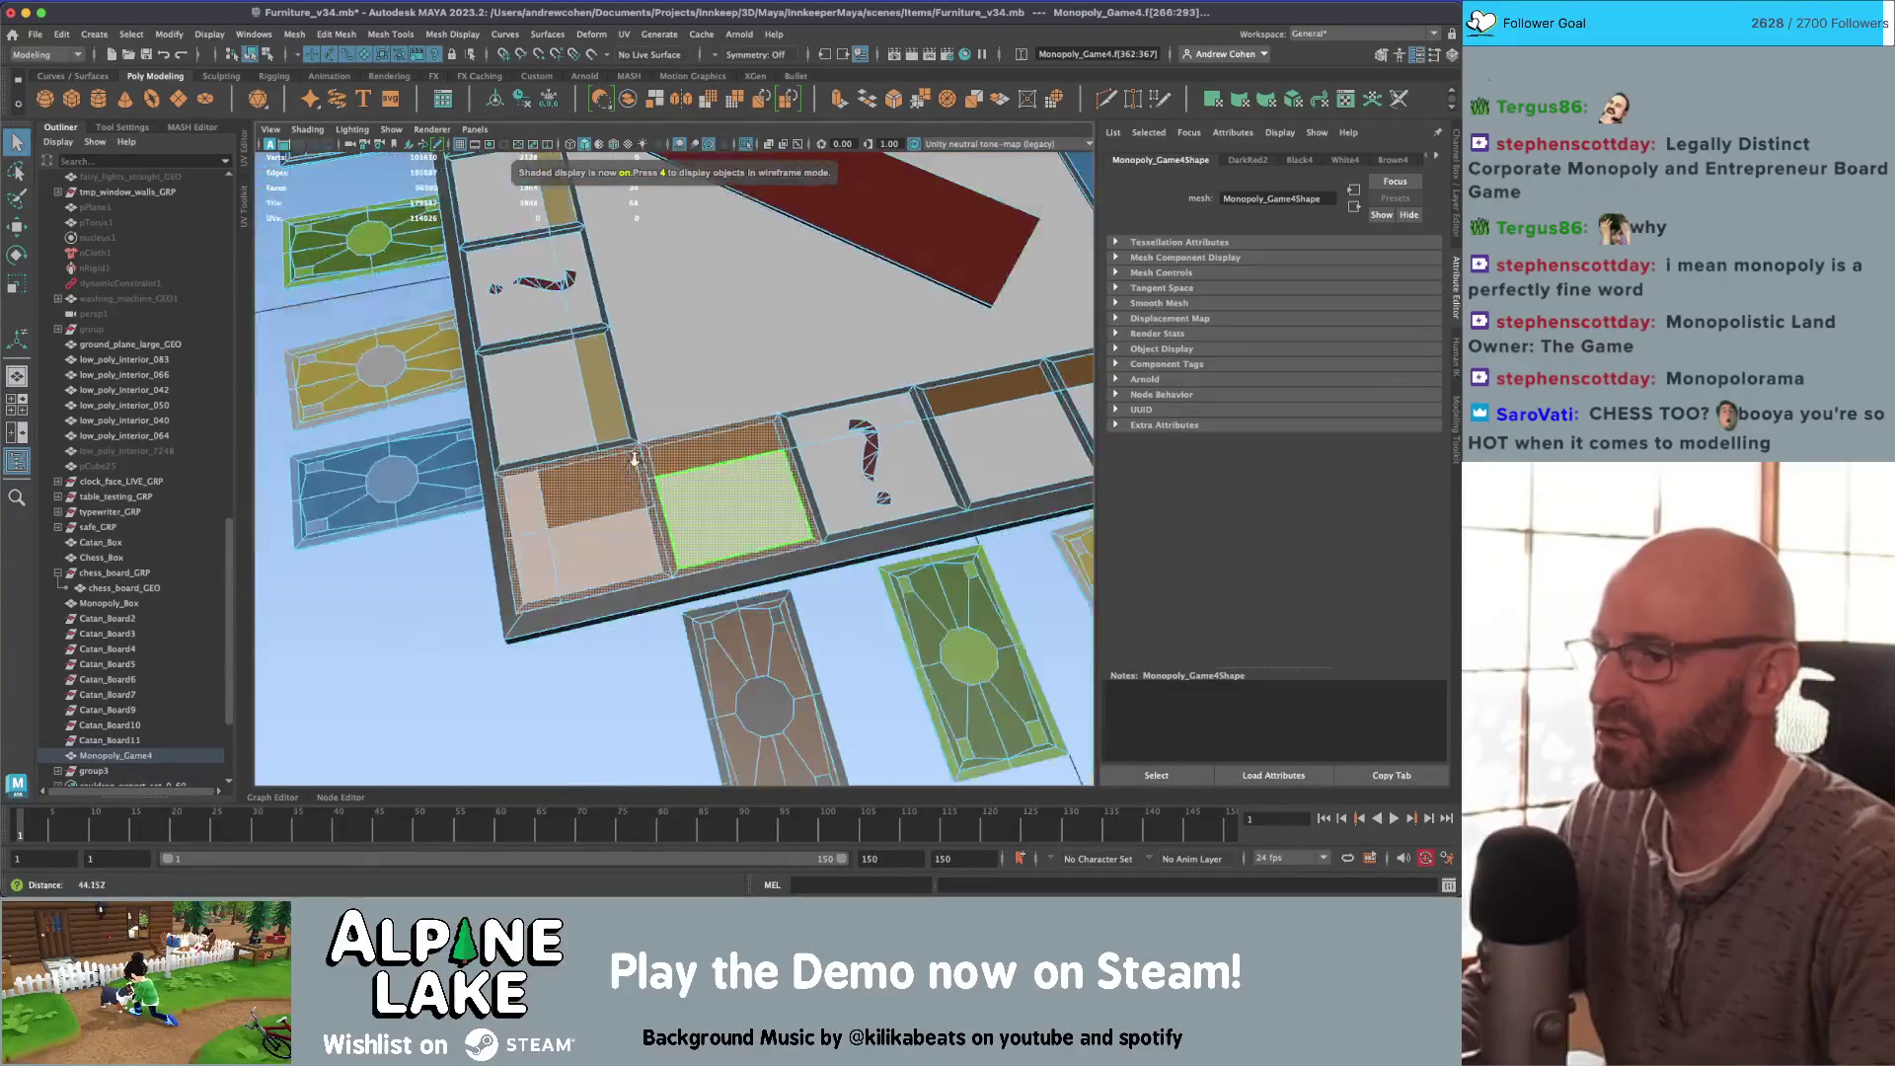
{"action": "left_click", "coordinate": [639, 452]}
{"action": "left_click", "coordinate": [550, 415]}
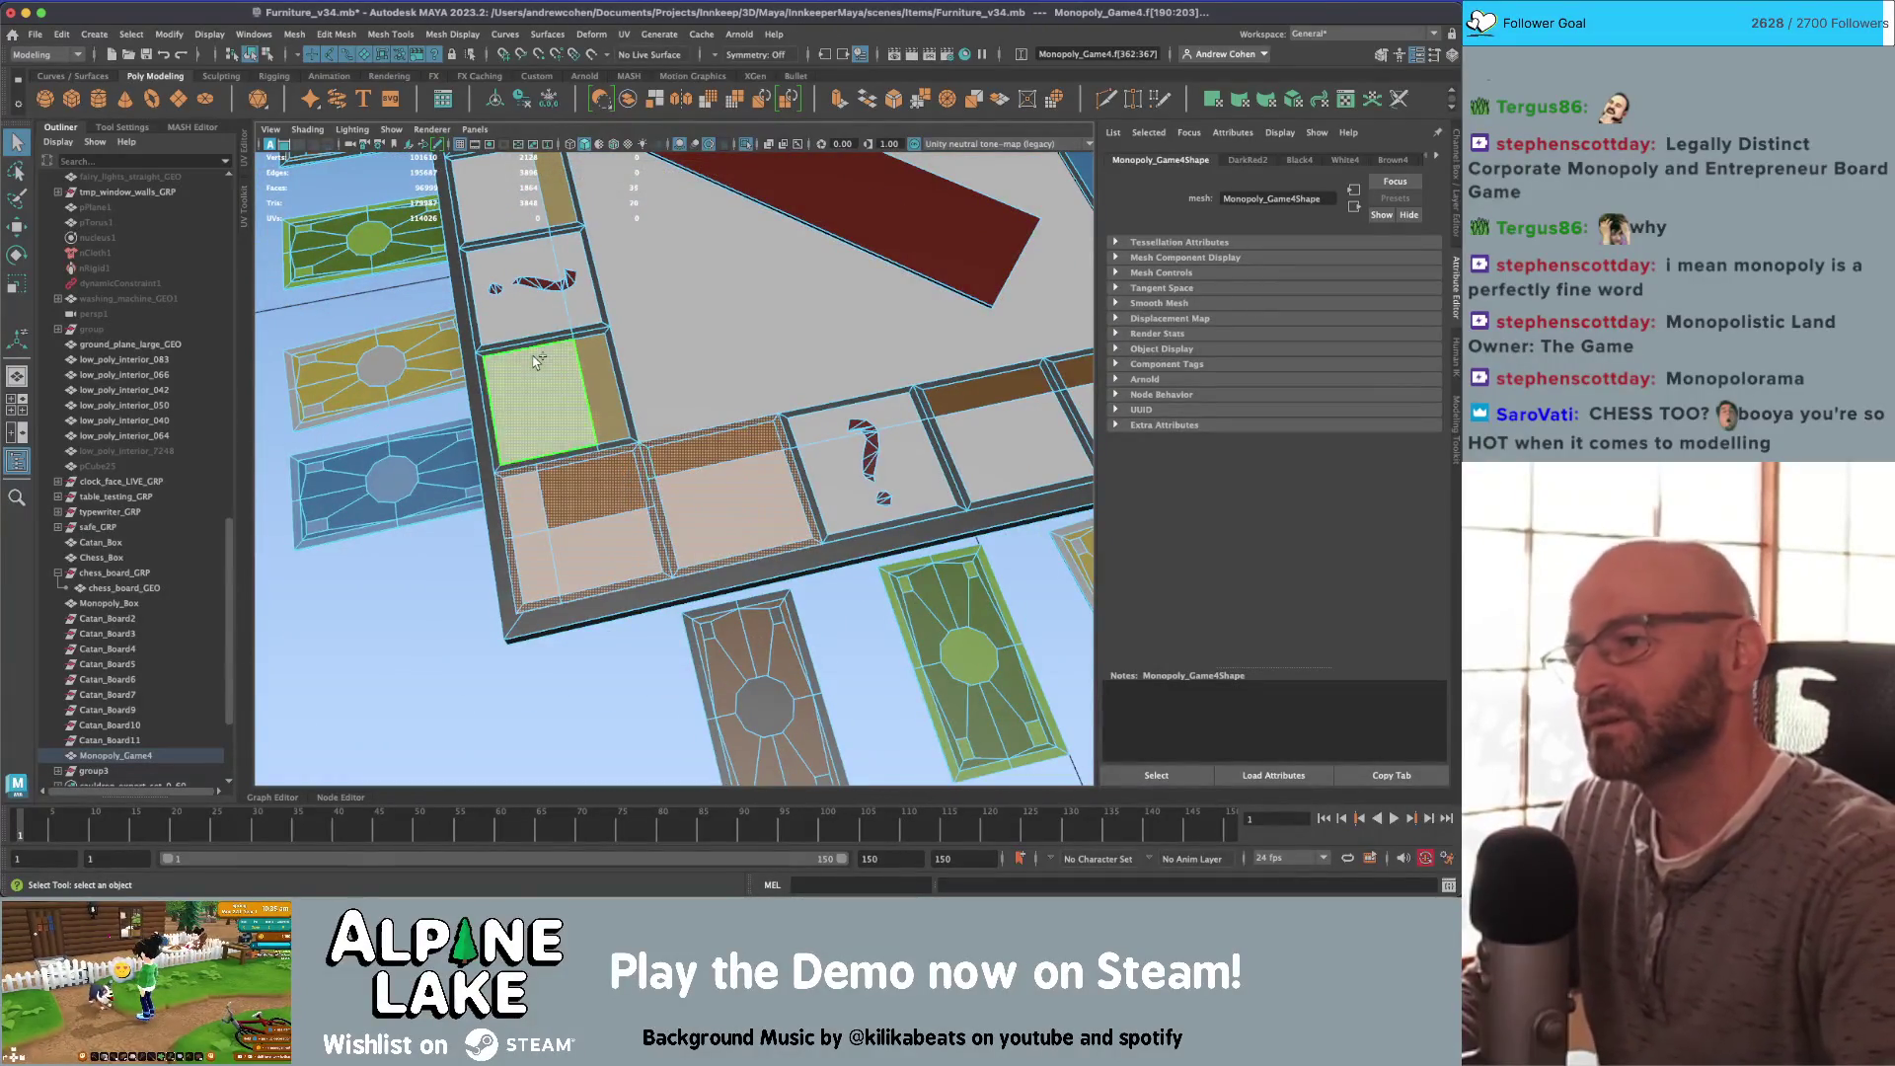
{"action": "left_click", "coordinate": [533, 296]}
{"action": "scroll", "coordinate": [548, 412], "scroll_direction": "down", "scroll_amount": 3}
{"action": "left_click", "coordinate": [512, 364]}
{"action": "left_click", "coordinate": [489, 234]}
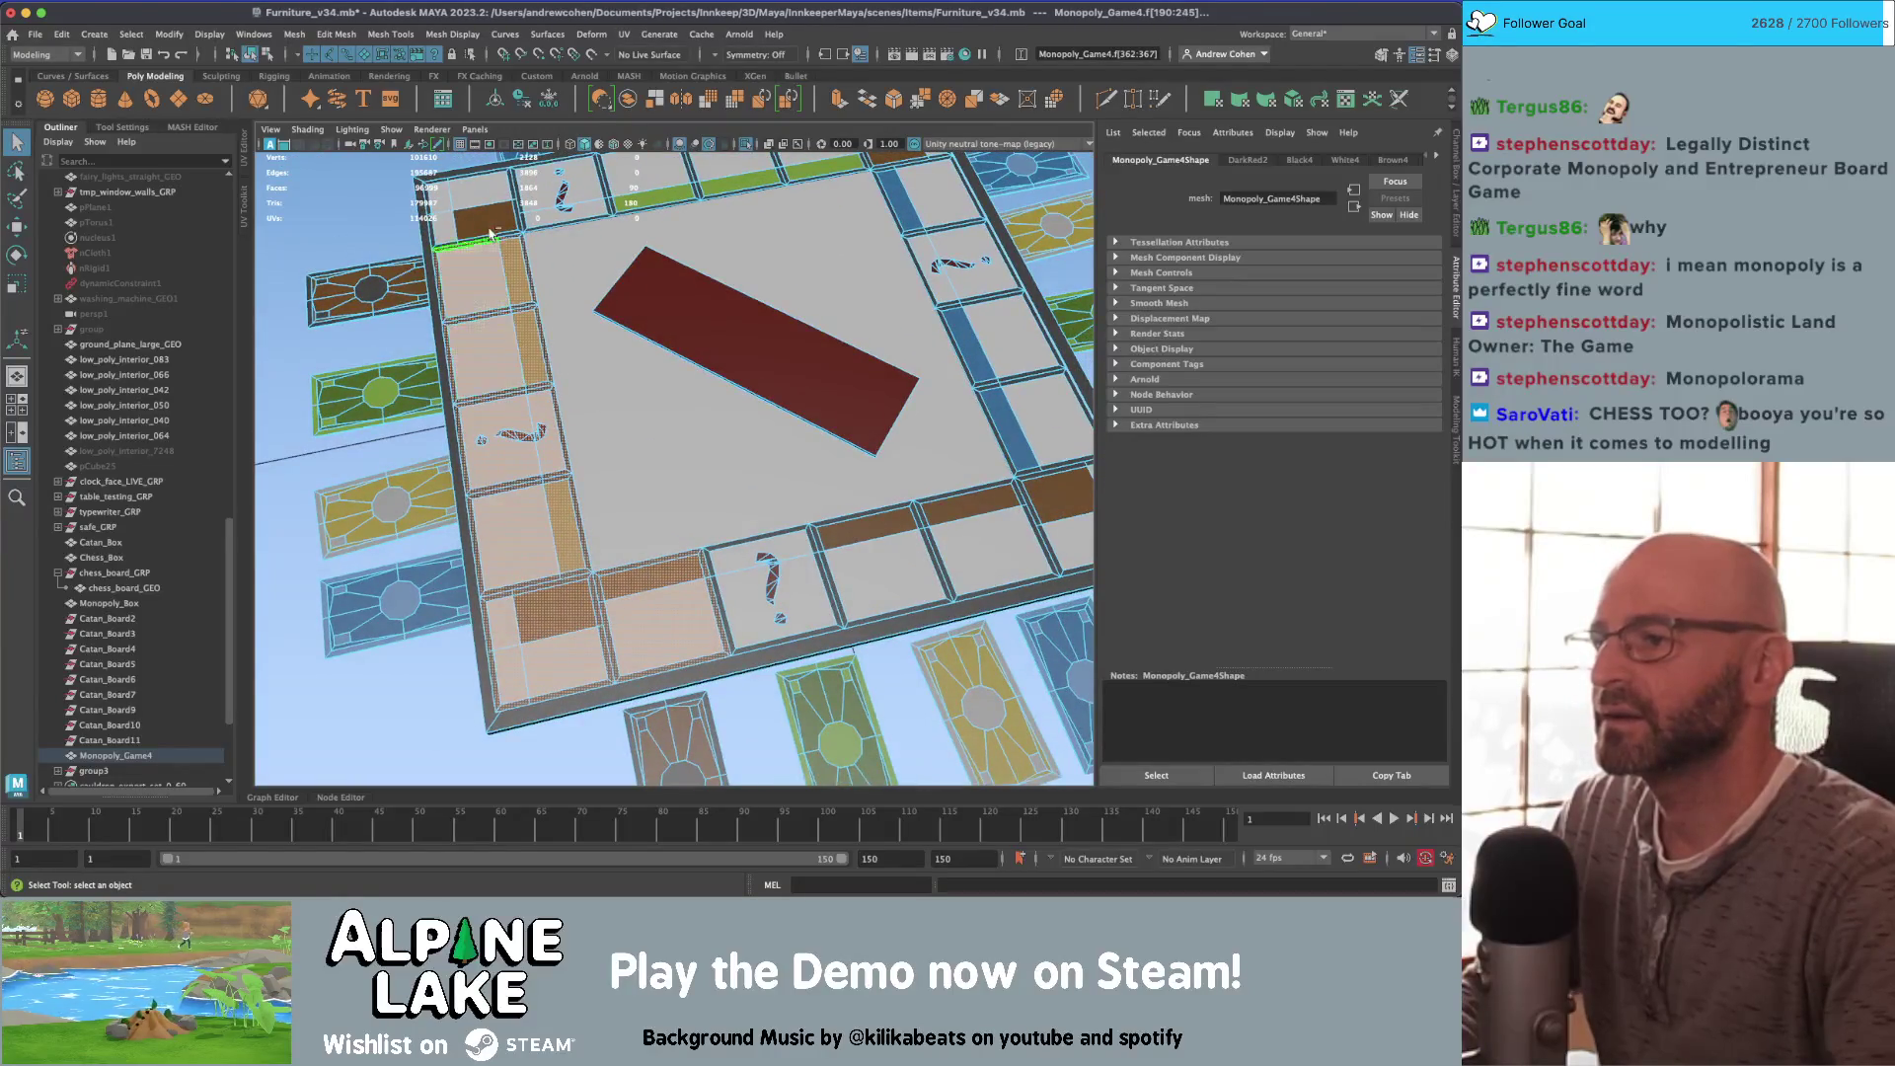
{"action": "left_click", "coordinate": [582, 203]}
{"action": "left_click", "coordinate": [651, 193]}
{"action": "left_click", "coordinate": [740, 186]}
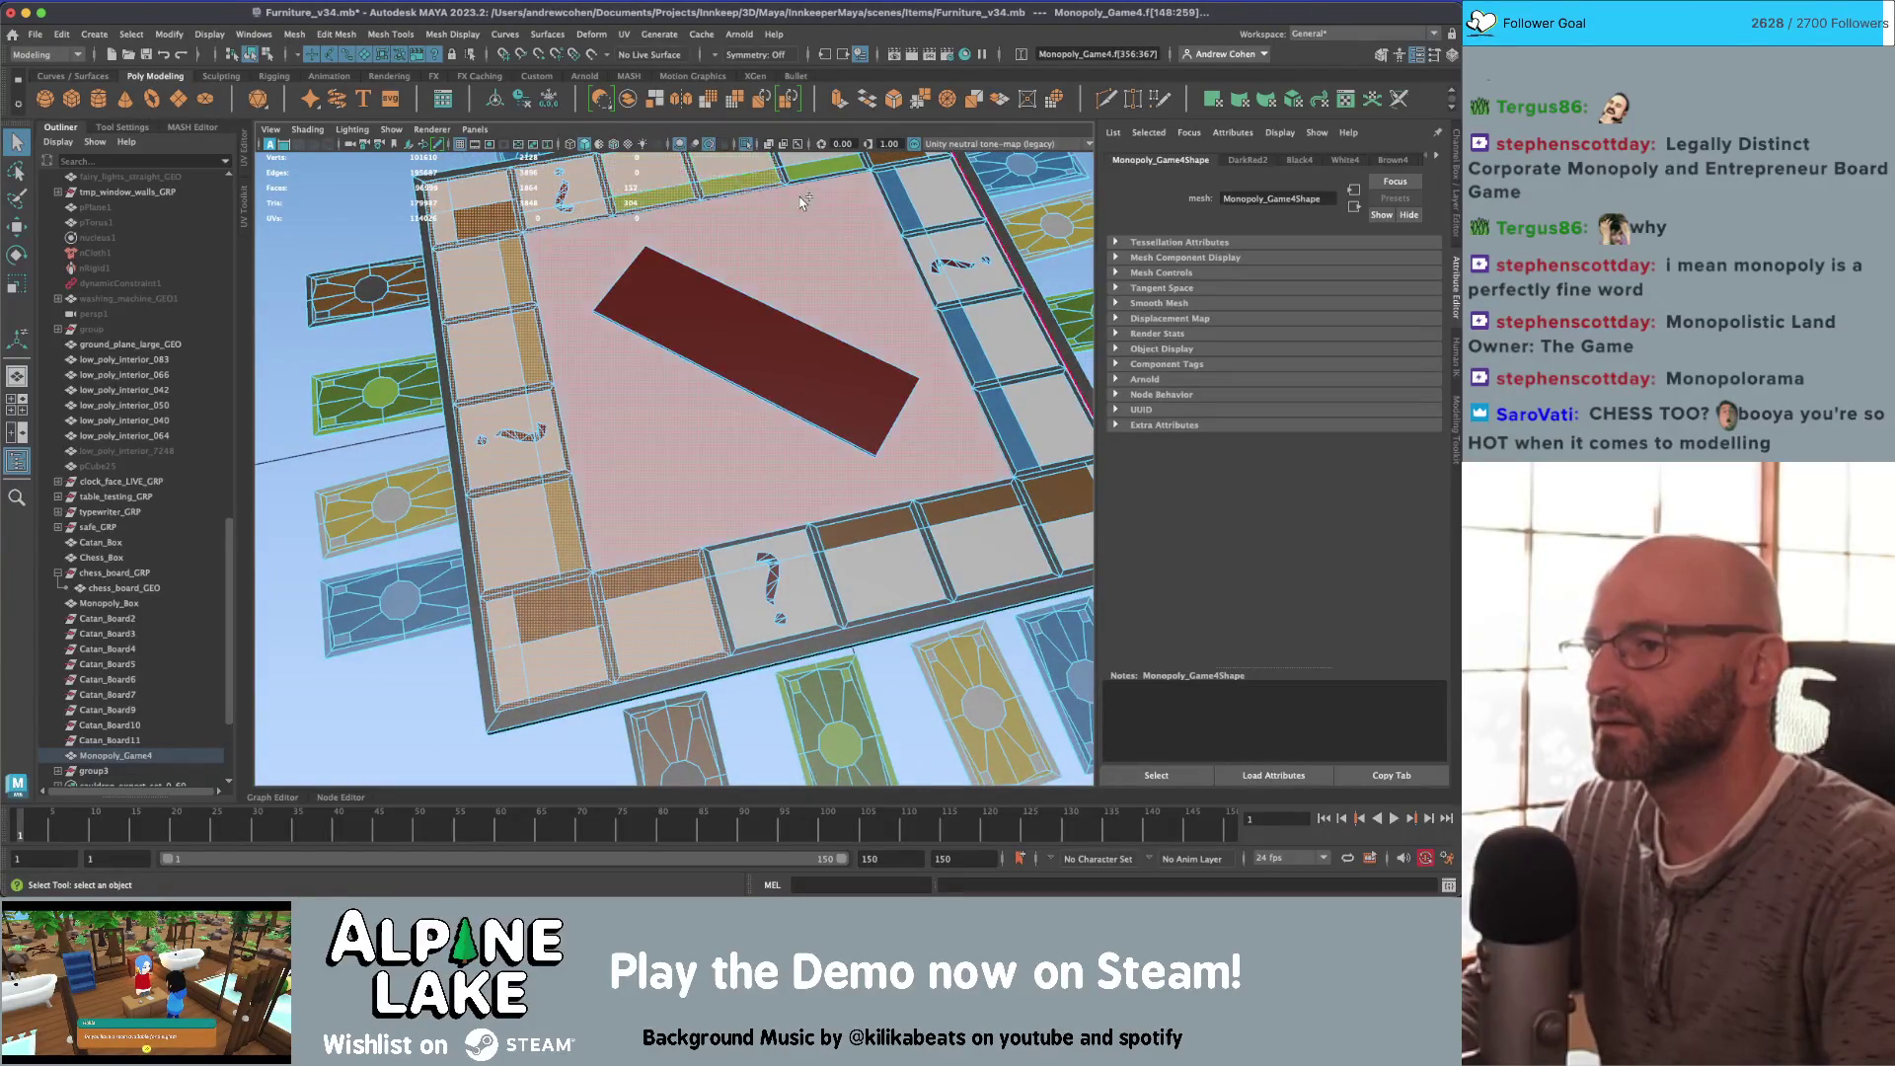
{"action": "left_click_drag", "start_coordinate": [740, 186], "coordinate": [718, 234], "text": "alt"}
{"action": "left_click", "coordinate": [795, 232]}
{"action": "left_click", "coordinate": [824, 287]}
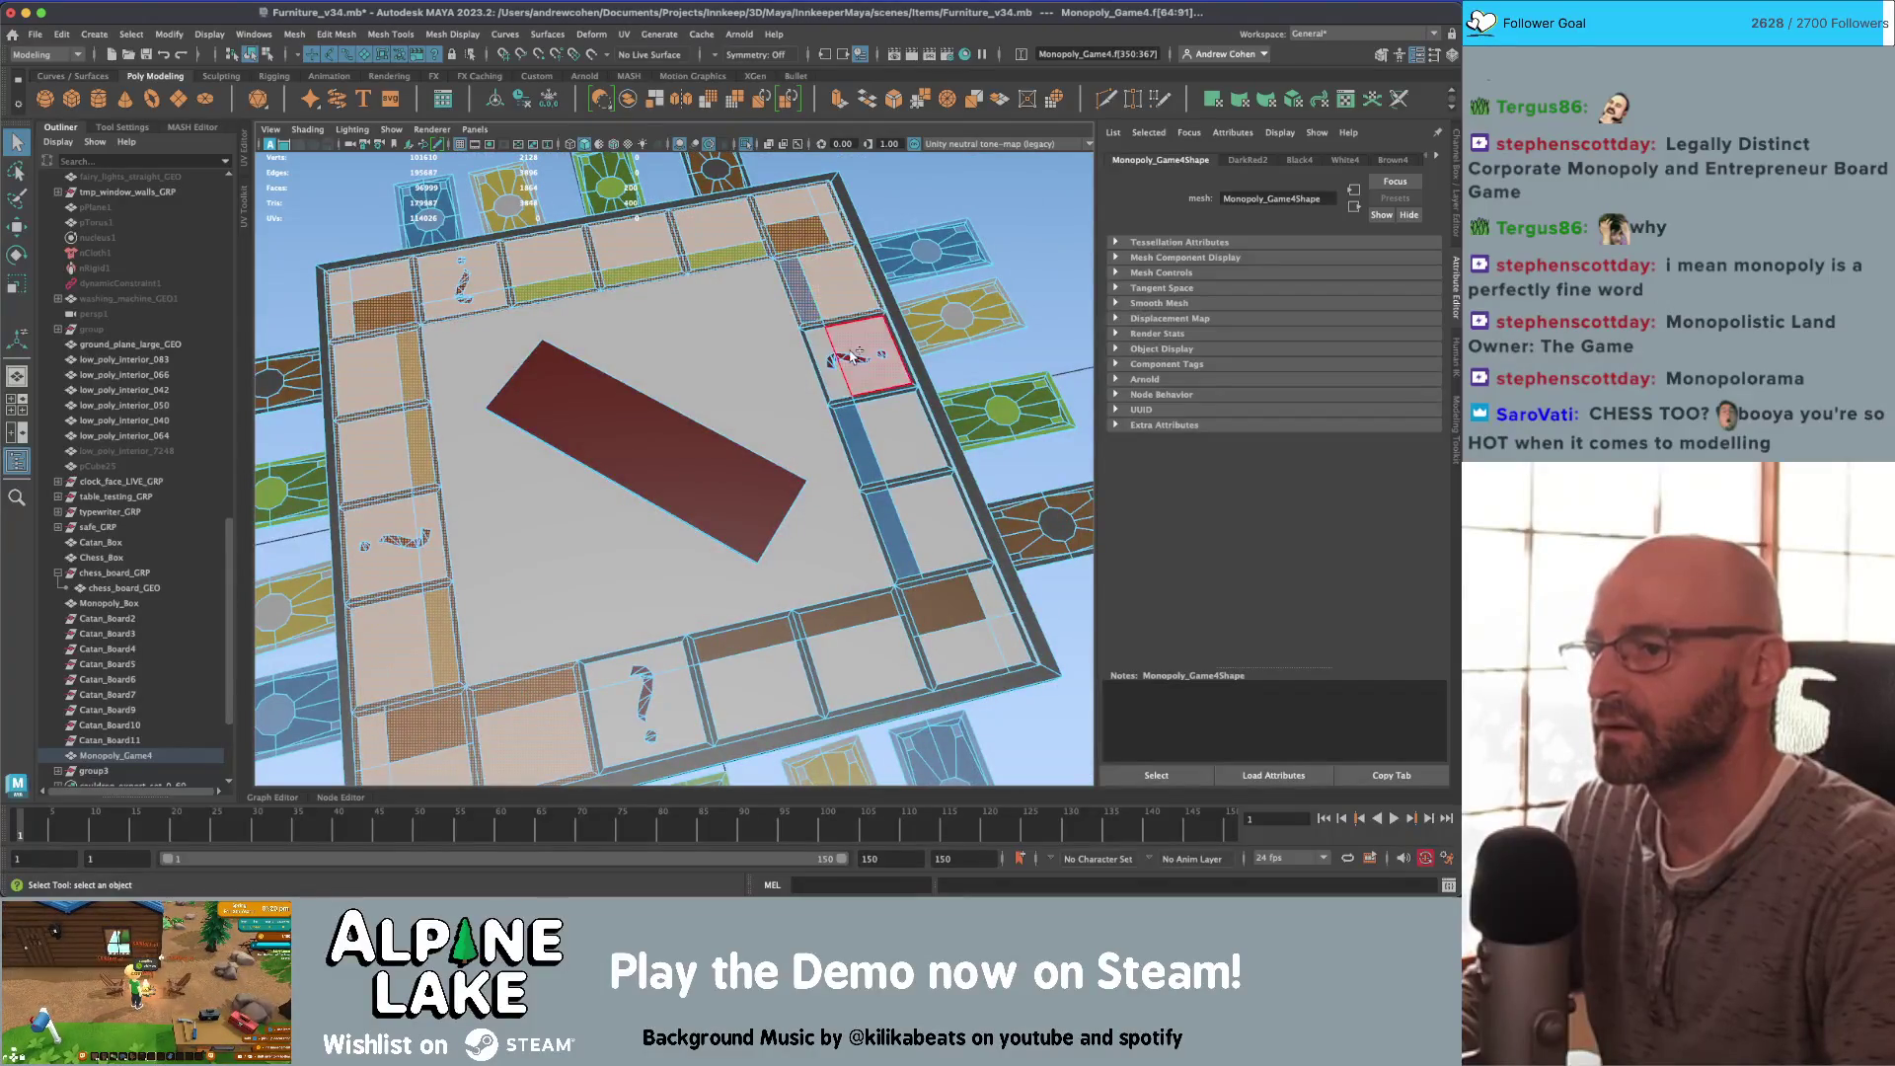
{"action": "left_click", "coordinate": [854, 355]}
{"action": "left_click", "coordinate": [893, 434]}
{"action": "left_click", "coordinate": [925, 523]}
{"action": "left_click", "coordinate": [945, 604]}
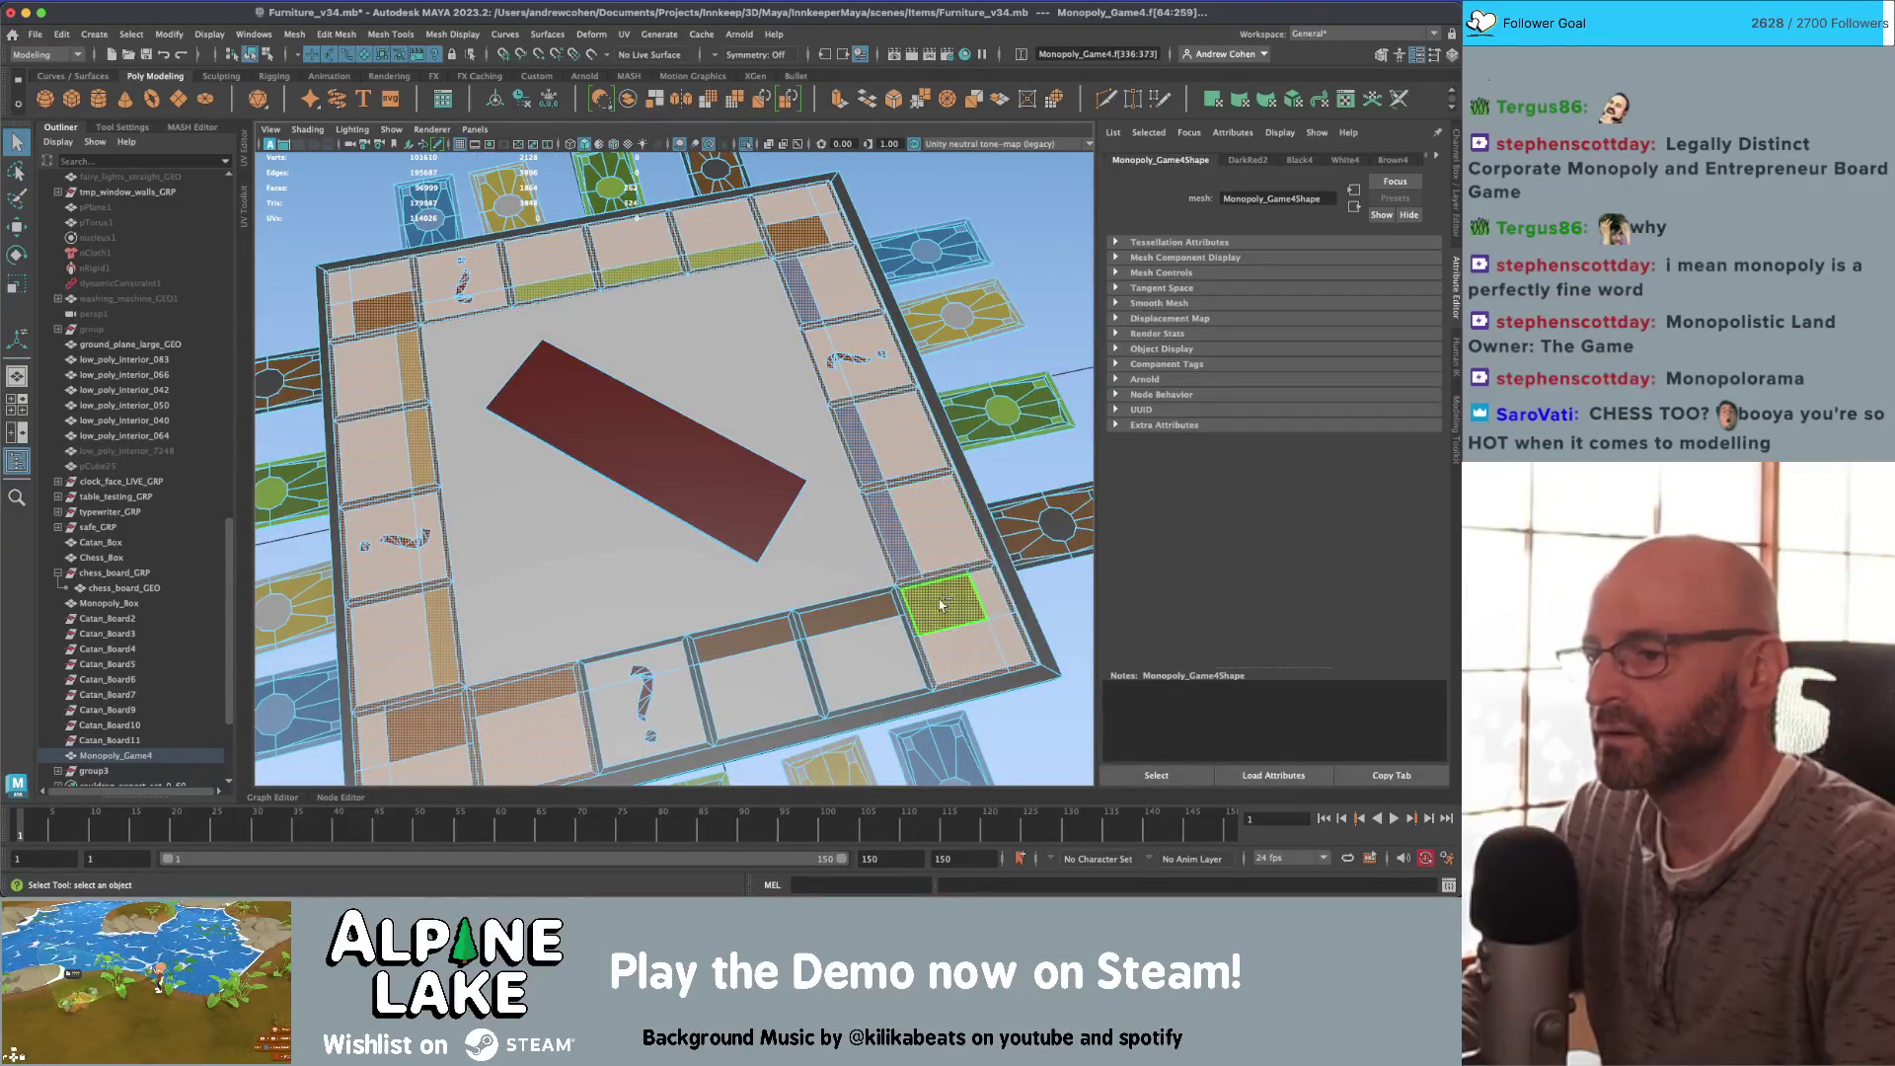
{"action": "left_click", "coordinate": [815, 677]}
{"action": "left_click", "coordinate": [735, 694]}
{"action": "left_click", "coordinate": [755, 538]}
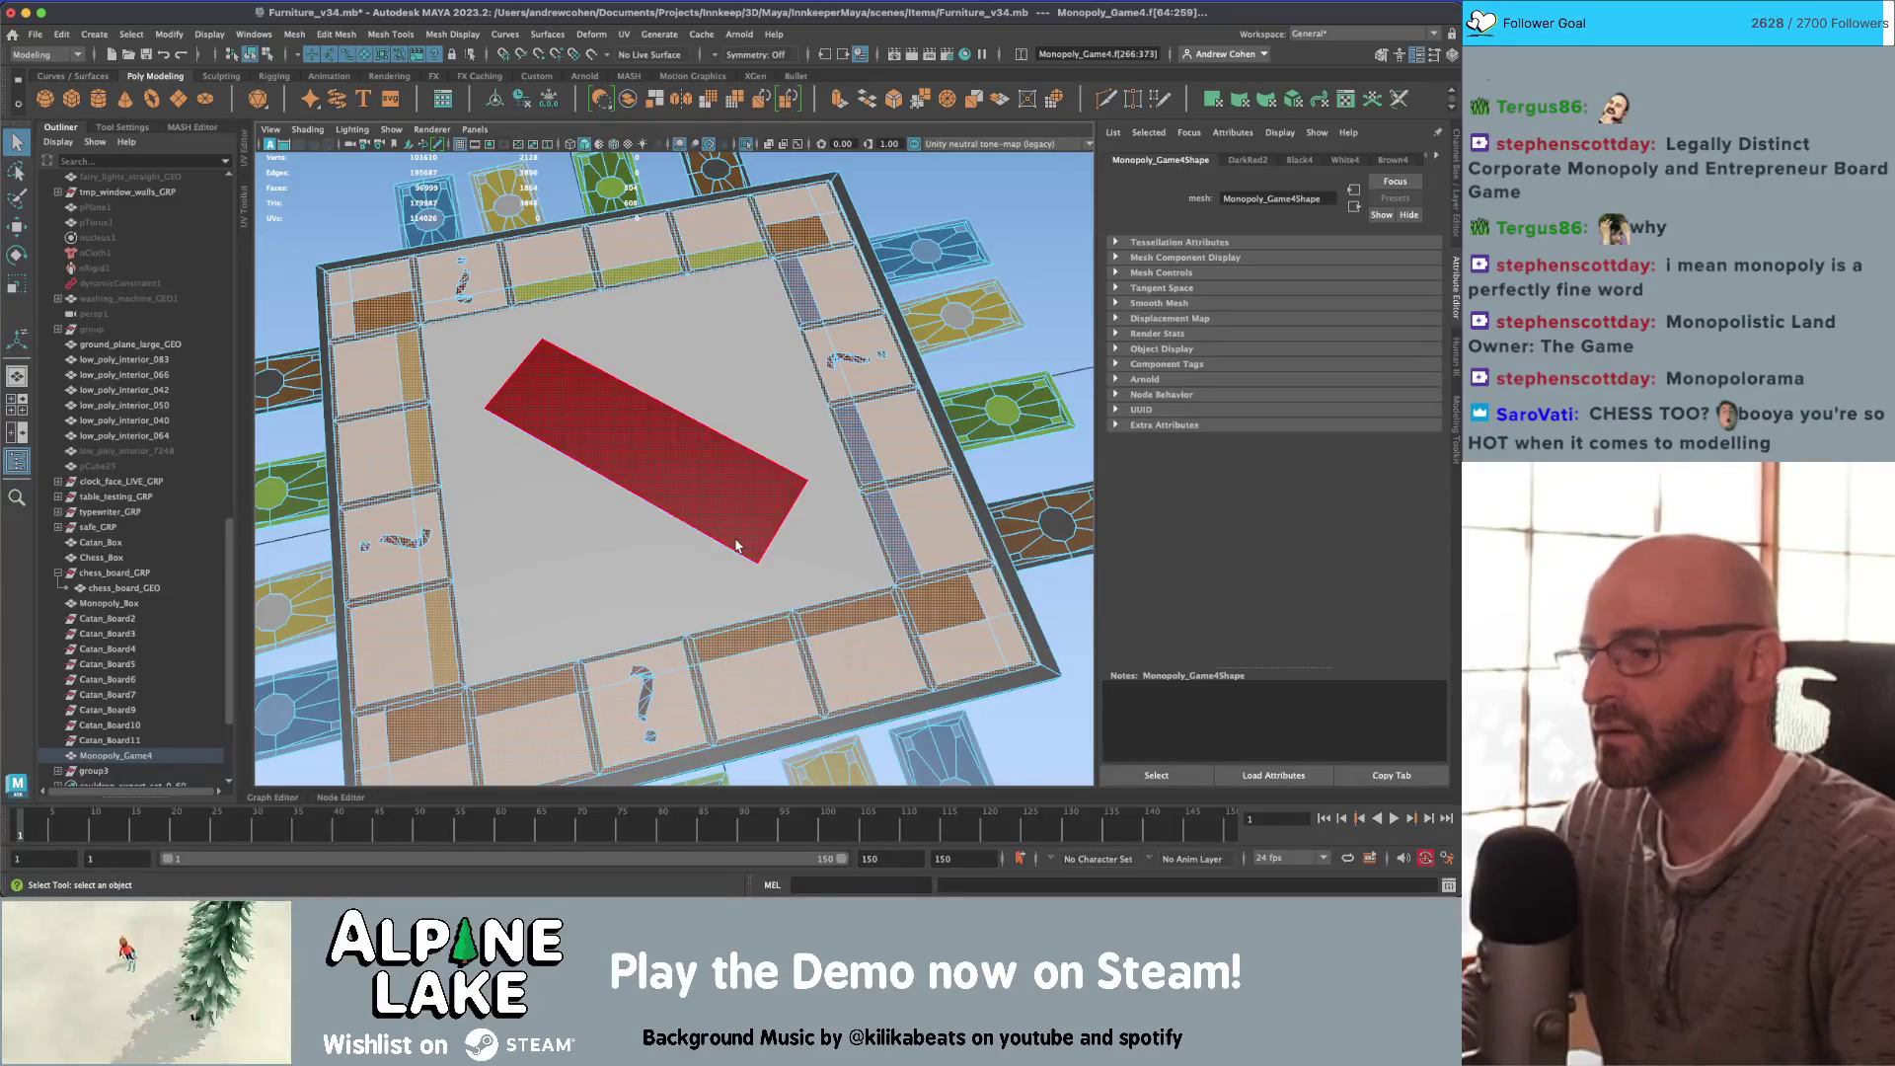
{"action": "mouse_move", "coordinate": [761, 541]}
{"action": "left_mouse_down", "text": "alt"}
{"action": "mouse_move", "coordinate": [773, 435]}
{"action": "mouse_move", "coordinate": [747, 386]}
{"action": "left_mouse_up", "text": "alt"}
{"action": "scroll", "coordinate": [747, 386], "scroll_direction": "down", "scroll_amount": 5}
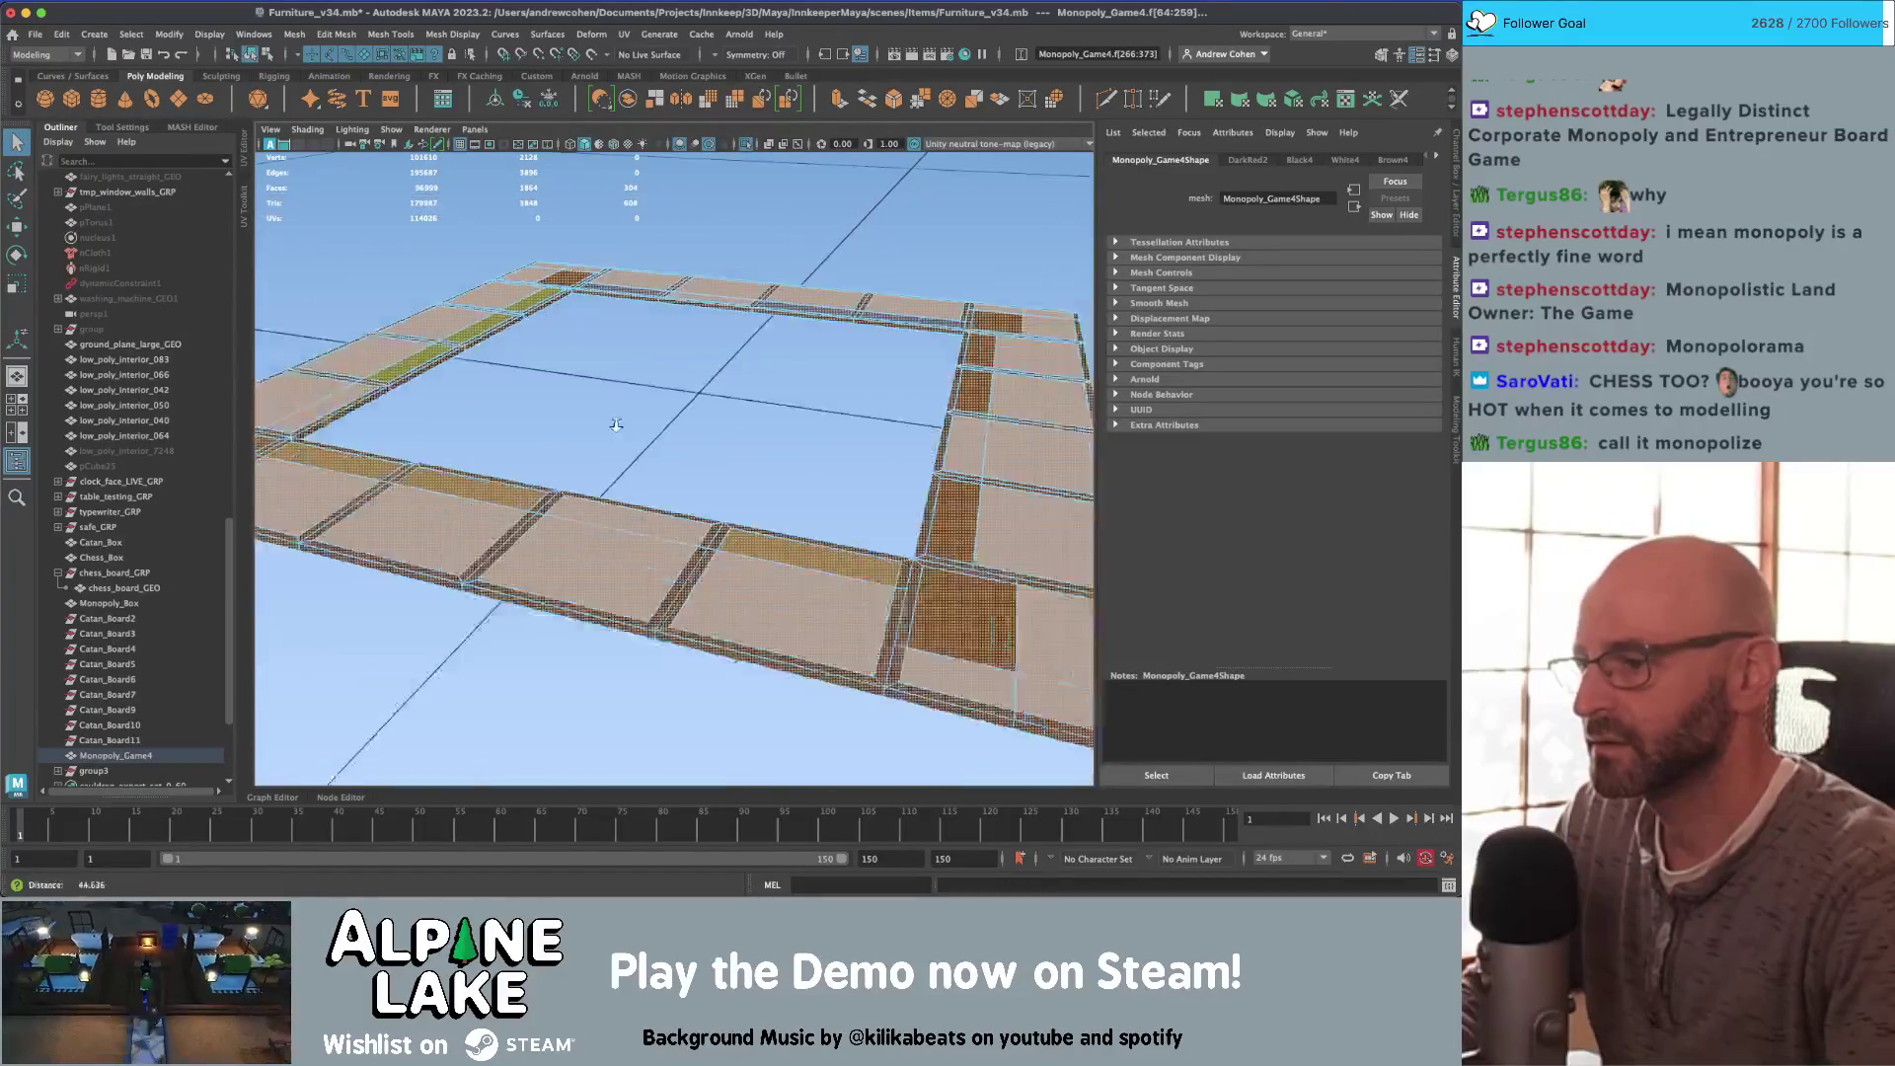
{"action": "key", "text": "space"}
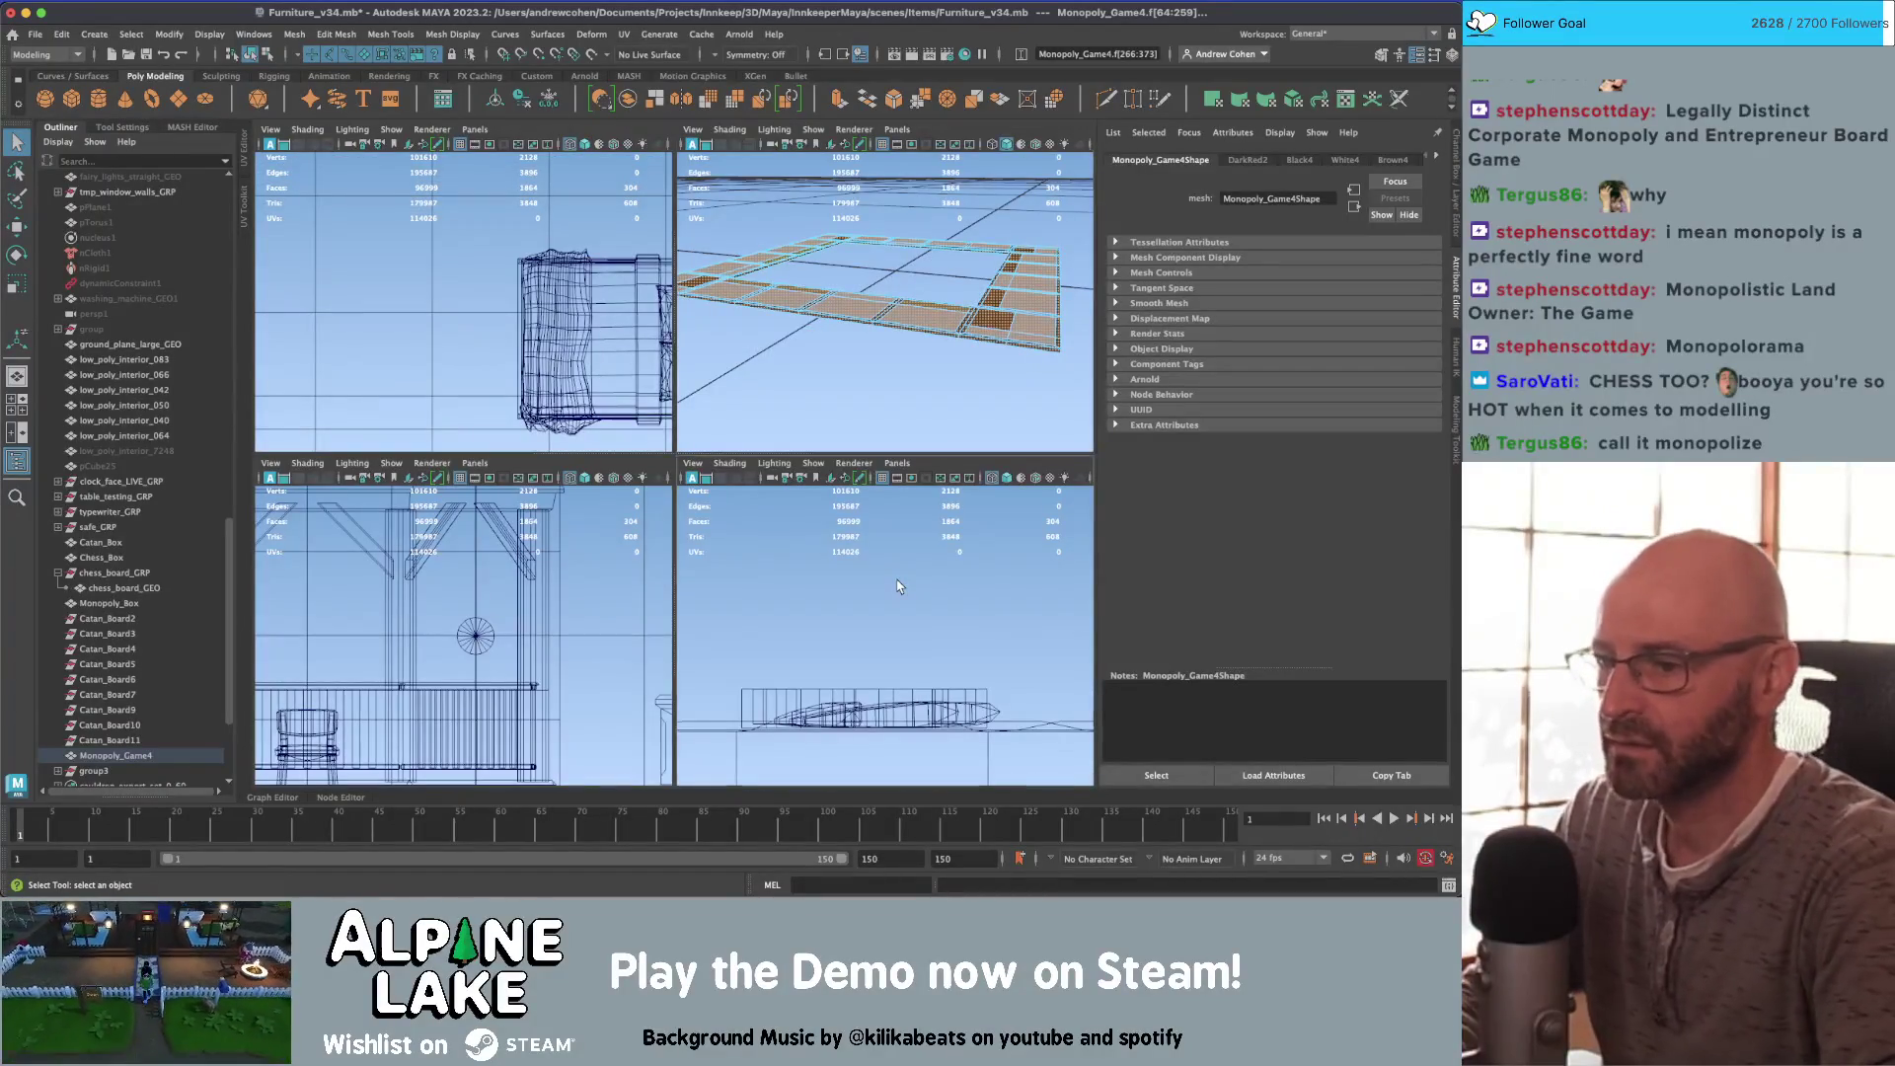
{"action": "key", "text": "space"}
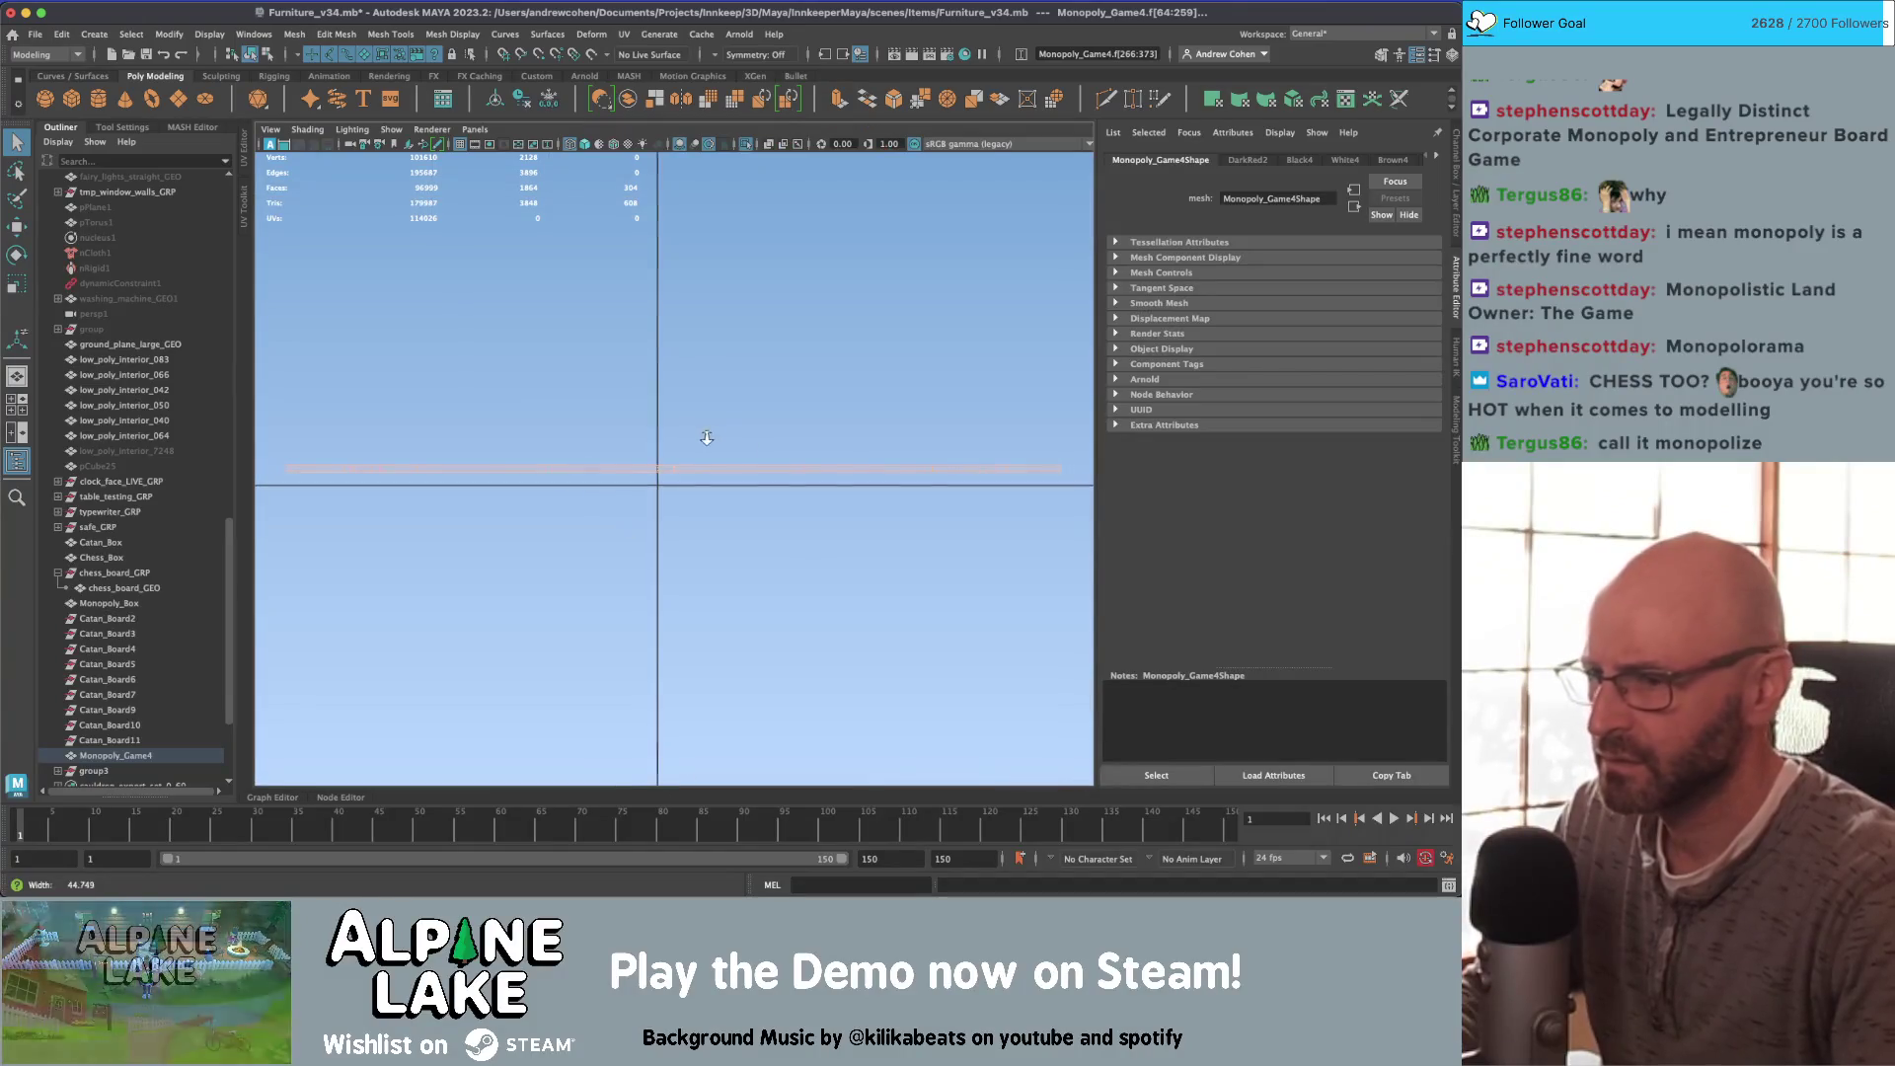
{"action": "right_click", "coordinate": [702, 436]}
{"action": "mouse_move", "coordinate": [279, 498]}
{"action": "left_mouse_down"}
{"action": "mouse_move", "coordinate": [1149, 477]}
{"action": "mouse_move", "coordinate": [881, 423]}
{"action": "left_mouse_up"}
{"action": "key", "text": "space"}
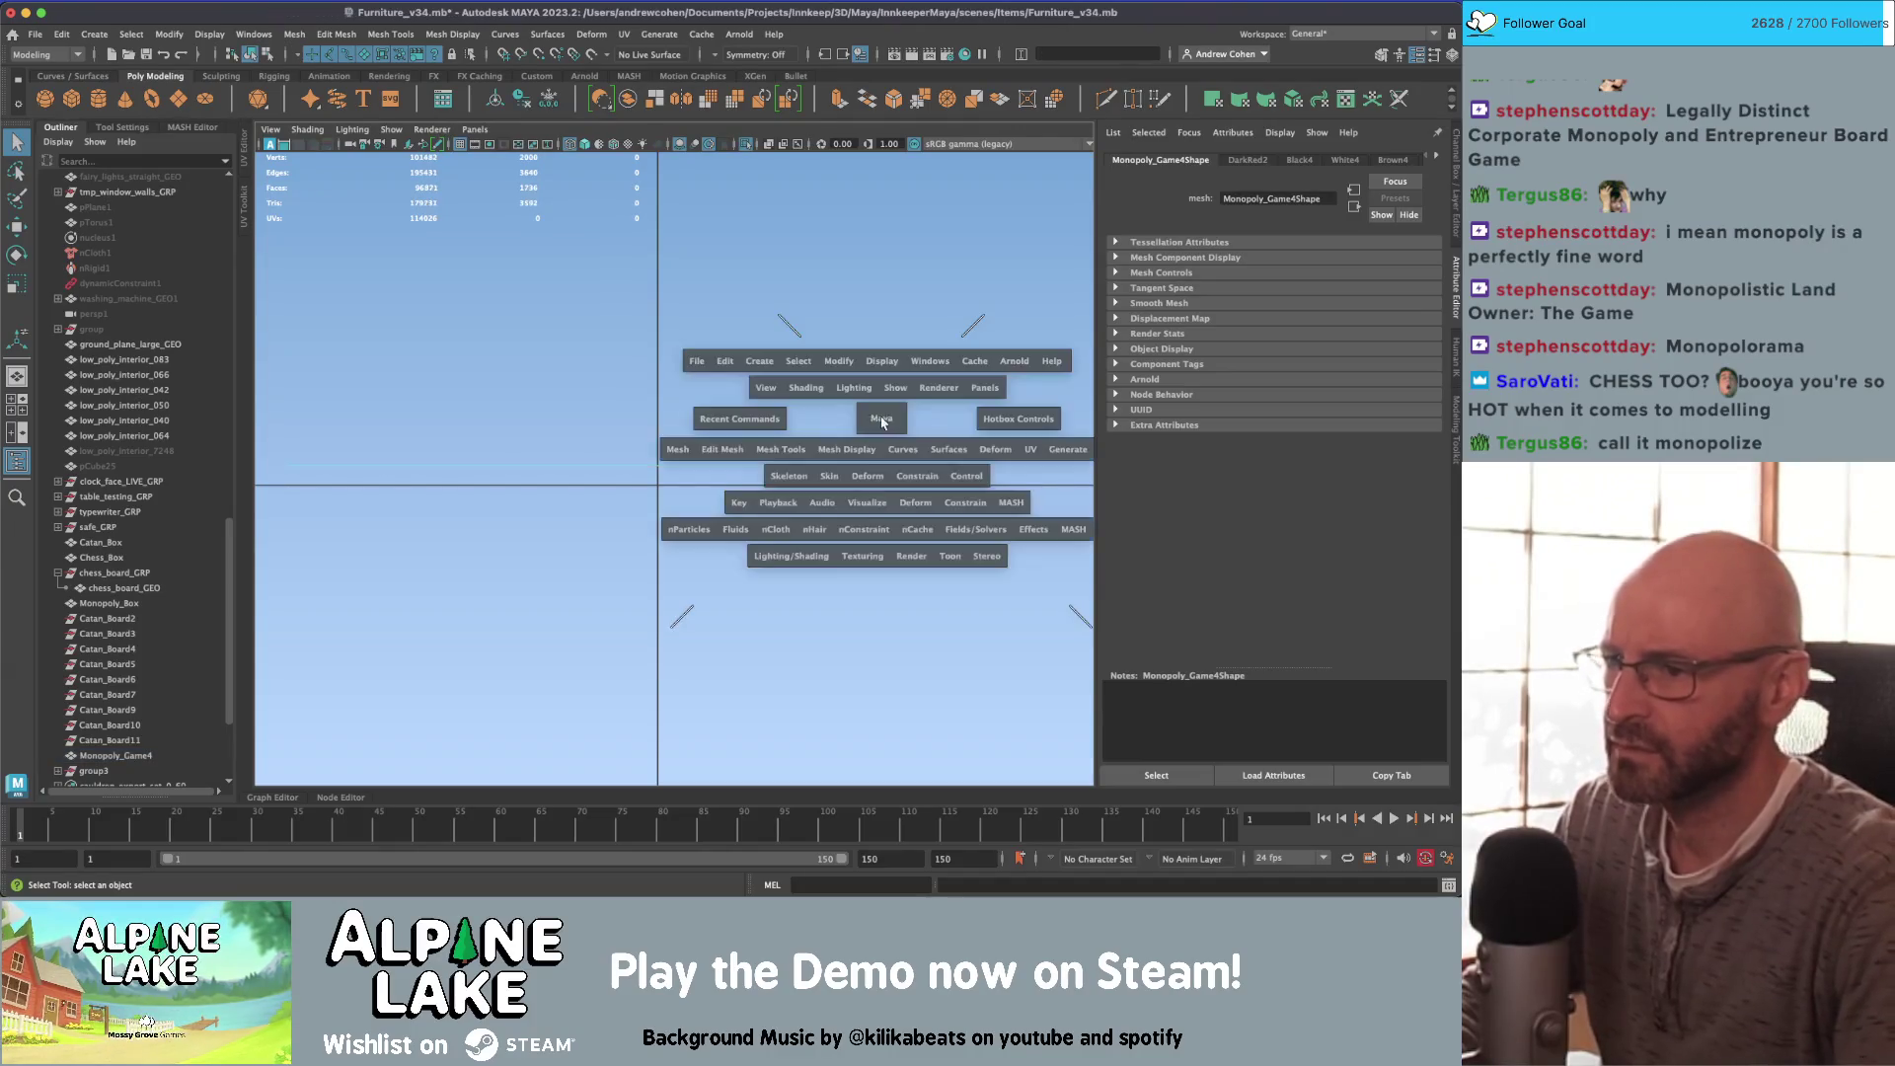
{"action": "key", "text": "space"}
{"action": "left_click", "coordinate": [540, 247]}
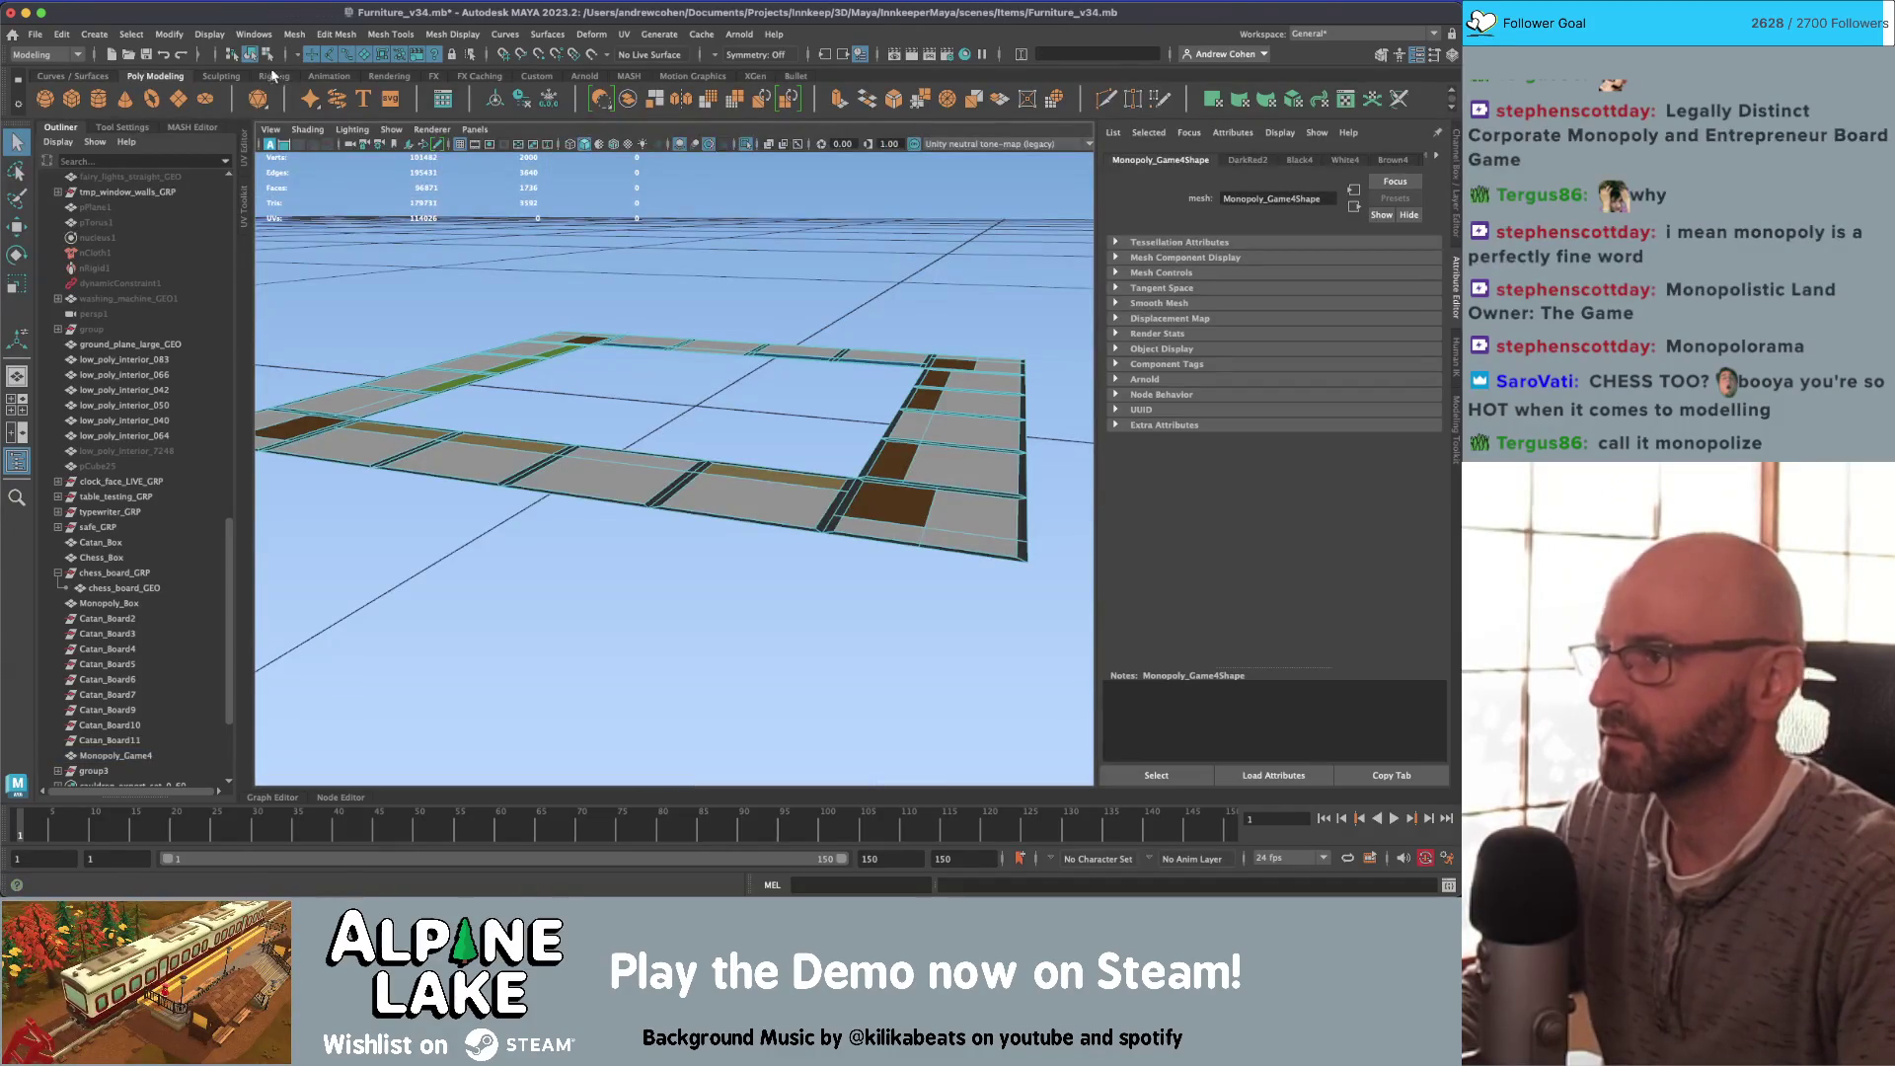
{"action": "left_click", "coordinate": [559, 223]}
{"action": "key", "text": "ctrl+1"}
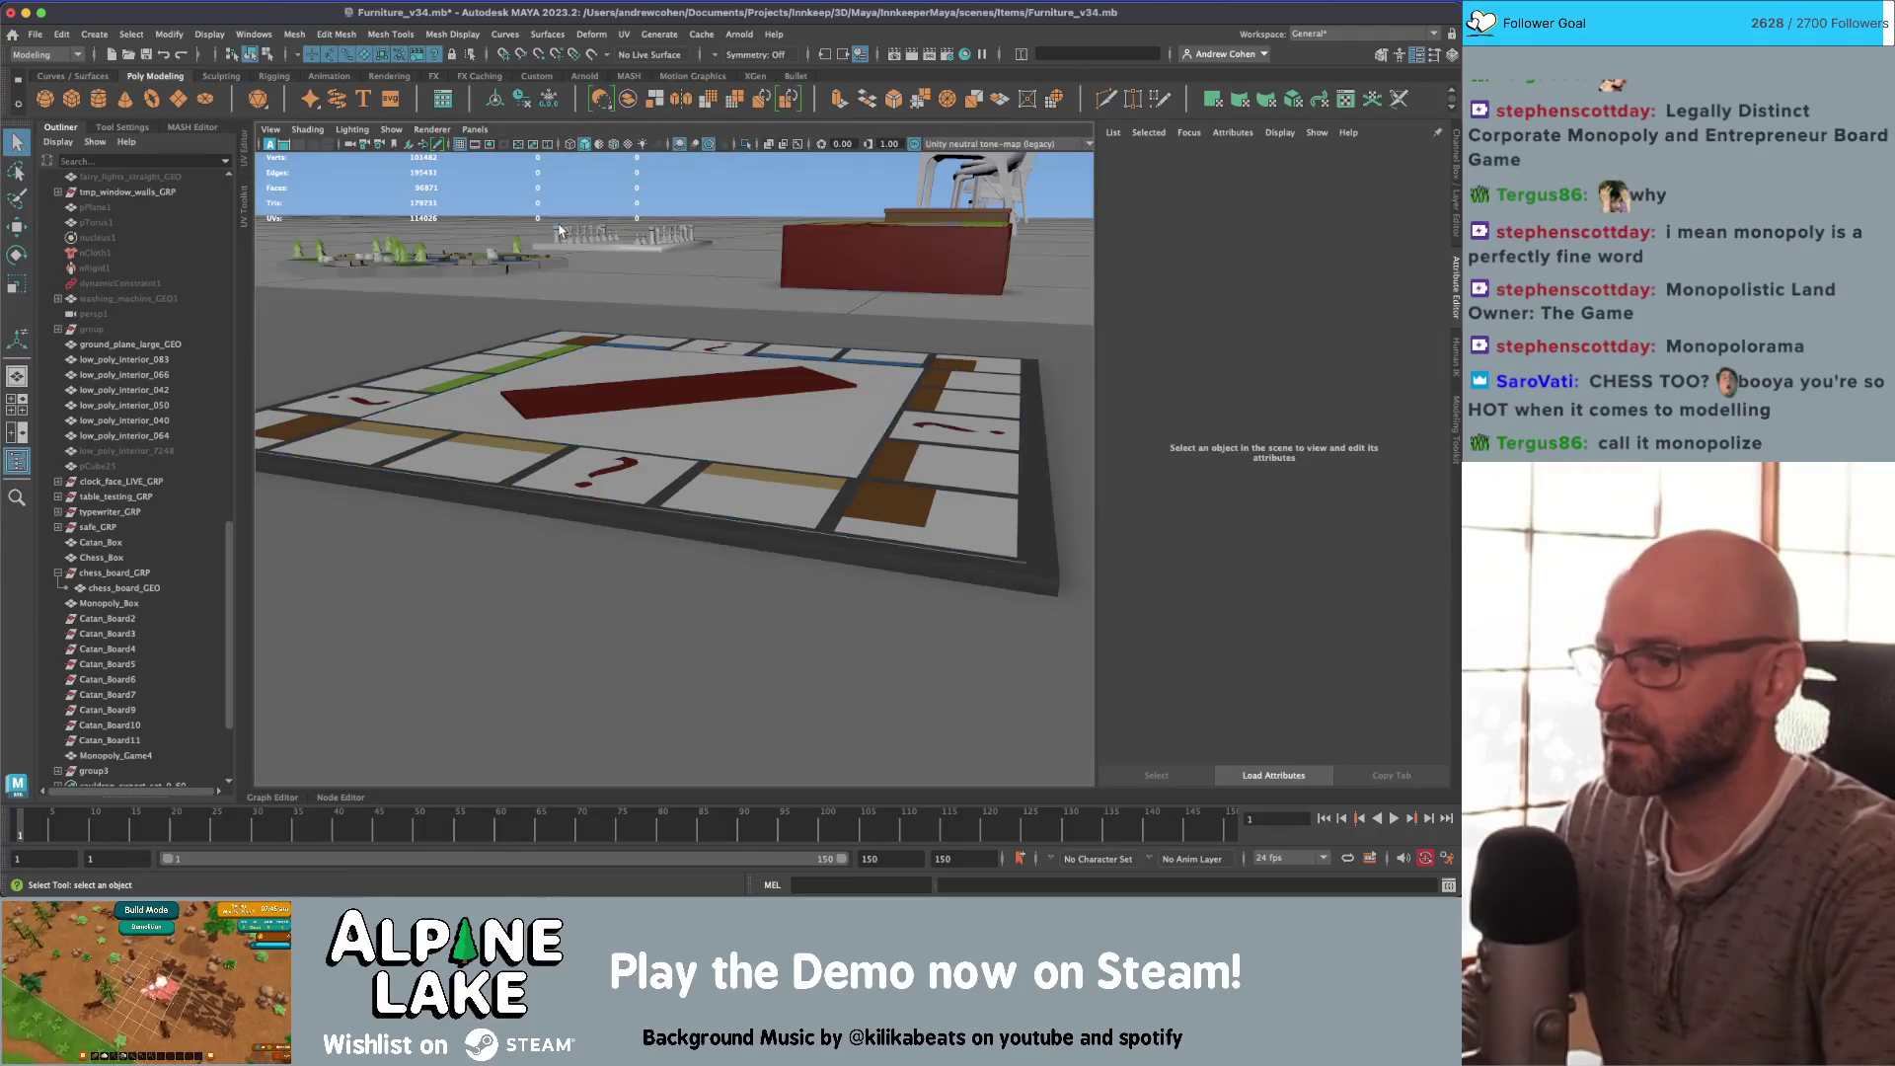
{"action": "key", "text": "ctrl+1"}
{"action": "left_click", "coordinate": [517, 560]}
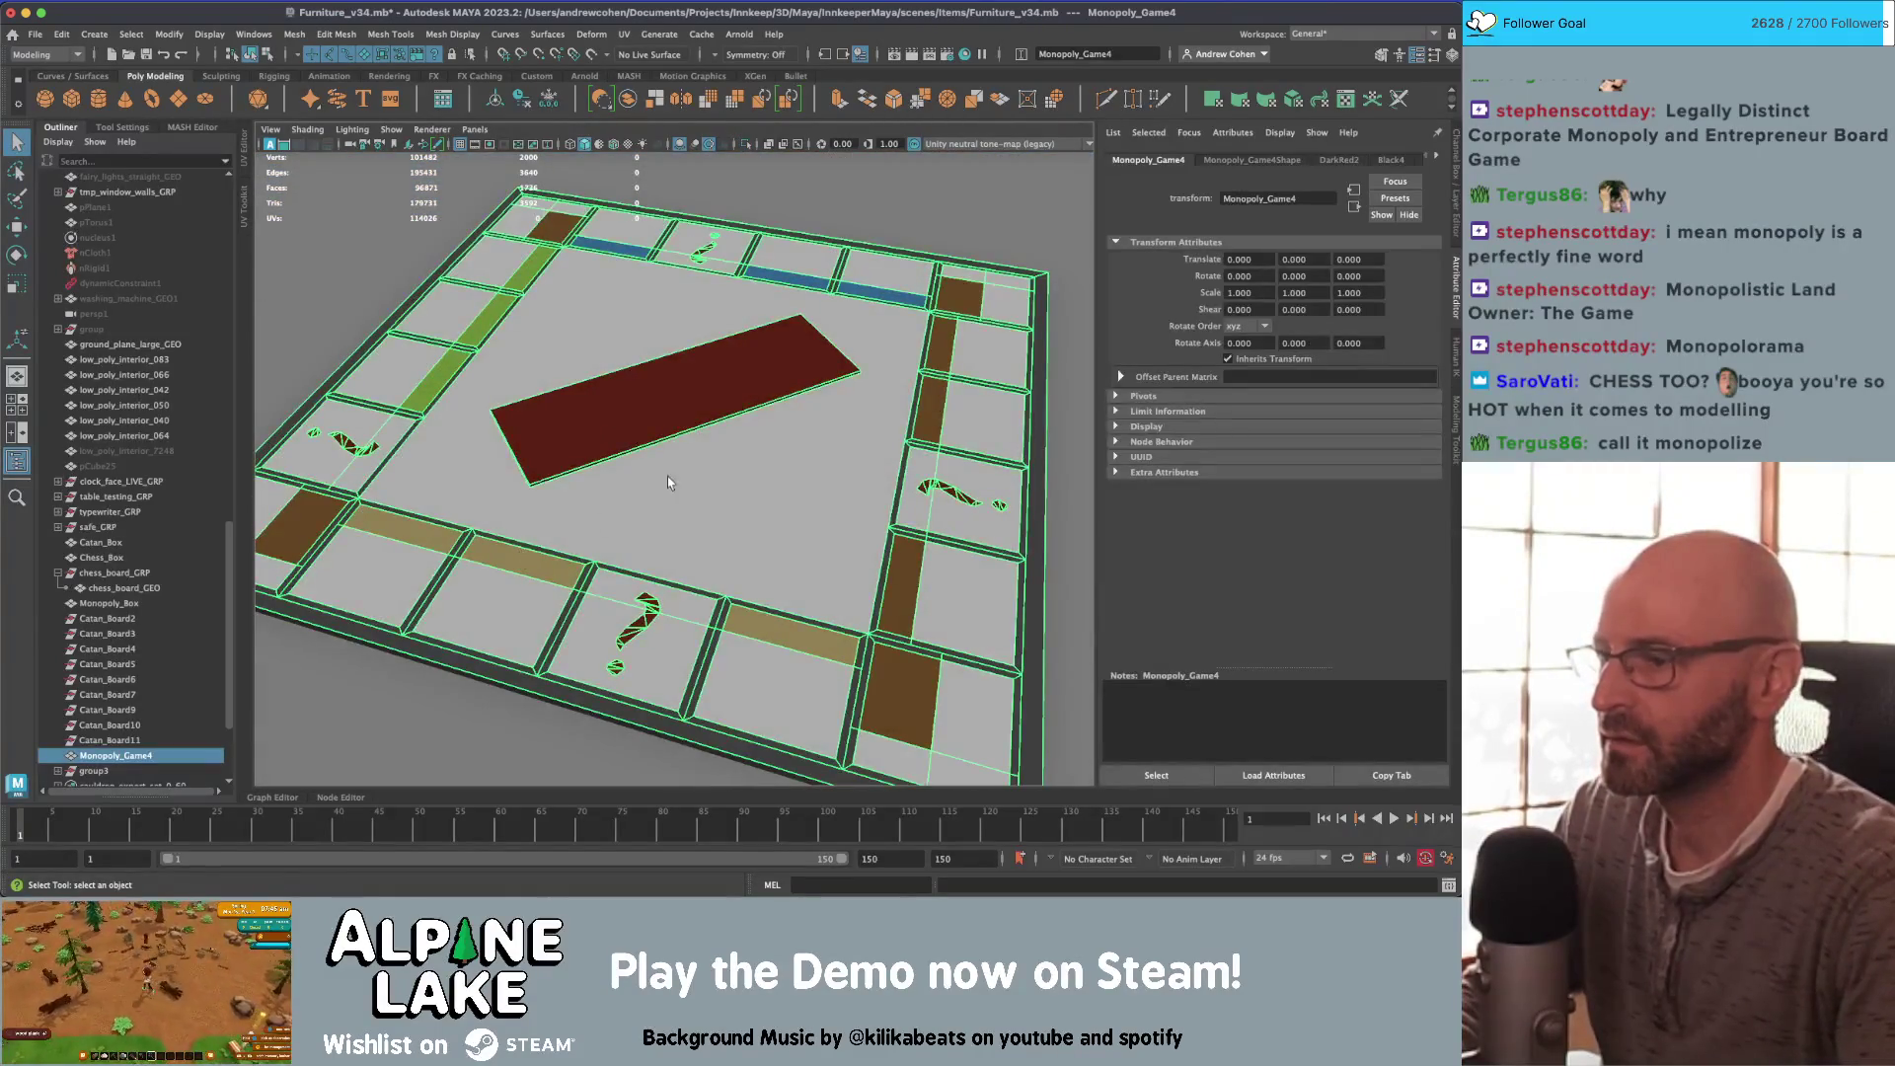
Step: Raise the Monopoly board about 1.9 units above its card decks
{"action": "mouse_move", "coordinate": [667, 481]}
{"action": "left_mouse_down", "text": "alt"}
{"action": "mouse_move", "coordinate": [612, 472]}
{"action": "mouse_move", "coordinate": [675, 464]}
{"action": "mouse_move", "coordinate": [657, 420]}
{"action": "mouse_move", "coordinate": [680, 426]}
{"action": "left_mouse_up", "text": "alt"}
{"action": "scroll", "coordinate": [657, 421], "scroll_direction": "down", "scroll_amount": 3}
{"action": "scroll", "coordinate": [687, 424], "scroll_direction": "up", "scroll_amount": 4}
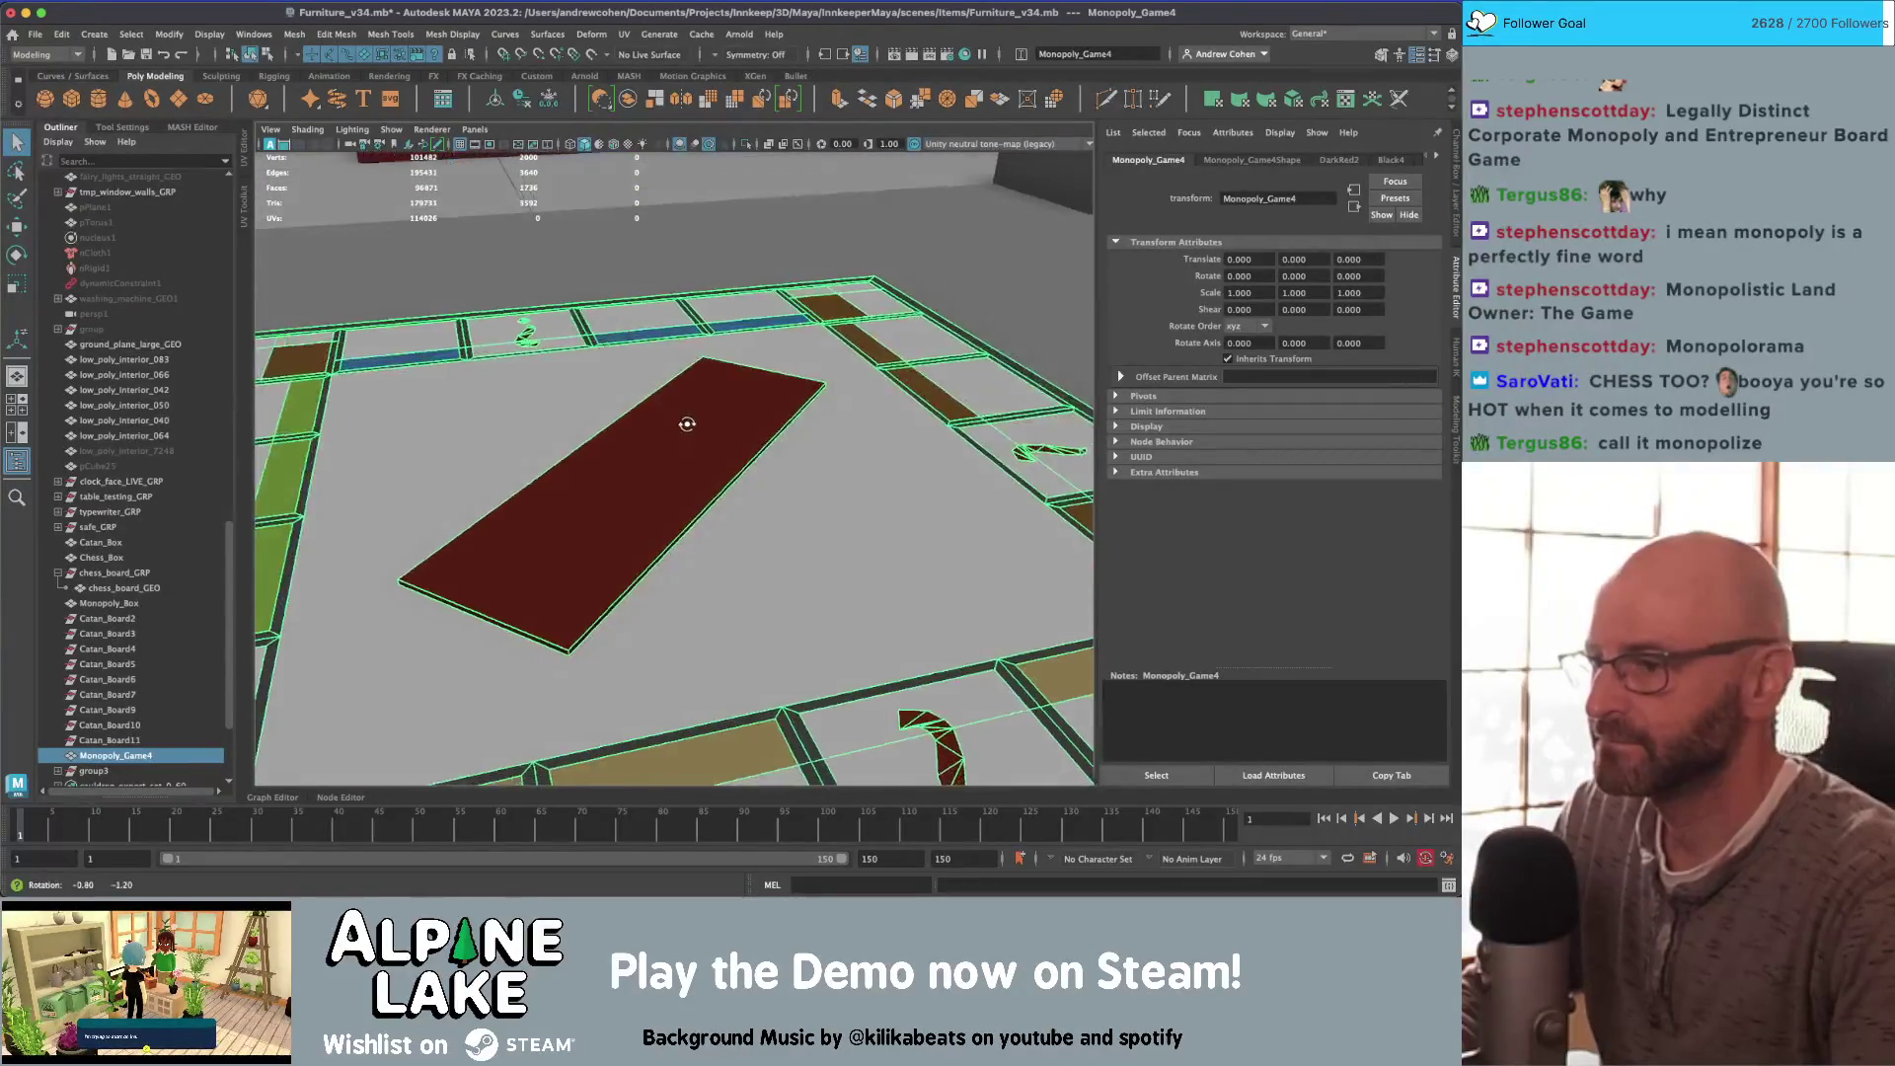
{"action": "scroll", "coordinate": [686, 424], "scroll_direction": "down", "scroll_amount": 6}
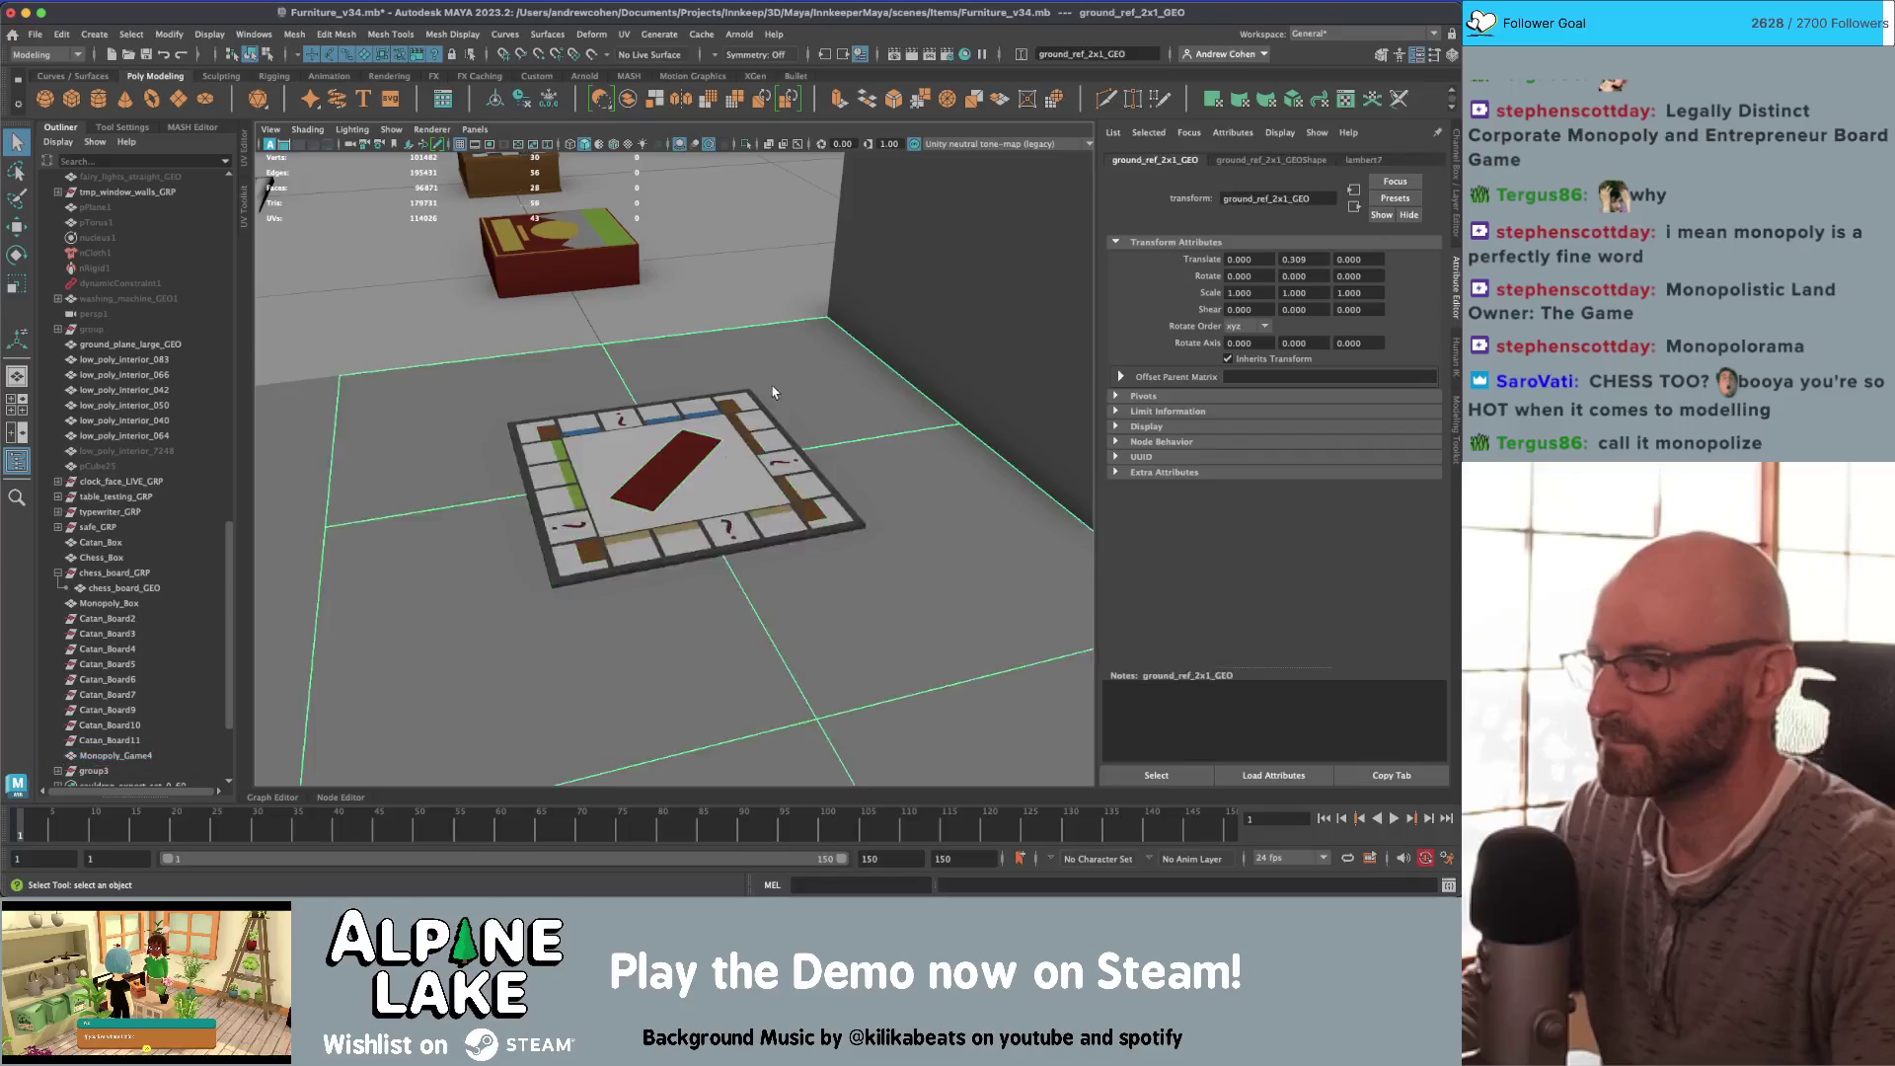
{"action": "mouse_move", "coordinate": [667, 440]}
{"action": "left_mouse_down"}
{"action": "mouse_move", "coordinate": [671, 418]}
{"action": "mouse_move", "coordinate": [619, 484]}
{"action": "left_mouse_up"}
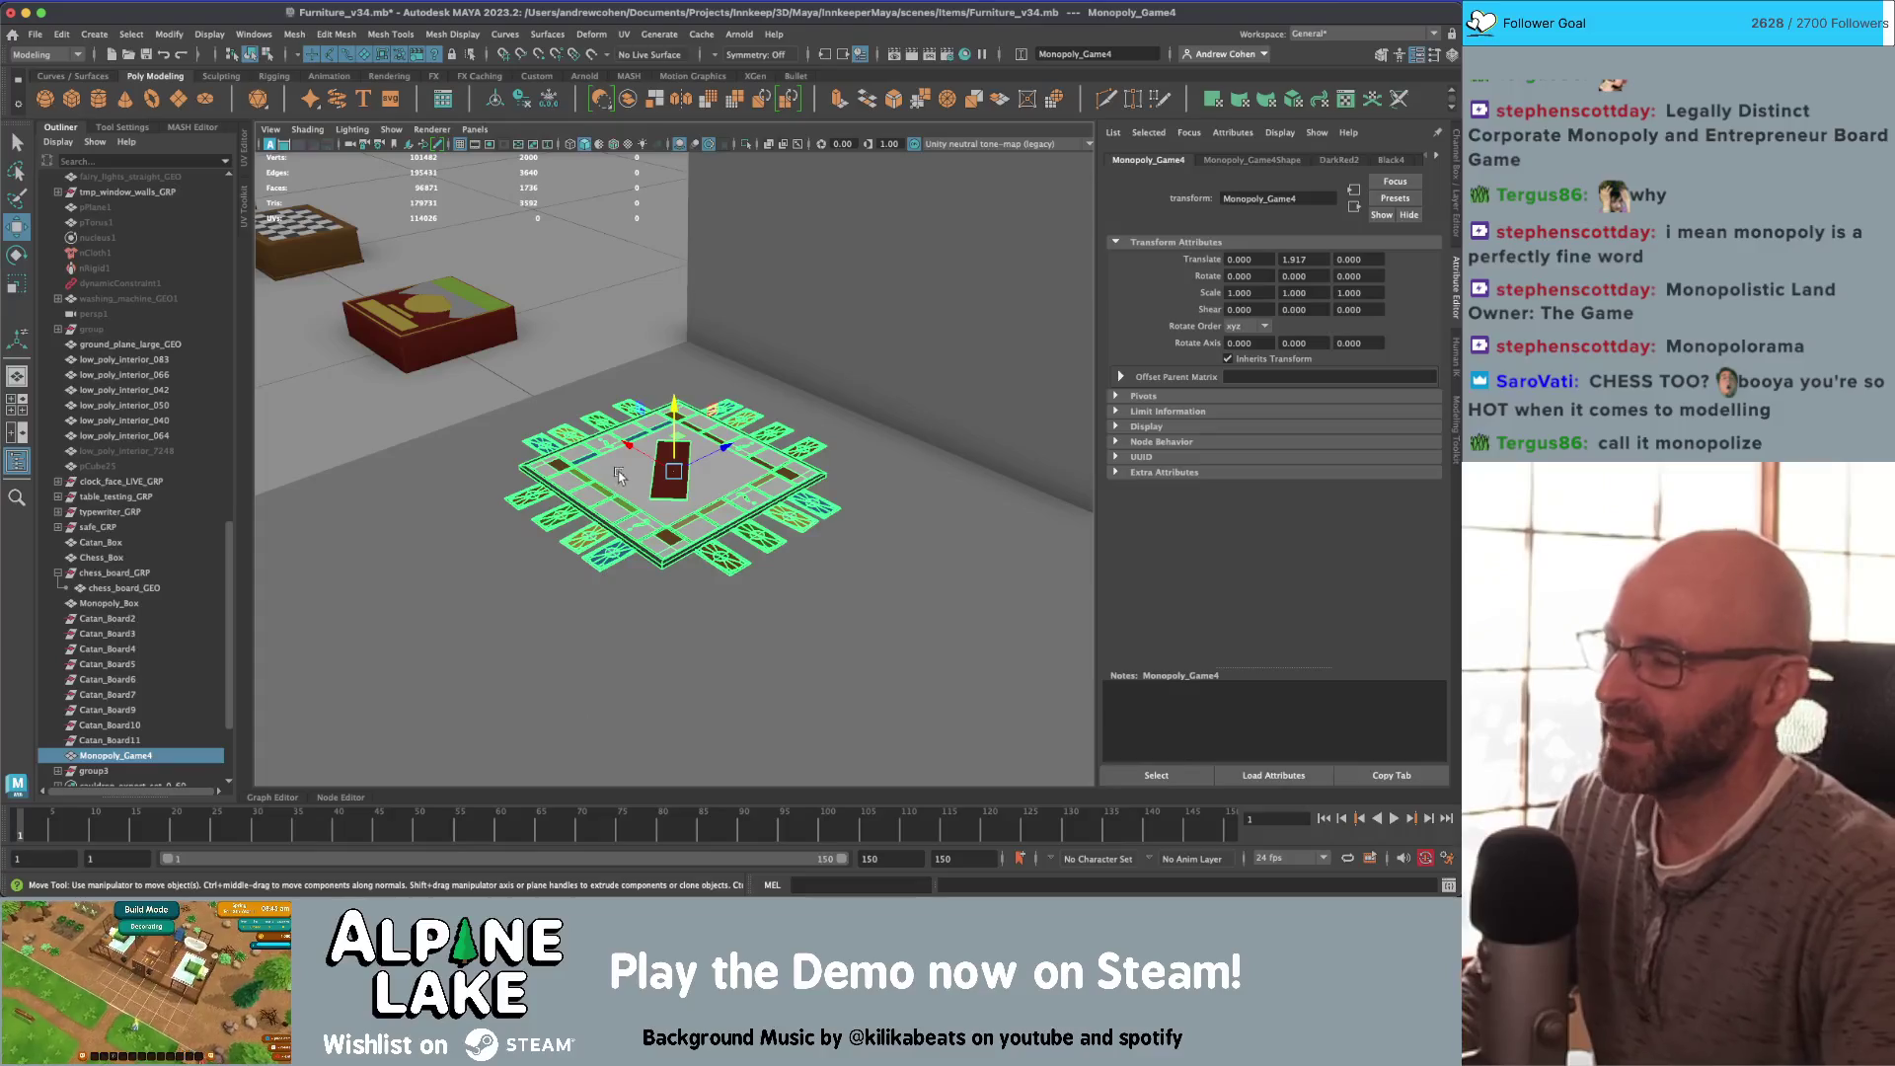
Step: Frame the chess board and switch the viewport to textured shading
{"action": "mouse_move", "coordinate": [618, 471]}
{"action": "right_mouse_down", "text": "alt"}
{"action": "mouse_move", "coordinate": [549, 409]}
{"action": "mouse_move", "coordinate": [317, 369]}
{"action": "right_mouse_up", "text": "alt"}
{"action": "key", "text": "q"}
{"action": "left_click", "coordinate": [317, 369]}
{"action": "key", "text": "f"}
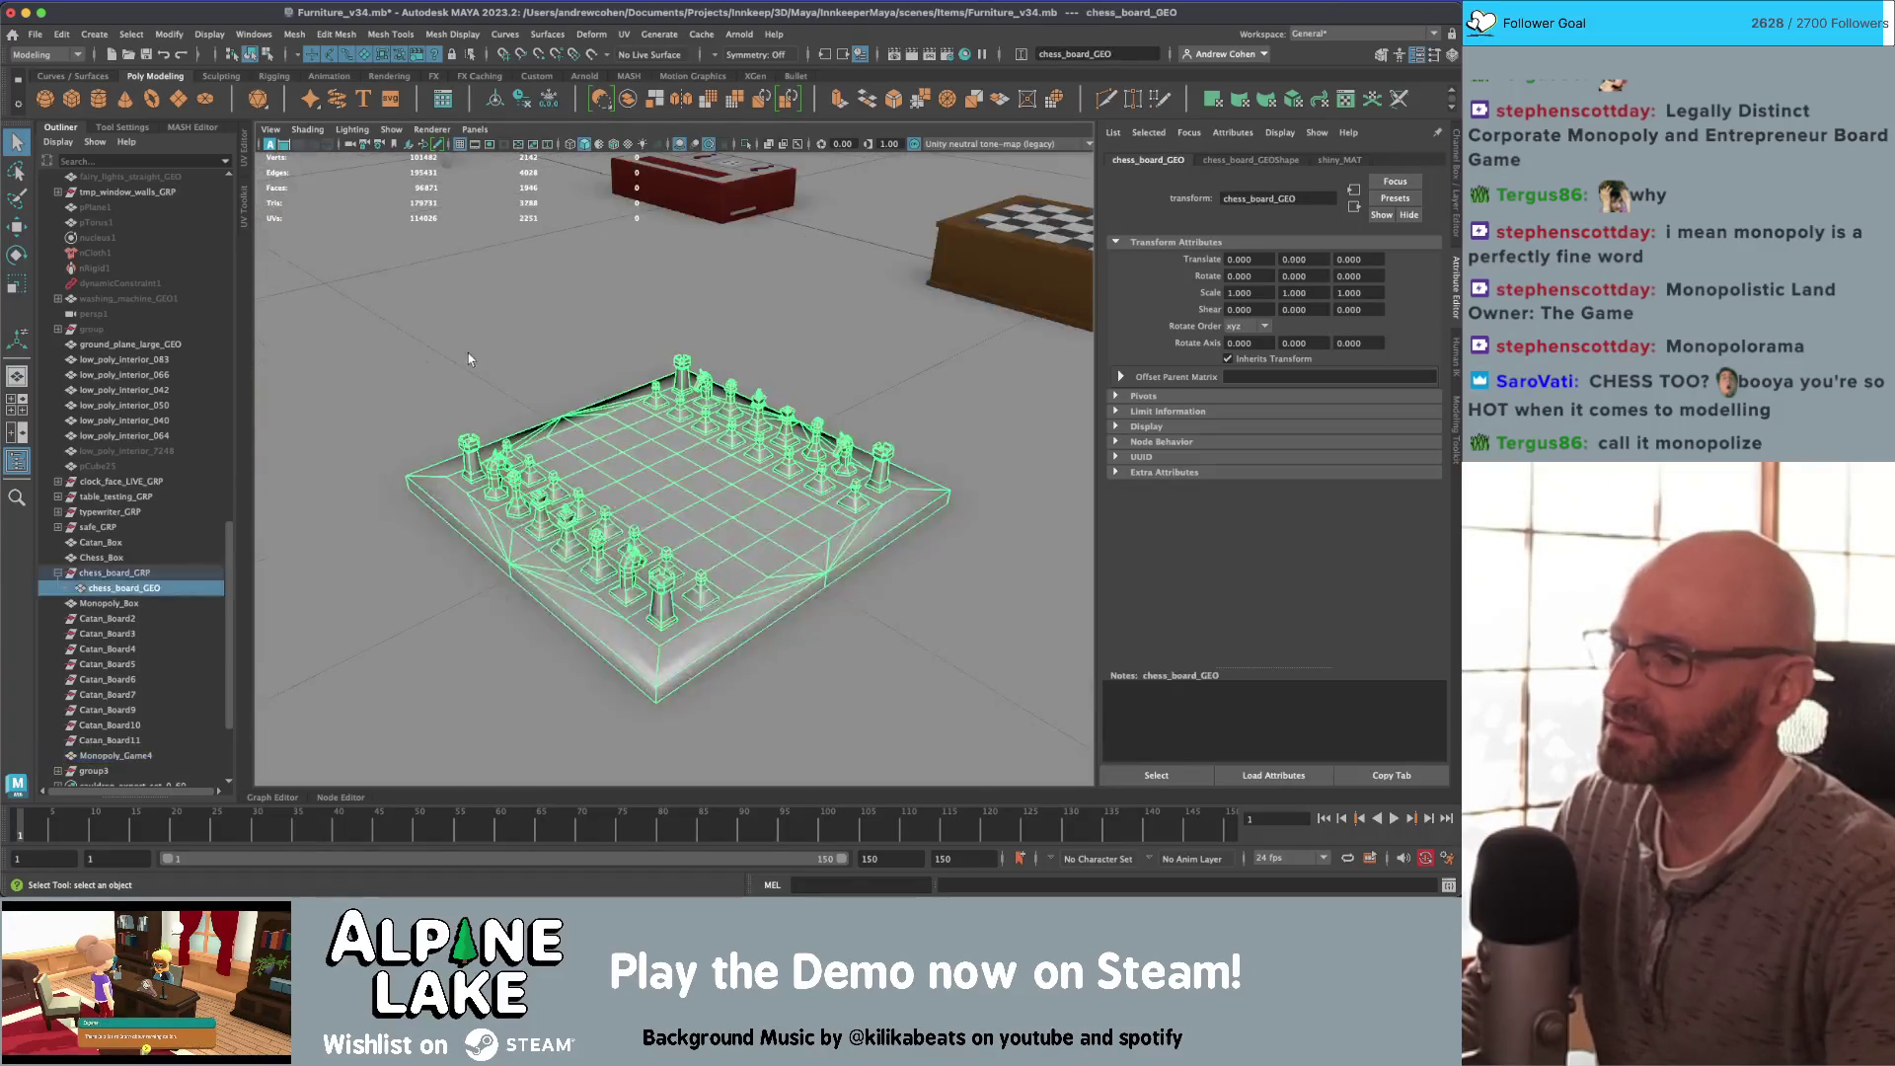
{"action": "key", "text": "6"}
Step: Frame the Monopoly board from a lower angle and select it
{"action": "right_click_drag", "start_coordinate": [663, 455], "coordinate": [632, 463], "text": "alt"}
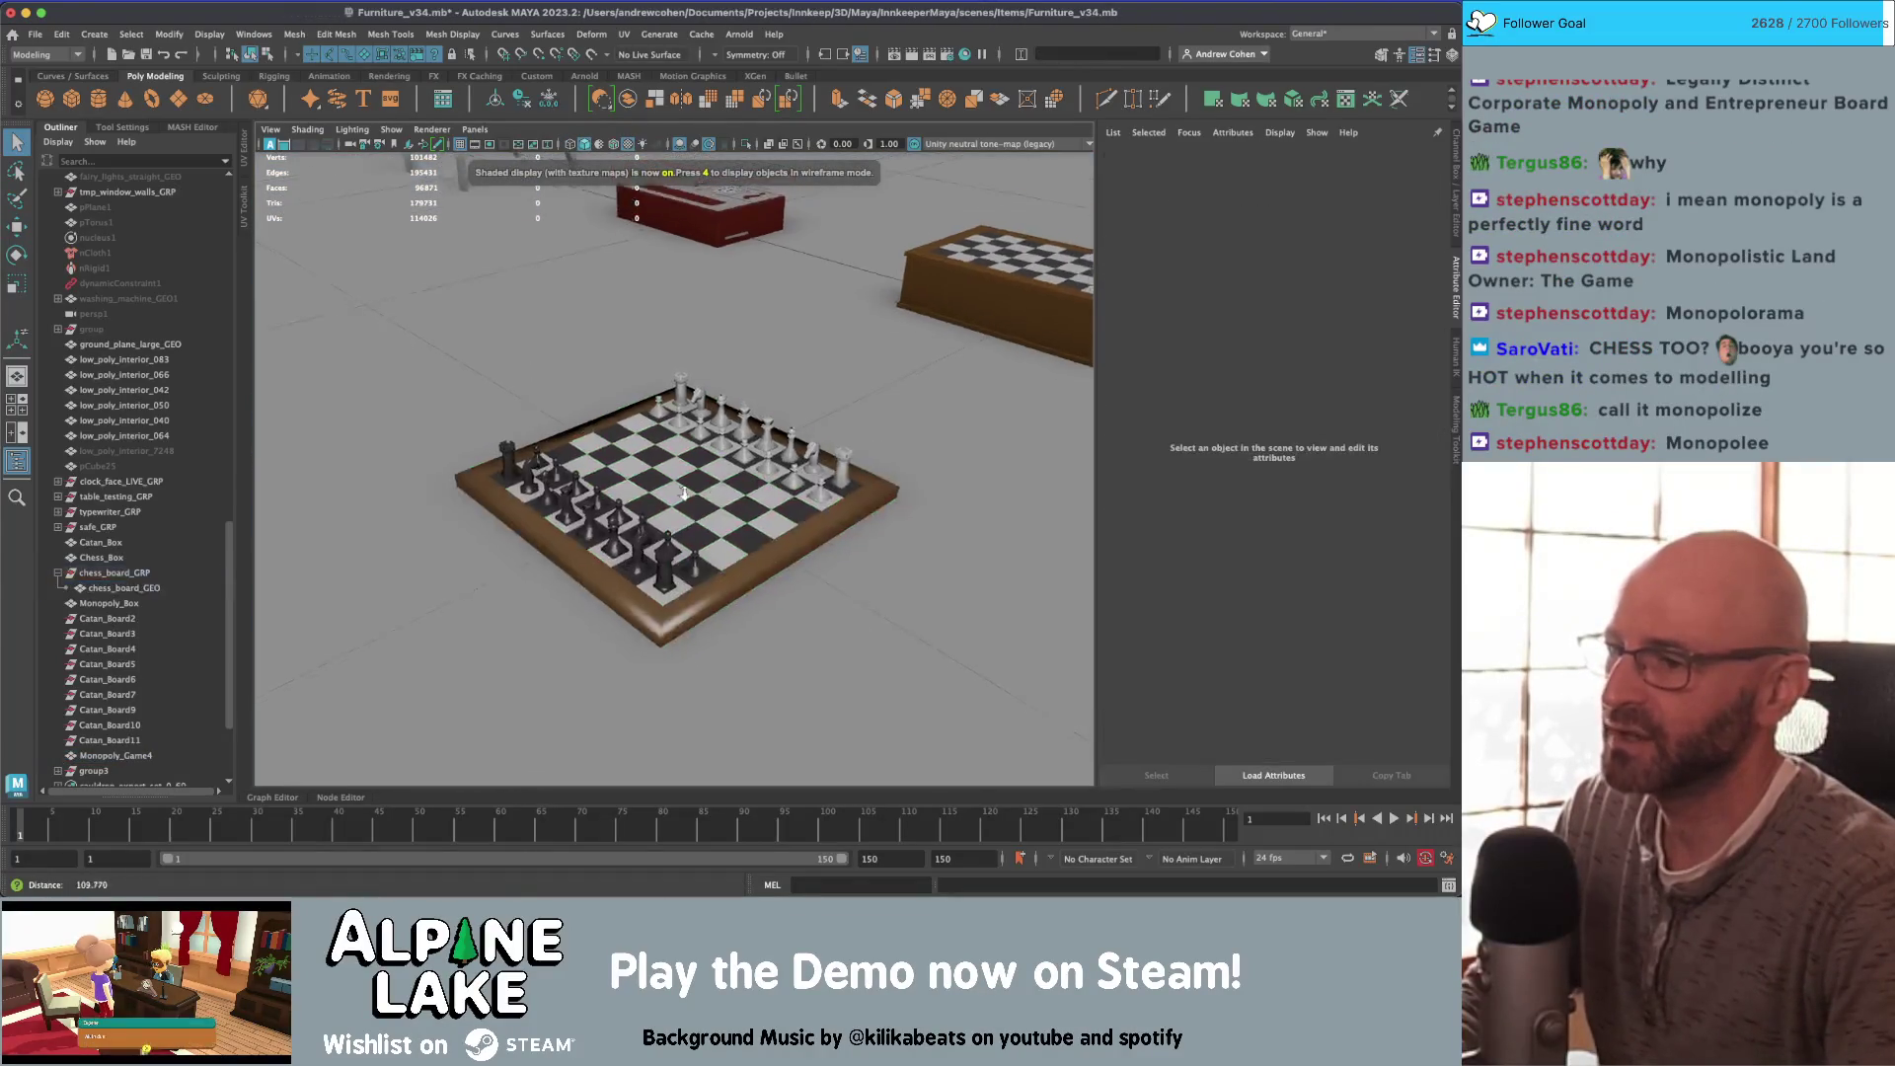
{"action": "left_click_drag", "start_coordinate": [632, 464], "coordinate": [552, 474], "text": "alt"}
{"action": "mouse_move", "coordinate": [552, 474]}
{"action": "right_mouse_down", "text": "alt"}
{"action": "mouse_move", "coordinate": [415, 543]}
{"action": "mouse_move", "coordinate": [777, 451]}
{"action": "right_mouse_up", "text": "alt"}
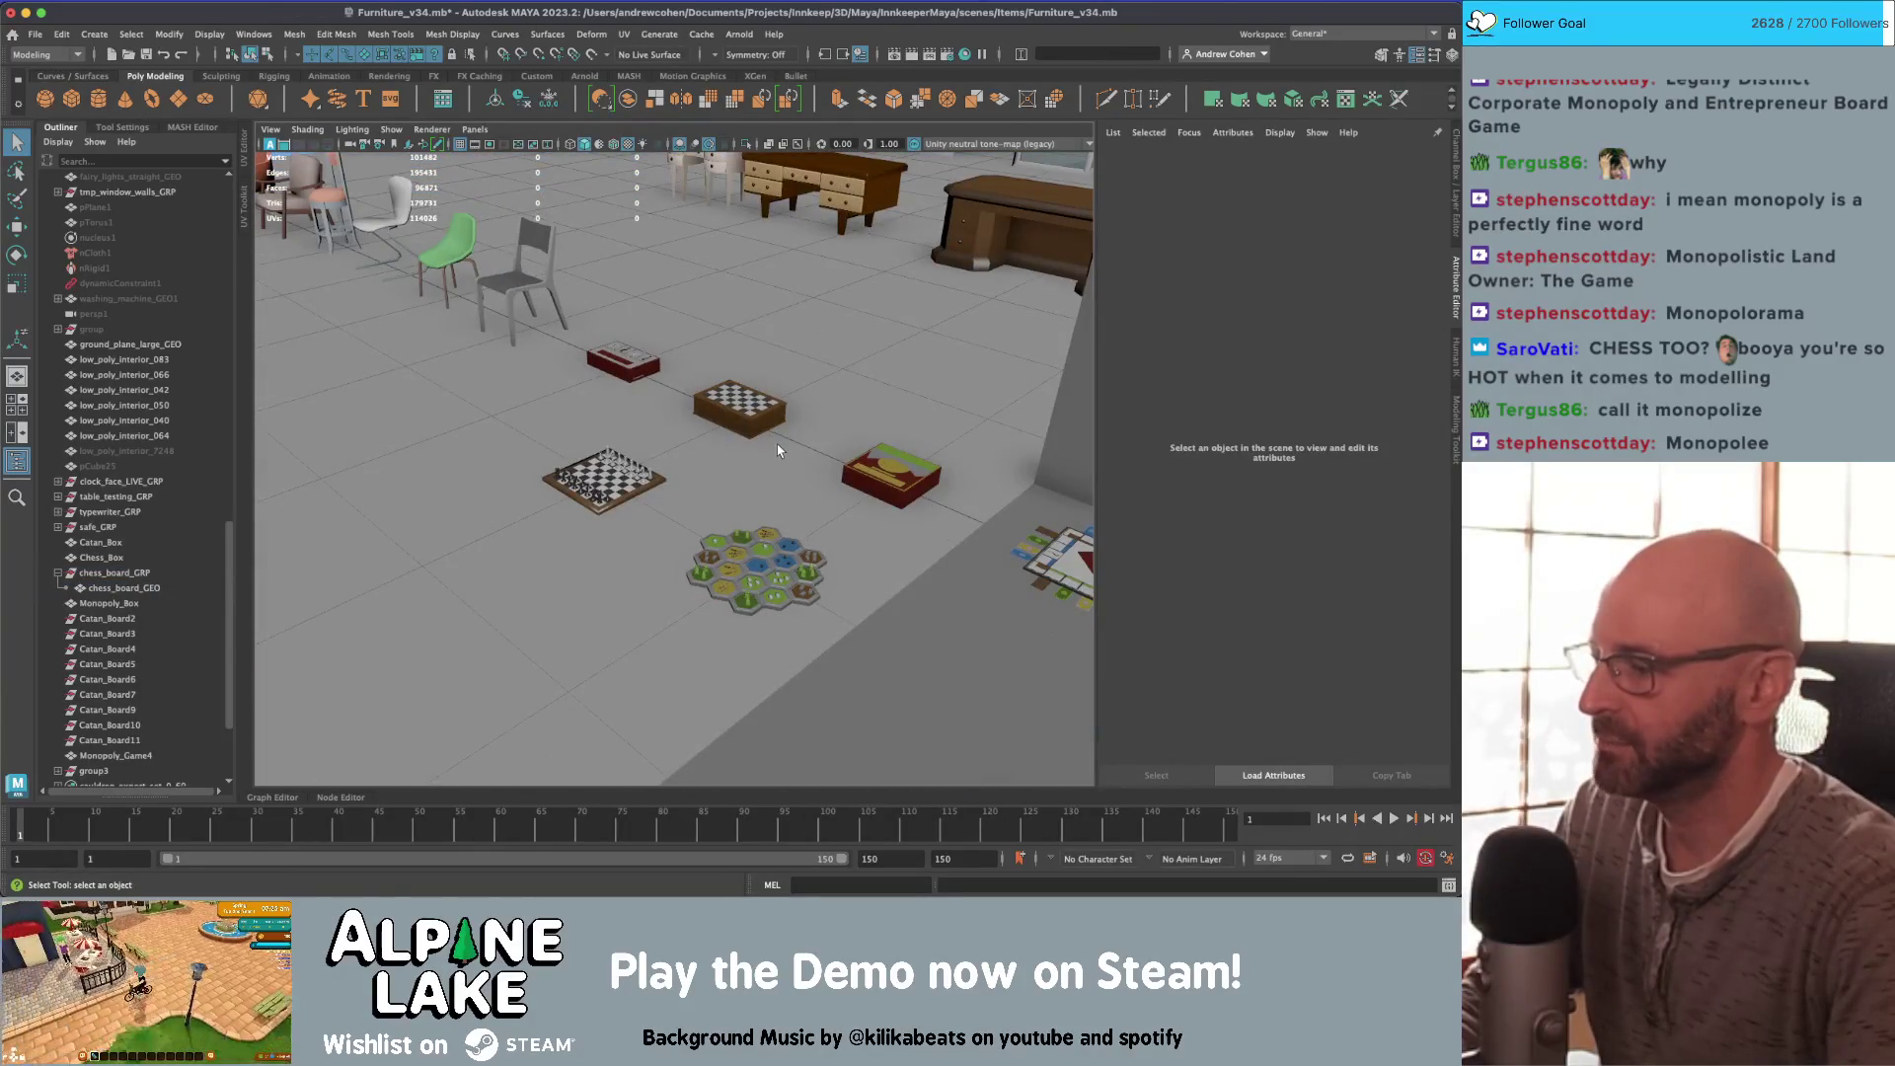
{"action": "middle_click_drag", "start_coordinate": [794, 454], "coordinate": [730, 424], "text": "alt"}
{"action": "mouse_move", "coordinate": [730, 425]}
{"action": "right_mouse_down", "text": "alt"}
{"action": "mouse_move", "coordinate": [637, 387]}
{"action": "mouse_move", "coordinate": [824, 440]}
{"action": "right_mouse_up", "text": "alt"}
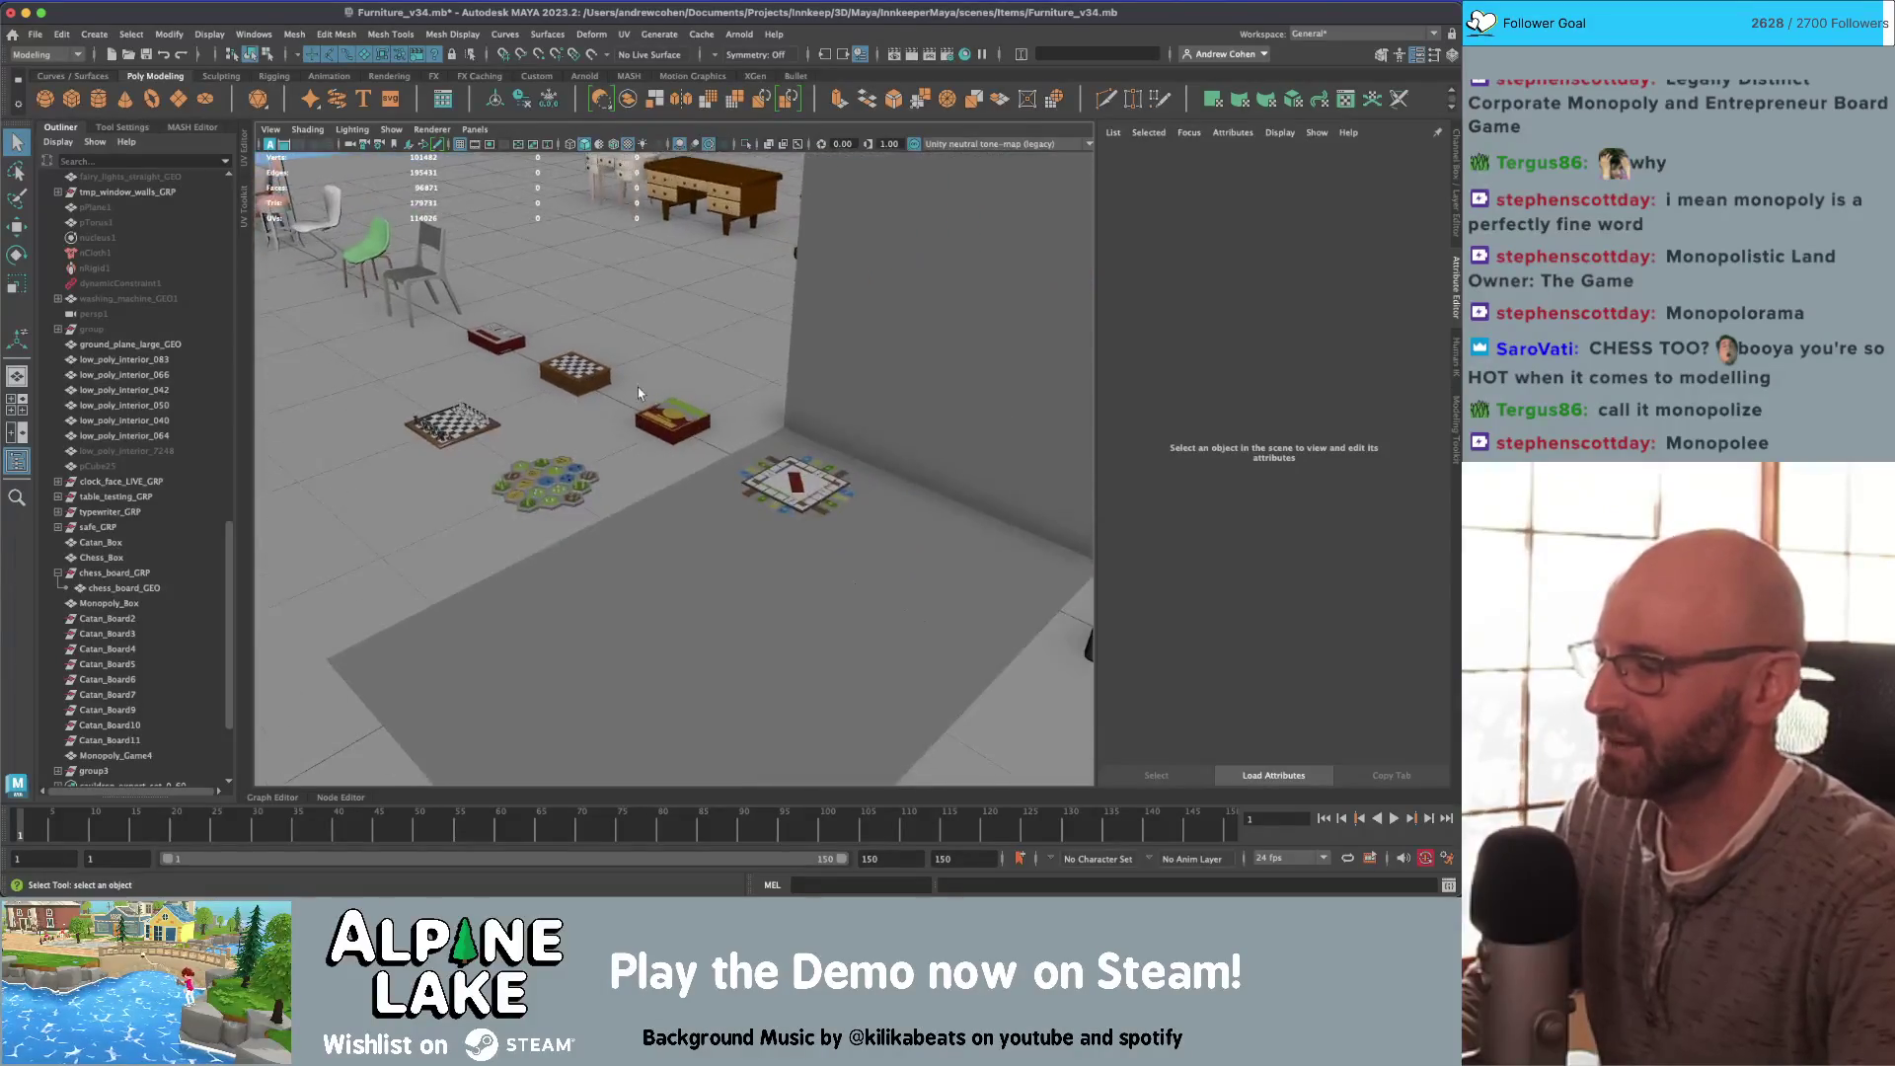
{"action": "left_click", "coordinate": [824, 439]}
{"action": "key", "text": "f"}
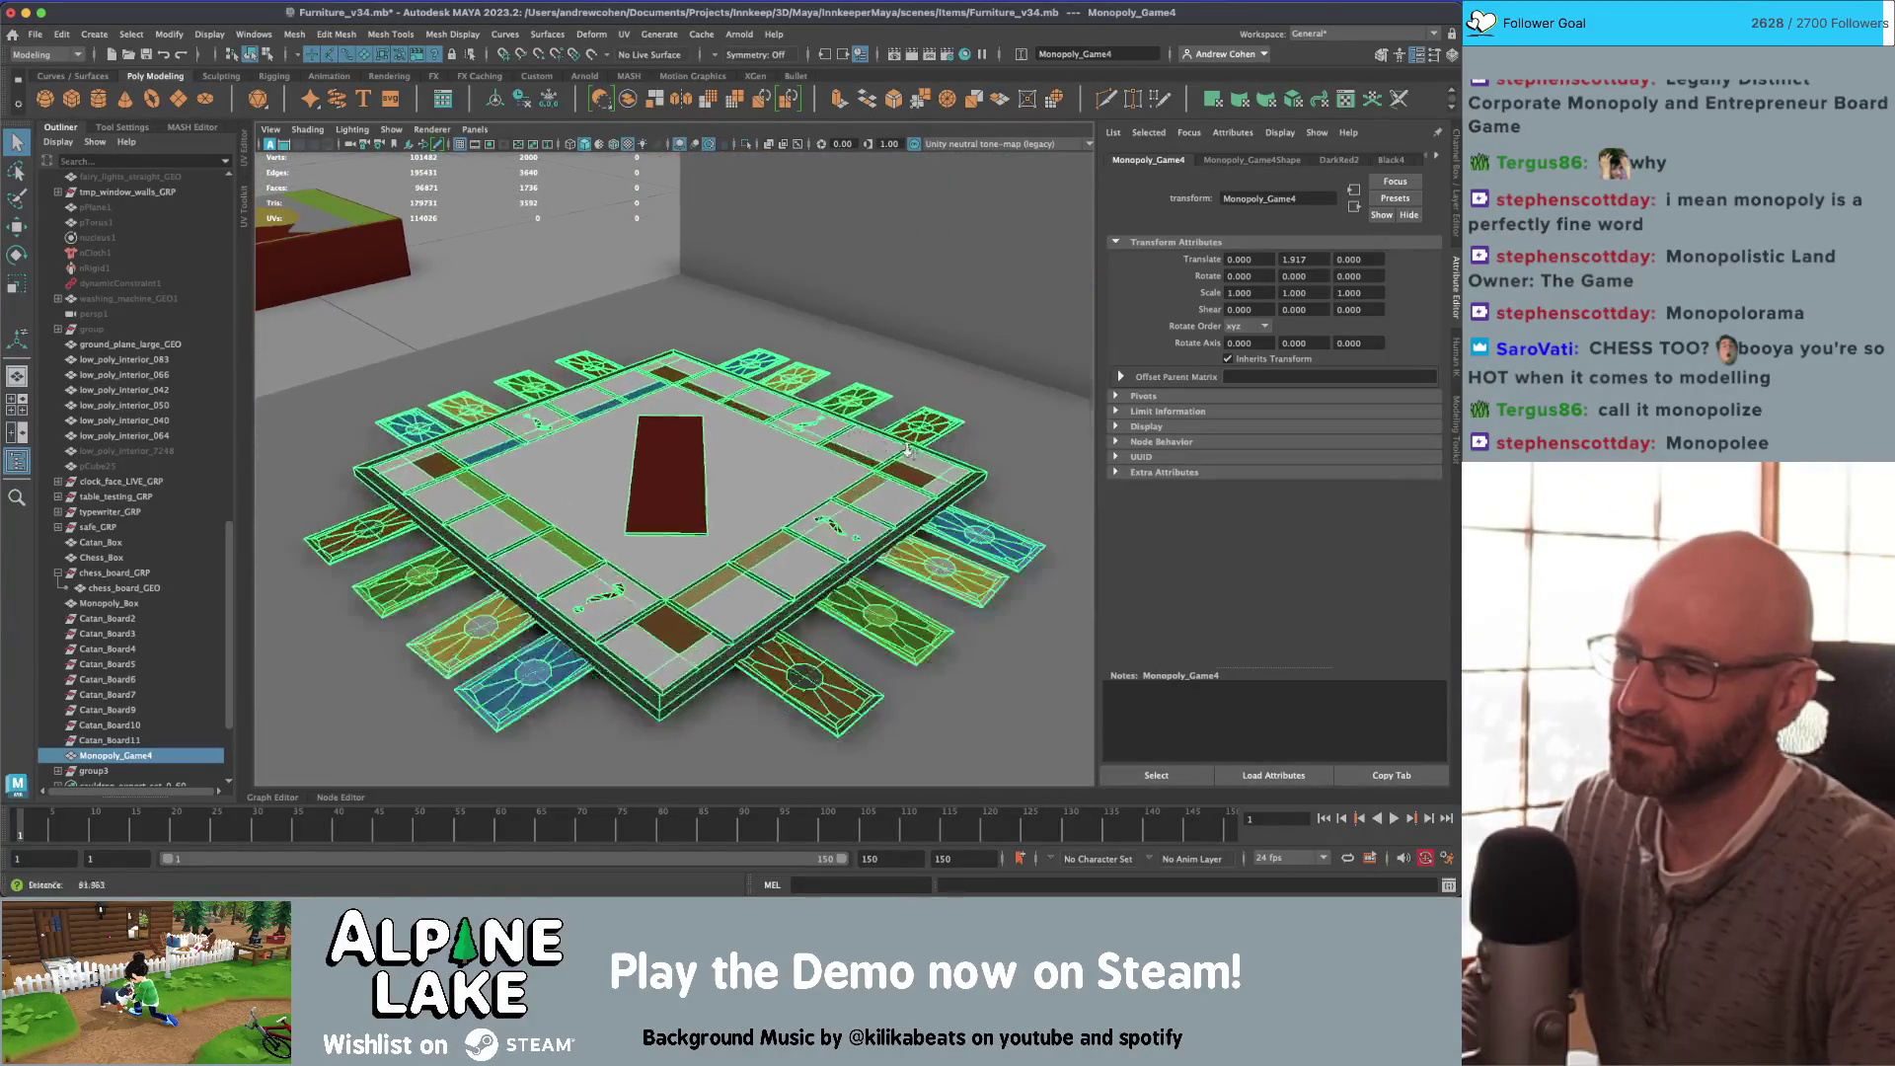
{"action": "mouse_move", "coordinate": [694, 483]}
{"action": "left_mouse_down", "text": "alt"}
{"action": "mouse_move", "coordinate": [801, 469]}
{"action": "mouse_move", "coordinate": [744, 485]}
{"action": "mouse_move", "coordinate": [750, 459]}
{"action": "mouse_move", "coordinate": [720, 494]}
{"action": "mouse_move", "coordinate": [743, 561]}
{"action": "left_mouse_up", "text": "alt"}
{"action": "left_click", "coordinate": [695, 422]}
Step: Frame the Catan board from above, then pull back to see all the boards
{"action": "scroll", "coordinate": [695, 422], "scroll_direction": "down", "scroll_amount": 10}
{"action": "left_click", "coordinate": [744, 561]}
{"action": "key", "text": "f"}
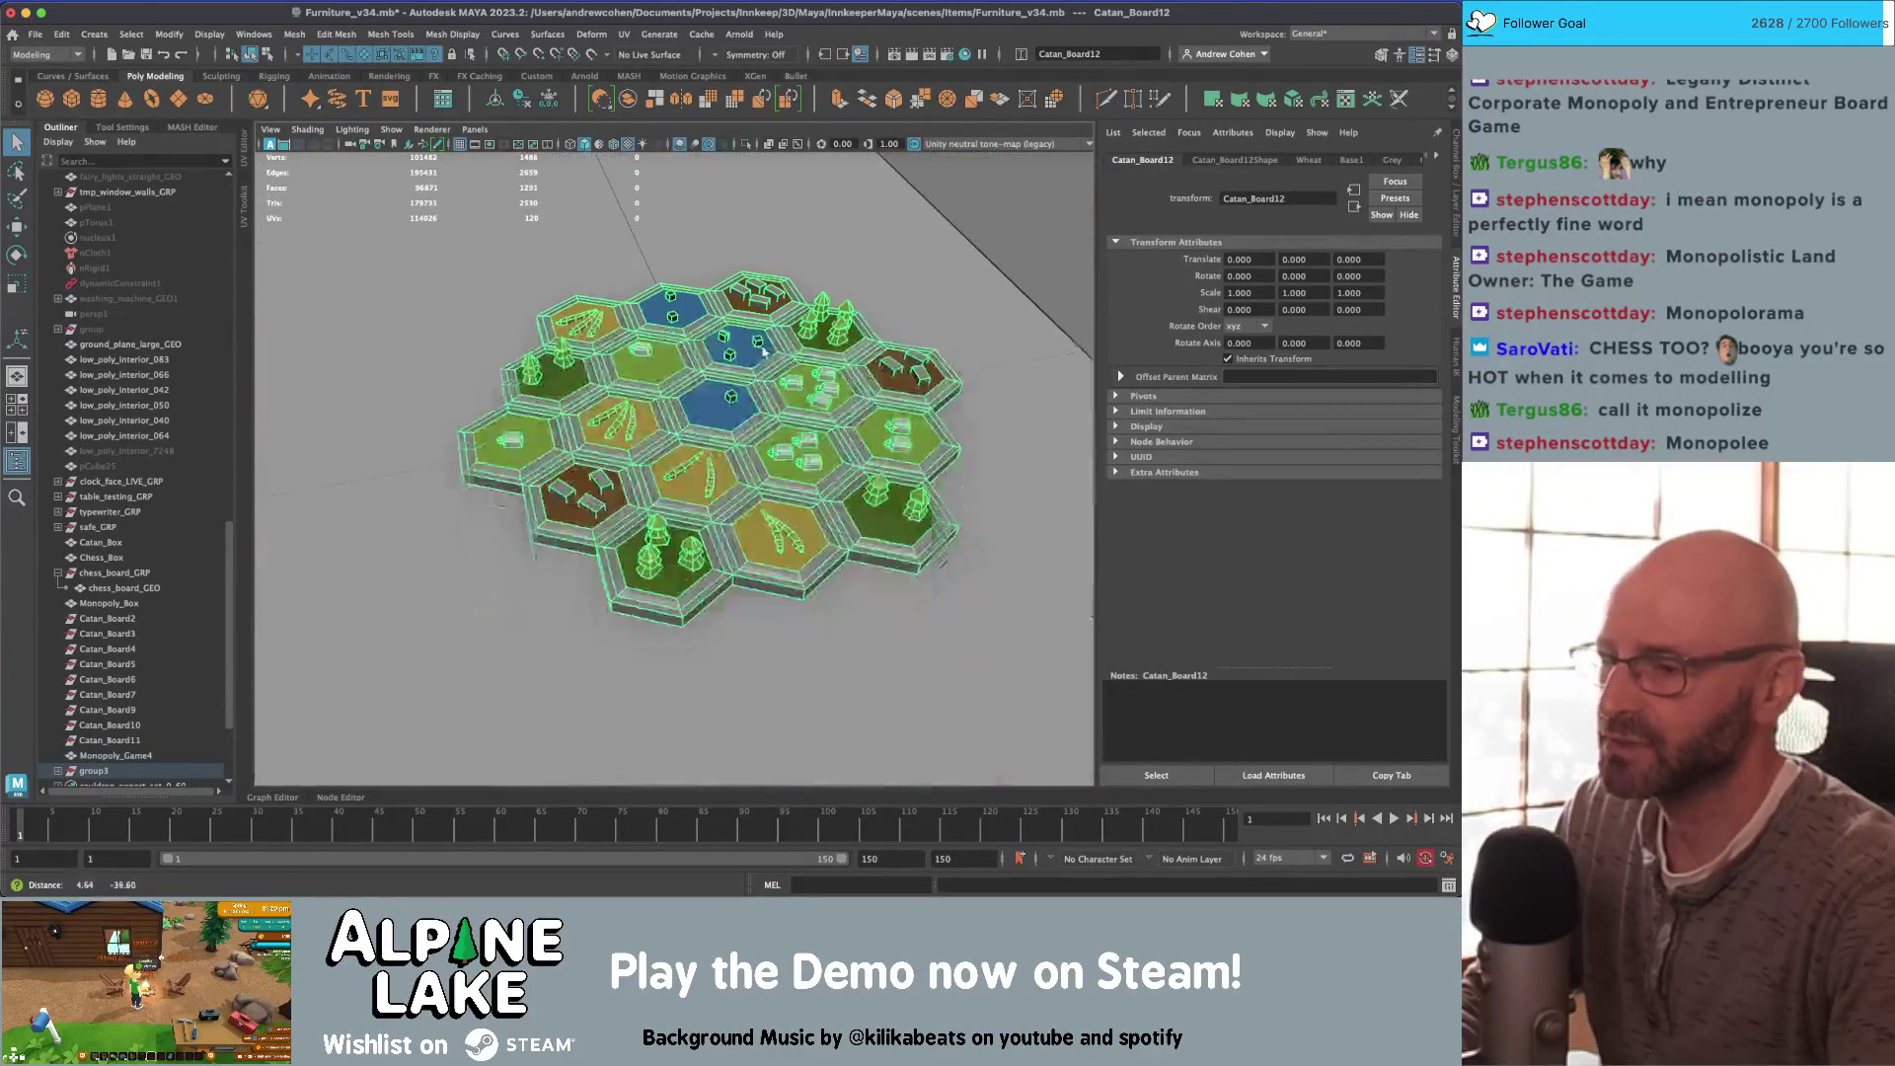
{"action": "left_click_drag", "start_coordinate": [760, 422], "coordinate": [745, 395], "text": "alt"}
{"action": "scroll", "coordinate": [745, 395], "scroll_direction": "down", "scroll_amount": 3}
{"action": "scroll", "coordinate": [731, 377], "scroll_direction": "up", "scroll_amount": 5}
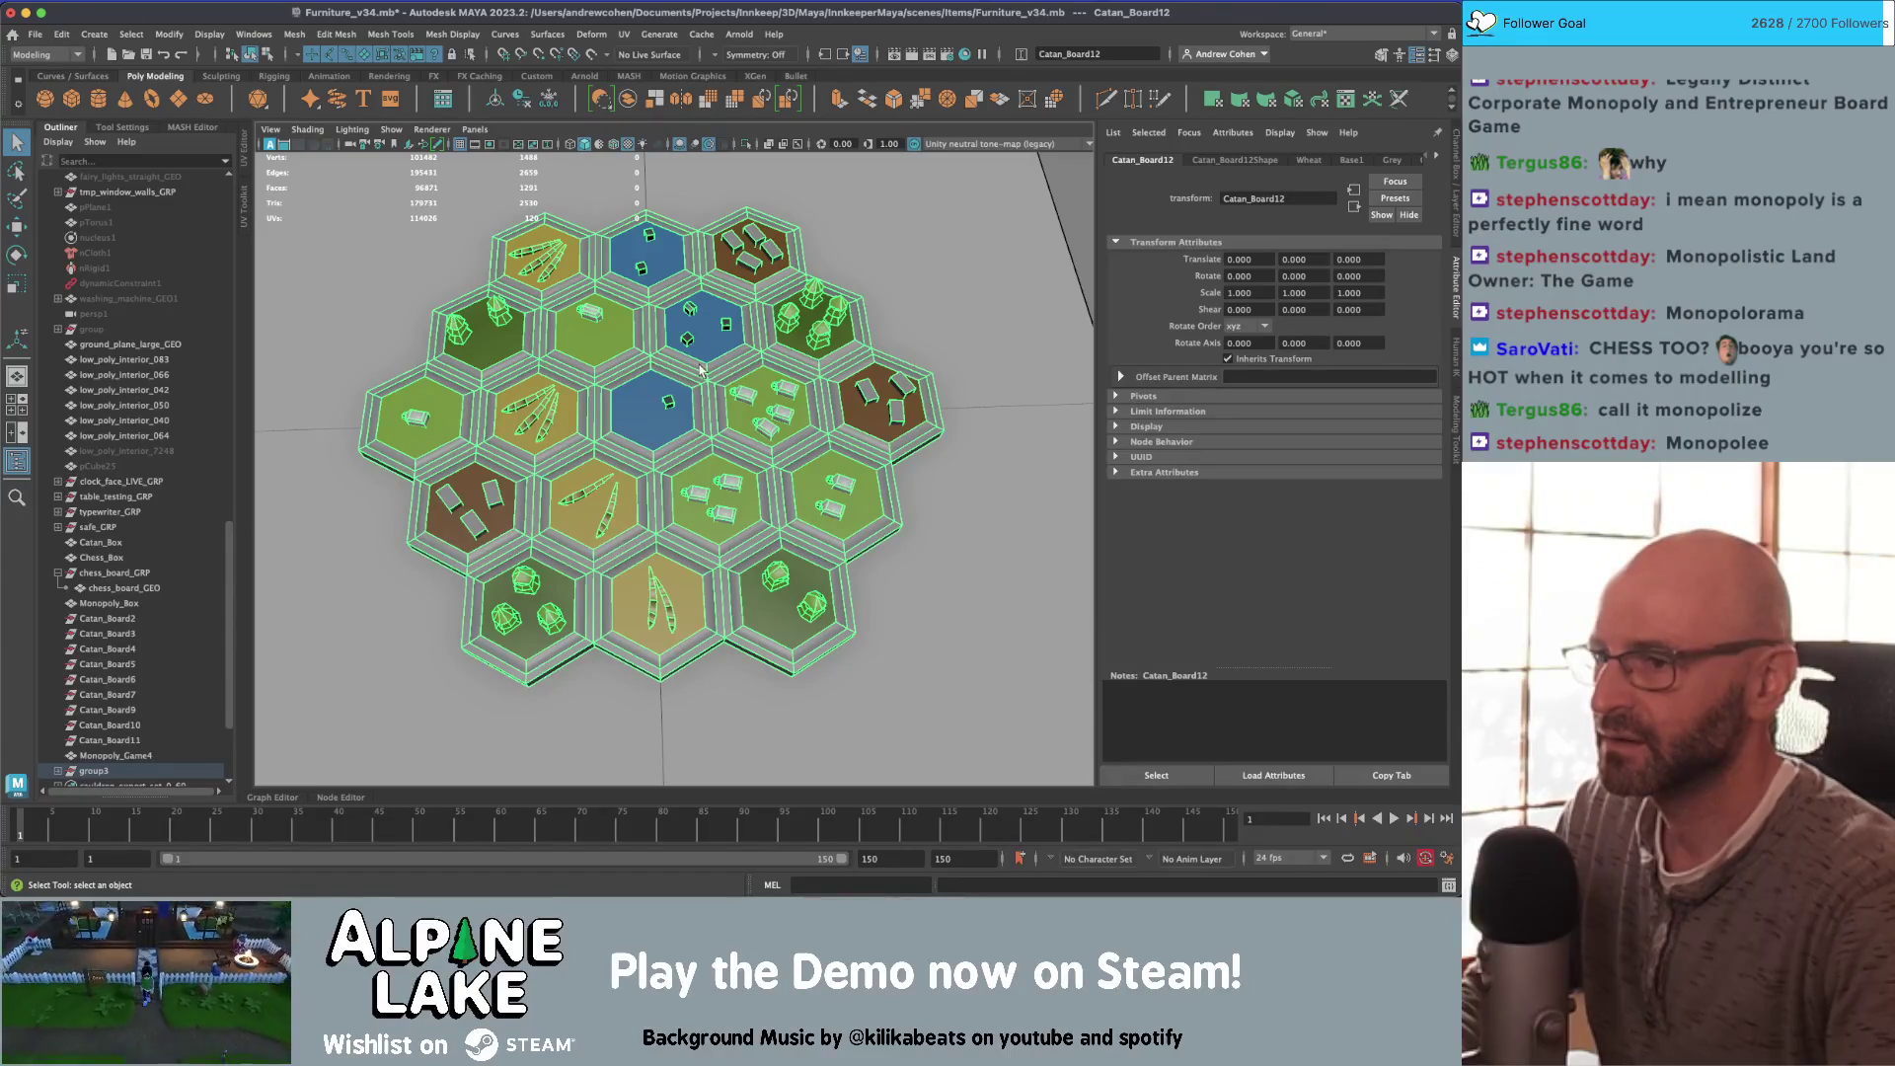
{"action": "right_click_drag", "start_coordinate": [688, 353], "coordinate": [547, 417], "text": "alt"}
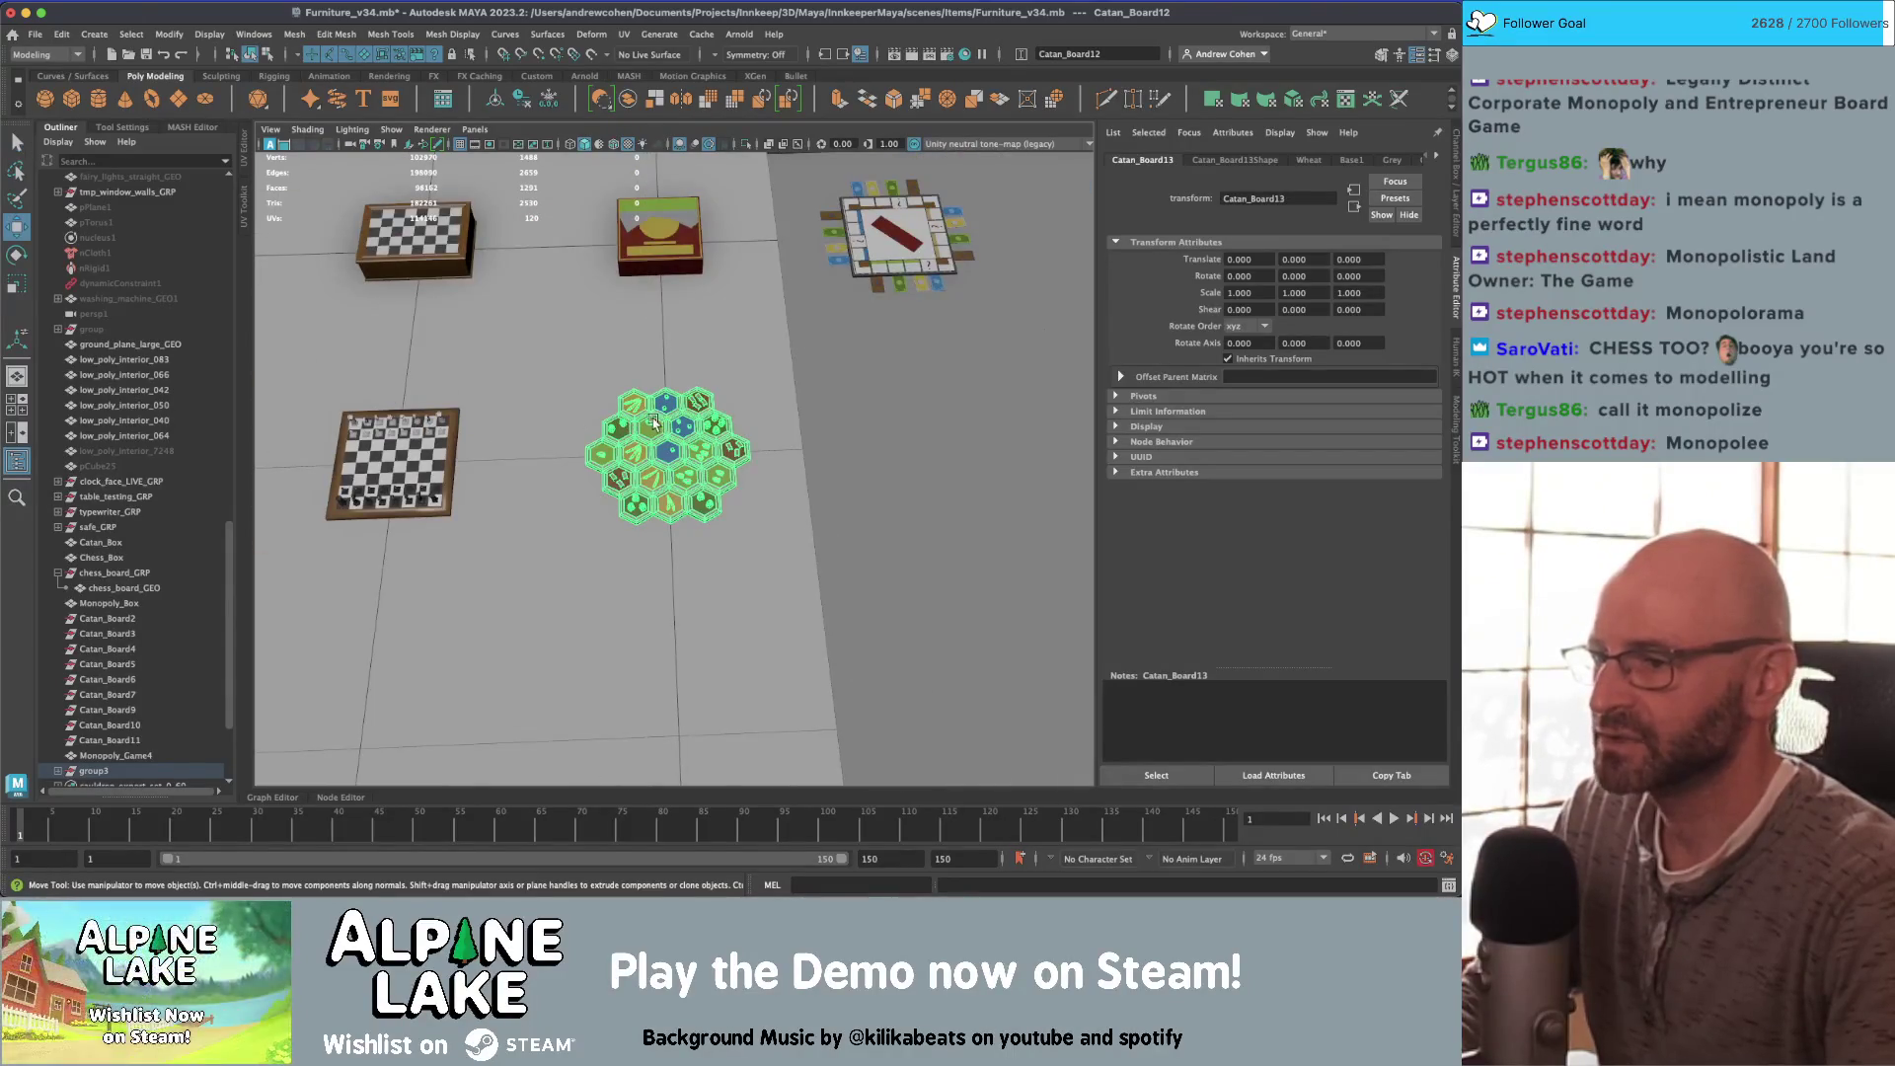
Step: Duplicate the Catan board as Catan_Board13, about 18.355 units along Z
{"action": "left_click_drag", "start_coordinate": [670, 453], "coordinate": [670, 602], "text": "shift"}
{"action": "key", "text": "q"}
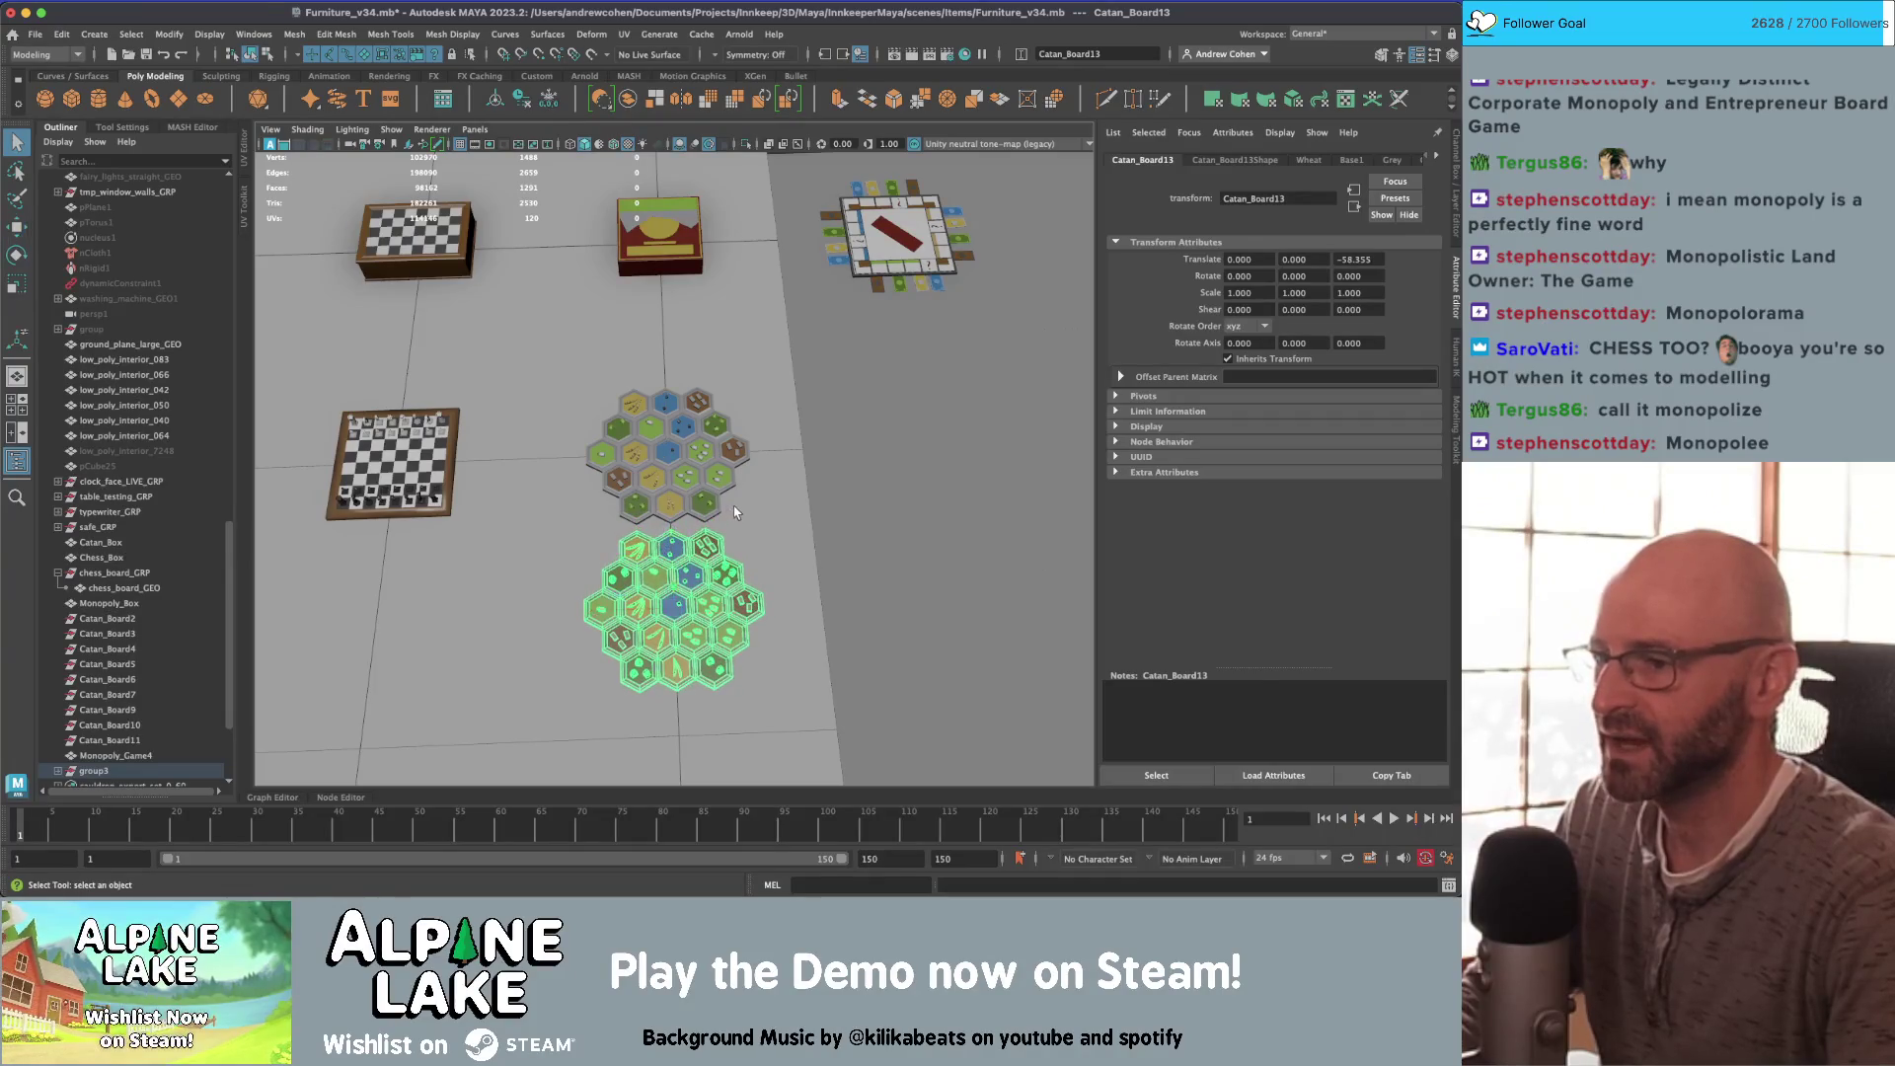
{"action": "left_click", "coordinate": [696, 538]}
Step: Bring up Assign Existing Material for the original Catan_Board12
{"action": "scroll", "coordinate": [700, 428], "scroll_direction": "up", "scroll_amount": 3}
{"action": "left_click", "coordinate": [691, 432]}
{"action": "right_click", "coordinate": [669, 434]}
{"action": "mouse_move", "coordinate": [702, 847]}
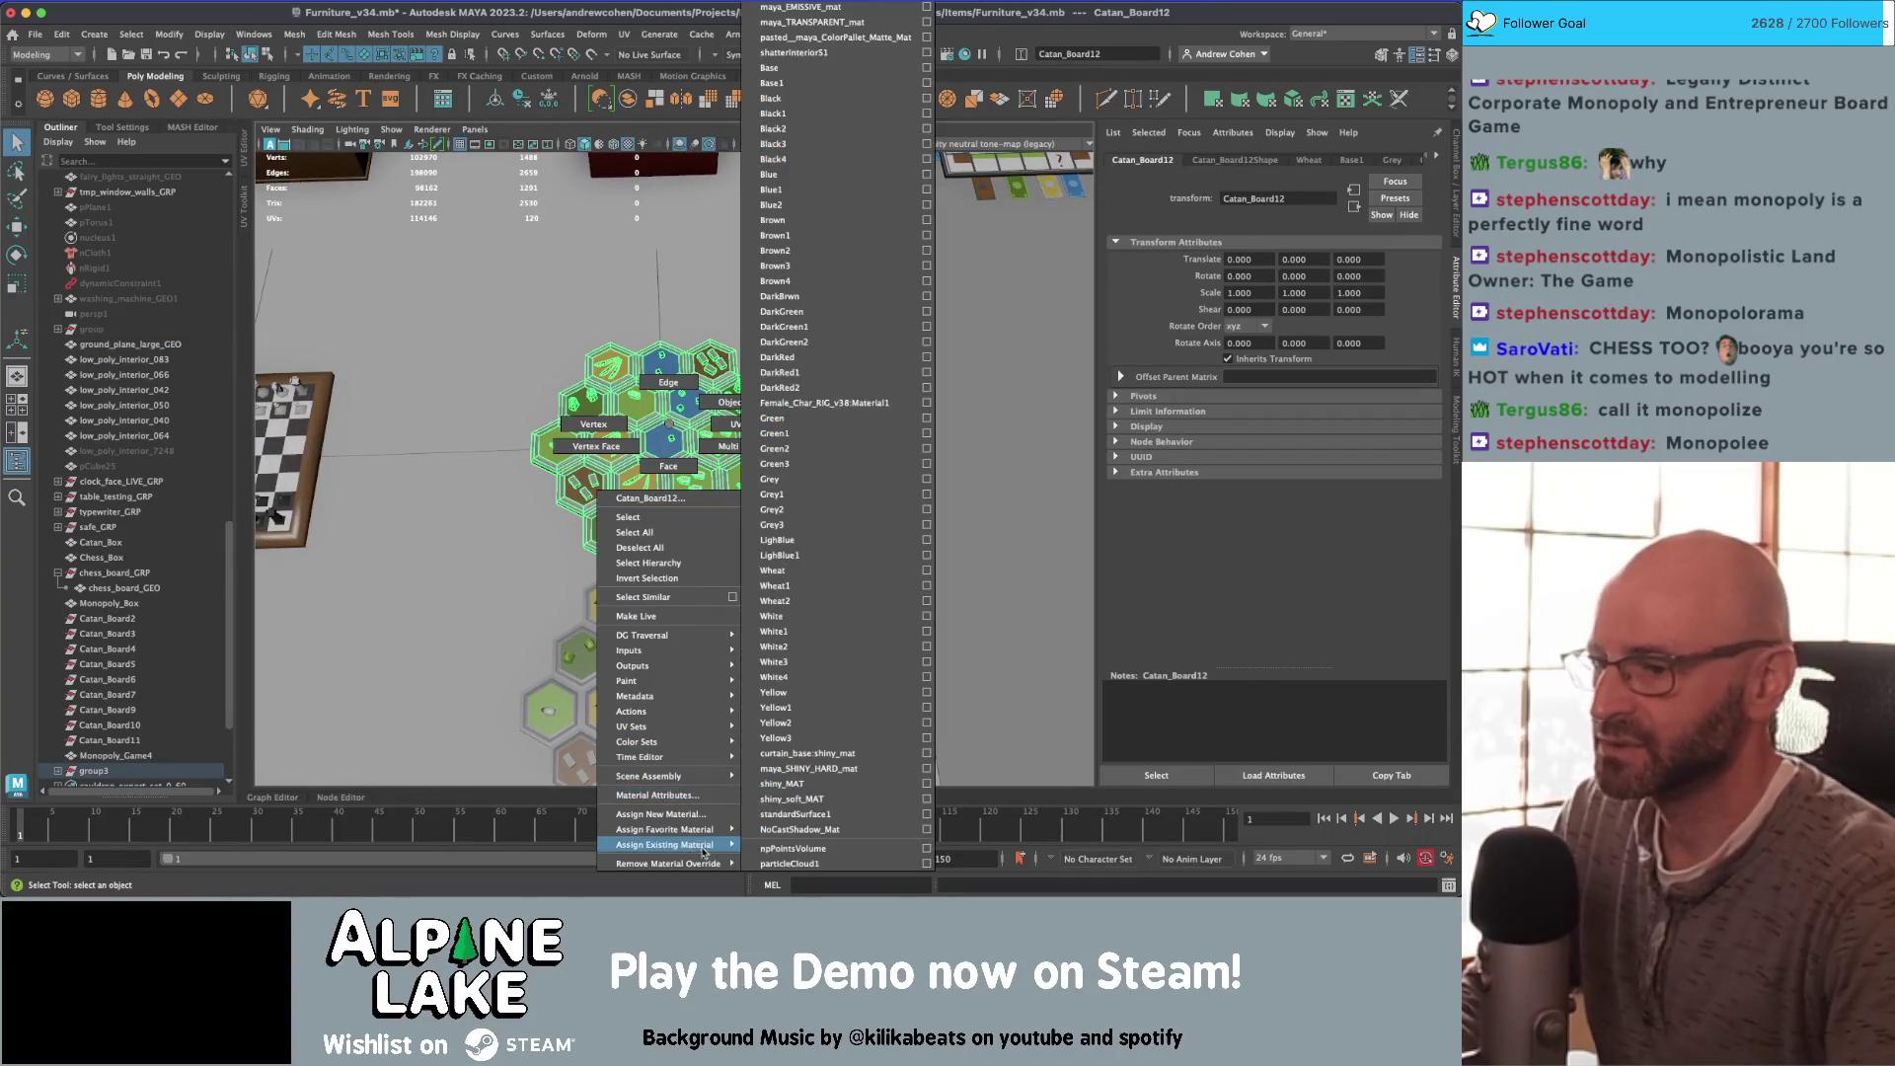
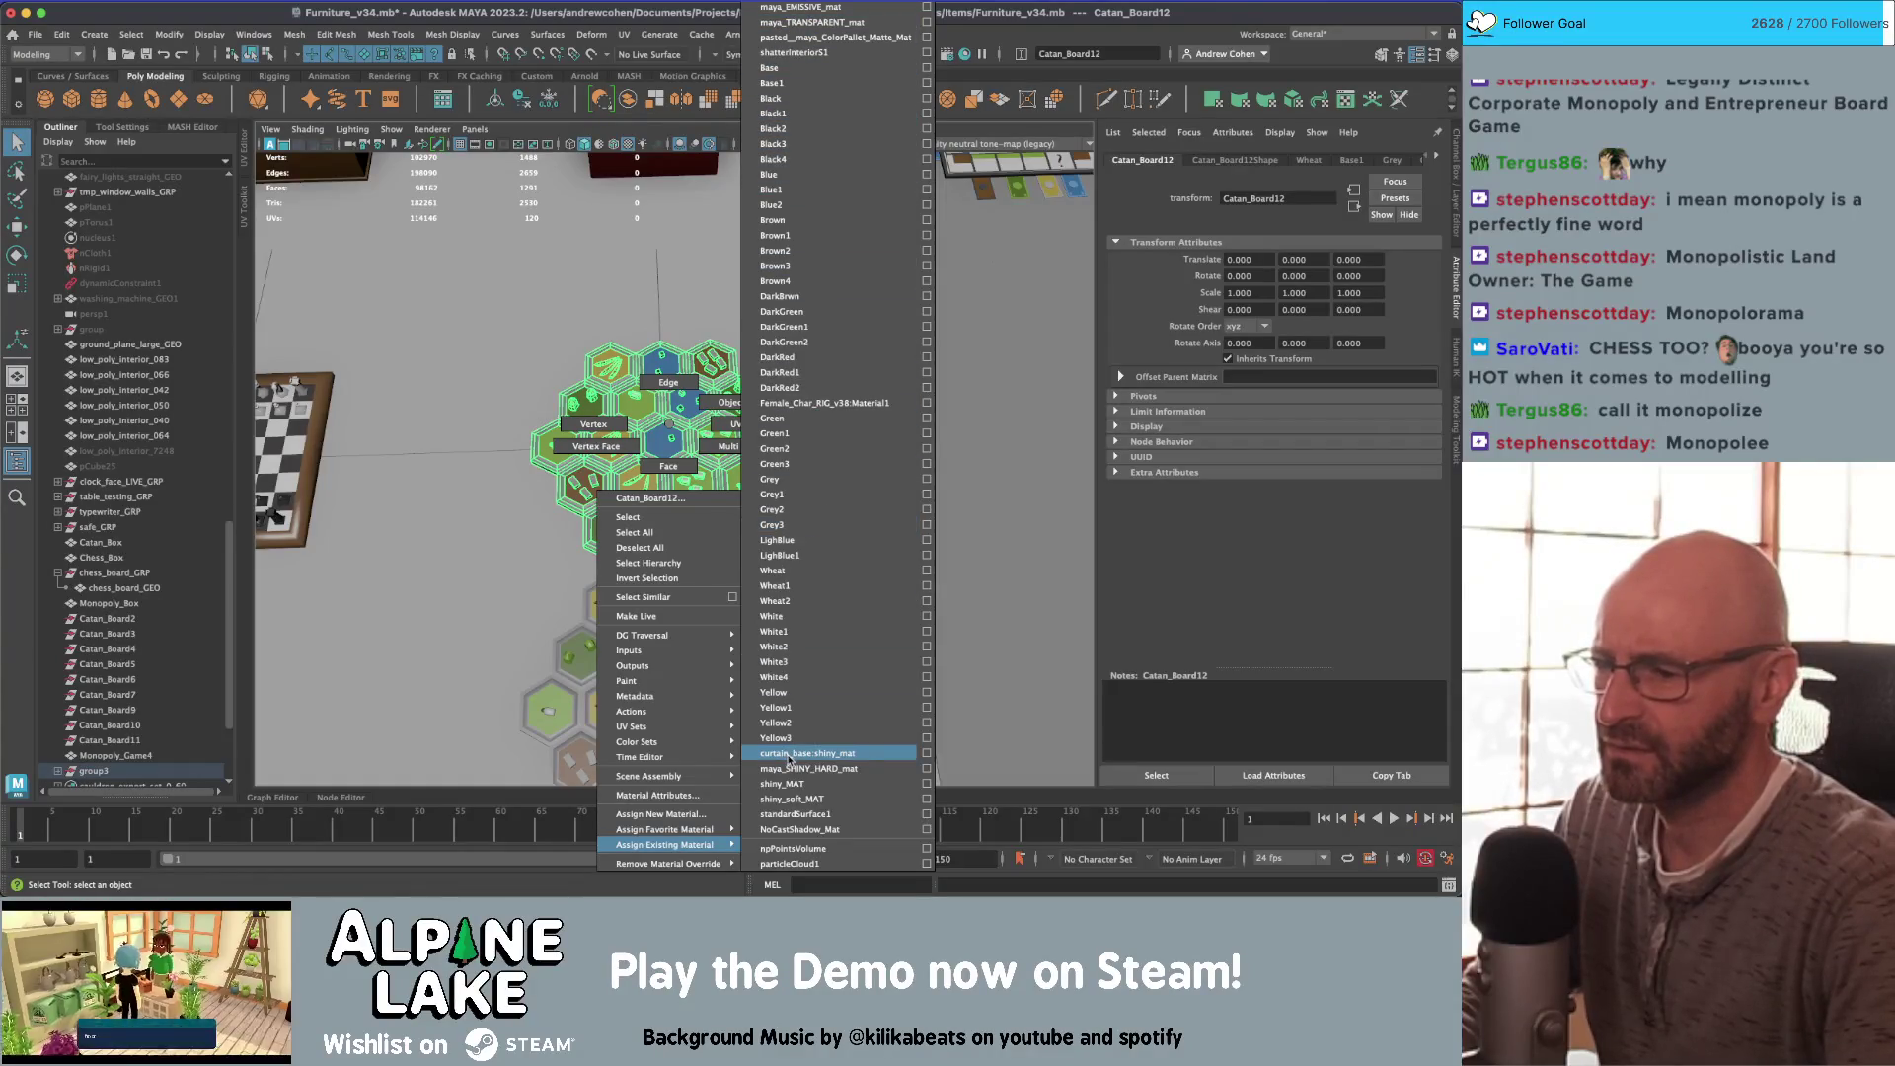
Step: Assign shiny_soft_MAT to Catan_Board12 and reselect the whole hex board
{"action": "left_click", "coordinate": [822, 800]}
{"action": "left_click", "coordinate": [708, 421]}
{"action": "left_click", "coordinate": [697, 420]}
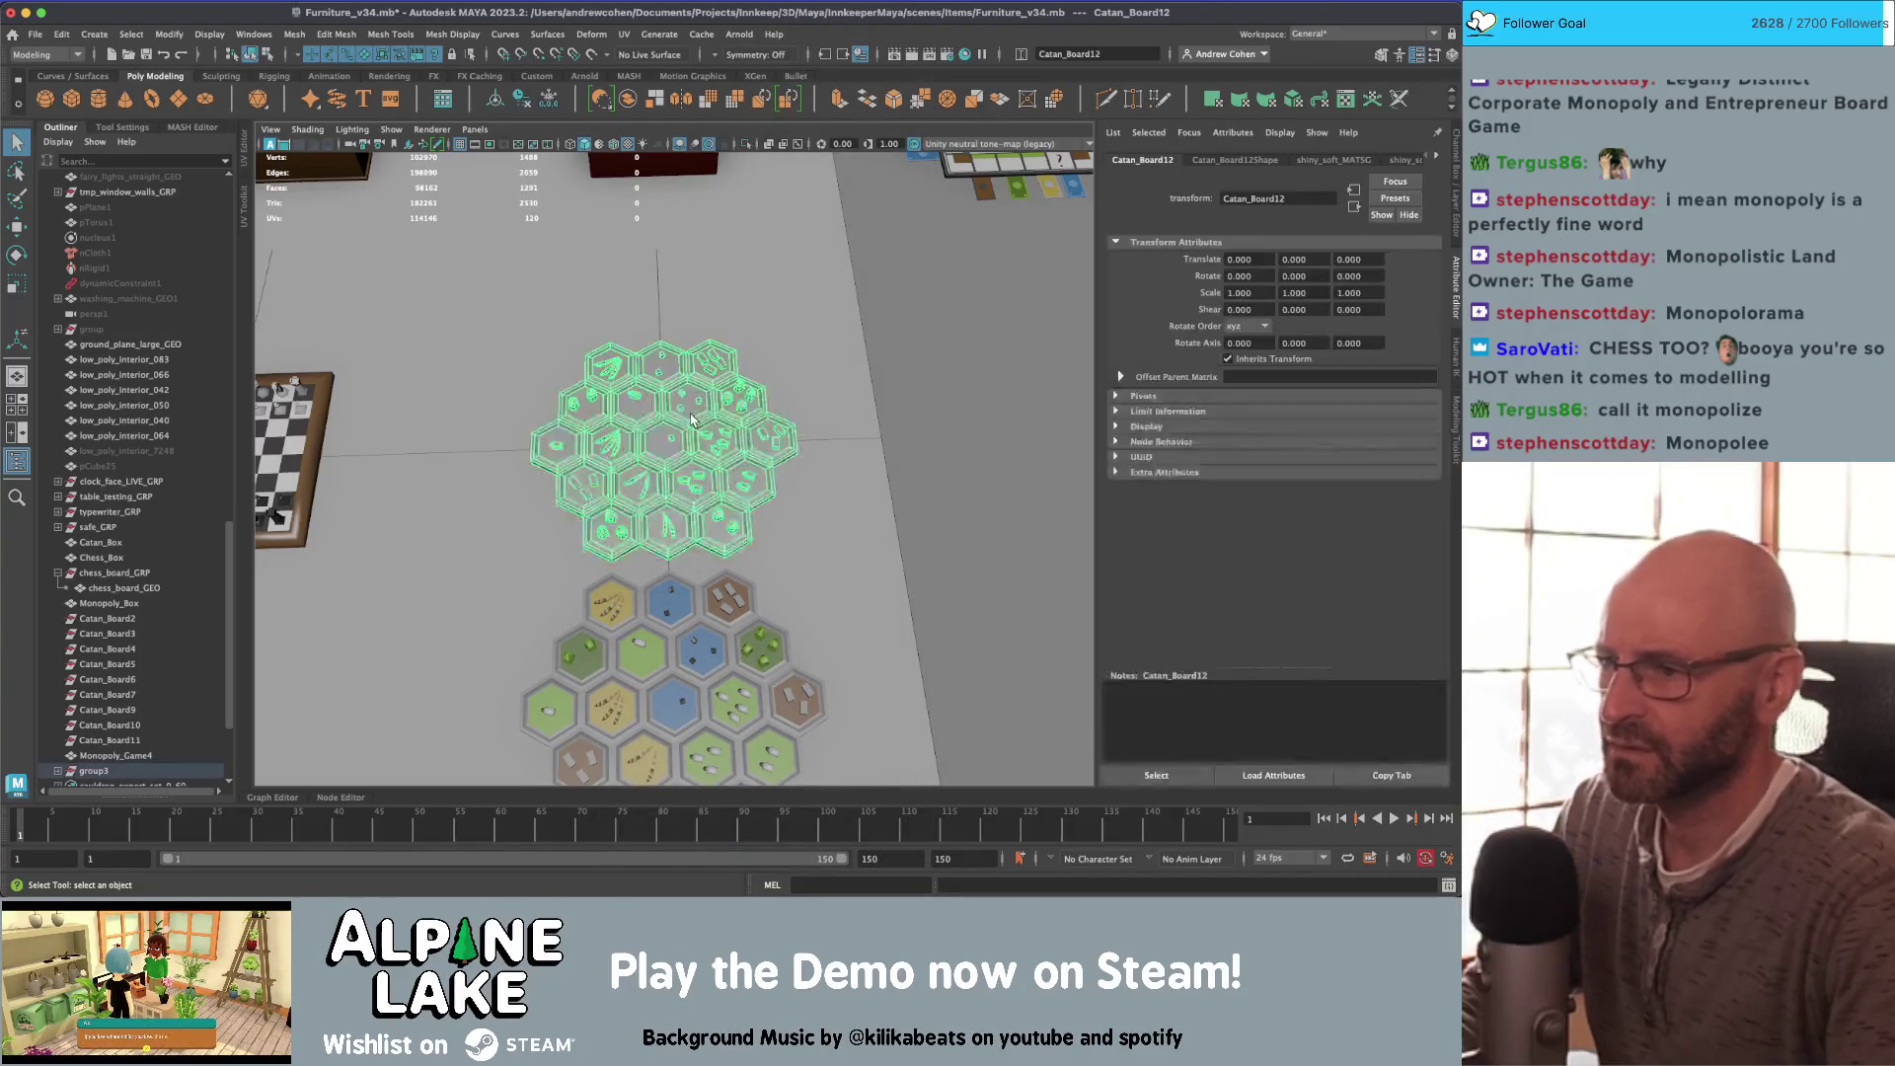
Step: In the UV Editor, select all board faces and apply a Y-axis planar projection
{"action": "scroll", "coordinate": [691, 424], "scroll_direction": "up", "scroll_amount": 2}
{"action": "left_click", "coordinate": [244, 153]}
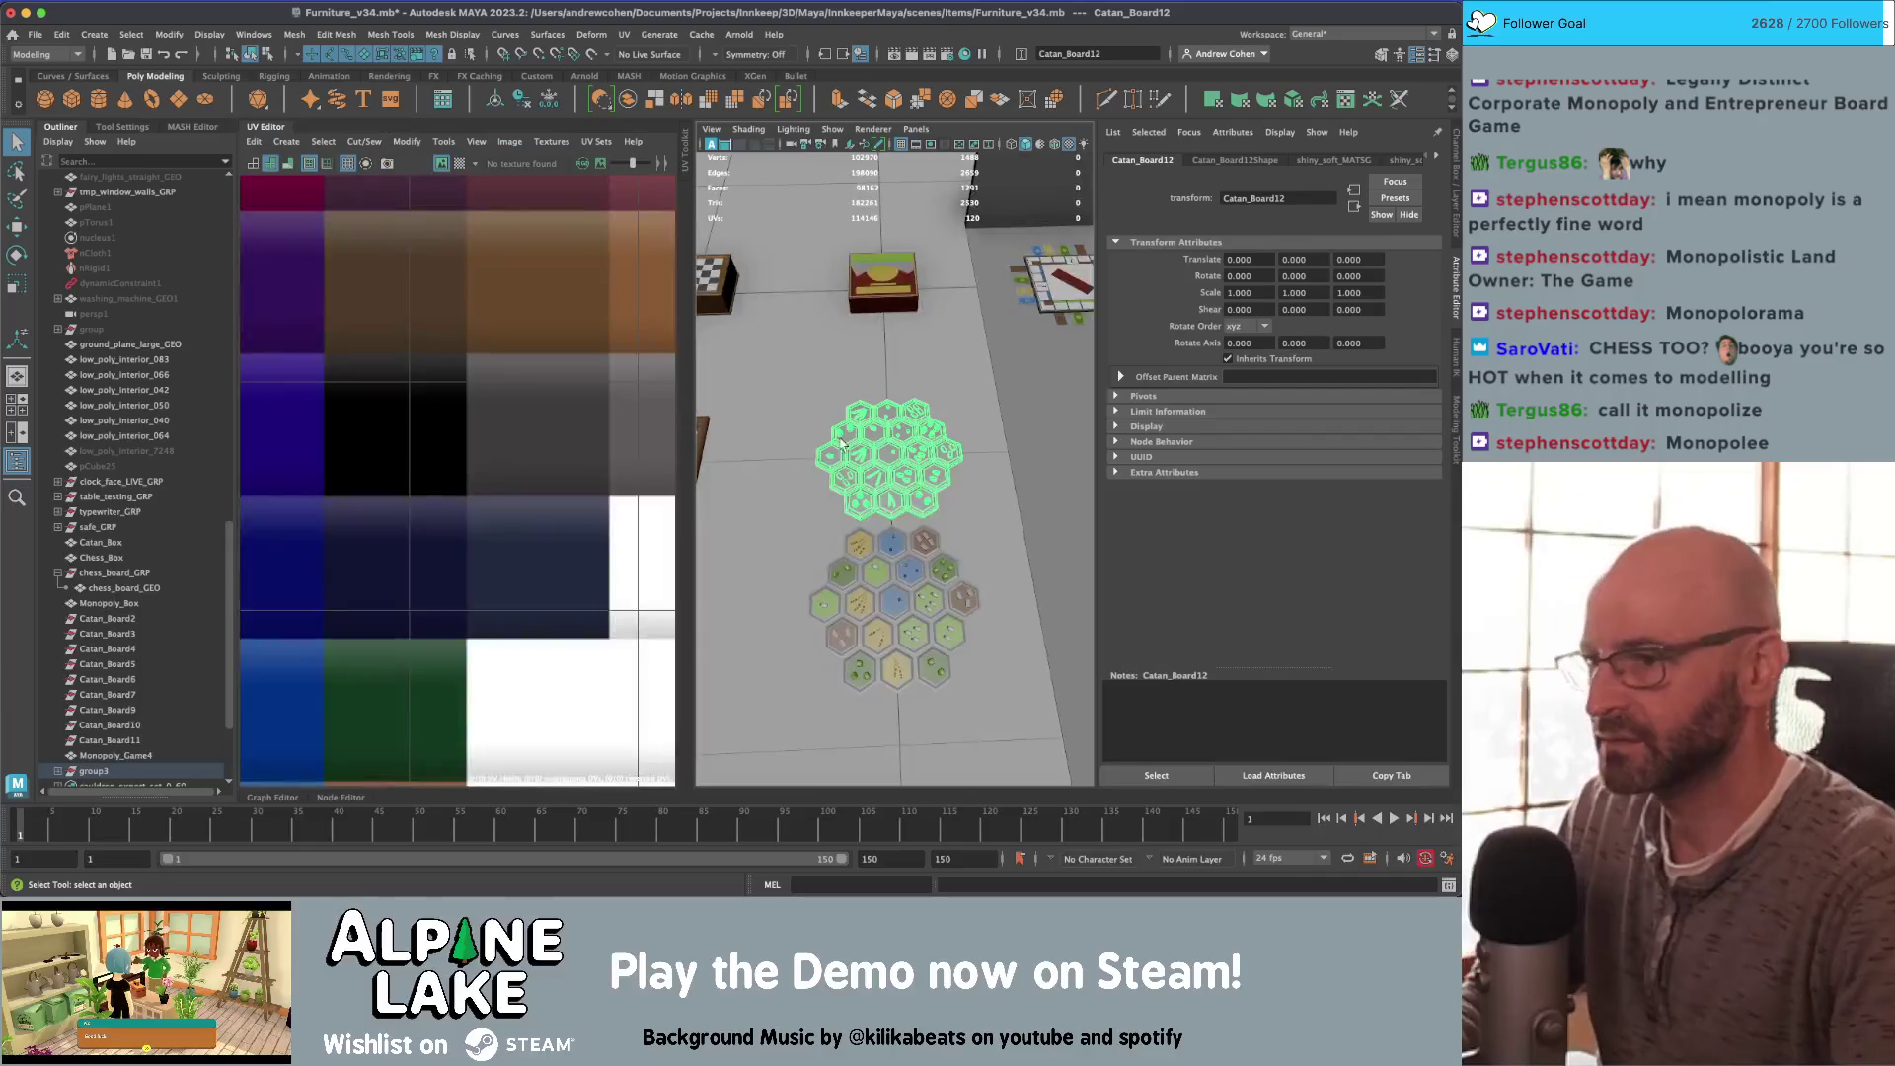
{"action": "right_click_drag", "start_coordinate": [512, 369], "coordinate": [511, 404]}
{"action": "left_click_drag", "start_coordinate": [745, 345], "coordinate": [1116, 691]}
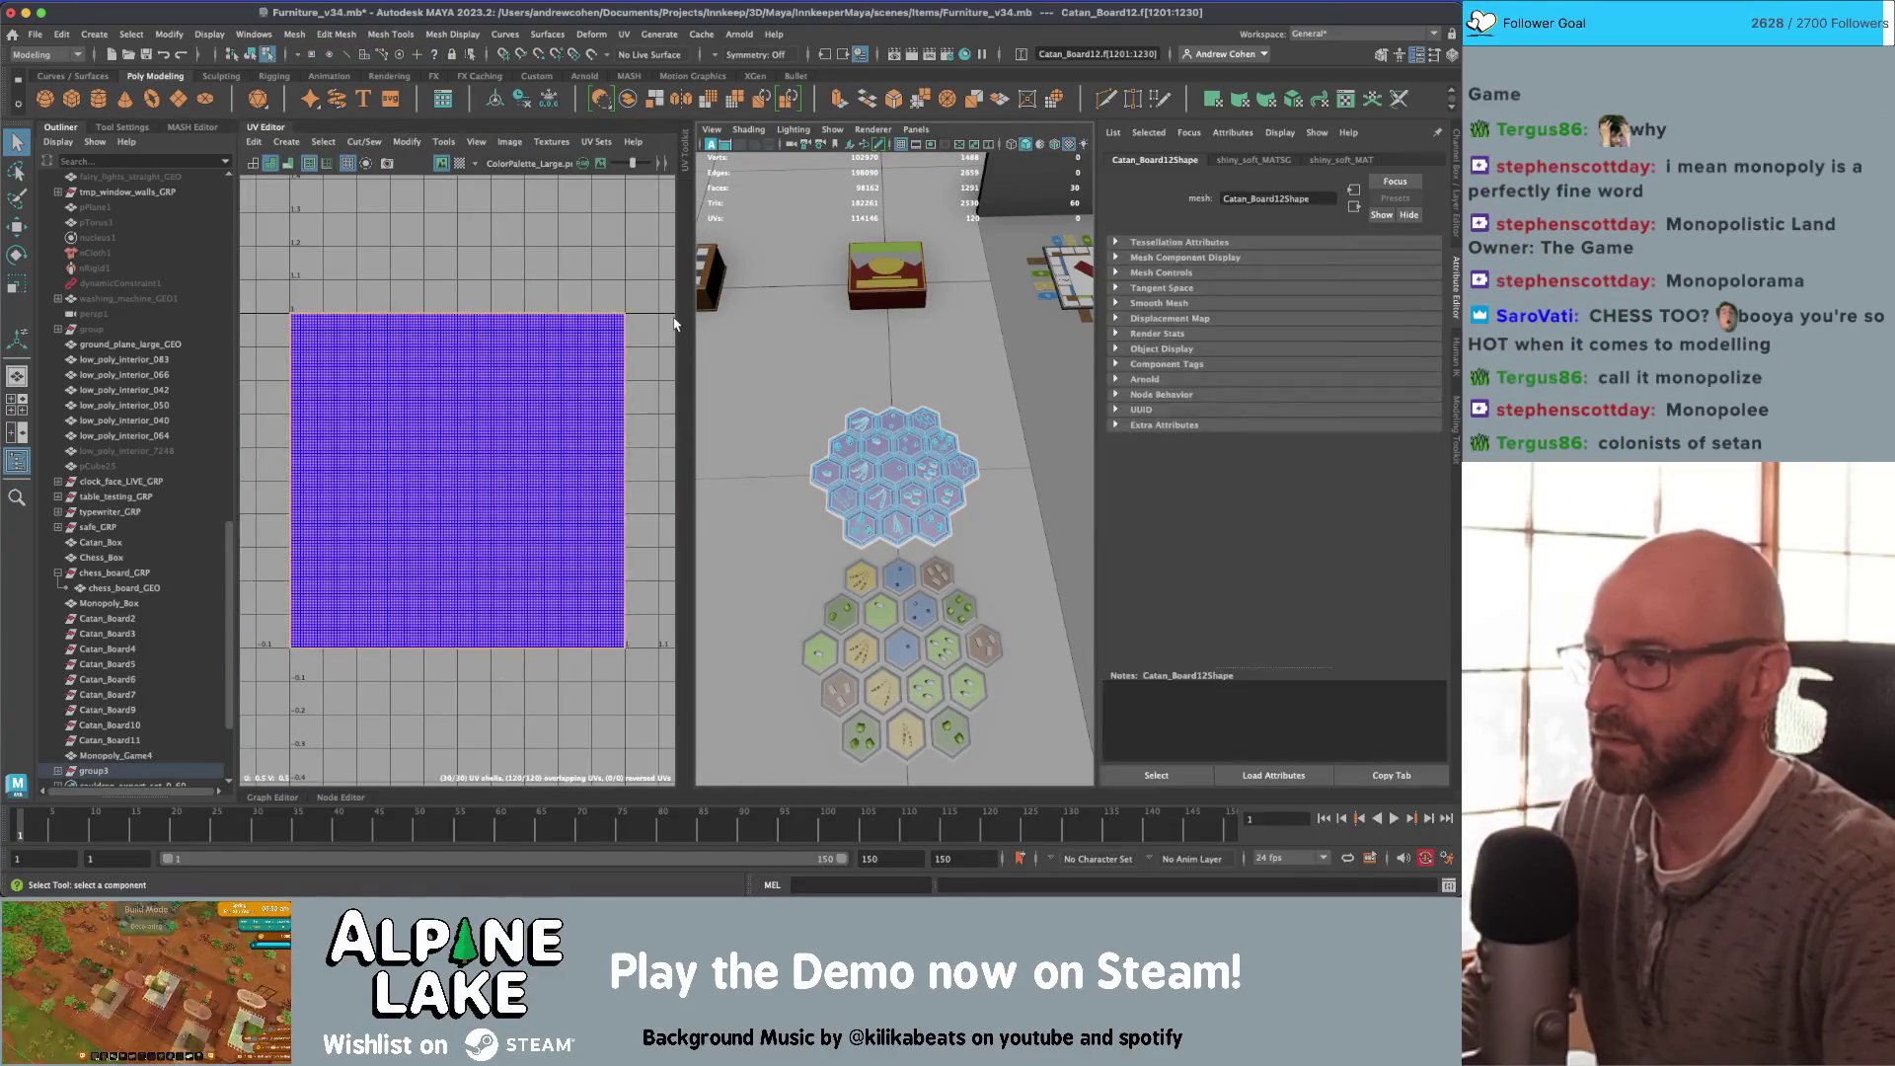
{"action": "mouse_move", "coordinate": [898, 424]}
{"action": "right_mouse_down"}
{"action": "mouse_move", "coordinate": [871, 429]}
{"action": "mouse_move", "coordinate": [901, 462]}
{"action": "right_mouse_up"}
{"action": "left_click", "coordinate": [253, 142]}
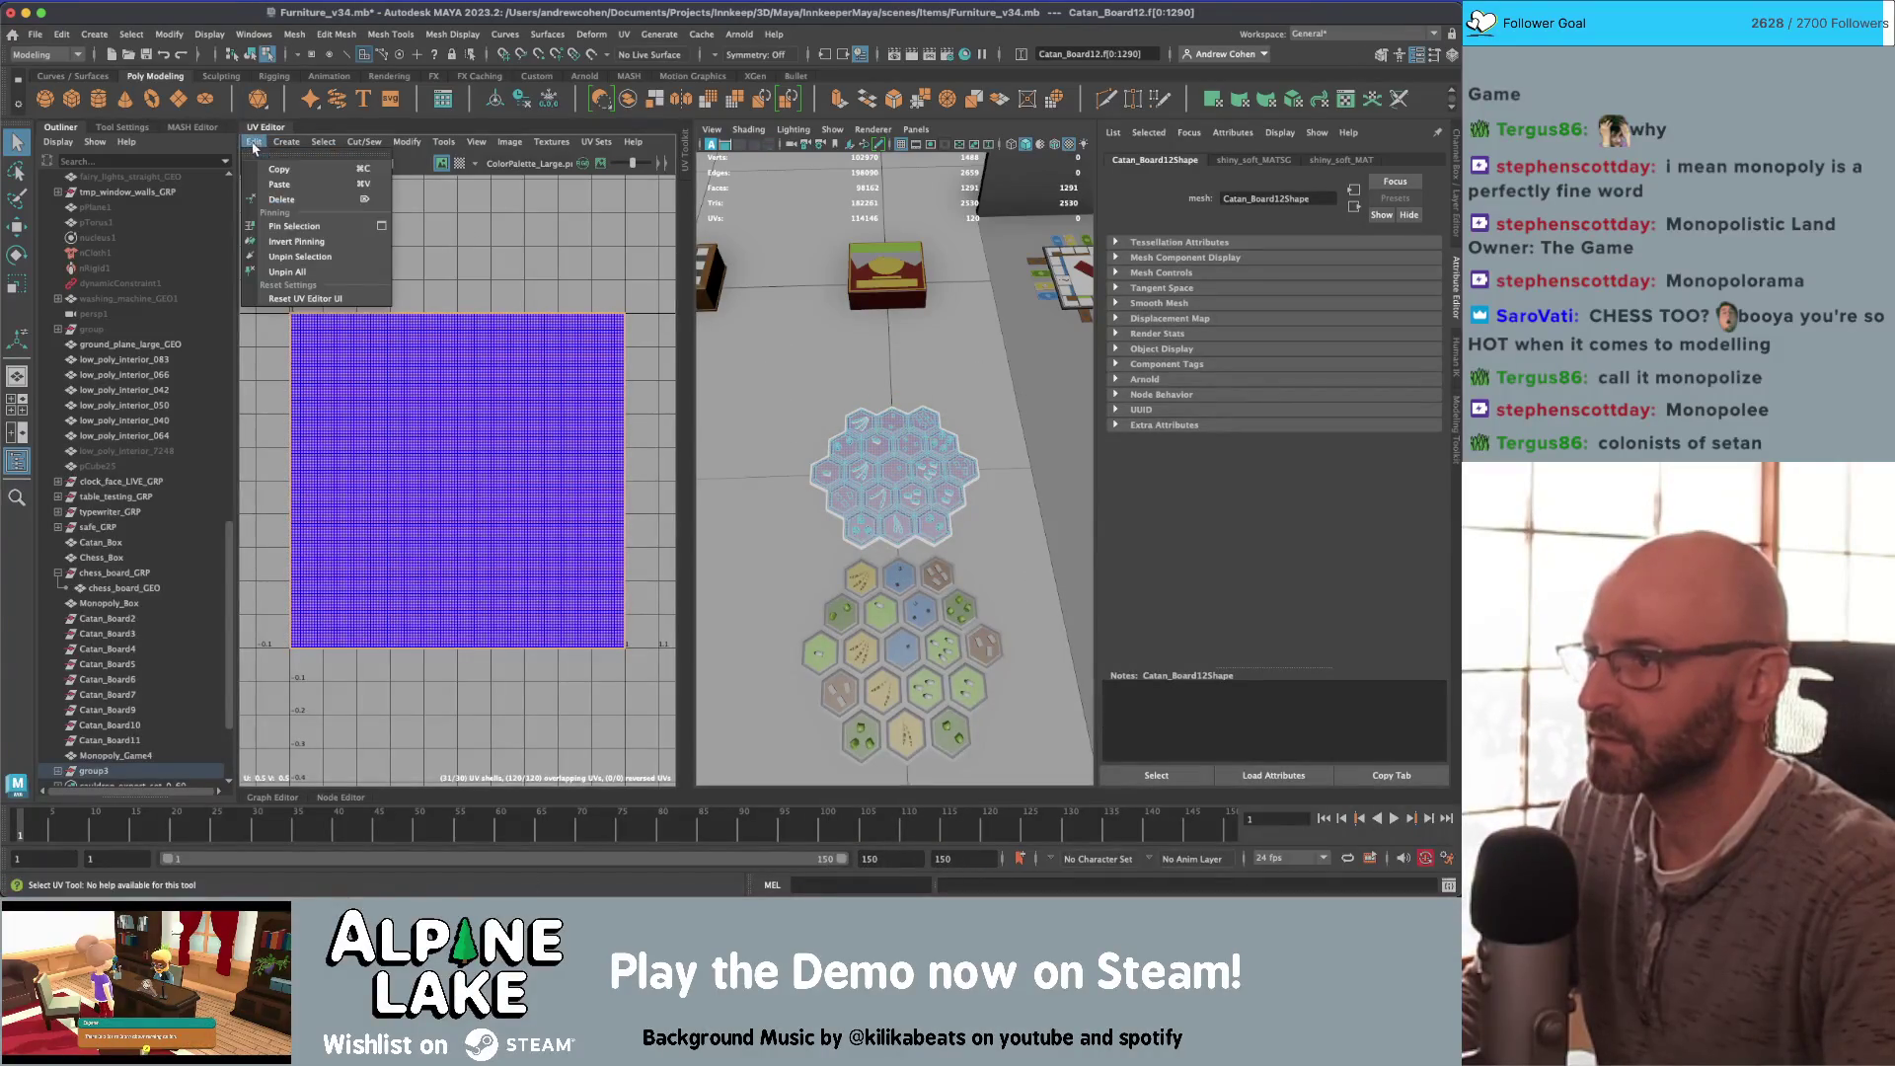
{"action": "left_click", "coordinate": [434, 248]}
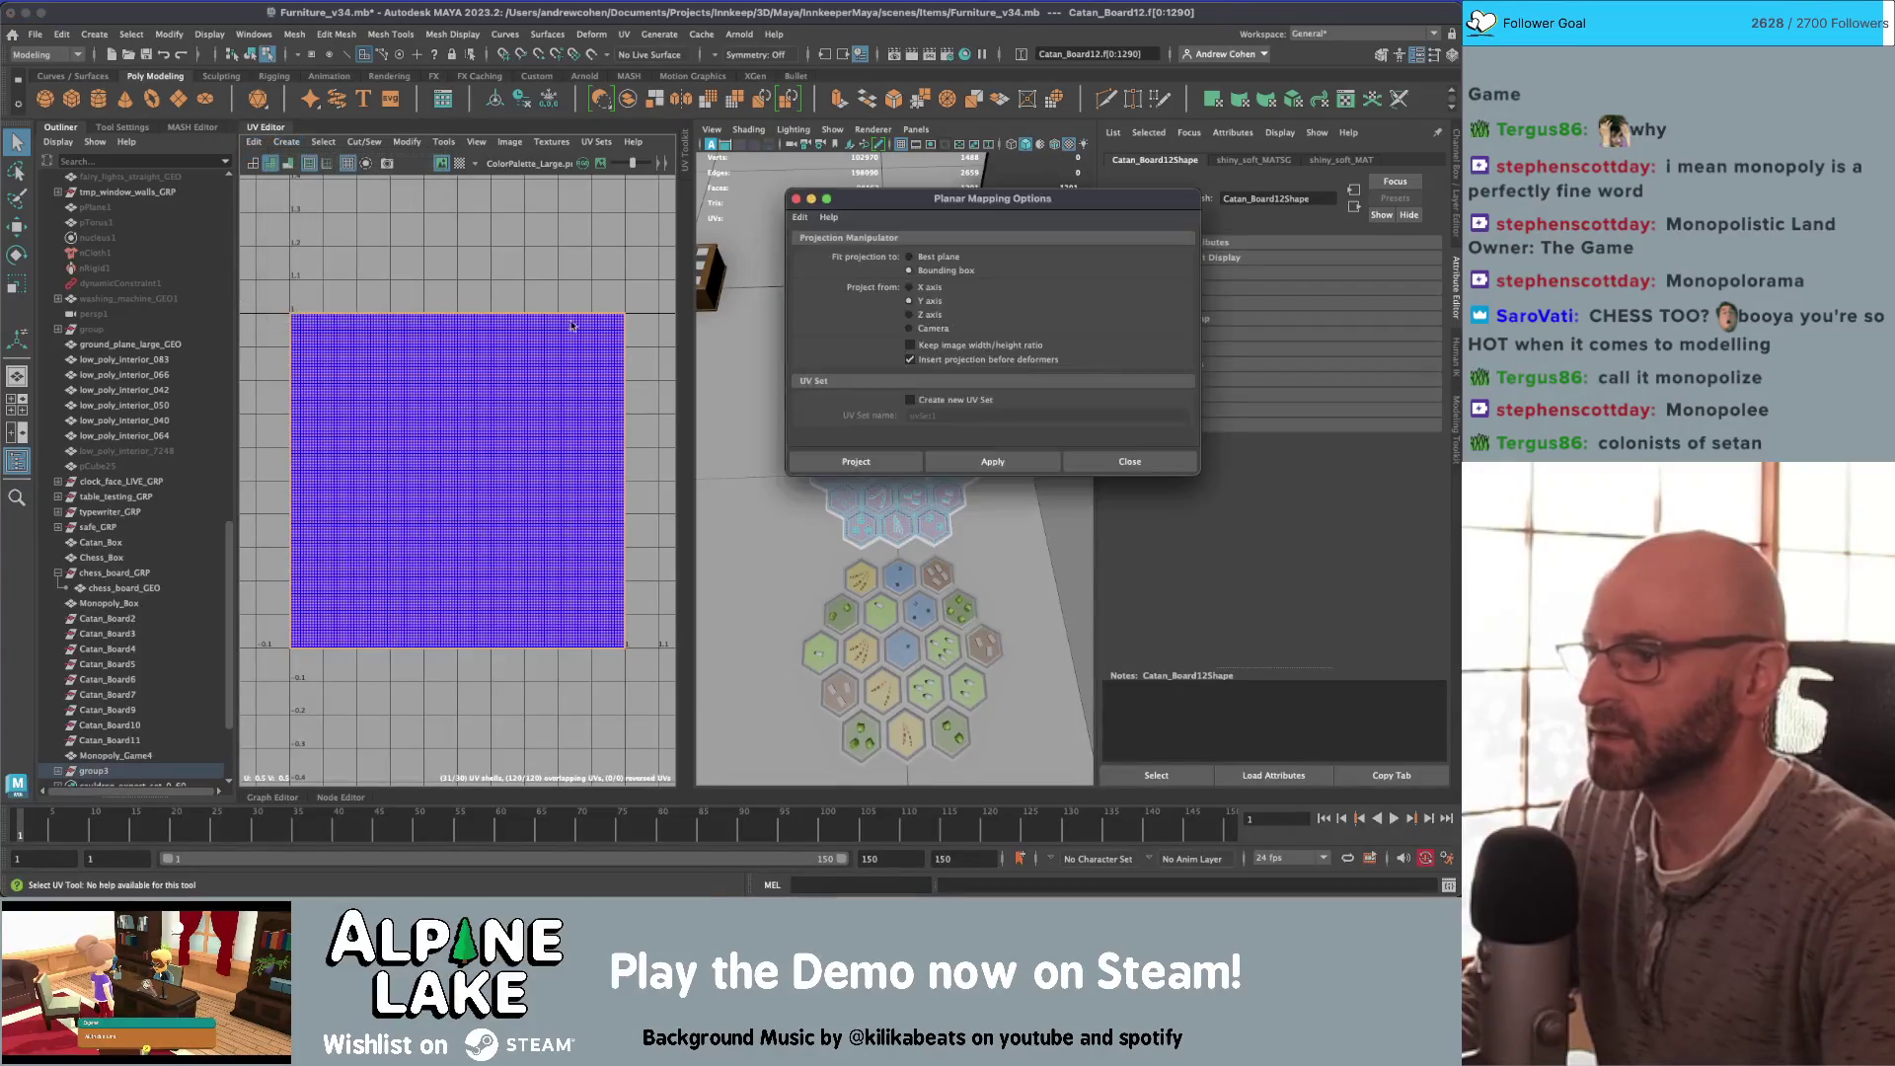
{"action": "left_click", "coordinate": [990, 462]}
{"action": "left_click", "coordinate": [1130, 461]}
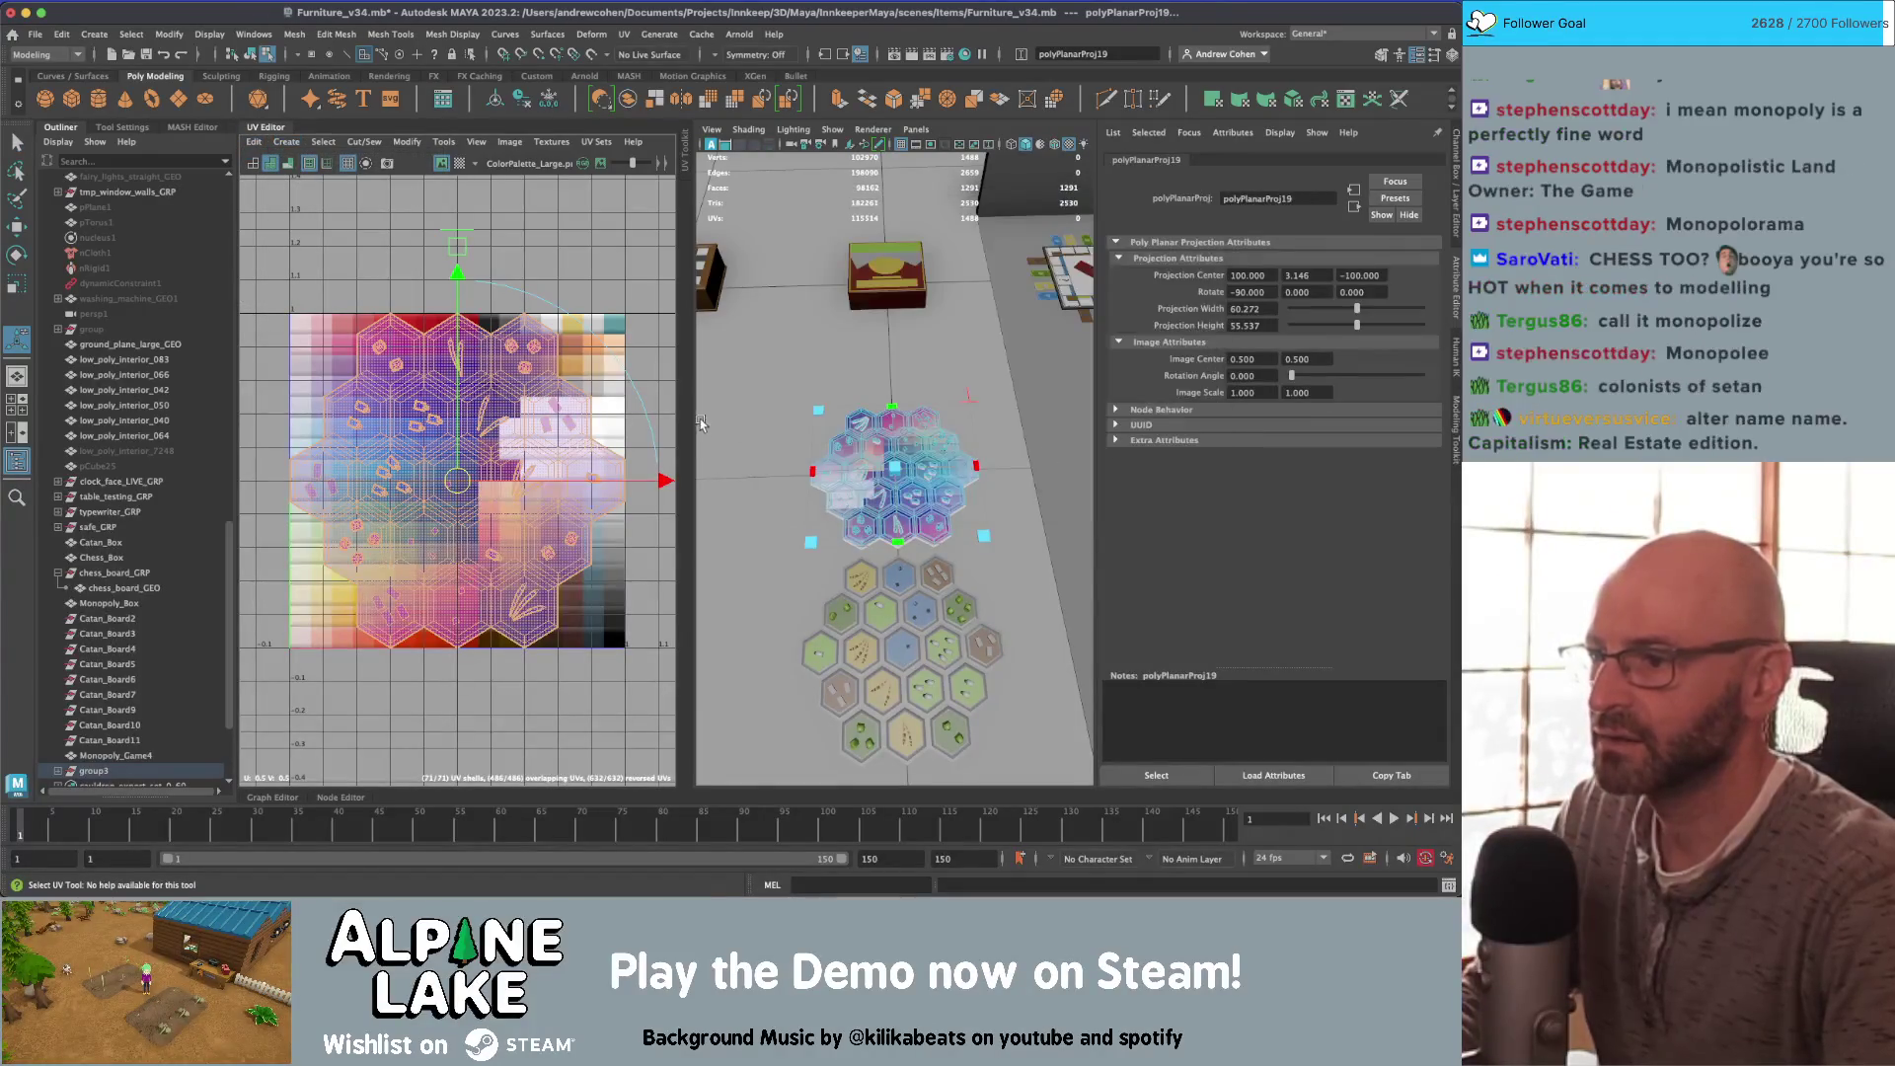
Step: Scale the projected UV shell down over the colour palette texture
{"action": "scroll", "coordinate": [454, 474], "scroll_direction": "up", "scroll_amount": 3}
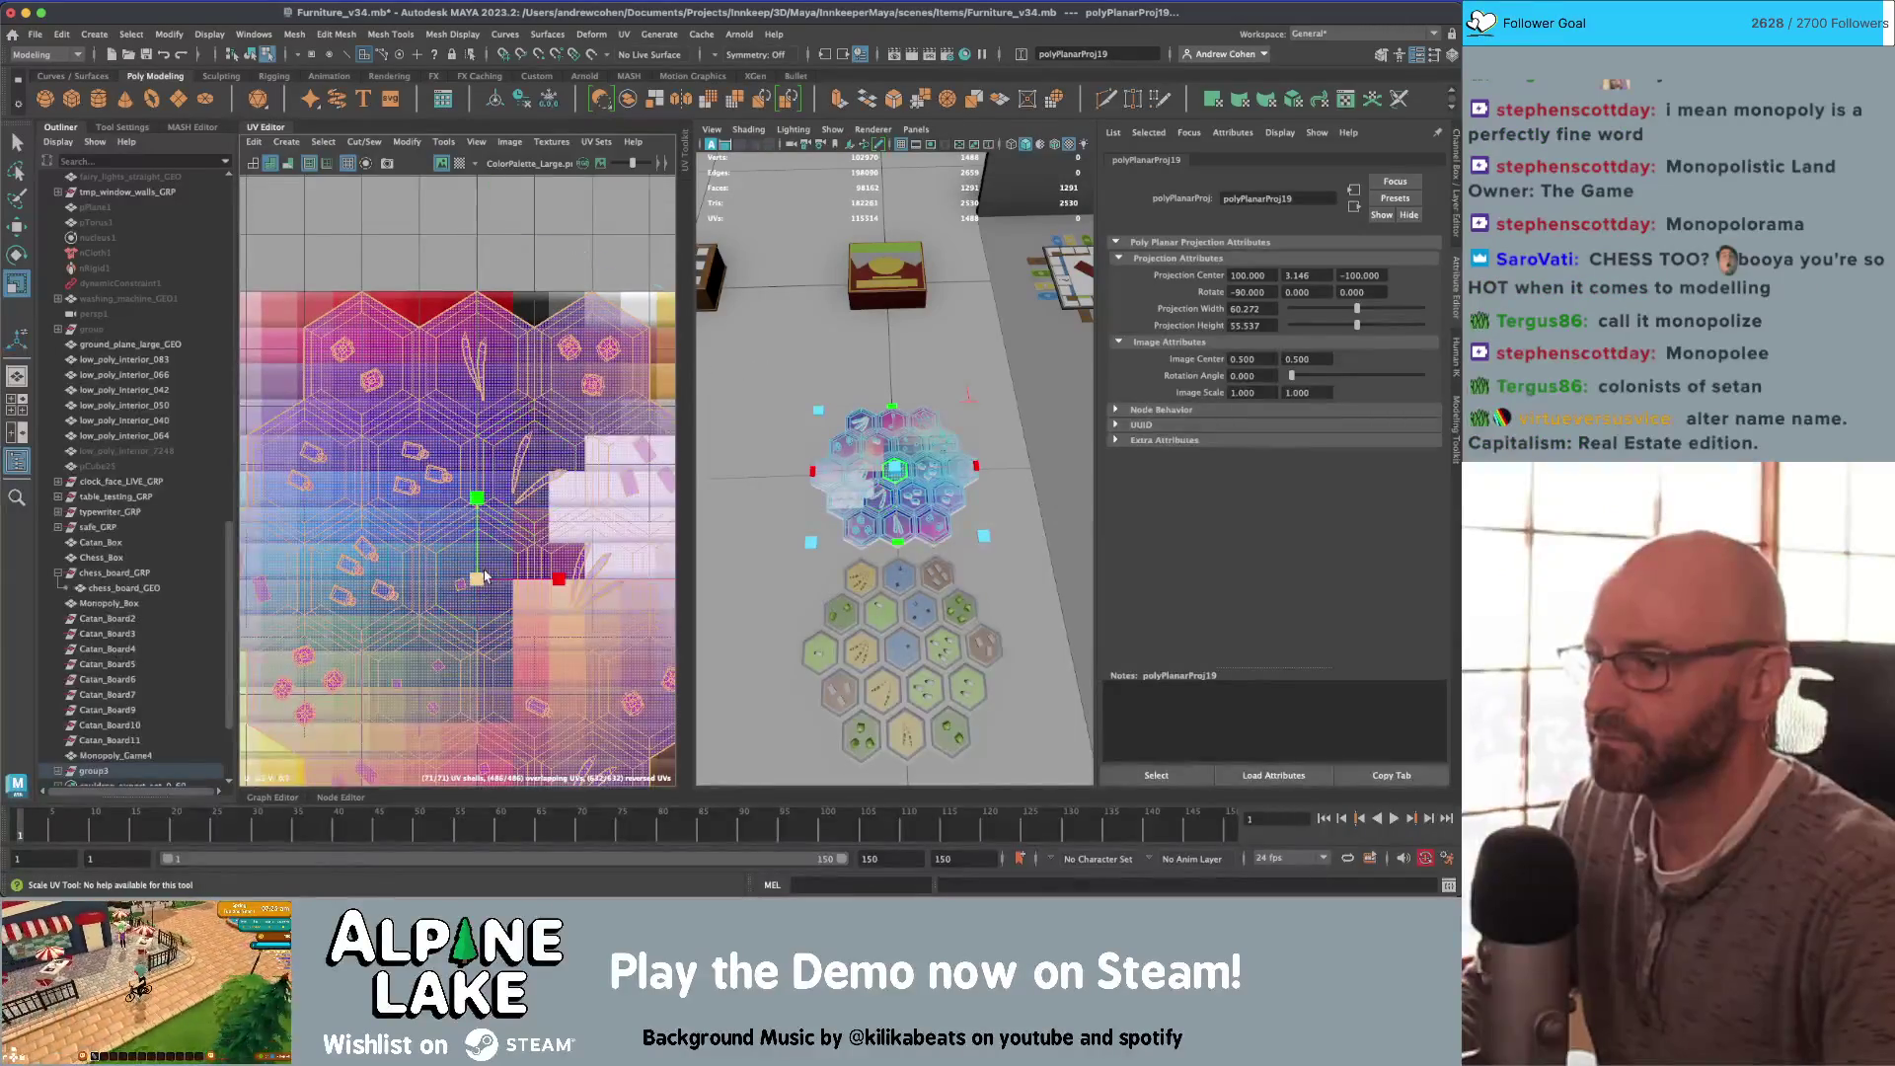
{"action": "key", "text": "r"}
{"action": "middle_click_drag", "start_coordinate": [430, 622], "coordinate": [469, 532]}
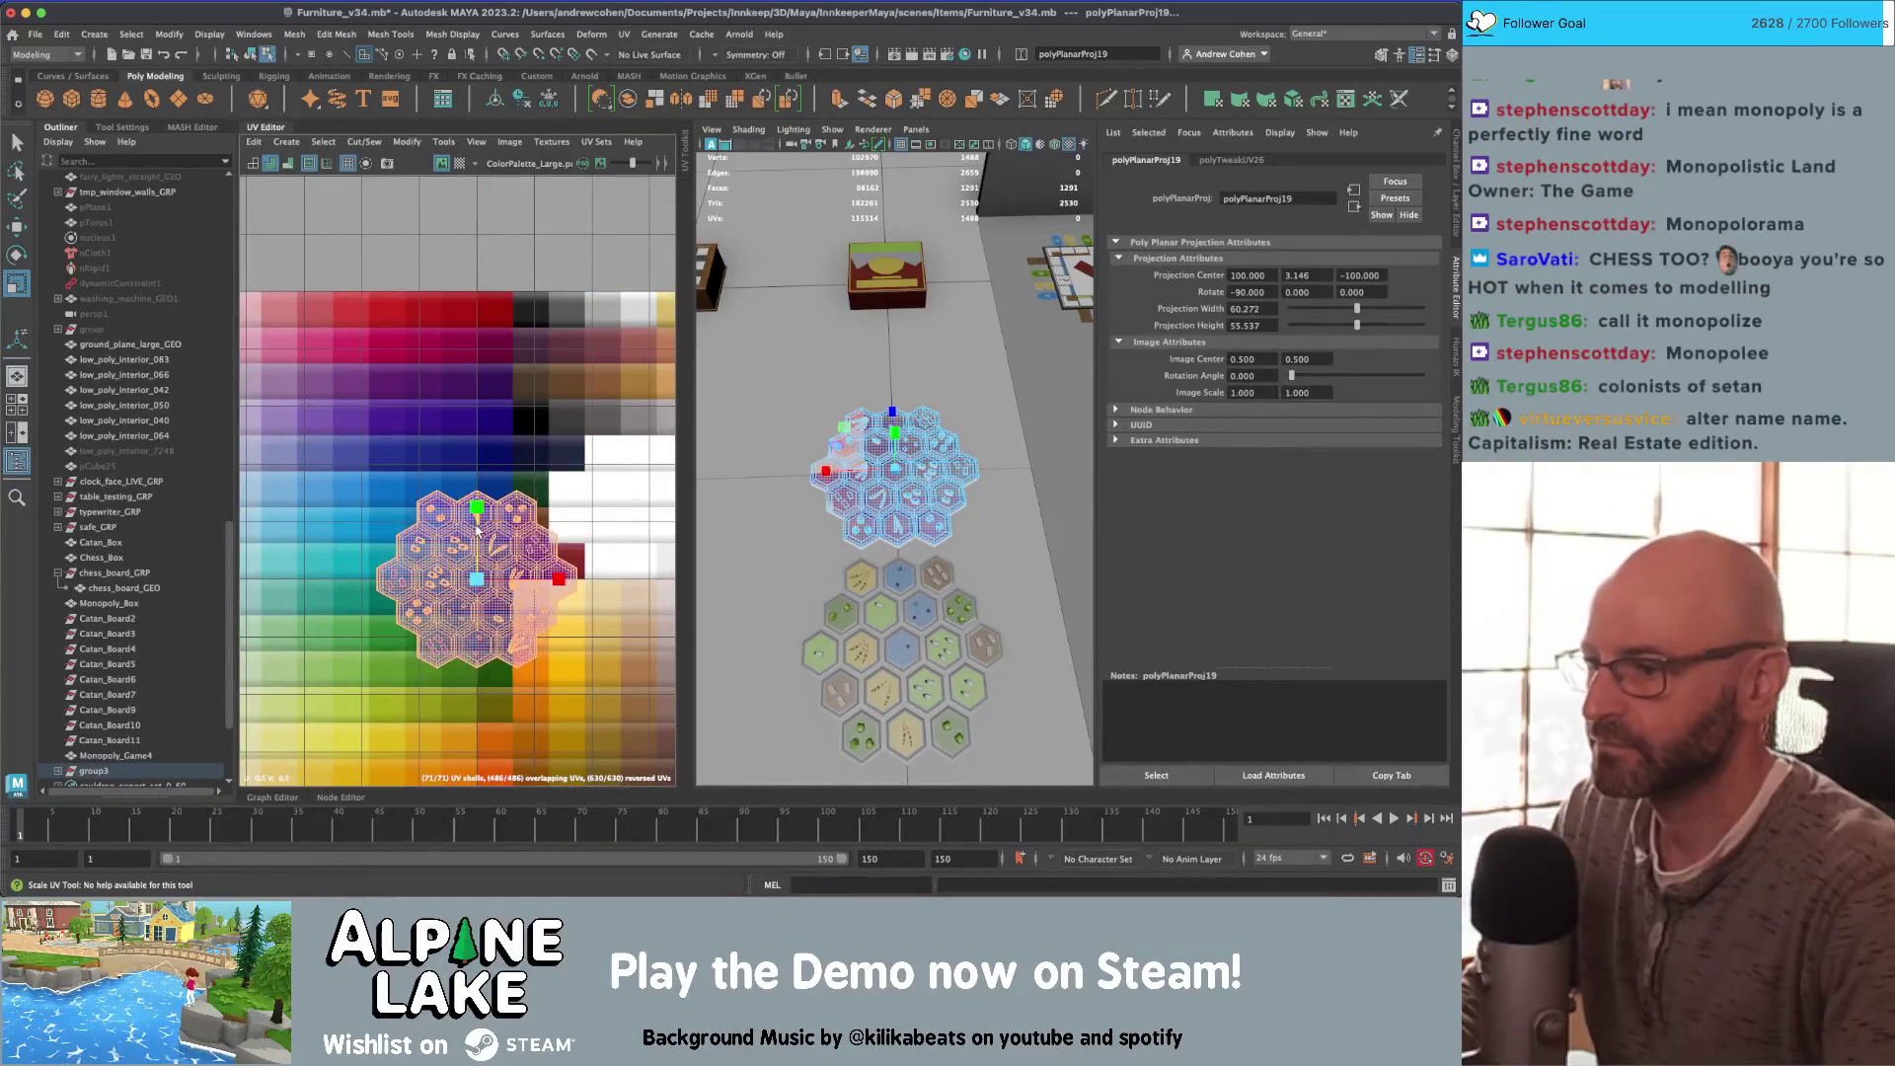
{"action": "scroll", "coordinate": [476, 553], "scroll_direction": "up", "scroll_amount": 5}
{"action": "scroll", "coordinate": [488, 394], "scroll_direction": "up", "scroll_amount": 1}
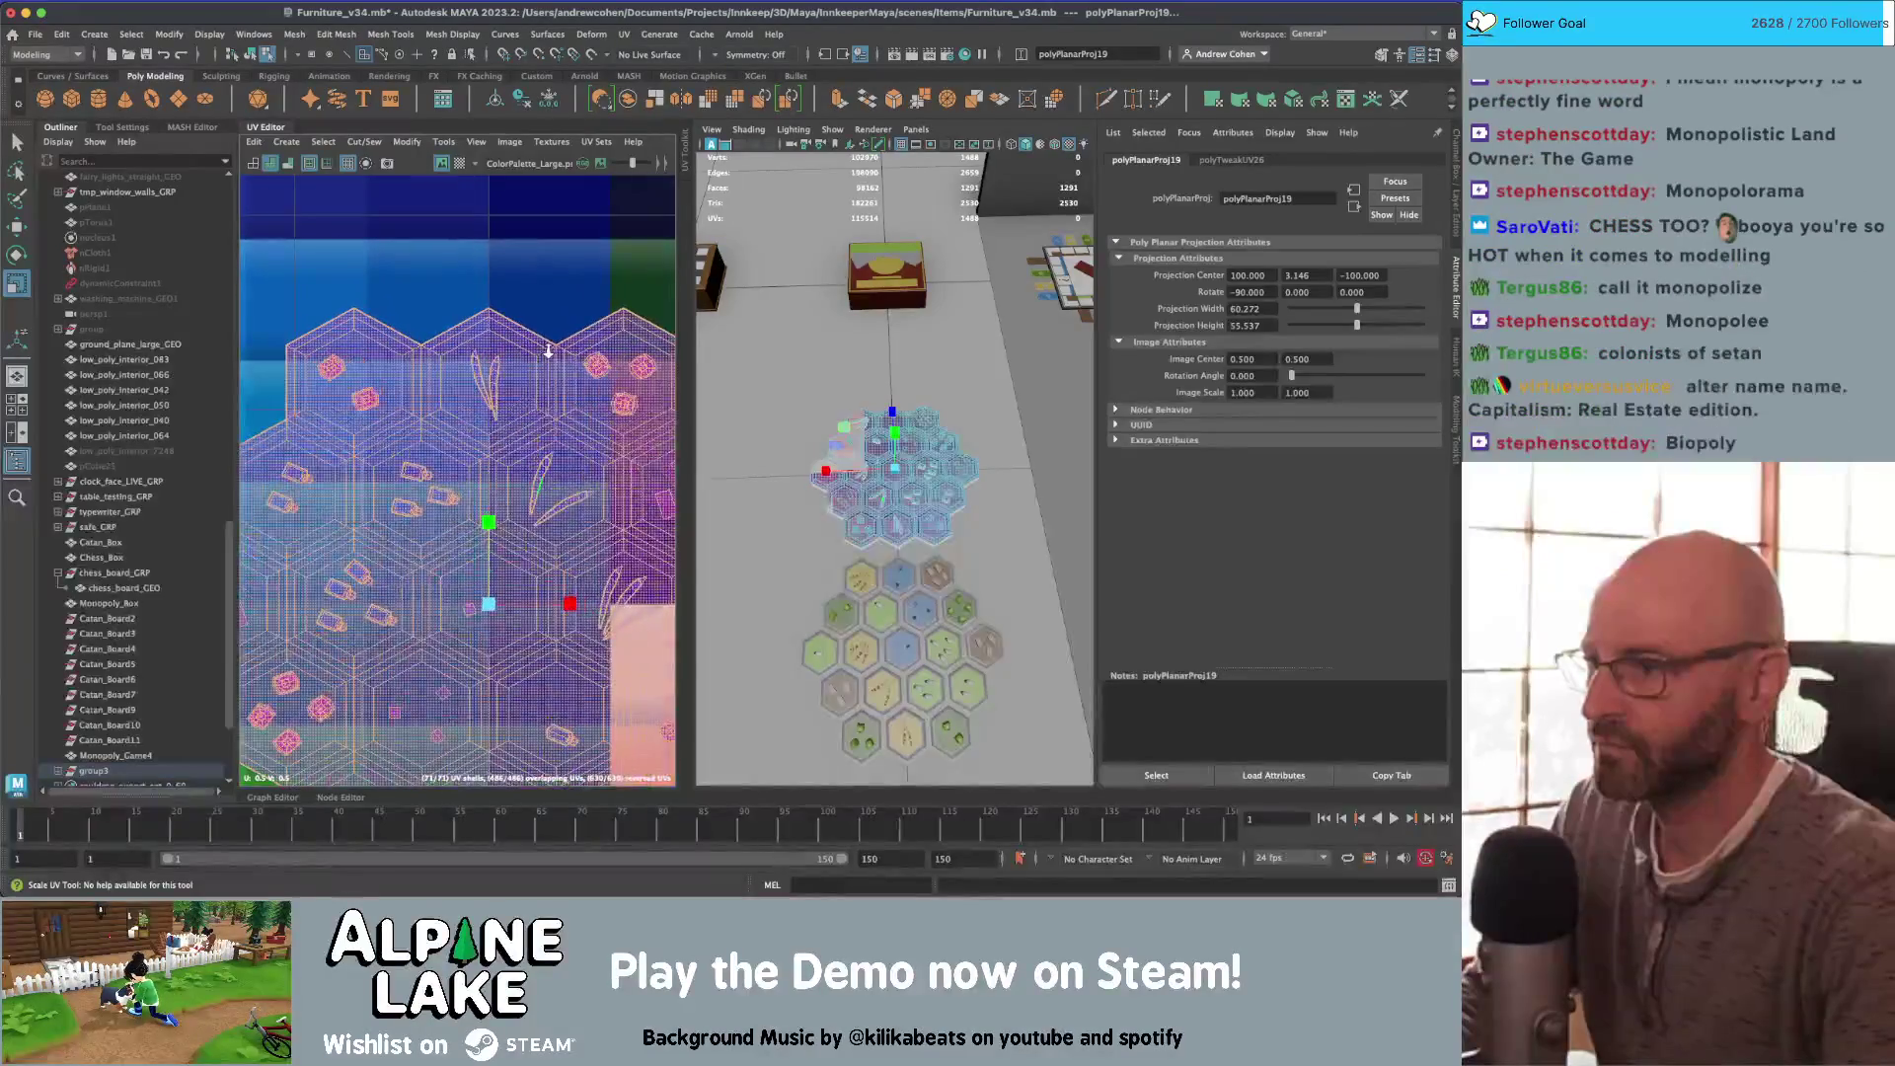
Step: Select the leaf, gem and neighbouring hex faces in the UV layout
{"action": "key", "text": "q"}
{"action": "left_click", "coordinate": [385, 369]}
{"action": "left_click", "coordinate": [493, 382], "text": "shift"}
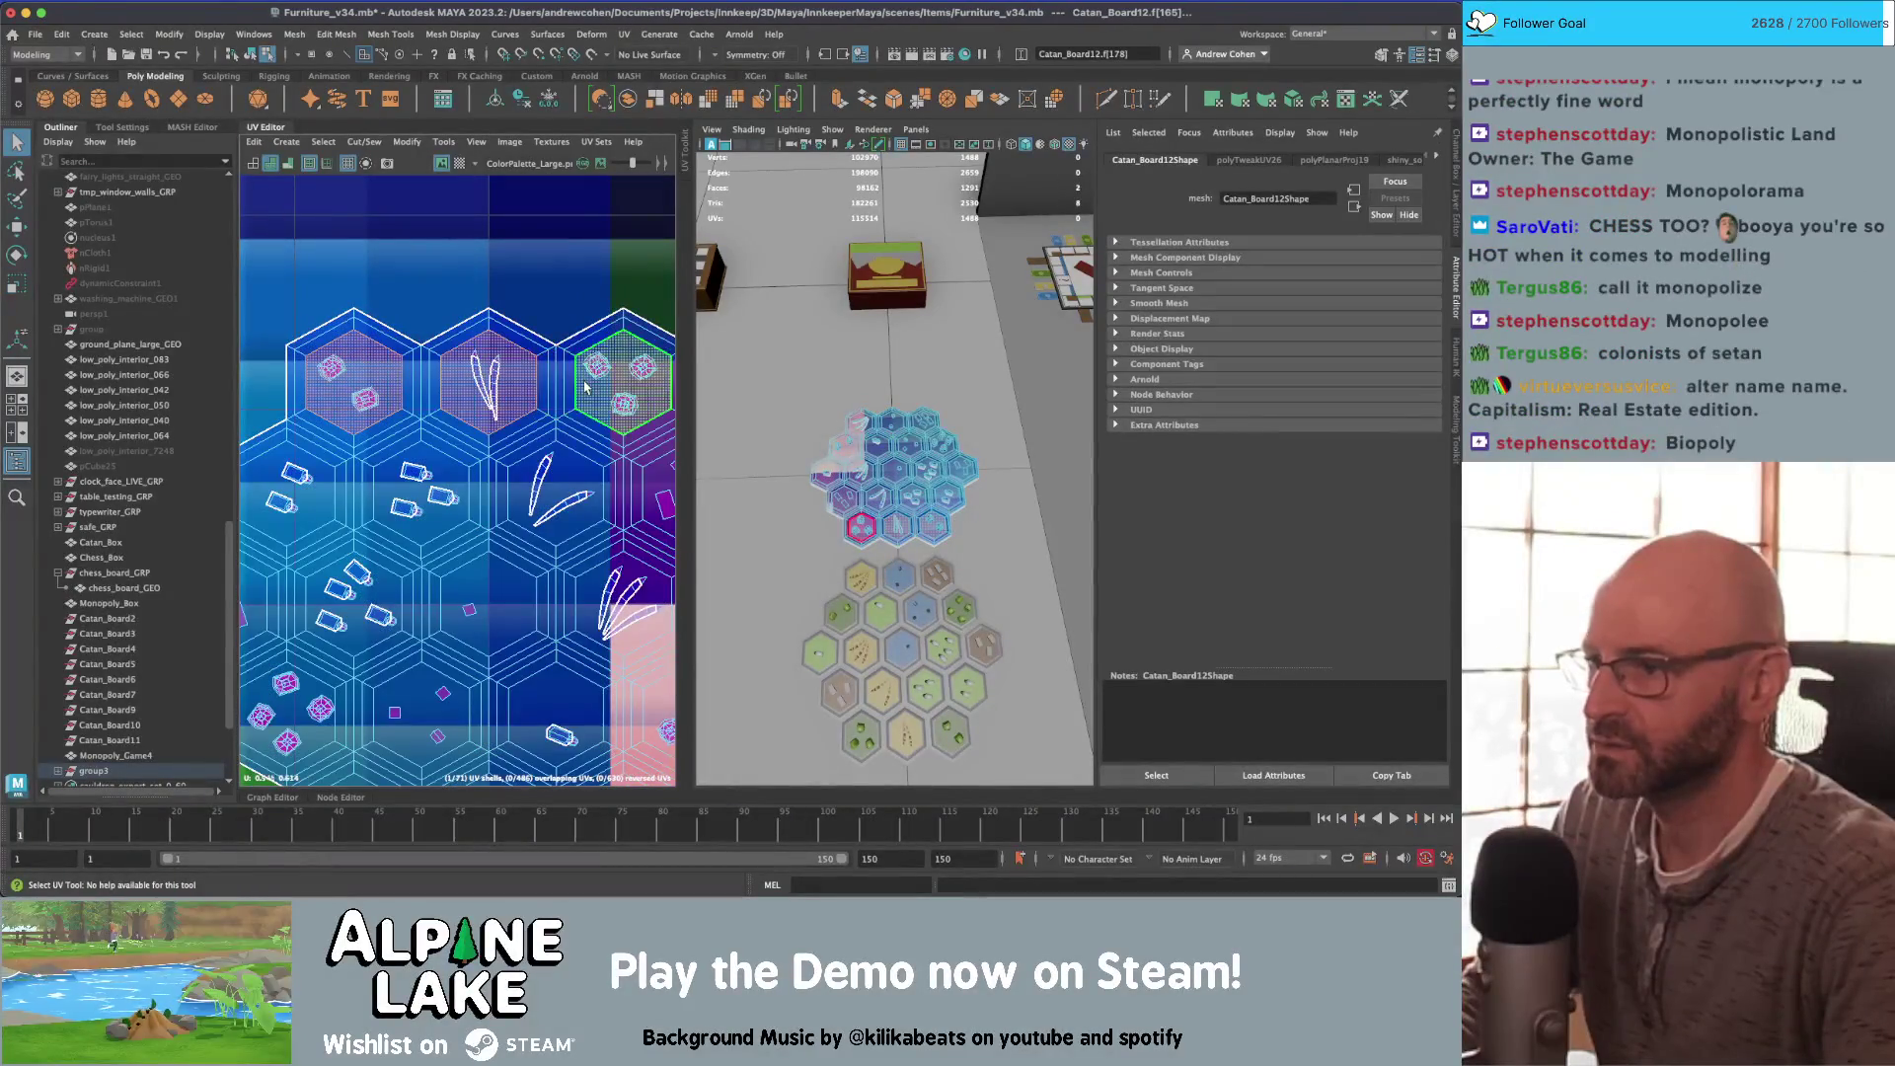
{"action": "left_click", "coordinate": [617, 387], "text": "shift"}
{"action": "scroll", "coordinate": [592, 414], "scroll_direction": "down", "scroll_amount": 1}
{"action": "middle_click_drag", "start_coordinate": [592, 415], "coordinate": [504, 434], "text": "alt"}
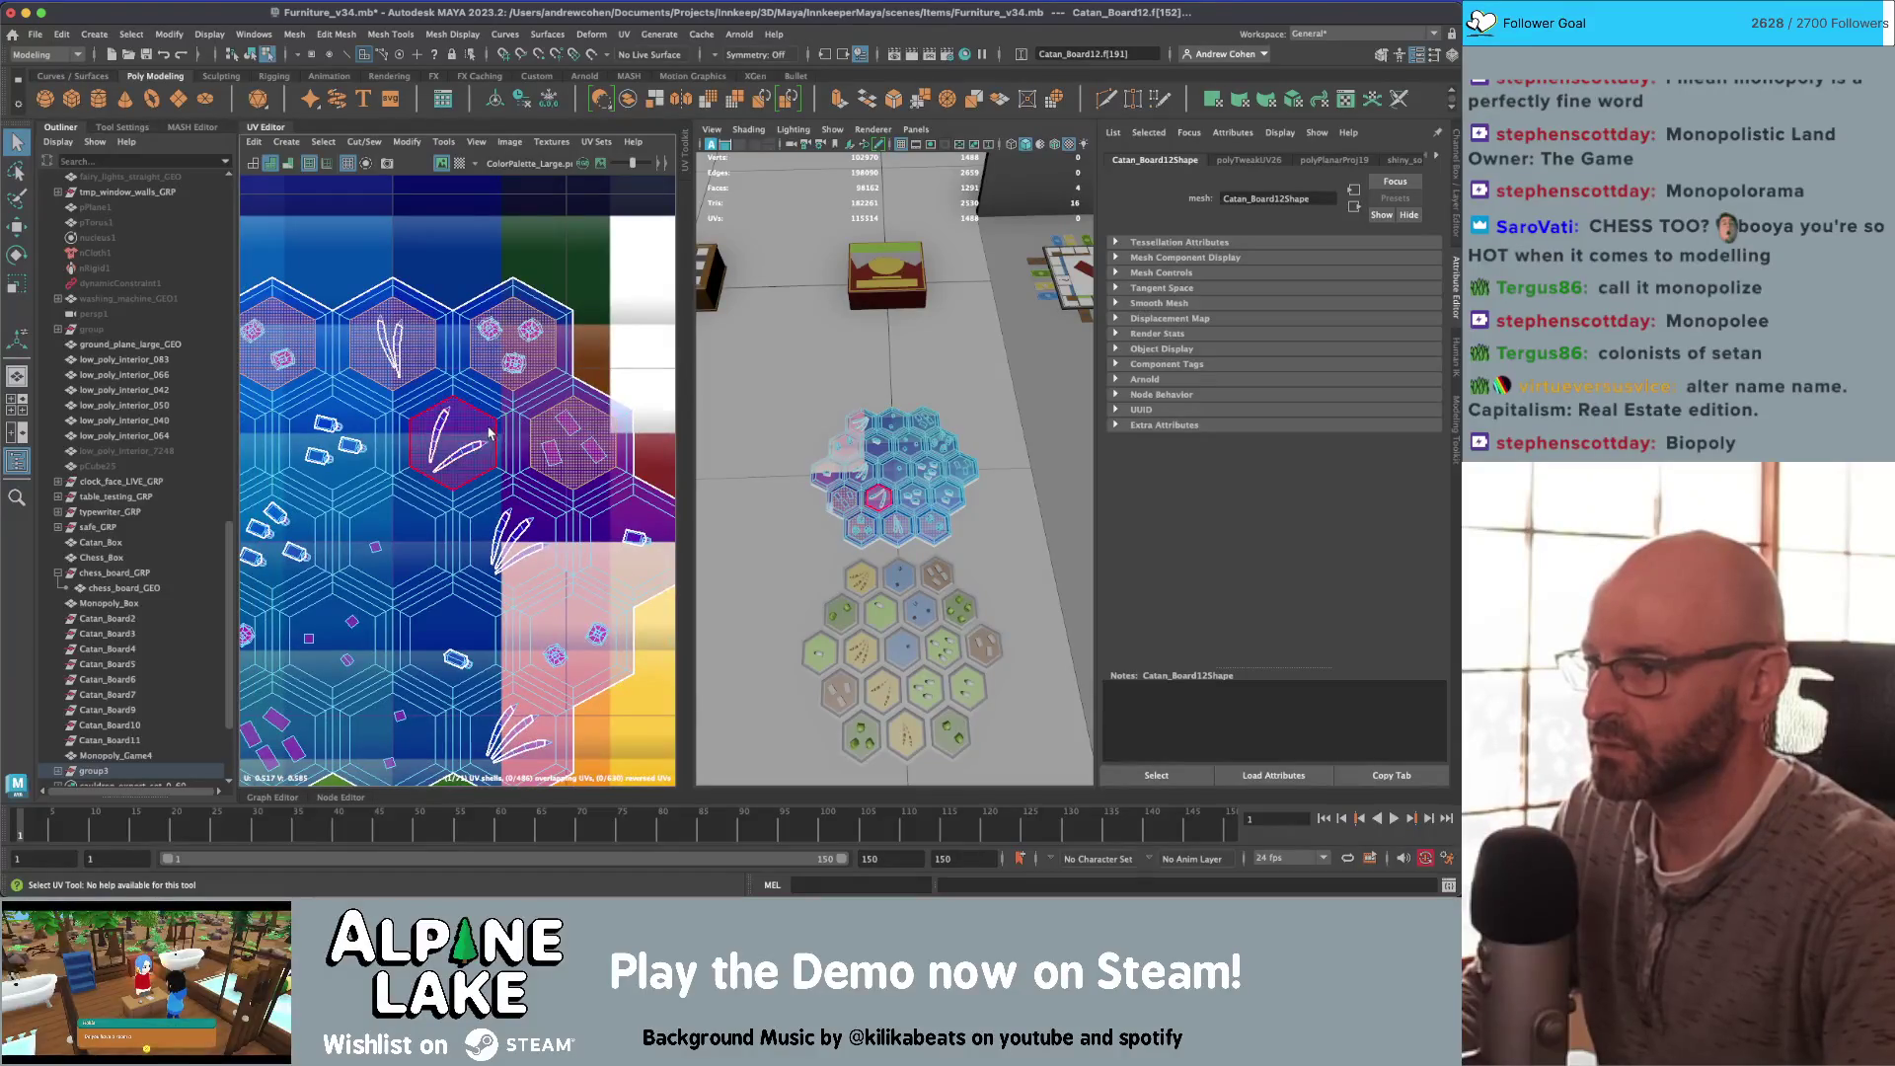
{"action": "middle_click_drag", "start_coordinate": [237, 446], "coordinate": [345, 426], "text": "alt"}
{"action": "left_click", "coordinate": [345, 426], "text": "shift"}
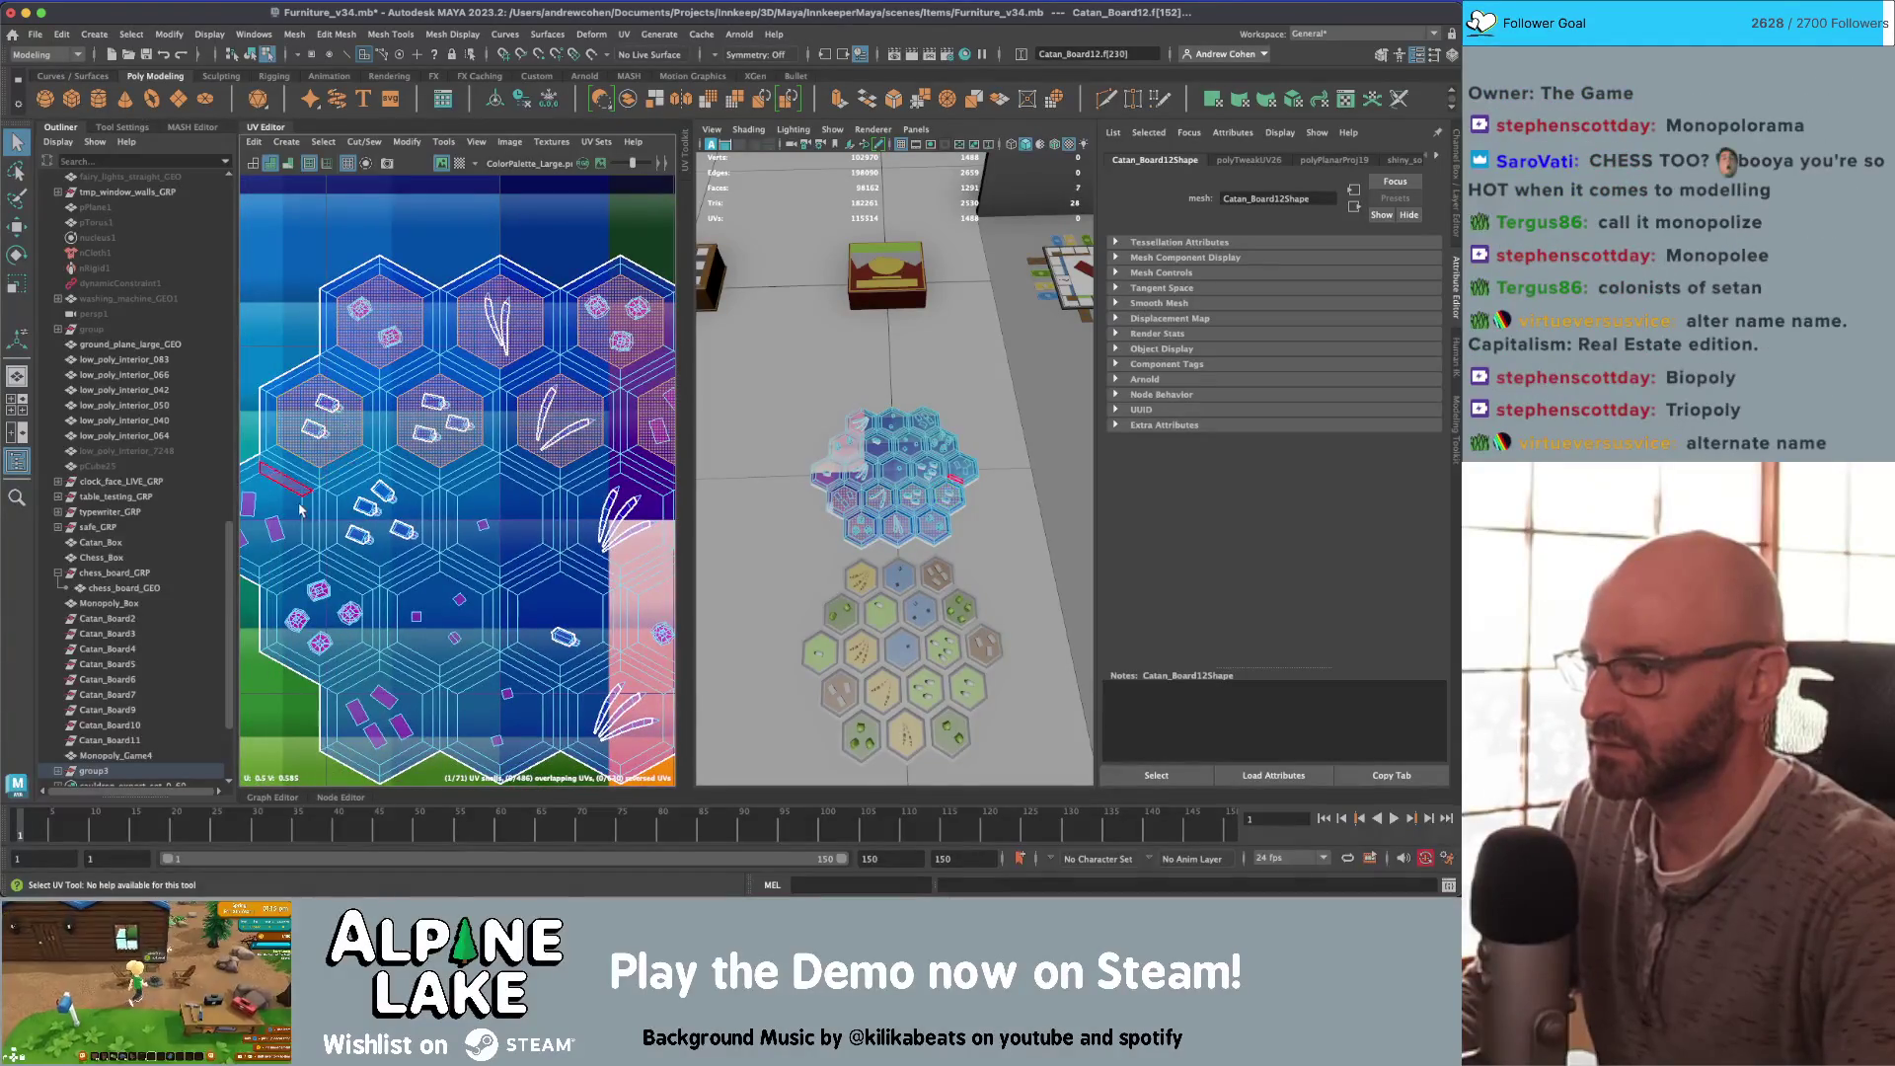
{"action": "left_click", "coordinate": [501, 521], "text": "shift"}
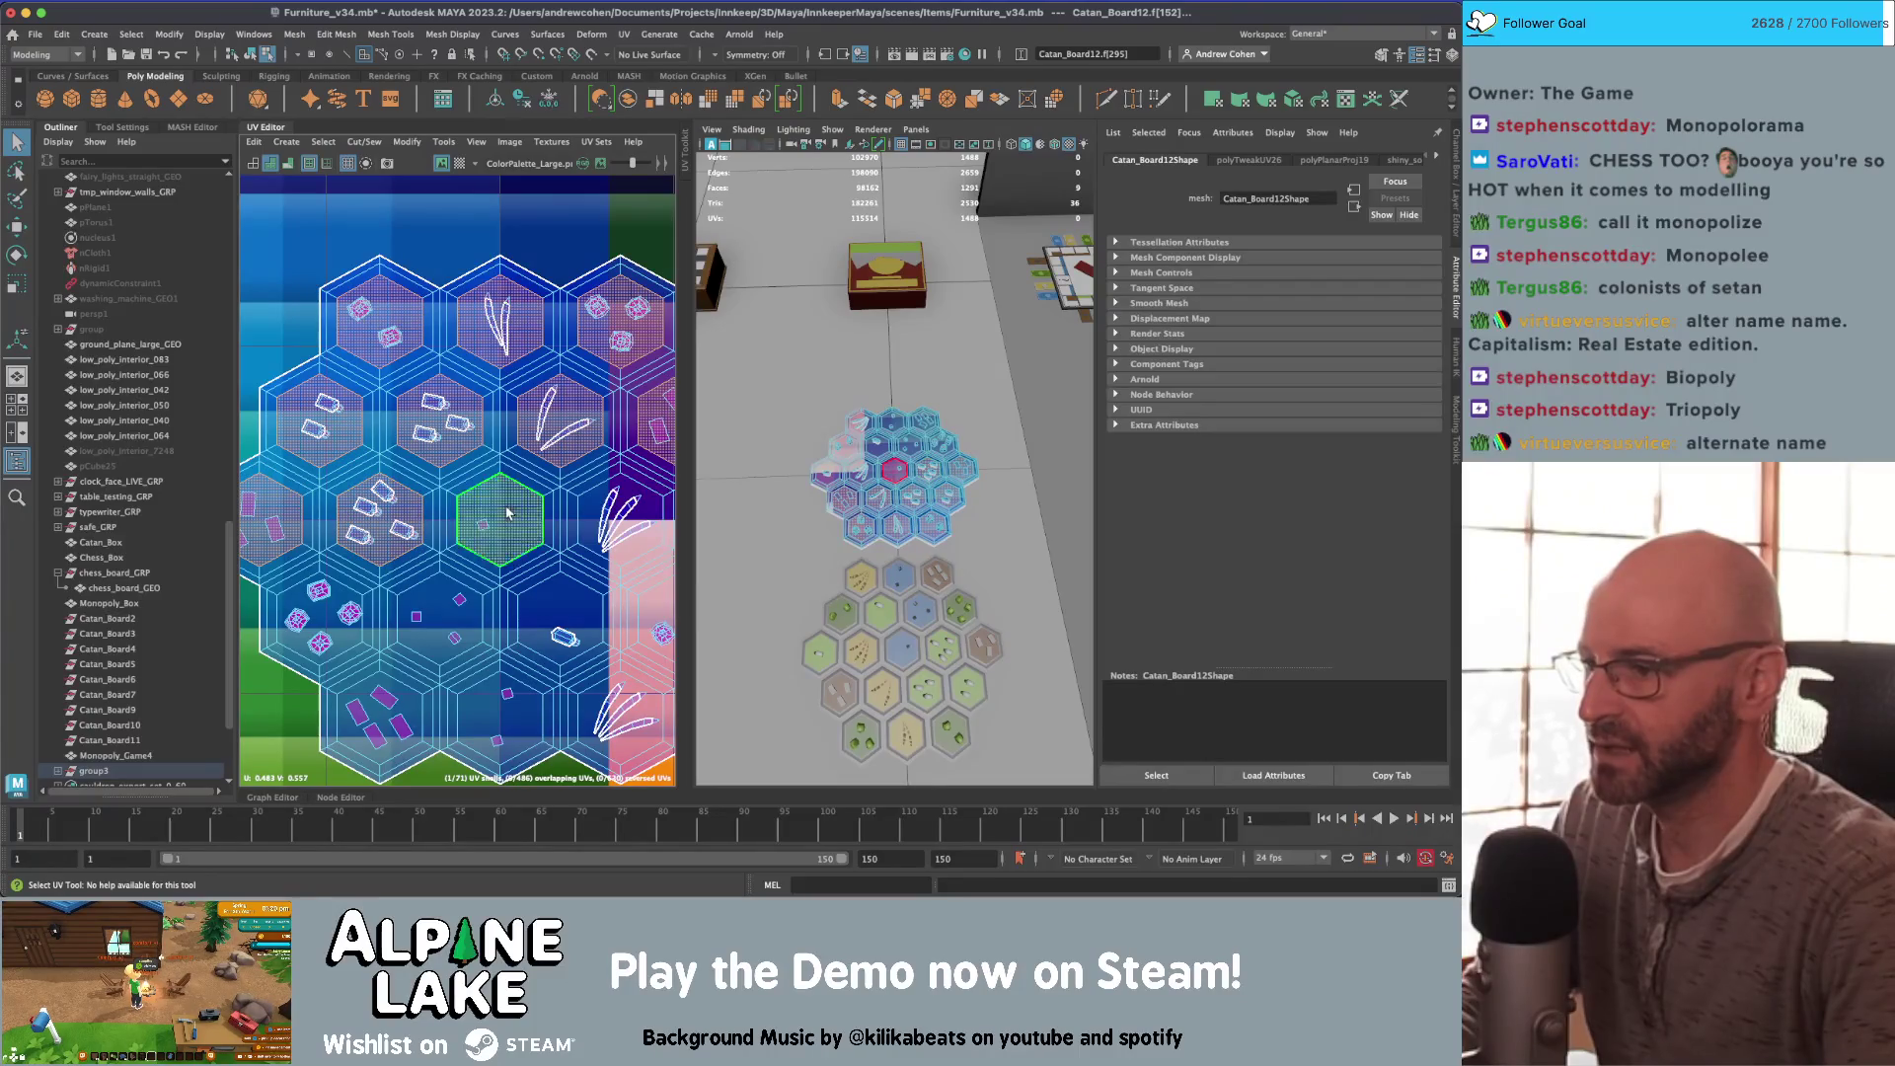
{"action": "left_click", "coordinate": [439, 616], "text": "shift"}
{"action": "left_click", "coordinate": [407, 699], "text": "shift"}
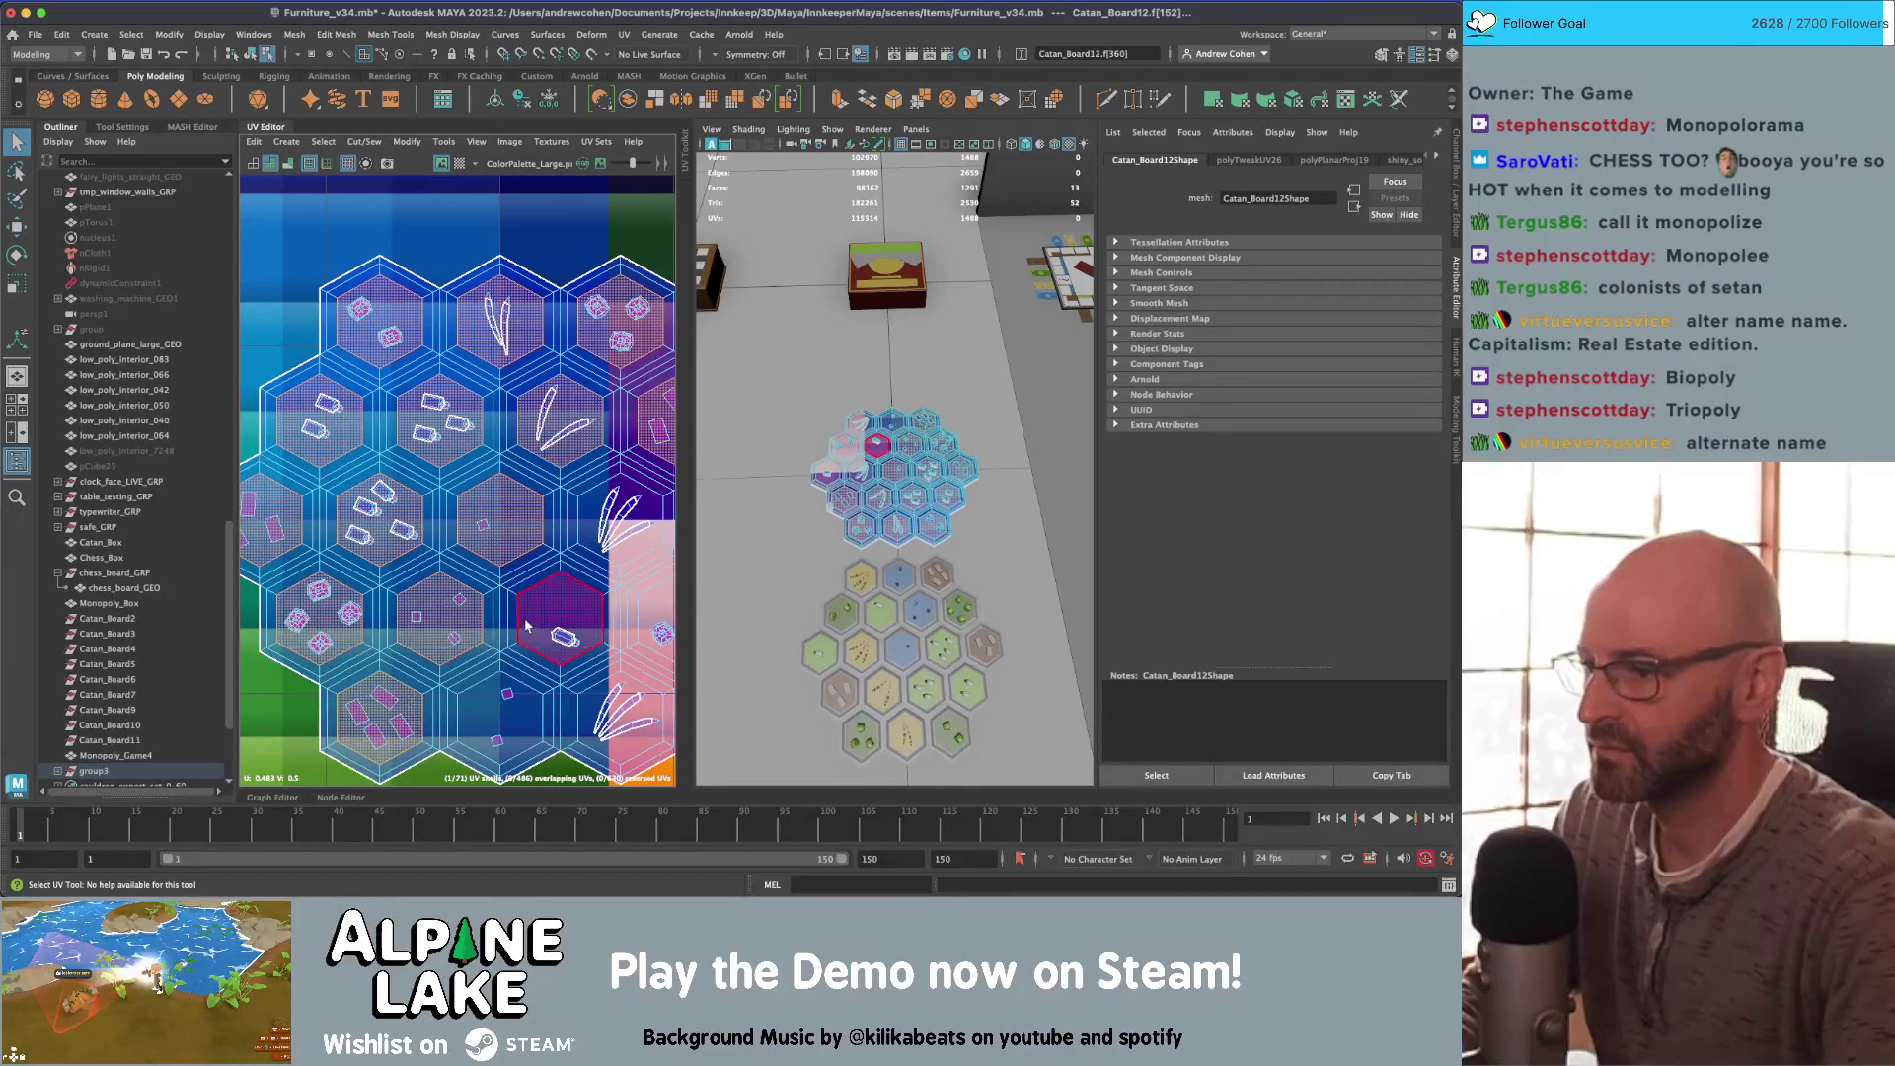
{"action": "left_click", "coordinate": [559, 617], "text": "shift"}
{"action": "left_click", "coordinate": [512, 706], "text": "shift"}
Step: Add the upper and crystal hexes, then cut UVs along the selected hex borders
{"action": "middle_click_drag", "start_coordinate": [656, 609], "coordinate": [494, 585], "text": "alt"}
{"action": "left_click", "coordinate": [494, 585], "text": "shift"}
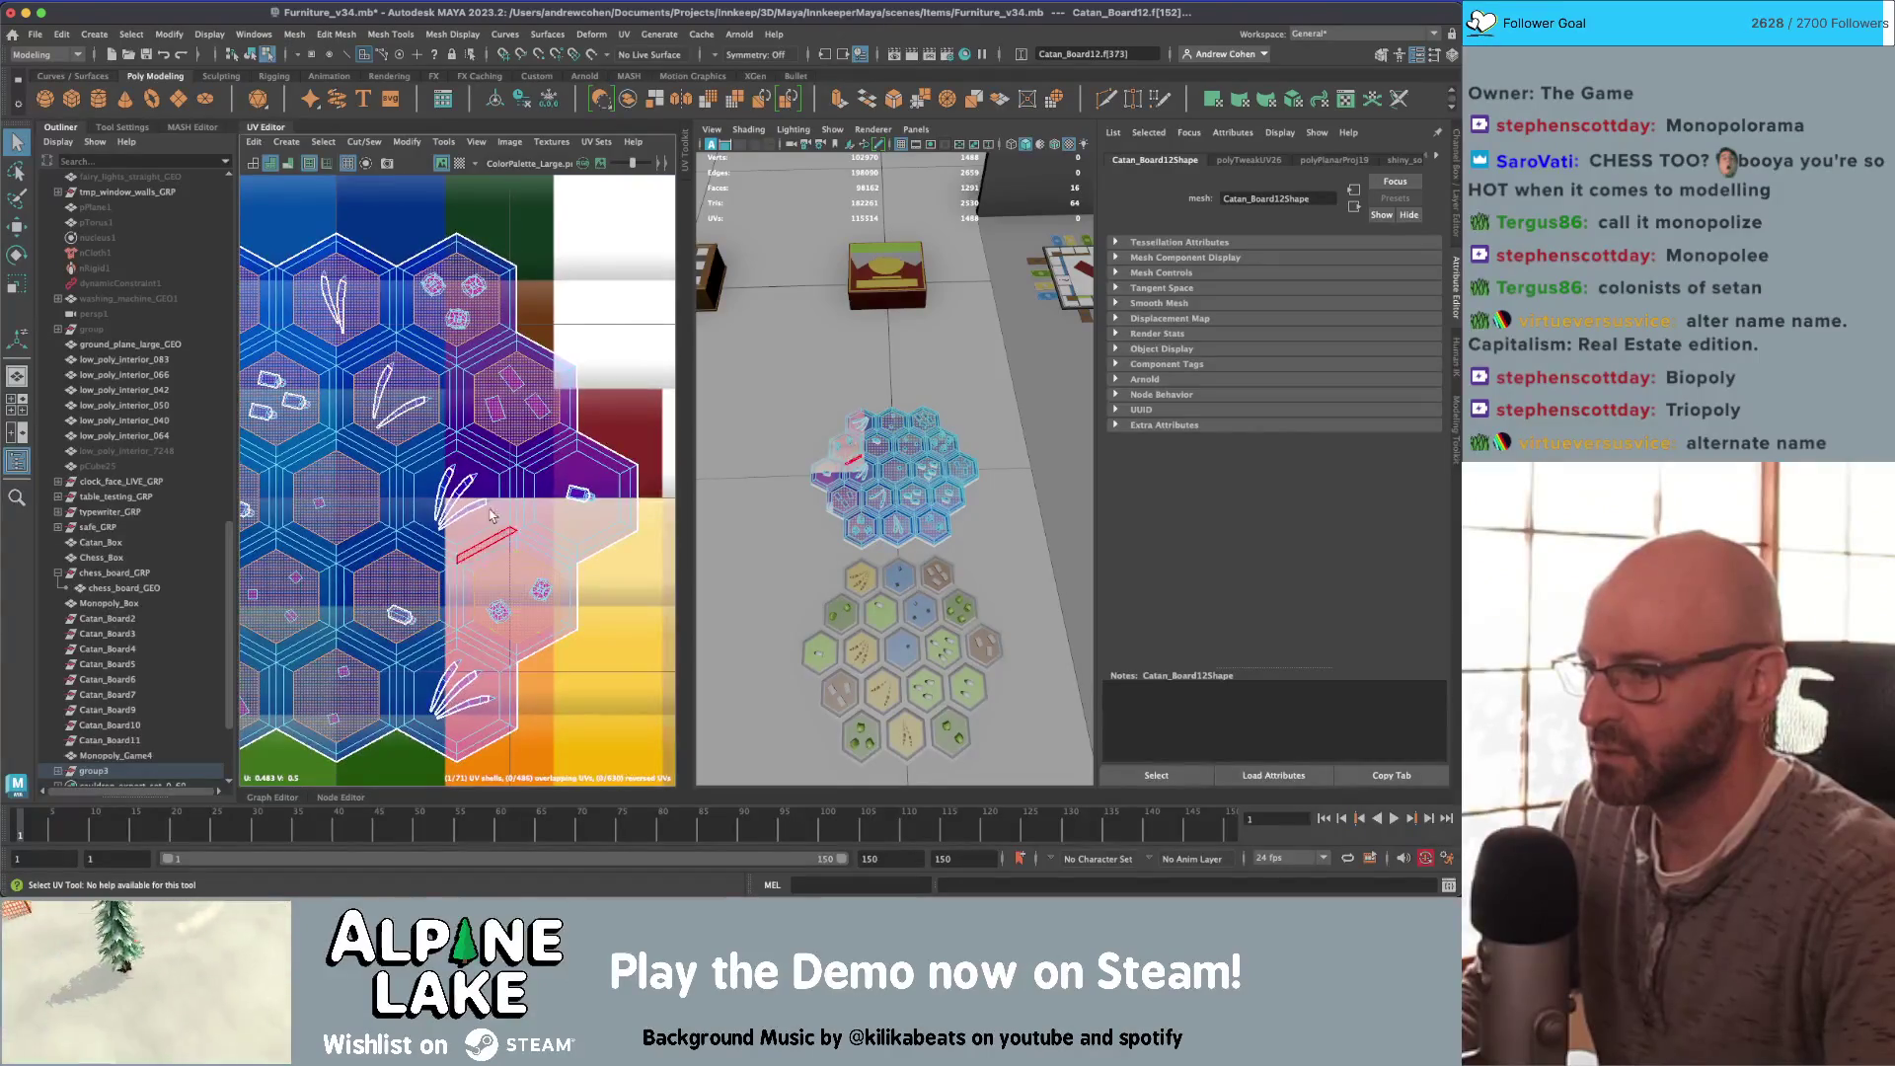
{"action": "left_click", "coordinate": [487, 493], "text": "shift"}
{"action": "left_click", "coordinate": [580, 491], "text": "shift"}
{"action": "scroll", "coordinate": [572, 424], "scroll_direction": "down", "scroll_amount": 5}
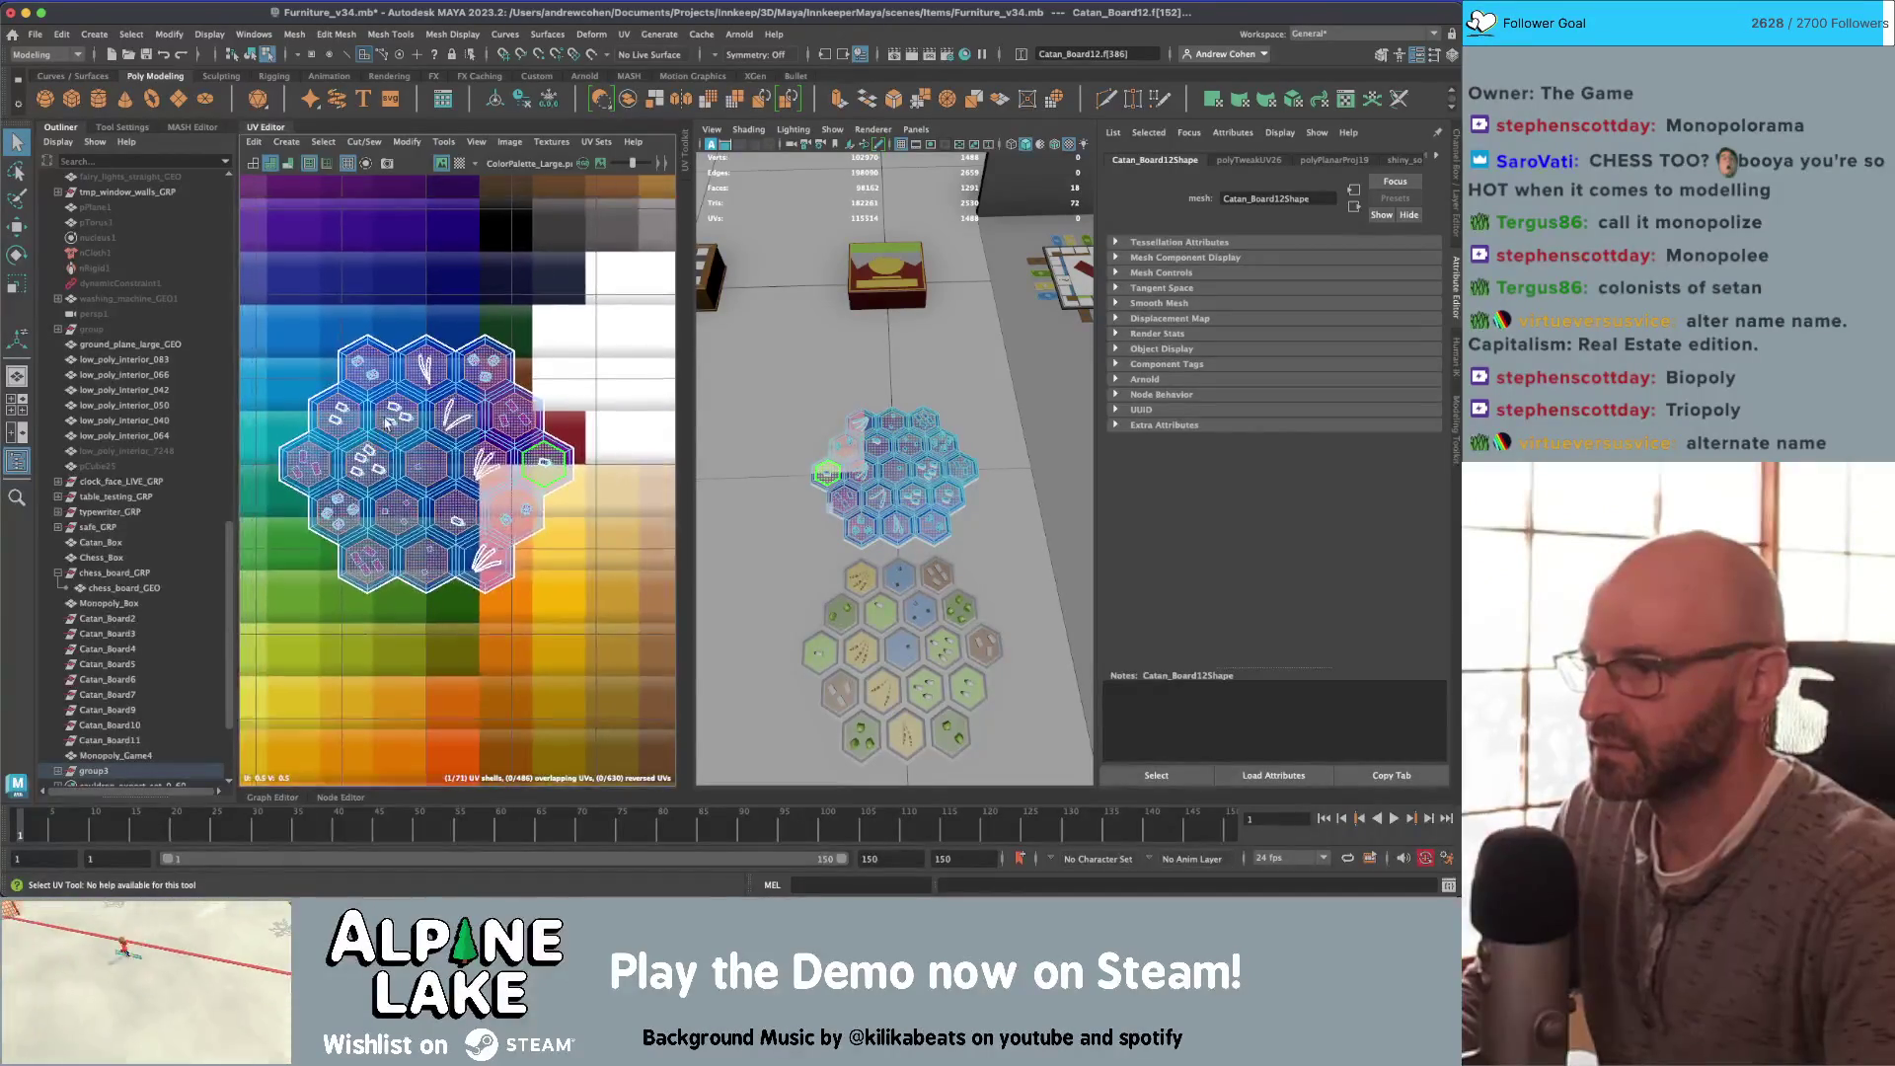
{"action": "scroll", "coordinate": [388, 390], "scroll_direction": "up", "scroll_amount": 3}
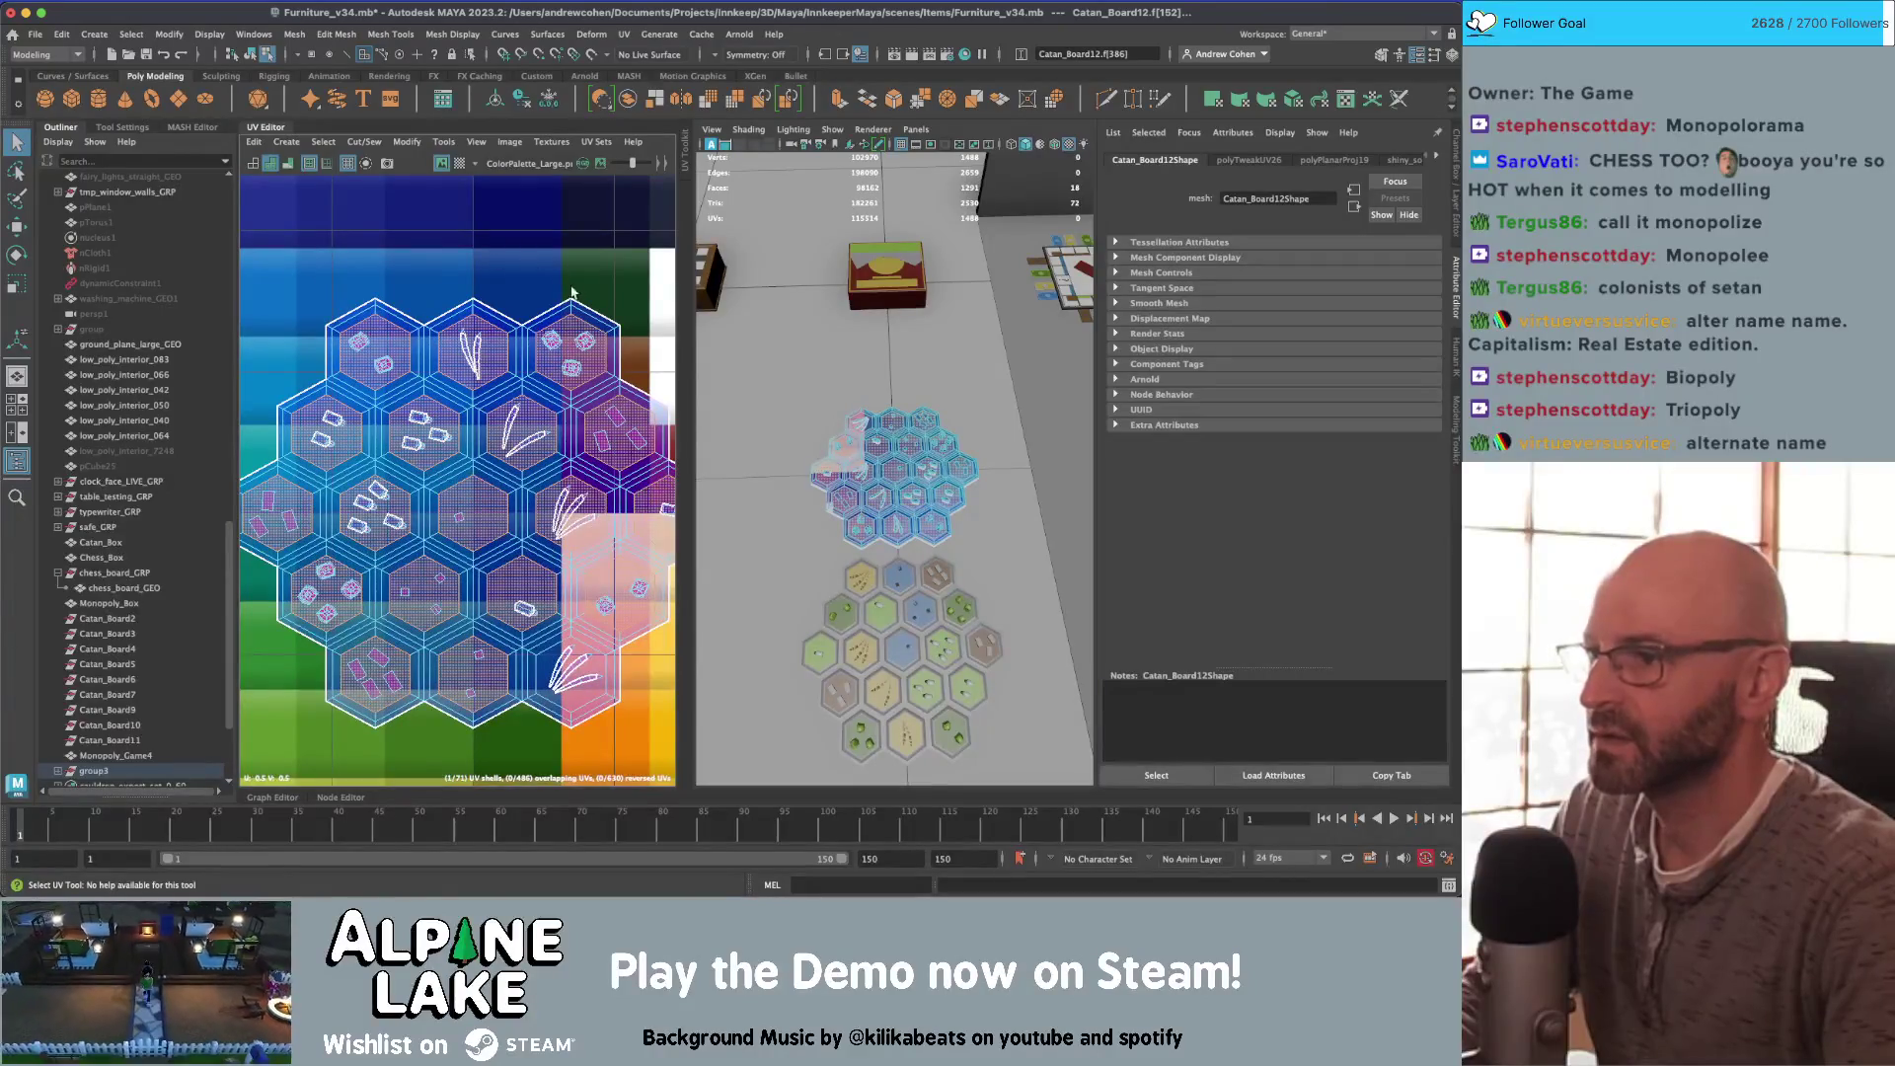
{"action": "left_click", "coordinate": [363, 142]}
{"action": "left_click", "coordinate": [389, 230]}
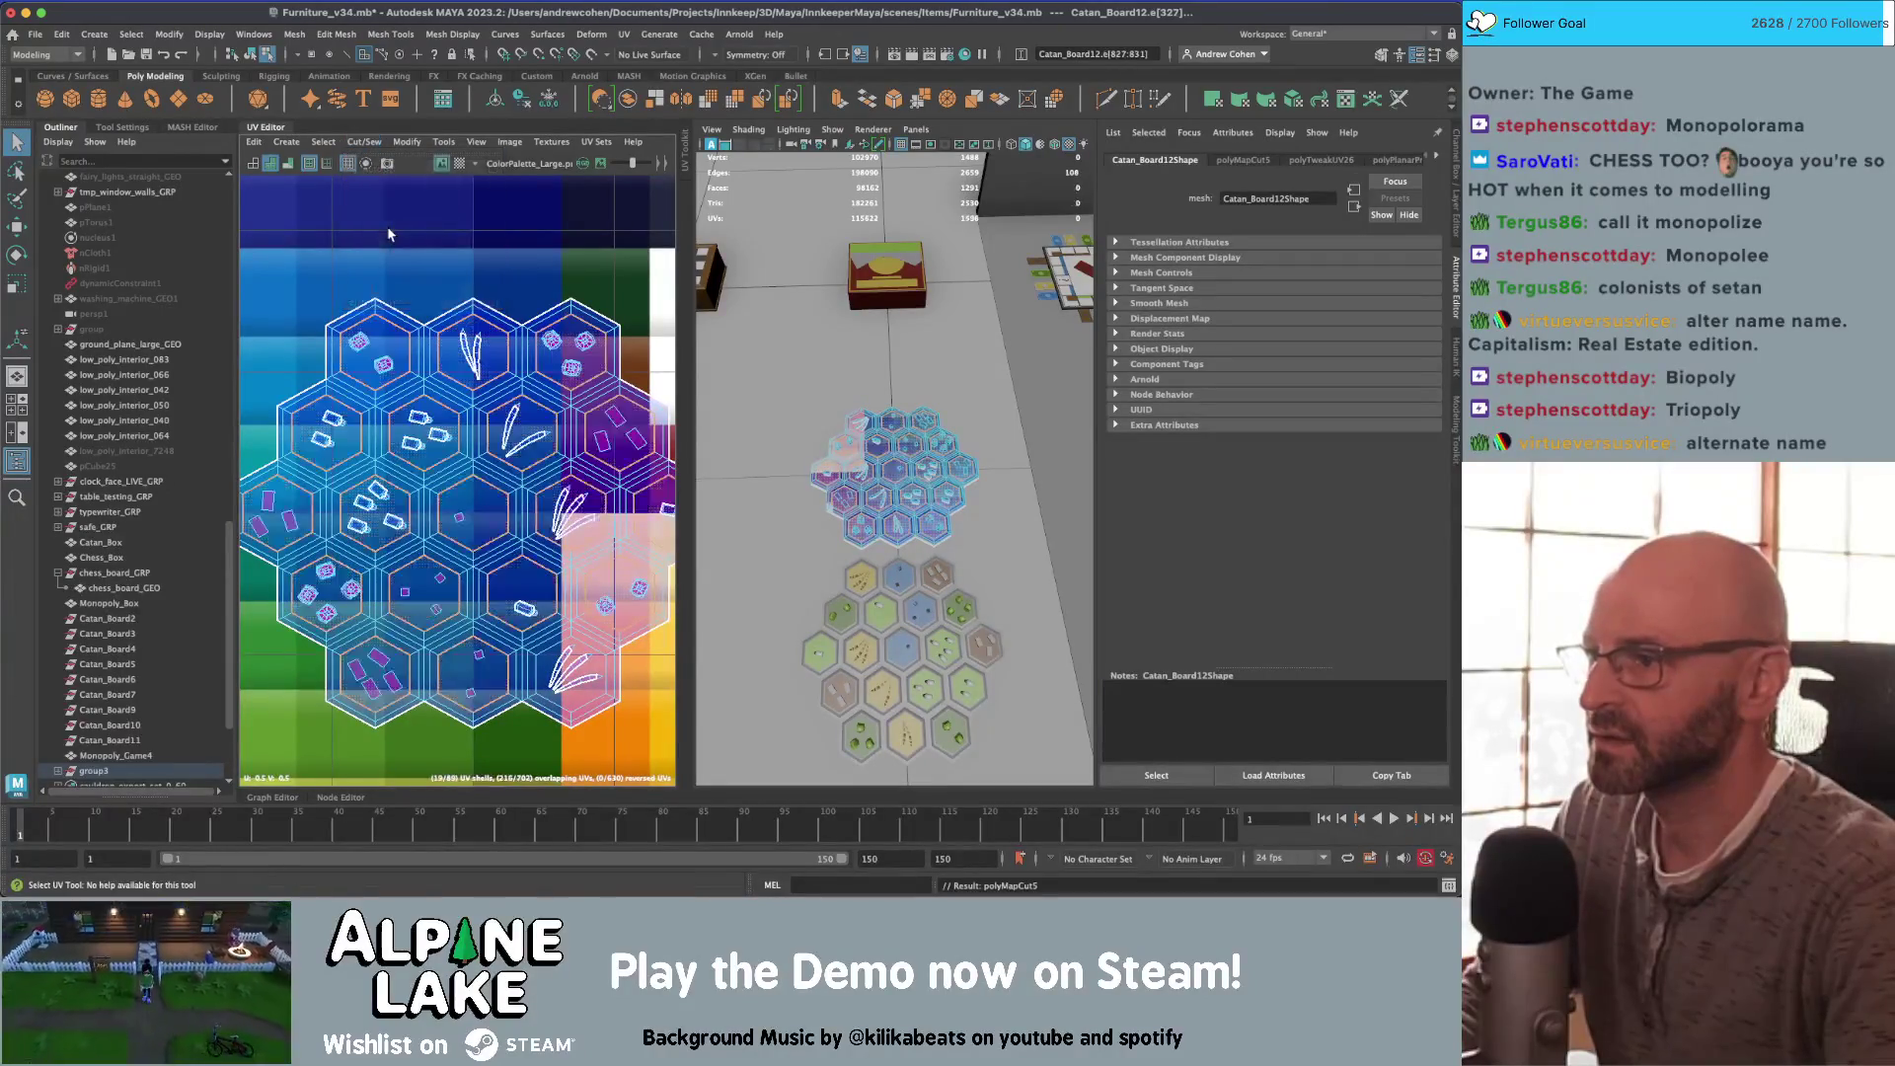
Step: Move one separated hex shell aside and shrink it onto the dark purple swatches
{"action": "left_click", "coordinate": [415, 436]}
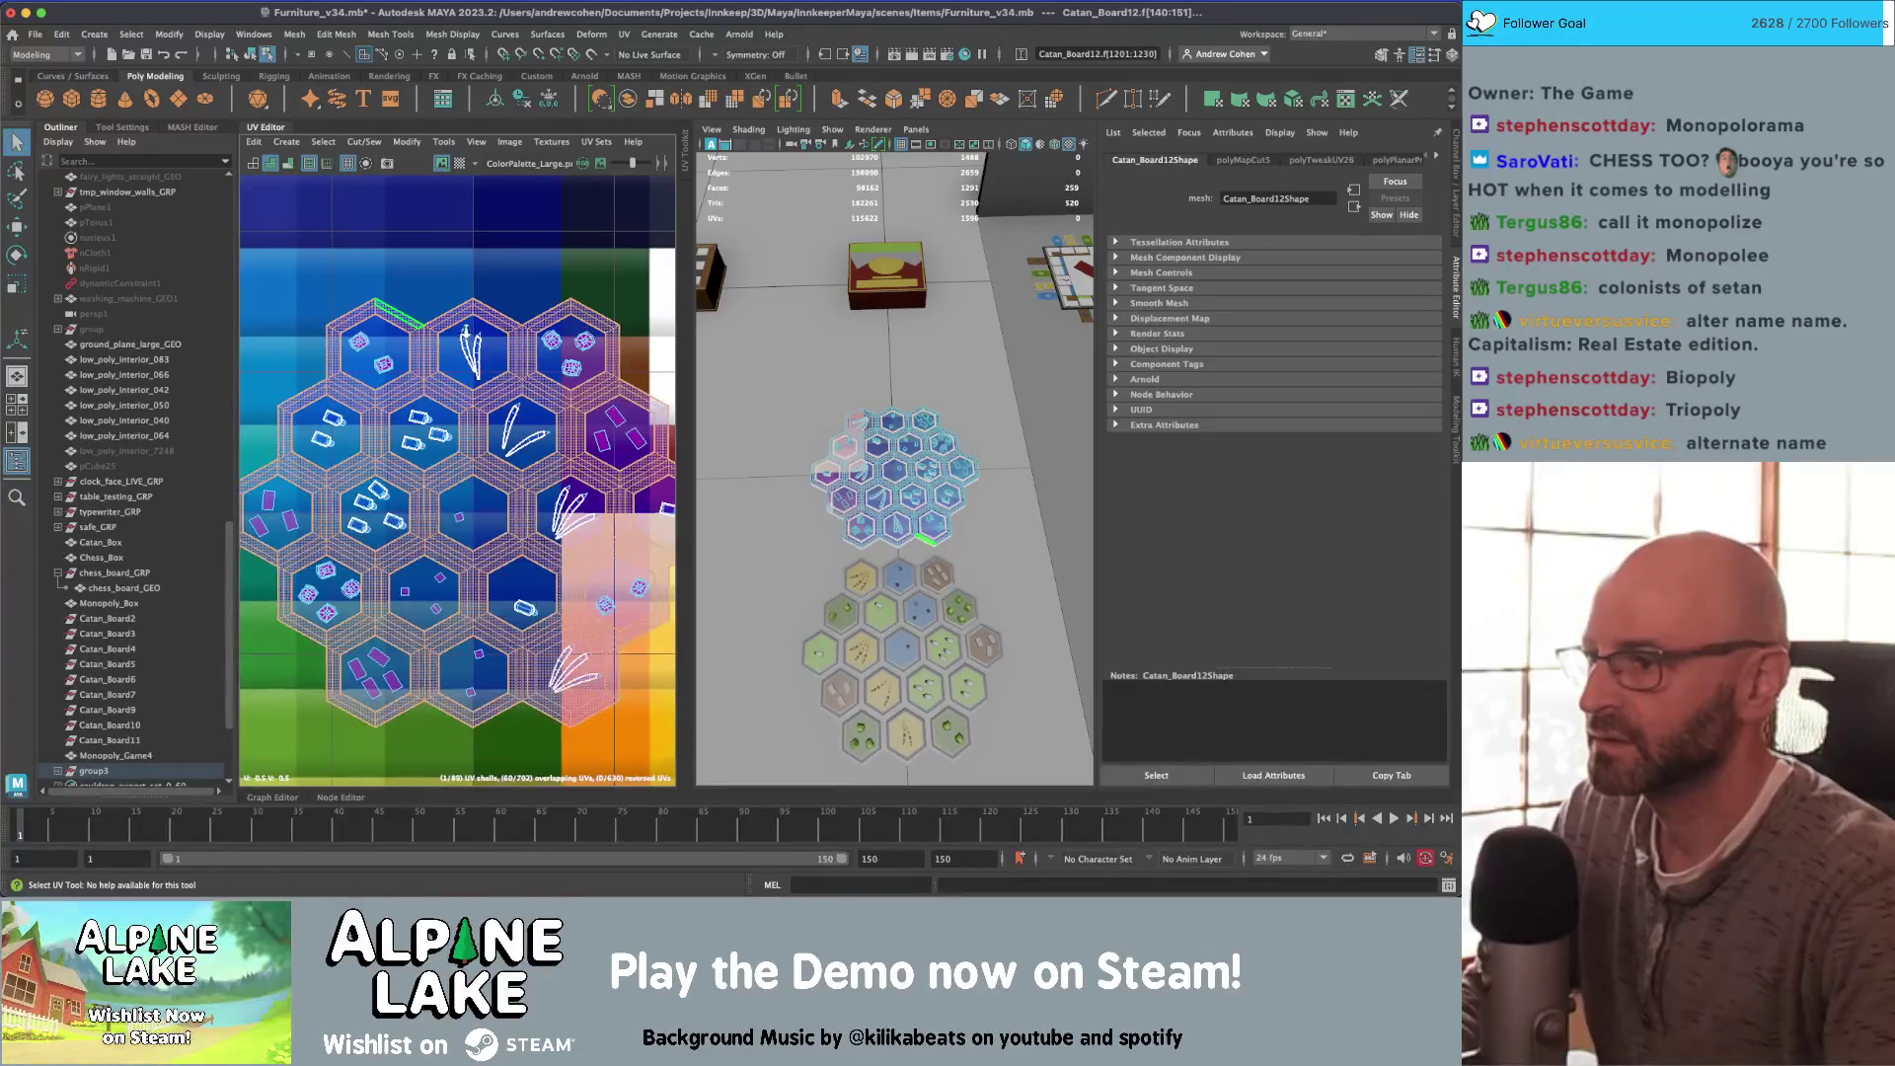
{"action": "scroll", "coordinate": [498, 355], "scroll_direction": "down", "scroll_amount": 3}
{"action": "left_click_drag", "start_coordinate": [489, 416], "coordinate": [307, 242]}
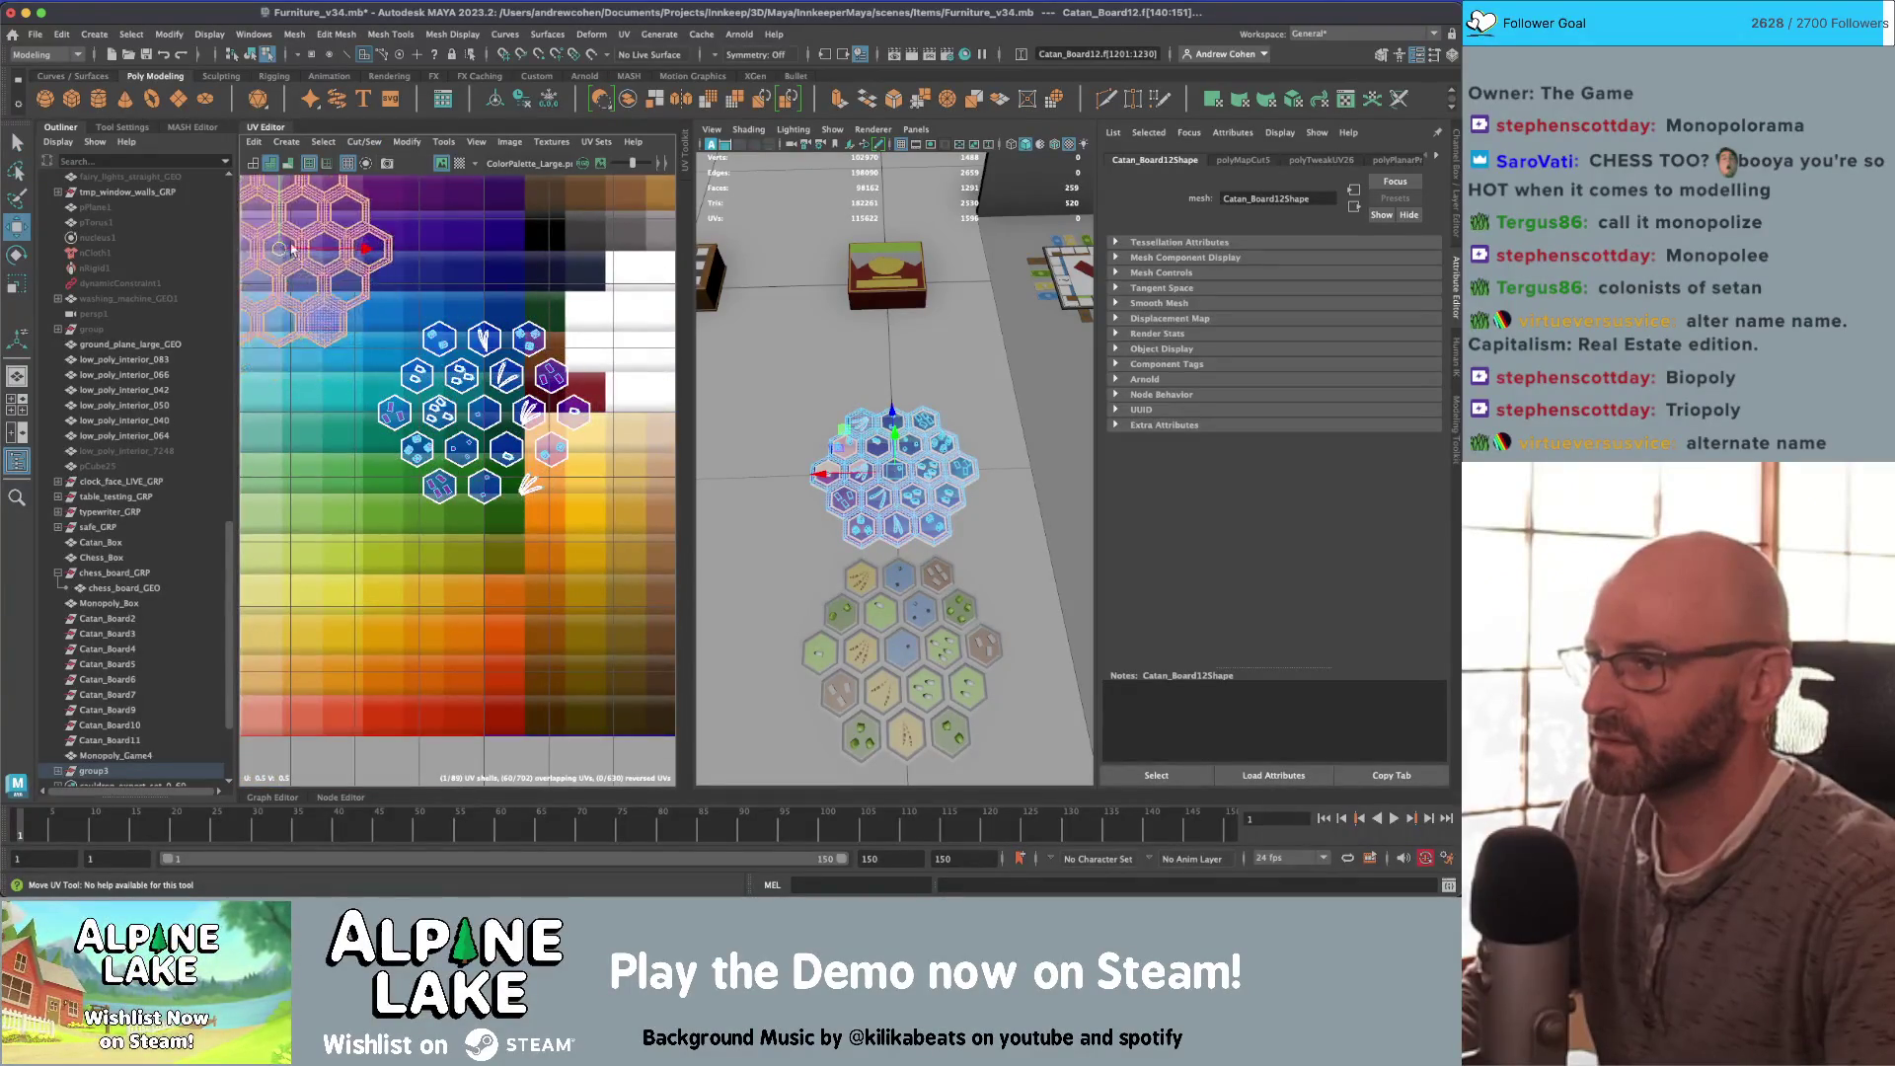
{"action": "scroll", "coordinate": [337, 316], "scroll_direction": "down", "scroll_amount": 2}
{"action": "mouse_move", "coordinate": [331, 330]}
{"action": "left_mouse_down"}
{"action": "mouse_move", "coordinate": [474, 281]}
{"action": "mouse_move", "coordinate": [490, 301]}
{"action": "mouse_move", "coordinate": [573, 284]}
{"action": "left_mouse_up"}
{"action": "key", "text": "w"}
{"action": "key", "text": "r"}
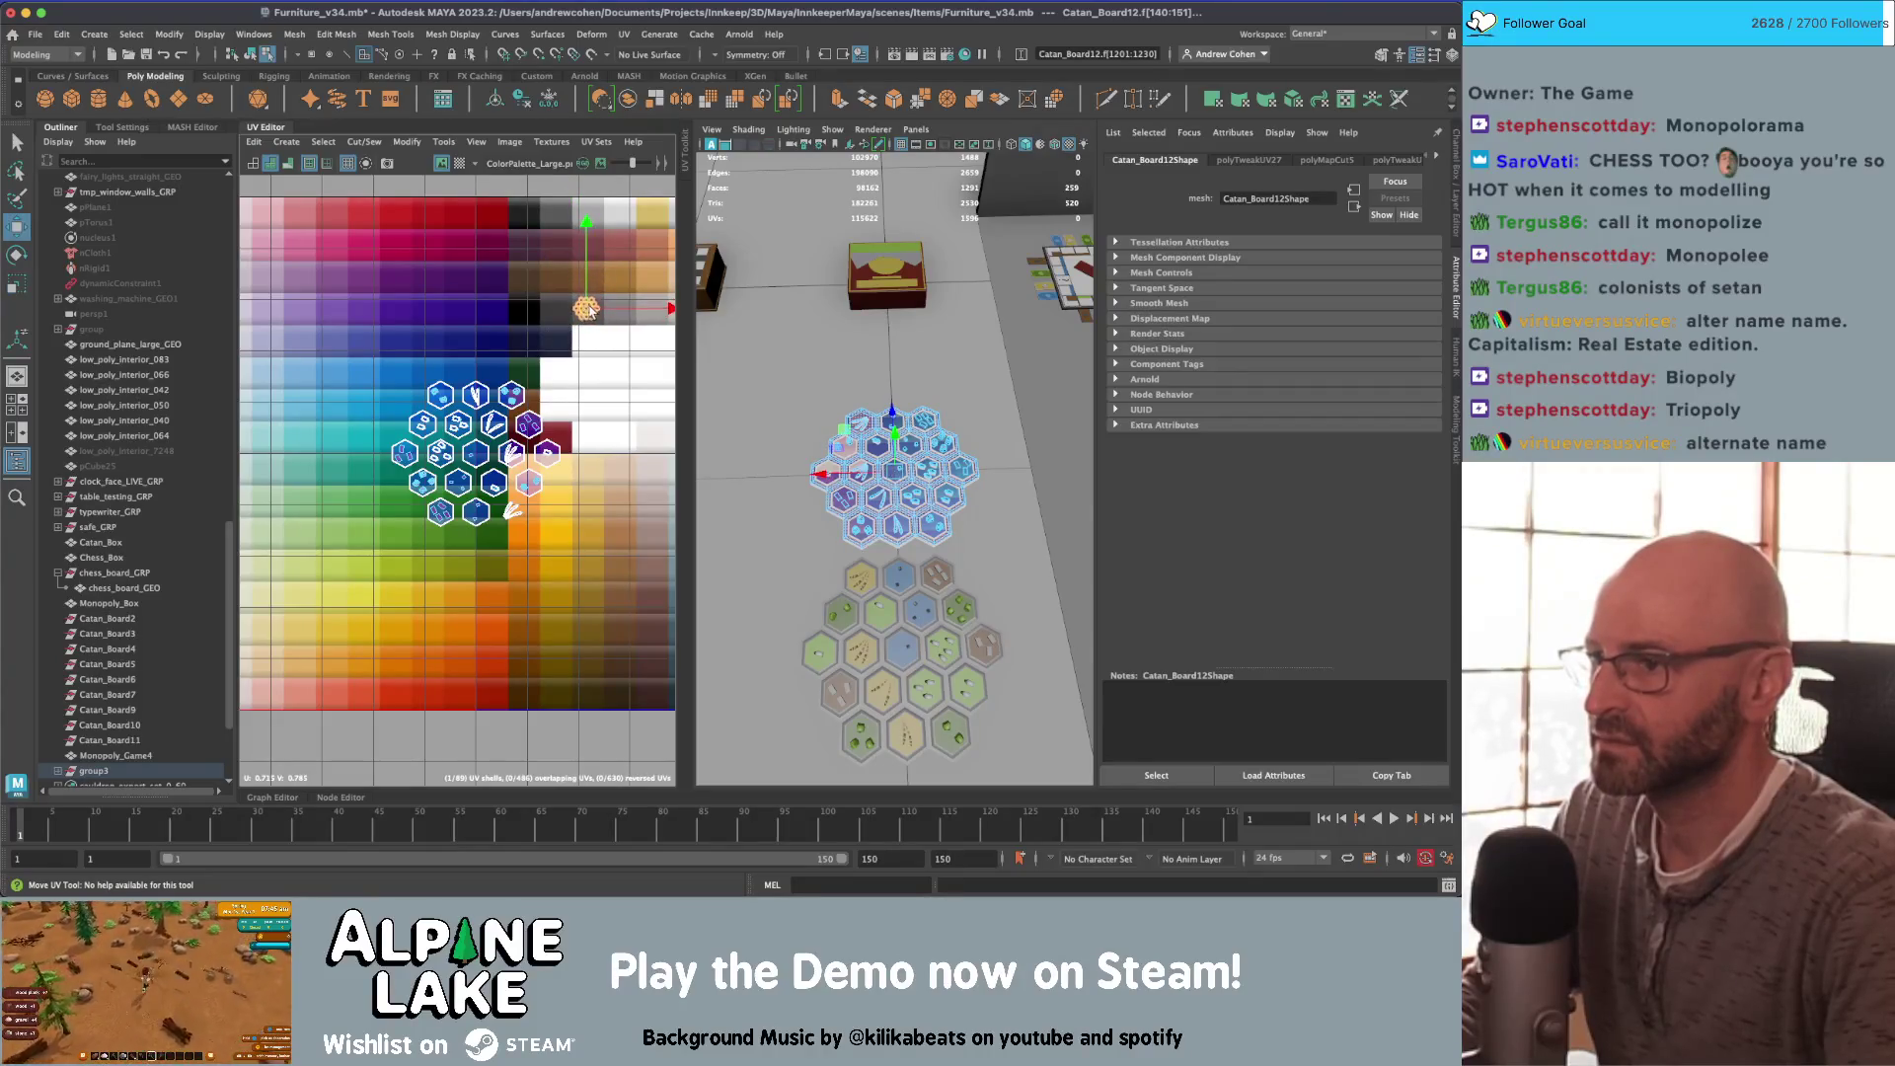
{"action": "scroll", "coordinate": [483, 415], "scroll_direction": "up", "scroll_amount": 6}
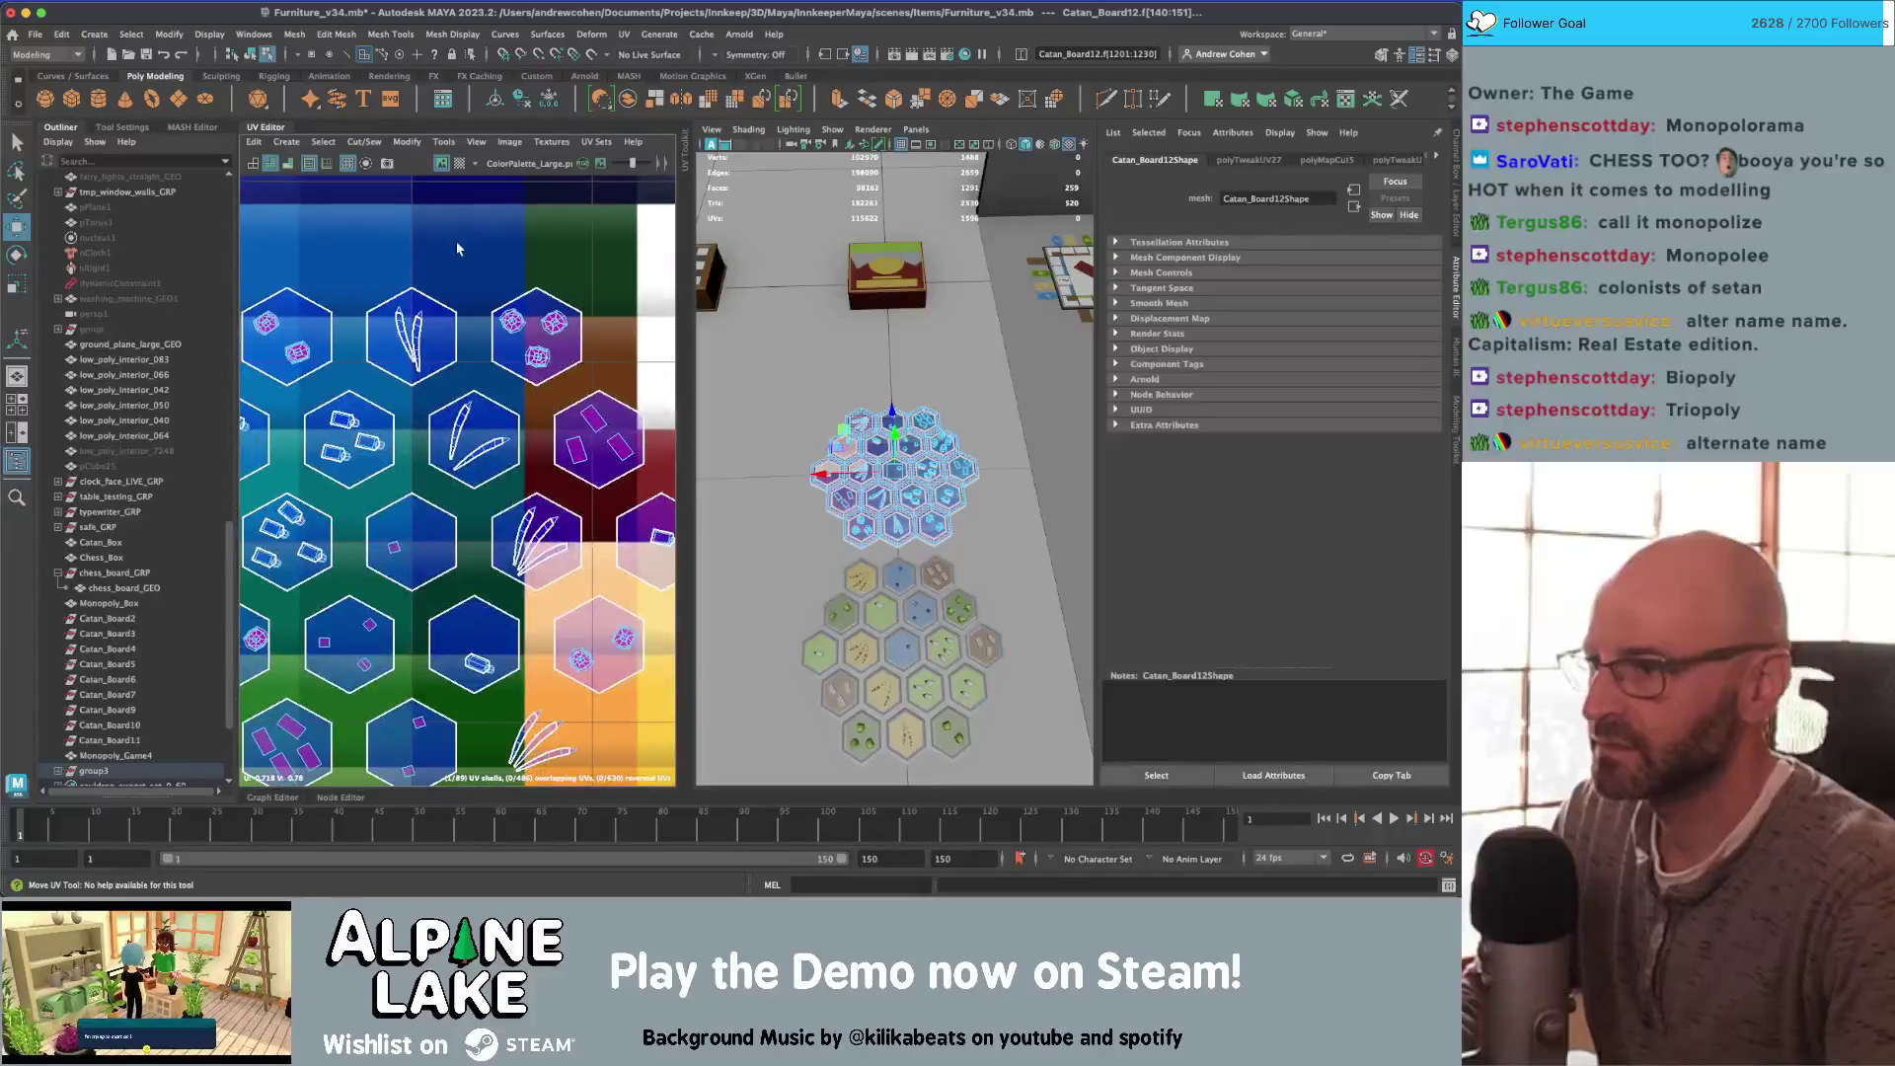
Step: Select the top-left, top-right and feather hex UV shells
{"action": "key", "text": "q"}
{"action": "scroll", "coordinate": [457, 249], "scroll_direction": "down", "scroll_amount": 1}
{"action": "middle_click_drag", "start_coordinate": [457, 249], "coordinate": [544, 219], "text": "alt"}
{"action": "left_click_drag", "start_coordinate": [330, 219], "coordinate": [438, 336]}
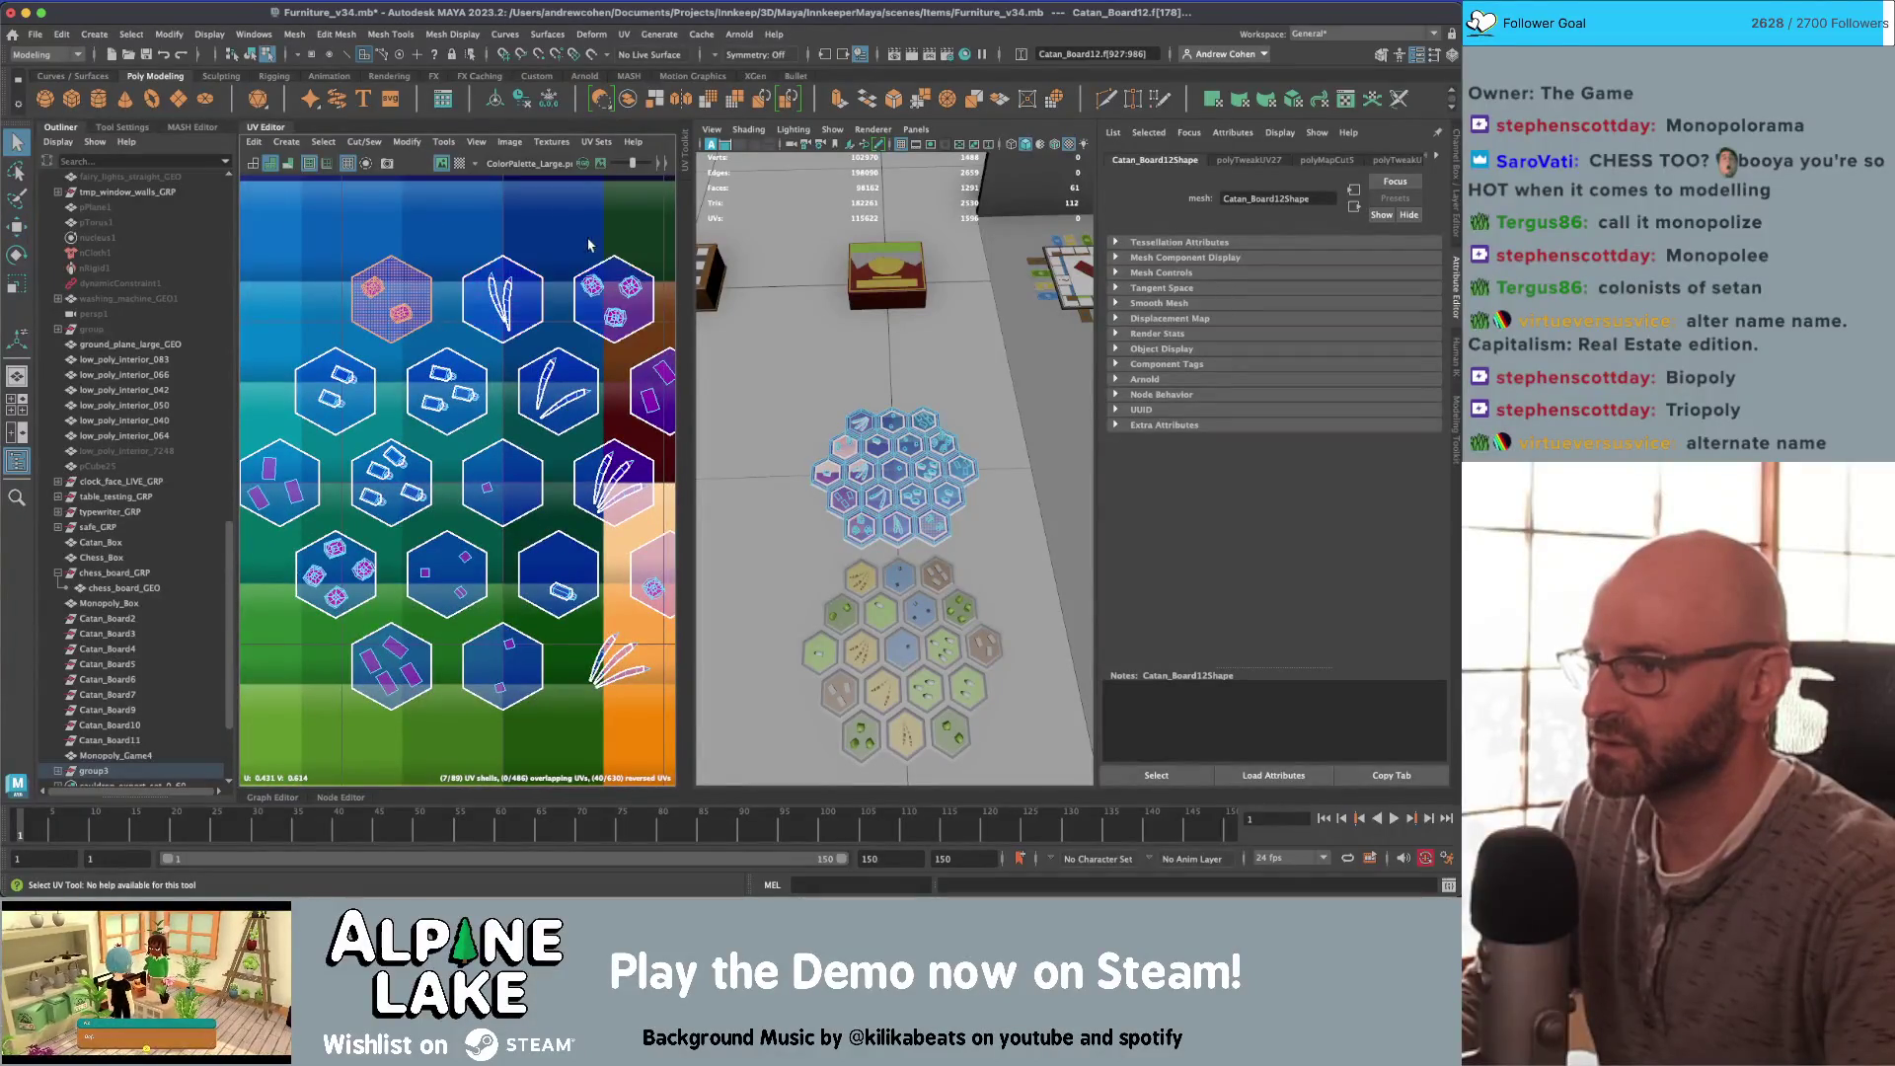
{"action": "left_click_drag", "start_coordinate": [656, 336], "coordinate": [655, 337]}
{"action": "middle_click_drag", "start_coordinate": [312, 622], "coordinate": [328, 472], "text": "alt"}
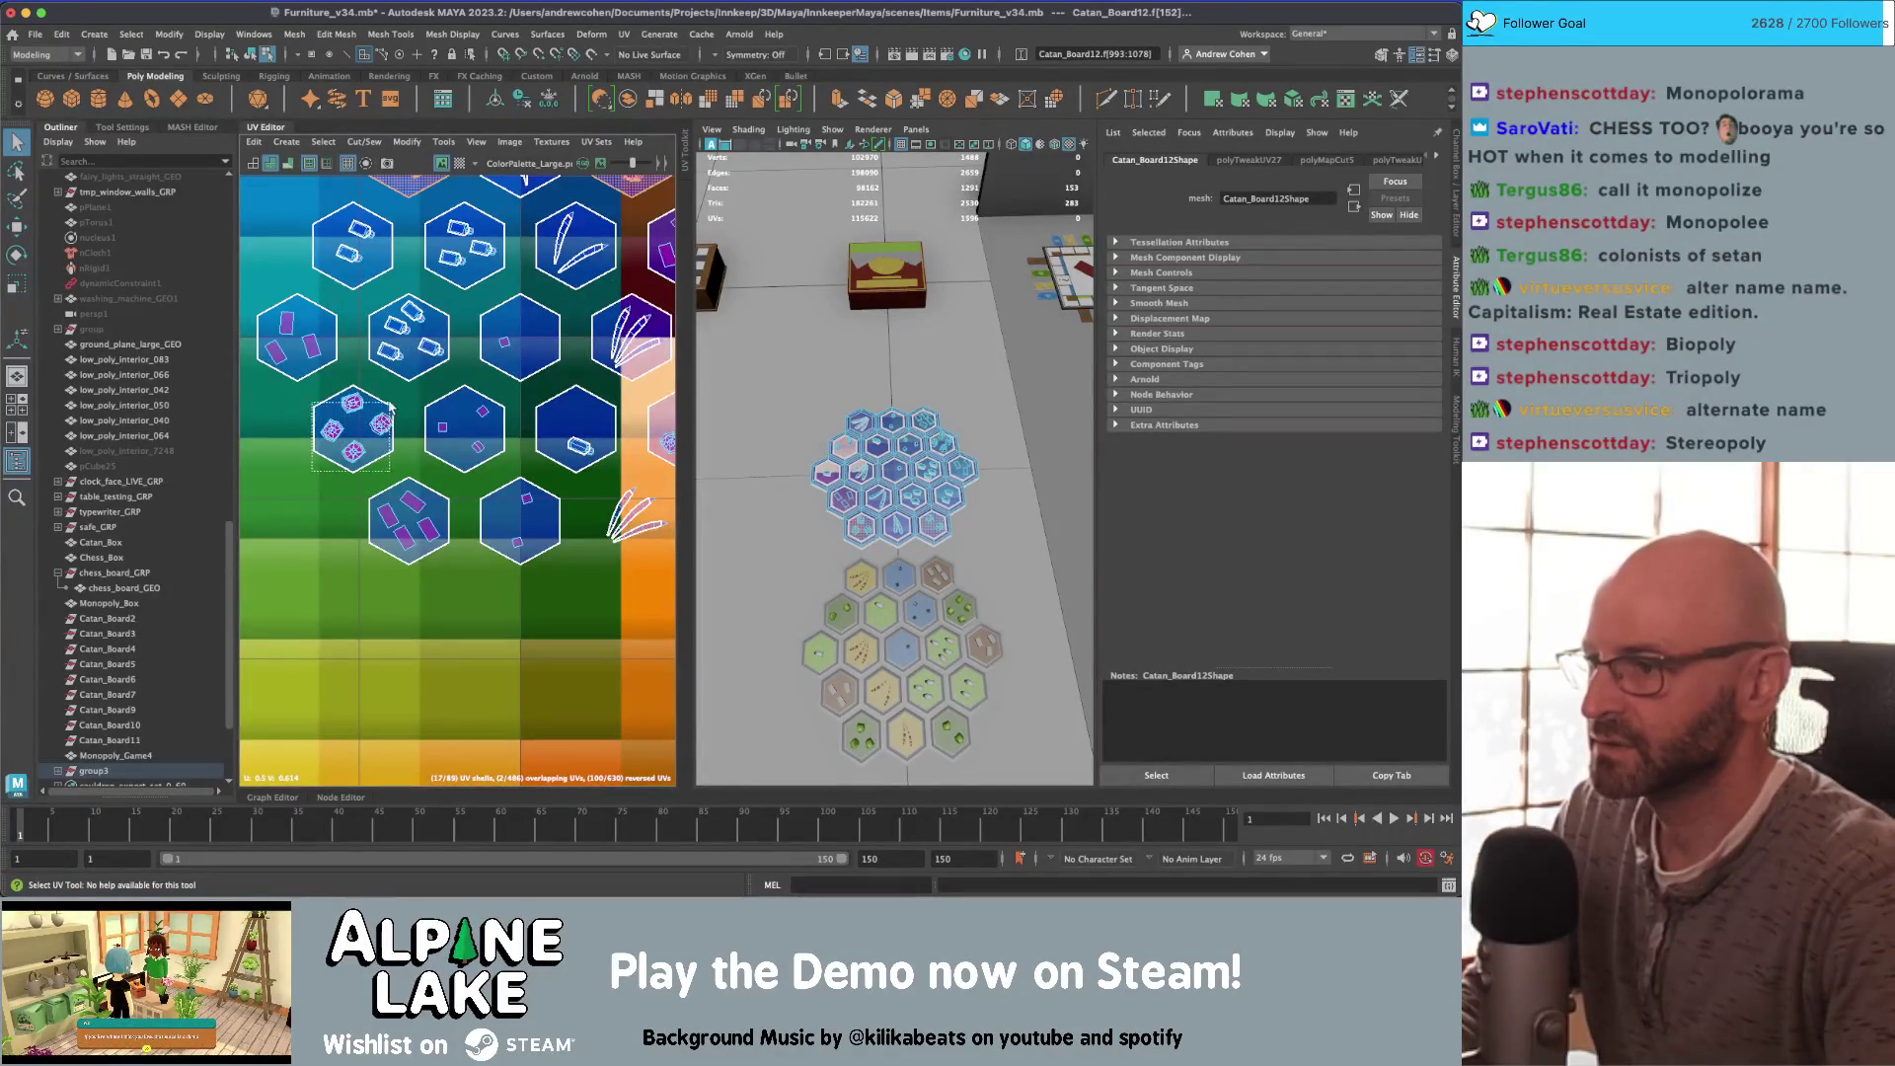
{"action": "left_click_drag", "start_coordinate": [391, 405], "coordinate": [392, 402]}
{"action": "scroll", "coordinate": [392, 403], "scroll_direction": "down", "scroll_amount": 1}
{"action": "mouse_move", "coordinate": [566, 407]}
{"action": "middle_mouse_down", "text": "alt"}
{"action": "mouse_move", "coordinate": [352, 364]}
{"action": "mouse_move", "coordinate": [431, 393]}
{"action": "middle_mouse_up", "text": "alt"}
{"action": "left_click", "coordinate": [437, 379]}
Step: Select the dotted and pink hex shells and move them onto the yellow-orange swatches
{"action": "left_click_drag", "start_coordinate": [533, 266], "coordinate": [575, 218]}
{"action": "middle_click_drag", "start_coordinate": [490, 283], "coordinate": [562, 286], "text": "alt"}
{"action": "left_click_drag", "start_coordinate": [360, 518], "coordinate": [296, 476]}
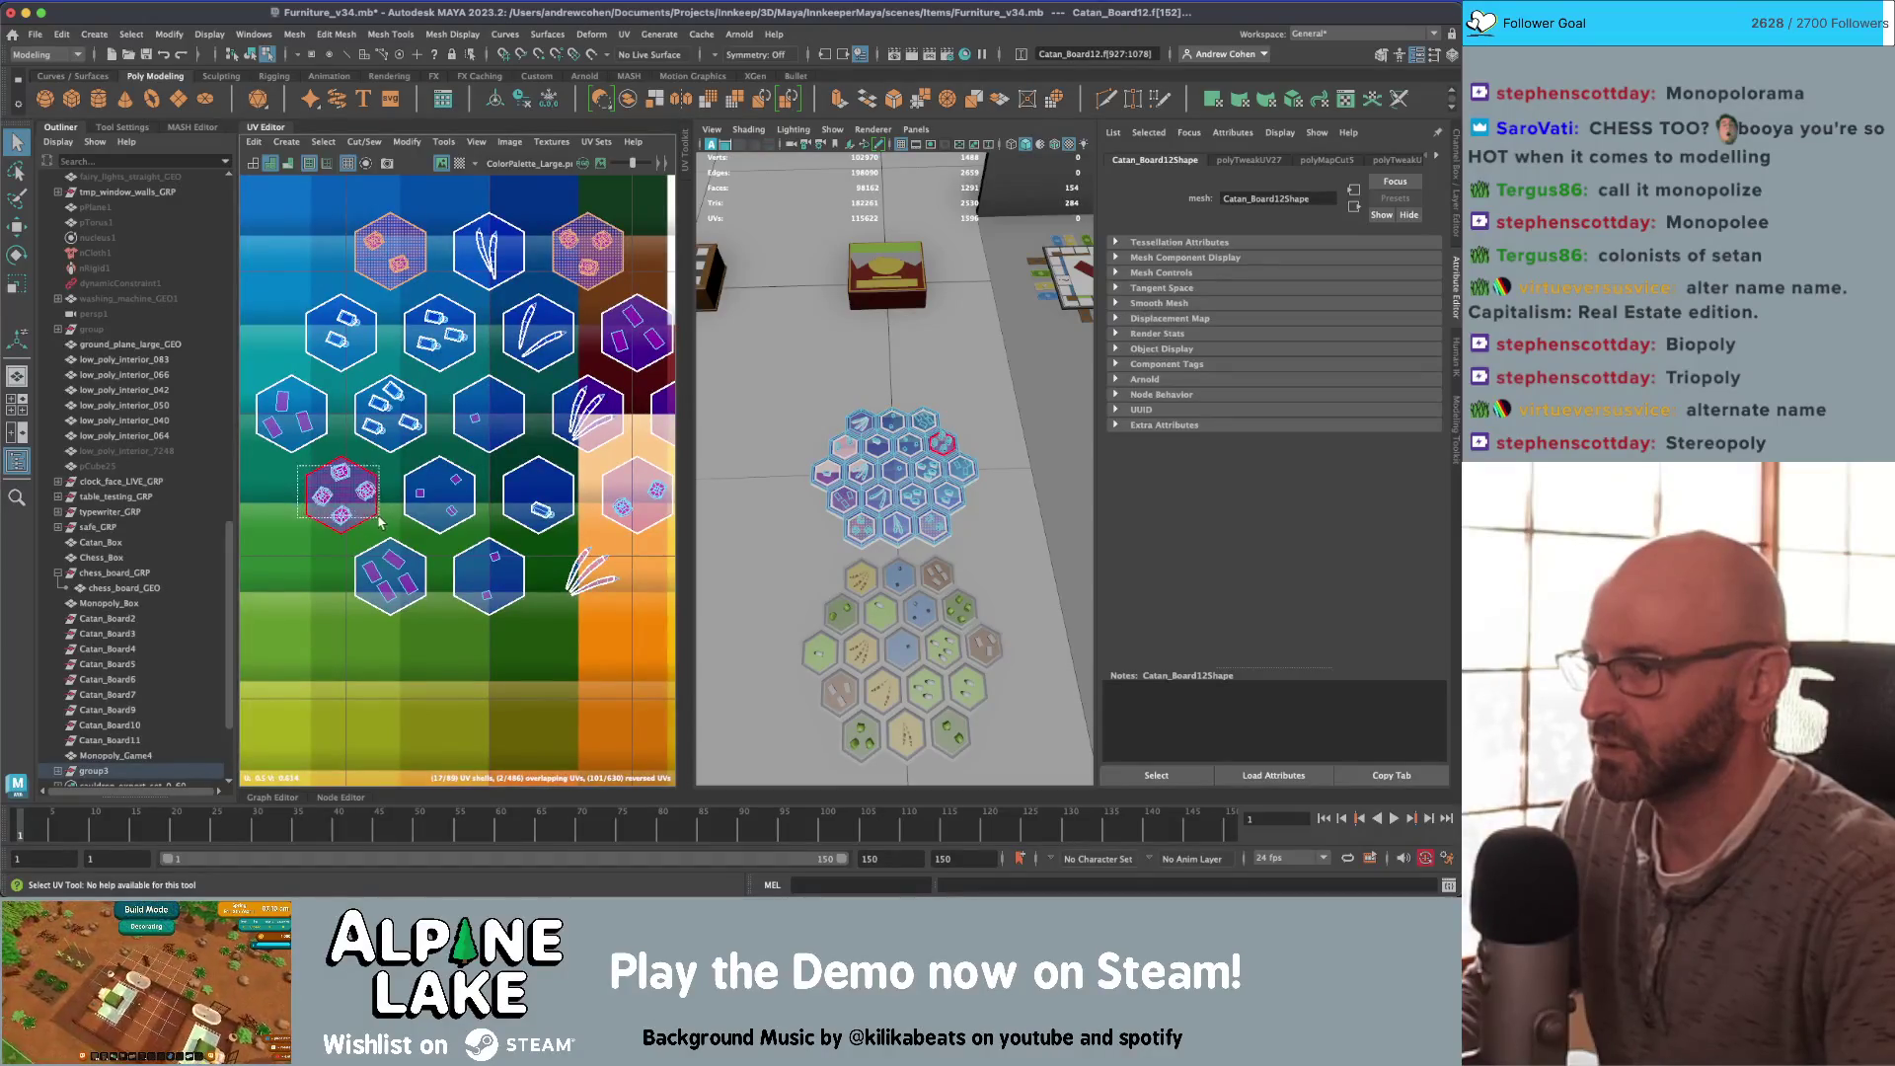
{"action": "left_click", "coordinate": [617, 485]}
{"action": "middle_click_drag", "start_coordinate": [597, 482], "coordinate": [543, 477], "text": "alt"}
{"action": "scroll", "coordinate": [553, 459], "scroll_direction": "down", "scroll_amount": 4}
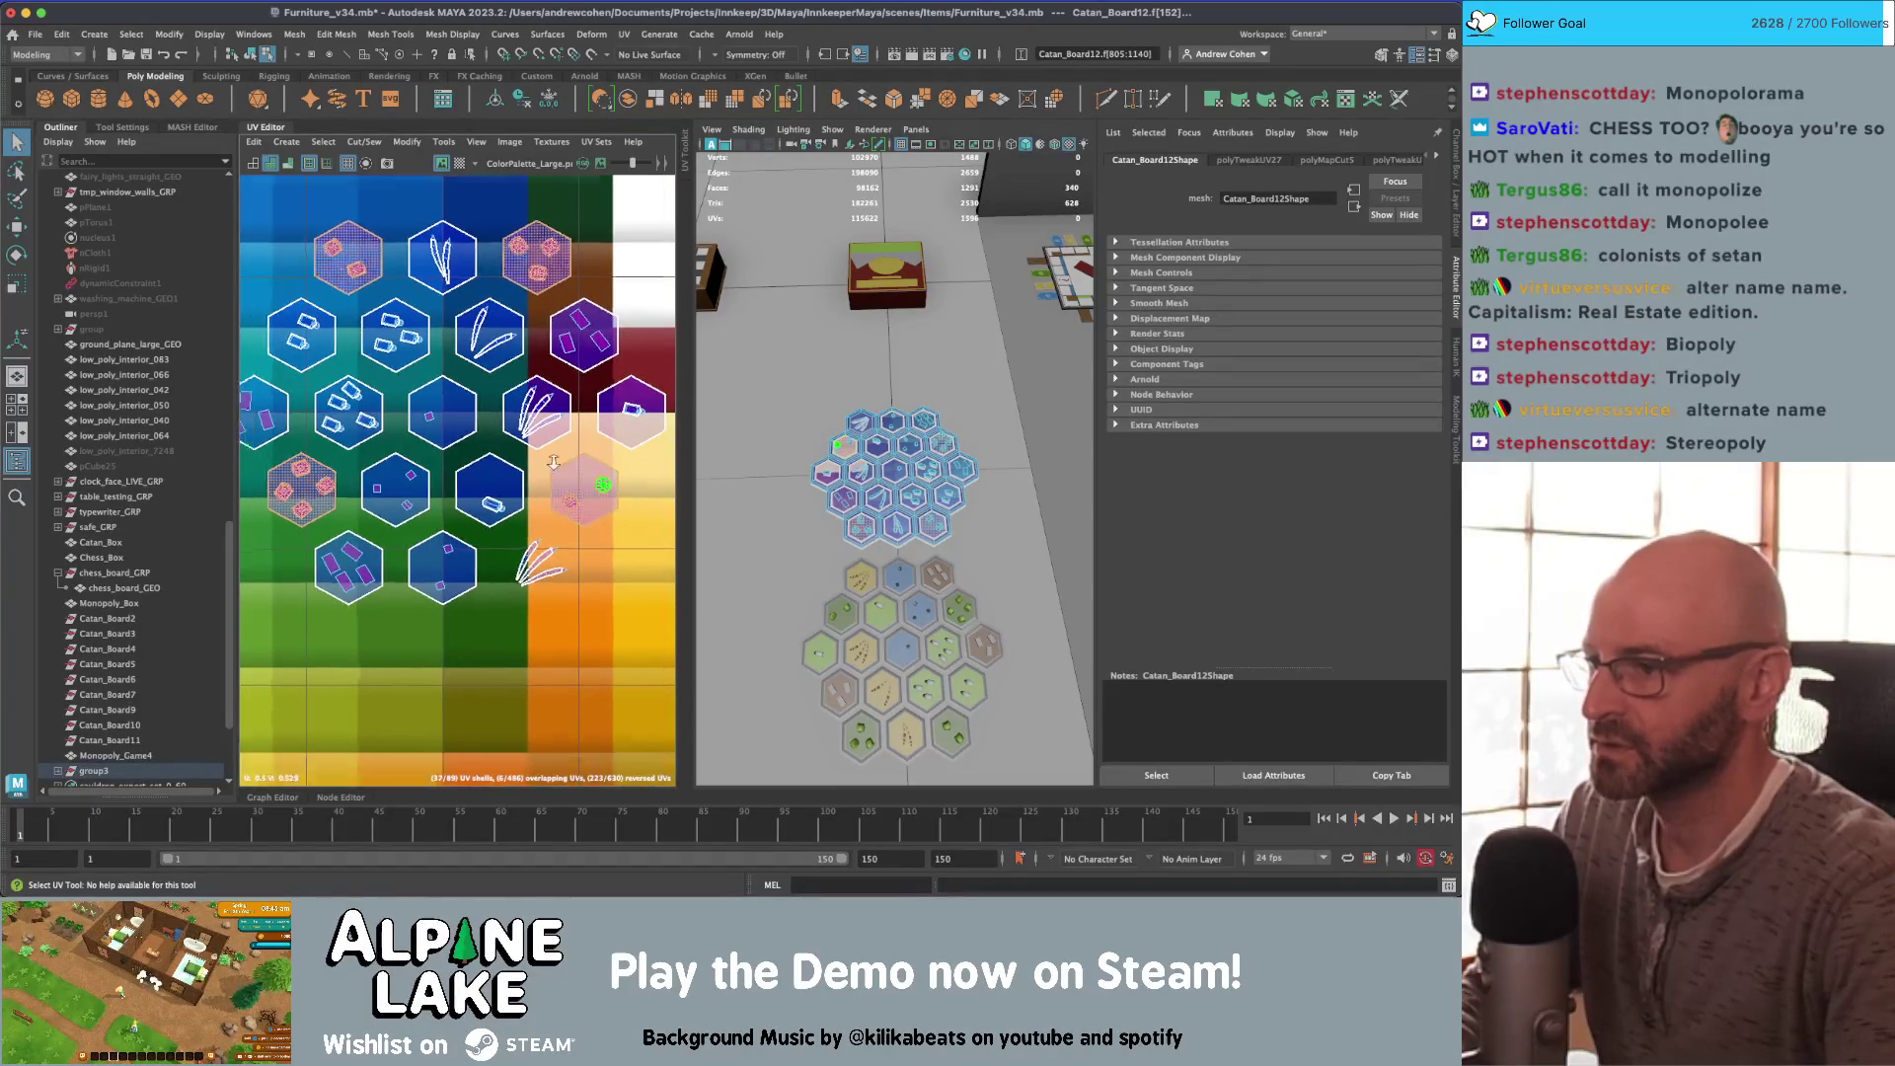
{"action": "mouse_move", "coordinate": [497, 414]}
{"action": "left_mouse_down"}
{"action": "mouse_move", "coordinate": [474, 365]}
{"action": "mouse_move", "coordinate": [355, 296]}
{"action": "mouse_move", "coordinate": [350, 604]}
{"action": "mouse_move", "coordinate": [483, 661]}
{"action": "left_mouse_up"}
Step: Reposition the lower-left, right-hand and lower hex shells individually
{"action": "left_click_drag", "start_coordinate": [376, 755], "coordinate": [434, 618]}
{"action": "key", "text": "w"}
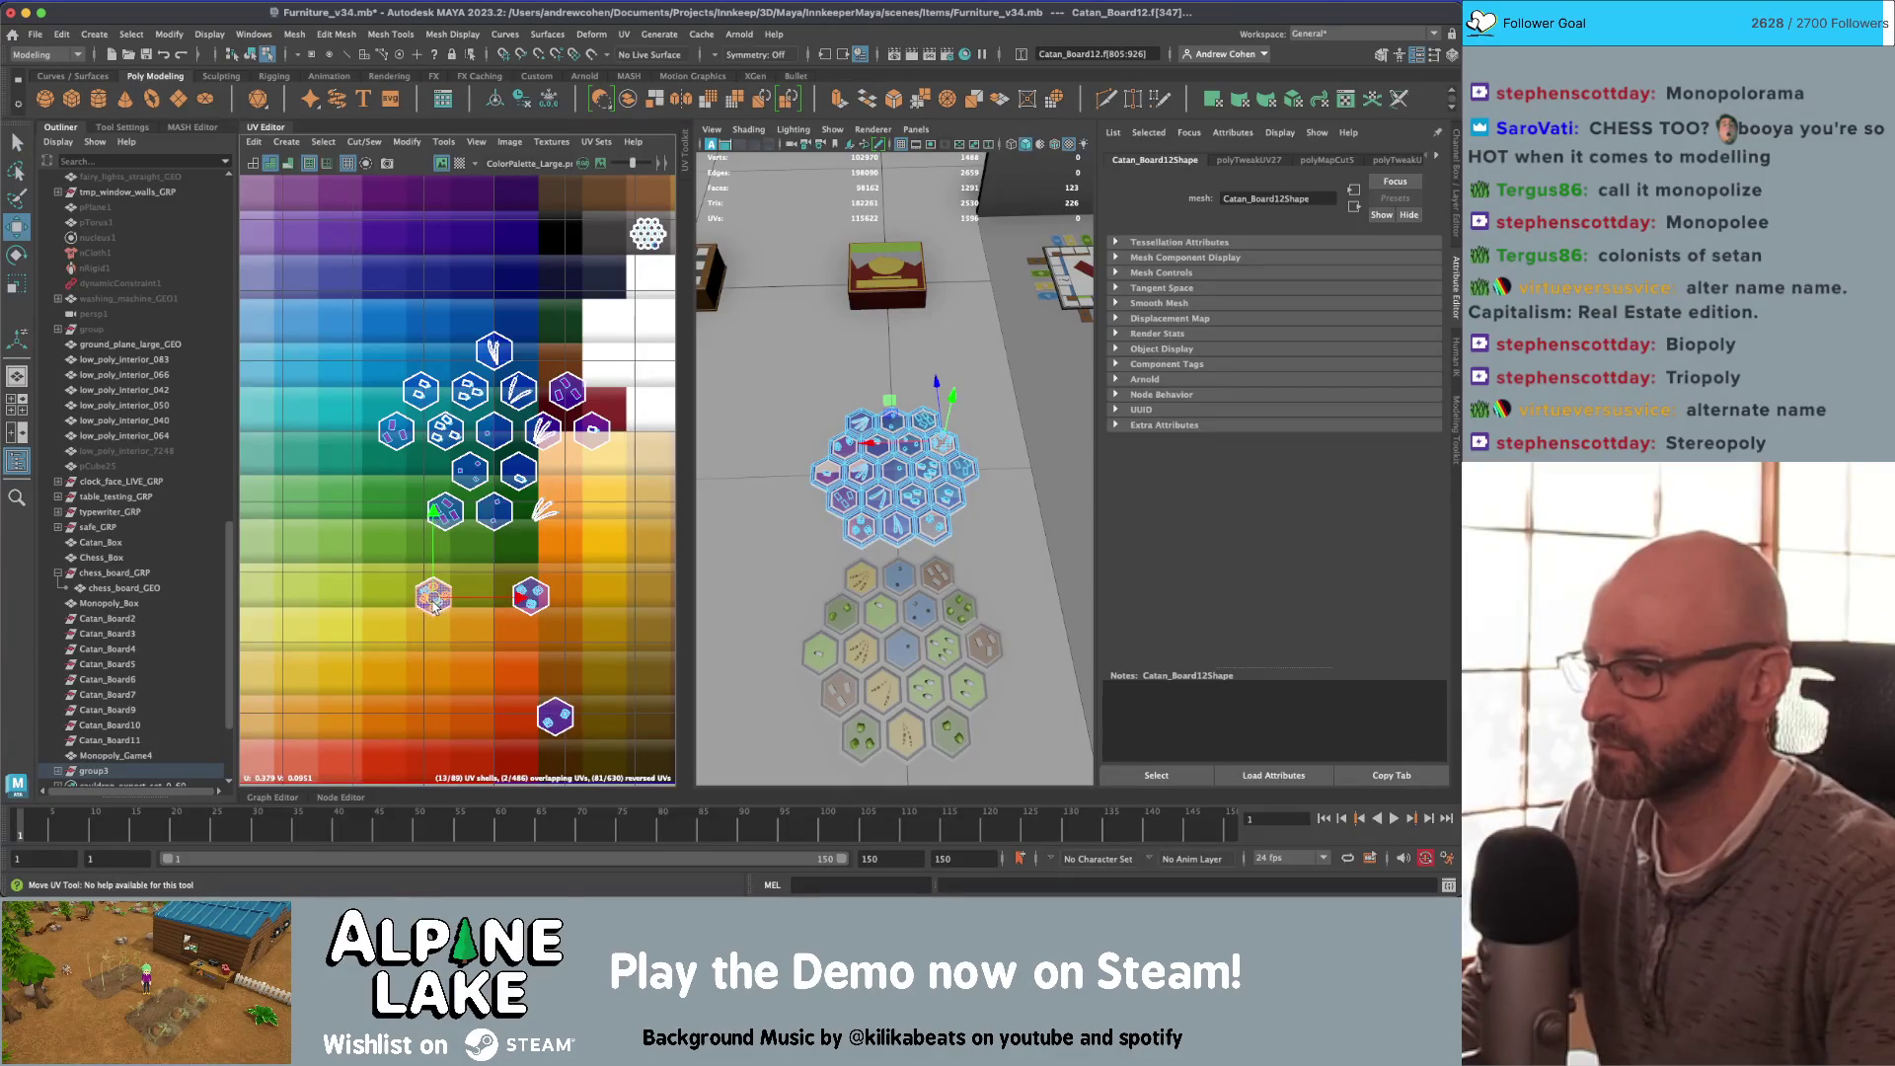
{"action": "left_click", "coordinate": [528, 595]}
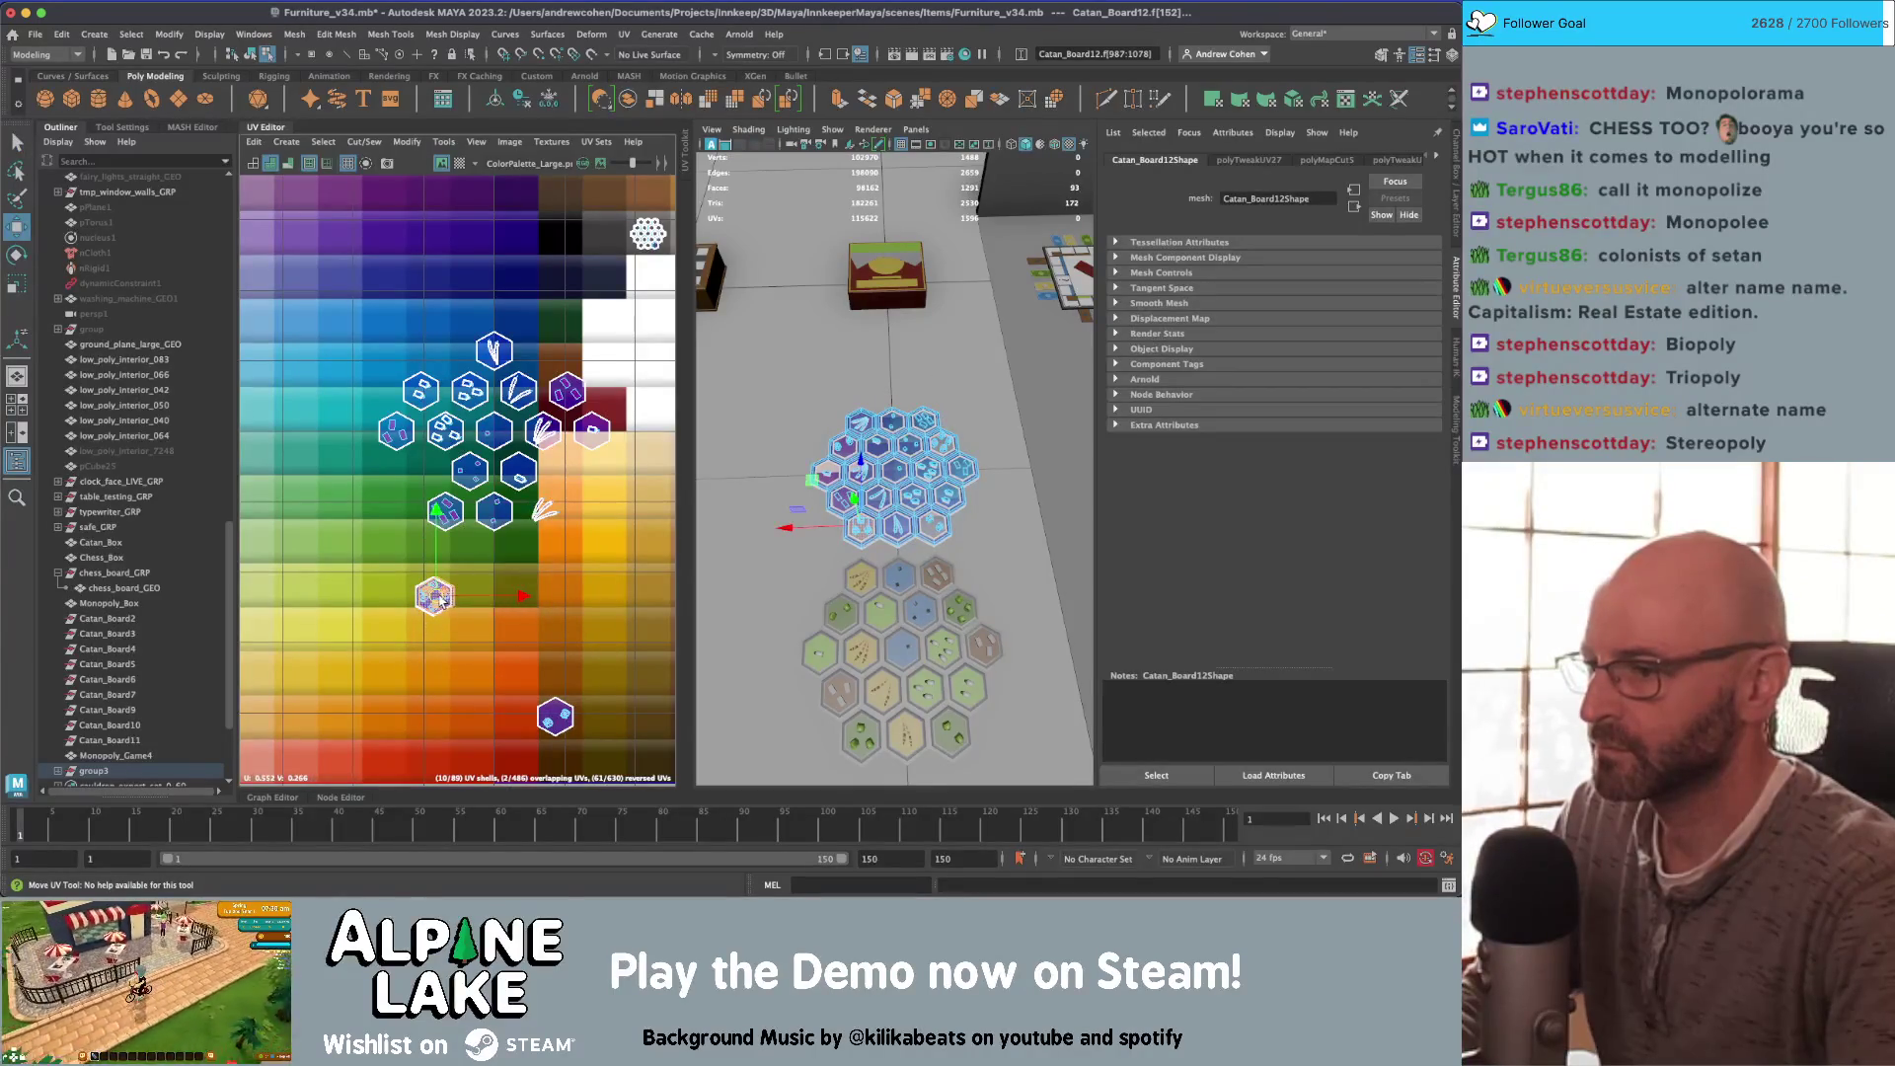
{"action": "key", "text": "q"}
{"action": "left_click", "coordinate": [567, 723]}
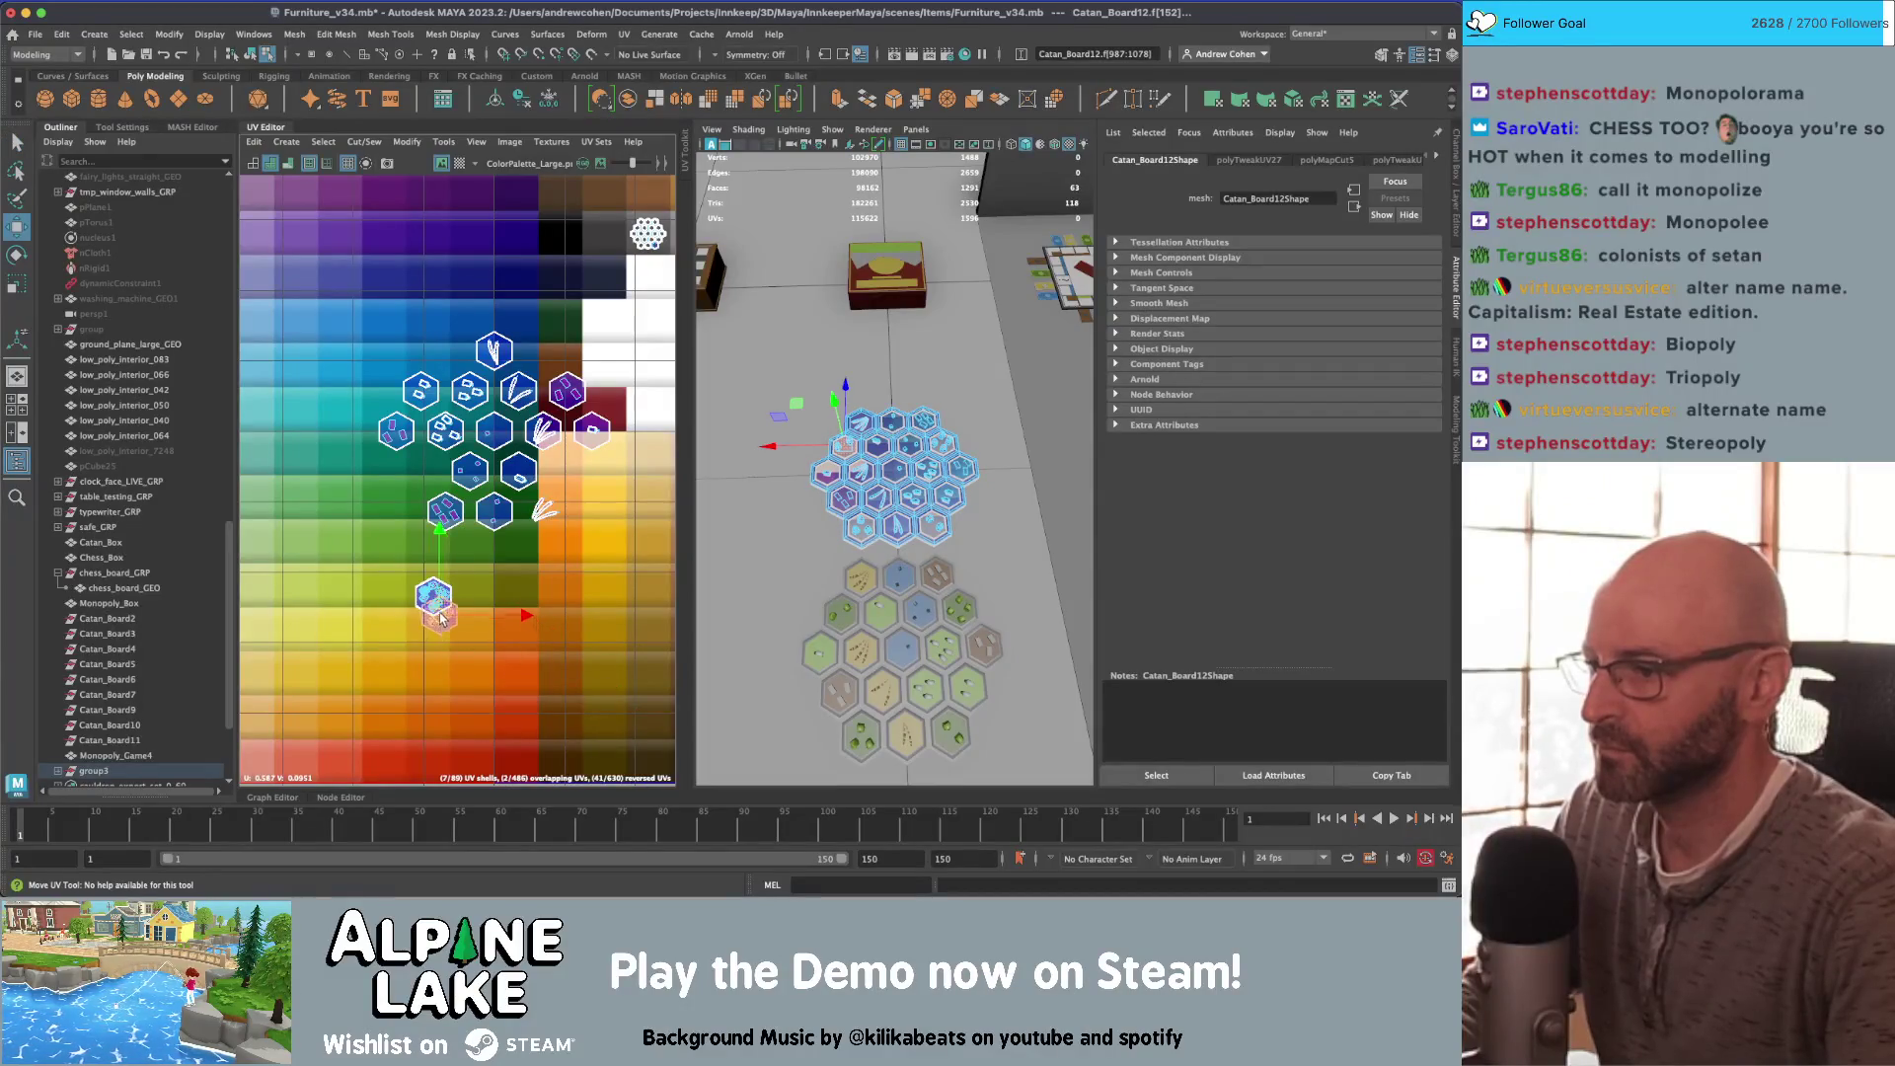
{"action": "scroll", "coordinate": [497, 538], "scroll_direction": "down", "scroll_amount": 3}
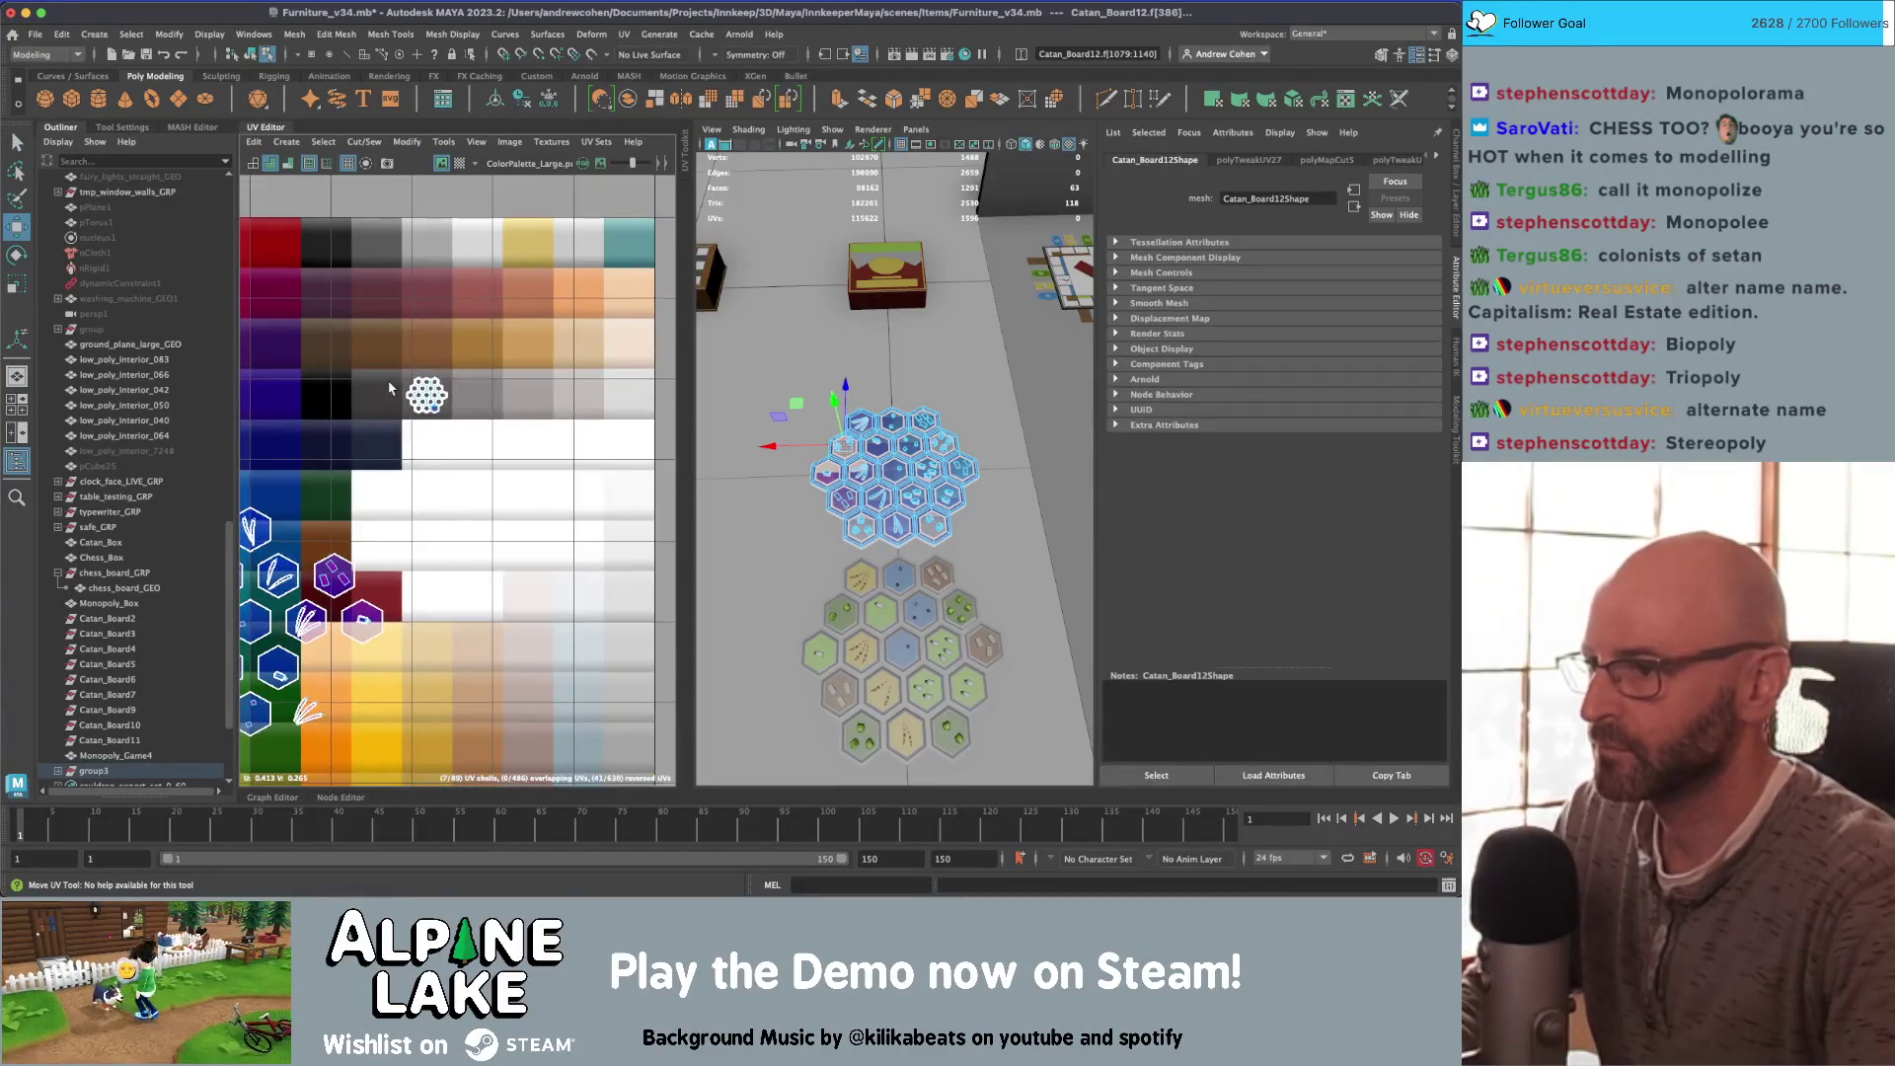
{"action": "scroll", "coordinate": [632, 478], "scroll_direction": "up", "scroll_amount": 5}
Step: Select the board's hex-cluster UV shell and bring up the component-type menu
{"action": "left_click", "coordinate": [631, 479]}
{"action": "key", "text": "F8"}
{"action": "right_click", "coordinate": [632, 489]}
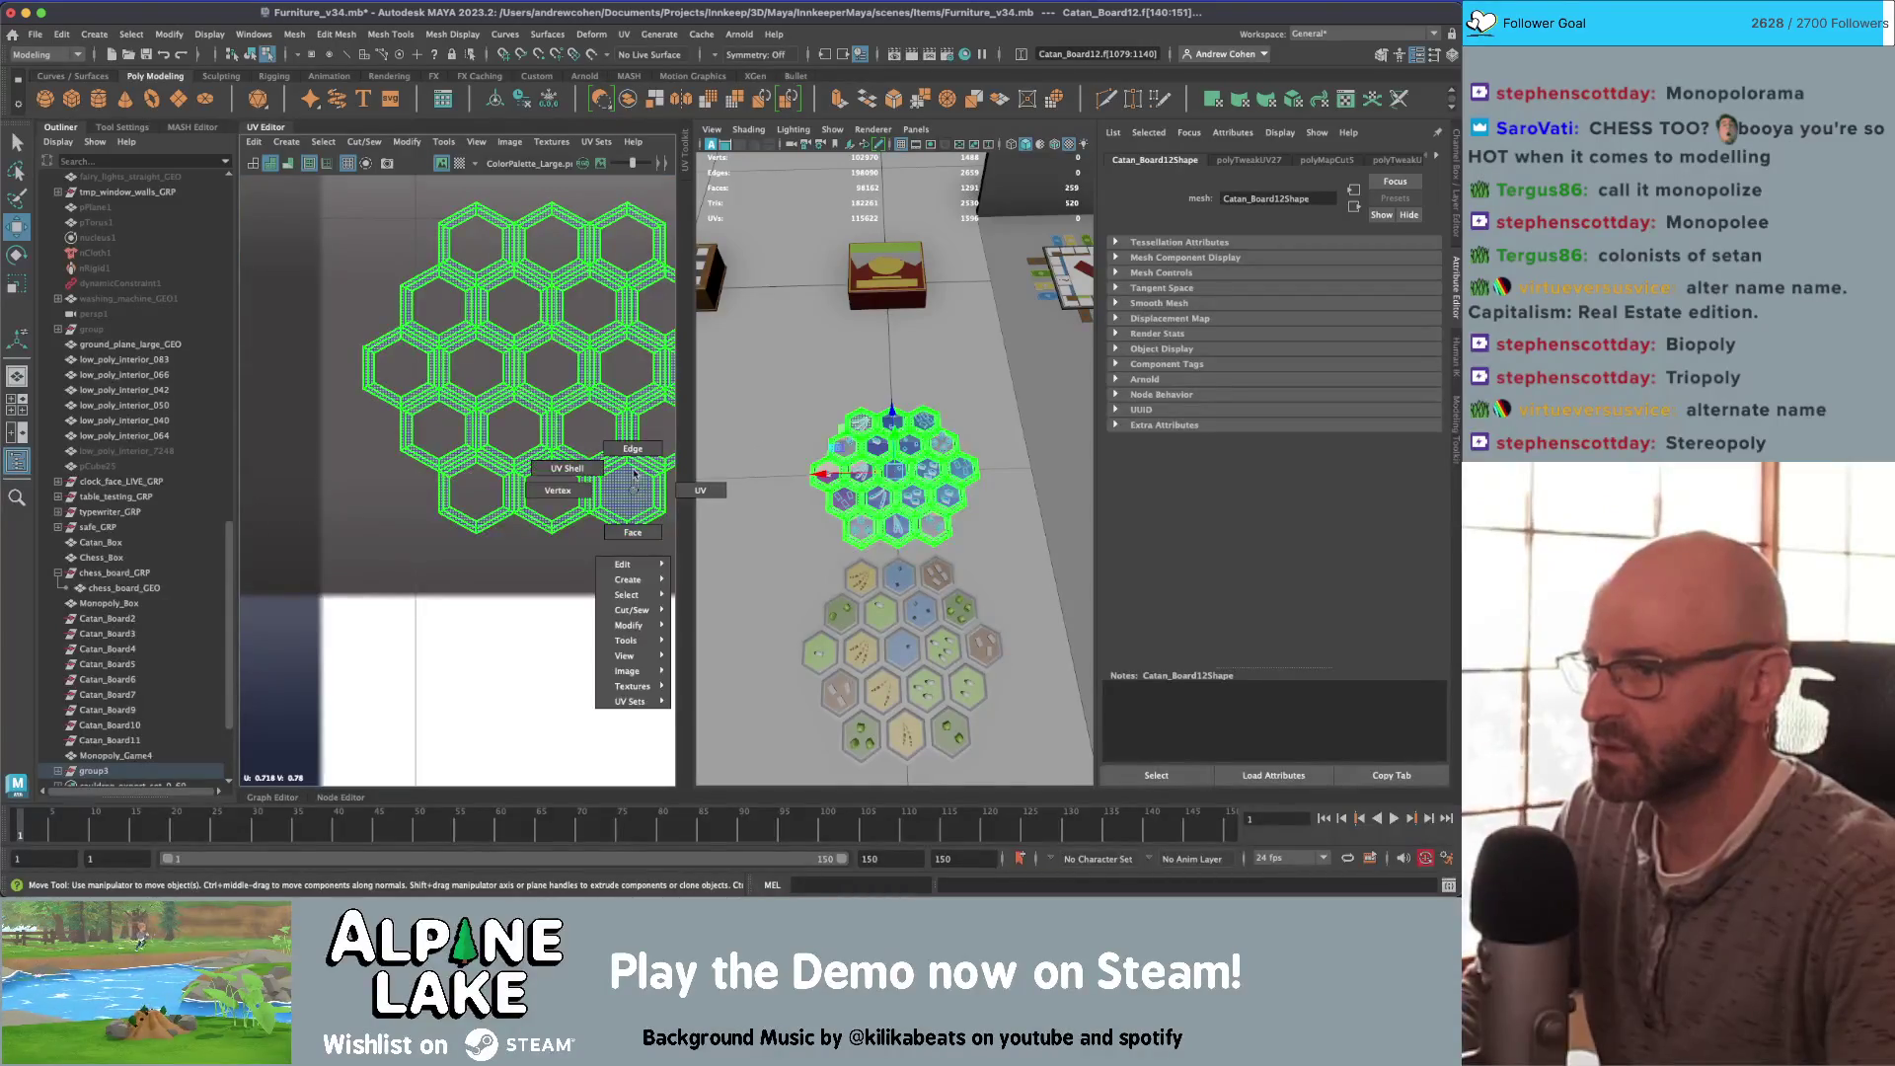
Step: Select one hex face and cut its UVs free with Cut/Sew > Cut
{"action": "left_click", "coordinate": [632, 532]}
{"action": "left_click", "coordinate": [627, 491]}
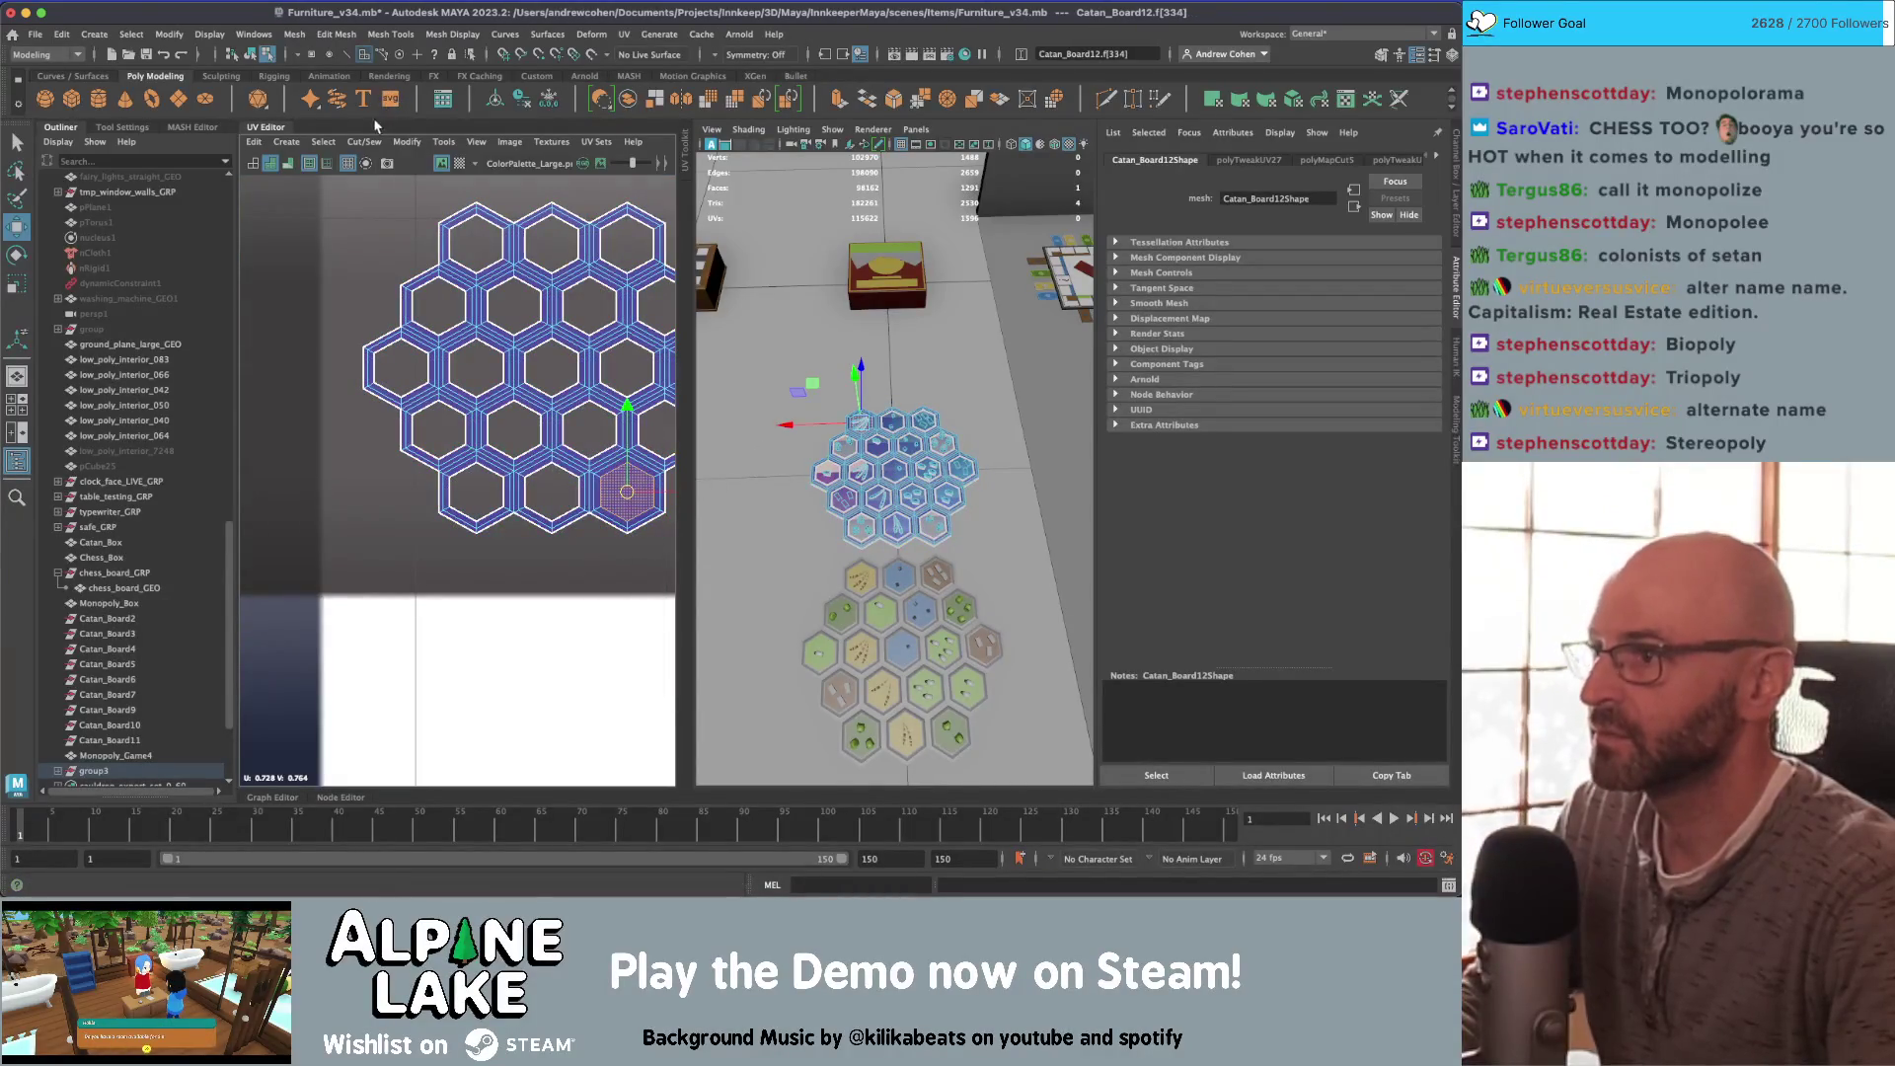
{"action": "left_click", "coordinate": [364, 142]}
{"action": "left_click", "coordinate": [370, 222]}
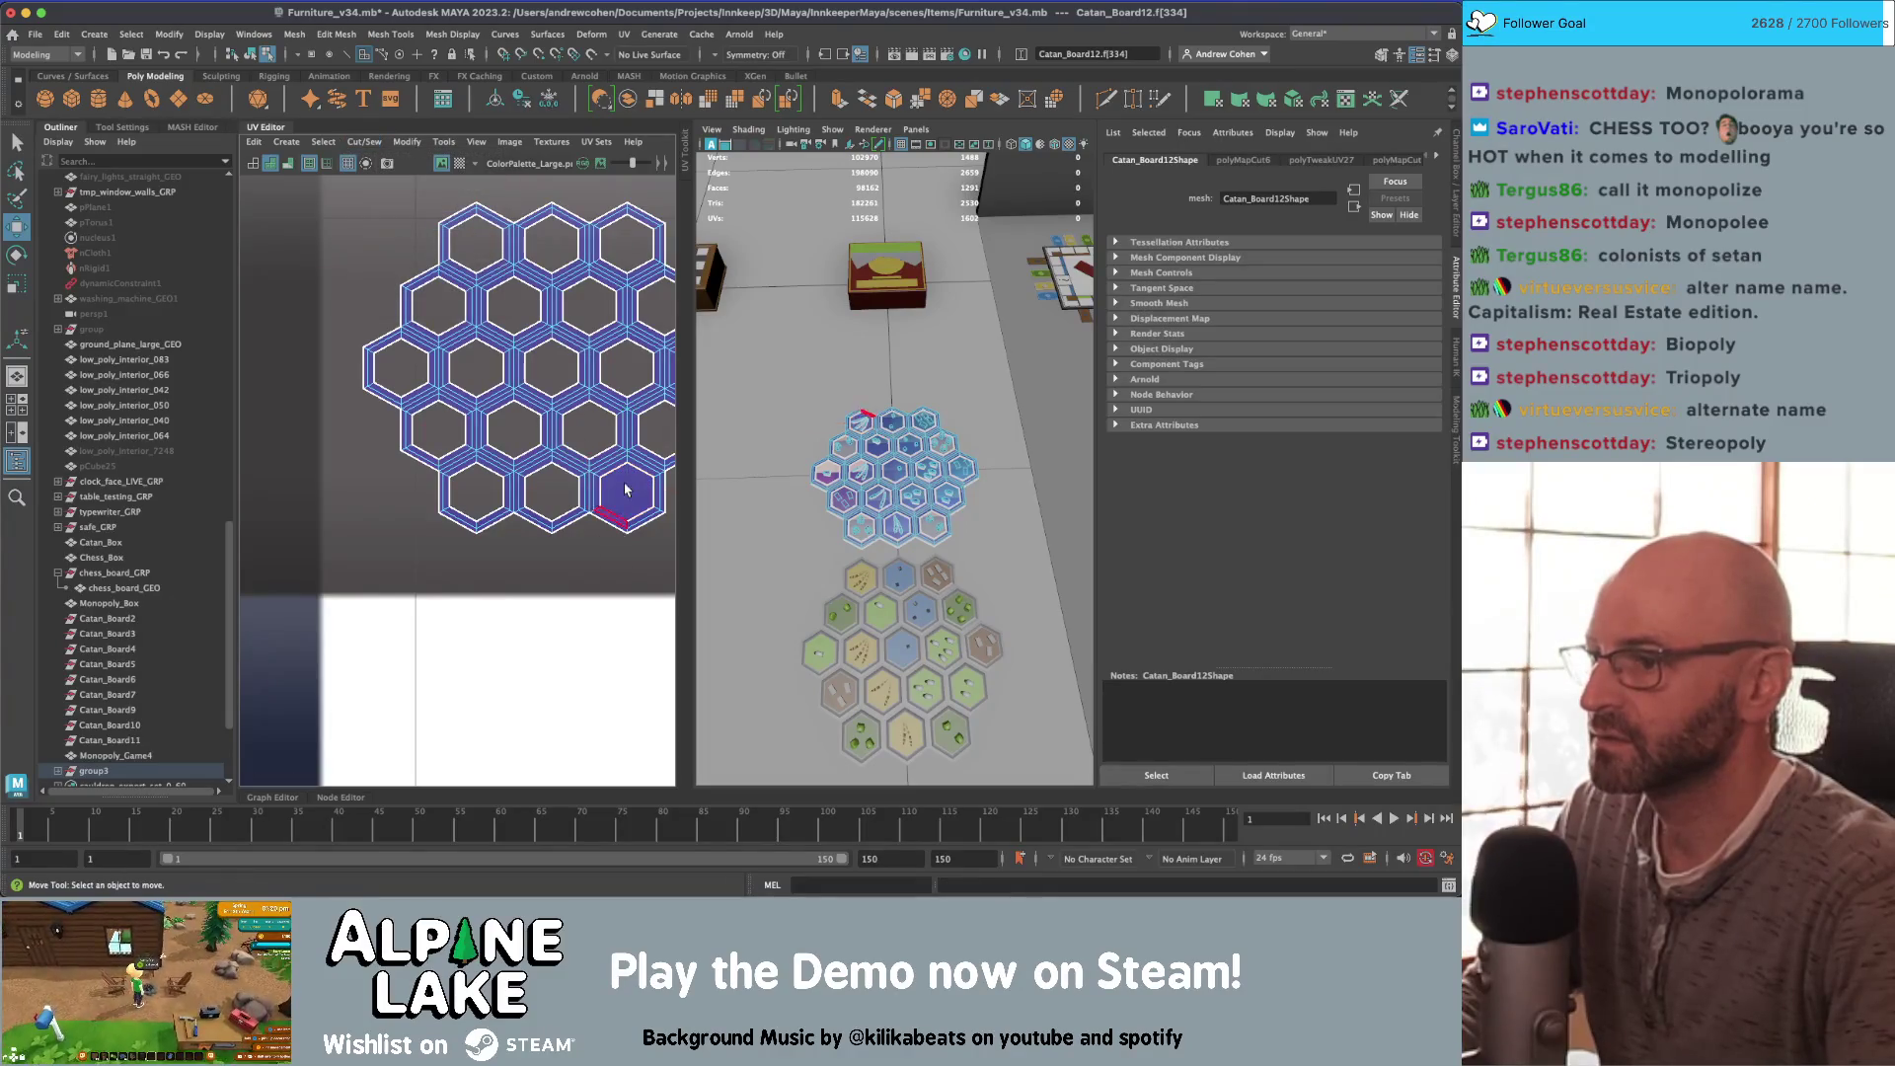
{"action": "key", "text": "w"}
Step: Move the freed hex shell down-right onto another swatch and shift the lower-left shell up-right
{"action": "scroll", "coordinate": [626, 490], "scroll_direction": "down", "scroll_amount": 10}
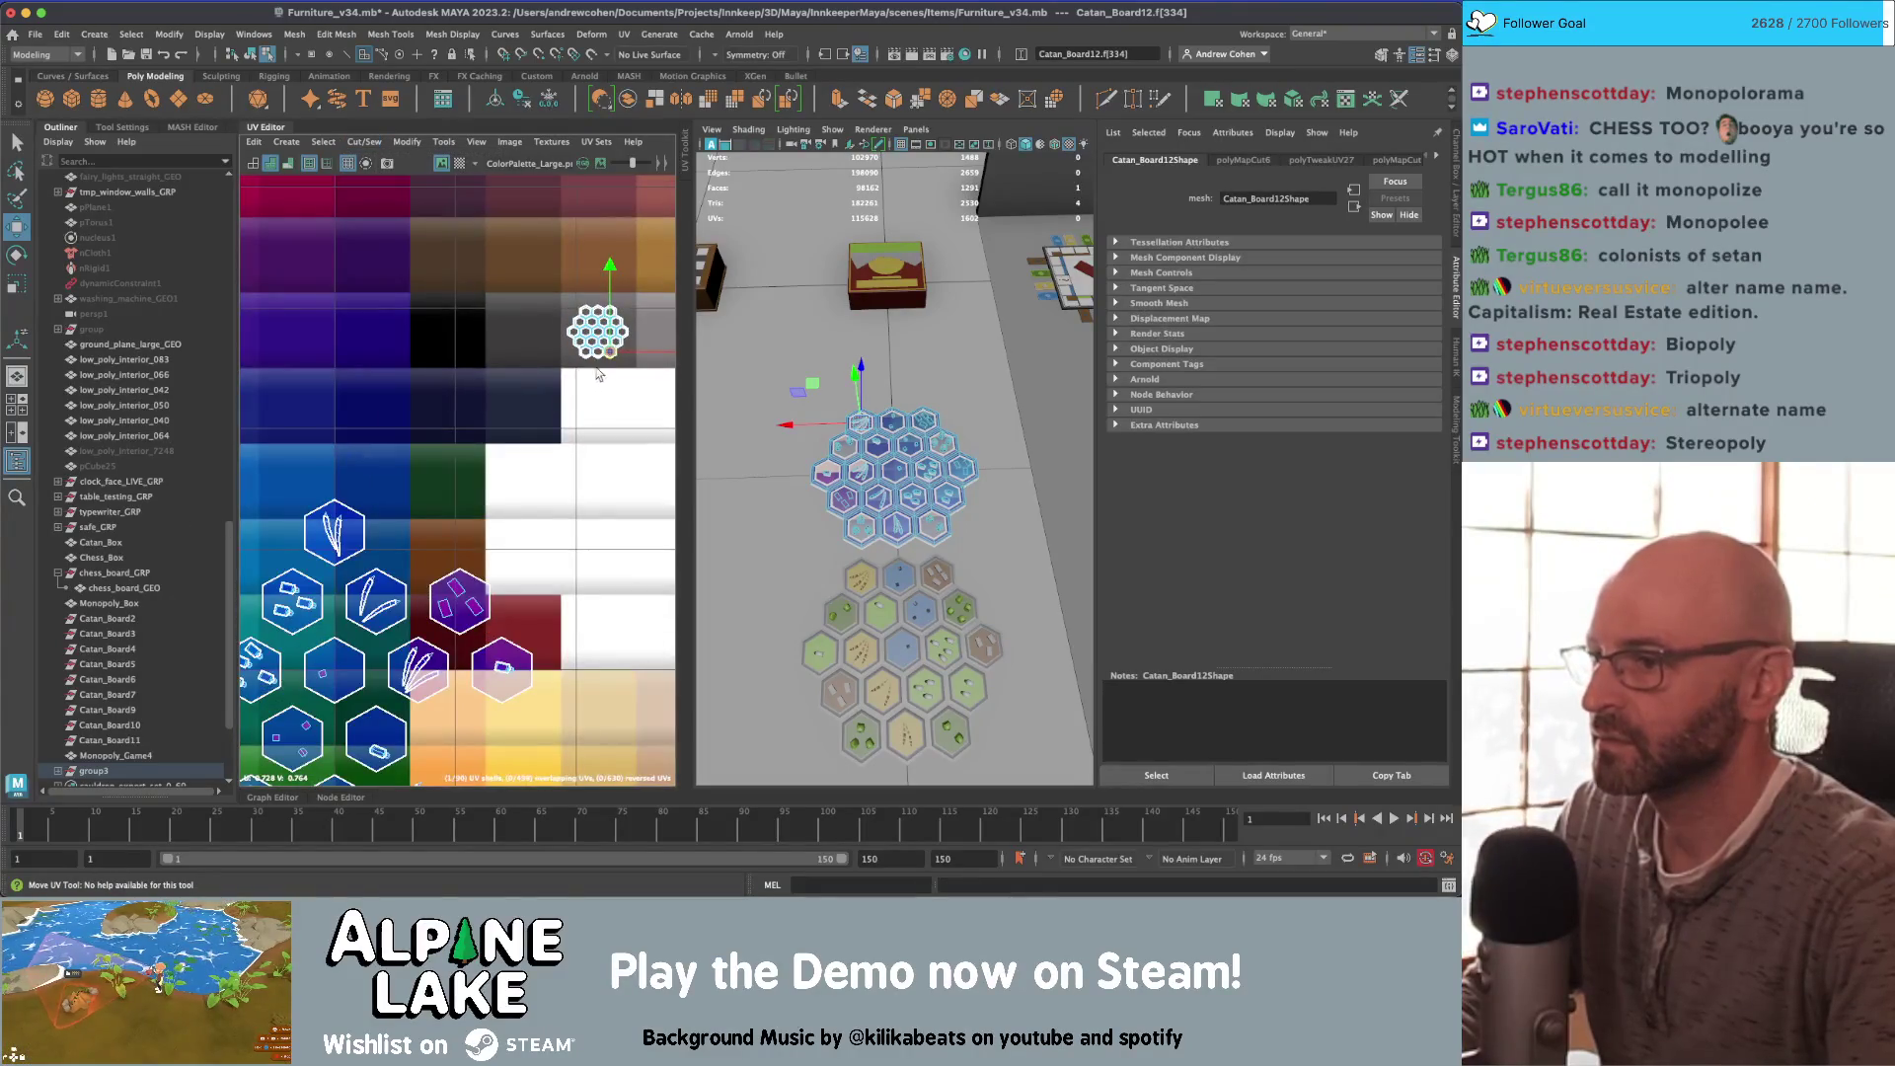
{"action": "middle_click_drag", "start_coordinate": [474, 647], "coordinate": [541, 462], "text": "alt"}
{"action": "scroll", "coordinate": [542, 462], "scroll_direction": "down", "scroll_amount": 1}
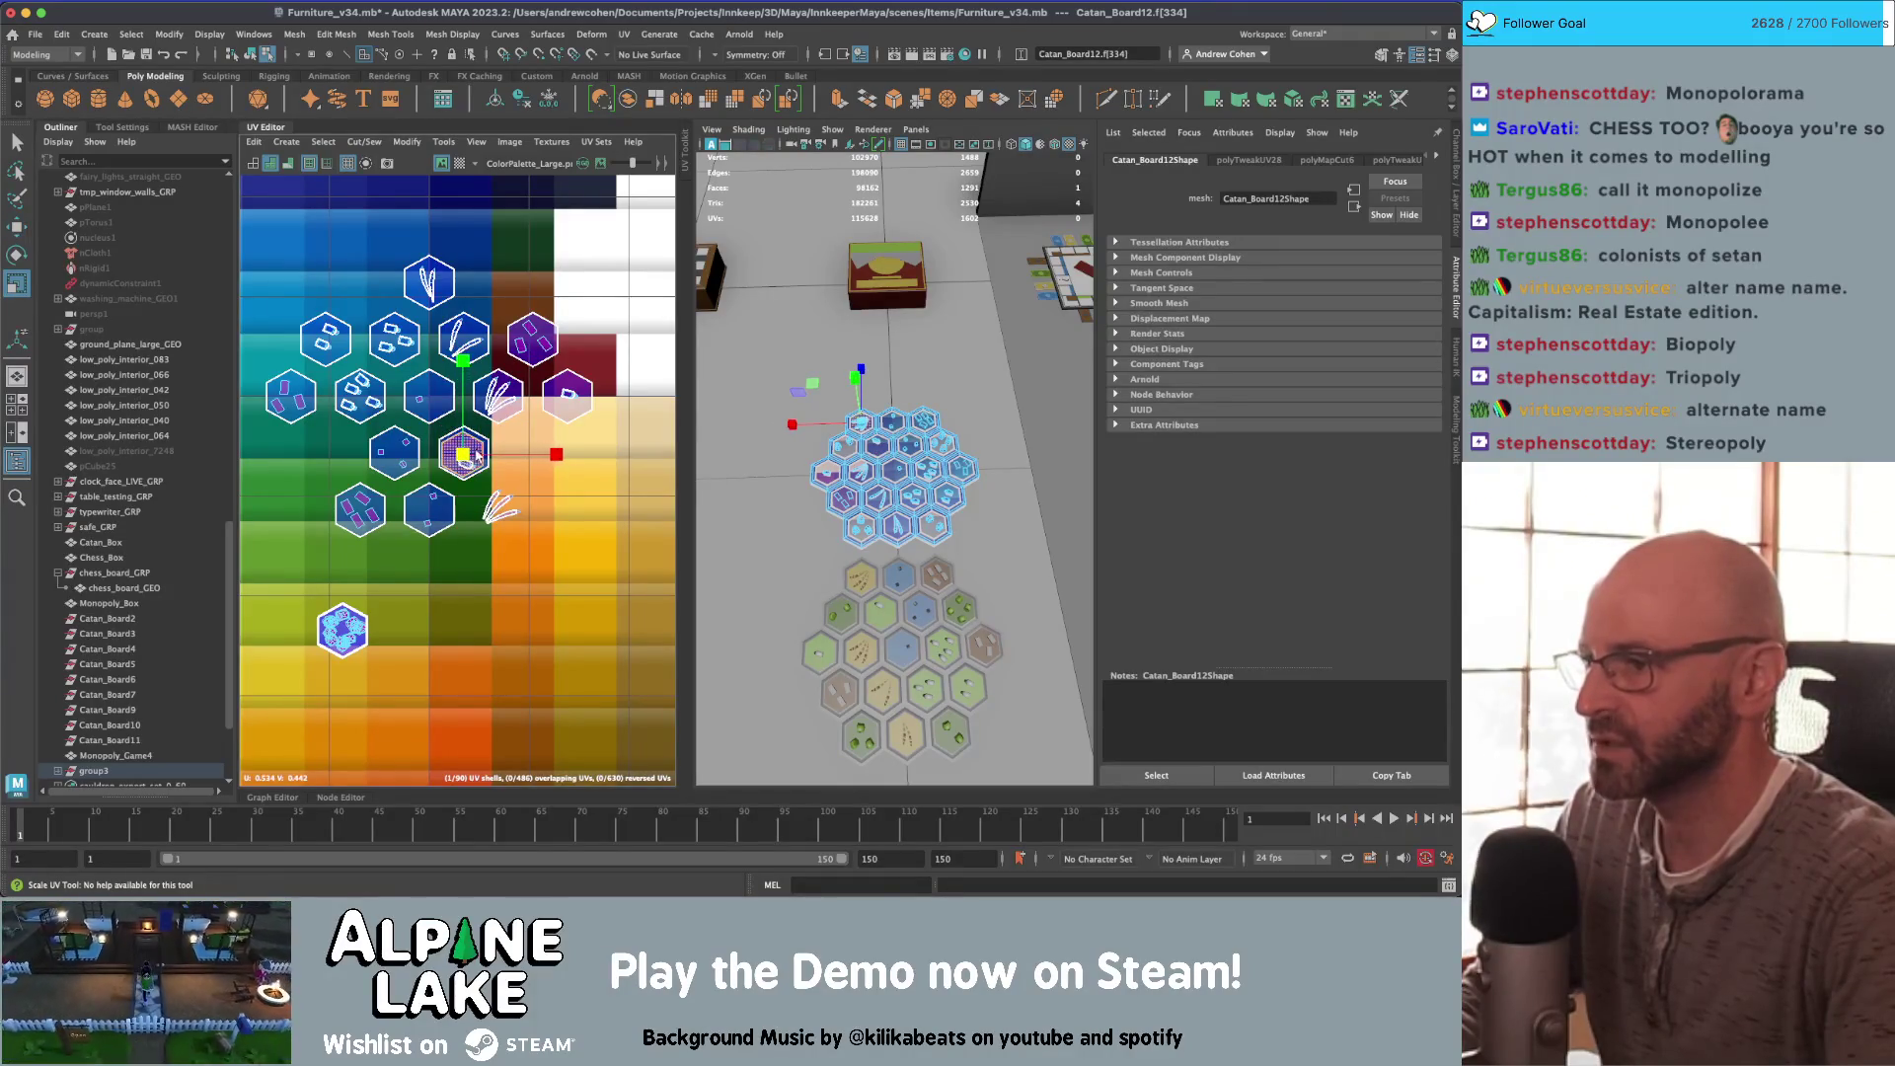
{"action": "scroll", "coordinate": [392, 464], "scroll_direction": "up", "scroll_amount": 3}
{"action": "key", "text": "w"}
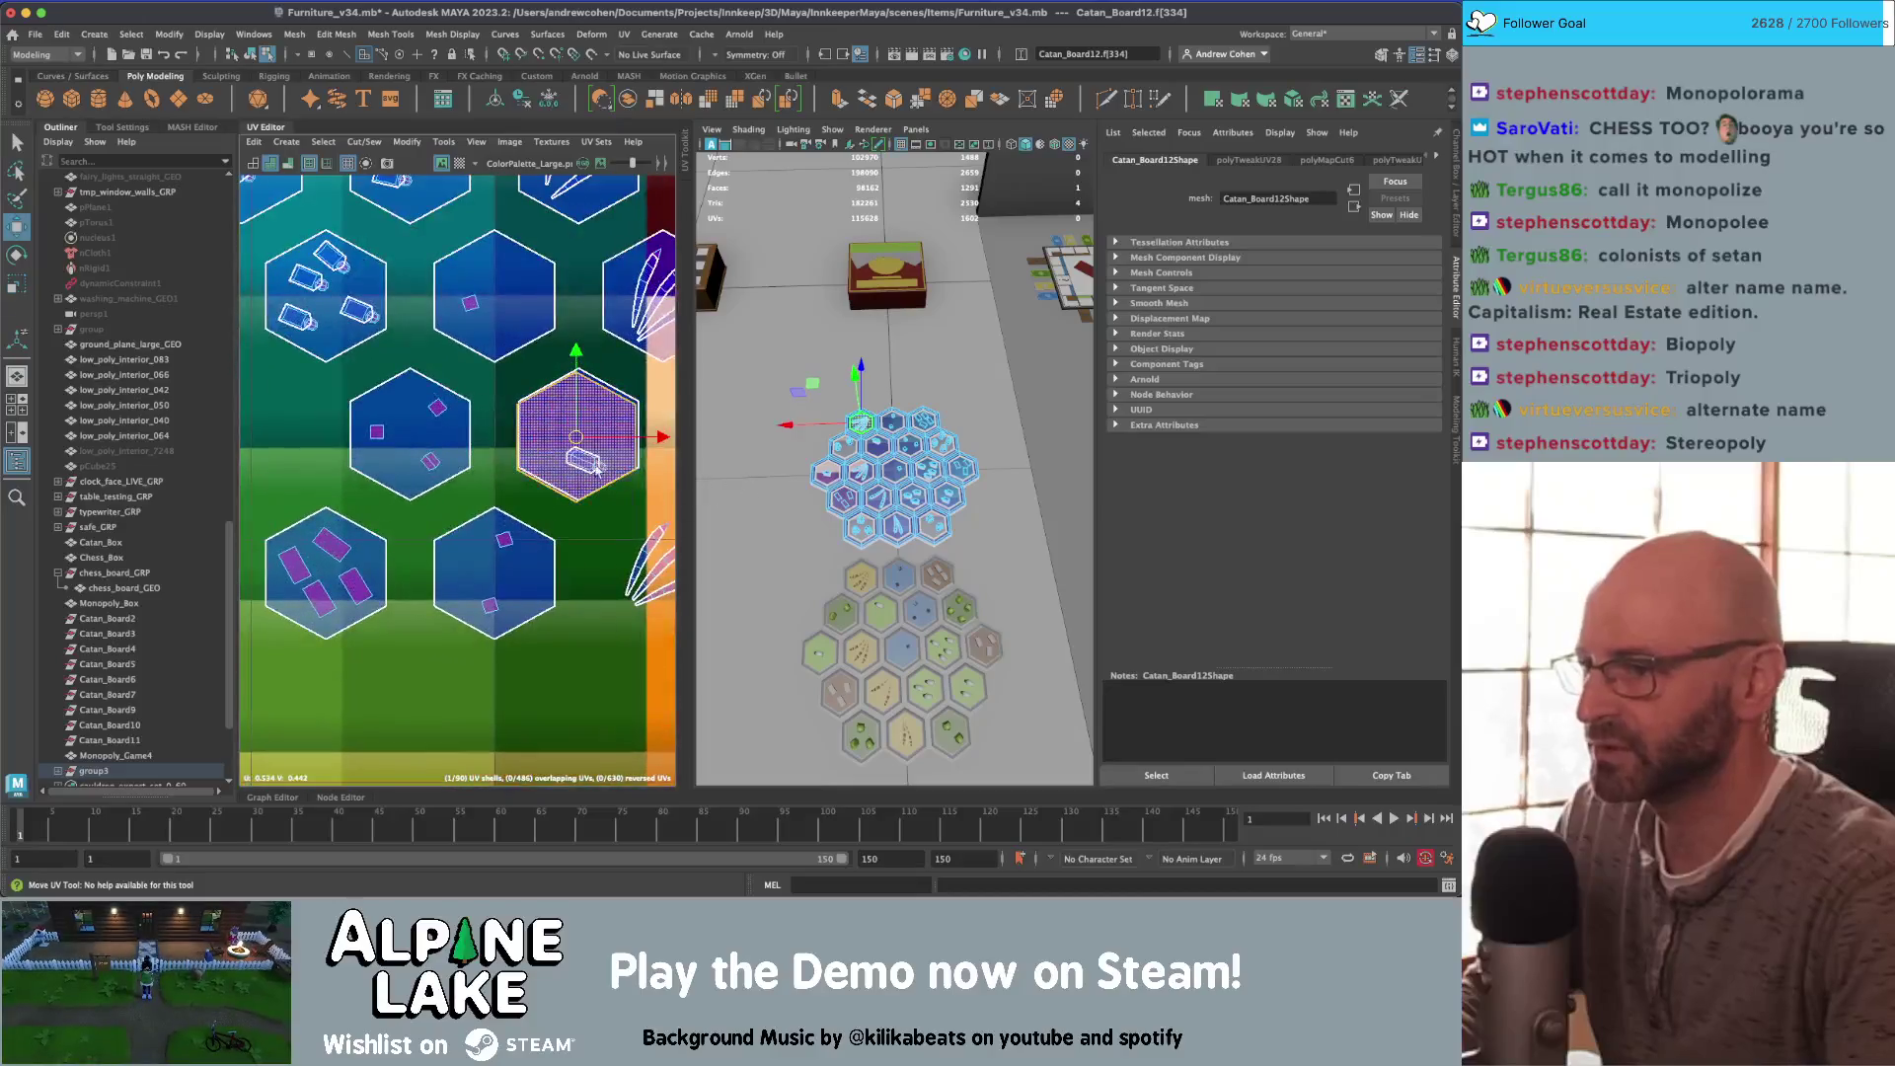
{"action": "left_click_drag", "start_coordinate": [583, 434], "coordinate": [644, 577]}
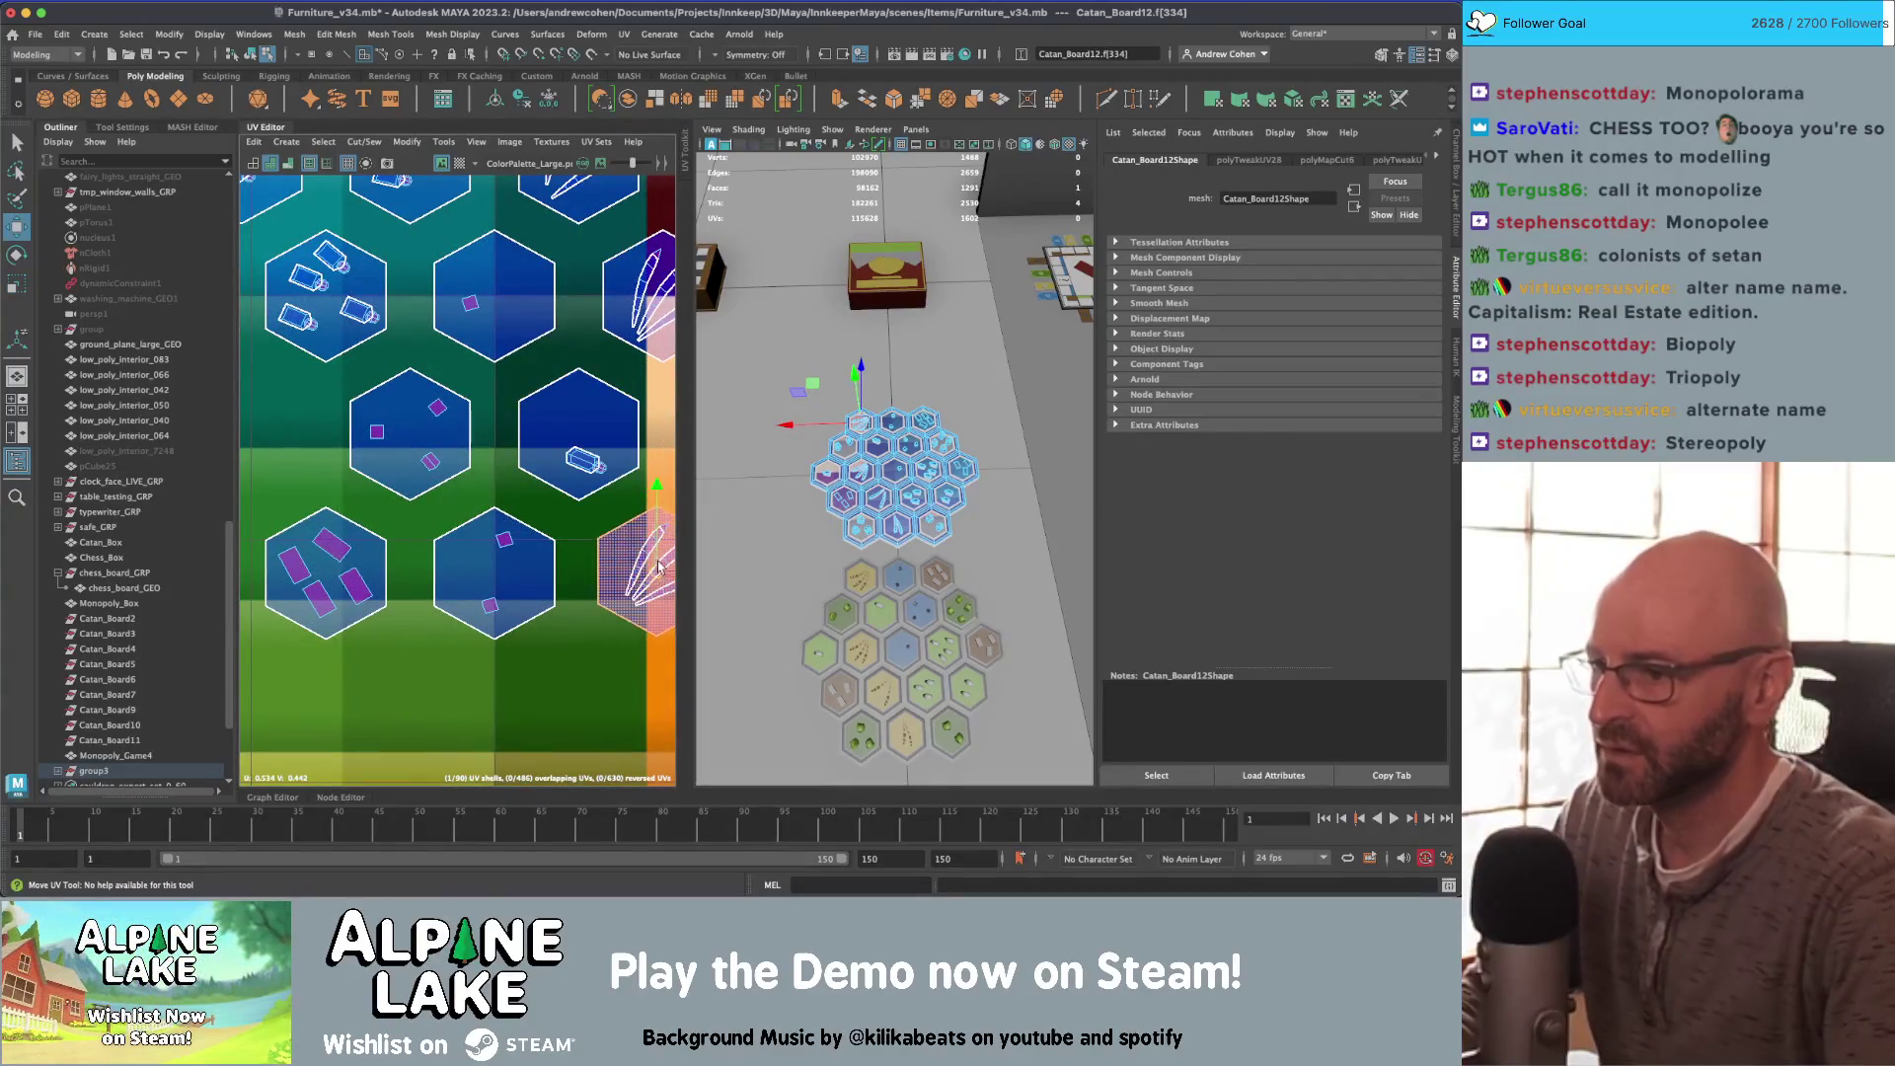
{"action": "middle_click_drag", "start_coordinate": [659, 565], "coordinate": [526, 557], "text": "alt"}
{"action": "scroll", "coordinate": [559, 567], "scroll_direction": "down", "scroll_amount": 3}
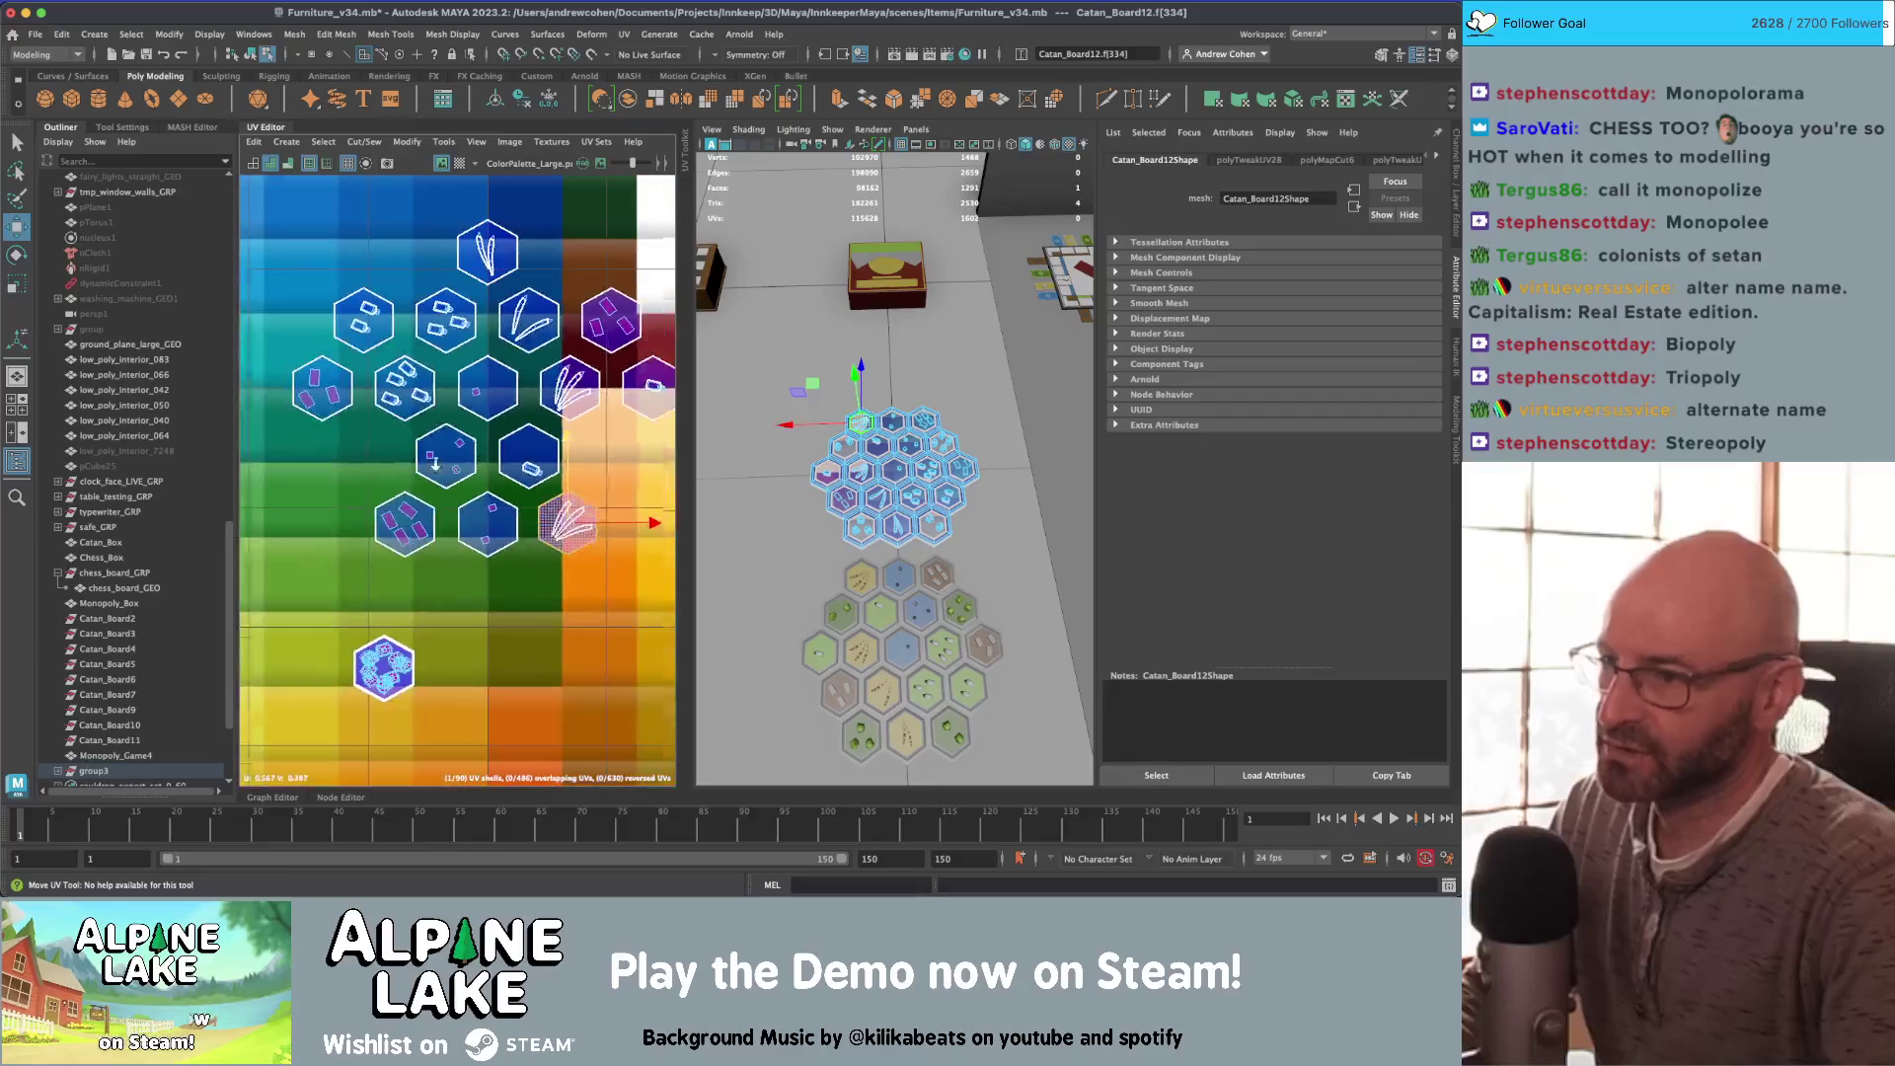
{"action": "middle_click_drag", "start_coordinate": [503, 550], "coordinate": [515, 459], "text": "alt"}
Step: Move the lower-left hex shell onto a new swatch and the big hexagon onto solid blue
{"action": "key", "text": "q"}
{"action": "left_click", "coordinate": [378, 609]}
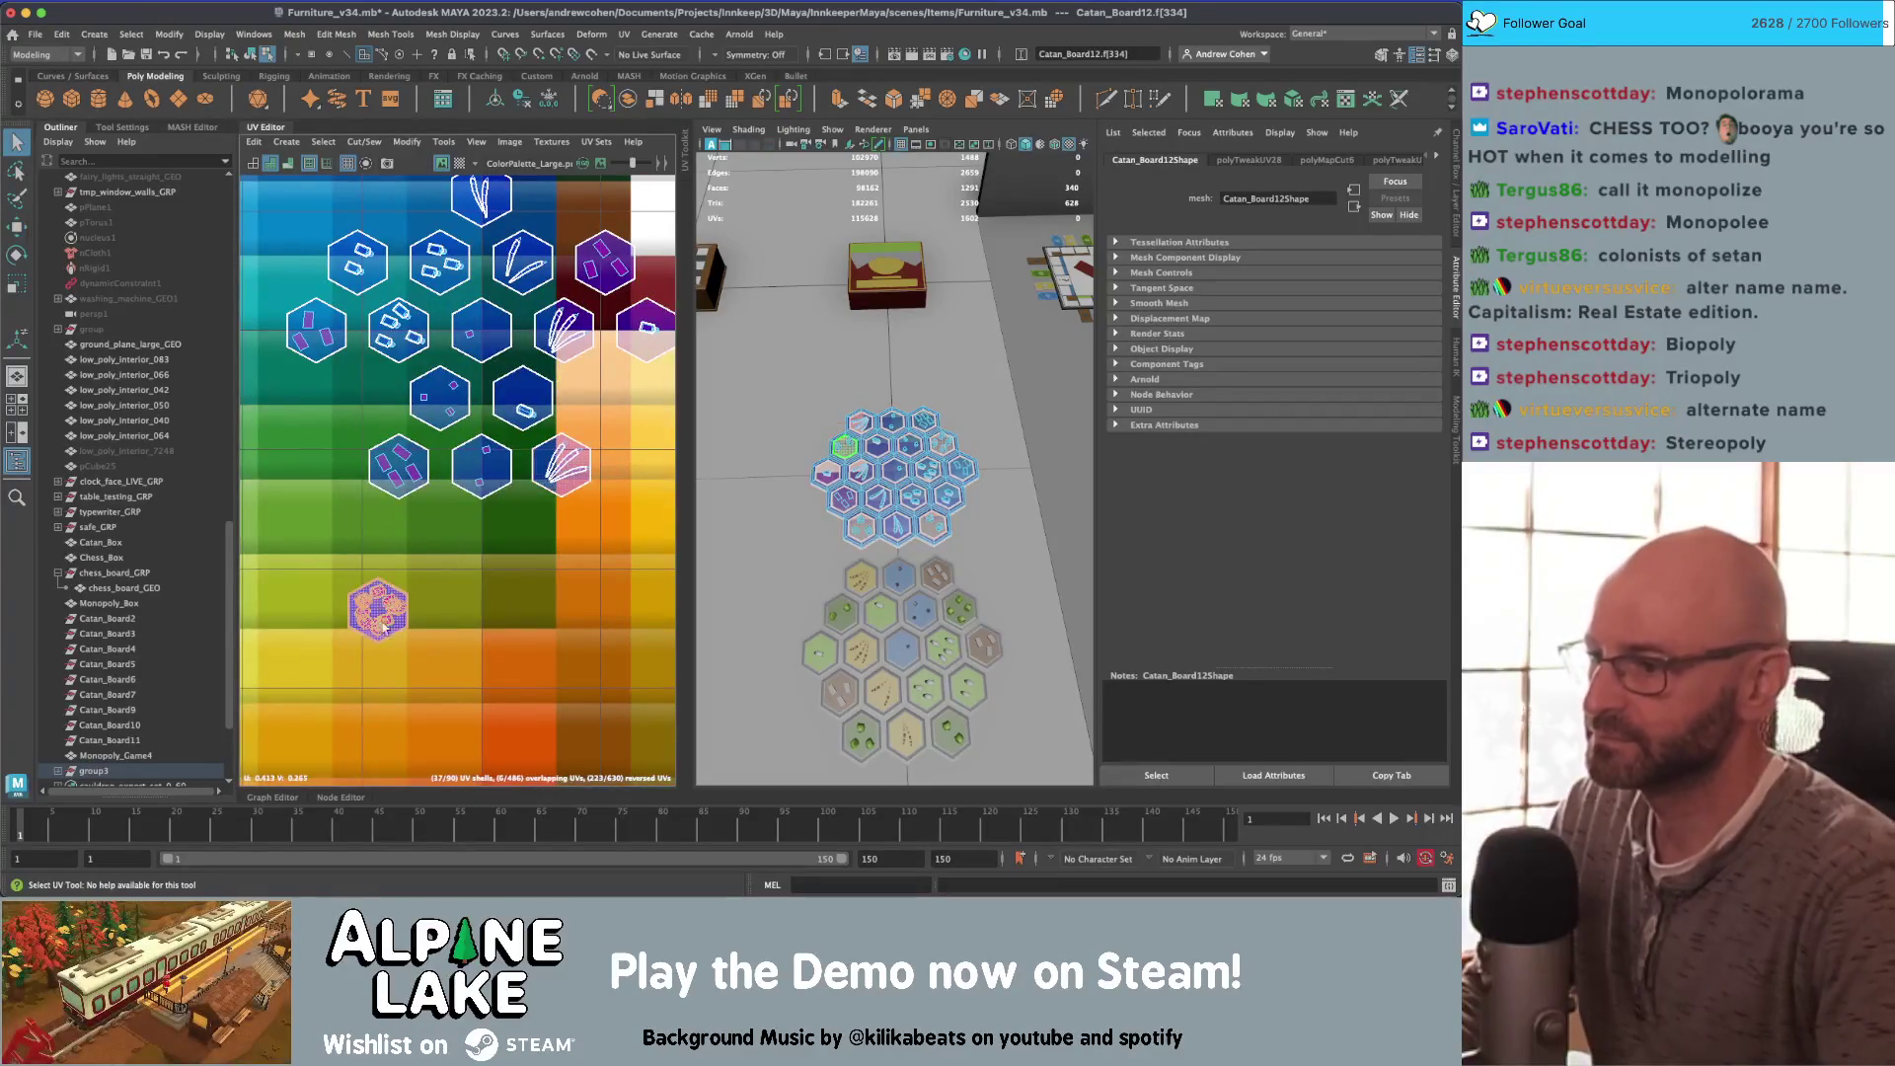
{"action": "key", "text": "w"}
{"action": "mouse_move", "coordinate": [390, 573]}
{"action": "middle_mouse_down"}
{"action": "mouse_move", "coordinate": [552, 528]}
{"action": "mouse_move", "coordinate": [405, 524]}
{"action": "mouse_move", "coordinate": [571, 518]}
{"action": "mouse_move", "coordinate": [414, 523]}
{"action": "middle_mouse_up"}
{"action": "scroll", "coordinate": [525, 521], "scroll_direction": "up", "scroll_amount": 3}
{"action": "key", "text": "w"}
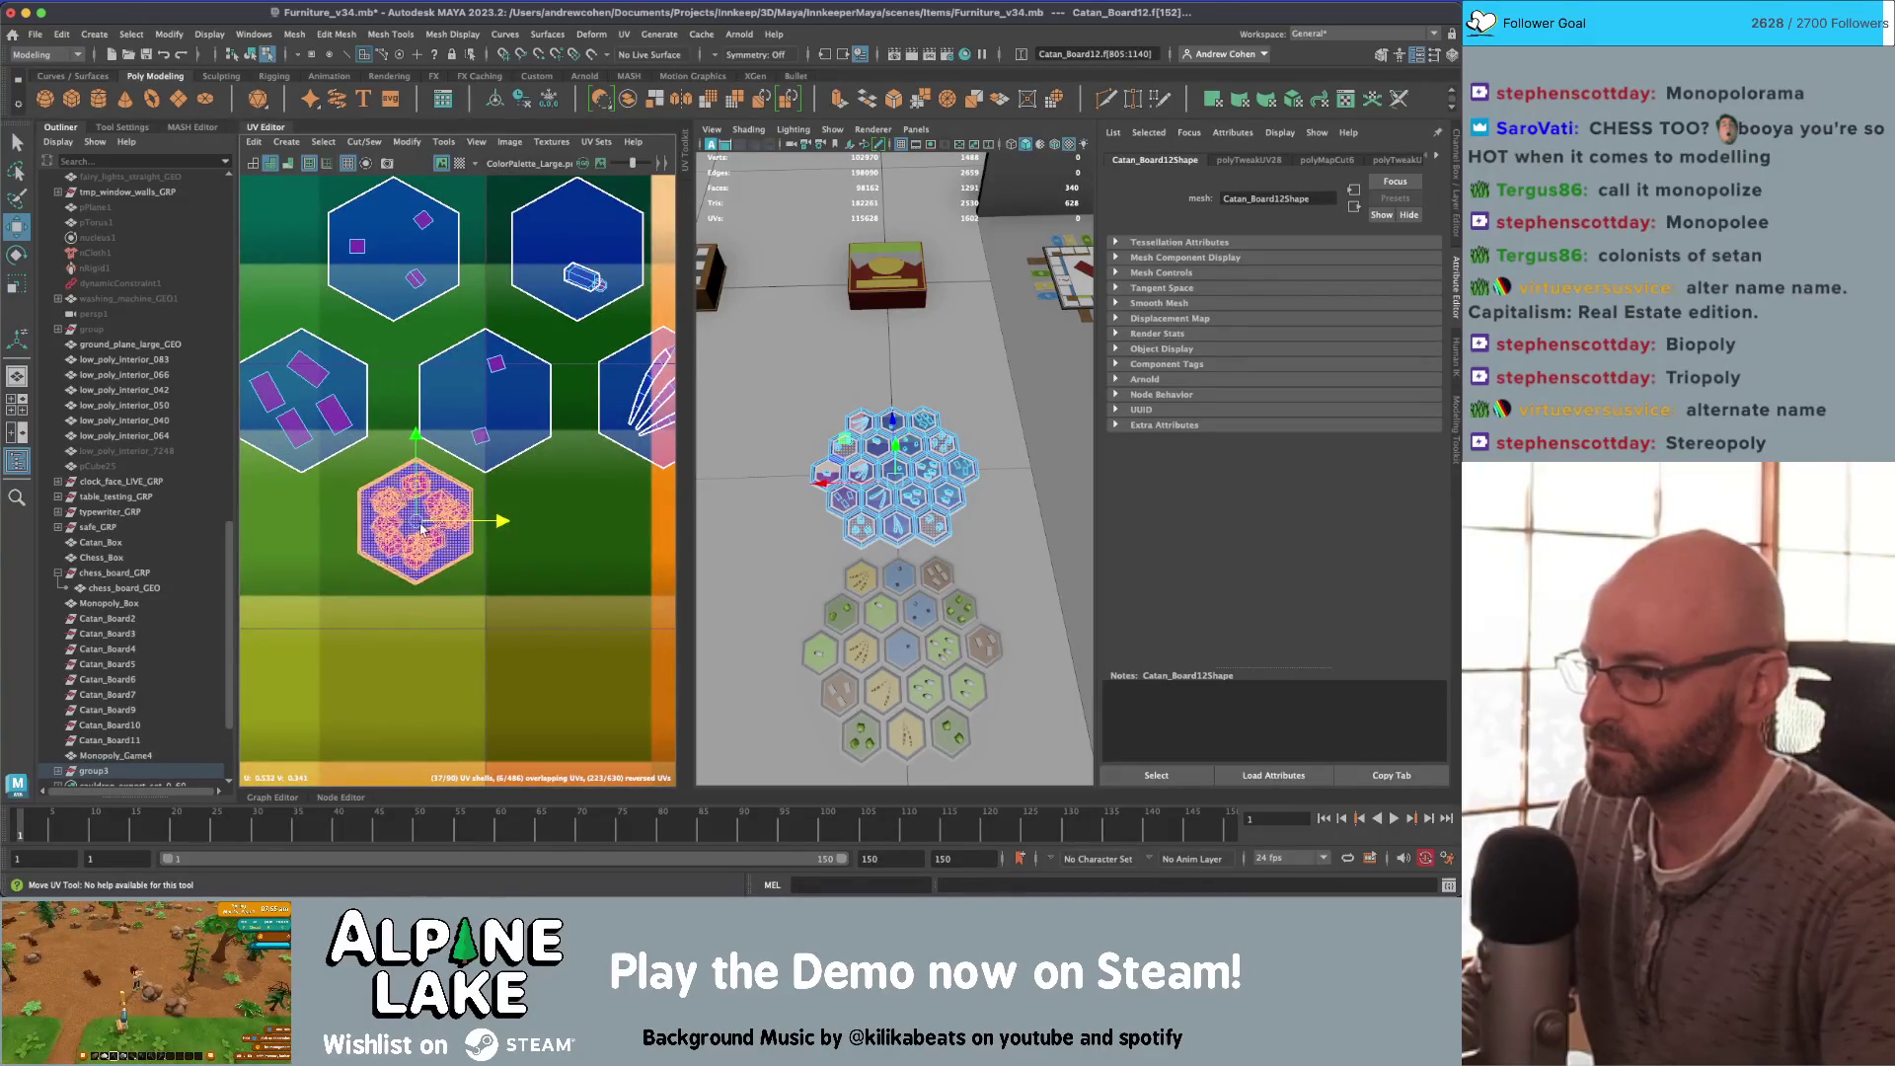
{"action": "left_click_drag", "start_coordinate": [468, 528], "coordinate": [621, 526]}
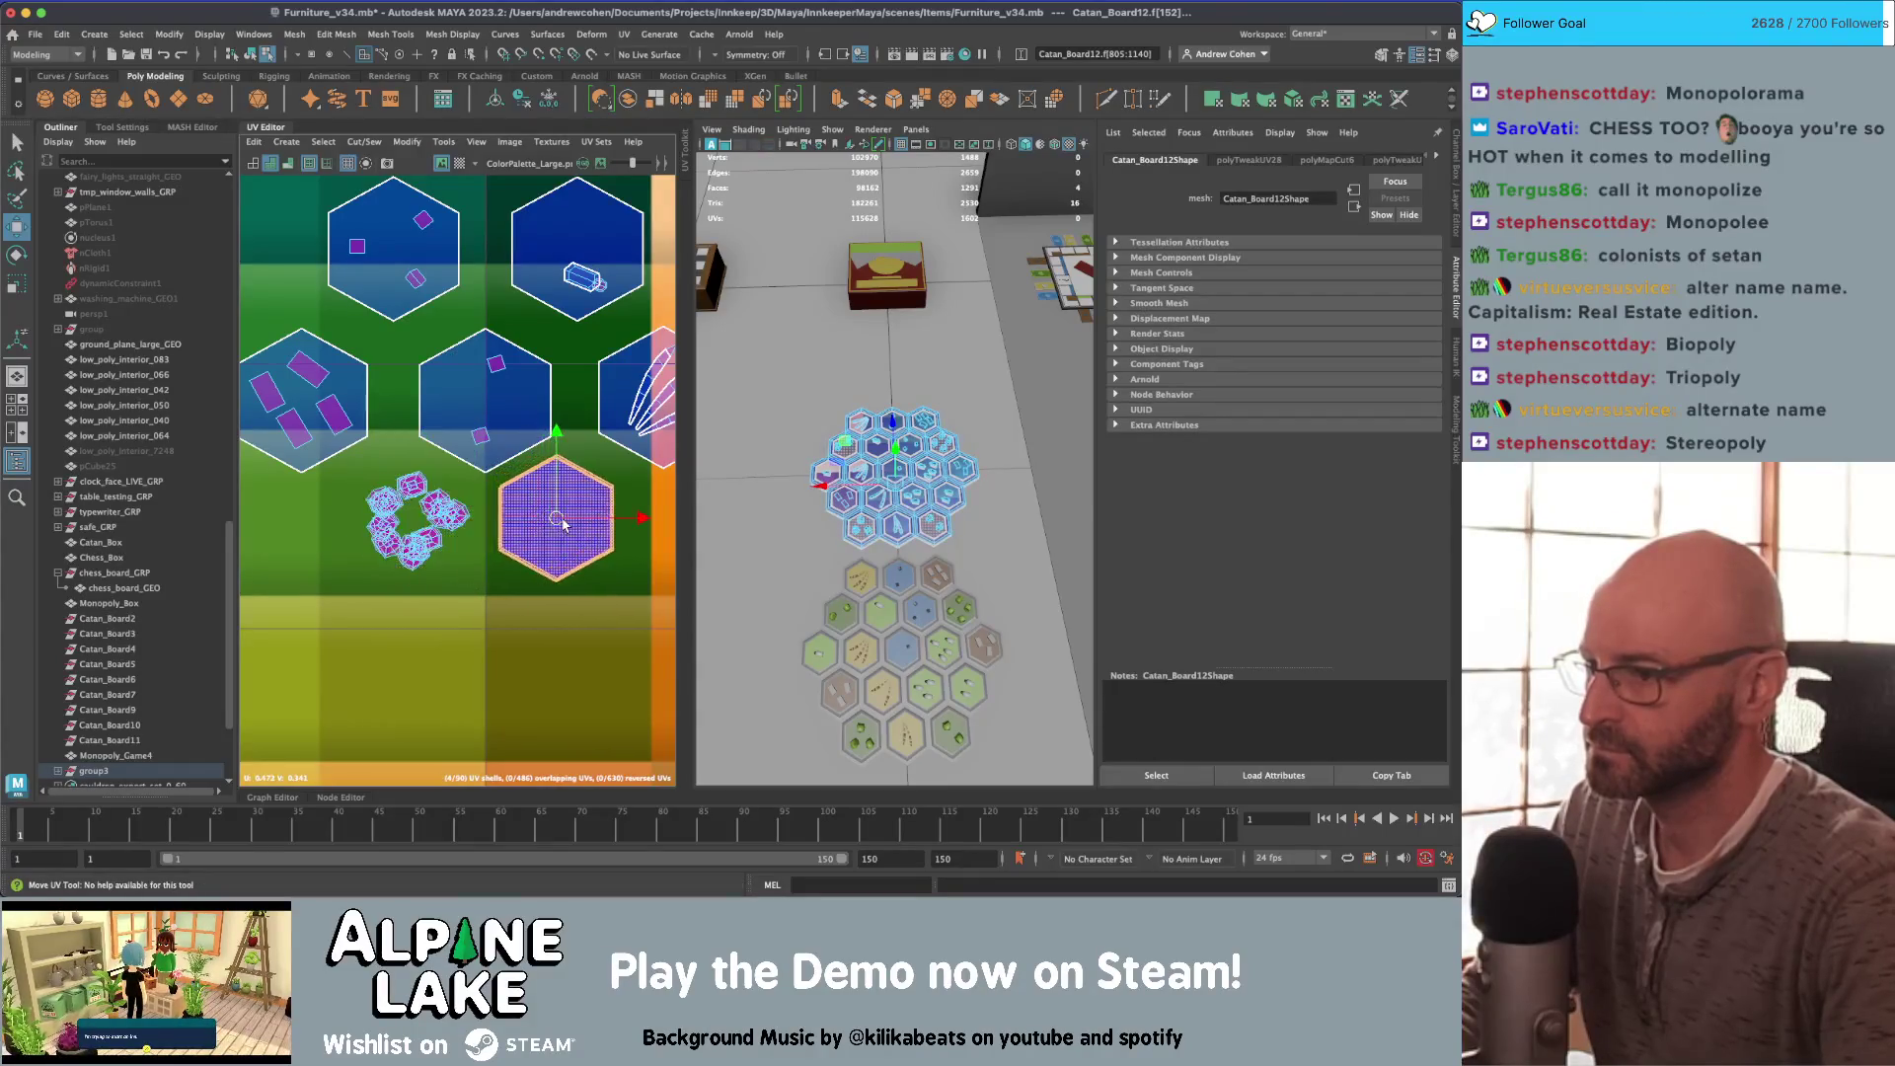
Step: Clear the selection, reselect the Catan board and pick its left hex face
{"action": "left_click", "coordinate": [257, 56]}
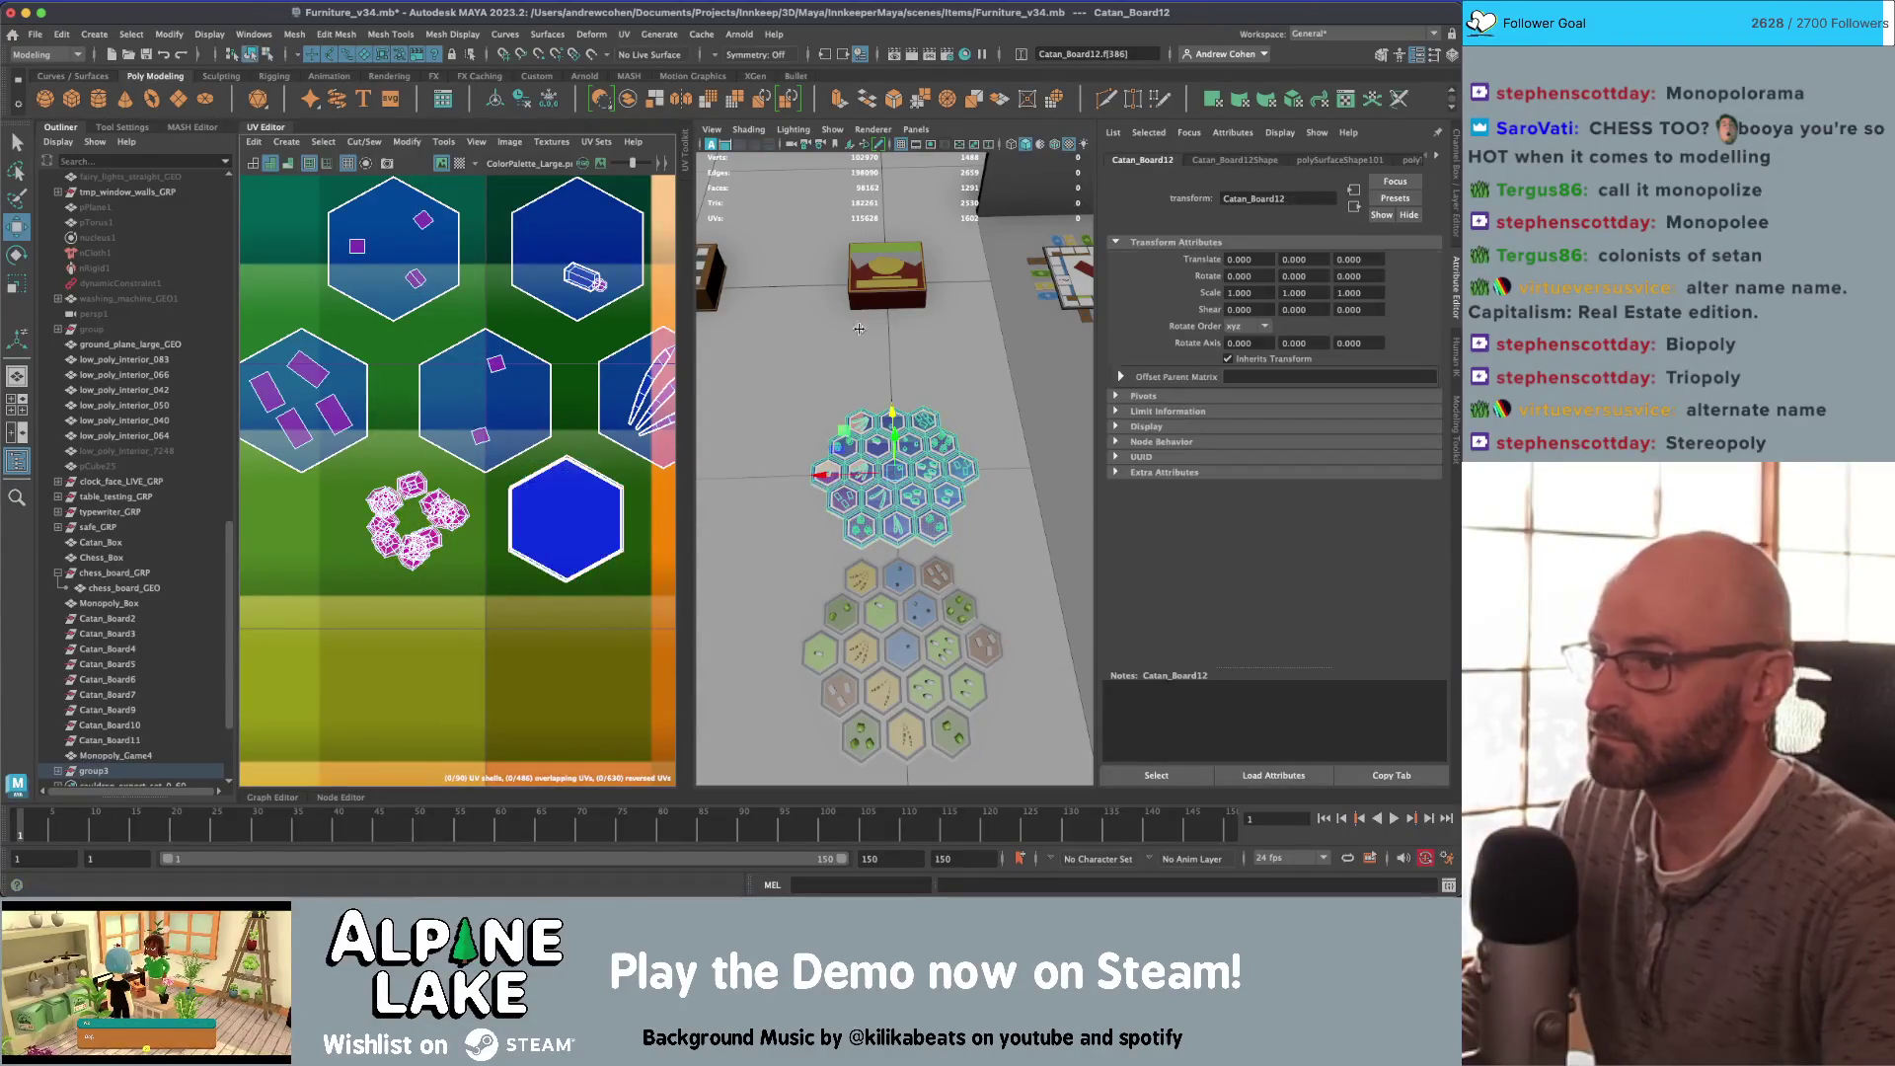
{"action": "scroll", "coordinate": [925, 414], "scroll_direction": "up", "scroll_amount": 5}
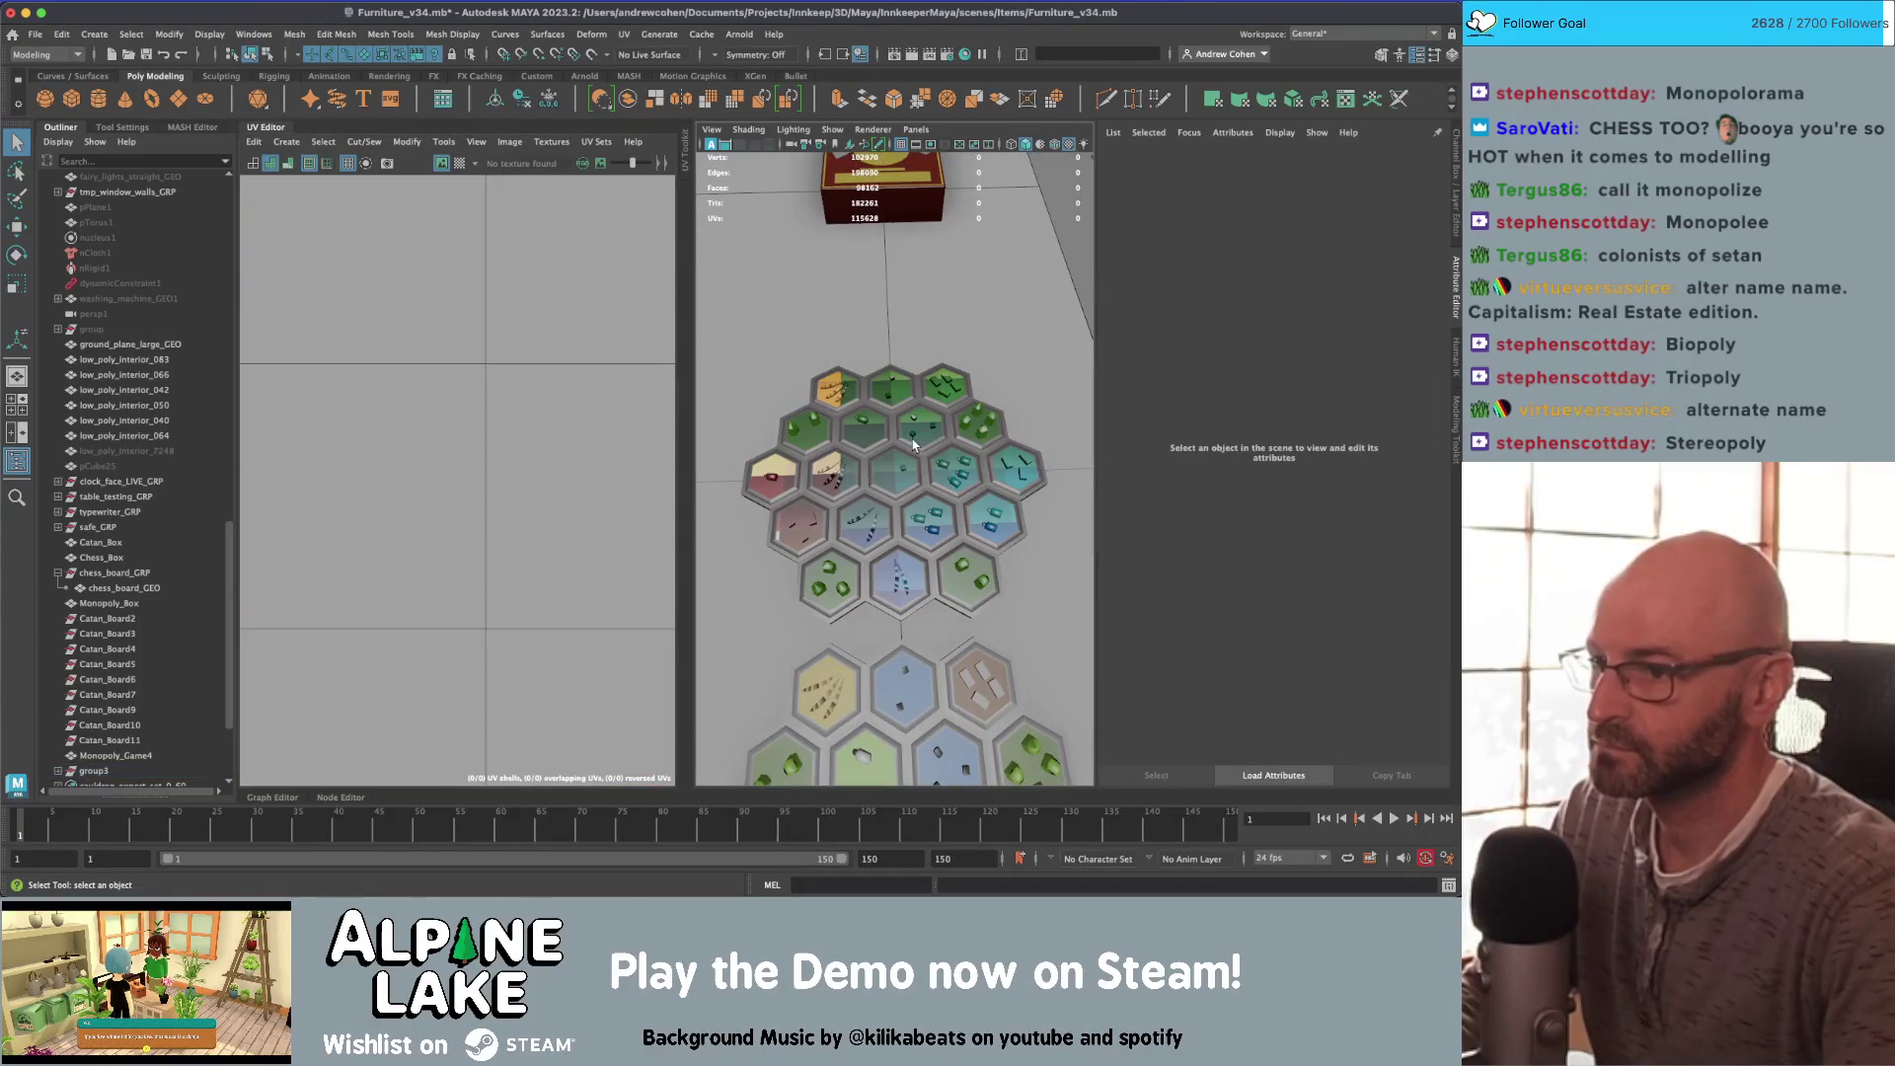
{"action": "left_click", "coordinate": [914, 446]}
{"action": "scroll", "coordinate": [380, 472], "scroll_direction": "down", "scroll_amount": 2}
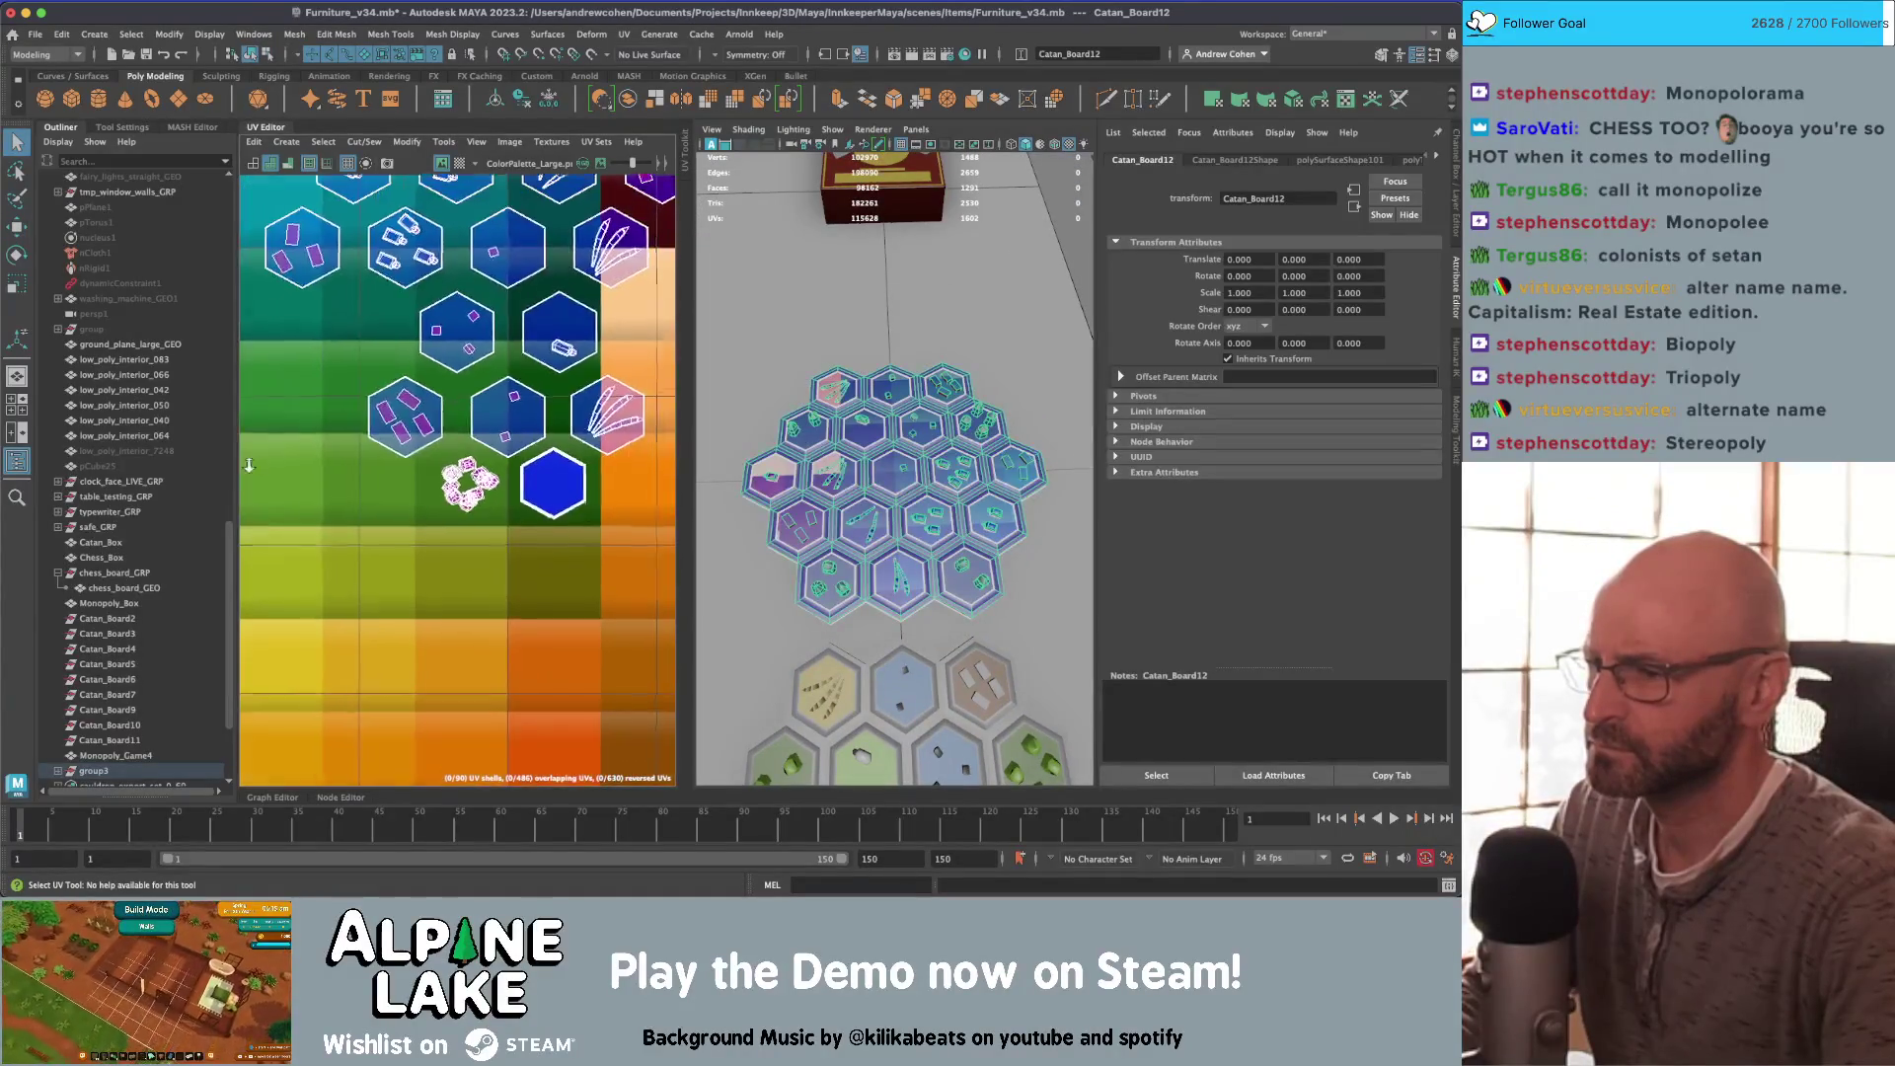
{"action": "scroll", "coordinate": [379, 472], "scroll_direction": "up", "scroll_amount": 3}
{"action": "scroll", "coordinate": [380, 472], "scroll_direction": "up", "scroll_amount": 3}
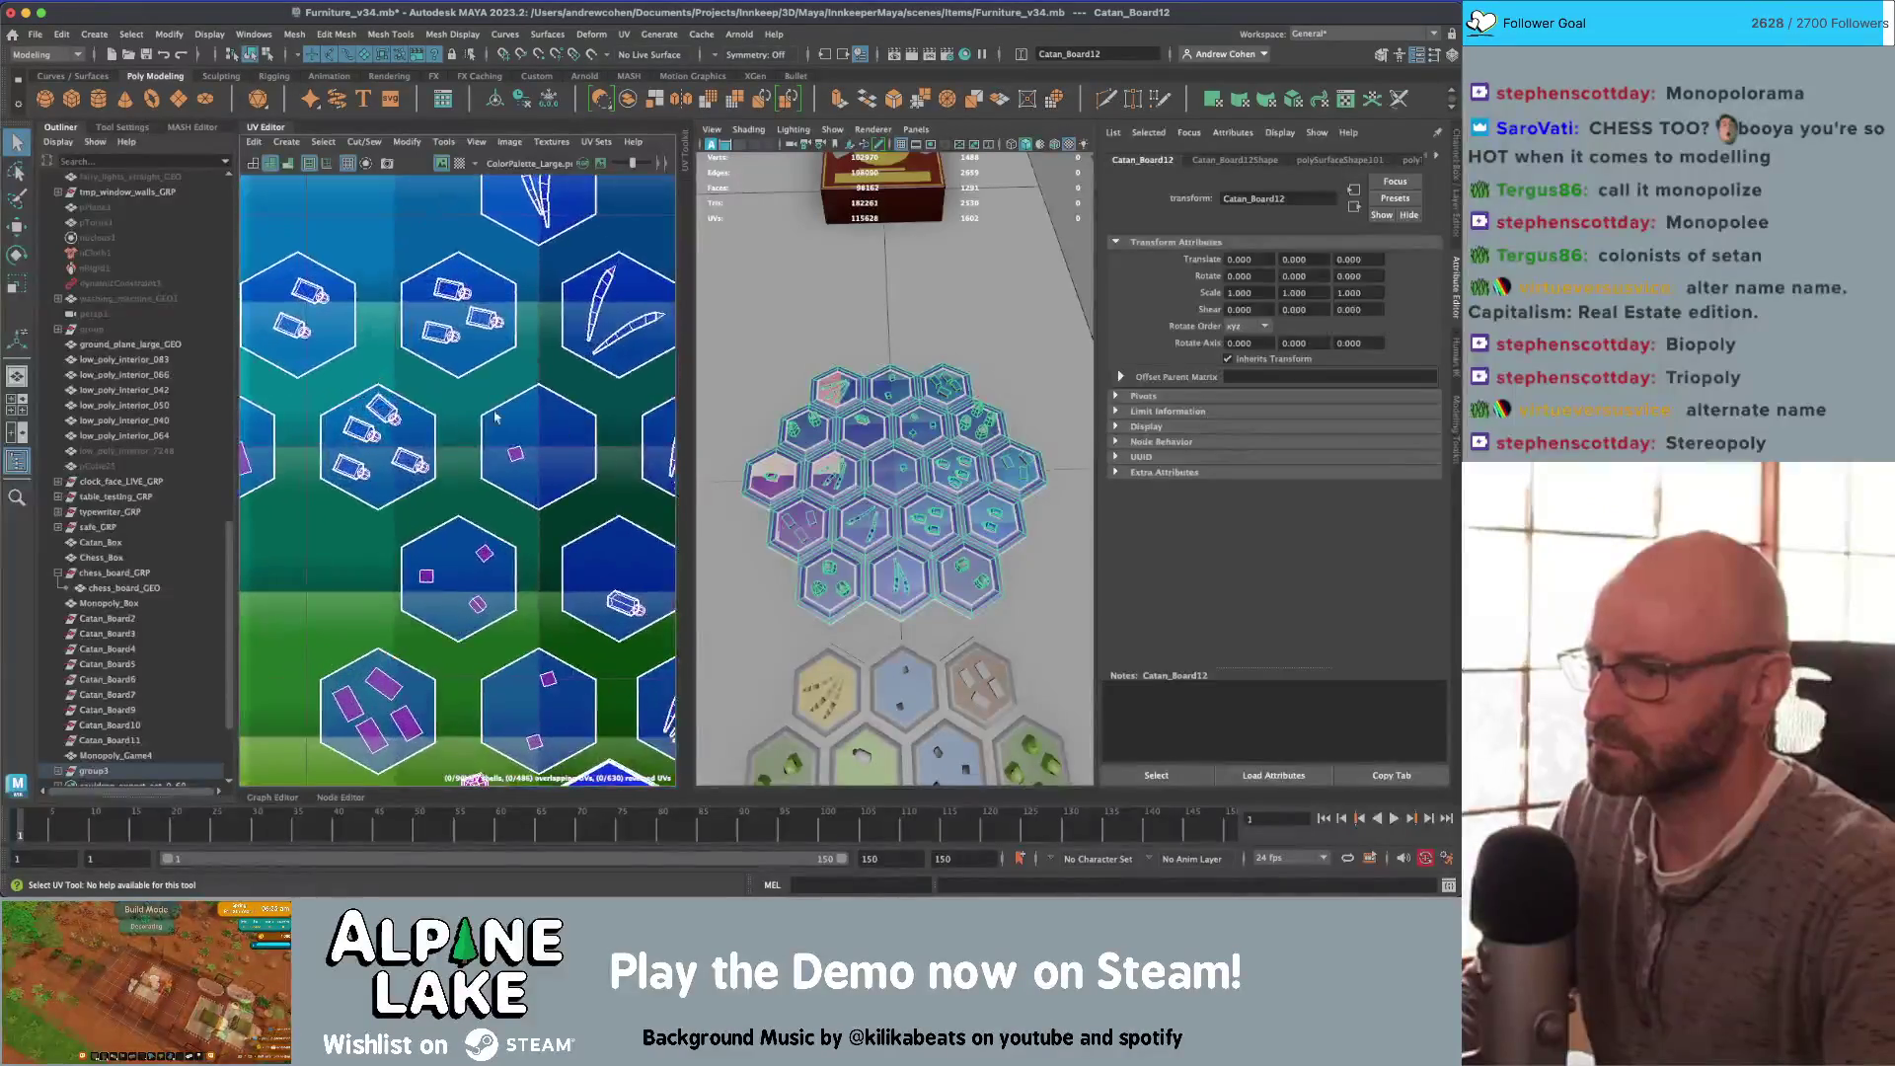
{"action": "scroll", "coordinate": [385, 477], "scroll_direction": "down", "scroll_amount": 1}
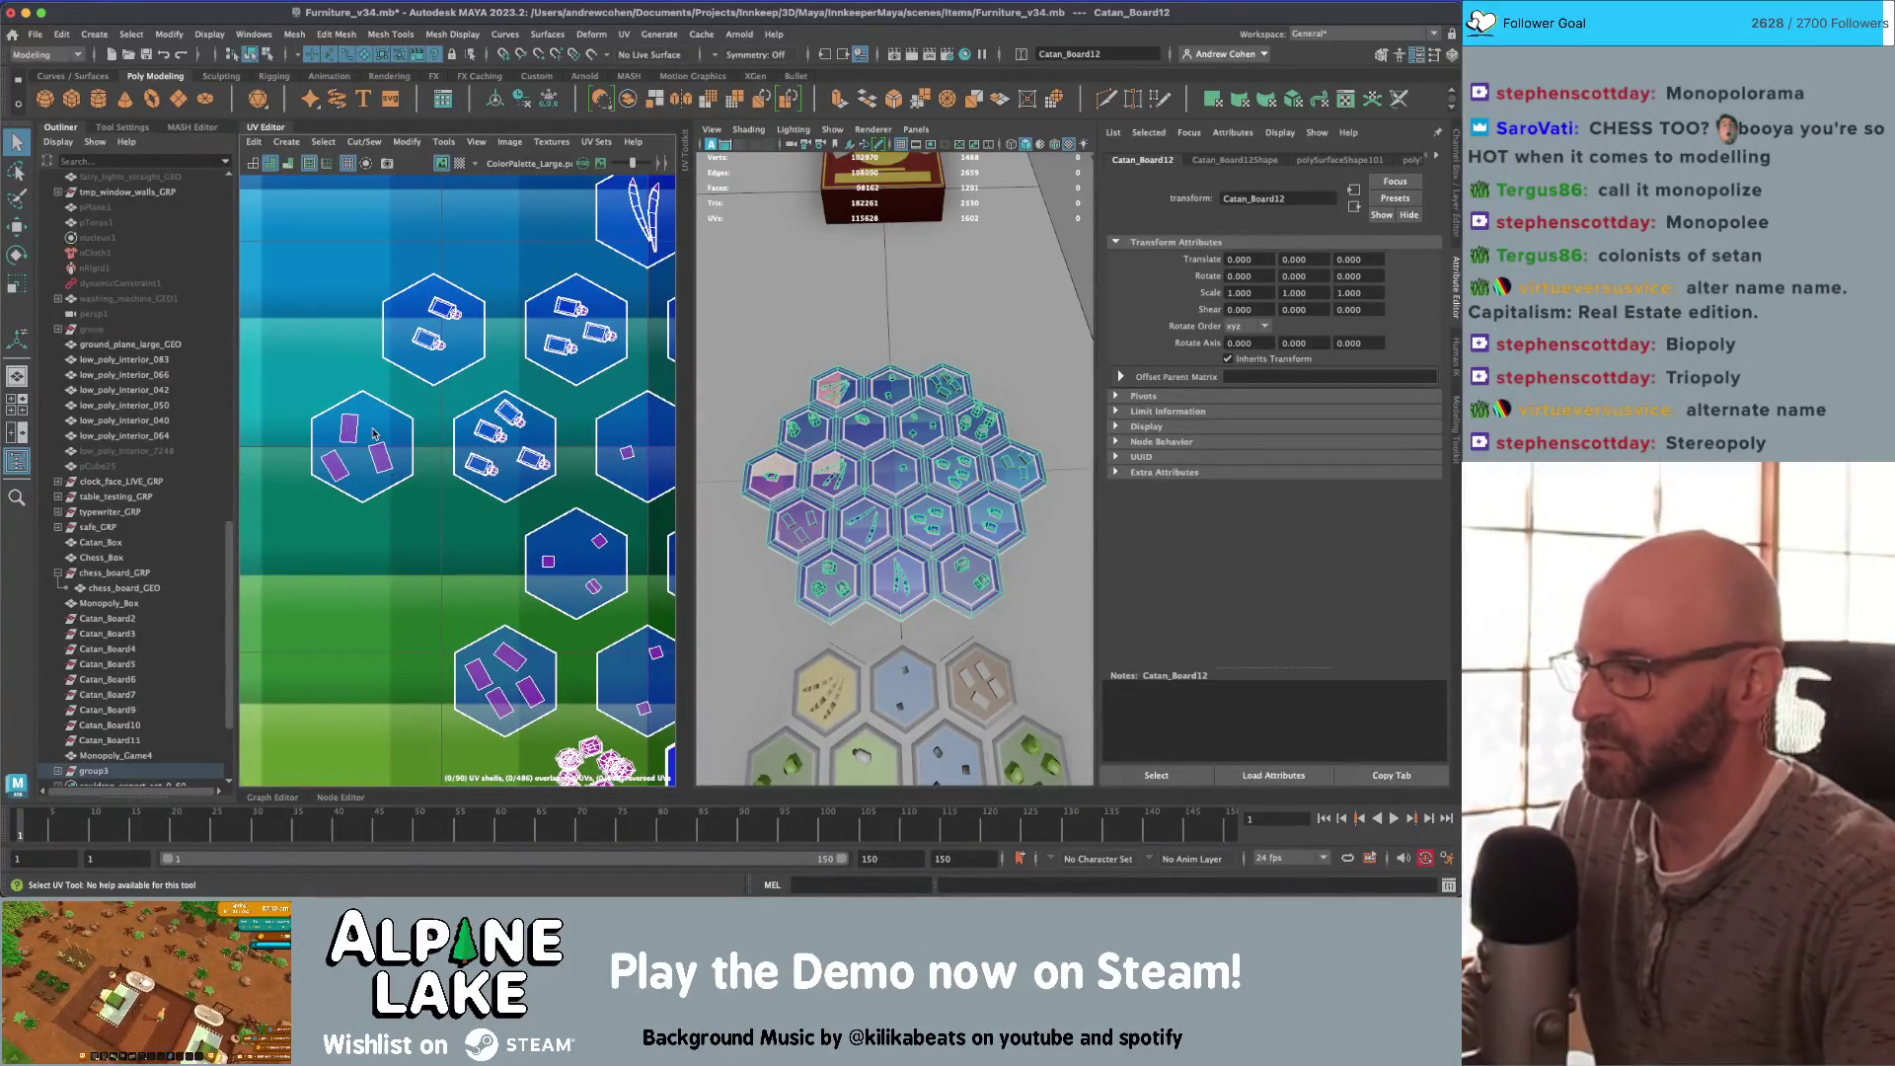
{"action": "right_click_drag", "start_coordinate": [374, 434], "coordinate": [380, 493]}
{"action": "left_click", "coordinate": [375, 464]}
{"action": "scroll", "coordinate": [441, 556], "scroll_direction": "down", "scroll_amount": 2}
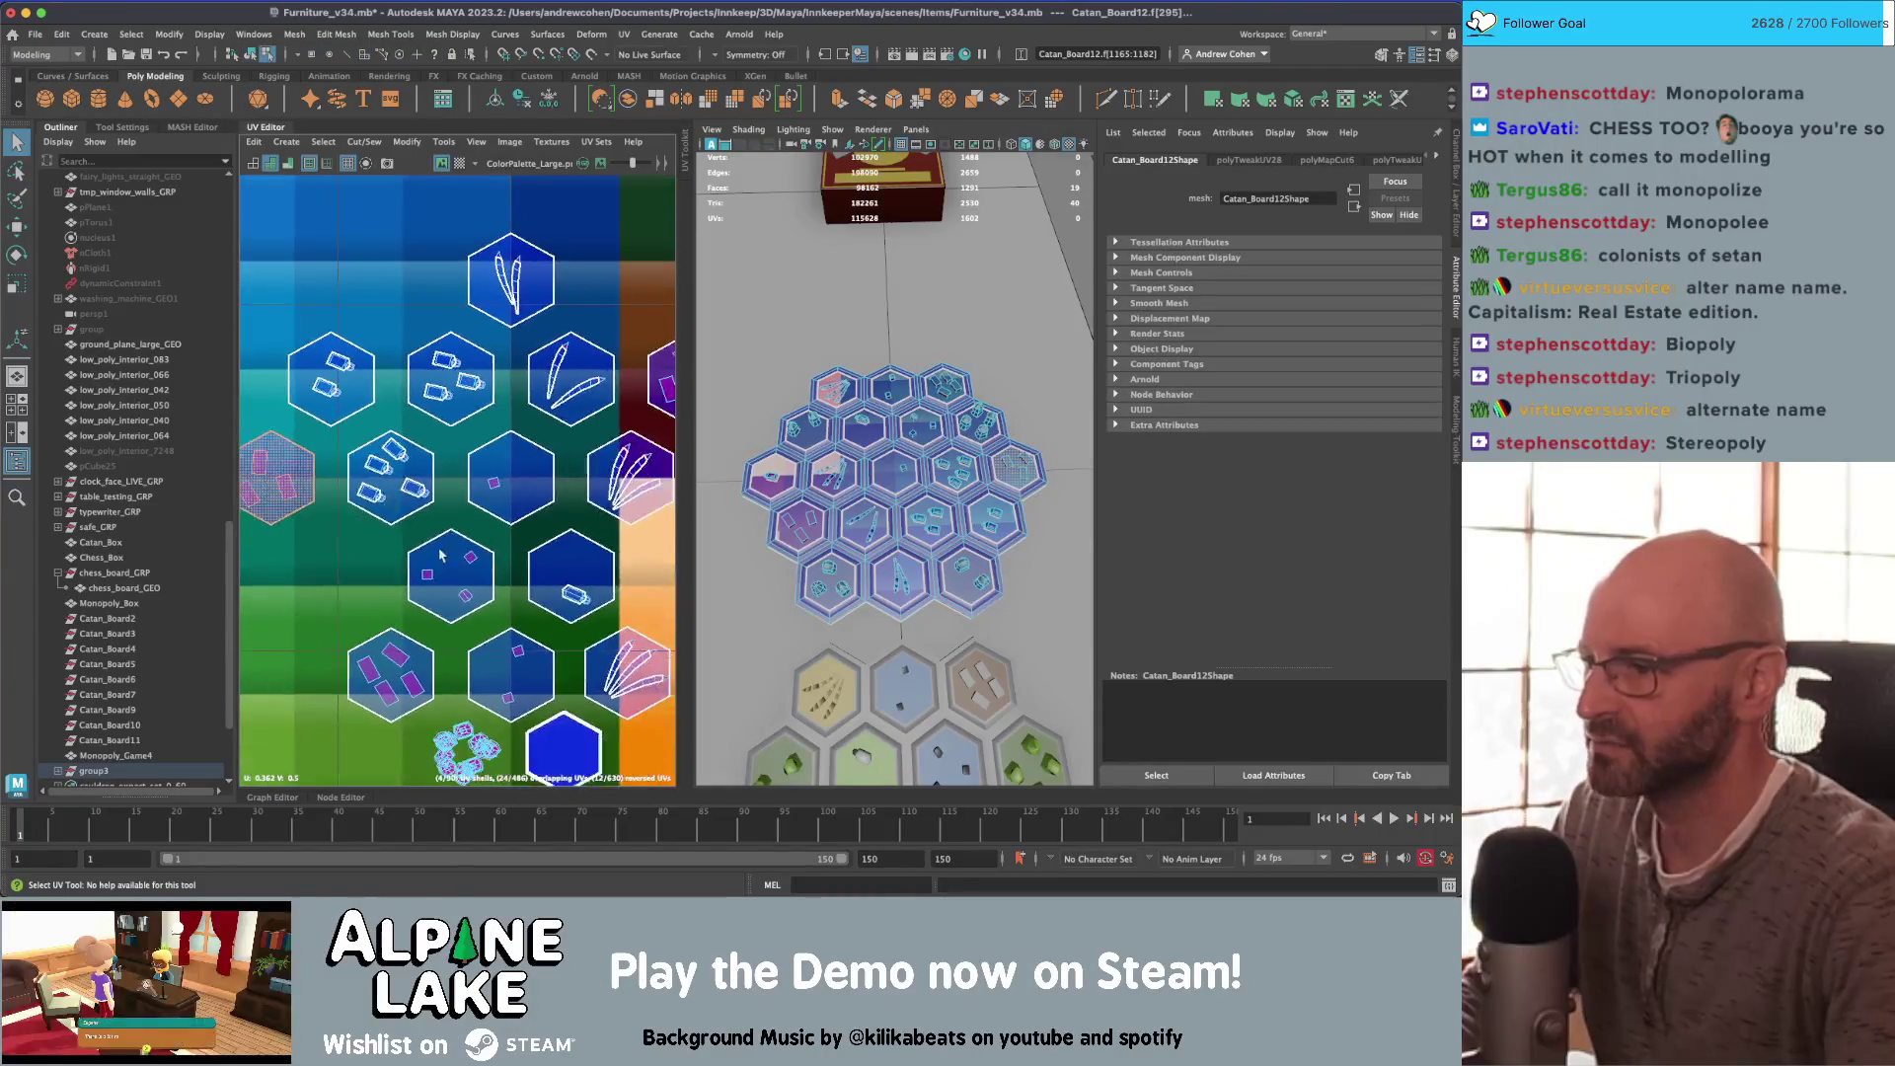
Step: Move another hex face's UVs onto the yellow-orange palette swatches
{"action": "middle_click_drag", "start_coordinate": [632, 547], "coordinate": [492, 544], "text": "alt"}
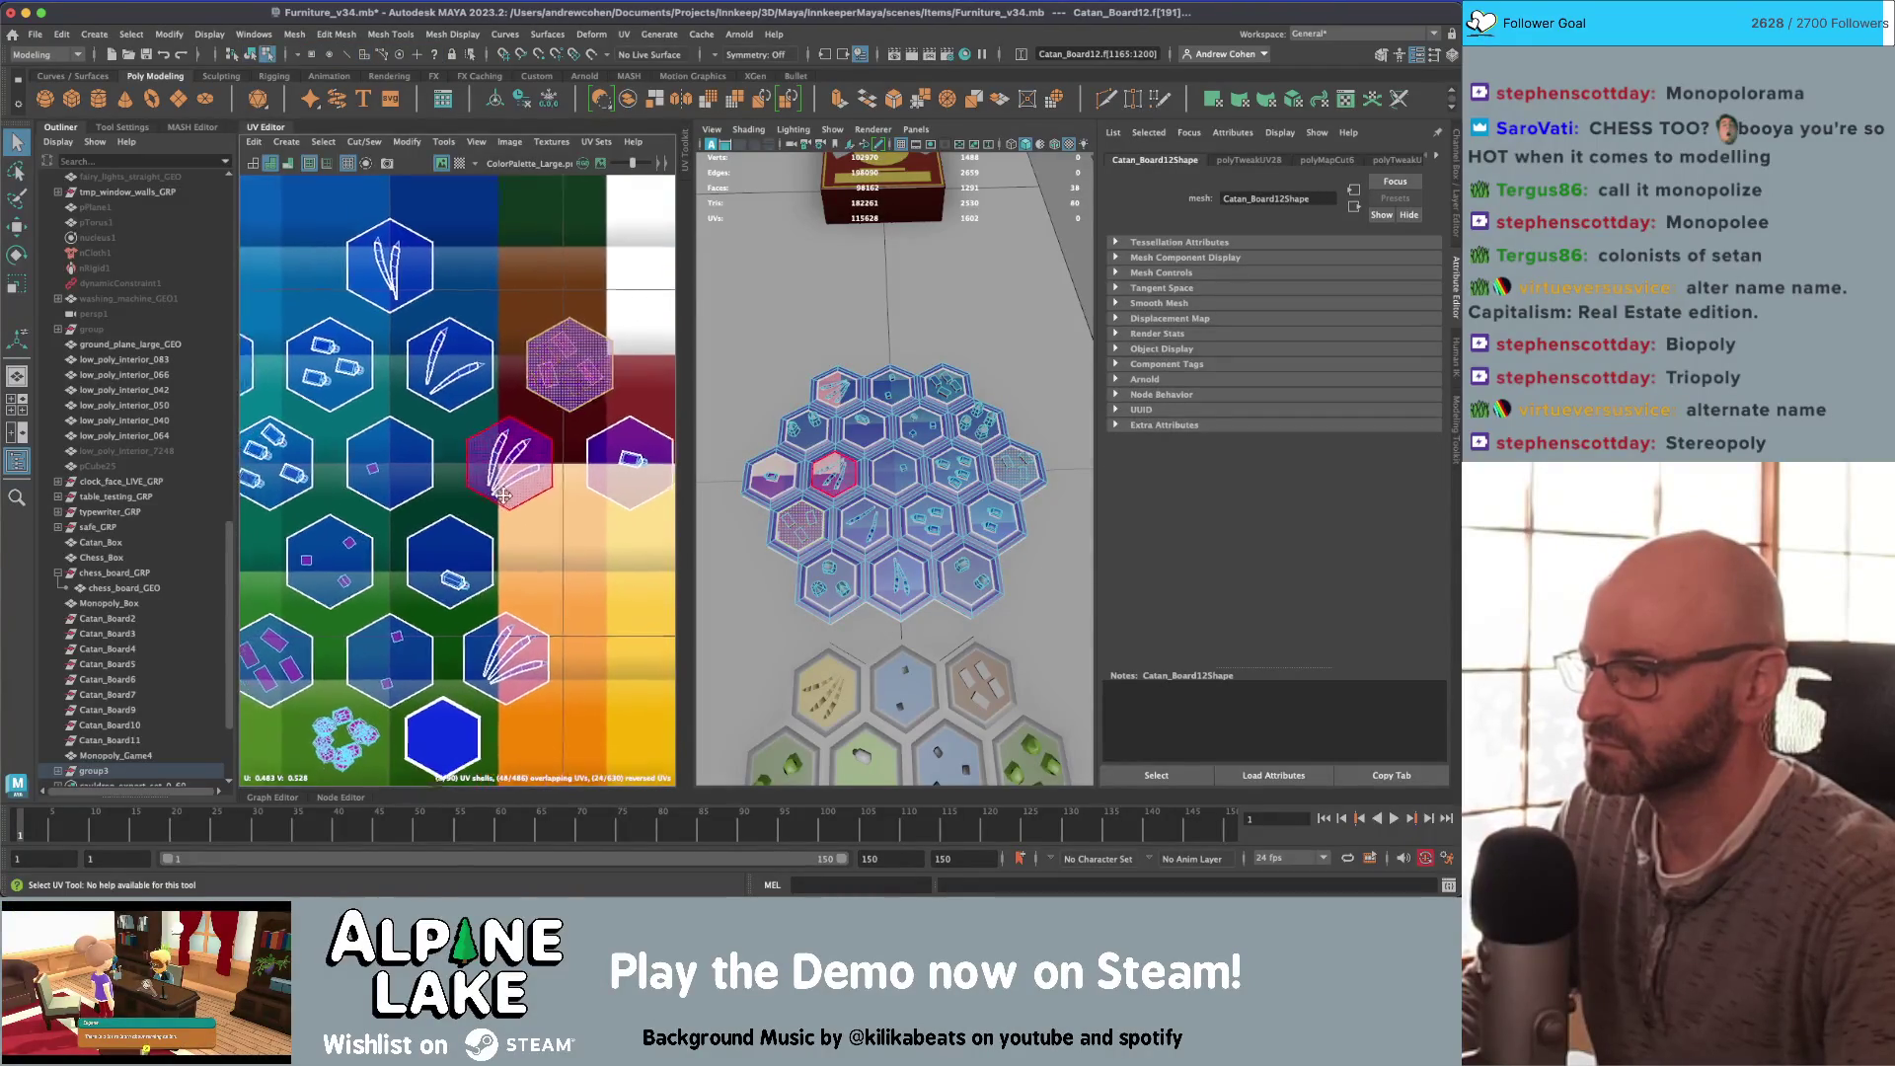
{"action": "scroll", "coordinate": [520, 413], "scroll_direction": "down", "scroll_amount": 3}
{"action": "key", "text": "w"}
{"action": "left_click", "coordinate": [546, 431]}
{"action": "mouse_move", "coordinate": [546, 431]}
{"action": "left_mouse_down"}
{"action": "mouse_move", "coordinate": [553, 592]}
{"action": "mouse_move", "coordinate": [474, 735]}
{"action": "left_mouse_up"}
{"action": "middle_click_drag", "start_coordinate": [474, 735], "coordinate": [516, 498], "text": "alt"}
{"action": "mouse_move", "coordinate": [474, 498]}
{"action": "left_mouse_down"}
{"action": "mouse_move", "coordinate": [476, 580]}
{"action": "mouse_move", "coordinate": [553, 296]}
{"action": "left_mouse_up"}
{"action": "key", "text": "f"}
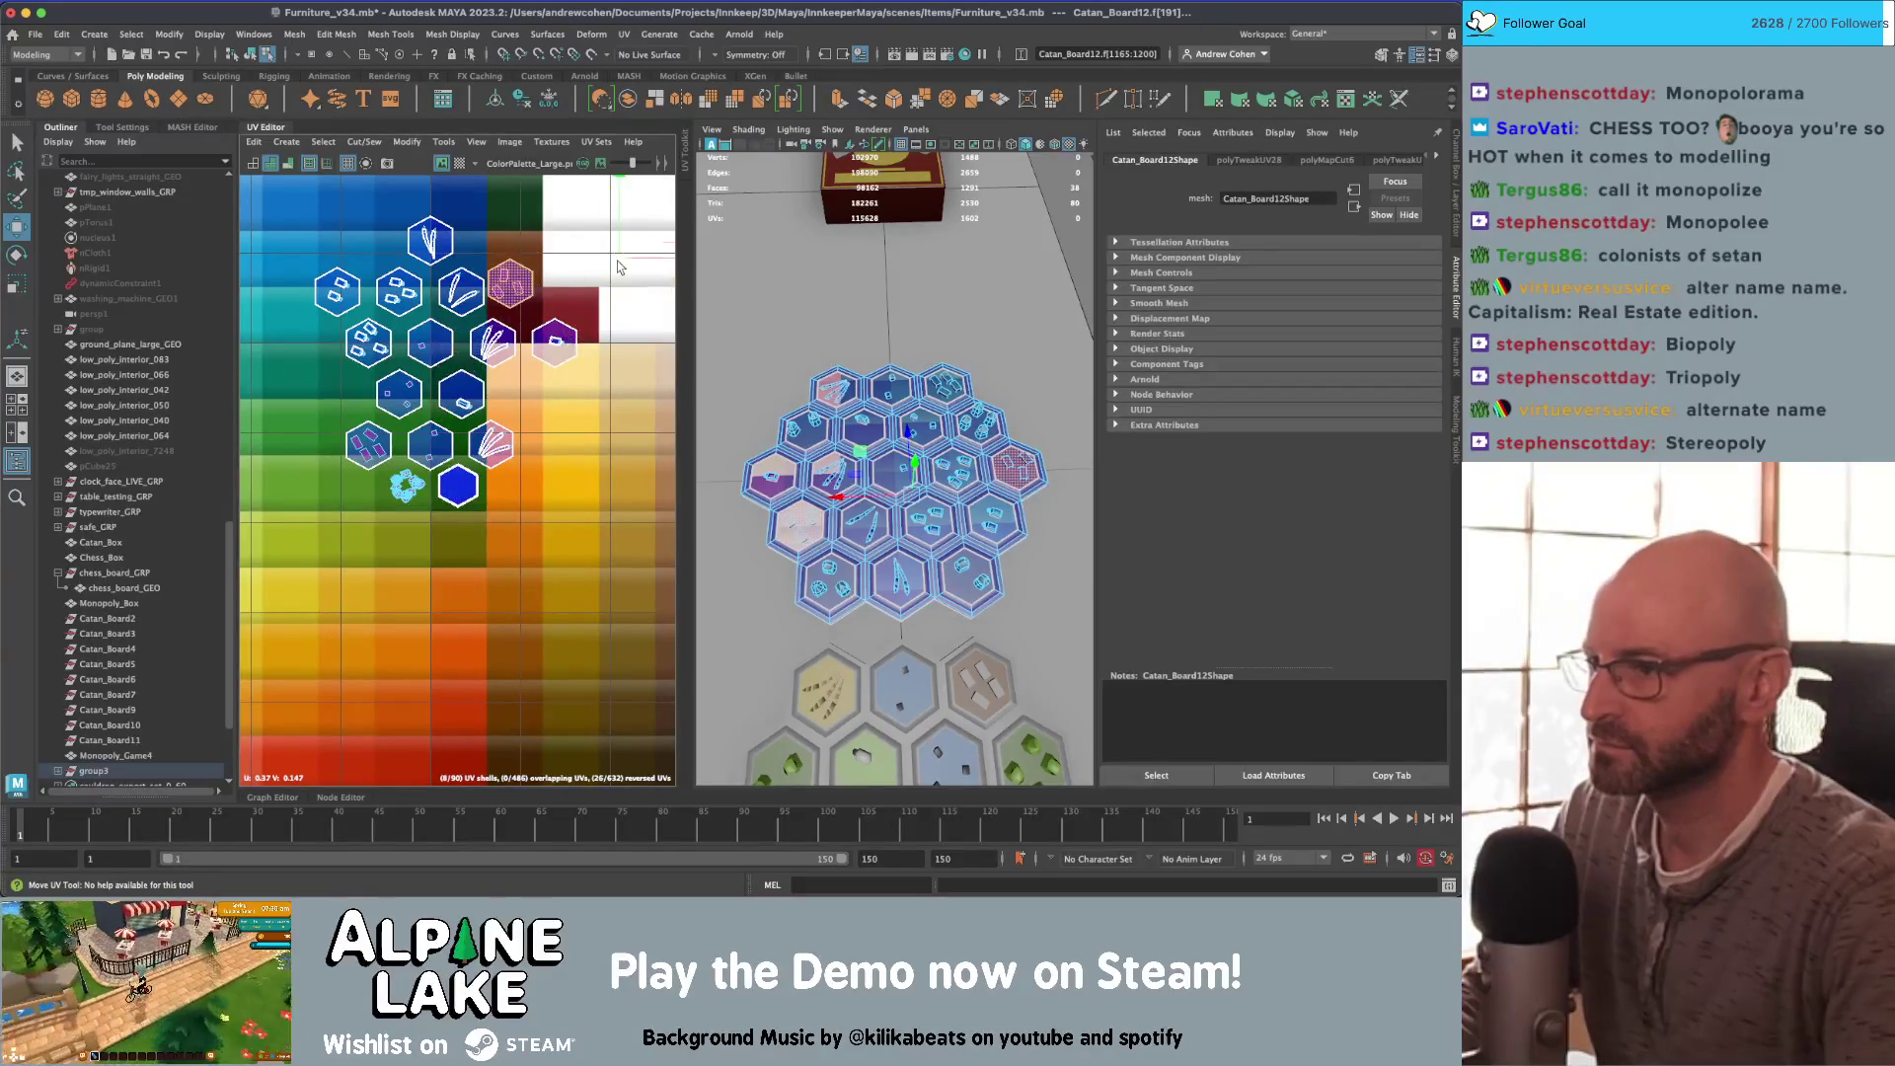
Step: Shift the pink and dark hex shells into the white area of the palette
{"action": "middle_click_drag", "start_coordinate": [553, 296], "coordinate": [446, 385], "text": "alt"}
{"action": "left_click", "coordinate": [344, 415]}
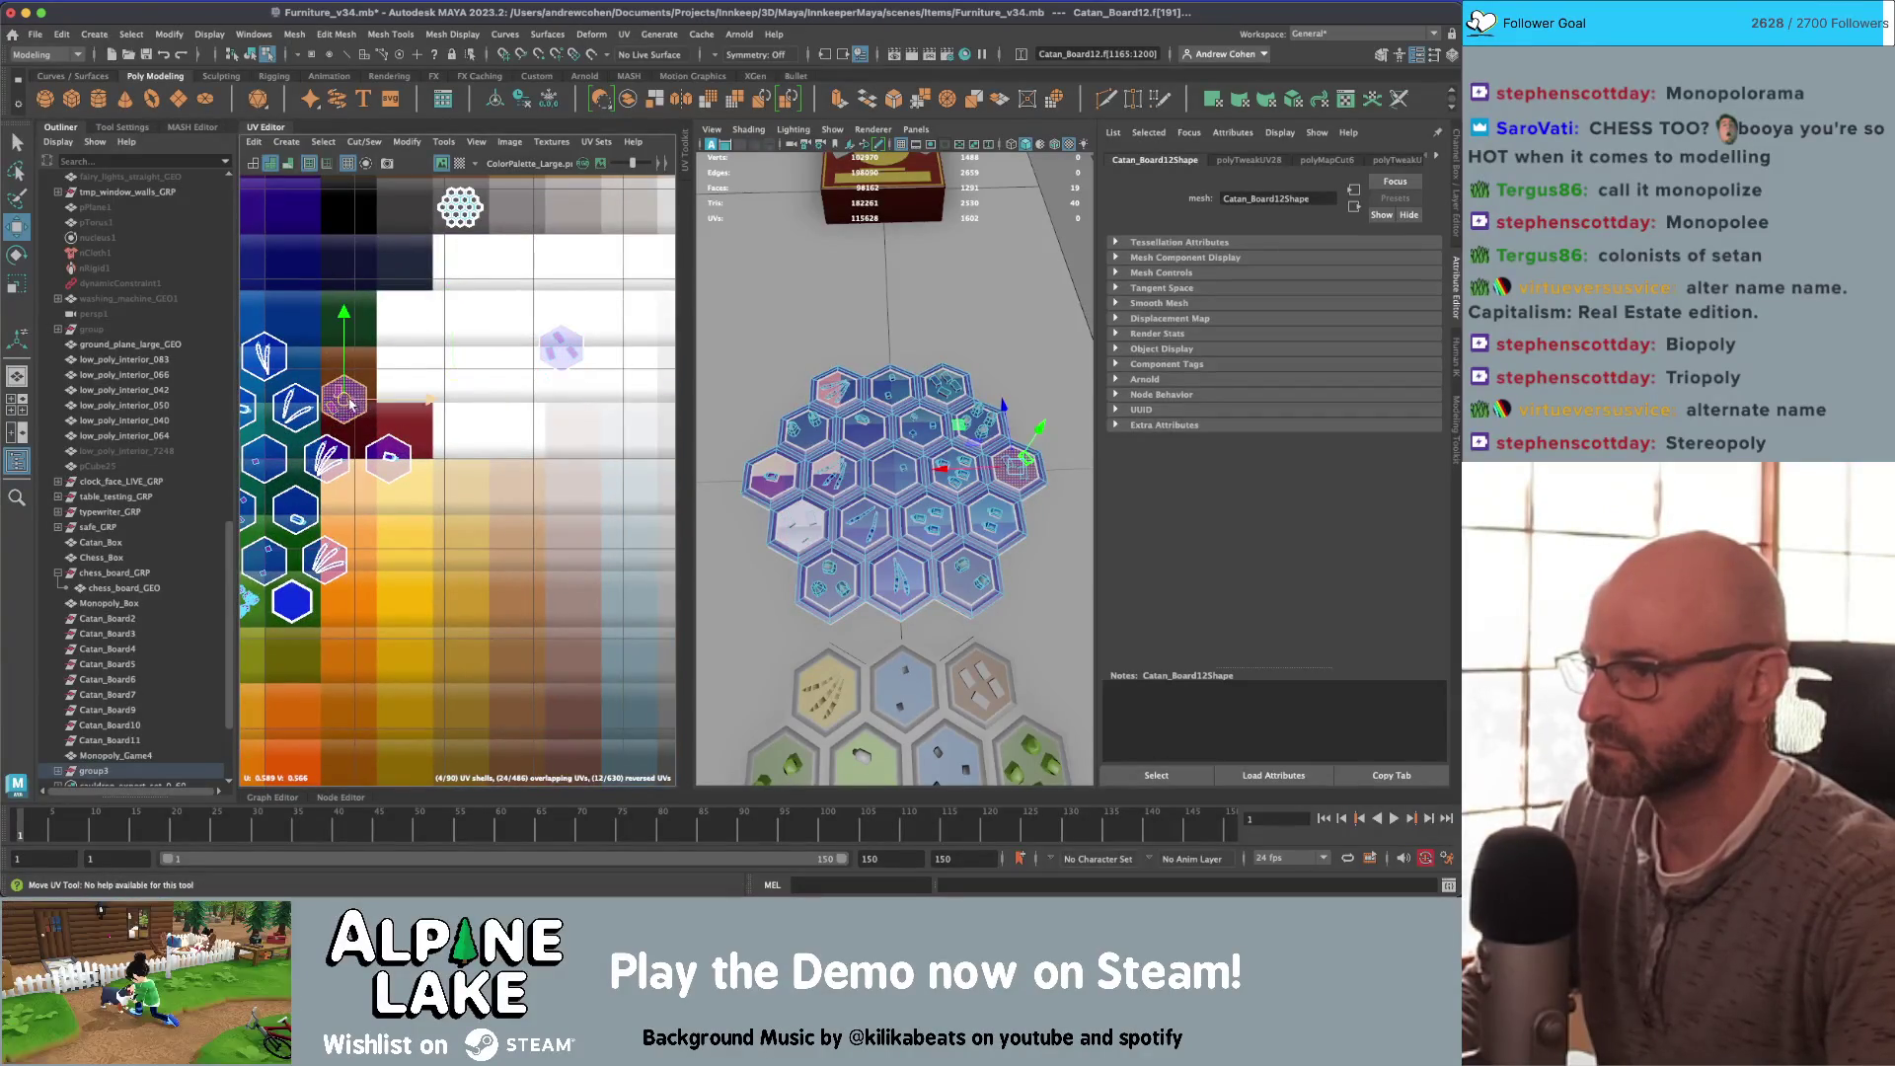
{"action": "left_click_drag", "start_coordinate": [359, 402], "coordinate": [528, 360]}
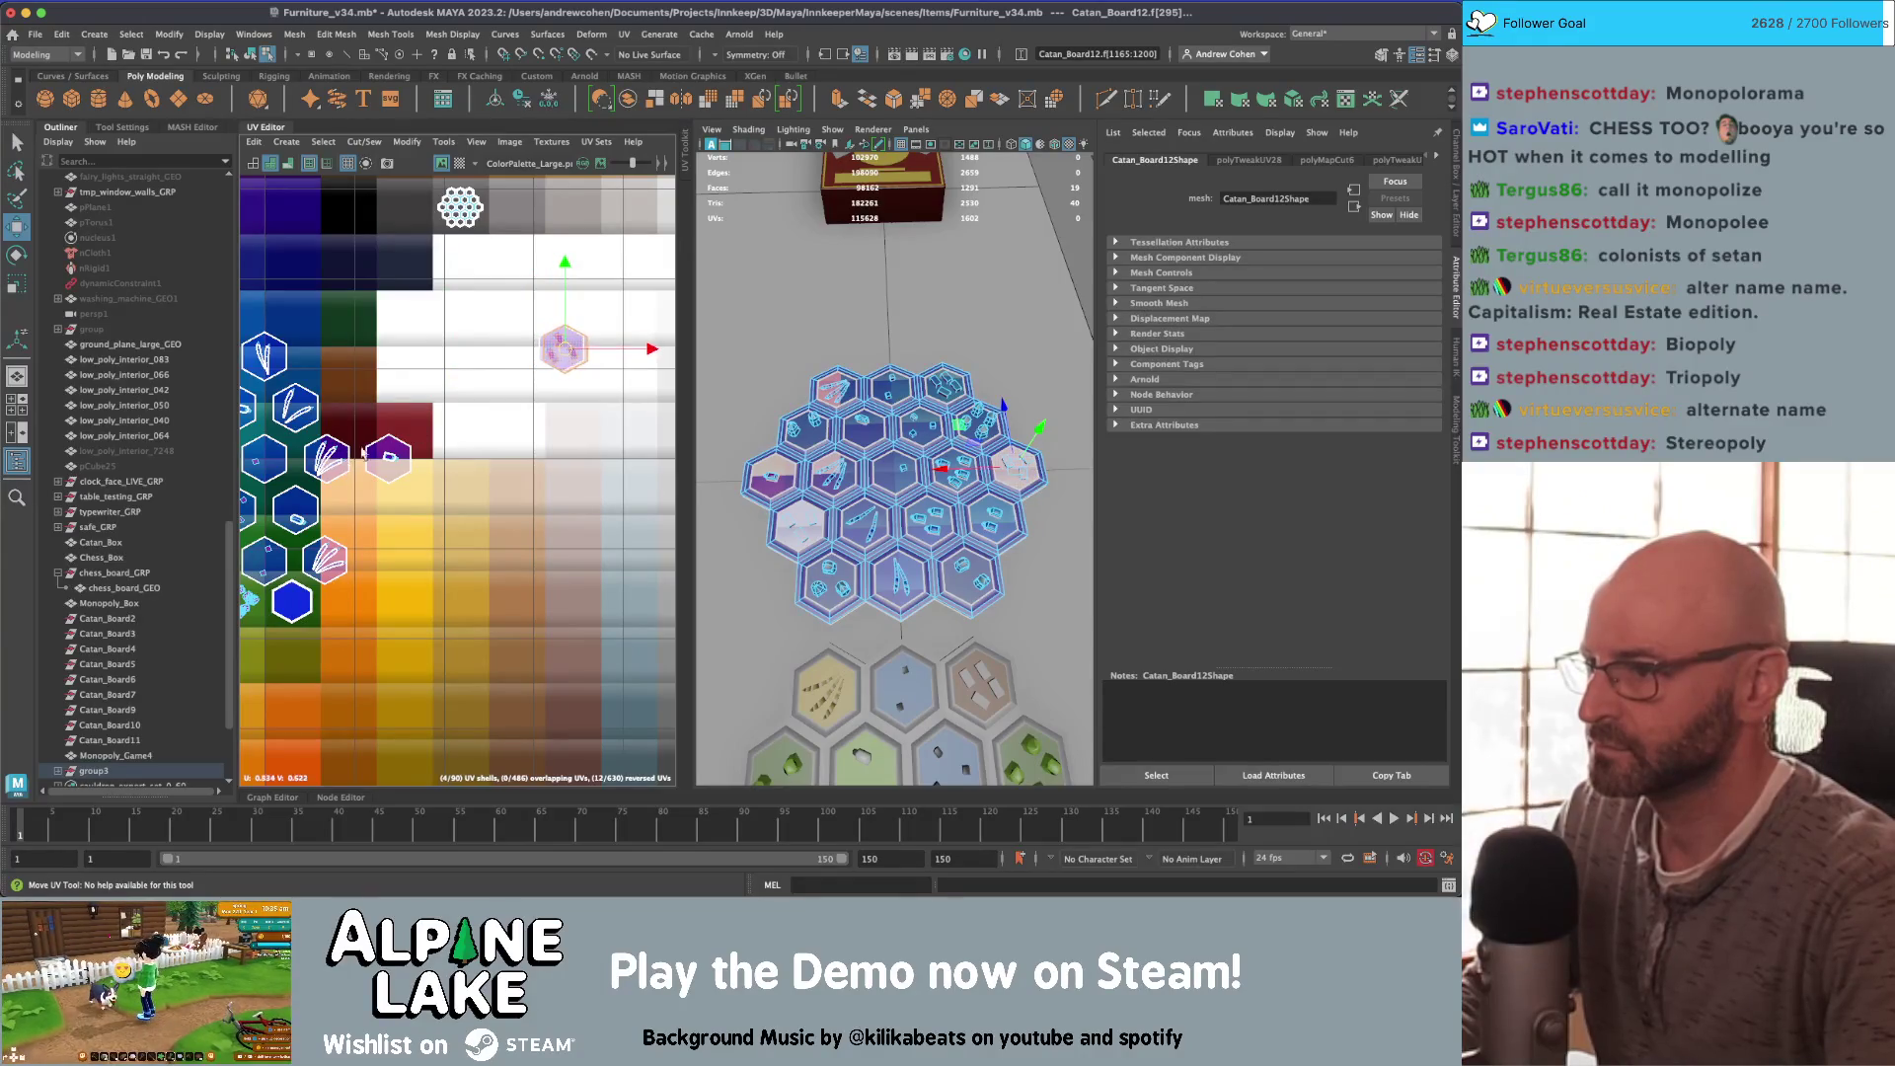
{"action": "scroll", "coordinate": [363, 454], "scroll_direction": "down", "scroll_amount": 3}
Step: Select several left and middle hex shells and move them down onto orange swatches
{"action": "left_click", "coordinate": [381, 436]}
{"action": "scroll", "coordinate": [308, 387], "scroll_direction": "up", "scroll_amount": 3}
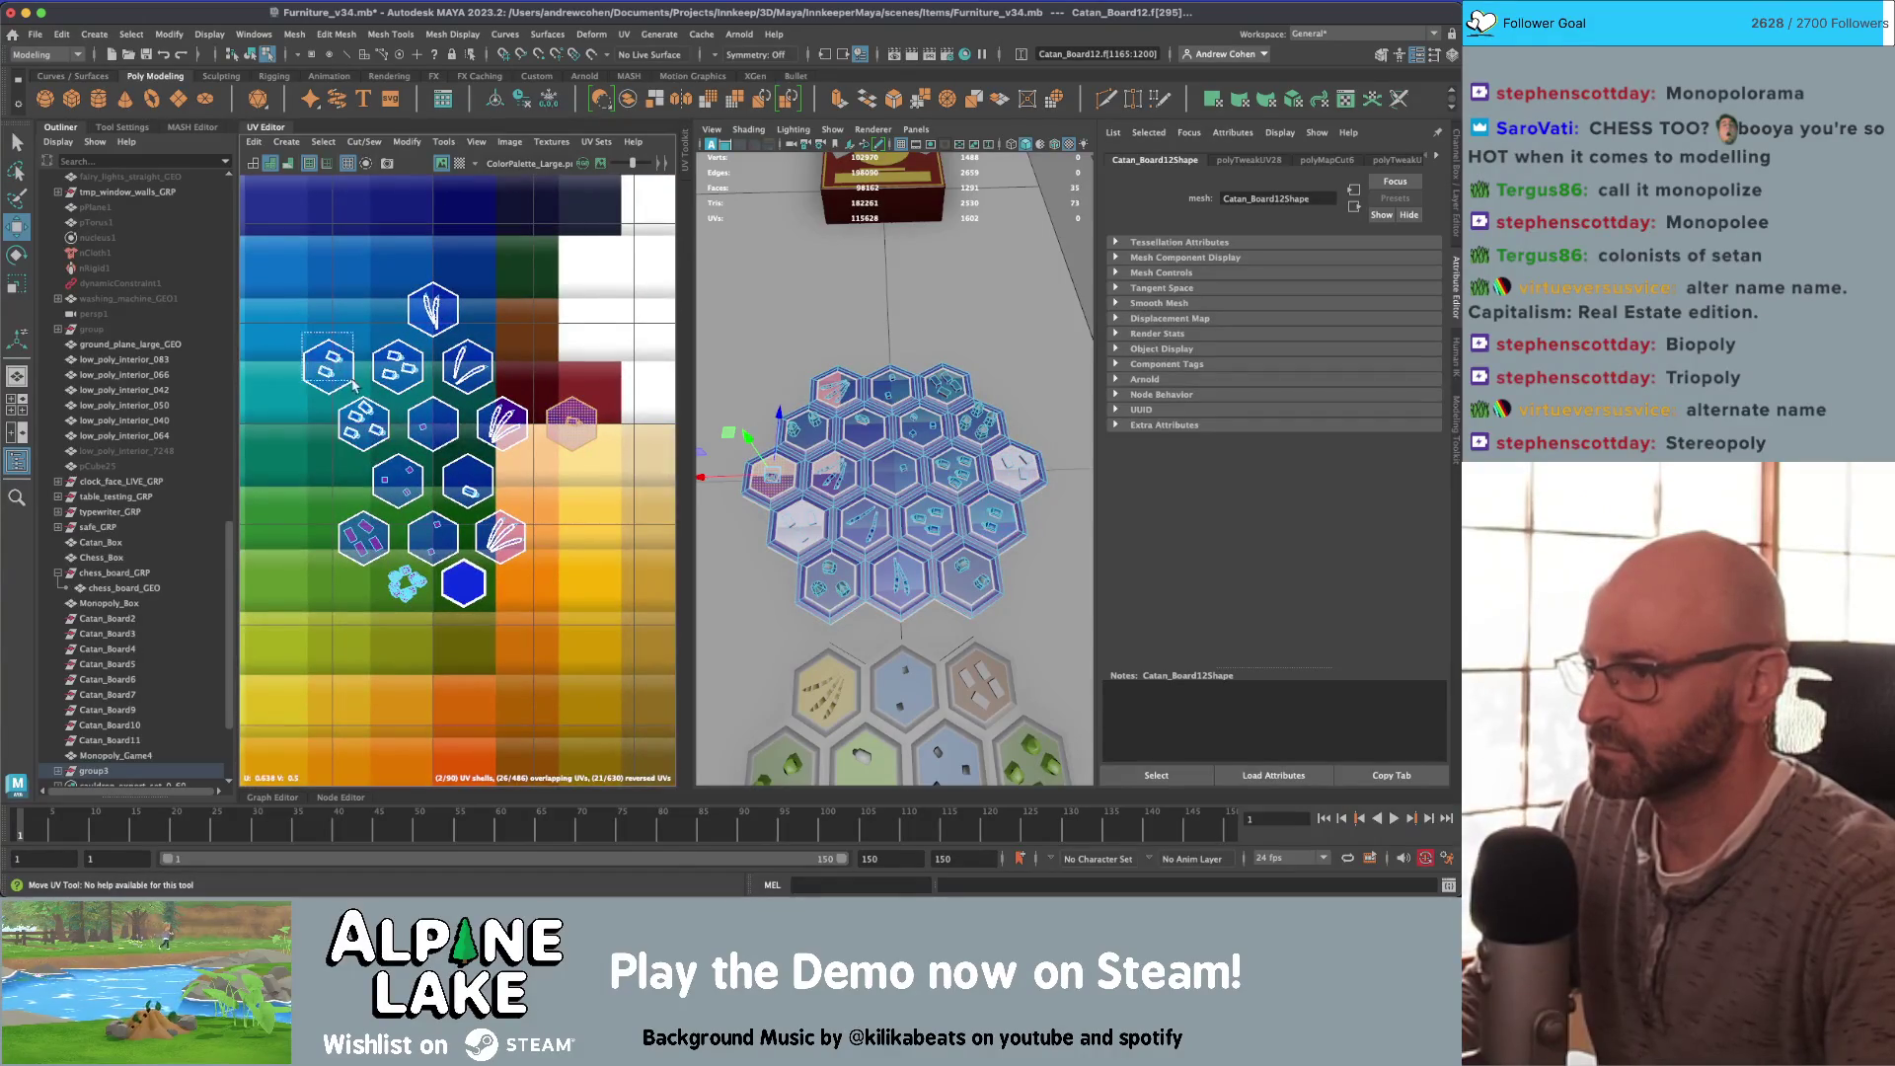
{"action": "left_click_drag", "start_coordinate": [354, 385], "coordinate": [352, 387]}
{"action": "mouse_move", "coordinate": [365, 334]}
{"action": "left_mouse_down"}
{"action": "mouse_move", "coordinate": [419, 395]}
{"action": "mouse_move", "coordinate": [380, 446]}
{"action": "left_mouse_up"}
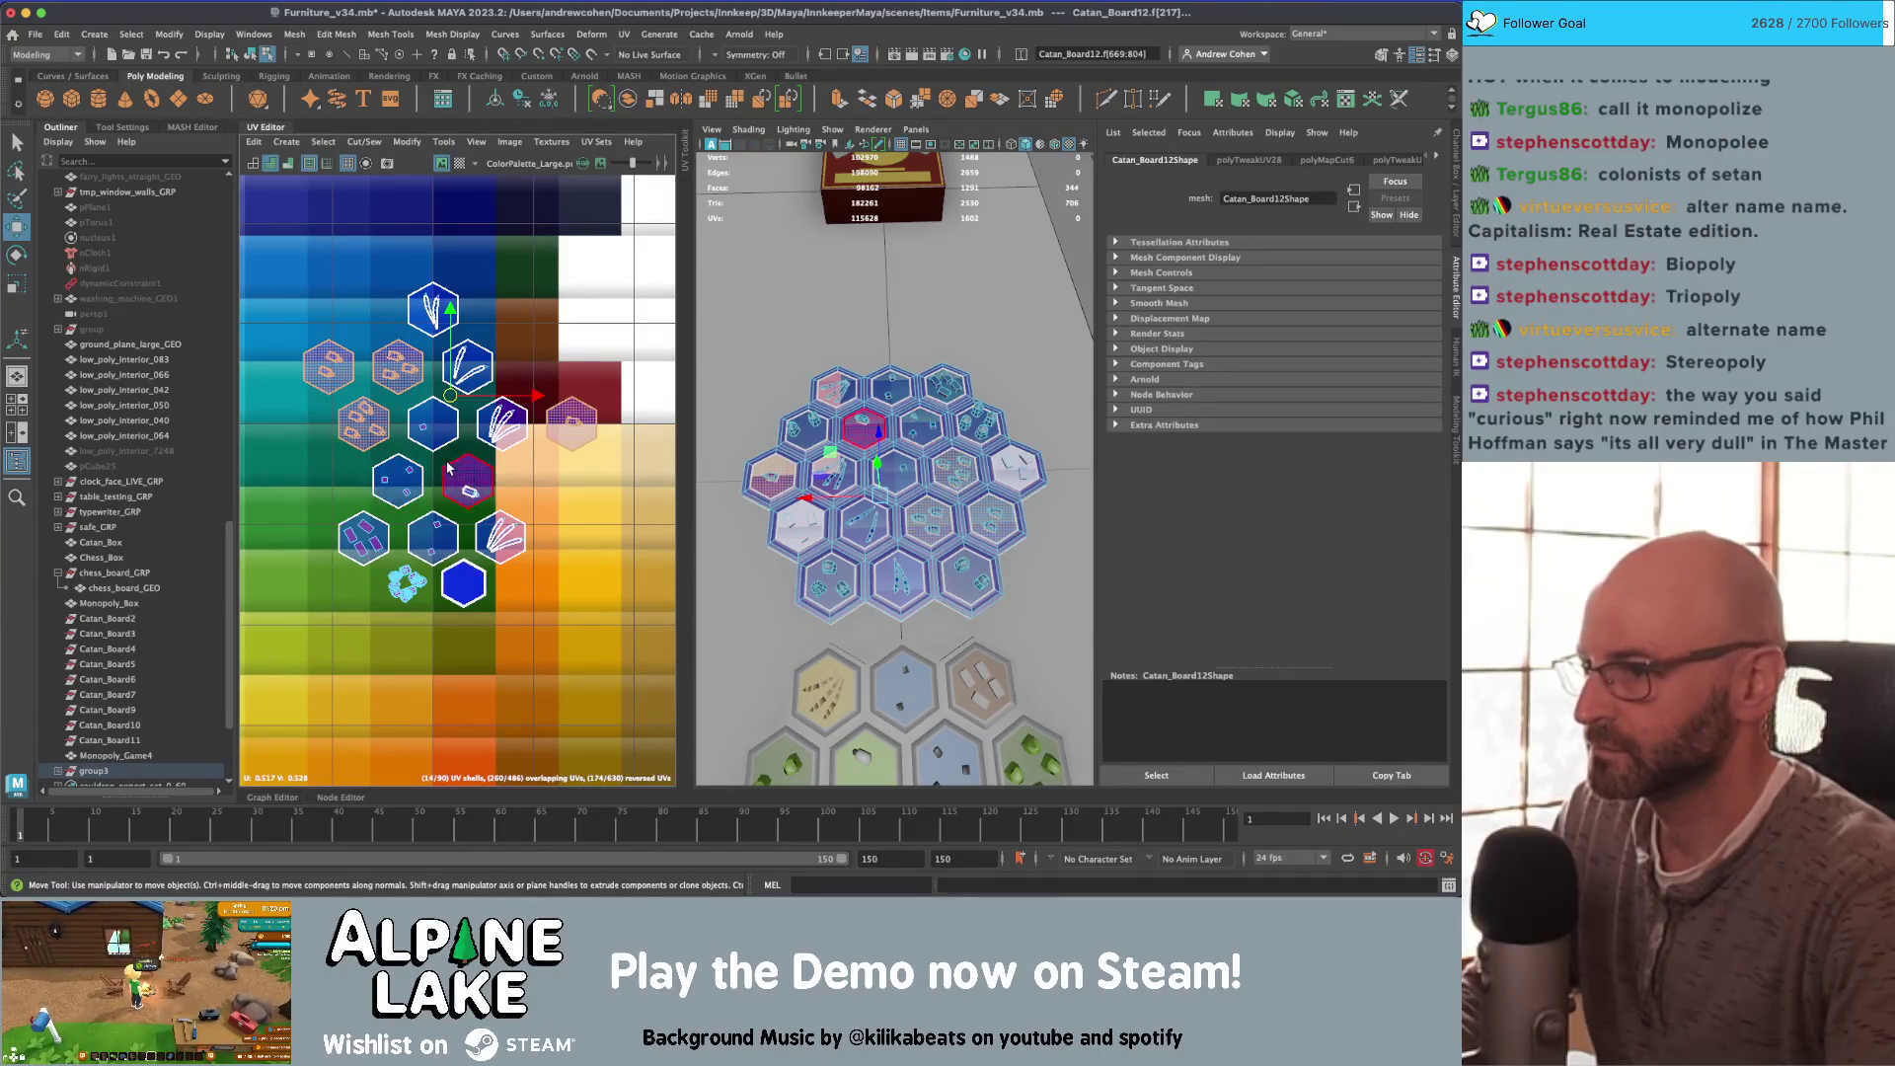
{"action": "left_click", "coordinate": [468, 496], "text": "shift"}
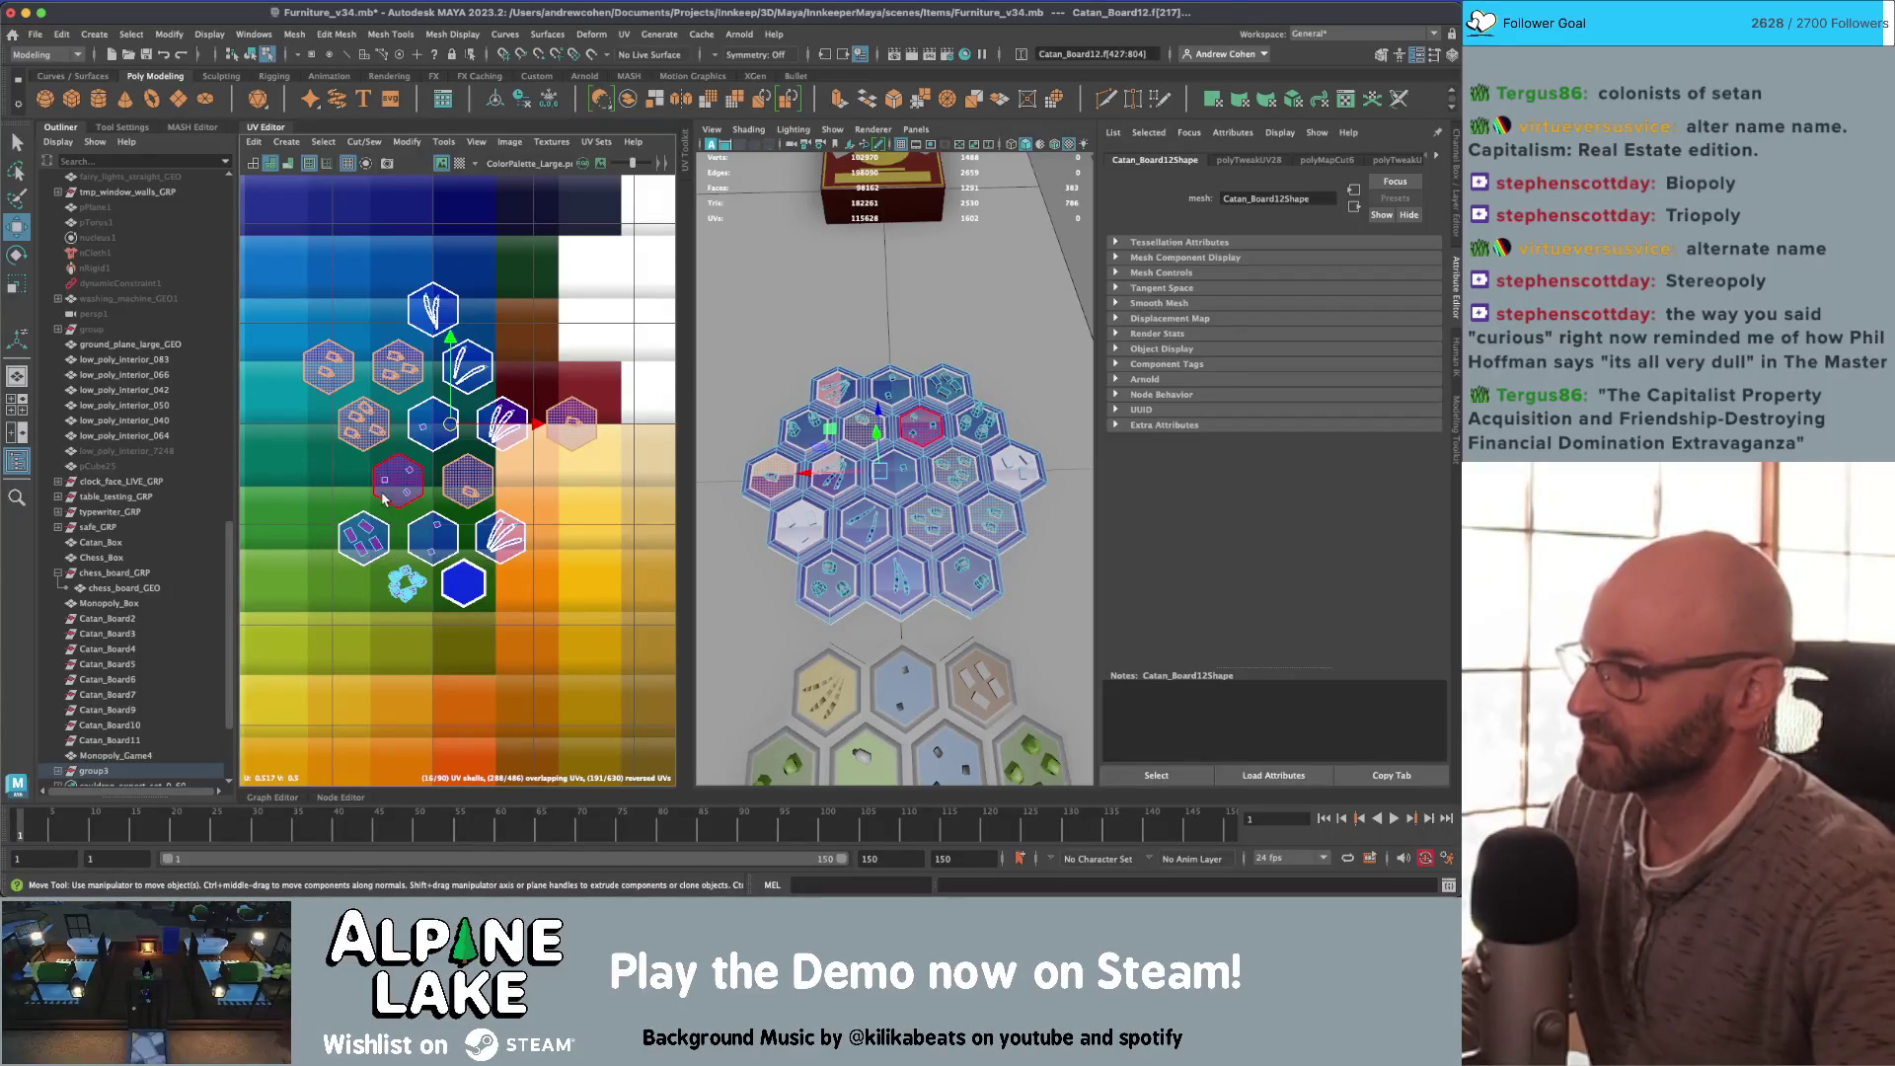
{"action": "left_click", "coordinate": [466, 475]}
{"action": "scroll", "coordinate": [465, 464], "scroll_direction": "down", "scroll_amount": 2}
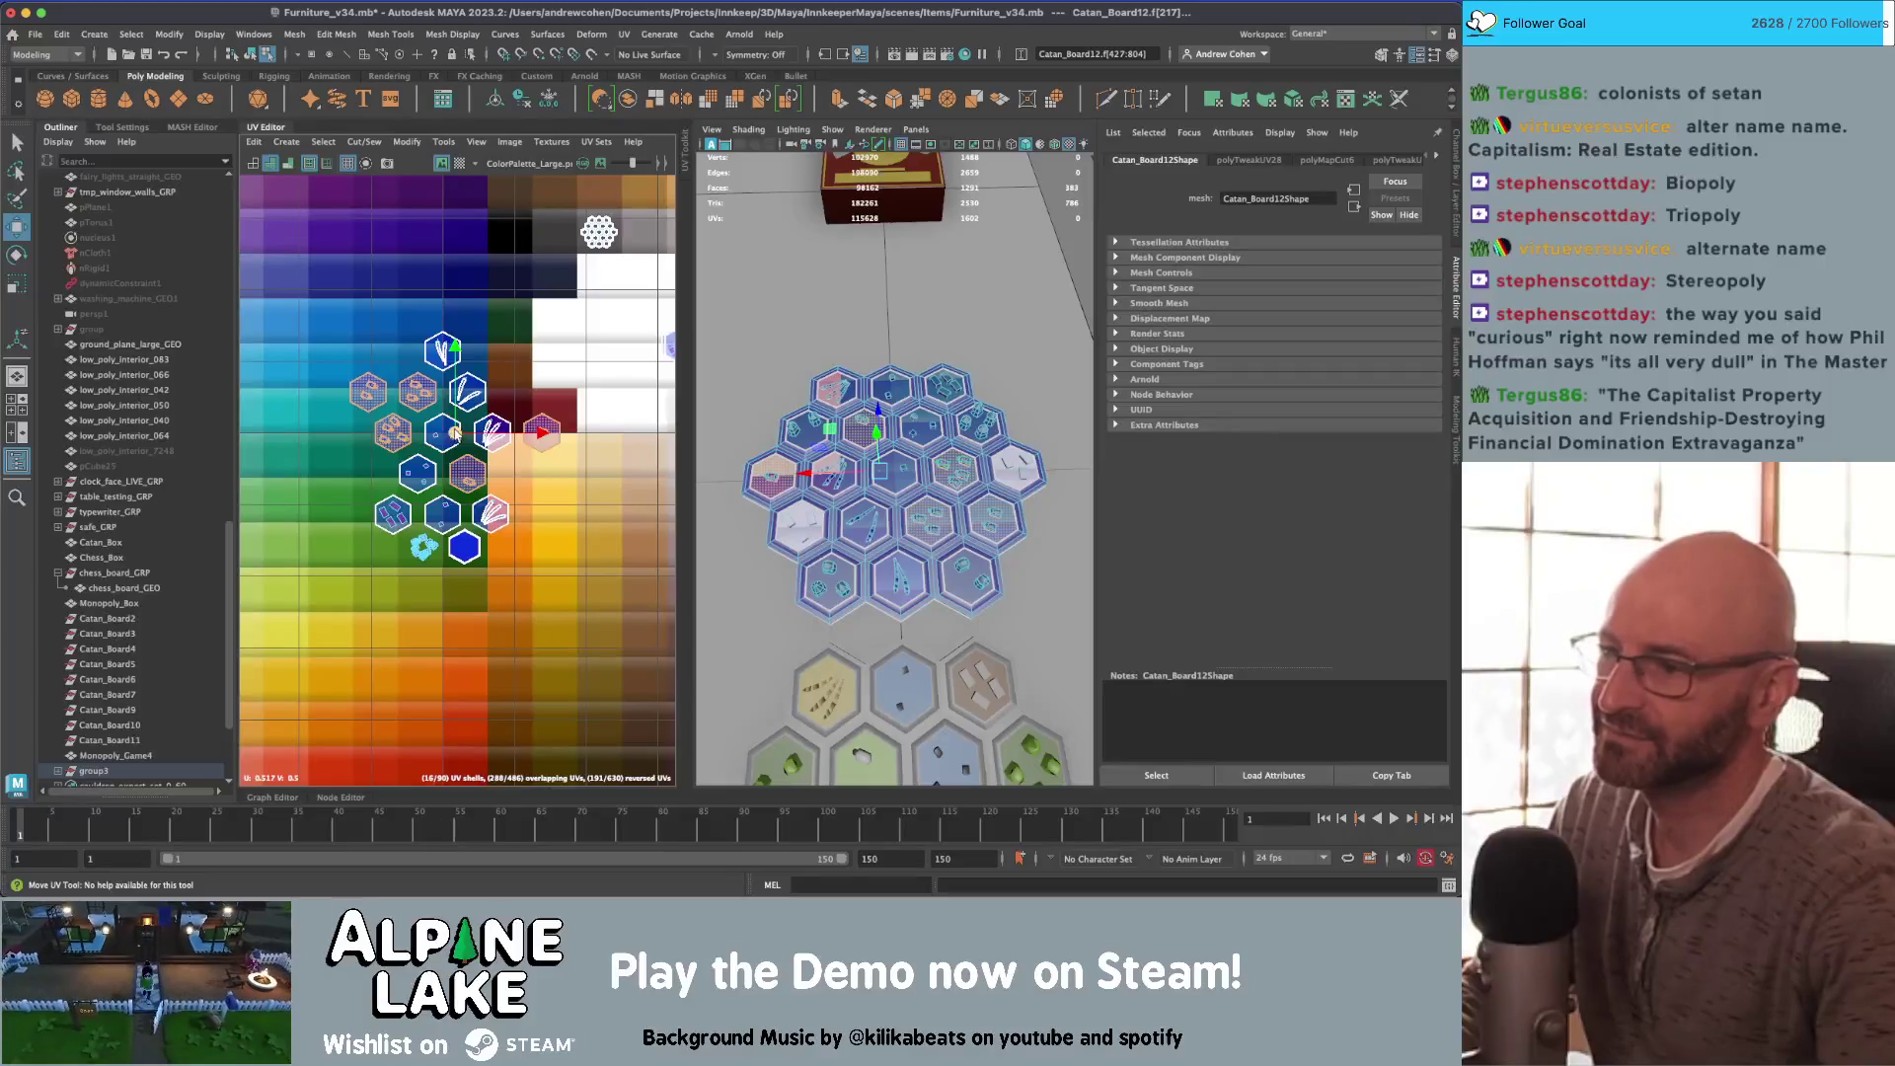
{"action": "left_click_drag", "start_coordinate": [454, 433], "coordinate": [438, 702]}
{"action": "scroll", "coordinate": [438, 703], "scroll_direction": "up", "scroll_amount": 2}
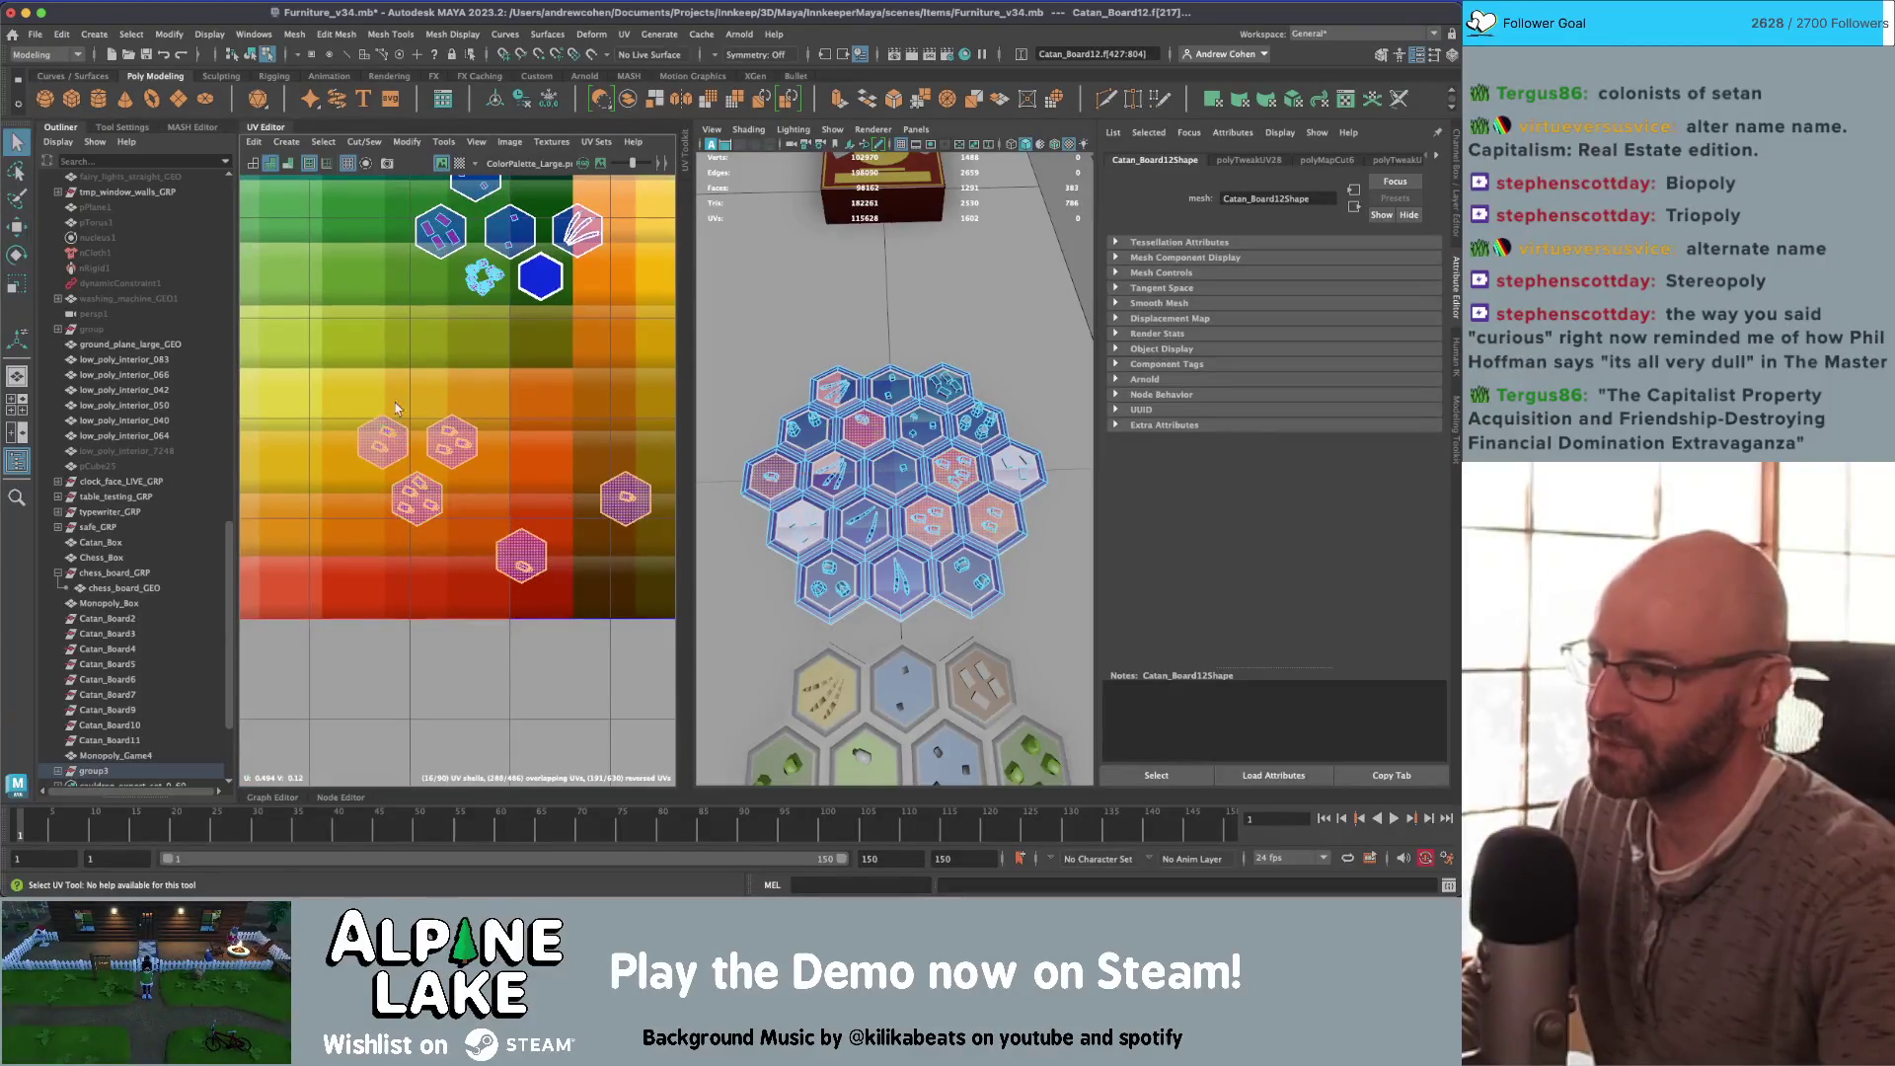
Step: Move the left, pink and magenta hex shells onto the neighbouring hex shells
{"action": "left_click", "coordinate": [396, 411]}
{"action": "scroll", "coordinate": [415, 413], "scroll_direction": "up", "scroll_amount": 2}
{"action": "left_click_drag", "start_coordinate": [338, 476], "coordinate": [432, 528]}
{"action": "key", "text": "w"}
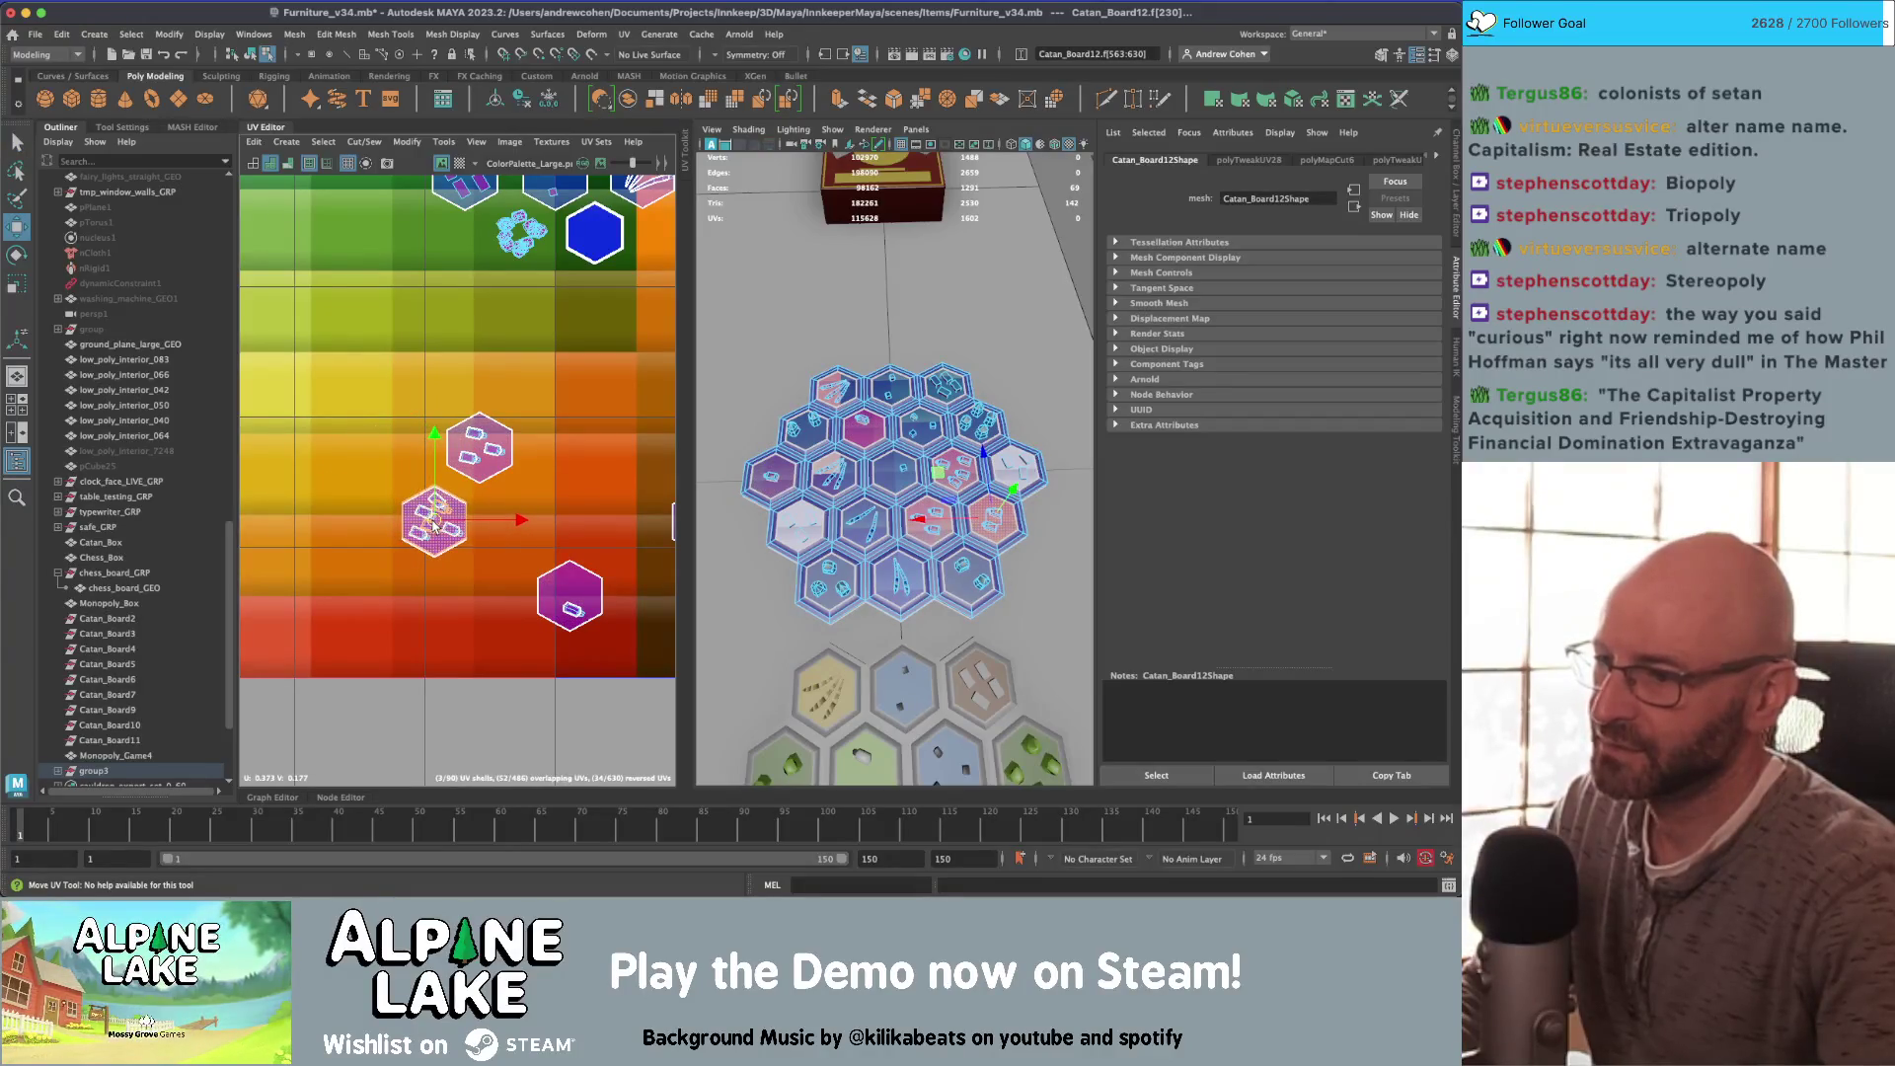
{"action": "key", "text": "q"}
{"action": "left_click", "coordinate": [478, 449]}
{"action": "key", "text": "w"}
{"action": "left_click_drag", "start_coordinate": [479, 449], "coordinate": [432, 523]}
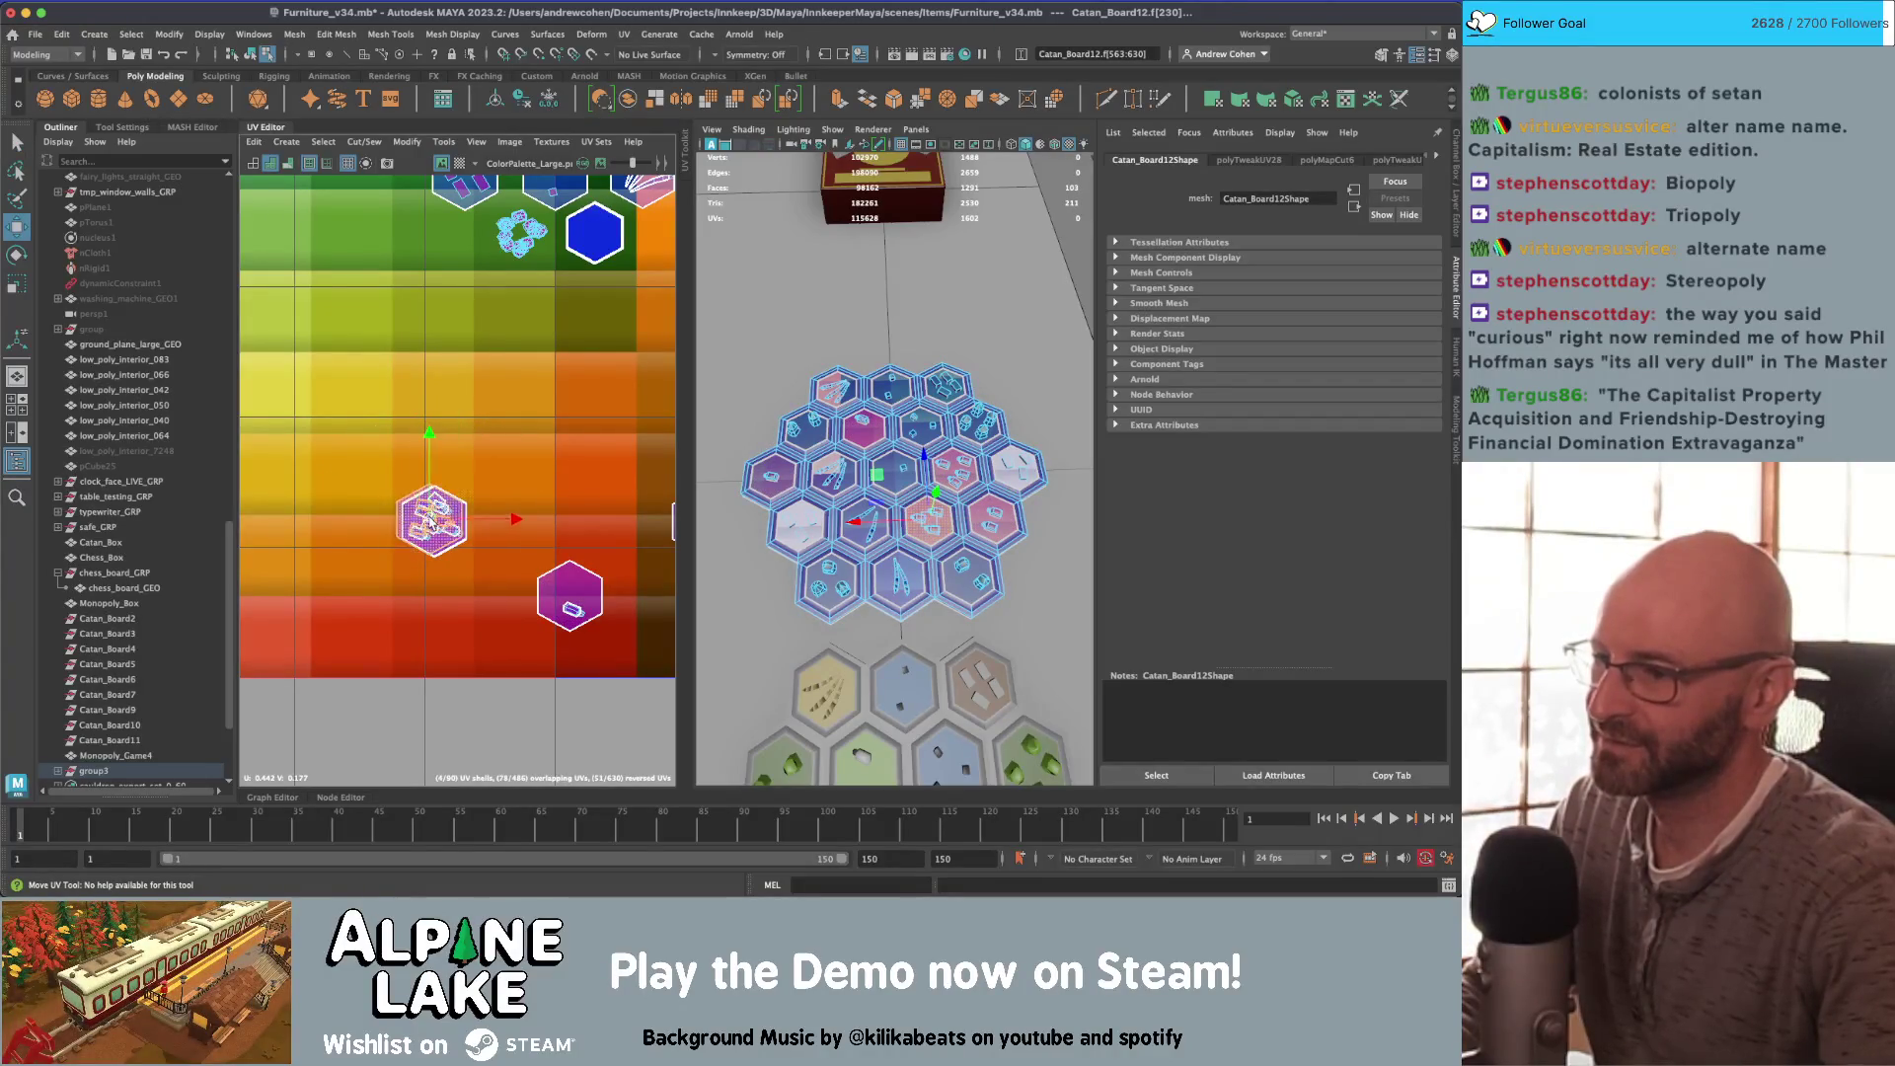
{"action": "key", "text": "w"}
{"action": "left_click_drag", "start_coordinate": [543, 648], "coordinate": [434, 528]}
Step: Move another hex shell right, then shift it with another board hex up-left
{"action": "middle_click_drag", "start_coordinate": [434, 528], "coordinate": [347, 557], "text": "alt"}
{"action": "key", "text": "w"}
{"action": "left_click_drag", "start_coordinate": [355, 559], "coordinate": [625, 562]}
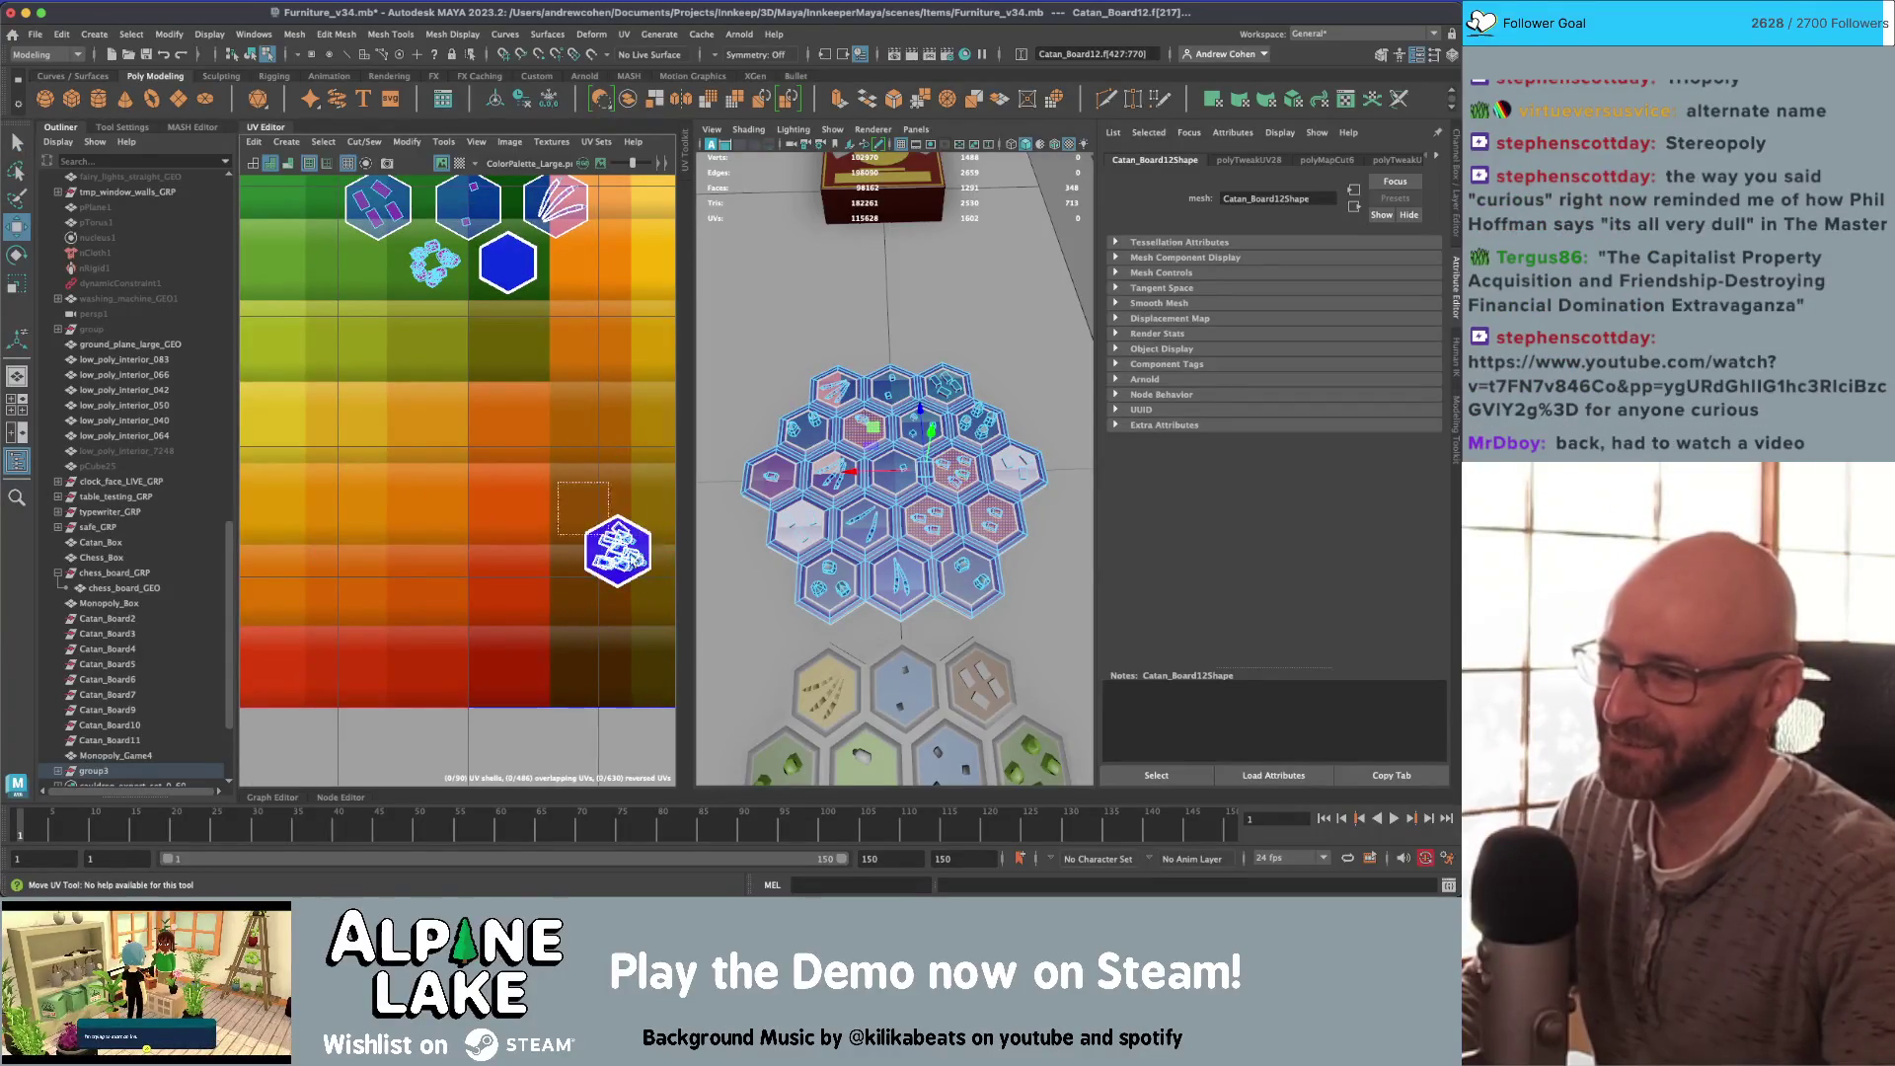
{"action": "left_click", "coordinate": [626, 562], "text": "shift"}
{"action": "left_click_drag", "start_coordinate": [620, 557], "coordinate": [438, 489]}
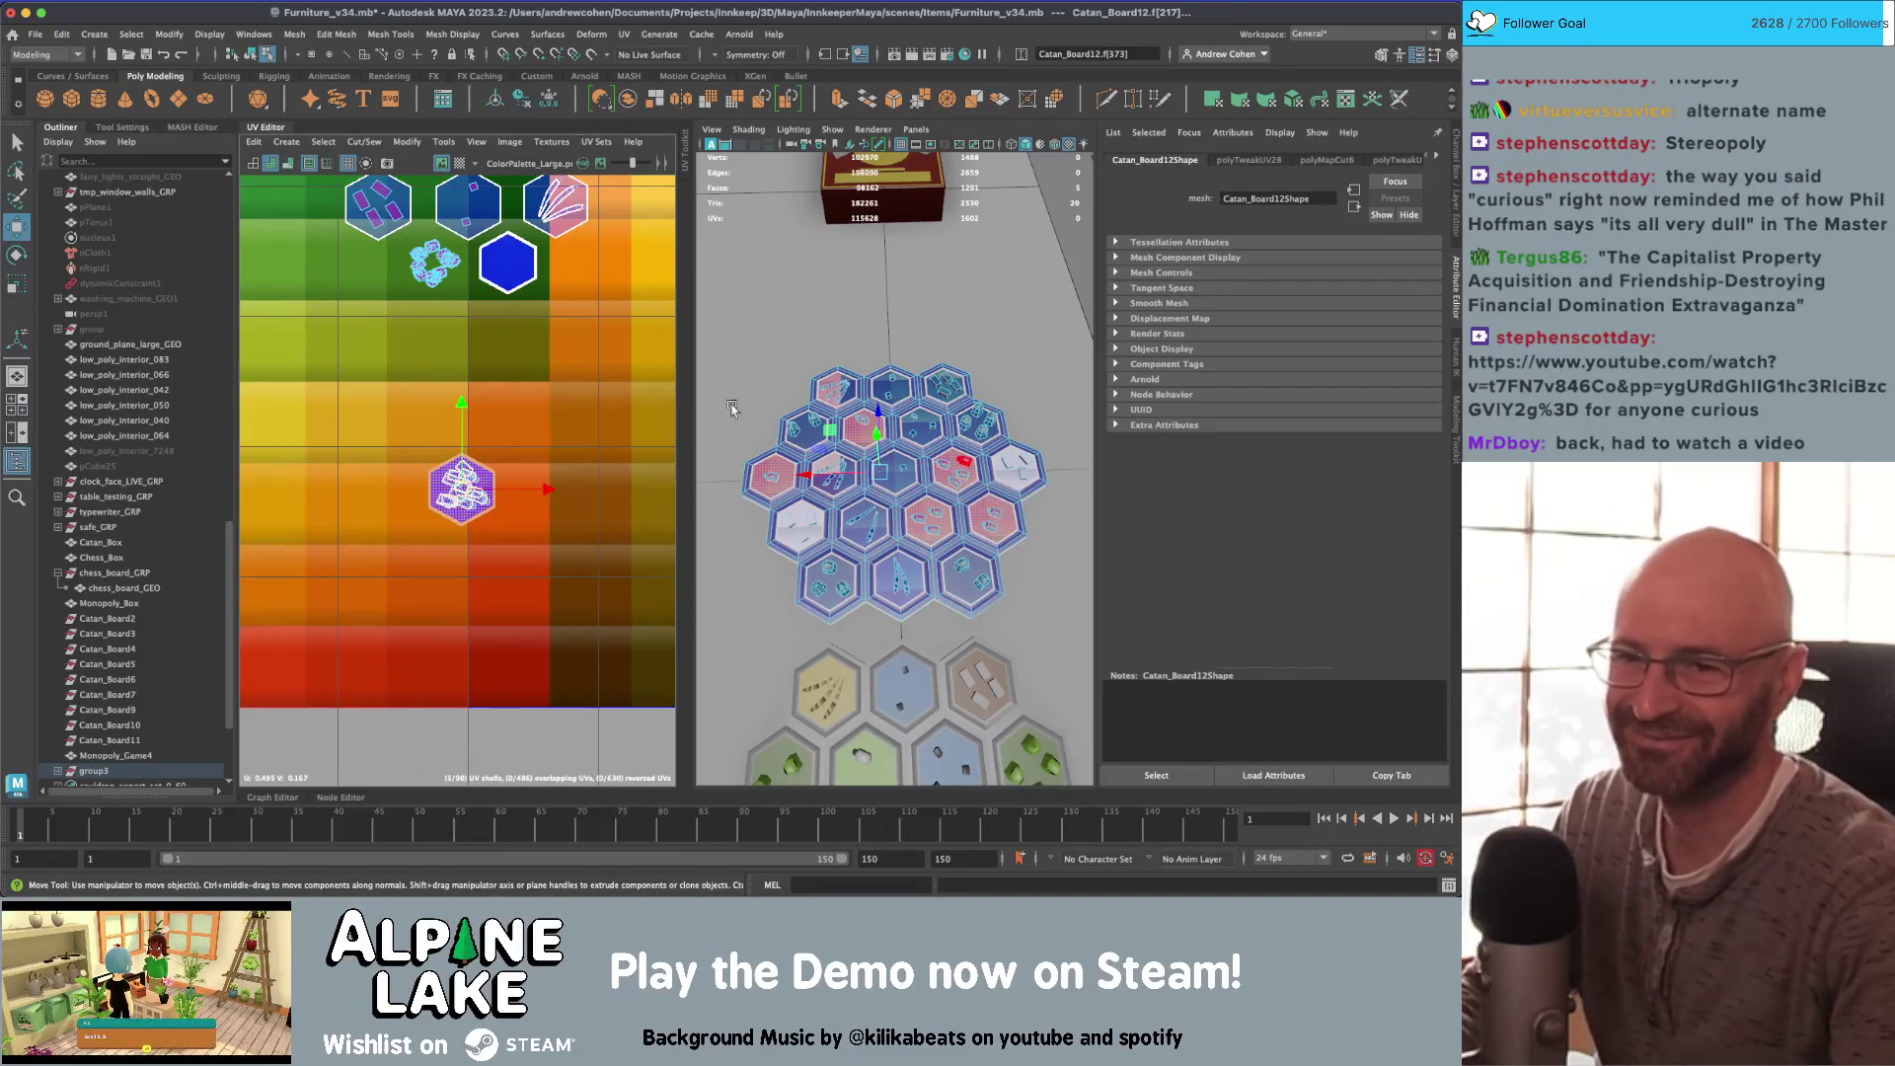
{"action": "scroll", "coordinate": [712, 565], "scroll_direction": "down", "scroll_amount": 3}
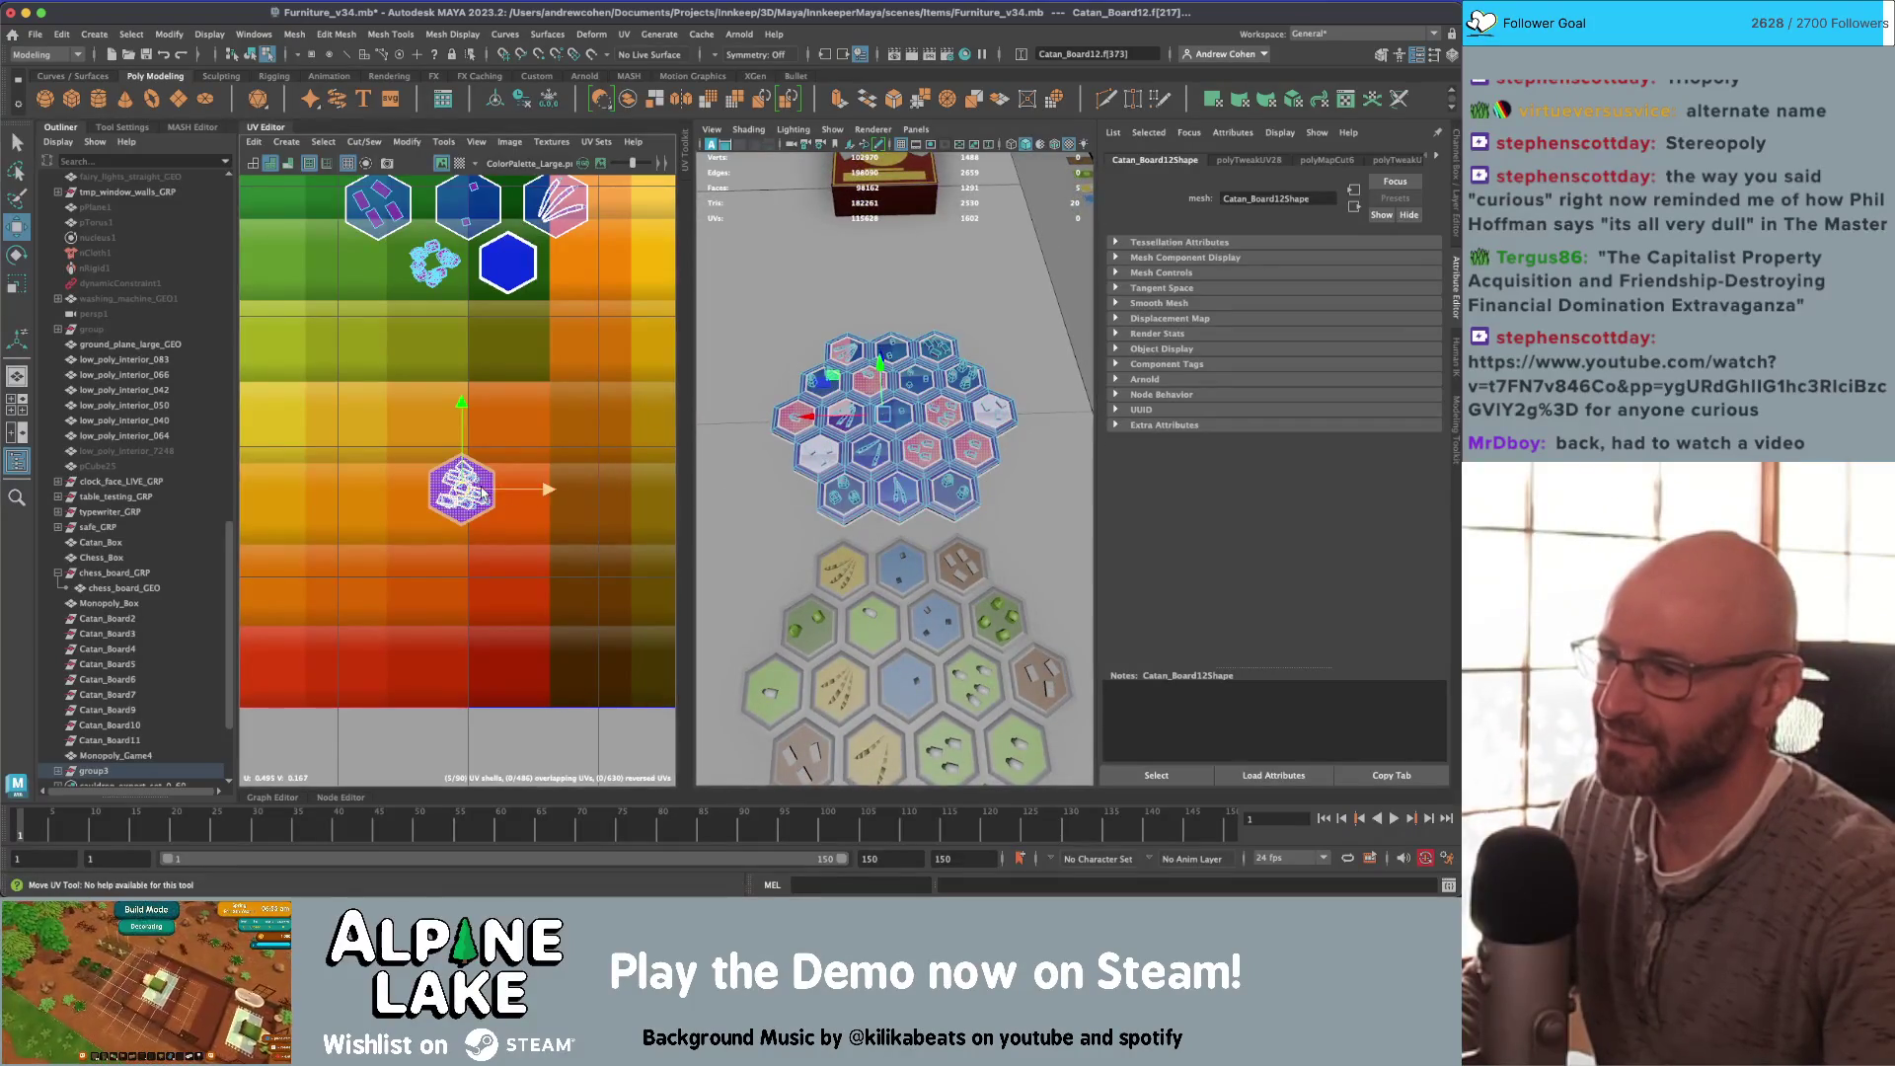
Step: Drag the hex tile's UVs up-left off the piece shell and nudge them further
{"action": "scroll", "coordinate": [553, 493], "scroll_direction": "down", "scroll_amount": 1}
{"action": "mouse_move", "coordinate": [494, 557]}
{"action": "left_mouse_down"}
{"action": "mouse_move", "coordinate": [388, 439]}
{"action": "mouse_move", "coordinate": [291, 372]}
{"action": "left_mouse_up"}
{"action": "scroll", "coordinate": [290, 372], "scroll_direction": "down", "scroll_amount": 1}
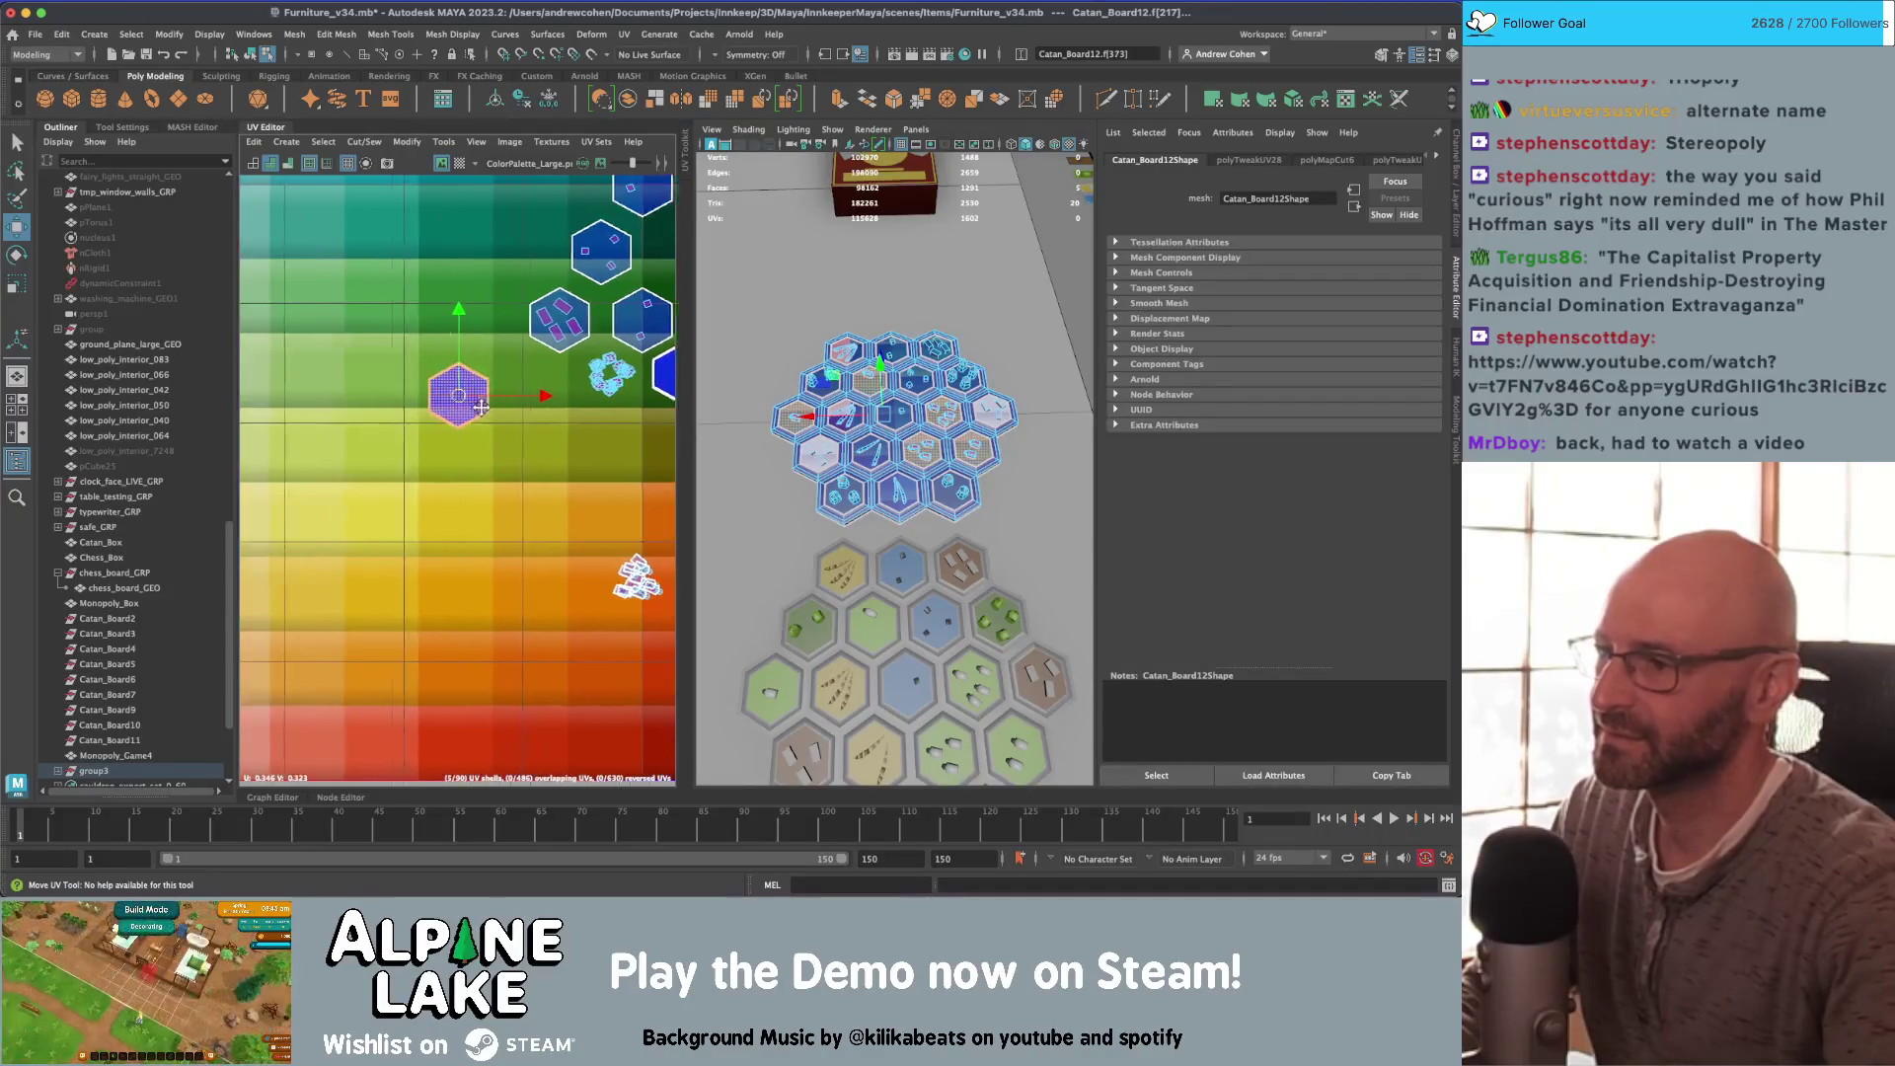
{"action": "middle_click_drag", "start_coordinate": [290, 372], "coordinate": [452, 396], "text": "alt"}
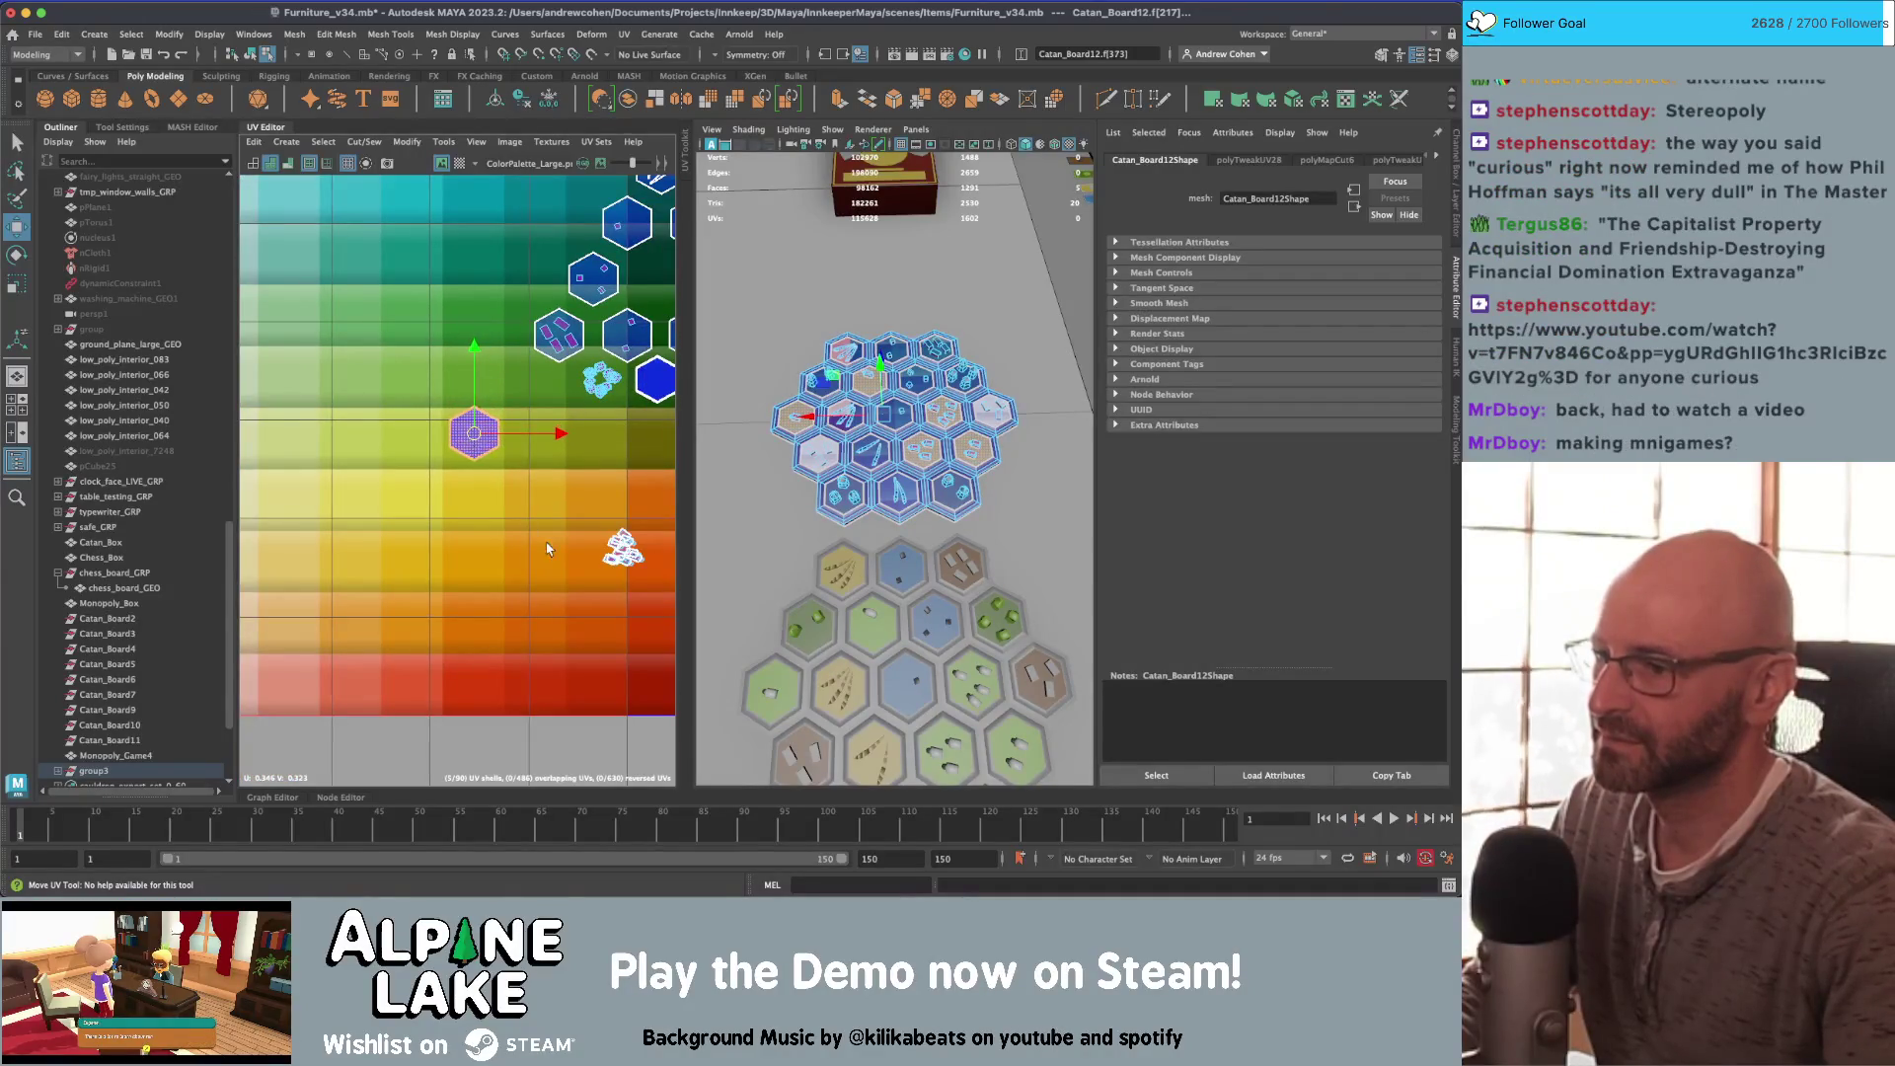
{"action": "scroll", "coordinate": [592, 553], "scroll_direction": "up", "scroll_amount": 6}
{"action": "key", "text": "q"}
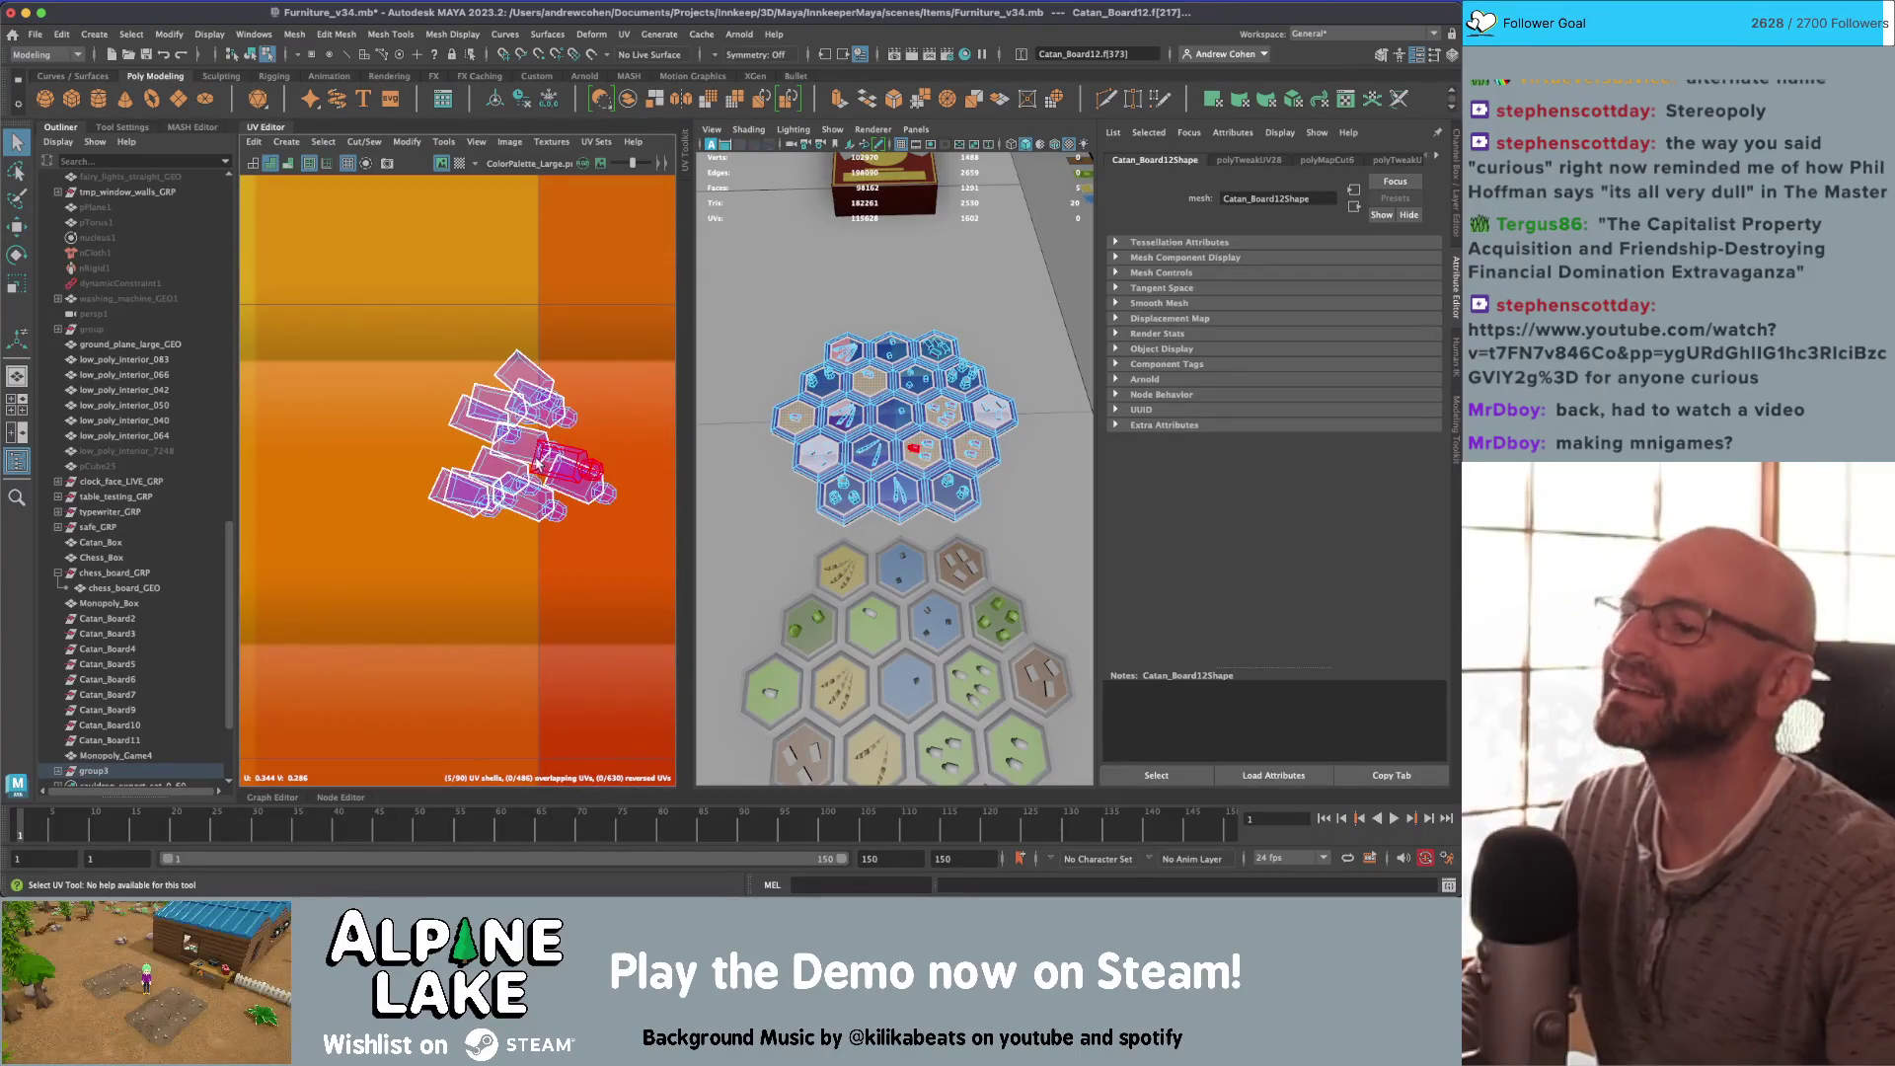
Step: Return to object selection and marquee-select the next group of board faces
{"action": "scroll", "coordinate": [501, 447], "scroll_direction": "up", "scroll_amount": 2}
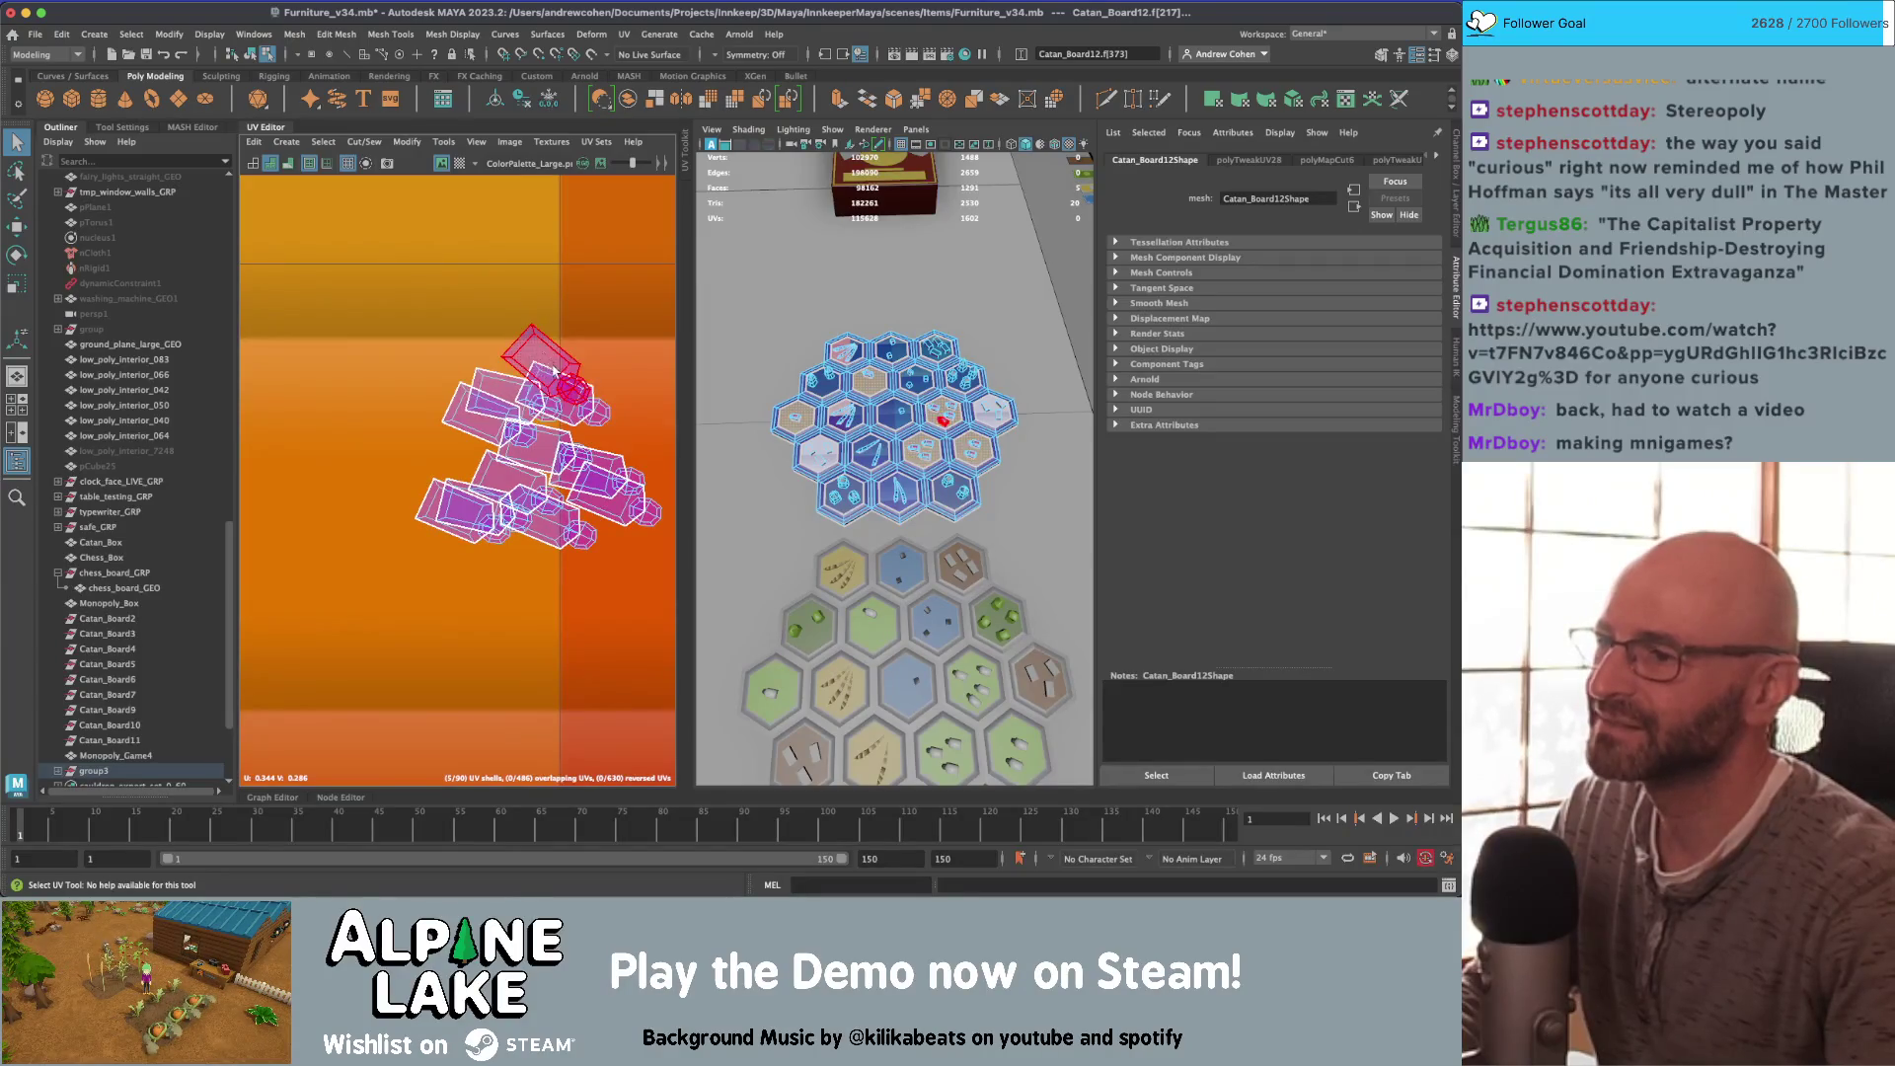
{"action": "left_click", "coordinate": [244, 55]}
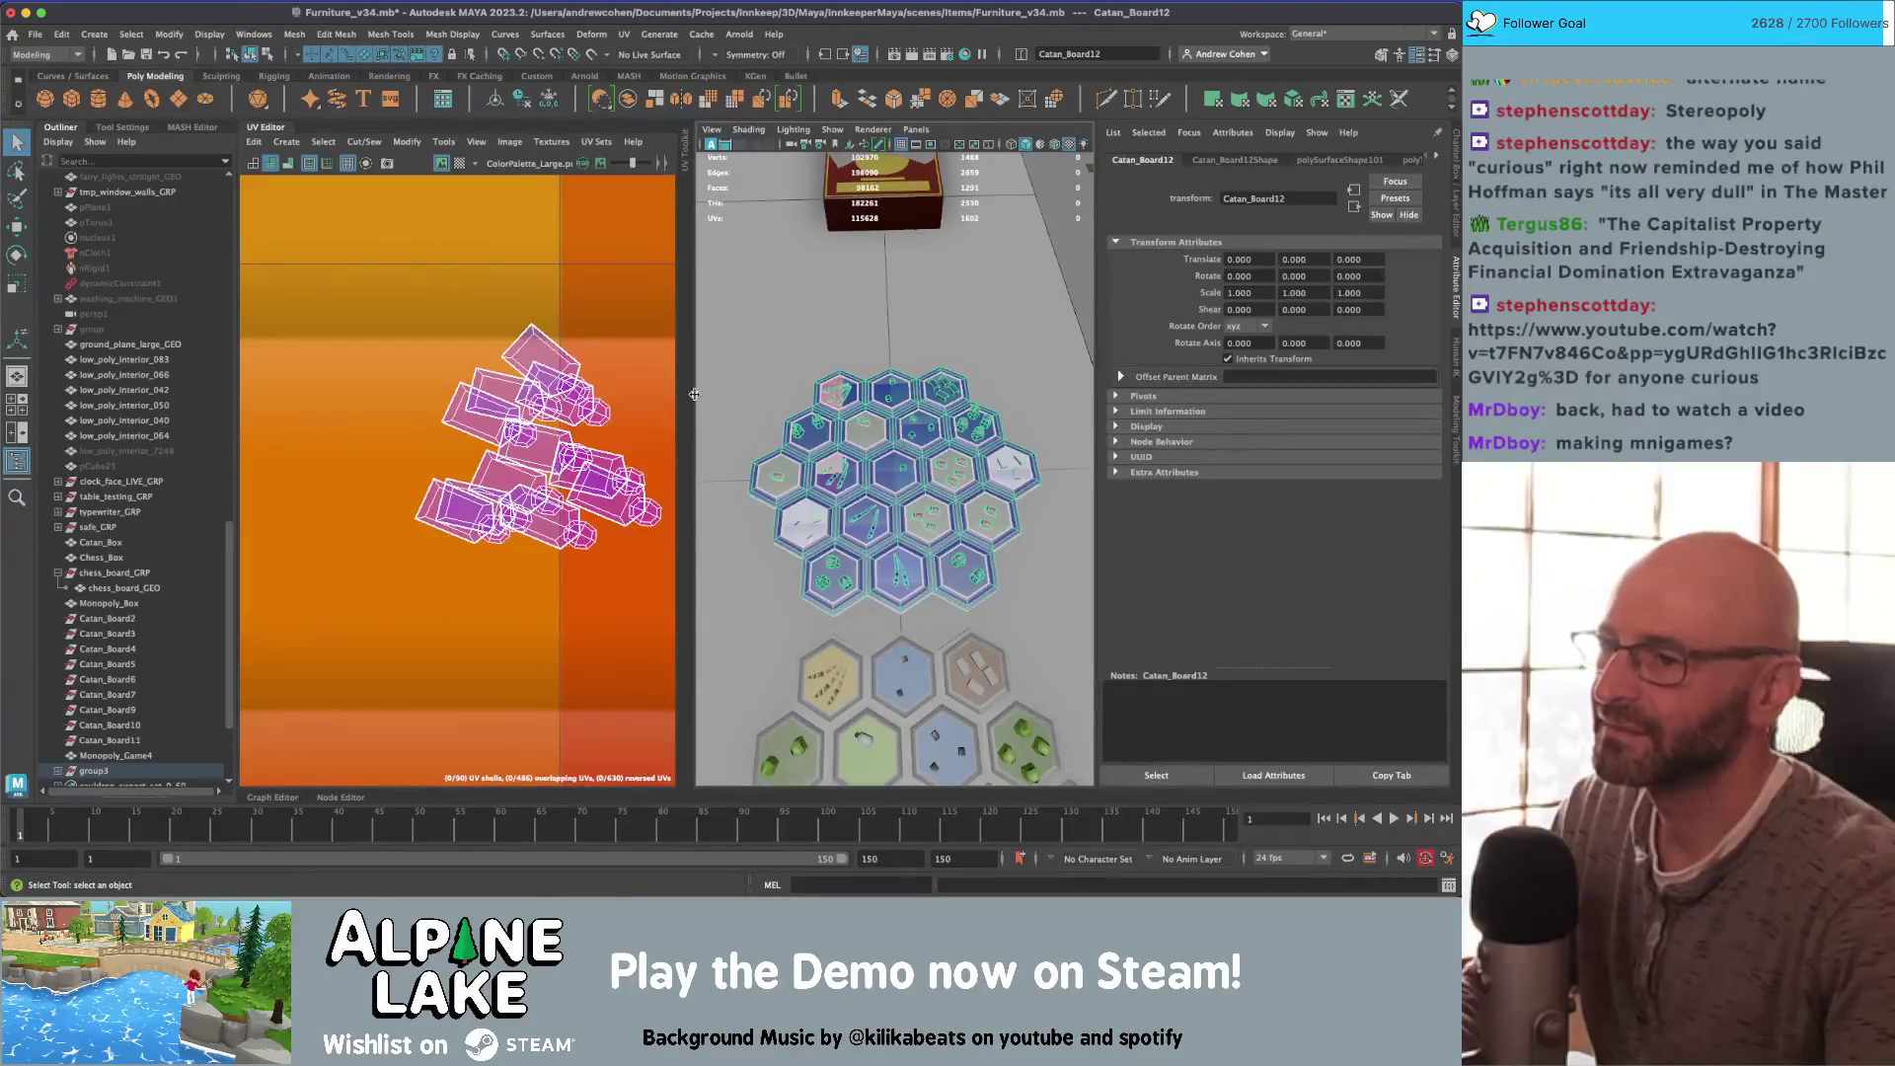
{"action": "scroll", "coordinate": [902, 428], "scroll_direction": "up", "scroll_amount": 2}
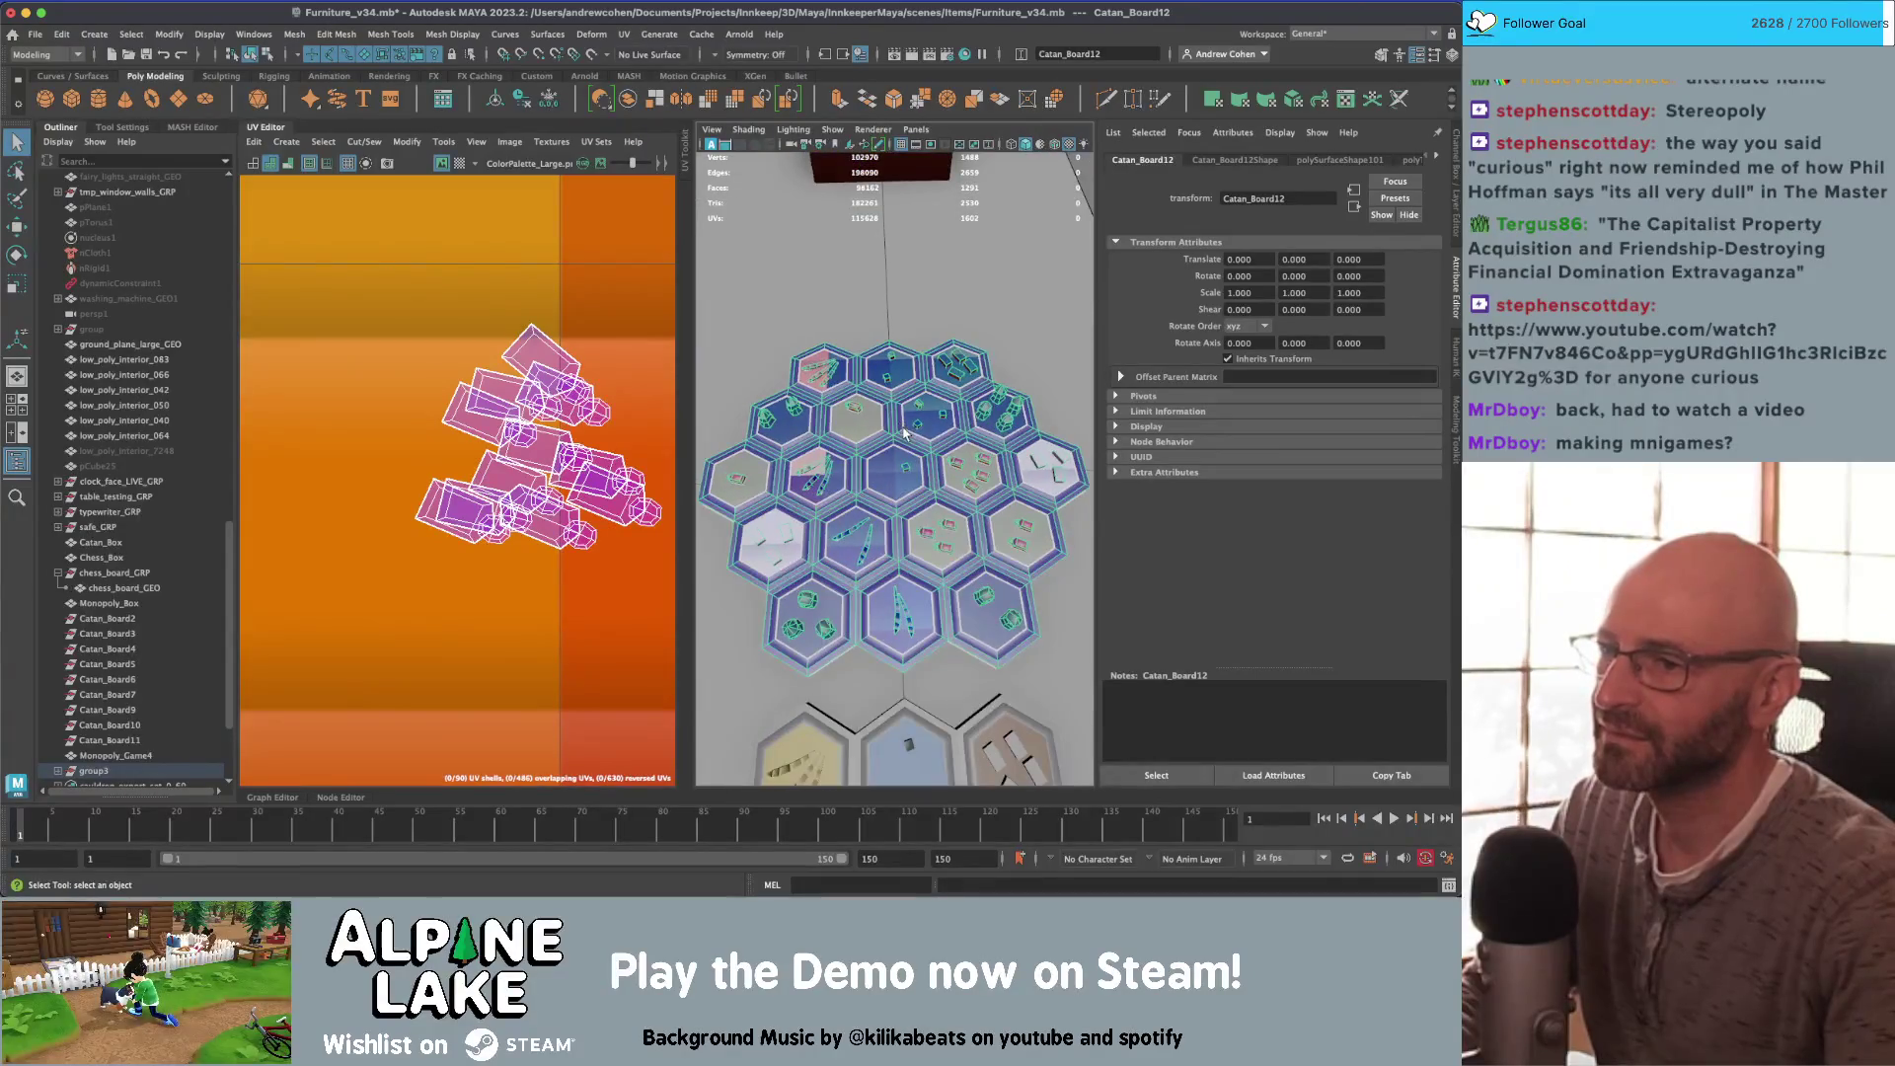
{"action": "scroll", "coordinate": [954, 418], "scroll_direction": "up", "scroll_amount": 5}
{"action": "scroll", "coordinate": [948, 416], "scroll_direction": "down", "scroll_amount": 2}
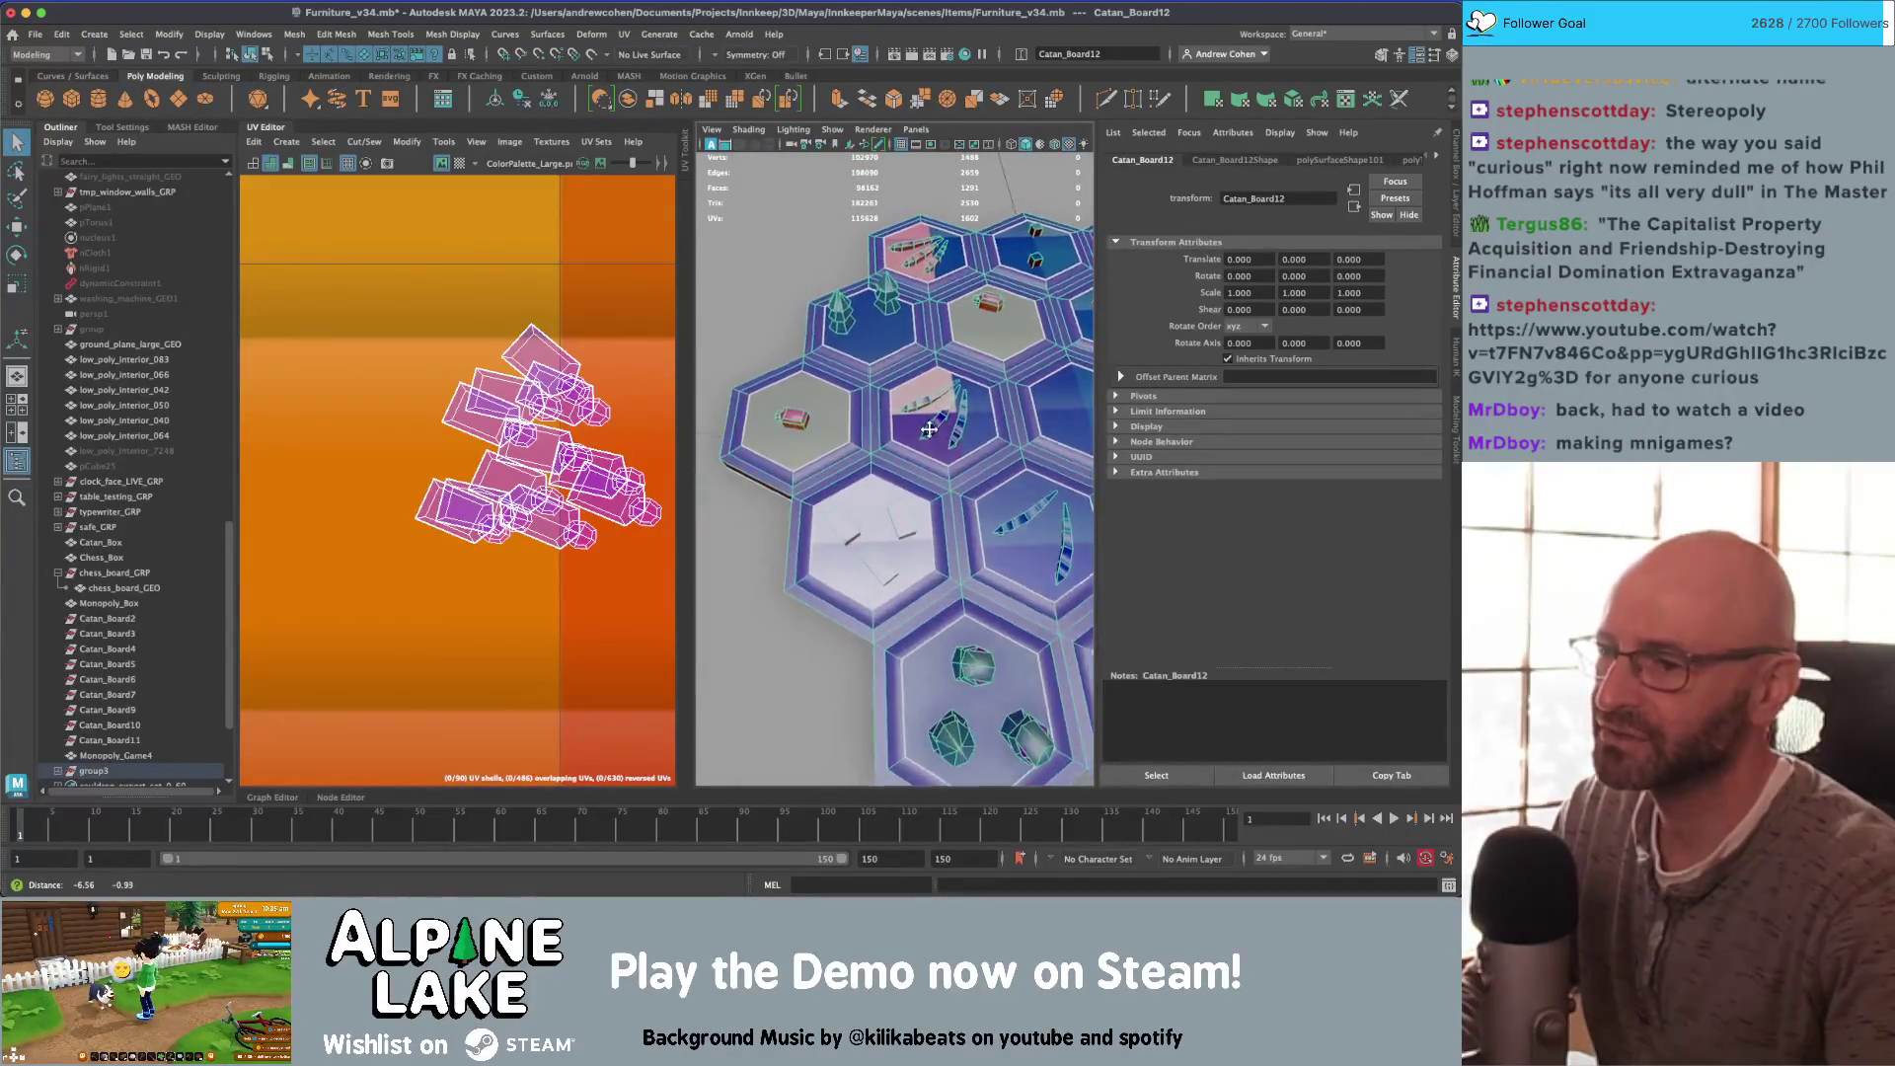
{"action": "scroll", "coordinate": [945, 414], "scroll_direction": "down", "scroll_amount": 3}
{"action": "scroll", "coordinate": [864, 440], "scroll_direction": "up", "scroll_amount": 3}
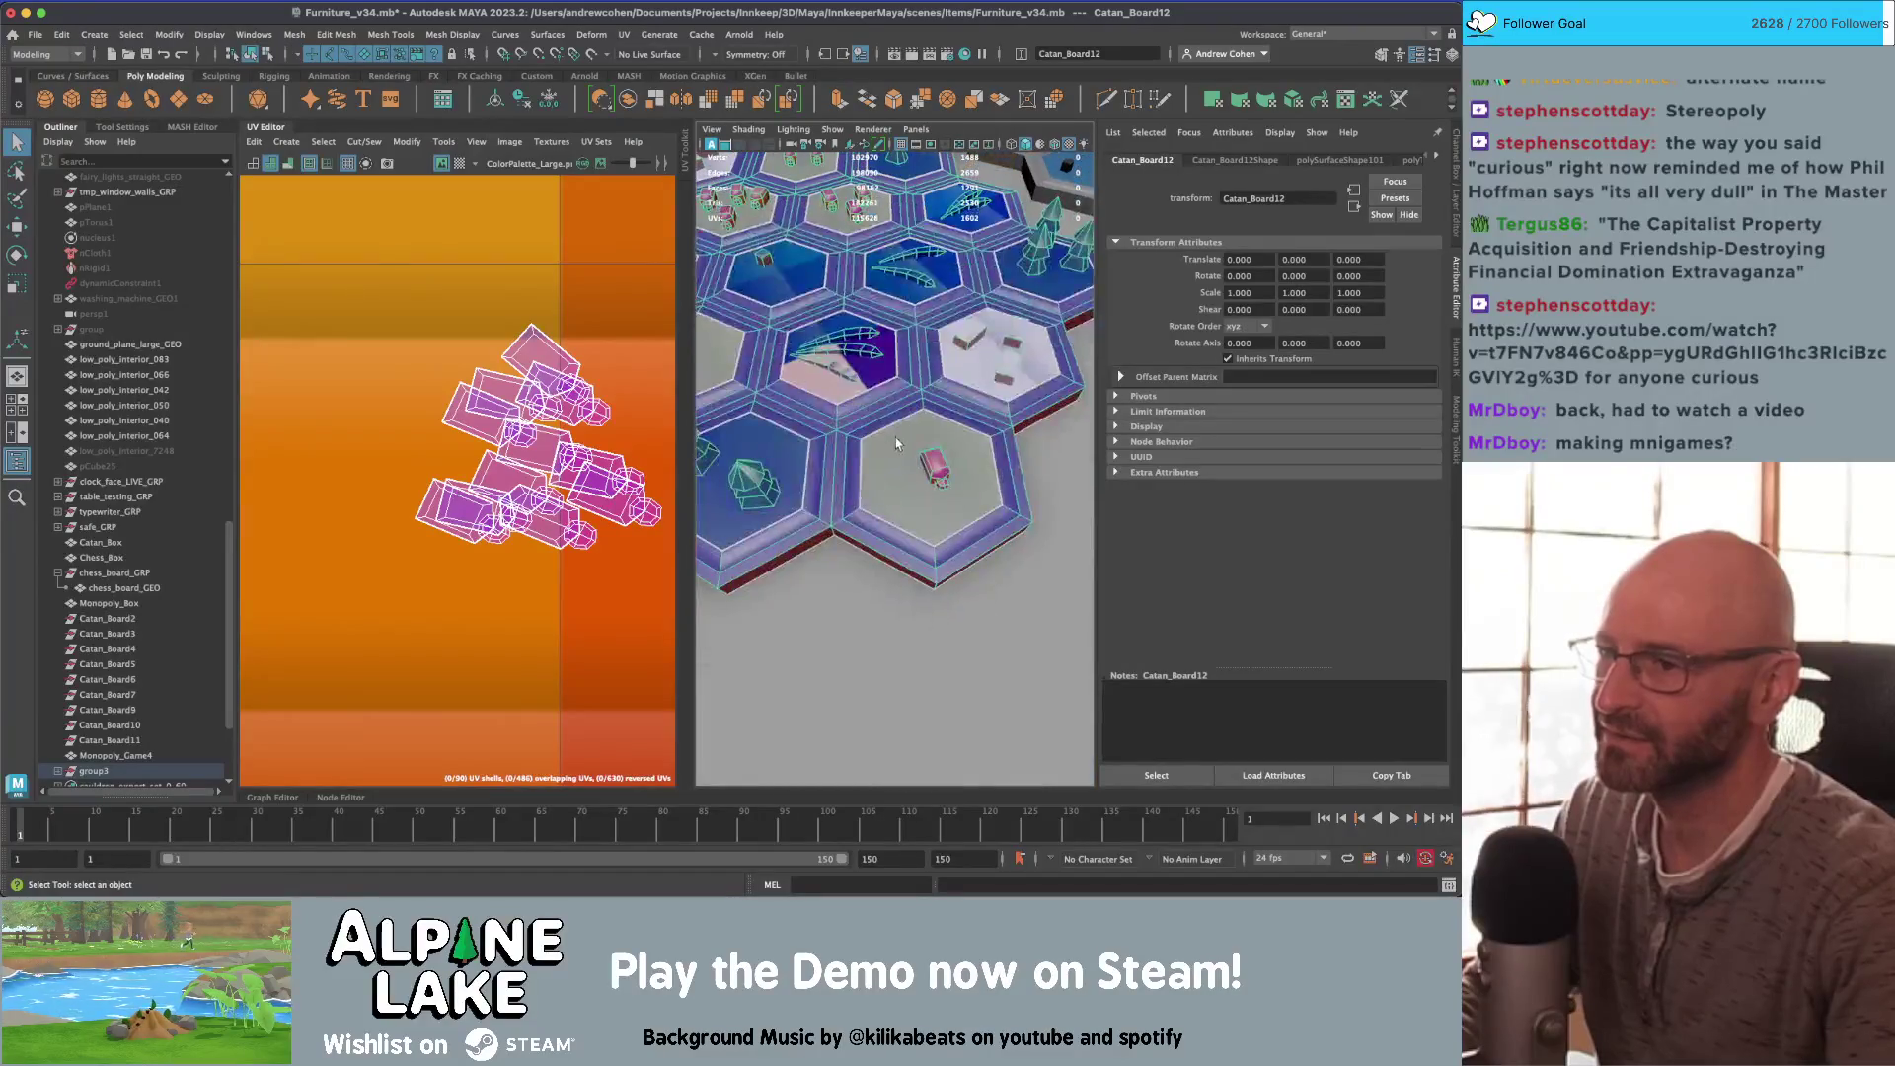
{"action": "scroll", "coordinate": [403, 413], "scroll_direction": "down", "scroll_amount": 2}
{"action": "scroll", "coordinate": [403, 413], "scroll_direction": "down", "scroll_amount": 3}
{"action": "right_click_drag", "start_coordinate": [552, 434], "coordinate": [533, 395]}
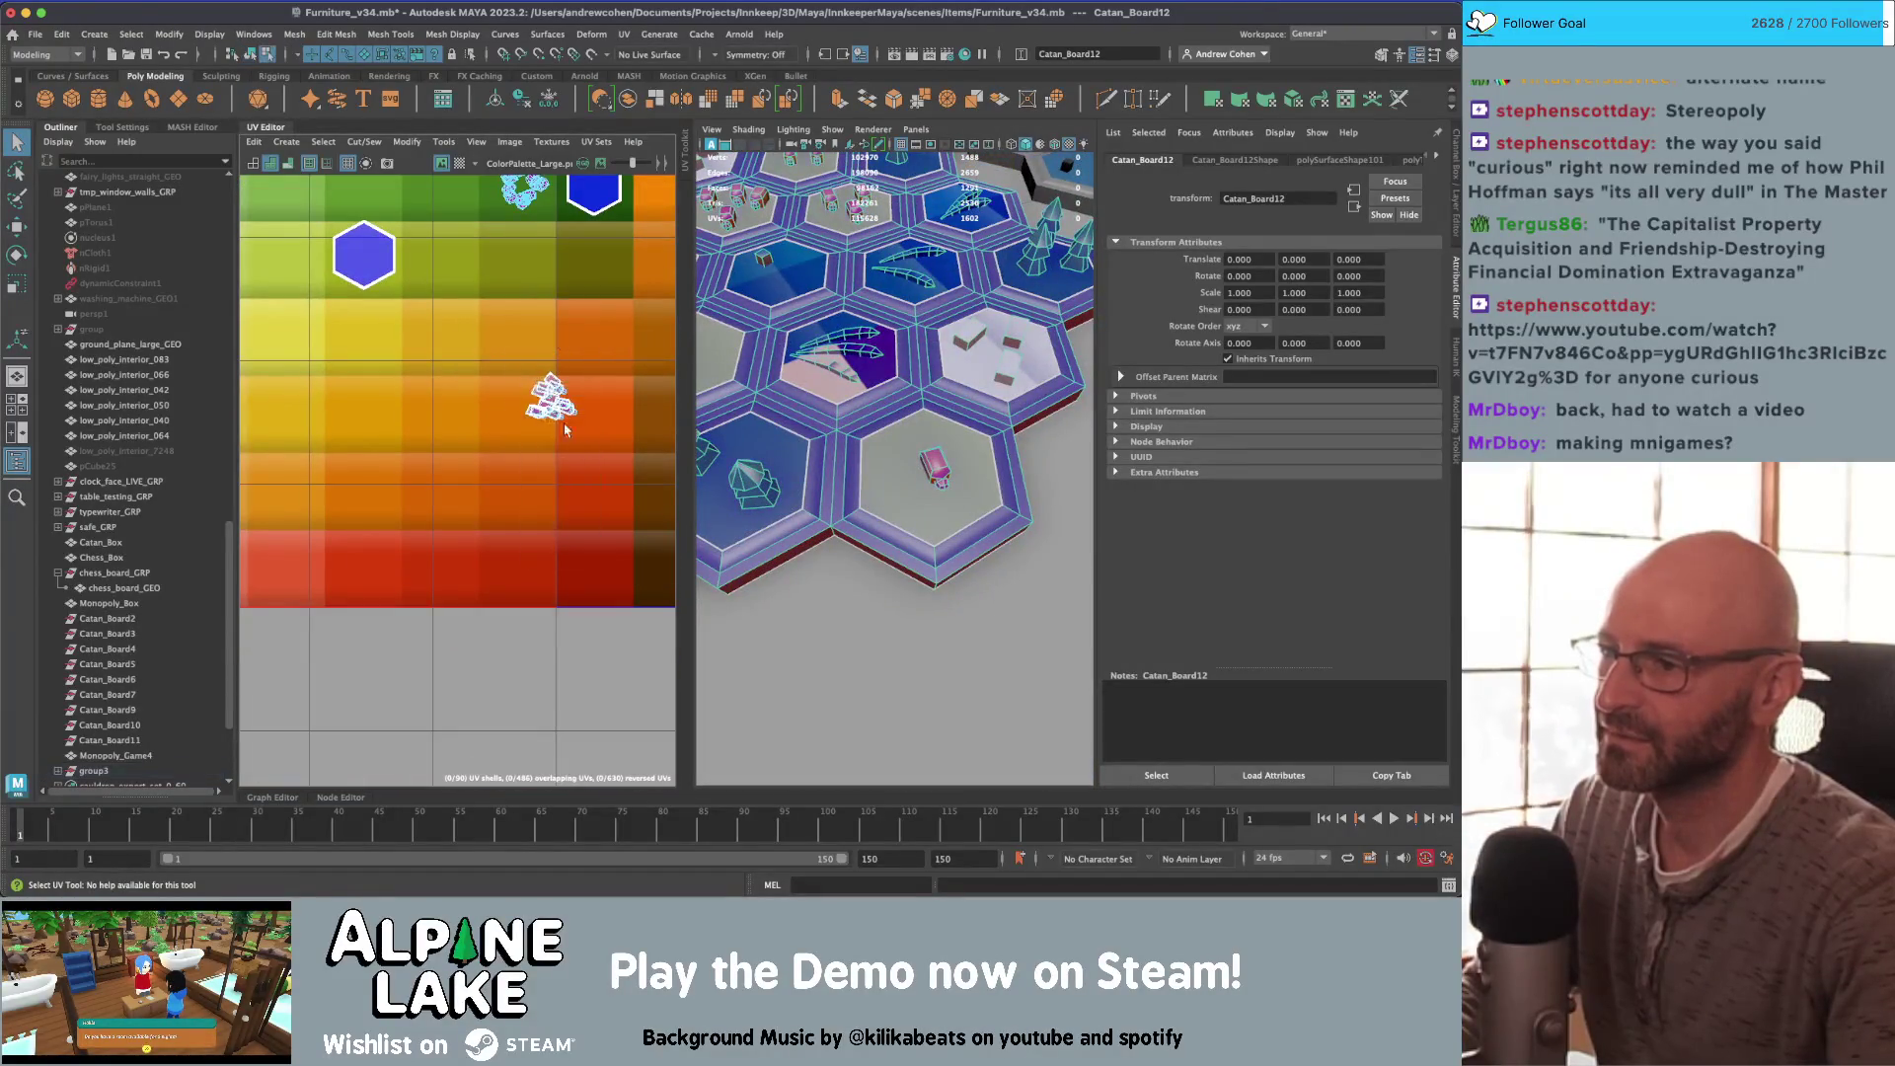
{"action": "scroll", "coordinate": [460, 385], "scroll_direction": "down", "scroll_amount": 2}
Step: Move the selected UVs up-right onto the palette
{"action": "key", "text": "w"}
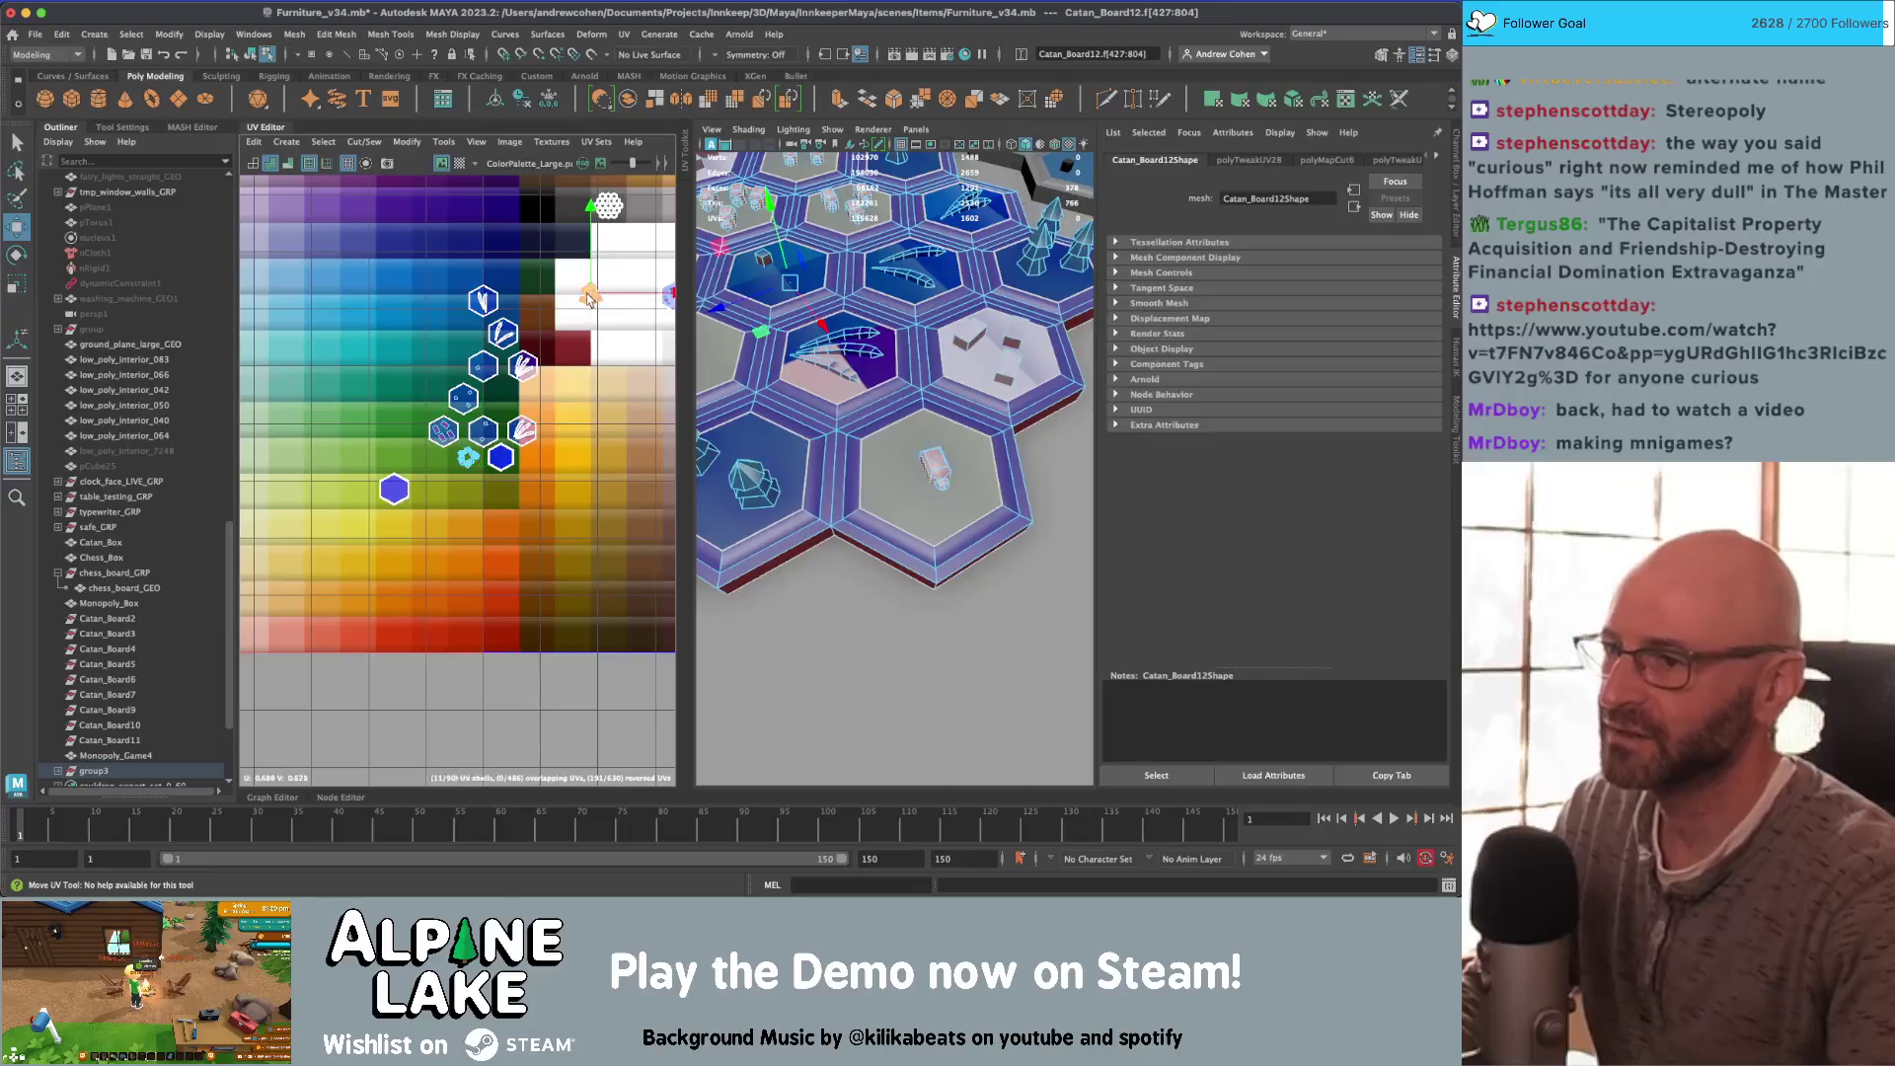
{"action": "scroll", "coordinate": [500, 427], "scroll_direction": "up", "scroll_amount": 2}
{"action": "left_click_drag", "start_coordinate": [501, 426], "coordinate": [626, 341]}
{"action": "mouse_move", "coordinate": [626, 341]}
{"action": "middle_mouse_down", "text": "alt"}
{"action": "mouse_move", "coordinate": [507, 356]}
{"action": "mouse_move", "coordinate": [671, 336]}
{"action": "middle_mouse_up", "text": "alt"}
{"action": "scroll", "coordinate": [450, 336], "scroll_direction": "up", "scroll_amount": 3}
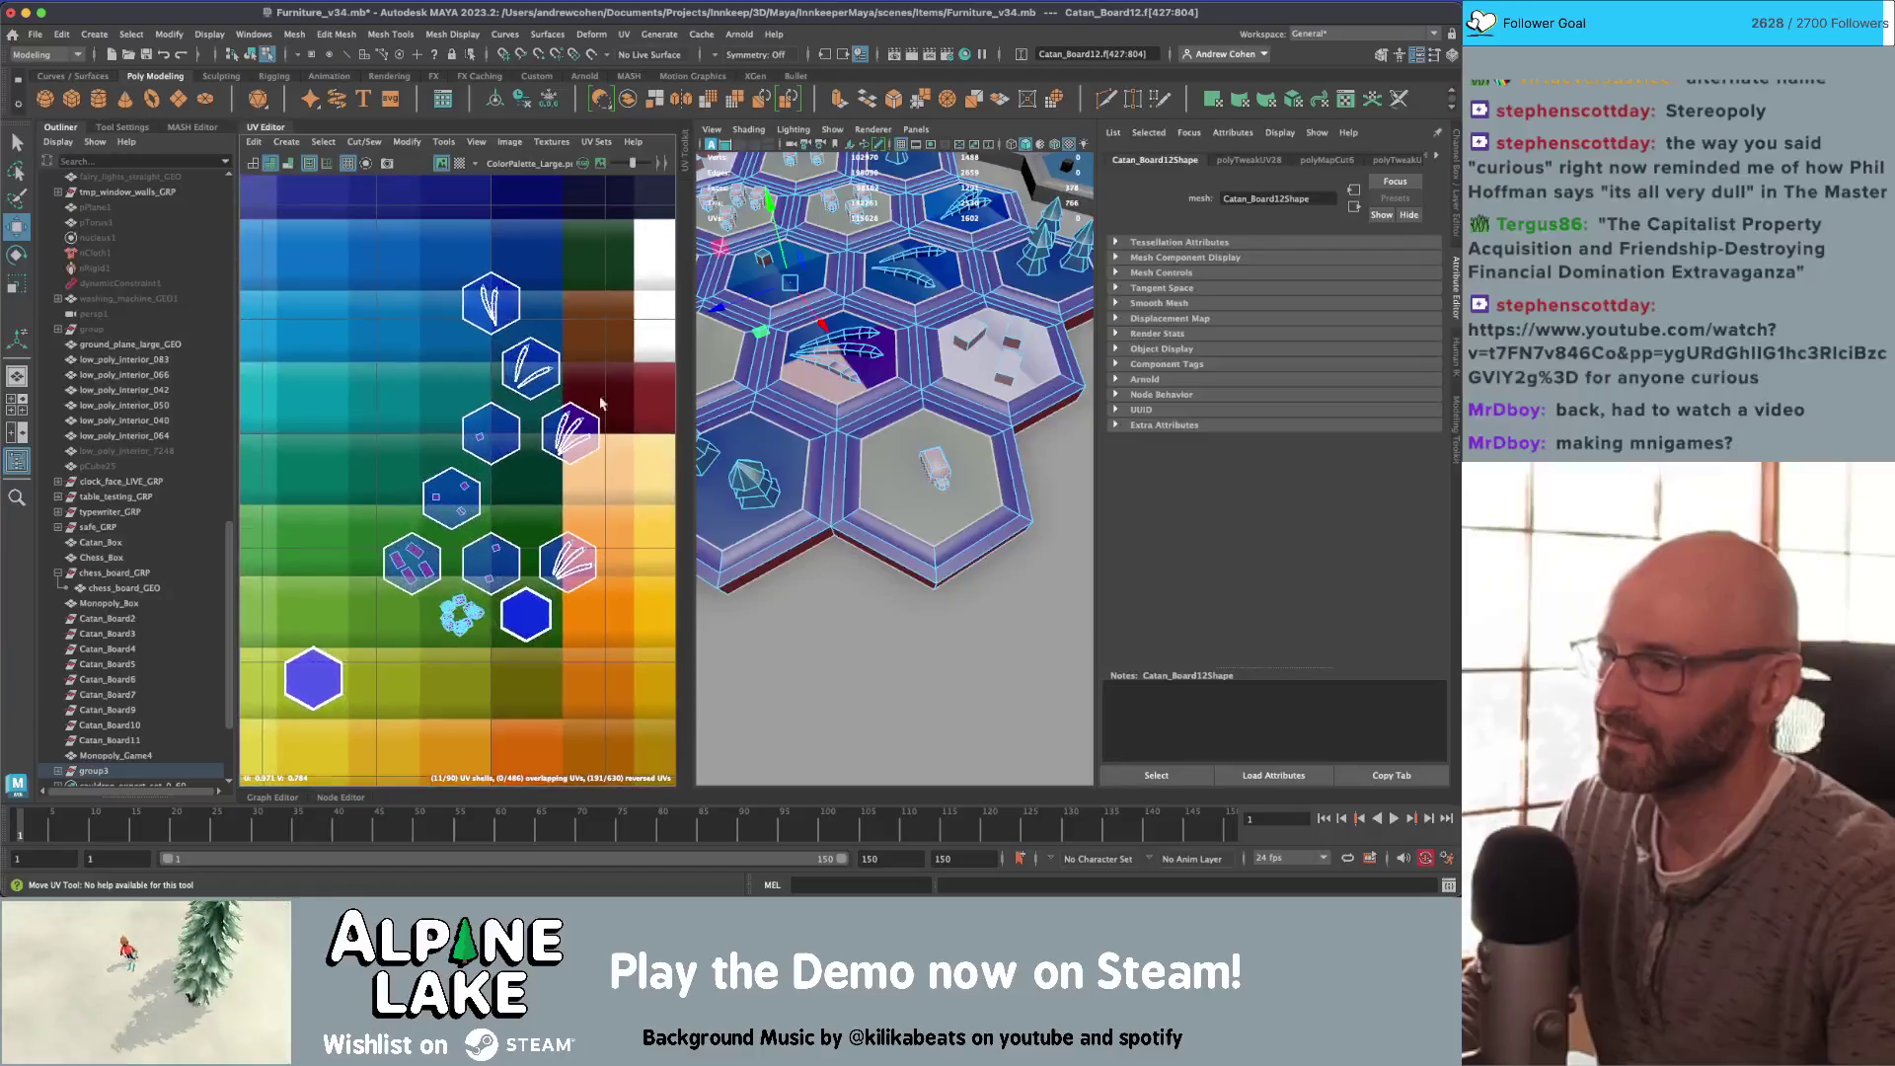
Step: Select two hex tile UV shells and move them down-left onto orange swatches
{"action": "key", "text": "q"}
{"action": "mouse_move", "coordinate": [513, 262]}
{"action": "left_mouse_down"}
{"action": "mouse_move", "coordinate": [450, 335]}
{"action": "mouse_move", "coordinate": [552, 410]}
{"action": "mouse_move", "coordinate": [569, 568]}
{"action": "left_mouse_up"}
{"action": "key", "text": "w"}
{"action": "key", "text": "w"}
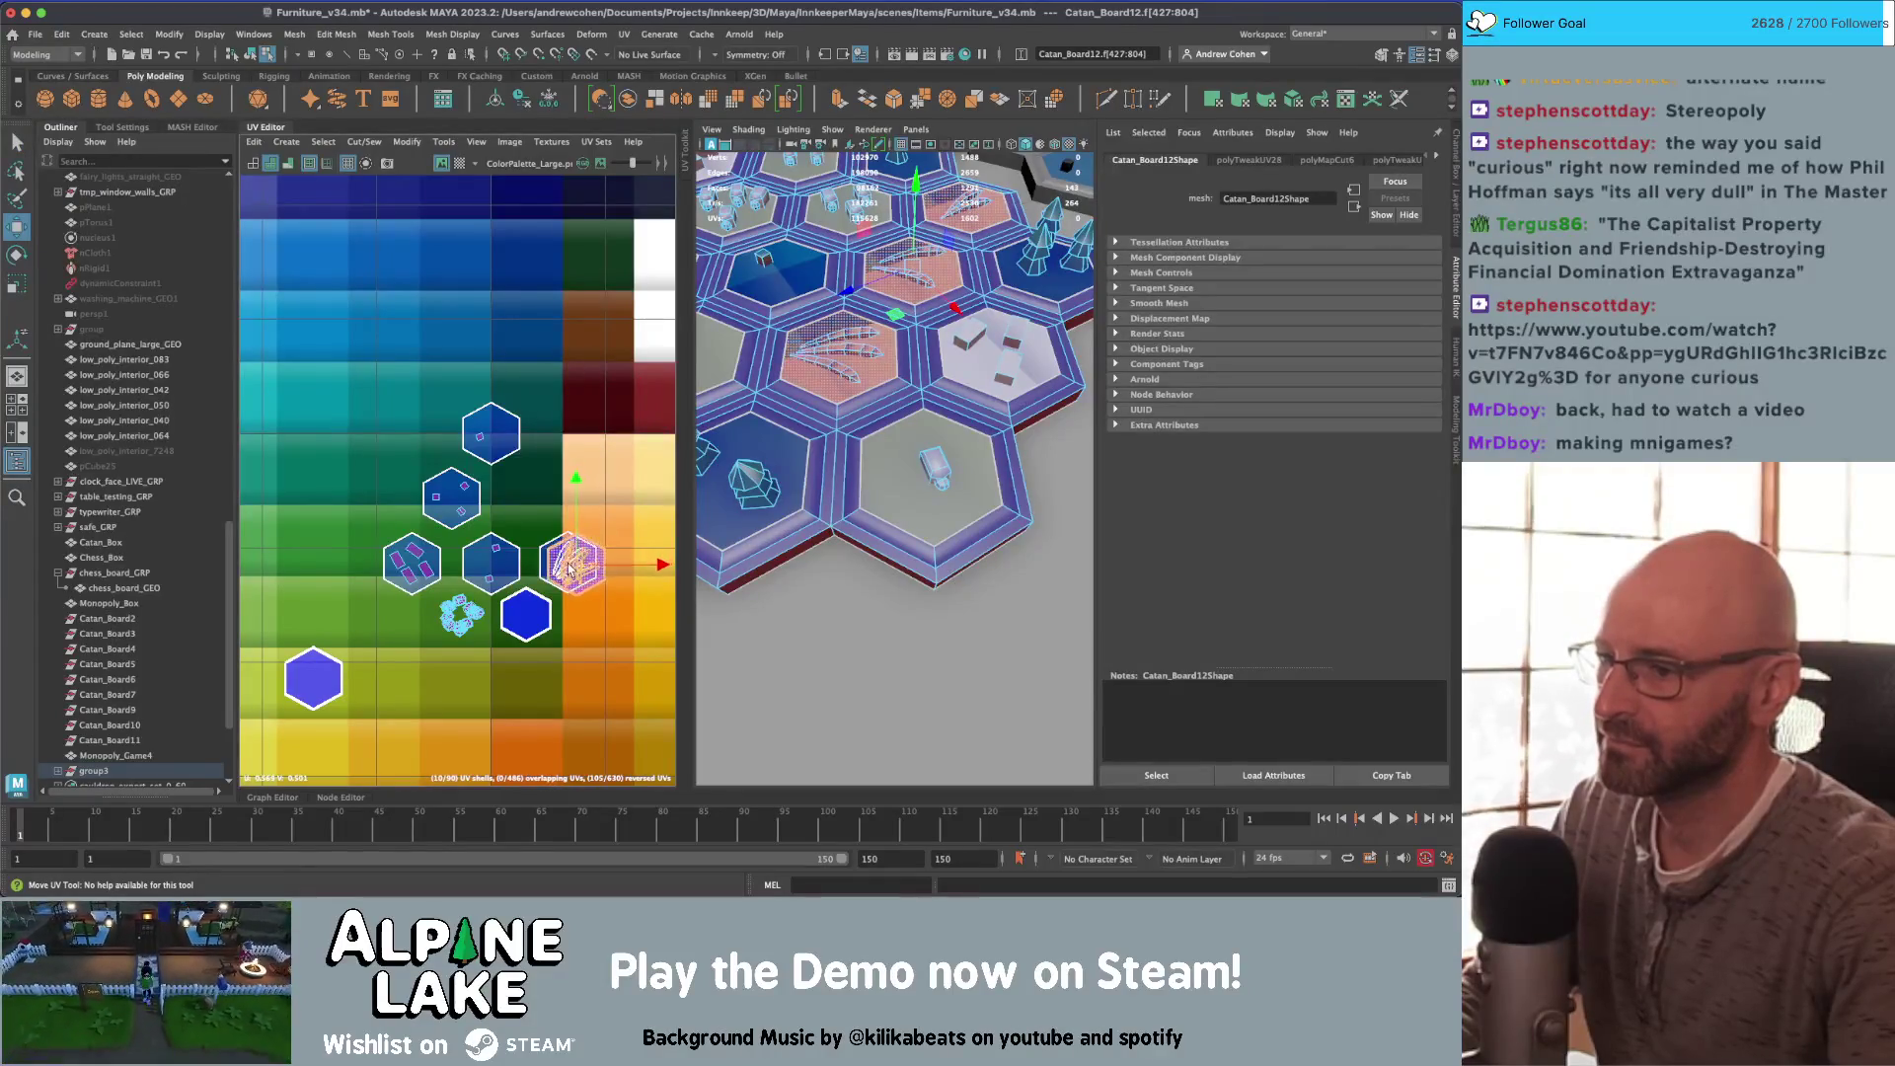
{"action": "left_click", "coordinate": [544, 540]}
{"action": "key", "text": "q"}
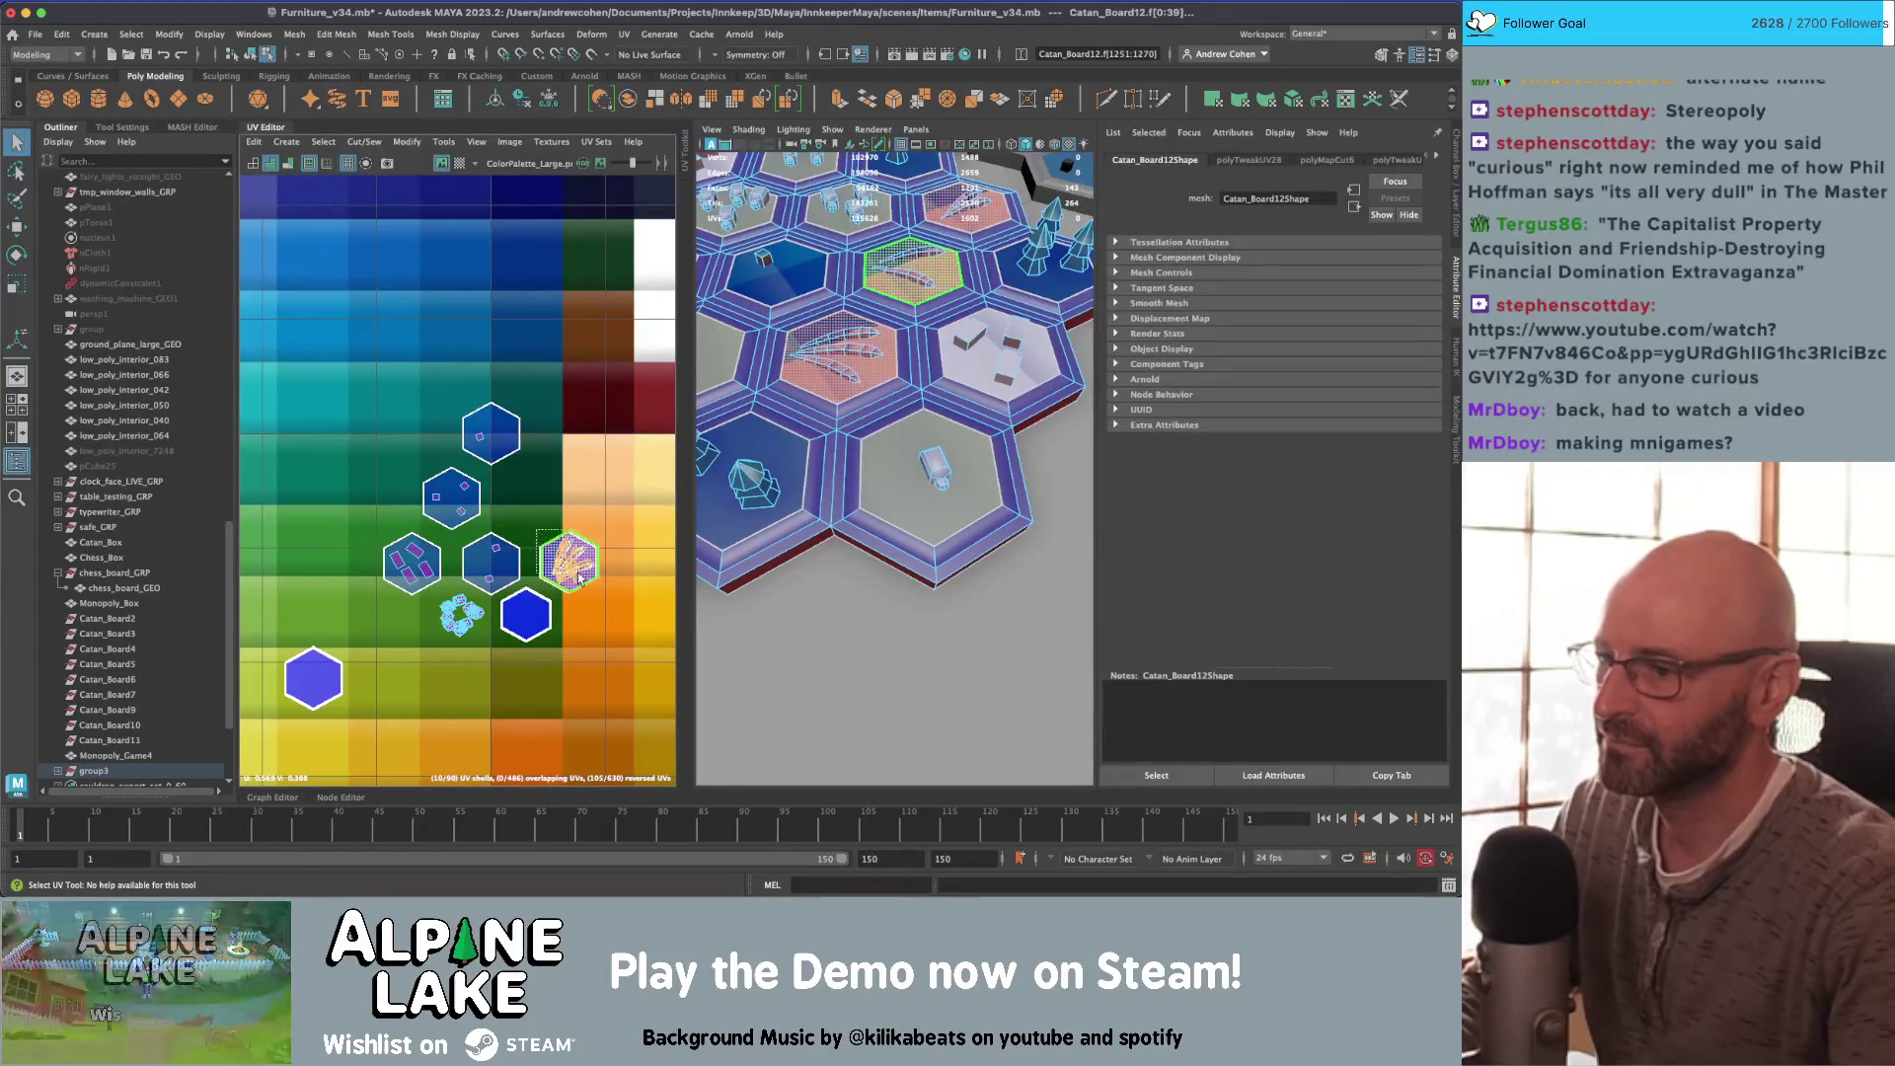
{"action": "key", "text": "w"}
{"action": "left_click", "coordinate": [601, 577], "text": "shift"}
{"action": "scroll", "coordinate": [546, 425], "scroll_direction": "down", "scroll_amount": 3}
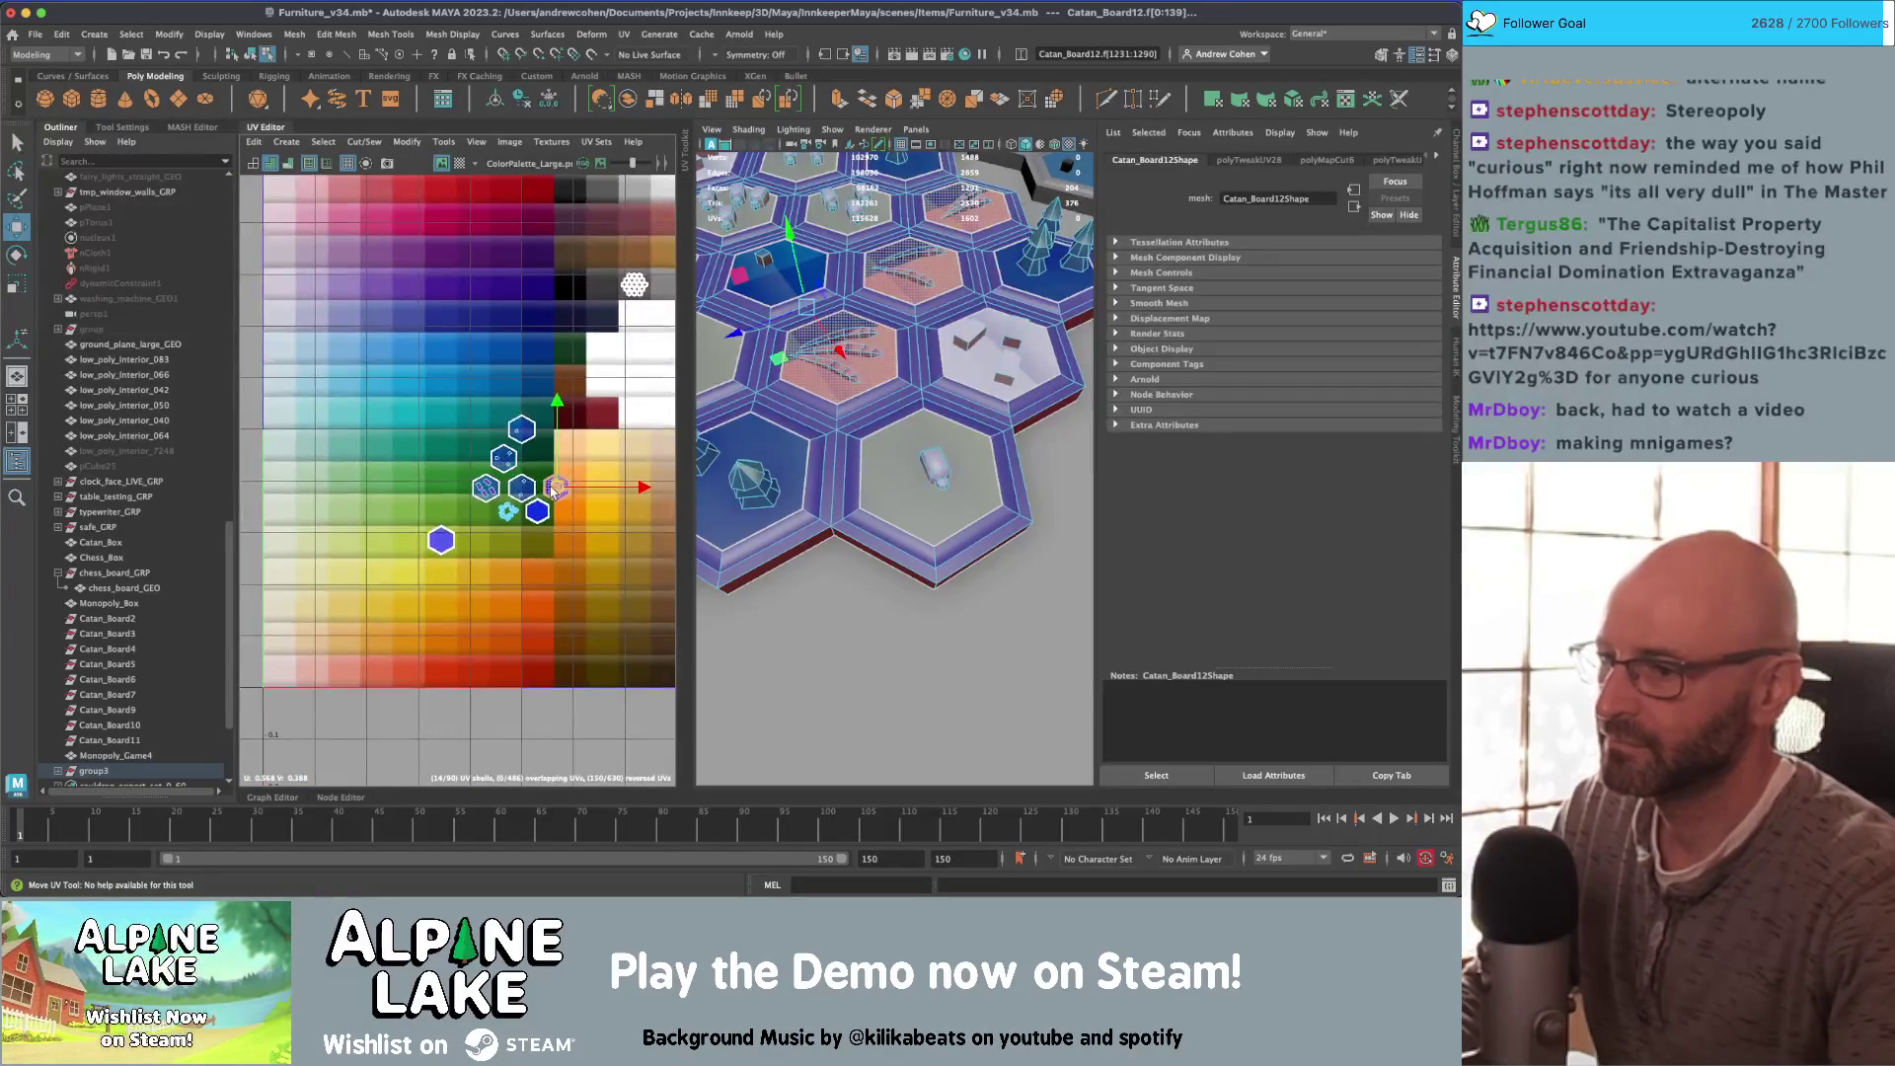
{"action": "mouse_move", "coordinate": [555, 494]}
{"action": "left_mouse_down"}
{"action": "mouse_move", "coordinate": [487, 592]}
{"action": "mouse_move", "coordinate": [507, 617]}
{"action": "mouse_move", "coordinate": [348, 627]}
{"action": "left_mouse_up"}
{"action": "scroll", "coordinate": [449, 613], "scroll_direction": "up", "scroll_amount": 3}
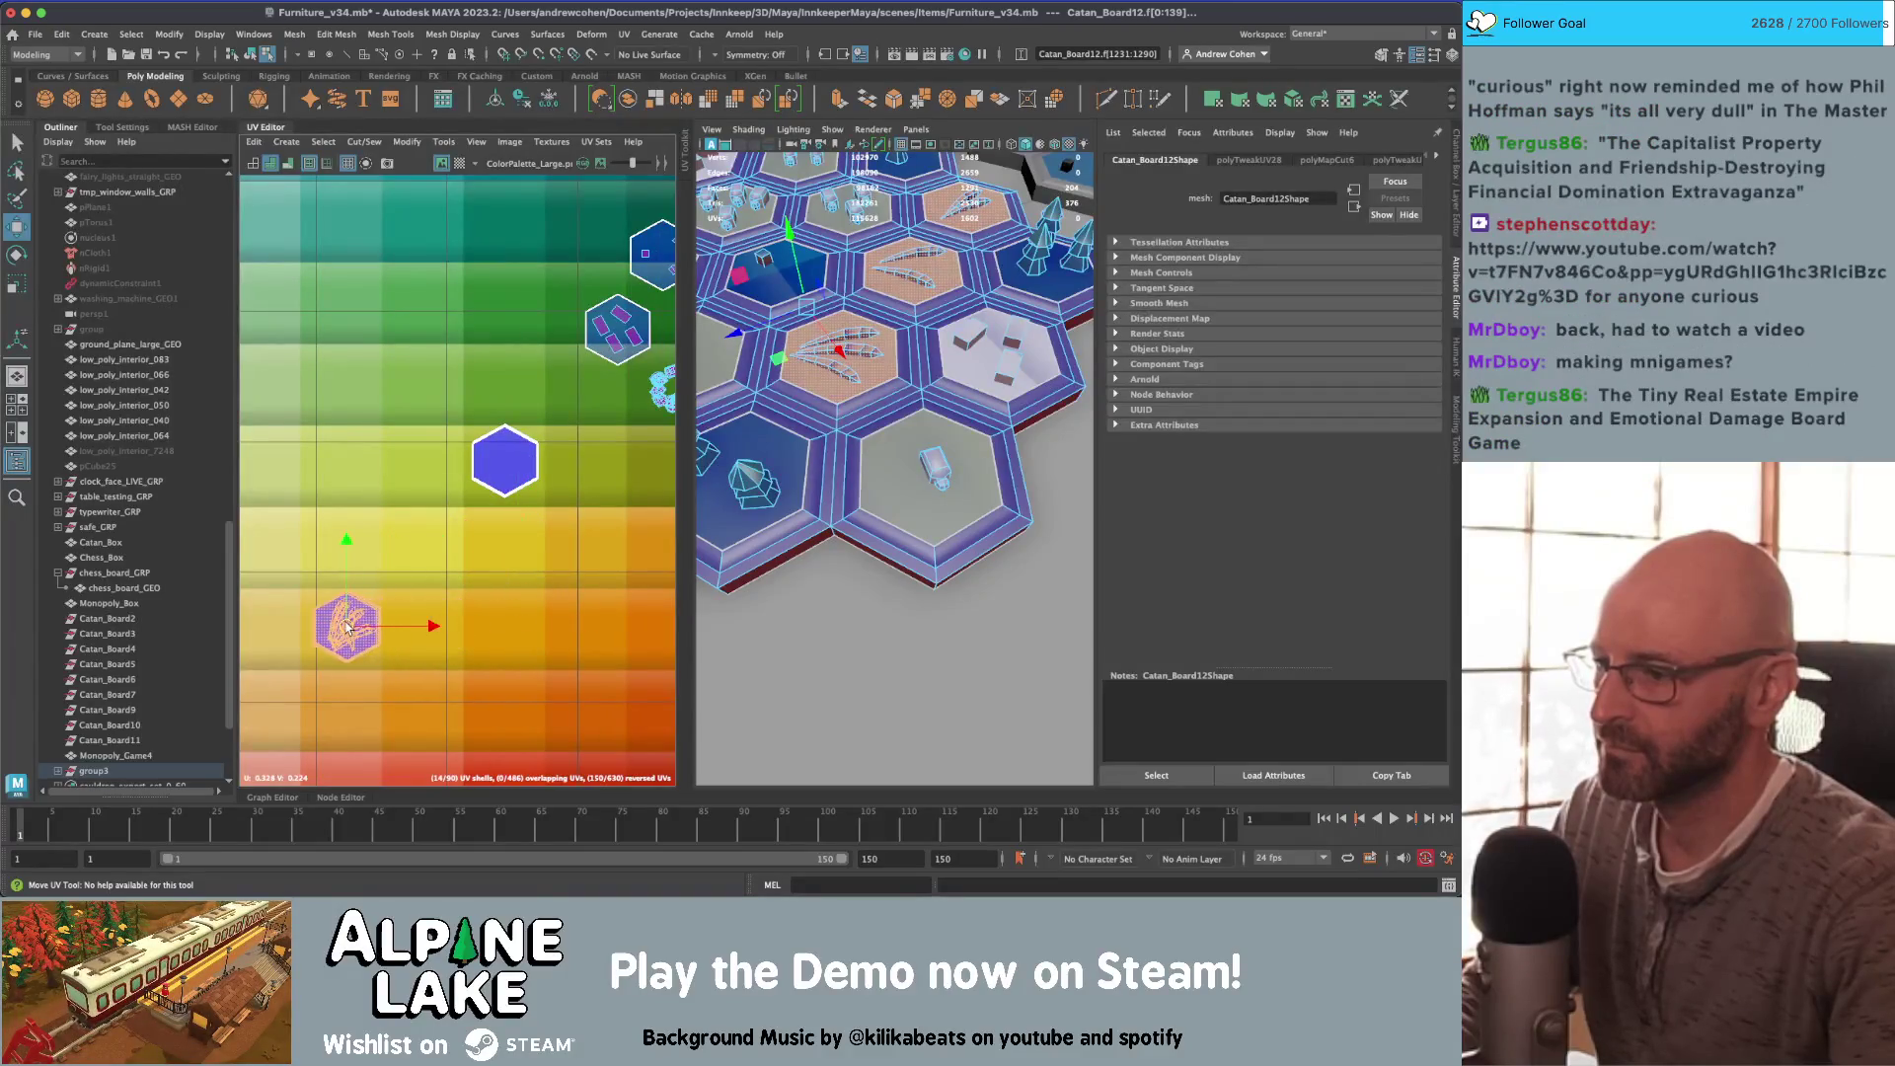
Step: Select the leaf-shape UV shell and move it right onto another orange swatch
{"action": "left_click", "coordinate": [373, 621]}
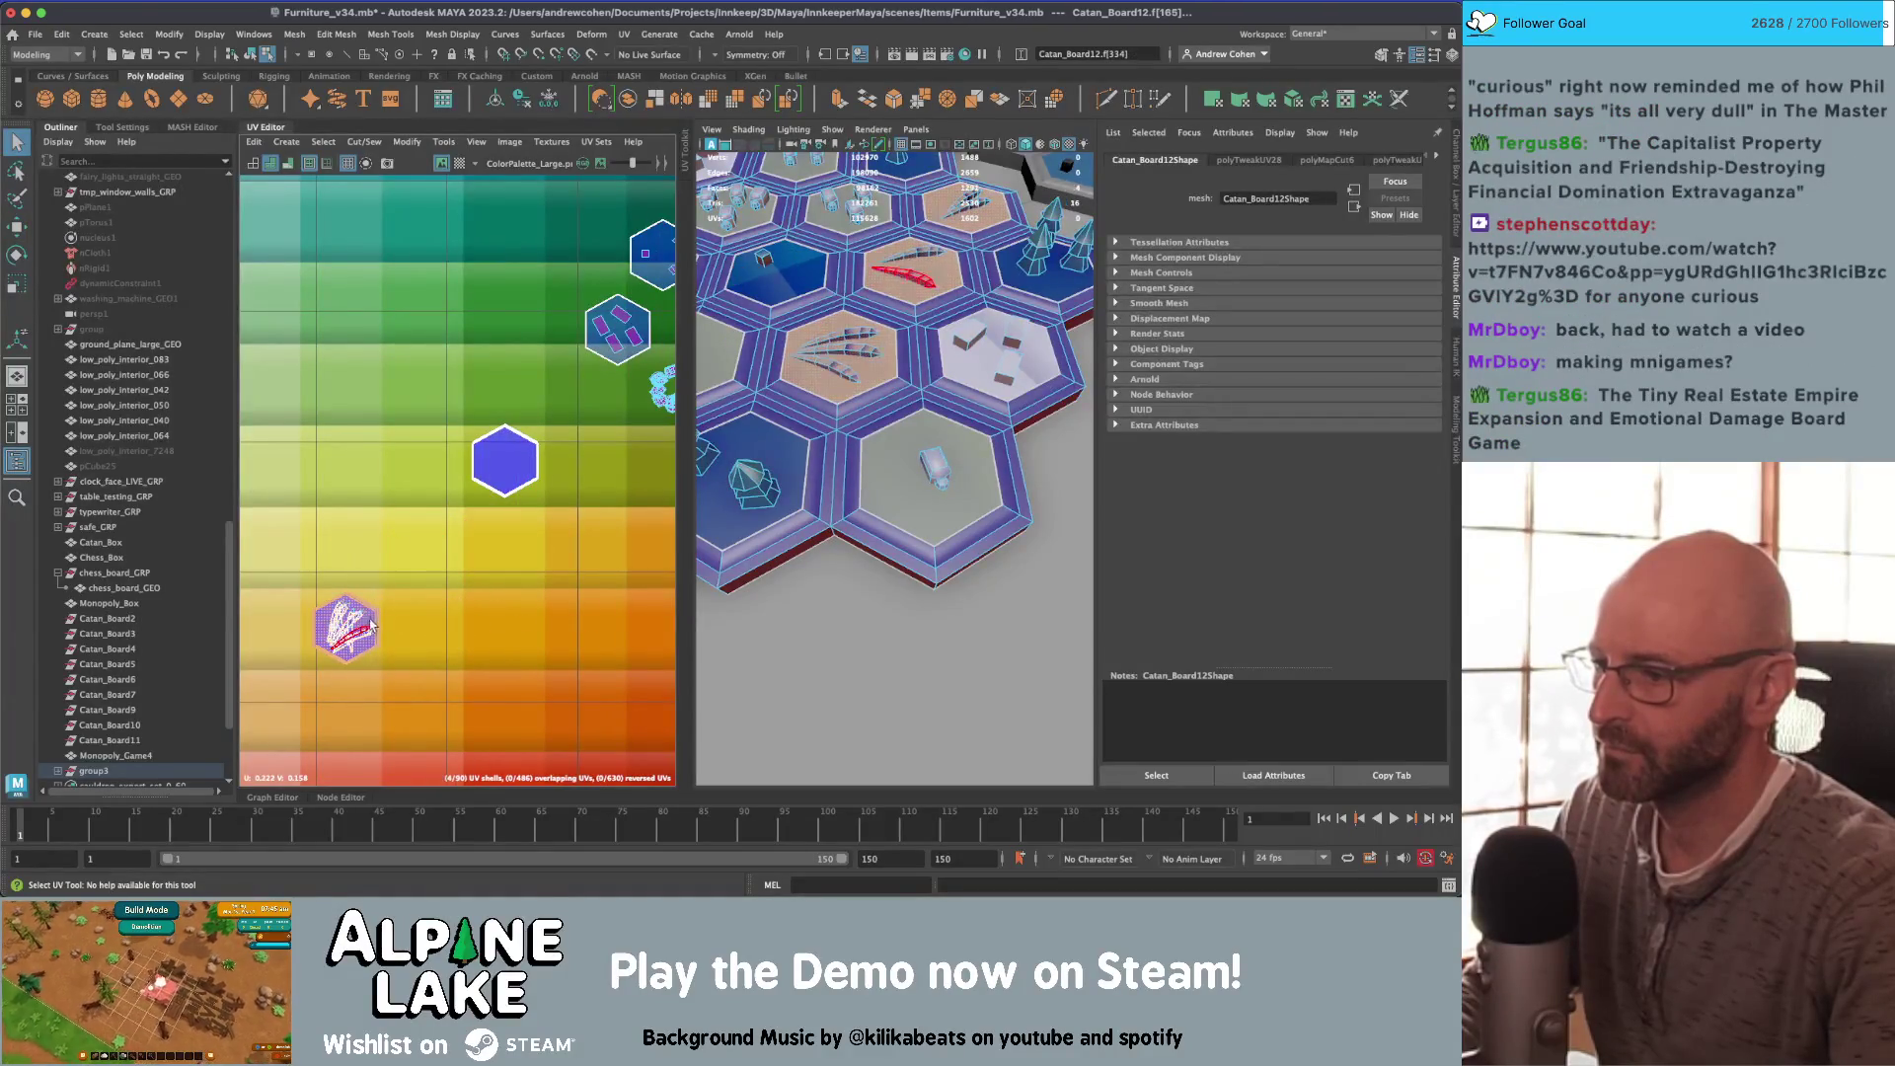
{"action": "left_click", "coordinate": [372, 641]}
{"action": "left_click_drag", "start_coordinate": [384, 634], "coordinate": [549, 634]}
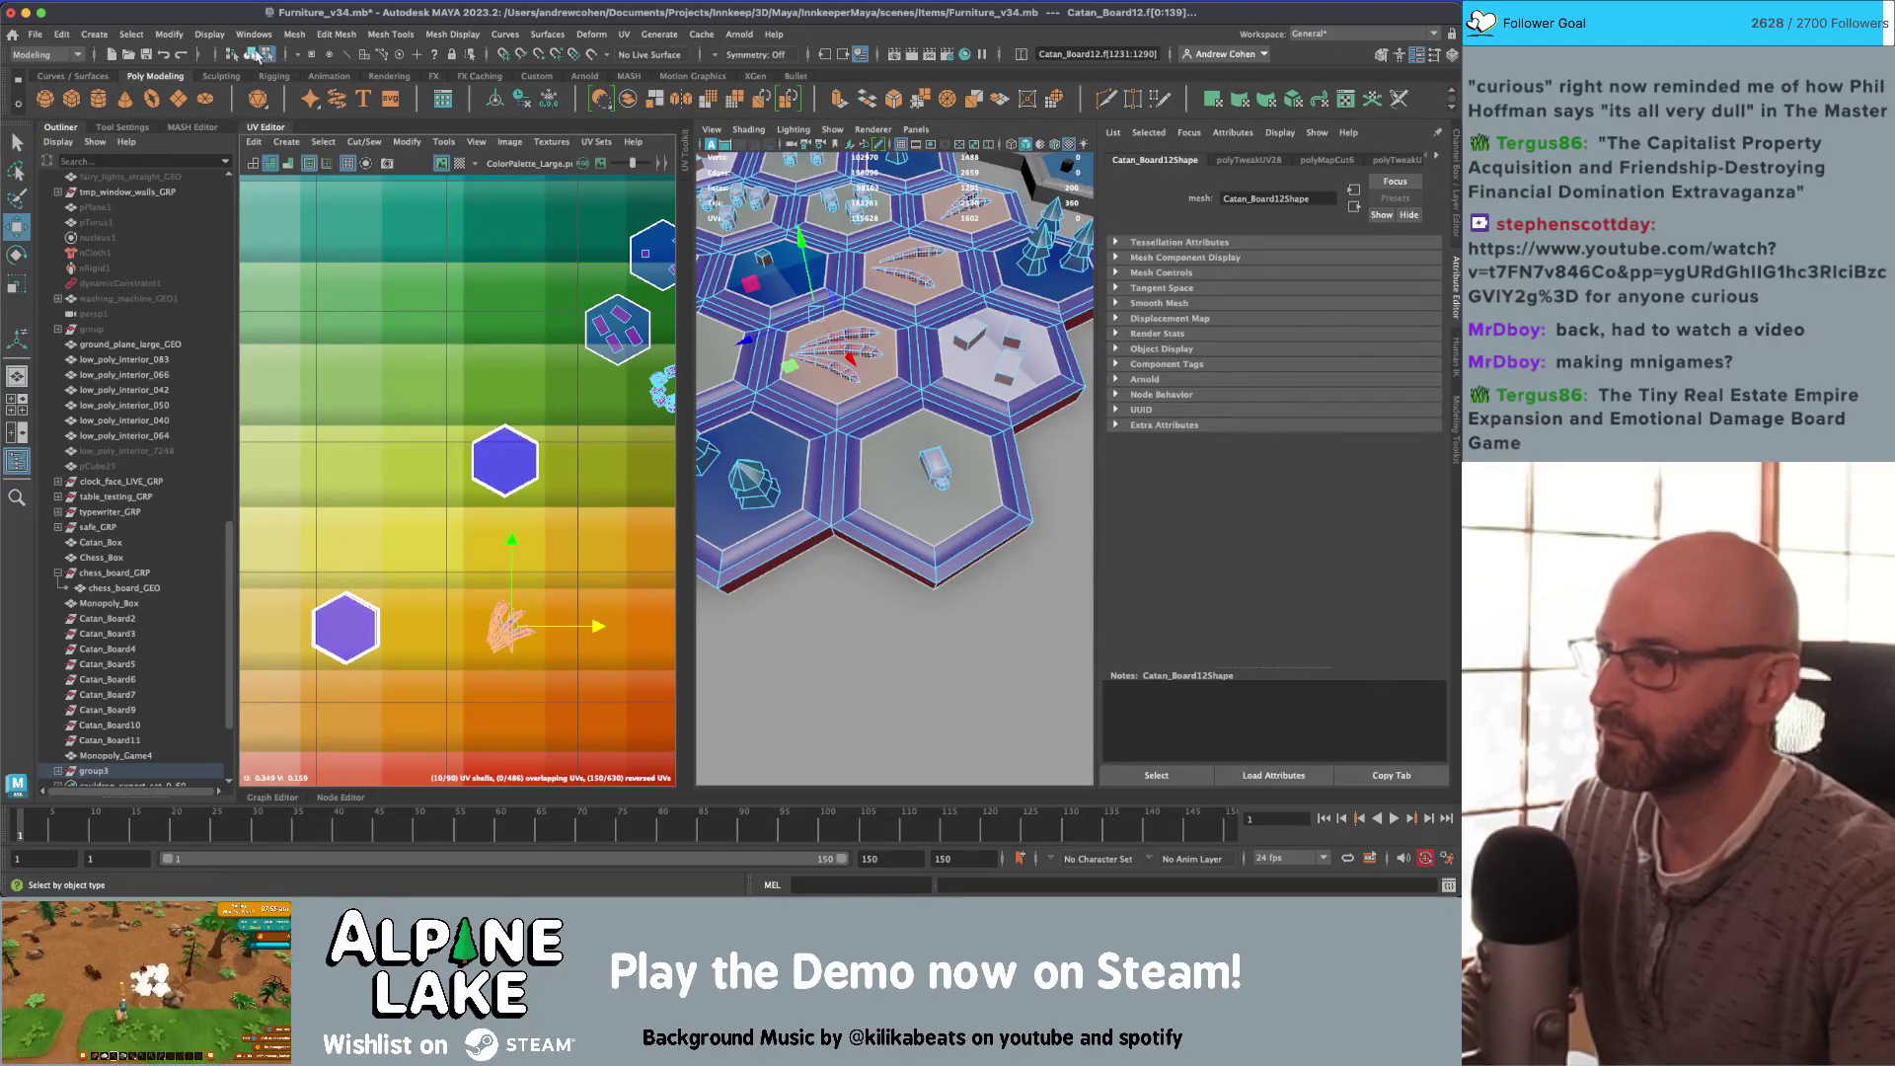
Step: Switch to object selection and select the ground plane object
{"action": "left_click", "coordinate": [253, 54]}
{"action": "left_click", "coordinate": [867, 542]}
{"action": "scroll", "coordinate": [868, 542], "scroll_direction": "up", "scroll_amount": 5}
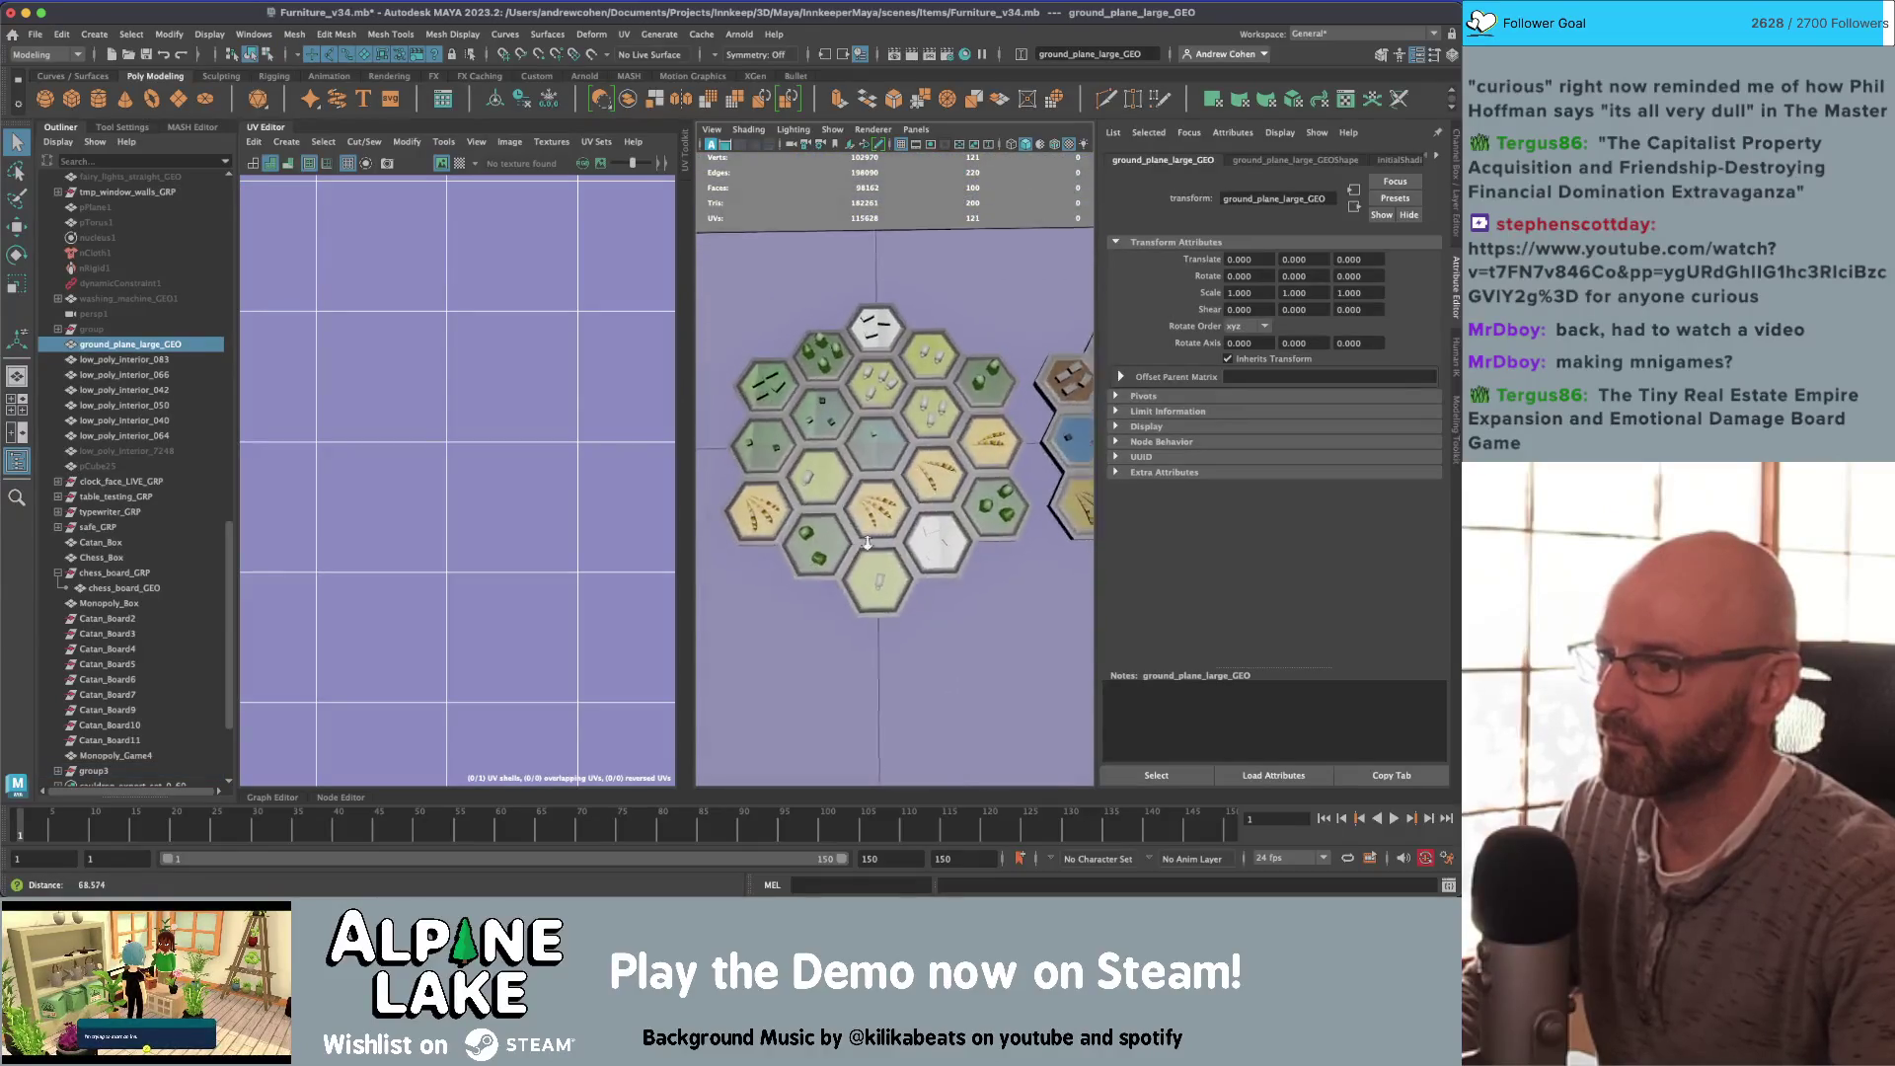
Step: Pull the view back, select Catan_Board12, tilt down on it and open Hypershade
{"action": "scroll", "coordinate": [867, 543], "scroll_direction": "down", "scroll_amount": 3}
{"action": "left_click_drag", "start_coordinate": [867, 543], "coordinate": [849, 484], "text": "alt"}
{"action": "scroll", "coordinate": [845, 463], "scroll_direction": "down", "scroll_amount": 2}
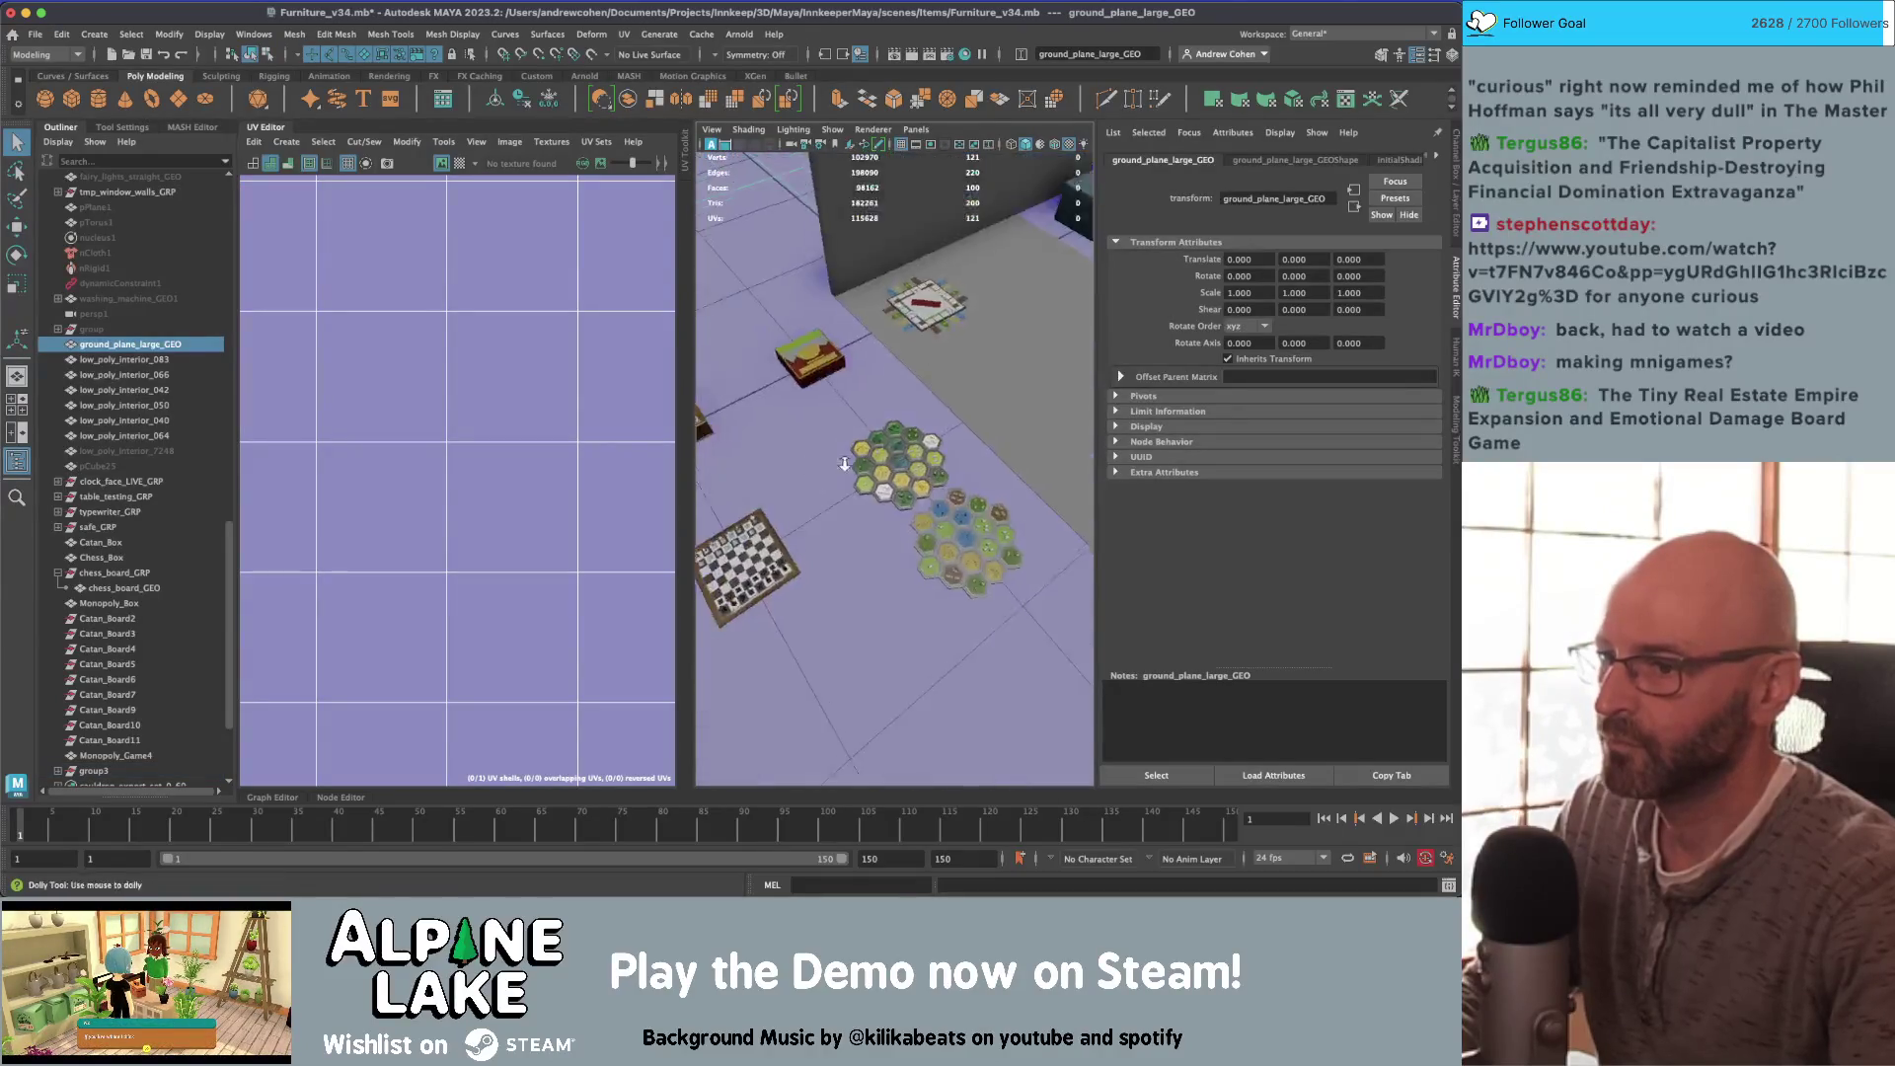
{"action": "scroll", "coordinate": [845, 464], "scroll_direction": "up", "scroll_amount": 5}
{"action": "left_click", "coordinate": [938, 462]}
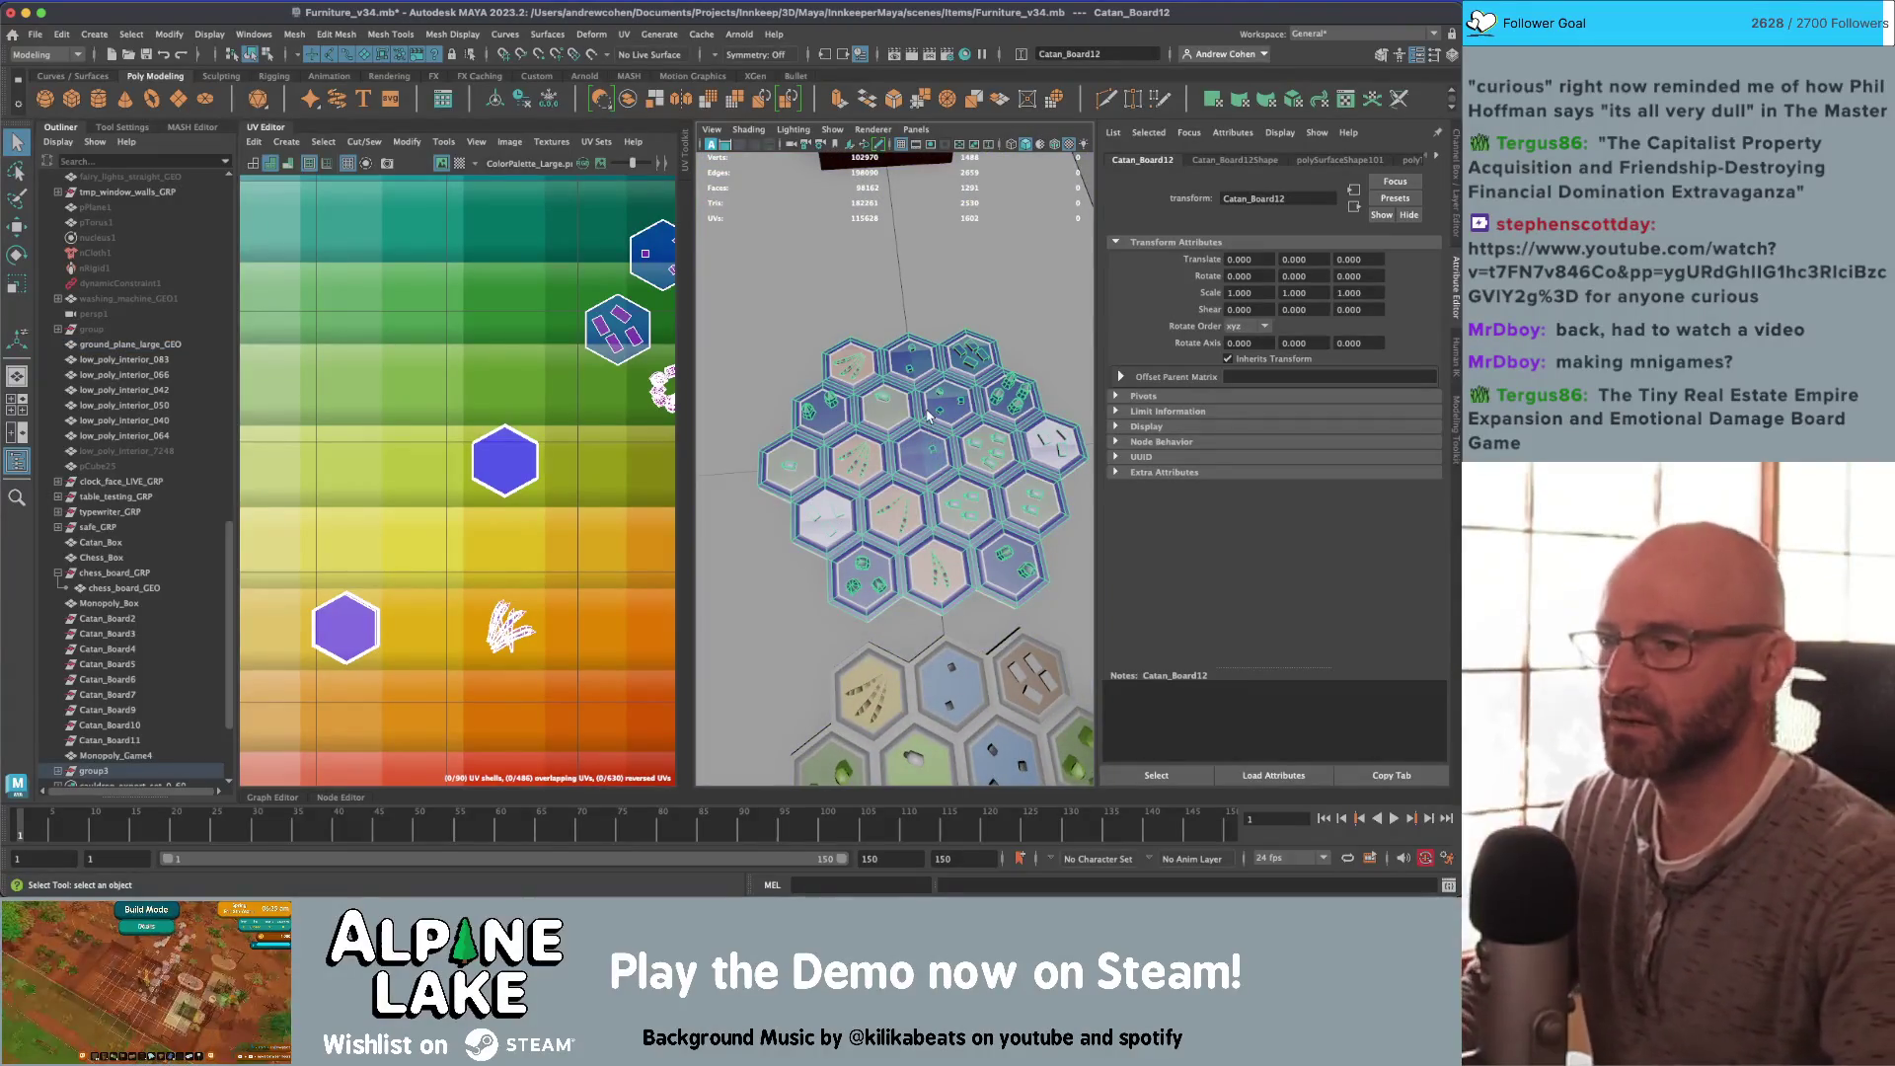
{"action": "left_click_drag", "start_coordinate": [939, 491], "coordinate": [932, 452], "text": "alt"}
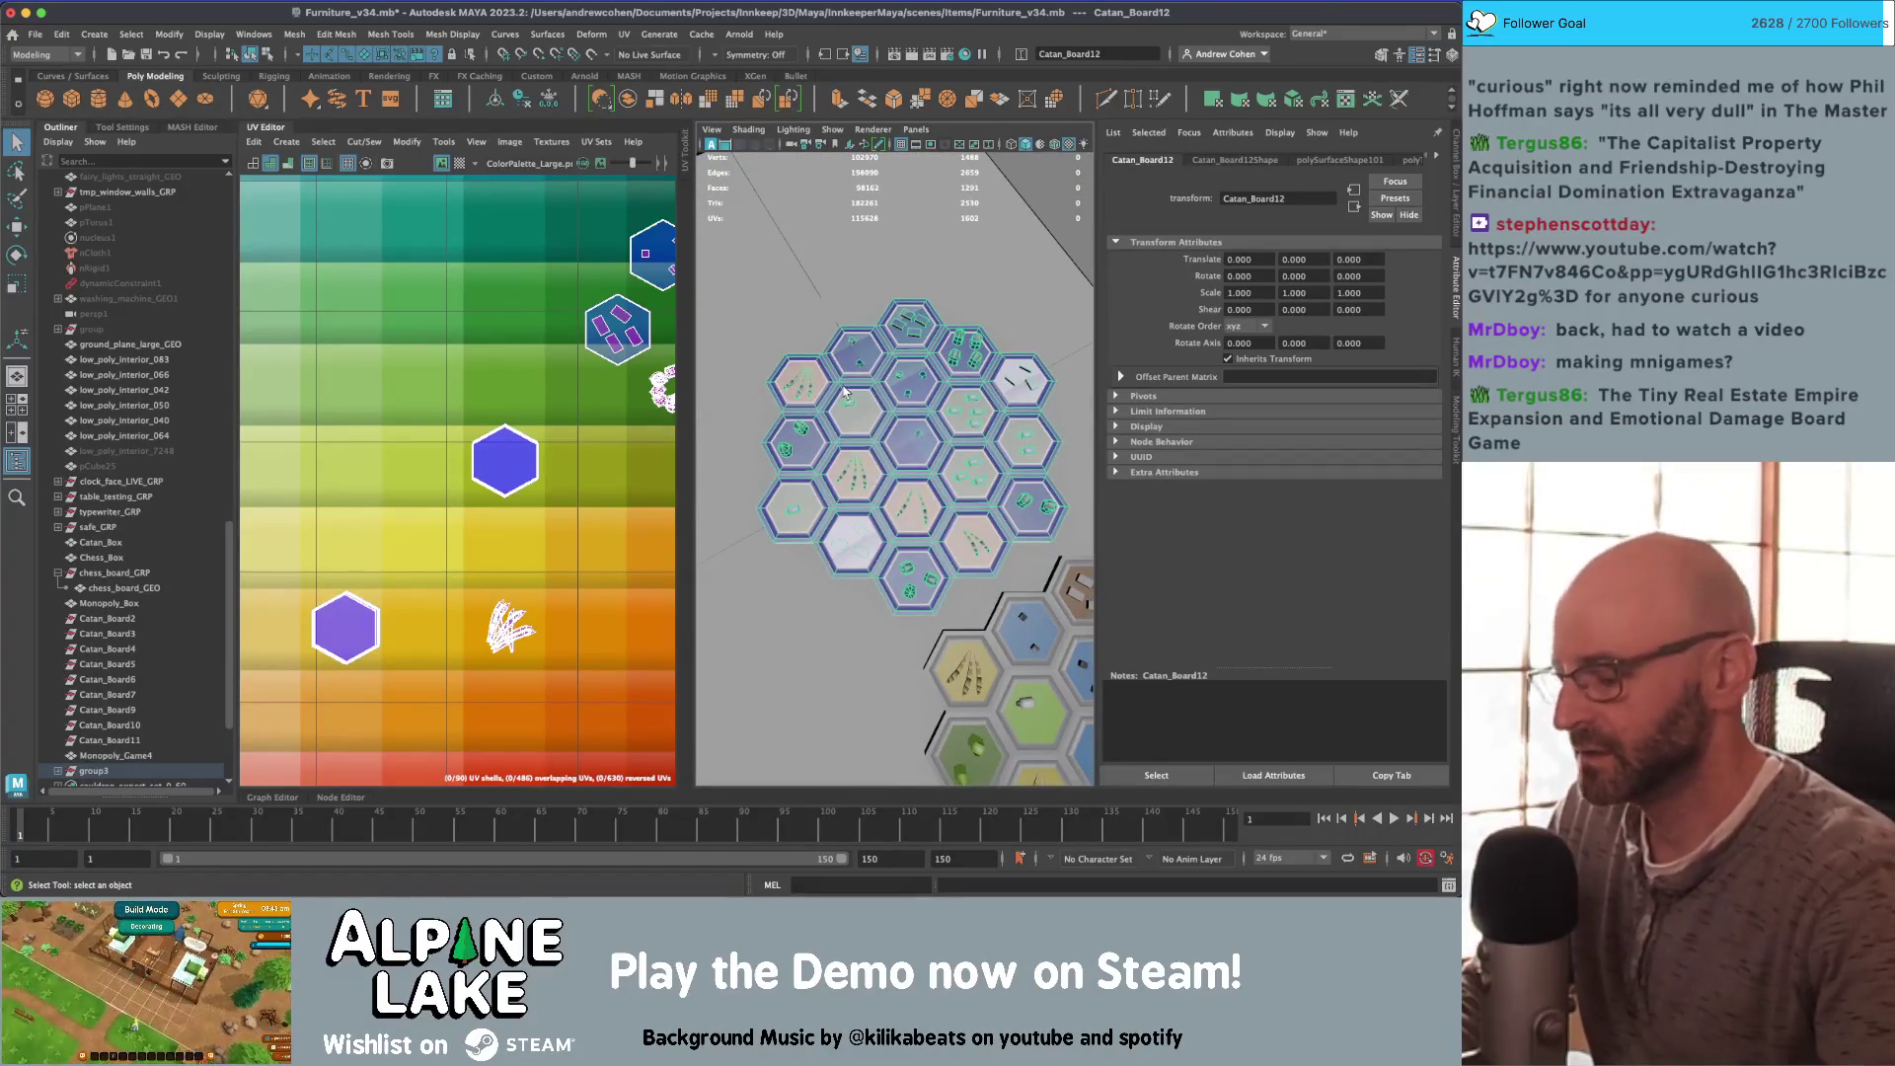
{"action": "key", "text": "shift+t"}
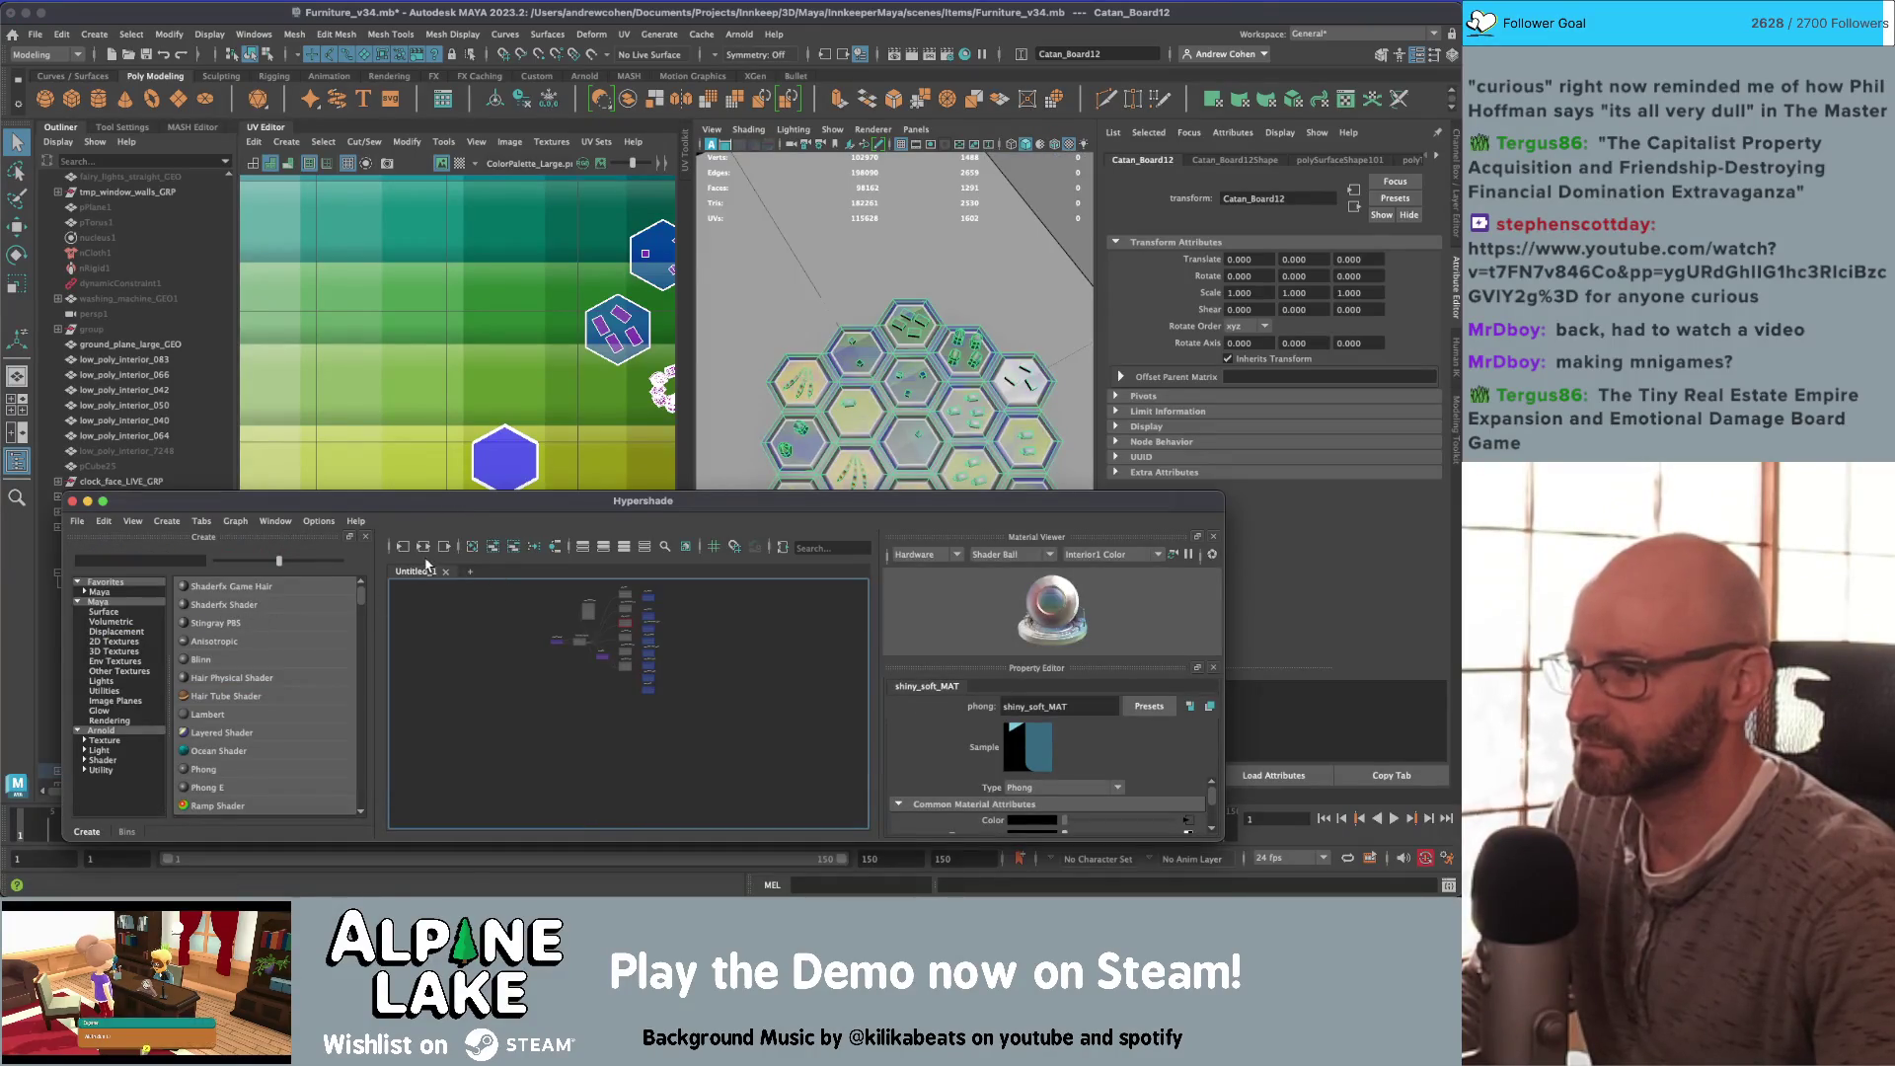
Step: Open the Hypershade material Browser panel as a floating window
{"action": "left_click", "coordinate": [277, 522]}
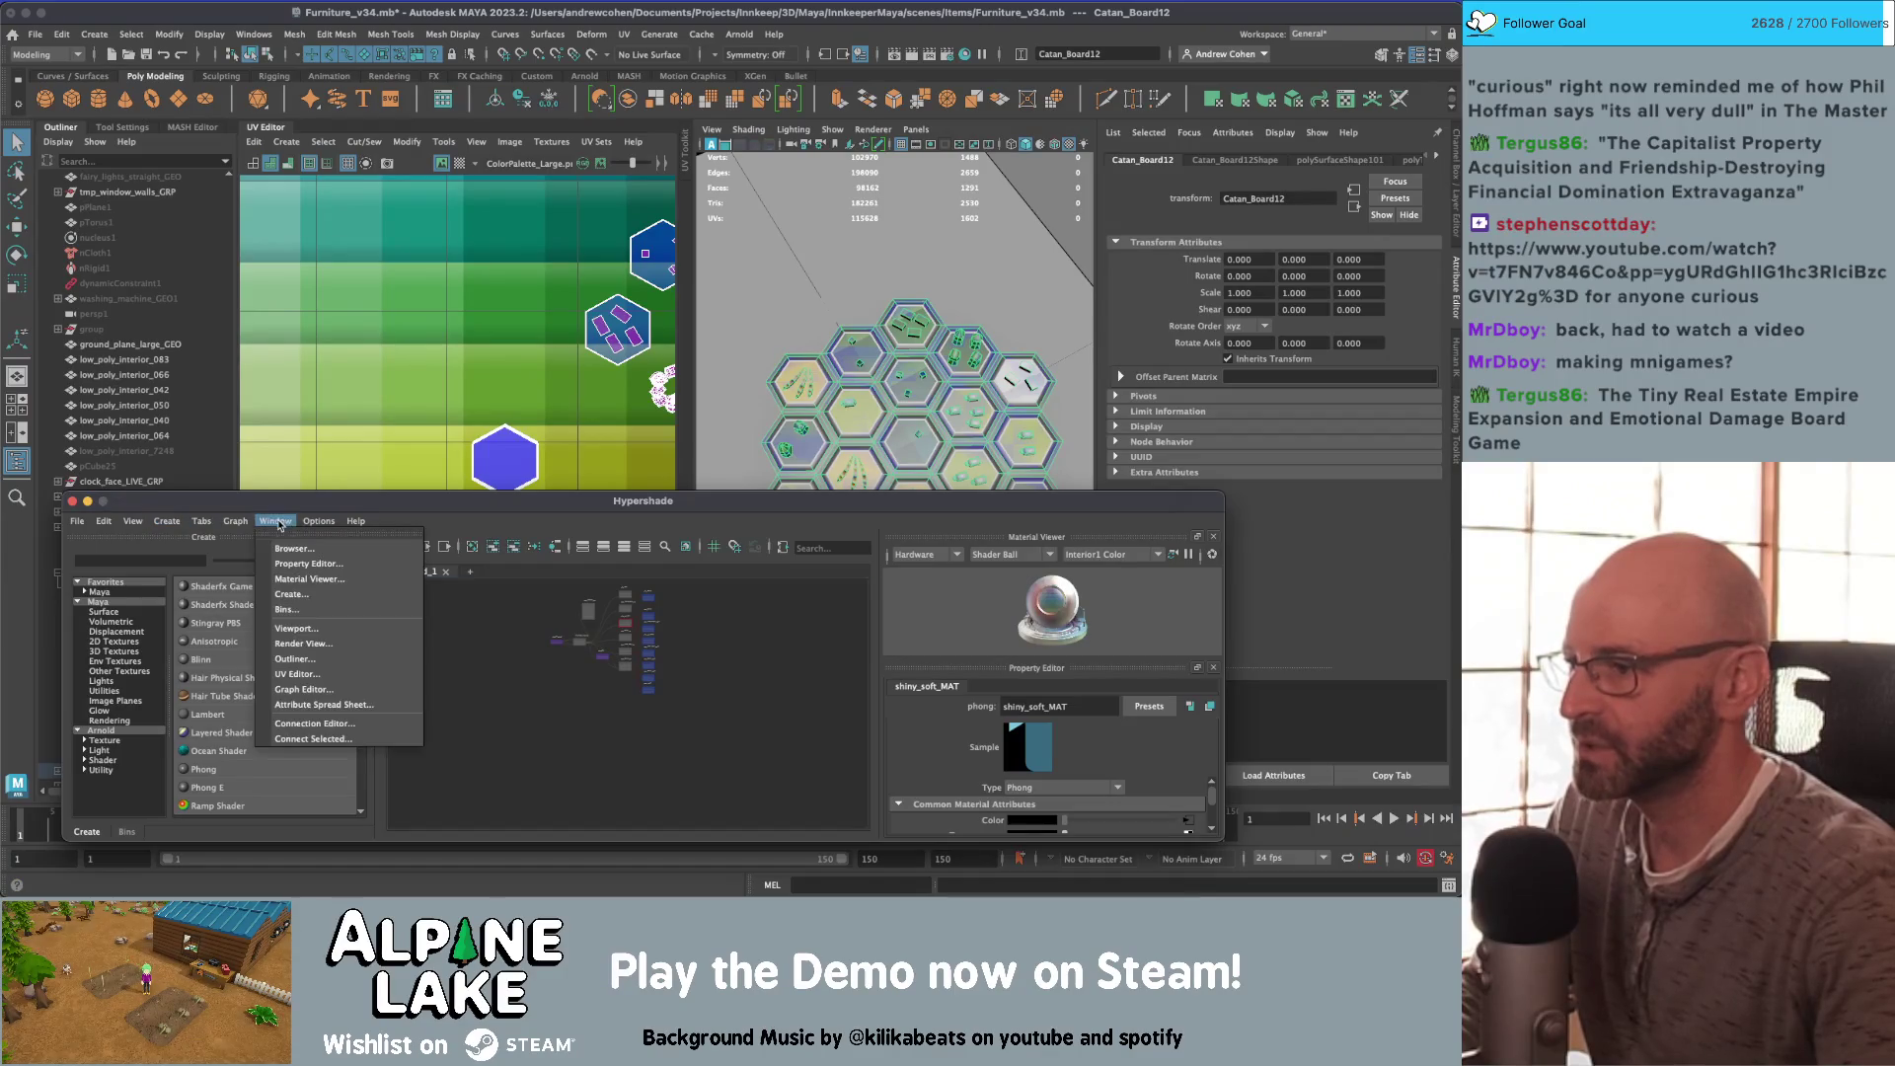
{"action": "left_click", "coordinate": [306, 550]}
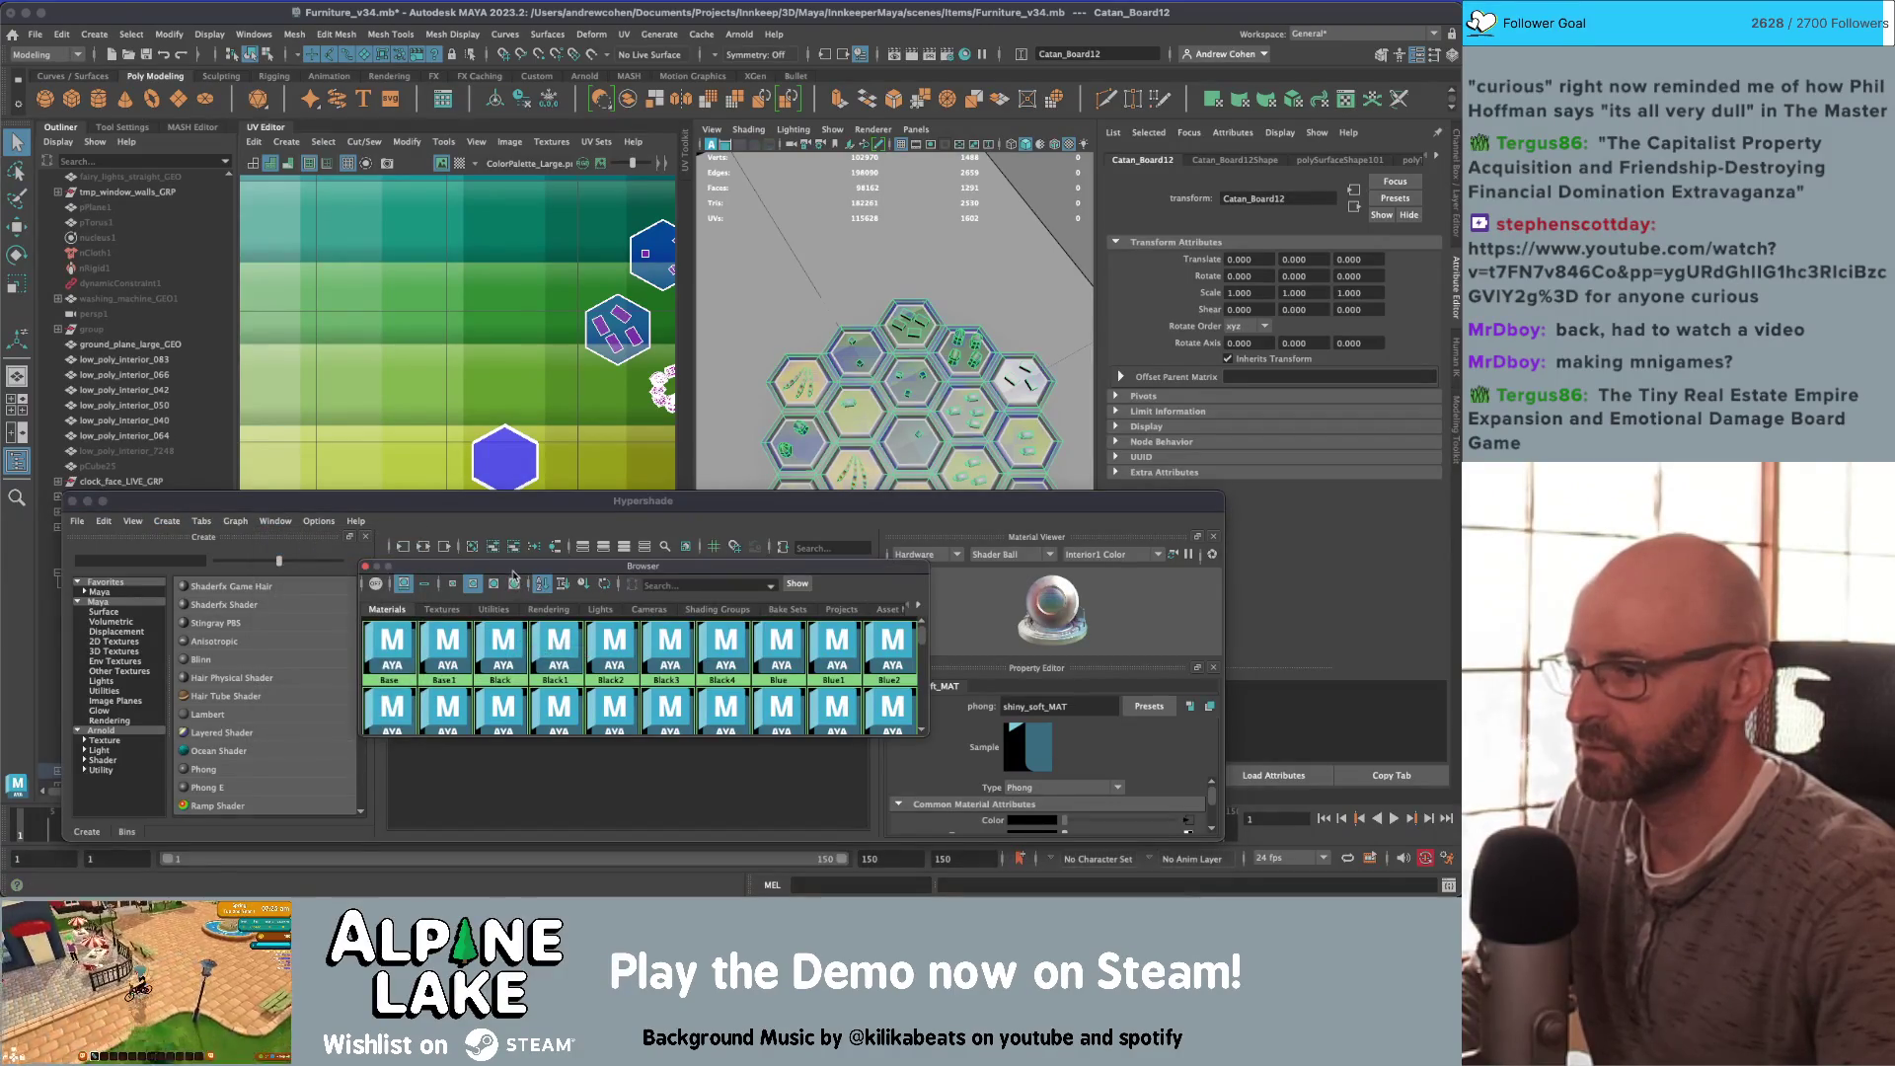
{"action": "left_click_drag", "start_coordinate": [512, 572], "coordinate": [372, 233]}
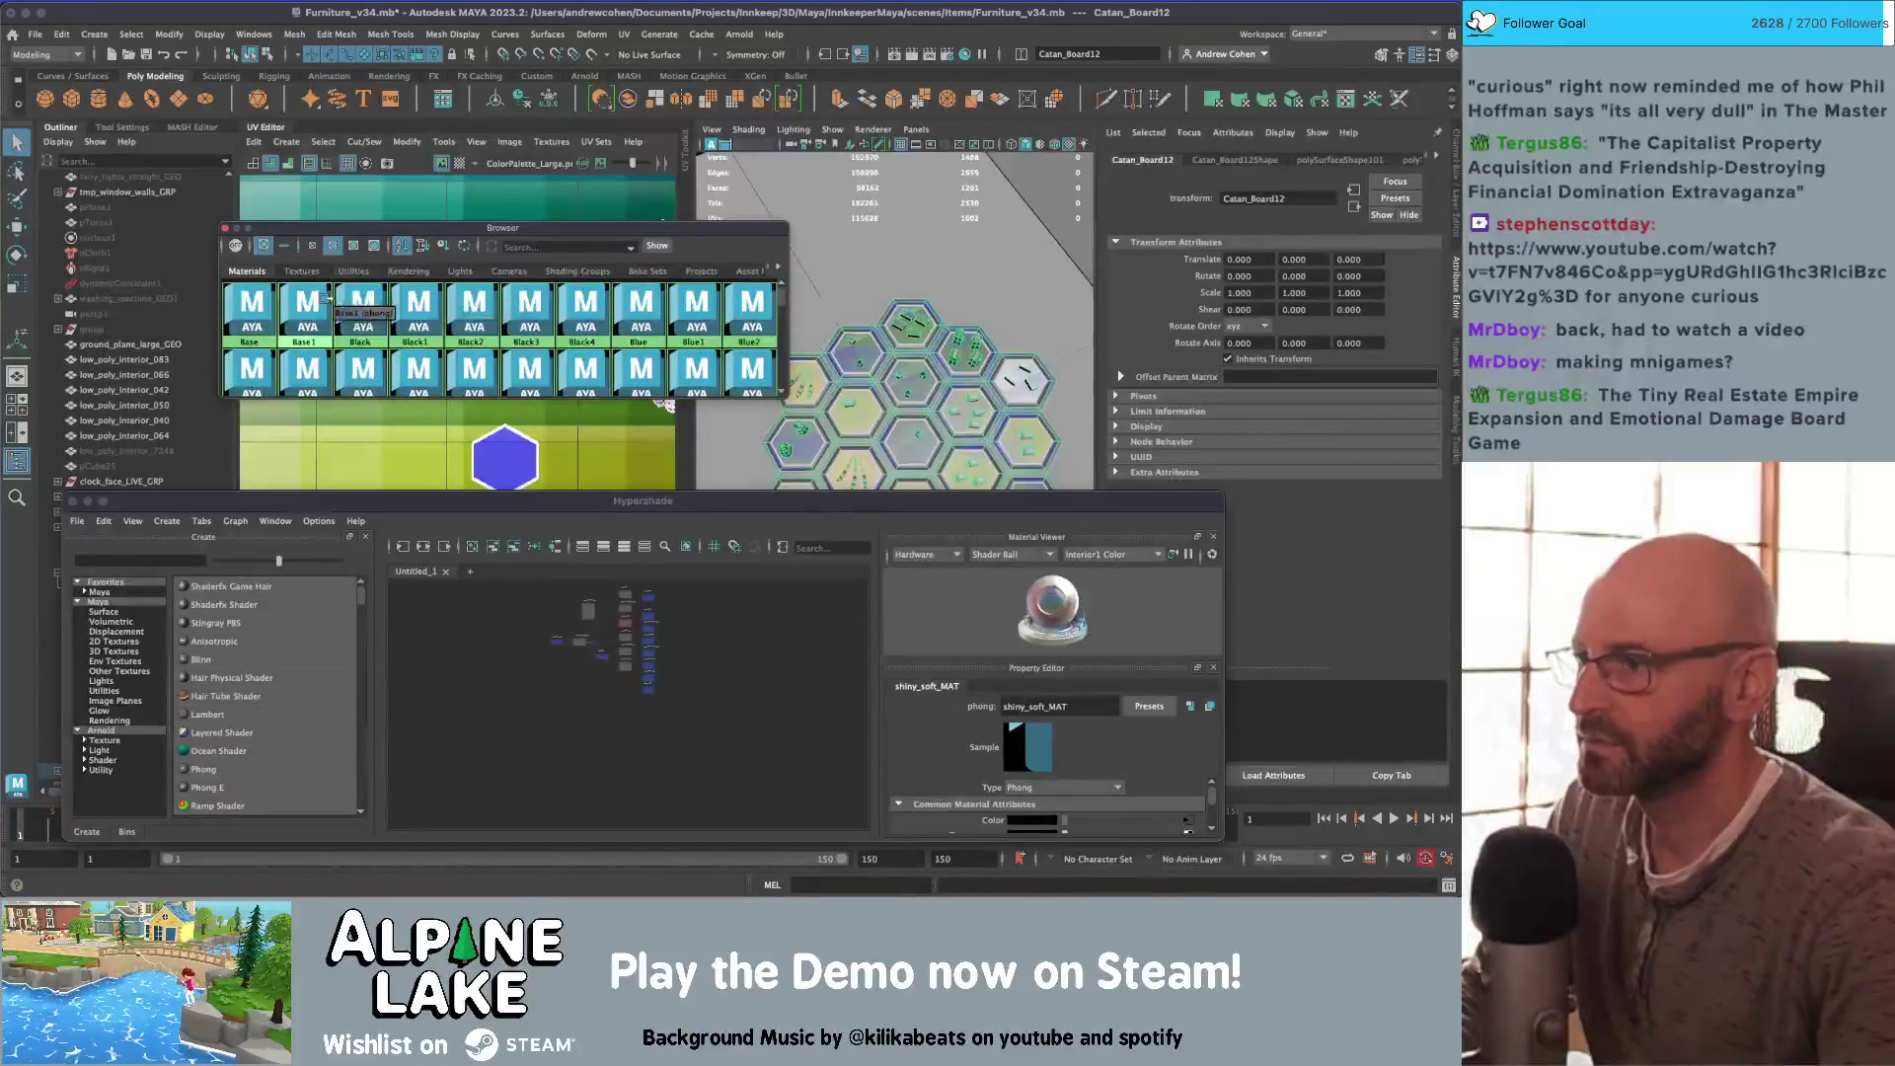
{"action": "scroll", "coordinate": [325, 306], "scroll_direction": "down", "scroll_amount": 5}
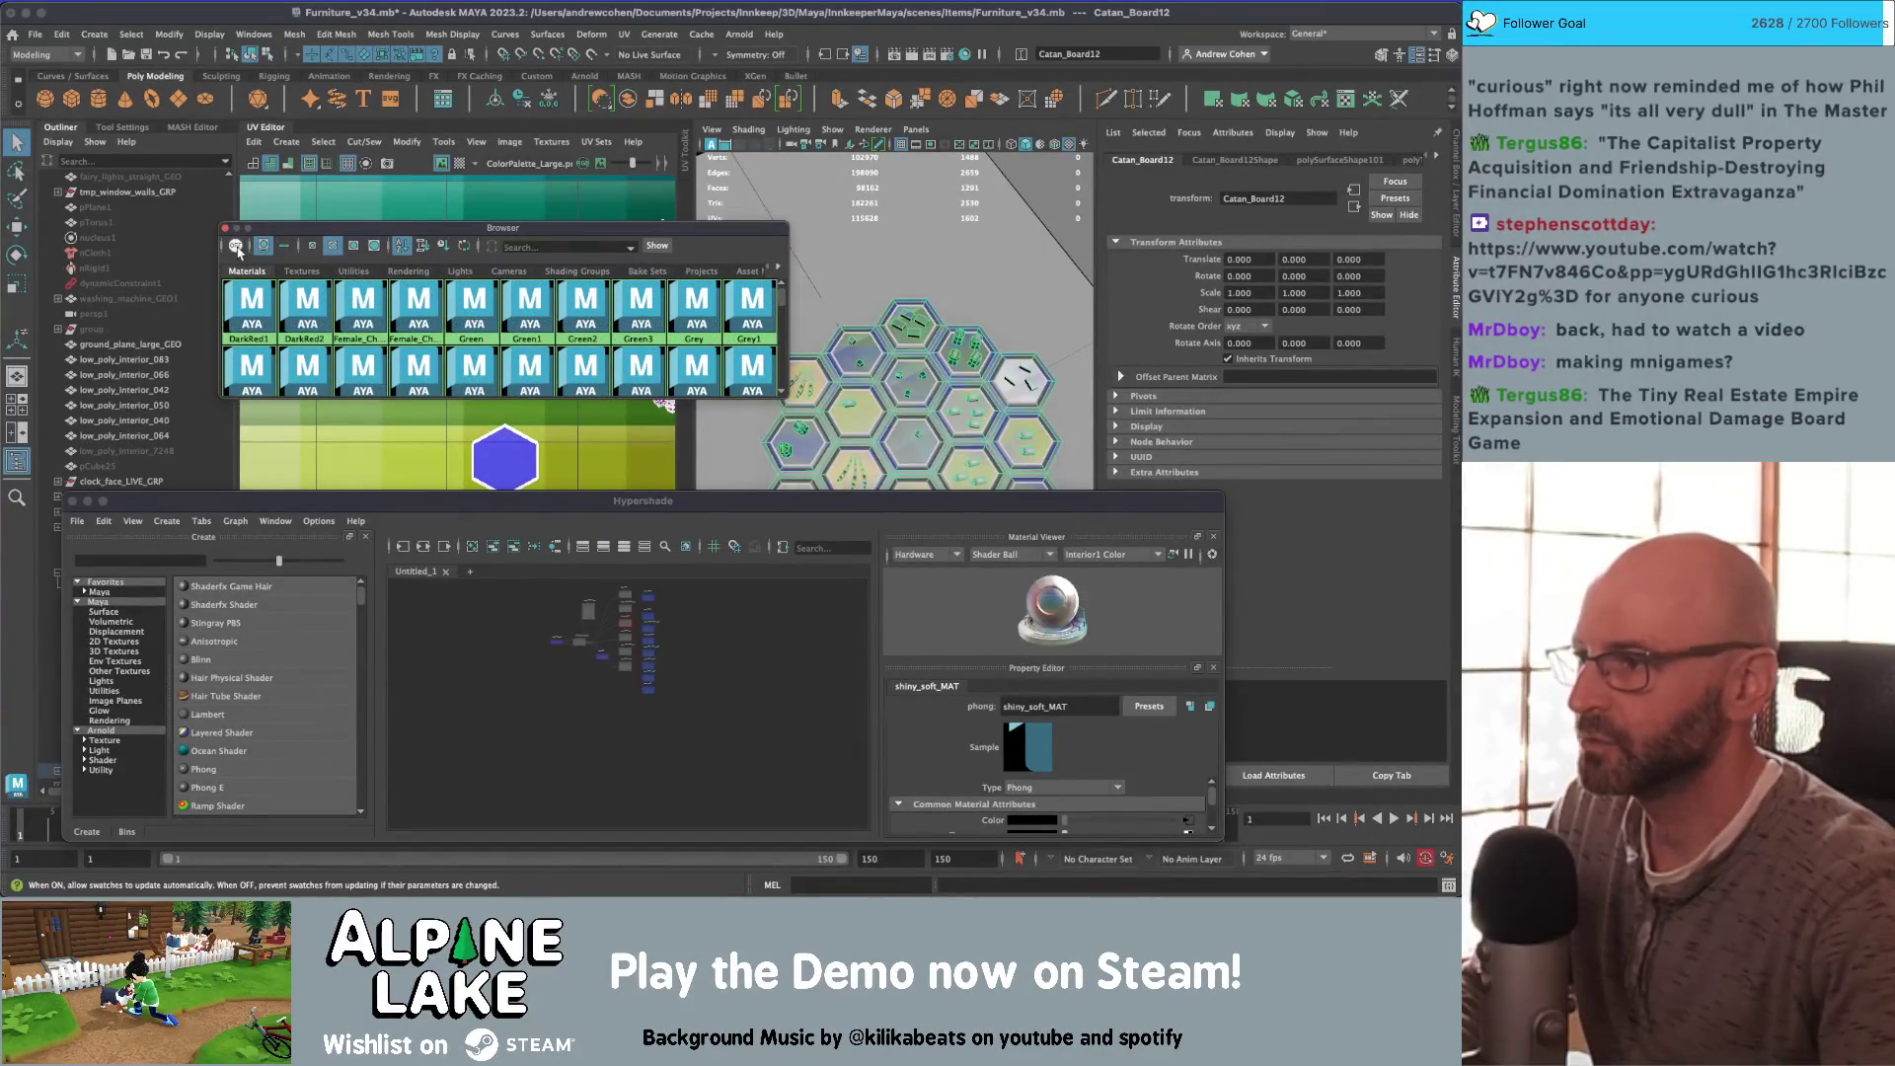
{"action": "scroll", "coordinate": [489, 326], "scroll_direction": "up", "scroll_amount": 5}
Step: Delete unused material nodes such as Black2 and Blue1
{"action": "left_click", "coordinate": [168, 521]}
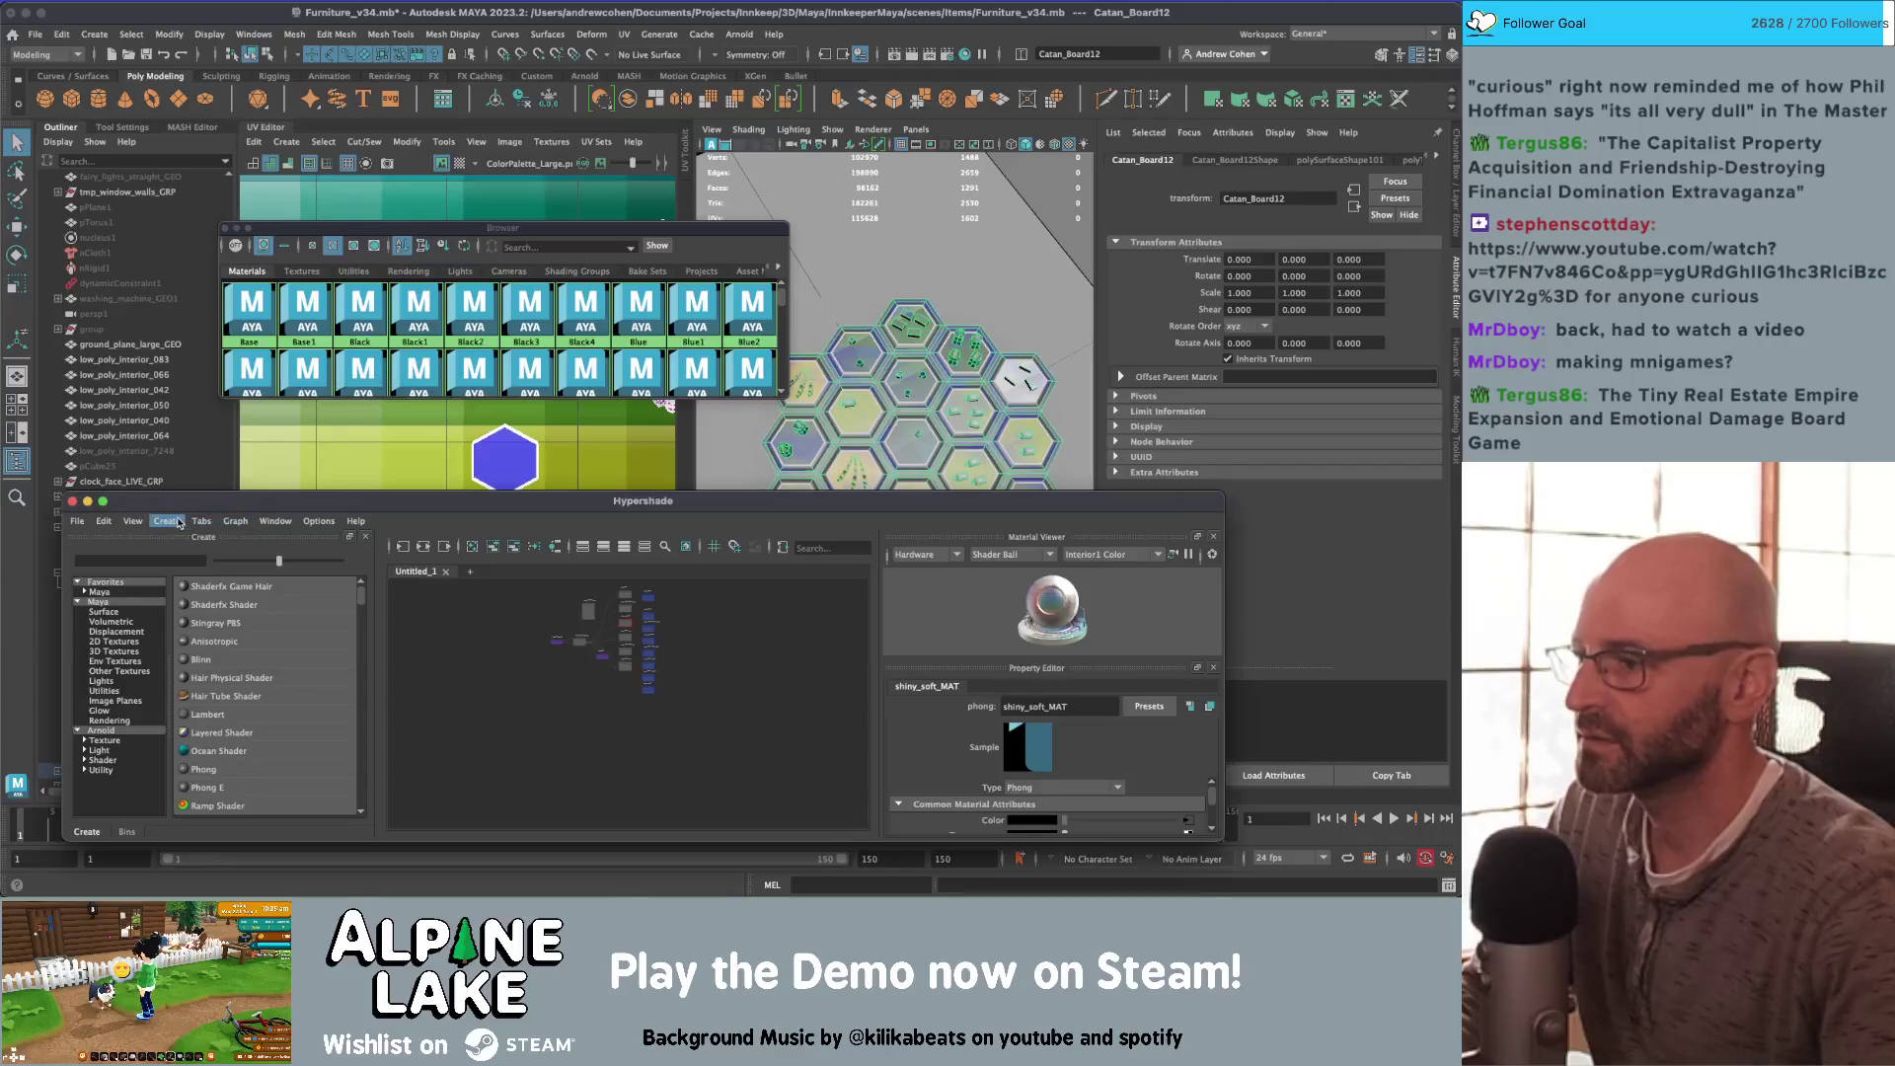
{"action": "mouse_move", "coordinate": [106, 524]}
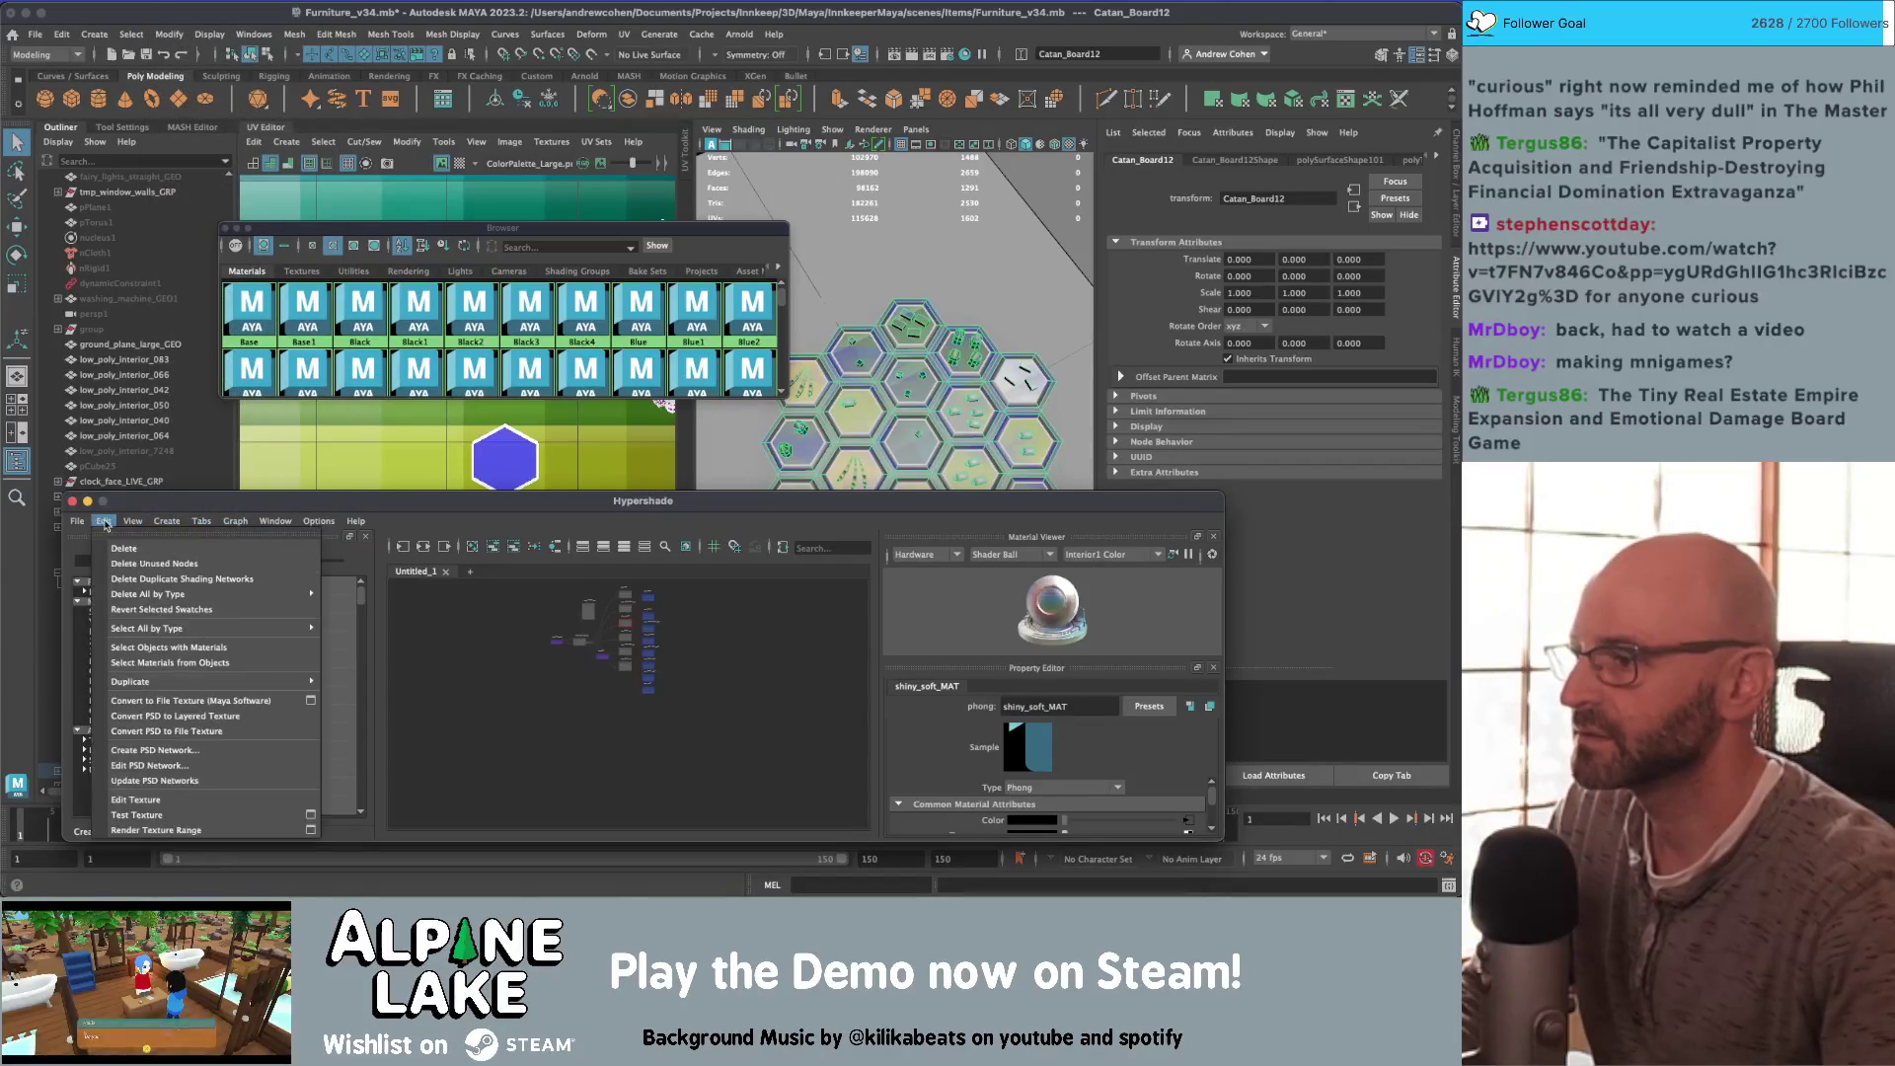
{"action": "left_click", "coordinate": [154, 564]}
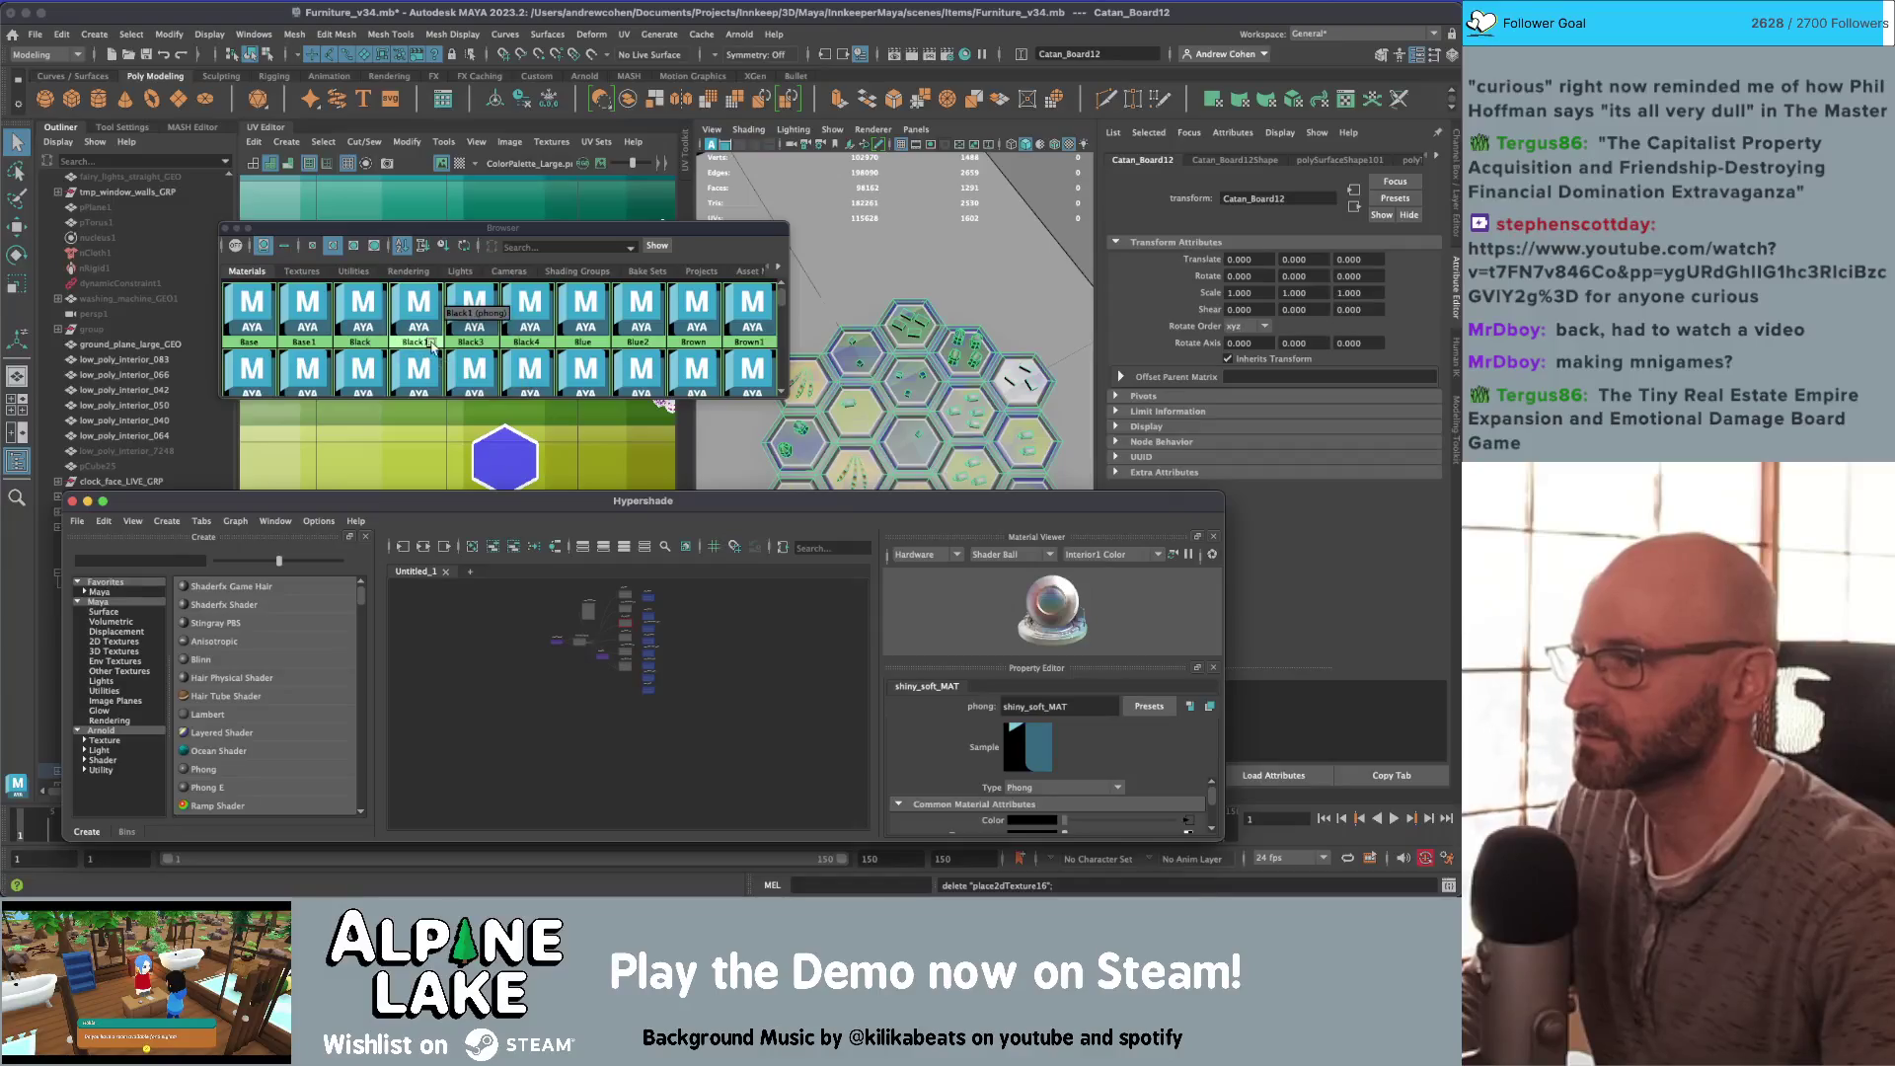
{"action": "scroll", "coordinate": [493, 335], "scroll_direction": "down", "scroll_amount": 5}
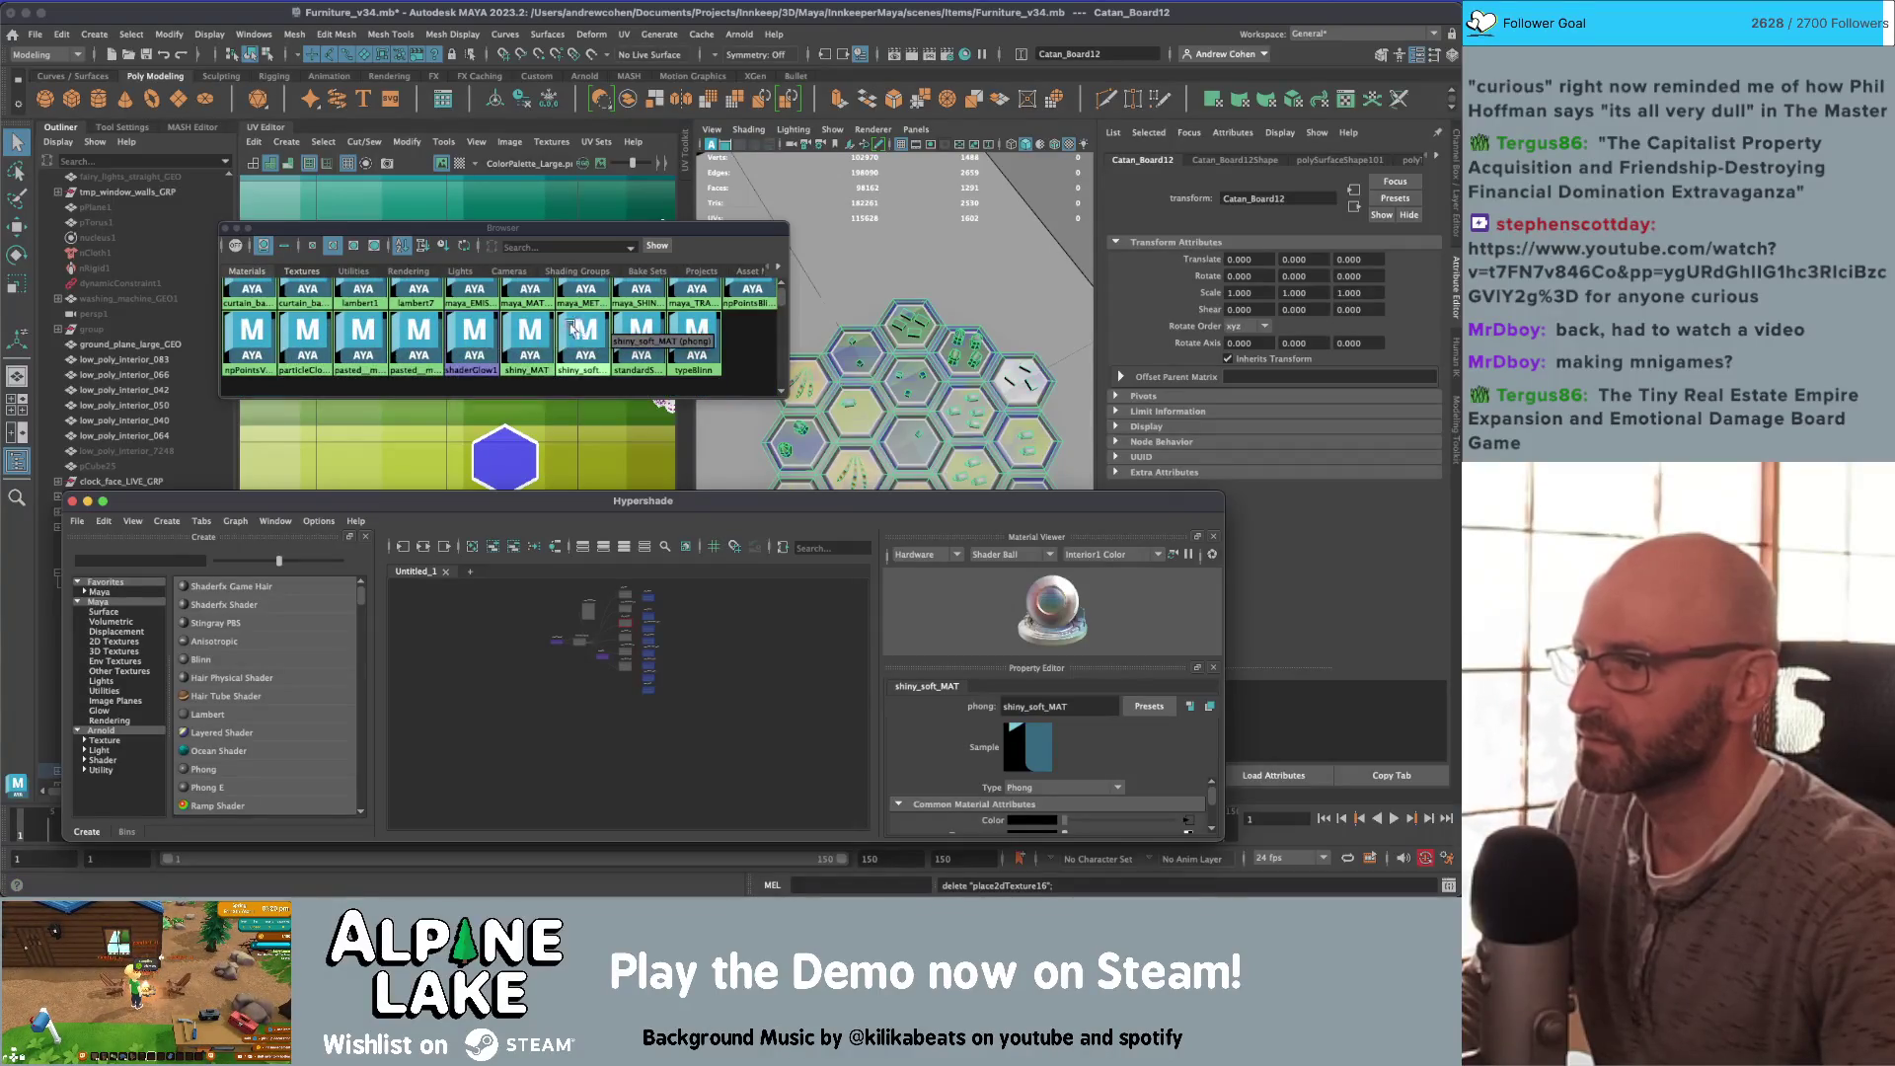
Step: Assign maya_MATTE_mat to the selected Catan board and close the Browser
{"action": "left_click", "coordinate": [860, 362]}
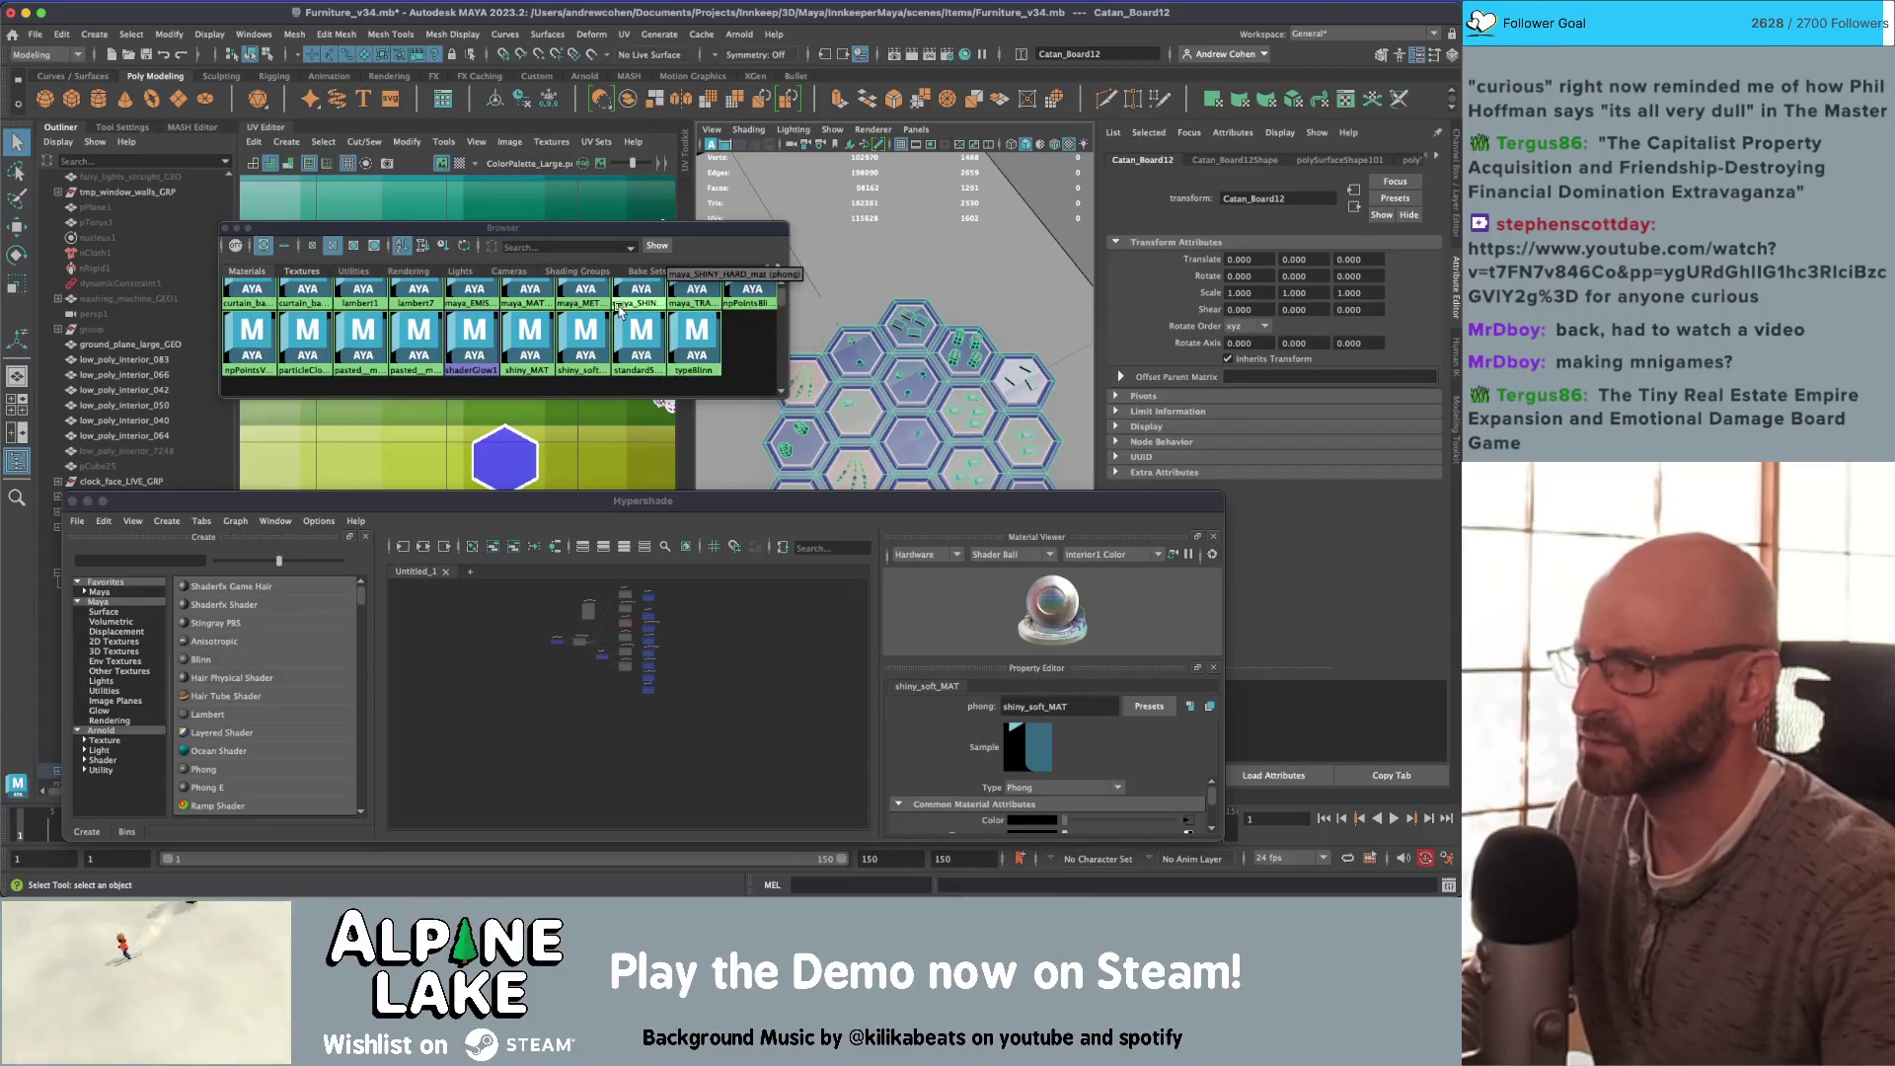
{"action": "right_click", "coordinate": [532, 287]}
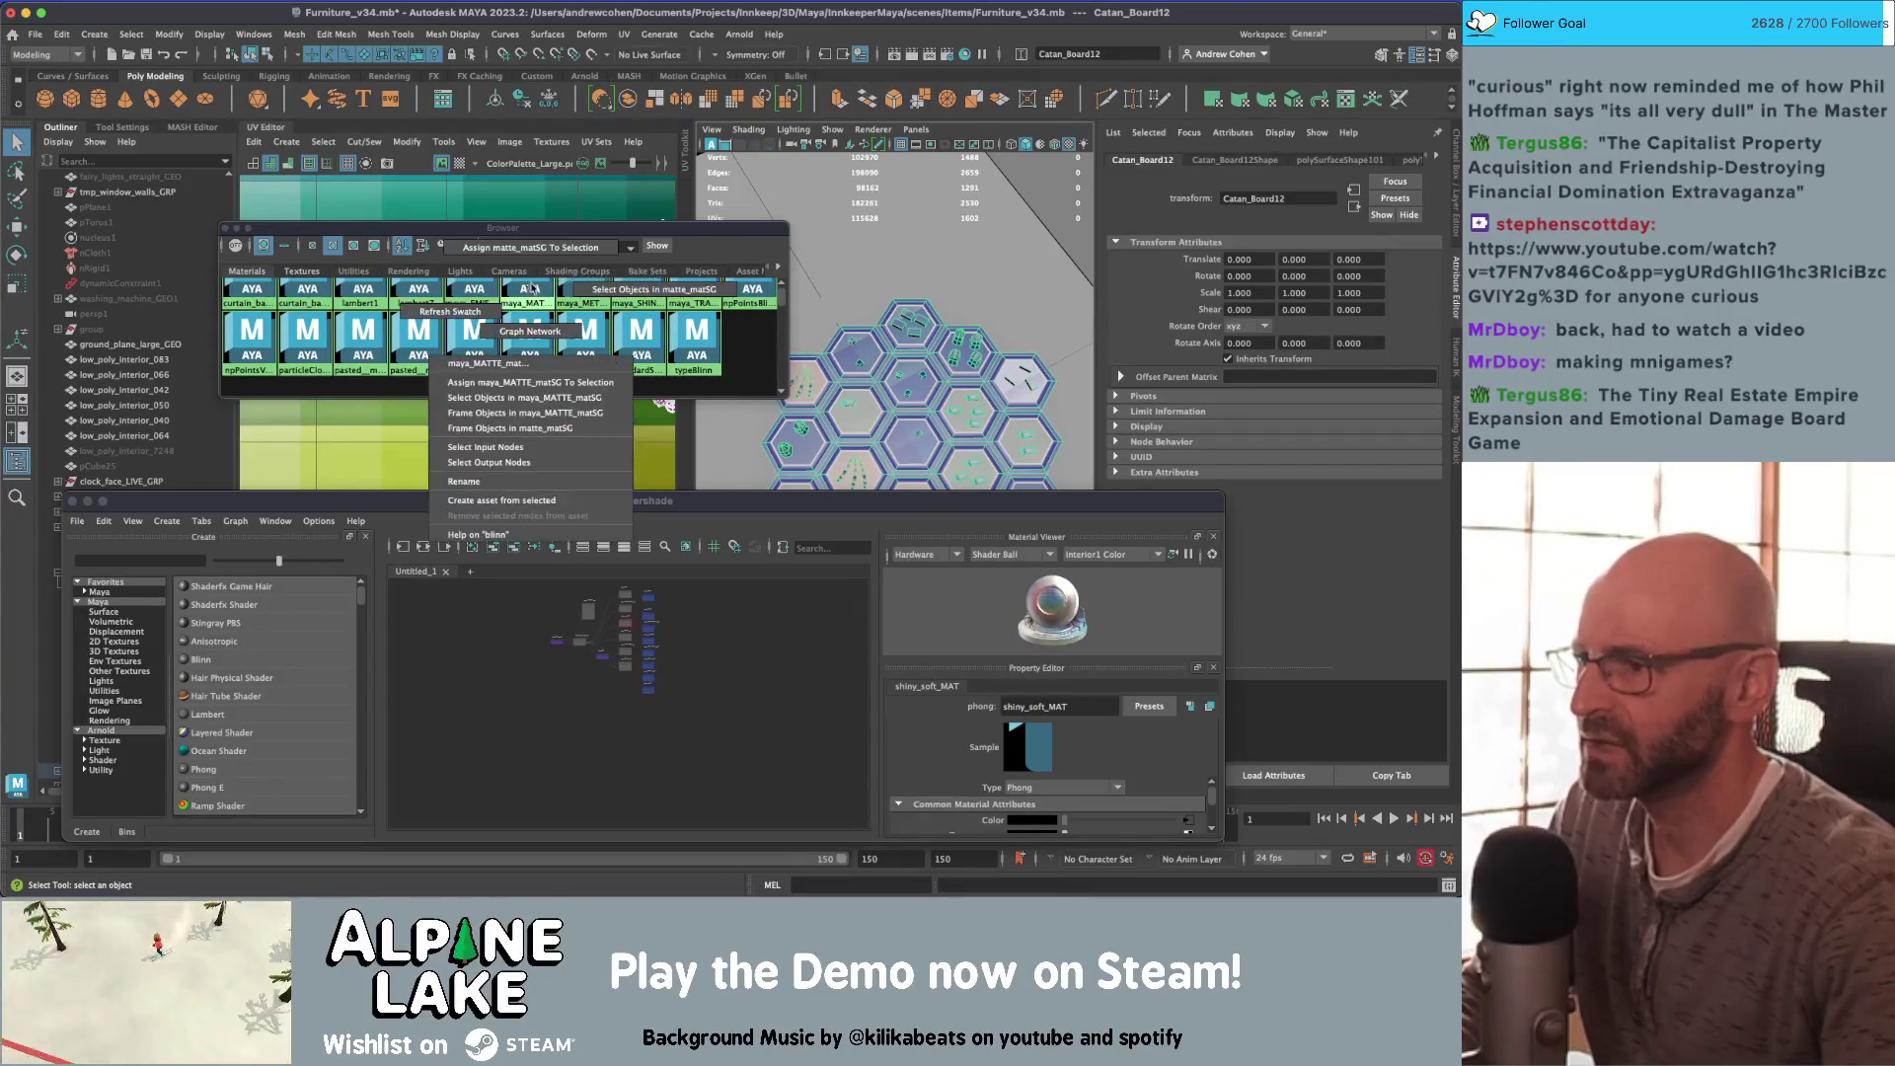
{"action": "left_click", "coordinate": [526, 248]}
{"action": "left_click", "coordinate": [224, 233]}
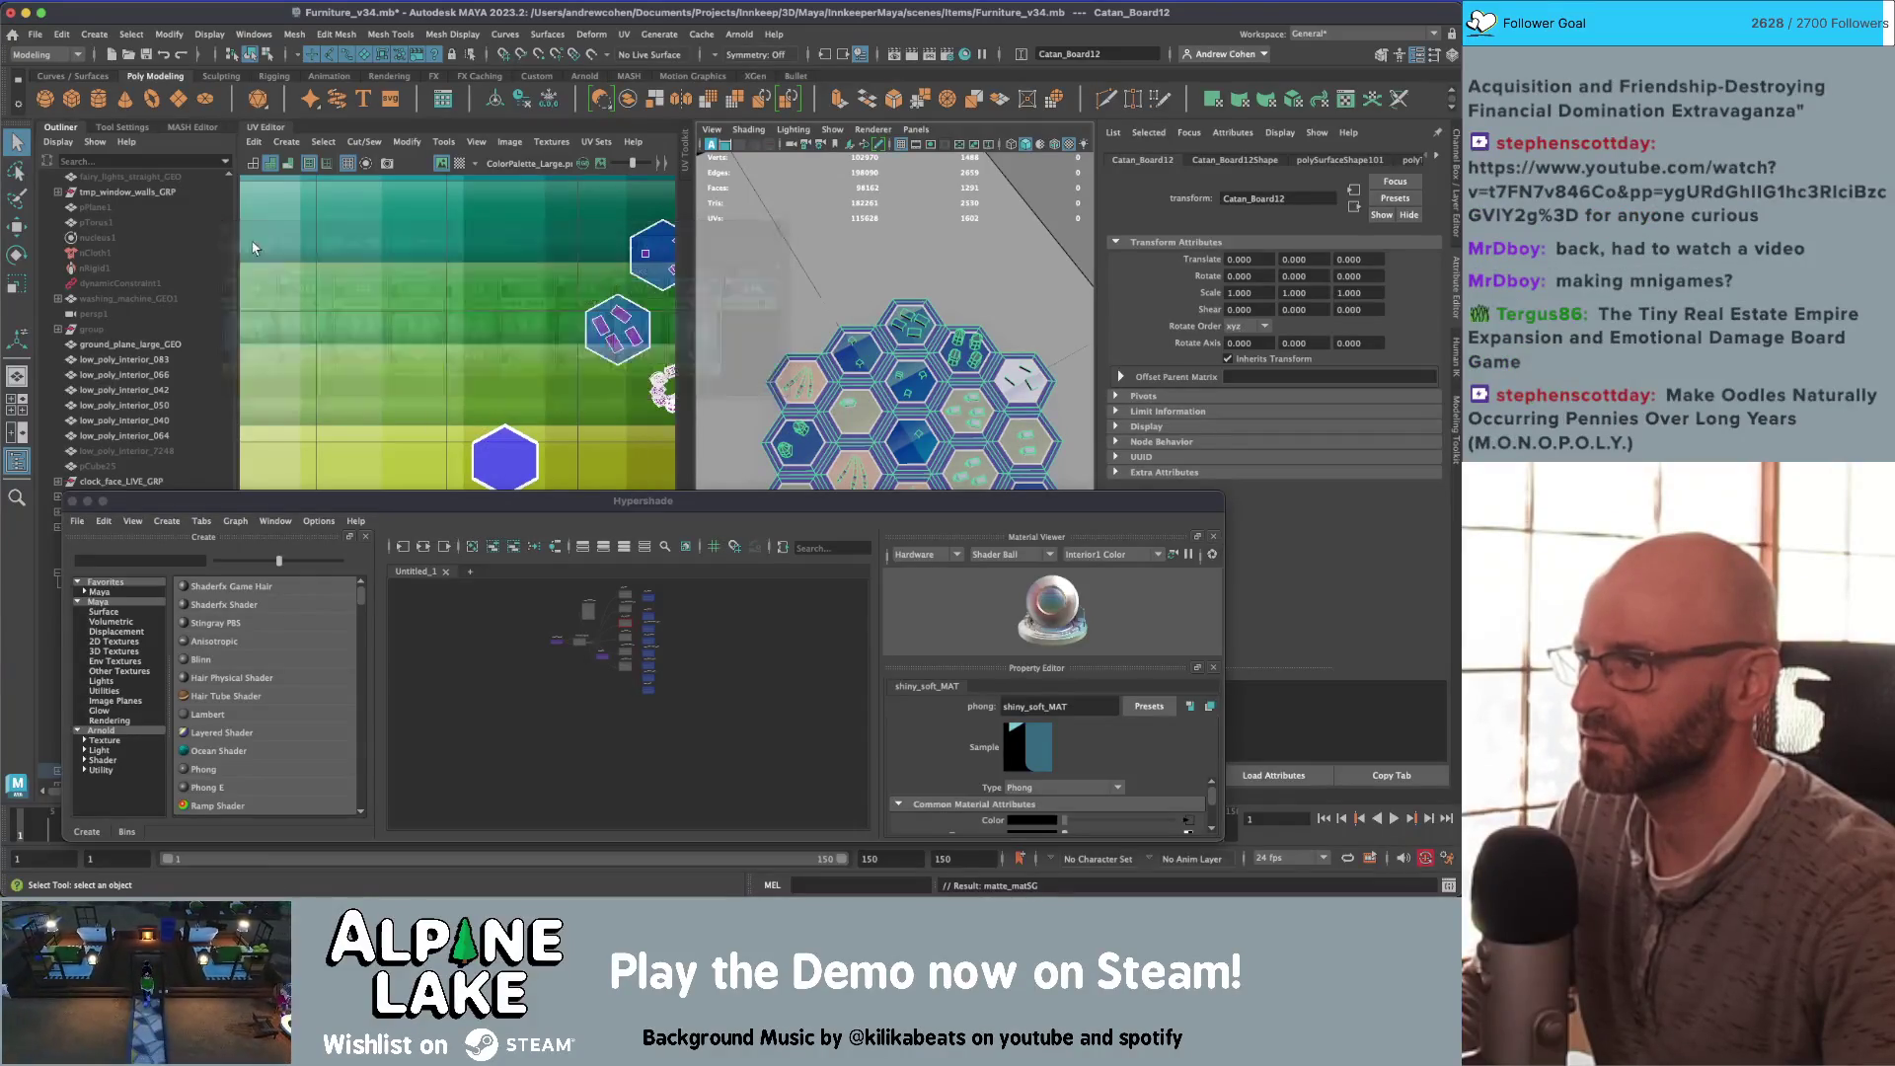
Step: Select Catan_Board12 and switch to Face selection mode
{"action": "left_click", "coordinate": [888, 257]}
{"action": "left_click_drag", "start_coordinate": [922, 407], "coordinate": [883, 321], "text": "alt"}
{"action": "left_click", "coordinate": [883, 320]}
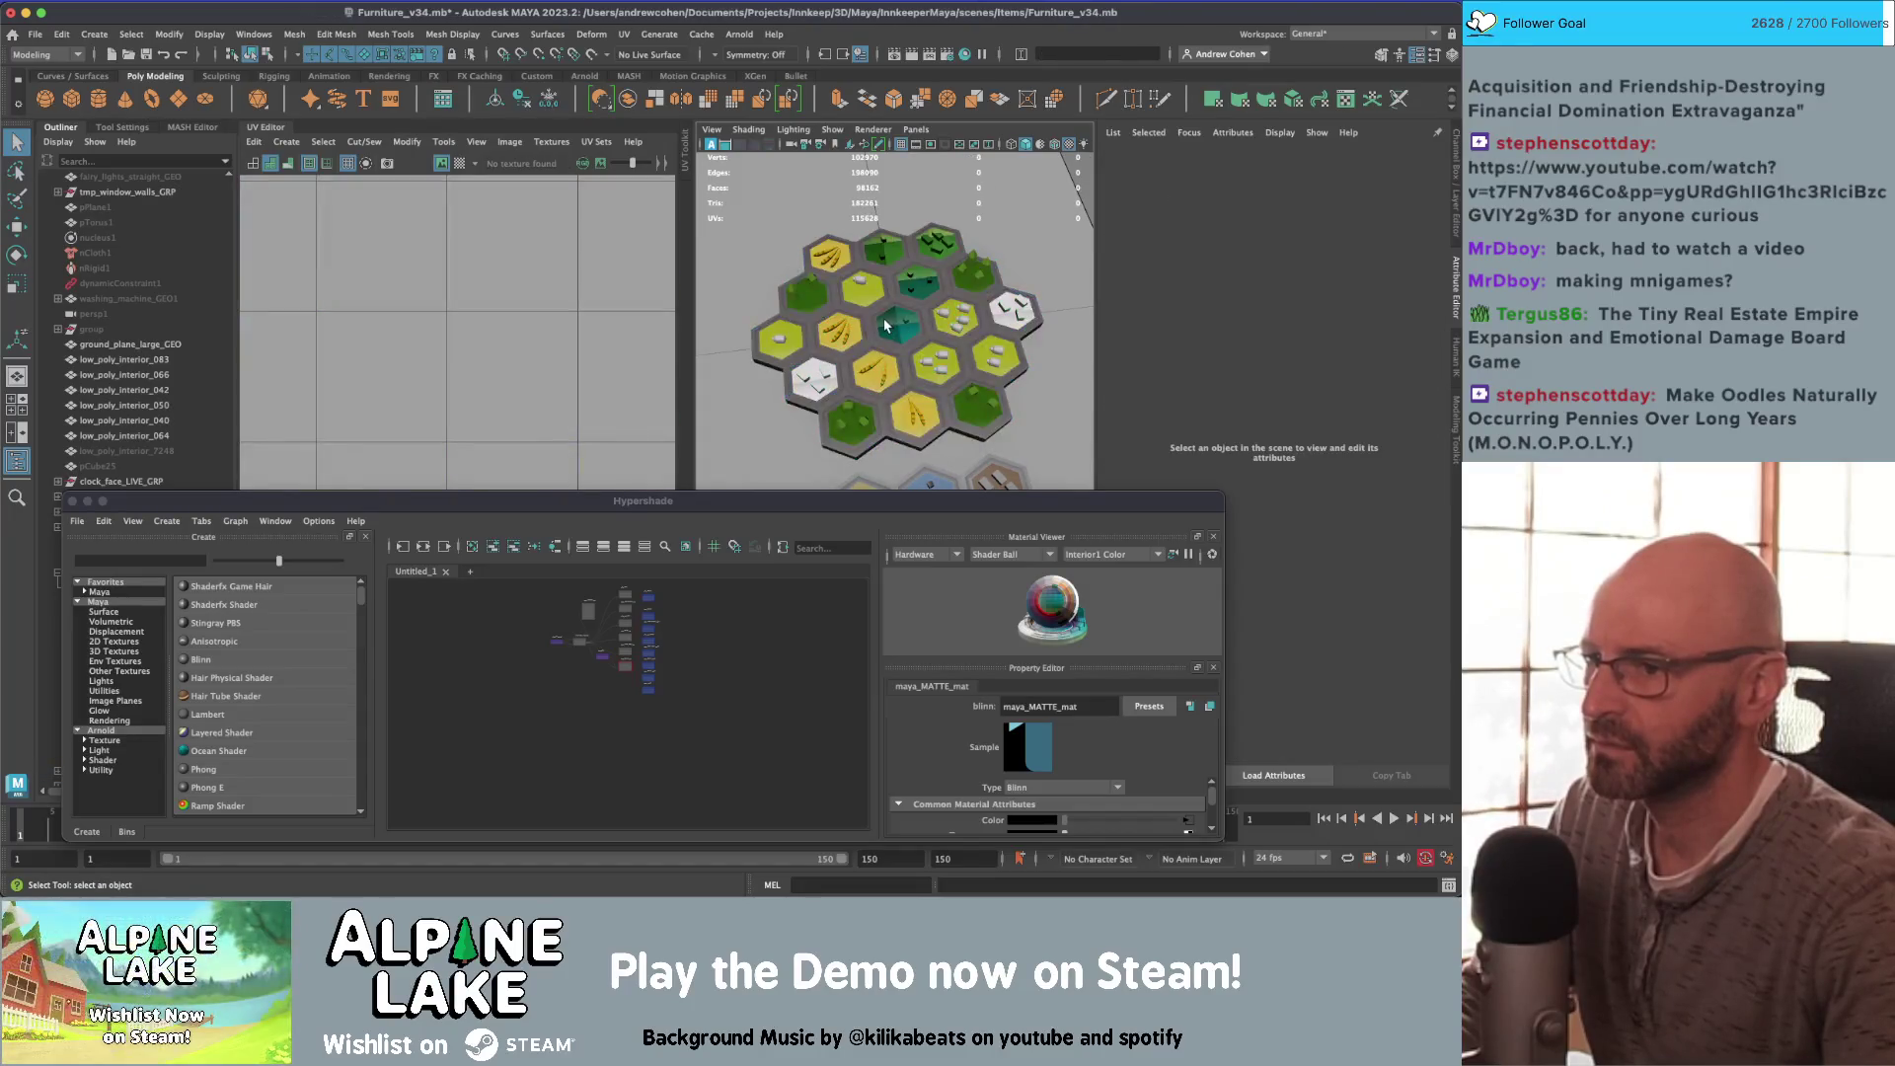
{"action": "scroll", "coordinate": [501, 315], "scroll_direction": "down", "scroll_amount": 4}
{"action": "scroll", "coordinate": [501, 316], "scroll_direction": "down", "scroll_amount": 3}
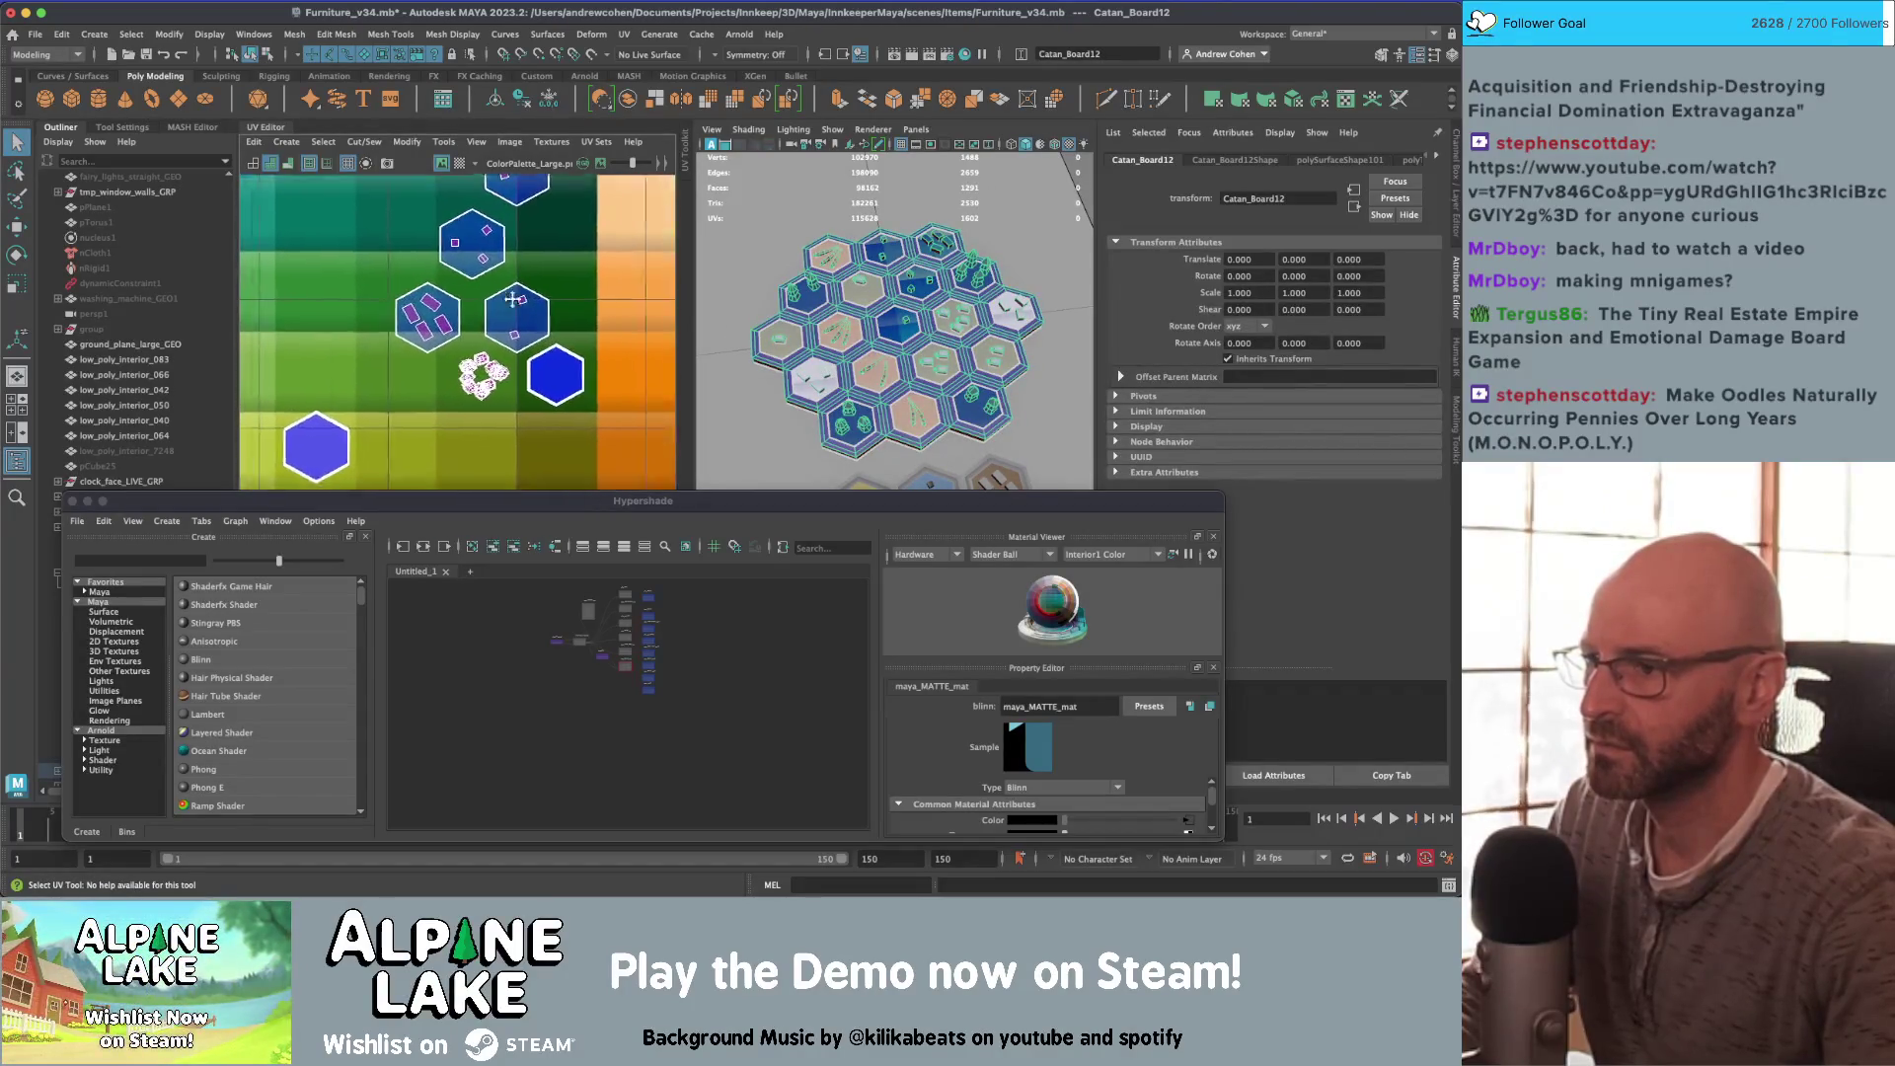
{"action": "scroll", "coordinate": [347, 307], "scroll_direction": "up", "scroll_amount": 5}
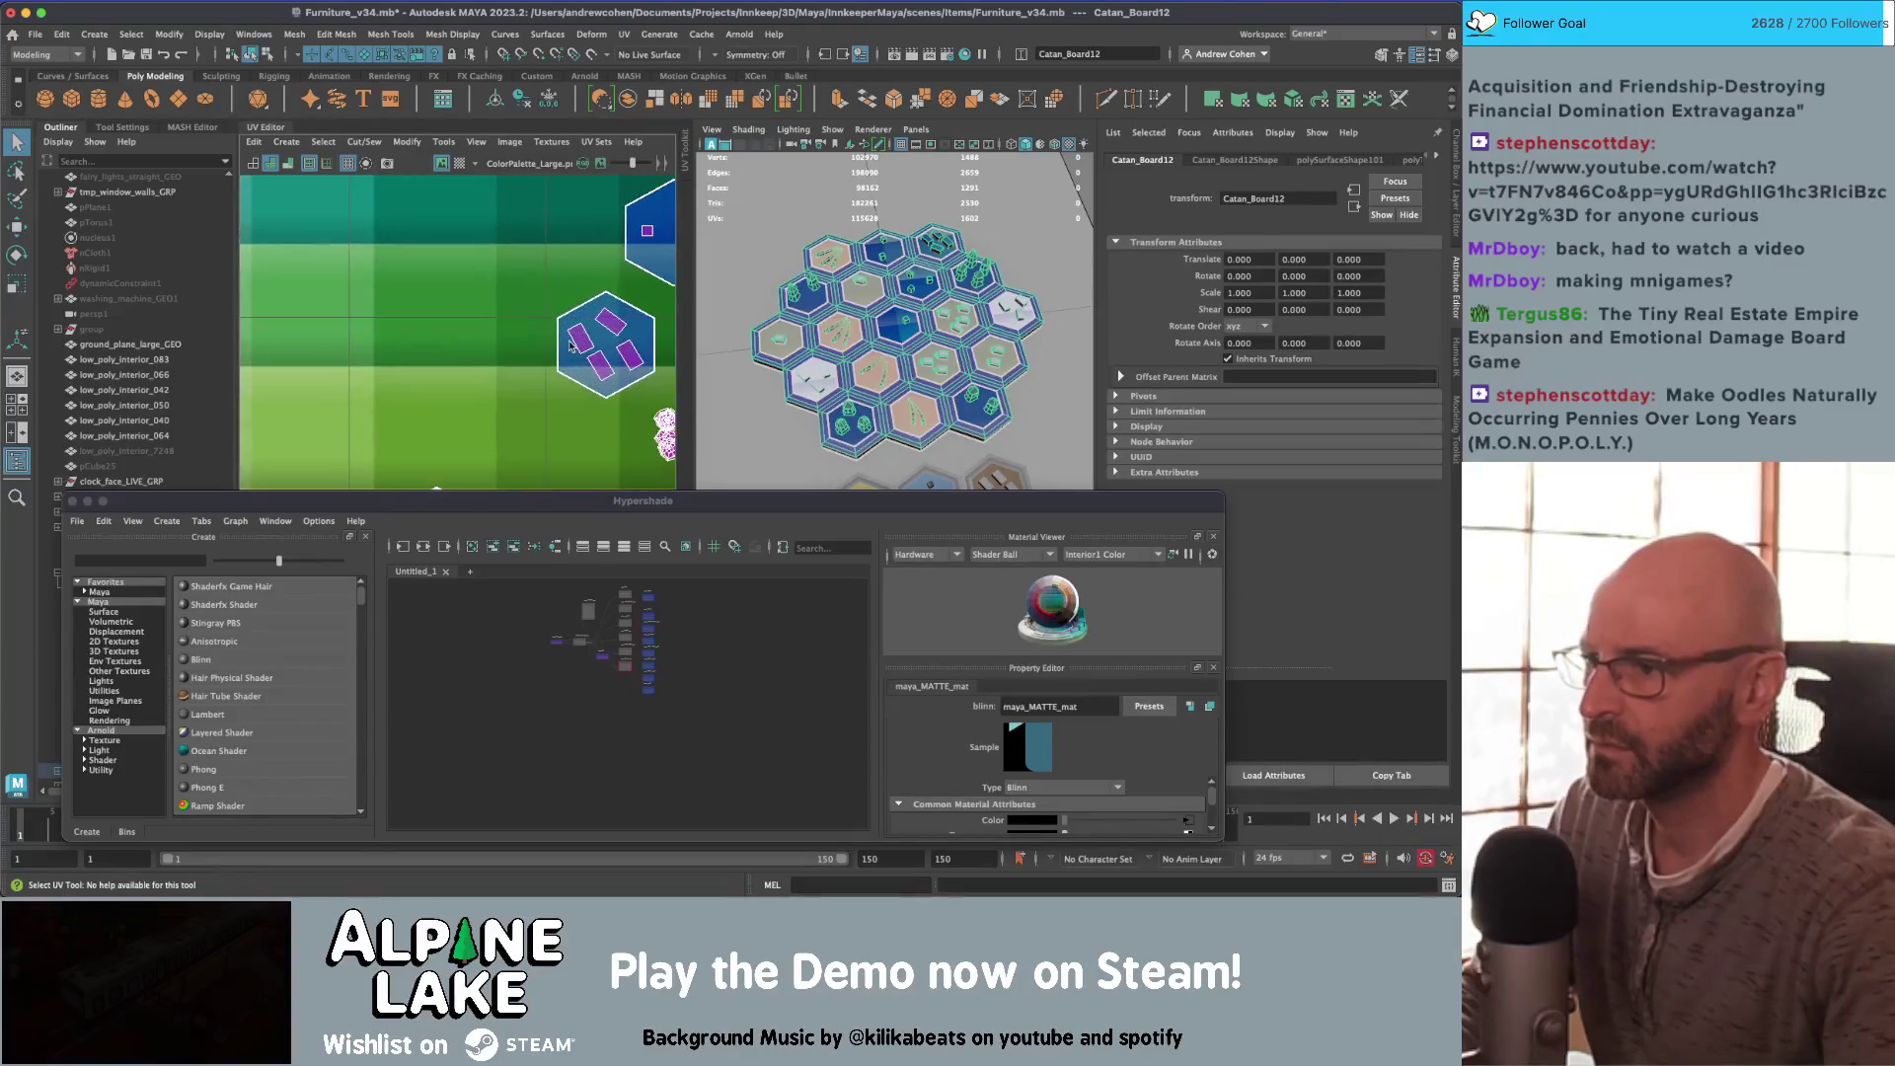
{"action": "right_click_drag", "start_coordinate": [546, 331], "coordinate": [593, 375]}
Step: Shift one hex tile's UVs onto another palette colour
{"action": "left_click", "coordinate": [639, 400]}
{"action": "scroll", "coordinate": [553, 394], "scroll_direction": "down", "scroll_amount": 5}
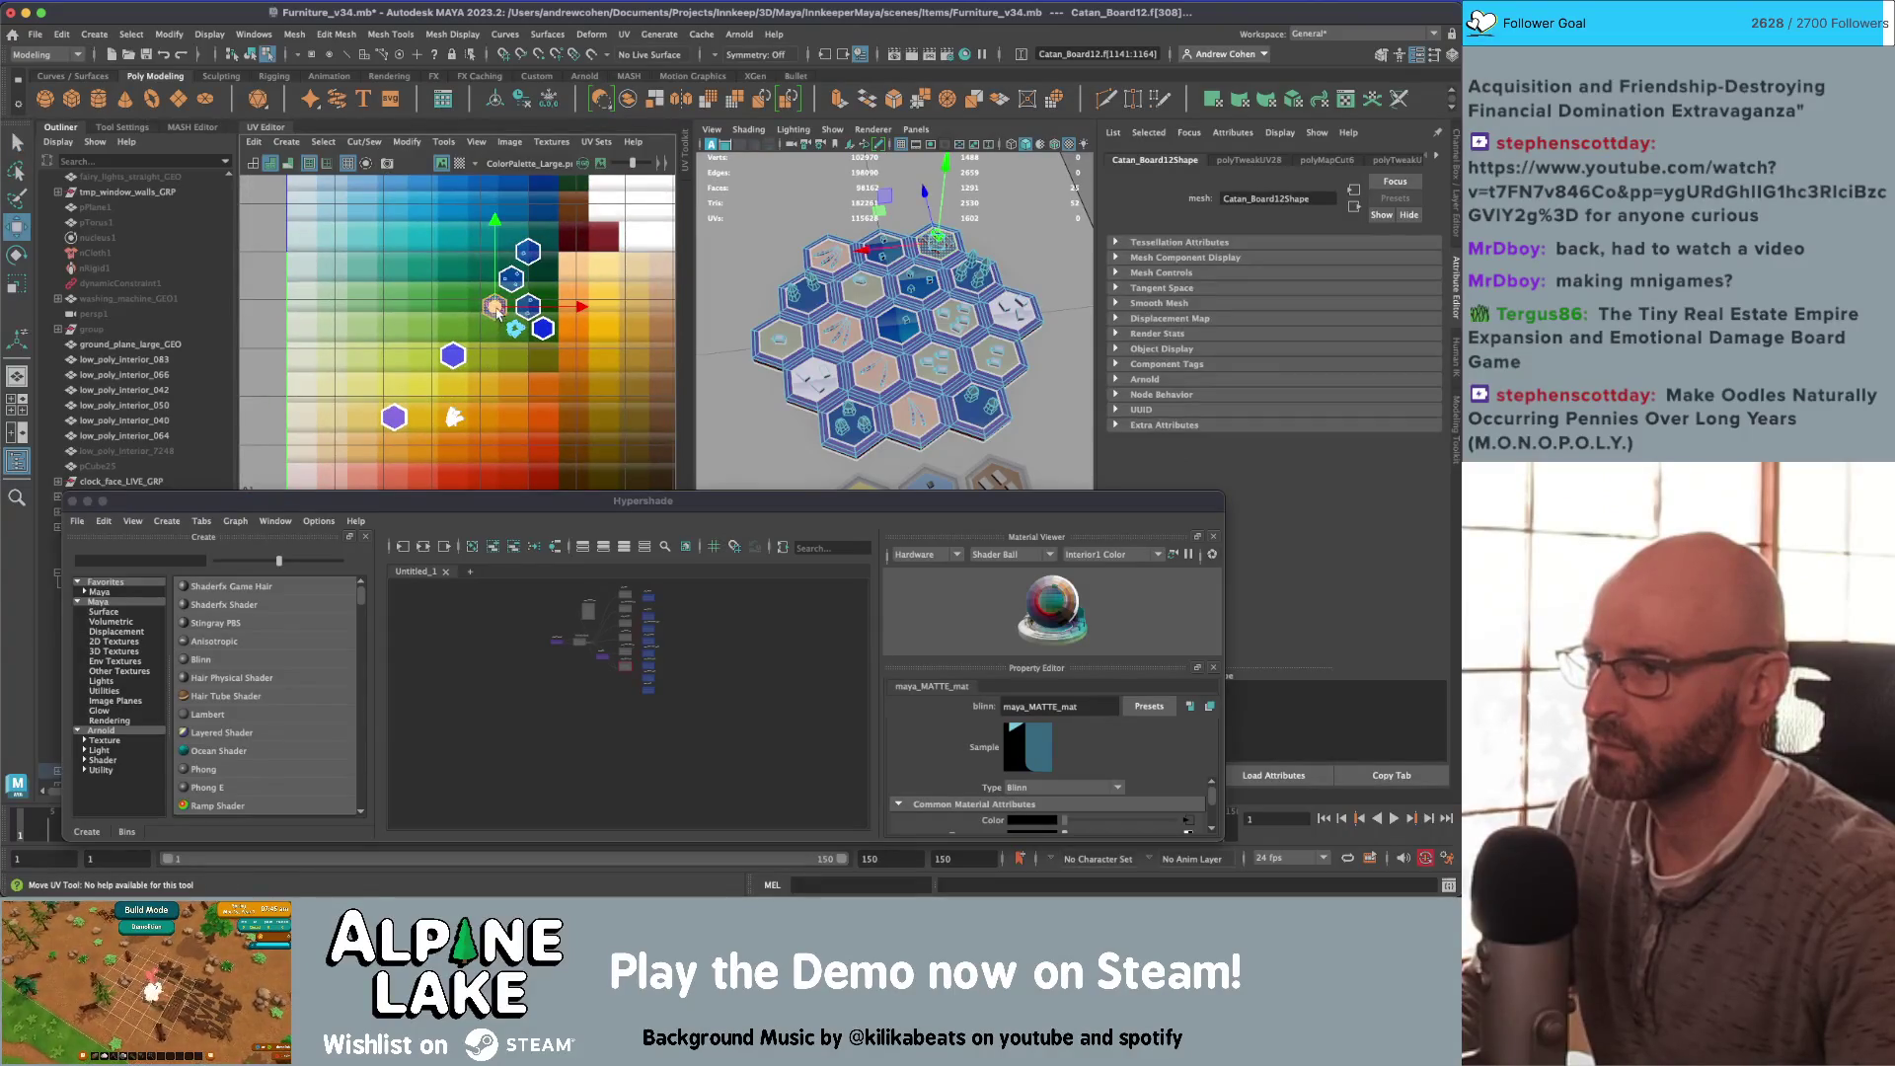
{"action": "left_click_drag", "start_coordinate": [497, 309], "coordinate": [475, 336]}
{"action": "scroll", "coordinate": [503, 337], "scroll_direction": "up", "scroll_amount": 5}
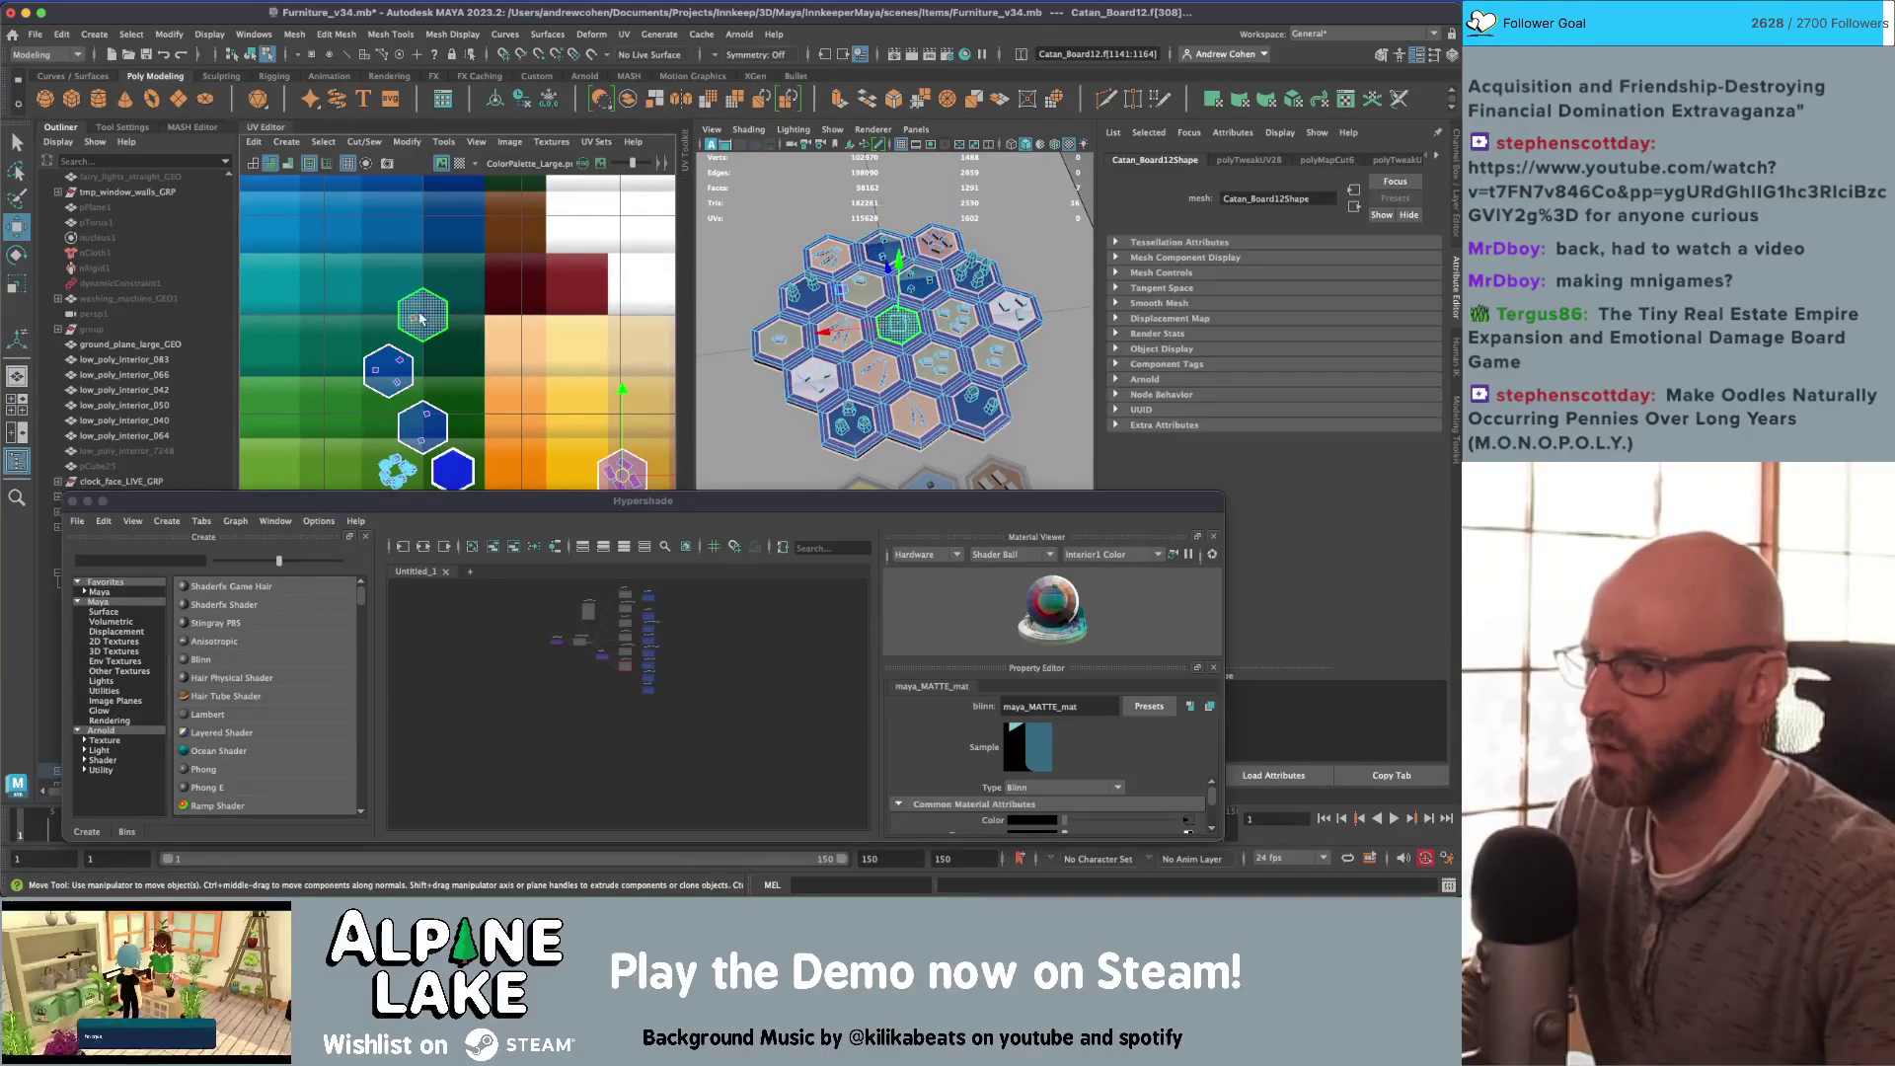
Step: Select two more hex UV shells and move them up the palette
{"action": "left_click", "coordinate": [385, 373]}
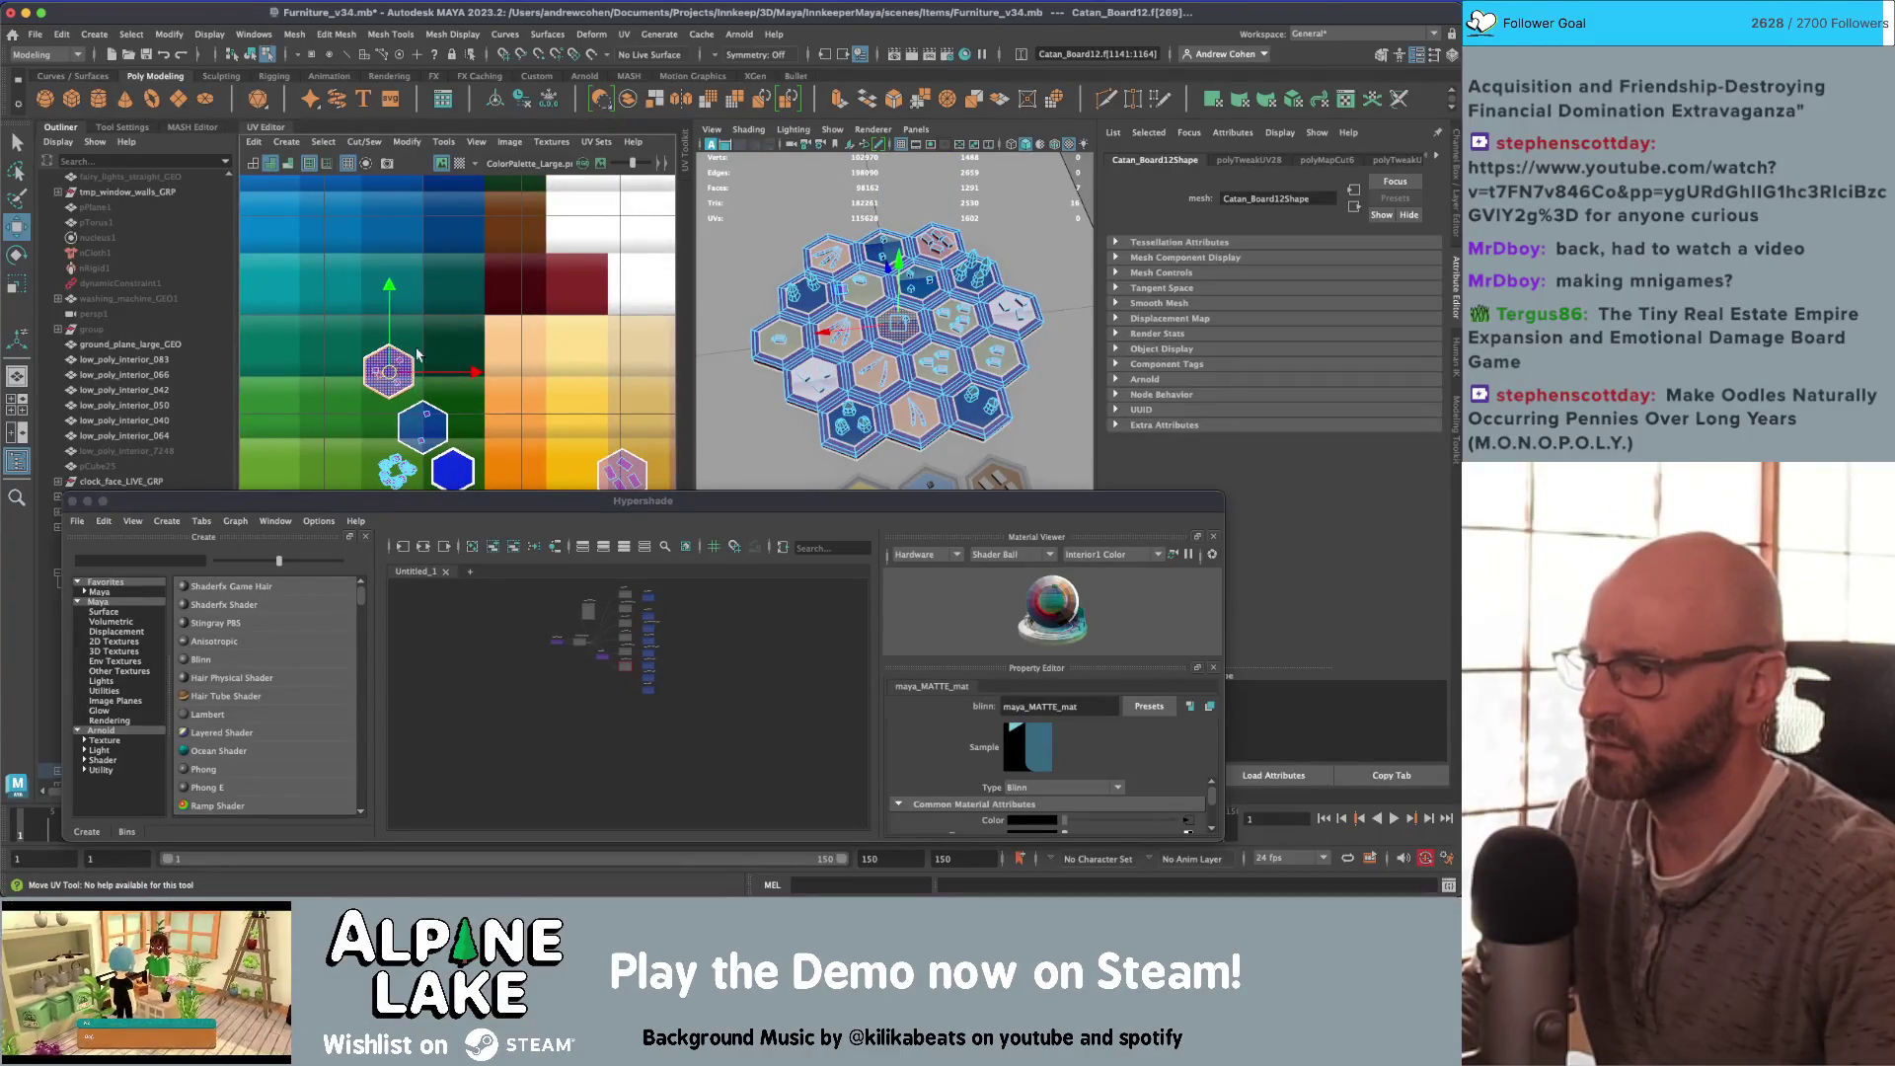
{"action": "key", "text": "q"}
{"action": "left_click_drag", "start_coordinate": [452, 456], "coordinate": [343, 406], "text": "shift"}
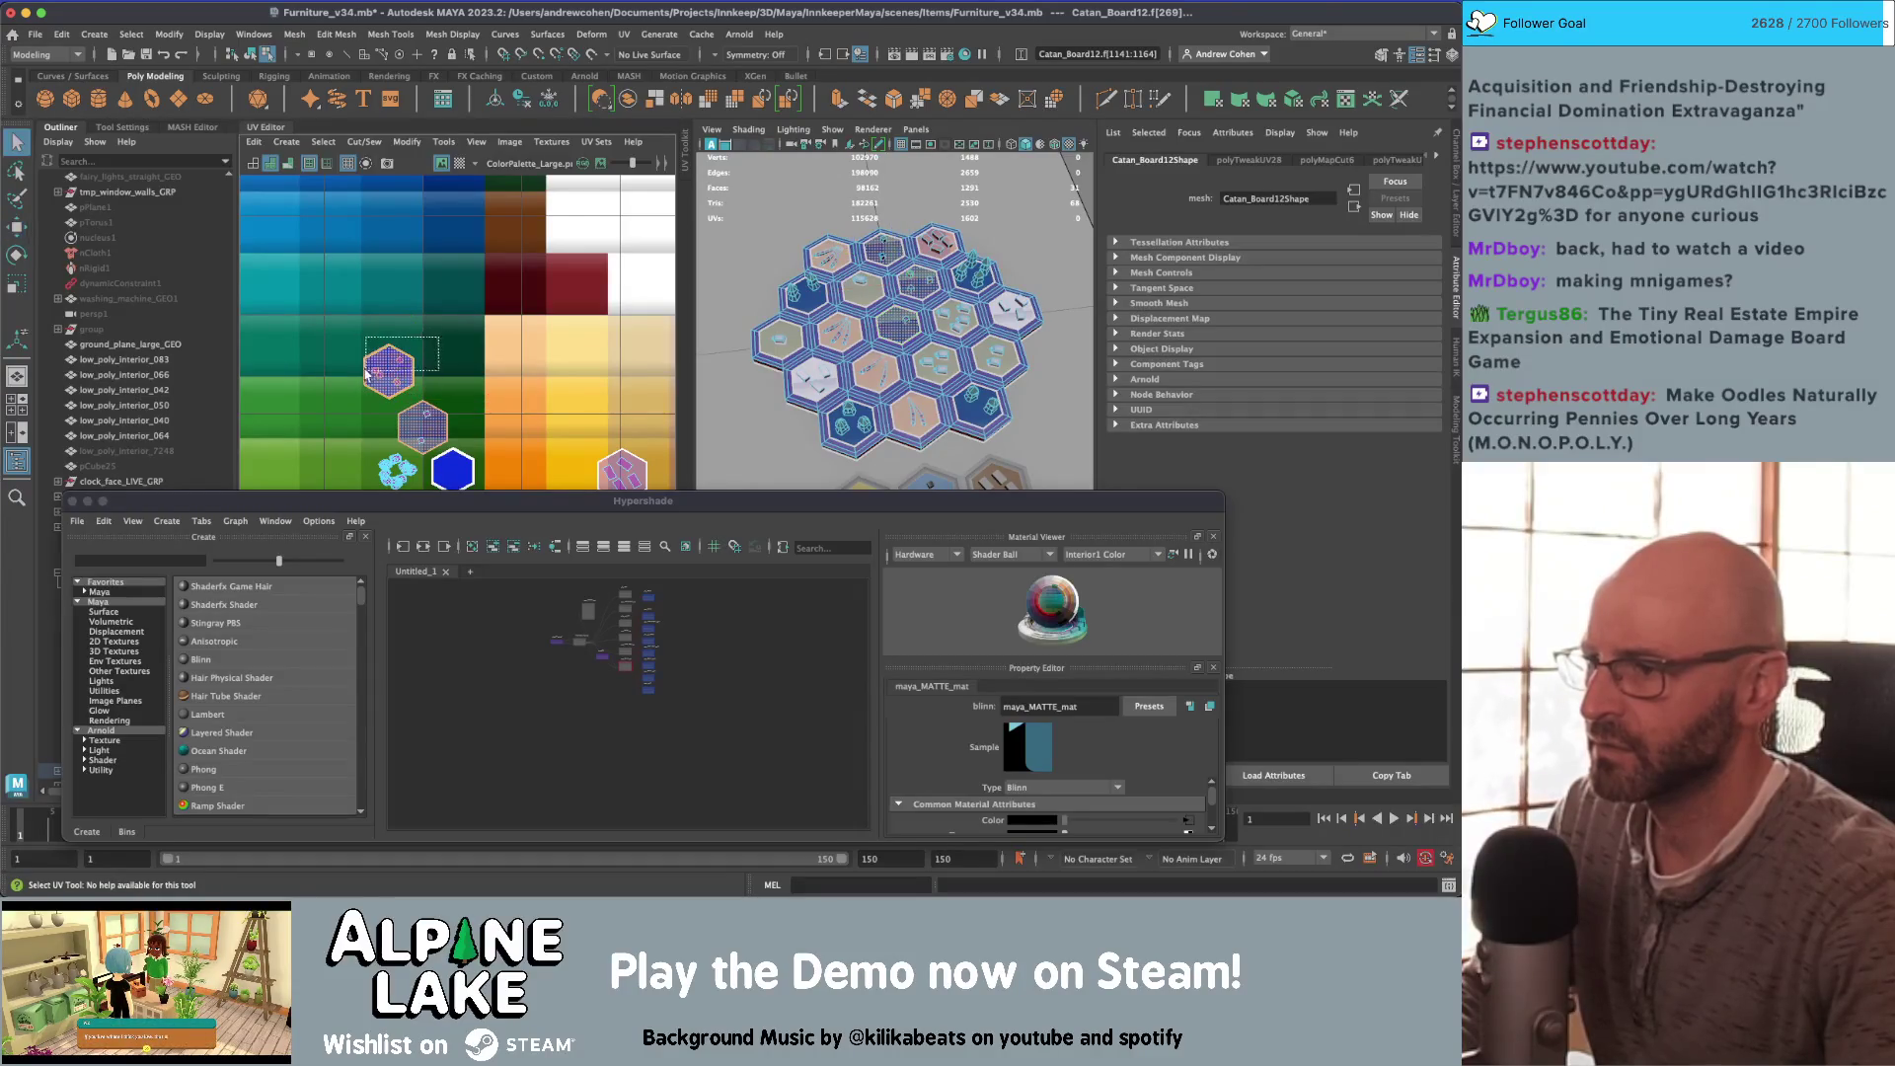
{"action": "key", "text": "w"}
{"action": "left_click", "coordinate": [395, 377]}
{"action": "mouse_move", "coordinate": [394, 377]}
{"action": "left_mouse_down"}
{"action": "mouse_move", "coordinate": [422, 431]}
{"action": "mouse_move", "coordinate": [394, 437]}
{"action": "mouse_move", "coordinate": [432, 424]}
{"action": "mouse_move", "coordinate": [338, 285]}
{"action": "left_mouse_up"}
{"action": "key", "text": "q"}
{"action": "key", "text": "w"}
{"action": "middle_click_drag", "start_coordinate": [338, 284], "coordinate": [422, 363], "text": "alt"}
{"action": "mouse_move", "coordinate": [391, 342]}
{"action": "left_mouse_down"}
{"action": "mouse_move", "coordinate": [398, 307]}
{"action": "mouse_move", "coordinate": [364, 287]}
{"action": "mouse_move", "coordinate": [404, 301]}
{"action": "mouse_move", "coordinate": [415, 240]}
{"action": "left_mouse_up"}
Step: Move another tile's UVs right onto the deep blue swatch and clear the selection
{"action": "scroll", "coordinate": [427, 233], "scroll_direction": "up", "scroll_amount": 3}
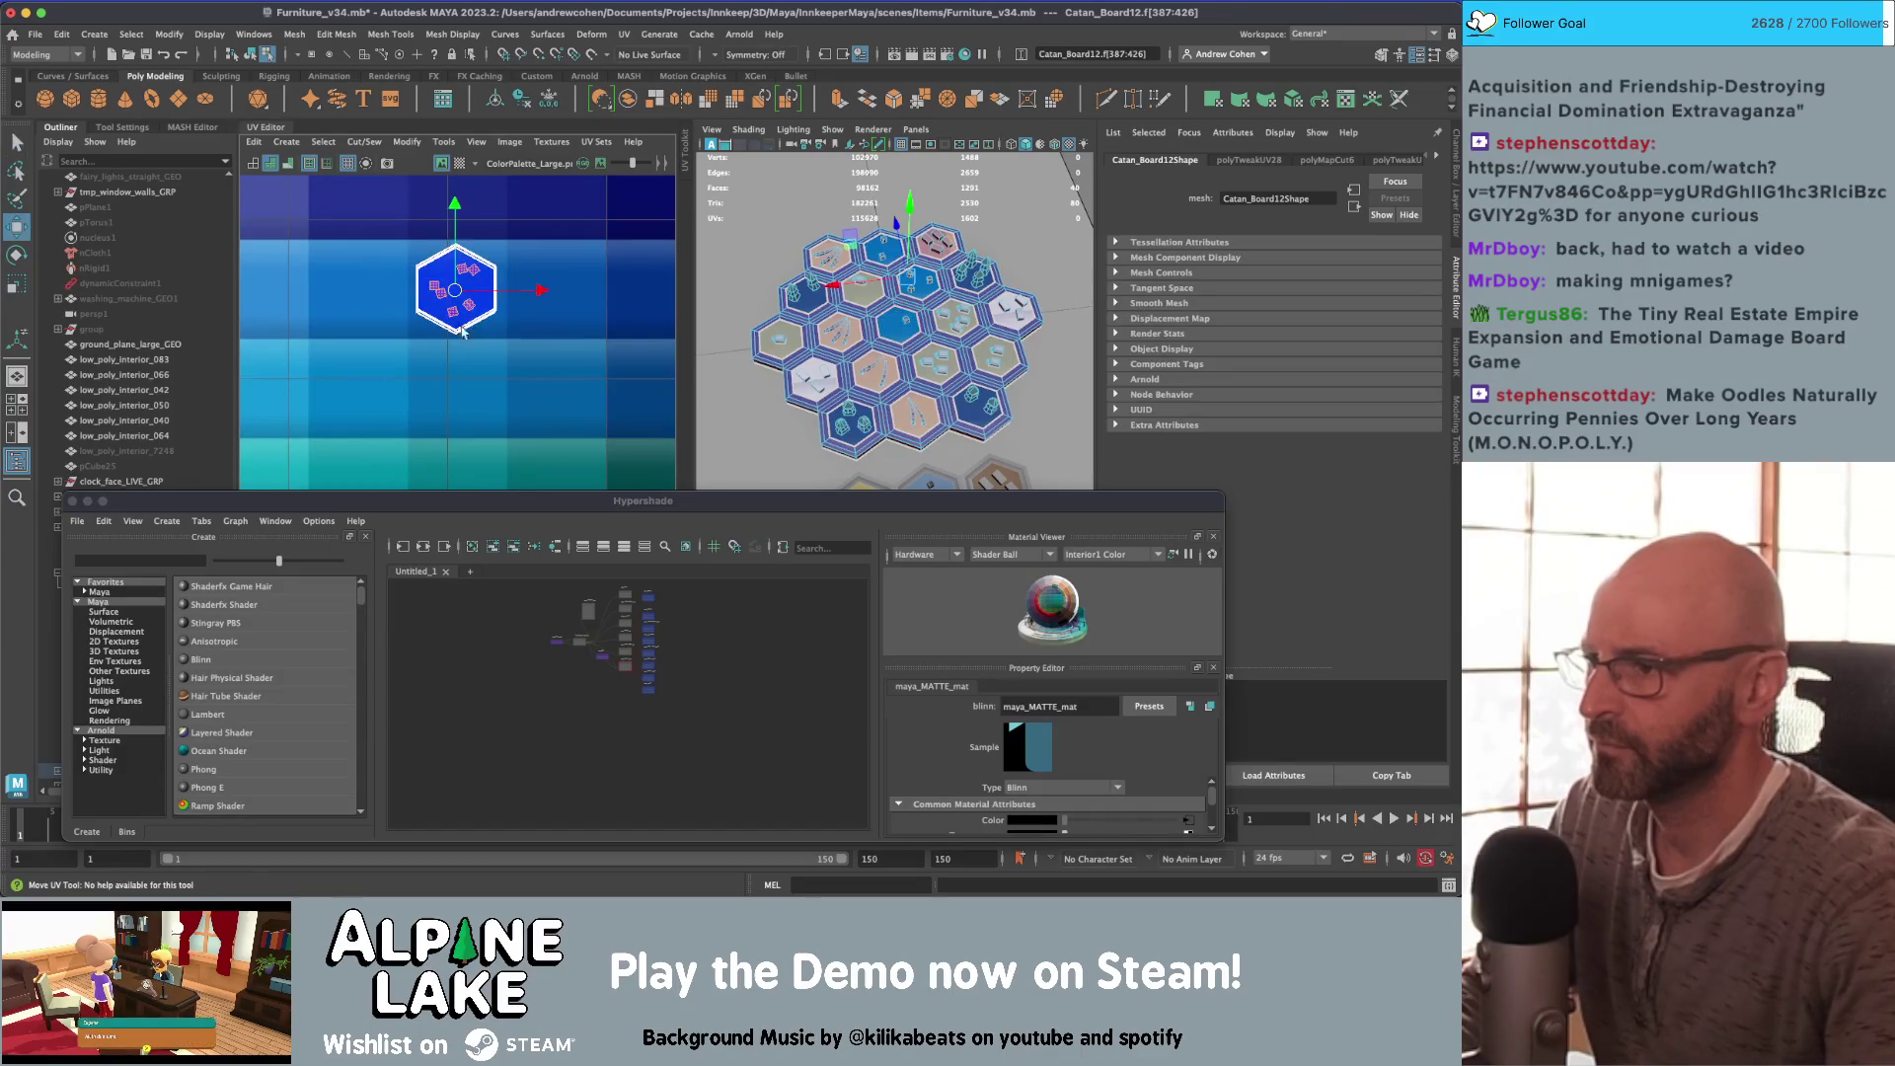
{"action": "left_click_drag", "start_coordinate": [462, 329], "coordinate": [636, 330]}
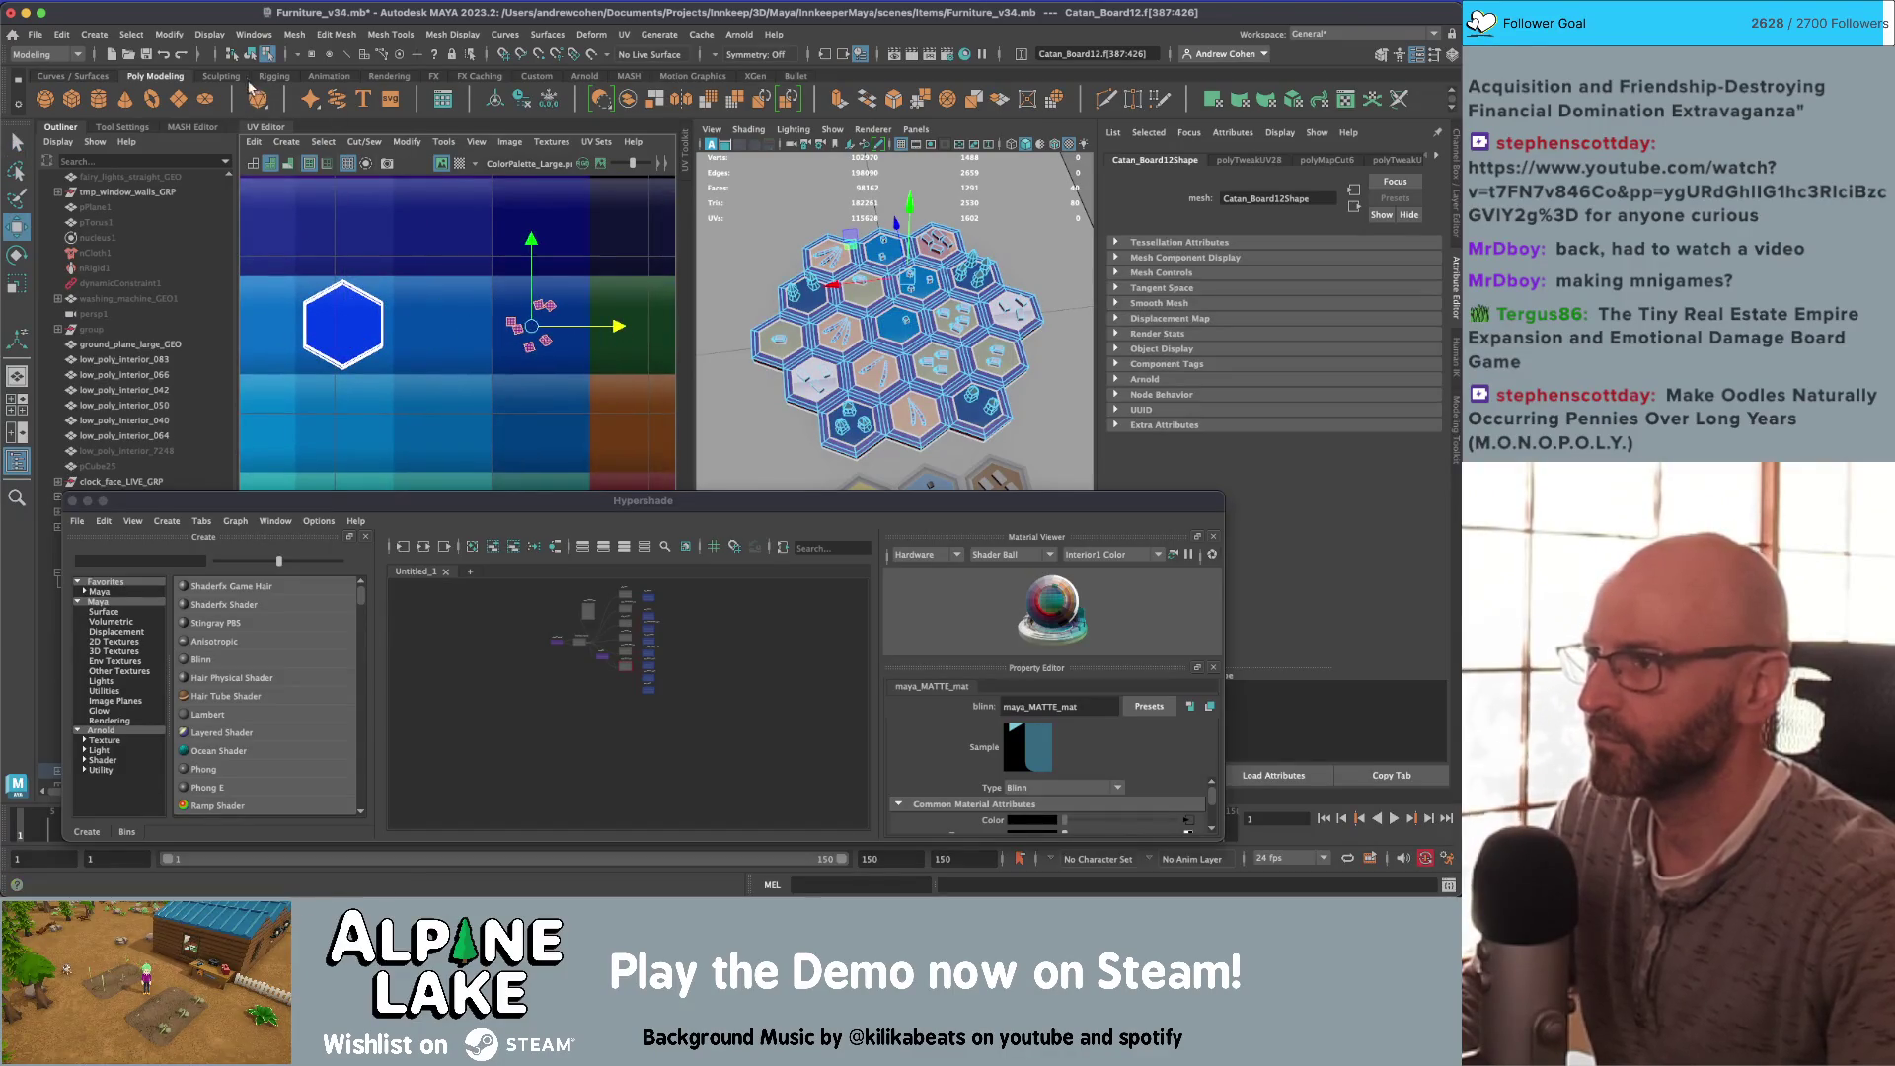
{"action": "left_click", "coordinate": [246, 57]}
{"action": "key", "text": "q"}
{"action": "left_click", "coordinate": [1056, 375]}
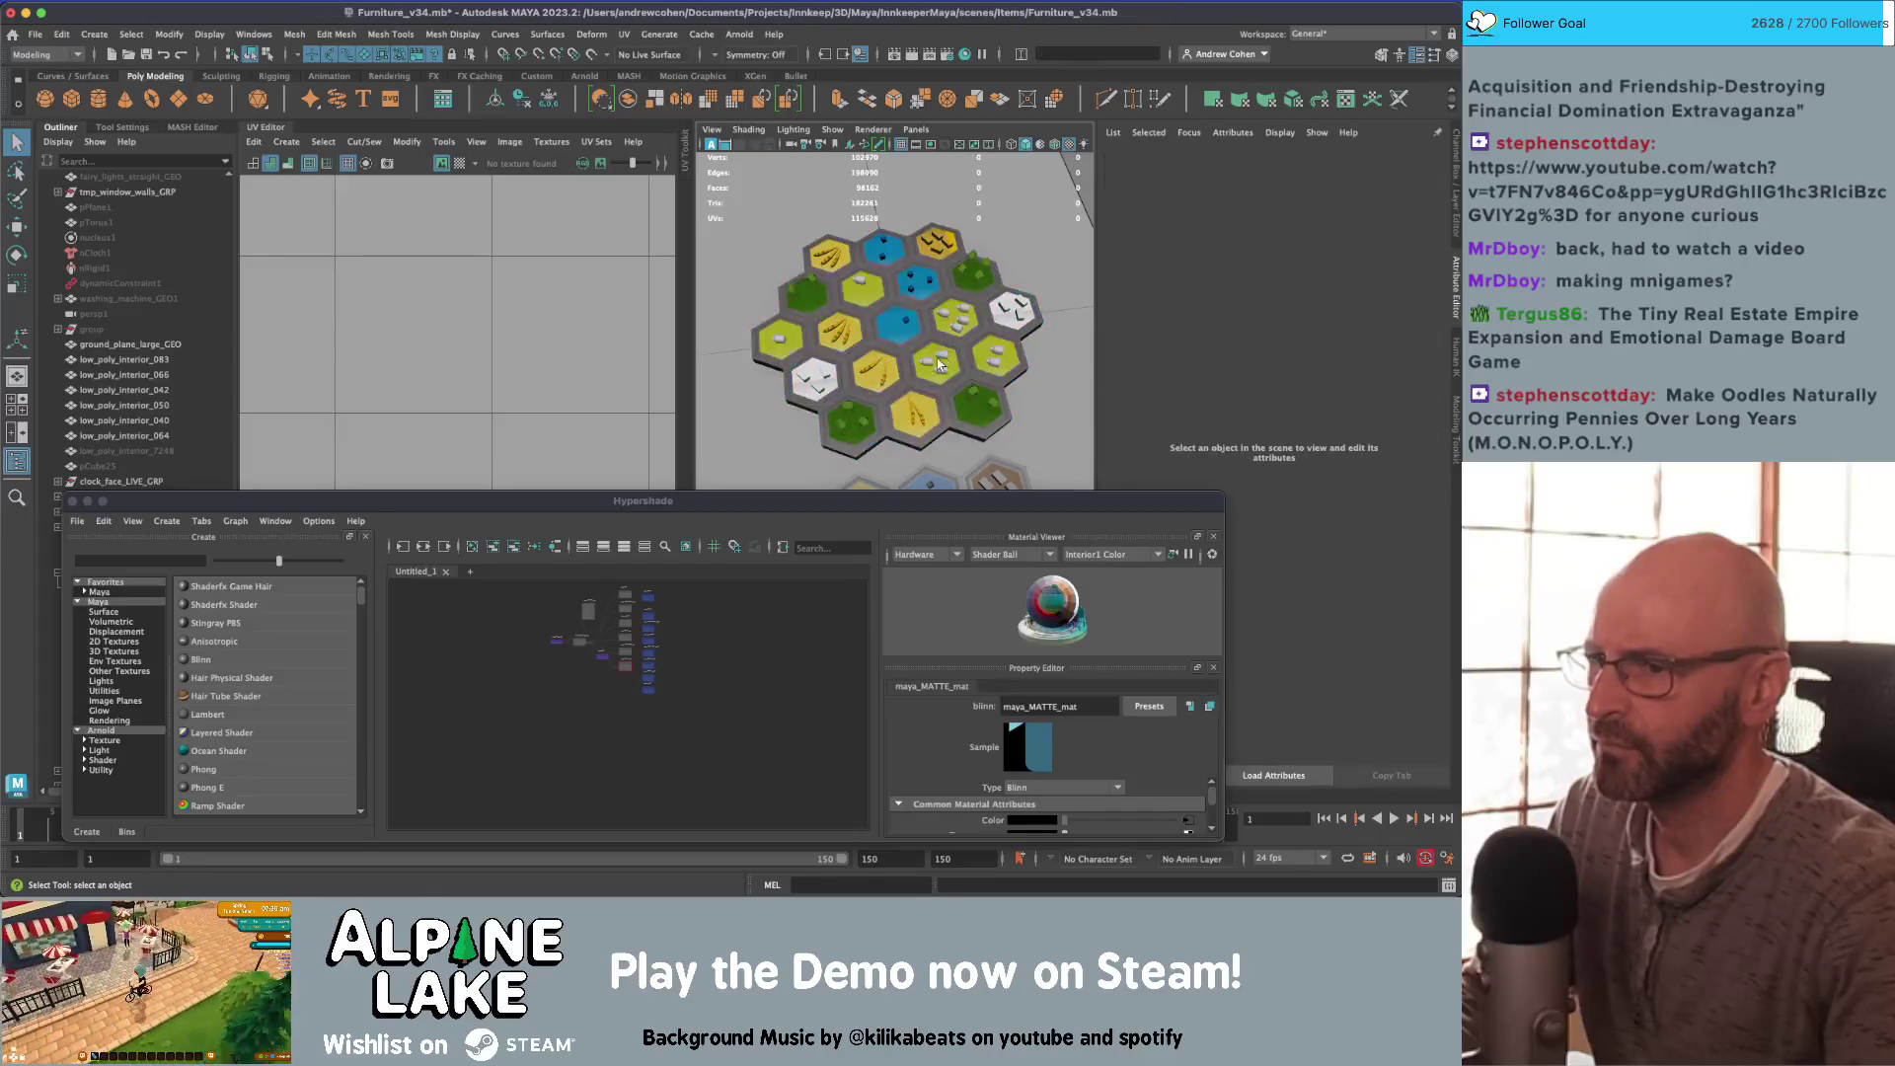
Step: Shift the upper Catan board's hex UV shell right onto a warmer palette colour
{"action": "scroll", "coordinate": [881, 296], "scroll_direction": "down", "scroll_amount": 5}
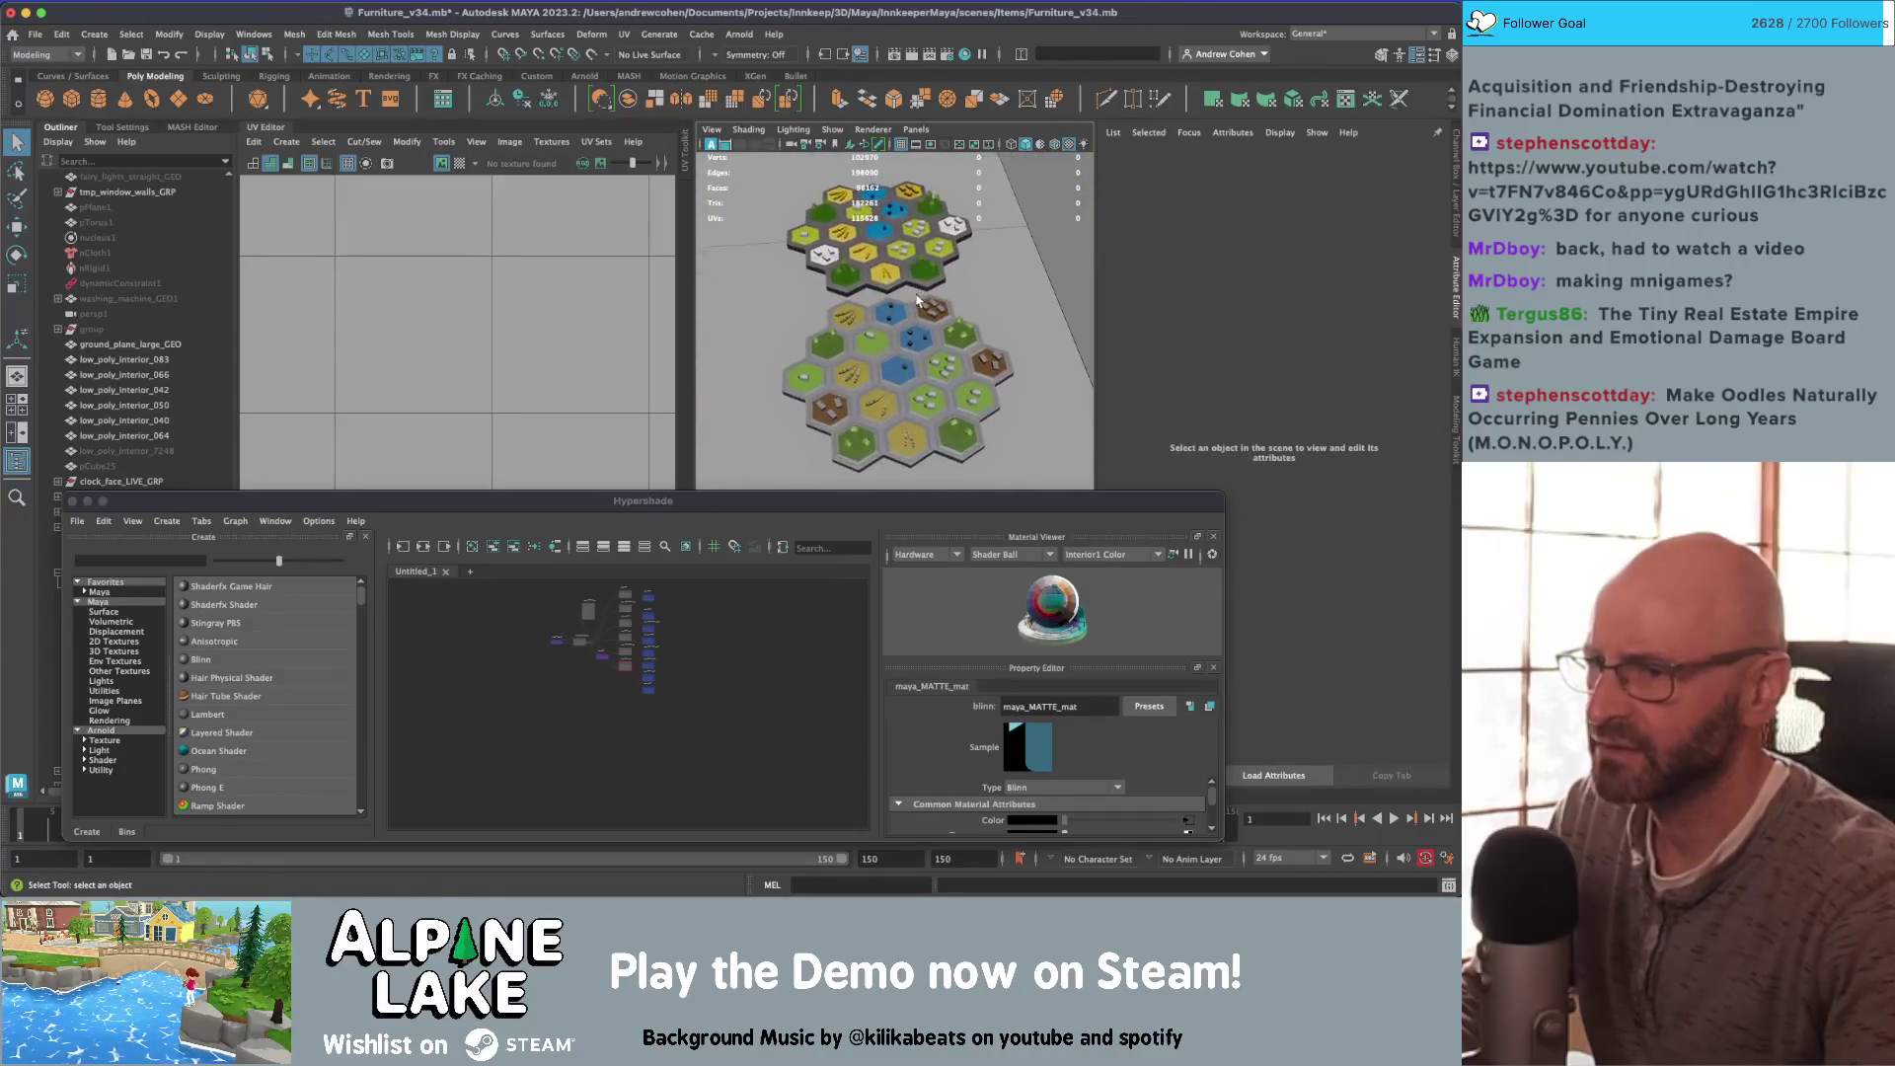
{"action": "left_click", "coordinate": [878, 286]}
{"action": "middle_click_drag", "start_coordinate": [494, 314], "coordinate": [378, 342], "text": "alt"}
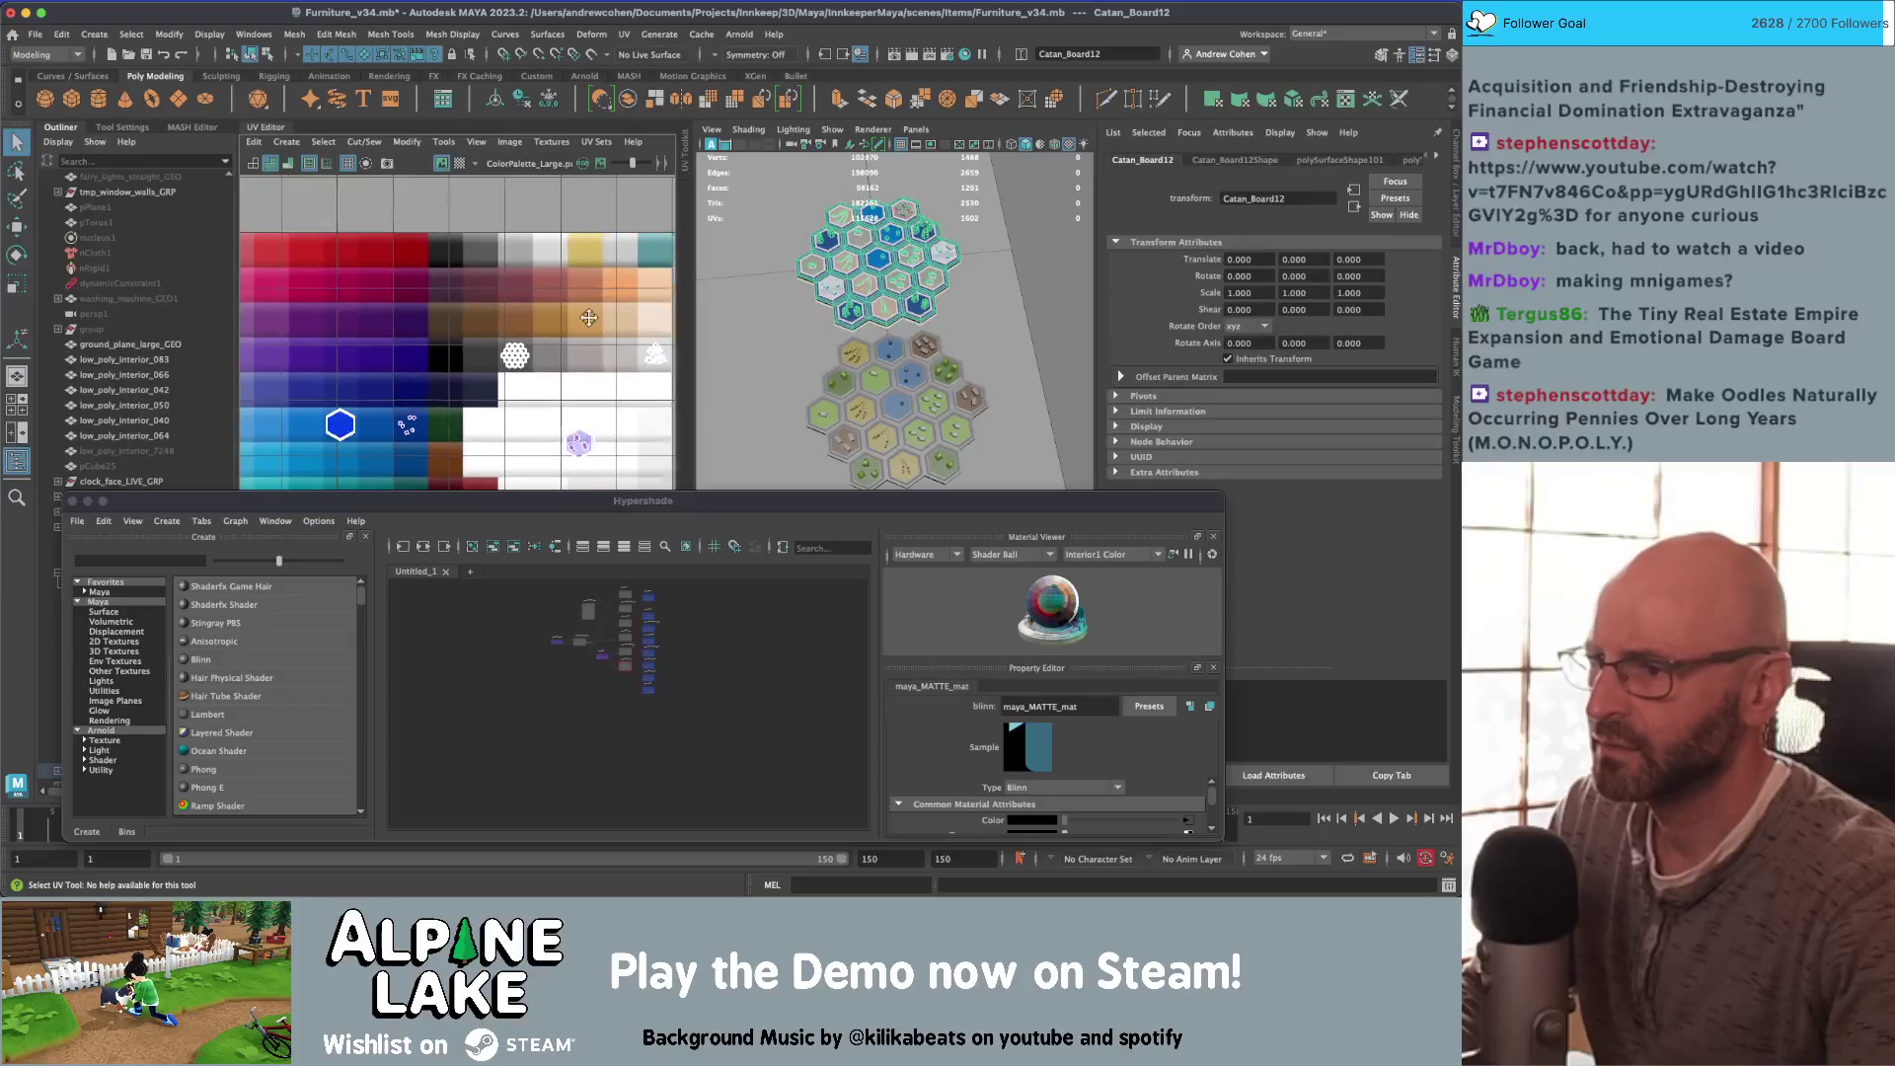
{"action": "scroll", "coordinate": [488, 306], "scroll_direction": "up", "scroll_amount": 3}
{"action": "mouse_move", "coordinate": [529, 258]}
{"action": "right_mouse_down"}
{"action": "mouse_move", "coordinate": [509, 246]}
{"action": "mouse_move", "coordinate": [533, 301]}
{"action": "right_mouse_up"}
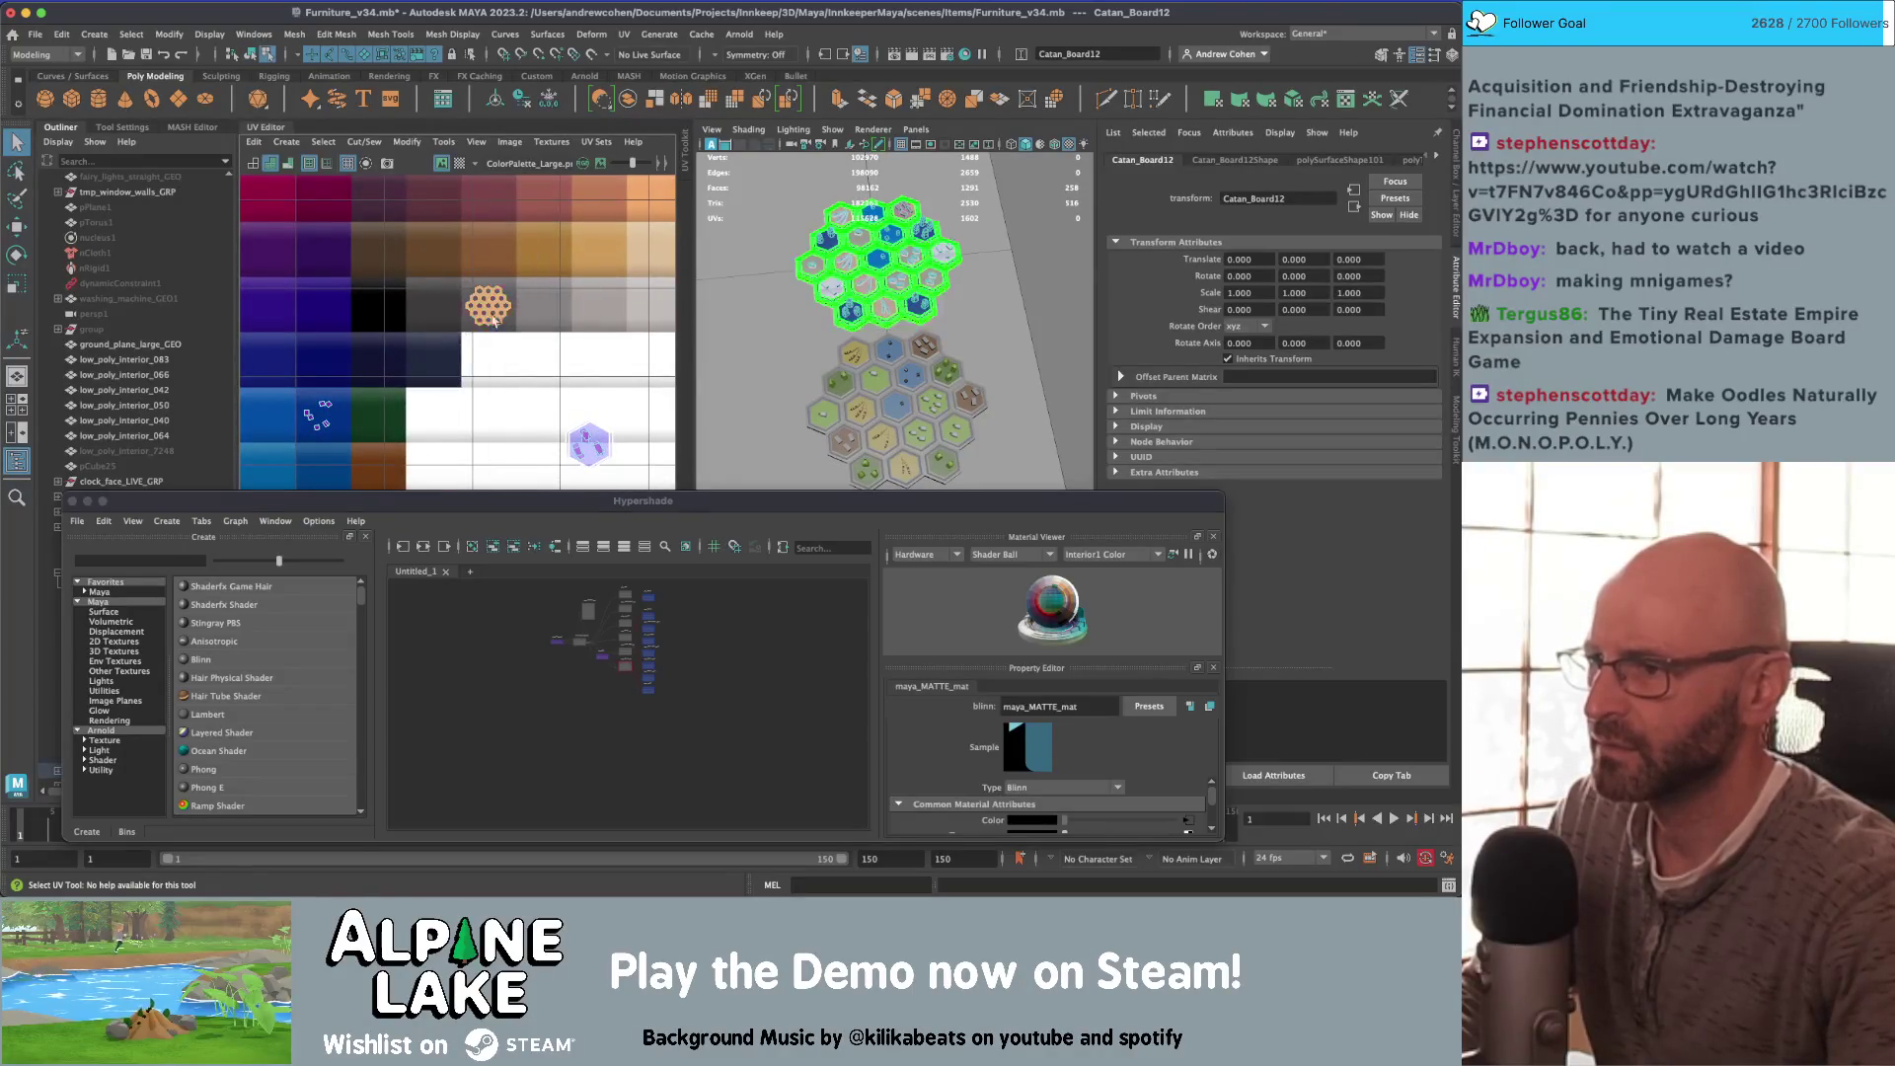
{"action": "key", "text": "w"}
{"action": "mouse_move", "coordinate": [459, 279]}
{"action": "left_mouse_down"}
{"action": "mouse_move", "coordinate": [515, 332]}
{"action": "mouse_move", "coordinate": [588, 308]}
{"action": "left_mouse_up"}
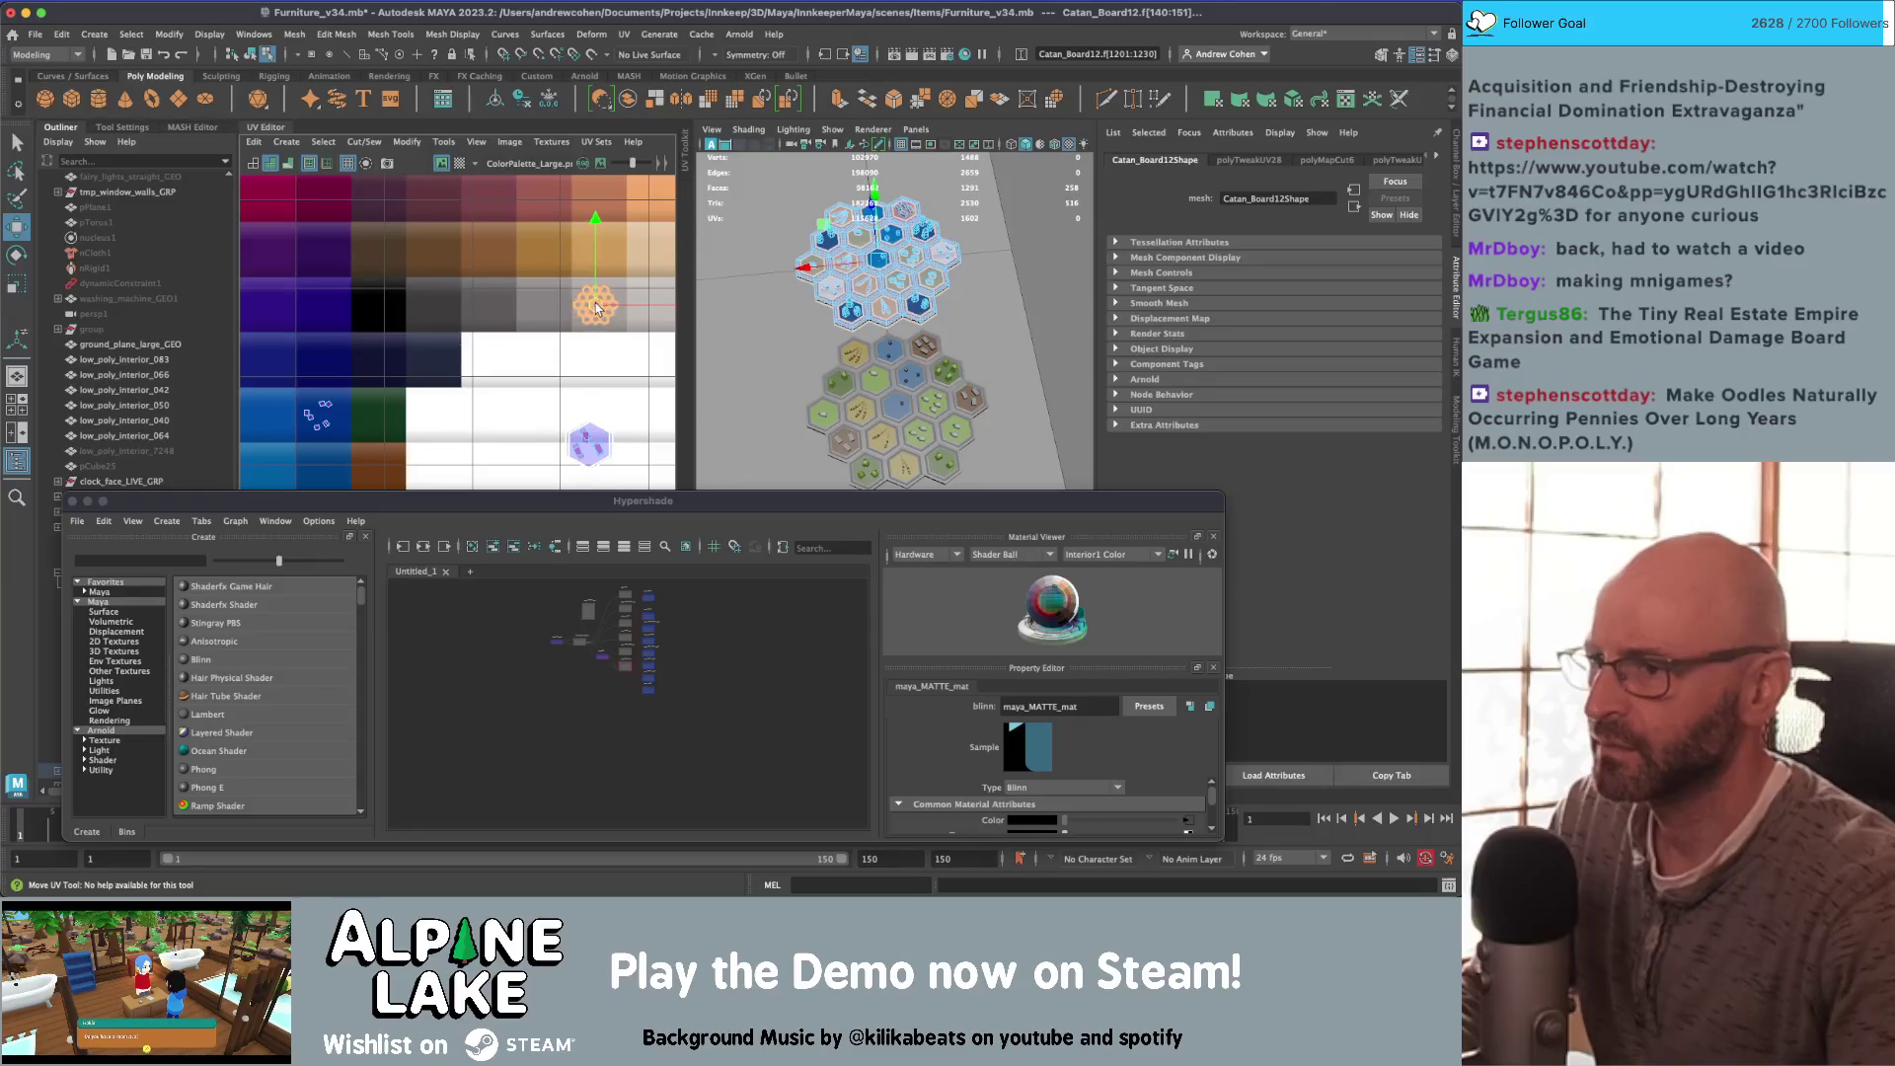
Step: Reselect the upper Catan board and pick one hex tile's face in face mode
{"action": "left_click", "coordinate": [252, 54]}
{"action": "left_click", "coordinate": [750, 296]}
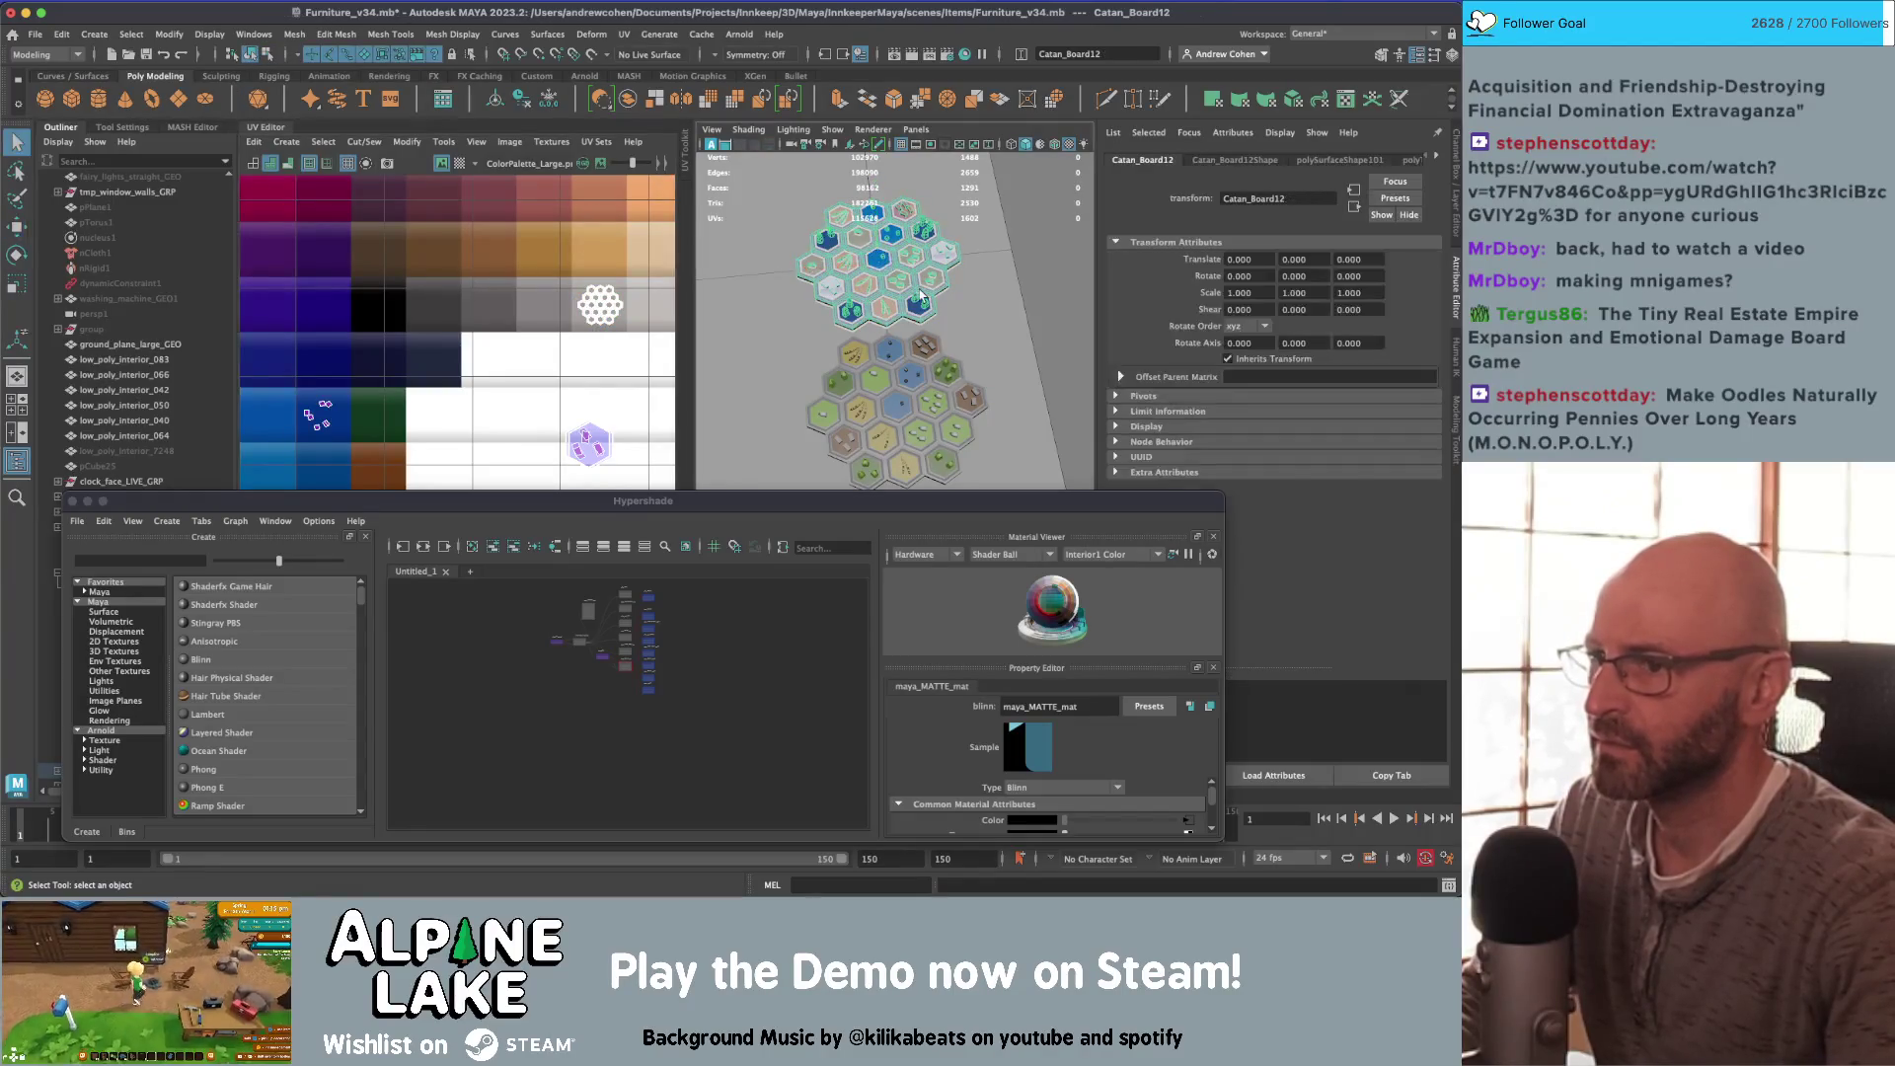
{"action": "left_click_drag", "start_coordinate": [924, 294], "coordinate": [936, 294], "text": "alt"}
{"action": "right_click_drag", "start_coordinate": [935, 294], "coordinate": [946, 348], "text": "alt"}
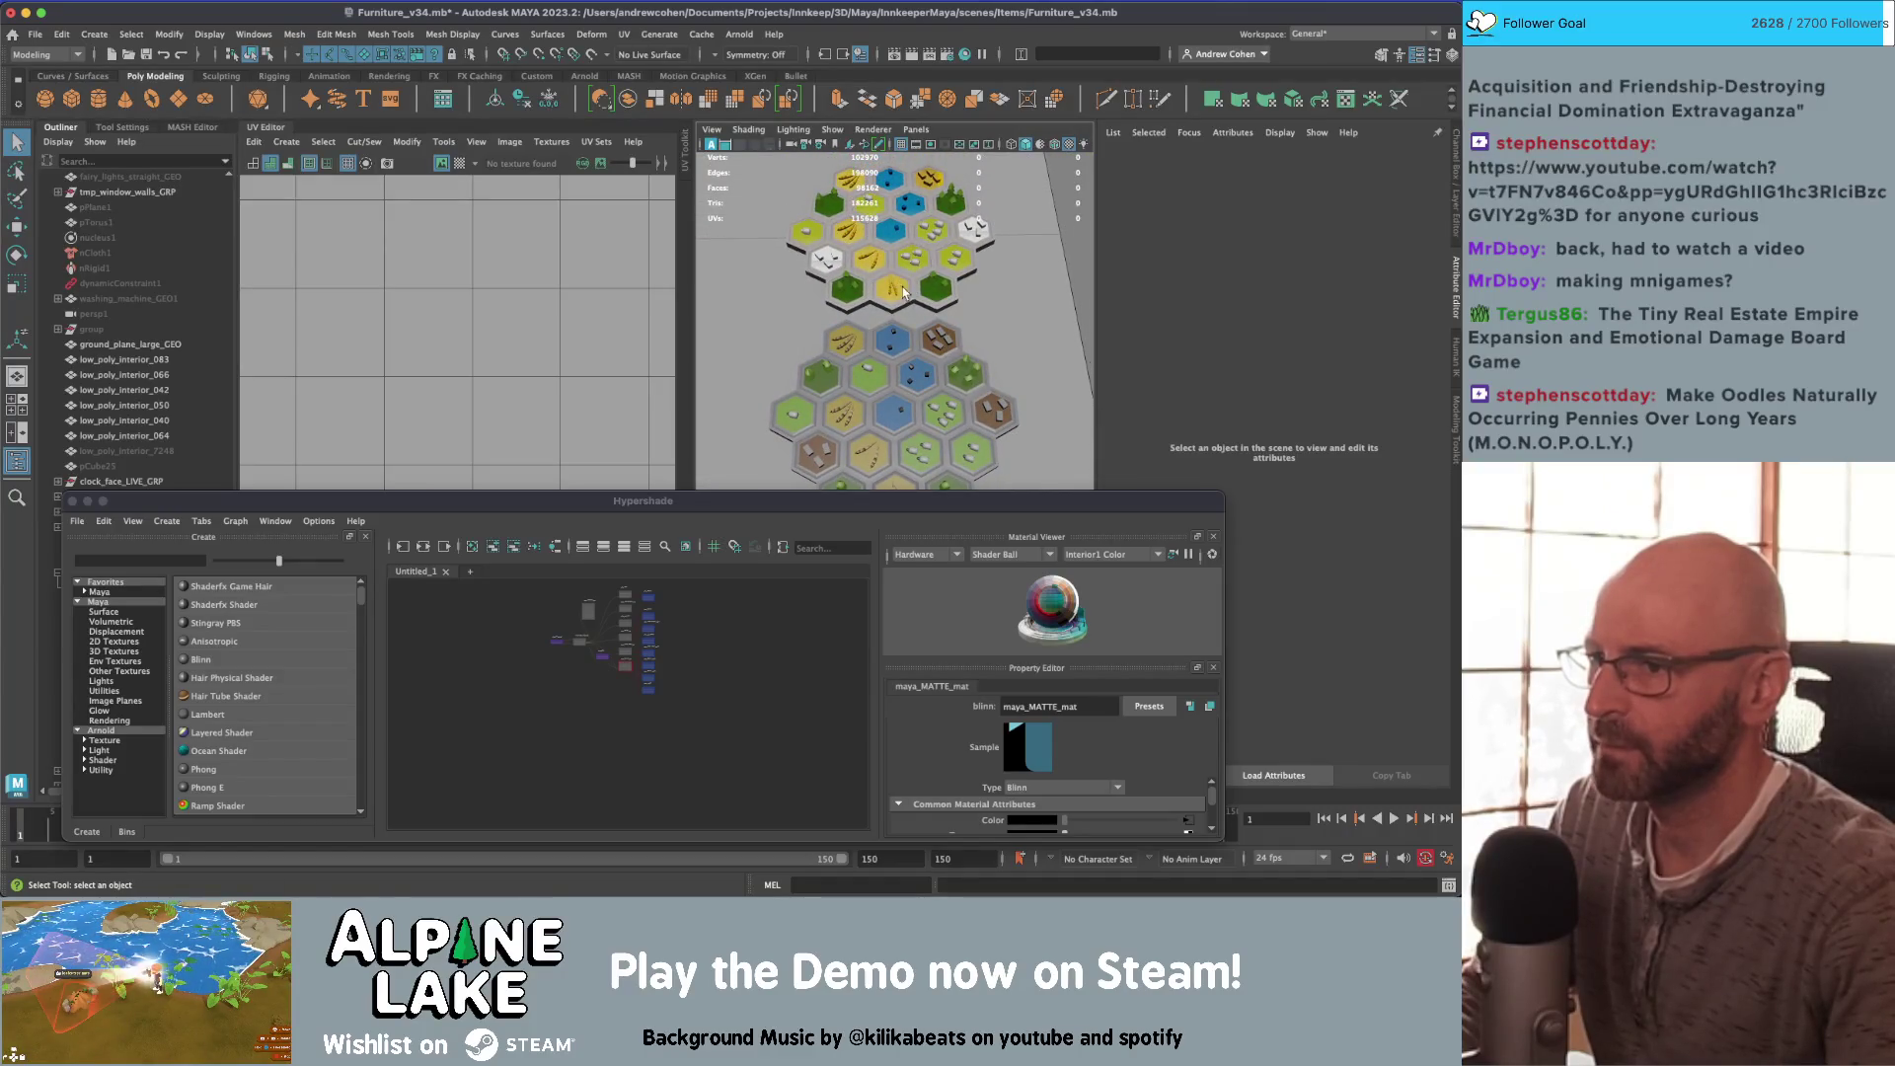
{"action": "middle_click_drag", "start_coordinate": [903, 292], "coordinate": [920, 382], "text": "alt"}
{"action": "left_click", "coordinate": [888, 286]}
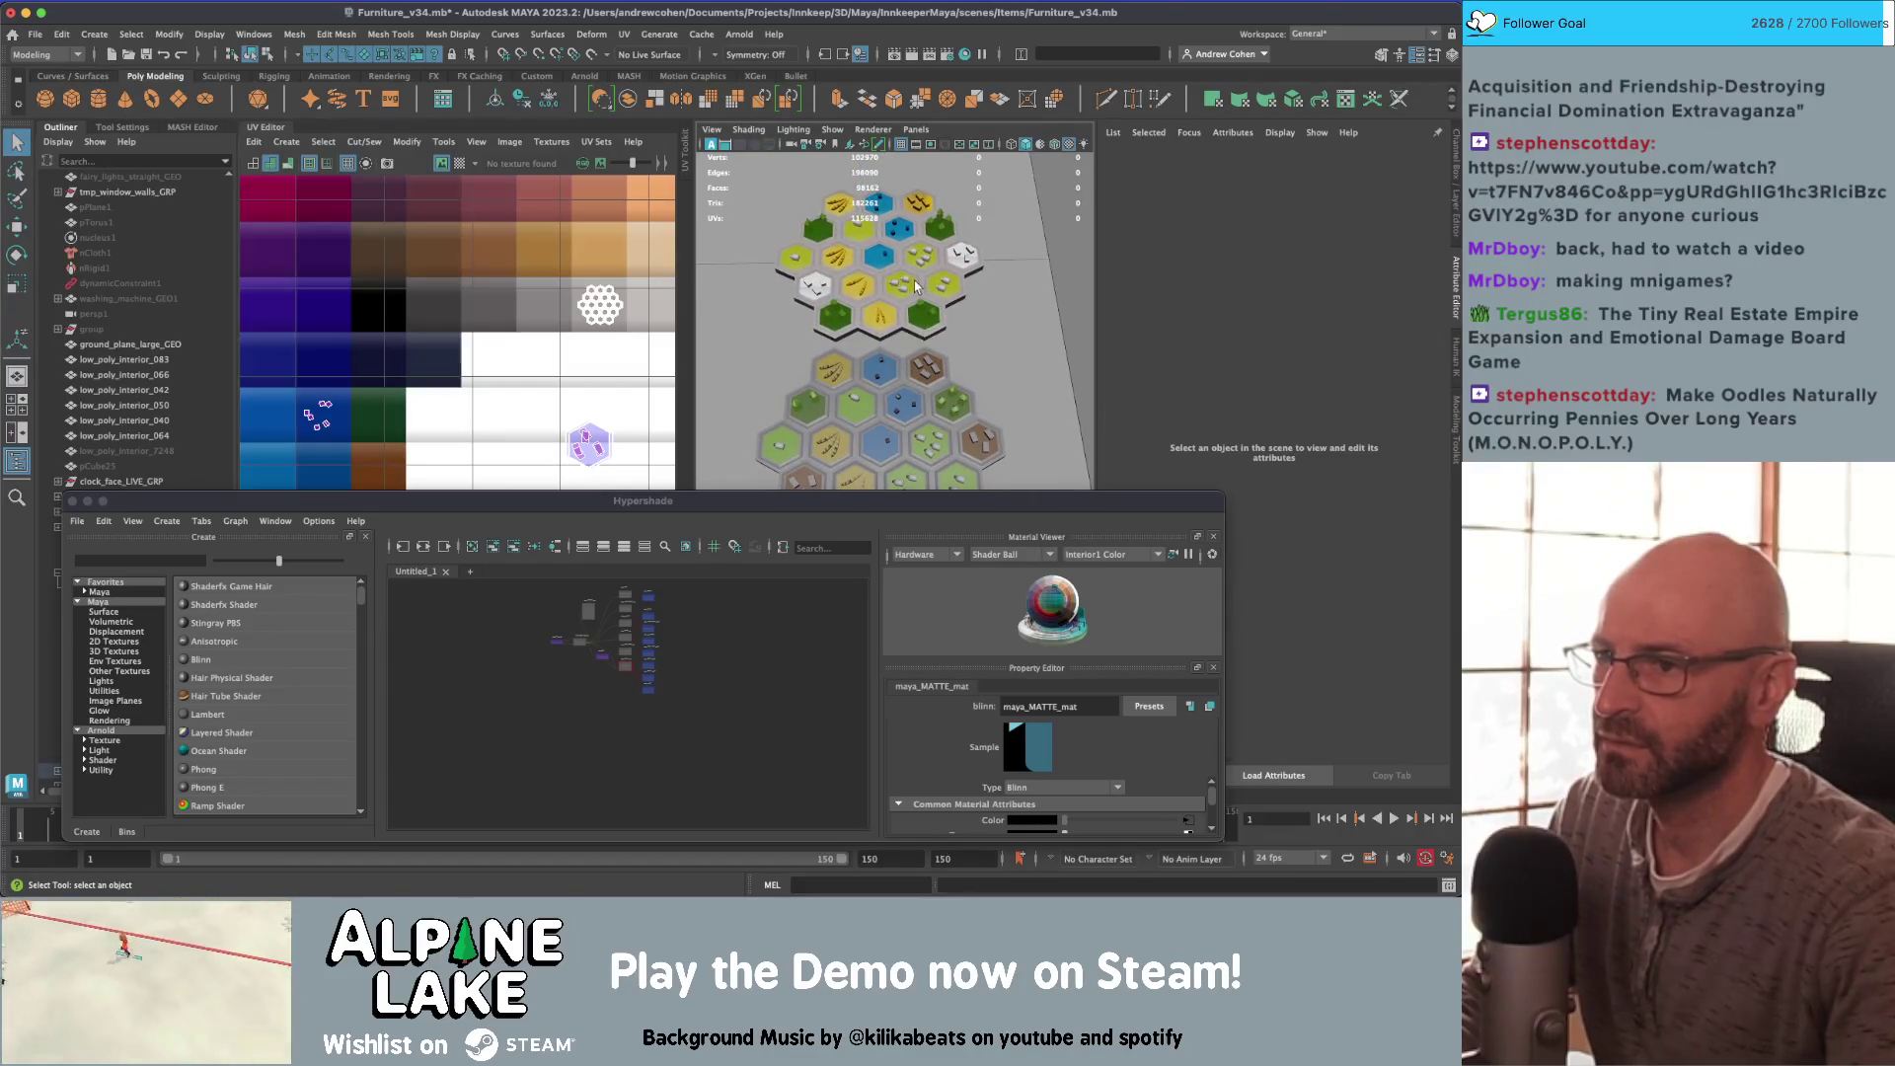
{"action": "middle_click_drag", "start_coordinate": [521, 203], "coordinate": [518, 164], "text": "alt"}
{"action": "scroll", "coordinate": [552, 326], "scroll_direction": "up", "scroll_amount": 3}
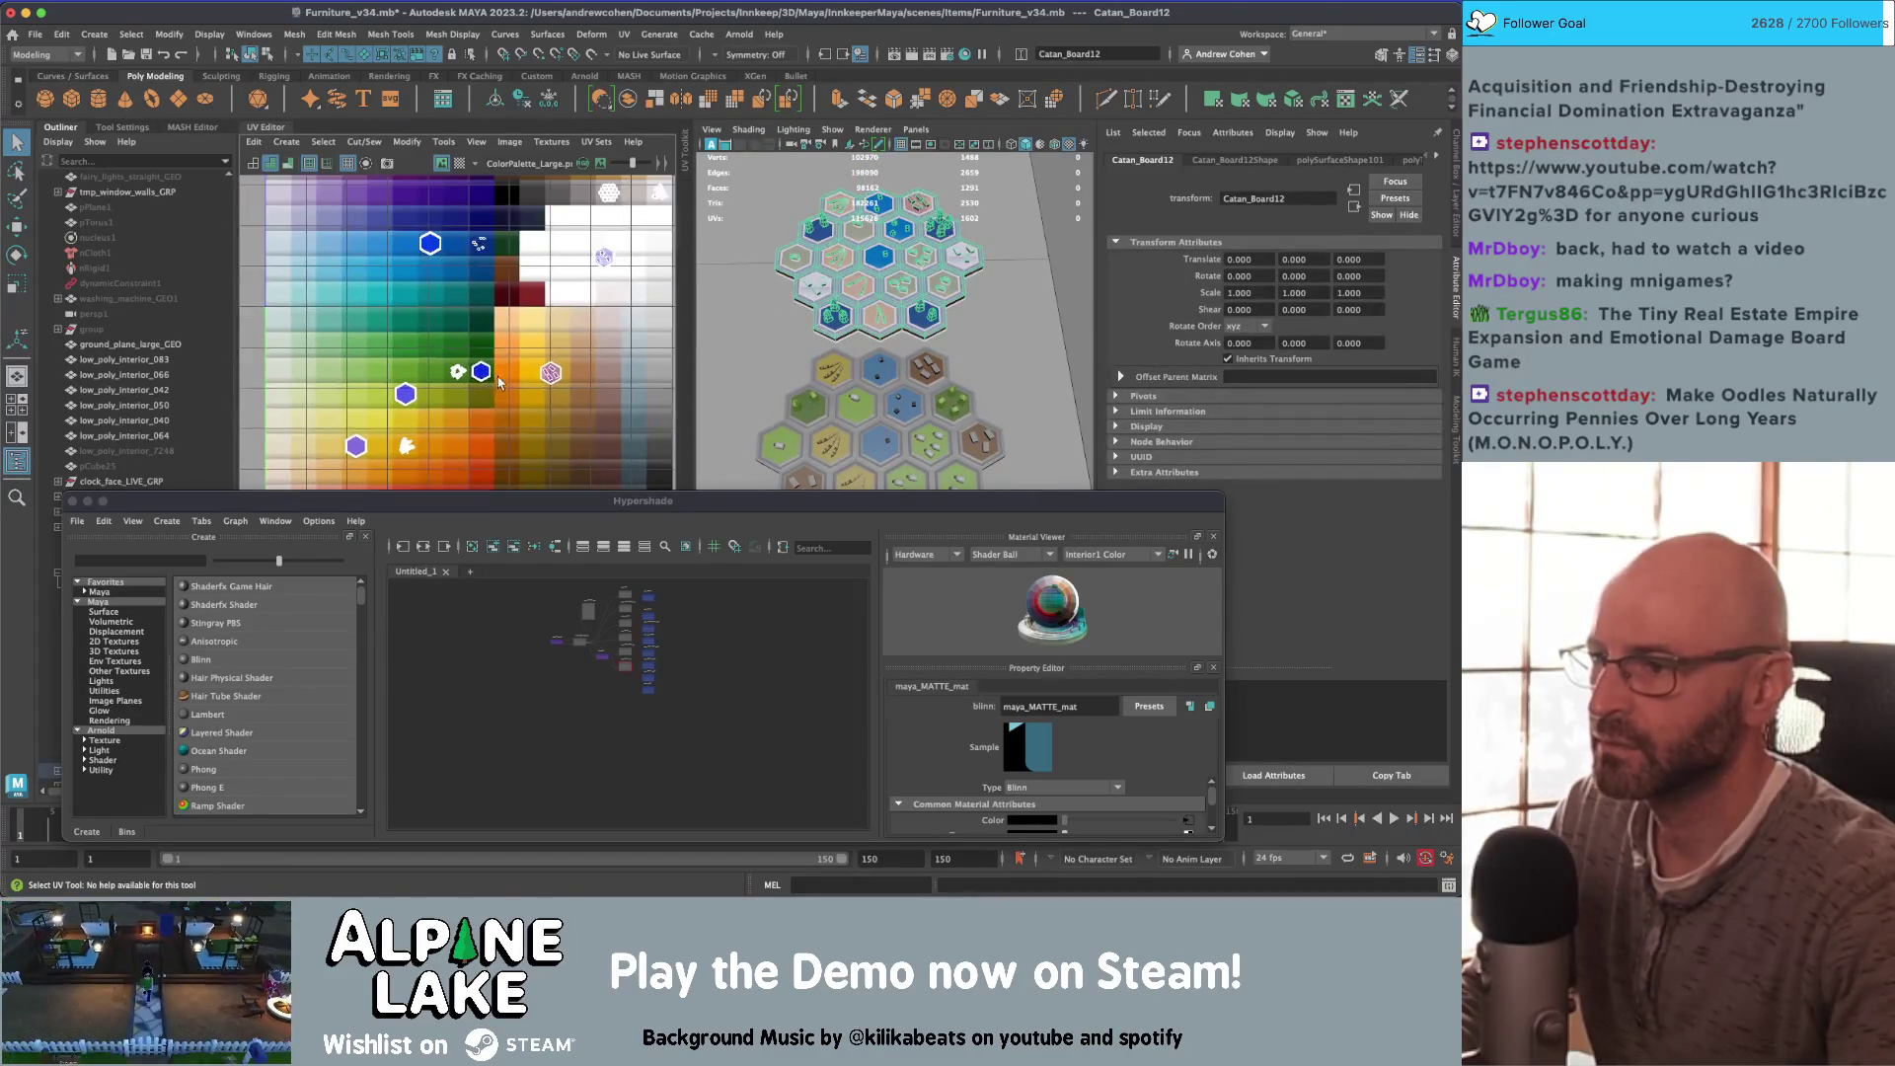
{"action": "right_click", "coordinate": [582, 365]}
{"action": "right_click_drag", "start_coordinate": [582, 365], "coordinate": [592, 407]}
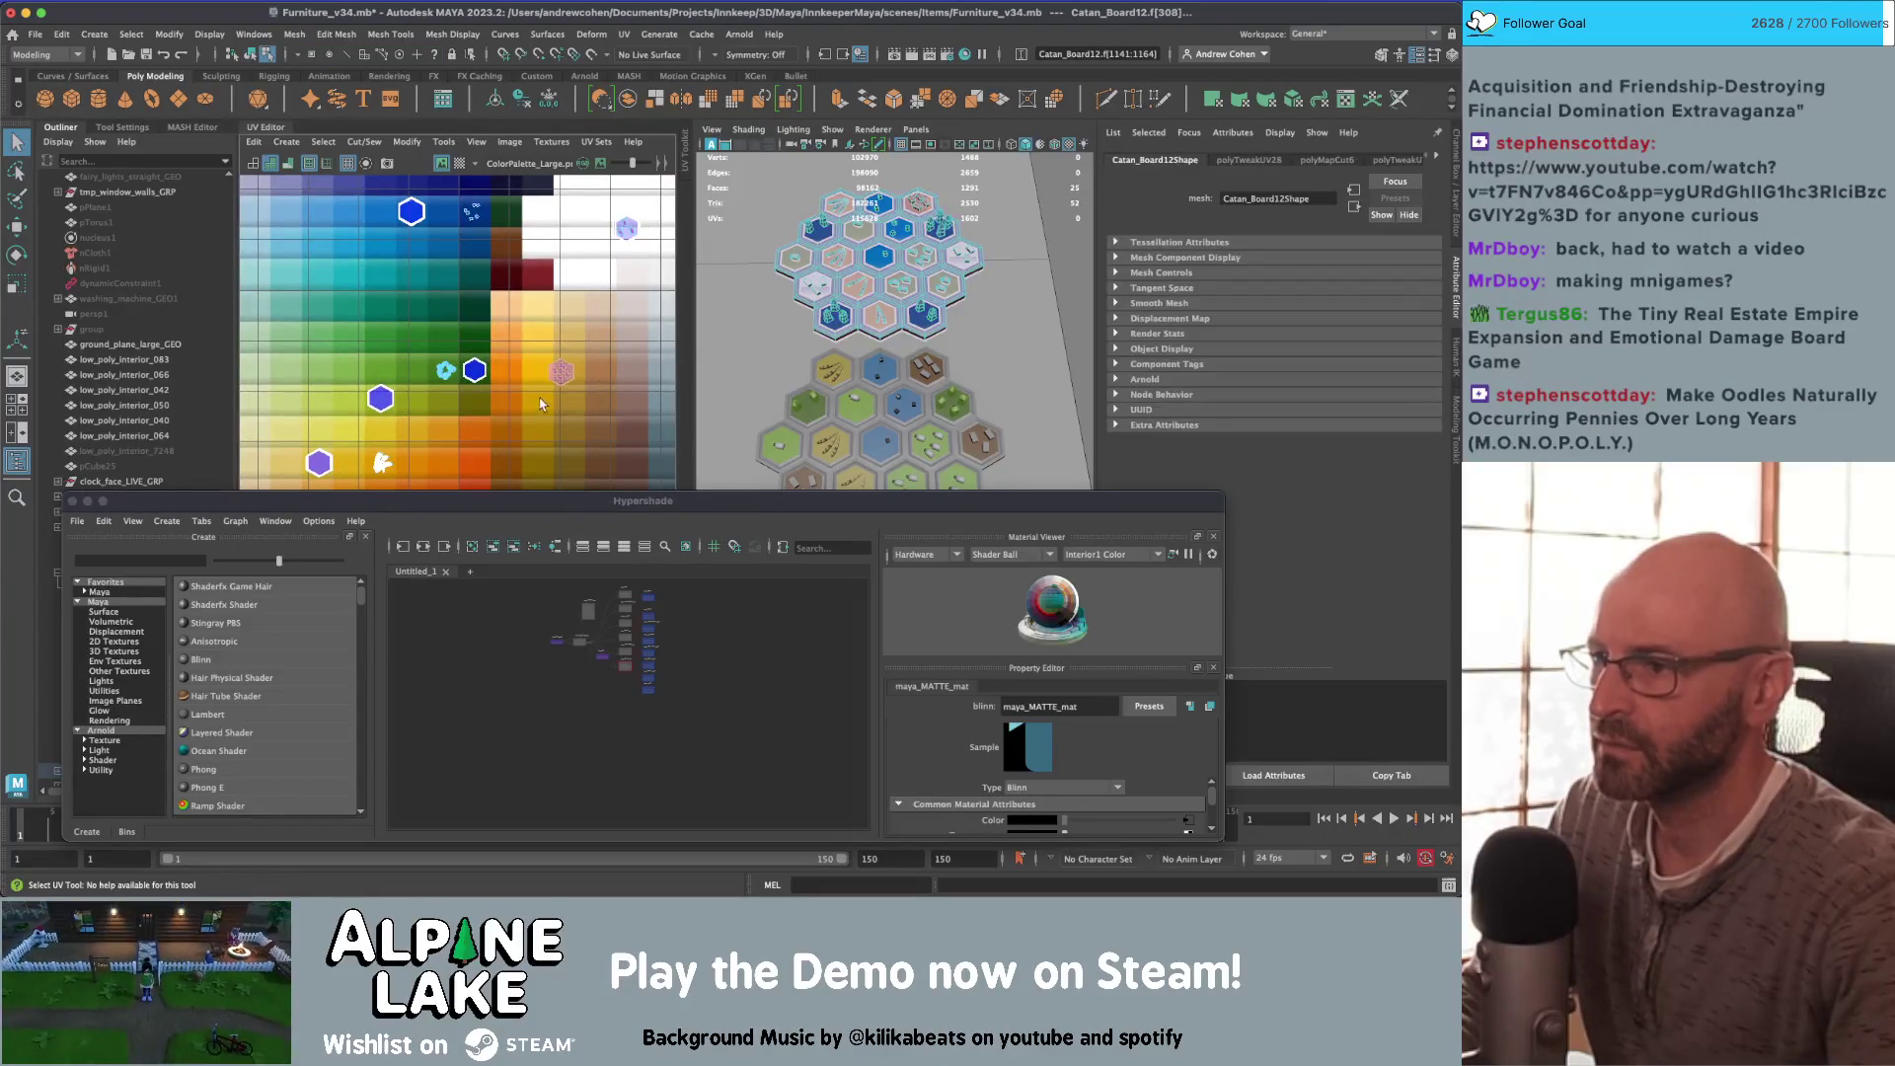
{"action": "left_click", "coordinate": [524, 340]}
{"action": "key", "text": "f"}
Step: Move another hex tile's UVs down onto the pale peach swatch
{"action": "key", "text": "w"}
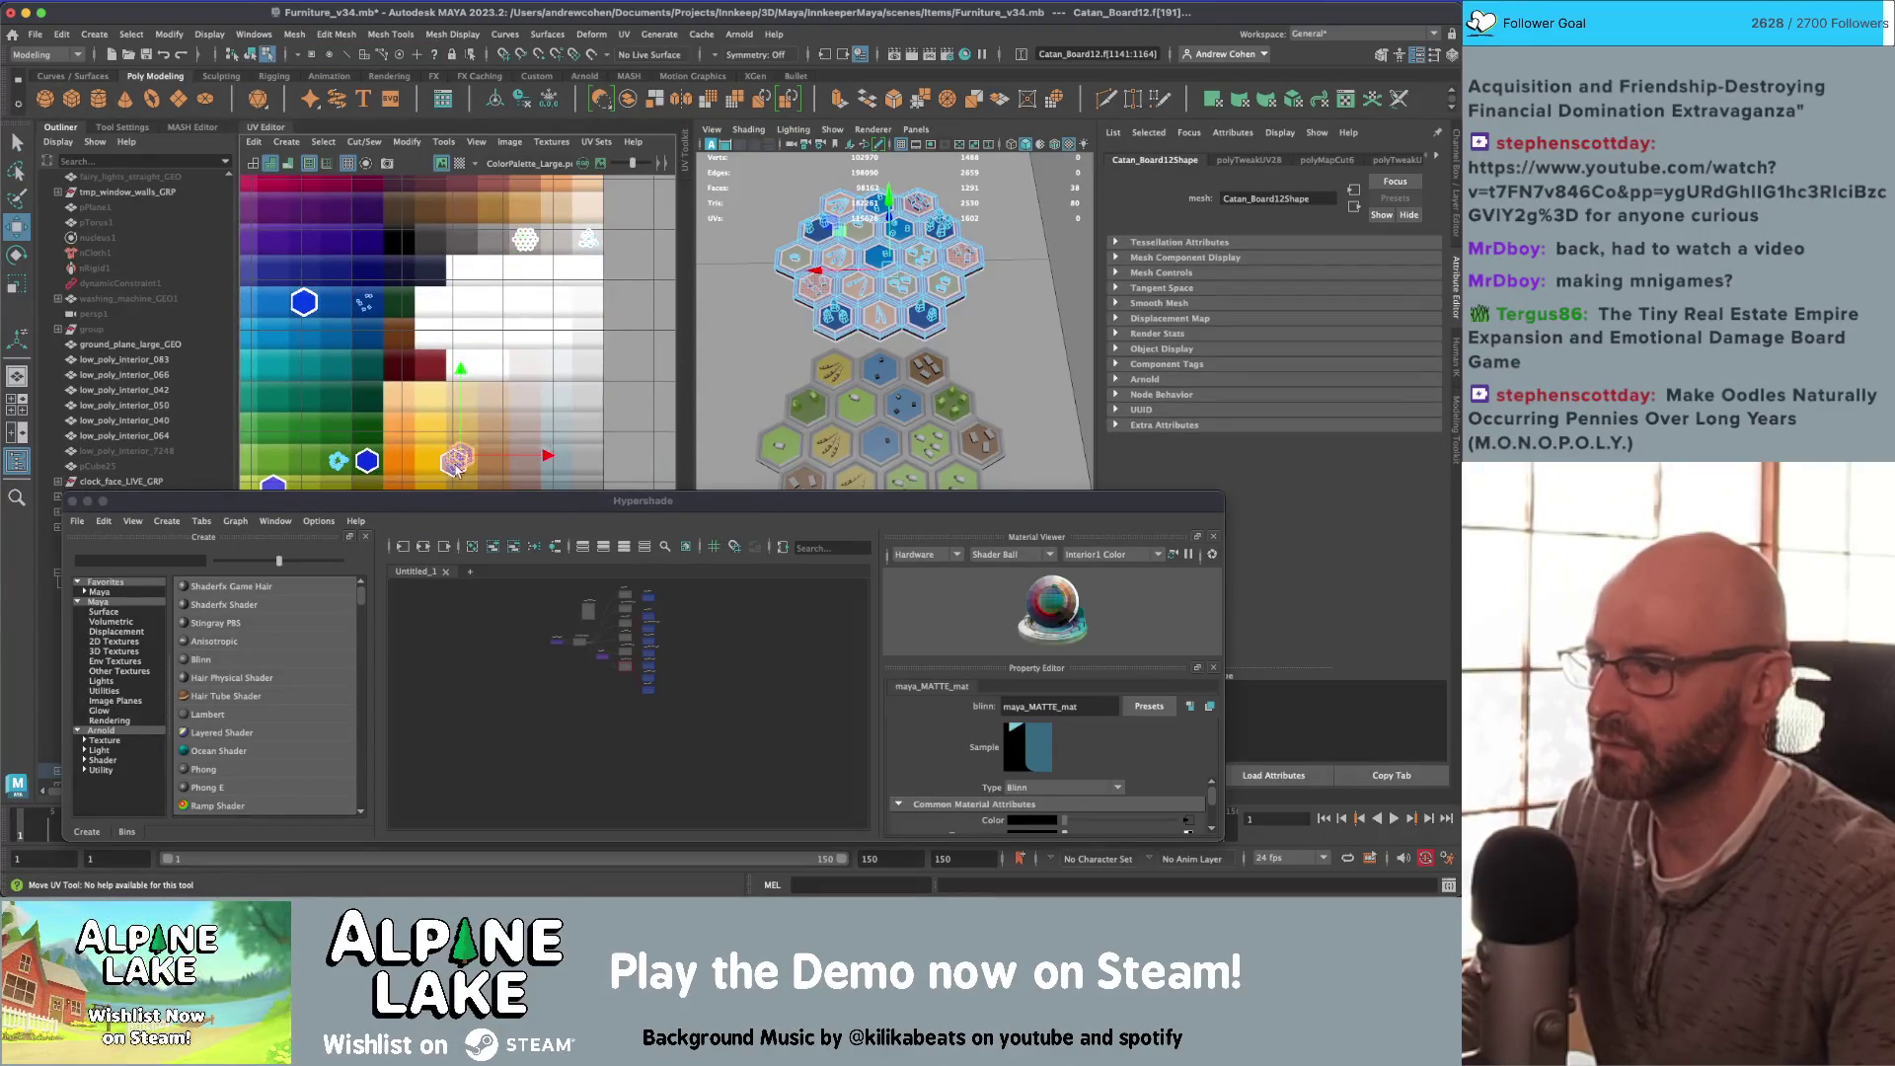
{"action": "left_click", "coordinate": [454, 468]}
{"action": "key", "text": "f"}
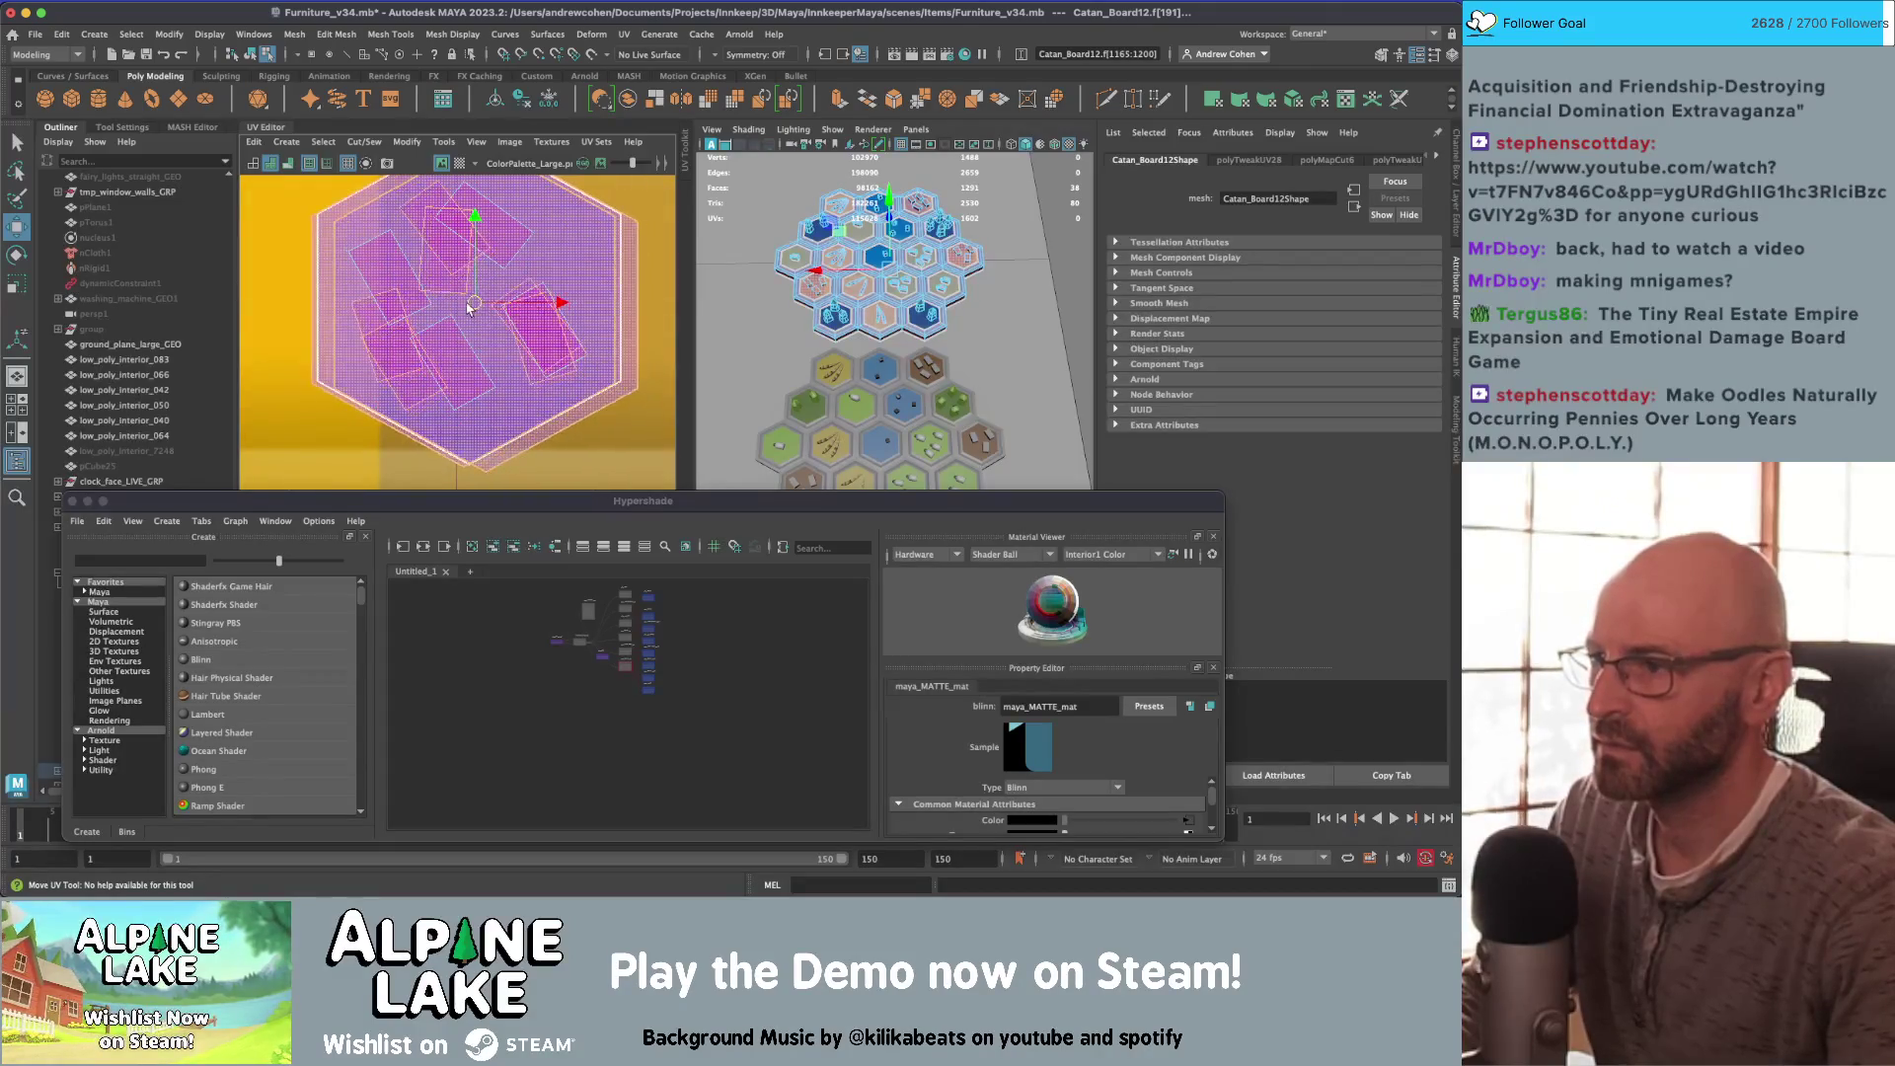
{"action": "scroll", "coordinate": [490, 287], "scroll_direction": "down", "scroll_amount": 3}
{"action": "left_click", "coordinate": [538, 251]}
{"action": "scroll", "coordinate": [504, 261], "scroll_direction": "down", "scroll_amount": 10}
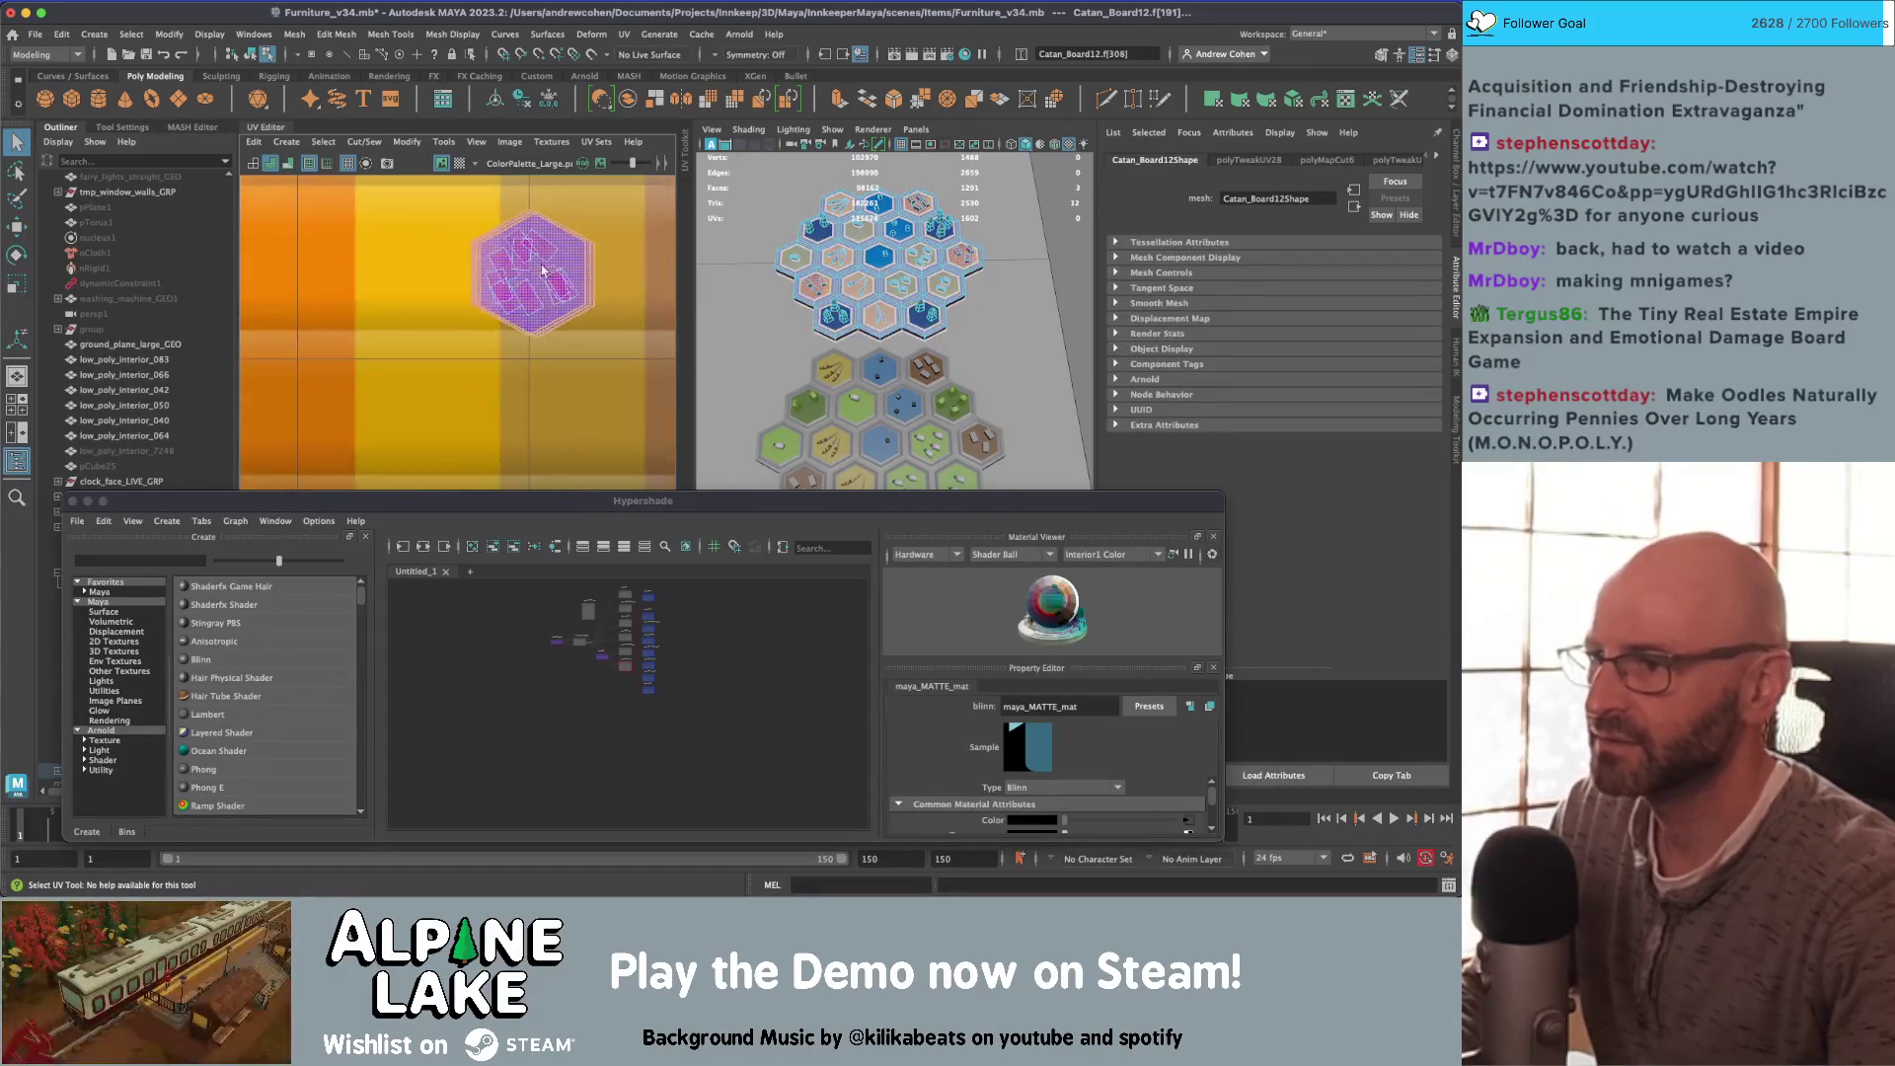
{"action": "key", "text": "w"}
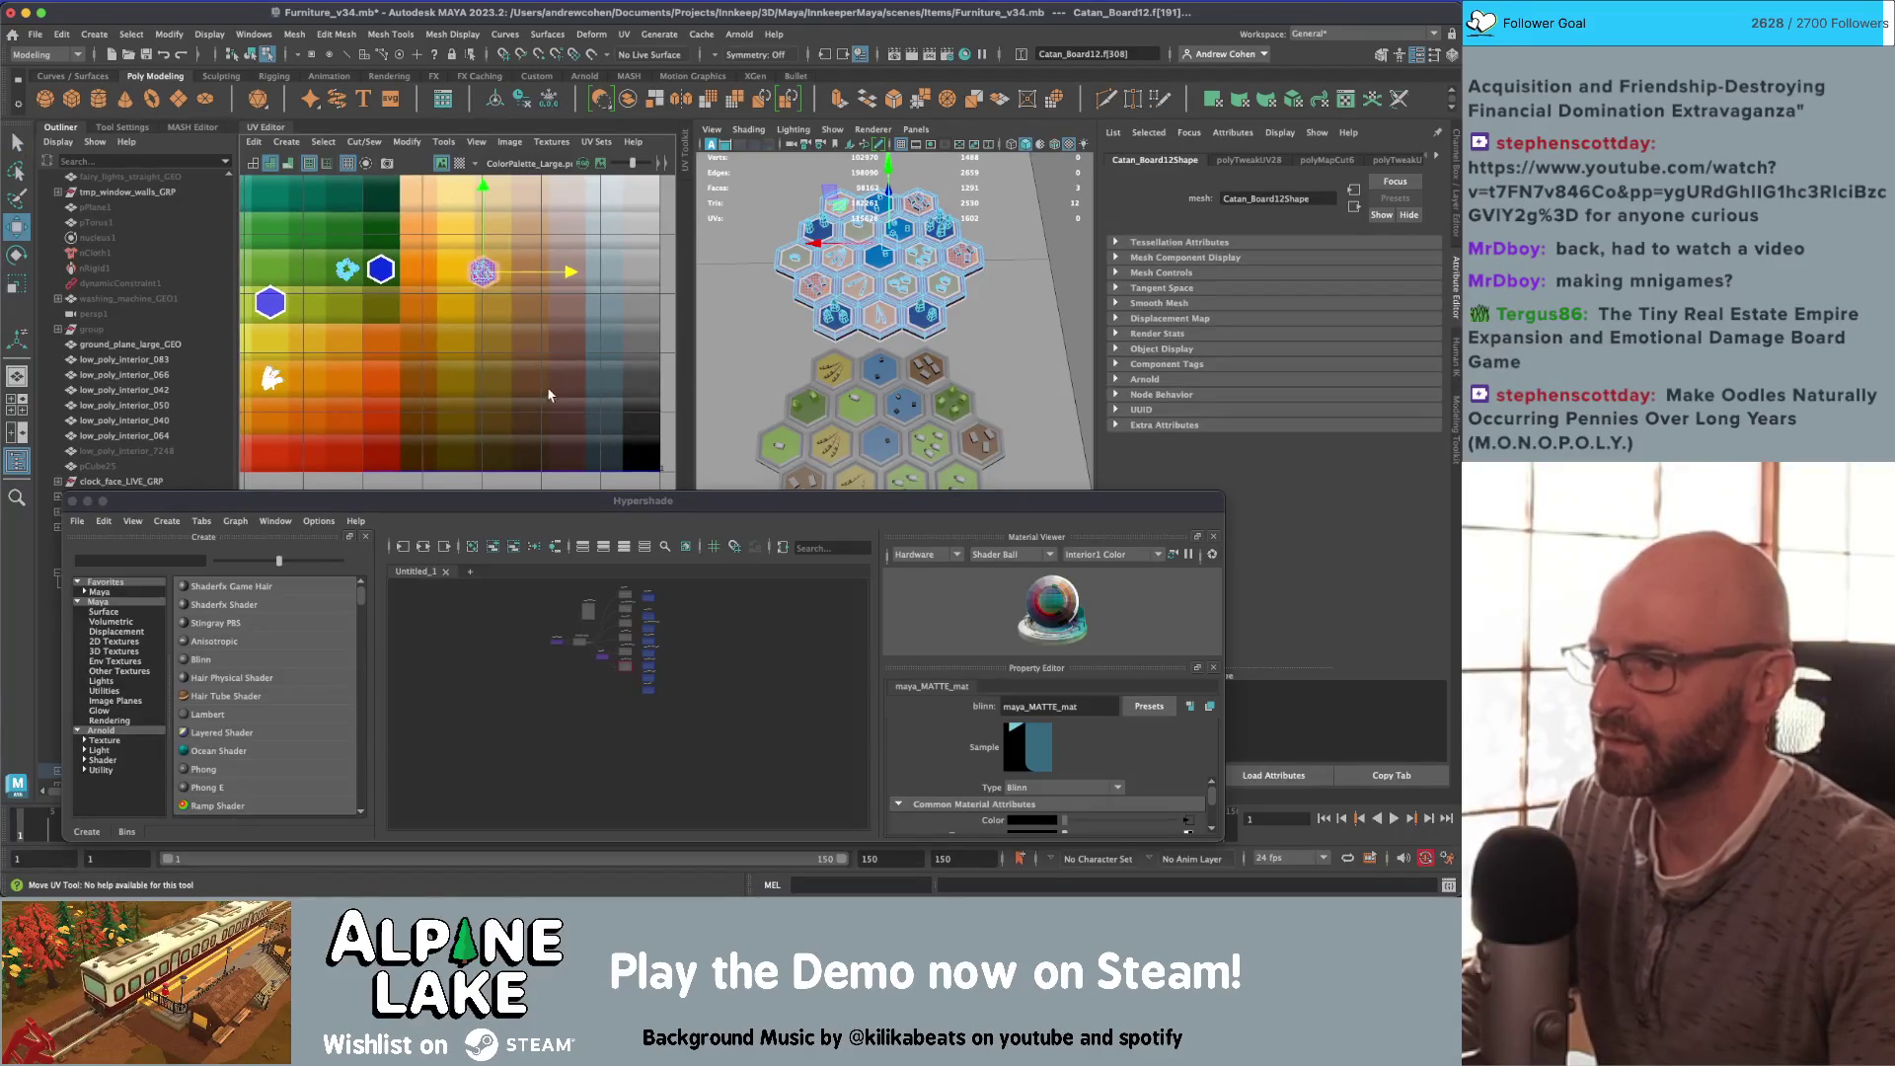
{"action": "mouse_move", "coordinate": [482, 275]}
{"action": "left_mouse_down"}
{"action": "mouse_move", "coordinate": [533, 273]}
{"action": "mouse_move", "coordinate": [530, 385]}
{"action": "left_mouse_up"}
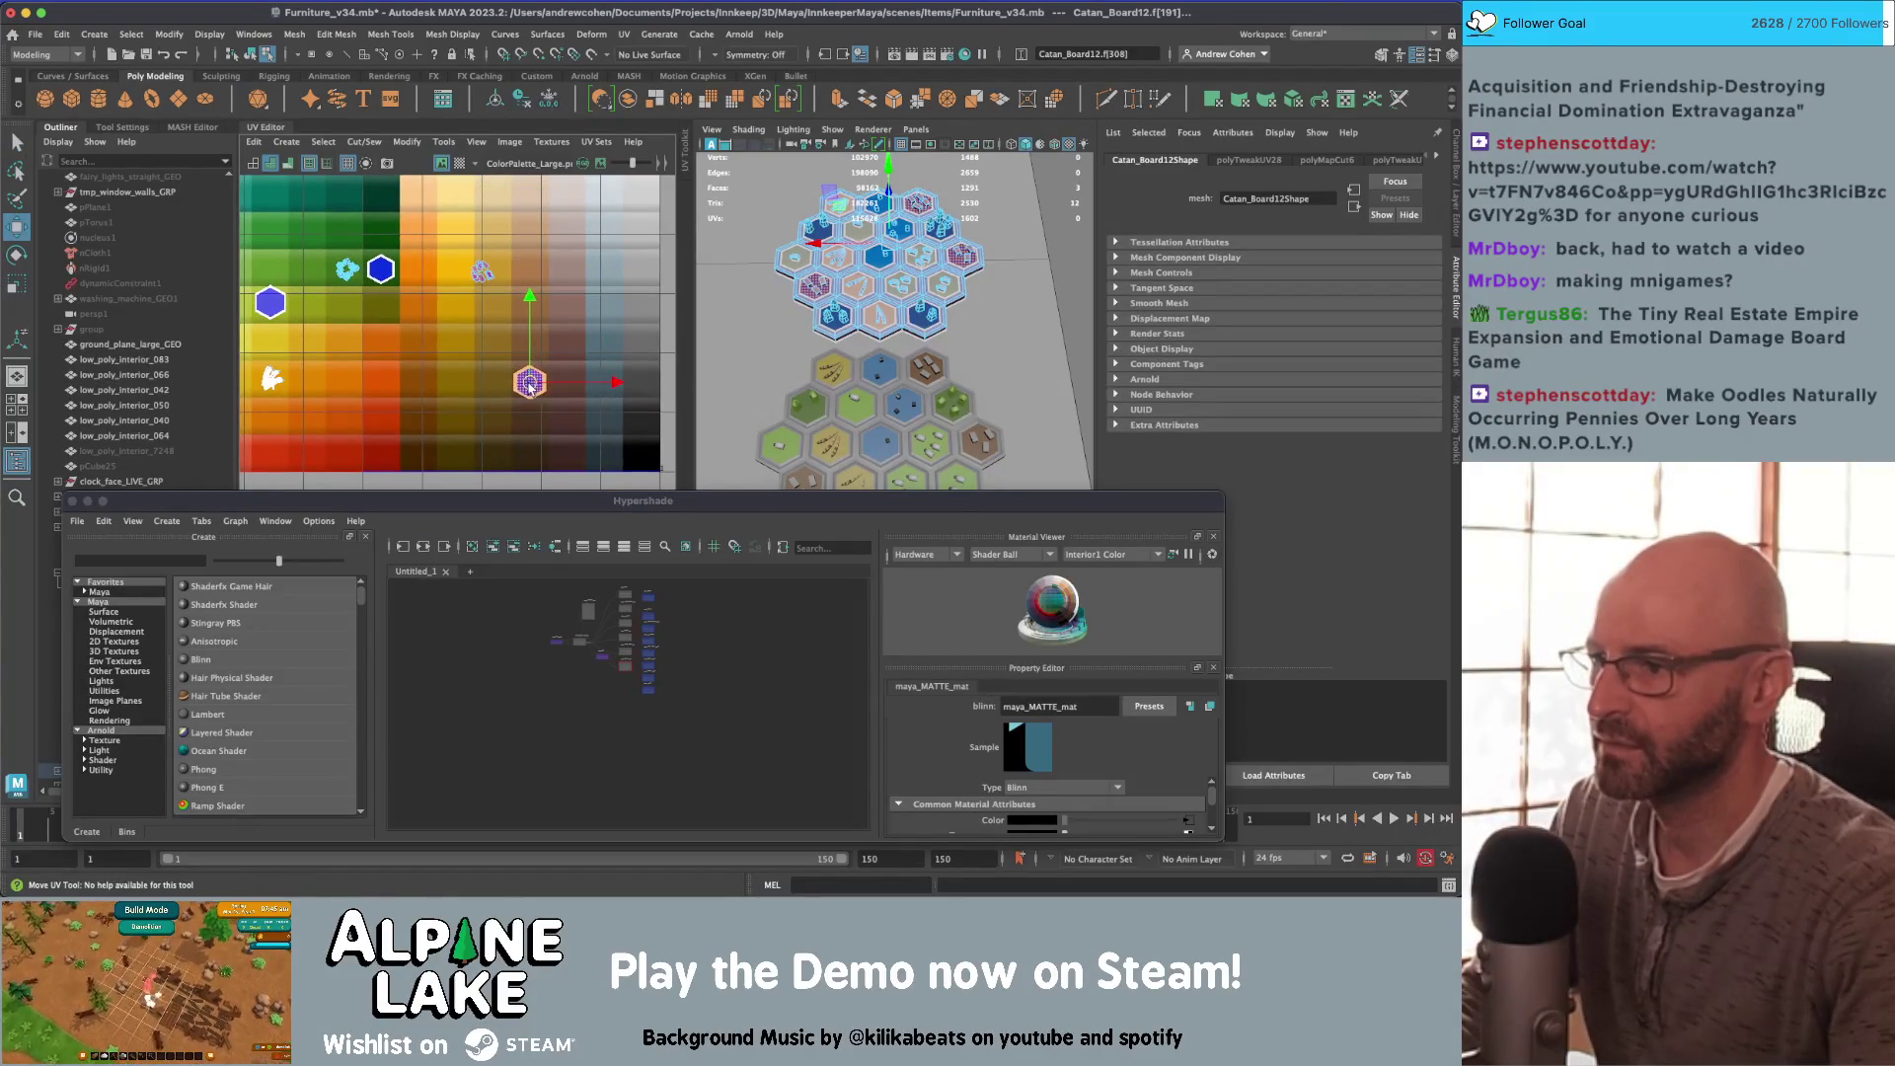
Step: Return to whole-object selection and close the Hypershade window
{"action": "left_click", "coordinate": [492, 272]}
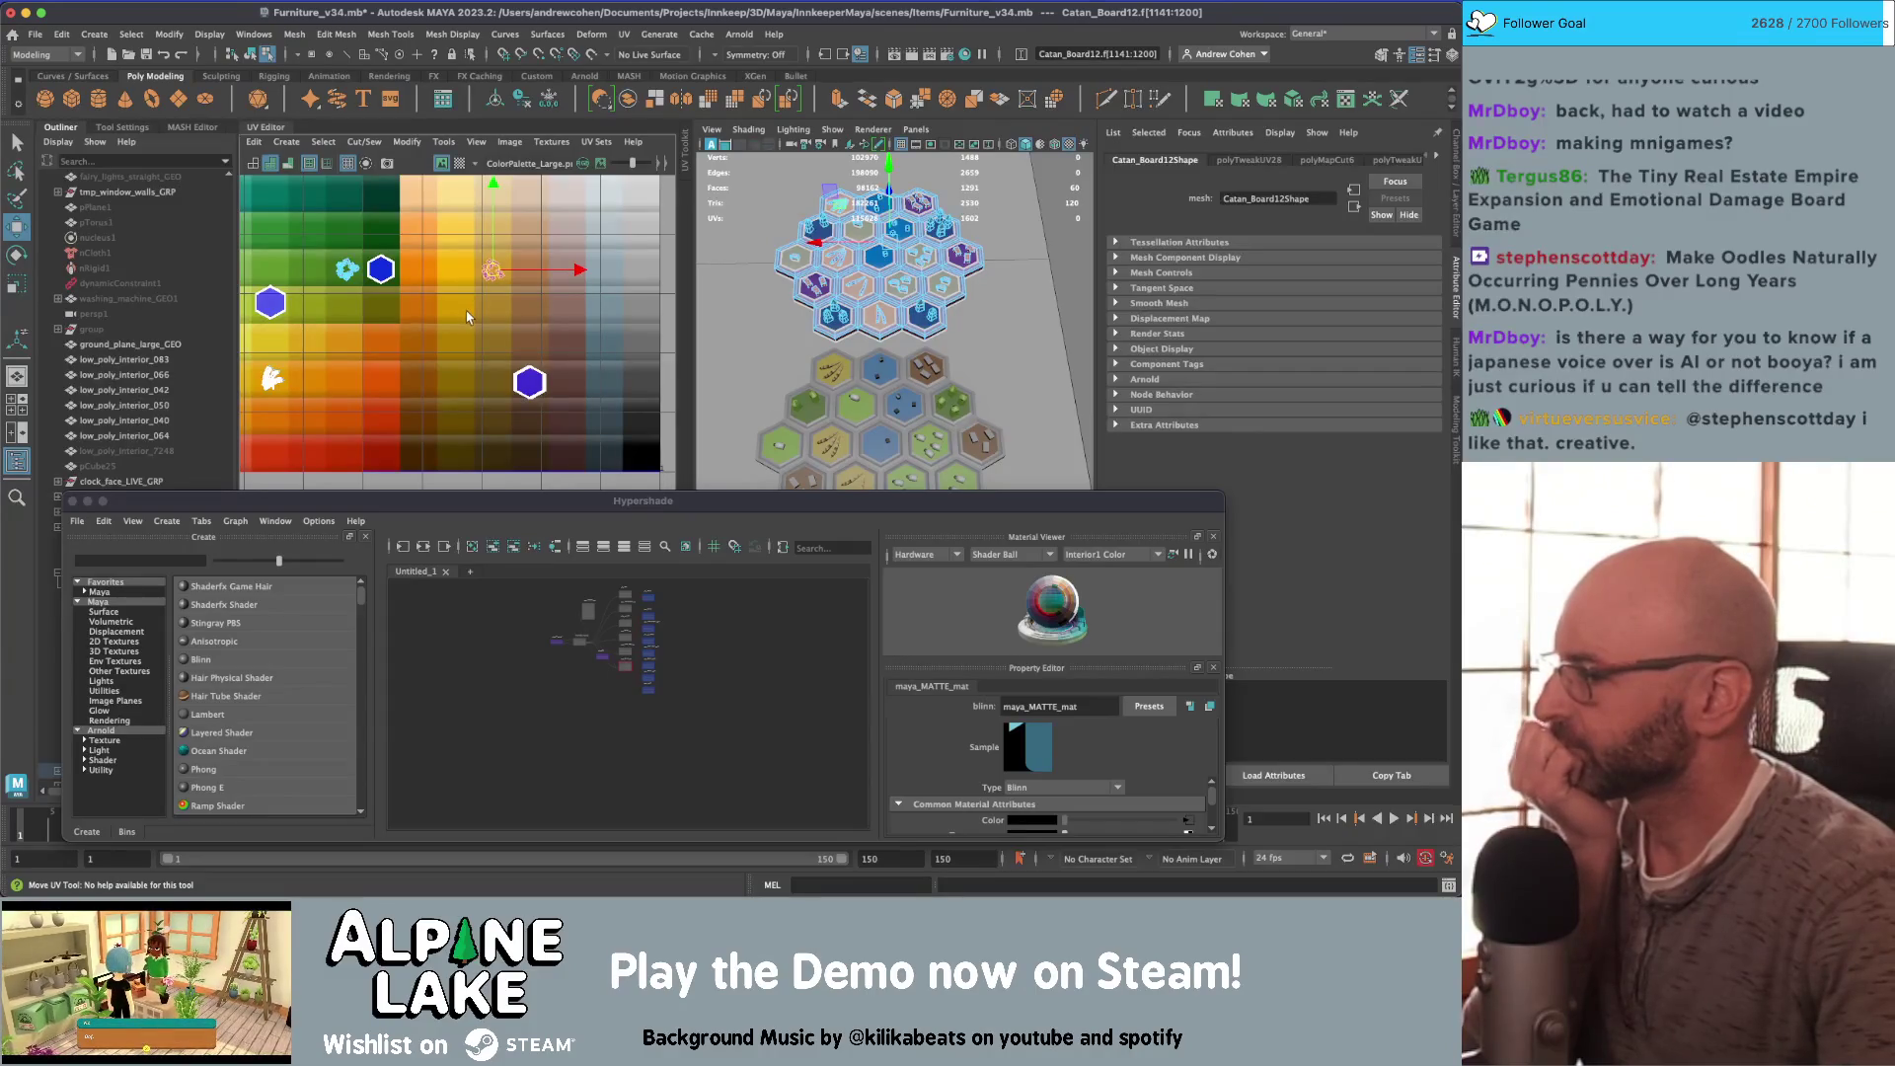
{"action": "key", "text": "F8"}
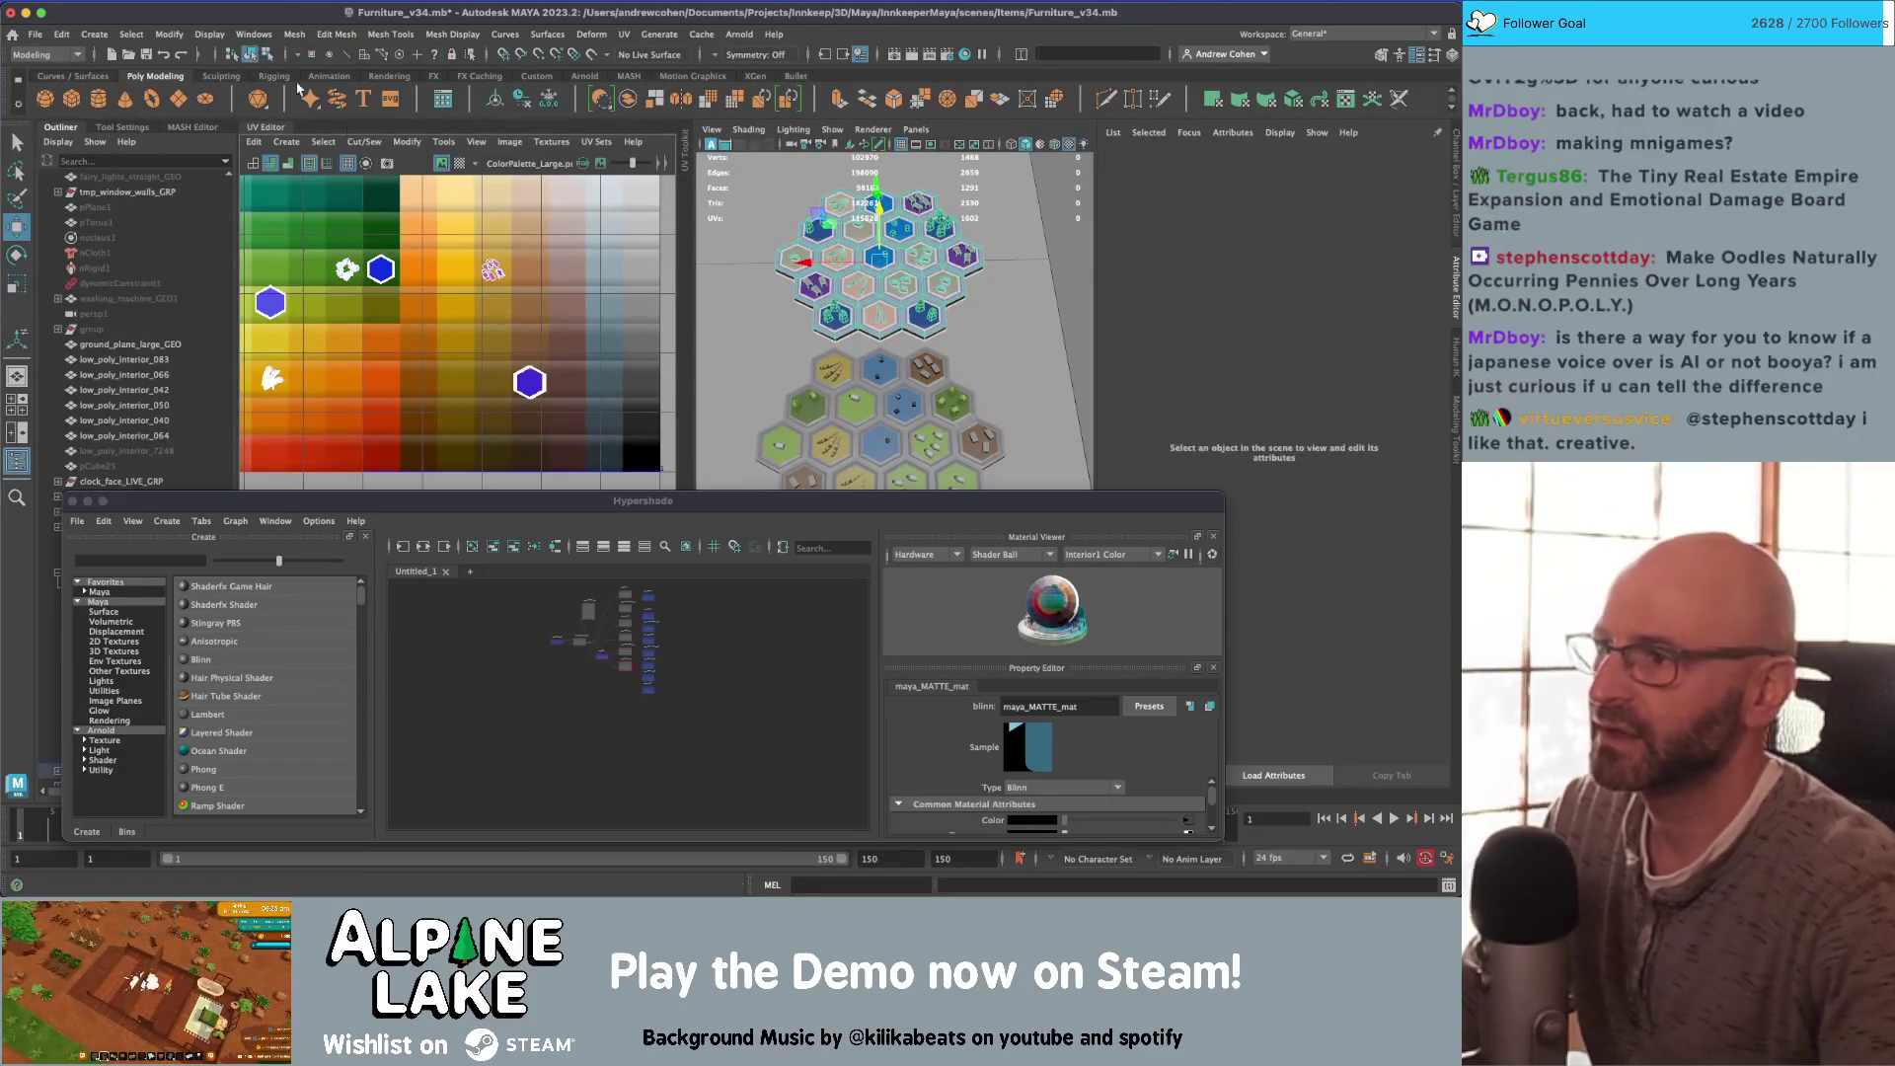
{"action": "left_click", "coordinate": [73, 502]}
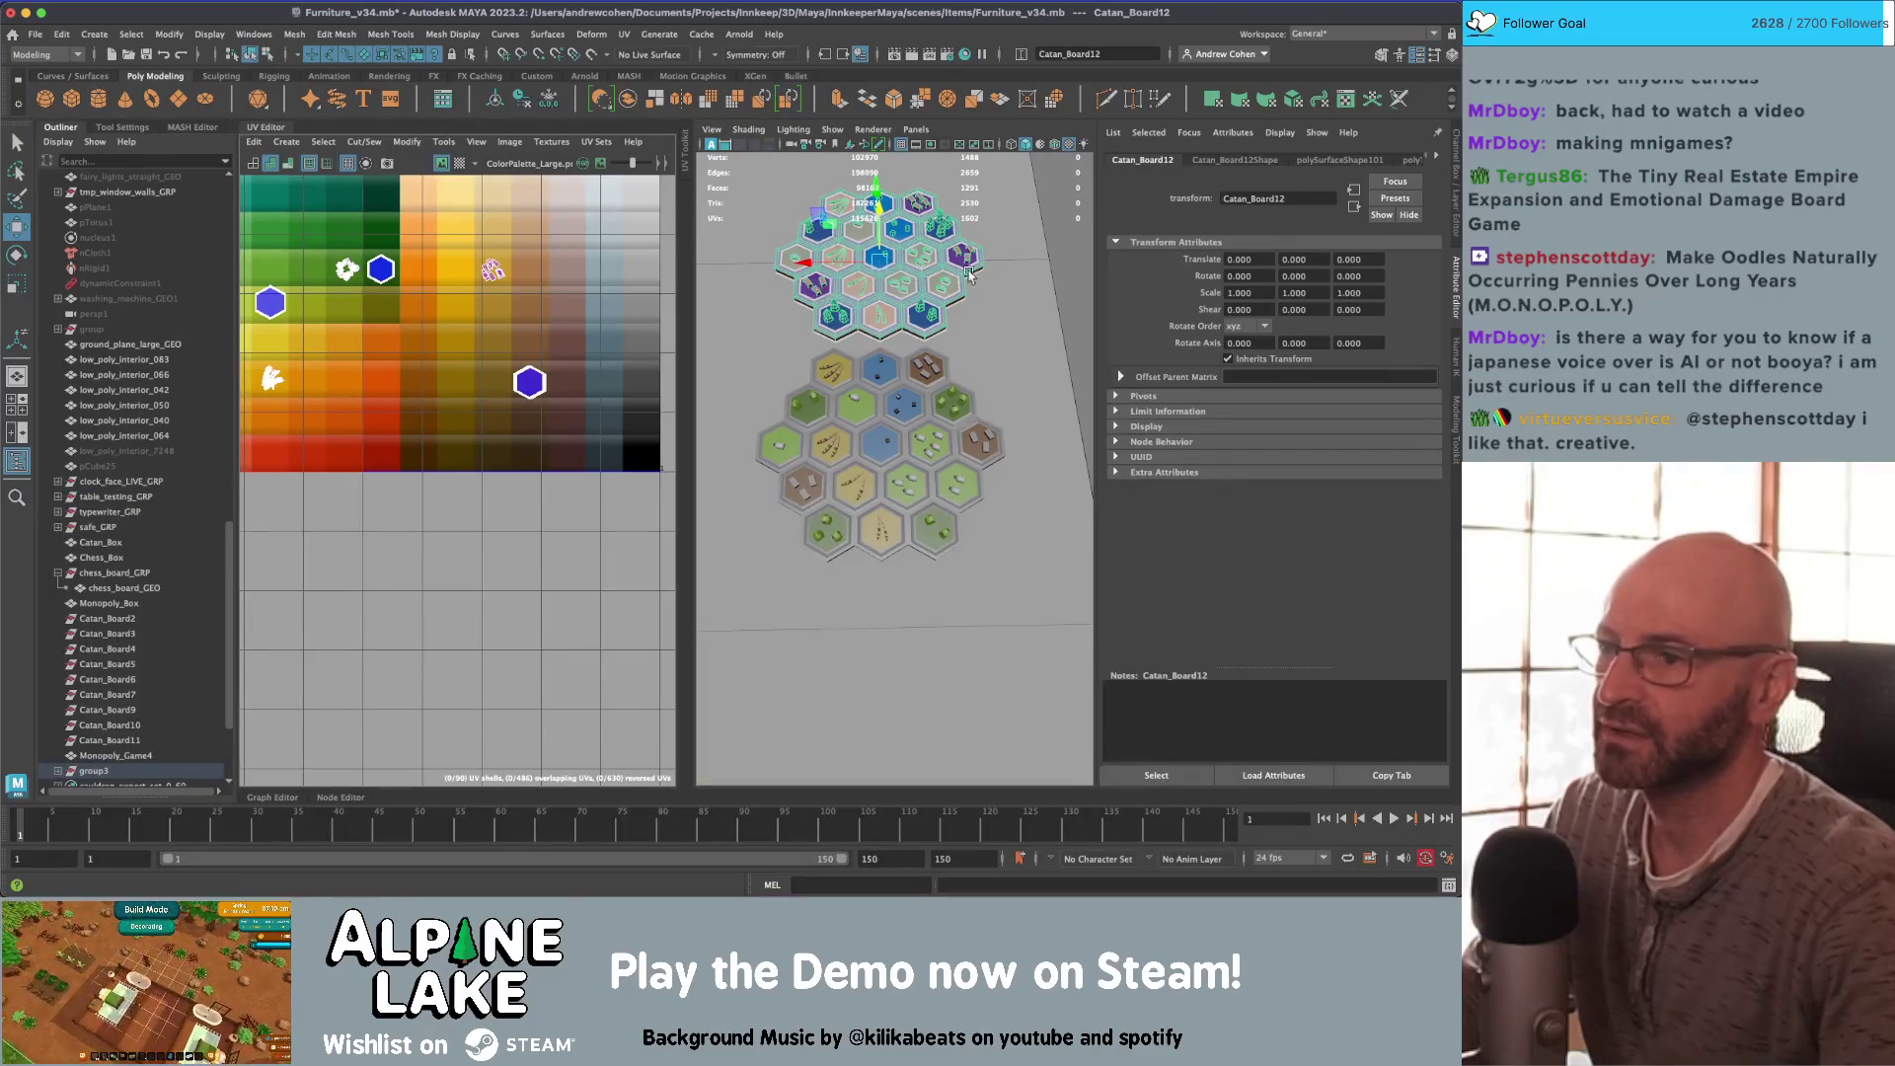
Step: Delete the lower Catan hex board
{"action": "scroll", "coordinate": [969, 275], "scroll_direction": "down", "scroll_amount": 5}
{"action": "left_click", "coordinate": [1026, 304]}
{"action": "left_click", "coordinate": [1027, 304]}
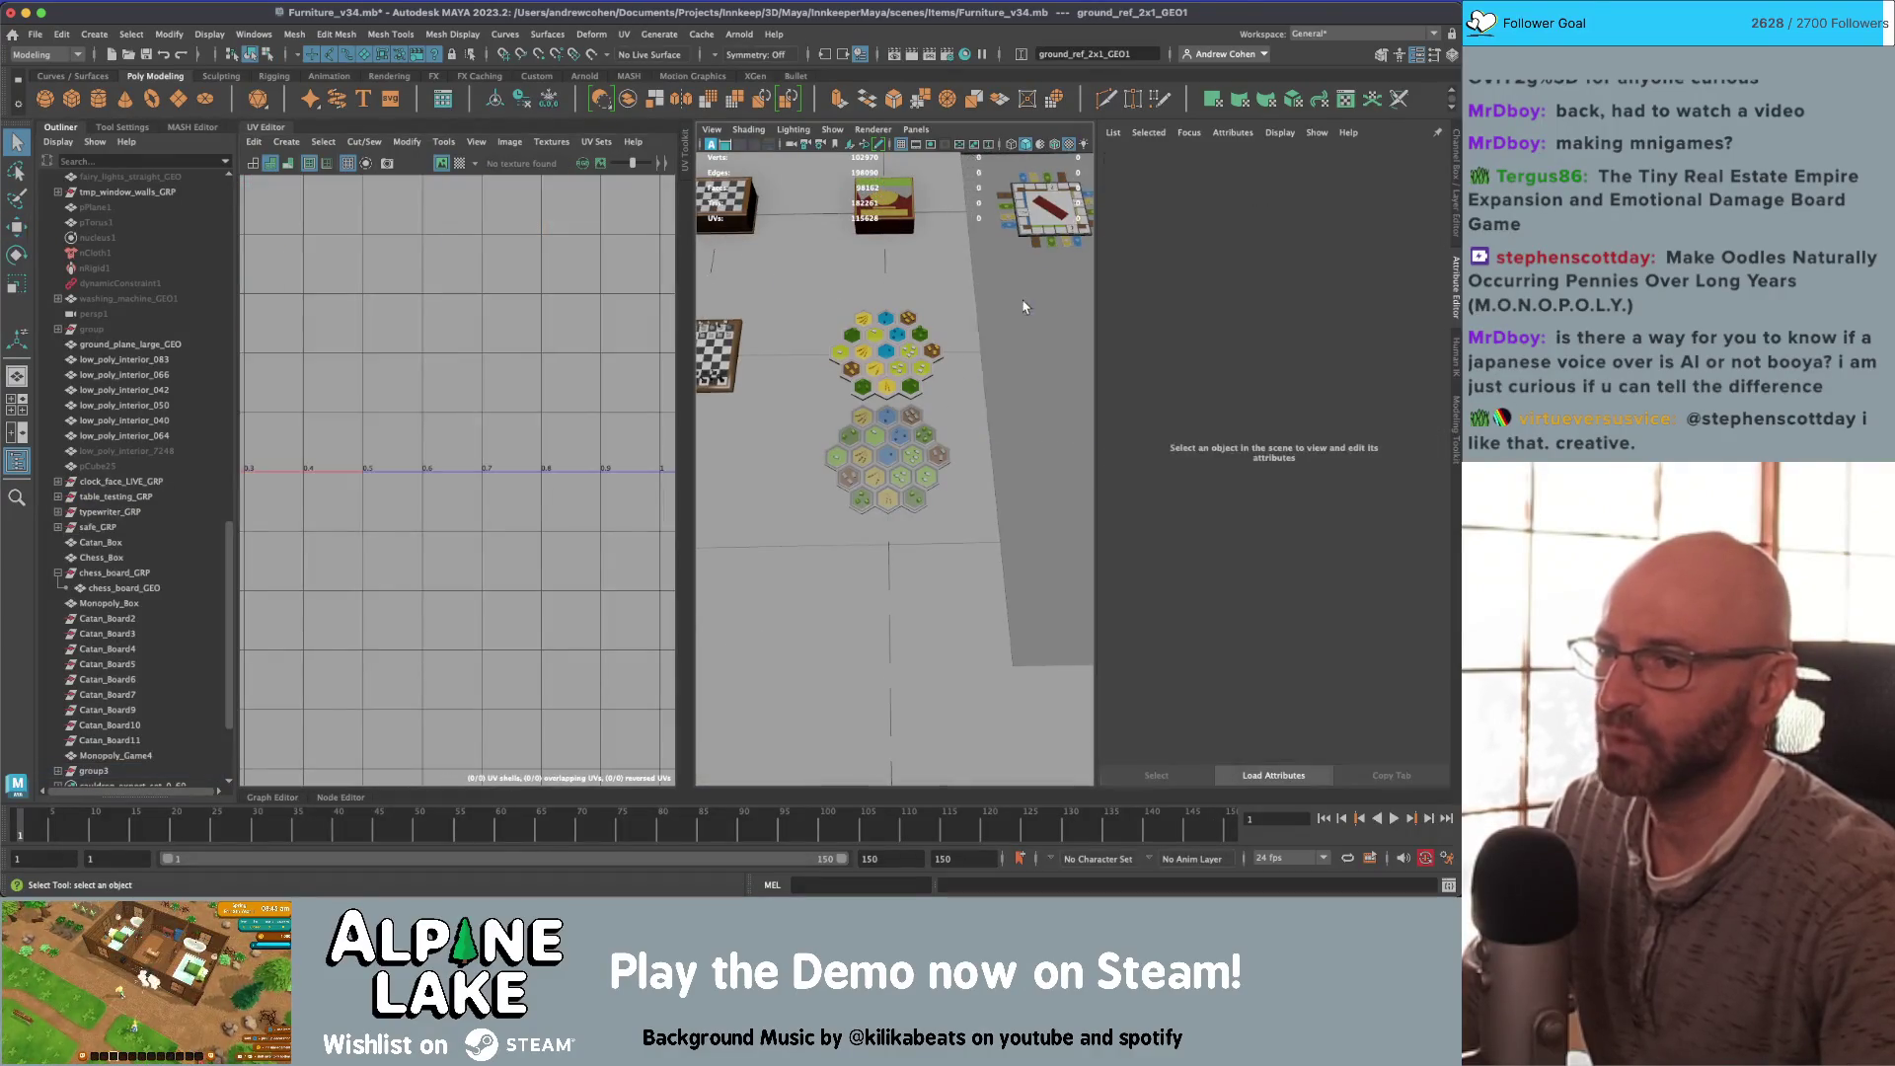
{"action": "mouse_move", "coordinate": [857, 343]}
{"action": "left_mouse_down", "text": "alt"}
{"action": "mouse_move", "coordinate": [967, 333]}
{"action": "mouse_move", "coordinate": [884, 325]}
{"action": "mouse_move", "coordinate": [902, 304]}
{"action": "mouse_move", "coordinate": [829, 380]}
{"action": "mouse_move", "coordinate": [850, 371]}
{"action": "mouse_move", "coordinate": [891, 415]}
{"action": "left_mouse_up", "text": "alt"}
{"action": "left_click", "coordinate": [824, 484]}
{"action": "key", "text": "Delete"}
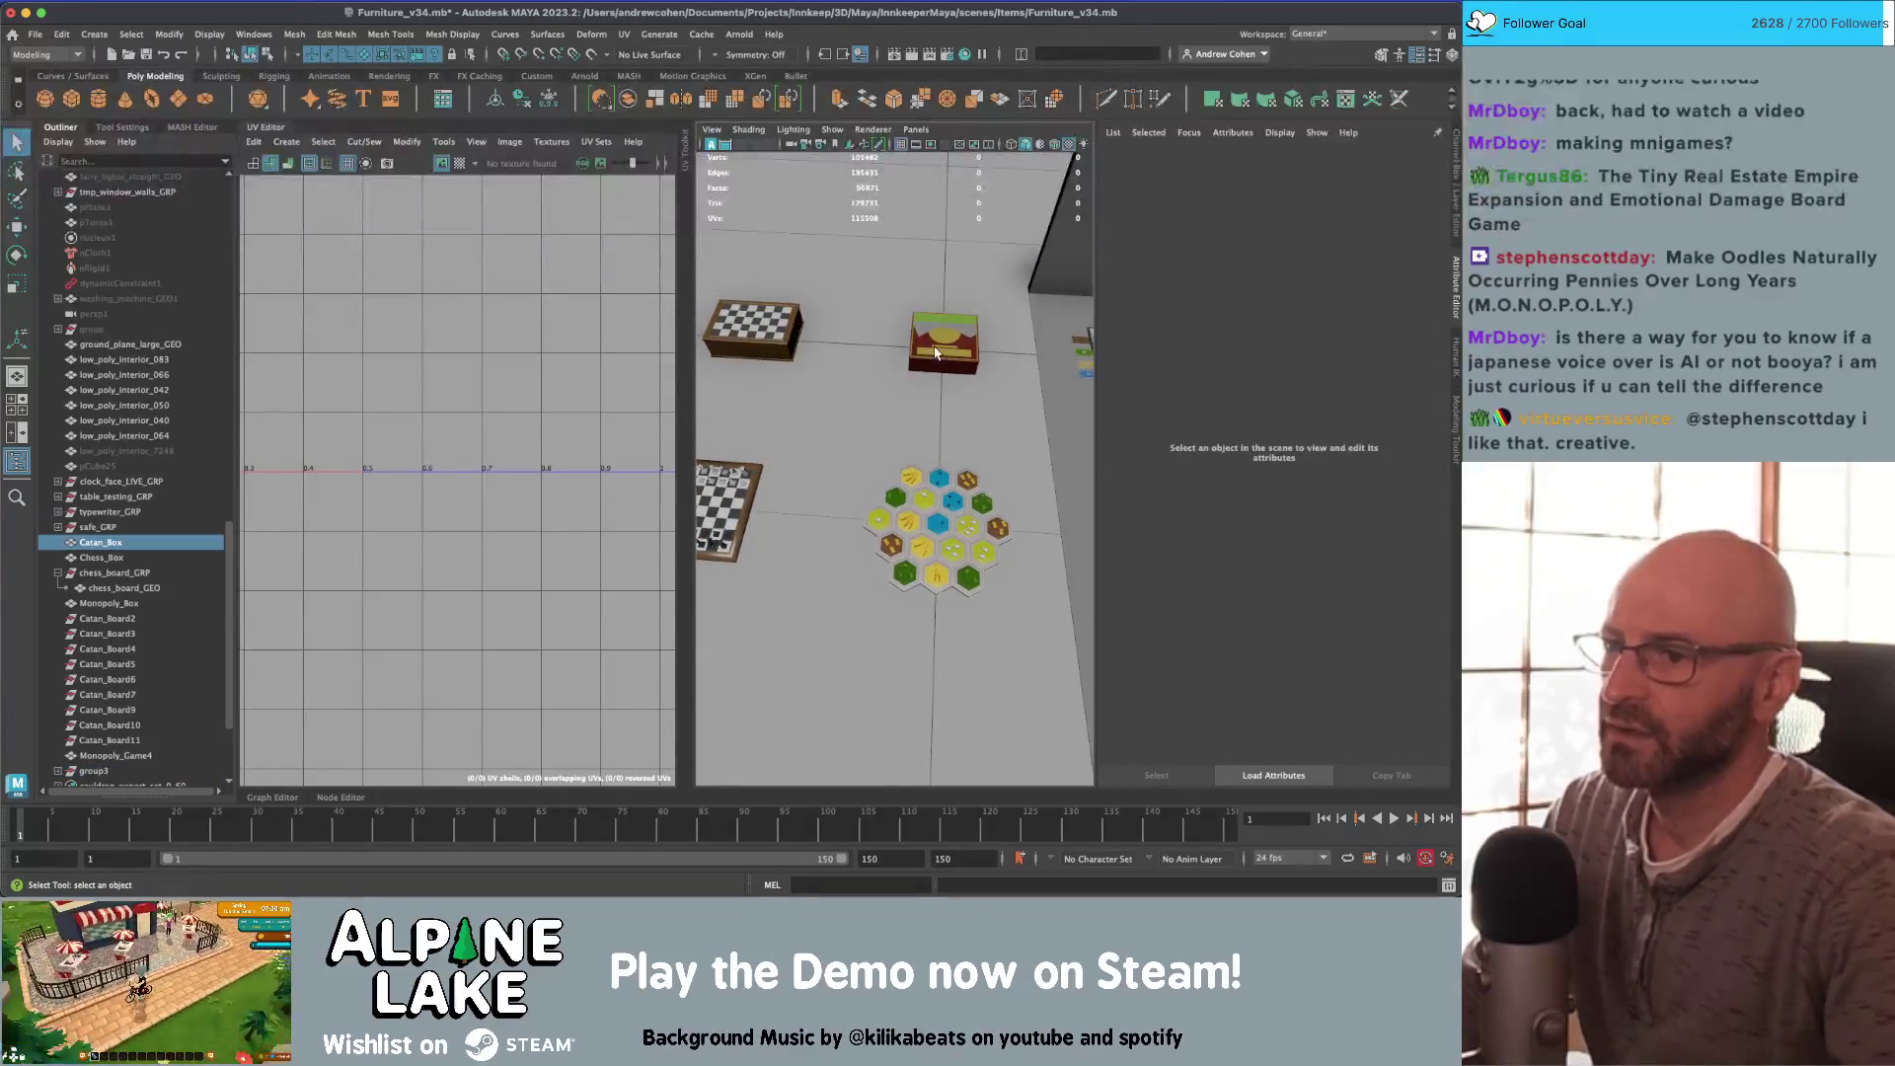
Step: Duplicate Catan_Box and place the copy, Catan_Box1, beside the original
{"action": "left_click", "coordinate": [935, 353]}
{"action": "key", "text": "f"}
{"action": "scroll", "coordinate": [935, 353], "scroll_direction": "down", "scroll_amount": 3}
{"action": "mouse_move", "coordinate": [935, 353]}
{"action": "left_mouse_down", "text": "alt"}
{"action": "mouse_move", "coordinate": [769, 462]}
{"action": "mouse_move", "coordinate": [902, 446]}
{"action": "left_mouse_up", "text": "alt"}
{"action": "scroll", "coordinate": [838, 405], "scroll_direction": "down", "scroll_amount": 2}
{"action": "key", "text": "ctrl+d"}
{"action": "left_click", "coordinate": [779, 456]}
{"action": "key", "text": "q"}
Step: Browse the box's existing materials without assigning one, then reopen Hypershade
{"action": "right_click_drag", "start_coordinate": [898, 442], "coordinate": [898, 844]}
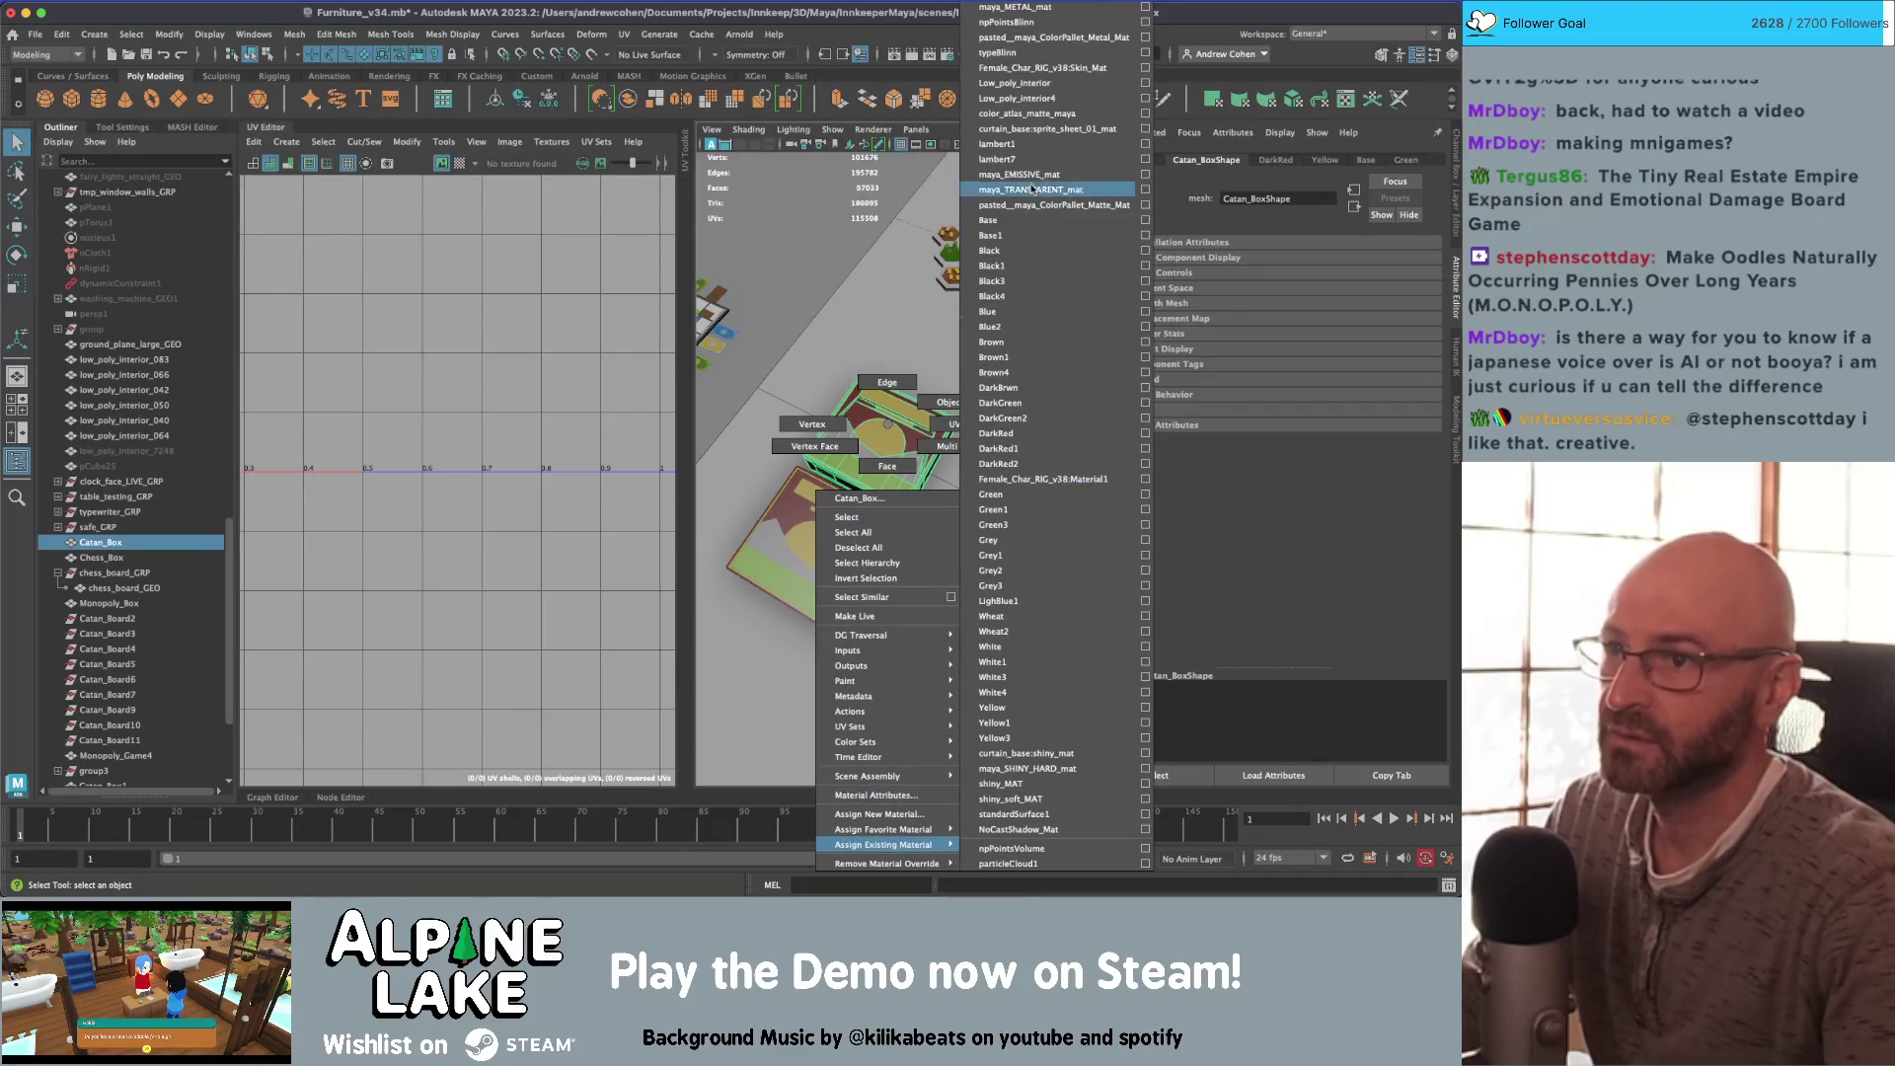
{"action": "right_click_drag", "start_coordinate": [1032, 188], "coordinate": [923, 809]}
{"action": "right_click_drag", "start_coordinate": [773, 836], "coordinate": [778, 832]}
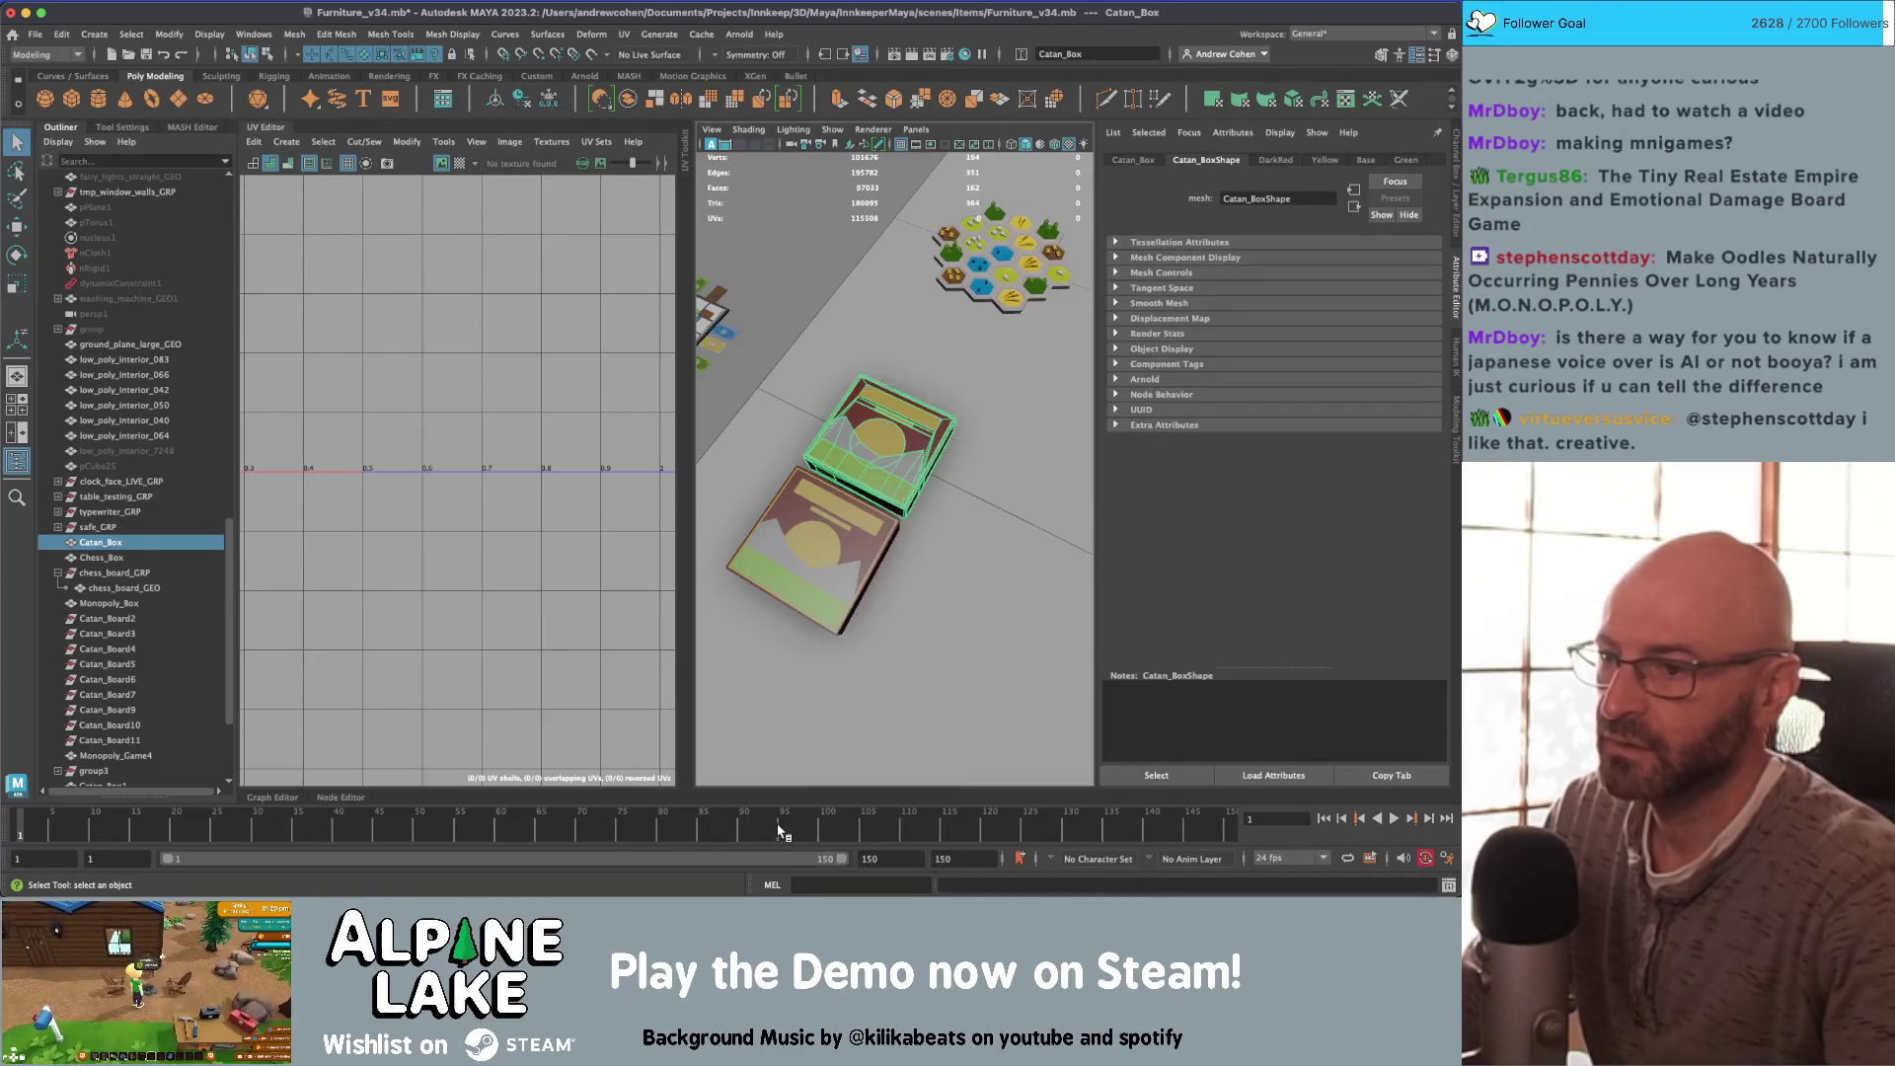
{"action": "left_click", "coordinate": [293, 34]}
{"action": "left_click", "coordinate": [293, 35]}
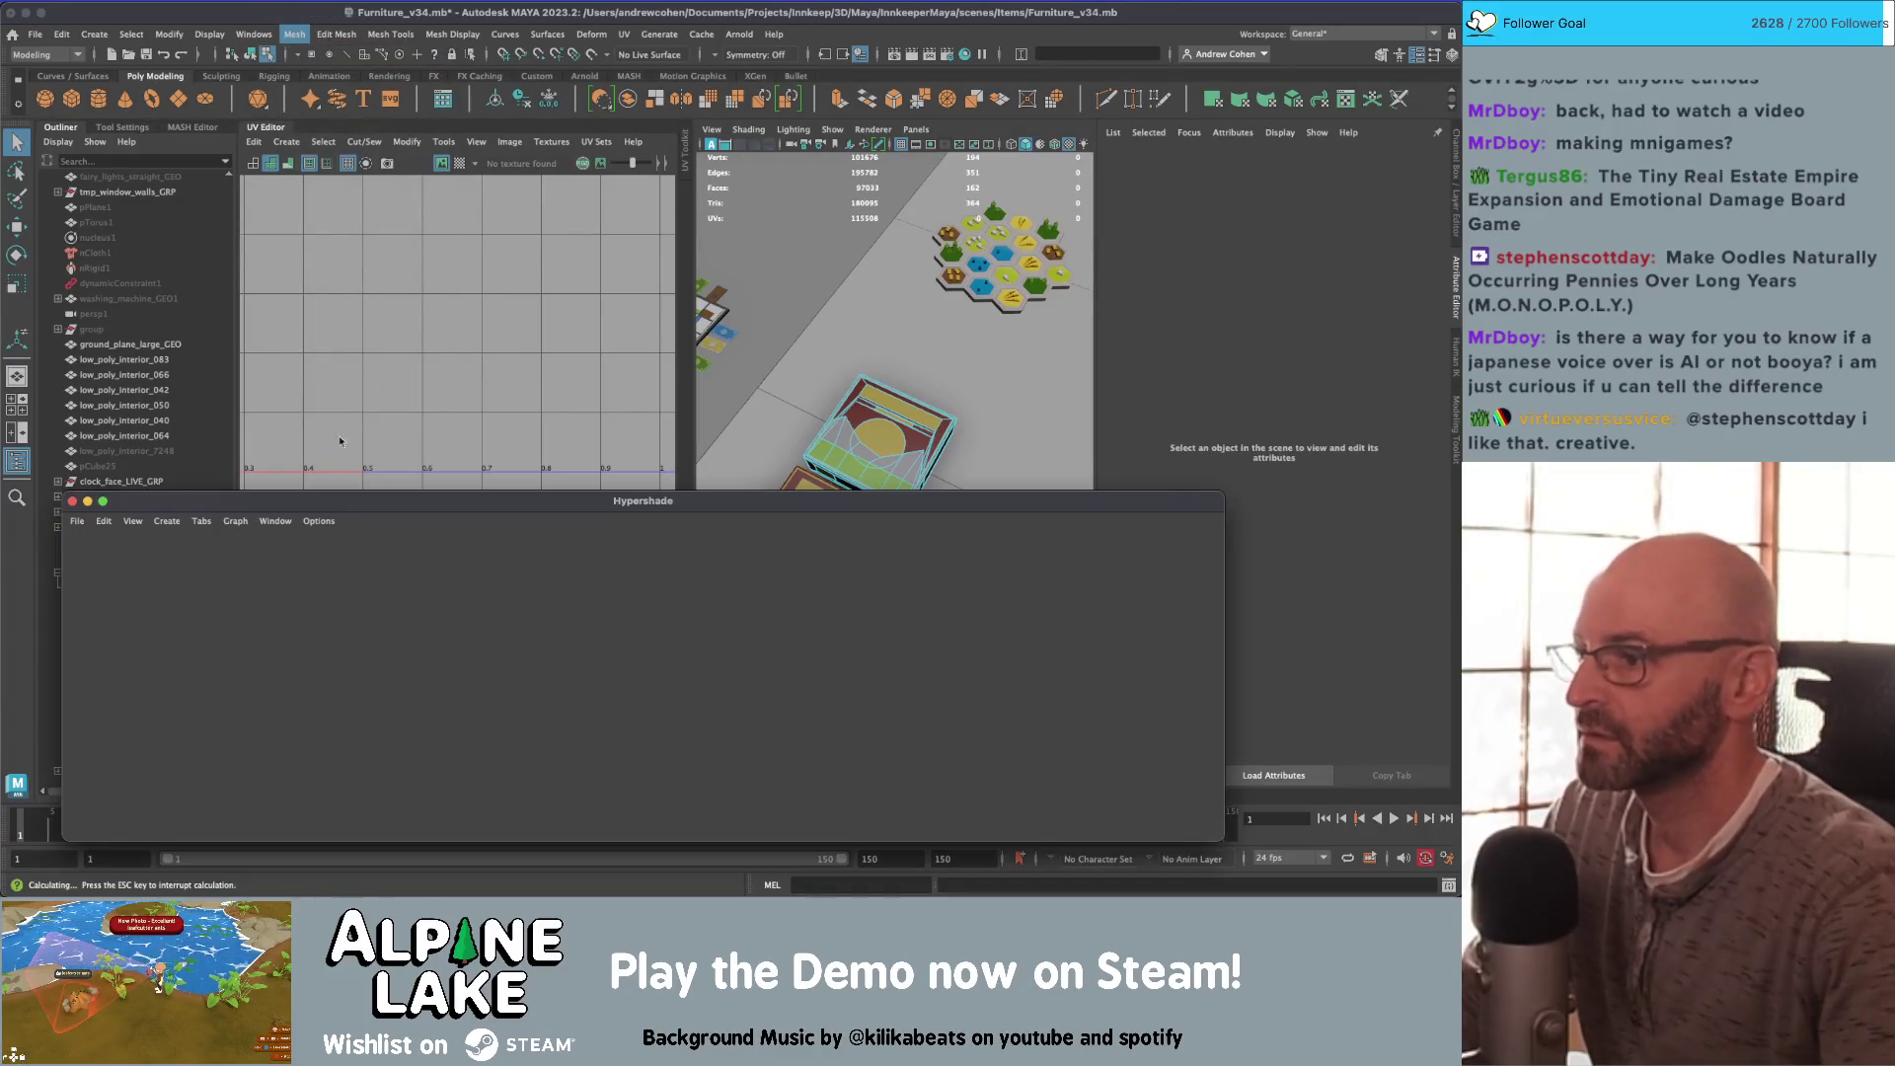
Step: Delete unused shading nodes in Hypershade and close the window
{"action": "left_click", "coordinate": [103, 521]}
{"action": "left_click", "coordinate": [126, 562]}
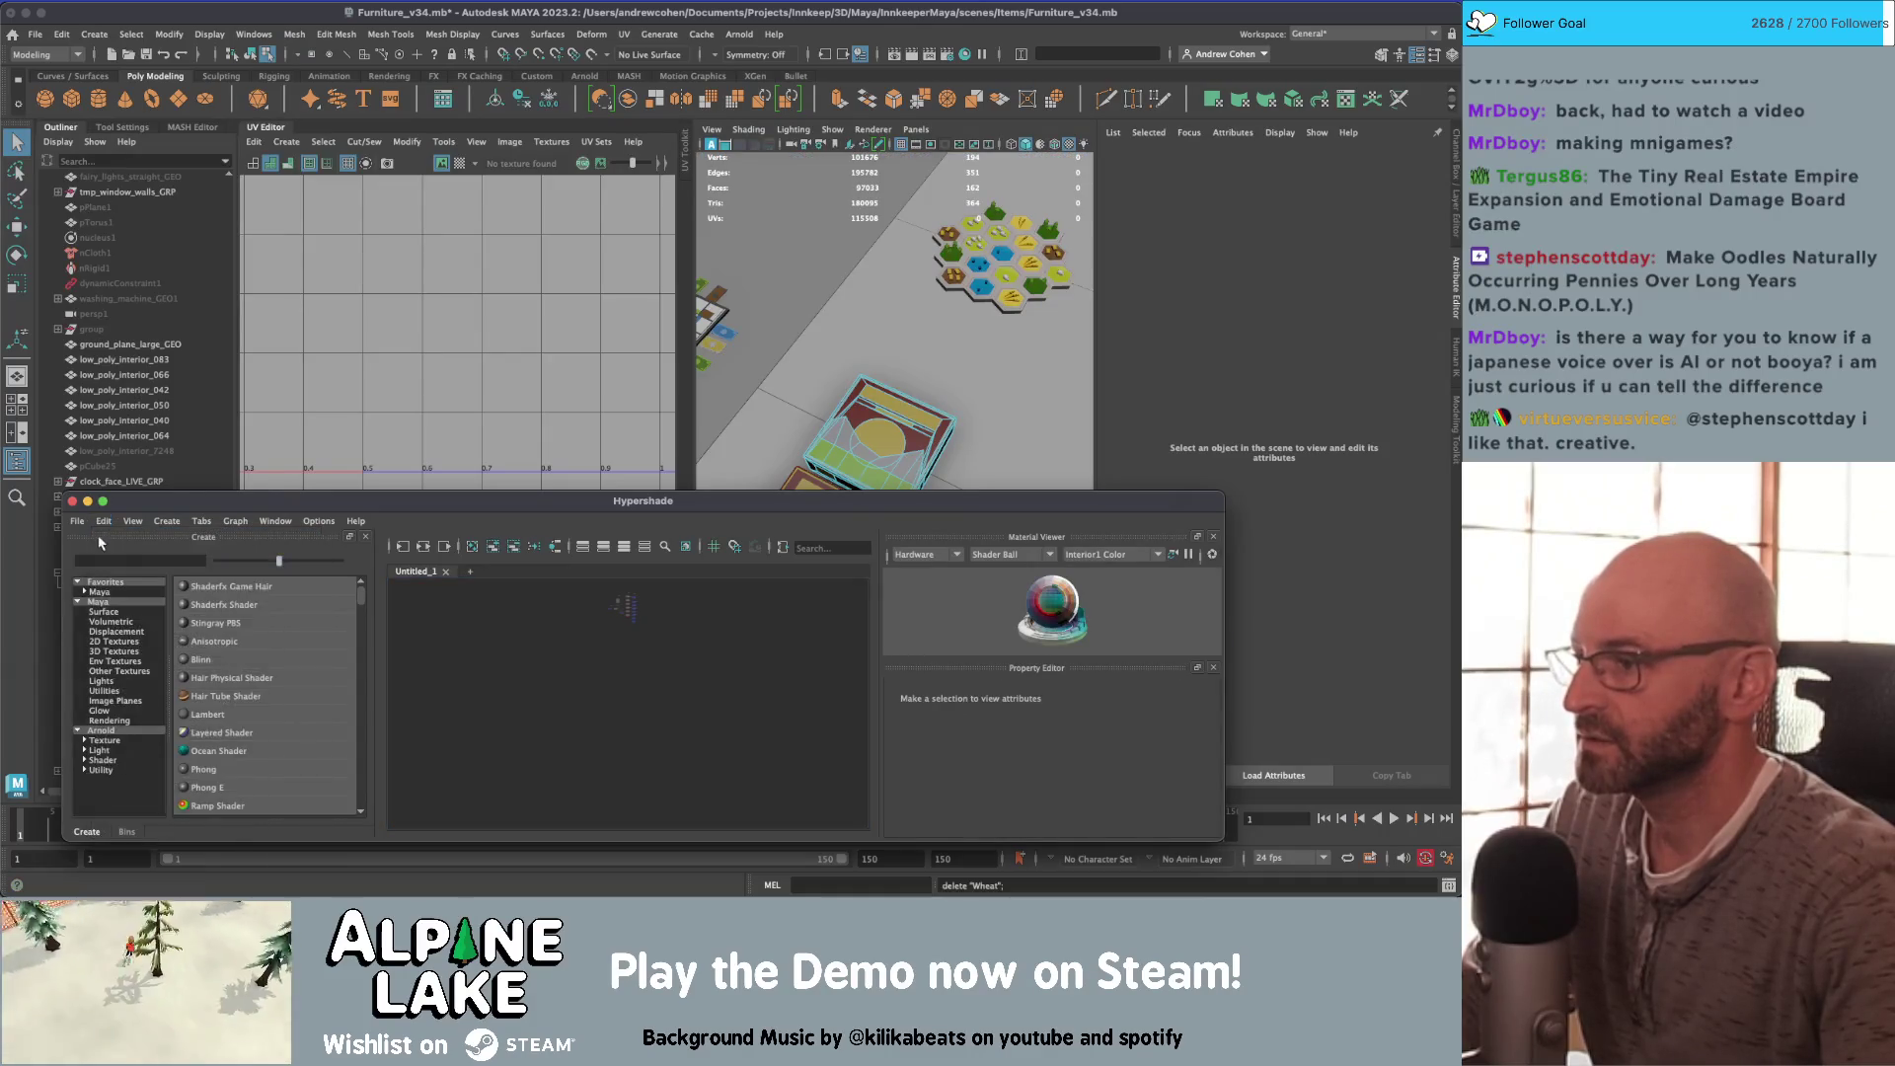
{"action": "left_click", "coordinate": [72, 501]}
Step: Assign maya_MATTE_mat to the Catan box and frame the whole scene
{"action": "right_click", "coordinate": [889, 443]}
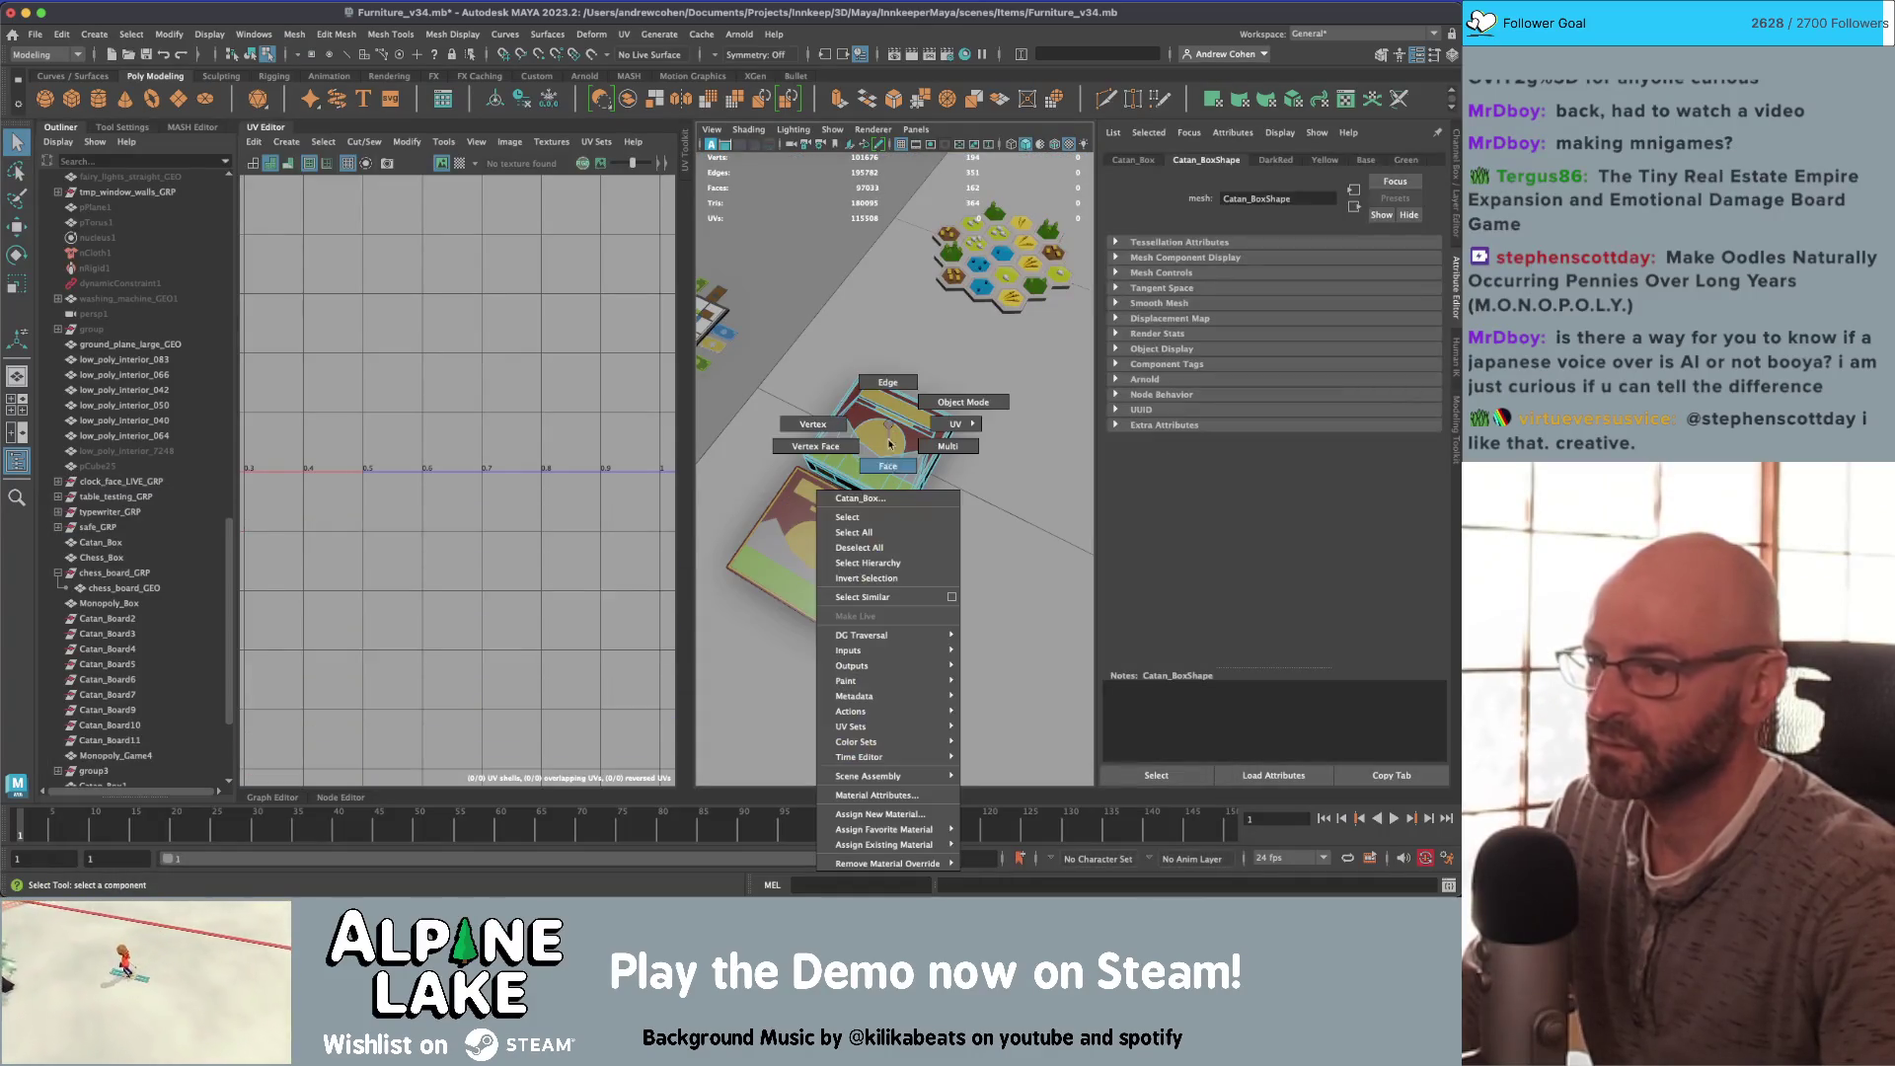
{"action": "mouse_move", "coordinate": [865, 846]}
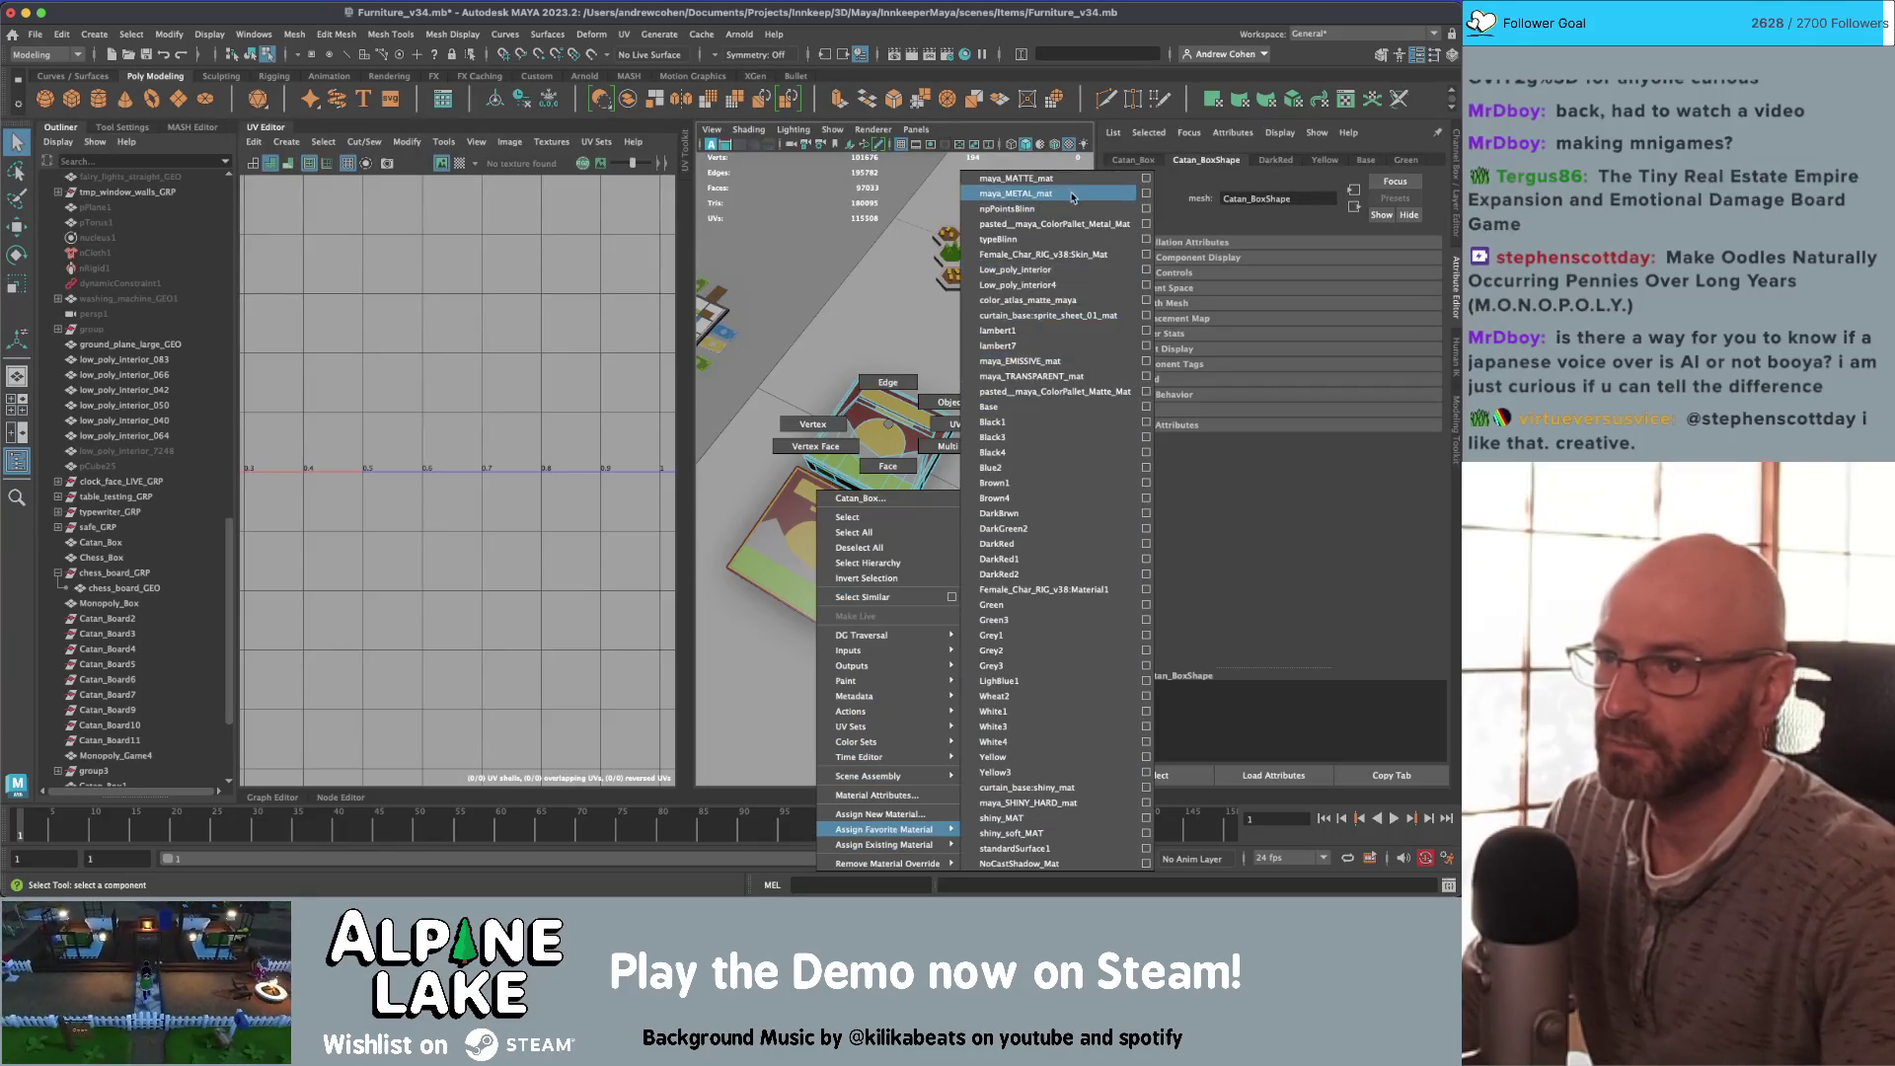
{"action": "left_click", "coordinate": [1016, 179]}
{"action": "left_click_drag", "start_coordinate": [880, 431], "coordinate": [887, 436], "text": "alt"}
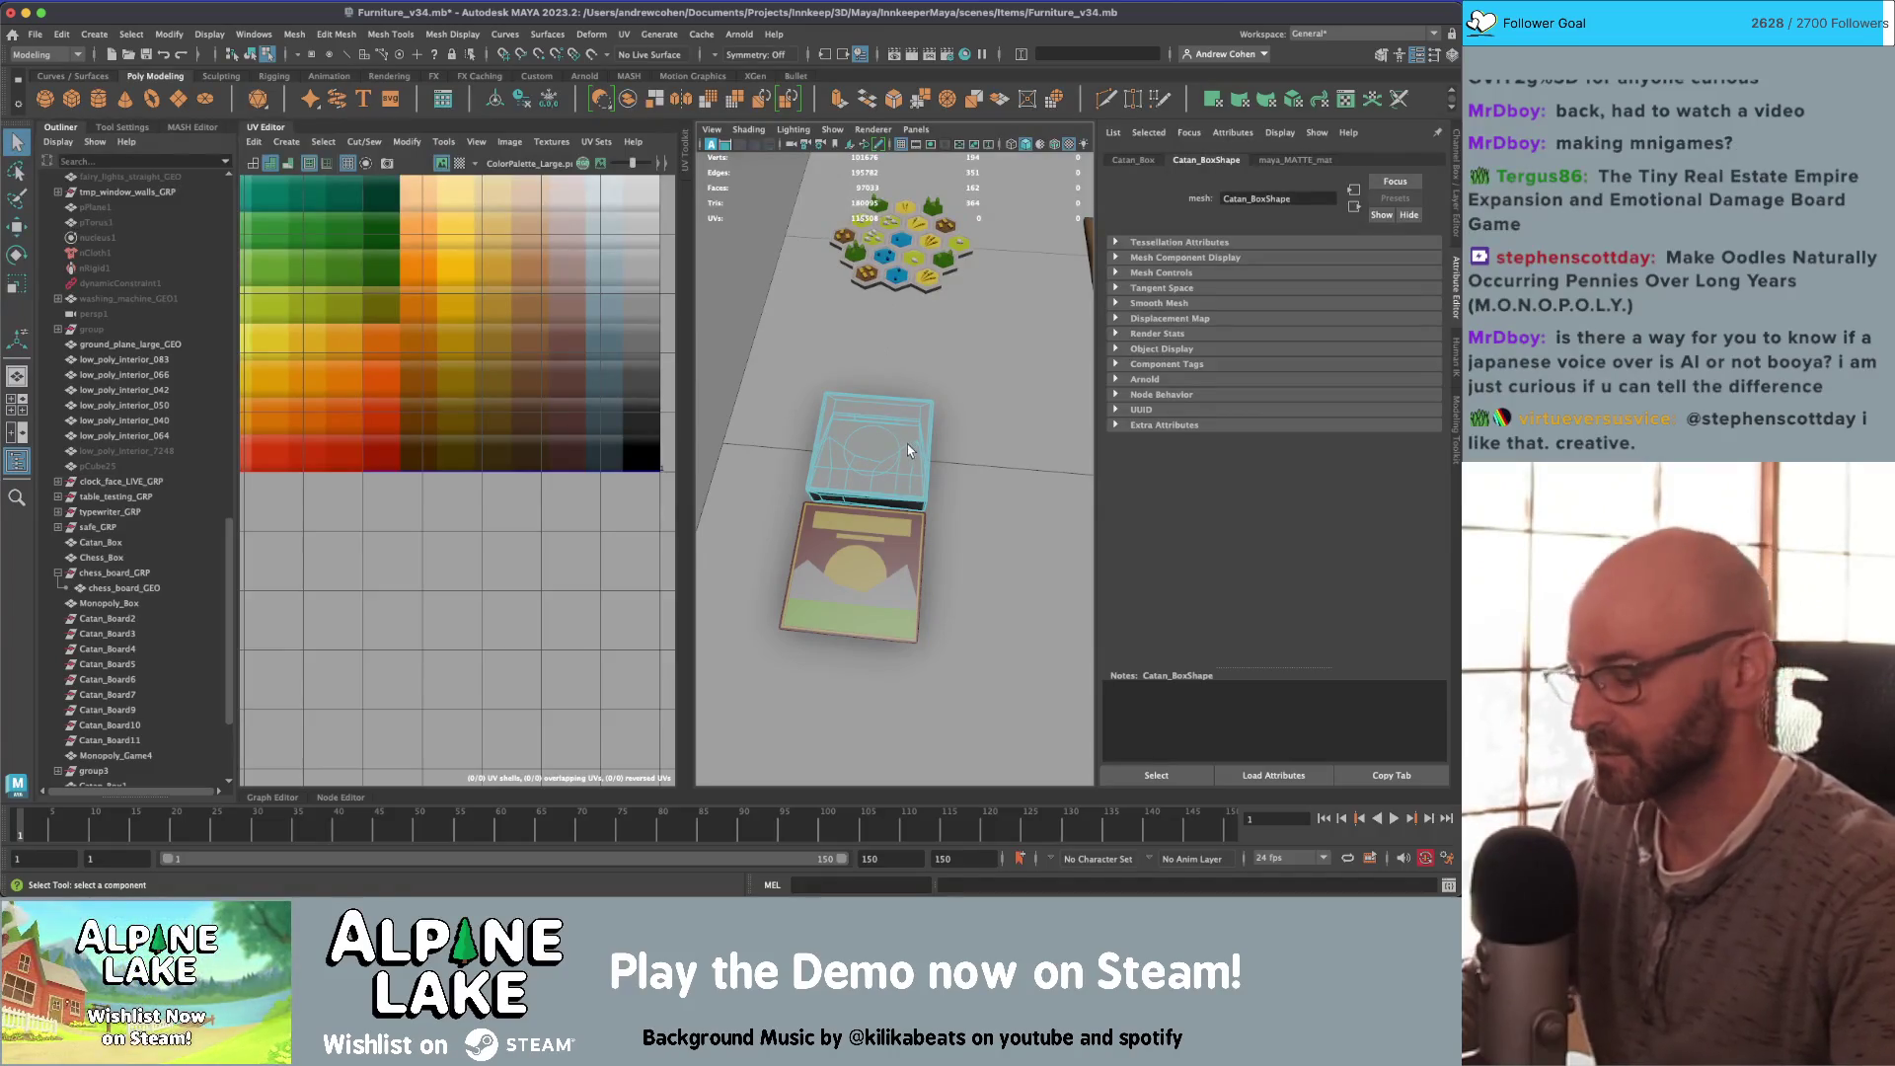
{"action": "left_click_drag", "start_coordinate": [908, 449], "coordinate": [863, 434], "text": "alt"}
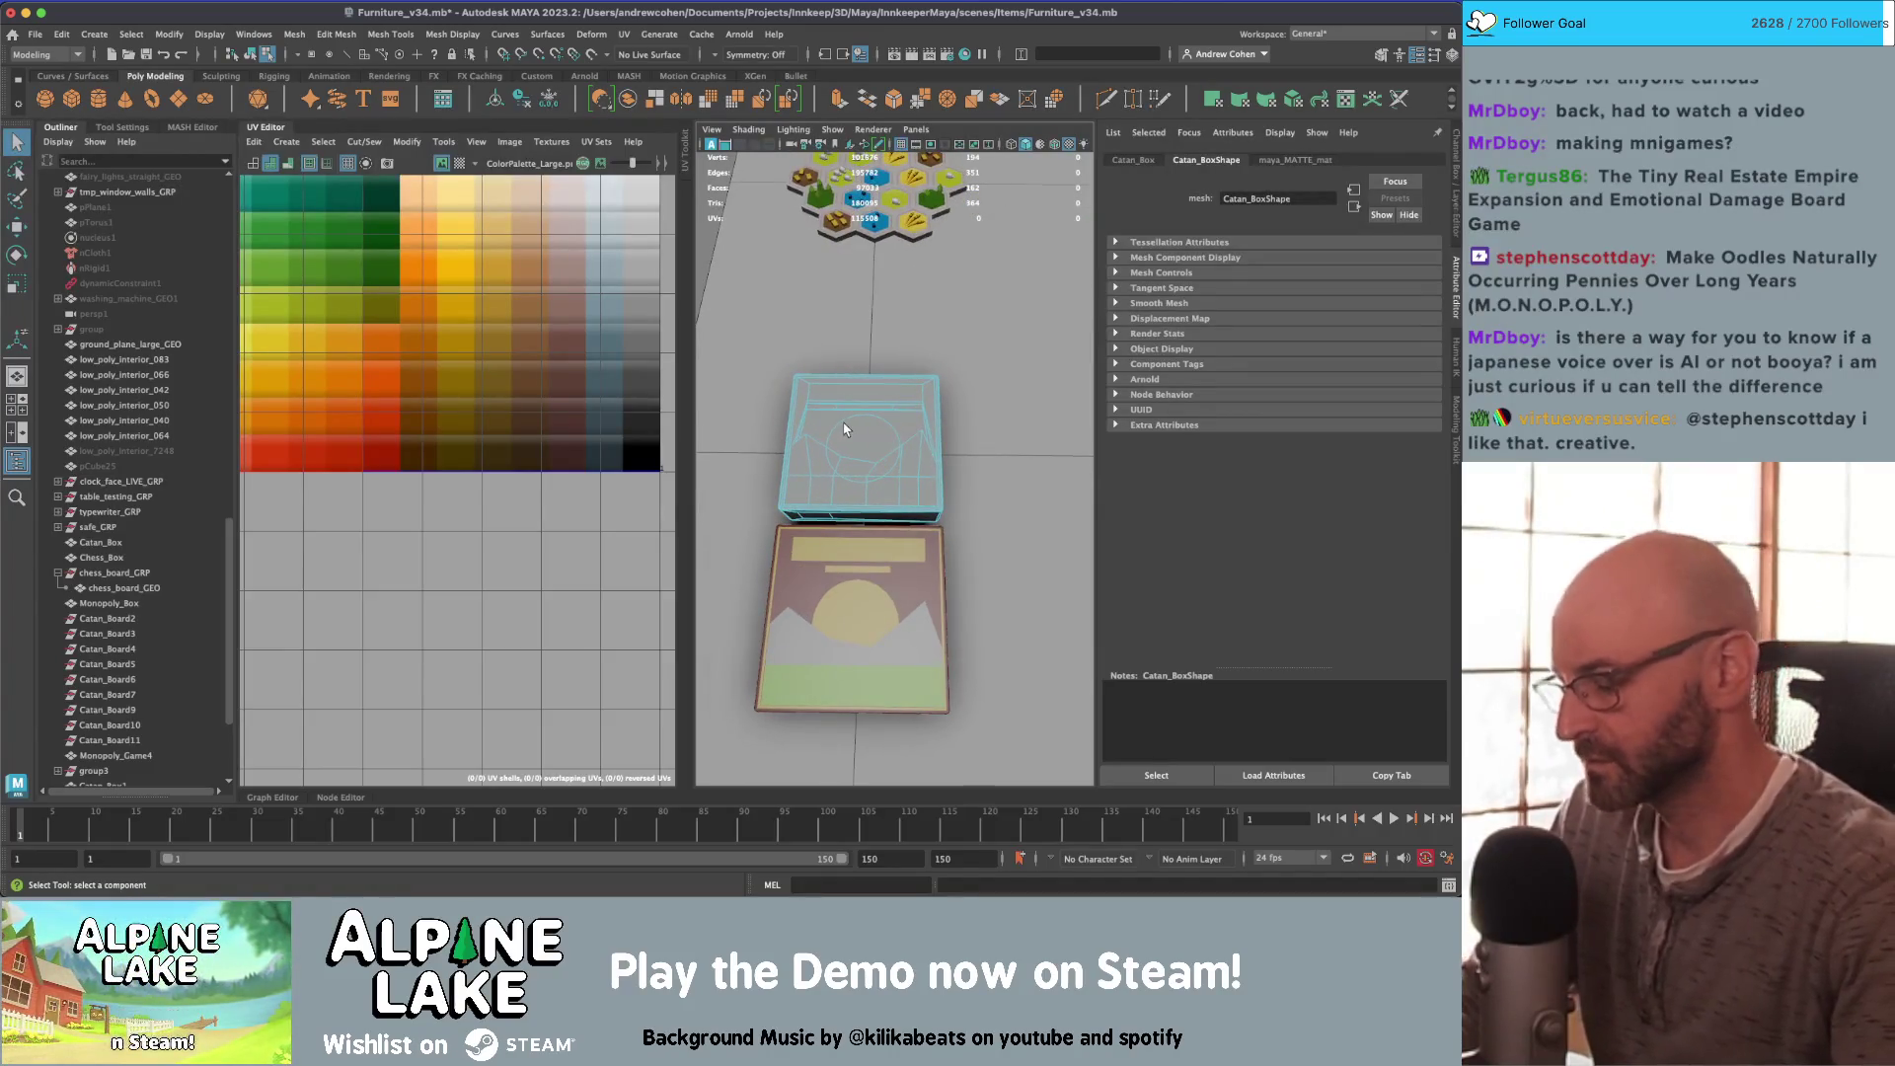
{"action": "key", "text": "a"}
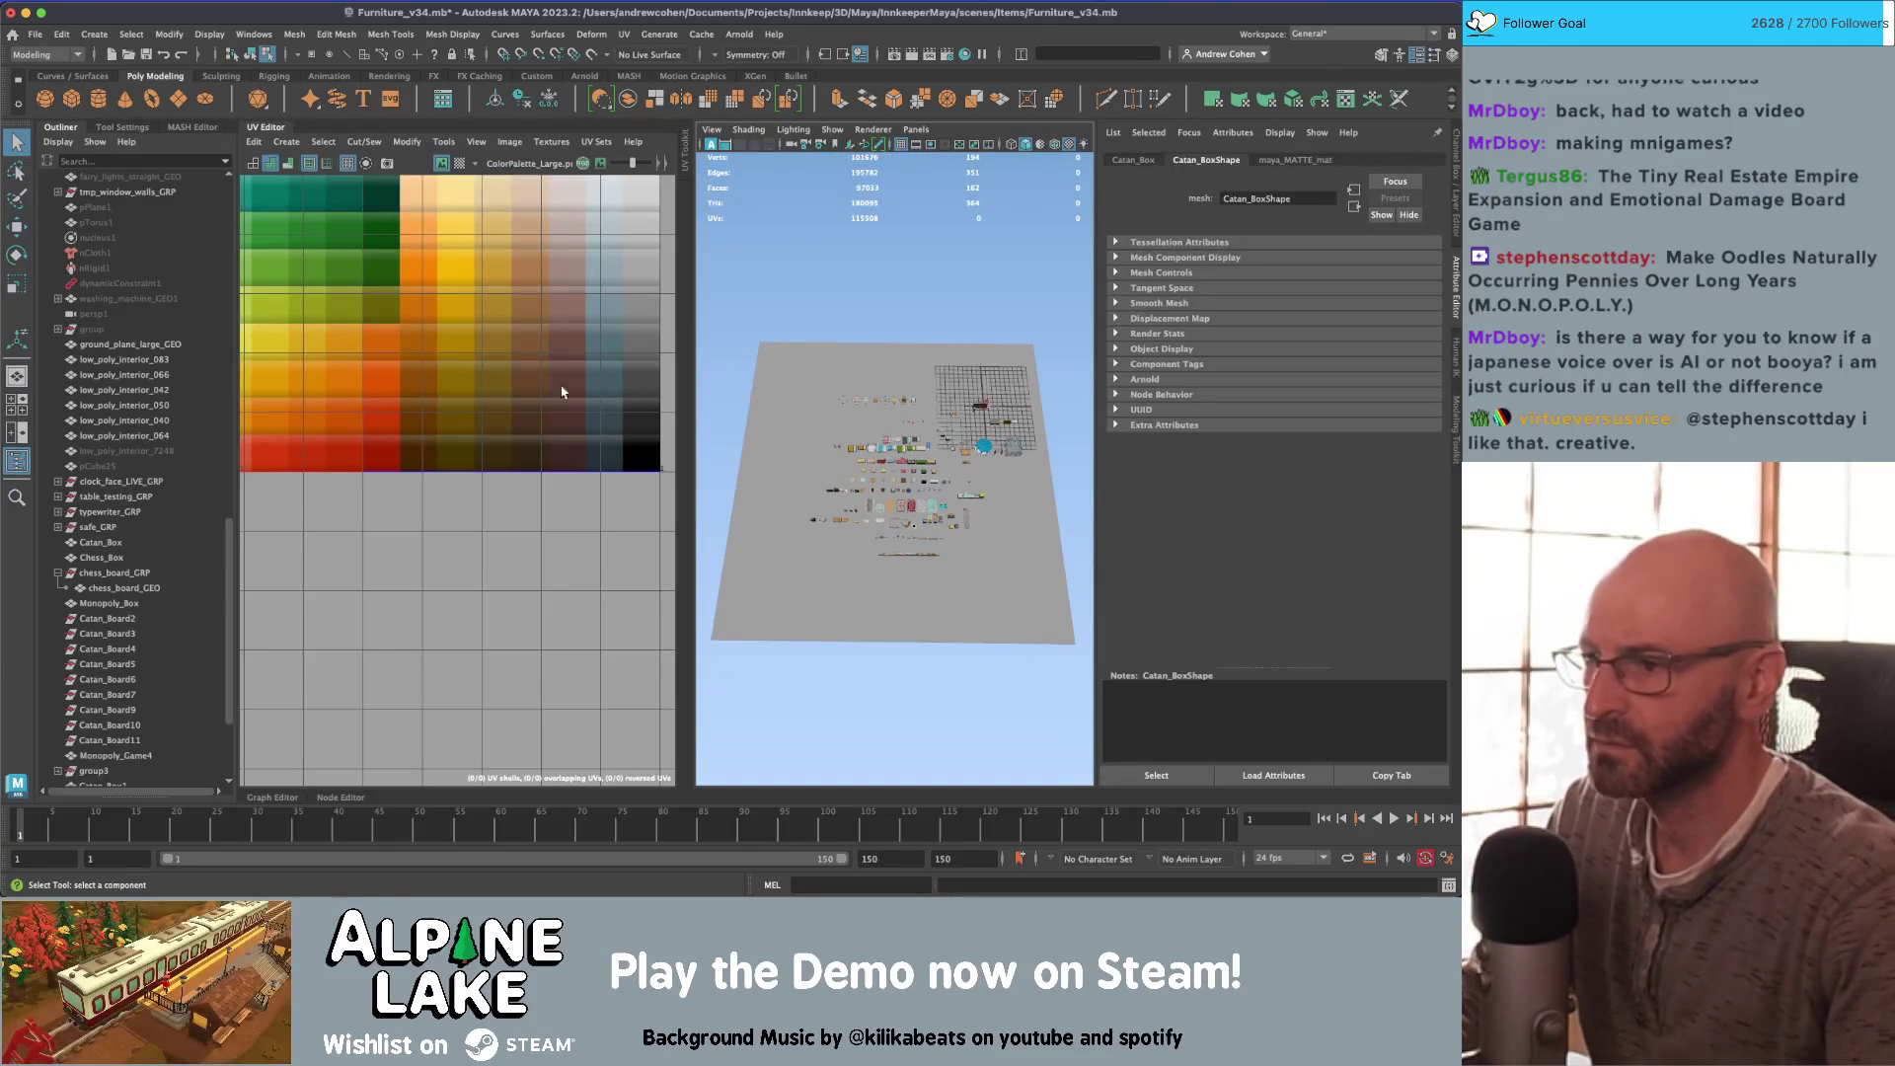
Step: Apply an automatic UV projection to the Catan box
{"action": "key", "text": "f"}
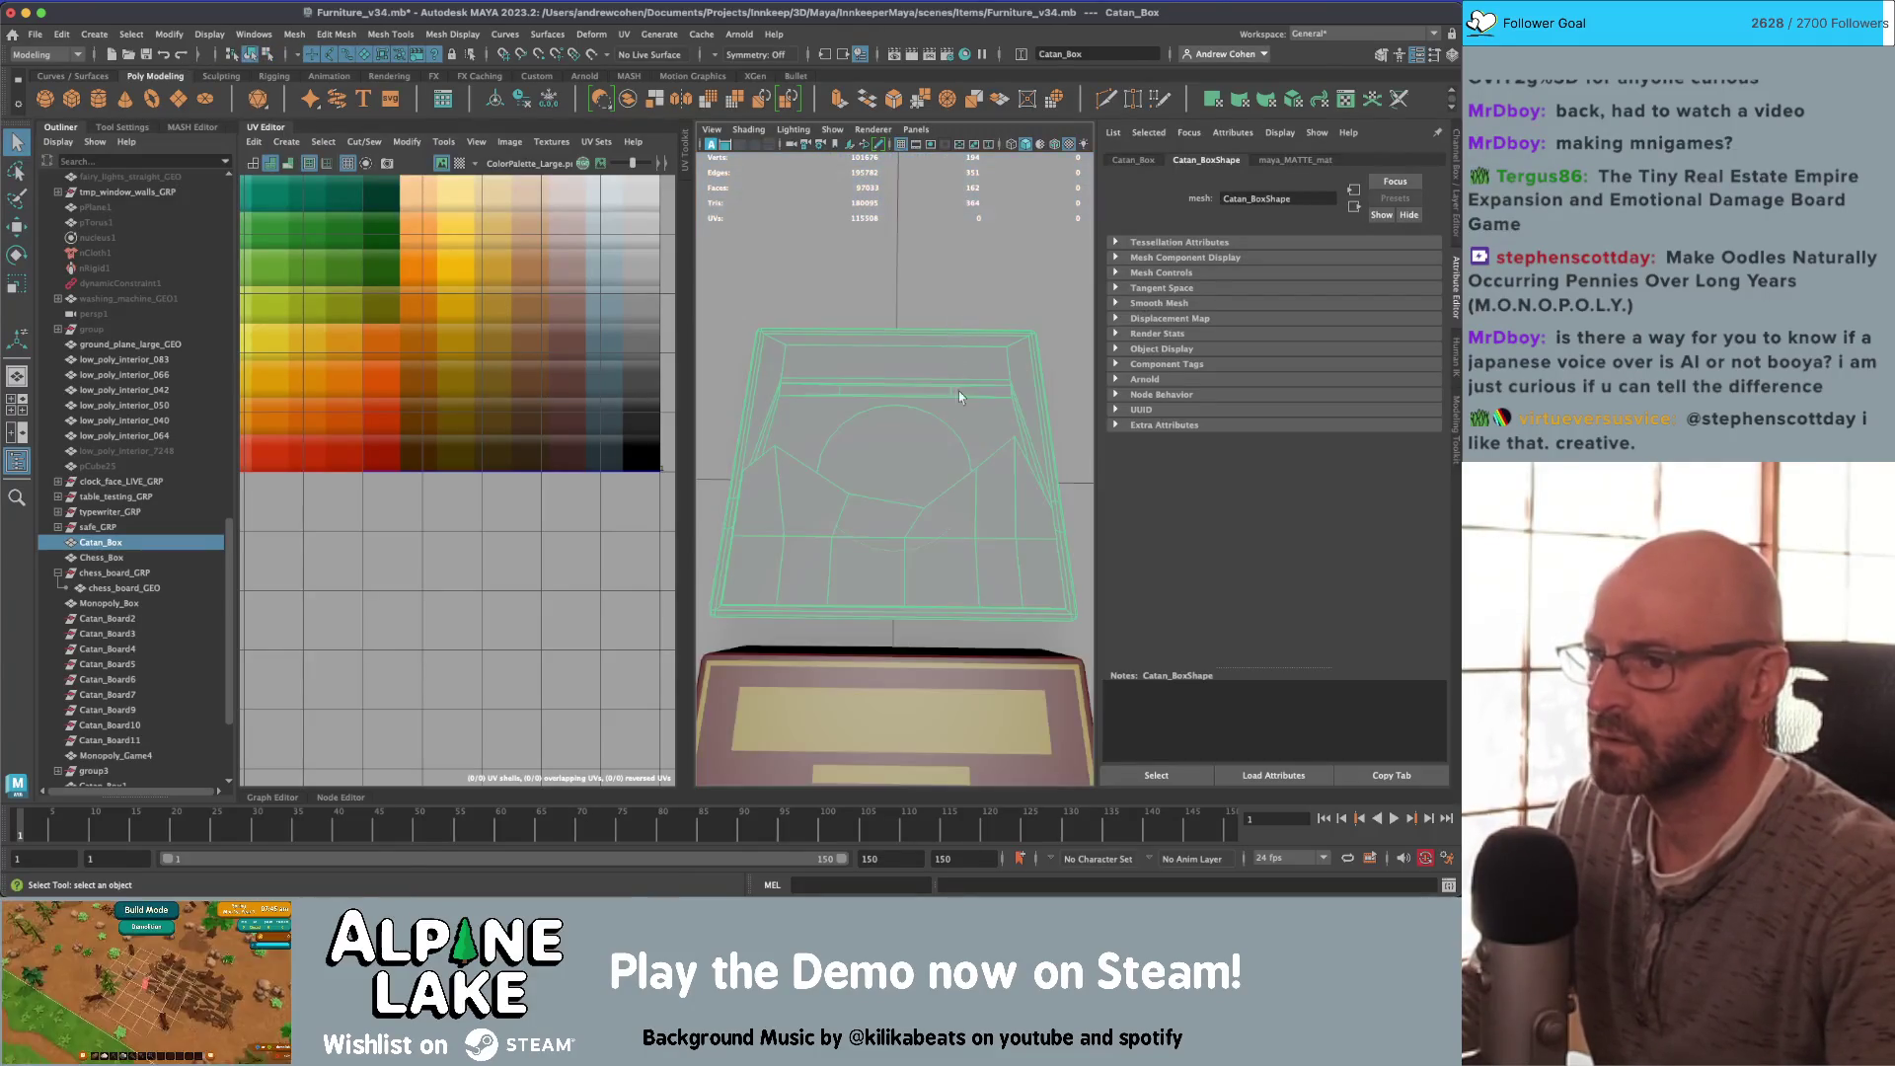
{"action": "right_click", "coordinate": [521, 329]}
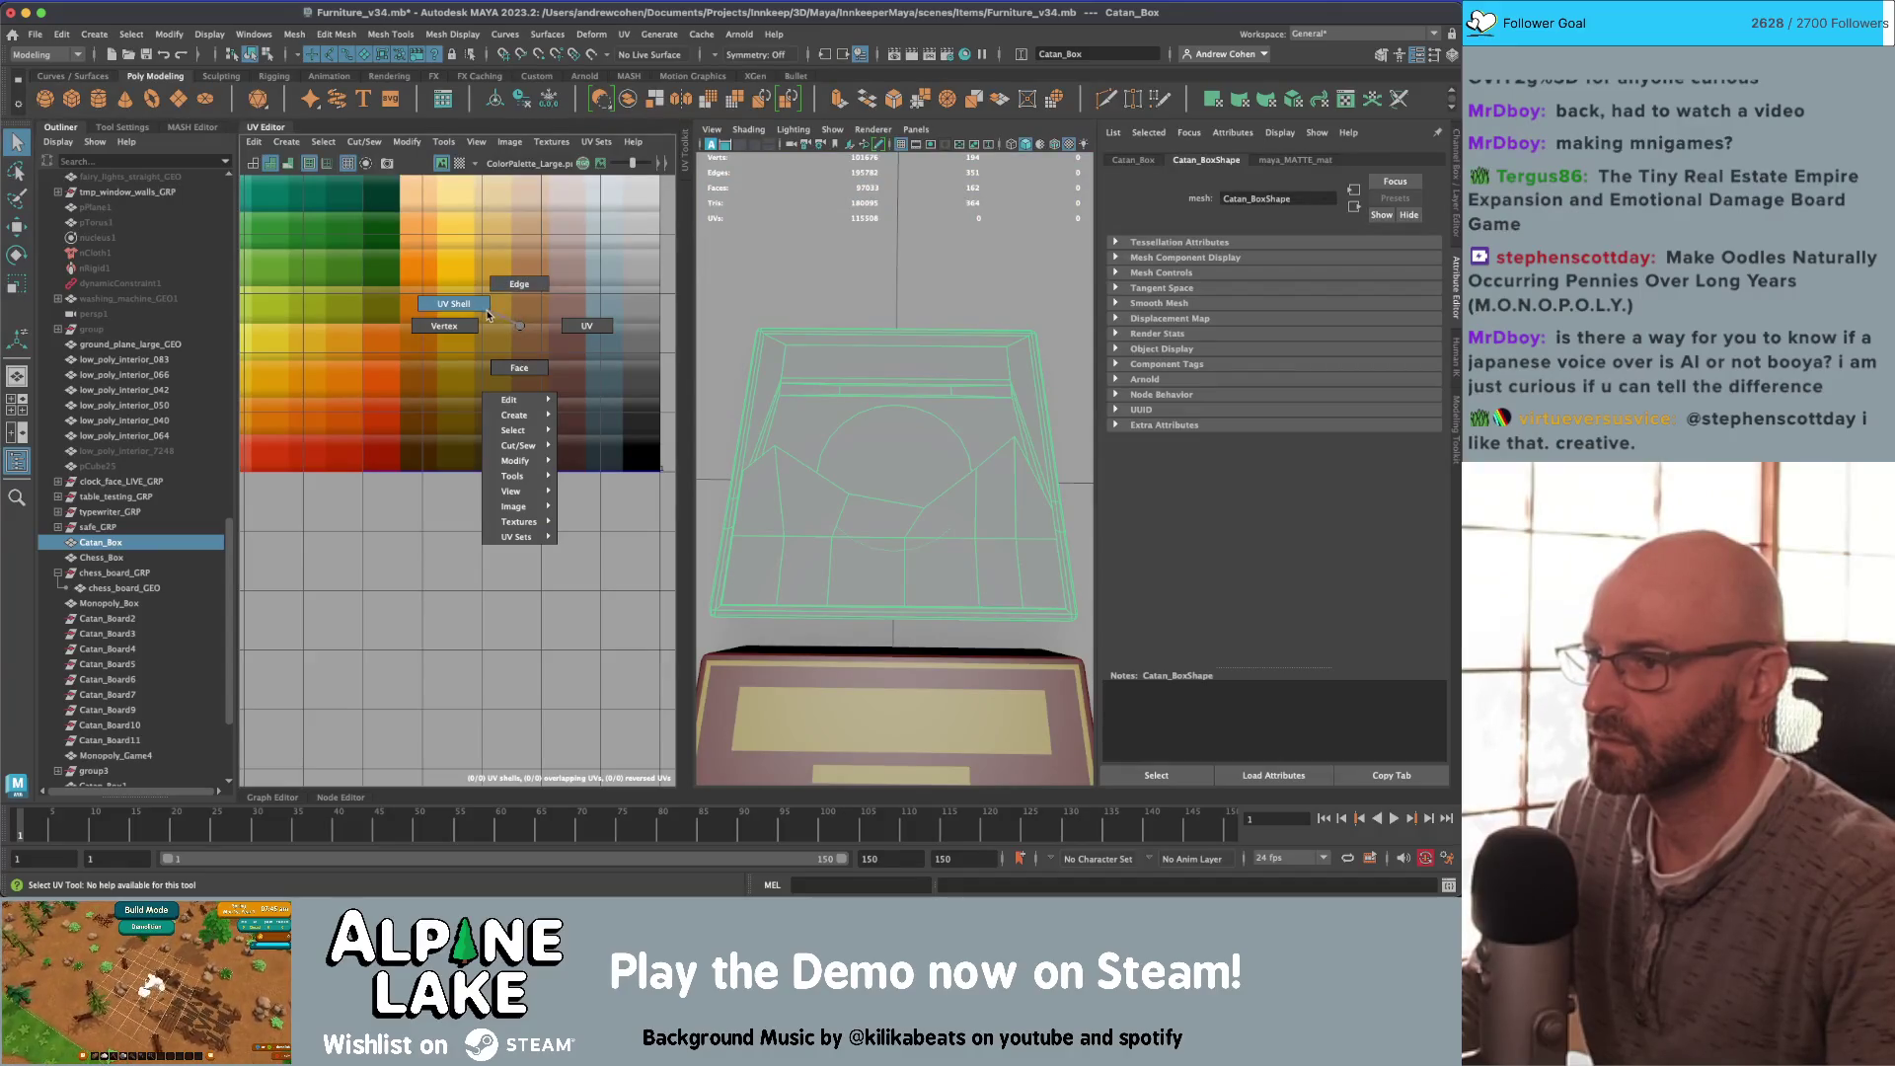
{"action": "right_click_drag", "start_coordinate": [515, 358], "coordinate": [520, 367]}
{"action": "mouse_move", "coordinate": [844, 328]}
{"action": "left_mouse_down", "text": "alt"}
{"action": "mouse_move", "coordinate": [973, 521]}
{"action": "mouse_move", "coordinate": [874, 423]}
{"action": "mouse_move", "coordinate": [828, 464]}
{"action": "mouse_move", "coordinate": [898, 429]}
{"action": "left_mouse_up", "text": "alt"}
{"action": "left_click", "coordinate": [252, 56]}
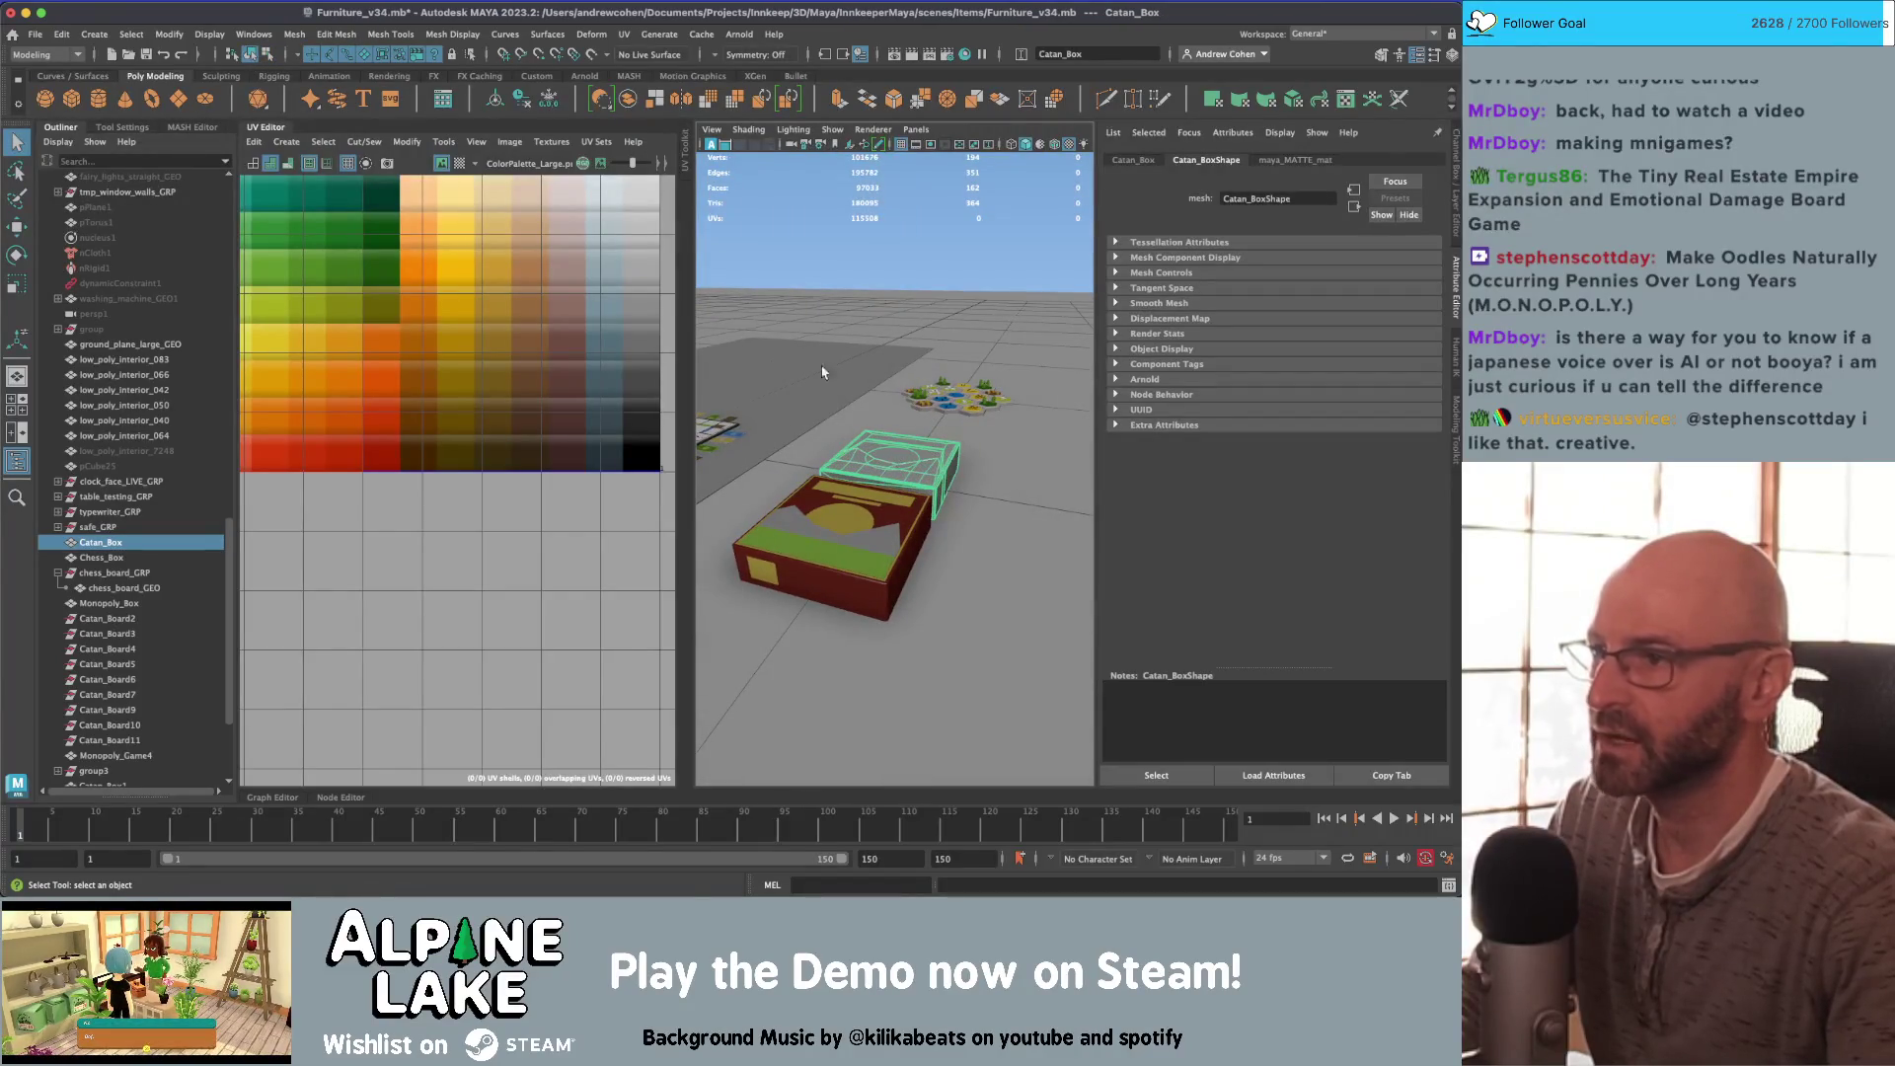
{"action": "left_click", "coordinate": [287, 141]}
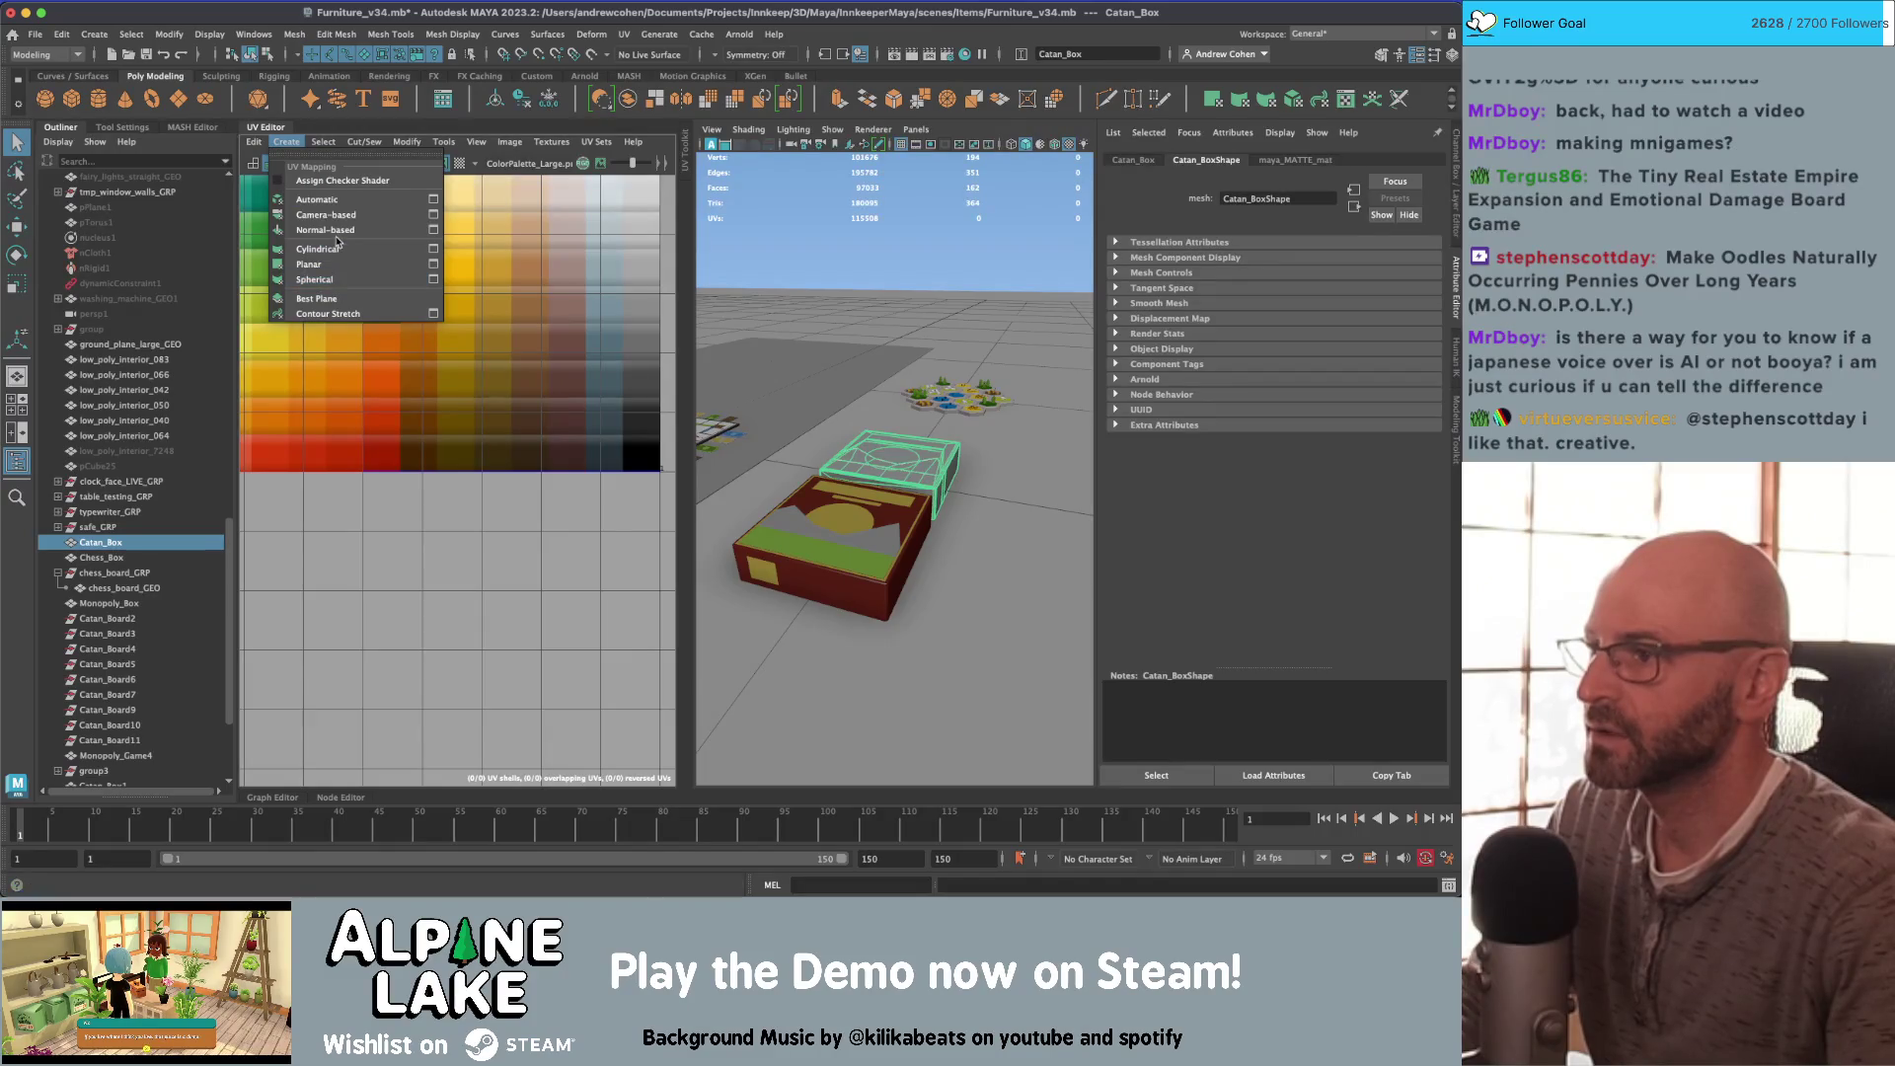
{"action": "left_click", "coordinate": [334, 200]}
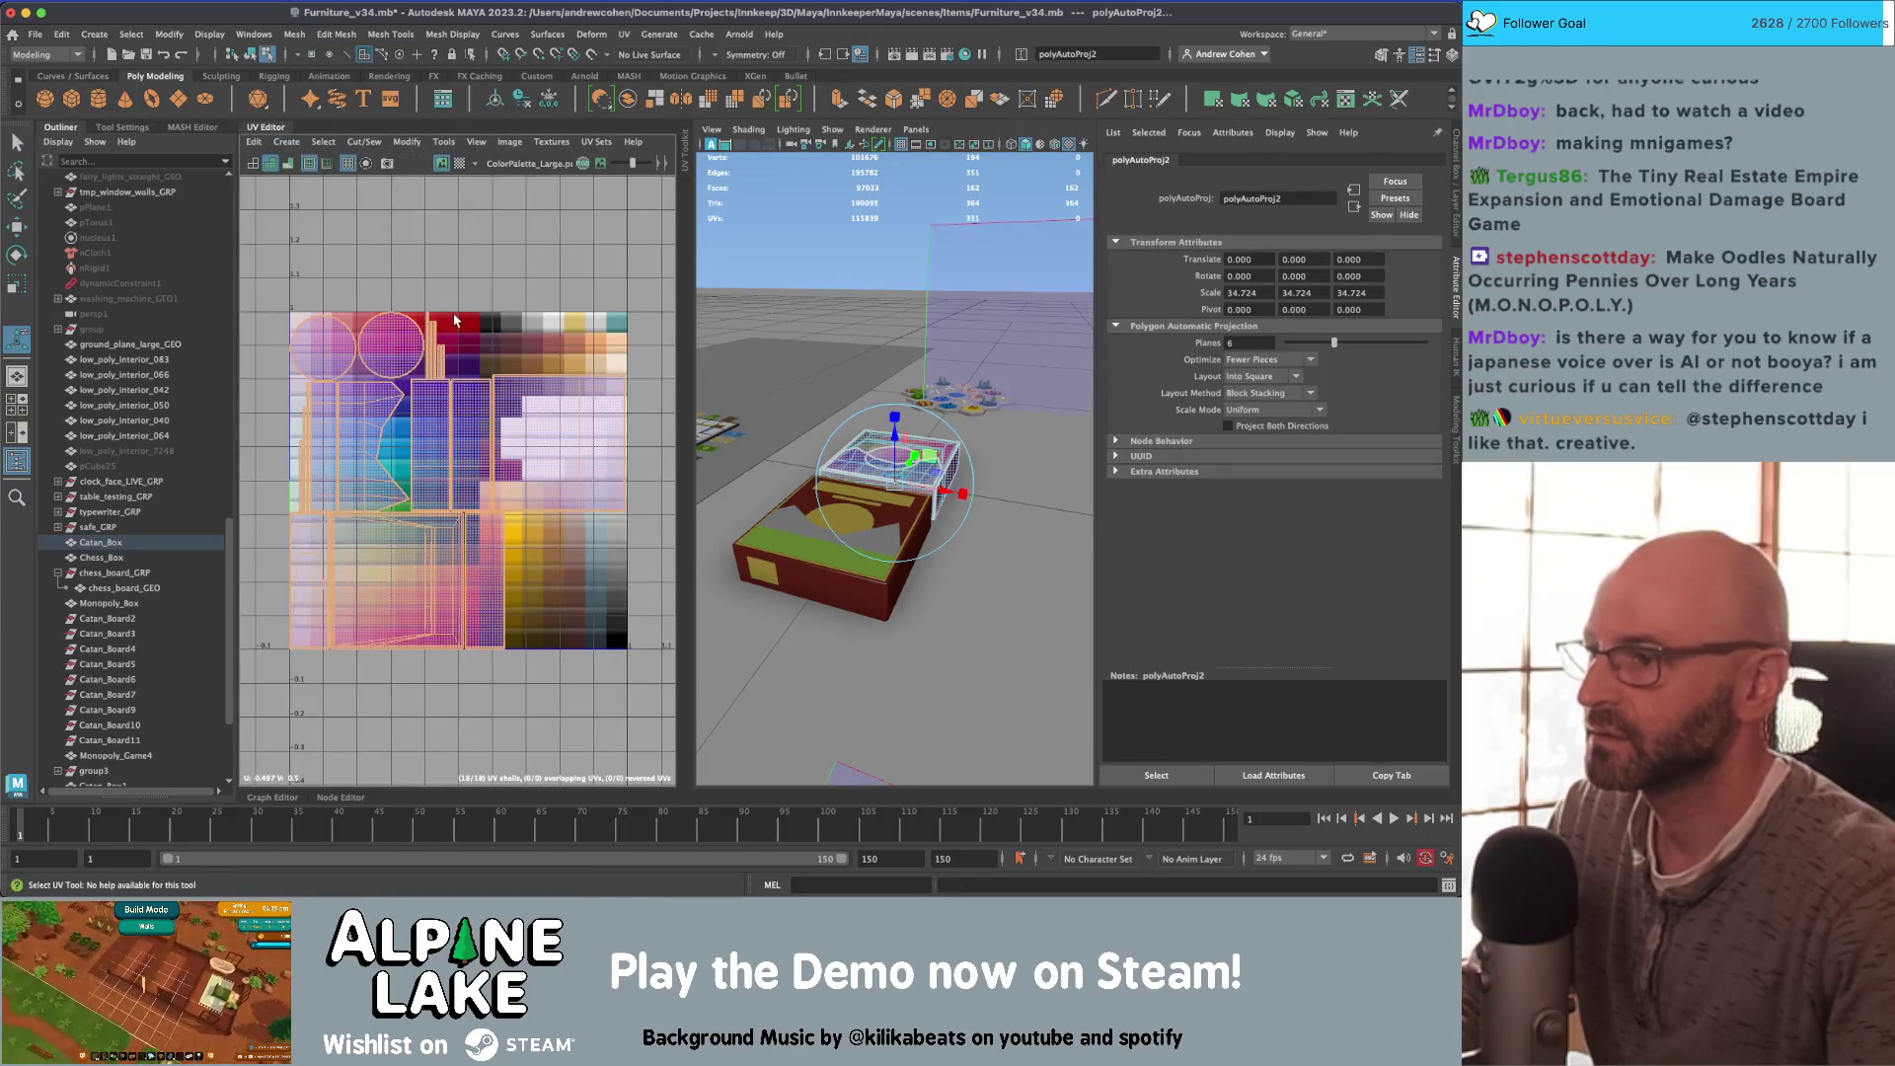
{"action": "scroll", "coordinate": [397, 383], "scroll_direction": "up", "scroll_amount": 2}
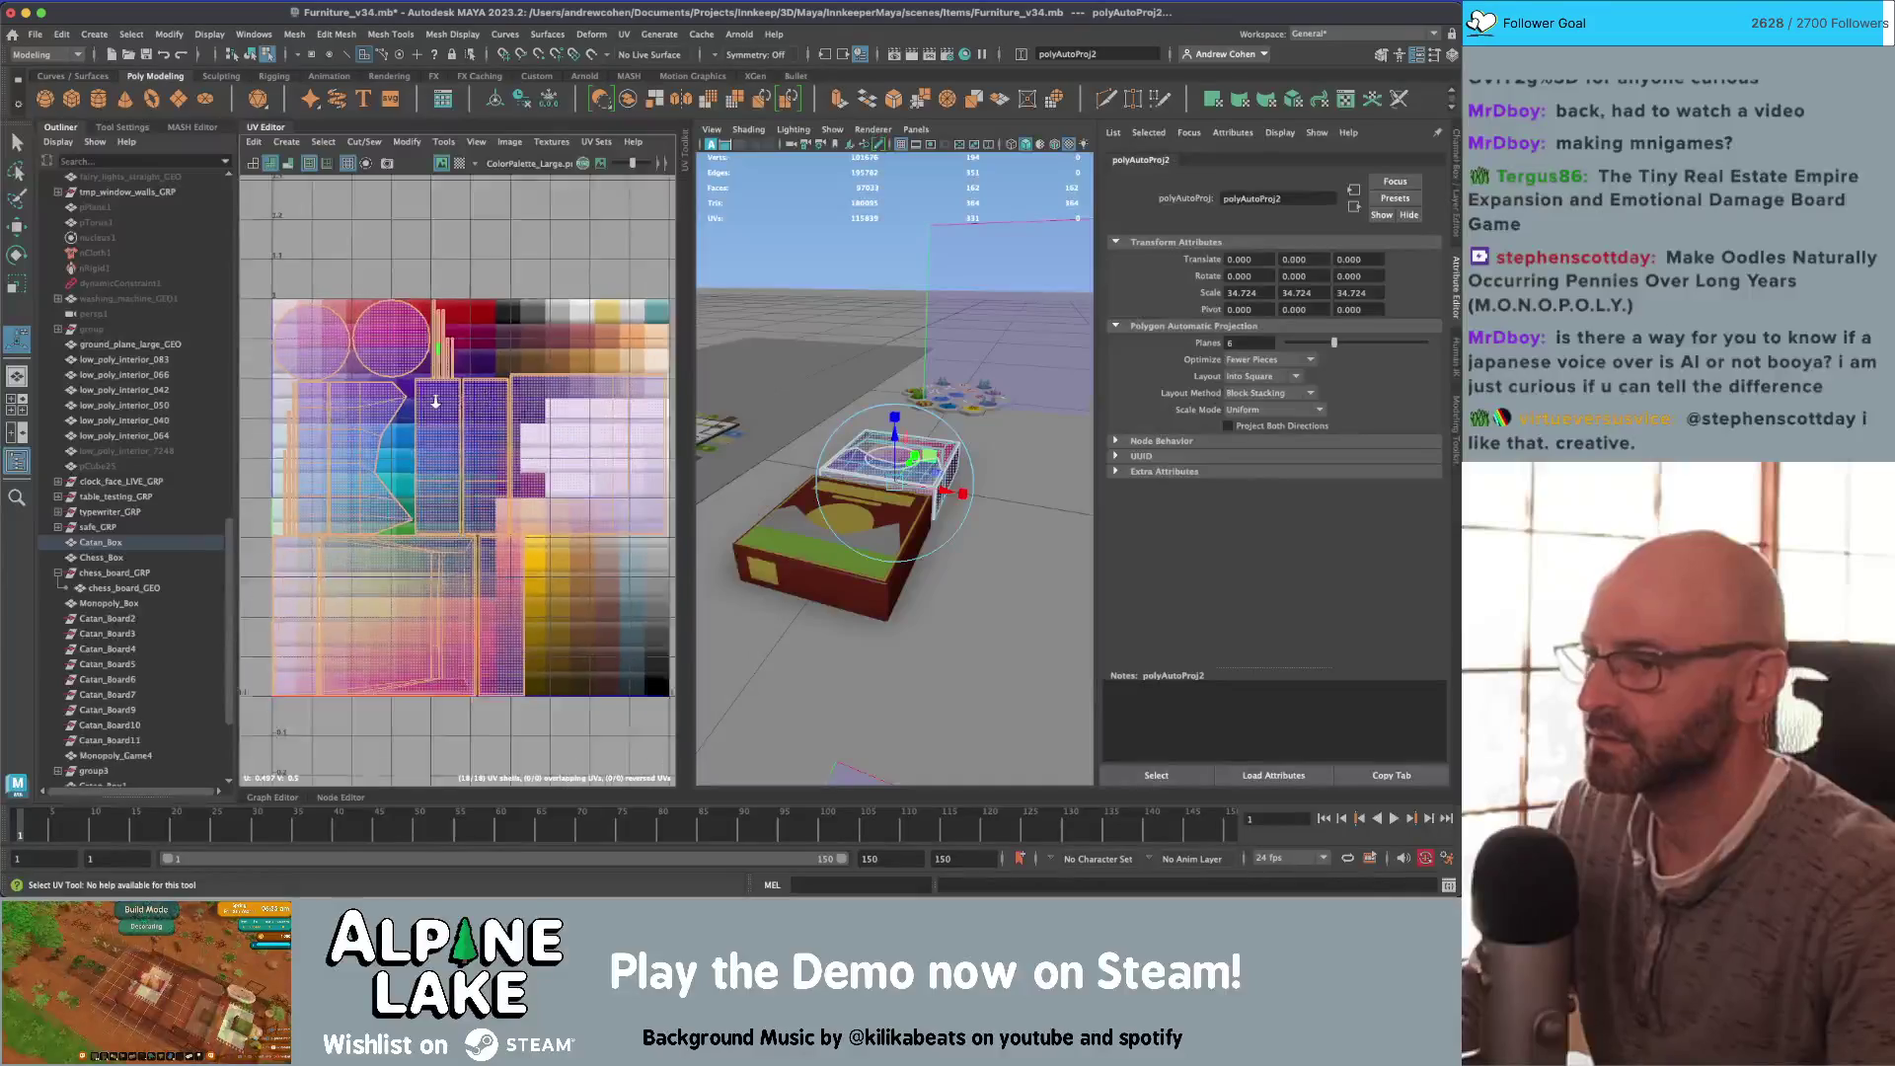
{"action": "left_click_drag", "start_coordinate": [859, 414], "coordinate": [898, 396], "text": "alt"}
{"action": "key", "text": "f"}
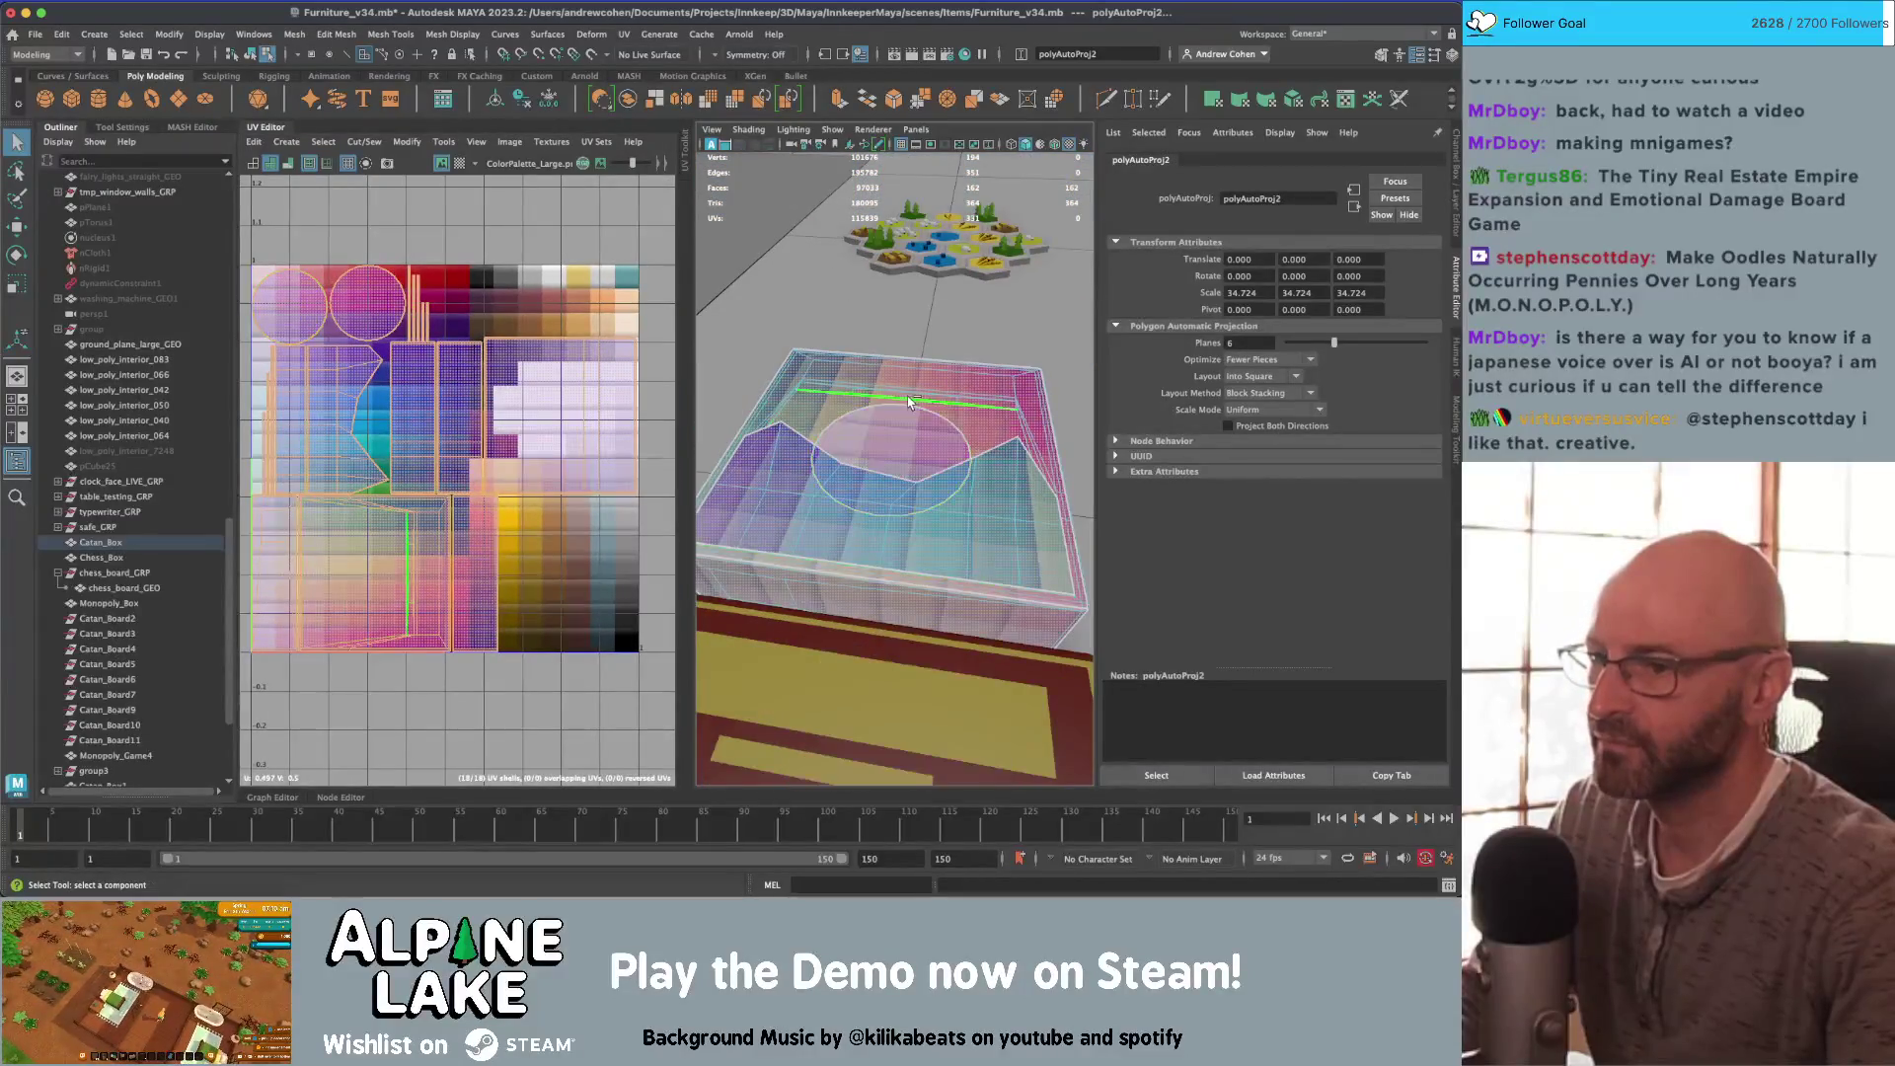
Step: Shrink the Catan box's UV shell in the UV Editor
{"action": "left_click", "coordinate": [255, 59]}
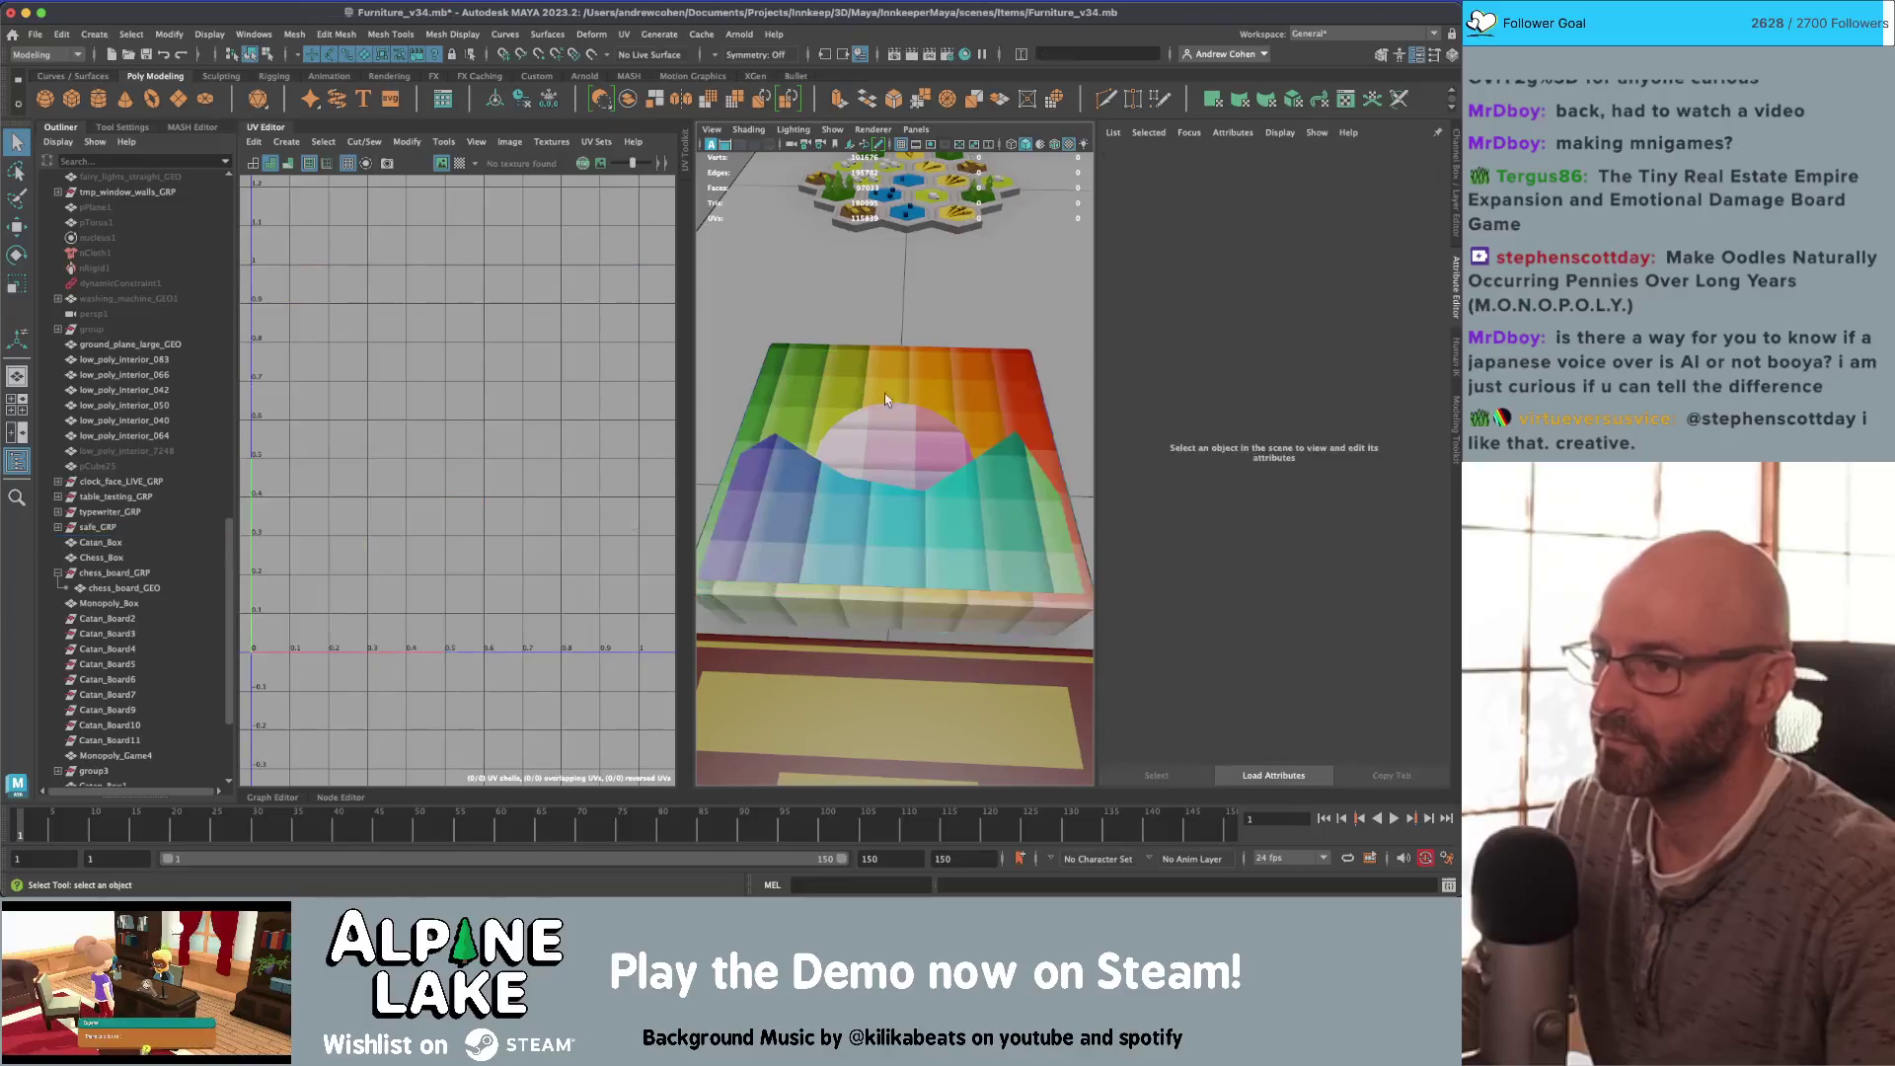
{"action": "scroll", "coordinate": [884, 393], "scroll_direction": "down", "scroll_amount": 5}
{"action": "left_click", "coordinate": [898, 410]}
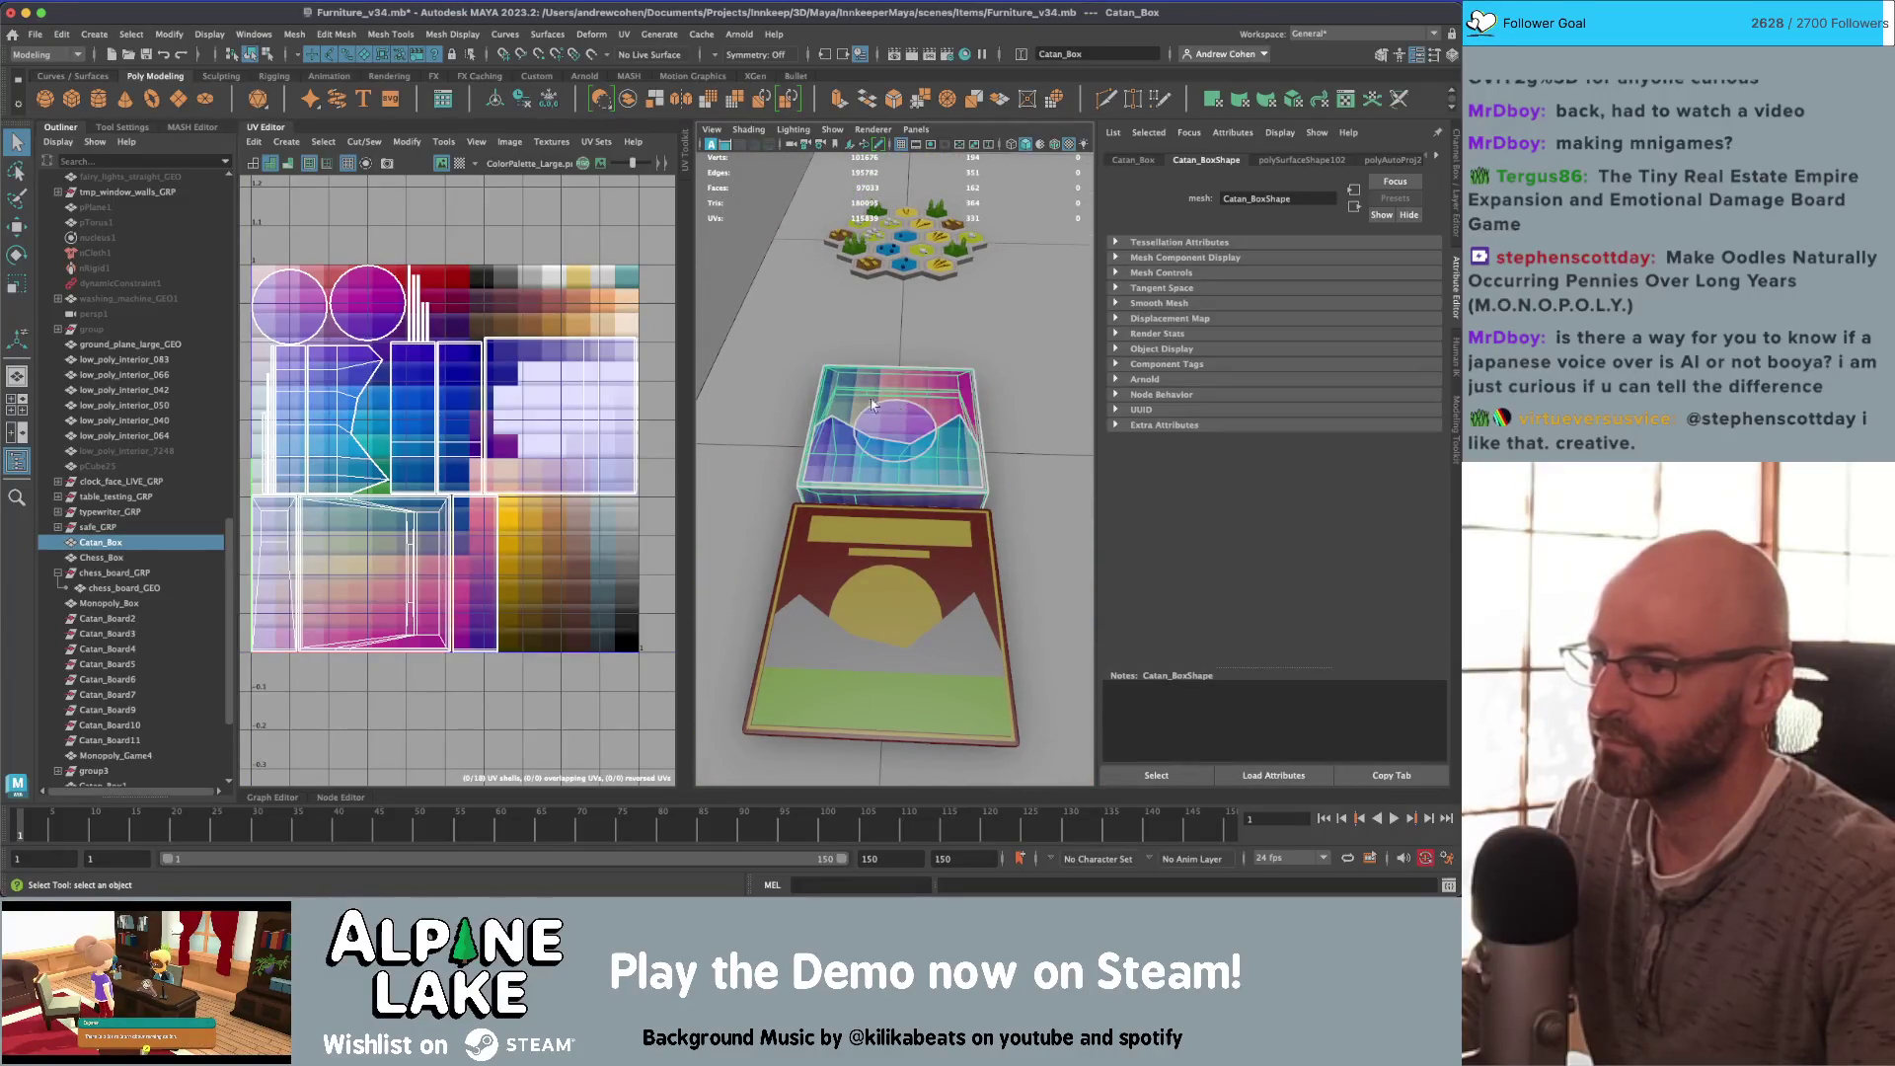
{"action": "mouse_move", "coordinate": [464, 424]}
{"action": "right_mouse_down"}
{"action": "mouse_move", "coordinate": [434, 400]}
{"action": "mouse_move", "coordinate": [385, 405]}
{"action": "right_mouse_up"}
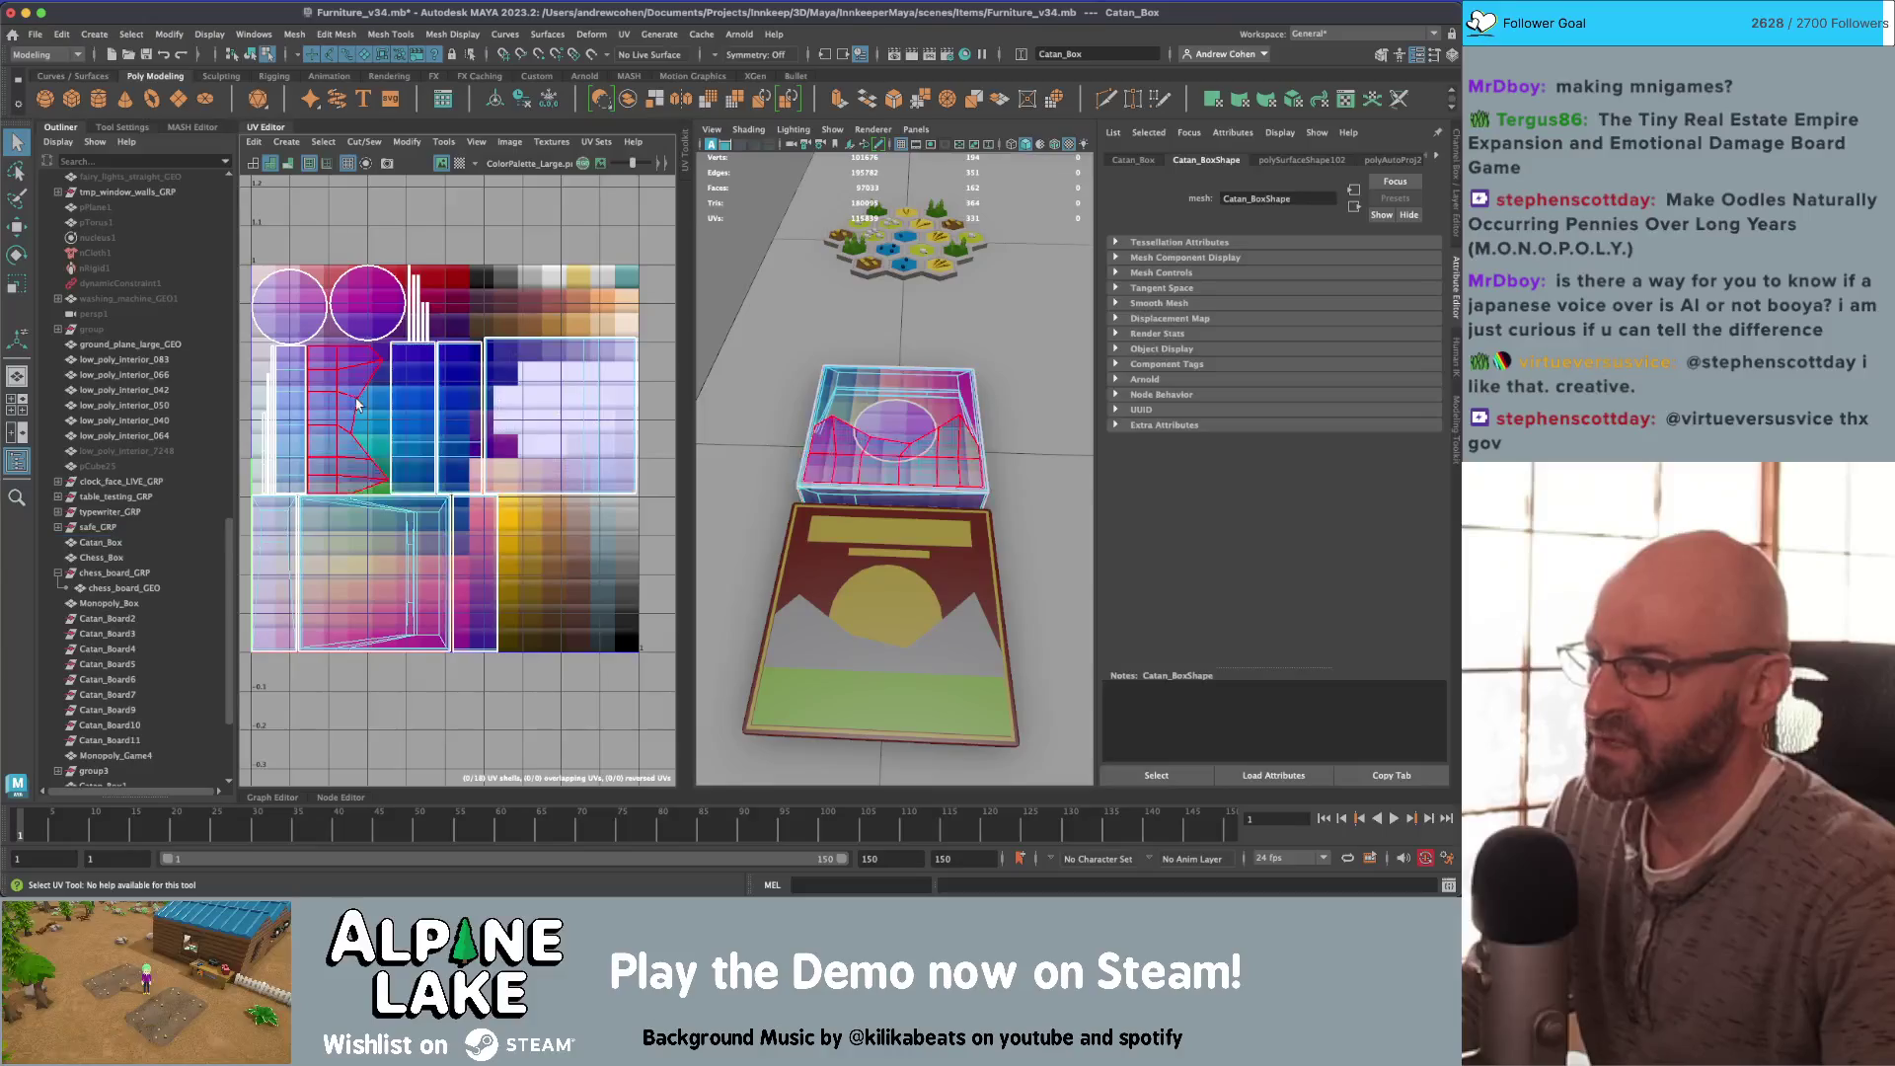
{"action": "left_click", "coordinate": [345, 408]}
{"action": "key", "text": "r"}
{"action": "left_click_drag", "start_coordinate": [340, 424], "coordinate": [316, 442]}
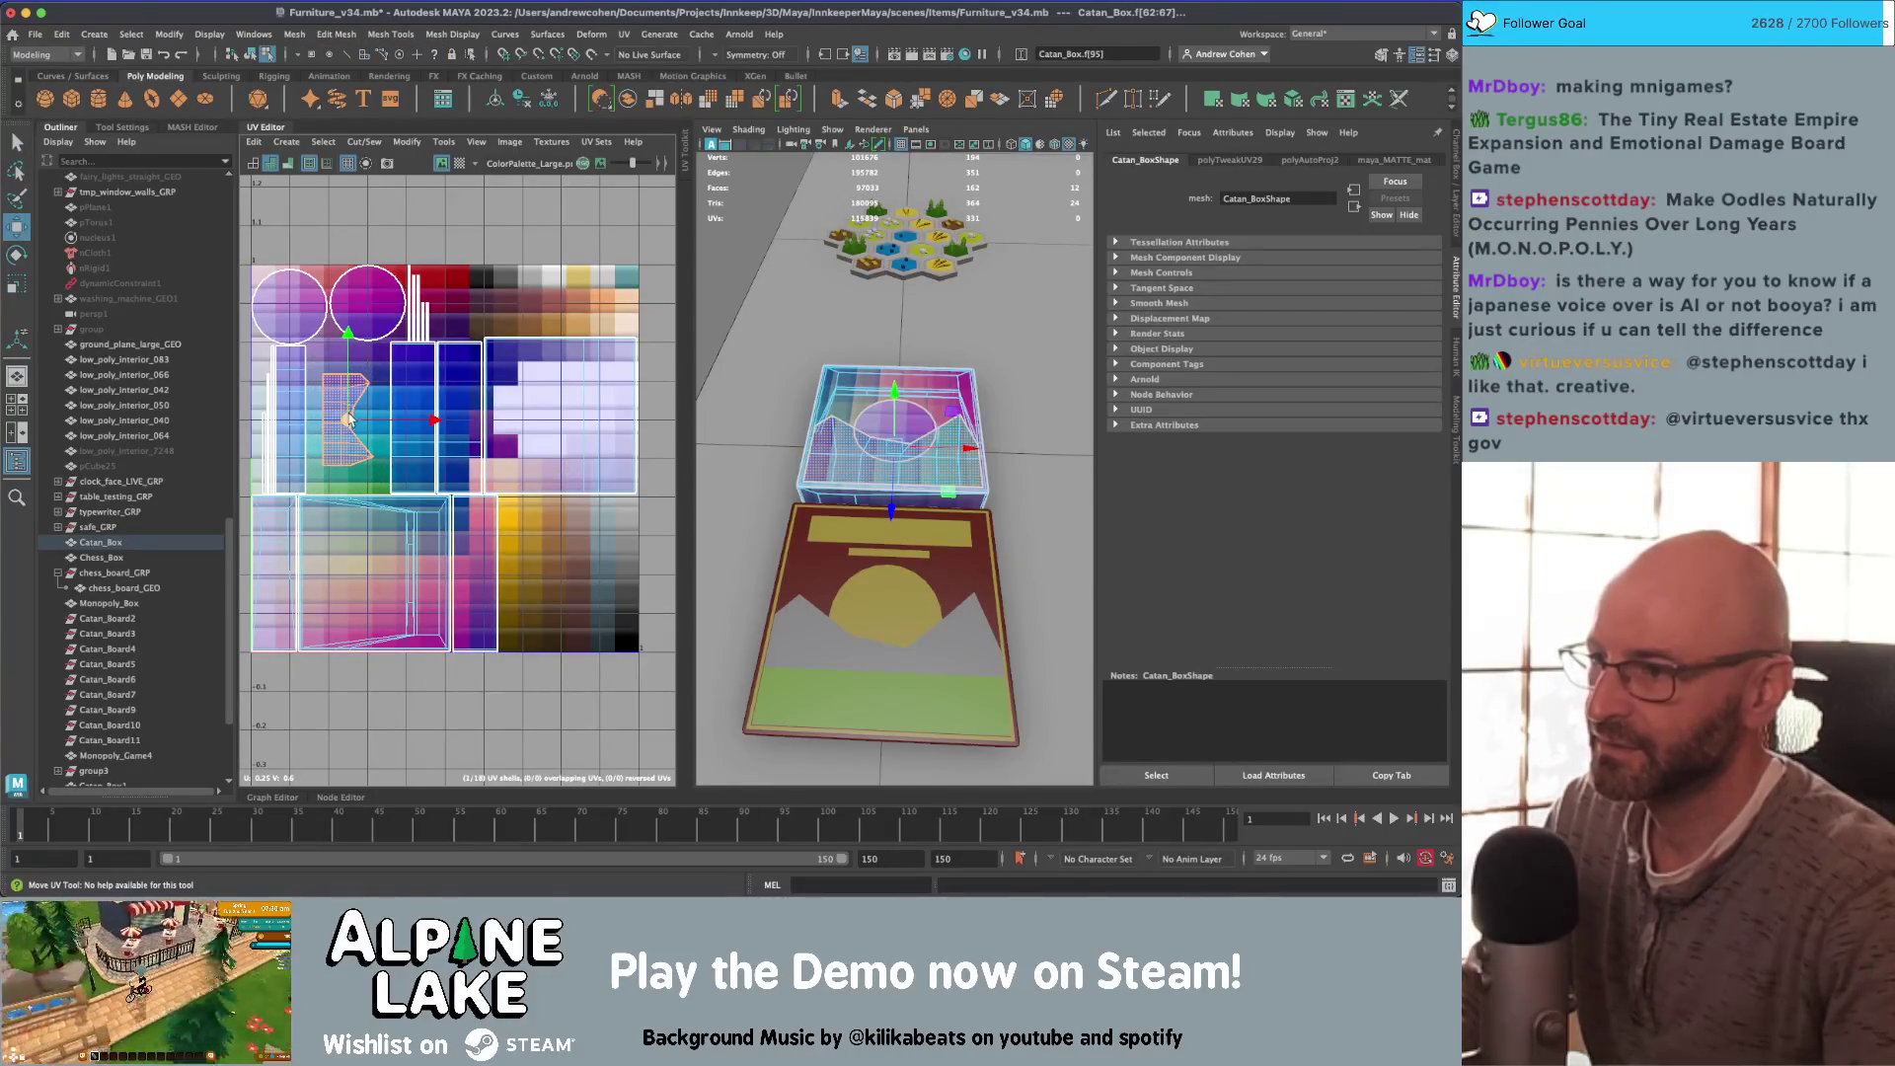
Step: Rotate all the box's UV shells about 30°, then undo the rotation
{"action": "left_click_drag", "start_coordinate": [259, 189], "coordinate": [659, 679]}
{"action": "scroll", "coordinate": [445, 434], "scroll_direction": "down", "scroll_amount": 1}
{"action": "key", "text": "e"}
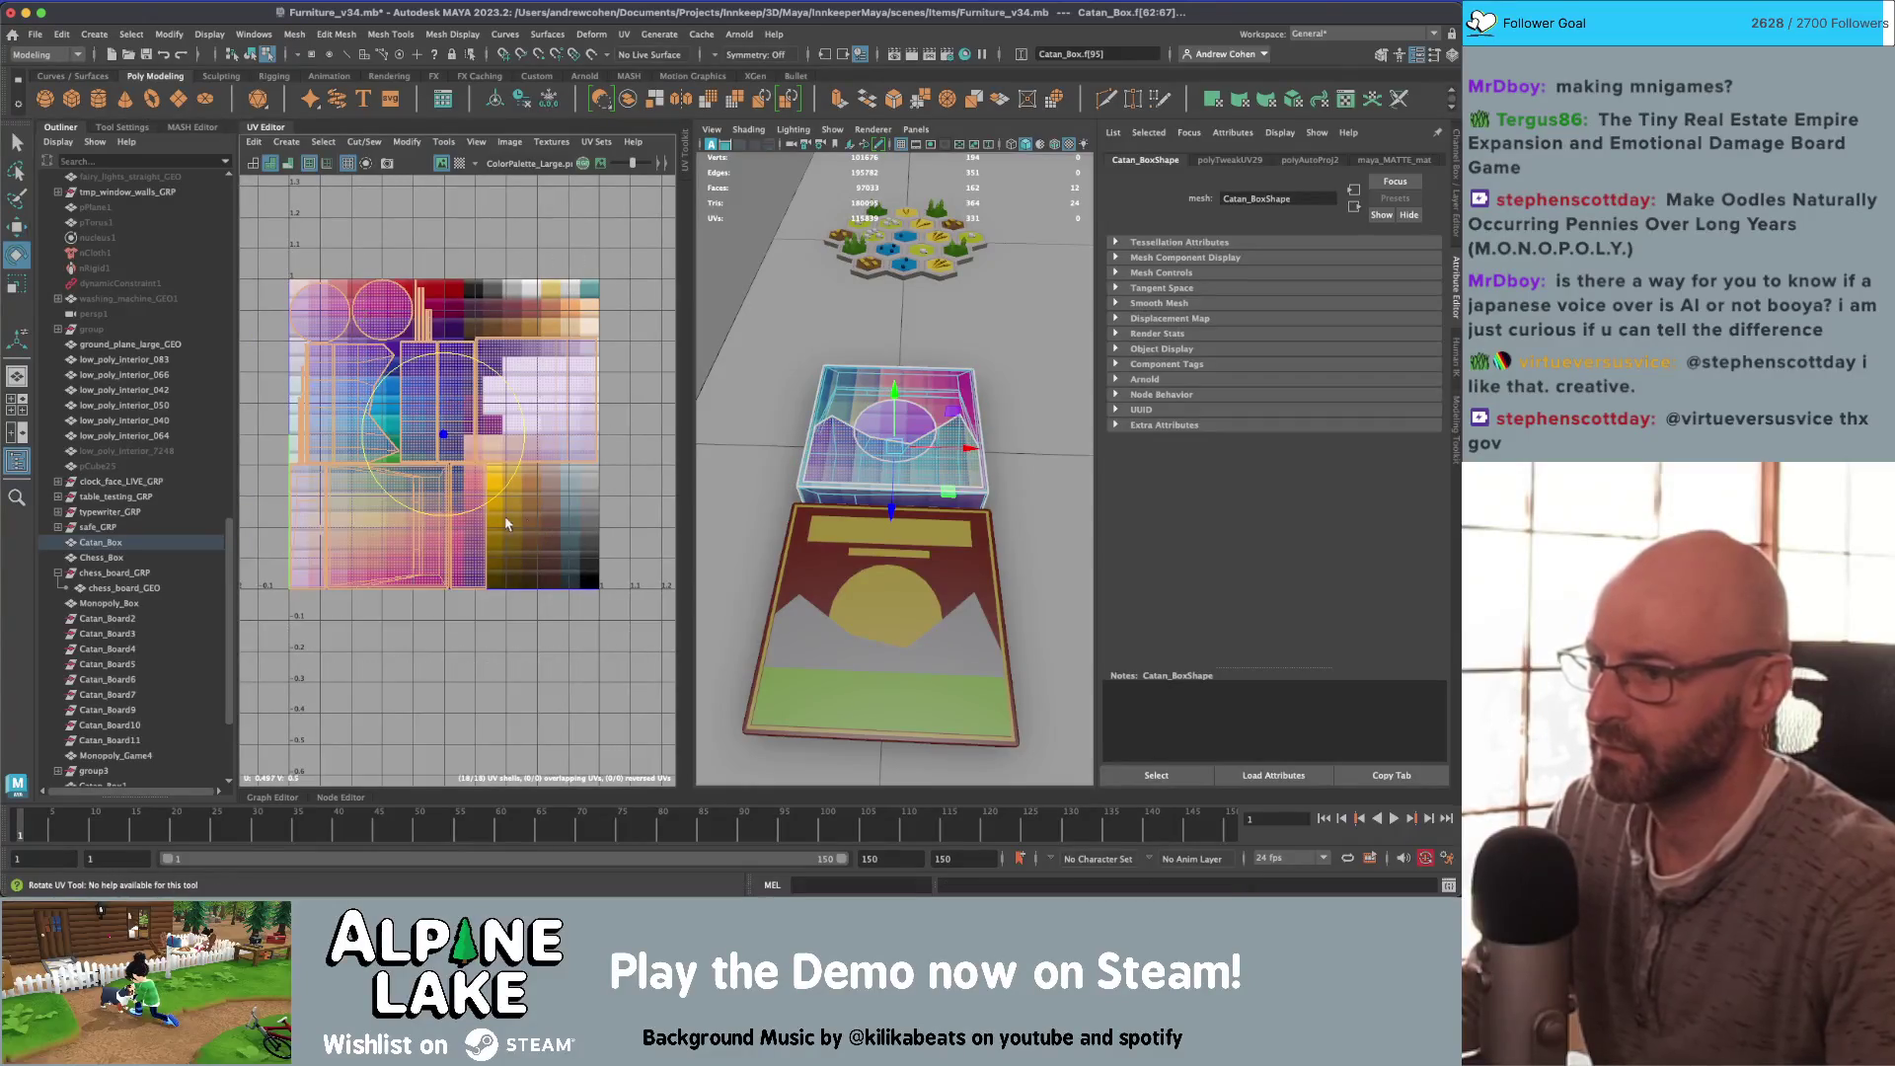
{"action": "left_click_drag", "start_coordinate": [505, 523], "coordinate": [585, 457]}
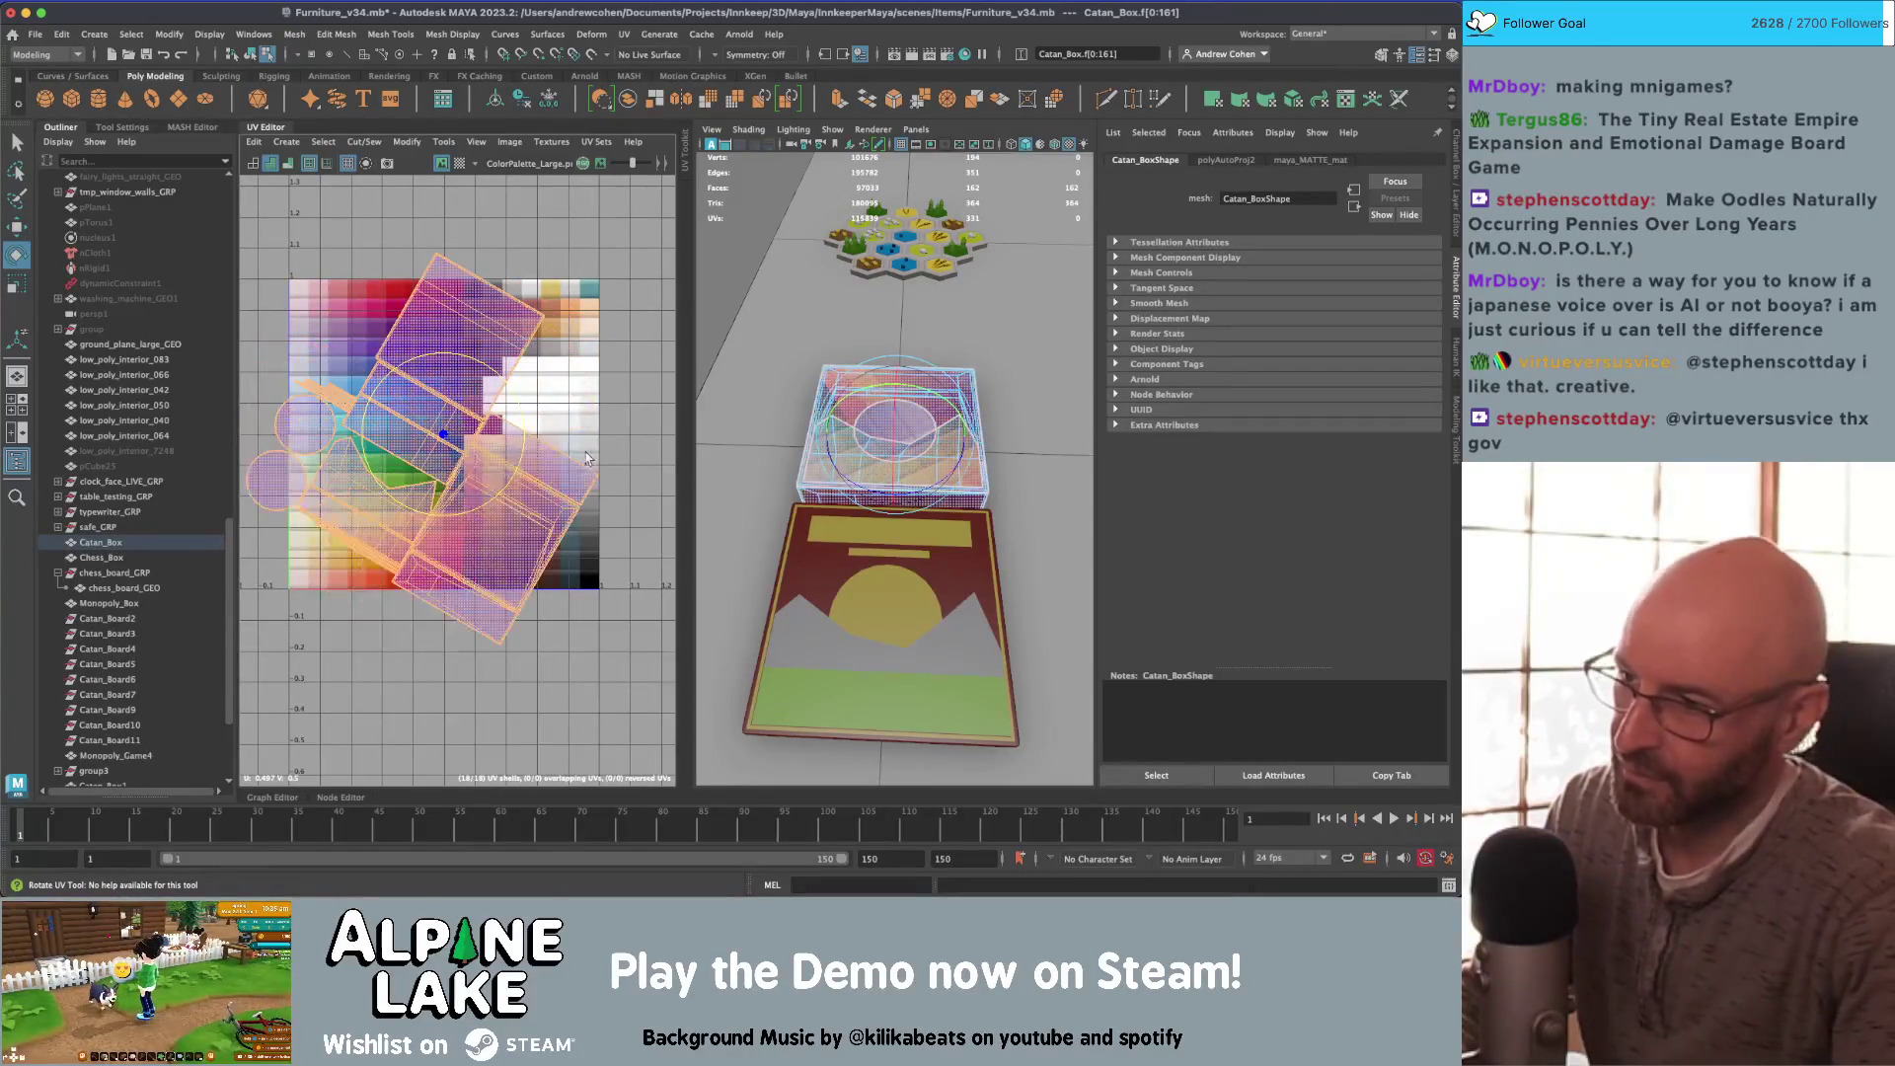
{"action": "key", "text": "ctrl+z"}
{"action": "key", "text": "r"}
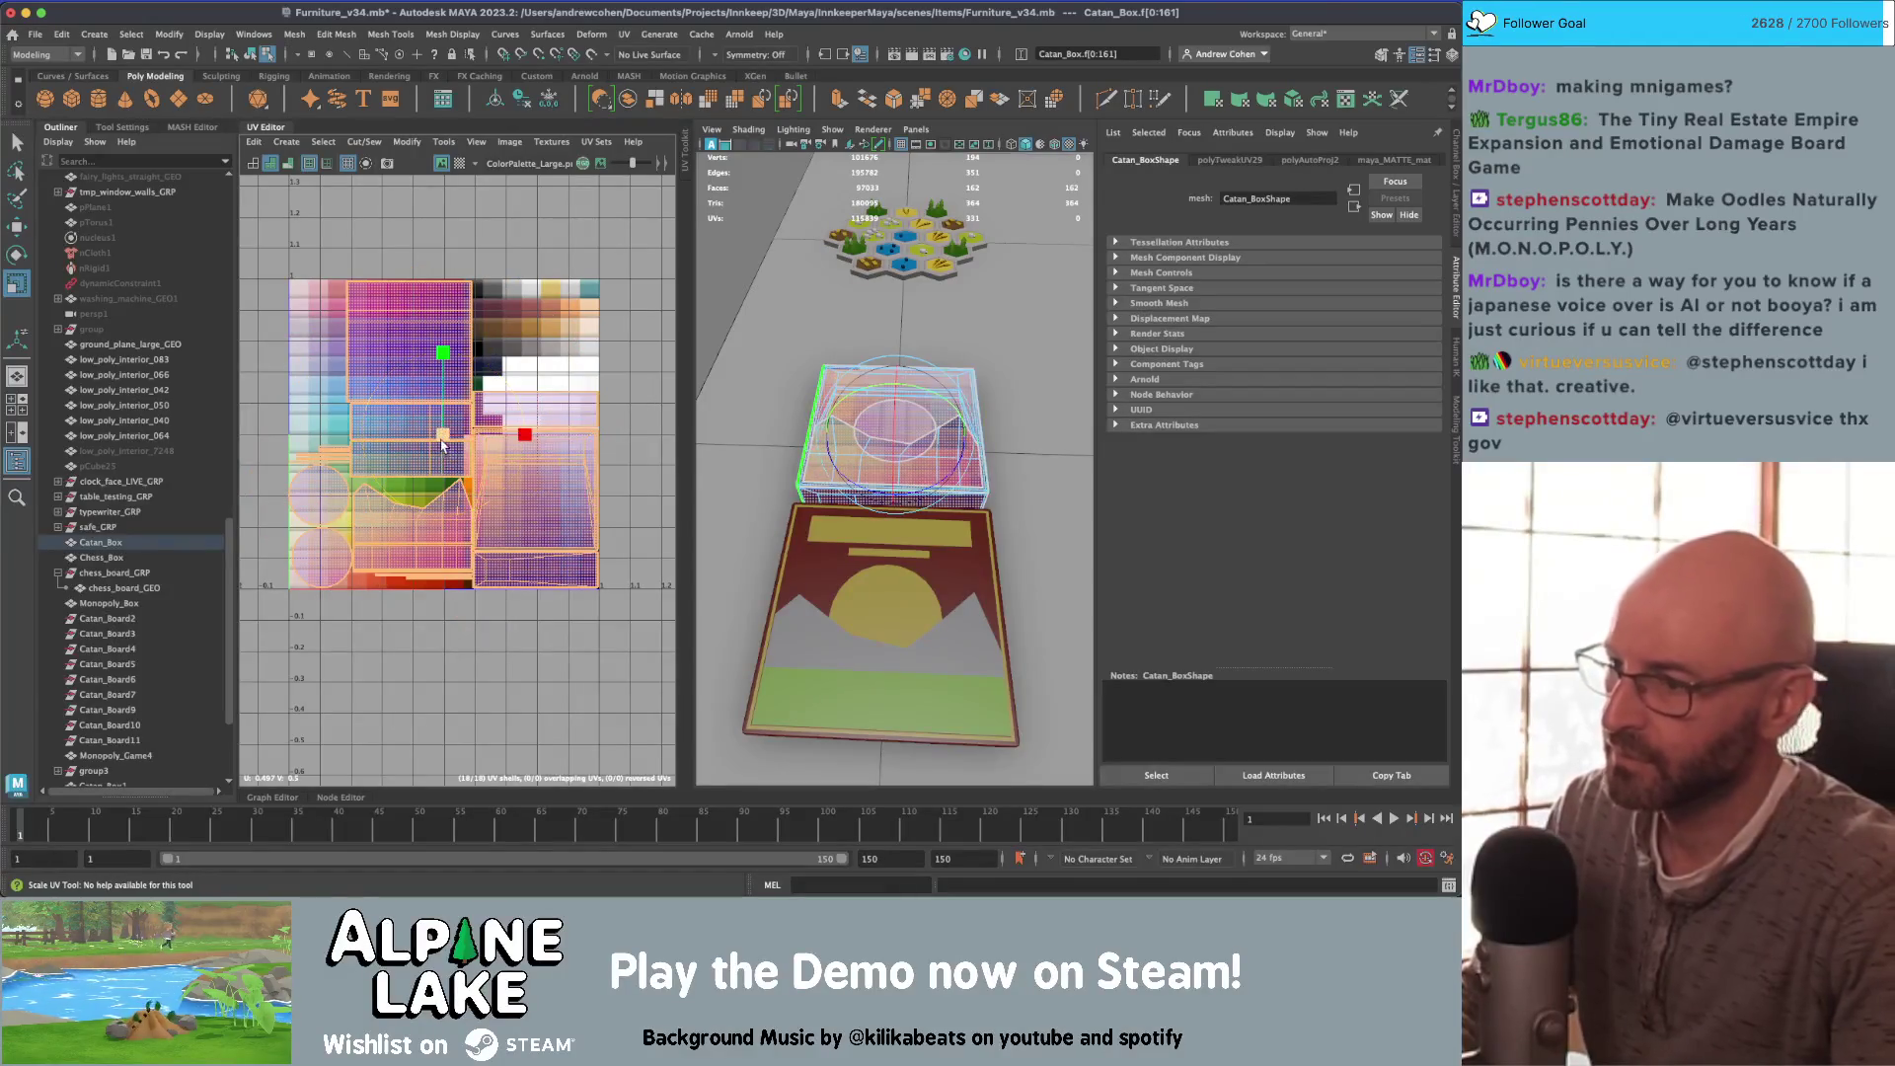
Step: Move a single UV shell onto a different palette colour
{"action": "left_click", "coordinate": [441, 452]}
{"action": "key", "text": "w"}
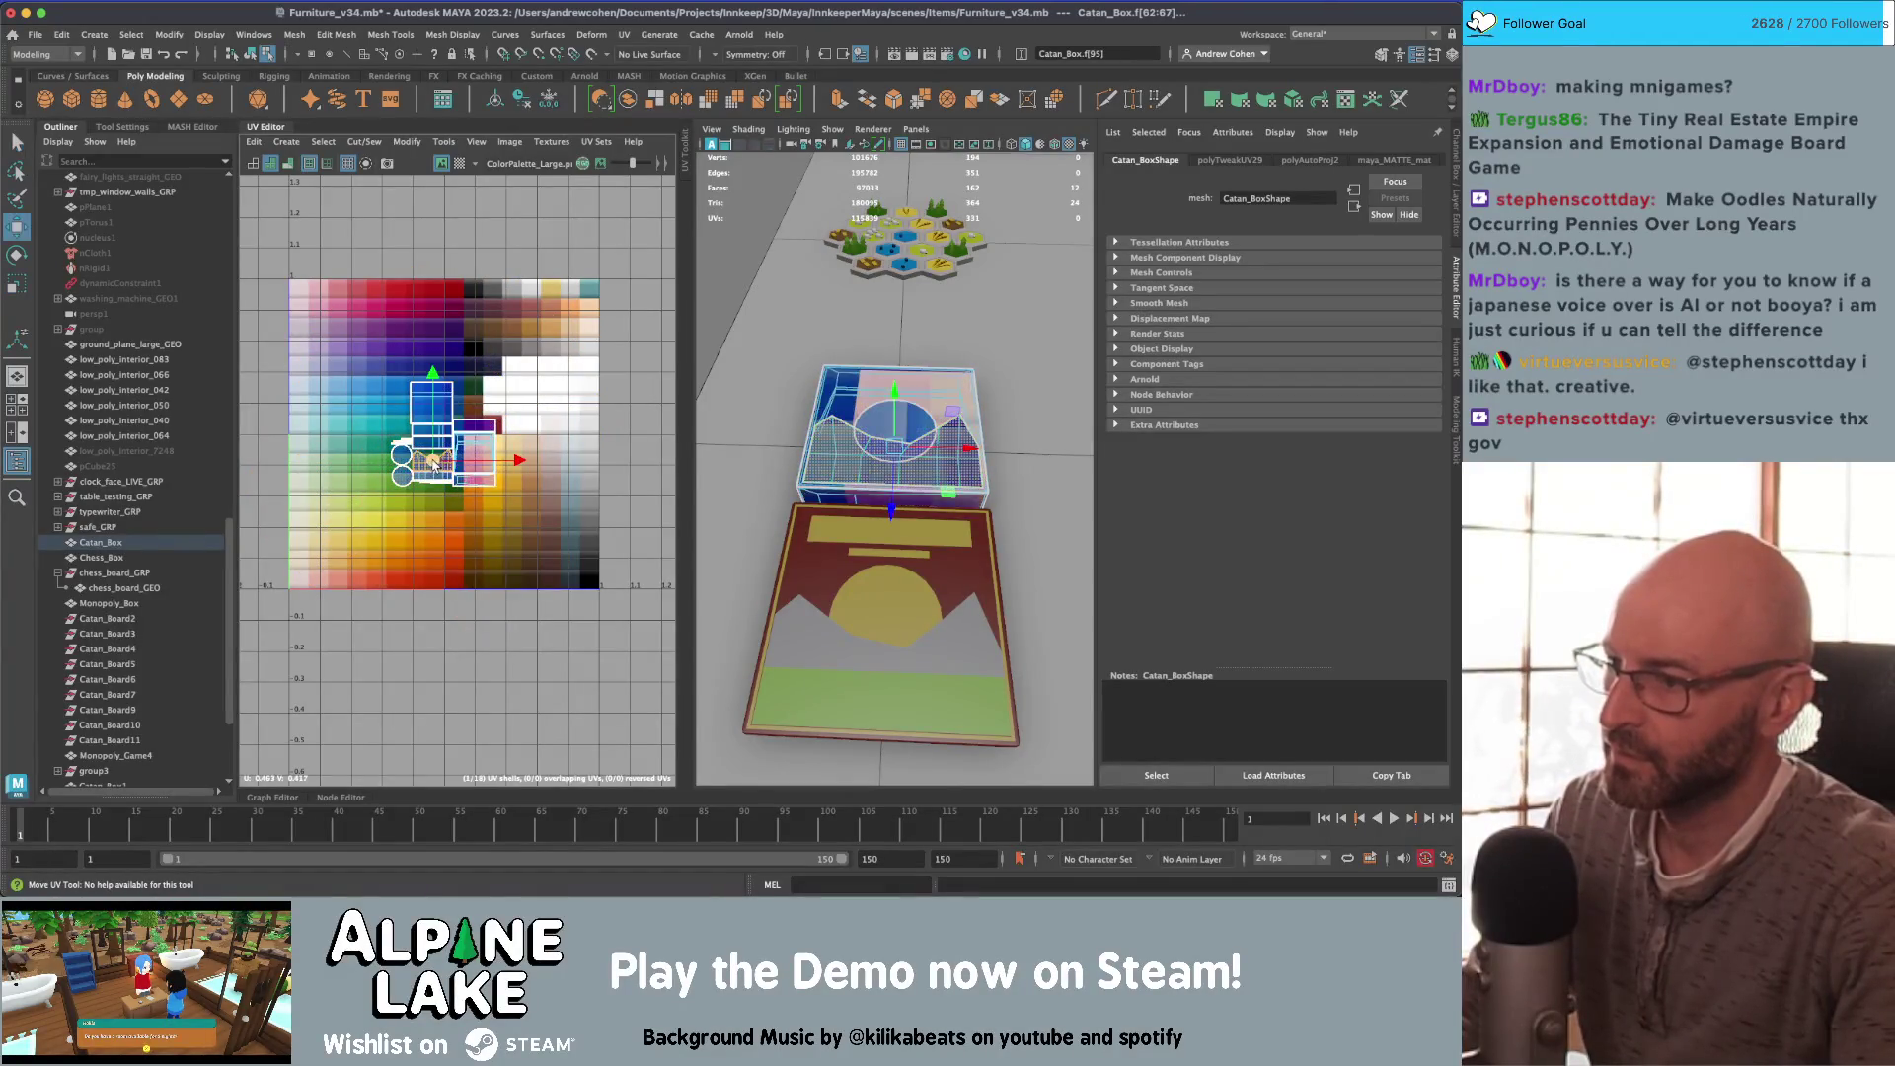
{"action": "mouse_move", "coordinate": [434, 464]}
{"action": "left_mouse_down"}
{"action": "mouse_move", "coordinate": [505, 371]}
{"action": "mouse_move", "coordinate": [481, 482]}
{"action": "left_mouse_up"}
{"action": "key", "text": "f"}
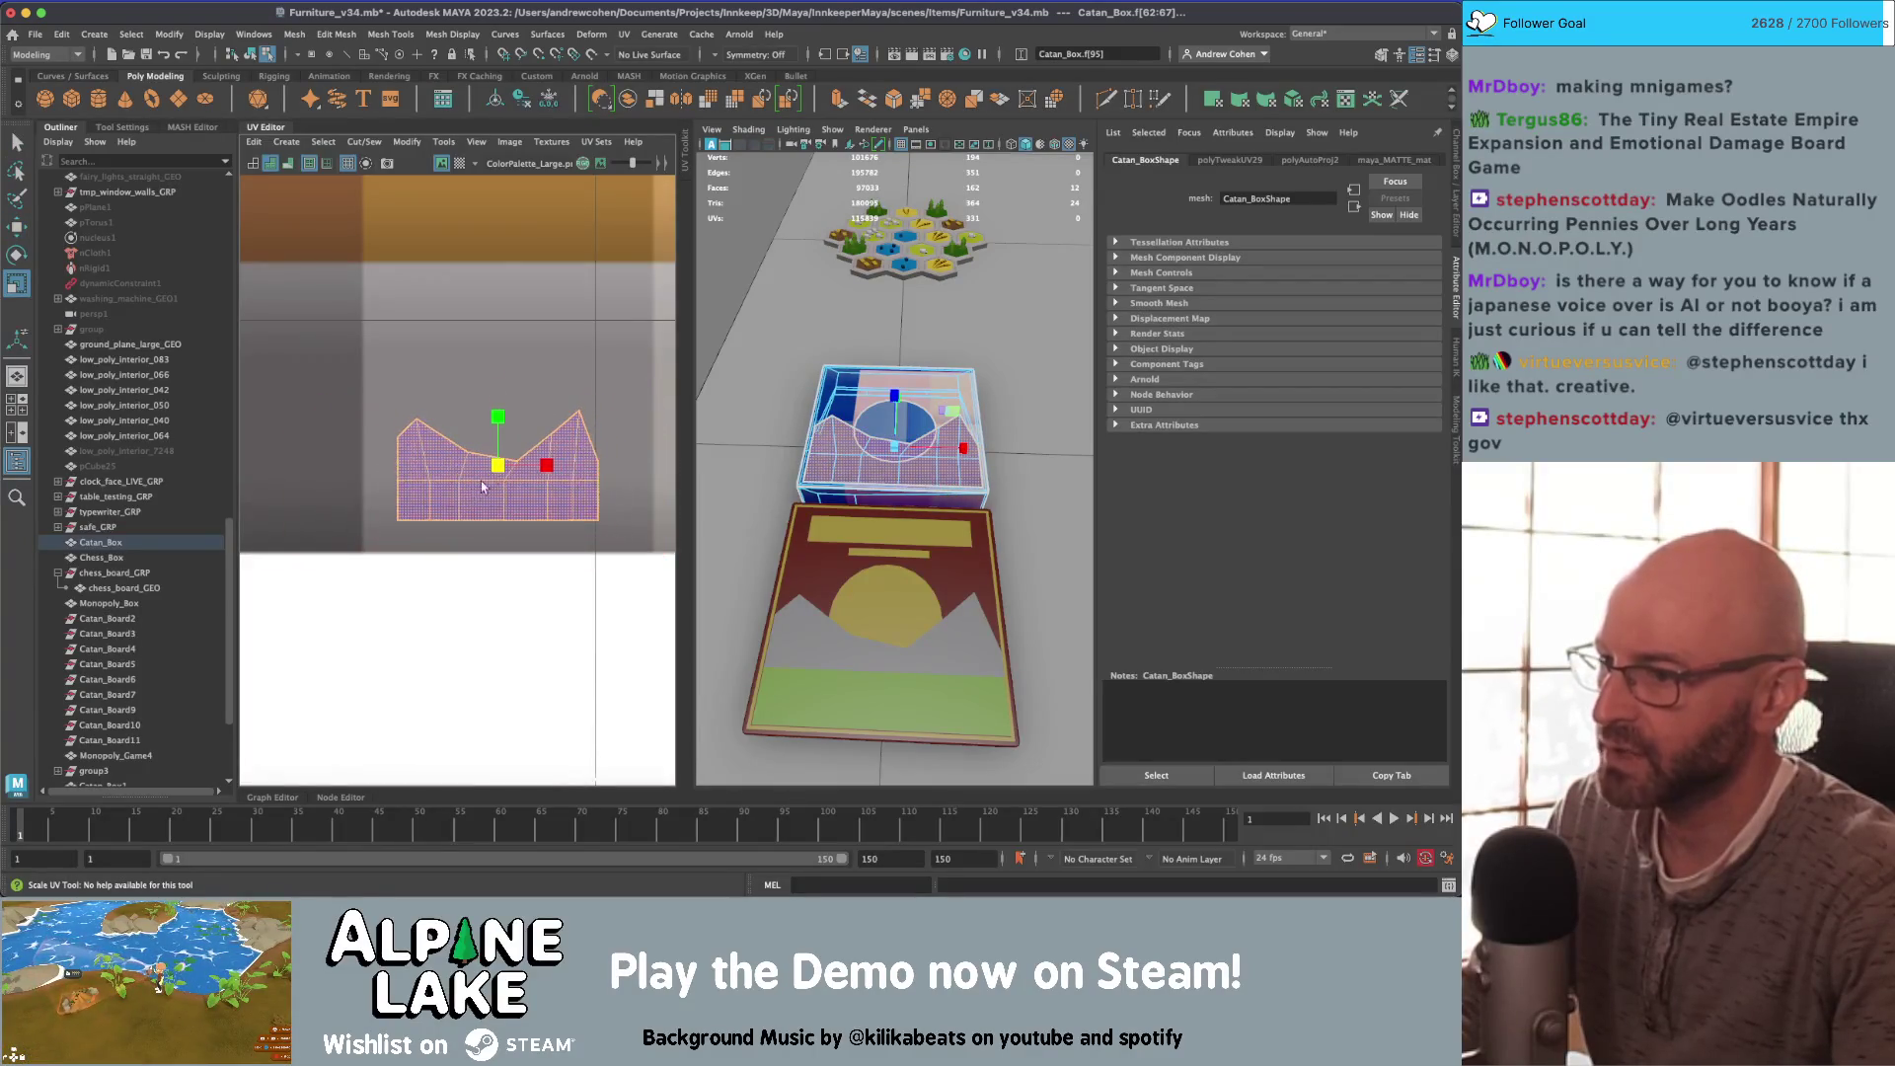
{"action": "key", "text": "w"}
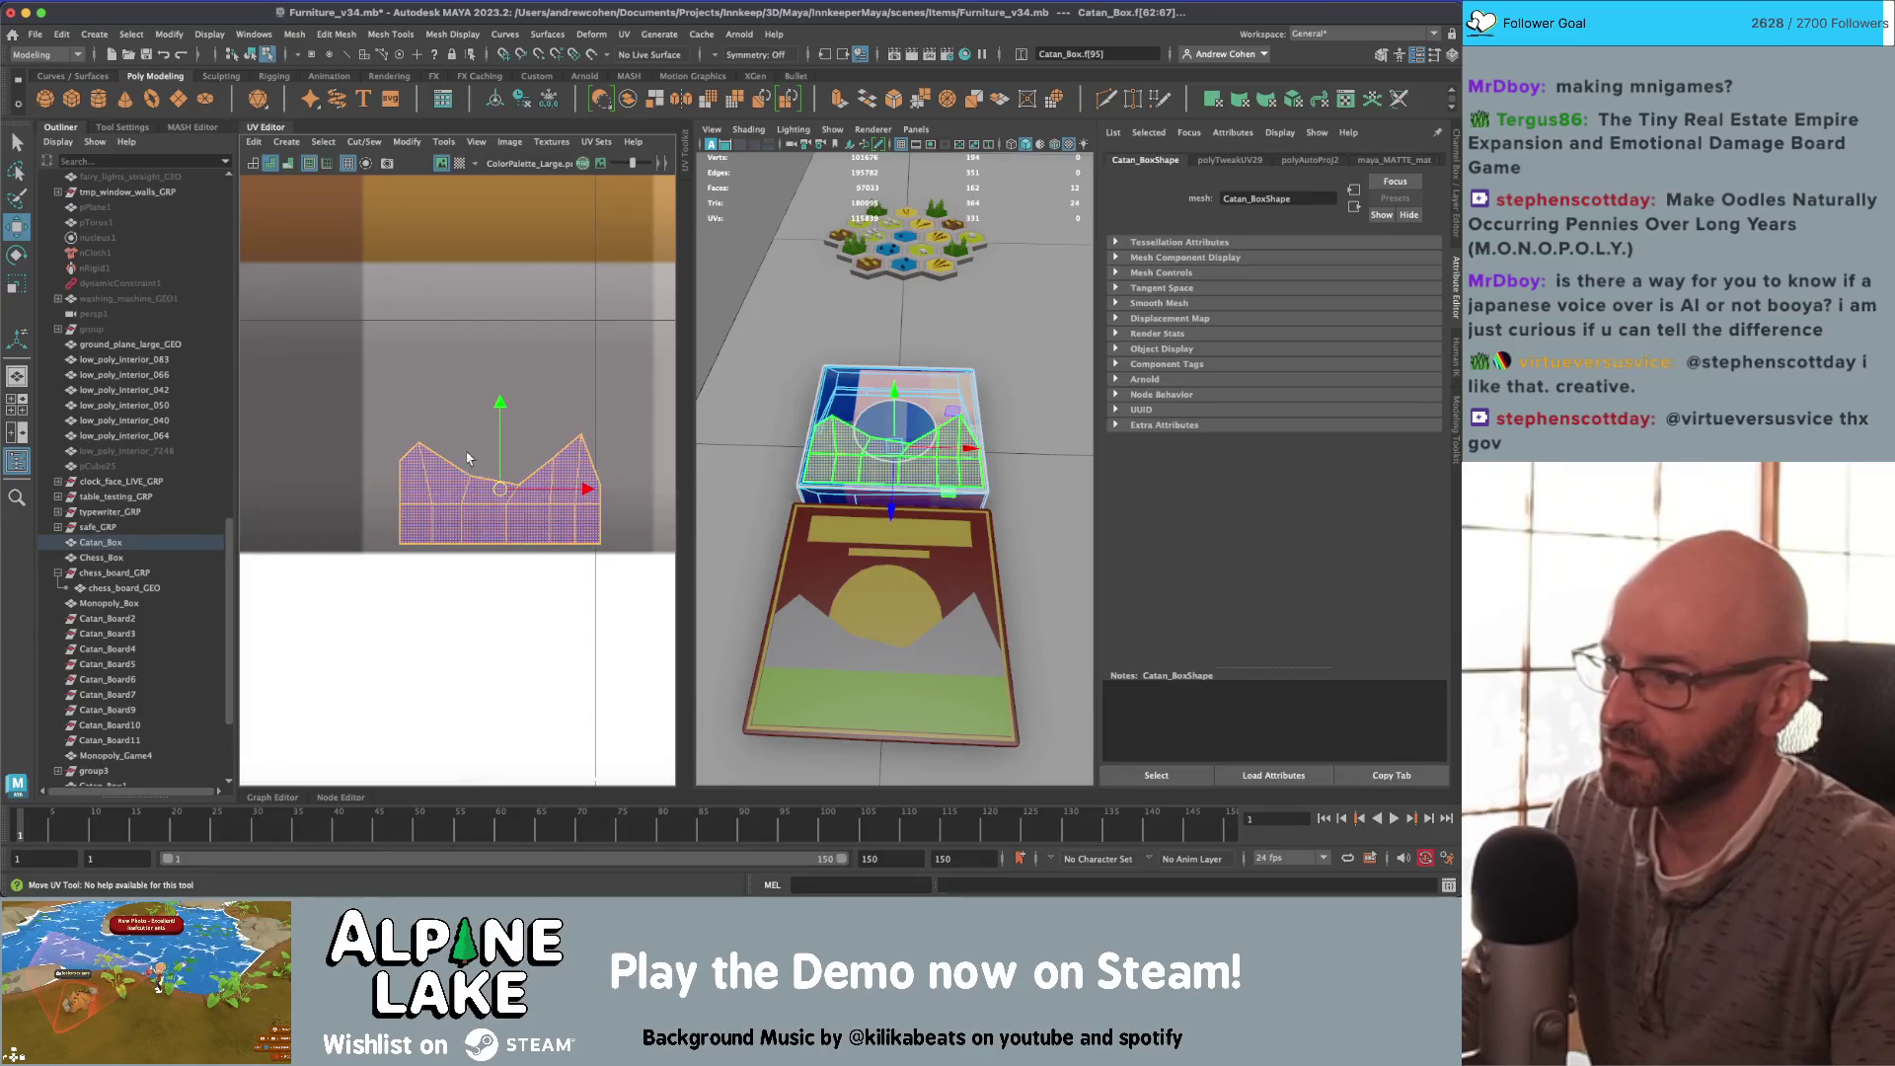
{"action": "scroll", "coordinate": [413, 392], "scroll_direction": "down", "scroll_amount": 5}
{"action": "middle_click_drag", "start_coordinate": [246, 418], "coordinate": [383, 321], "text": "alt"}
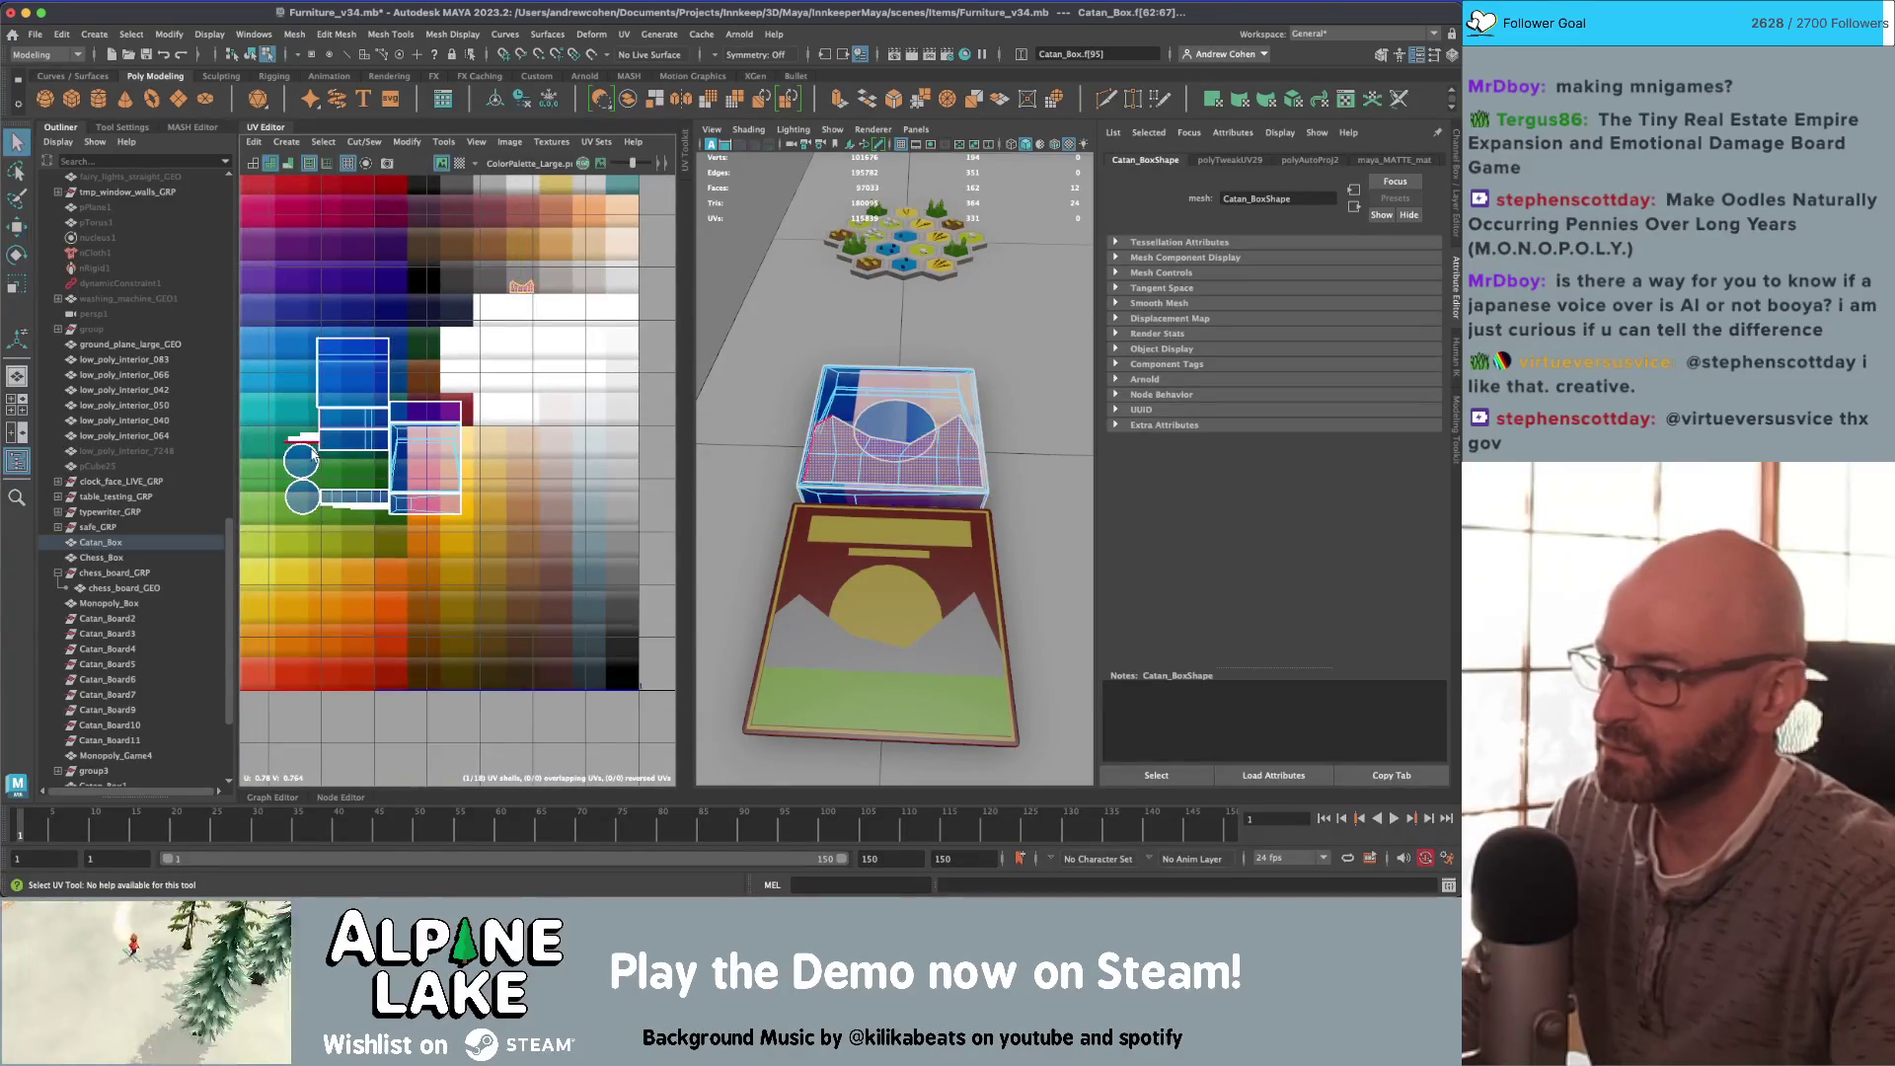
Step: Select the lid's circle face and move its UVs onto a yellow swatch
{"action": "right_click_drag", "start_coordinate": [306, 462], "coordinate": [307, 502]}
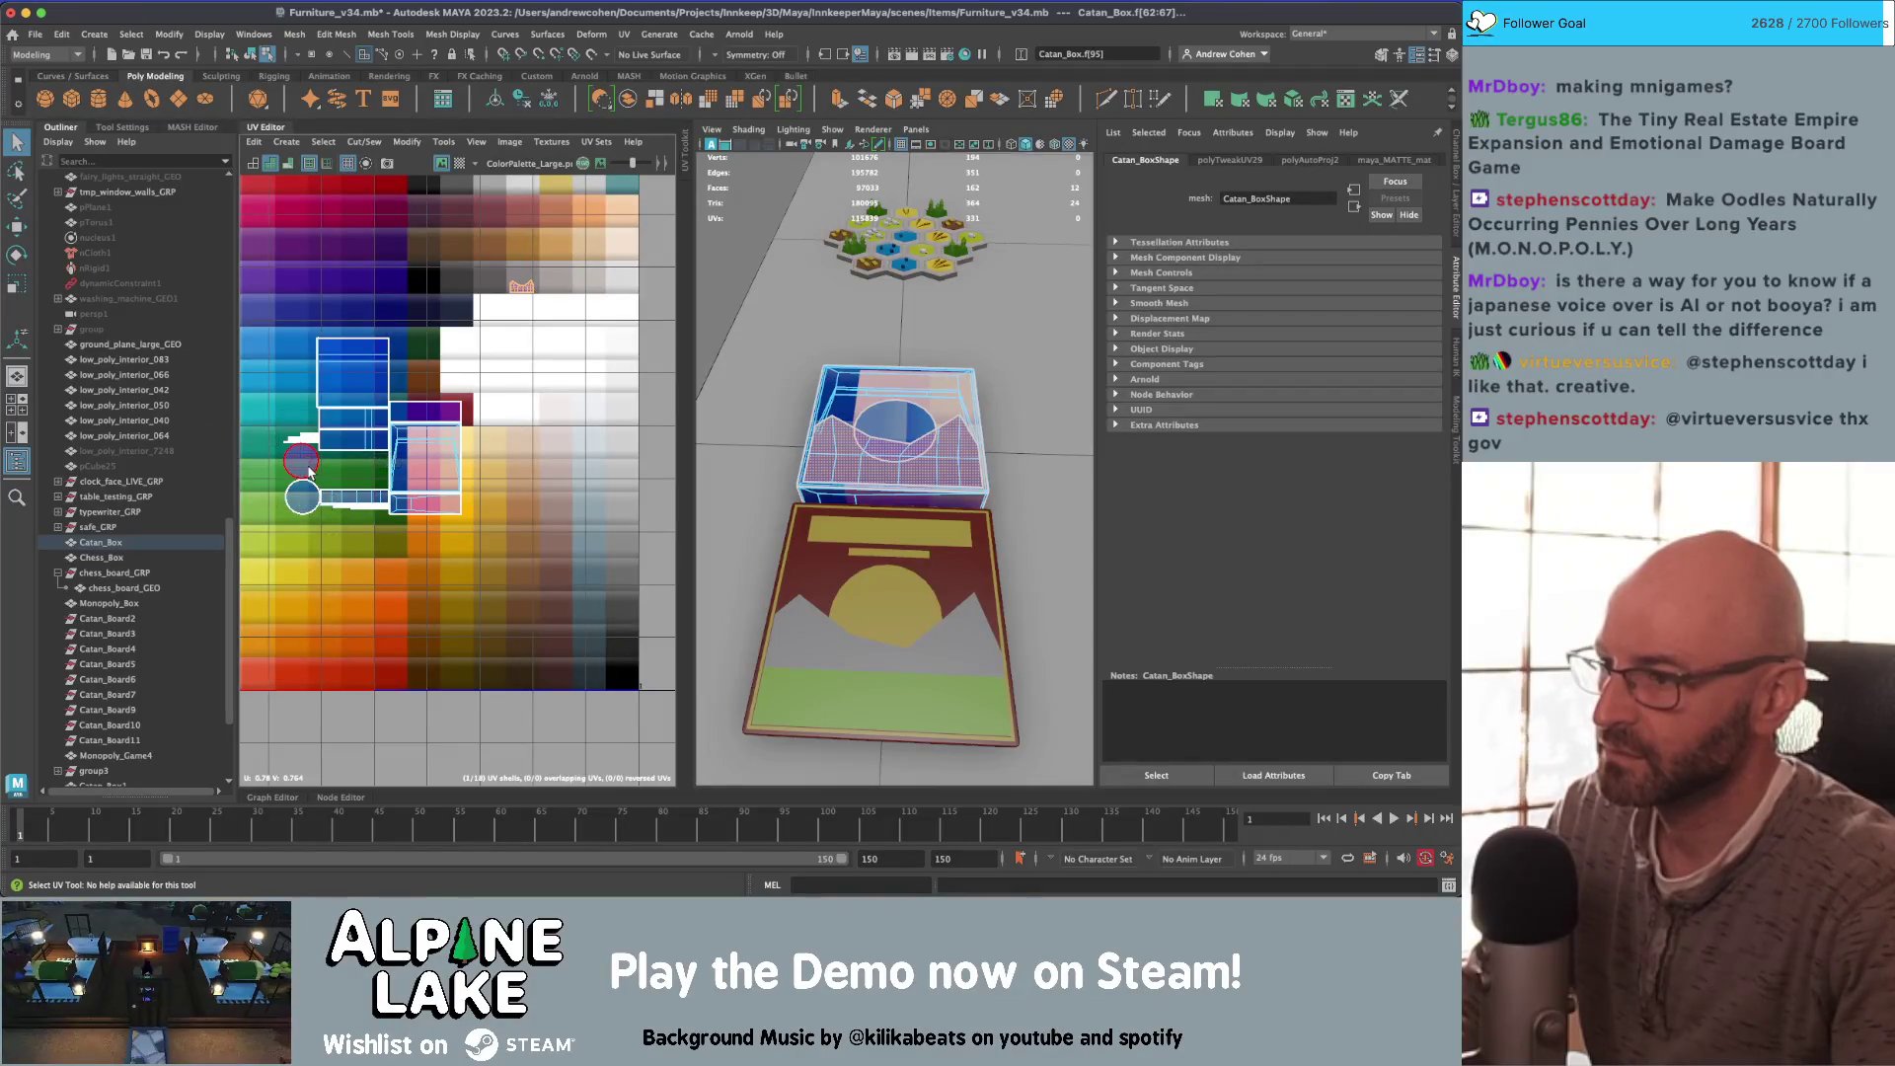
{"action": "left_click", "coordinate": [308, 478]}
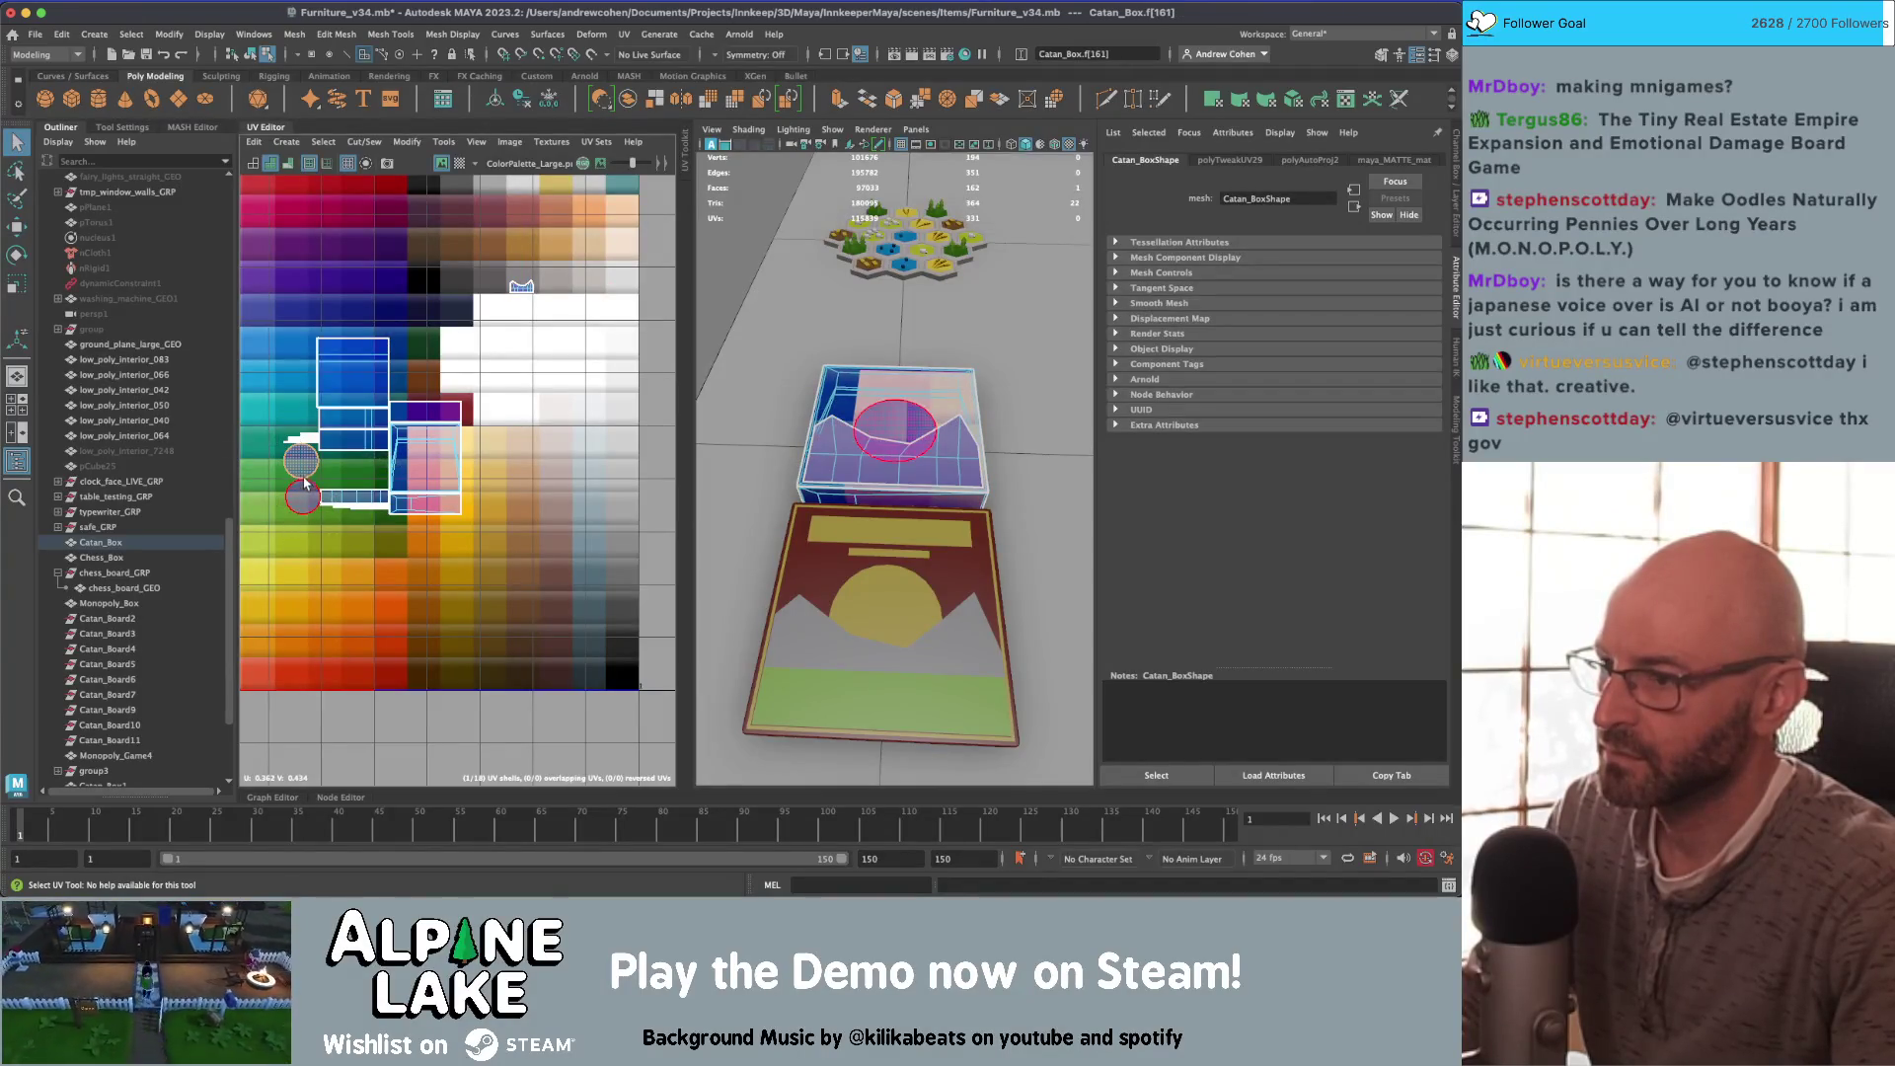
{"action": "left_click", "coordinate": [440, 446]}
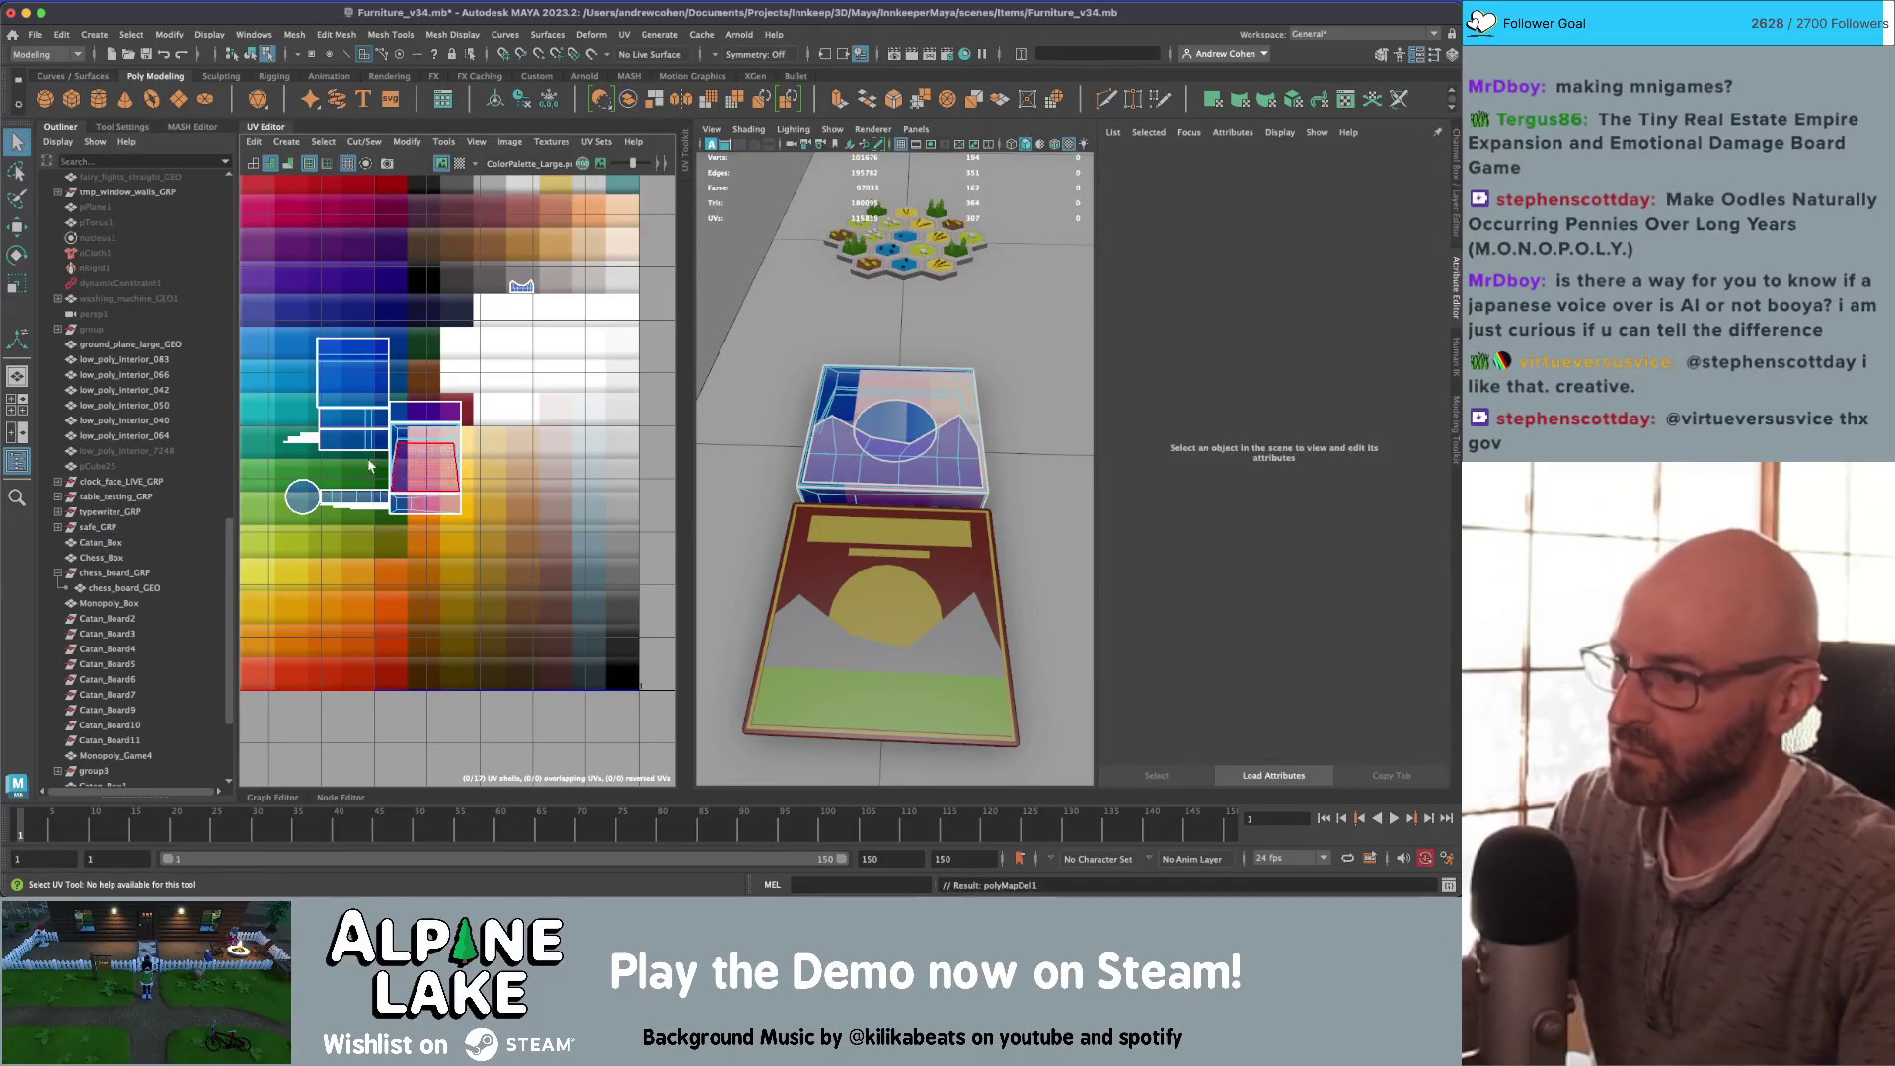
{"action": "left_click_drag", "start_coordinate": [868, 444], "coordinate": [800, 431], "text": "alt"}
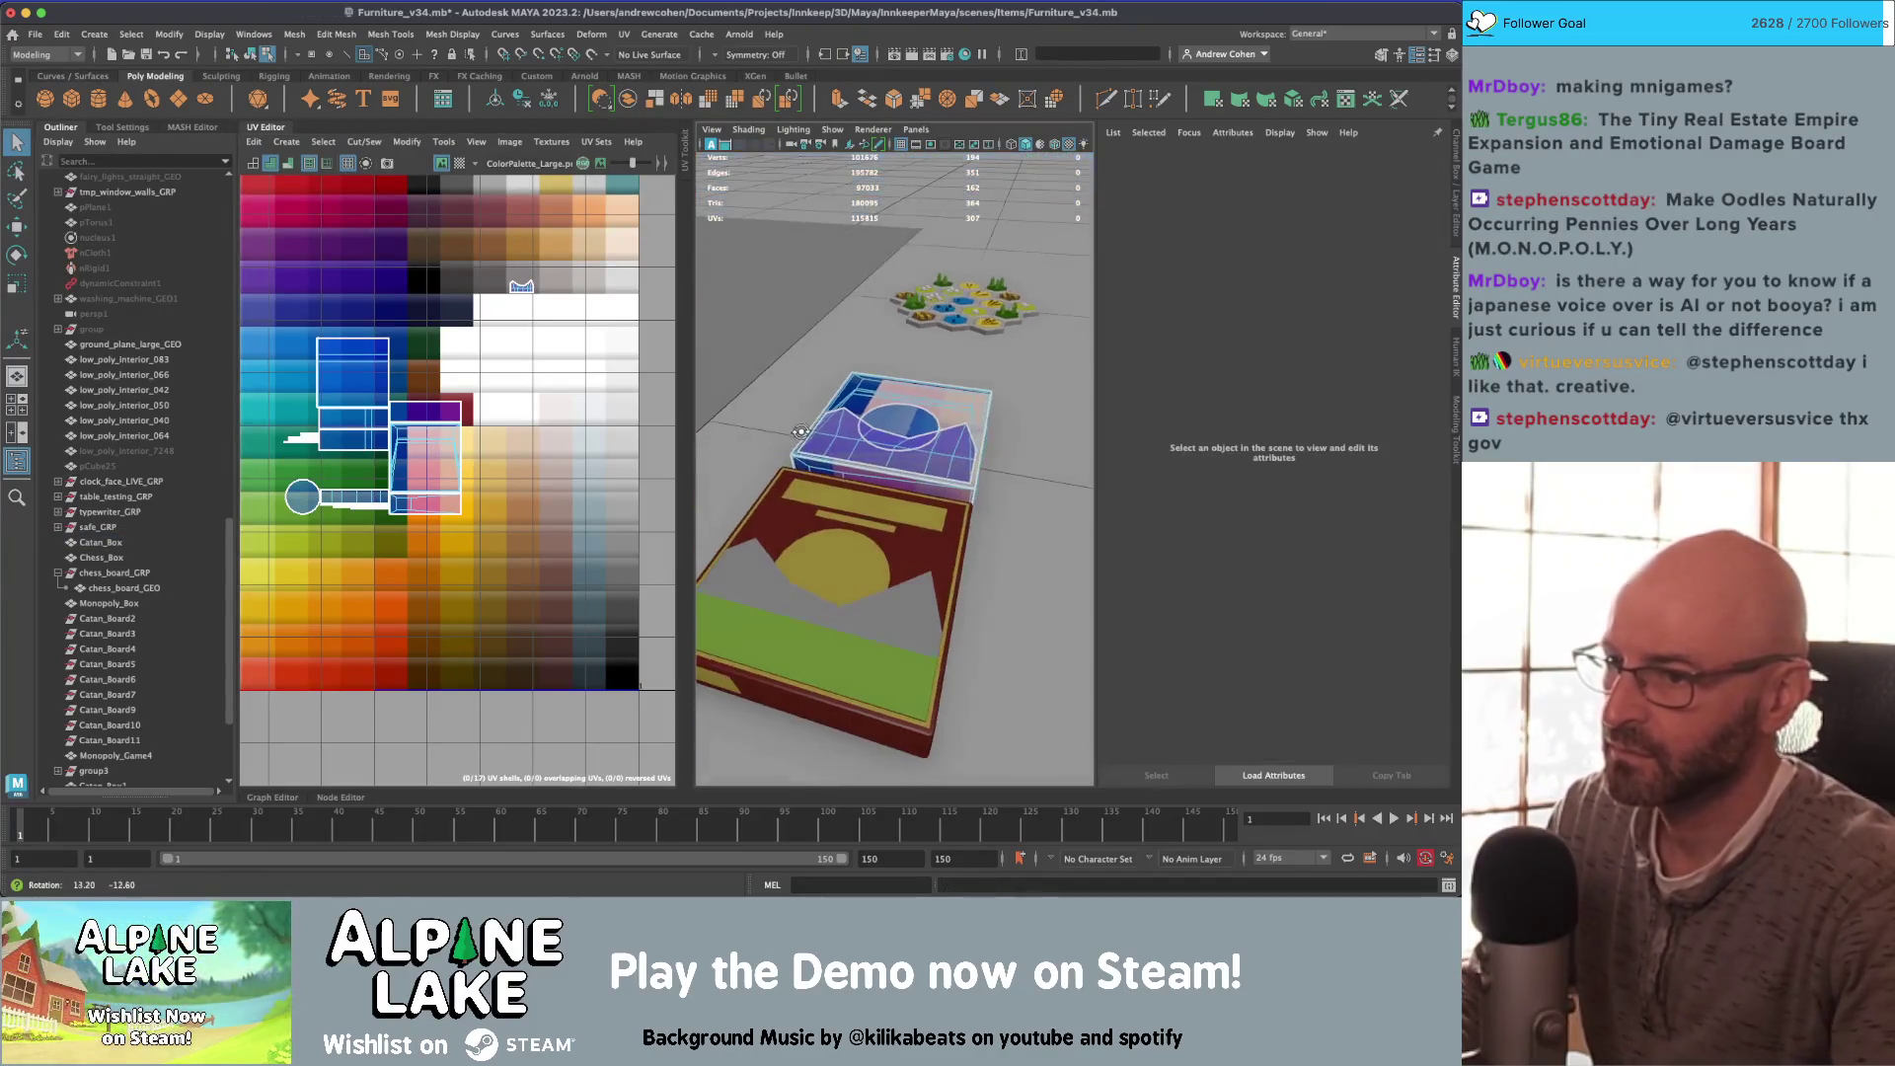
{"action": "left_click", "coordinate": [298, 500]}
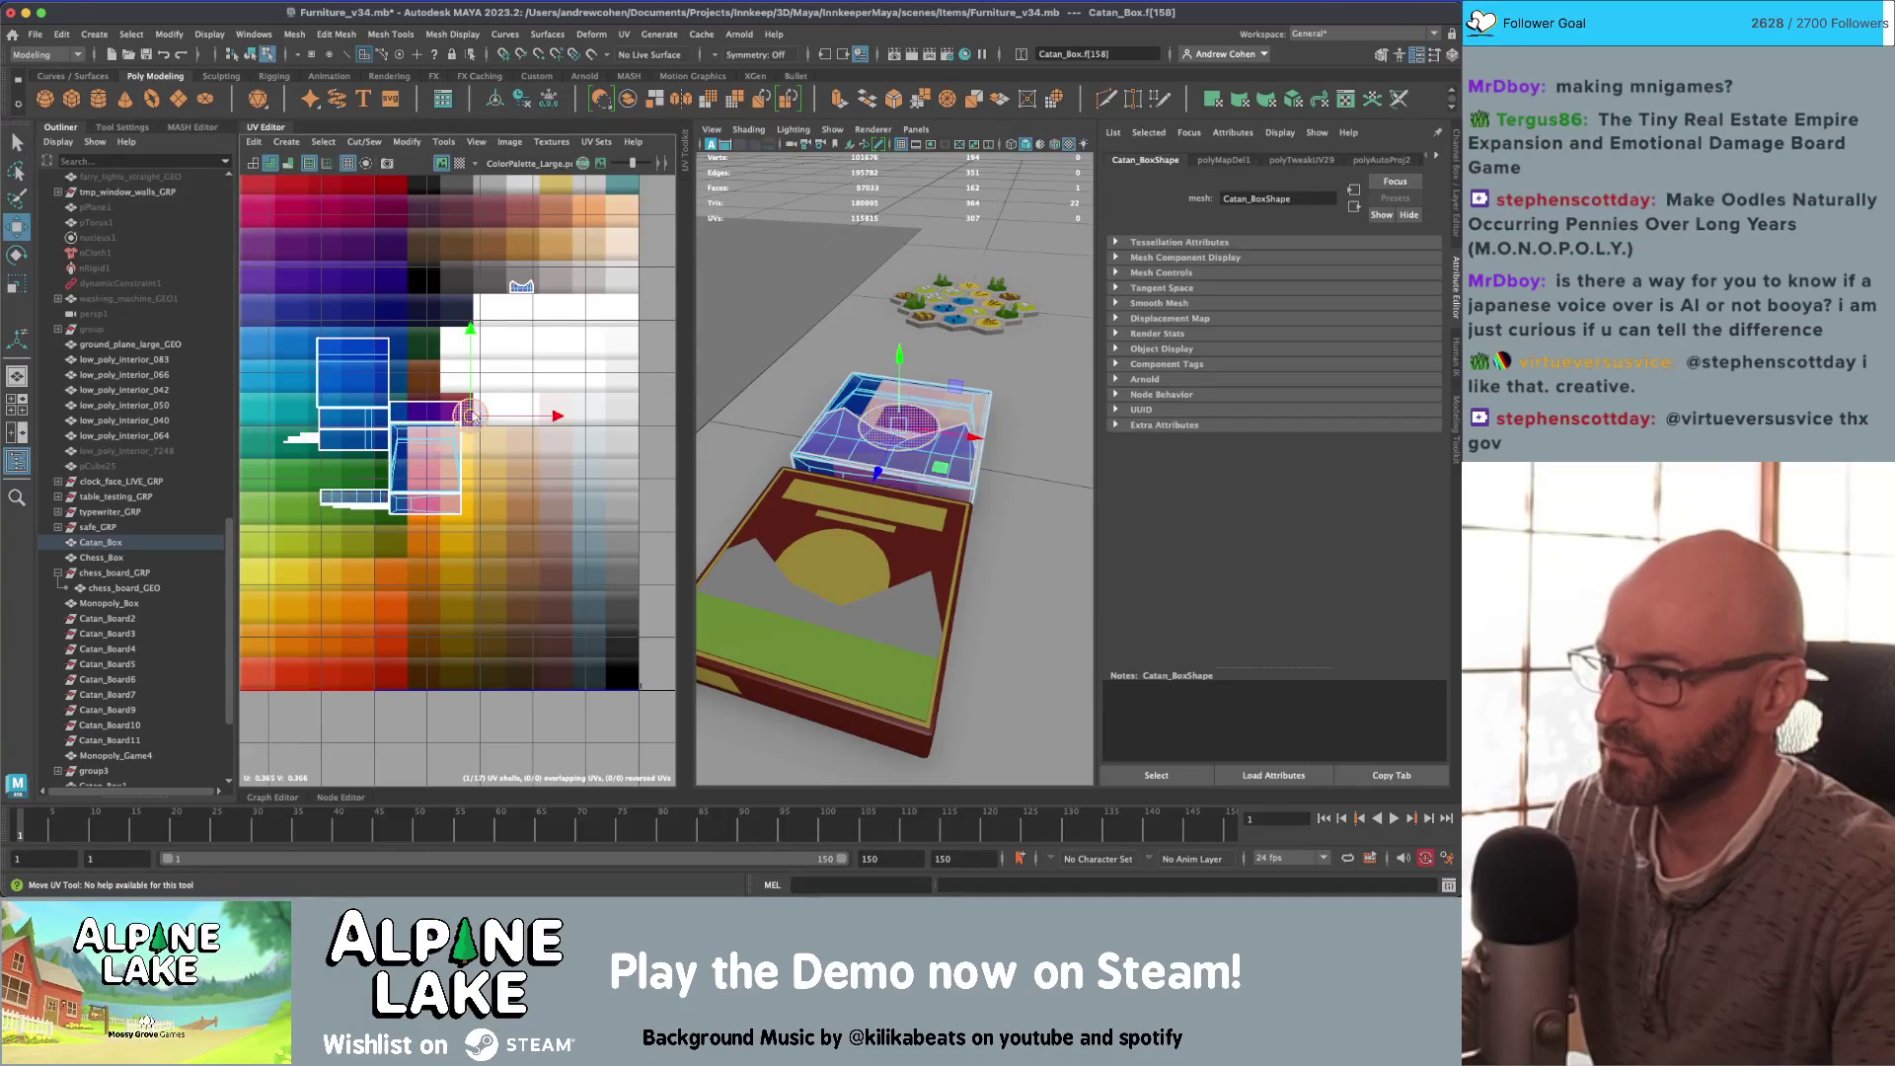
{"action": "middle_click_drag", "start_coordinate": [302, 573], "coordinate": [451, 543], "text": "alt"}
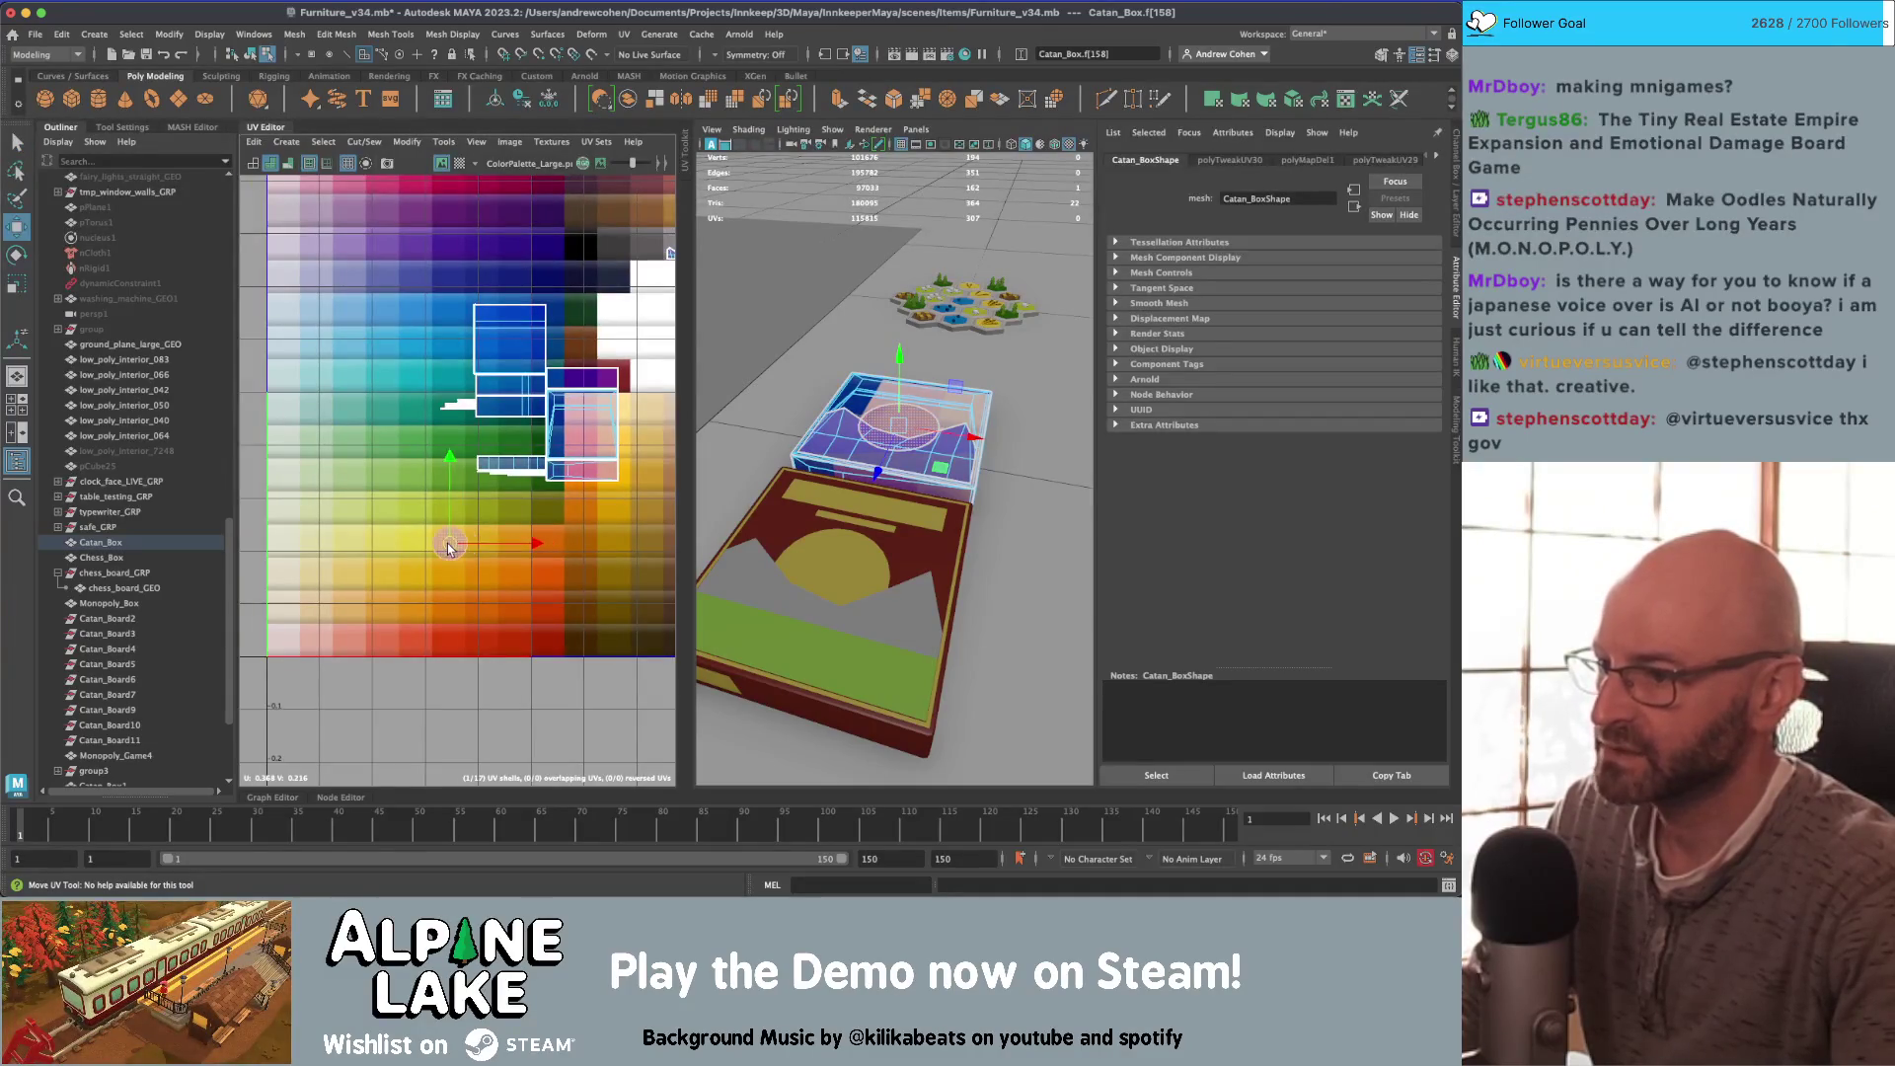
{"action": "right_click_drag", "start_coordinate": [434, 538], "coordinate": [472, 461], "text": "alt"}
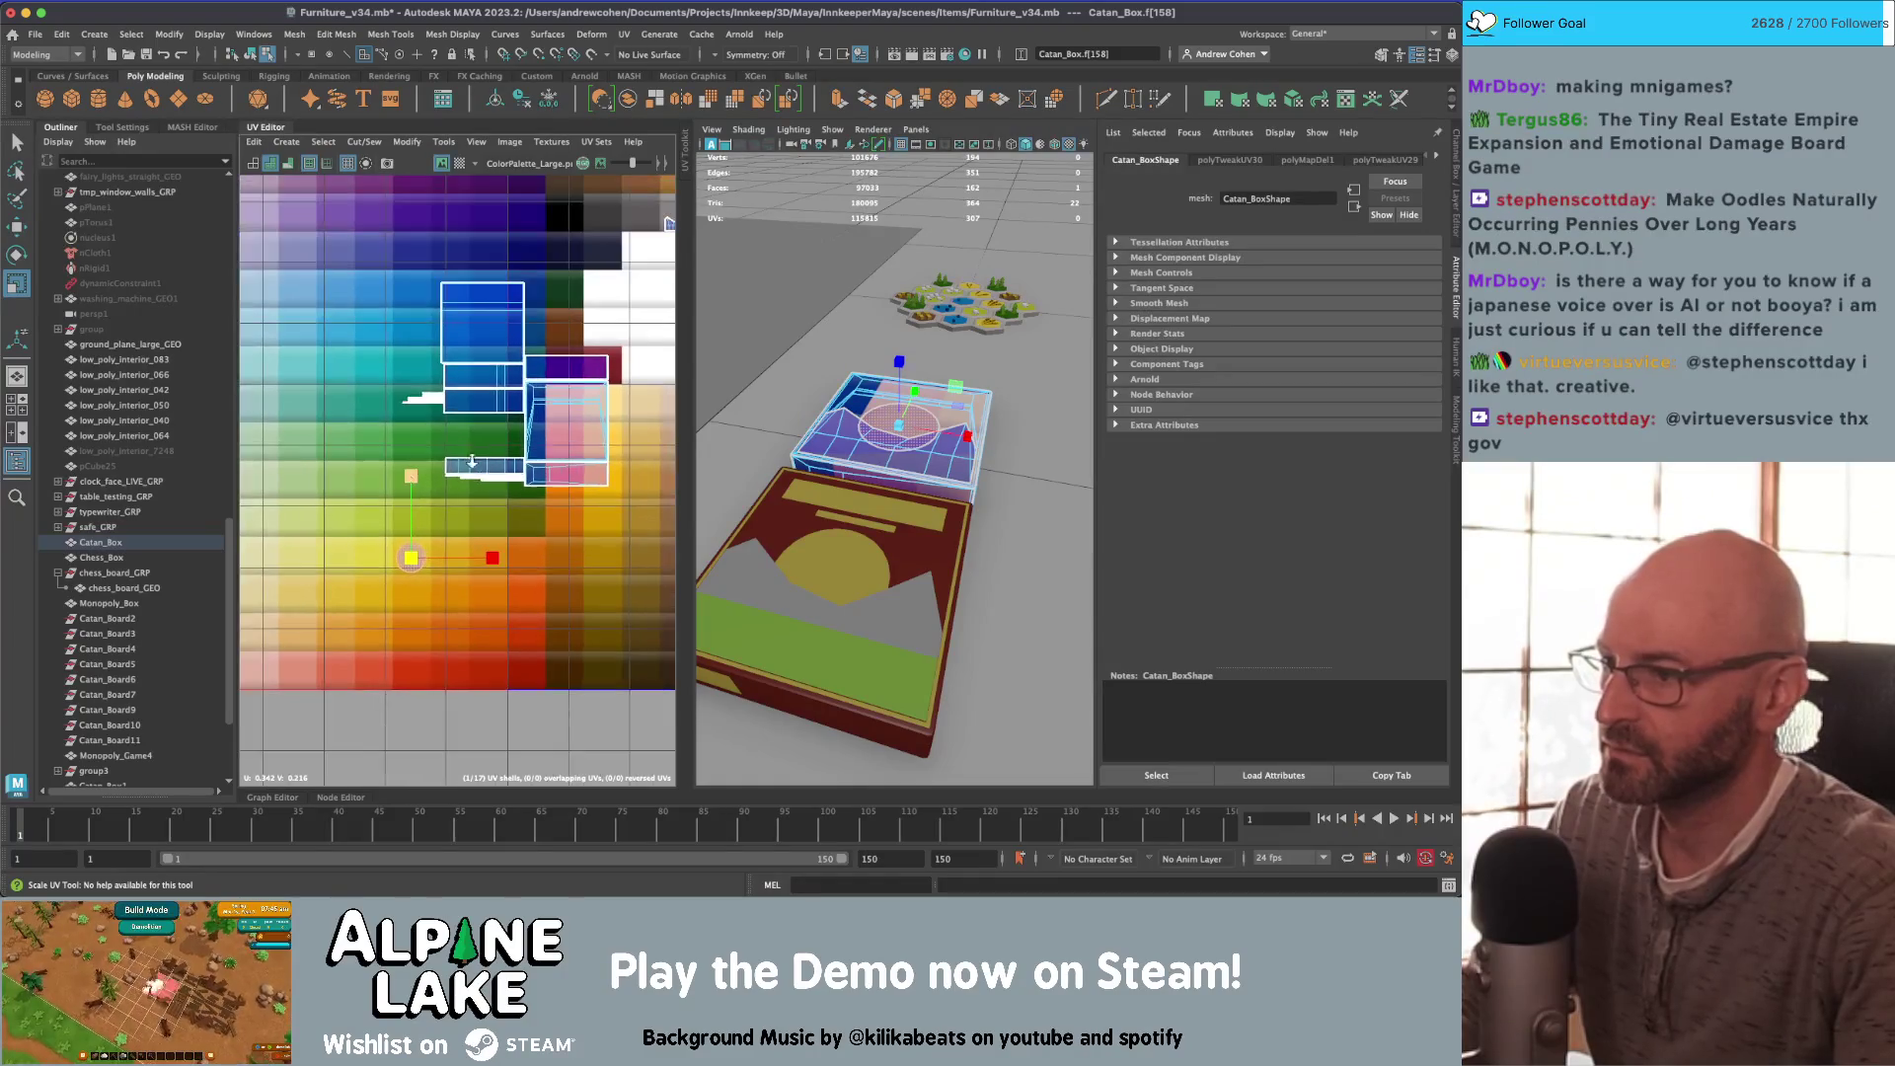
Step: Delete the stray face overlapping the circle on the box lid
{"action": "key", "text": "f"}
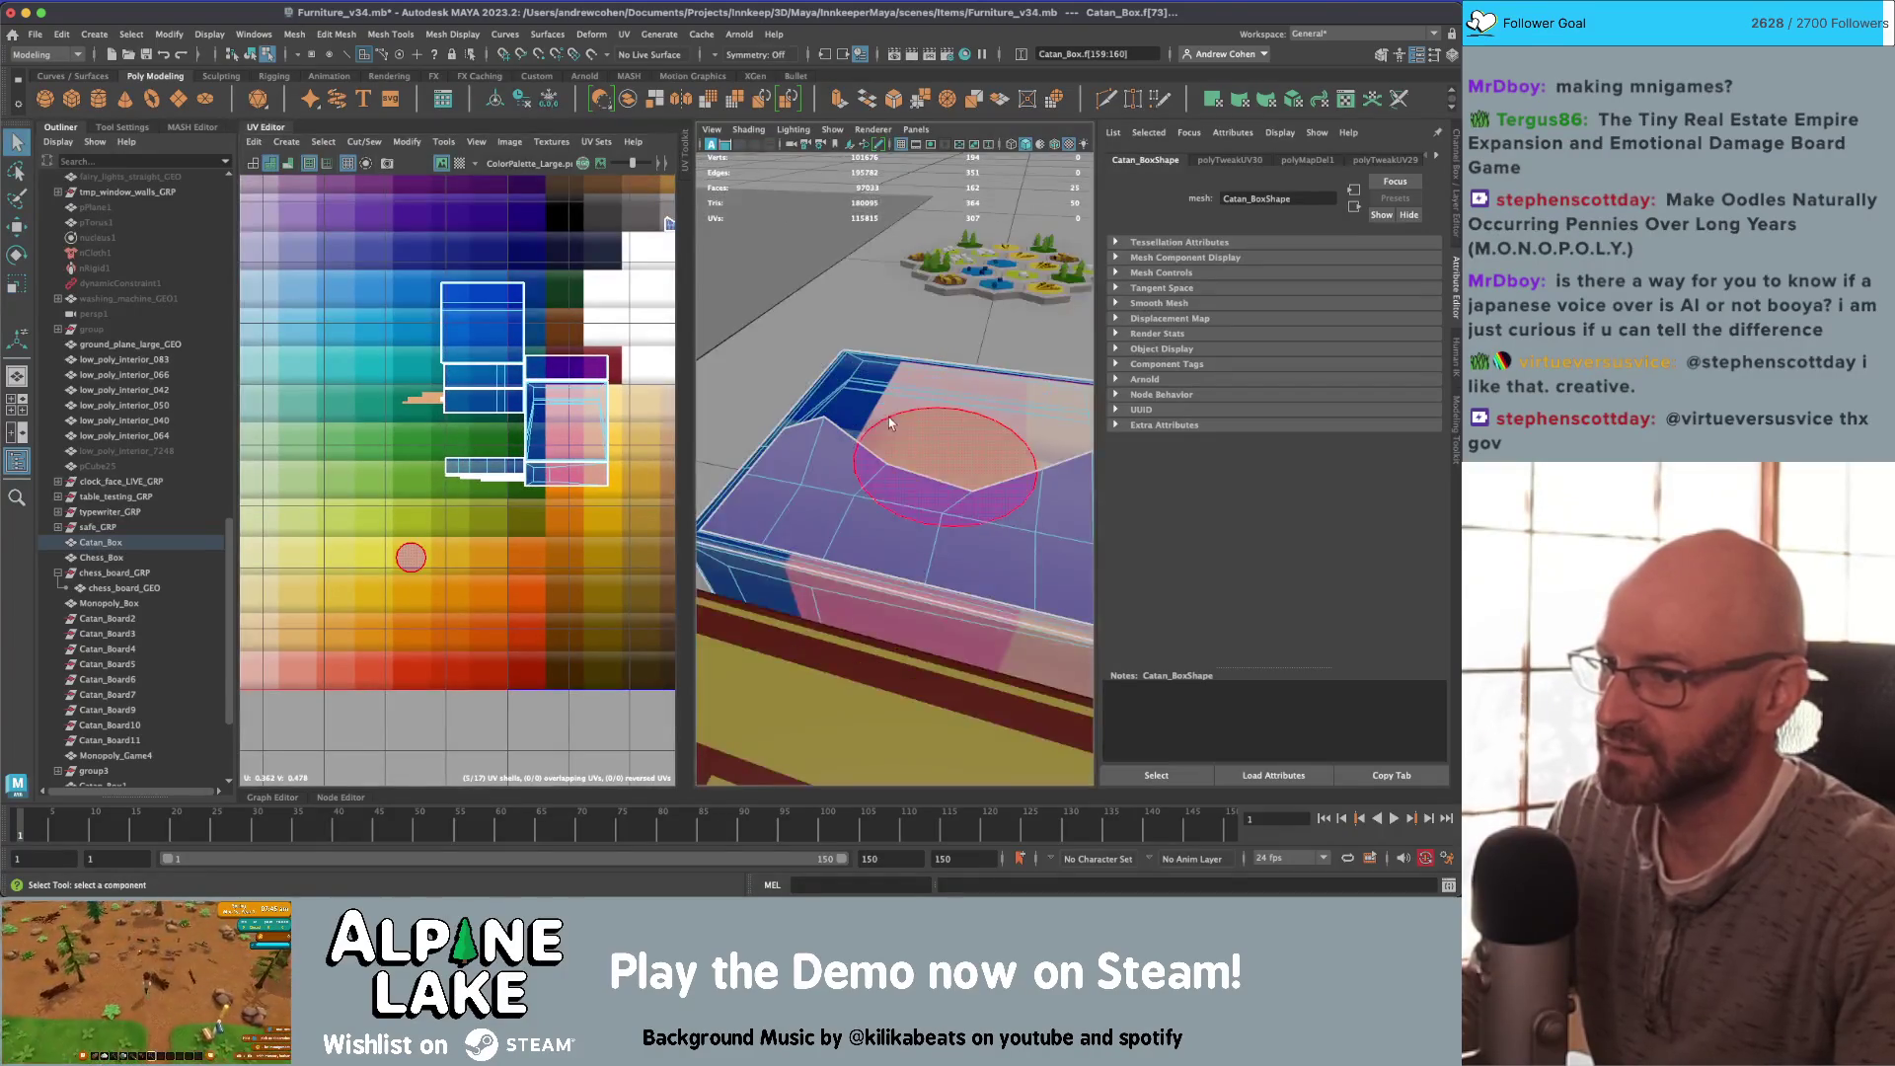
{"action": "scroll", "coordinate": [888, 416], "scroll_direction": "up", "scroll_amount": 5}
{"action": "key", "text": "4"}
{"action": "mouse_move", "coordinate": [873, 417]}
{"action": "left_mouse_down", "text": "alt"}
{"action": "mouse_move", "coordinate": [897, 409]}
{"action": "mouse_move", "coordinate": [836, 418]}
{"action": "left_mouse_up", "text": "alt"}
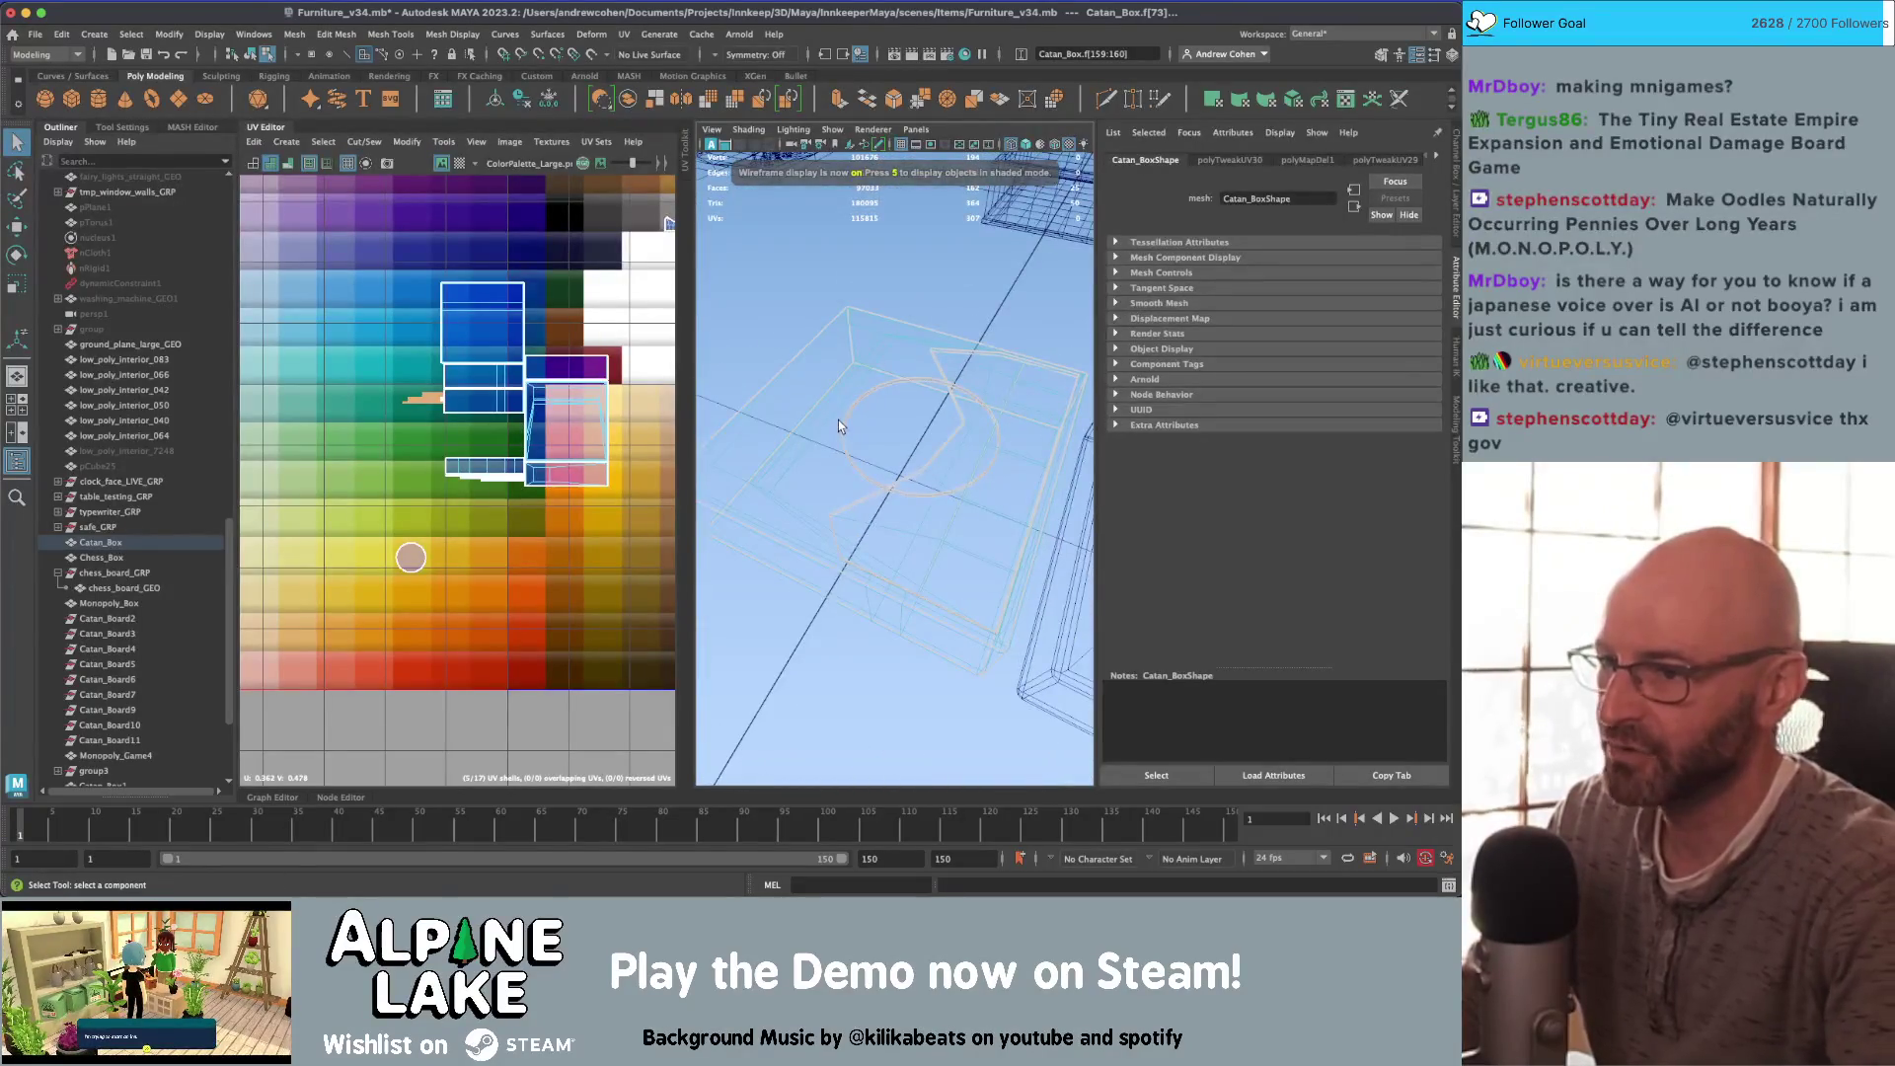
{"action": "left_click", "coordinate": [838, 418]}
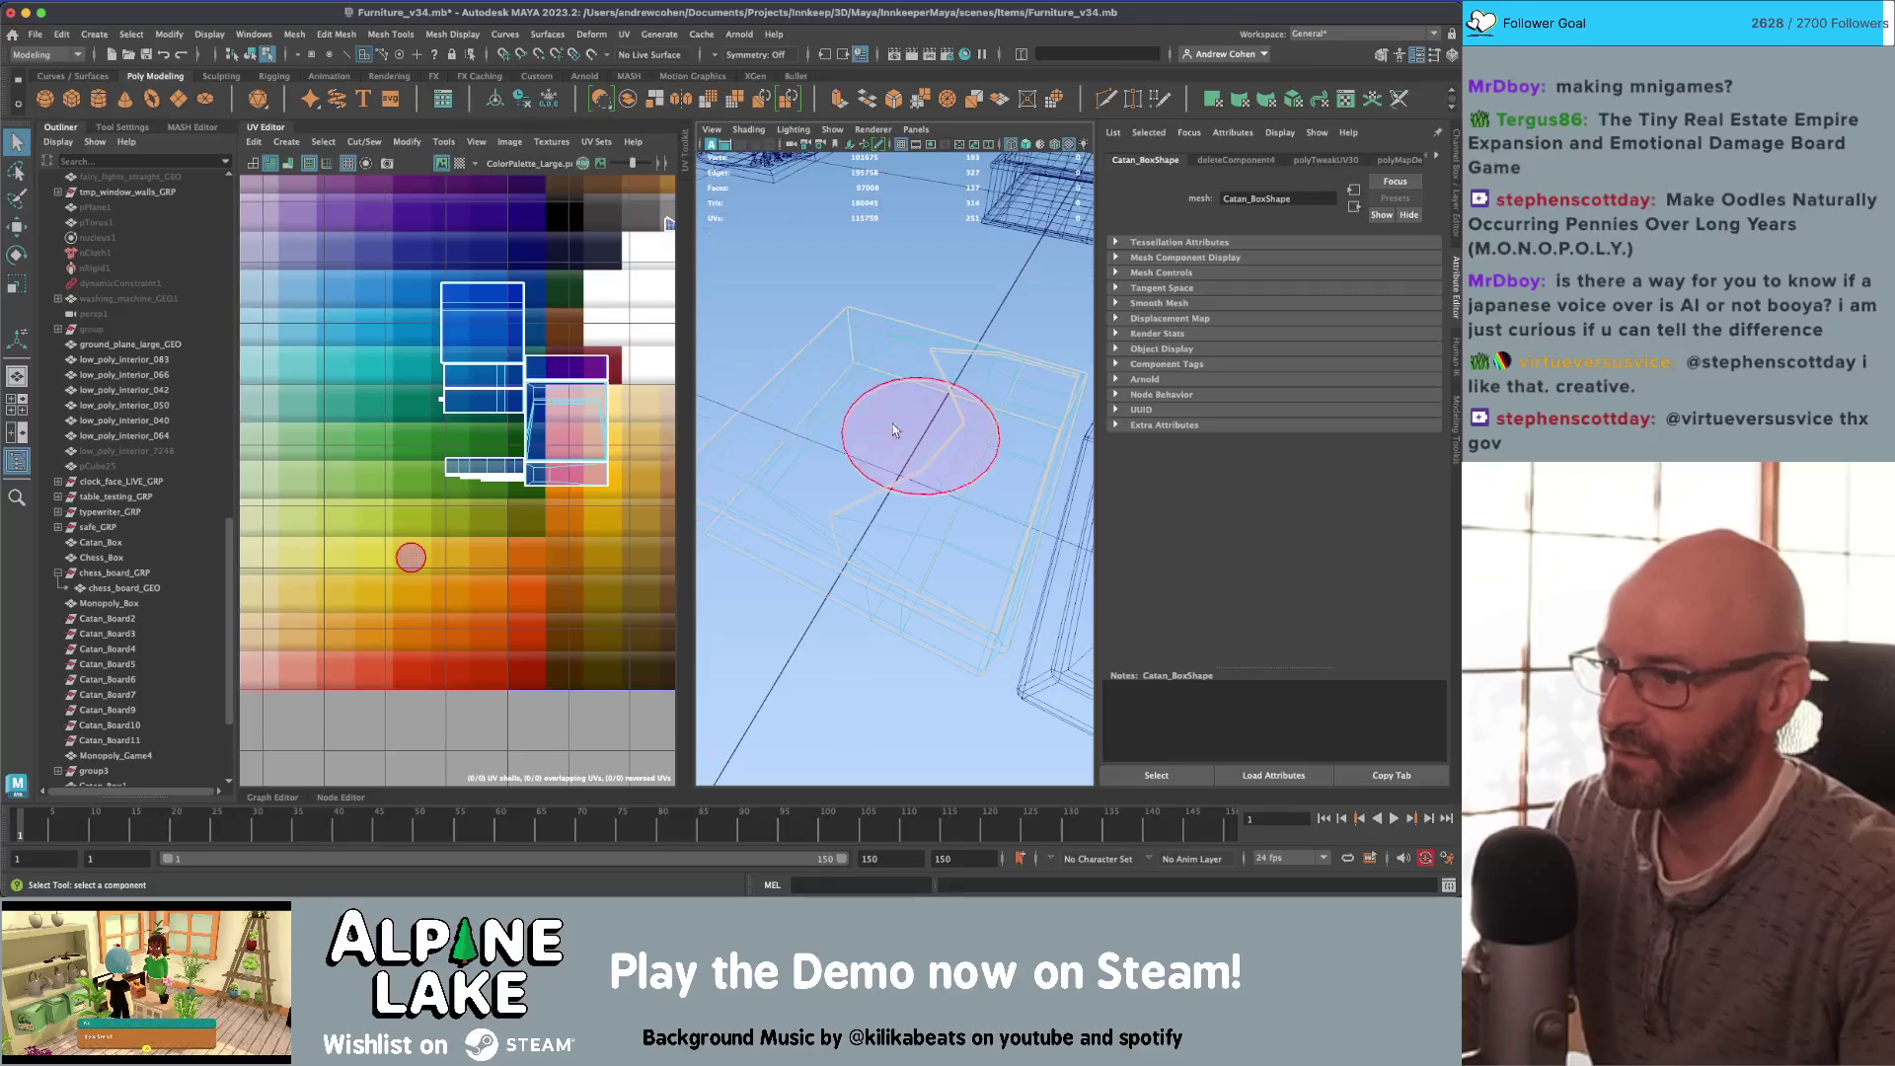
{"action": "mouse_move", "coordinate": [892, 430]}
{"action": "left_mouse_down", "text": "alt"}
{"action": "mouse_move", "coordinate": [891, 405]}
{"action": "mouse_move", "coordinate": [1026, 390]}
{"action": "left_mouse_up", "text": "alt"}
{"action": "left_click", "coordinate": [553, 474]}
{"action": "mouse_move", "coordinate": [878, 441]}
{"action": "right_mouse_down", "text": "alt"}
{"action": "mouse_move", "coordinate": [914, 448]}
{"action": "mouse_move", "coordinate": [950, 395]}
{"action": "mouse_move", "coordinate": [977, 458]}
{"action": "right_mouse_up", "text": "alt"}
{"action": "key", "text": "5"}
{"action": "left_click", "coordinate": [977, 458]}
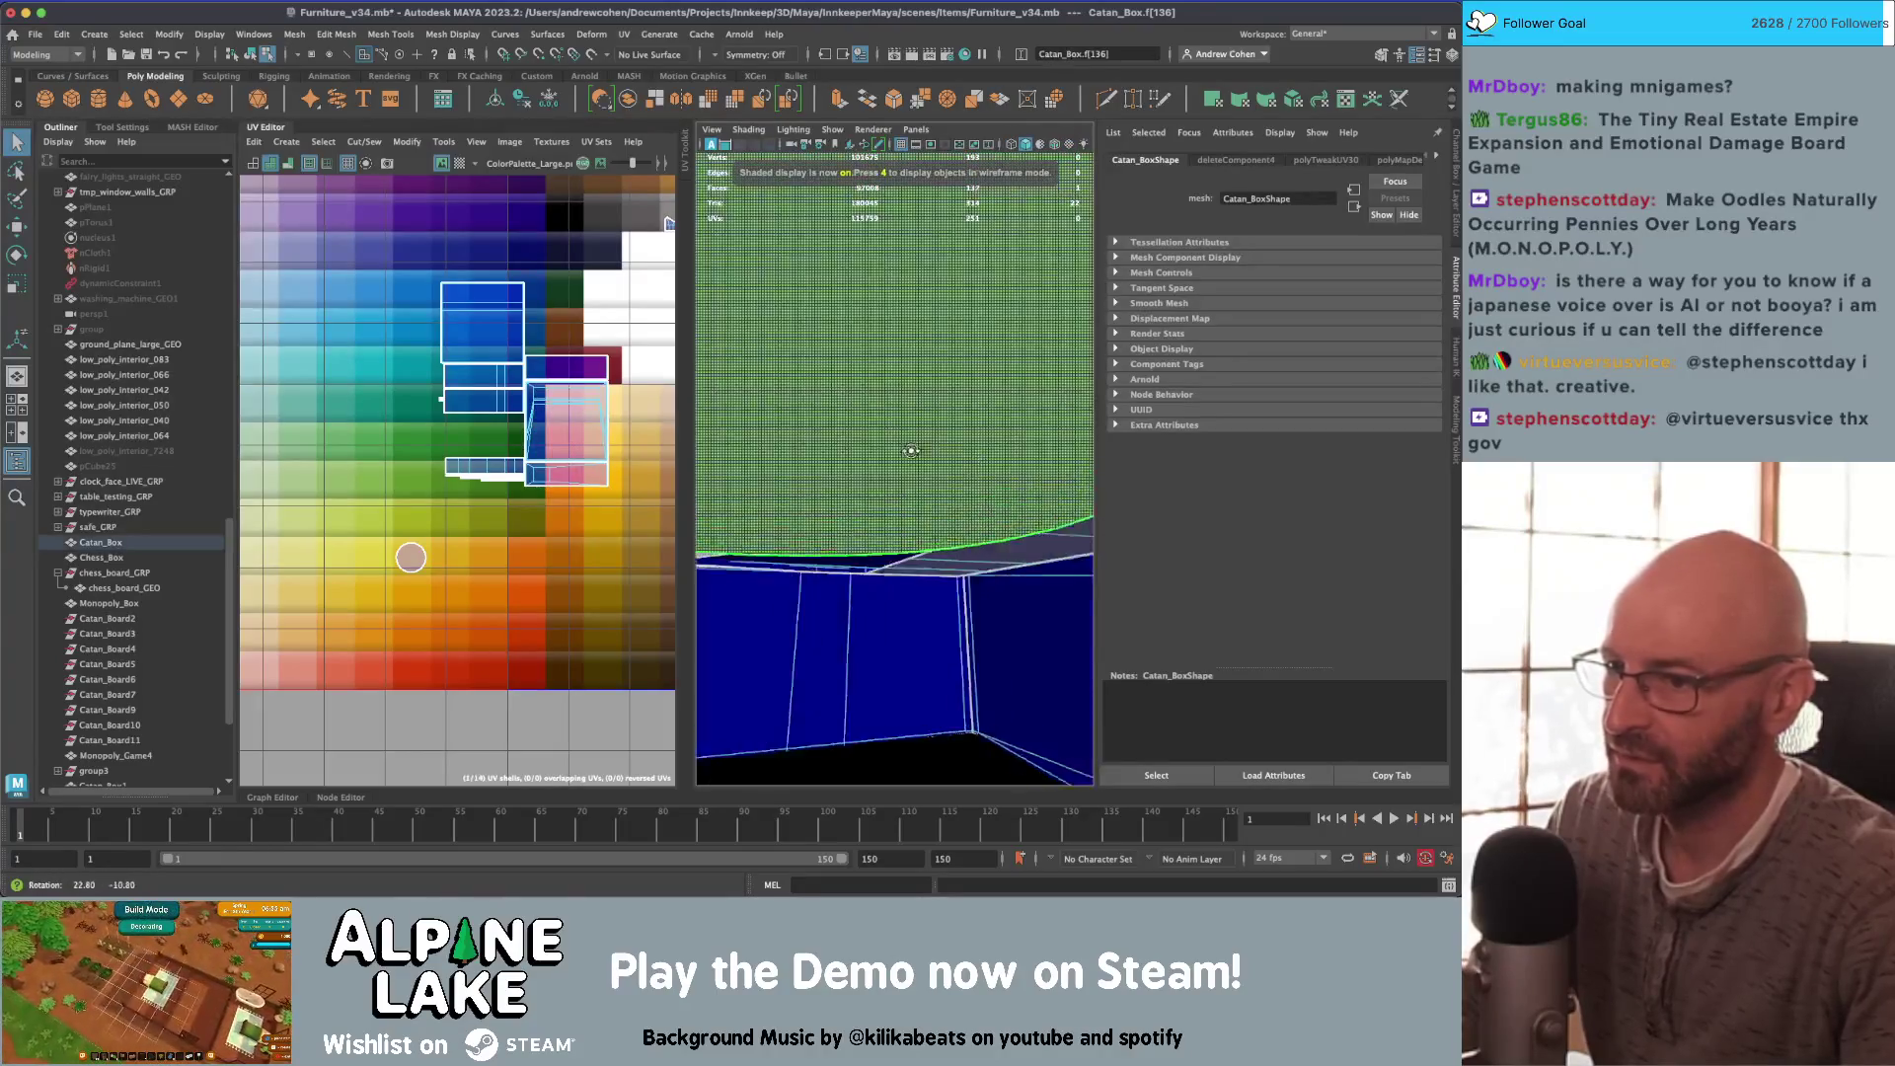
{"action": "mouse_move", "coordinate": [977, 458]}
{"action": "left_mouse_down", "text": "alt"}
{"action": "mouse_move", "coordinate": [833, 448]}
{"action": "mouse_move", "coordinate": [833, 394]}
{"action": "left_mouse_up", "text": "alt"}
{"action": "right_click_drag", "start_coordinate": [834, 394], "coordinate": [939, 487], "text": "alt"}
{"action": "key", "text": "Delete"}
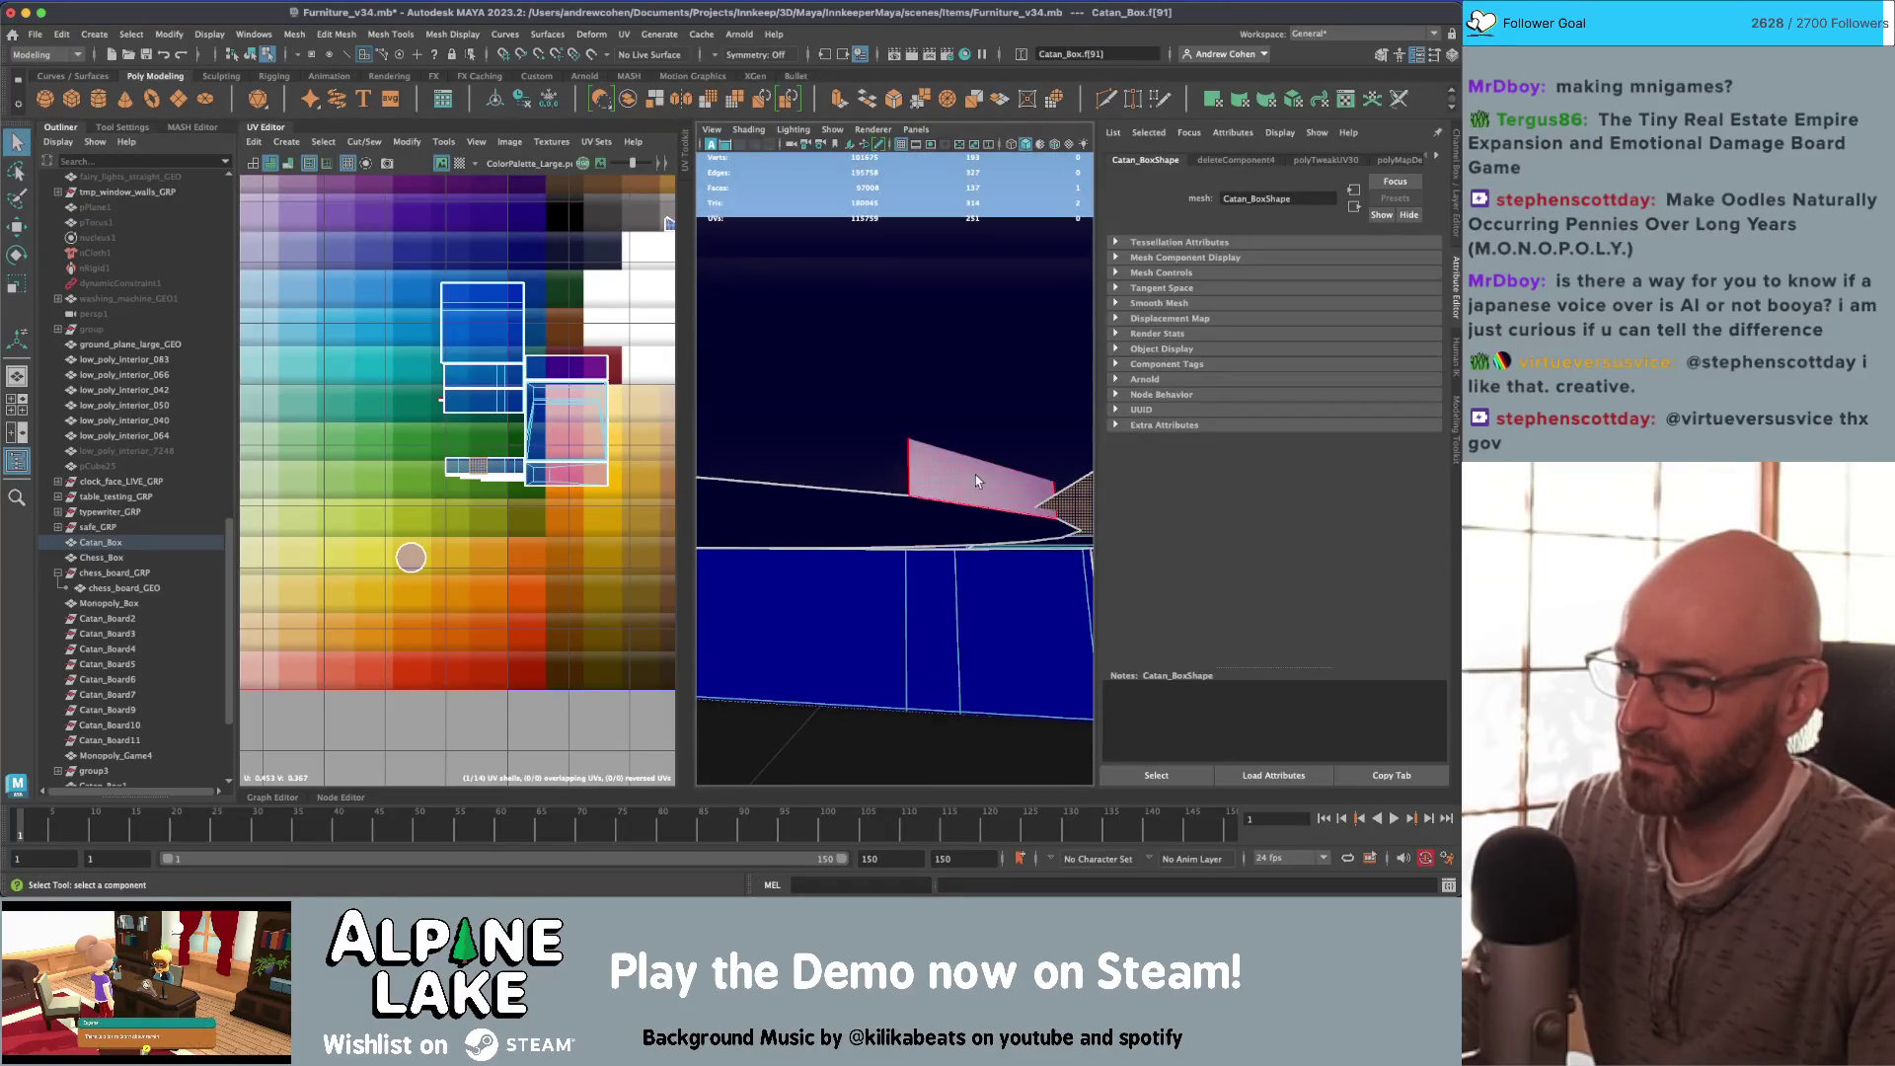
Step: Select the circle face underneath and view the textured lid from a level angle
{"action": "left_click", "coordinate": [967, 529]}
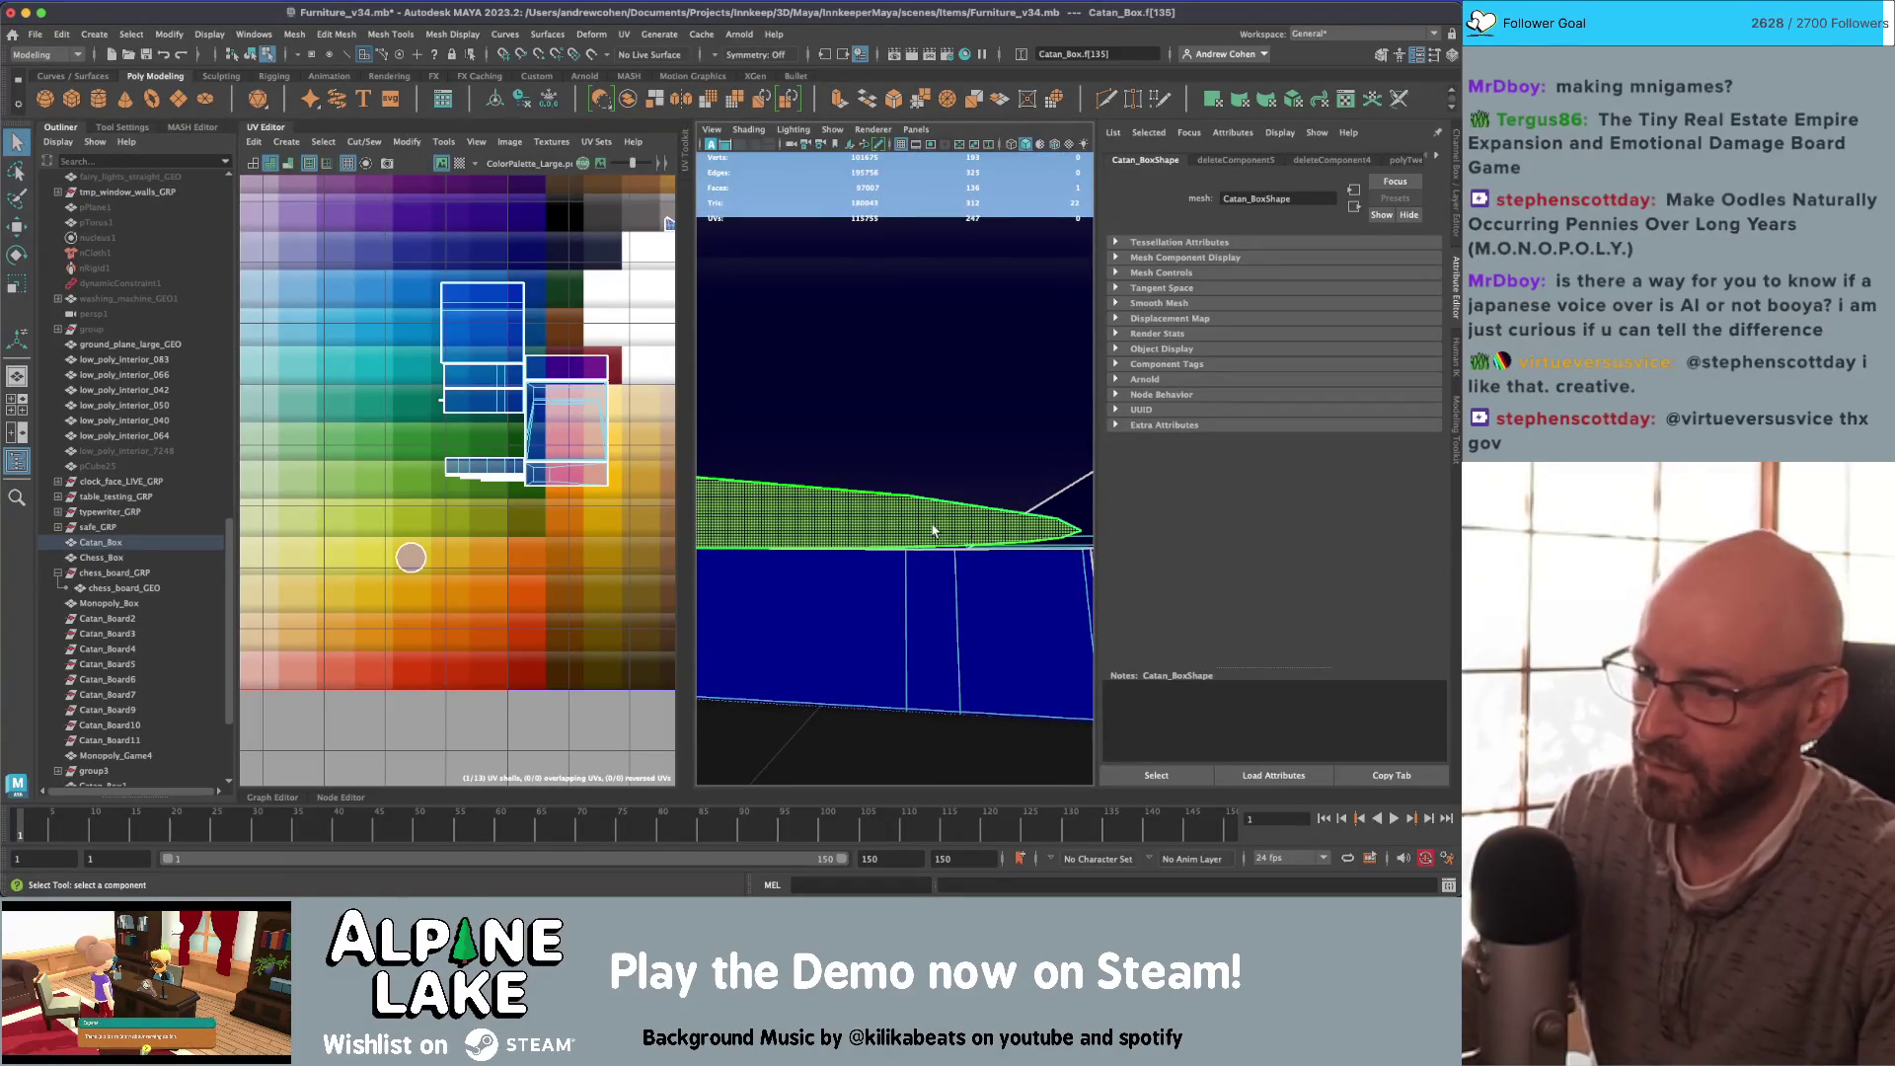
{"action": "mouse_move", "coordinate": [932, 530]}
{"action": "left_mouse_down", "text": "alt"}
{"action": "mouse_move", "coordinate": [756, 453]}
{"action": "mouse_move", "coordinate": [878, 433]}
{"action": "left_mouse_up", "text": "alt"}
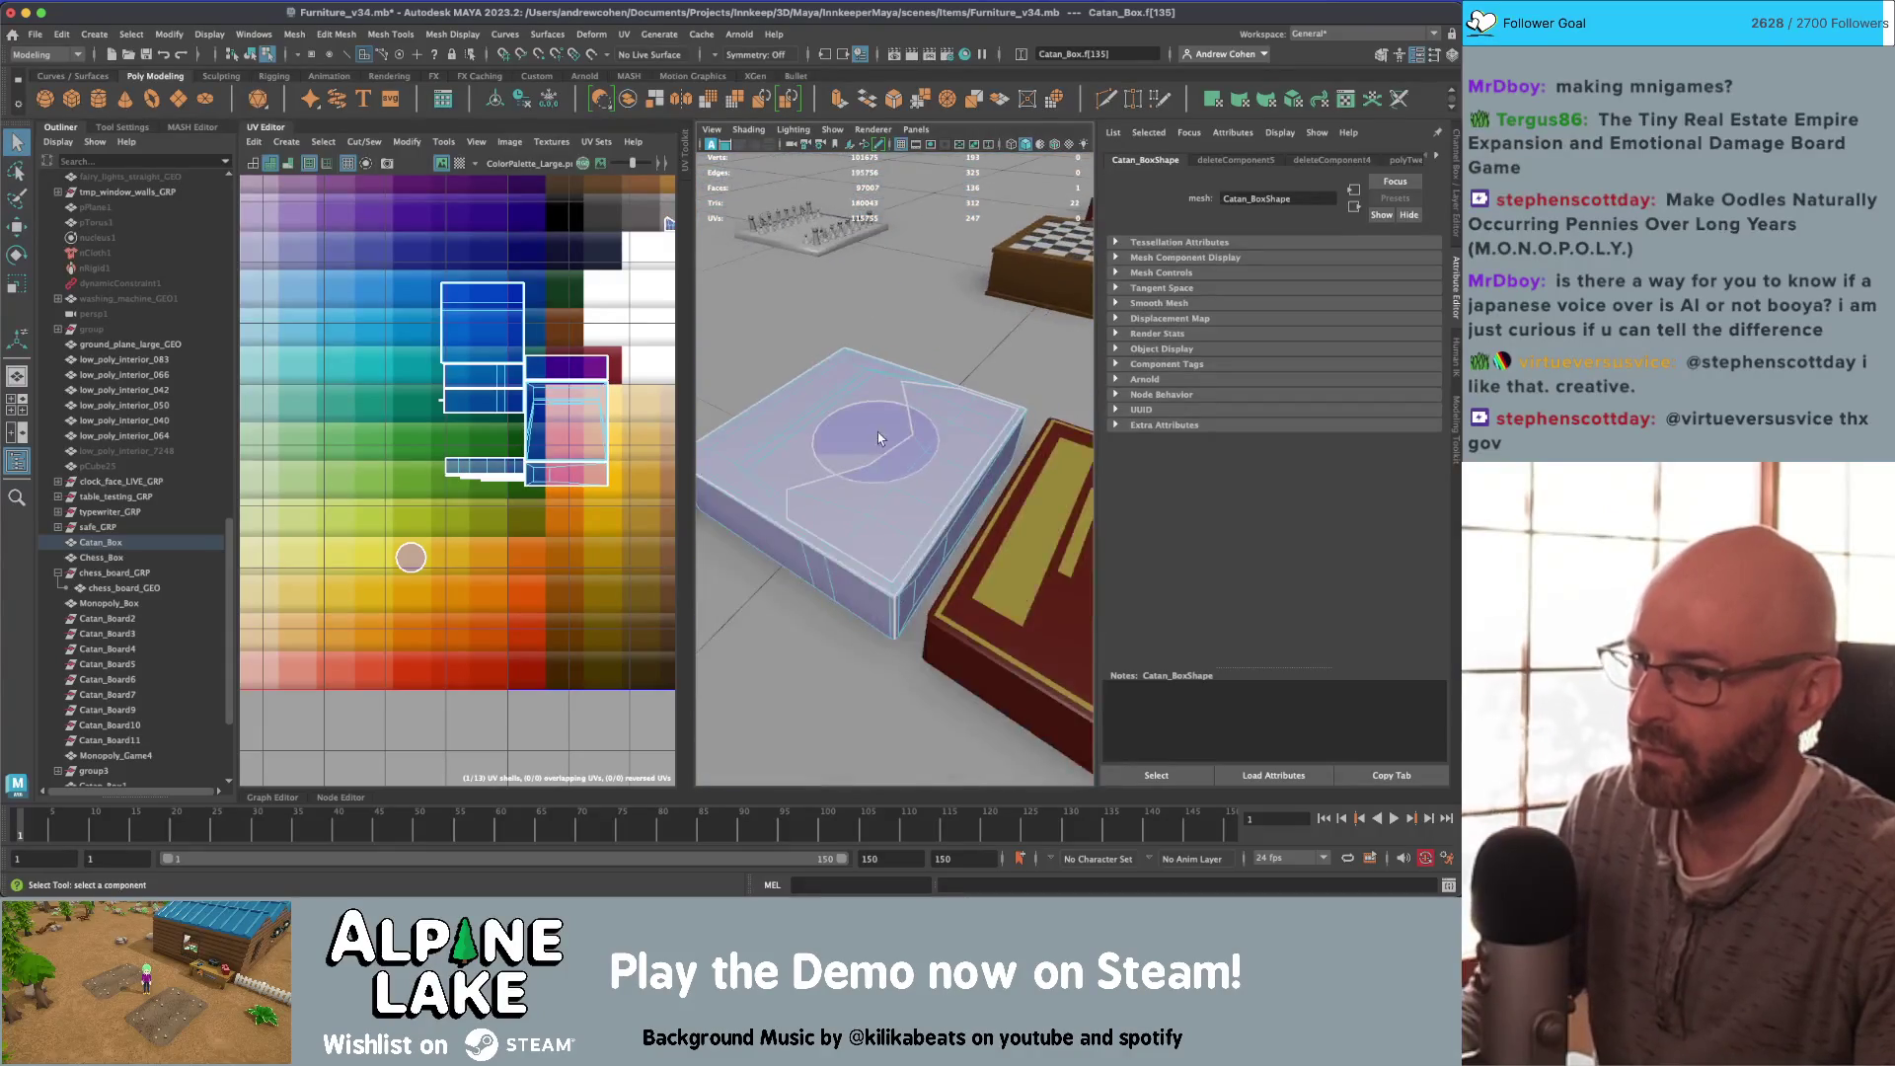
{"action": "scroll", "coordinate": [878, 437], "scroll_direction": "up", "scroll_amount": 3}
{"action": "key", "text": "w"}
{"action": "scroll", "coordinate": [1006, 437], "scroll_direction": "up", "scroll_amount": 5}
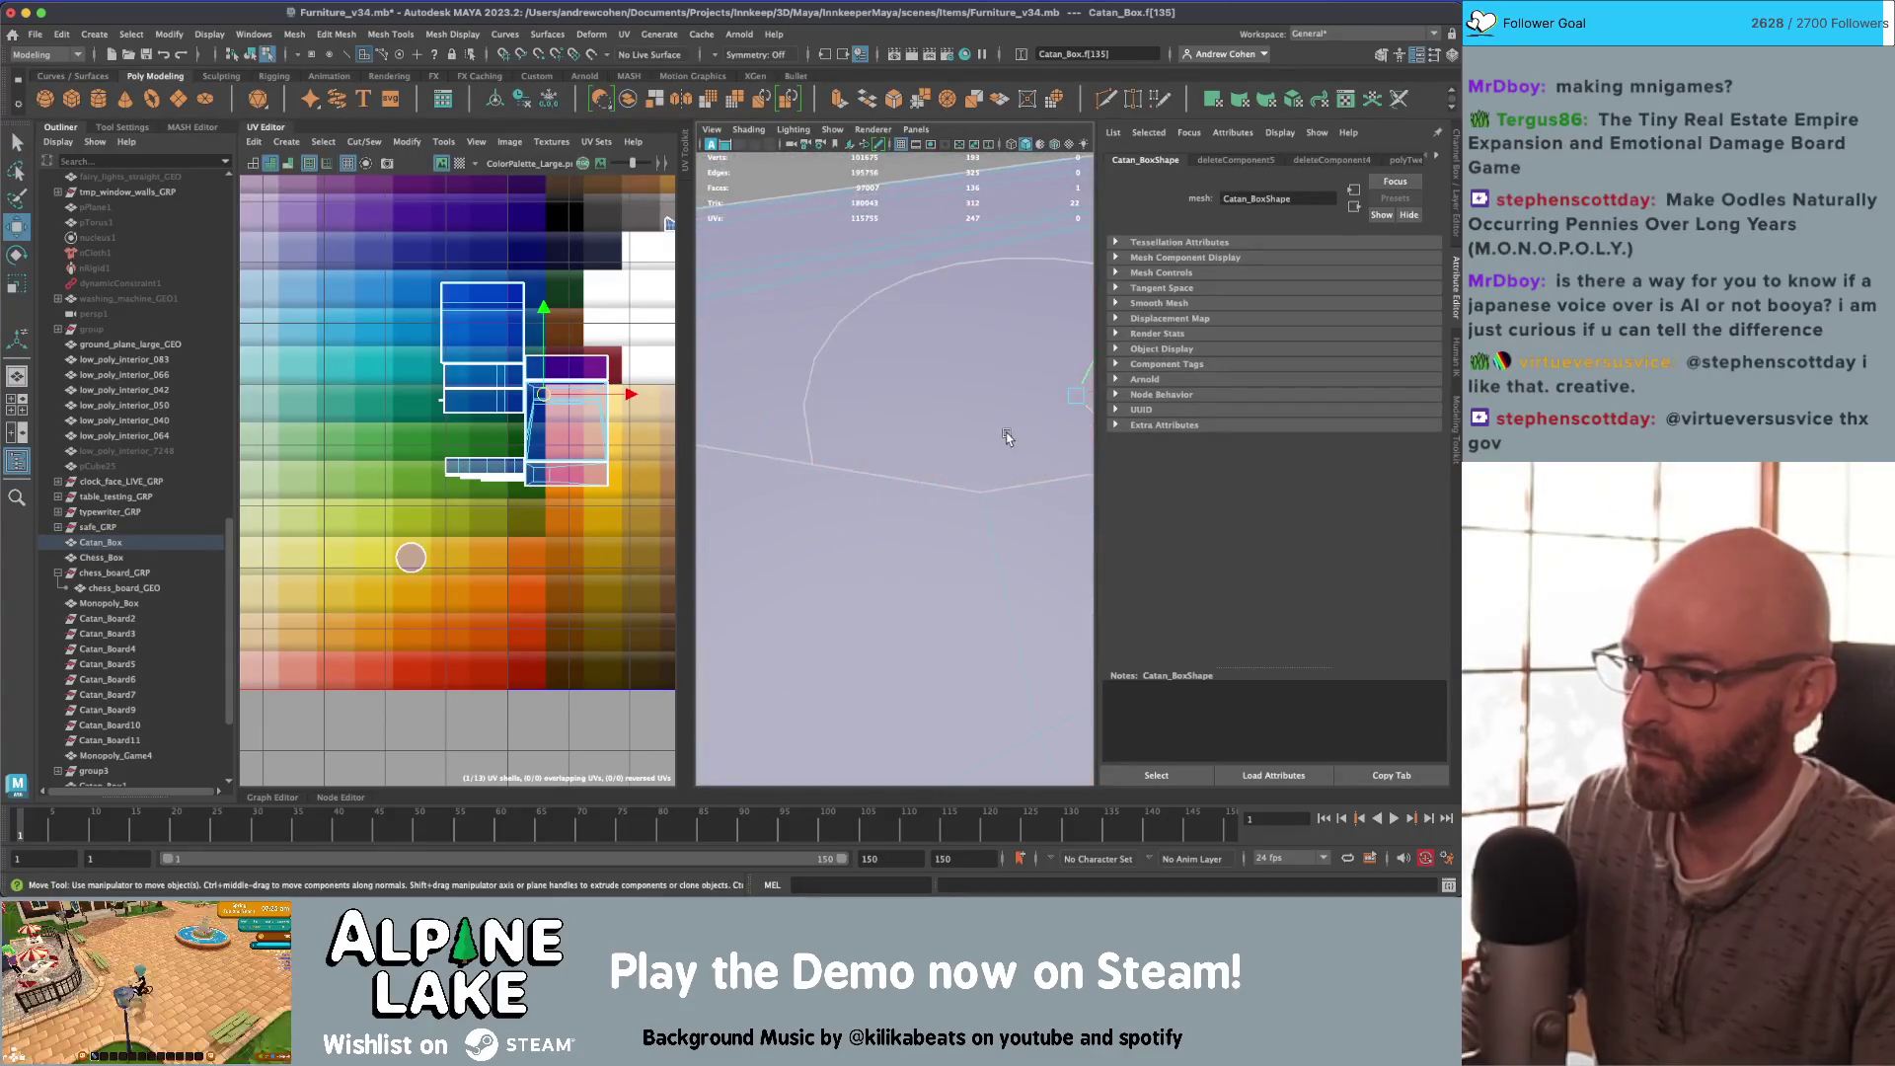
{"action": "key", "text": "6"}
{"action": "scroll", "coordinate": [952, 411], "scroll_direction": "down", "scroll_amount": 5}
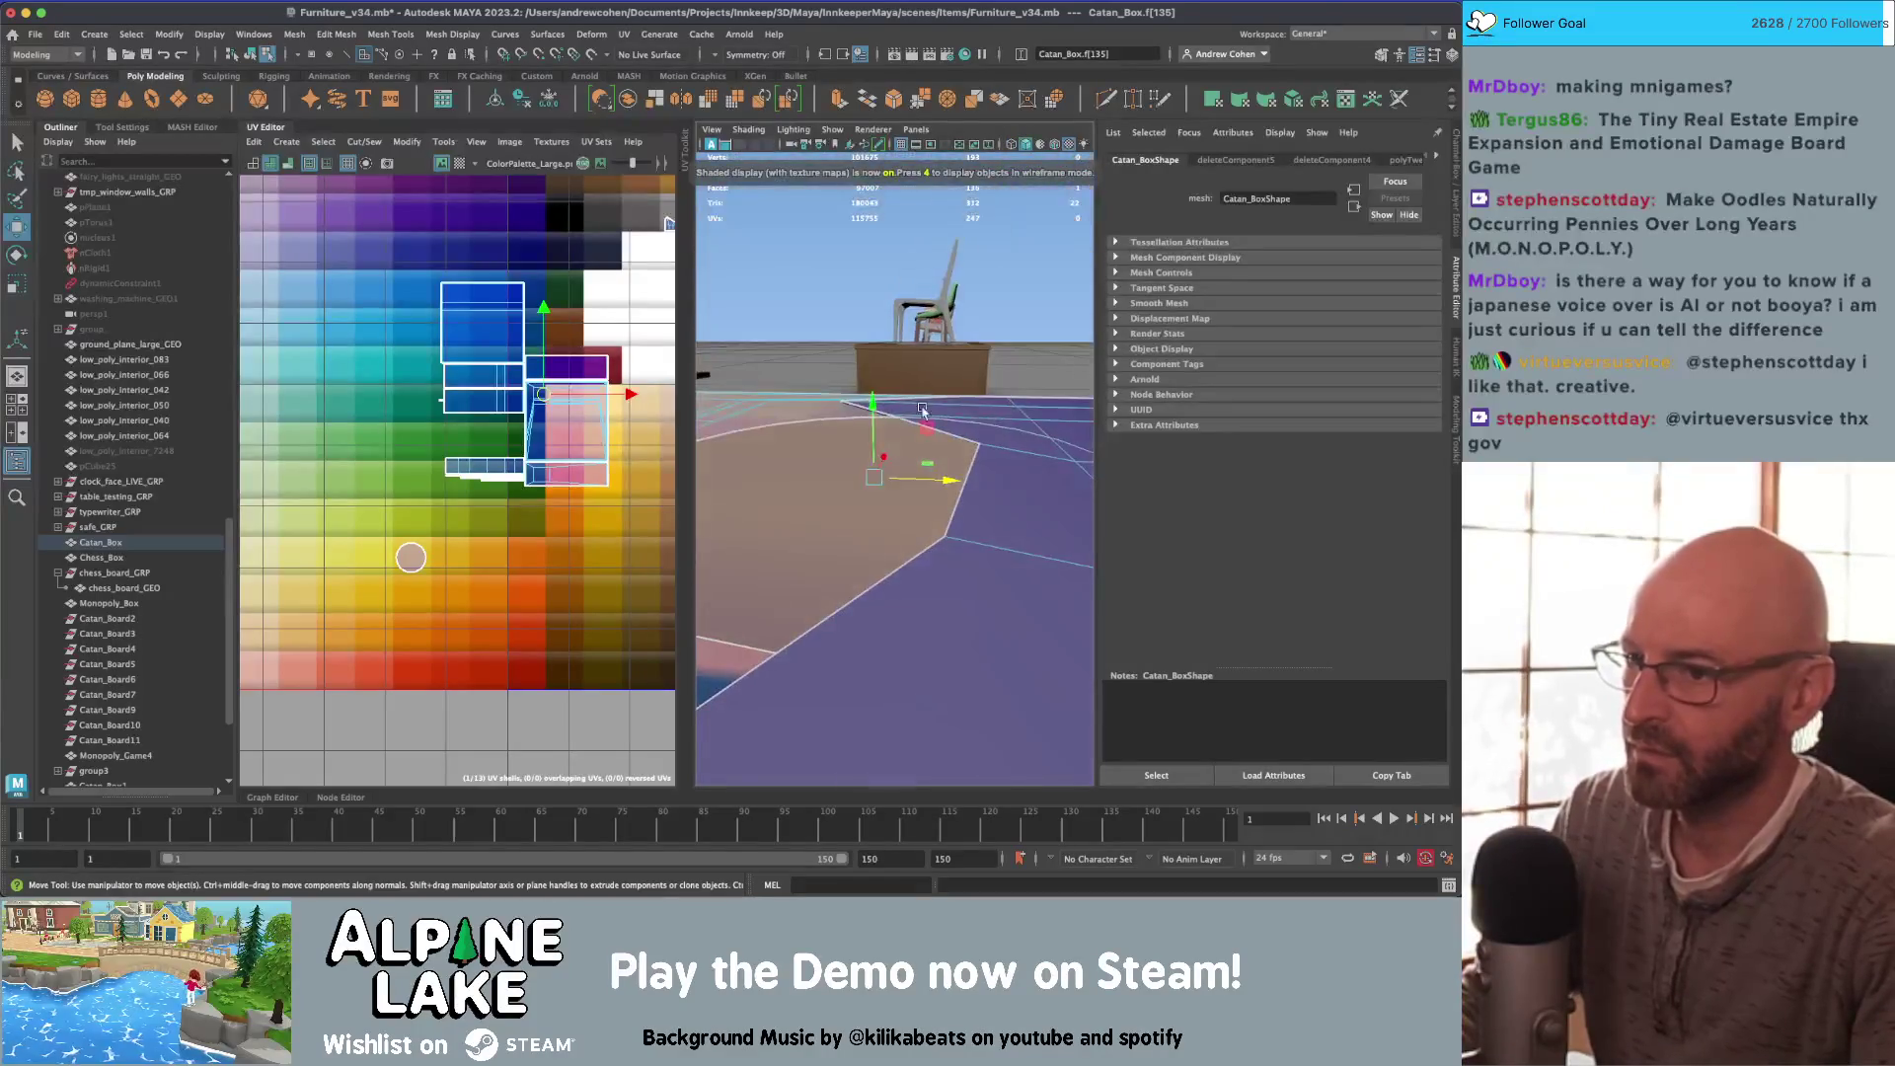
{"action": "mouse_move", "coordinate": [922, 408]}
{"action": "left_mouse_down", "text": "alt"}
{"action": "mouse_move", "coordinate": [859, 449]}
{"action": "mouse_move", "coordinate": [884, 472]}
{"action": "mouse_move", "coordinate": [936, 414]}
{"action": "mouse_move", "coordinate": [871, 434]}
{"action": "left_mouse_up", "text": "alt"}
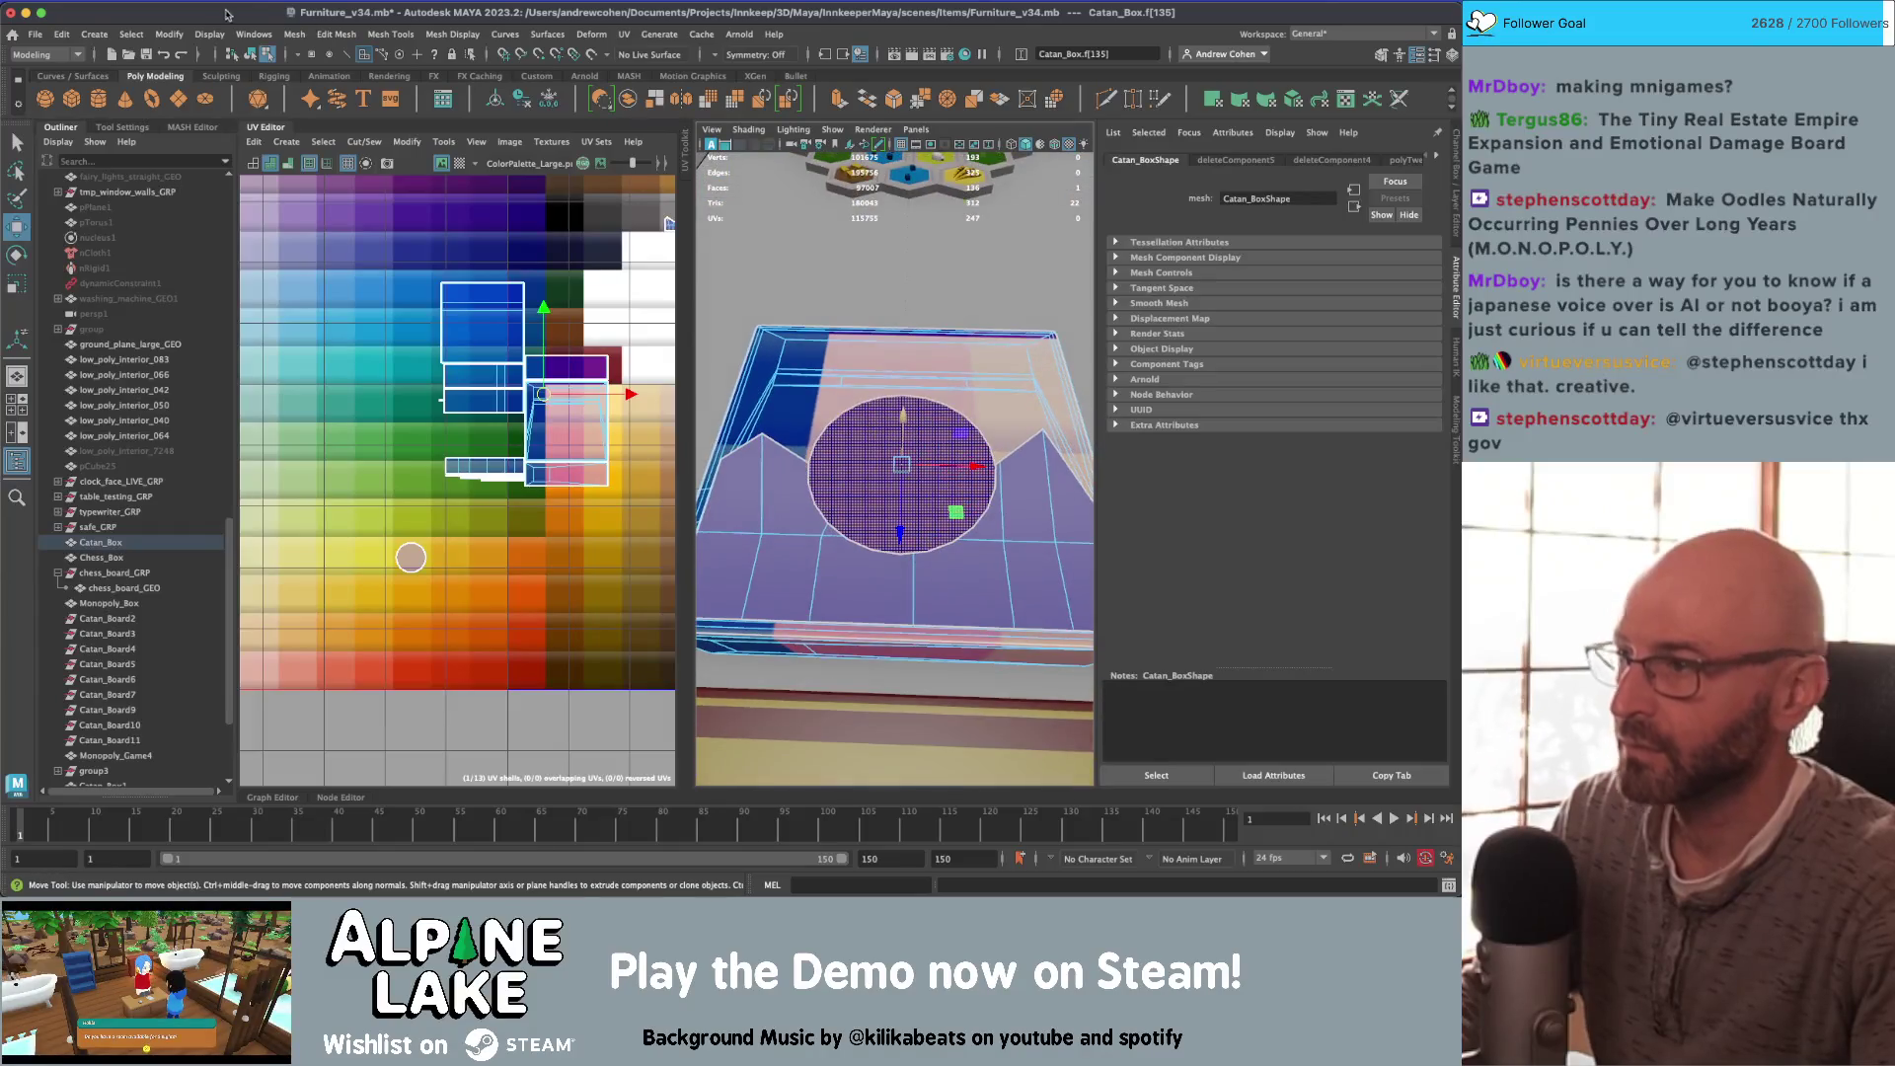
Step: Reselect the lid's circle face and raise it slightly in Y
{"action": "left_click", "coordinate": [251, 55]}
{"action": "left_click", "coordinate": [786, 505]}
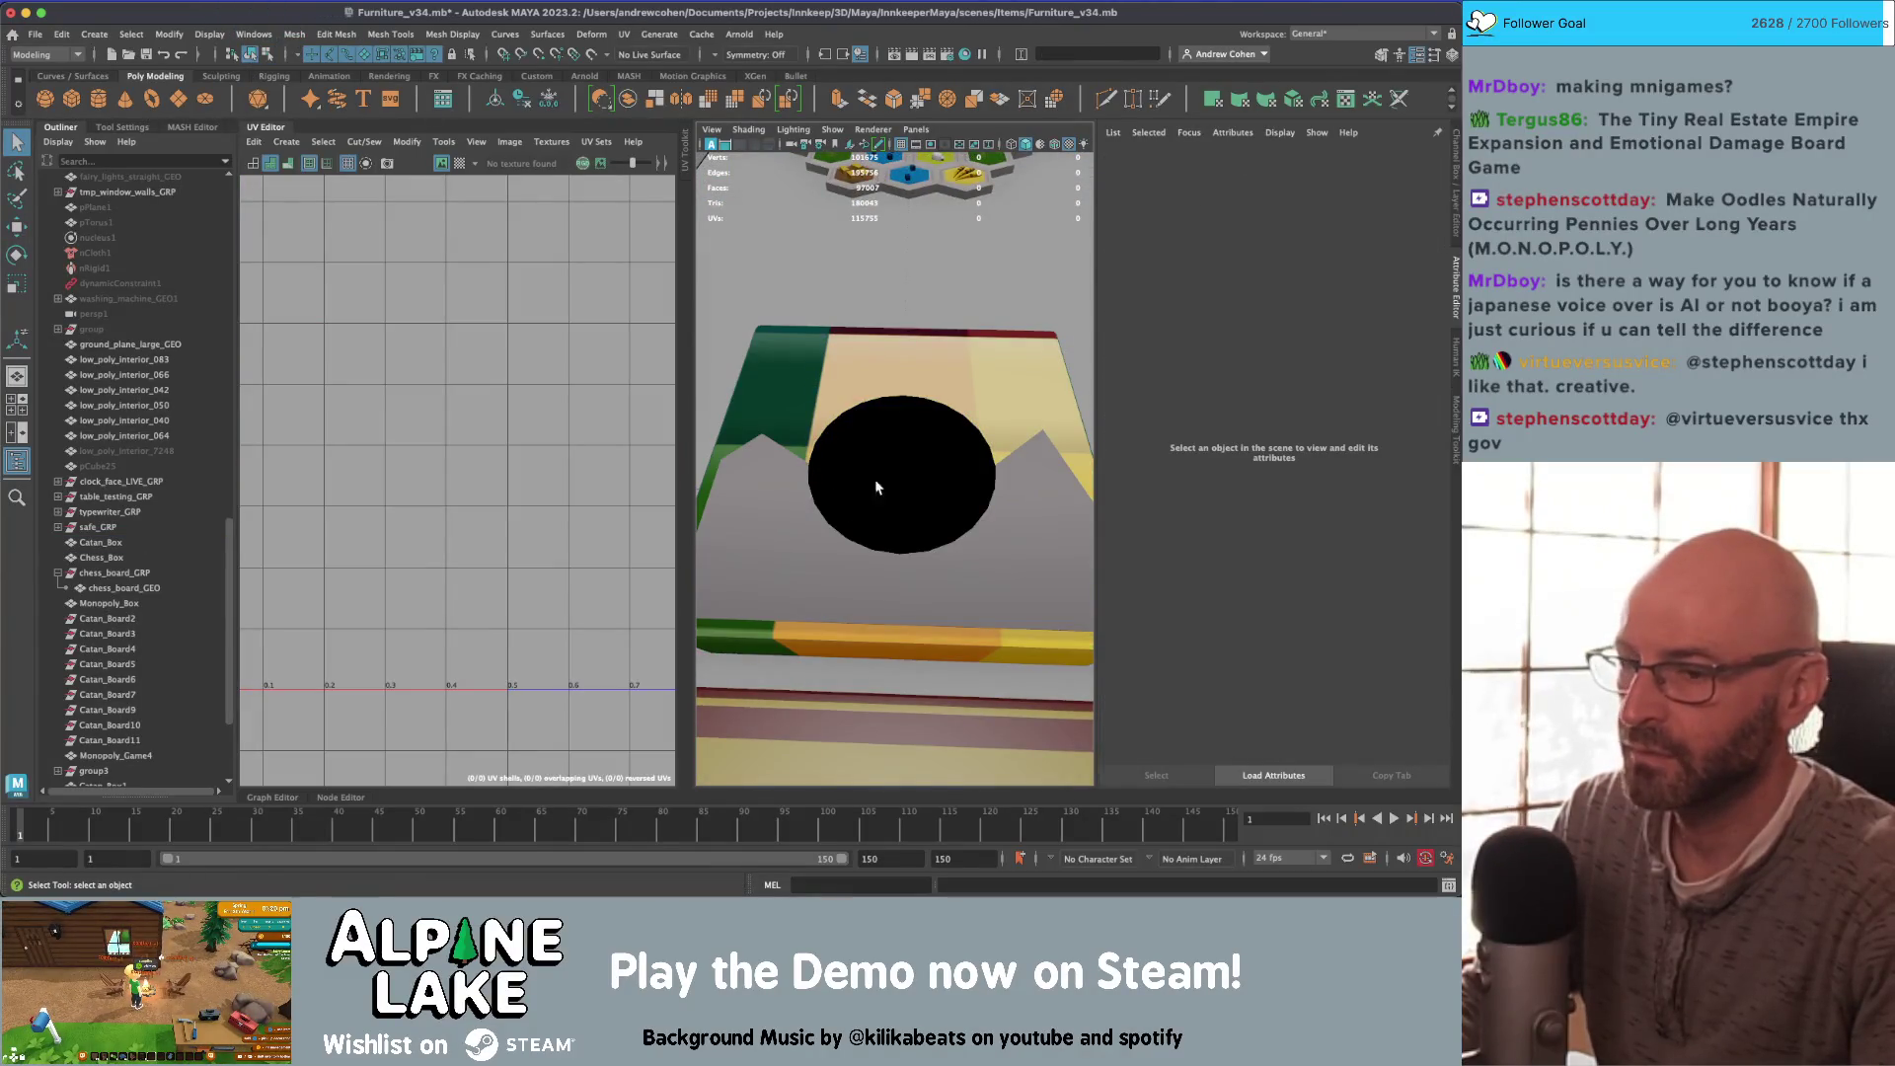
{"action": "scroll", "coordinate": [876, 487], "scroll_direction": "down", "scroll_amount": 5}
{"action": "scroll", "coordinate": [876, 488], "scroll_direction": "up", "scroll_amount": 5}
{"action": "left_click", "coordinate": [868, 444]}
{"action": "left_click_drag", "start_coordinate": [869, 445], "coordinate": [835, 338], "text": "alt"}
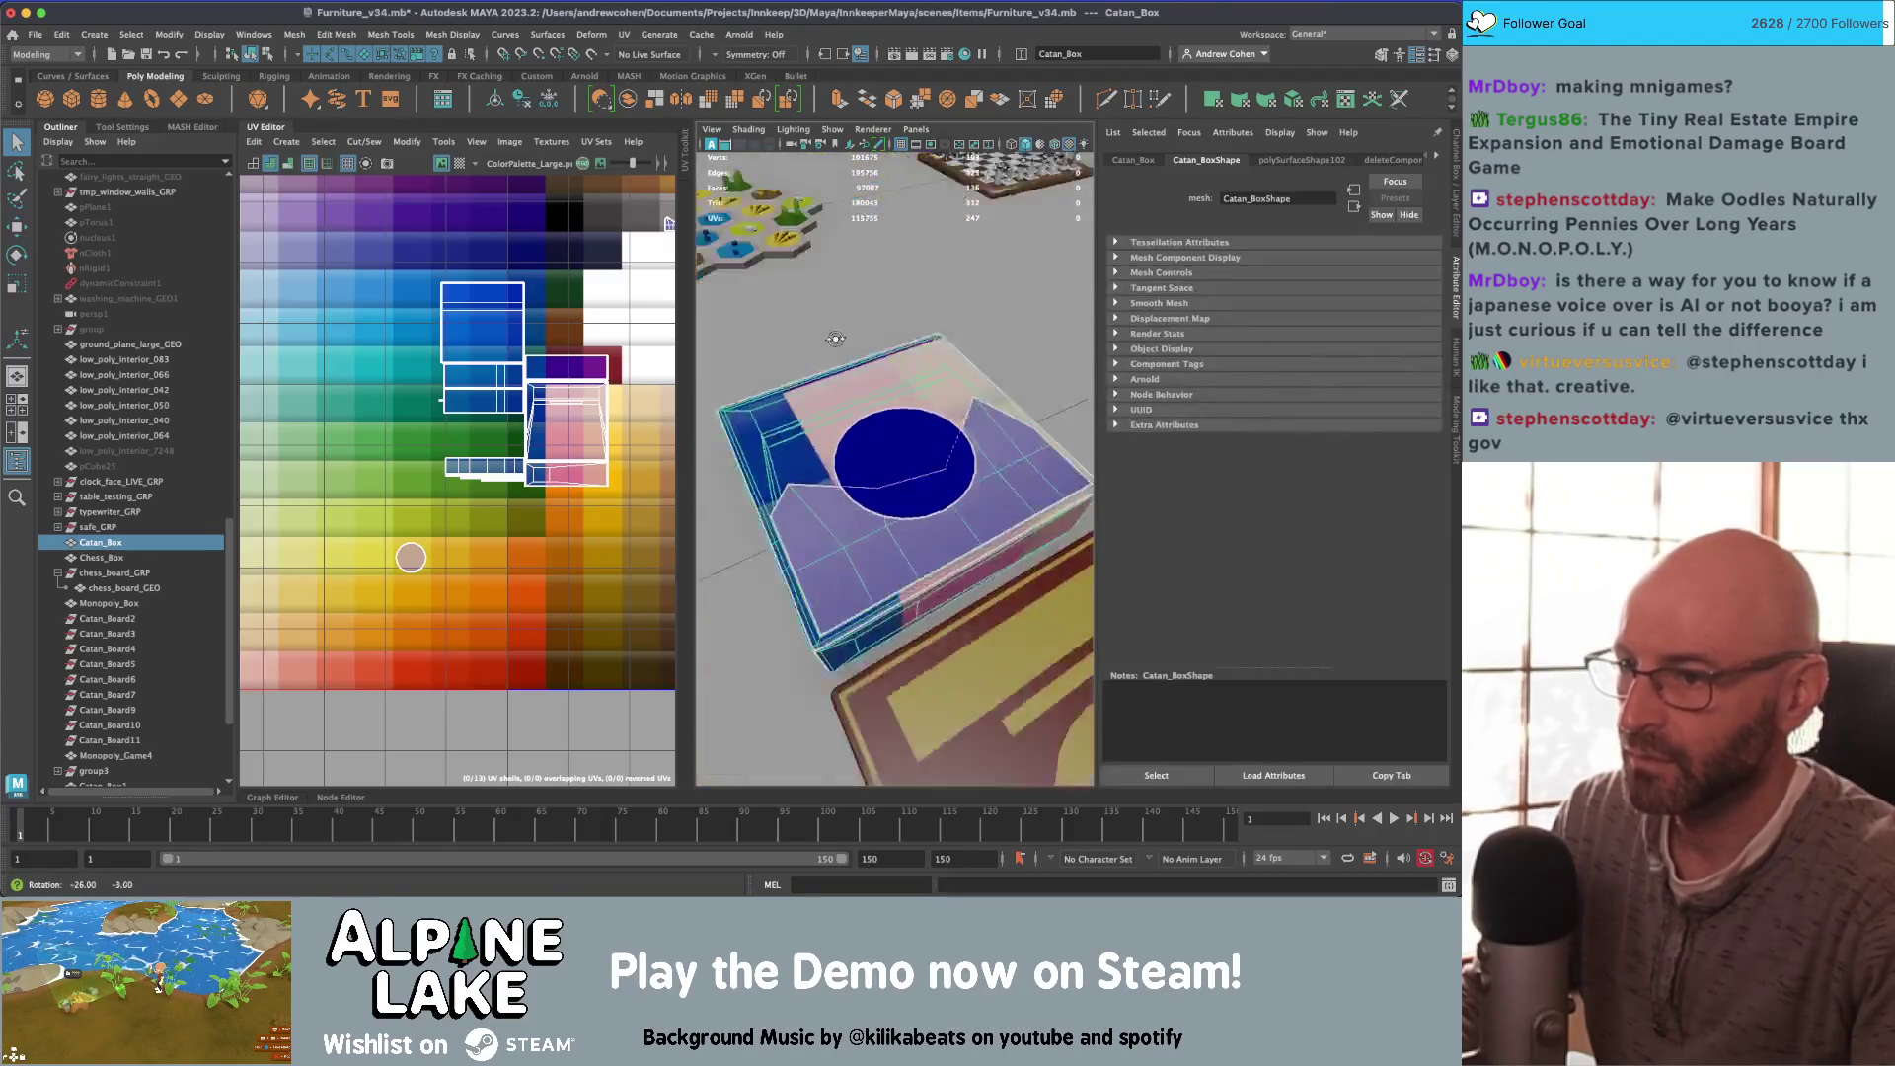
{"action": "mouse_move", "coordinate": [834, 338]}
{"action": "right_mouse_down", "text": "alt"}
{"action": "mouse_move", "coordinate": [947, 457]}
{"action": "mouse_move", "coordinate": [906, 383]}
{"action": "right_mouse_up", "text": "alt"}
{"action": "left_click", "coordinate": [906, 383]}
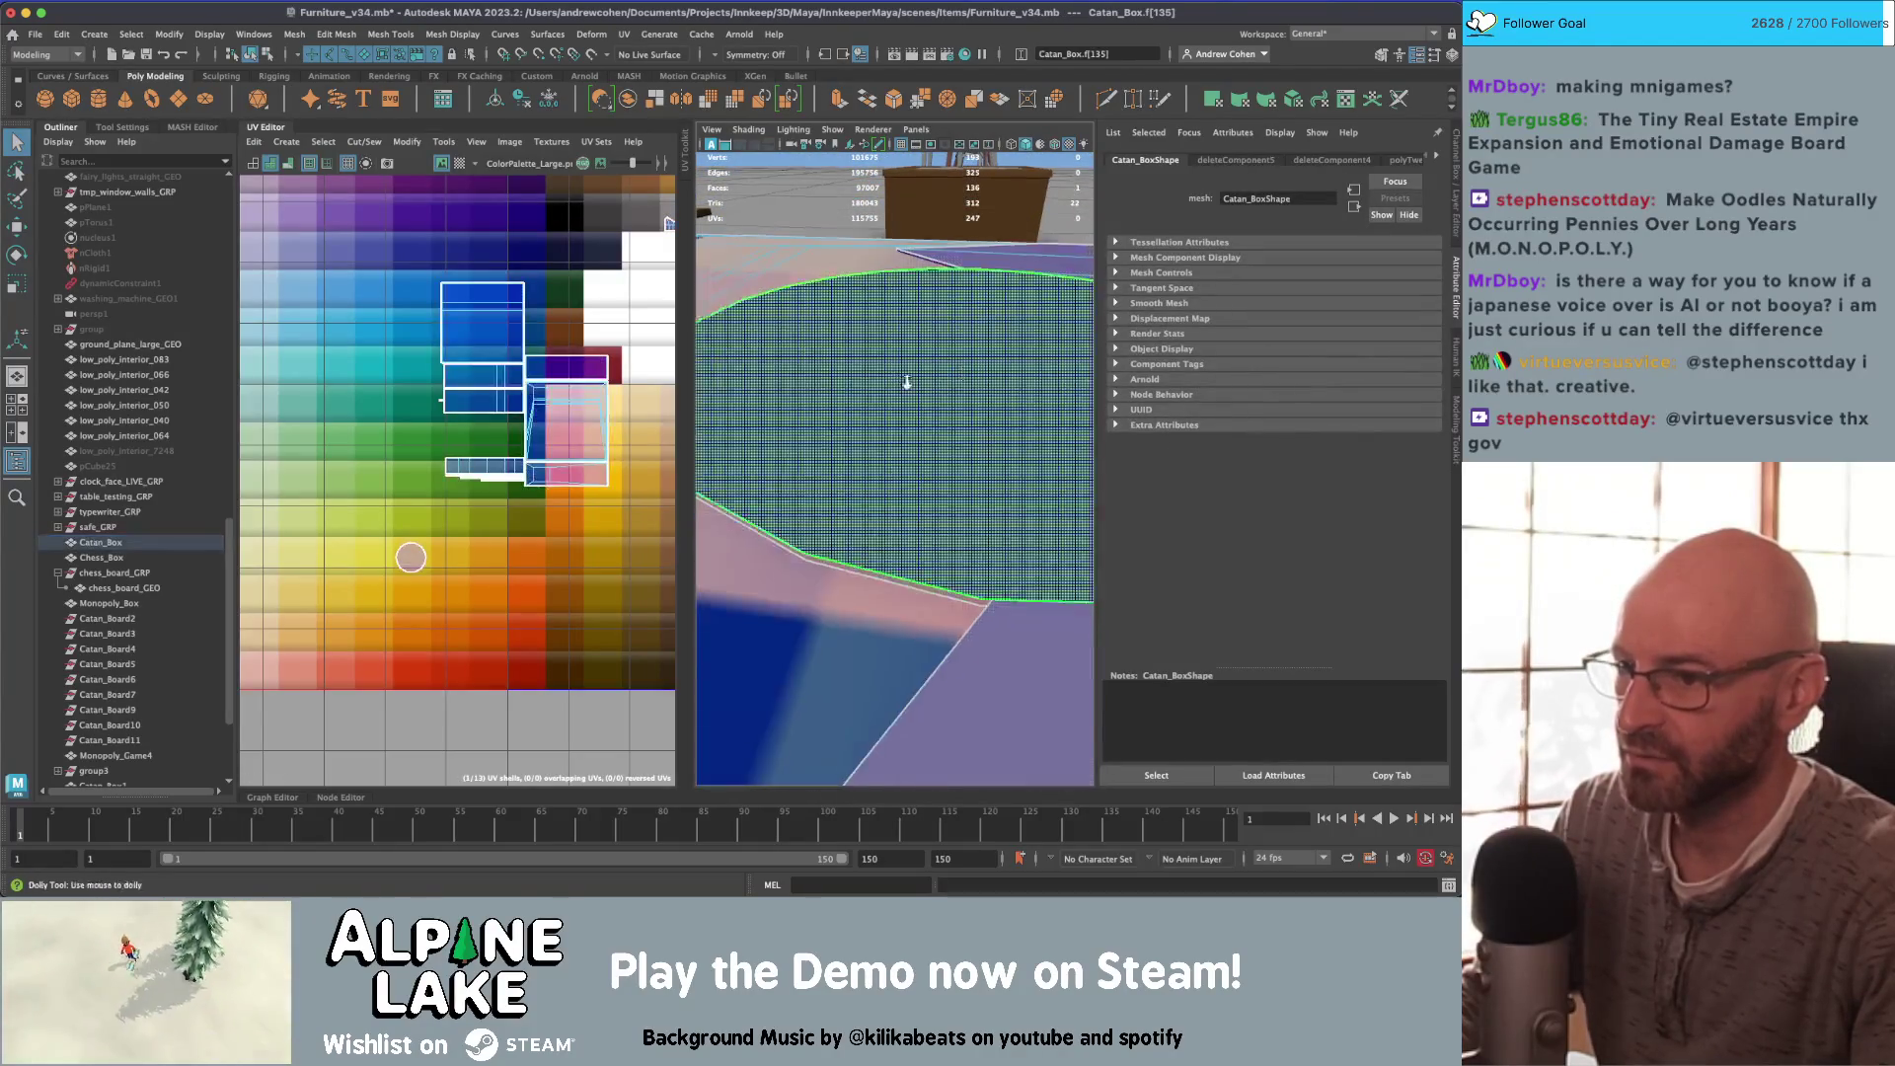
{"action": "scroll", "coordinate": [906, 383], "scroll_direction": "down", "scroll_amount": 5}
{"action": "key", "text": "w"}
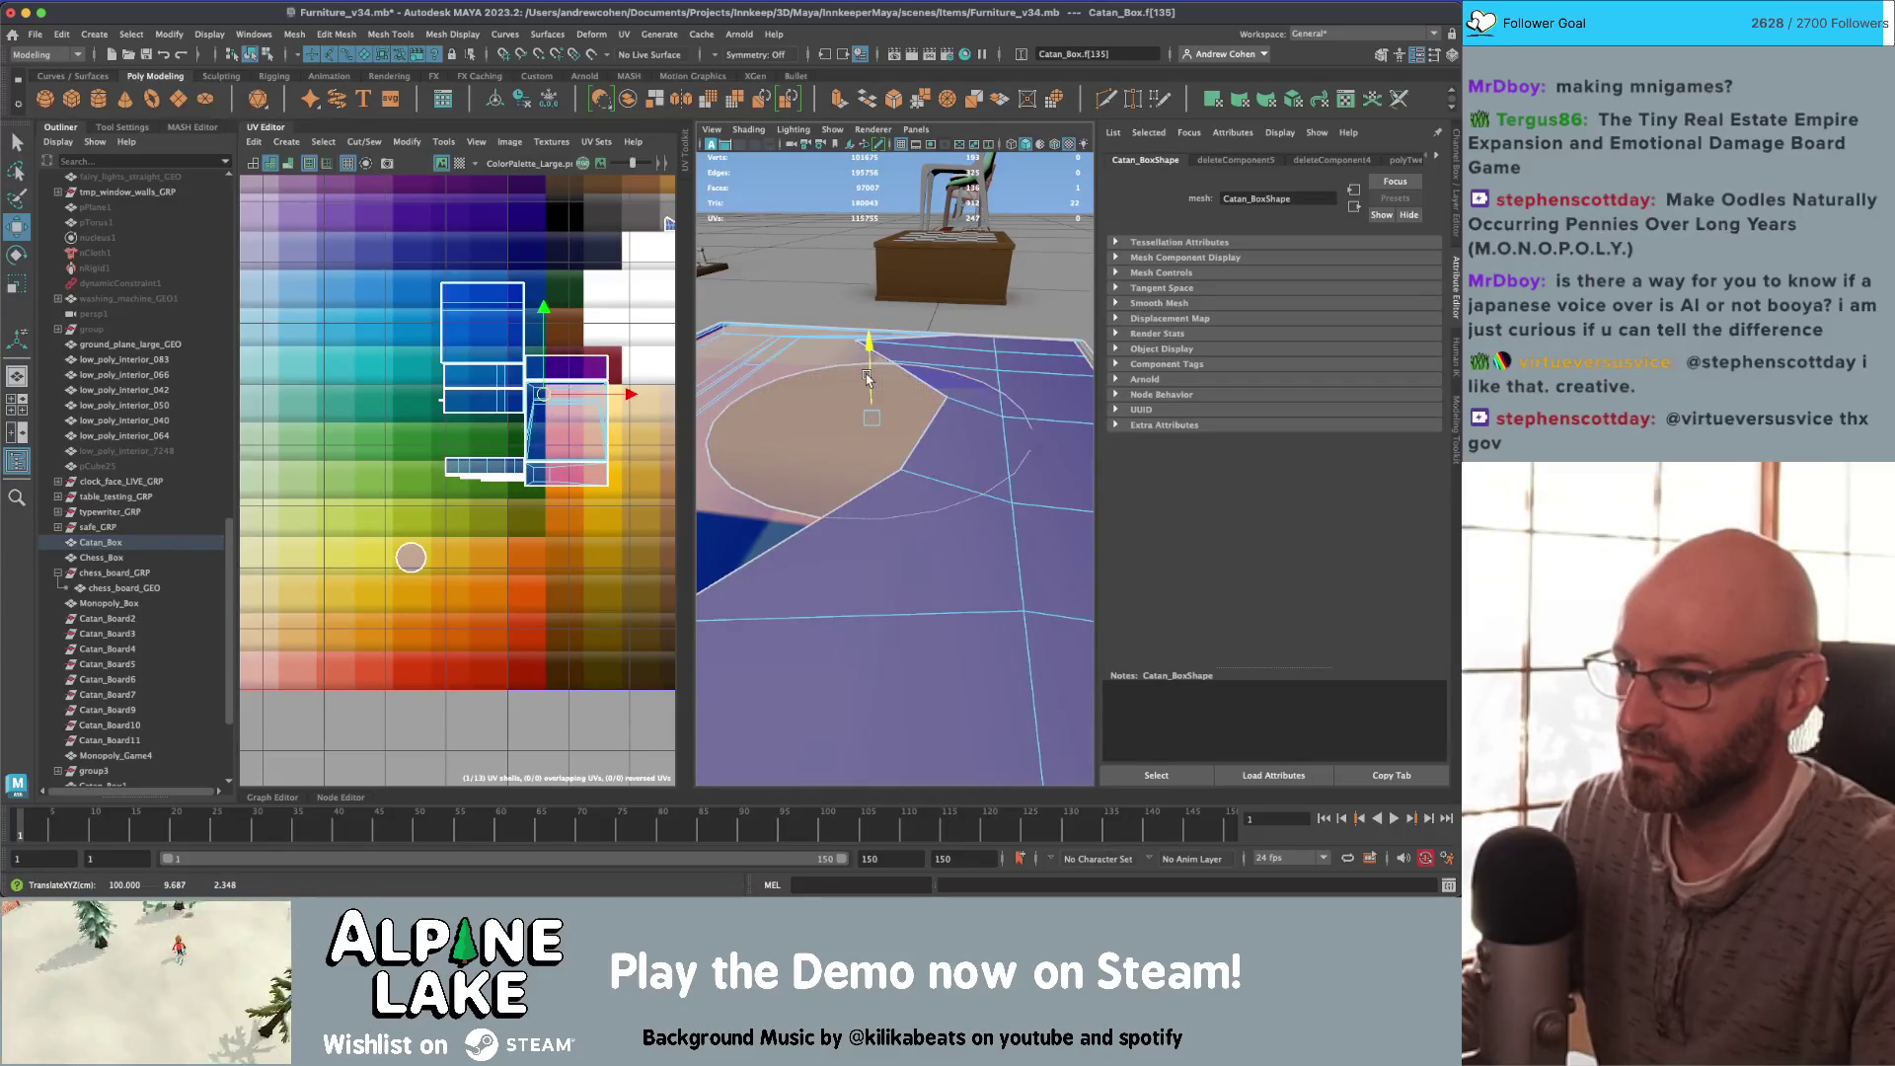
{"action": "mouse_move", "coordinate": [866, 377]}
{"action": "left_mouse_down"}
{"action": "mouse_move", "coordinate": [849, 395]}
{"action": "mouse_move", "coordinate": [815, 375]}
{"action": "mouse_move", "coordinate": [871, 462]}
{"action": "mouse_move", "coordinate": [820, 432]}
{"action": "mouse_move", "coordinate": [839, 434]}
{"action": "left_mouse_up"}
{"action": "key", "text": "q"}
{"action": "scroll", "coordinate": [782, 443], "scroll_direction": "up", "scroll_amount": 3}
Step: Delete the side-strip faces around and beneath the circle
{"action": "double_click", "coordinate": [781, 442]}
{"action": "key", "text": "w"}
{"action": "key", "text": "q"}
{"action": "left_click", "coordinate": [872, 463]}
{"action": "left_click", "coordinate": [871, 463]}
{"action": "key", "text": "Delete"}
Step: Select the circle face on the lid and bring up the Mesh Display commands
{"action": "left_click", "coordinate": [251, 55]}
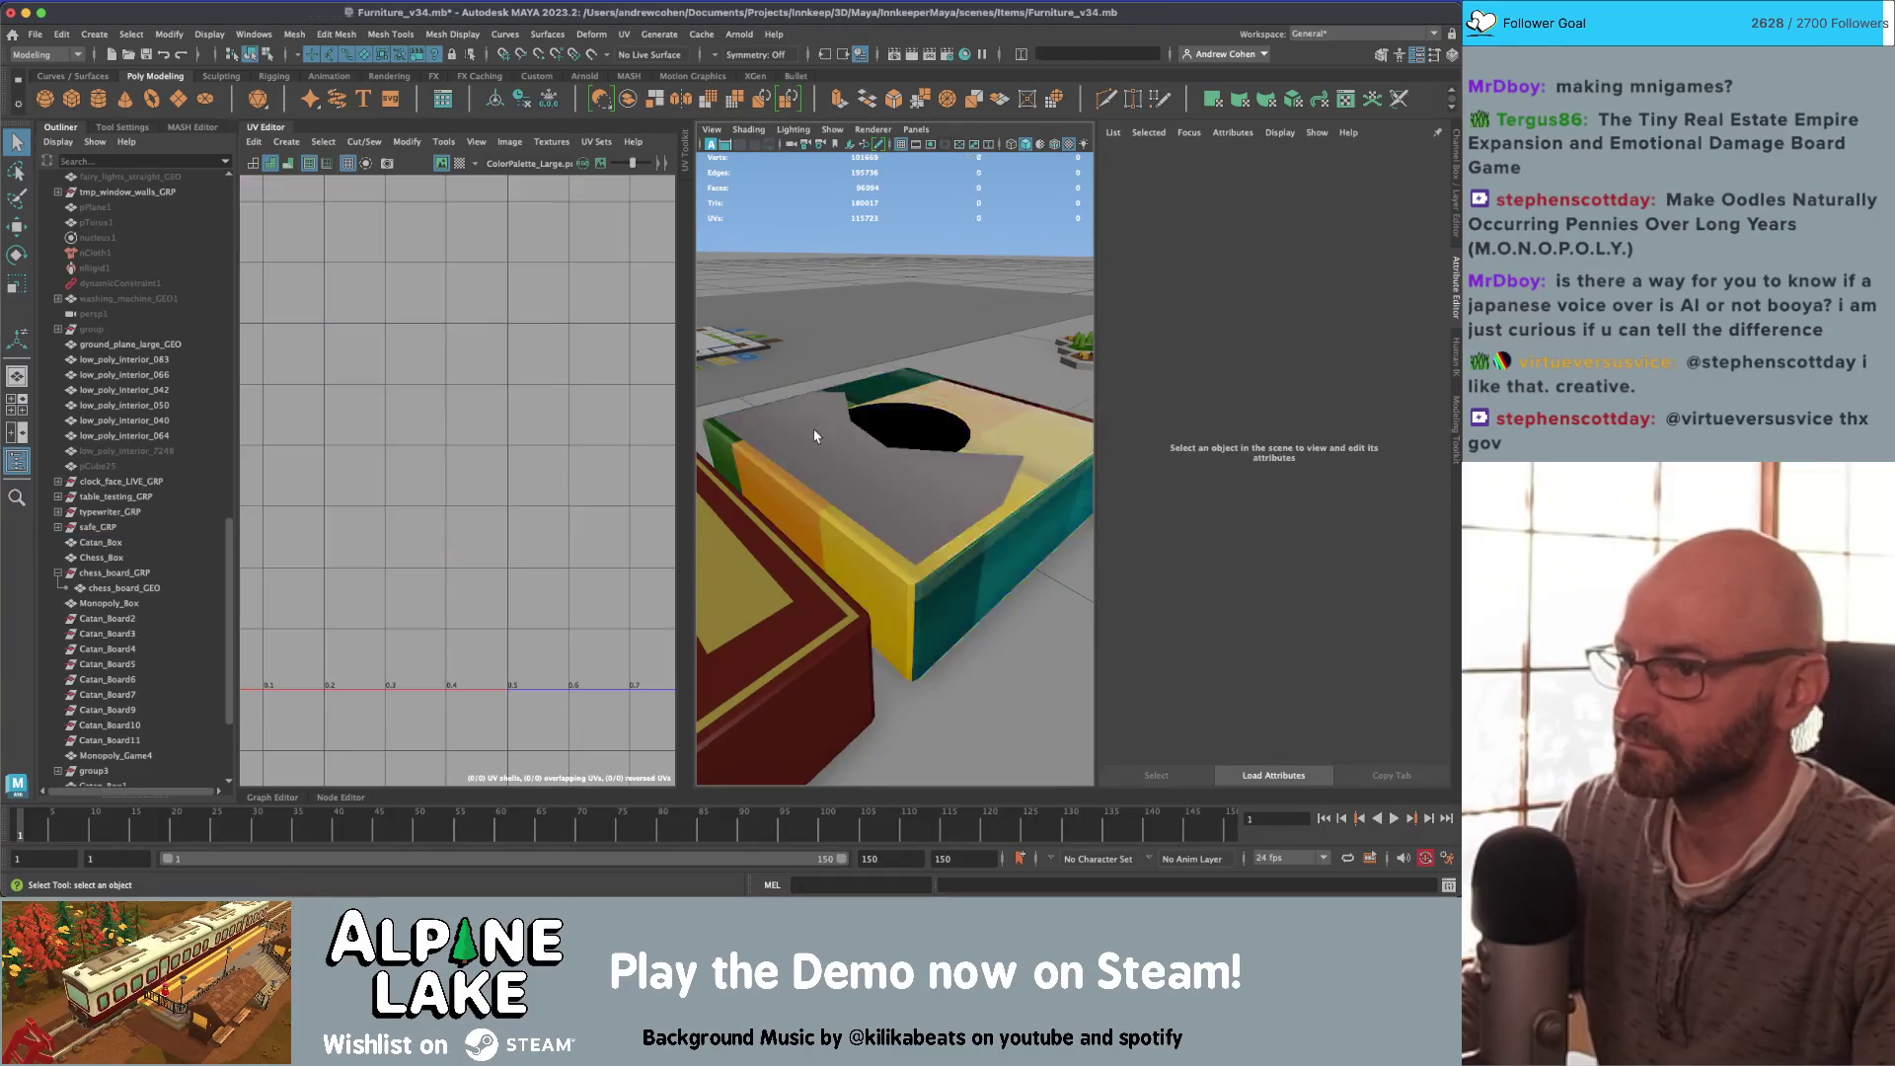
{"action": "left_click_drag", "start_coordinate": [912, 492], "coordinate": [910, 461], "text": "alt"}
{"action": "left_click", "coordinate": [910, 462]}
{"action": "right_click_drag", "start_coordinate": [412, 558], "coordinate": [457, 543]}
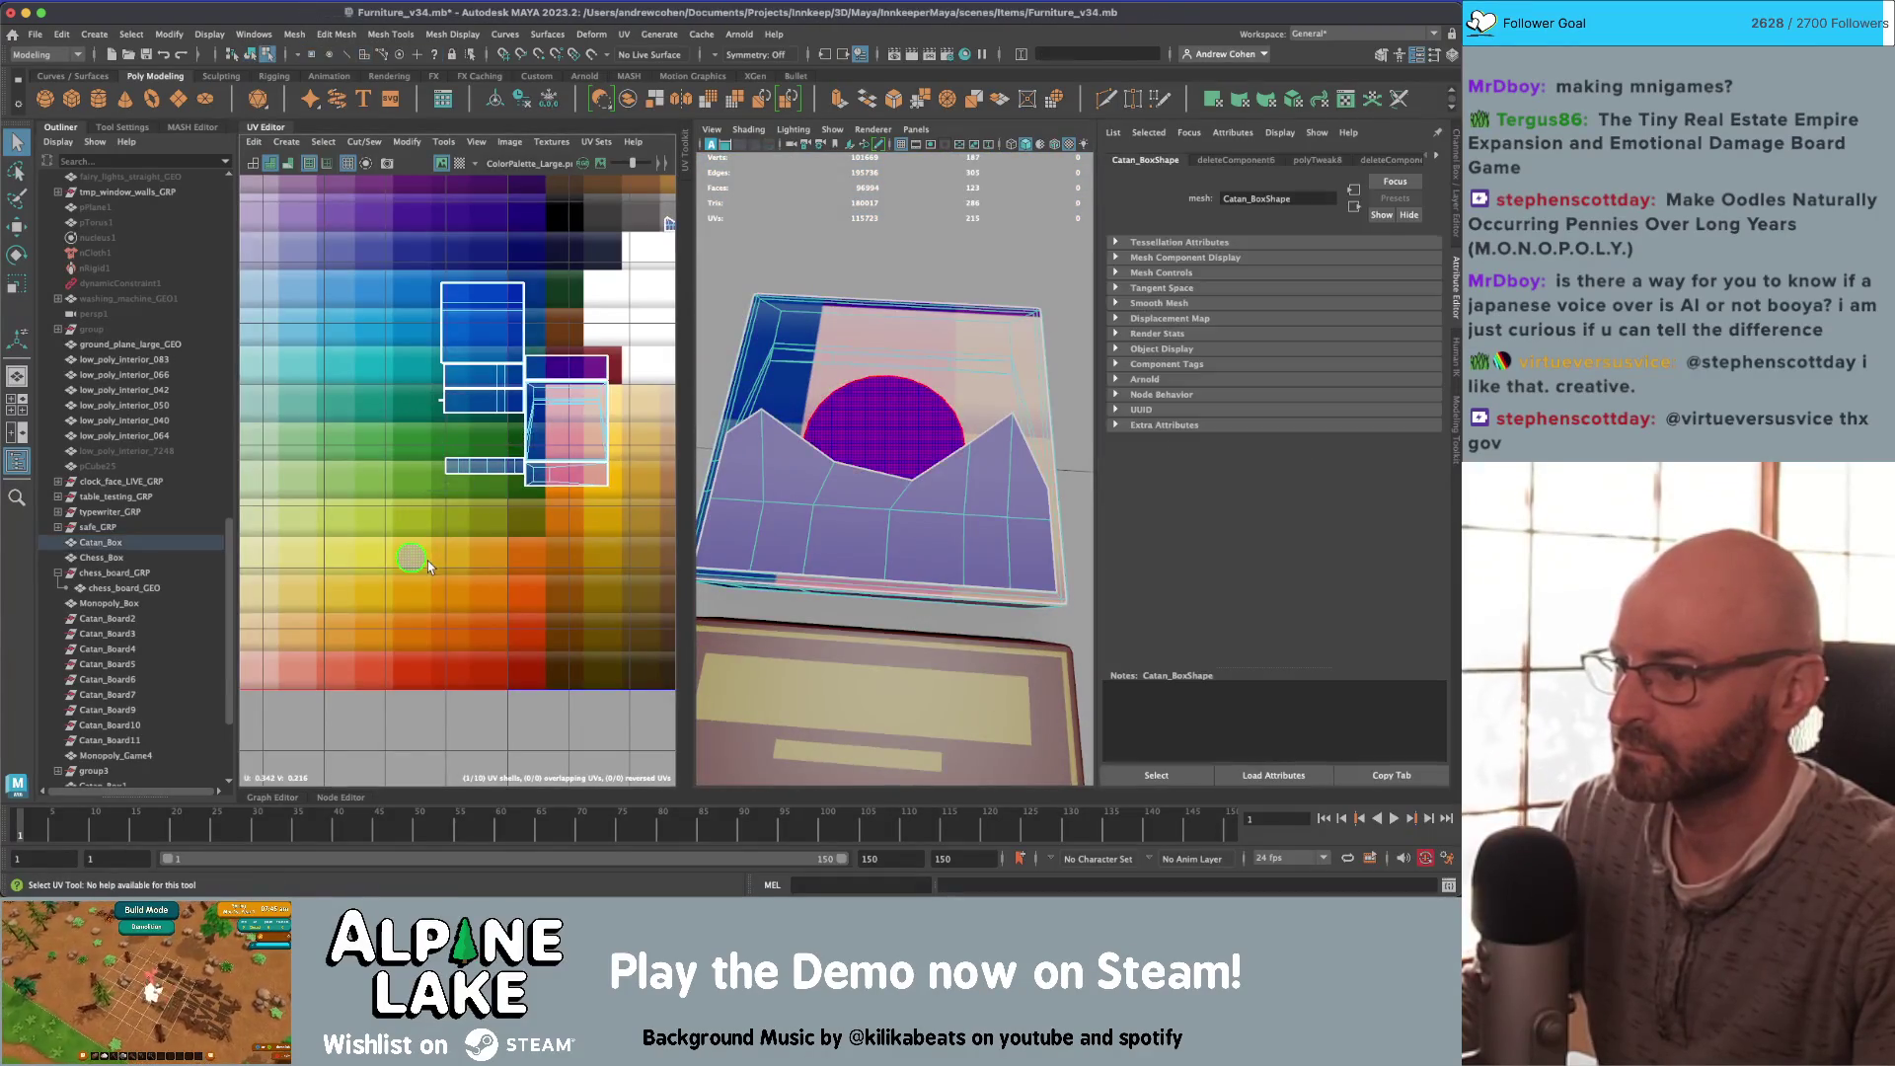
{"action": "right_click_drag", "start_coordinate": [883, 425], "coordinate": [883, 424]}
{"action": "left_click", "coordinate": [883, 424]}
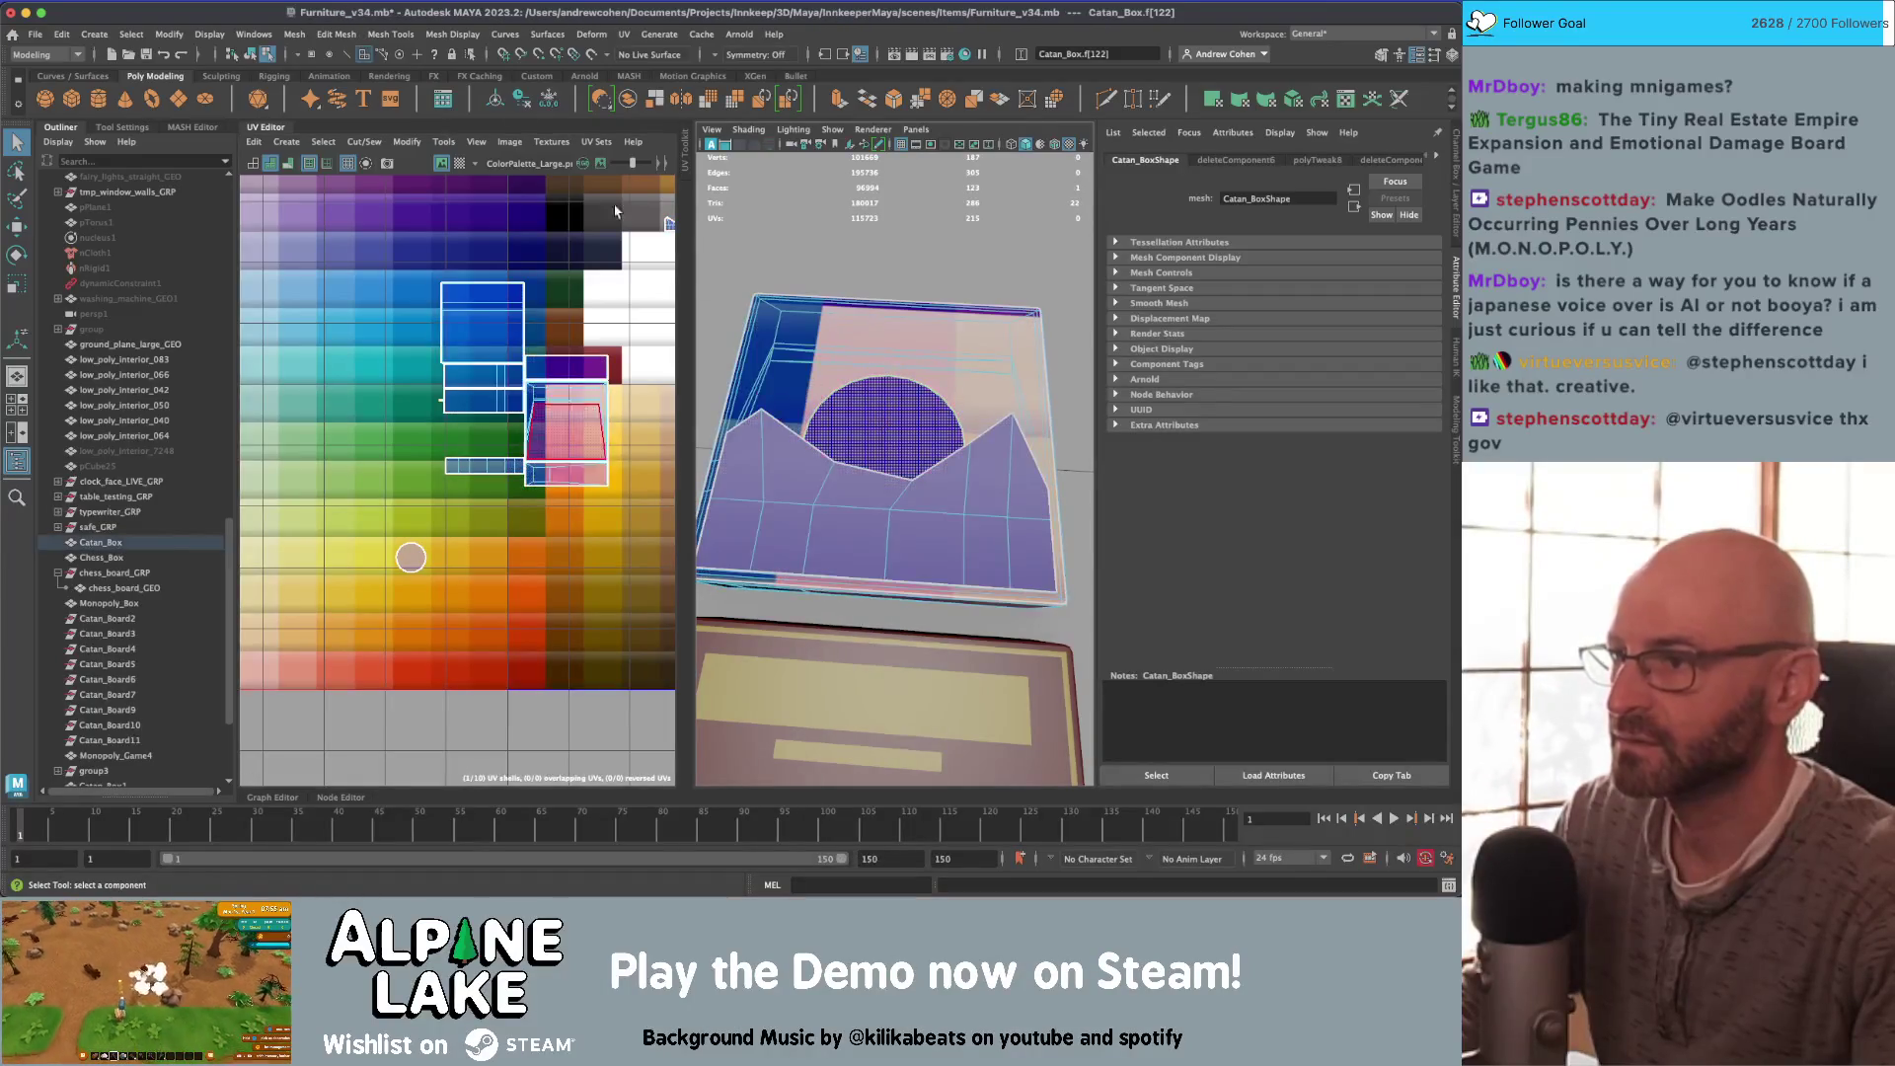
{"action": "left_click", "coordinate": [444, 36]}
{"action": "mouse_move", "coordinate": [337, 33]}
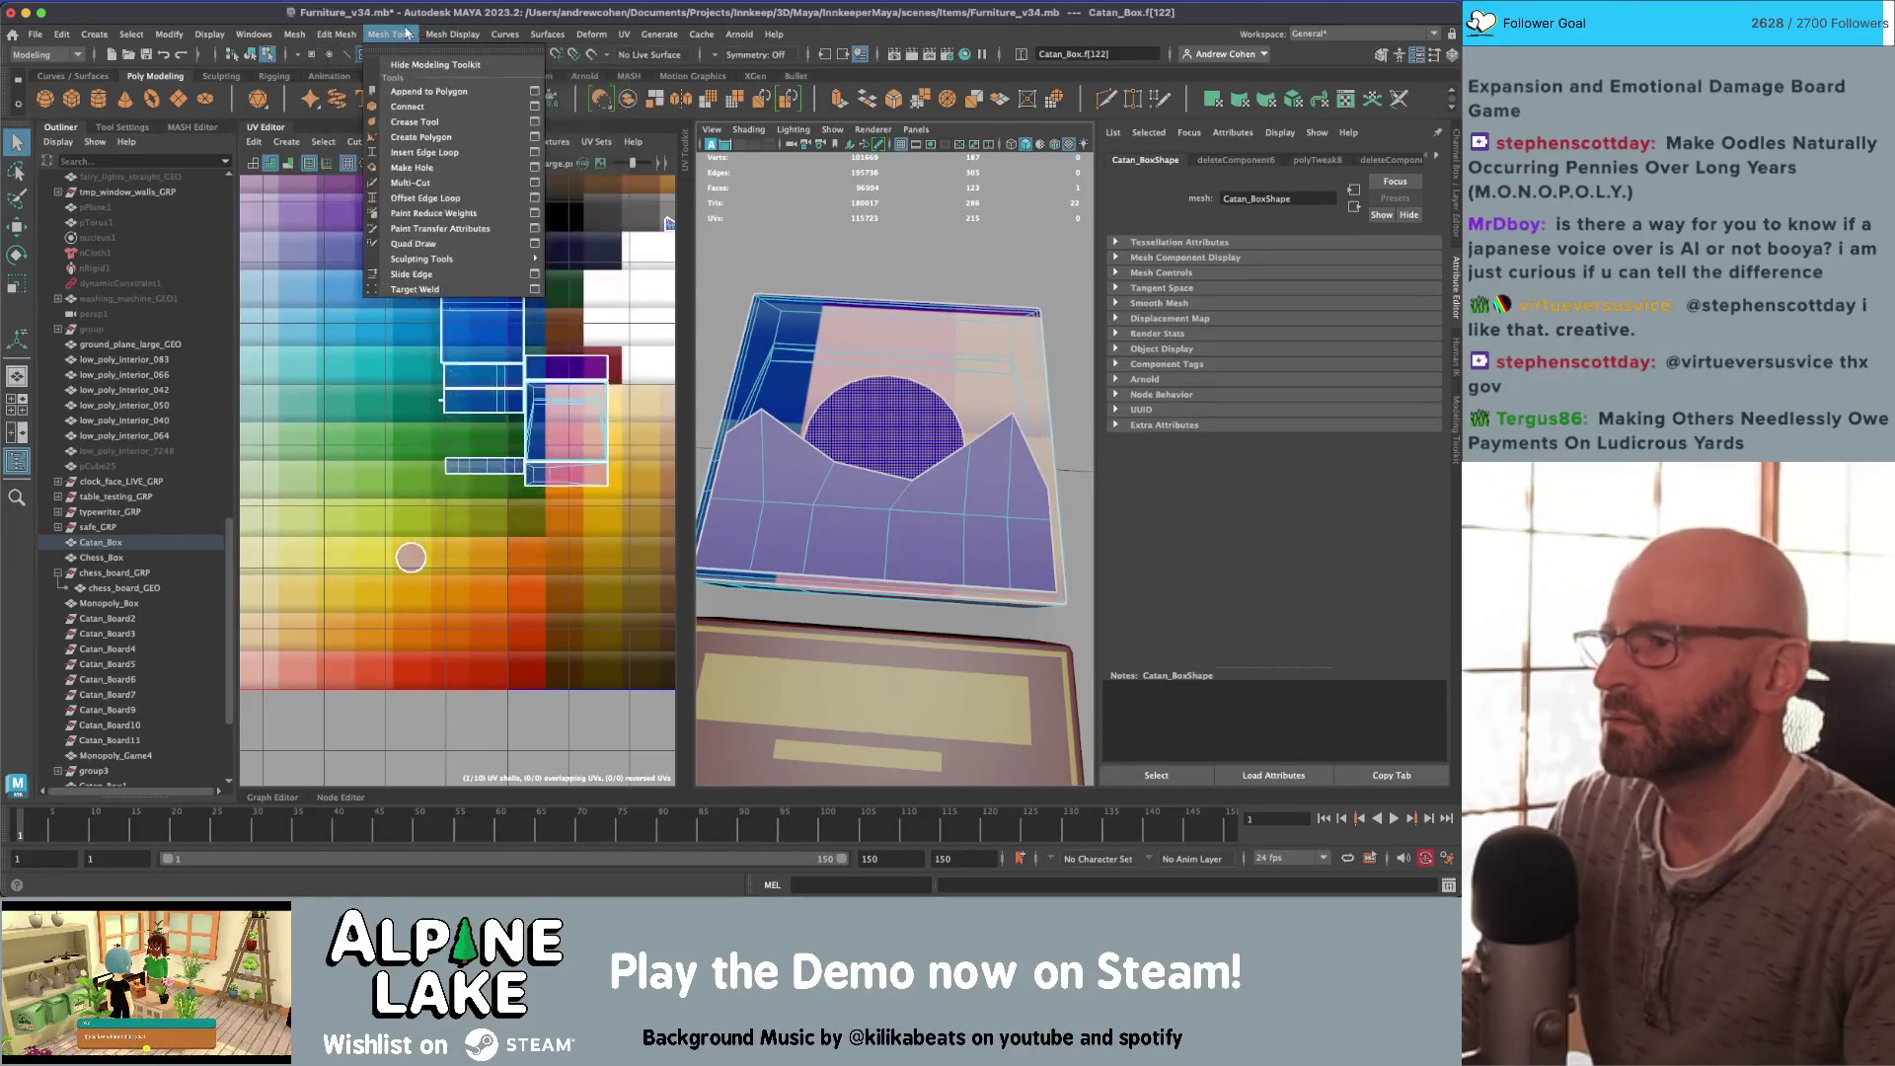
Step: Reverse the normals of the circle face and the box top face via Mesh Display > Reverse
{"action": "mouse_move", "coordinate": [446, 37]}
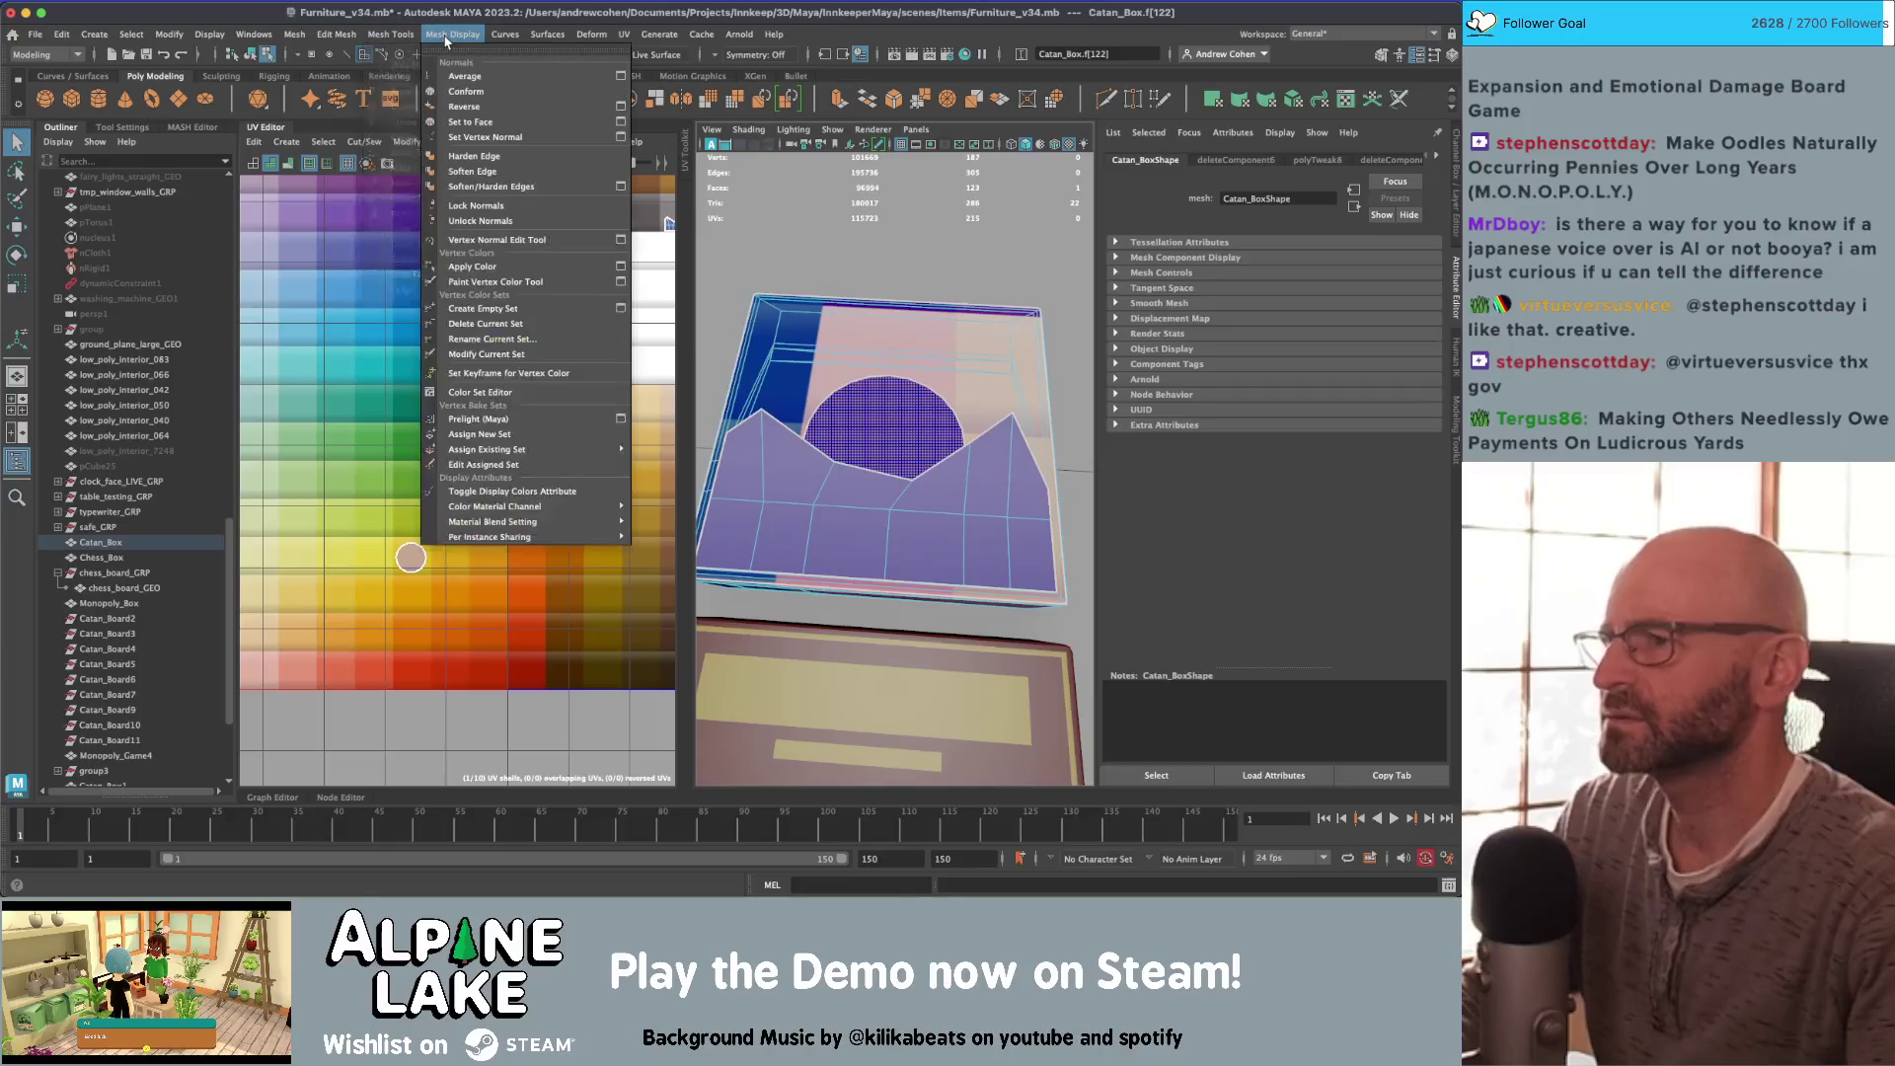
{"action": "left_click", "coordinate": [463, 106]}
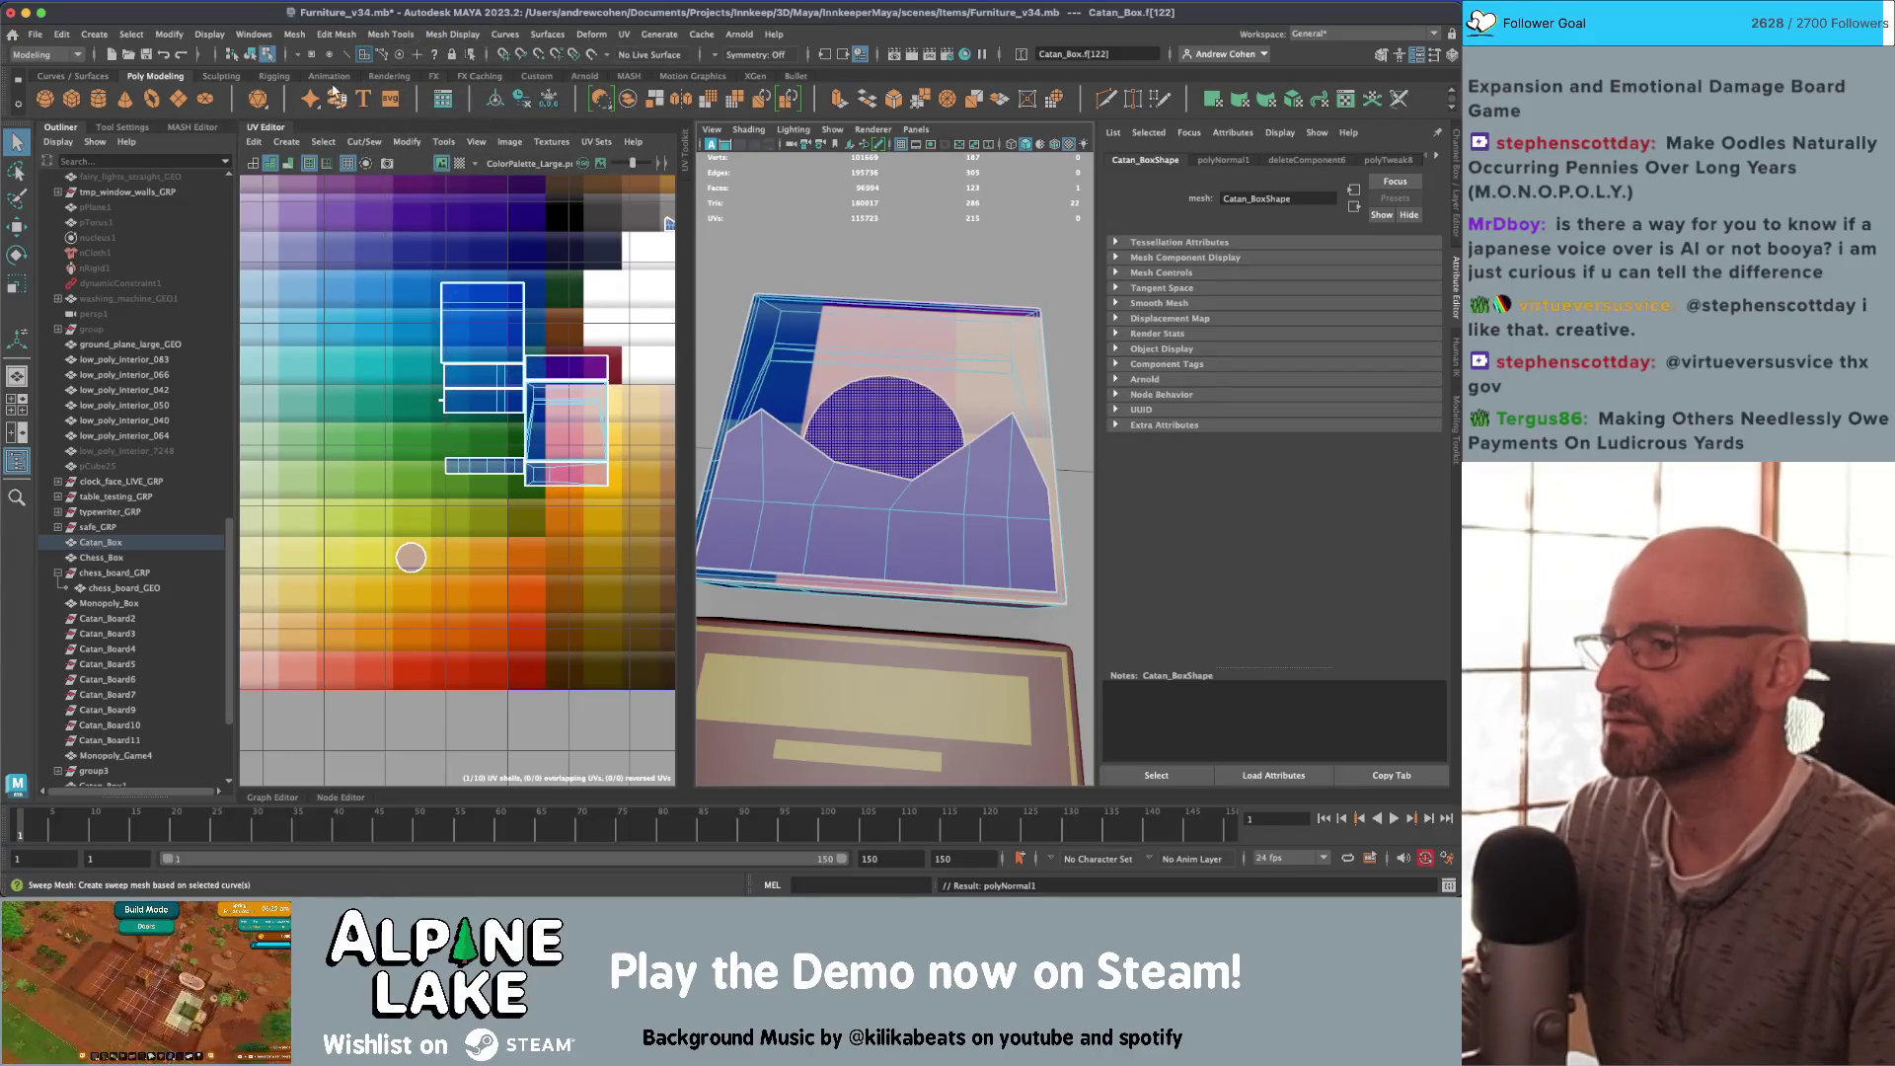
{"action": "left_click", "coordinate": [254, 54]}
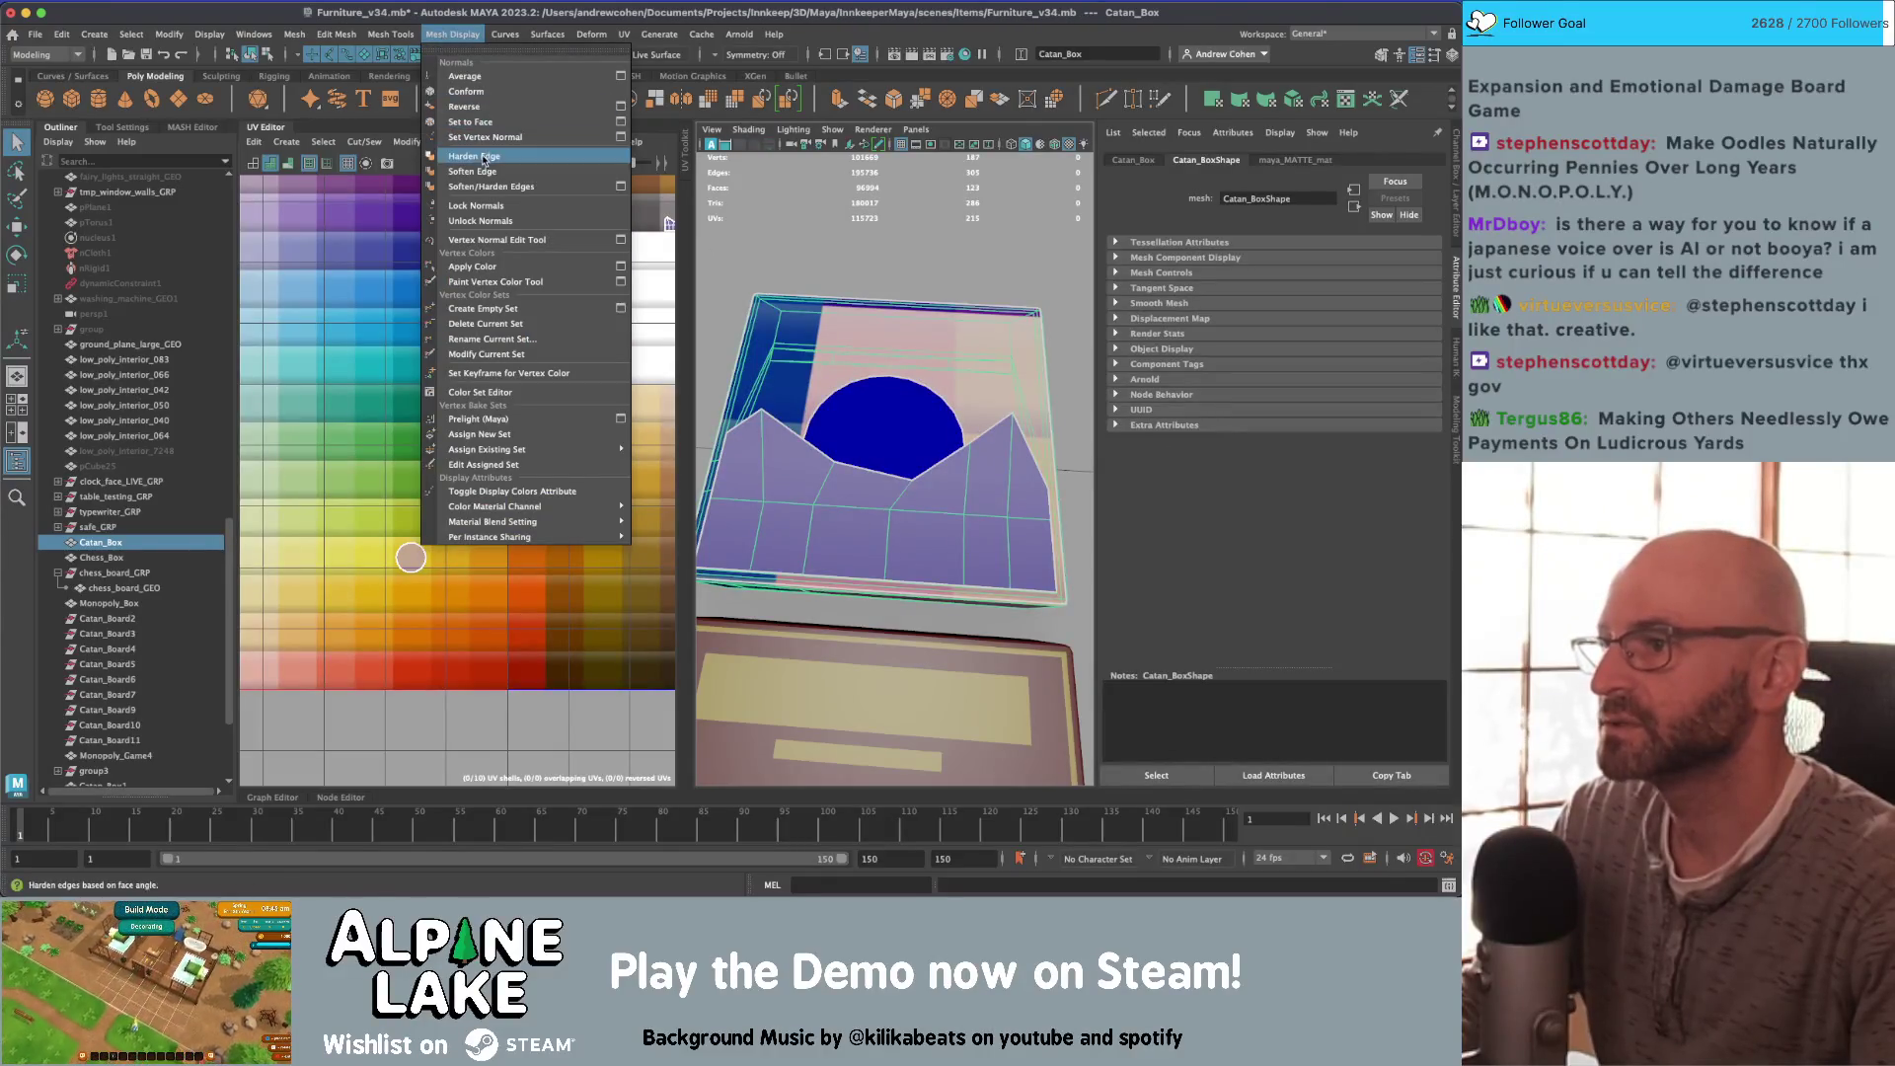
{"action": "left_click", "coordinate": [479, 221]}
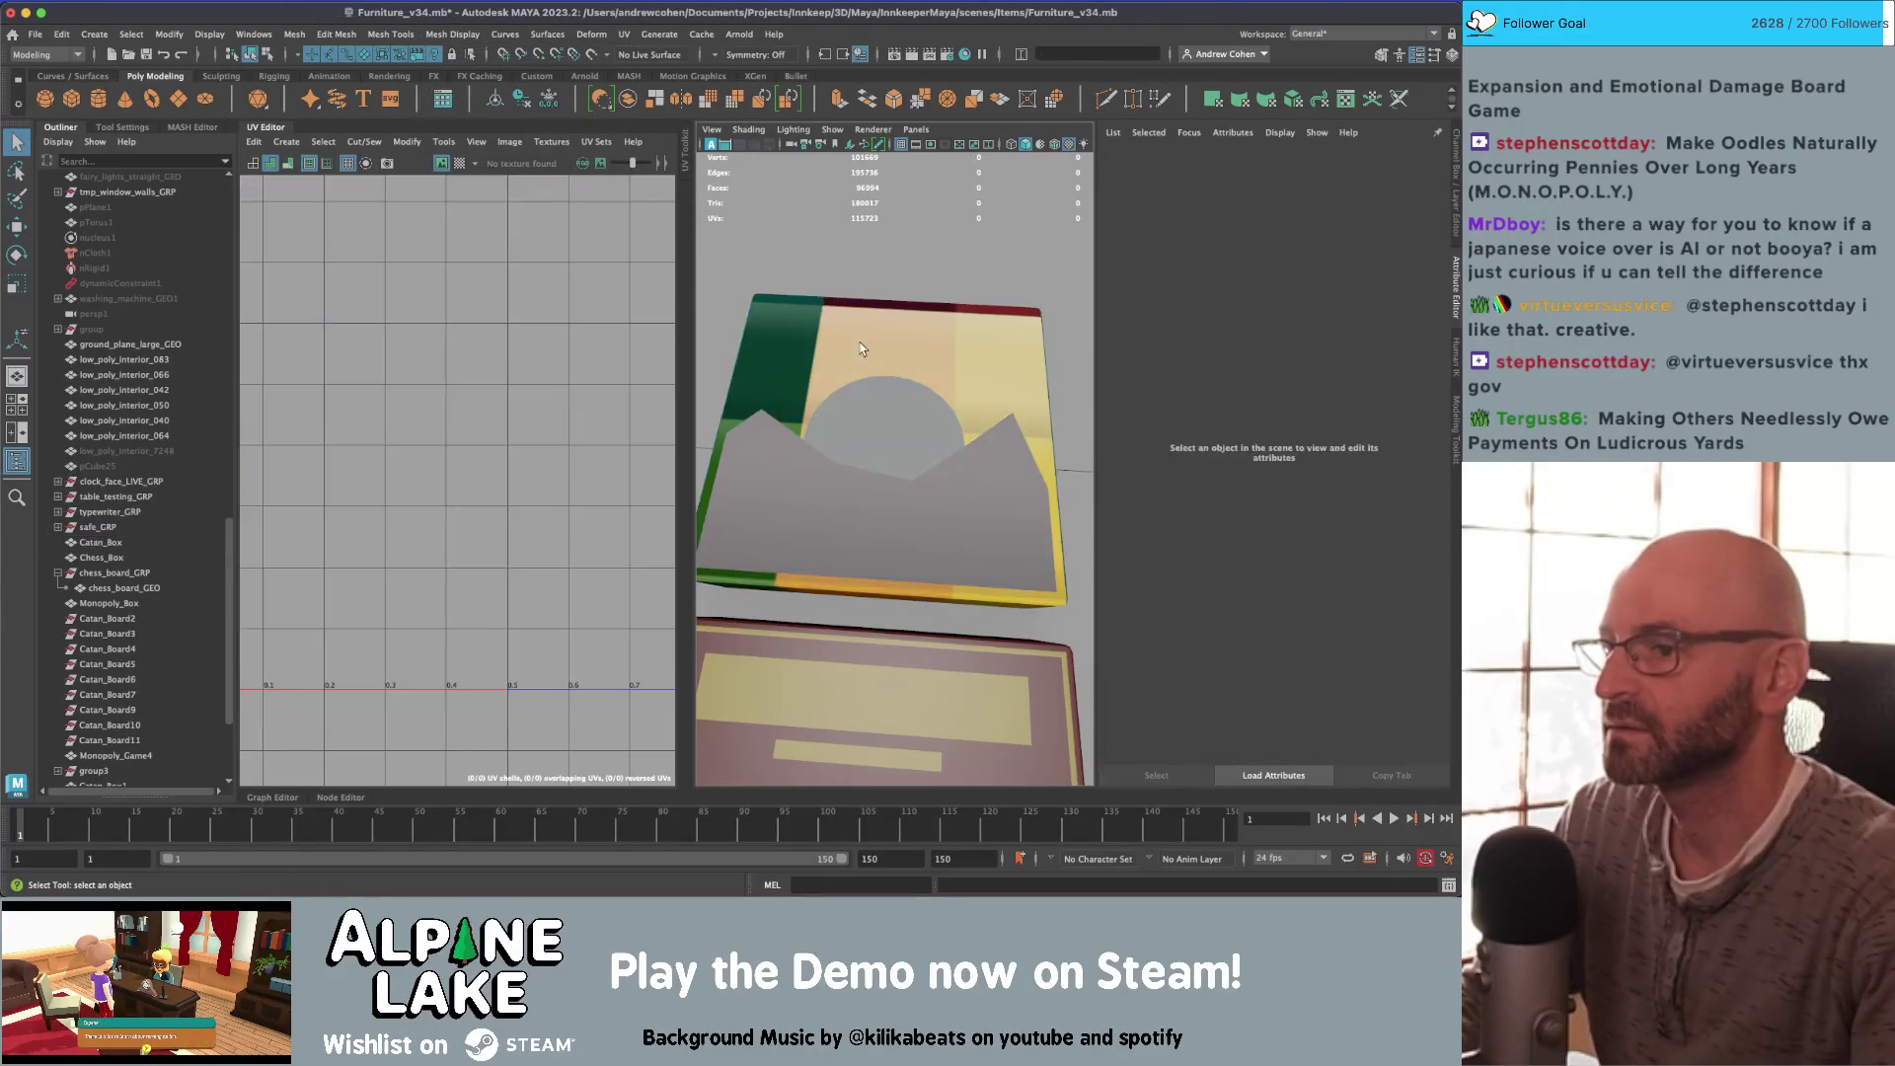
{"action": "right_click", "coordinate": [501, 469]}
{"action": "left_click", "coordinate": [317, 246]}
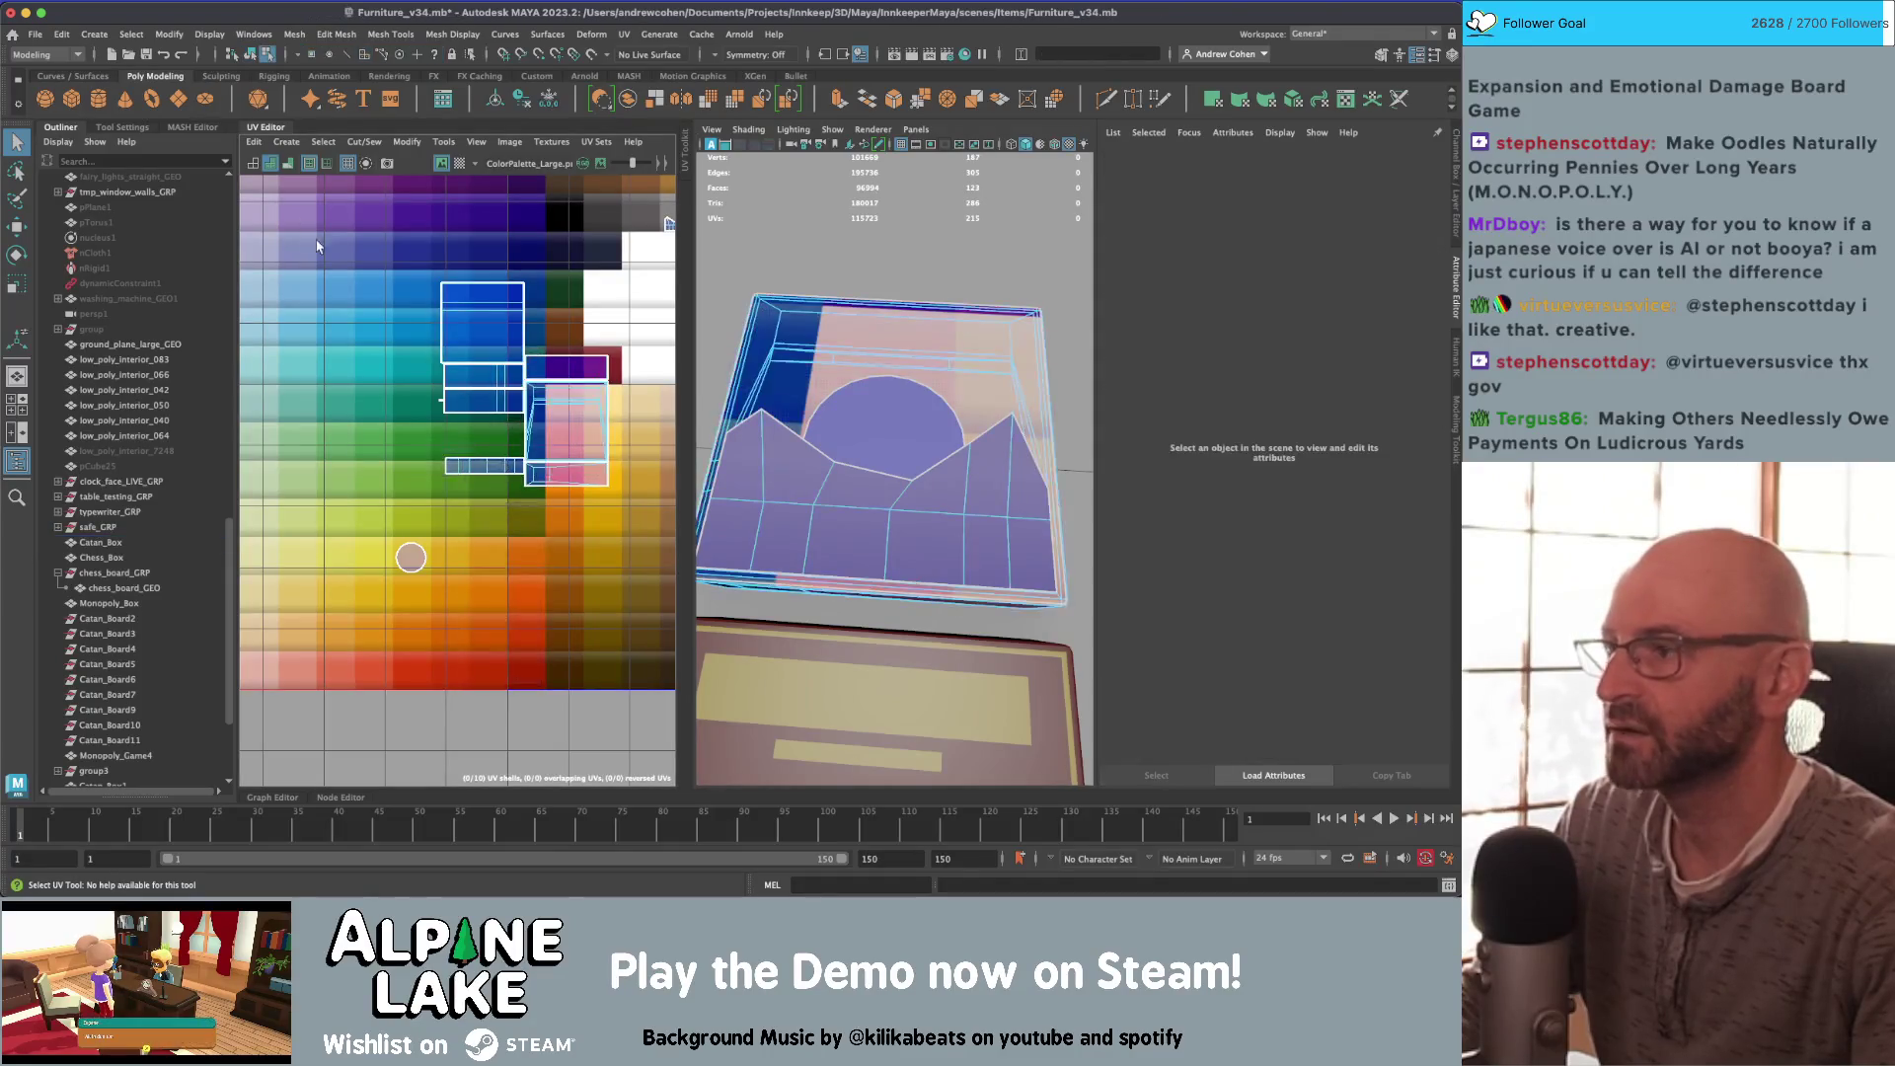
{"action": "left_click", "coordinate": [411, 564]}
{"action": "left_click", "coordinate": [295, 34]}
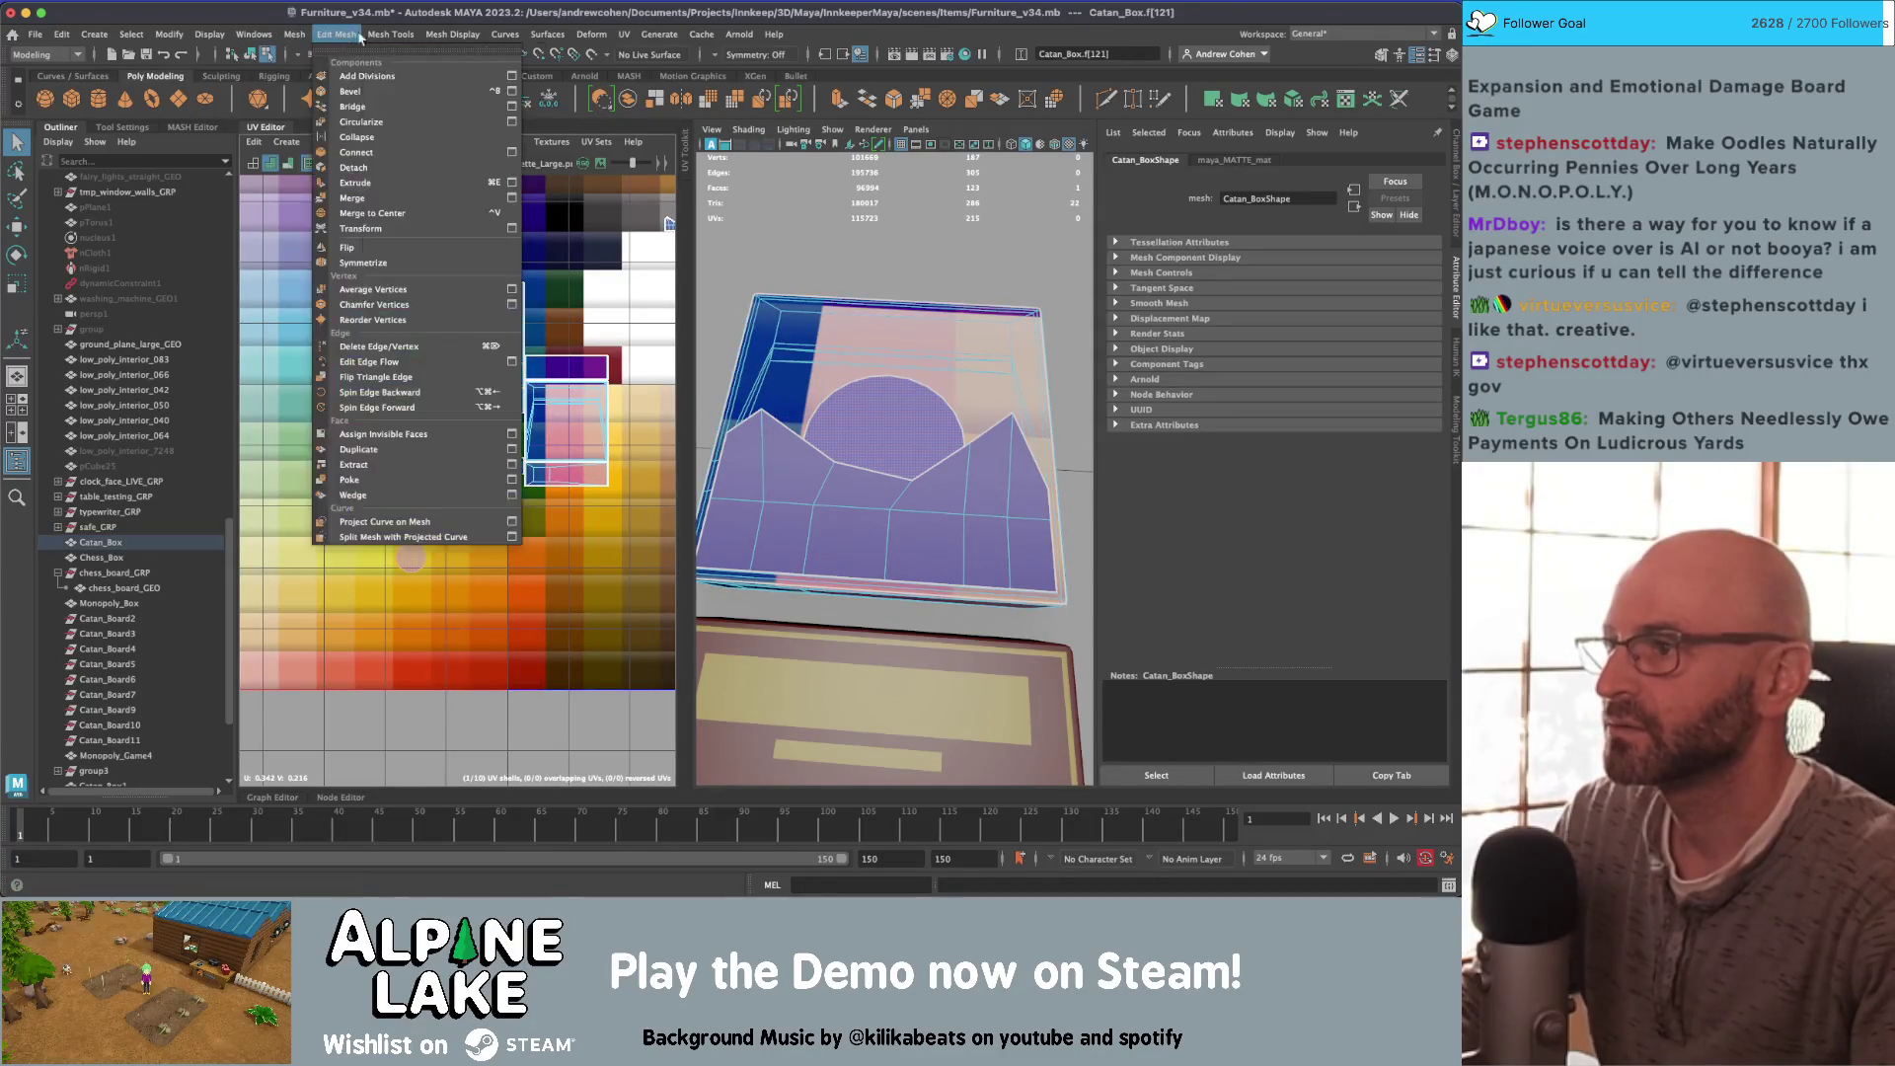
{"action": "mouse_move", "coordinate": [446, 39]}
{"action": "left_click", "coordinate": [464, 106]}
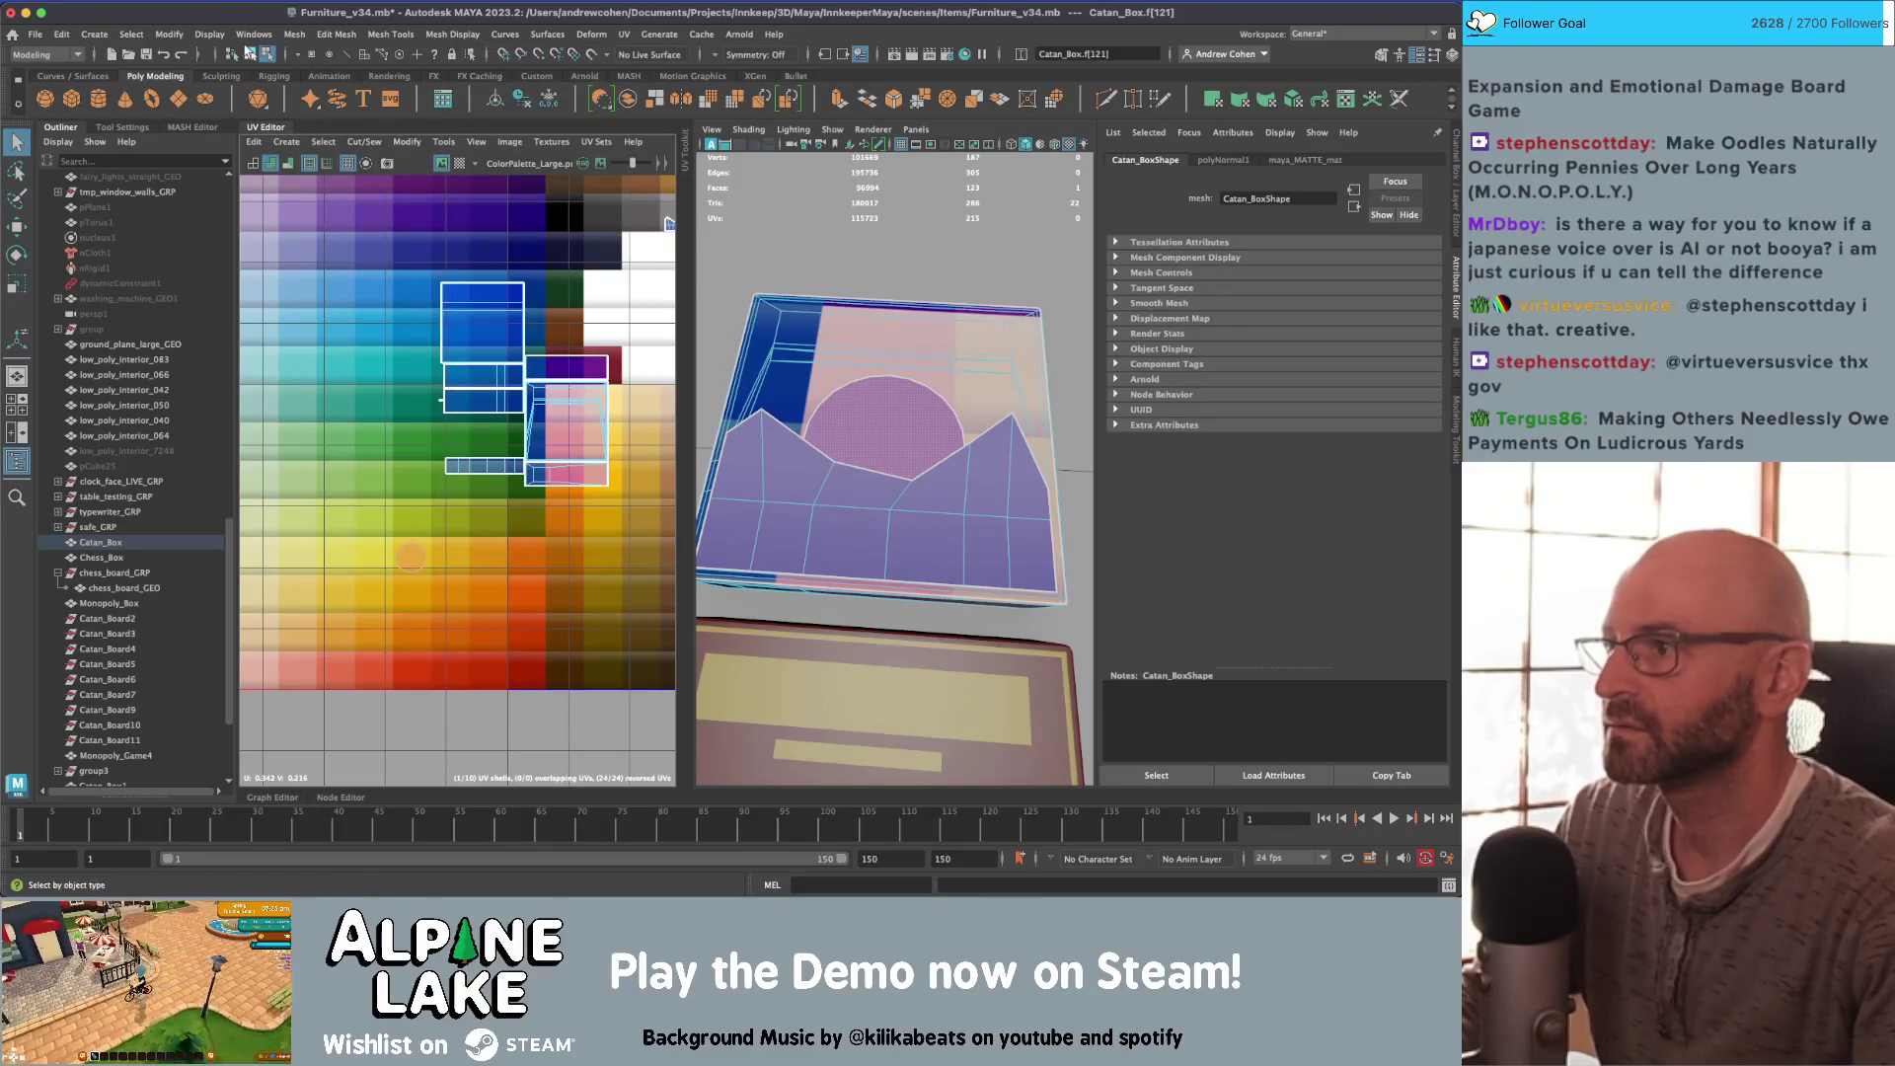
Step: Select a box top face on Catan_Box and grow the selection across the lid
{"action": "key", "text": "F8"}
{"action": "left_click", "coordinate": [870, 361]}
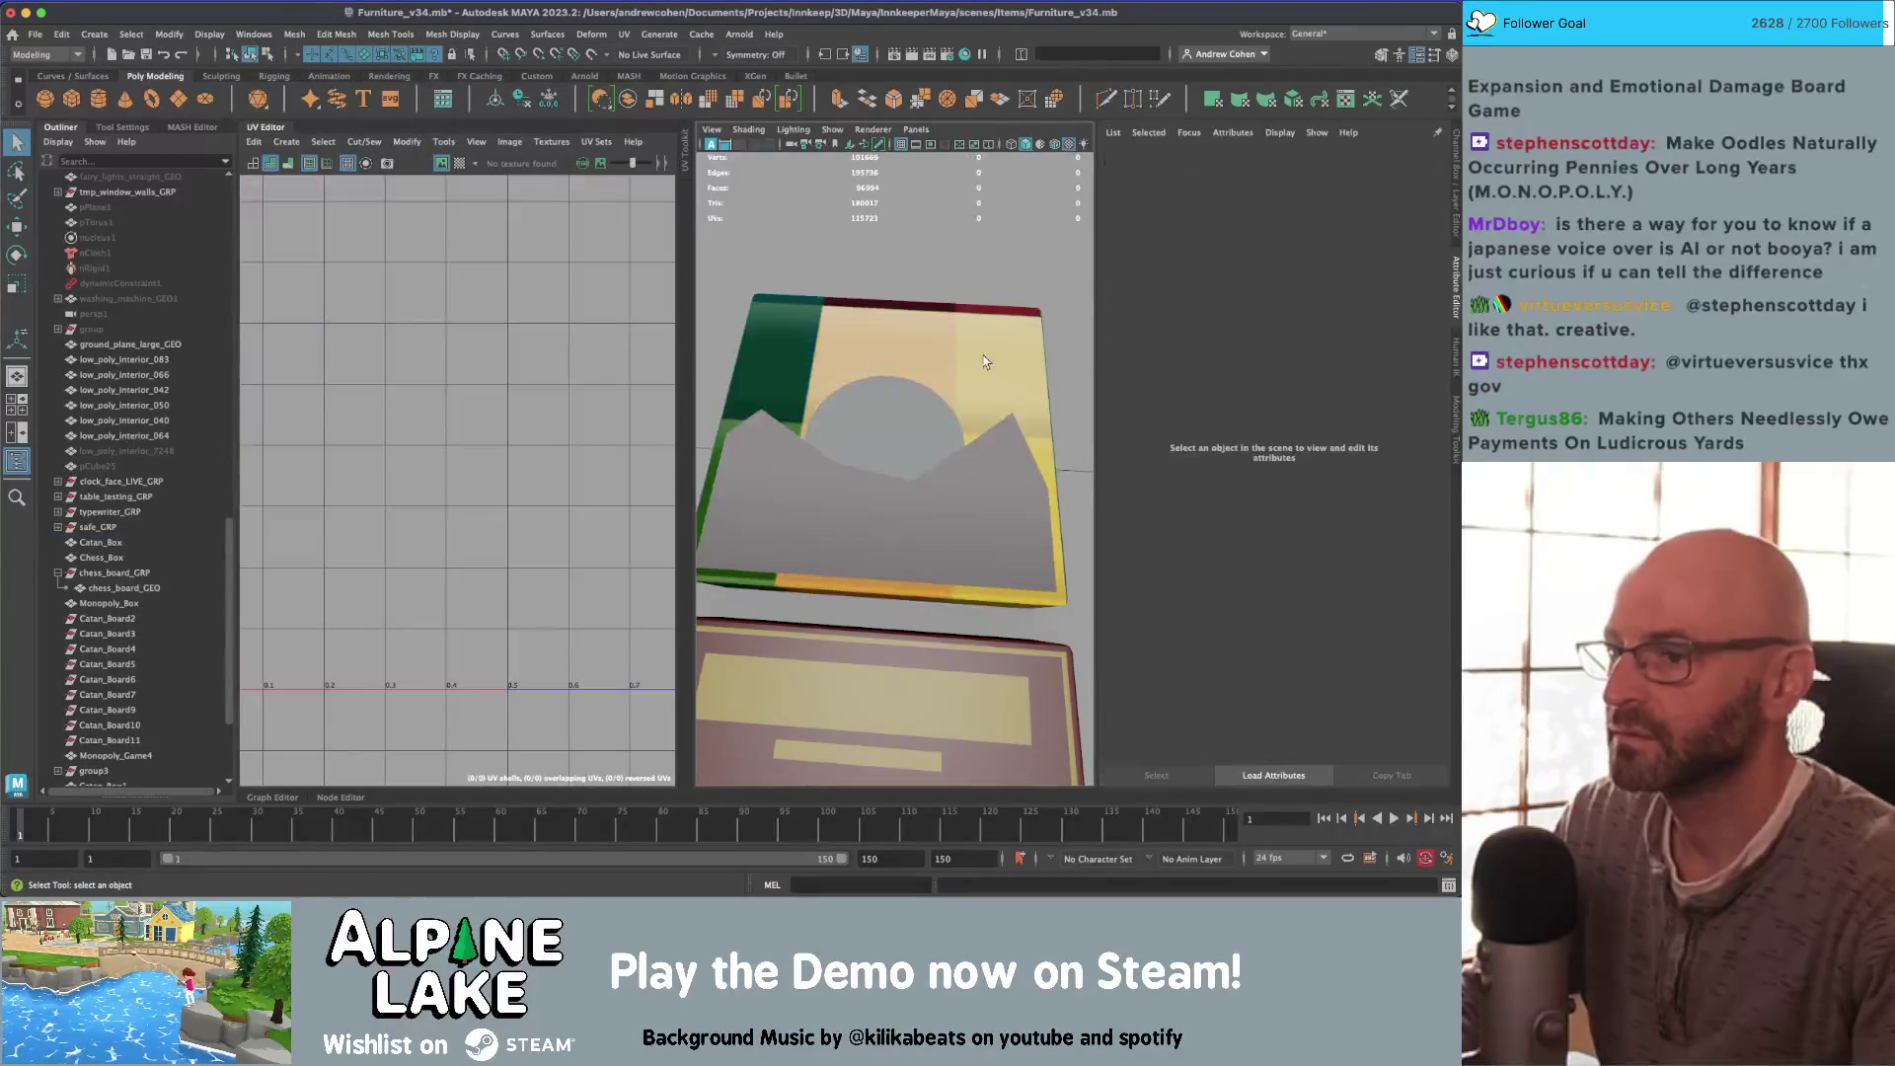
{"action": "left_click_drag", "start_coordinate": [986, 361], "coordinate": [858, 449], "text": "alt"}
{"action": "left_click", "coordinate": [848, 459]}
{"action": "scroll", "coordinate": [470, 563], "scroll_direction": "up", "scroll_amount": 3}
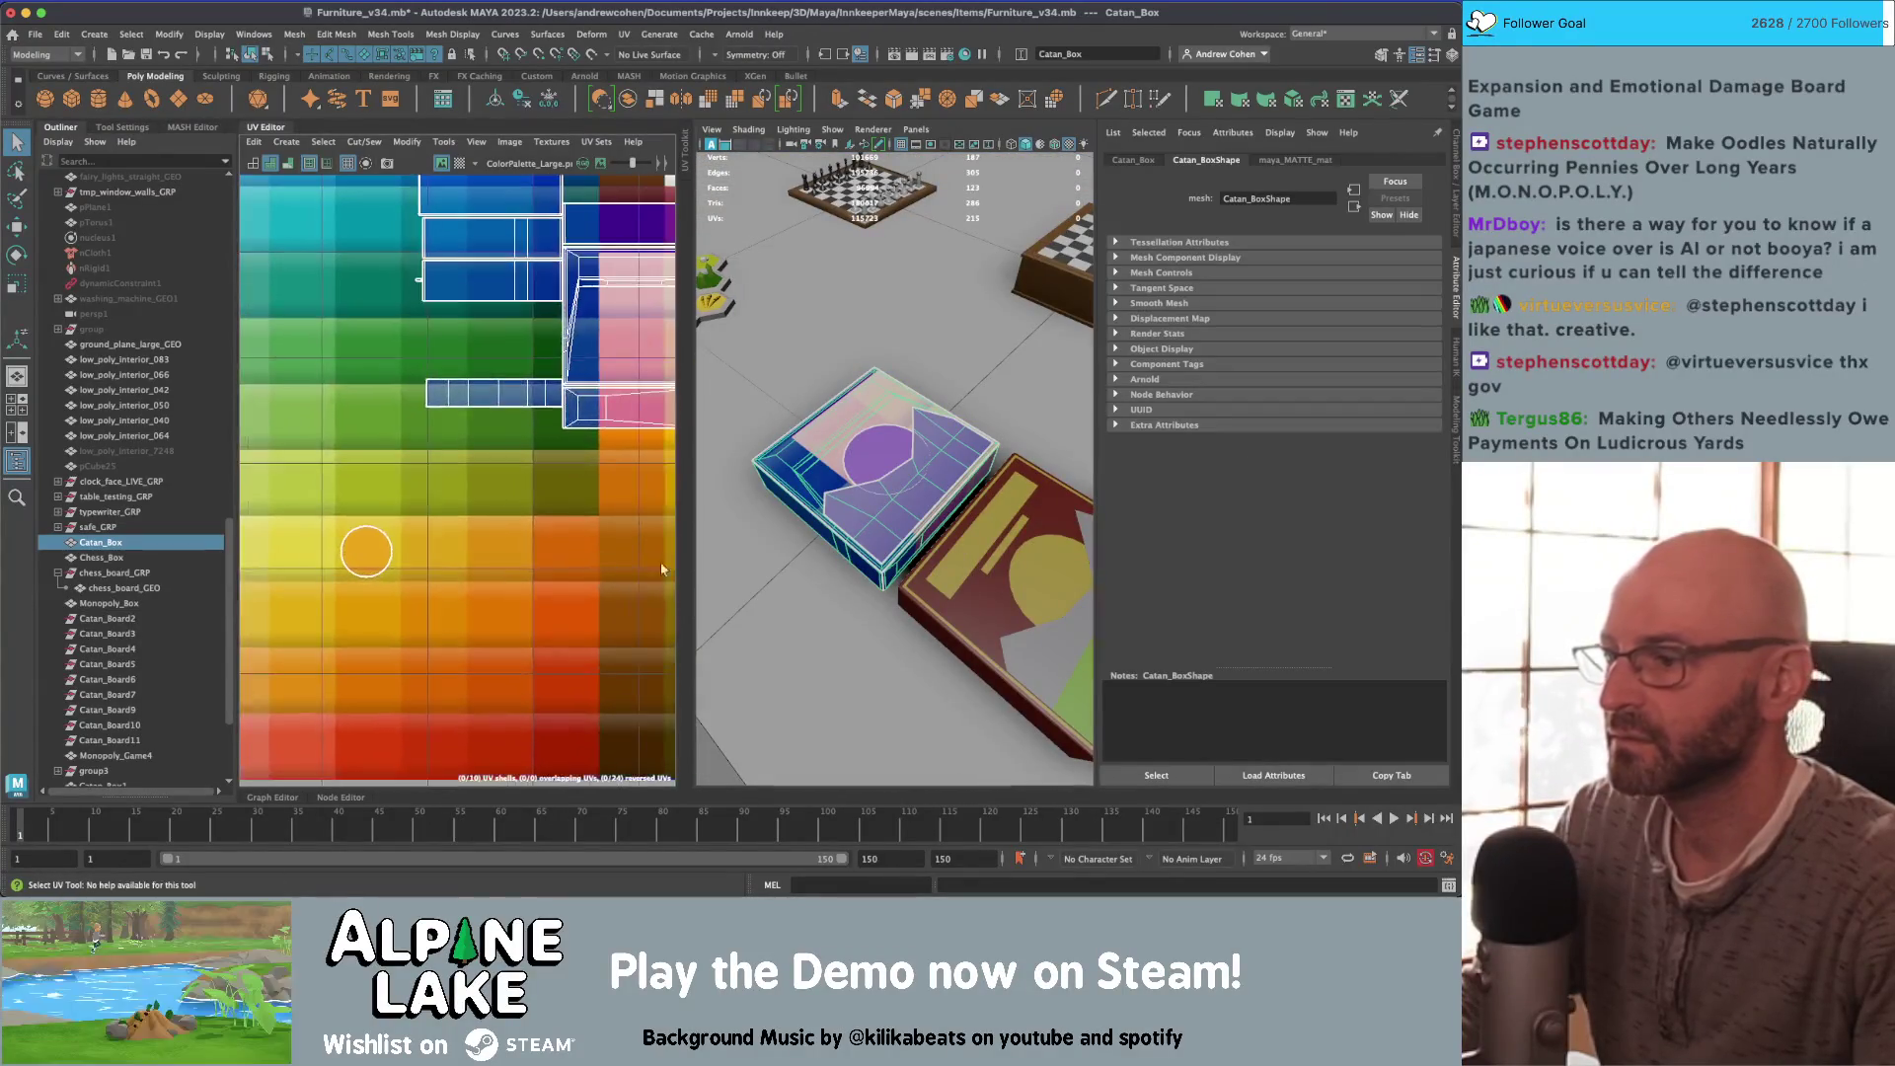
{"action": "right_click_drag", "start_coordinate": [404, 553], "coordinate": [395, 587]}
{"action": "left_click", "coordinate": [303, 605]}
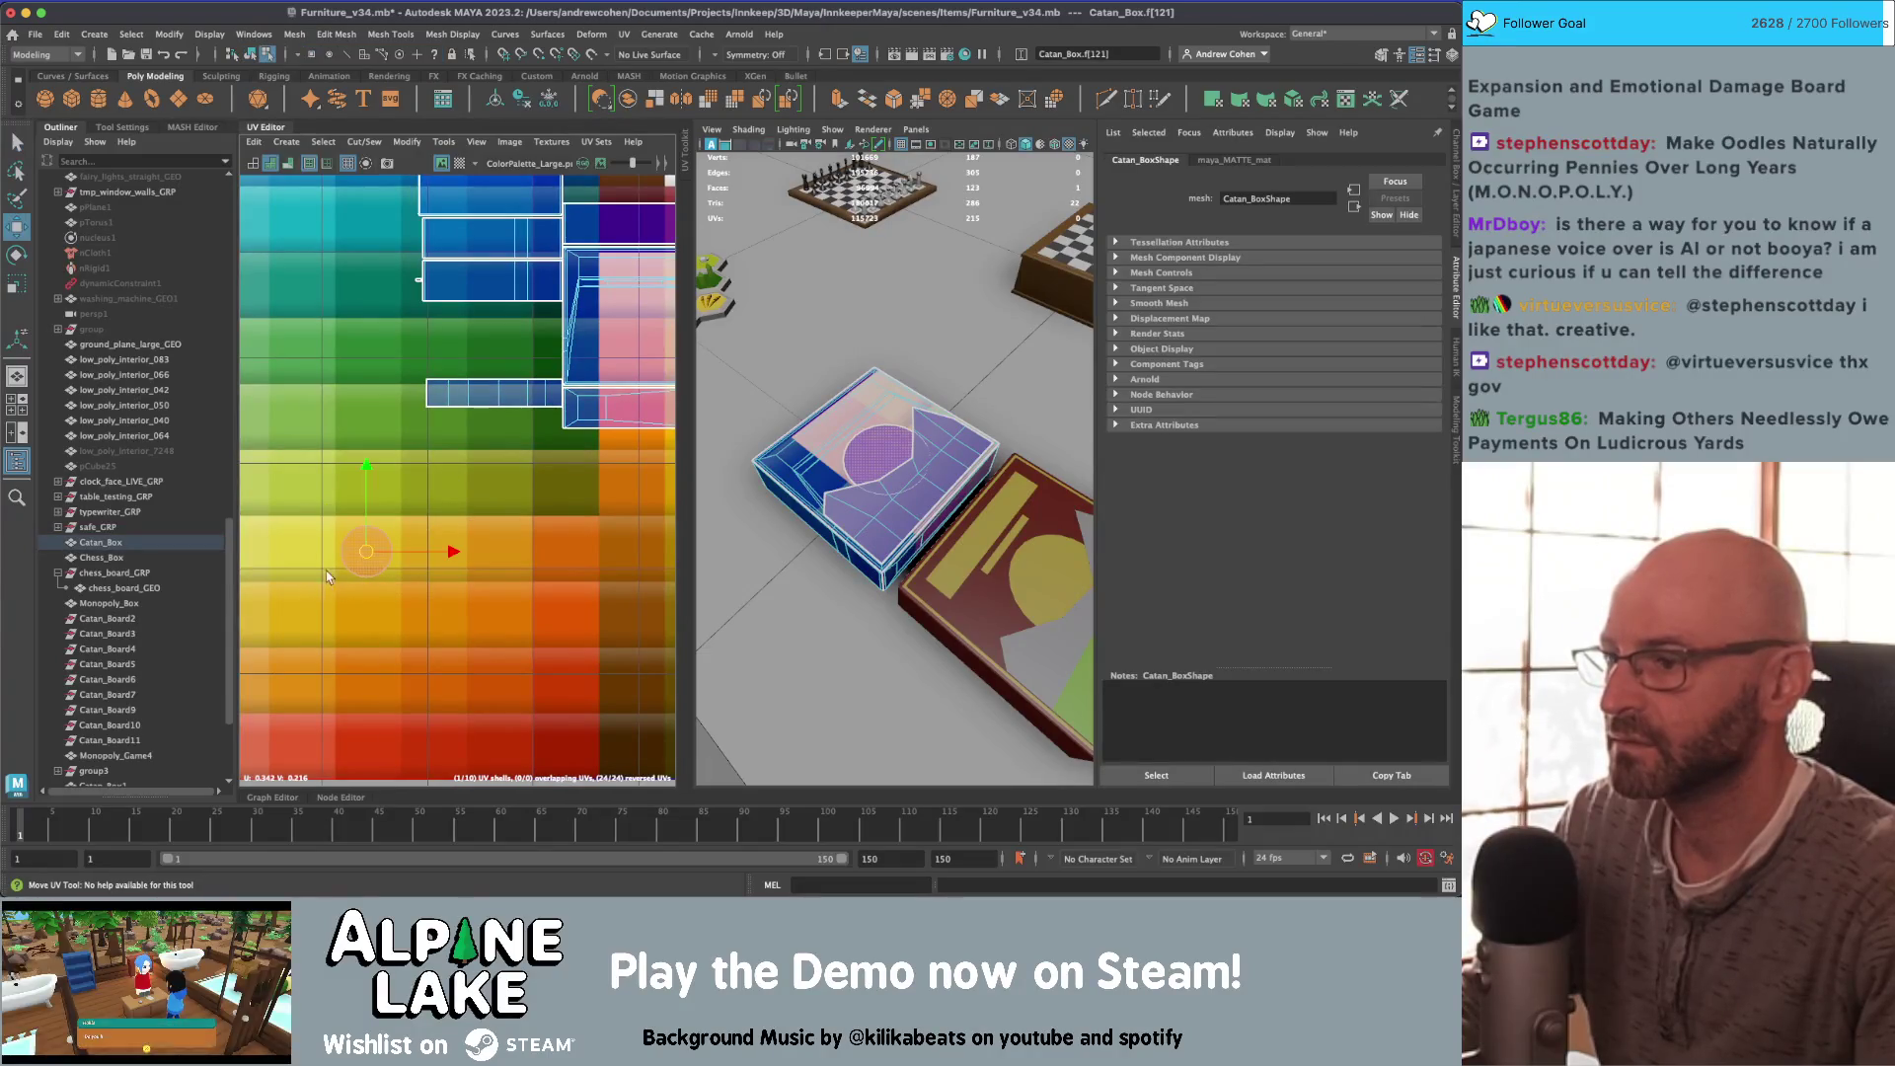
{"action": "key", "text": "shift+period"}
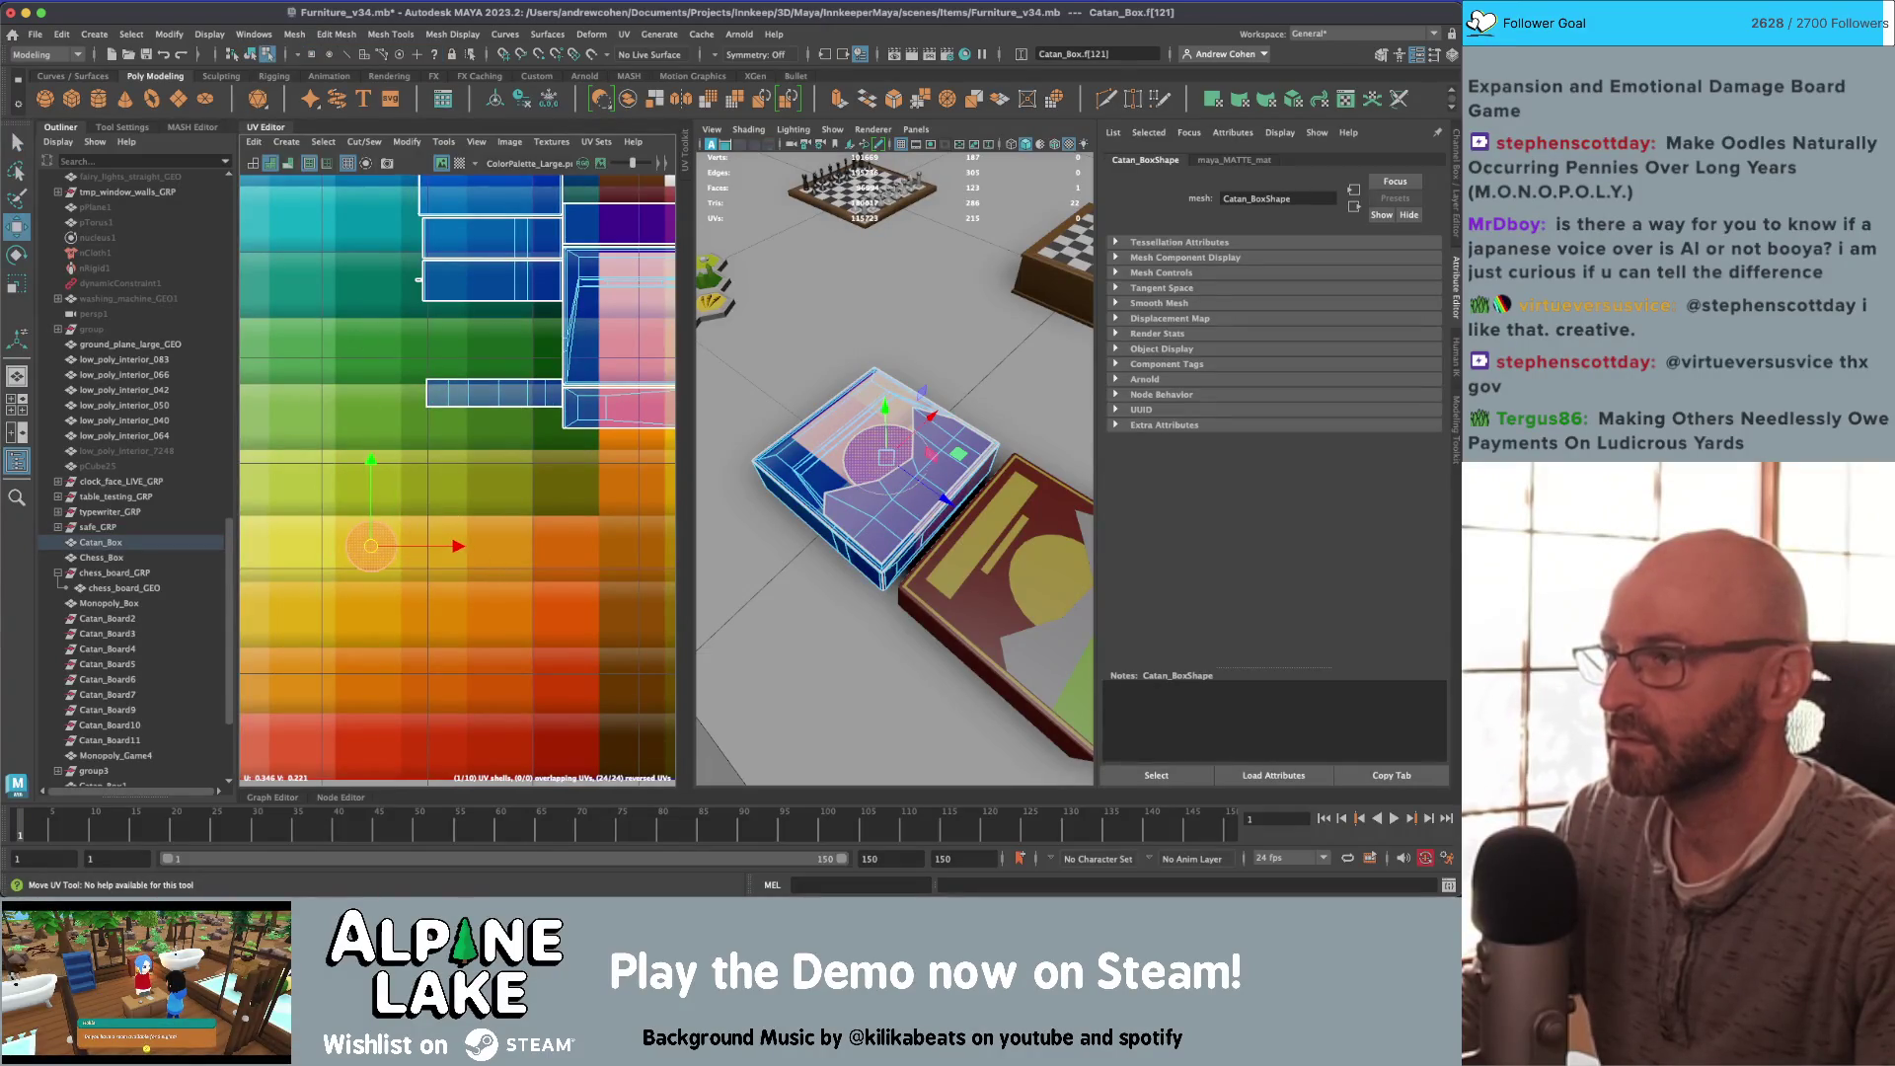
{"action": "key", "text": "q"}
{"action": "key", "text": "F8"}
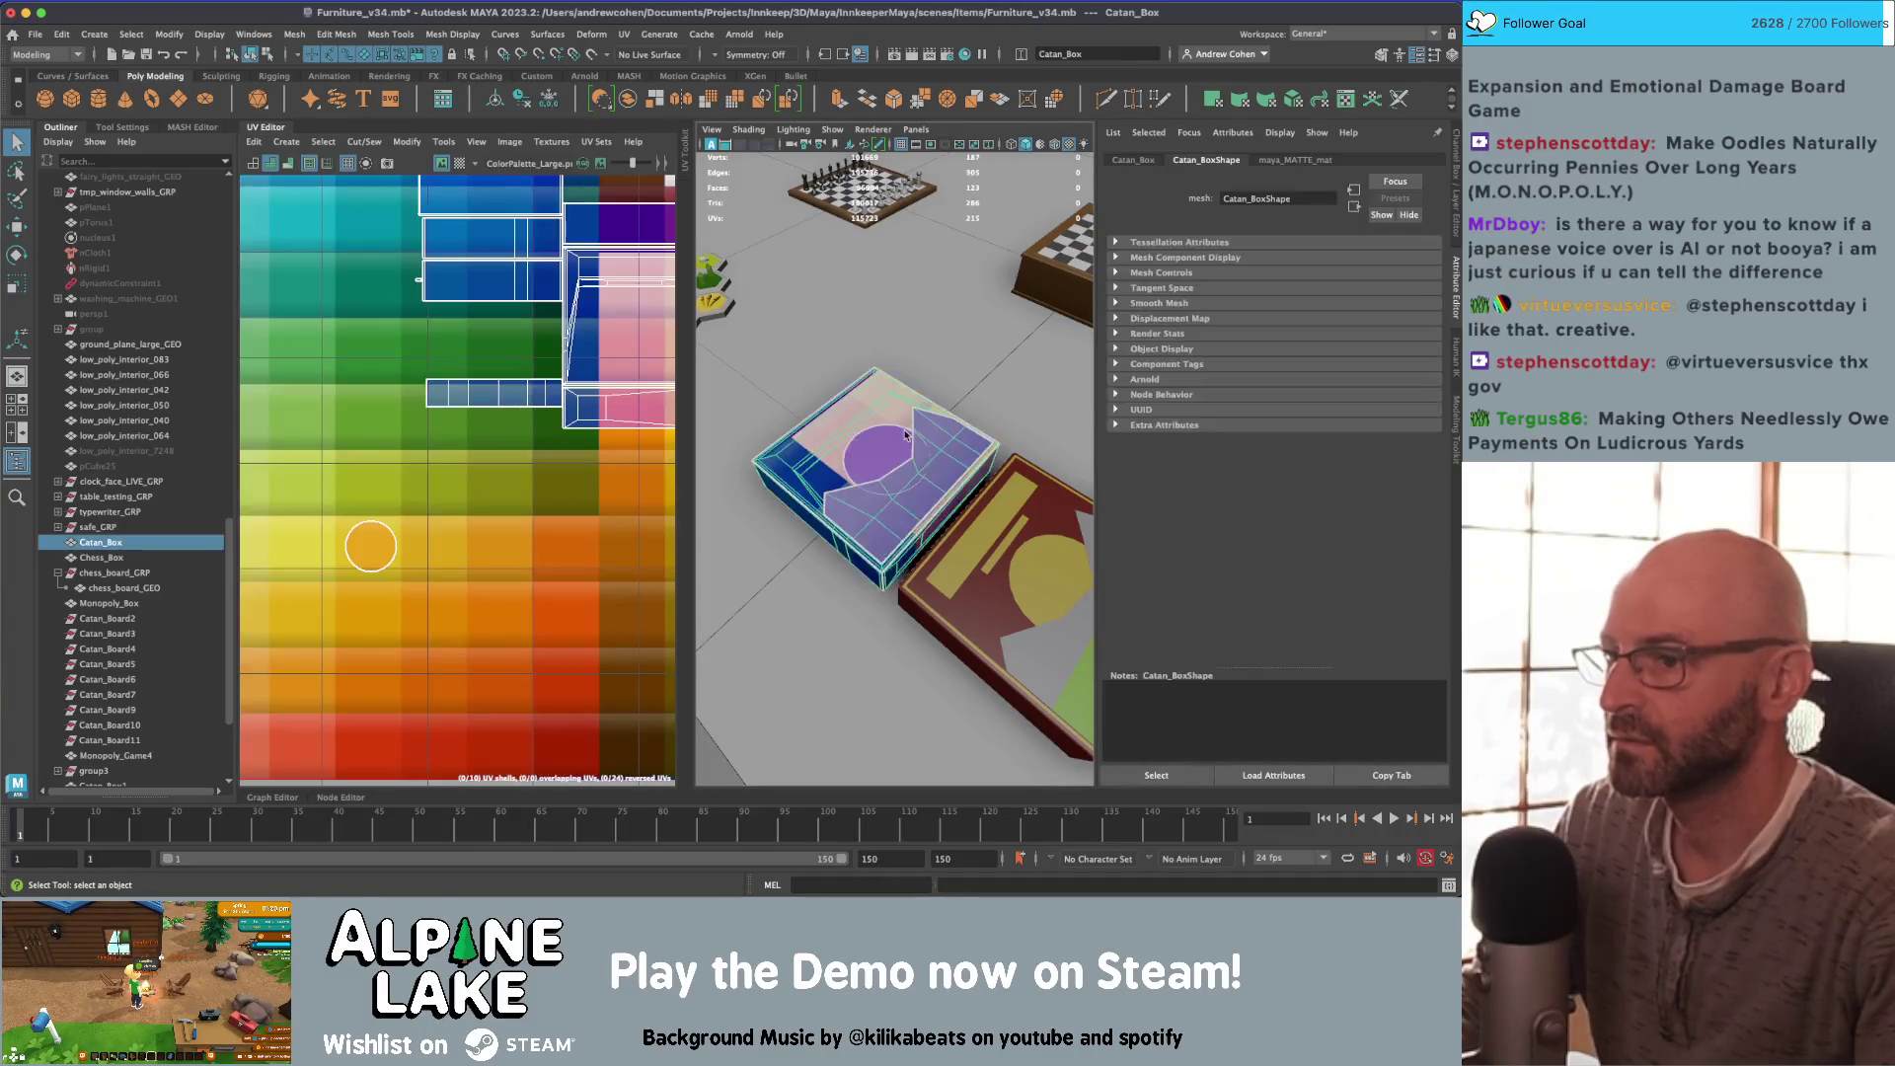
Step: Delete the duplicate circle face on the lid
{"action": "right_click_drag", "start_coordinate": [906, 435], "coordinate": [900, 475]}
{"action": "left_click", "coordinate": [878, 454]}
{"action": "key", "text": "w"}
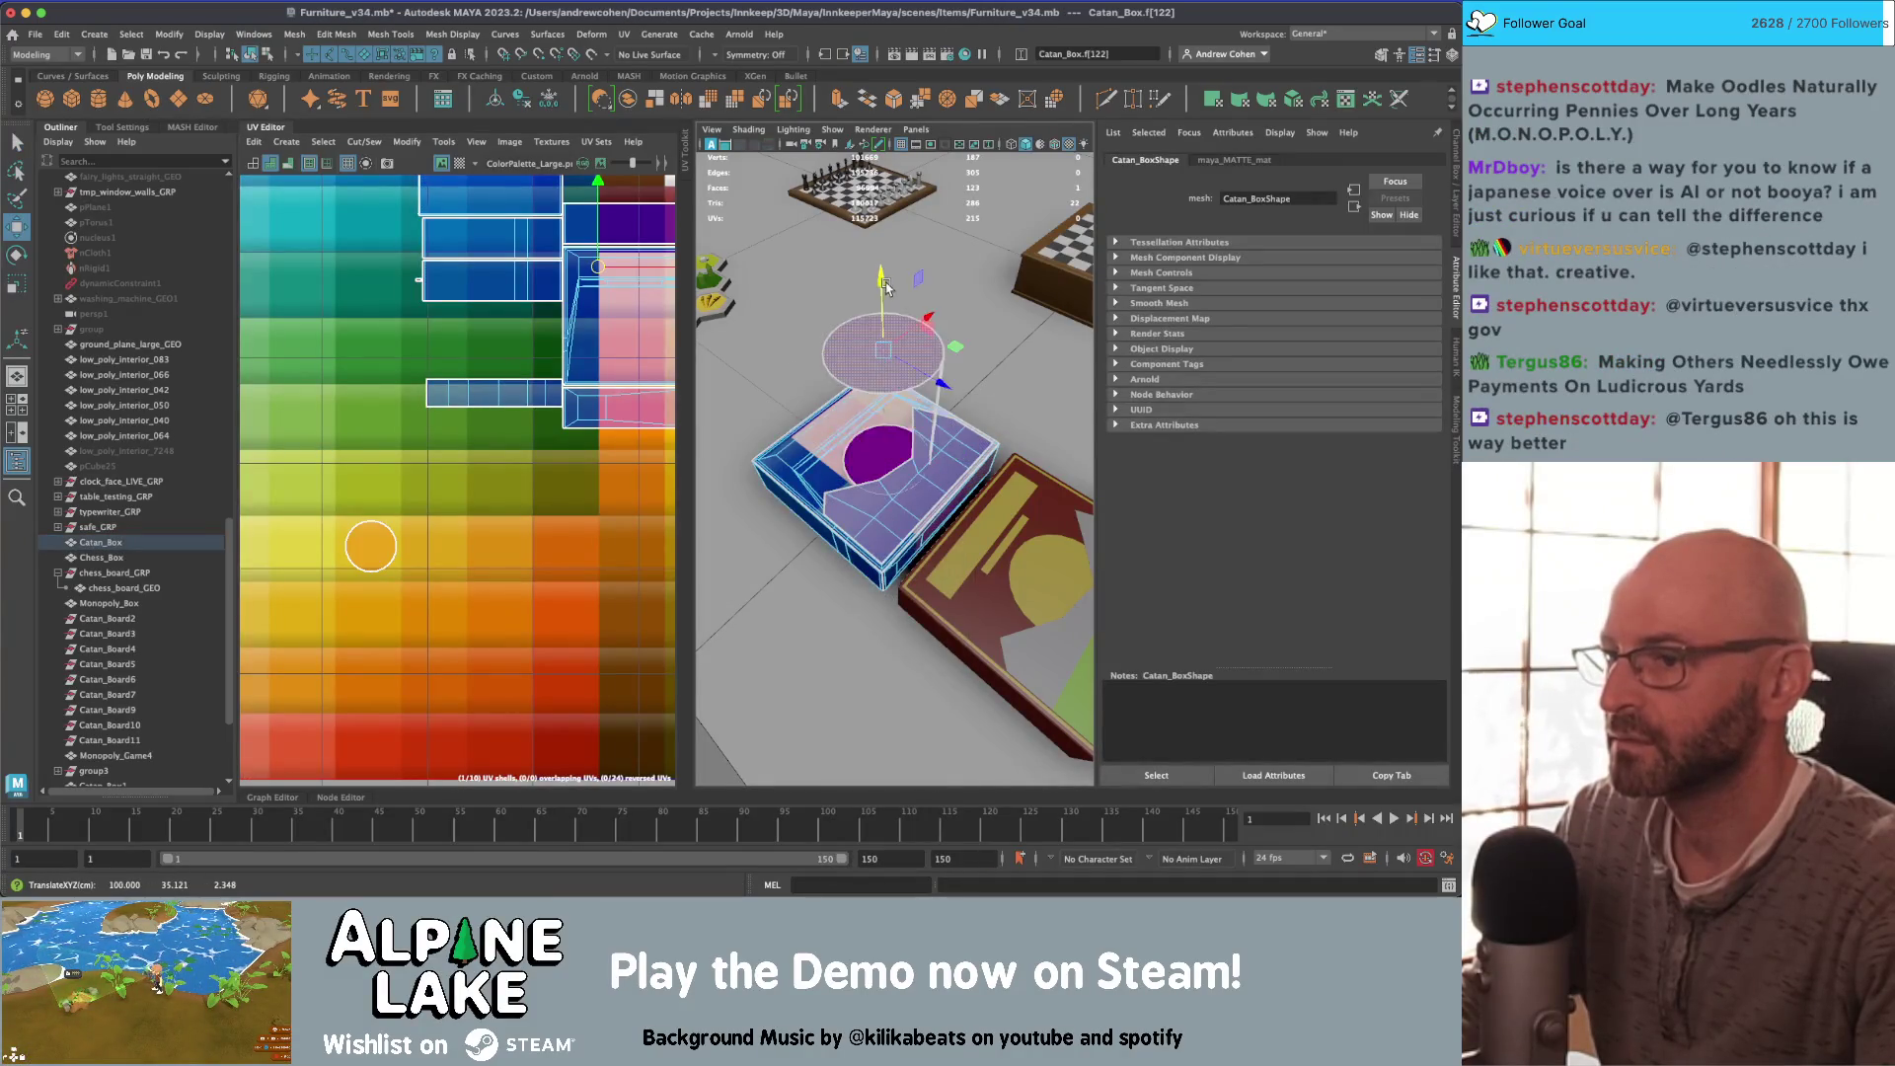
{"action": "mouse_move", "coordinate": [885, 286]}
{"action": "left_mouse_down", "text": "alt"}
{"action": "mouse_move", "coordinate": [1024, 582]}
{"action": "mouse_move", "coordinate": [893, 641]}
{"action": "mouse_move", "coordinate": [916, 472]}
{"action": "left_mouse_up", "text": "alt"}
{"action": "key", "text": "q"}
{"action": "left_click", "coordinate": [1024, 582]}
{"action": "left_click", "coordinate": [891, 639]}
{"action": "key", "text": "Delete"}
Step: Apply Mesh Display > Set to Face to the sun circle face's normals
{"action": "key", "text": "w"}
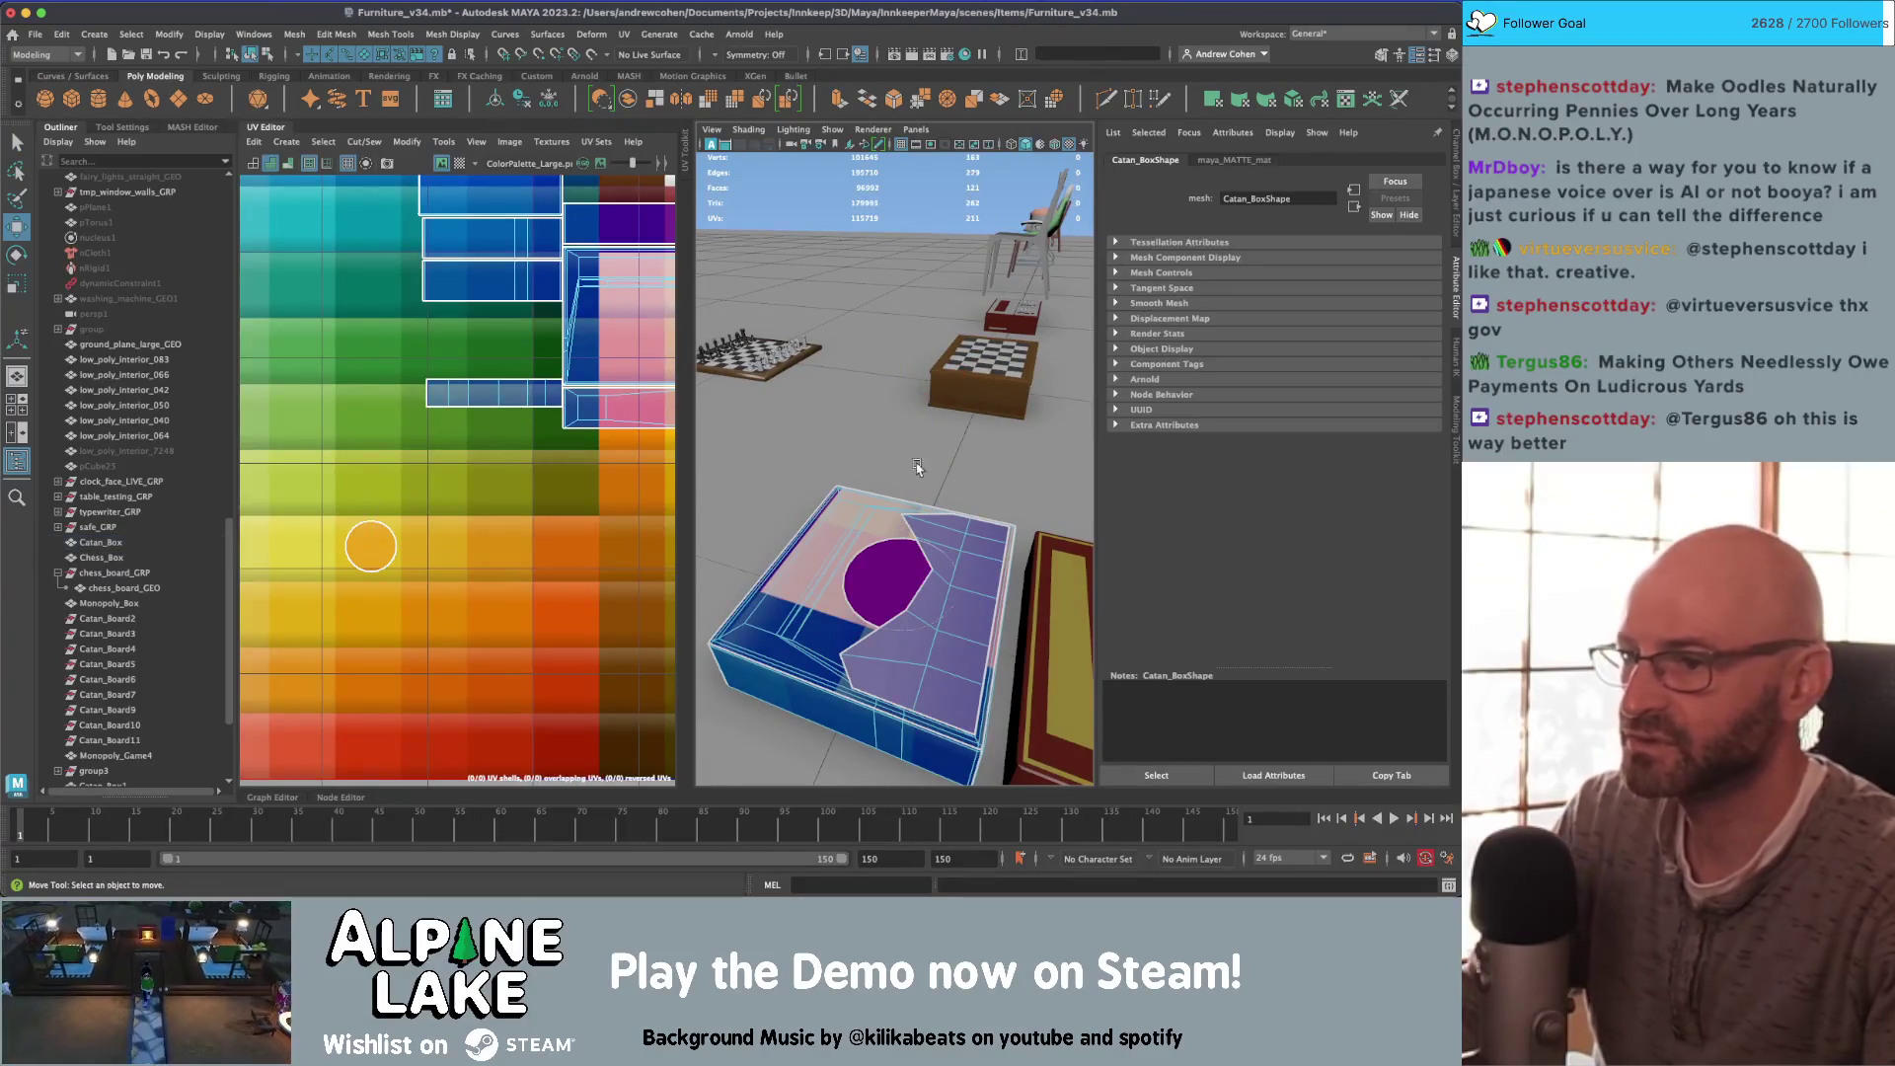
{"action": "left_click", "coordinate": [888, 563]}
{"action": "mouse_move", "coordinate": [888, 563]}
{"action": "left_mouse_down", "text": "alt"}
{"action": "mouse_move", "coordinate": [965, 475]}
{"action": "mouse_move", "coordinate": [877, 475]}
{"action": "left_mouse_up", "text": "alt"}
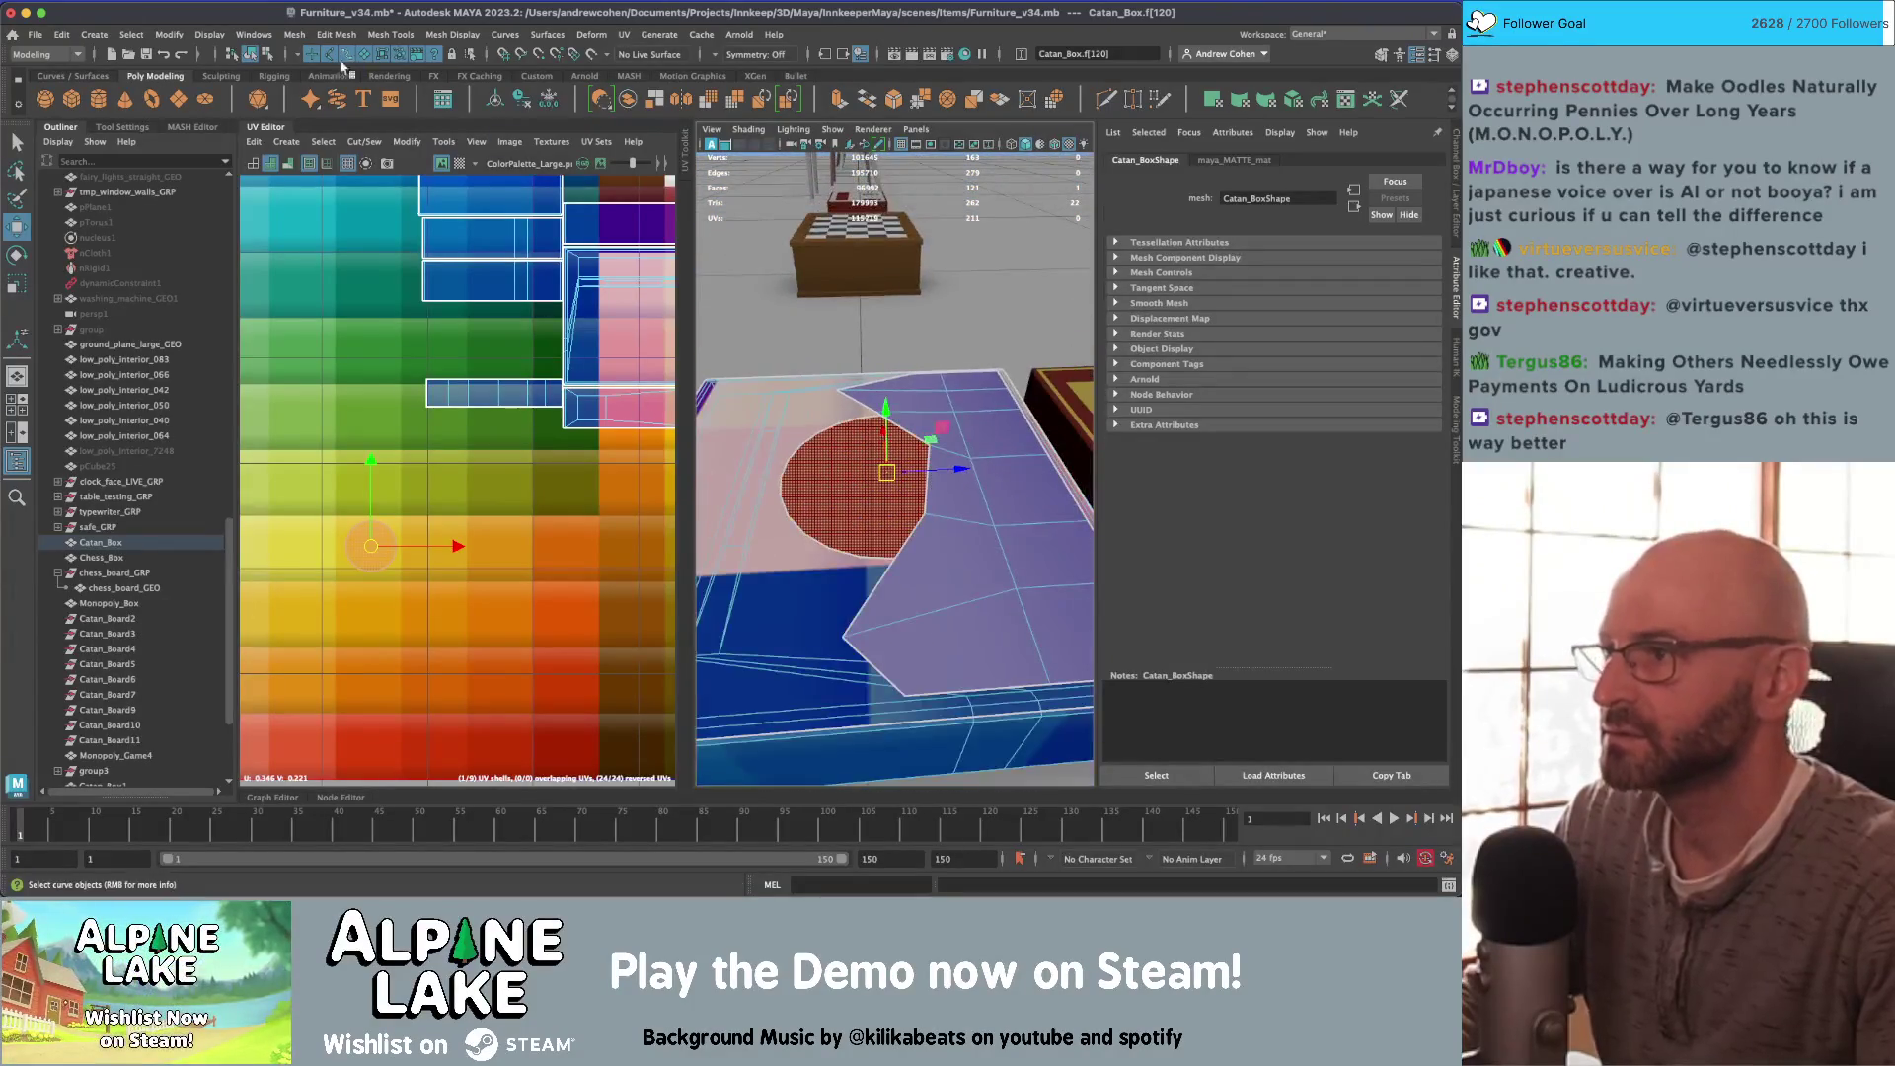
{"action": "left_click", "coordinate": [251, 54]}
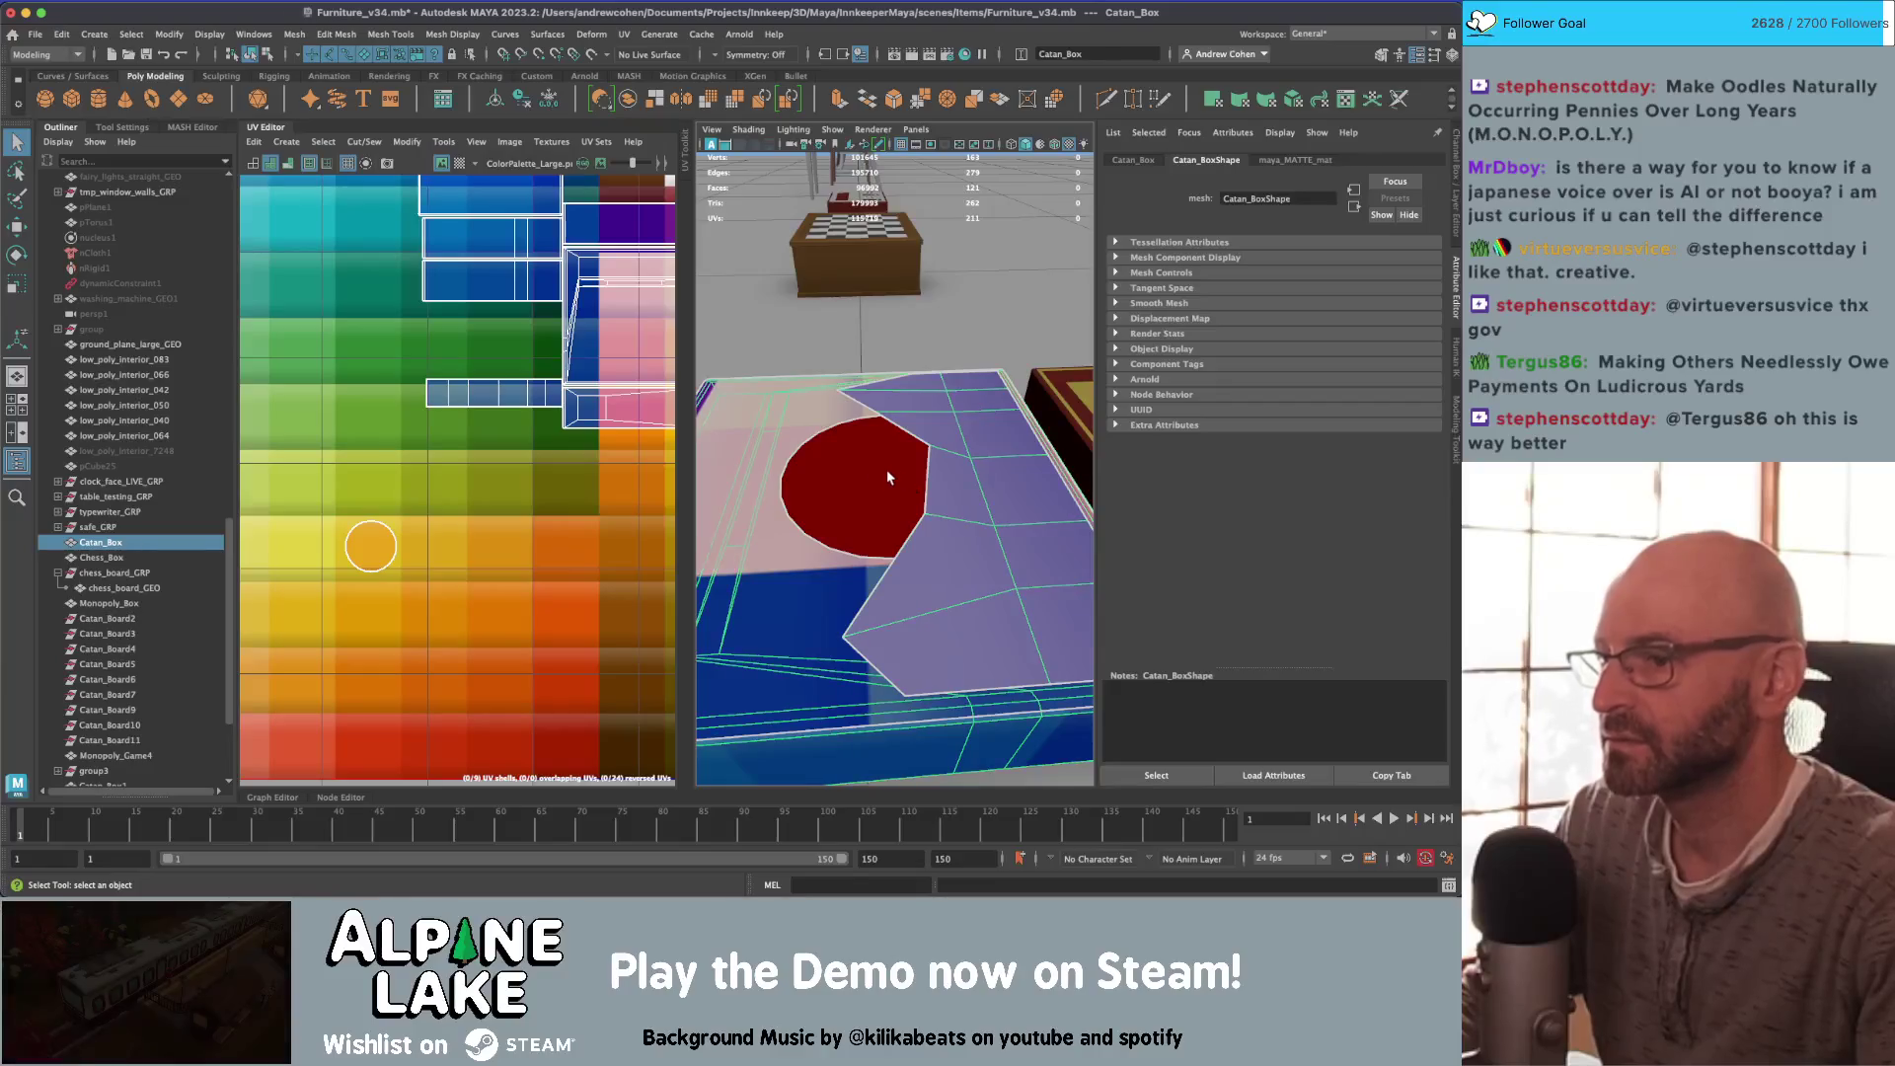
{"action": "key", "text": "q"}
{"action": "left_click", "coordinate": [877, 472]}
{"action": "right_click_drag", "start_coordinate": [876, 458], "coordinate": [869, 503]}
{"action": "left_click", "coordinate": [863, 468]}
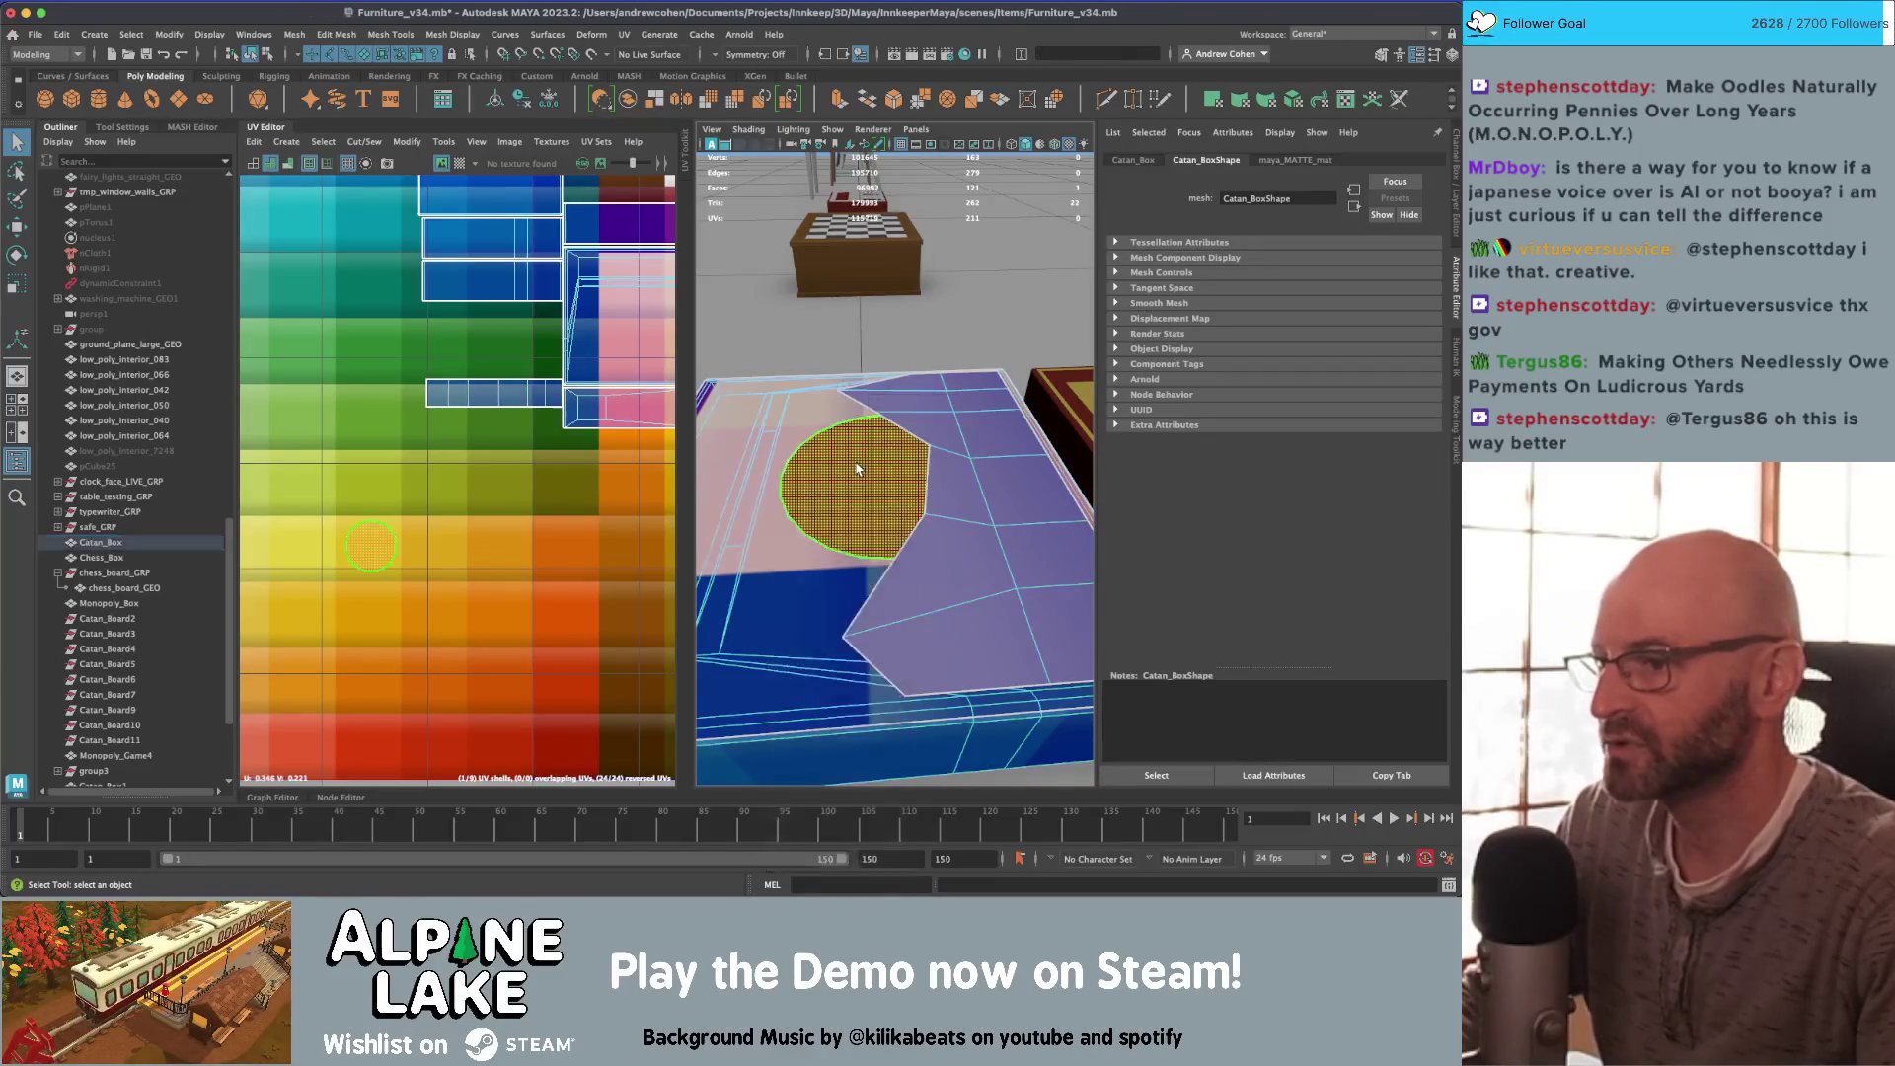
{"action": "left_click", "coordinate": [506, 34]}
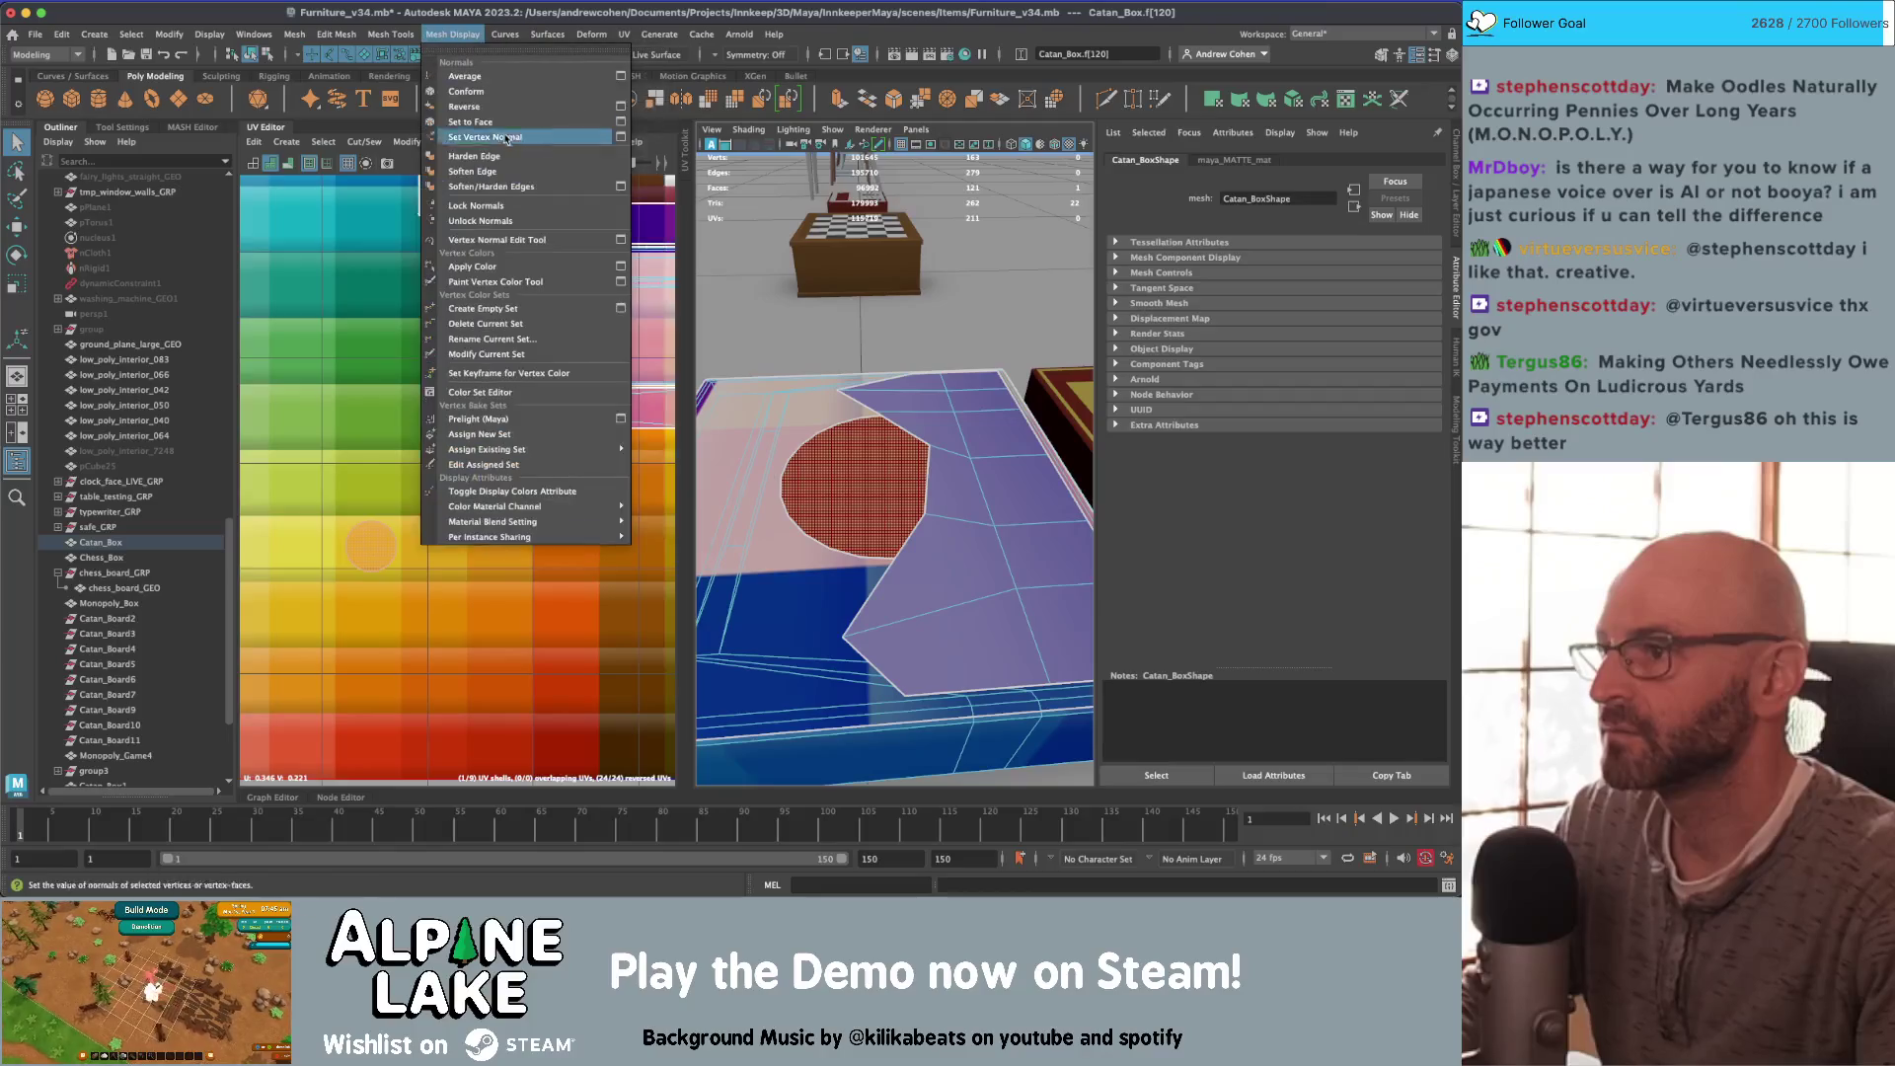
{"action": "mouse_move", "coordinate": [452, 34]}
{"action": "left_click", "coordinate": [481, 121]}
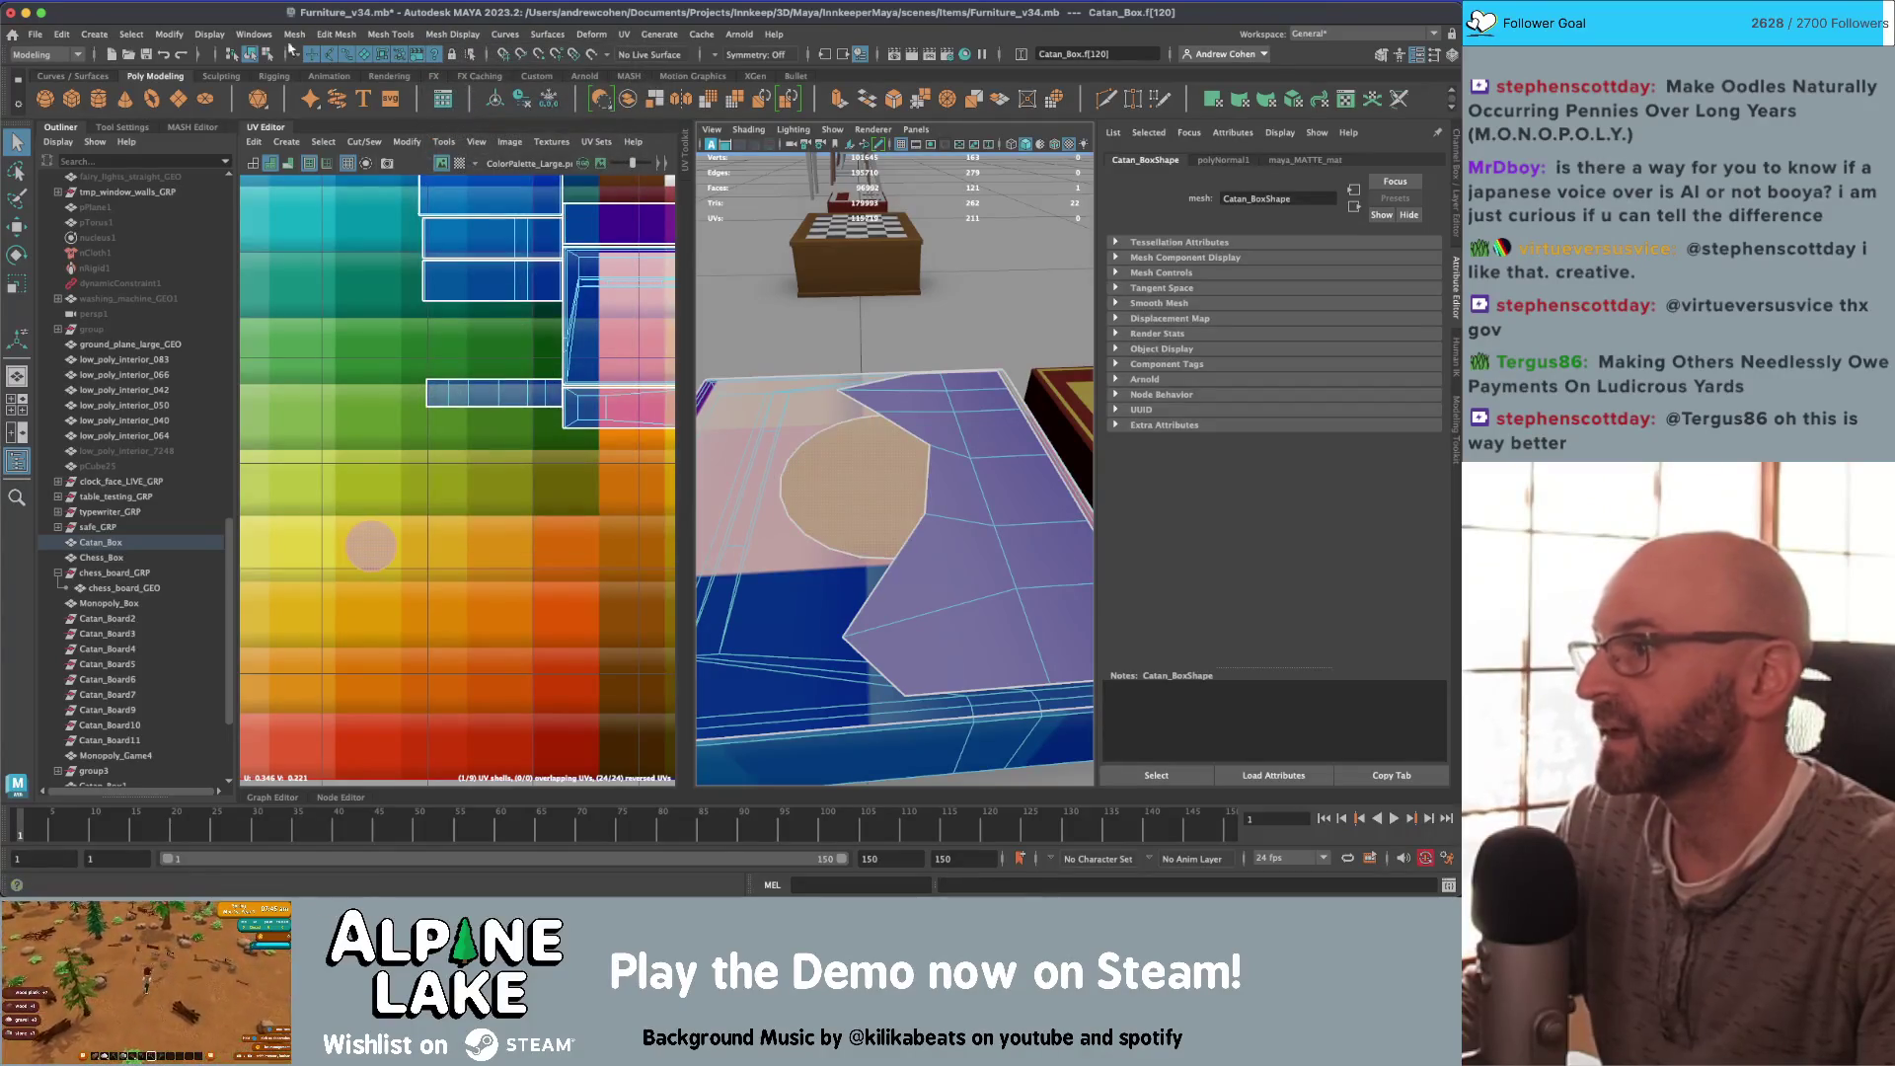
{"action": "left_click", "coordinate": [250, 54]}
{"action": "mouse_move", "coordinate": [770, 444]}
{"action": "left_mouse_down", "text": "alt"}
{"action": "mouse_move", "coordinate": [836, 493]}
{"action": "mouse_move", "coordinate": [972, 416]}
{"action": "left_mouse_up", "text": "alt"}
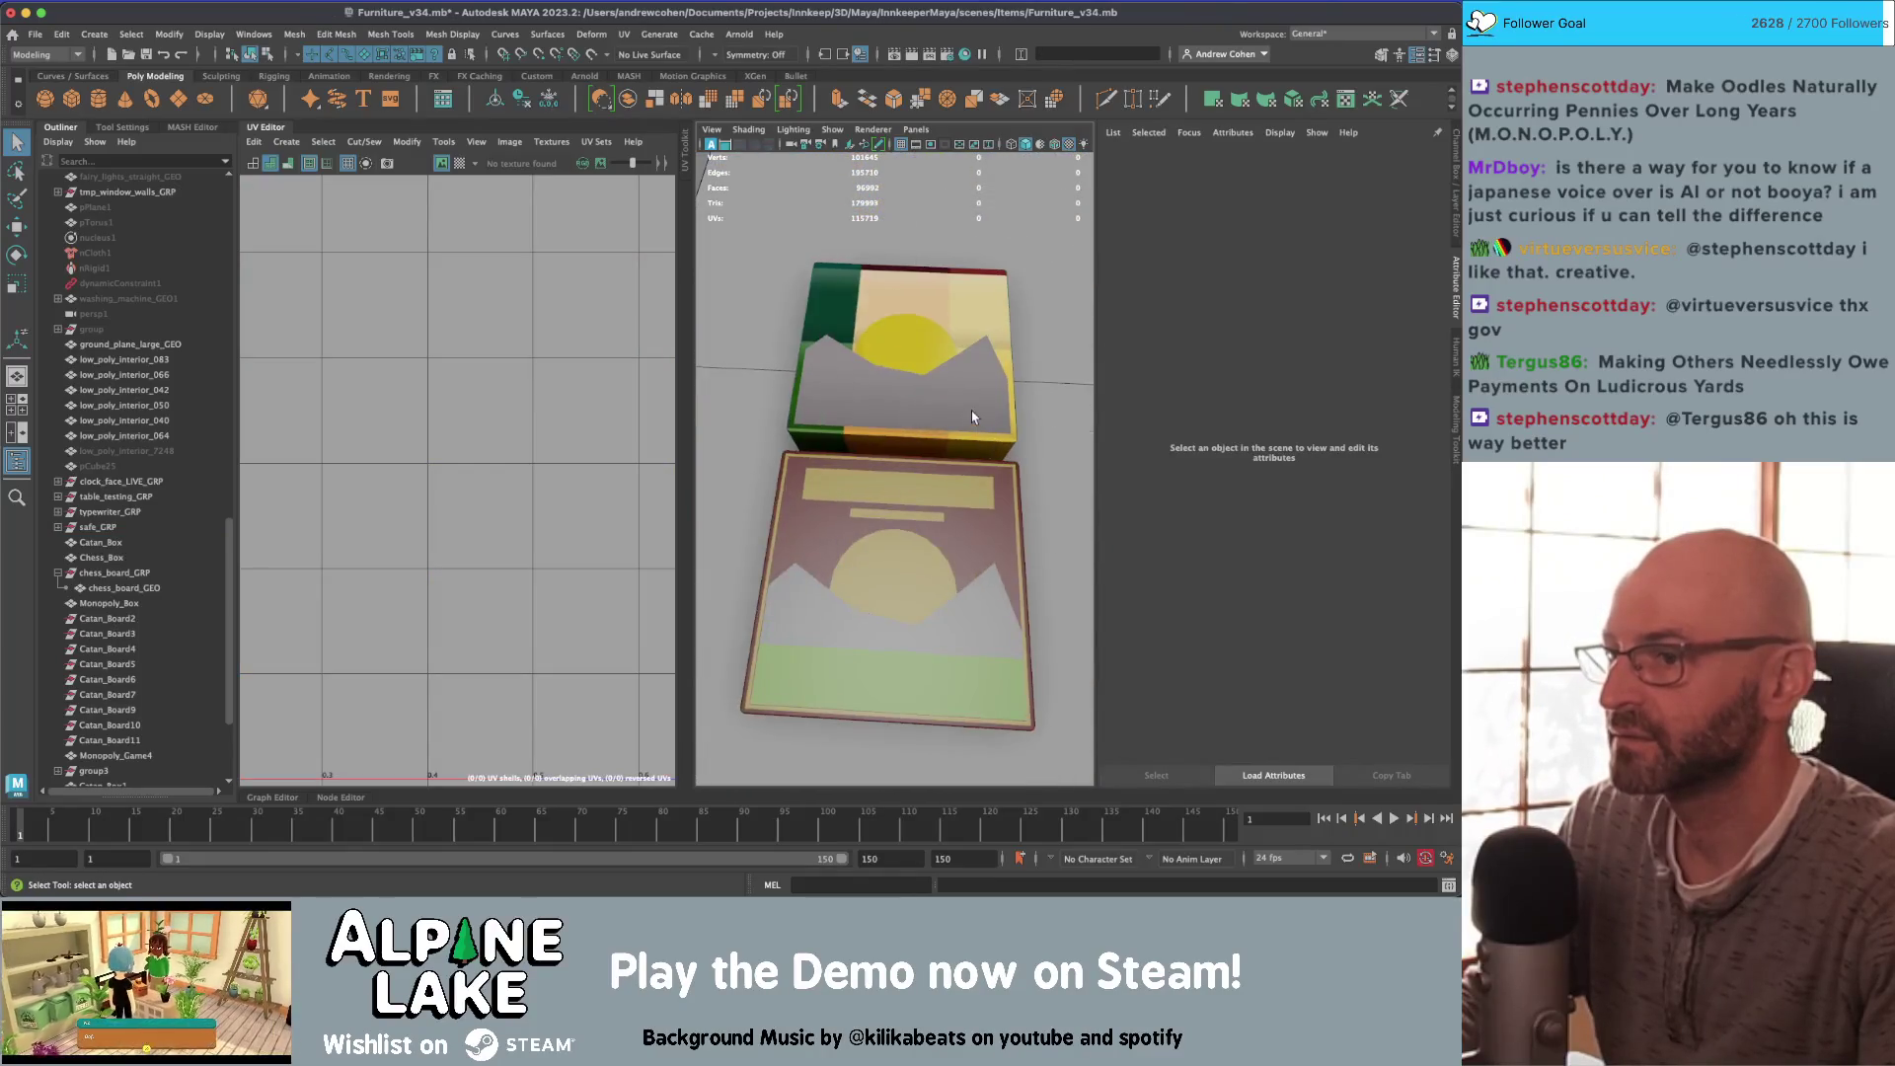
Step: Move the lid background faces' UVs onto the maroon palette swatch
{"action": "left_click", "coordinate": [963, 396]}
{"action": "right_click", "coordinate": [924, 313]}
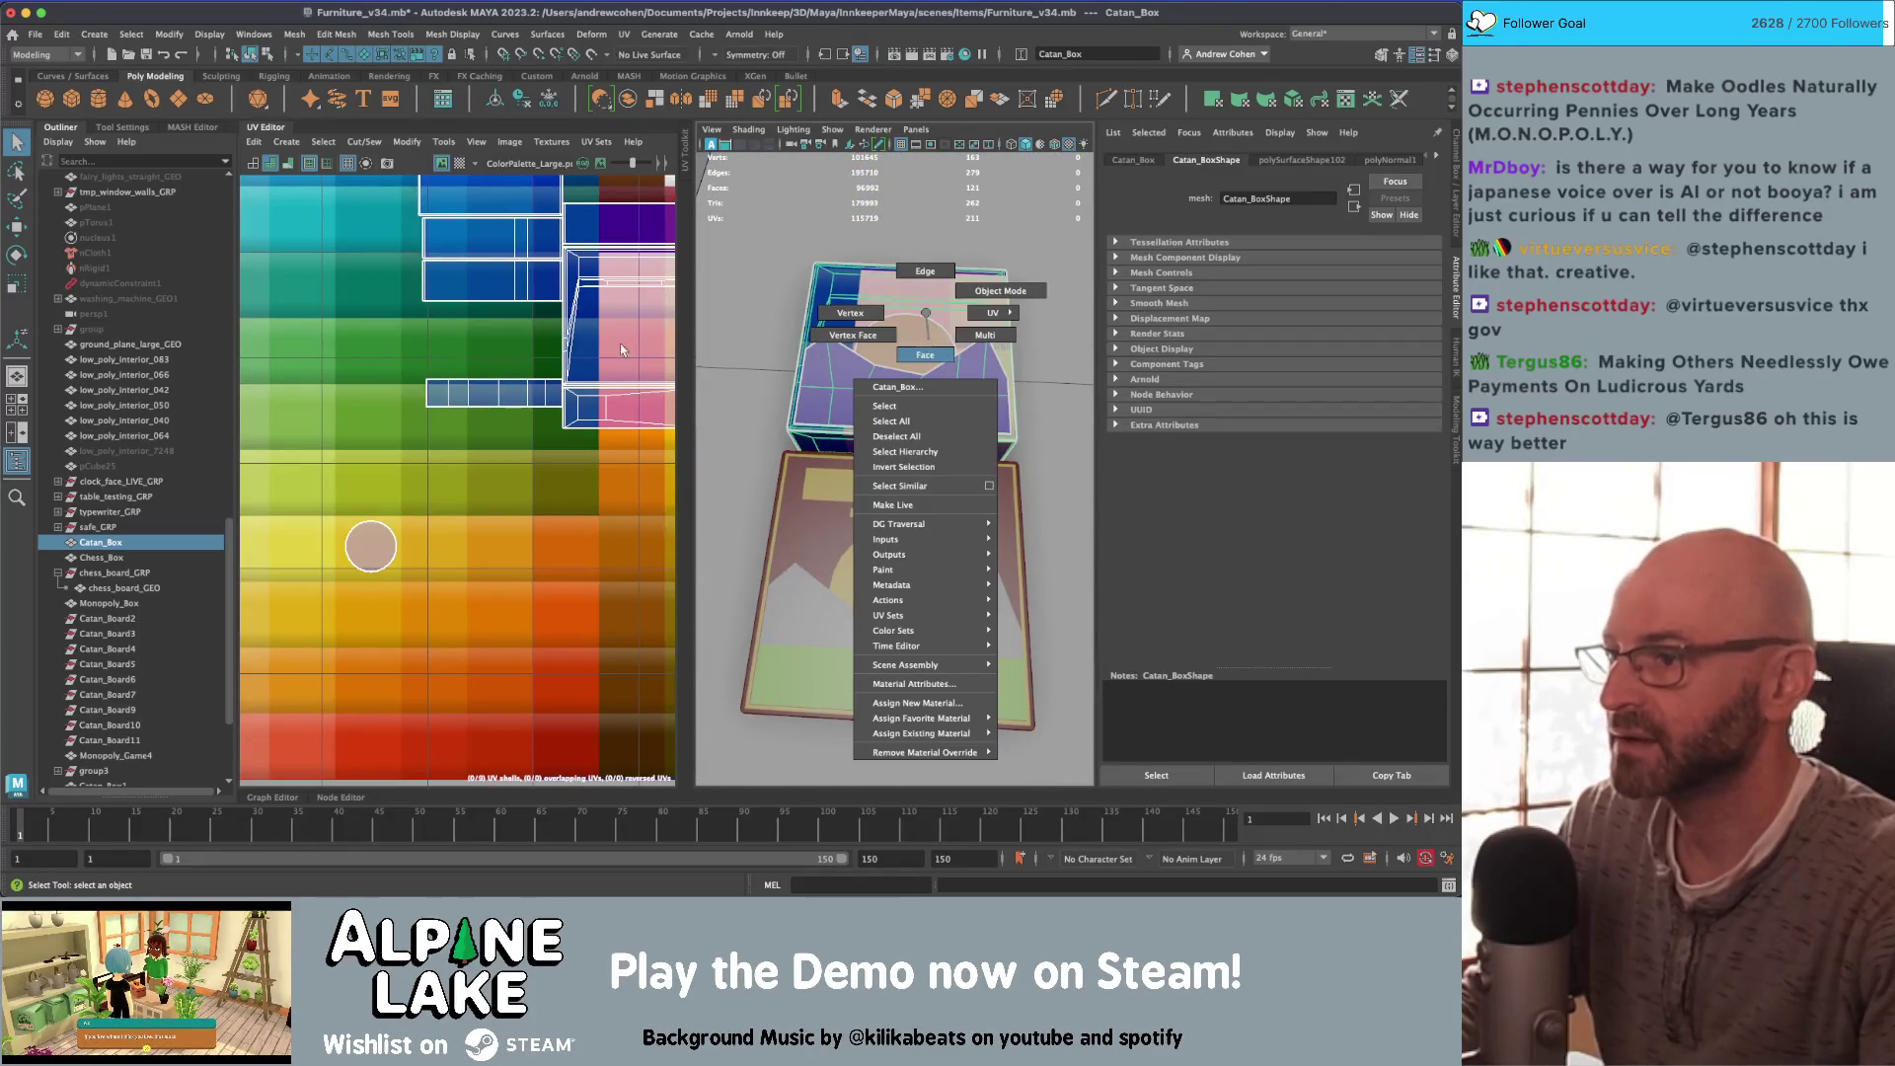
{"action": "left_click", "coordinate": [924, 355]}
{"action": "left_click", "coordinate": [856, 285]}
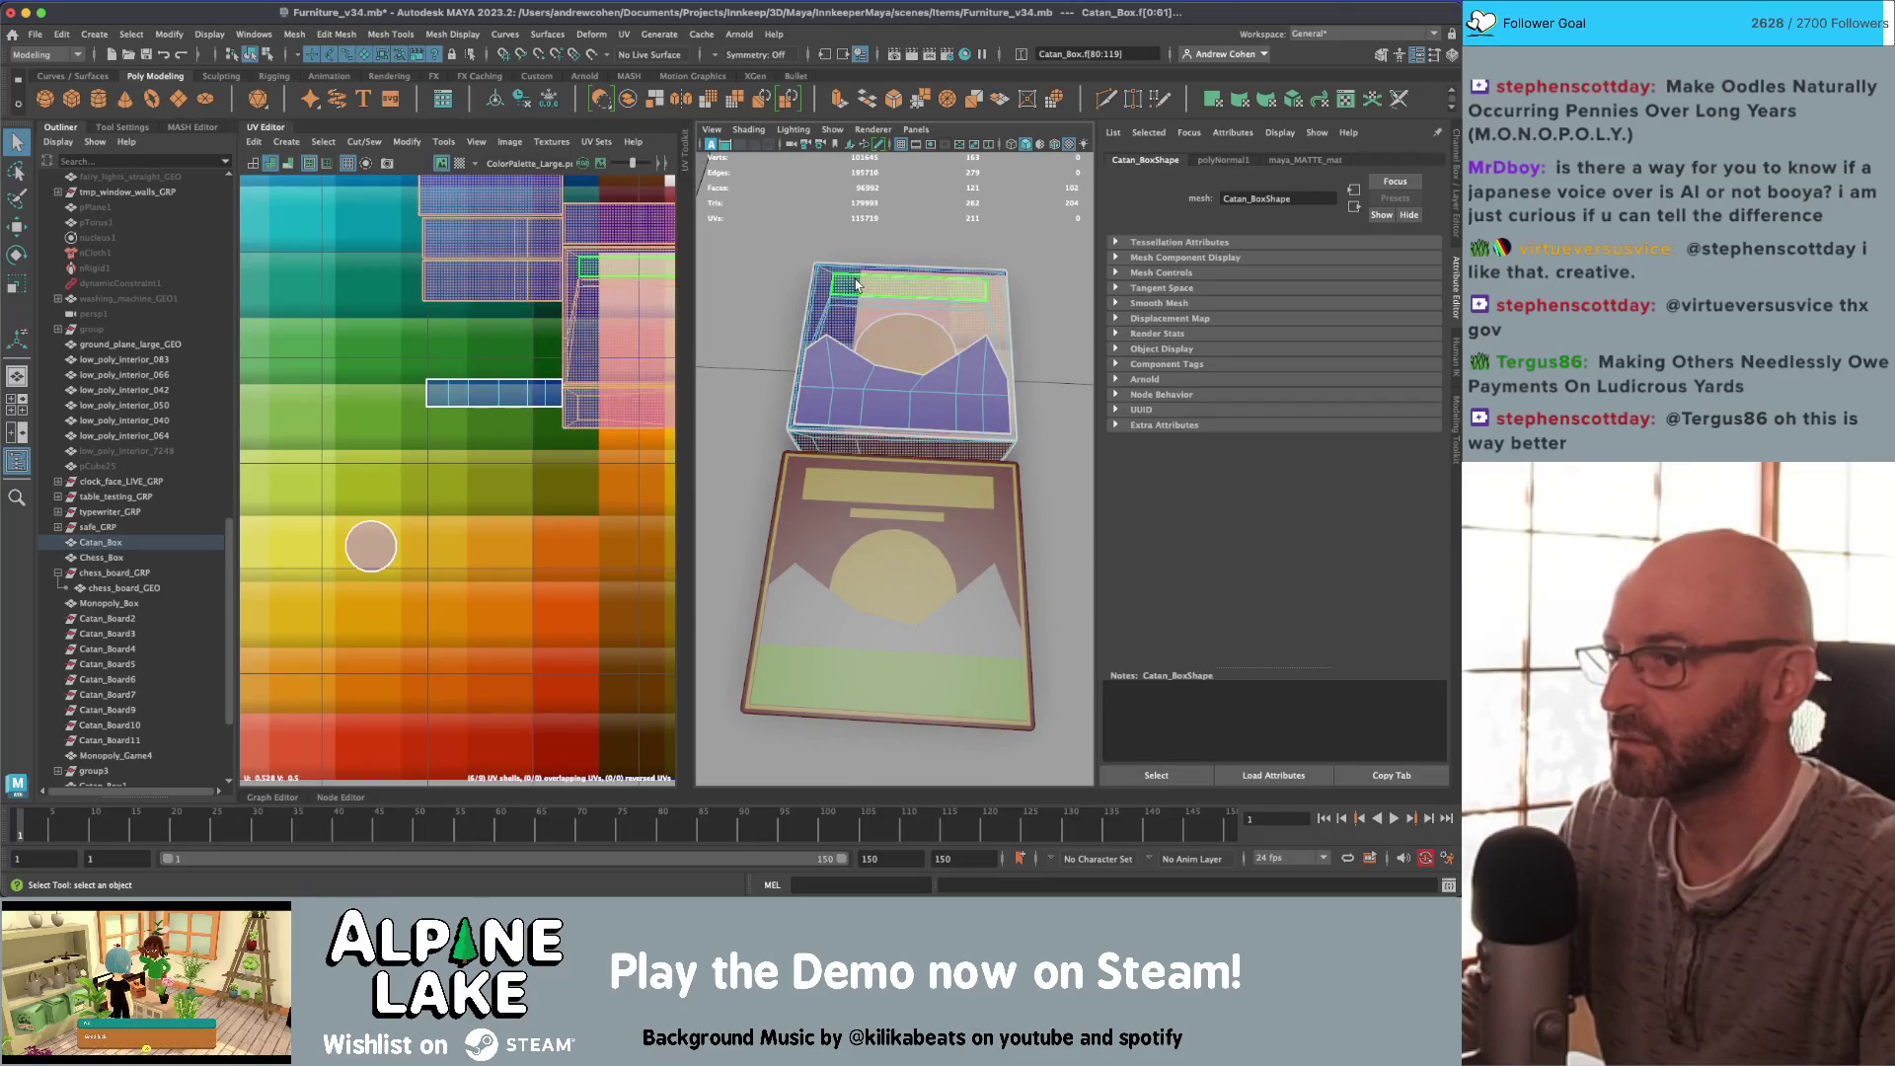
{"action": "left_click", "coordinate": [491, 321]}
{"action": "scroll", "coordinate": [491, 321], "scroll_direction": "down", "scroll_amount": 2}
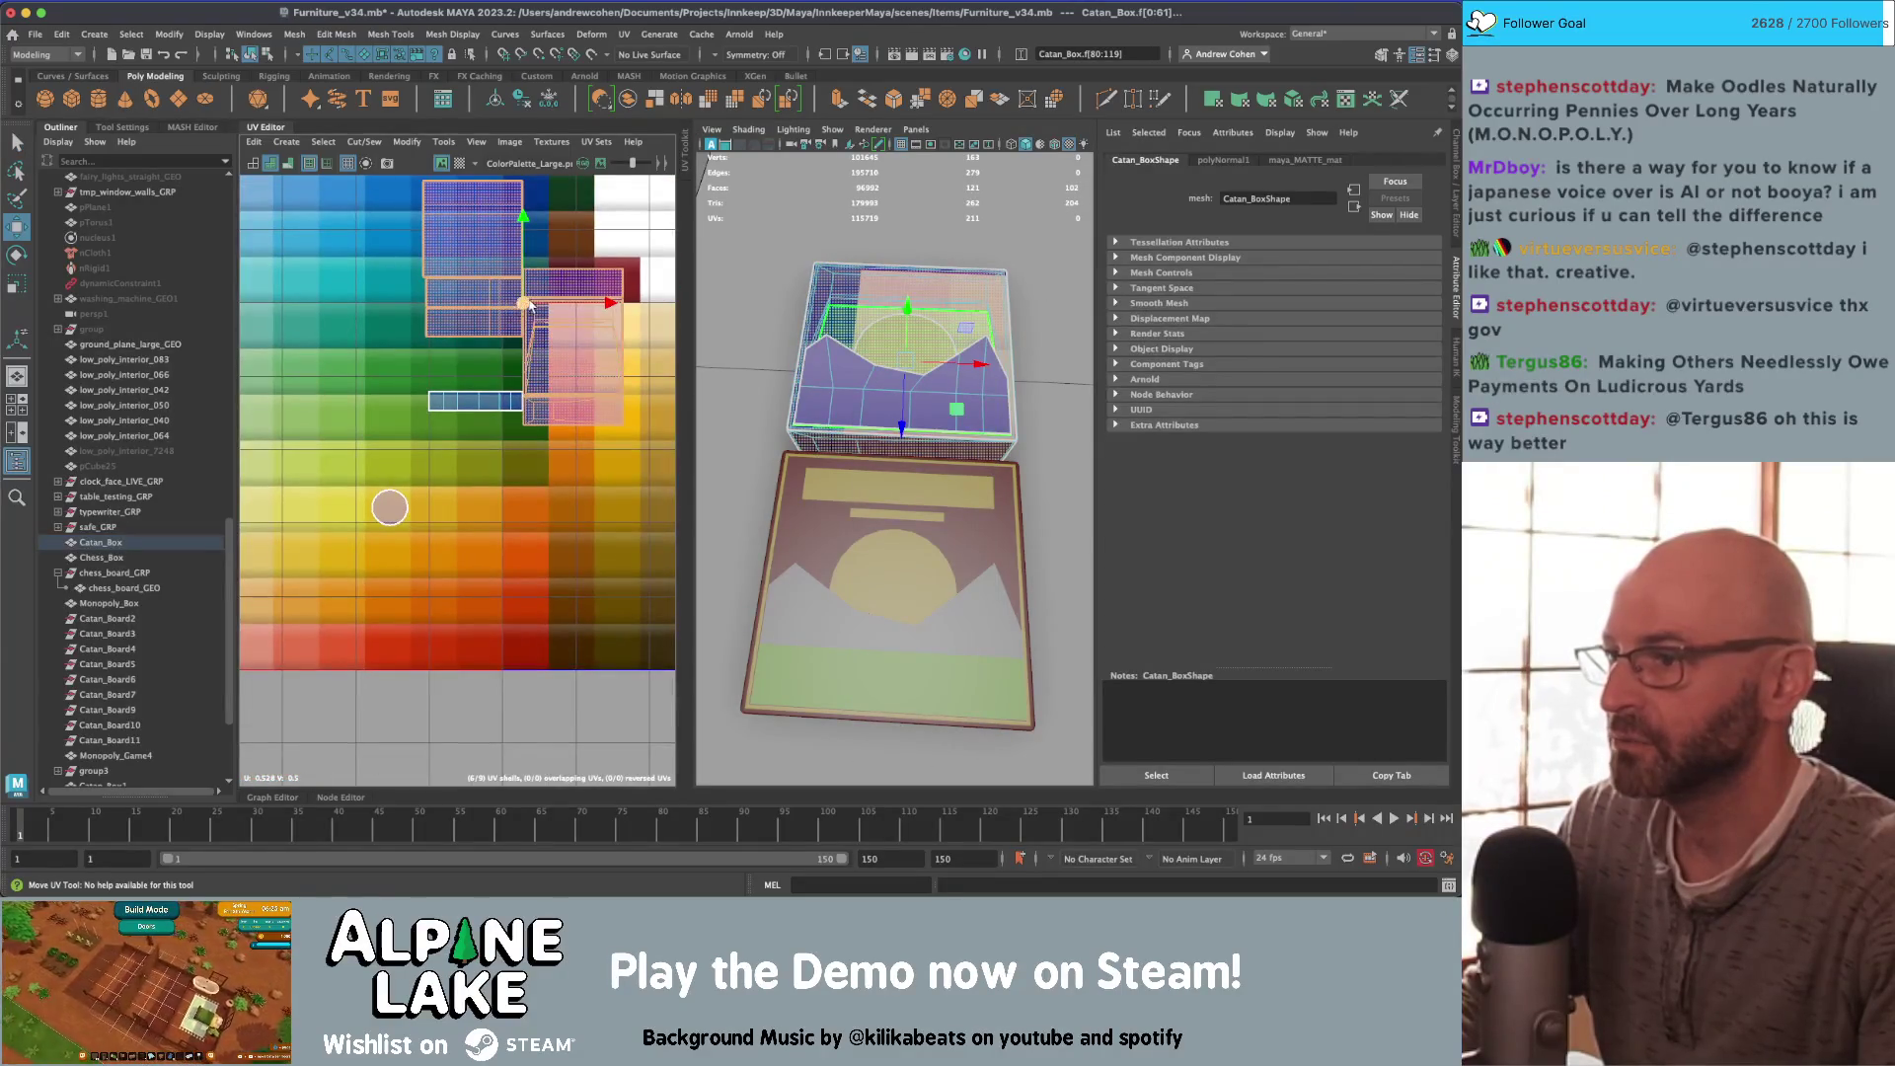
{"action": "mouse_move", "coordinate": [491, 321]}
{"action": "left_mouse_down"}
{"action": "mouse_move", "coordinate": [526, 438]}
{"action": "mouse_move", "coordinate": [548, 437]}
{"action": "mouse_move", "coordinate": [597, 259]}
{"action": "mouse_move", "coordinate": [614, 286]}
{"action": "left_mouse_up"}
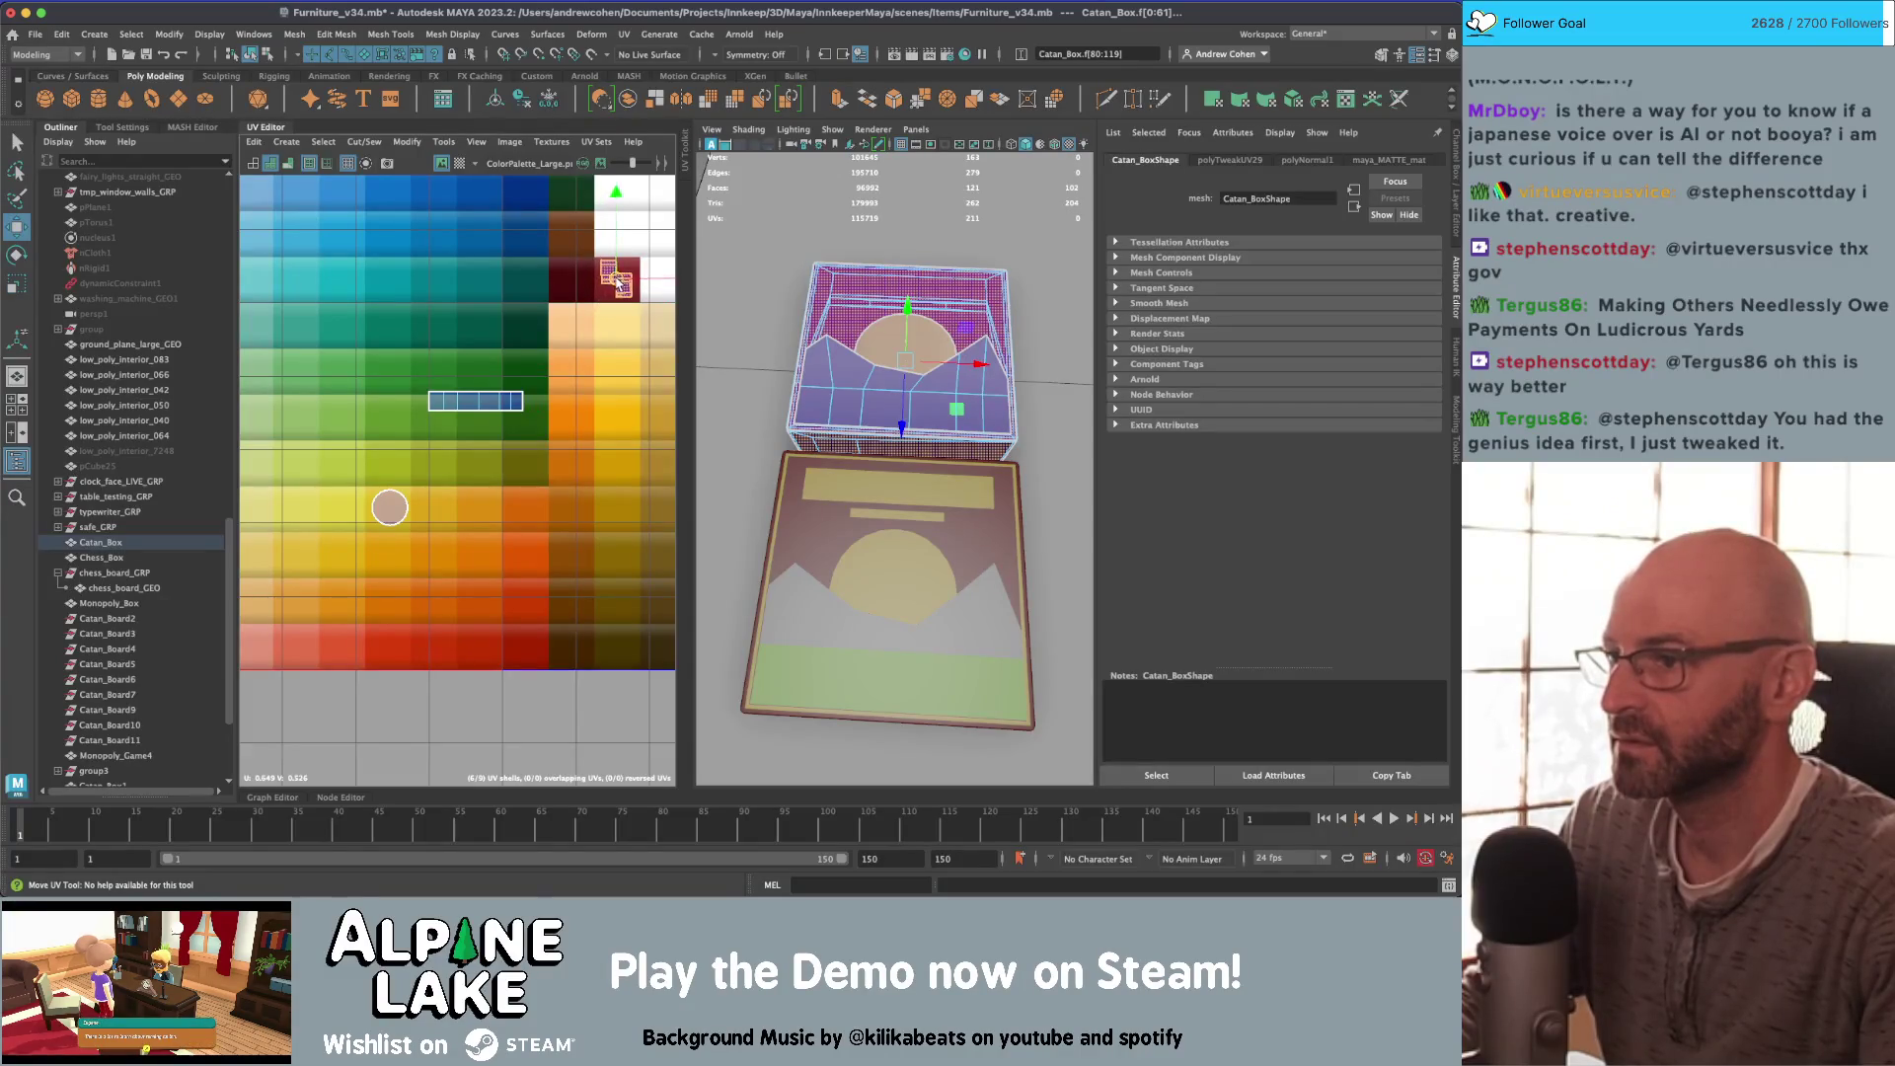
Step: Shift the small UV shell left within the maroon swatch and review both boxes
{"action": "key", "text": "q"}
{"action": "key", "text": "F8"}
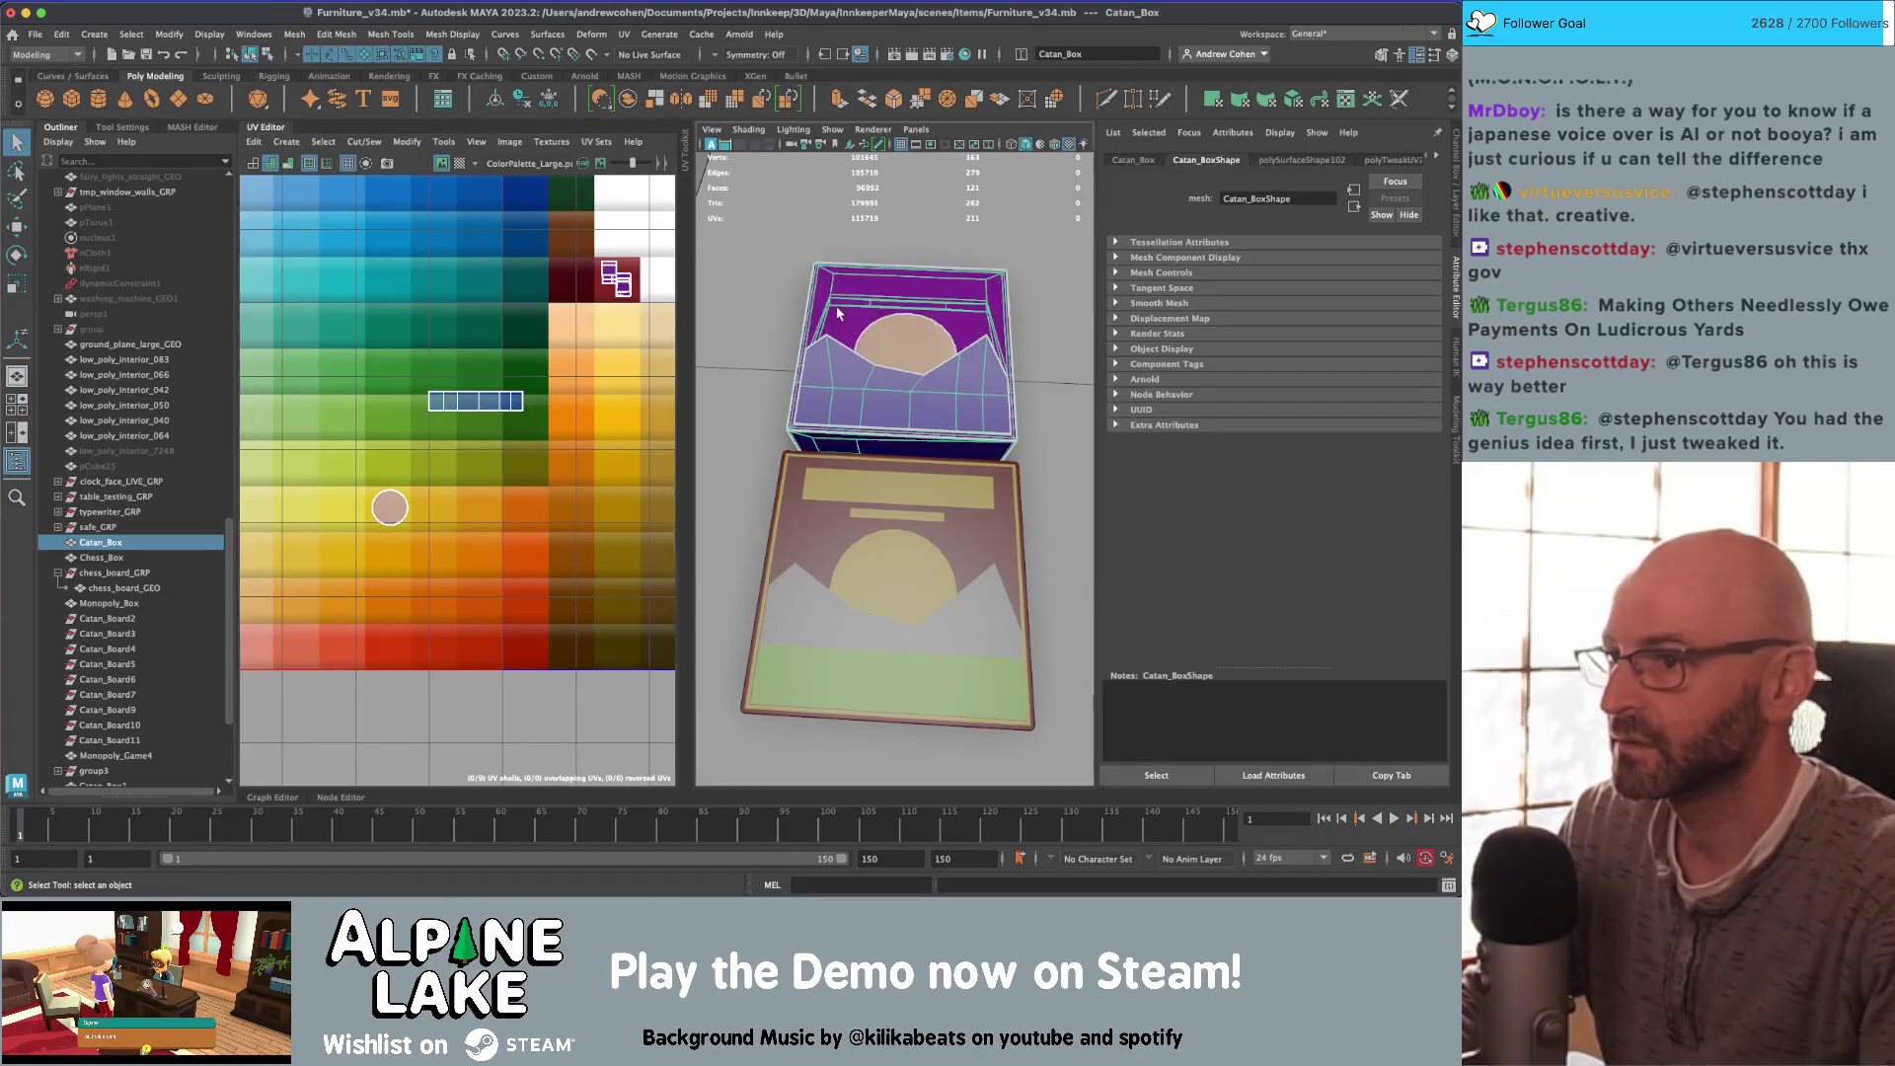
{"action": "left_click", "coordinate": [770, 296]}
{"action": "left_click", "coordinate": [888, 296]}
{"action": "right_click_drag", "start_coordinate": [503, 414], "coordinate": [553, 380]}
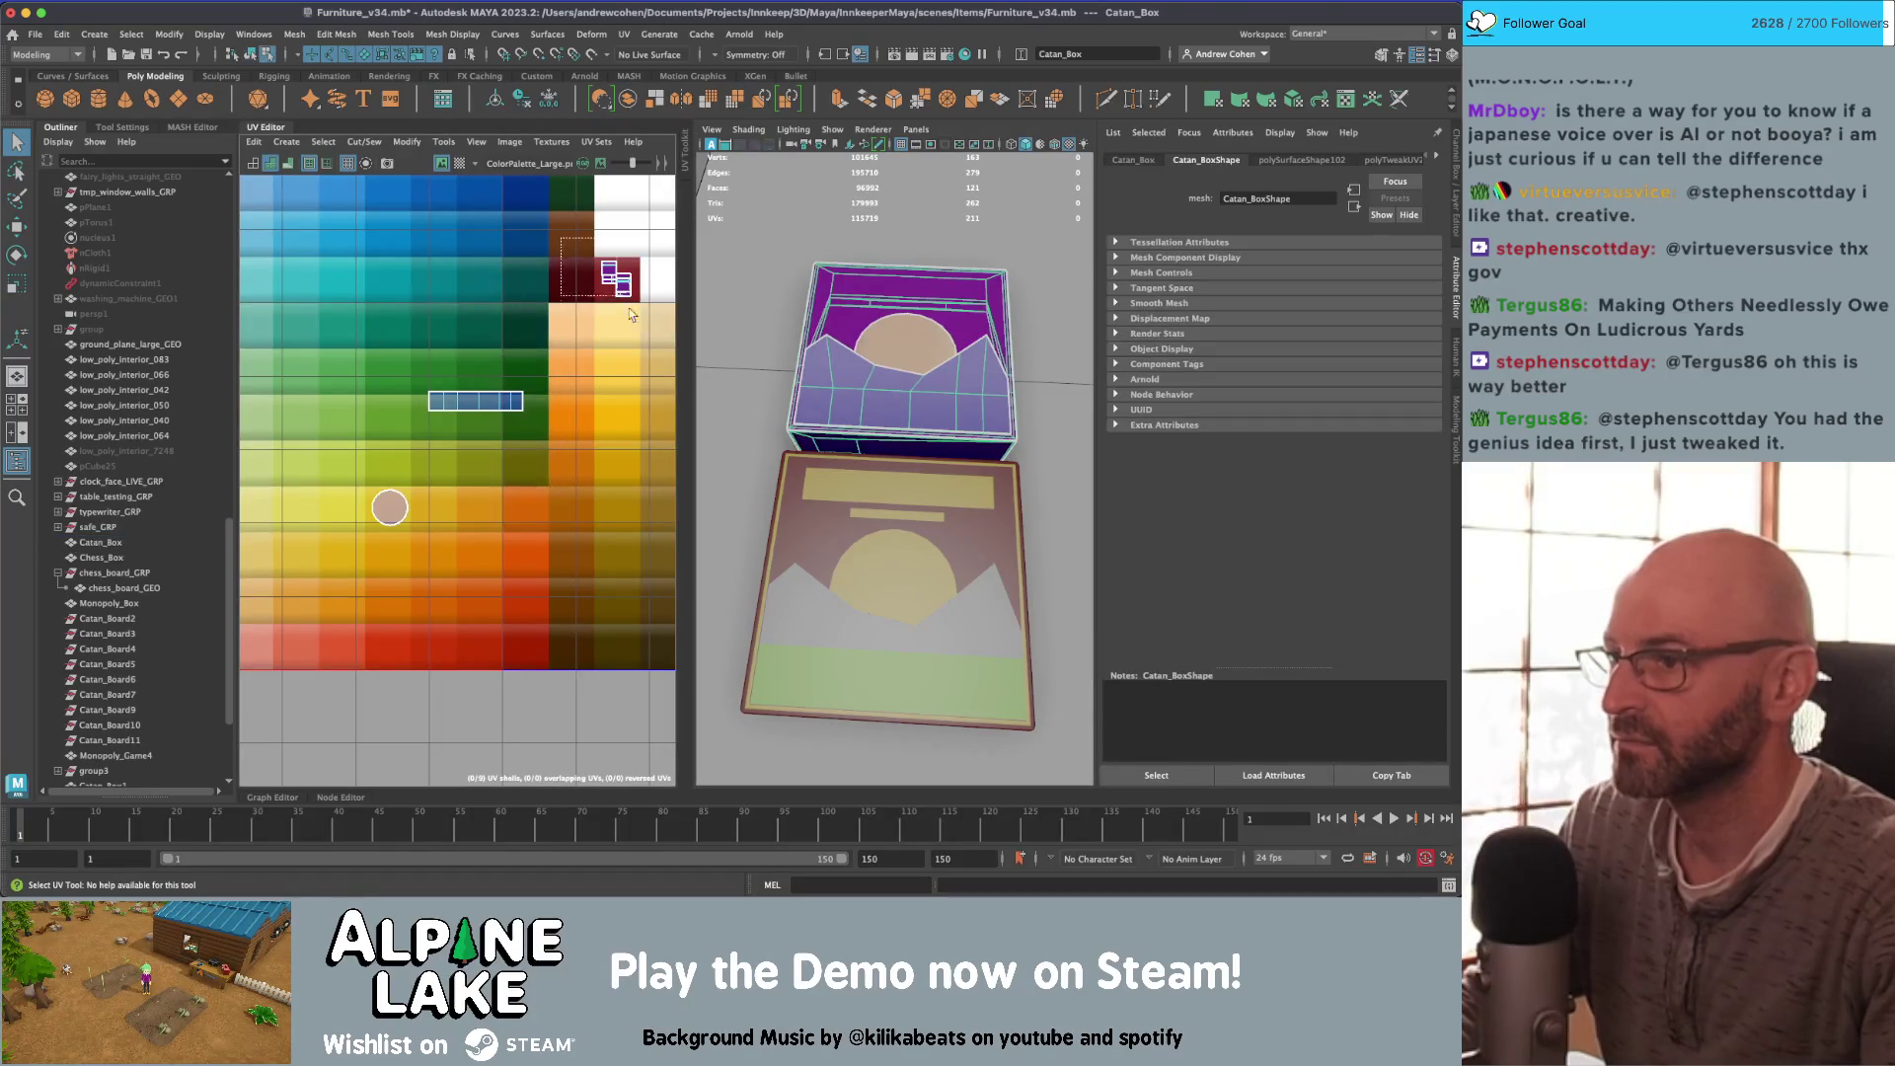
{"action": "left_click", "coordinate": [617, 279]}
{"action": "key", "text": "w"}
{"action": "left_click_drag", "start_coordinate": [617, 280], "coordinate": [570, 279]}
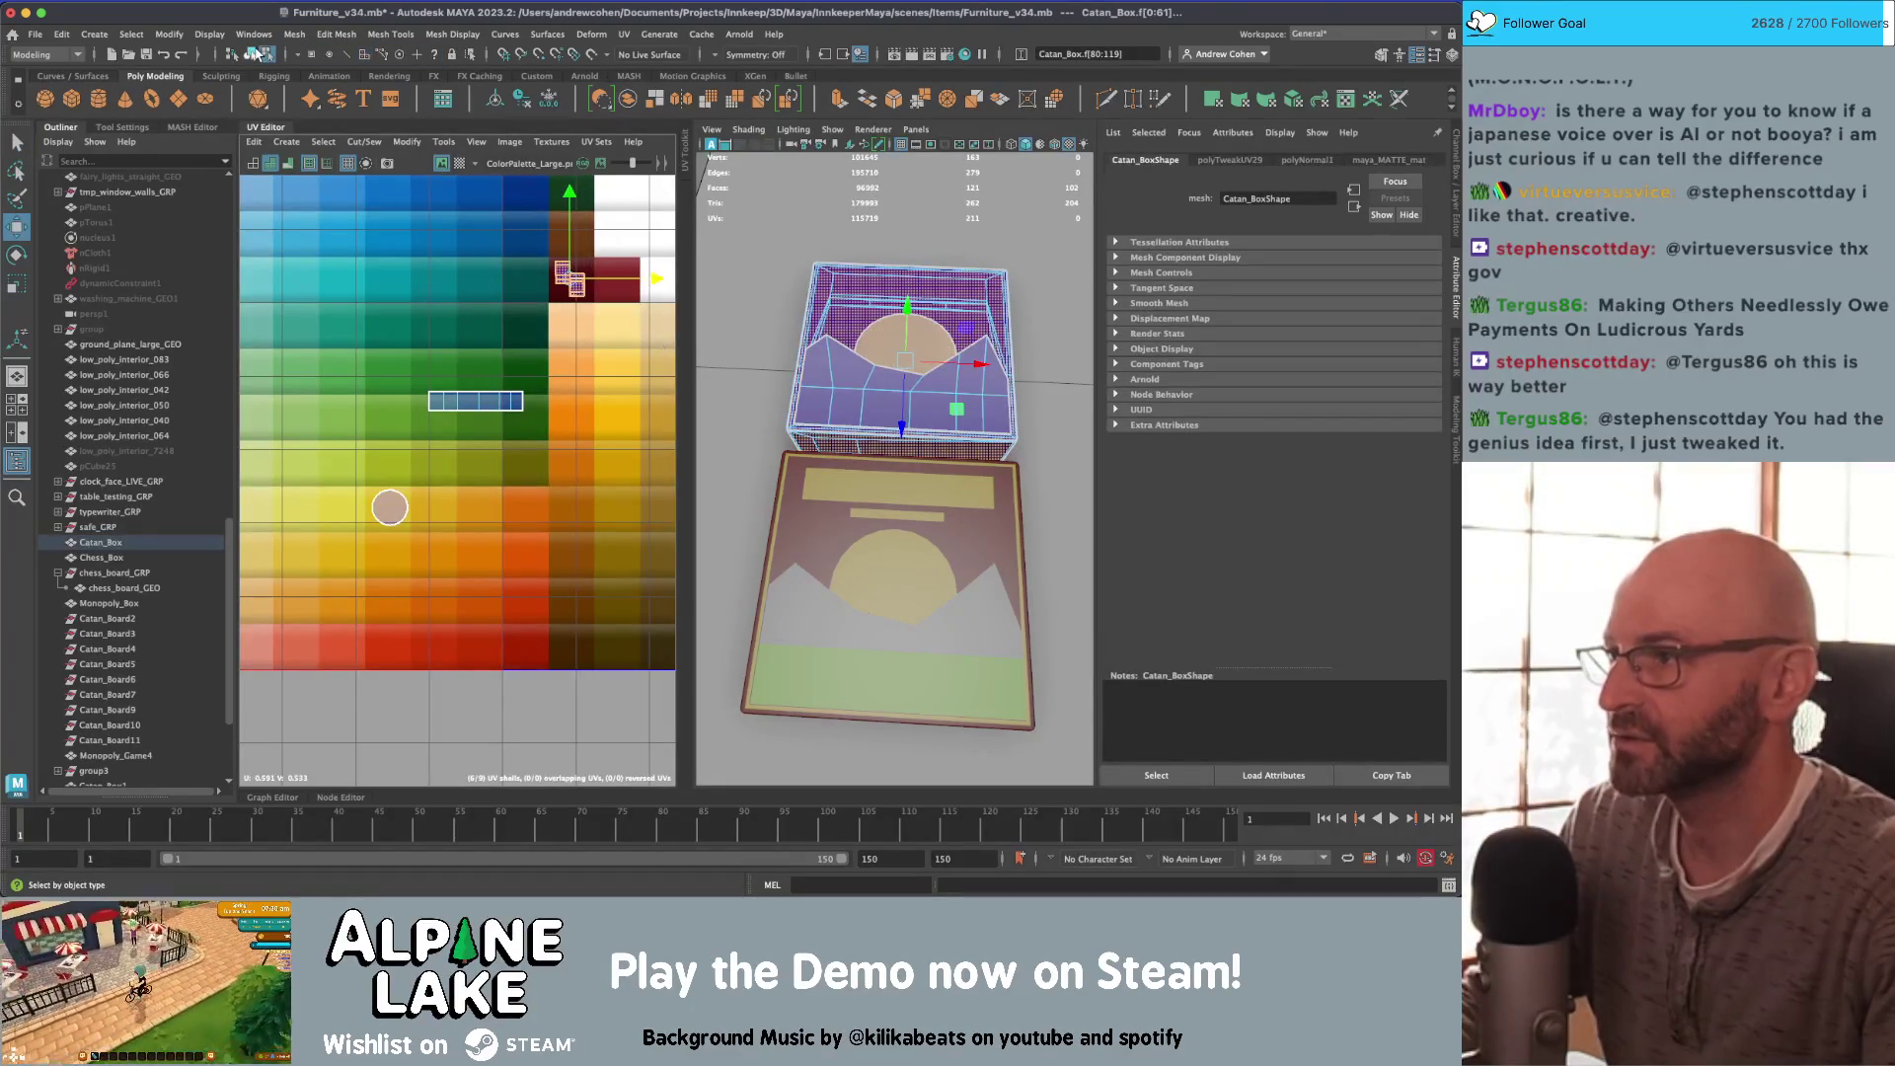
{"action": "left_click", "coordinate": [254, 52]}
{"action": "left_click", "coordinate": [805, 371]}
{"action": "right_click_drag", "start_coordinate": [806, 371], "coordinate": [770, 384], "text": "alt"}
{"action": "left_click_drag", "start_coordinate": [770, 385], "coordinate": [805, 371], "text": "alt"}
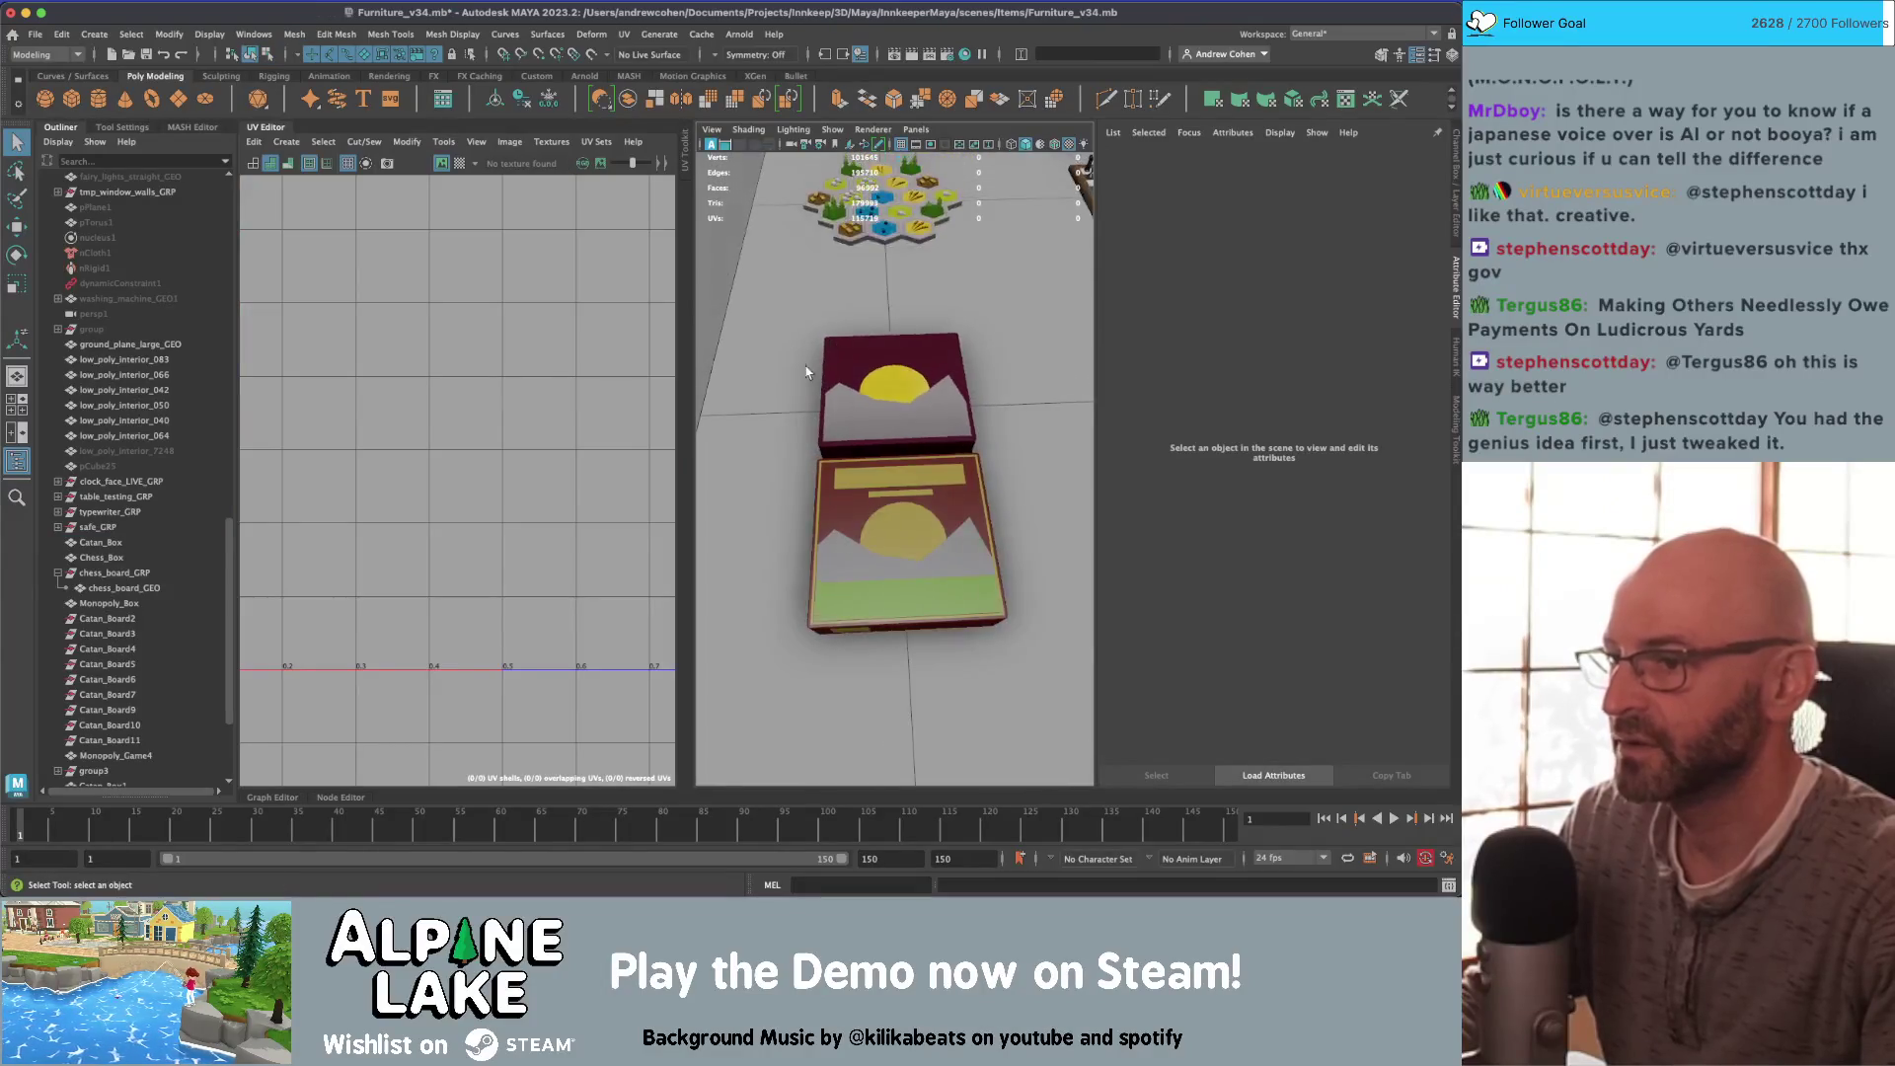
Step: Delete the selected lid faces on Catan_Box
{"action": "scroll", "coordinate": [878, 288], "scroll_direction": "up", "scroll_amount": 5}
{"action": "scroll", "coordinate": [922, 333], "scroll_direction": "down", "scroll_amount": 4}
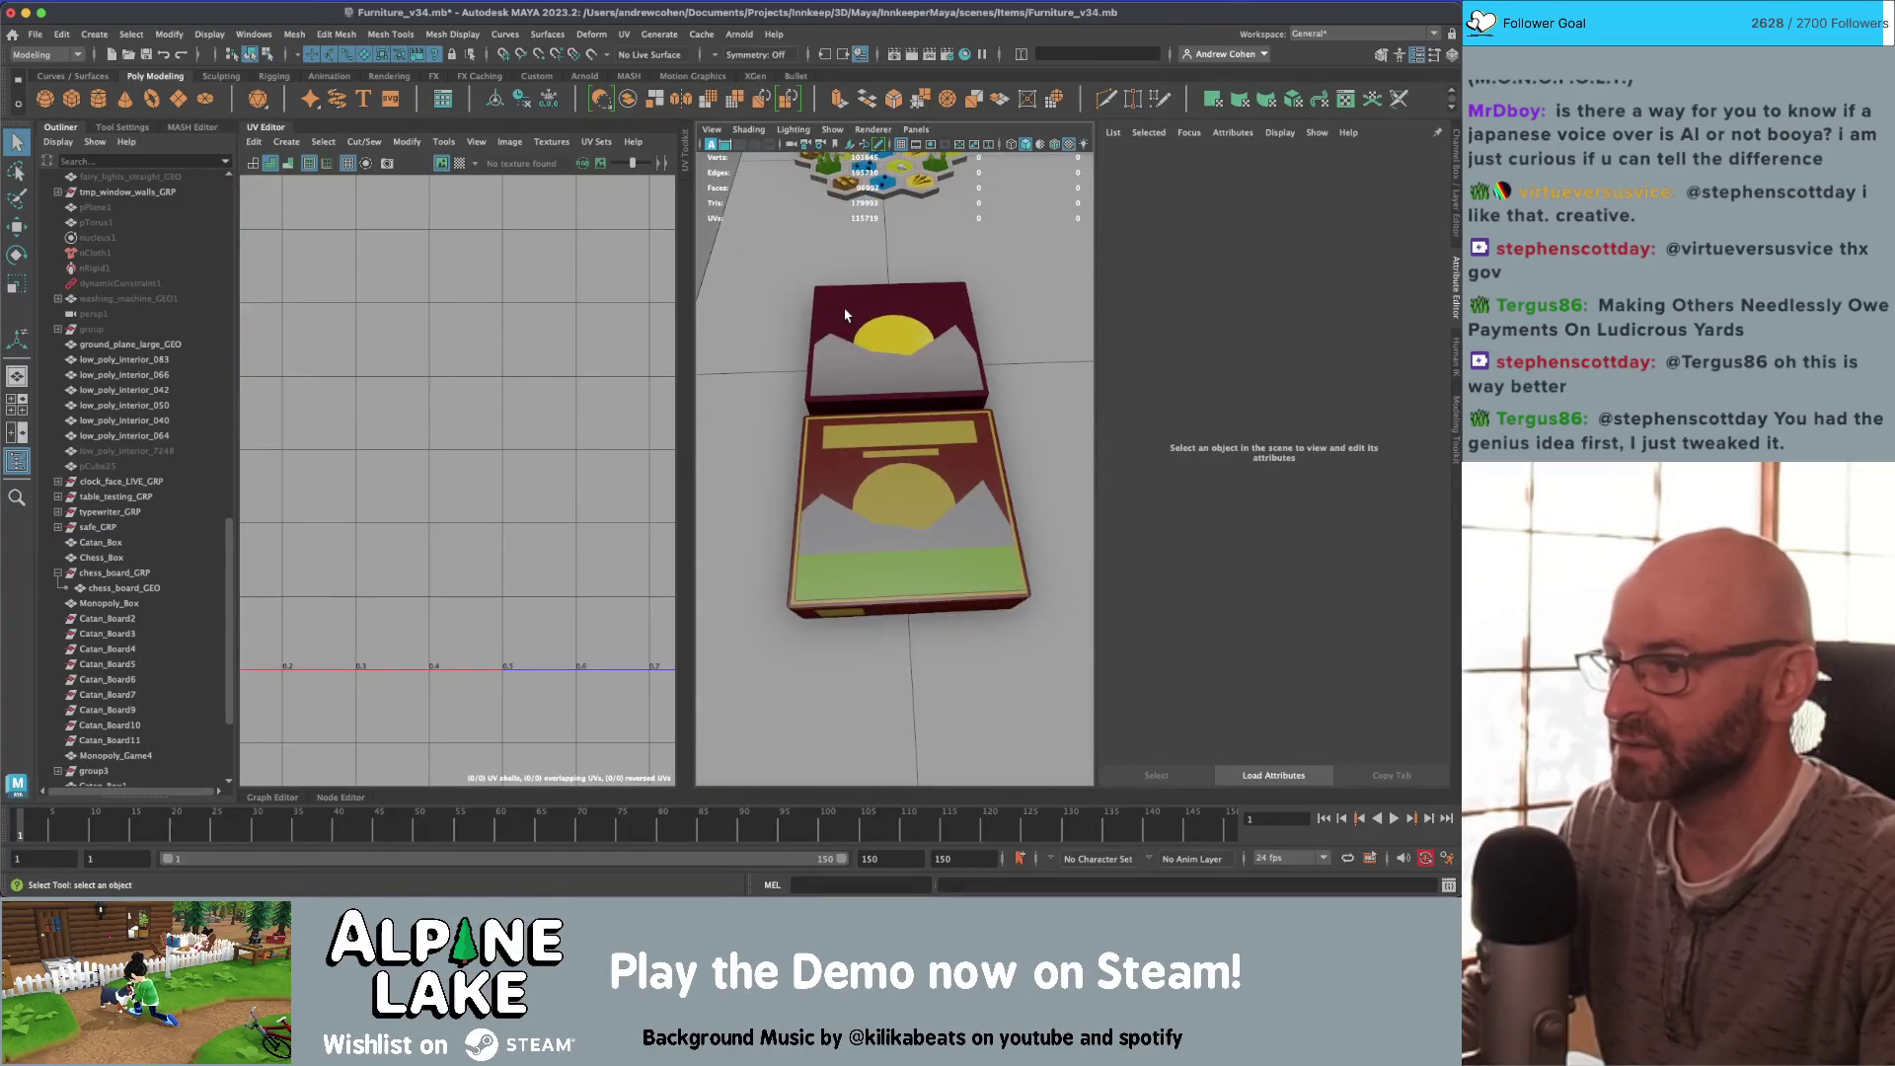
{"action": "left_click", "coordinate": [882, 385]}
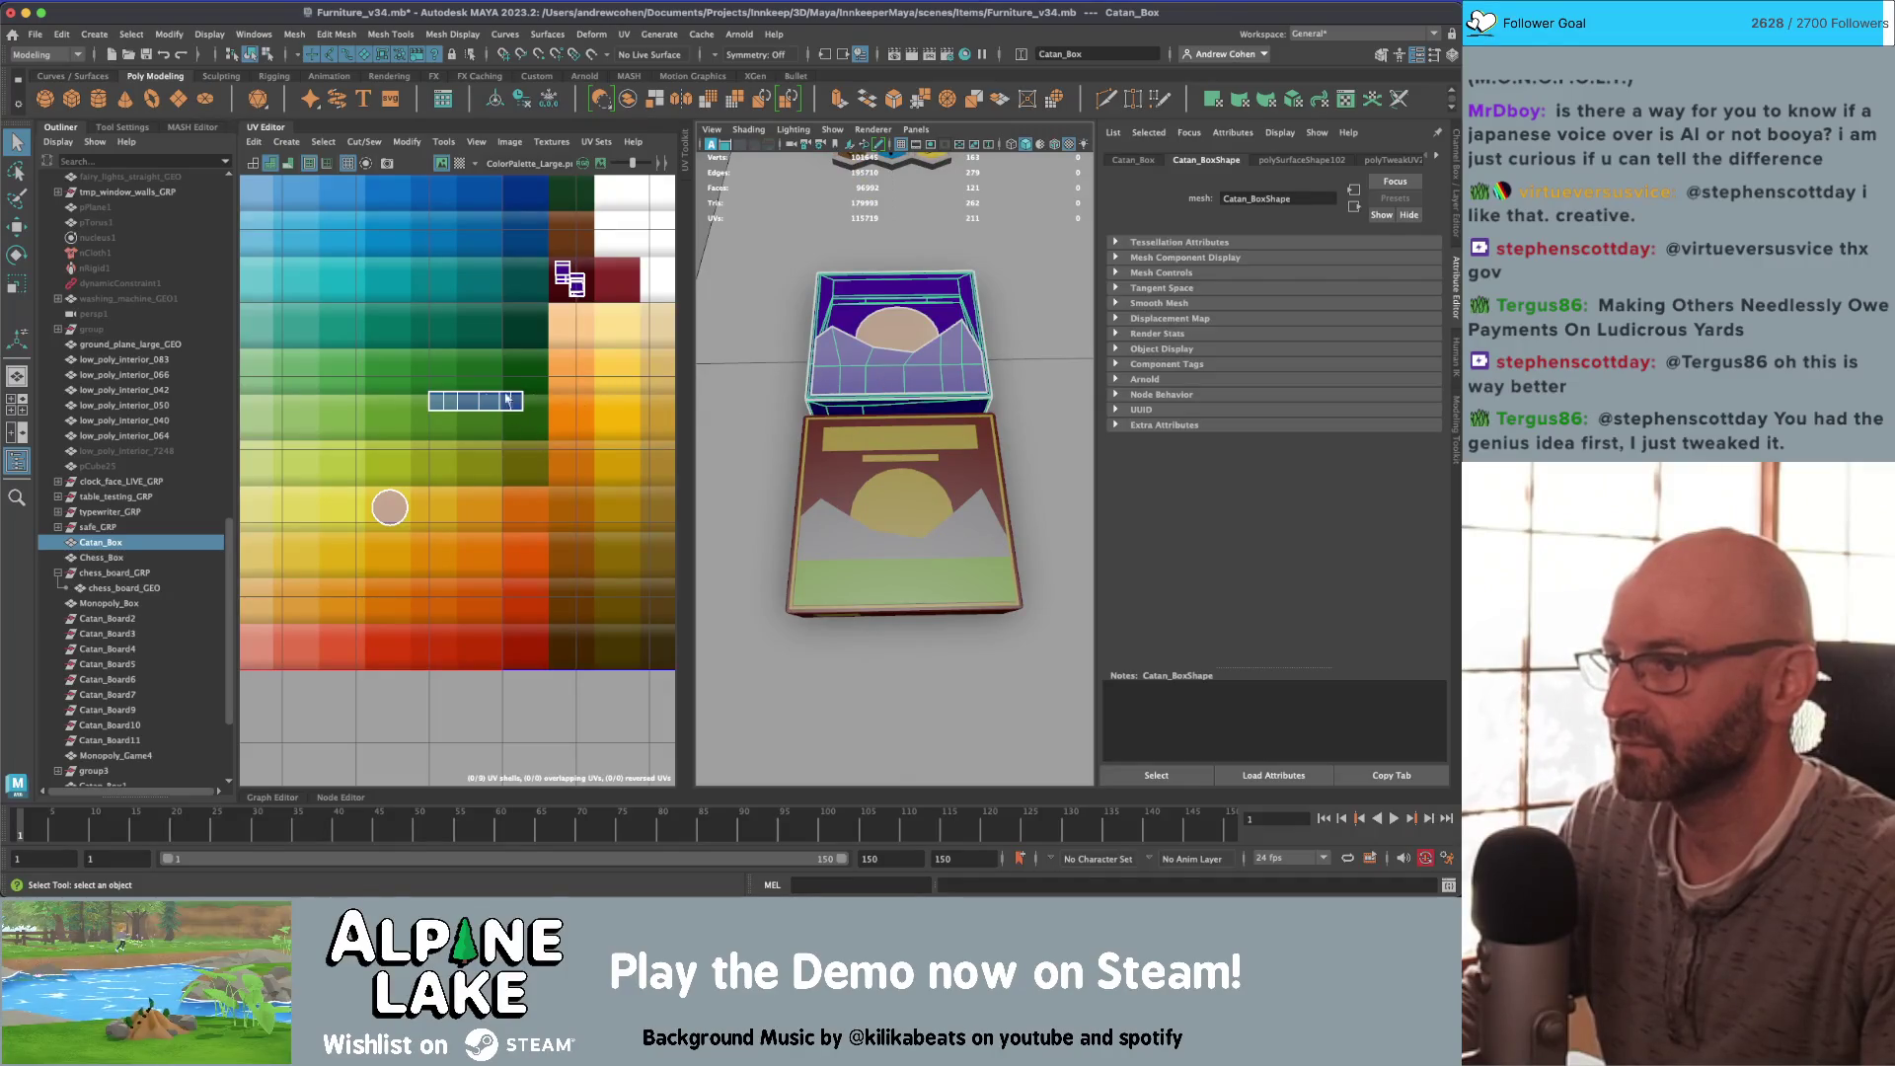
{"action": "right_click_drag", "start_coordinate": [506, 398], "coordinate": [477, 442]}
{"action": "left_click", "coordinate": [474, 399]}
{"action": "key", "text": "f"}
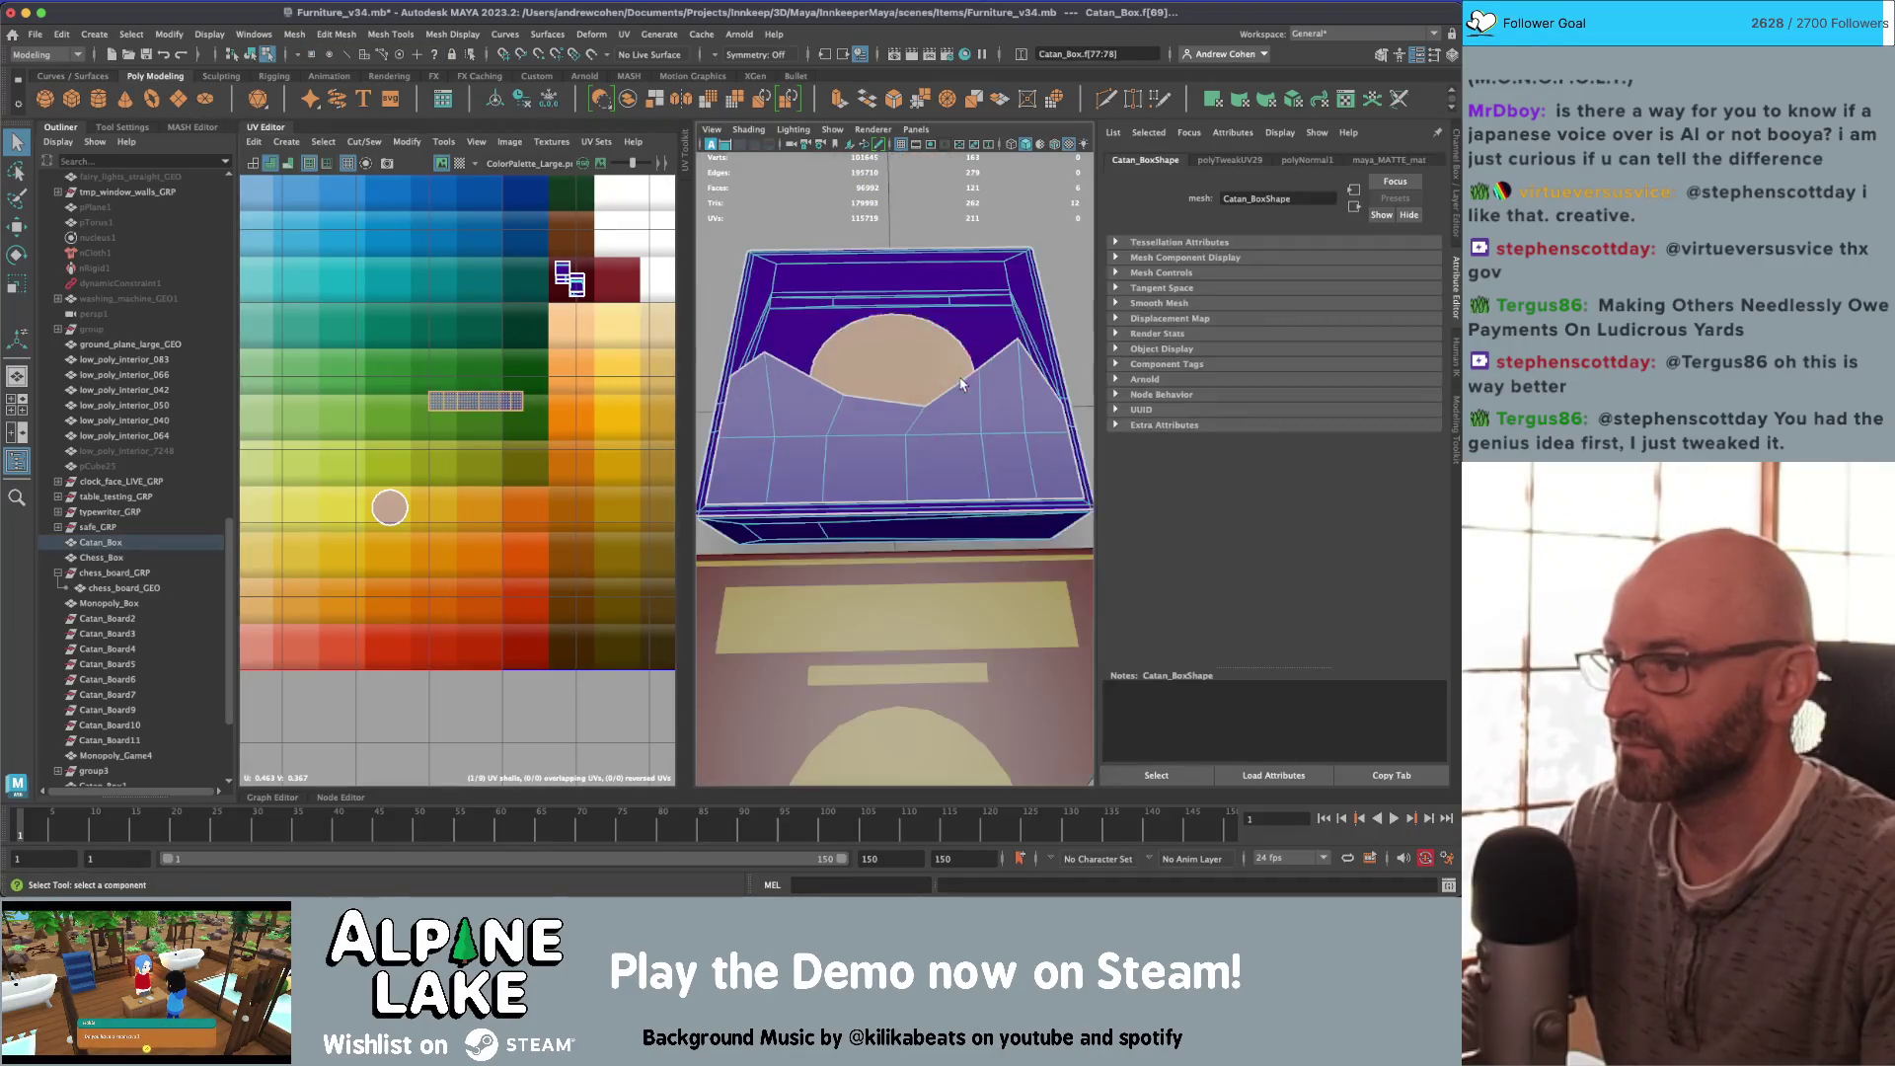
{"action": "scroll", "coordinate": [962, 385], "scroll_direction": "down", "scroll_amount": 5}
{"action": "key", "text": "4"}
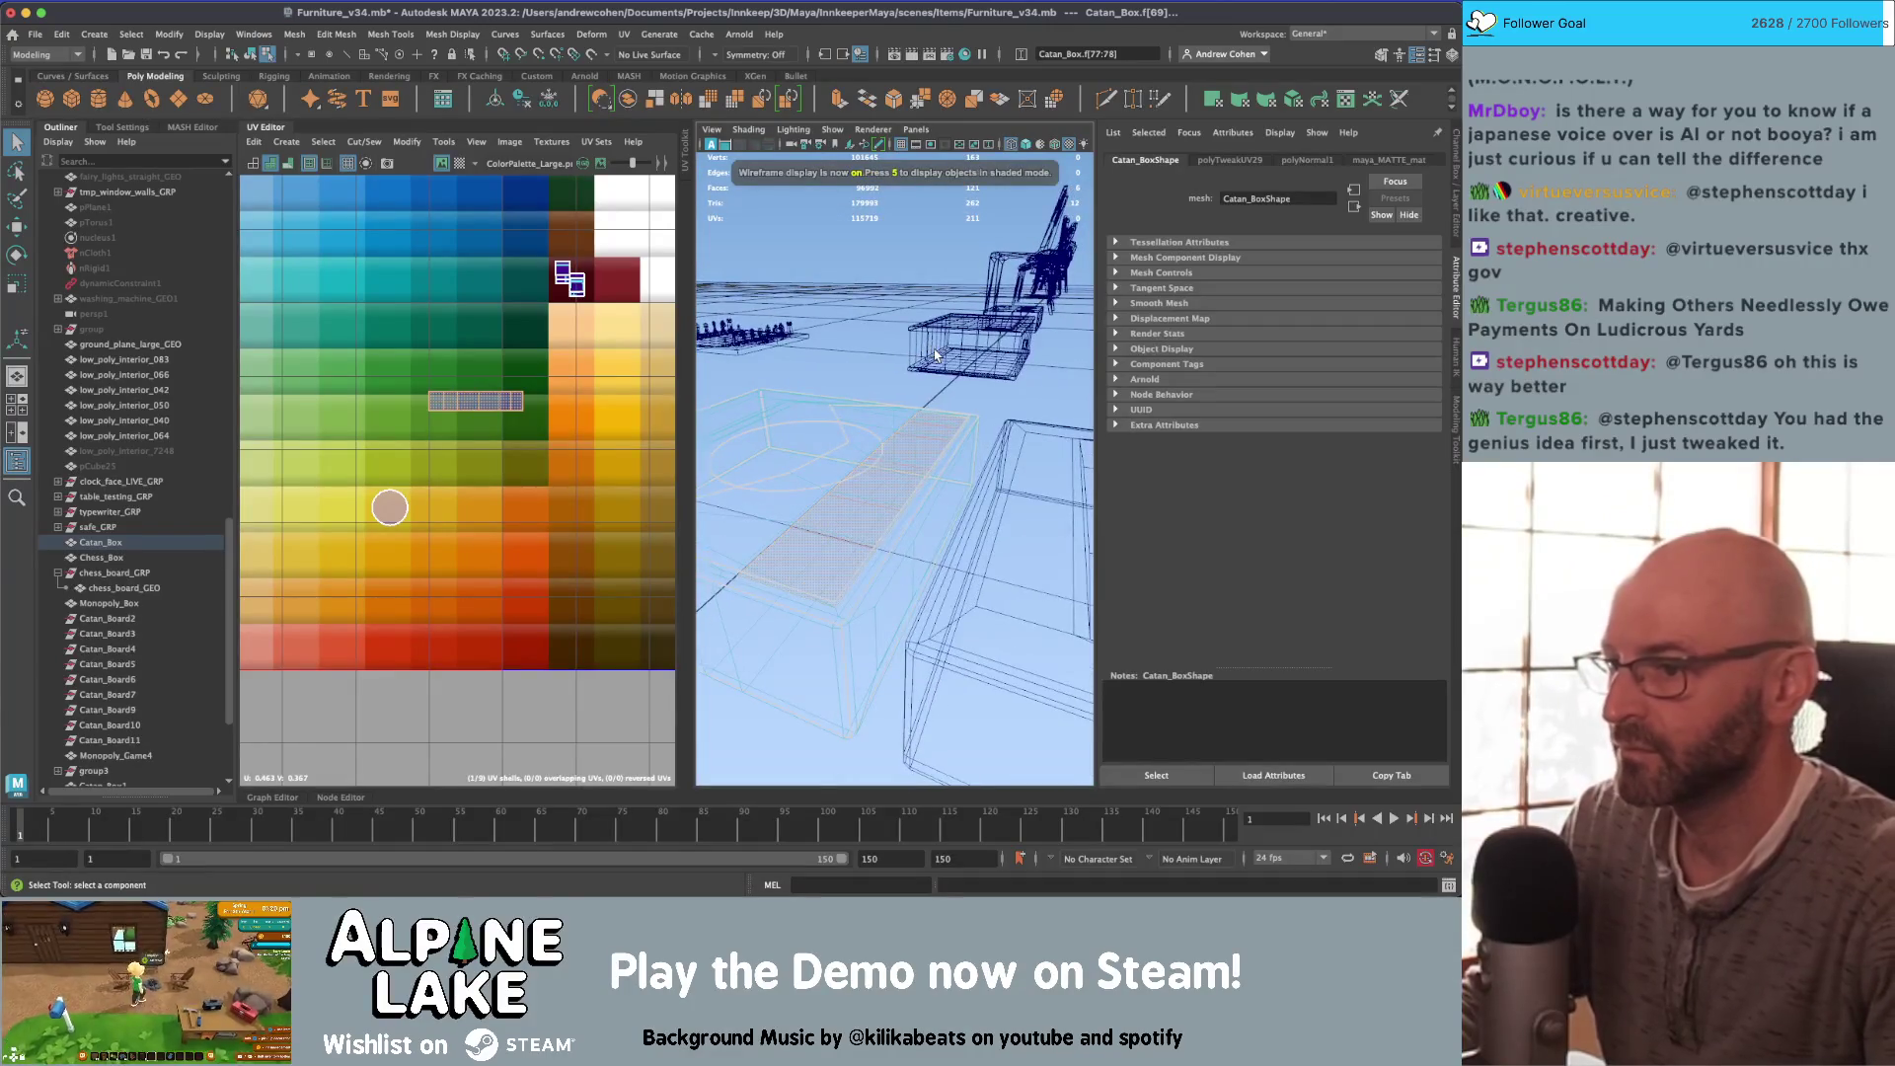
{"action": "key", "text": "Delete"}
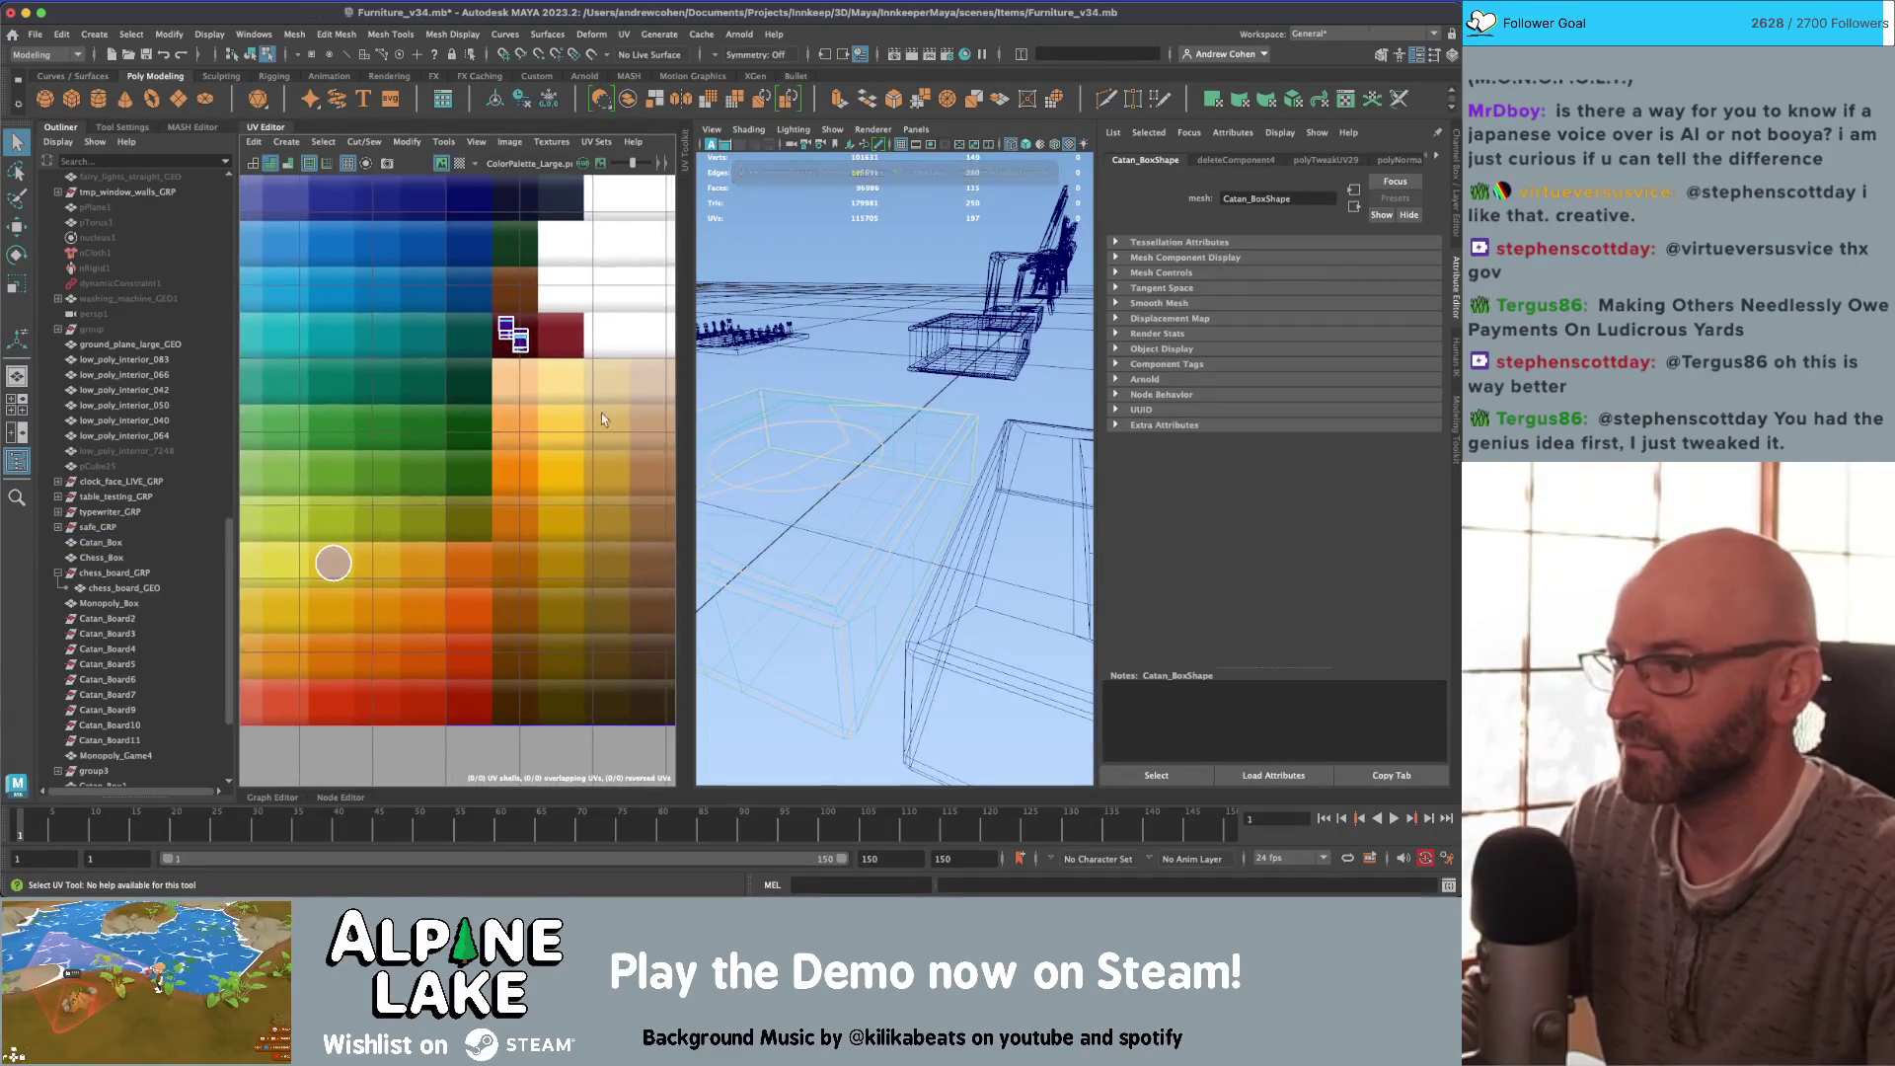
{"action": "key", "text": "f"}
{"action": "key", "text": "5"}
{"action": "scroll", "coordinate": [502, 405], "scroll_direction": "up", "scroll_amount": 5}
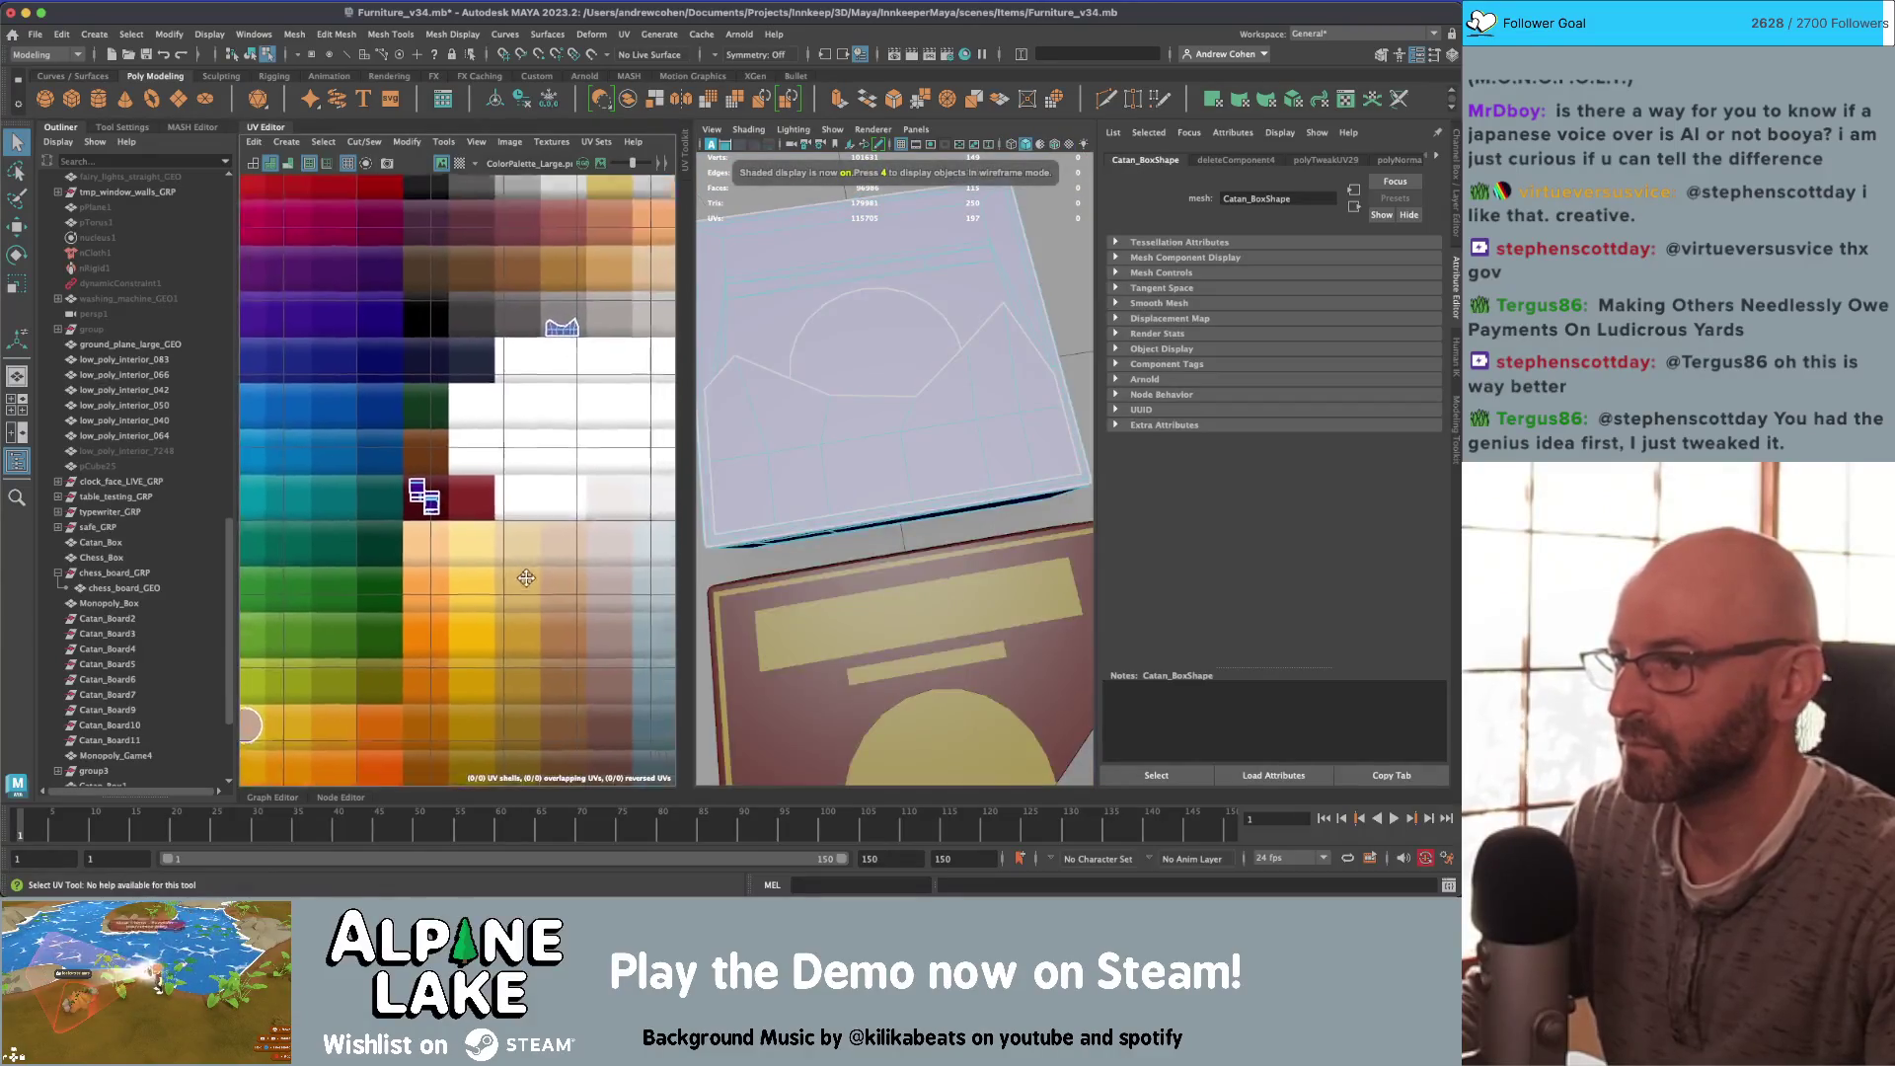
{"action": "key", "text": "f"}
Step: Cut the mountain section into its own UV shell and move it onto a palette swatch
{"action": "right_click_drag", "start_coordinate": [505, 472], "coordinate": [503, 434]}
{"action": "left_click", "coordinate": [503, 413]}
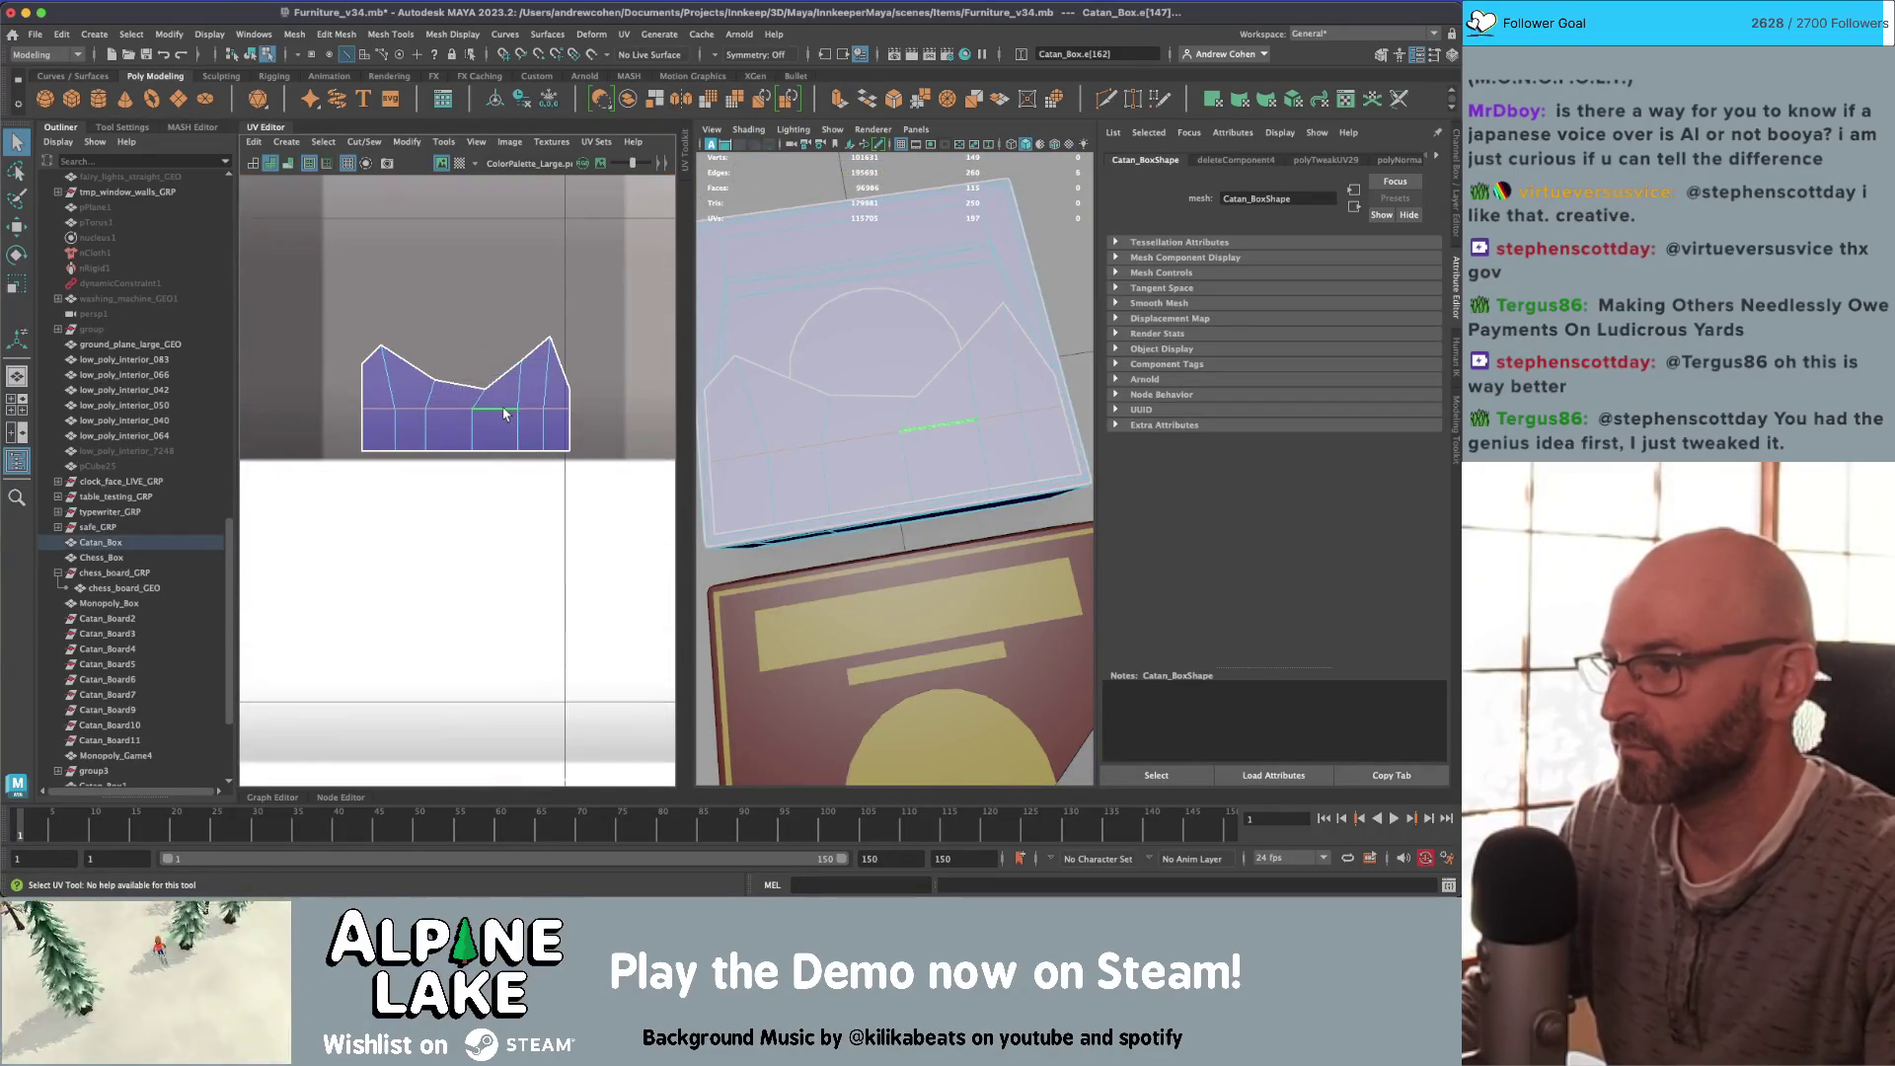
{"action": "left_click", "coordinate": [364, 141]}
{"action": "left_click", "coordinate": [395, 210]}
{"action": "right_click_drag", "start_coordinate": [486, 340], "coordinate": [432, 322]}
{"action": "scroll", "coordinate": [337, 383], "scroll_direction": "down", "scroll_amount": 5}
{"action": "key", "text": "w"}
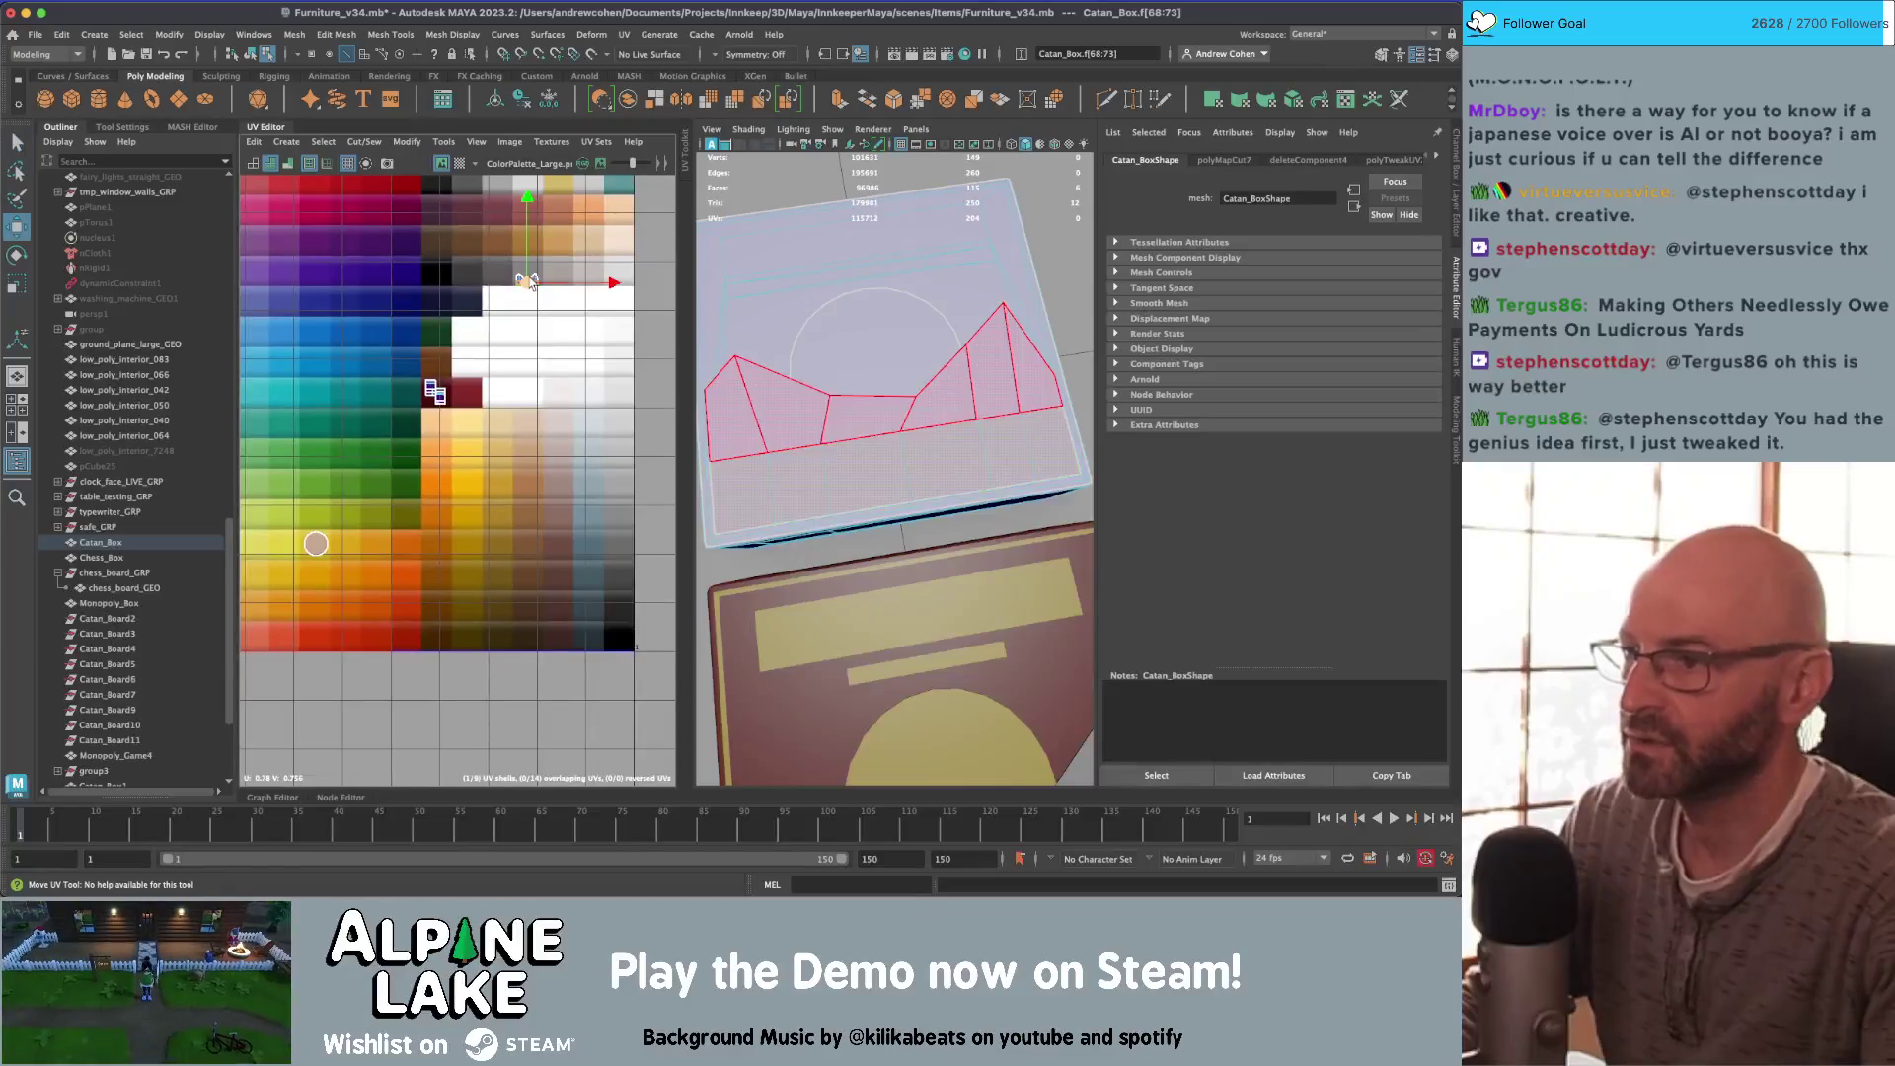
{"action": "left_click_drag", "start_coordinate": [496, 314], "coordinate": [405, 437]}
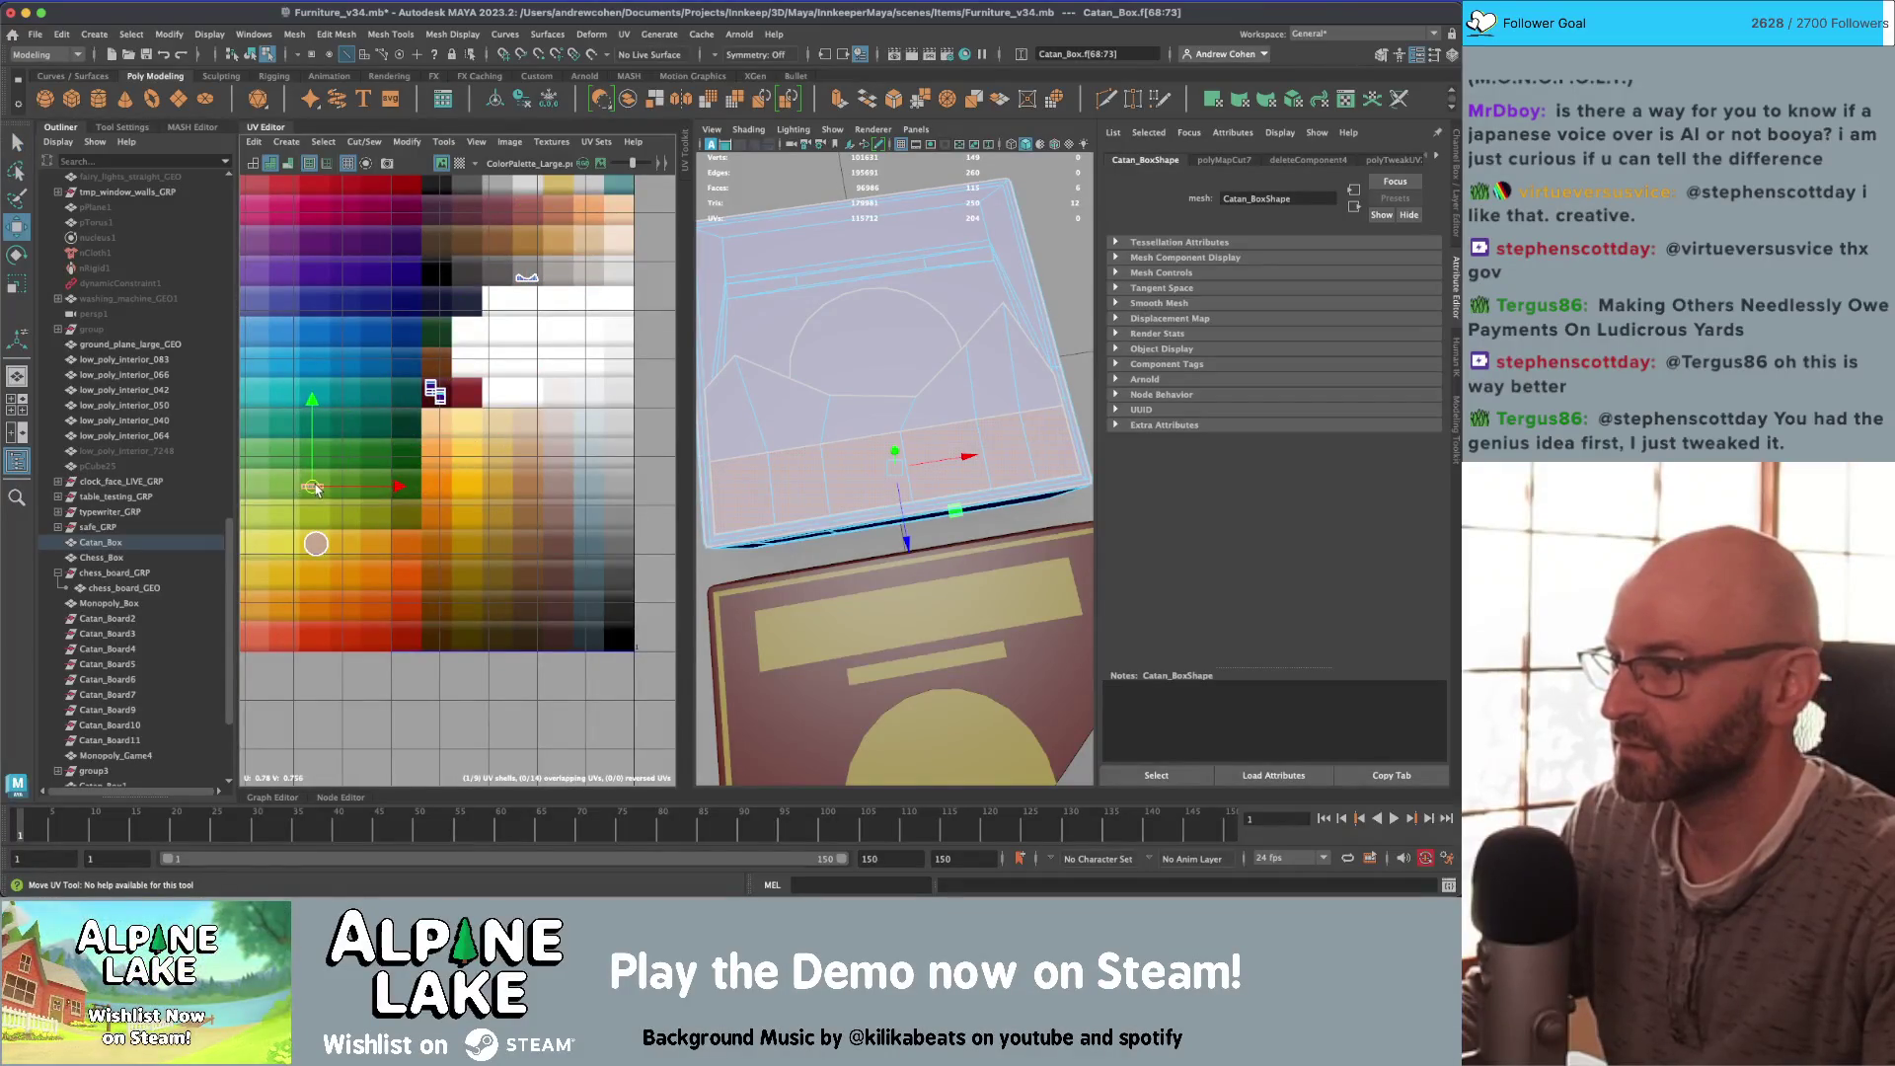
Step: Select the box's top strip face and lower bevel faces
{"action": "left_click", "coordinate": [253, 55]}
{"action": "key", "text": "q"}
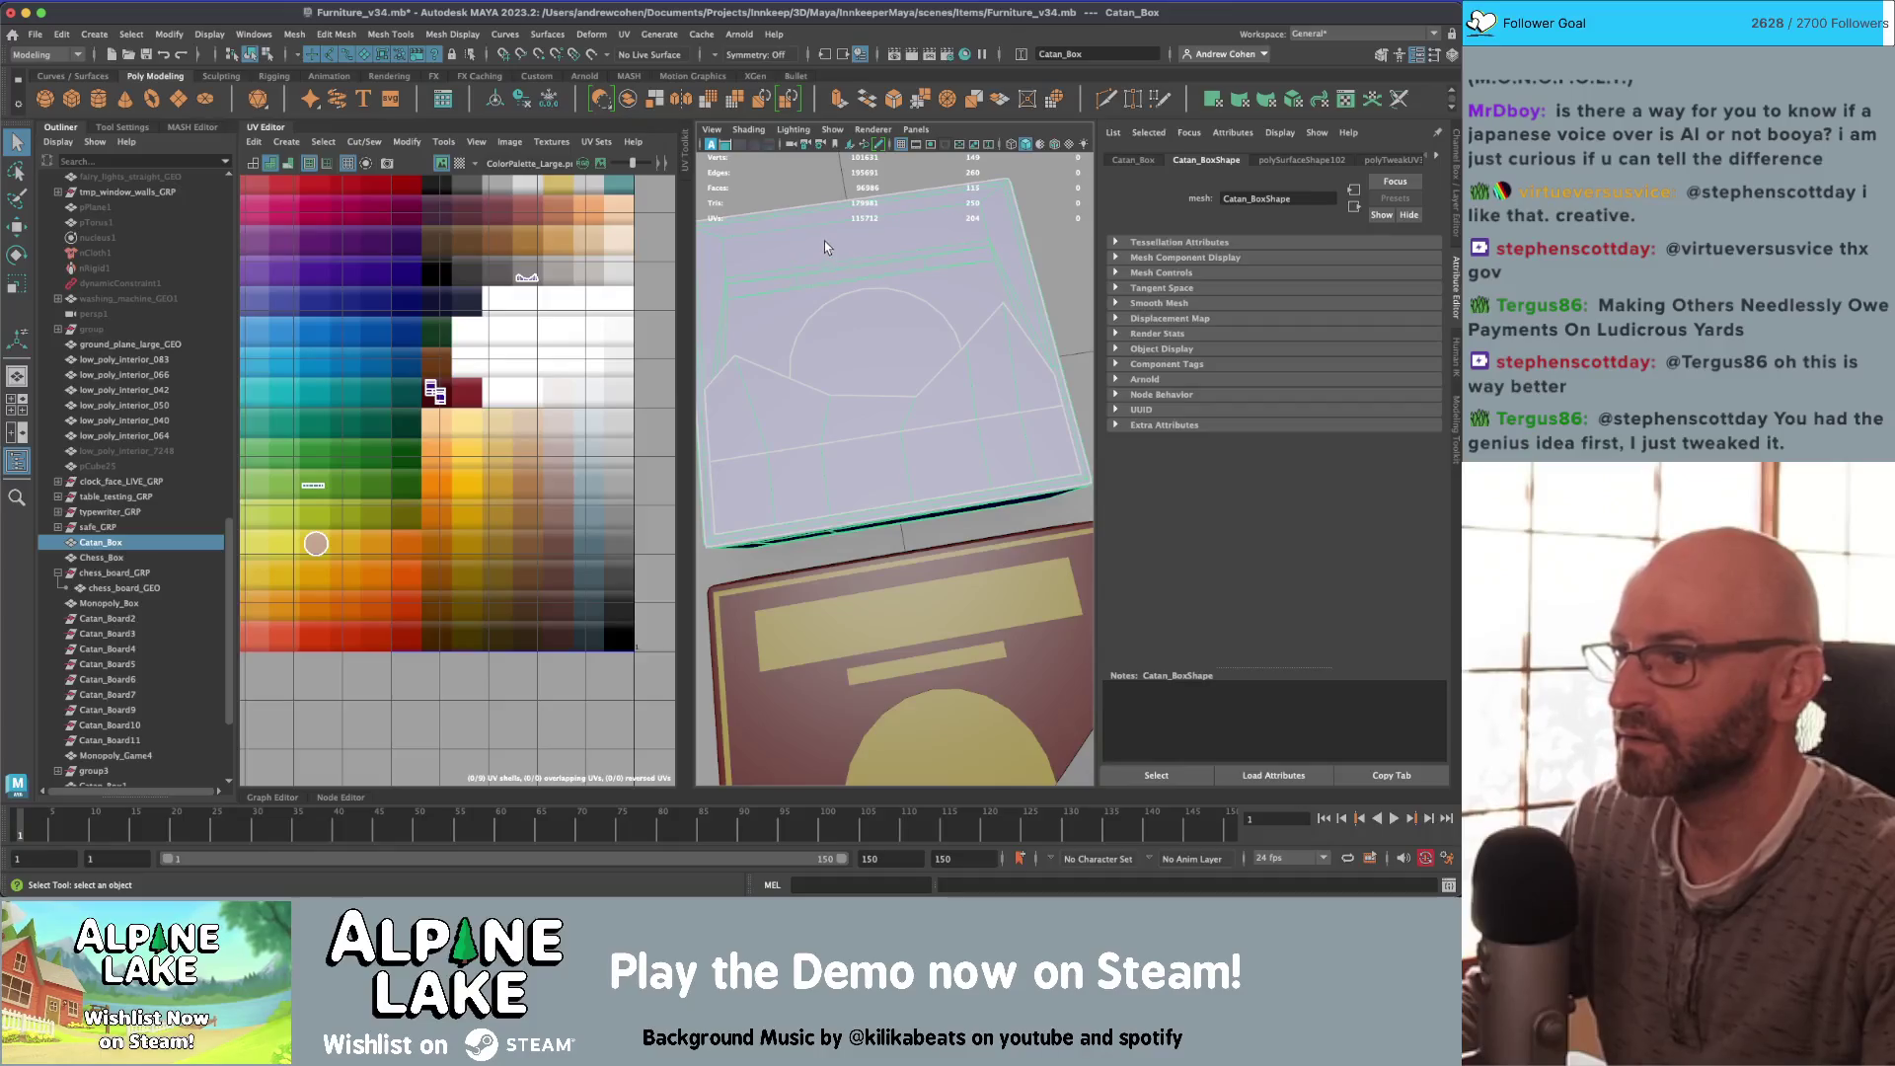
{"action": "left_click_drag", "start_coordinate": [825, 247], "coordinate": [844, 304], "text": "alt"}
{"action": "right_click", "coordinate": [846, 296]}
{"action": "left_click", "coordinate": [846, 338]}
{"action": "left_click", "coordinate": [844, 303]}
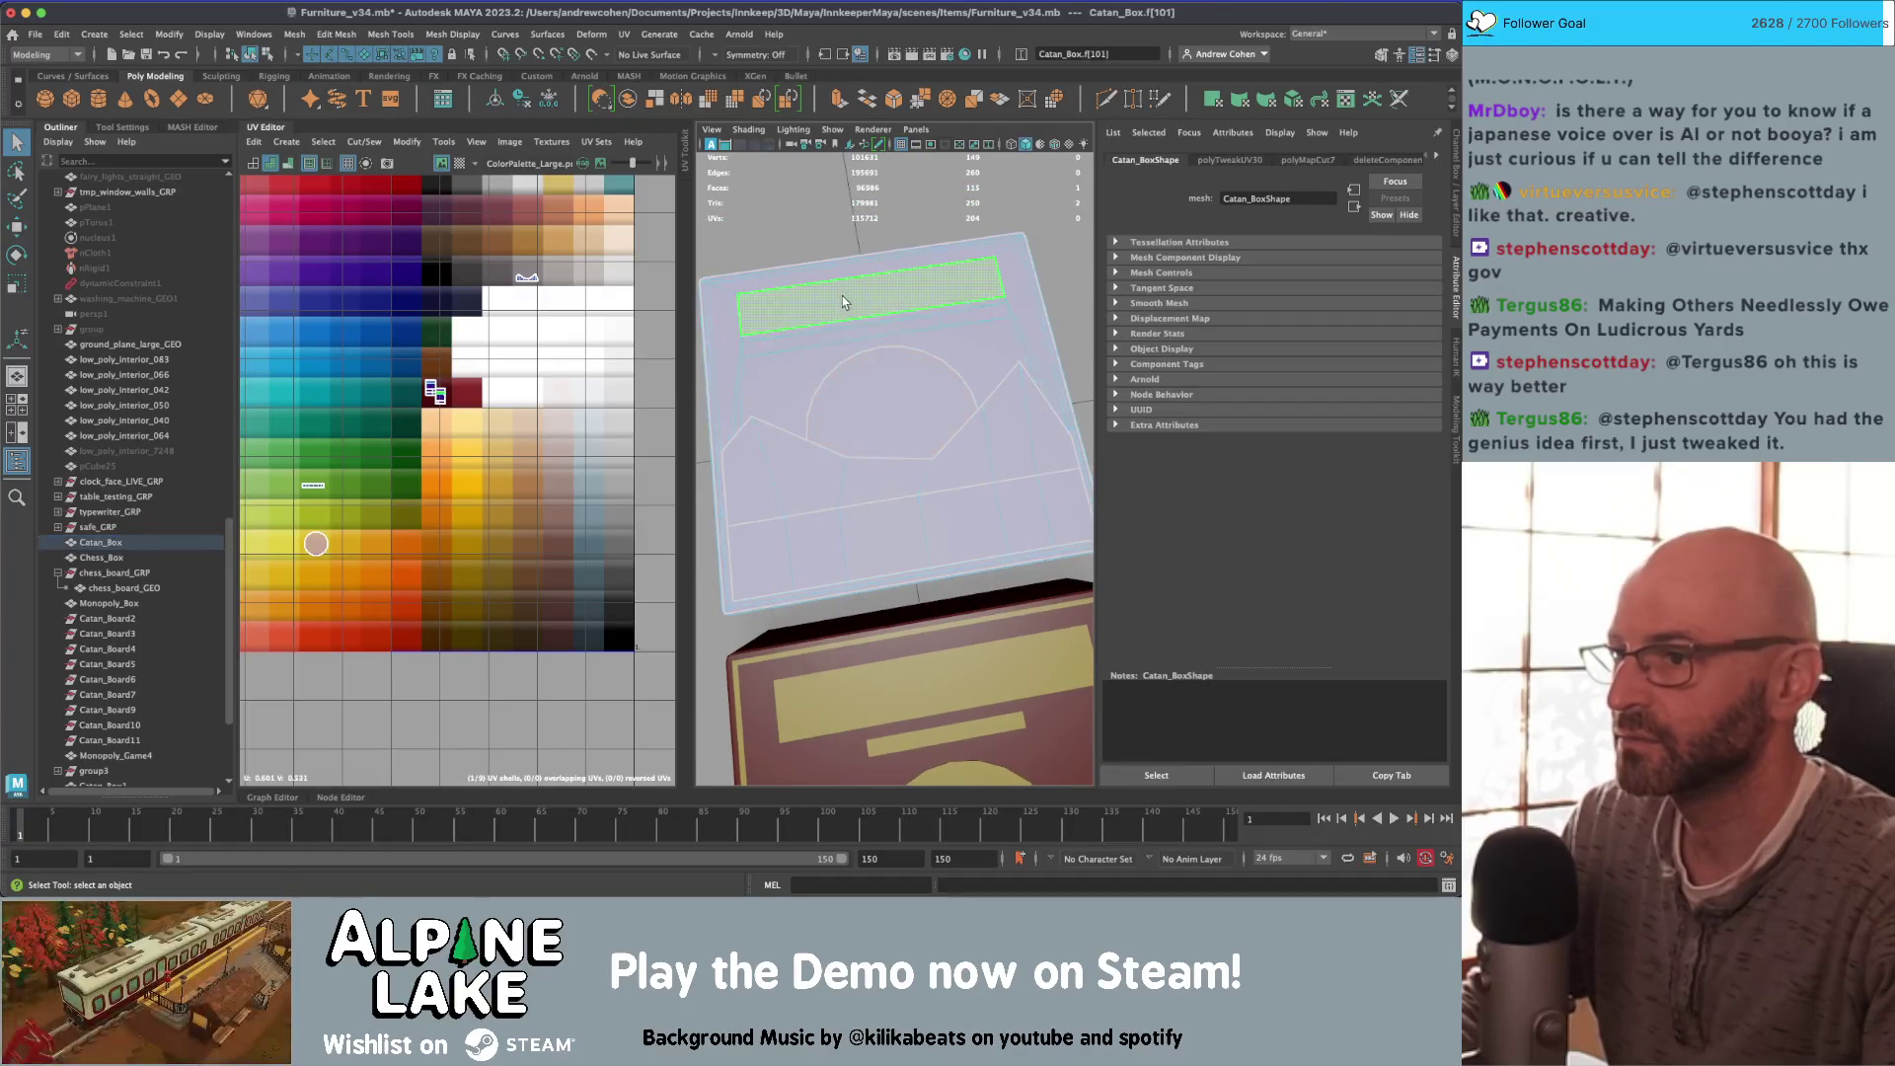
{"action": "mouse_move", "coordinate": [845, 288]}
{"action": "right_mouse_down", "text": "alt"}
{"action": "mouse_move", "coordinate": [755, 275]}
{"action": "mouse_move", "coordinate": [872, 362]}
{"action": "mouse_move", "coordinate": [901, 500]}
{"action": "mouse_move", "coordinate": [878, 484]}
{"action": "right_mouse_up", "text": "alt"}
{"action": "left_click", "coordinate": [872, 362]}
{"action": "left_click", "coordinate": [947, 547], "text": "shift"}
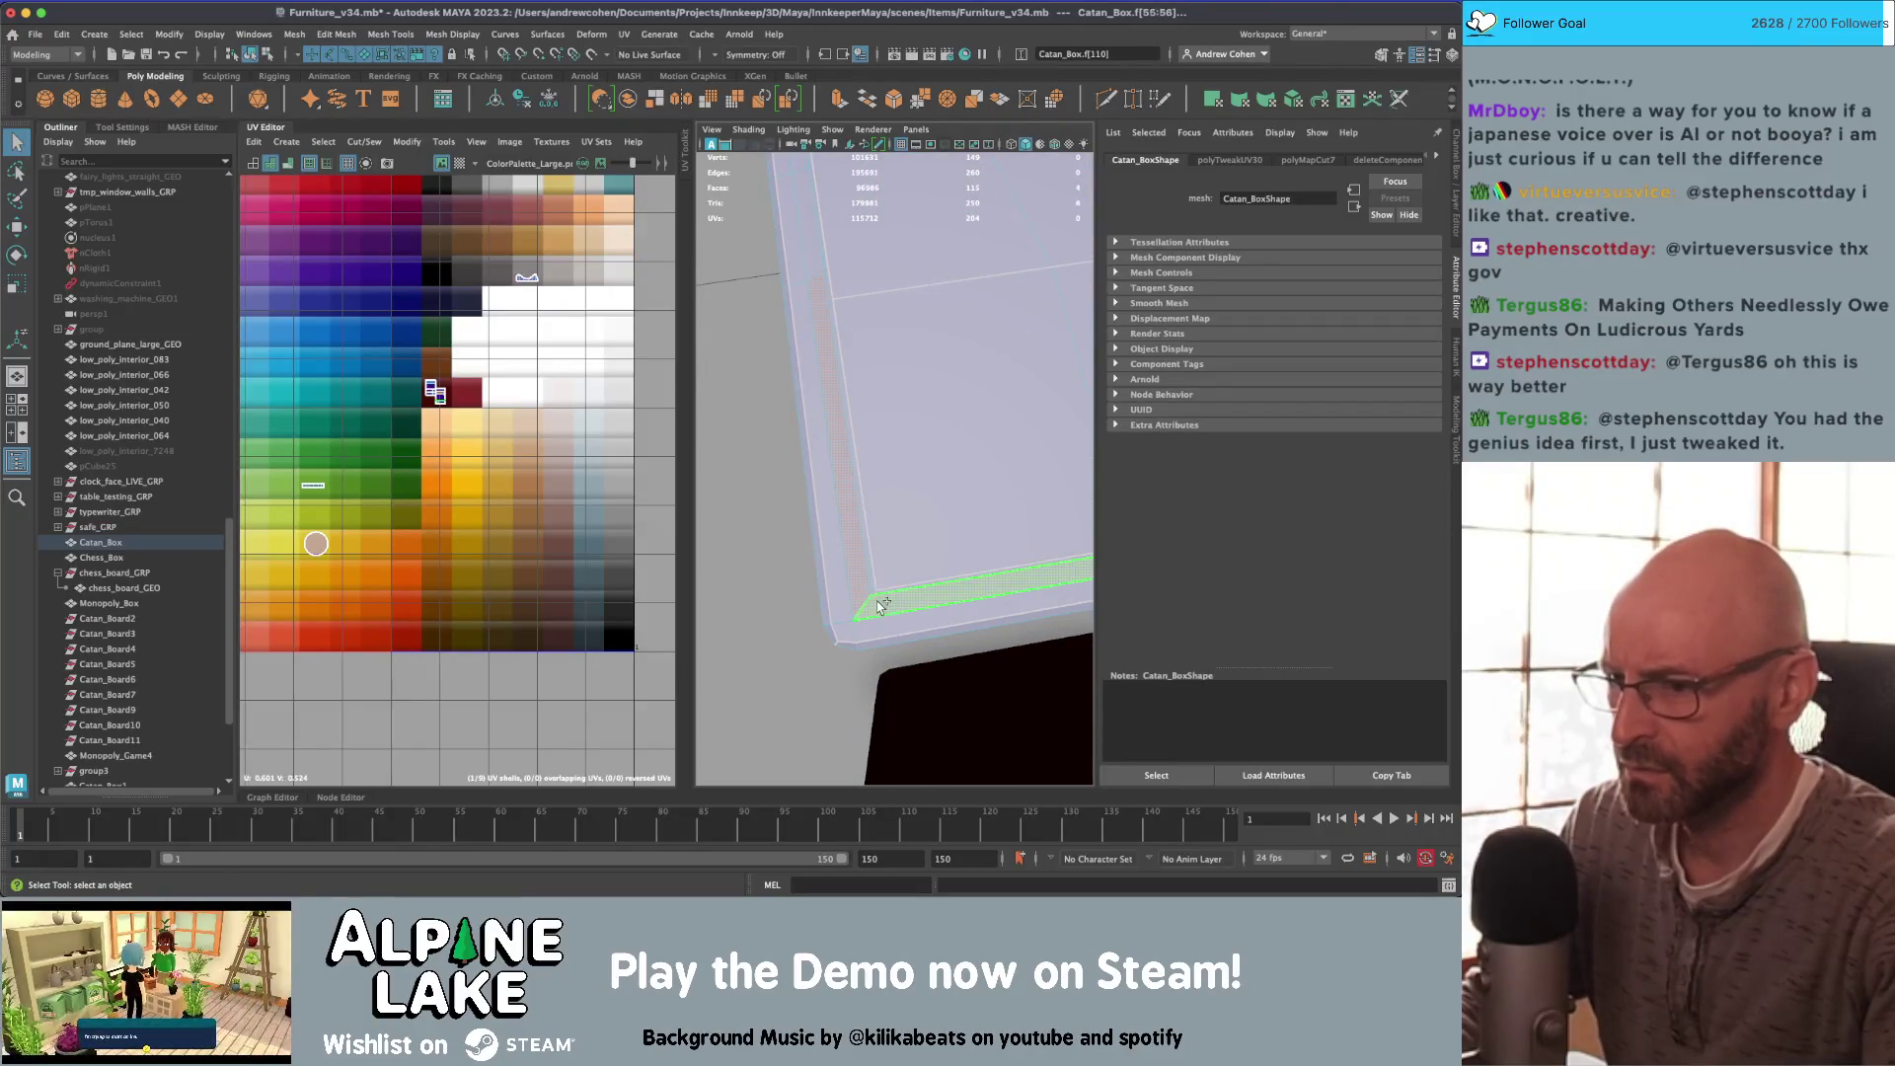
{"action": "right_click_drag", "start_coordinate": [948, 547], "coordinate": [804, 405], "text": "alt"}
{"action": "left_click", "coordinate": [286, 141]}
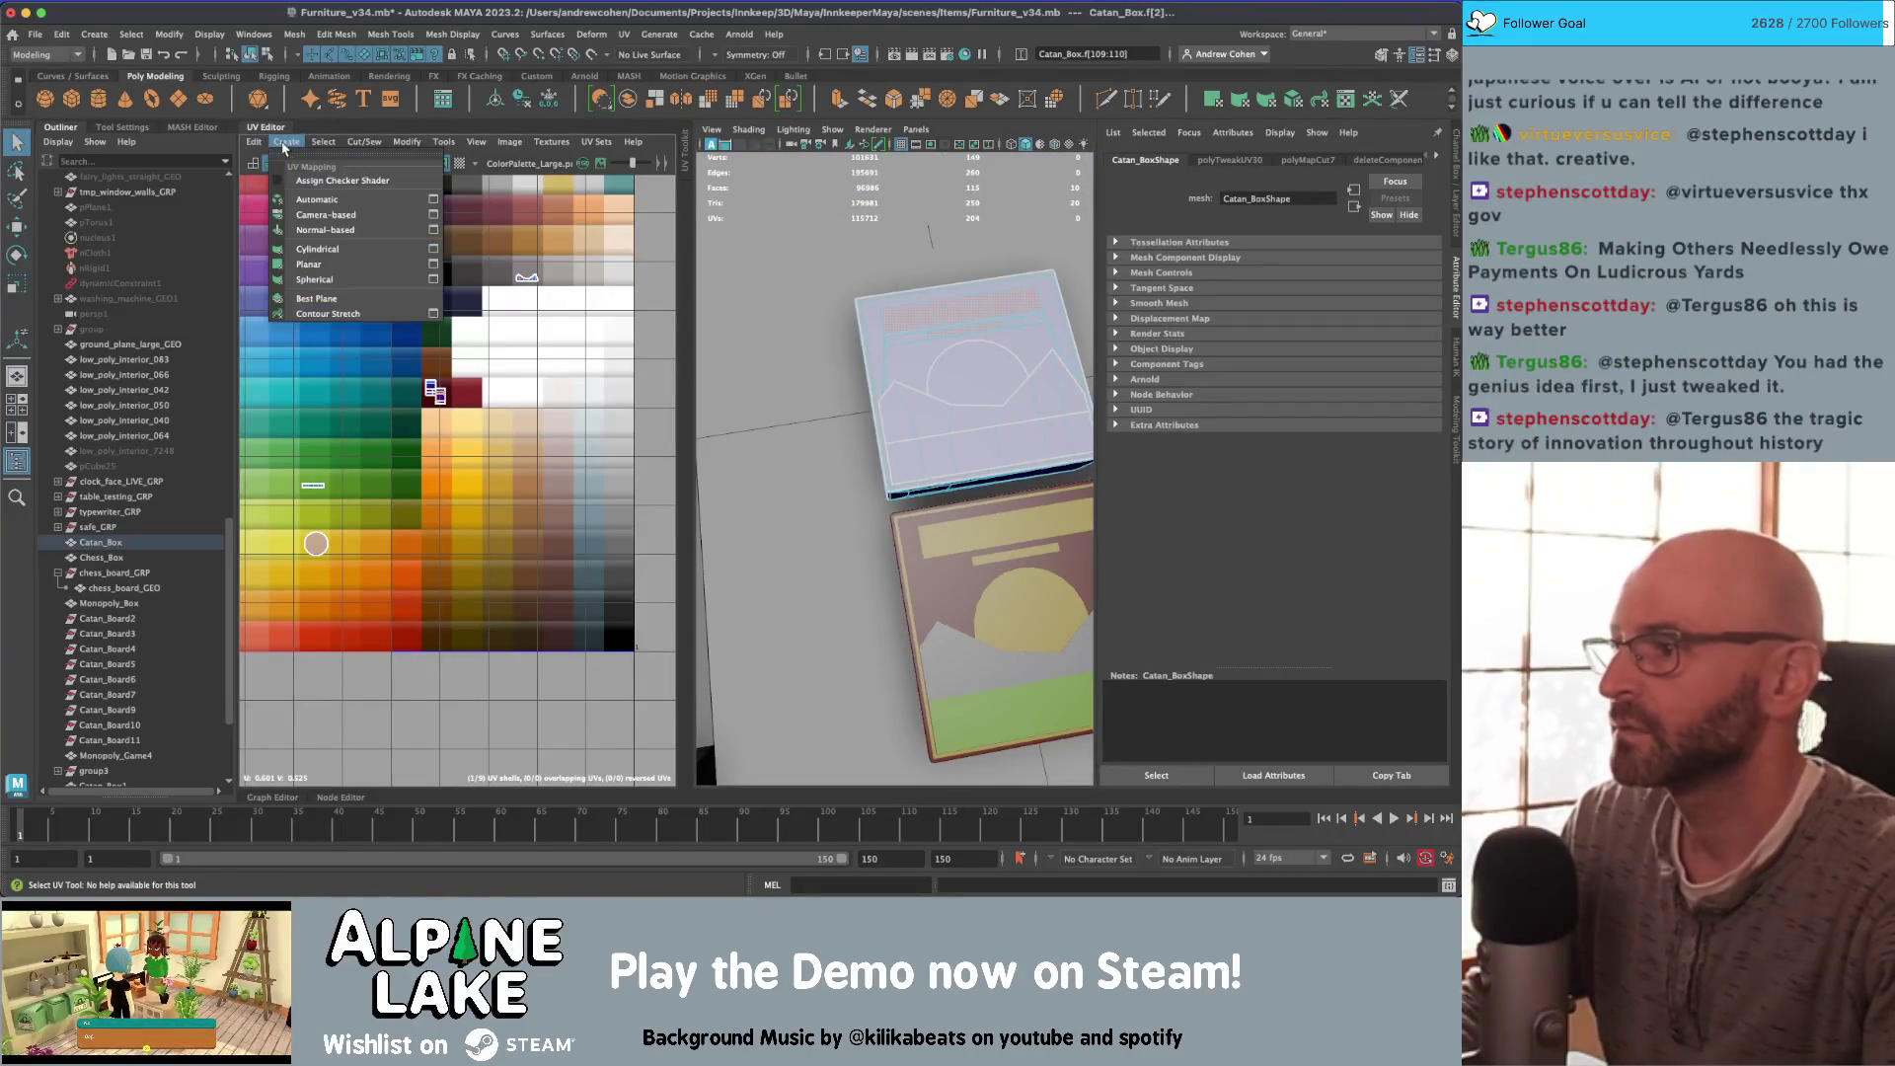
Step: Planar-project the sun circle faces, shrink the UV shell and move it onto the yellow swatch
{"action": "left_click", "coordinate": [308, 263]}
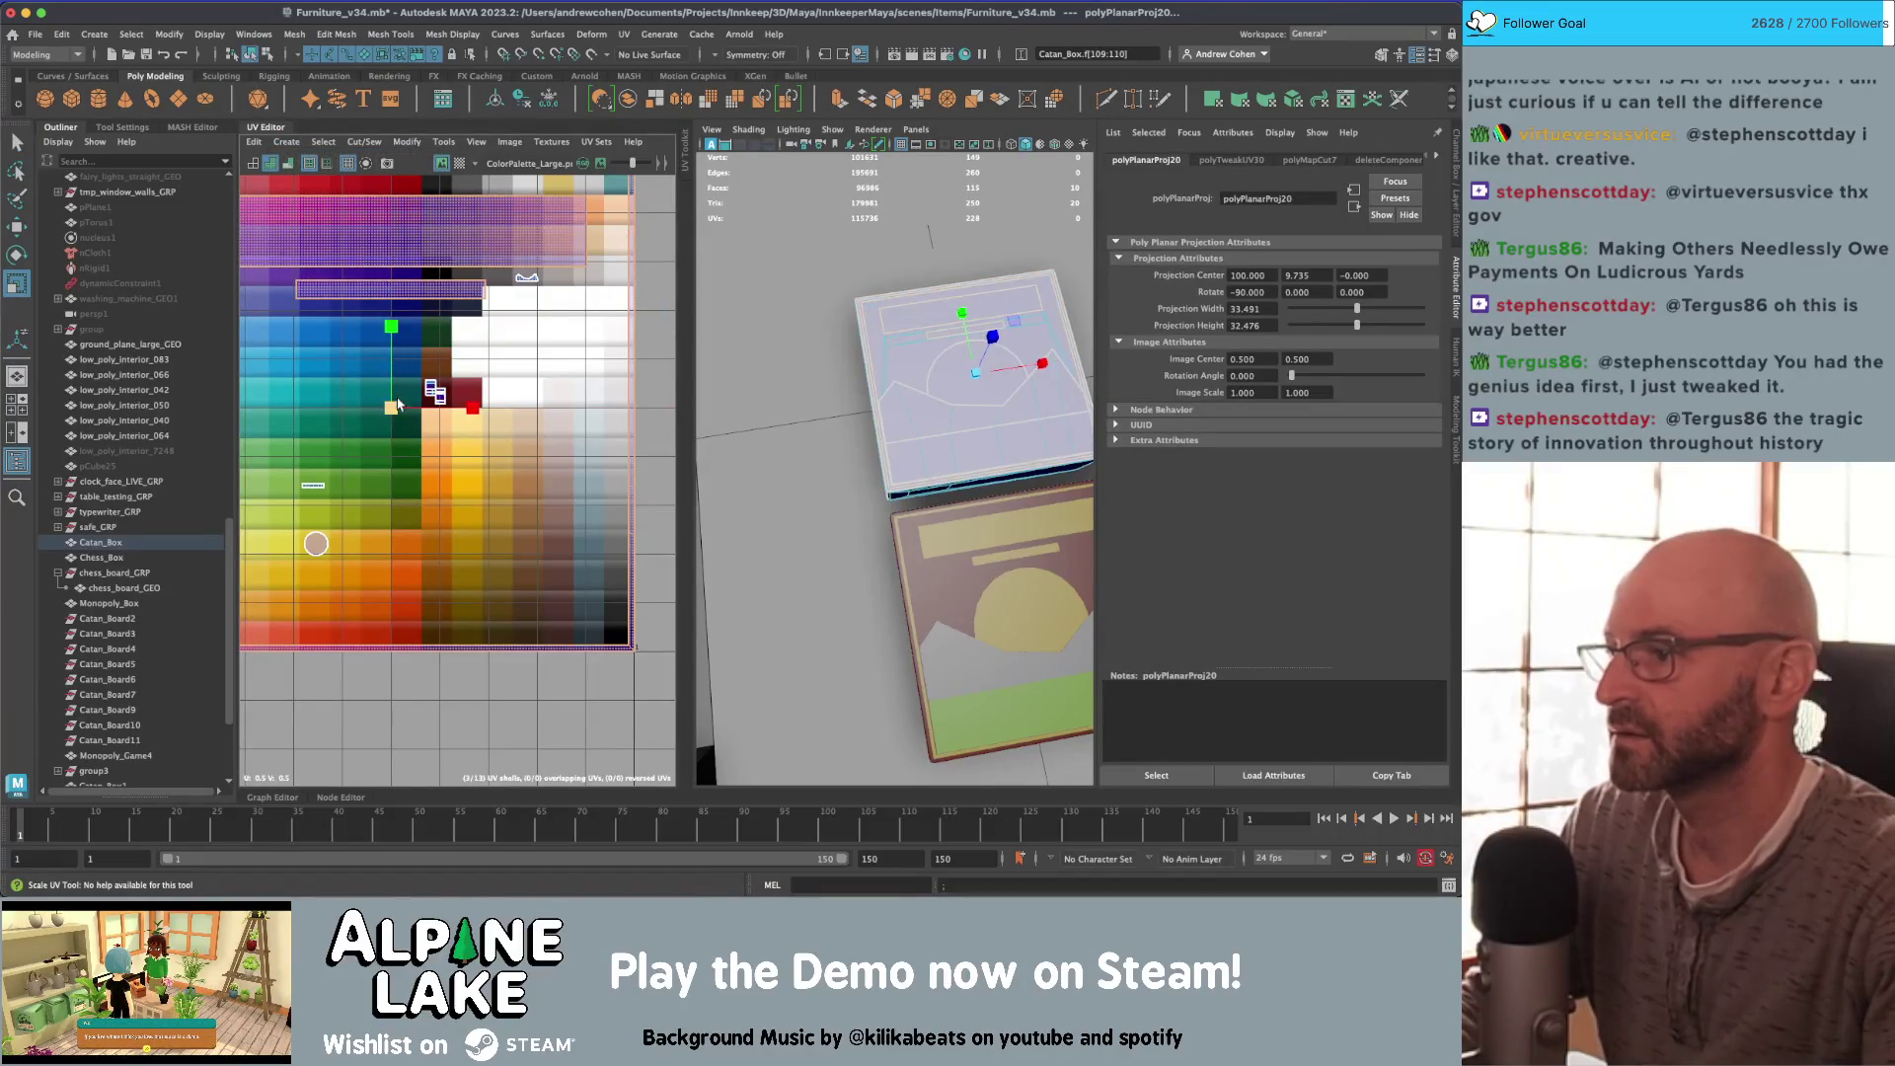
{"action": "left_click_drag", "start_coordinate": [397, 404], "coordinate": [381, 410]}
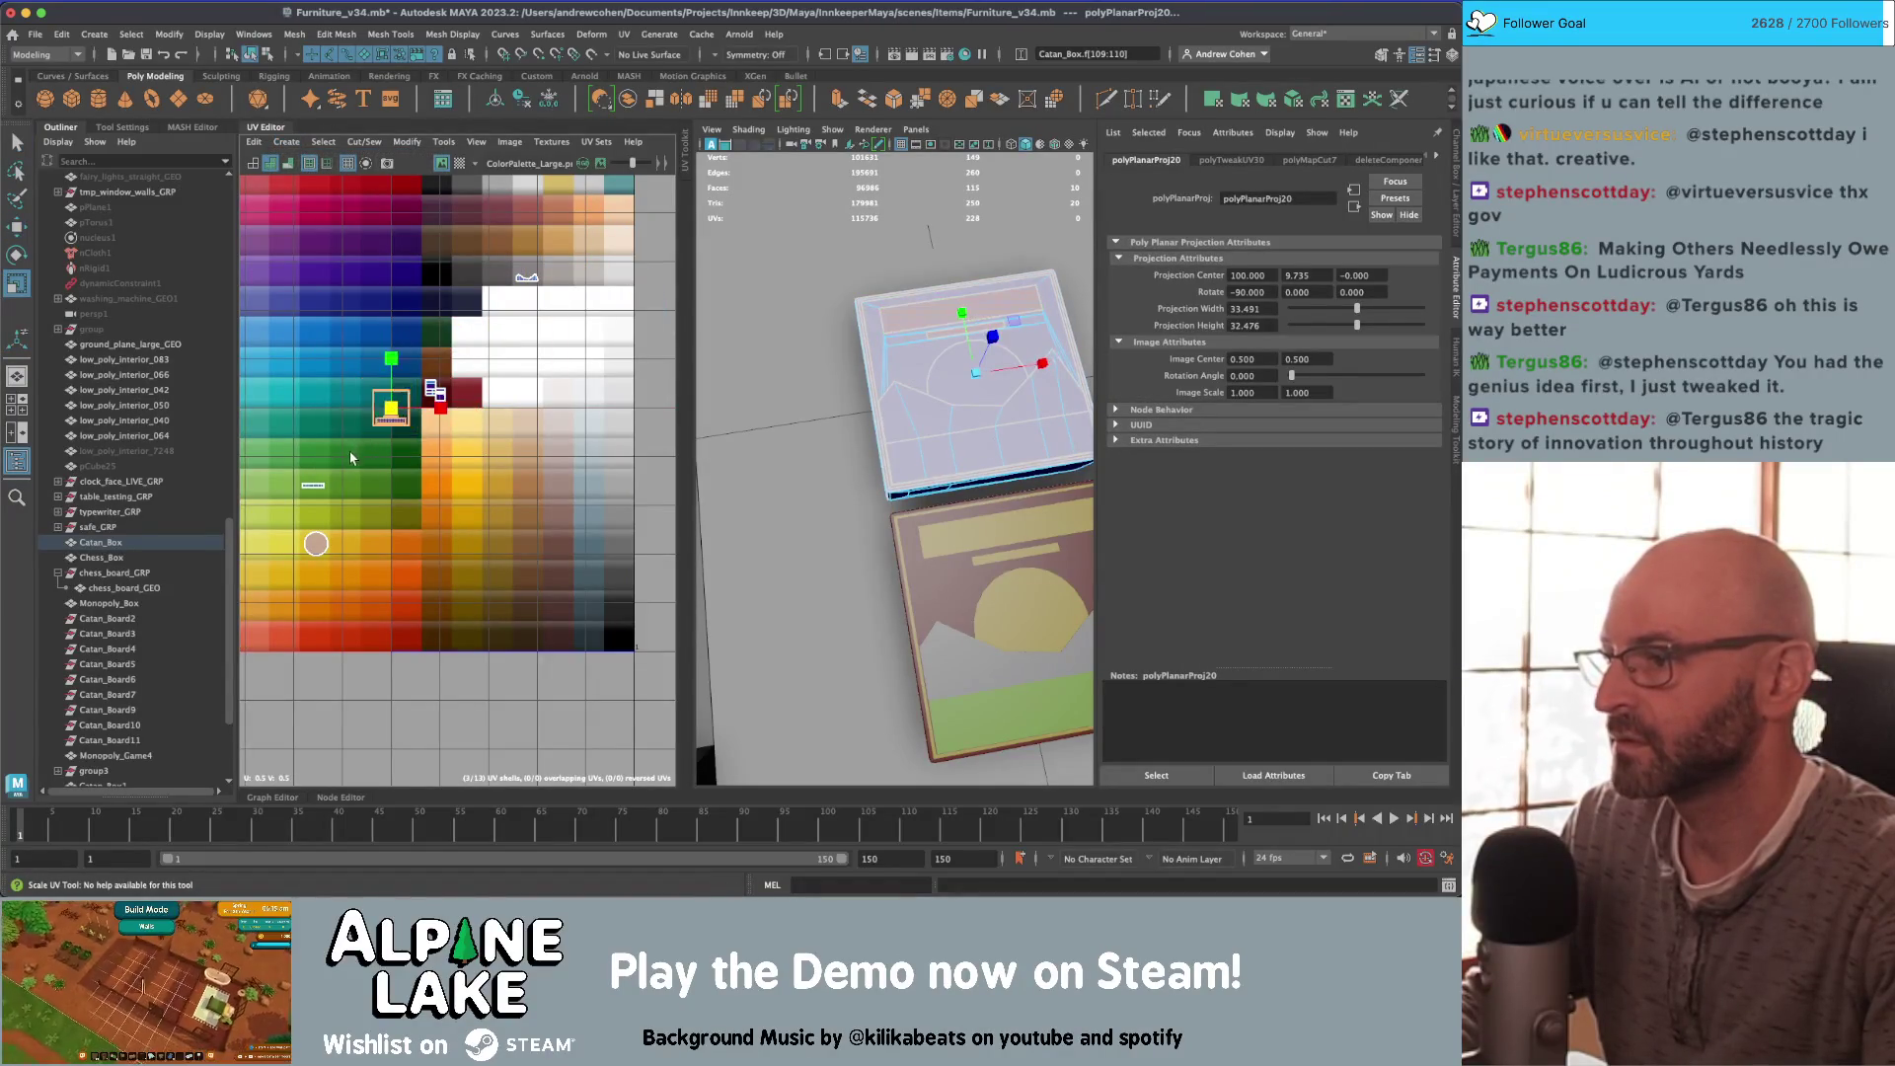
{"action": "key", "text": "w"}
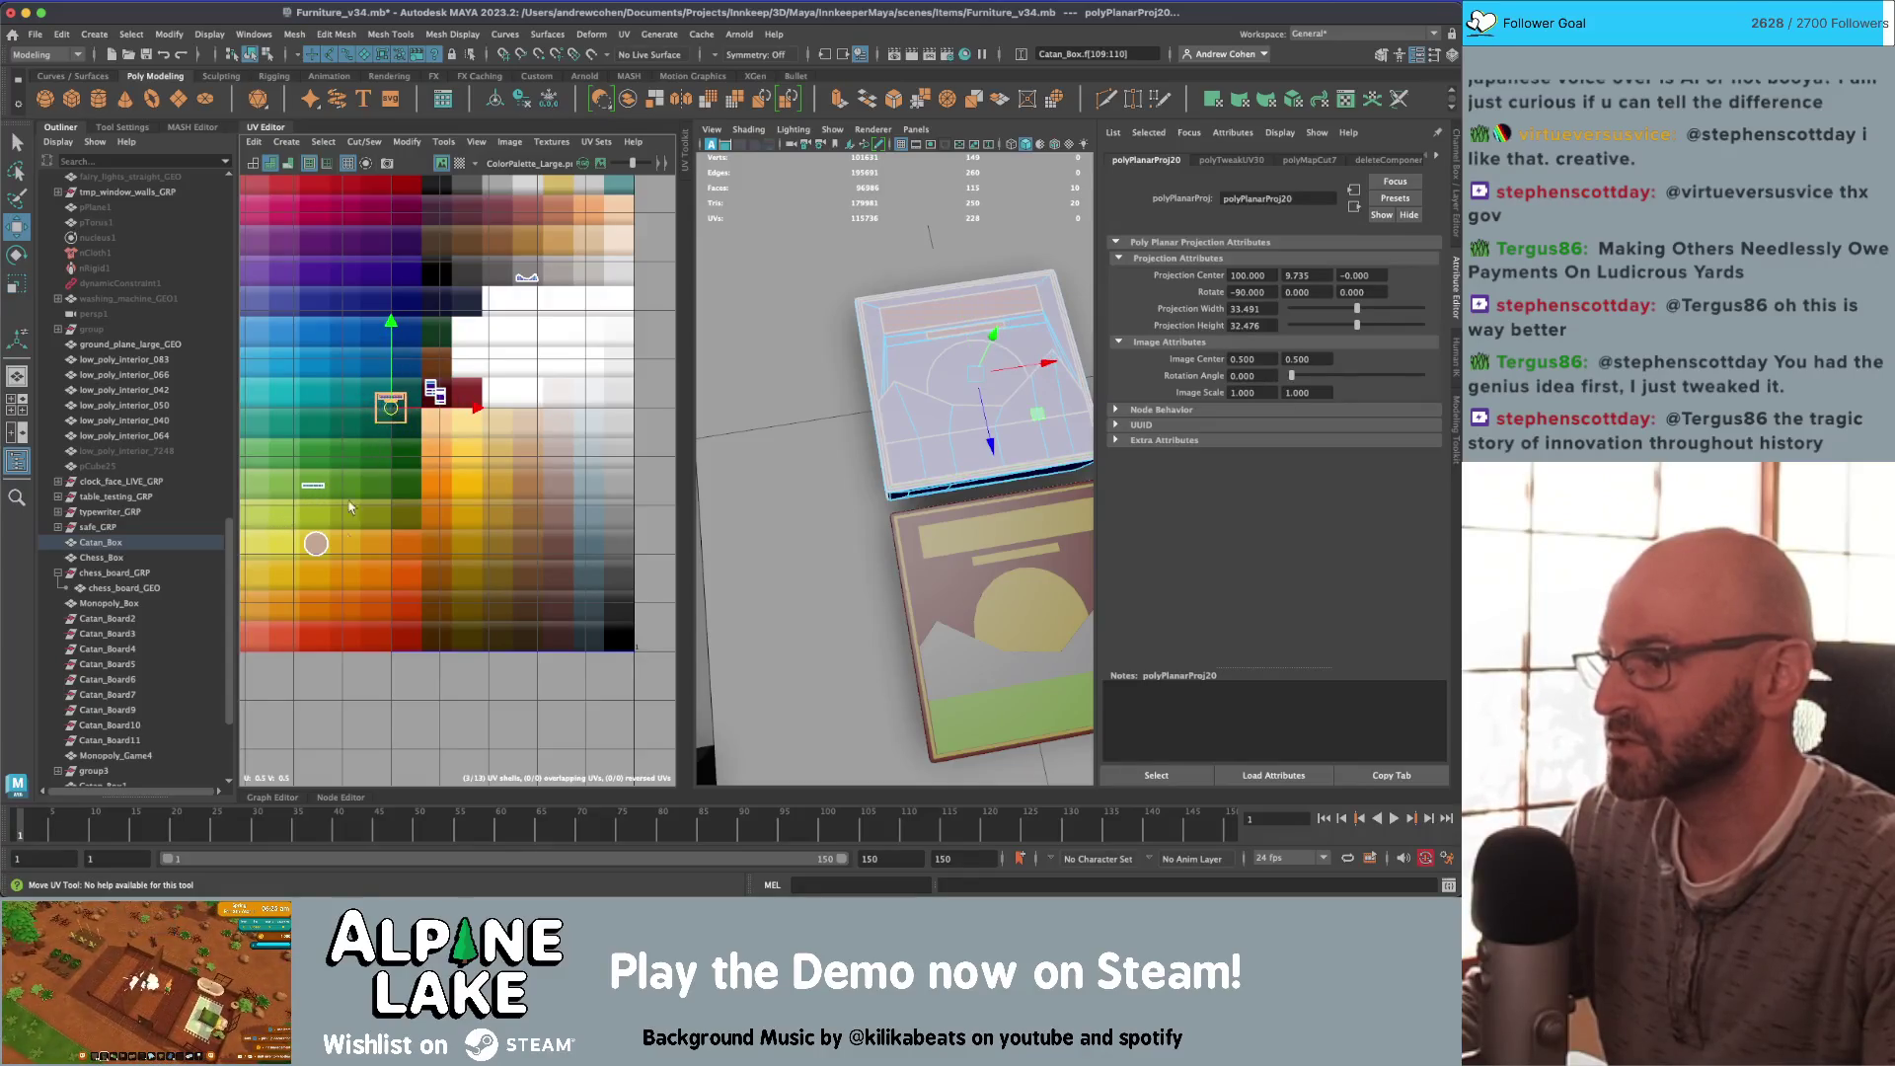
{"action": "middle_click_drag", "start_coordinate": [350, 507], "coordinate": [275, 643]}
{"action": "key", "text": "r"}
{"action": "key", "text": "f"}
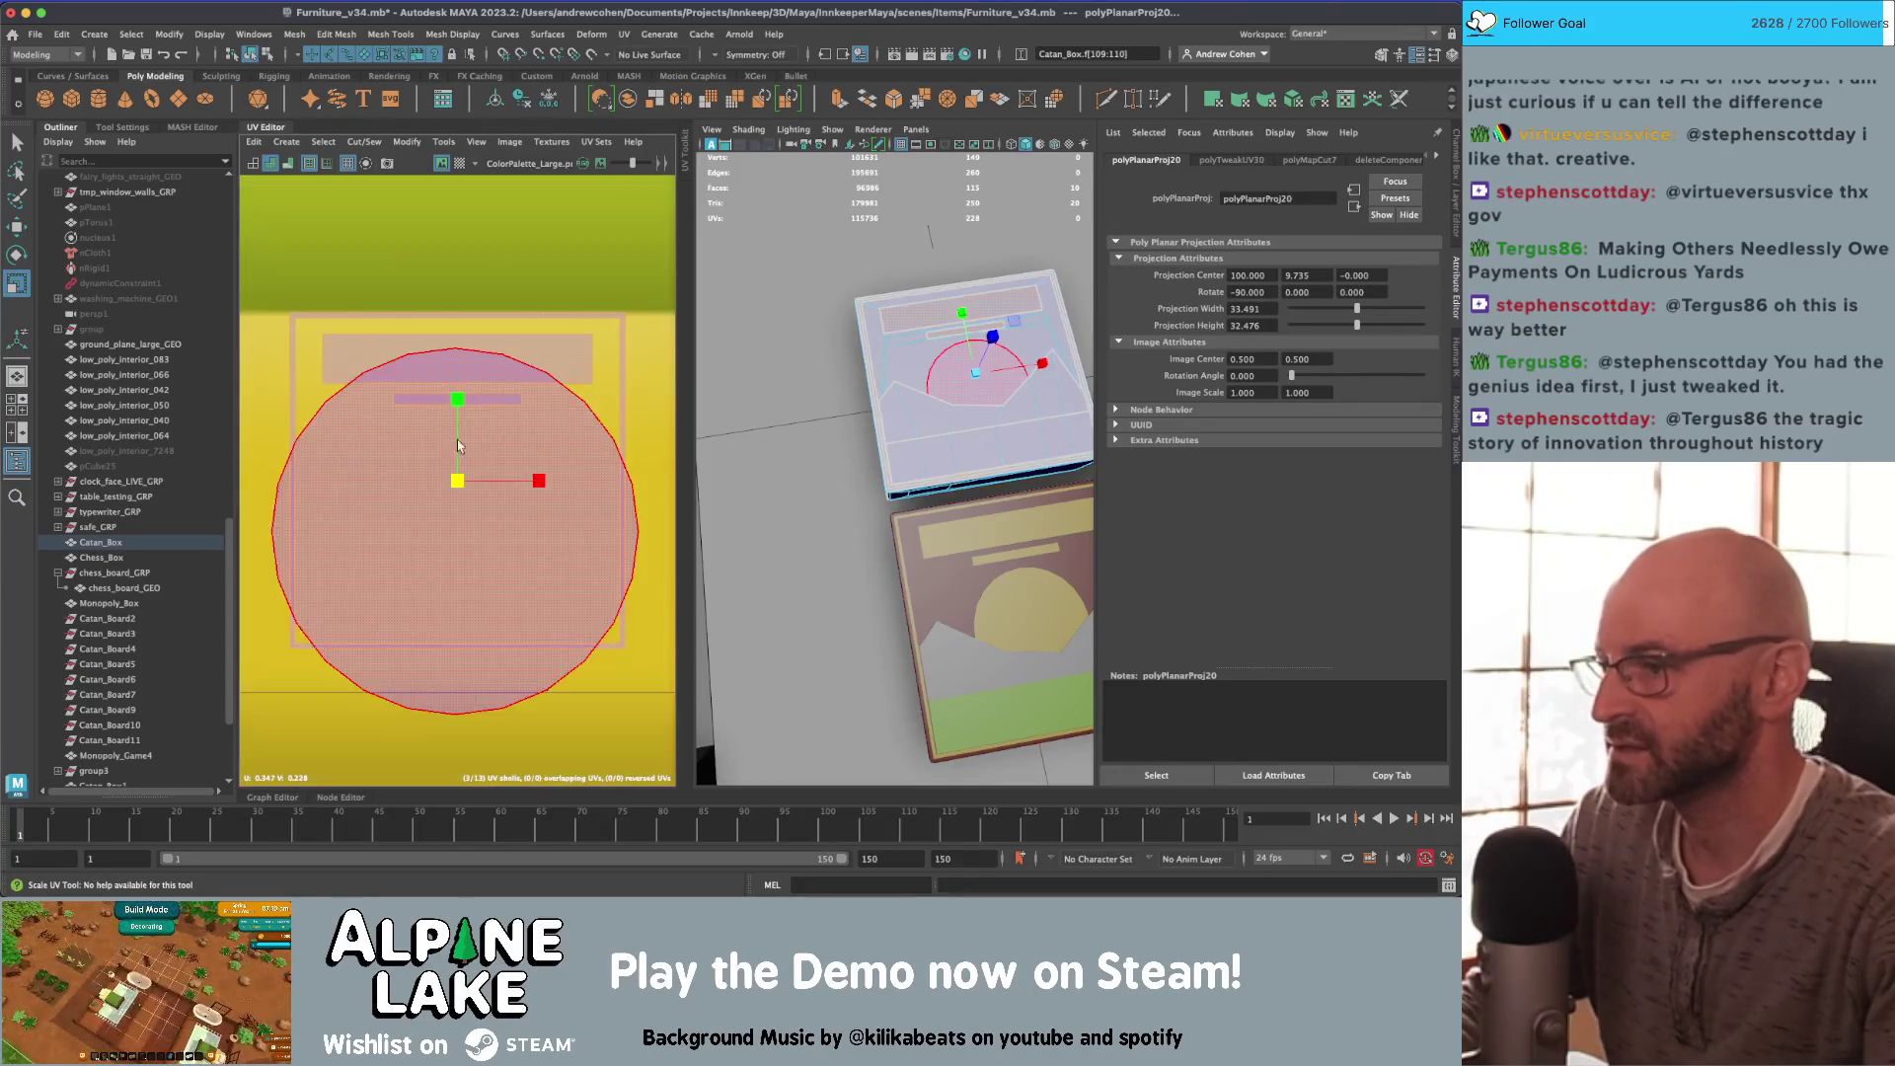
{"action": "key", "text": "w"}
Step: Scale the sun shell to about a third its size and shift it left within the yellow
{"action": "key", "text": "r"}
{"action": "mouse_move", "coordinate": [457, 498]}
{"action": "middle_mouse_down"}
{"action": "mouse_move", "coordinate": [394, 498]}
{"action": "mouse_move", "coordinate": [521, 492]}
{"action": "mouse_move", "coordinate": [464, 508]}
{"action": "middle_mouse_up"}
{"action": "key", "text": "w"}
{"action": "scroll", "coordinate": [520, 494], "scroll_direction": "down", "scroll_amount": 3}
{"action": "key", "text": "r"}
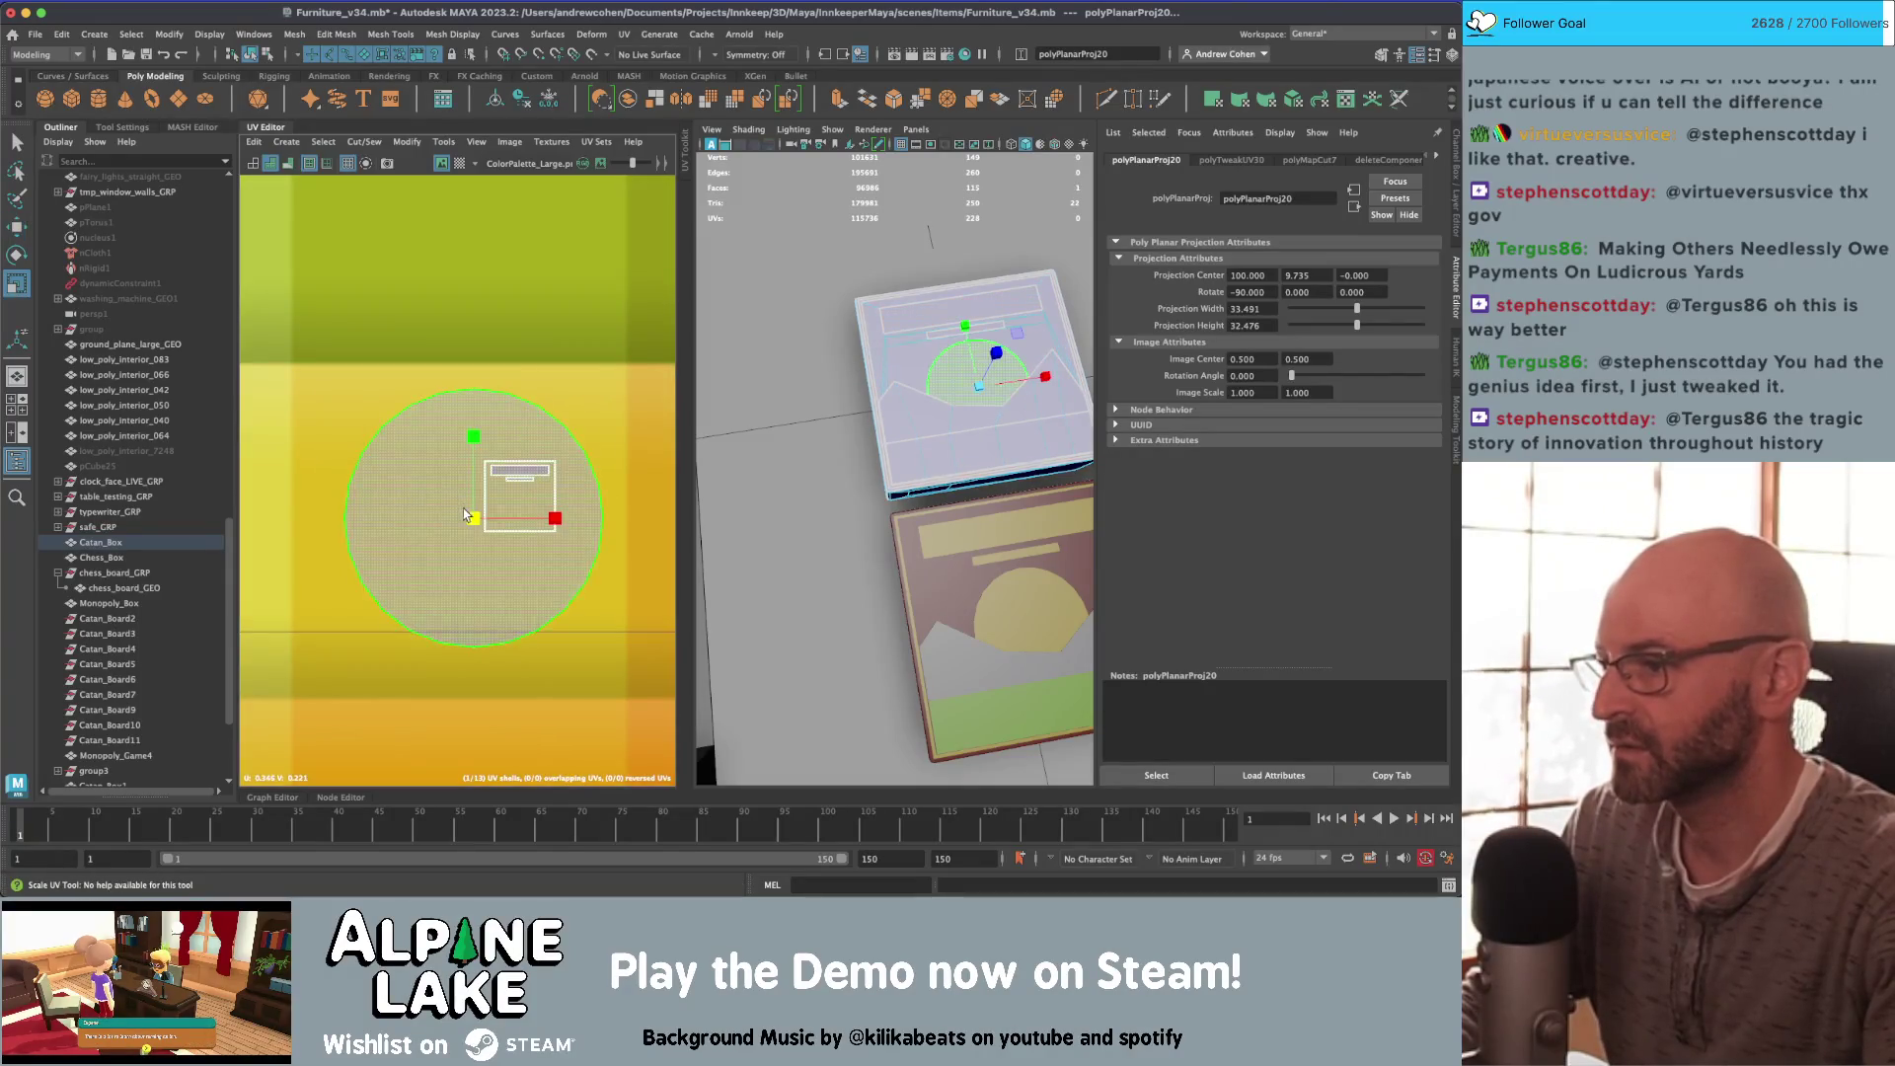
{"action": "scroll", "coordinate": [464, 507], "scroll_direction": "down", "scroll_amount": 2}
{"action": "left_click_drag", "start_coordinate": [469, 522], "coordinate": [411, 523]}
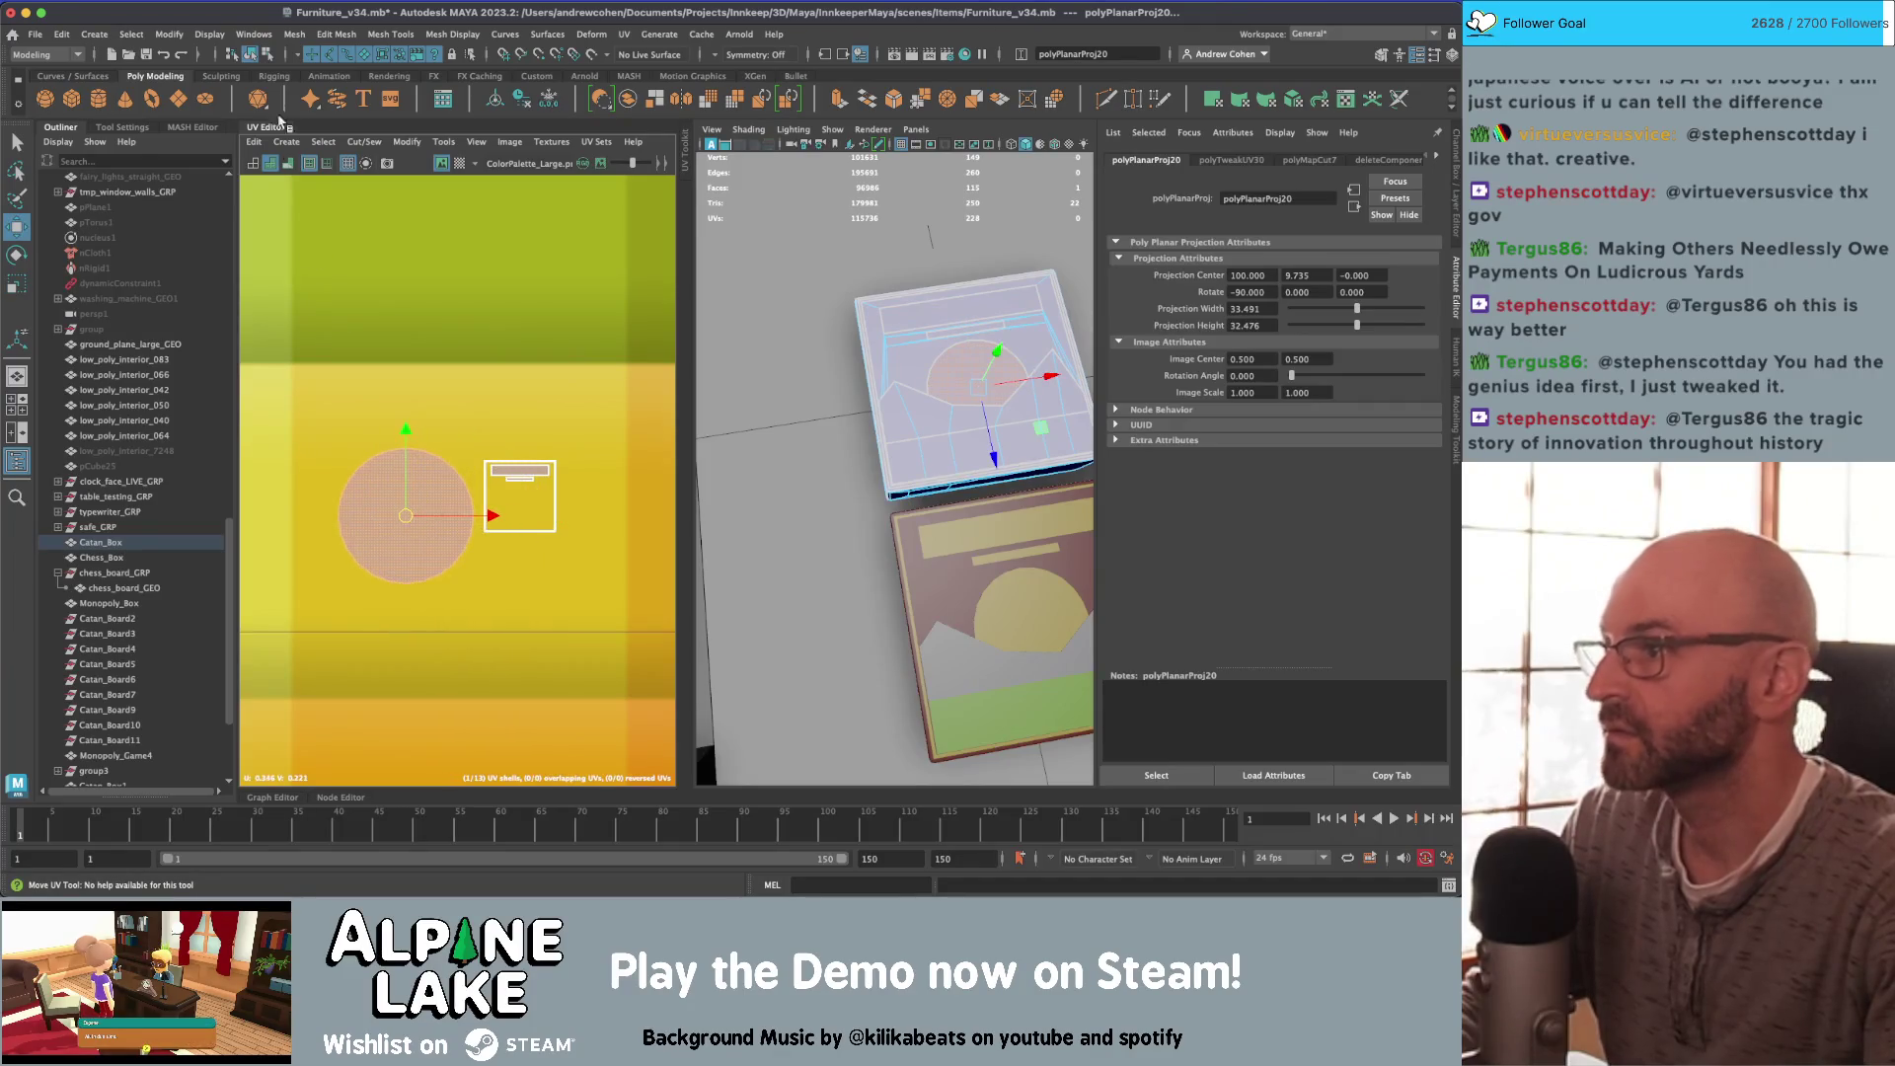
{"action": "key", "text": "q"}
Step: Show textures on the Catan box from a higher angle to check the yellow sun
{"action": "left_click", "coordinate": [925, 316]}
{"action": "mouse_move", "coordinate": [926, 316]}
{"action": "left_mouse_down", "text": "alt"}
{"action": "mouse_move", "coordinate": [926, 395]}
{"action": "mouse_move", "coordinate": [963, 388]}
{"action": "mouse_move", "coordinate": [944, 415]}
{"action": "left_mouse_up", "text": "alt"}
{"action": "left_click", "coordinate": [926, 408]}
{"action": "left_click", "coordinate": [947, 422]}
{"action": "key", "text": "6"}
{"action": "left_click", "coordinate": [945, 419]}
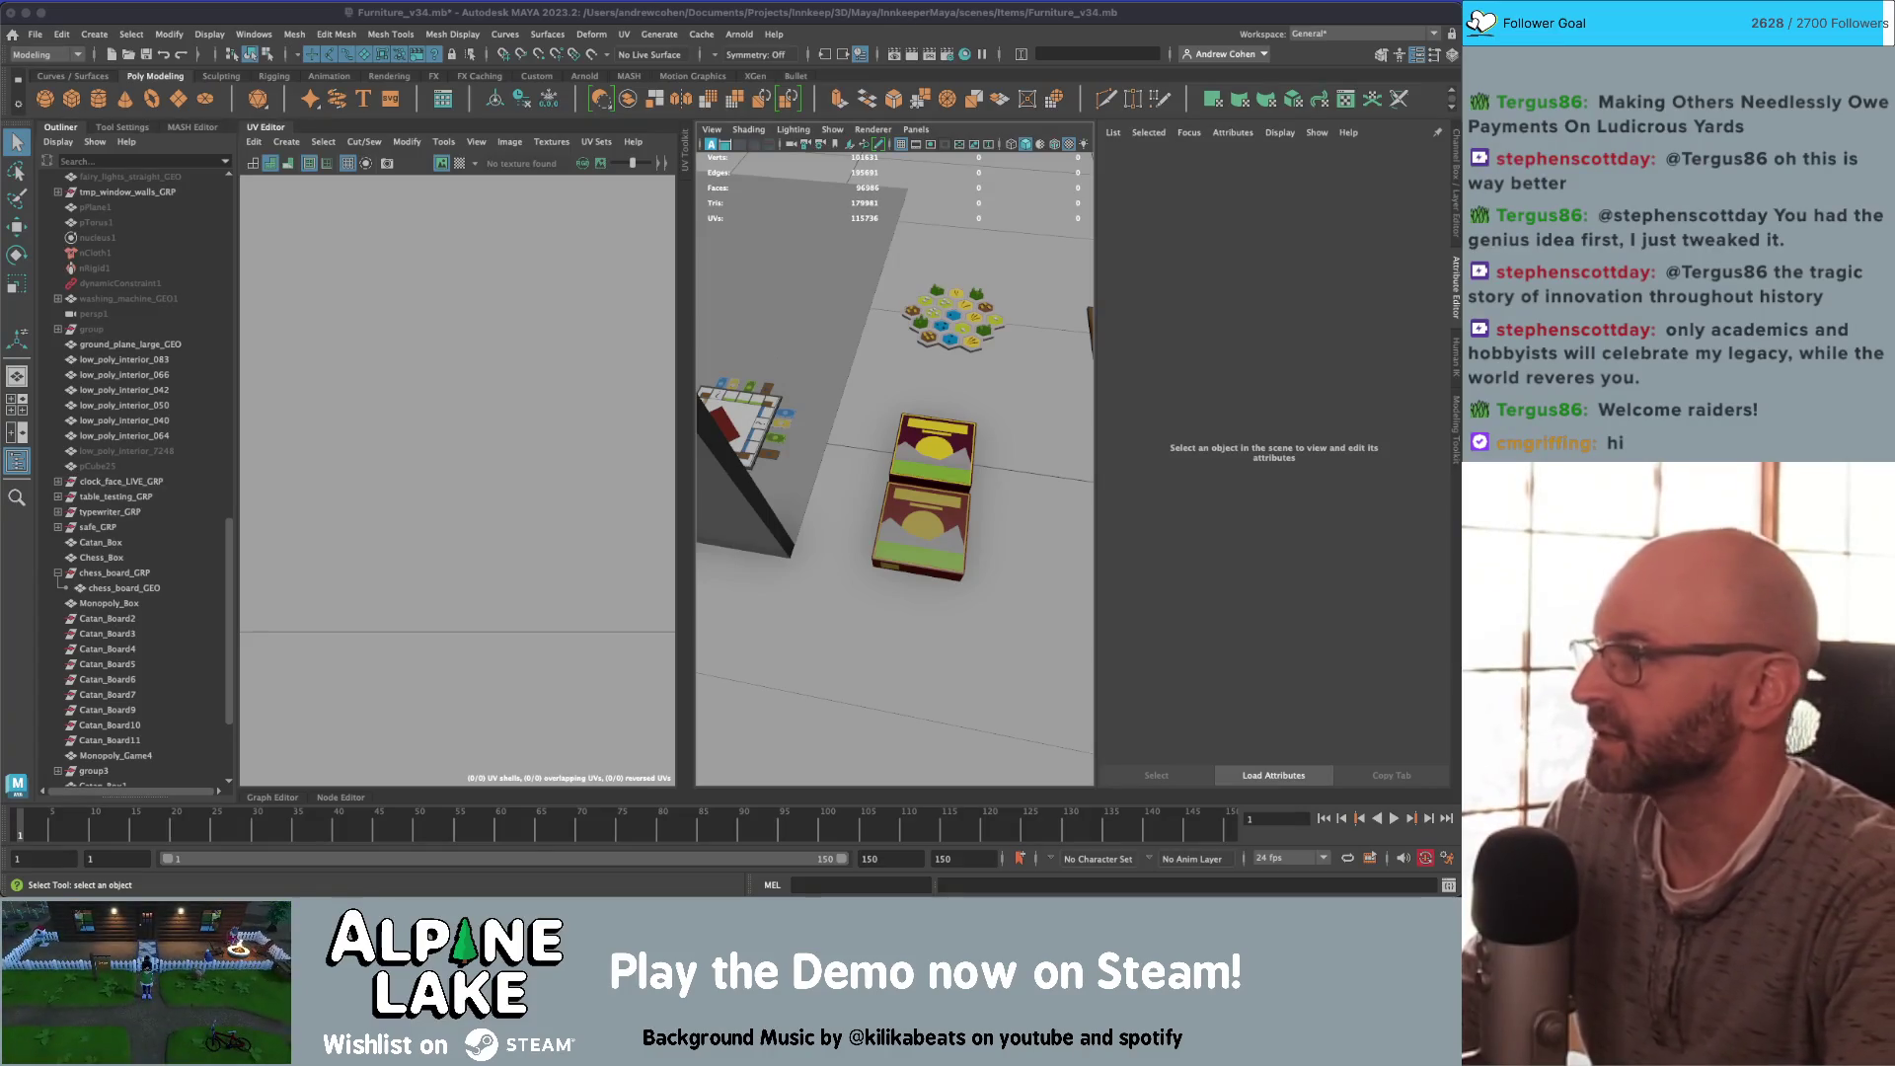
Step: Maximise the perspective viewport and orbit out to see all the game boards
{"action": "left_click", "coordinate": [292, 139]}
{"action": "key", "text": "space"}
{"action": "scroll", "coordinate": [593, 290], "scroll_direction": "up", "scroll_amount": 2}
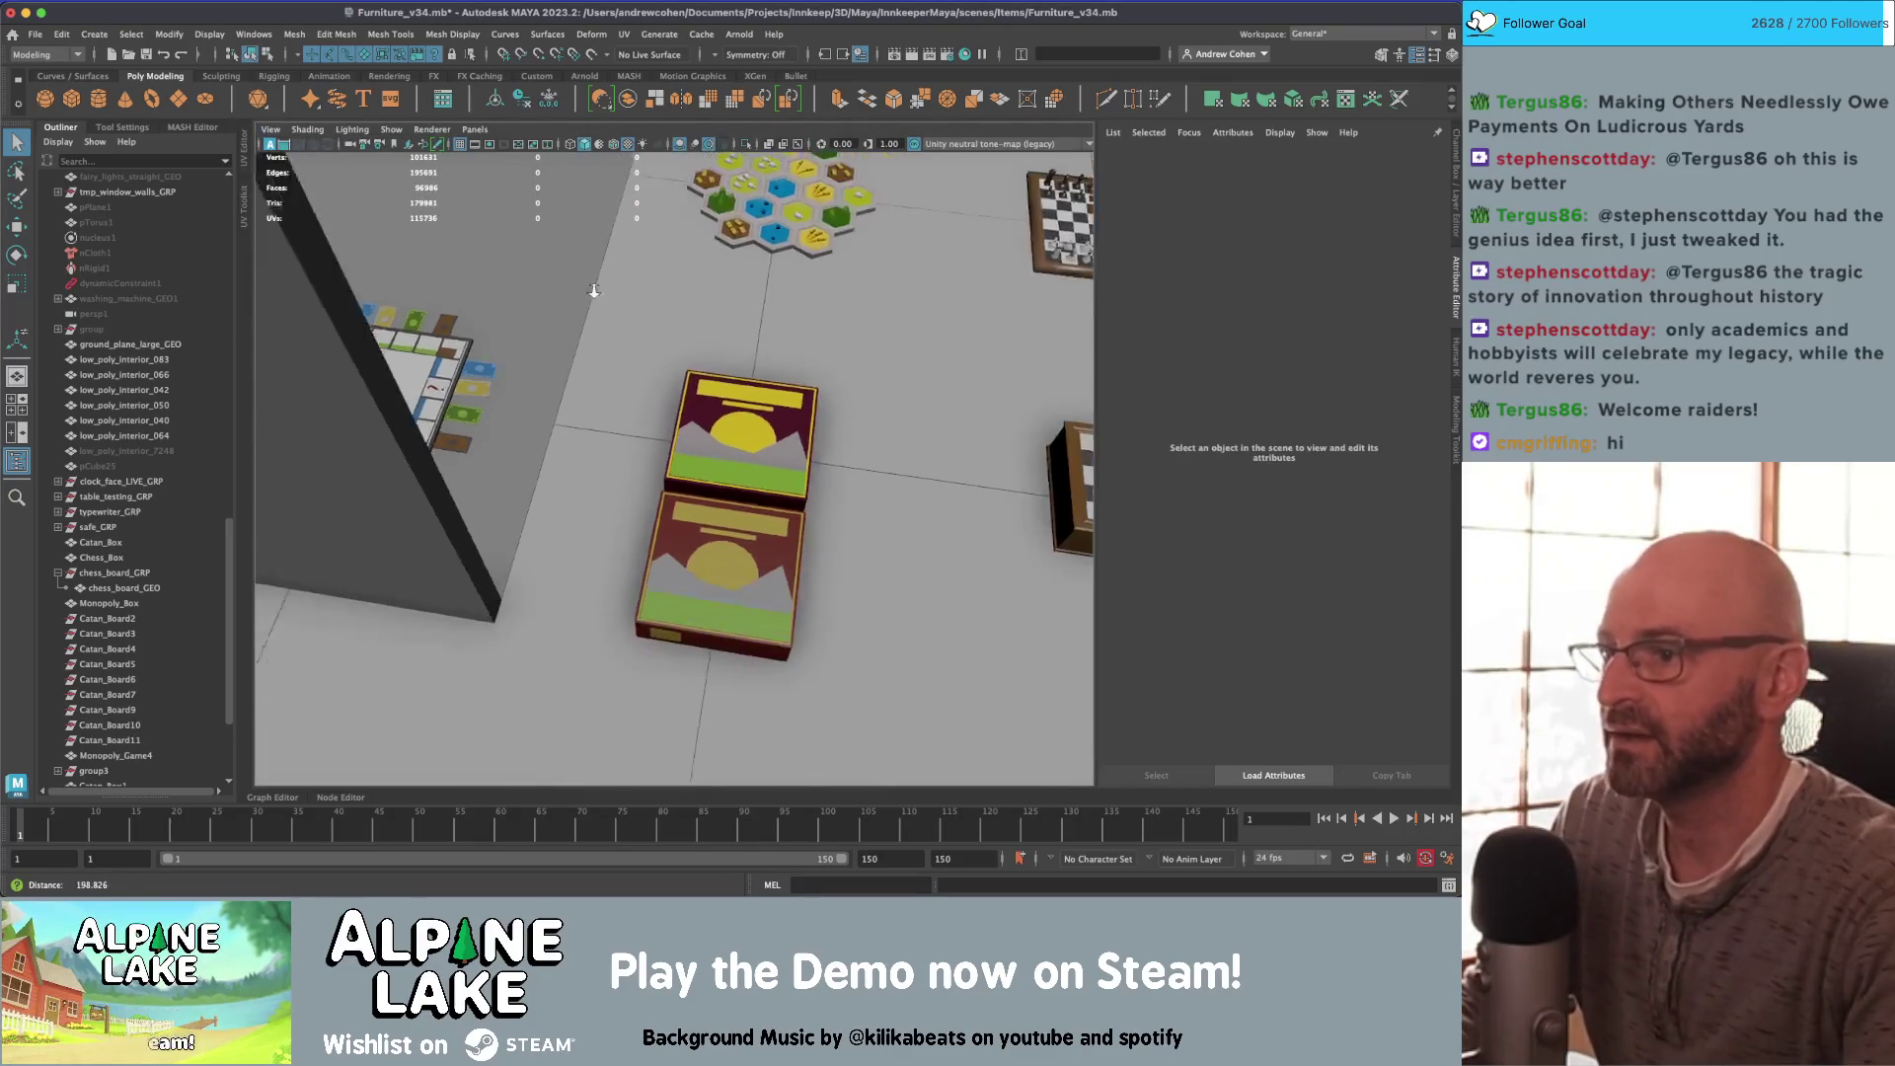
{"action": "scroll", "coordinate": [593, 290], "scroll_direction": "down", "scroll_amount": 5}
{"action": "mouse_move", "coordinate": [631, 306]}
{"action": "left_mouse_down", "text": "alt"}
{"action": "mouse_move", "coordinate": [748, 325]}
{"action": "mouse_move", "coordinate": [659, 339]}
{"action": "left_mouse_up", "text": "alt"}
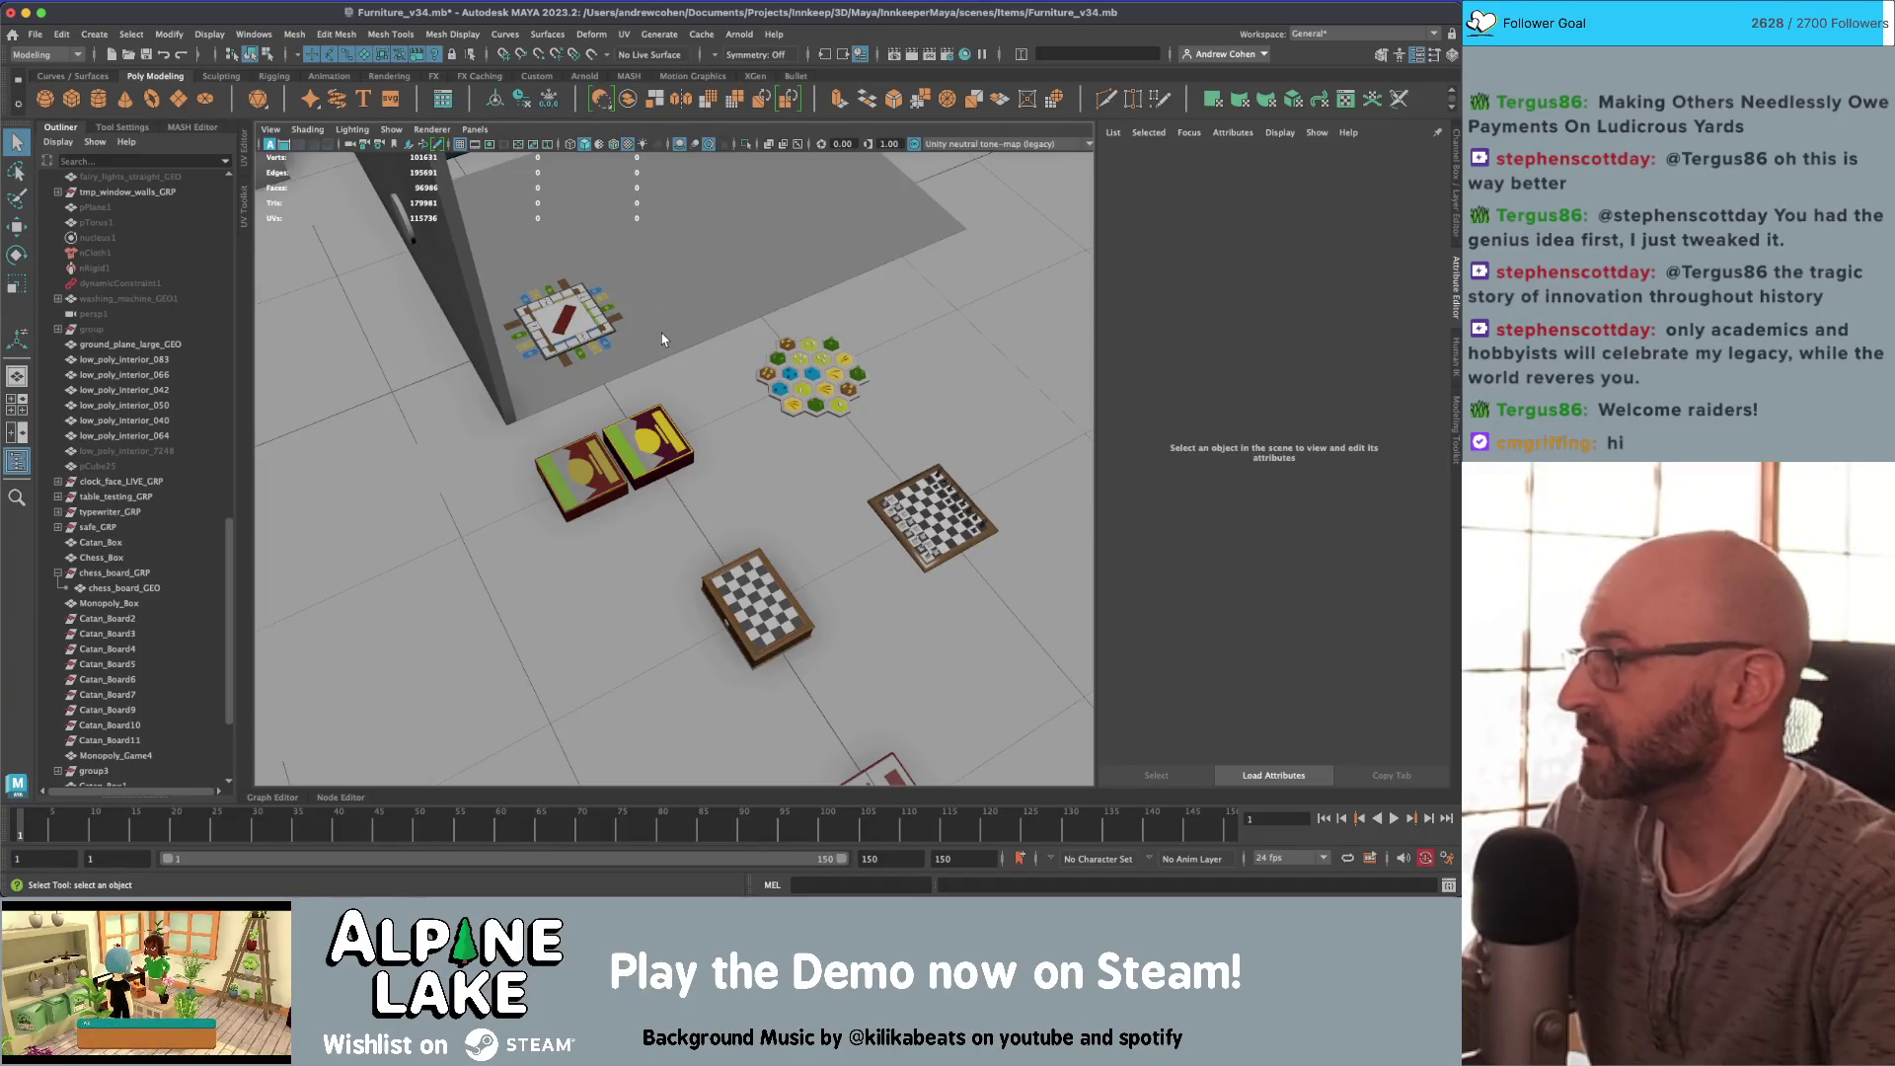
Step: Frame the Catan boxes and delete the lower duplicate Catan_Box1
{"action": "left_click", "coordinate": [669, 449]}
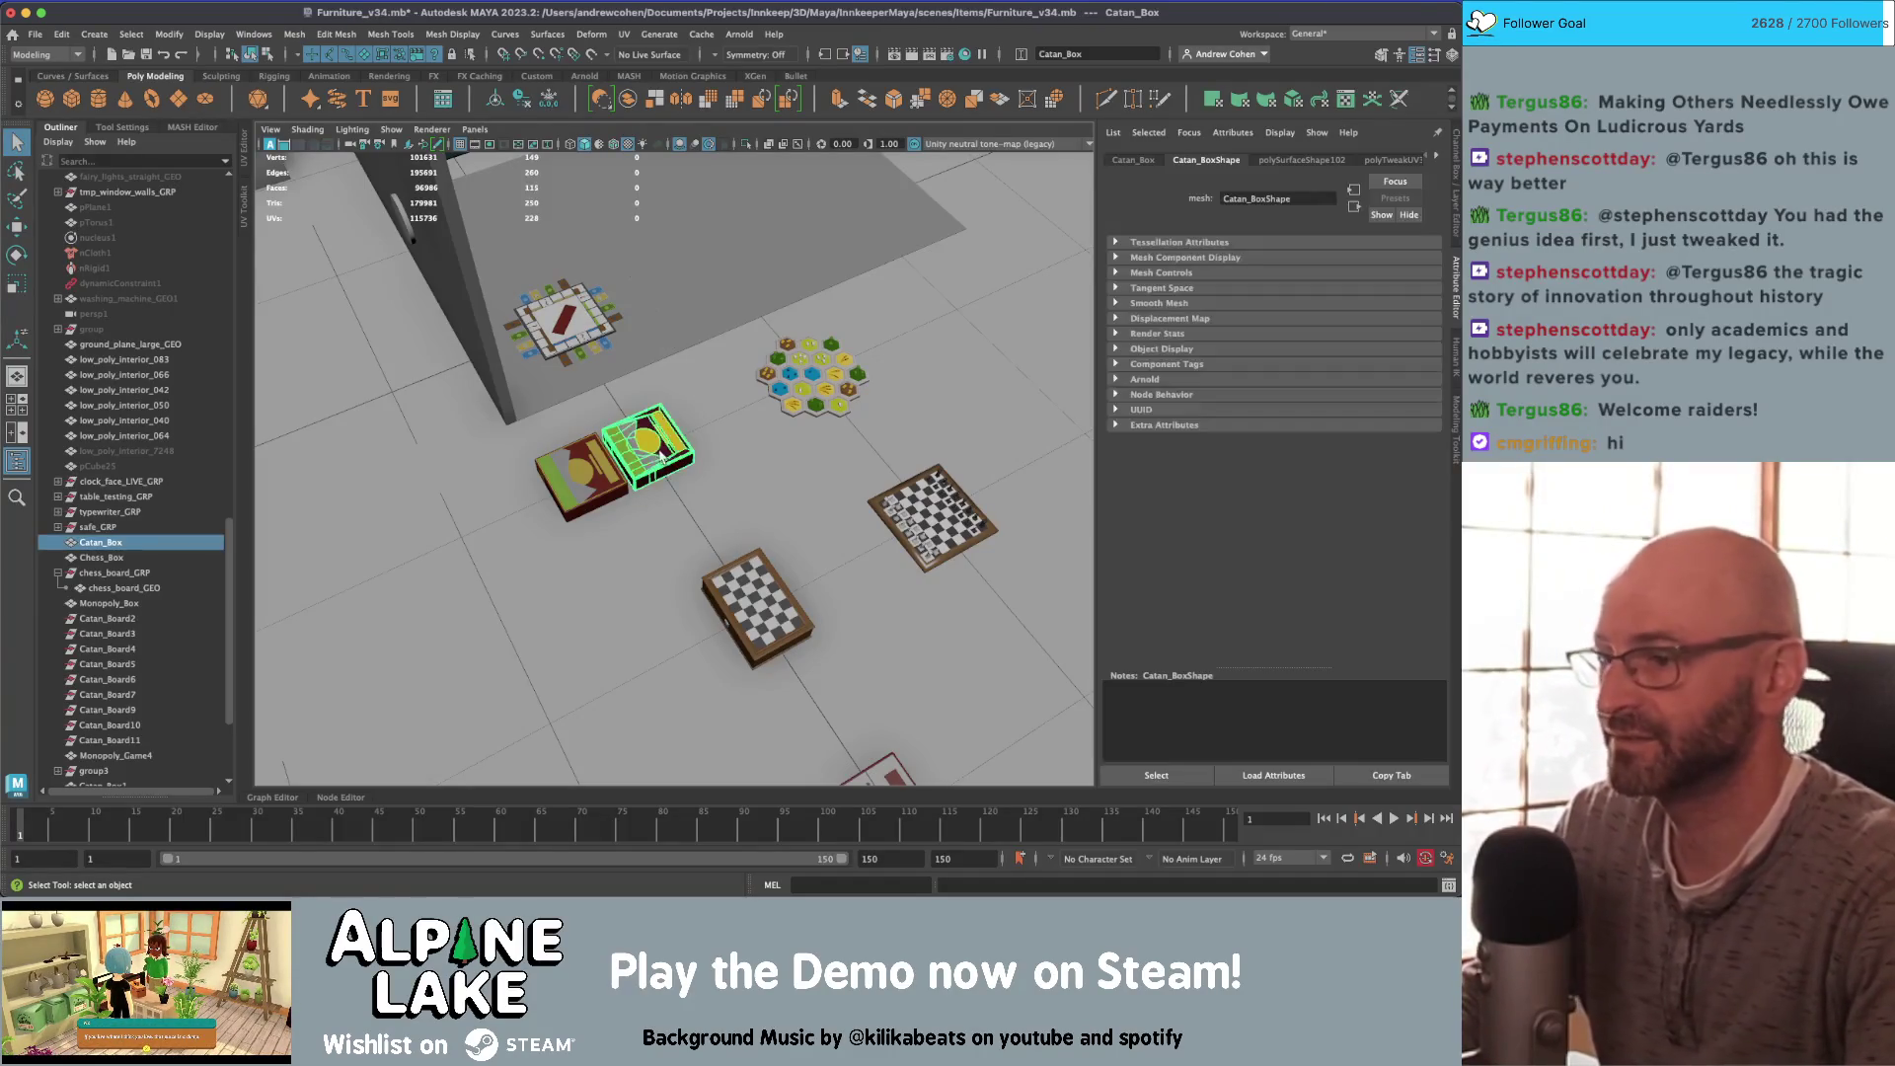
{"action": "key", "text": "f"}
{"action": "left_click_drag", "start_coordinate": [710, 442], "coordinate": [697, 432], "text": "alt"}
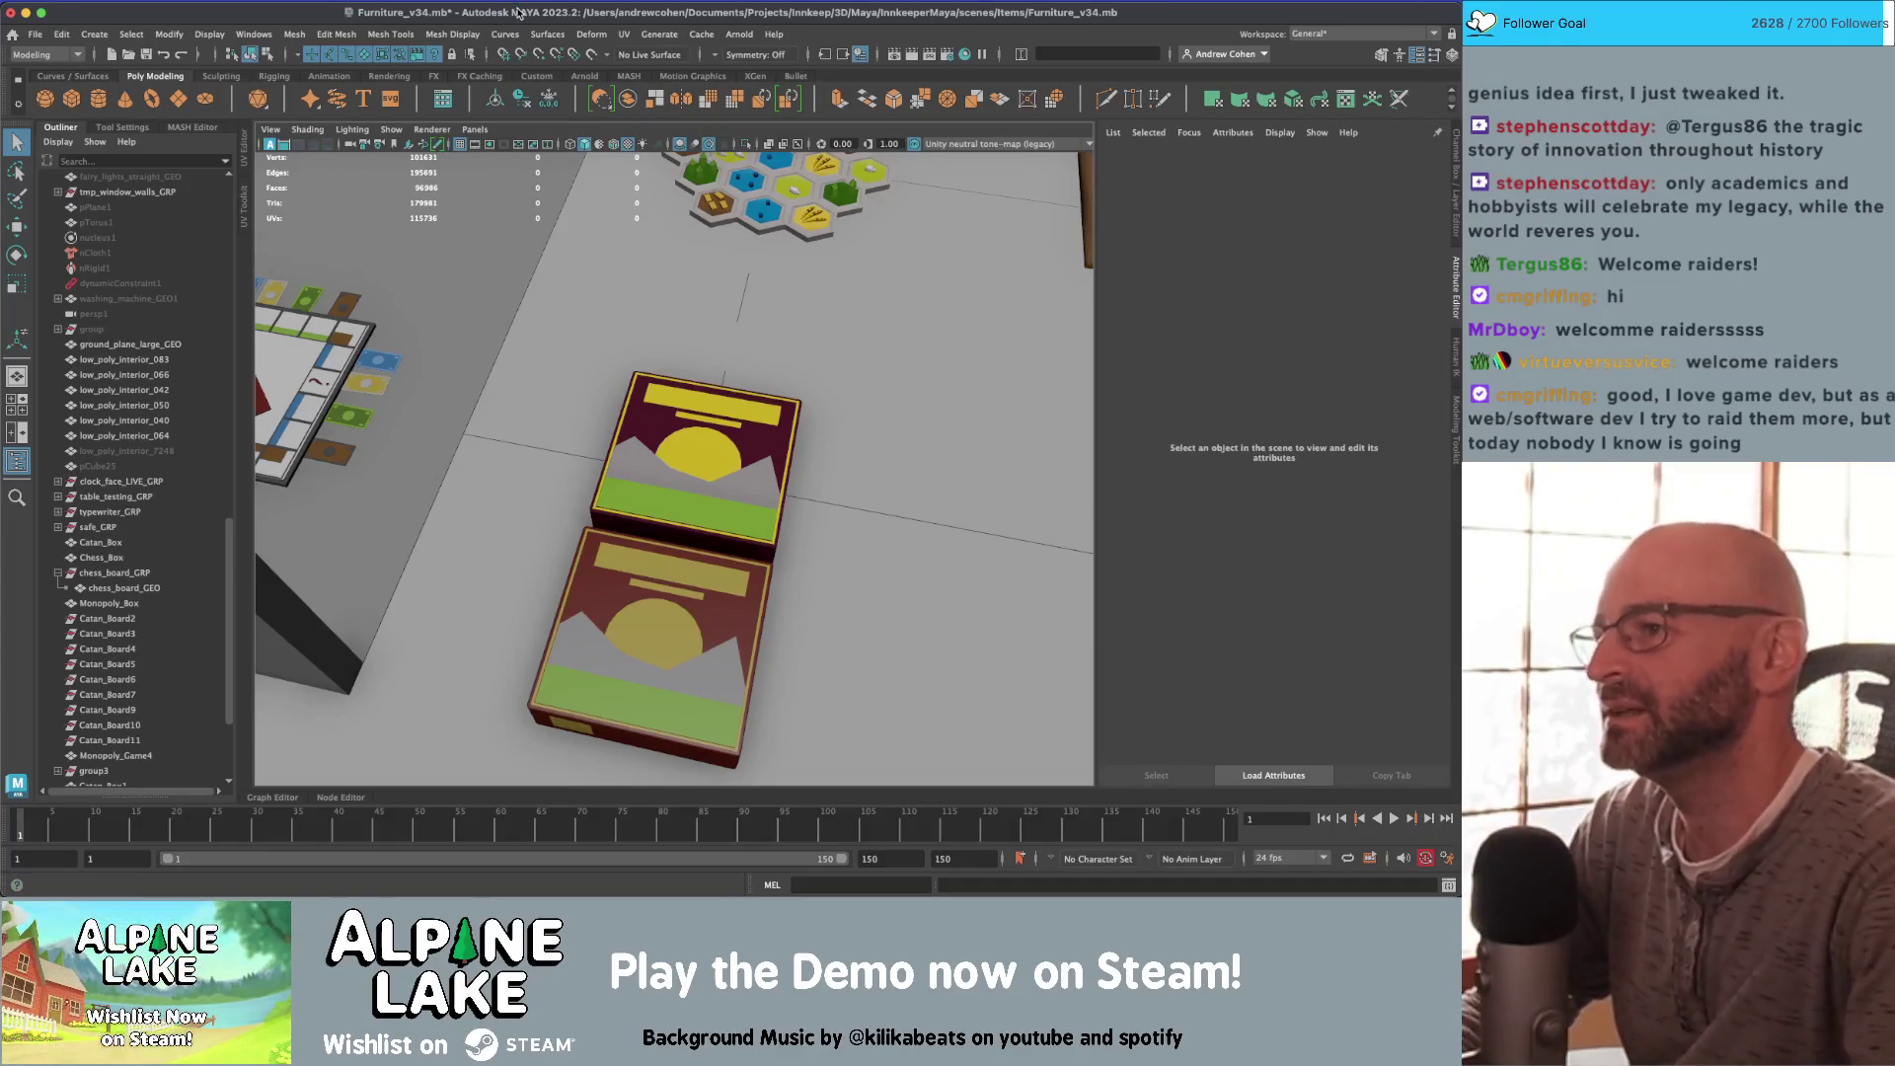
{"action": "left_click", "coordinate": [671, 441]}
{"action": "left_click", "coordinate": [659, 584]}
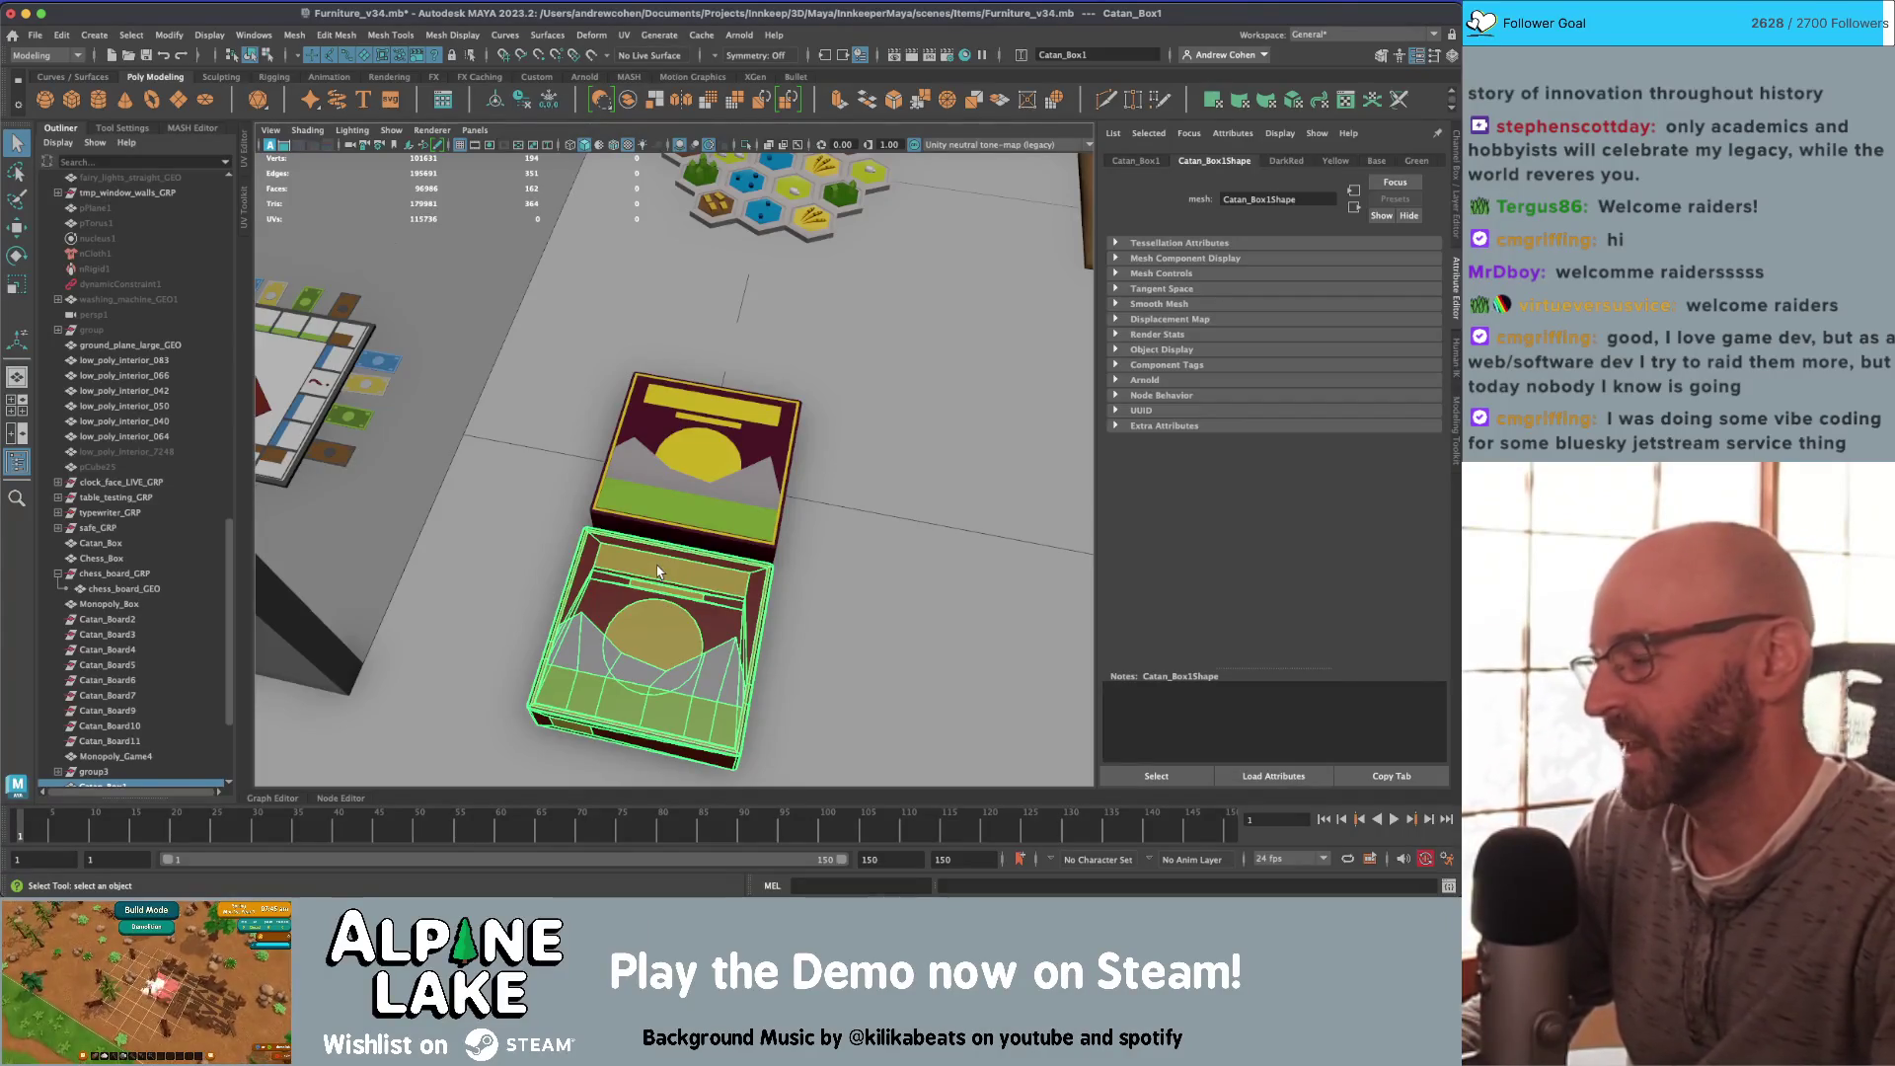
{"action": "left_click", "coordinate": [697, 467]}
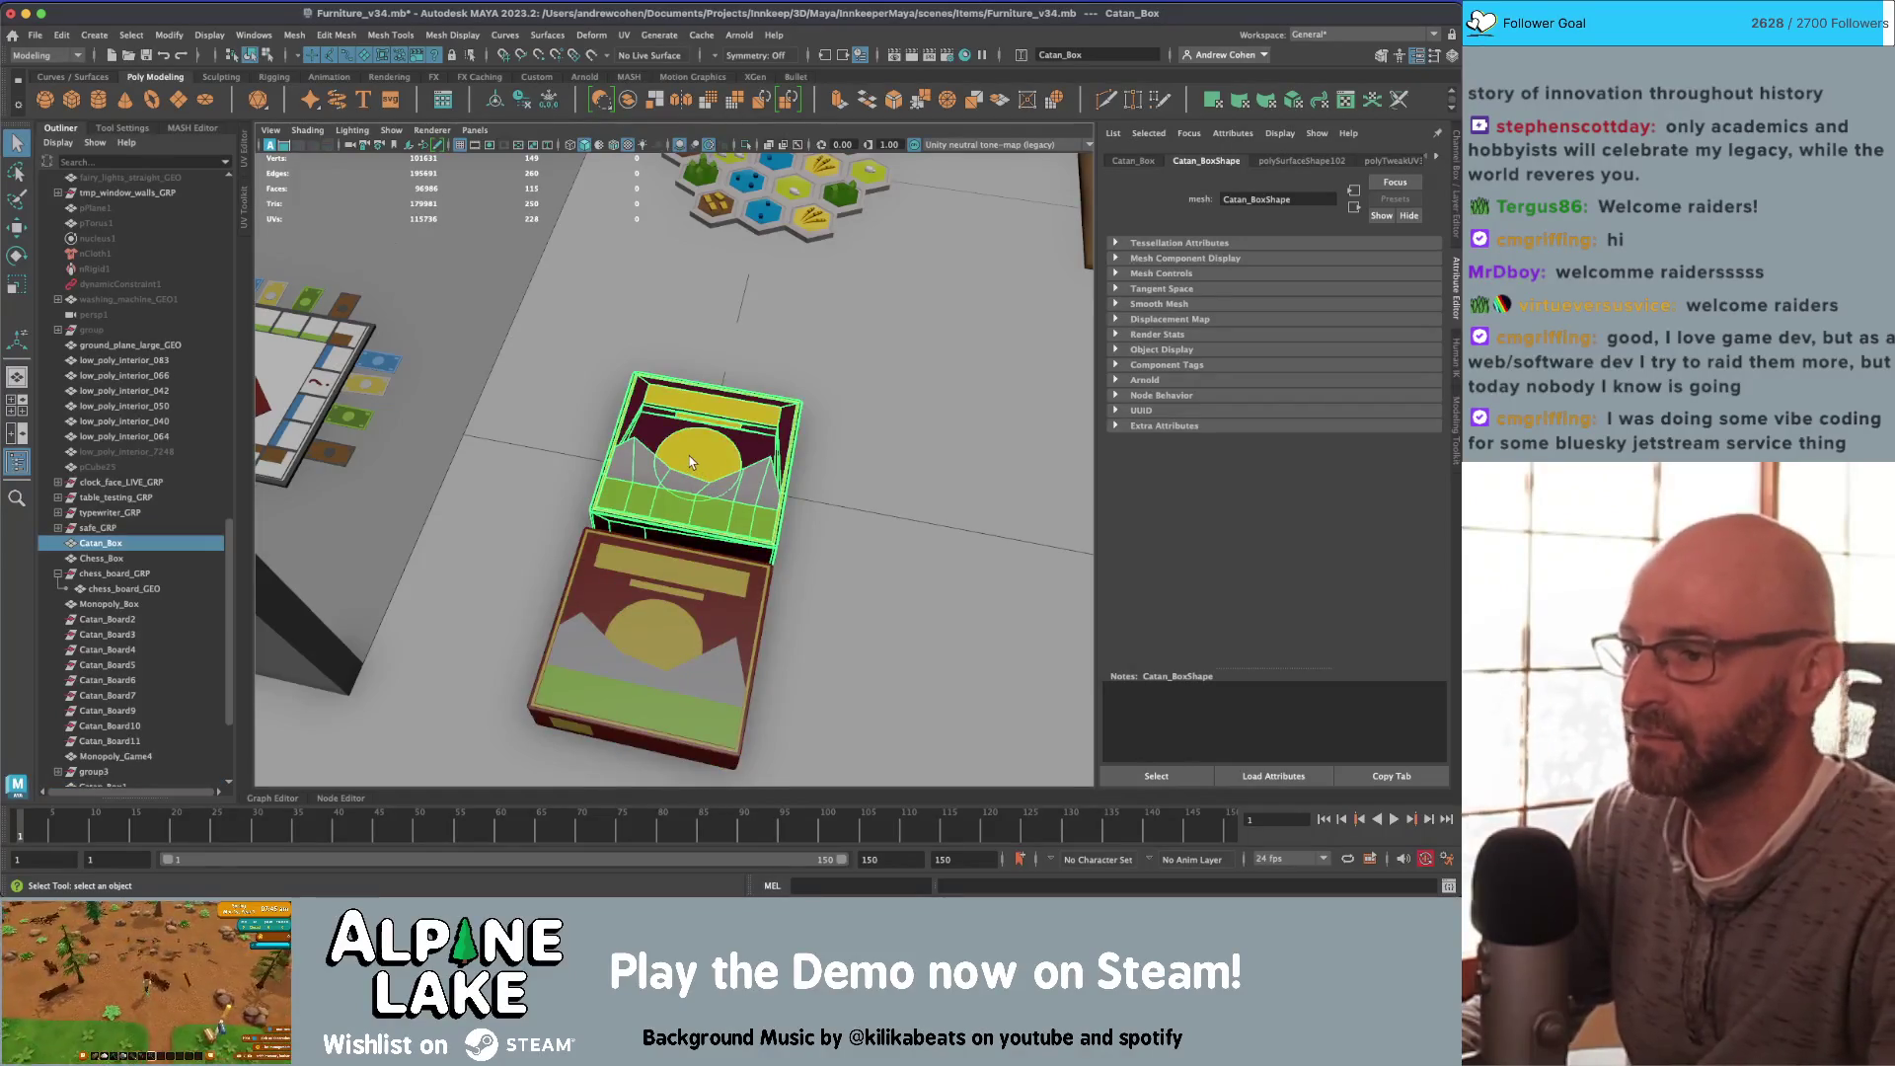
{"action": "left_click", "coordinate": [677, 564]}
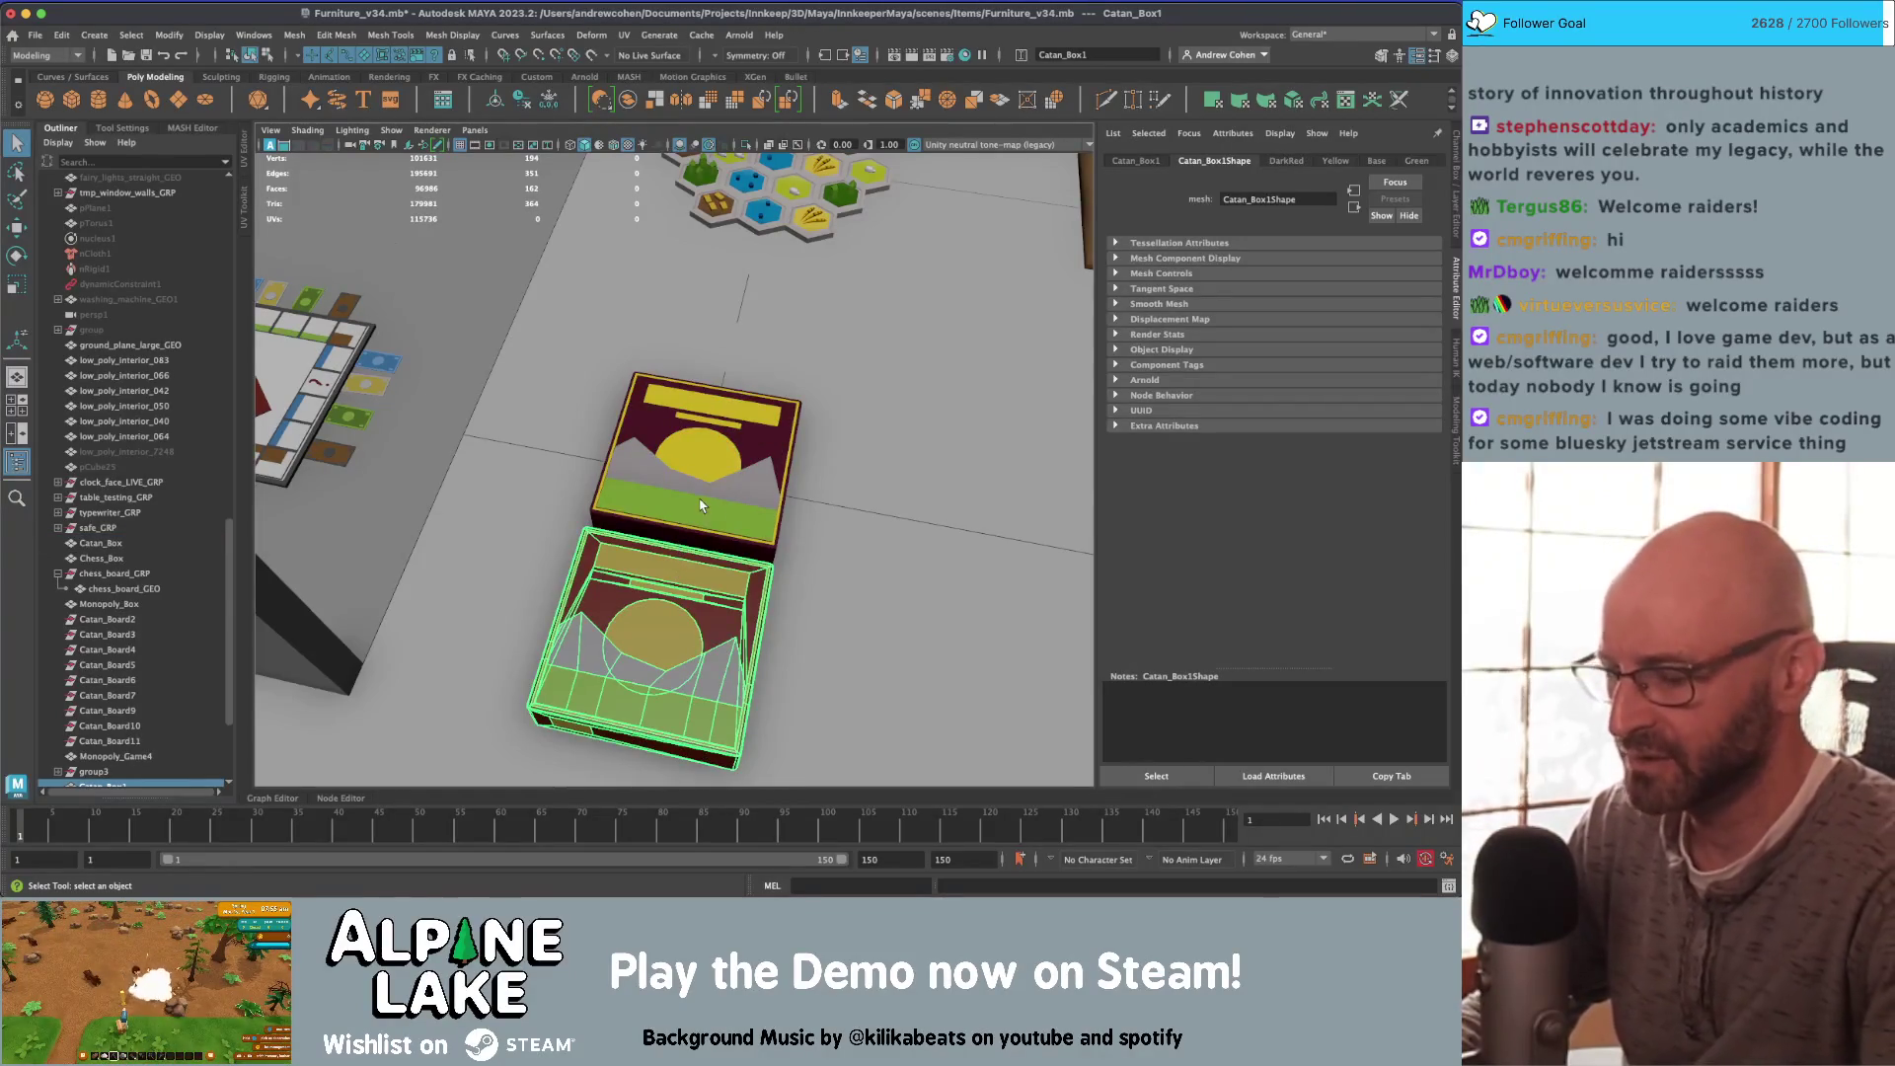
{"action": "key", "text": "Delete"}
Step: Select the remaining Catan_Box and orbit to a three-quarter view of its lid
{"action": "left_click", "coordinate": [776, 471]}
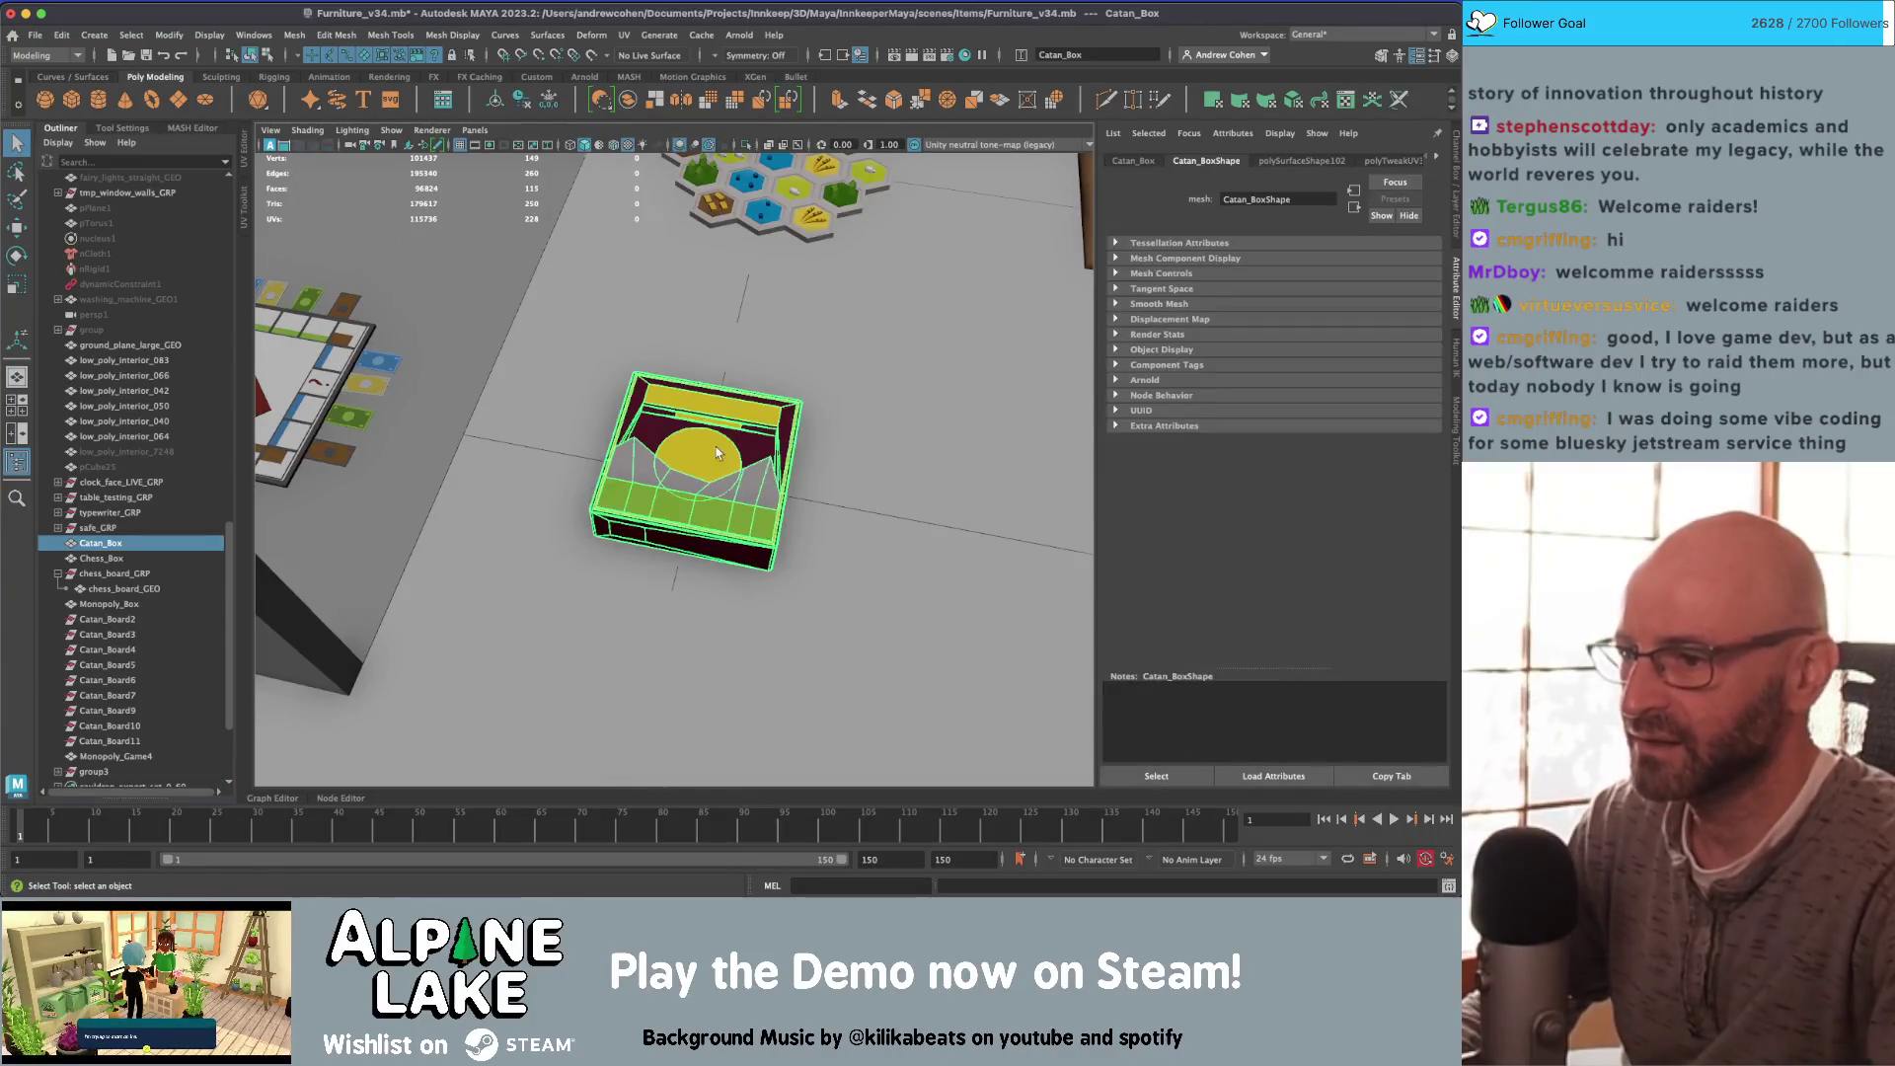
{"action": "mouse_move", "coordinate": [776, 470]}
{"action": "left_mouse_down", "text": "alt"}
{"action": "mouse_move", "coordinate": [731, 436]}
{"action": "mouse_move", "coordinate": [750, 431]}
{"action": "left_mouse_up", "text": "alt"}
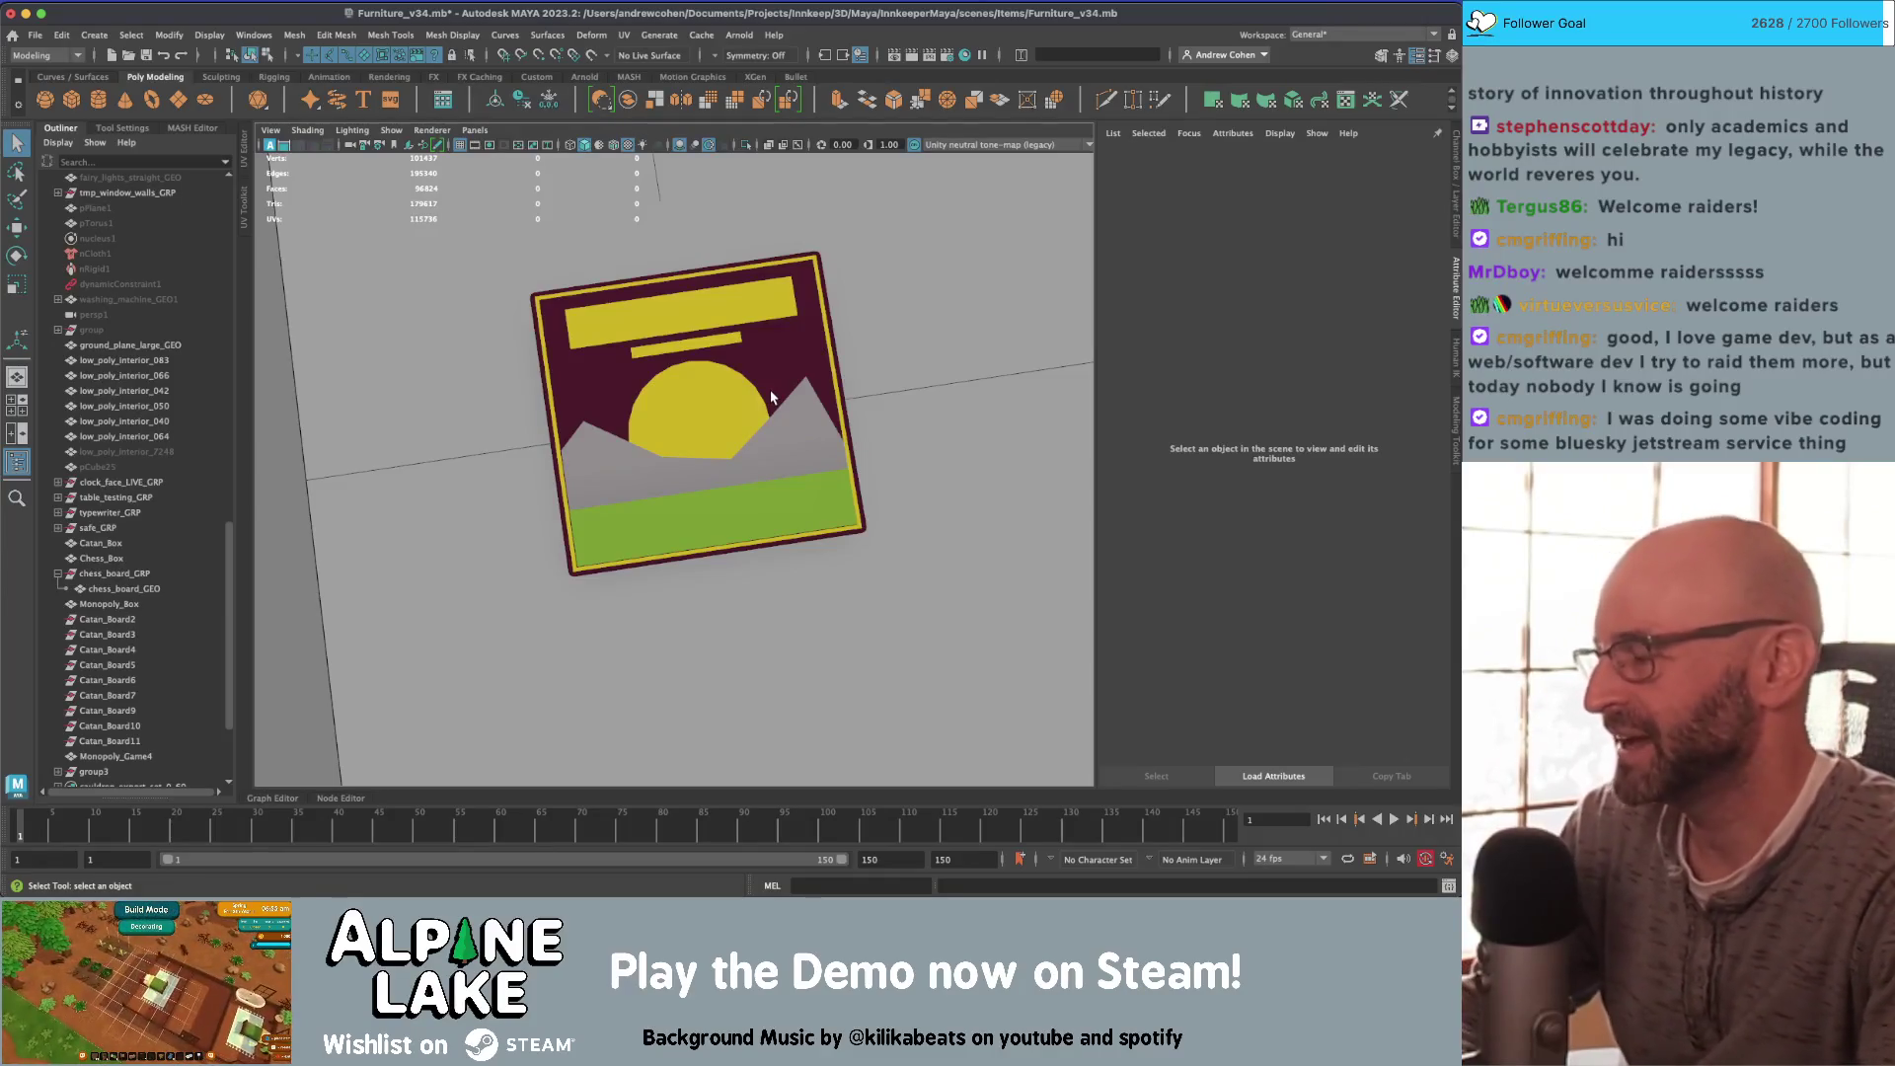
{"action": "left_click", "coordinate": [775, 399]}
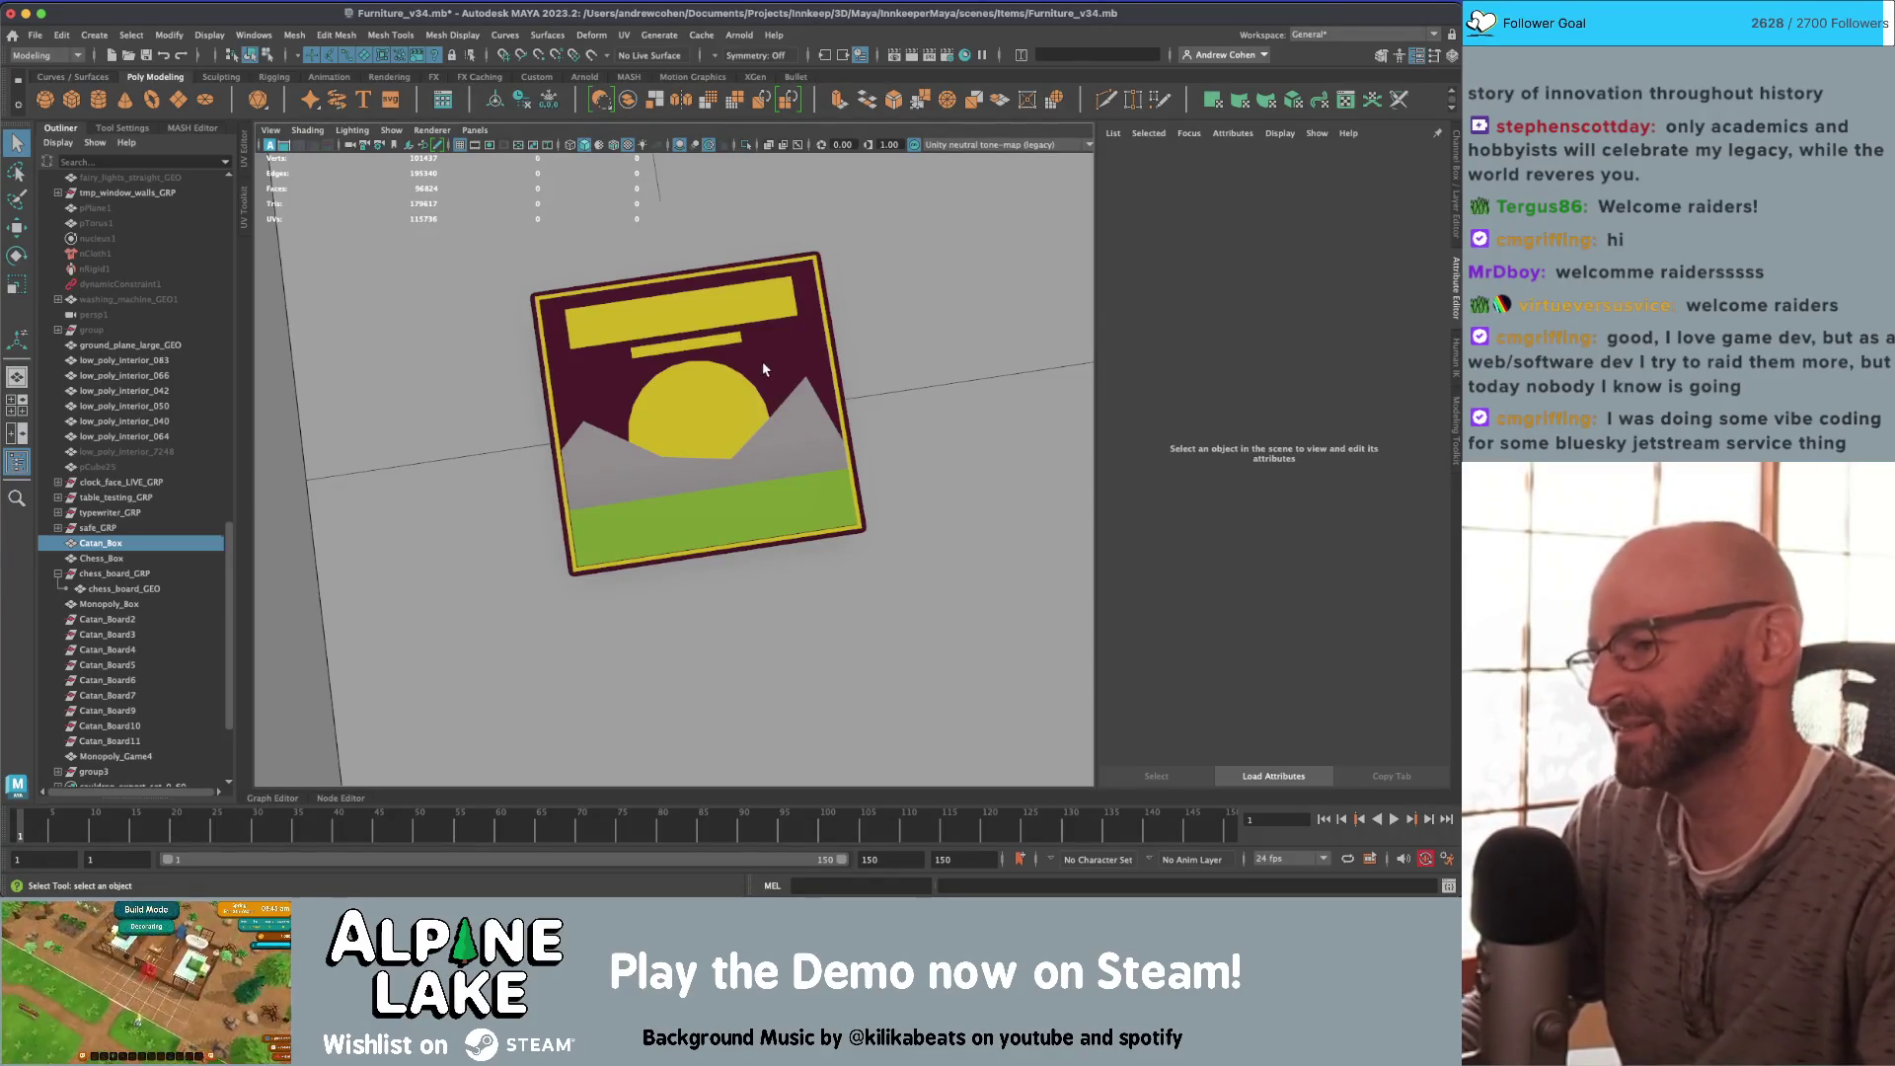
{"action": "left_click_drag", "start_coordinate": [703, 353], "coordinate": [704, 406], "text": "alt"}
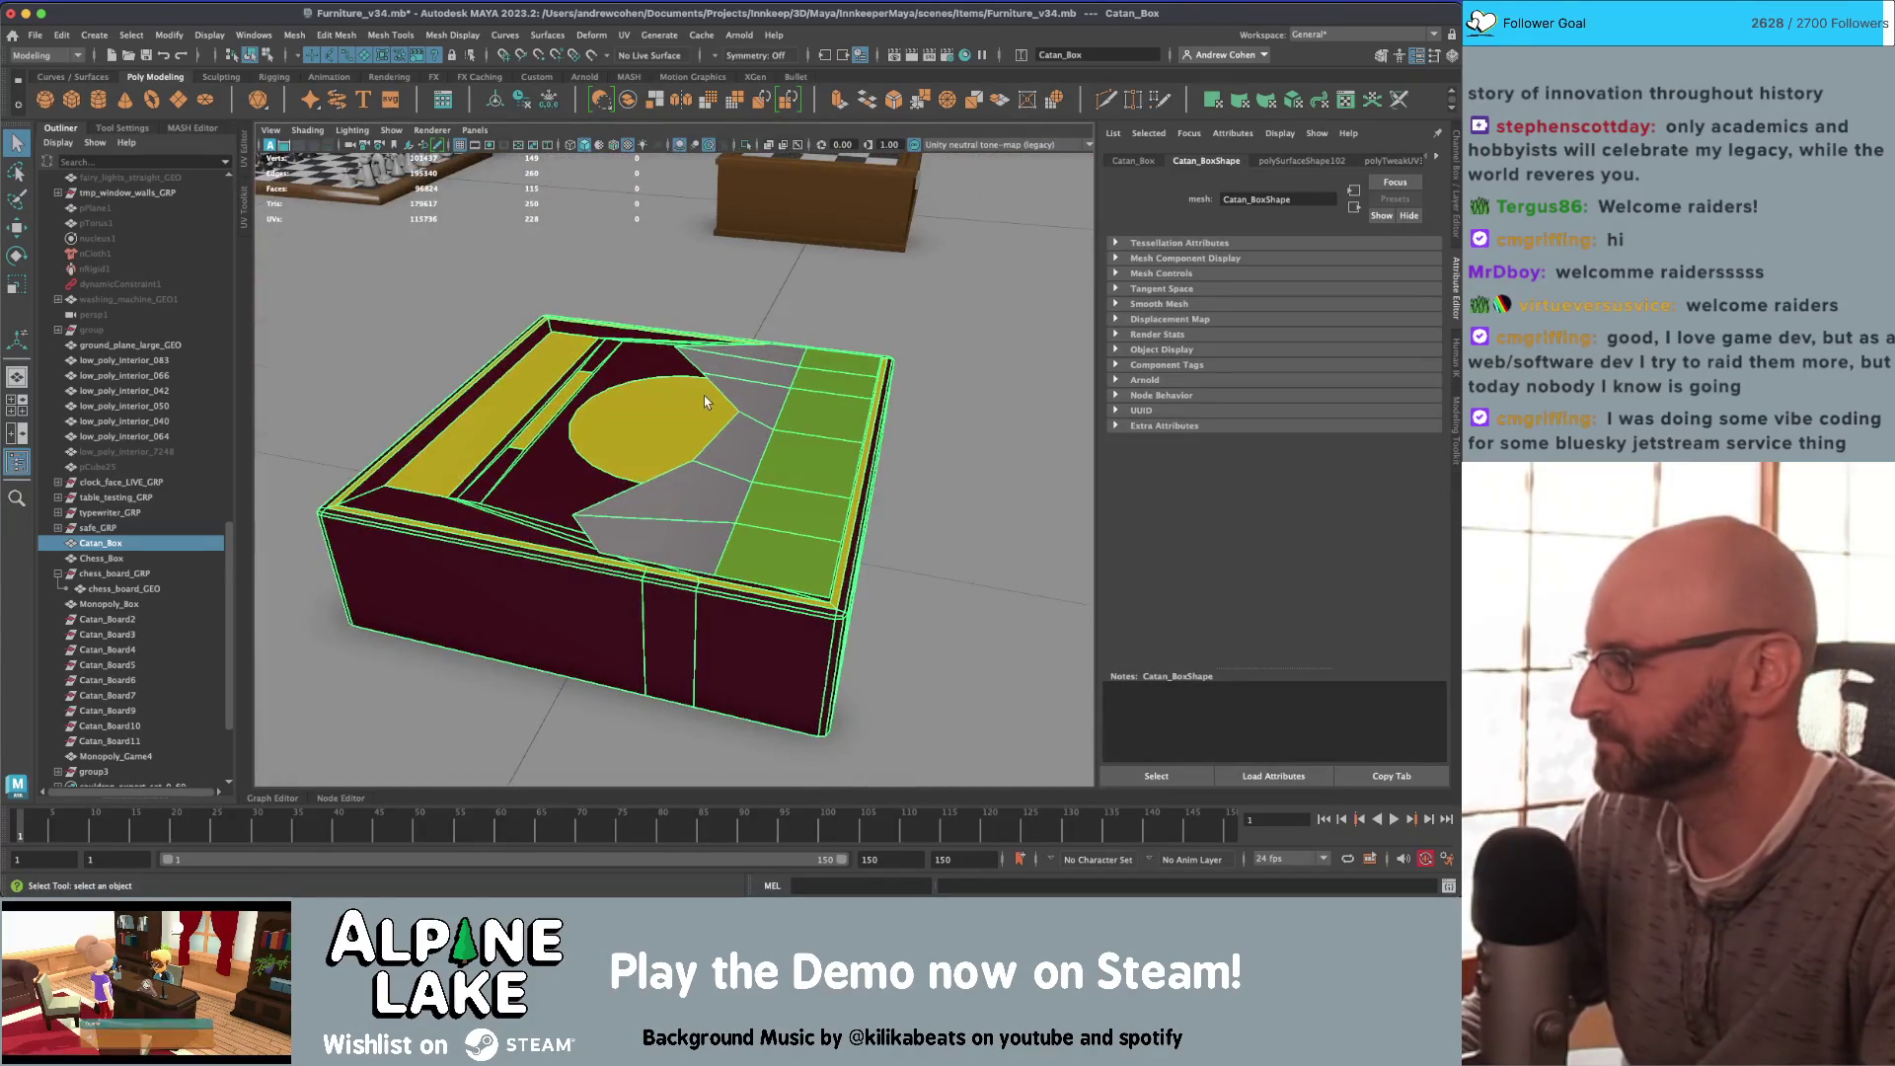
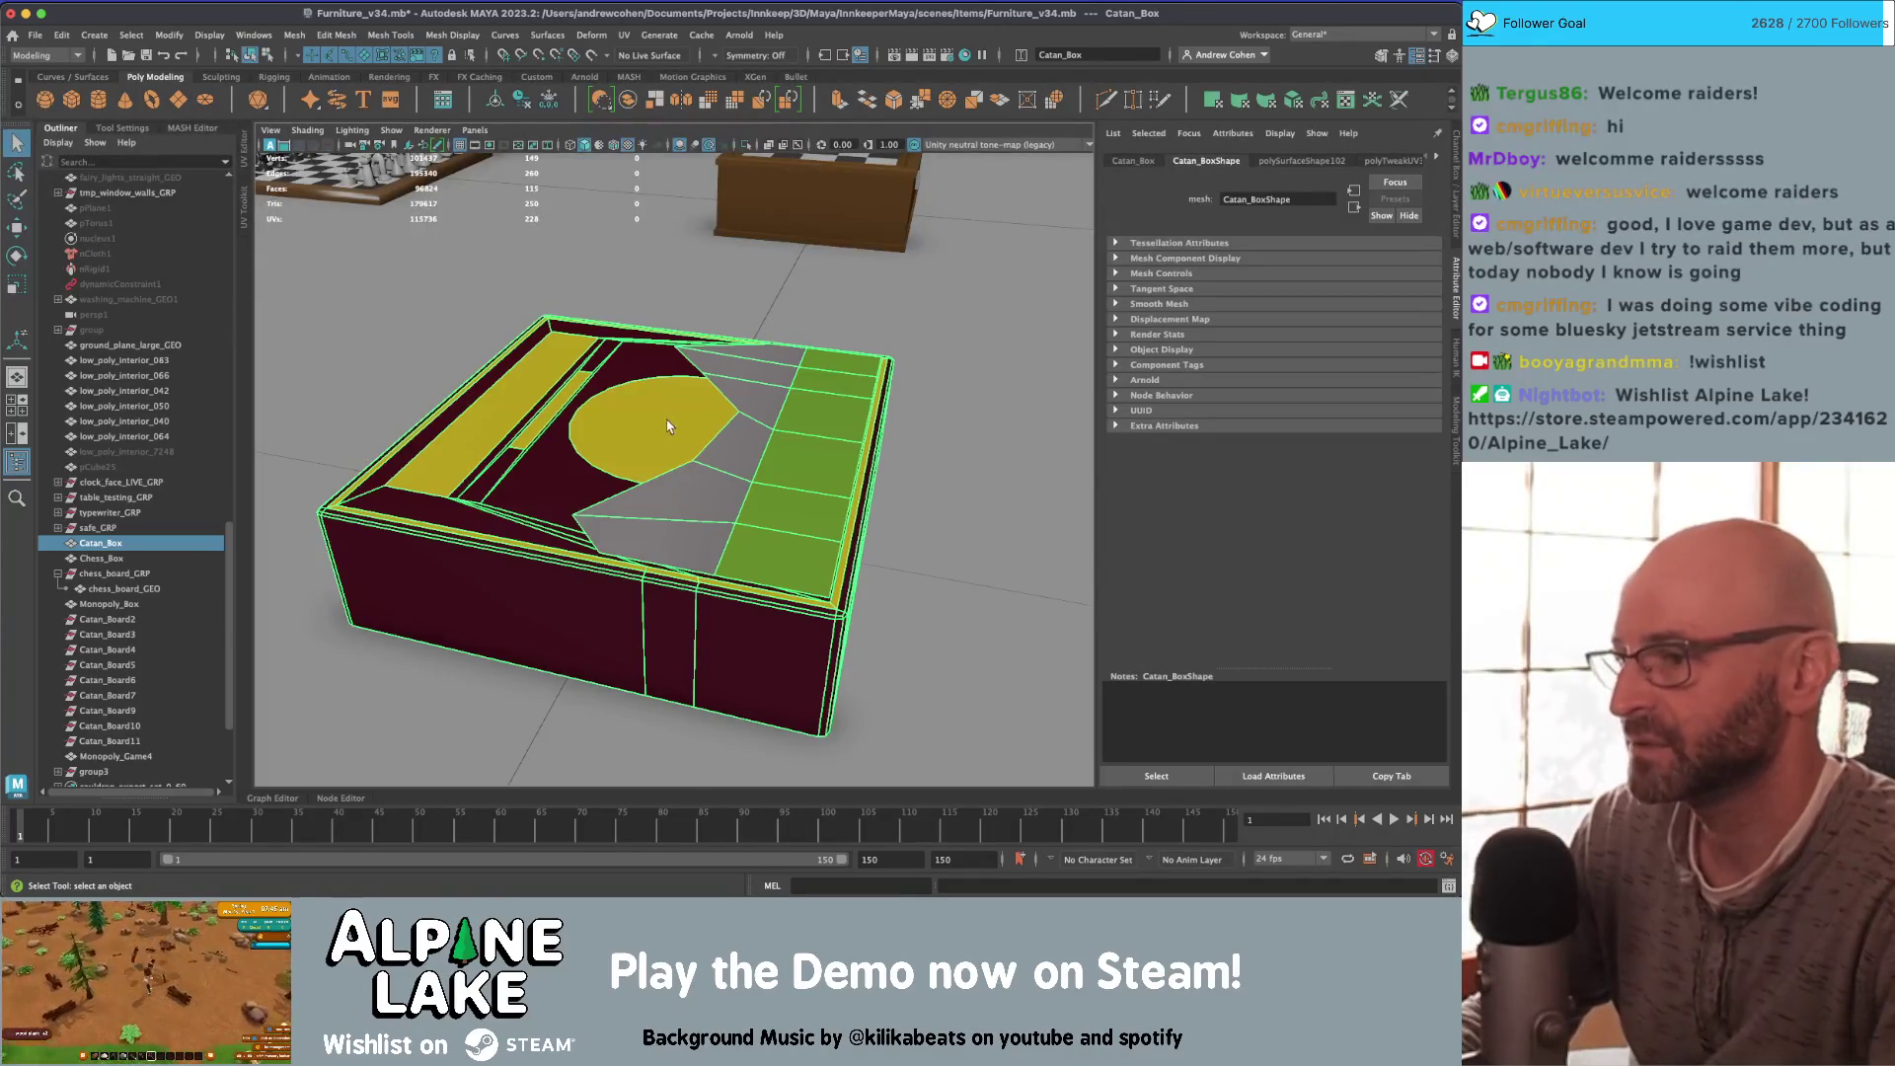
Step: Orbit and pull back the view to see the Catan box among all the board-game props
{"action": "scroll", "coordinate": [671, 404], "scroll_direction": "down", "scroll_amount": 2}
{"action": "mouse_move", "coordinate": [671, 408]}
{"action": "left_mouse_down", "text": "alt"}
{"action": "mouse_move", "coordinate": [653, 449]}
{"action": "mouse_move", "coordinate": [796, 473]}
{"action": "left_mouse_up", "text": "alt"}
{"action": "scroll", "coordinate": [770, 454], "scroll_direction": "up", "scroll_amount": 3}
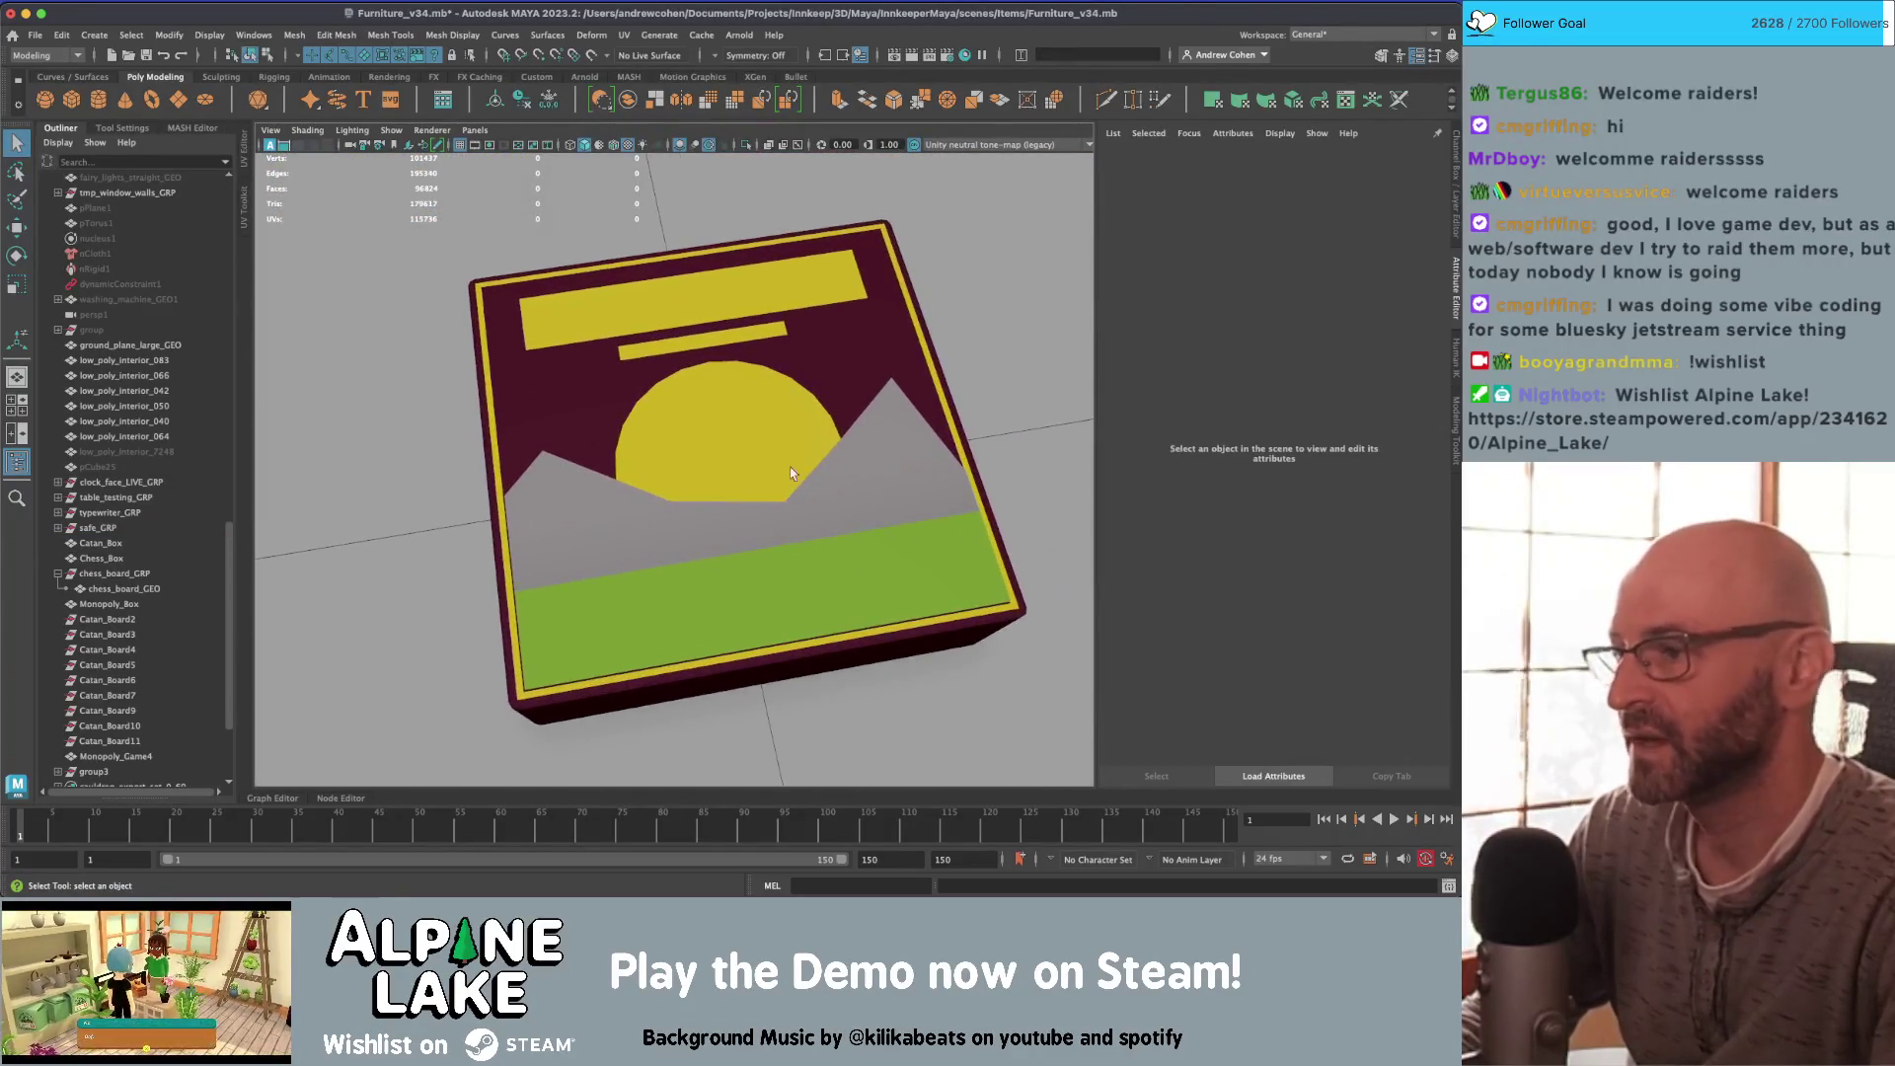
{"action": "left_click", "coordinate": [753, 423]}
{"action": "left_click", "coordinate": [731, 358], "text": "ctrl"}
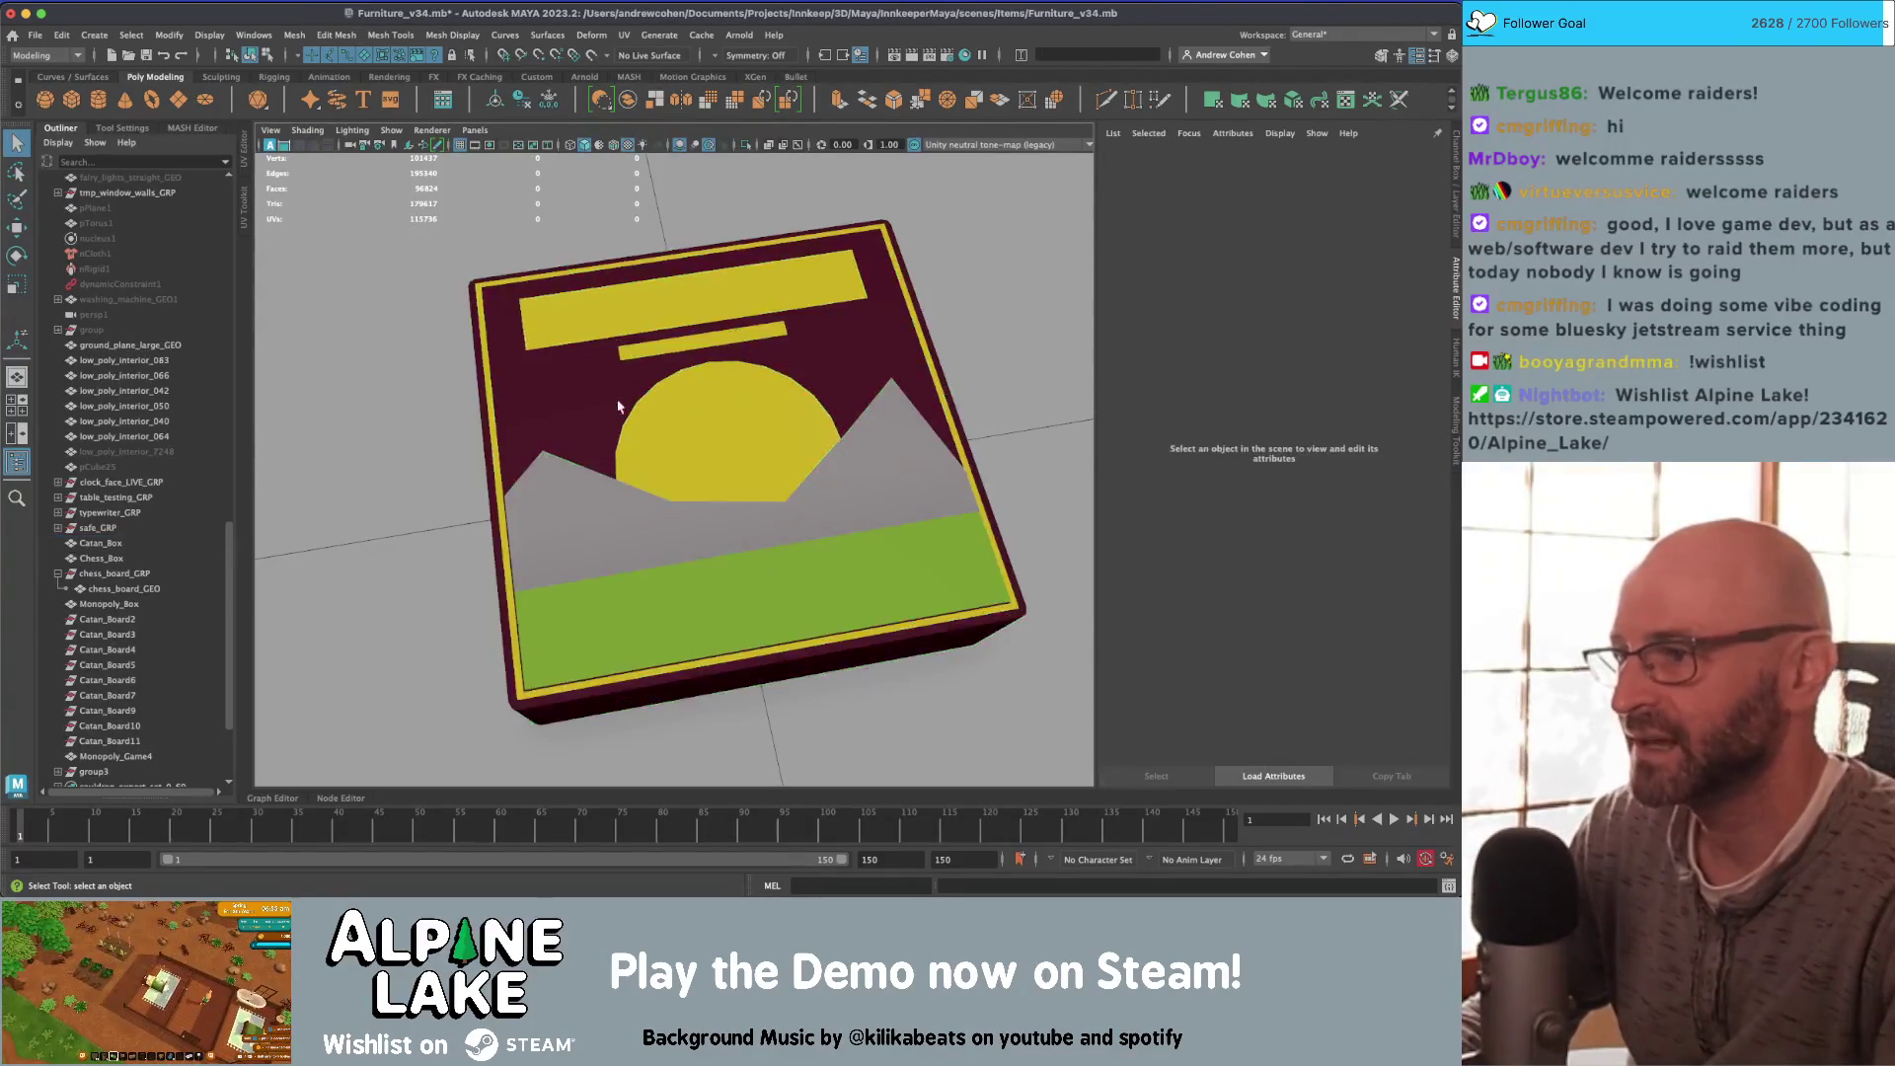
{"action": "mouse_move", "coordinate": [731, 358]}
{"action": "left_mouse_down", "text": "alt"}
{"action": "mouse_move", "coordinate": [695, 464]}
{"action": "mouse_move", "coordinate": [633, 445]}
{"action": "left_mouse_up", "text": "alt"}
{"action": "left_click_drag", "start_coordinate": [776, 432], "coordinate": [612, 449], "text": "alt"}
{"action": "mouse_move", "coordinate": [592, 454]}
{"action": "right_mouse_down", "text": "alt"}
{"action": "mouse_move", "coordinate": [559, 457]}
{"action": "mouse_move", "coordinate": [691, 464]}
{"action": "mouse_move", "coordinate": [632, 442]}
{"action": "mouse_move", "coordinate": [723, 472]}
{"action": "right_mouse_up", "text": "alt"}
Step: Move the Catan box onto the Monopoly board and frame it
{"action": "left_click", "coordinate": [673, 478]}
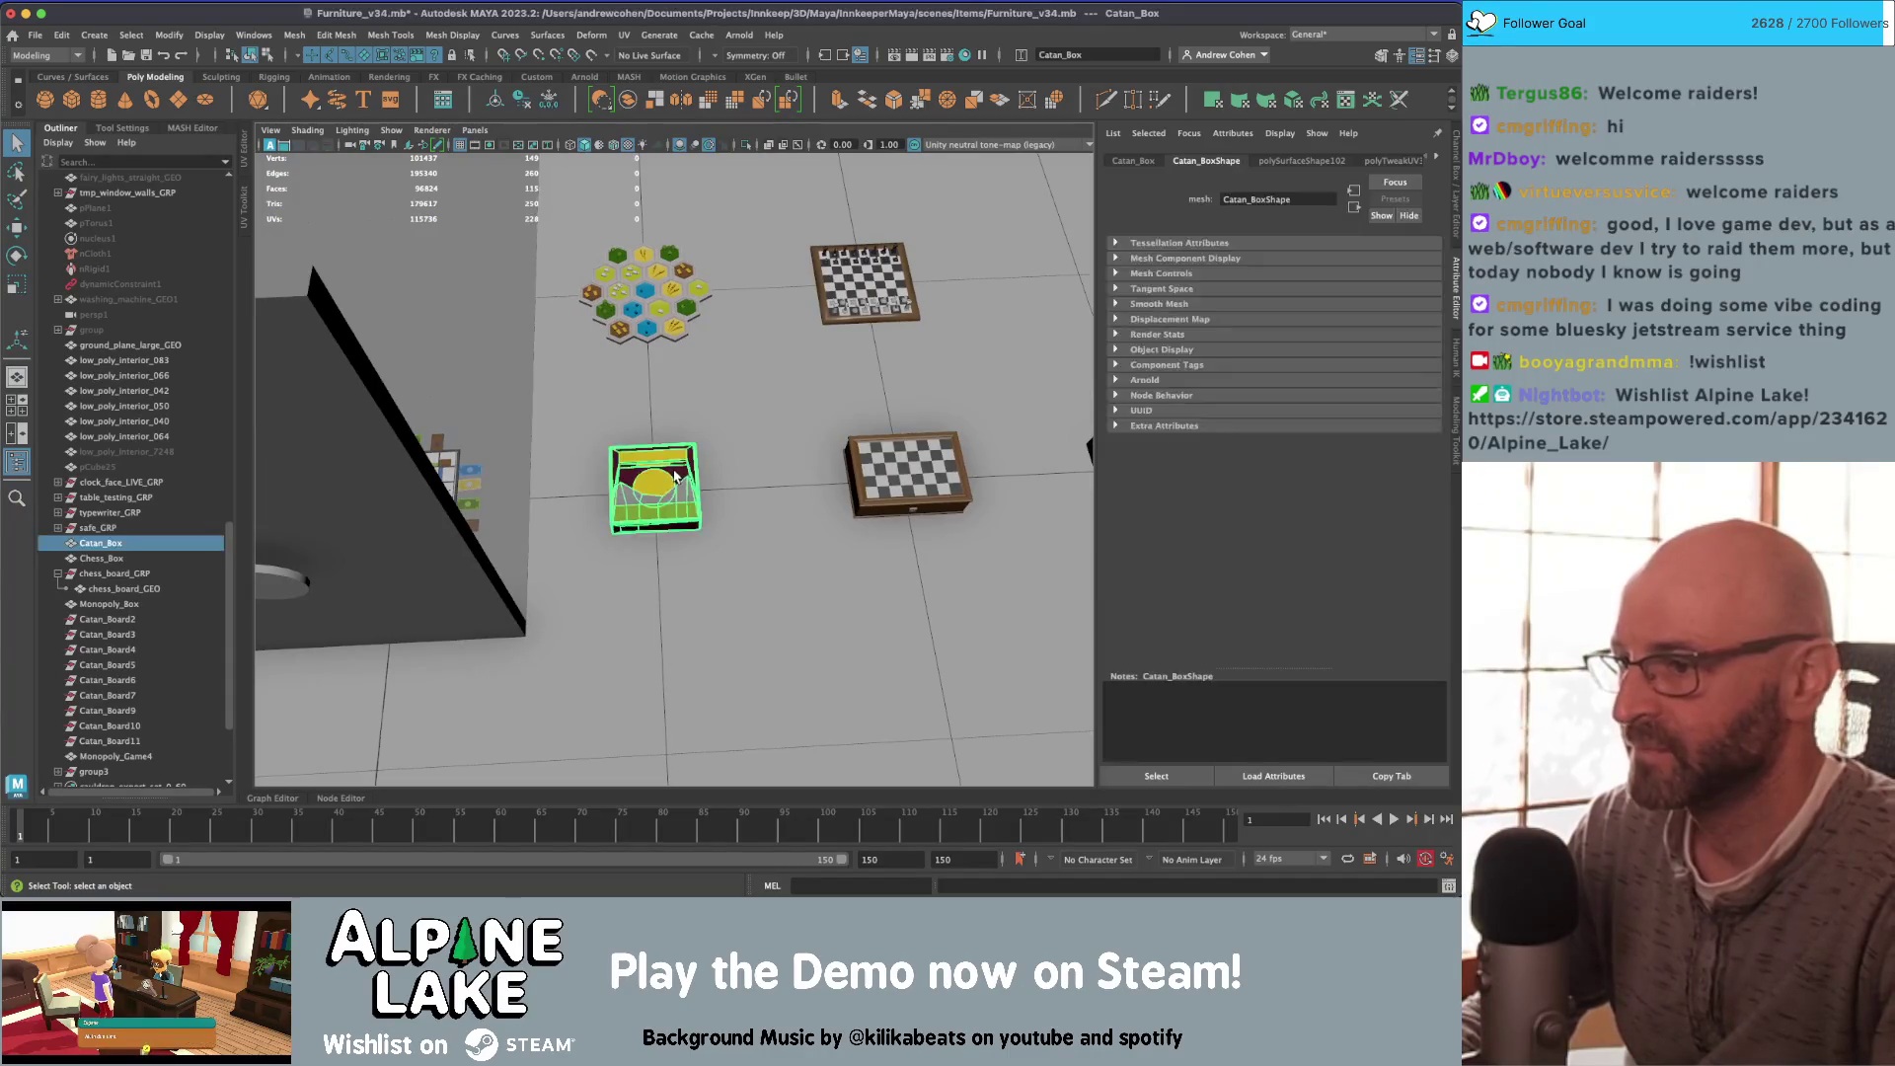
{"action": "left_click", "coordinate": [675, 478], "text": "ctrl"}
{"action": "left_click", "coordinate": [669, 479]}
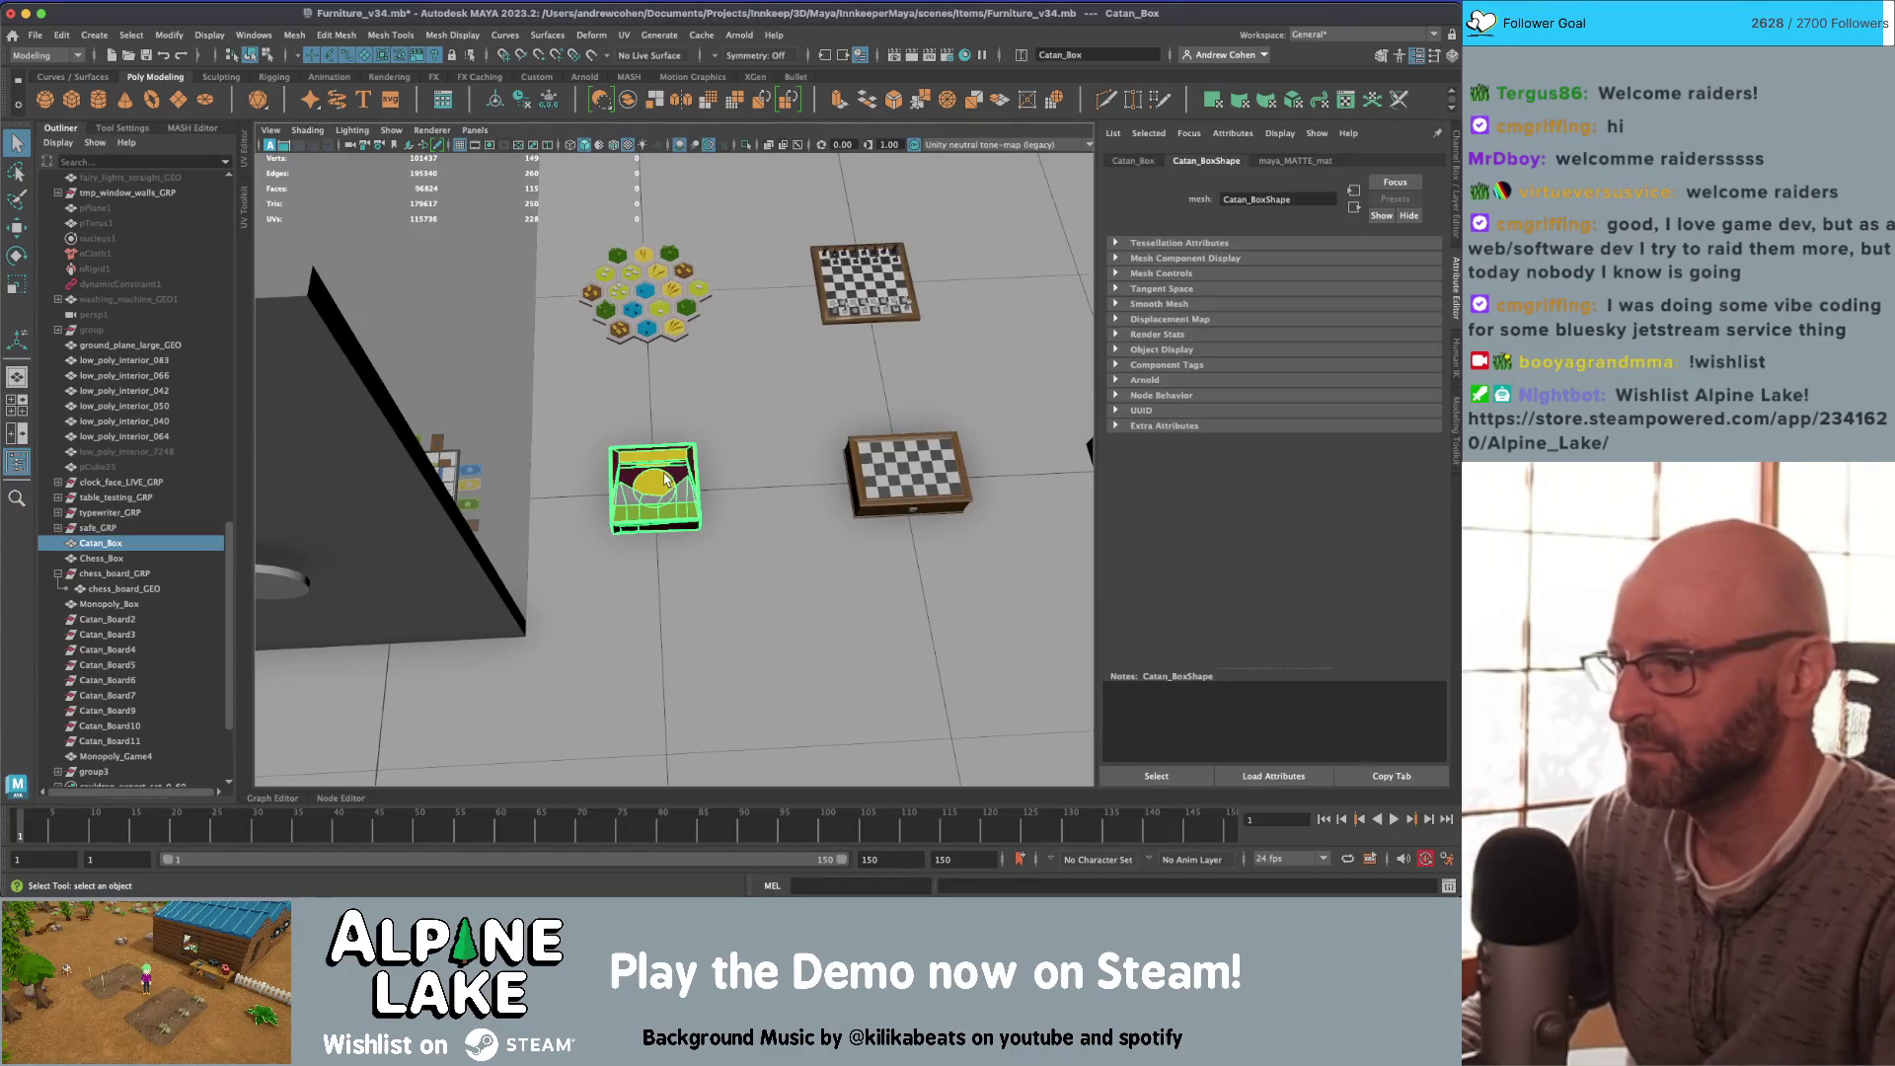
{"action": "key", "text": "w"}
{"action": "mouse_move", "coordinate": [662, 508]}
{"action": "left_mouse_down", "text": "alt"}
{"action": "mouse_move", "coordinate": [690, 494]}
{"action": "mouse_move", "coordinate": [641, 446]}
{"action": "mouse_move", "coordinate": [807, 513]}
{"action": "mouse_move", "coordinate": [740, 444]}
{"action": "mouse_move", "coordinate": [723, 480]}
{"action": "left_mouse_up", "text": "alt"}
{"action": "key", "text": "f"}
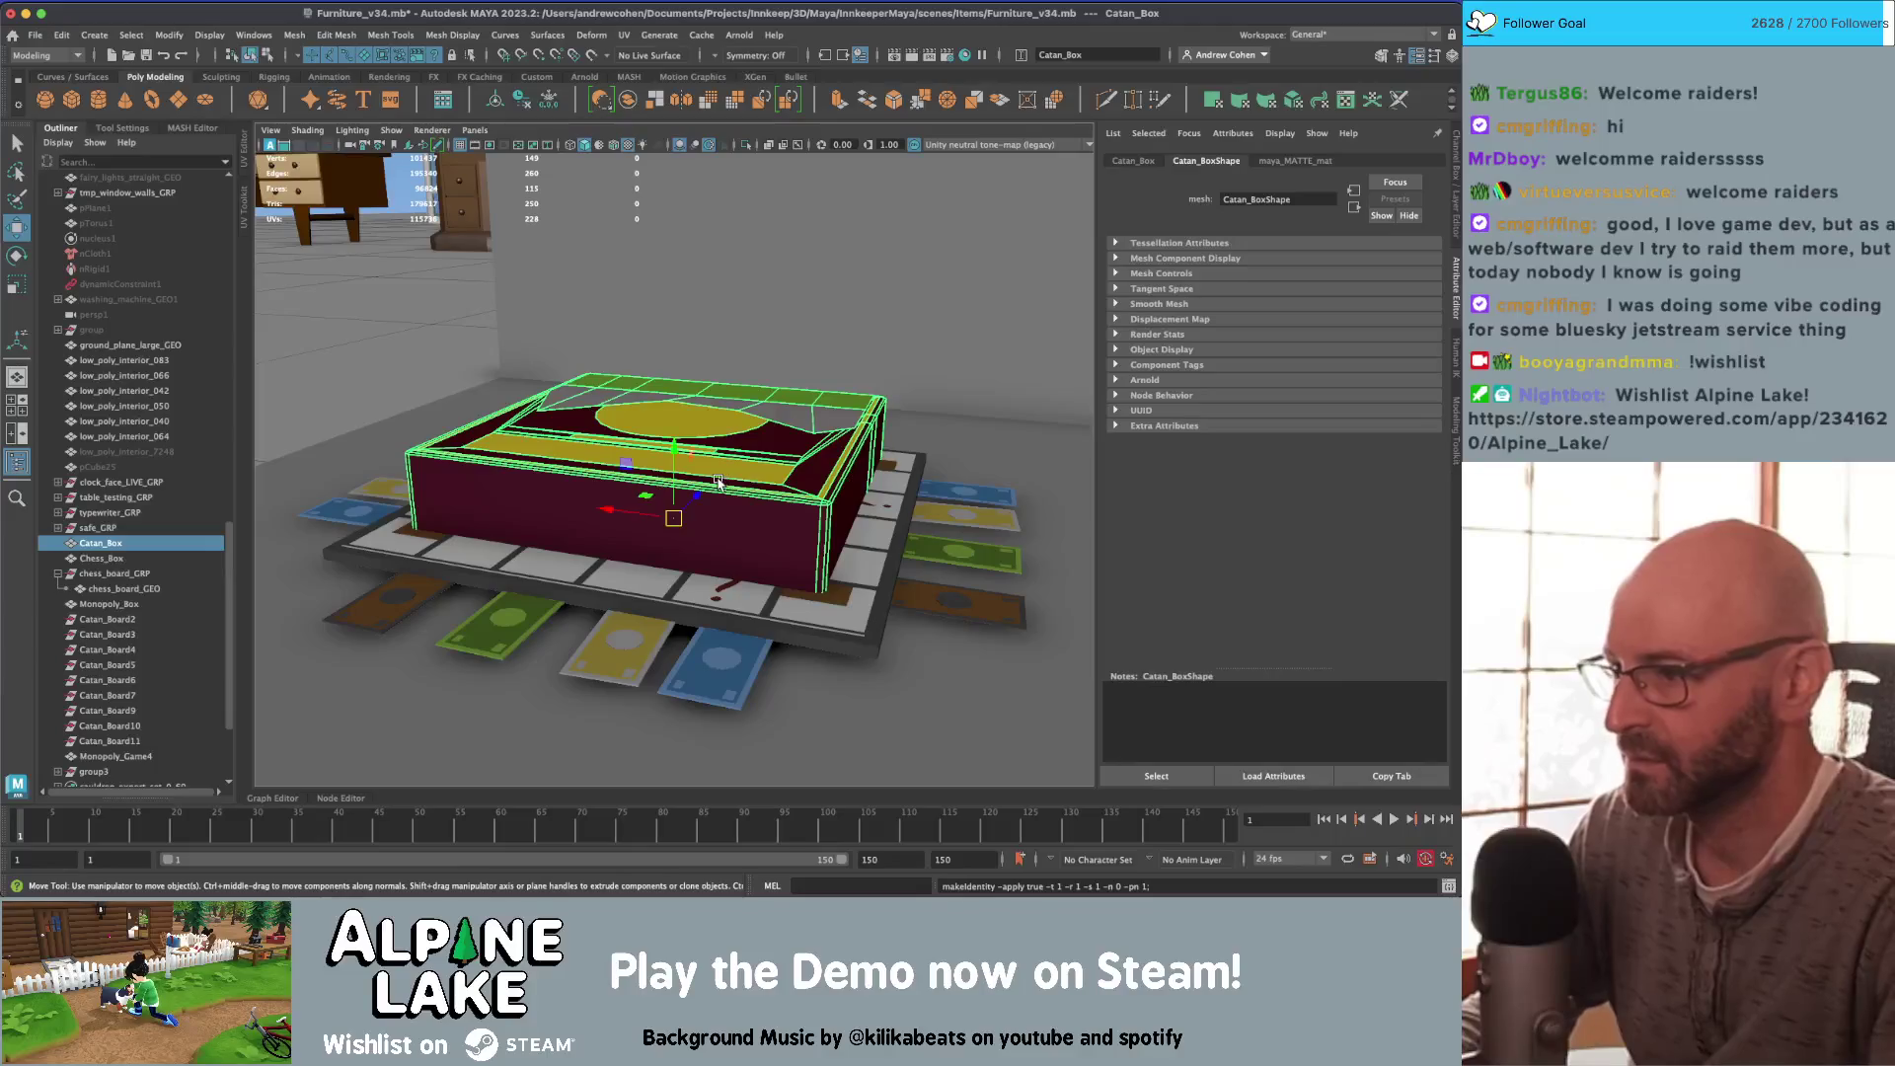
Step: Group the Catan box and name the group catan_box_GRP
{"action": "key", "text": "ctrl+g"}
{"action": "double_click", "coordinate": [95, 767]}
{"action": "type", "text": "catan"}
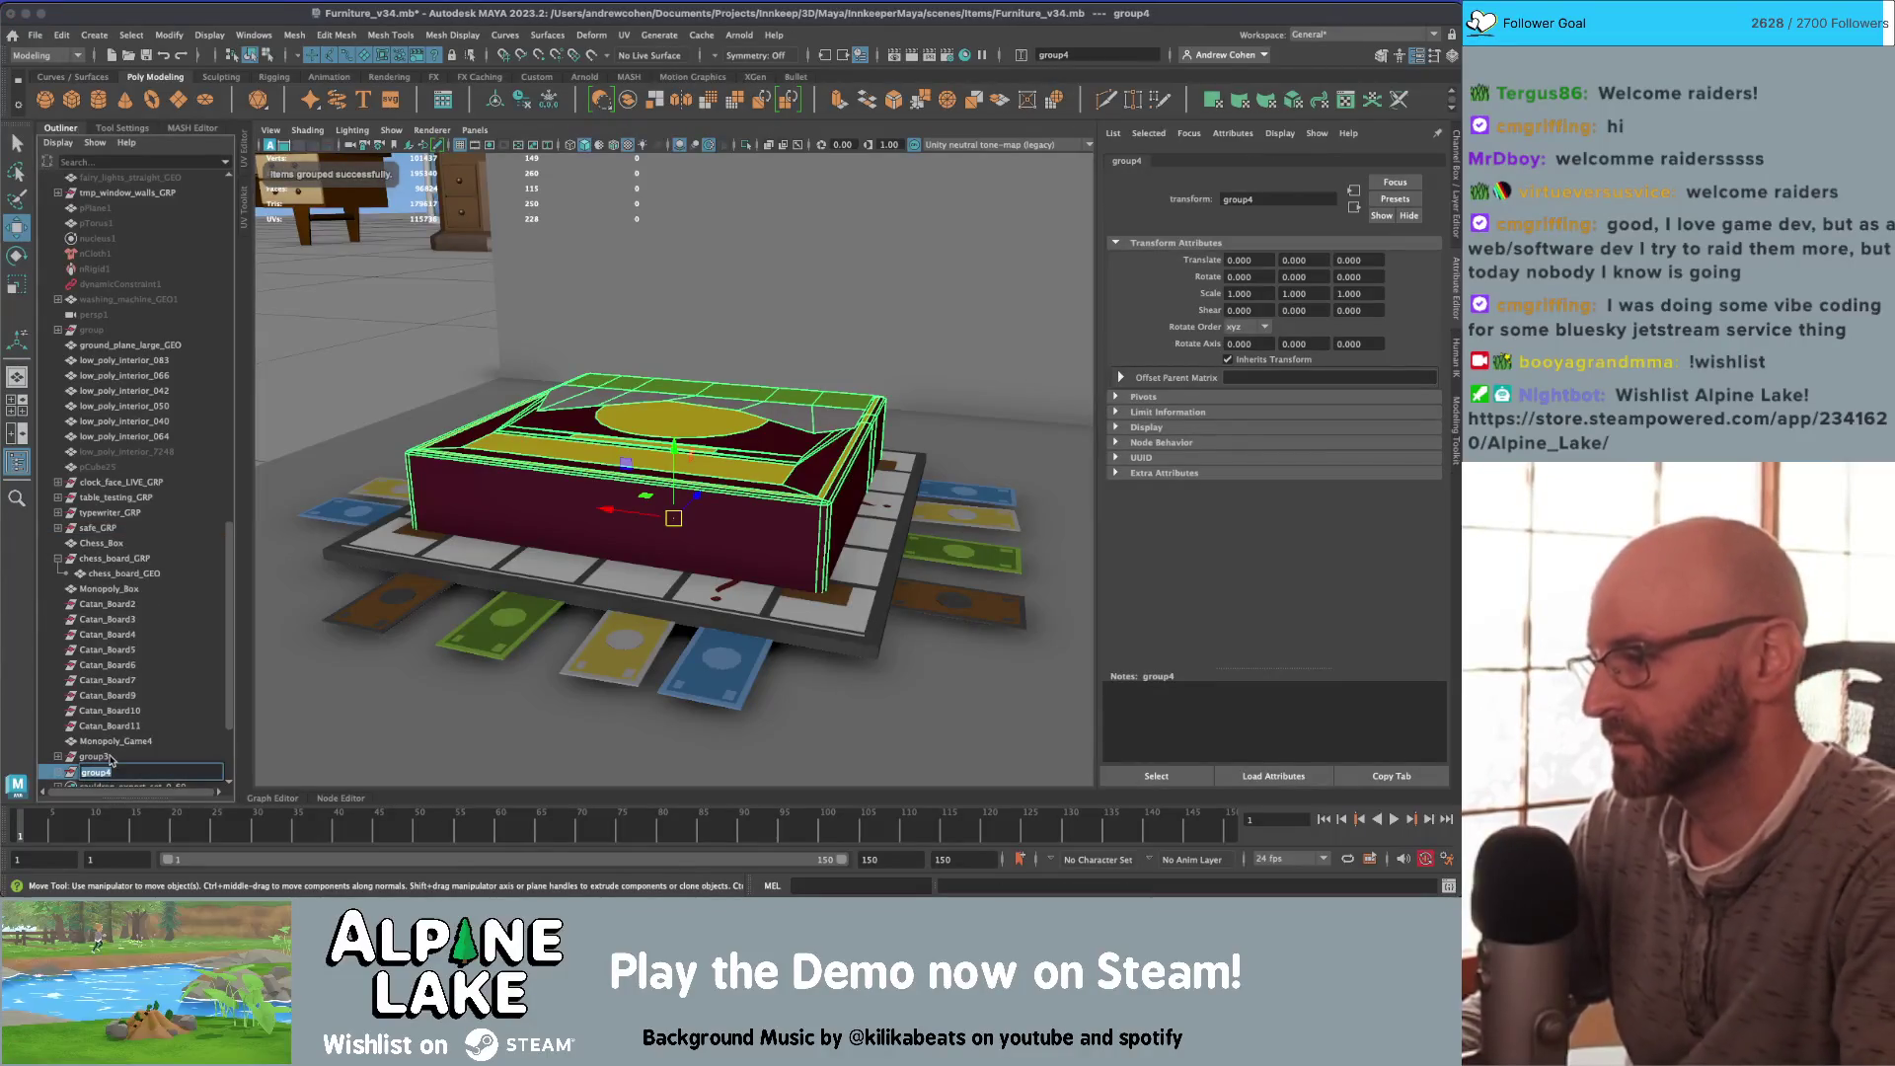
{"action": "type", "text": "_b"}
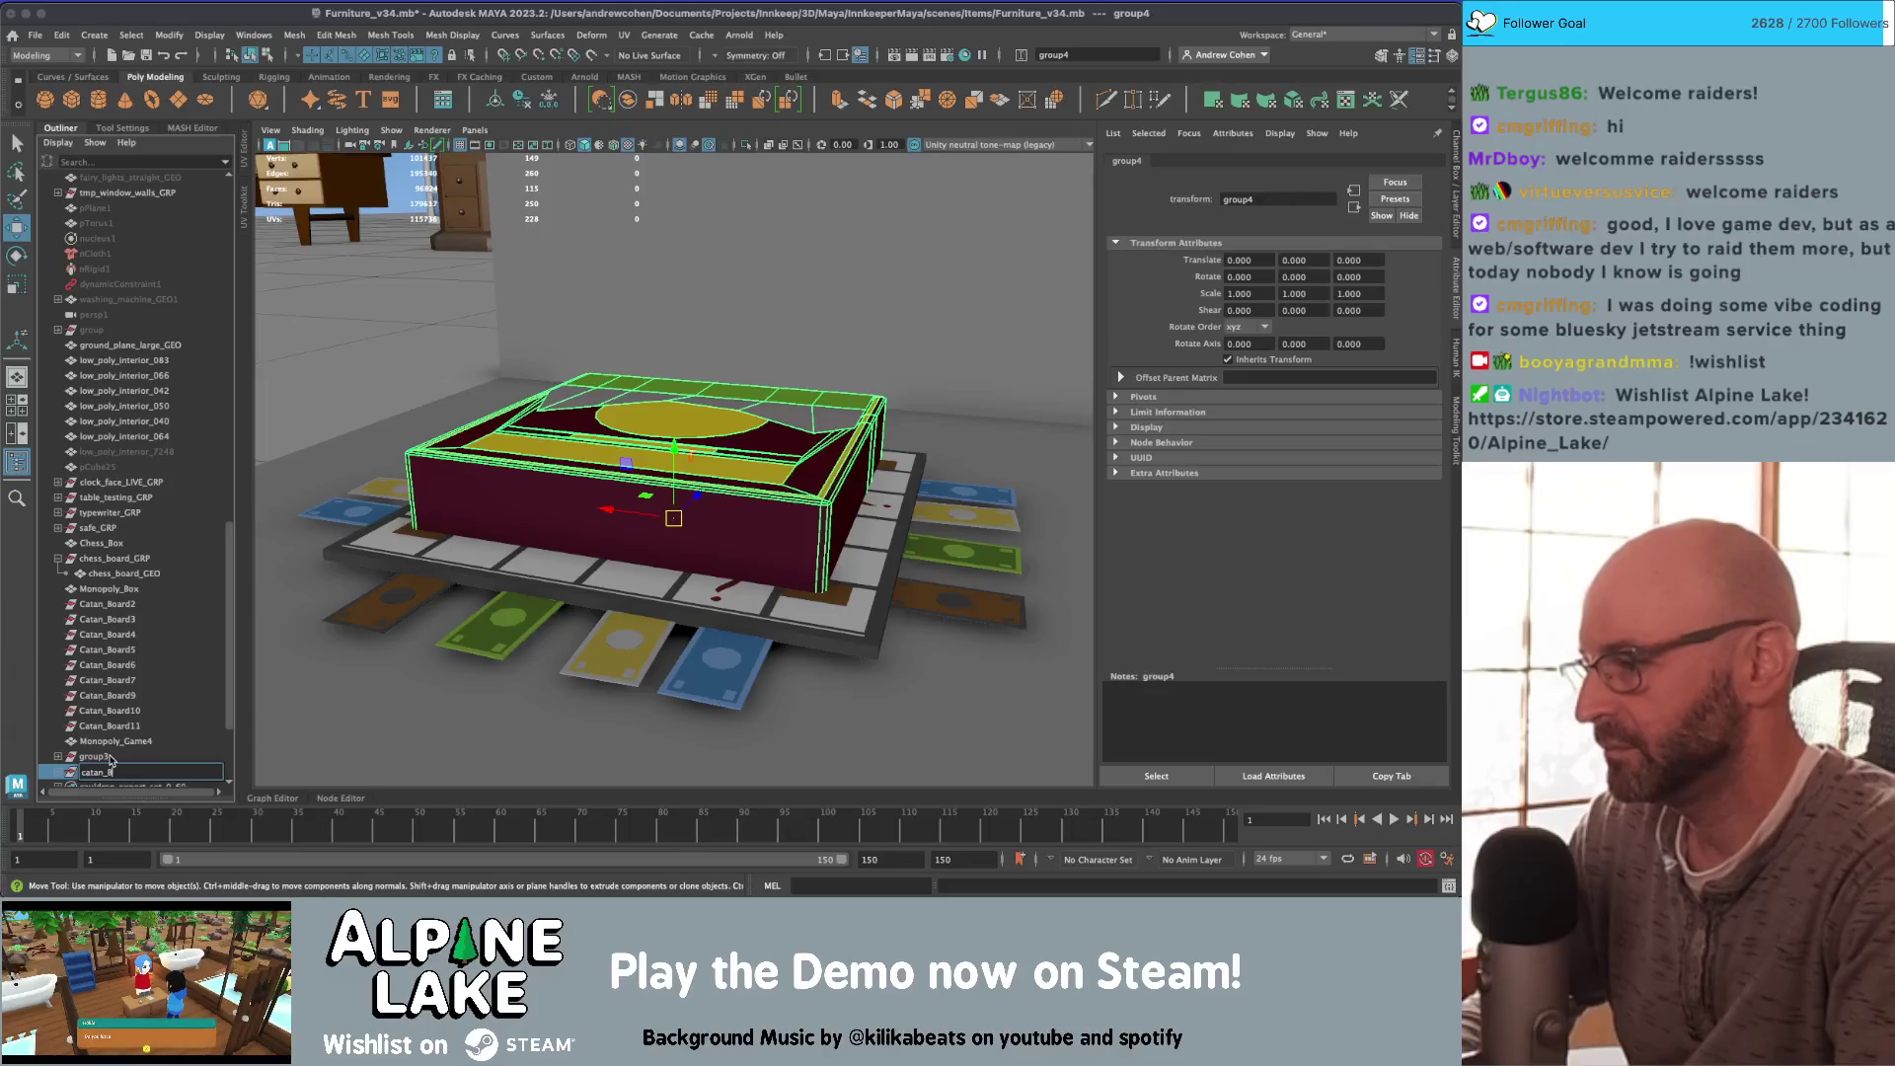
{"action": "type", "text": "ox_GRP"}
{"action": "key", "text": "Return"}
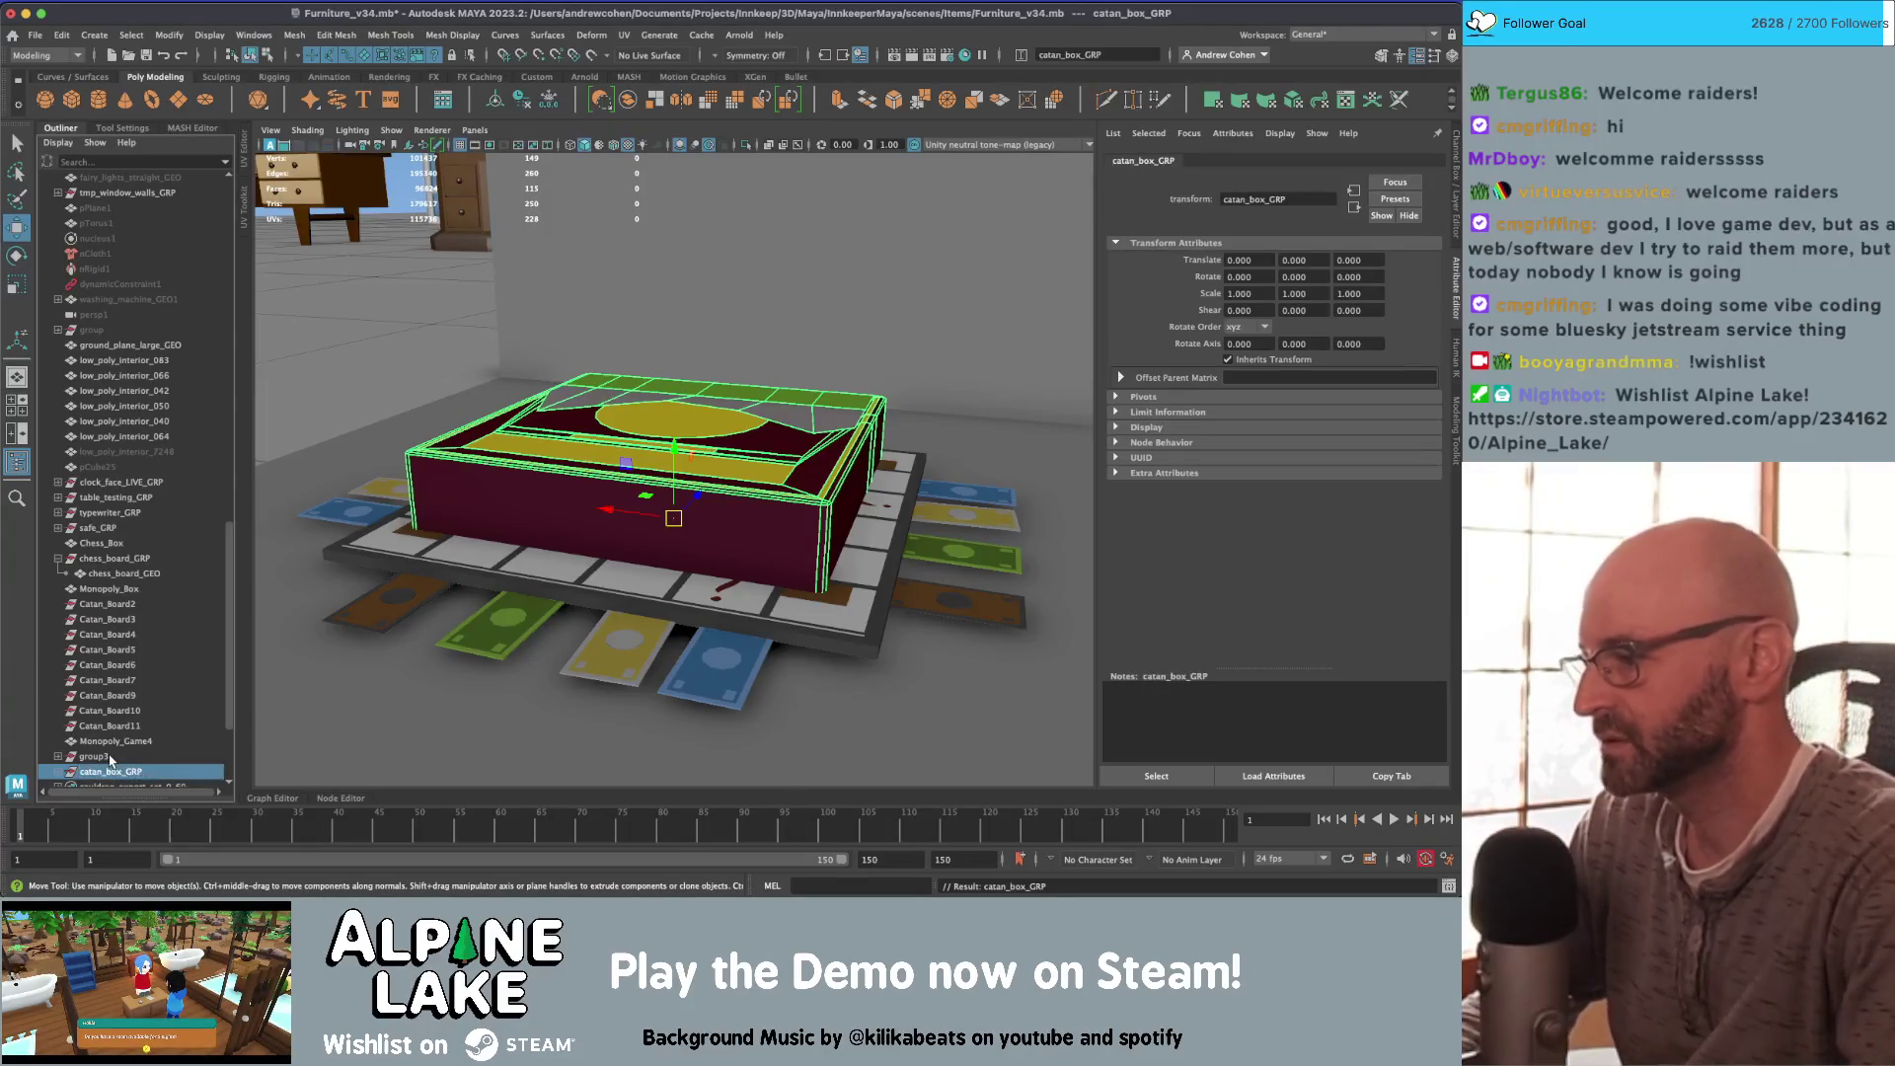
{"action": "scroll", "coordinate": [95, 735], "scroll_direction": "down", "scroll_amount": 3}
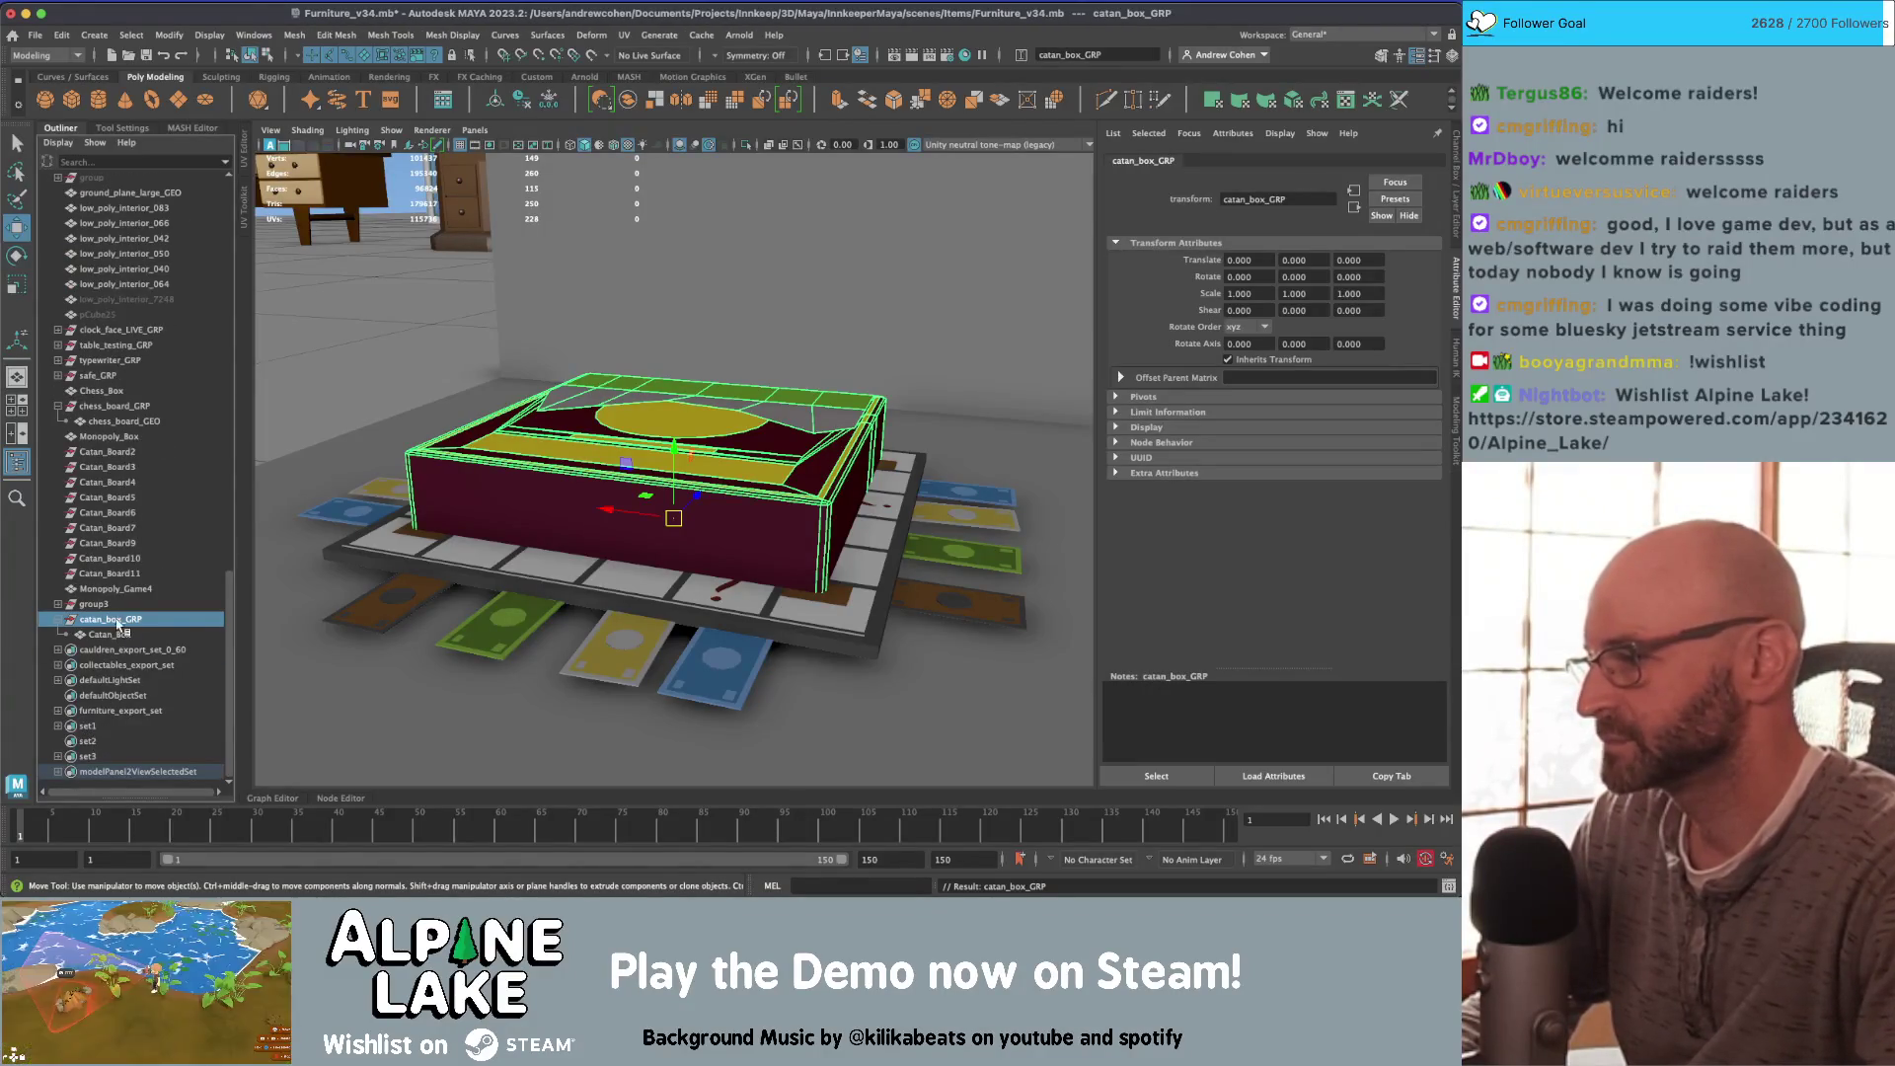
Step: Move the group to Translate X 100 and rename the mesh catan_box_GEO
{"action": "key", "text": "f"}
{"action": "mouse_move", "coordinate": [592, 523]}
{"action": "left_mouse_down", "text": "alt"}
{"action": "mouse_move", "coordinate": [624, 462]}
{"action": "mouse_move", "coordinate": [395, 422]}
{"action": "left_mouse_up", "text": "alt"}
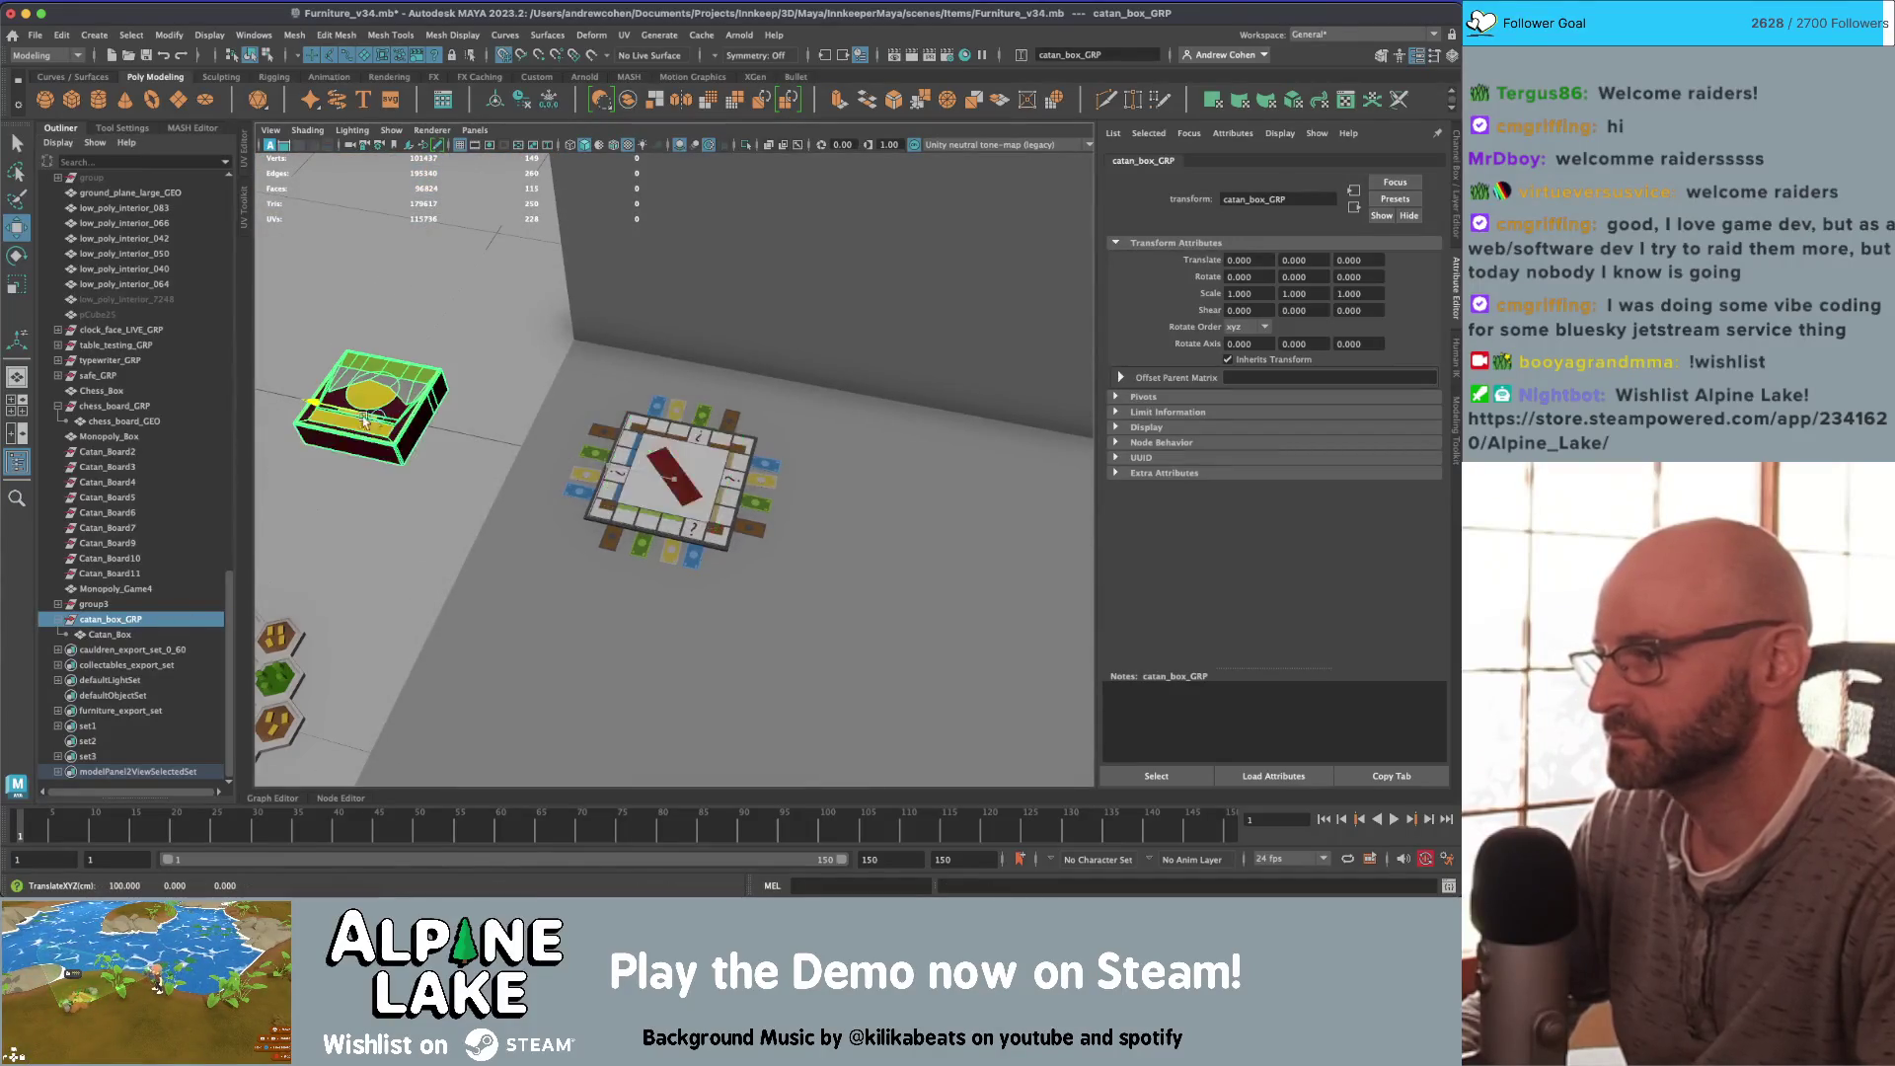
{"action": "key", "text": "f"}
{"action": "double_click", "coordinate": [110, 634]}
{"action": "type", "text": "catan_box_GE"}
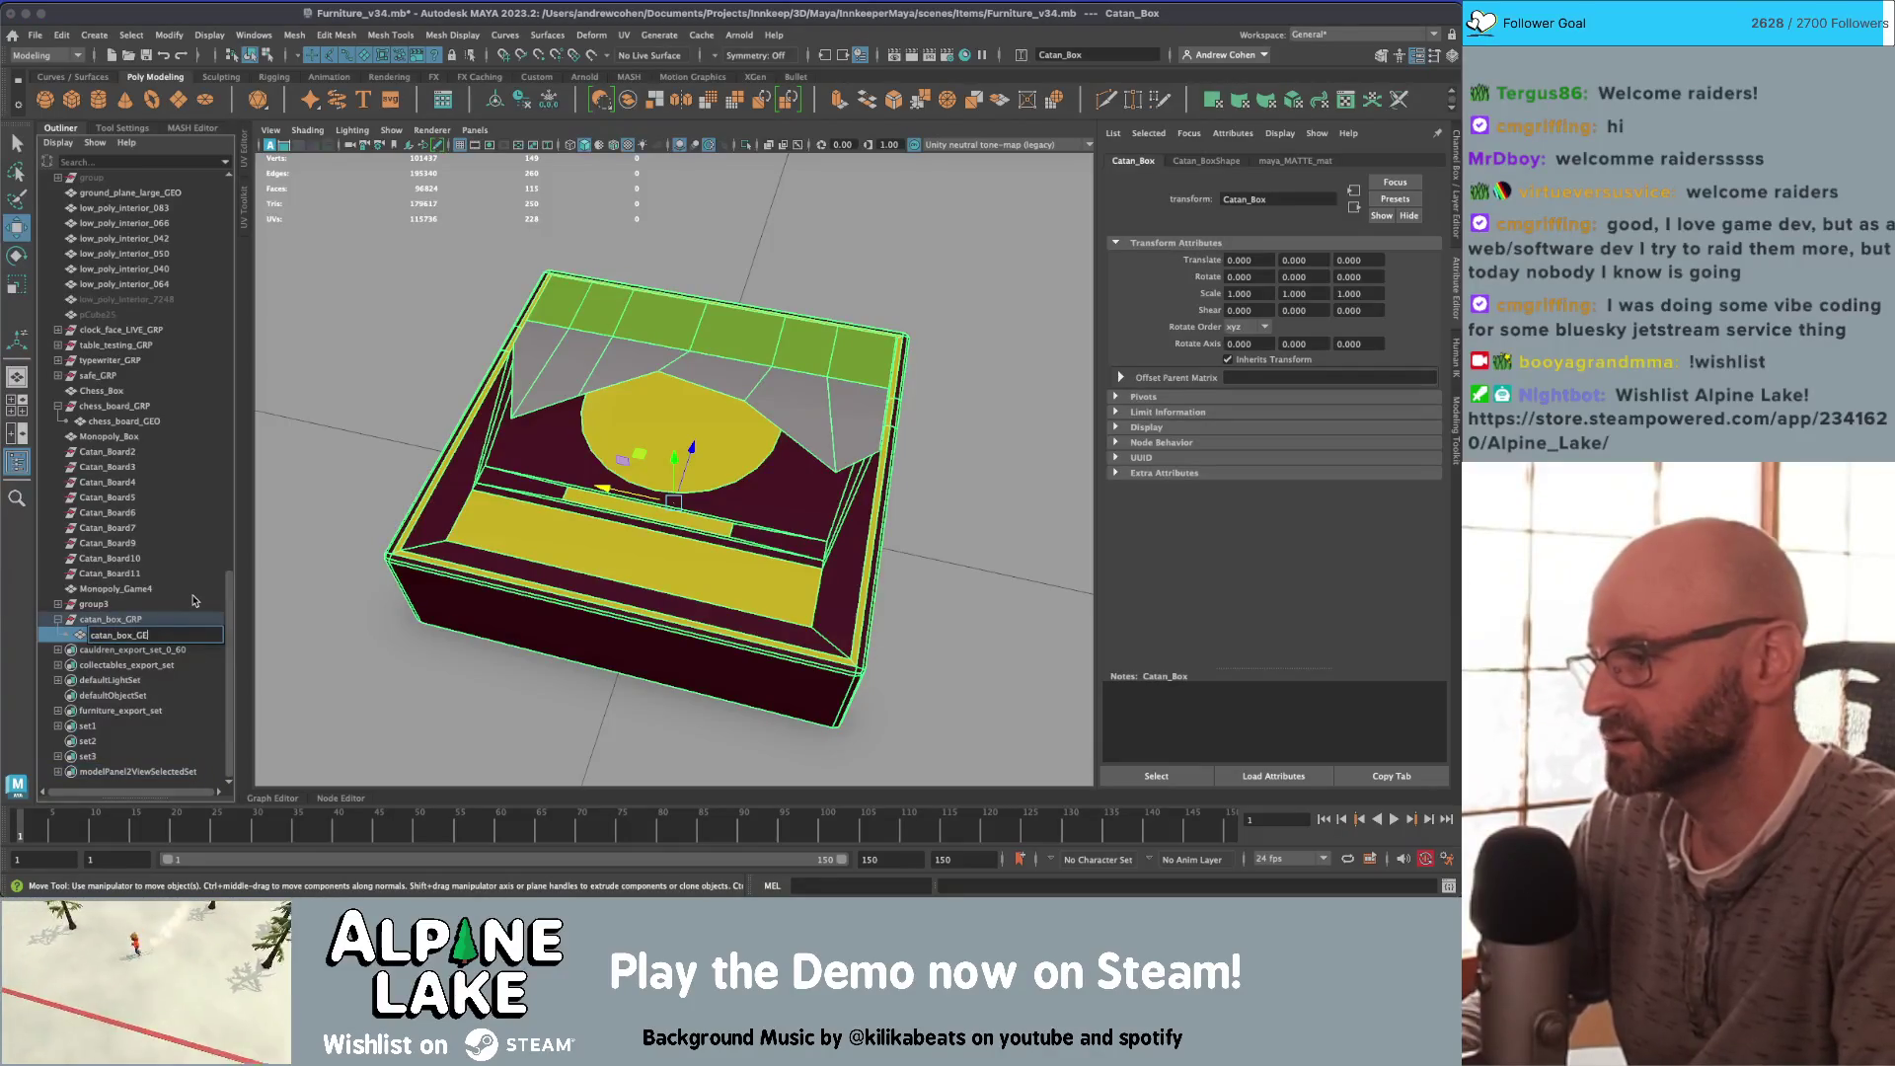
{"action": "type", "text": "O"}
{"action": "key", "text": "Return"}
{"action": "scroll", "coordinate": [522, 342], "scroll_direction": "down", "scroll_amount": 5}
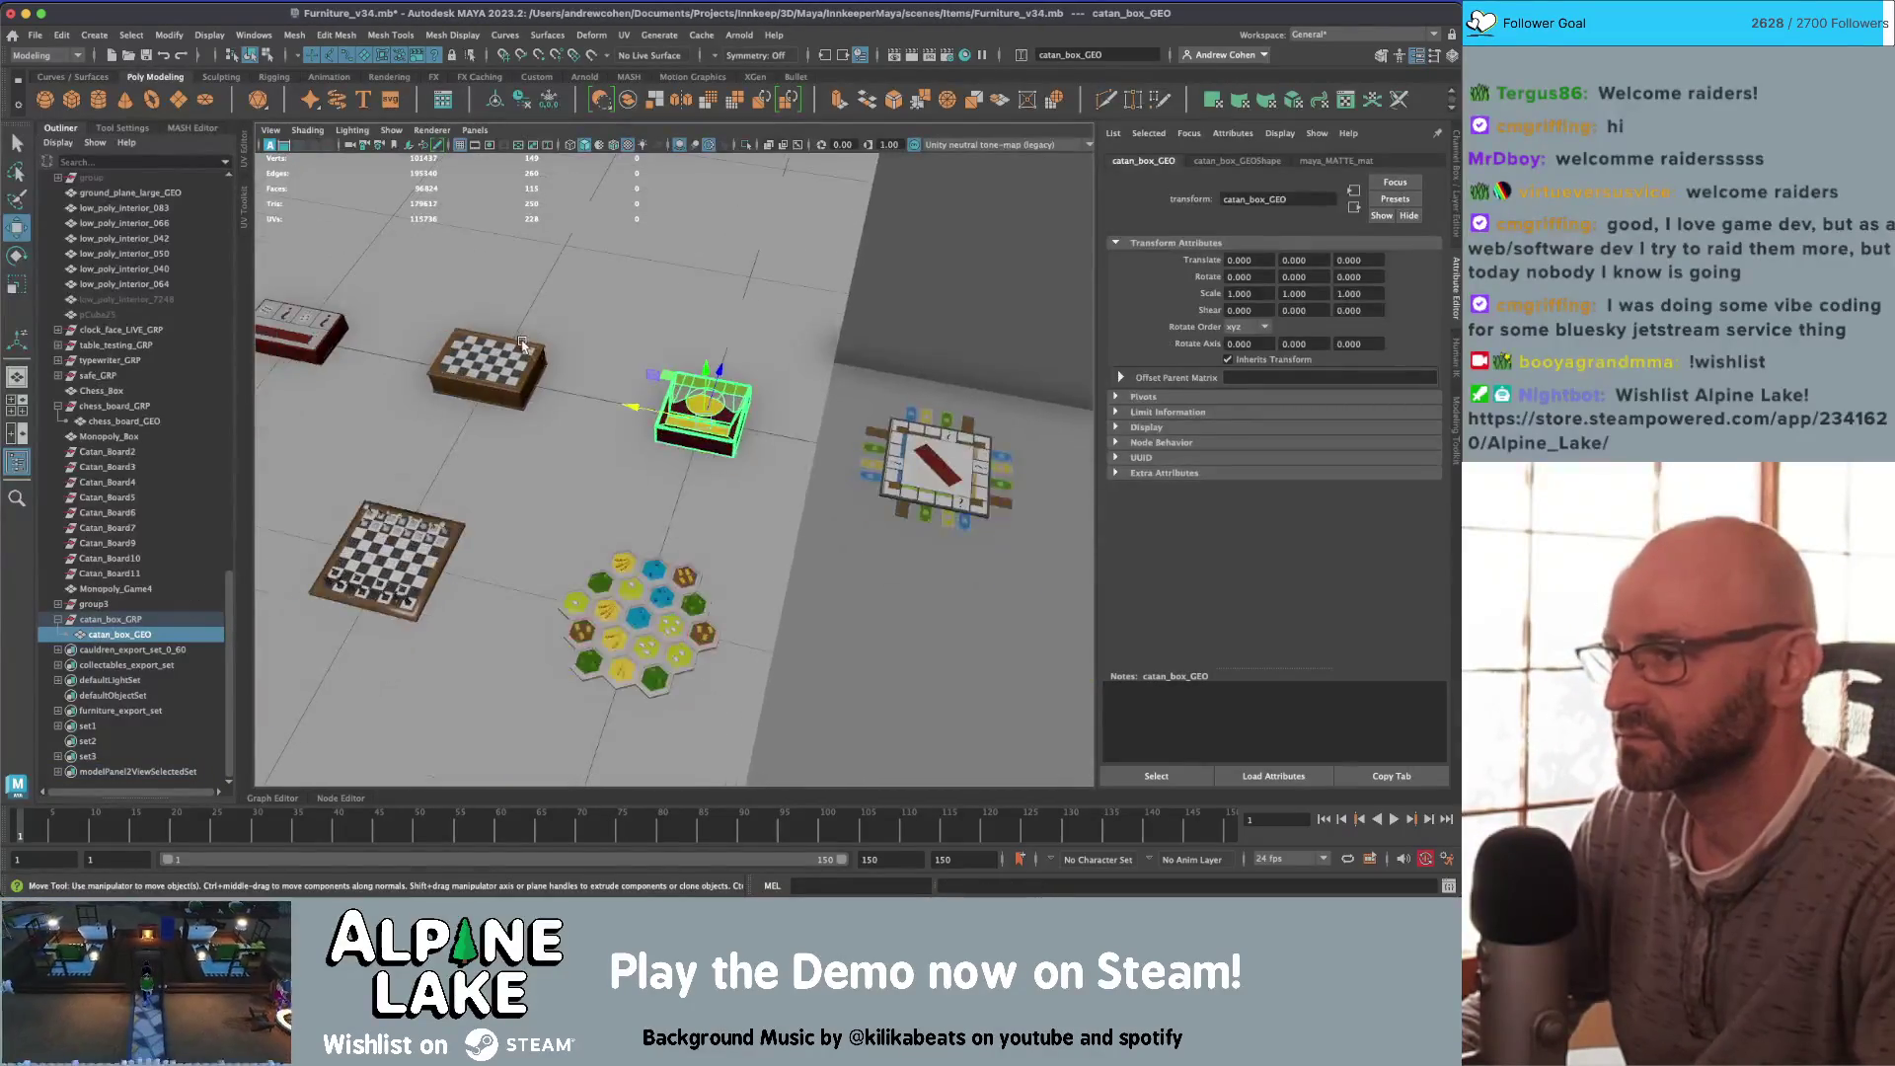
Step: Select the chess box, frame it and isolate it in the viewport
{"action": "key", "text": "q"}
{"action": "left_click", "coordinate": [521, 343]}
{"action": "key", "text": "f"}
{"action": "scroll", "coordinate": [521, 343], "scroll_direction": "down", "scroll_amount": 5}
{"action": "left_click_drag", "start_coordinate": [521, 343], "coordinate": [565, 443], "text": "alt"}
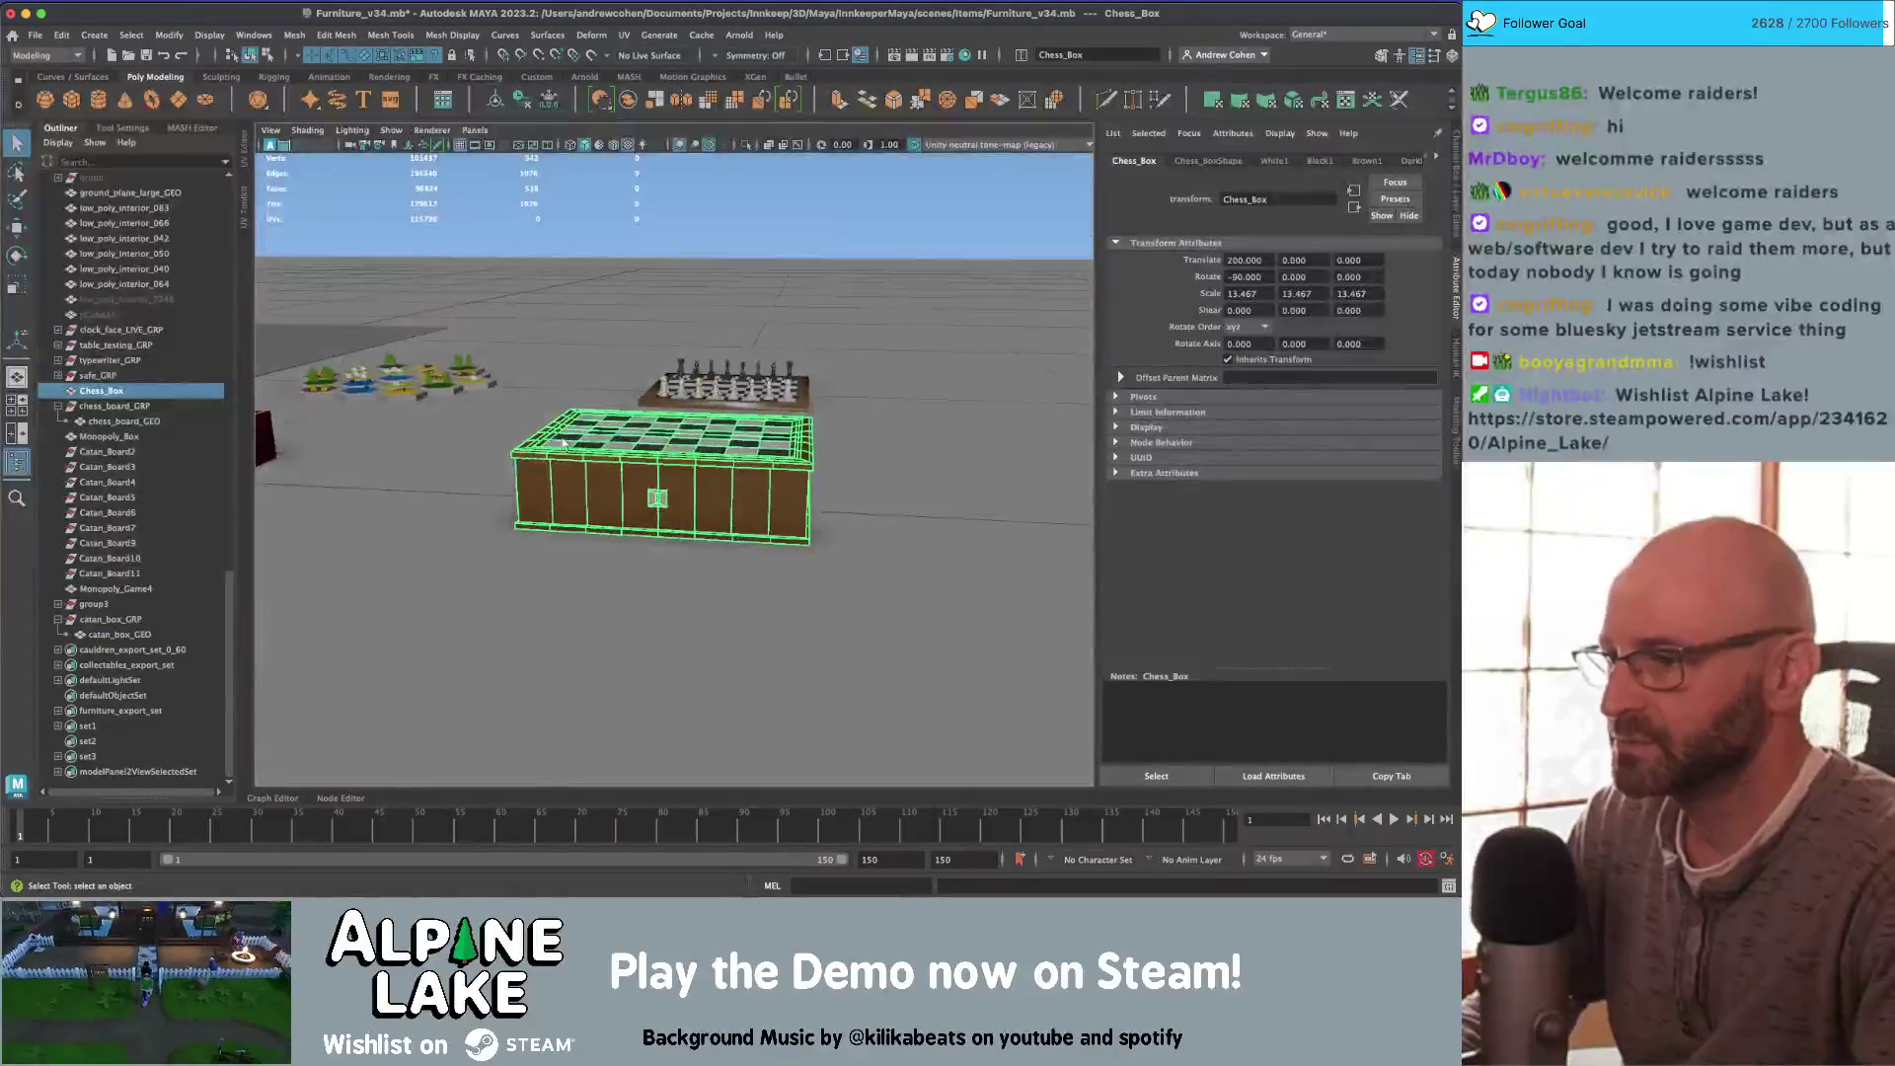
{"action": "scroll", "coordinate": [771, 470], "scroll_direction": "up", "scroll_amount": 5}
{"action": "mouse_move", "coordinate": [765, 470]}
{"action": "left_mouse_down", "text": "alt"}
{"action": "mouse_move", "coordinate": [818, 410]}
{"action": "mouse_move", "coordinate": [707, 474]}
{"action": "mouse_move", "coordinate": [706, 434]}
{"action": "mouse_move", "coordinate": [710, 483]}
{"action": "mouse_move", "coordinate": [714, 444]}
{"action": "mouse_move", "coordinate": [748, 499]}
{"action": "mouse_move", "coordinate": [767, 473]}
{"action": "mouse_move", "coordinate": [750, 494]}
{"action": "mouse_move", "coordinate": [563, 373]}
{"action": "mouse_move", "coordinate": [661, 454]}
{"action": "mouse_move", "coordinate": [731, 414]}
{"action": "mouse_move", "coordinate": [755, 435]}
{"action": "mouse_move", "coordinate": [779, 405]}
{"action": "mouse_move", "coordinate": [809, 440]}
{"action": "mouse_move", "coordinate": [837, 401]}
{"action": "mouse_move", "coordinate": [790, 434]}
{"action": "mouse_move", "coordinate": [691, 395]}
{"action": "left_mouse_up", "text": "alt"}
{"action": "key", "text": "ctrl+1"}
Step: Select the side and bottom band face loops of the chess box
{"action": "right_click_drag", "start_coordinate": [557, 425], "coordinate": [561, 472]}
{"action": "left_click_drag", "start_coordinate": [560, 472], "coordinate": [592, 444], "text": "alt"}
{"action": "double_click", "coordinate": [592, 444]}
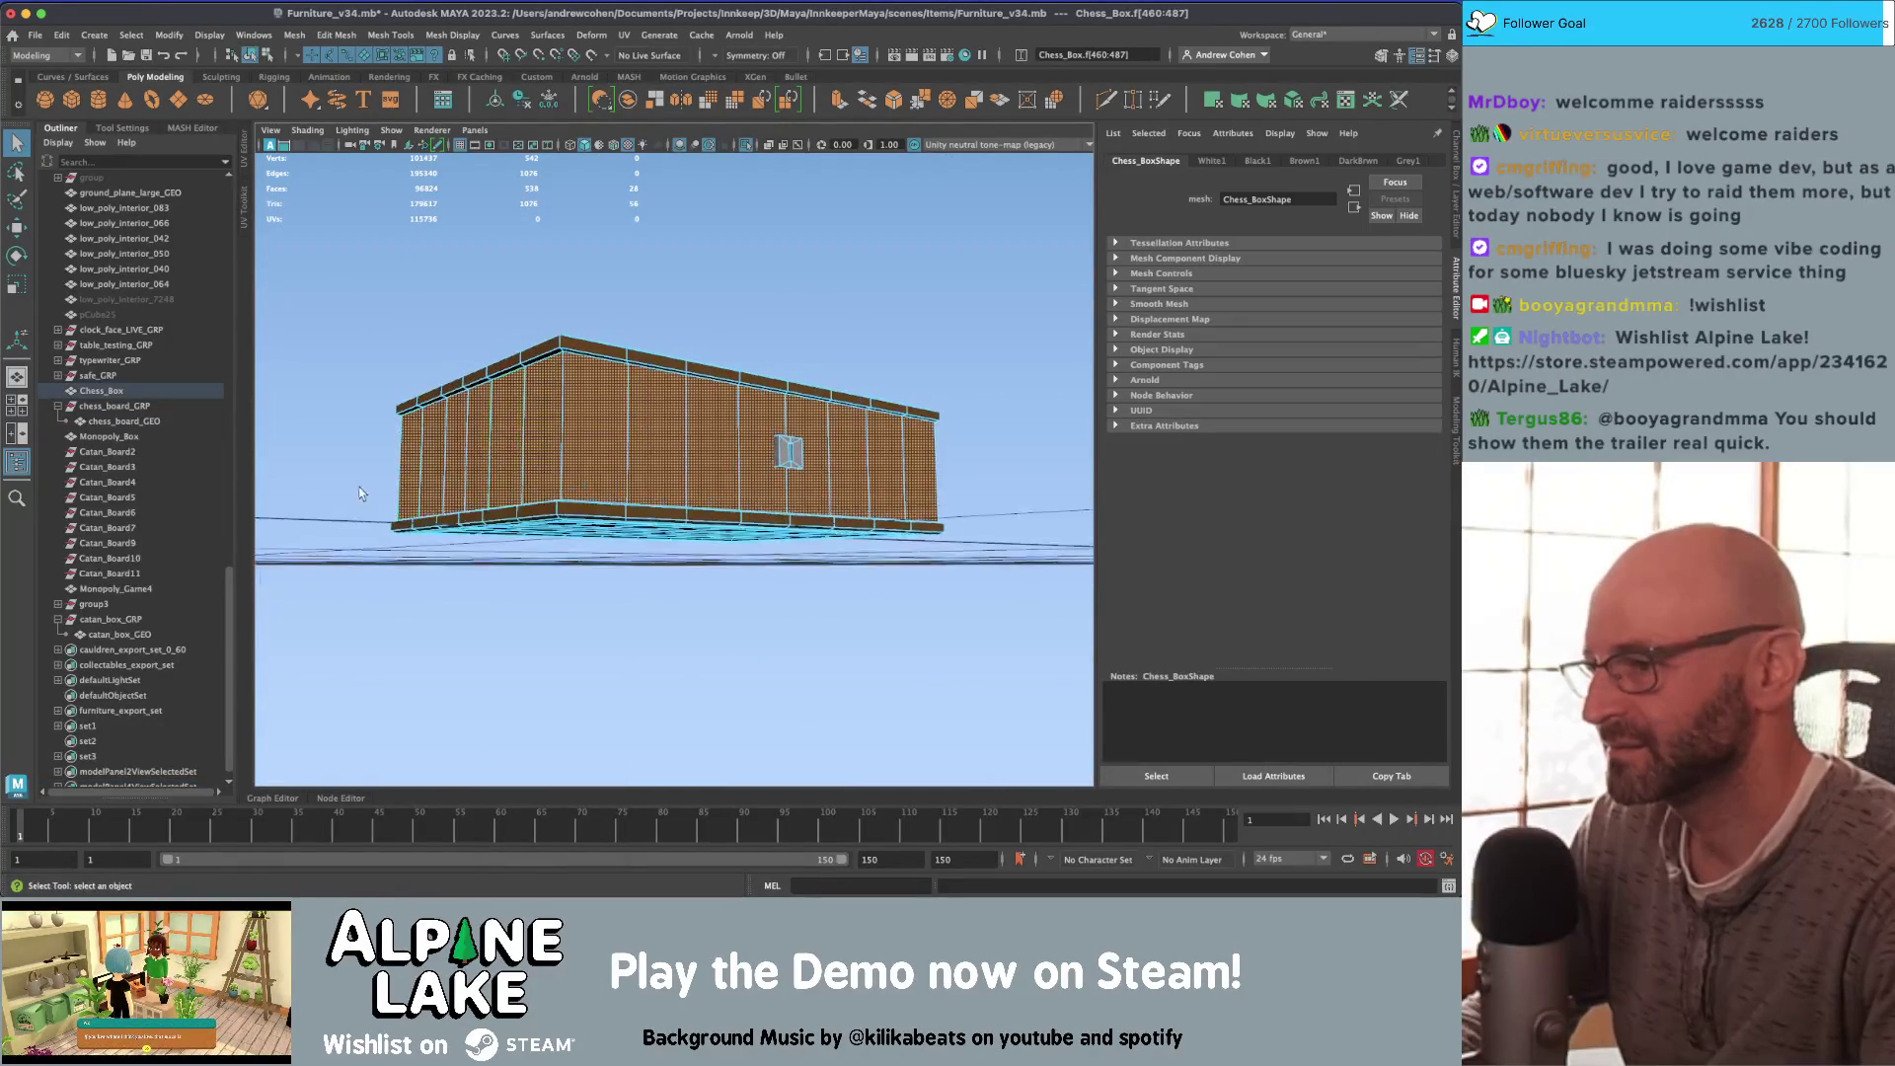
{"action": "left_click_drag", "start_coordinate": [359, 493], "coordinate": [416, 515], "text": "alt"}
{"action": "double_click", "coordinate": [419, 528]}
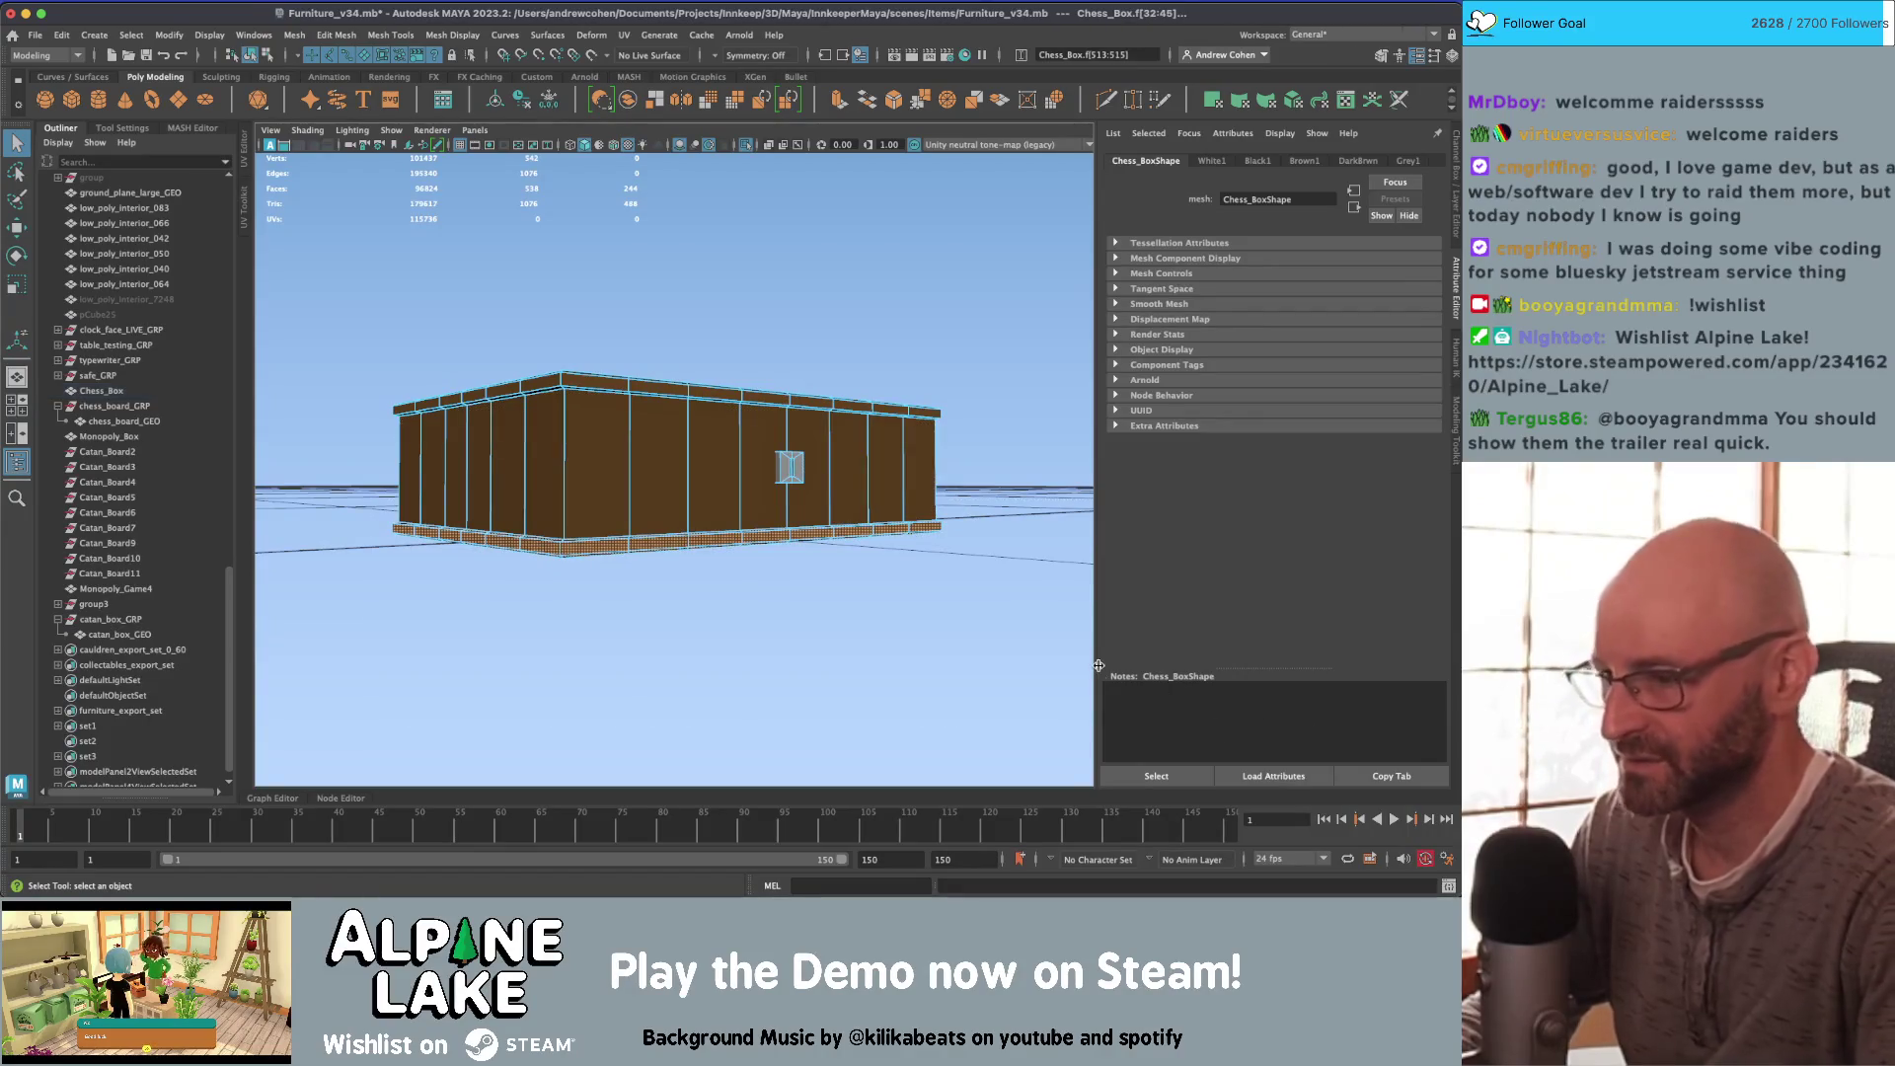
Step: Select an edge loop on the board rim and merge it
{"action": "left_click_drag", "start_coordinate": [691, 494], "coordinate": [634, 400], "text": "alt"}
{"action": "mouse_move", "coordinate": [634, 400]}
{"action": "right_mouse_down"}
{"action": "mouse_move", "coordinate": [630, 434]}
{"action": "mouse_move", "coordinate": [633, 358]}
{"action": "right_mouse_up"}
{"action": "left_click", "coordinate": [631, 434]}
{"action": "mouse_move", "coordinate": [632, 434]}
{"action": "left_mouse_down", "text": "alt"}
{"action": "mouse_move", "coordinate": [544, 442]}
{"action": "mouse_move", "coordinate": [668, 535]}
{"action": "left_mouse_up", "text": "alt"}
{"action": "scroll", "coordinate": [668, 536], "scroll_direction": "up", "scroll_amount": 5}
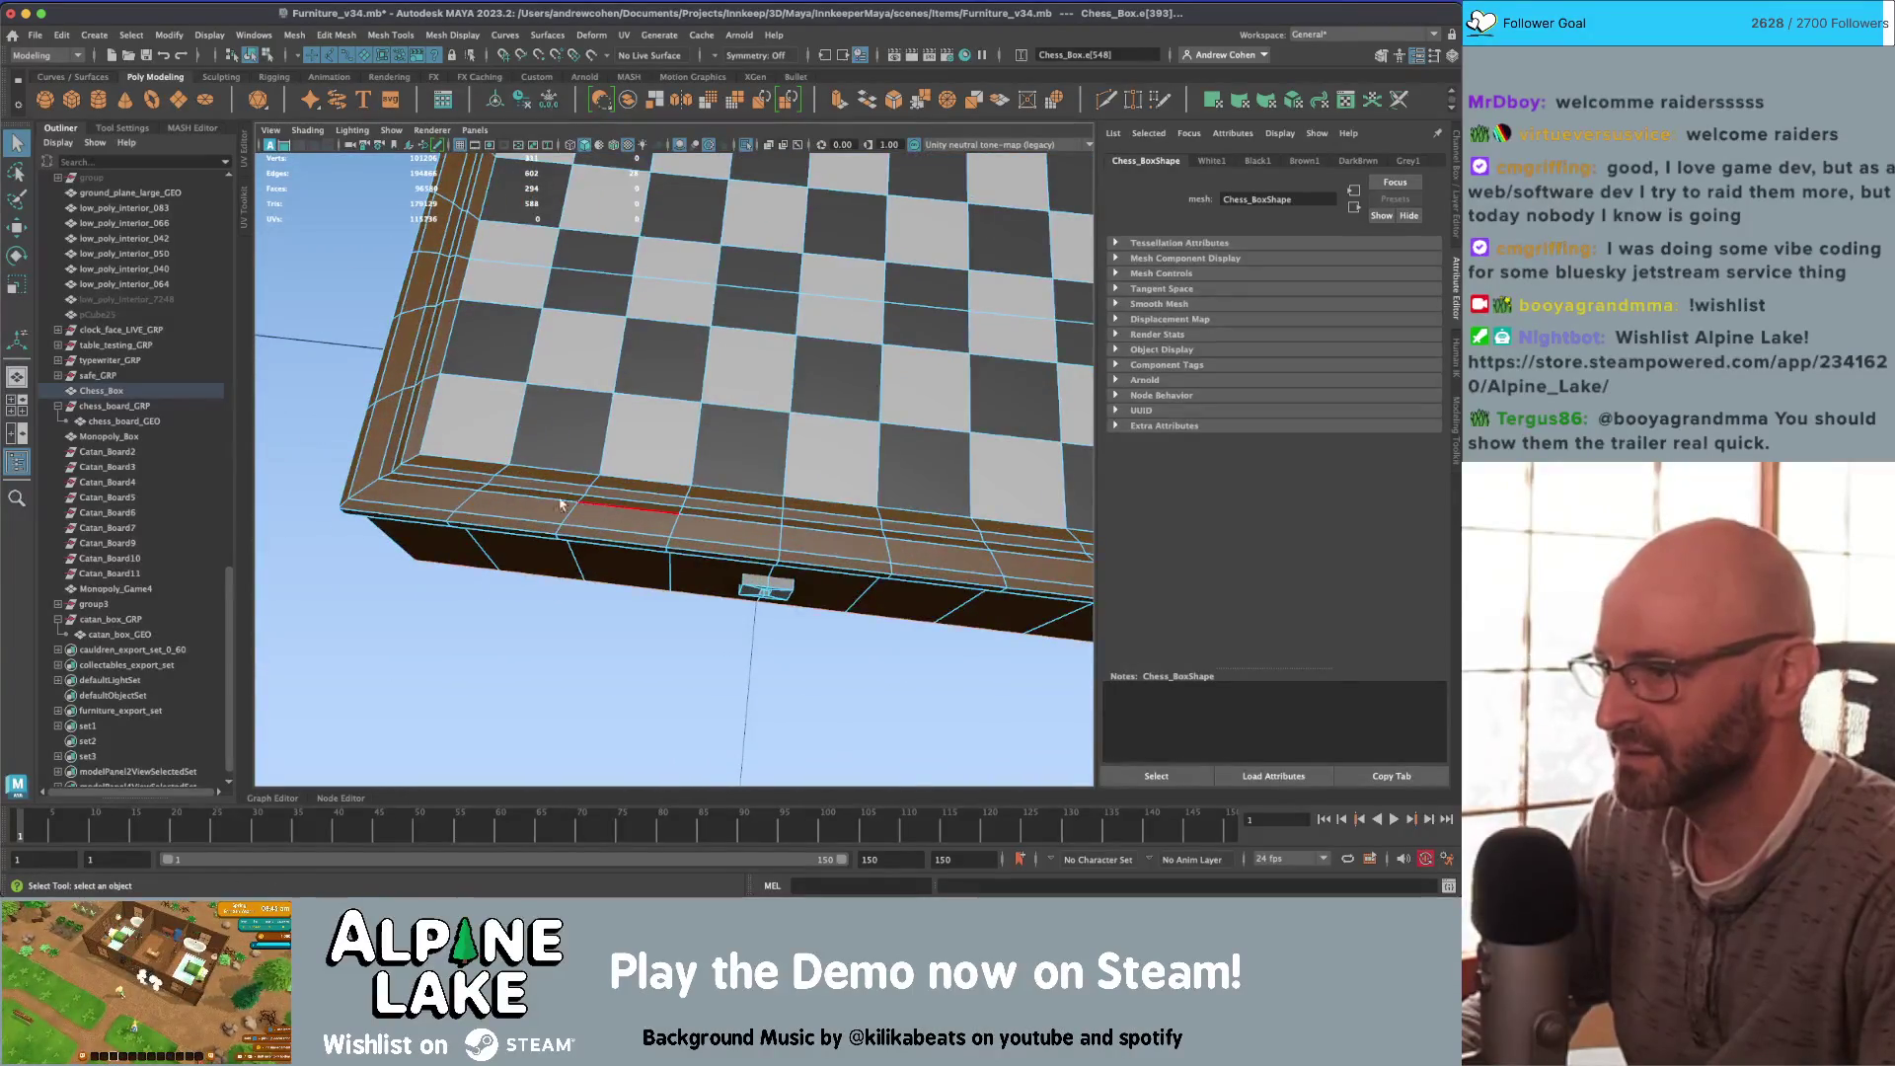
{"action": "left_click_drag", "start_coordinate": [506, 480], "coordinate": [918, 533], "text": "alt"}
{"action": "double_click", "coordinate": [922, 534]}
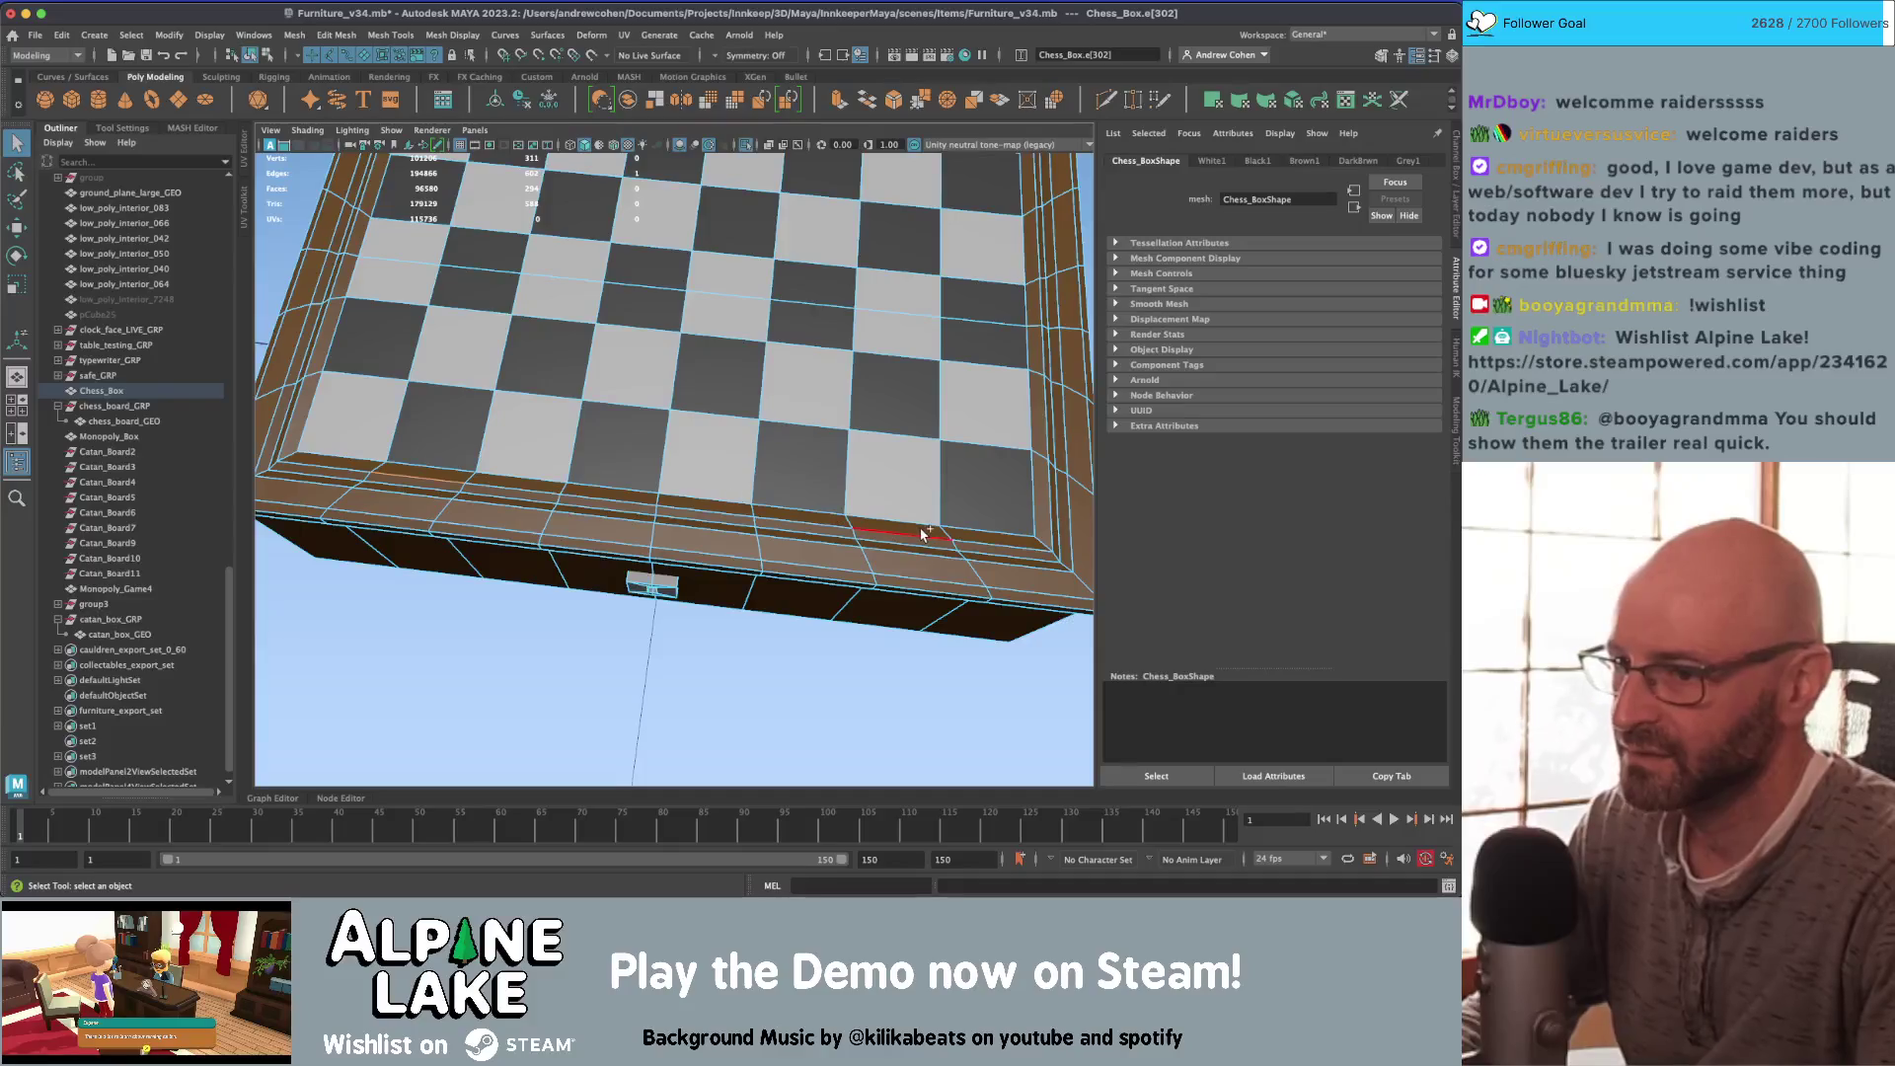
{"action": "key", "text": "ctrl+shift+m"}
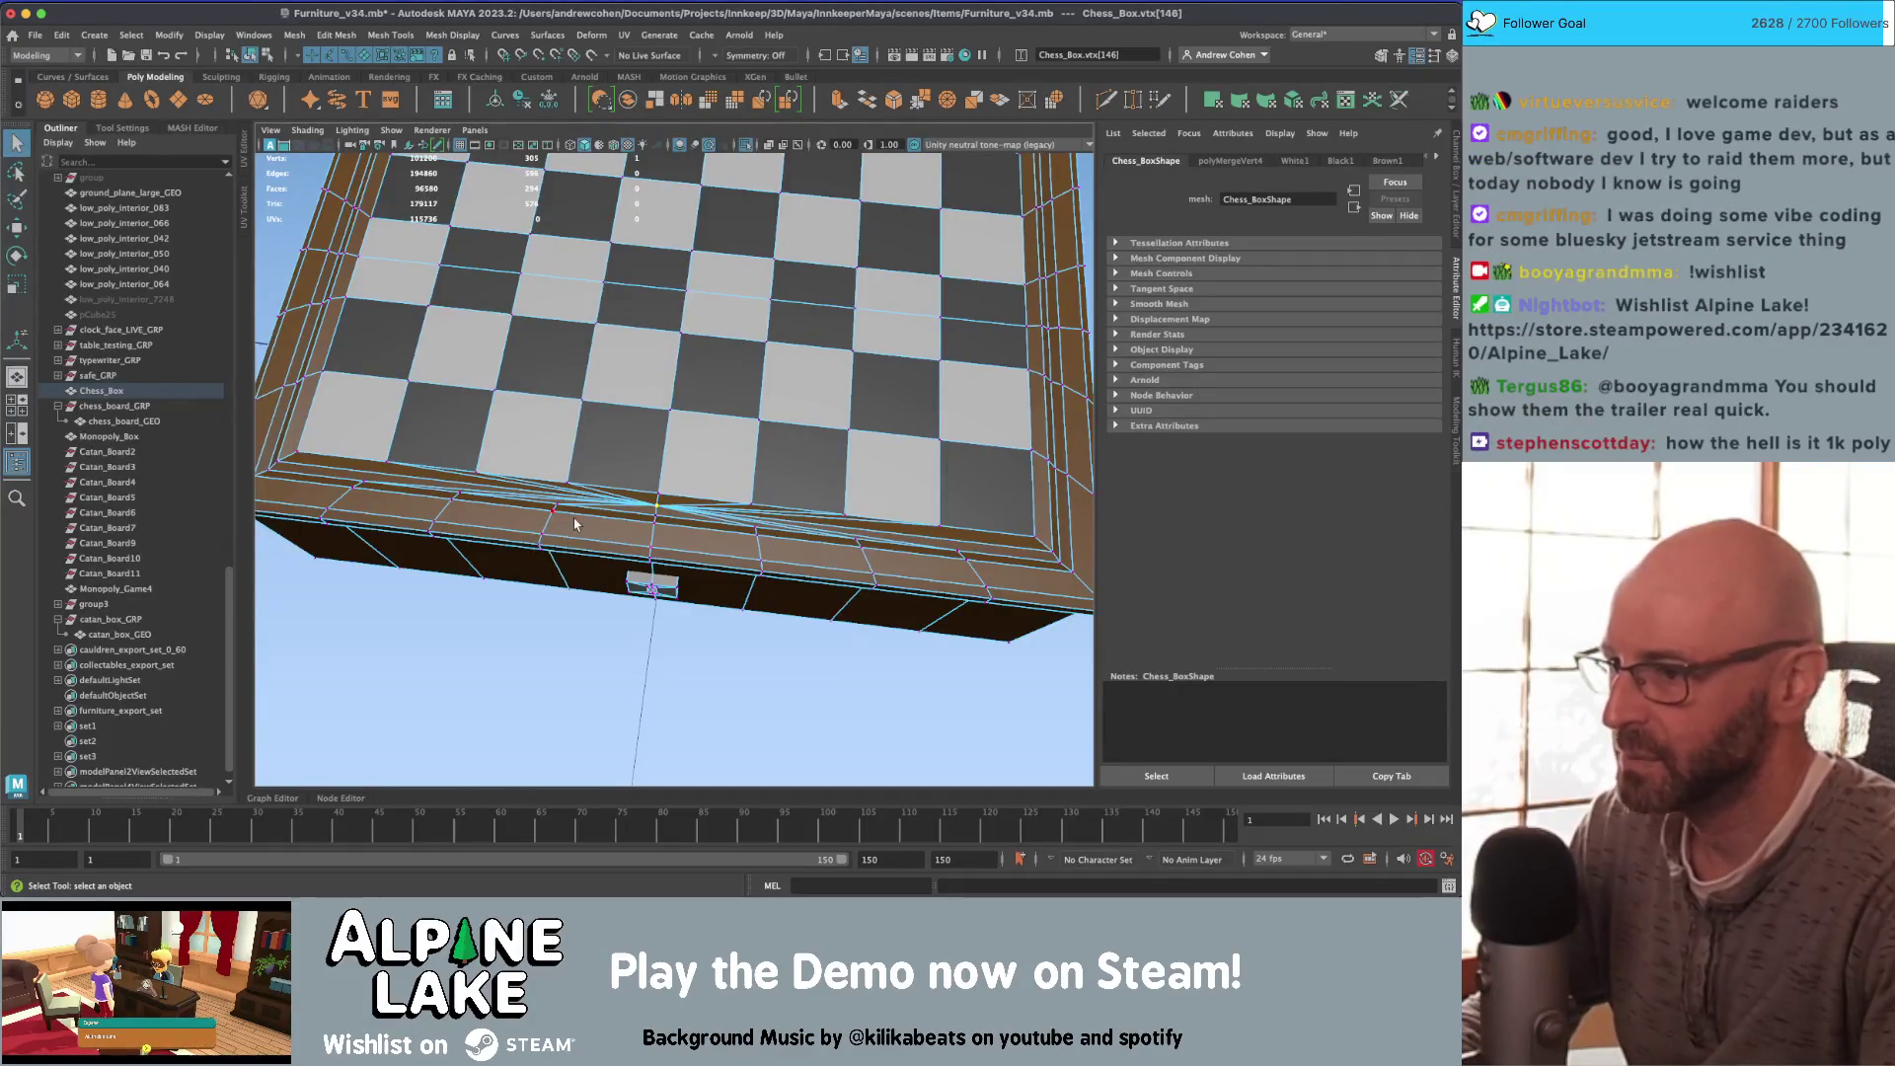
Step: Delete the rim edges along the front face and two more rim edges
{"action": "right_click_drag", "start_coordinate": [572, 422], "coordinate": [574, 382]}
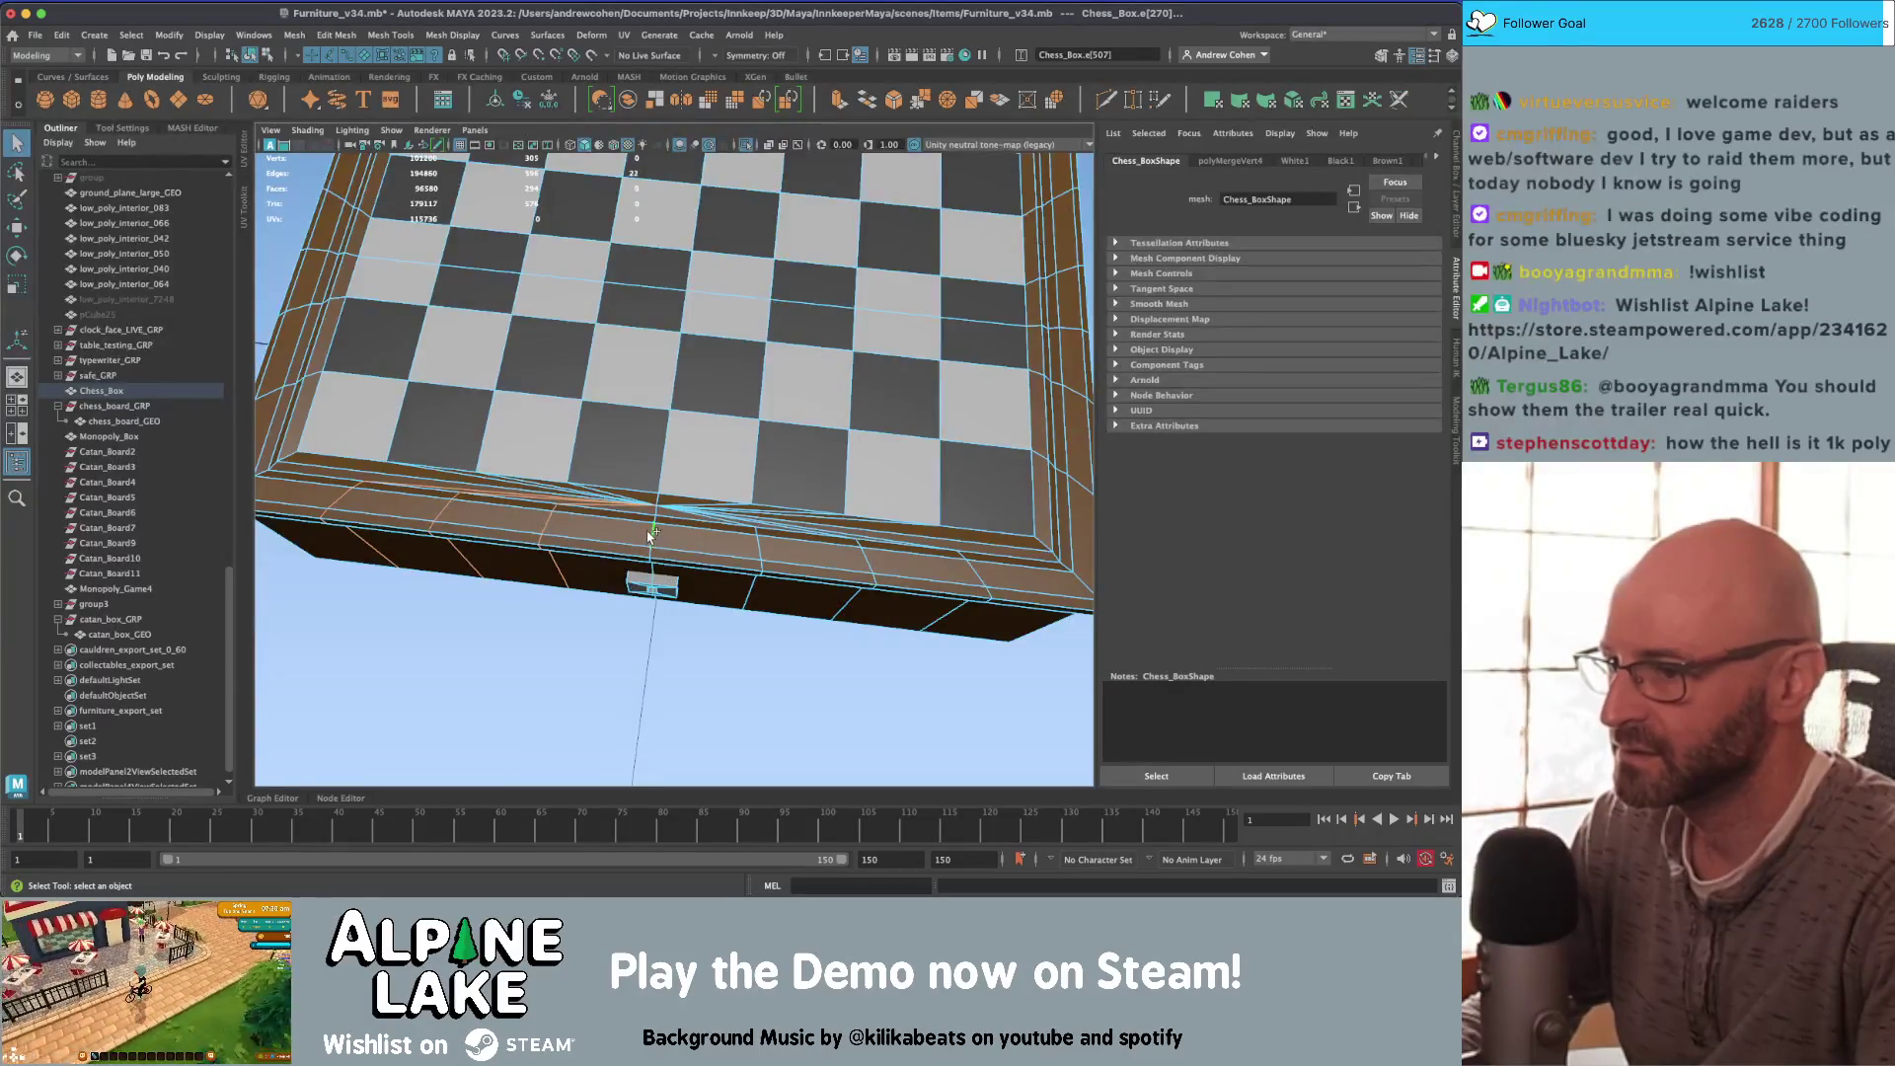
{"action": "double_click", "coordinate": [760, 588], "text": "shift"}
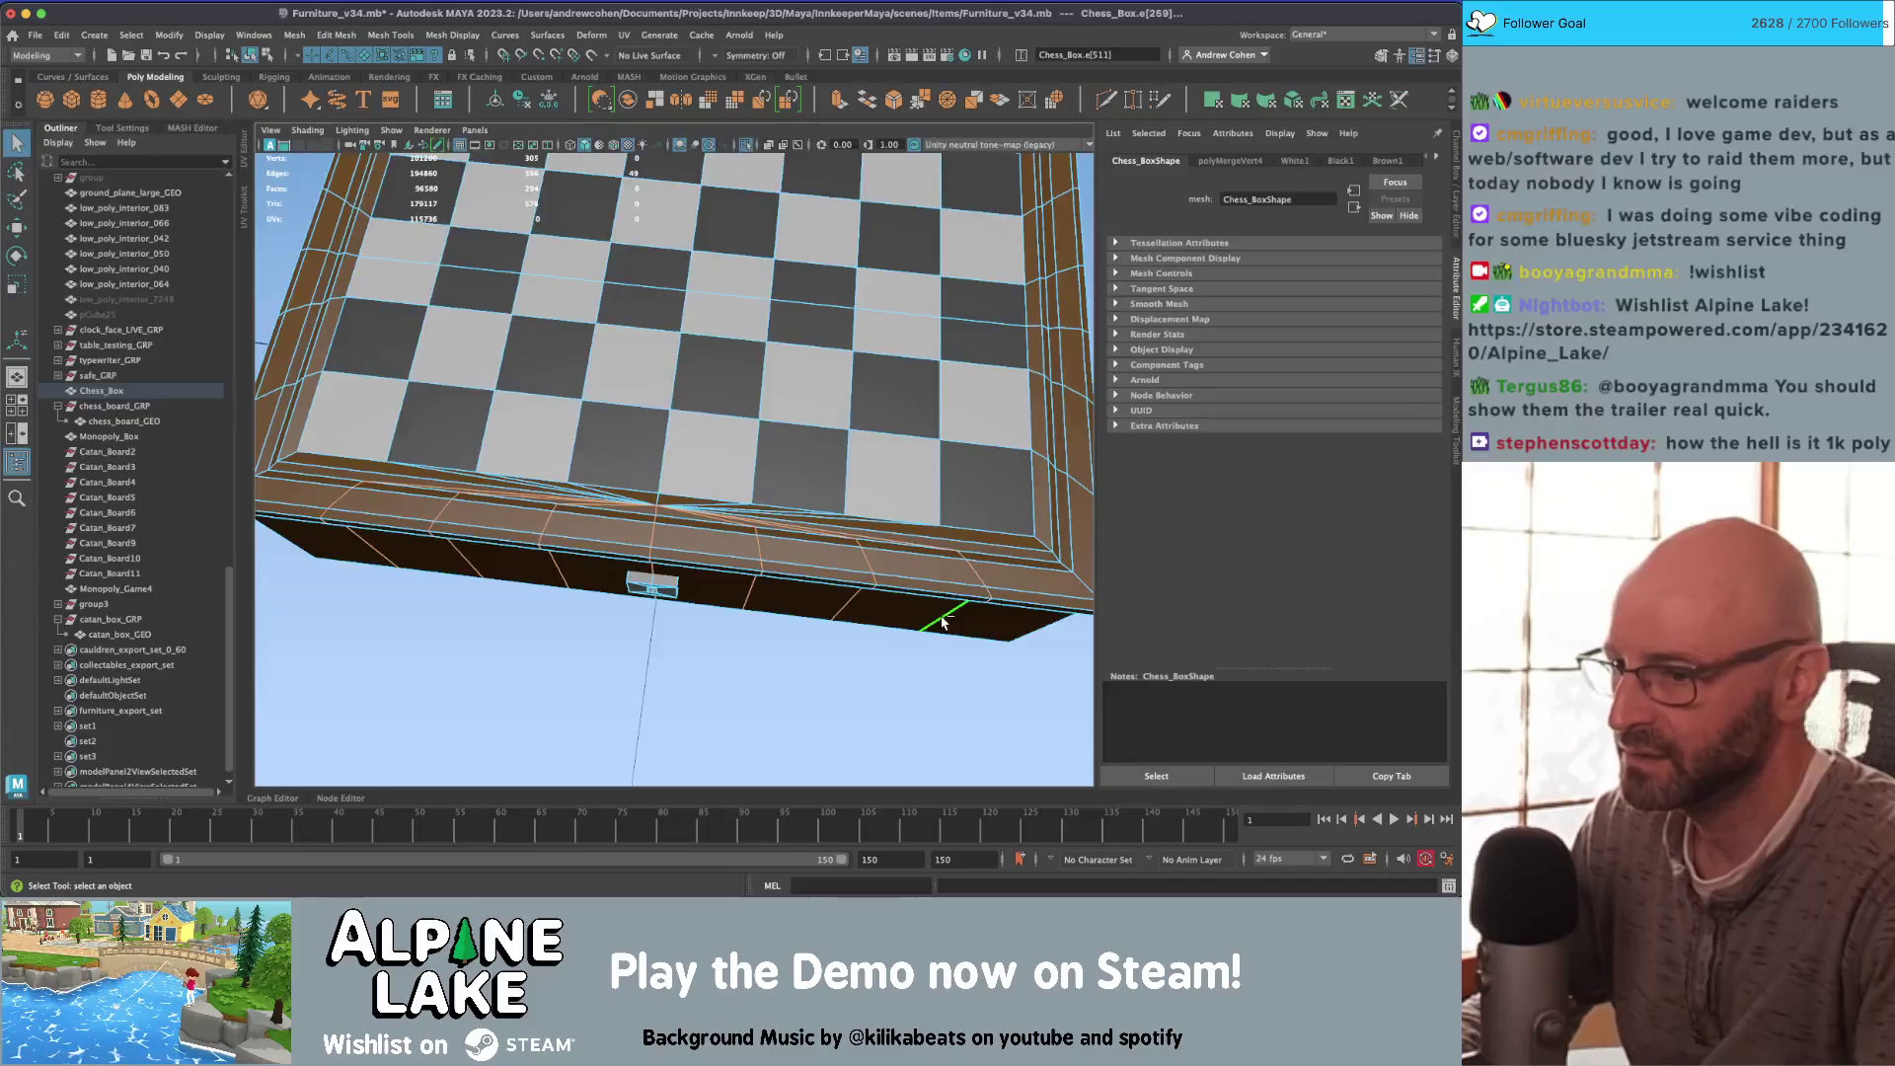
{"action": "key", "text": "BackSpace"}
{"action": "mouse_move", "coordinate": [962, 613]}
{"action": "left_mouse_down", "text": "alt"}
{"action": "mouse_move", "coordinate": [648, 499]}
{"action": "mouse_move", "coordinate": [689, 612]}
{"action": "mouse_move", "coordinate": [552, 671]}
{"action": "left_mouse_up", "text": "alt"}
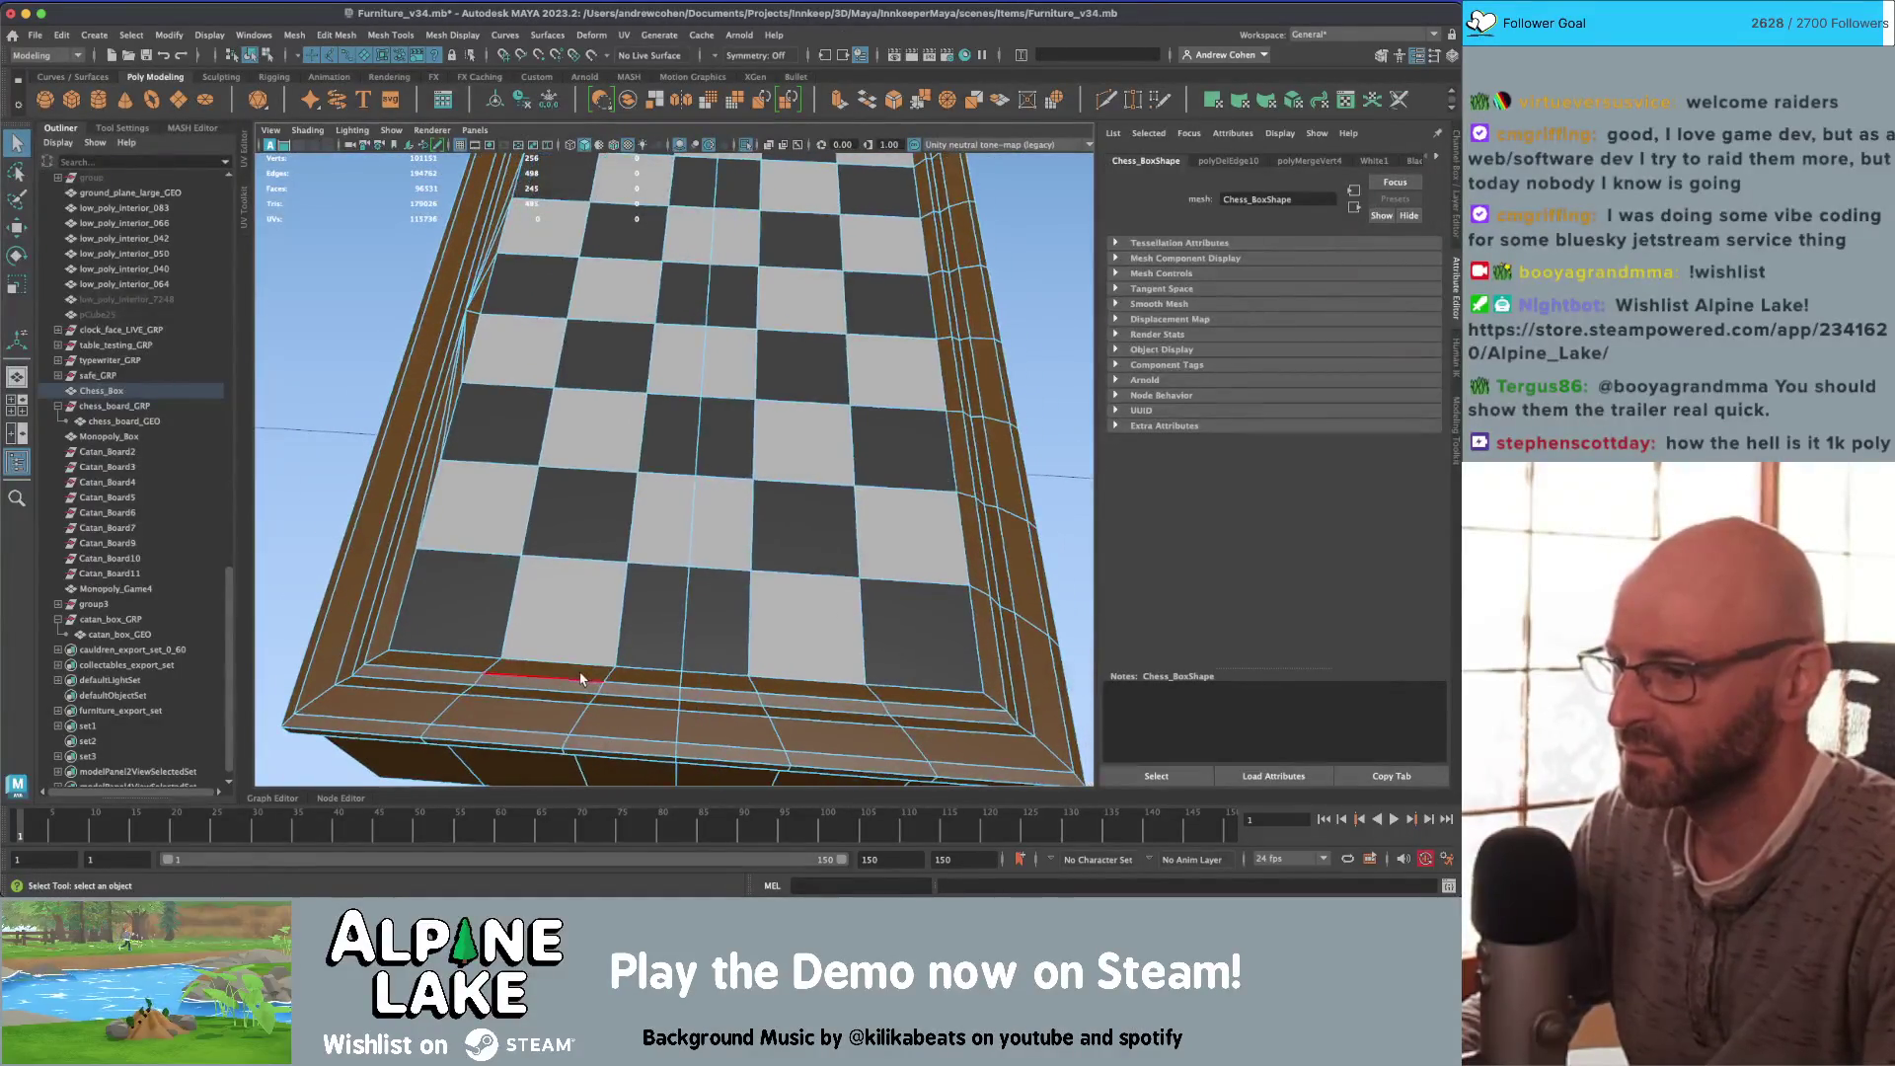
{"action": "left_click", "coordinate": [552, 671]}
{"action": "left_click", "coordinate": [787, 694]}
{"action": "key", "text": "BackSpace"}
Step: Delete three vertical side edges of the box, then undo the deletion
{"action": "left_click_drag", "start_coordinate": [788, 693], "coordinate": [480, 424], "text": "alt"}
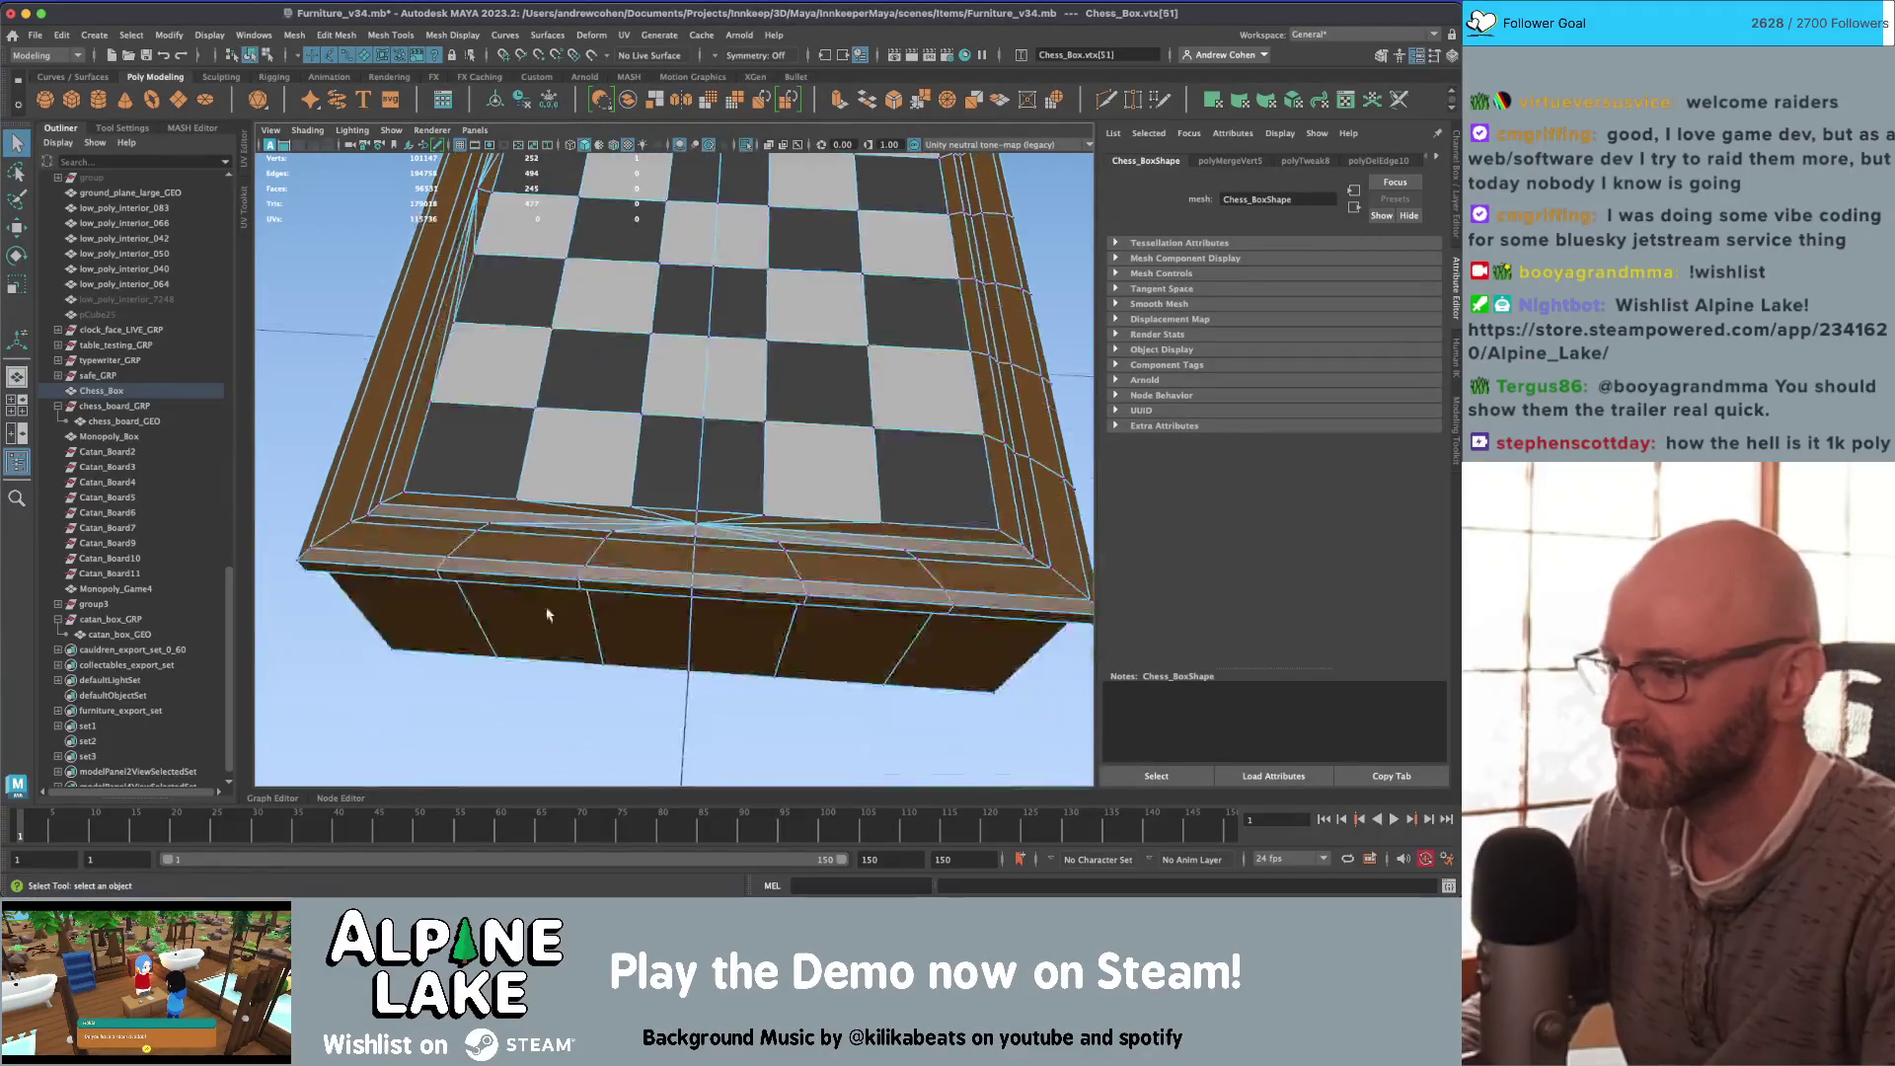
{"action": "right_click_drag", "start_coordinate": [481, 424], "coordinate": [481, 380]}
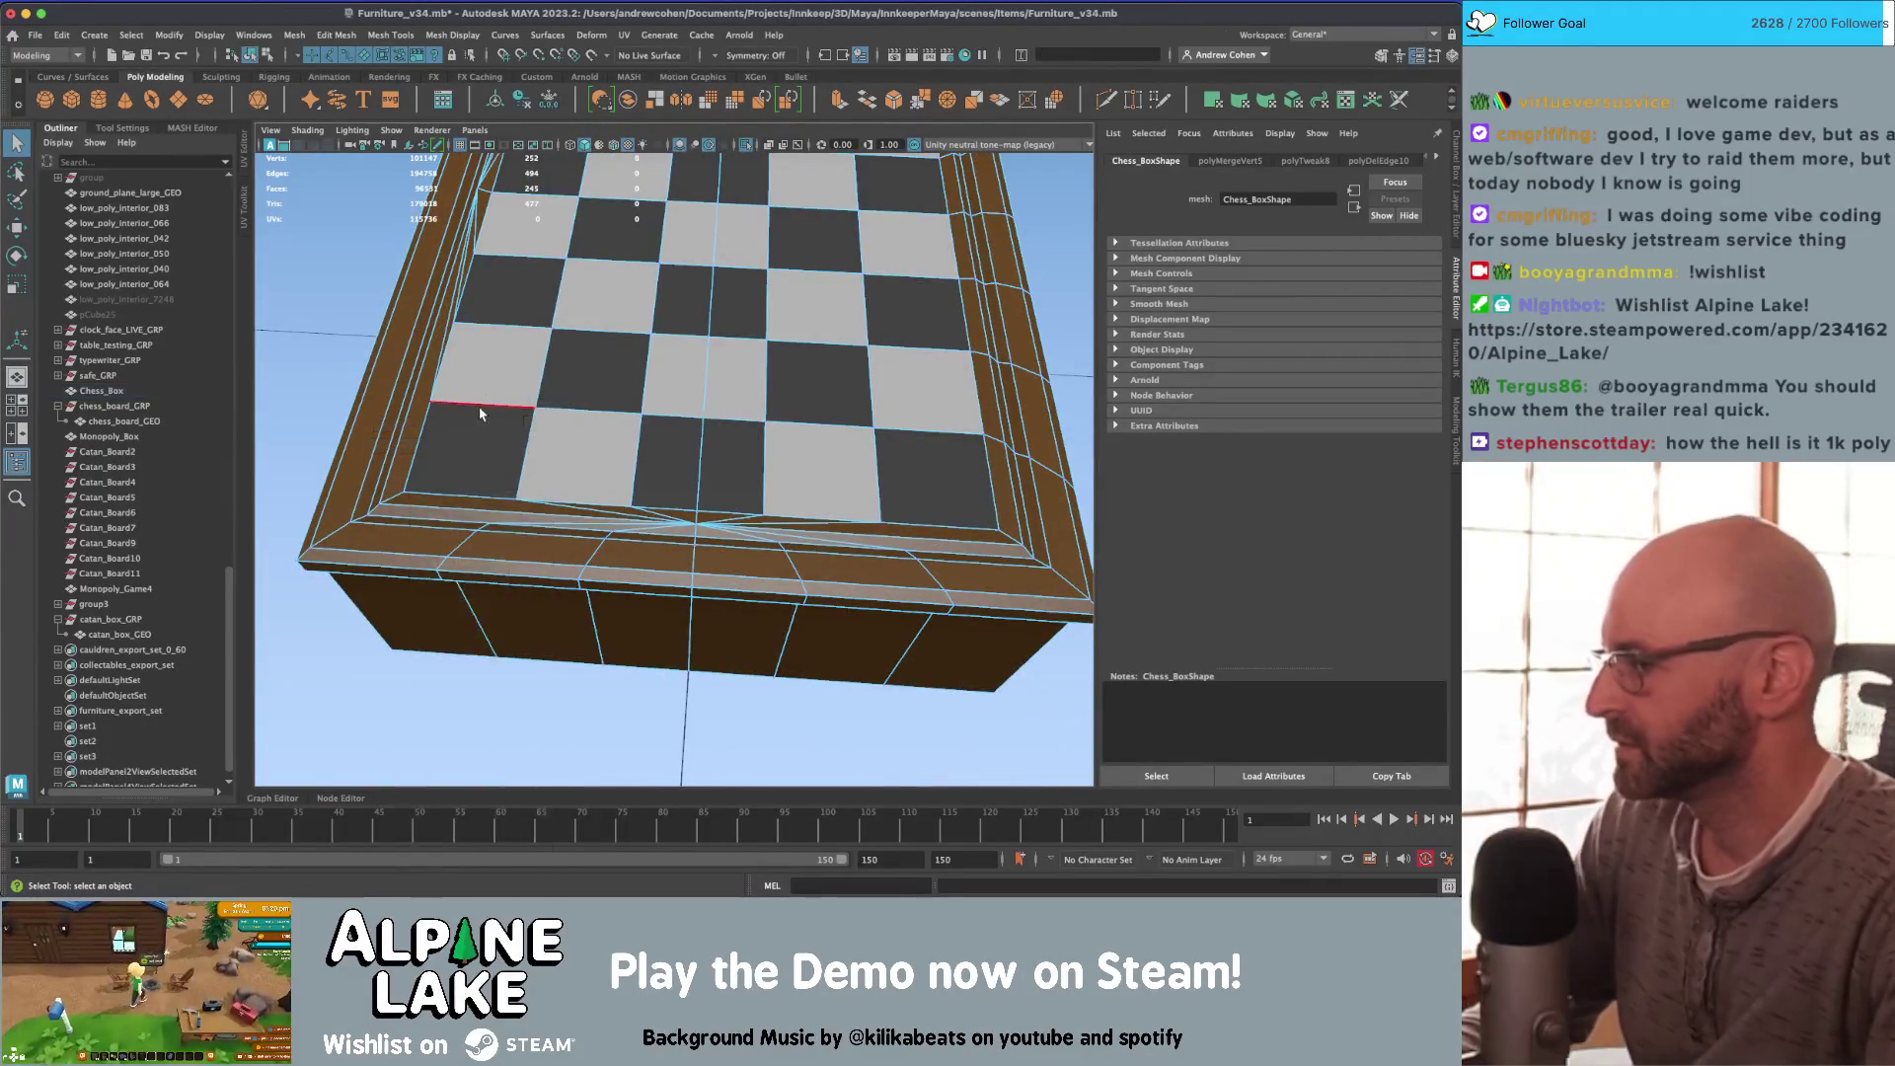
{"action": "left_click_drag", "start_coordinate": [559, 501], "coordinate": [516, 351], "text": "alt"}
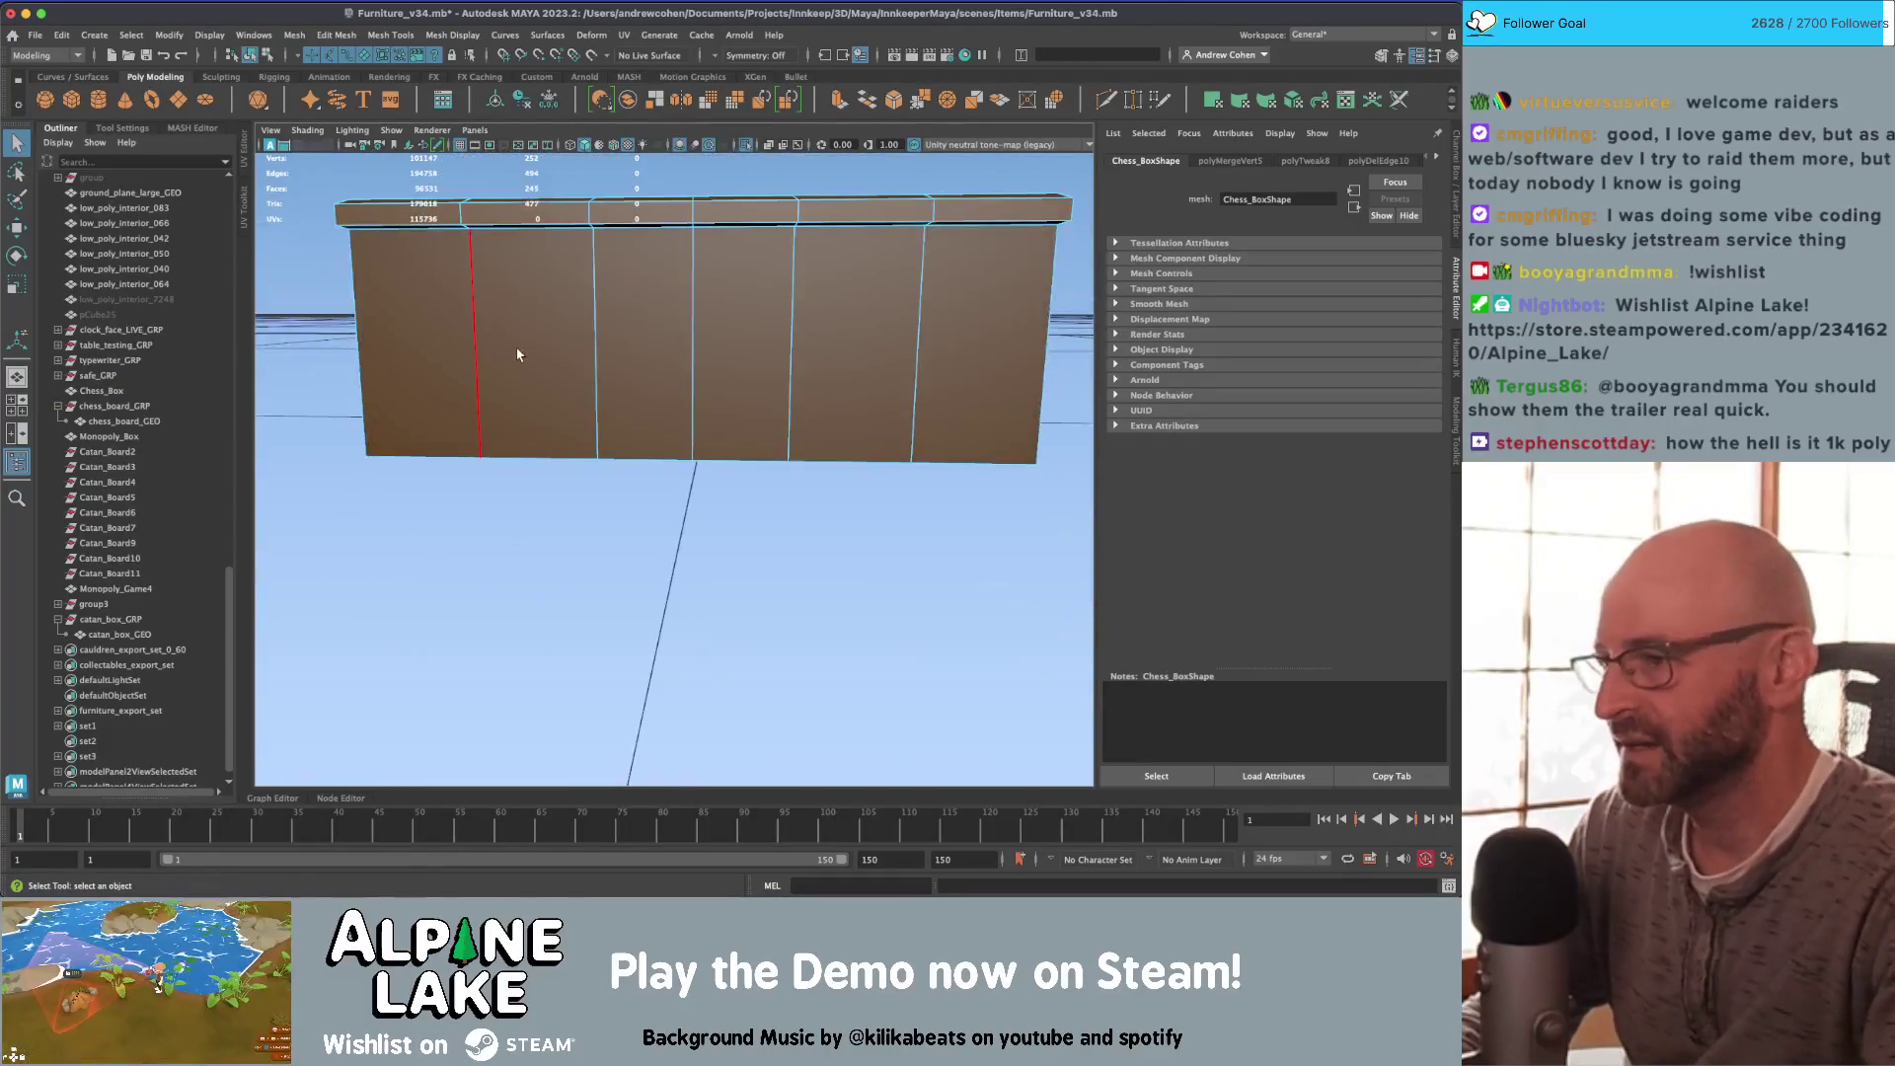
{"action": "left_click", "coordinate": [523, 351]}
{"action": "left_click", "coordinate": [598, 336], "text": "shift"}
{"action": "left_click", "coordinate": [679, 331], "text": "shift"}
{"action": "key", "text": "BackSpace"}
{"action": "mouse_move", "coordinate": [679, 330]}
{"action": "left_mouse_down", "text": "alt"}
{"action": "mouse_move", "coordinate": [754, 410]}
{"action": "mouse_move", "coordinate": [726, 412]}
{"action": "left_mouse_up", "text": "alt"}
{"action": "key", "text": "ctrl+z"}
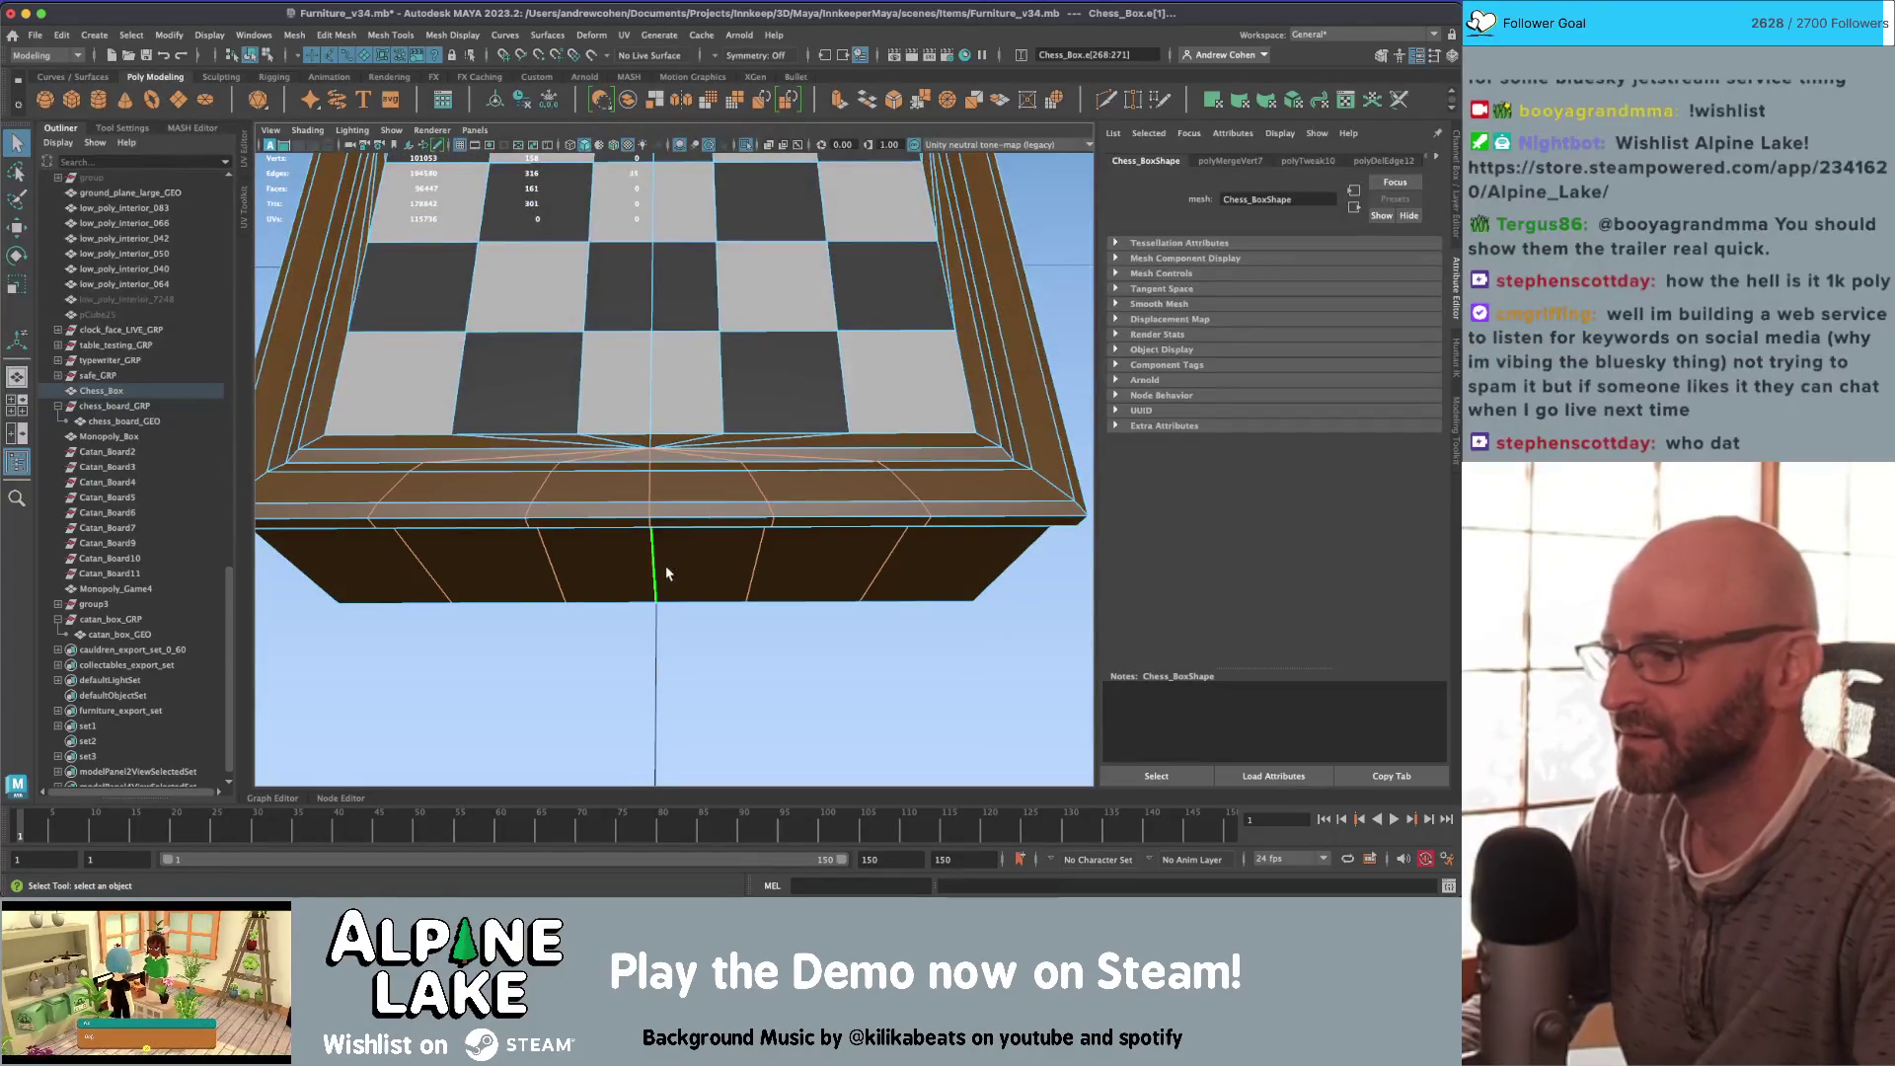
Step: Delete the selected vertical side edges of the chess box again
{"action": "key", "text": "BackSpace"}
{"action": "mouse_move", "coordinate": [702, 542]}
{"action": "left_mouse_down", "text": "alt"}
{"action": "mouse_move", "coordinate": [723, 465]}
{"action": "mouse_move", "coordinate": [675, 490]}
{"action": "mouse_move", "coordinate": [711, 488]}
{"action": "mouse_move", "coordinate": [755, 412]}
{"action": "left_mouse_up", "text": "alt"}
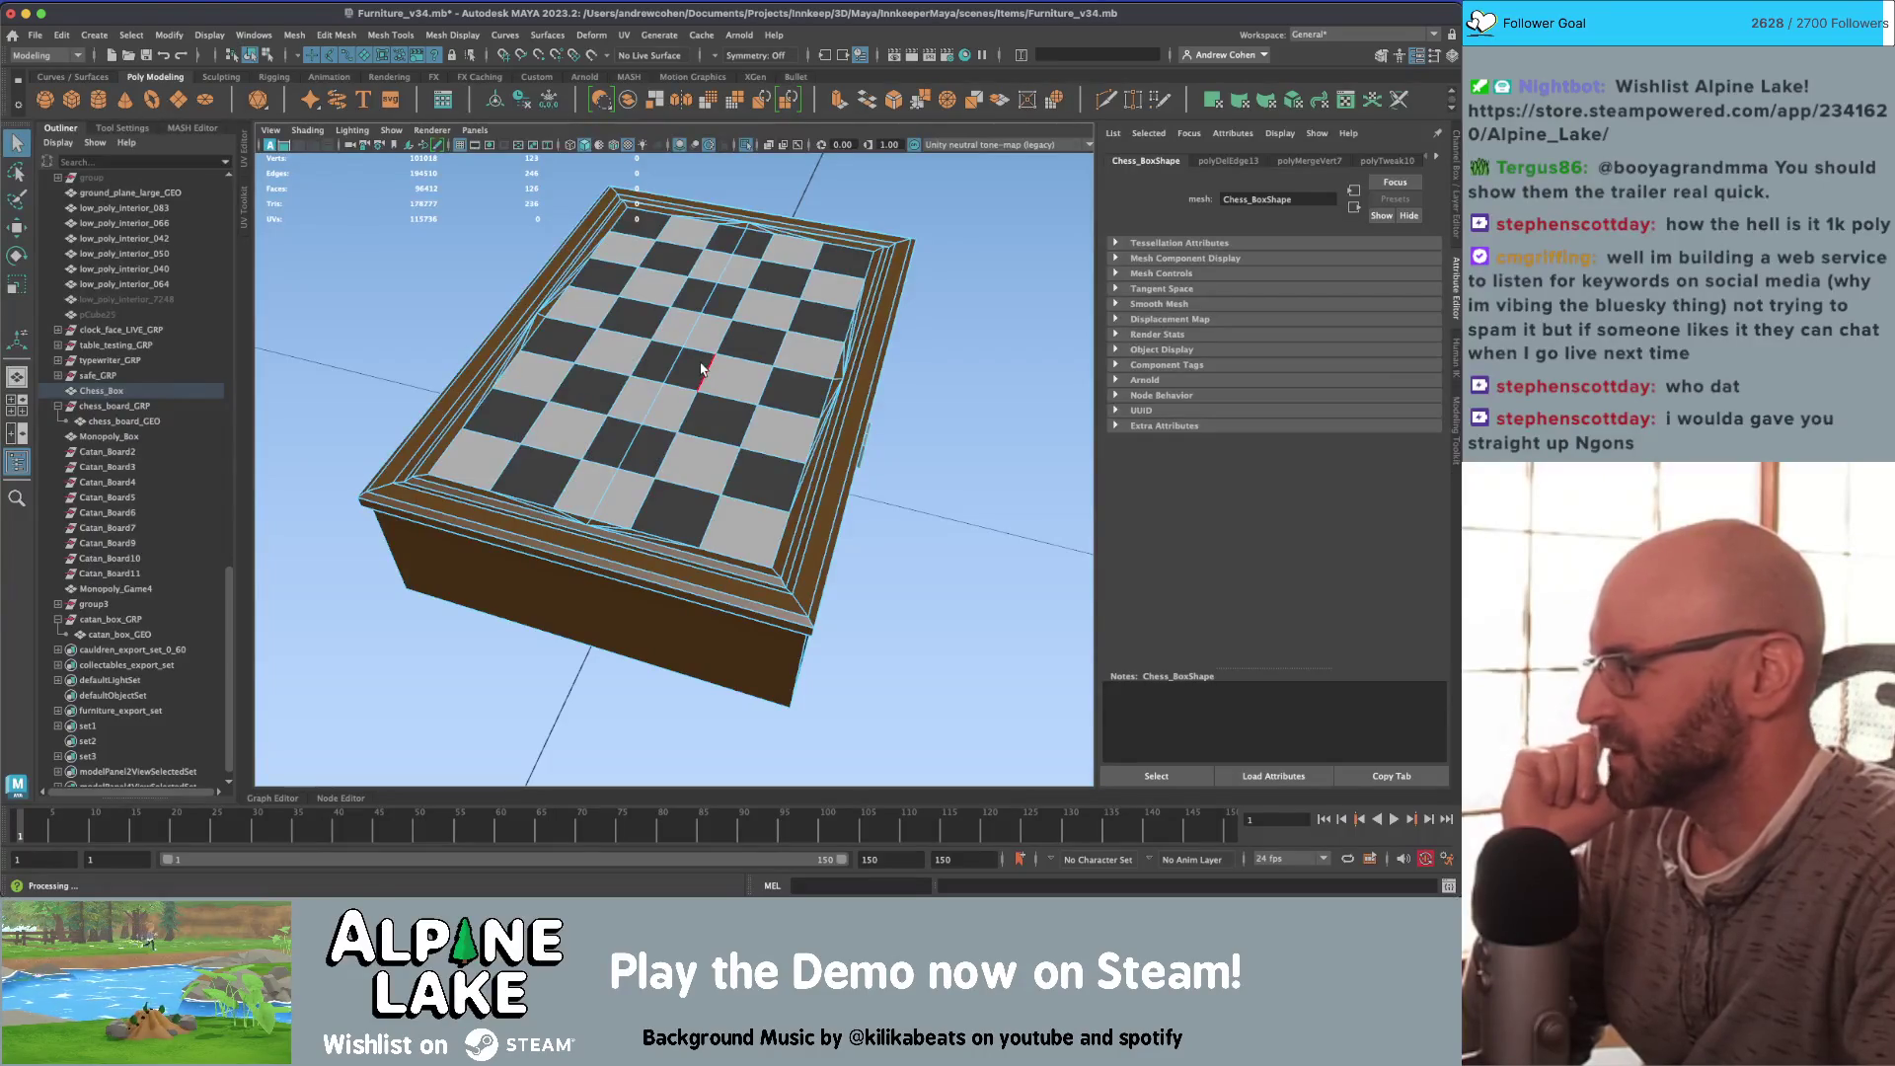
{"action": "mouse_move", "coordinate": [702, 369]}
{"action": "left_mouse_down", "text": "alt"}
{"action": "mouse_move", "coordinate": [653, 289]}
{"action": "mouse_move", "coordinate": [679, 401]}
{"action": "mouse_move", "coordinate": [620, 345]}
{"action": "left_mouse_up", "text": "alt"}
{"action": "scroll", "coordinate": [667, 341], "scroll_direction": "down", "scroll_amount": 5}
{"action": "scroll", "coordinate": [659, 334], "scroll_direction": "up", "scroll_amount": 3}
Step: Extrude an edge on the chess box's underside
{"action": "left_click", "coordinate": [660, 334]}
{"action": "key", "text": "r"}
{"action": "key", "text": "ctrl+e"}
{"action": "key", "text": "q"}
Step: Switch to vertex mode with the Move tool, checking the box in wireframe, then select Chess_Box
{"action": "mouse_move", "coordinate": [620, 345]}
{"action": "right_mouse_down"}
{"action": "mouse_move", "coordinate": [561, 334]}
{"action": "mouse_move", "coordinate": [564, 349]}
{"action": "right_mouse_up"}
{"action": "mouse_move", "coordinate": [565, 349]}
{"action": "left_mouse_down", "text": "alt"}
{"action": "mouse_move", "coordinate": [662, 434]}
{"action": "mouse_move", "coordinate": [642, 390]}
{"action": "mouse_move", "coordinate": [472, 370]}
{"action": "left_mouse_up", "text": "alt"}
{"action": "key", "text": "4"}
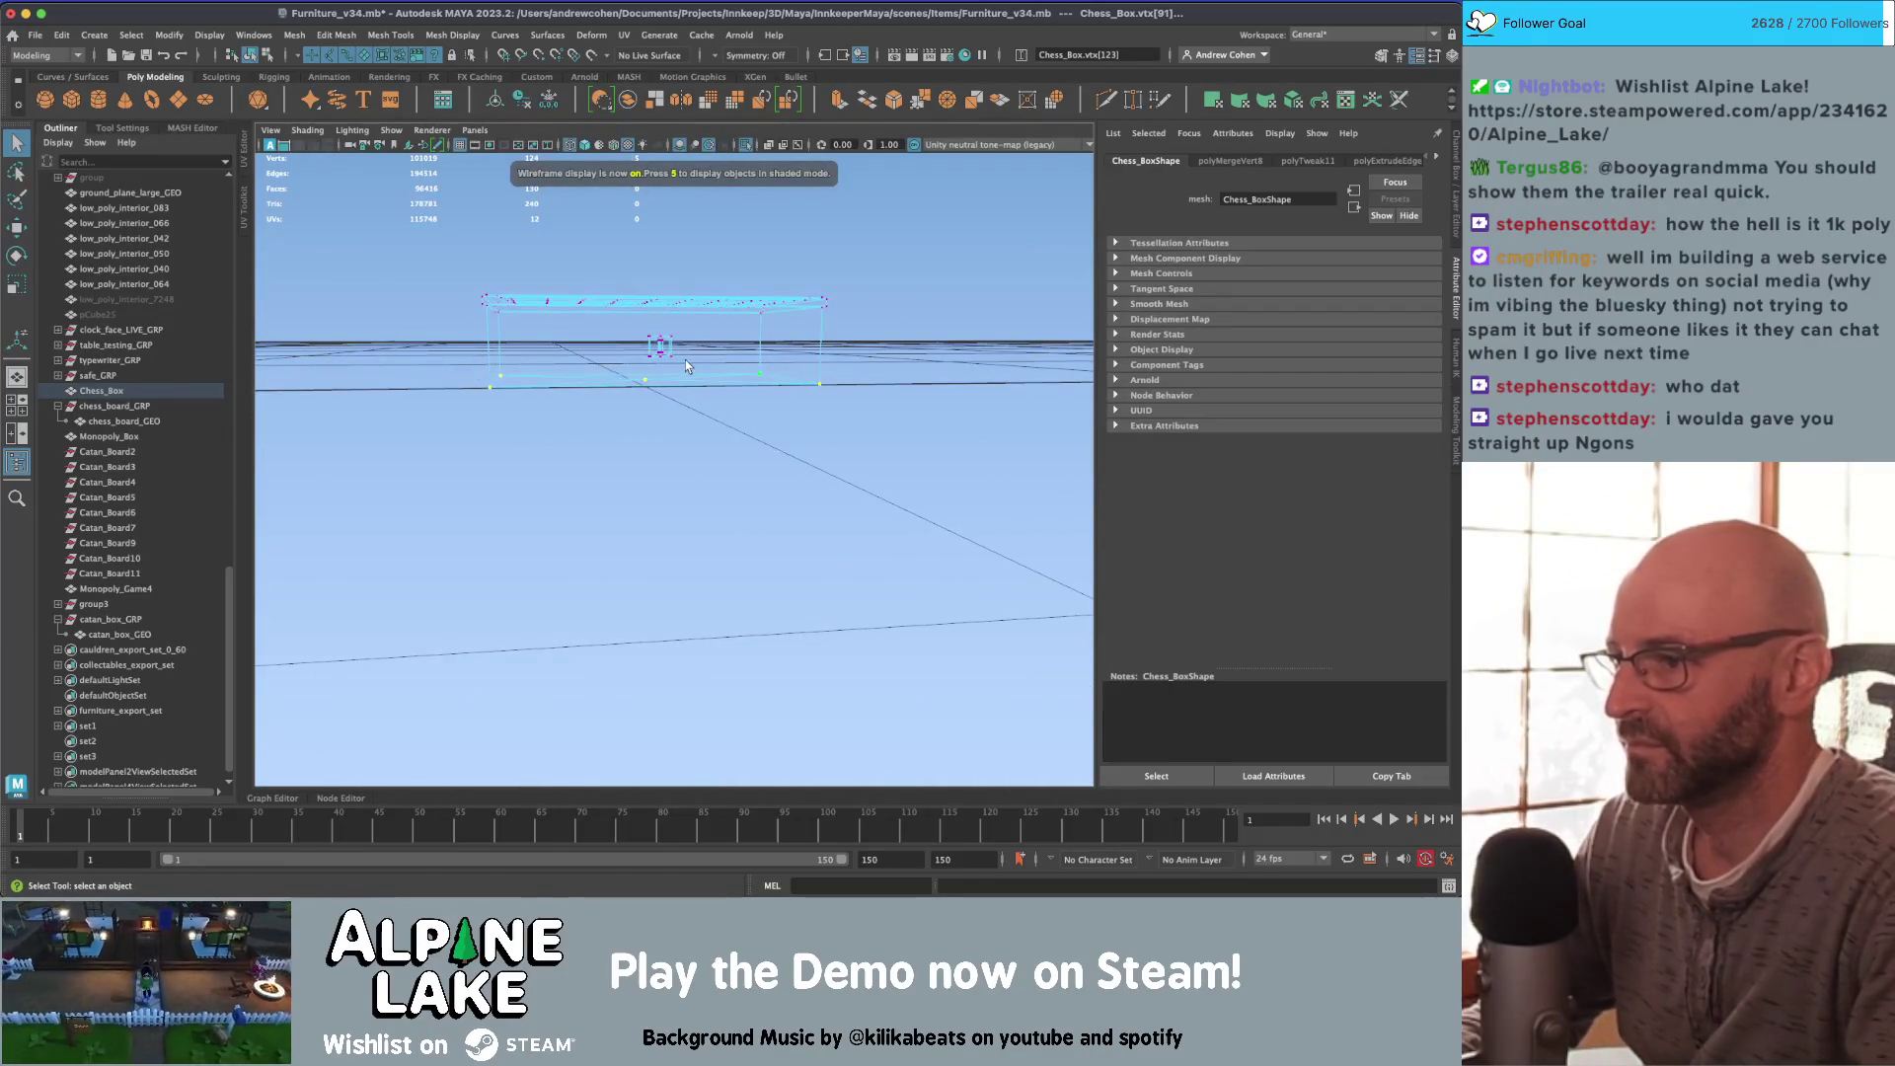
{"action": "key", "text": "w"}
{"action": "key", "text": "5"}
{"action": "left_click_drag", "start_coordinate": [686, 365], "coordinate": [566, 314], "text": "alt"}
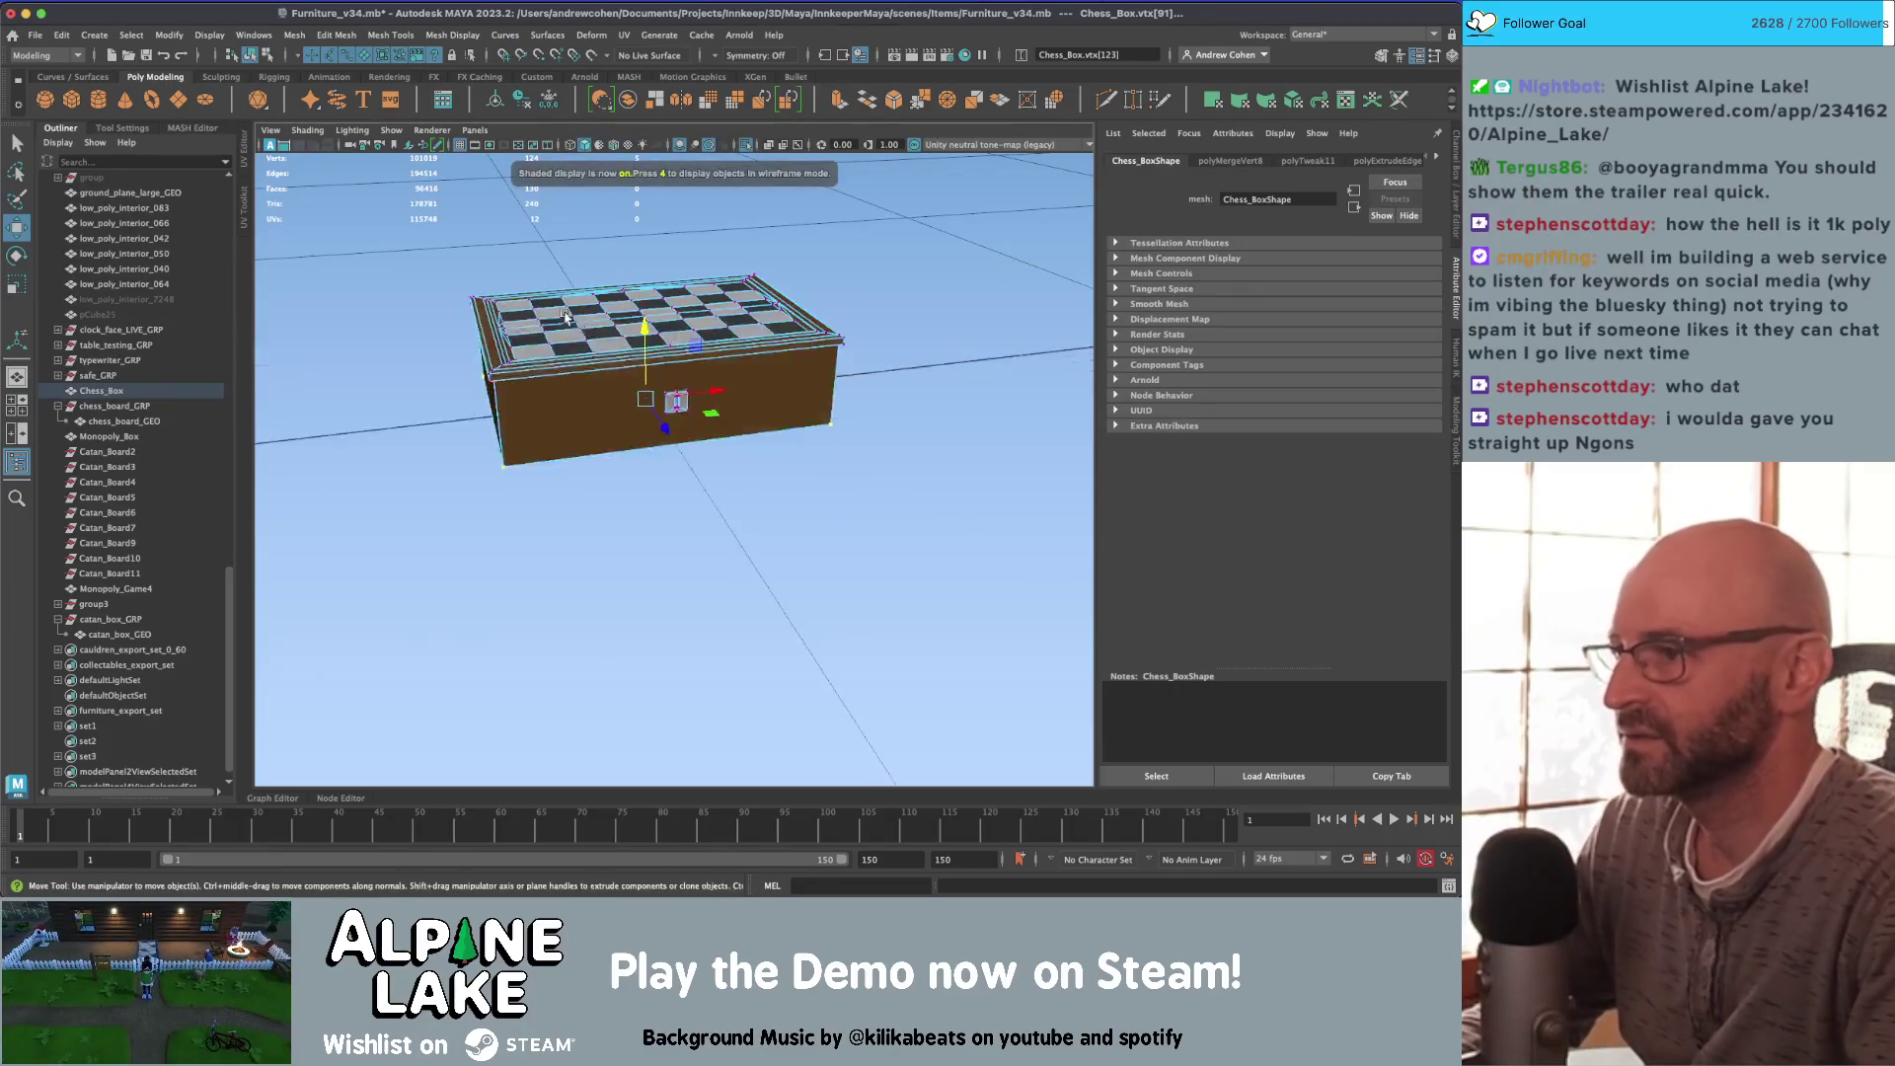
{"action": "left_click", "coordinate": [253, 57]}
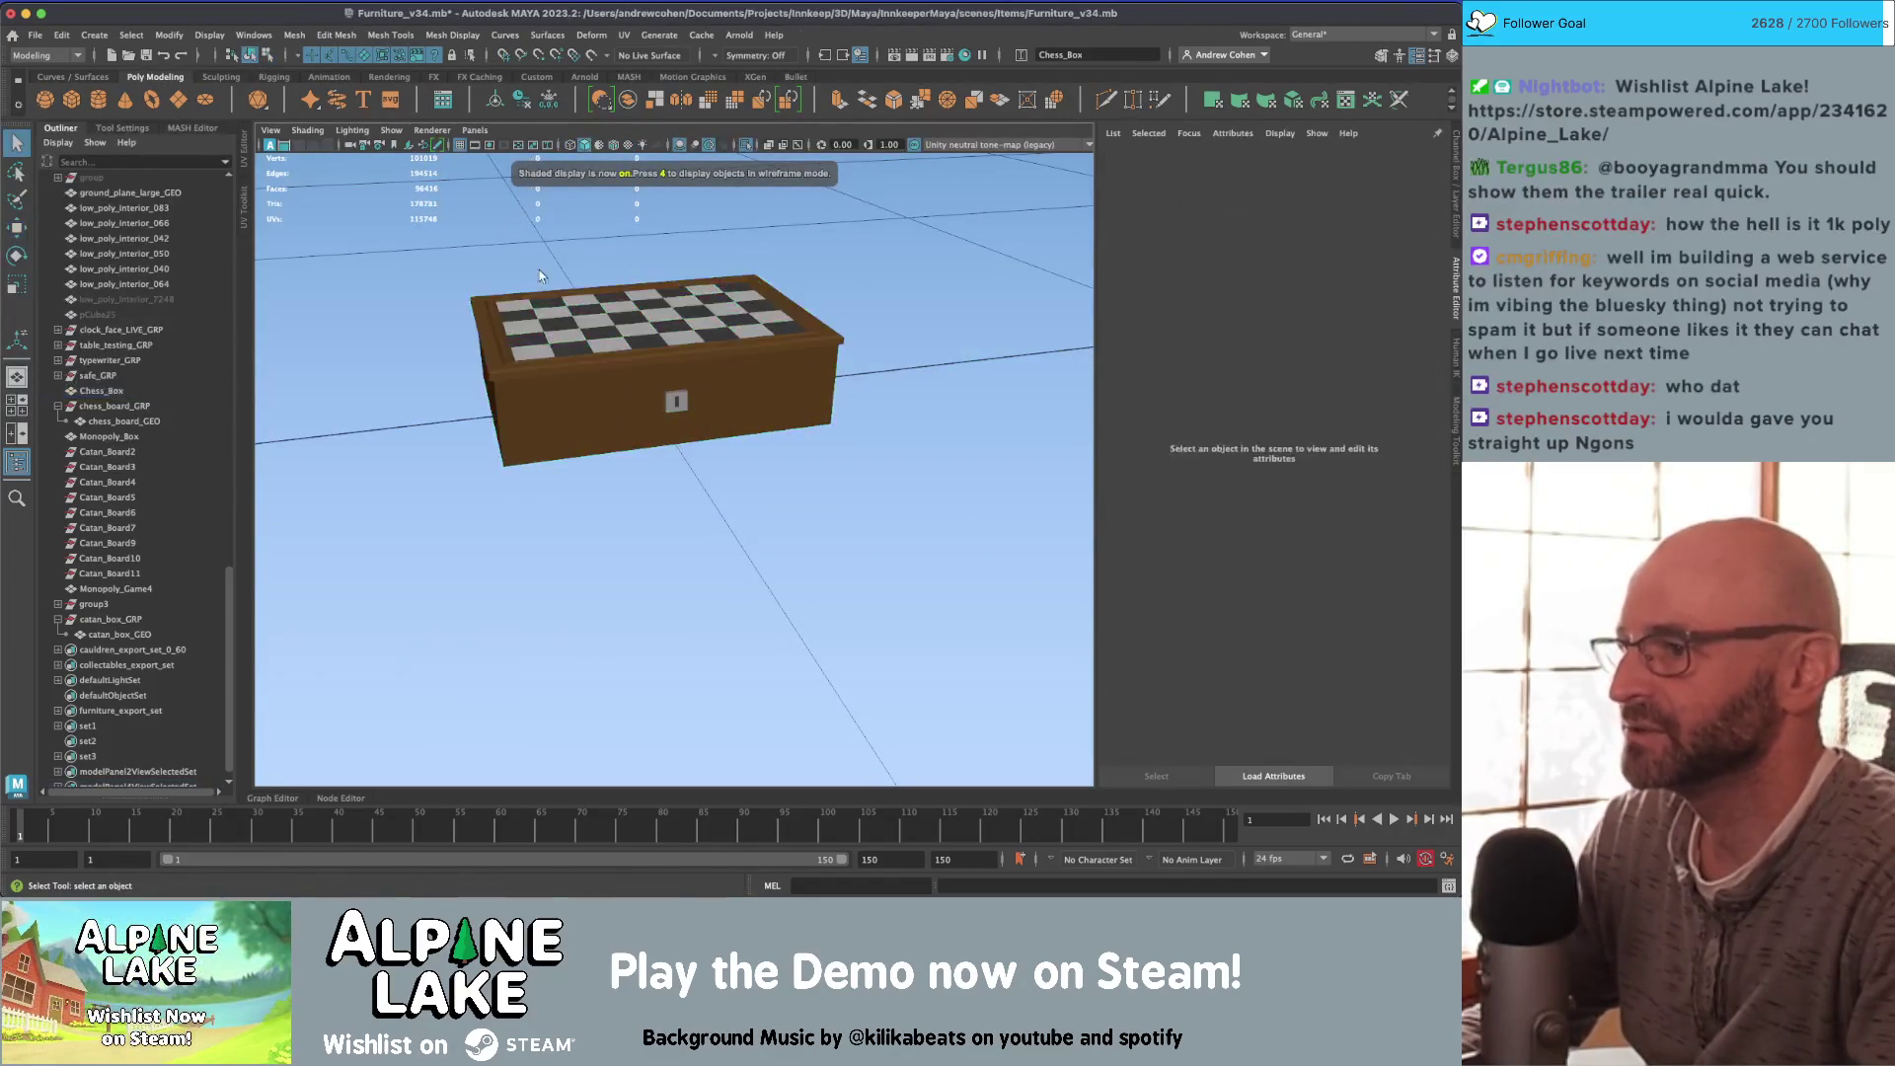
Step: Delete one edge from the Chess_Box board
{"action": "scroll", "coordinate": [706, 382], "scroll_direction": "up", "scroll_amount": 5}
{"action": "right_click_drag", "start_coordinate": [707, 382], "coordinate": [602, 305]}
{"action": "left_click", "coordinate": [642, 290]}
{"action": "key", "text": "Delete"}
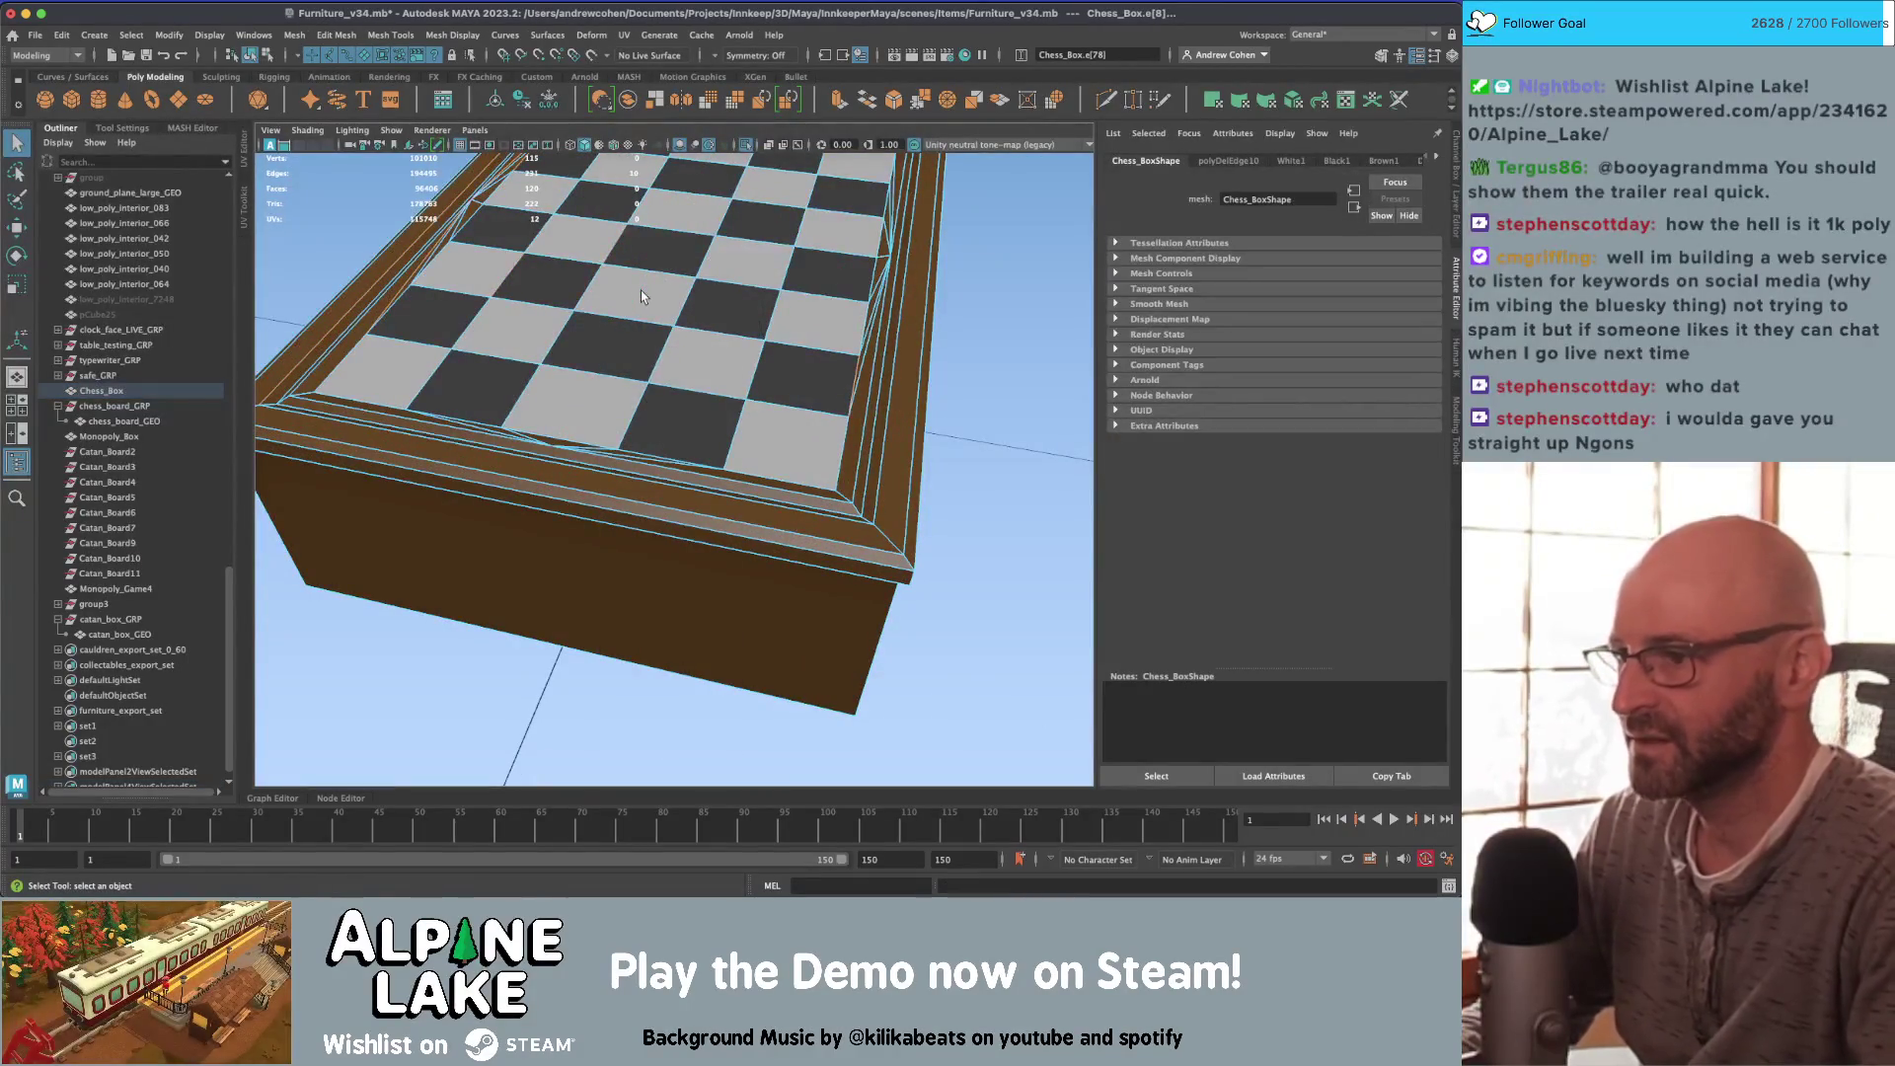
{"action": "scroll", "coordinate": [642, 290], "scroll_direction": "down", "scroll_amount": 5}
Step: Bring up Chrome showing messijo.com in front of Maya
{"action": "mouse_move", "coordinate": [642, 290]}
{"action": "left_mouse_down", "text": "alt"}
{"action": "mouse_move", "coordinate": [634, 378]}
{"action": "mouse_move", "coordinate": [602, 370]}
{"action": "mouse_move", "coordinate": [617, 341]}
{"action": "mouse_move", "coordinate": [631, 394]}
{"action": "mouse_move", "coordinate": [633, 378]}
{"action": "mouse_move", "coordinate": [568, 379]}
{"action": "mouse_move", "coordinate": [591, 339]}
{"action": "mouse_move", "coordinate": [559, 375]}
{"action": "left_mouse_up", "text": "alt"}
{"action": "scroll", "coordinate": [635, 378], "scroll_direction": "up", "scroll_amount": 5}
{"action": "scroll", "coordinate": [612, 378], "scroll_direction": "up", "scroll_amount": 5}
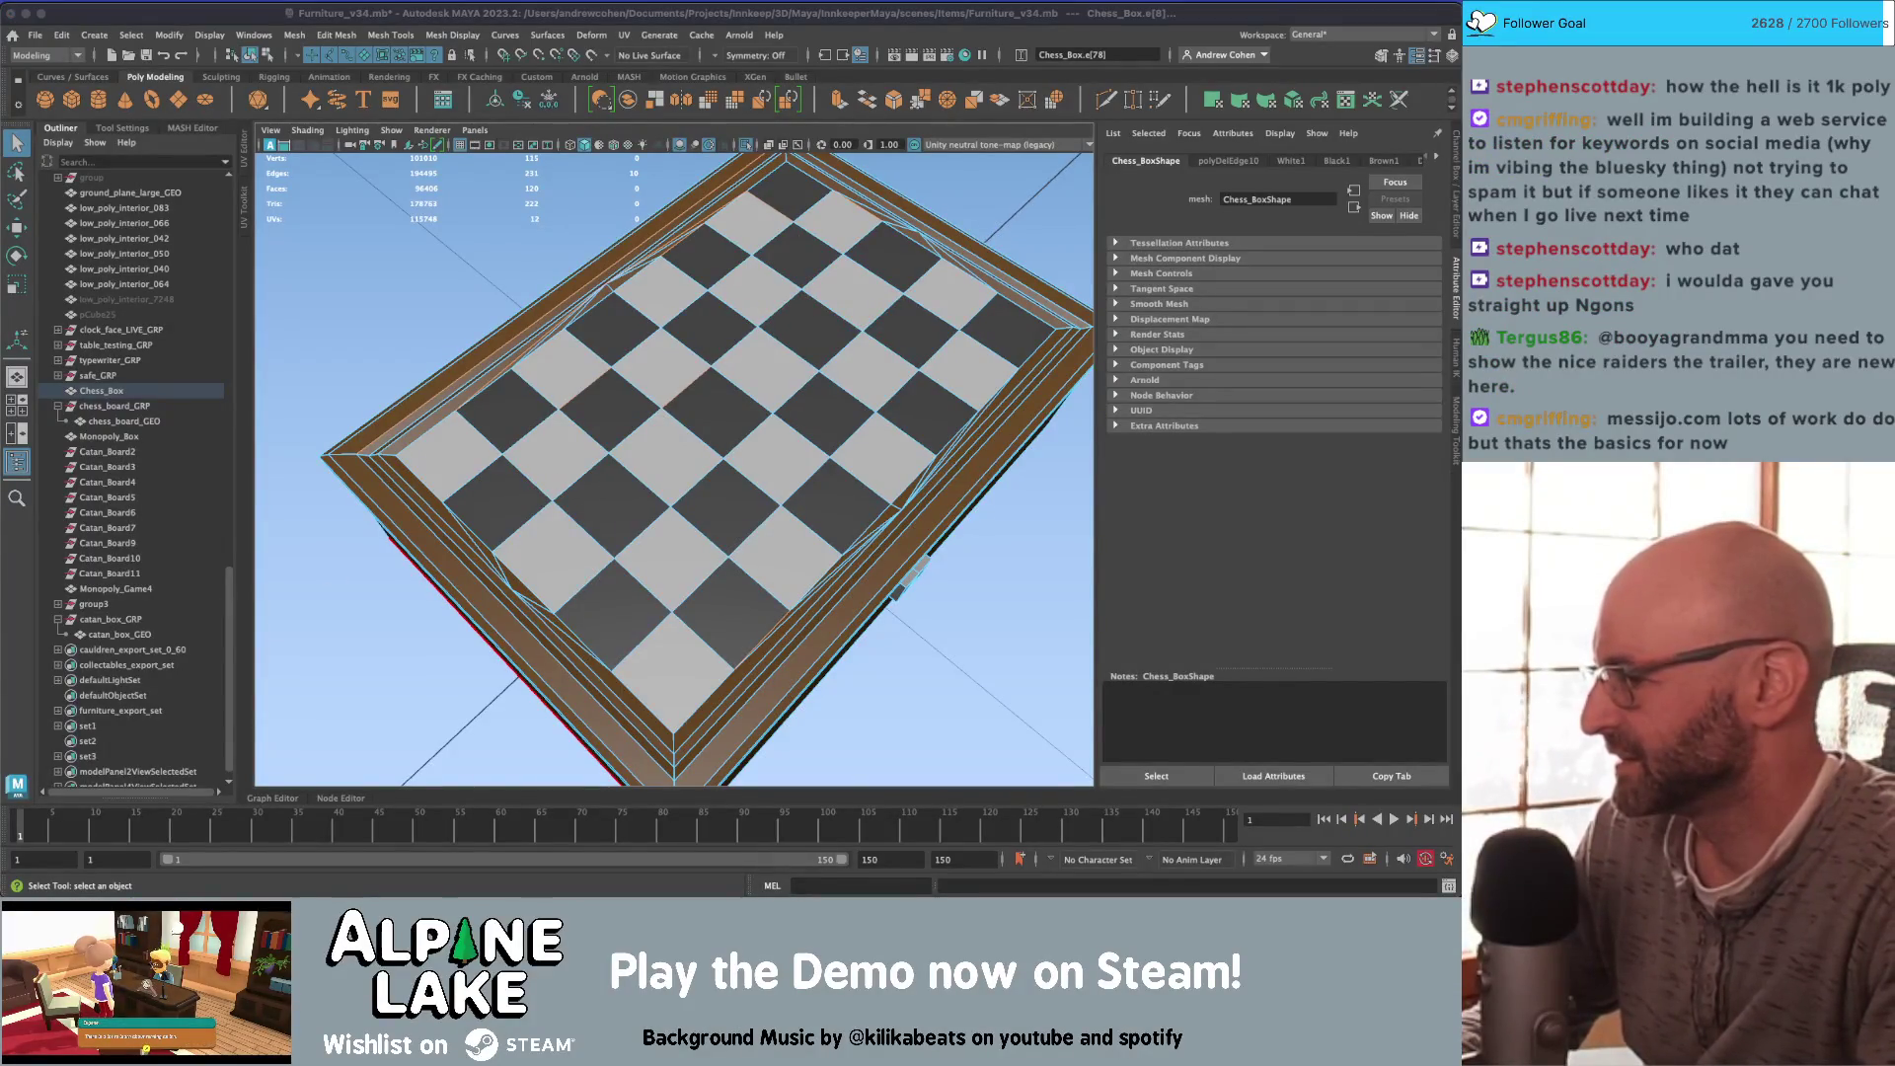
{"action": "key", "text": "Return"}
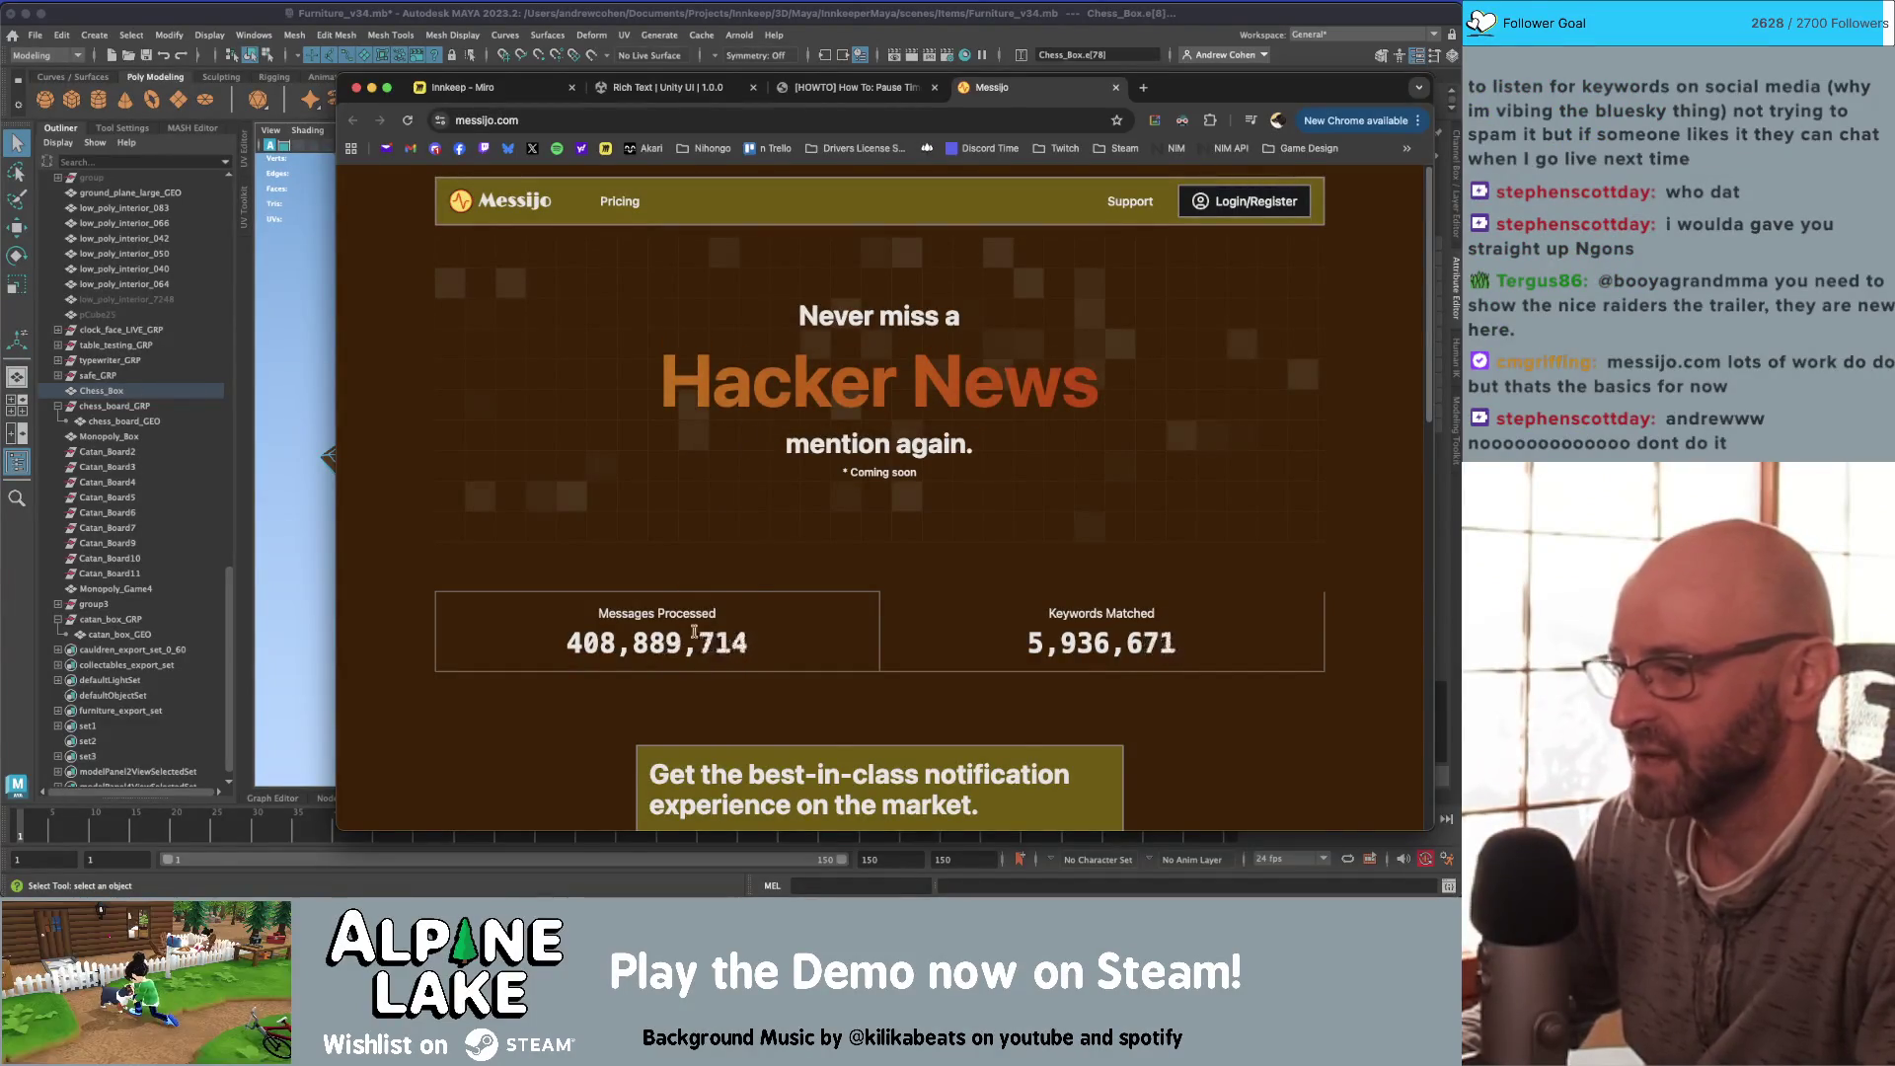
Step: Scroll down through the messijo.com landing page and back up, then return to Maya
{"action": "scroll", "coordinate": [650, 538], "scroll_direction": "down", "scroll_amount": 1}
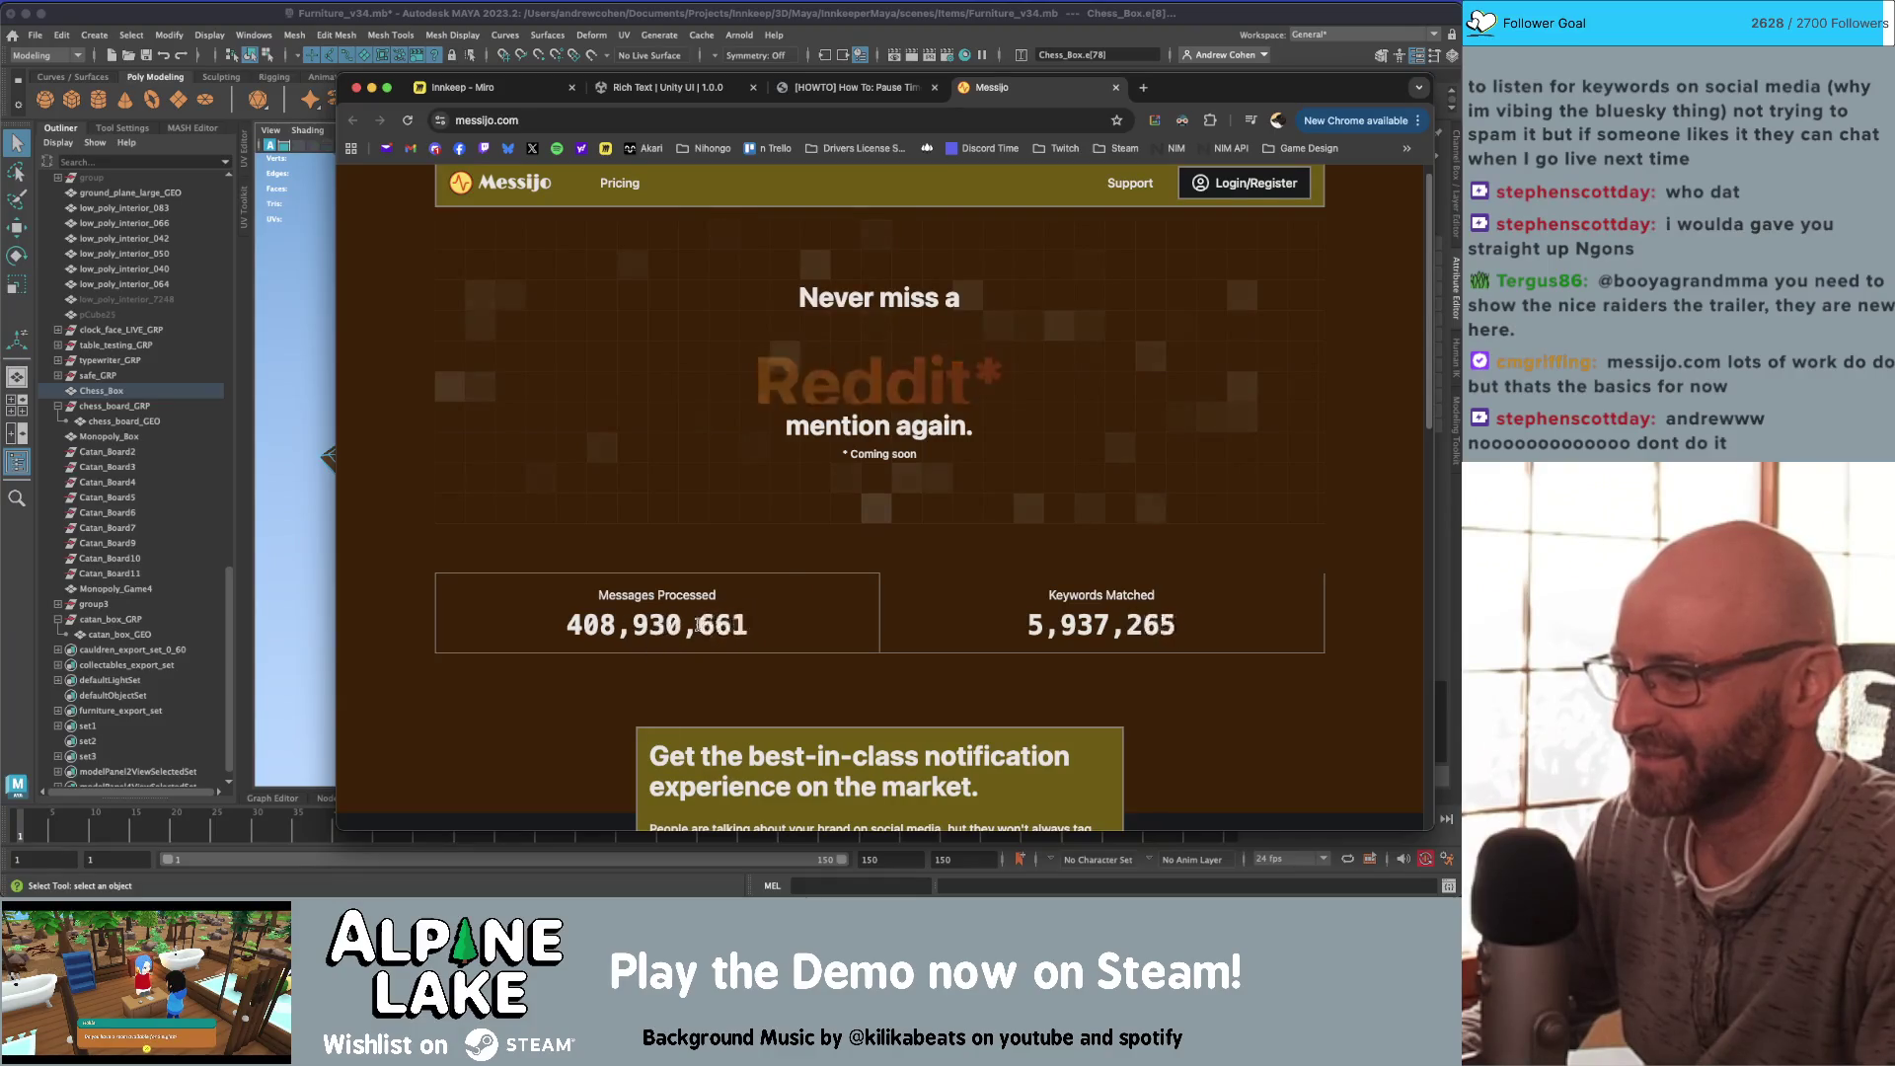
{"action": "scroll", "coordinate": [667, 622], "scroll_direction": "down", "scroll_amount": 1}
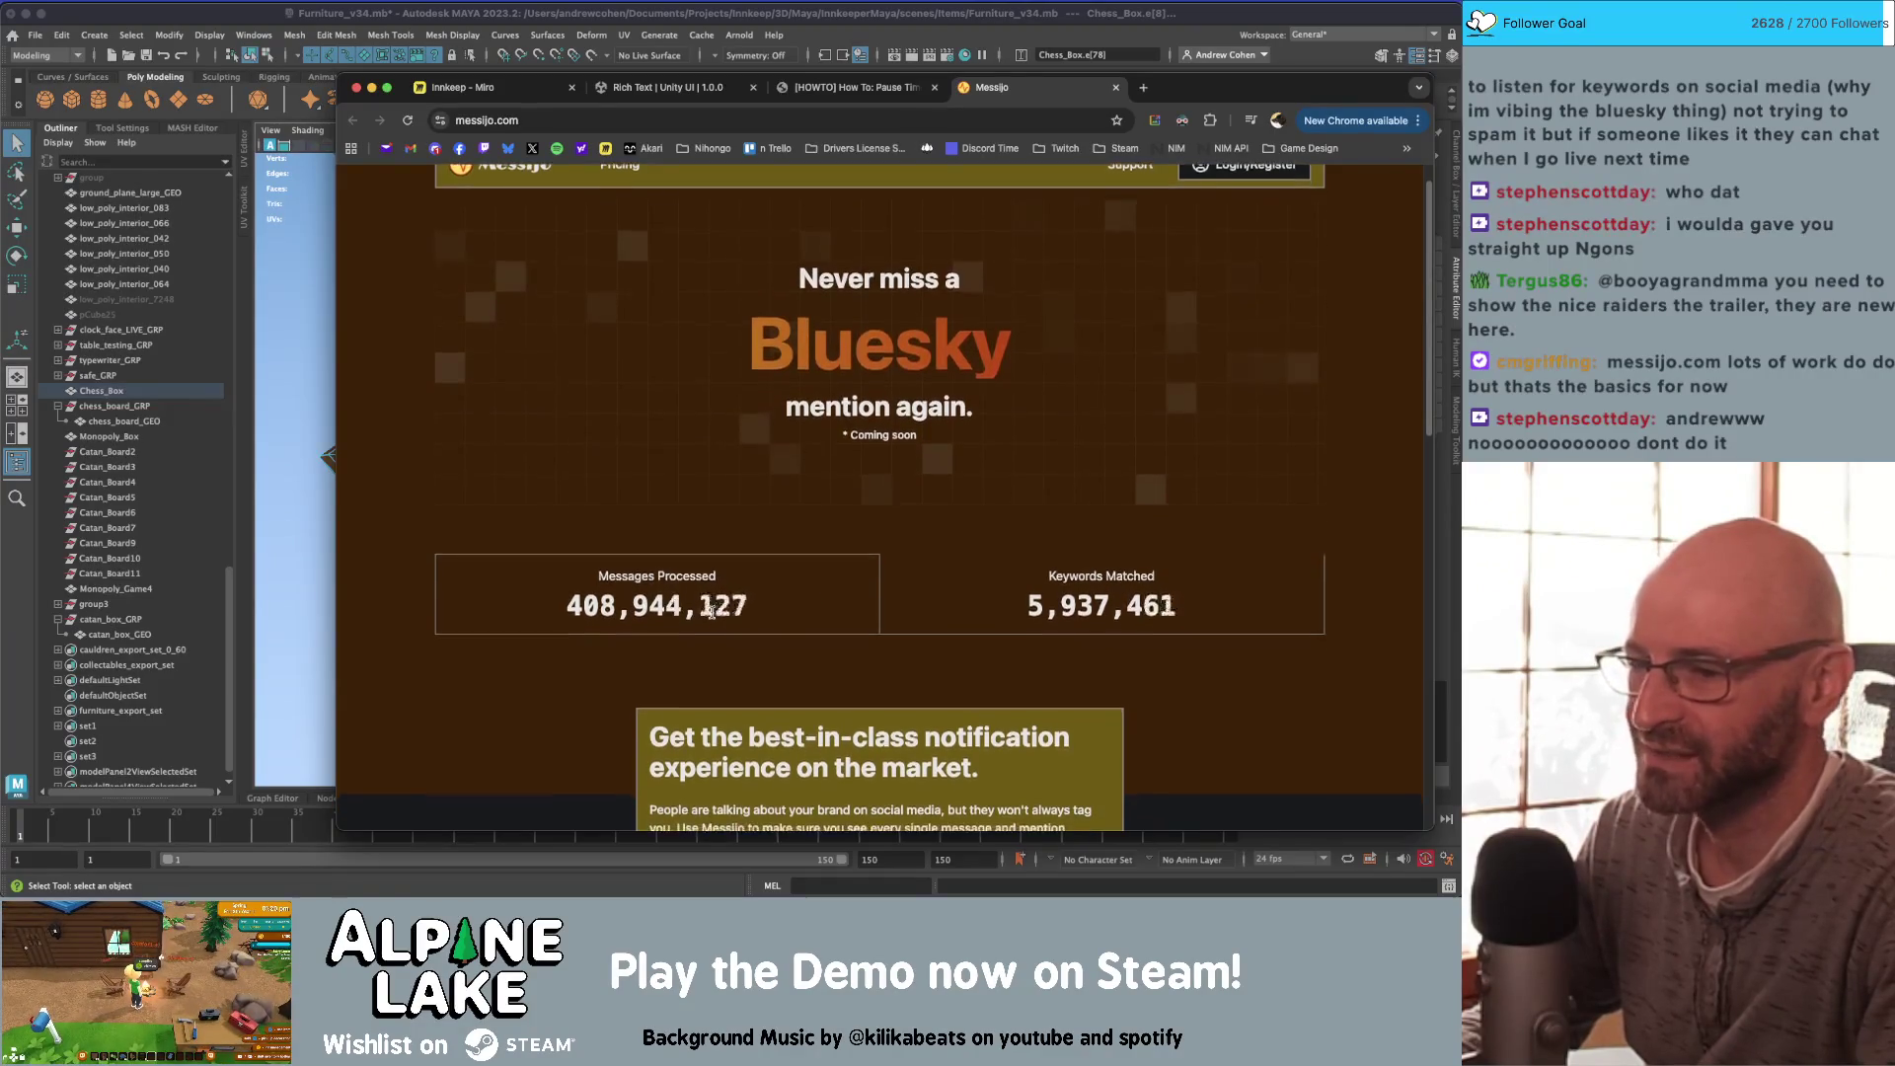
{"action": "scroll", "coordinate": [681, 620], "scroll_direction": "down", "scroll_amount": 5}
{"action": "scroll", "coordinate": [702, 619], "scroll_direction": "down", "scroll_amount": 5}
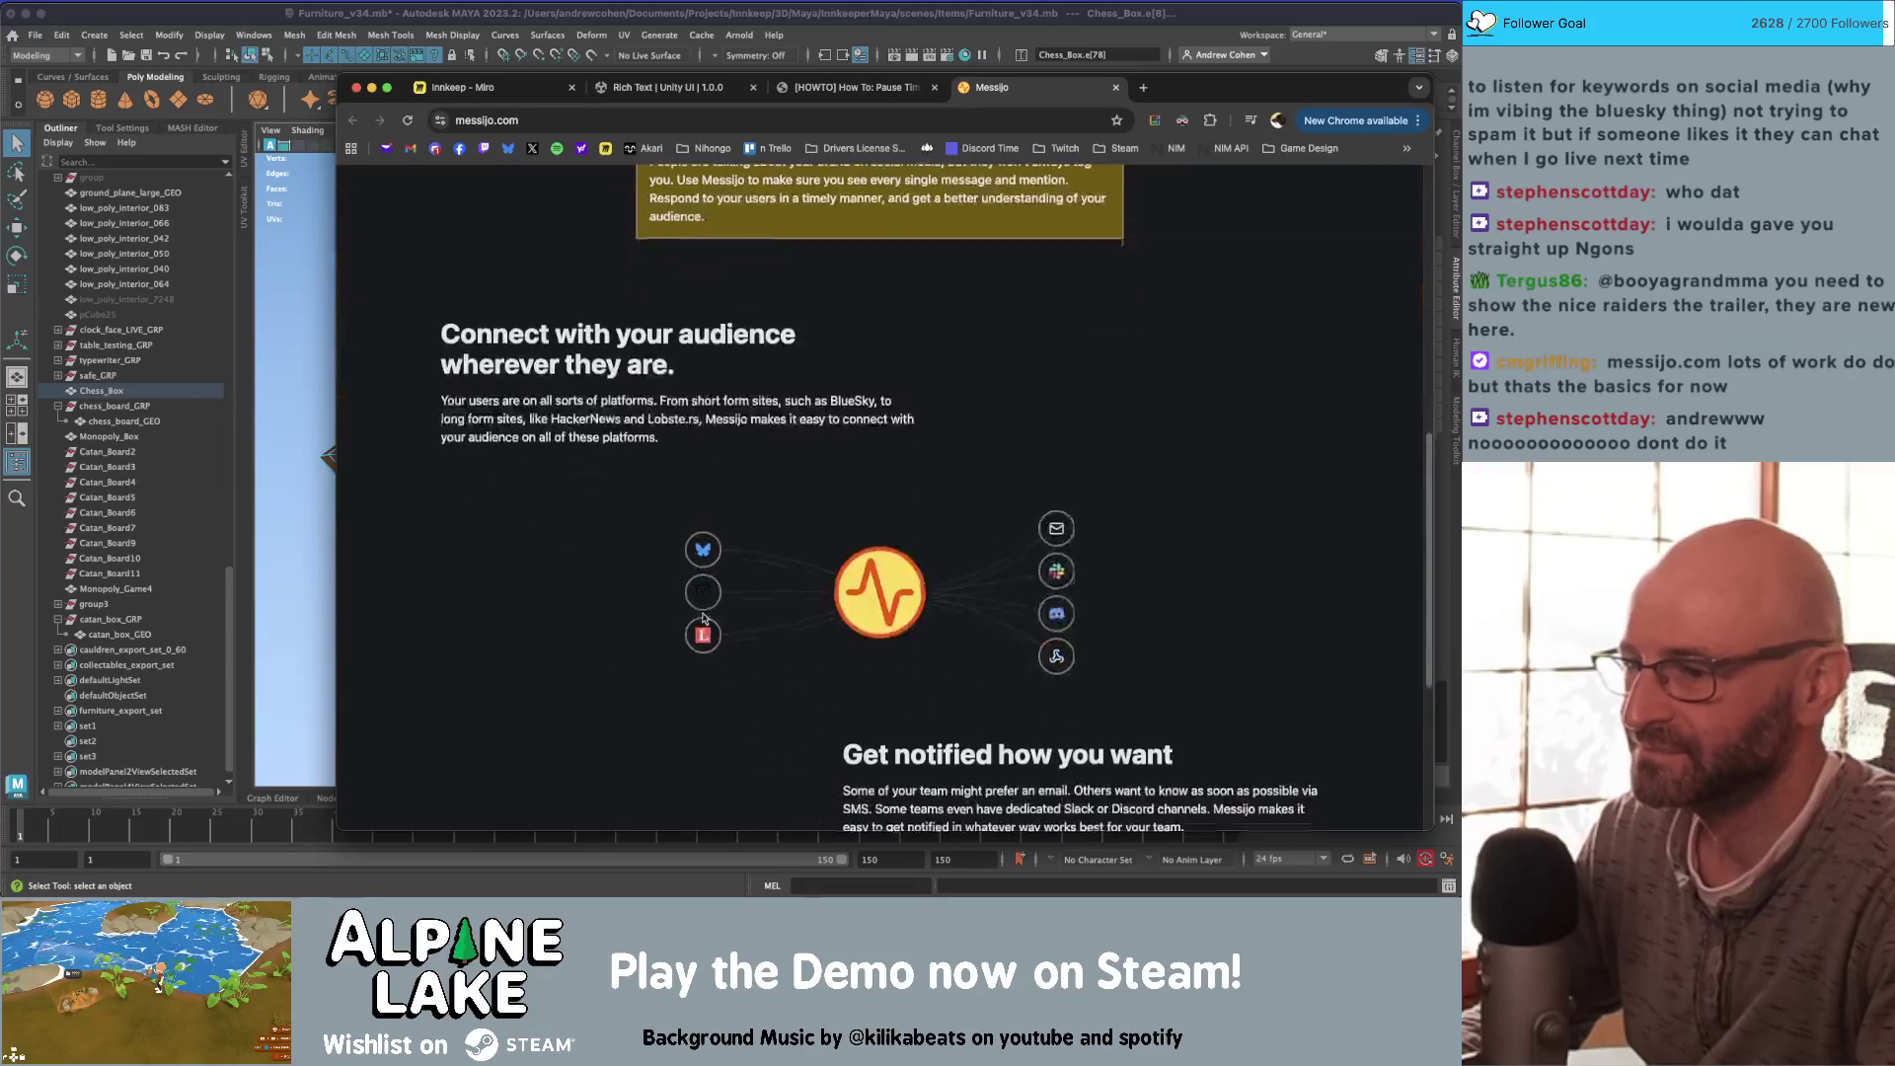
{"action": "scroll", "coordinate": [694, 618], "scroll_direction": "down", "scroll_amount": 3}
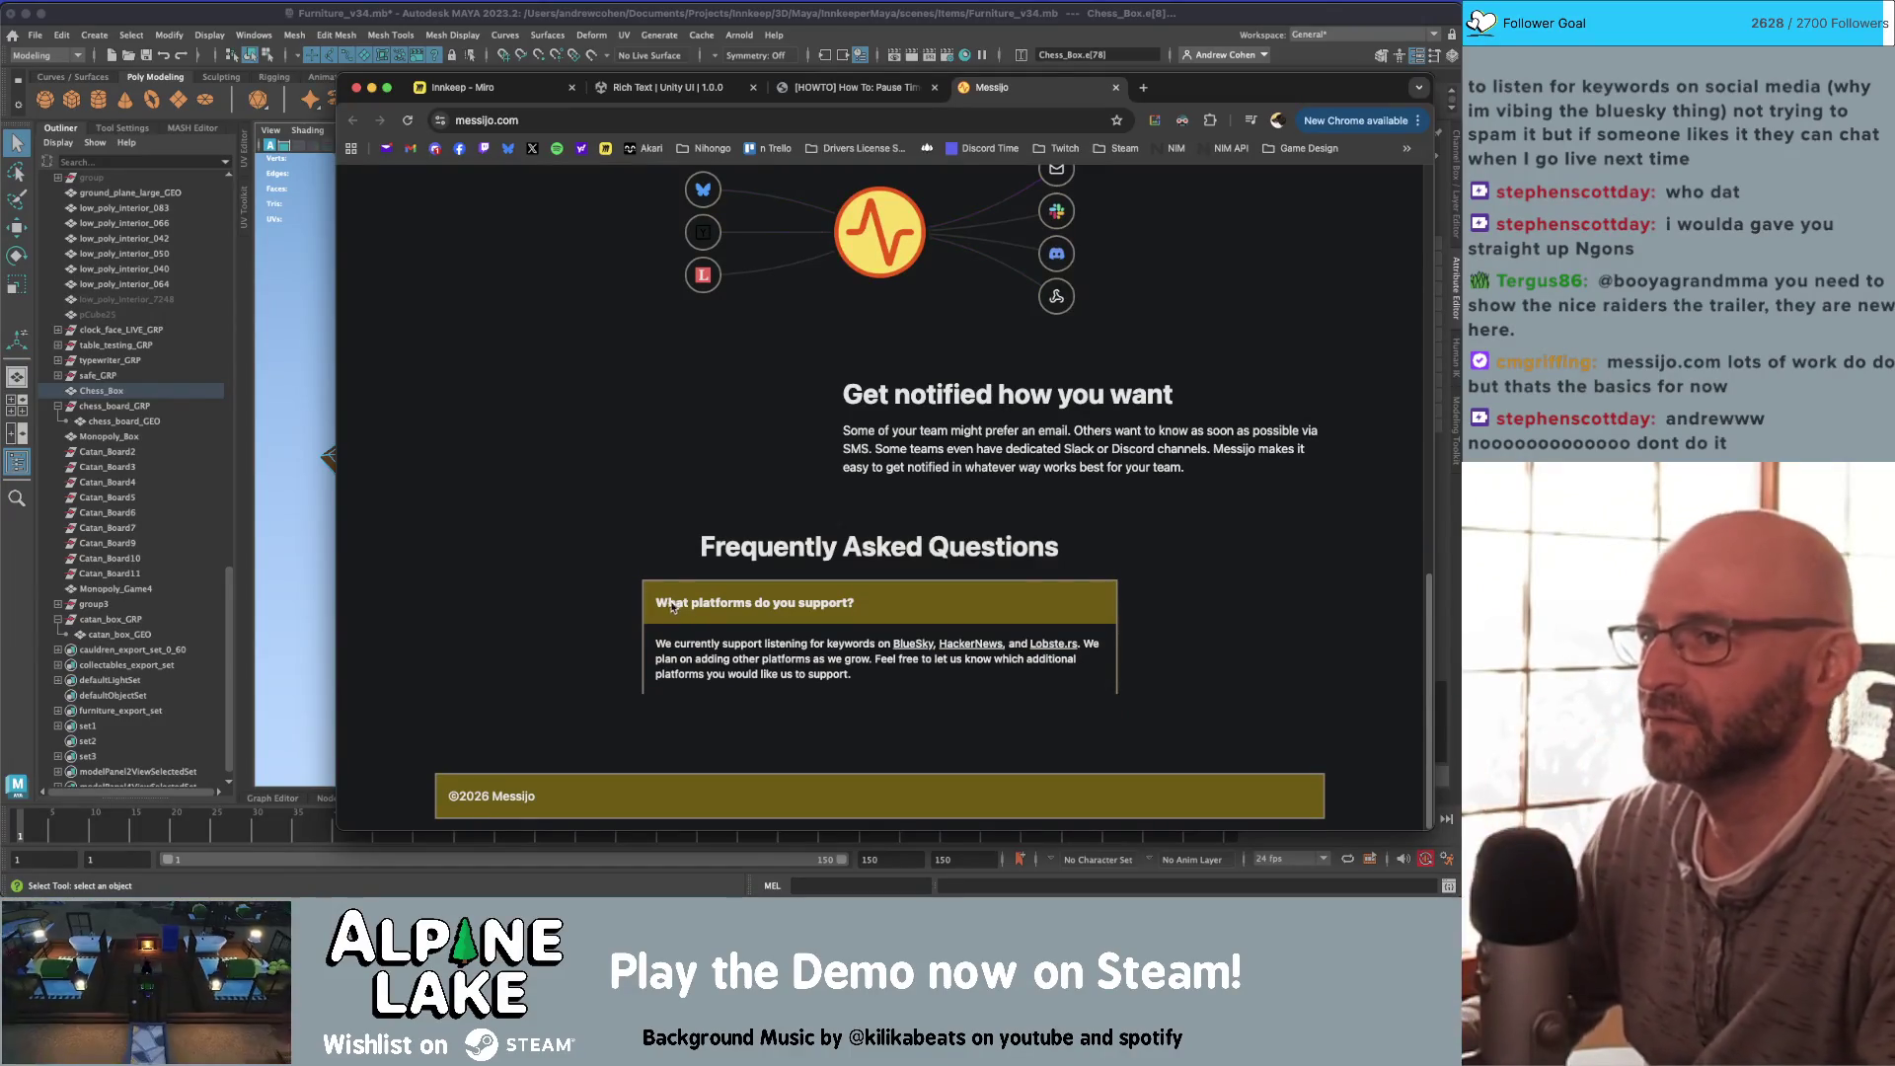
{"action": "scroll", "coordinate": [677, 506], "scroll_direction": "up", "scroll_amount": 5}
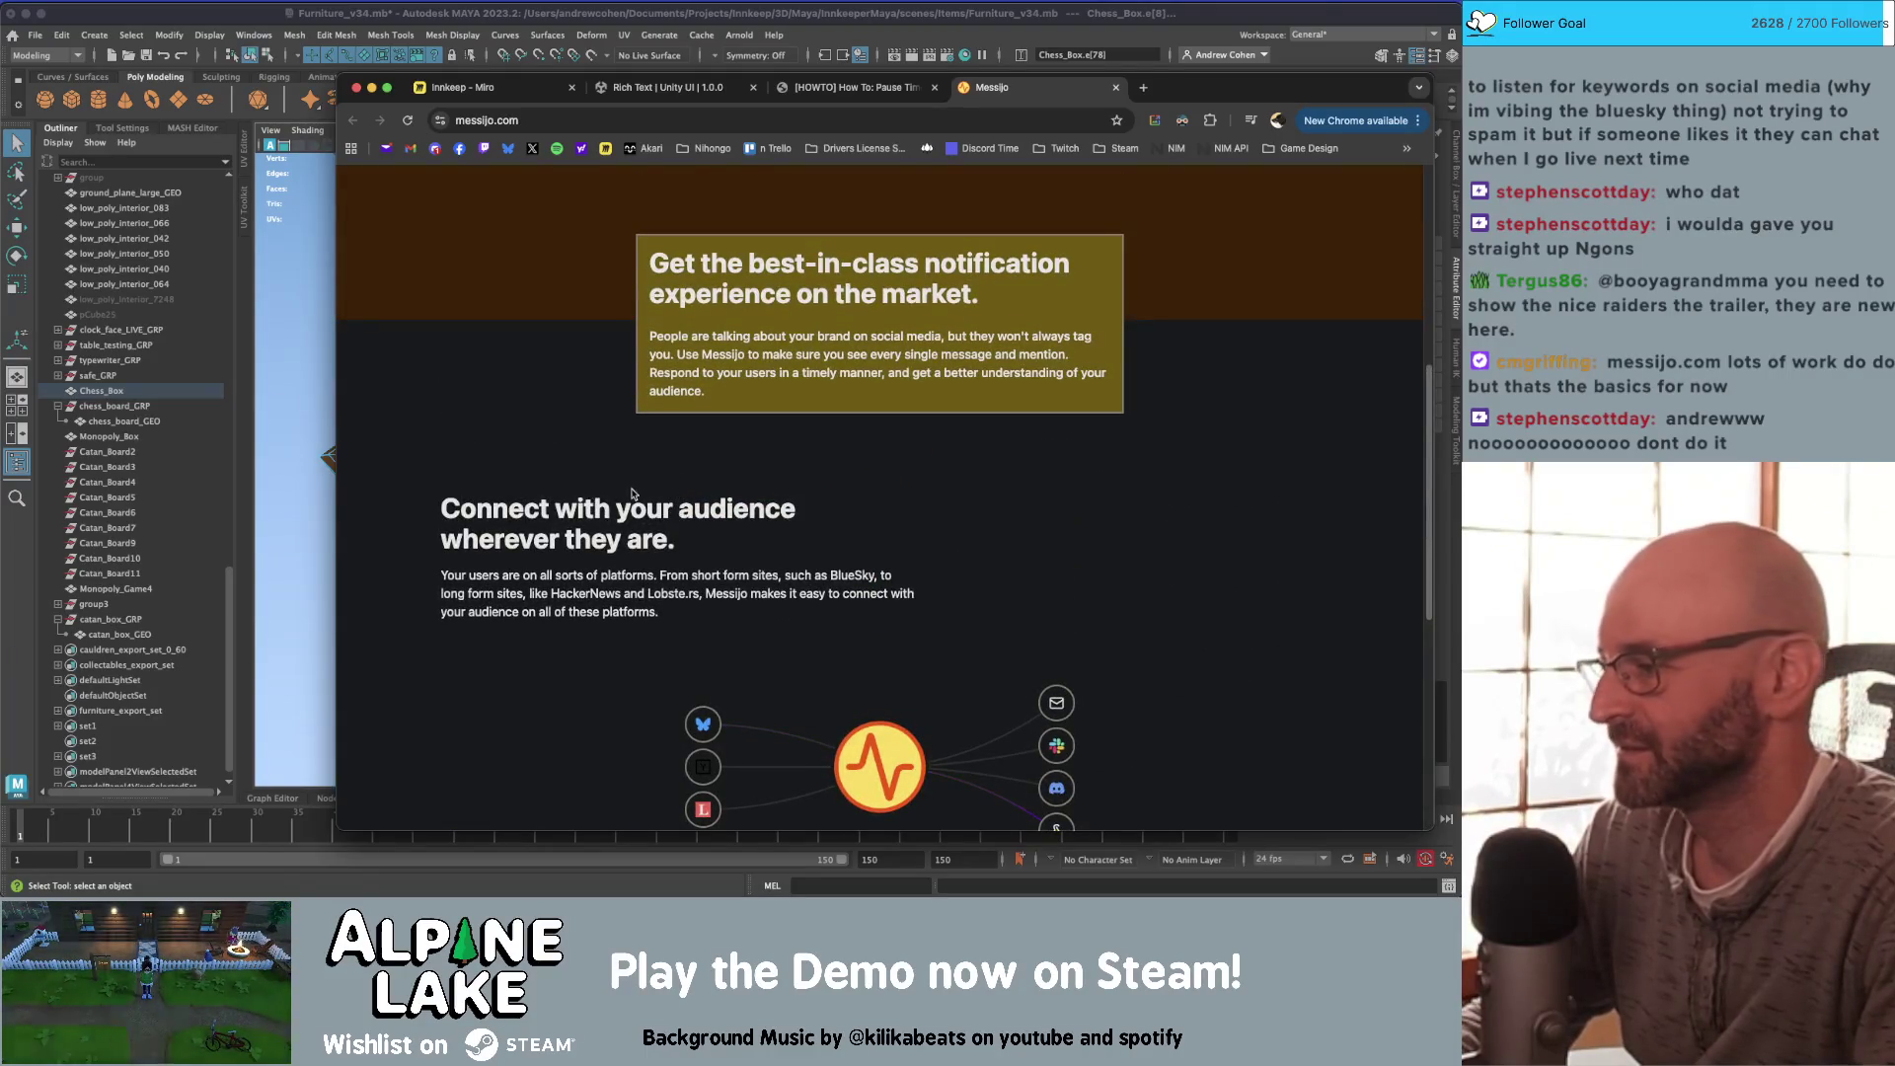
{"action": "scroll", "coordinate": [563, 568], "scroll_direction": "up", "scroll_amount": 5}
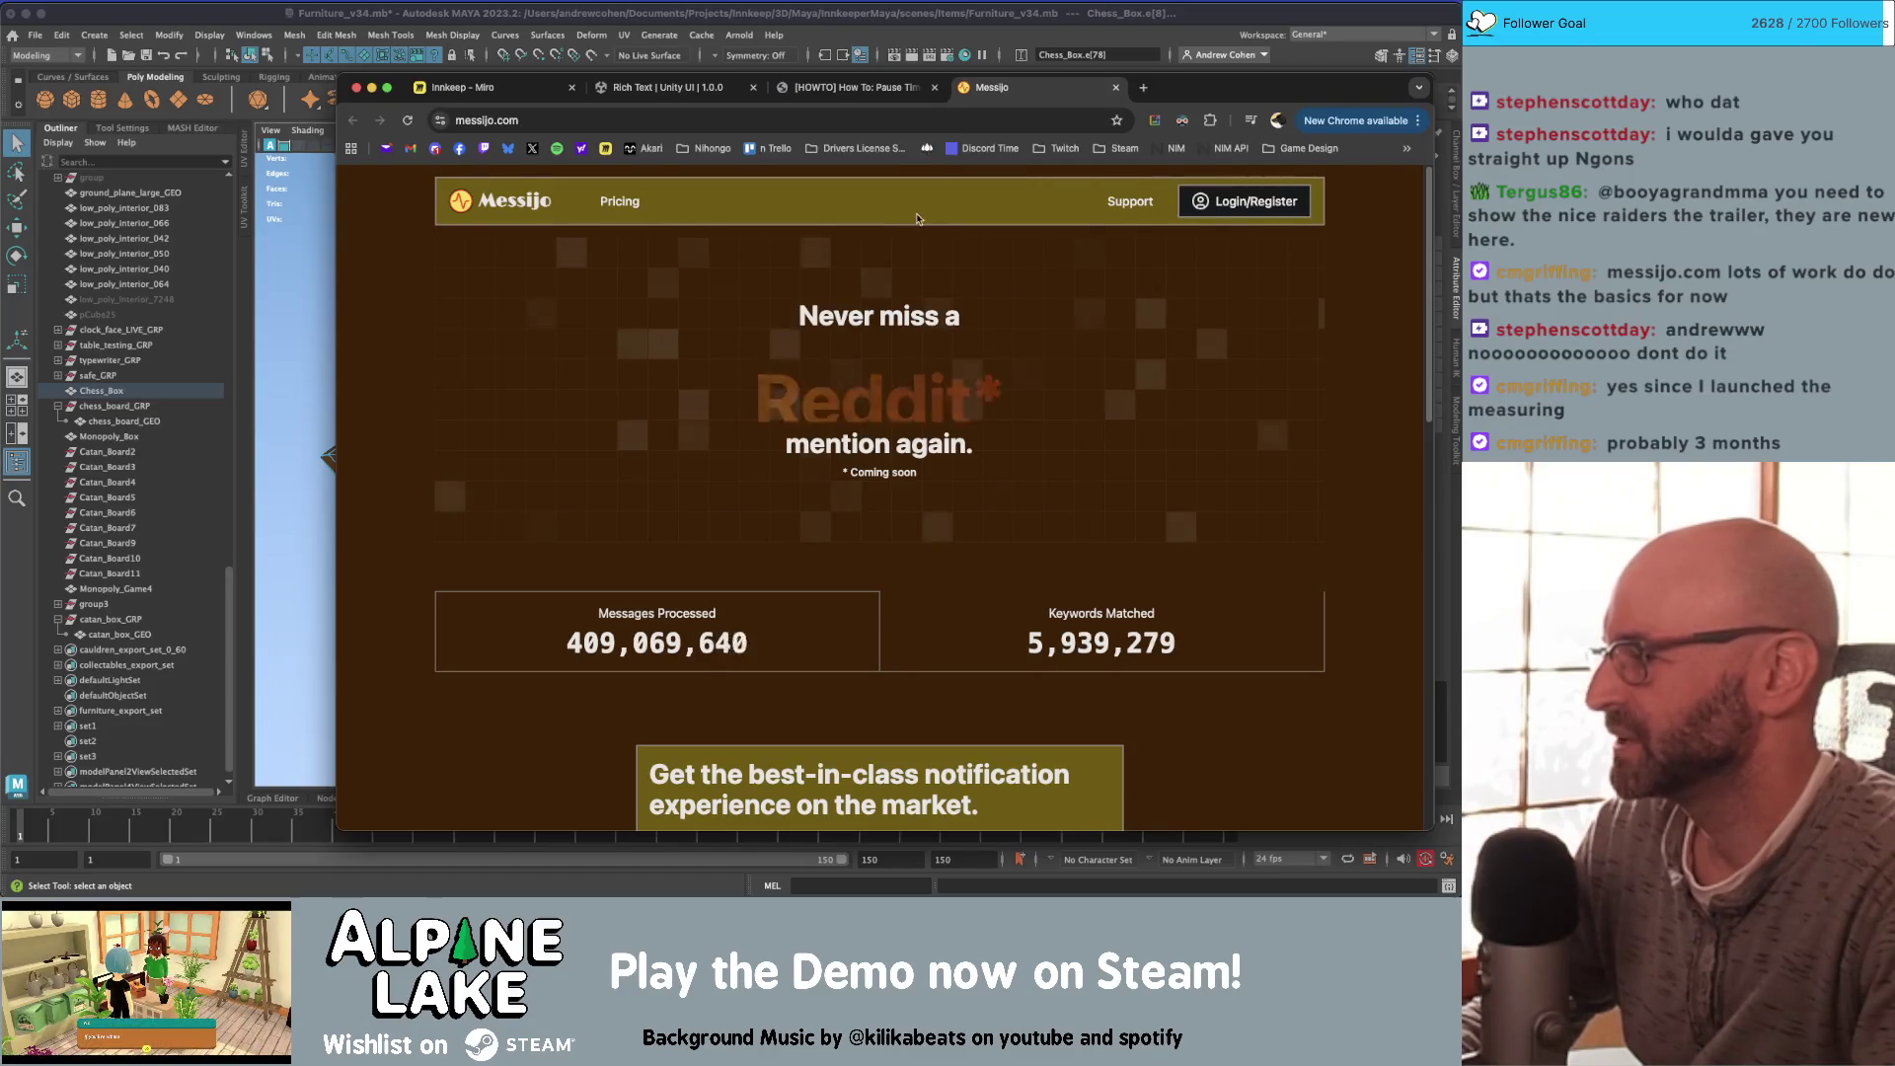
{"action": "key", "text": "super+Tab"}
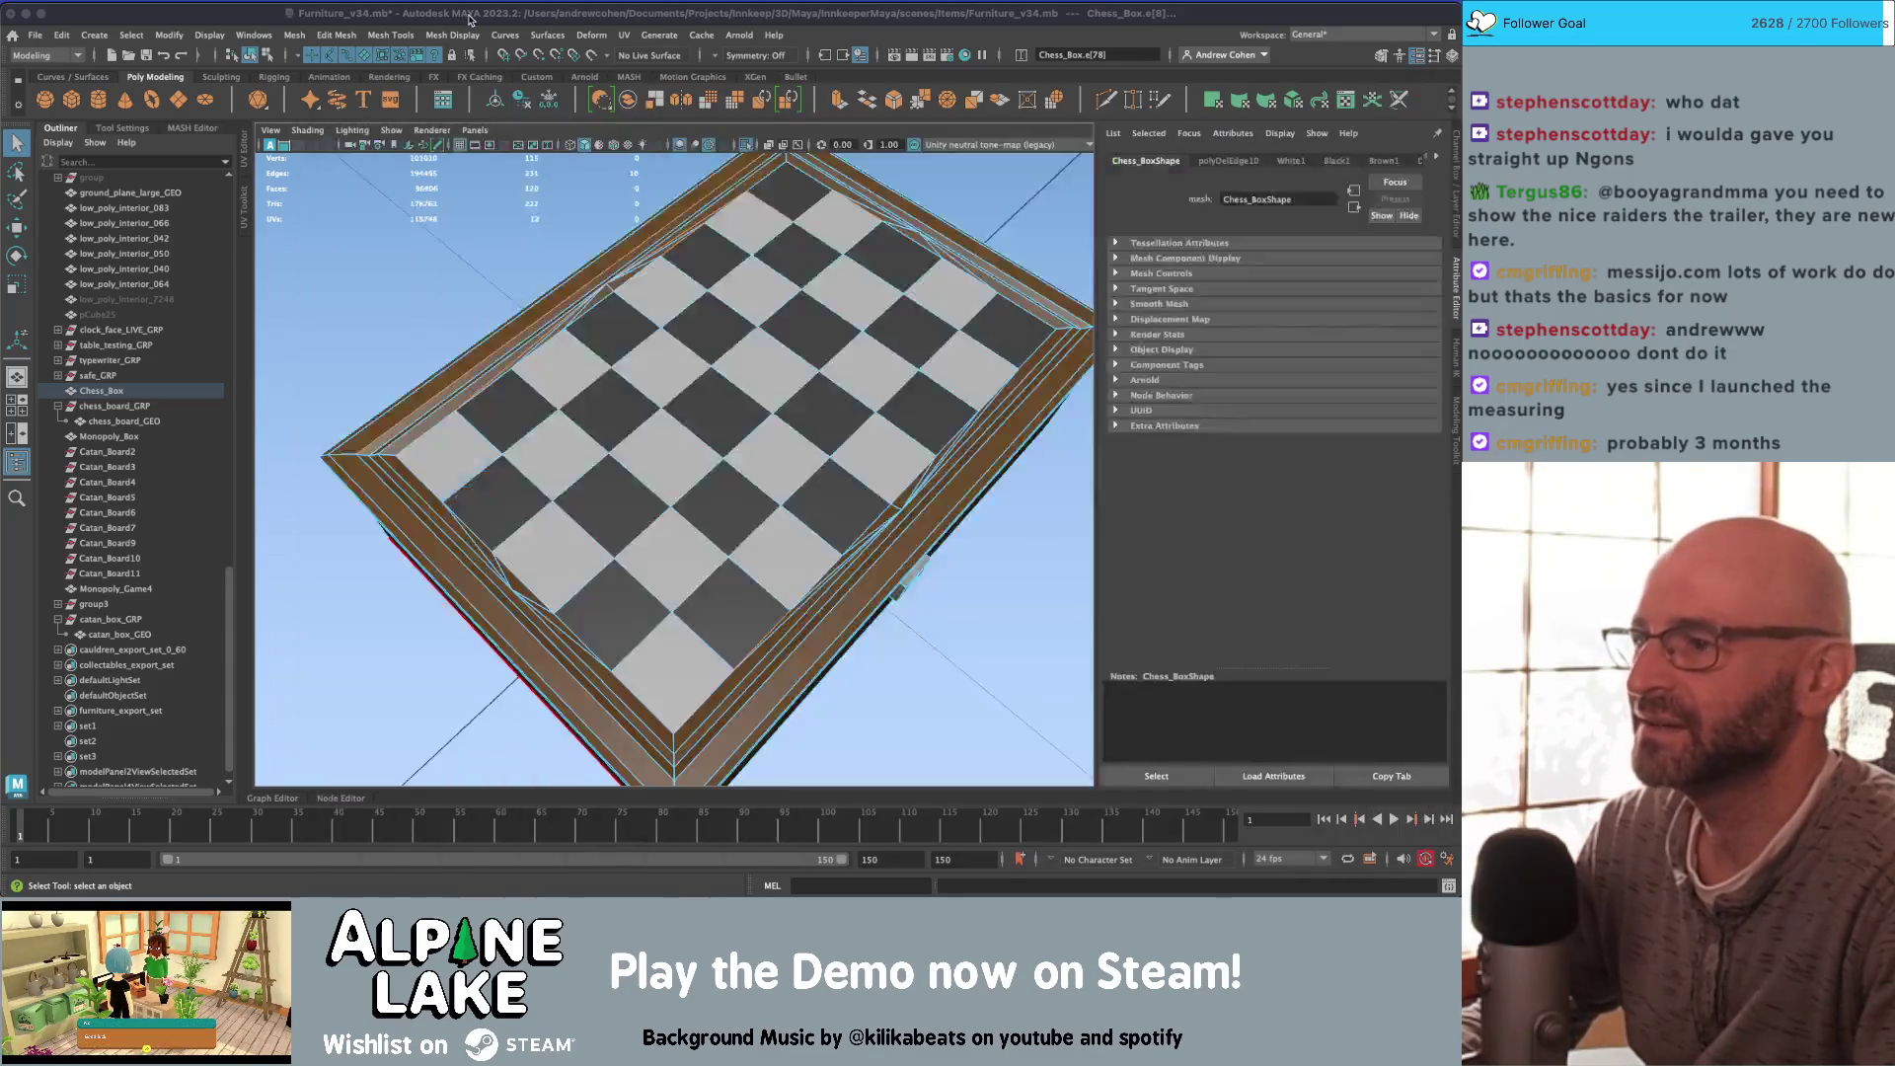
Step: Select and grow a column of chessboard faces, try scaling it, then undo the scale
{"action": "mouse_move", "coordinate": [676, 410]}
{"action": "left_mouse_down", "text": "alt"}
{"action": "mouse_move", "coordinate": [638, 410]}
{"action": "mouse_move", "coordinate": [618, 508]}
{"action": "mouse_move", "coordinate": [690, 626]}
{"action": "mouse_move", "coordinate": [750, 247]}
{"action": "mouse_move", "coordinate": [719, 263]}
{"action": "mouse_move", "coordinate": [740, 287]}
{"action": "mouse_move", "coordinate": [709, 237]}
{"action": "left_mouse_up", "text": "alt"}
{"action": "key", "text": "f"}
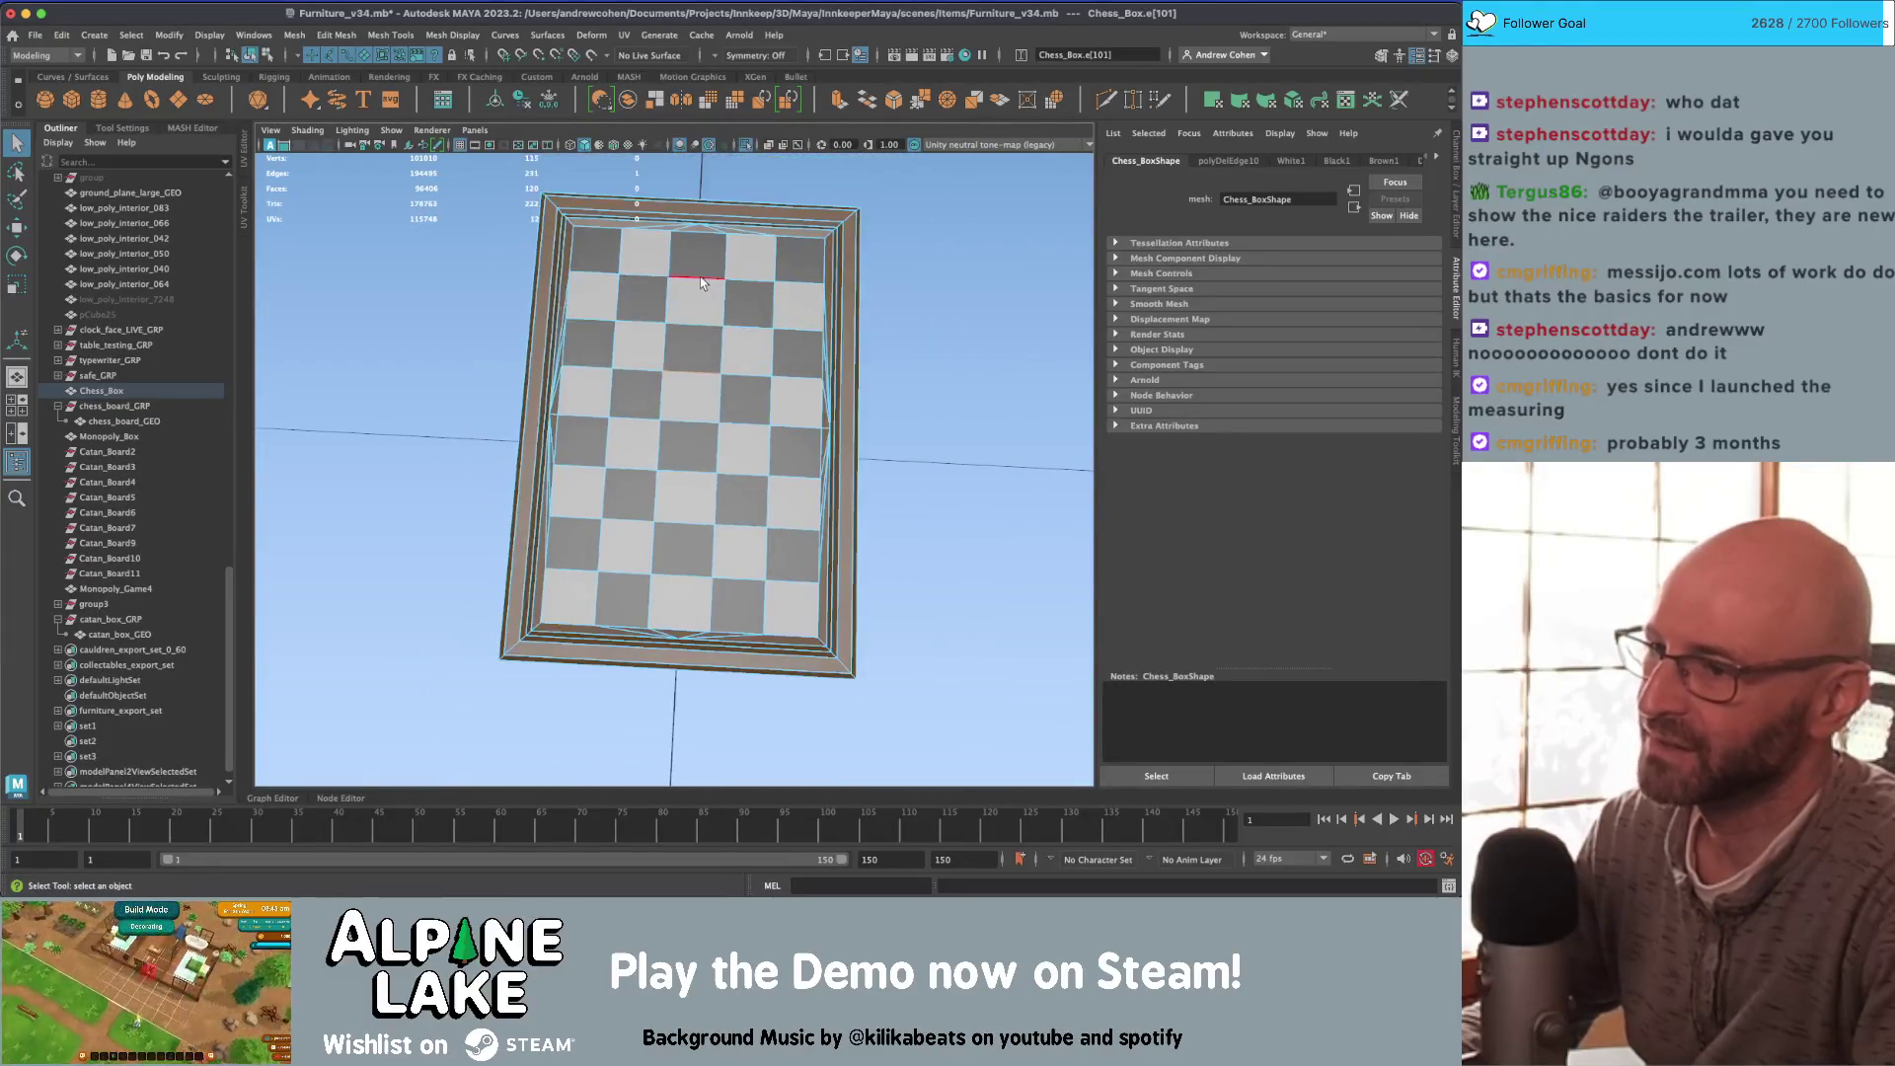
{"action": "right_click", "coordinate": [701, 278]}
{"action": "left_click", "coordinate": [700, 320]}
{"action": "left_click", "coordinate": [677, 254]}
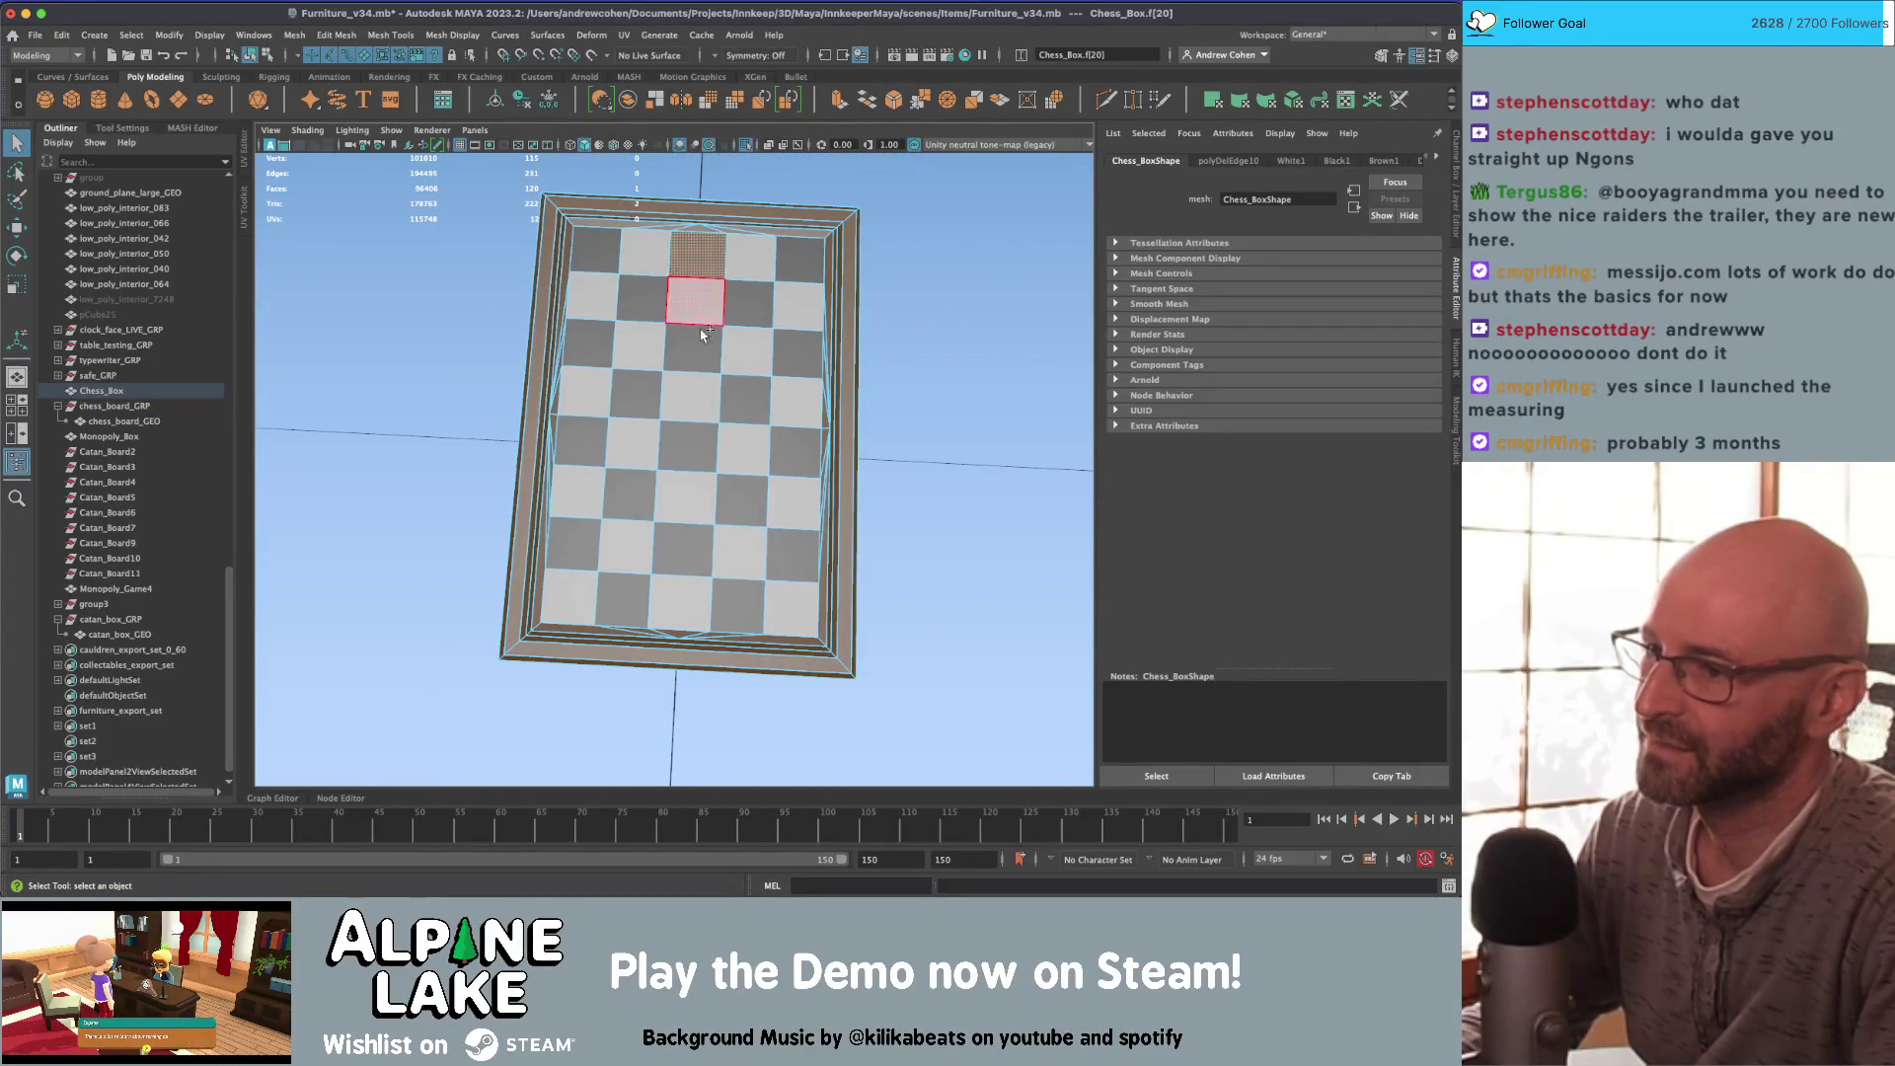
{"action": "double_click", "coordinate": [683, 590], "text": "shift"}
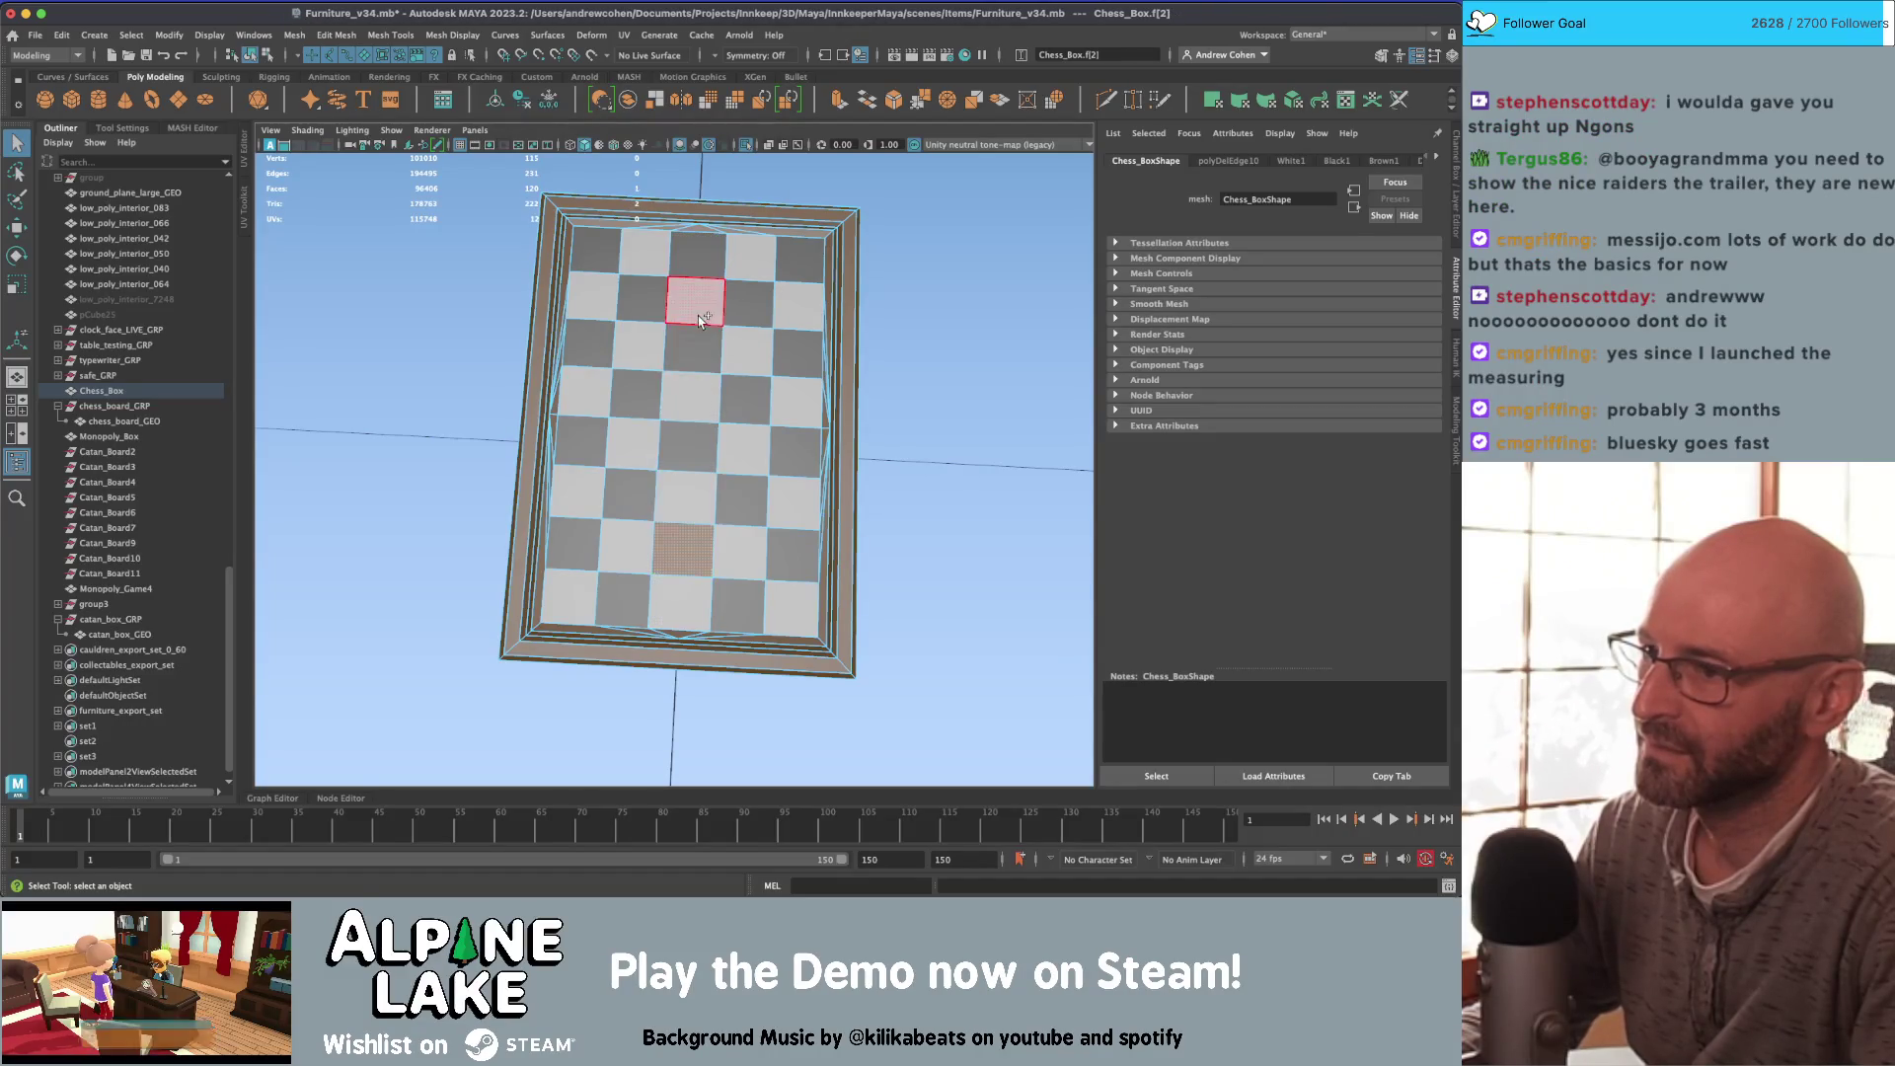
{"action": "key", "text": "shift+period"}
{"action": "key", "text": "r"}
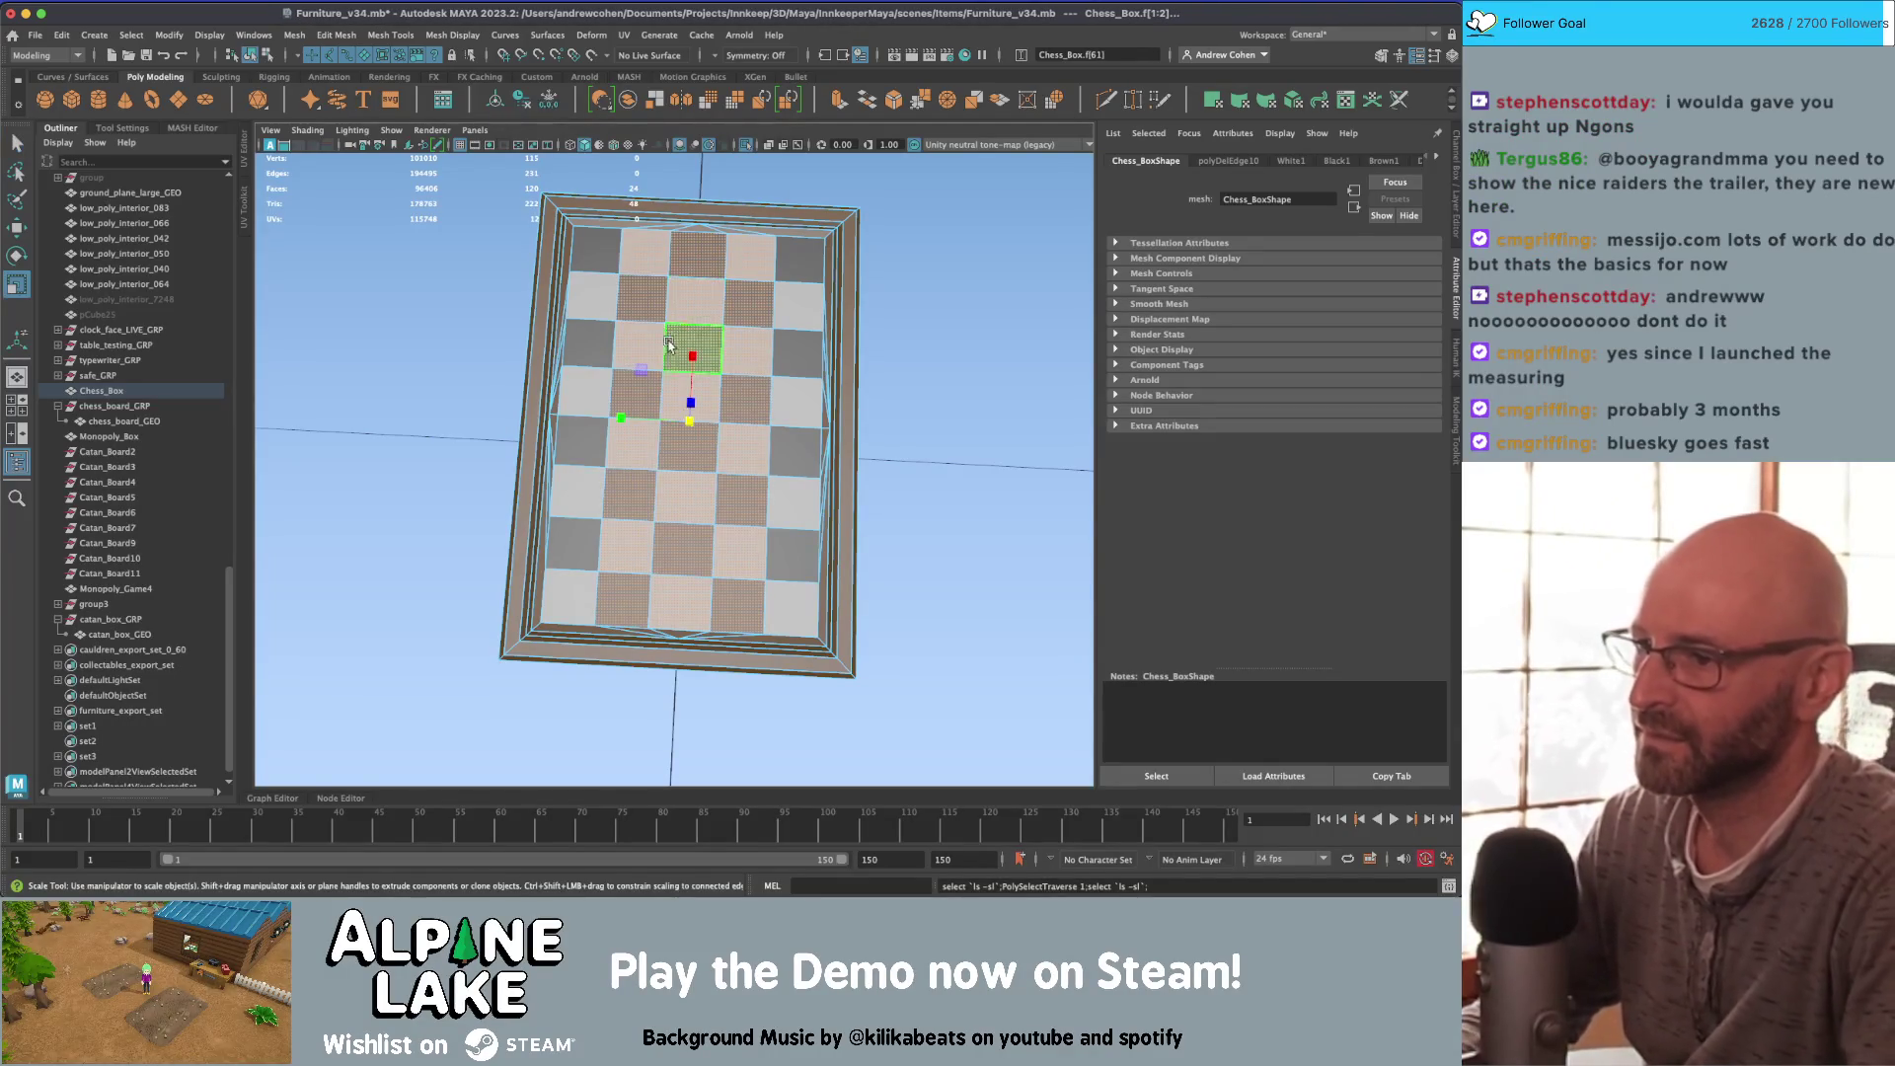
{"action": "left_click_drag", "start_coordinate": [633, 412], "coordinate": [629, 418]}
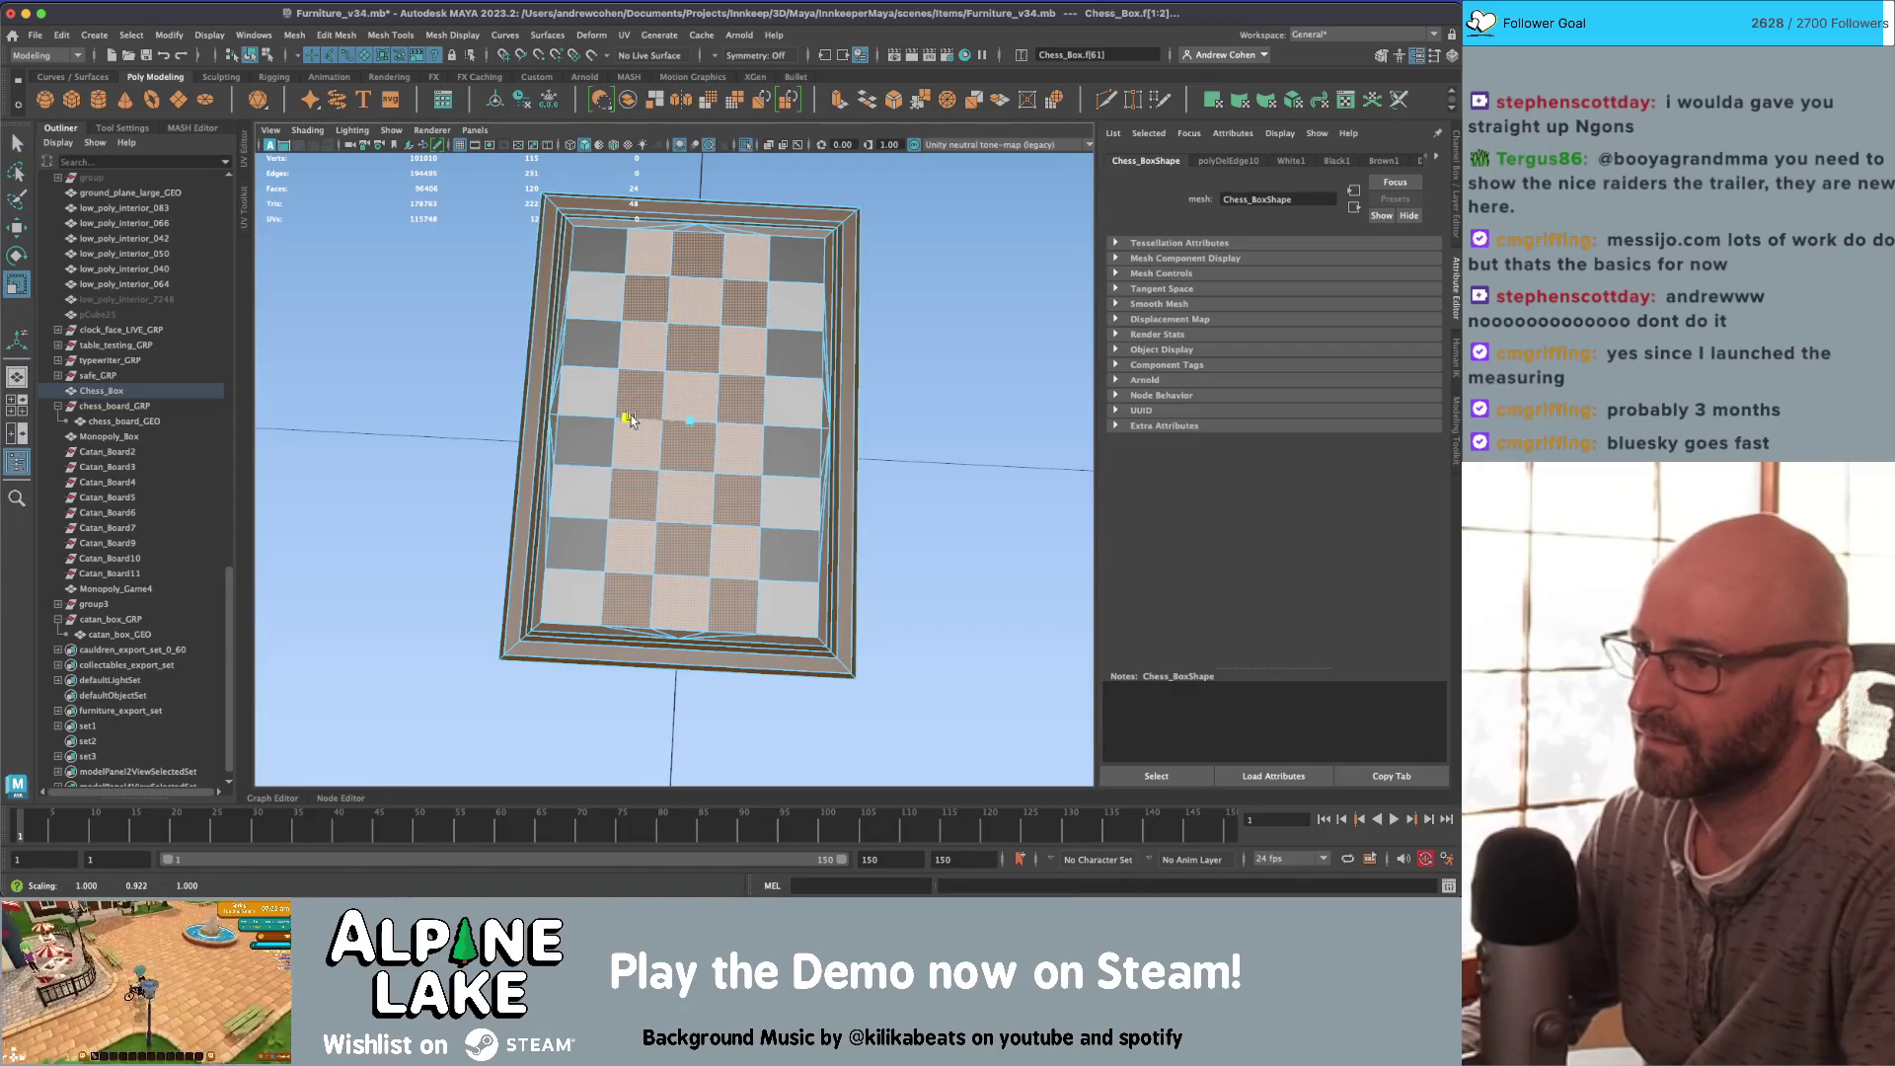
{"action": "key", "text": "ctrl+z"}
Step: Scale the middle checker column narrower to about 0.908
{"action": "left_click", "coordinate": [690, 254]}
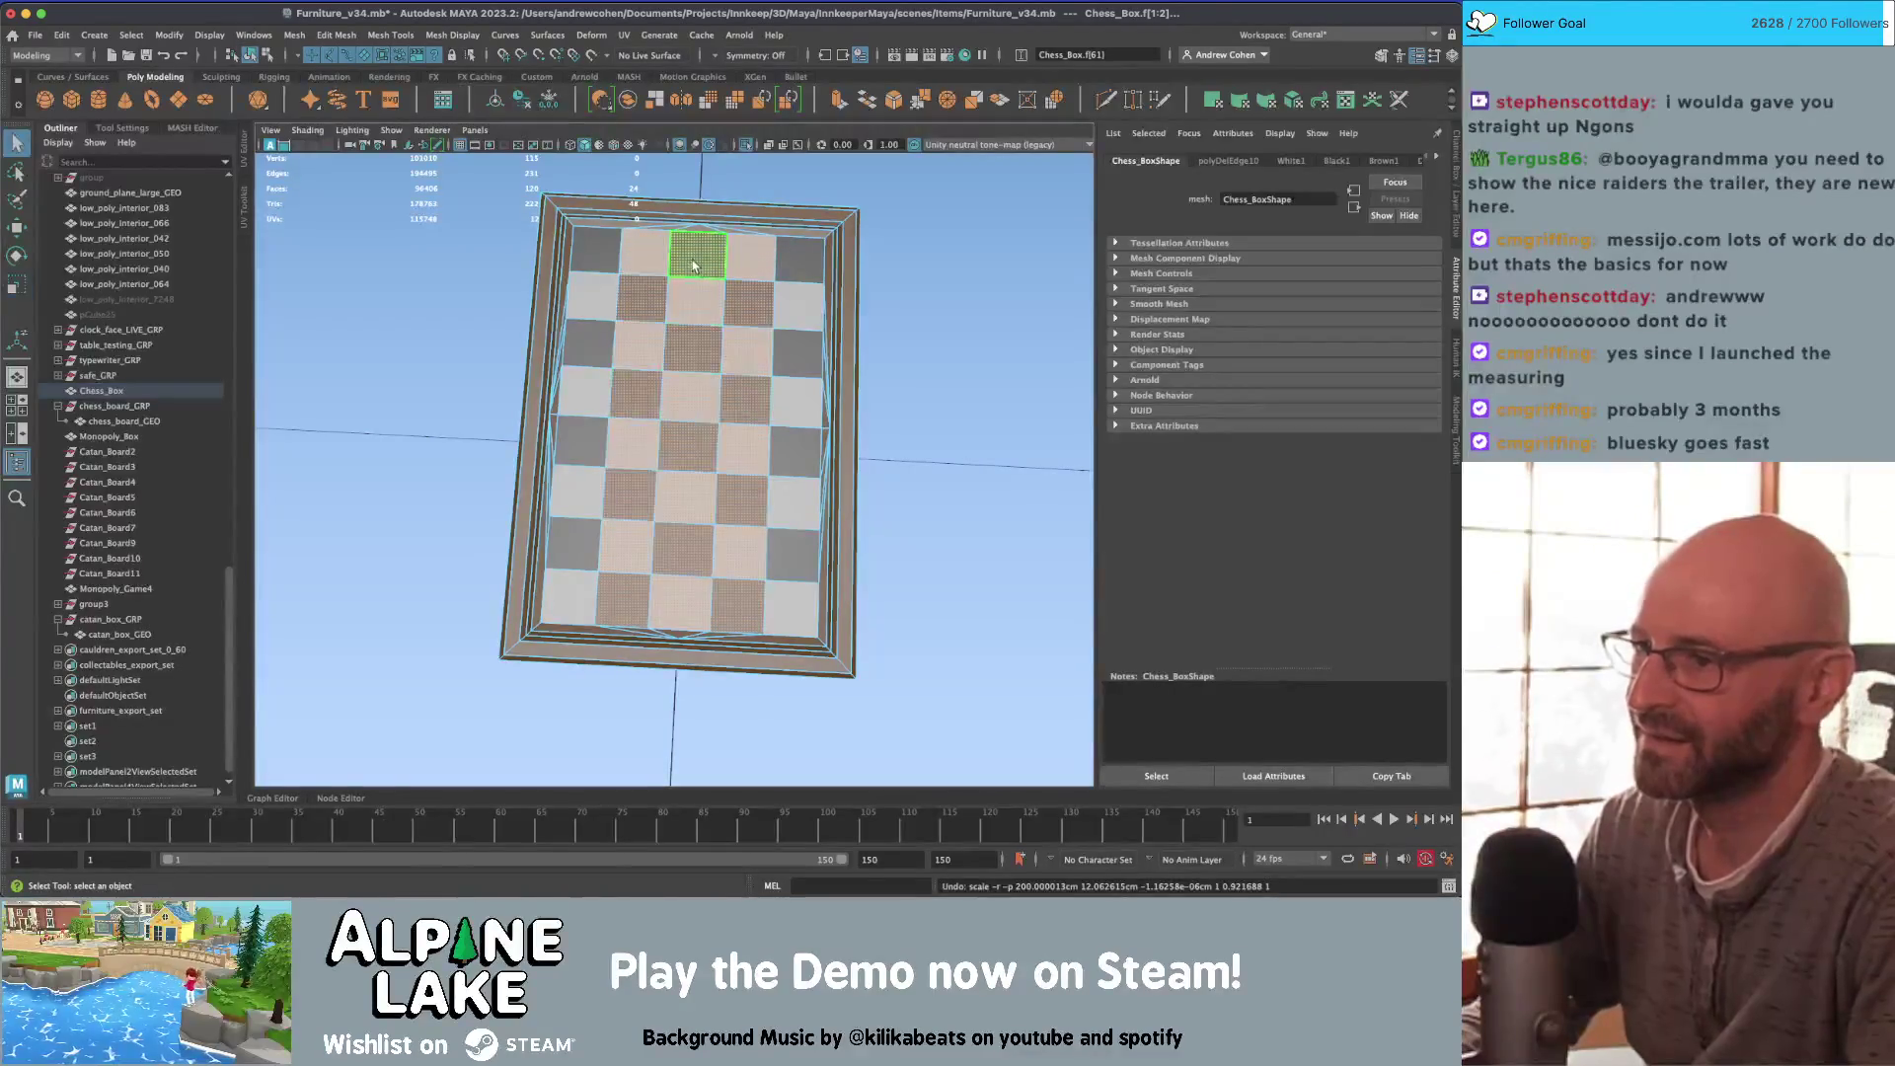
{"action": "double_click", "coordinate": [685, 601], "text": "shift"}
{"action": "left_click_drag", "start_coordinate": [638, 423], "coordinate": [645, 422]}
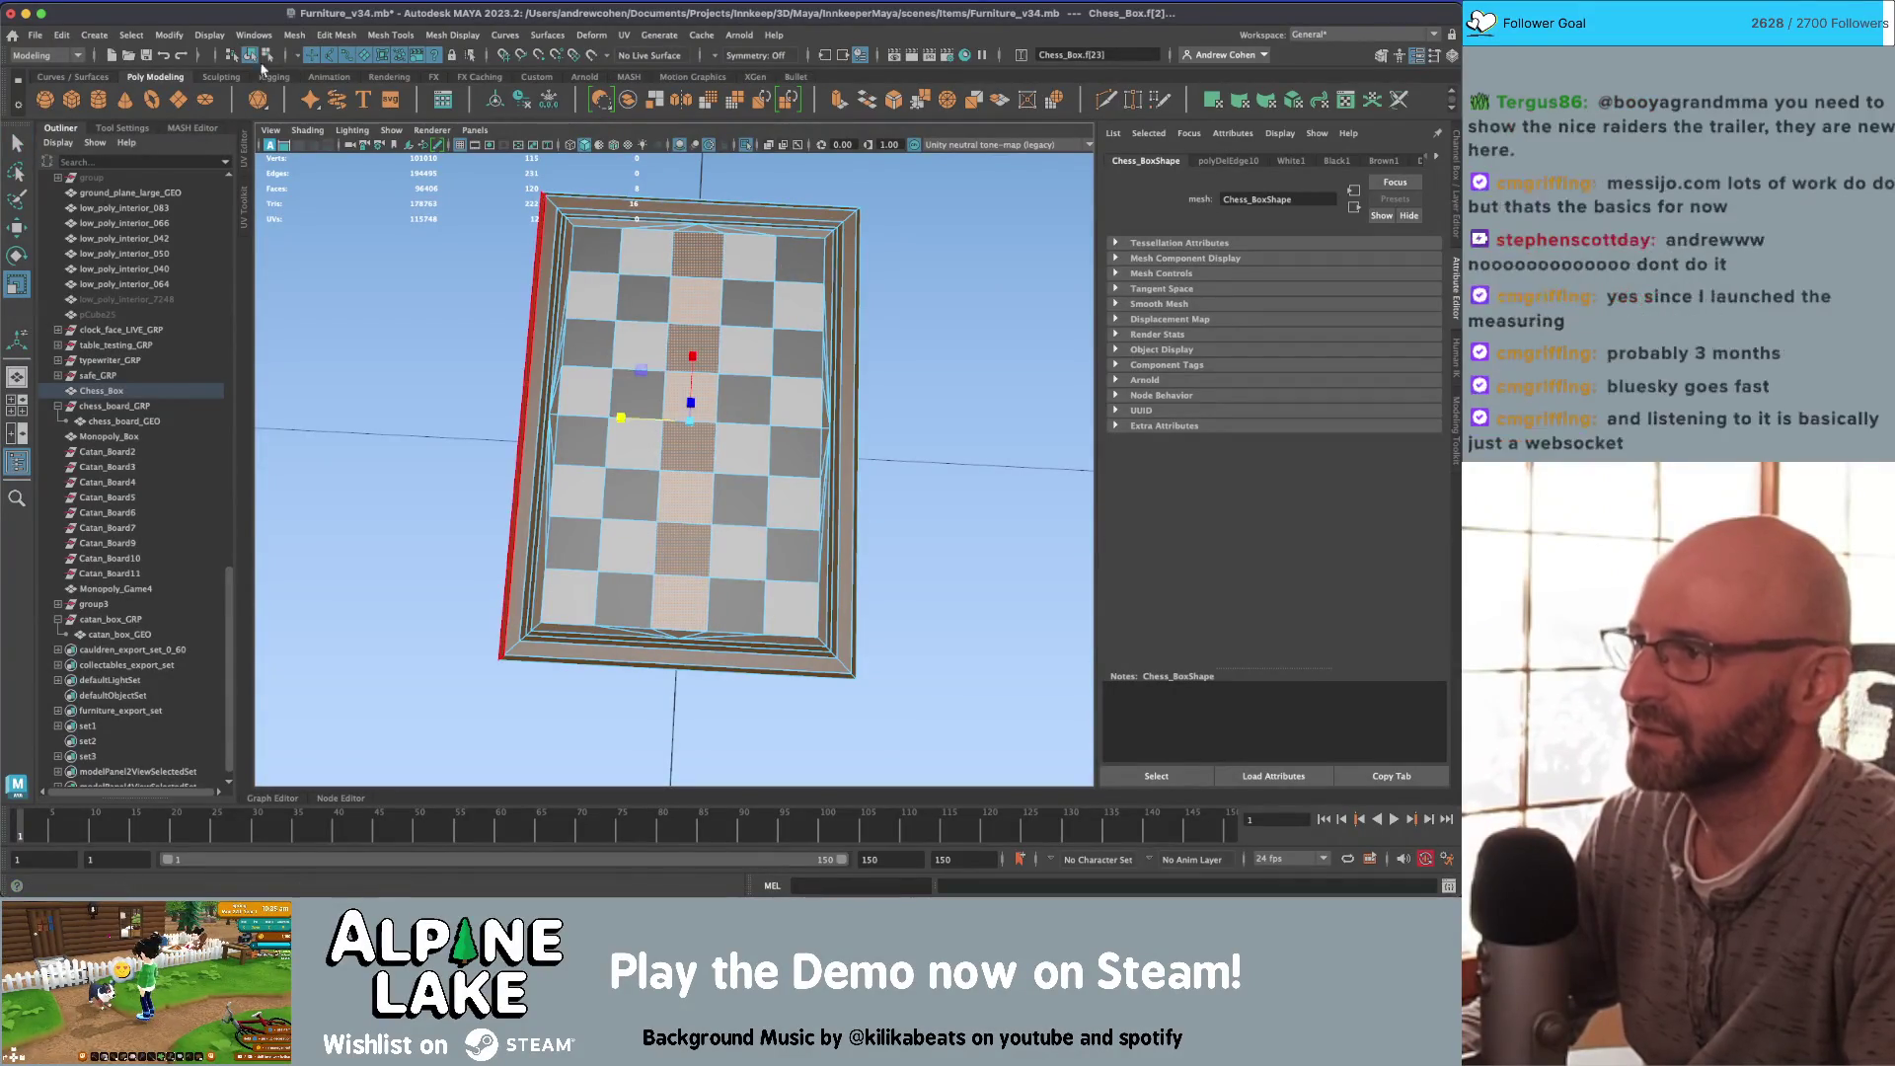
{"action": "left_click", "coordinate": [251, 55]}
{"action": "left_click_drag", "start_coordinate": [632, 414], "coordinate": [693, 369], "text": "alt"}
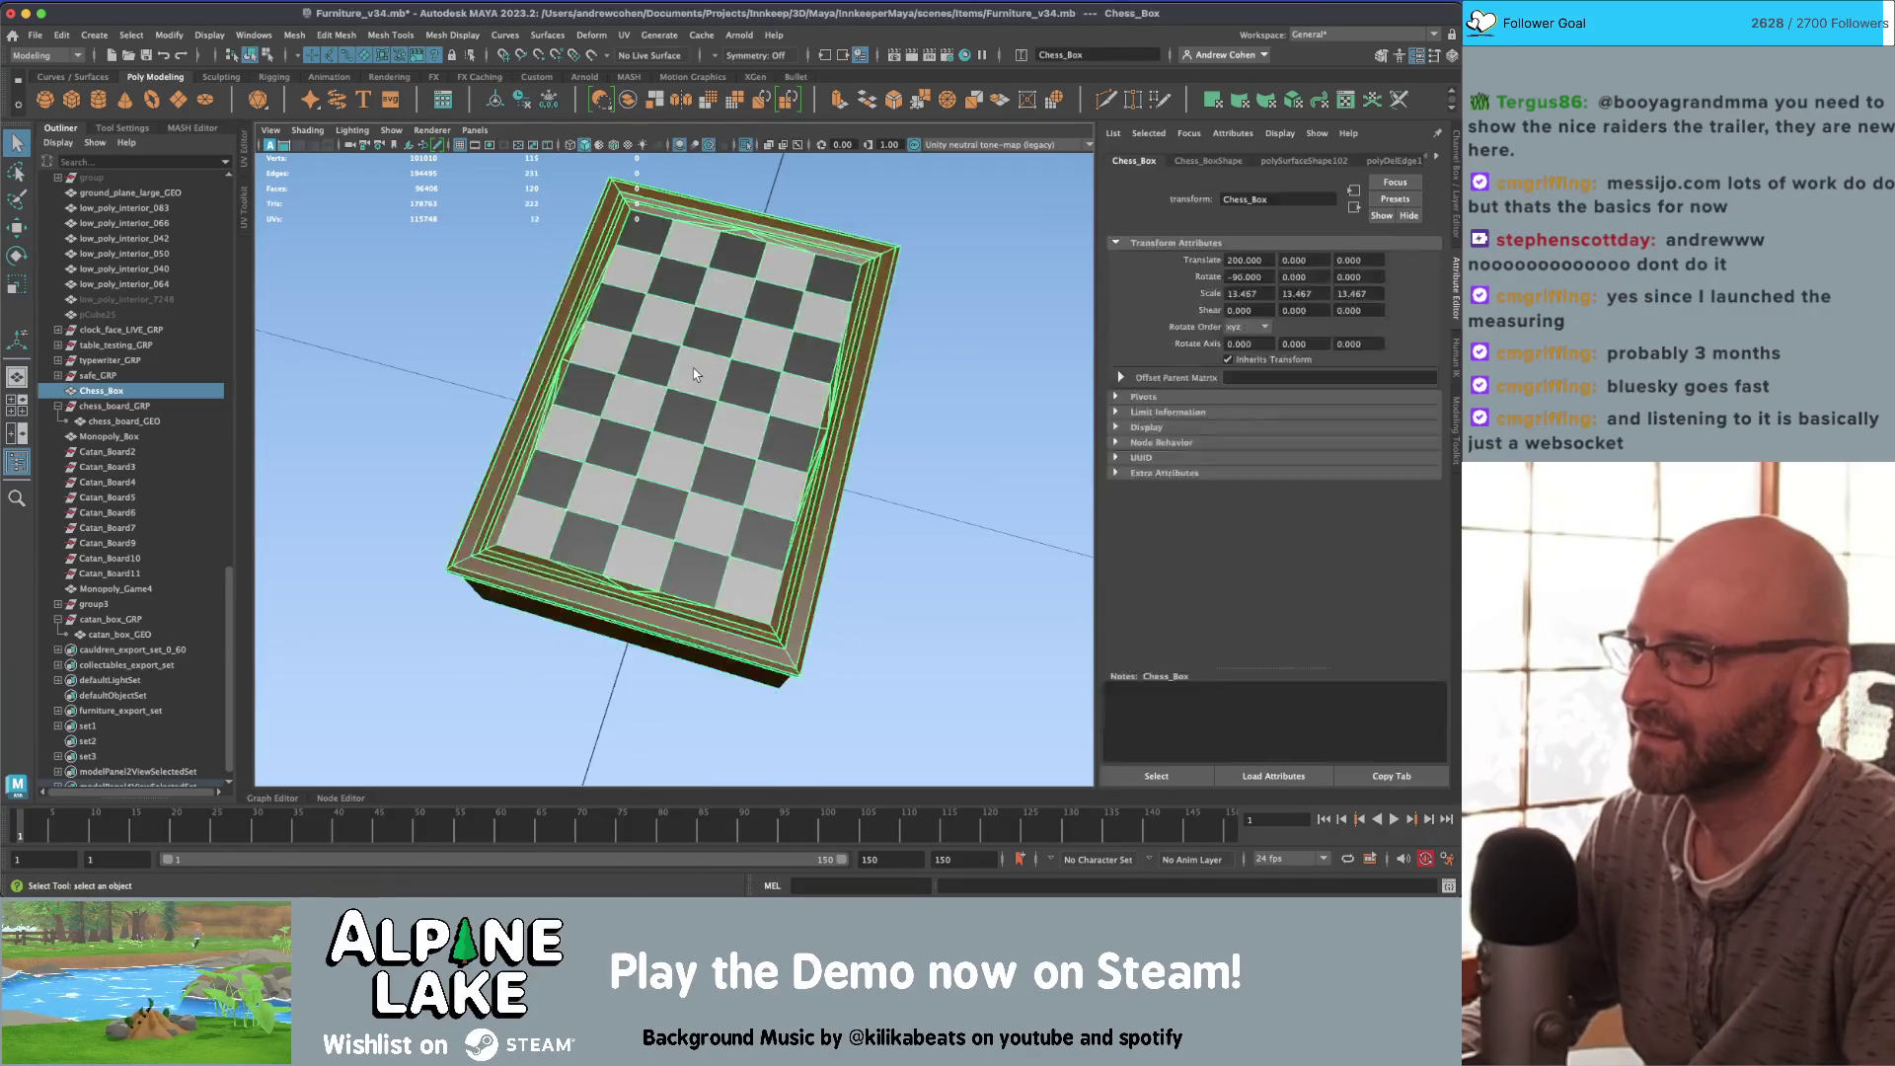
Step: Duplicate Chess_Box as Chess_Box1, remove the original's material override, and open the UV Editor
{"action": "mouse_move", "coordinate": [842, 365]}
{"action": "left_mouse_down", "text": "alt"}
{"action": "mouse_move", "coordinate": [706, 368]}
{"action": "mouse_move", "coordinate": [592, 404]}
{"action": "mouse_move", "coordinate": [266, 365]}
{"action": "left_mouse_up", "text": "alt"}
{"action": "key", "text": "ctrl+d"}
{"action": "key", "text": "w"}
{"action": "key", "text": "q"}
{"action": "left_click", "coordinate": [687, 345]}
{"action": "mouse_move", "coordinate": [687, 345]}
{"action": "right_mouse_down"}
{"action": "mouse_move", "coordinate": [681, 663]}
{"action": "mouse_move", "coordinate": [702, 787]}
{"action": "mouse_move", "coordinate": [726, 768]}
{"action": "mouse_move", "coordinate": [690, 296]}
{"action": "mouse_move", "coordinate": [755, 347]}
{"action": "mouse_move", "coordinate": [680, 742]}
{"action": "mouse_move", "coordinate": [755, 762]}
{"action": "mouse_move", "coordinate": [827, 146]}
{"action": "right_mouse_up"}
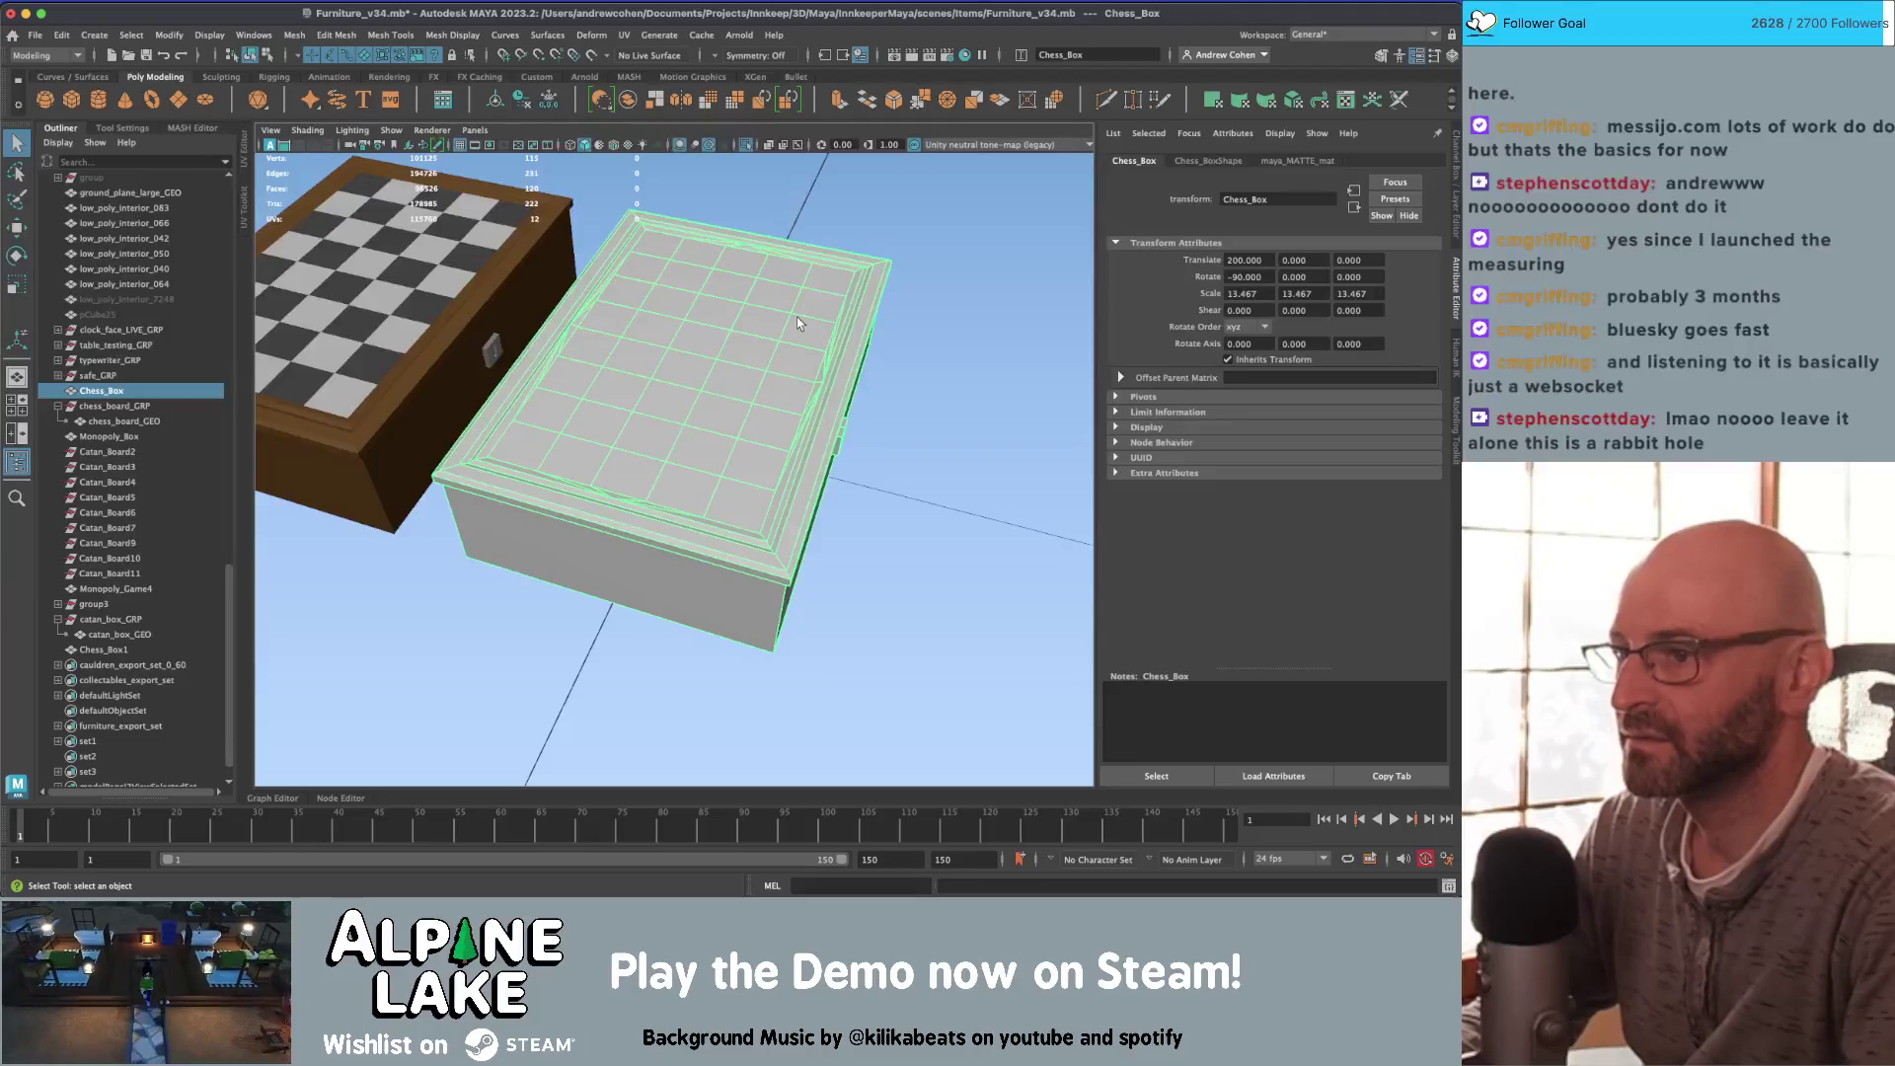
{"action": "key", "text": "ctrl+u"}
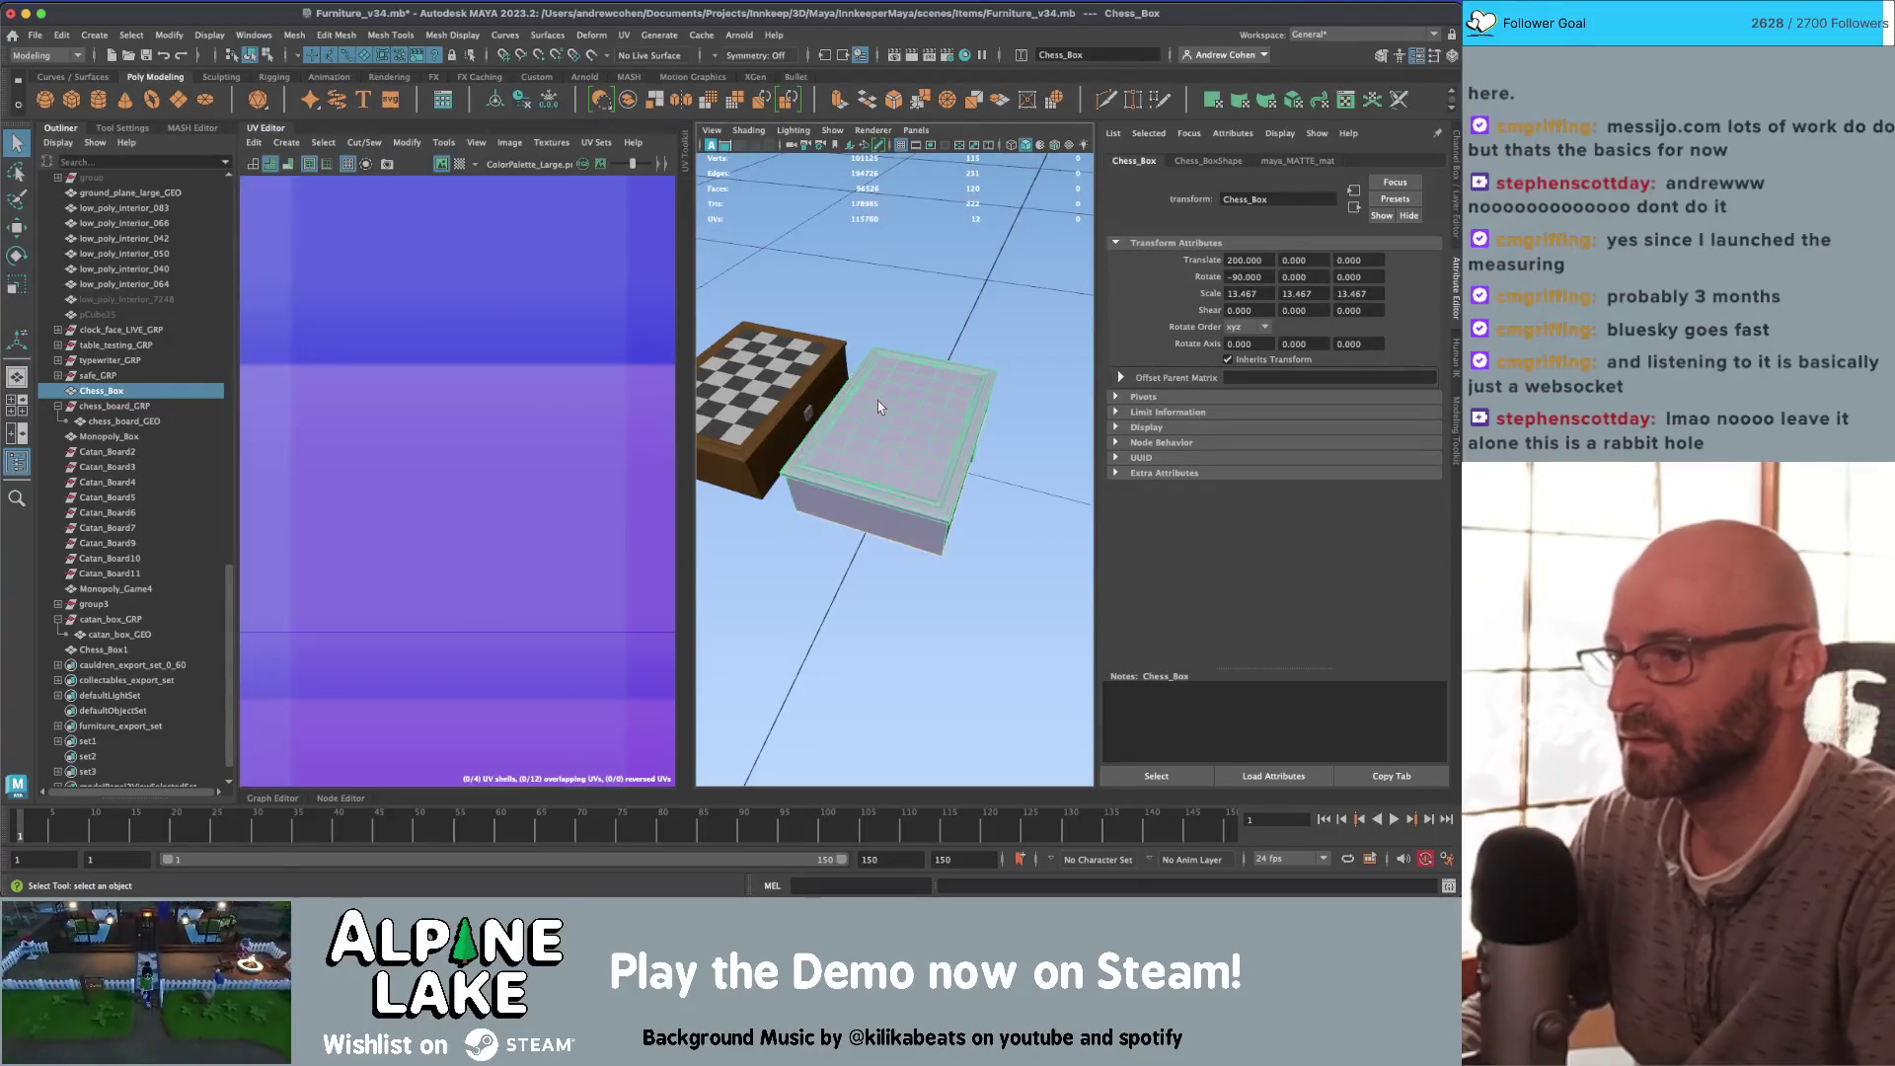
Step: Select every Chess_Box face and apply a planar UV projection
{"action": "right_click_drag", "start_coordinate": [893, 390], "coordinate": [893, 393]}
{"action": "left_click_drag", "start_coordinate": [1041, 306], "coordinate": [767, 564]}
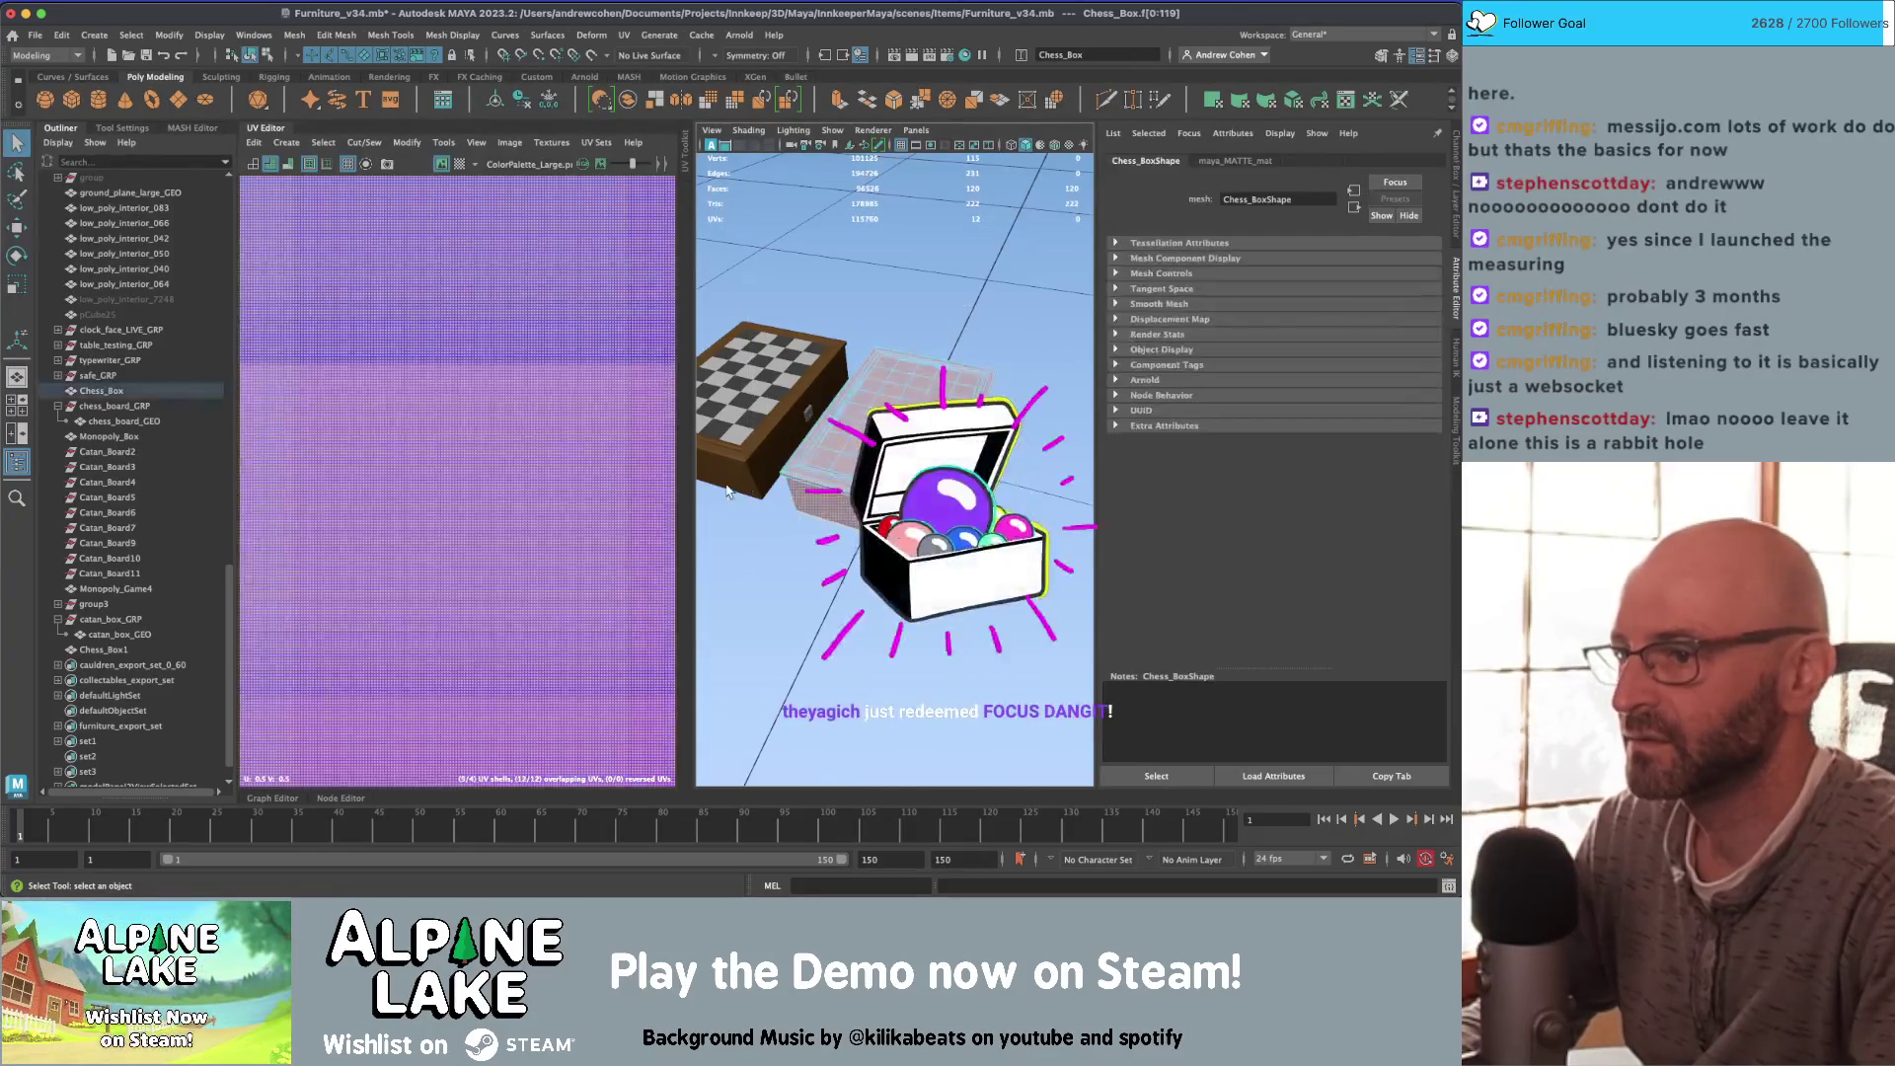
{"action": "left_click", "coordinate": [292, 145]}
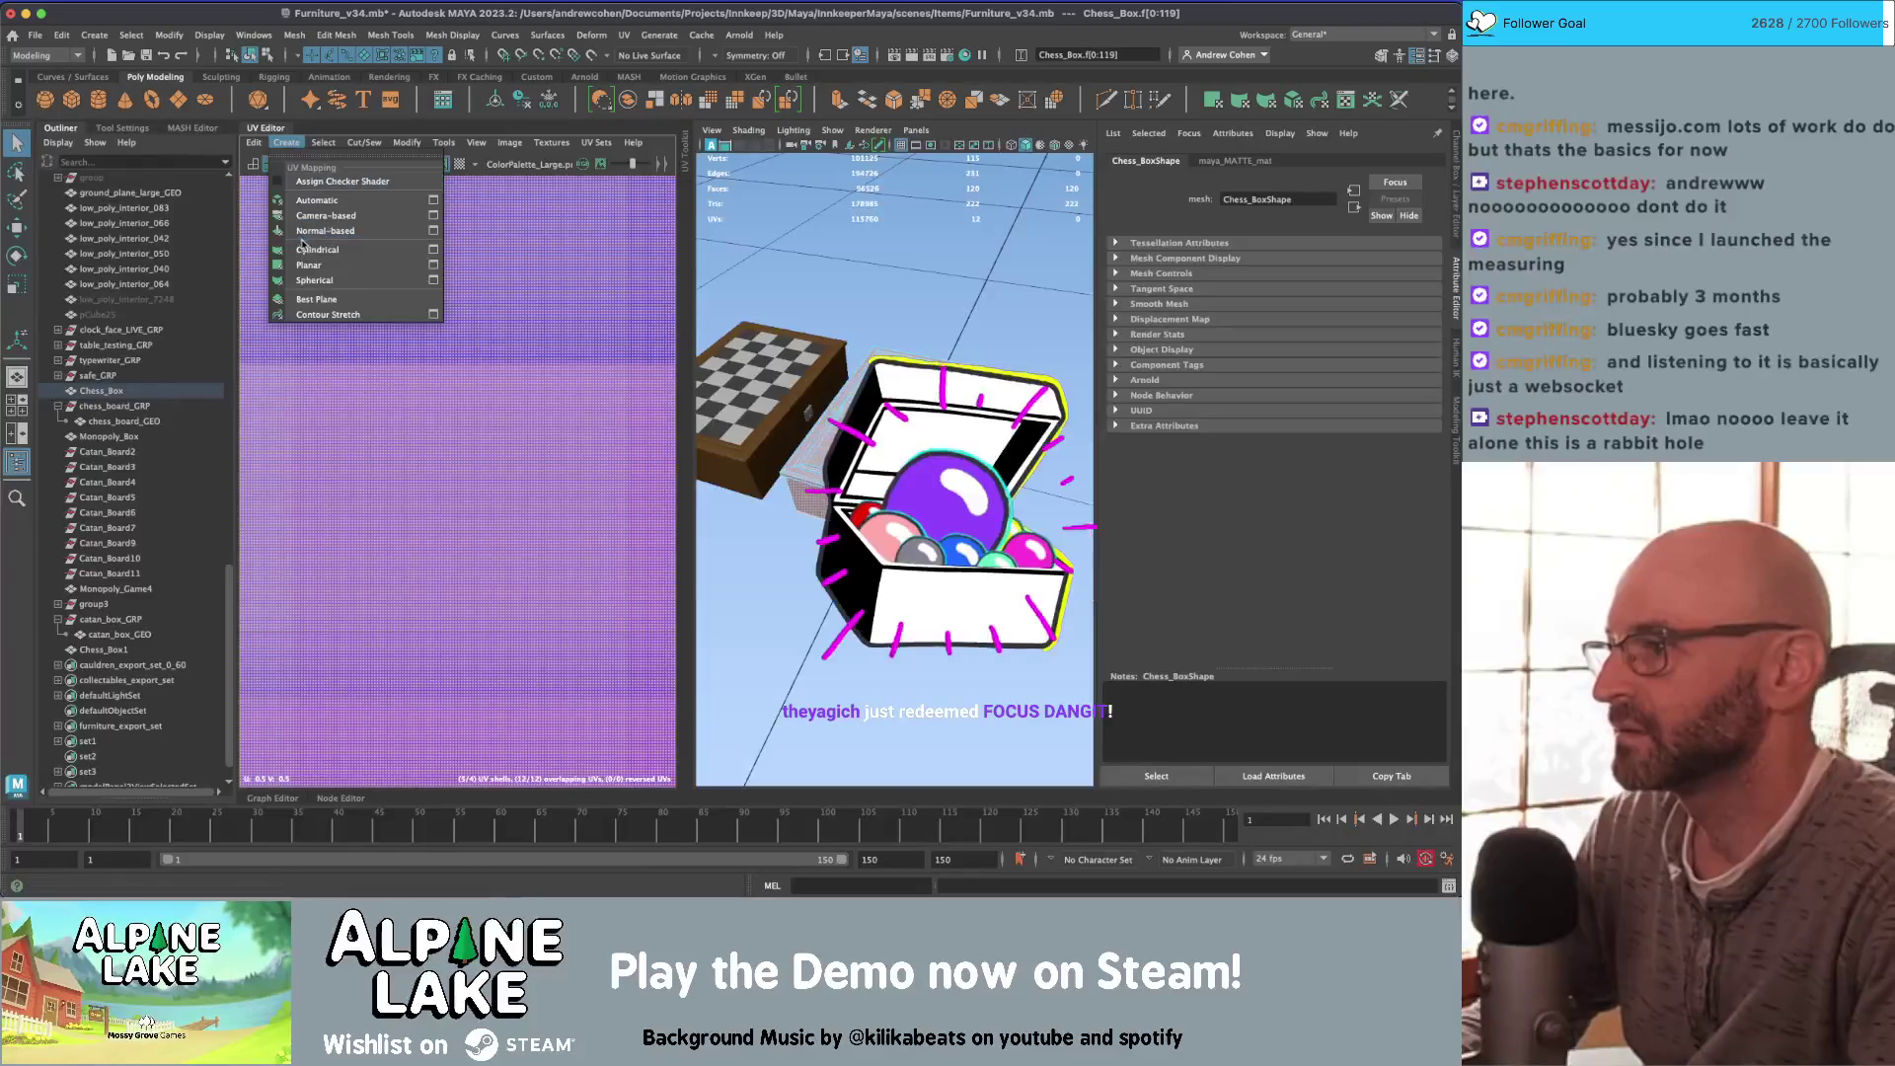
{"action": "left_click", "coordinate": [309, 264]}
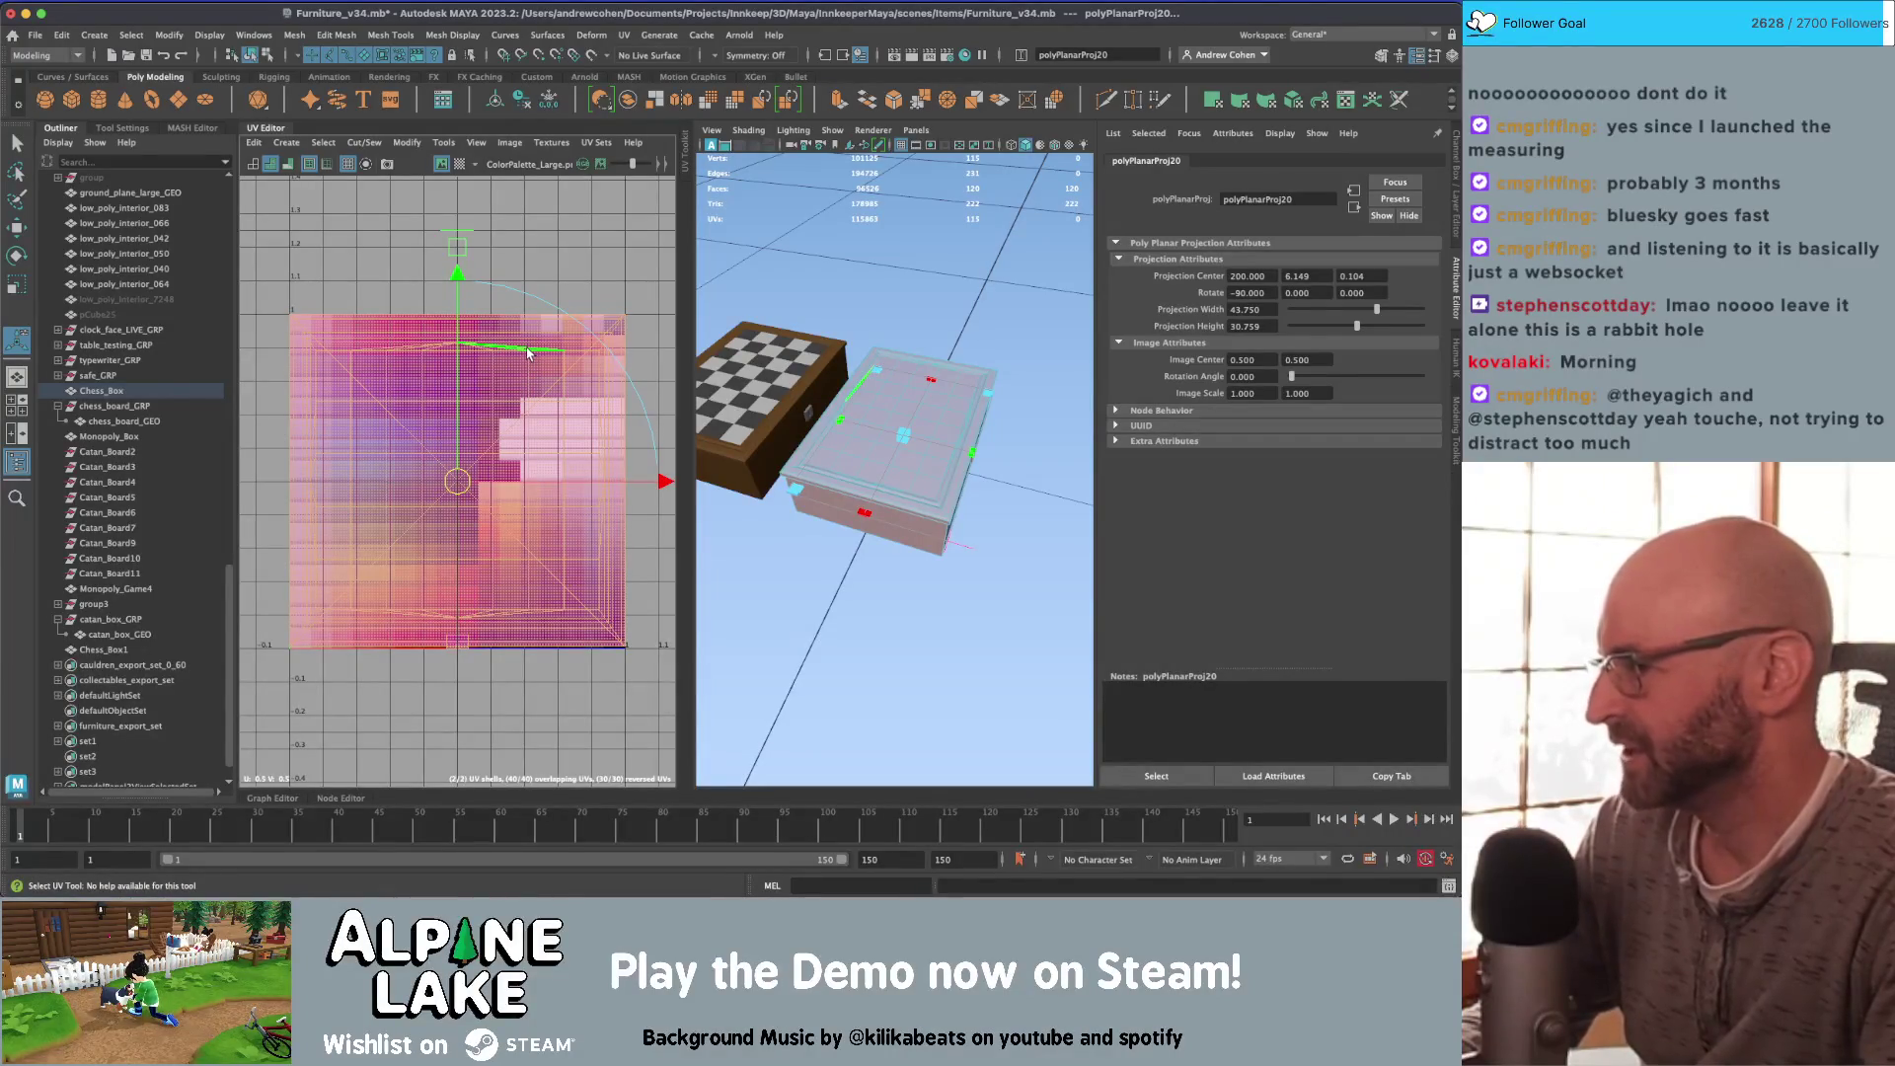
Step: Check several faces' UV placement on the palette texture, then close the UV Editor
{"action": "left_click", "coordinate": [539, 414]}
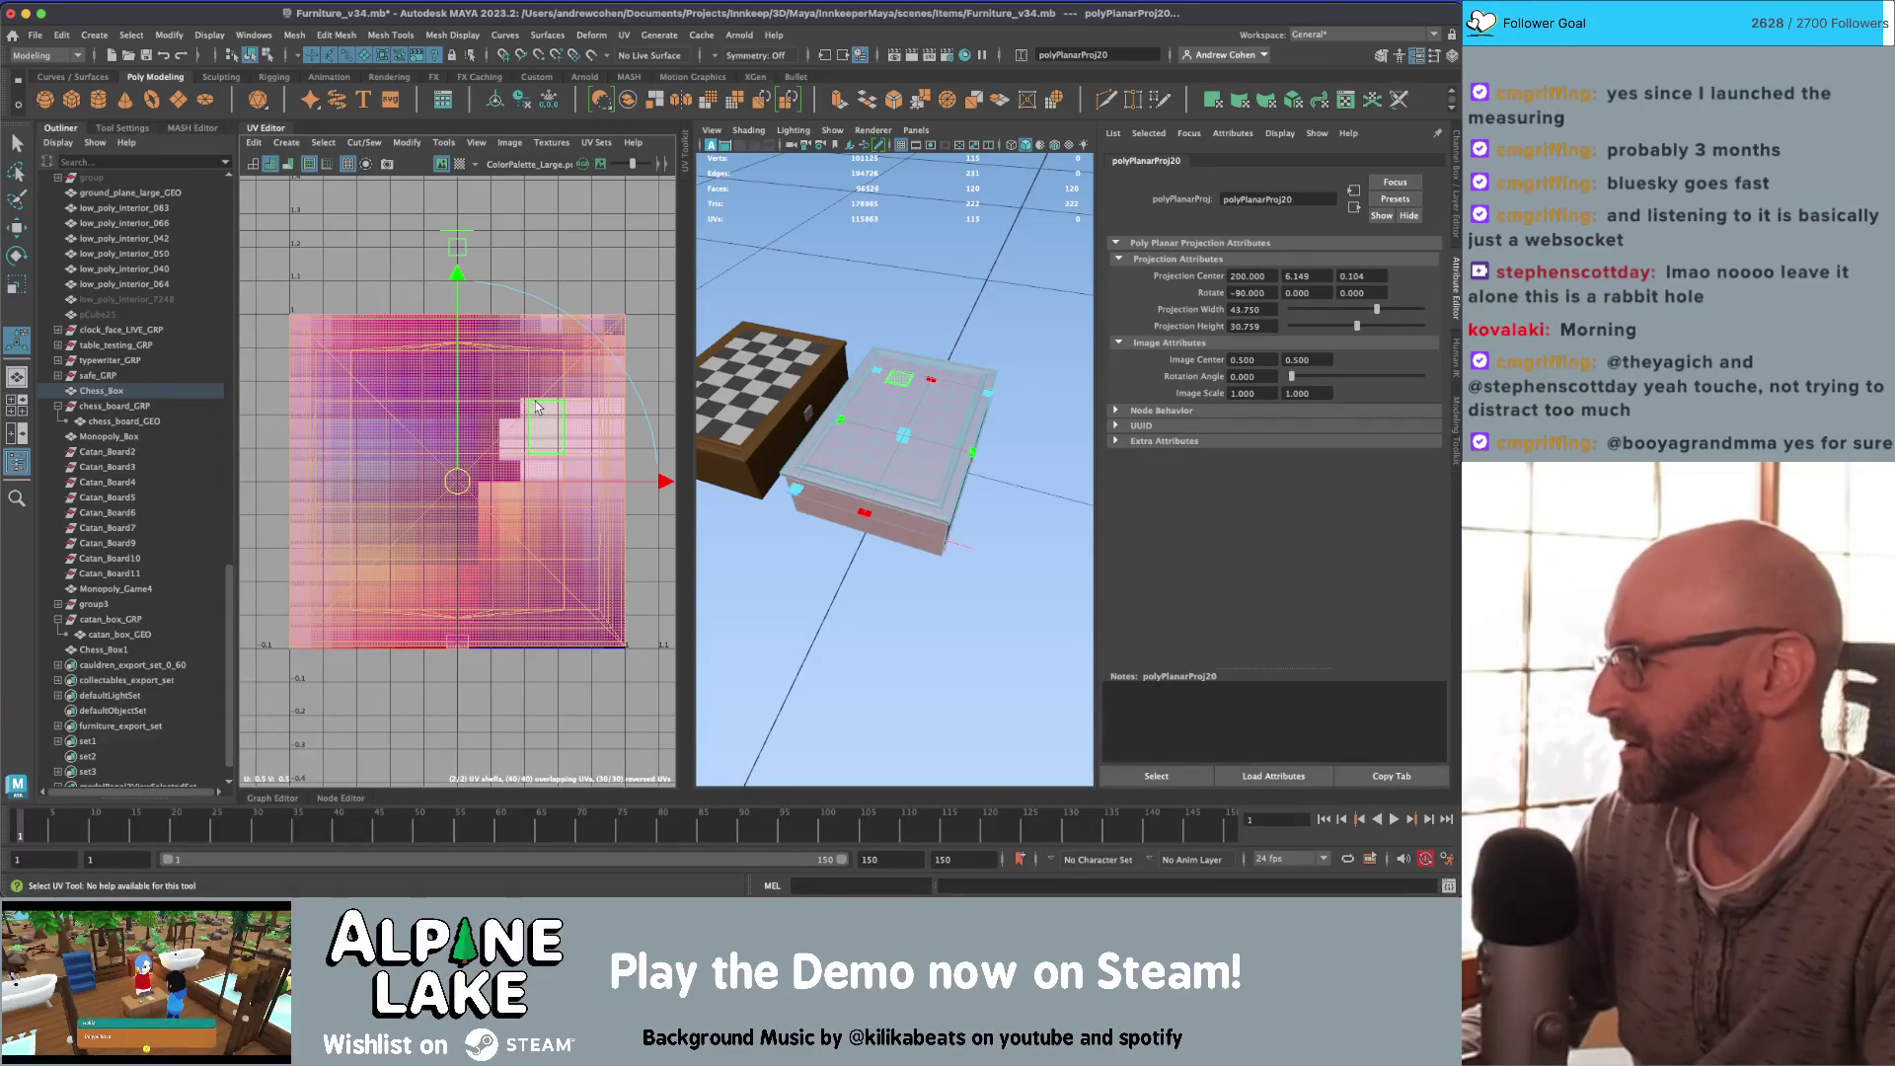
{"action": "left_click", "coordinate": [536, 404]}
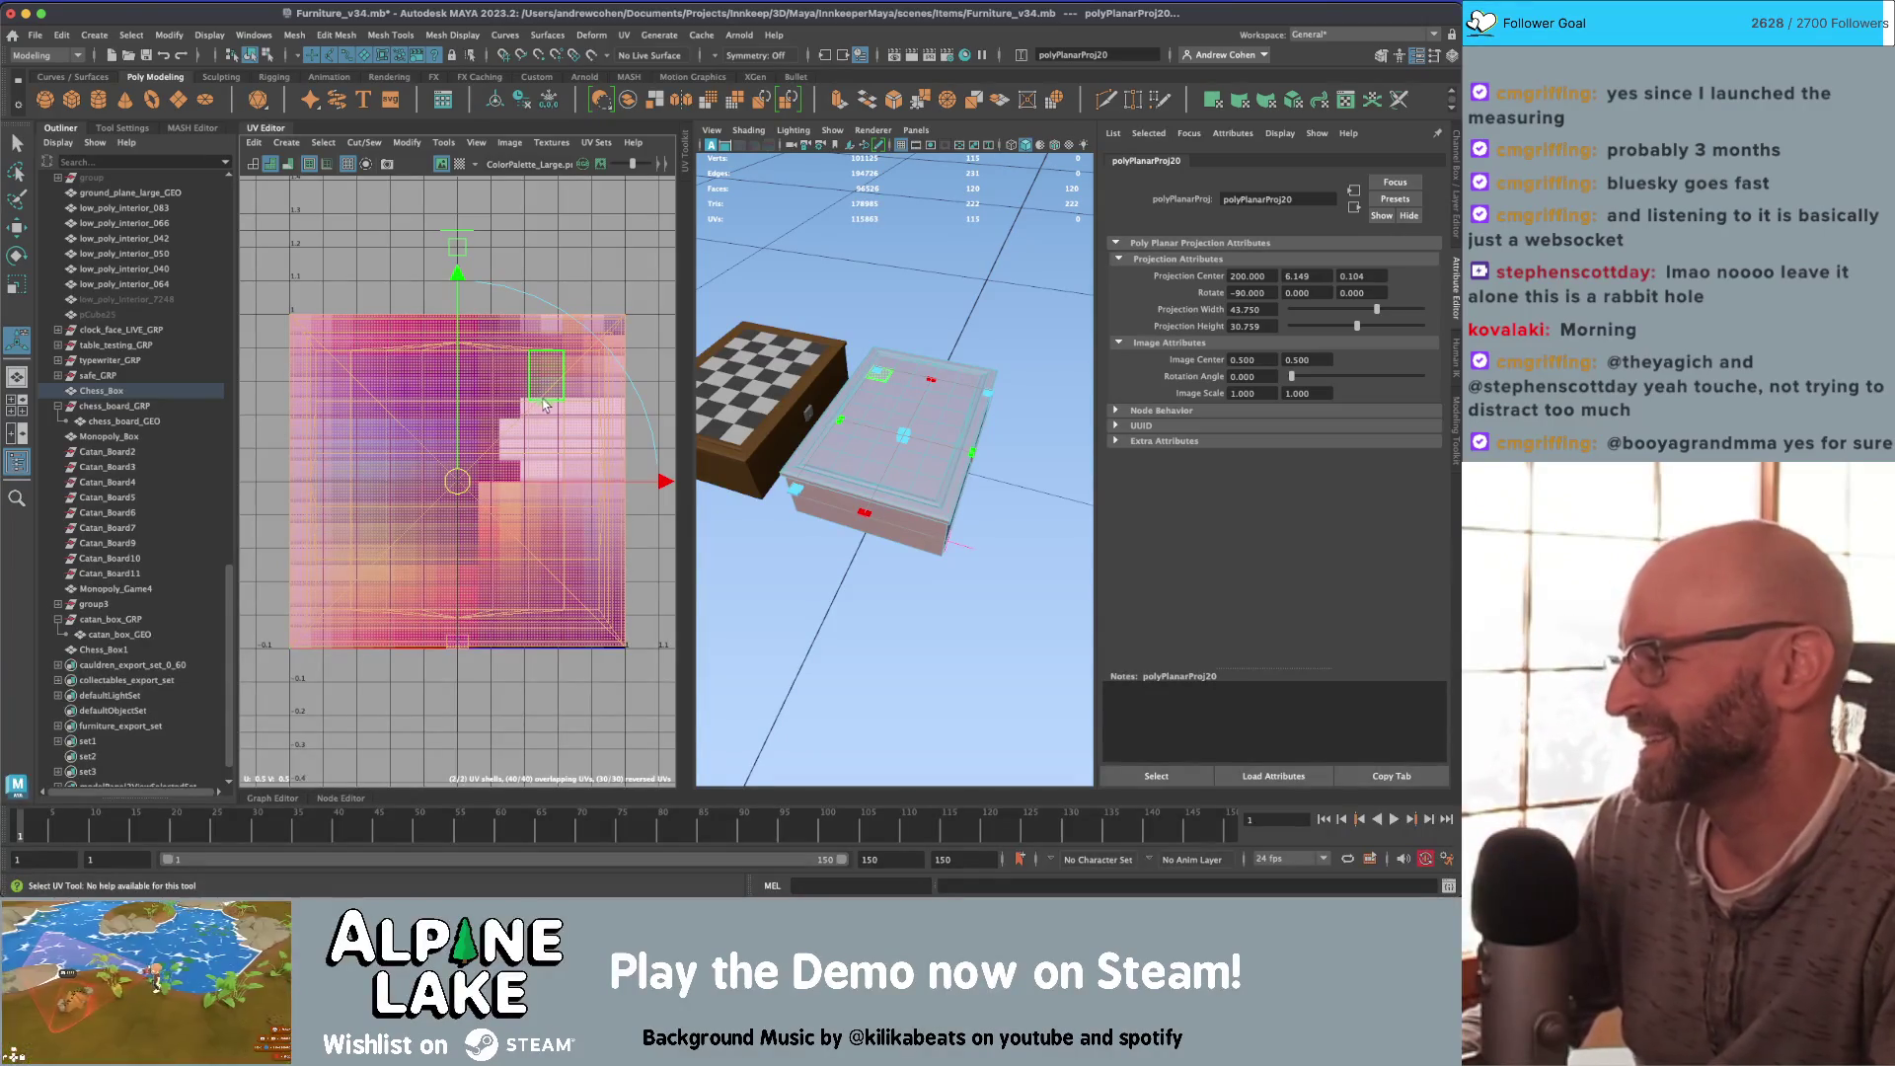
{"action": "left_click", "coordinate": [470, 414]}
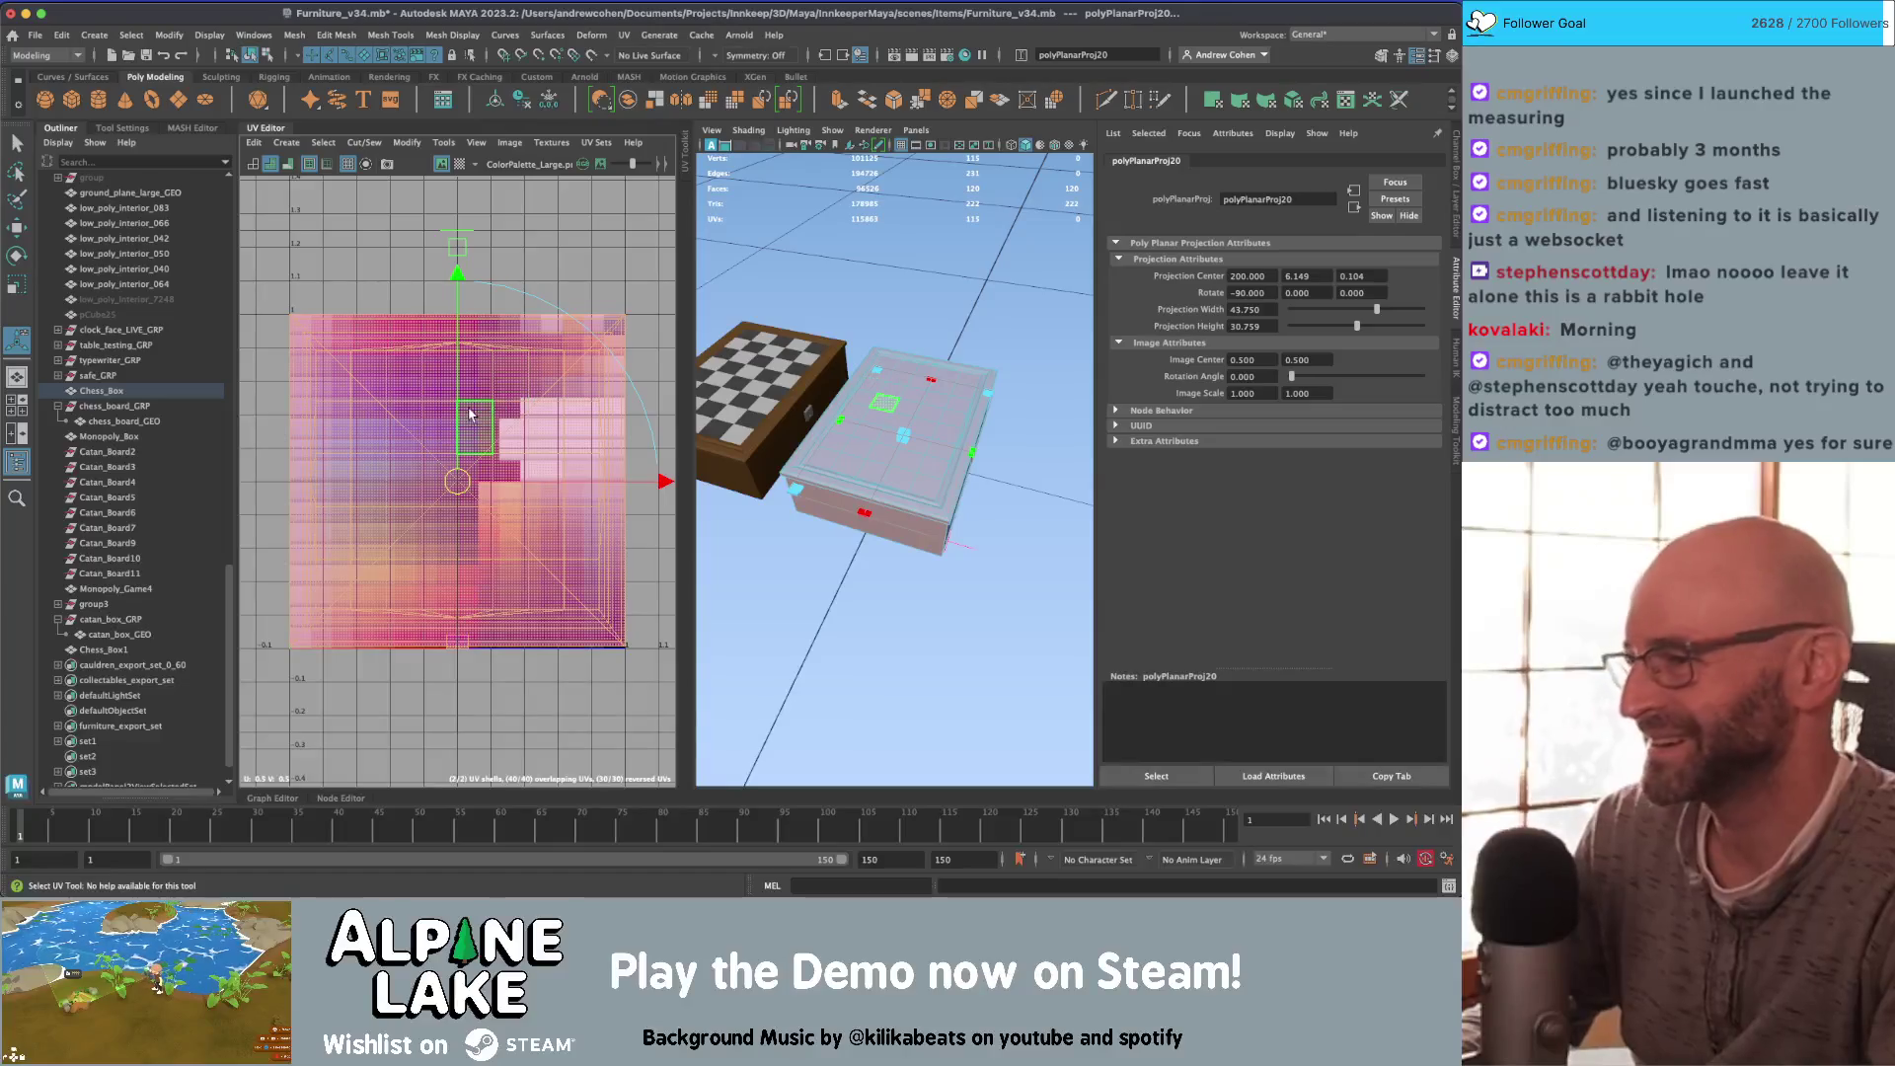
{"action": "left_click", "coordinate": [460, 406]}
{"action": "left_click", "coordinate": [546, 377]}
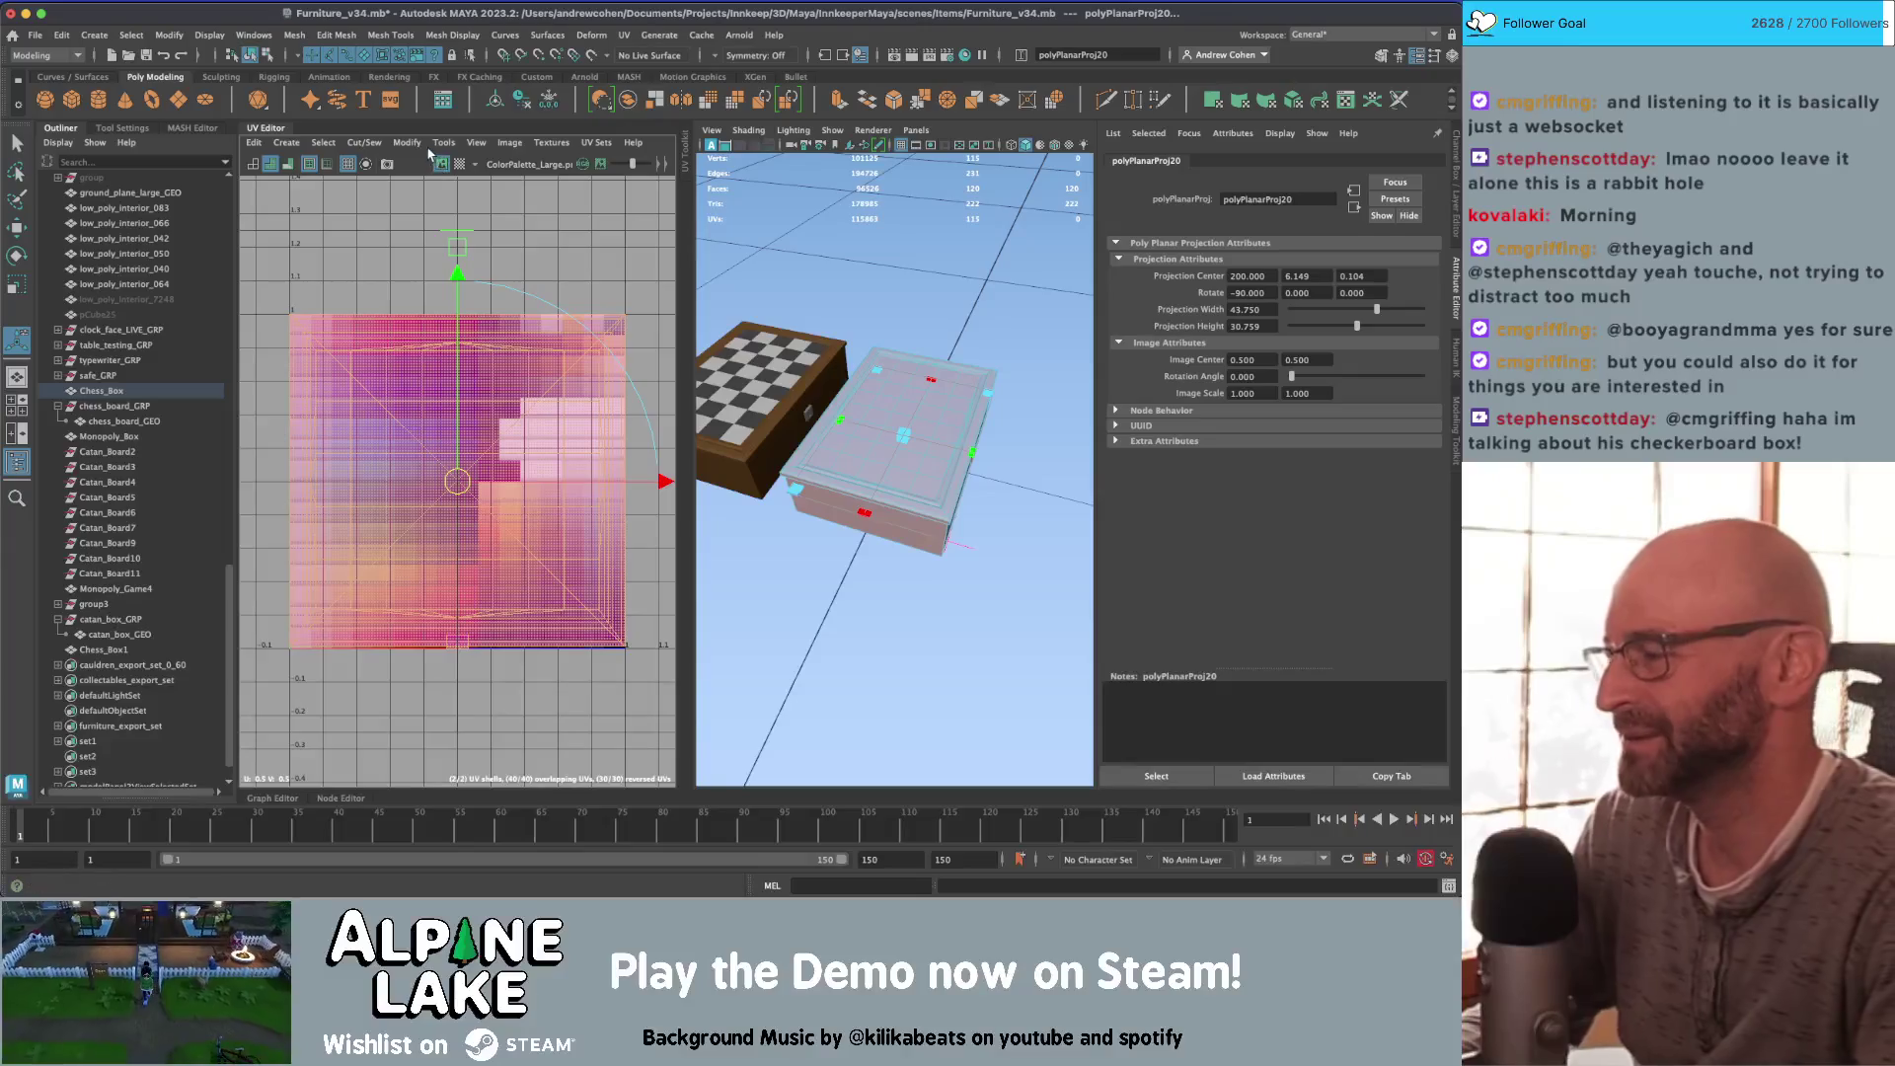
{"action": "left_click", "coordinate": [273, 132]}
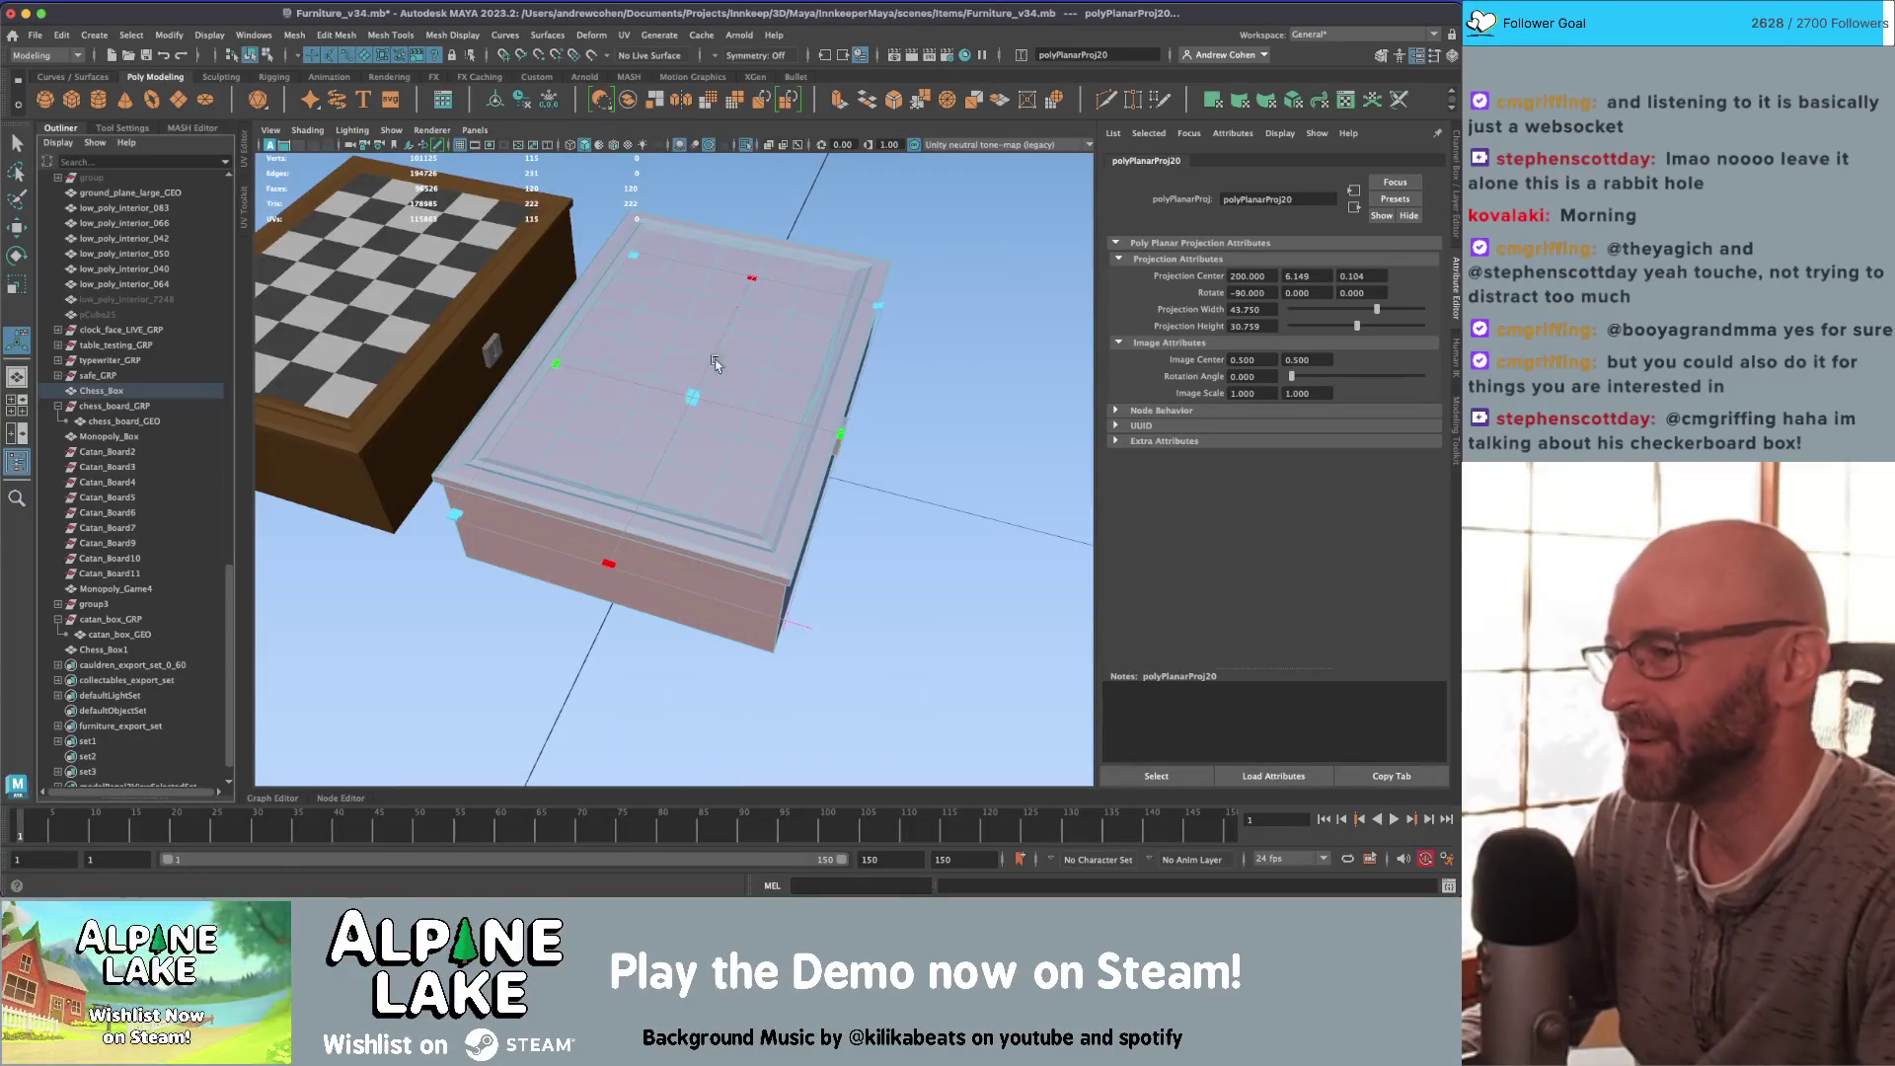
Step: Select all of Chess_Box's UVs and squash them vertically with the Scale UV Tool
{"action": "left_click_drag", "start_coordinate": [715, 363], "coordinate": [696, 326], "text": "alt"}
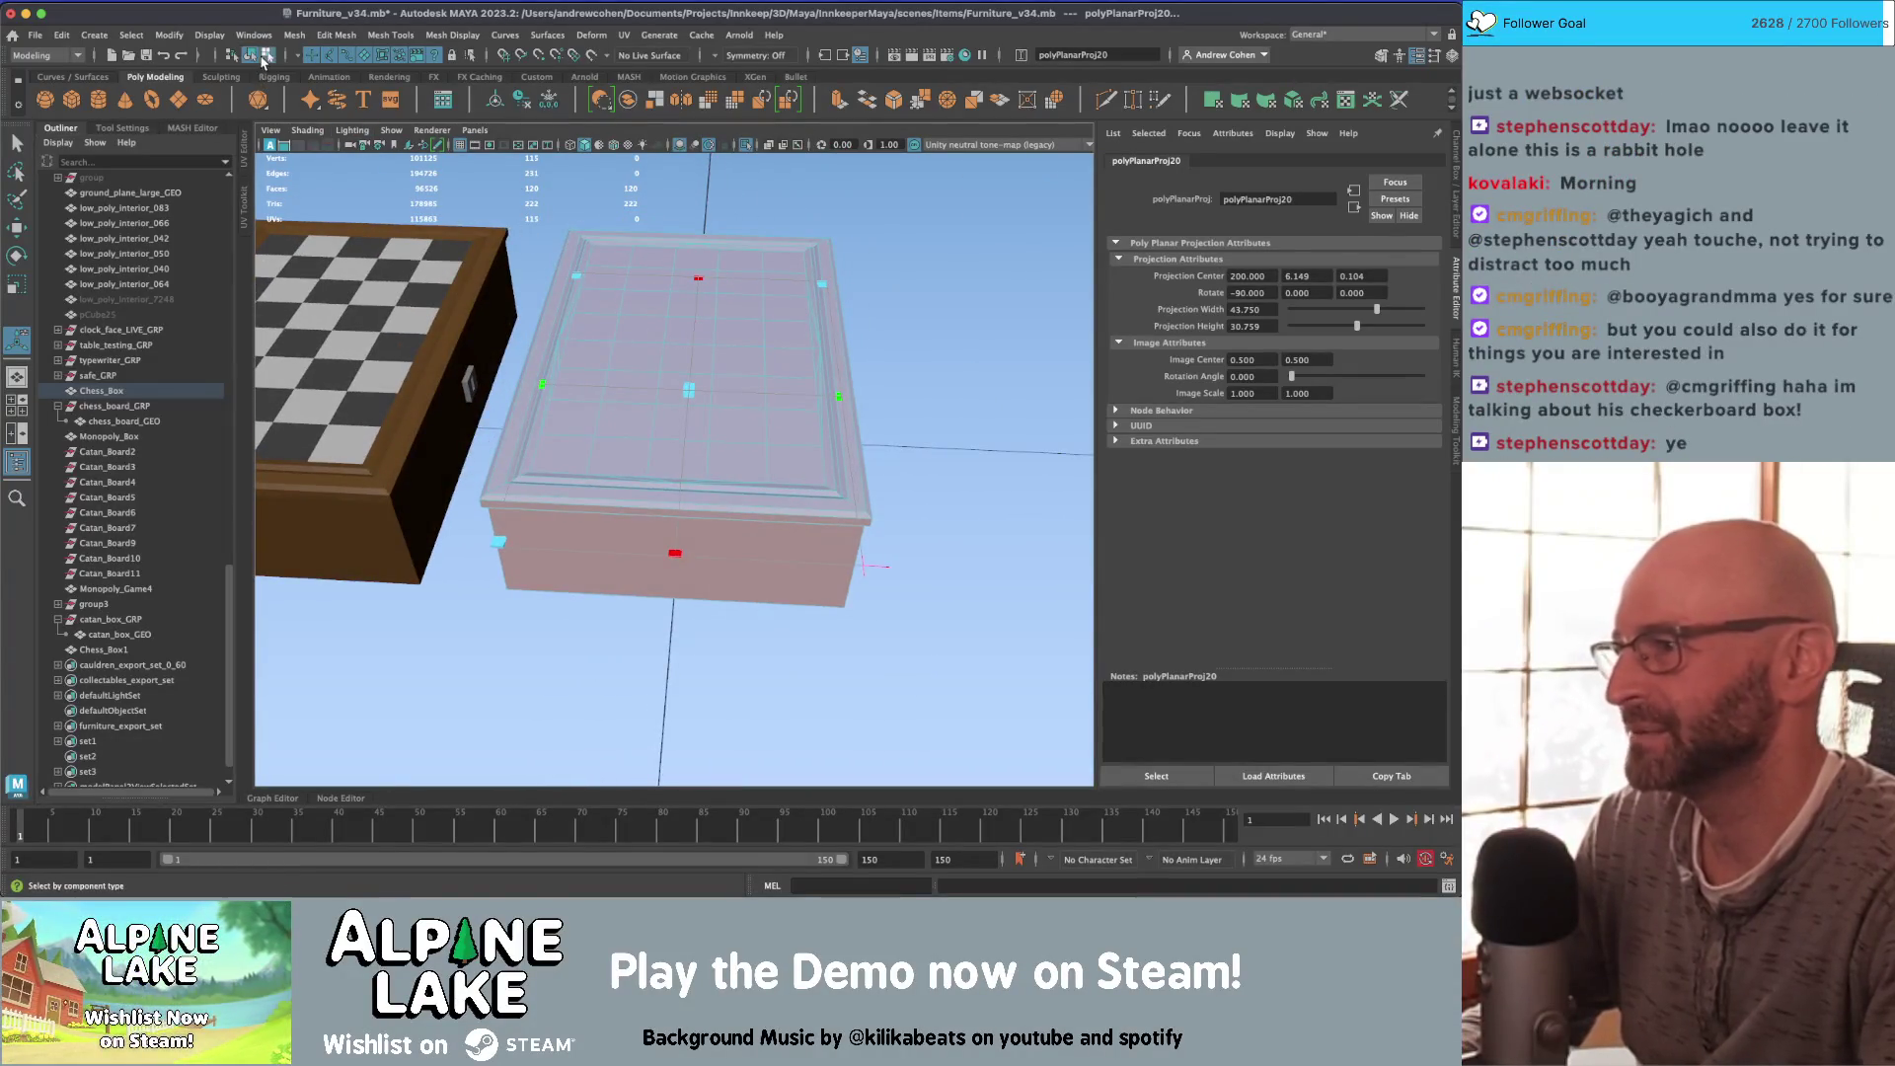
{"action": "key", "text": "F8"}
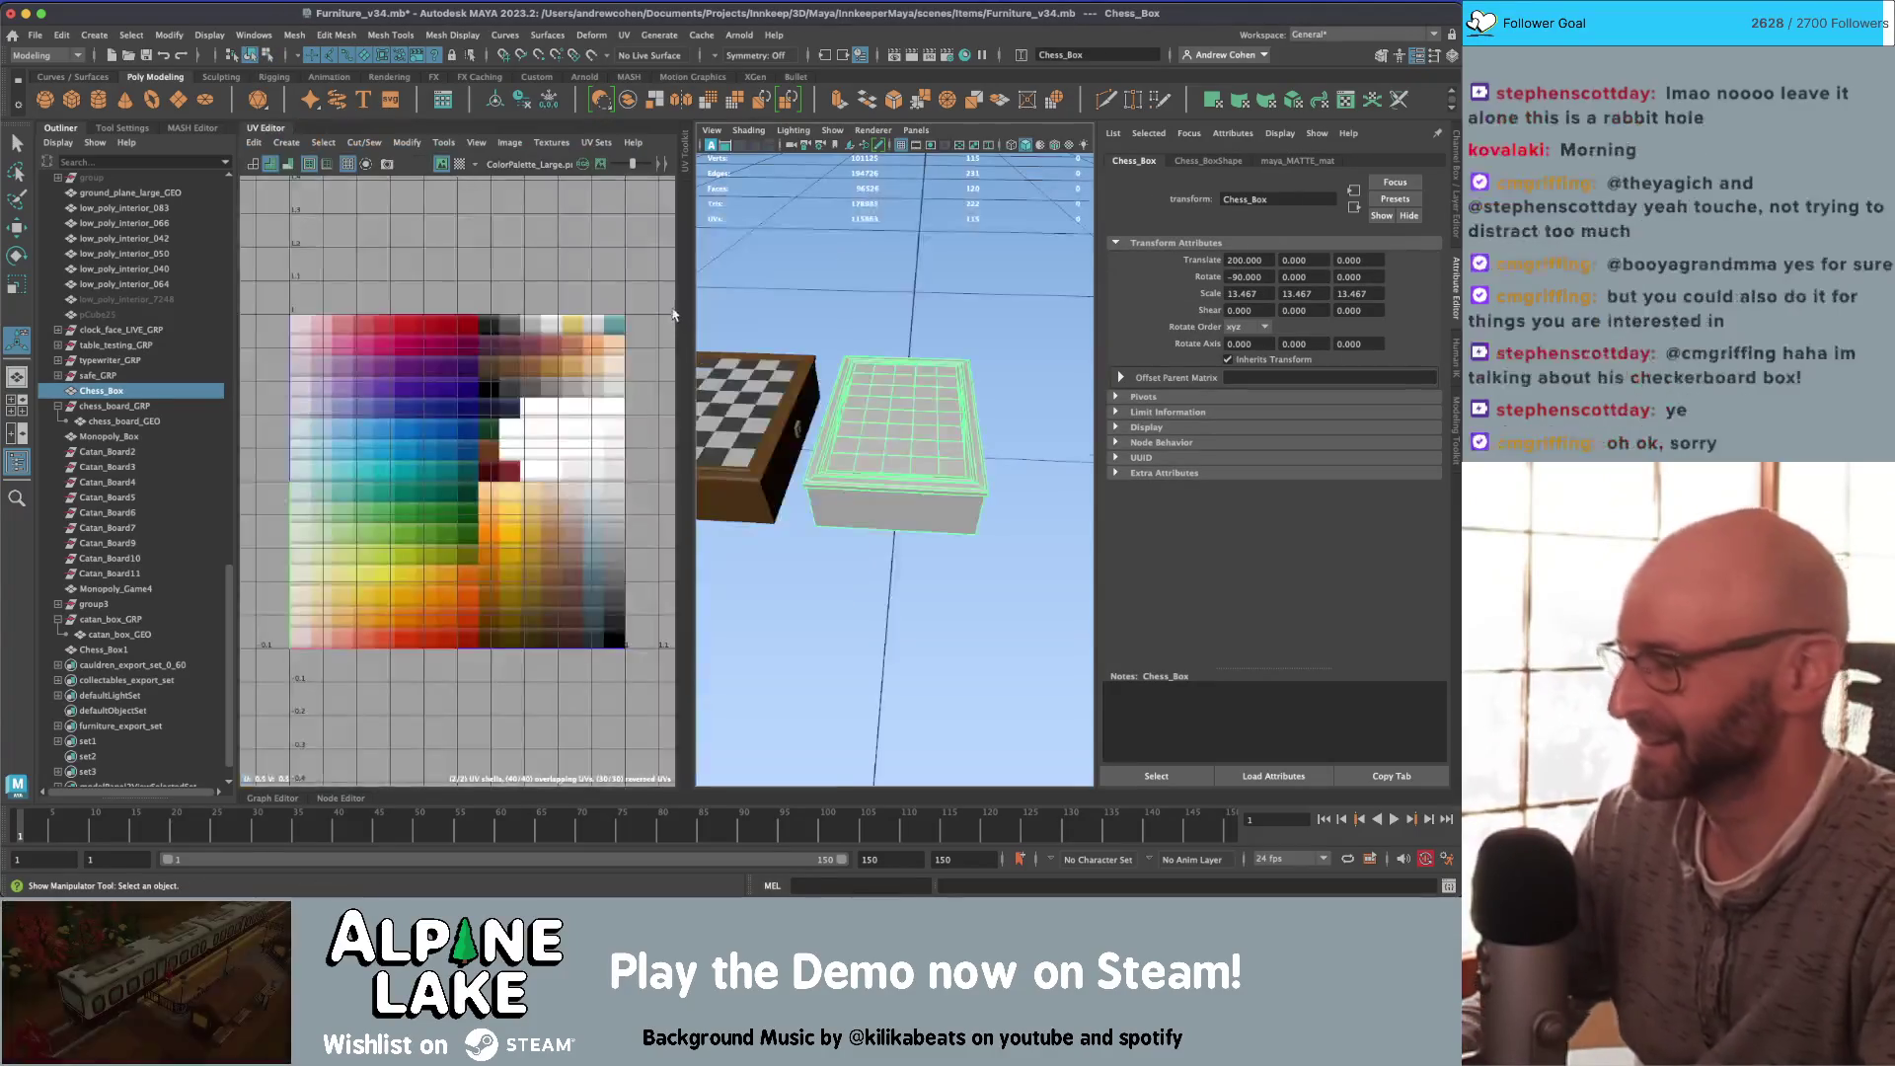
{"action": "key", "text": "space"}
{"action": "right_click_drag", "start_coordinate": [454, 395], "coordinate": [474, 513]}
{"action": "left_click_drag", "start_coordinate": [287, 282], "coordinate": [675, 663]}
{"action": "key", "text": "r"}
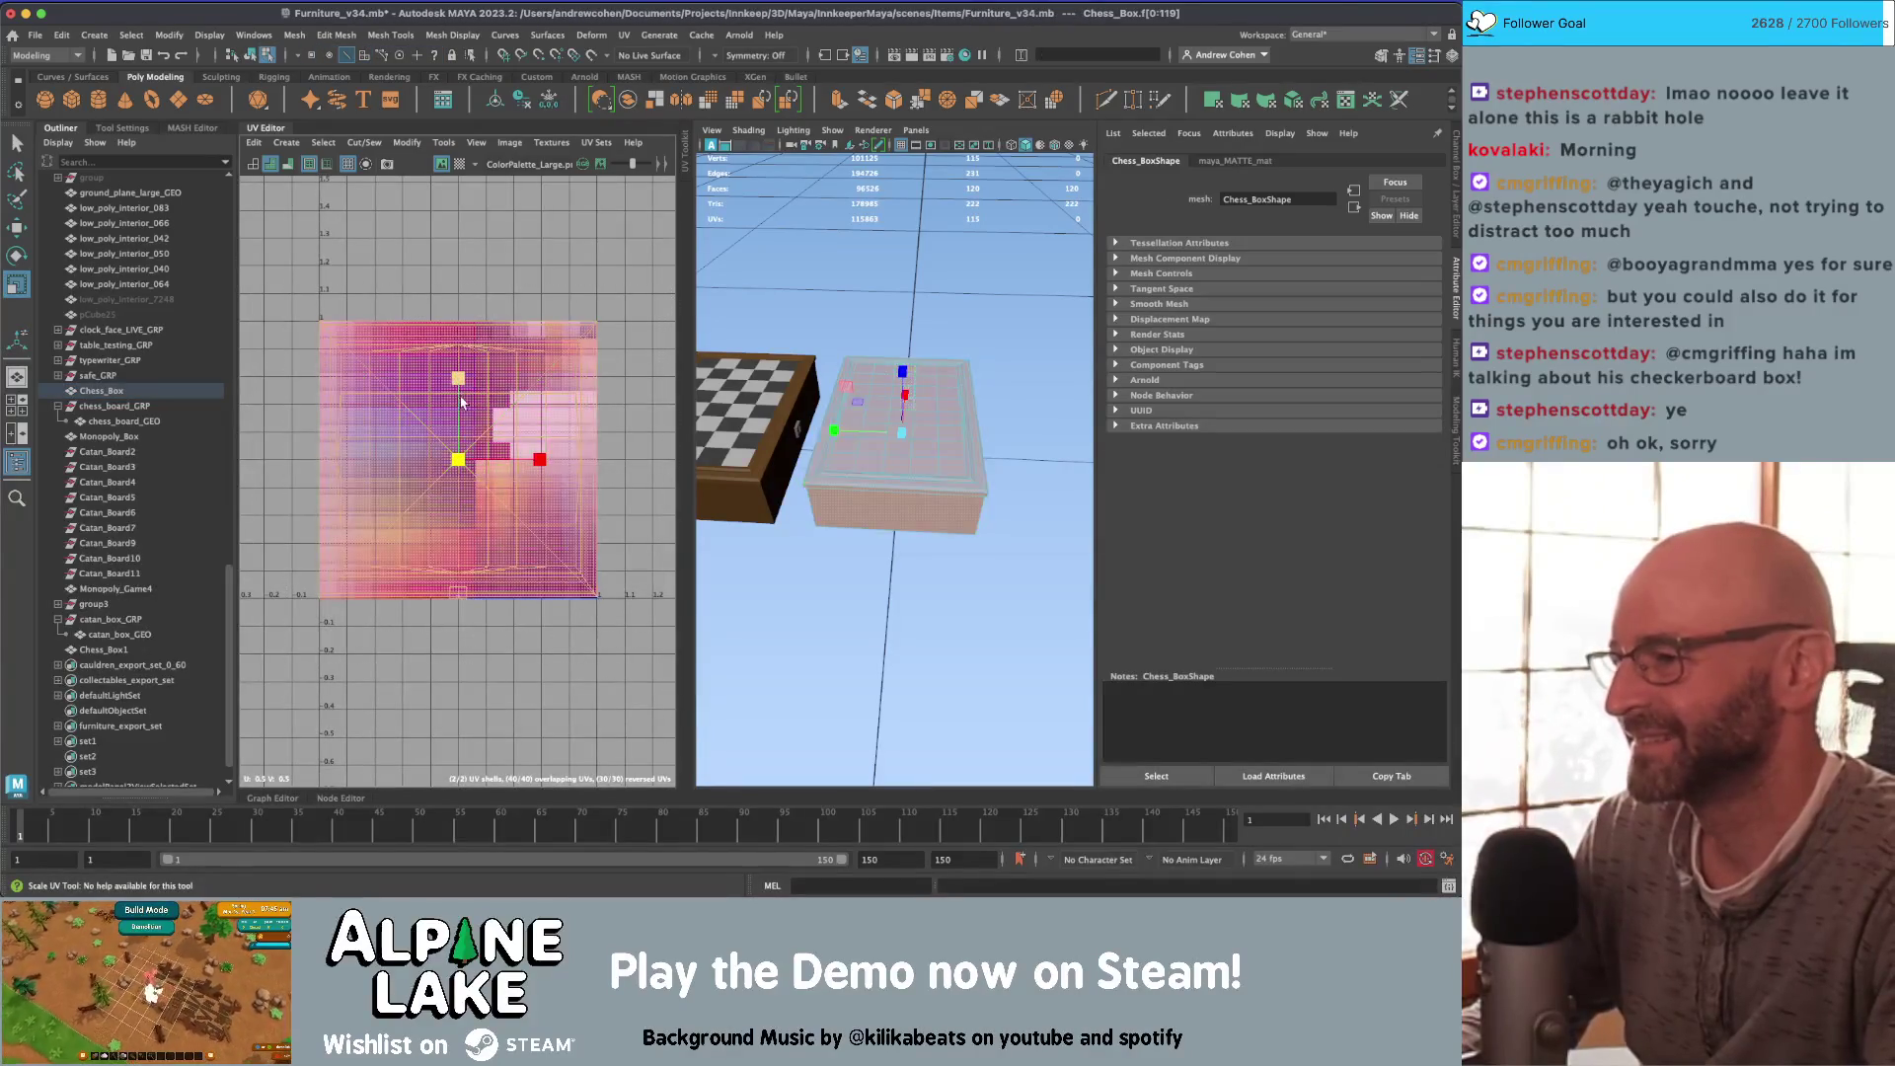
{"action": "left_click_drag", "start_coordinate": [458, 378], "coordinate": [464, 422]}
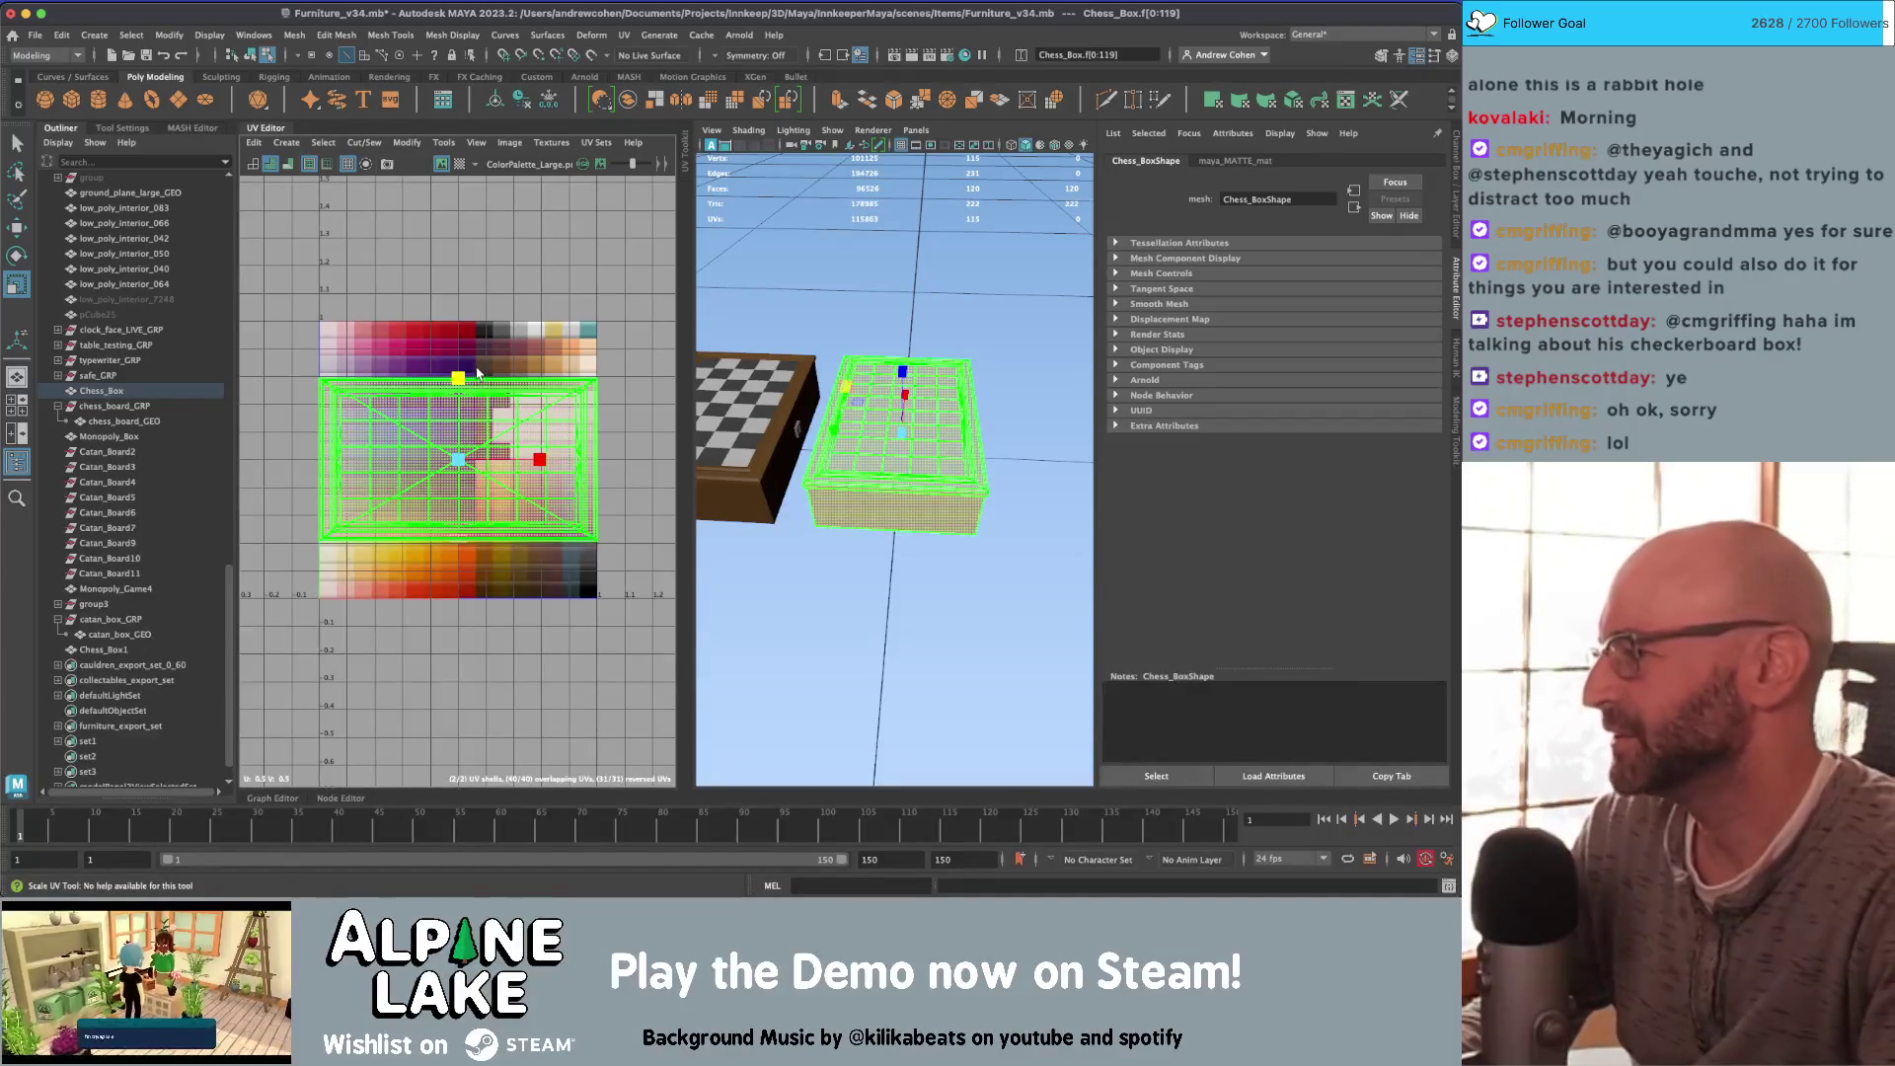
{"action": "key", "text": "q"}
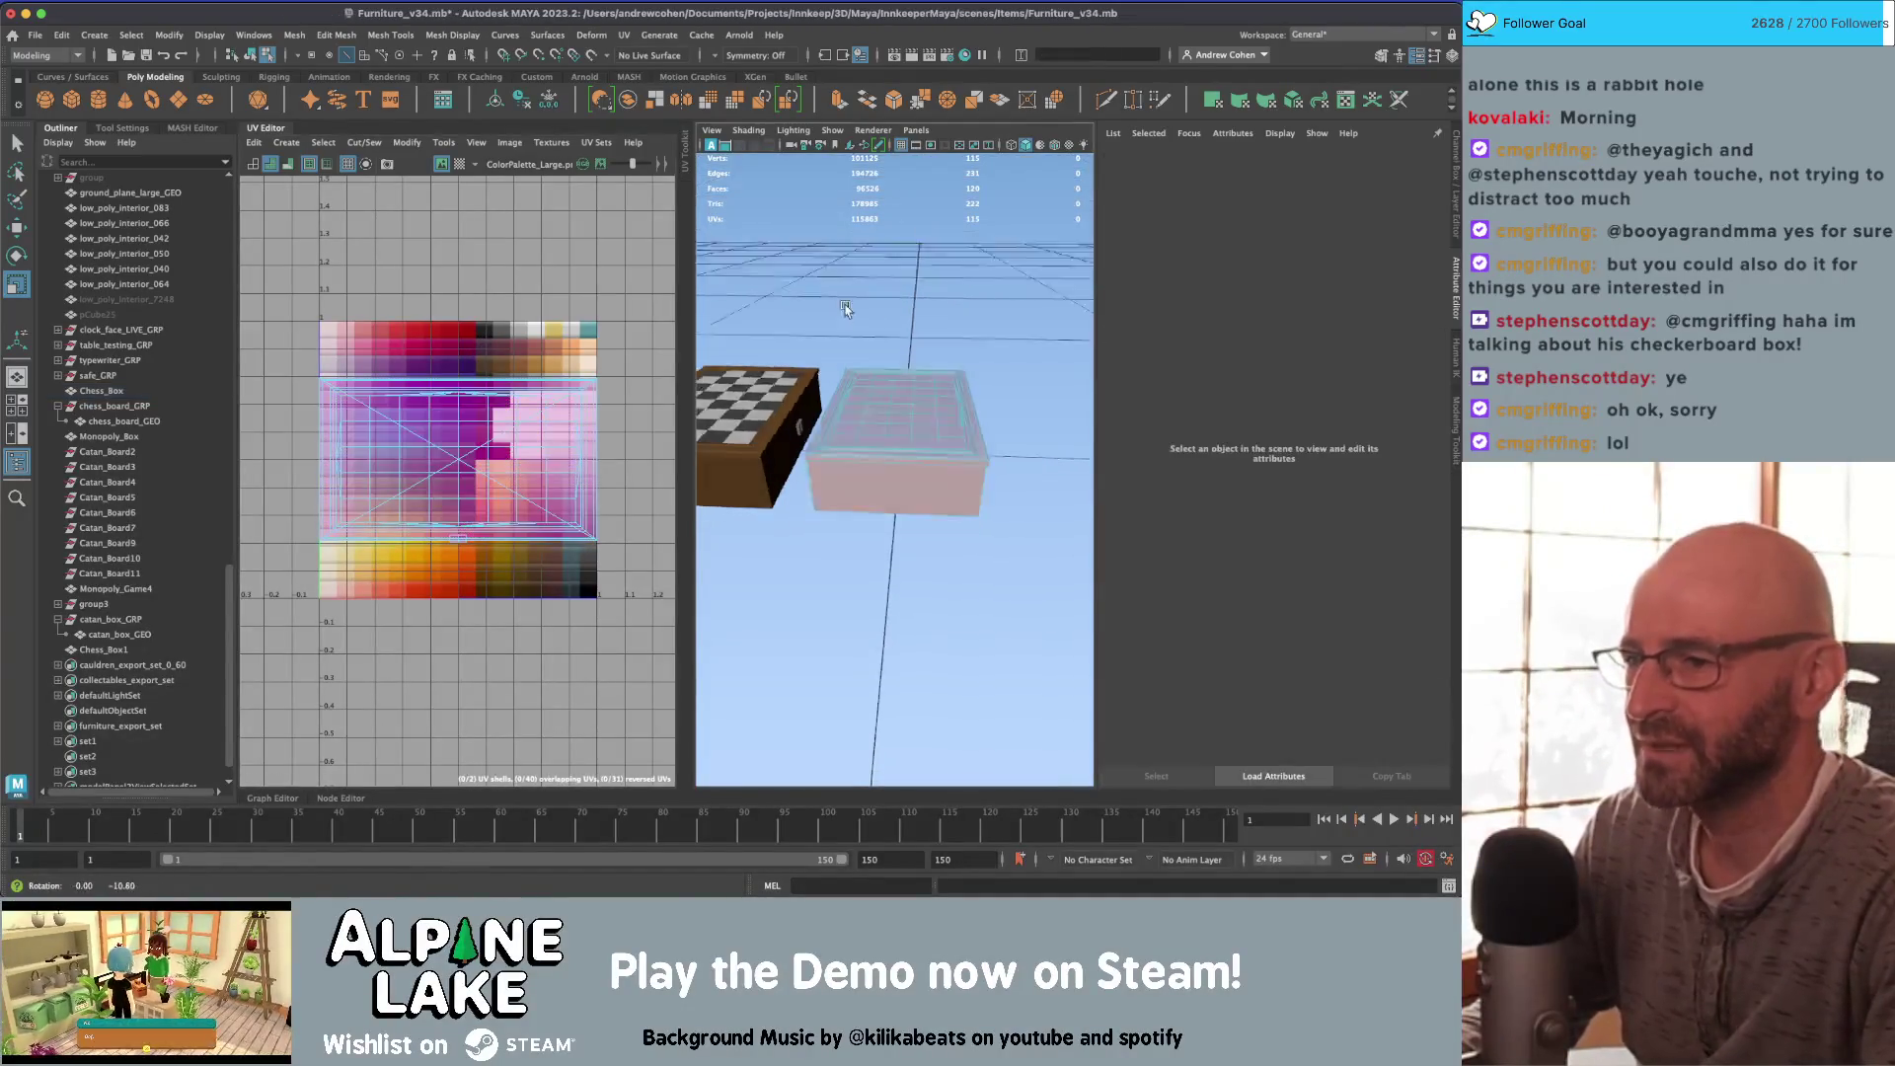
Step: Return to a single full-size 3D view and frame the whole Chess_Box
{"action": "scroll", "coordinate": [846, 304], "scroll_direction": "up", "scroll_amount": 5}
{"action": "scroll", "coordinate": [807, 346], "scroll_direction": "down", "scroll_amount": 3}
{"action": "scroll", "coordinate": [807, 345], "scroll_direction": "down", "scroll_amount": 3}
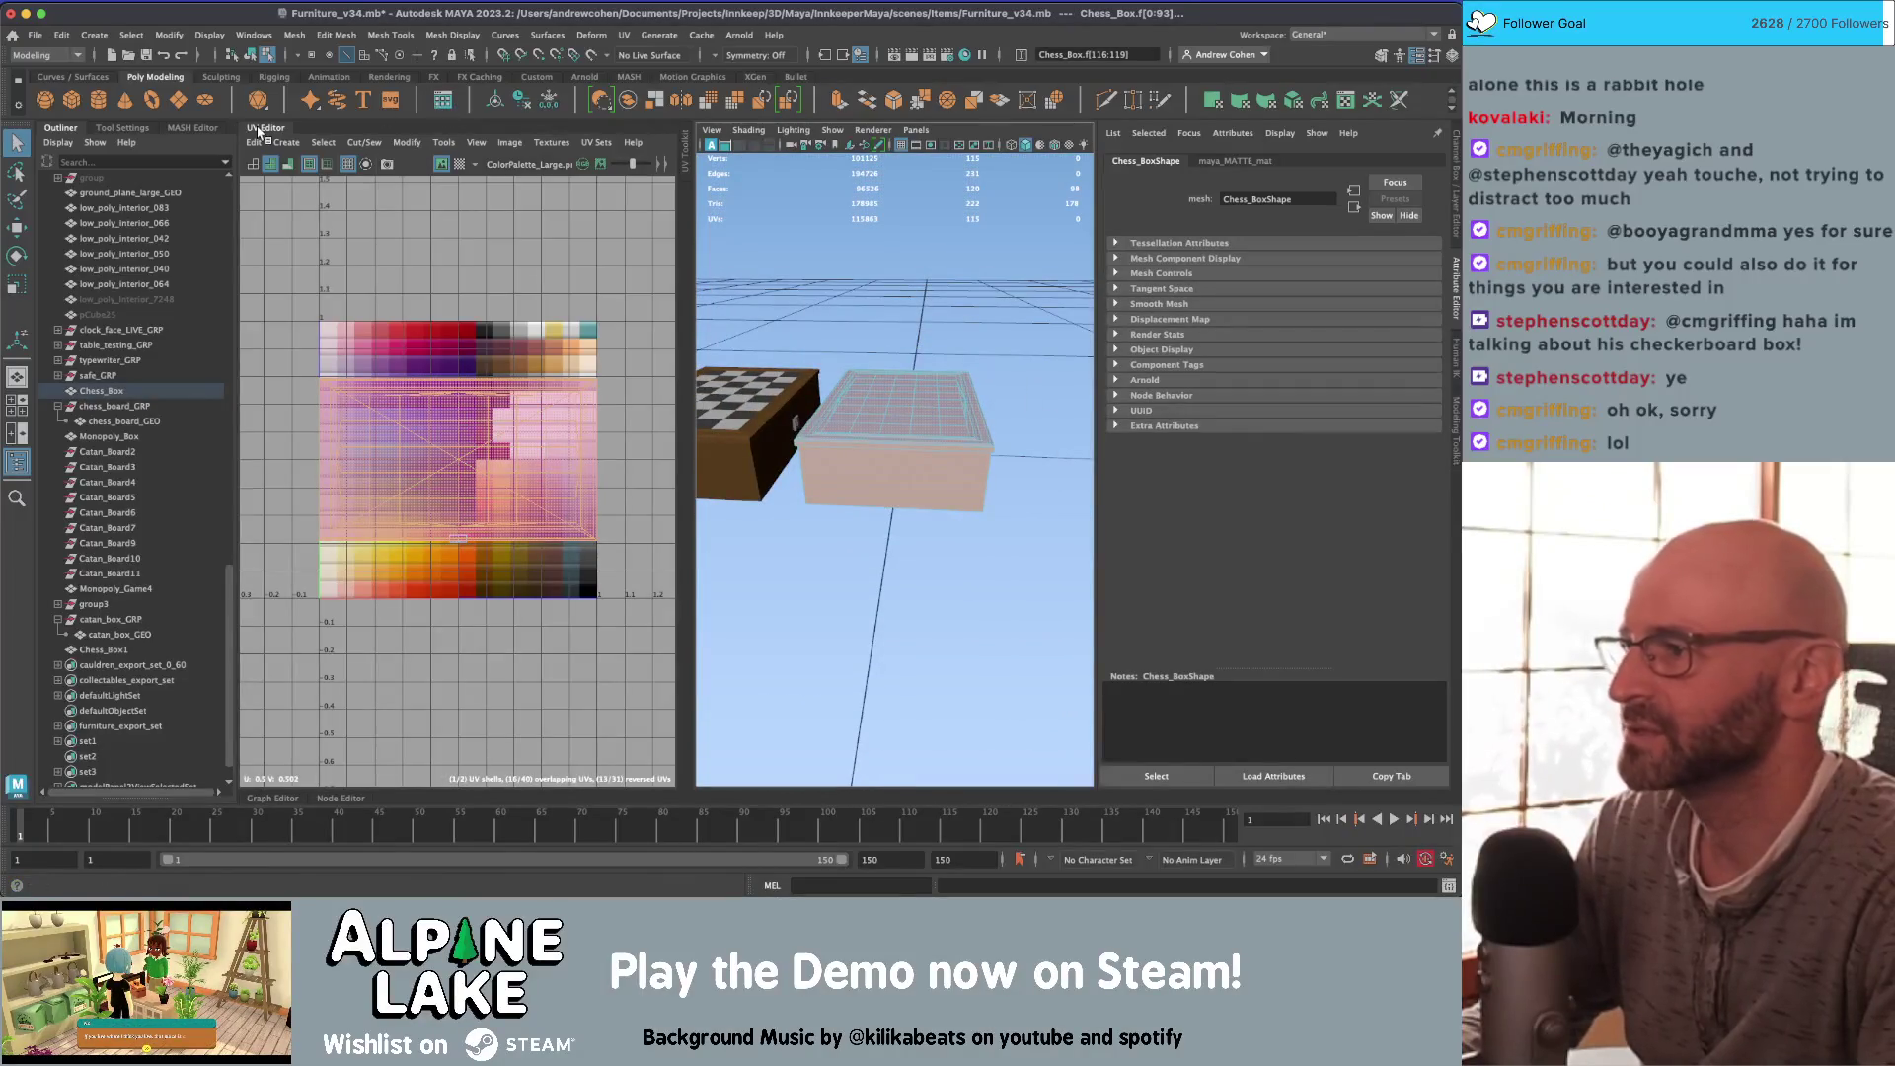
{"action": "left_click", "coordinate": [259, 131]}
{"action": "scroll", "coordinate": [673, 344], "scroll_direction": "up", "scroll_amount": 6}
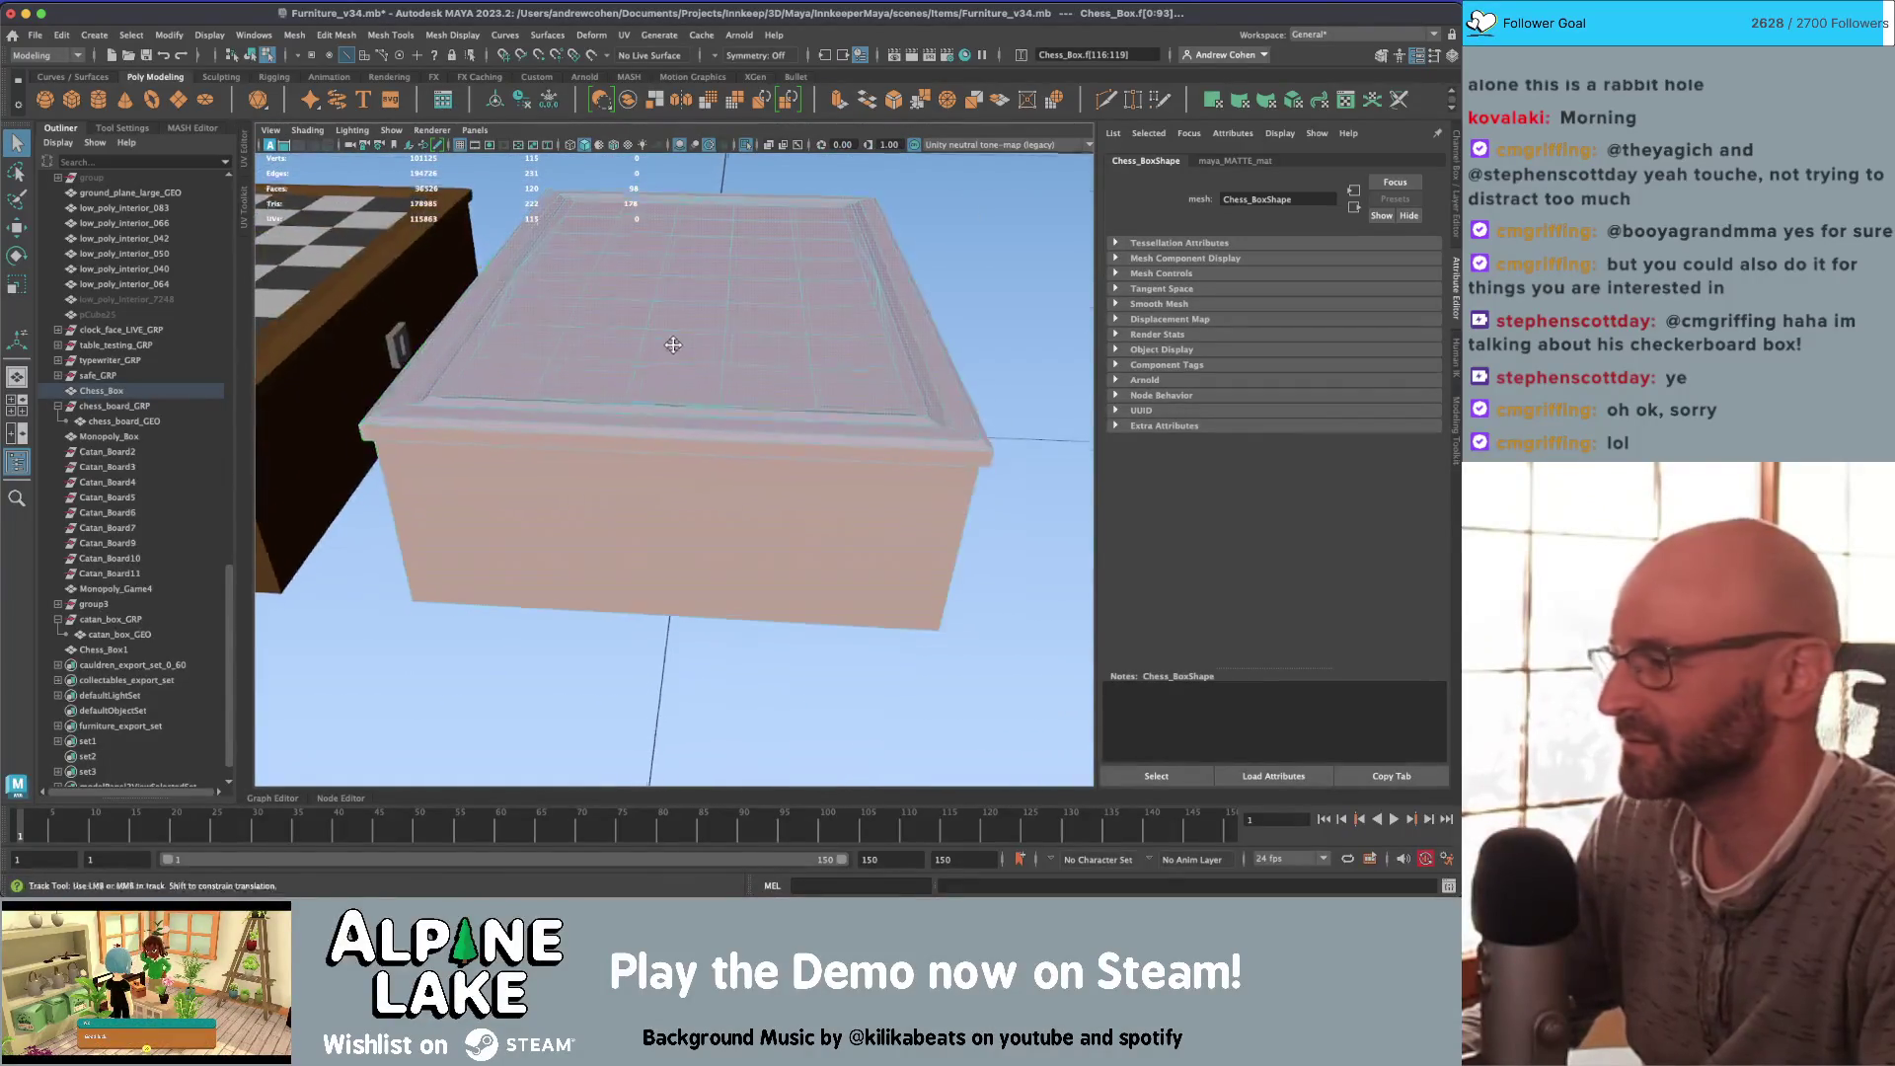
{"action": "scroll", "coordinate": [673, 344], "scroll_direction": "up", "scroll_amount": 8}
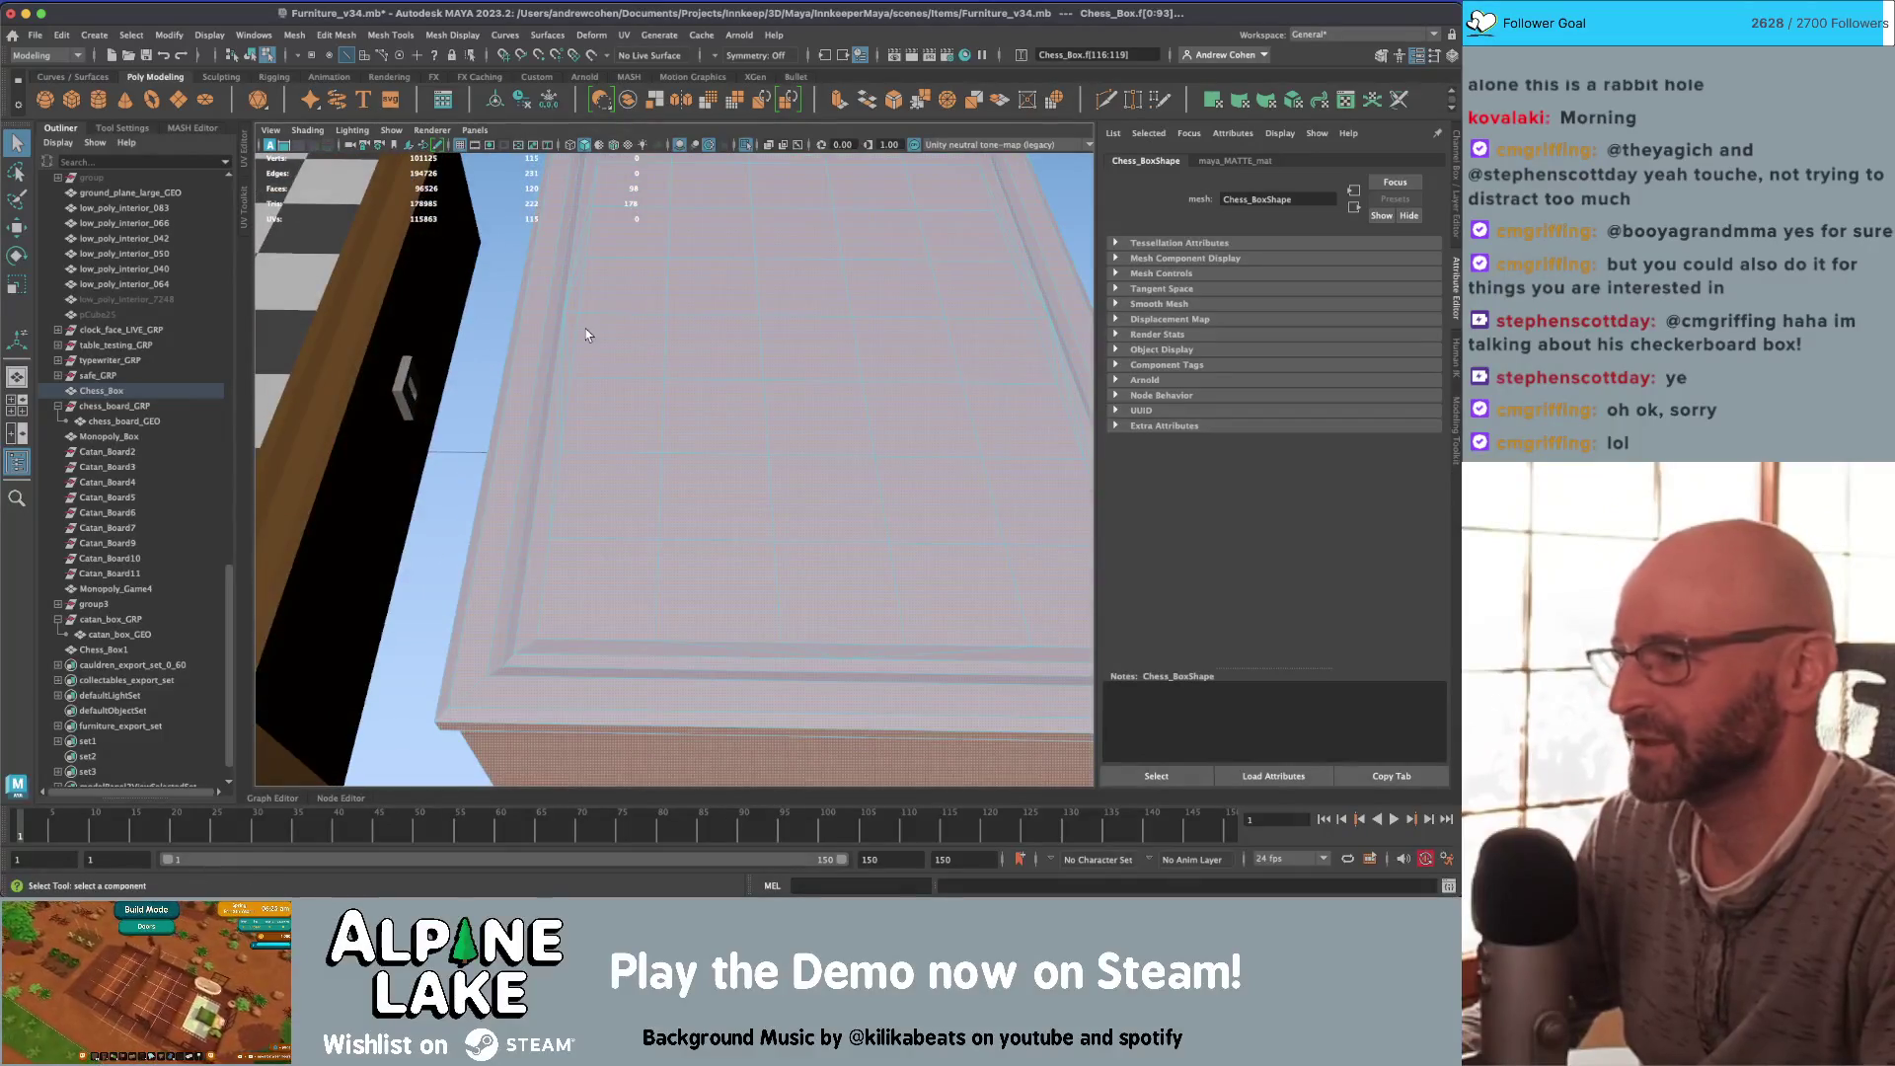
{"action": "left_click", "coordinate": [251, 55]}
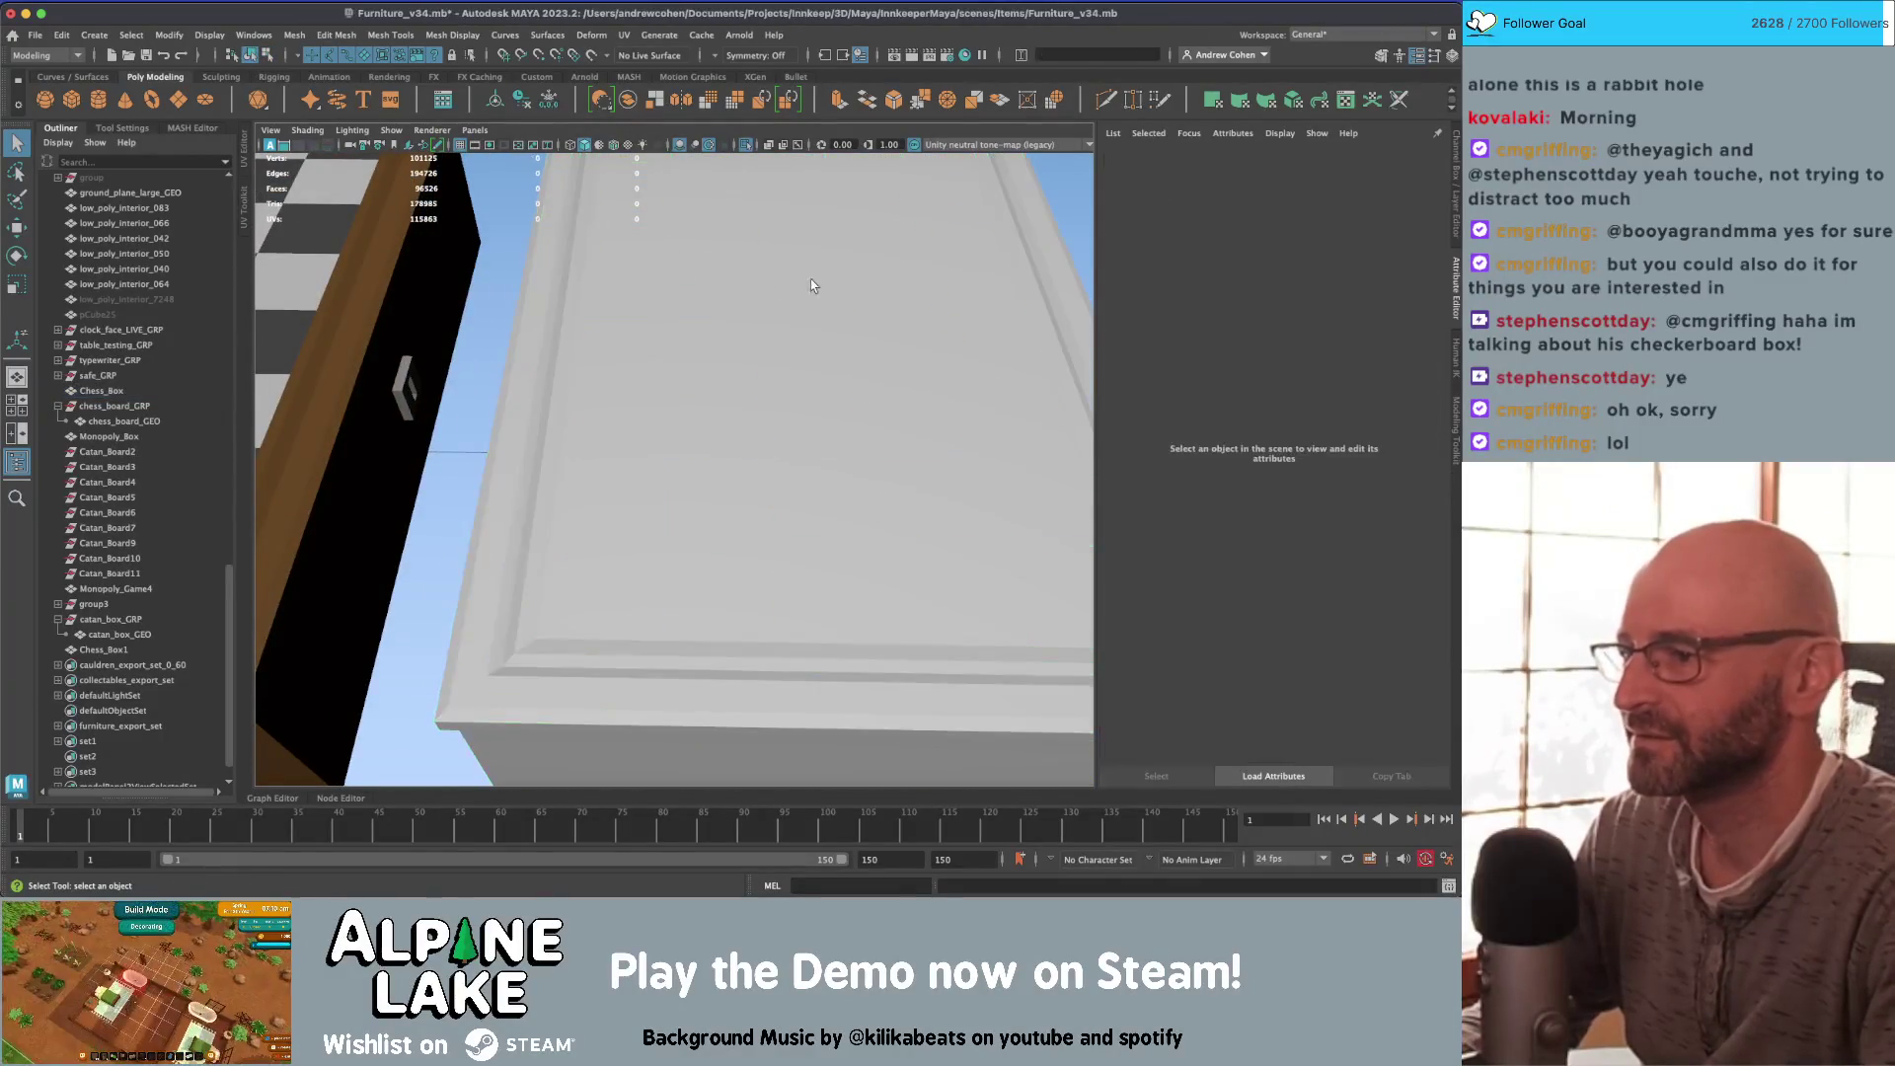
{"action": "key", "text": "f"}
Step: Select the inner border edge loop on the Chess_Box top in edge mode
{"action": "right_click", "coordinate": [725, 336]}
{"action": "left_click", "coordinate": [724, 375]}
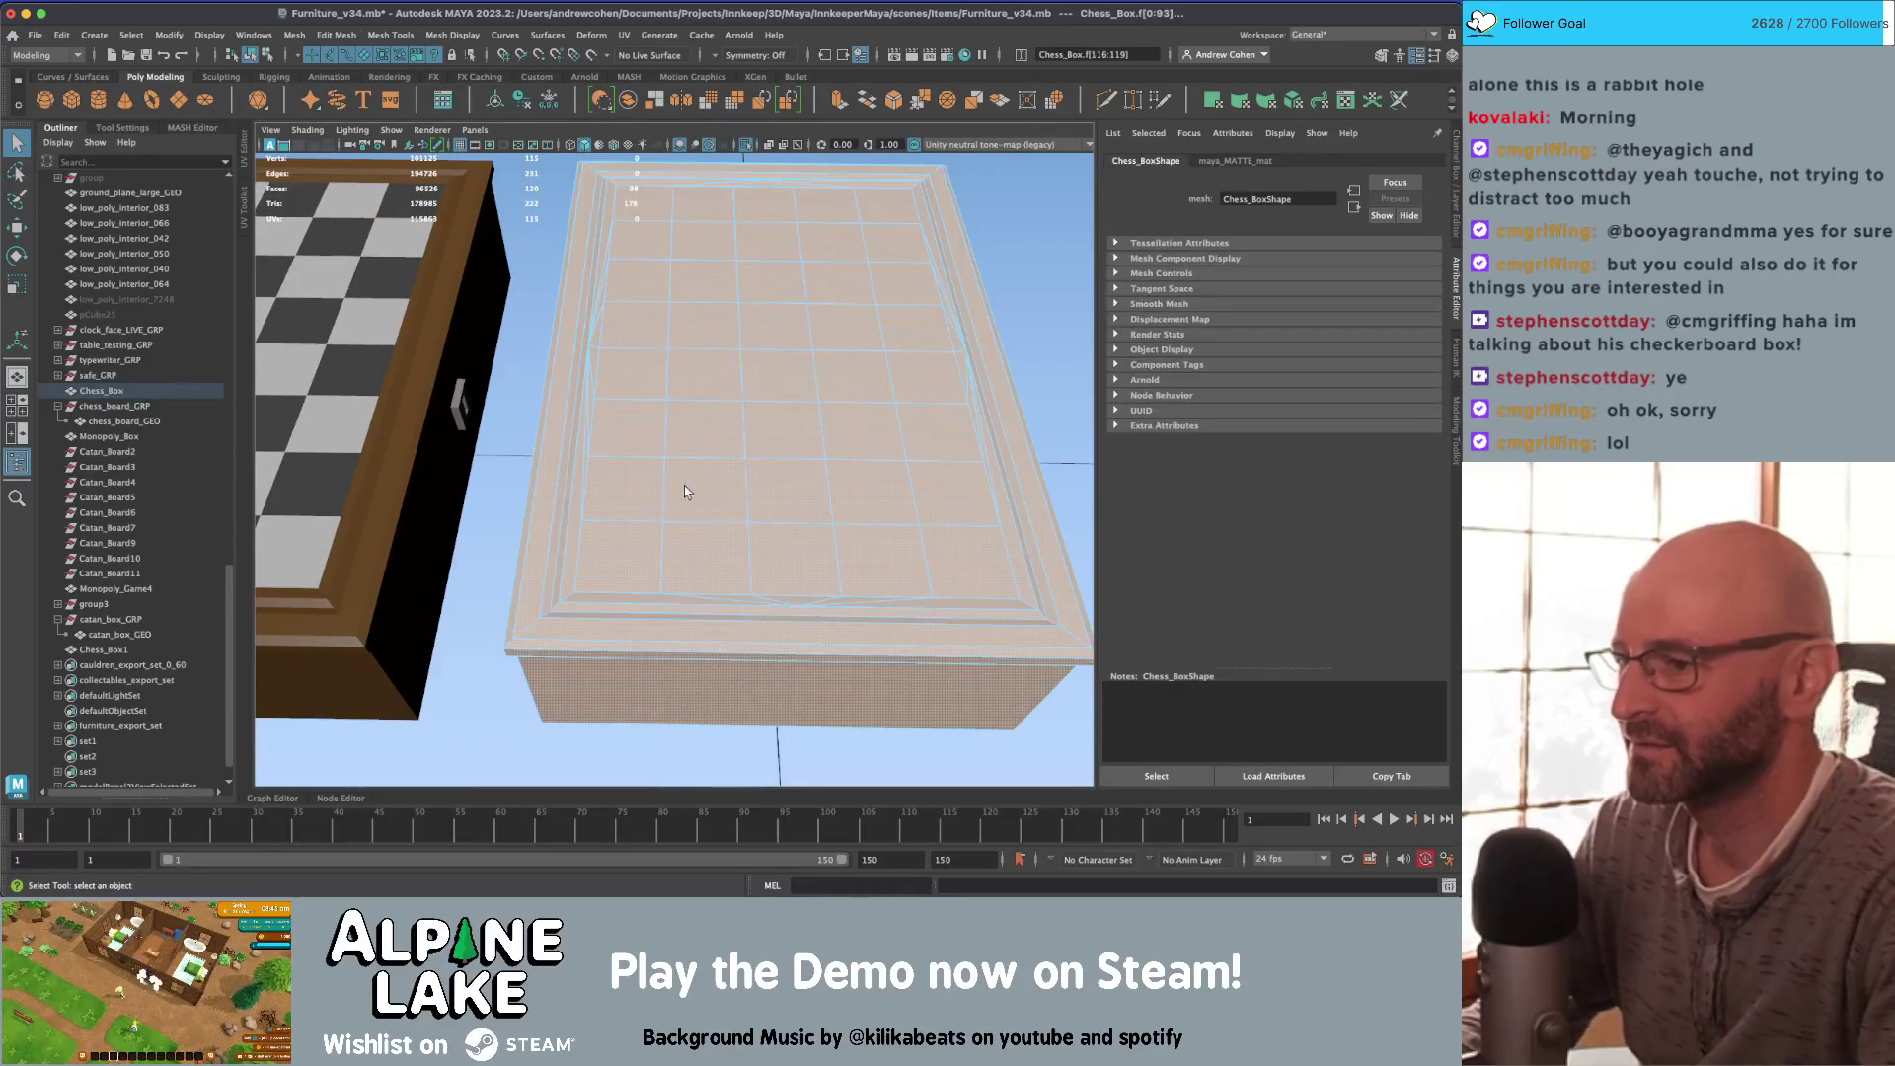
{"action": "left_click_drag", "start_coordinate": [683, 486], "coordinate": [602, 582], "text": "alt"}
{"action": "right_click", "coordinate": [549, 424]}
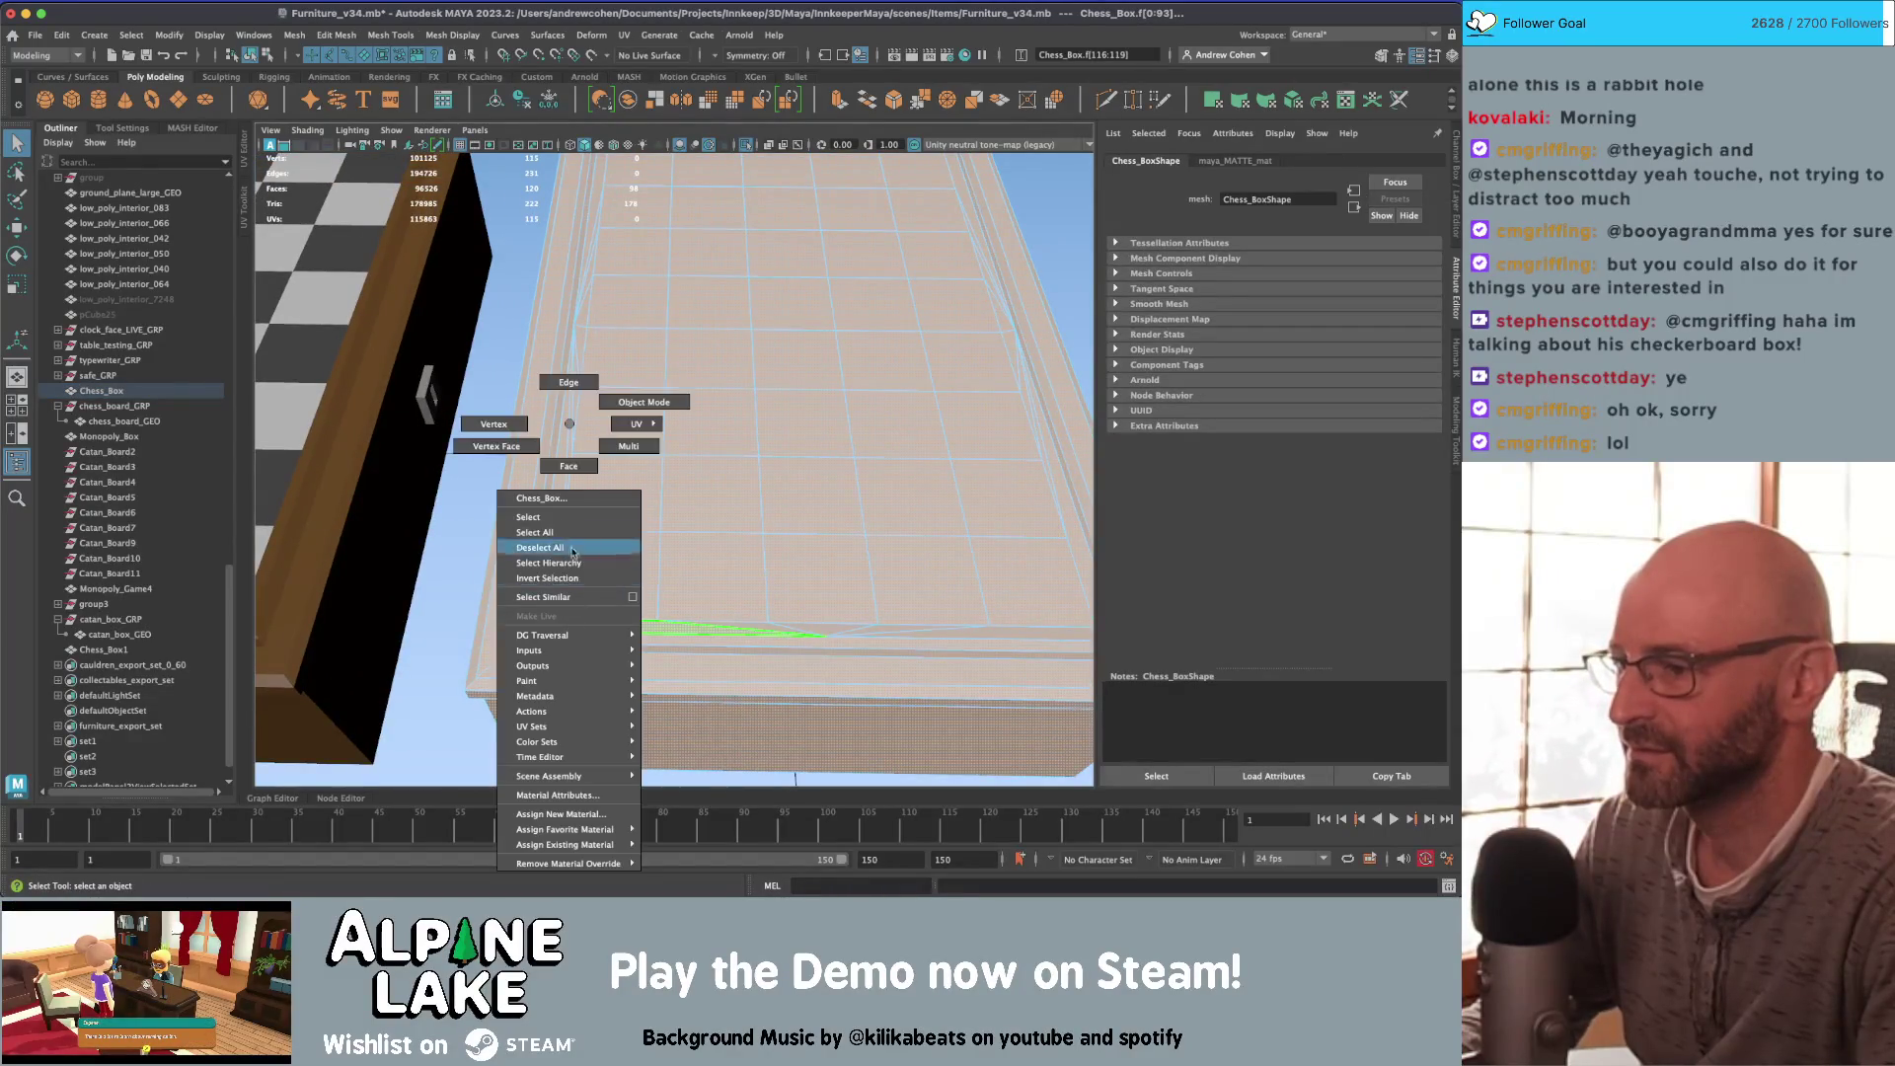
{"action": "left_click", "coordinate": [549, 387]}
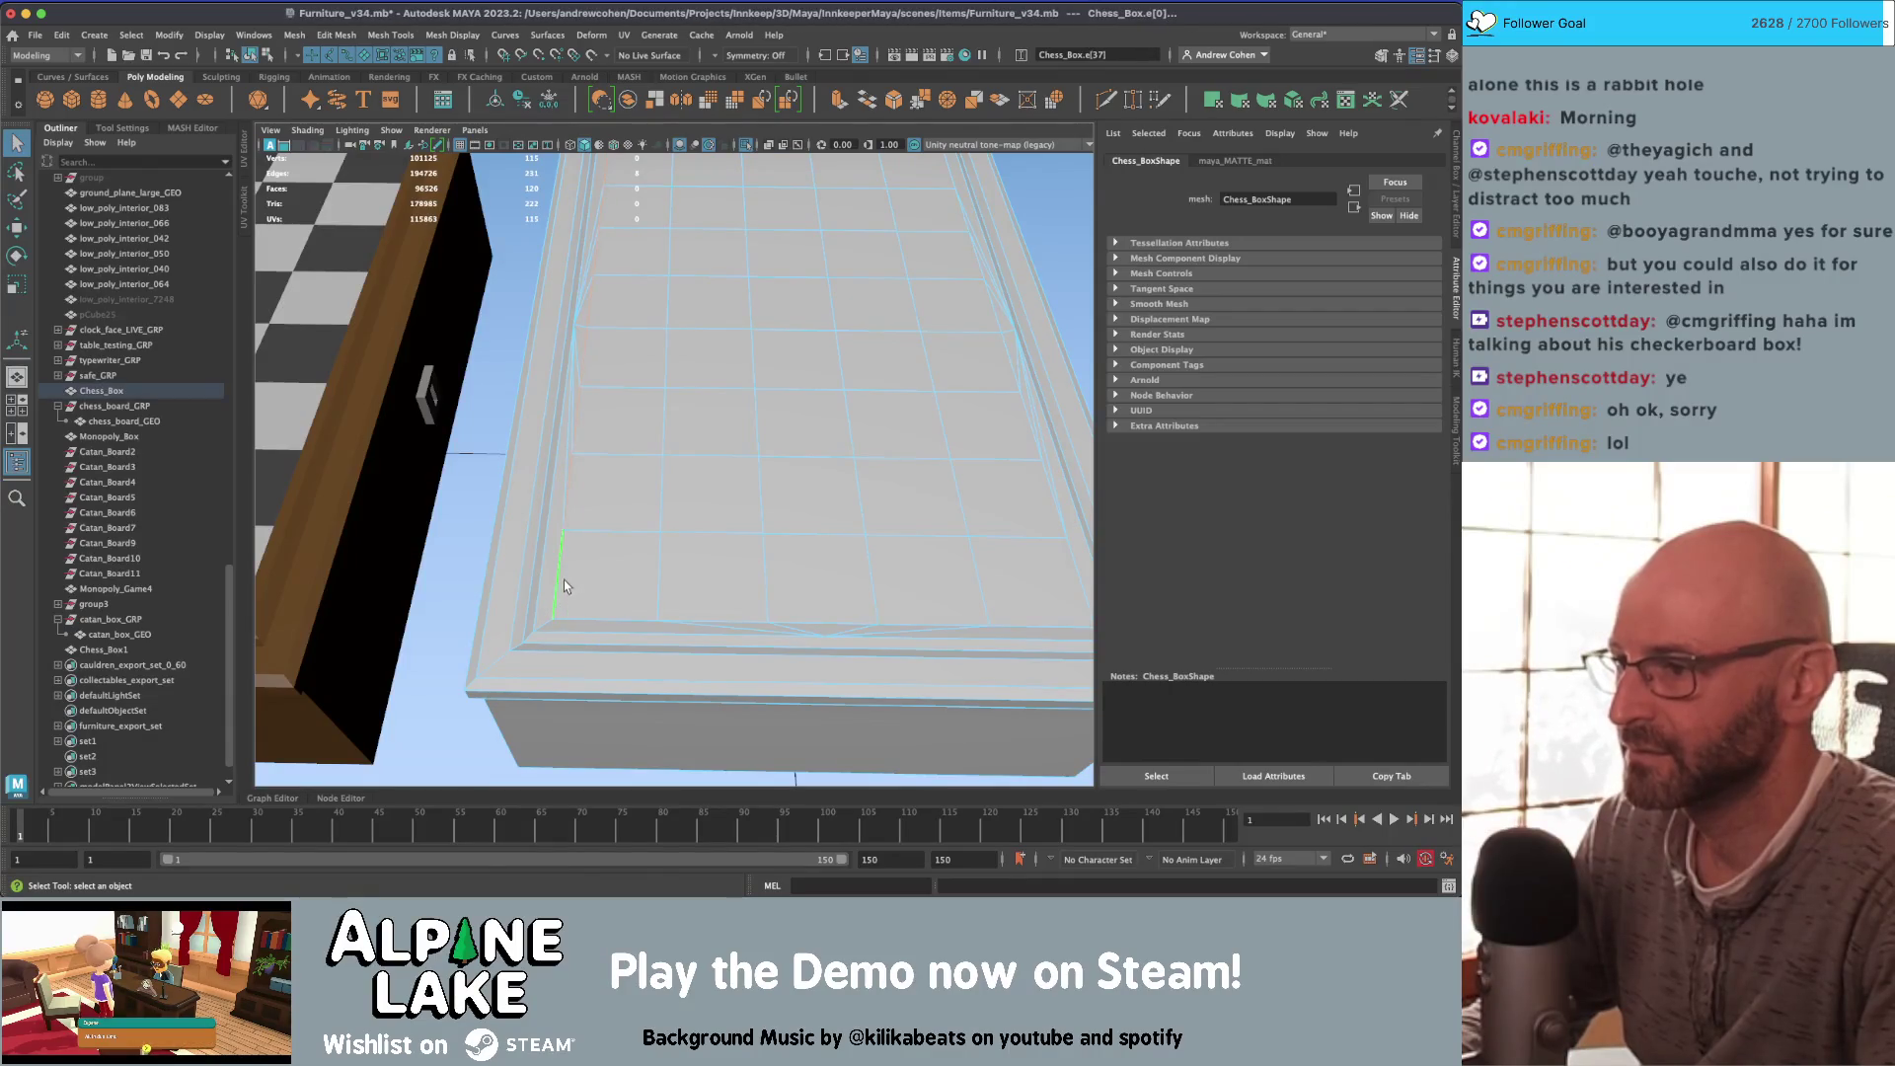
{"action": "double_click", "coordinate": [614, 611]}
{"action": "mouse_move", "coordinate": [985, 515]}
{"action": "left_mouse_down", "text": "alt"}
{"action": "mouse_move", "coordinate": [1009, 559]}
{"action": "mouse_move", "coordinate": [766, 339]}
{"action": "left_mouse_up", "text": "alt"}
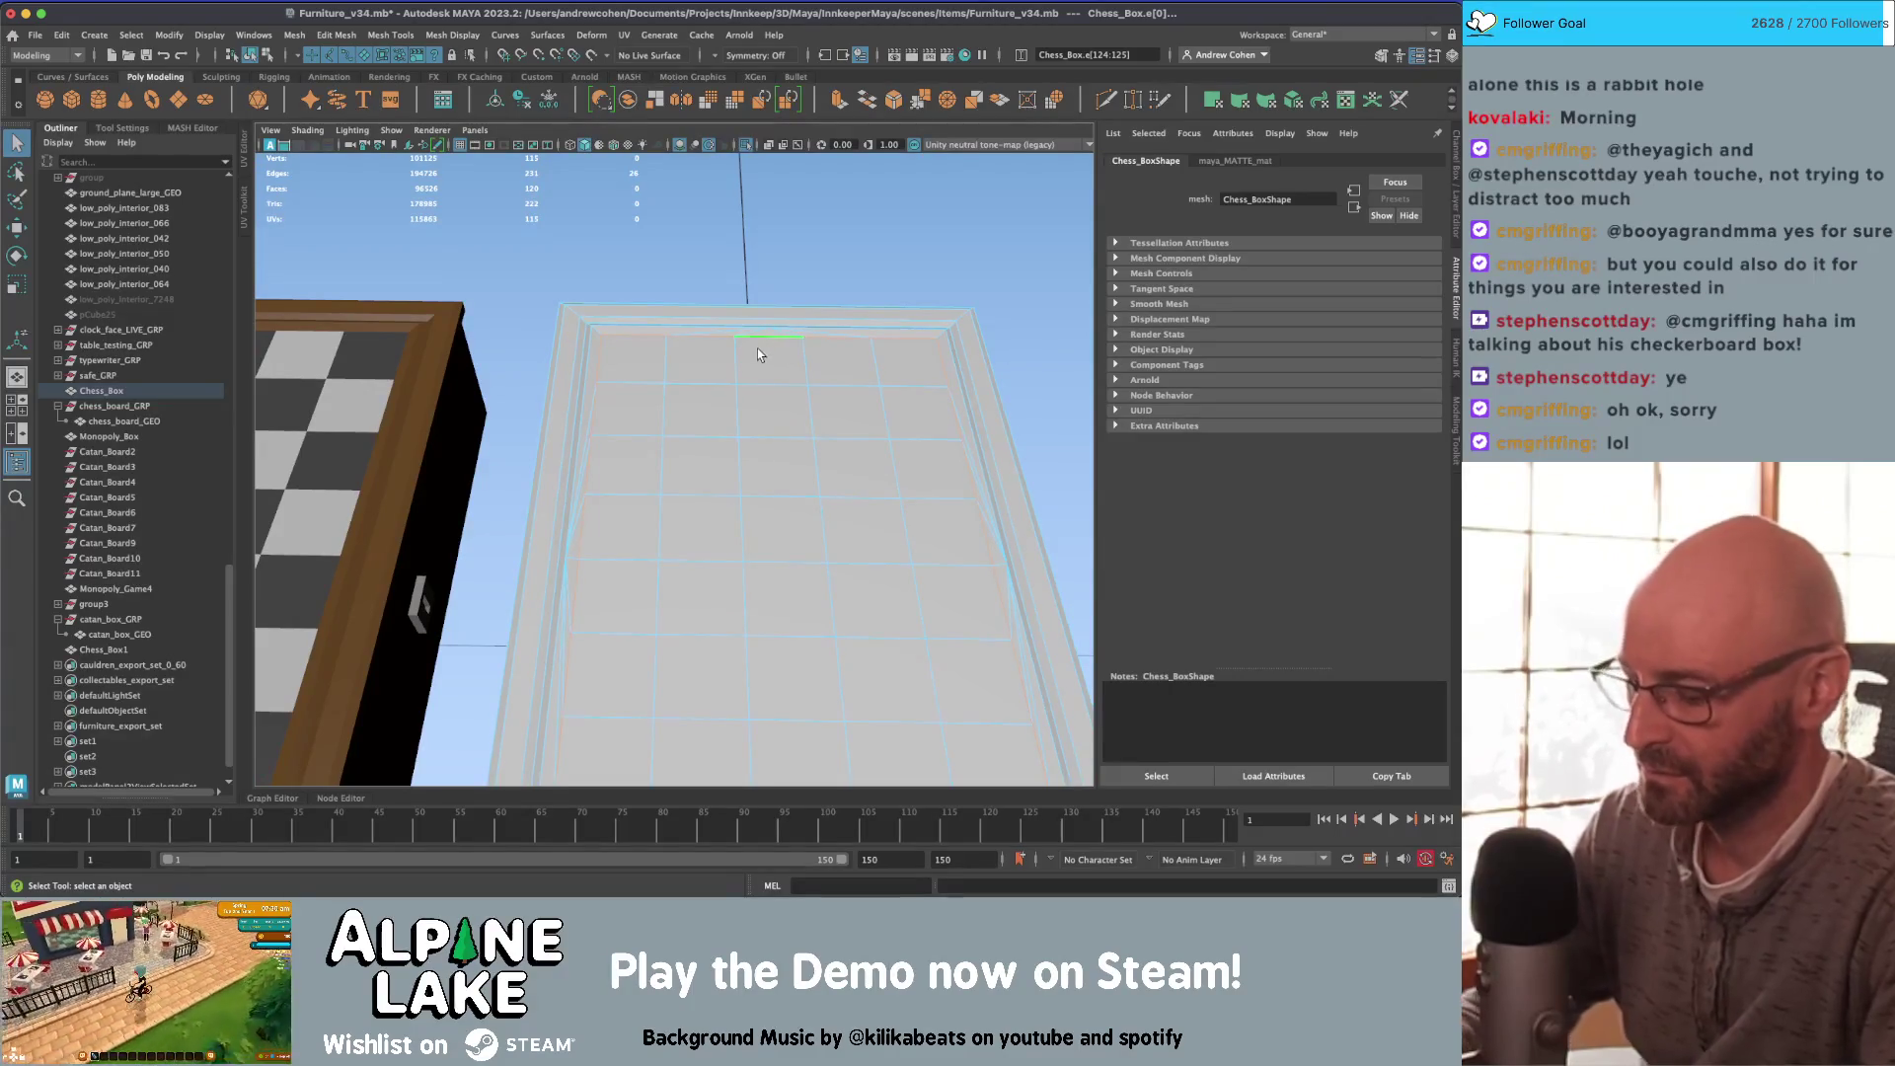
{"action": "key", "text": "ctrl+shift+u"}
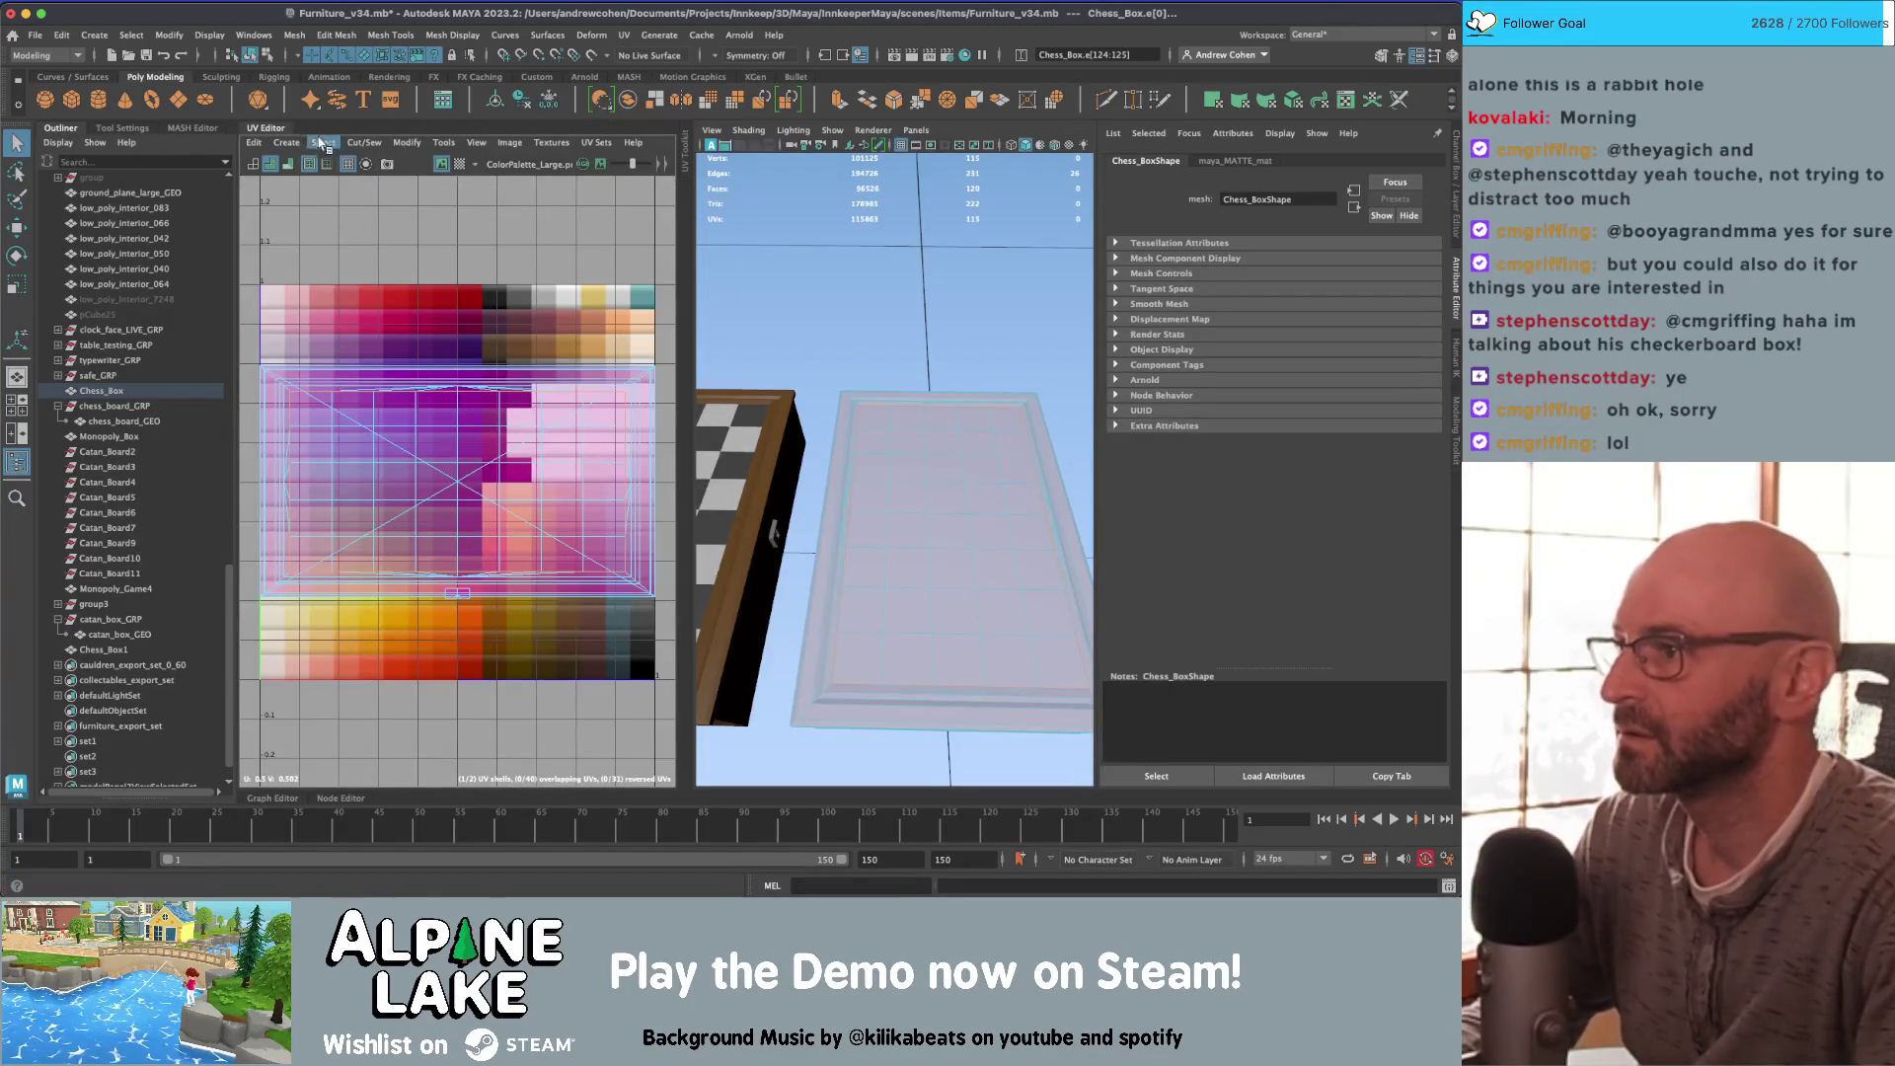
Step: Cut UVs along the edge loop, move the inner panel shell above the palette, then show the dog photo
{"action": "left_click", "coordinate": [322, 144]}
{"action": "left_click", "coordinate": [395, 220]}
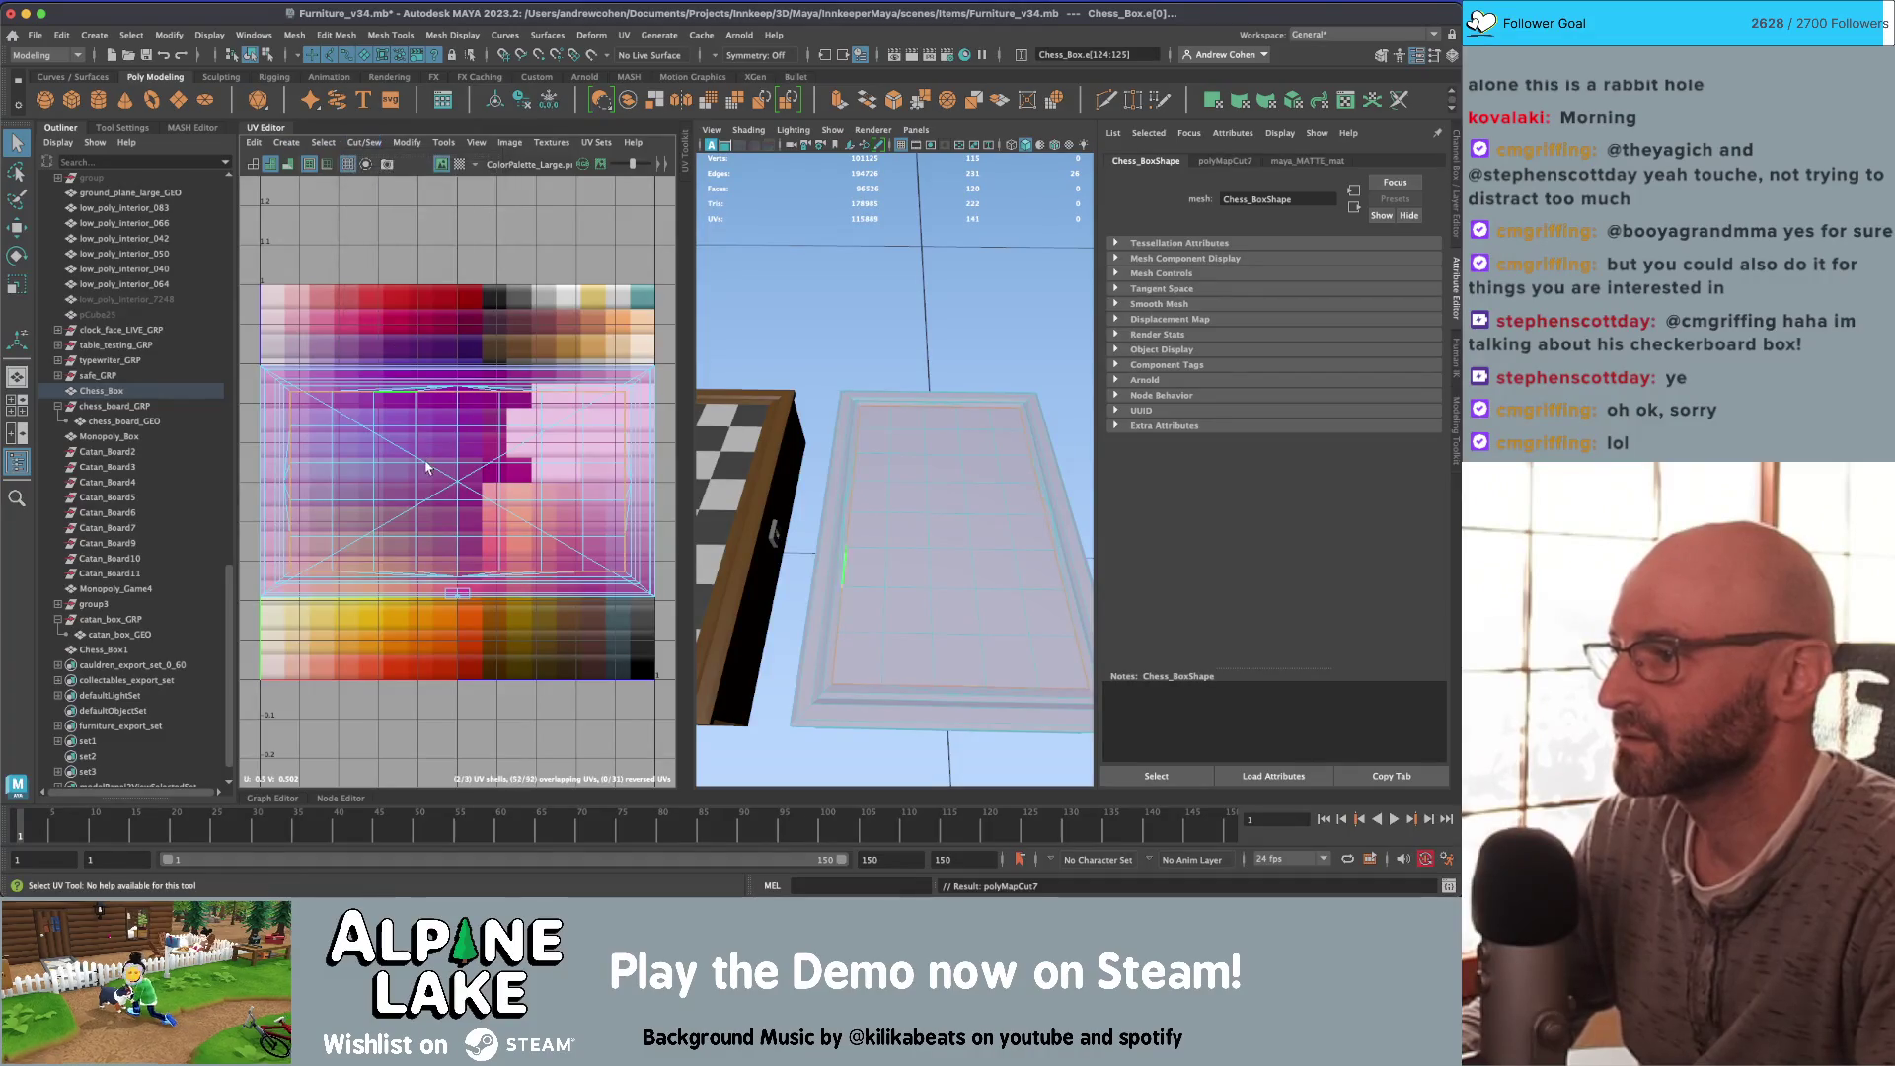
{"action": "right_click_drag", "start_coordinate": [426, 465], "coordinate": [387, 441]}
{"action": "left_click", "coordinate": [414, 464]}
{"action": "key", "text": "w"}
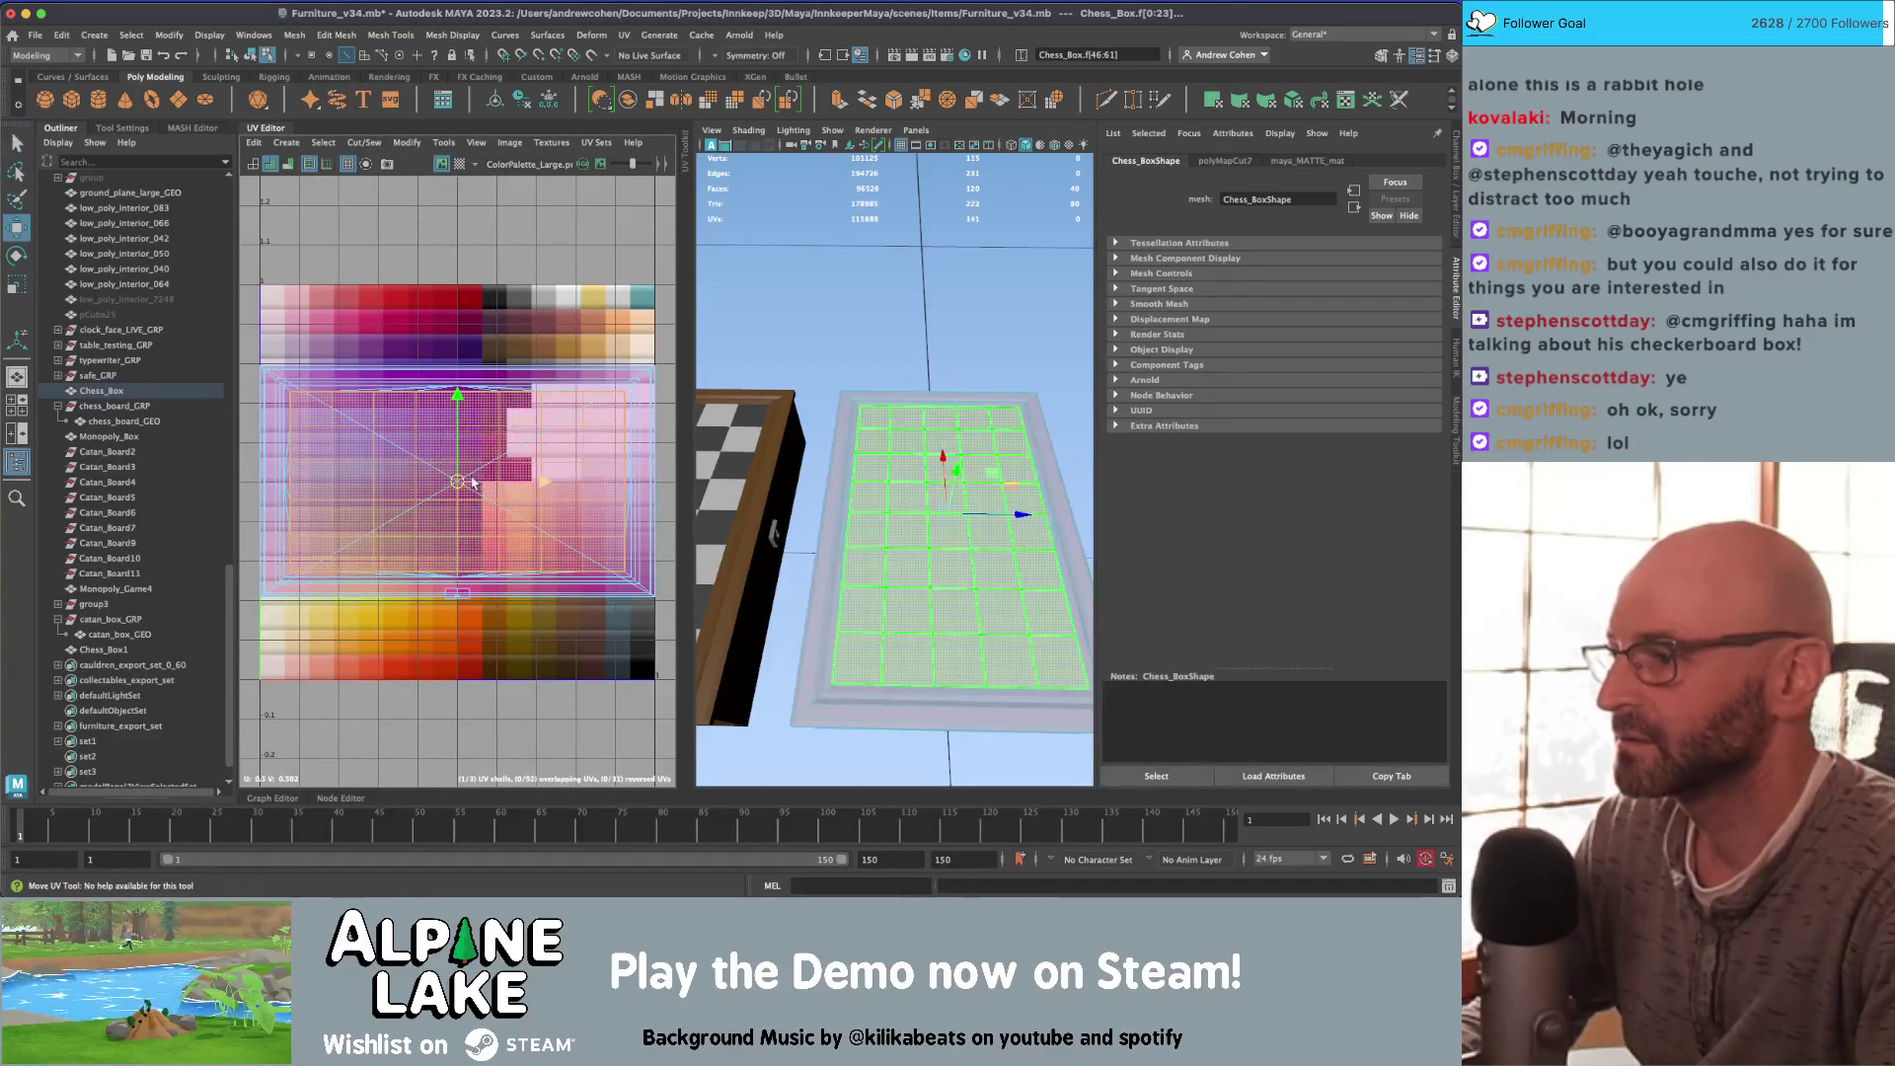
{"action": "left_click_drag", "start_coordinate": [457, 481], "coordinate": [453, 254]}
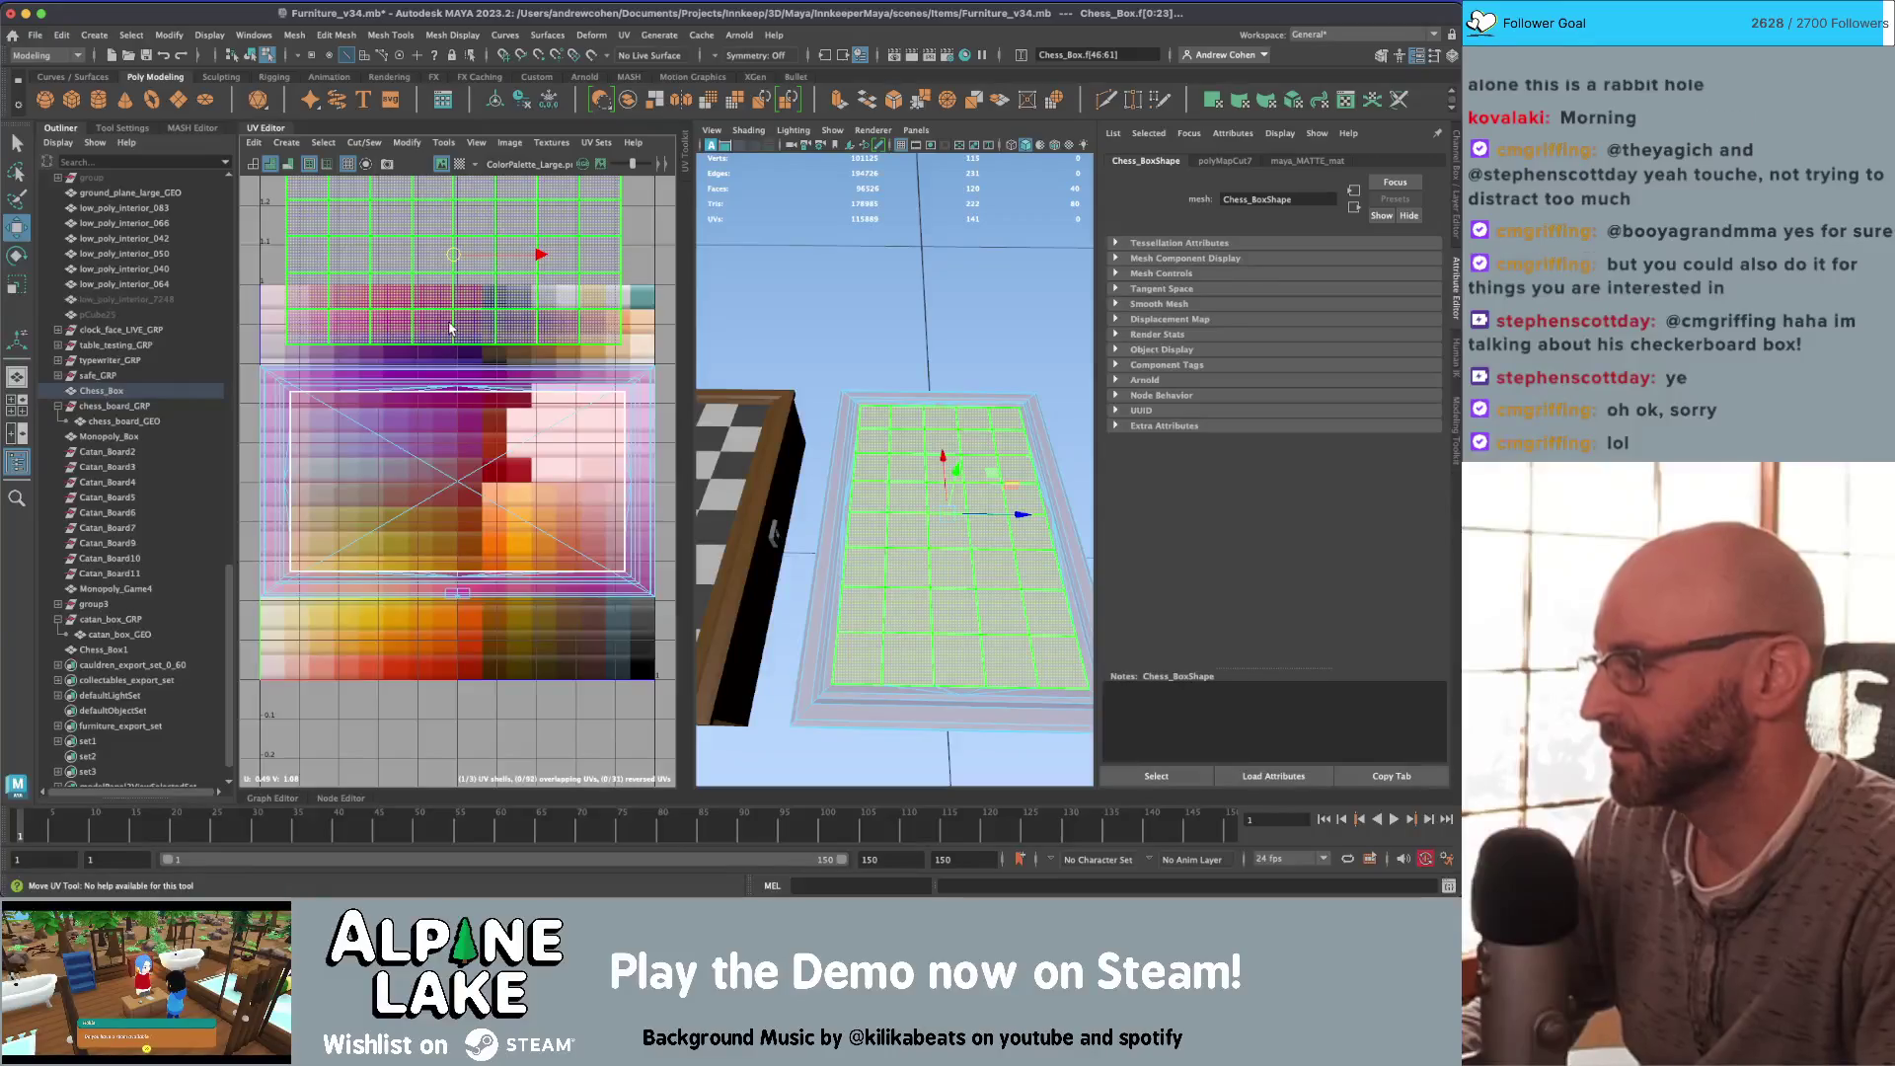
{"action": "left_click", "coordinate": [450, 329]}
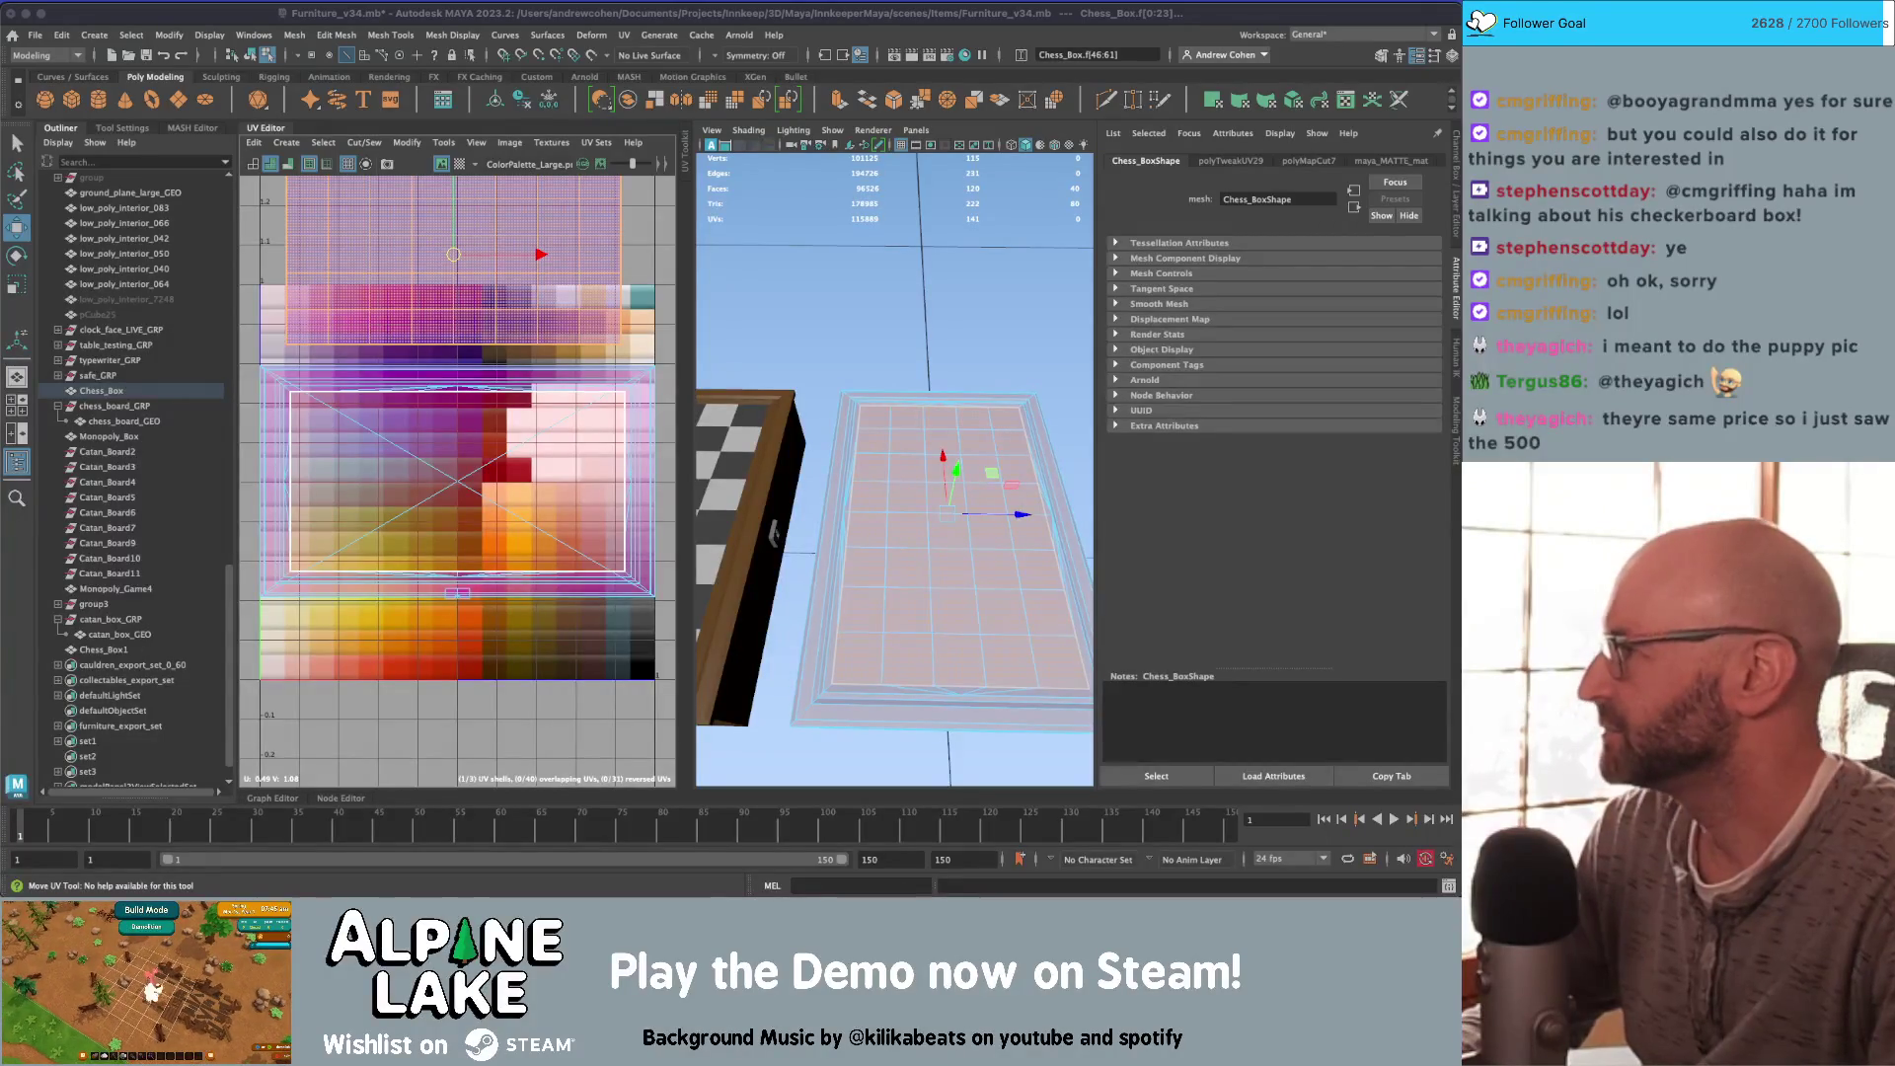
{"action": "left_click_drag", "start_coordinate": [415, 69], "coordinate": [555, 69]}
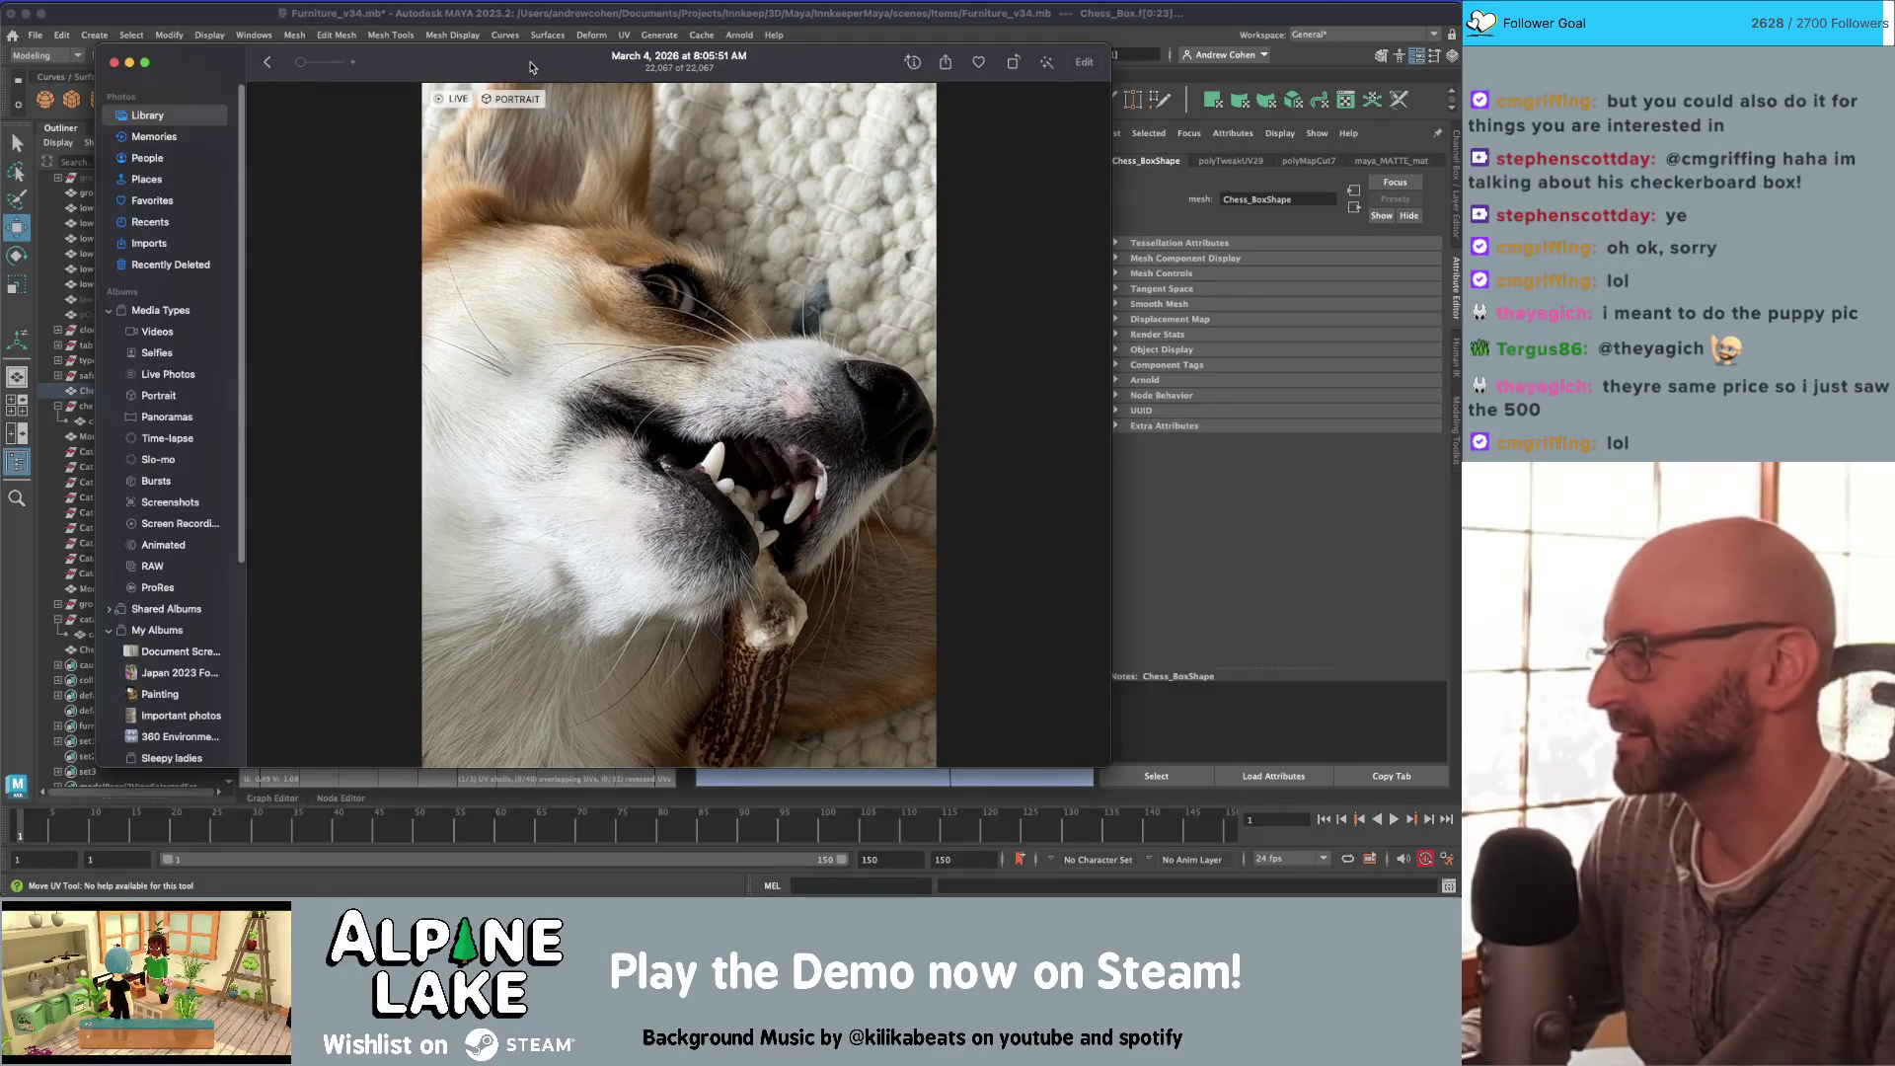
Step: Move the dog photo window aside and hide Photos to return to Maya
{"action": "left_click_drag", "start_coordinate": [523, 66], "coordinate": [625, 57]}
{"action": "key", "text": "super+tab"}
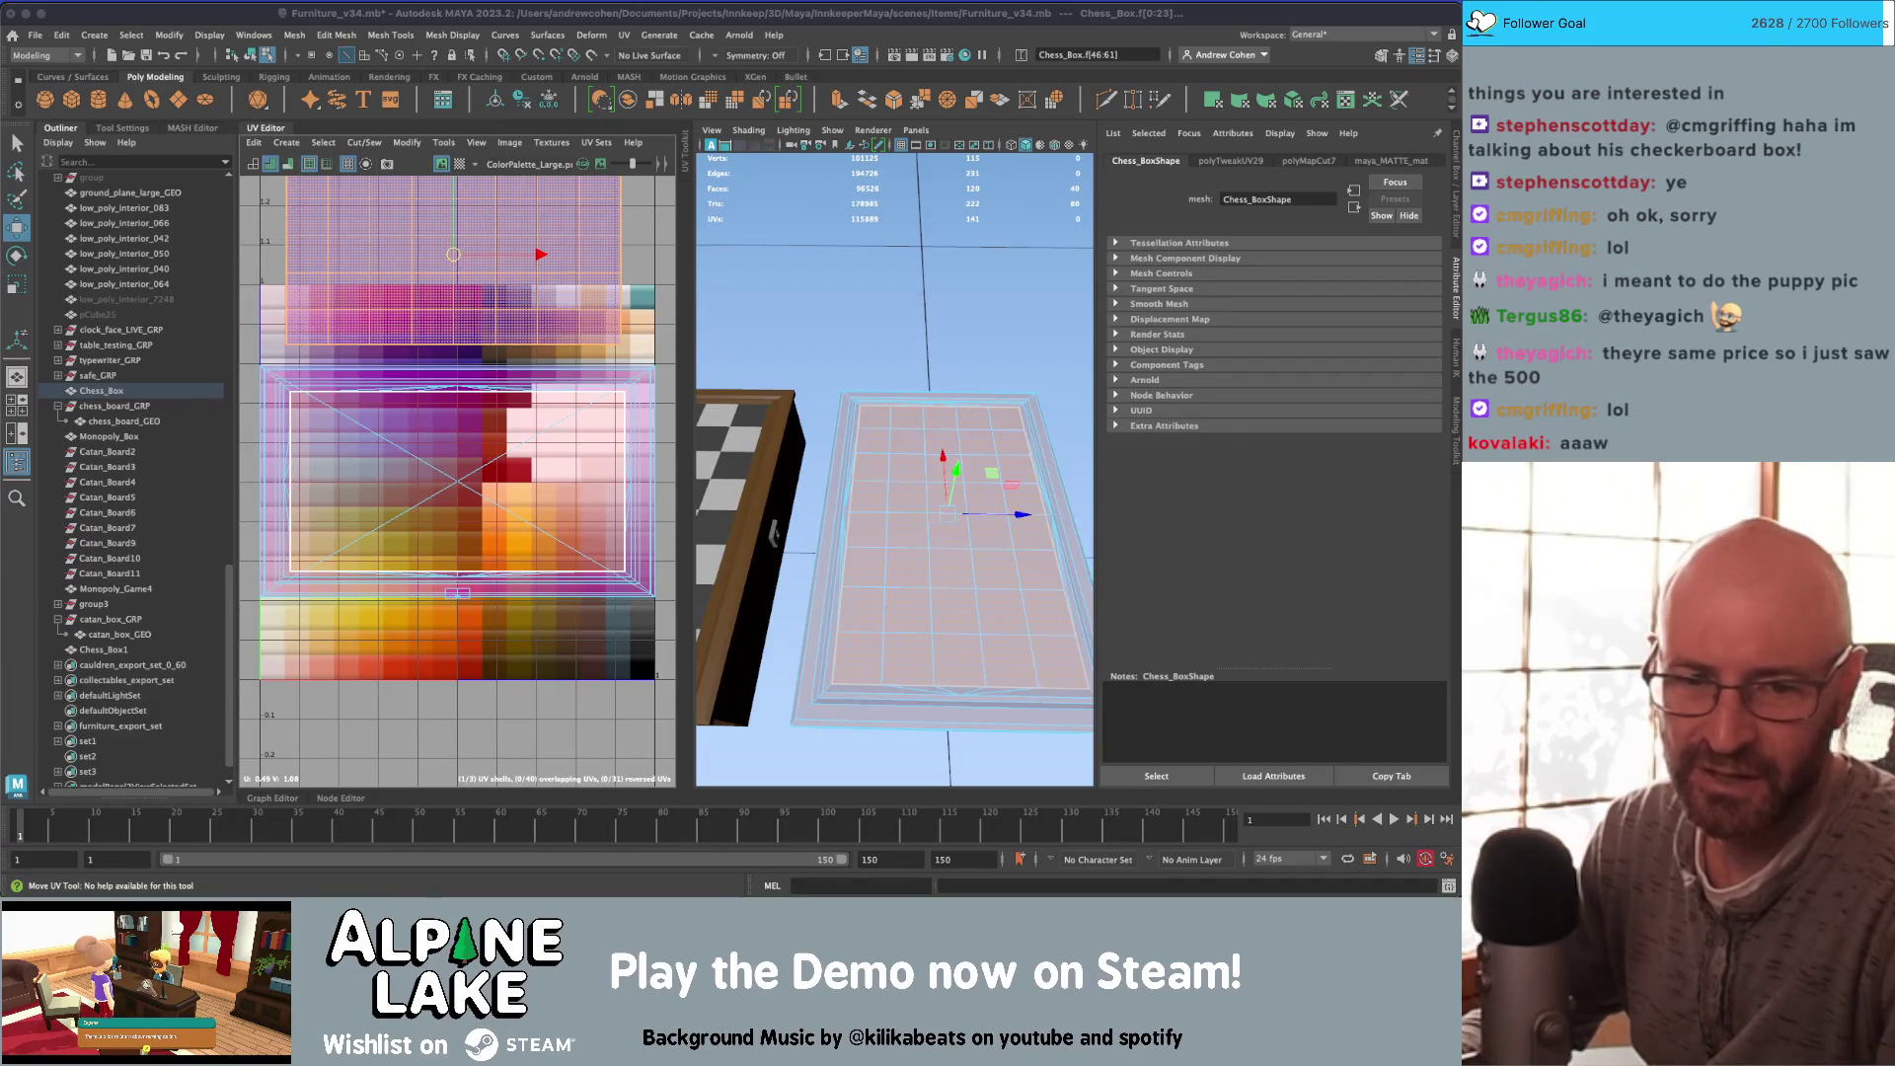
Step: Shrink and reposition the middle UV shell on the palette texture
{"action": "key", "text": "super+Tab"}
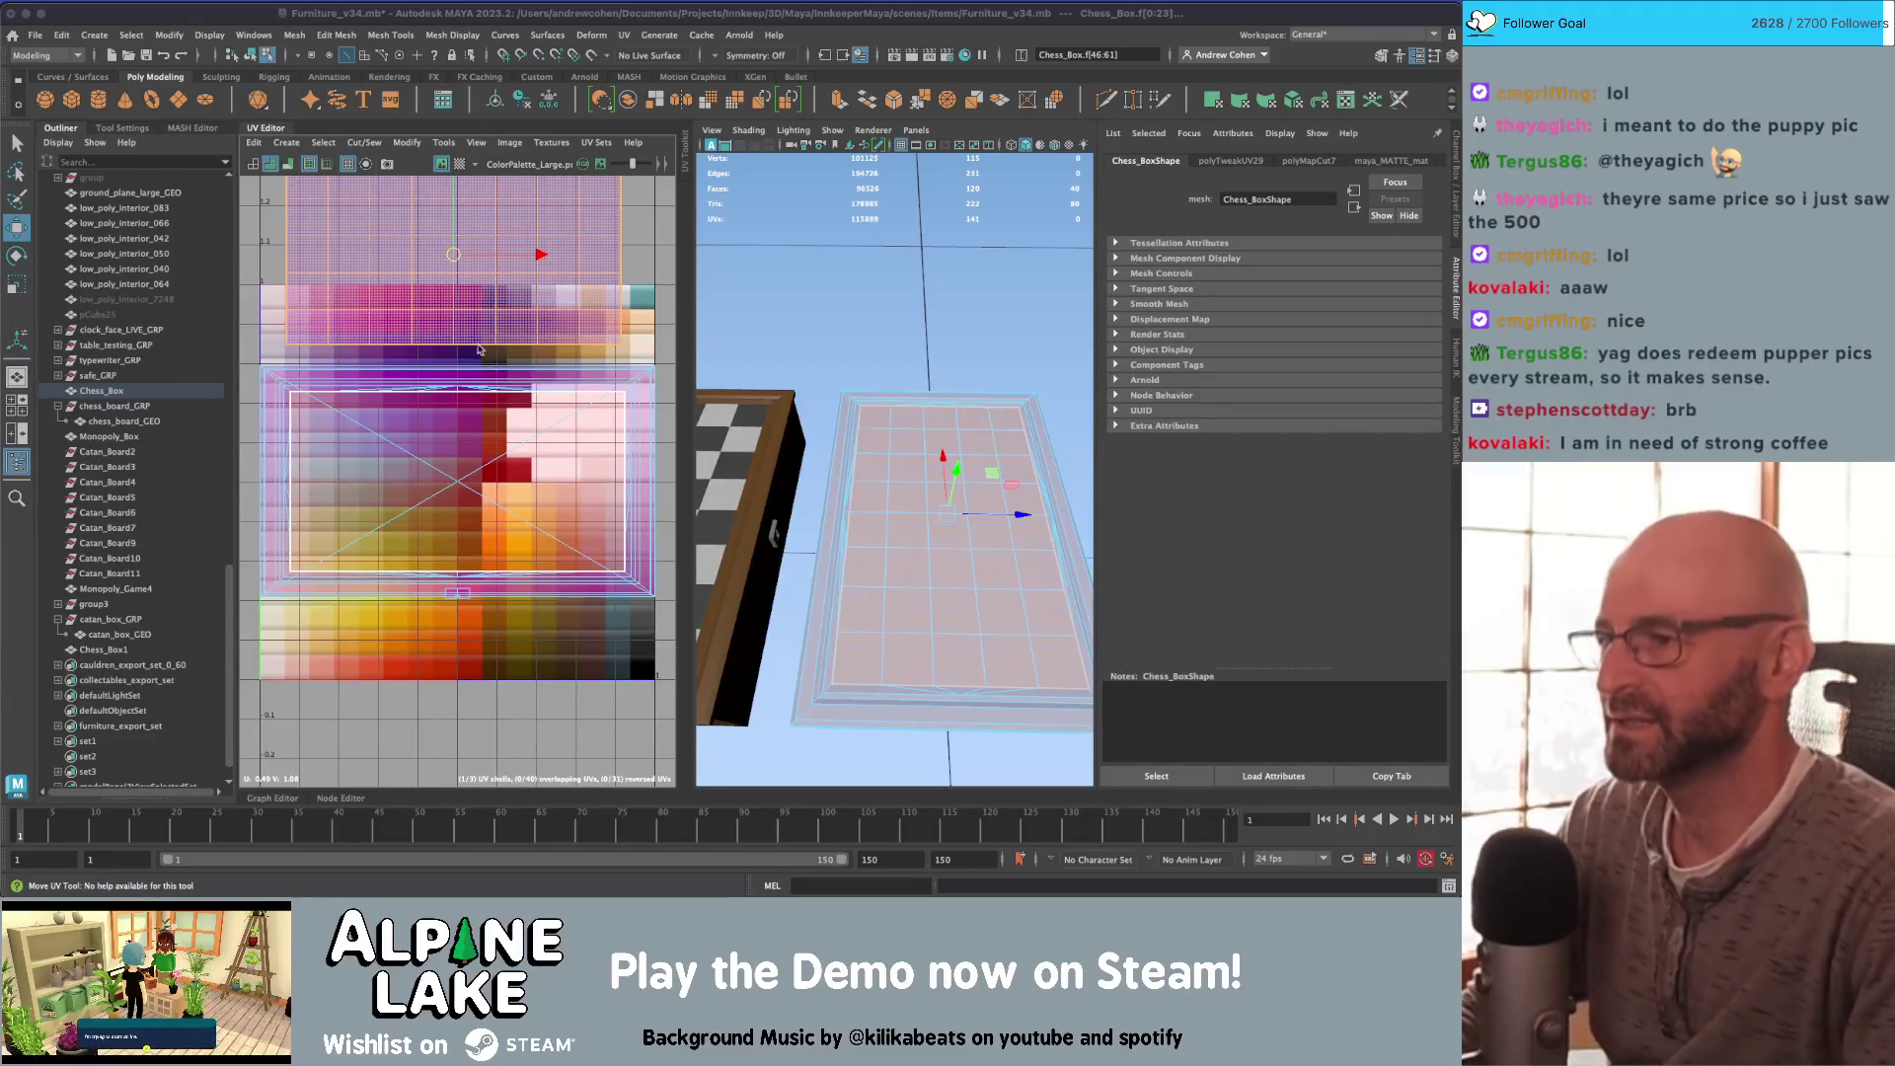
{"action": "left_click", "coordinate": [467, 515]}
{"action": "mouse_move", "coordinate": [469, 515]}
{"action": "left_mouse_down"}
{"action": "mouse_move", "coordinate": [474, 474]}
{"action": "mouse_move", "coordinate": [461, 582]}
{"action": "mouse_move", "coordinate": [462, 365]}
{"action": "mouse_move", "coordinate": [459, 386]}
{"action": "left_mouse_up"}
{"action": "key", "text": "r"}
{"action": "key", "text": "w"}
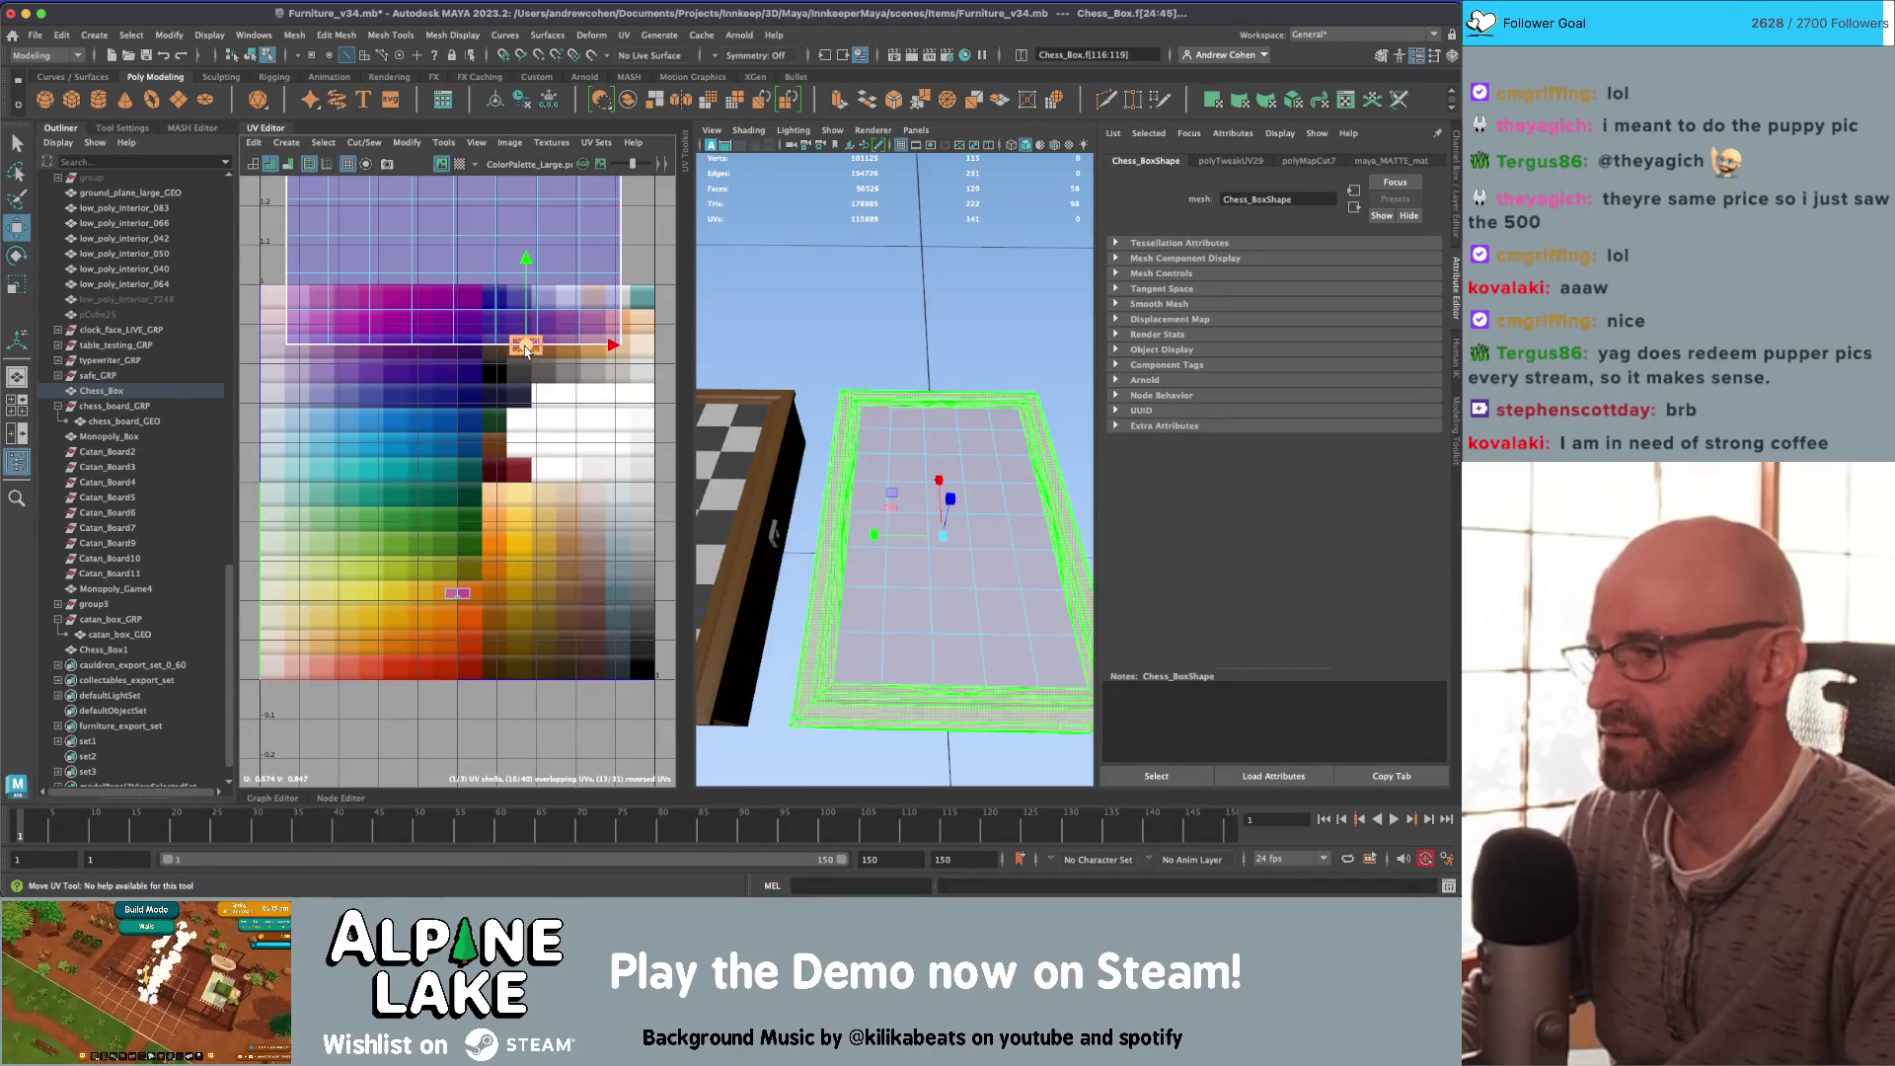
{"action": "key", "text": "r"}
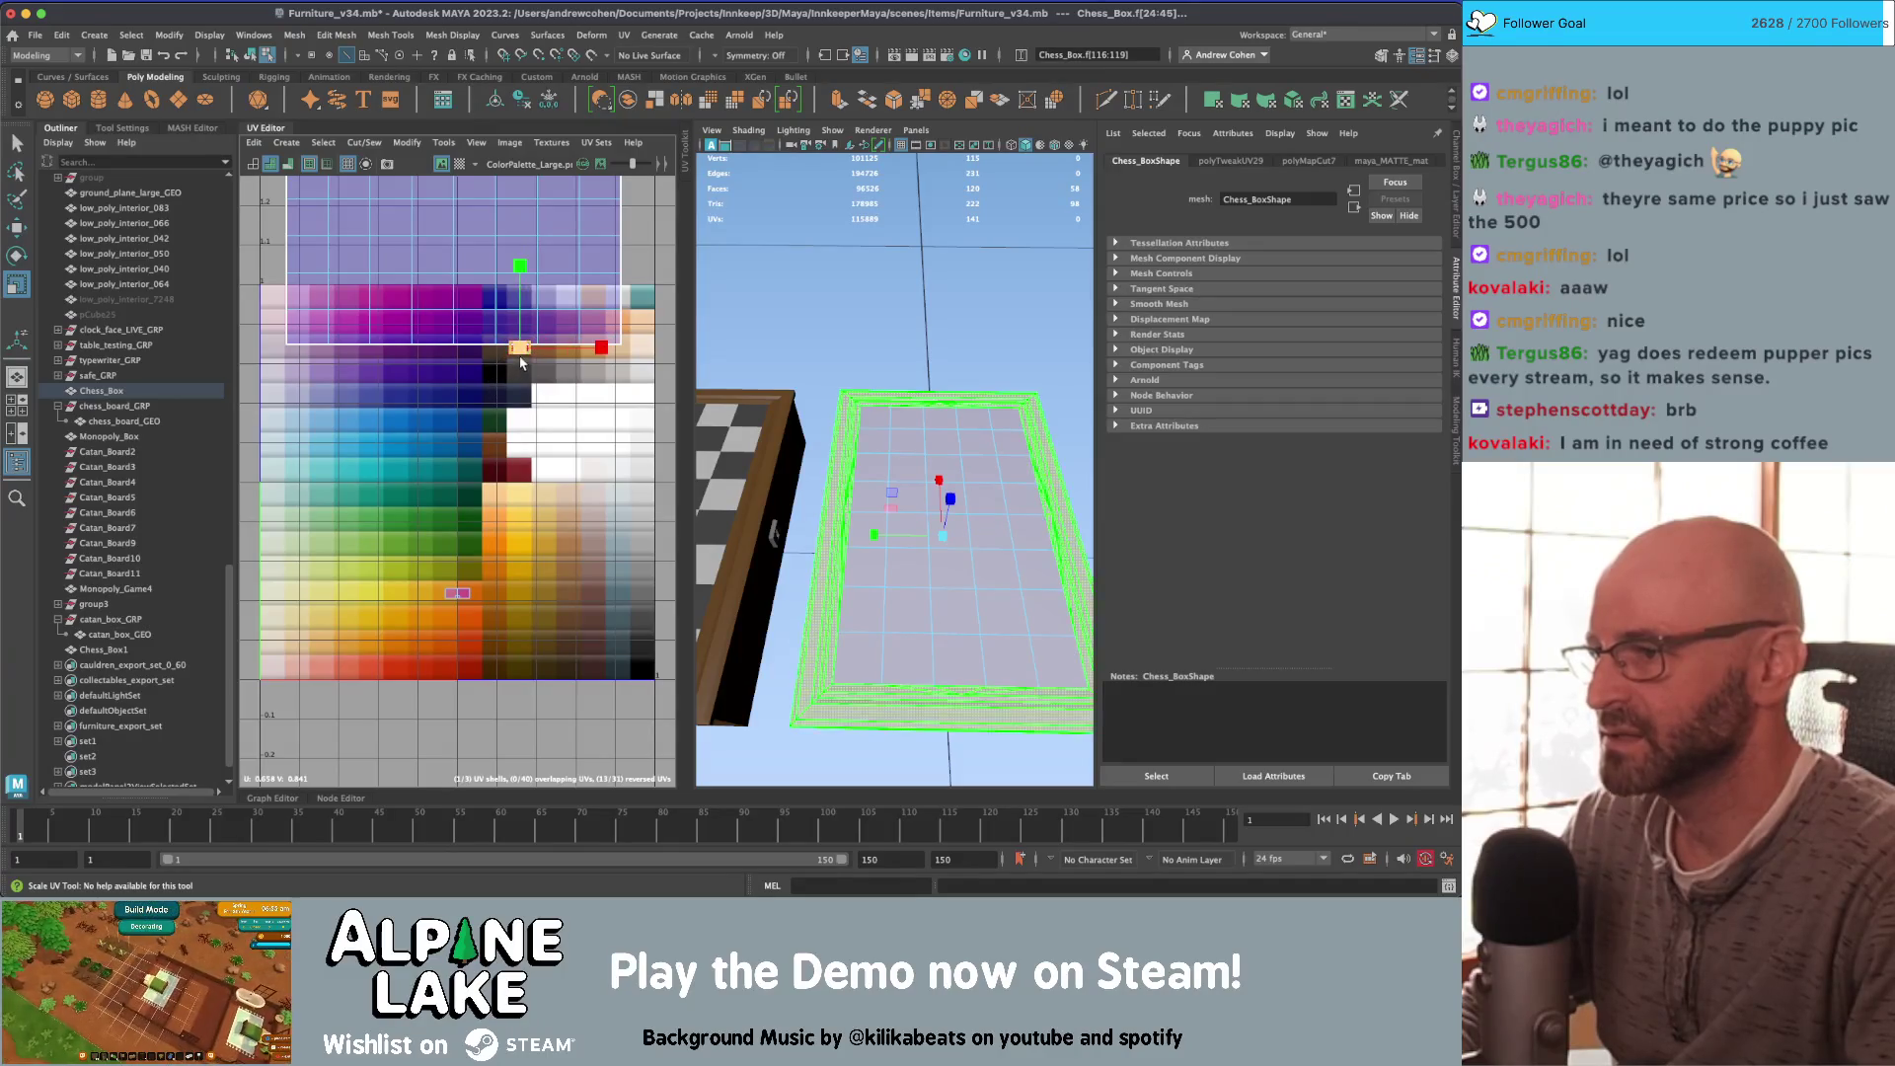
{"action": "key", "text": "w"}
Step: Move the small frame shell onto another palette colour
{"action": "left_click", "coordinate": [457, 592]}
{"action": "left_click_drag", "start_coordinate": [468, 593], "coordinate": [593, 399]}
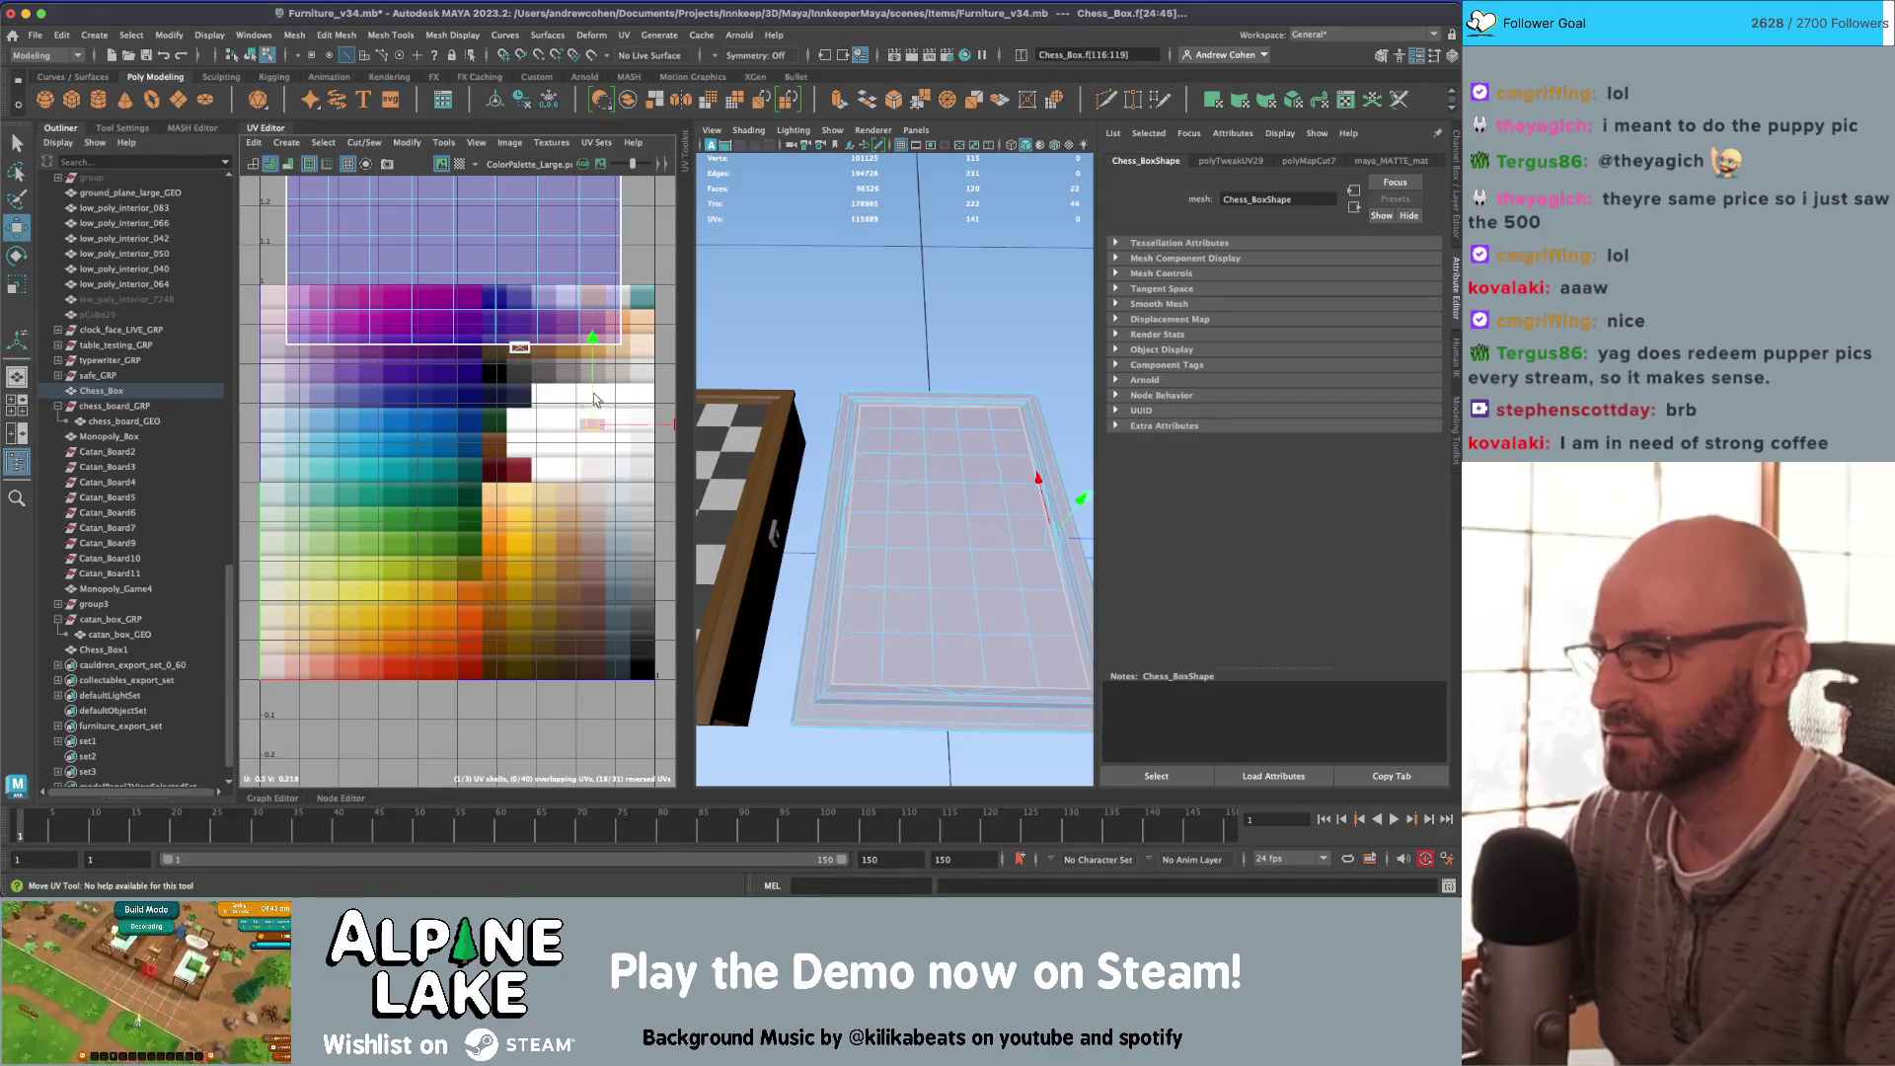
{"action": "key", "text": "r"}
{"action": "key", "text": "w"}
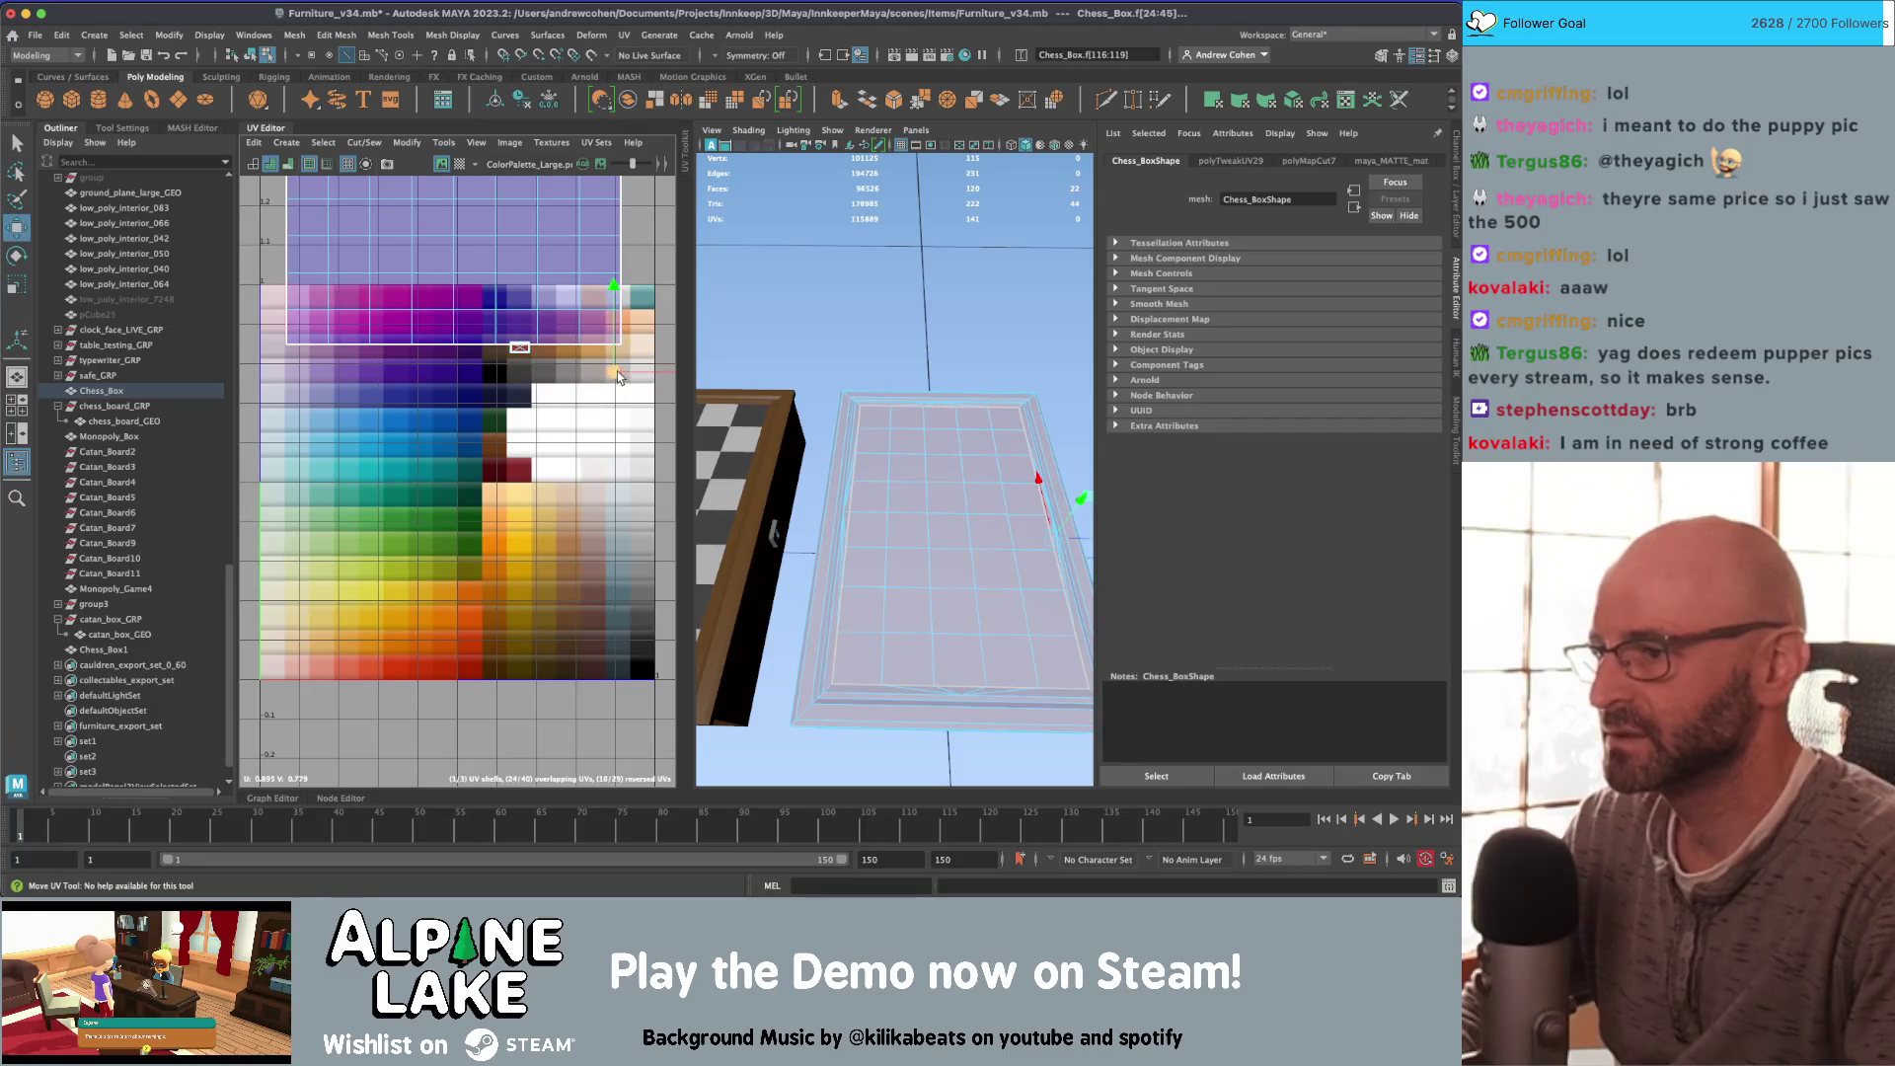
{"action": "key", "text": "r"}
{"action": "left_click", "coordinate": [593, 362]}
{"action": "key", "text": "w"}
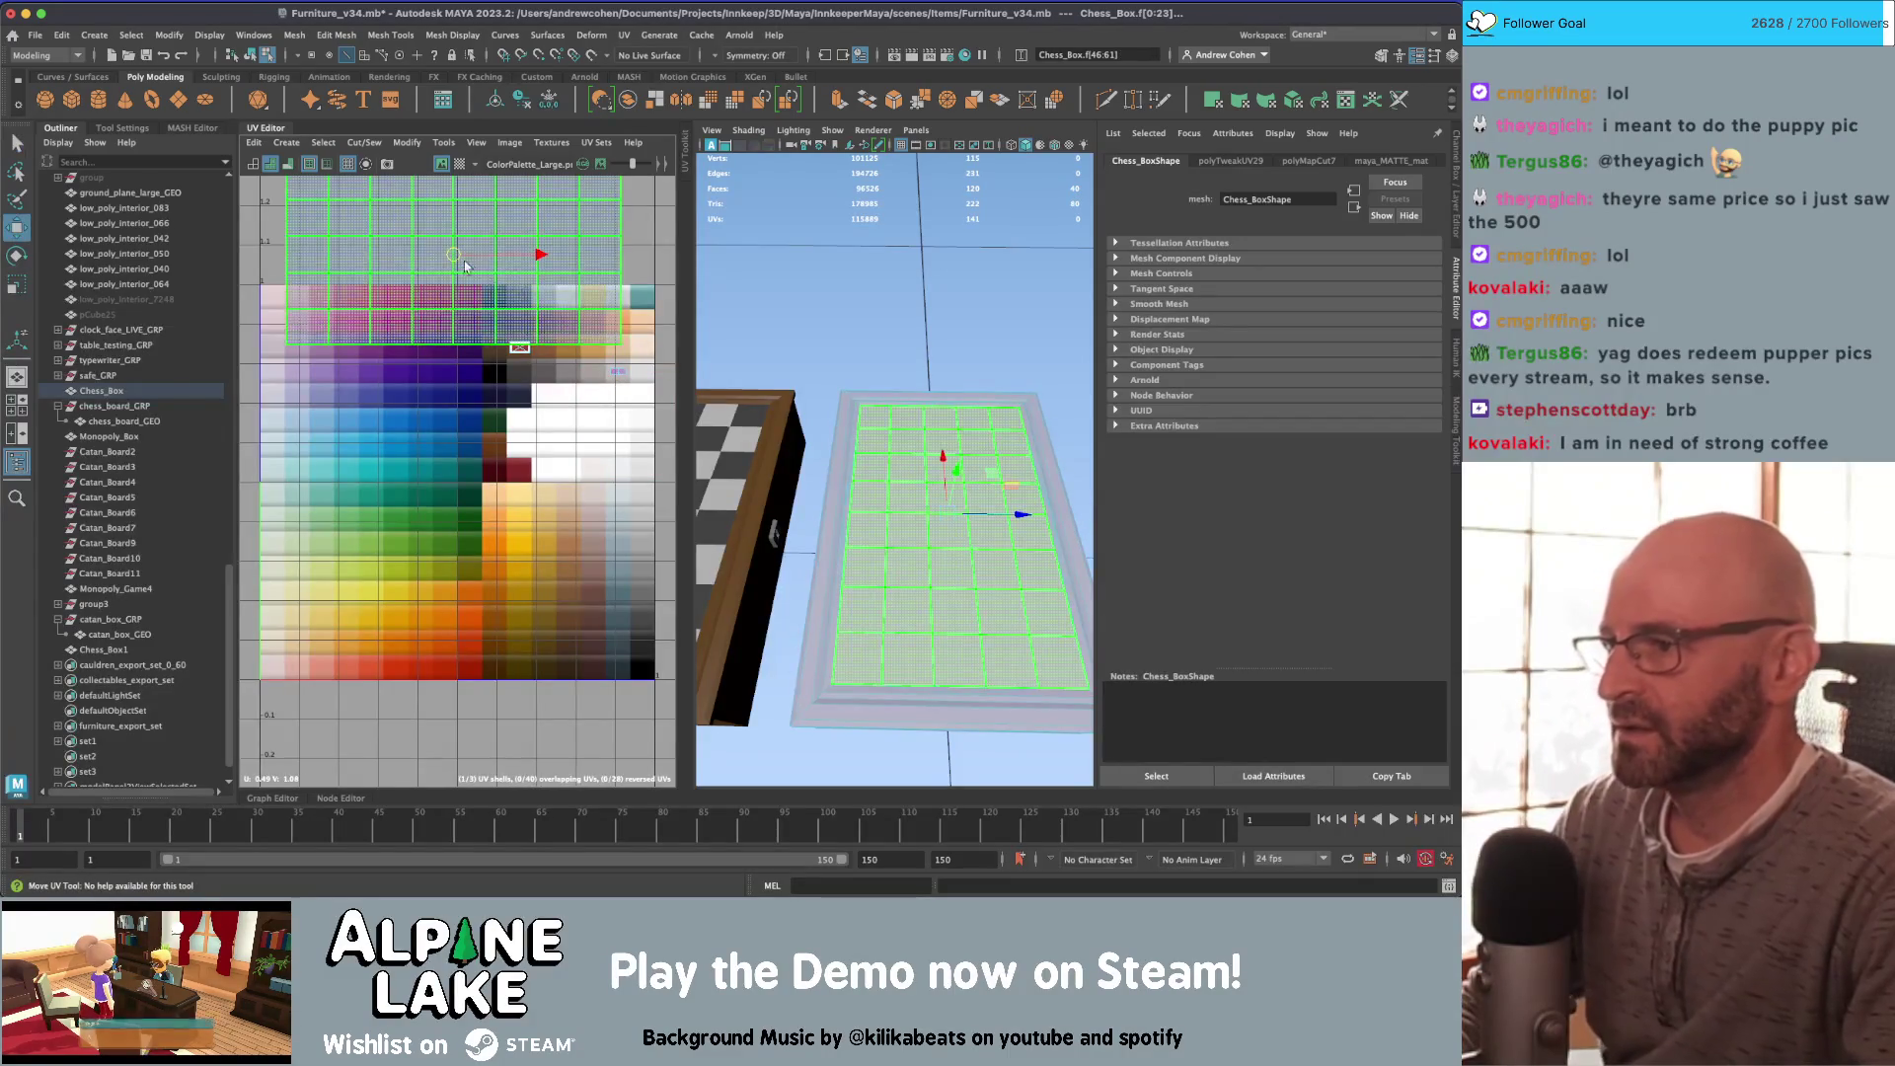
Step: Cut the inner panel's UVs along its grid lines into separate square shells
{"action": "middle_click_drag", "start_coordinate": [379, 131], "coordinate": [380, 336], "text": "alt"}
{"action": "right_click_drag", "start_coordinate": [380, 335], "coordinate": [356, 309]}
{"action": "left_click", "coordinate": [326, 368]}
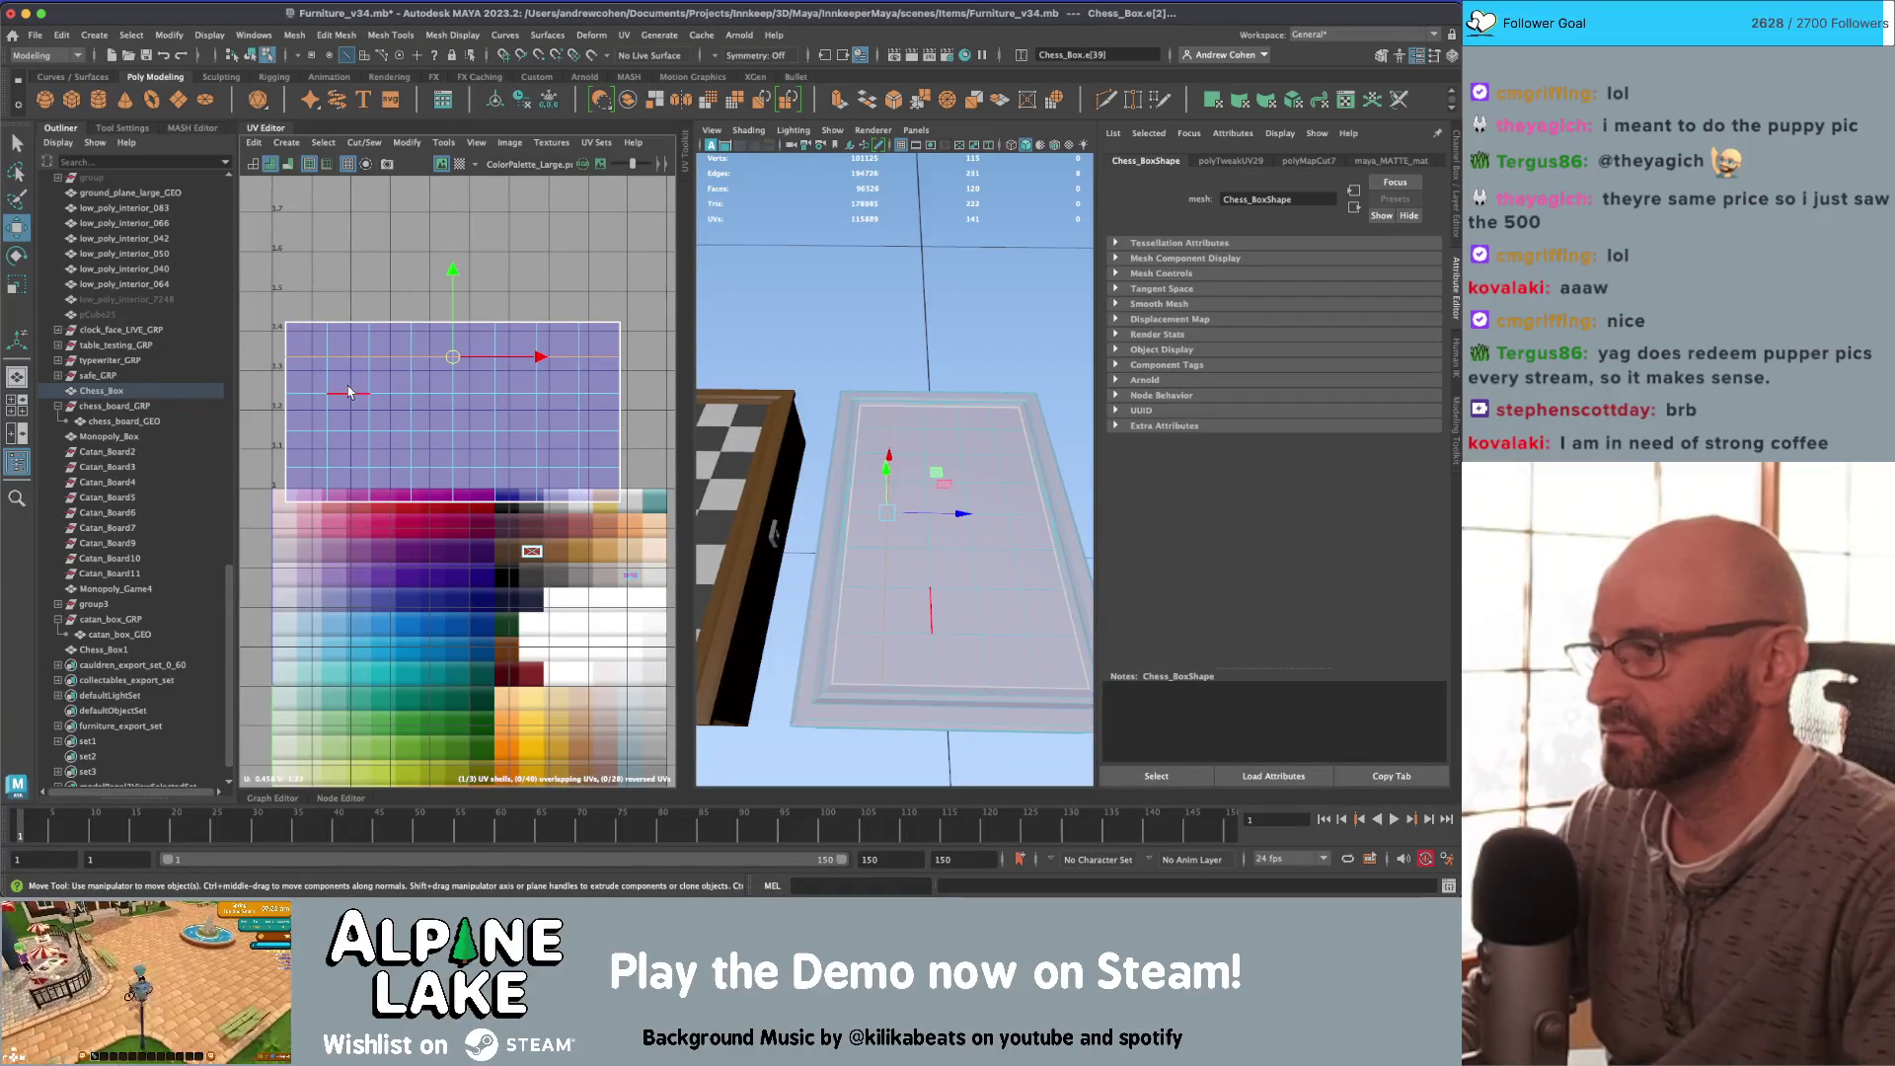
{"action": "left_click", "coordinate": [329, 416]}
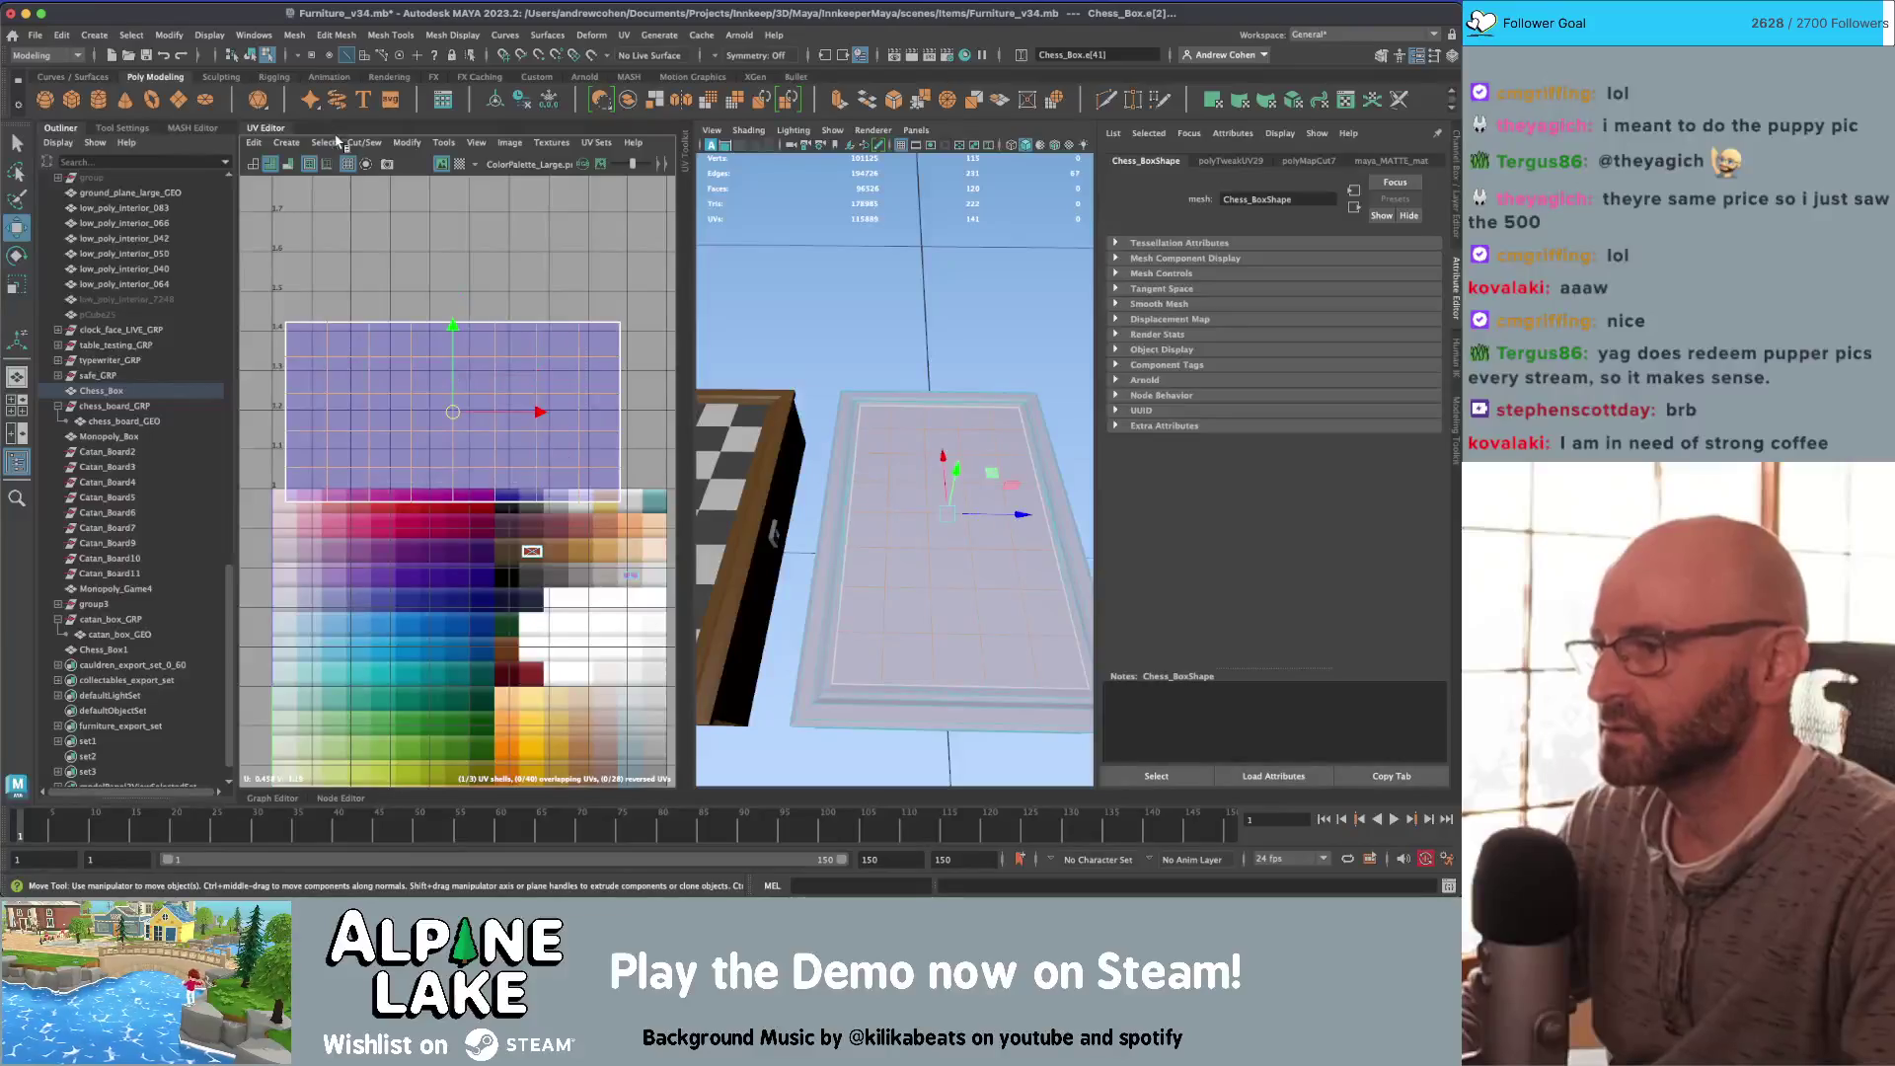
{"action": "double_click", "coordinate": [316, 342]}
{"action": "left_click", "coordinate": [364, 142]}
{"action": "left_click", "coordinate": [380, 204]}
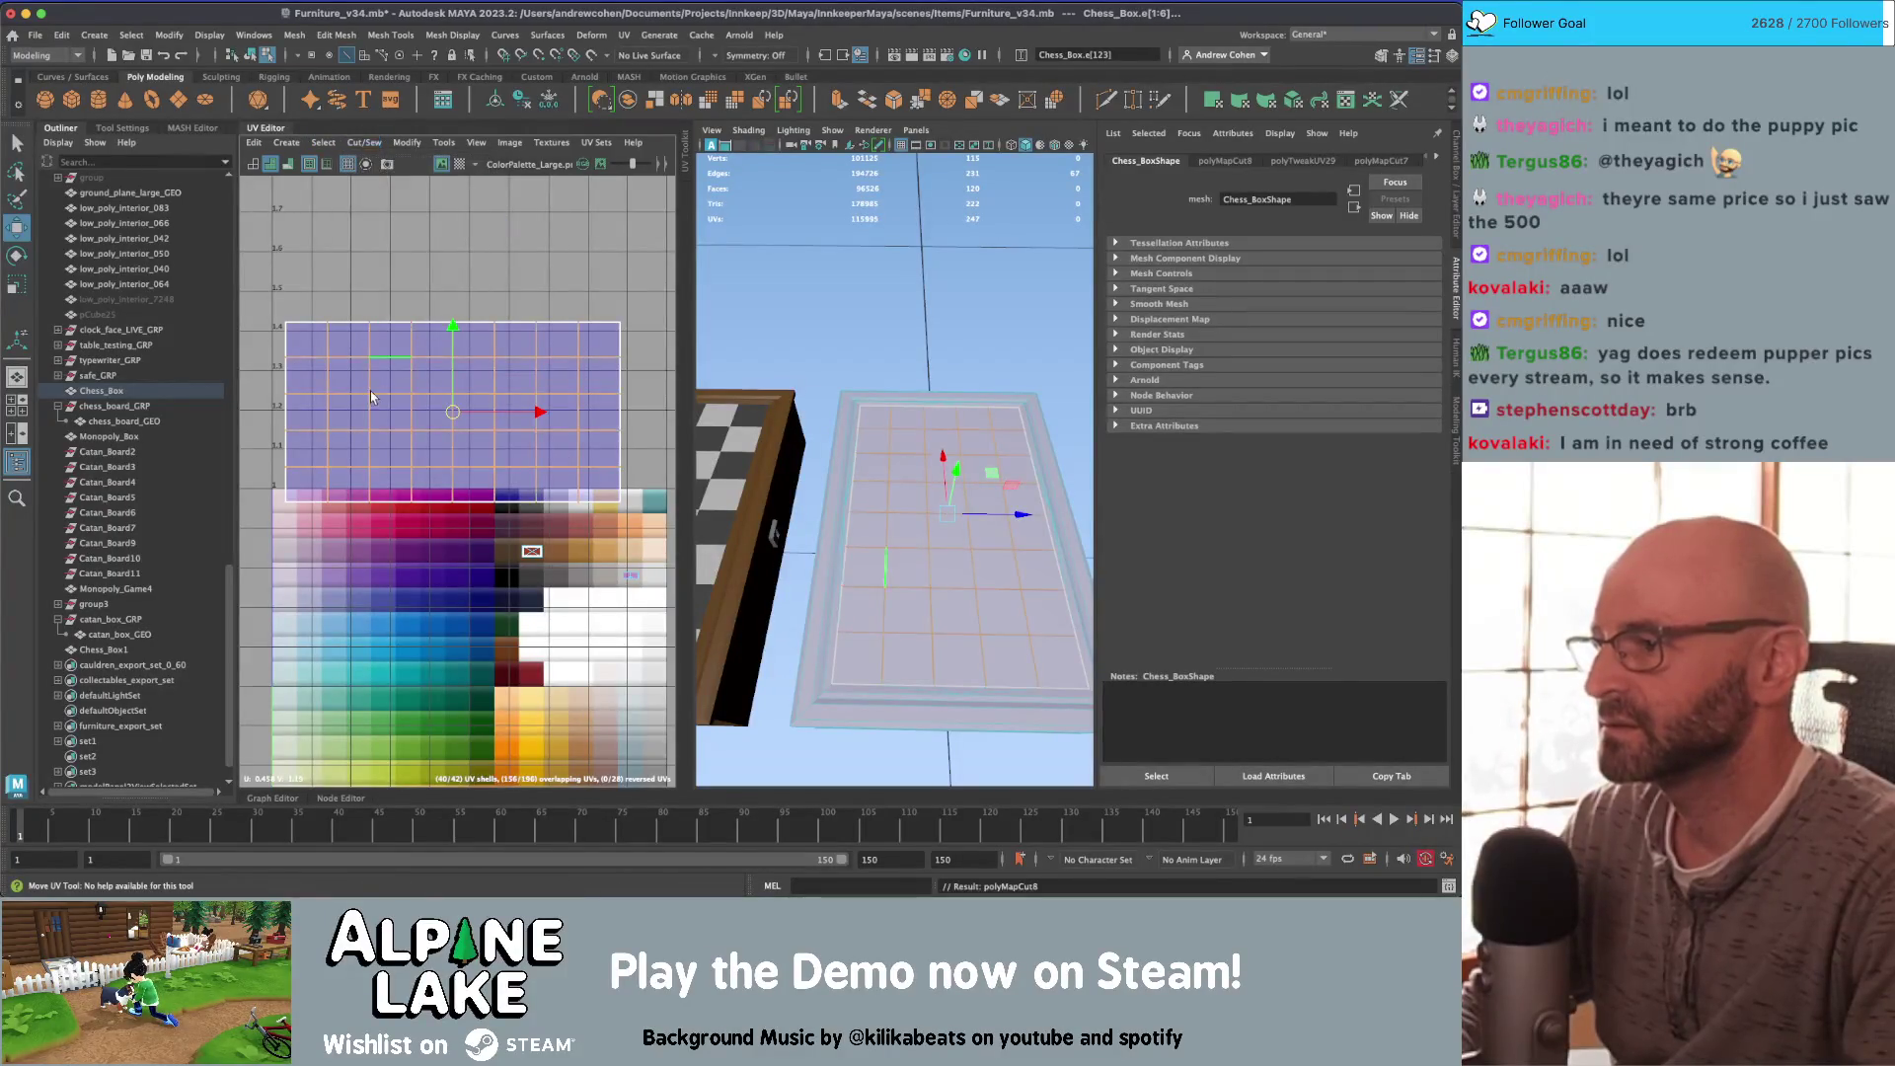
Step: Select the alternating checker squares of the lid as faces
{"action": "right_click_drag", "start_coordinate": [310, 363], "coordinate": [314, 394]}
{"action": "key", "text": "q"}
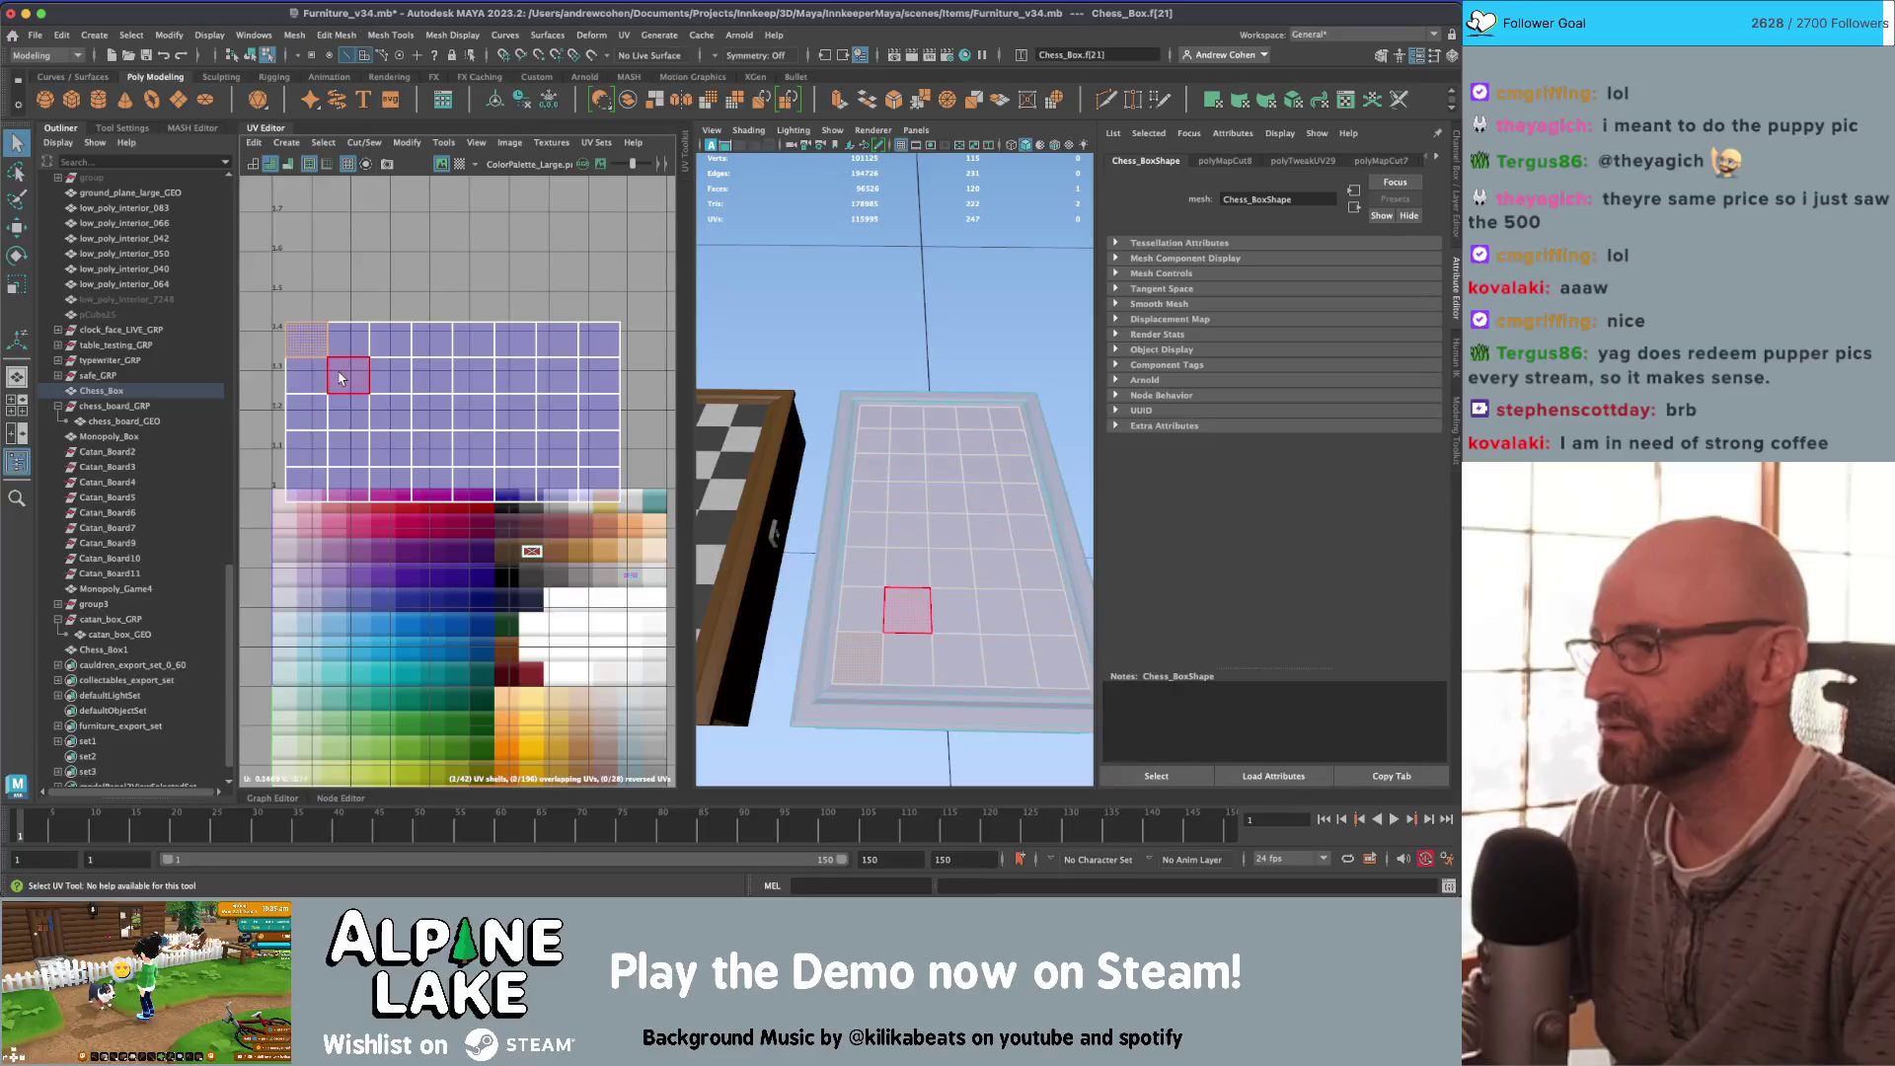
{"action": "left_click", "coordinate": [392, 411]}
{"action": "left_click", "coordinate": [432, 449], "text": "shift"}
{"action": "left_click", "coordinate": [473, 483], "text": "shift"}
{"action": "left_click", "coordinate": [306, 409], "text": "shift"}
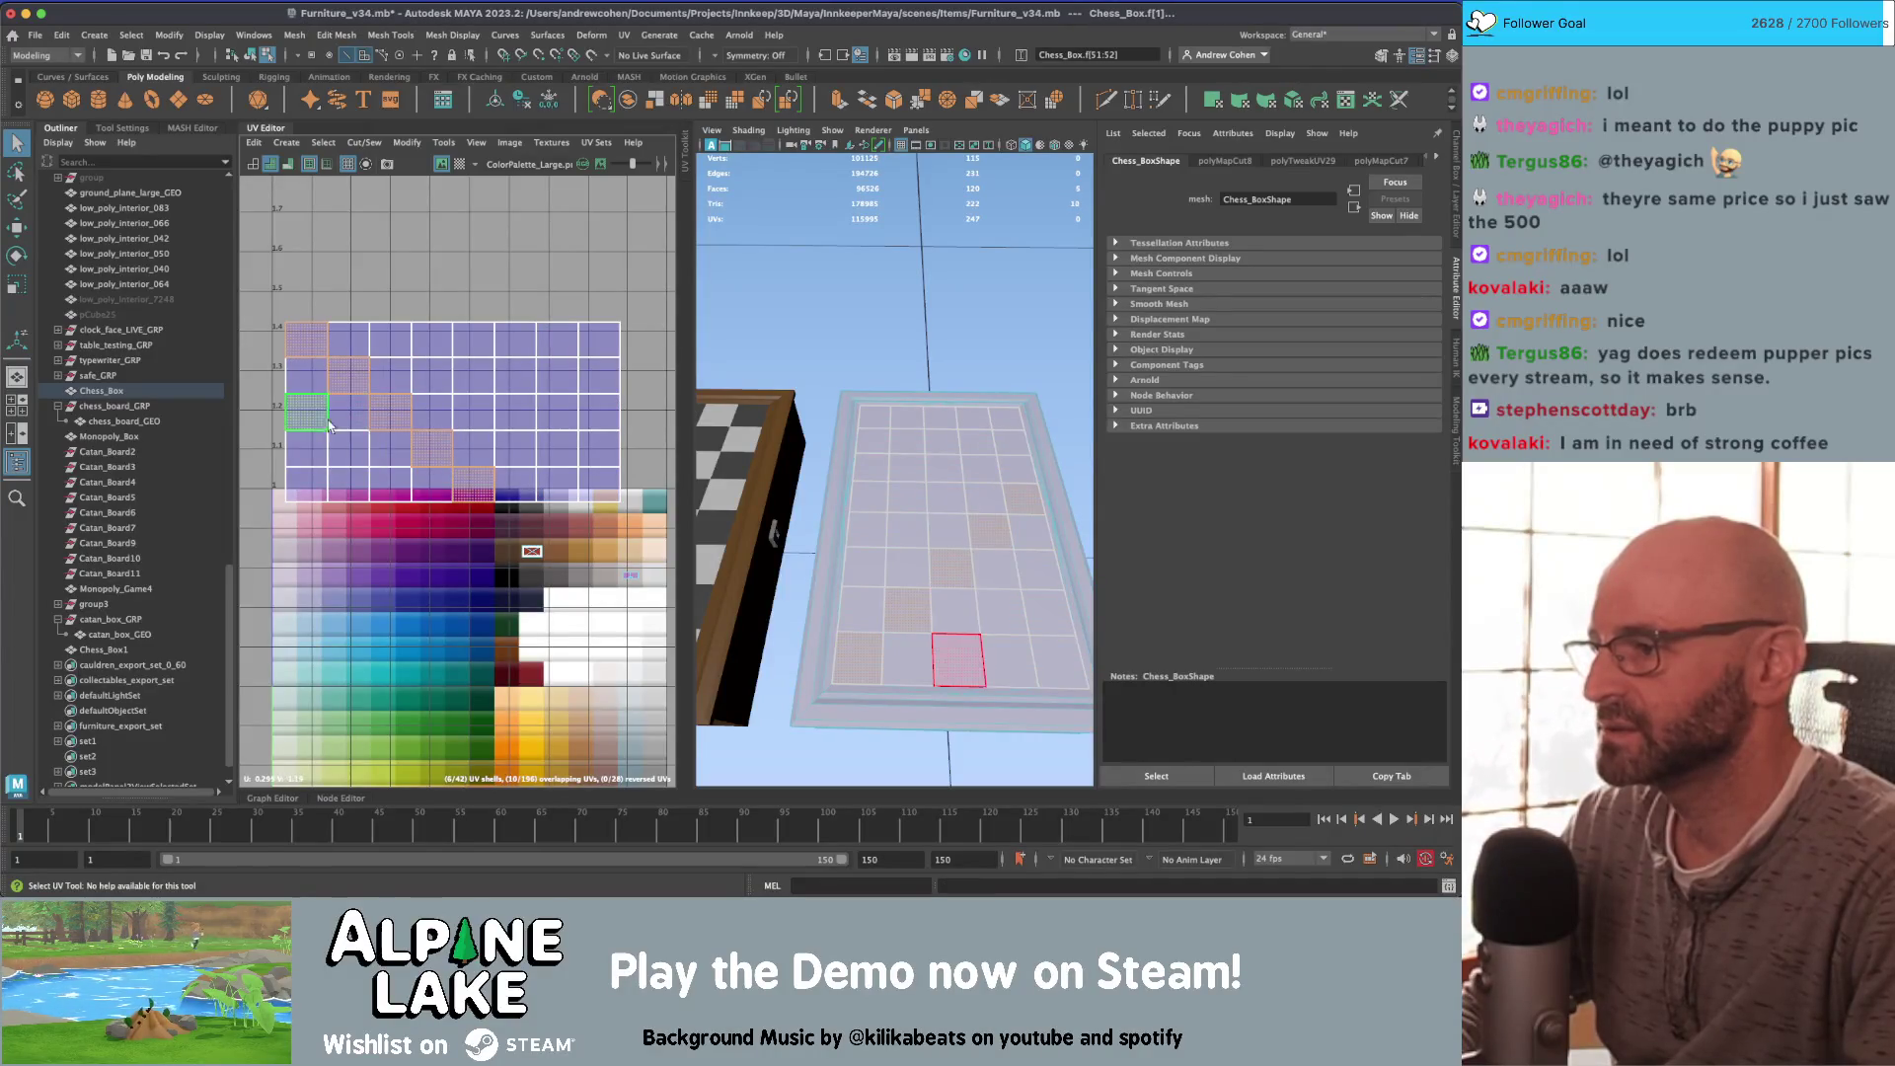
{"action": "left_click", "coordinate": [347, 449], "text": "shift"}
{"action": "left_click", "coordinate": [394, 494], "text": "shift"}
{"action": "left_click", "coordinate": [323, 479], "text": "shift"}
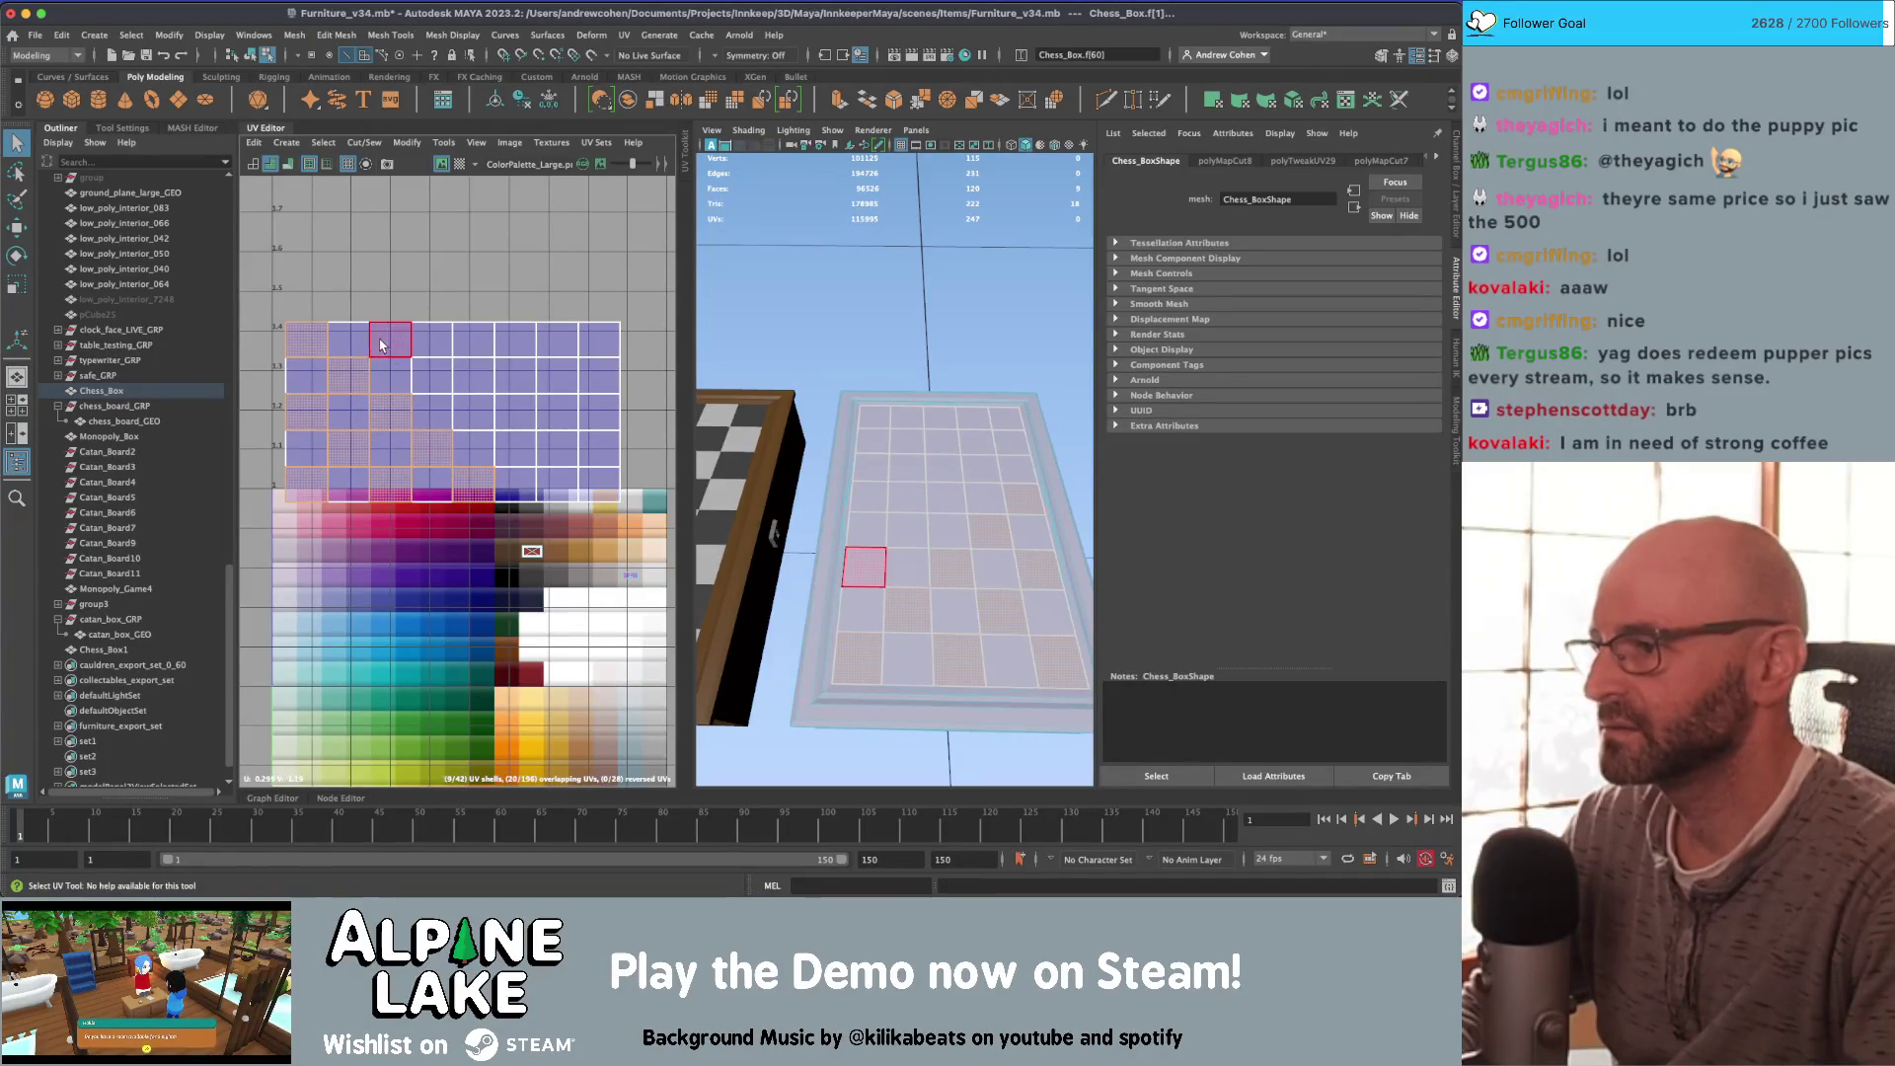
{"action": "left_click", "coordinate": [382, 345], "text": "shift"}
{"action": "left_click", "coordinate": [474, 411], "text": "shift"}
{"action": "left_click", "coordinate": [515, 375], "text": "shift"}
{"action": "left_click", "coordinate": [515, 339], "text": "shift"}
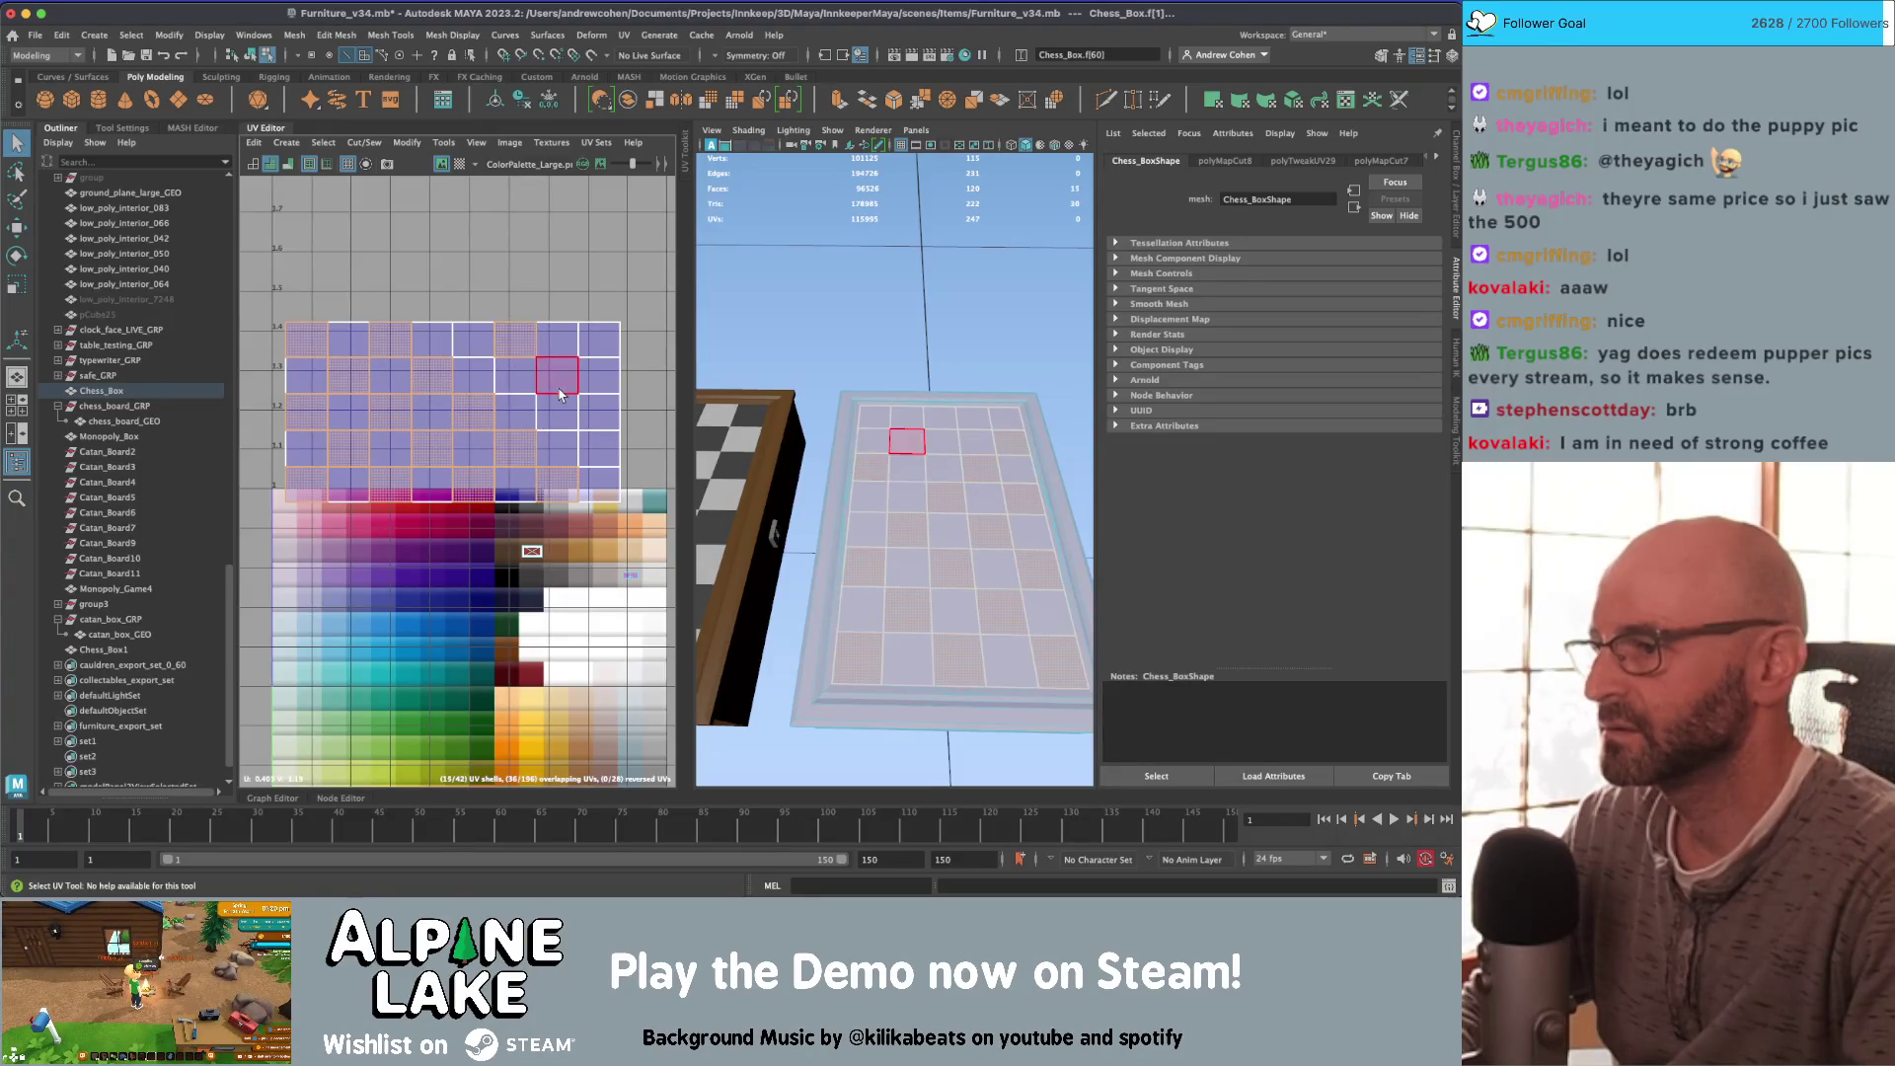
{"action": "left_click", "coordinate": [559, 391], "text": "shift"}
{"action": "left_click", "coordinate": [586, 385], "text": "shift"}
Step: Fix the checker selection: drop two wrong squares and add the remaining alternating ones
{"action": "key", "text": "w"}
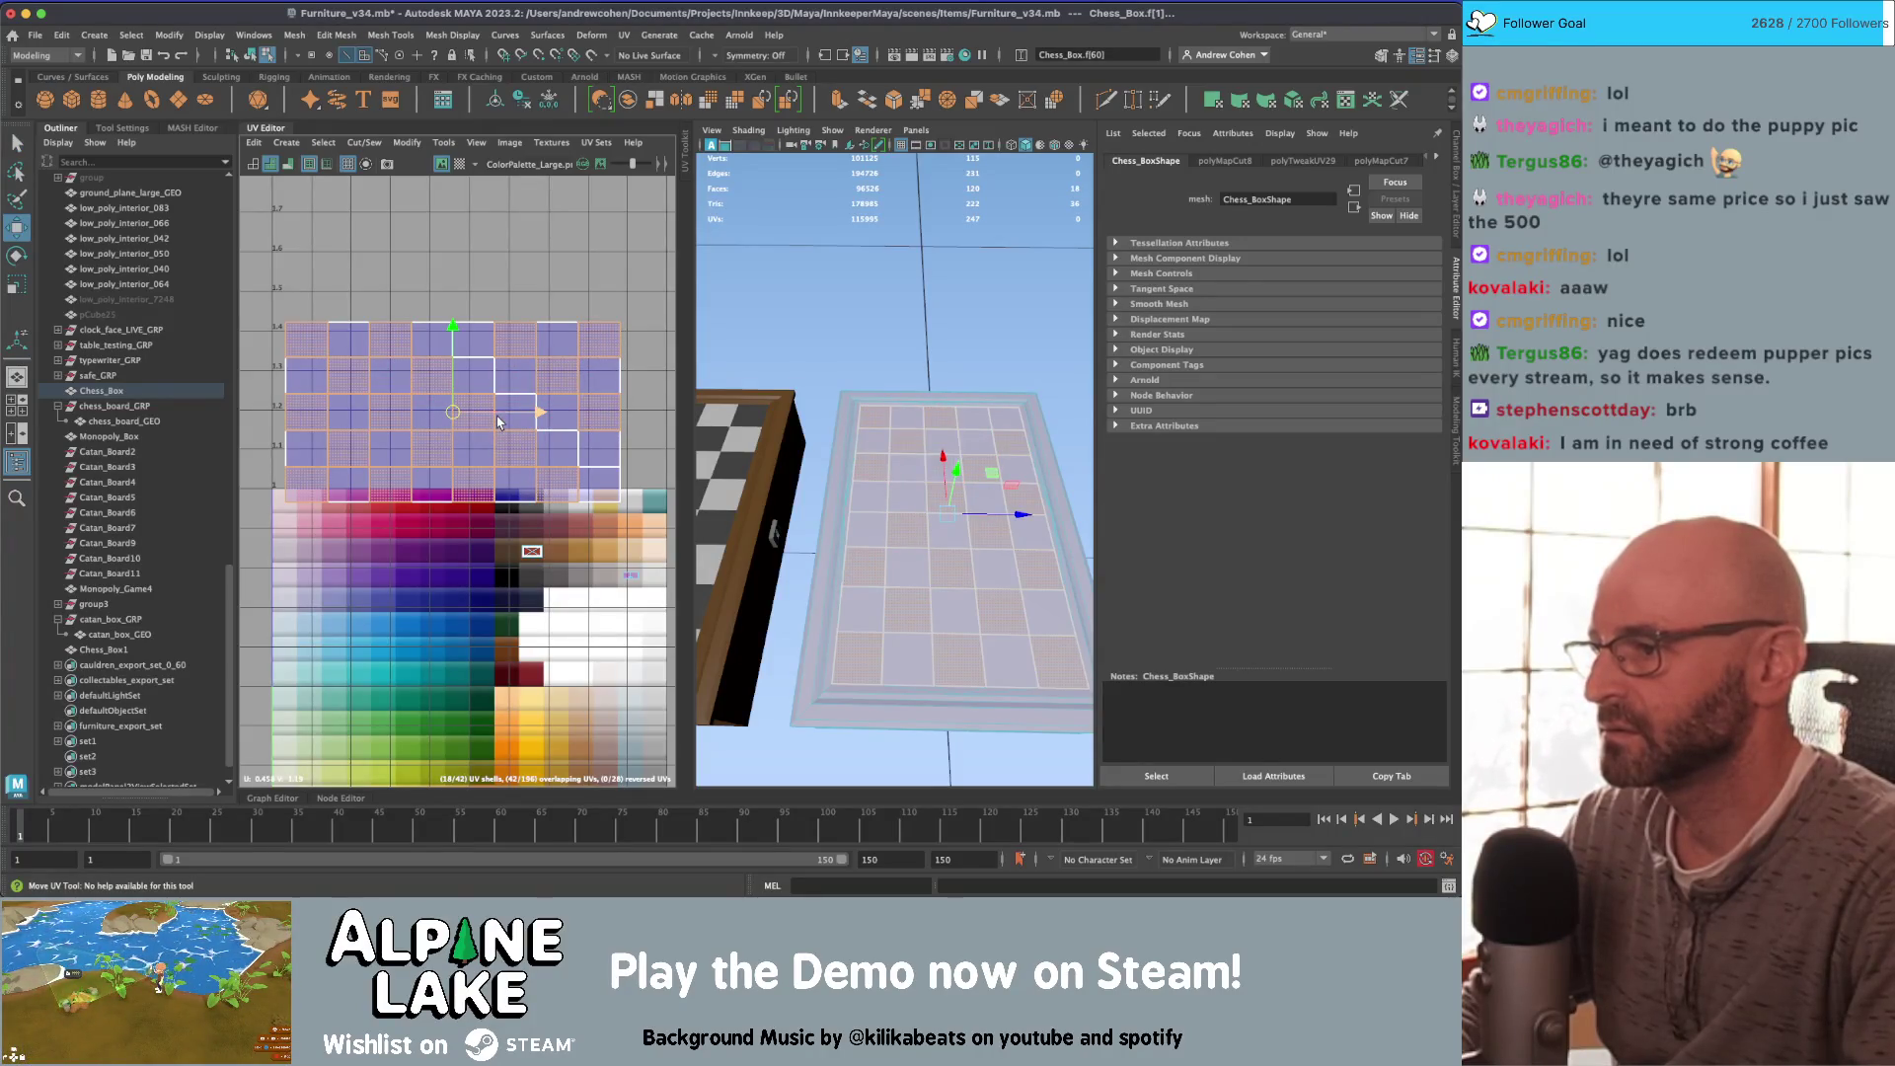
{"action": "key", "text": "q"}
{"action": "left_click", "coordinate": [516, 410], "text": "shift"}
{"action": "left_click", "coordinate": [515, 358], "text": "shift"}
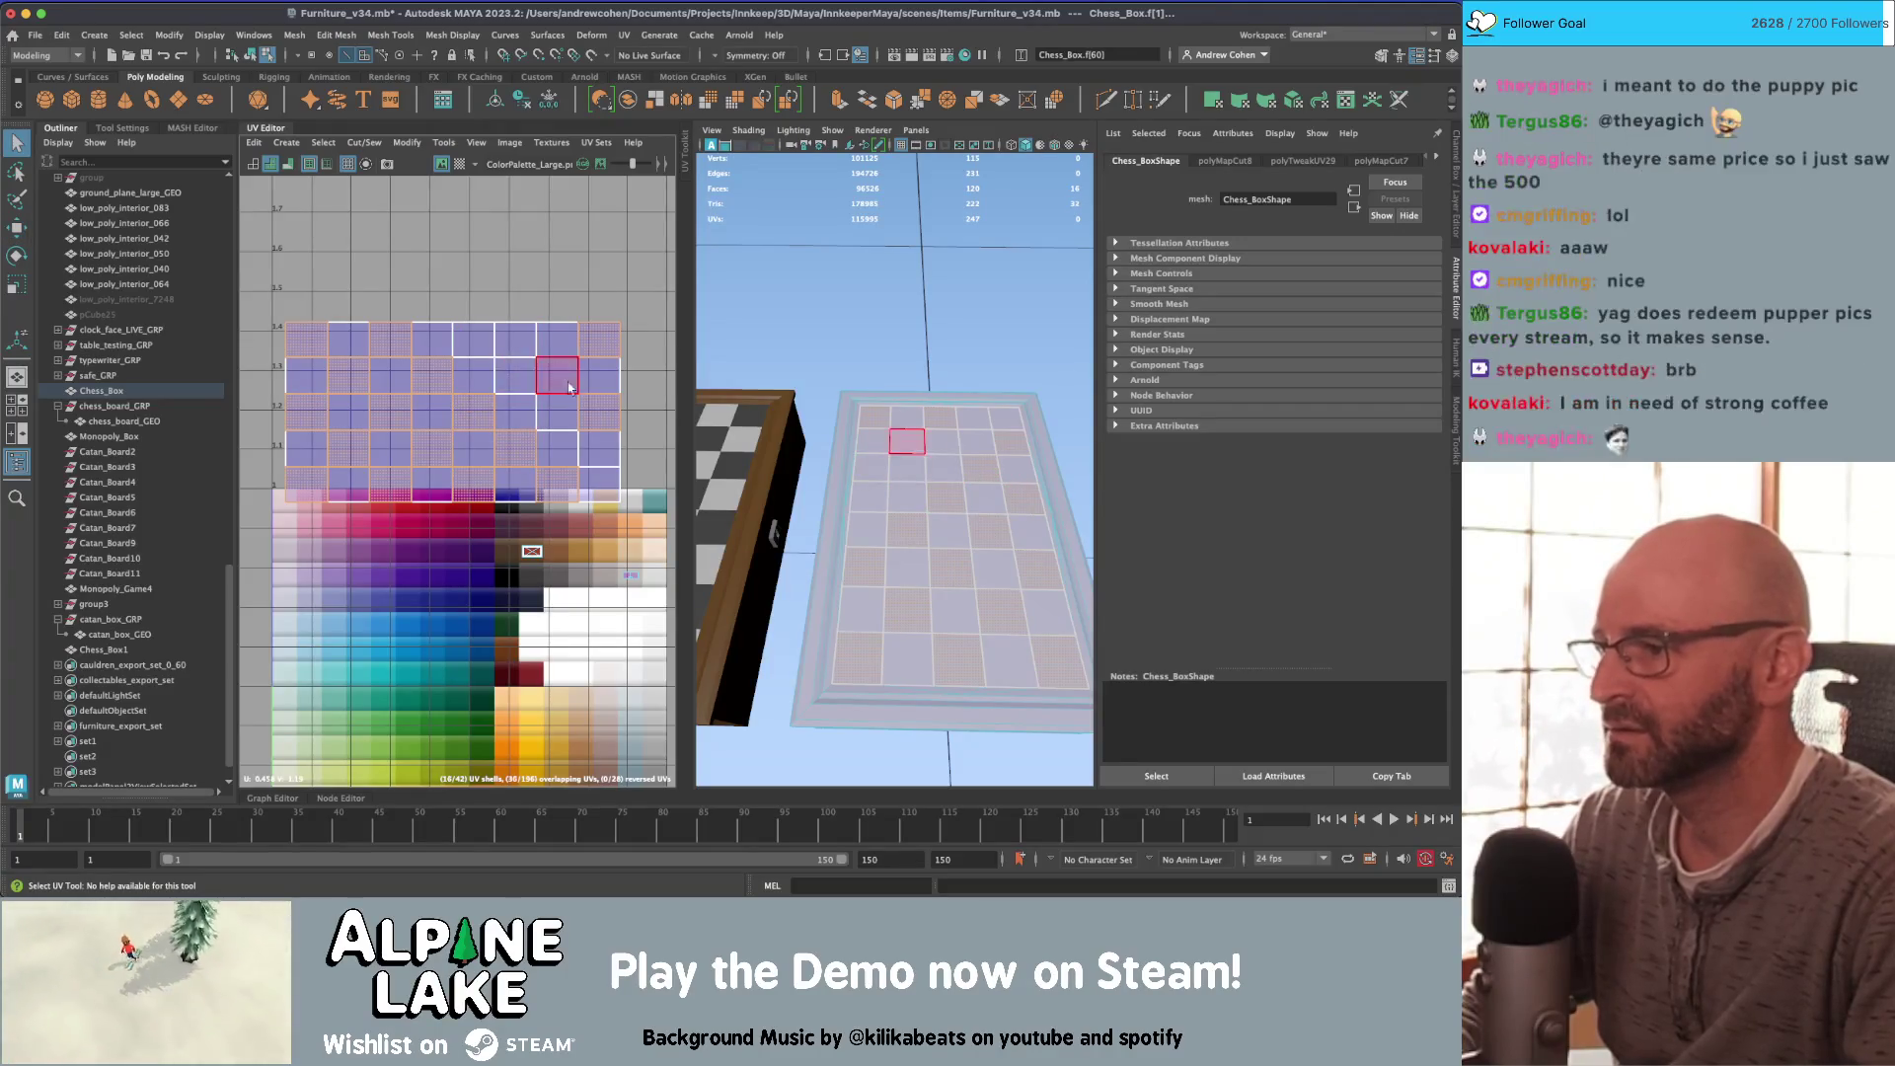
{"action": "left_click", "coordinate": [602, 374], "text": "shift"}
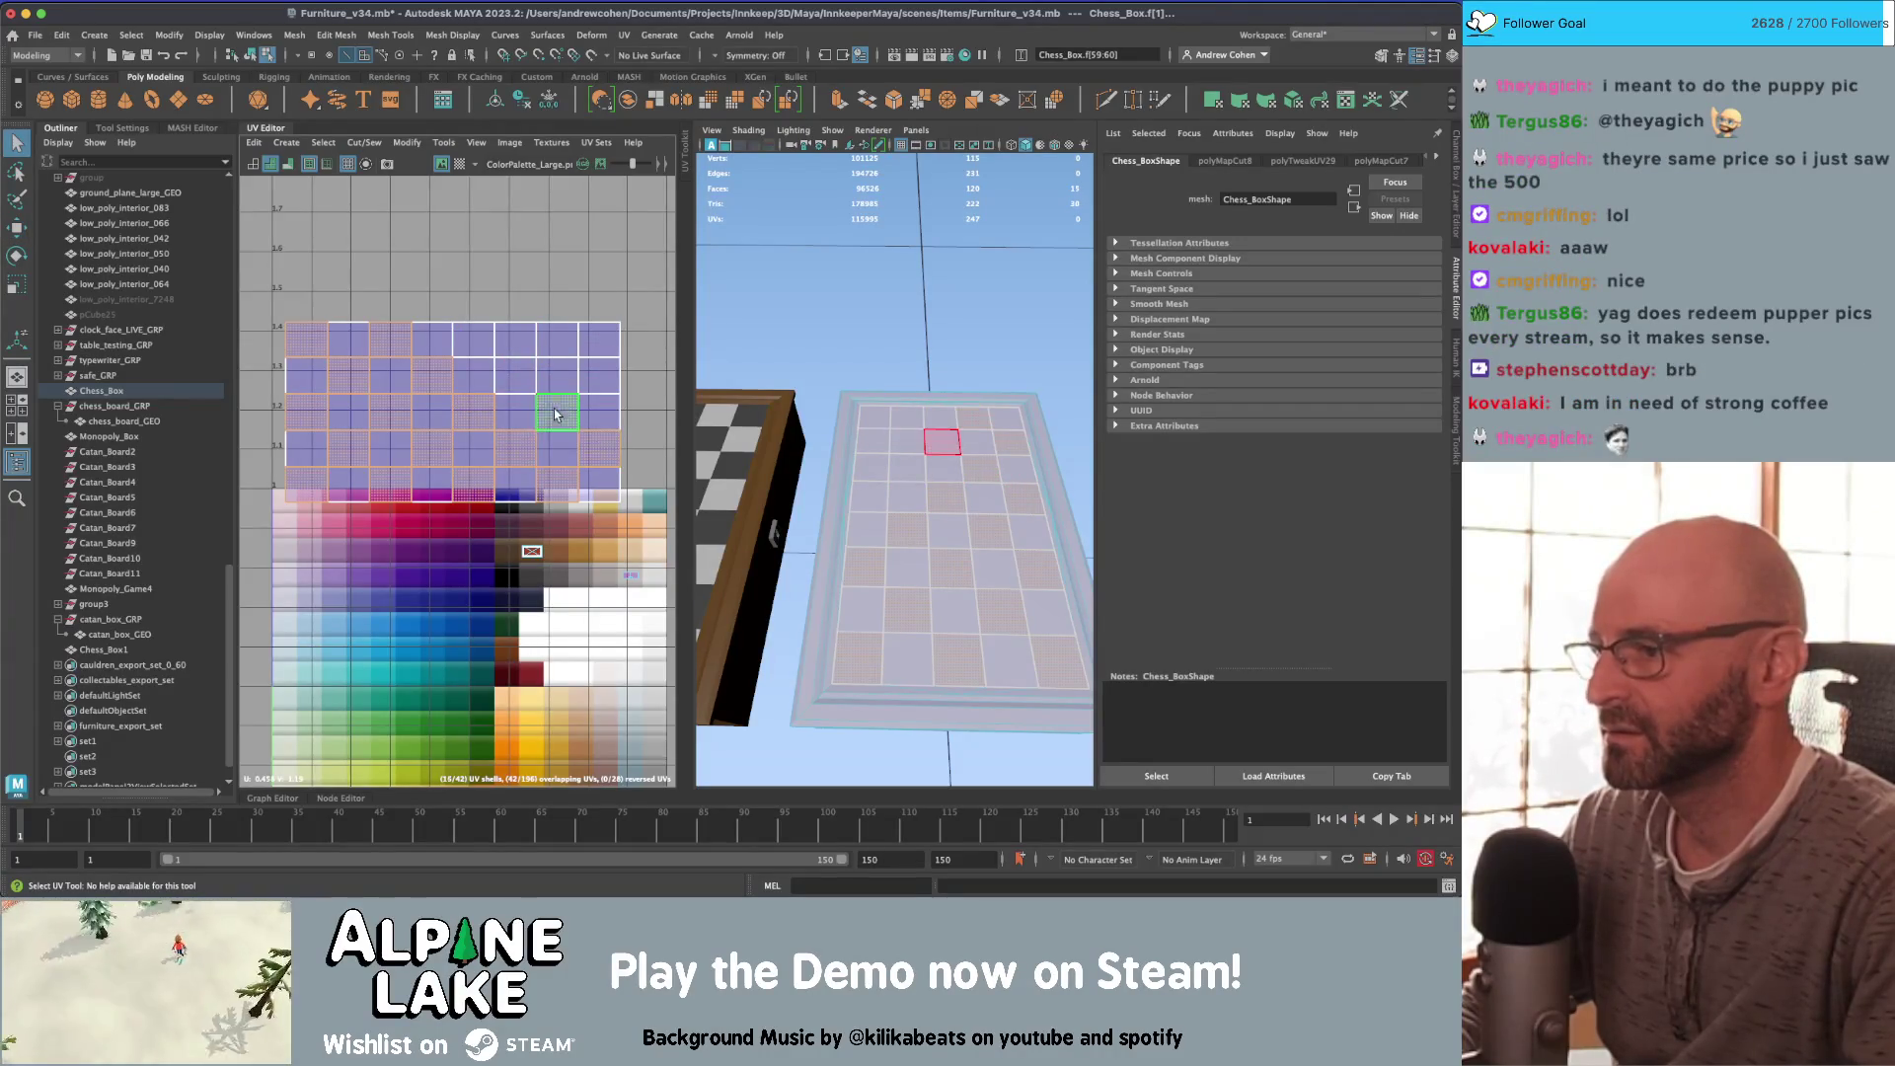
{"action": "left_click", "coordinate": [474, 341], "text": "shift"}
{"action": "left_click", "coordinate": [558, 340], "text": "shift"}
{"action": "left_click", "coordinate": [599, 375], "text": "shift"}
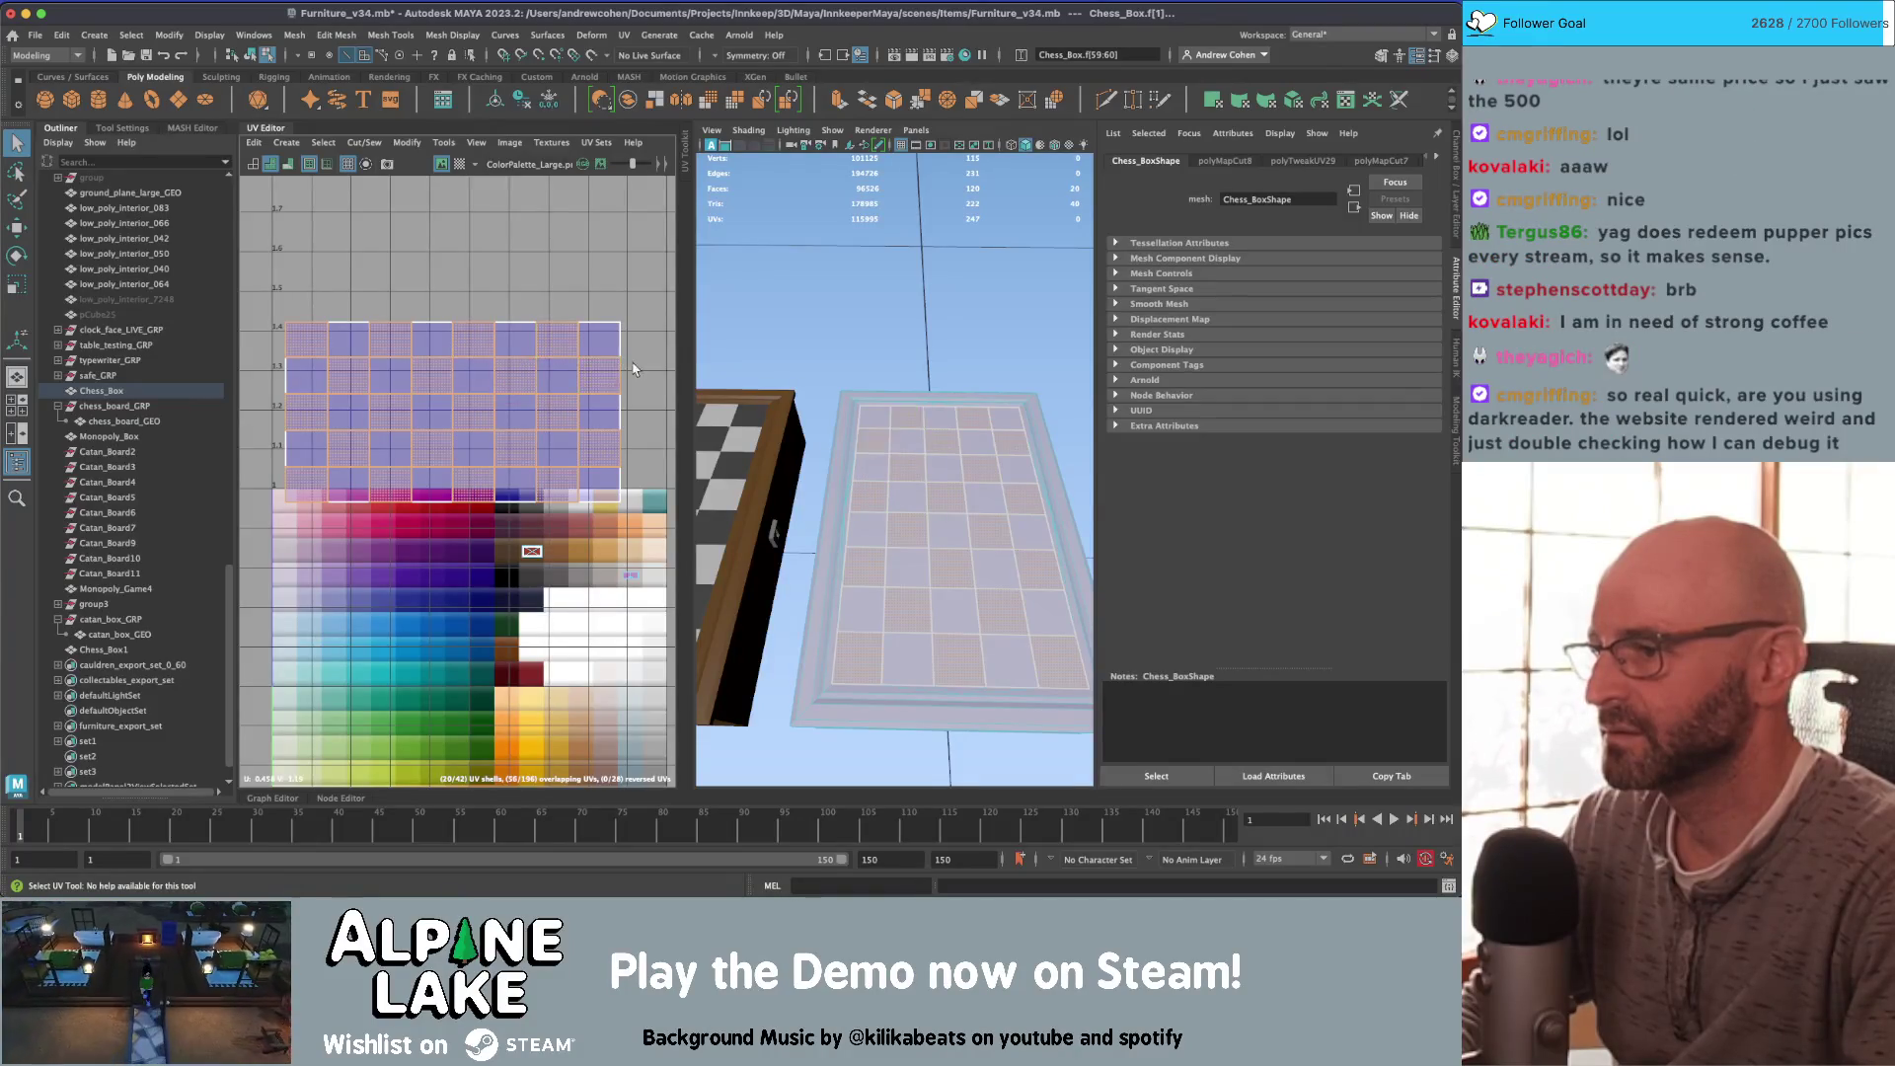
Step: Shrink the selected squares' UV shells and place them on a dark palette swatch
{"action": "key", "text": "w"}
{"action": "left_click_drag", "start_coordinate": [454, 416], "coordinate": [439, 424]}
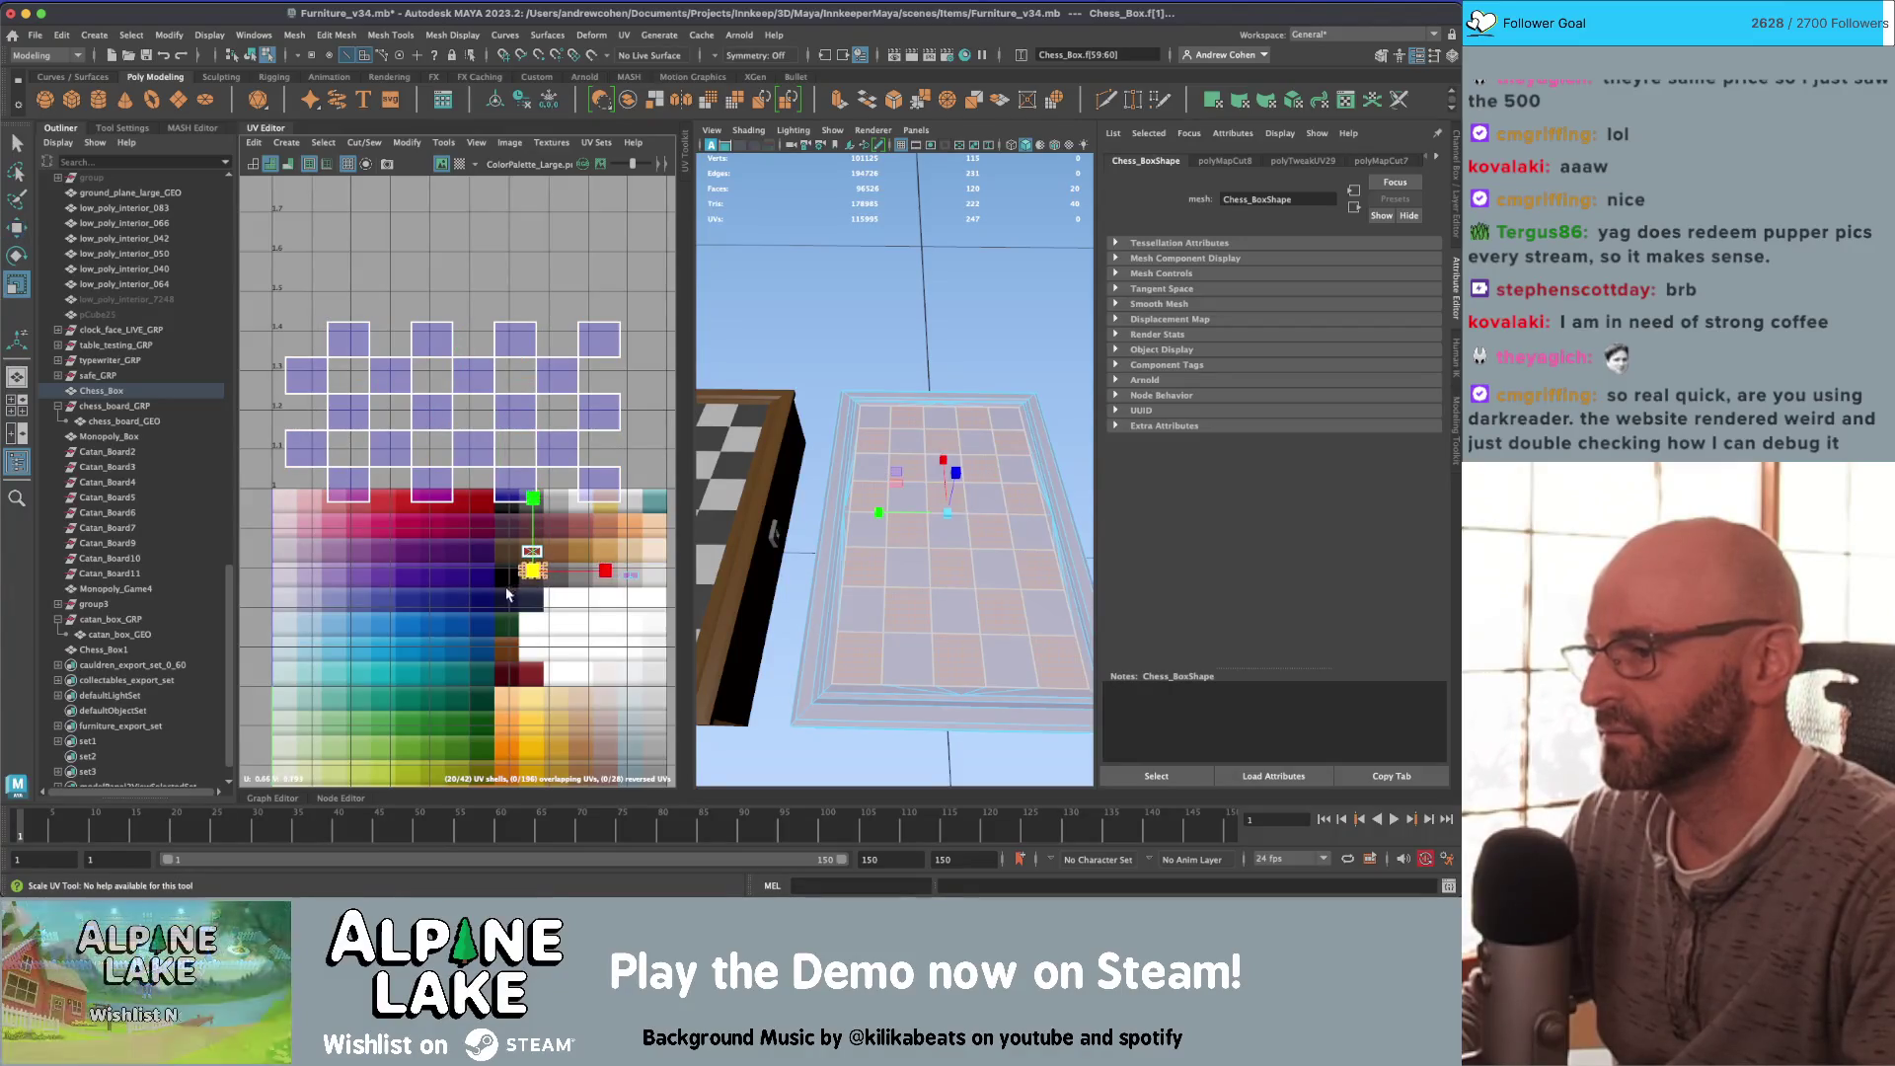
{"action": "key", "text": "q"}
{"action": "key", "text": "ctrl+z"}
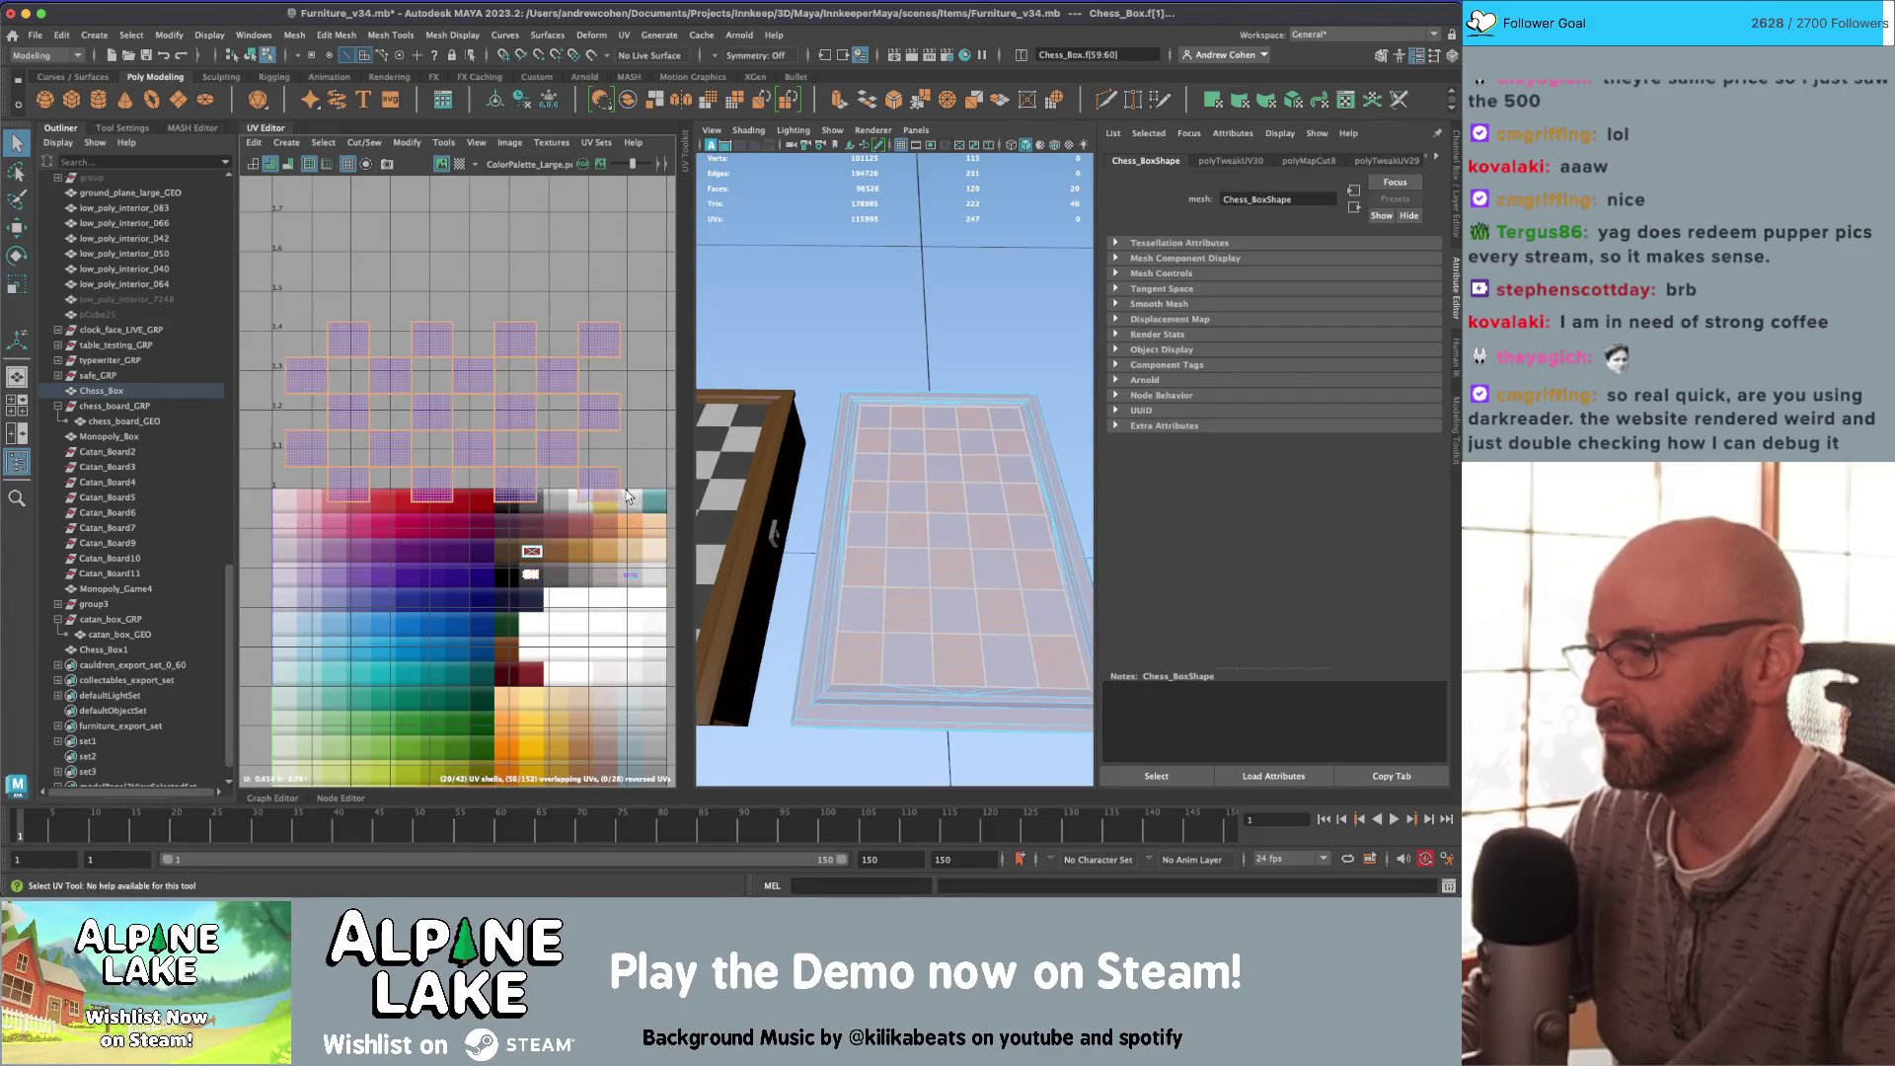
{"action": "key", "text": "r"}
{"action": "middle_click_drag", "start_coordinate": [480, 448], "coordinate": [357, 371], "text": "alt"}
{"action": "key", "text": "w"}
{"action": "mouse_move", "coordinate": [357, 371]}
{"action": "left_mouse_down"}
{"action": "mouse_move", "coordinate": [523, 484]}
{"action": "mouse_move", "coordinate": [543, 519]}
{"action": "mouse_move", "coordinate": [468, 565]}
{"action": "left_mouse_up"}
{"action": "key", "text": "r"}
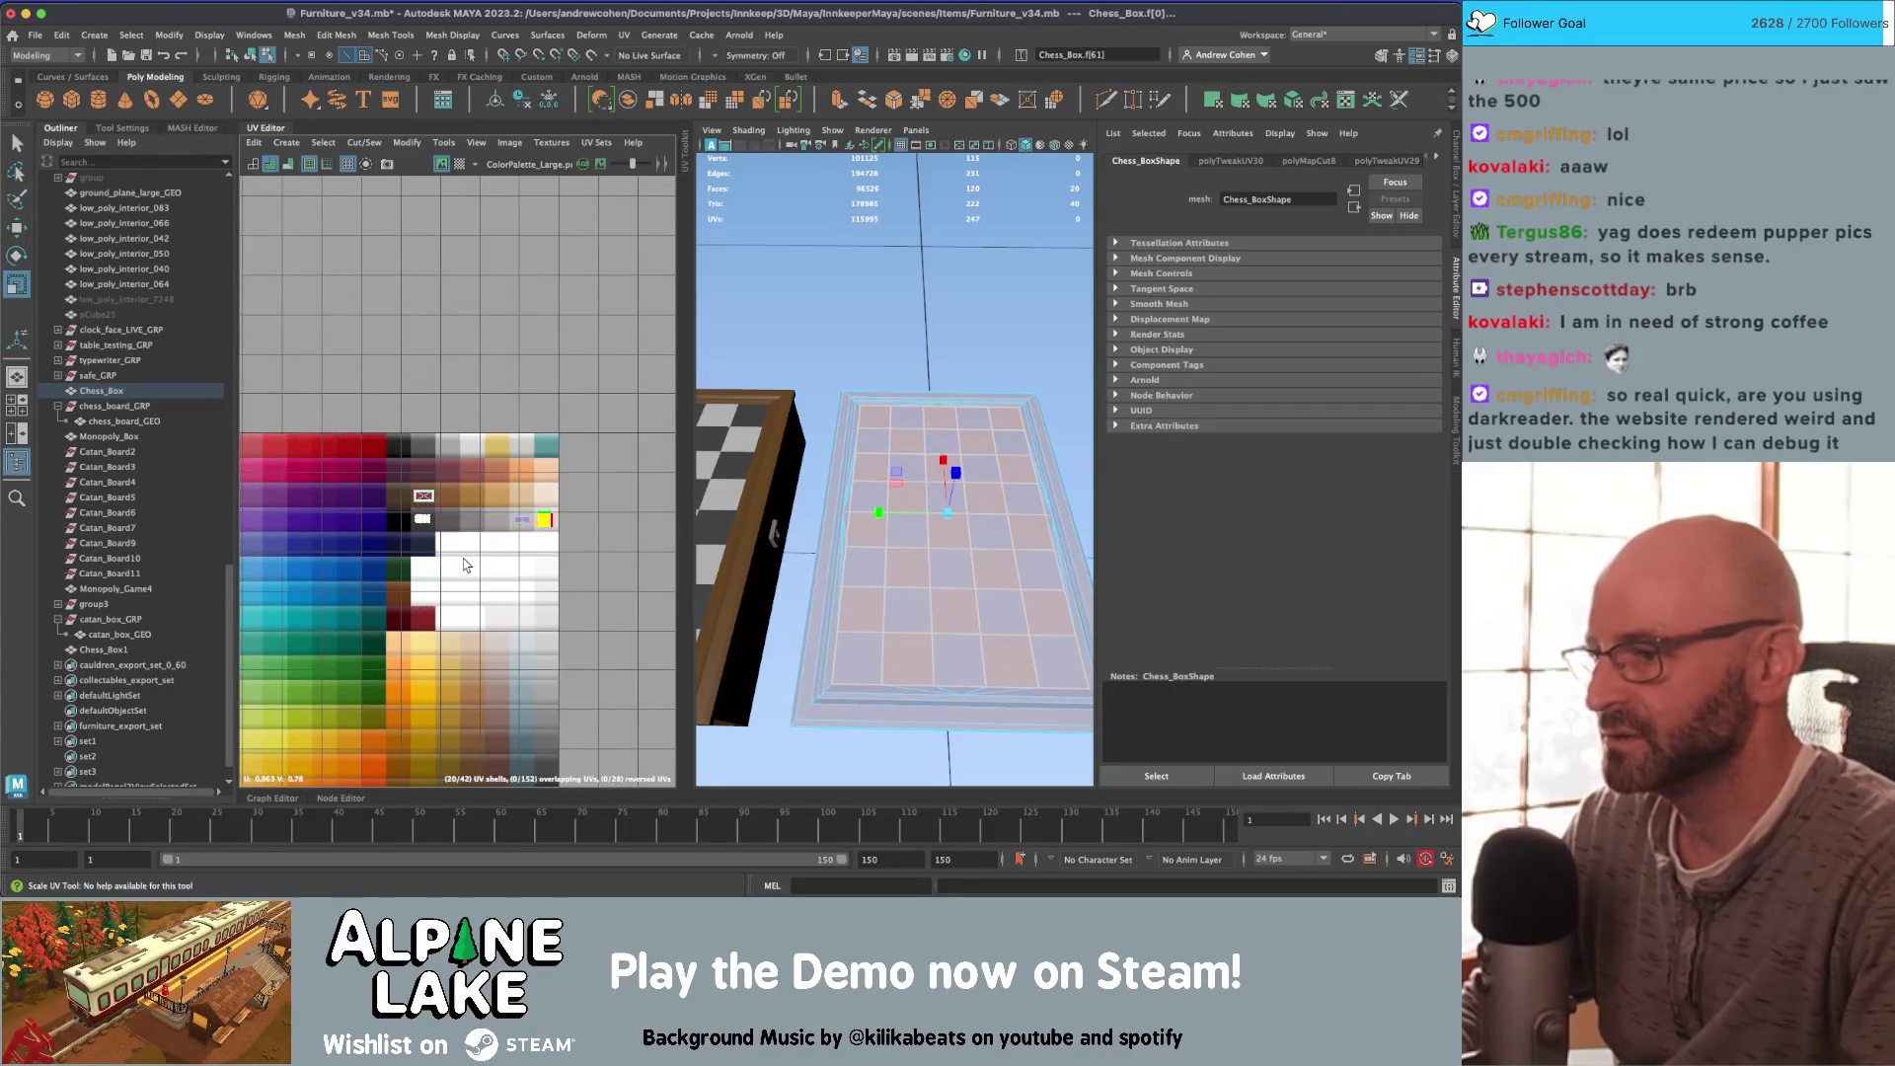
{"action": "left_click", "coordinate": [249, 55]}
Step: Show textures in the viewport and delete the duplicate chess box Chess_Box1
{"action": "left_click", "coordinate": [815, 274]}
{"action": "key", "text": "6"}
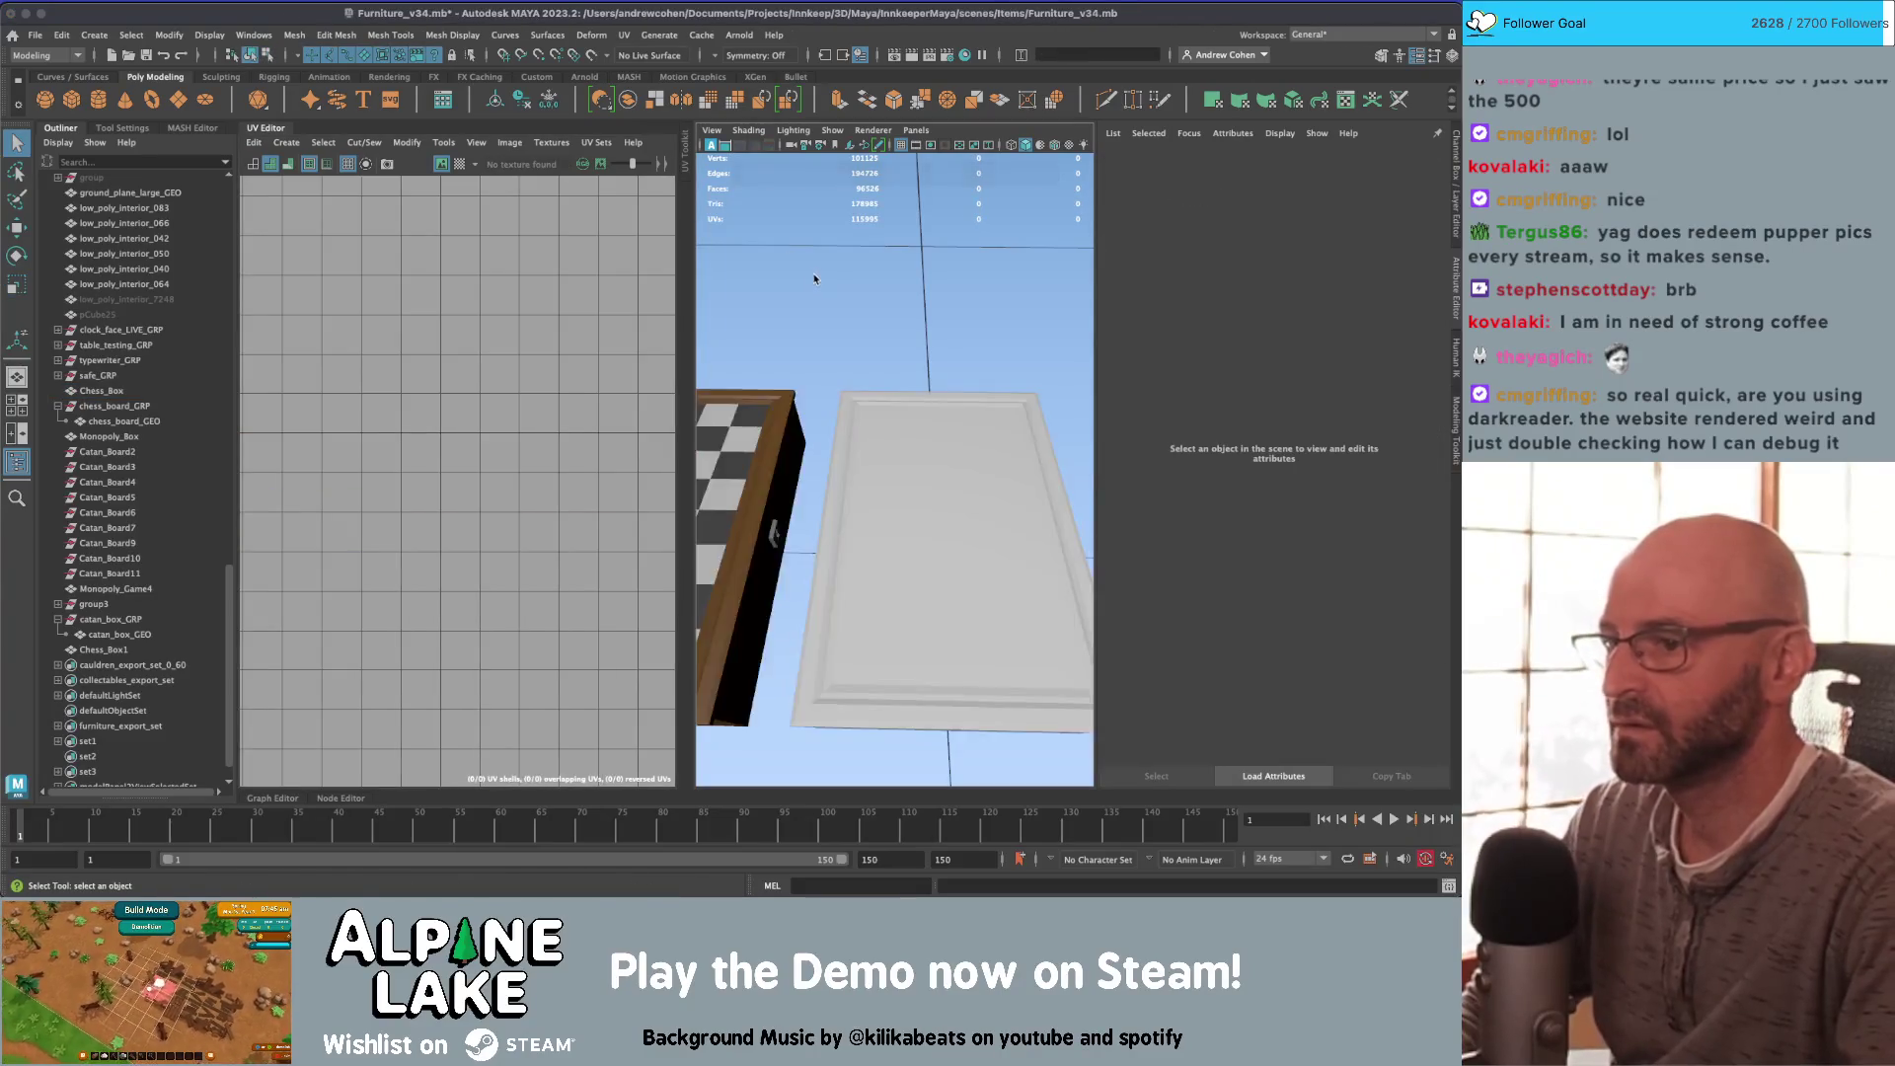
{"action": "scroll", "coordinate": [943, 324], "scroll_direction": "down", "scroll_amount": 5}
{"action": "left_click_drag", "start_coordinate": [885, 335], "coordinate": [811, 311], "text": "alt"}
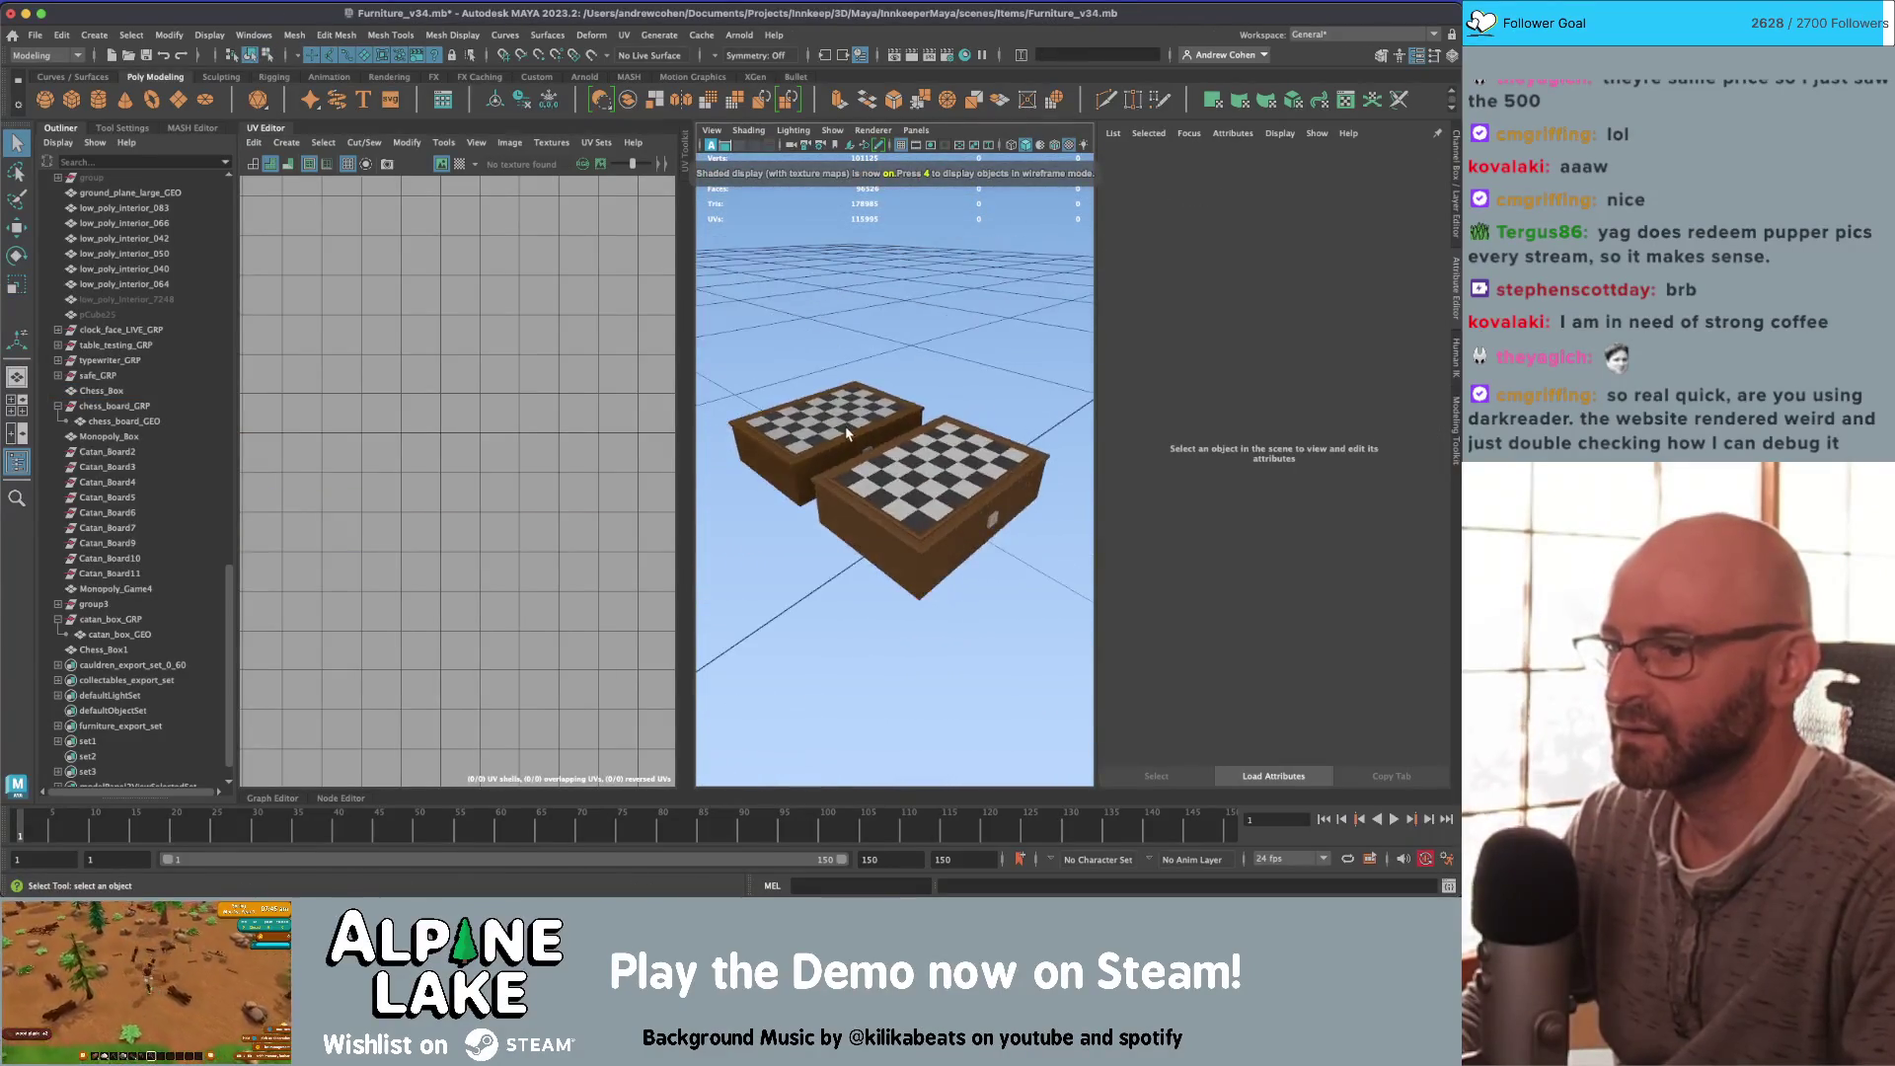
{"action": "left_click", "coordinate": [881, 421]}
{"action": "key", "text": "Delete"}
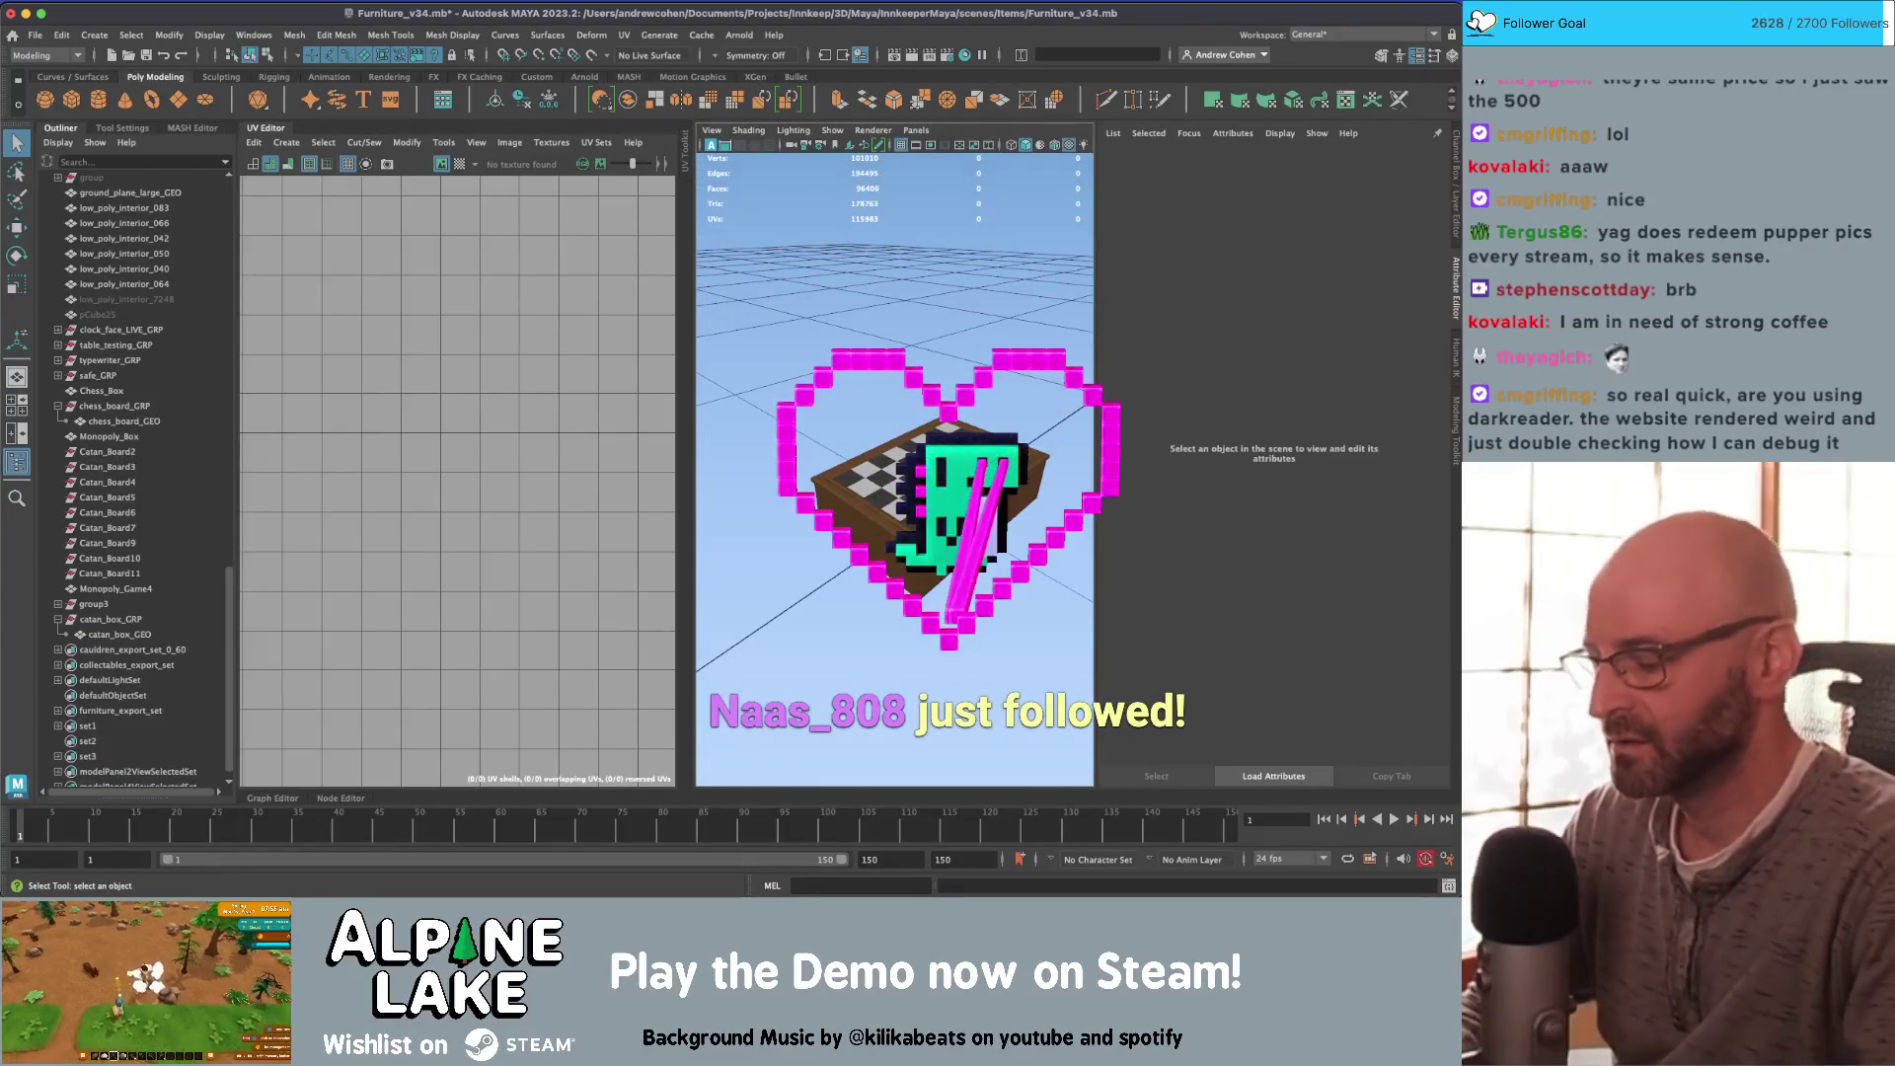
Step: Collapse the UV Editor and select the chess board and chess box in the full viewport
{"action": "scroll", "coordinate": [809, 314], "scroll_direction": "down", "scroll_amount": 3}
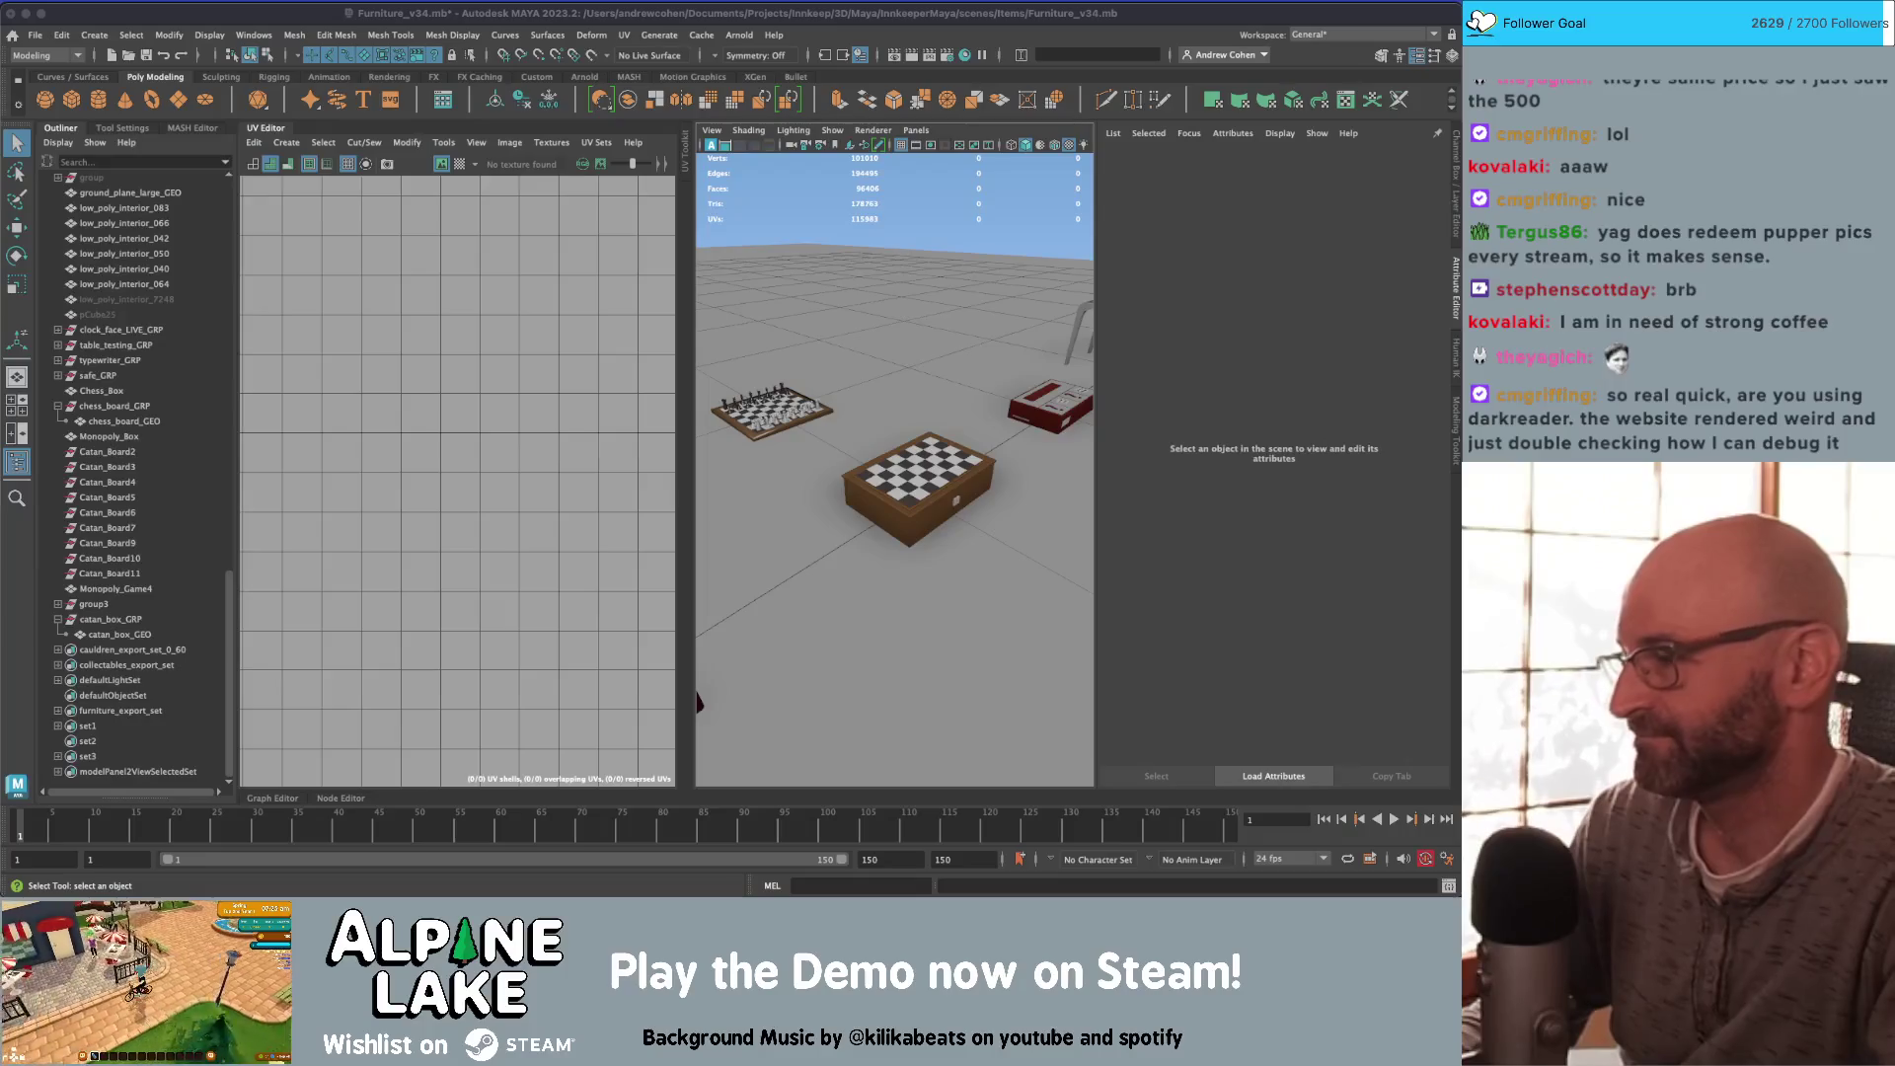
{"action": "left_click", "coordinate": [278, 129]}
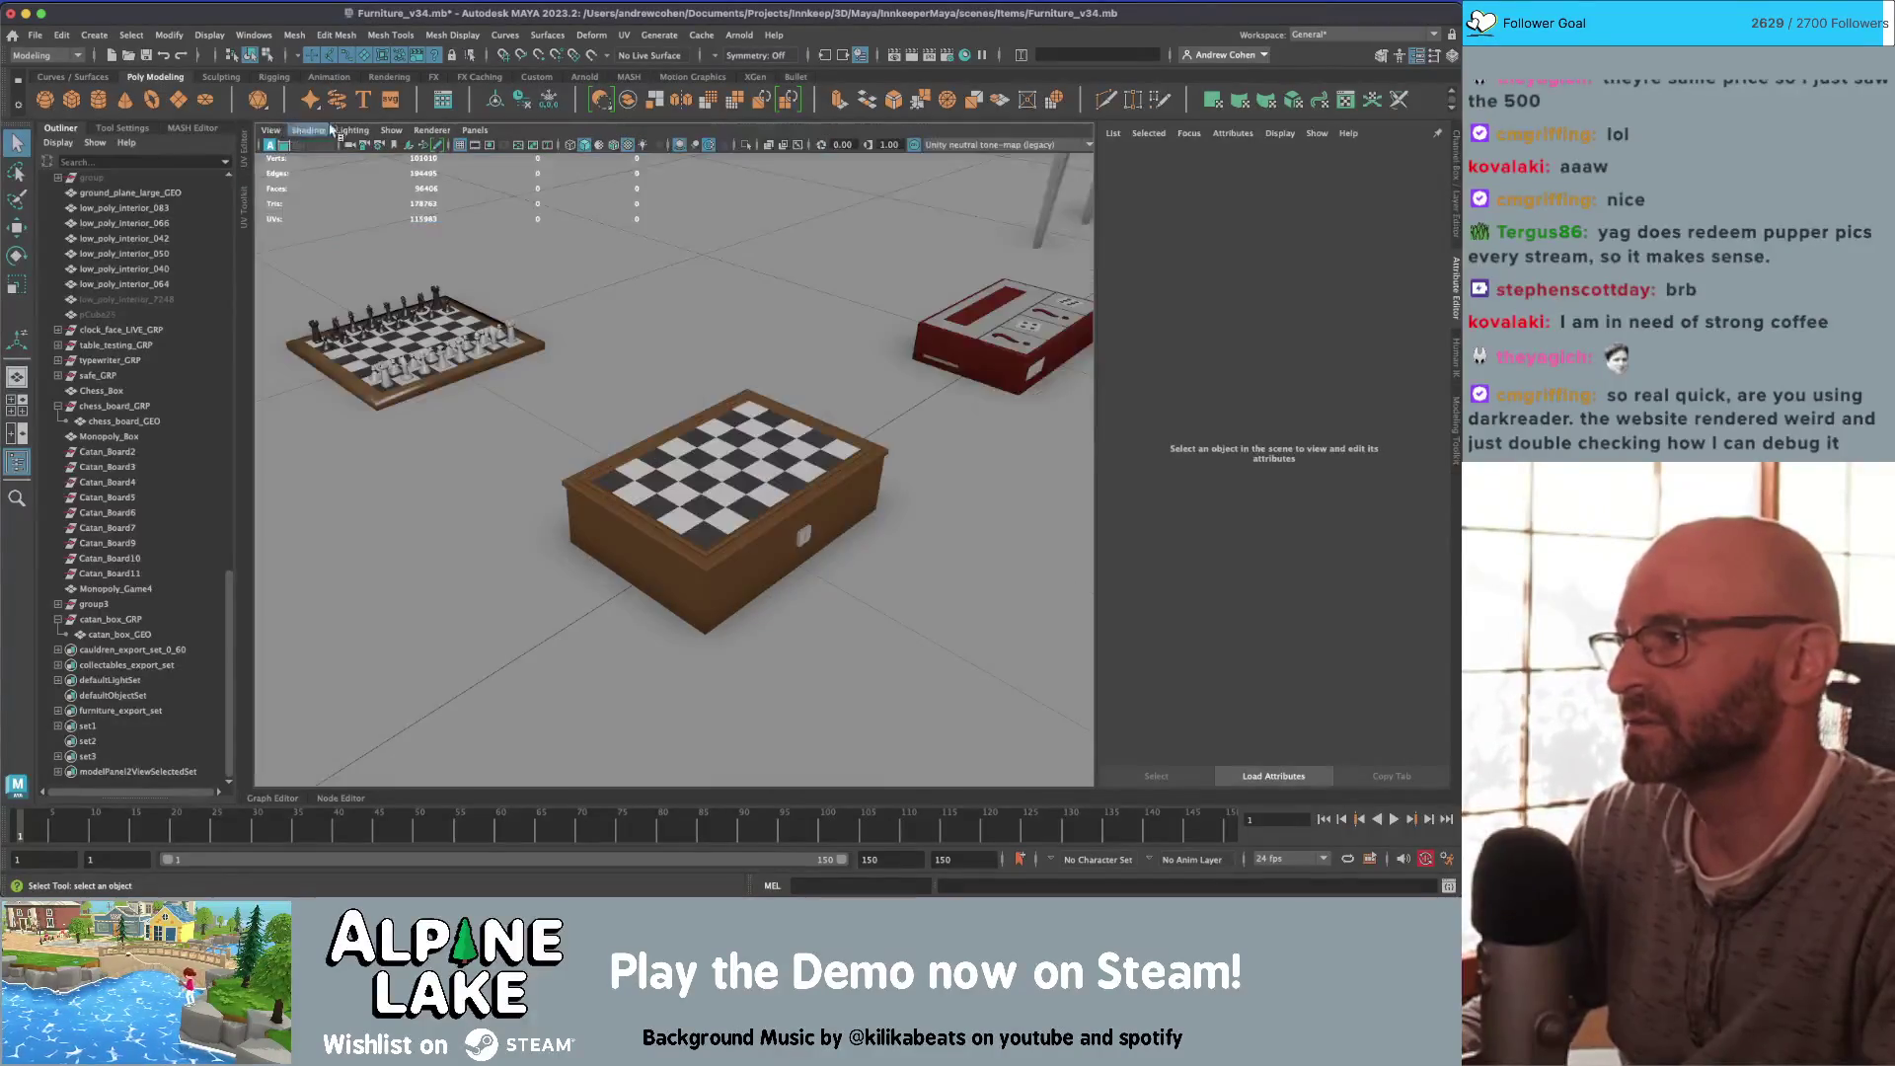
{"action": "middle_click_drag", "start_coordinate": [631, 351], "coordinate": [647, 298], "text": "alt"}
{"action": "mouse_move", "coordinate": [646, 298]}
{"action": "left_mouse_down", "text": "alt"}
{"action": "mouse_move", "coordinate": [681, 284]}
{"action": "mouse_move", "coordinate": [731, 355]}
{"action": "left_mouse_up", "text": "alt"}
{"action": "scroll", "coordinate": [731, 355], "scroll_direction": "up", "scroll_amount": 5}
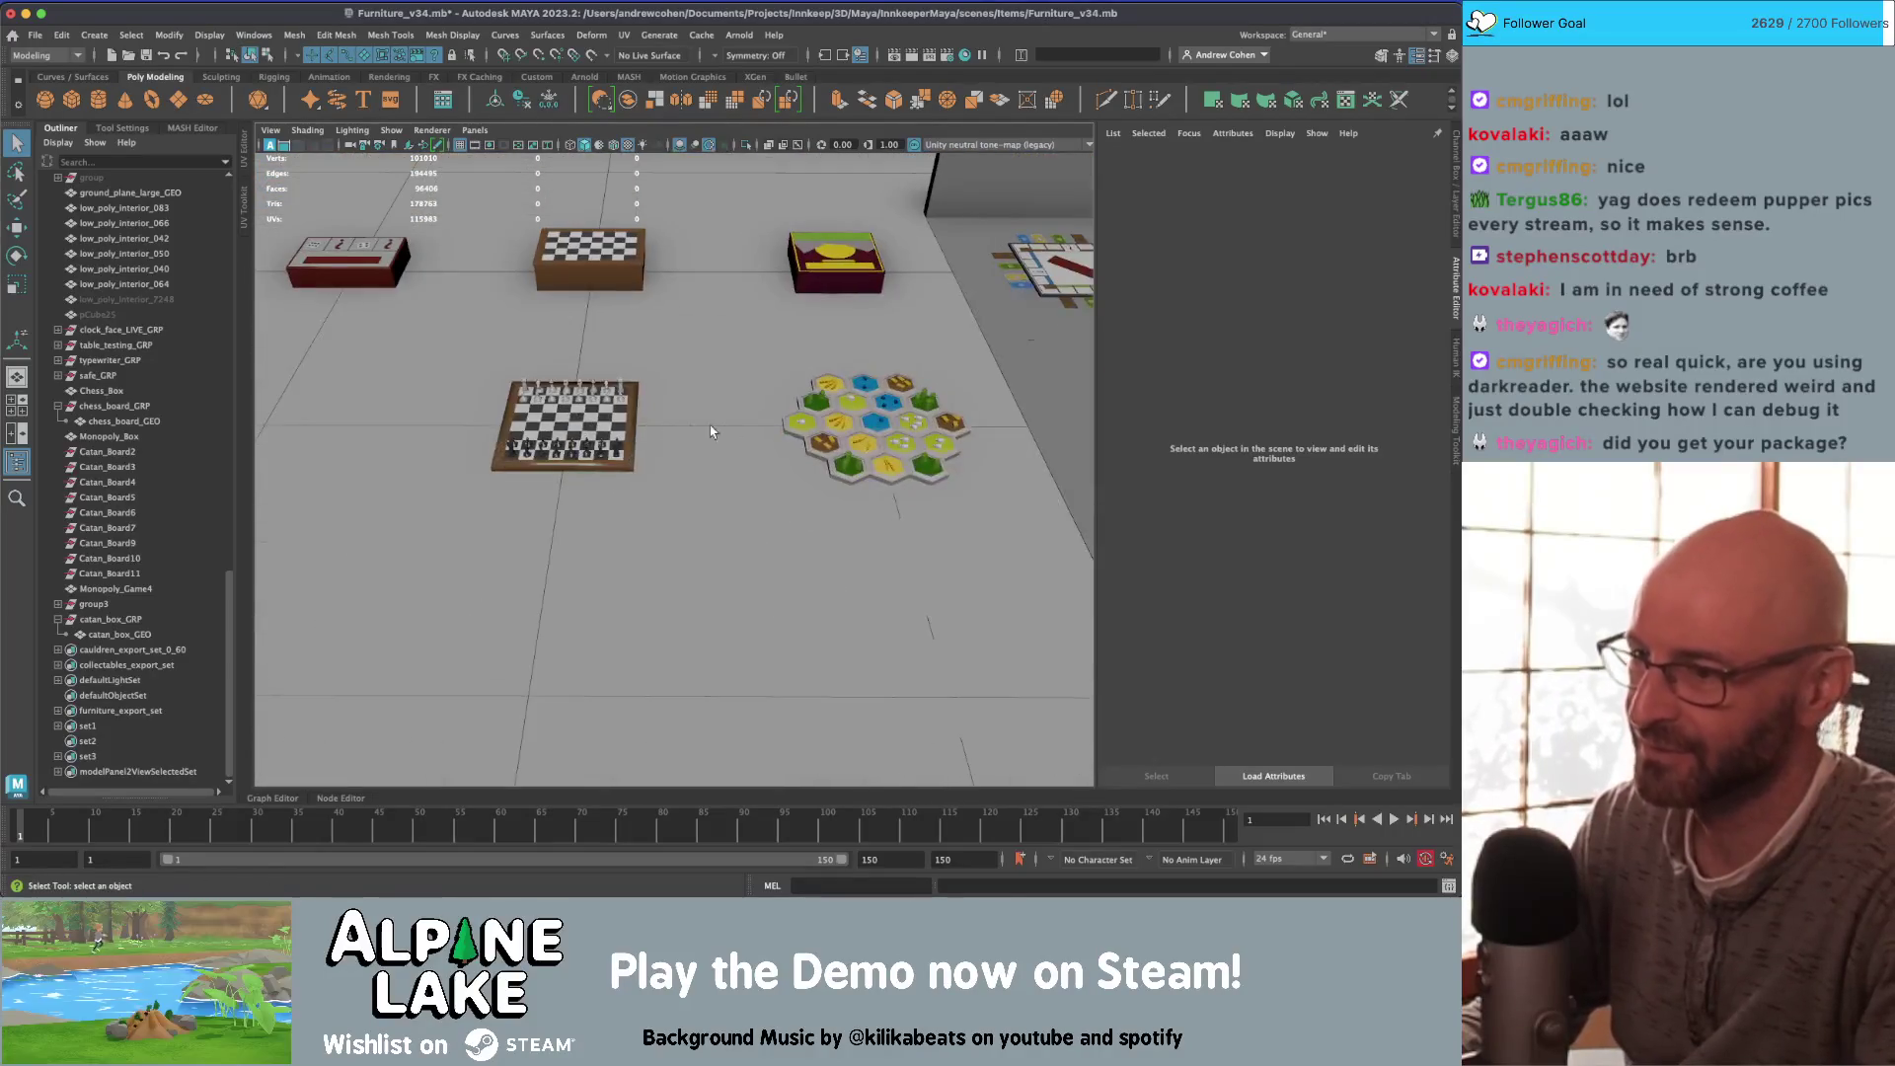
{"action": "left_click", "coordinate": [608, 434]}
{"action": "left_click", "coordinate": [577, 268]}
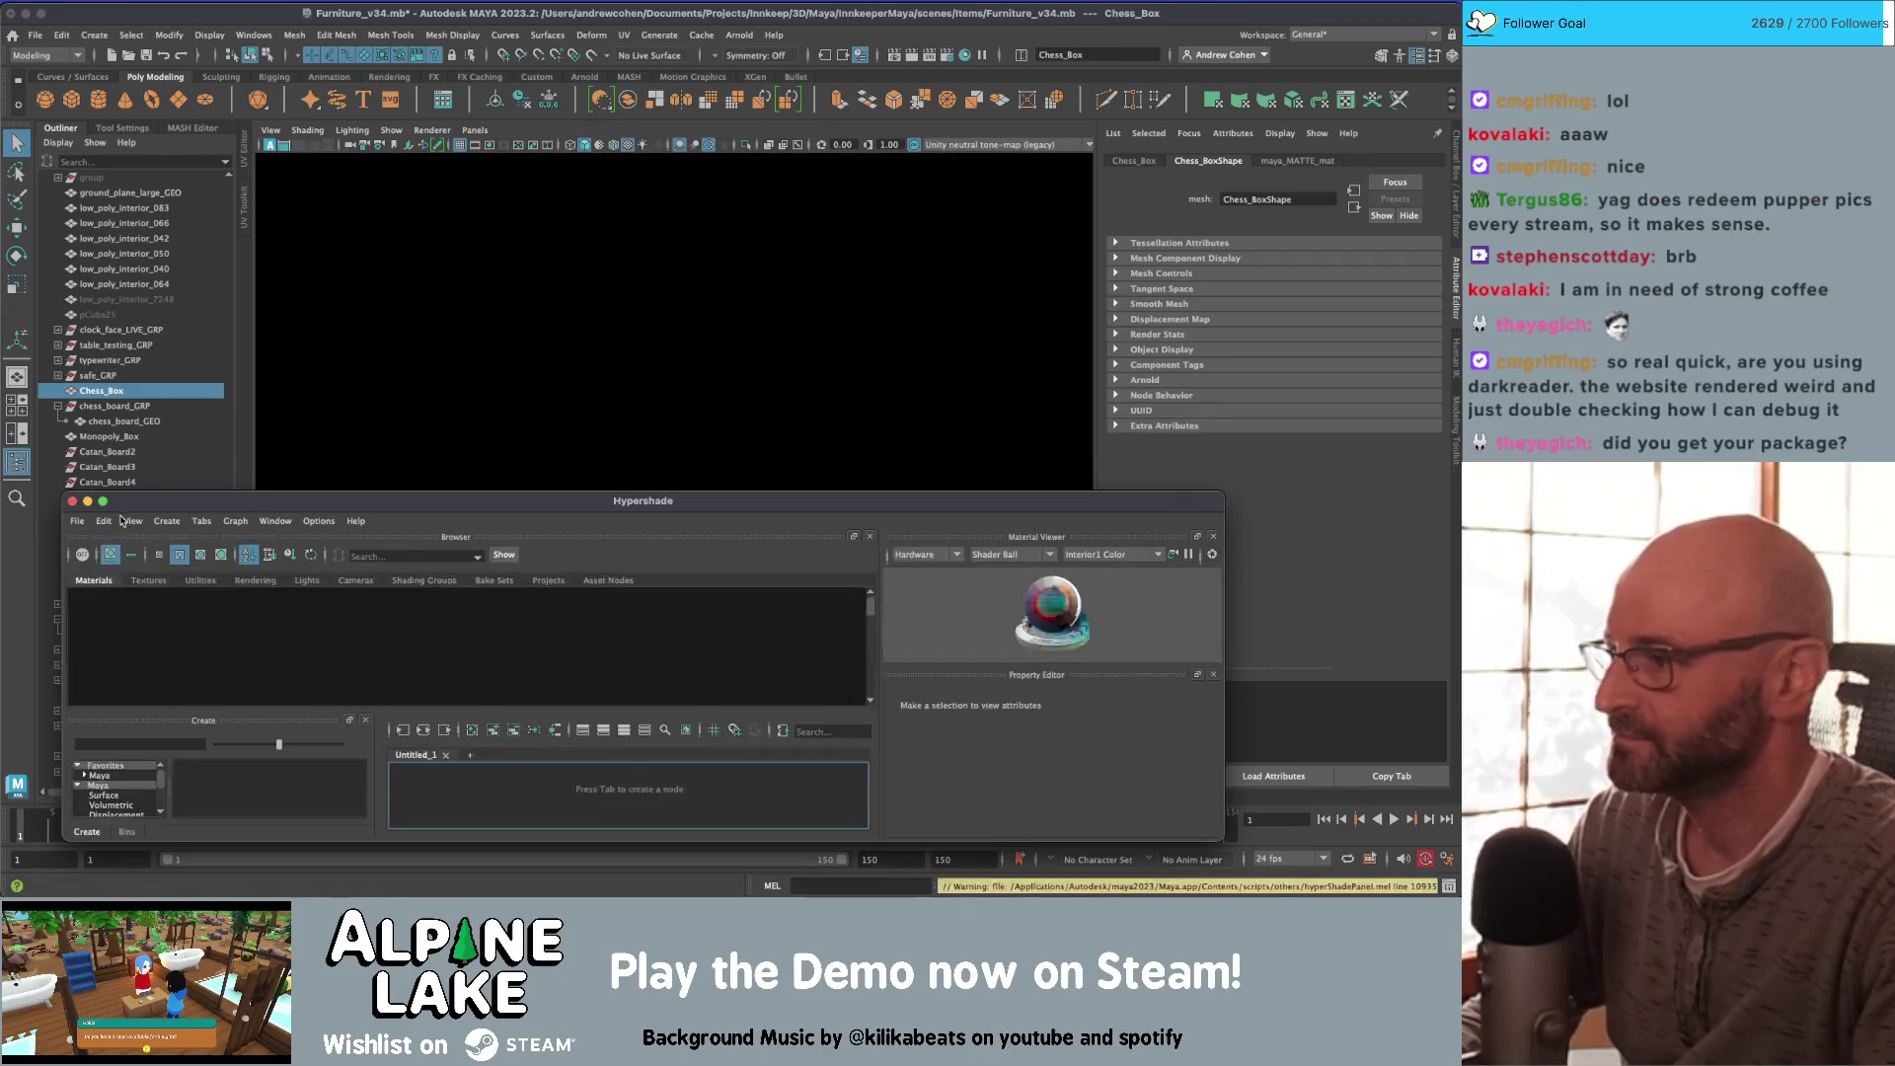
Step: Delete unused shading nodes in Hypershade and close it
{"action": "left_click", "coordinate": [105, 520]}
{"action": "left_click", "coordinate": [154, 563]}
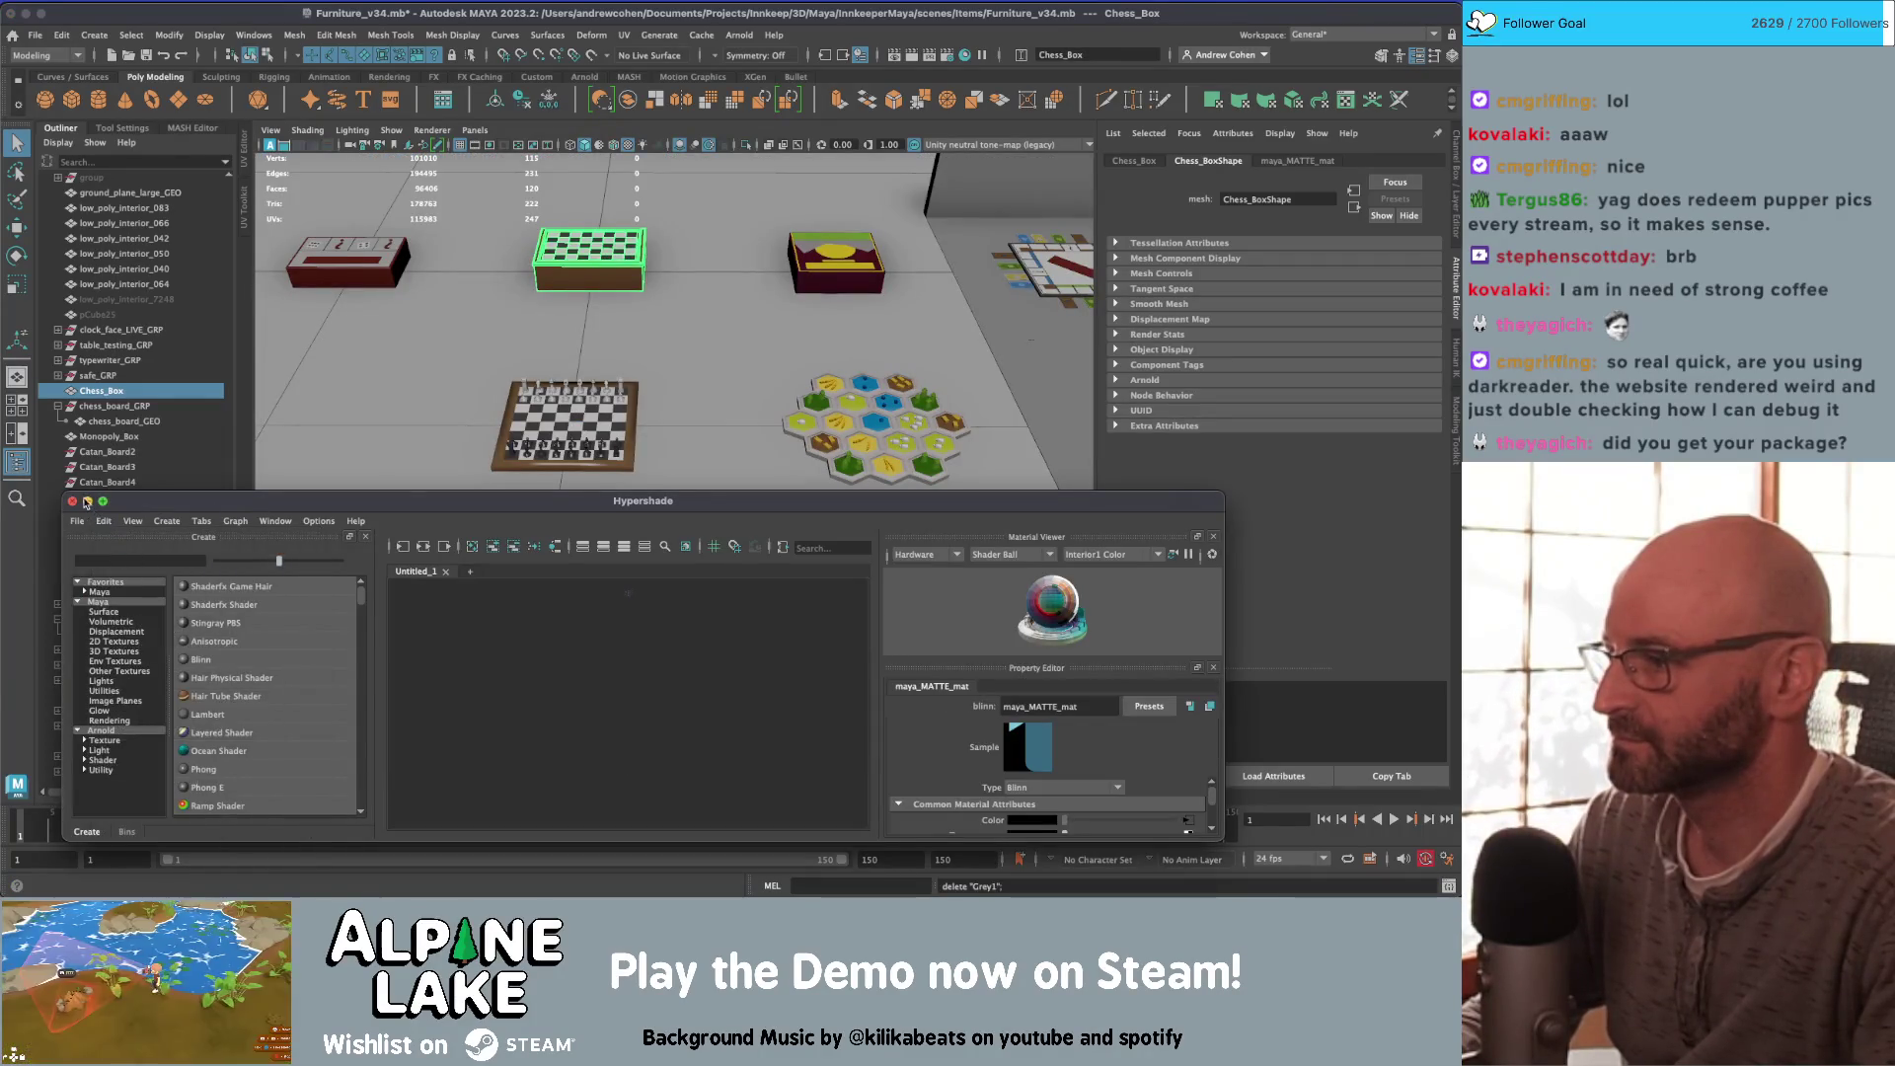
{"action": "left_click", "coordinate": [72, 501]}
{"action": "left_click", "coordinate": [592, 553]}
Step: Select and frame the Monopoly_Game4 board
{"action": "scroll", "coordinate": [592, 553], "scroll_direction": "down", "scroll_amount": 3}
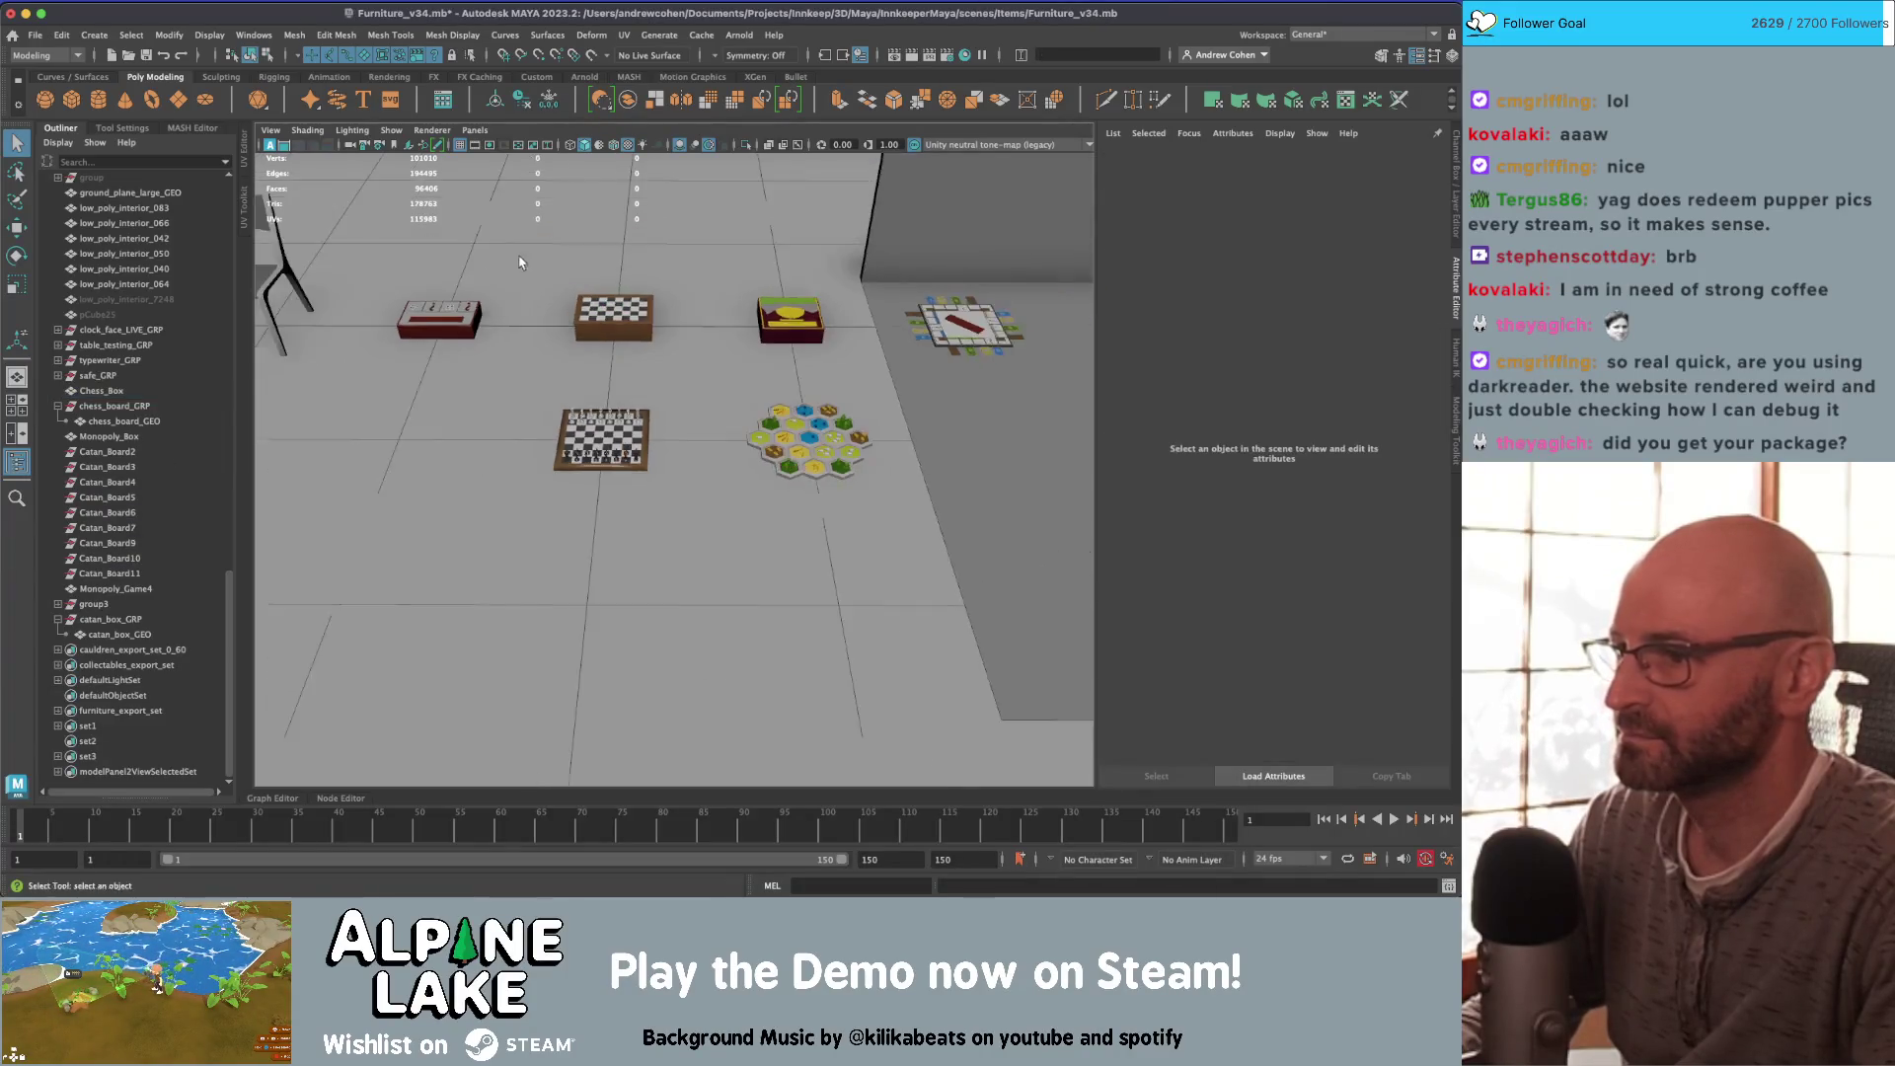
{"action": "mouse_move", "coordinate": [592, 553]}
{"action": "left_mouse_down", "text": "alt"}
{"action": "mouse_move", "coordinate": [569, 357]}
{"action": "mouse_move", "coordinate": [553, 385]}
{"action": "left_mouse_up", "text": "alt"}
{"action": "left_click", "coordinate": [842, 372]}
{"action": "key", "text": "f"}
{"action": "scroll", "coordinate": [568, 420], "scroll_direction": "down", "scroll_amount": 2}
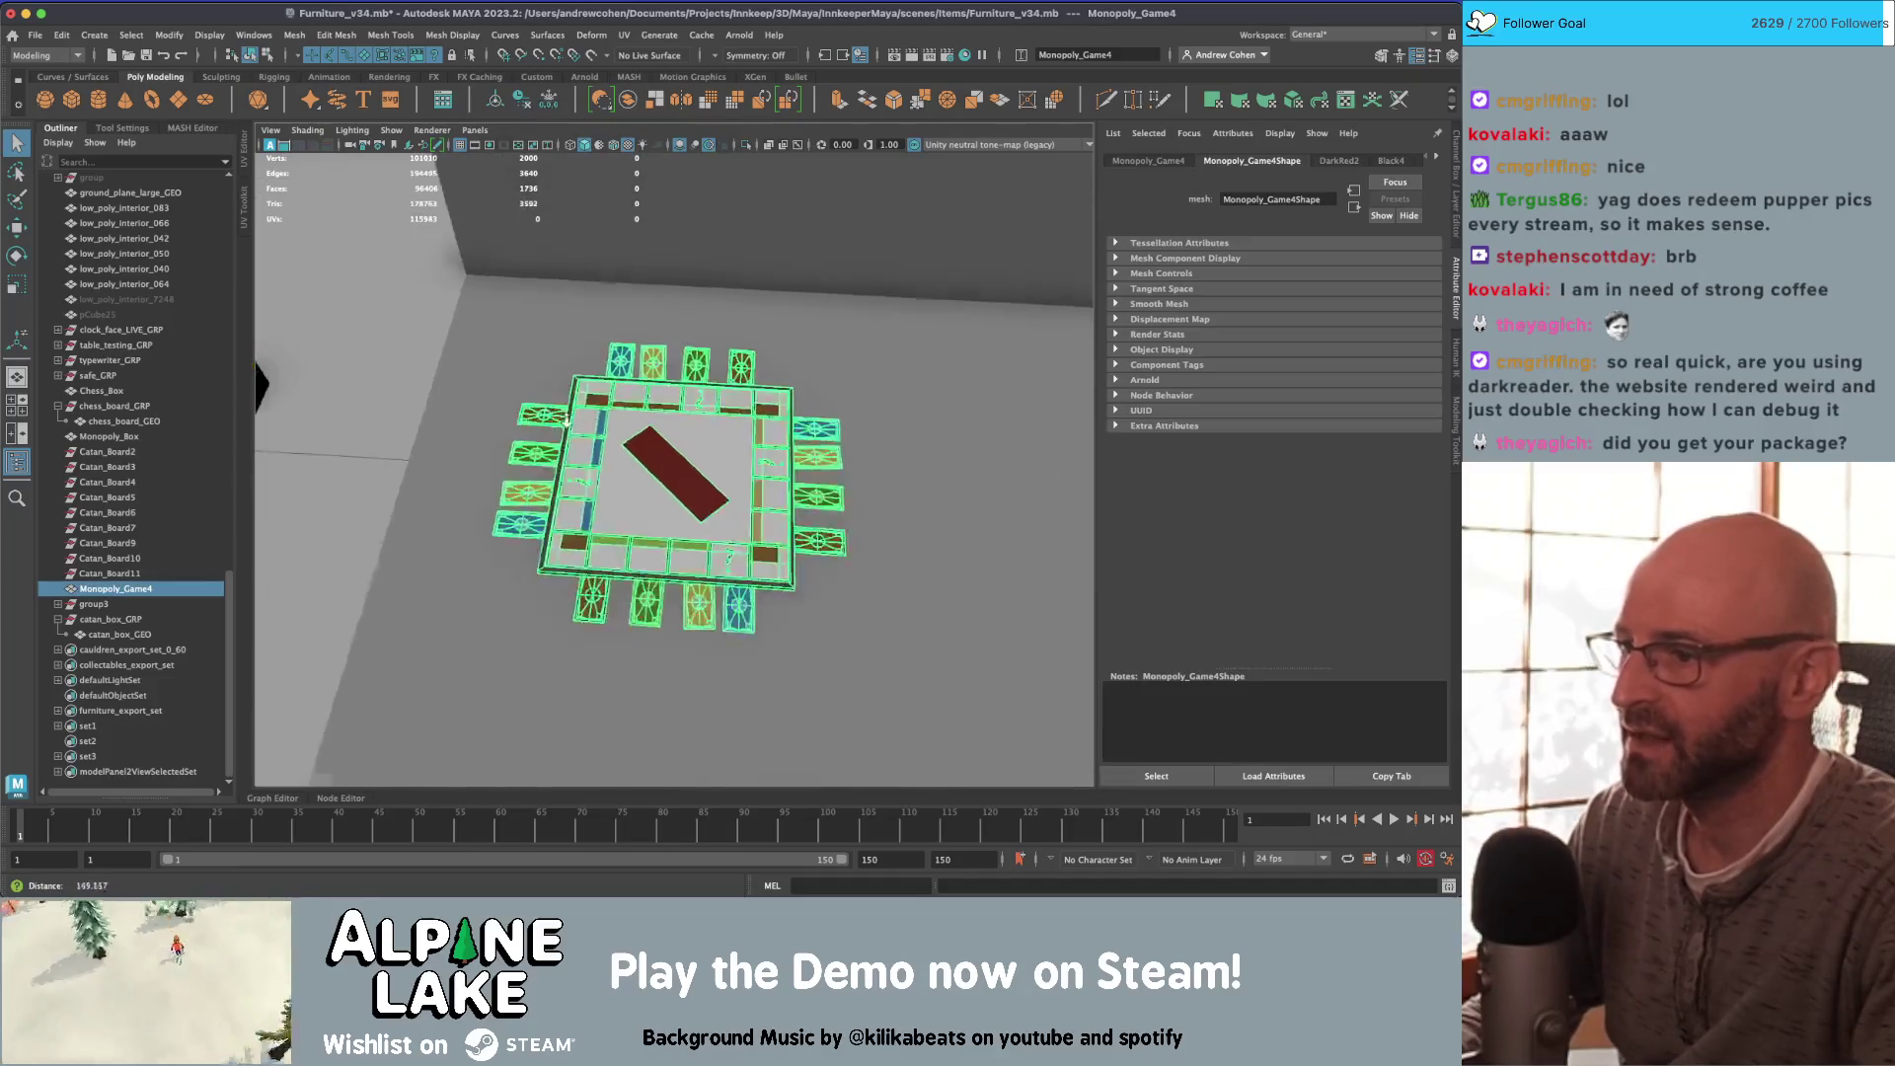
{"action": "left_click", "coordinate": [678, 440]}
{"action": "left_click", "coordinate": [707, 423]}
{"action": "scroll", "coordinate": [705, 429], "scroll_direction": "up", "scroll_amount": 3}
{"action": "mouse_move", "coordinate": [704, 428]}
{"action": "left_mouse_down", "text": "alt"}
{"action": "mouse_move", "coordinate": [716, 410]}
{"action": "mouse_move", "coordinate": [834, 422]}
{"action": "mouse_move", "coordinate": [749, 423]}
{"action": "mouse_move", "coordinate": [756, 331]}
{"action": "left_mouse_up", "text": "alt"}
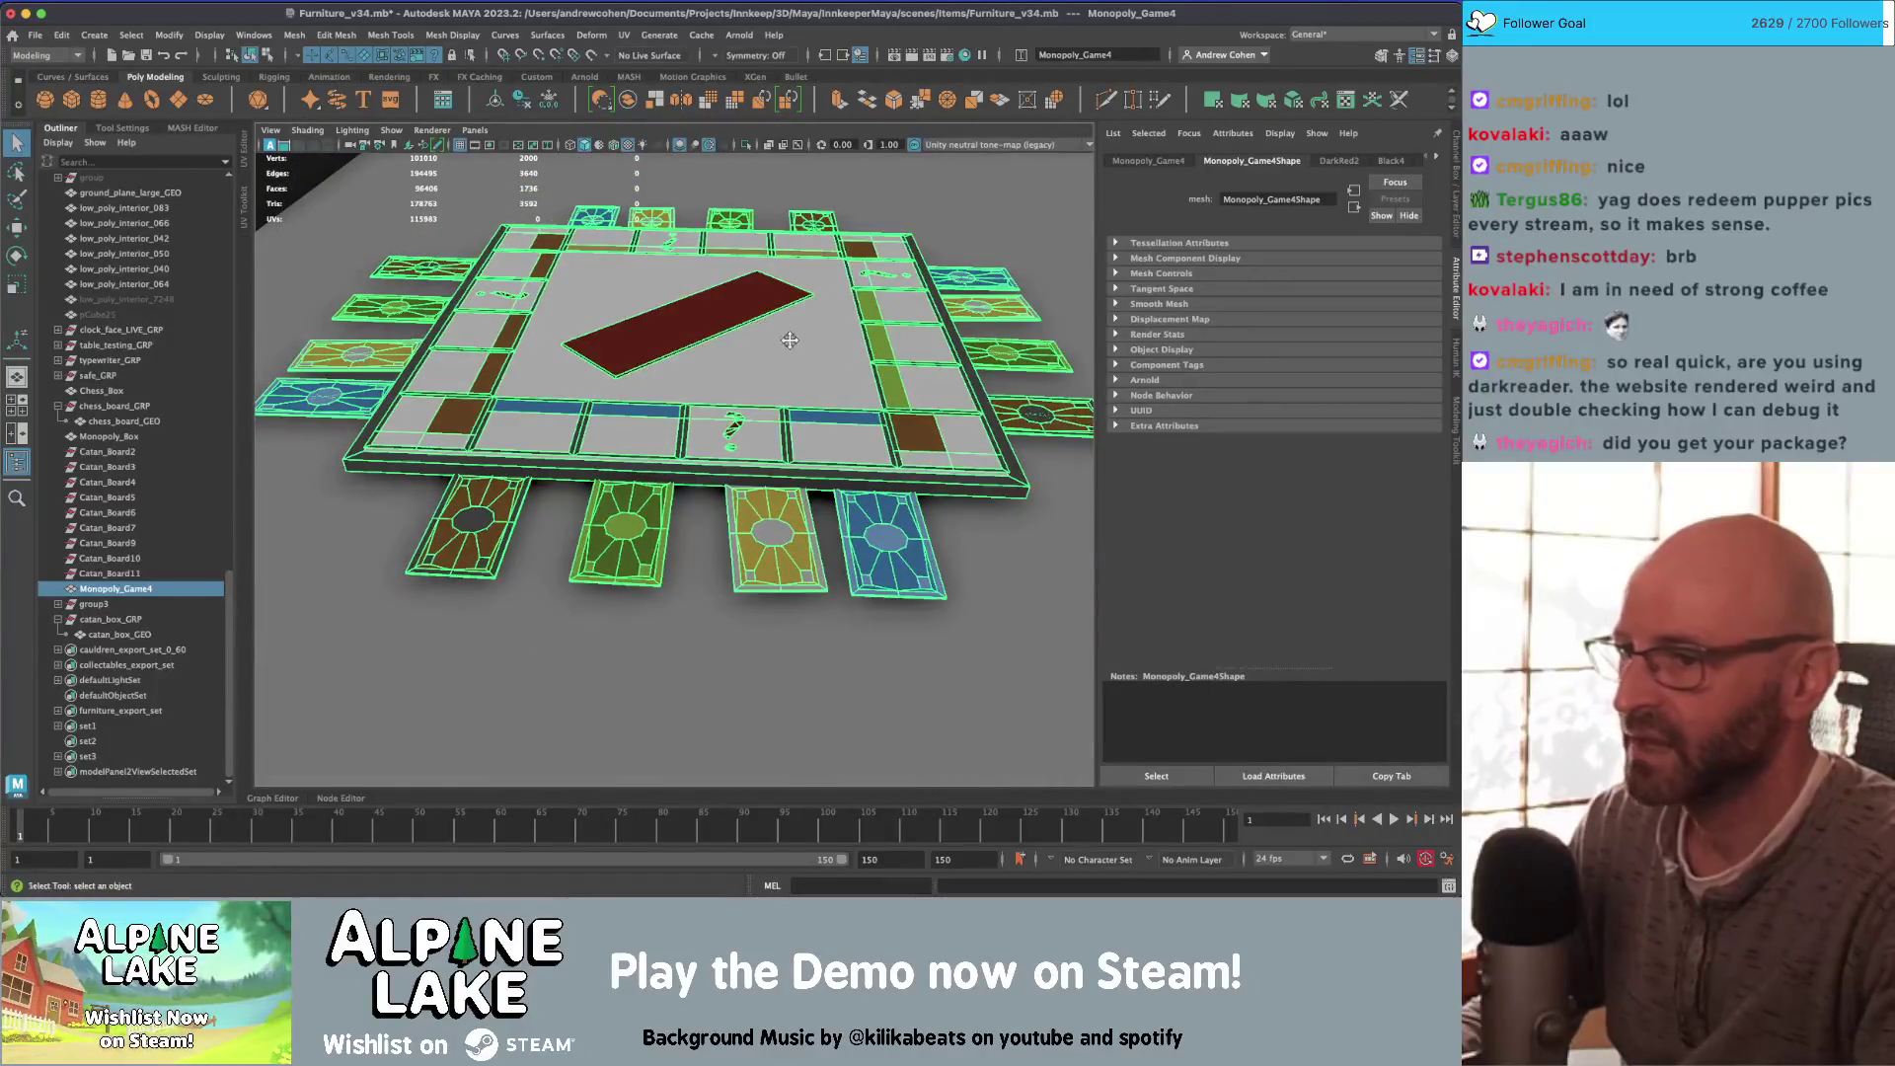
{"action": "scroll", "coordinate": [756, 331], "scroll_direction": "up", "scroll_amount": 3}
{"action": "scroll", "coordinate": [557, 481], "scroll_direction": "down", "scroll_amount": 3}
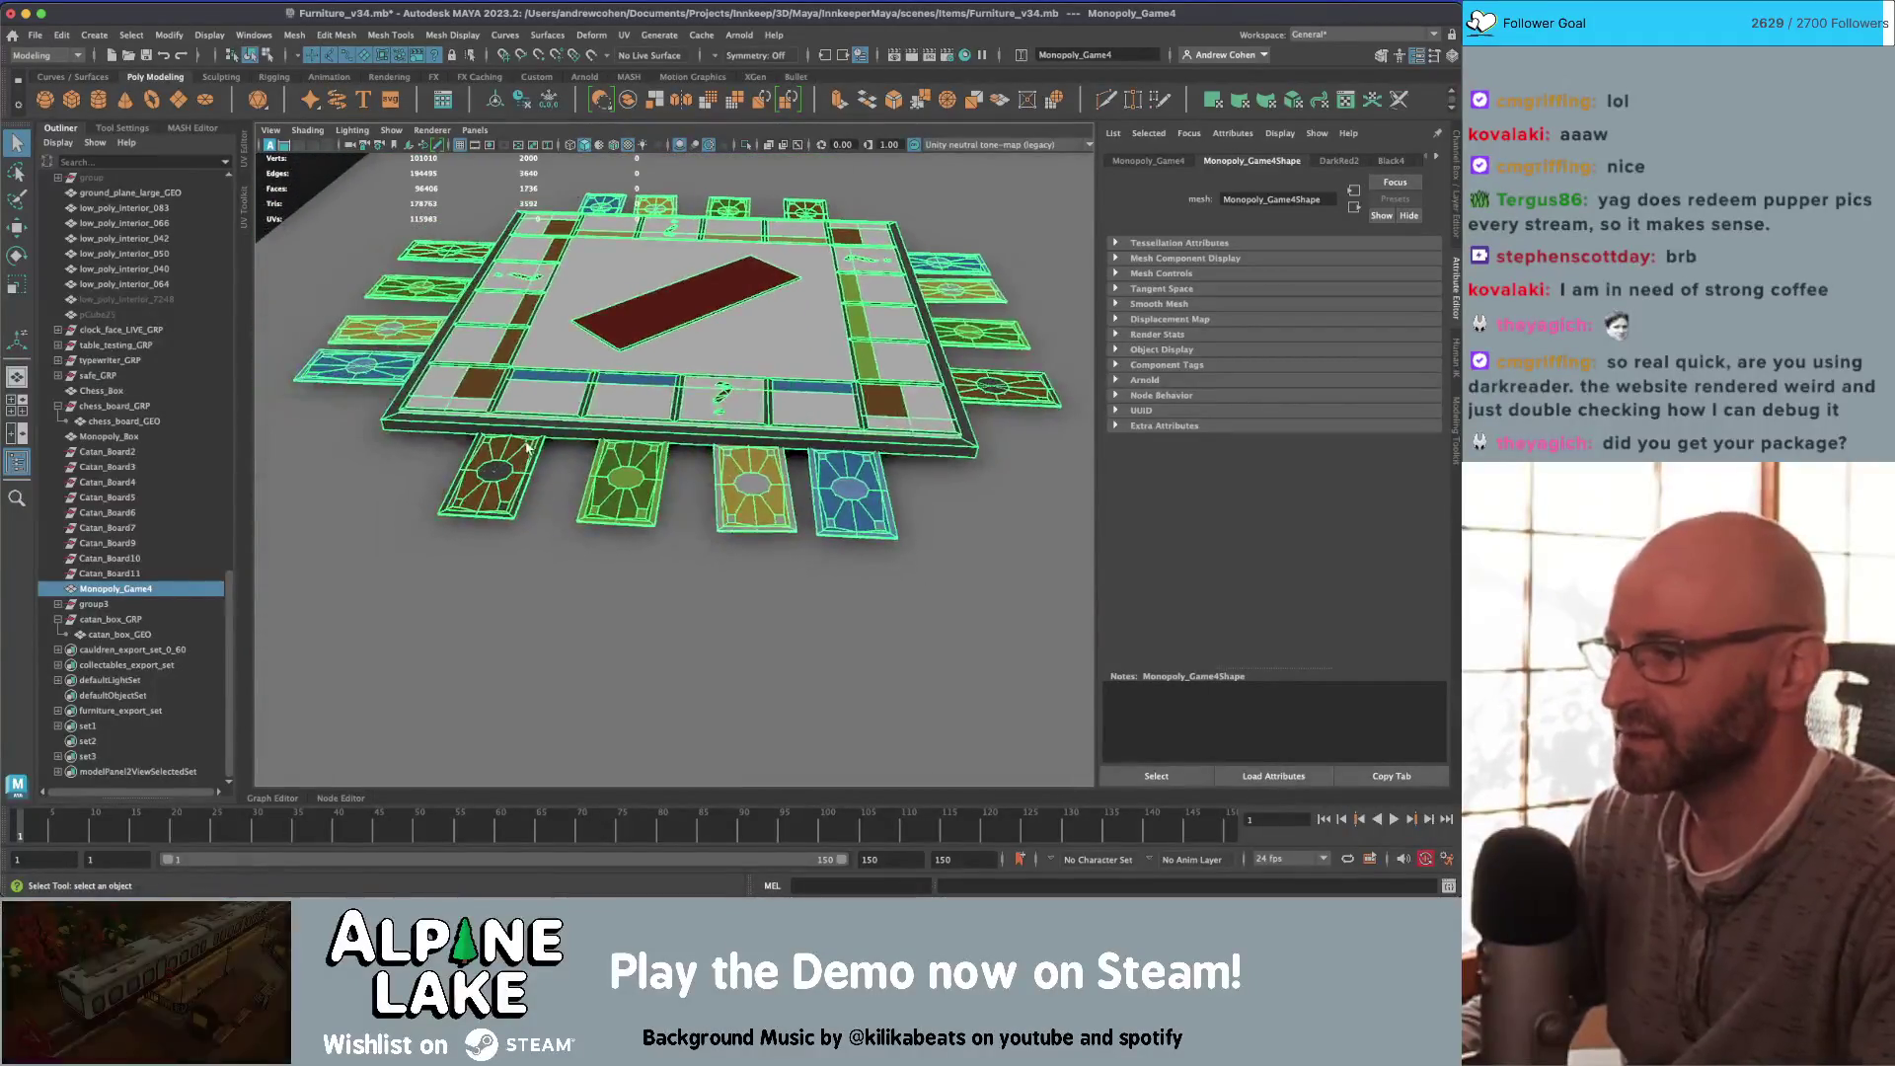
Step: Duplicate the board as Monopoly_Game5 and offset the copy from the original
{"action": "key", "text": "ctrl+d"}
{"action": "key", "text": "w"}
{"action": "mouse_move", "coordinate": [557, 480]}
{"action": "left_mouse_down", "text": "alt"}
{"action": "mouse_move", "coordinate": [742, 402]}
{"action": "mouse_move", "coordinate": [593, 375]}
{"action": "left_mouse_up", "text": "alt"}
{"action": "key", "text": "q"}
{"action": "right_click", "coordinate": [393, 299]}
{"action": "left_click", "coordinate": [413, 305]}
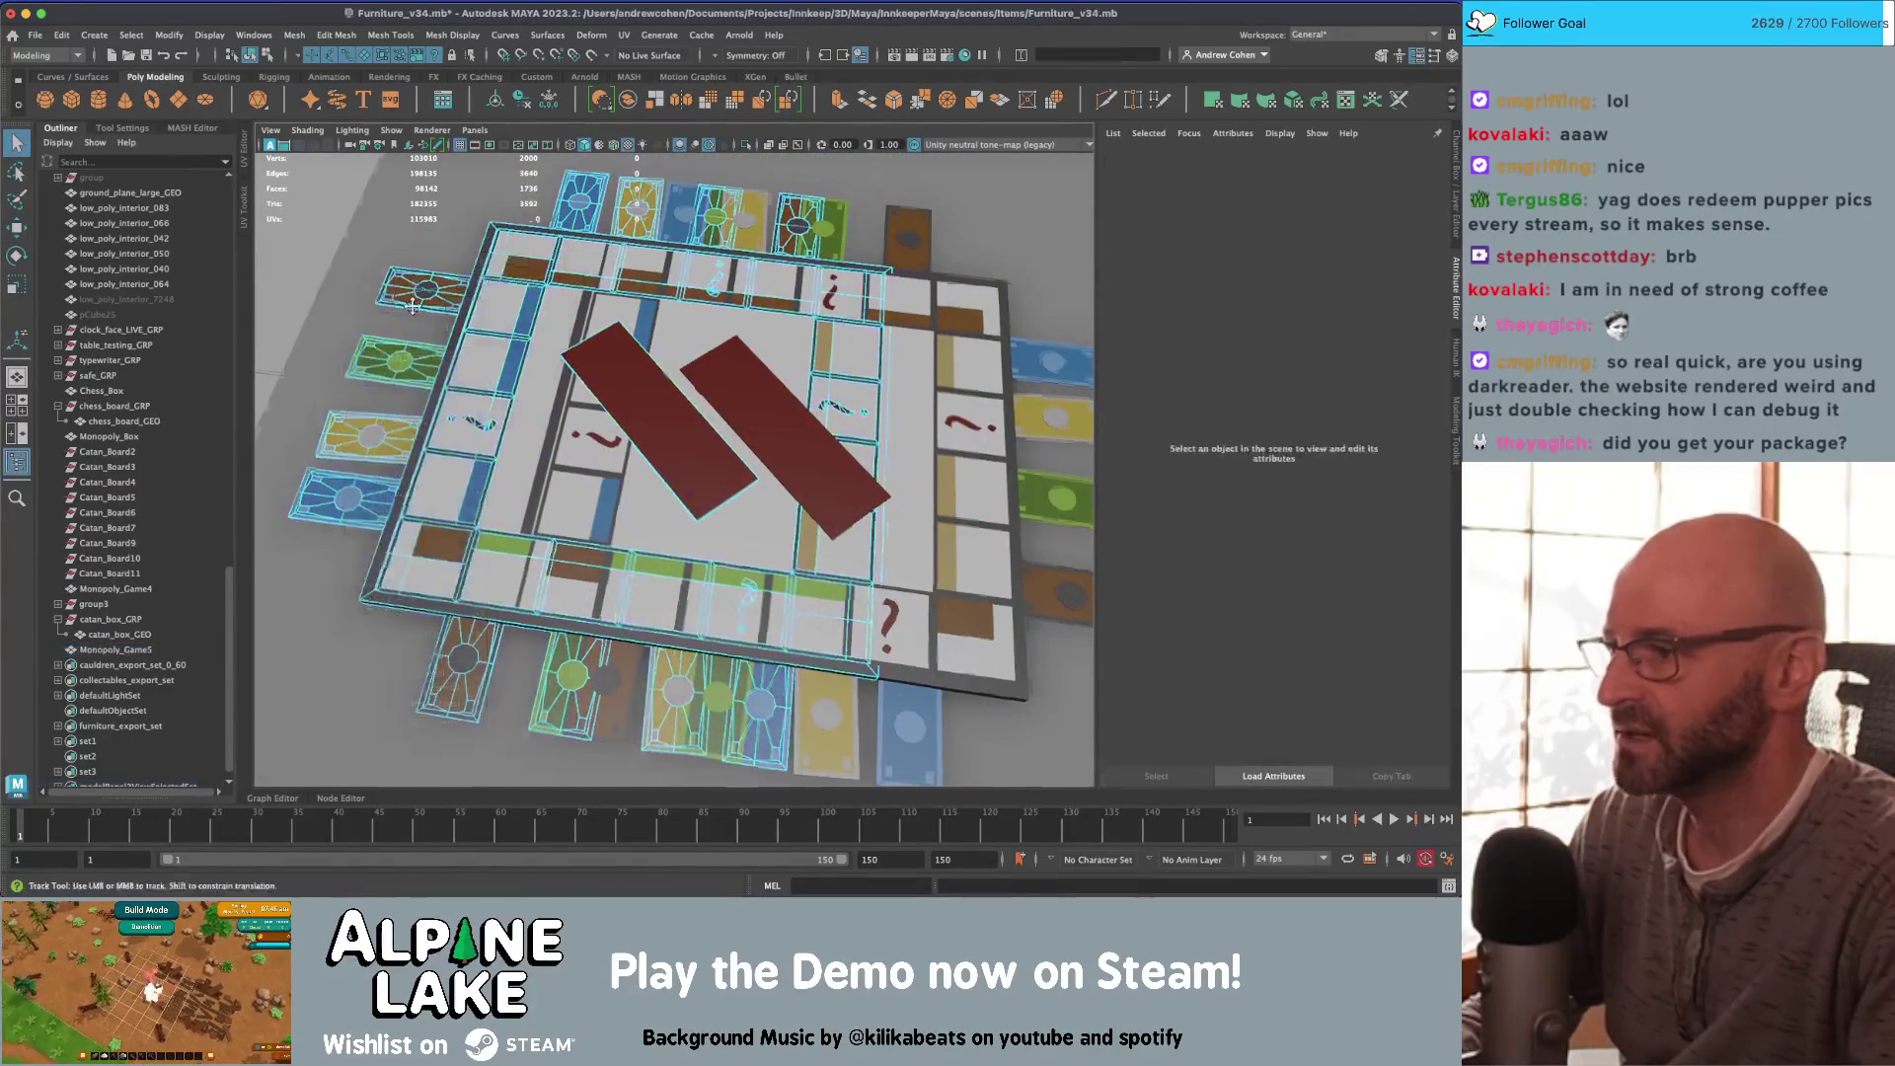
Step: Delete Monopoly_Game5's board faces, keeping one card, and frame what remains
{"action": "middle_click_drag", "start_coordinate": [413, 306], "coordinate": [444, 326], "text": "alt"}
{"action": "left_click", "coordinate": [460, 323]}
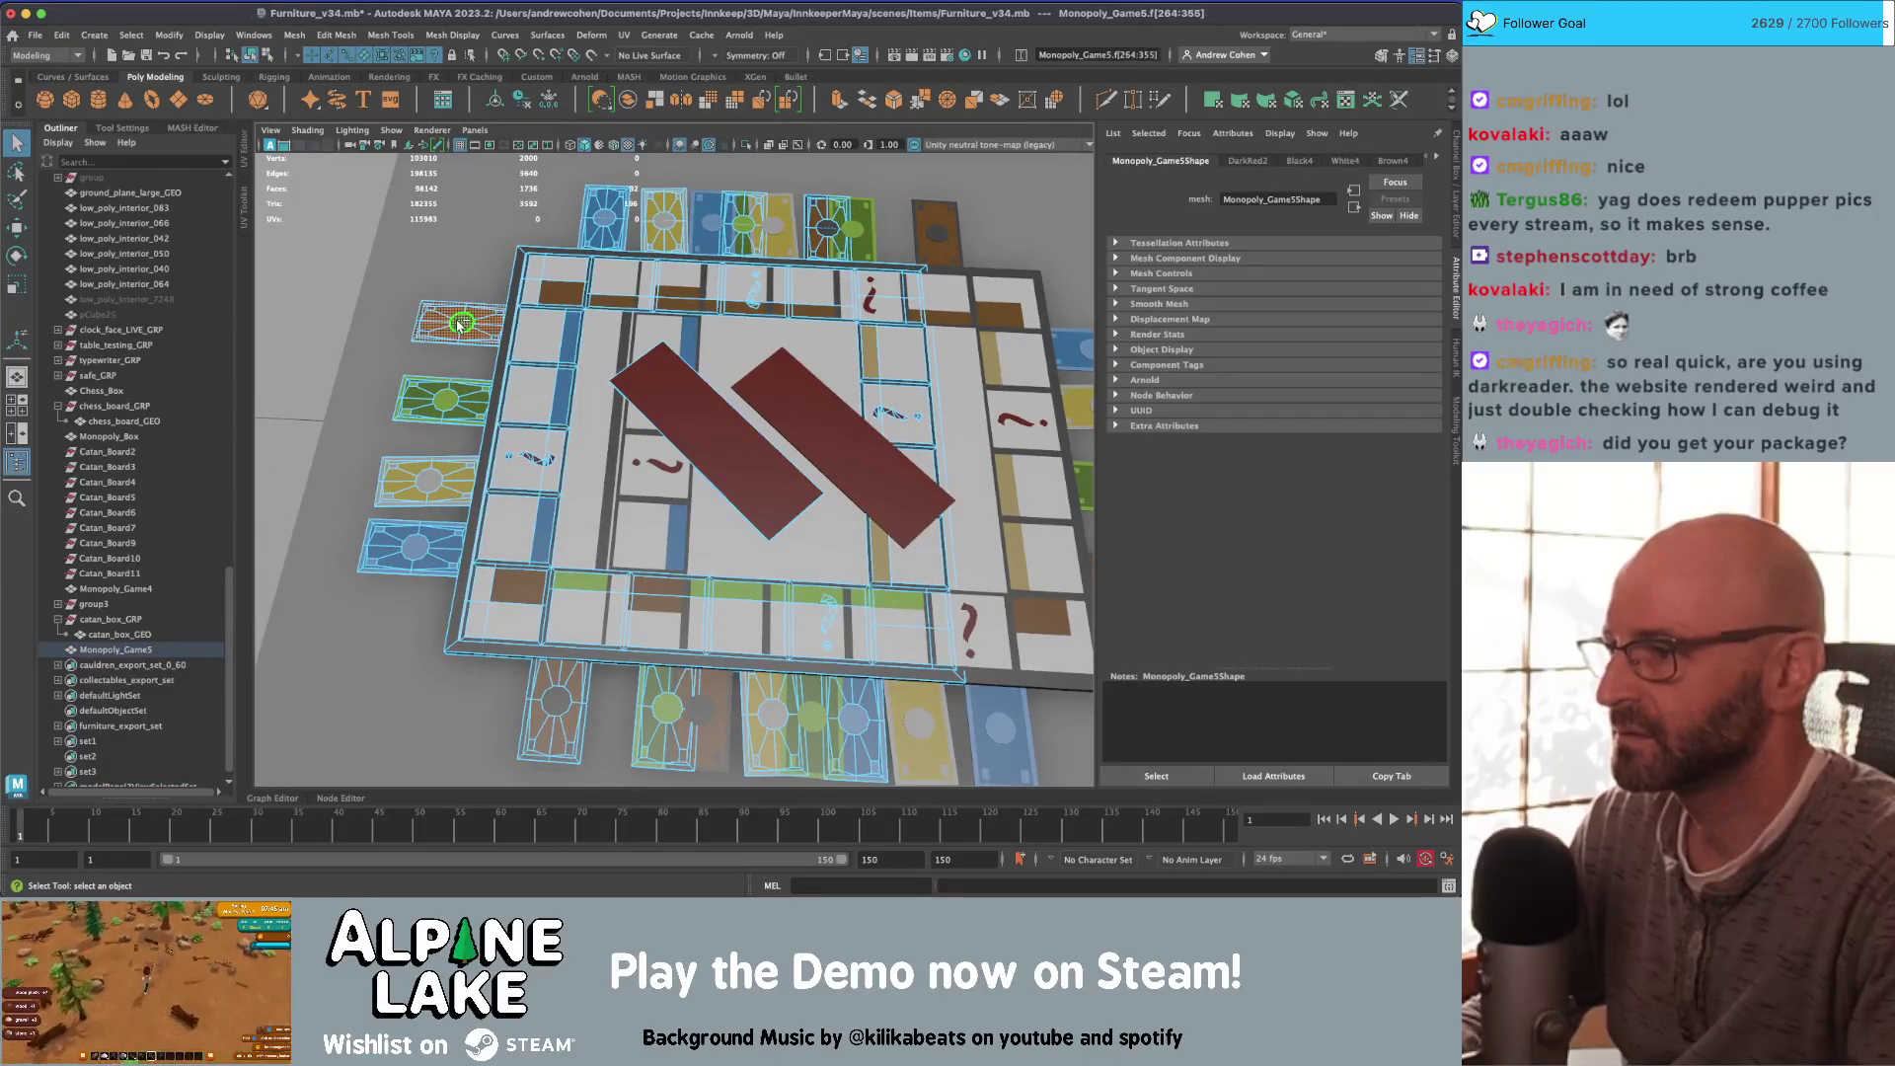
{"action": "scroll", "coordinate": [459, 325], "scroll_direction": "down", "scroll_amount": 5}
{"action": "key", "text": "ctrl+z"}
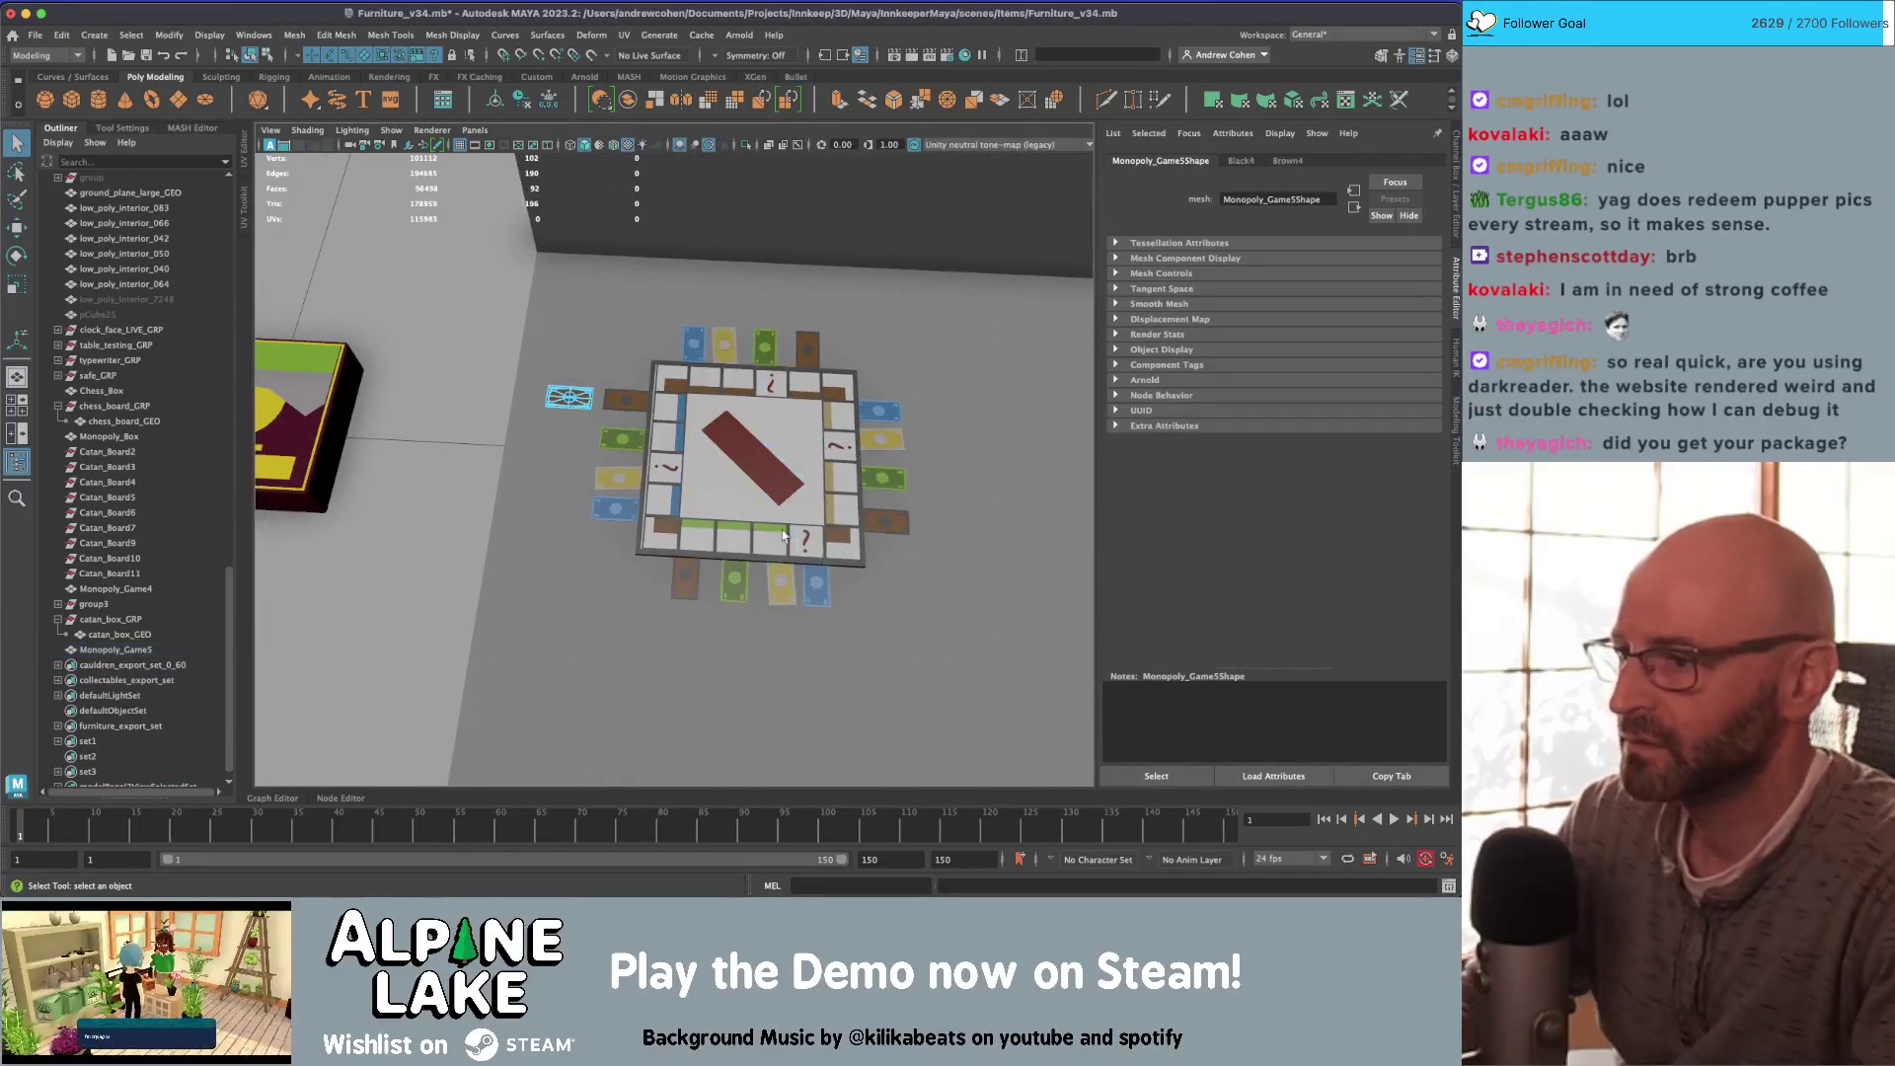
{"action": "key", "text": "F8"}
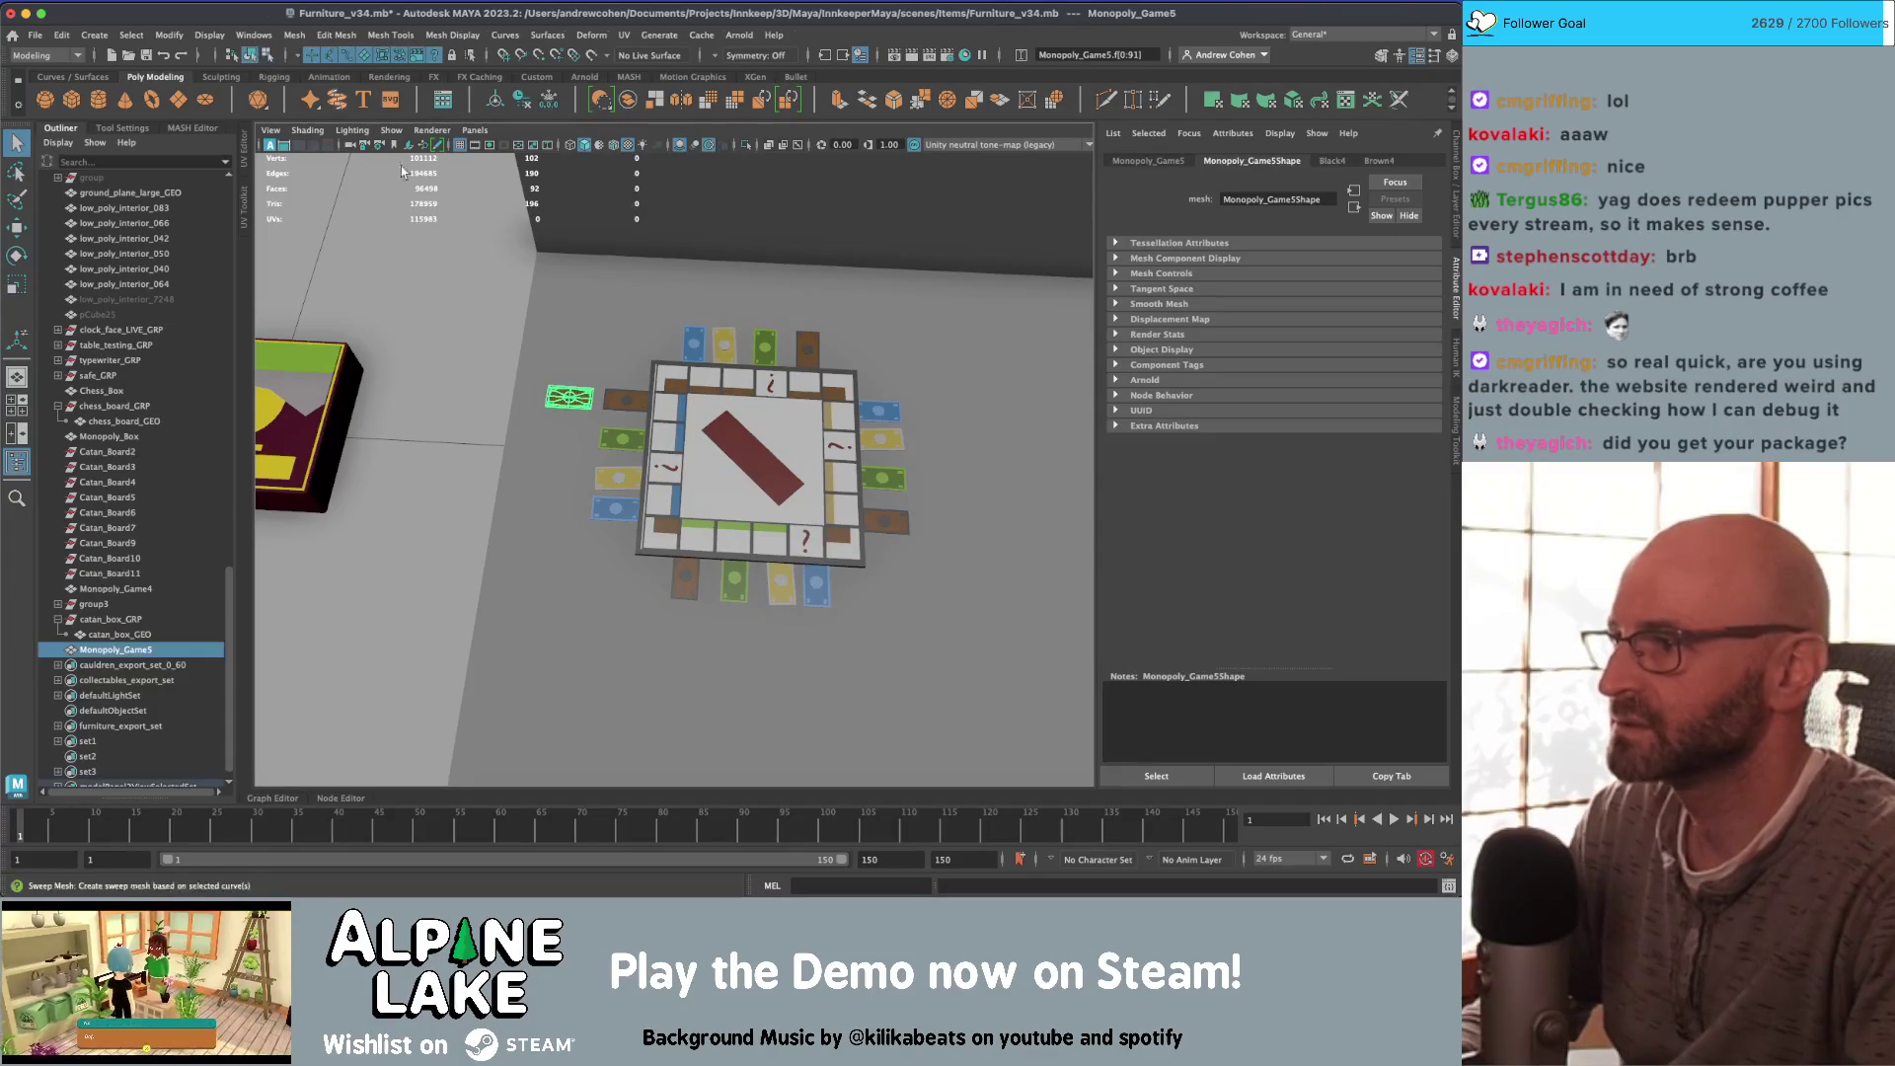
{"action": "key", "text": "f"}
Step: Inspect the remaining card in wireframe and shaded views, zooming onto the central octagon
{"action": "mouse_move", "coordinate": [608, 424]}
{"action": "left_mouse_down", "text": "alt"}
{"action": "mouse_move", "coordinate": [564, 381]}
{"action": "mouse_move", "coordinate": [592, 399]}
{"action": "mouse_move", "coordinate": [624, 376]}
{"action": "mouse_move", "coordinate": [681, 460]}
{"action": "mouse_move", "coordinate": [650, 405]}
{"action": "mouse_move", "coordinate": [782, 526]}
{"action": "mouse_move", "coordinate": [690, 464]}
{"action": "mouse_move", "coordinate": [632, 459]}
{"action": "mouse_move", "coordinate": [597, 493]}
{"action": "mouse_move", "coordinate": [621, 477]}
{"action": "mouse_move", "coordinate": [642, 493]}
{"action": "left_mouse_up", "text": "alt"}
{"action": "scroll", "coordinate": [575, 410], "scroll_direction": "up", "scroll_amount": 5}
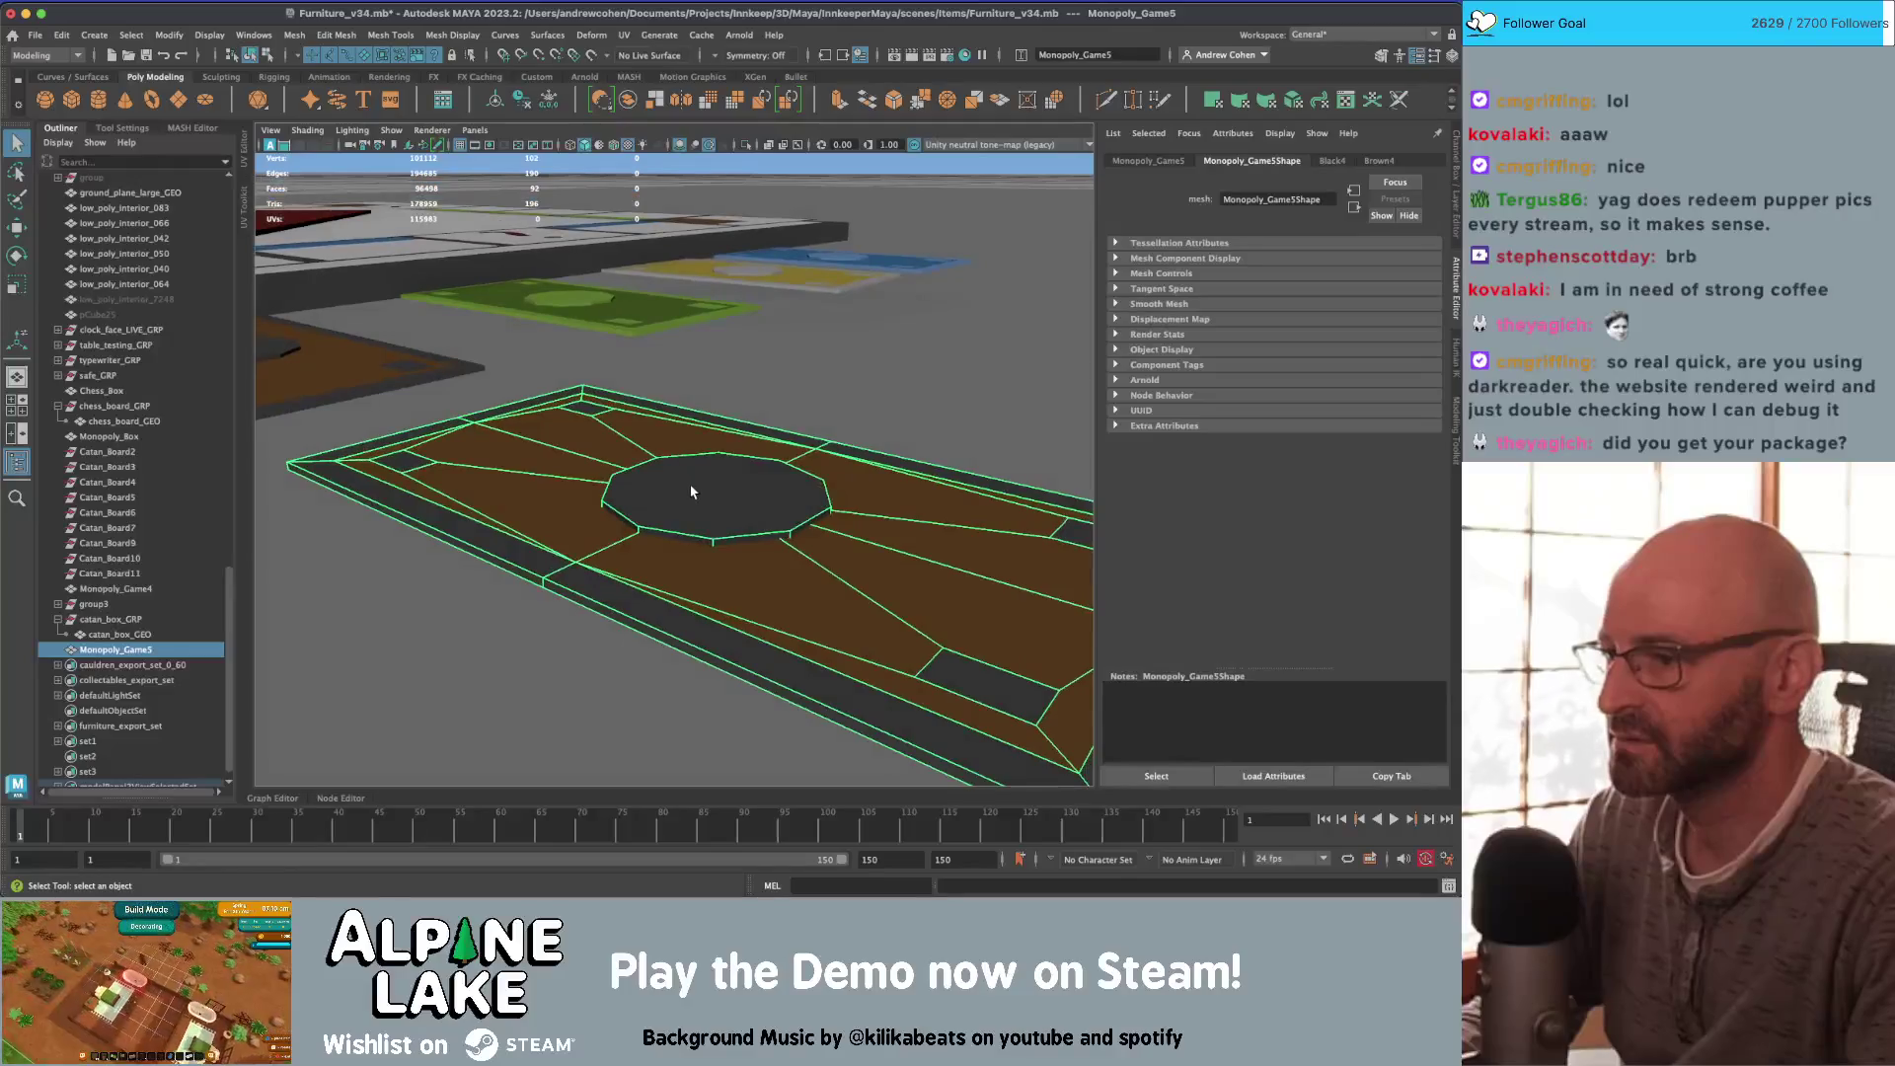
{"action": "key", "text": "["}
{"action": "key", "text": "4"}
{"action": "key", "text": "5"}
{"action": "scroll", "coordinate": [817, 541], "scroll_direction": "up", "scroll_amount": 5}
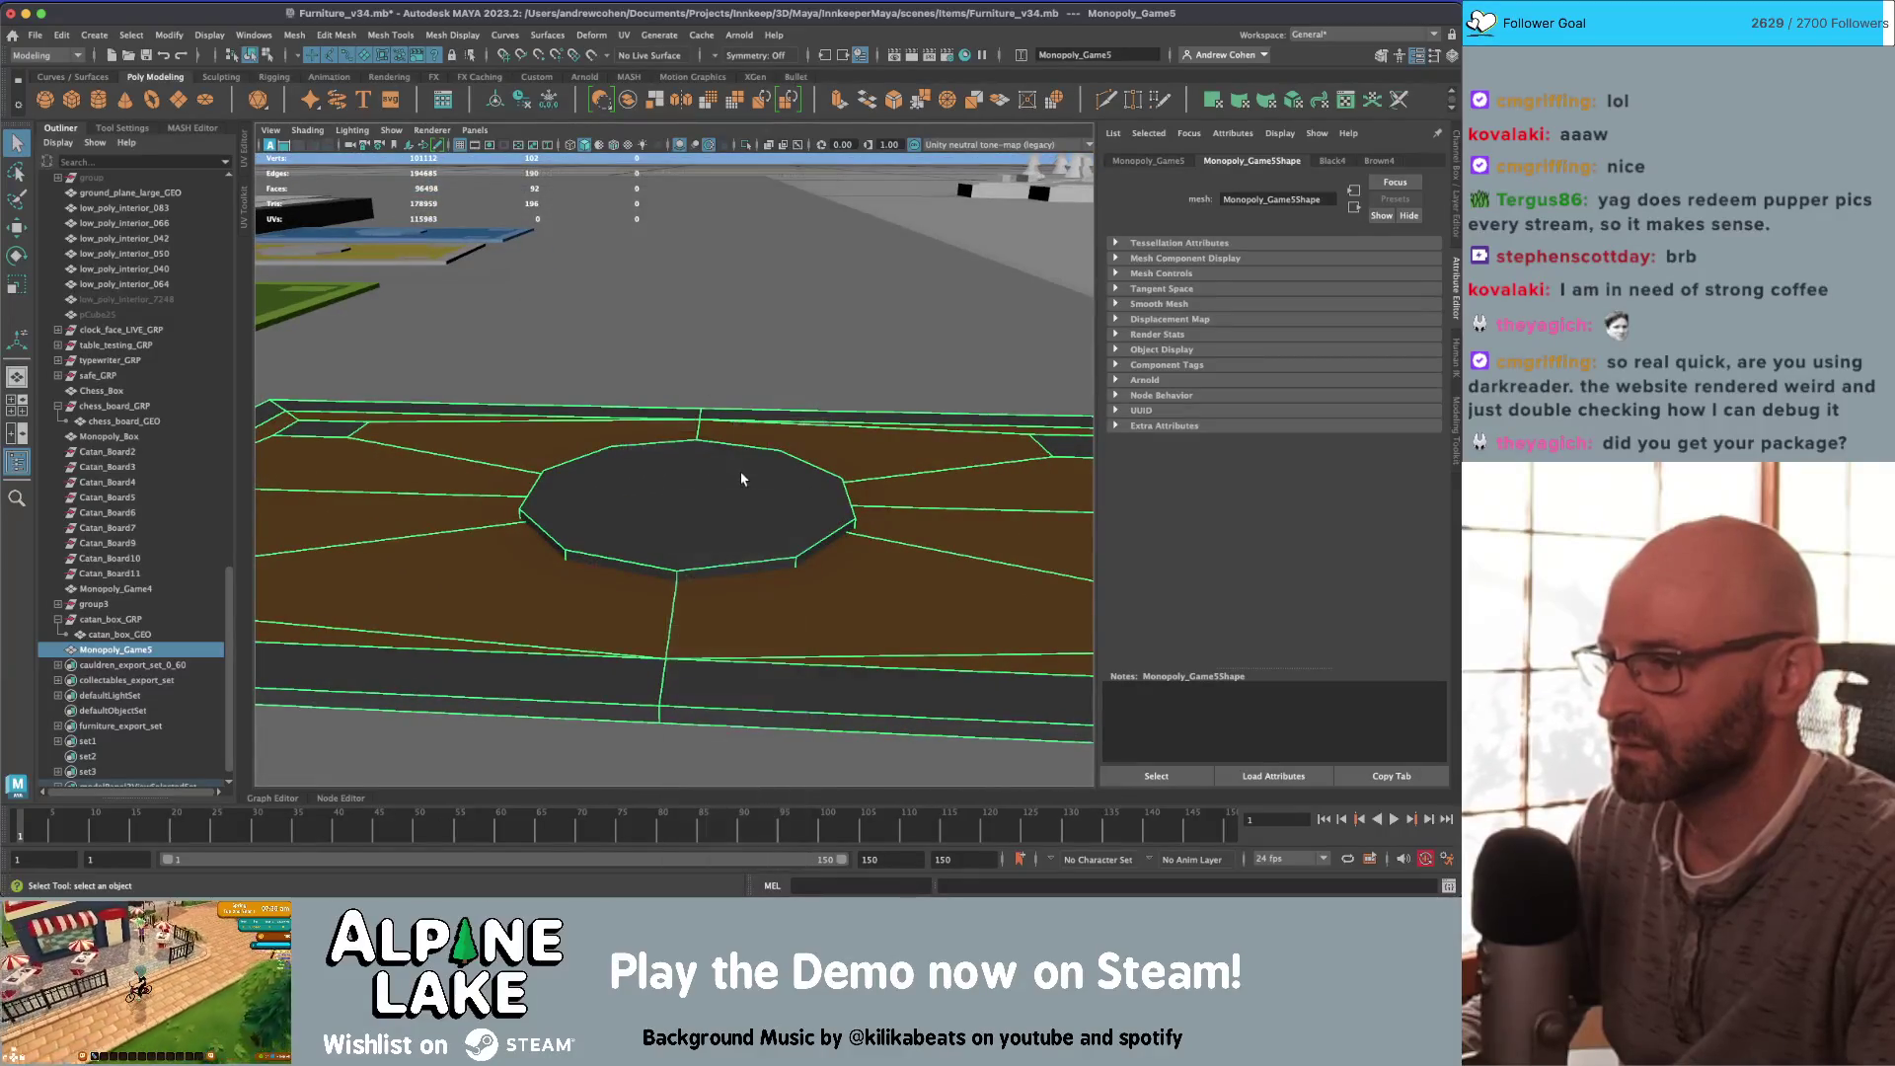
{"action": "mouse_move", "coordinate": [749, 517]}
{"action": "right_mouse_down"}
{"action": "mouse_move", "coordinate": [750, 493]}
{"action": "mouse_move", "coordinate": [755, 552]}
{"action": "right_mouse_up"}
Step: Maximize the perspective view to fill the workspace and orbit out to see the board edge-on
{"action": "double_click", "coordinate": [794, 560]}
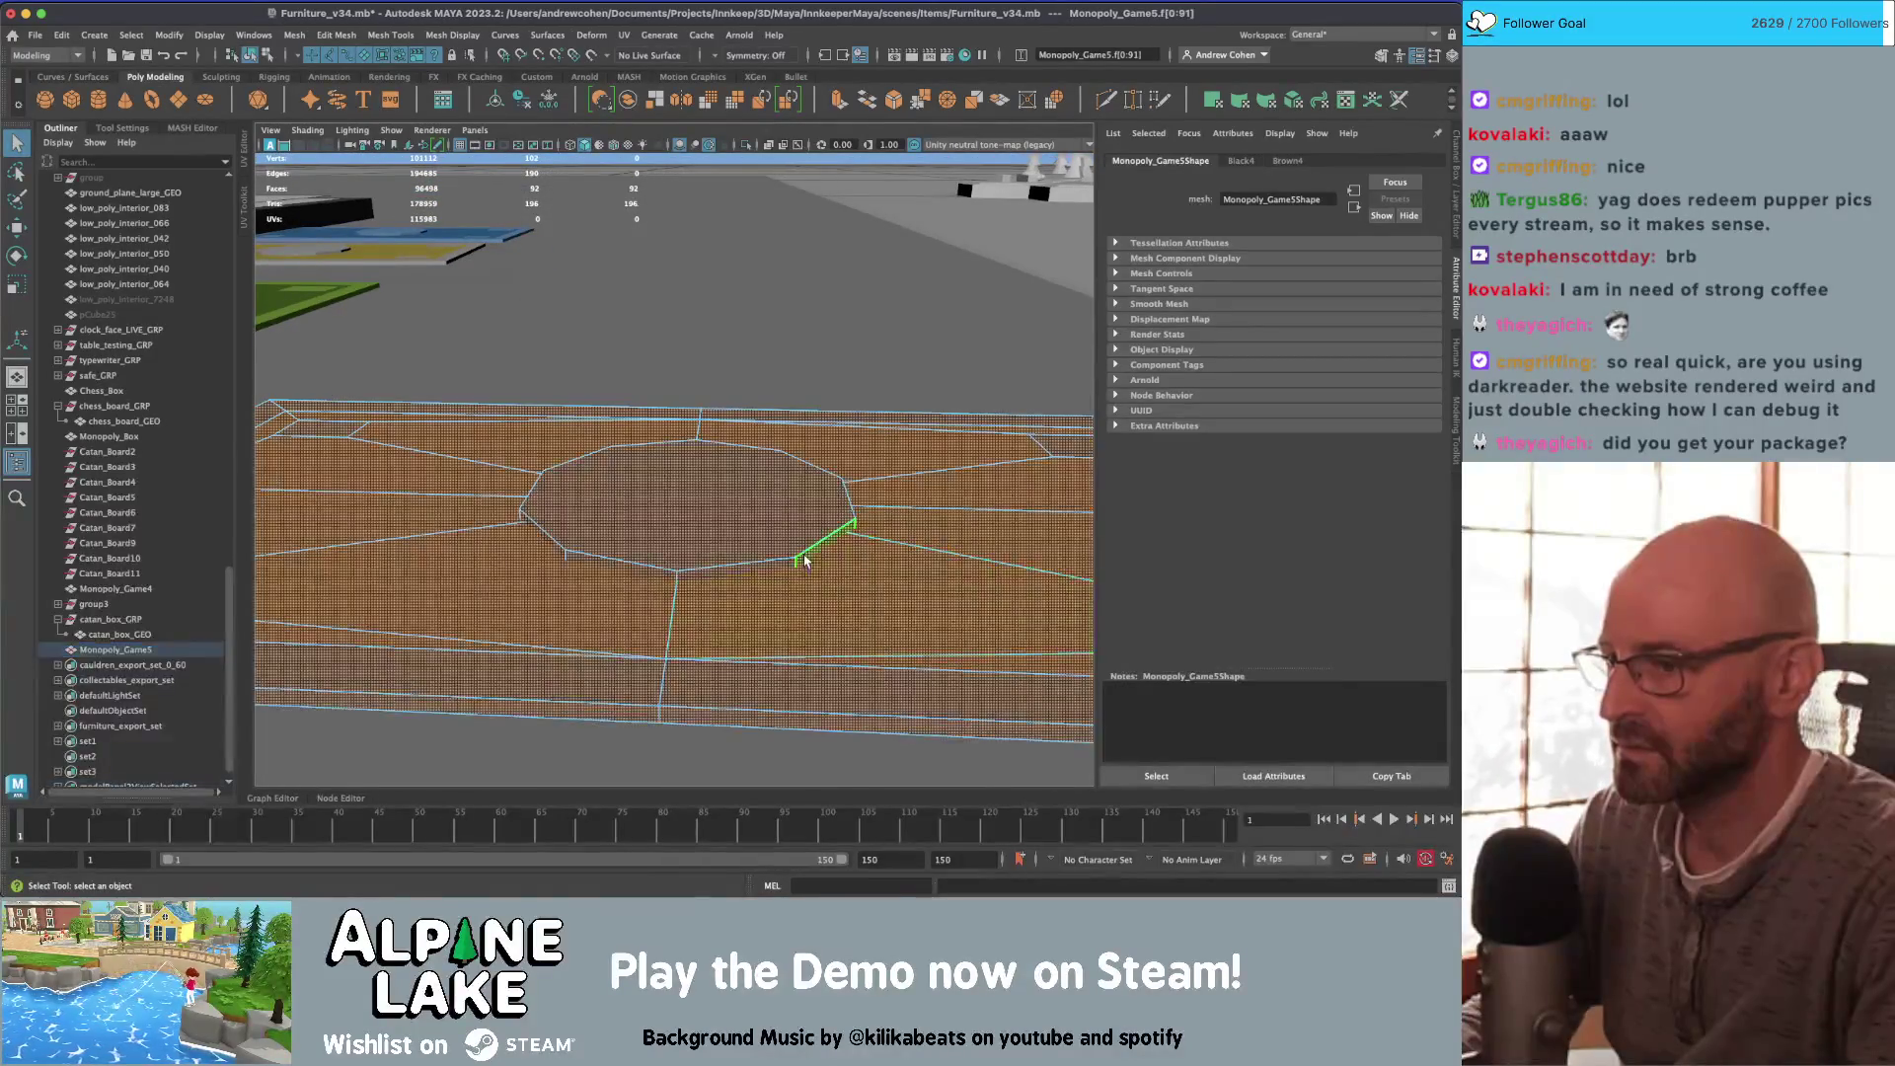
{"action": "key", "text": "space"}
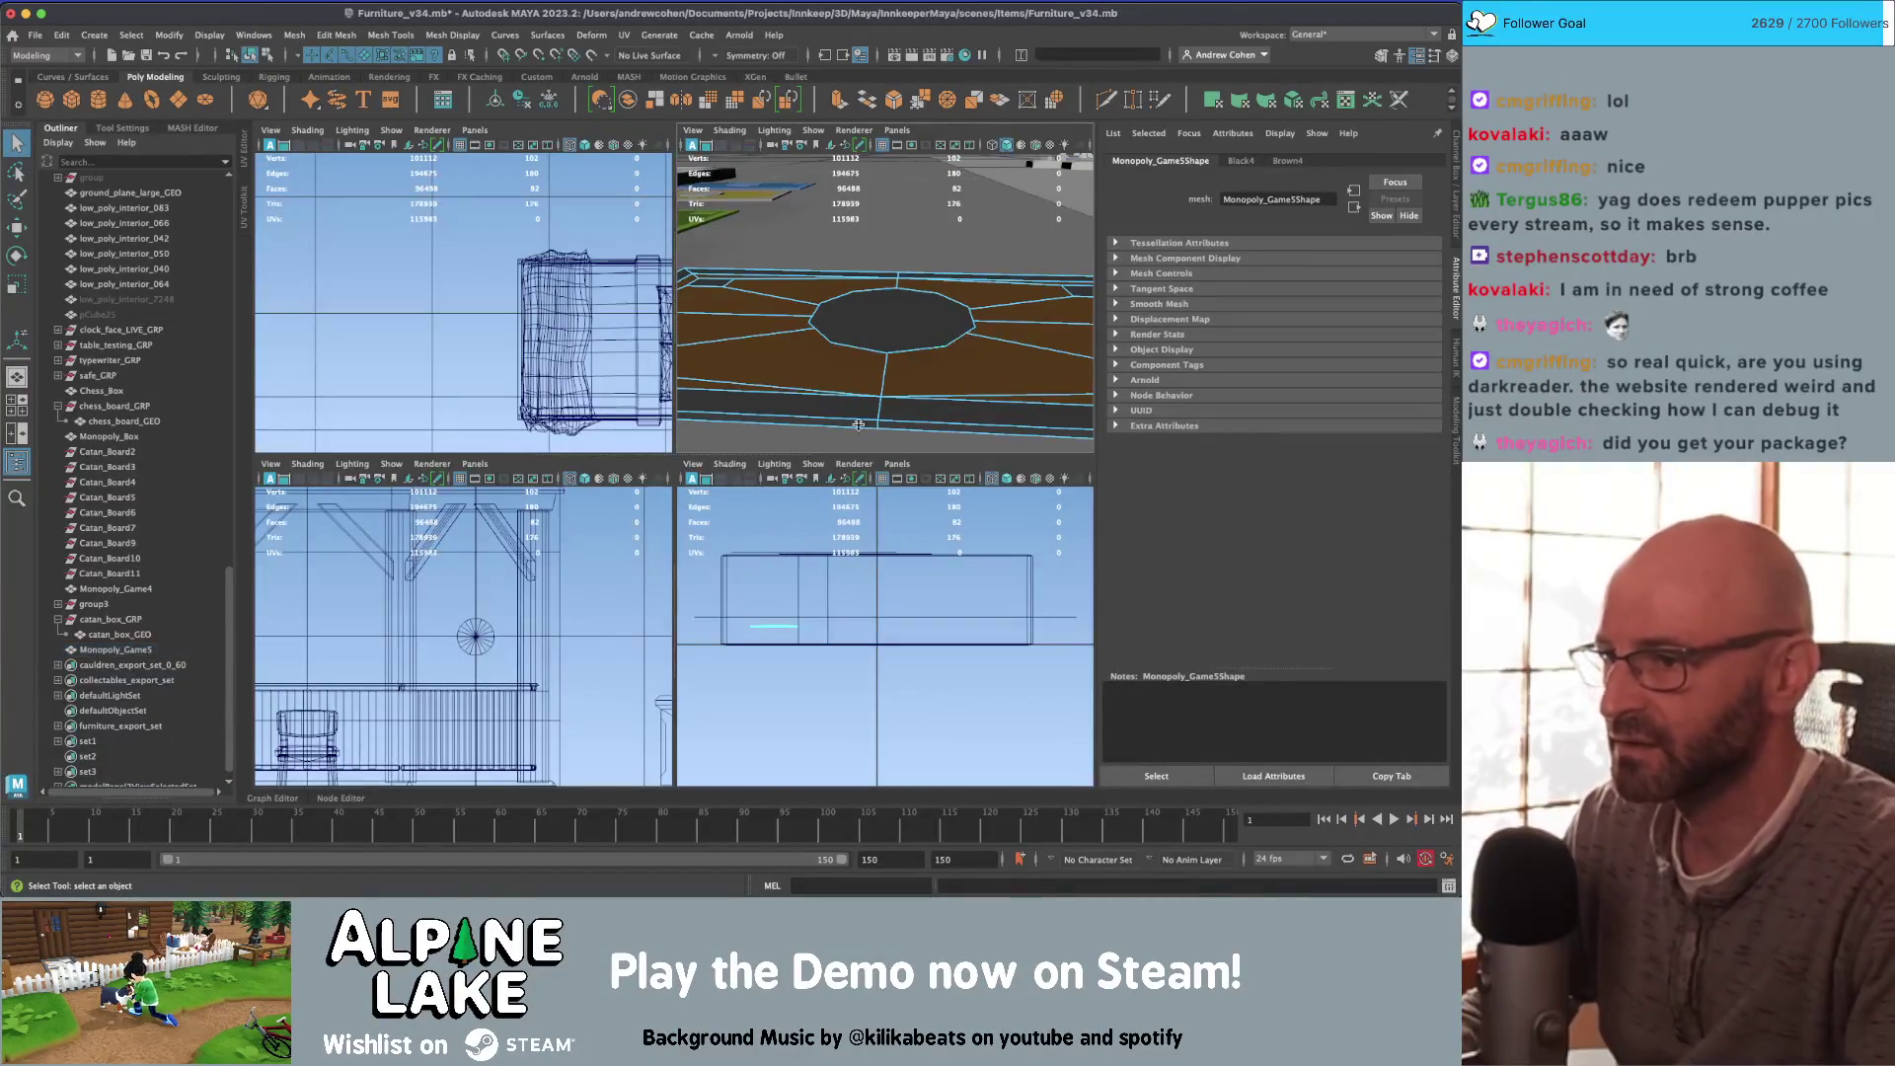
{"action": "left_click", "coordinate": [269, 134]}
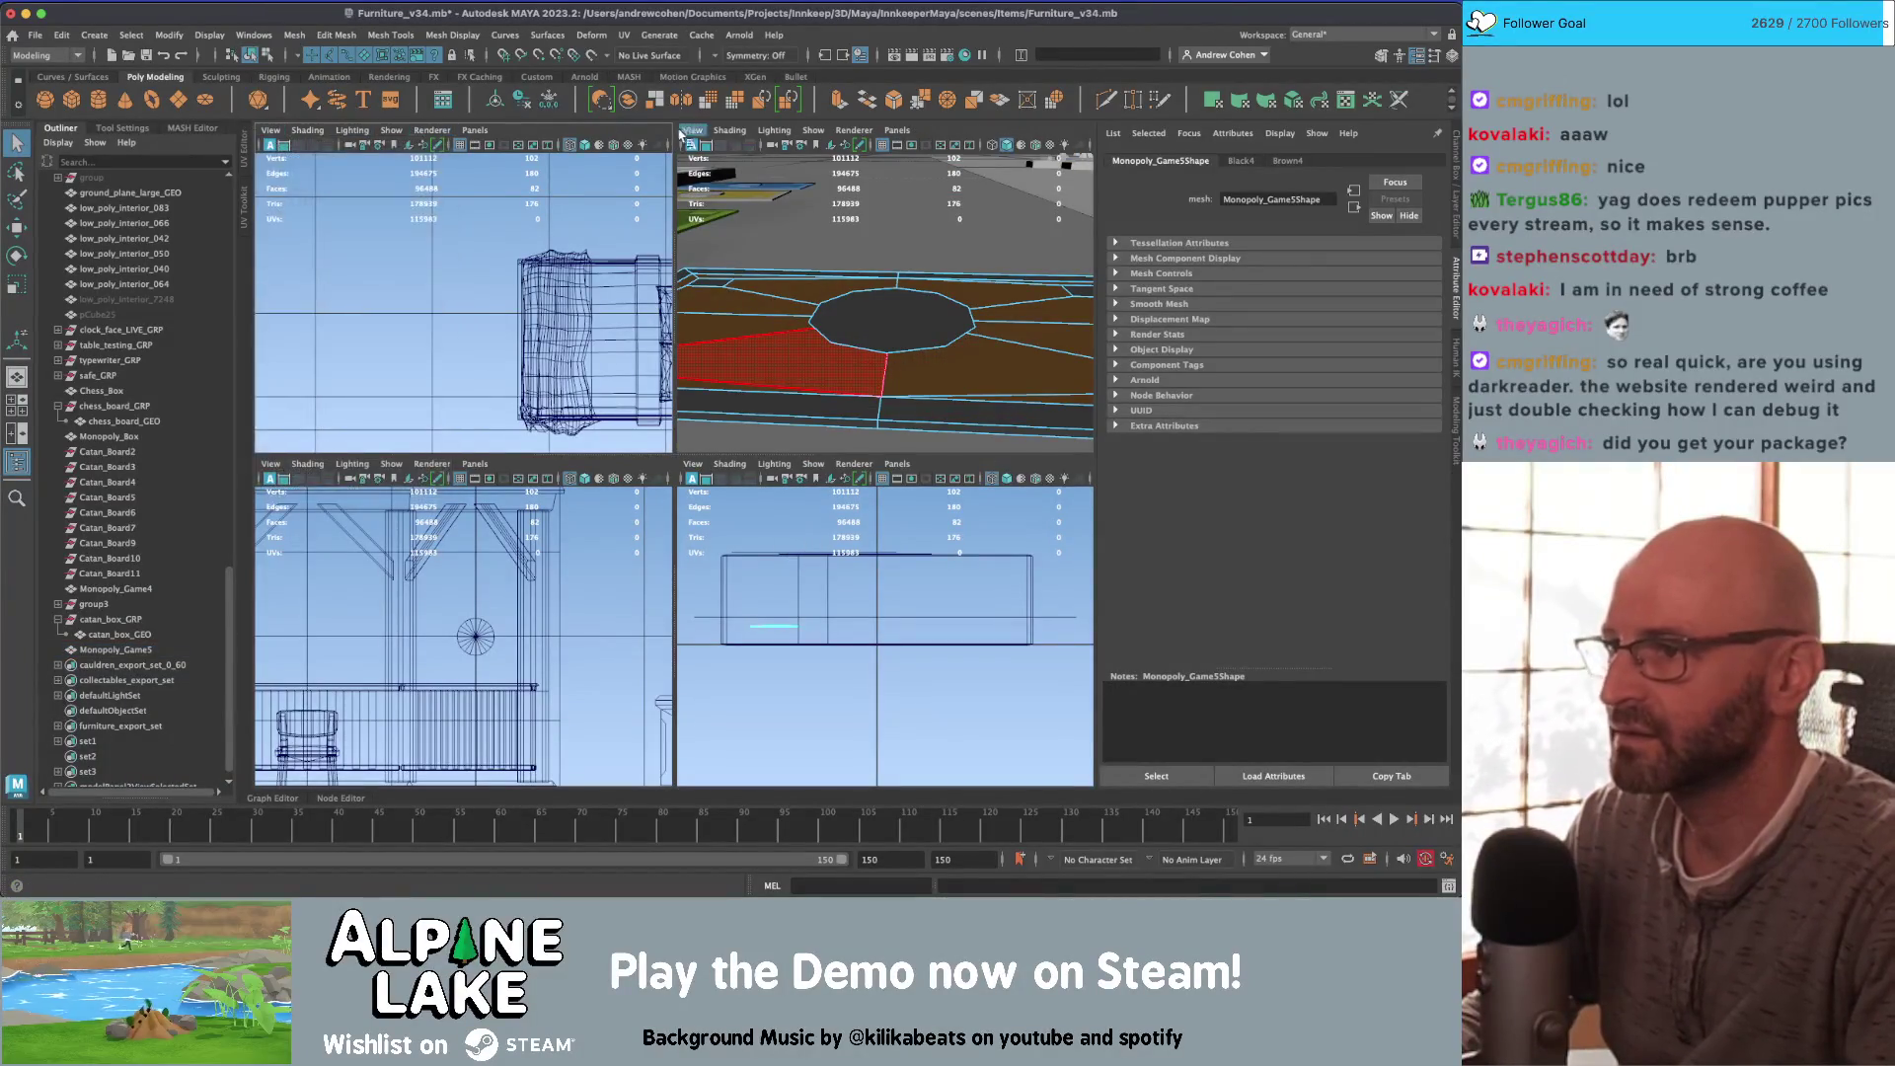
{"action": "key", "text": "space"}
{"action": "left_click_drag", "start_coordinate": [771, 393], "coordinate": [901, 499], "text": "alt"}
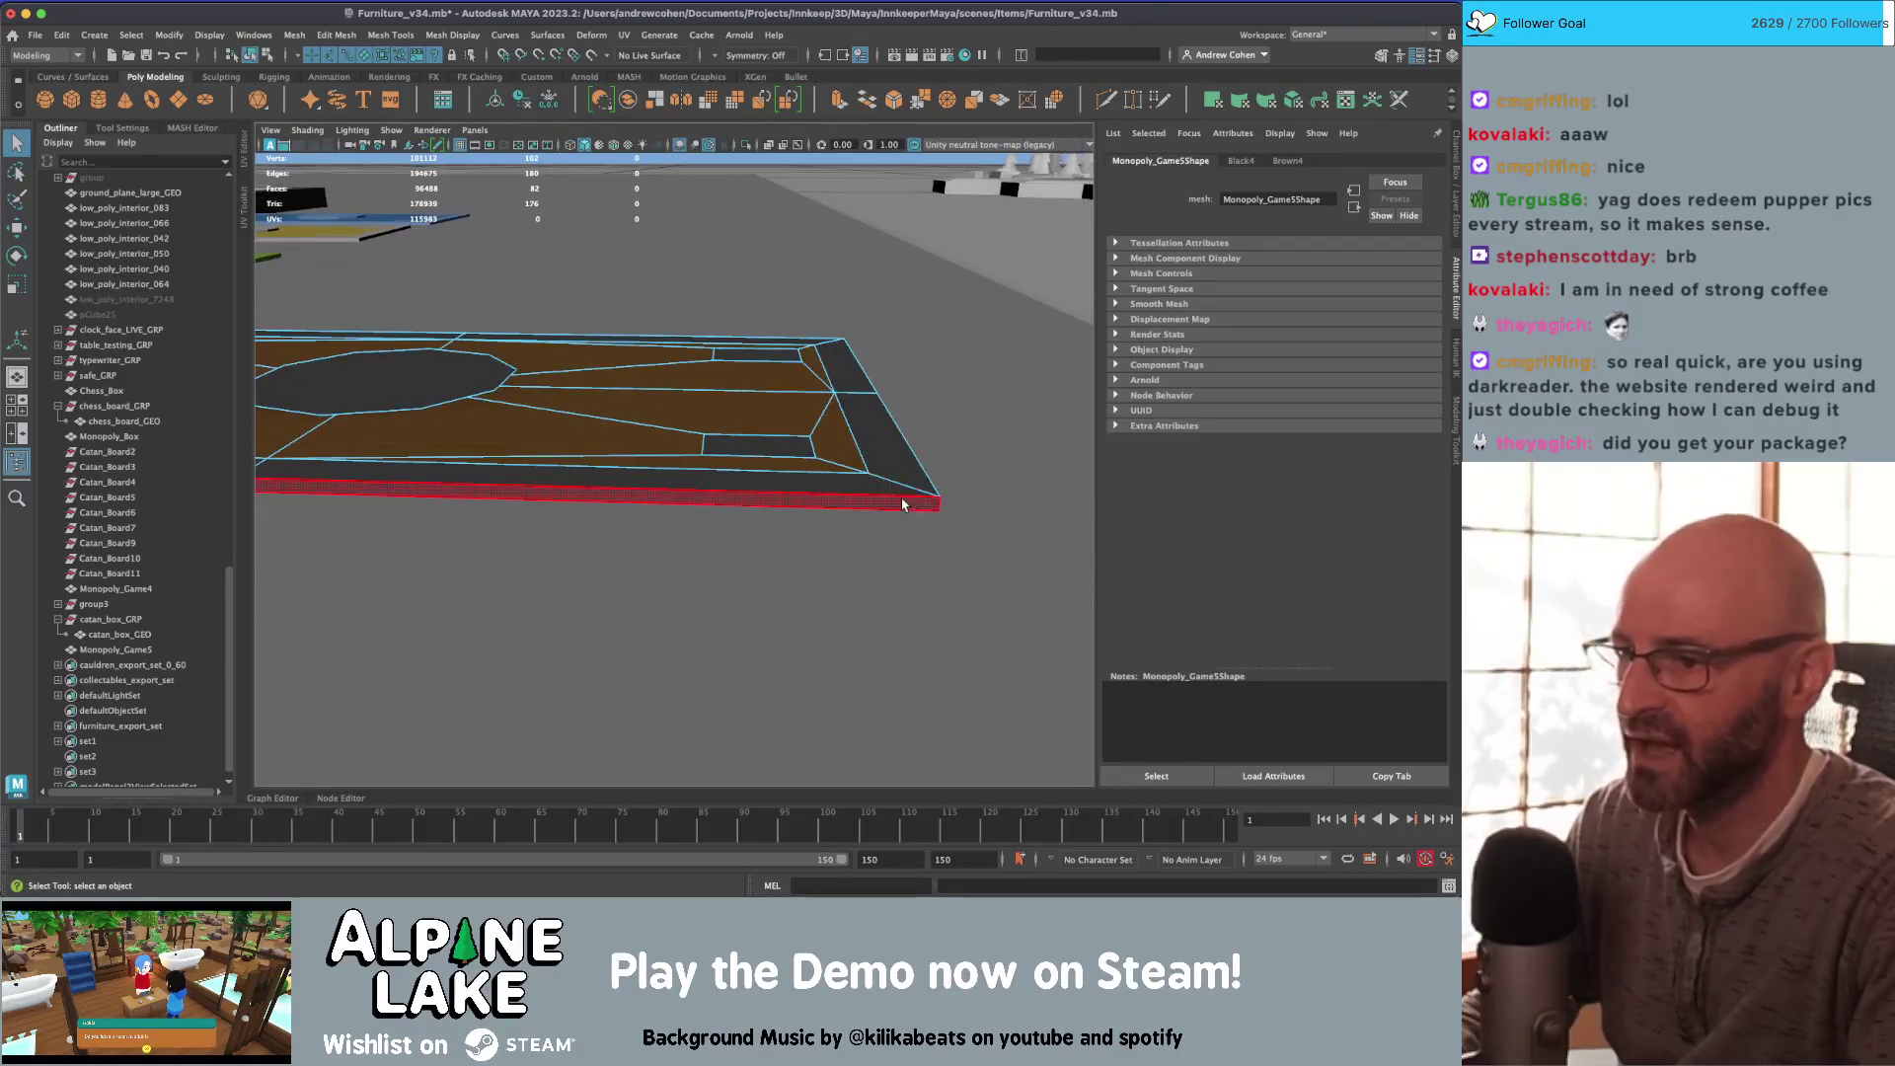
Step: Inspect the board's side and top face loops by selecting them in turn
{"action": "left_click", "coordinate": [781, 467]}
{"action": "double_click", "coordinate": [781, 464]}
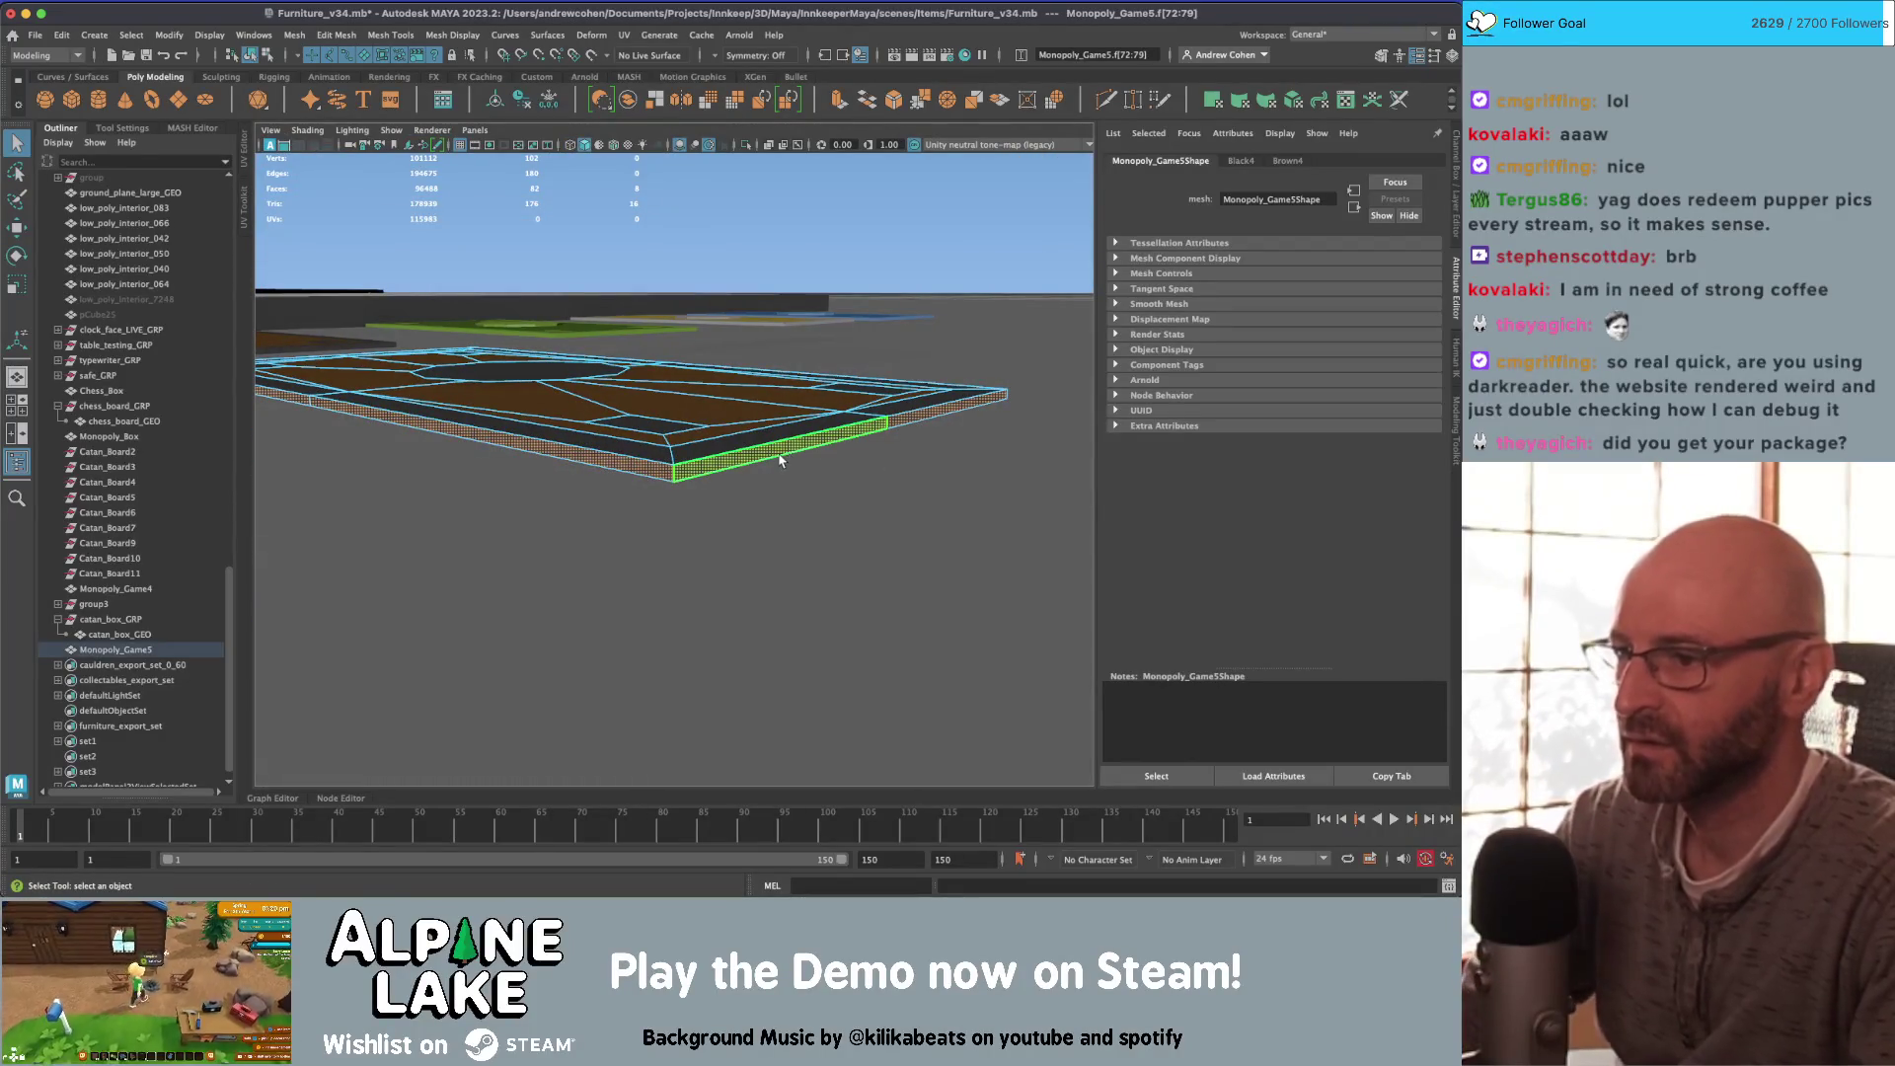
{"action": "double_click", "coordinate": [763, 457]}
{"action": "left_click", "coordinate": [761, 449]}
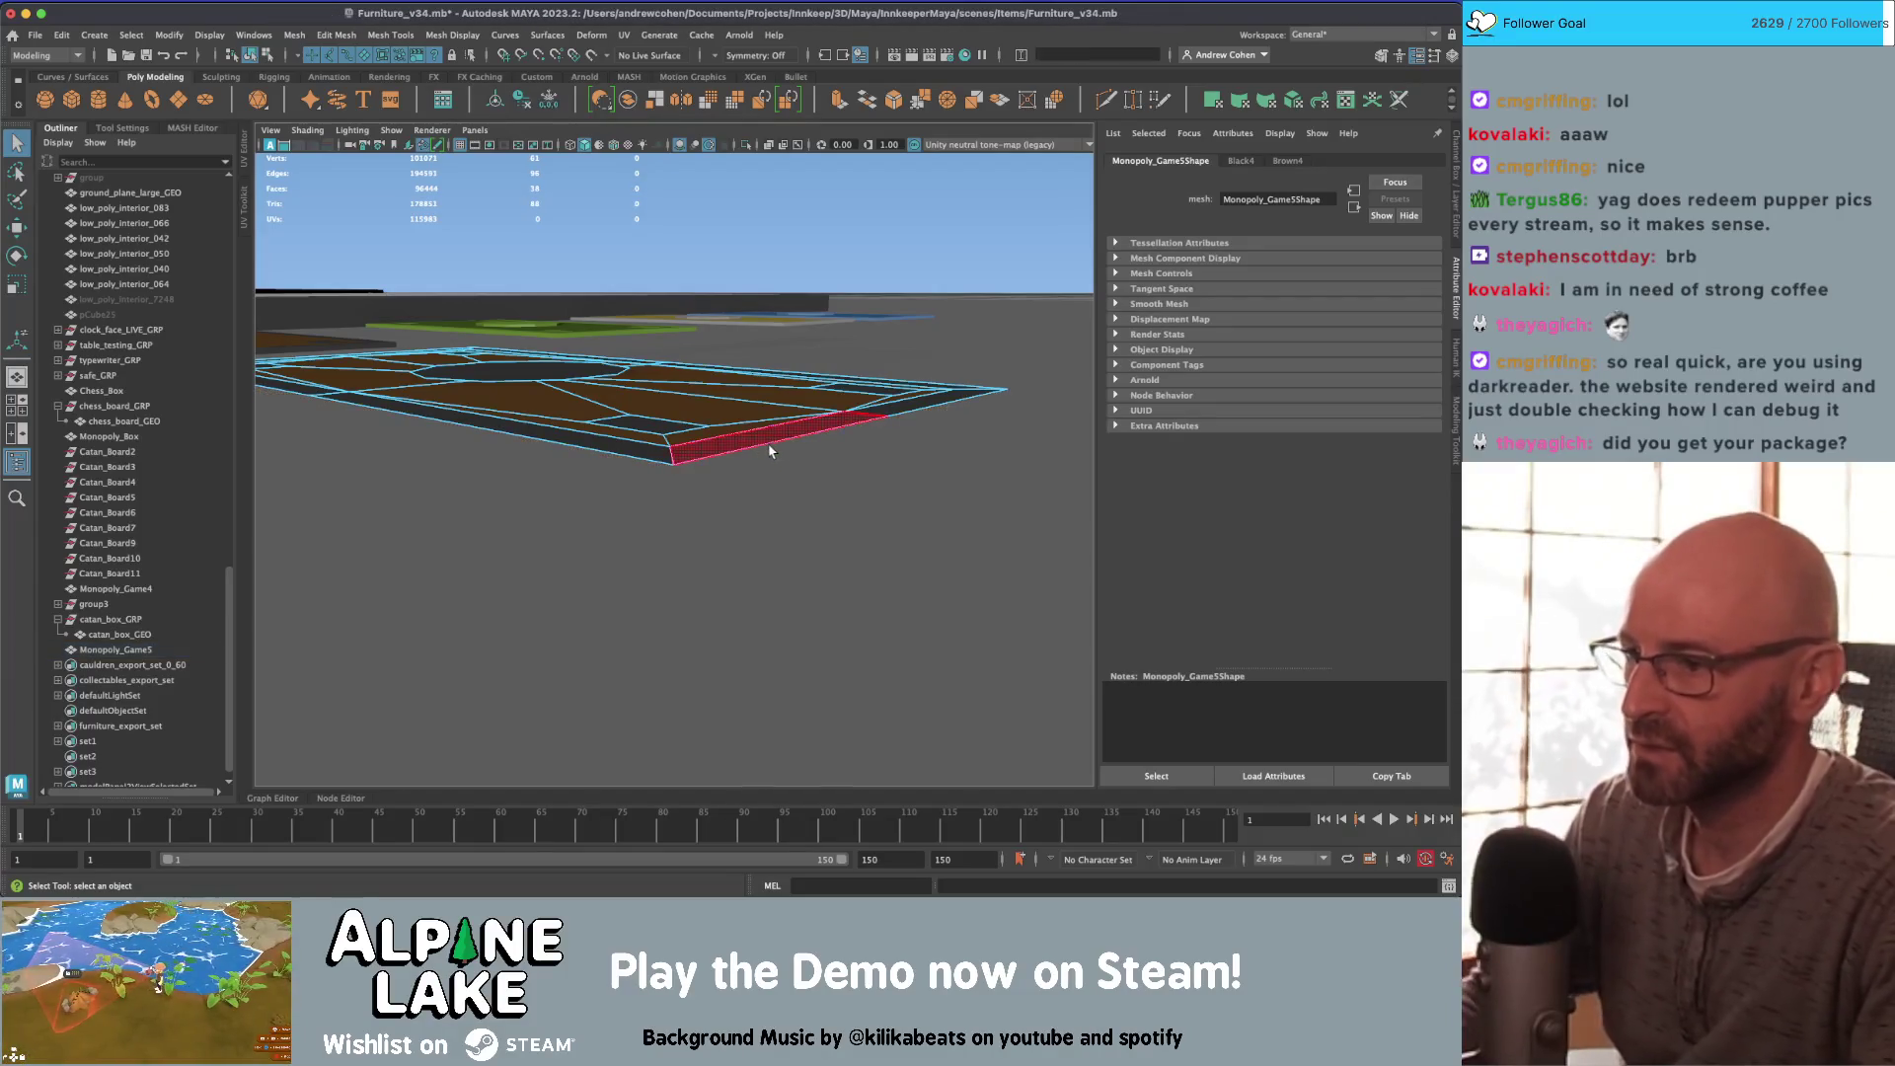
{"action": "double_click", "coordinate": [747, 443]}
{"action": "left_click", "coordinate": [747, 443]}
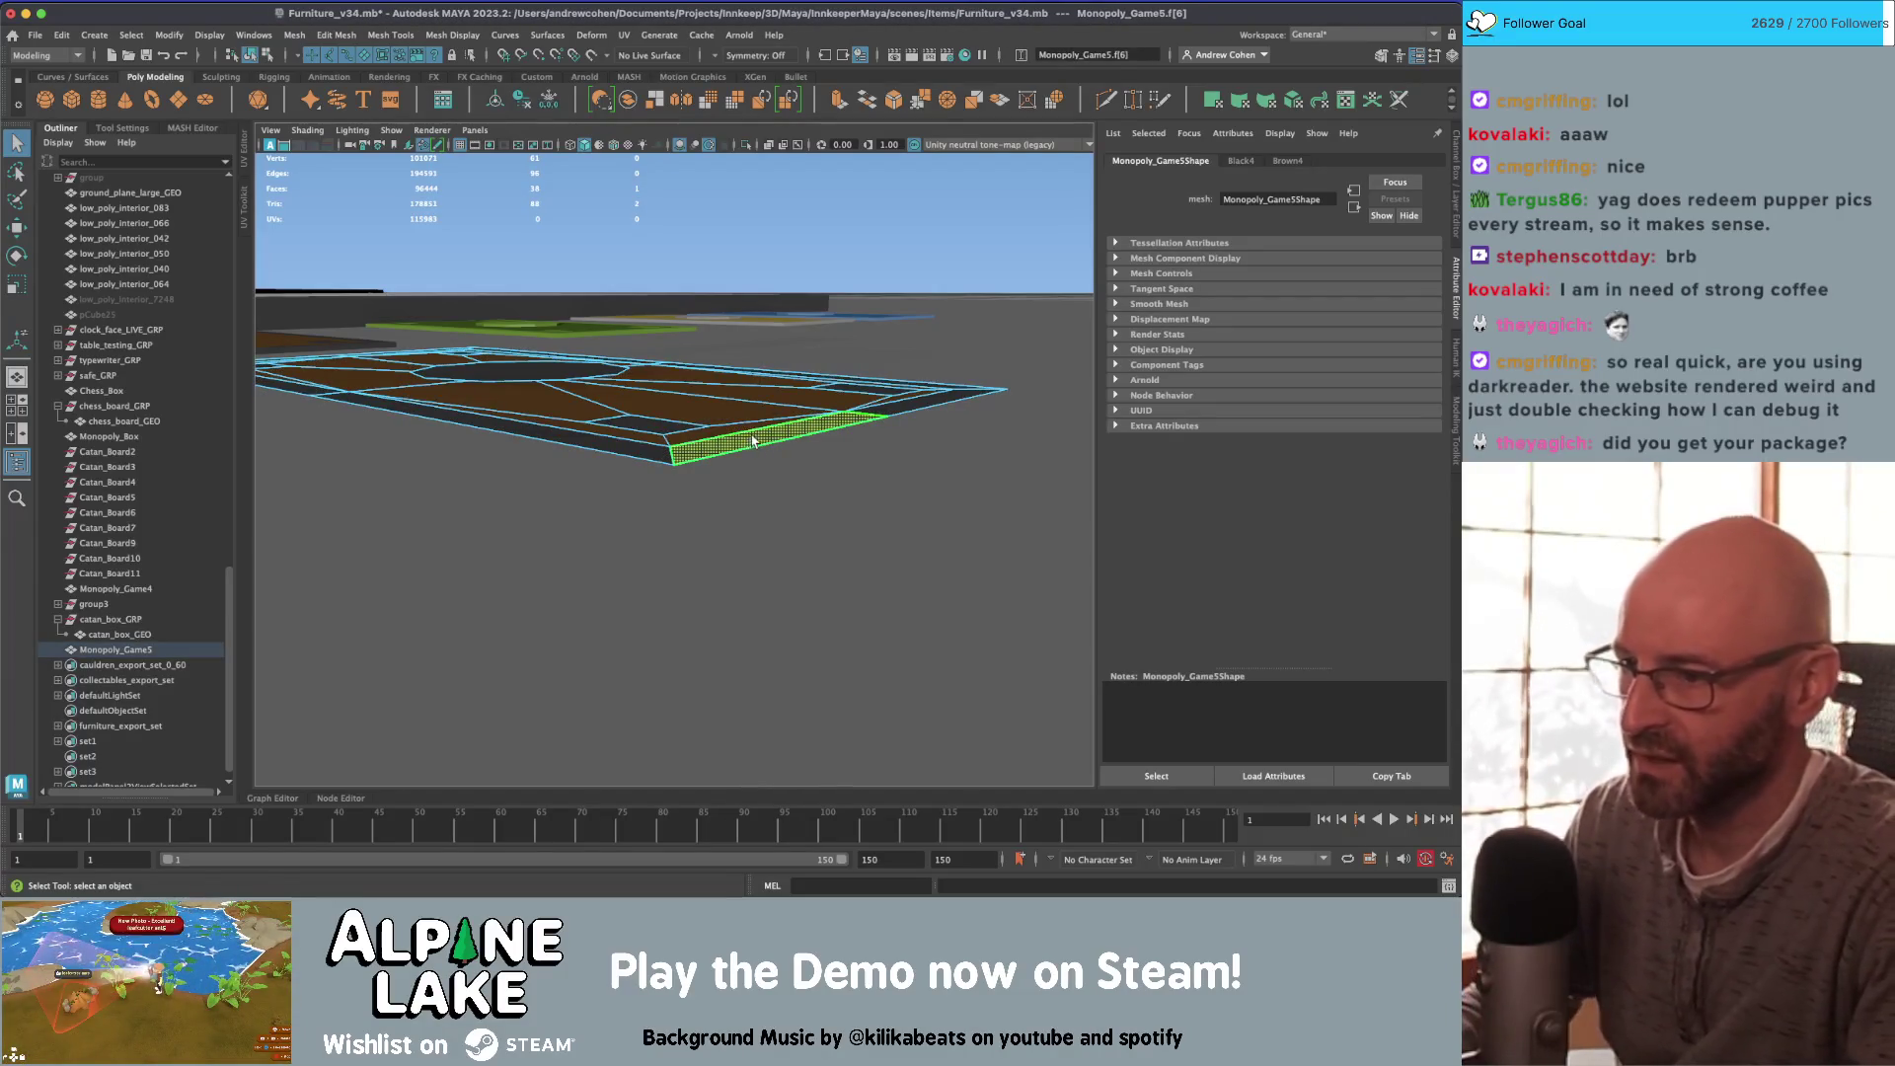
{"action": "mouse_move", "coordinate": [747, 444]}
{"action": "left_mouse_down", "text": "alt"}
{"action": "mouse_move", "coordinate": [747, 410]}
{"action": "mouse_move", "coordinate": [696, 425]}
{"action": "left_mouse_up", "text": "alt"}
Step: Reselect the board's top face loop, then select the octagon face at the board centre
{"action": "double_click", "coordinate": [691, 426]}
{"action": "key", "text": "w"}
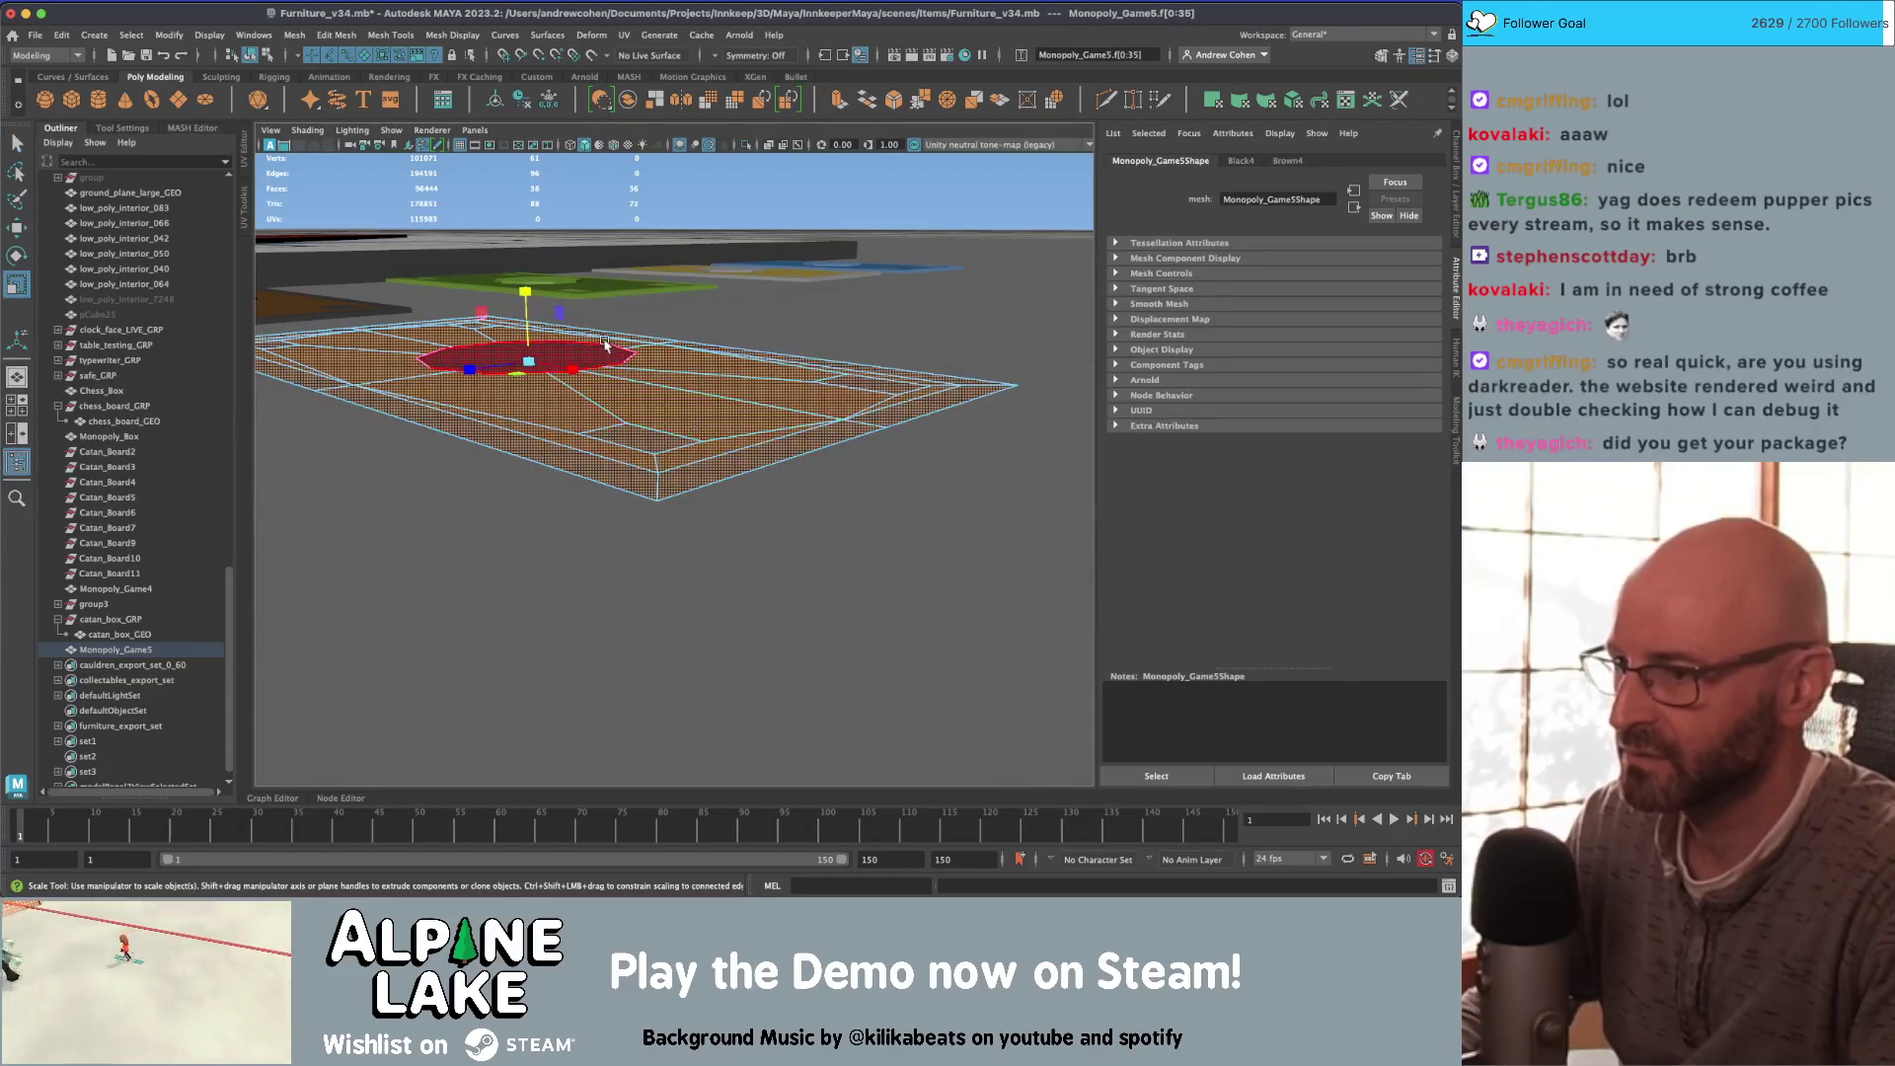
{"action": "key", "text": "q"}
{"action": "left_click", "coordinate": [518, 360]}
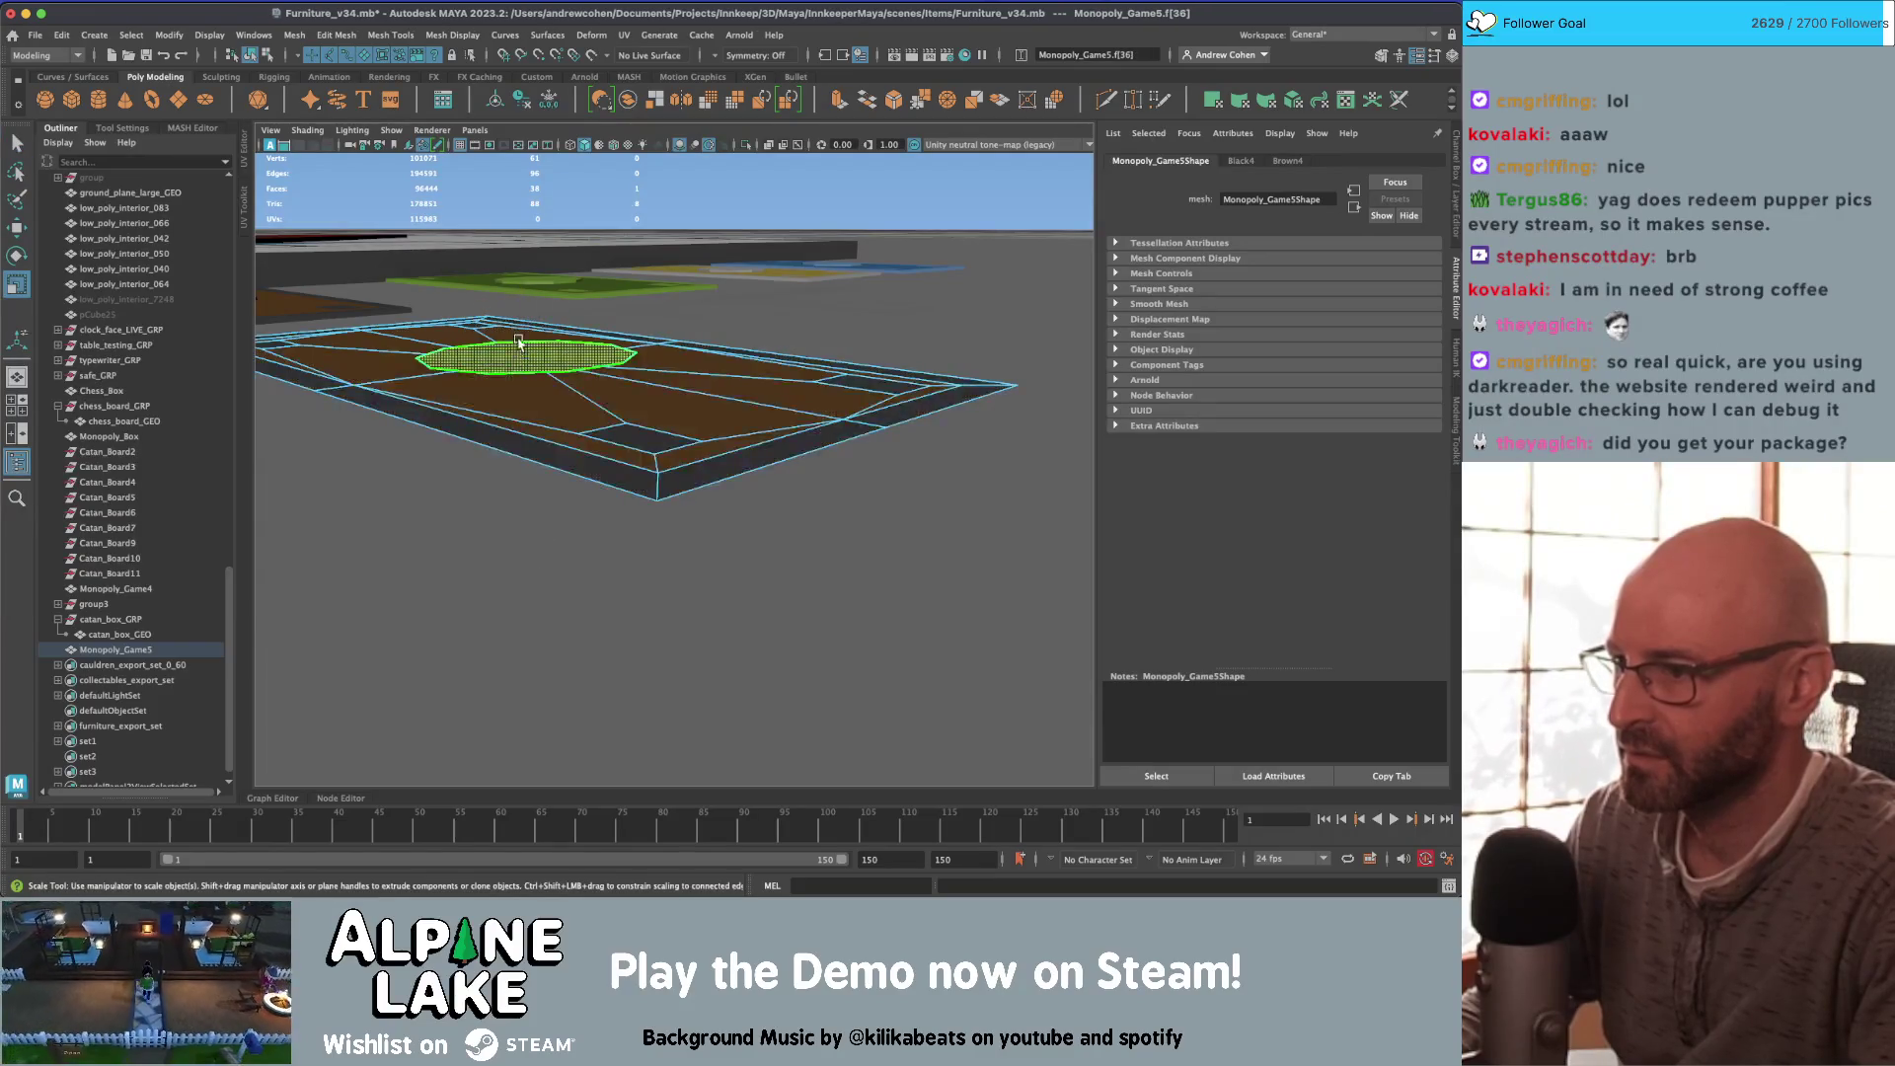
{"action": "key", "text": "r"}
{"action": "left_click_drag", "start_coordinate": [494, 350], "coordinate": [592, 434], "text": "alt"}
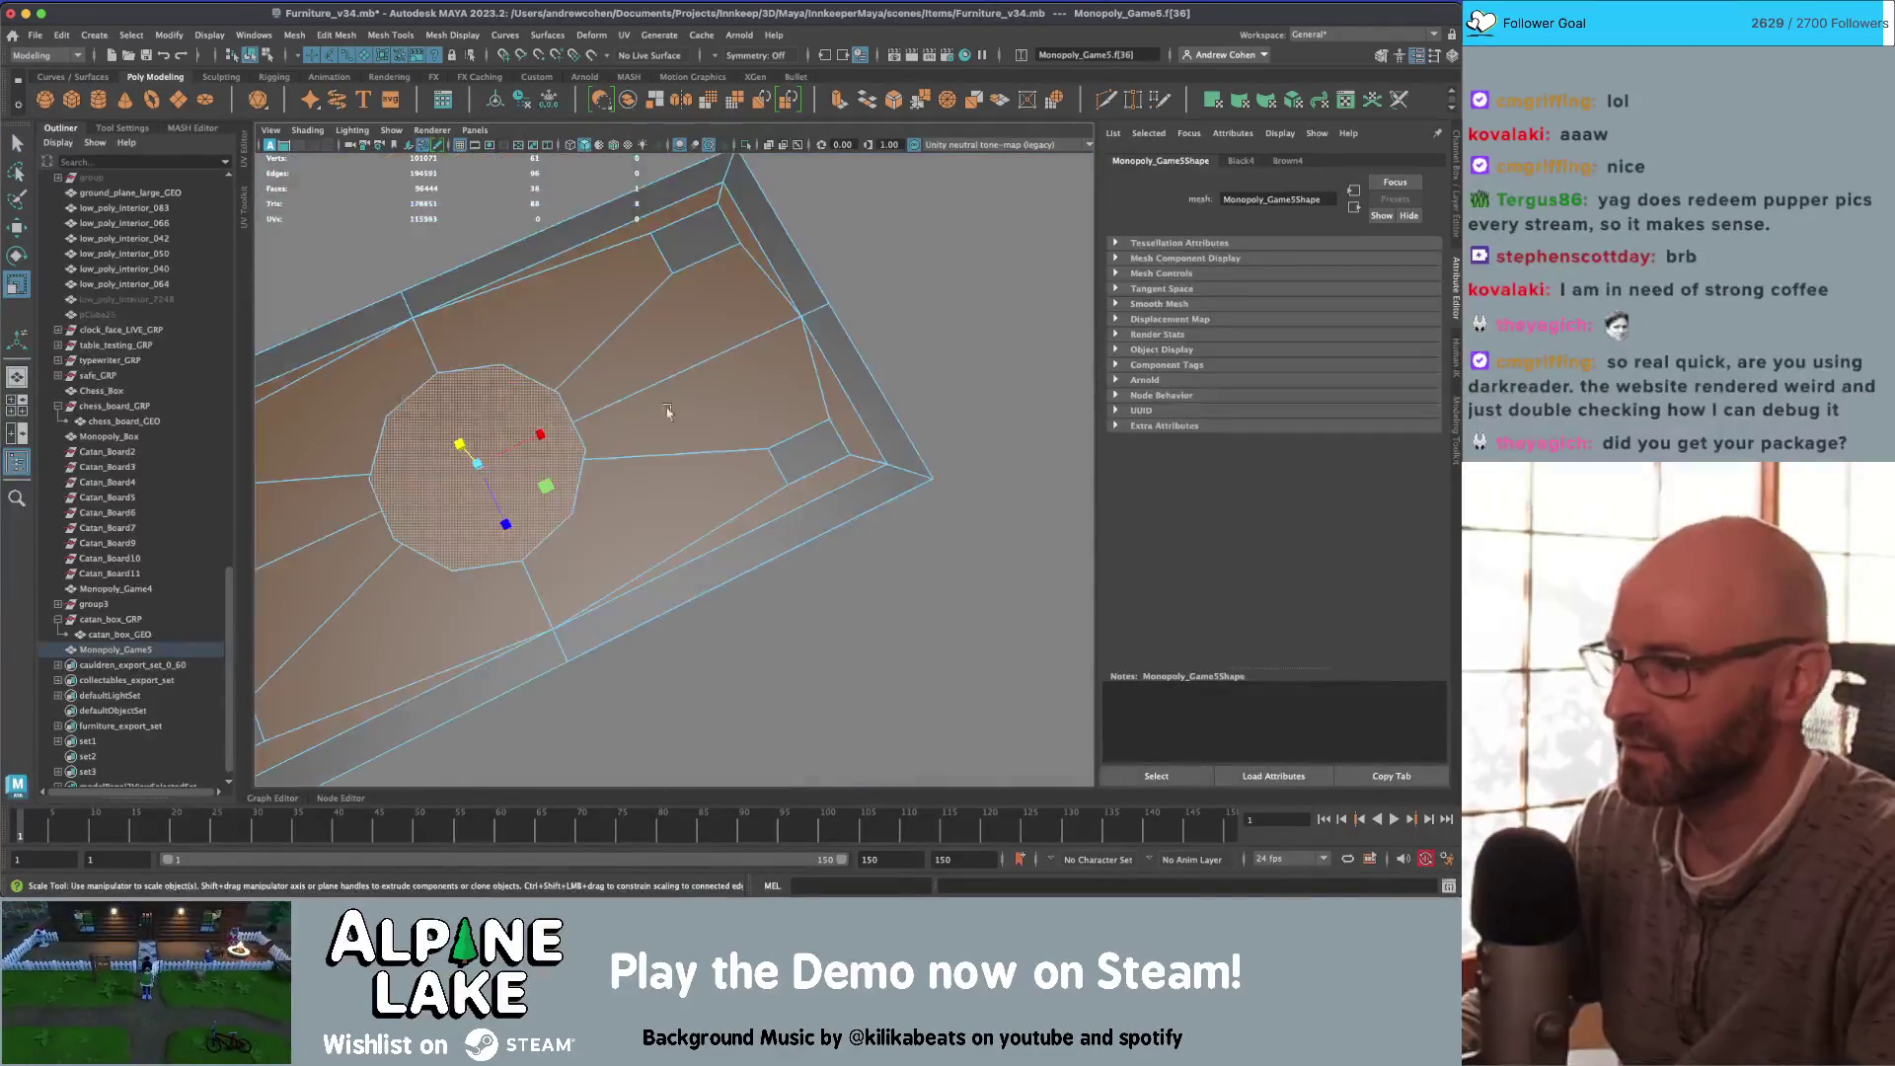
Step: Return to object mode and select the blank card below the money cards
{"action": "left_click", "coordinate": [253, 54]}
{"action": "key", "text": "q"}
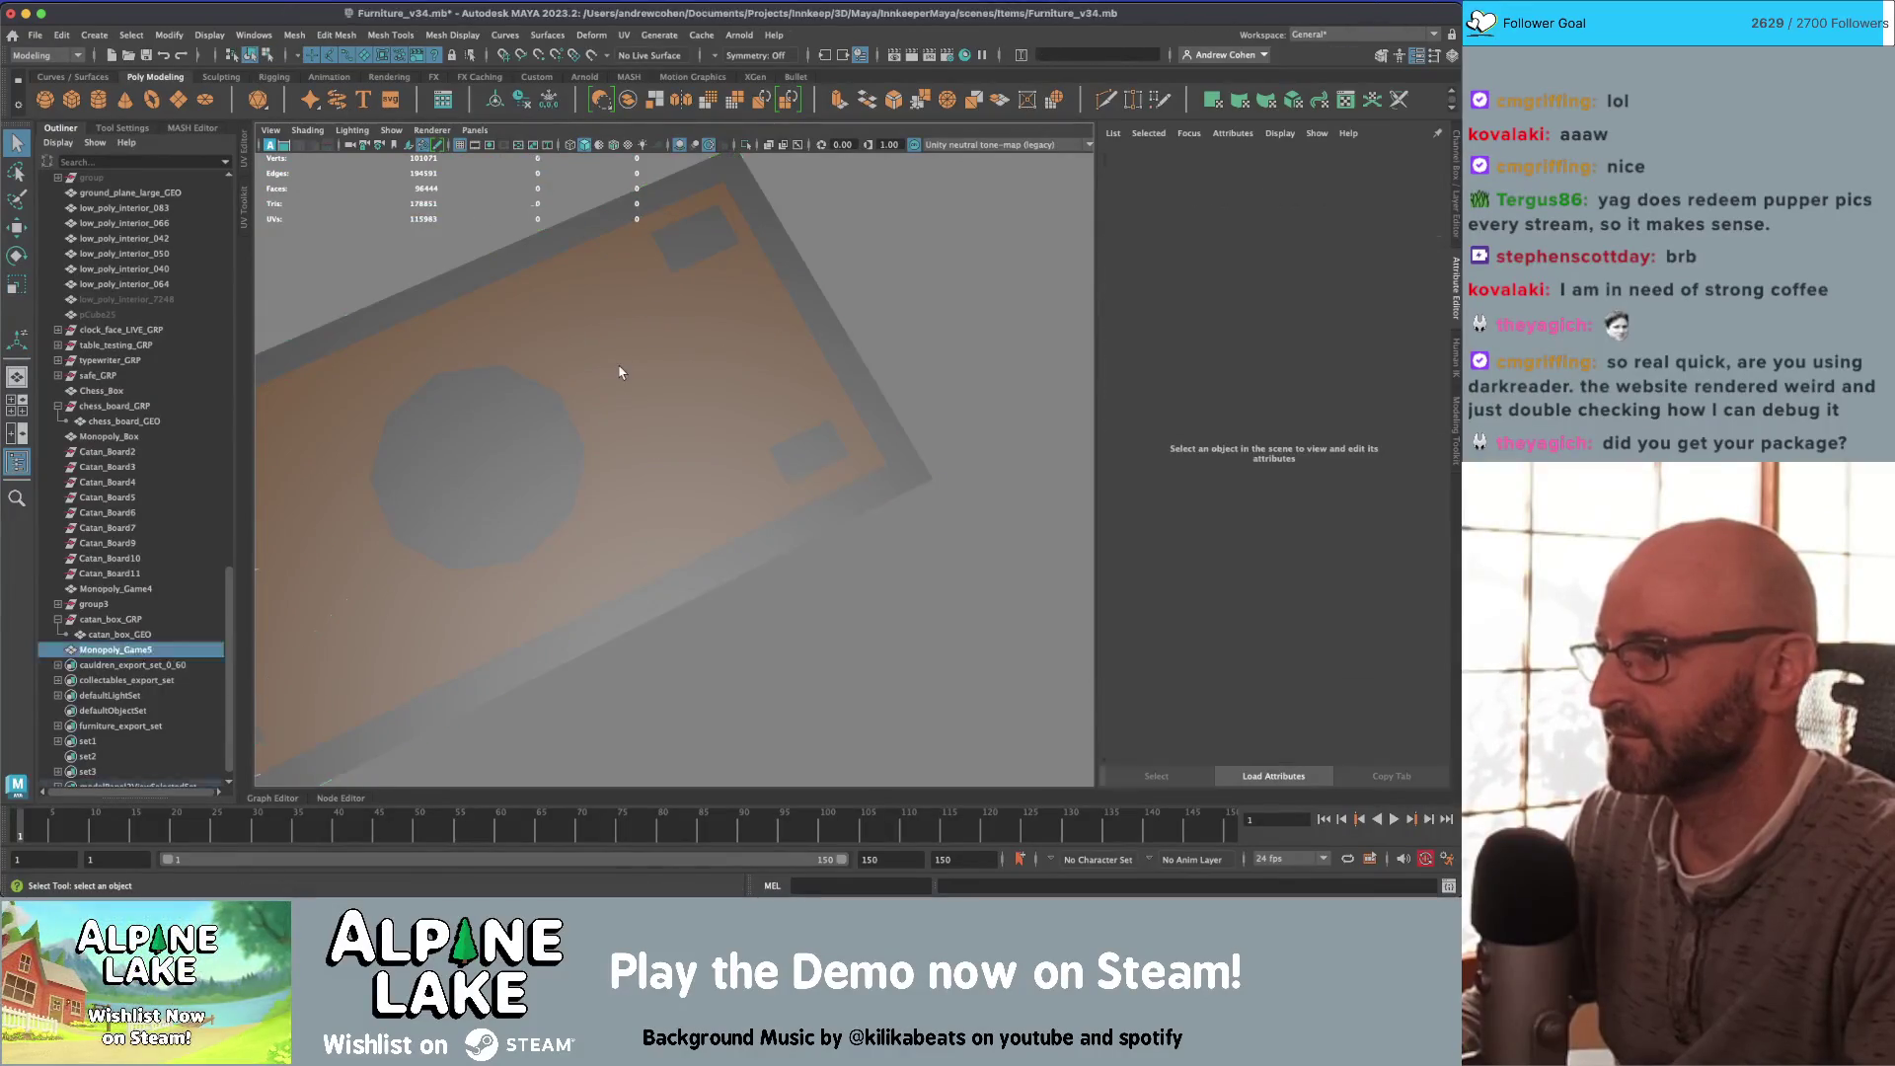
{"action": "scroll", "coordinate": [622, 372], "scroll_direction": "down", "scroll_amount": 2}
{"action": "scroll", "coordinate": [687, 346], "scroll_direction": "down", "scroll_amount": 5}
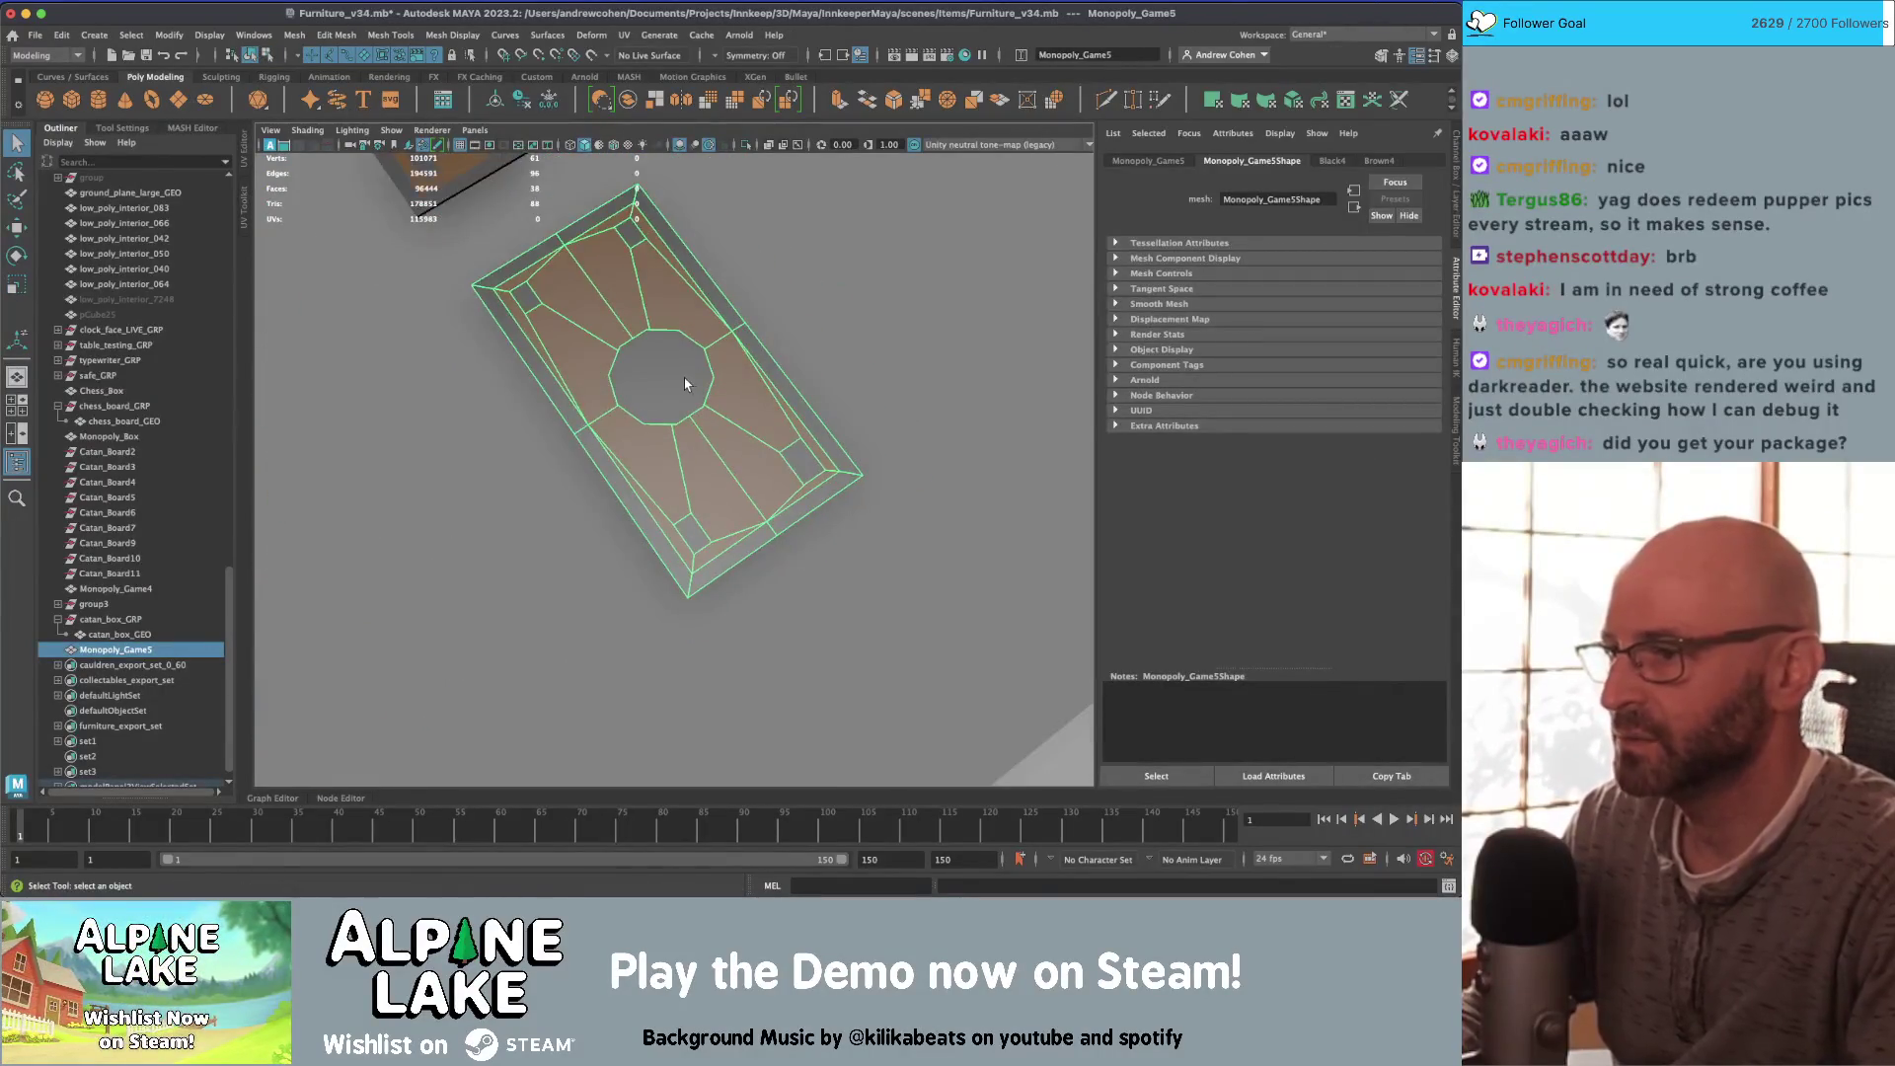
{"action": "left_click_drag", "start_coordinate": [683, 377], "coordinate": [631, 422], "text": "alt"}
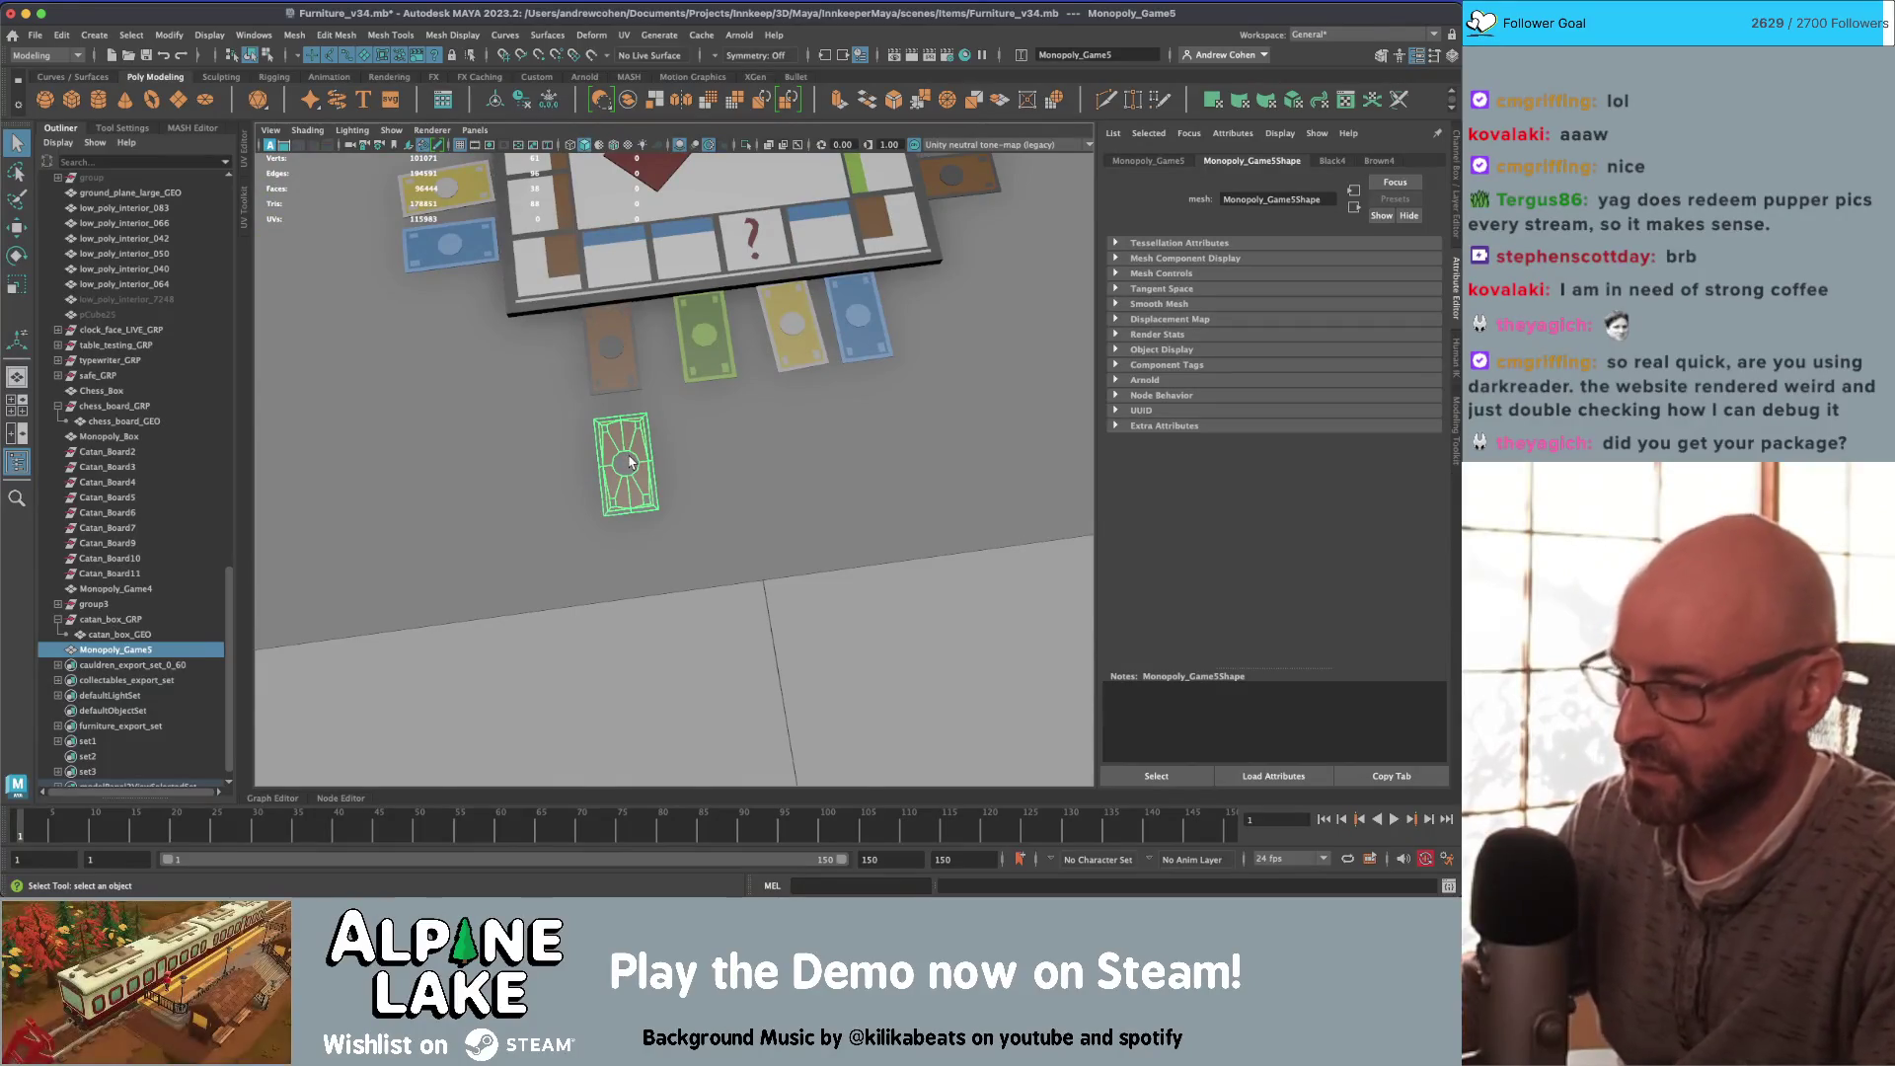
{"action": "left_click", "coordinate": [244, 162]}
Step: Assign maya_MATTE_mat to the blank card through Assign Favorite Material
{"action": "right_click", "coordinate": [865, 466]}
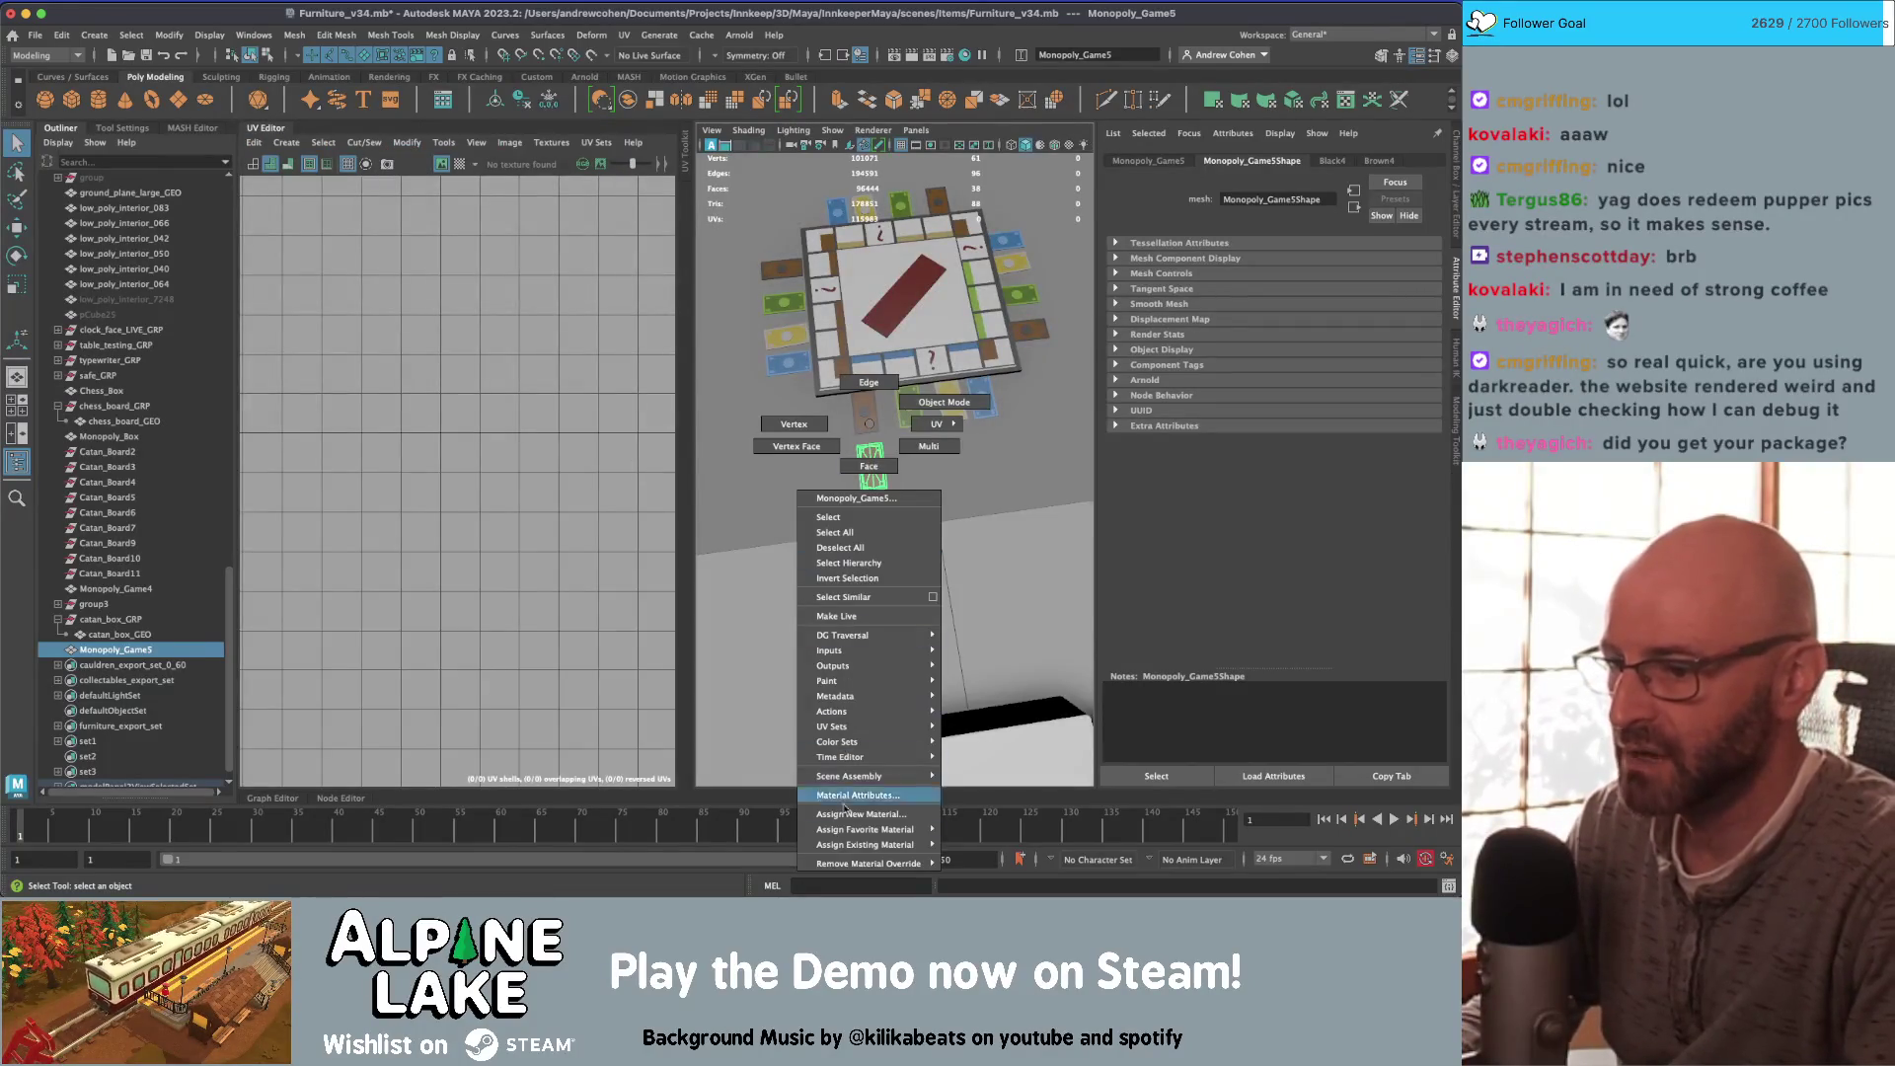
{"action": "mouse_move", "coordinate": [869, 829]}
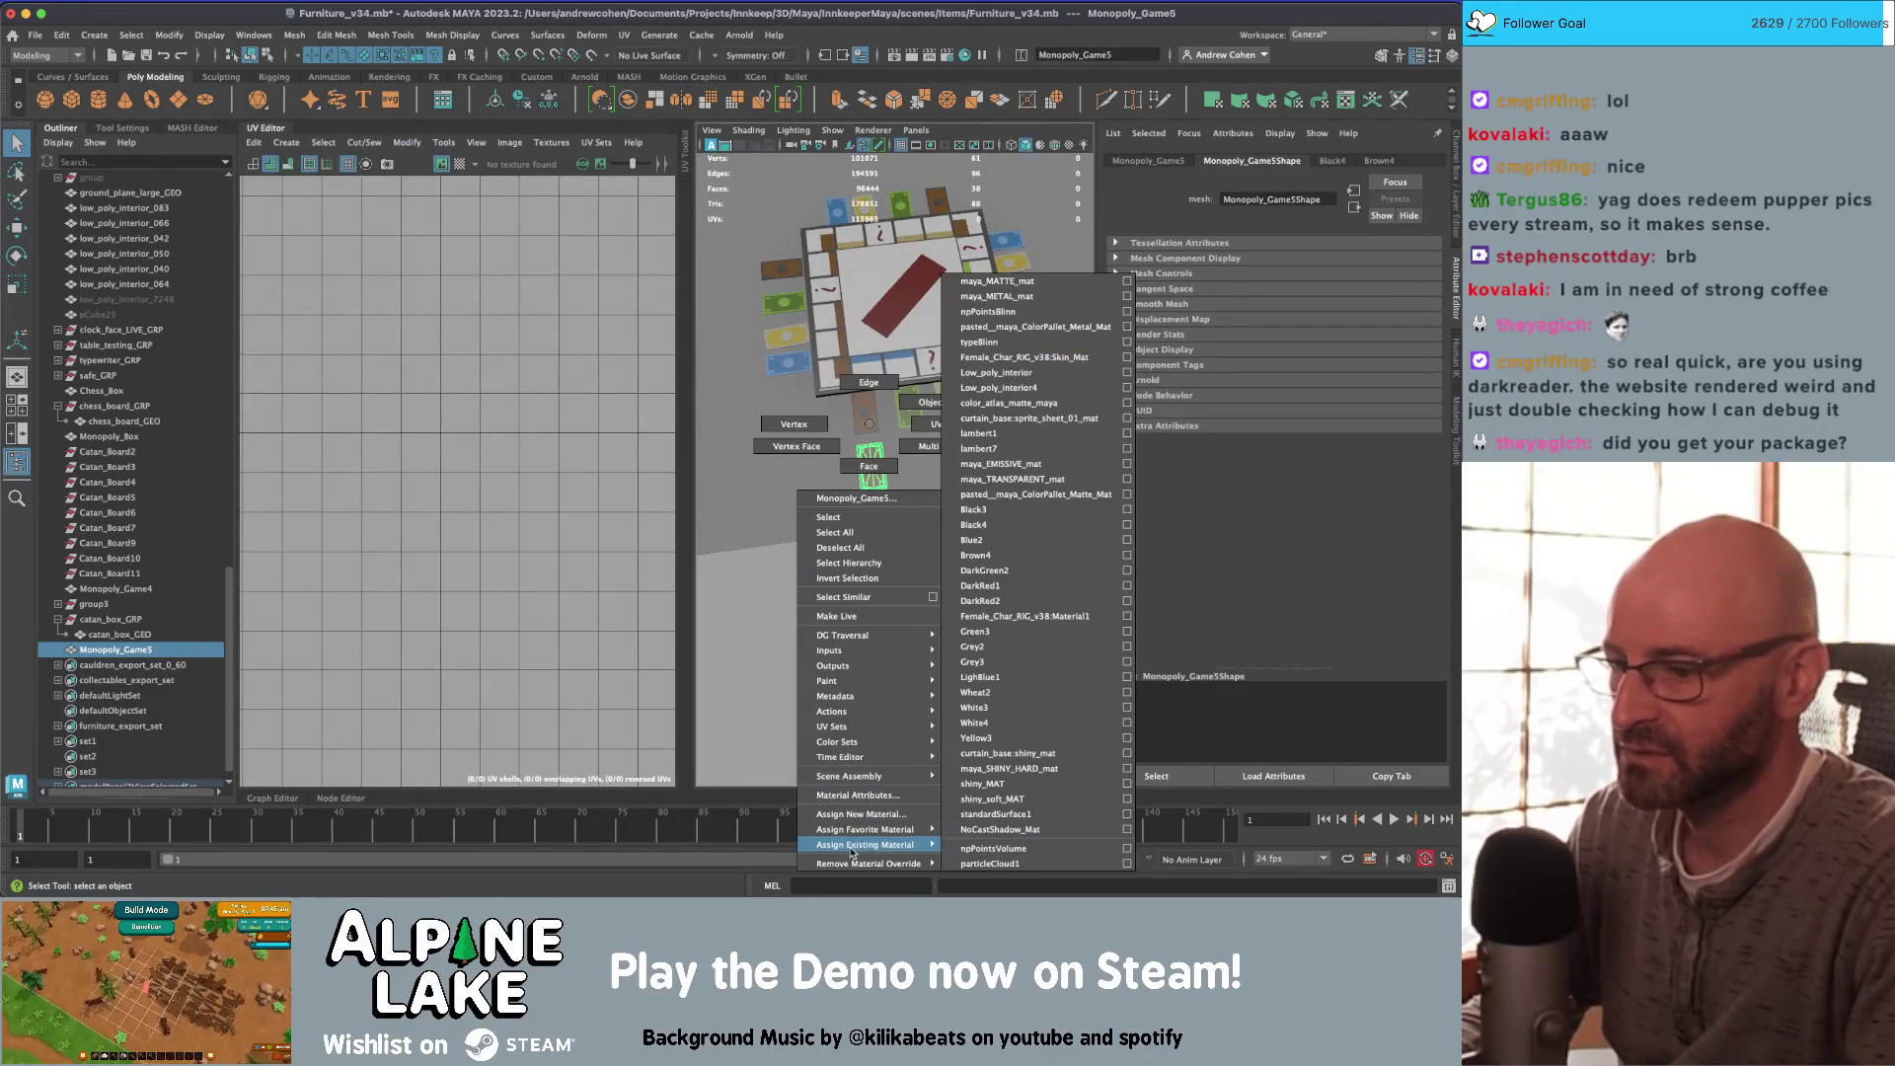
{"action": "left_click", "coordinate": [999, 281]}
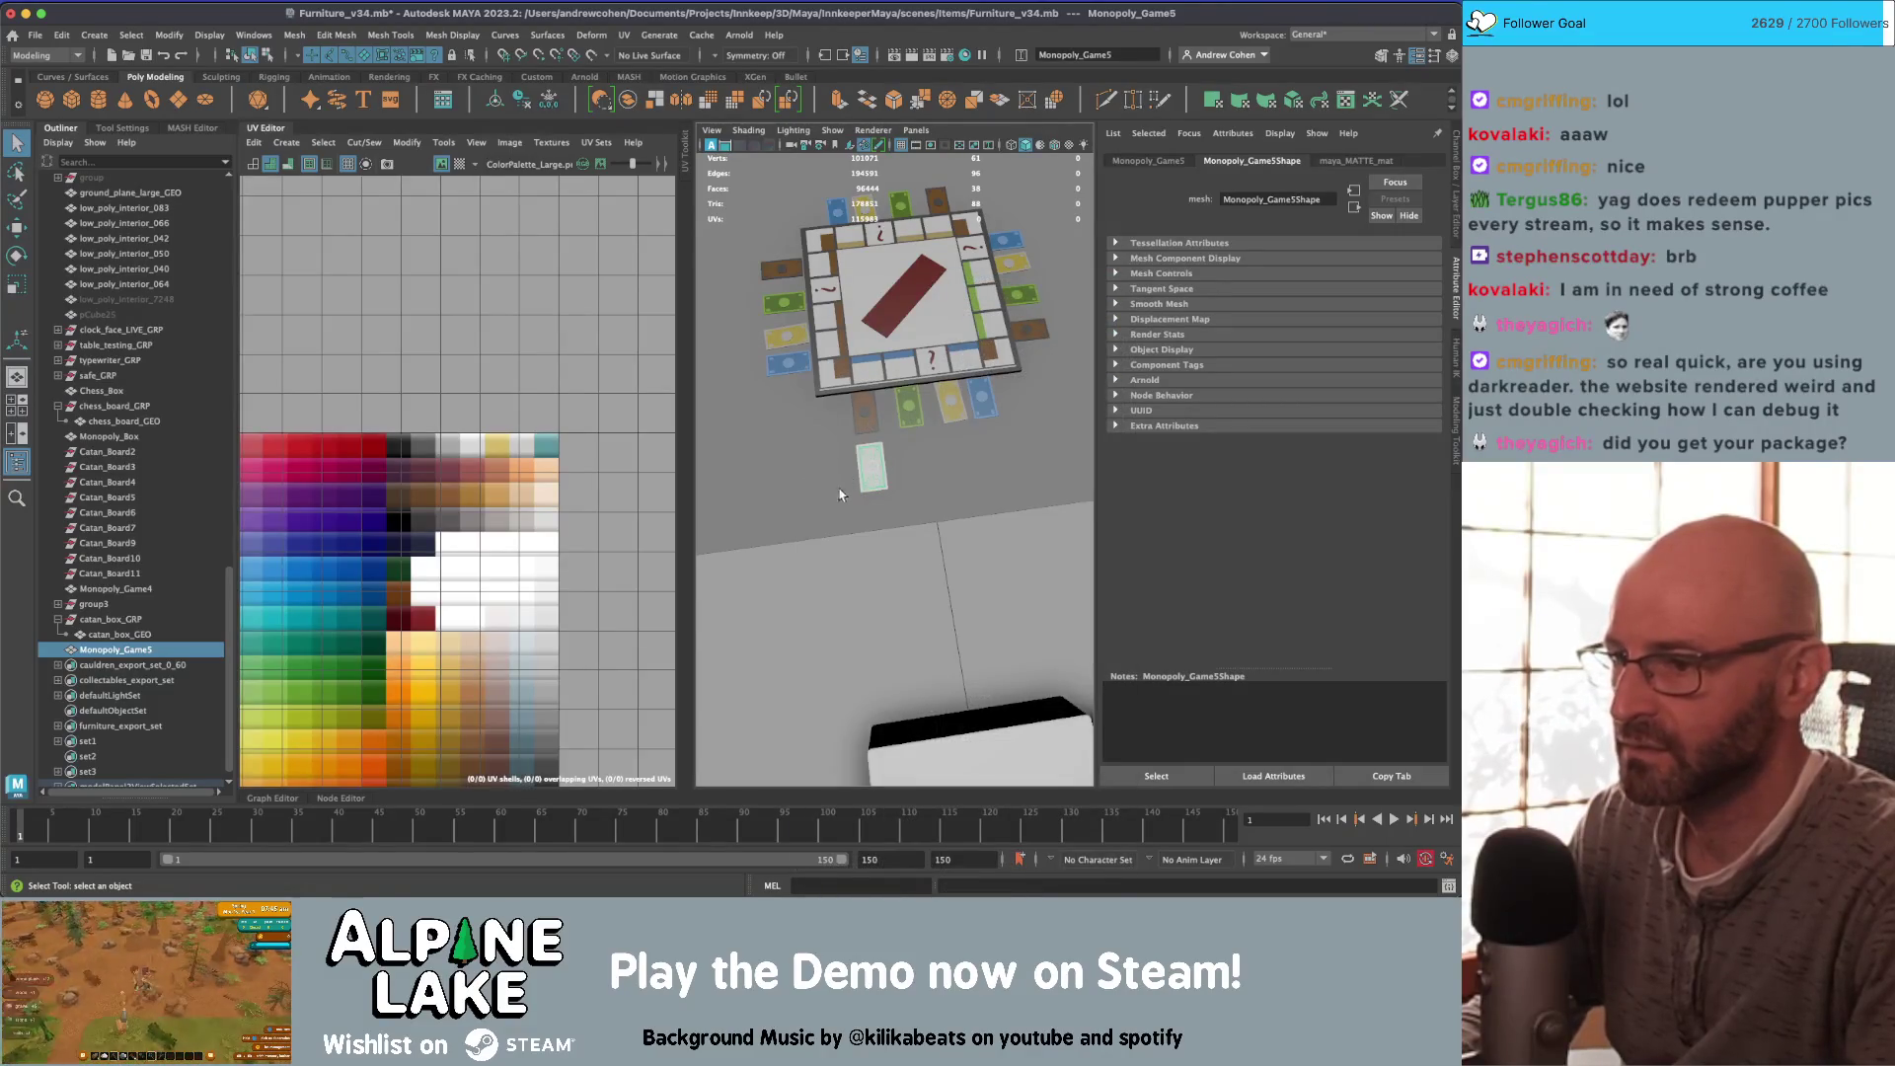
Step: Frame the card and select its faces for UV projection
{"action": "key", "text": "f"}
{"action": "mouse_move", "coordinate": [840, 494]}
{"action": "left_mouse_down", "text": "alt"}
{"action": "mouse_move", "coordinate": [782, 402]}
{"action": "mouse_move", "coordinate": [898, 461]}
{"action": "mouse_move", "coordinate": [897, 424]}
{"action": "left_mouse_up", "text": "alt"}
{"action": "right_click_drag", "start_coordinate": [897, 424], "coordinate": [855, 491]}
{"action": "left_click_drag", "start_coordinate": [851, 482], "coordinate": [861, 461]}
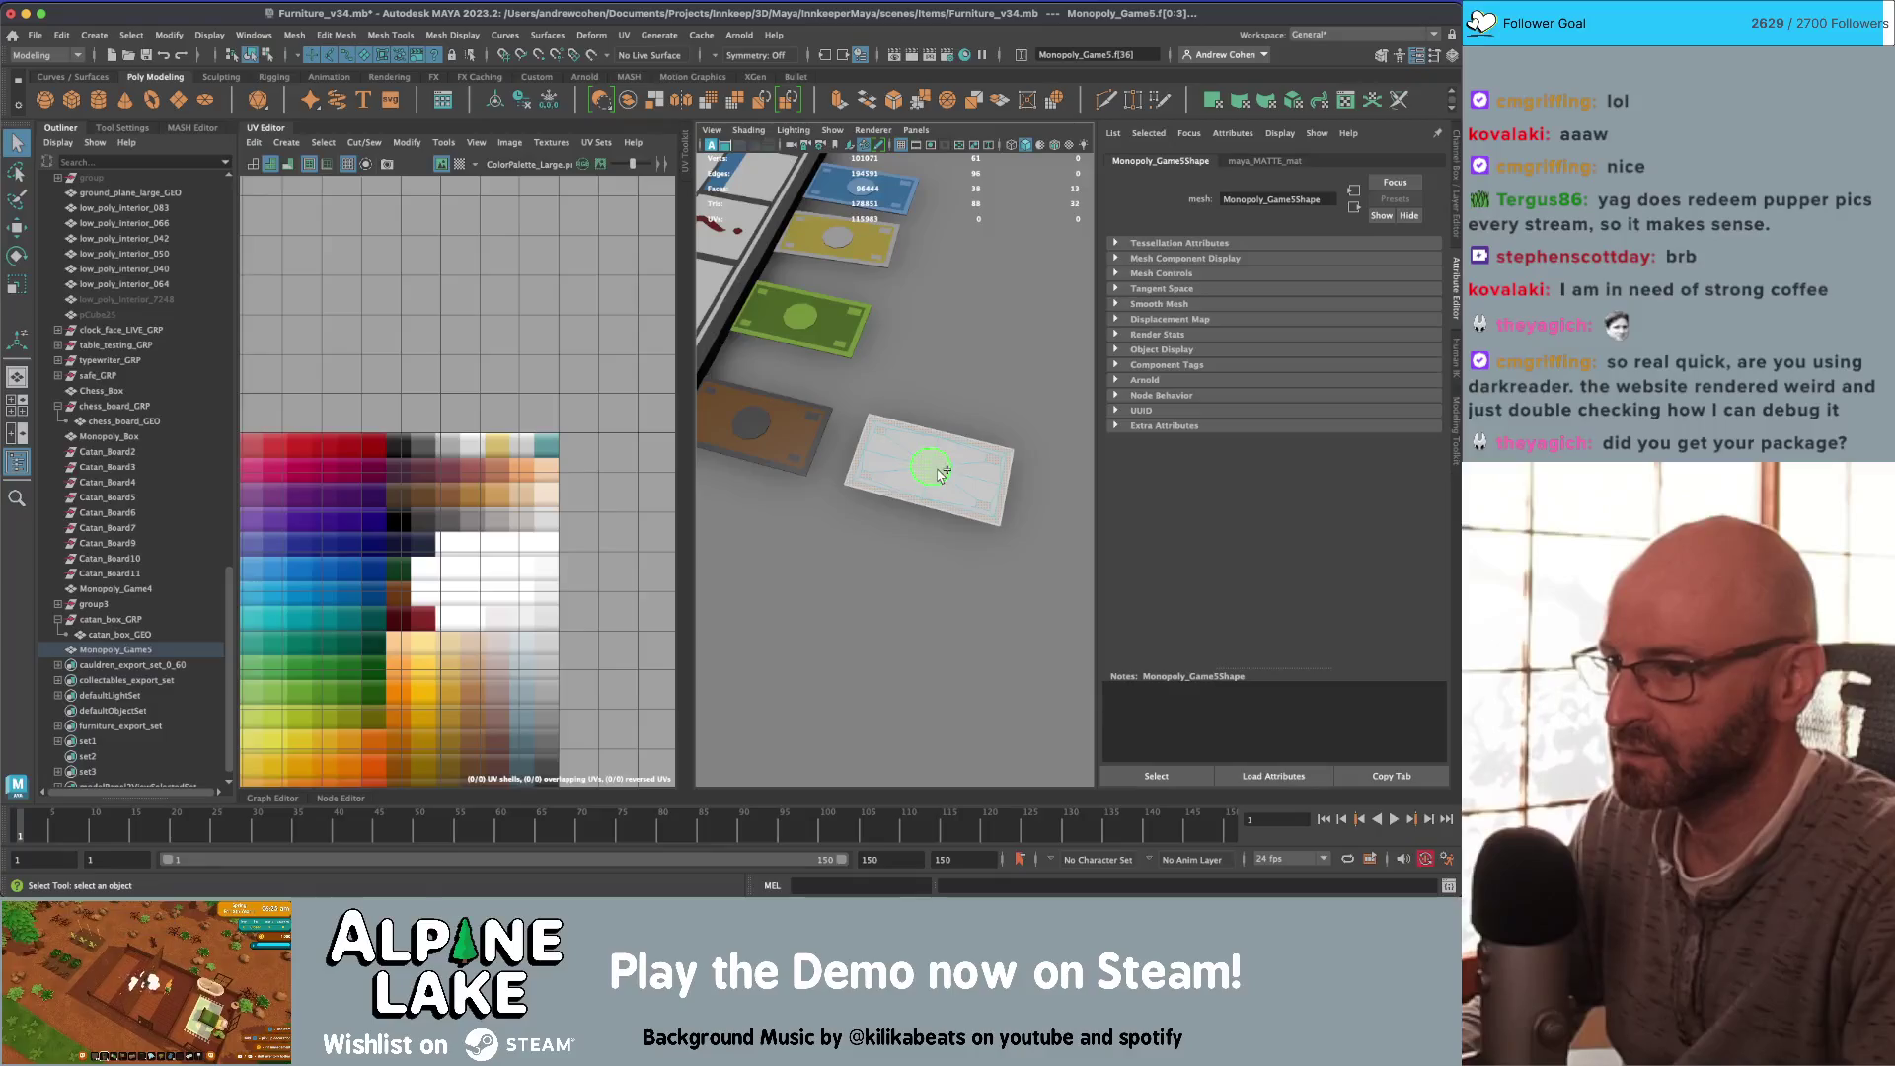
{"action": "left_click", "coordinate": [287, 142]}
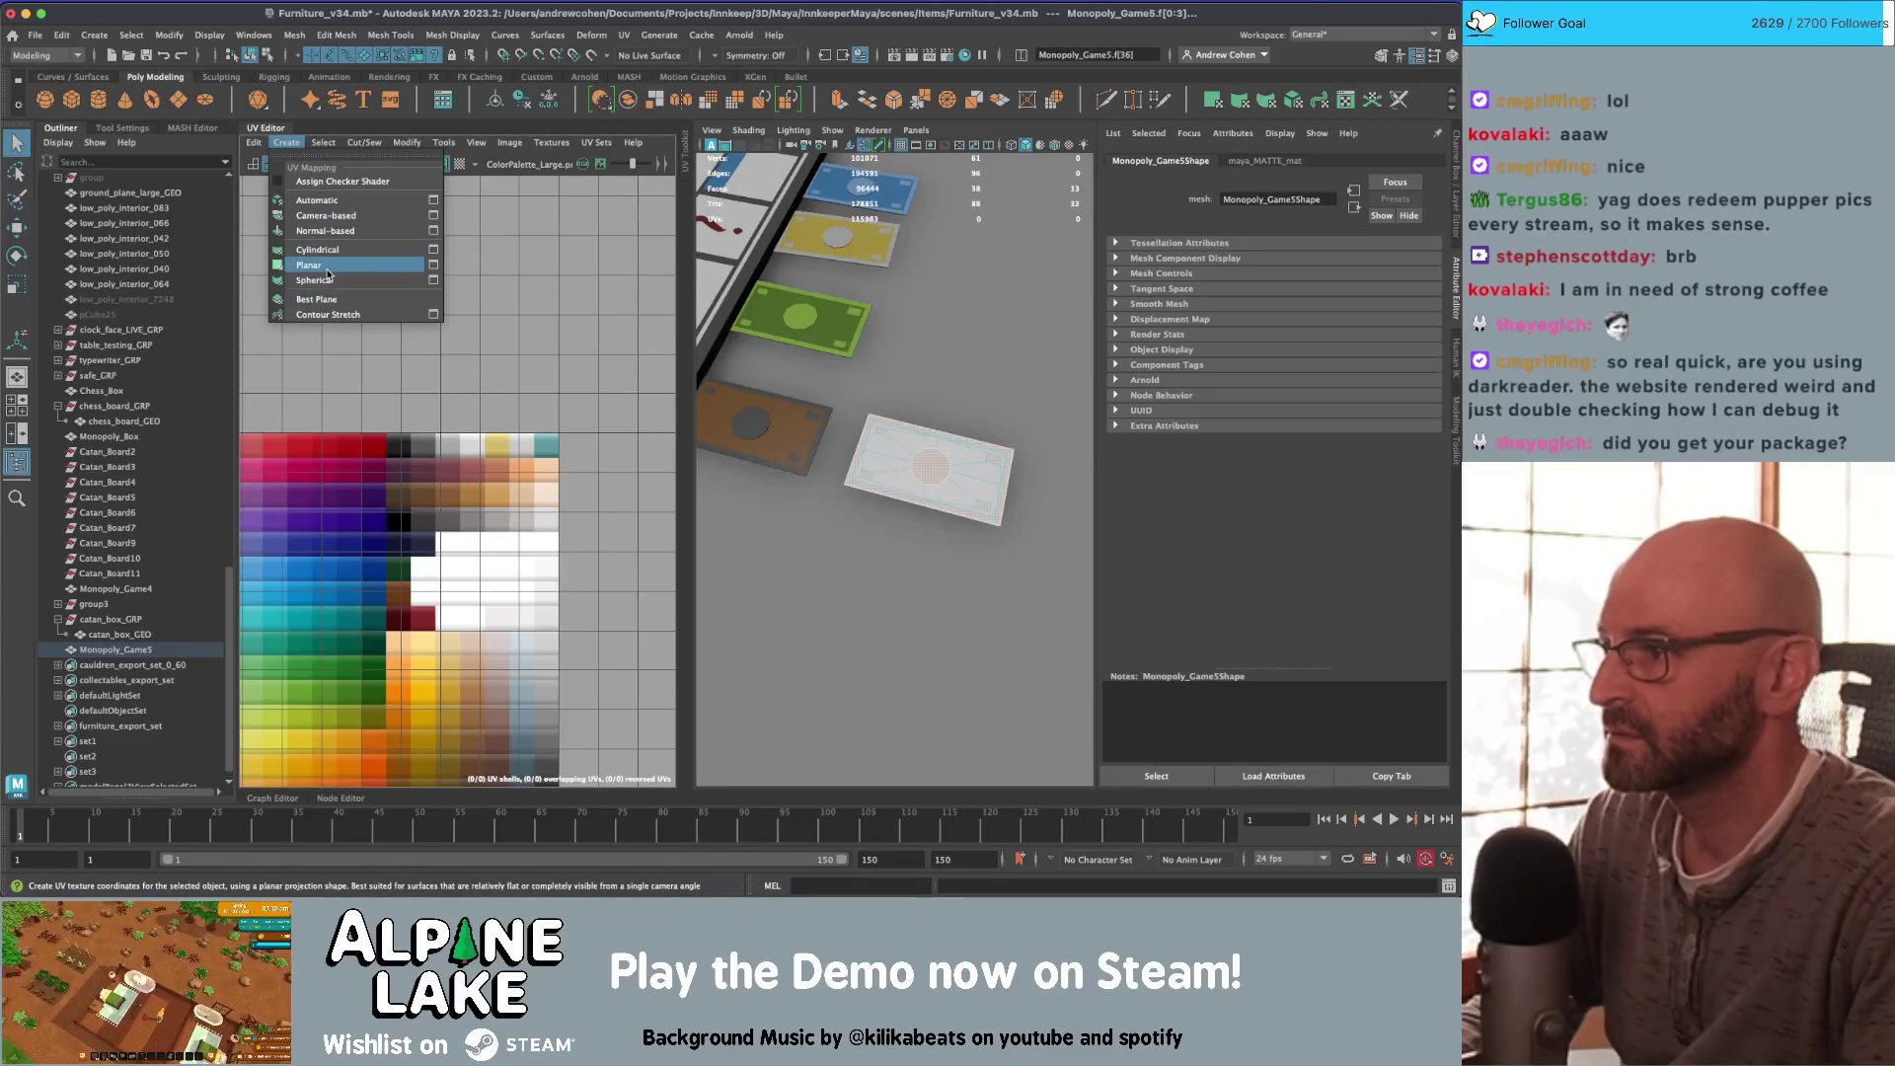
Step: Planar-project the card's UVs, then scale and move the shell toward the palette swatches
{"action": "left_click", "coordinate": [336, 258]}
{"action": "key", "text": "w"}
{"action": "mouse_move", "coordinate": [403, 533]}
{"action": "left_mouse_down"}
{"action": "mouse_move", "coordinate": [390, 499]}
{"action": "mouse_move", "coordinate": [335, 568]}
{"action": "mouse_move", "coordinate": [365, 542]}
{"action": "left_mouse_up"}
{"action": "key", "text": "r"}
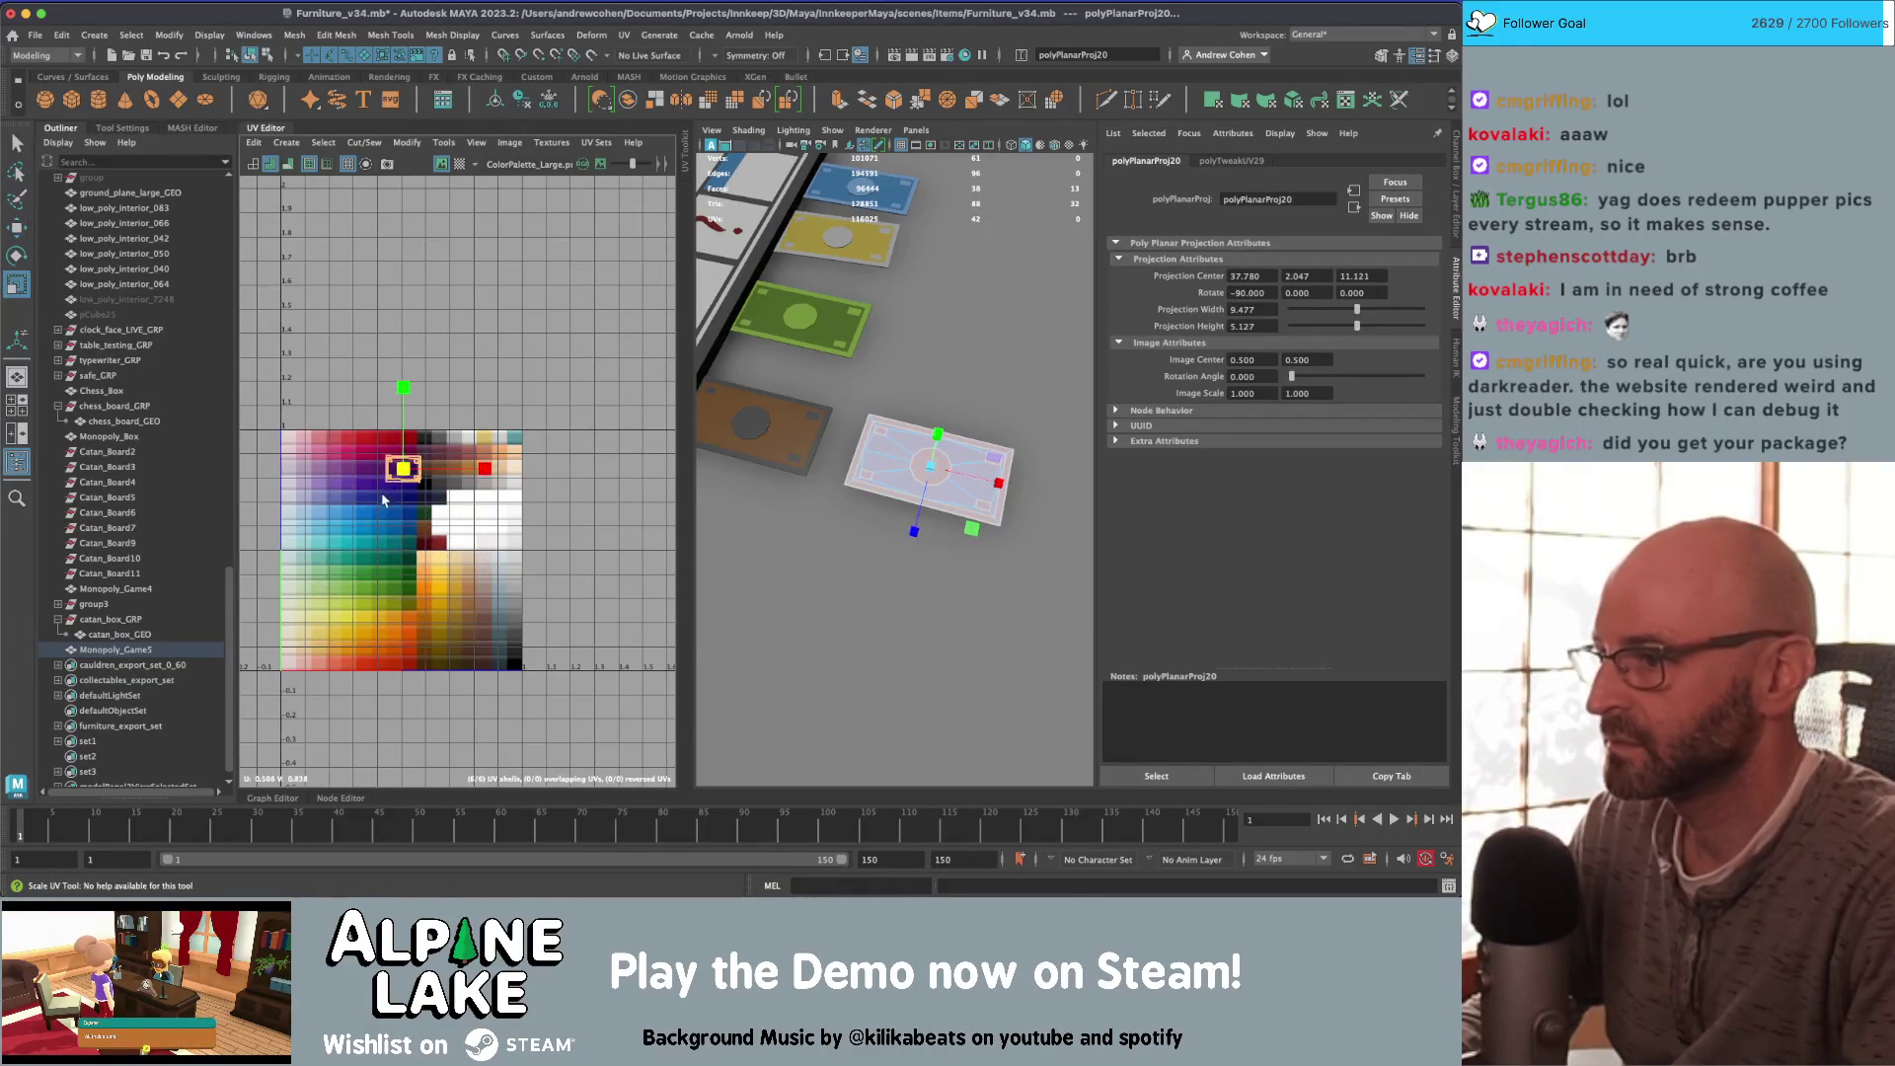
{"action": "key", "text": "f"}
{"action": "mouse_move", "coordinate": [456, 481]}
{"action": "left_mouse_down"}
{"action": "mouse_move", "coordinate": [571, 462]}
{"action": "mouse_move", "coordinate": [519, 500]}
{"action": "left_mouse_up"}
{"action": "key", "text": "r"}
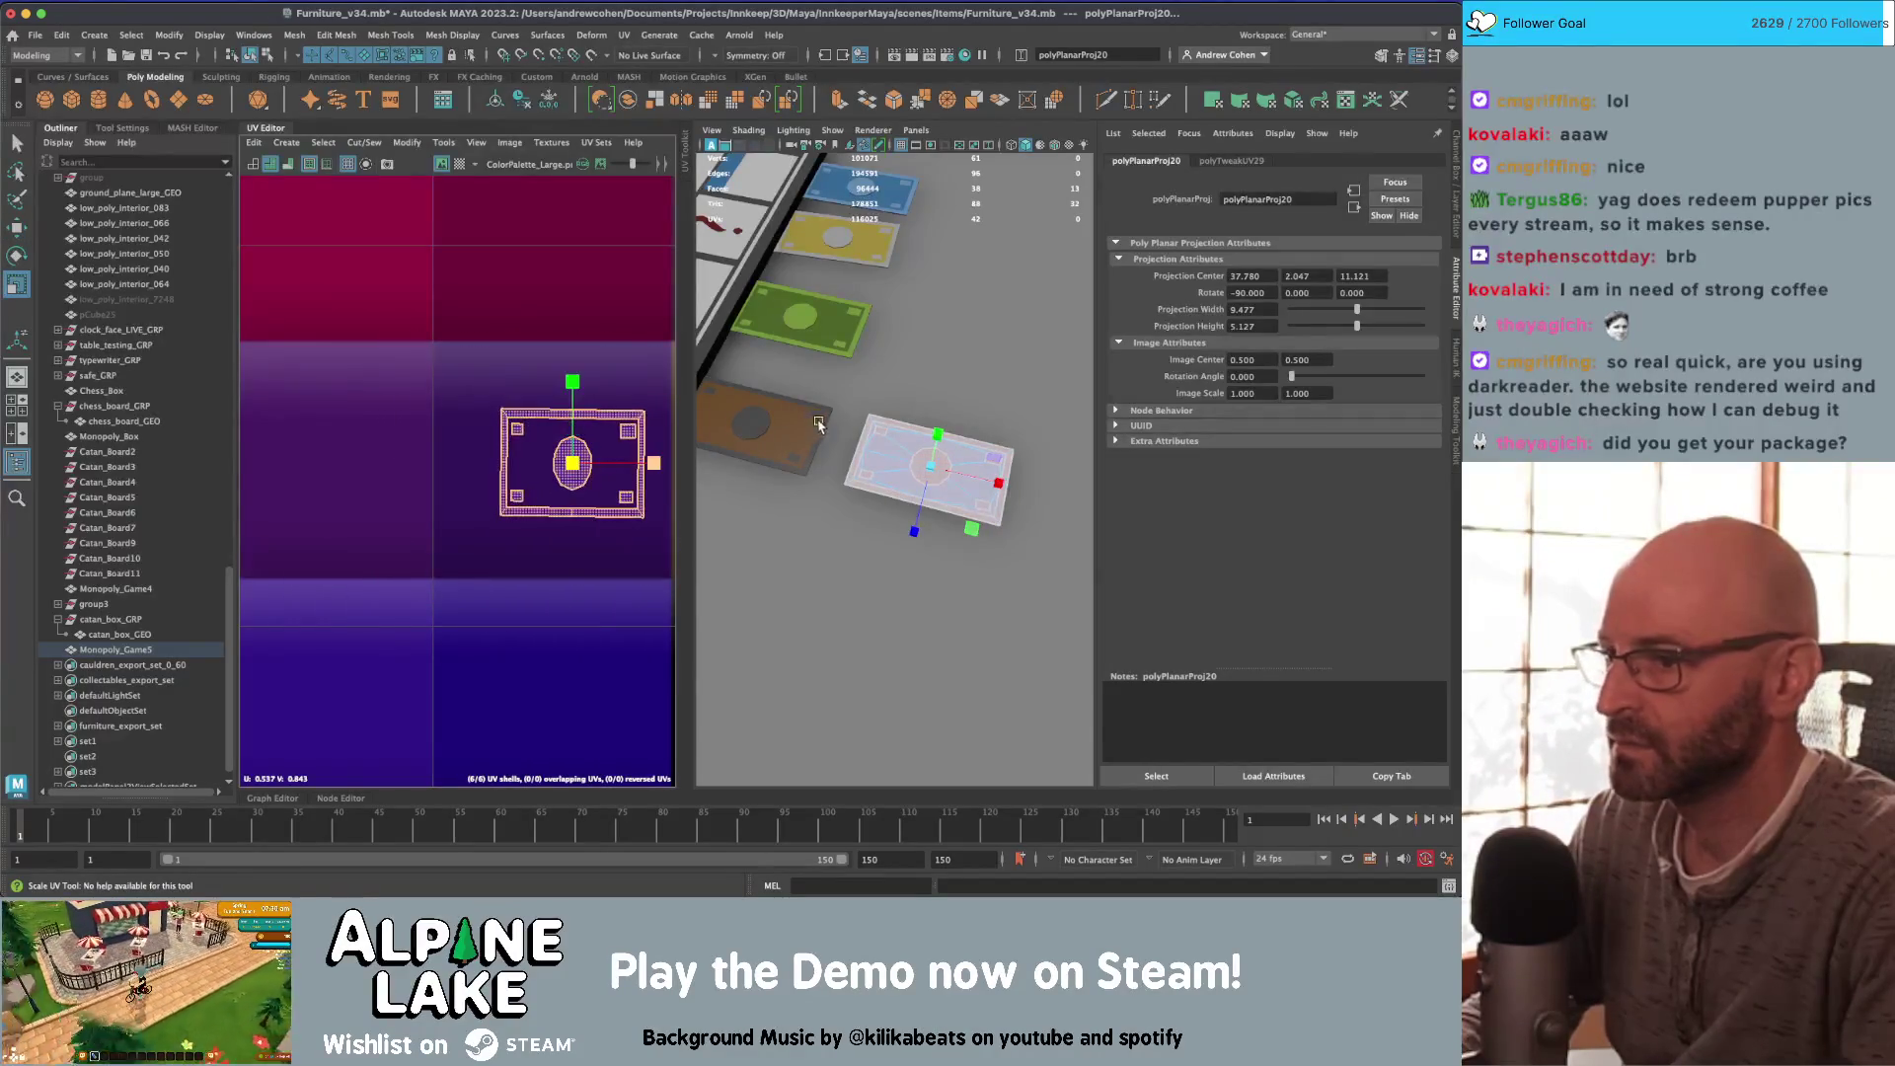
{"action": "key", "text": "q"}
{"action": "left_click_drag", "start_coordinate": [809, 434], "coordinate": [847, 409], "text": "alt"}
Step: Repeat the planar projection and shrink the UV shell into a small square on the pink swatch
{"action": "key", "text": "g"}
{"action": "scroll", "coordinate": [395, 533], "scroll_direction": "down", "scroll_amount": 5}
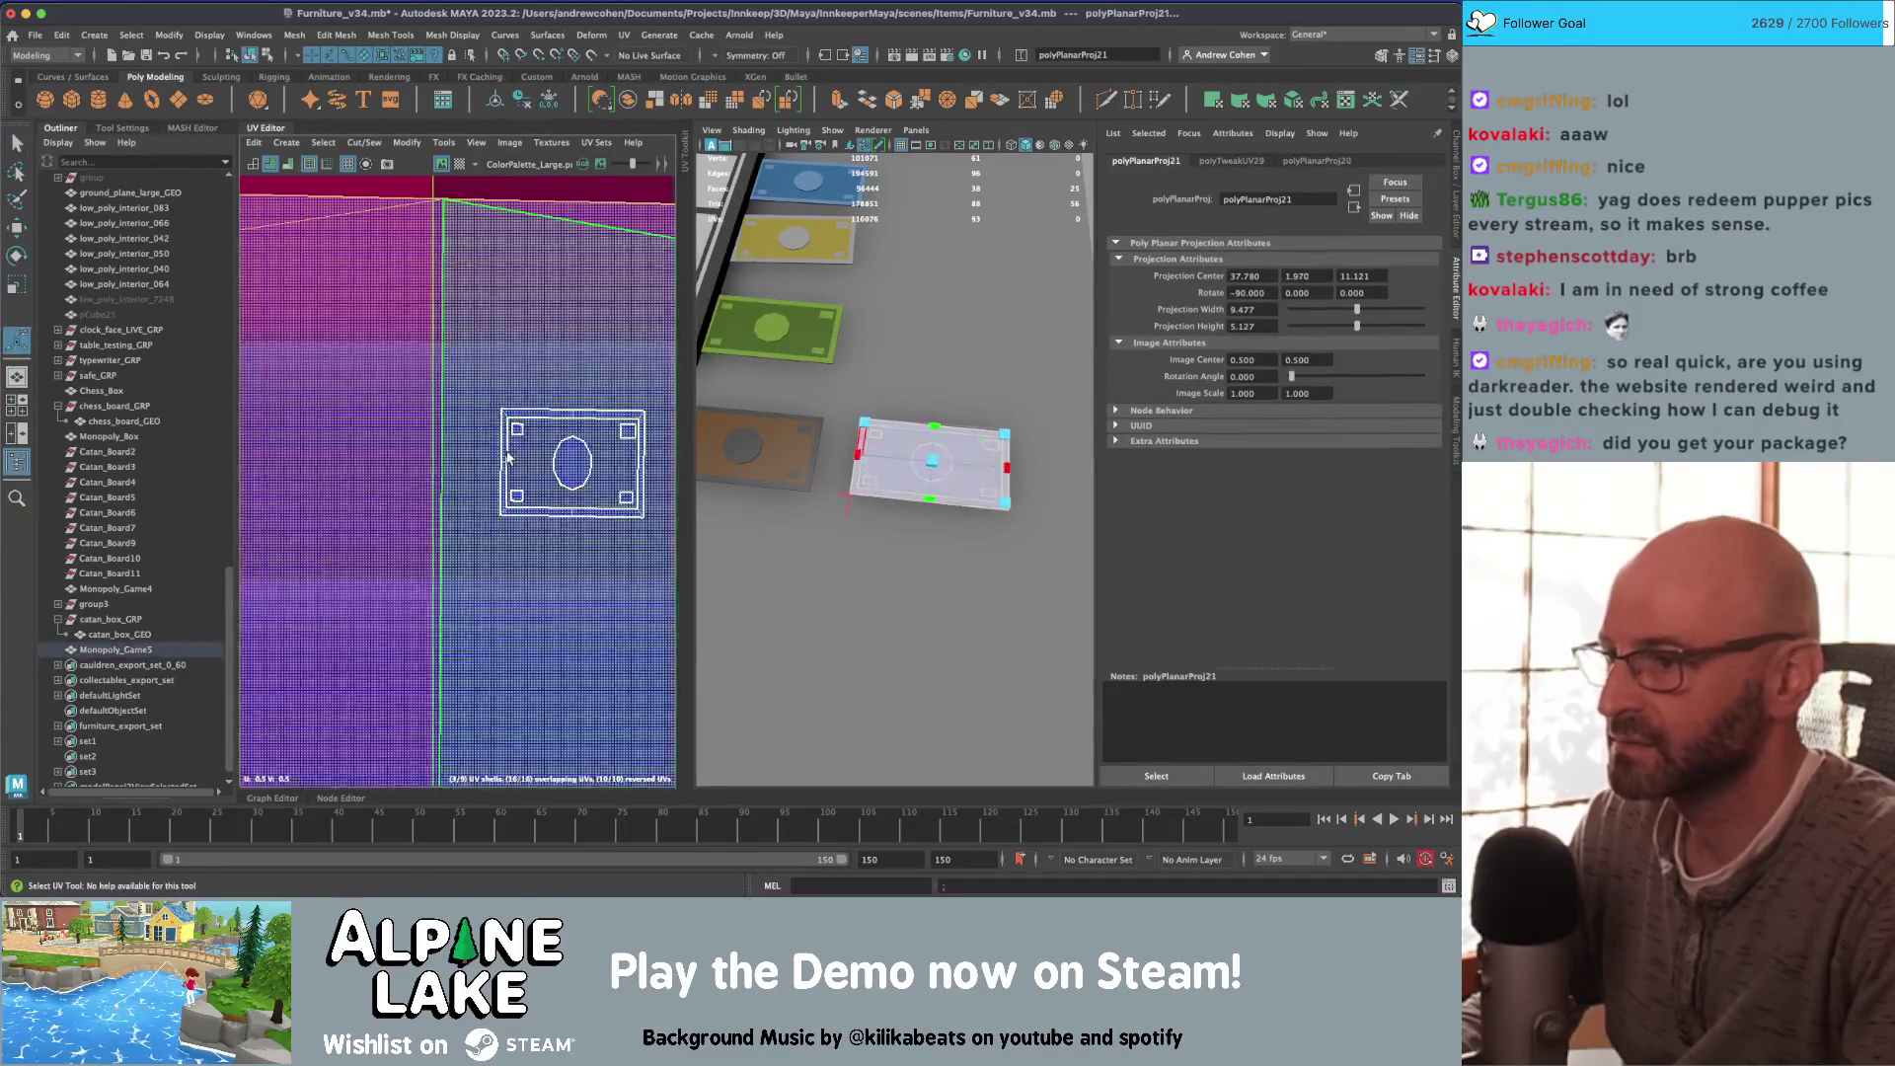
{"action": "key", "text": "r"}
{"action": "left_click_drag", "start_coordinate": [395, 533], "coordinate": [375, 533]}
{"action": "key", "text": "w"}
{"action": "mouse_move", "coordinate": [456, 484]}
{"action": "left_mouse_down"}
{"action": "mouse_move", "coordinate": [419, 400]}
{"action": "mouse_move", "coordinate": [383, 372]}
{"action": "left_mouse_up"}
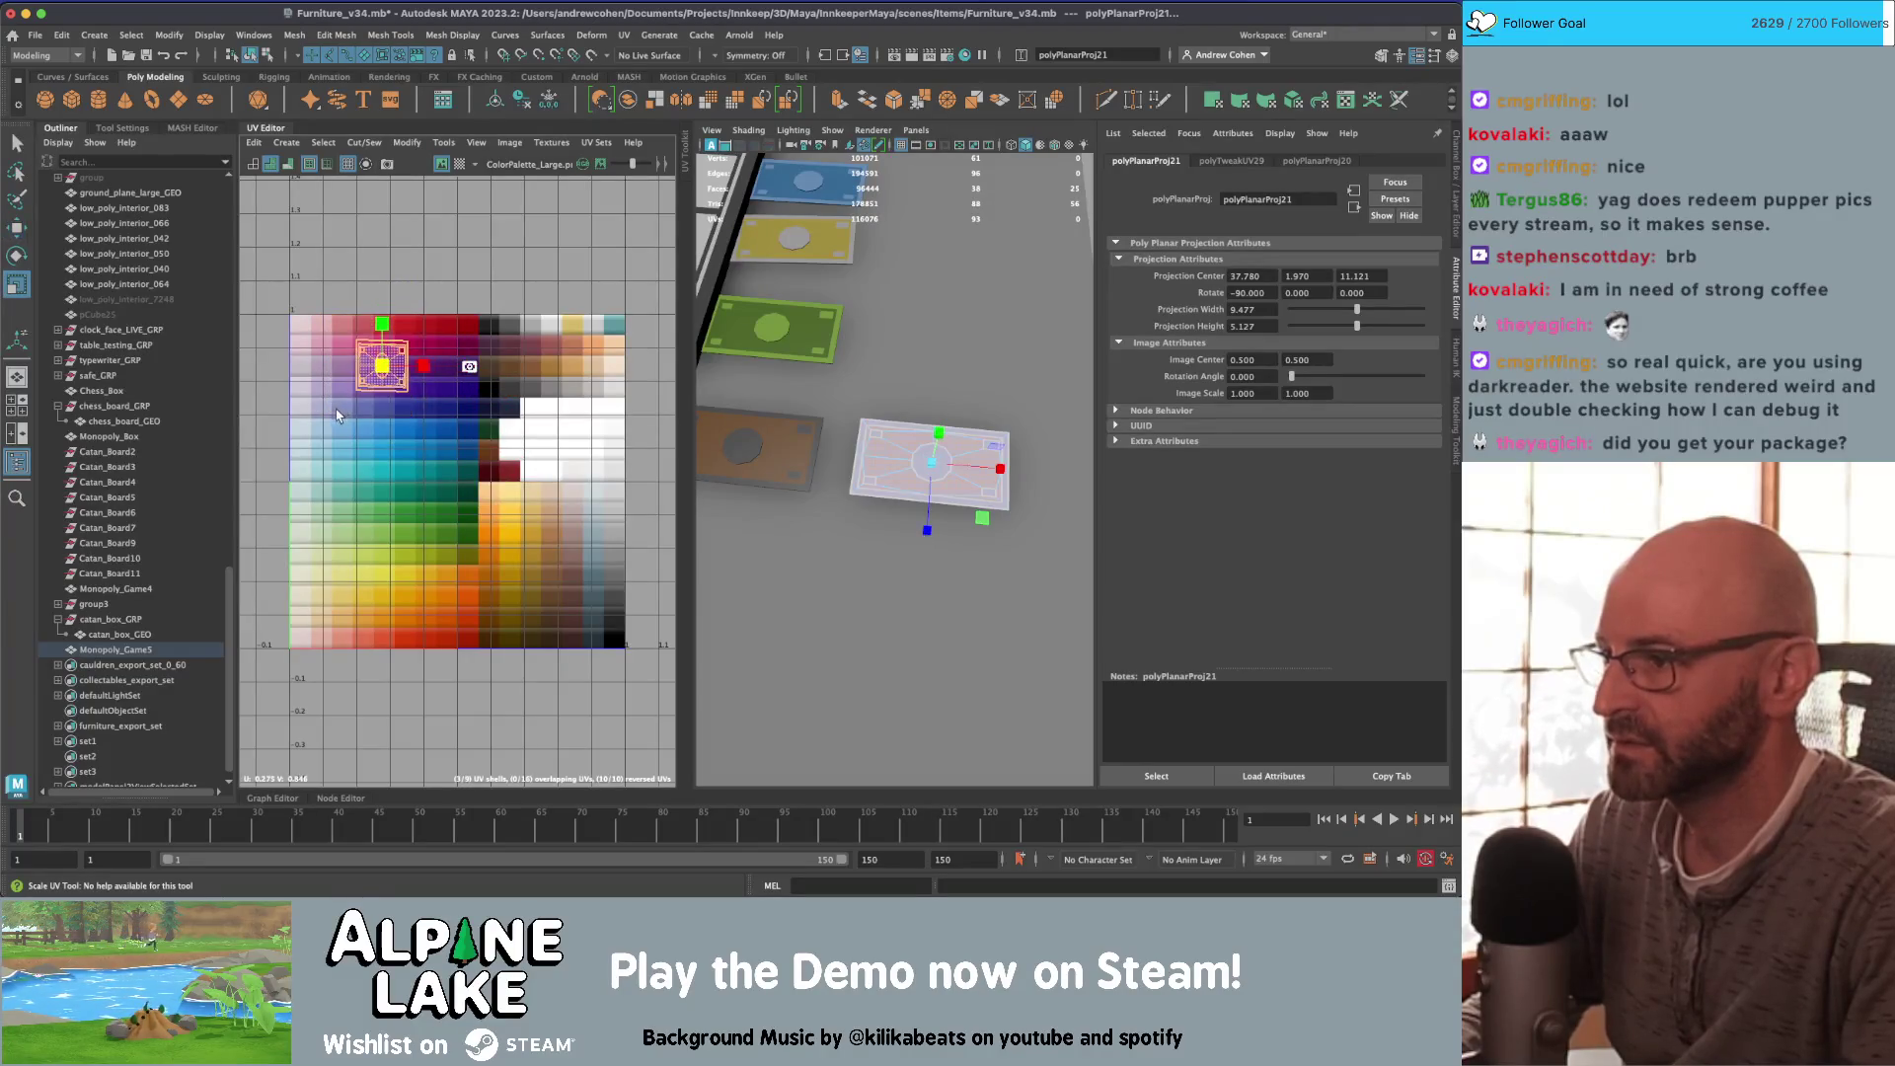
{"action": "scroll", "coordinate": [337, 415], "scroll_direction": "up", "scroll_amount": 5}
{"action": "mouse_move", "coordinate": [464, 514]}
{"action": "left_mouse_down"}
{"action": "mouse_move", "coordinate": [395, 553]}
{"action": "mouse_move", "coordinate": [417, 527]}
{"action": "left_mouse_up"}
{"action": "key", "text": "w"}
{"action": "key", "text": "q"}
{"action": "left_click", "coordinate": [575, 451]}
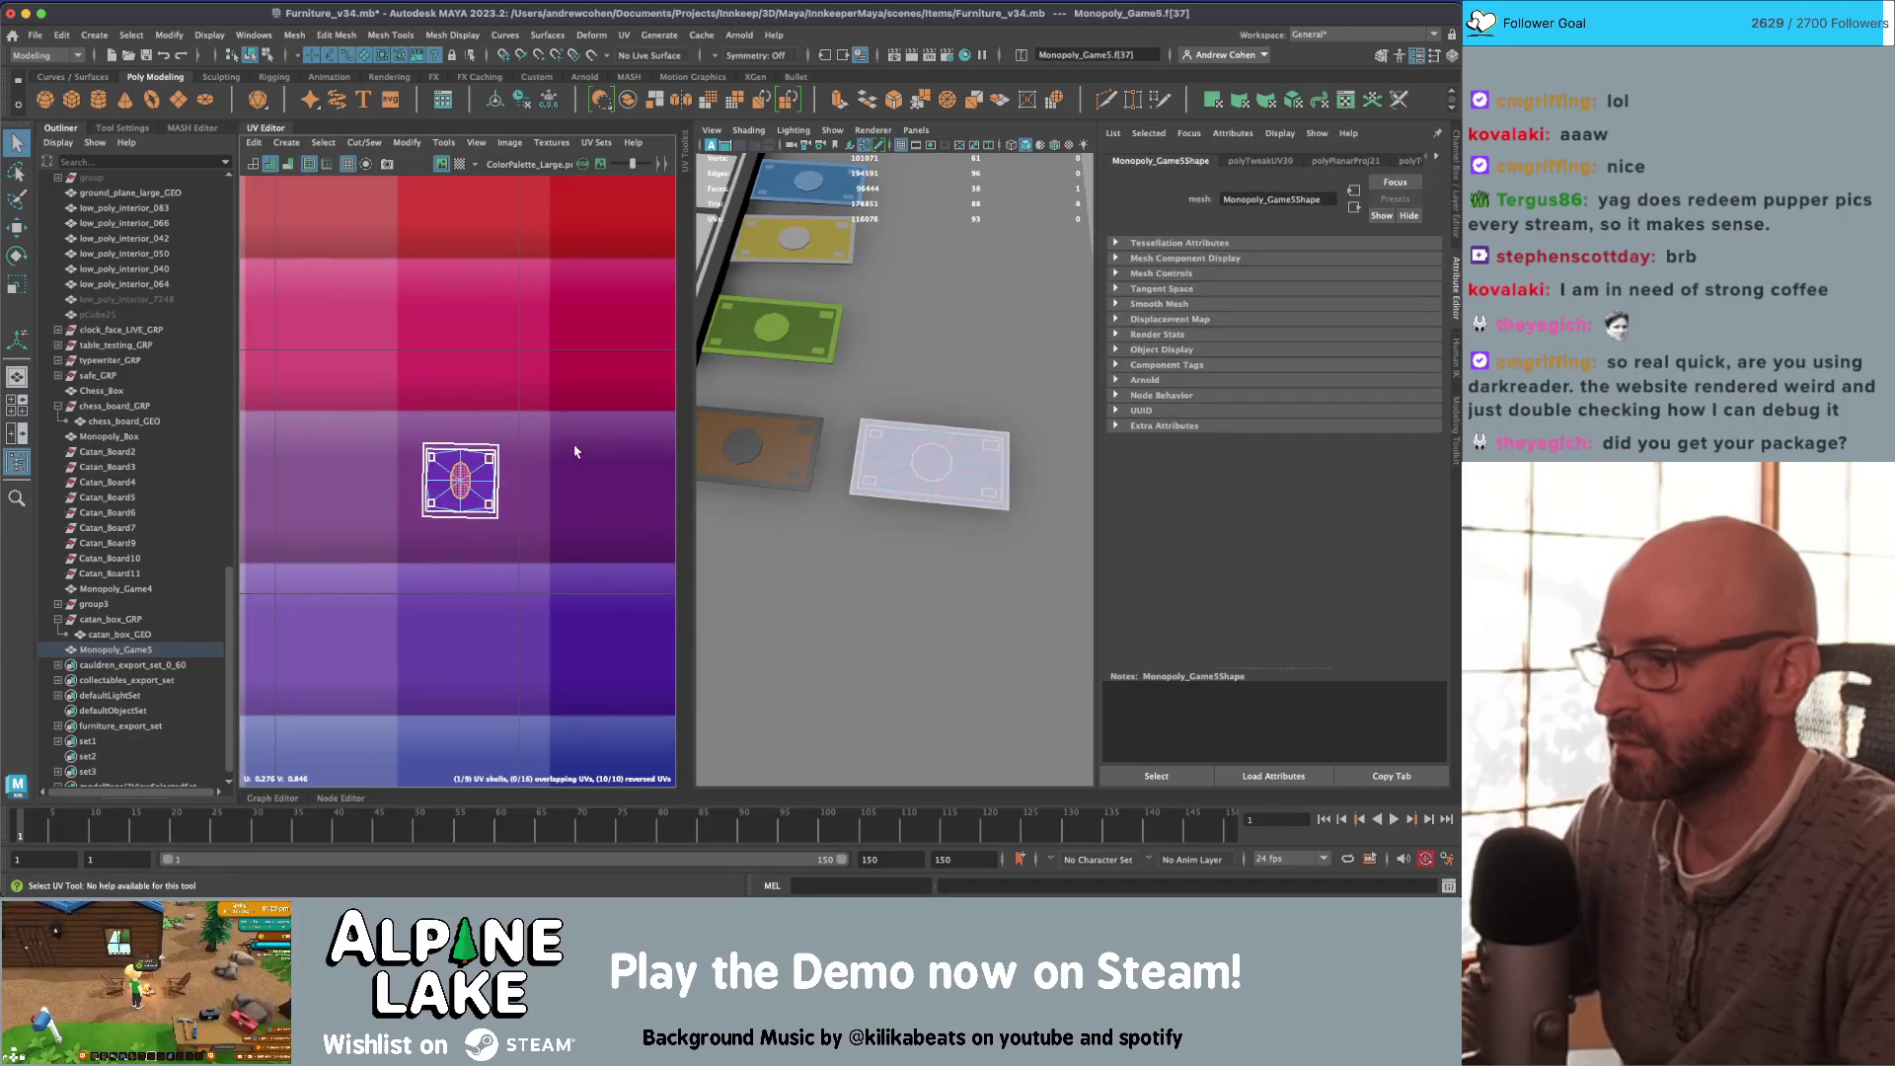
Step: Delete a selected face of the card and check its underside
{"action": "mouse_move", "coordinate": [868, 424]}
{"action": "left_mouse_down", "text": "alt"}
{"action": "mouse_move", "coordinate": [912, 370]}
{"action": "mouse_move", "coordinate": [914, 400]}
{"action": "left_mouse_up", "text": "alt"}
{"action": "left_click", "coordinate": [945, 468]}
{"action": "key", "text": "f"}
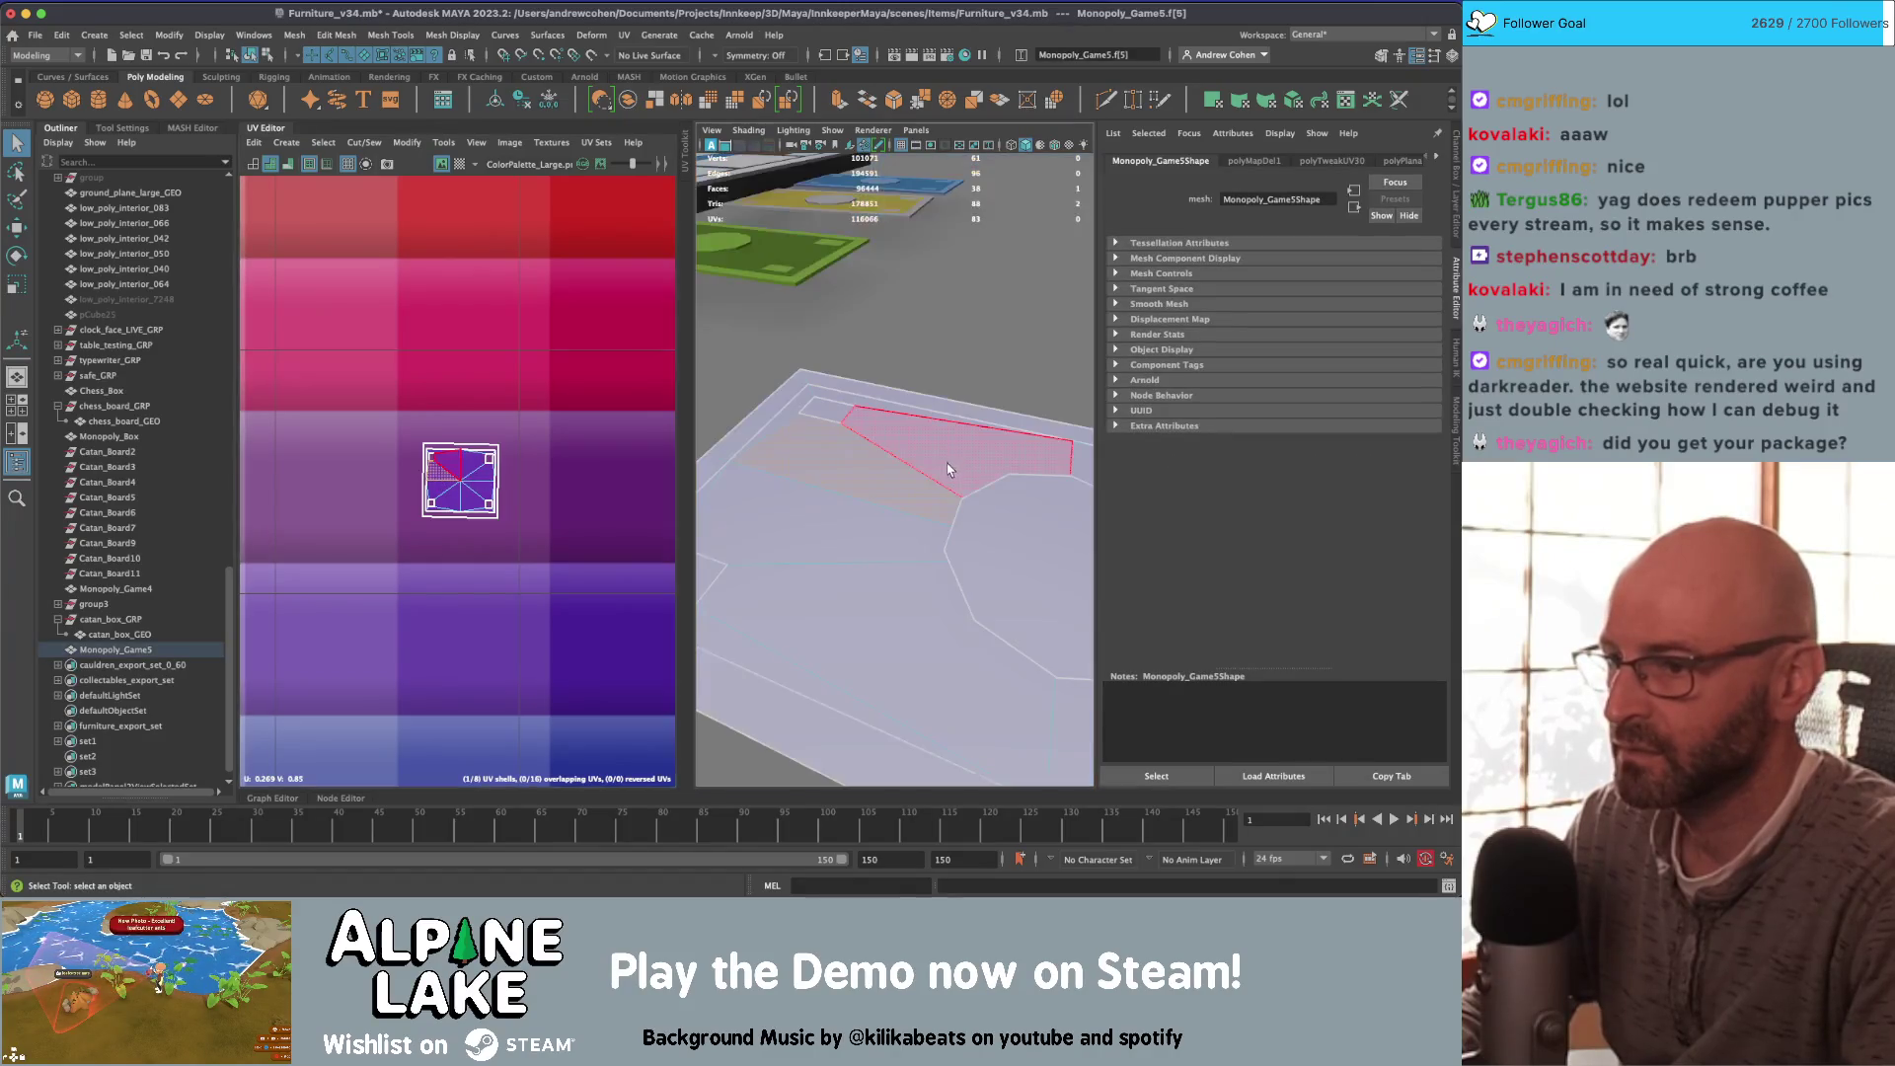
{"action": "key", "text": "Delete"}
{"action": "left_click_drag", "start_coordinate": [947, 470], "coordinate": [992, 387], "text": "alt"}
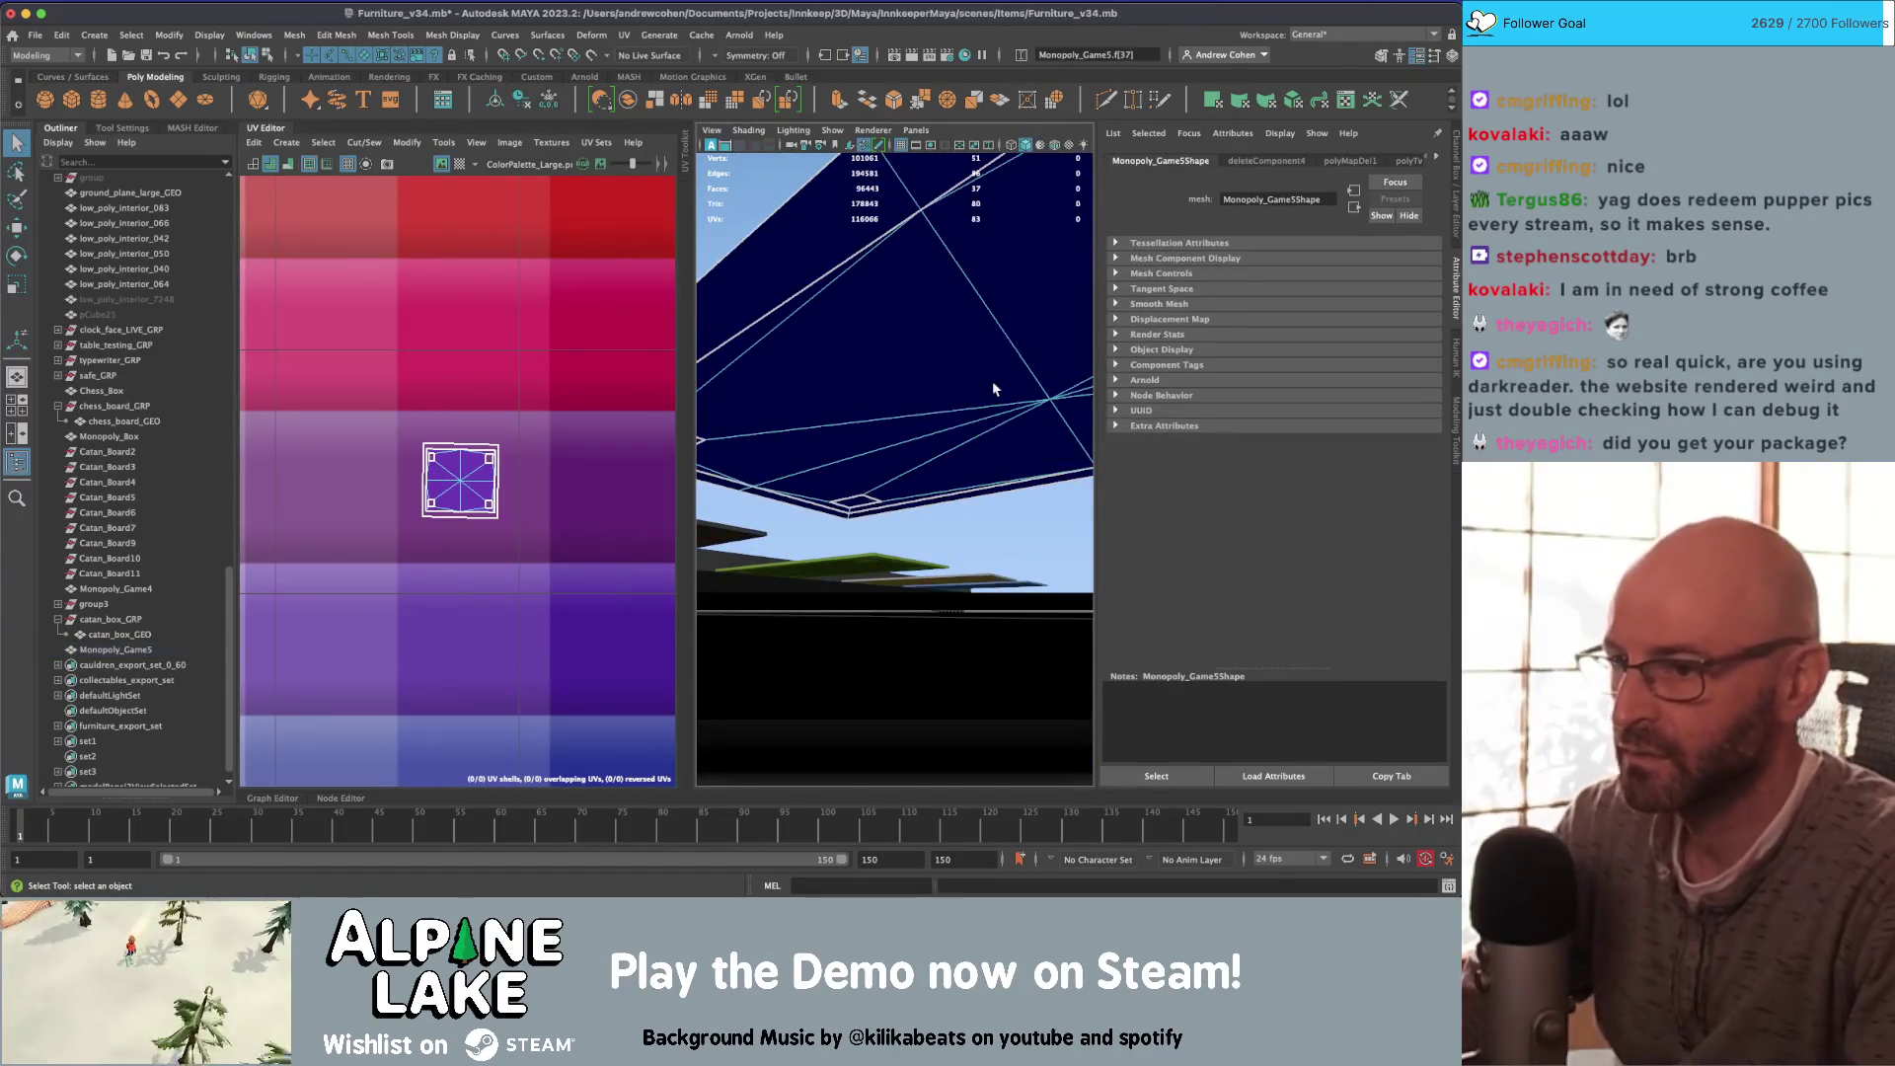
{"action": "key", "text": "bracketleft"}
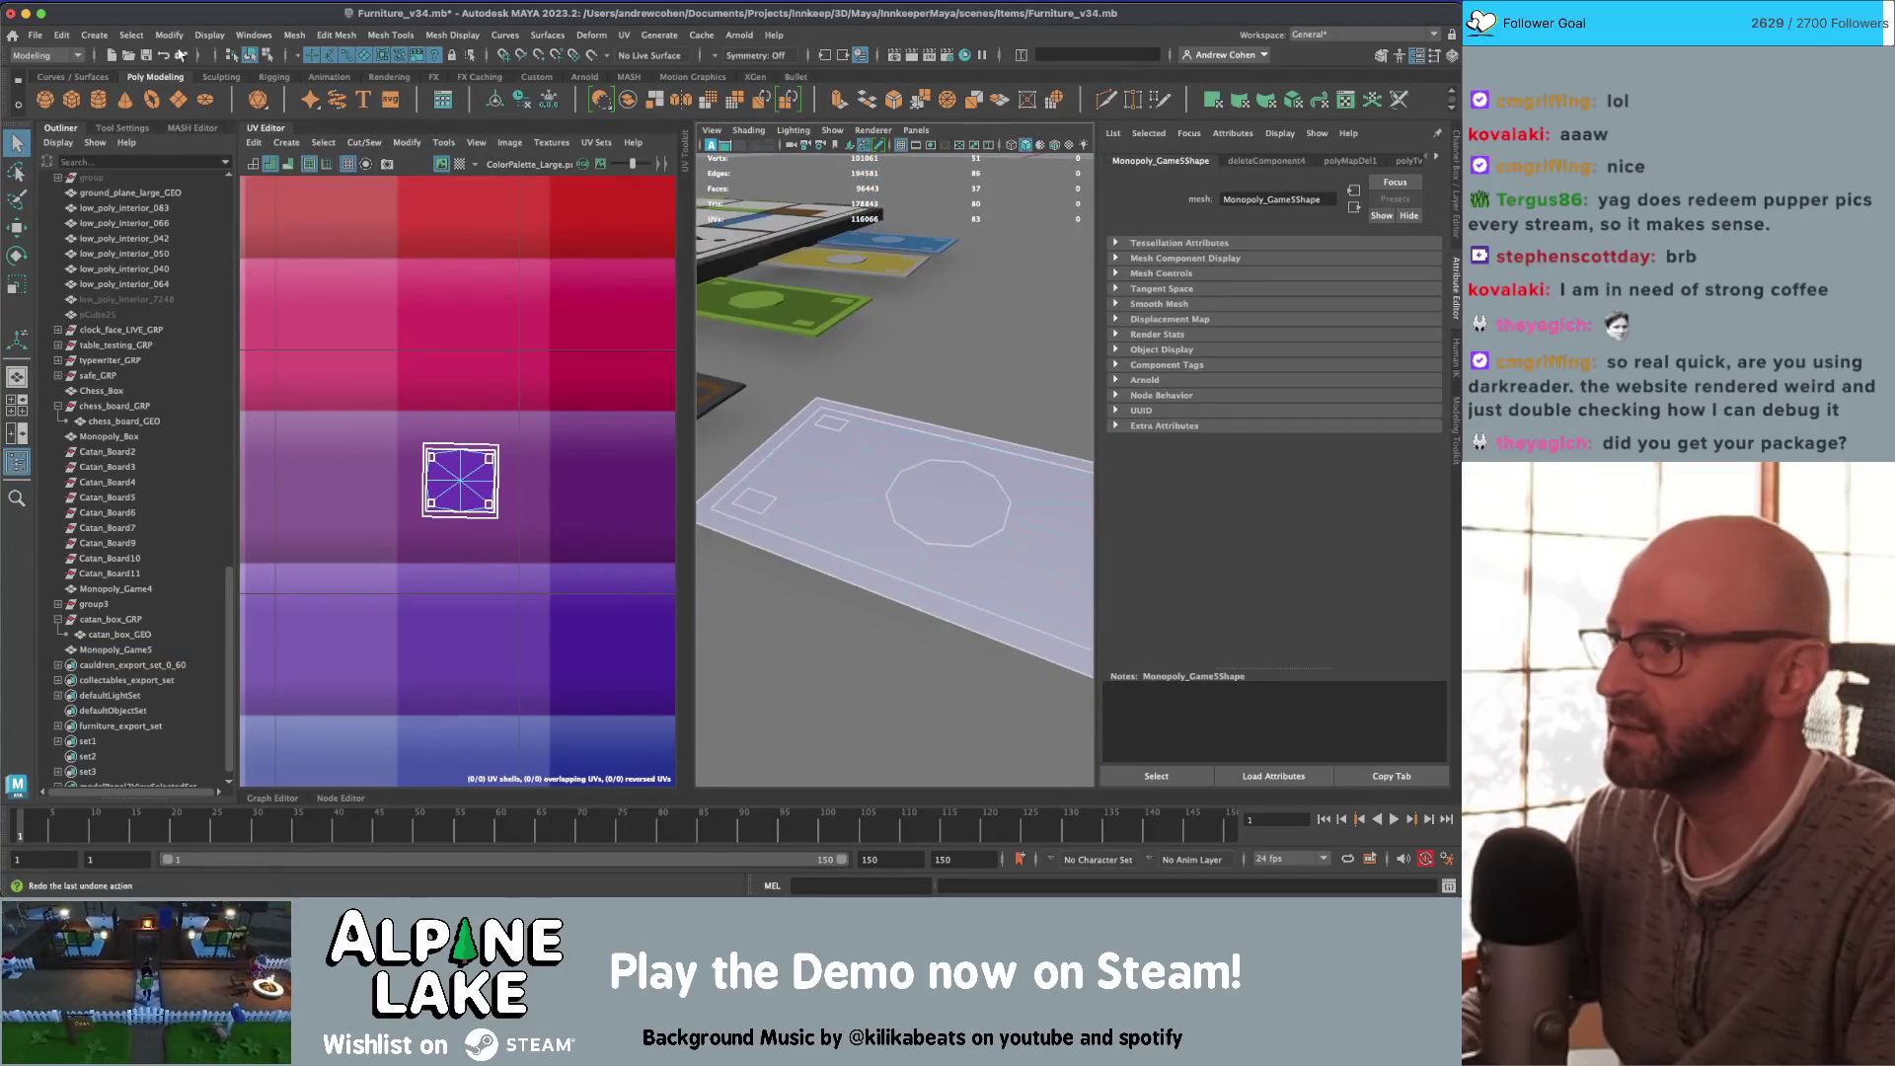
Step: Select the card in object mode and show it with its palette texture
{"action": "left_click", "coordinate": [267, 56]}
{"action": "left_click", "coordinate": [832, 434]}
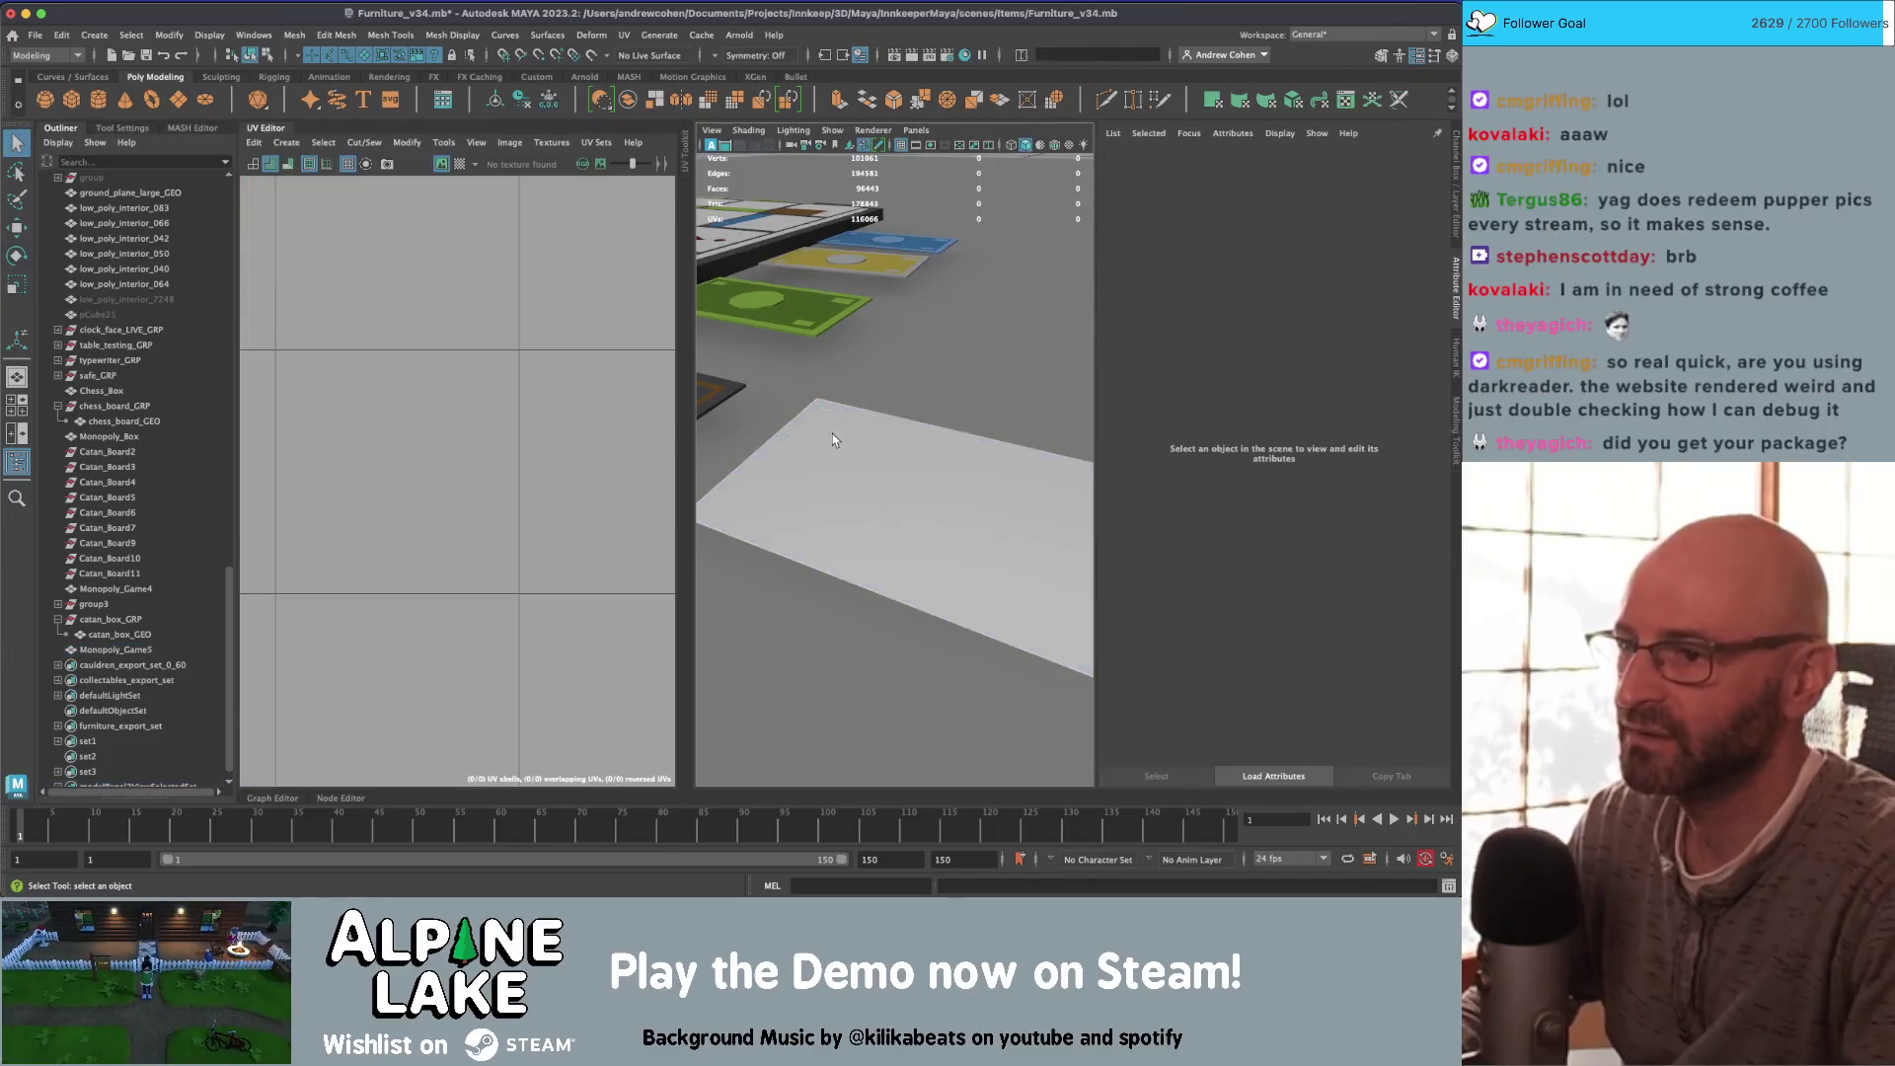
{"action": "left_click", "coordinate": [880, 504]}
{"action": "key", "text": "f"}
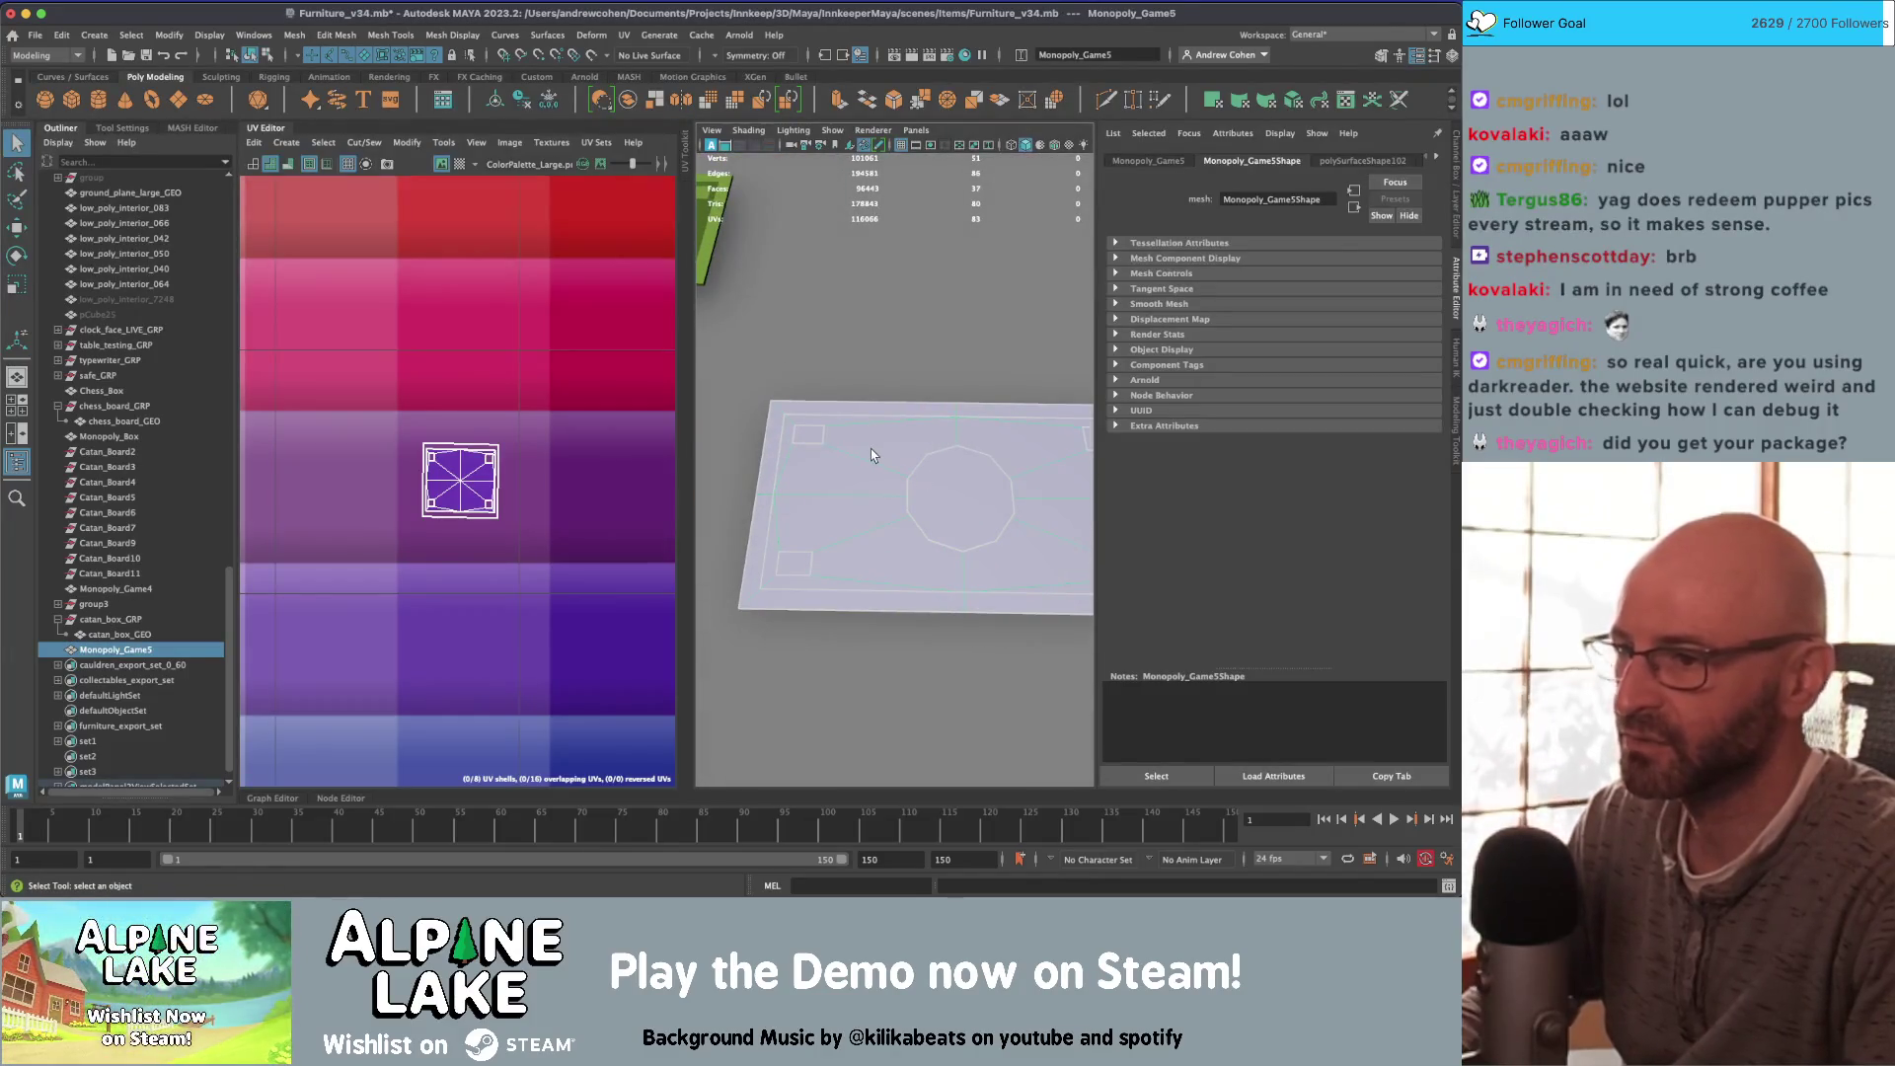
{"action": "key", "text": "4"}
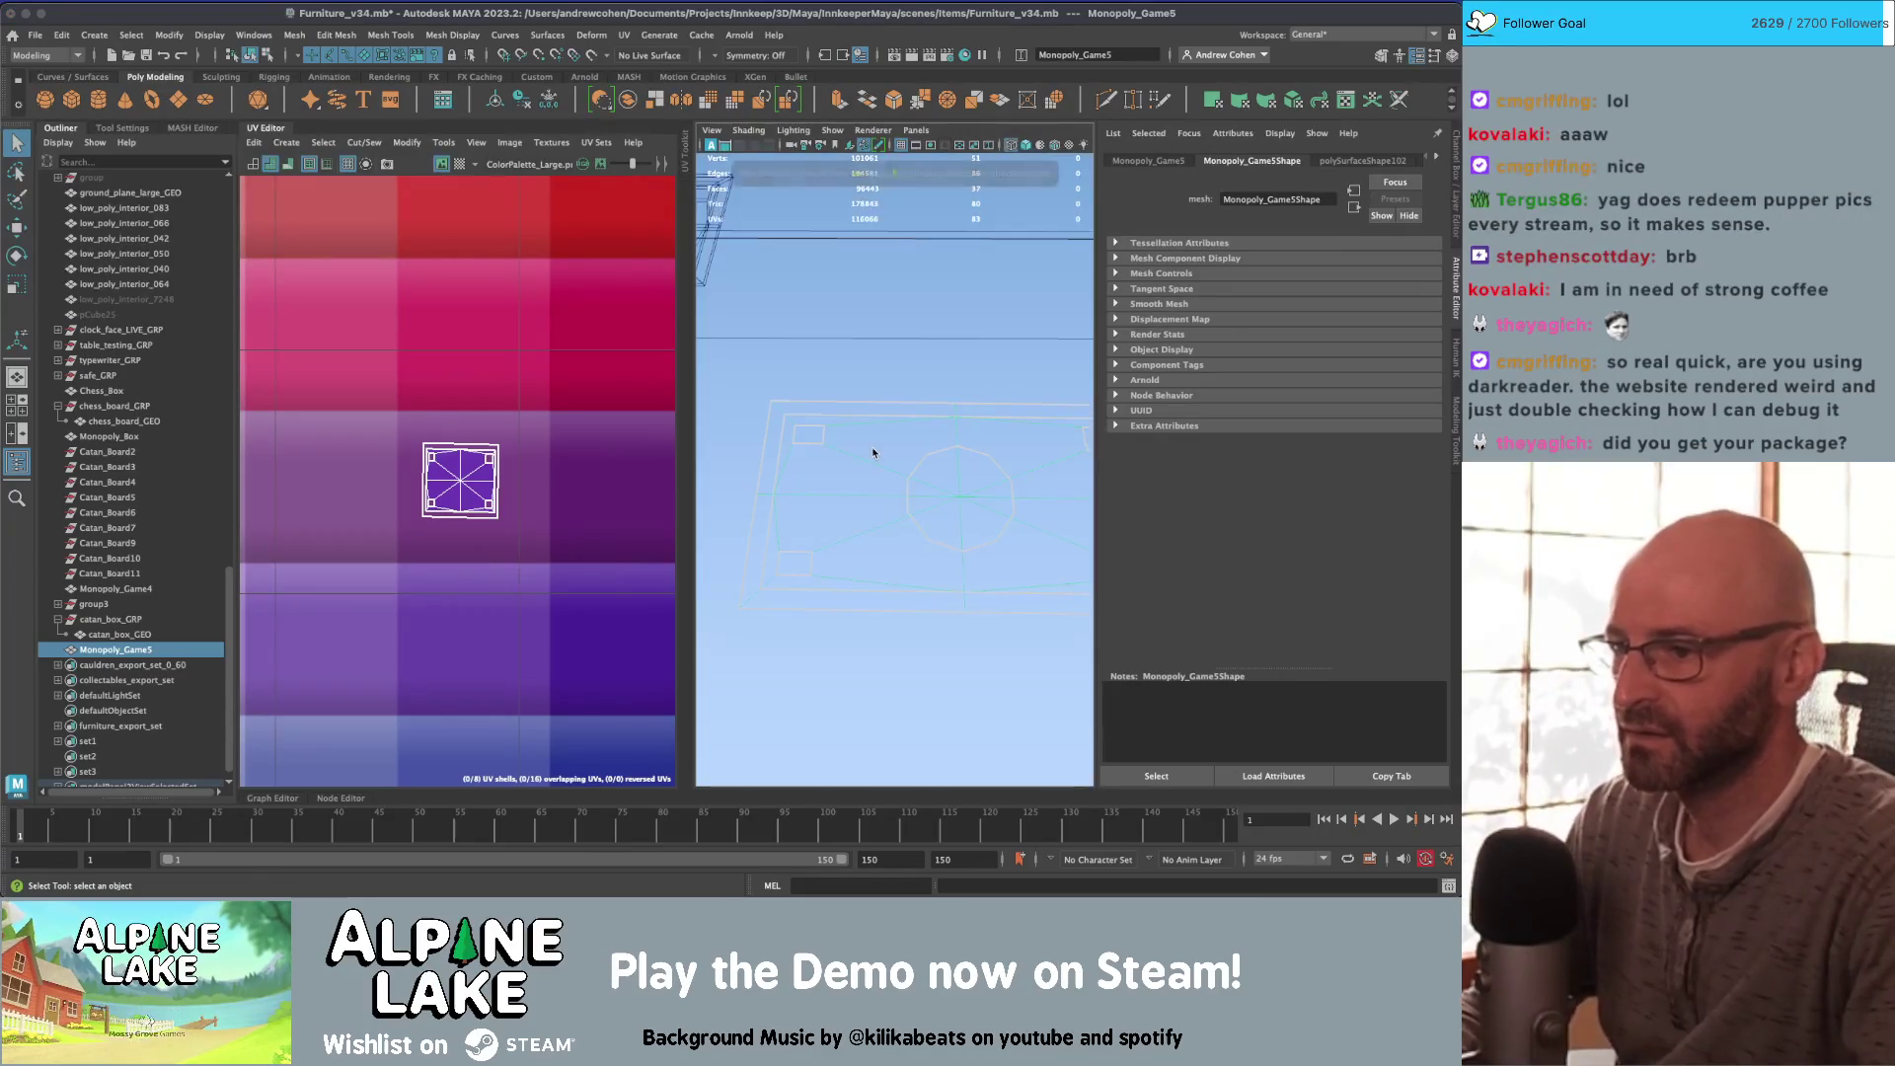
{"action": "key", "text": "5"}
{"action": "left_click", "coordinate": [874, 446]}
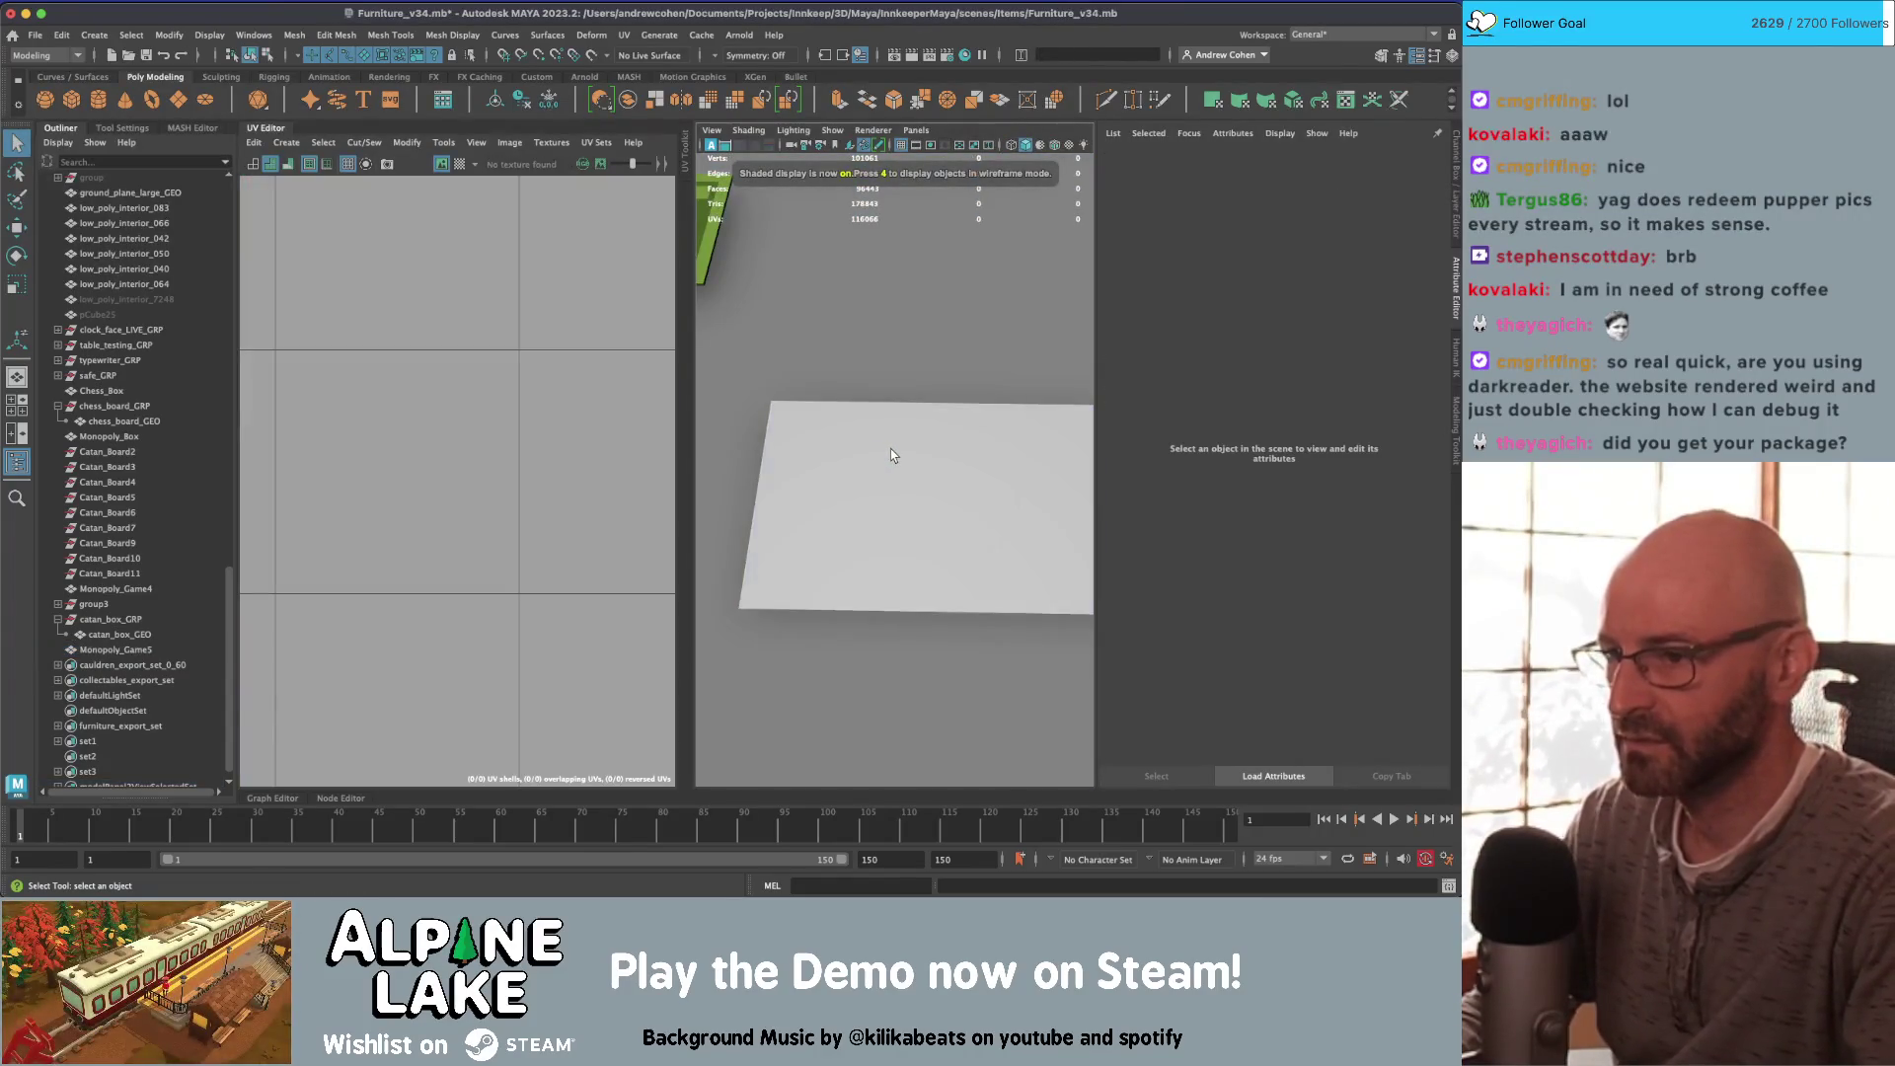
{"action": "left_click", "coordinate": [891, 454]}
{"action": "key", "text": "6"}
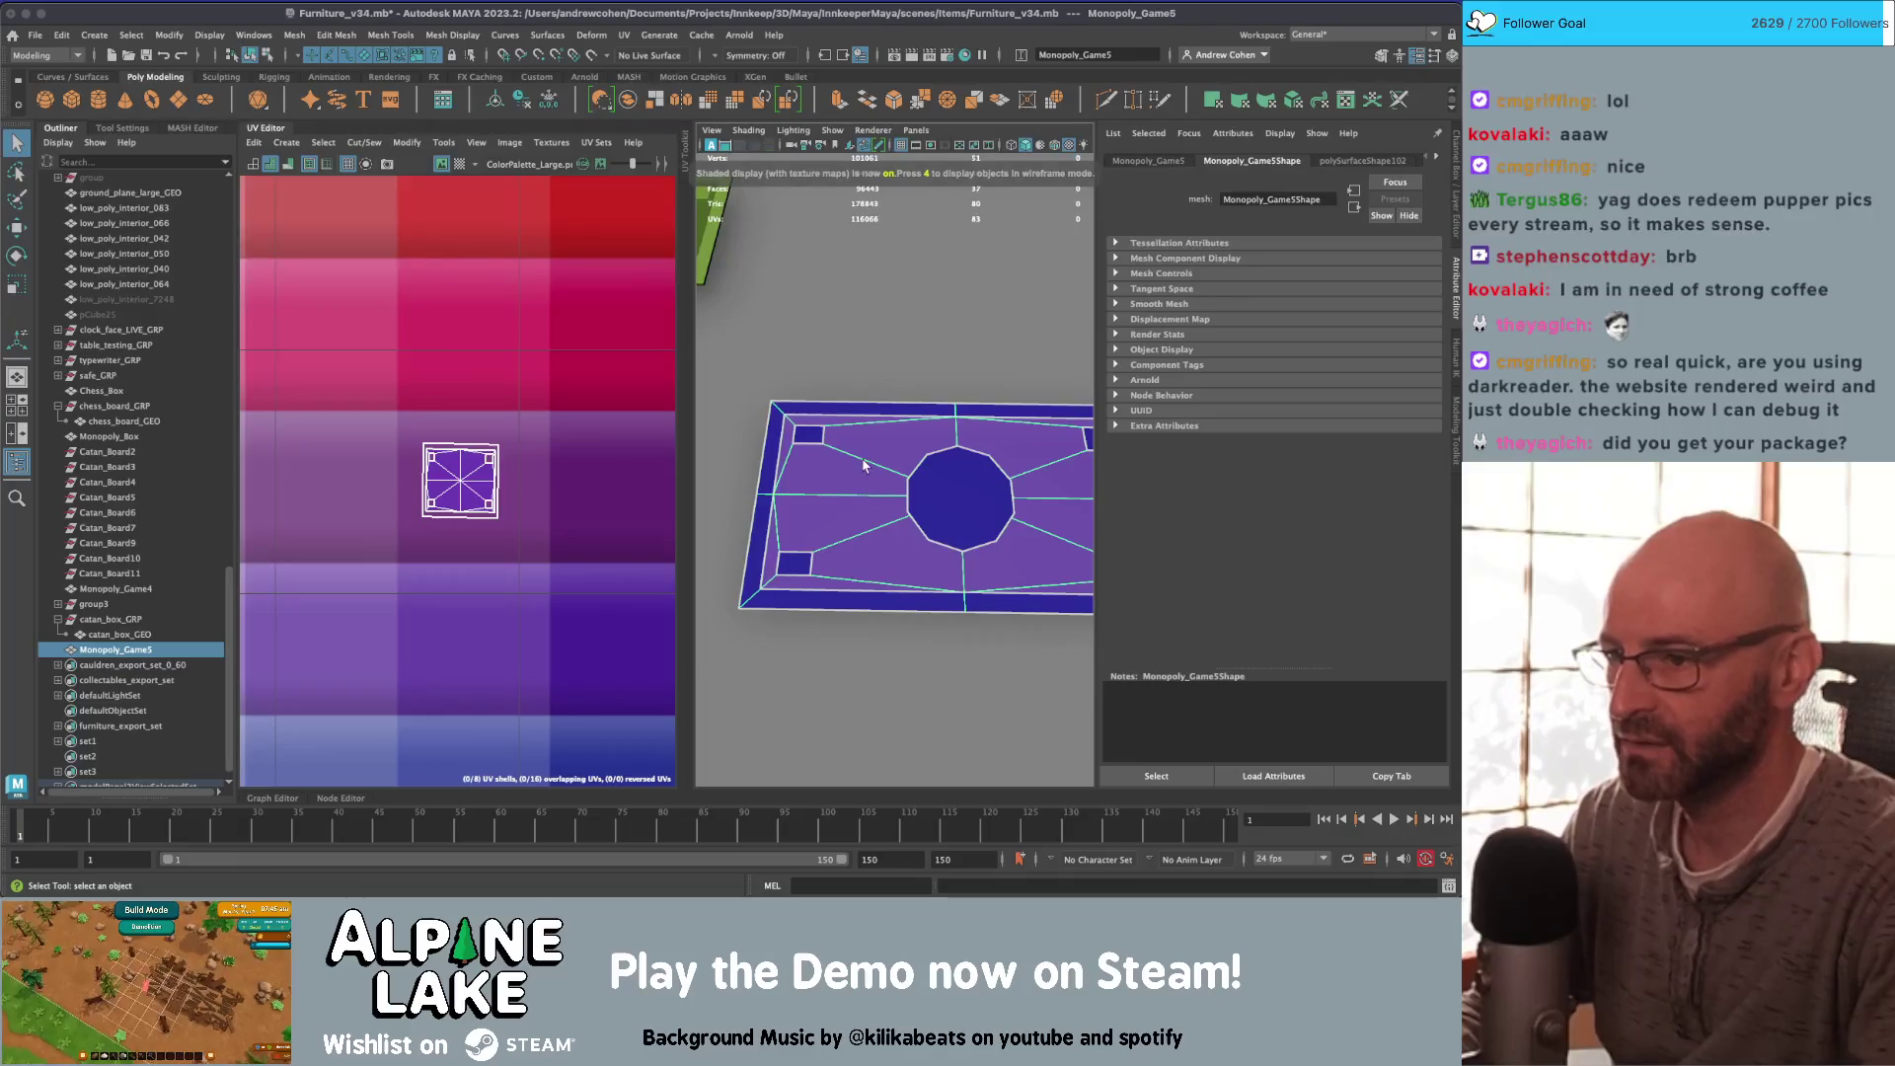
Step: Duplicate the purple-textured card to create Monopoly_Game6
{"action": "right_click_drag", "start_coordinate": [812, 441], "coordinate": [750, 447]}
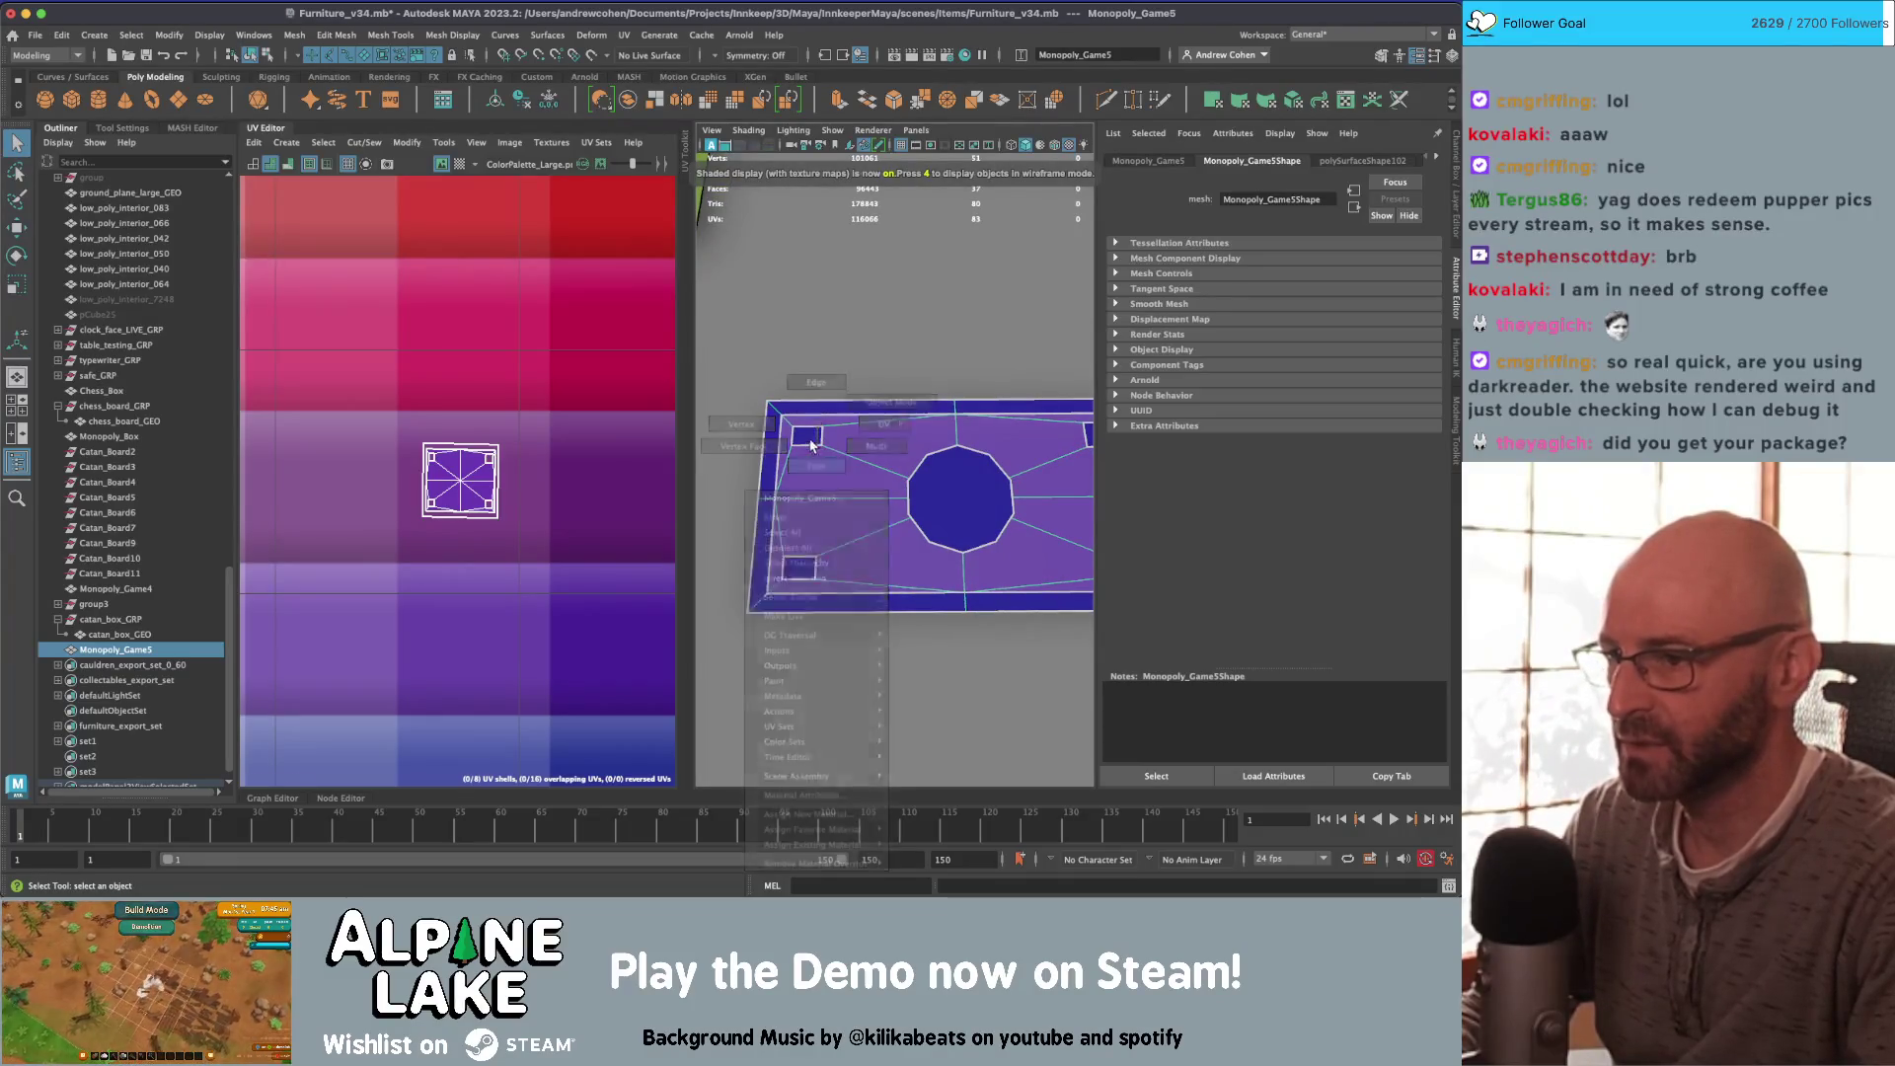
{"action": "left_click", "coordinate": [250, 55]}
{"action": "key", "text": "ctrl+d"}
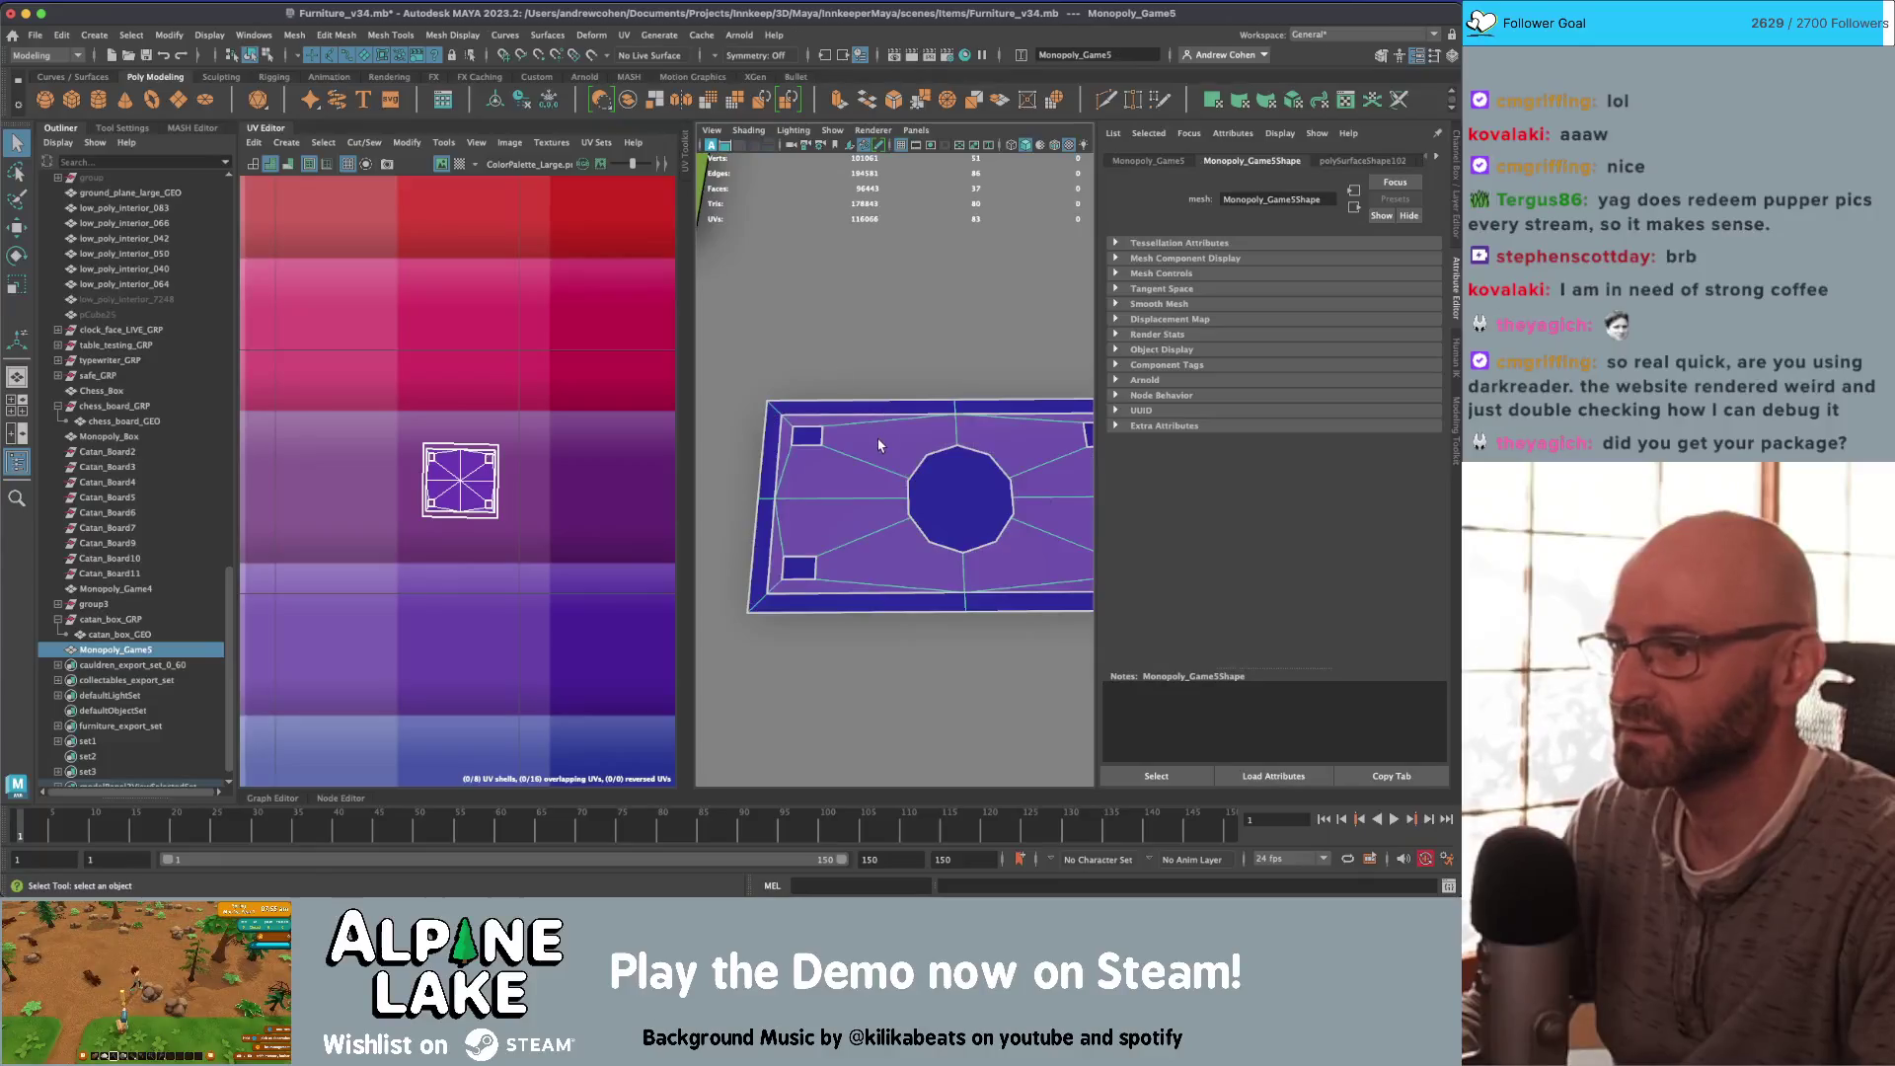
{"action": "left_click_drag", "start_coordinate": [889, 494], "coordinate": [952, 441], "text": "alt"}
{"action": "key", "text": "w"}
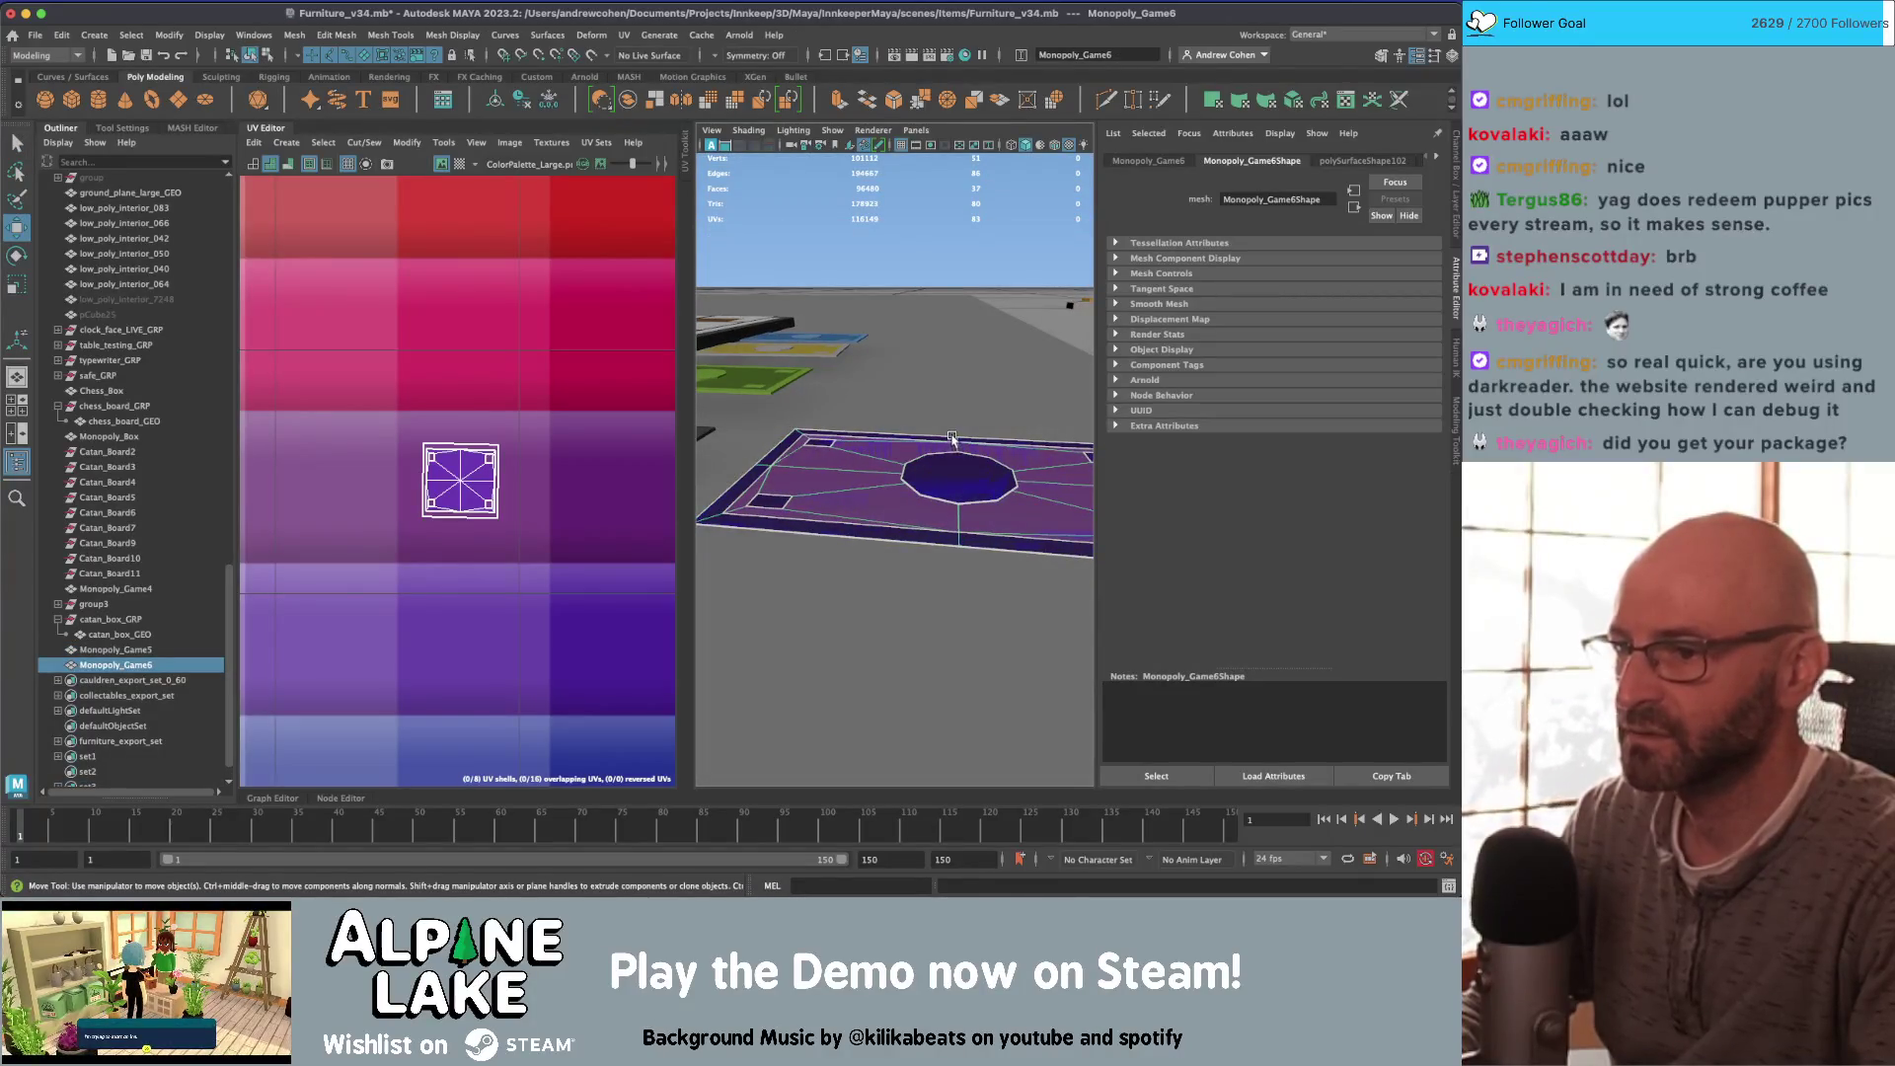
Step: Move the duplicate Monopoly_Game6 into the row of money cards beside the brown card
{"action": "key", "text": "b"}
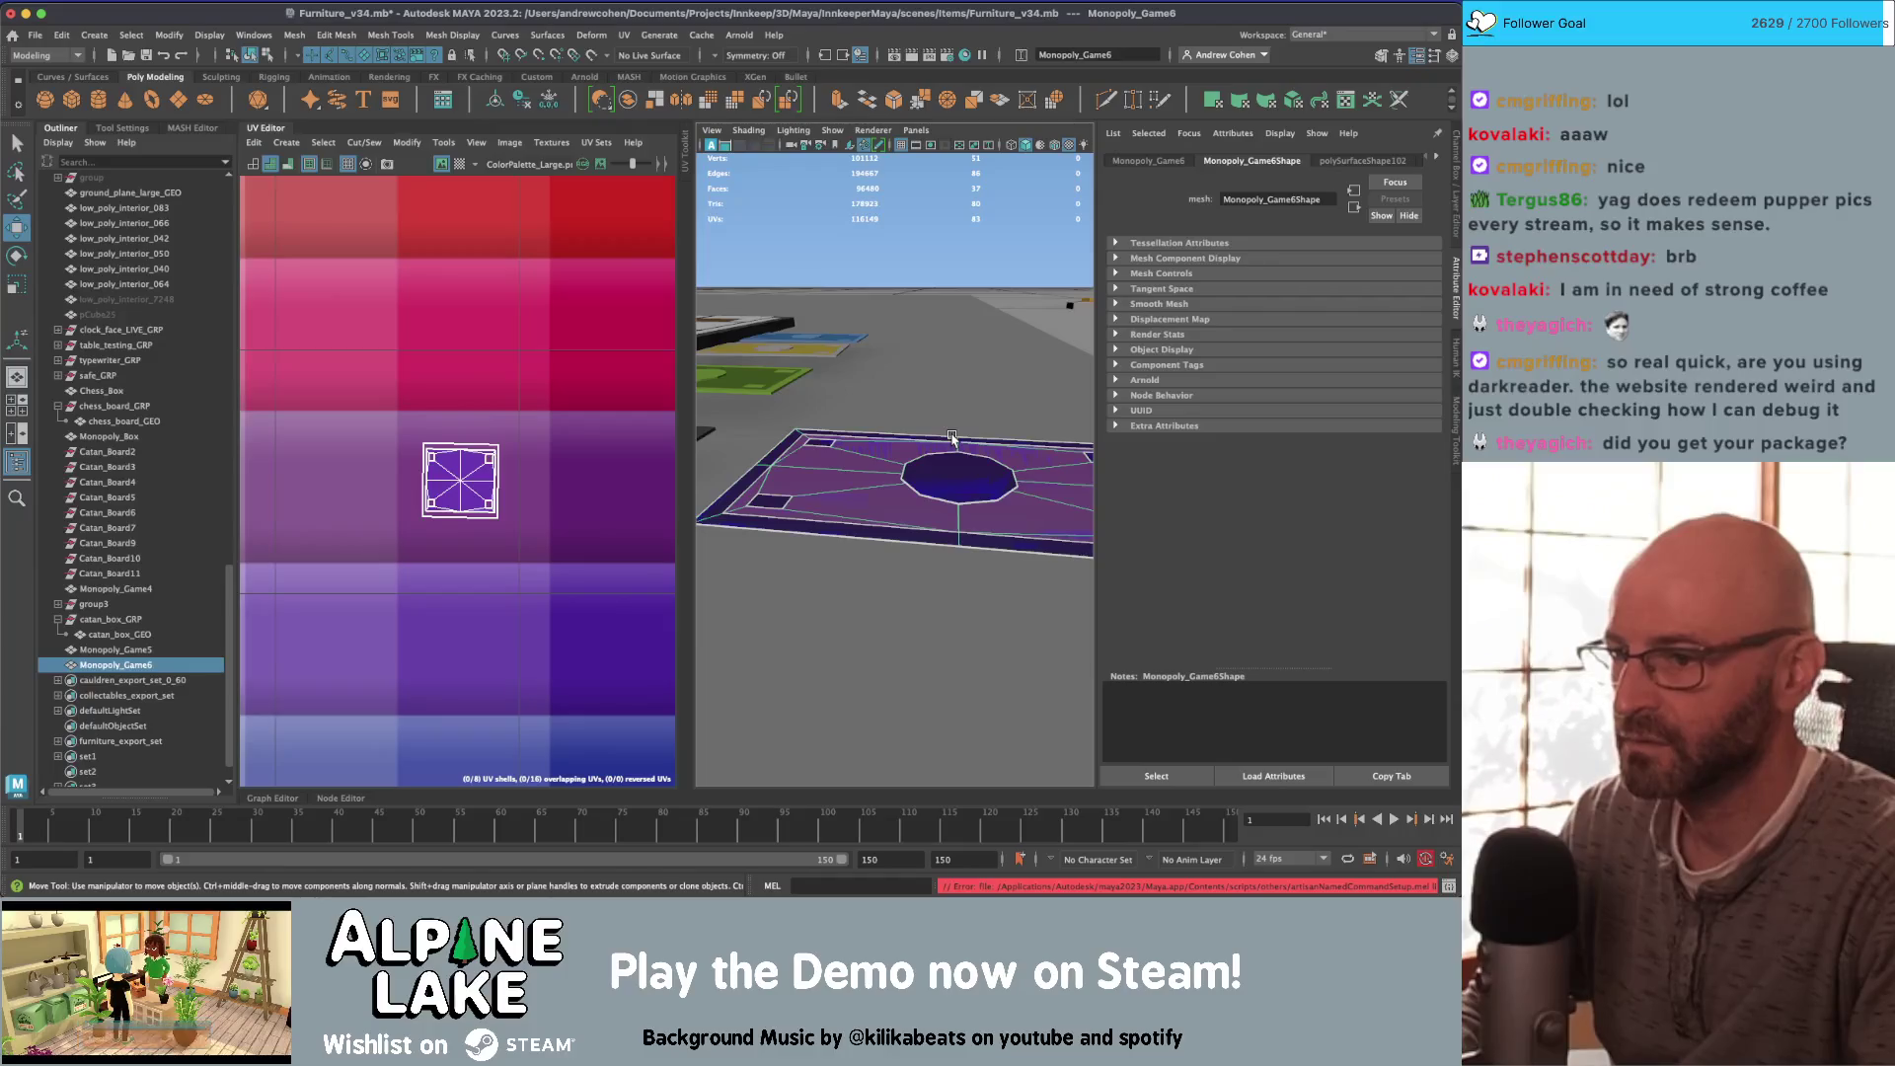
{"action": "left_click", "coordinate": [952, 441]}
{"action": "left_click_drag", "start_coordinate": [957, 441], "coordinate": [835, 439]}
{"action": "key", "text": "q"}
Step: Select faces on the duplicate card, then clear the face selection
{"action": "right_click_drag", "start_coordinate": [835, 439], "coordinate": [821, 437]}
{"action": "left_click", "coordinate": [790, 518]}
{"action": "mouse_move", "coordinate": [789, 518]}
{"action": "left_mouse_down", "text": "alt"}
{"action": "mouse_move", "coordinate": [897, 491]}
{"action": "mouse_move", "coordinate": [920, 546]}
{"action": "left_mouse_up", "text": "alt"}
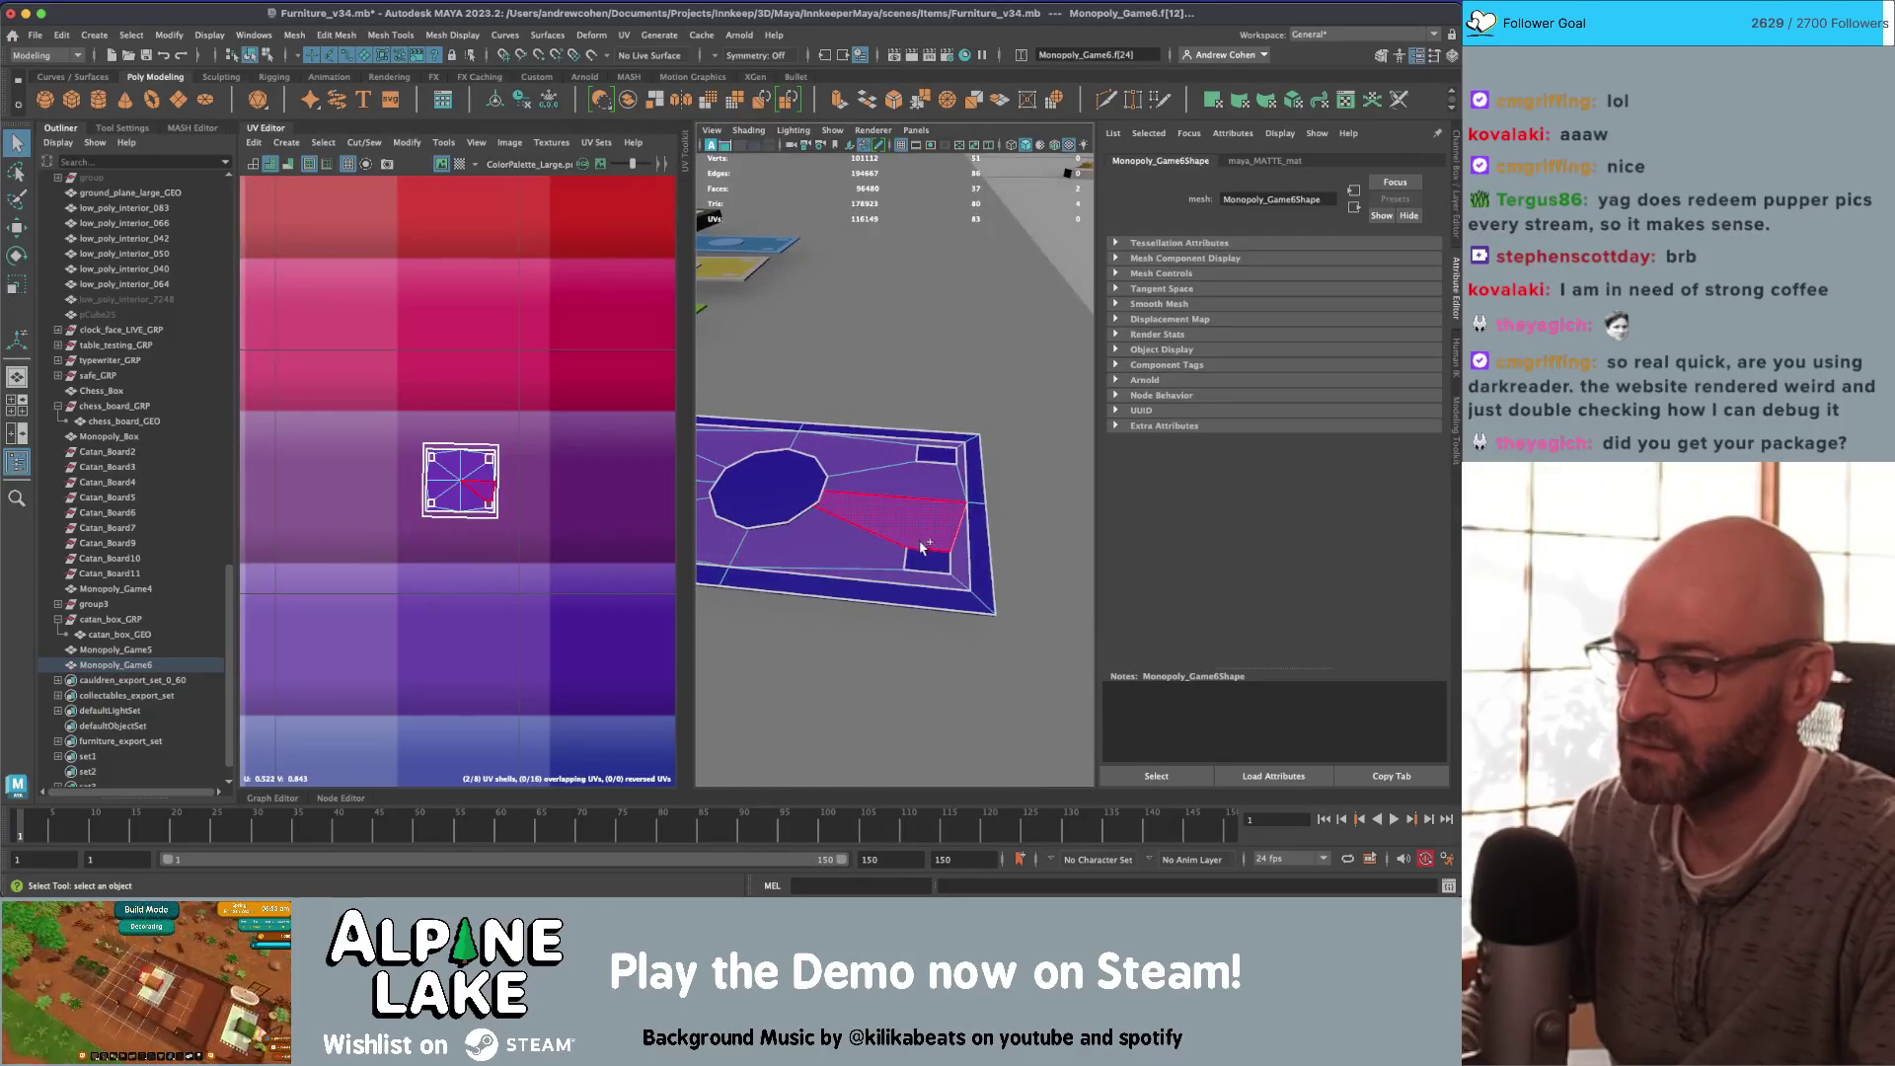
{"action": "scroll", "coordinate": [975, 449], "scroll_direction": "down", "scroll_amount": 5}
{"action": "key", "text": "ctrl+shift+i"}
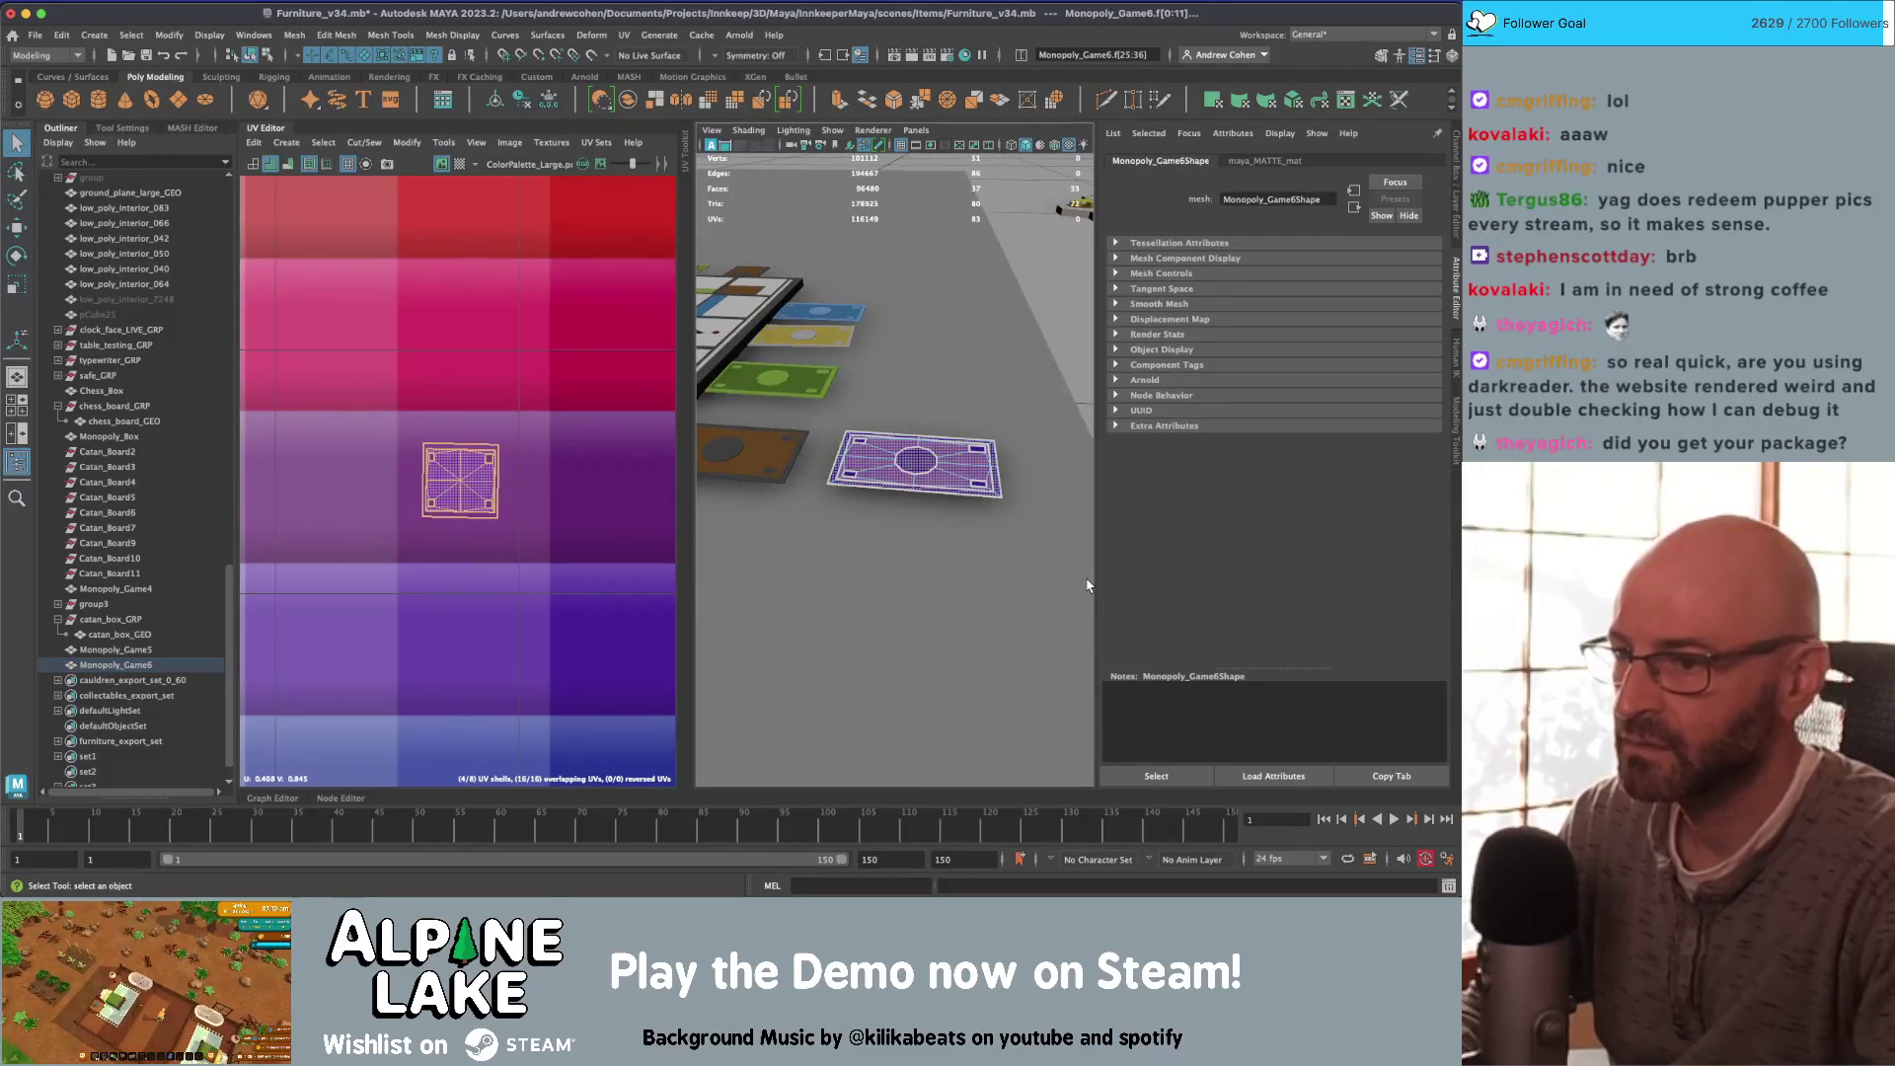
{"action": "left_click", "coordinate": [1086, 585]}
{"action": "left_click_drag", "start_coordinate": [1087, 585], "coordinate": [1002, 531], "text": "alt"}
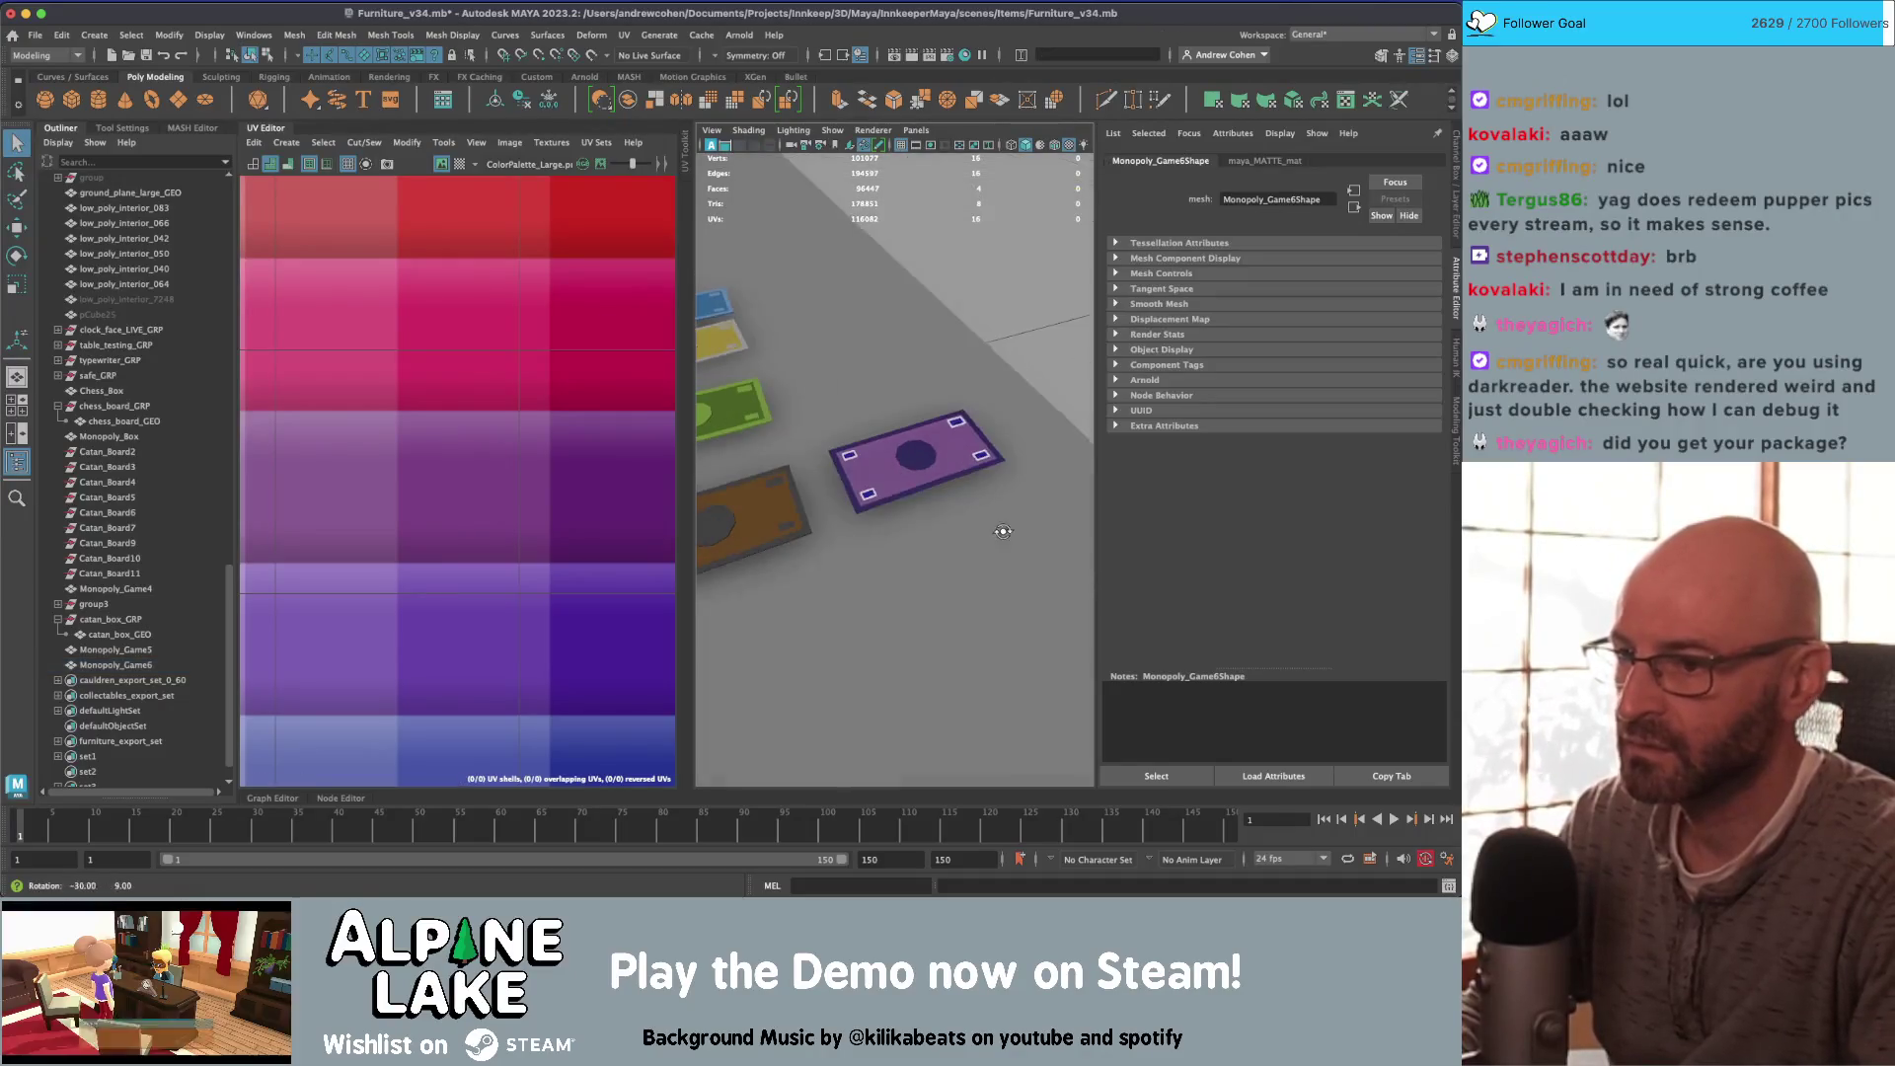
Step: Select and frame the original Monopoly_Game5 card
{"action": "left_click", "coordinate": [887, 475]}
{"action": "key", "text": "f"}
{"action": "right_click", "coordinate": [895, 424]}
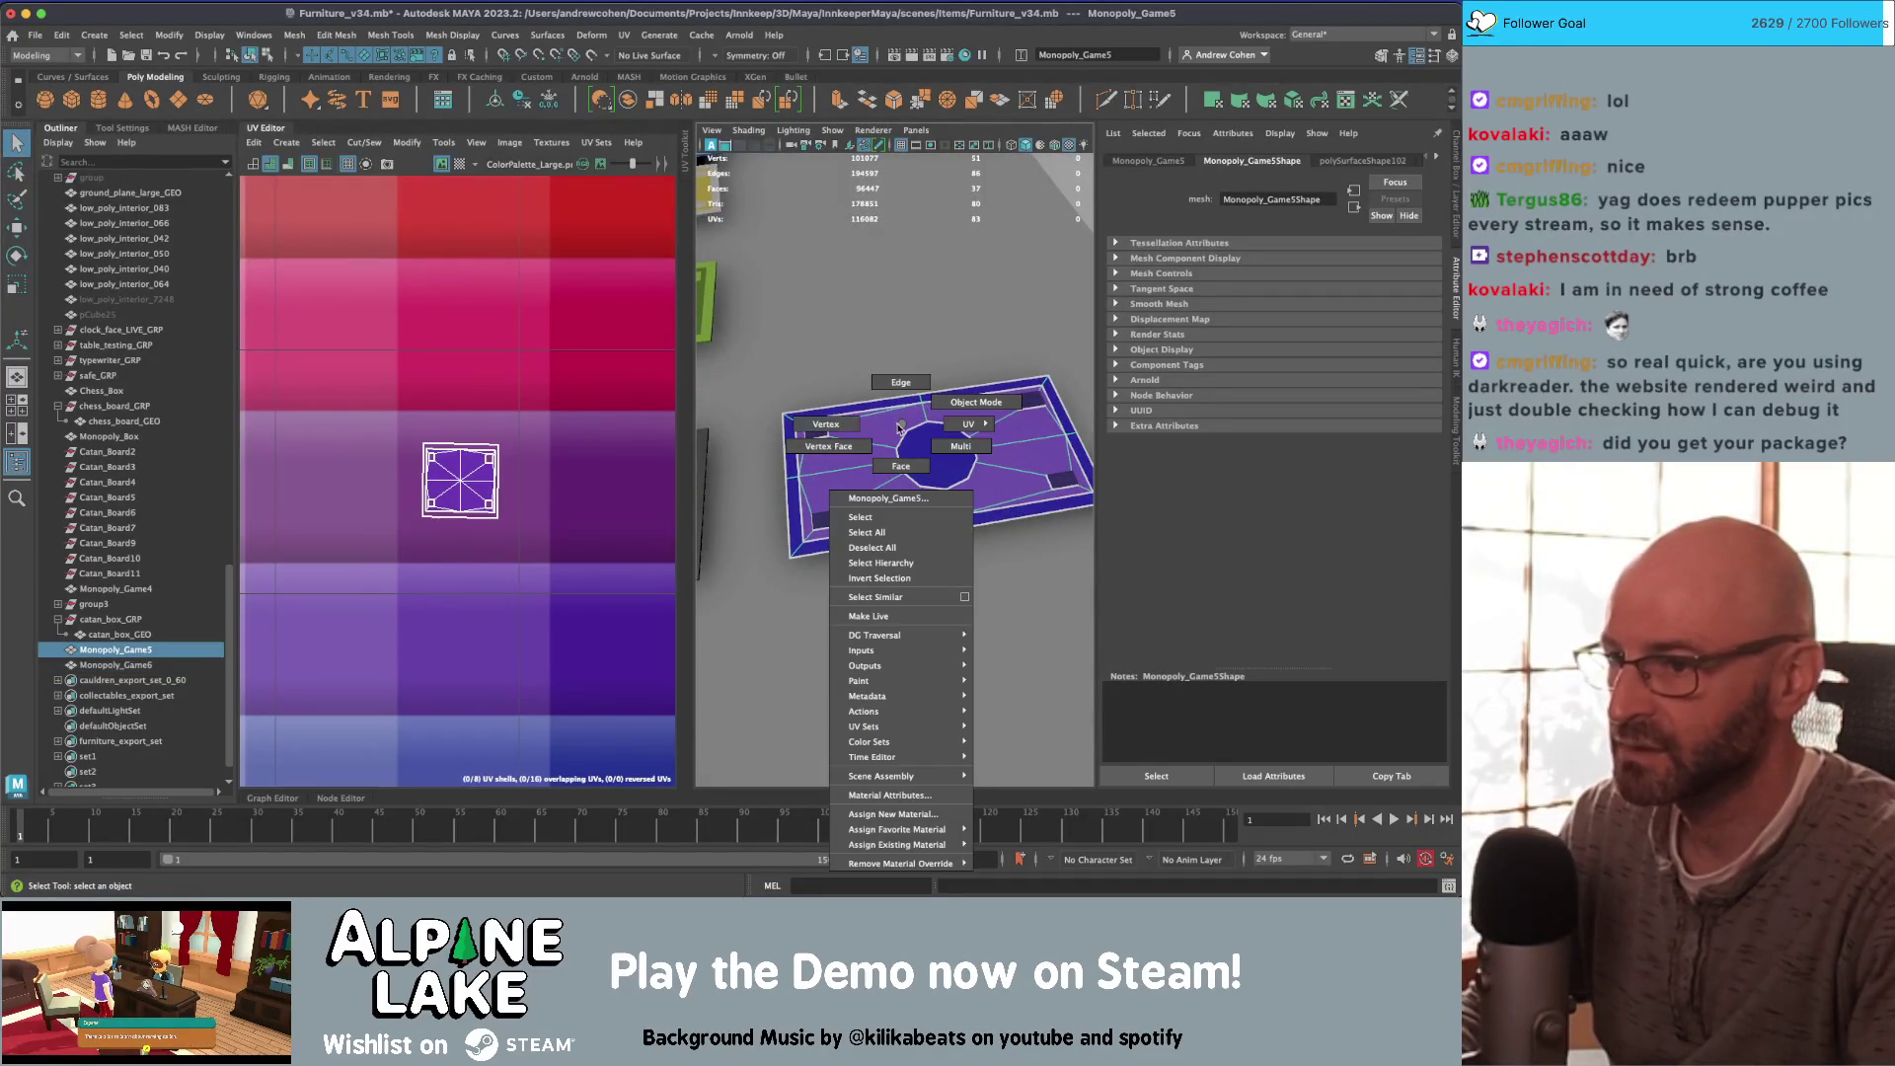
Step: Switch the card to edge mode and delete two pairs of top and bottom edges
{"action": "left_click", "coordinate": [881, 434]}
{"action": "right_click", "coordinate": [873, 420]}
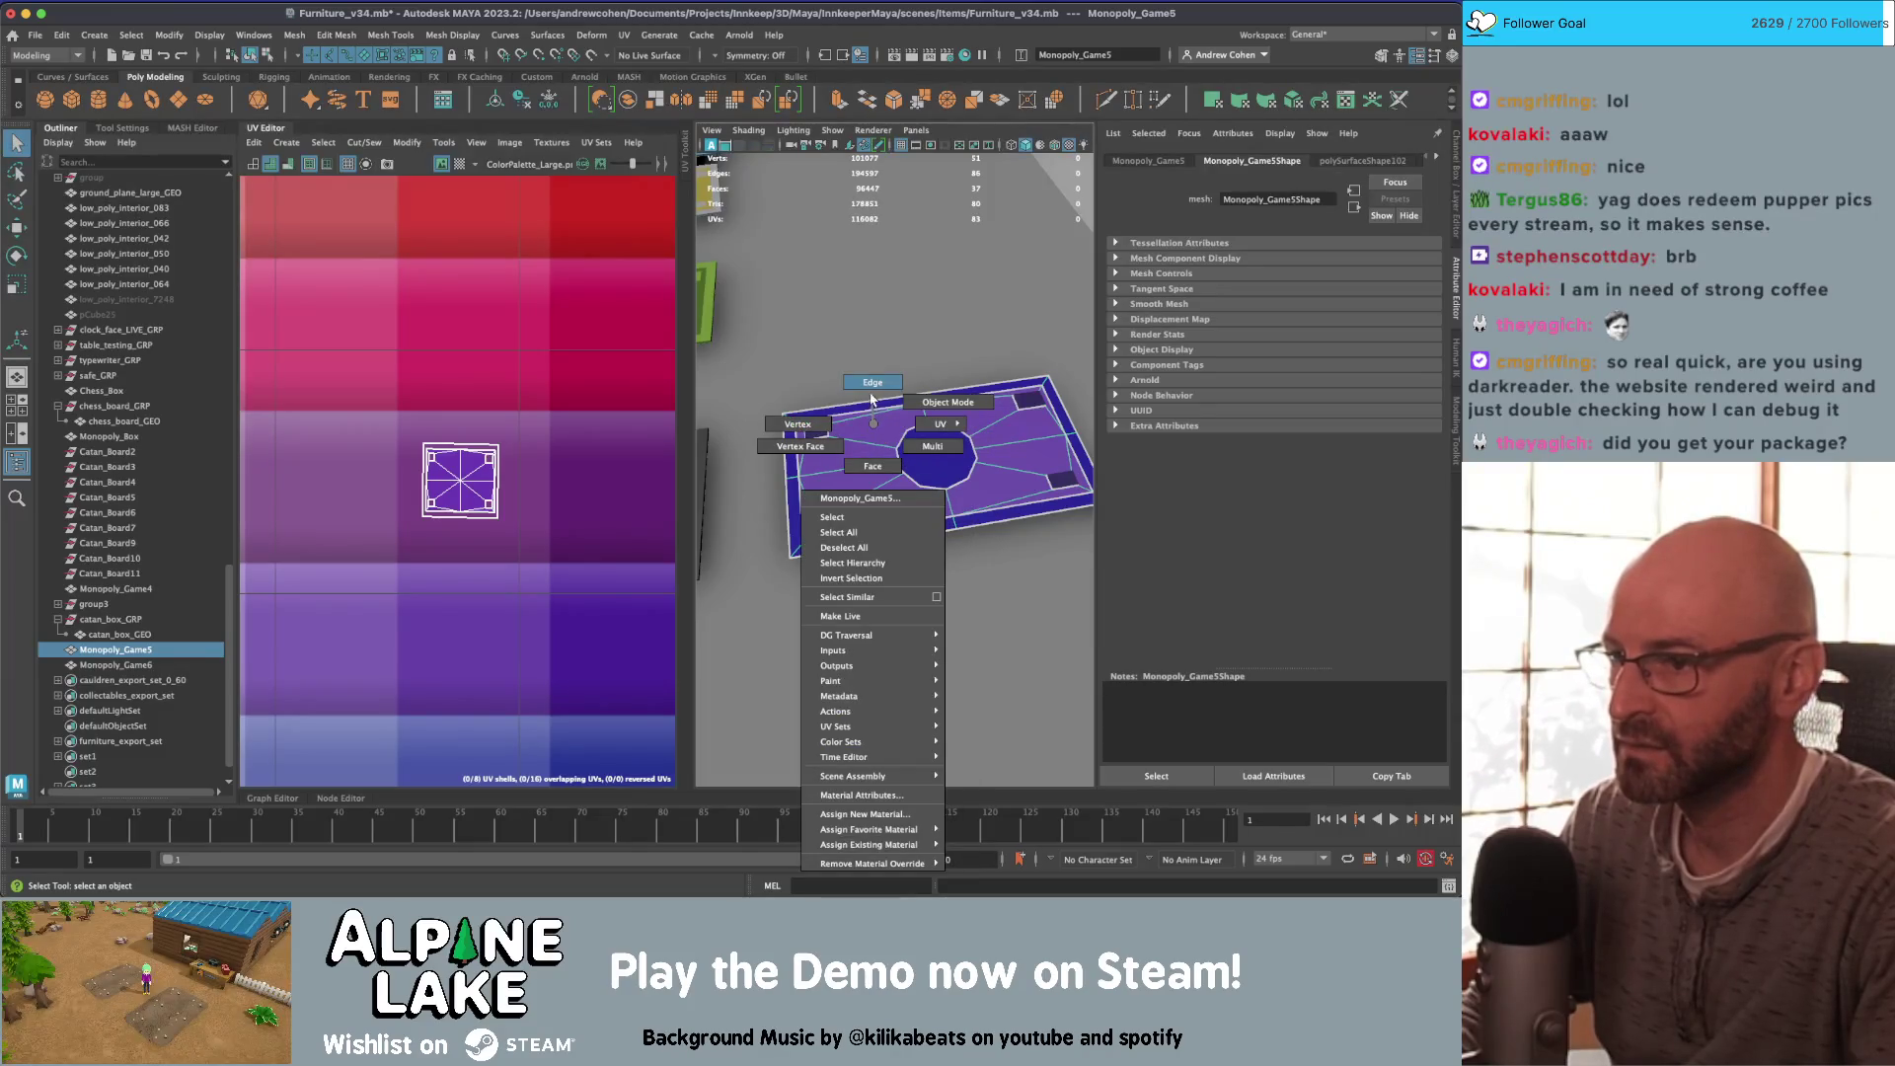
{"action": "left_click", "coordinate": [871, 398]}
{"action": "scroll", "coordinate": [927, 418], "scroll_direction": "up", "scroll_amount": 3}
{"action": "left_click", "coordinate": [950, 395]}
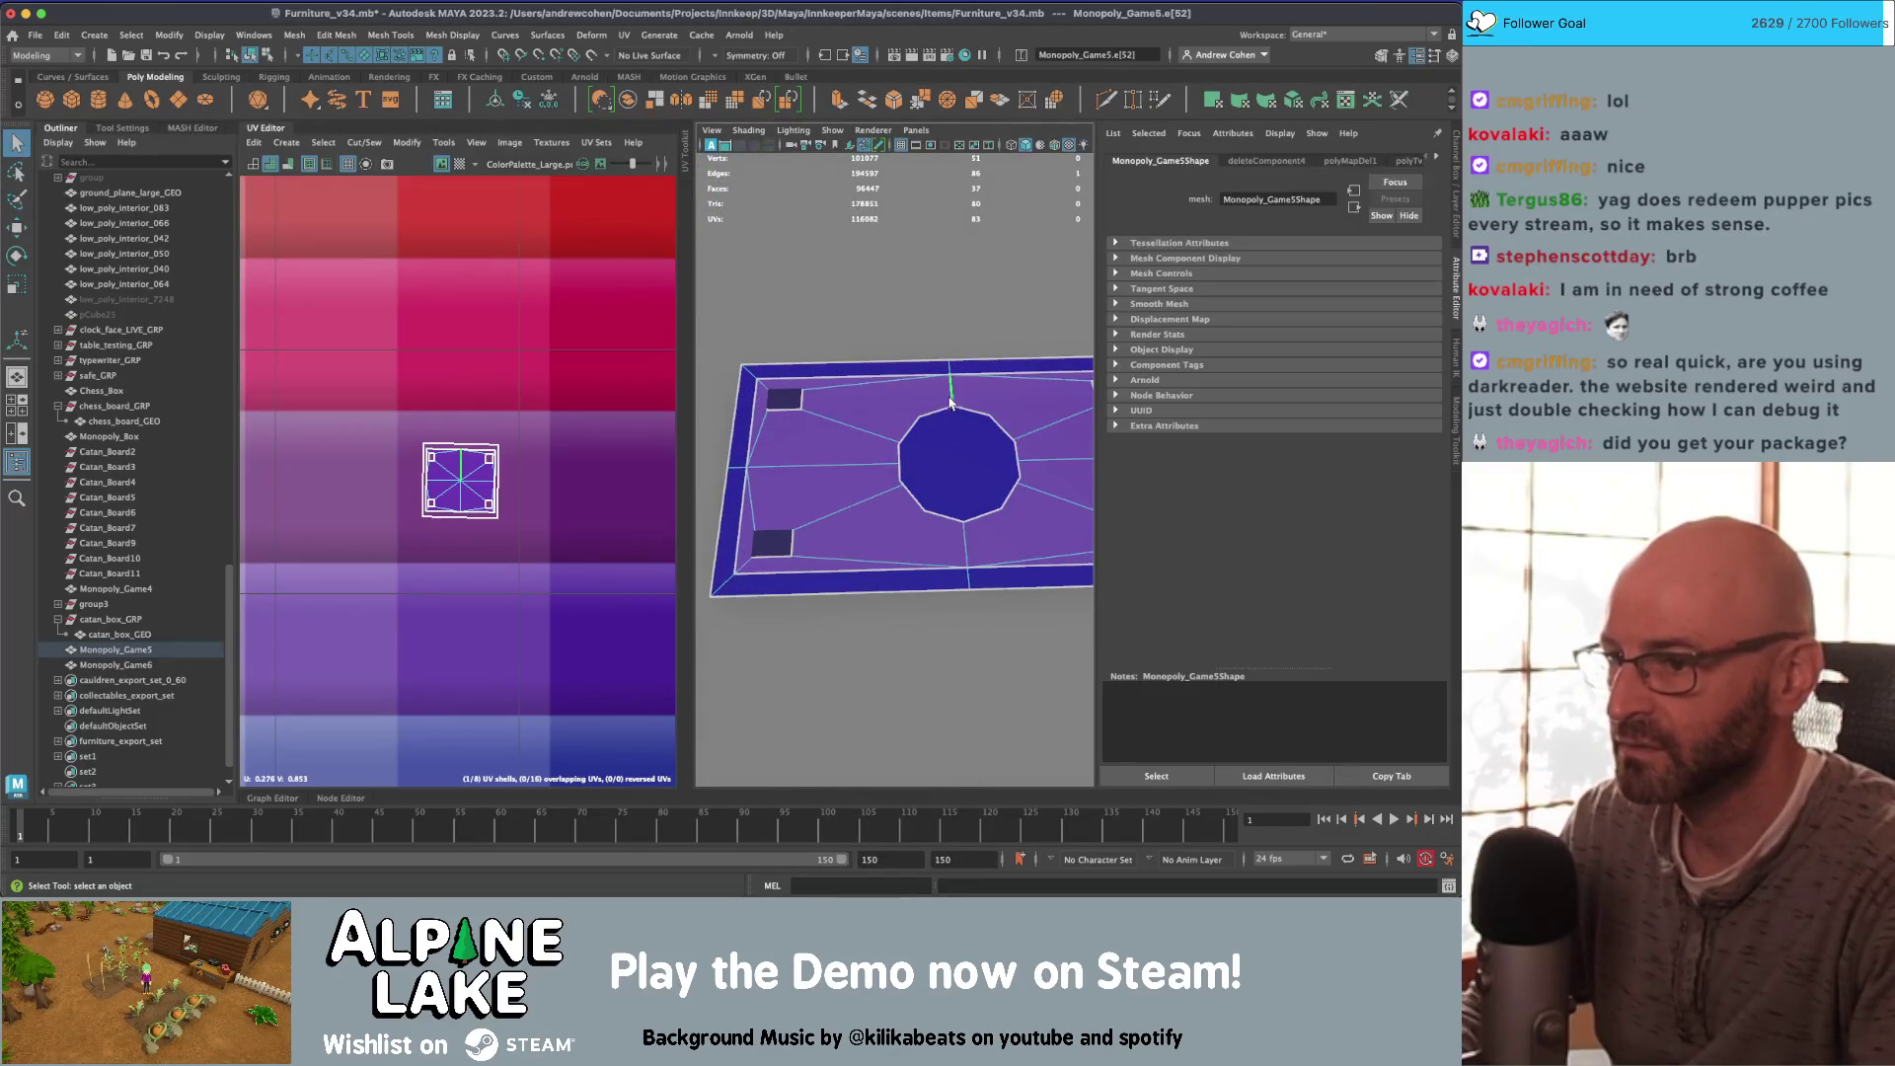
{"action": "left_click", "coordinate": [967, 538], "text": "shift"}
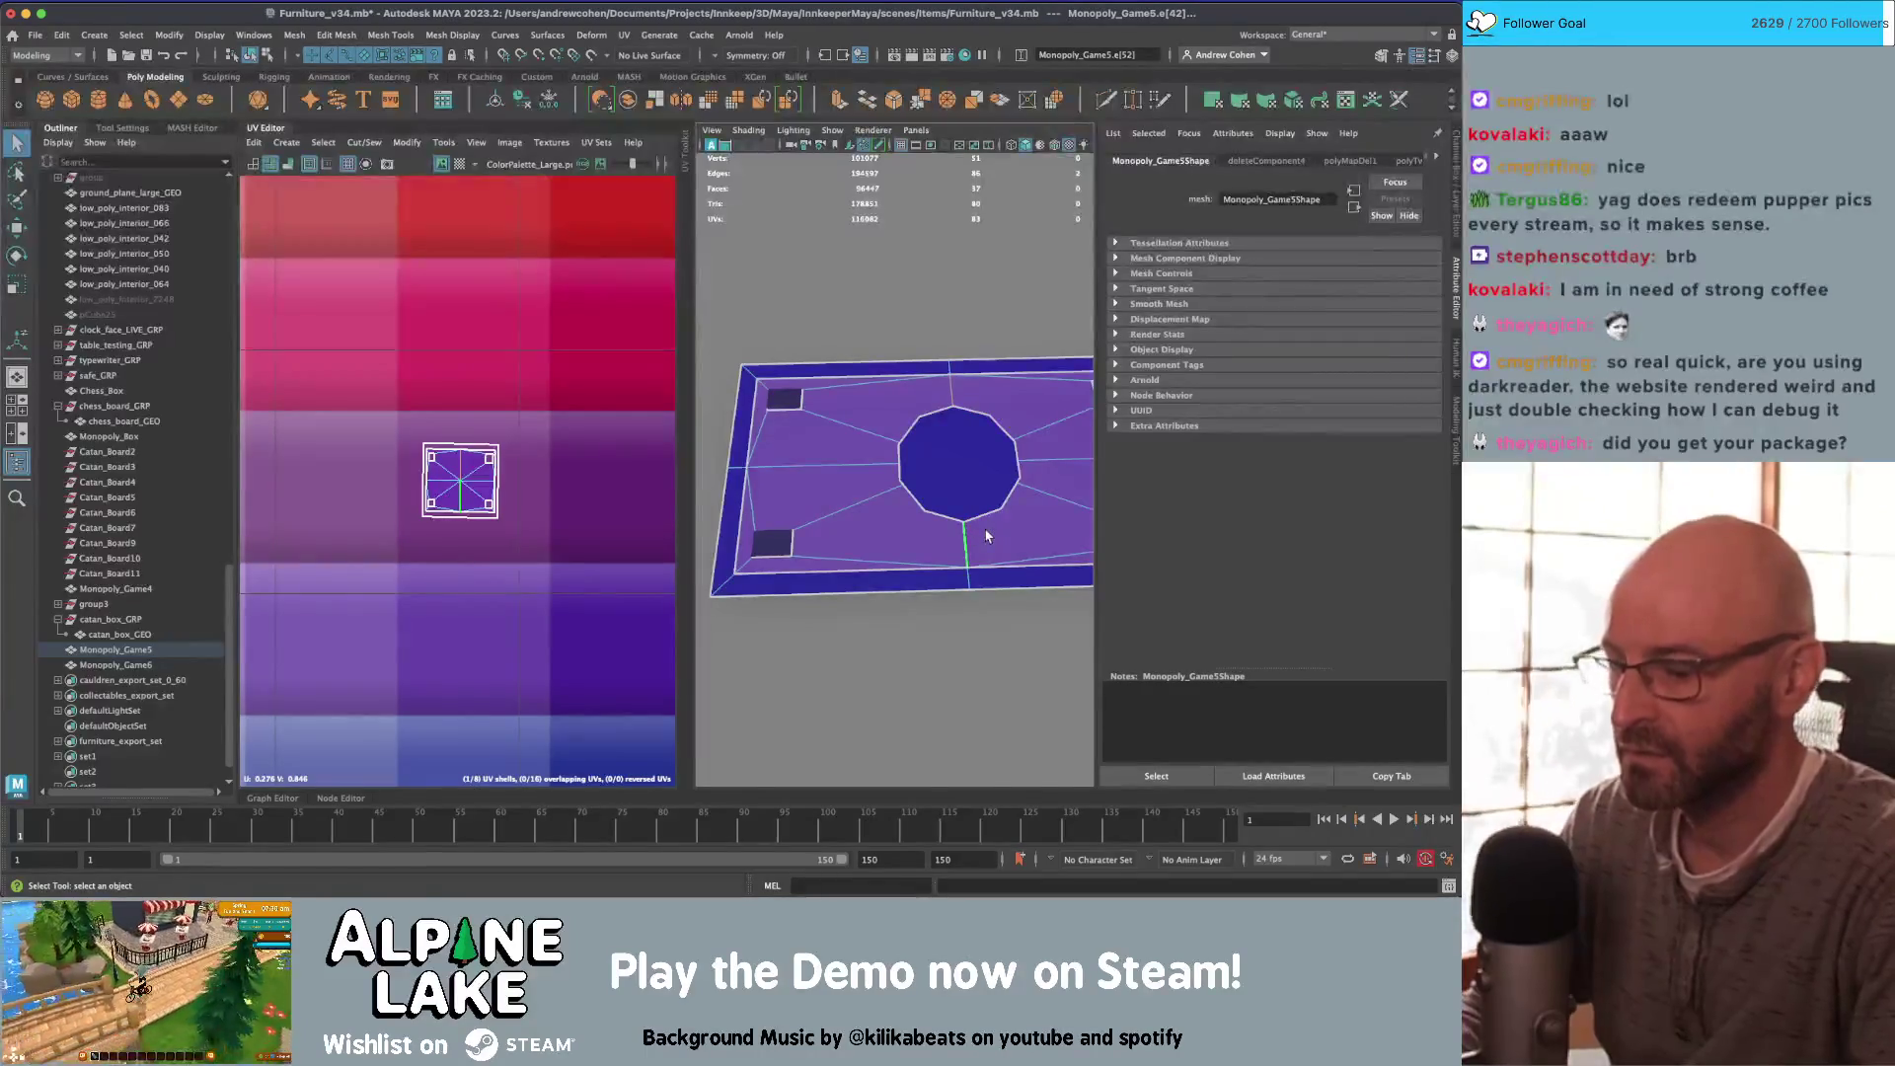
{"action": "key", "text": "Delete"}
{"action": "left_click", "coordinate": [962, 572]}
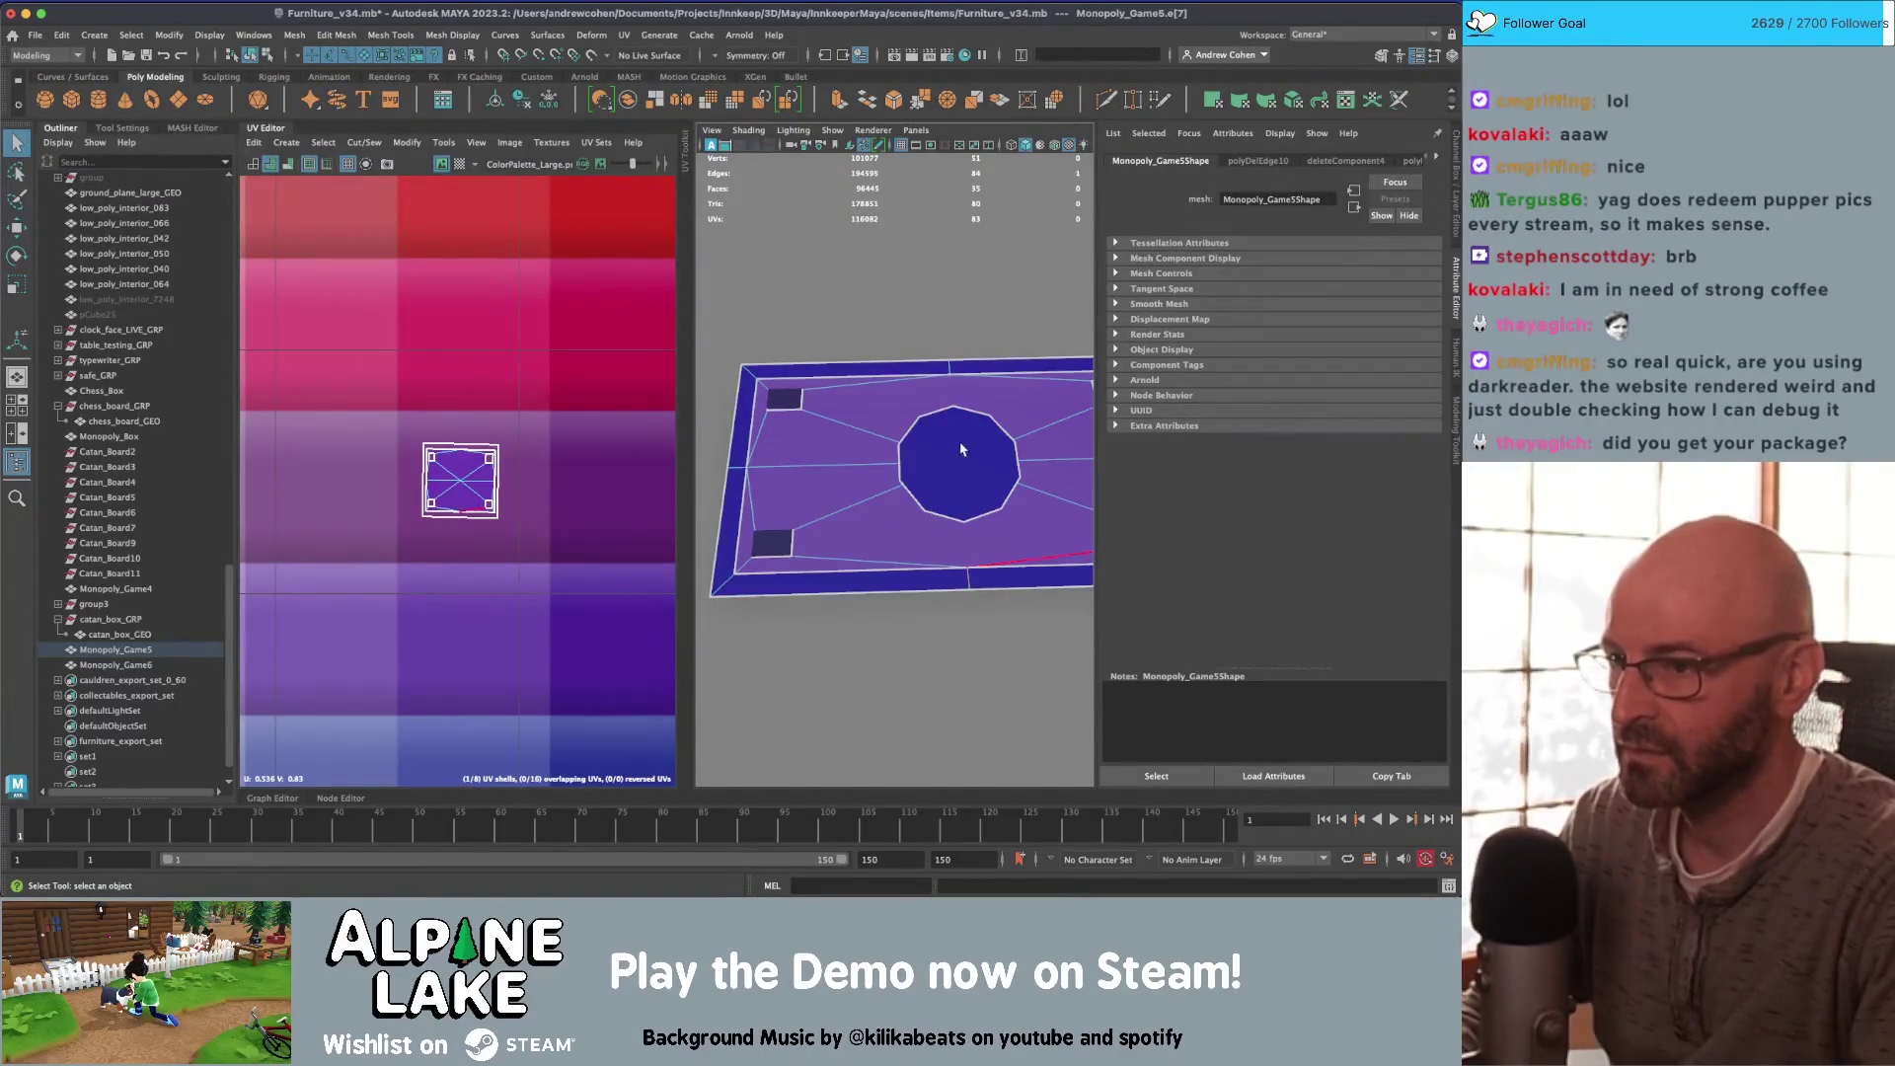
{"action": "left_click", "coordinate": [950, 368], "text": "shift"}
{"action": "key", "text": "Delete"}
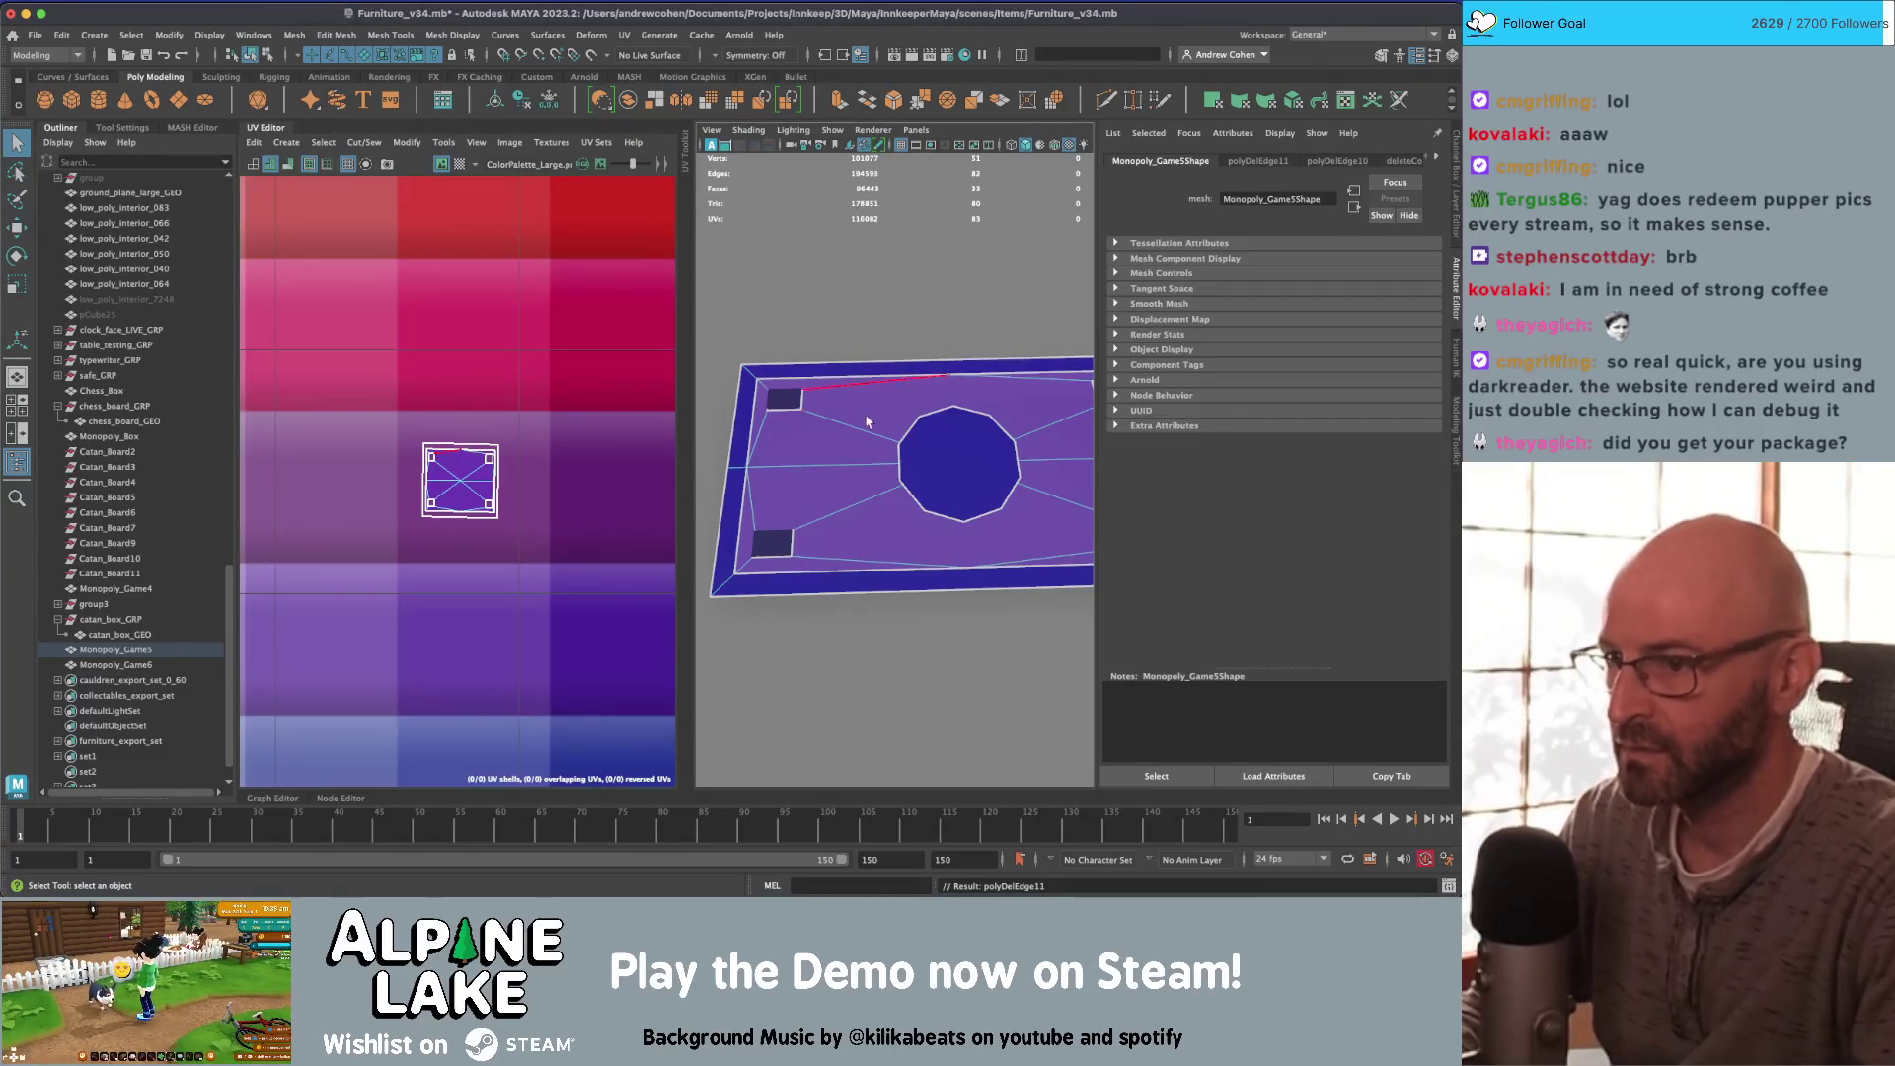
Step: Set the viewport background to light blue and merge the small top-left square's corners into one point
{"action": "left_click", "coordinate": [789, 408]}
{"action": "scroll", "coordinate": [854, 435], "scroll_direction": "up", "scroll_amount": 3}
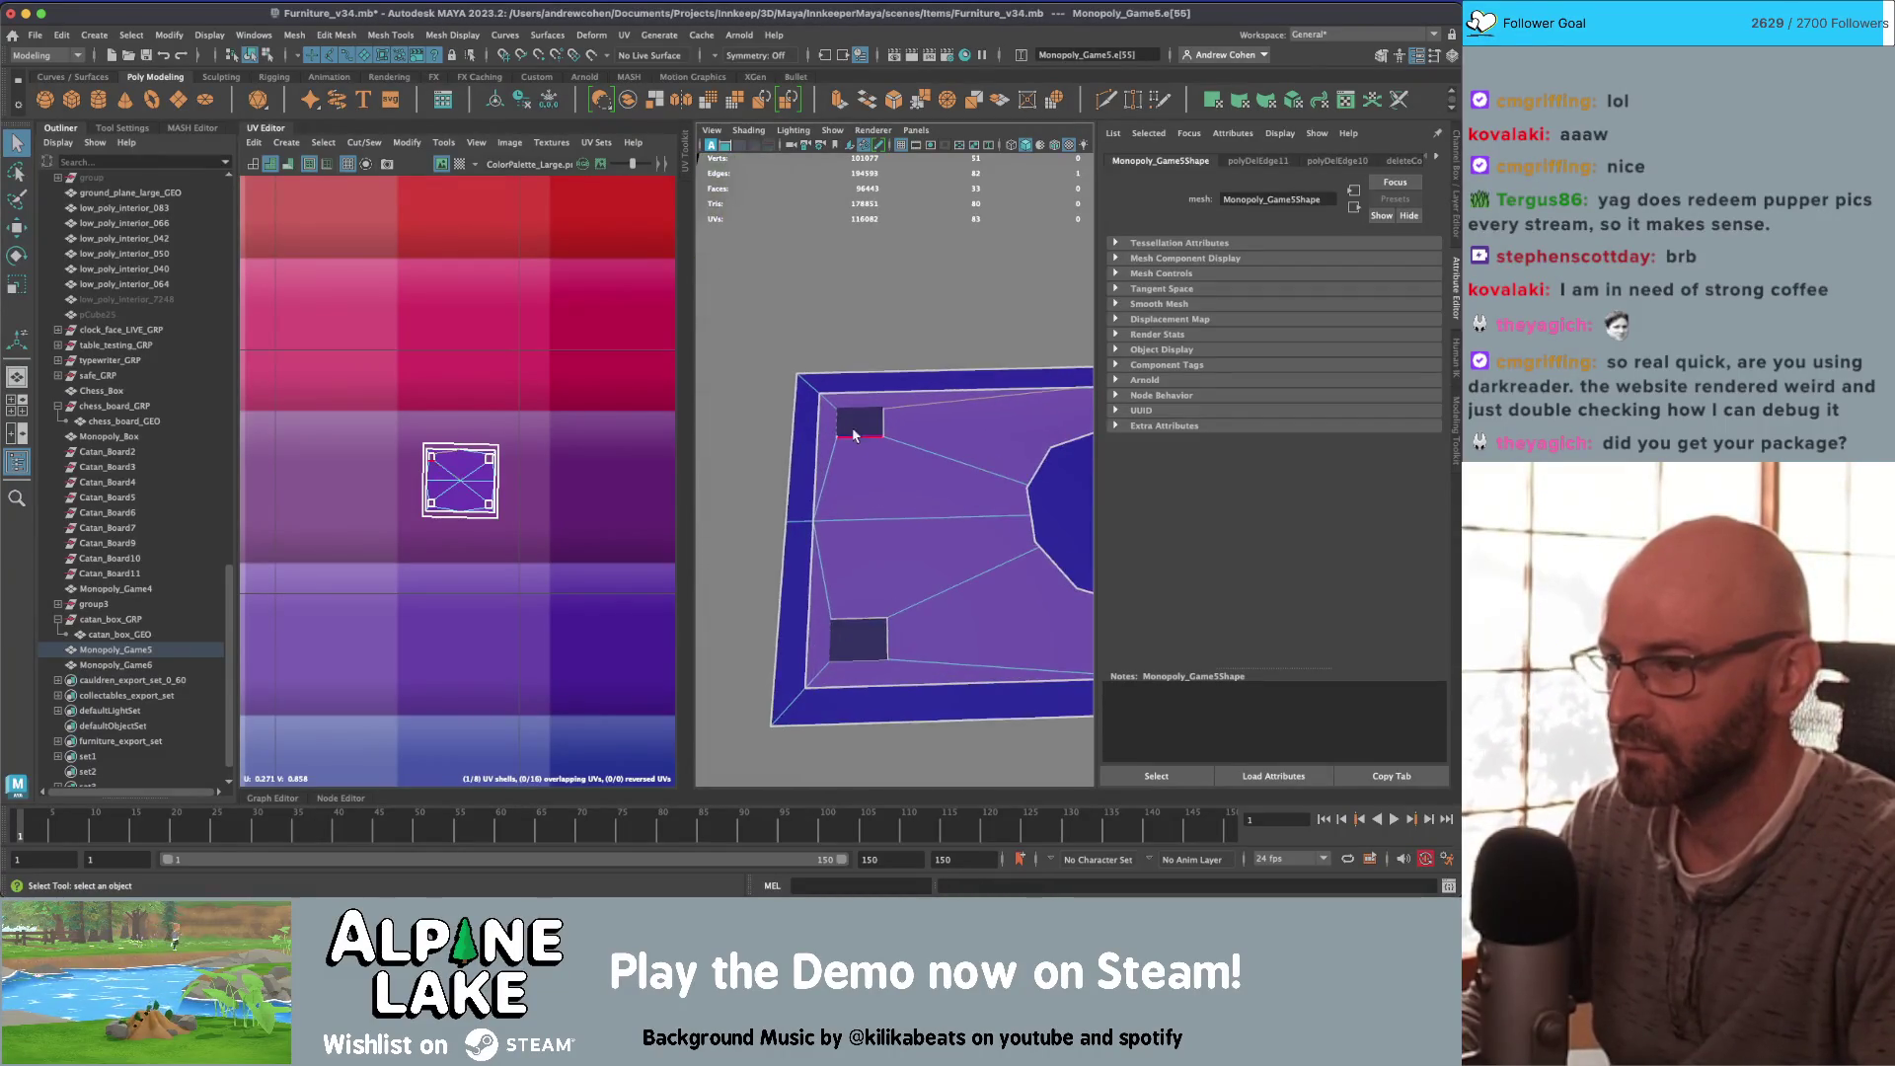
{"action": "right_click_drag", "start_coordinate": [866, 424], "coordinate": [986, 428]}
{"action": "key", "text": "alt+b"}
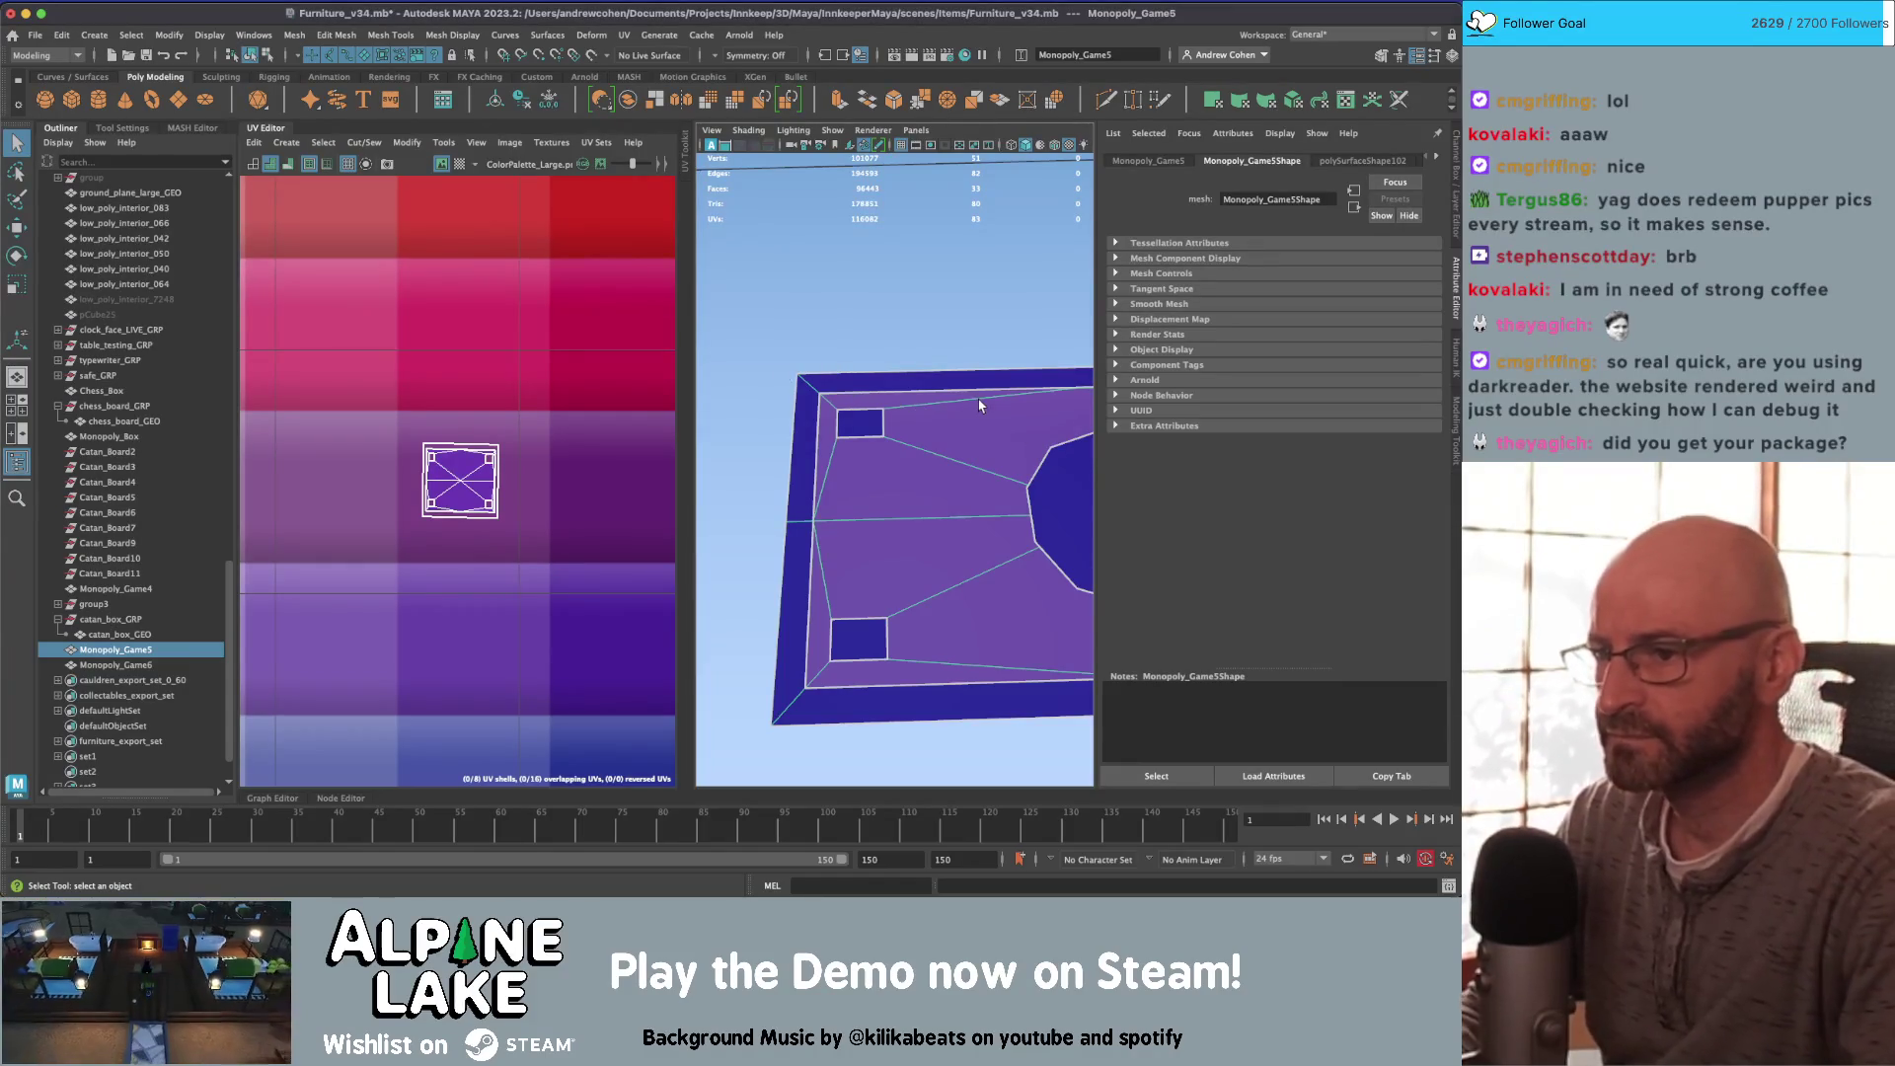
{"action": "right_click_drag", "start_coordinate": [977, 401], "coordinate": [976, 407]}
{"action": "left_click", "coordinate": [902, 426]}
{"action": "key", "text": "ctrl+z"}
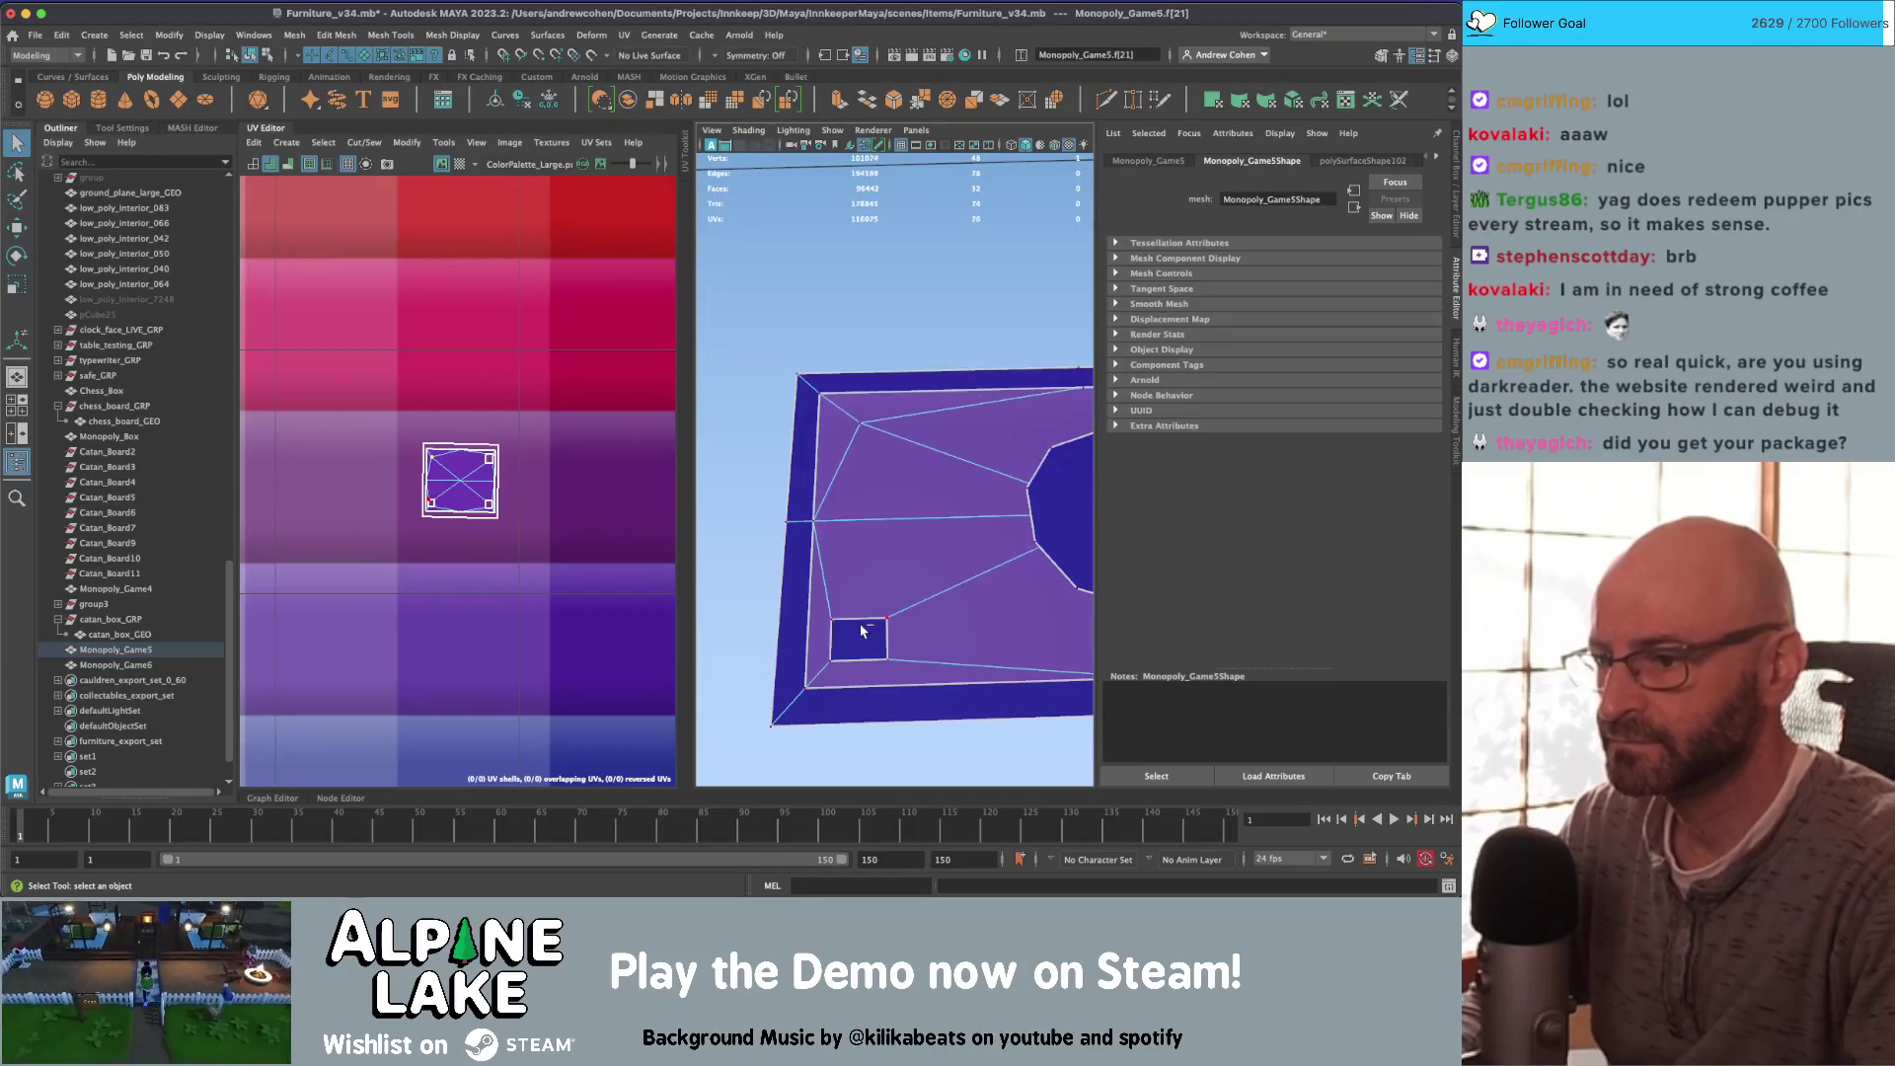
{"action": "left_click_drag", "start_coordinate": [878, 653], "coordinate": [850, 628]}
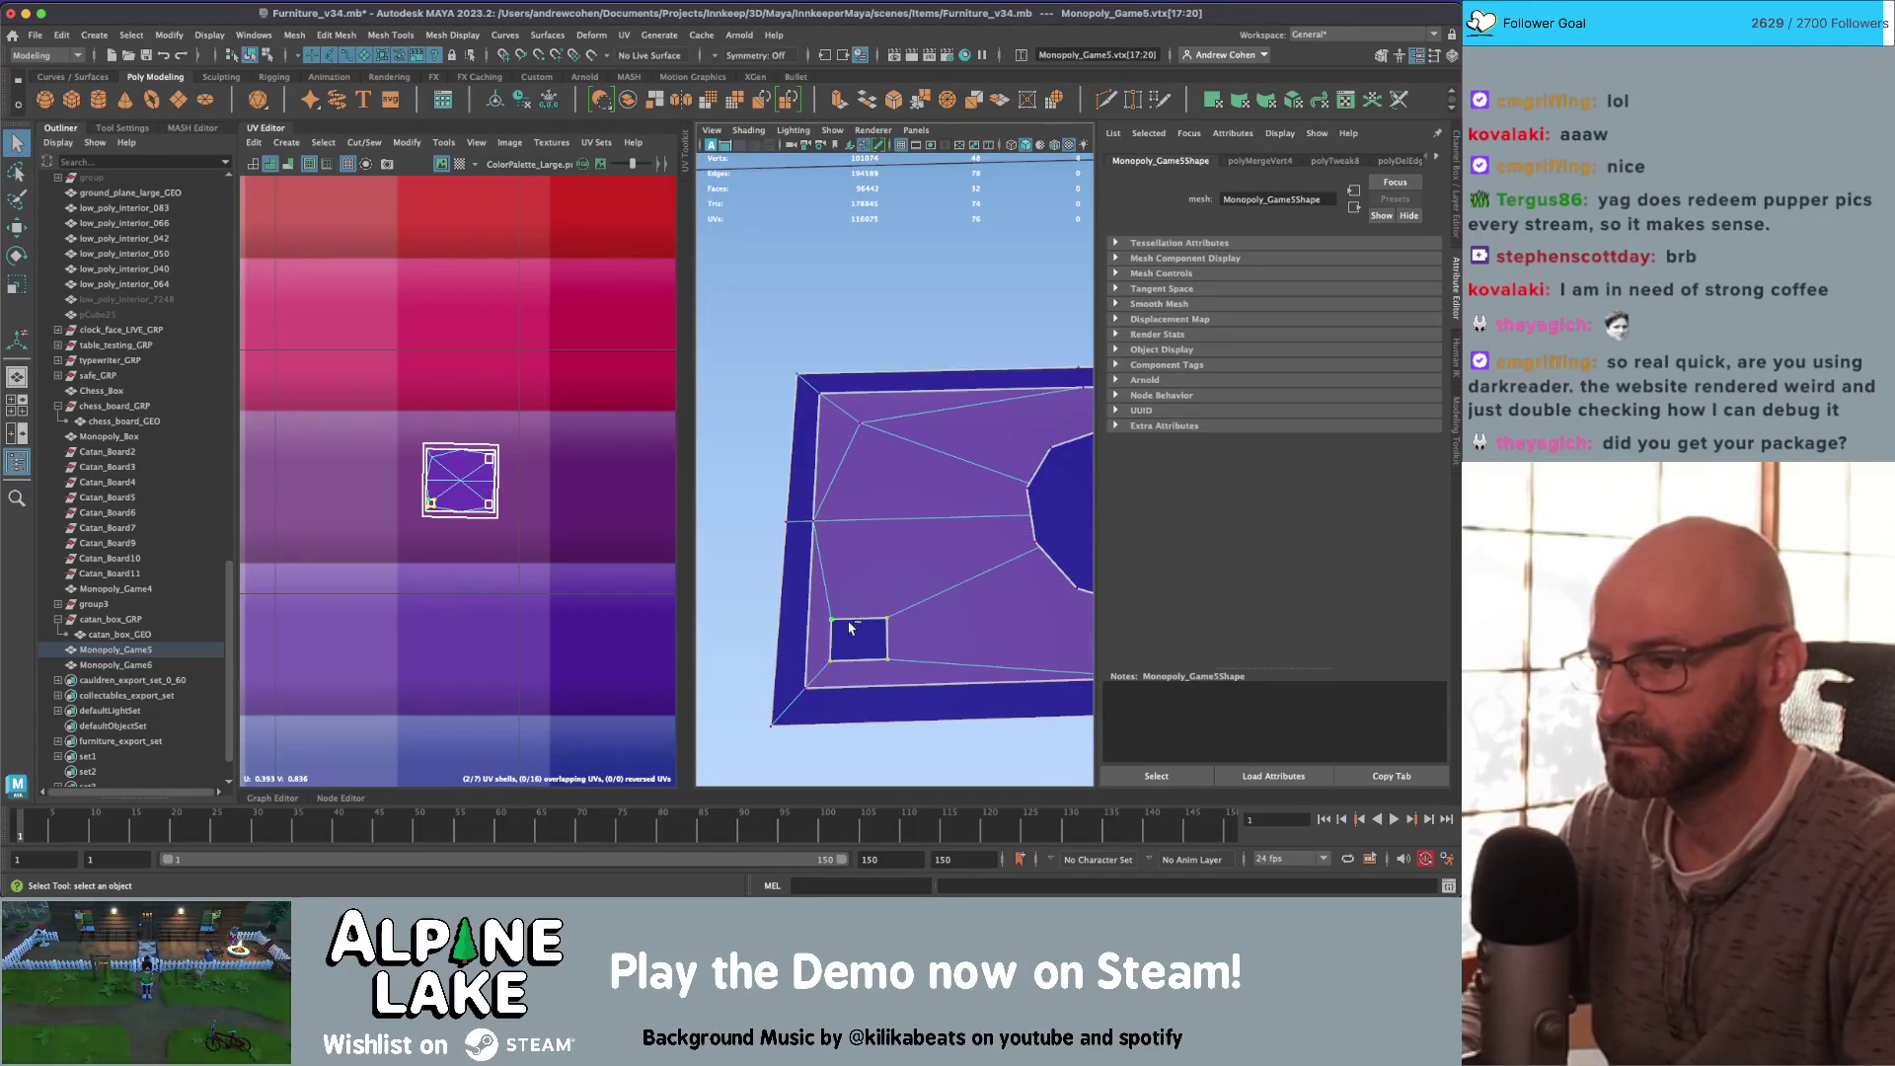
{"action": "right_click_drag", "start_coordinate": [862, 637], "coordinate": [878, 562], "text": "shift"}
Step: Delete the selected face of the plate in face mode
{"action": "mouse_move", "coordinate": [951, 564]}
{"action": "left_mouse_down", "text": "alt"}
{"action": "mouse_move", "coordinate": [909, 479]}
{"action": "mouse_move", "coordinate": [943, 424]}
{"action": "left_mouse_up", "text": "alt"}
{"action": "right_click_drag", "start_coordinate": [942, 424], "coordinate": [941, 556]}
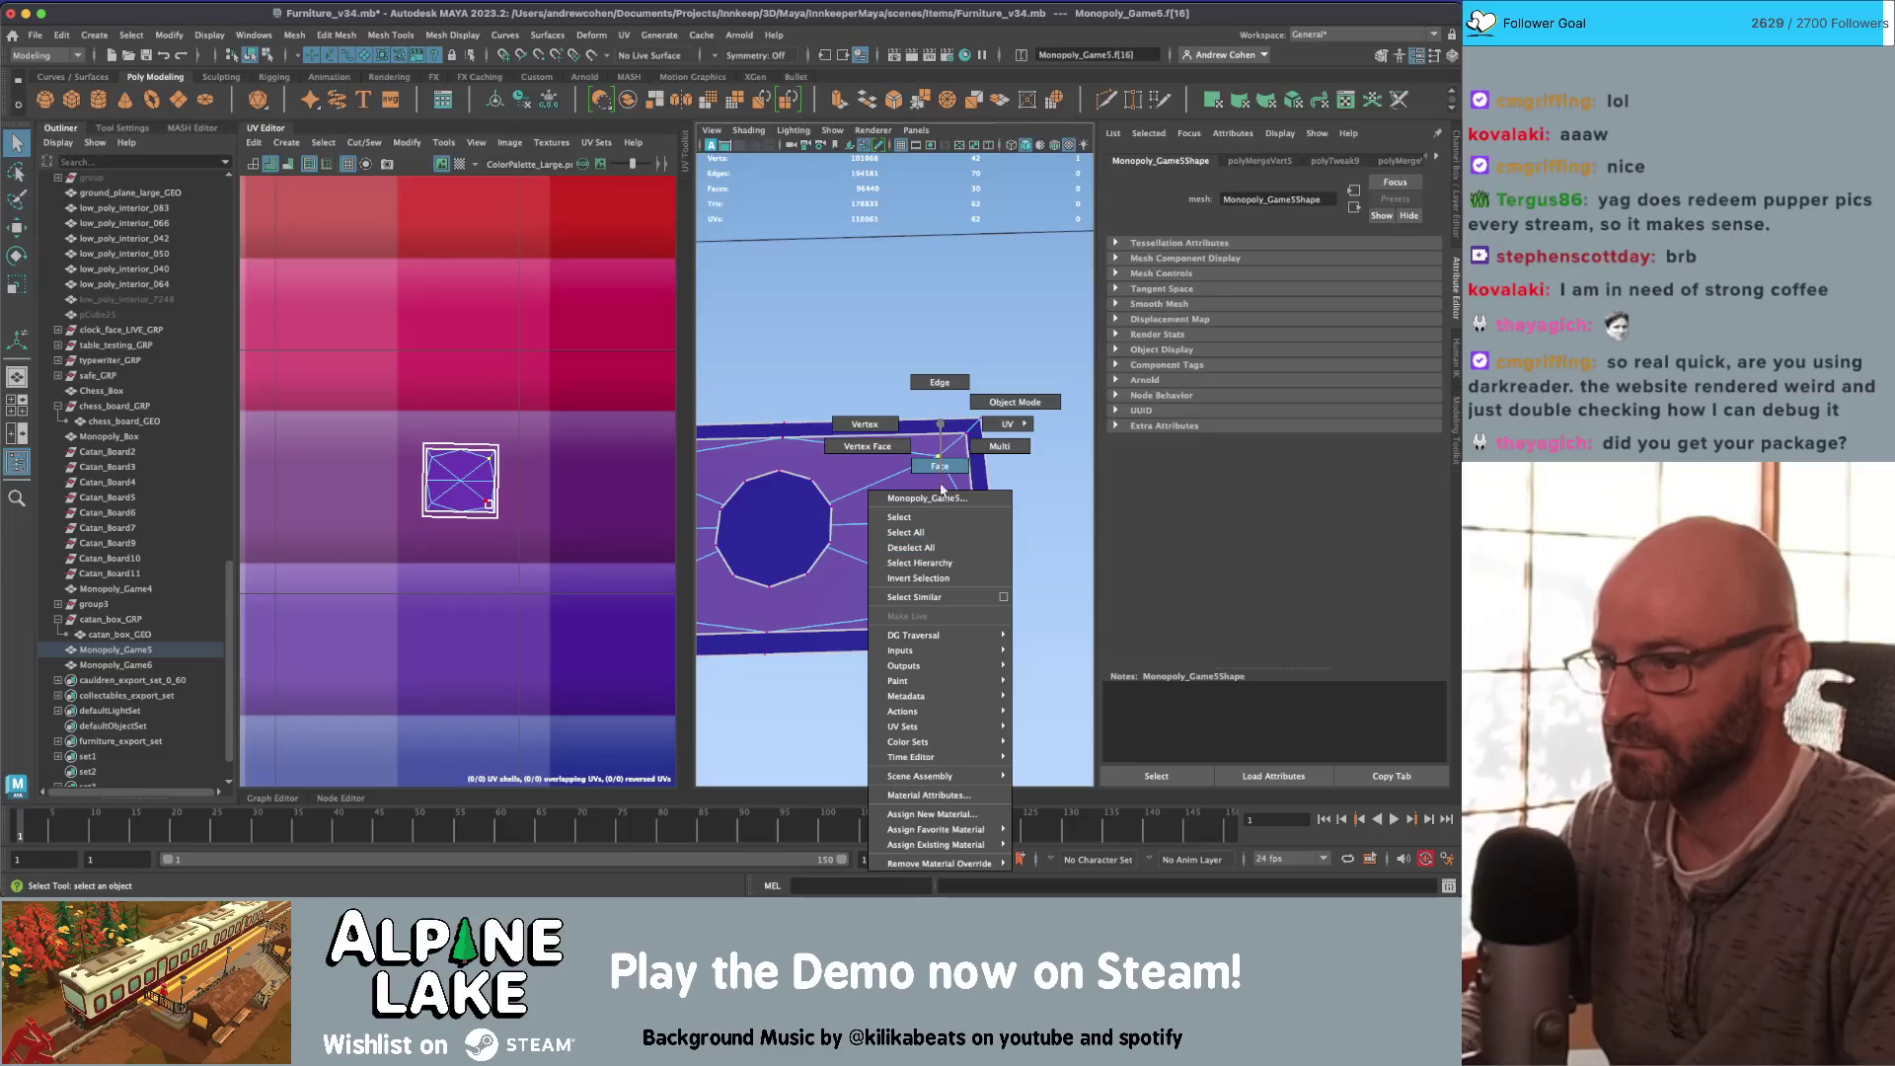
{"action": "right_click_drag", "start_coordinate": [940, 485], "coordinate": [914, 485]}
{"action": "key", "text": "Delete"}
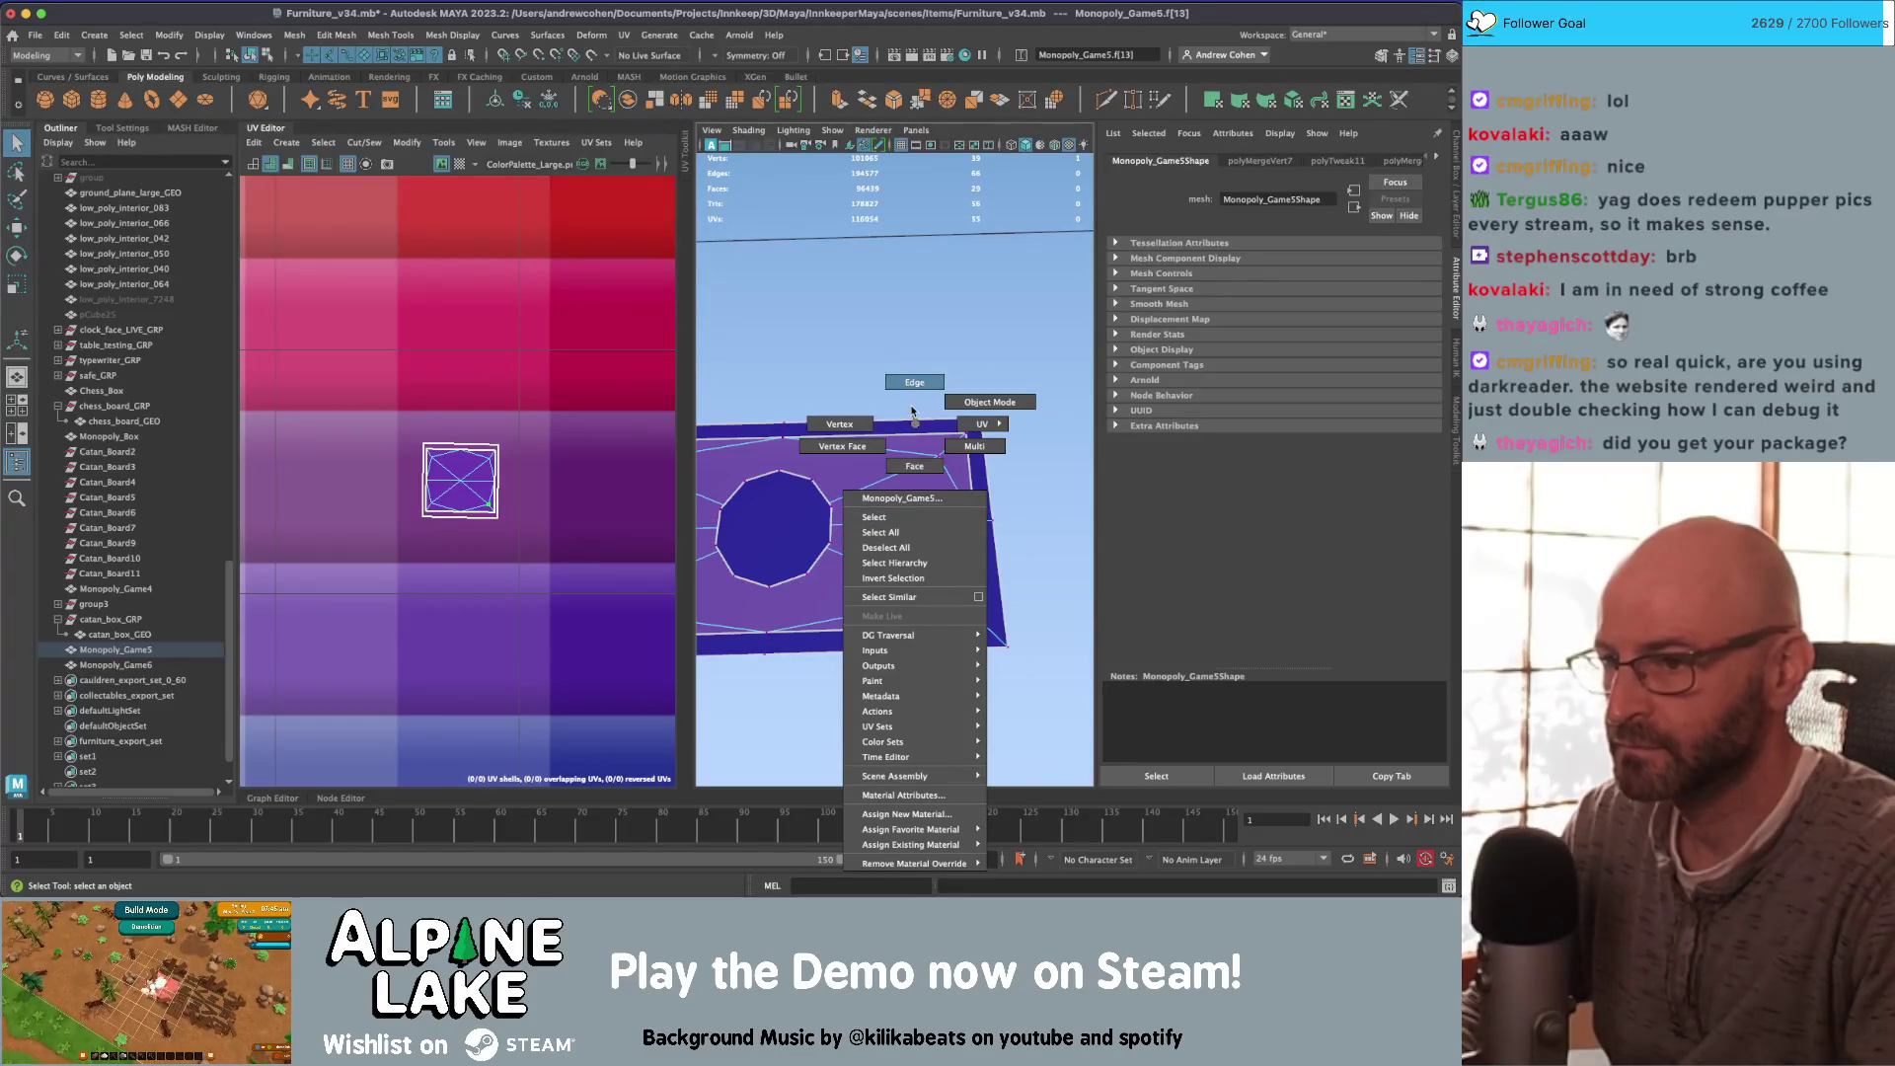
{"action": "right_click_drag", "start_coordinate": [911, 410], "coordinate": [912, 404]}
Step: Delete the radiating edges at the plate's top-left corner
{"action": "mouse_move", "coordinate": [901, 449]}
{"action": "left_mouse_down", "text": "alt"}
{"action": "mouse_move", "coordinate": [926, 456]}
{"action": "mouse_move", "coordinate": [855, 465]}
{"action": "left_mouse_up", "text": "alt"}
{"action": "left_click", "coordinate": [854, 464]}
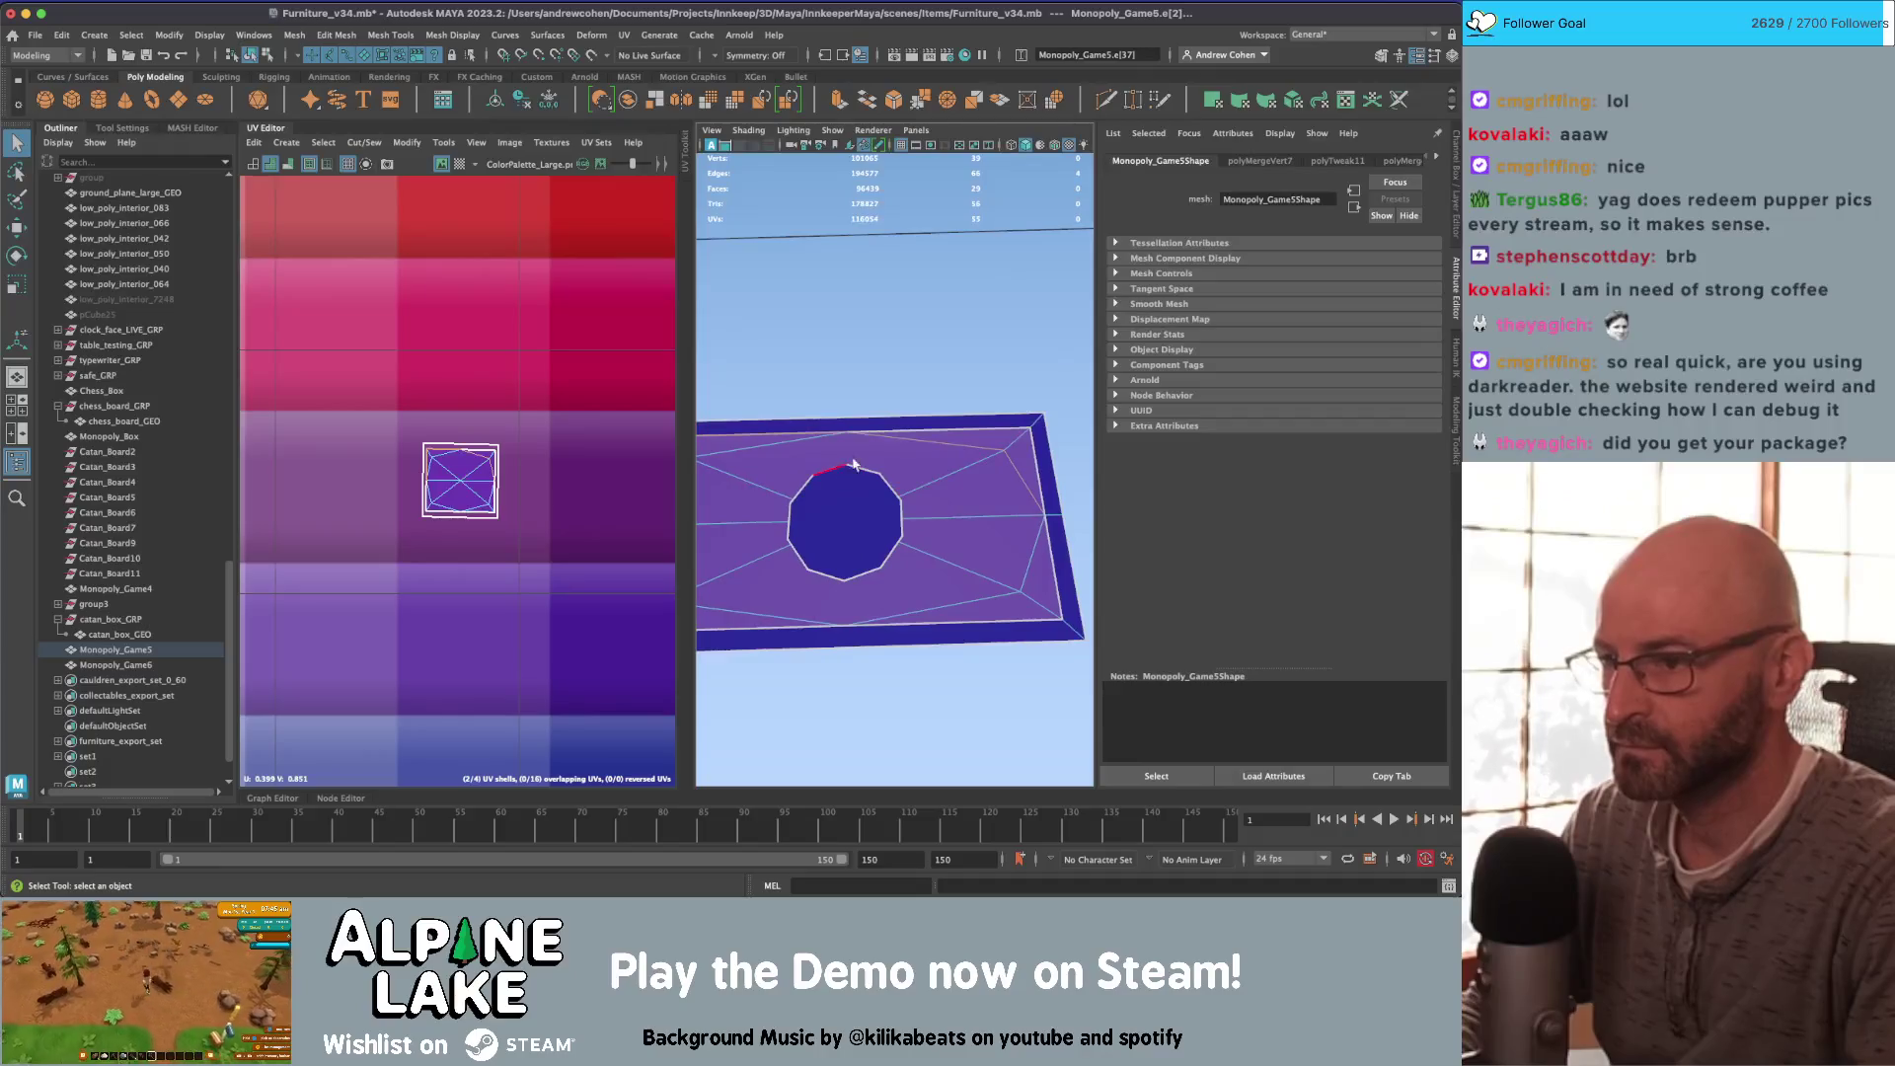
{"action": "scroll", "coordinate": [854, 465], "scroll_direction": "down", "scroll_amount": 3}
{"action": "left_click", "coordinate": [815, 474]}
{"action": "left_click", "coordinate": [795, 475], "text": "shift"}
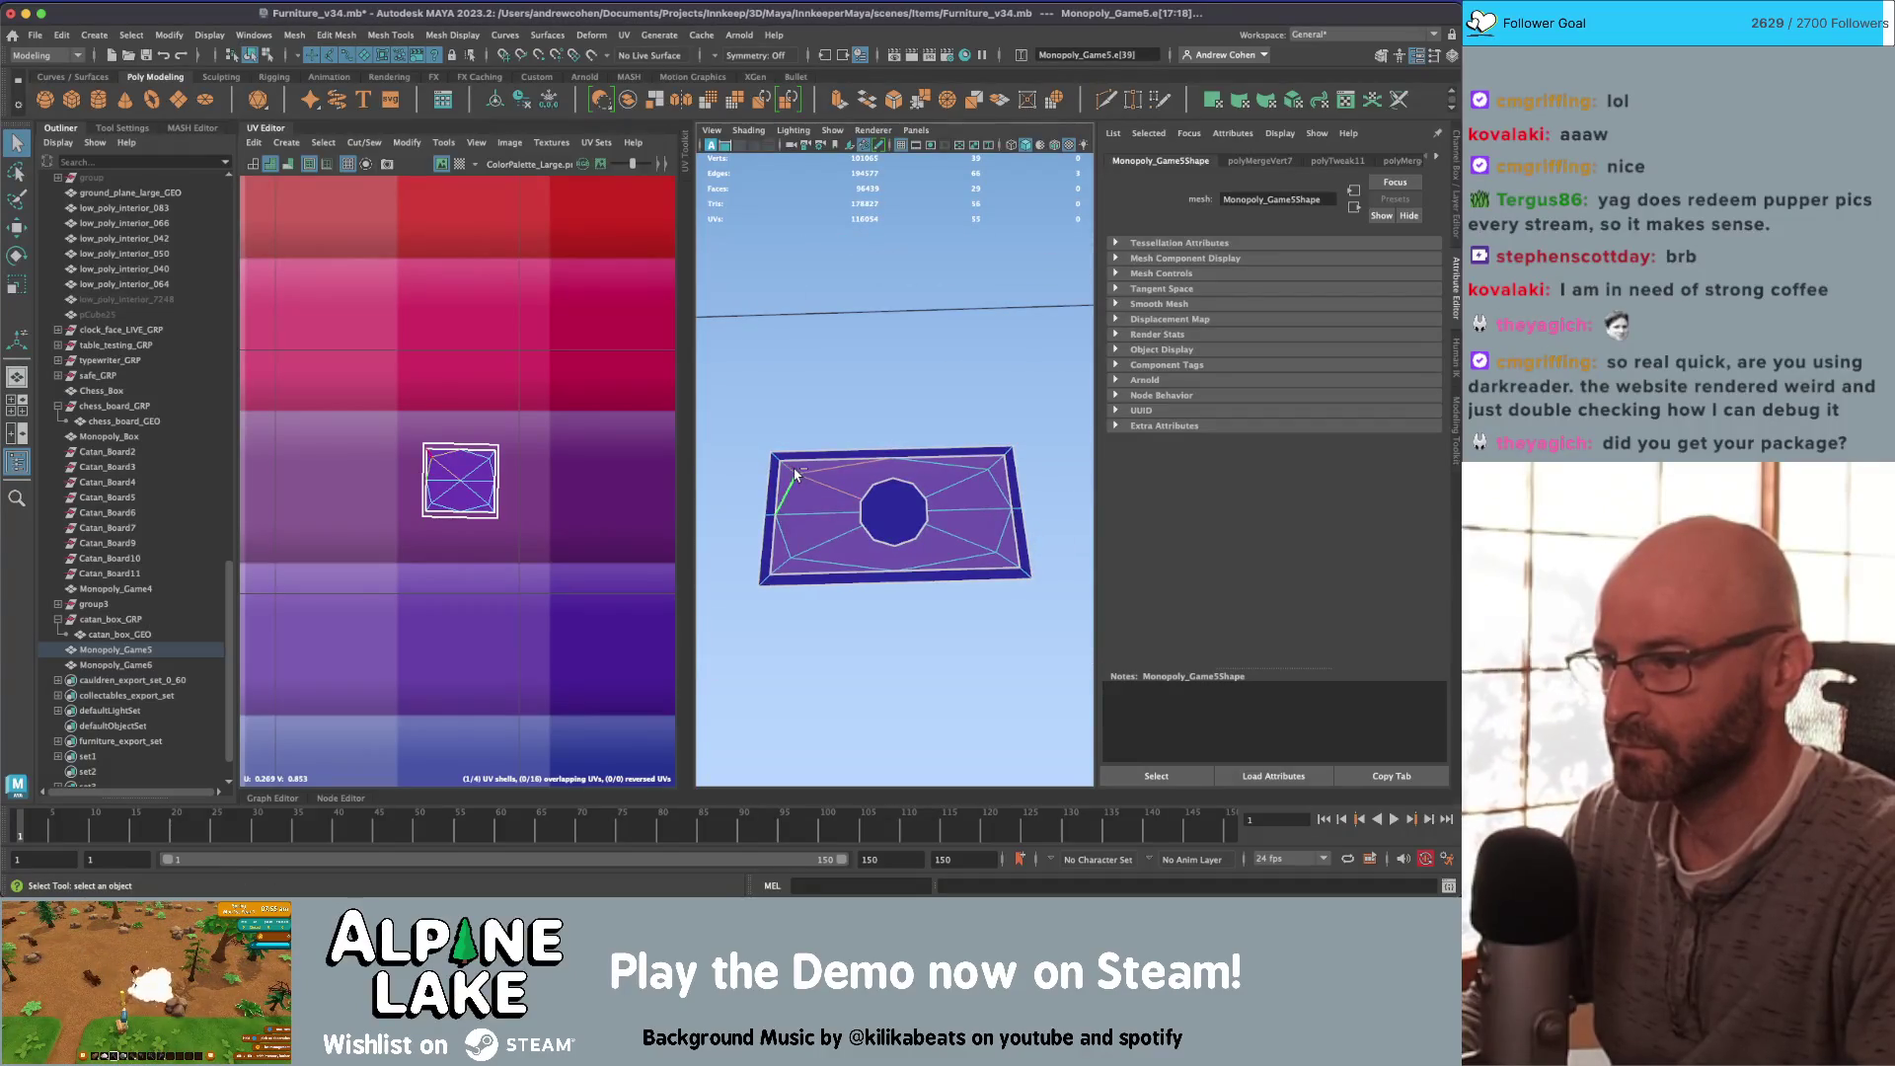
{"action": "left_click", "coordinate": [802, 514]}
{"action": "key", "text": "Delete"}
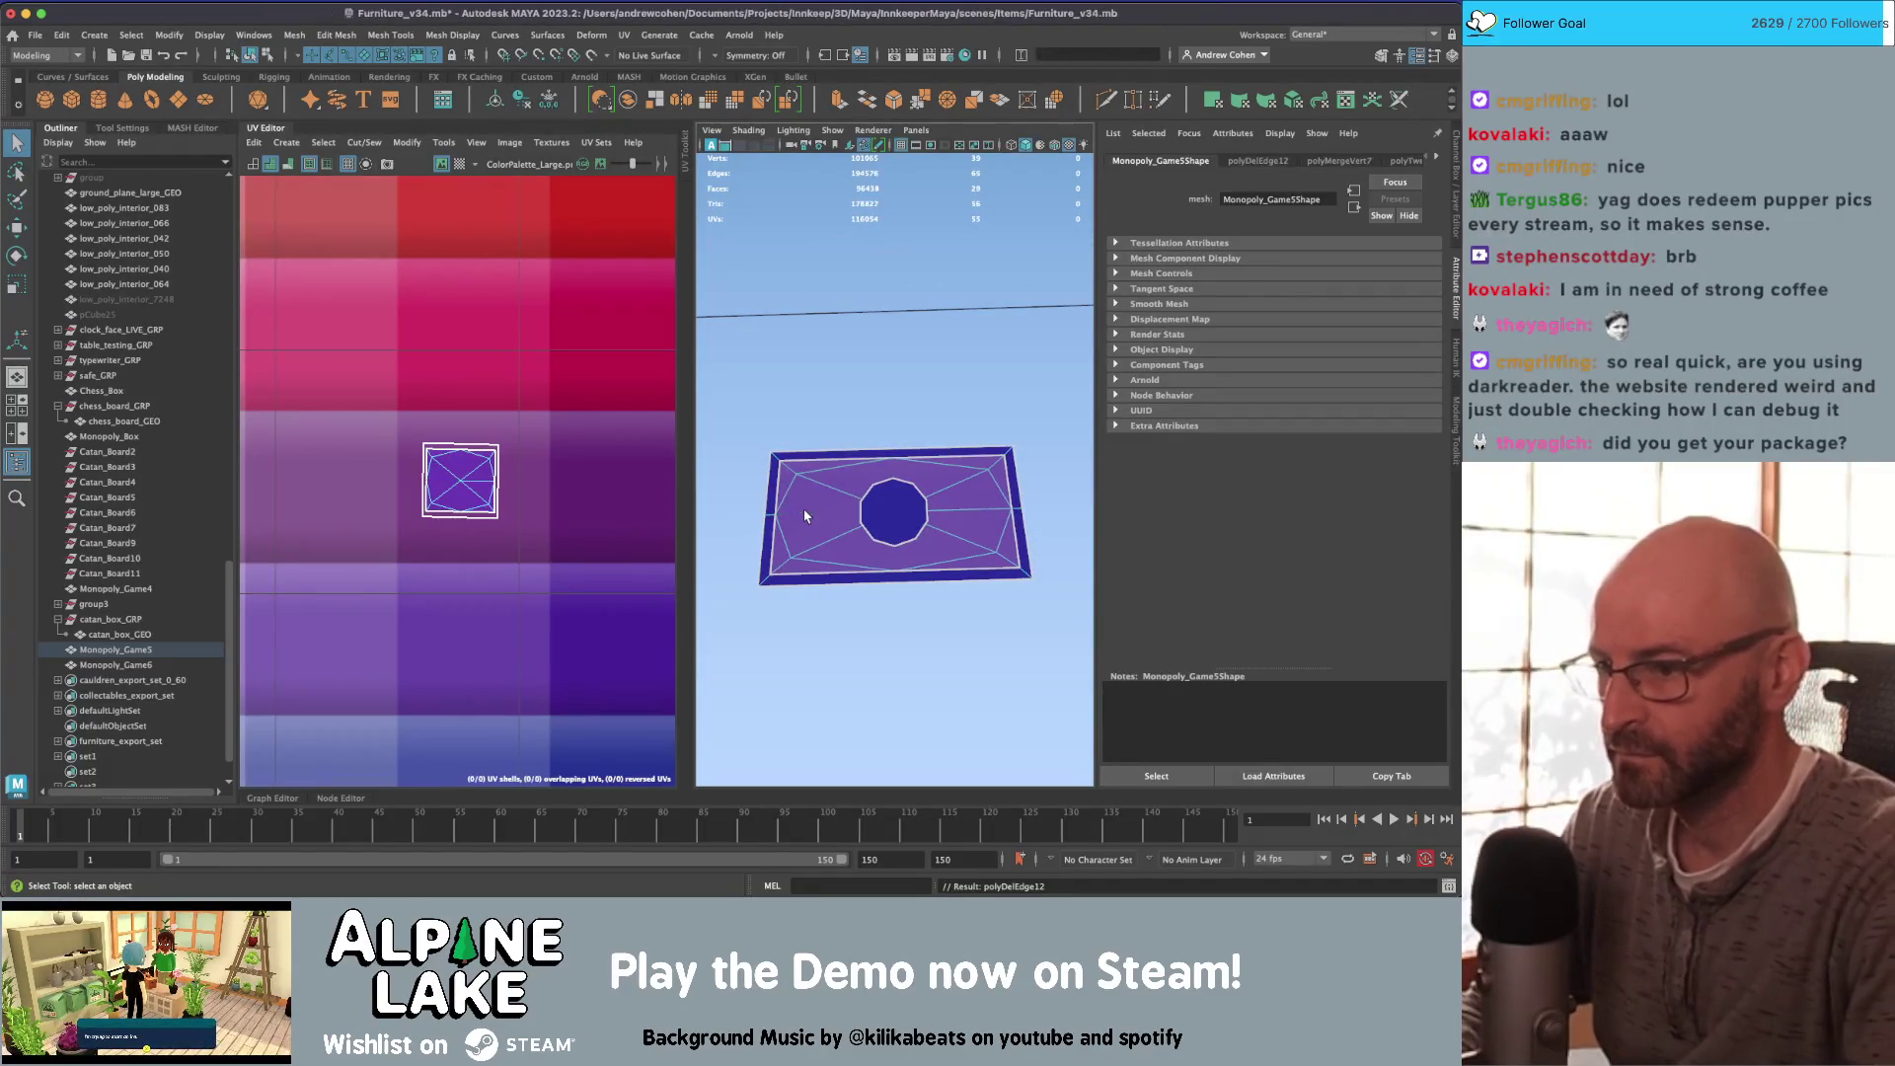
{"action": "left_click", "coordinate": [791, 466]}
{"action": "left_click", "coordinate": [797, 473], "text": "shift"}
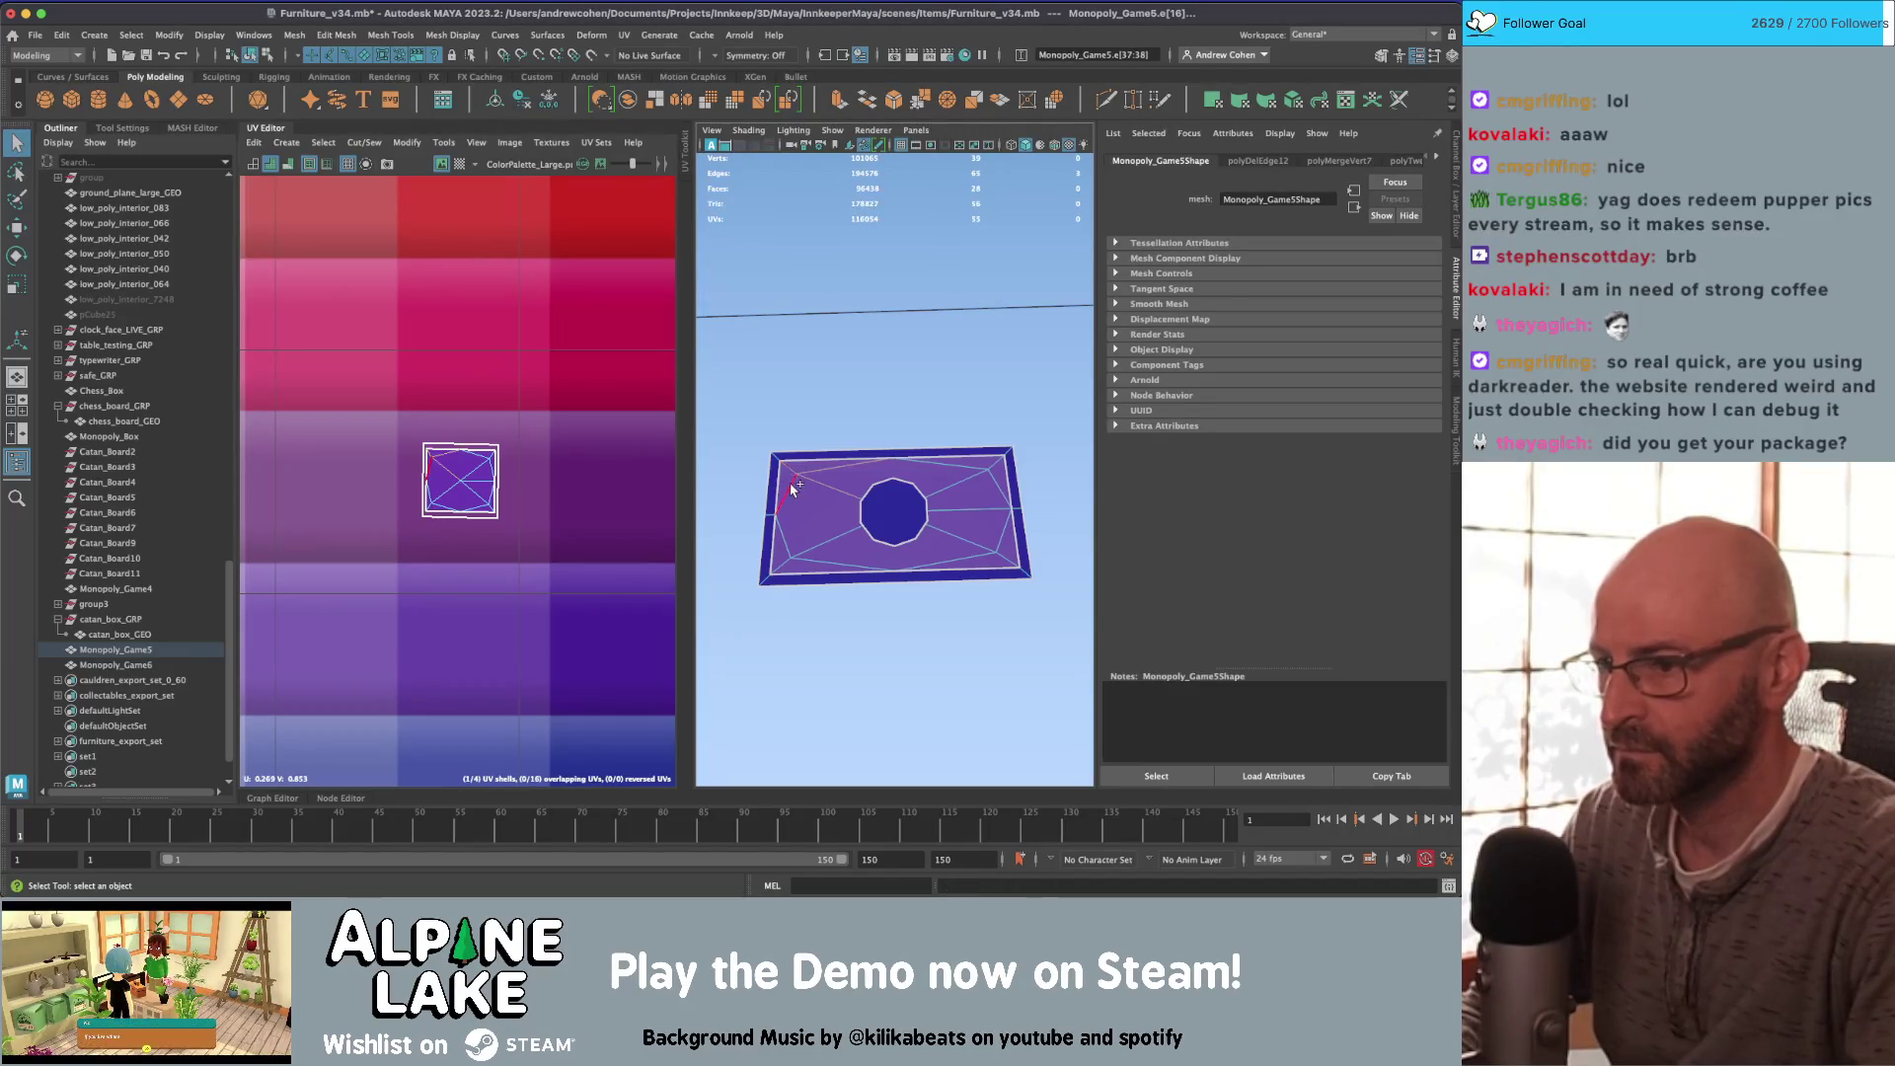
{"action": "key", "text": "Delete"}
Step: Delete the top-right, bottom-corner and left-side radiating edges of the plate
{"action": "left_click", "coordinate": [981, 474]}
{"action": "left_click", "coordinate": [987, 481], "text": "shift"}
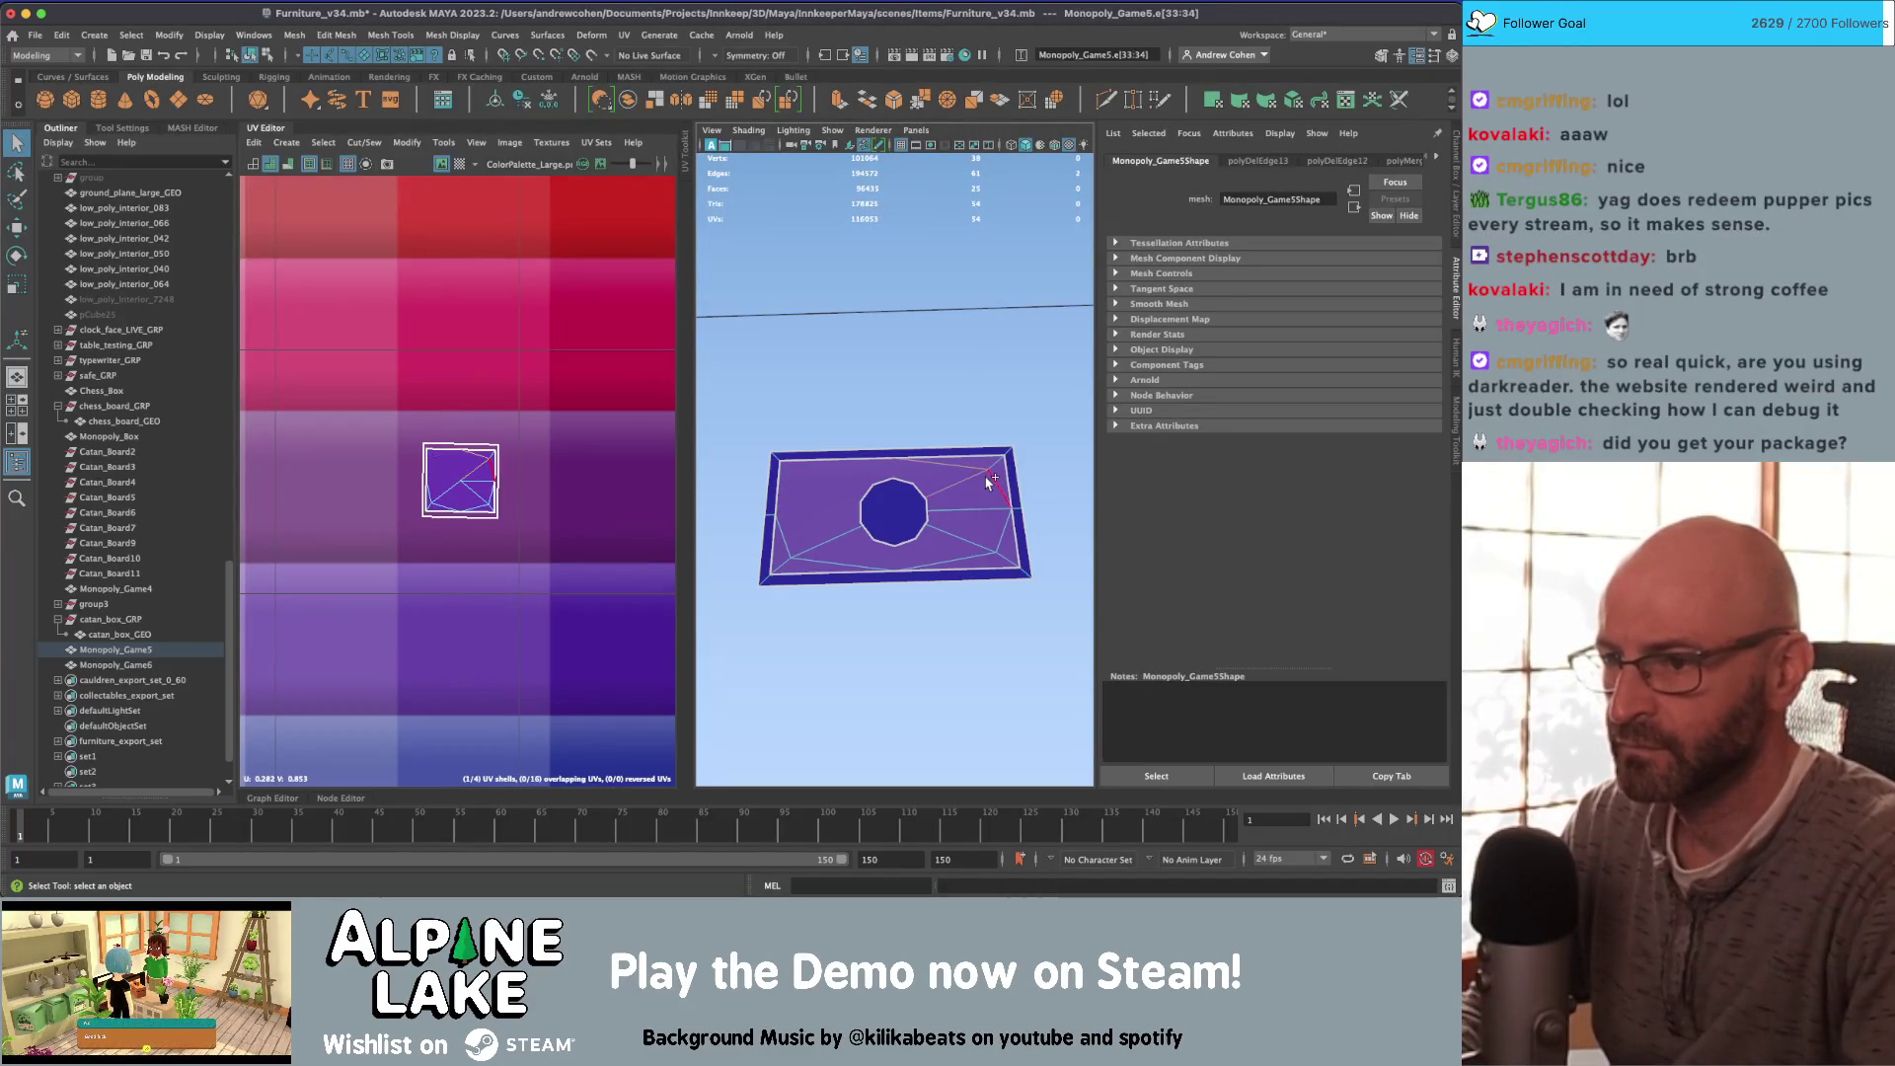
{"action": "key", "text": "Delete"}
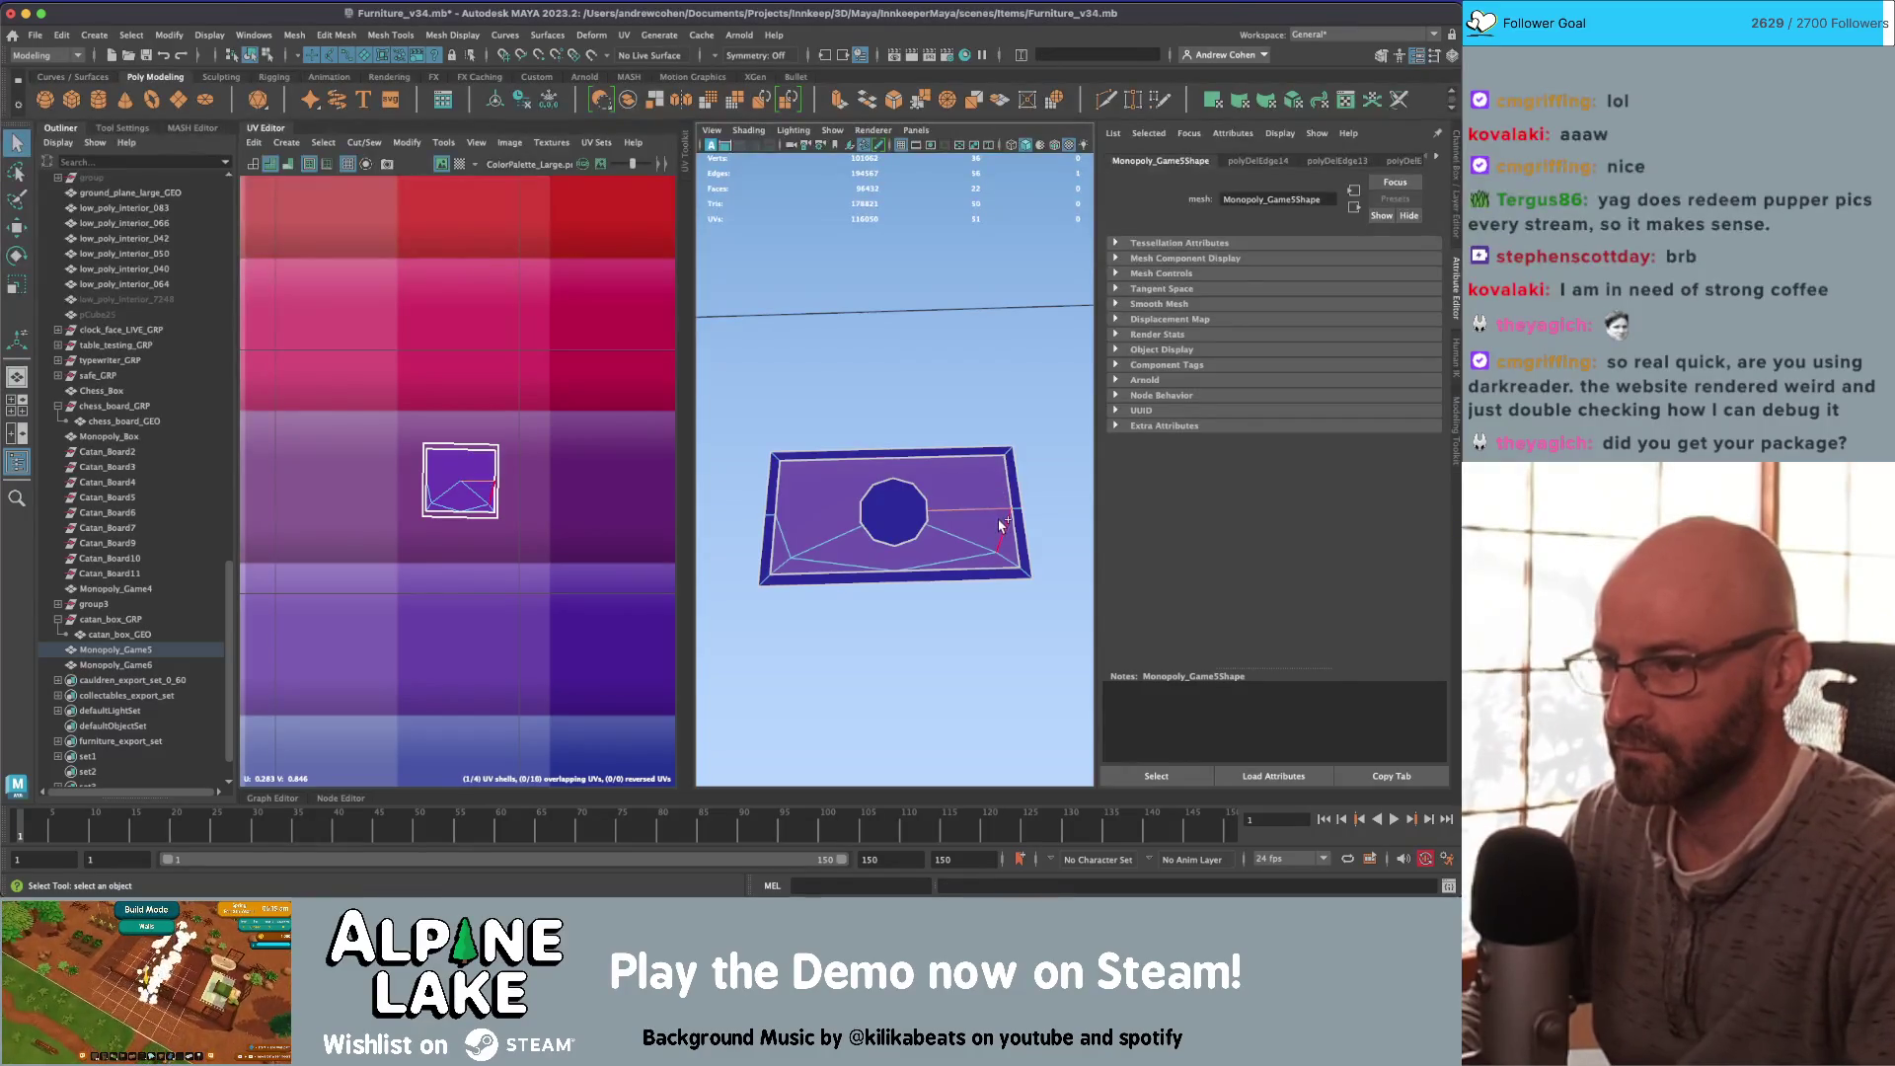
{"action": "left_click", "coordinate": [977, 537], "text": "shift"}
{"action": "left_click", "coordinate": [835, 560]}
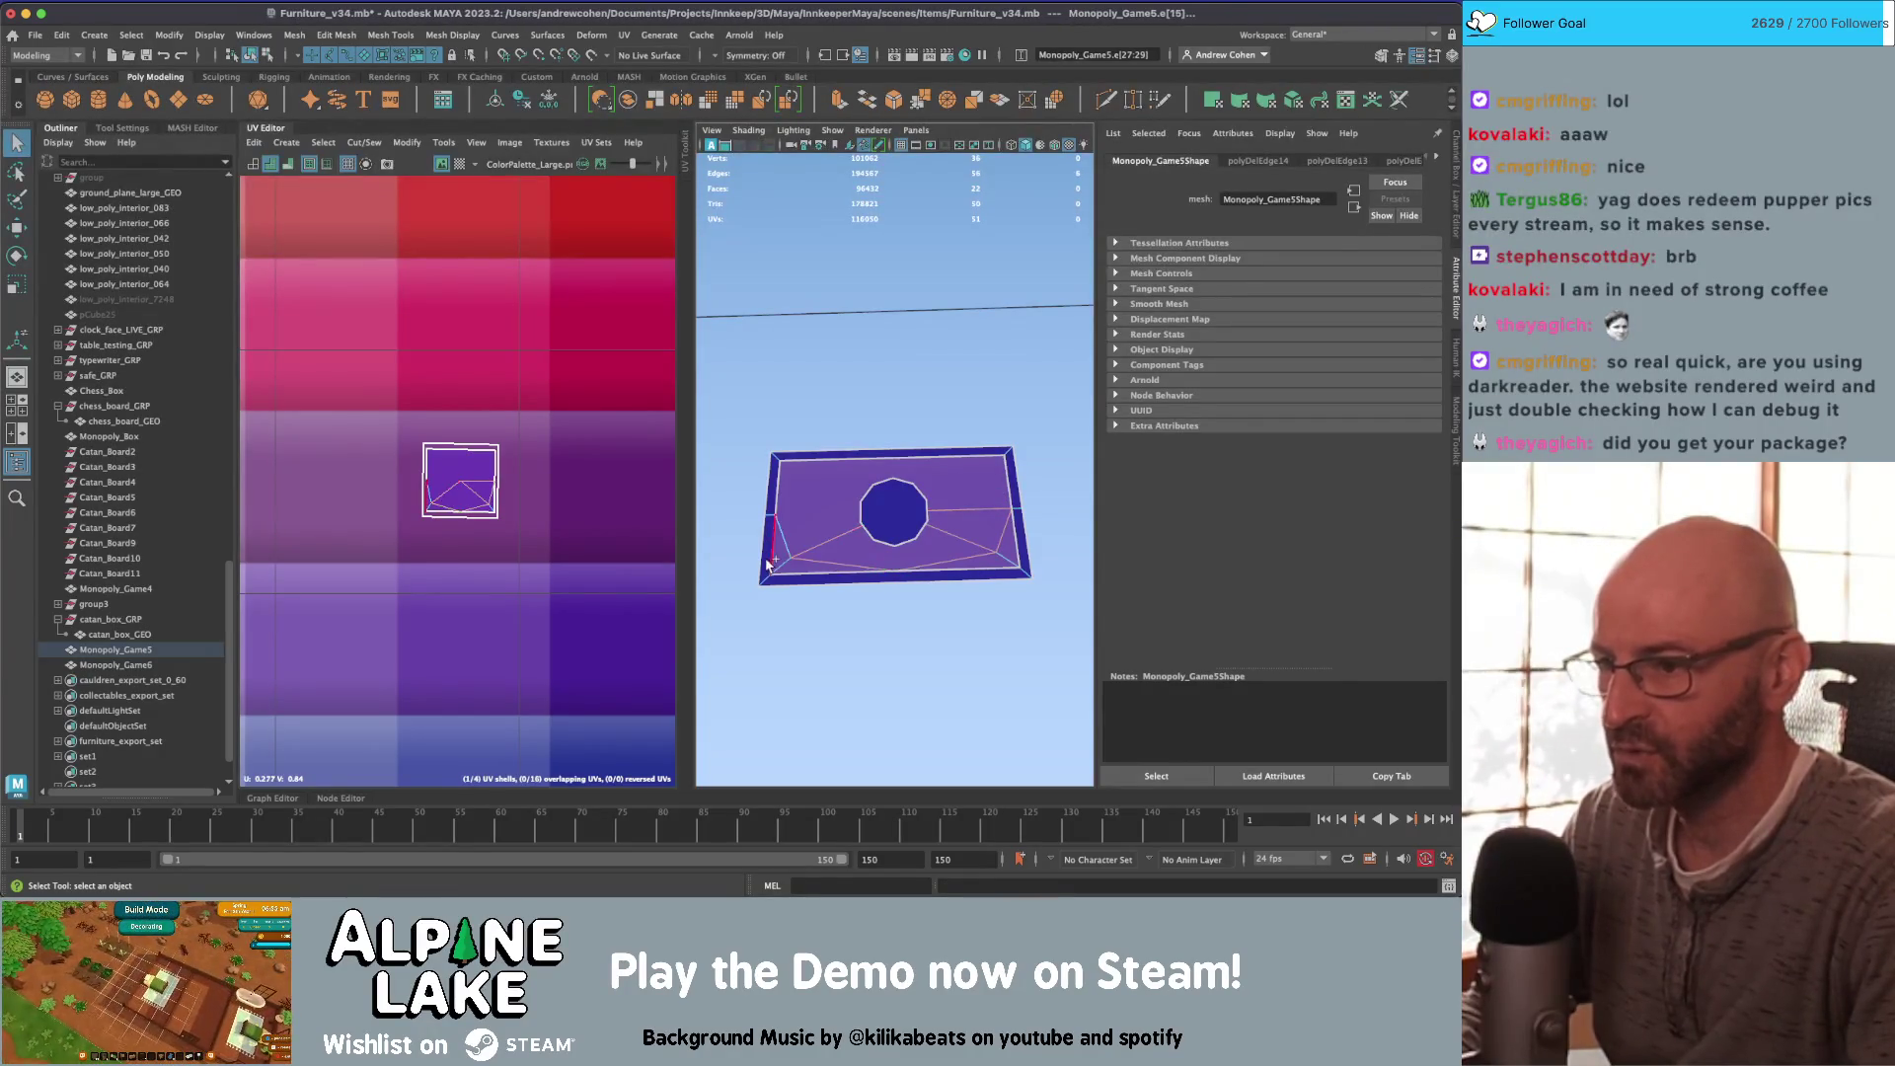
{"action": "key", "text": "Delete"}
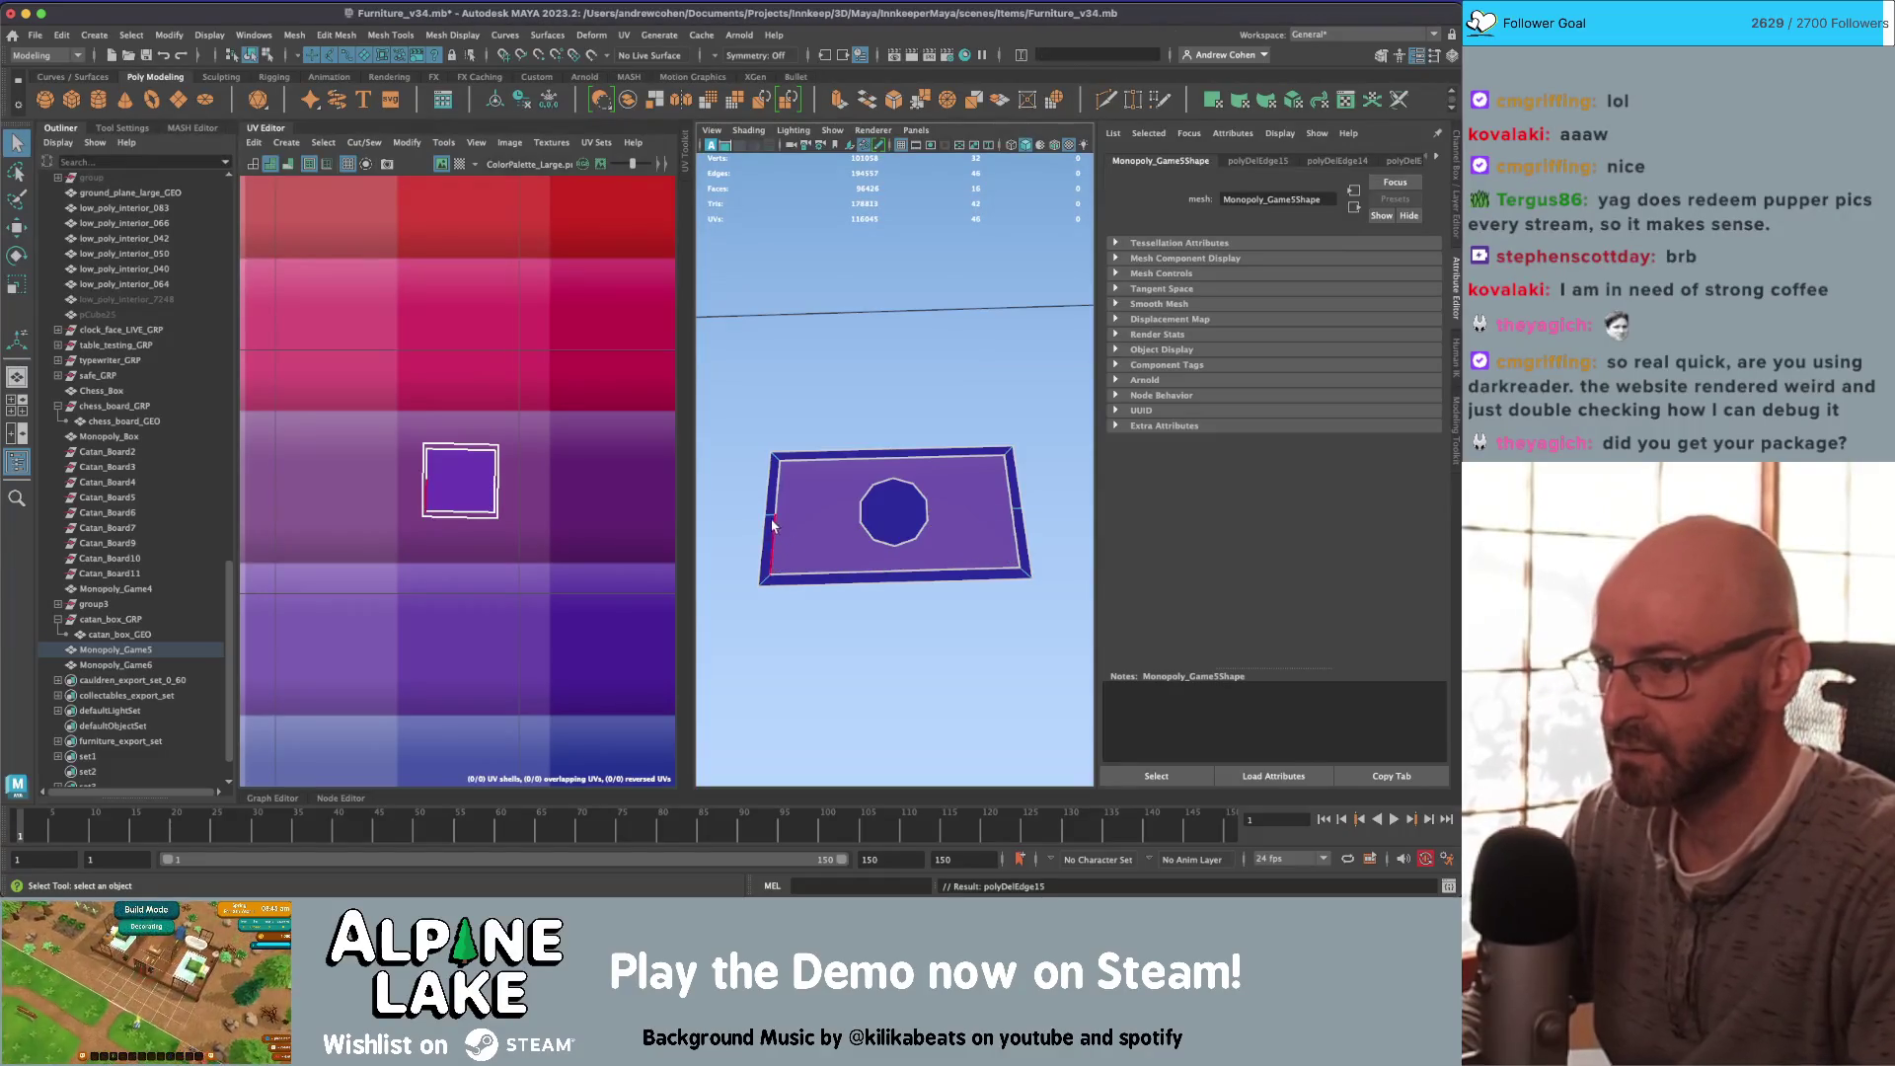
{"action": "left_click", "coordinate": [772, 522]}
{"action": "key", "text": "Delete"}
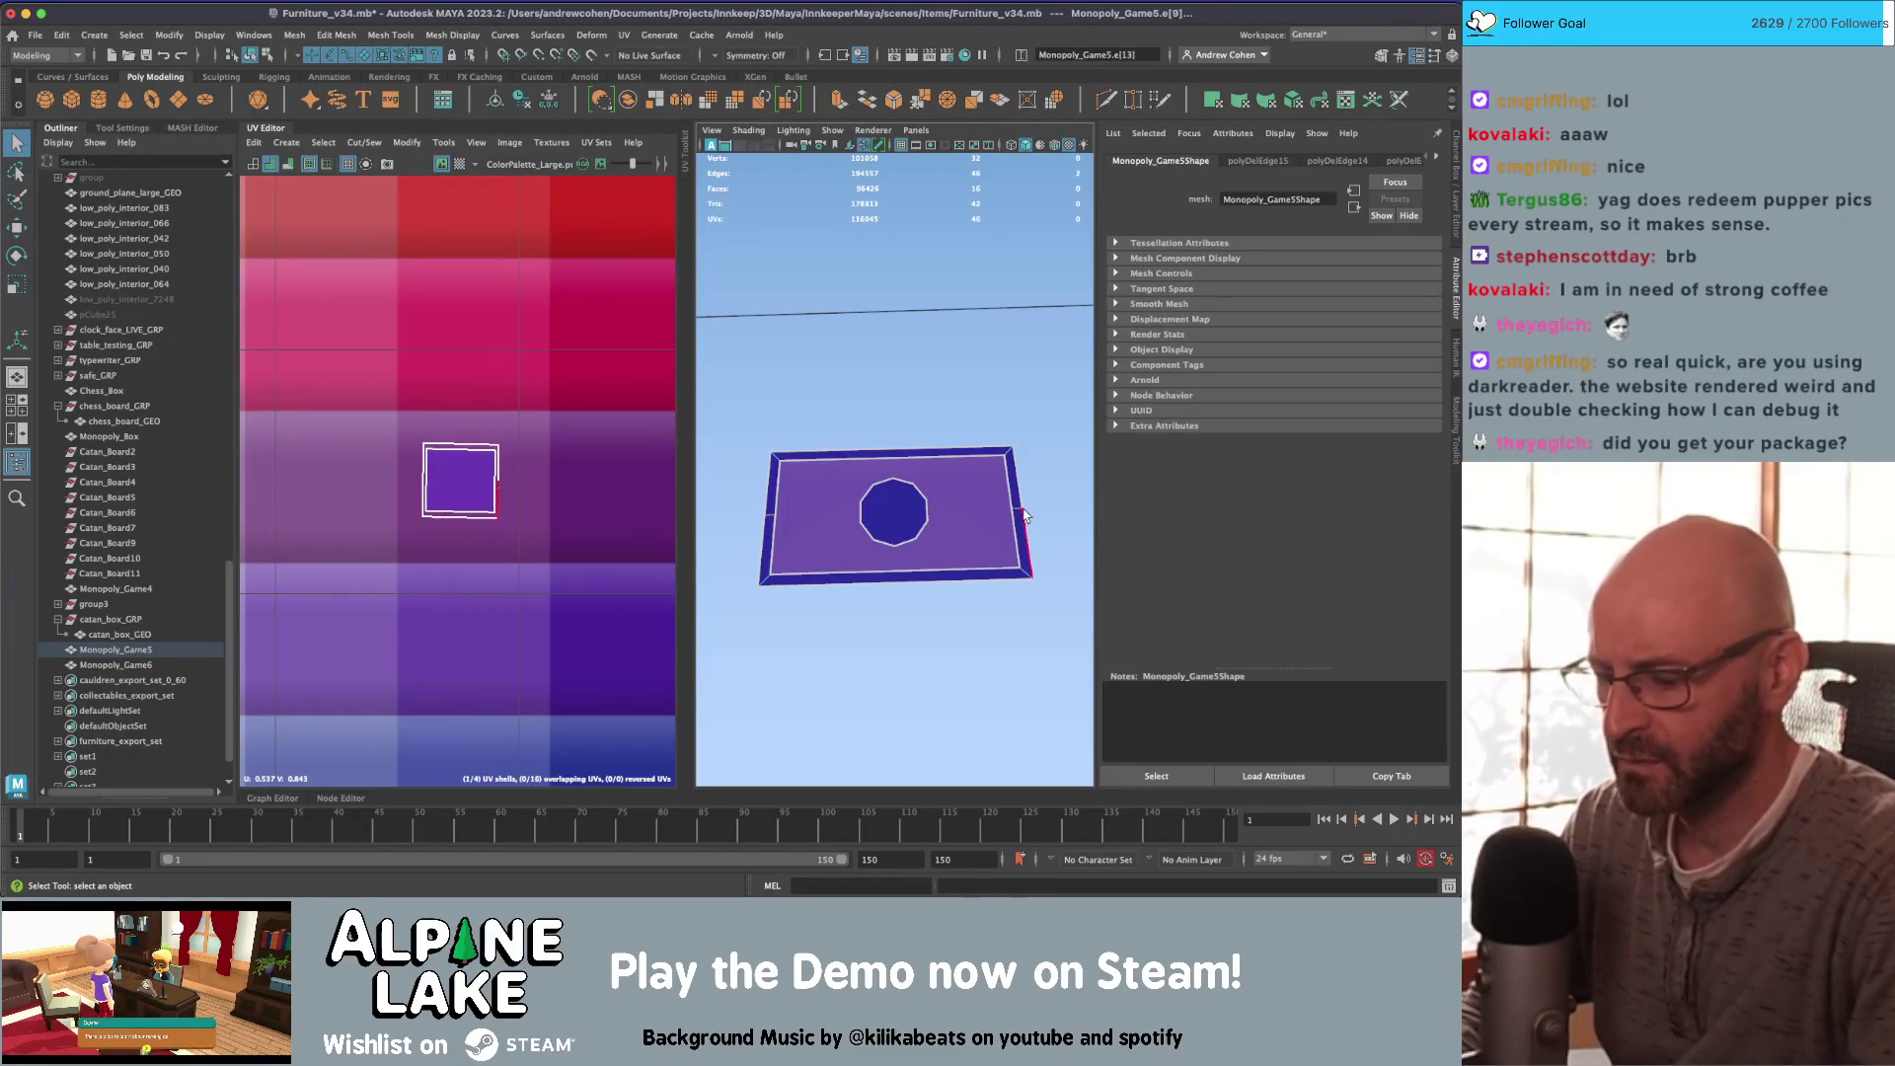
Step: Show the card textured, select Monopoly_Game5 and switch it to vertex mode
{"action": "key", "text": "4"}
{"action": "left_click_drag", "start_coordinate": [1017, 509], "coordinate": [1009, 493], "text": "alt"}
{"action": "key", "text": "5"}
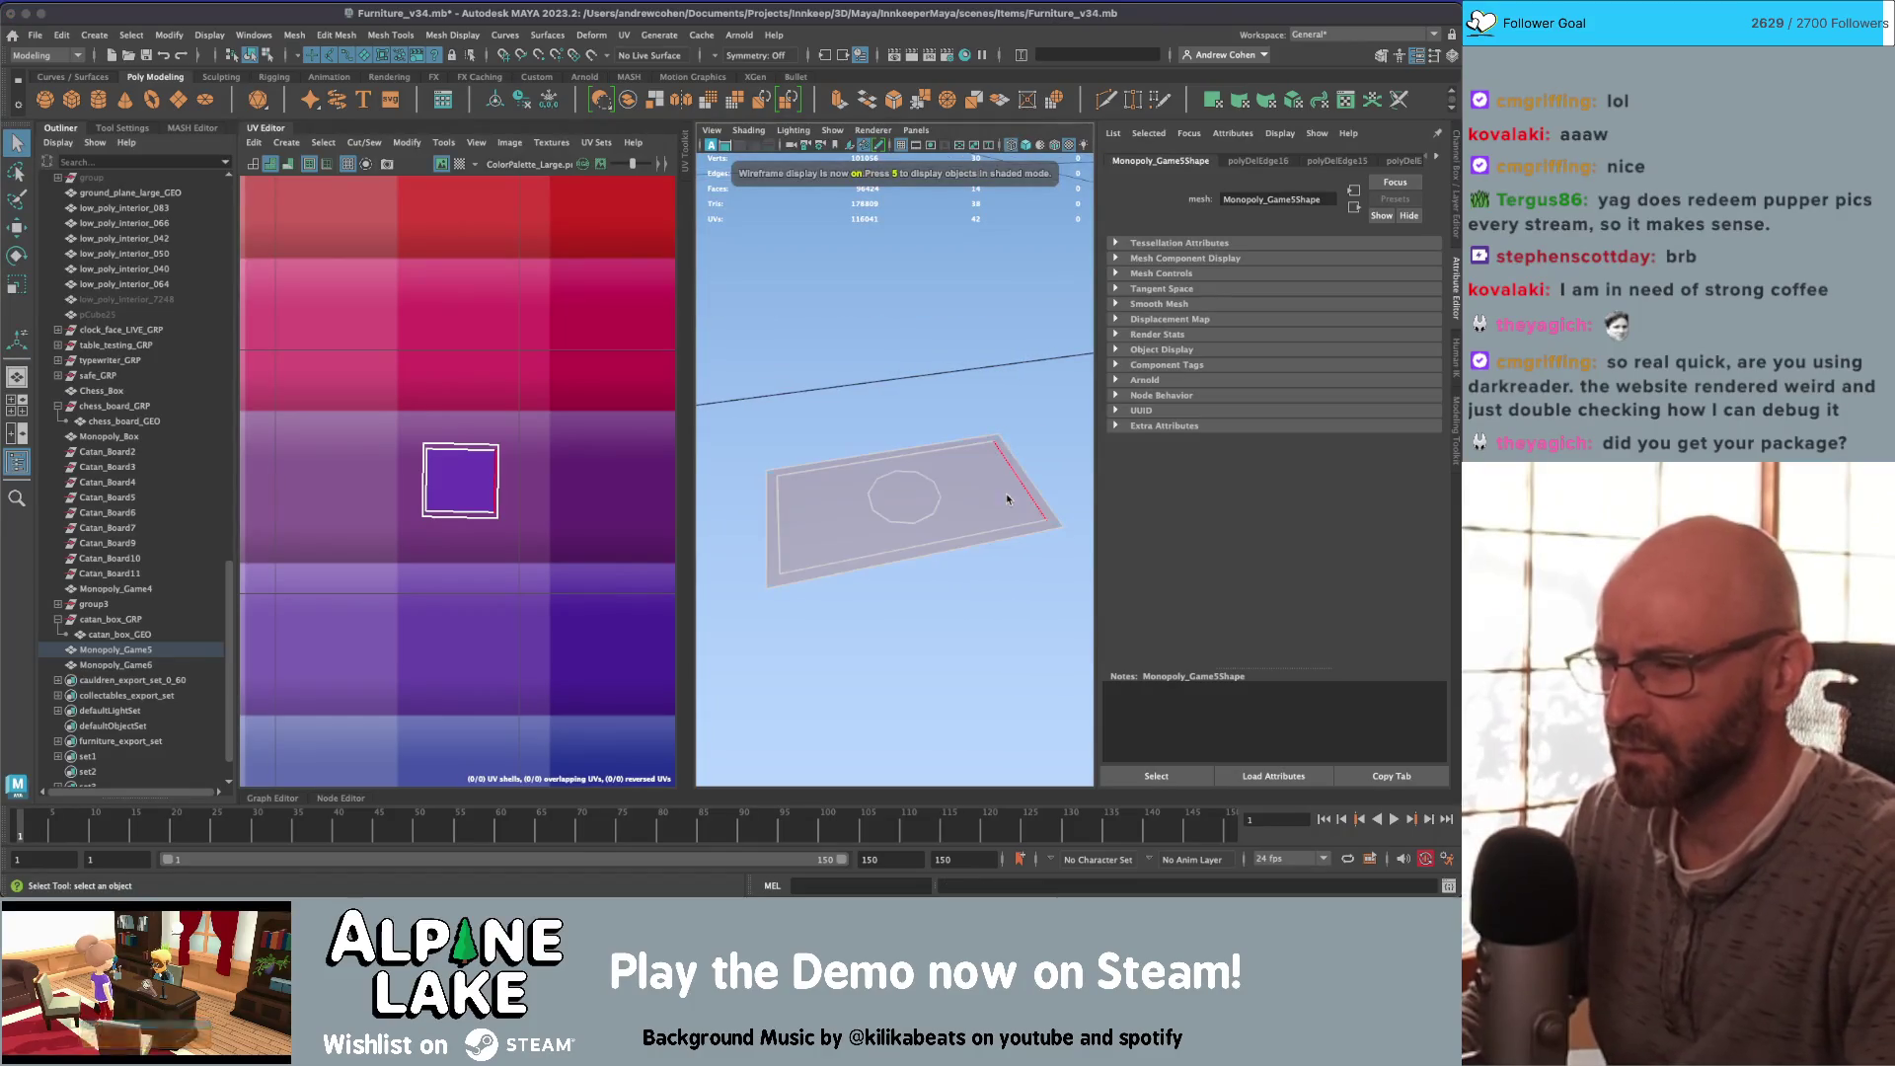
{"action": "scroll", "coordinate": [997, 483], "scroll_direction": "up", "scroll_amount": 5}
{"action": "key", "text": "6"}
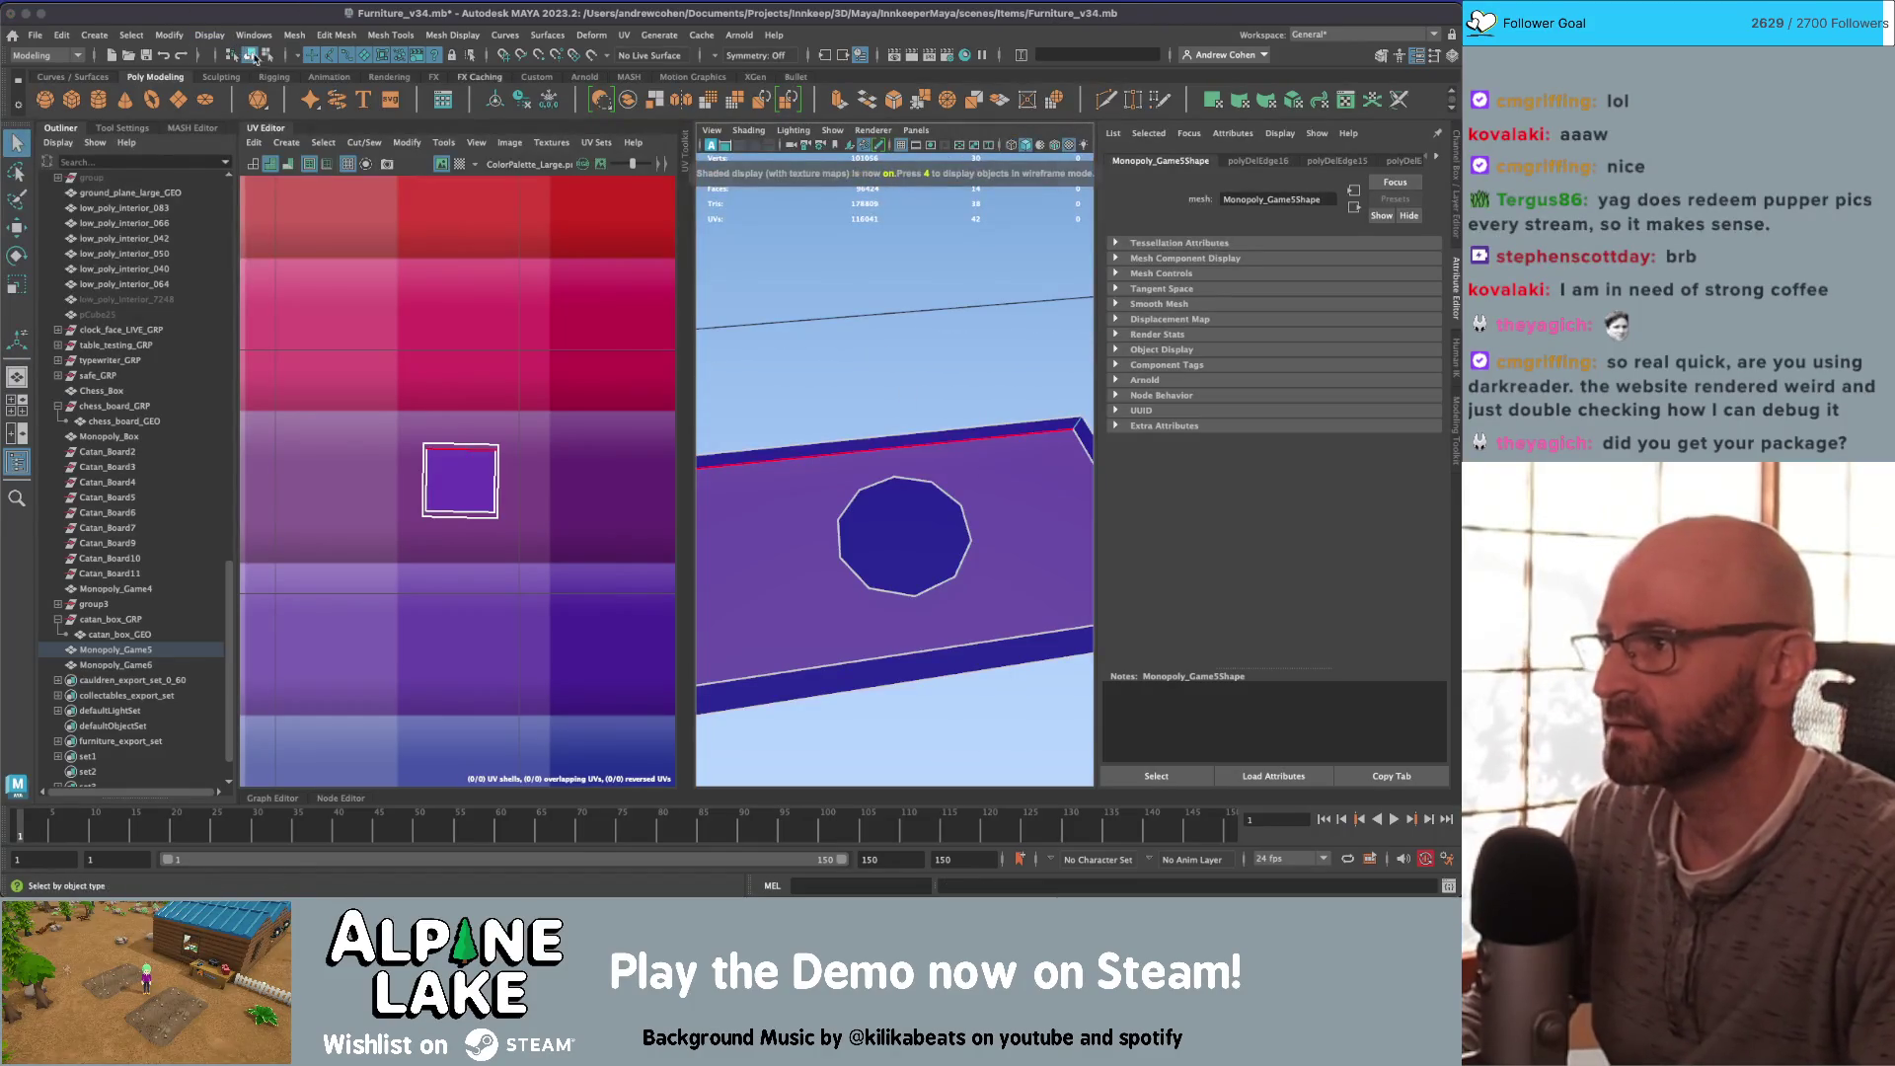
{"action": "left_click", "coordinate": [922, 563]}
{"action": "left_click", "coordinate": [969, 513]}
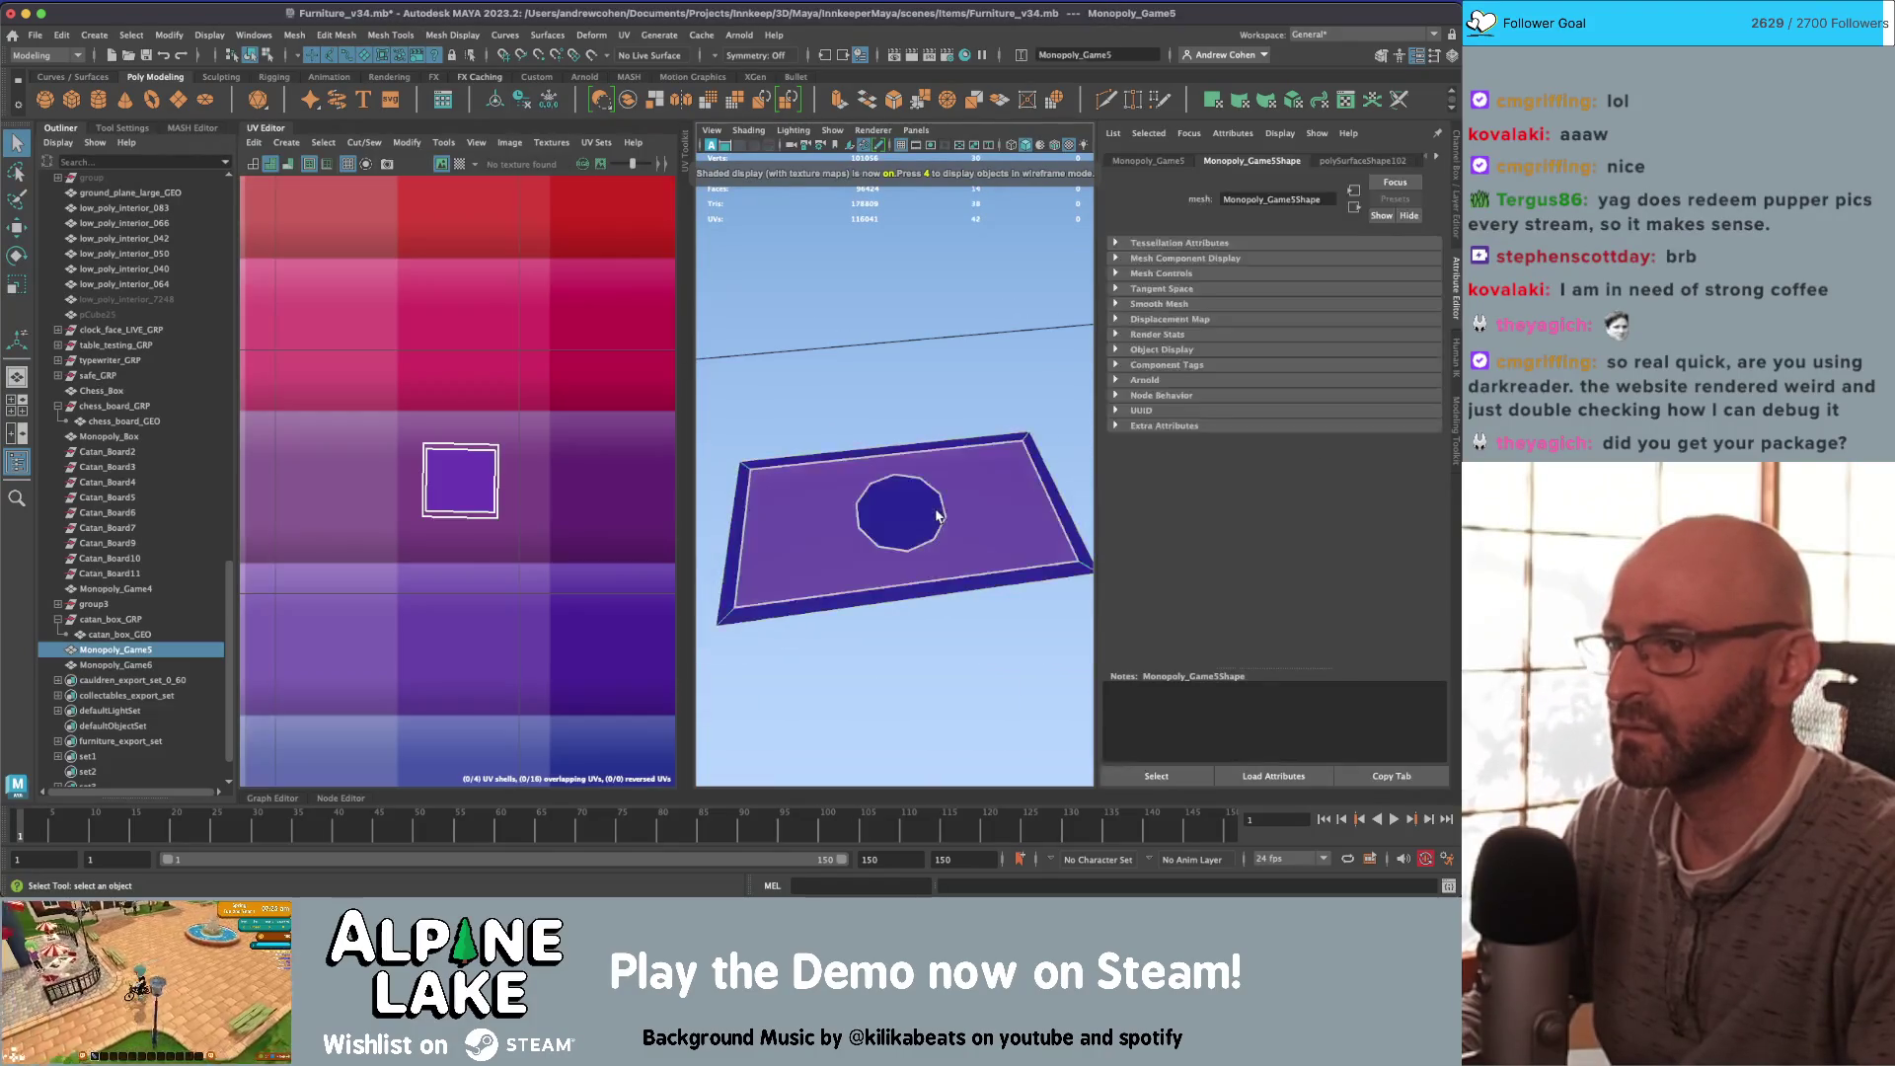
{"action": "scroll", "coordinate": [947, 503], "scroll_direction": "up", "scroll_amount": 3}
{"action": "mouse_move", "coordinate": [936, 424]}
{"action": "right_mouse_down"}
{"action": "mouse_move", "coordinate": [933, 446]}
{"action": "mouse_move", "coordinate": [900, 424]}
{"action": "right_mouse_up"}
{"action": "left_click_drag", "start_coordinate": [925, 428], "coordinate": [908, 449]}
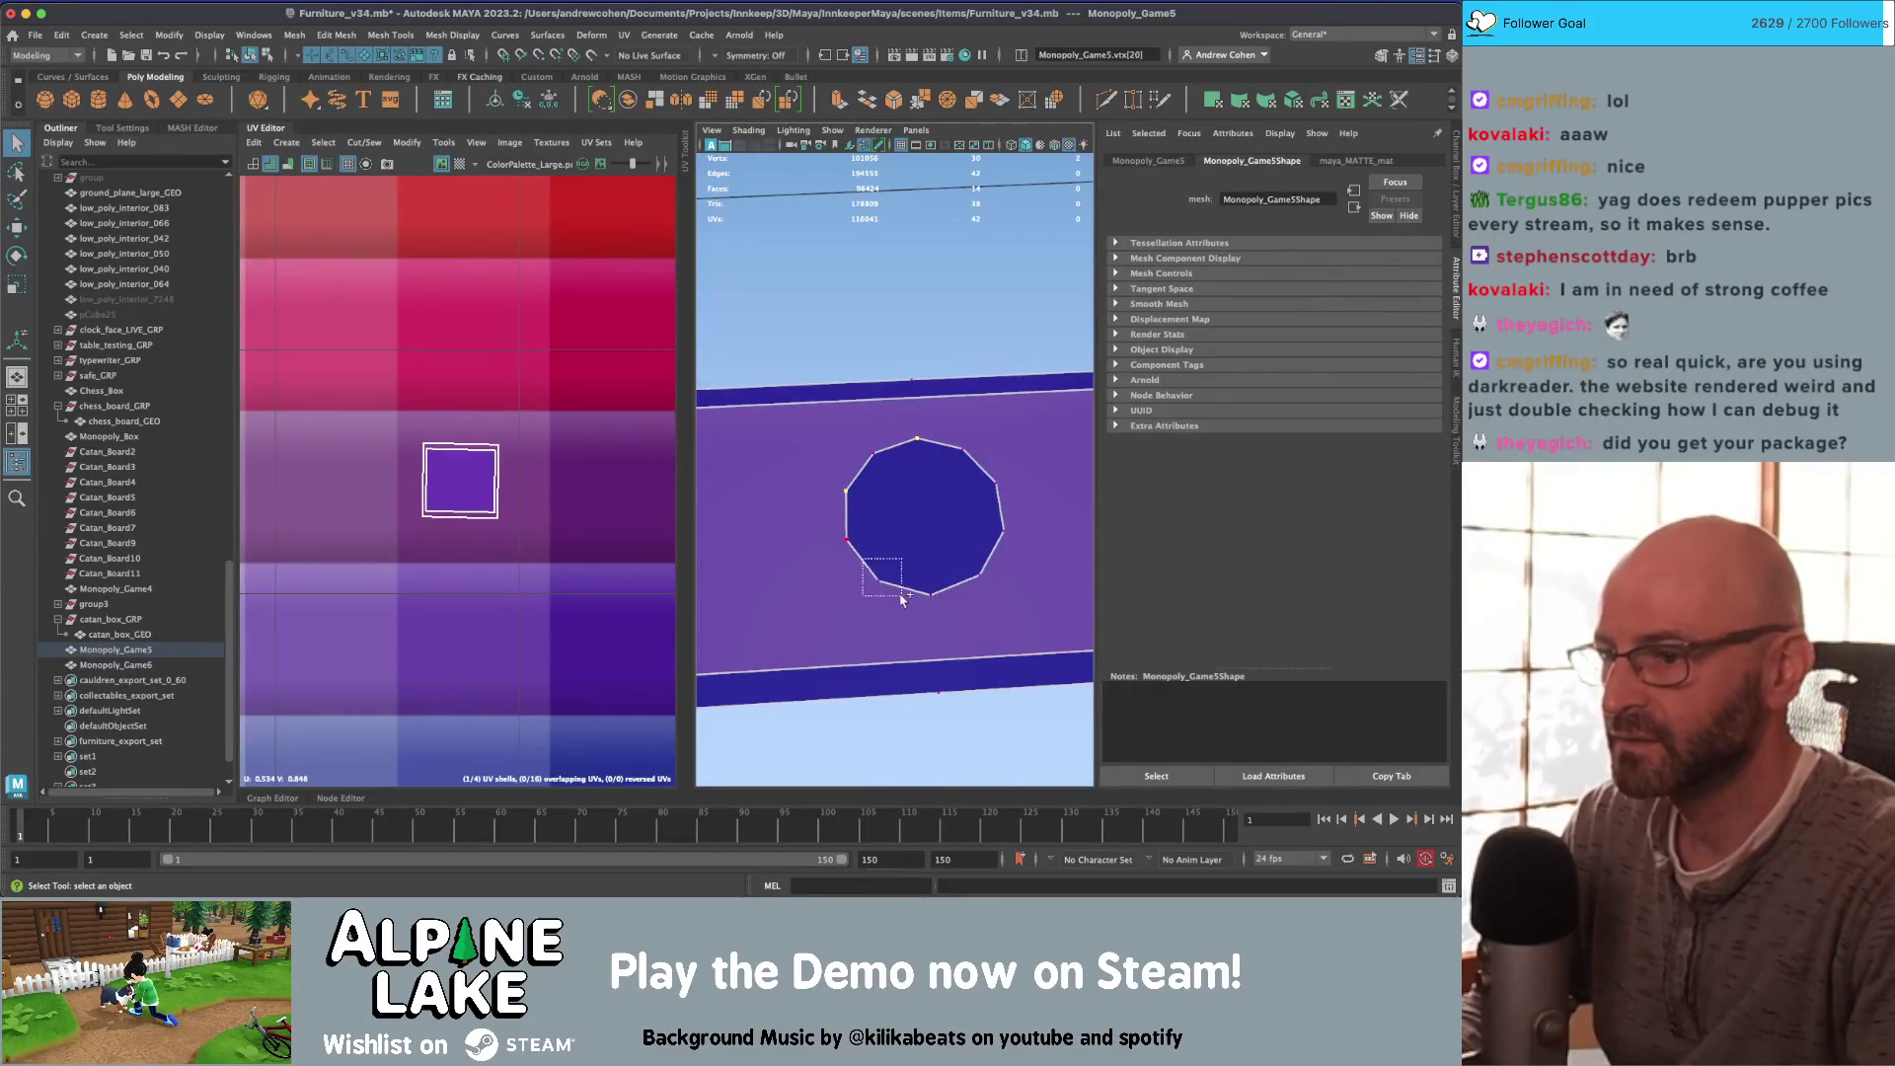
Step: Delete the top and lower-right vertices from the card's centre cap as a trial
{"action": "left_click", "coordinate": [957, 569]}
{"action": "left_click", "coordinate": [981, 506]}
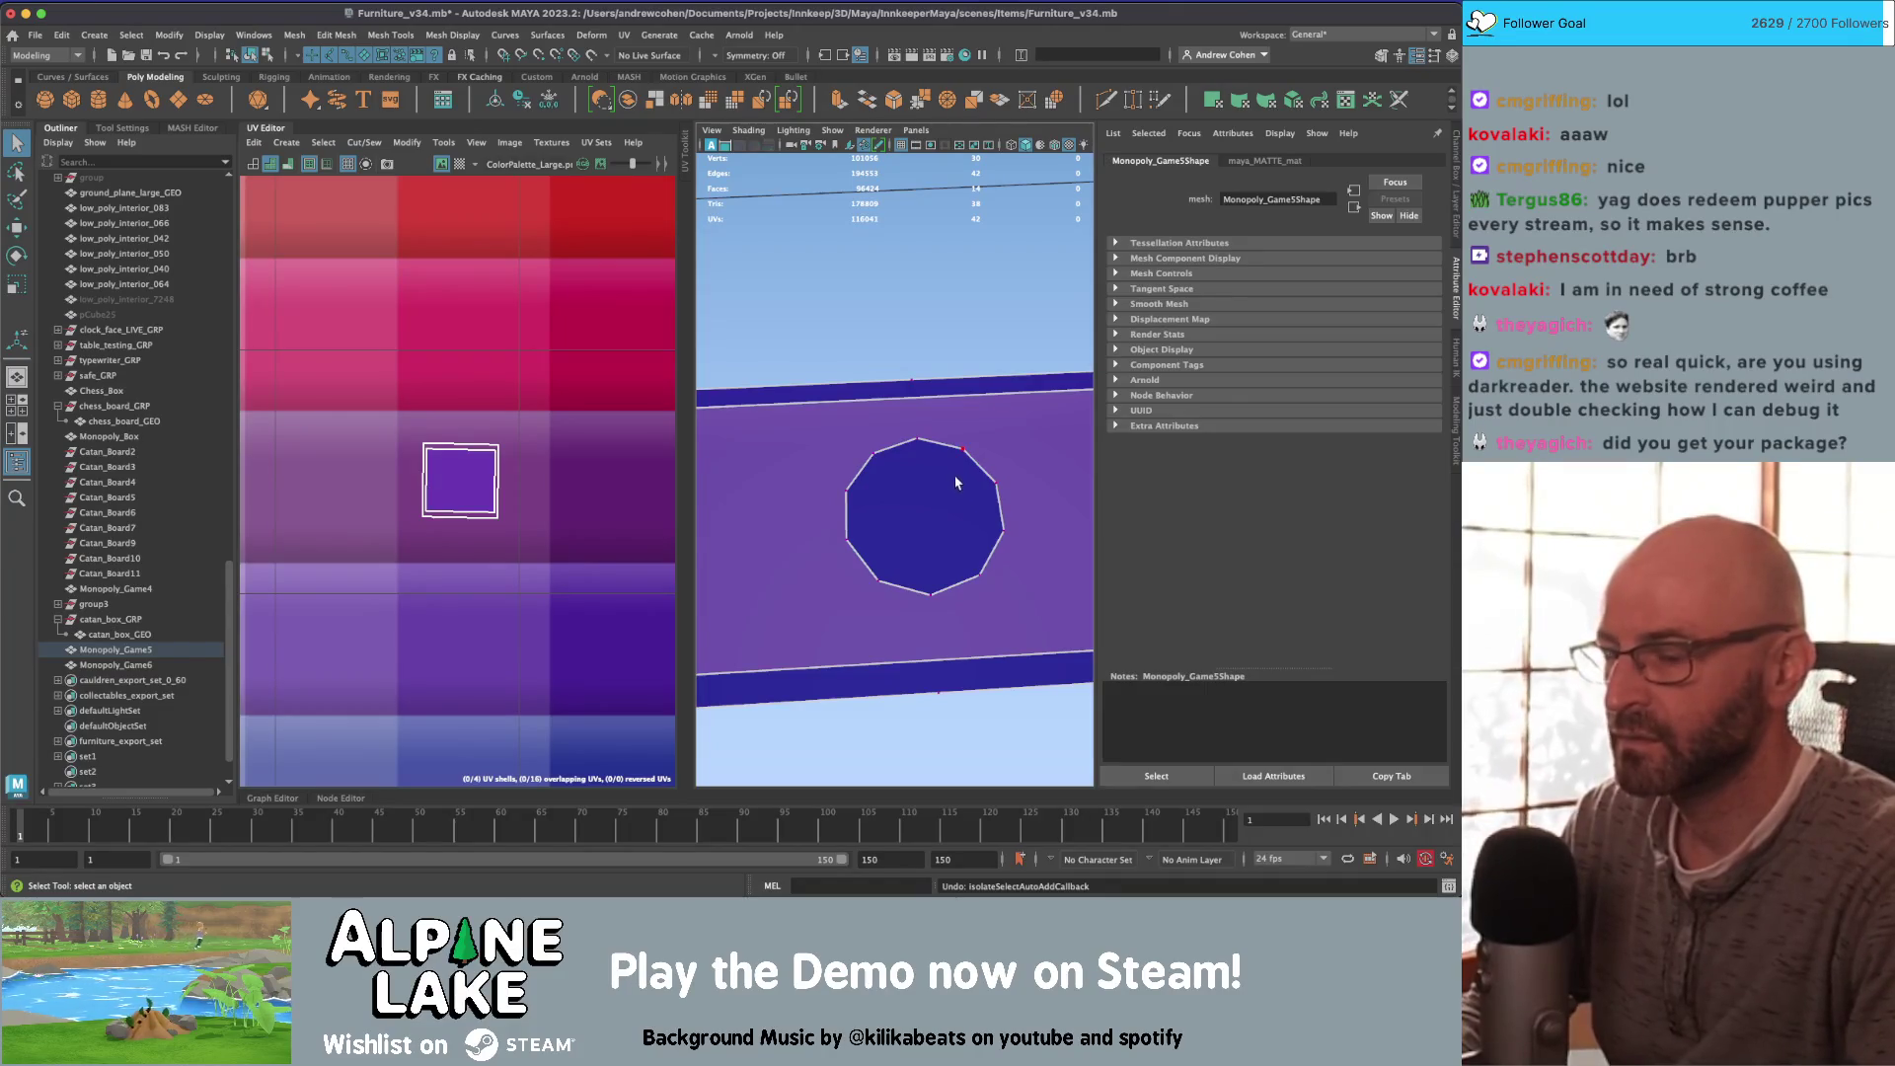
{"action": "left_click", "coordinate": [920, 443]}
{"action": "key", "text": "Delete"}
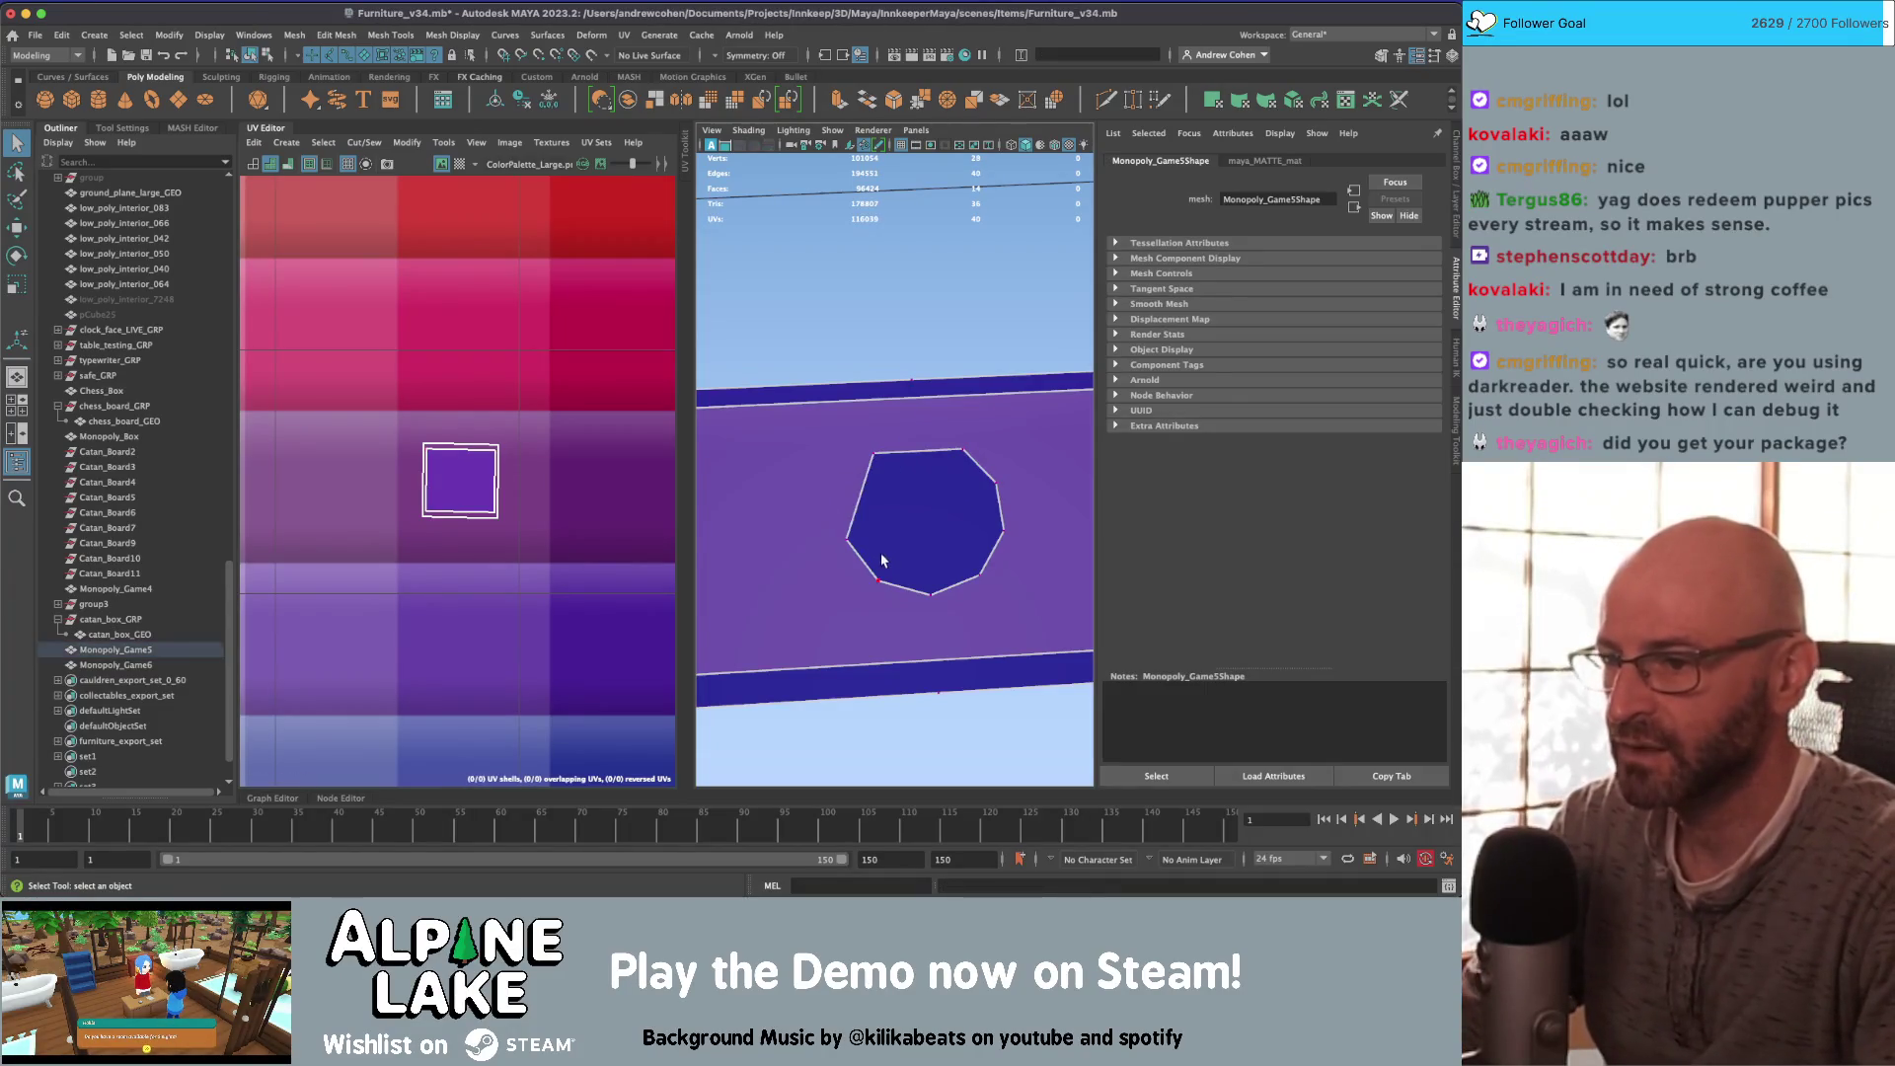
{"action": "left_click", "coordinate": [955, 564]}
{"action": "key", "text": "Delete"}
{"action": "left_click", "coordinate": [978, 510]}
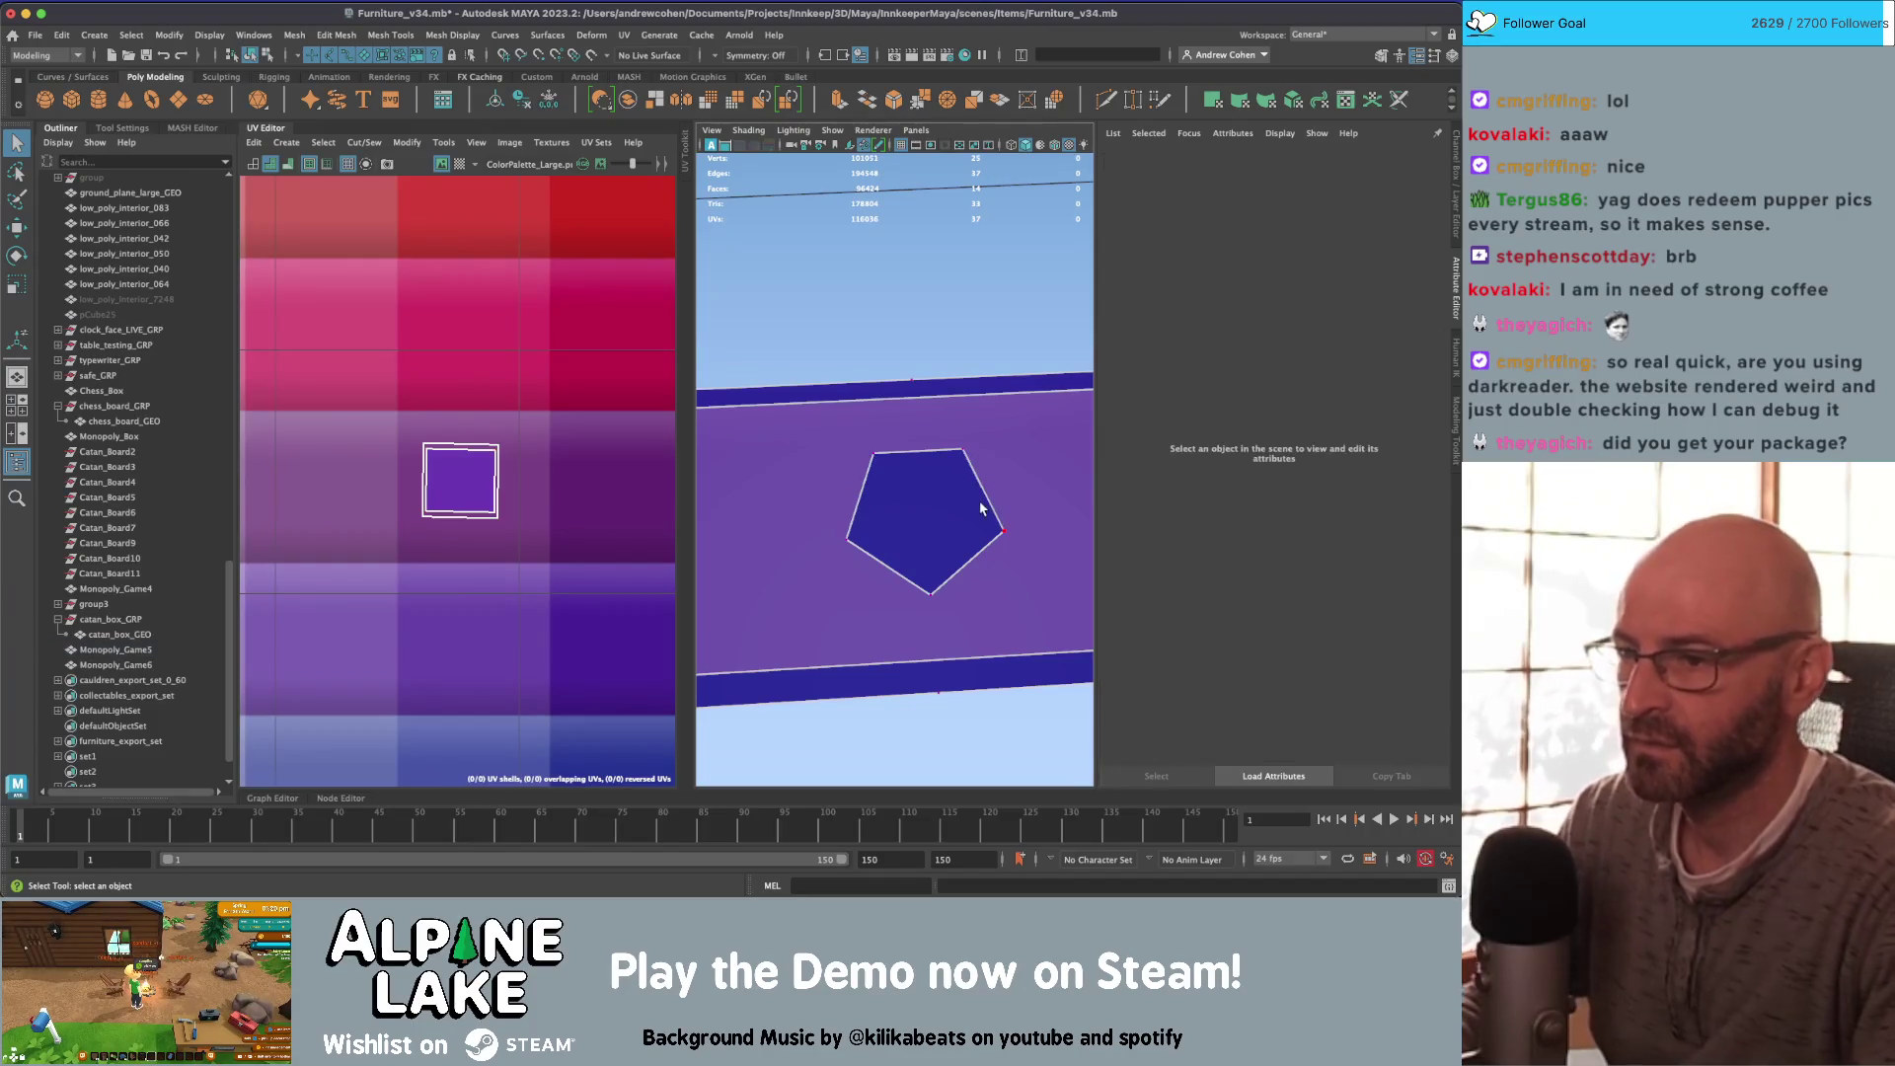
{"action": "scroll", "coordinate": [813, 421], "scroll_direction": "down", "scroll_amount": 5}
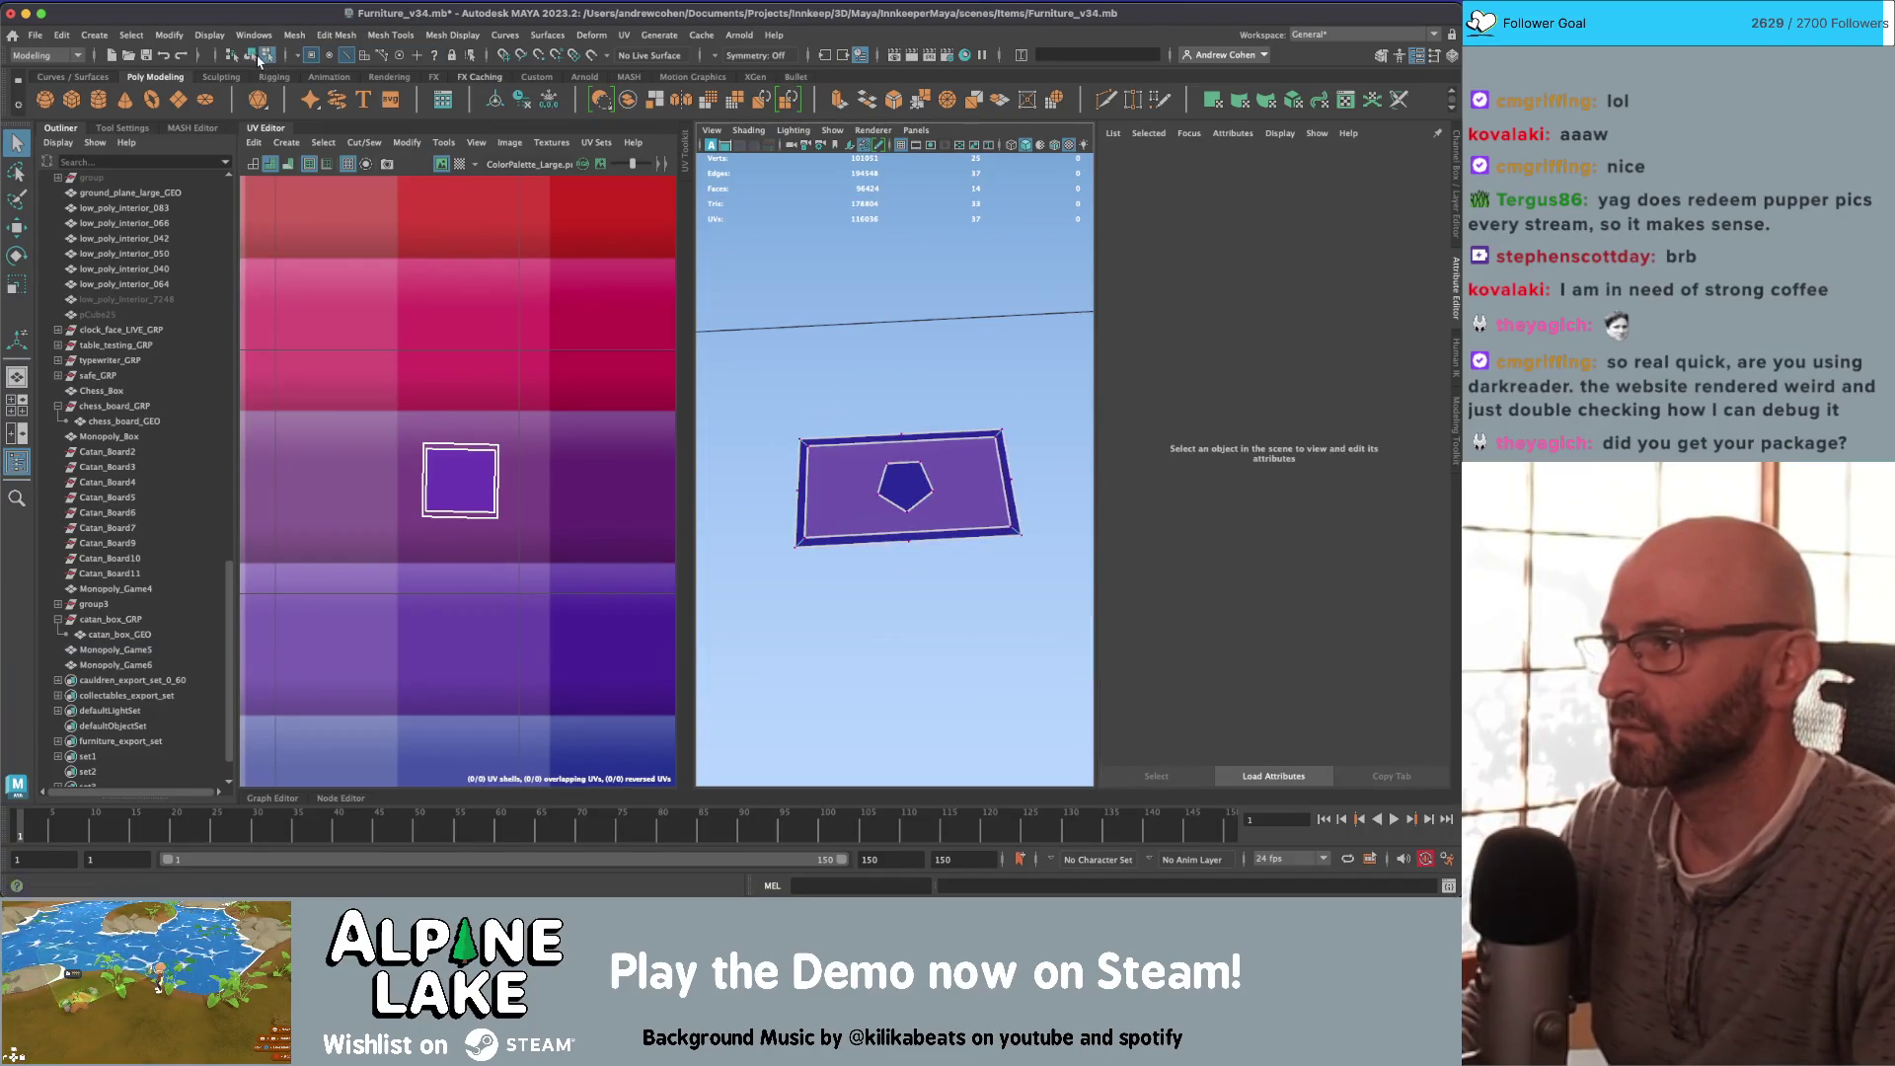
Step: Leave isolation to view the whole scene, then isolate the purple card again
{"action": "left_click", "coordinate": [252, 56]}
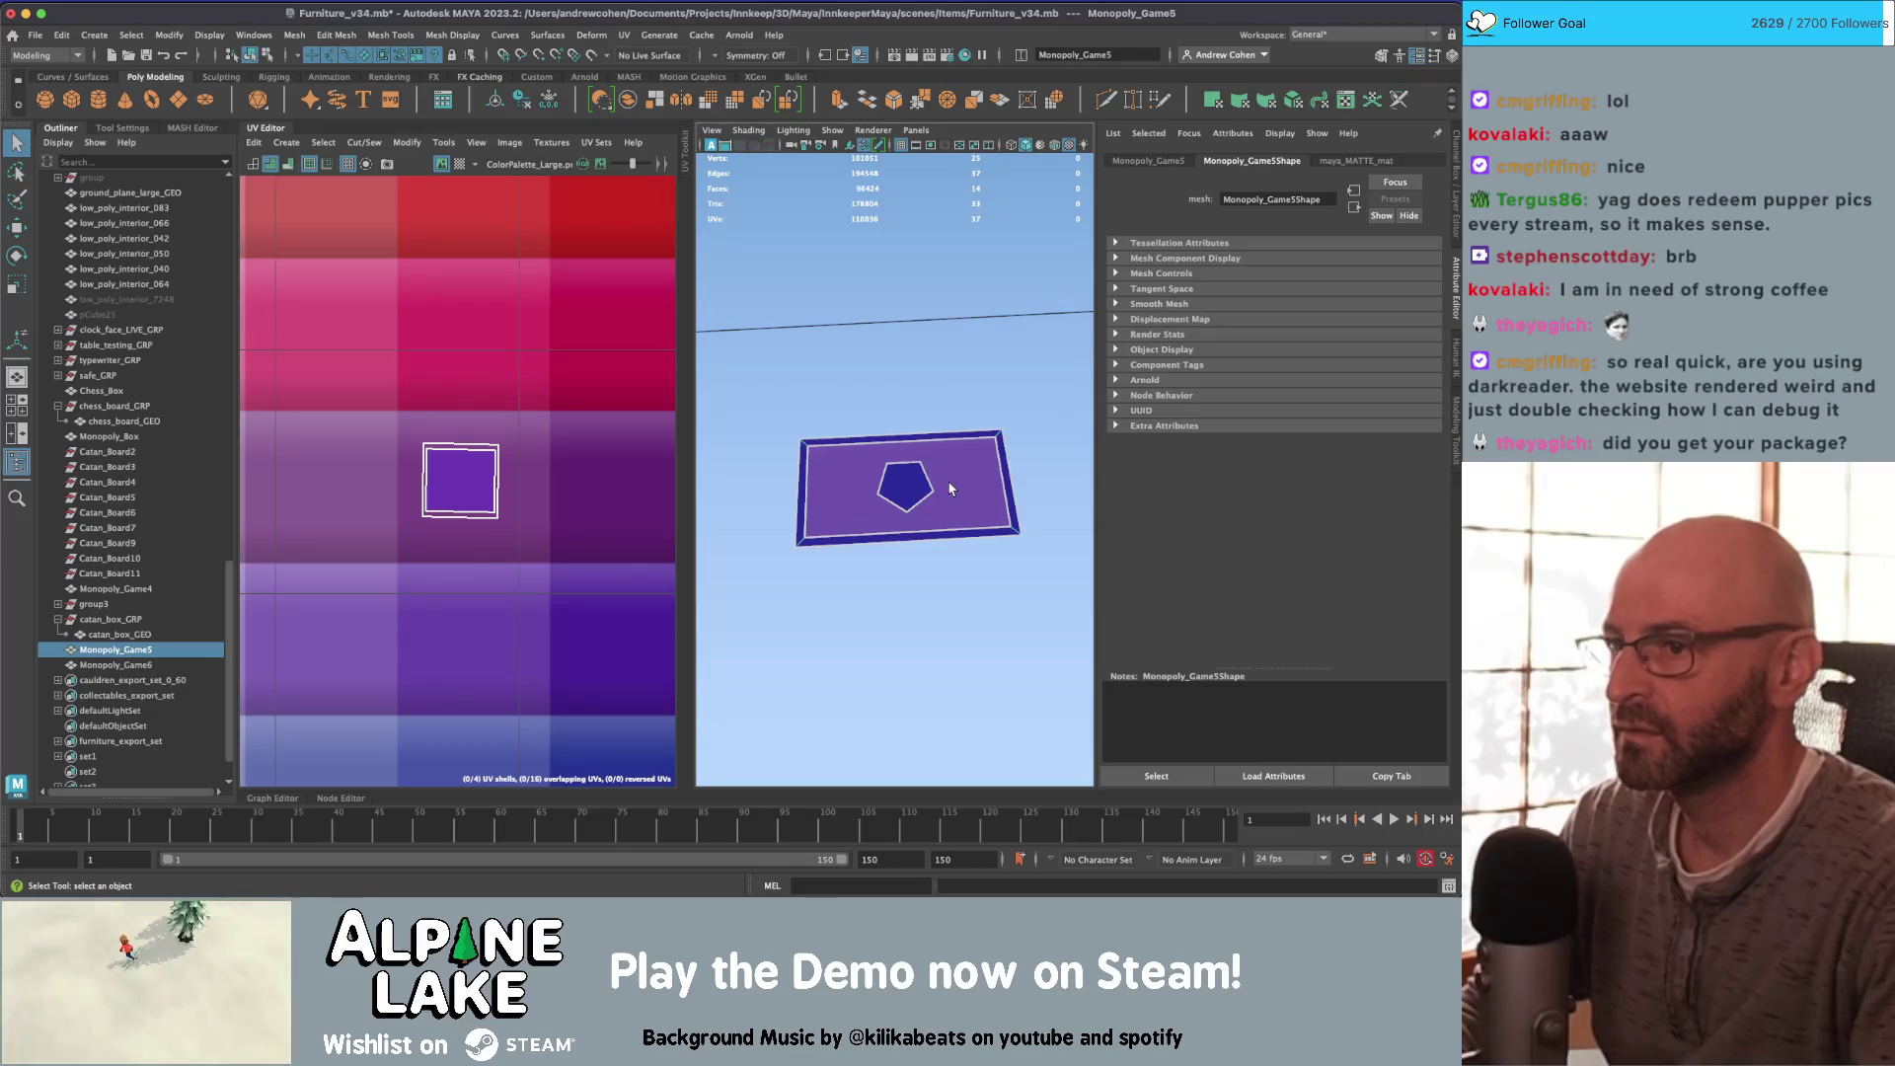
{"action": "left_click", "coordinate": [962, 424]}
{"action": "key", "text": "ctrl+1"}
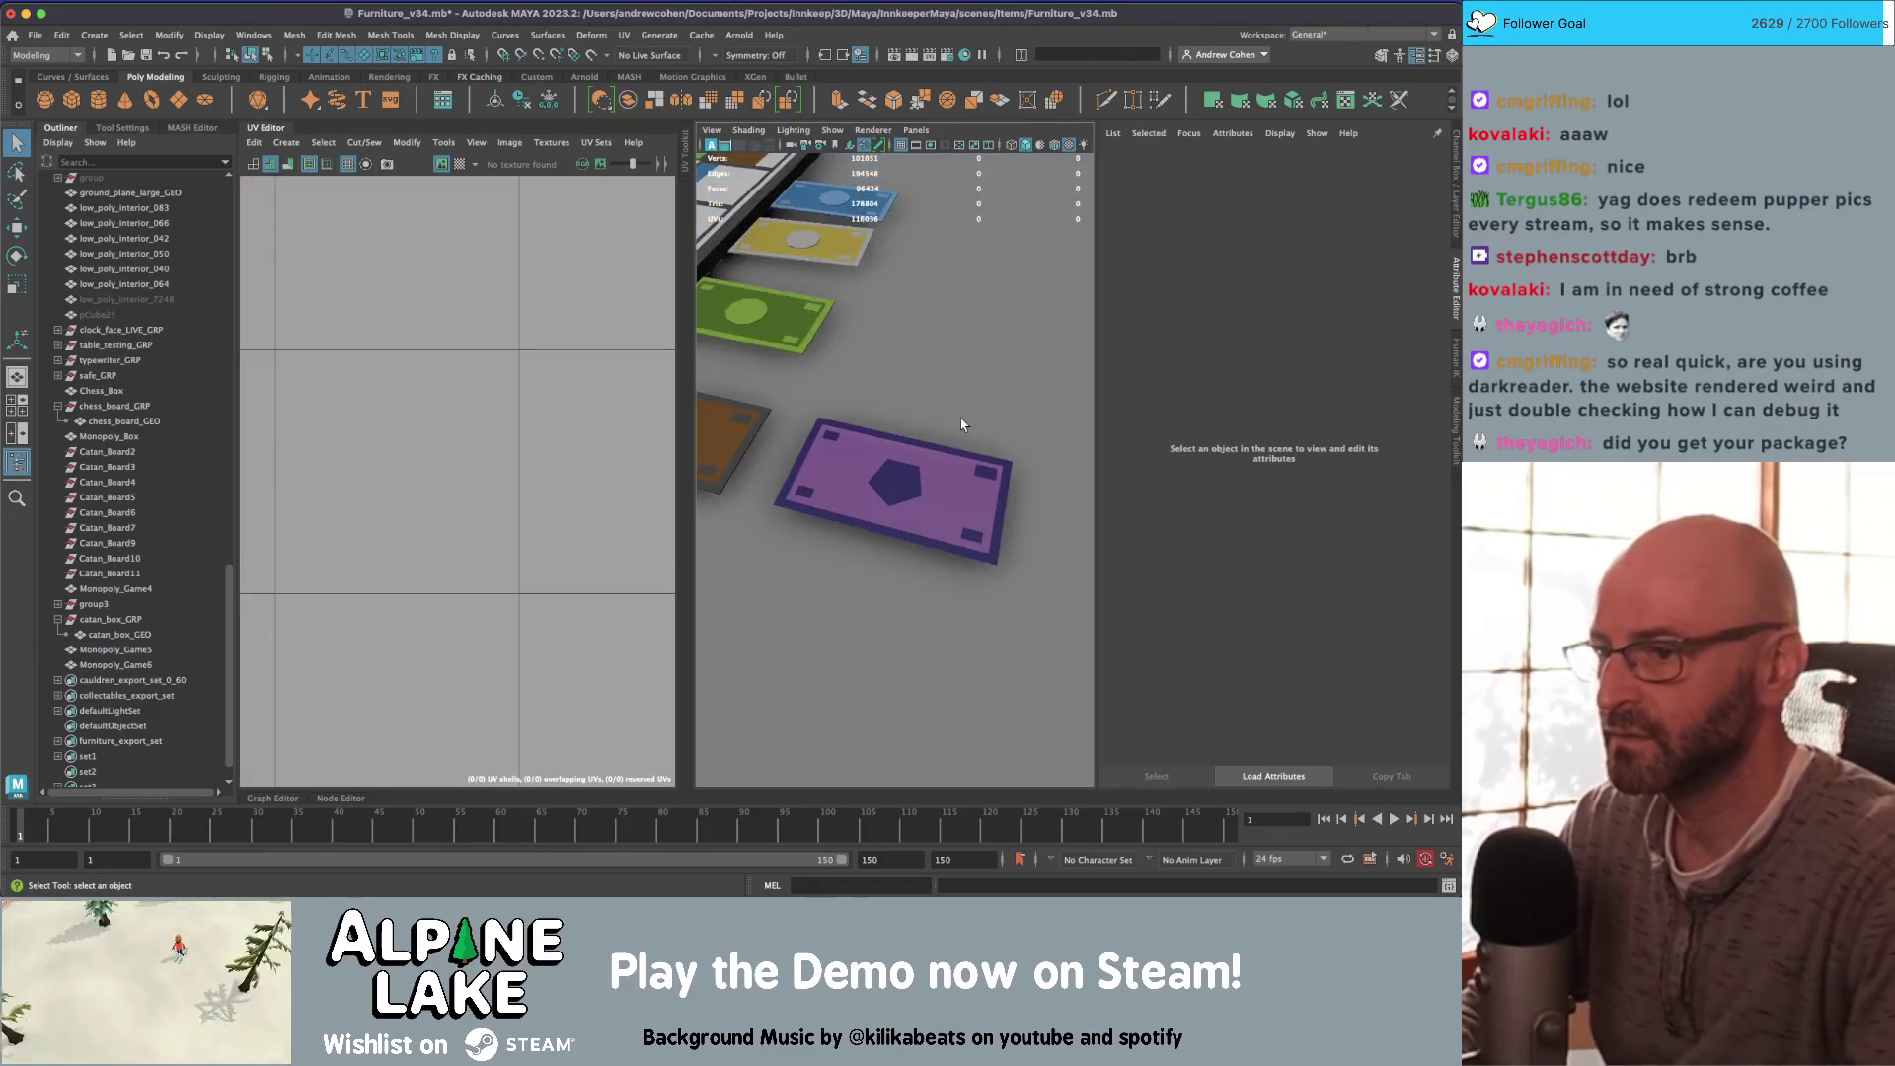
{"action": "right_click_drag", "start_coordinate": [962, 424], "coordinate": [876, 462], "text": "alt"}
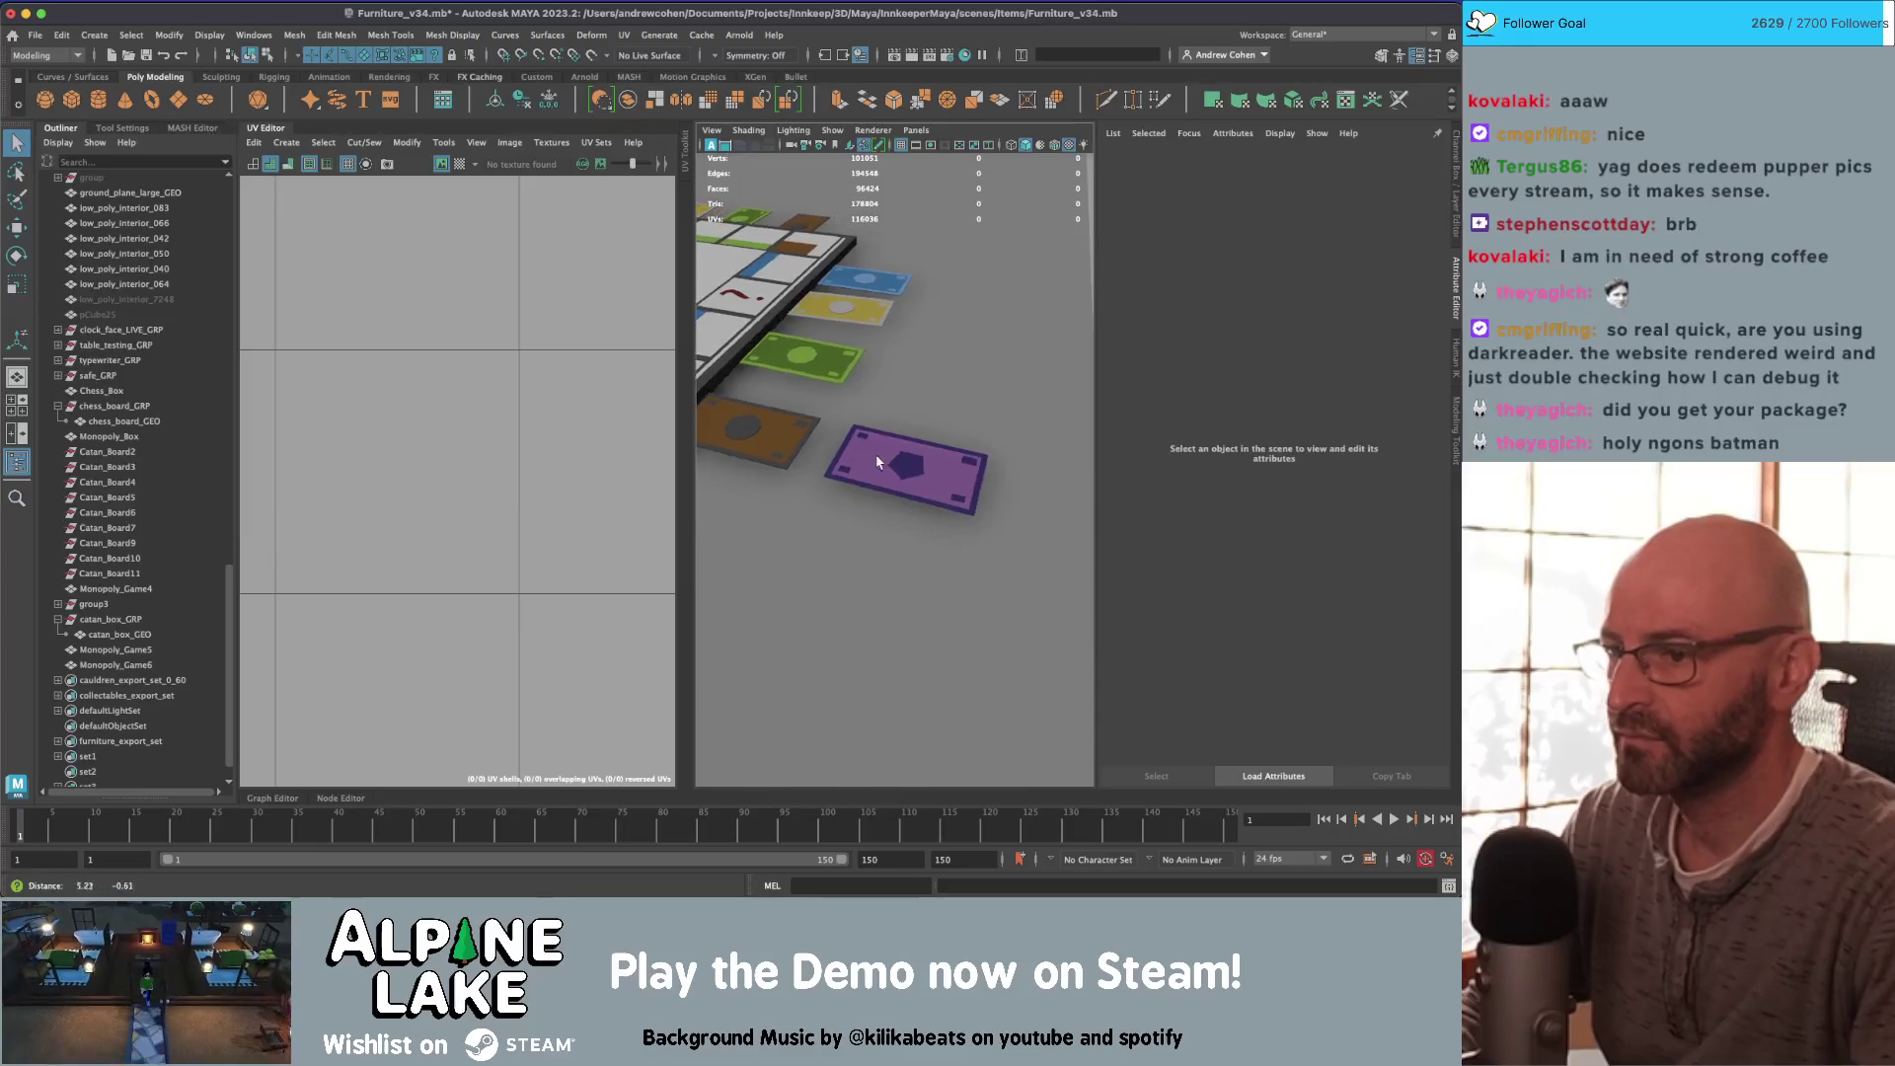
{"action": "left_click", "coordinate": [877, 462]}
{"action": "key", "text": "ctrl+1"}
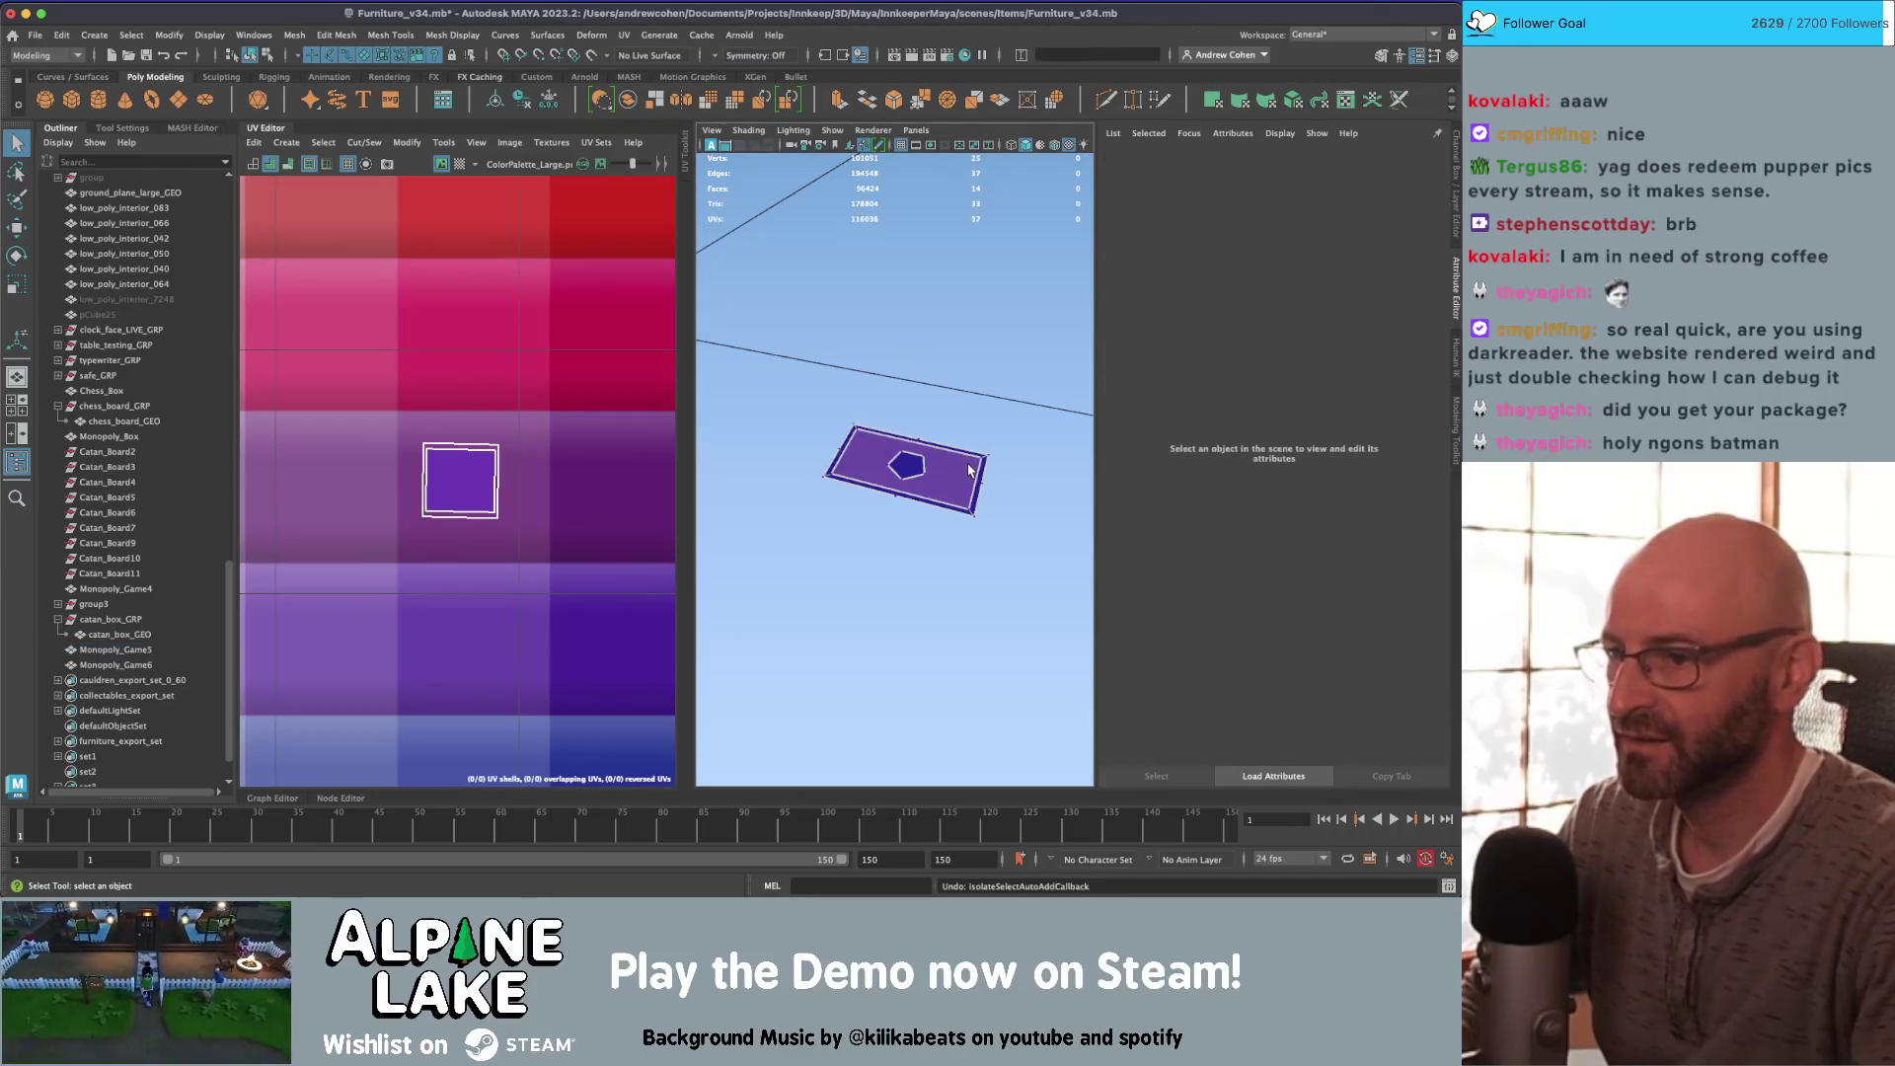
{"action": "left_click", "coordinate": [968, 471]}
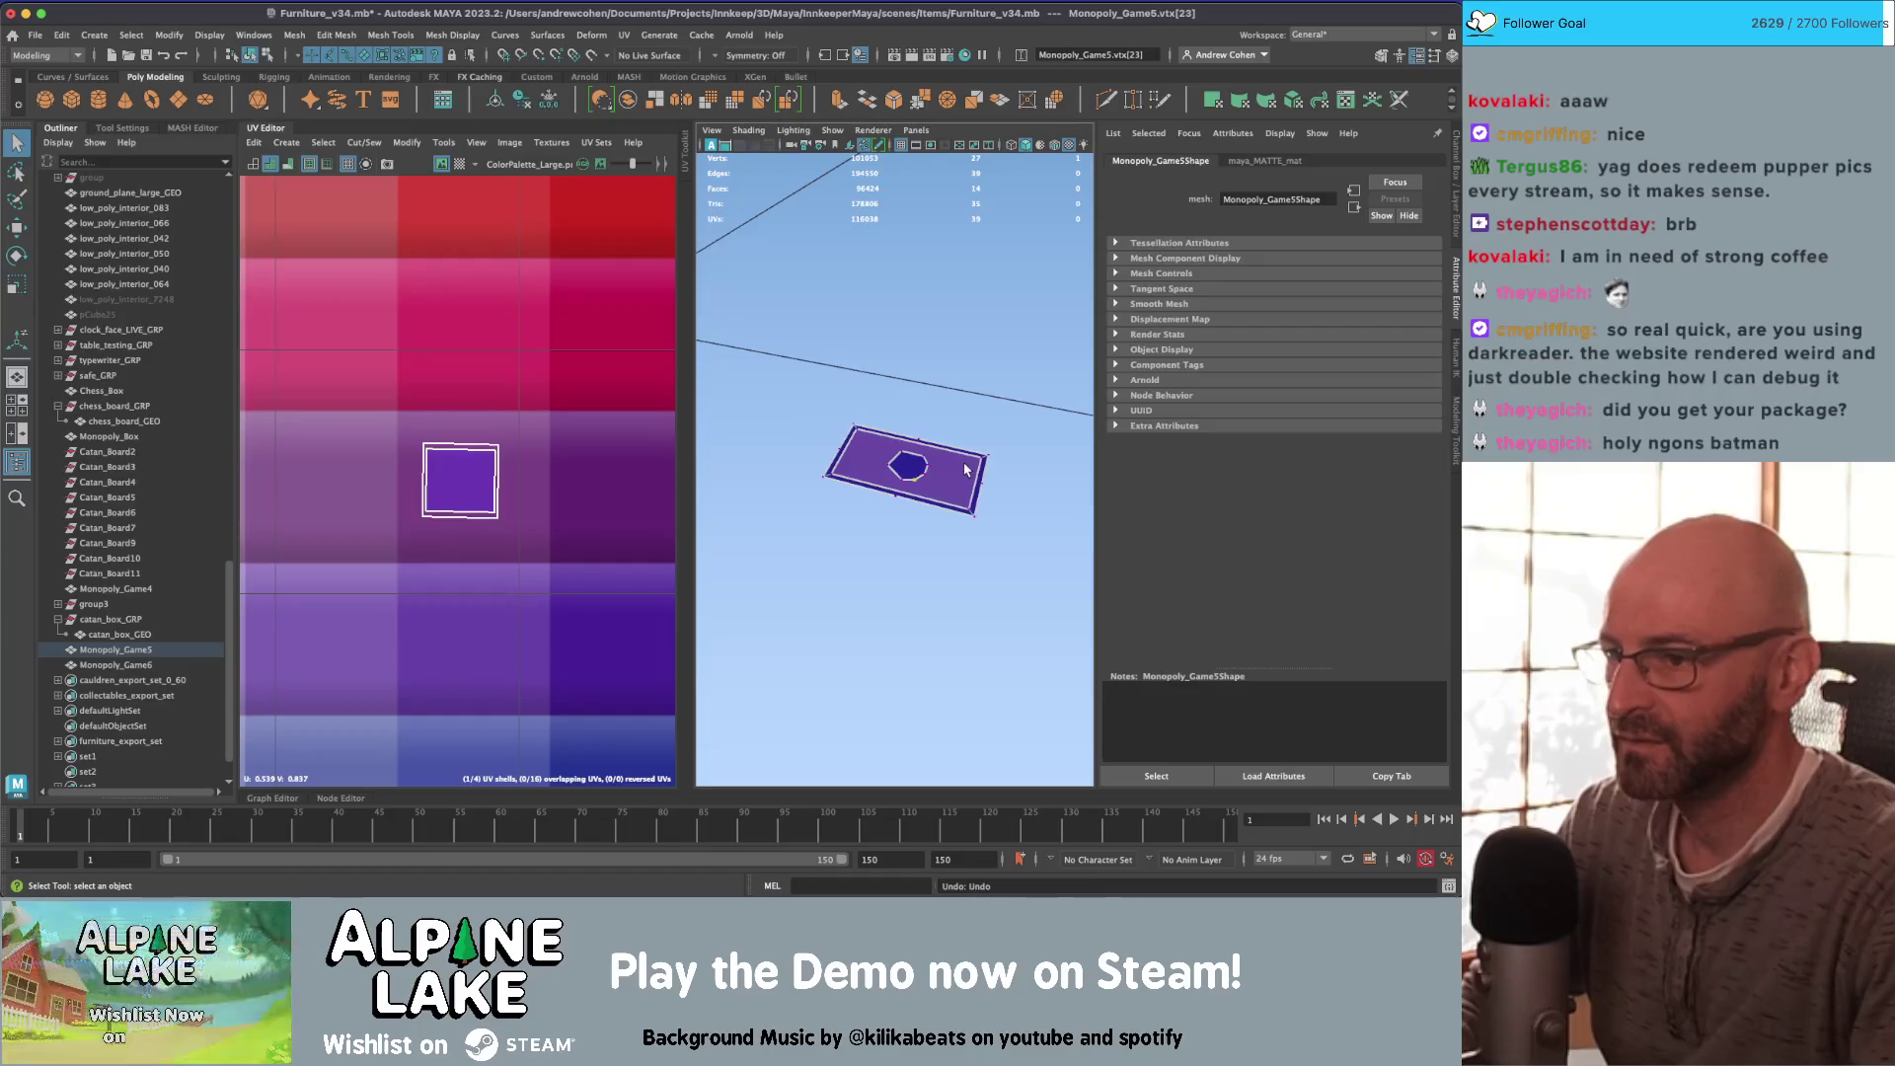
Step: Undo both vertex deletions to restore the rounded cap, then switch to Chrome
{"action": "key", "text": "shift+z"}
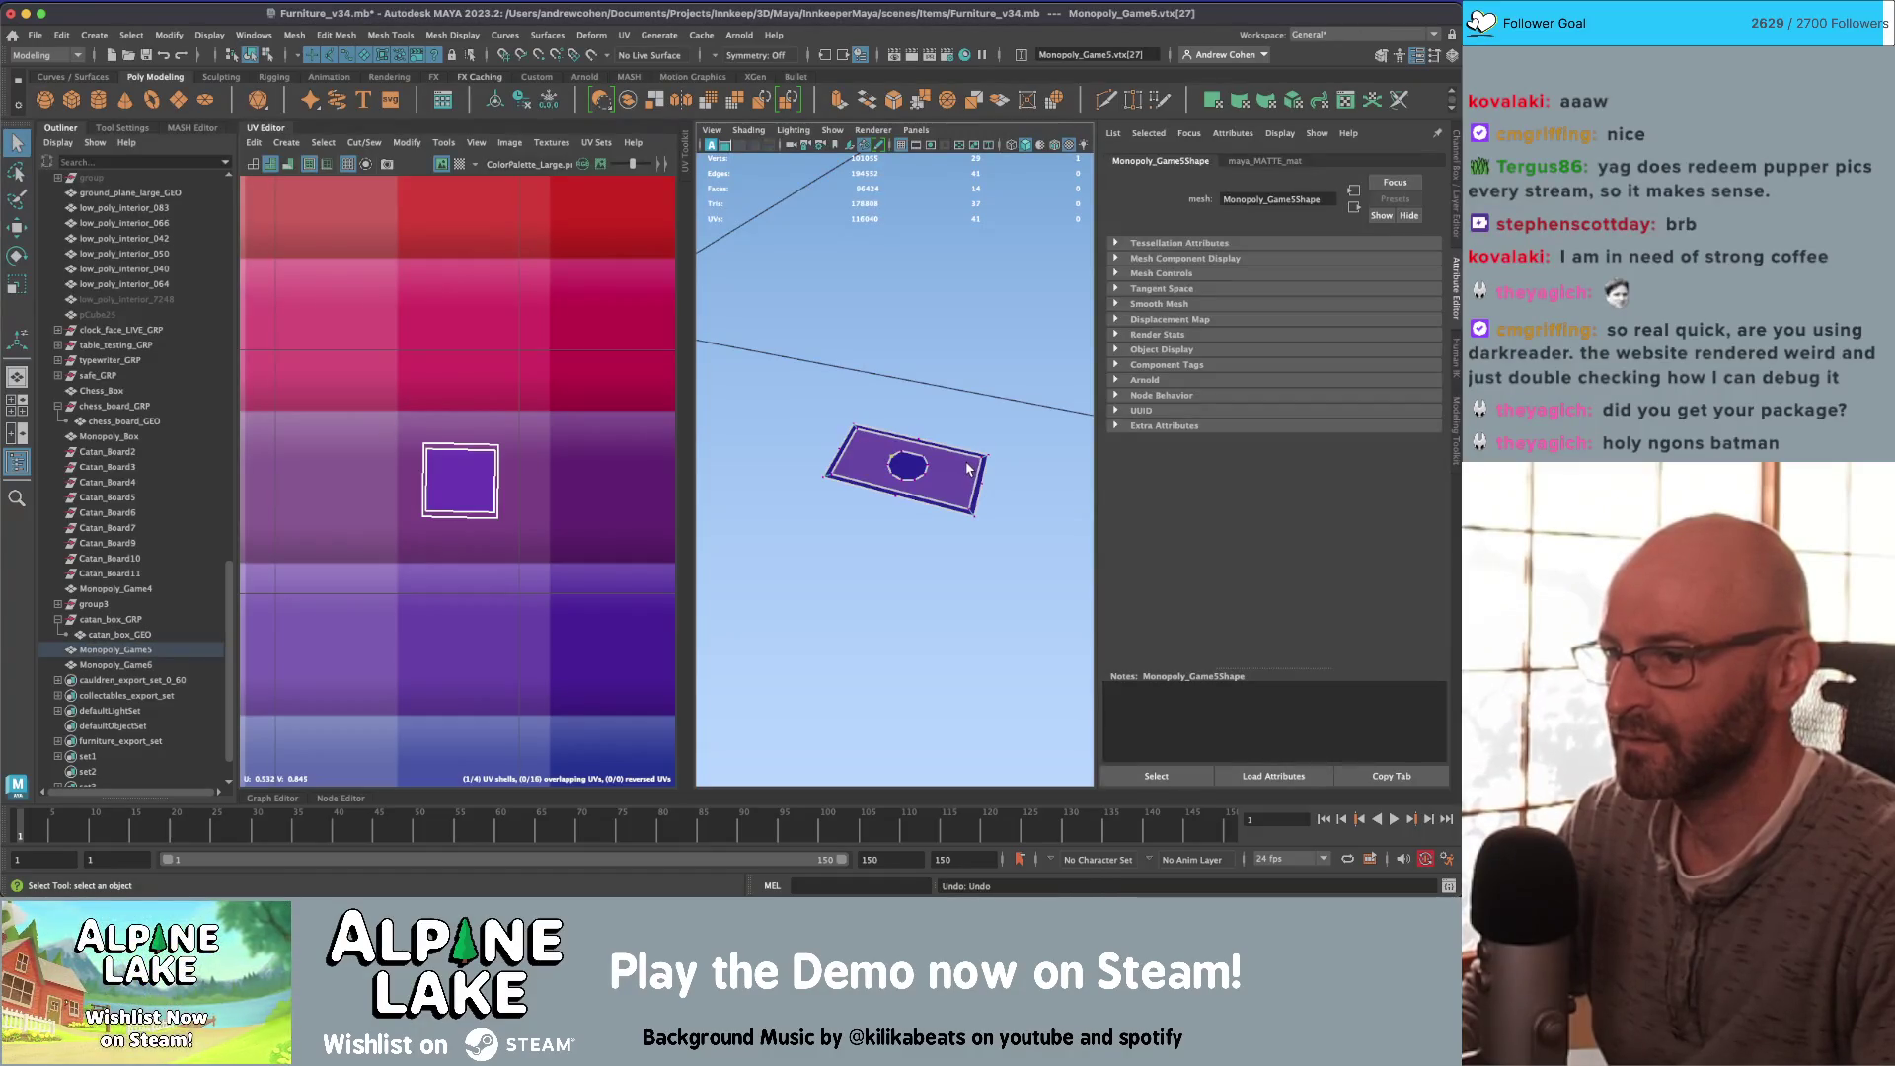
{"action": "key", "text": "z"}
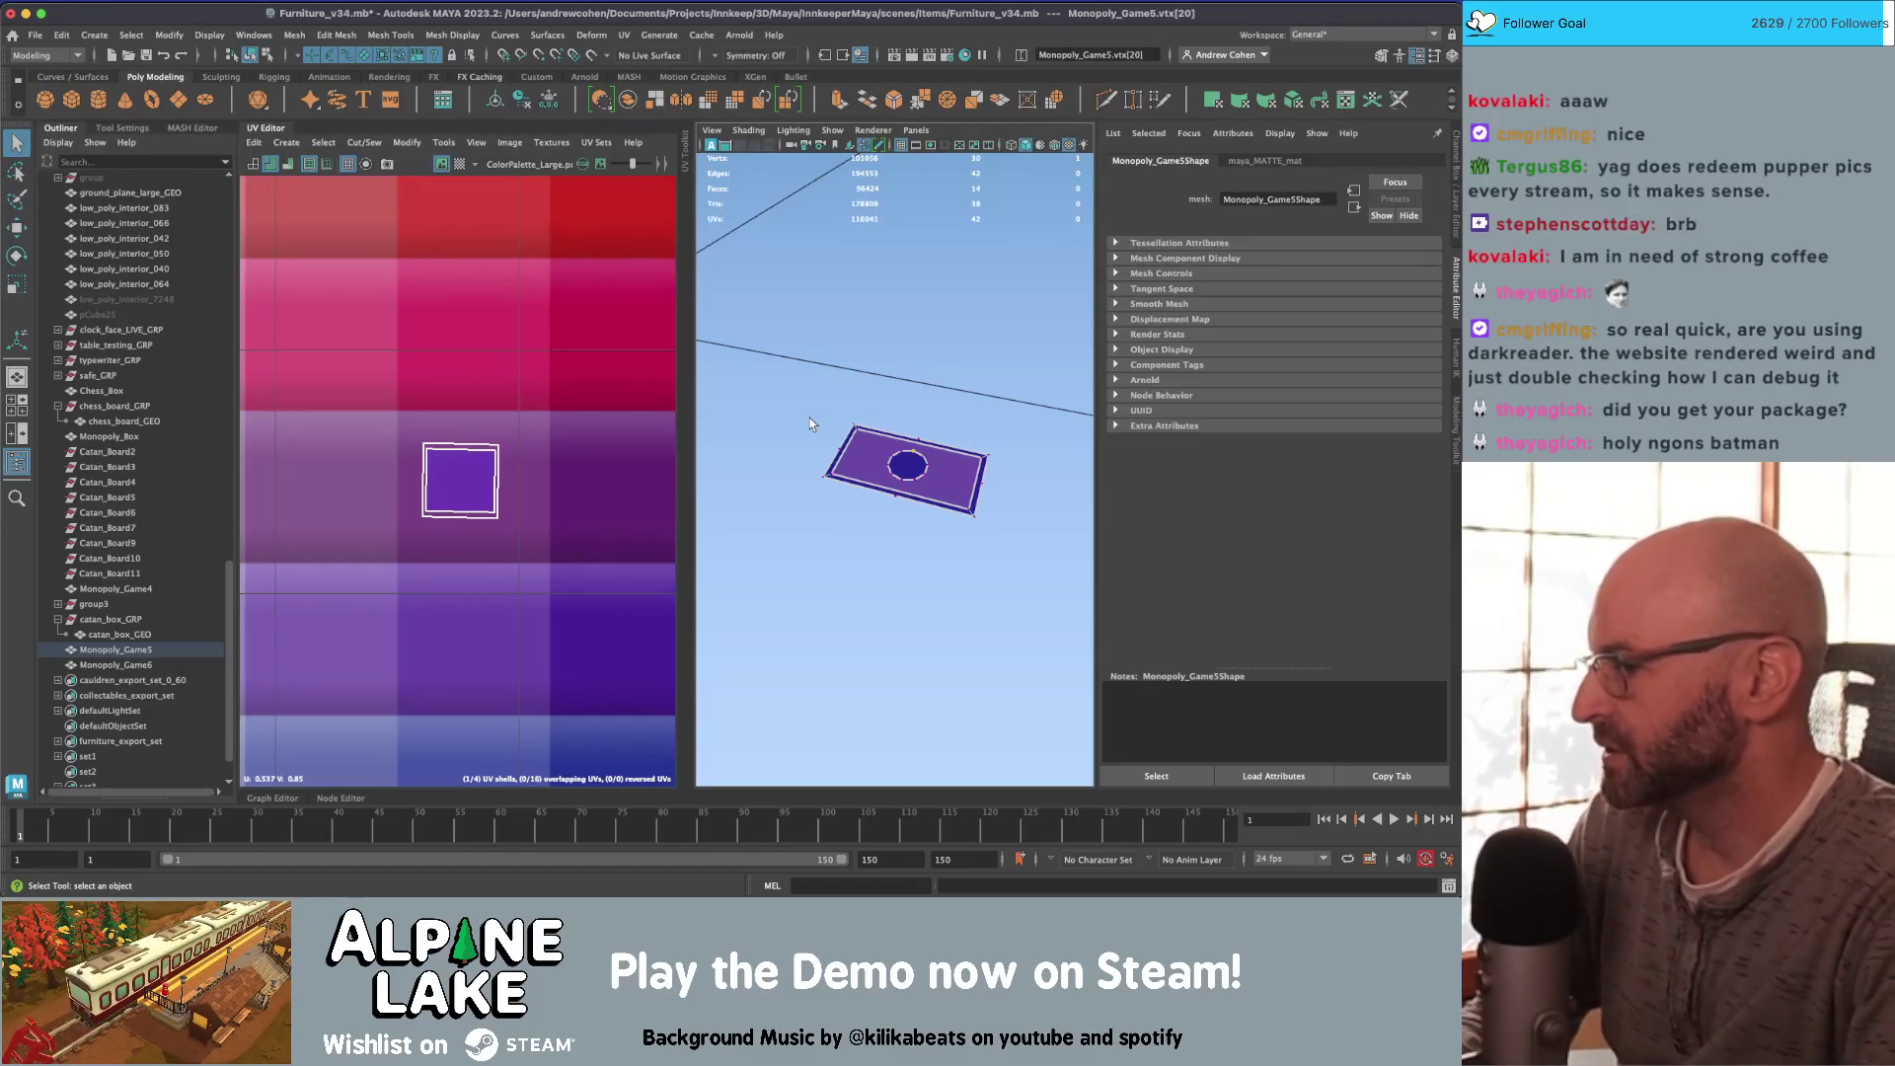
{"action": "key", "text": "super+Tab"}
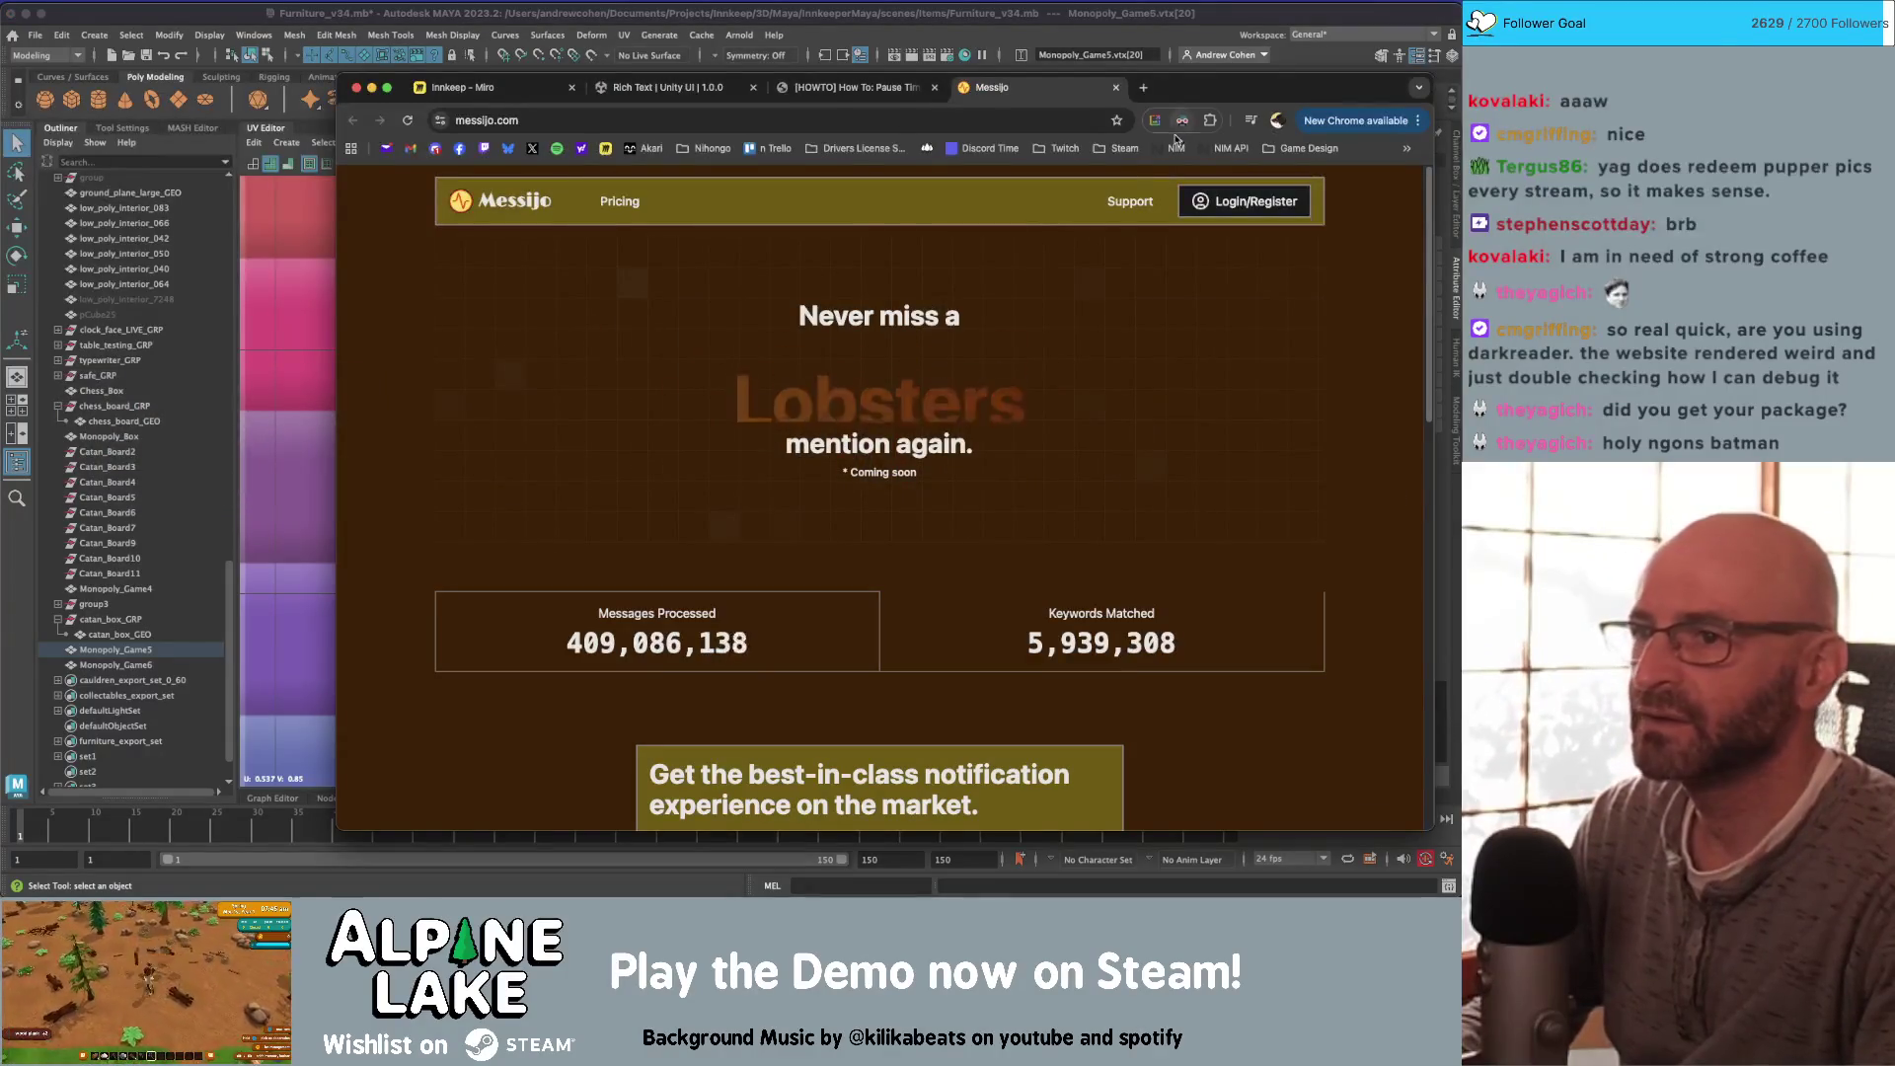
Step: Turn Dark Reader off for messijo.com, then back on, and scroll the page
{"action": "left_click", "coordinate": [1182, 119]}
{"action": "left_click", "coordinate": [1048, 179]}
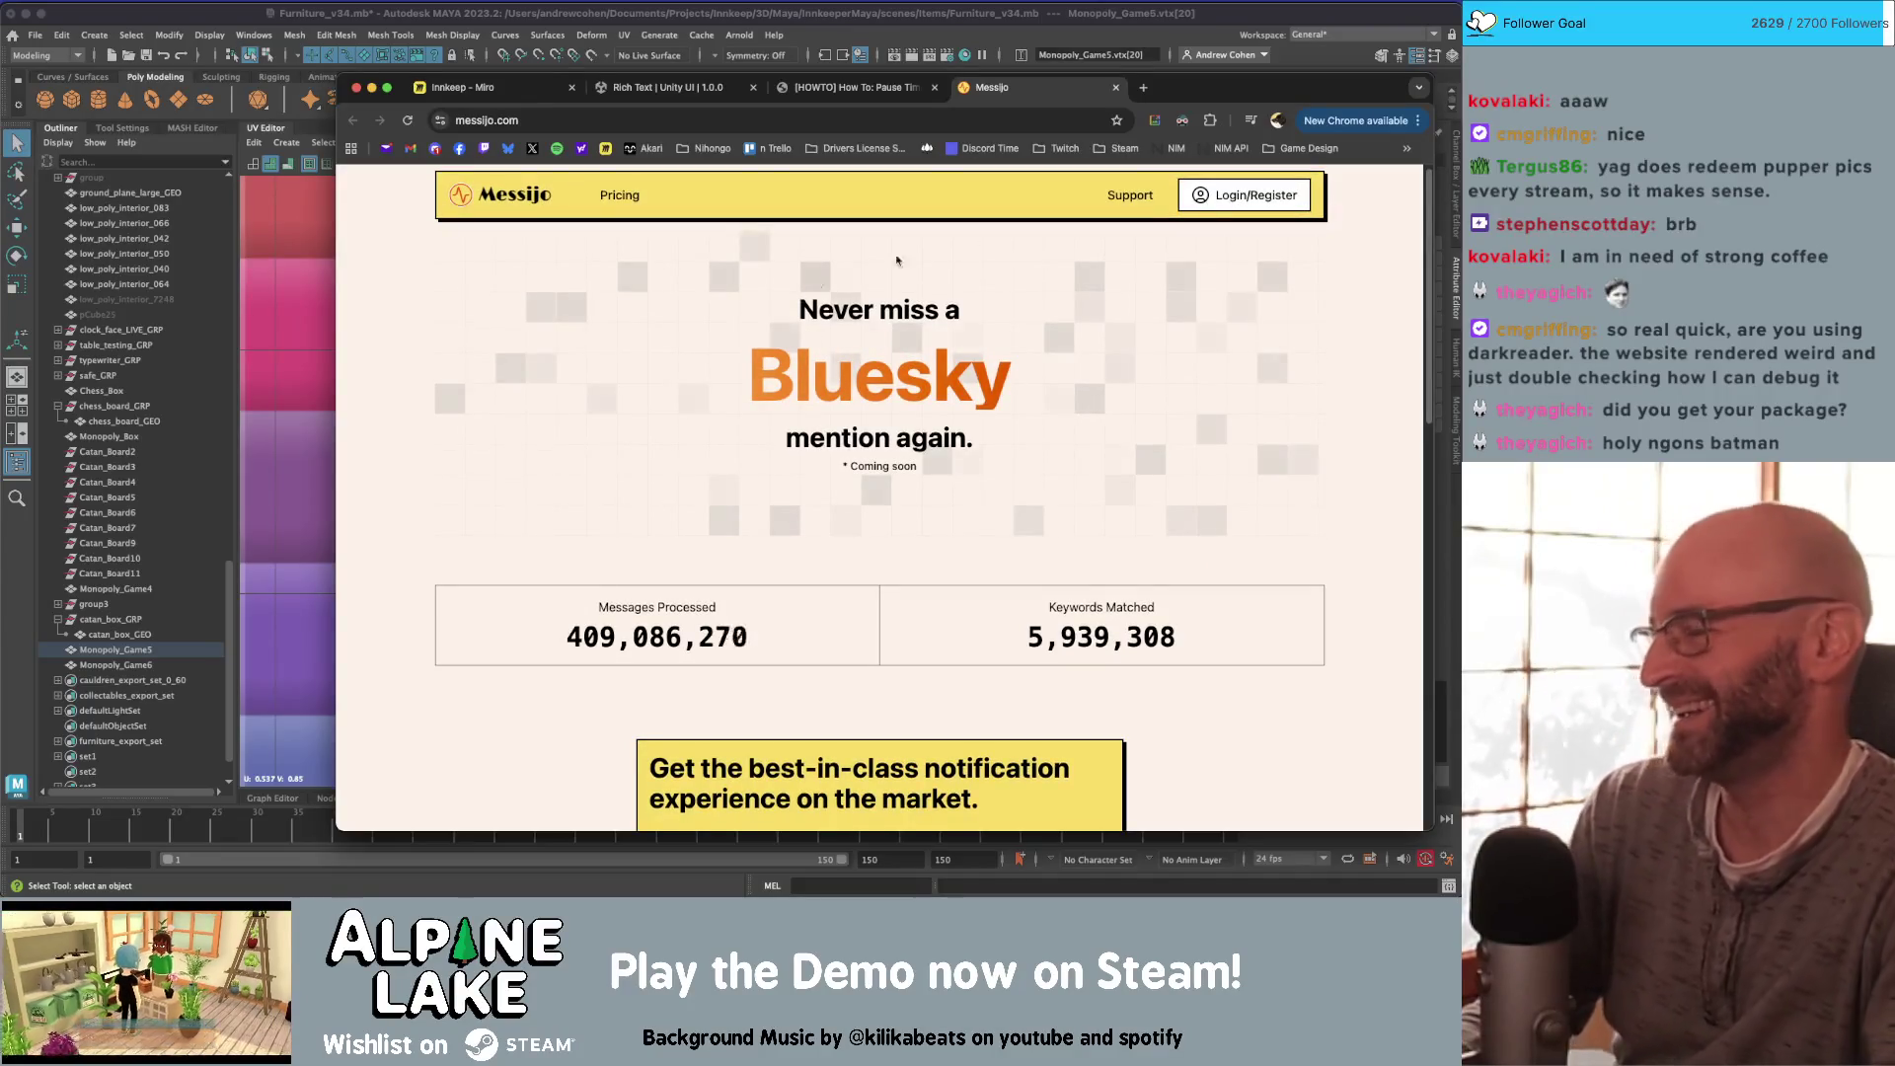
{"action": "left_click", "coordinate": [1174, 125]}
{"action": "left_click", "coordinate": [1046, 182]}
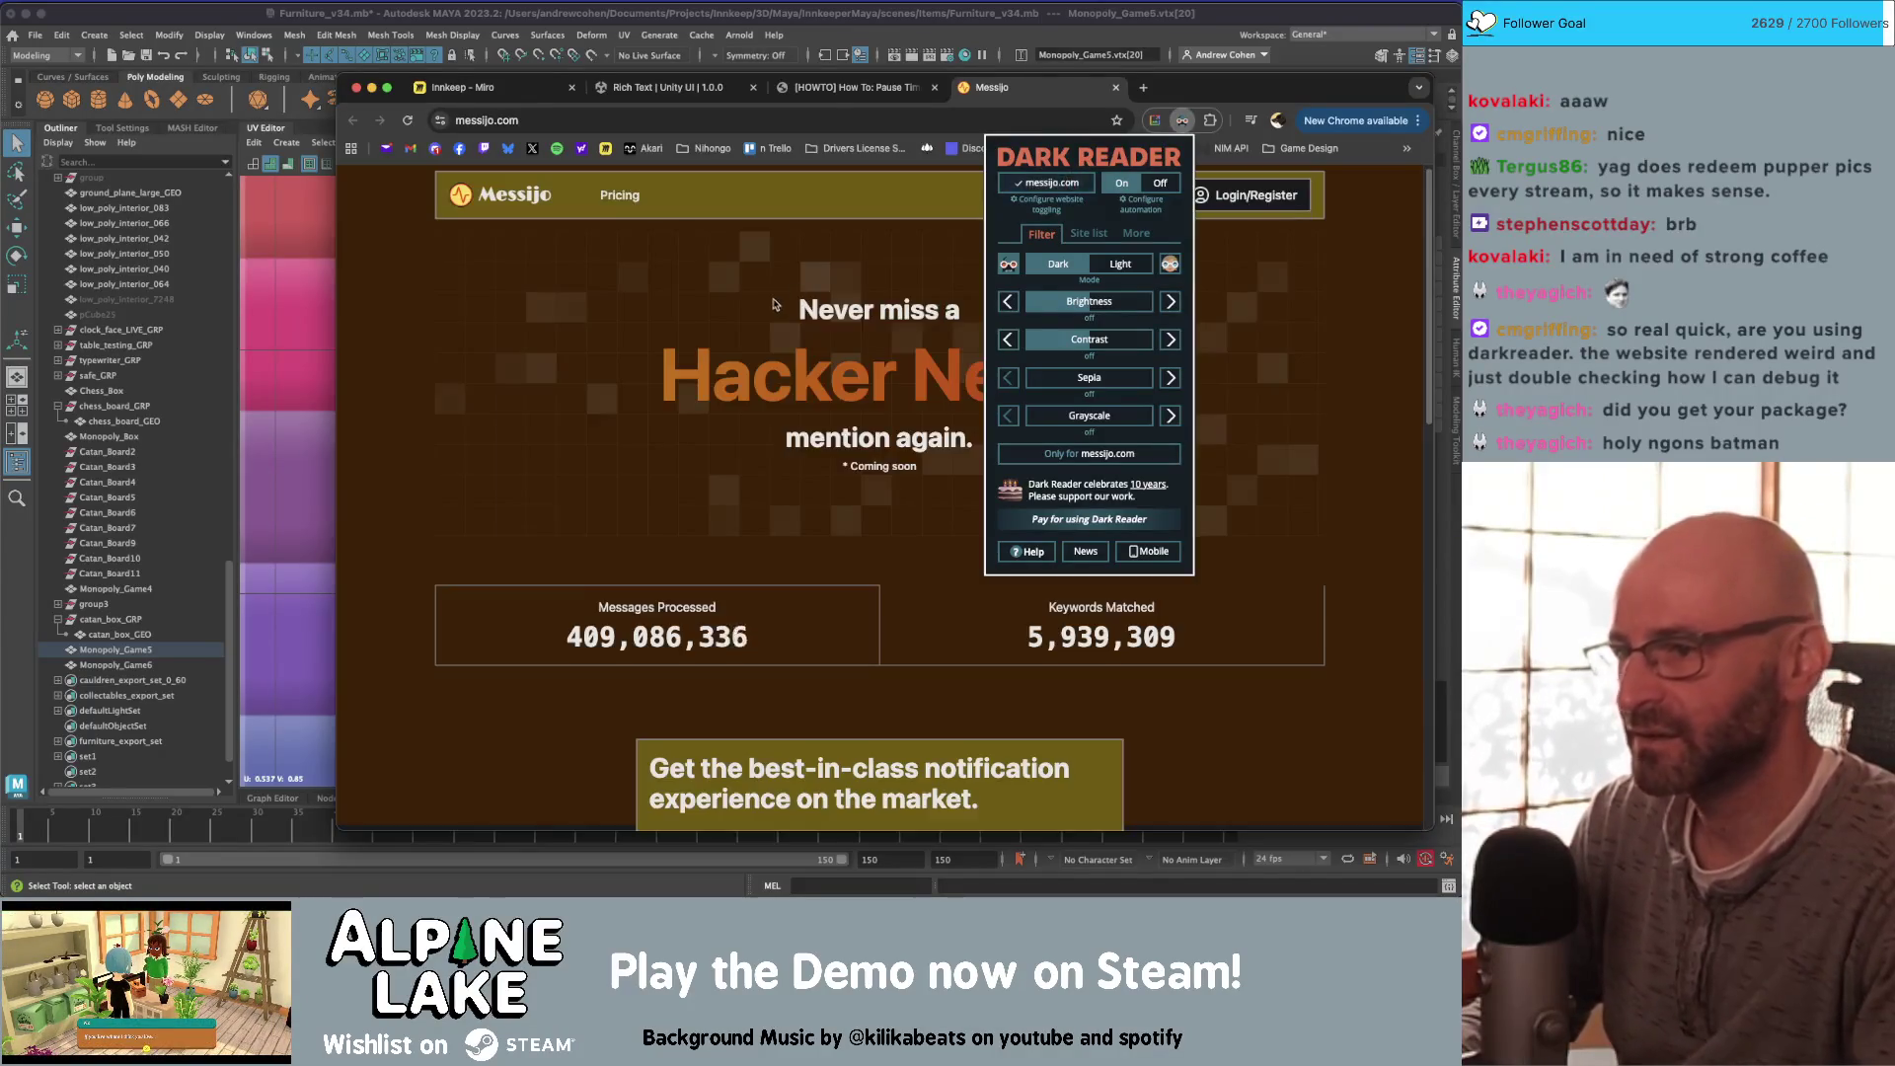
{"action": "left_click", "coordinate": [755, 320]}
{"action": "scroll", "coordinate": [757, 392], "scroll_direction": "down", "scroll_amount": 1}
{"action": "scroll", "coordinate": [757, 392], "scroll_direction": "down", "scroll_amount": 3}
{"action": "scroll", "coordinate": [765, 375], "scroll_direction": "up", "scroll_amount": 4}
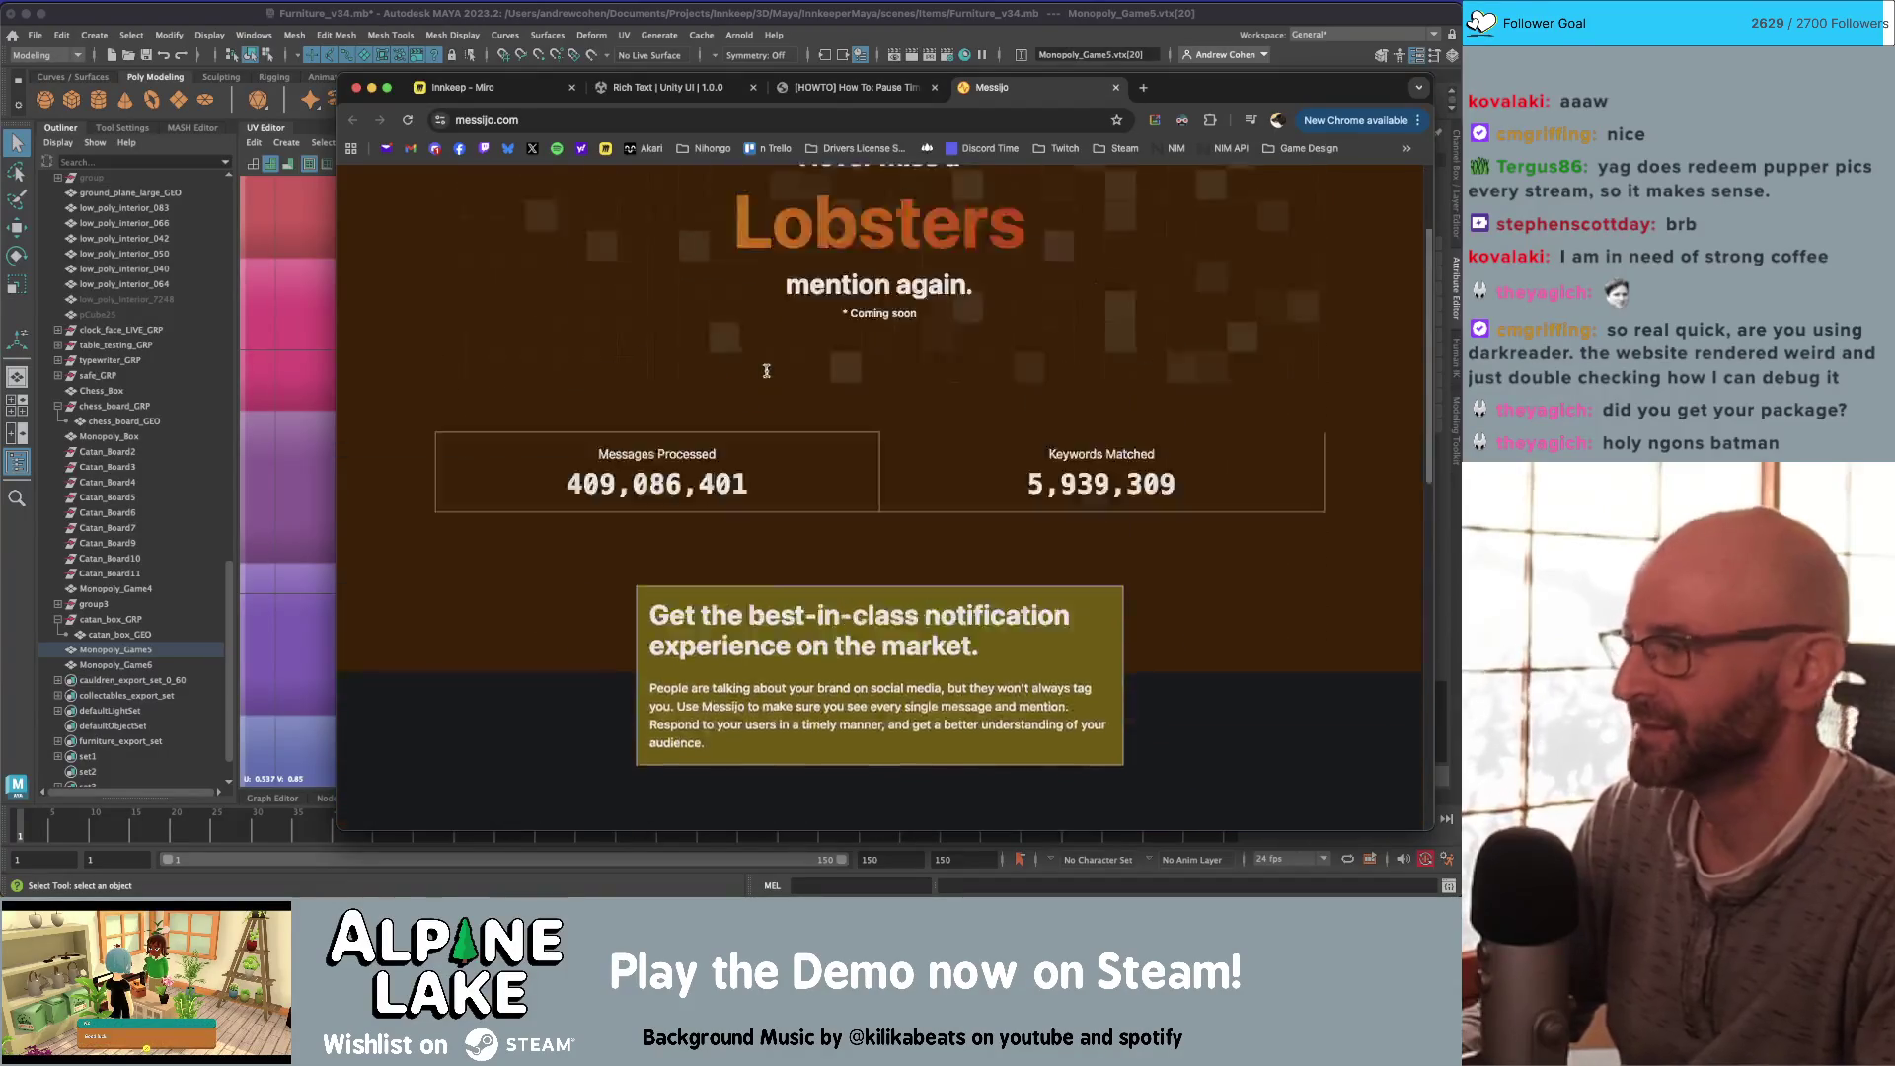
Step: Compare messijo.com's light look again, re-enable dark mode, and return to Maya
{"action": "left_click", "coordinate": [1184, 123]}
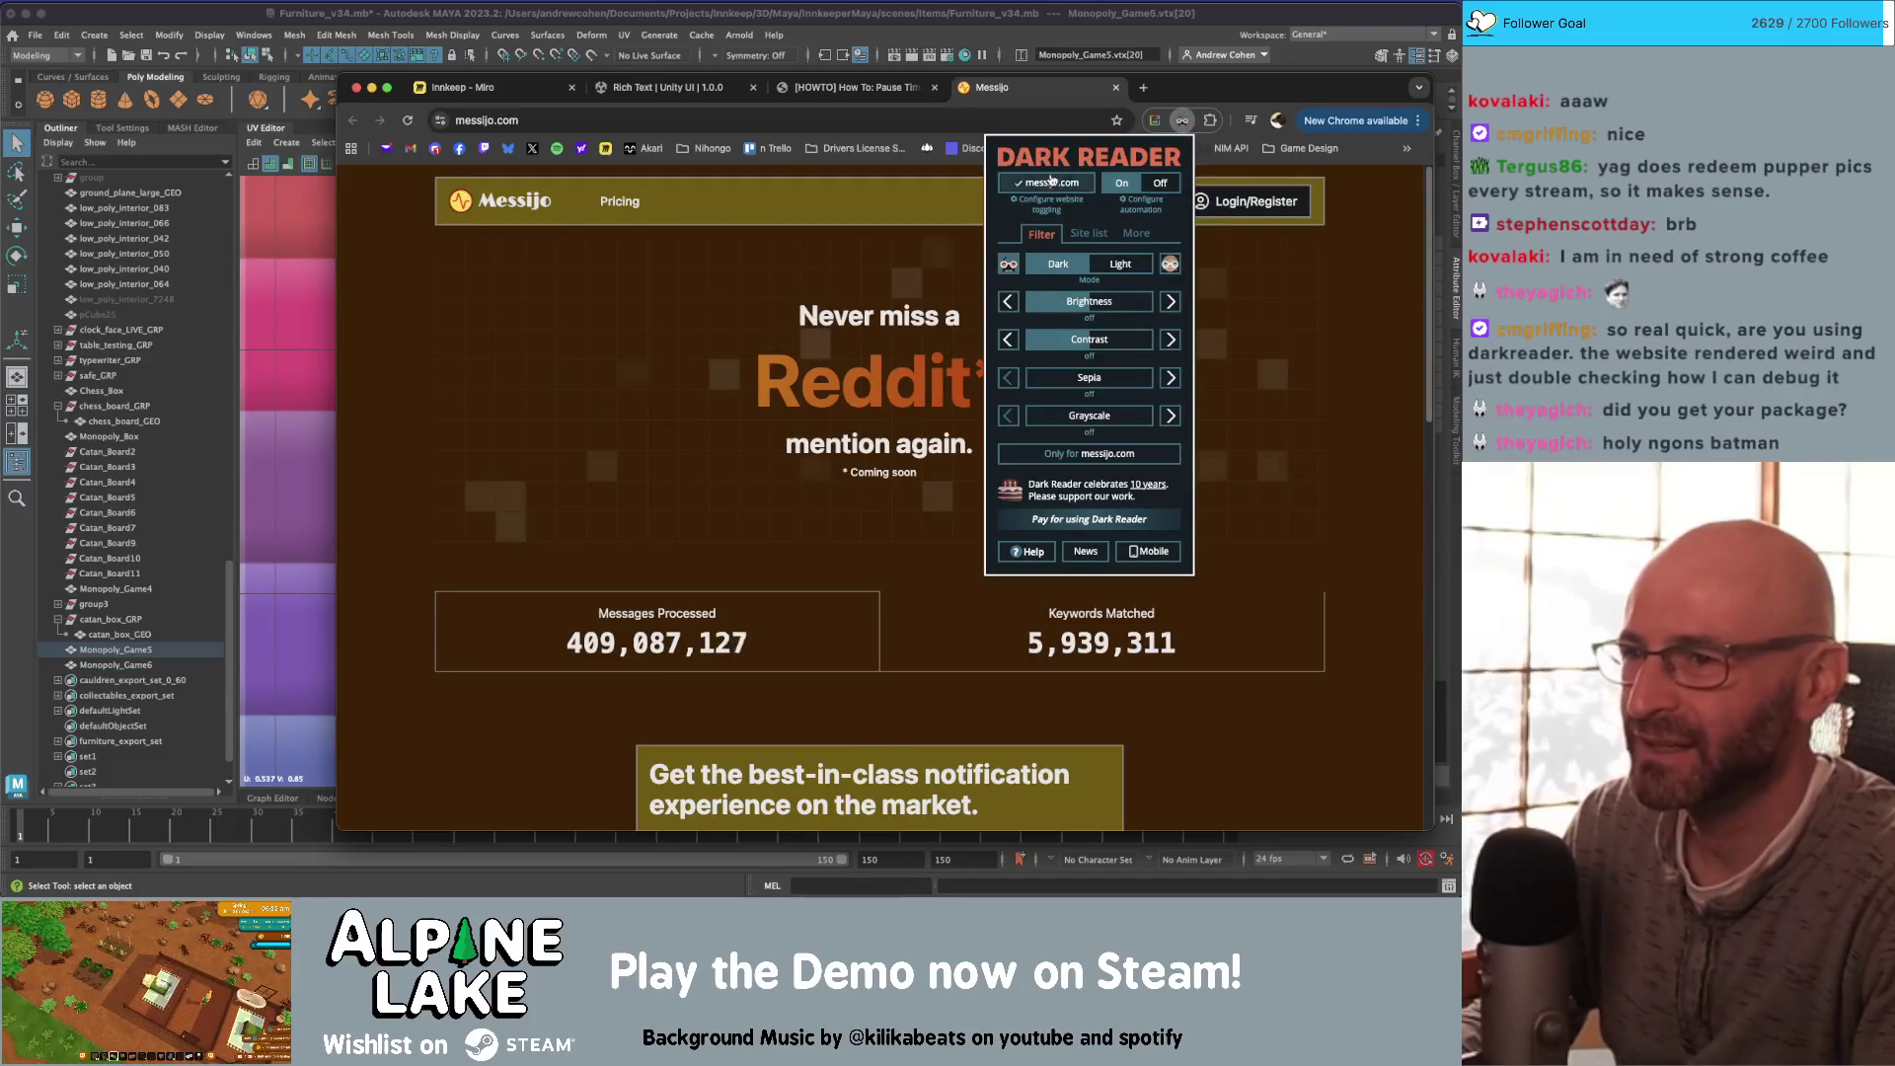
{"action": "left_click", "coordinate": [1051, 180]}
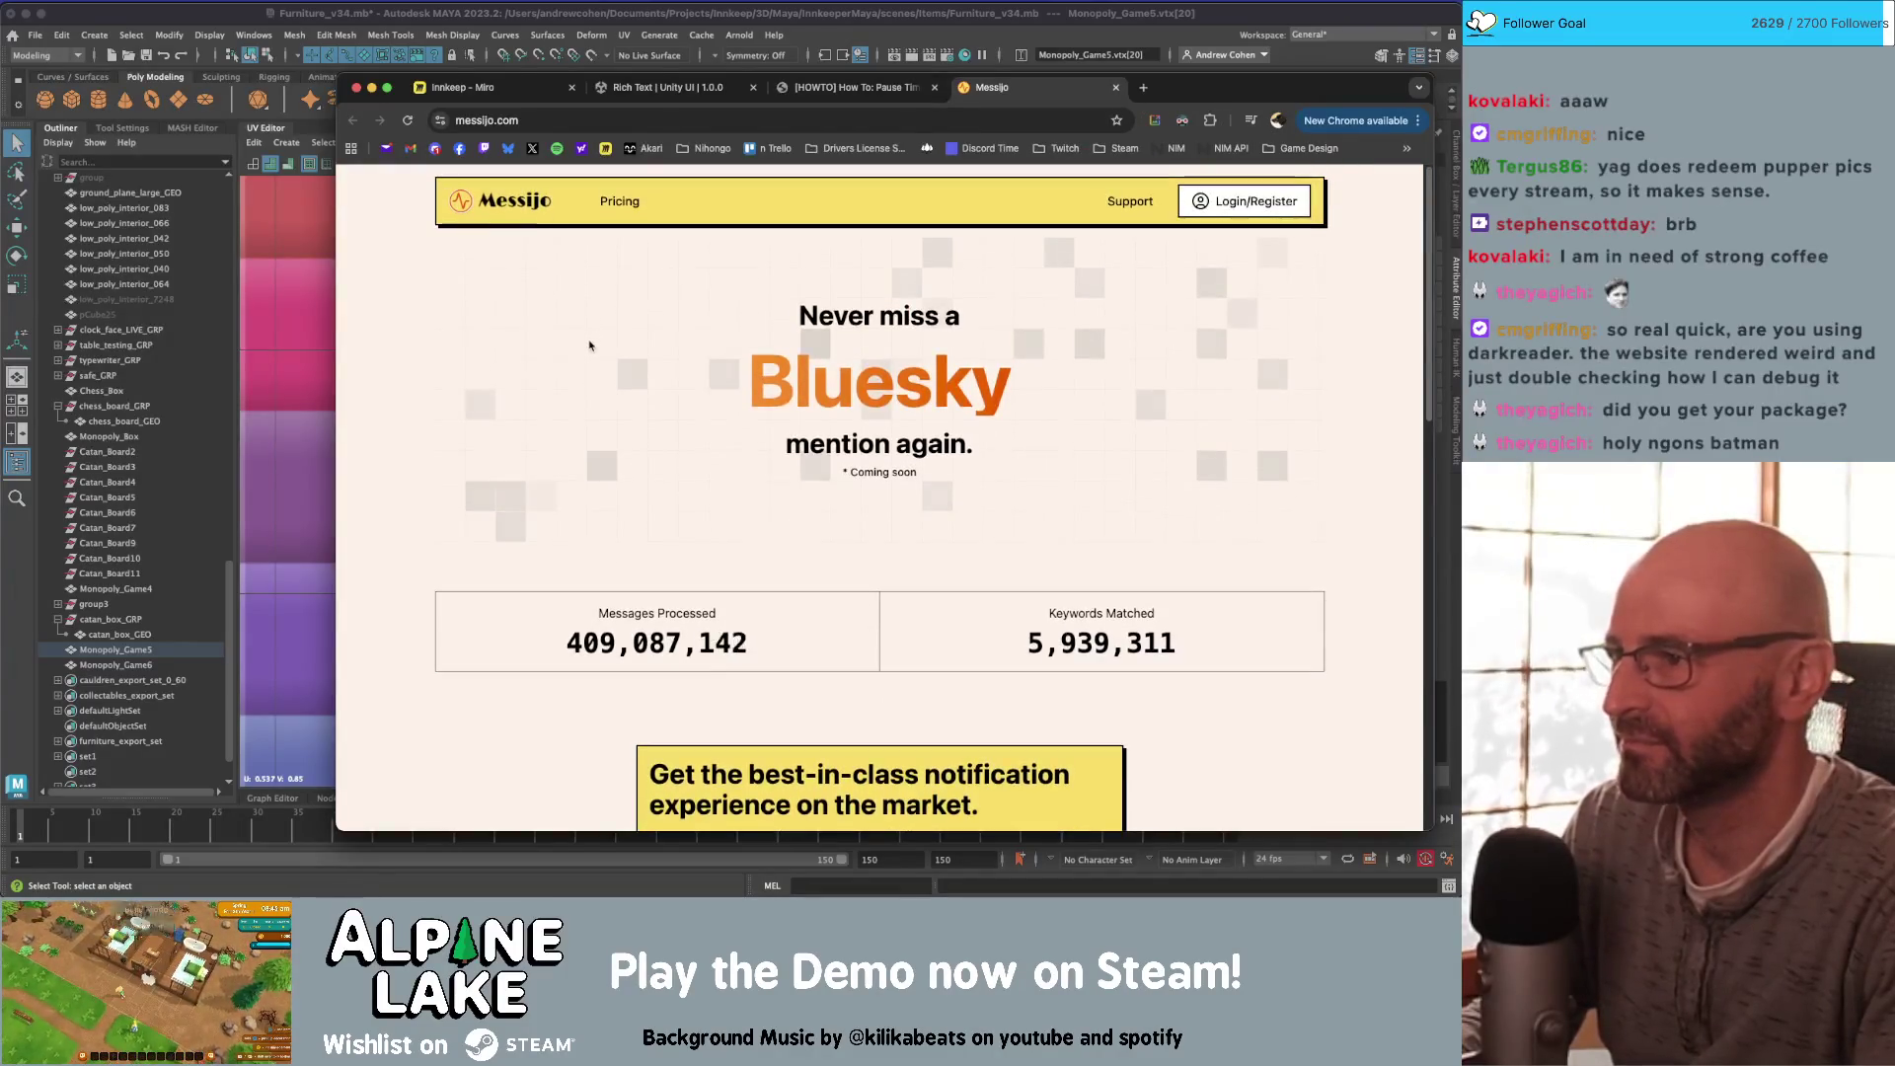
{"action": "scroll", "coordinate": [590, 345], "scroll_direction": "down", "scroll_amount": 15}
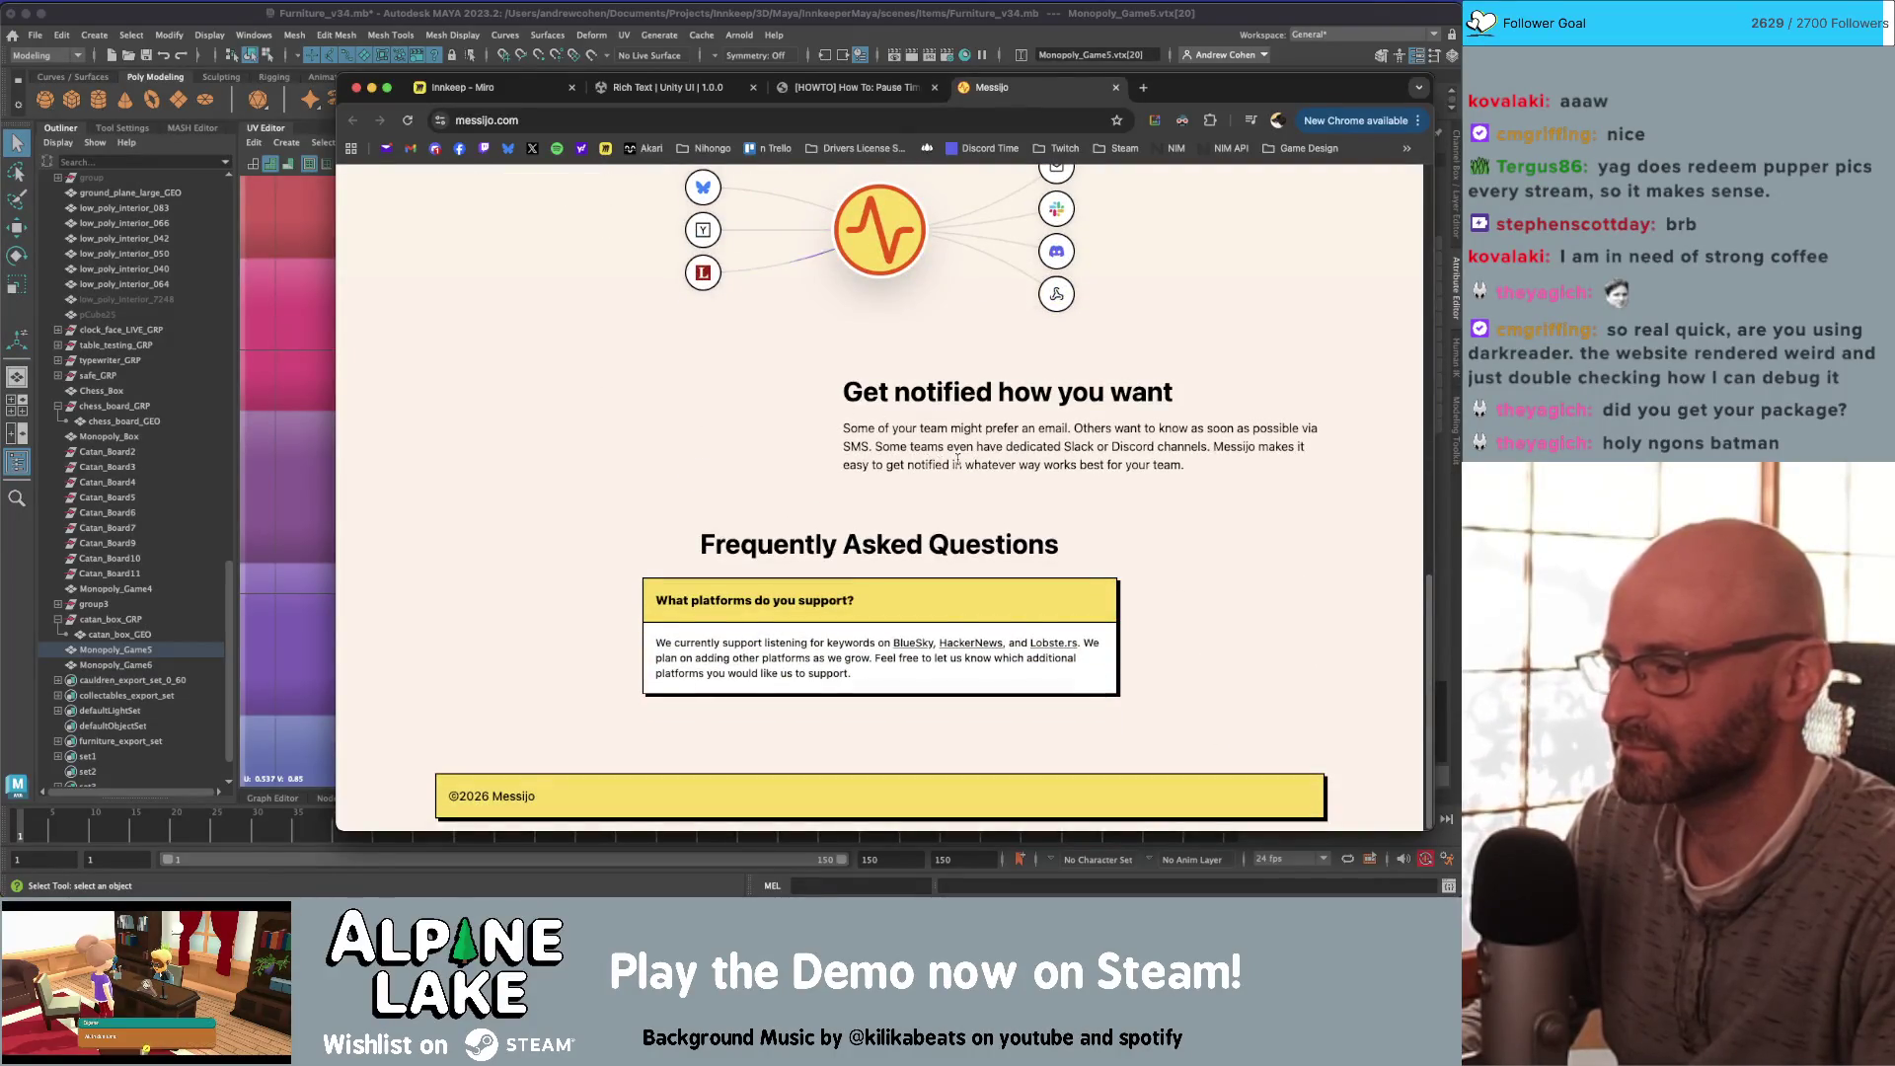
{"action": "scroll", "coordinate": [957, 459], "scroll_direction": "up", "scroll_amount": 15}
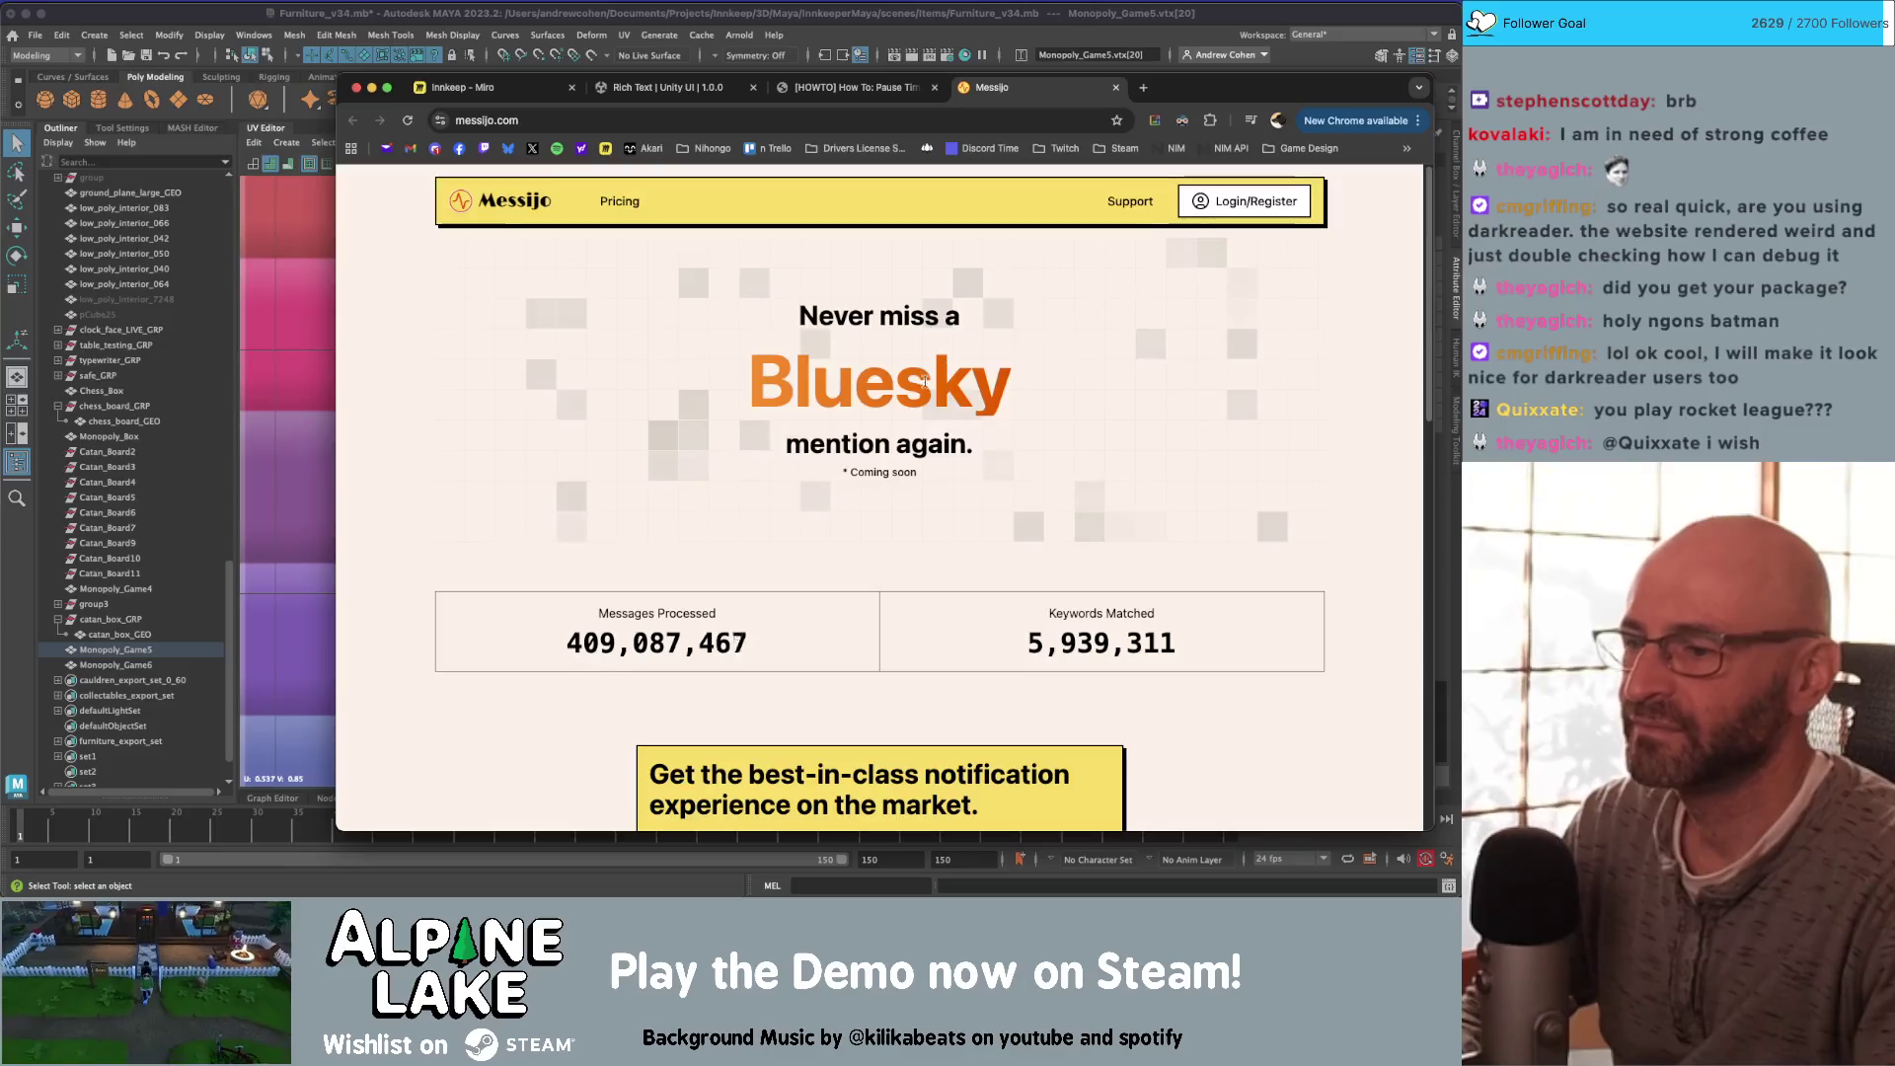
{"action": "left_click", "coordinate": [1183, 121]}
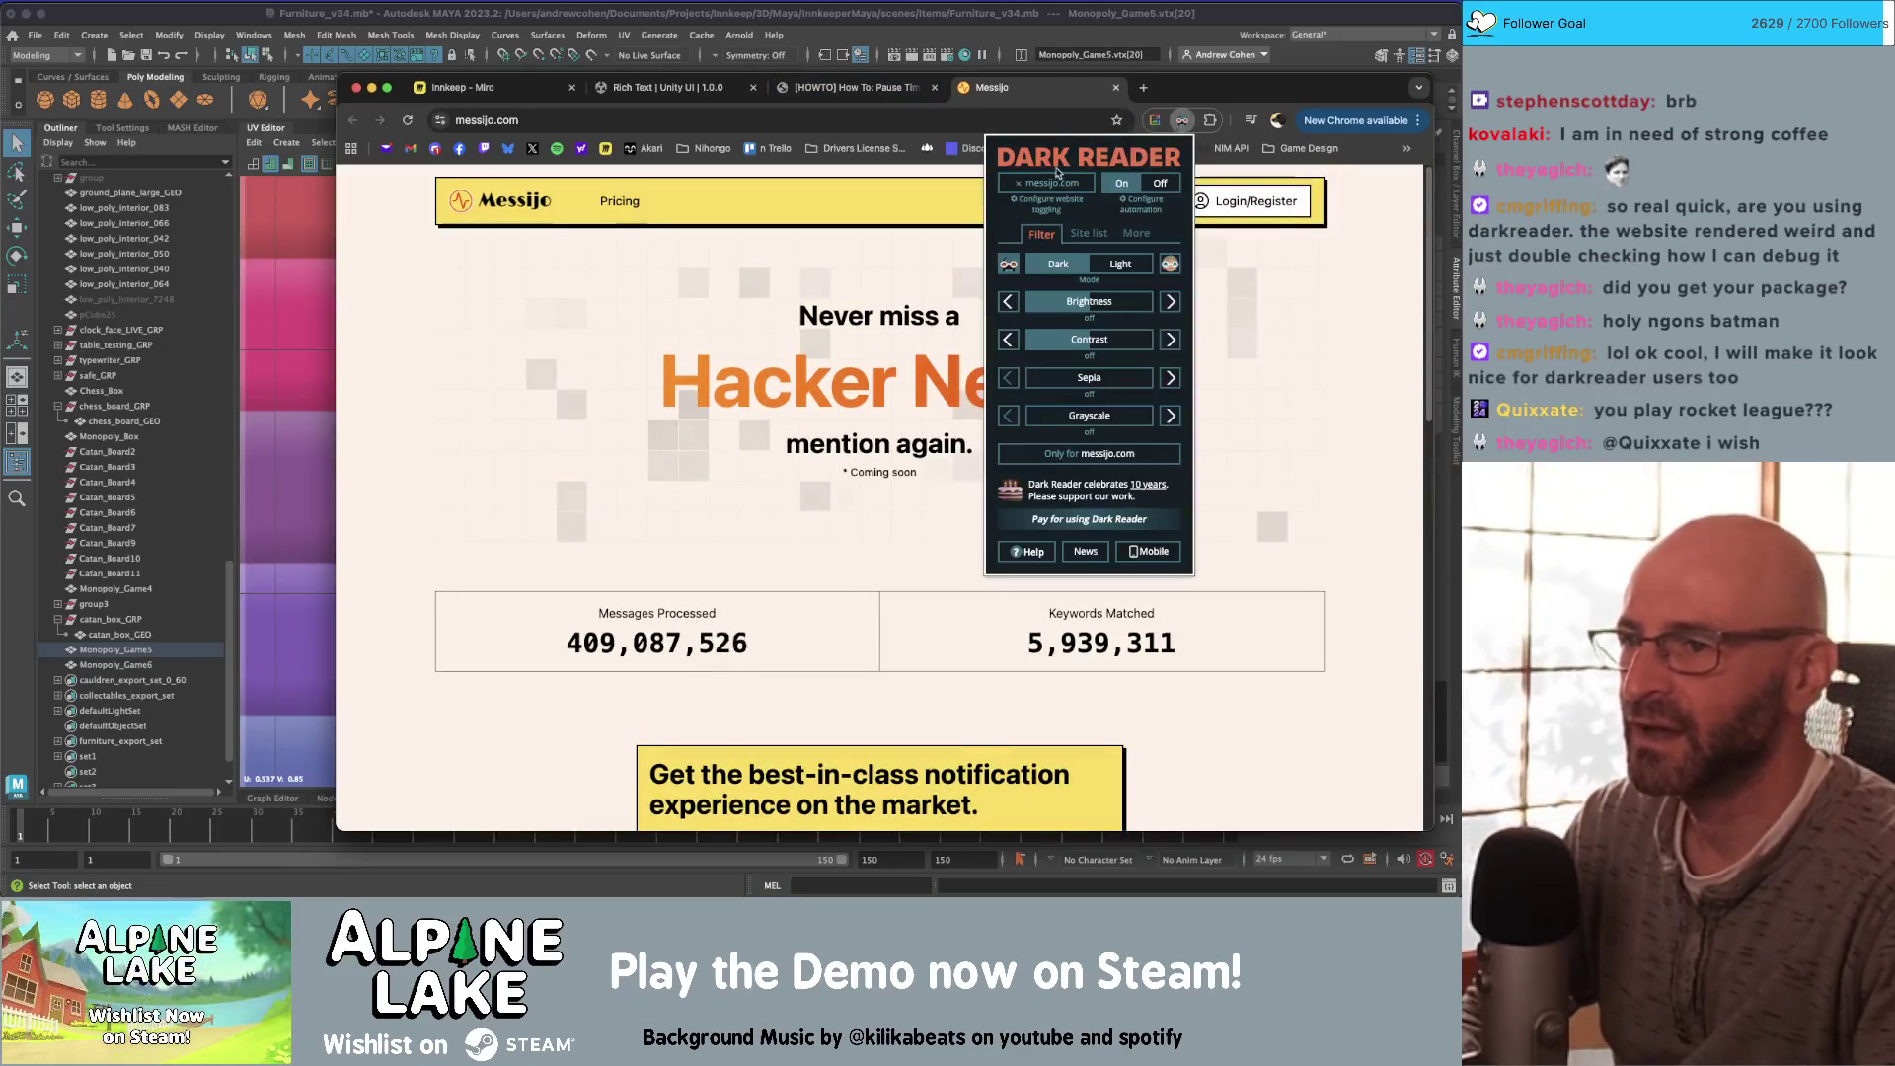
{"action": "left_click", "coordinate": [1051, 182]}
{"action": "left_click", "coordinate": [694, 292]}
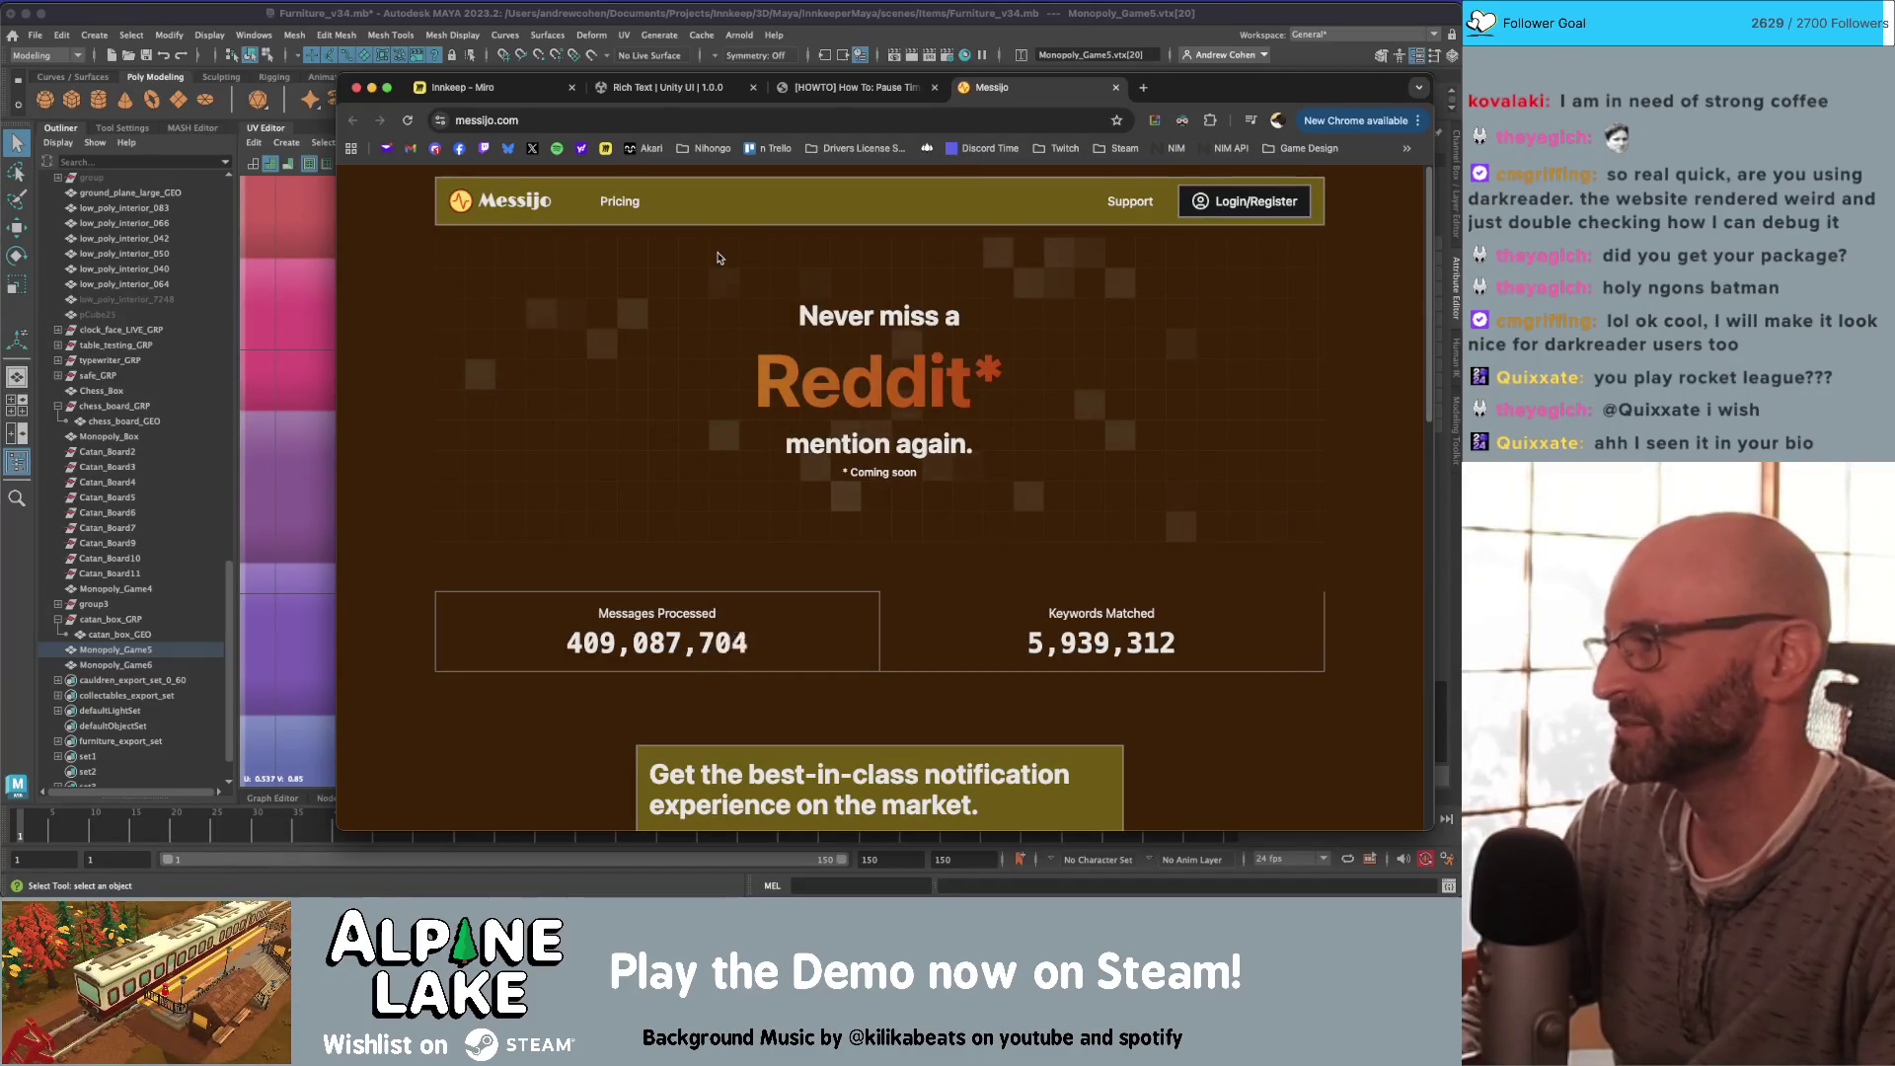
{"action": "left_click", "coordinate": [636, 18]}
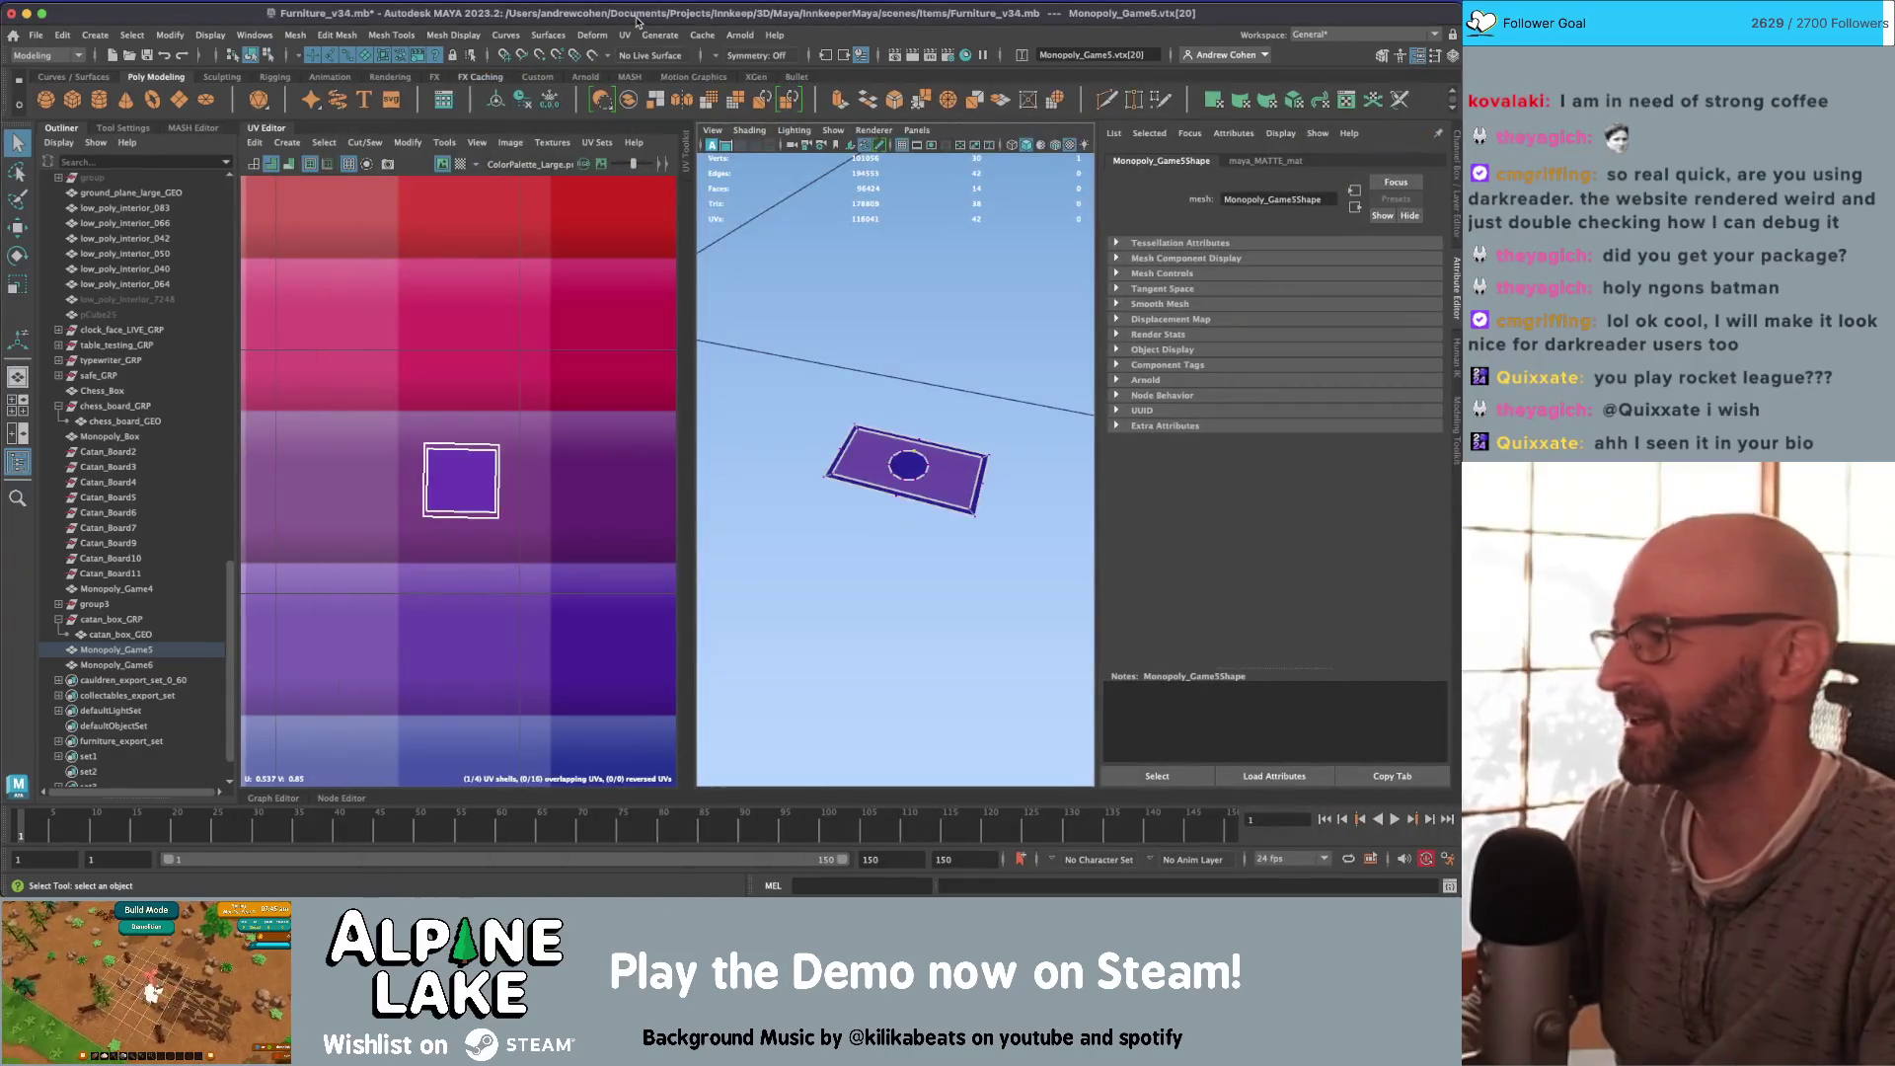
Step: Combine the purple card and Monopoly_Game6 into one object with Mesh > Combine
{"action": "left_click", "coordinate": [563, 193]}
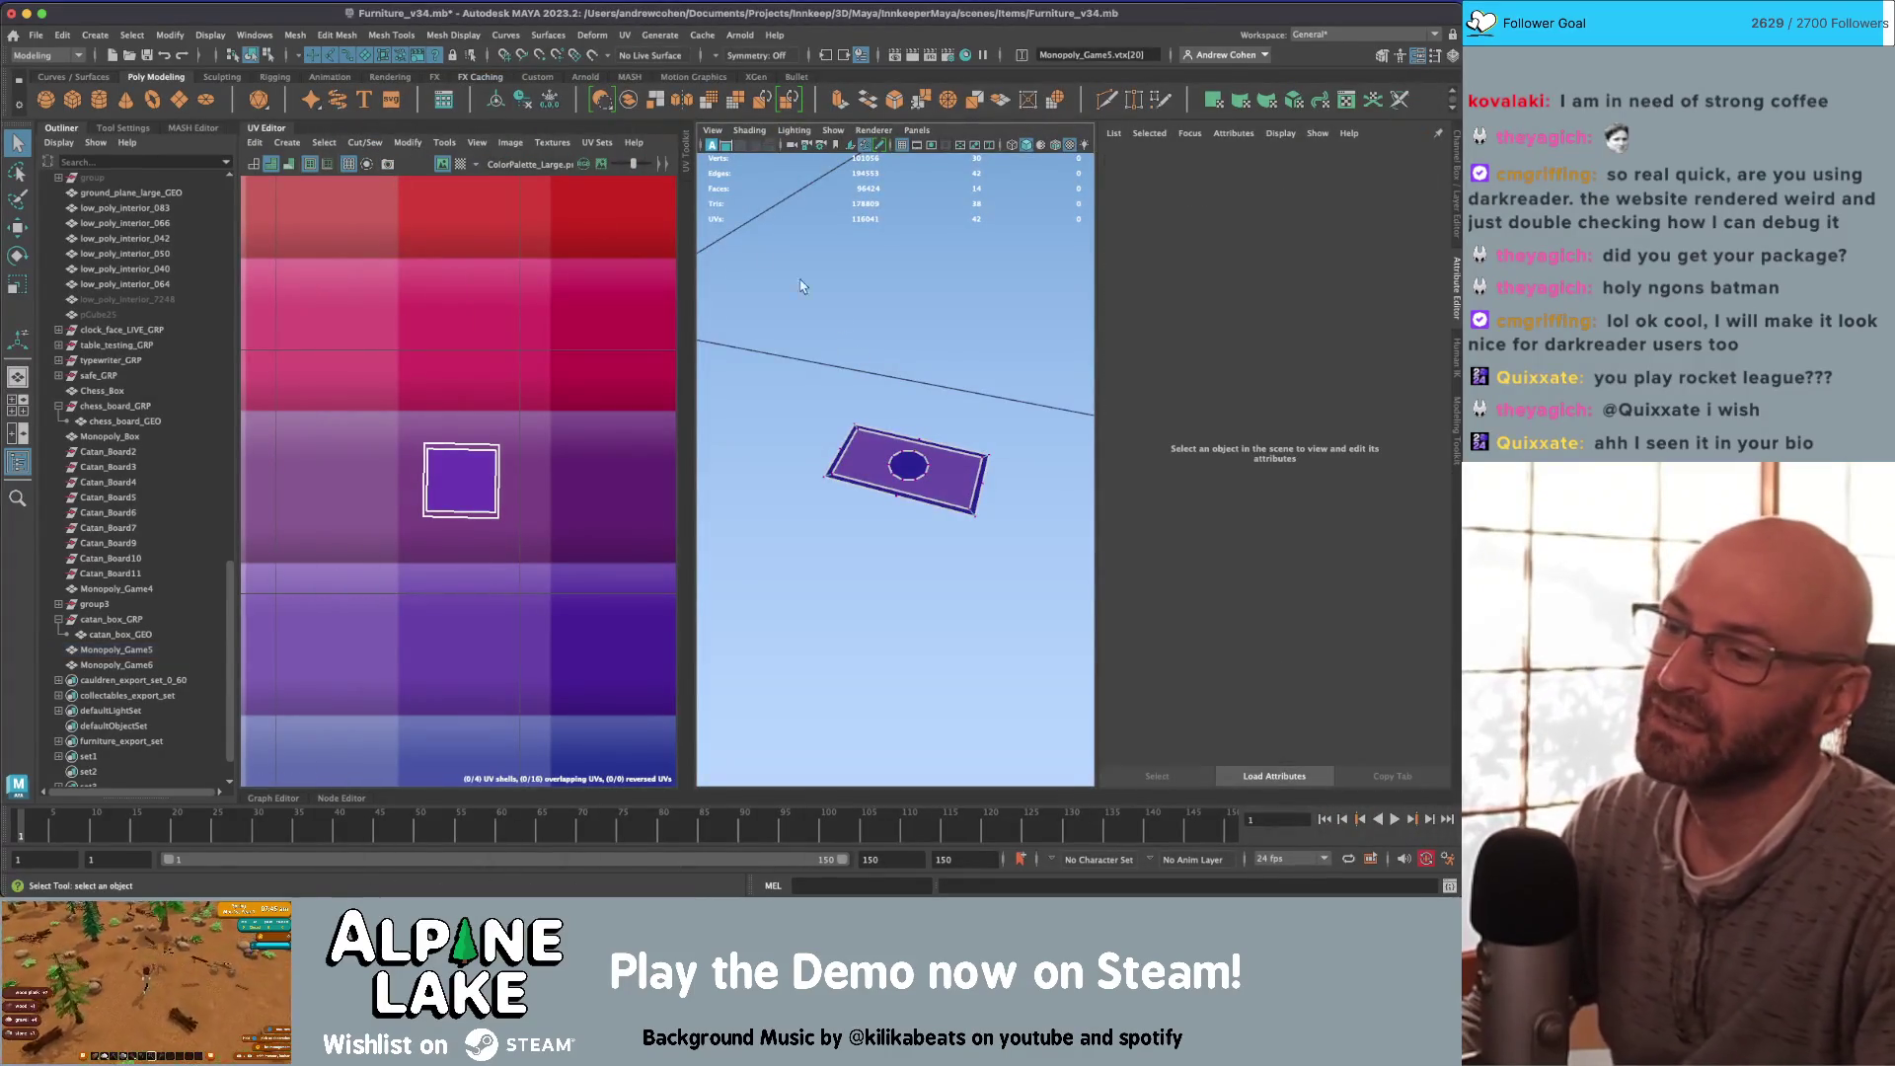
{"action": "left_click", "coordinate": [260, 57]}
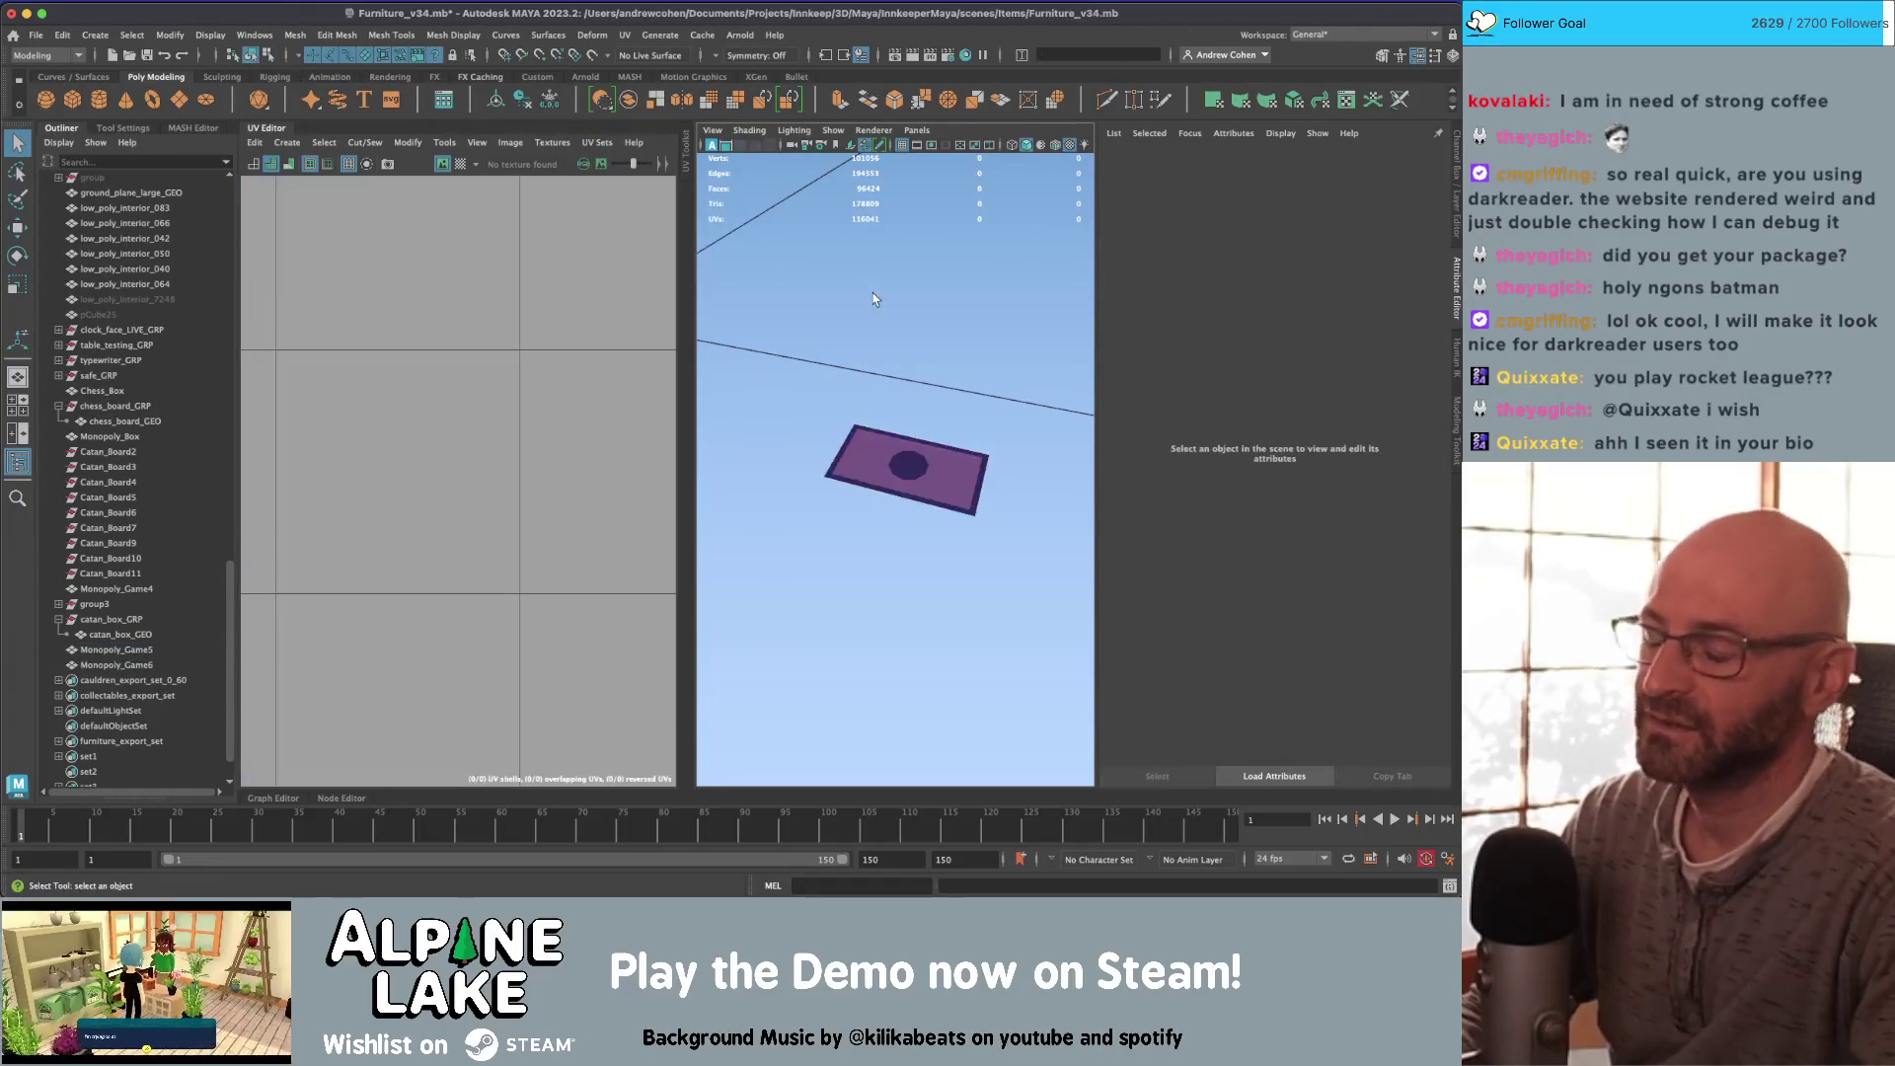
{"action": "left_click_drag", "start_coordinate": [888, 444], "coordinate": [861, 437], "text": "alt"}
{"action": "left_click", "coordinate": [869, 444]}
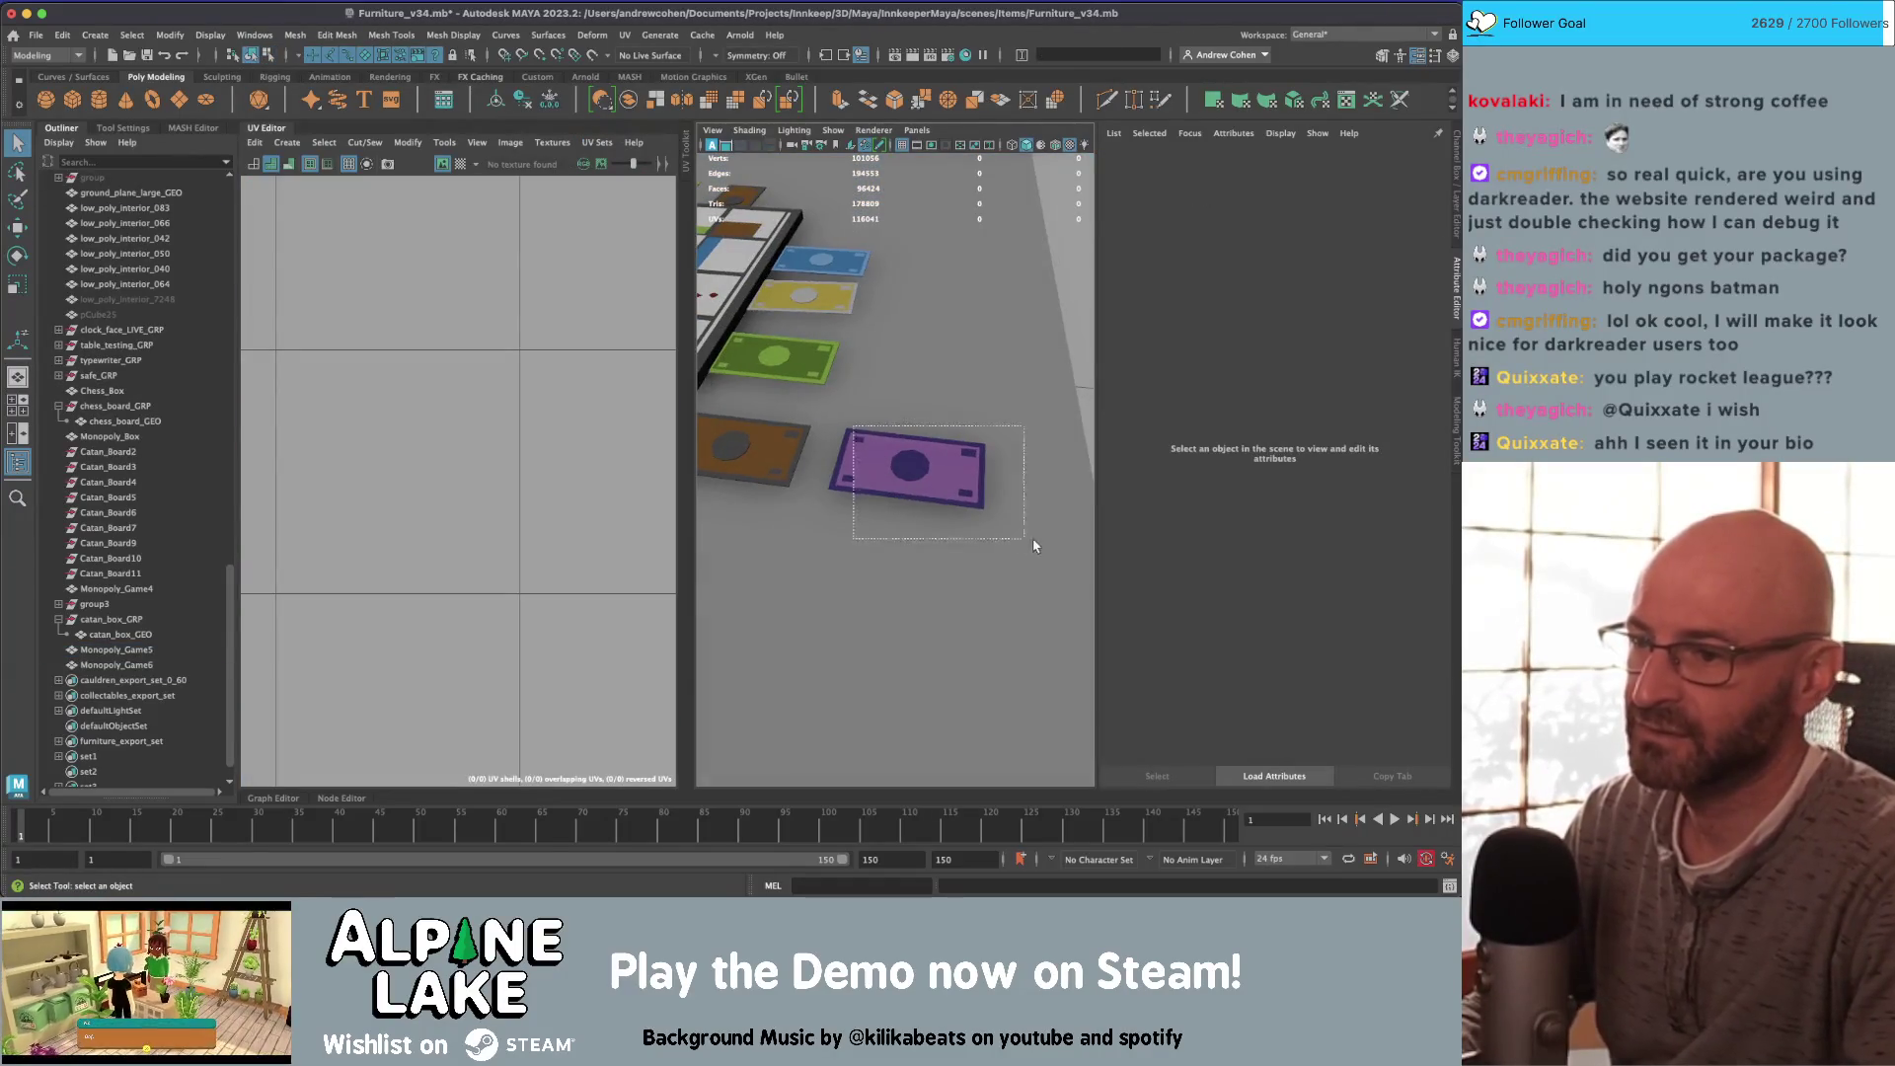
{"action": "left_click", "coordinate": [948, 467]}
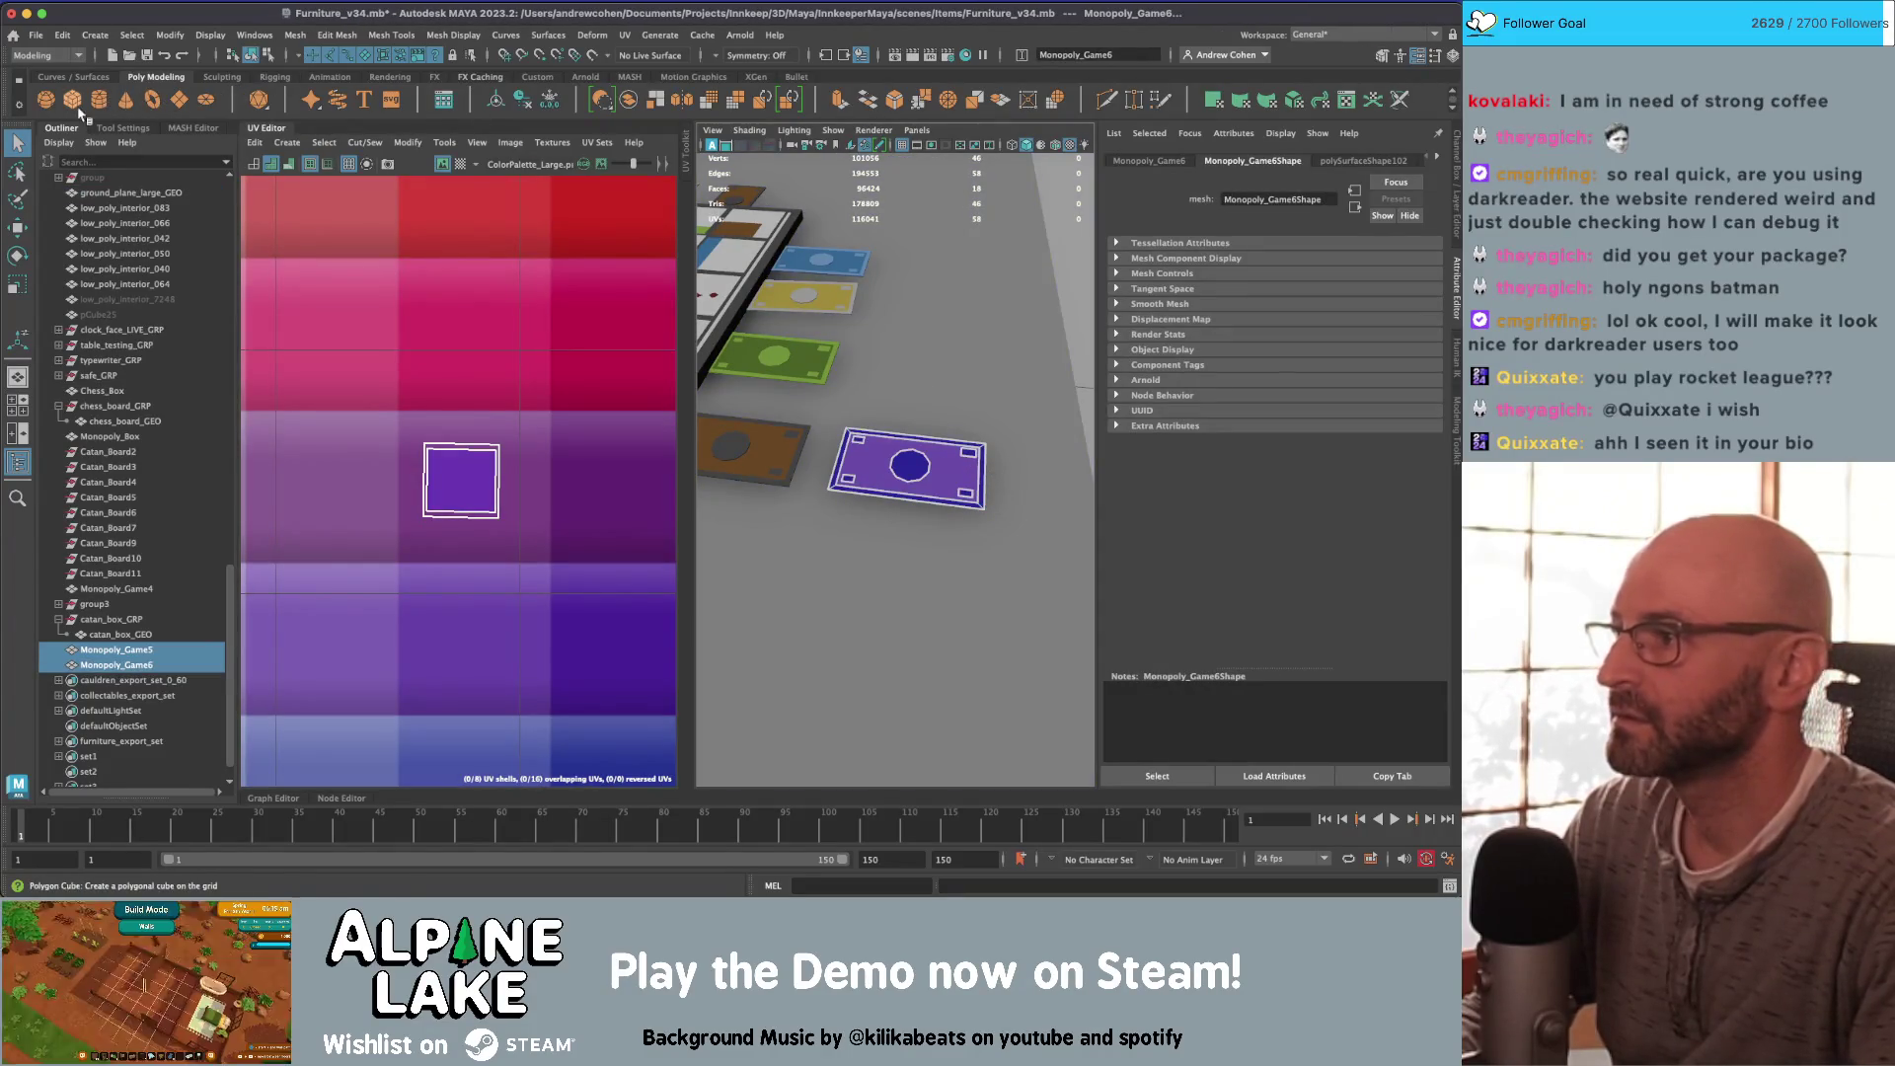
{"action": "left_click", "coordinate": [635, 101]}
Step: Hide the UV layout and orbit the view to face the row of bills
{"action": "key", "text": "w"}
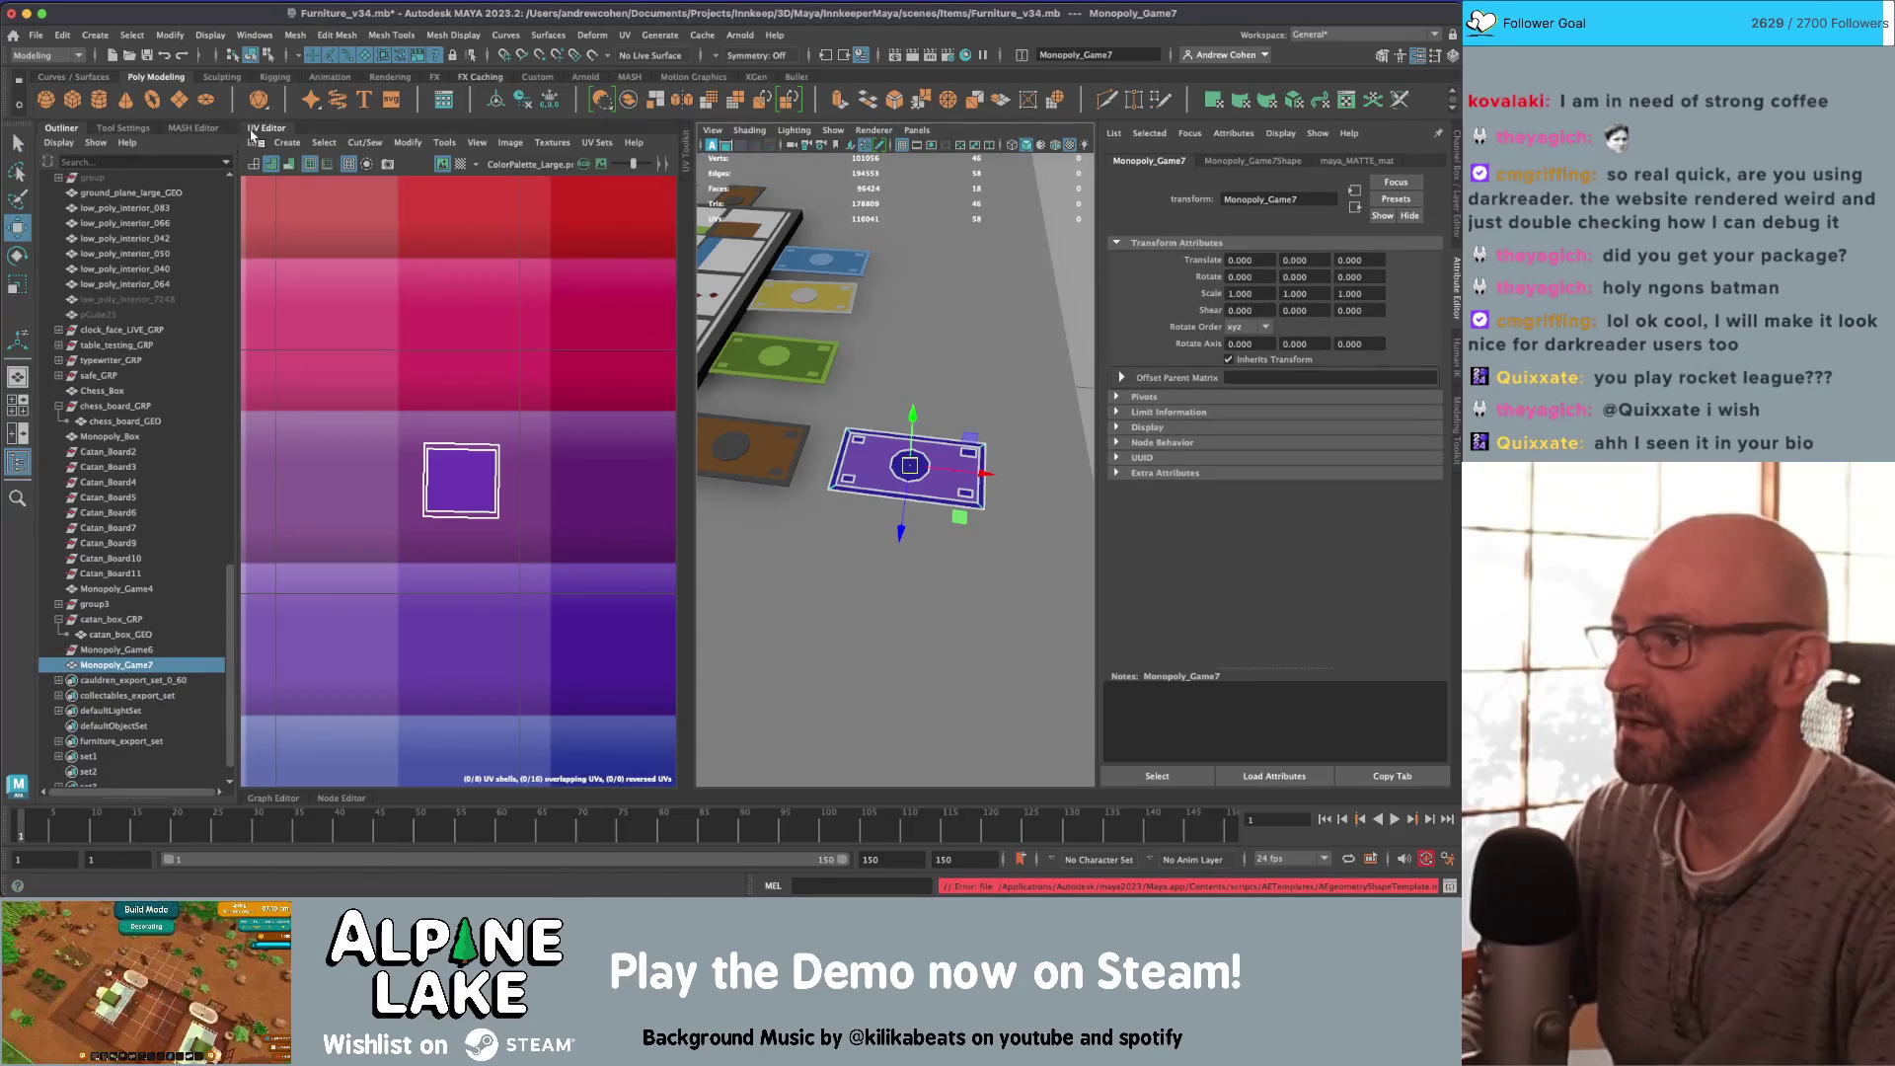
{"action": "left_click", "coordinate": [265, 128]}
{"action": "mouse_move", "coordinate": [690, 346]}
{"action": "left_mouse_down", "text": "alt"}
{"action": "mouse_move", "coordinate": [752, 328]}
{"action": "mouse_move", "coordinate": [691, 395]}
{"action": "mouse_move", "coordinate": [651, 528]}
{"action": "mouse_move", "coordinate": [1046, 523]}
{"action": "left_mouse_up", "text": "alt"}
{"action": "scroll", "coordinate": [824, 508], "scroll_direction": "down", "scroll_amount": 2}
{"action": "left_click_drag", "start_coordinate": [824, 508], "coordinate": [686, 526], "text": "alt"}
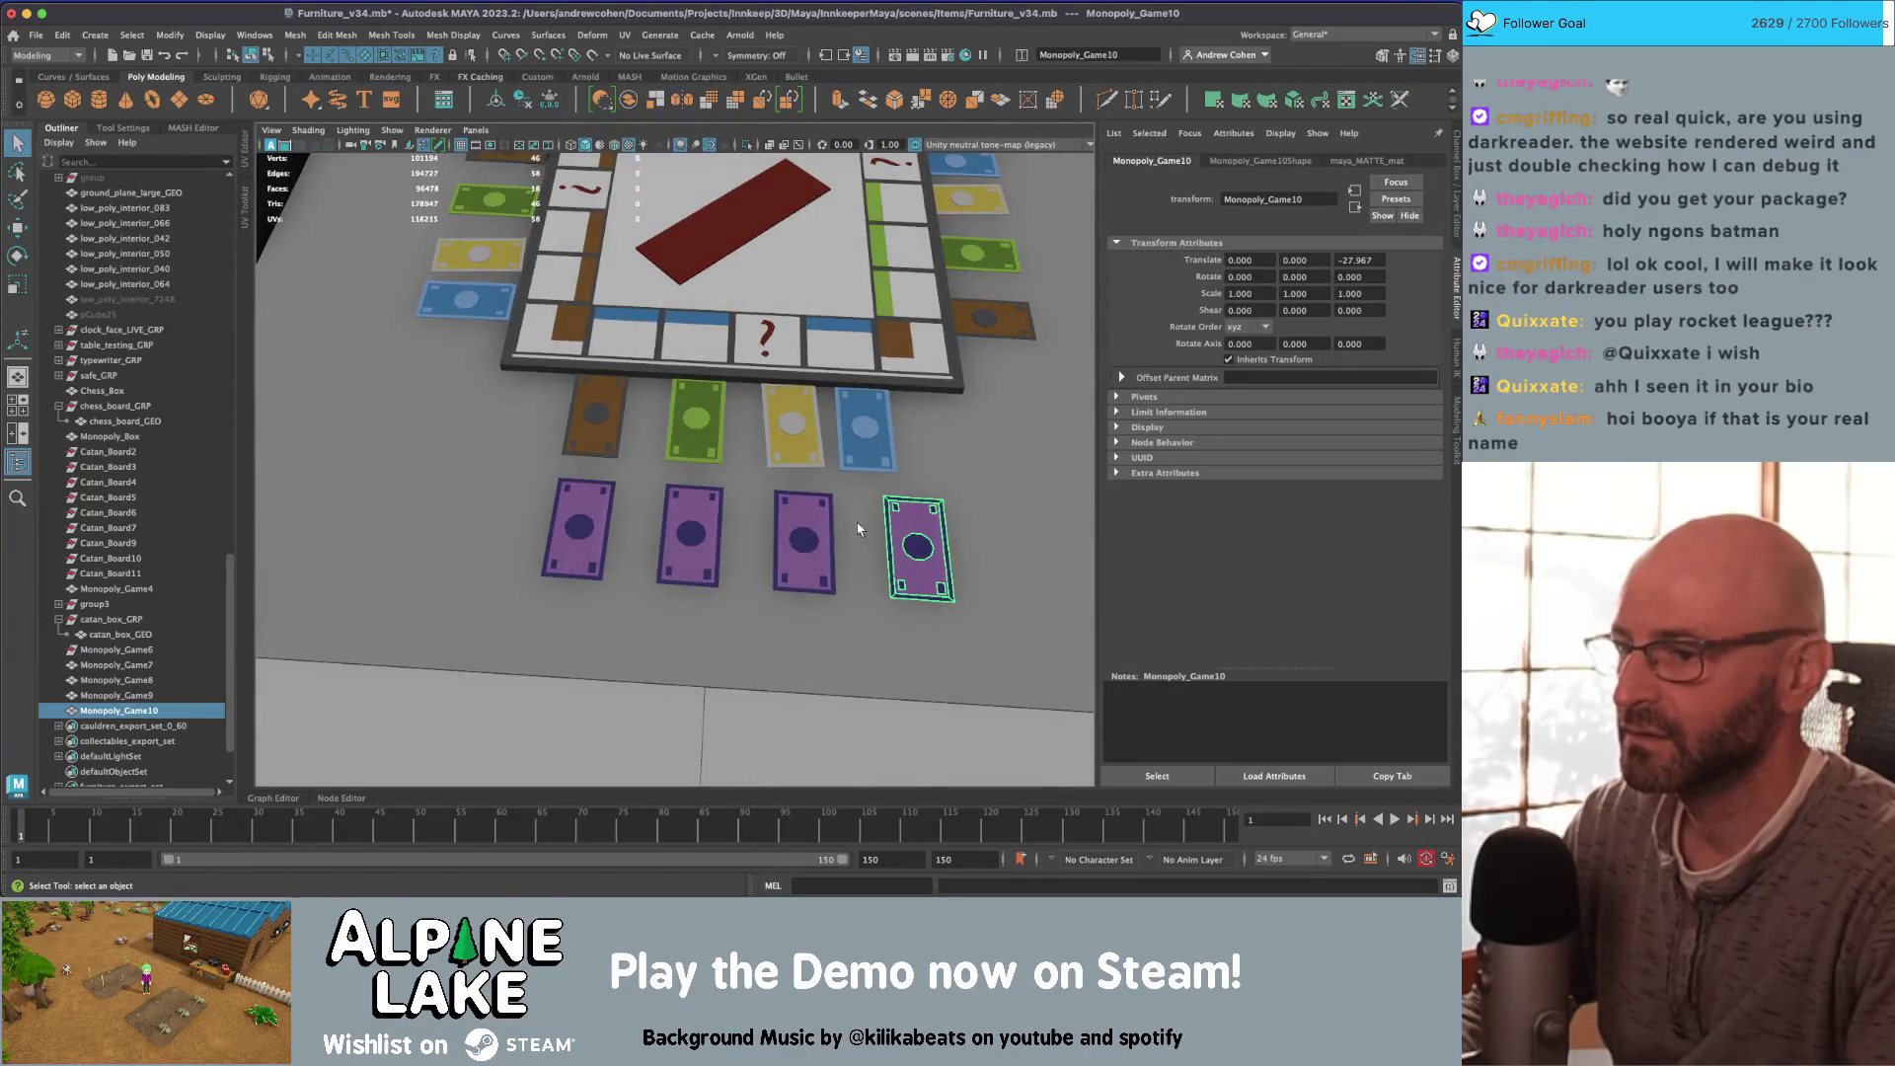
Step: Select all four purple bills and open their UV layout
{"action": "left_click", "coordinate": [804, 541], "text": "shift"}
{"action": "left_click", "coordinate": [691, 536], "text": "shift"}
{"action": "left_click", "coordinate": [580, 530], "text": "shift"}
{"action": "key", "text": "ctrl+u"}
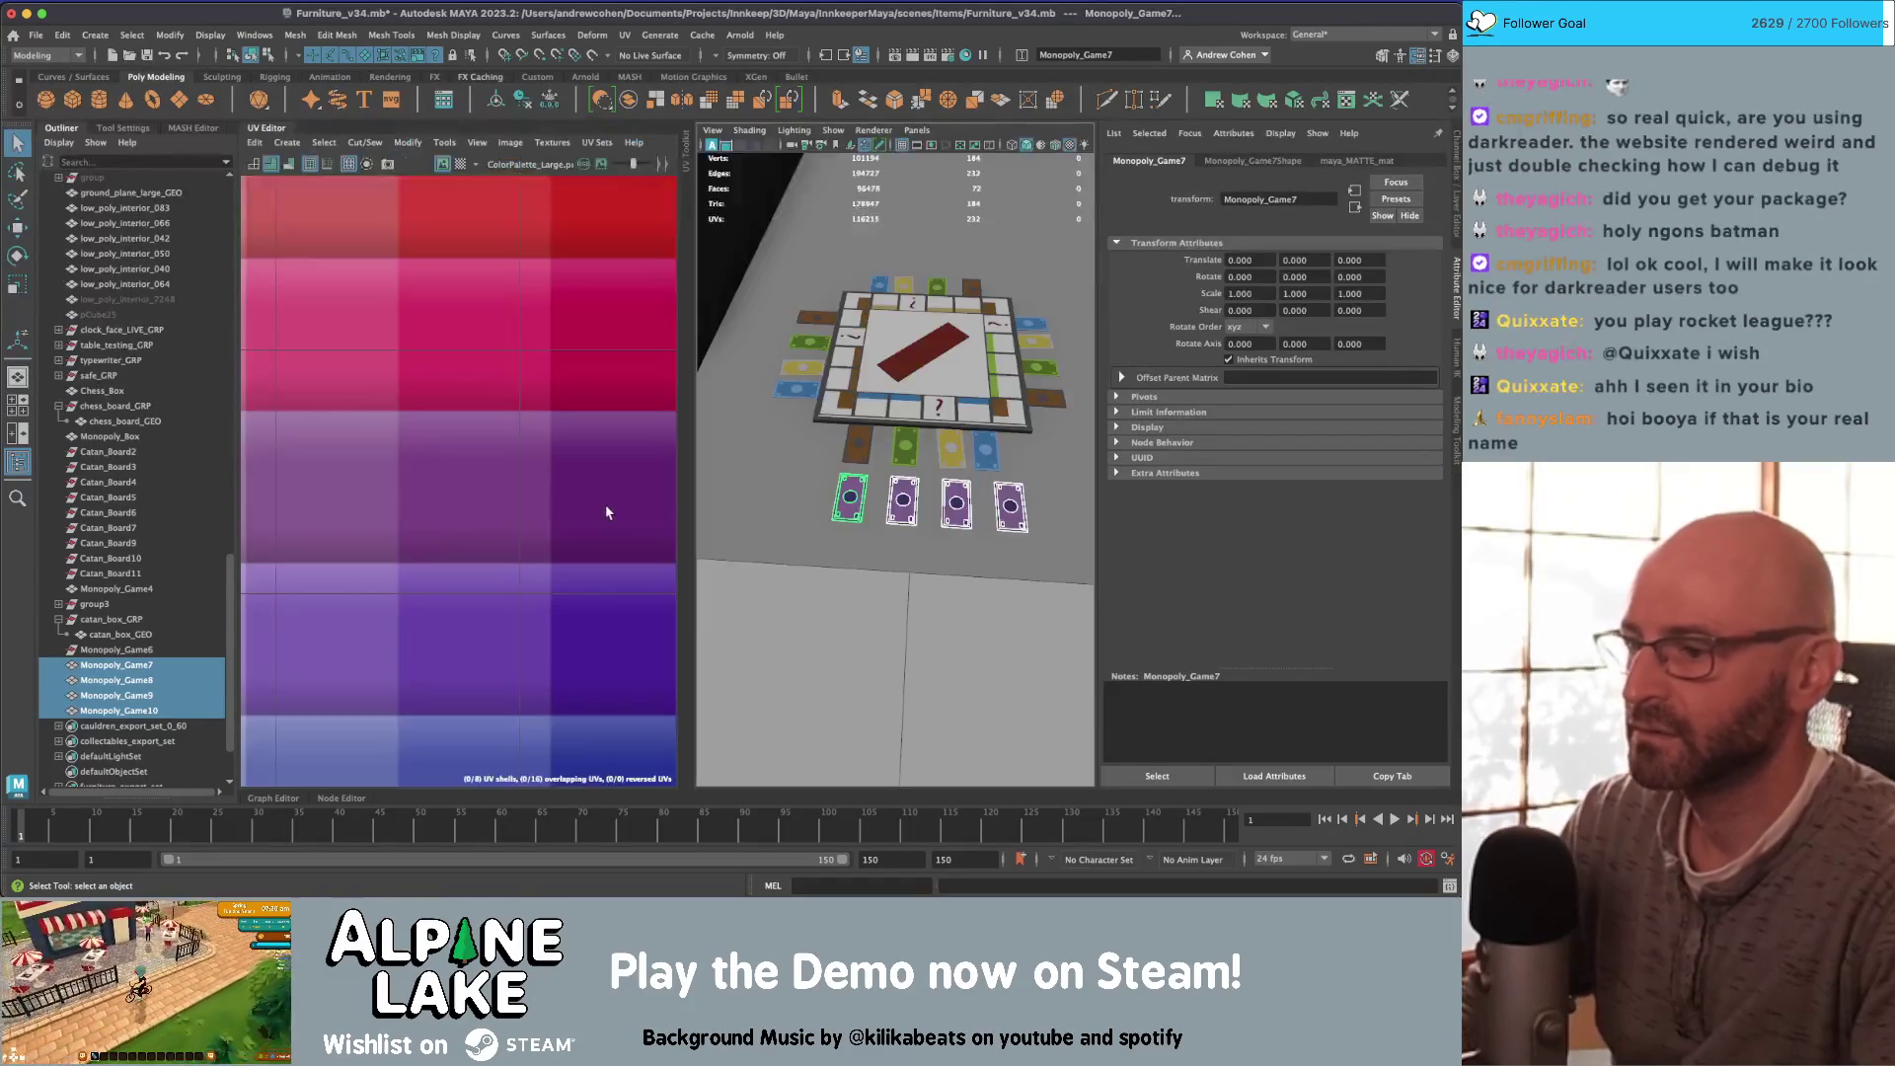
Step: Move Monopoly_Game8's UVs onto the blue palette row
{"action": "left_click", "coordinate": [900, 506]}
{"action": "scroll", "coordinate": [613, 457], "scroll_direction": "down", "scroll_amount": 2}
{"action": "right_click_drag", "start_coordinate": [424, 393], "coordinate": [393, 381]}
{"action": "left_click_drag", "start_coordinate": [647, 545], "coordinate": [647, 545]}
{"action": "key", "text": "w"}
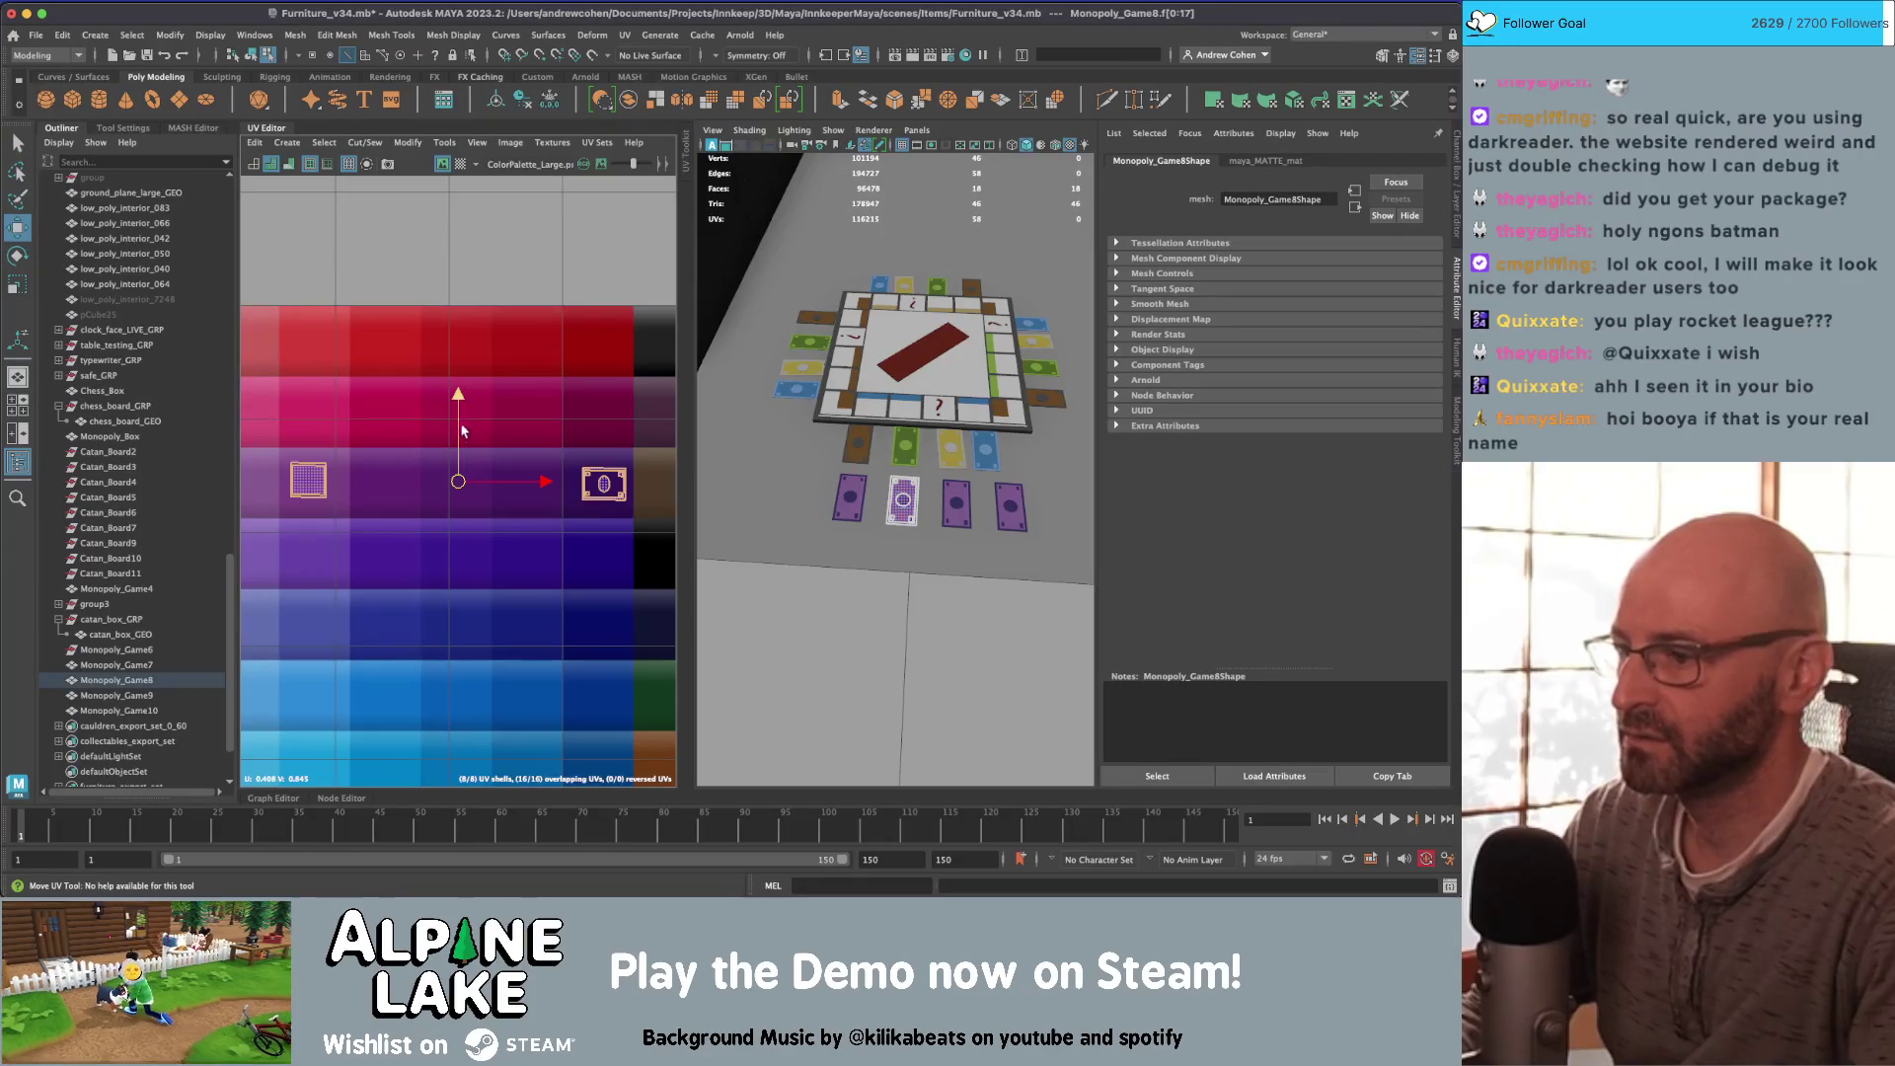
{"action": "left_click_drag", "start_coordinate": [462, 431], "coordinate": [463, 637]}
{"action": "key", "text": "q"}
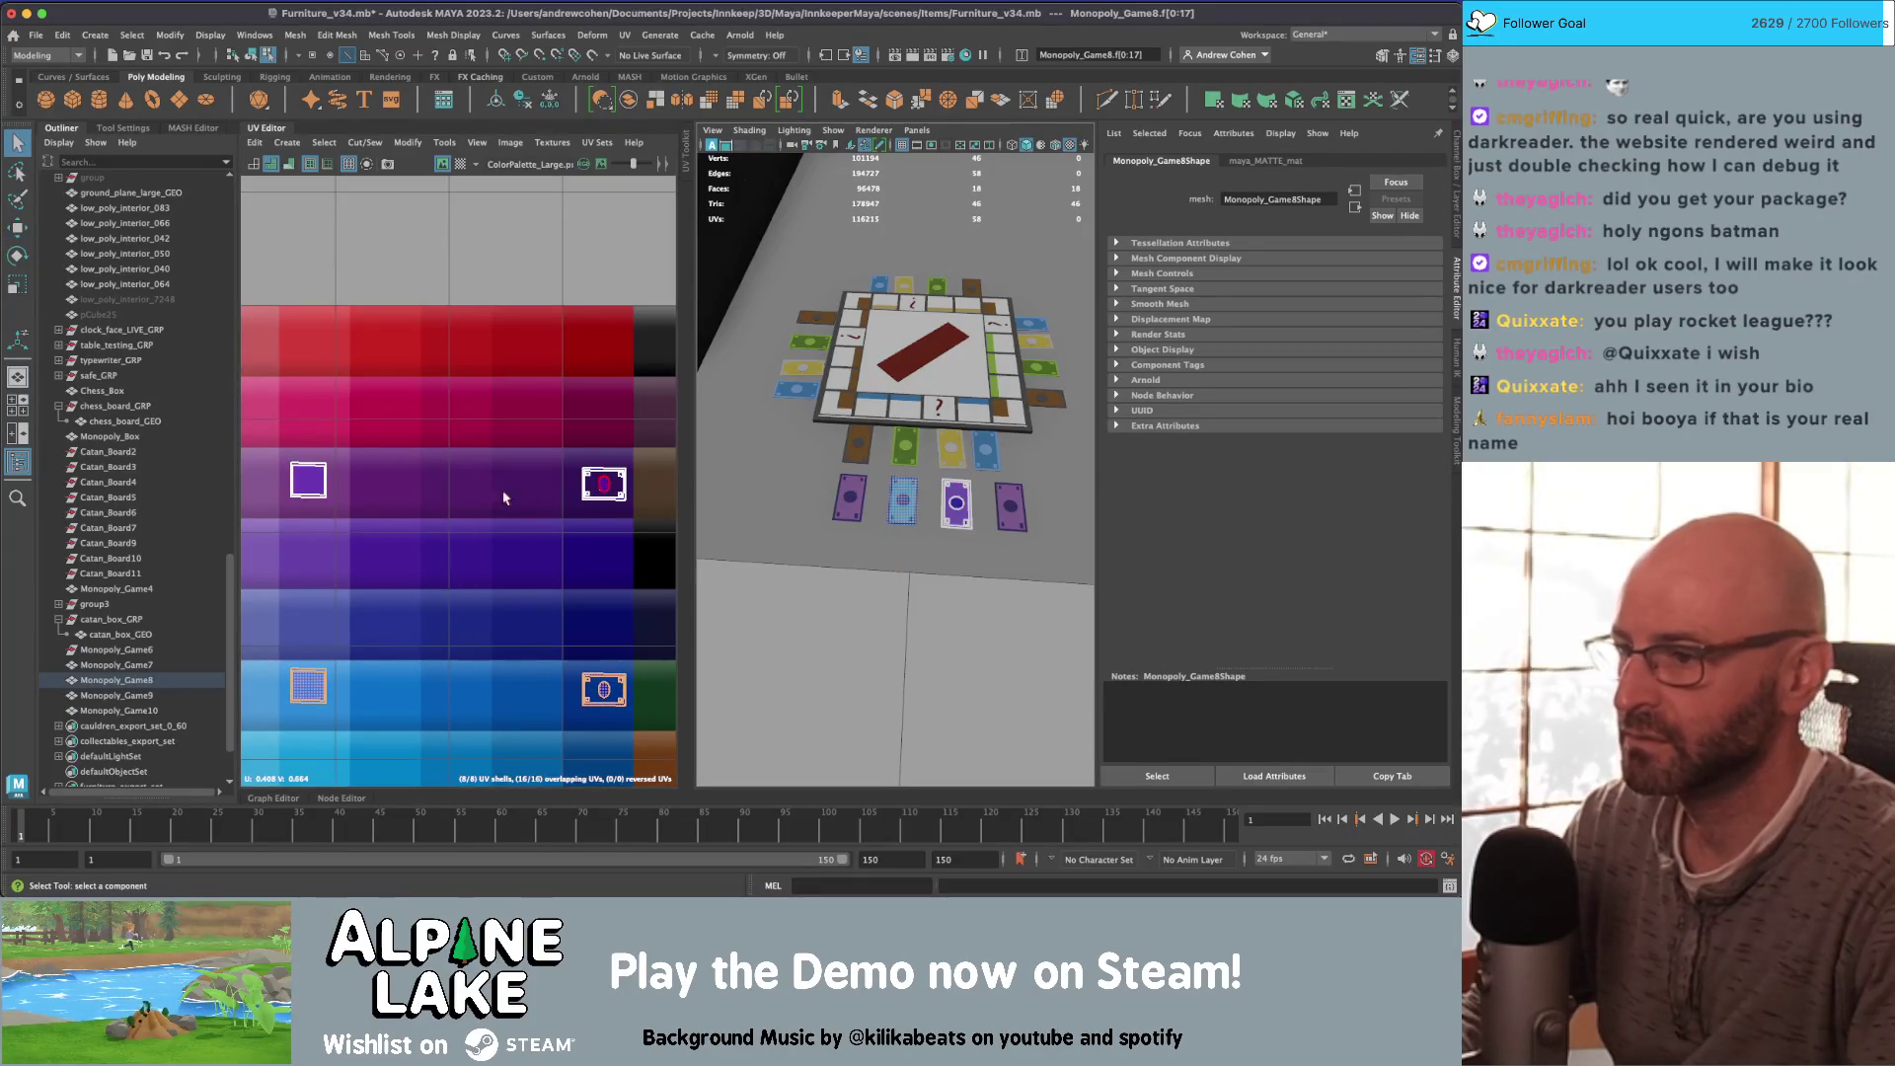
Step: Move Monopoly_Game9's UVs onto the yellow palette row
{"action": "right_click_drag", "start_coordinate": [503, 498], "coordinate": [498, 474]}
{"action": "left_click_drag", "start_coordinate": [266, 433], "coordinate": [647, 553]}
{"action": "scroll", "coordinate": [455, 378], "scroll_direction": "down", "scroll_amount": 2}
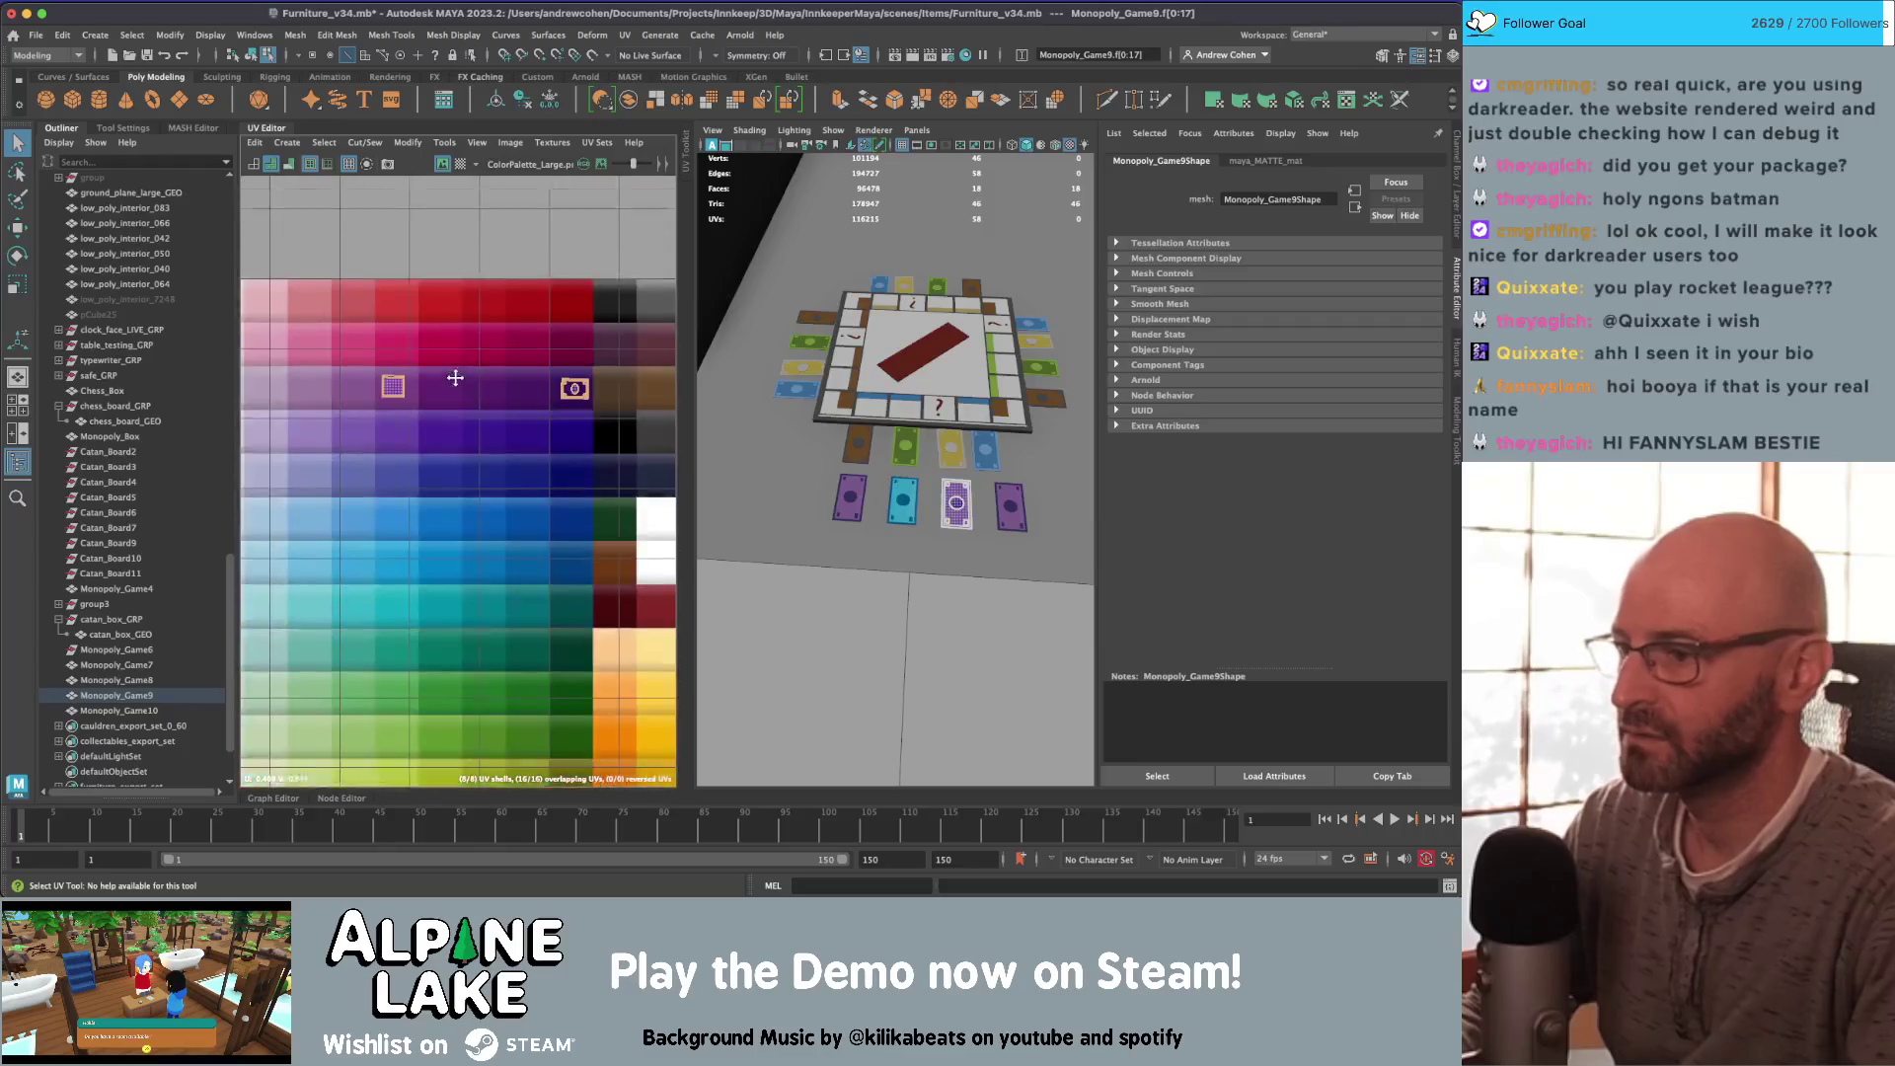
{"action": "scroll", "coordinate": [455, 378], "scroll_direction": "down", "scroll_amount": 1}
{"action": "key", "text": "w"}
{"action": "left_click_drag", "start_coordinate": [480, 335], "coordinate": [487, 672]}
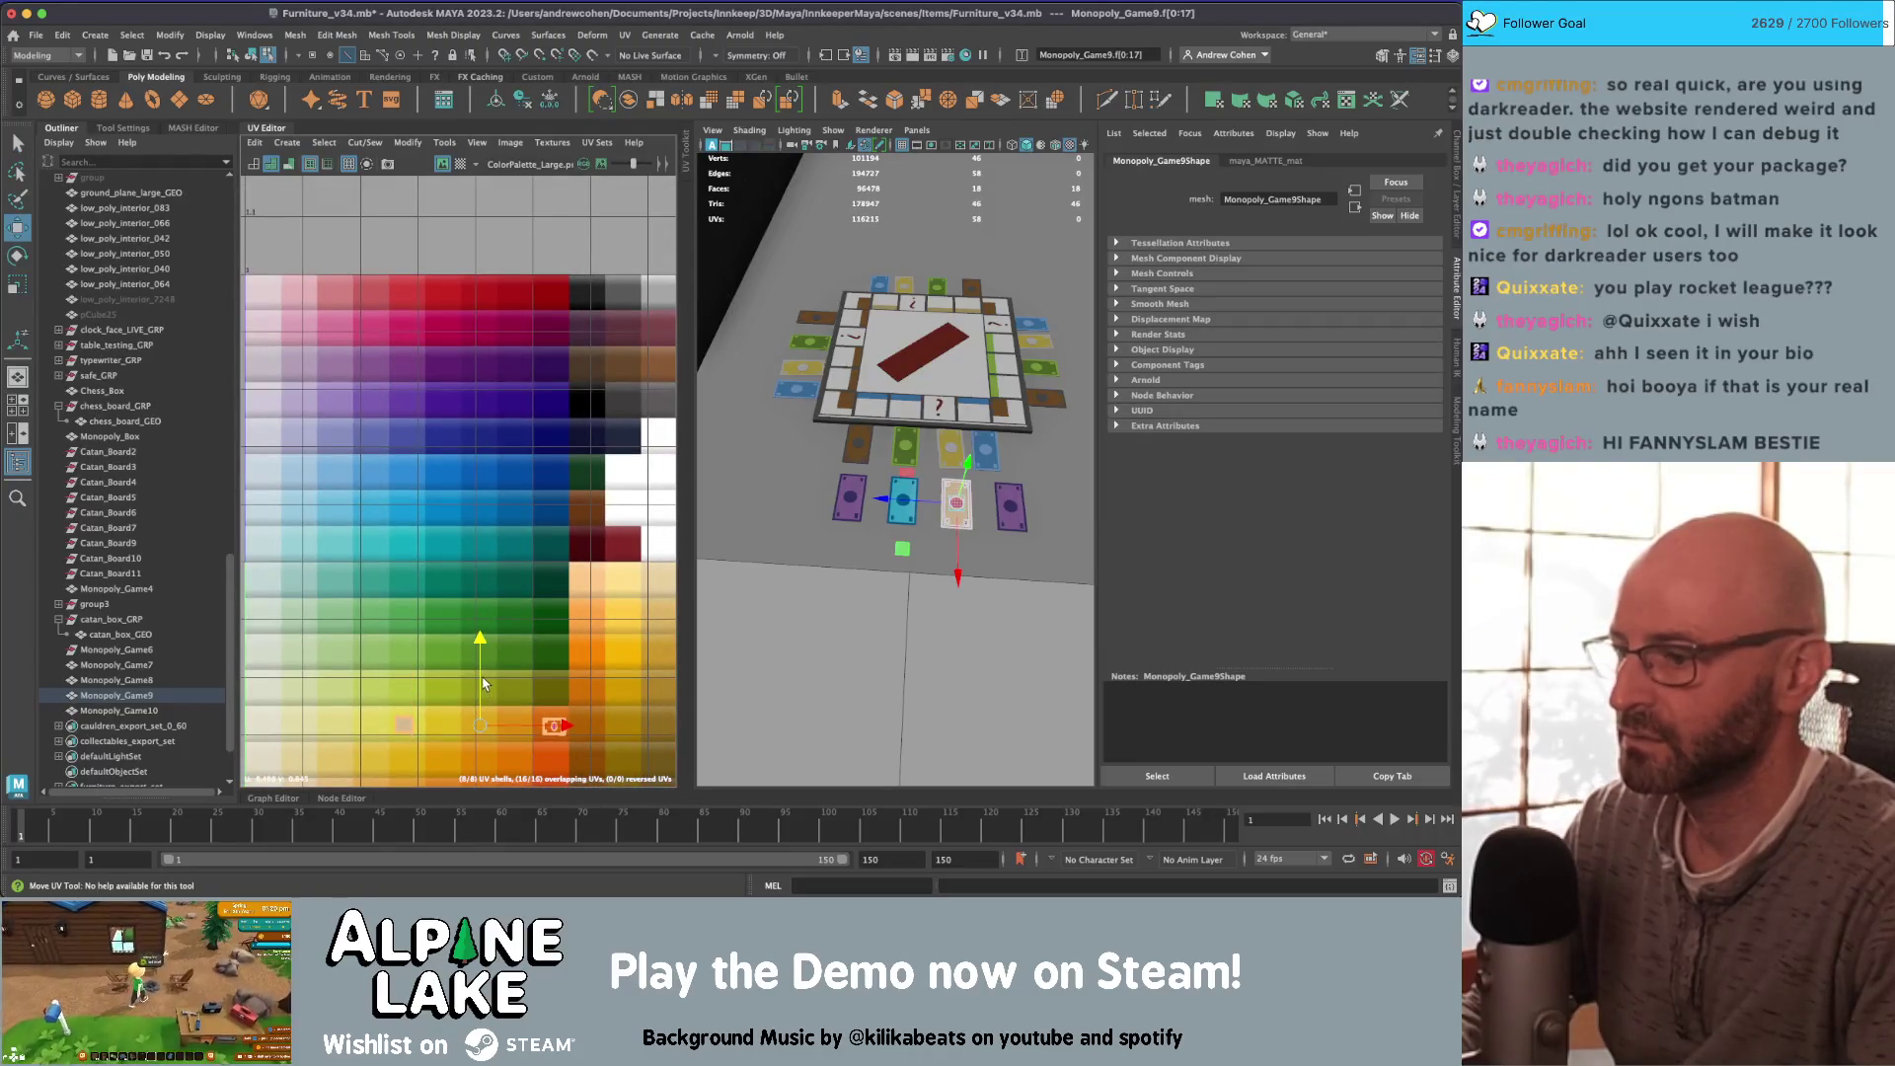
{"action": "key", "text": "q"}
Step: Select Monopoly_Game10, then inspect the recoloured cards in the viewport
{"action": "left_click", "coordinate": [1019, 503]}
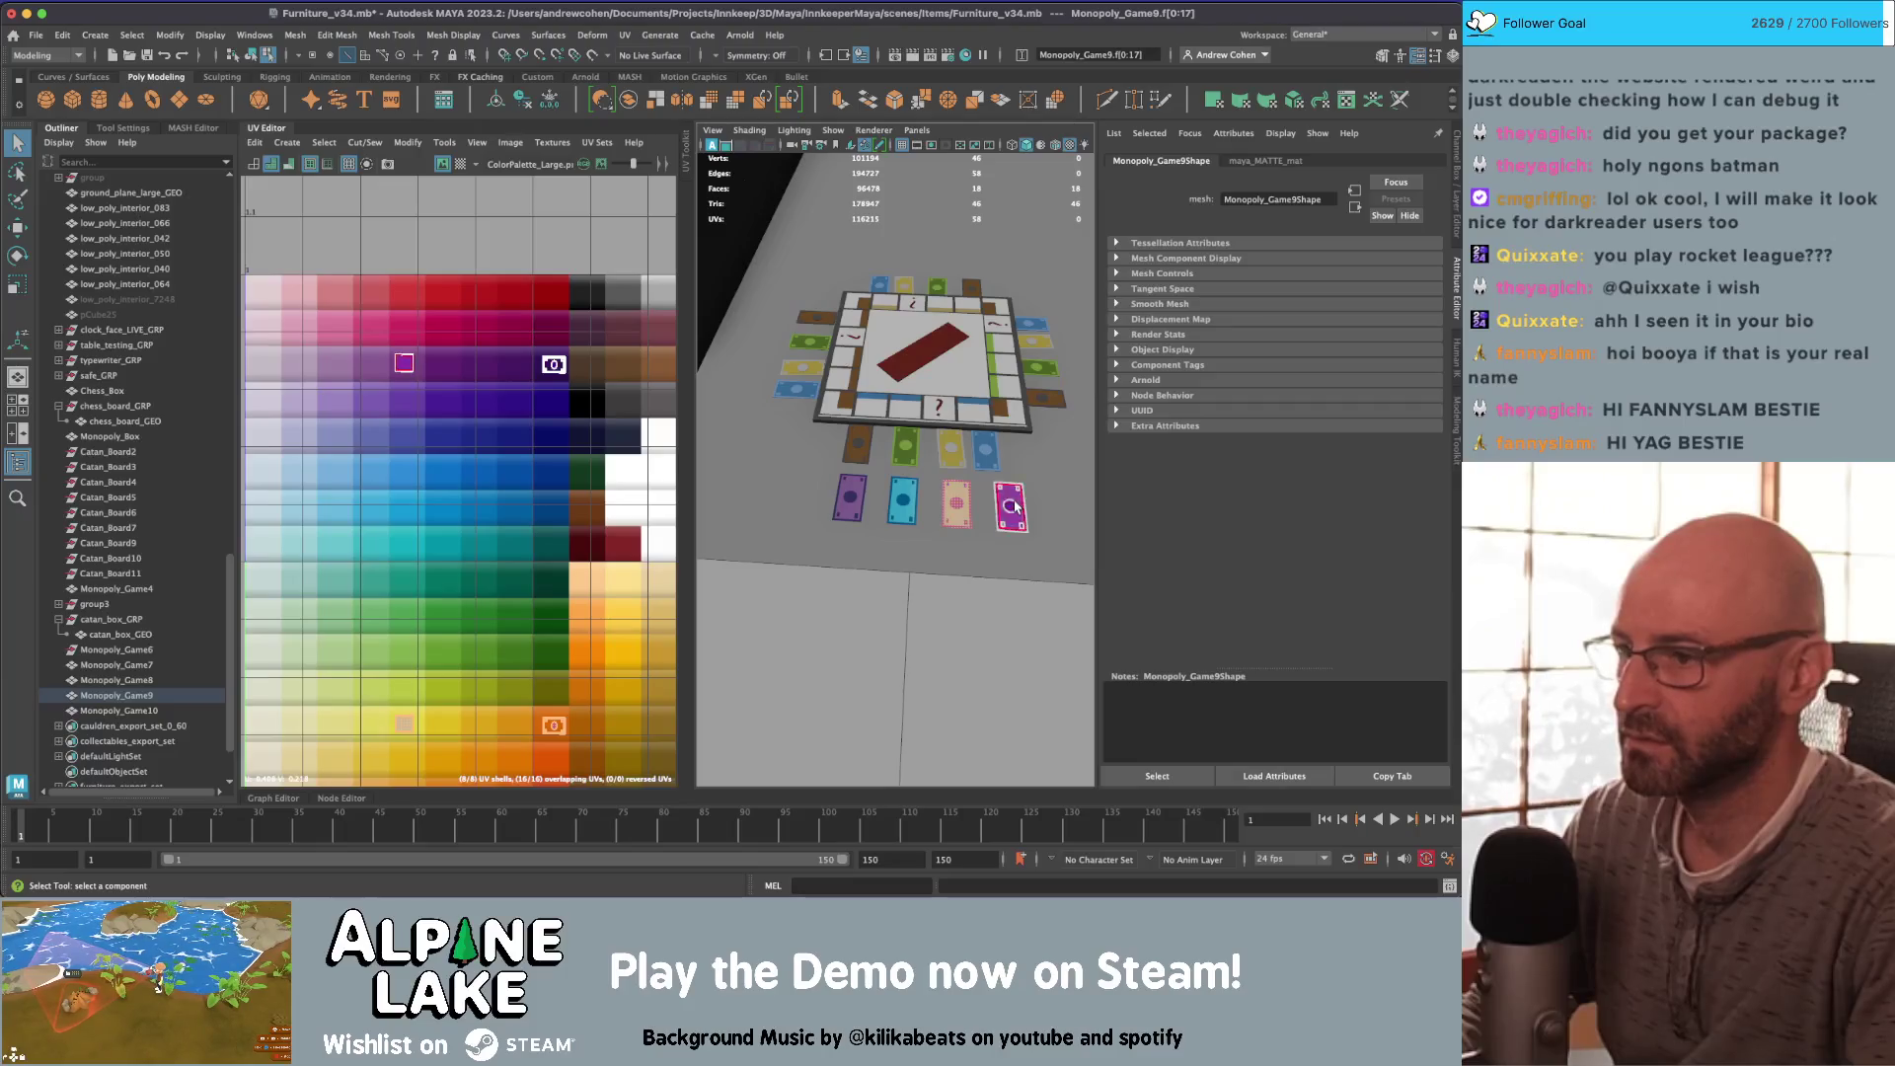
{"action": "left_click", "coordinate": [956, 503]}
{"action": "key", "text": "w"}
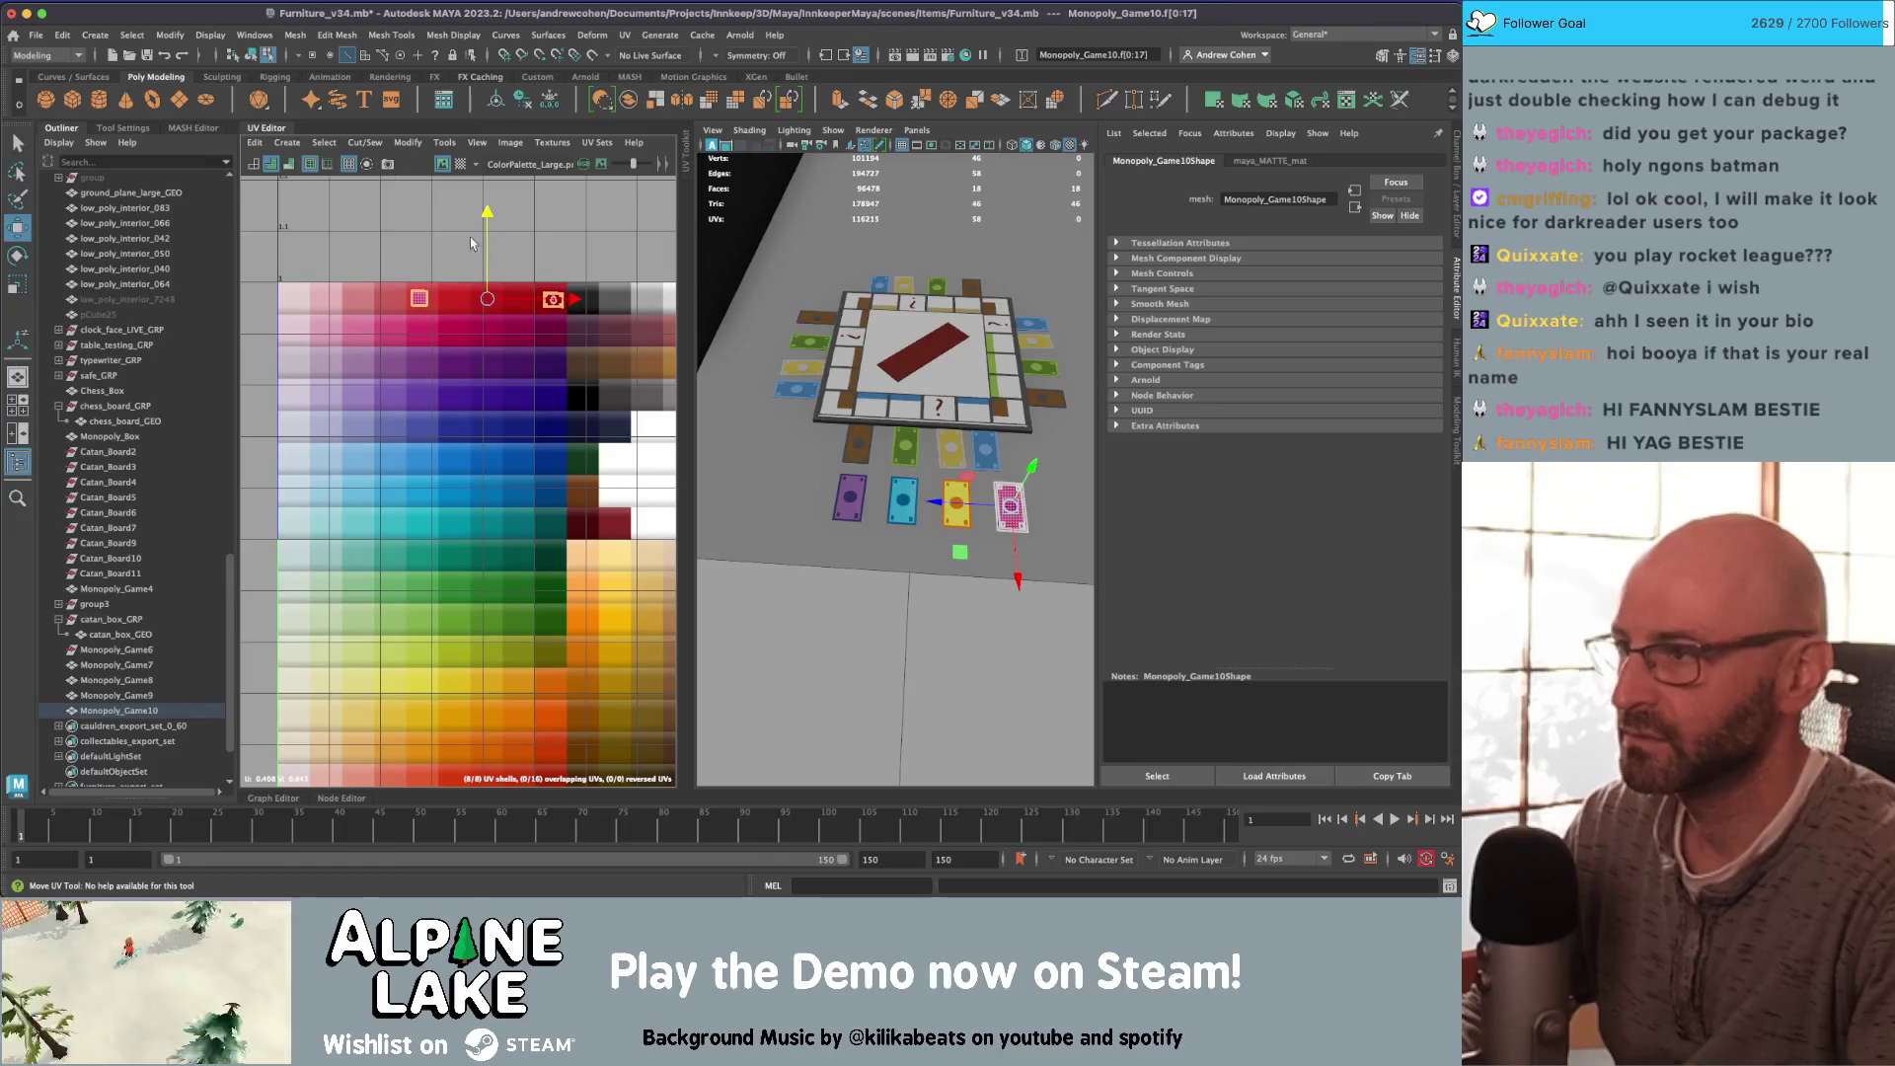
{"action": "key", "text": "q"}
{"action": "left_click", "coordinate": [861, 592]}
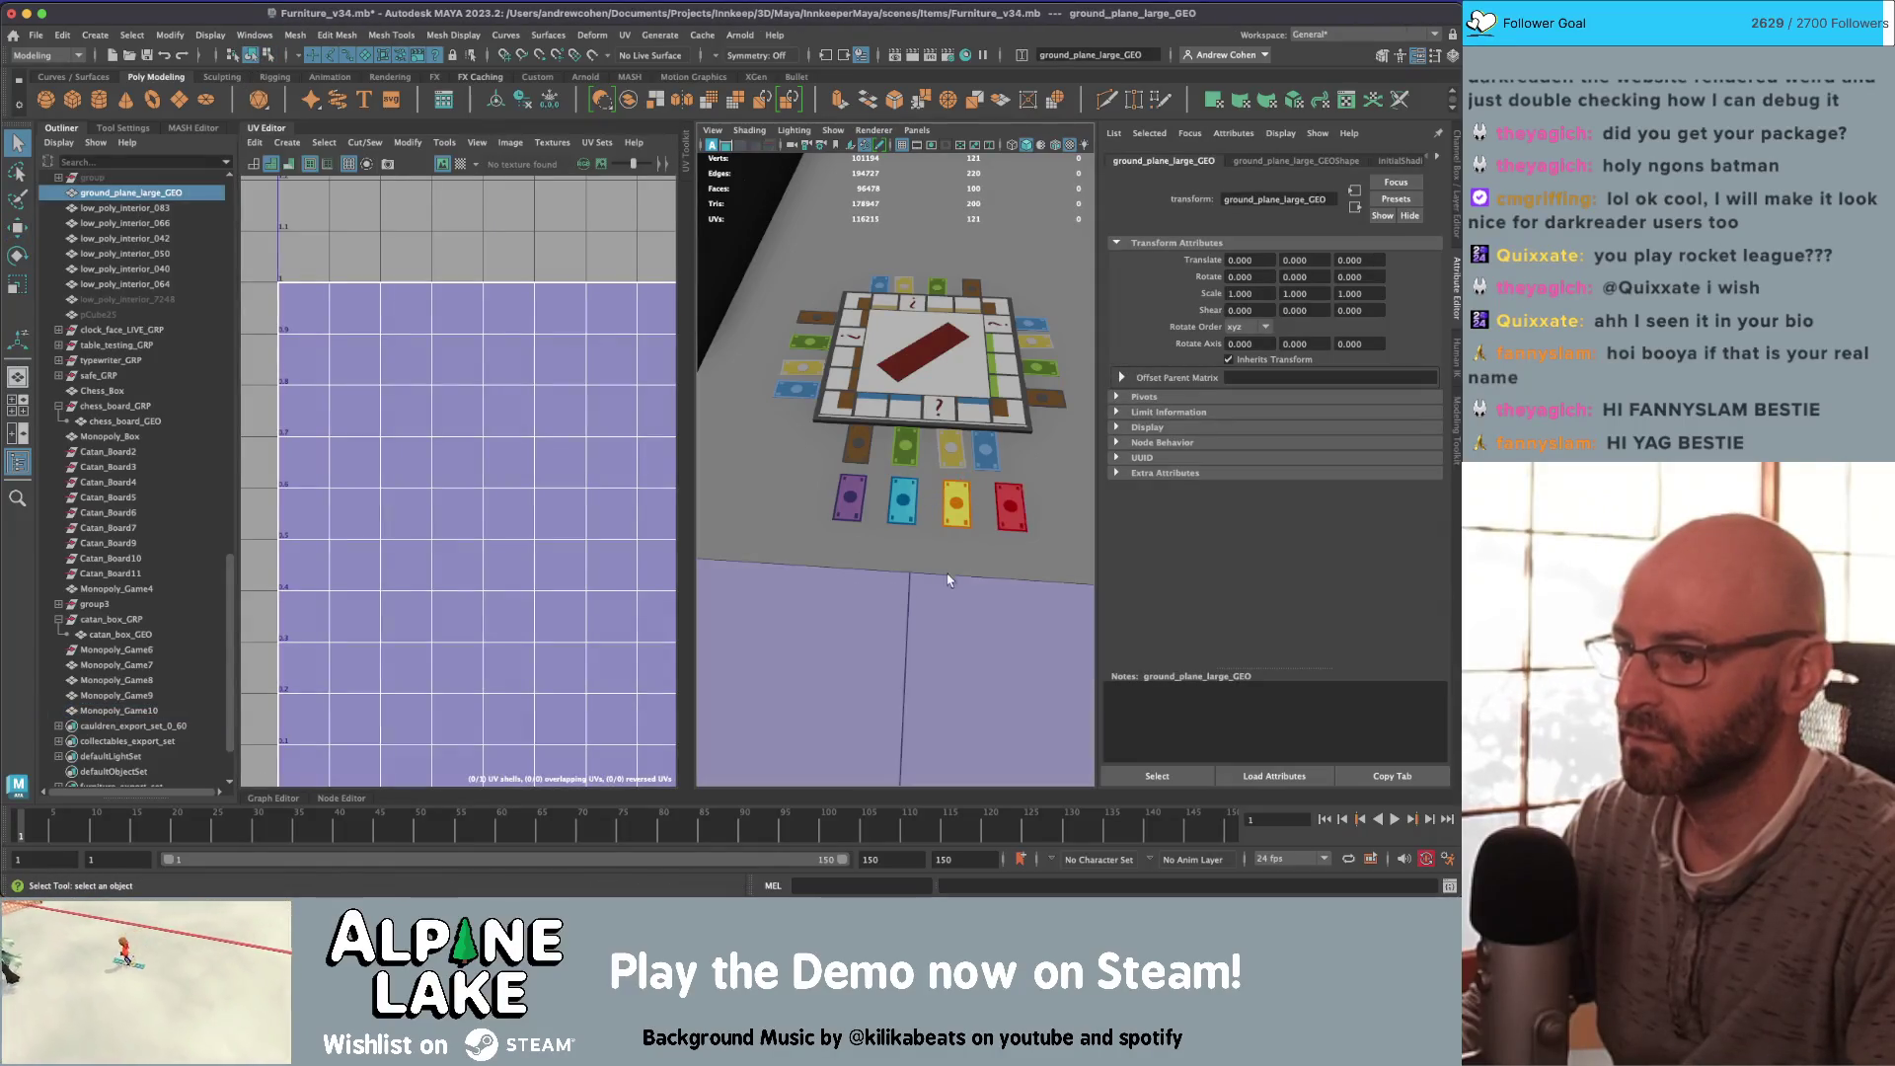
{"action": "left_click_drag", "start_coordinate": [960, 563], "coordinate": [859, 459], "text": "alt"}
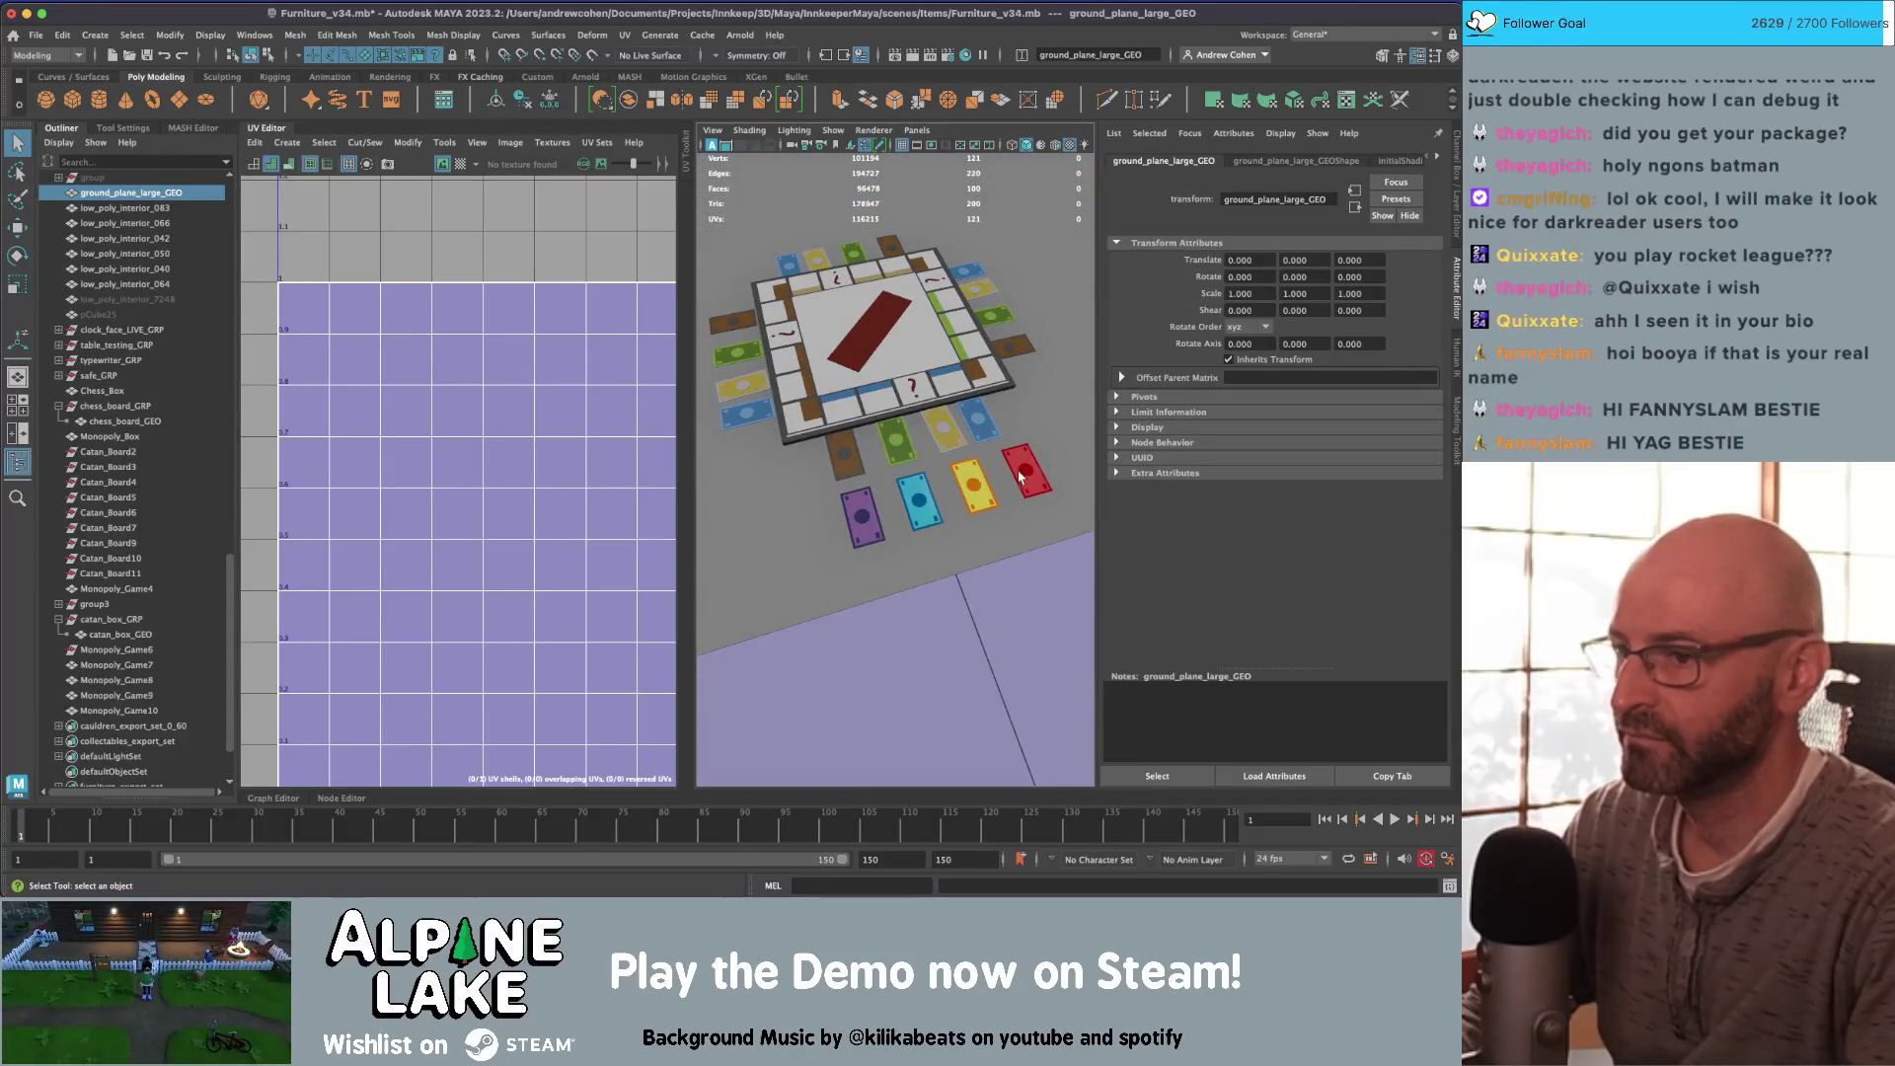
Step: Move the second card's UVs onto the green palette row
{"action": "left_click", "coordinate": [934, 500]}
{"action": "mouse_move", "coordinate": [483, 538]}
{"action": "right_mouse_down"}
{"action": "mouse_move", "coordinate": [489, 592]}
{"action": "mouse_move", "coordinate": [472, 429]}
{"action": "right_mouse_up"}
{"action": "key", "text": "w"}
{"action": "left_click_drag", "start_coordinate": [485, 422], "coordinate": [499, 550]}
{"action": "left_click", "coordinate": [247, 57]}
{"action": "key", "text": "q"}
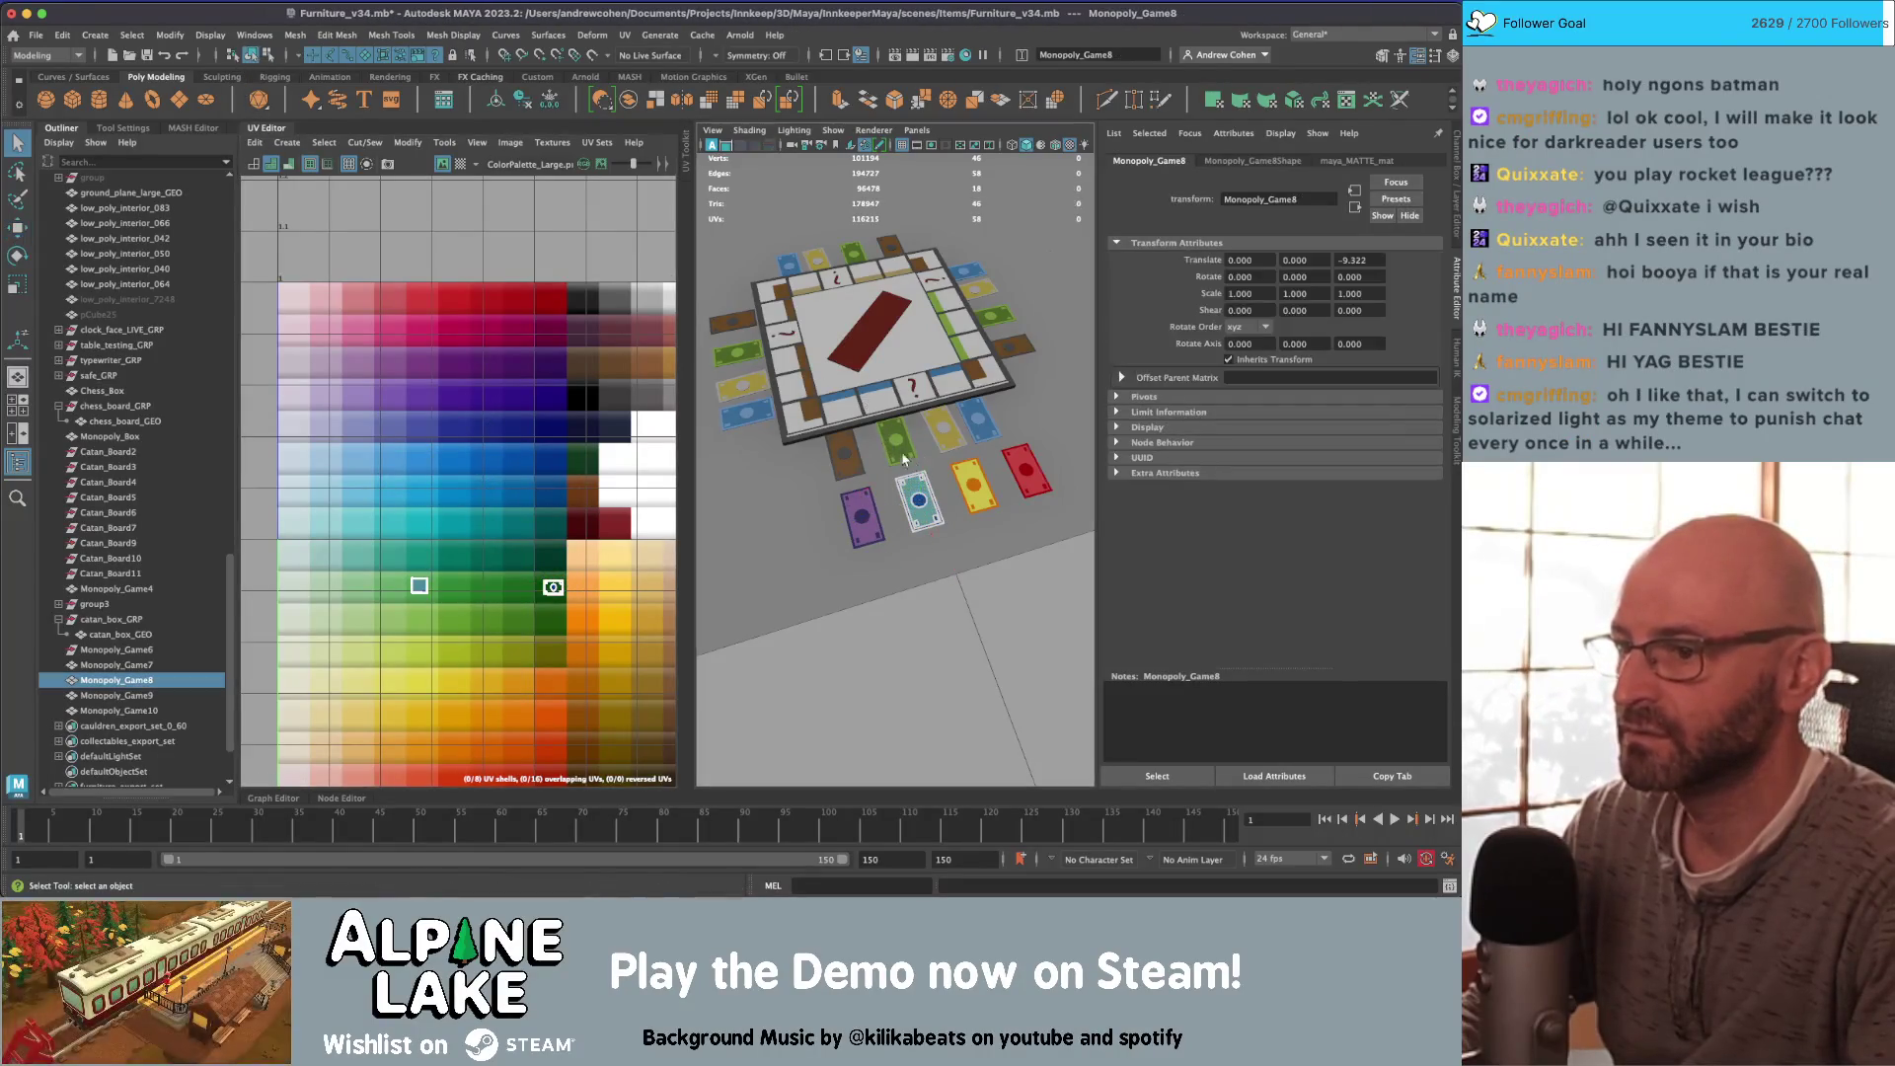
Step: Nudge the third card's UVs onto a different palette colour
{"action": "left_click", "coordinate": [955, 479]}
{"action": "right_click_drag", "start_coordinate": [552, 567], "coordinate": [489, 502]}
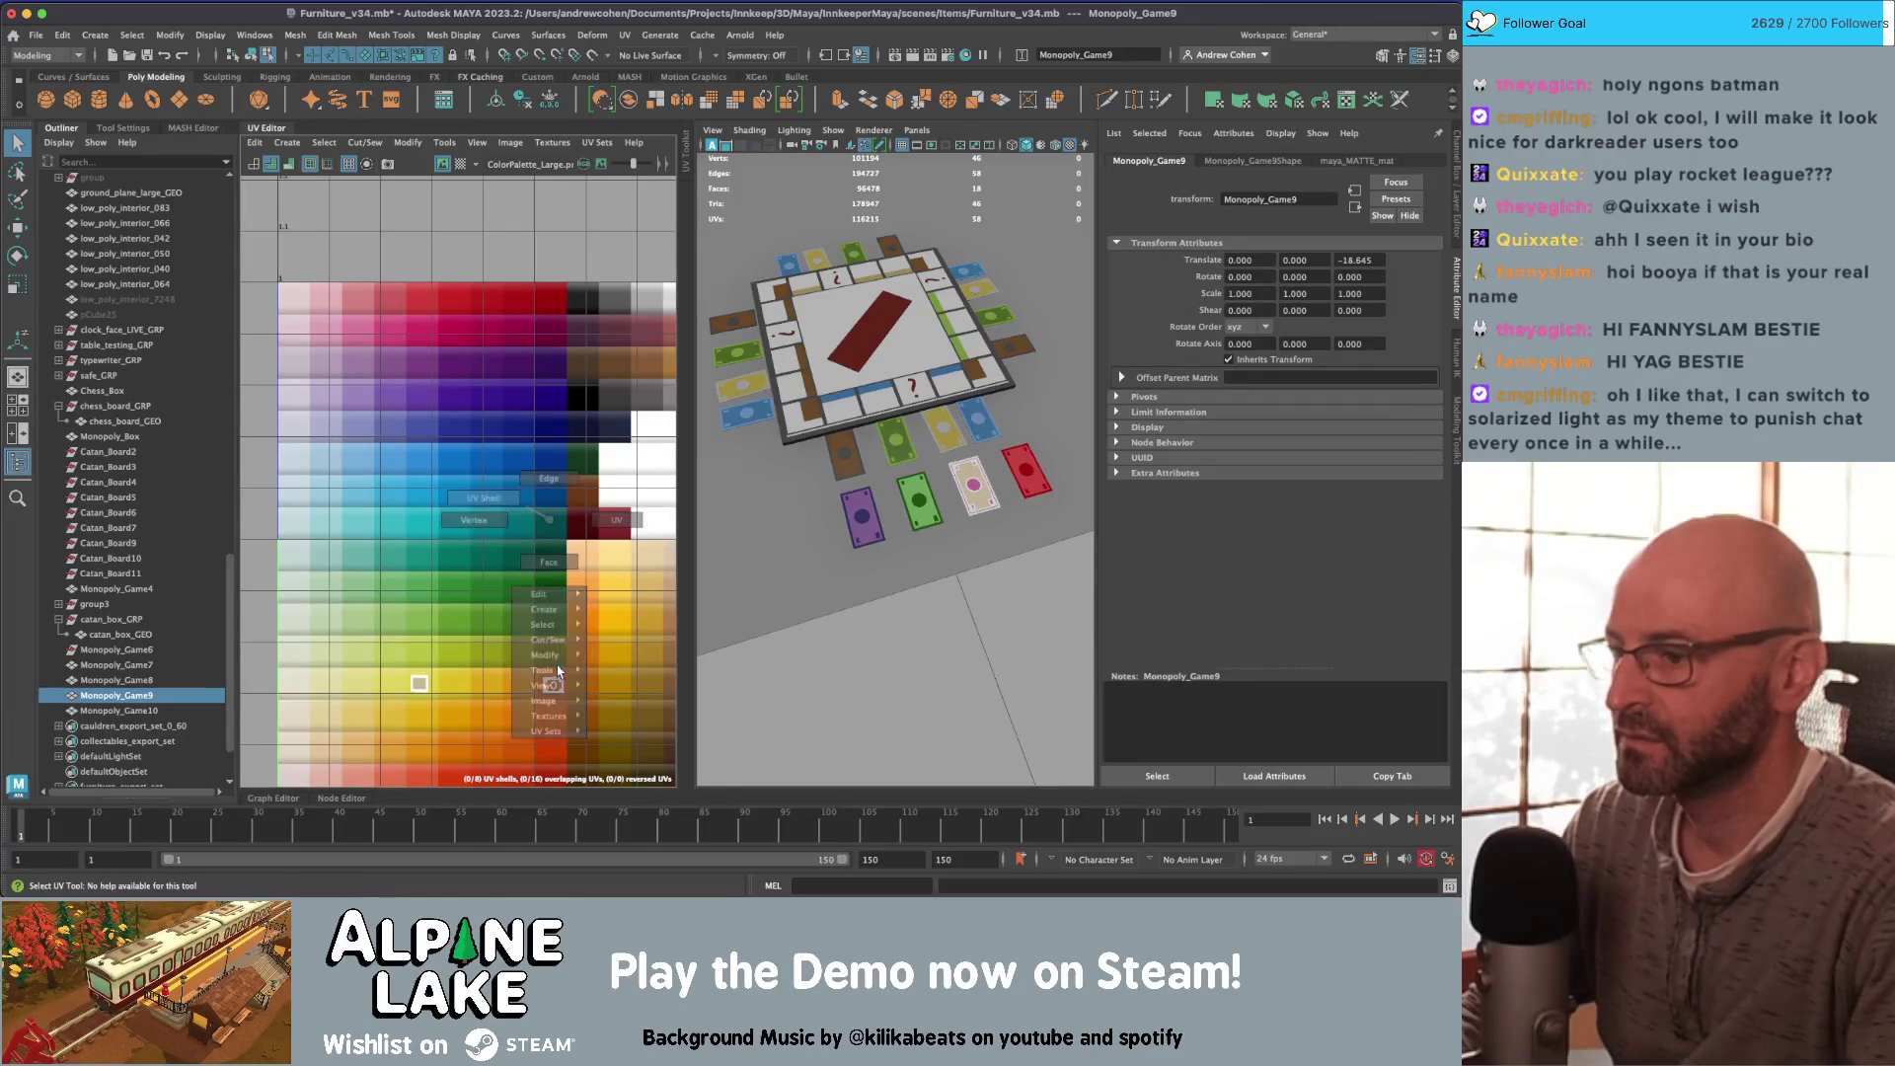
{"action": "left_click", "coordinate": [552, 685]}
{"action": "key", "text": "w"}
{"action": "middle_click_drag", "start_coordinate": [622, 423], "coordinate": [437, 450], "text": "alt"}
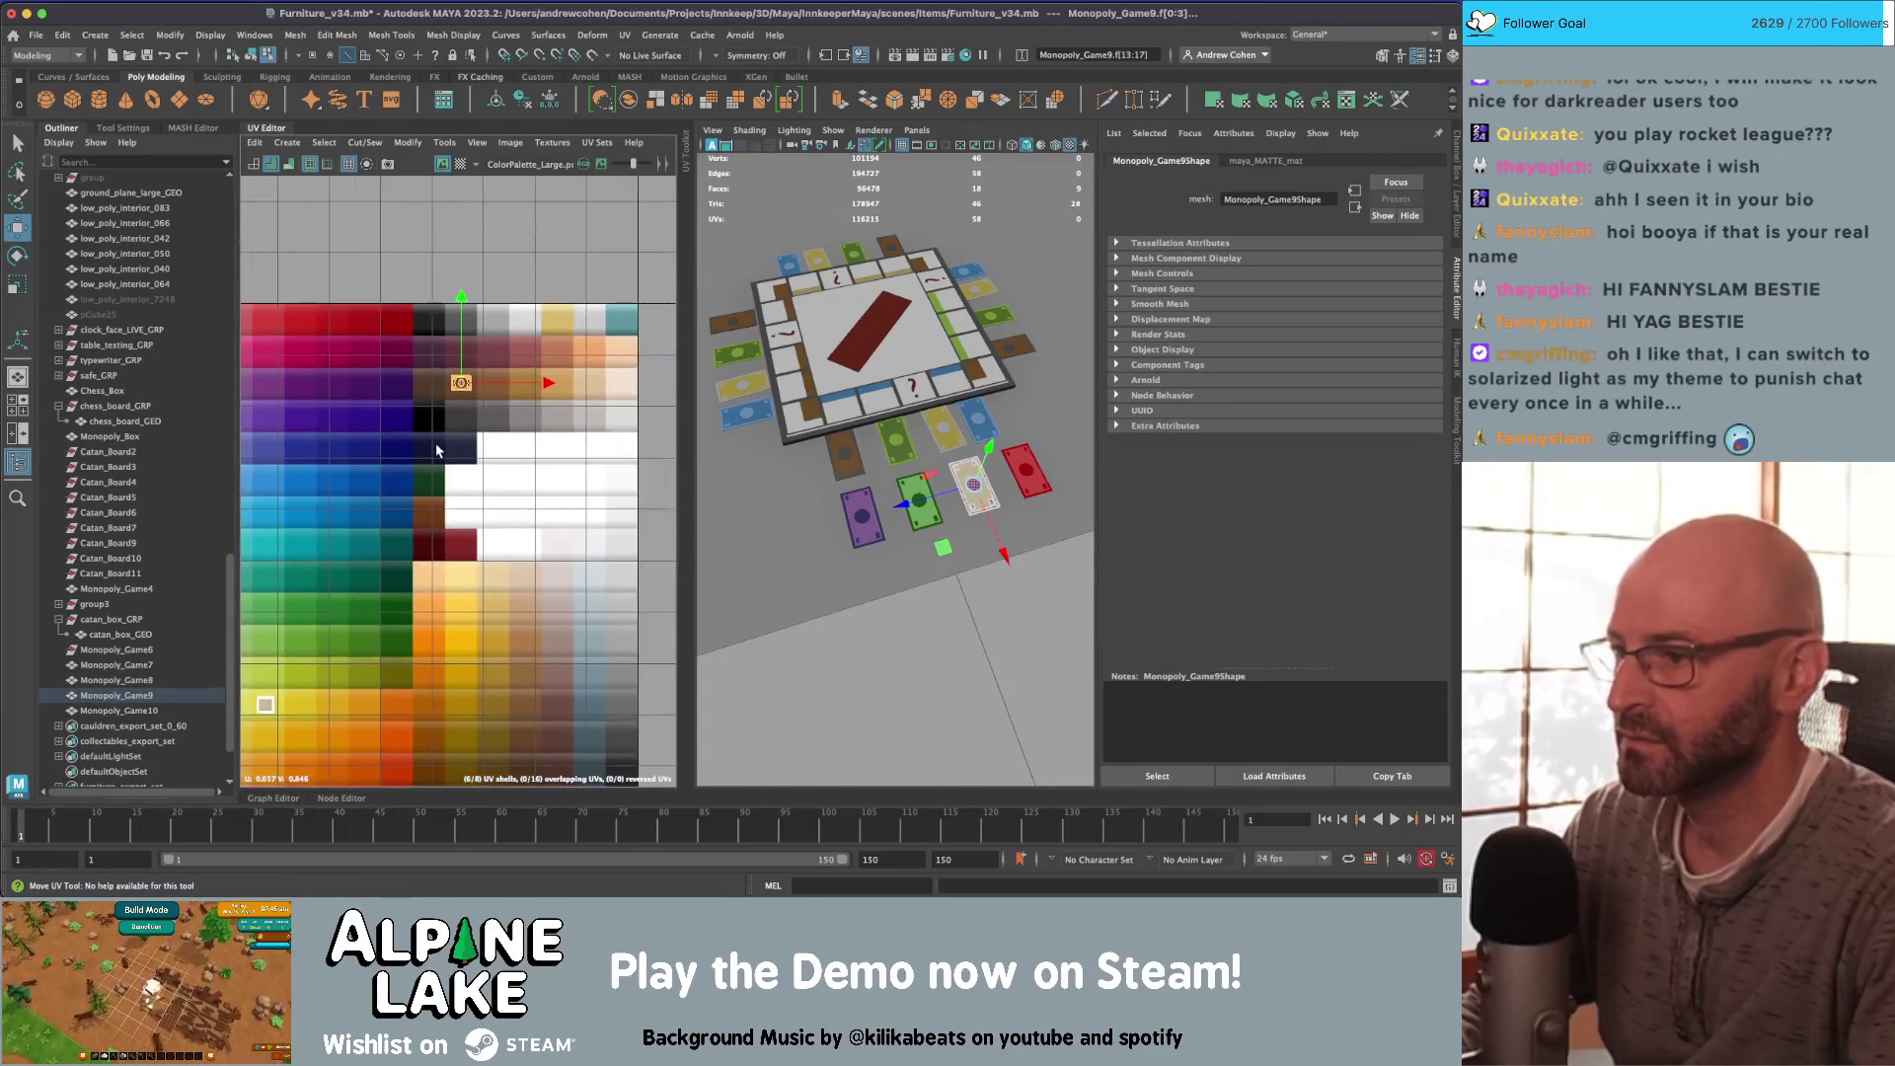
{"action": "left_click_drag", "start_coordinate": [627, 404], "coordinate": [623, 417]}
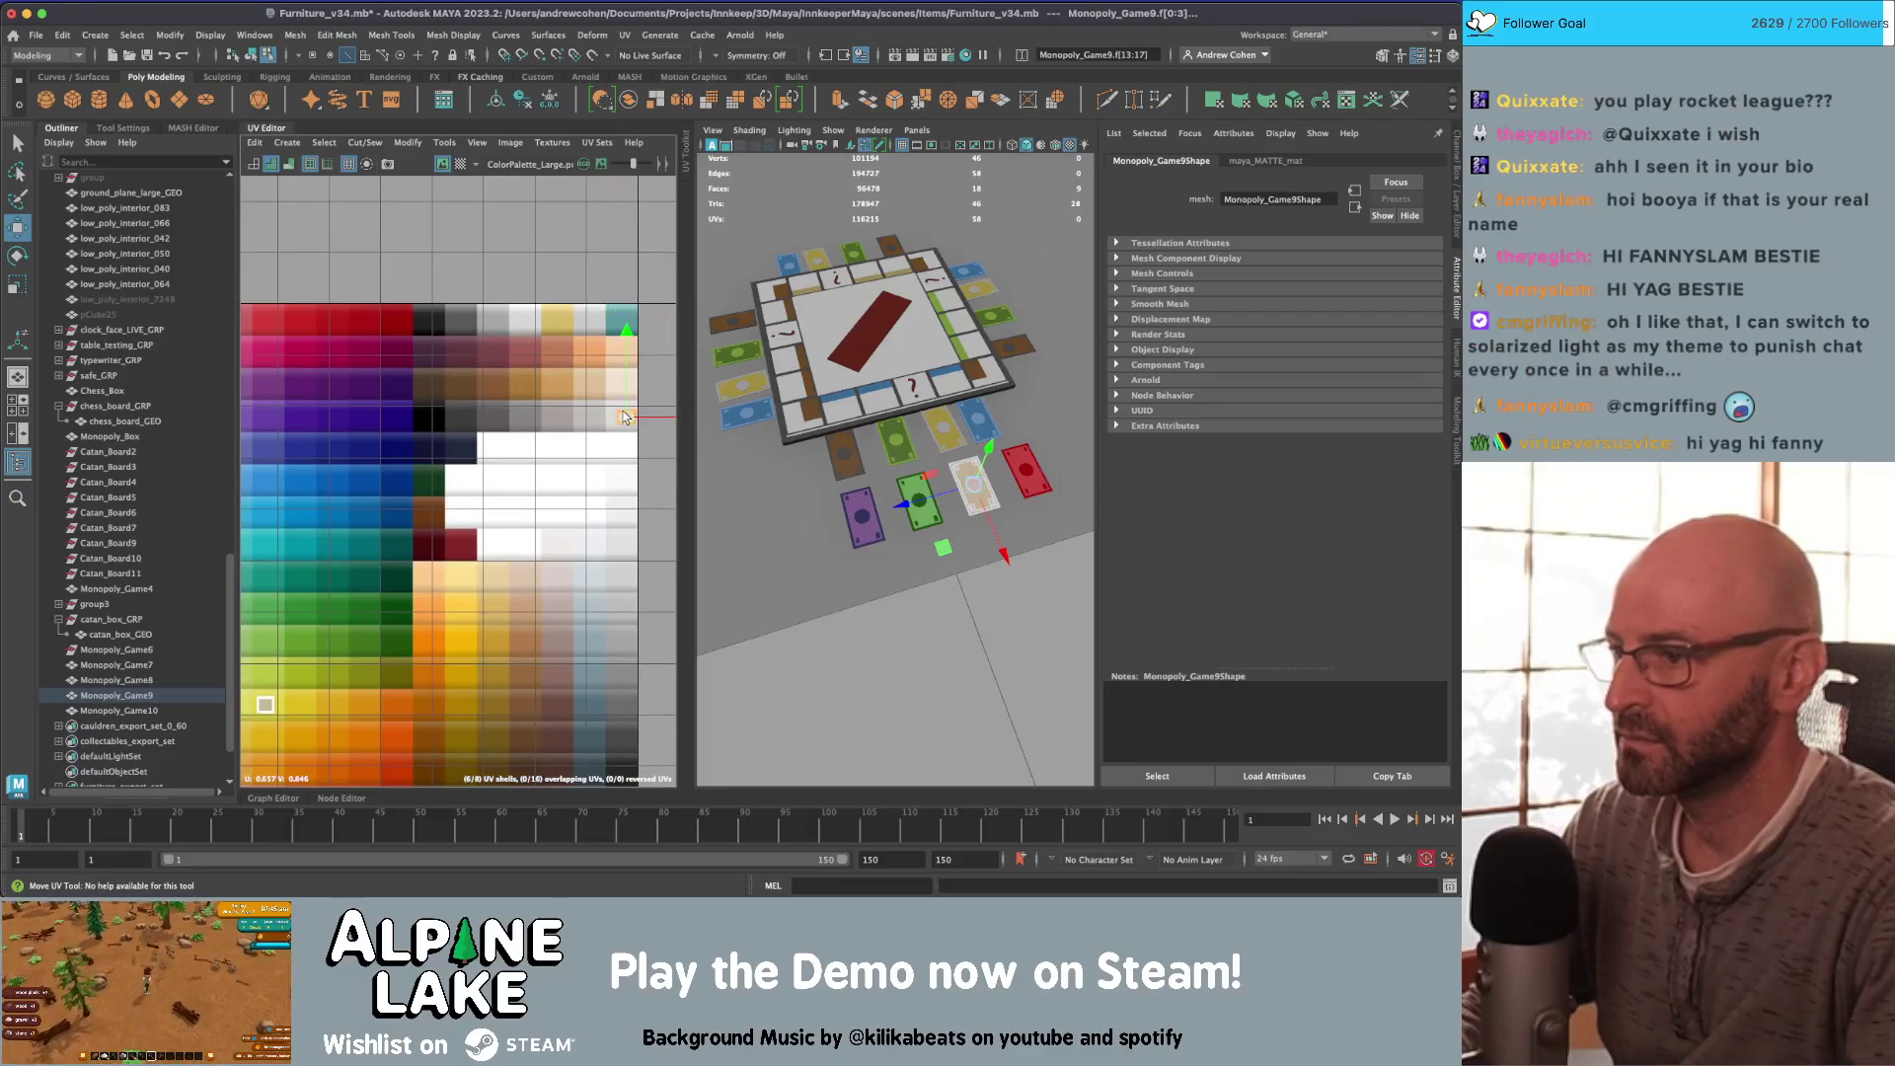
{"action": "left_click", "coordinate": [253, 51]}
Step: Reposition the fourth card's UV shells within the blue palette row
{"action": "left_click", "coordinate": [1029, 481]}
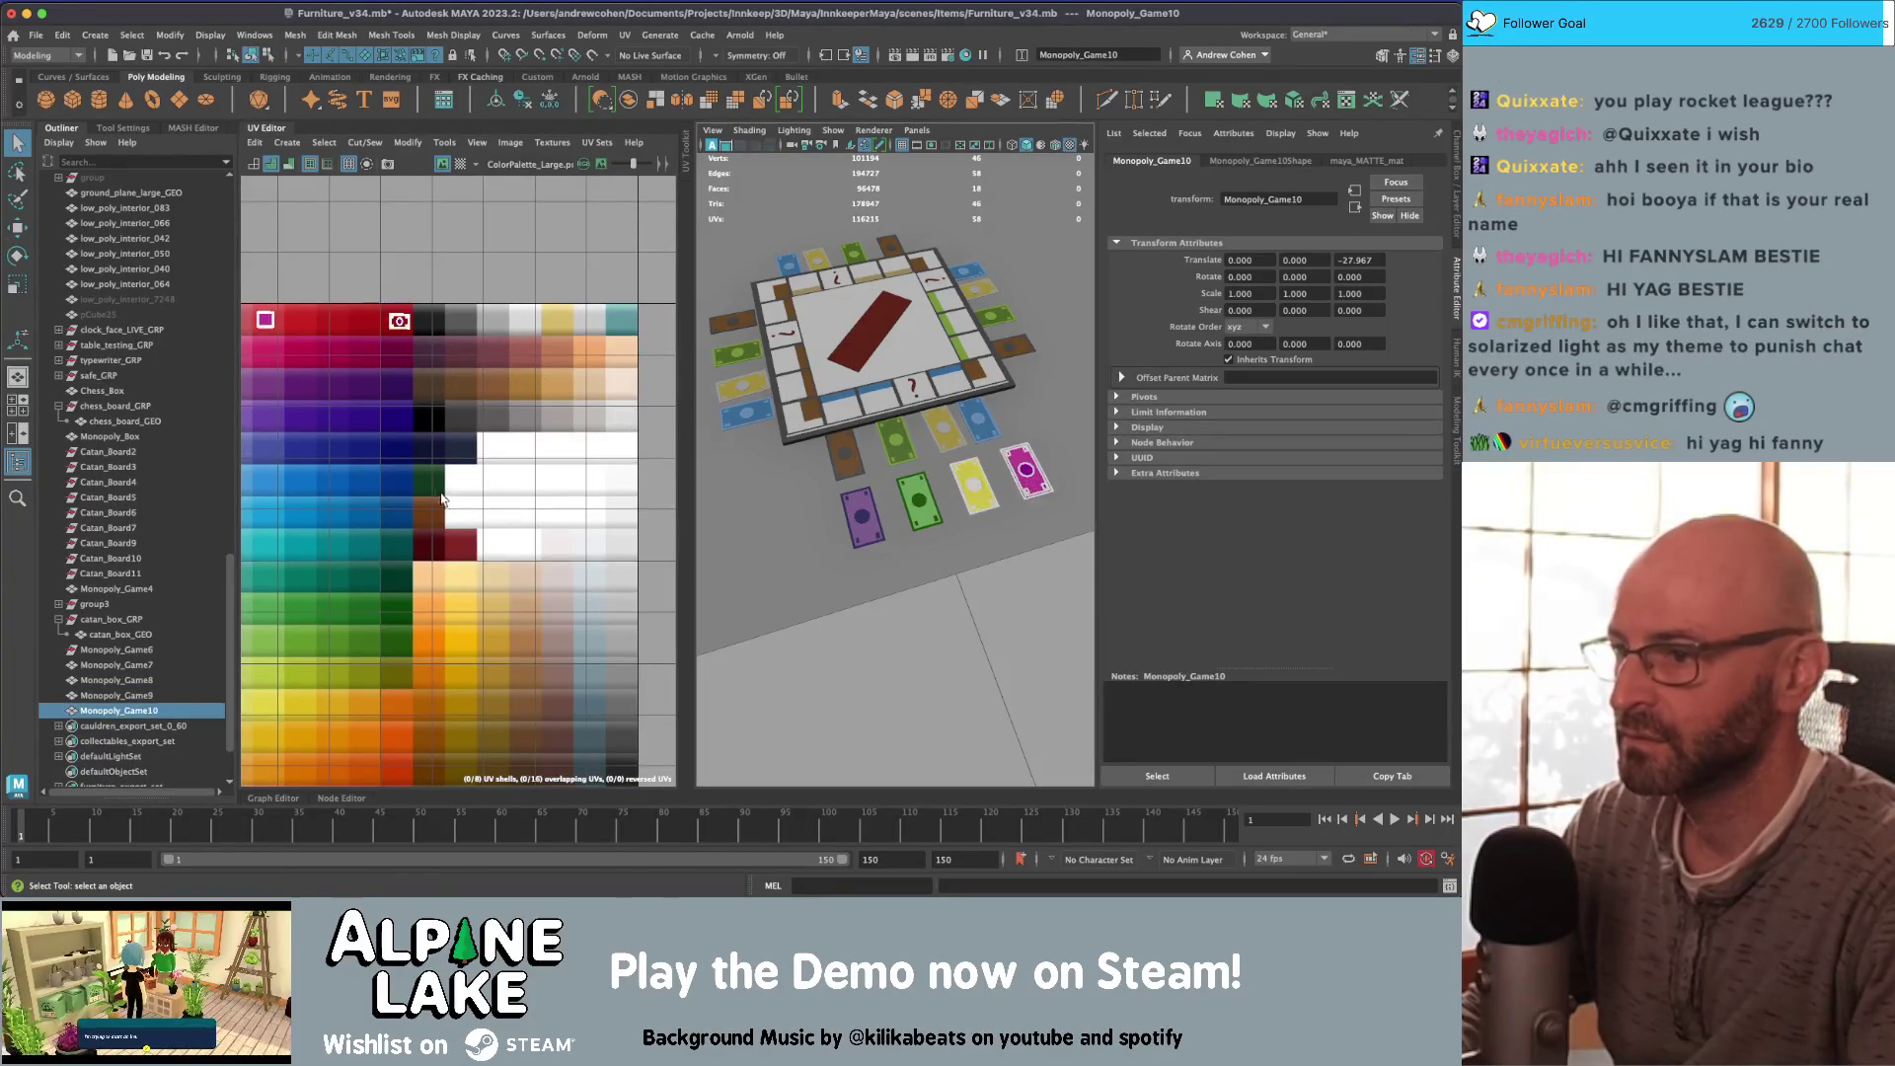
{"action": "right_click_drag", "start_coordinate": [439, 493], "coordinate": [434, 533]}
{"action": "key", "text": "w"}
{"action": "left_click", "coordinate": [307, 317]}
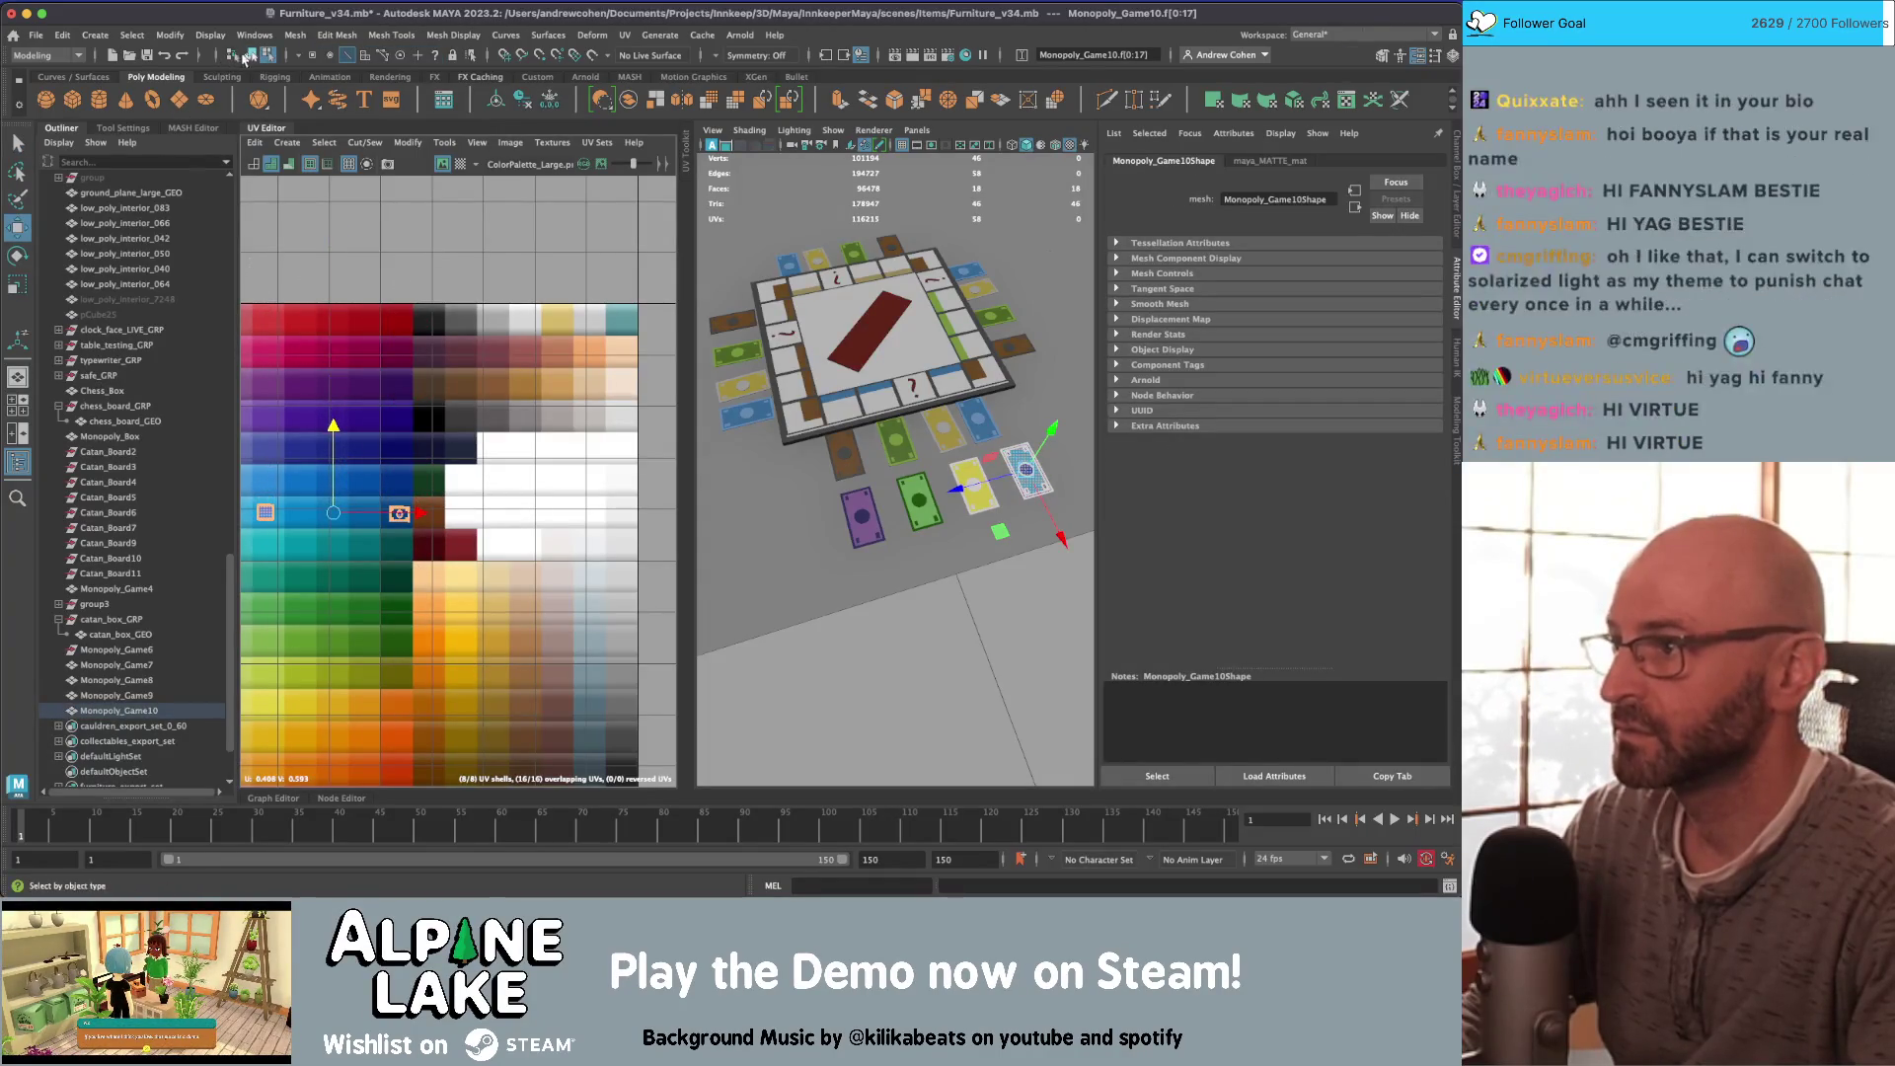
{"action": "left_click", "coordinate": [251, 54]}
{"action": "left_click_drag", "start_coordinate": [937, 375], "coordinate": [991, 335], "text": "alt"}
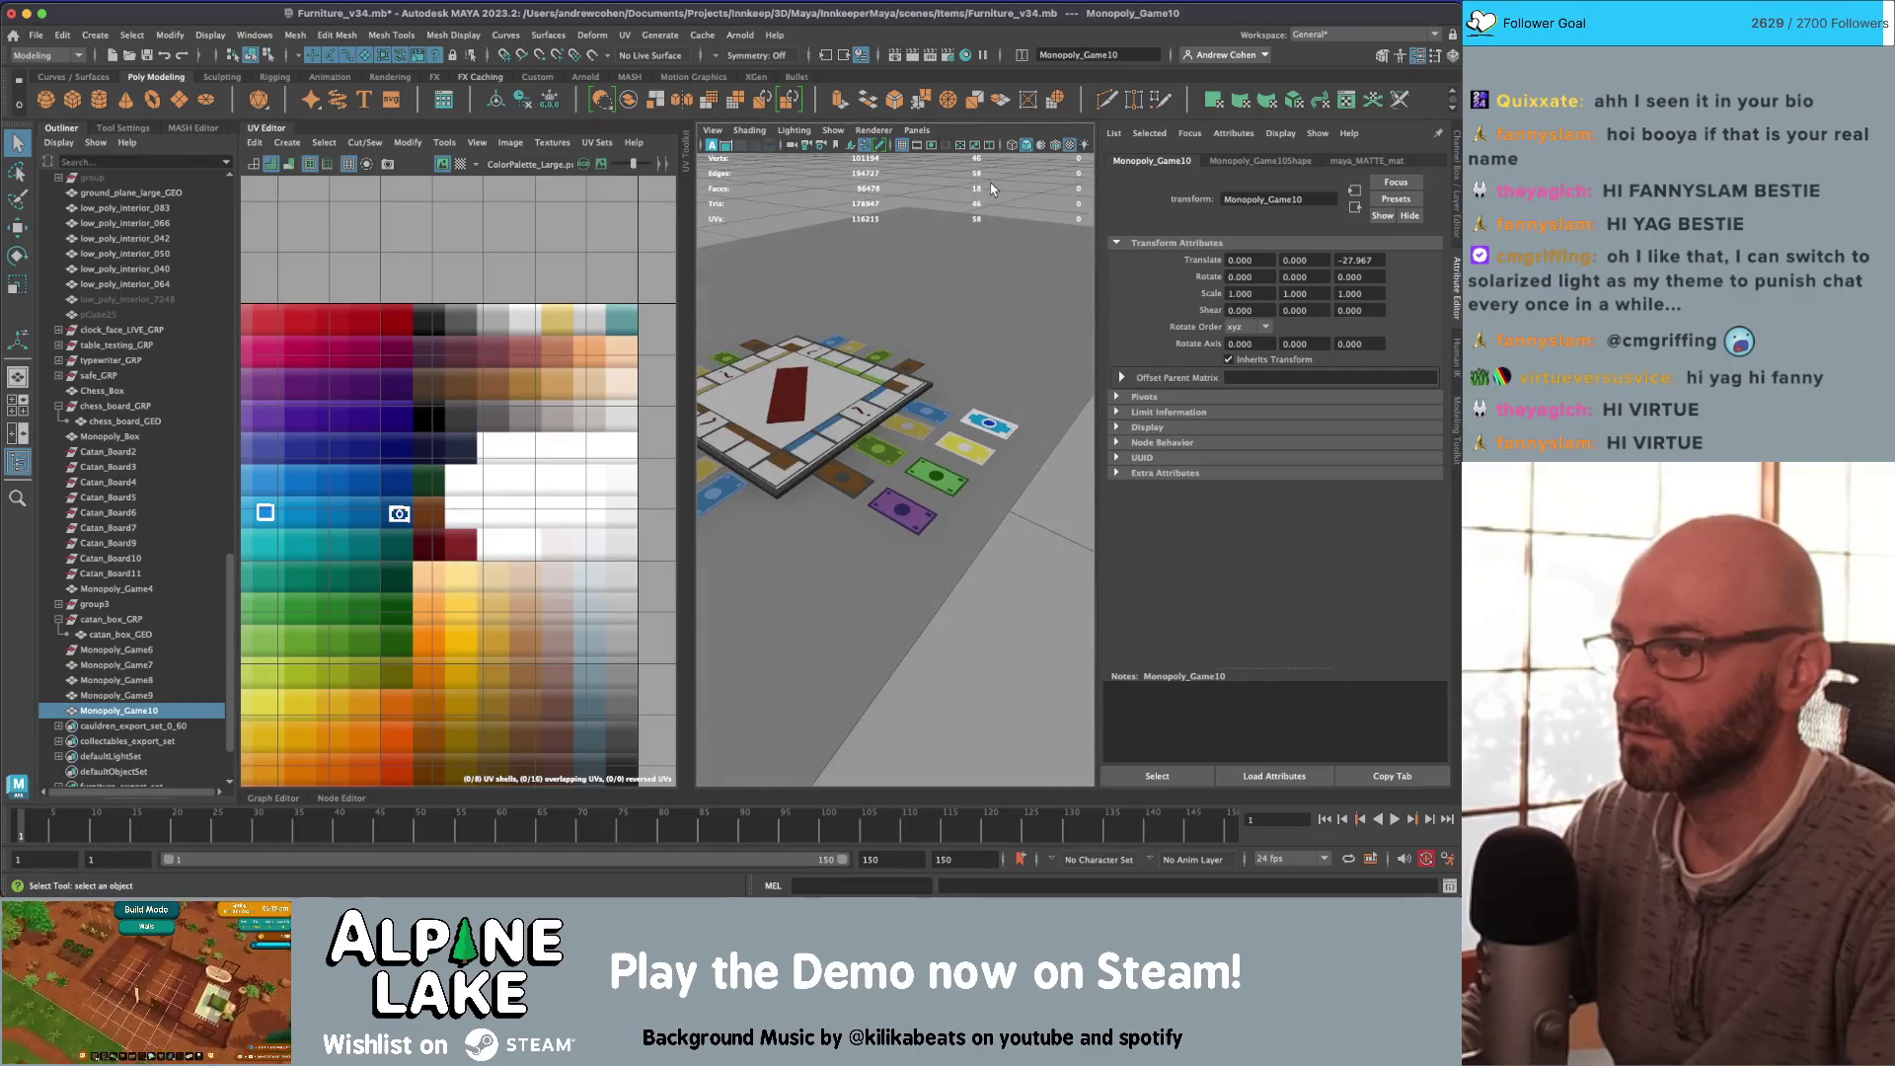
{"action": "left_click_drag", "start_coordinate": [991, 188], "coordinate": [1036, 458], "text": "alt"}
{"action": "right_click_drag", "start_coordinate": [287, 424], "coordinate": [265, 545]}
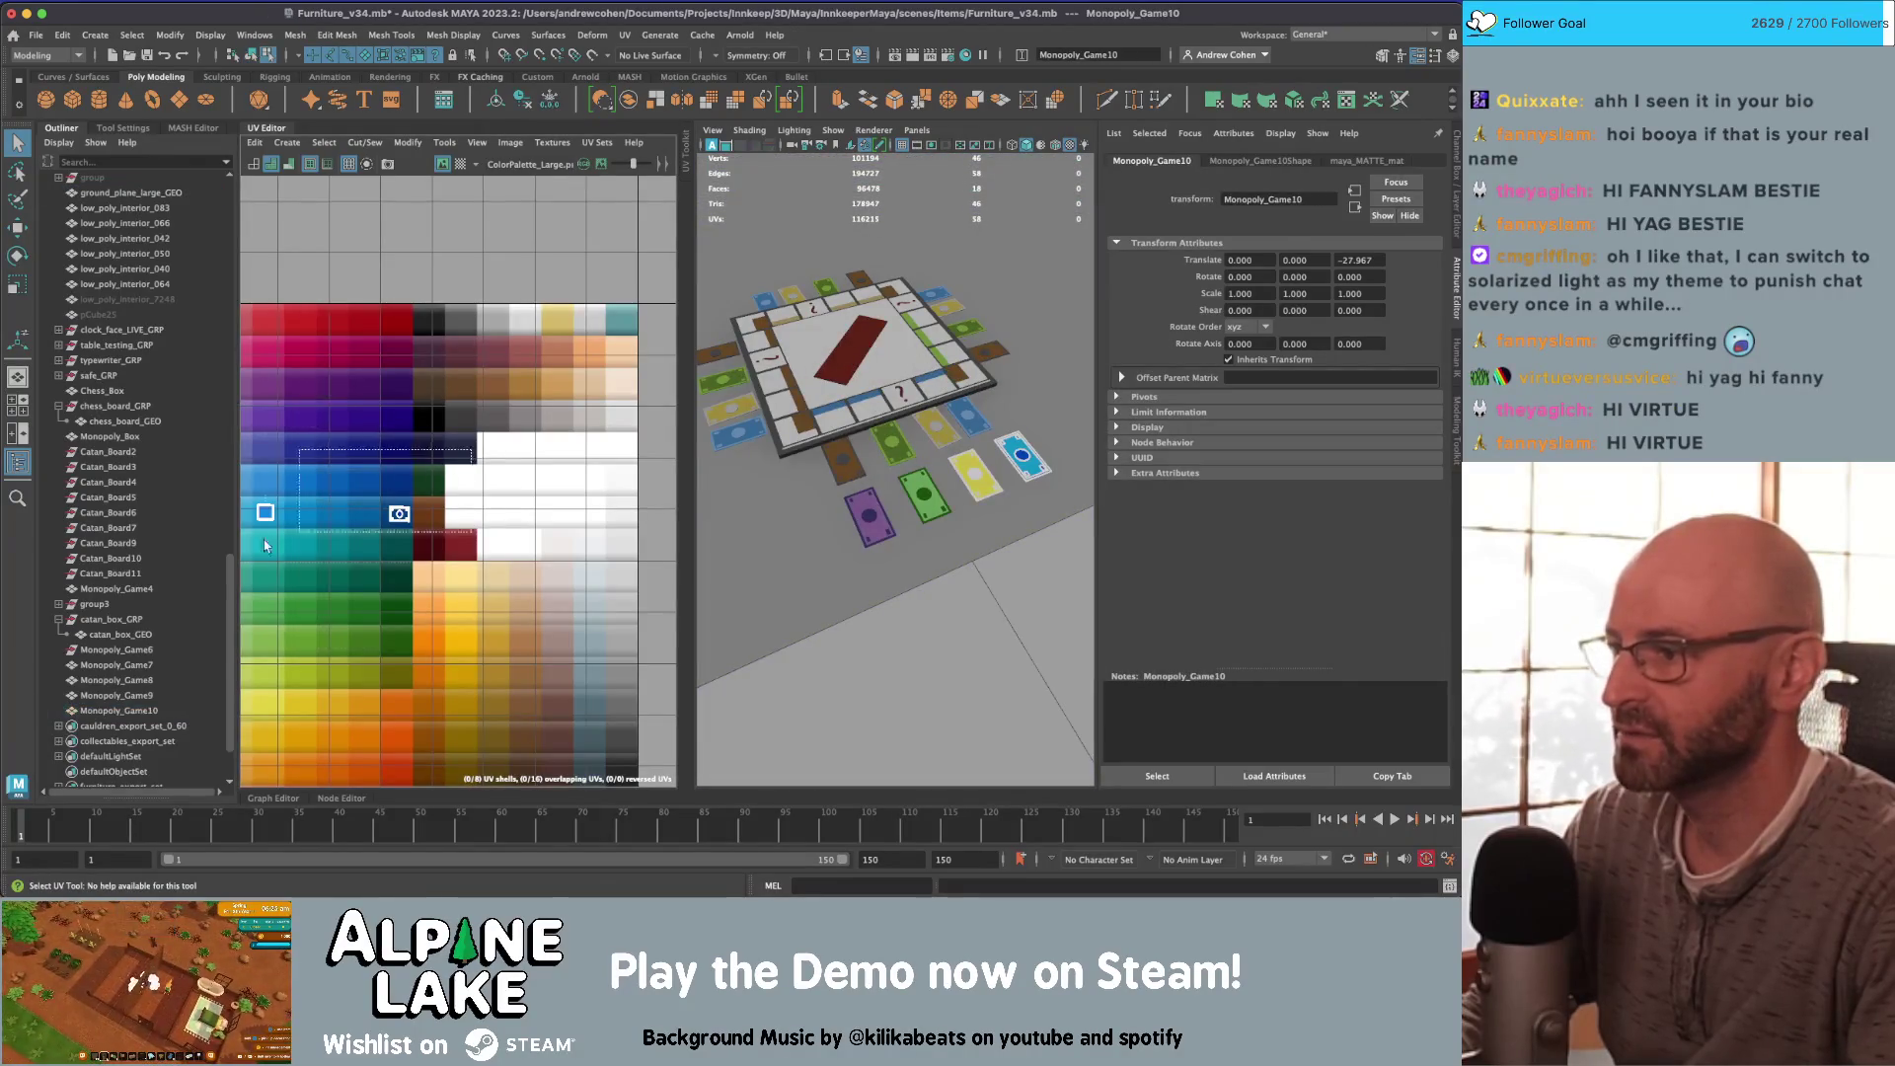
{"action": "left_click", "coordinate": [307, 509]}
{"action": "key", "text": "w"}
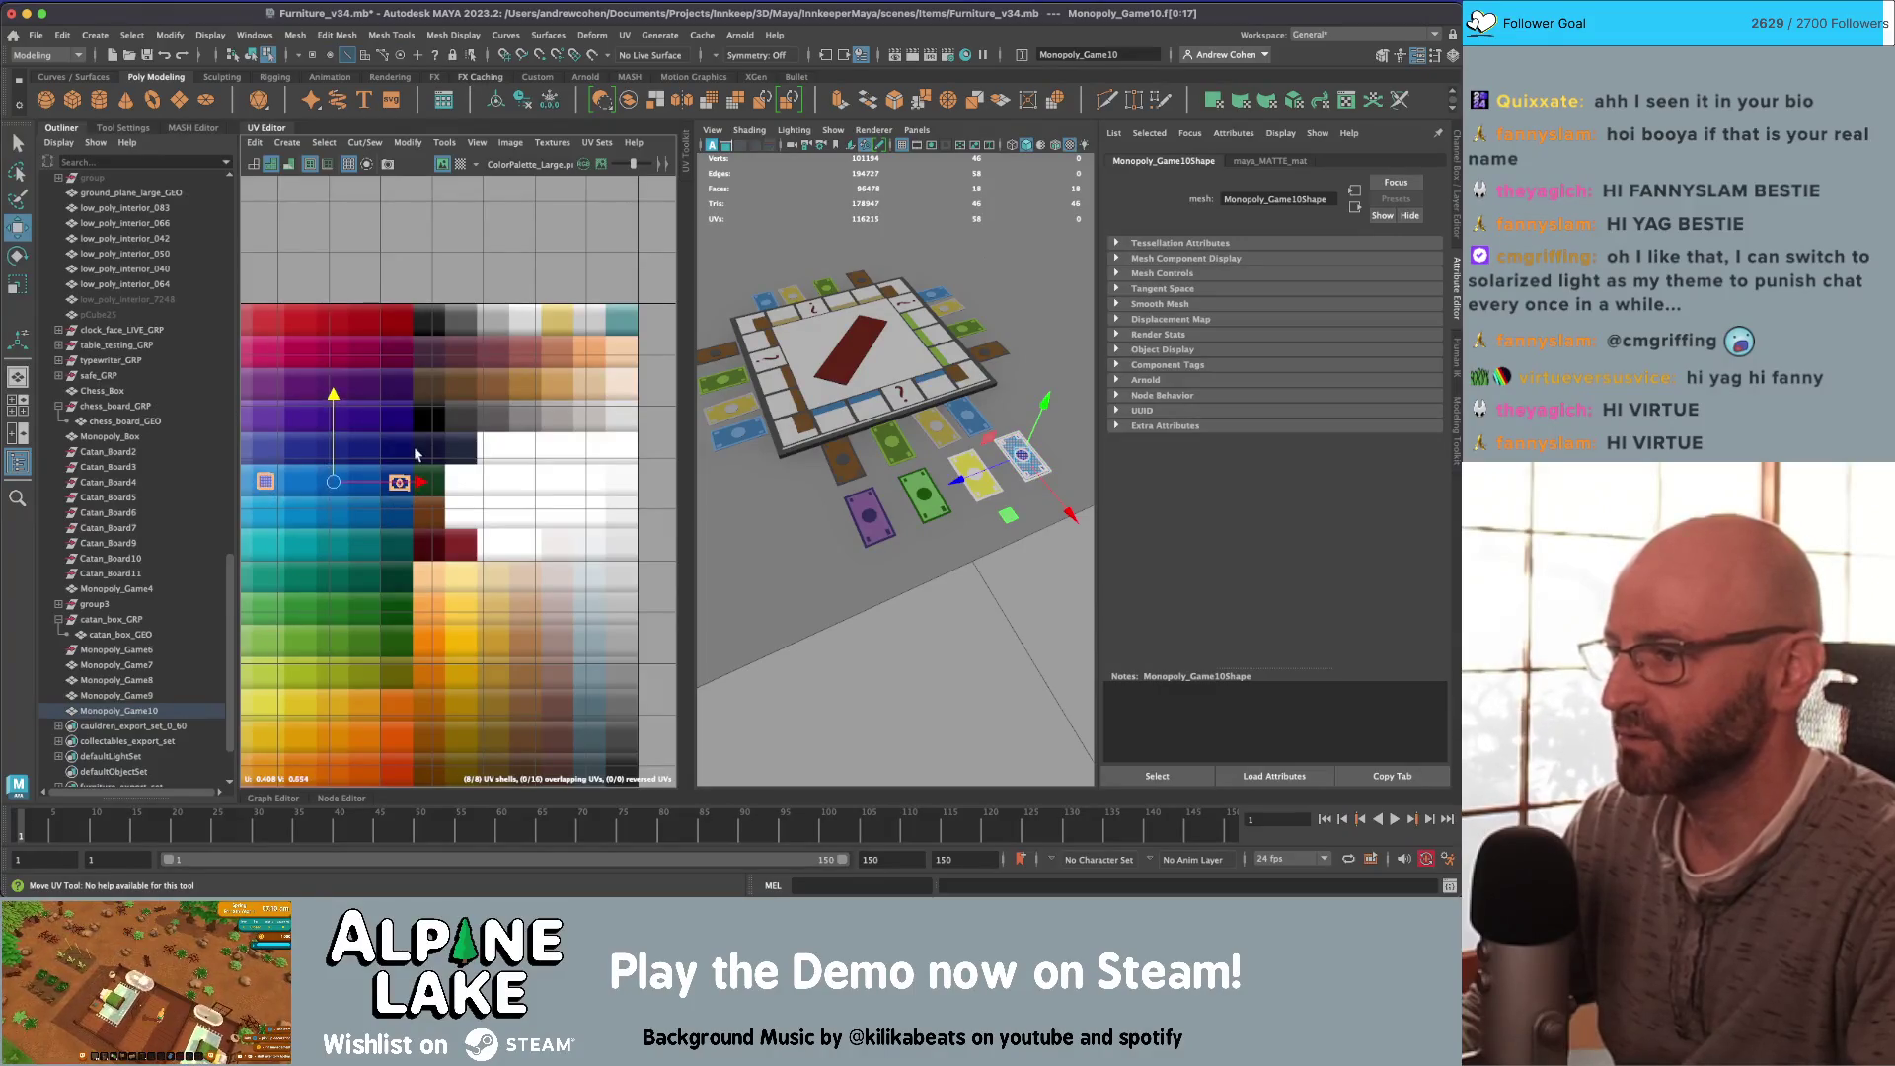
{"action": "left_click", "coordinate": [271, 494], "text": "ctrl"}
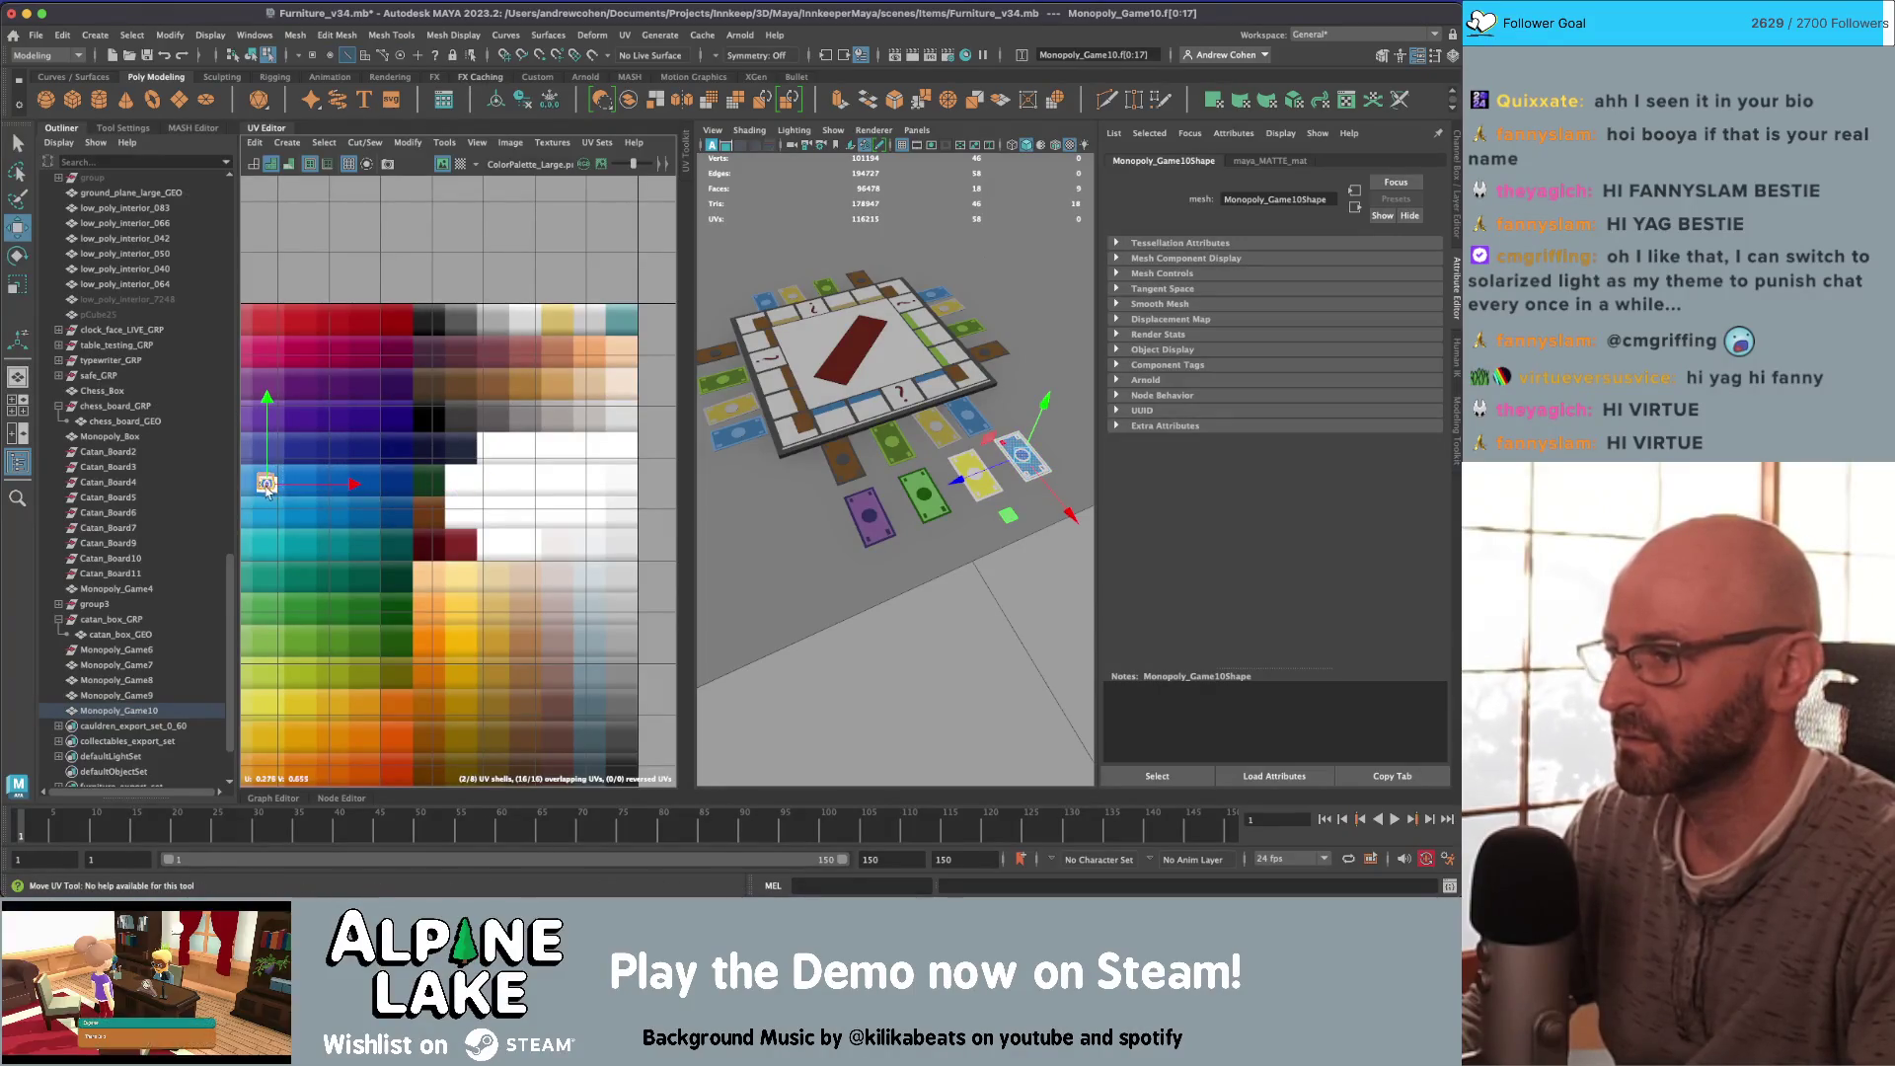
{"action": "left_click", "coordinate": [251, 54]}
Step: Shift the blue card's UVs slightly left, isolating its symbol UVs
{"action": "left_click_drag", "start_coordinate": [947, 414], "coordinate": [896, 288], "text": "alt"}
{"action": "left_click", "coordinate": [896, 288]}
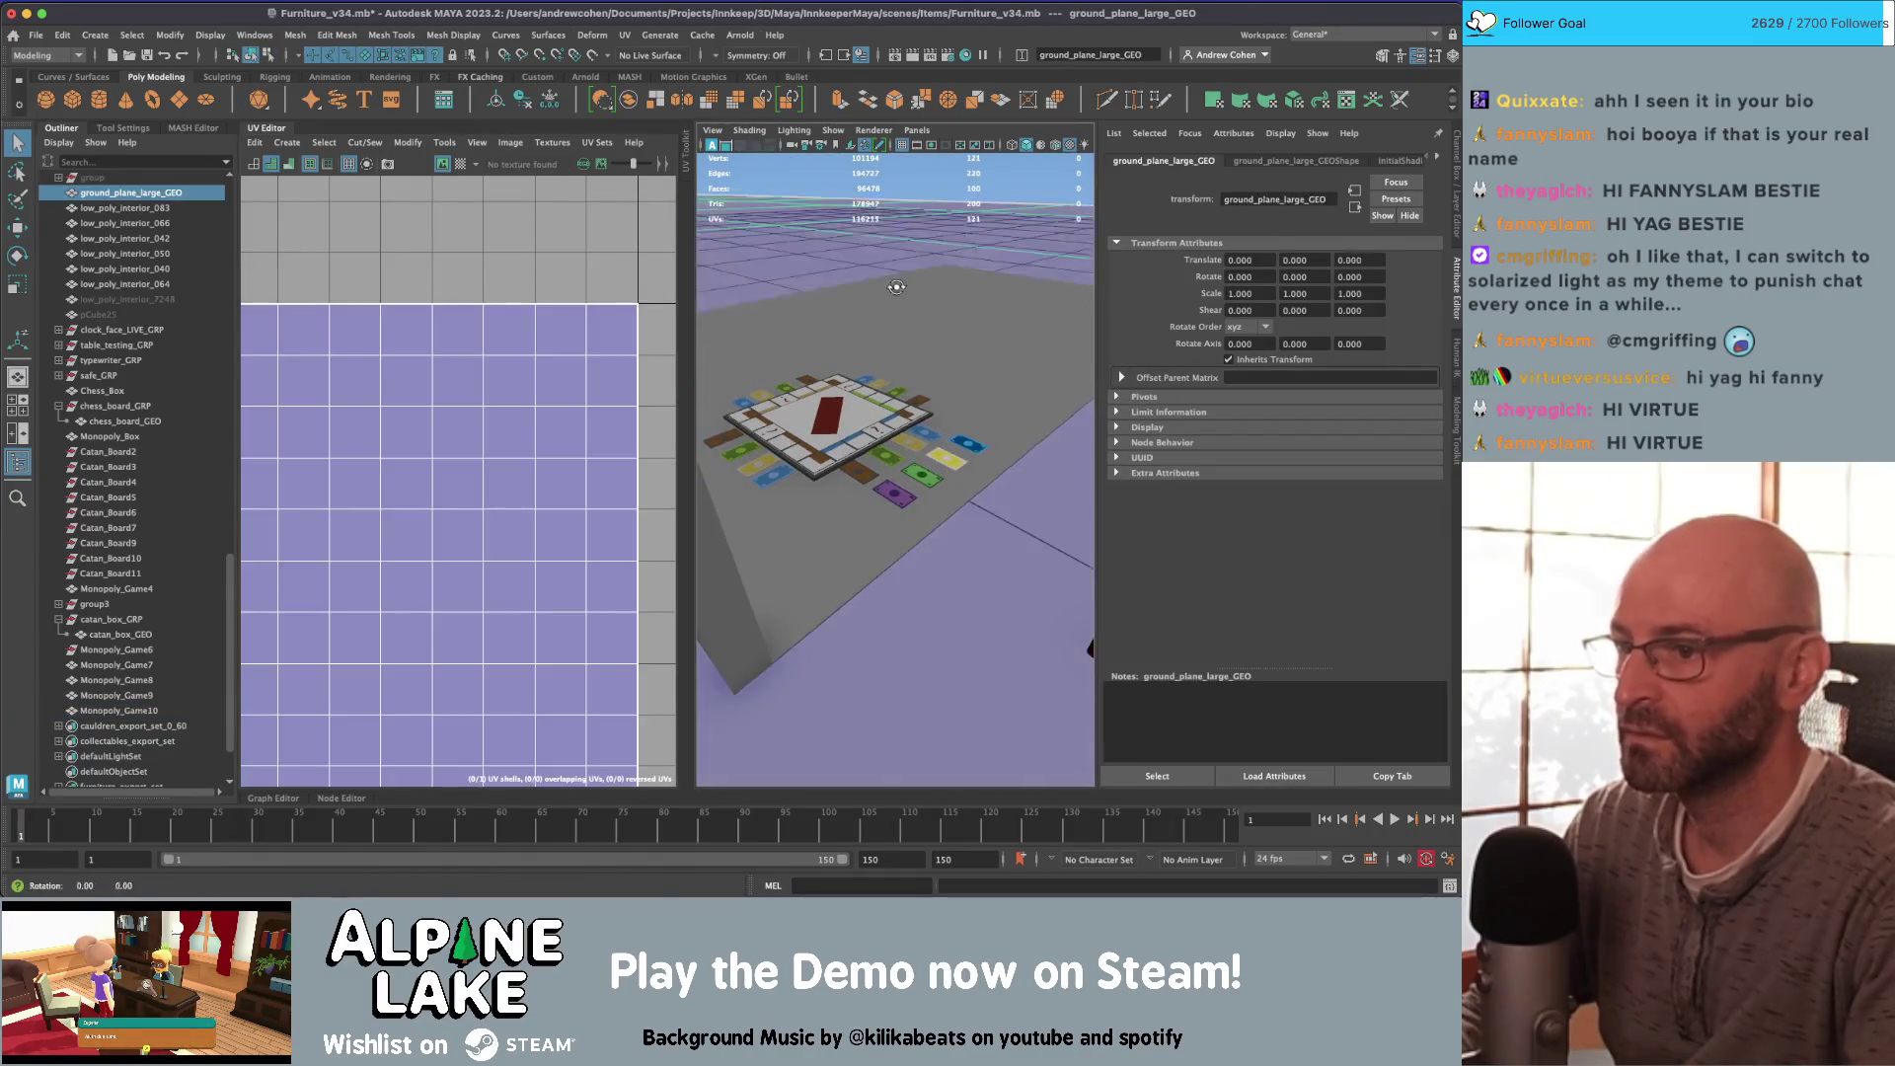
{"action": "scroll", "coordinate": [896, 287], "scroll_direction": "up", "scroll_amount": 5}
{"action": "left_click_drag", "start_coordinate": [1040, 494], "coordinate": [1044, 484], "text": "alt"}
{"action": "left_click", "coordinate": [1046, 499]}
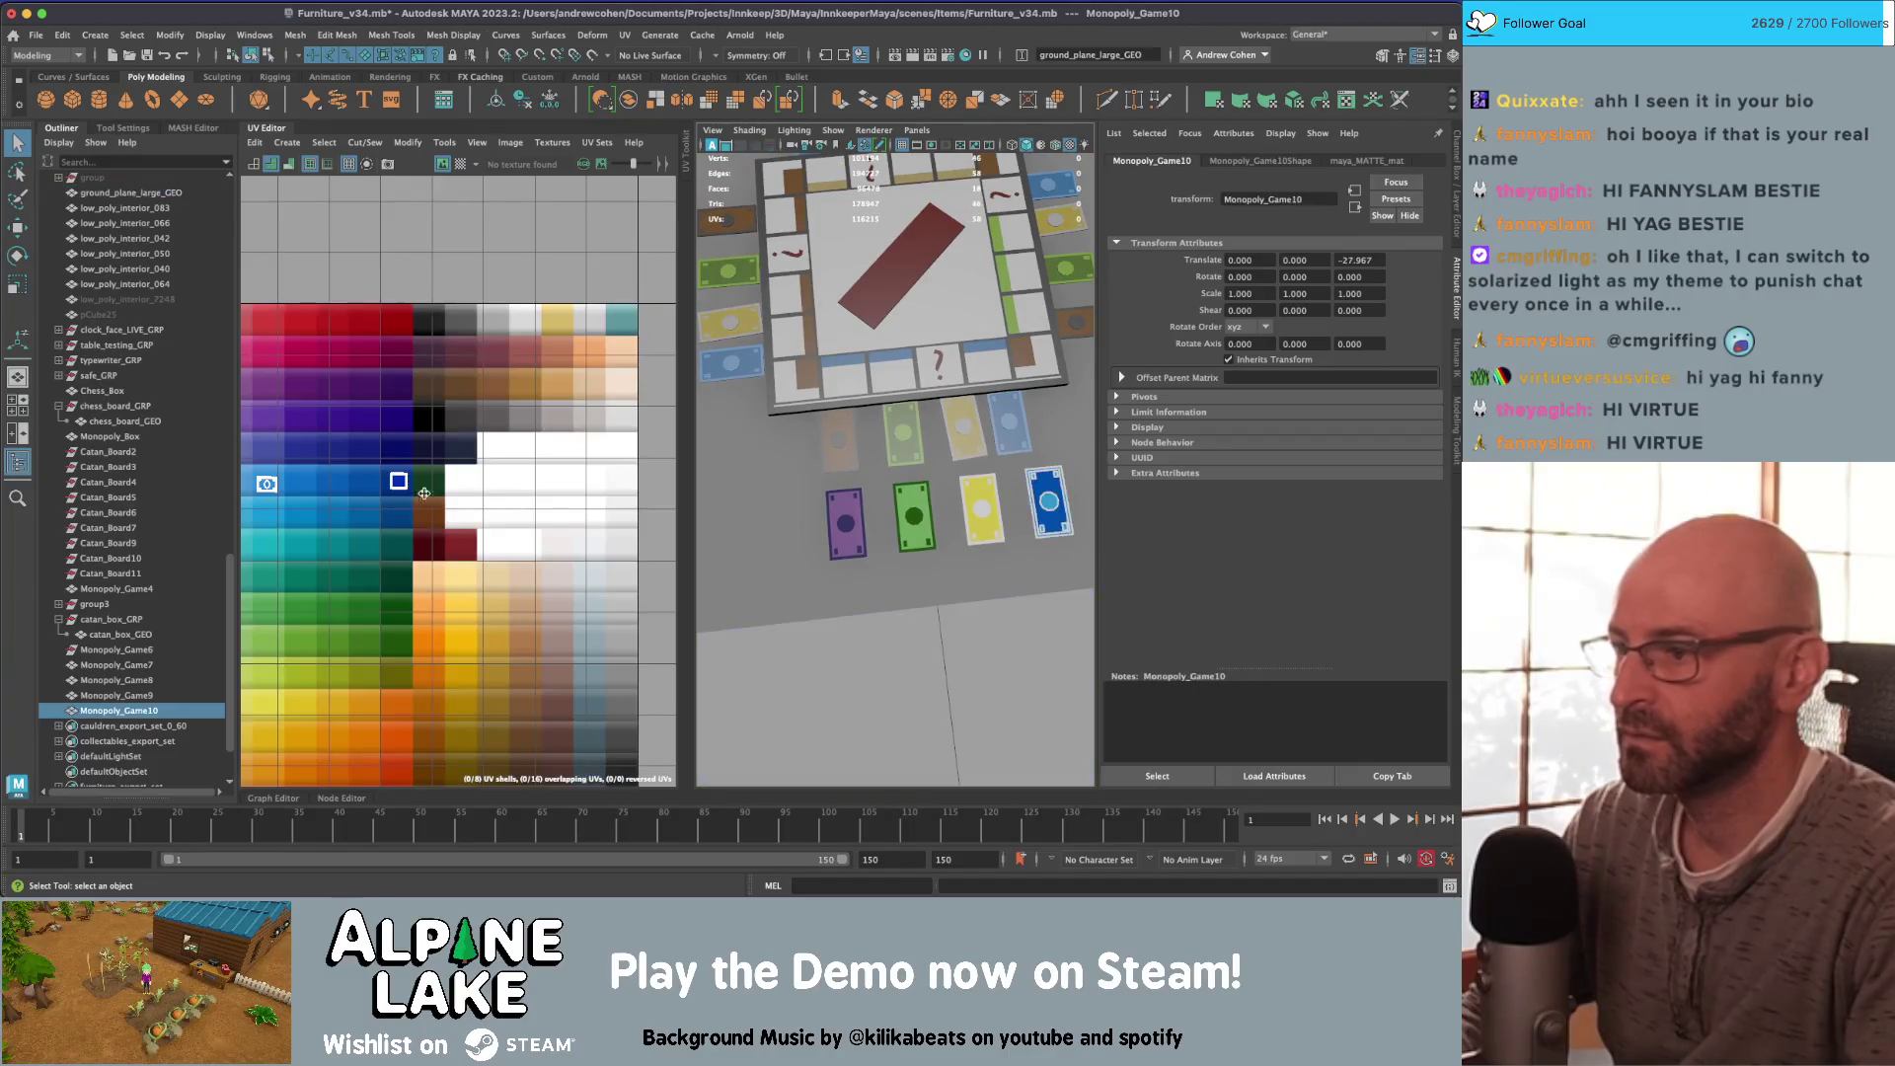
{"action": "right_click_drag", "start_coordinate": [431, 440], "coordinate": [432, 484]}
{"action": "key", "text": "w"}
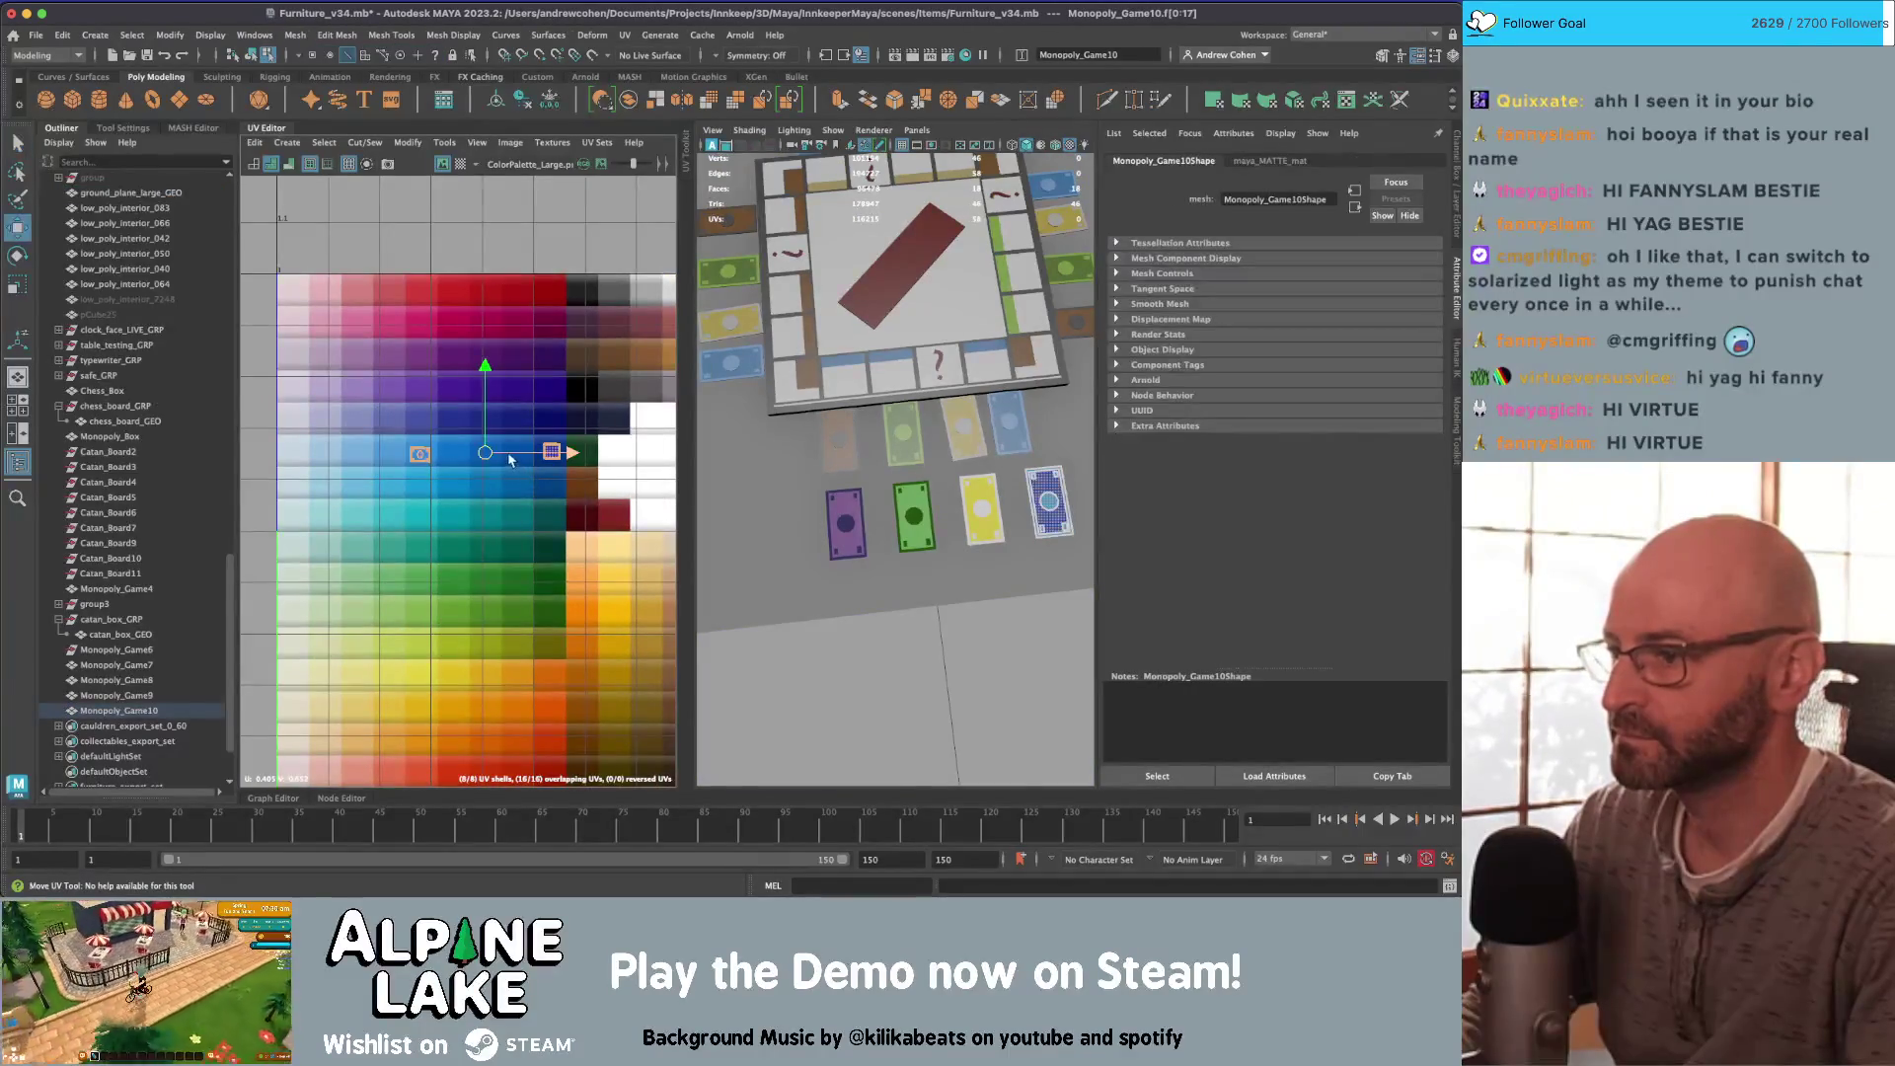
{"action": "left_click_drag", "start_coordinate": [510, 459], "coordinate": [476, 457]}
{"action": "left_click", "coordinate": [536, 451]}
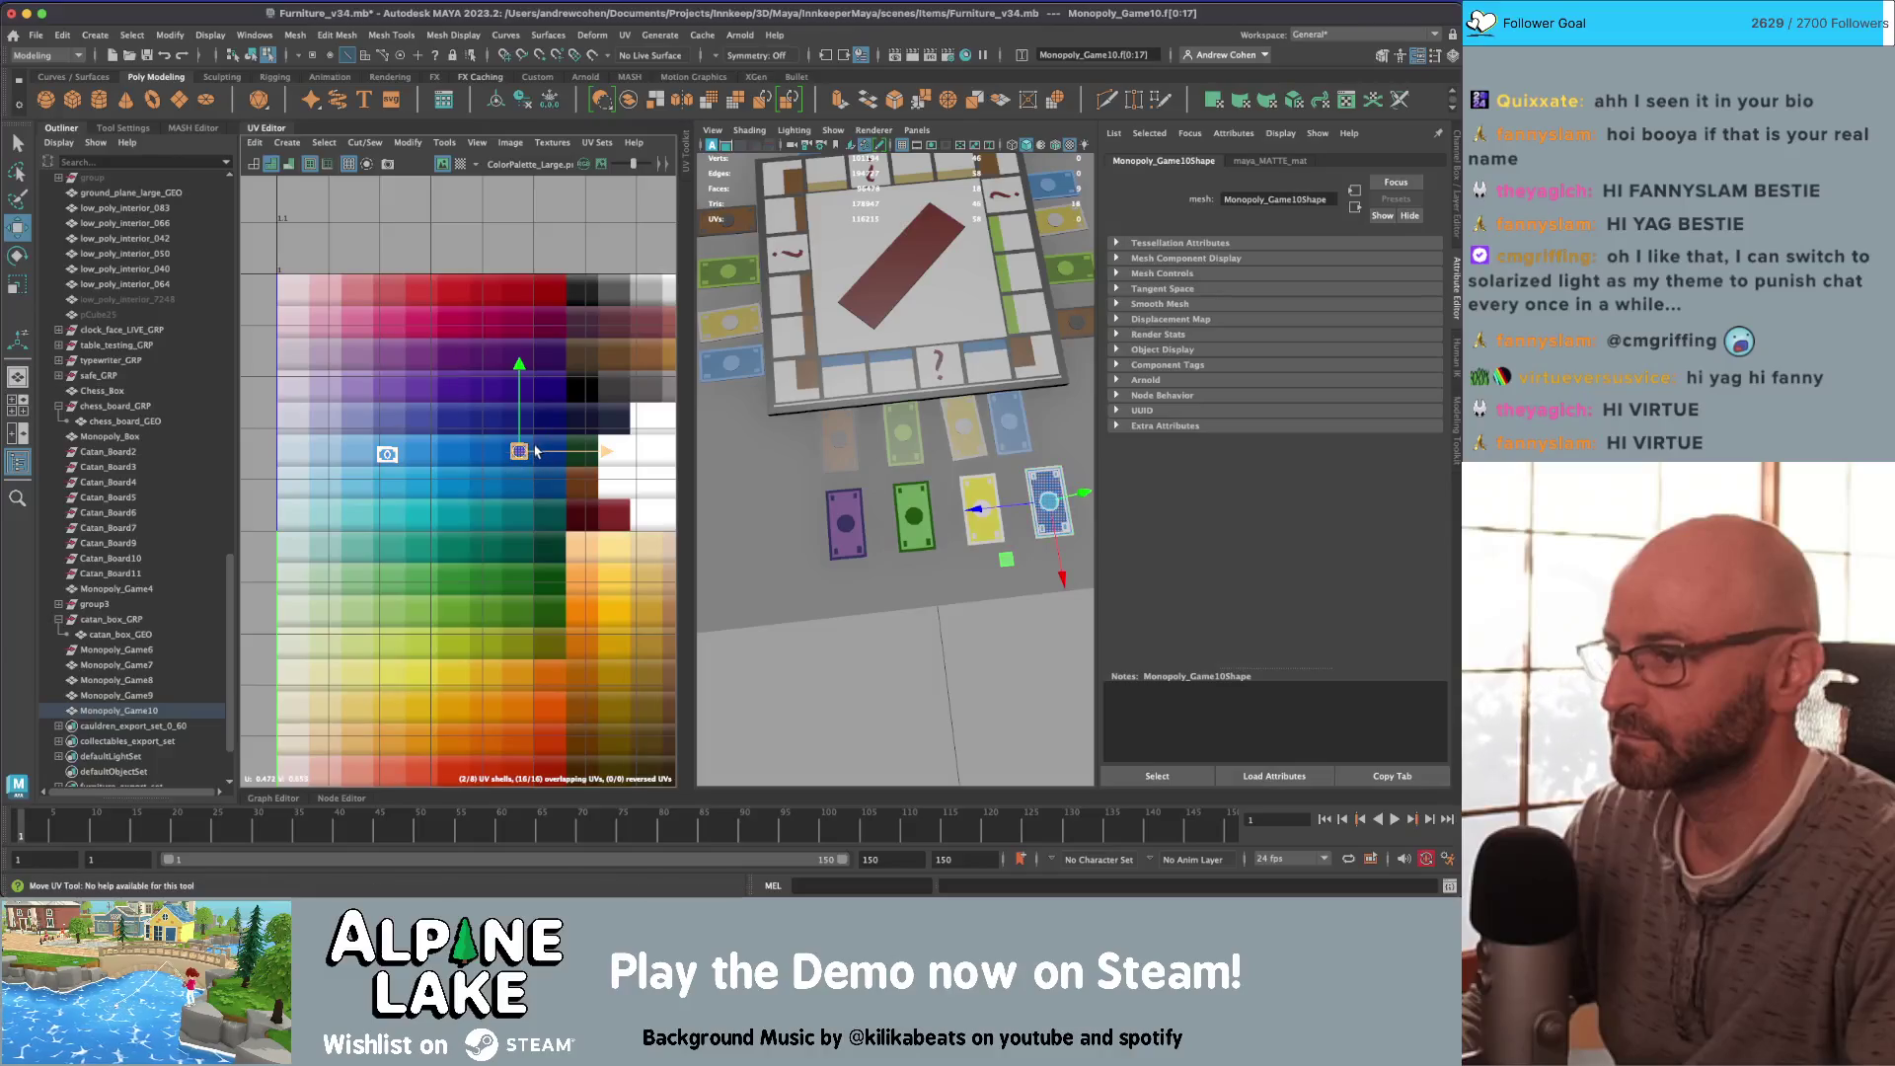
{"action": "key", "text": "q"}
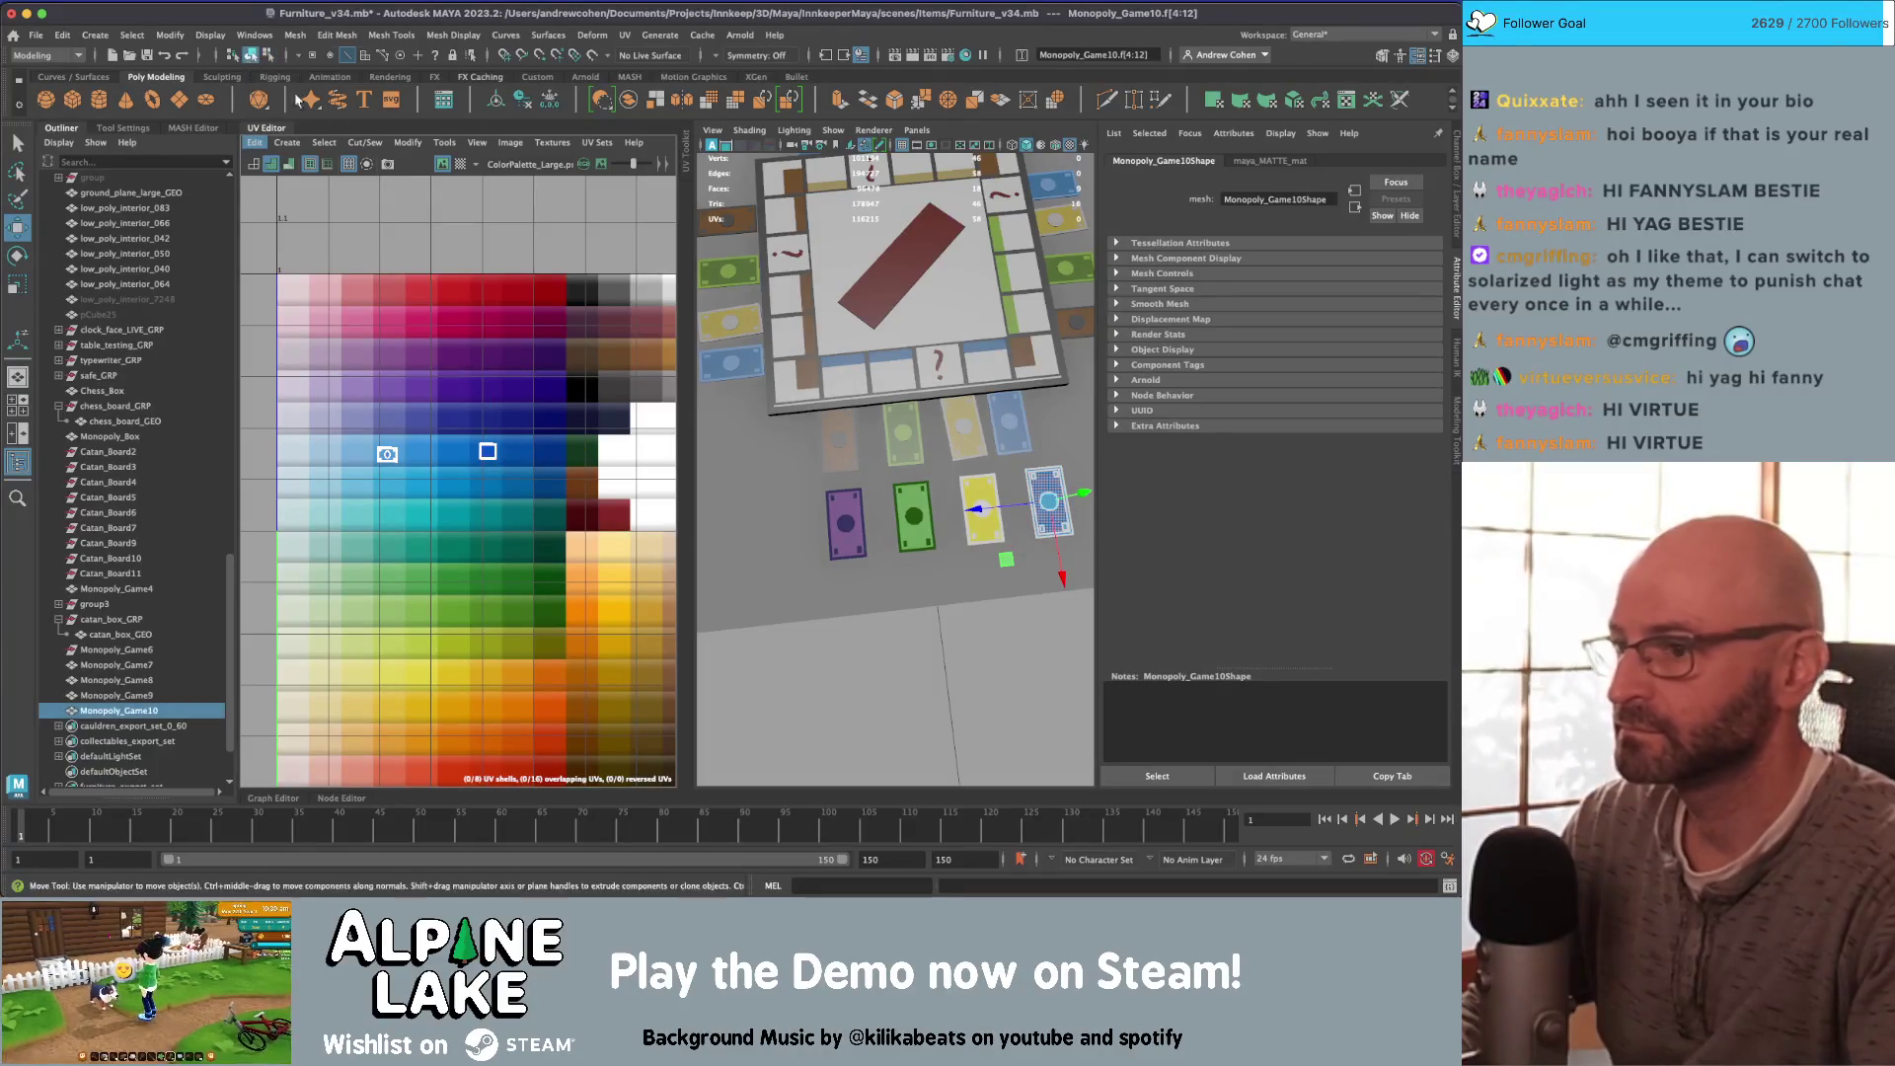
Step: Move the purple card's UVs onto a blue colour, nudging the bill shell to a neighbour
{"action": "left_click", "coordinate": [913, 518]}
{"action": "left_click", "coordinate": [846, 523]}
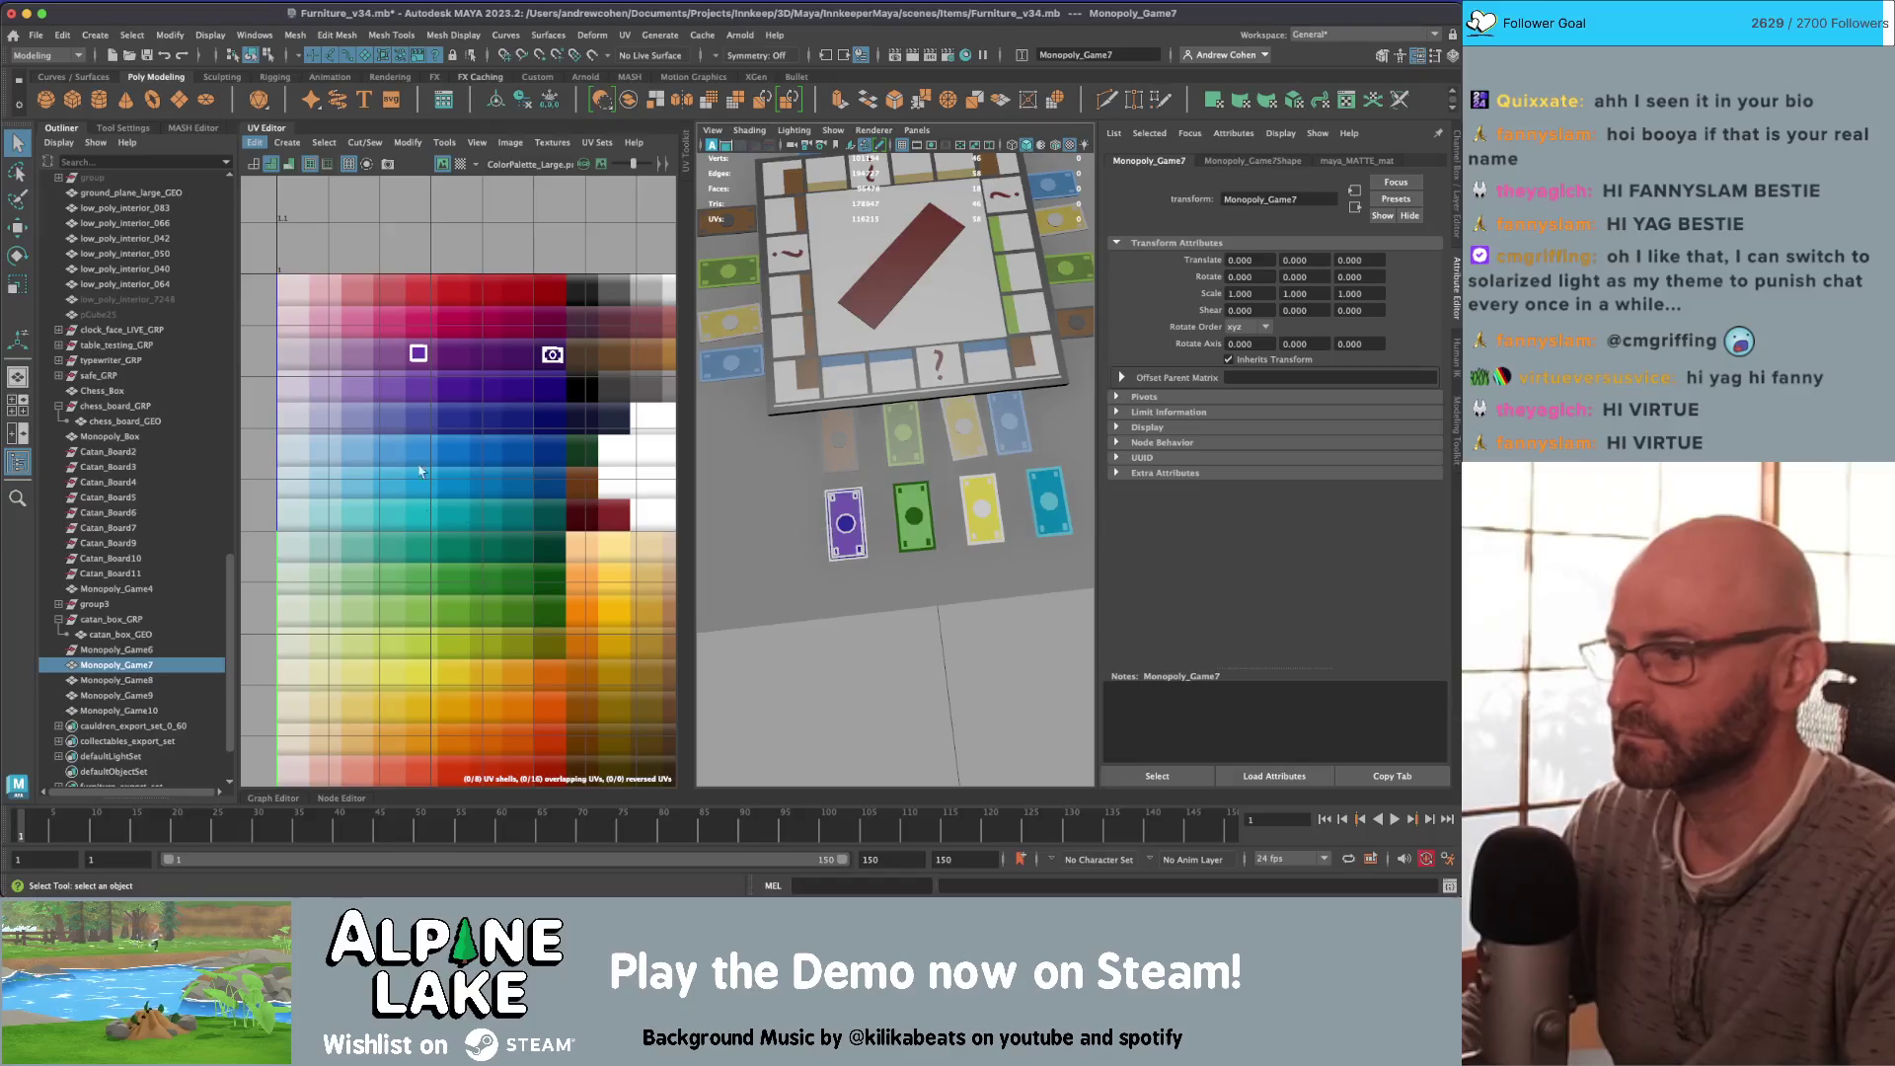
{"action": "mouse_move", "coordinate": [424, 464]}
{"action": "right_mouse_down"}
{"action": "mouse_move", "coordinate": [395, 414]}
{"action": "mouse_move", "coordinate": [346, 403]}
{"action": "right_mouse_up"}
{"action": "key", "text": "w"}
{"action": "right_click_drag", "start_coordinate": [583, 402], "coordinate": [468, 298], "text": "alt"}
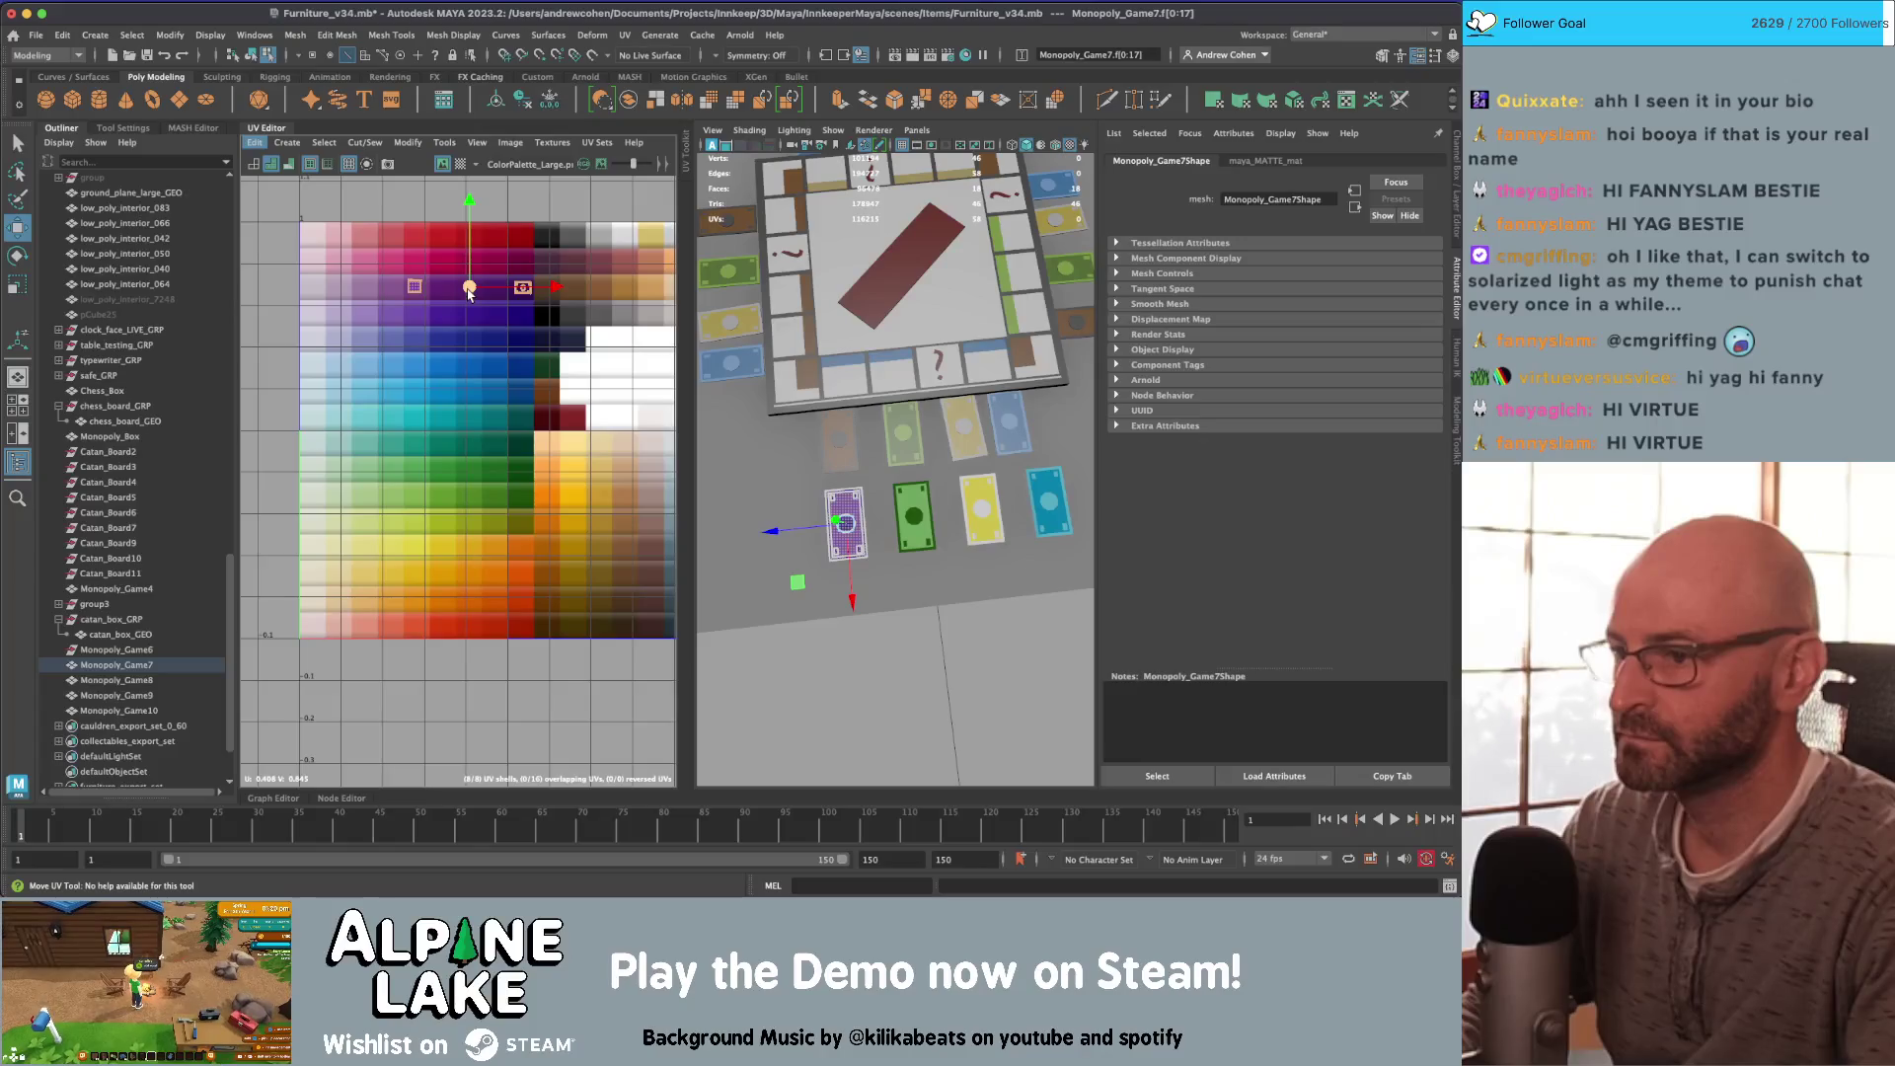
{"action": "left_click_drag", "start_coordinate": [469, 266], "coordinate": [469, 363]}
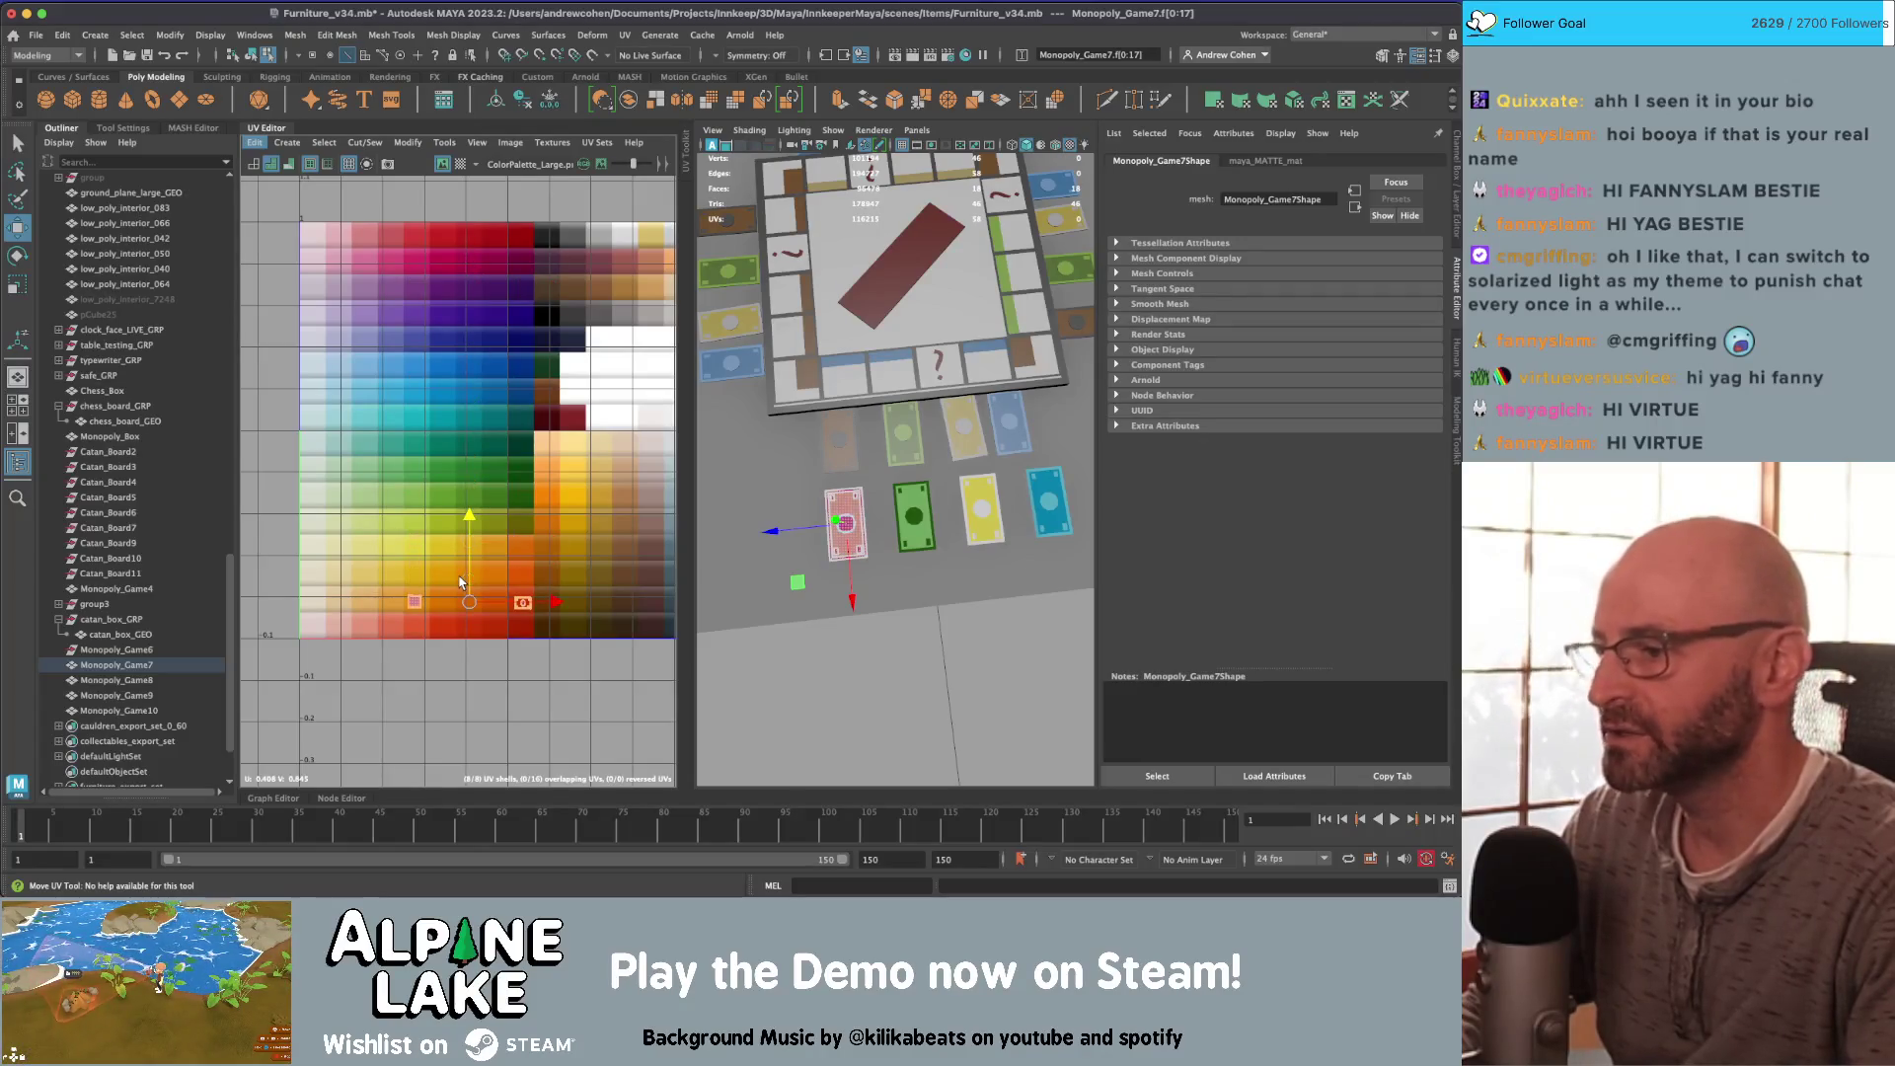
{"action": "left_click", "coordinate": [533, 603]}
{"action": "left_click_drag", "start_coordinate": [530, 606], "coordinate": [525, 606]}
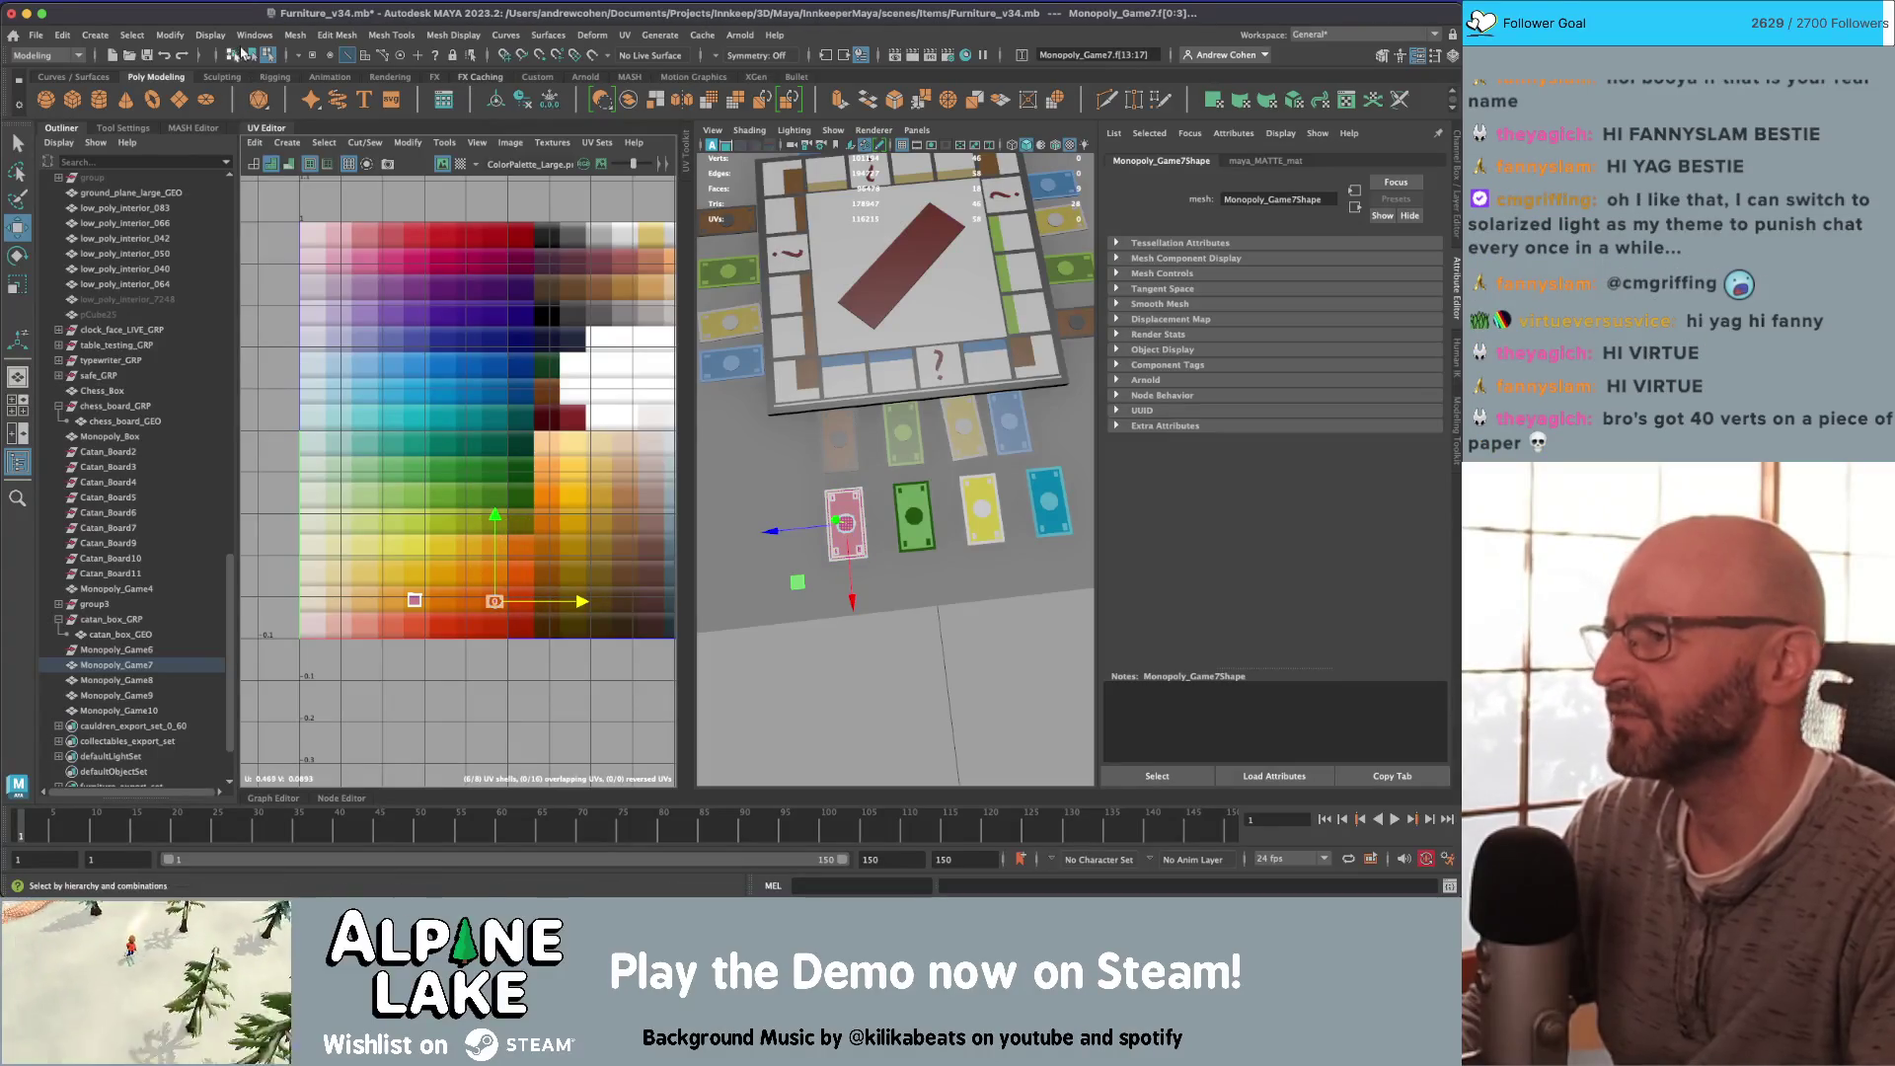
Step: Return to object mode, orbit around the board, and select it
{"action": "left_click", "coordinate": [250, 54]}
{"action": "left_click", "coordinate": [948, 632]}
{"action": "mouse_move", "coordinate": [947, 632]}
{"action": "left_mouse_down", "text": "alt"}
{"action": "mouse_move", "coordinate": [956, 476]}
{"action": "mouse_move", "coordinate": [917, 395]}
{"action": "left_mouse_up", "text": "alt"}
{"action": "left_click", "coordinate": [888, 325]}
Step: Trial-select faces on the cards beside the board and grow them with Shift+>
{"action": "right_click", "coordinate": [488, 592]}
{"action": "left_click", "coordinate": [860, 439]}
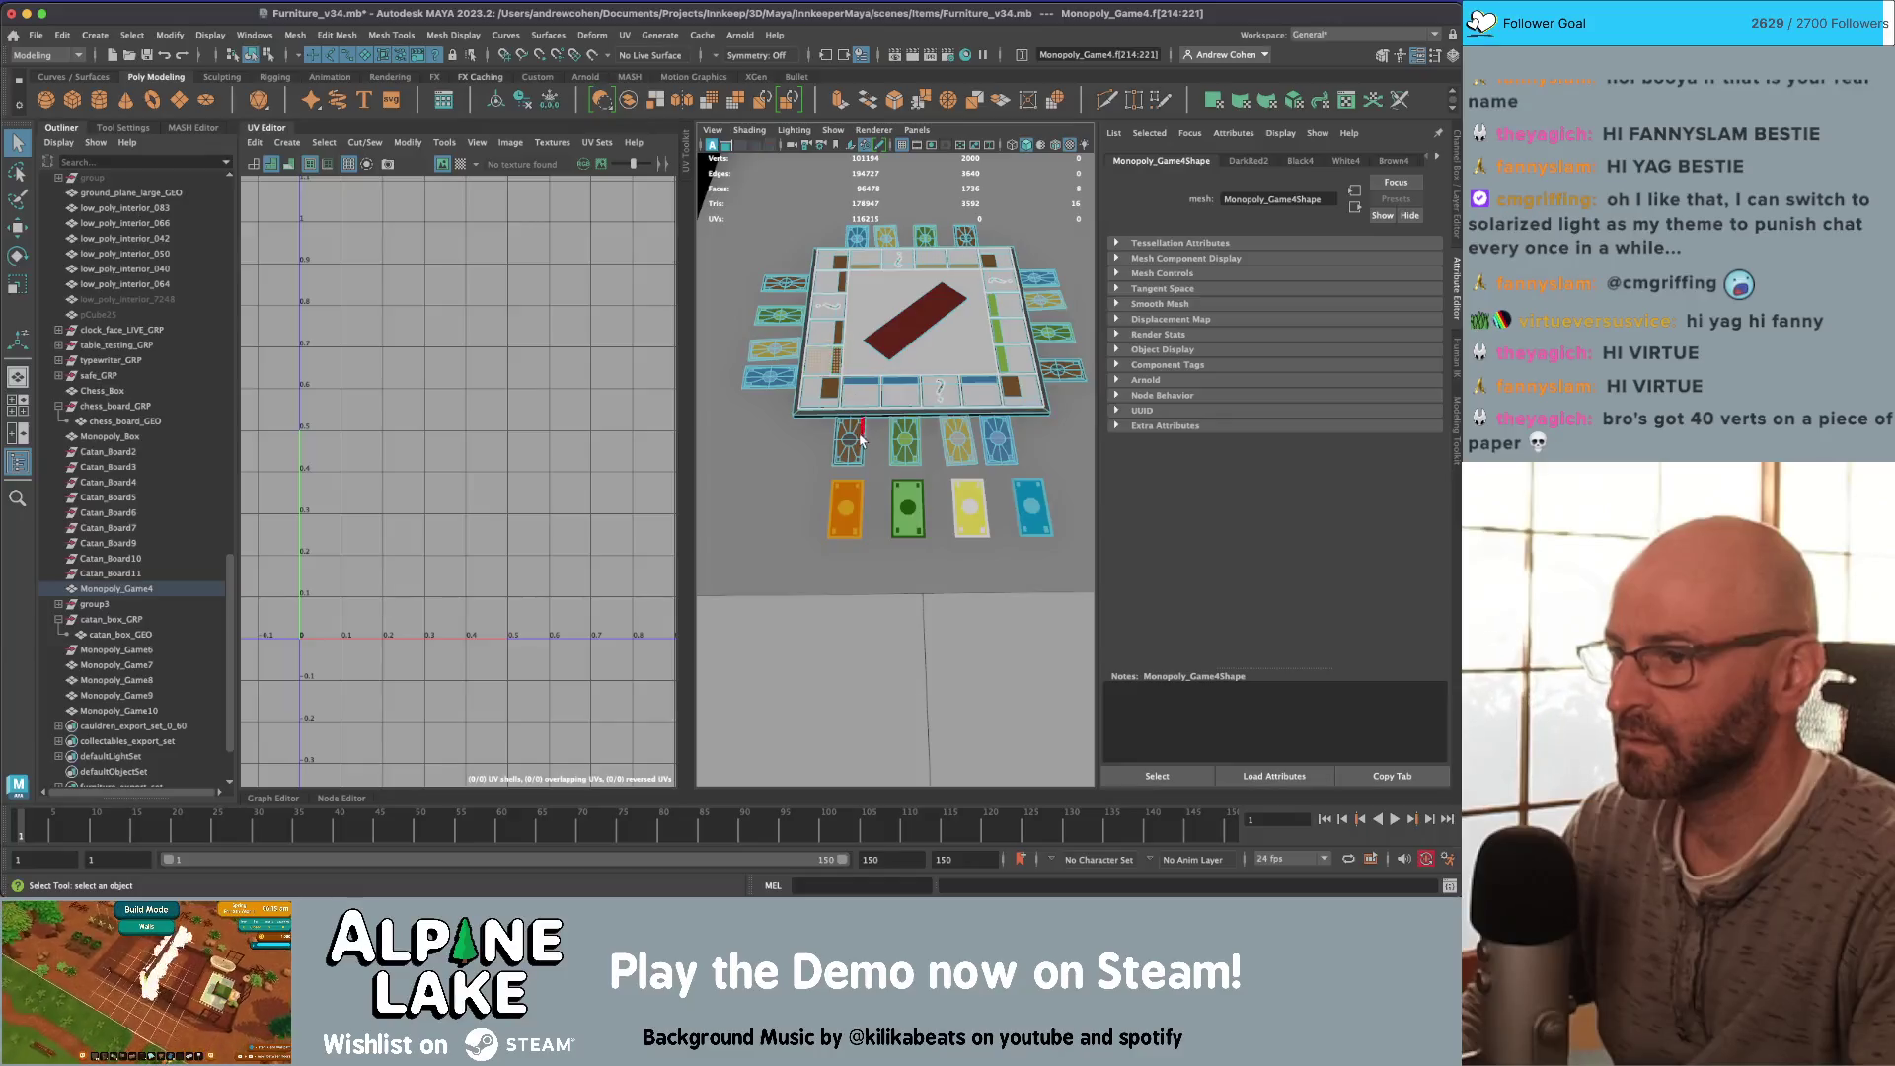
{"action": "left_click", "coordinate": [896, 444]}
{"action": "scroll", "coordinate": [849, 424], "scroll_direction": "up", "scroll_amount": 2}
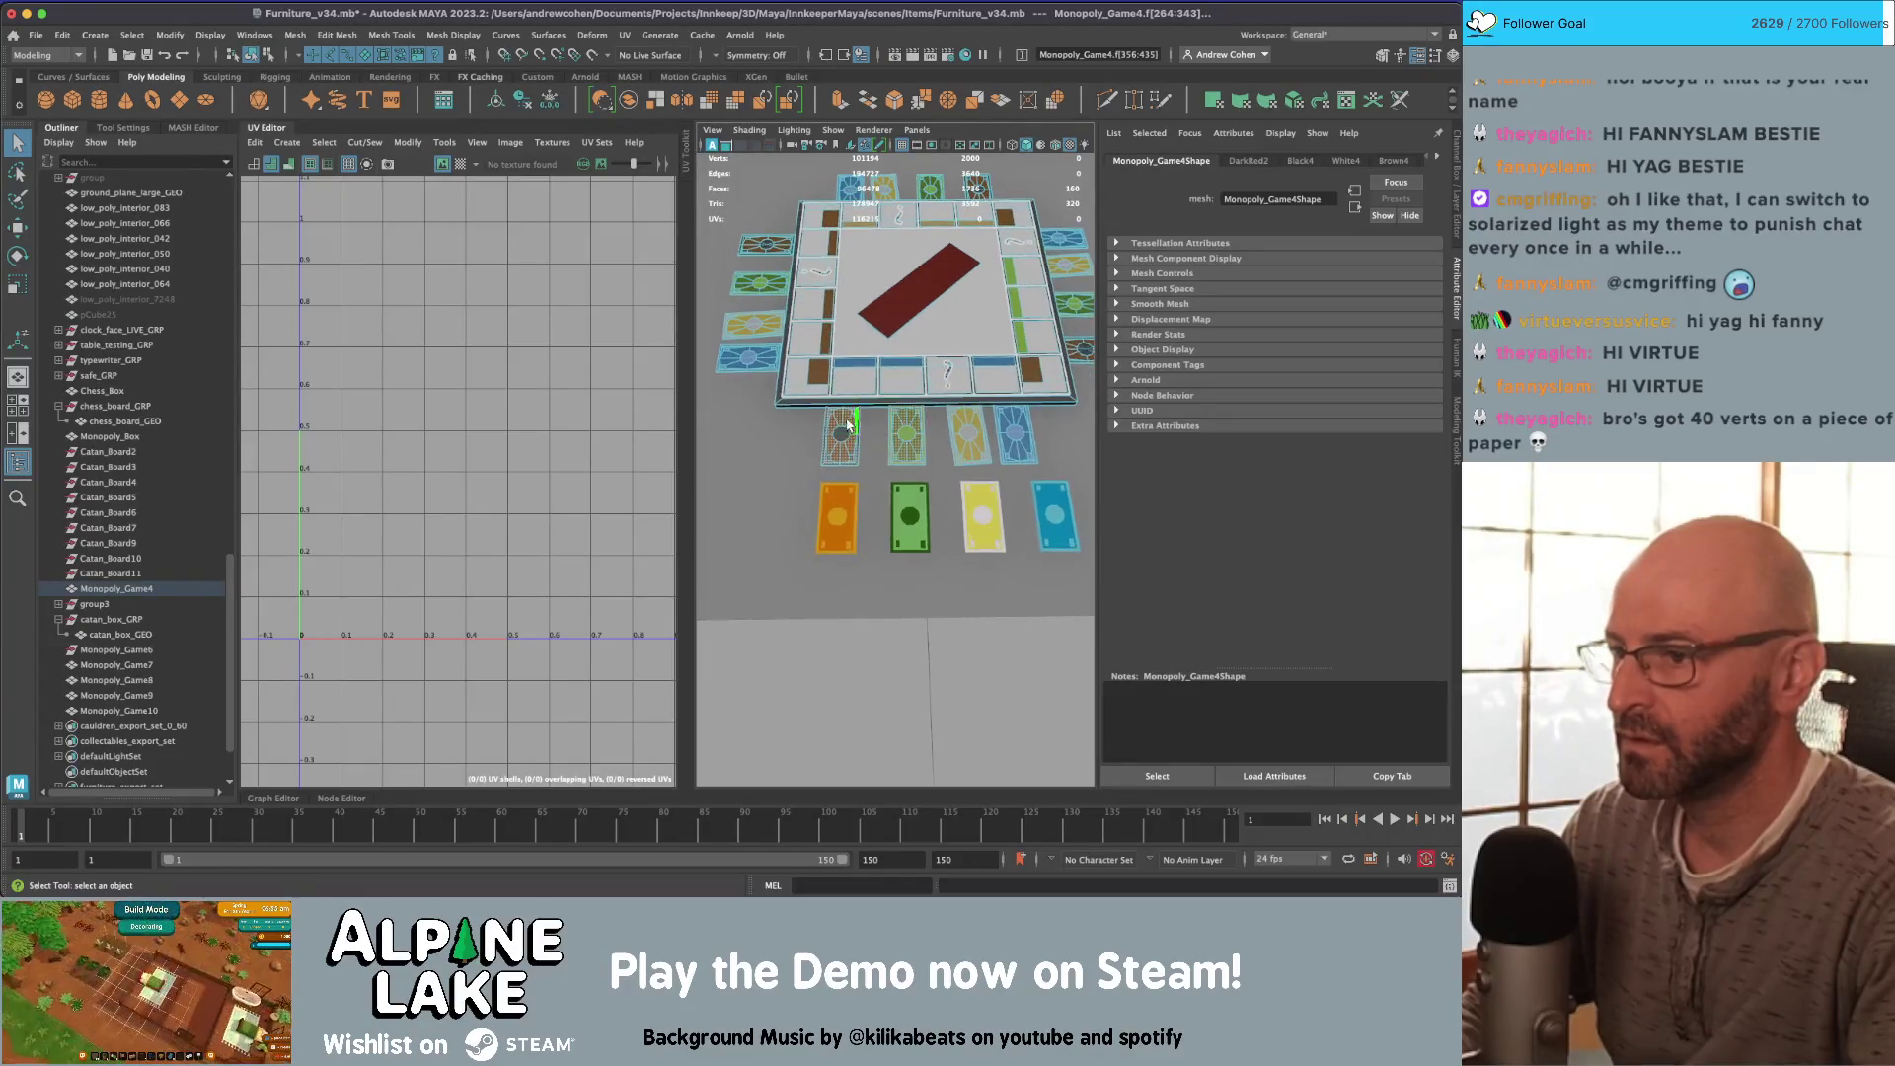
{"action": "key", "text": "shift+period"}
{"action": "key", "text": "shift+period"}
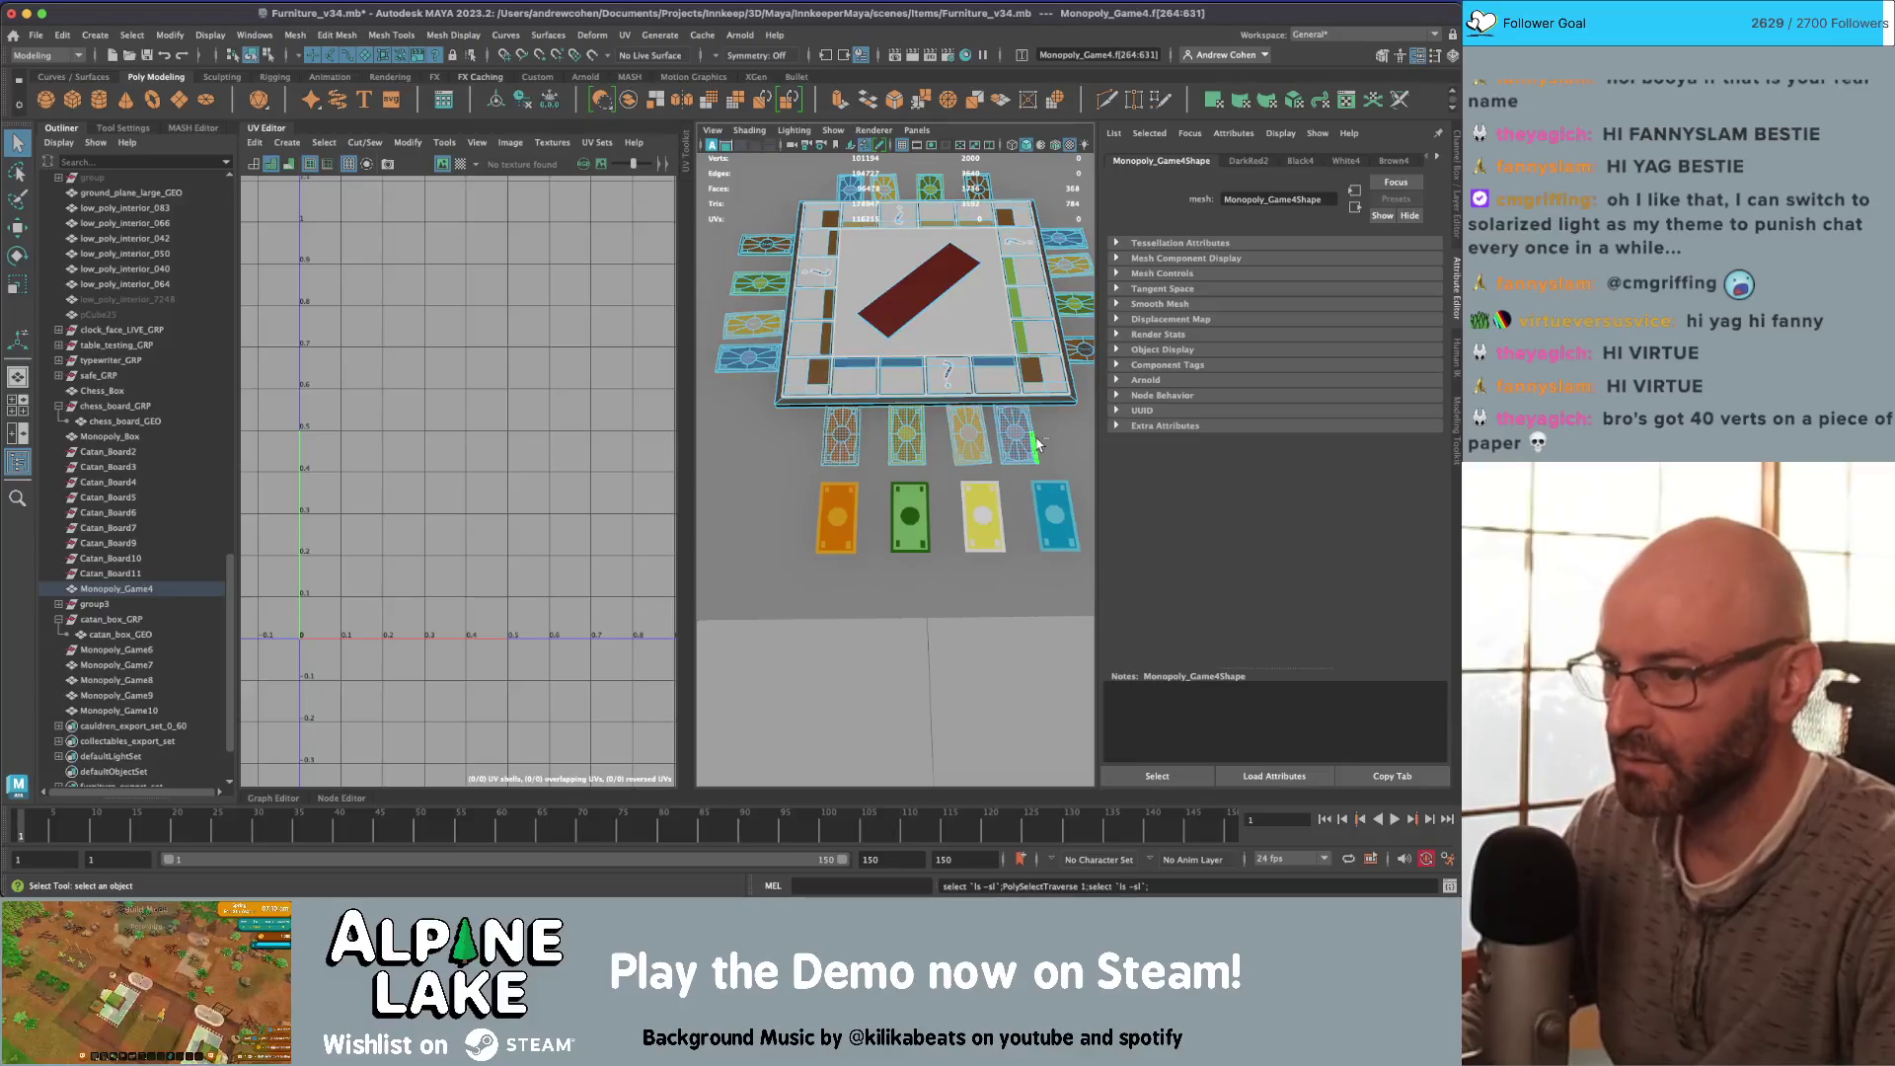
{"action": "left_click", "coordinate": [1035, 445]}
{"action": "mouse_move", "coordinate": [1035, 445]}
{"action": "left_mouse_down", "text": "alt"}
{"action": "mouse_move", "coordinate": [906, 401]}
{"action": "mouse_move", "coordinate": [900, 462]}
{"action": "left_mouse_up", "text": "alt"}
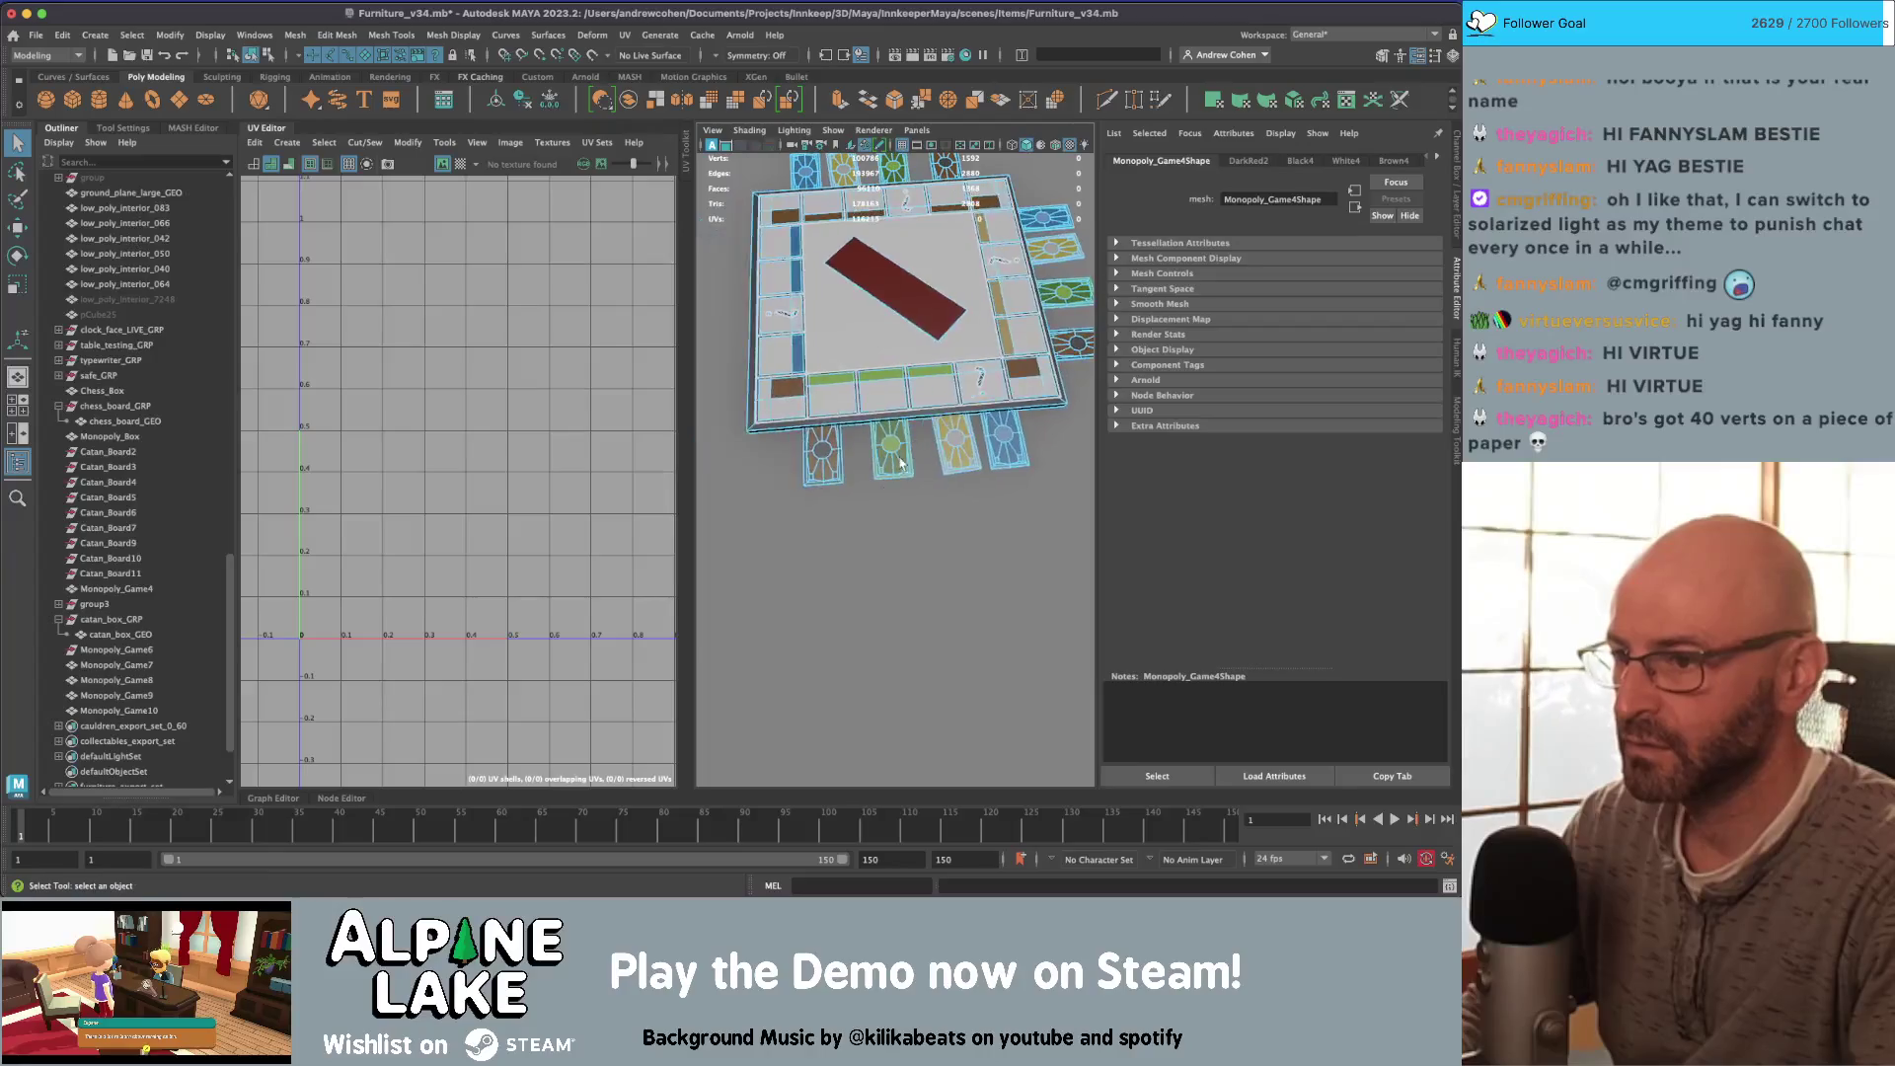
{"action": "left_click_drag", "start_coordinate": [1034, 450], "coordinate": [773, 437]}
{"action": "key", "text": "shift+period"}
{"action": "left_click", "coordinate": [1045, 448]}
Step: Select the row of card faces, grow to whole cards with Shift+>, and delete them
{"action": "scroll", "coordinate": [976, 488], "scroll_direction": "up", "scroll_amount": 5}
{"action": "mouse_move", "coordinate": [1009, 461]}
{"action": "left_mouse_down"}
{"action": "mouse_move", "coordinate": [1022, 446]}
{"action": "mouse_move", "coordinate": [766, 266]}
{"action": "left_mouse_up"}
{"action": "key", "text": "shift+period"}
{"action": "left_click", "coordinate": [1021, 450]}
{"action": "left_click_drag", "start_coordinate": [766, 266], "coordinate": [888, 313]}
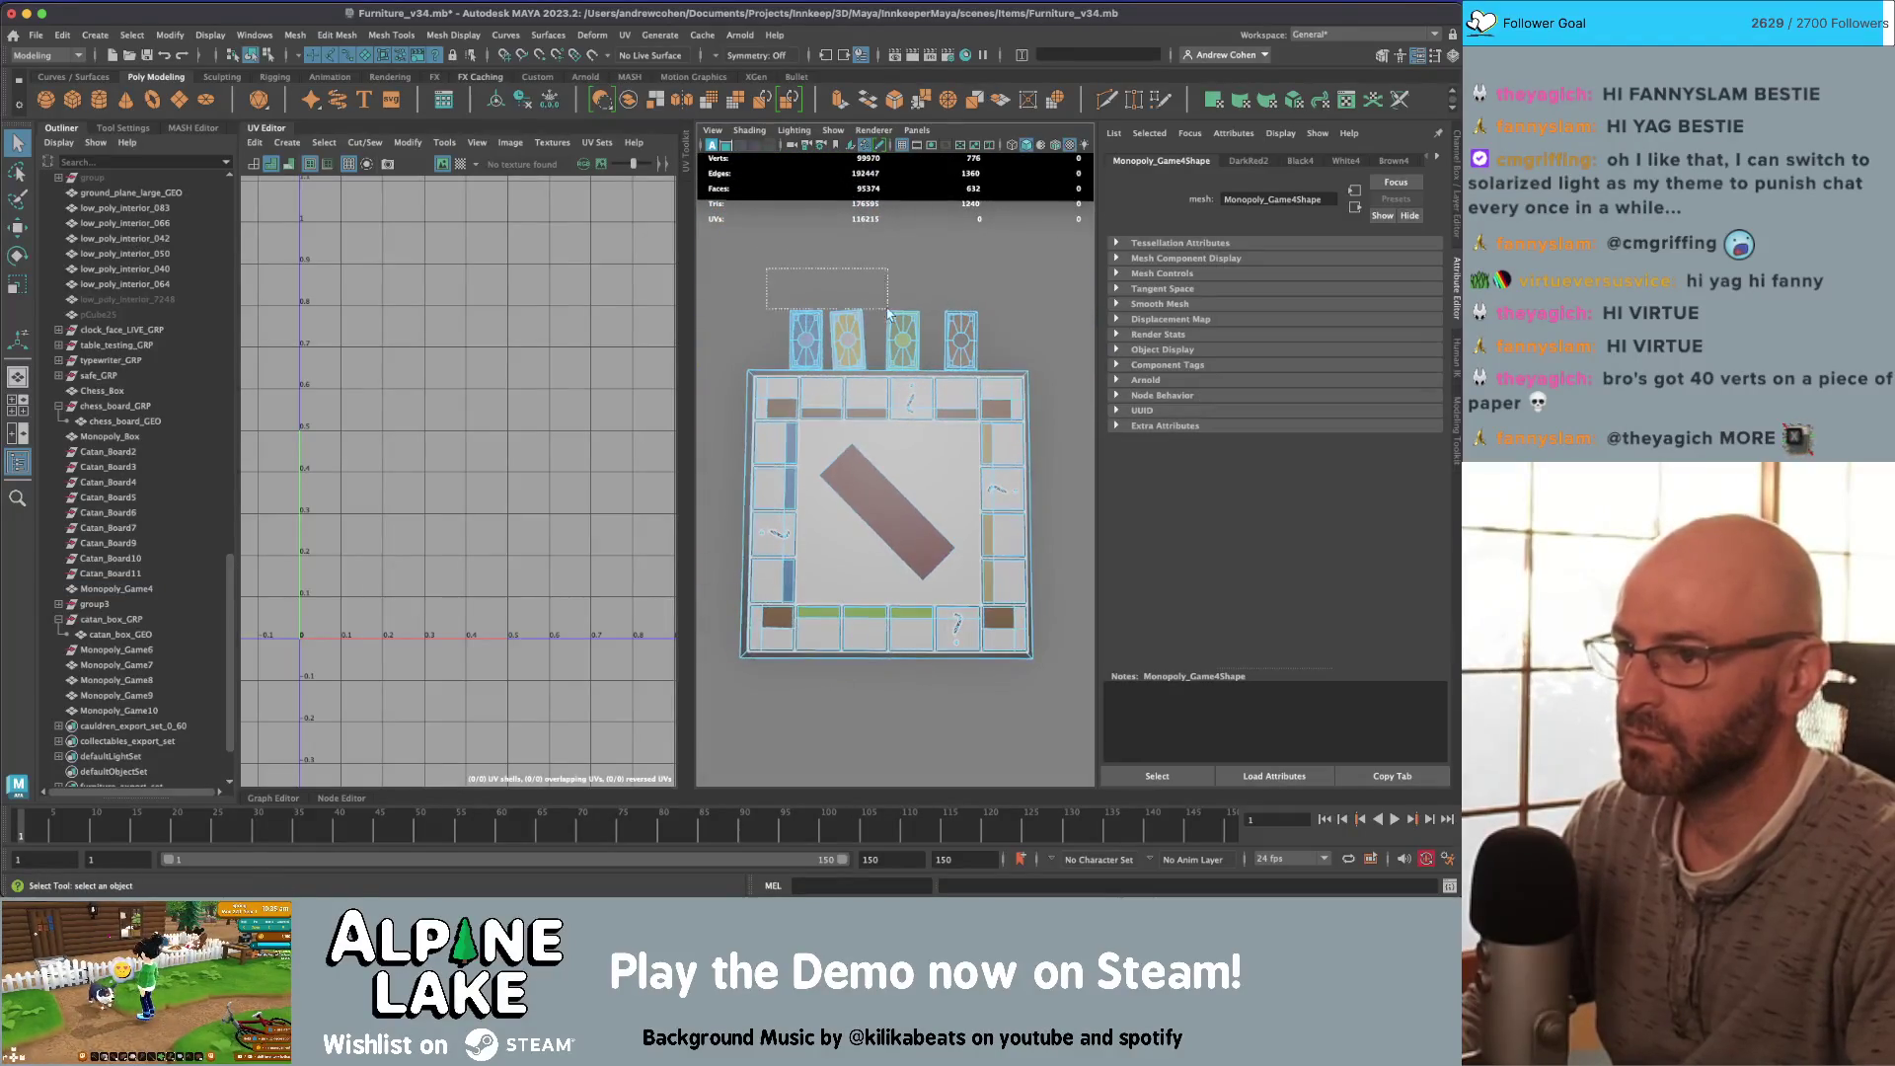
{"action": "key", "text": "shift+period"}
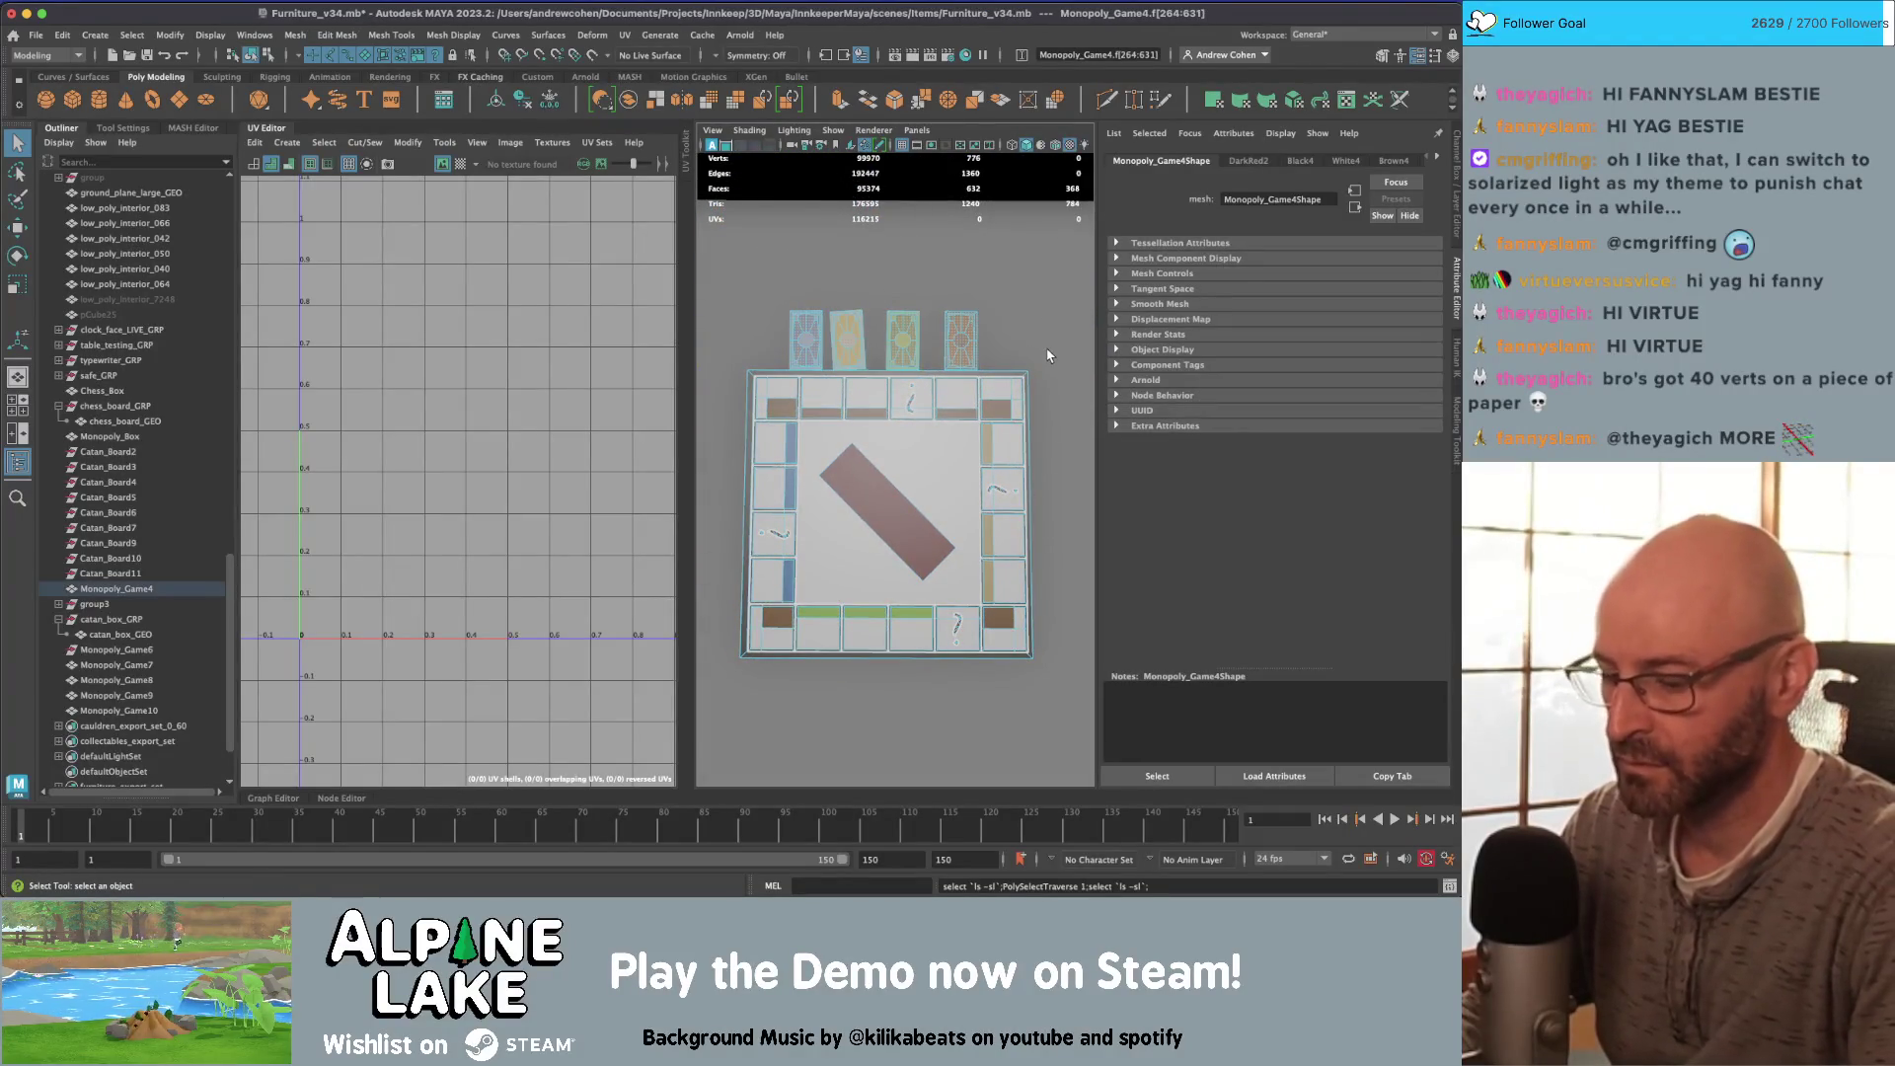
{"action": "key", "text": "Delete"}
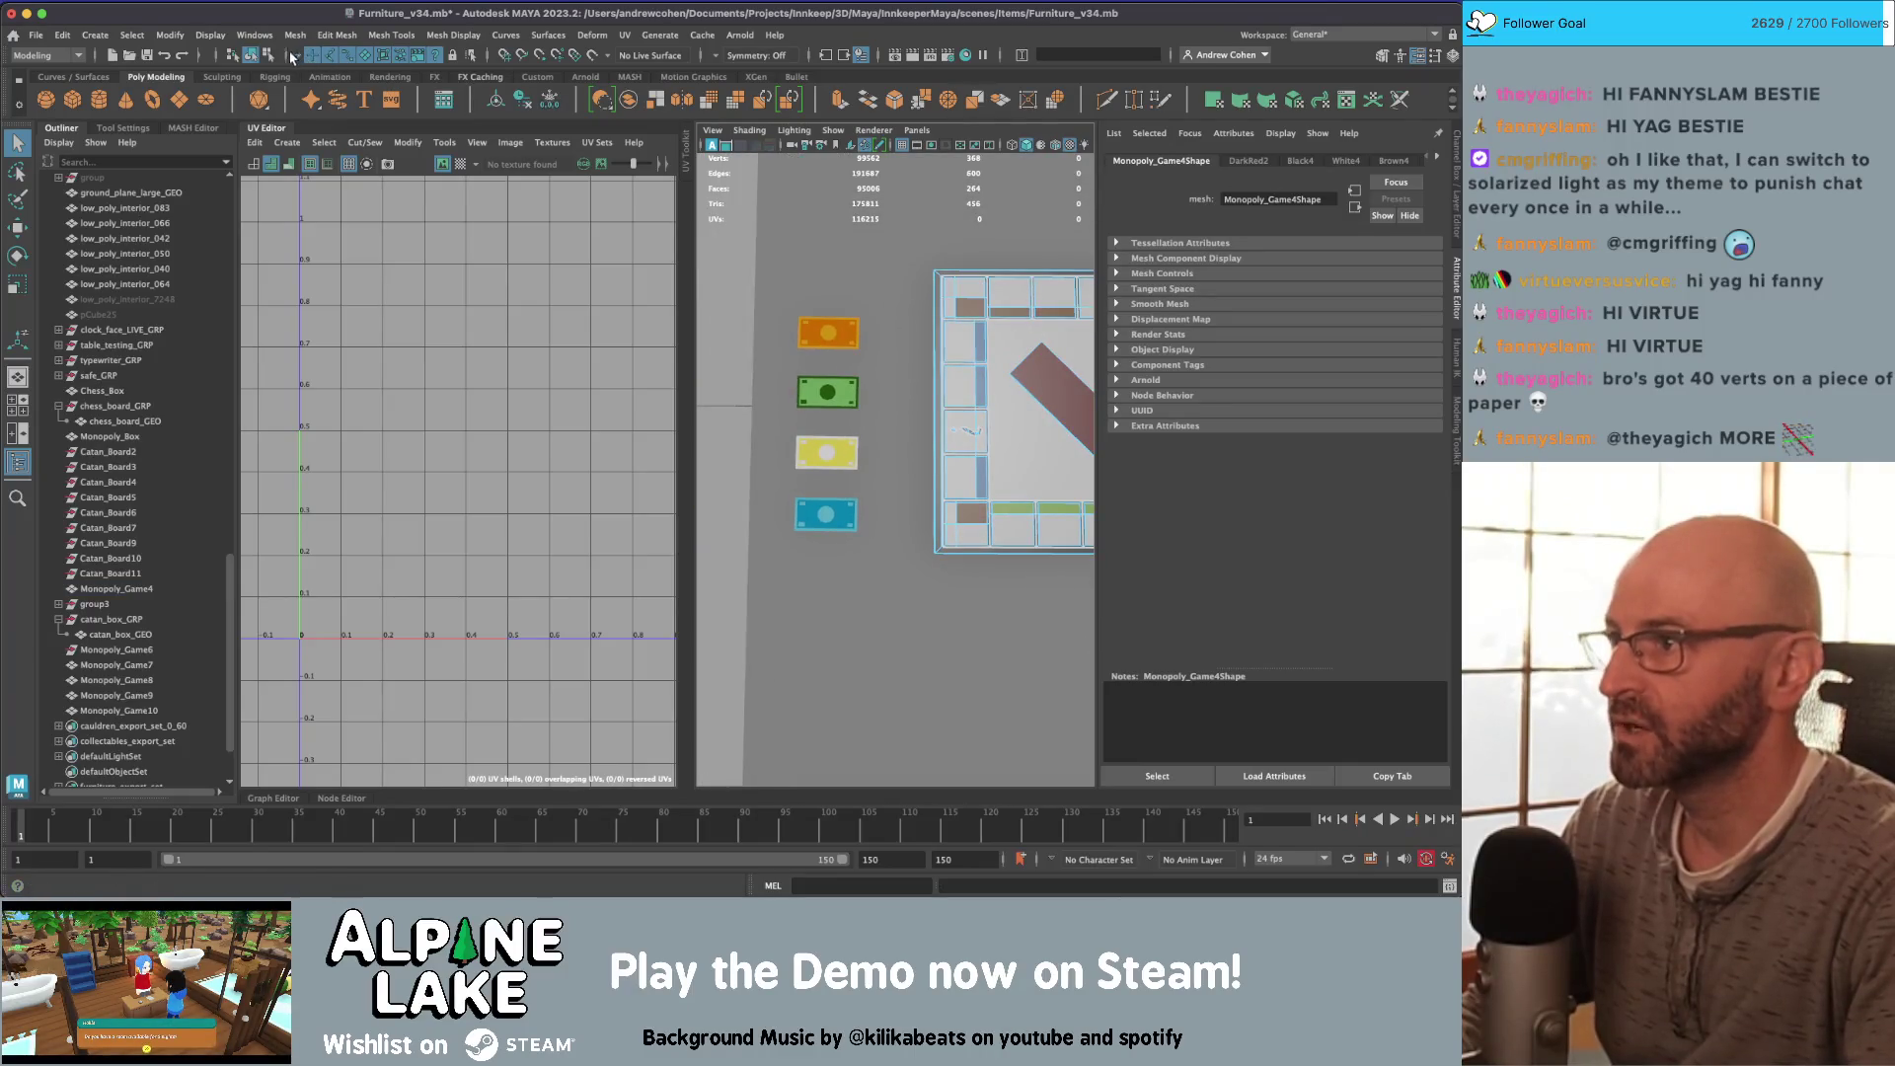
{"action": "left_click_drag", "start_coordinate": [770, 296], "coordinate": [874, 478]}
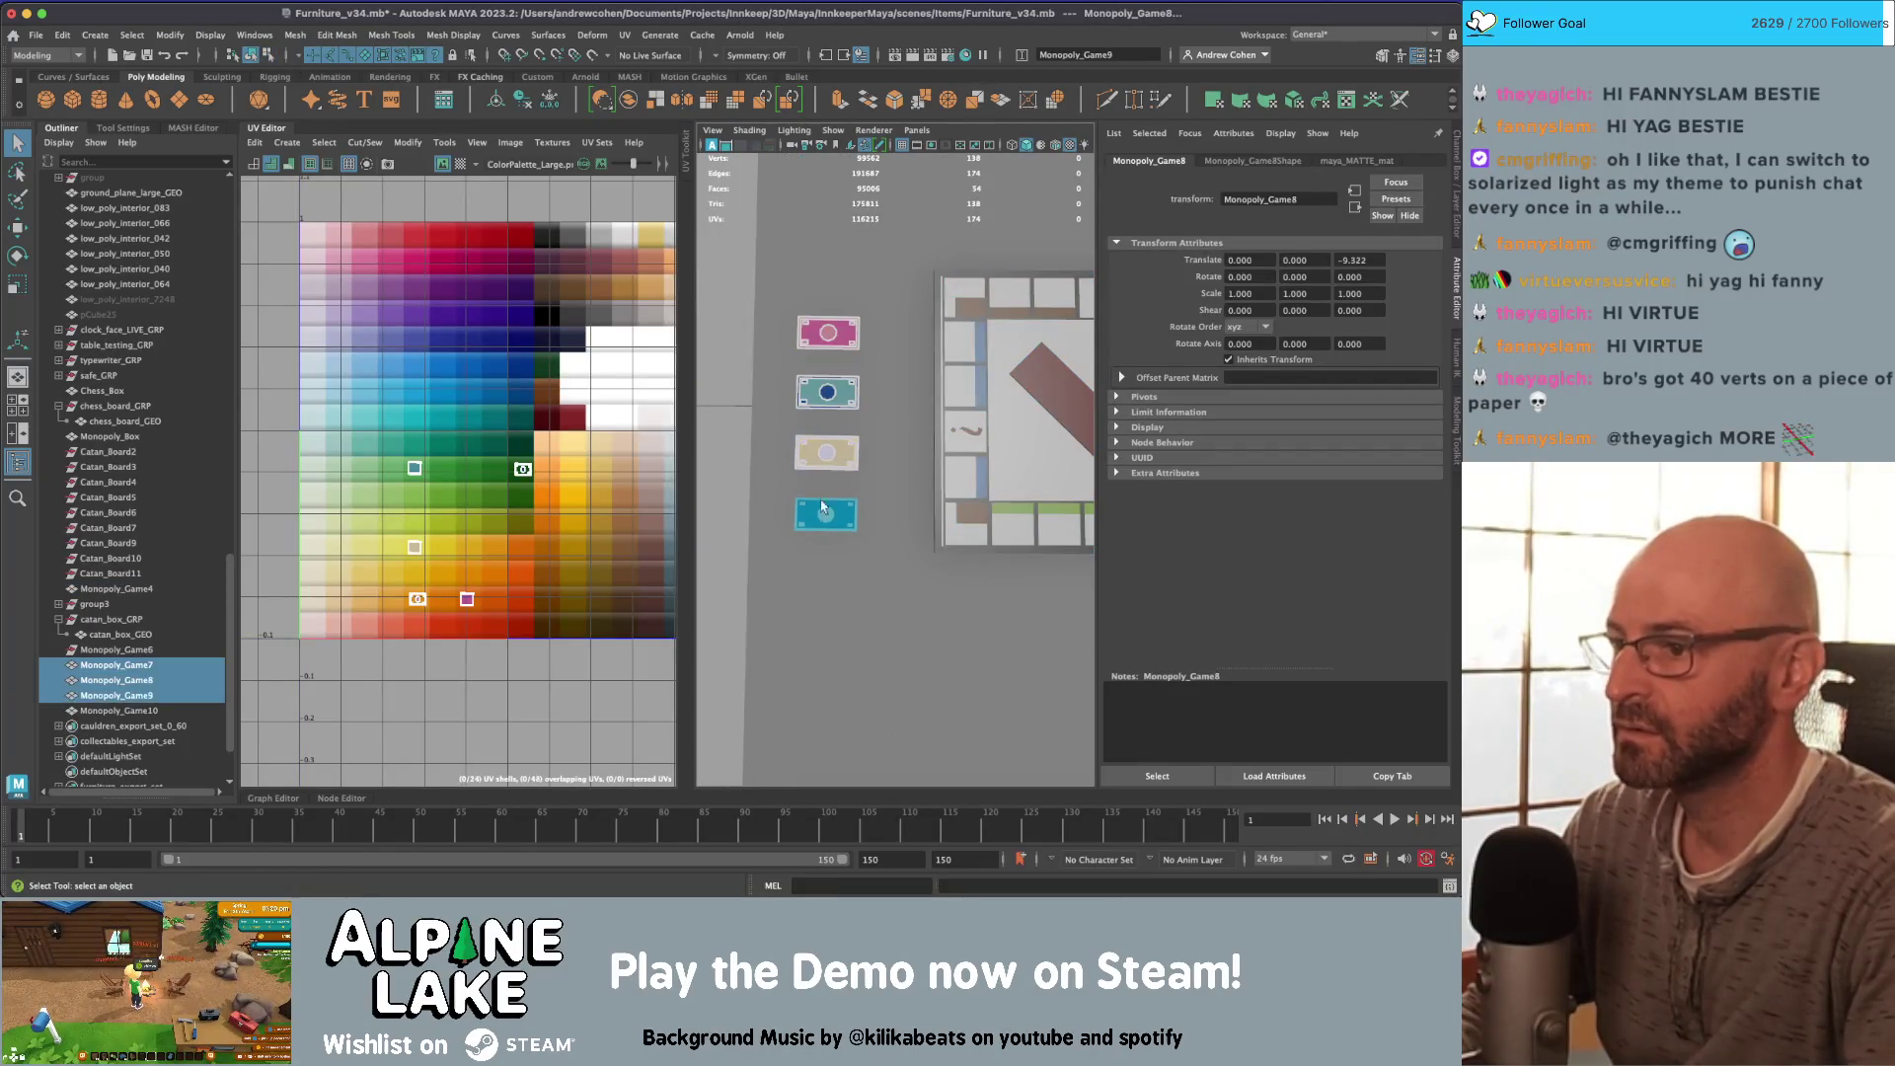
Step: Move the four bills toward the board, trial a duplicate and grouping, then undo
{"action": "left_click", "coordinate": [822, 506], "text": "shift"}
{"action": "key", "text": "w"}
{"action": "left_click_drag", "start_coordinate": [887, 509], "coordinate": [910, 509]}
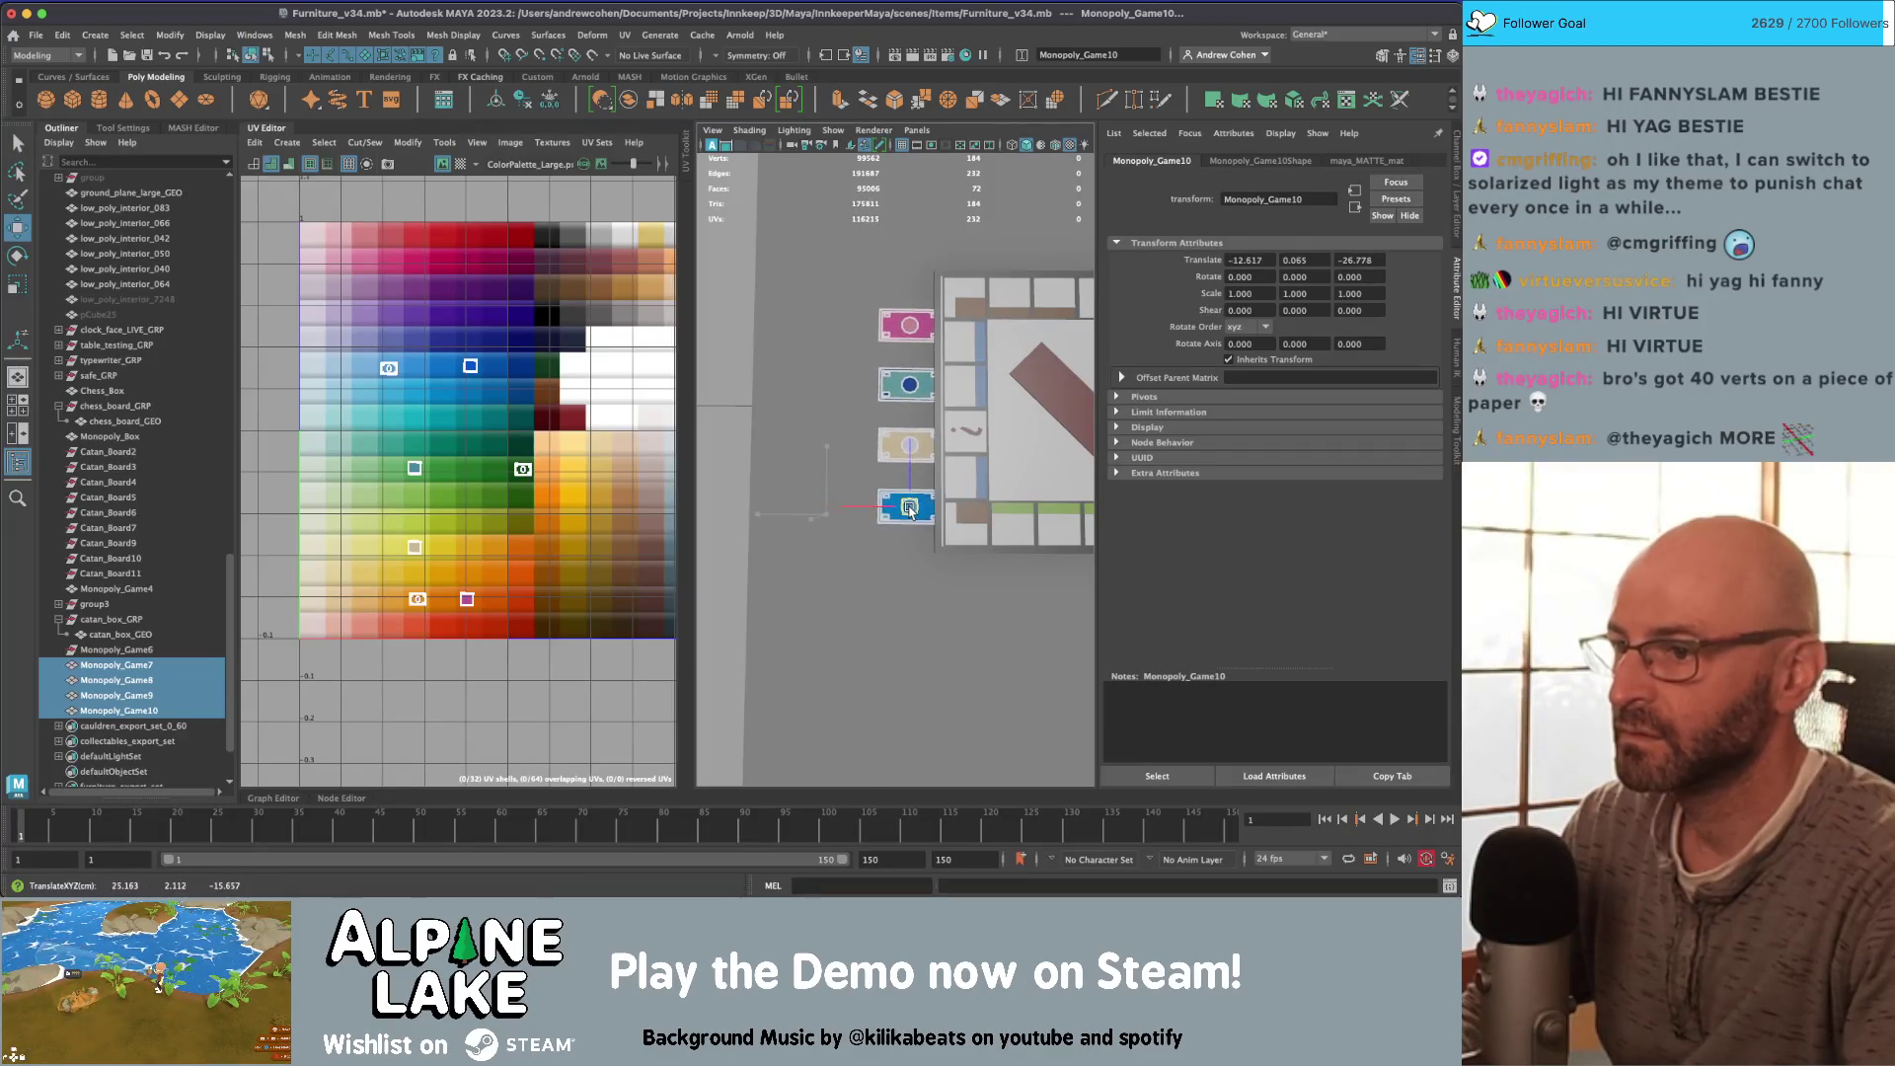
{"action": "scroll", "coordinate": [919, 476], "scroll_direction": "down", "scroll_amount": 3}
{"action": "key", "text": "ctrl+d"}
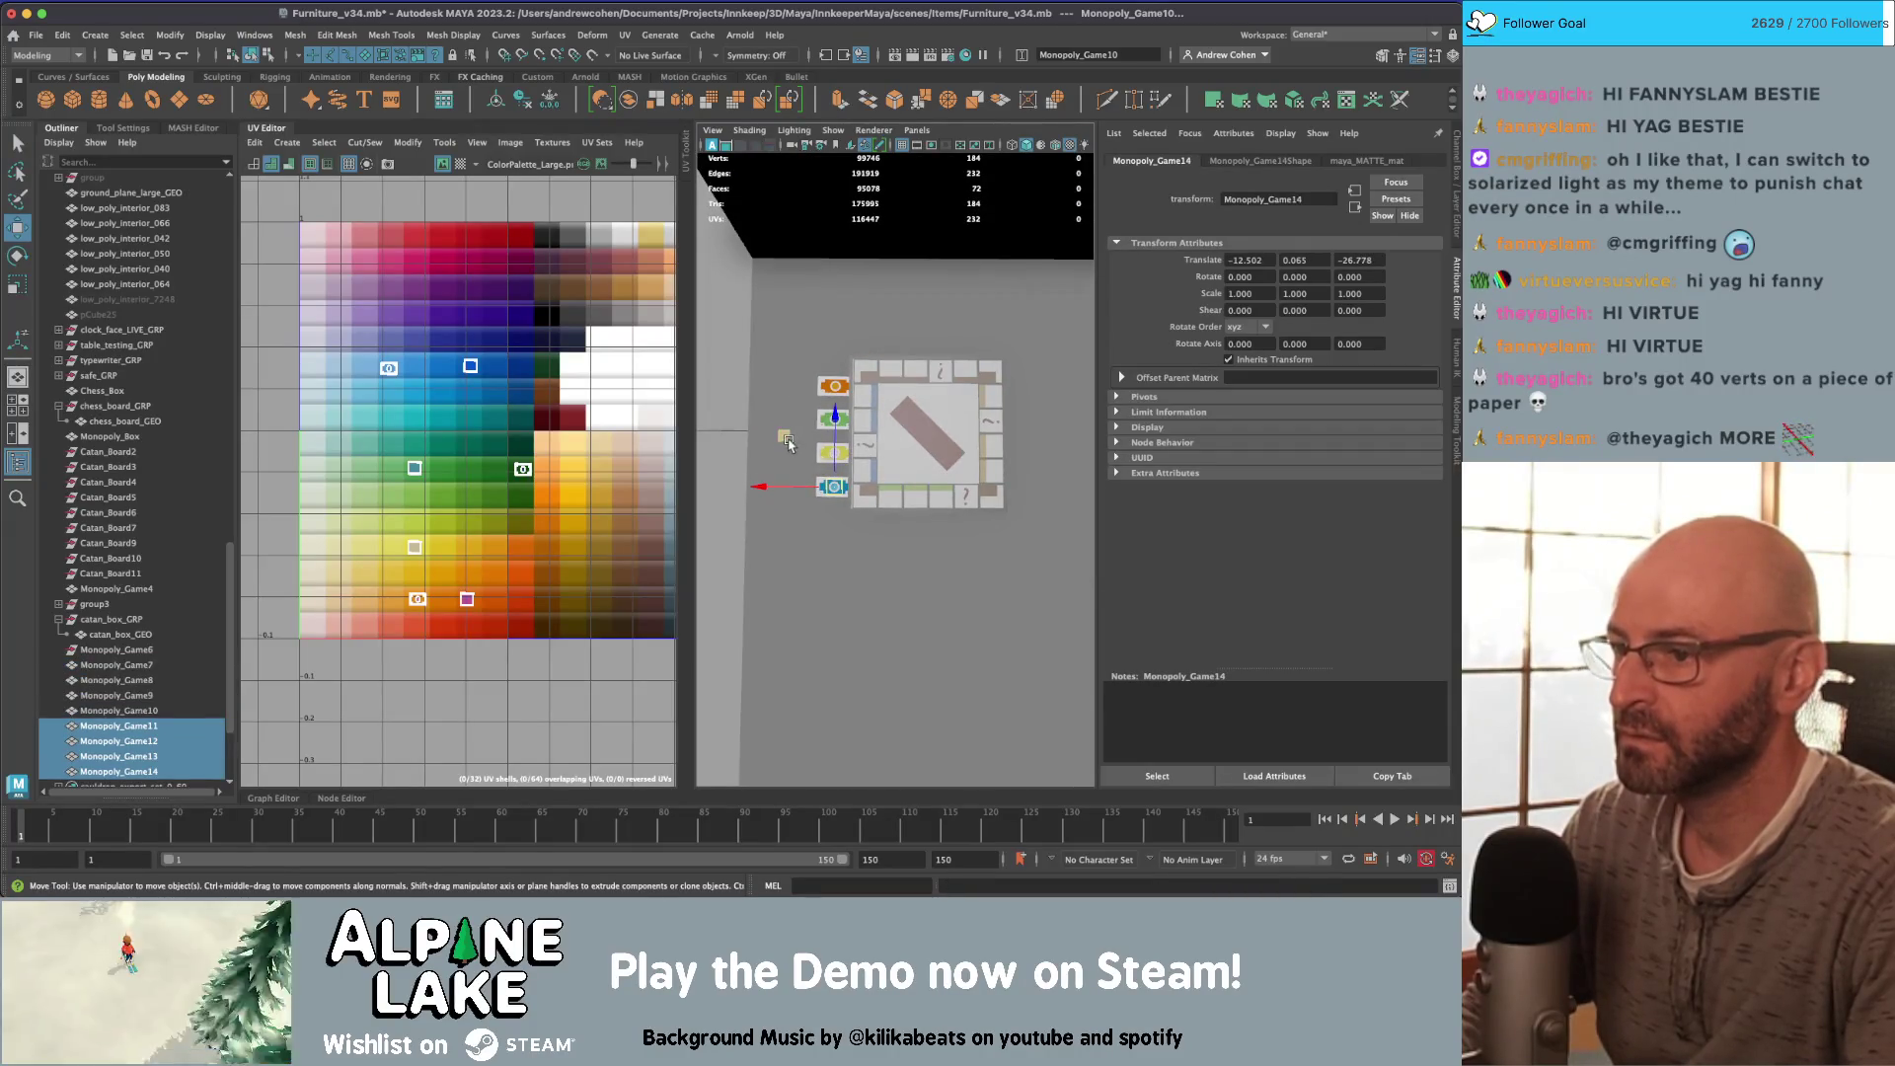
{"action": "left_click_drag", "start_coordinate": [787, 435], "coordinate": [990, 441]}
{"action": "key", "text": "ctrl+g"}
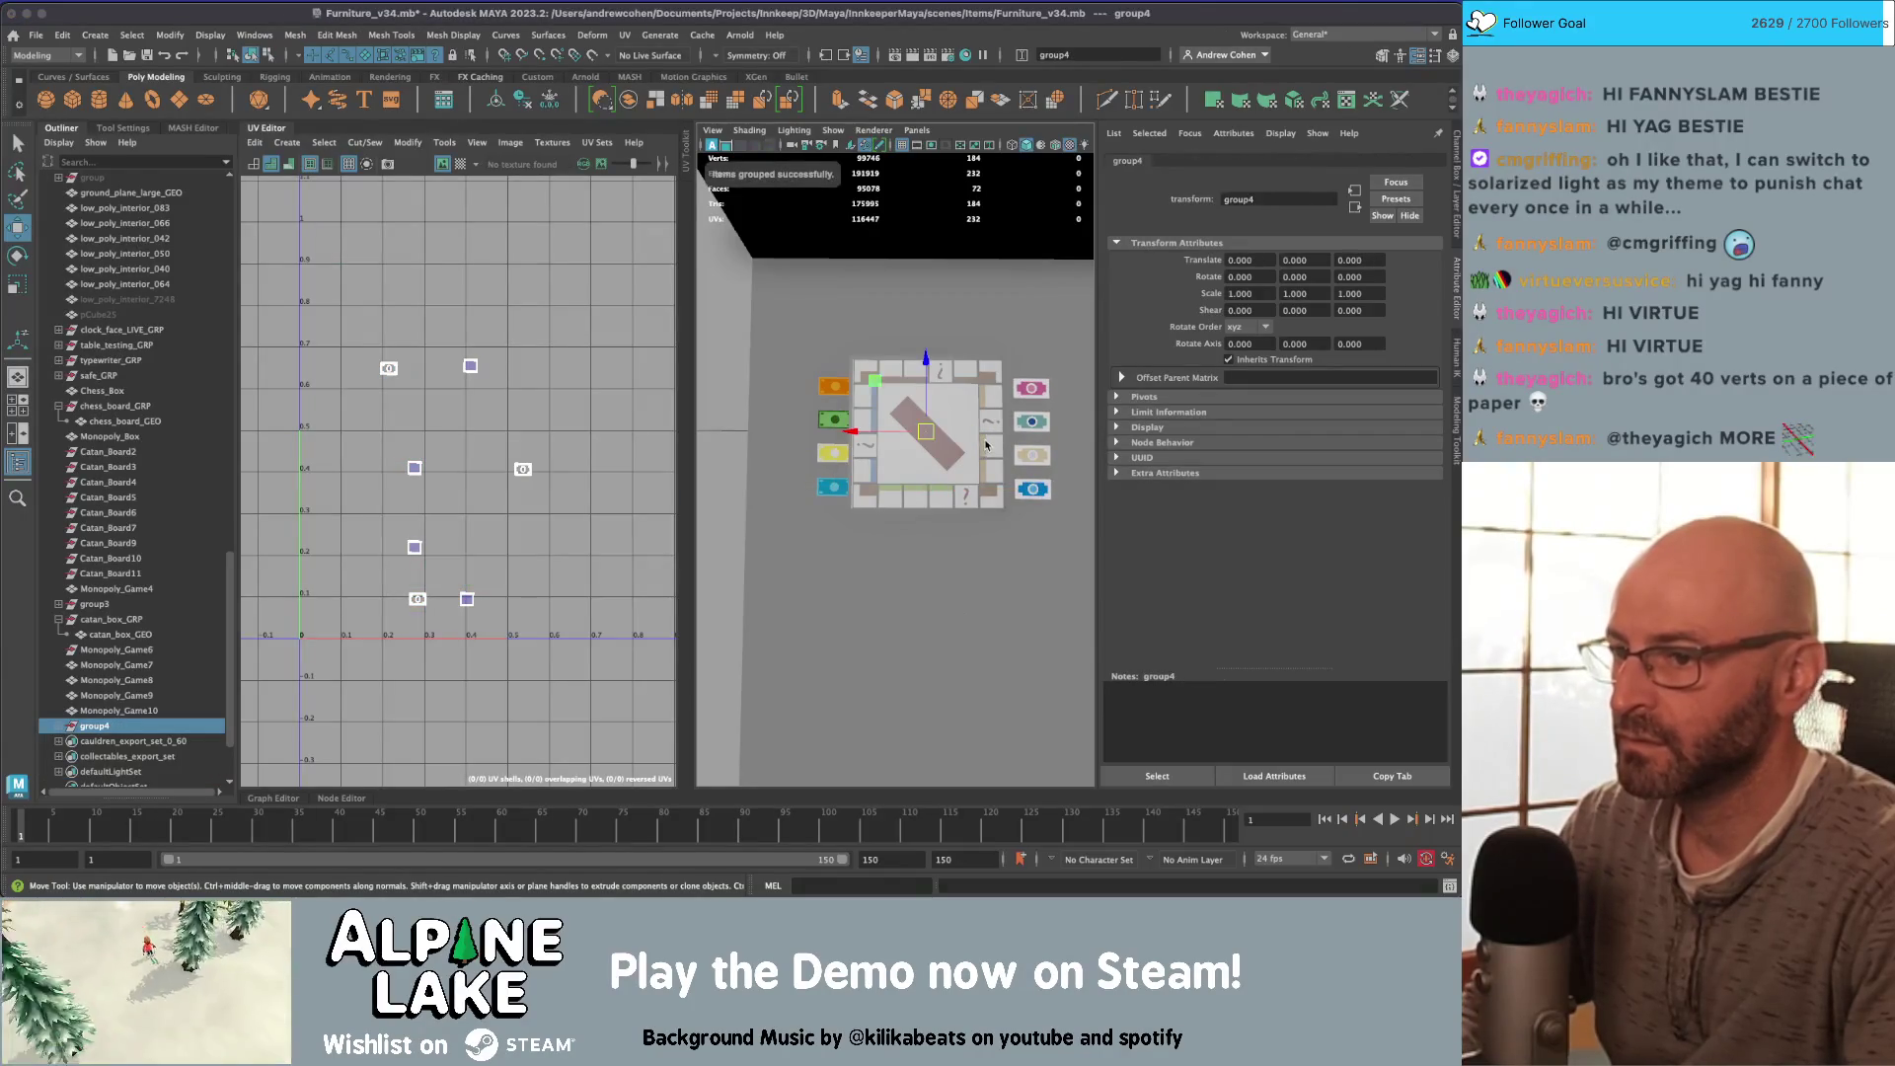
{"action": "key", "text": "e"}
{"action": "key", "text": "ctrl+z"}
{"action": "key", "text": "ctrl+z"}
{"action": "key", "text": "ctrl+z"}
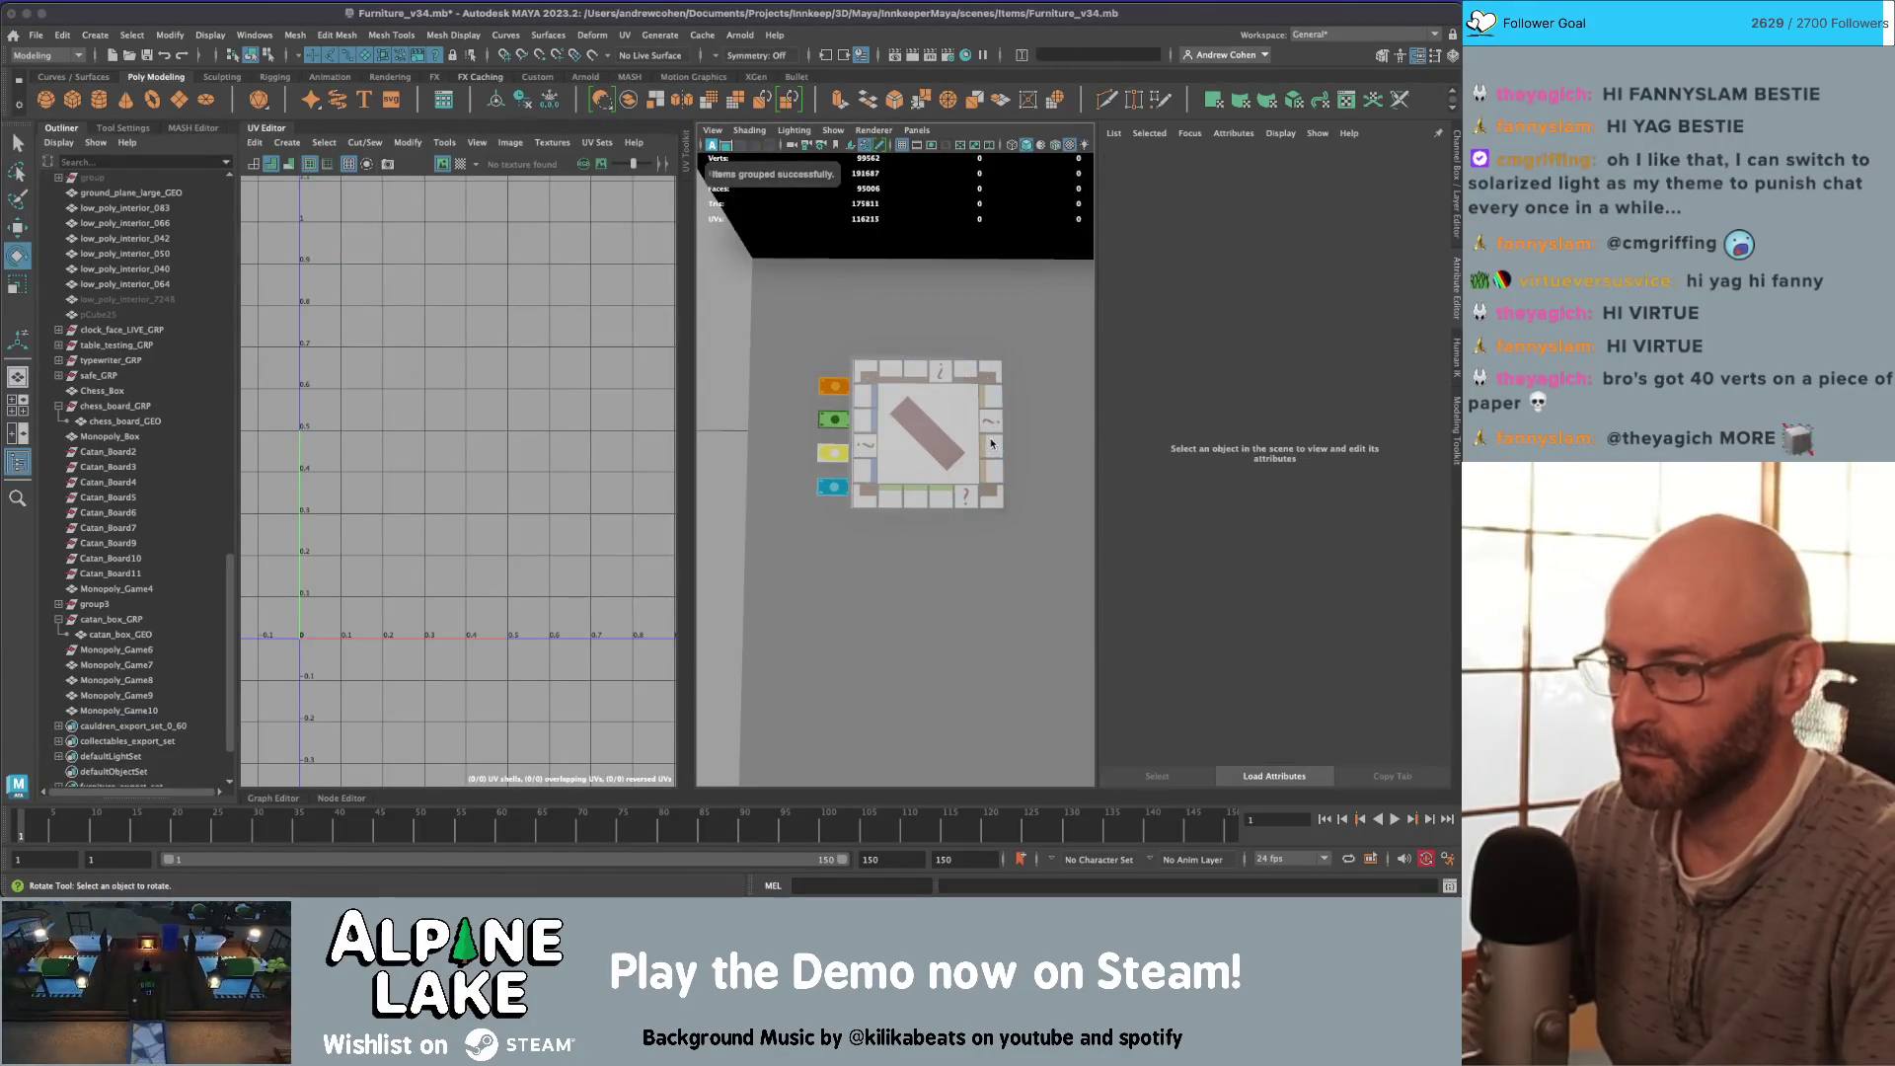
{"action": "key", "text": "q"}
Step: Combine the four money bills into a single object with Mesh > Combine
{"action": "left_click_drag", "start_coordinate": [808, 404], "coordinate": [834, 453]}
{"action": "left_click", "coordinate": [834, 453], "text": "shift"}
{"action": "left_click", "coordinate": [832, 487], "text": "shift"}
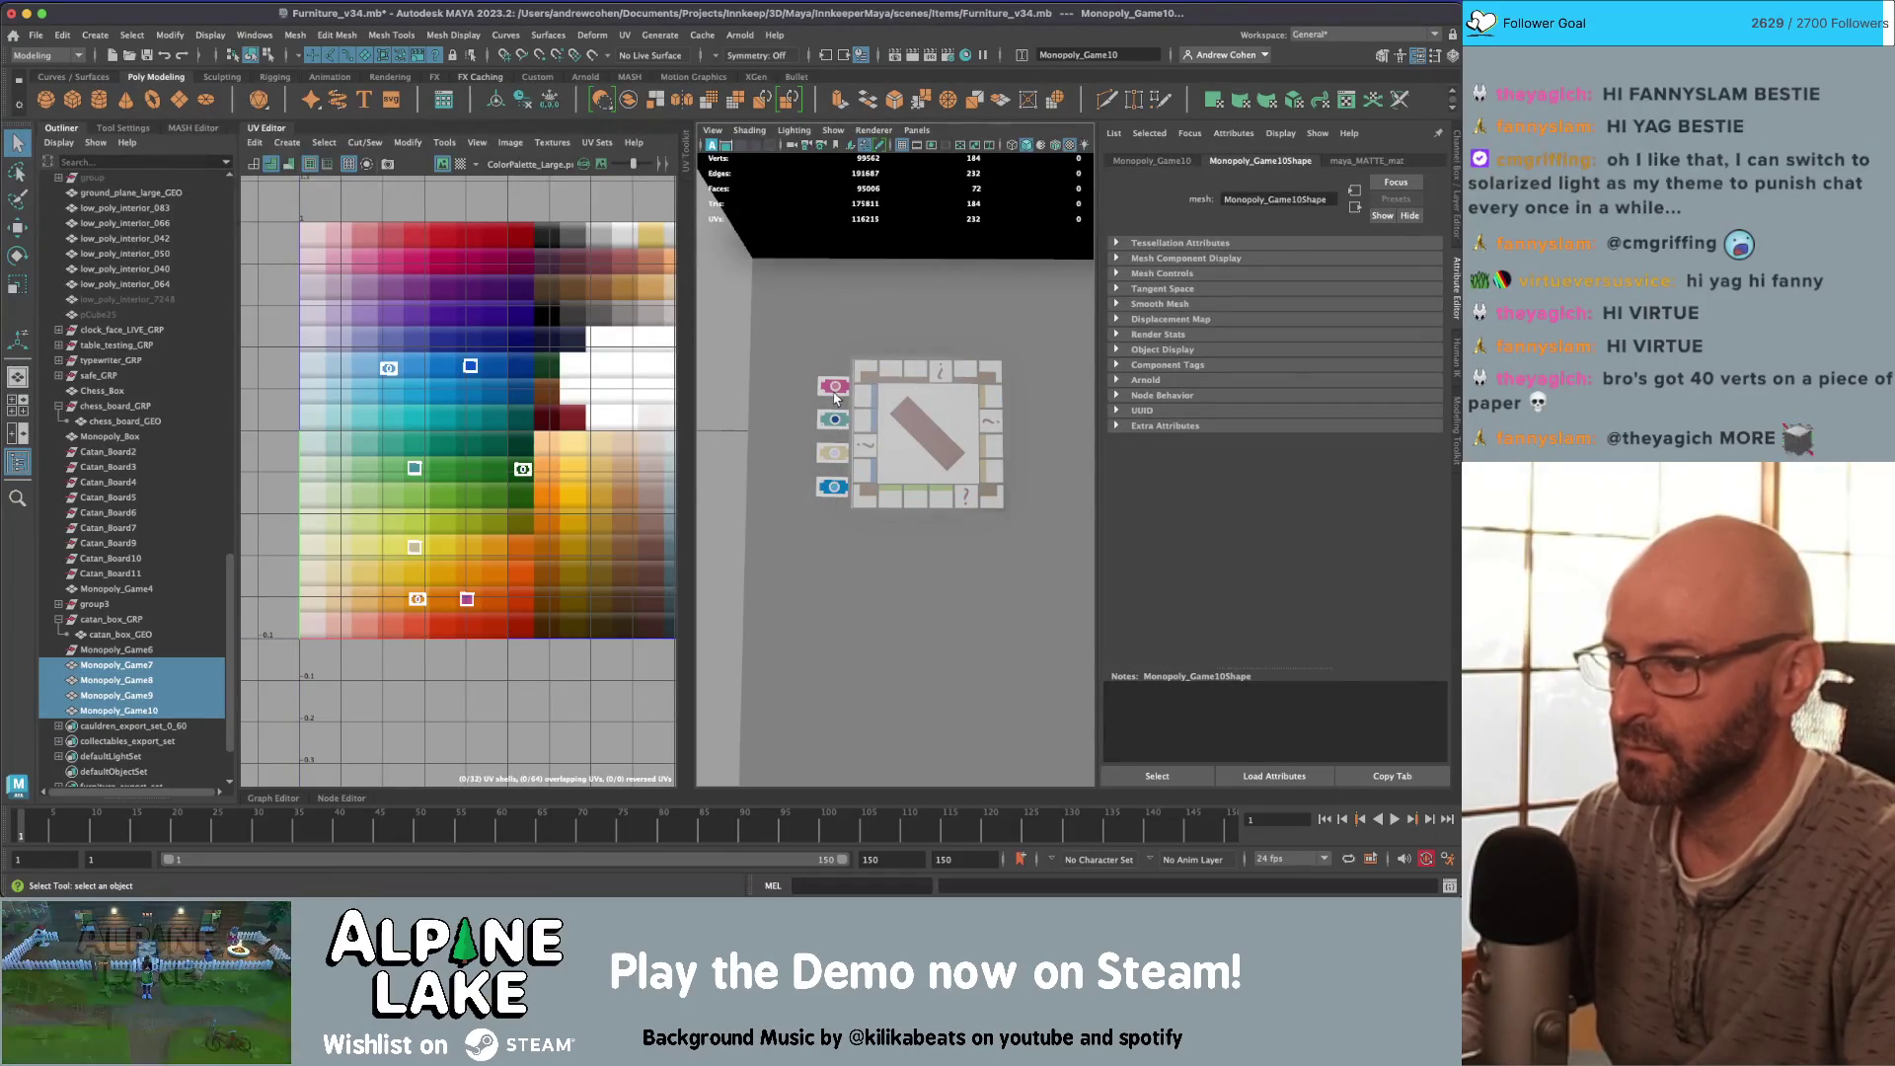
{"action": "key", "text": "ctrl+g"}
{"action": "key", "text": "w"}
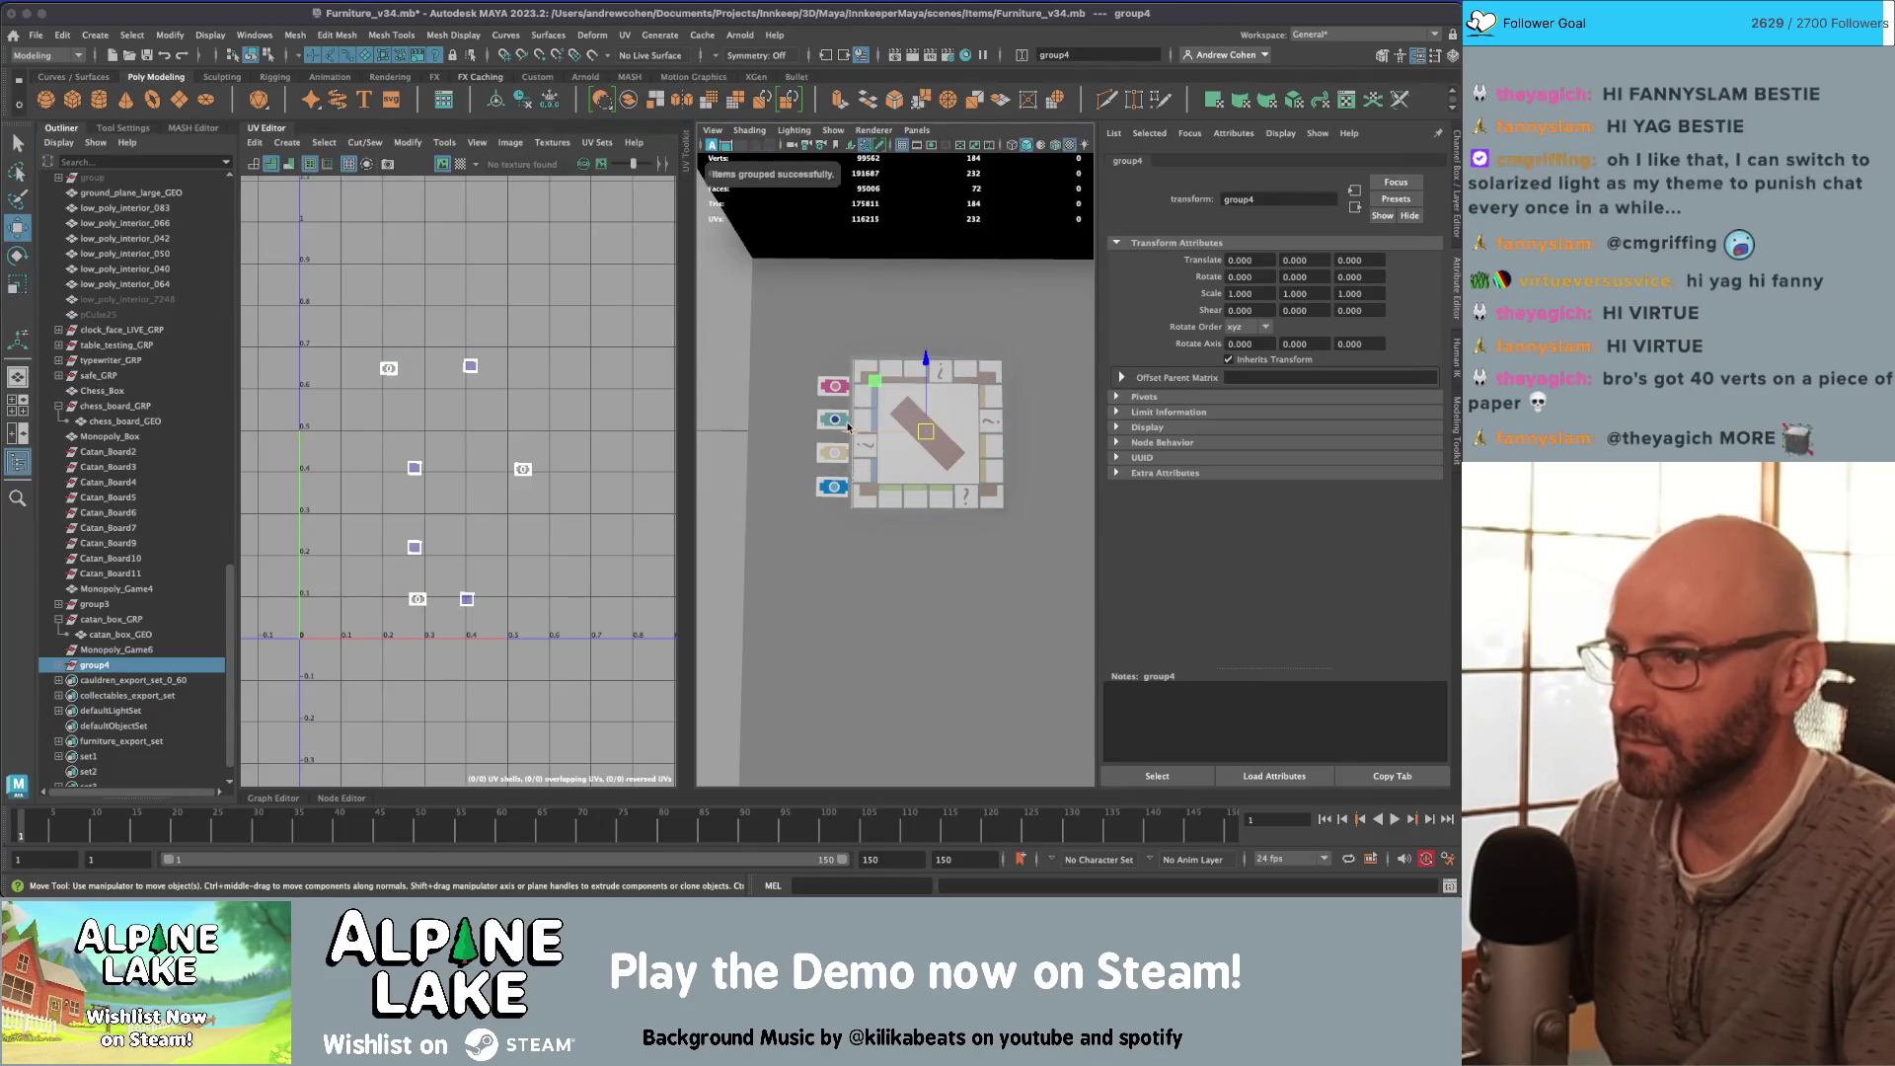
{"action": "key", "text": "ctrl+z"}
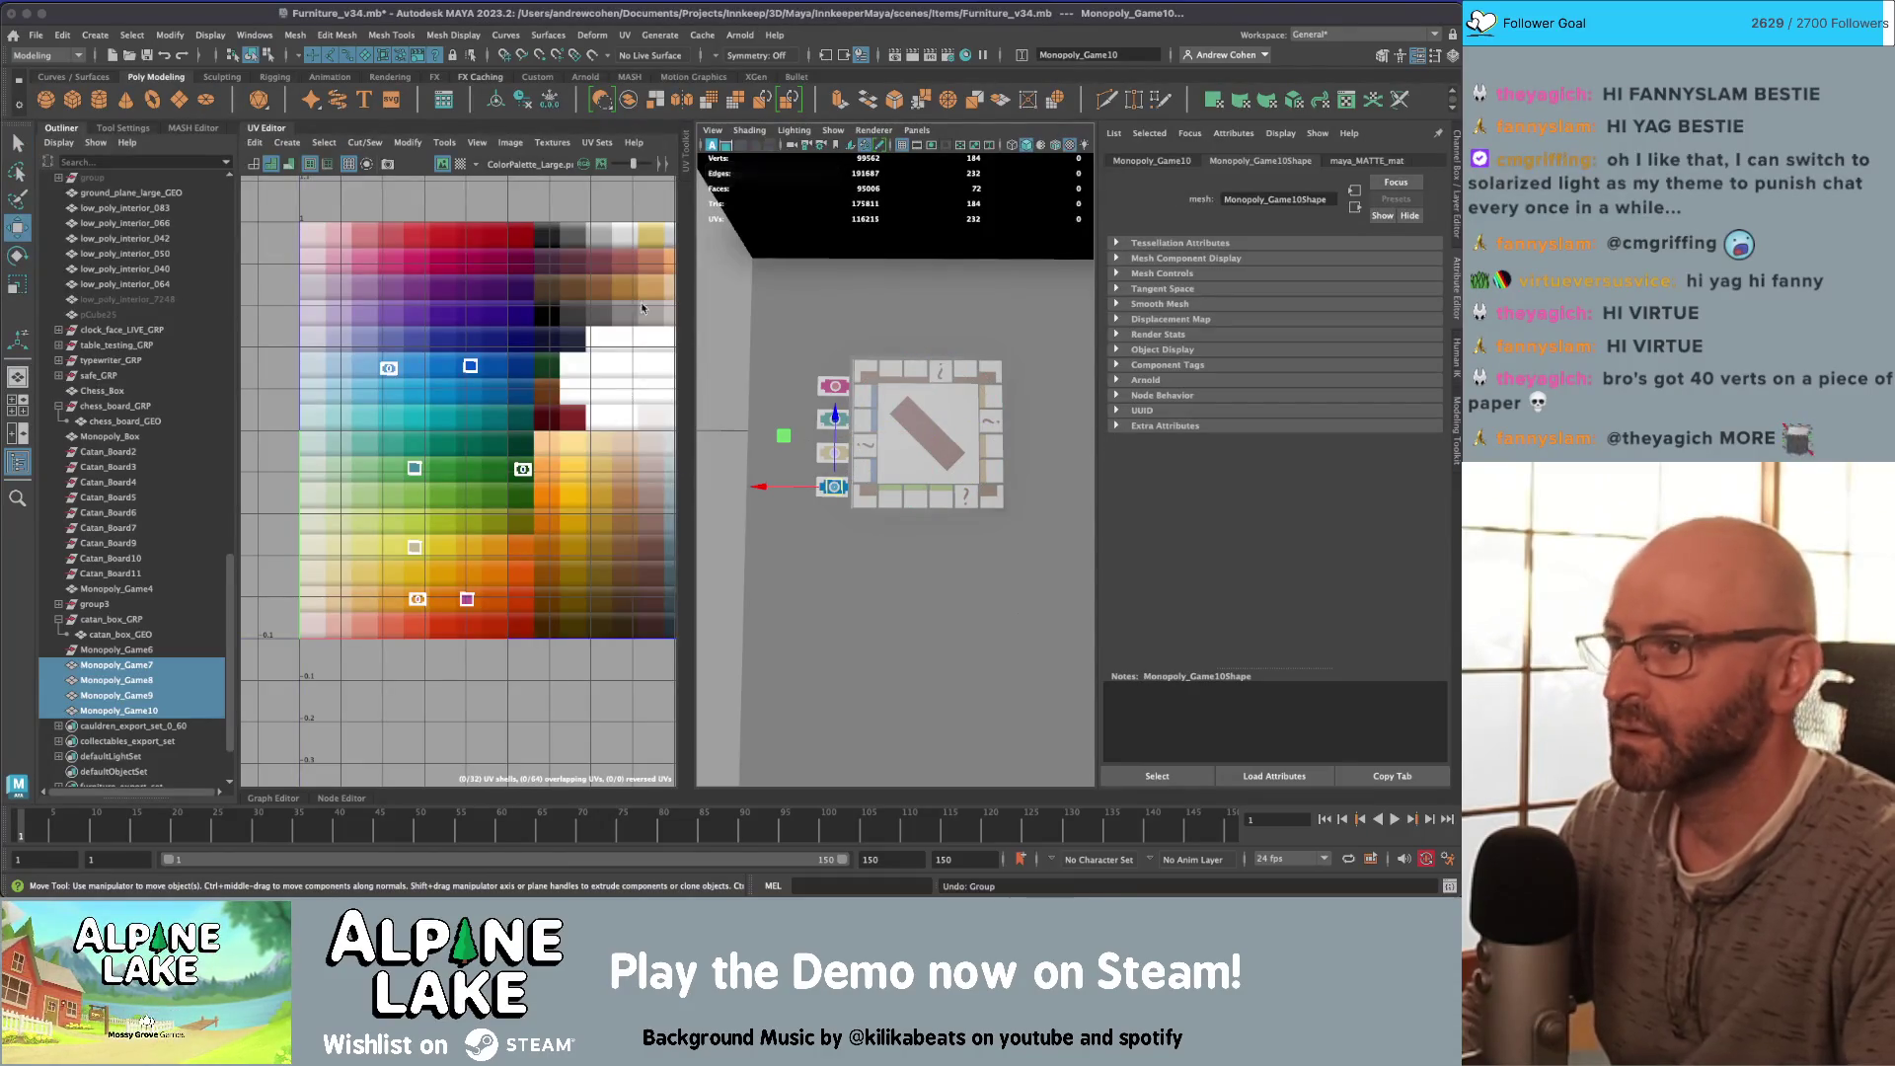
{"action": "left_click", "coordinate": [664, 120]}
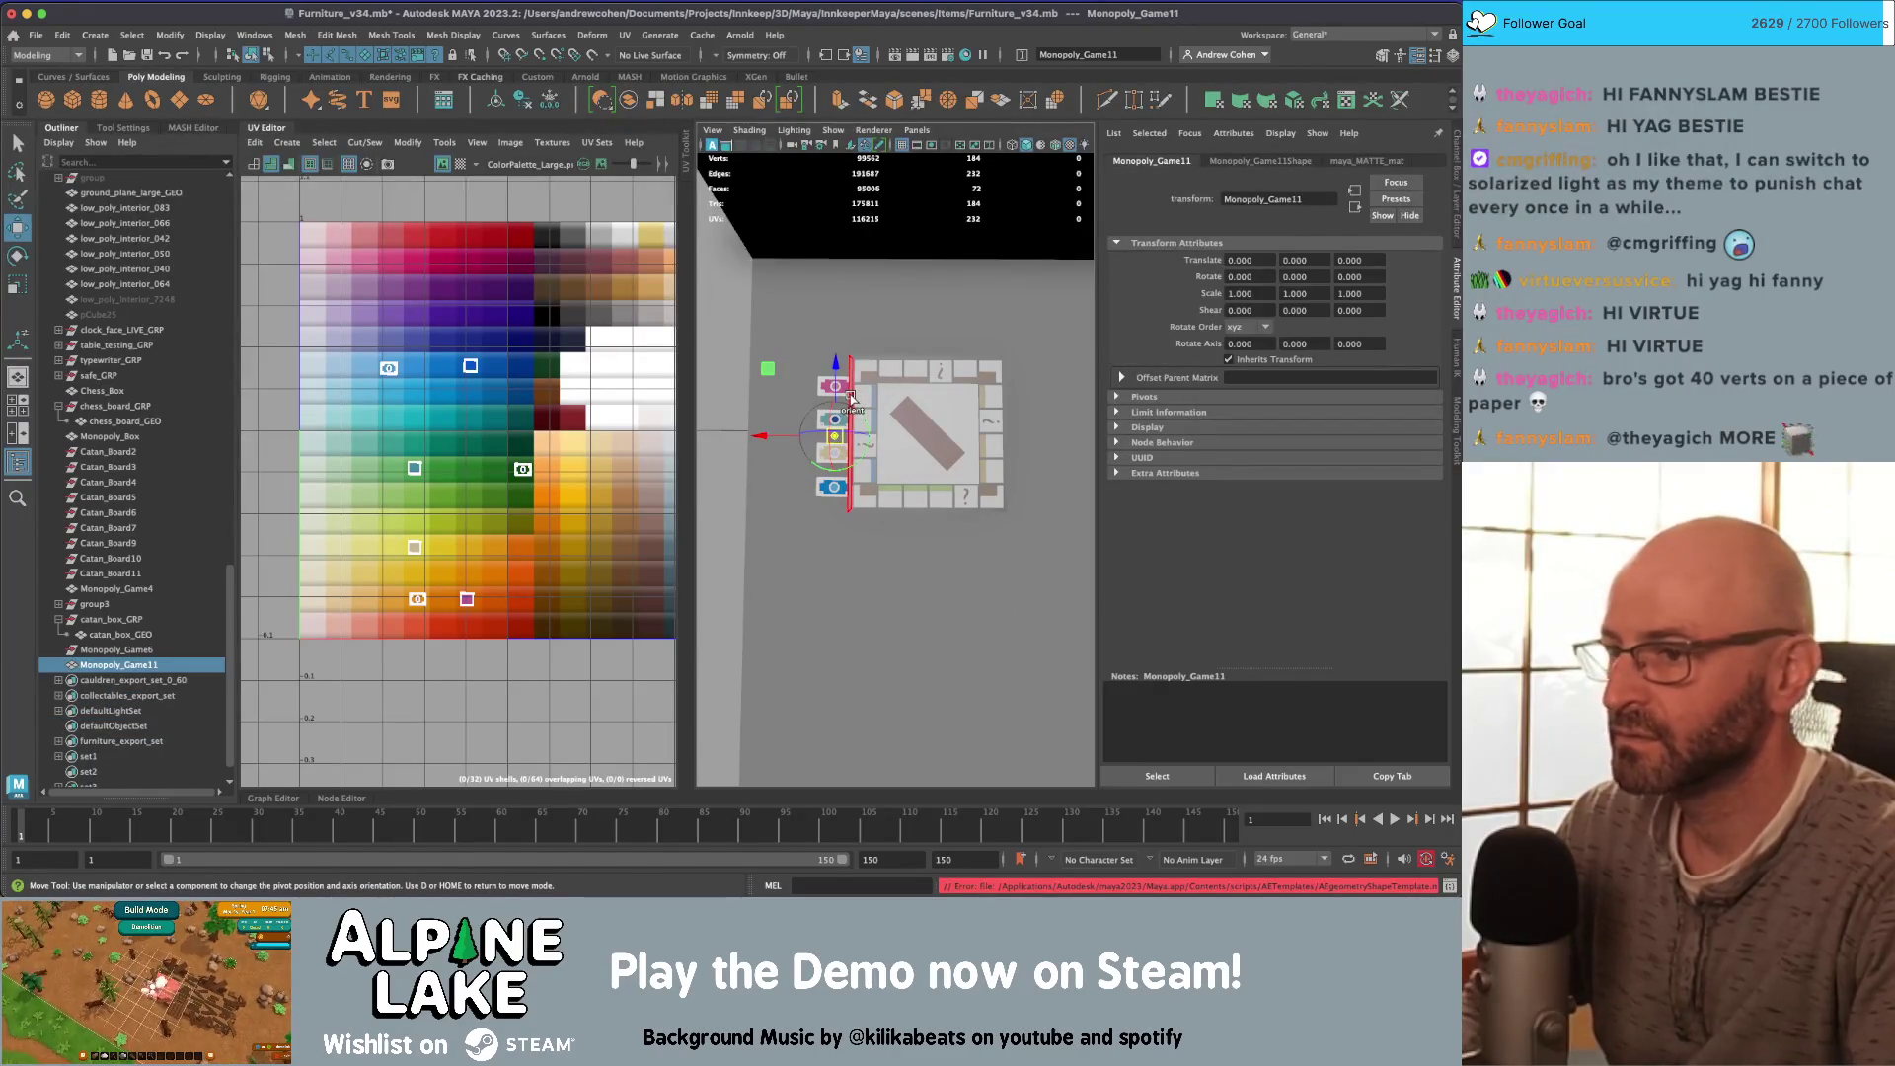
Step: Duplicate the combined bill row and place copies along the bottom, right and top edges
{"action": "key", "text": "ctrl+d"}
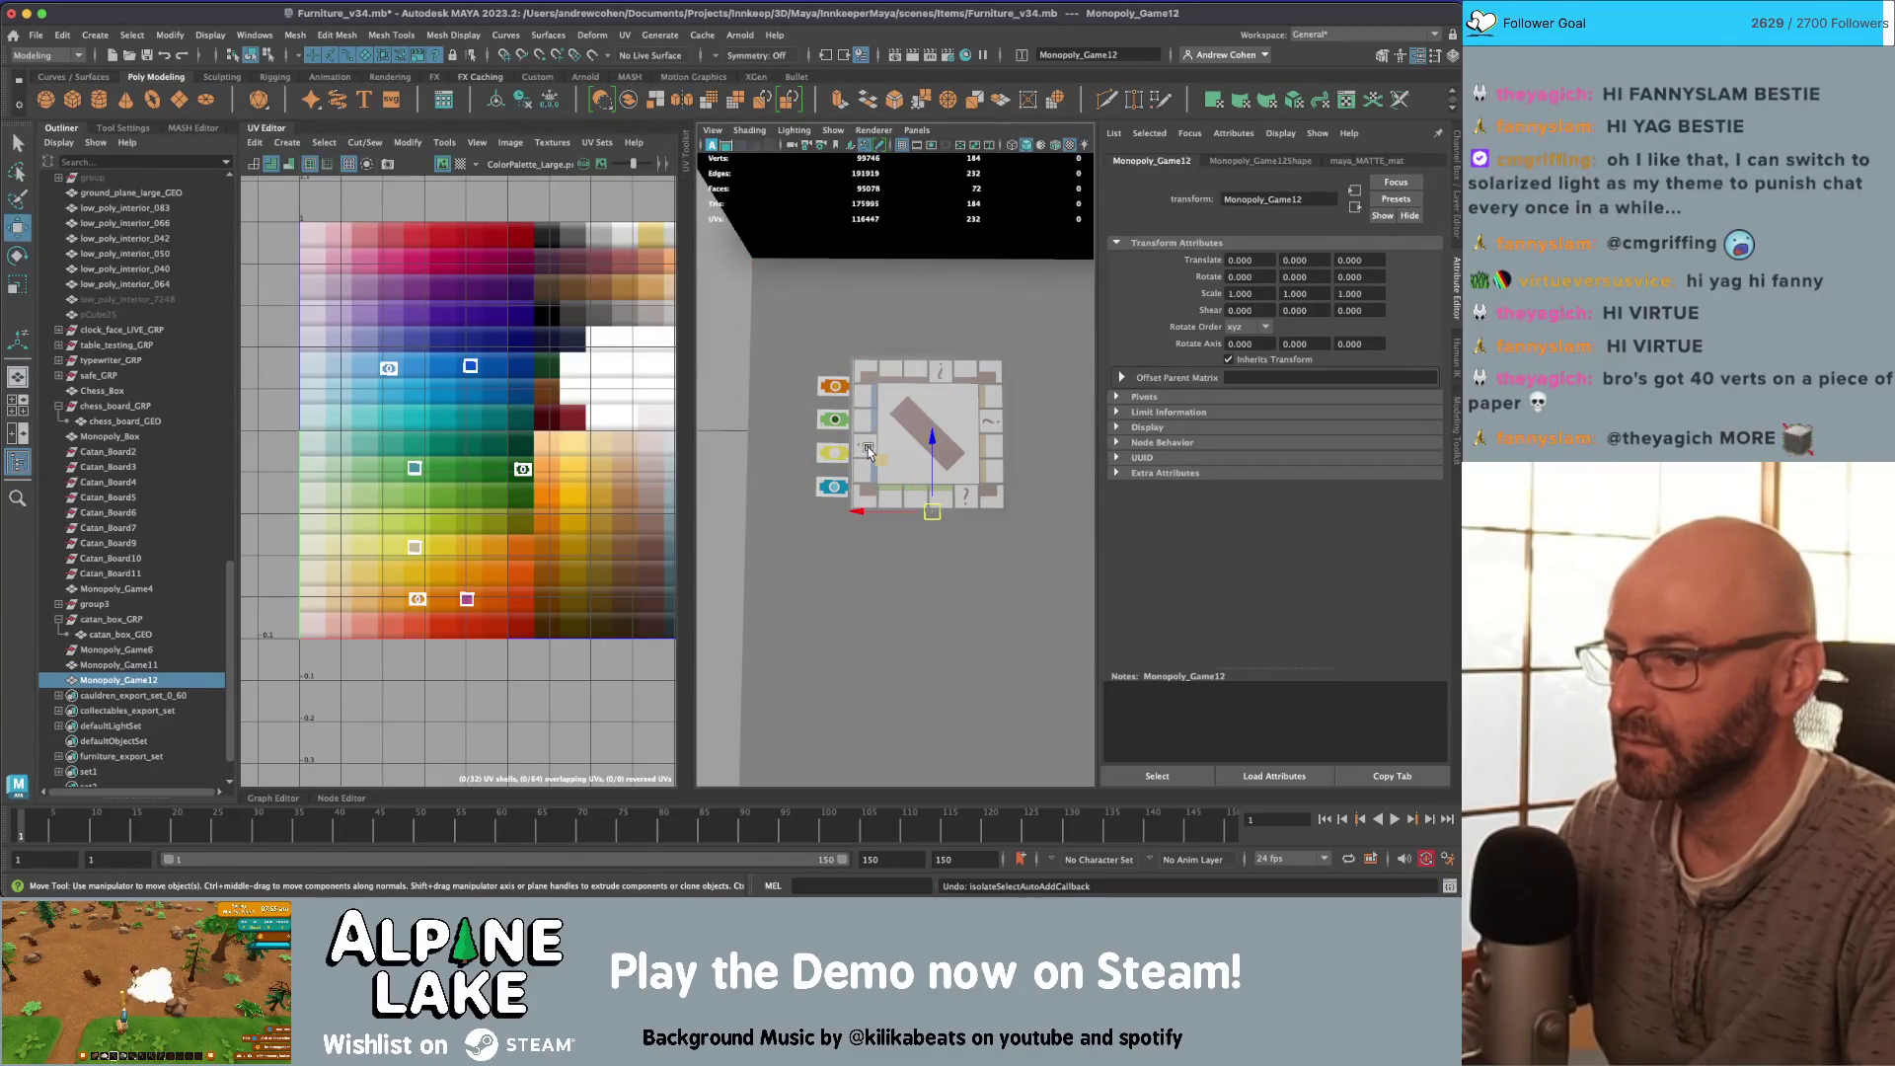
{"action": "left_click", "coordinate": [867, 451]}
{"action": "mouse_move", "coordinate": [799, 439]}
{"action": "left_mouse_down"}
{"action": "mouse_move", "coordinate": [913, 533]}
{"action": "mouse_move", "coordinate": [918, 587]}
{"action": "mouse_move", "coordinate": [957, 593]}
{"action": "left_mouse_up"}
{"action": "key", "text": "e"}
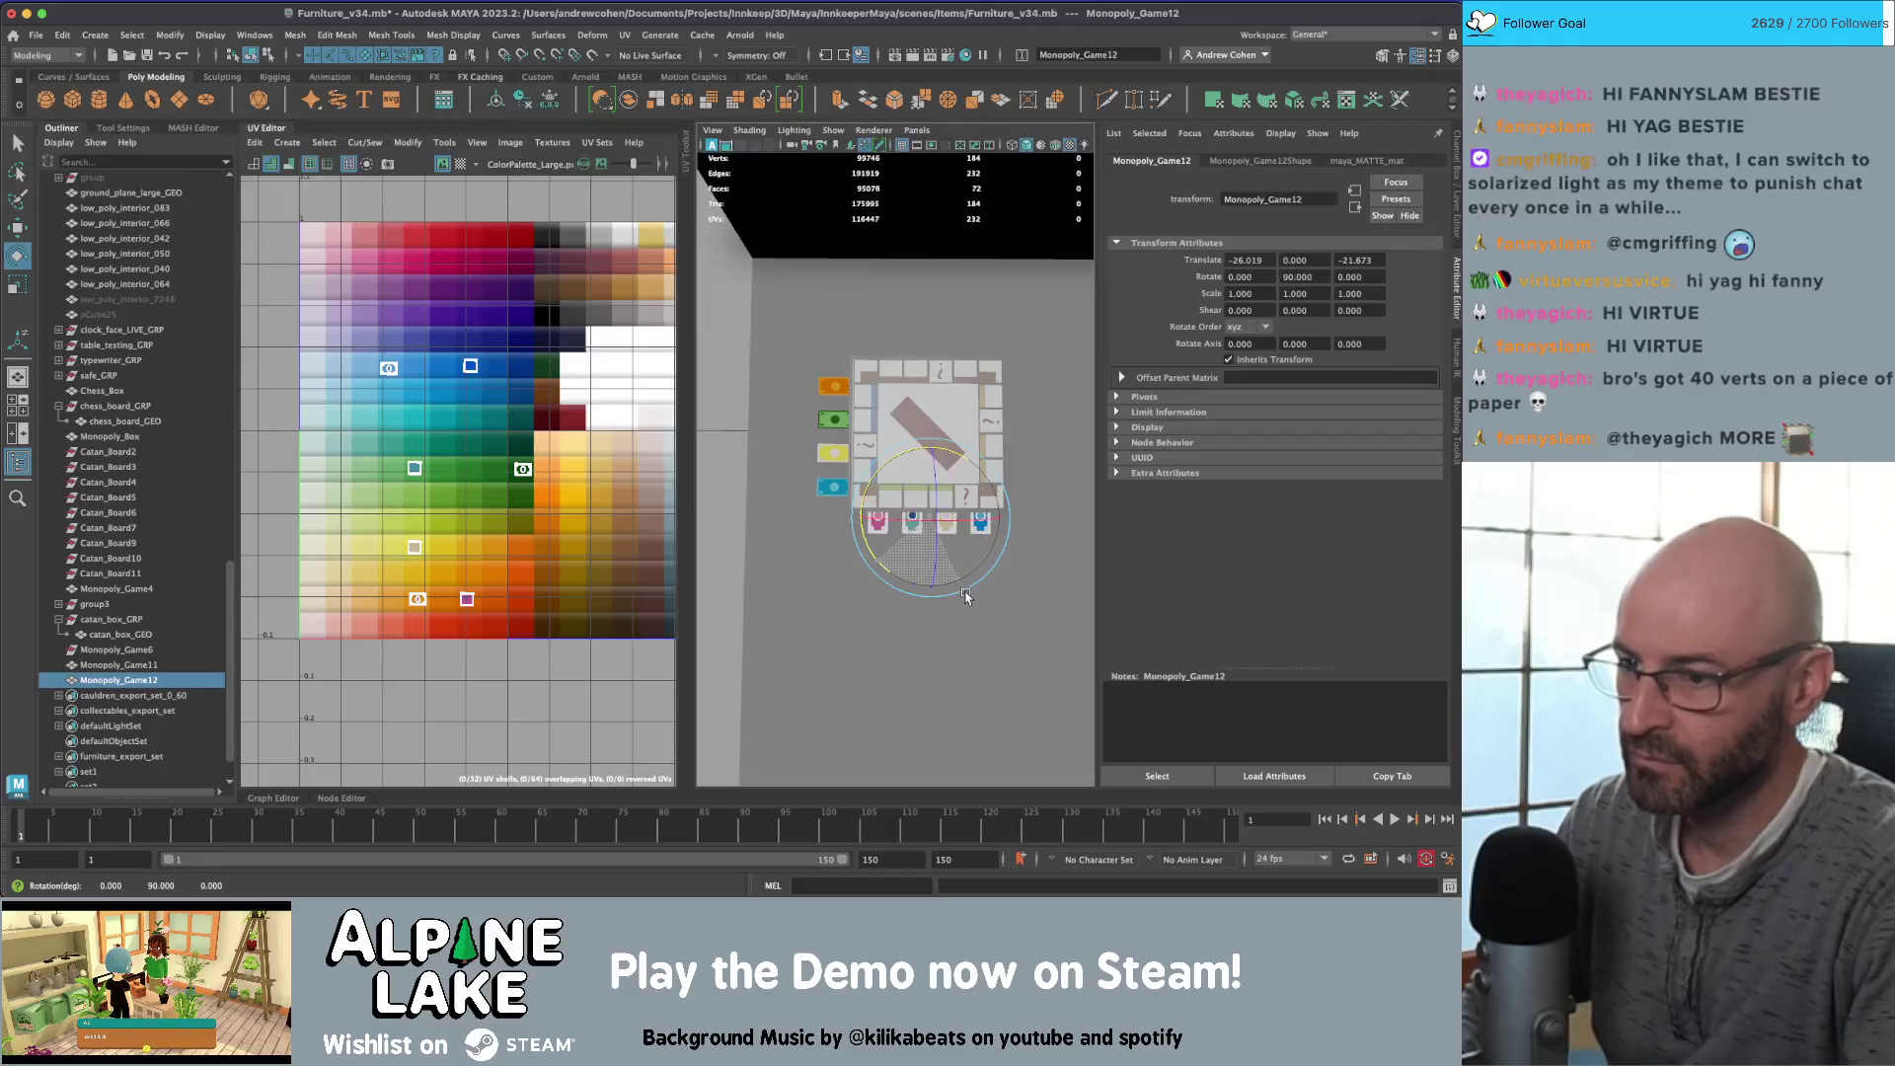
{"action": "key", "text": "shift+d"}
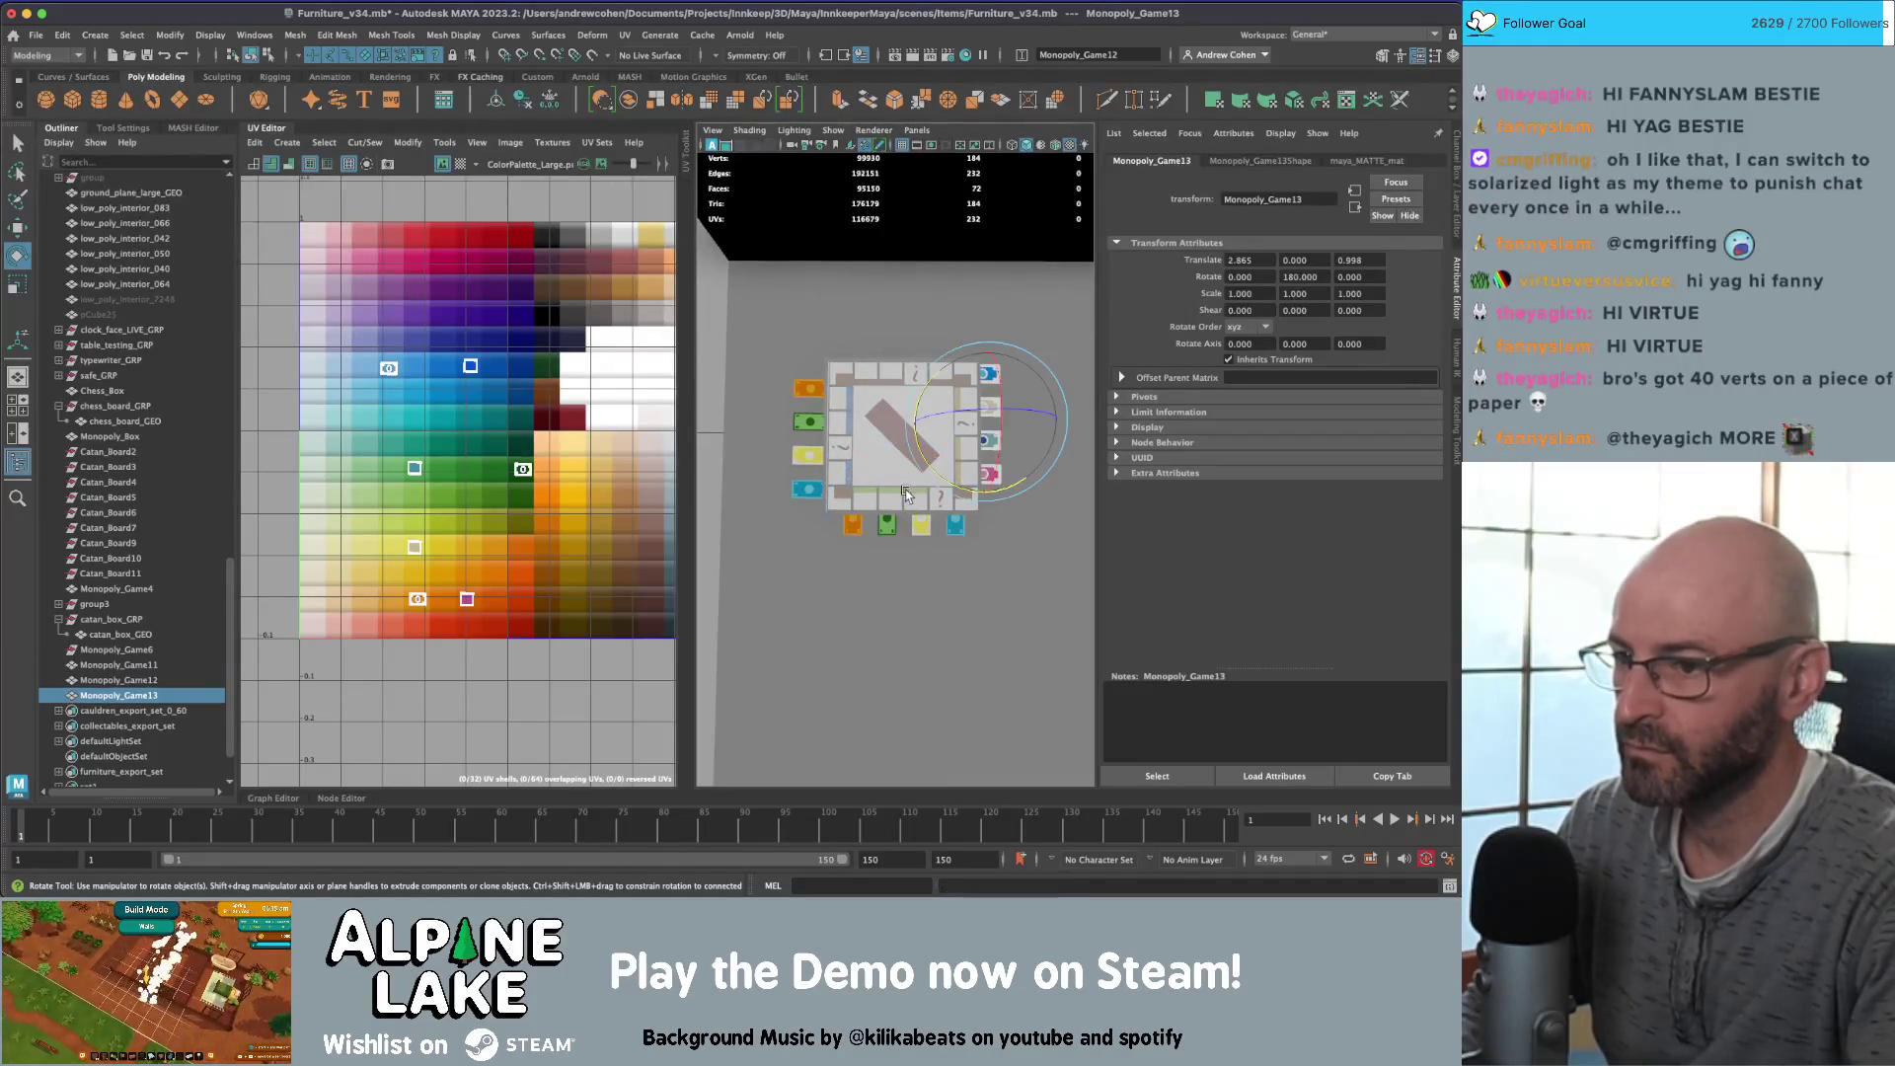
{"action": "key", "text": "shift+d"}
{"action": "key", "text": "w"}
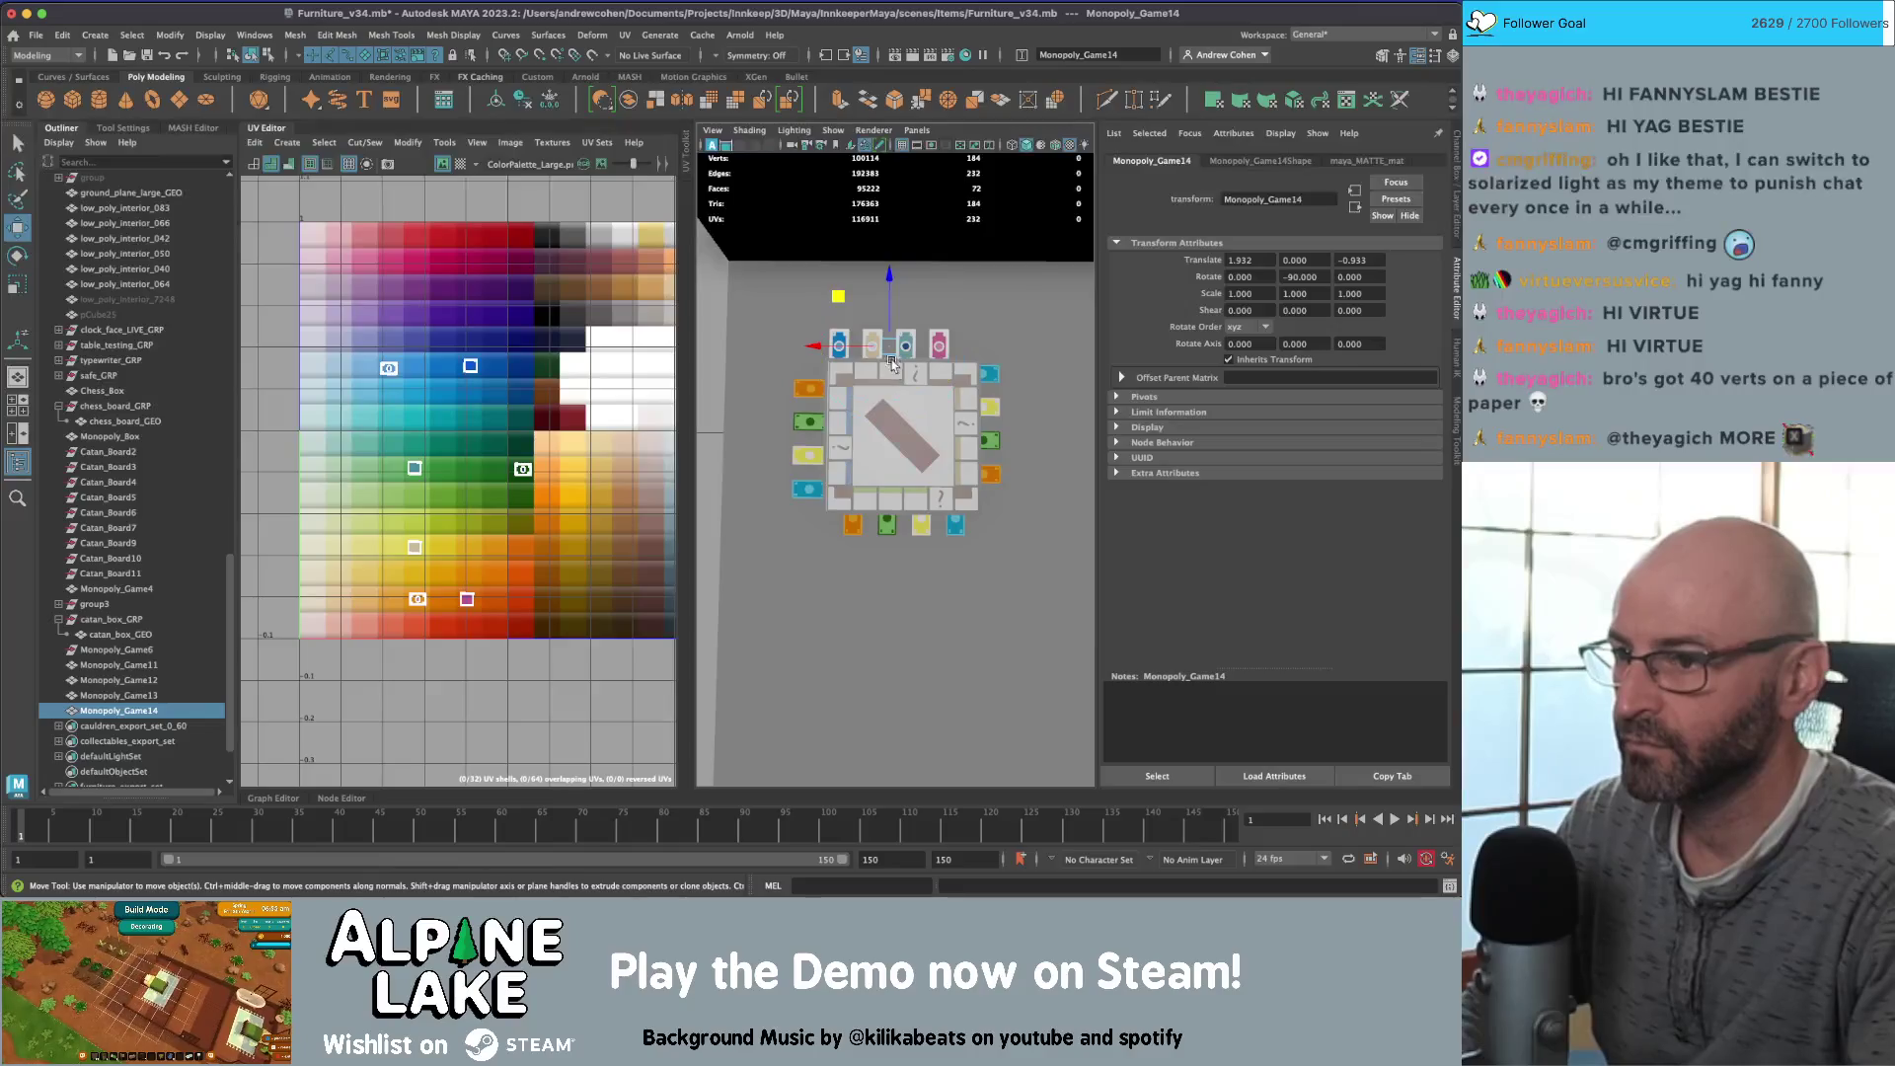
{"action": "left_click_drag", "start_coordinate": [841, 302], "coordinate": [854, 304]}
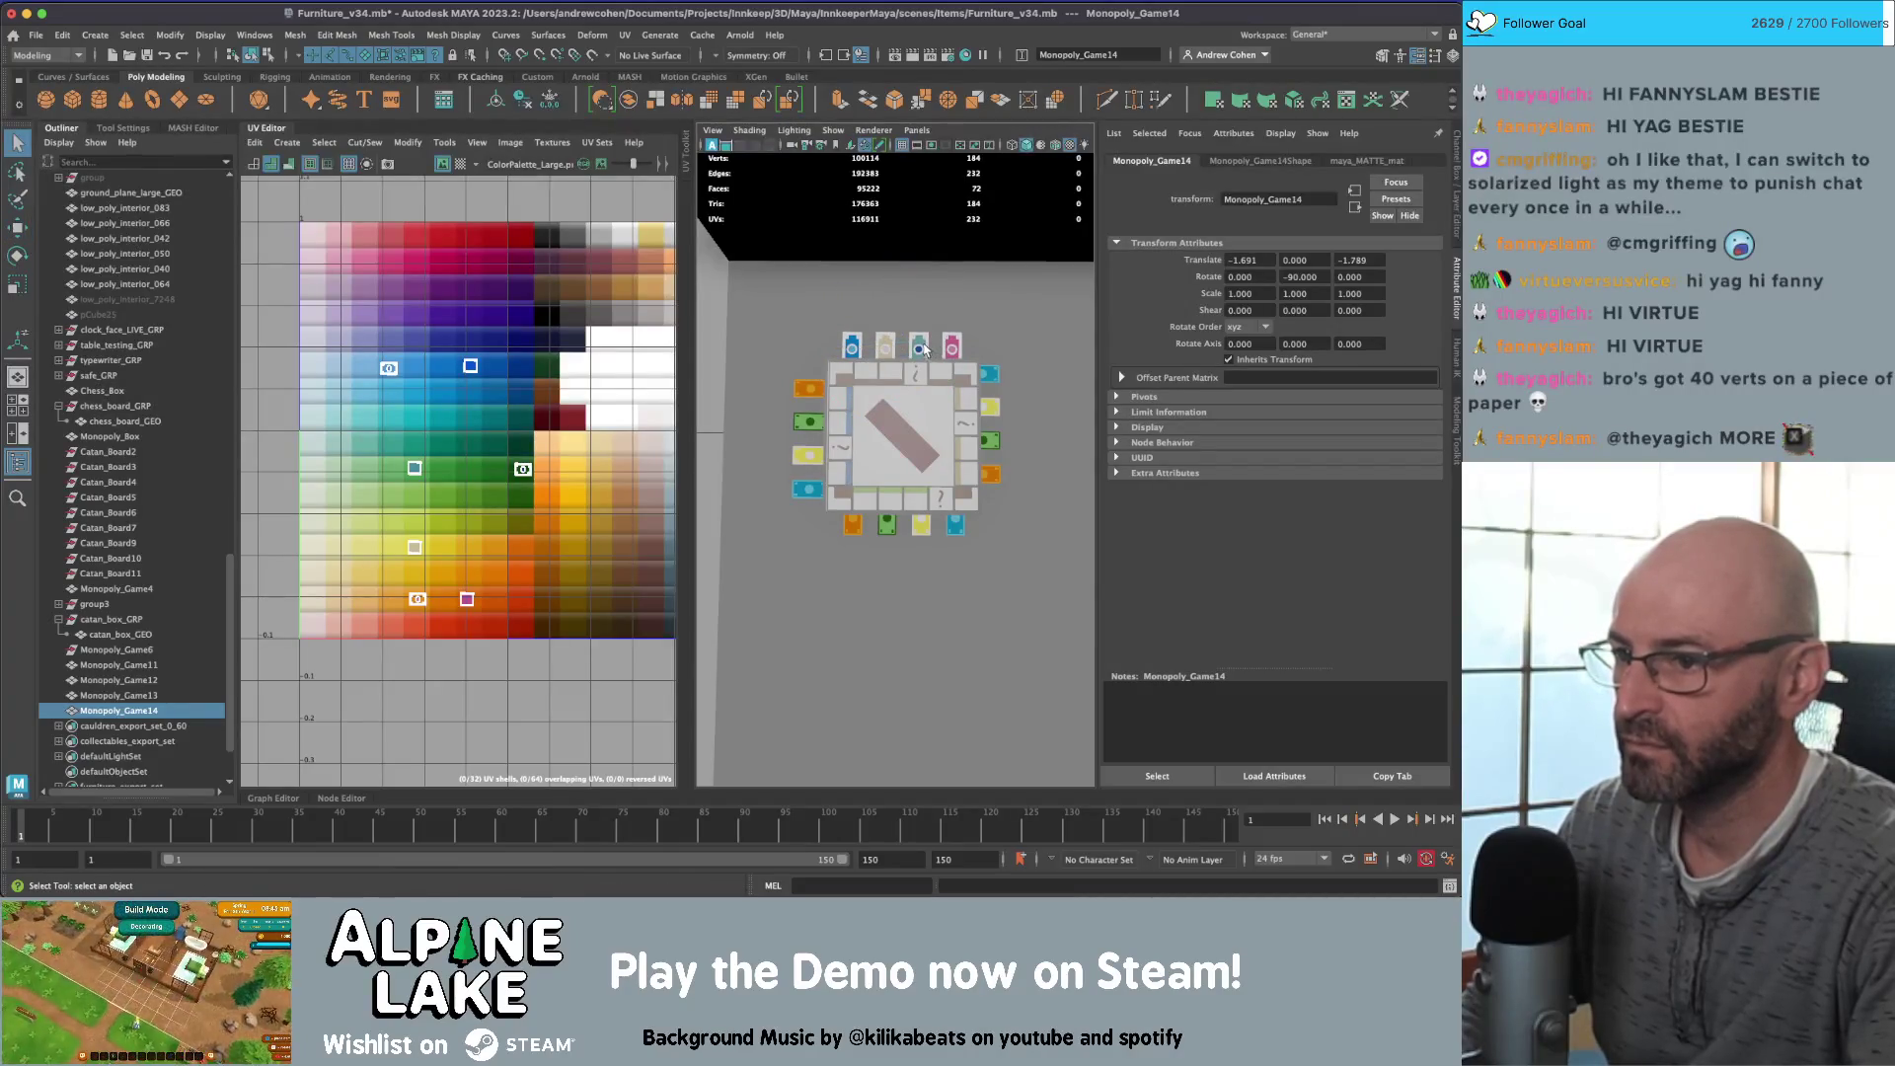
Step: Select the board and duplicate it with Ctrl+D
{"action": "left_click", "coordinate": [1026, 331]}
{"action": "mouse_move", "coordinate": [1049, 316]}
{"action": "left_mouse_down", "text": "alt"}
{"action": "mouse_move", "coordinate": [992, 431]}
{"action": "mouse_move", "coordinate": [765, 345]}
{"action": "mouse_move", "coordinate": [799, 395]}
{"action": "mouse_move", "coordinate": [990, 460]}
{"action": "left_mouse_up", "text": "alt"}
{"action": "left_click", "coordinate": [759, 342]}
{"action": "scroll", "coordinate": [832, 430], "scroll_direction": "down", "scroll_amount": 5}
{"action": "key", "text": "ctrl+d"}
Step: Assign the existing maya_MATTE_mat material to the original board
{"action": "key", "text": "w"}
{"action": "key", "text": "q"}
{"action": "left_click", "coordinate": [911, 423]}
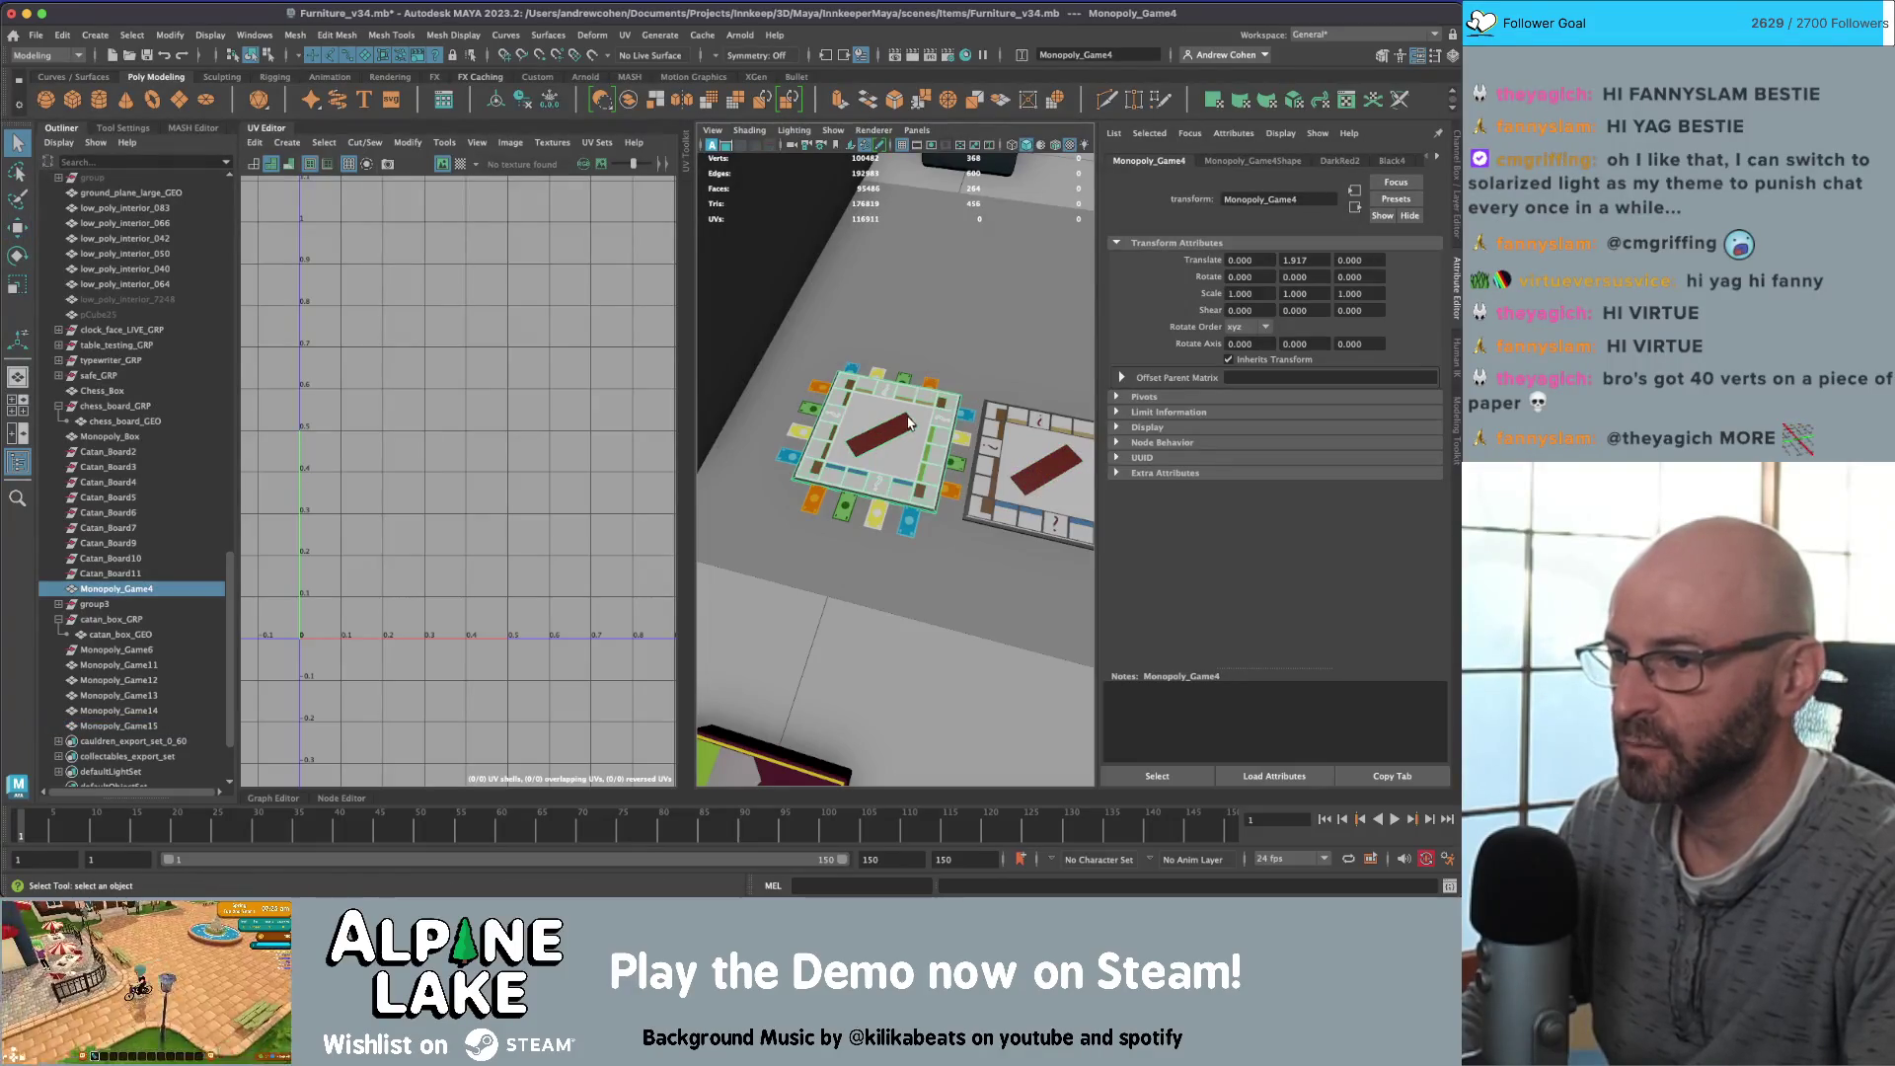
{"action": "mouse_move", "coordinate": [910, 422]}
{"action": "right_mouse_down"}
{"action": "mouse_move", "coordinate": [893, 589]}
{"action": "mouse_move", "coordinate": [908, 837]}
{"action": "mouse_move", "coordinate": [1083, 283]}
{"action": "right_mouse_up"}
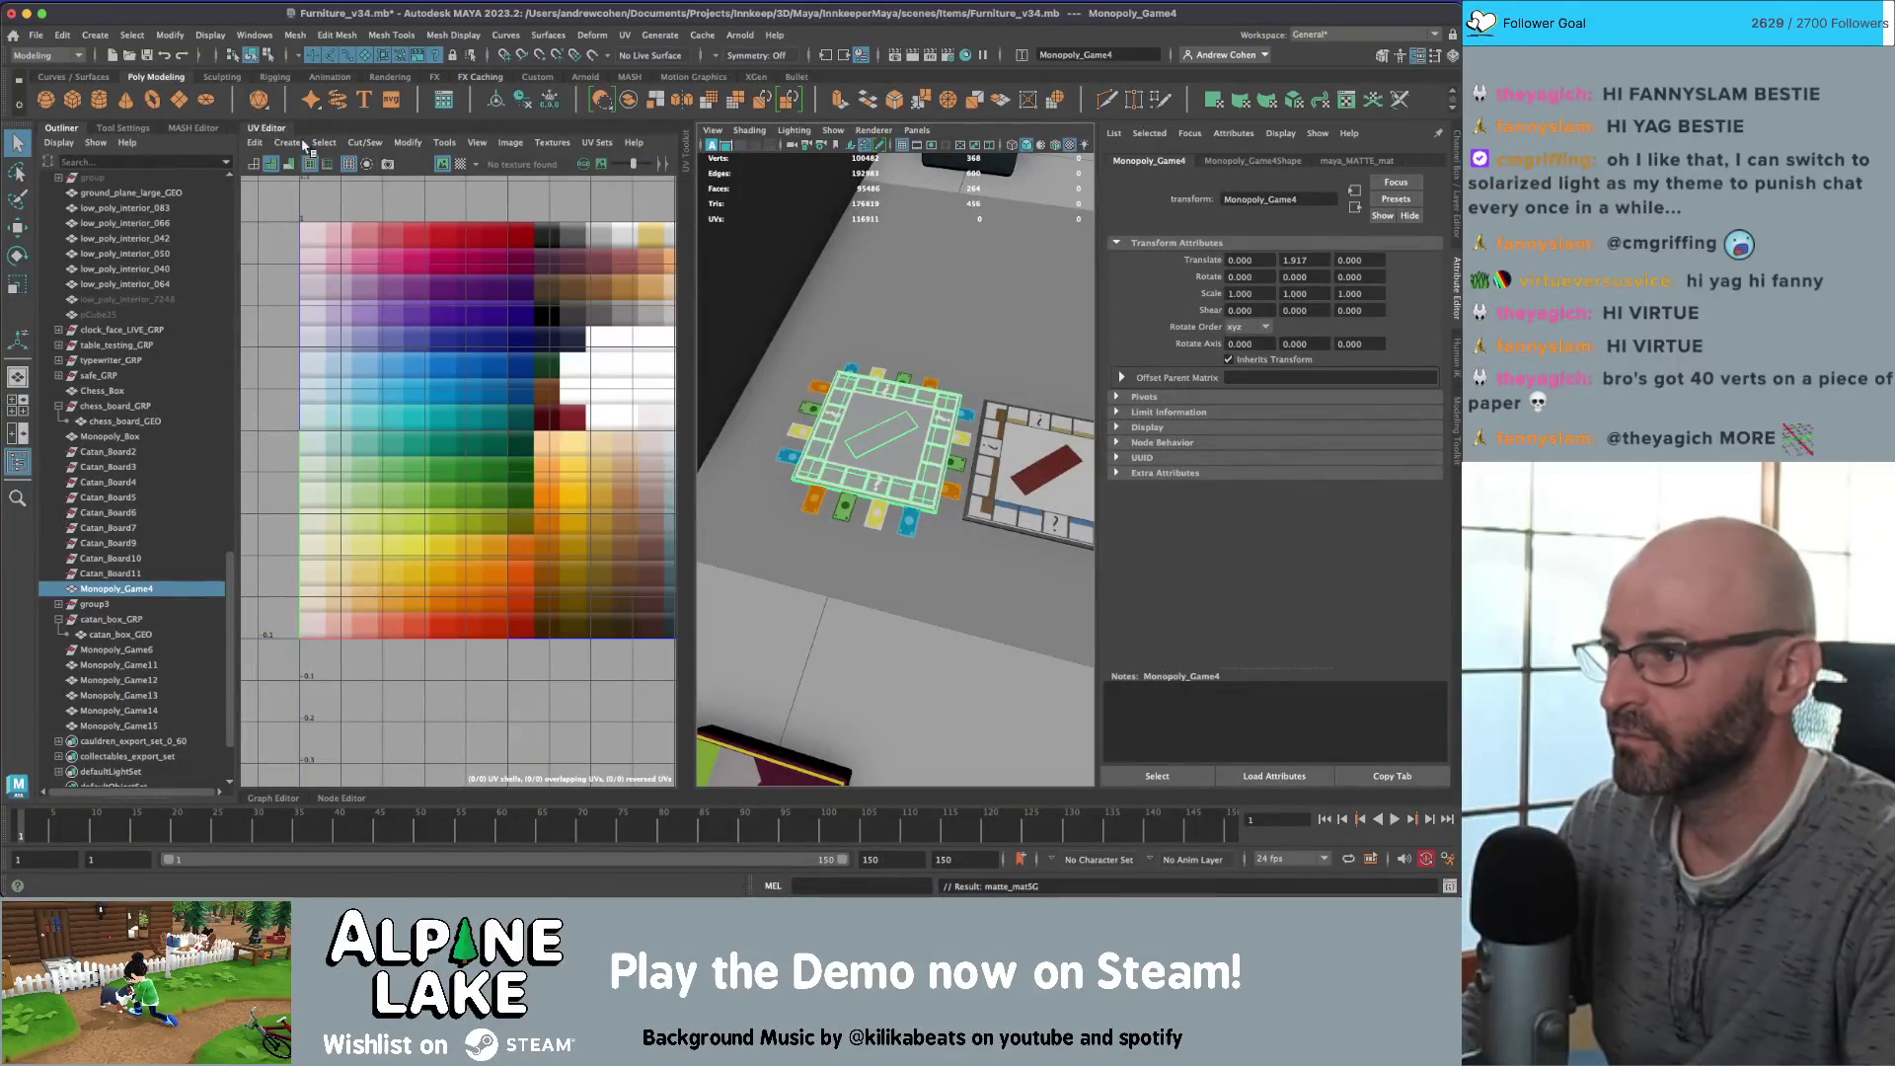
Step: Planar-project all the board's faces onto the palette, then select two top-row faces
{"action": "right_click_drag", "start_coordinate": [447, 351], "coordinate": [446, 389]}
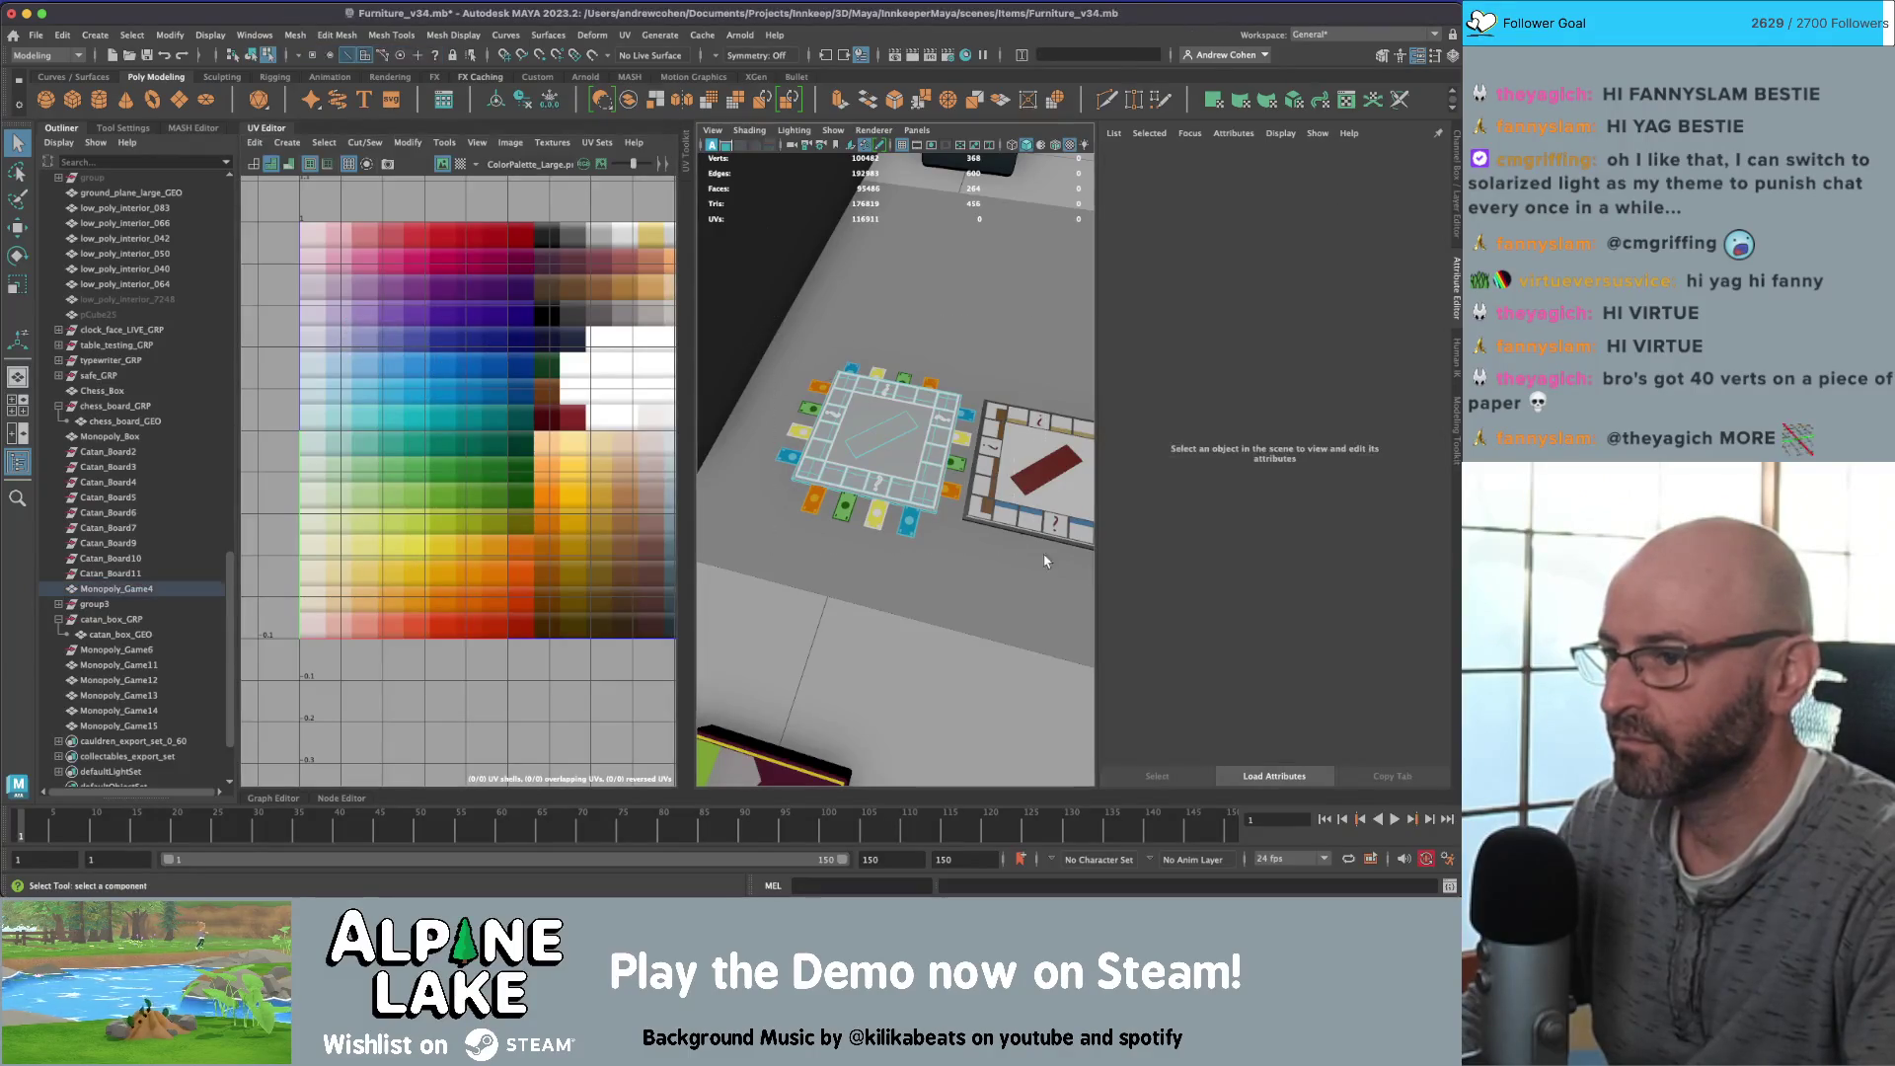
{"action": "left_click", "coordinate": [284, 144]}
{"action": "left_click", "coordinate": [313, 265]}
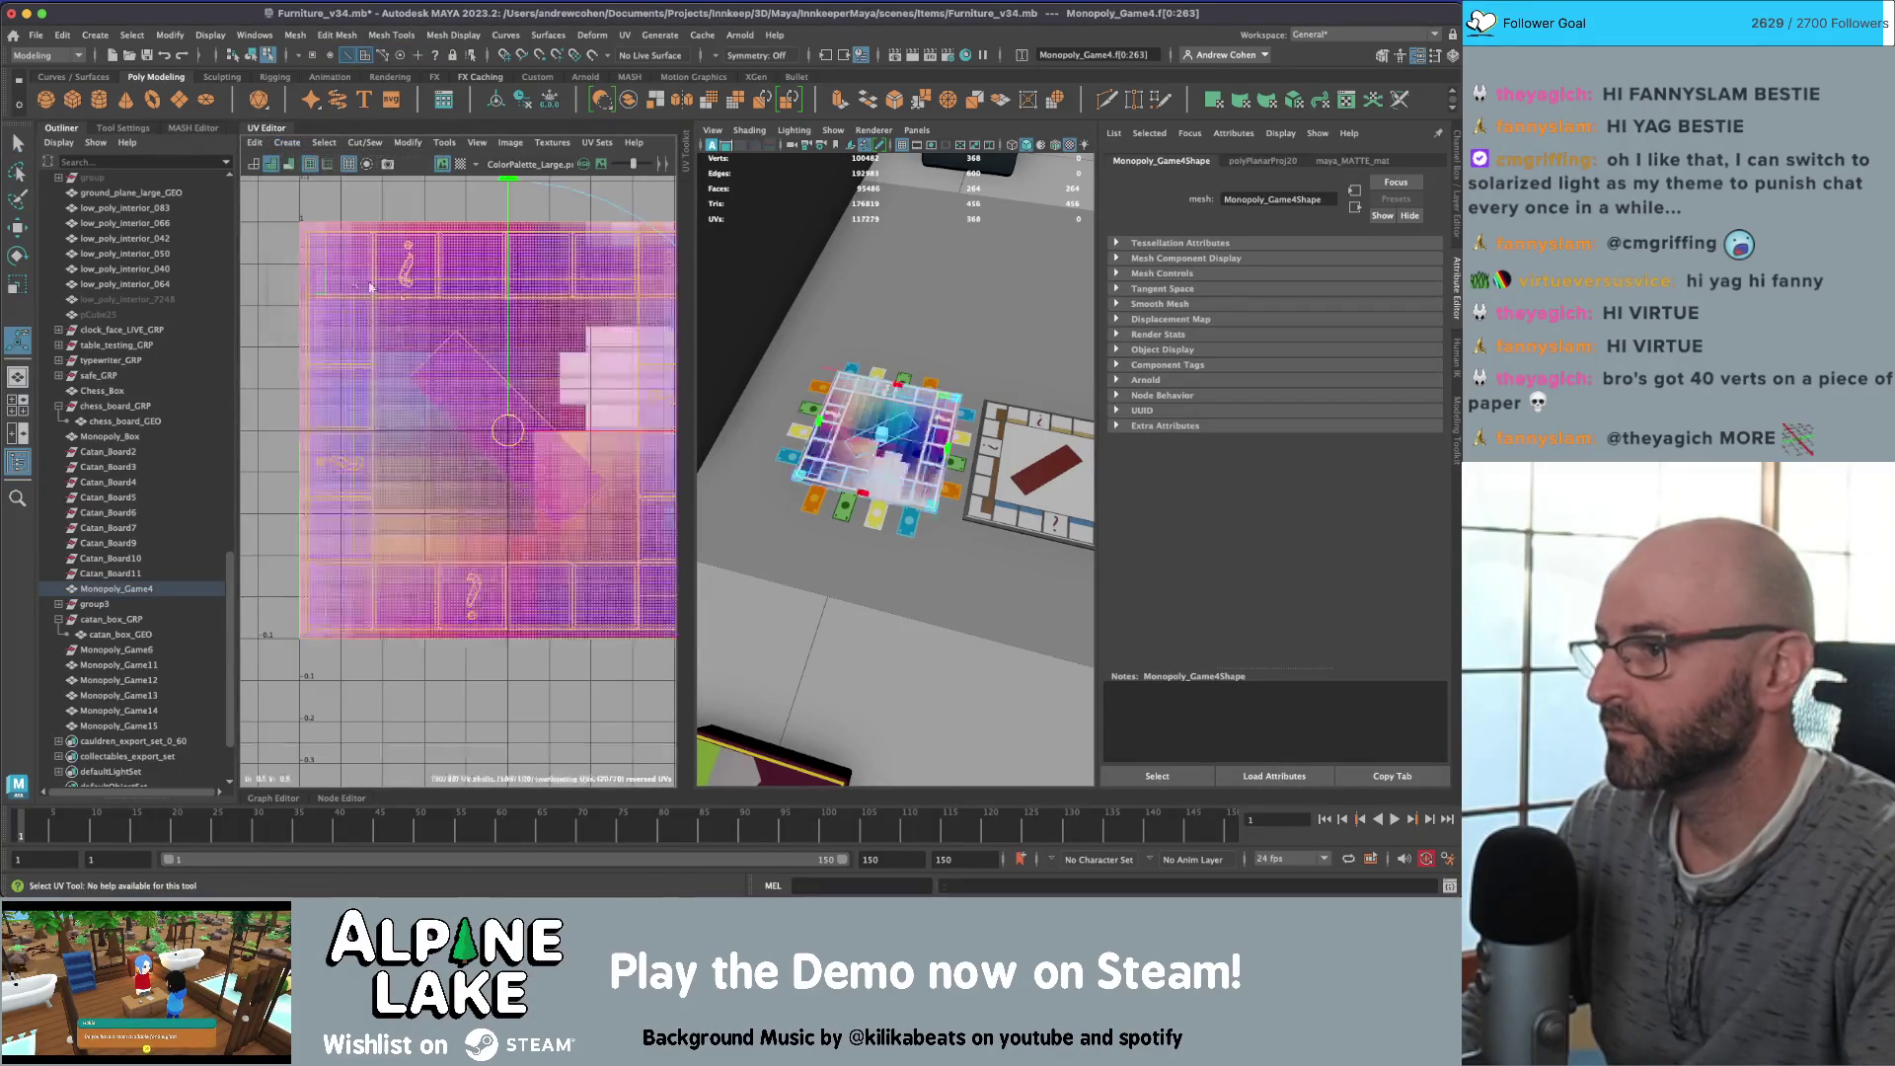
{"action": "left_click", "coordinate": [434, 288]}
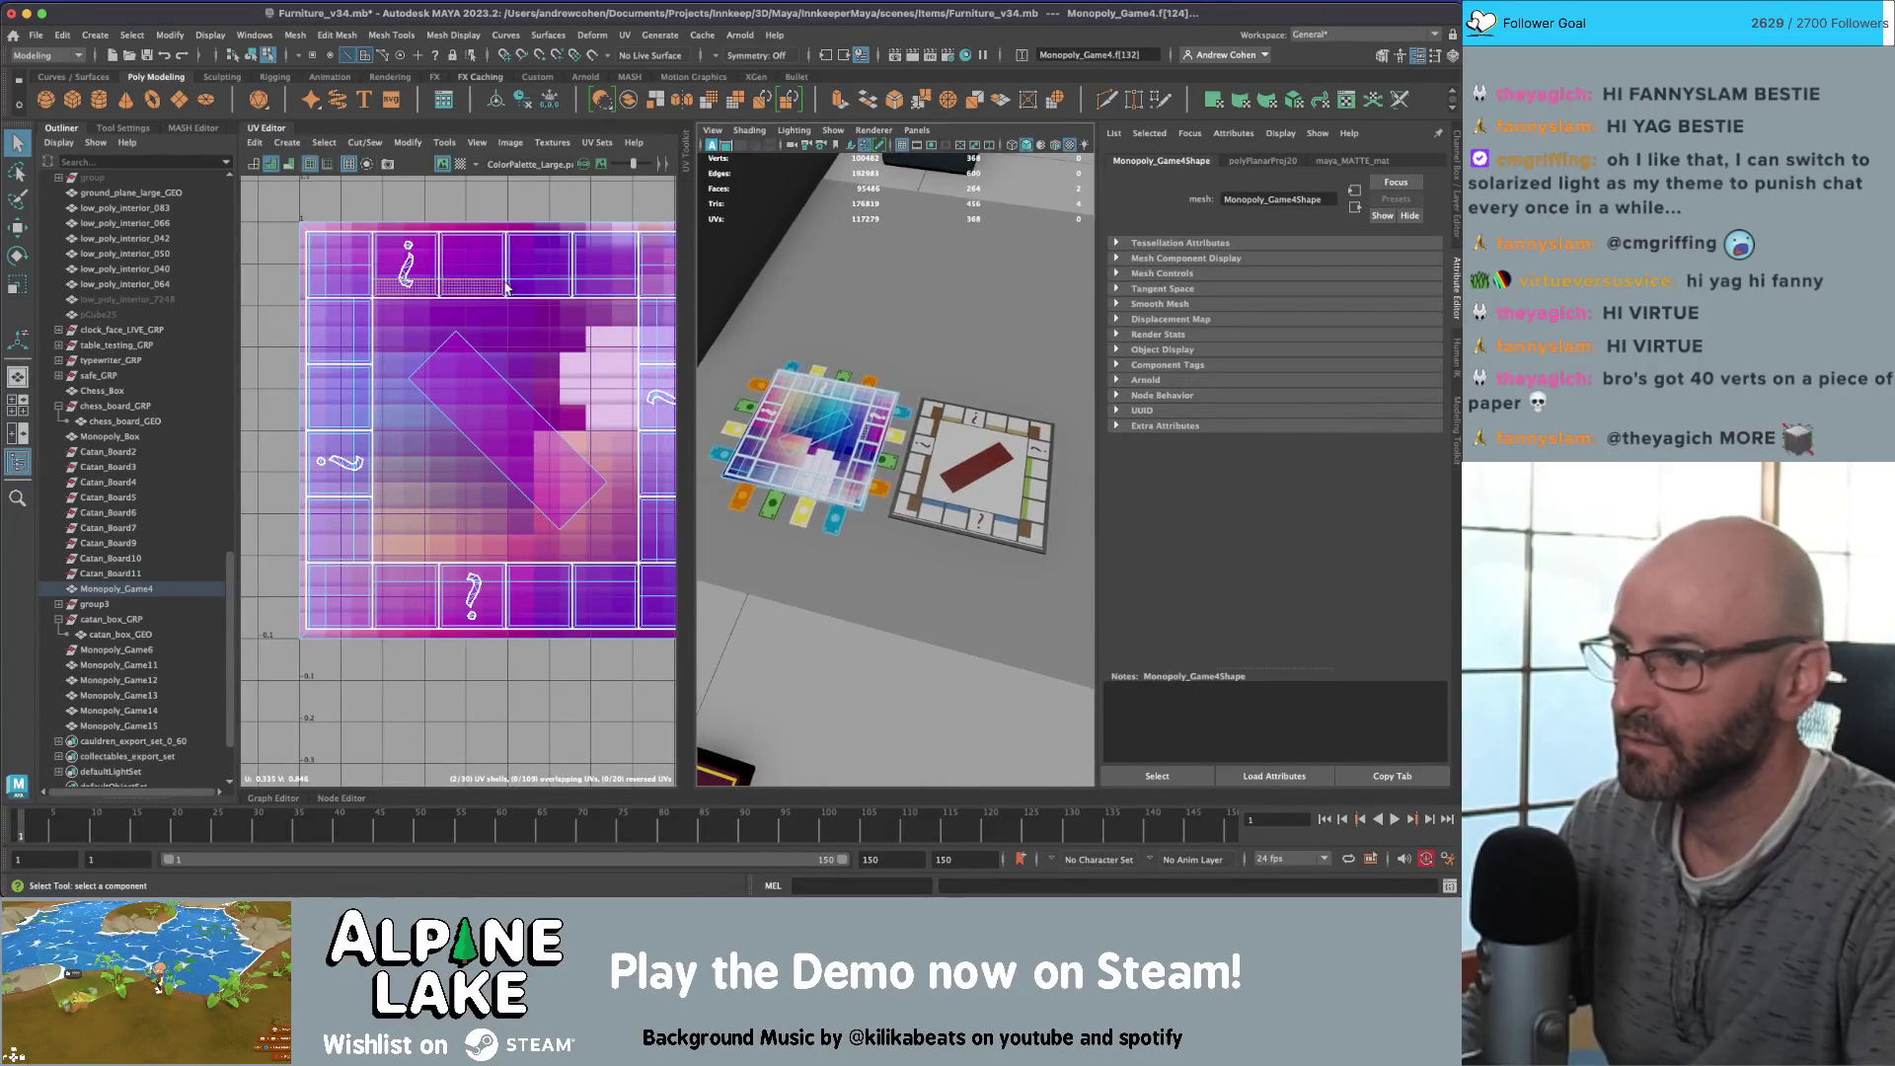
{"action": "left_click", "coordinate": [539, 287], "text": "shift"}
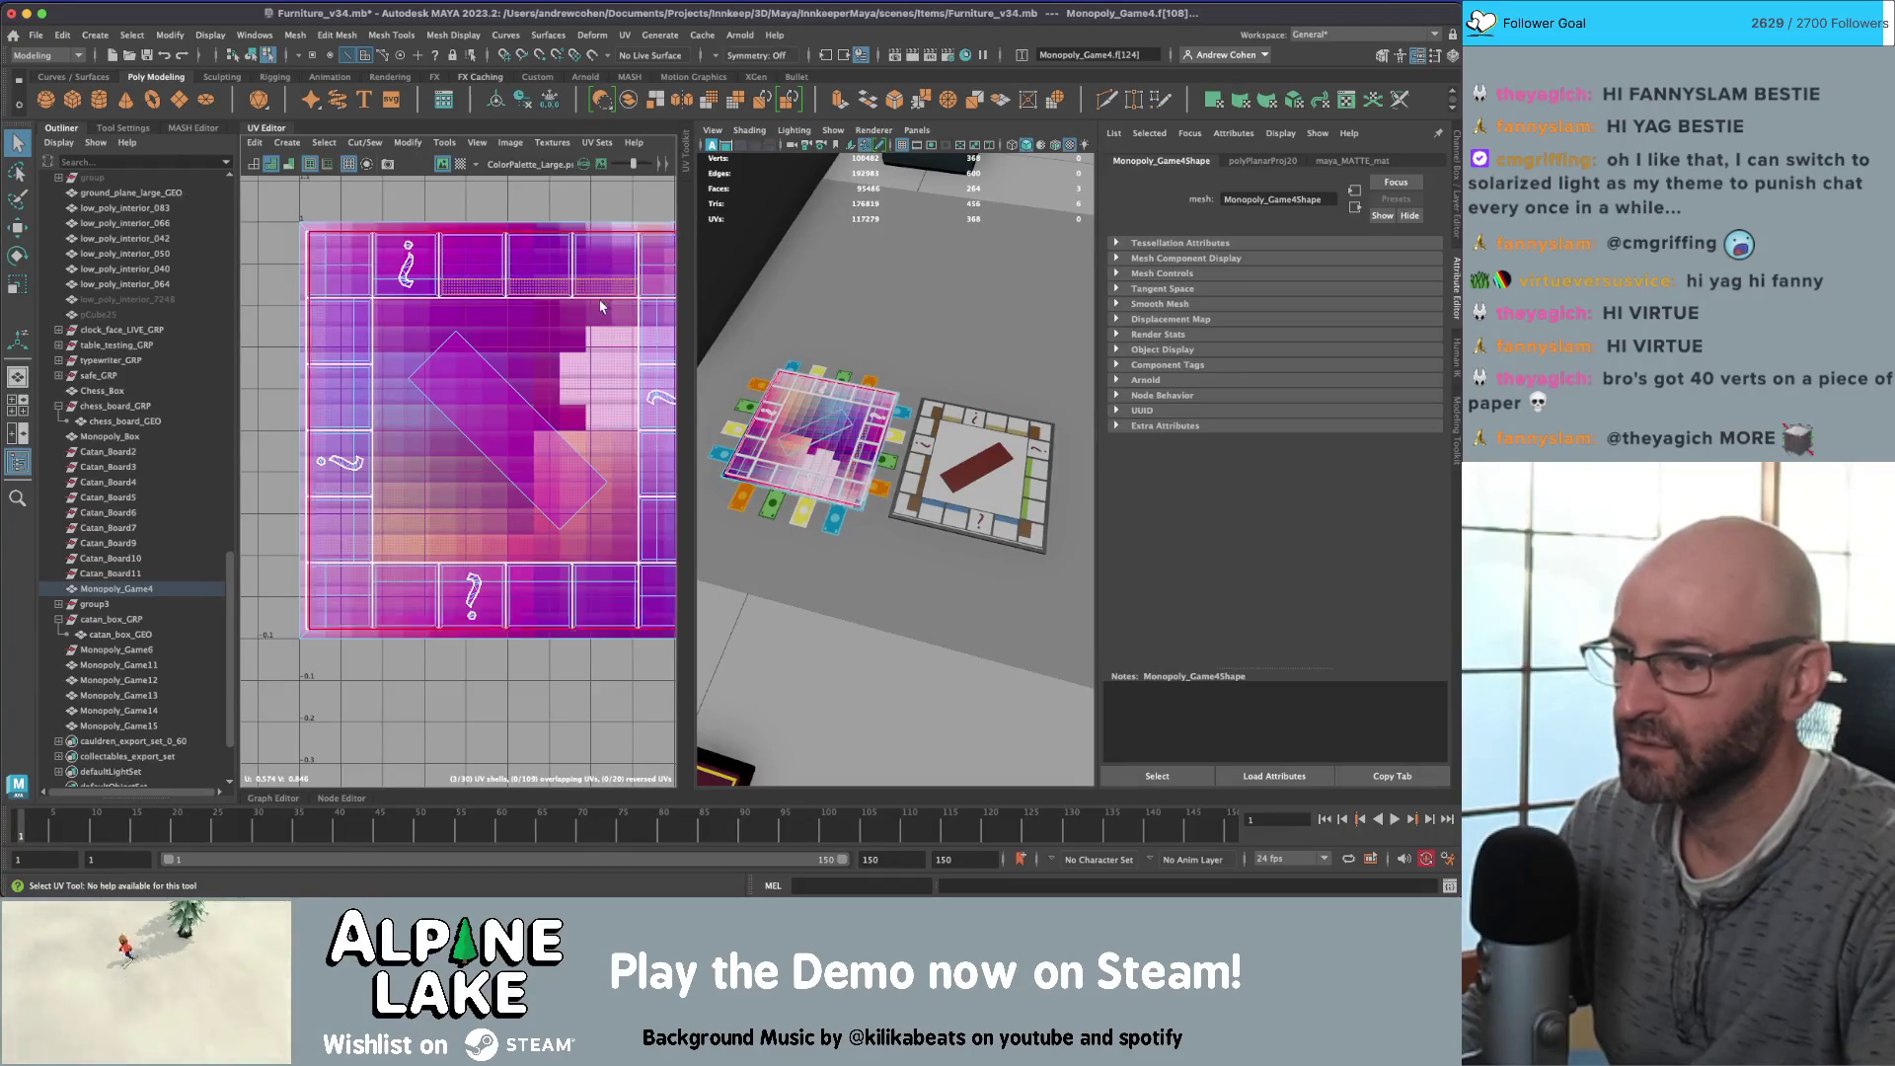
{"action": "left_click", "coordinate": [352, 146]}
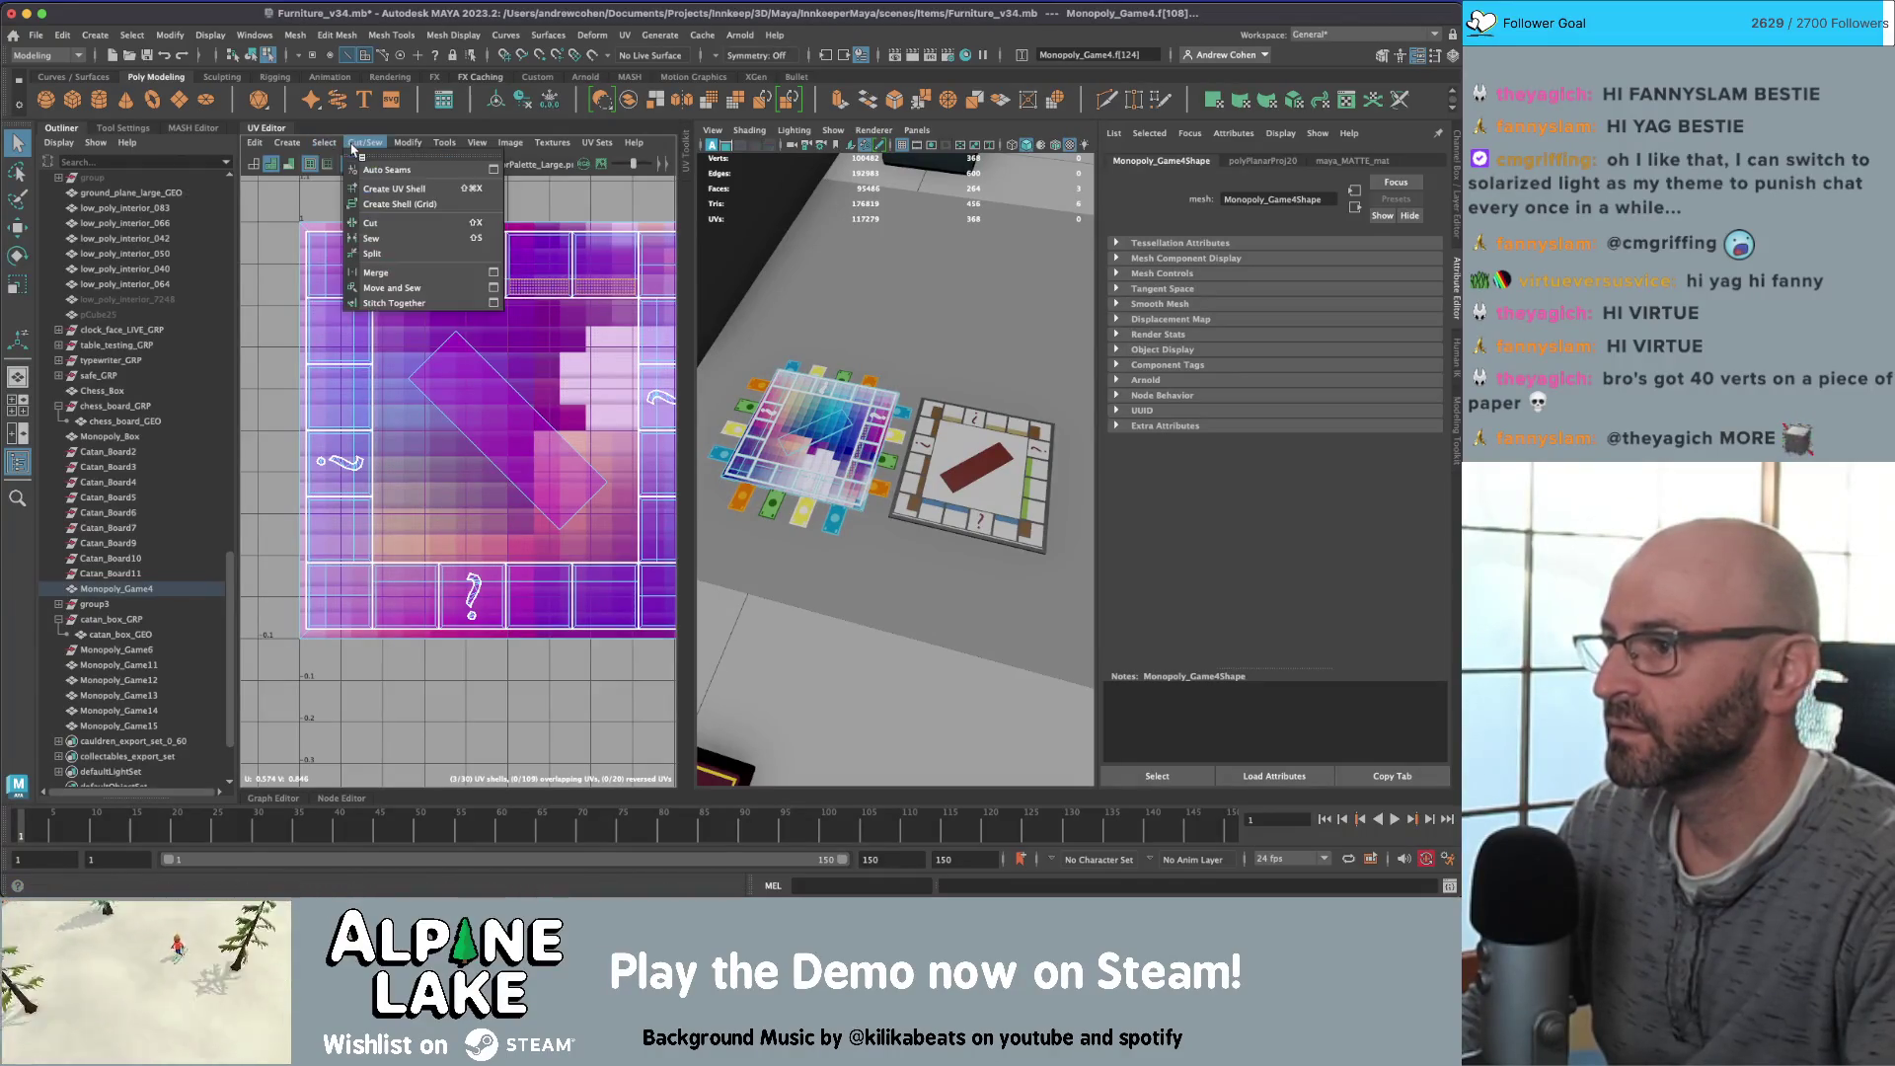
Step: Cut the board UVs along the selected edges, undoing a test move of the shell
{"action": "left_click", "coordinate": [416, 224]}
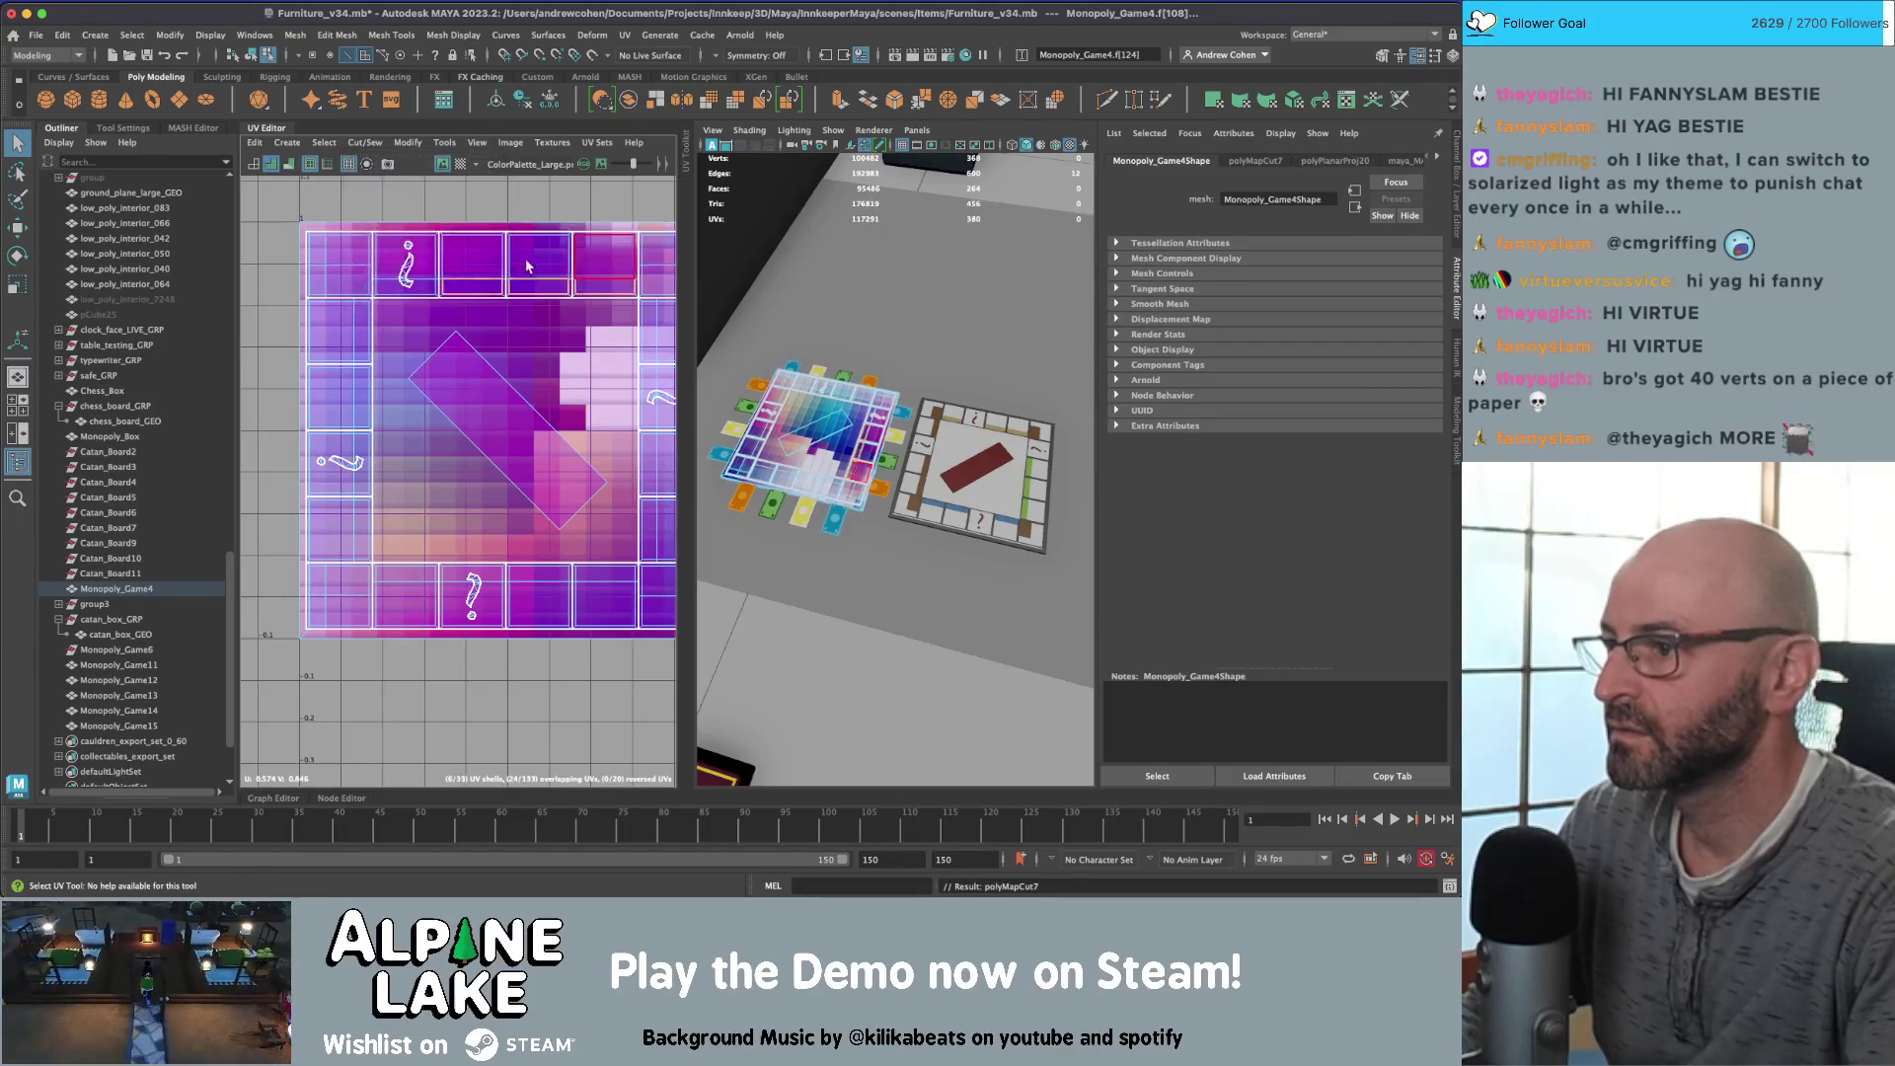
{"action": "key", "text": "w"}
{"action": "left_click_drag", "start_coordinate": [502, 240], "coordinate": [505, 232]}
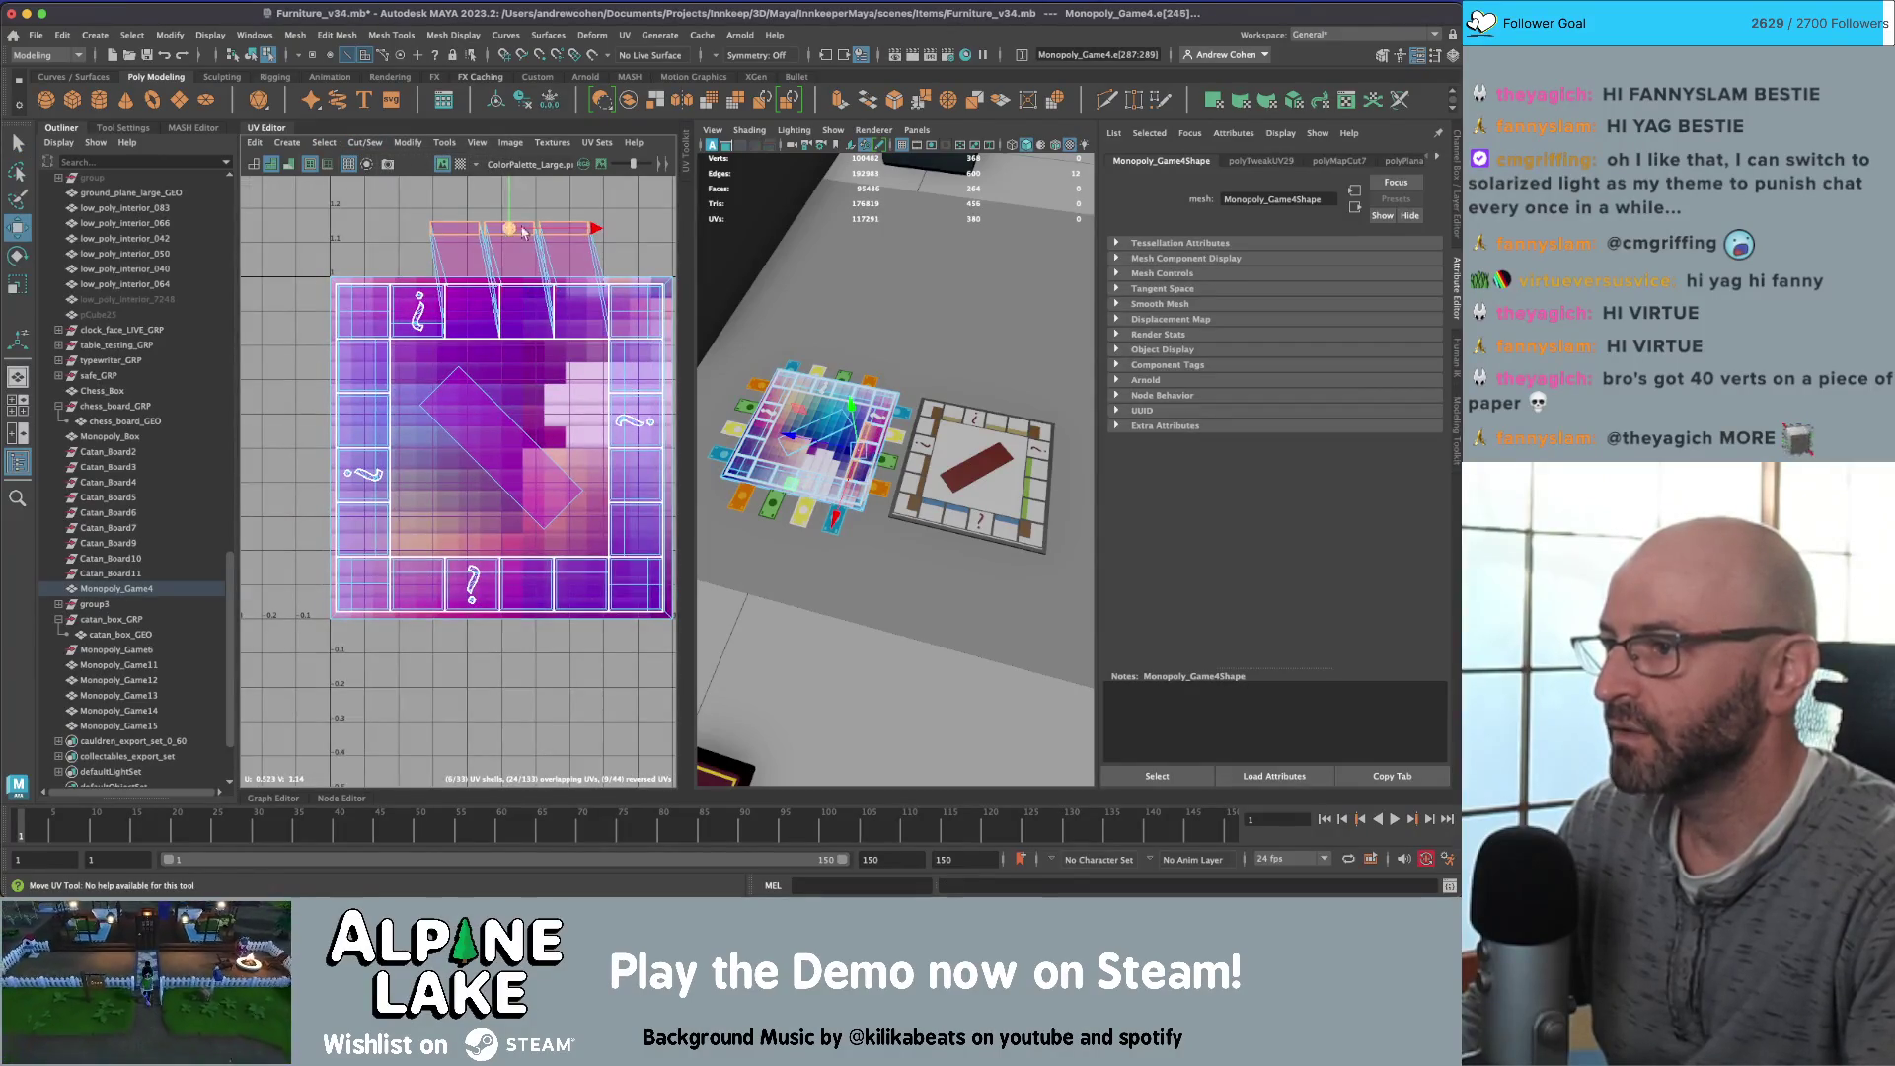
{"action": "key", "text": "ctrl+z"}
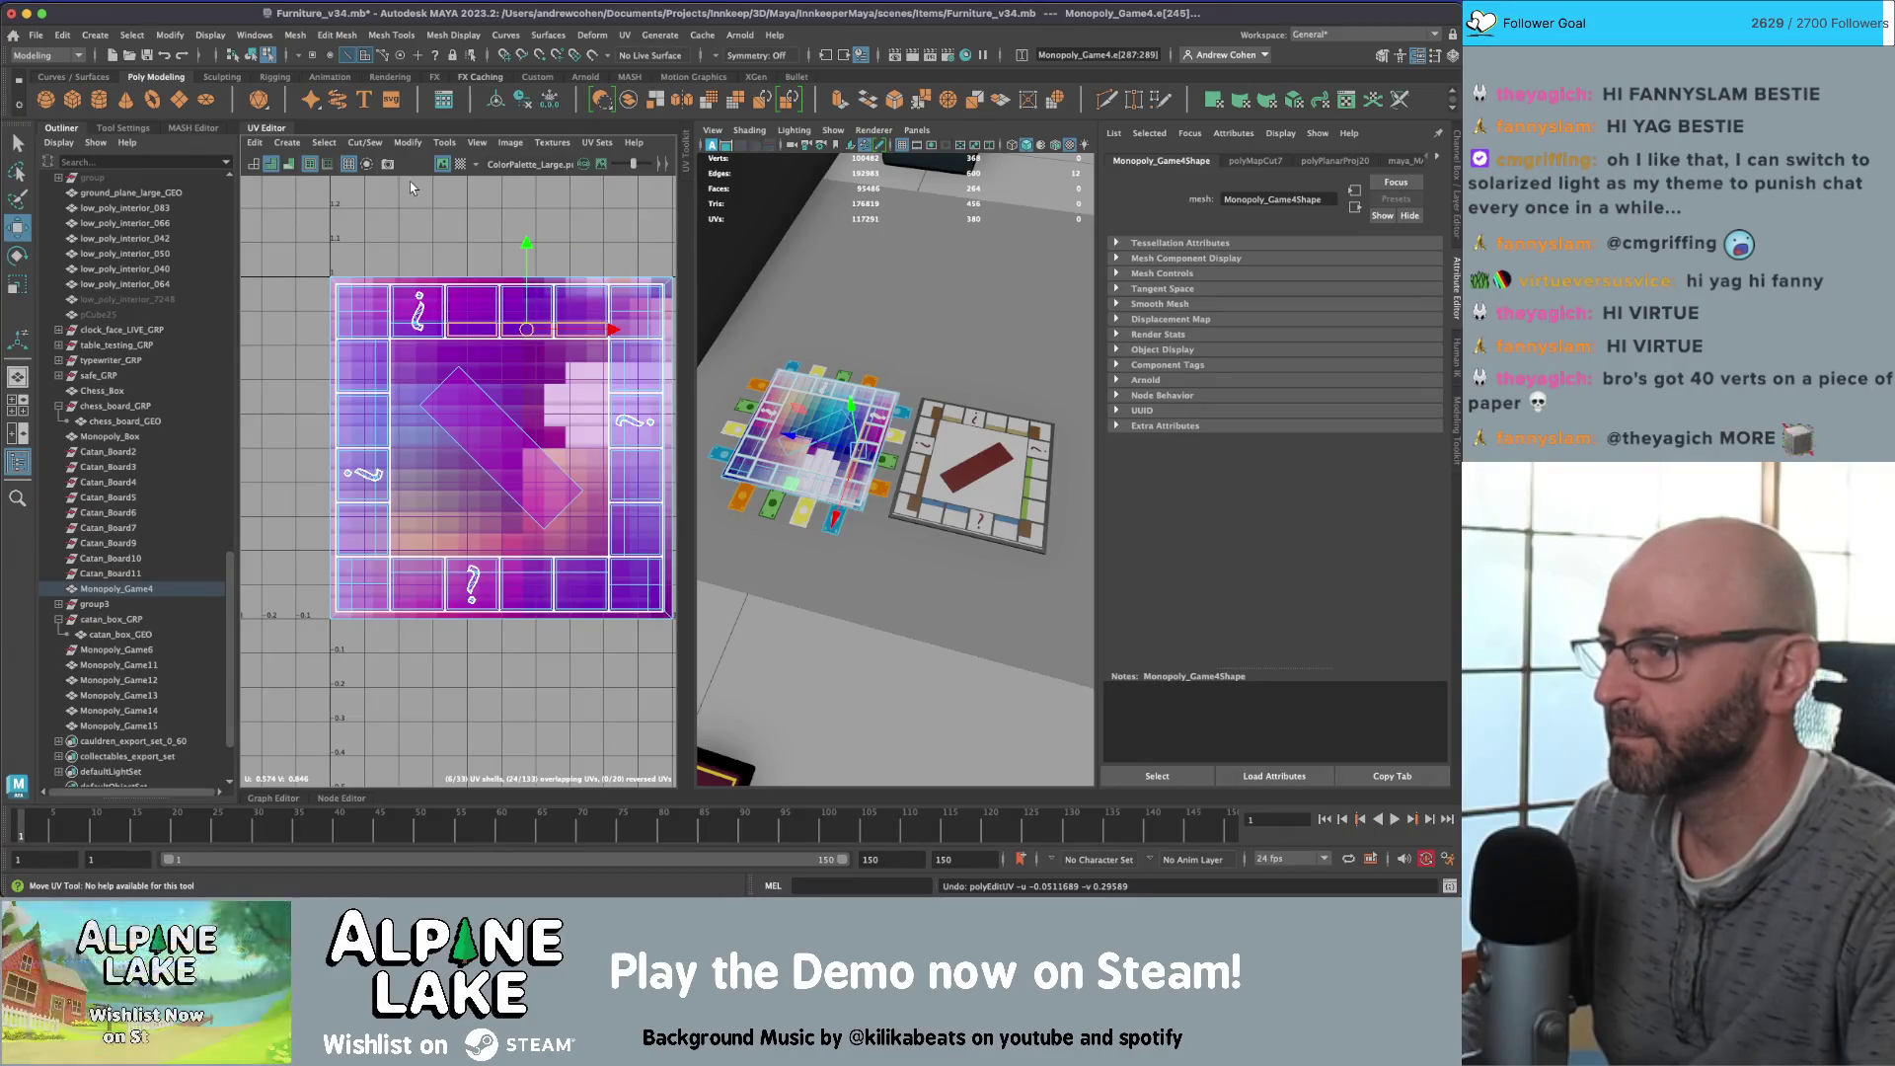
Step: Re-project the board UVs with Create > Planar and bring up the Planar Mapping options
{"action": "left_click", "coordinate": [367, 143]}
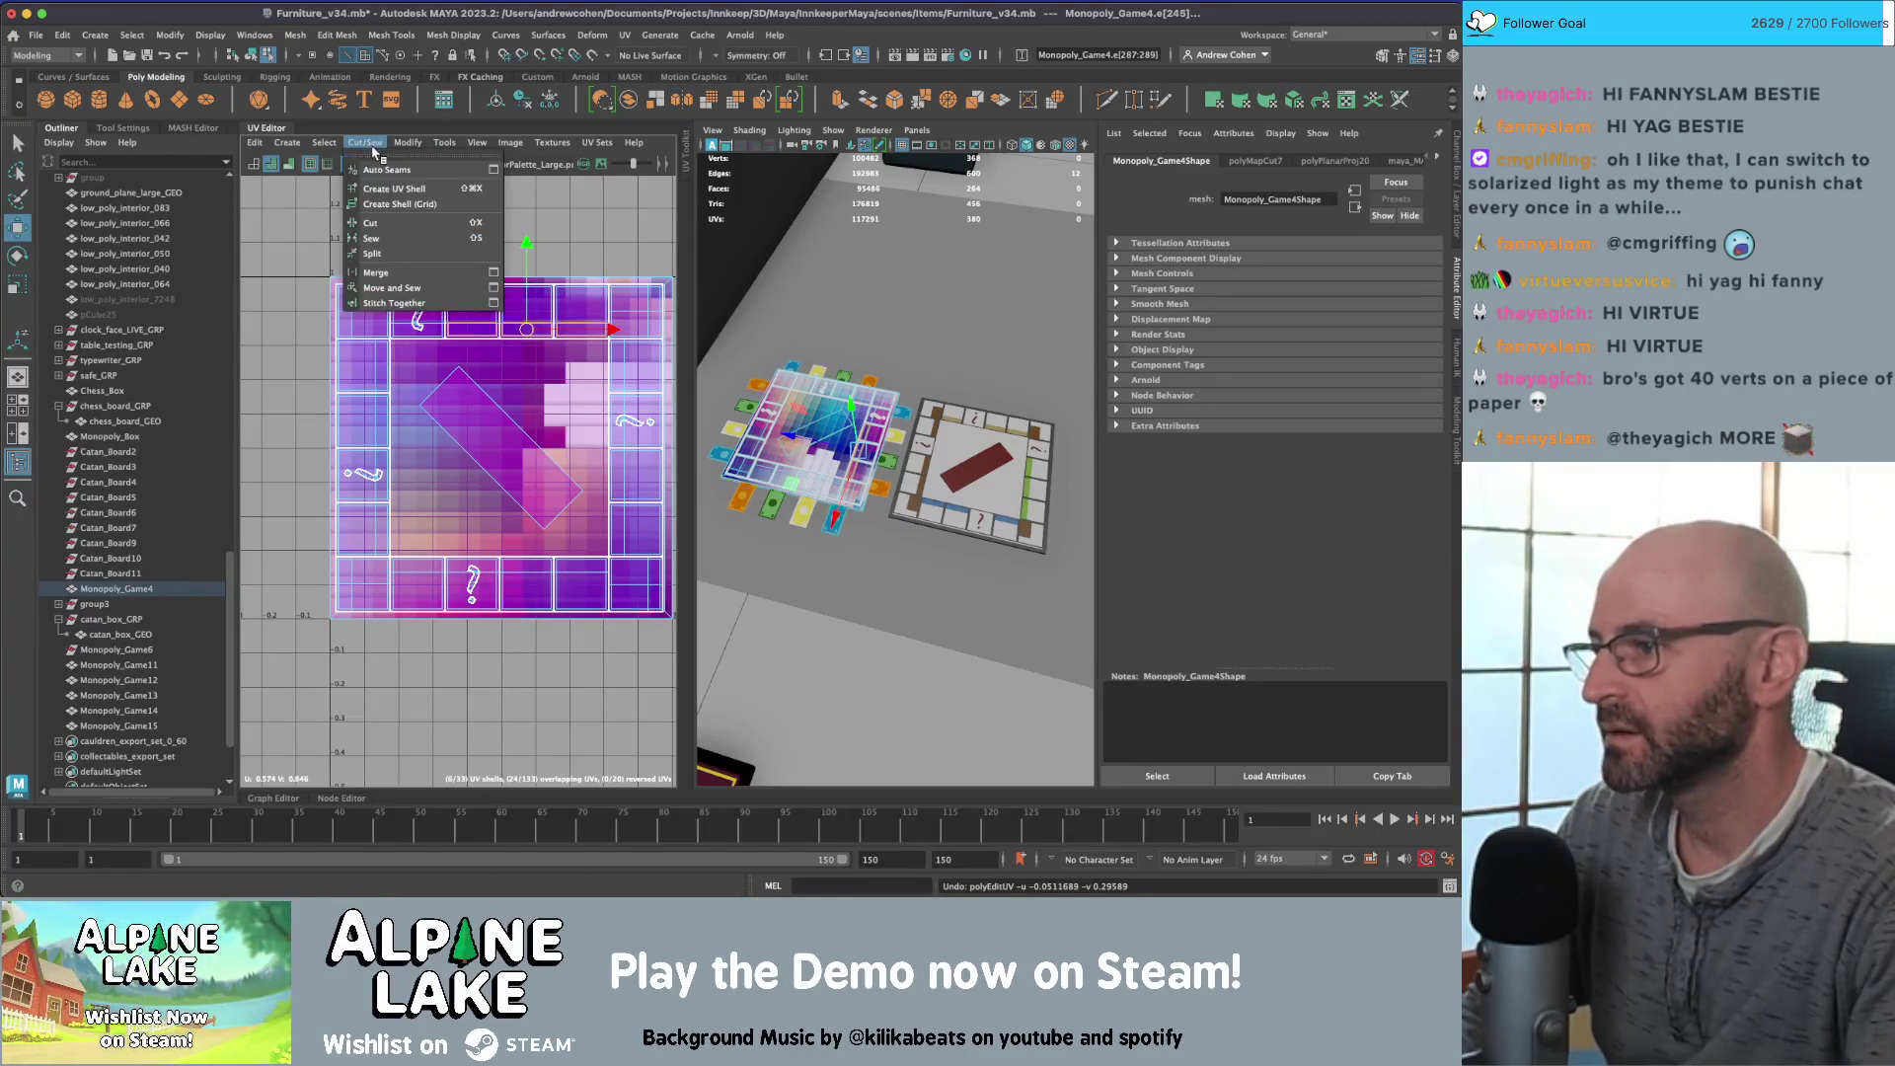
{"action": "mouse_move", "coordinate": [415, 148]}
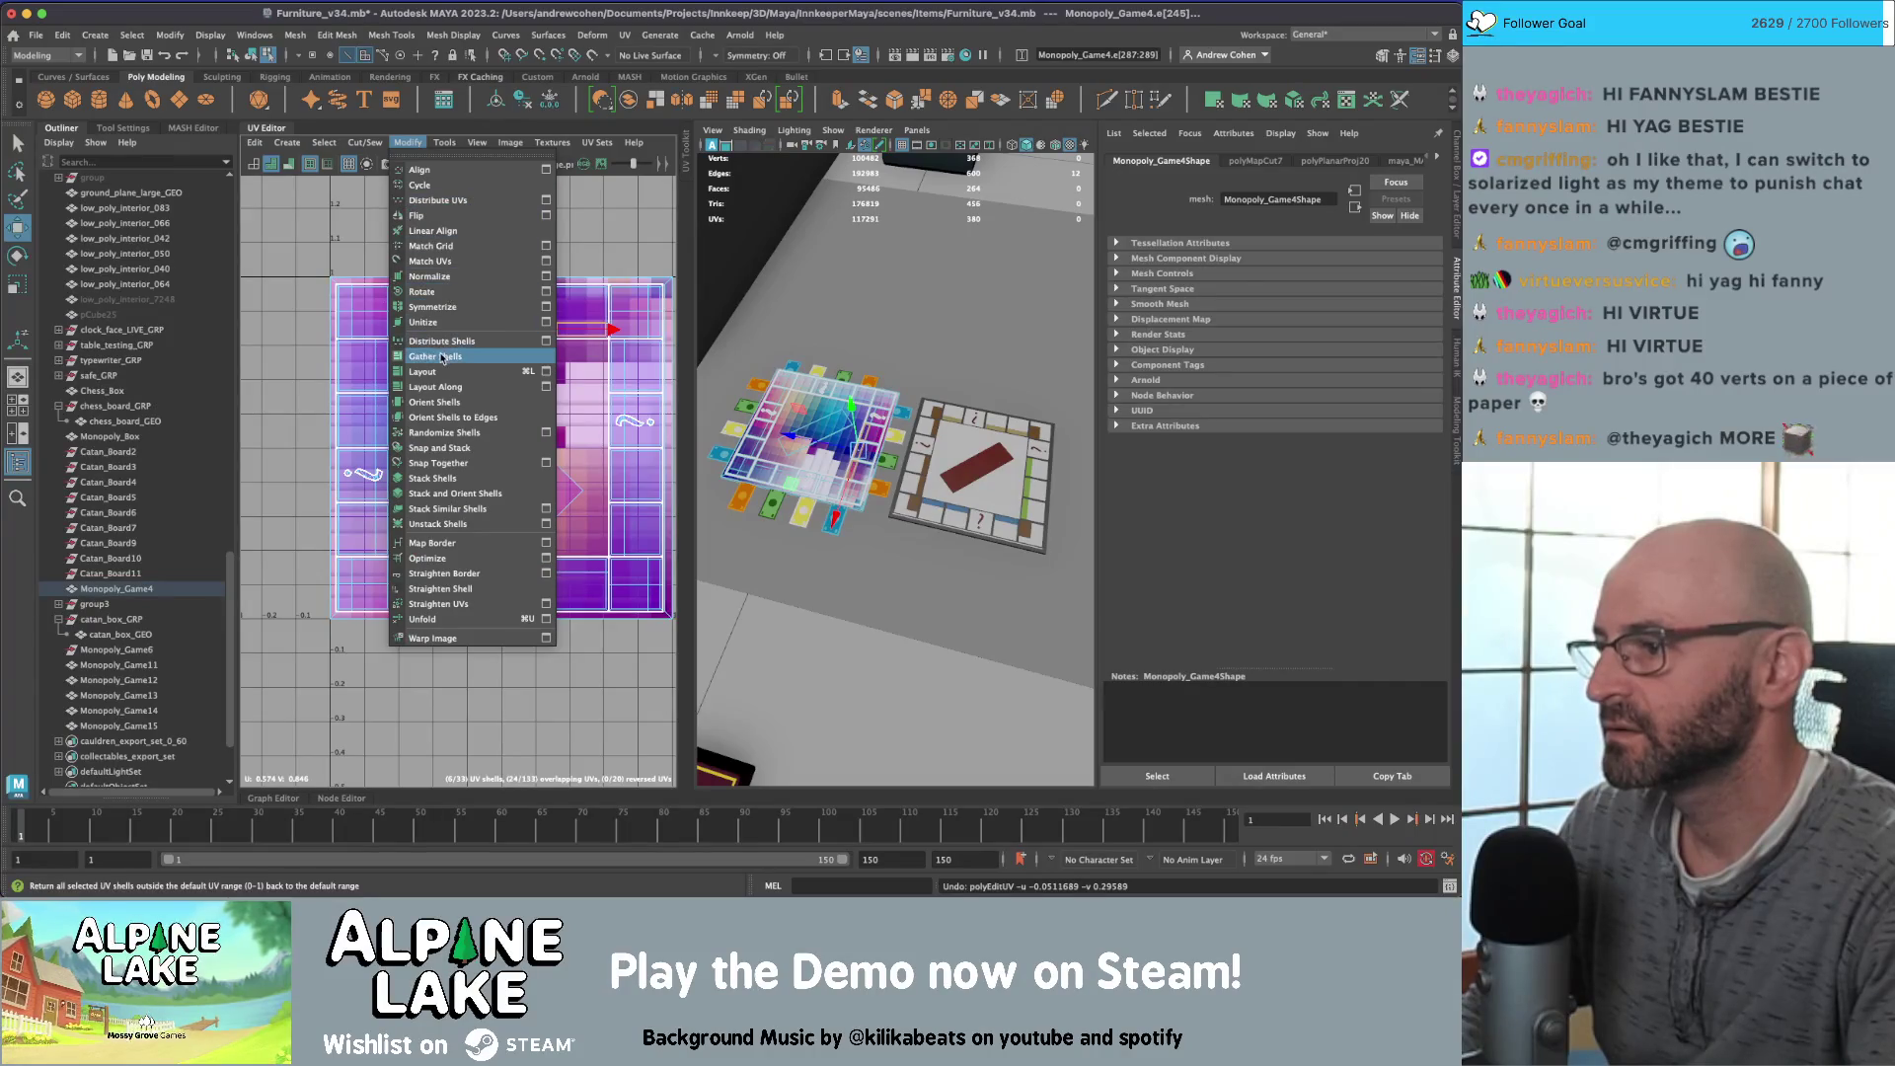
{"action": "mouse_move", "coordinate": [296, 146]}
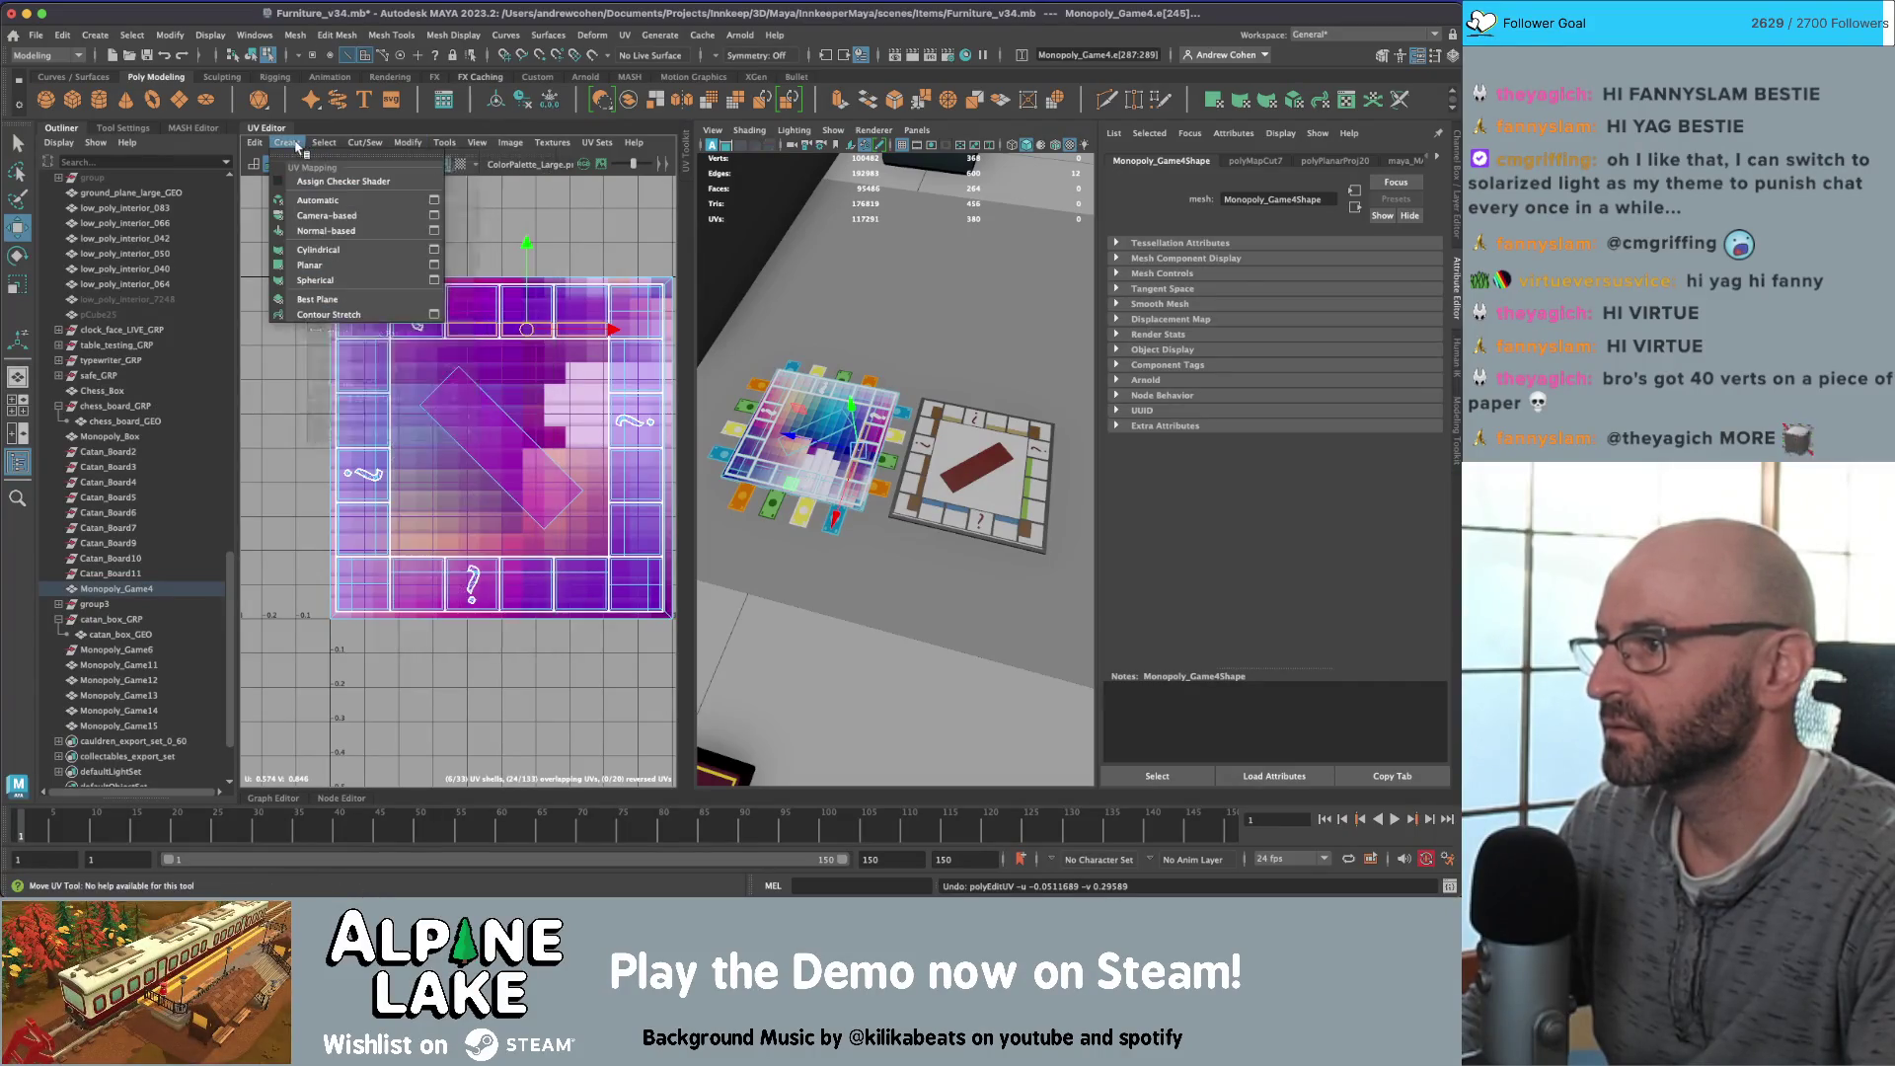
{"action": "left_click", "coordinate": [309, 265]}
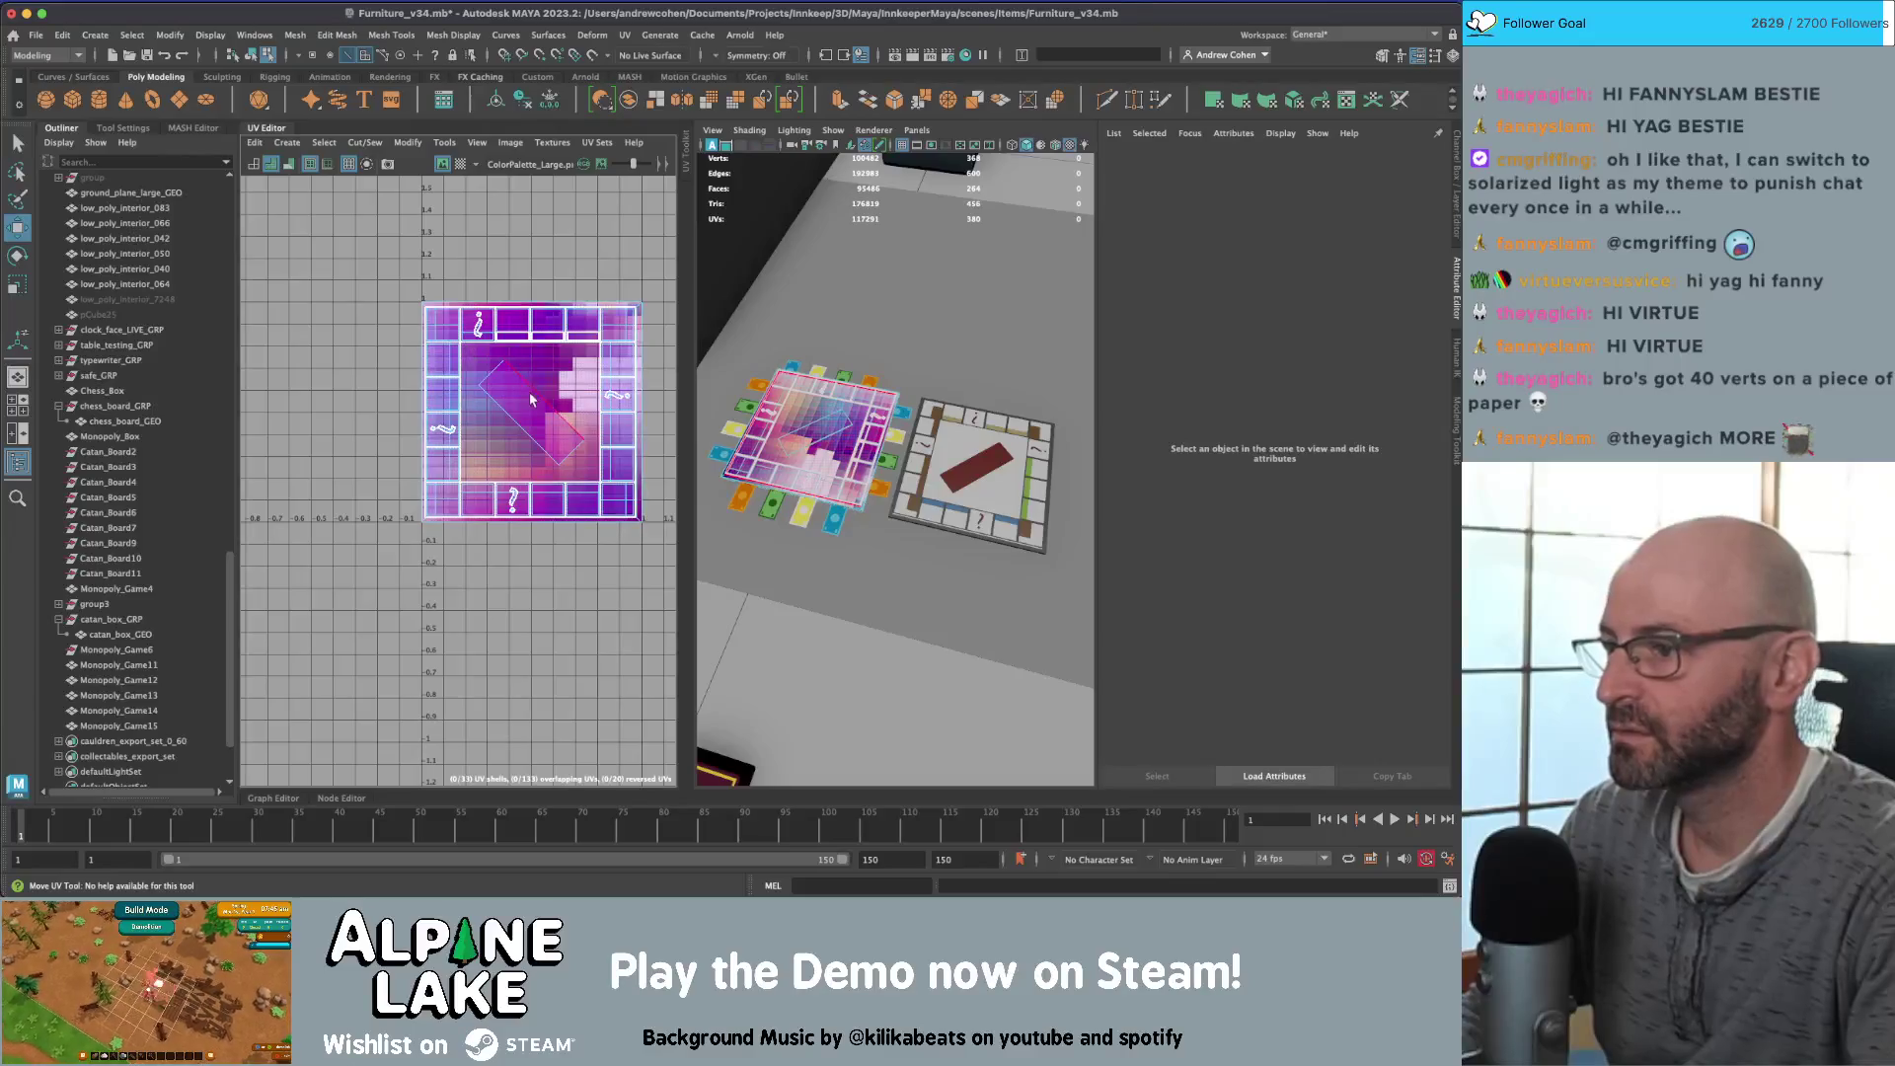
{"action": "key", "text": "w"}
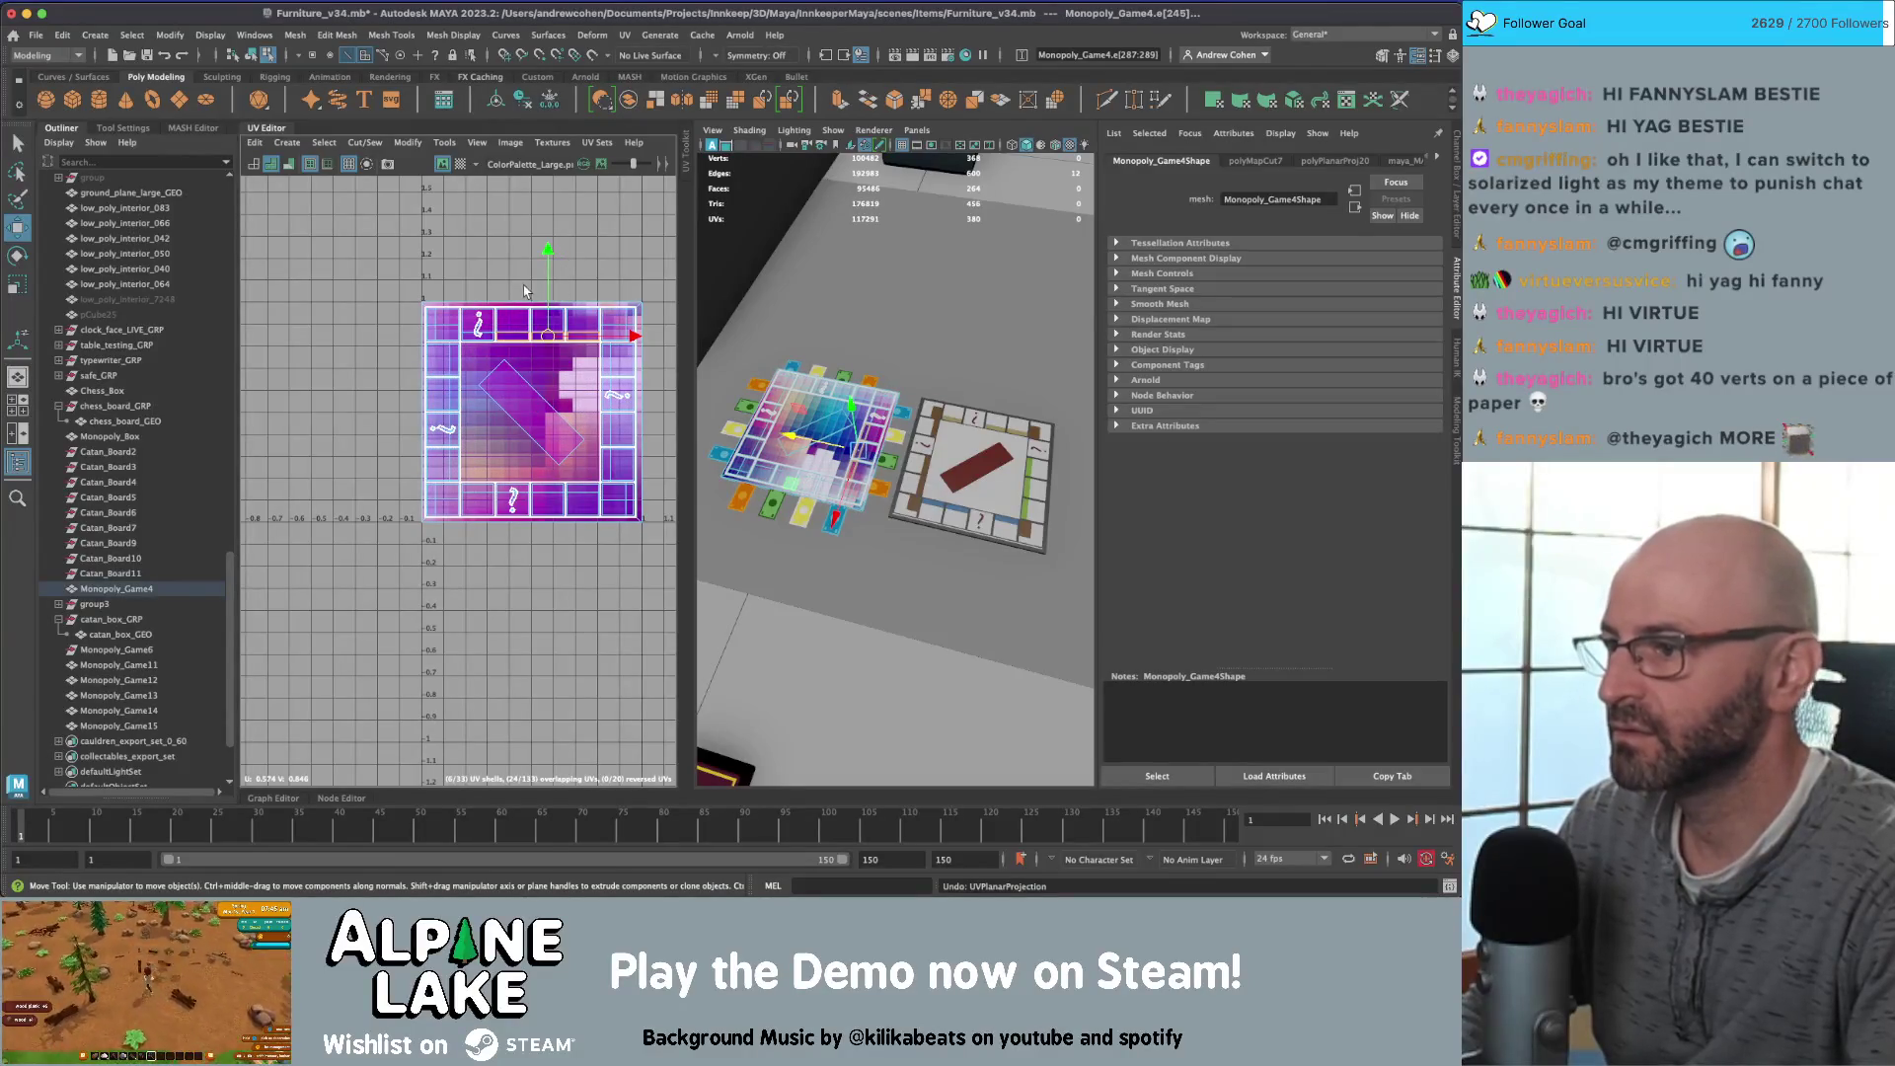
{"action": "left_click", "coordinate": [505, 285]}
{"action": "key", "text": "z"}
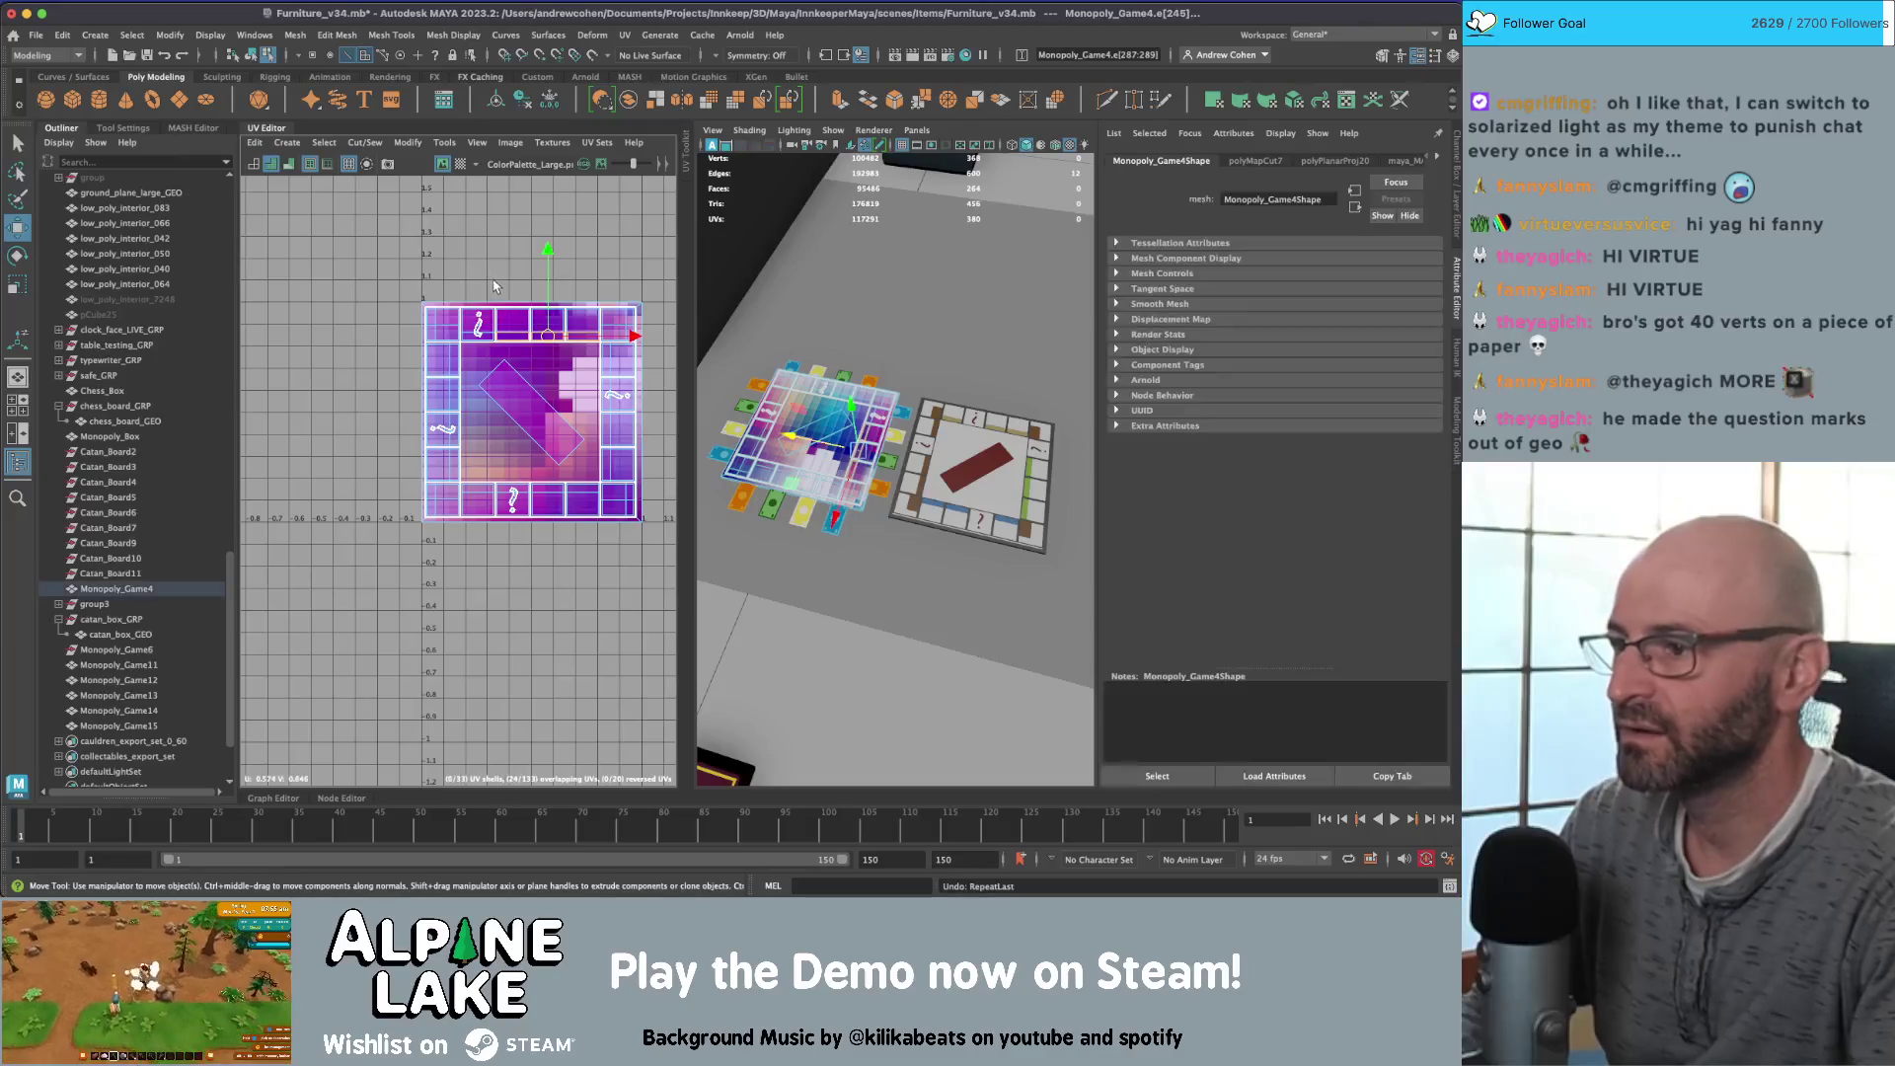
{"action": "left_click", "coordinate": [287, 142]}
{"action": "left_click", "coordinate": [433, 265]}
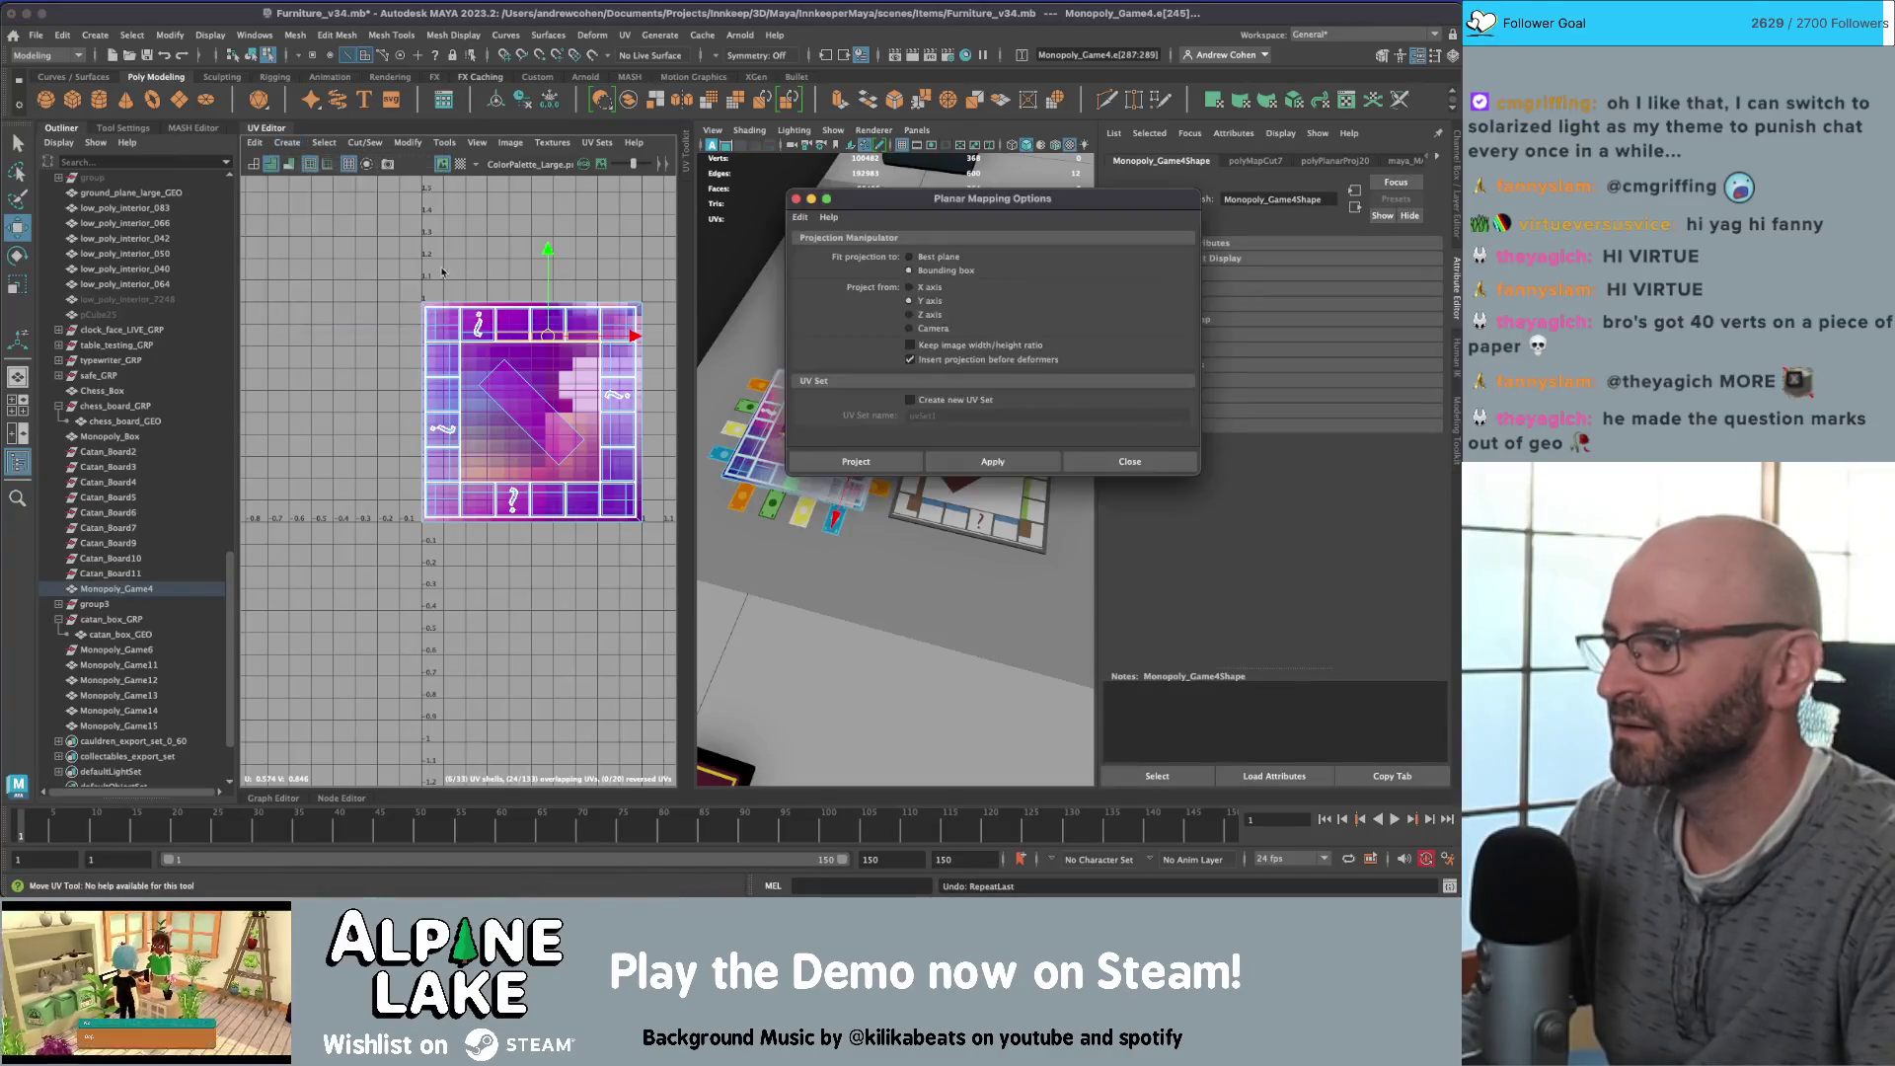
Step: Apply the planar projection and move the board UV shell beside the palette tile
{"action": "left_click", "coordinate": [991, 460]}
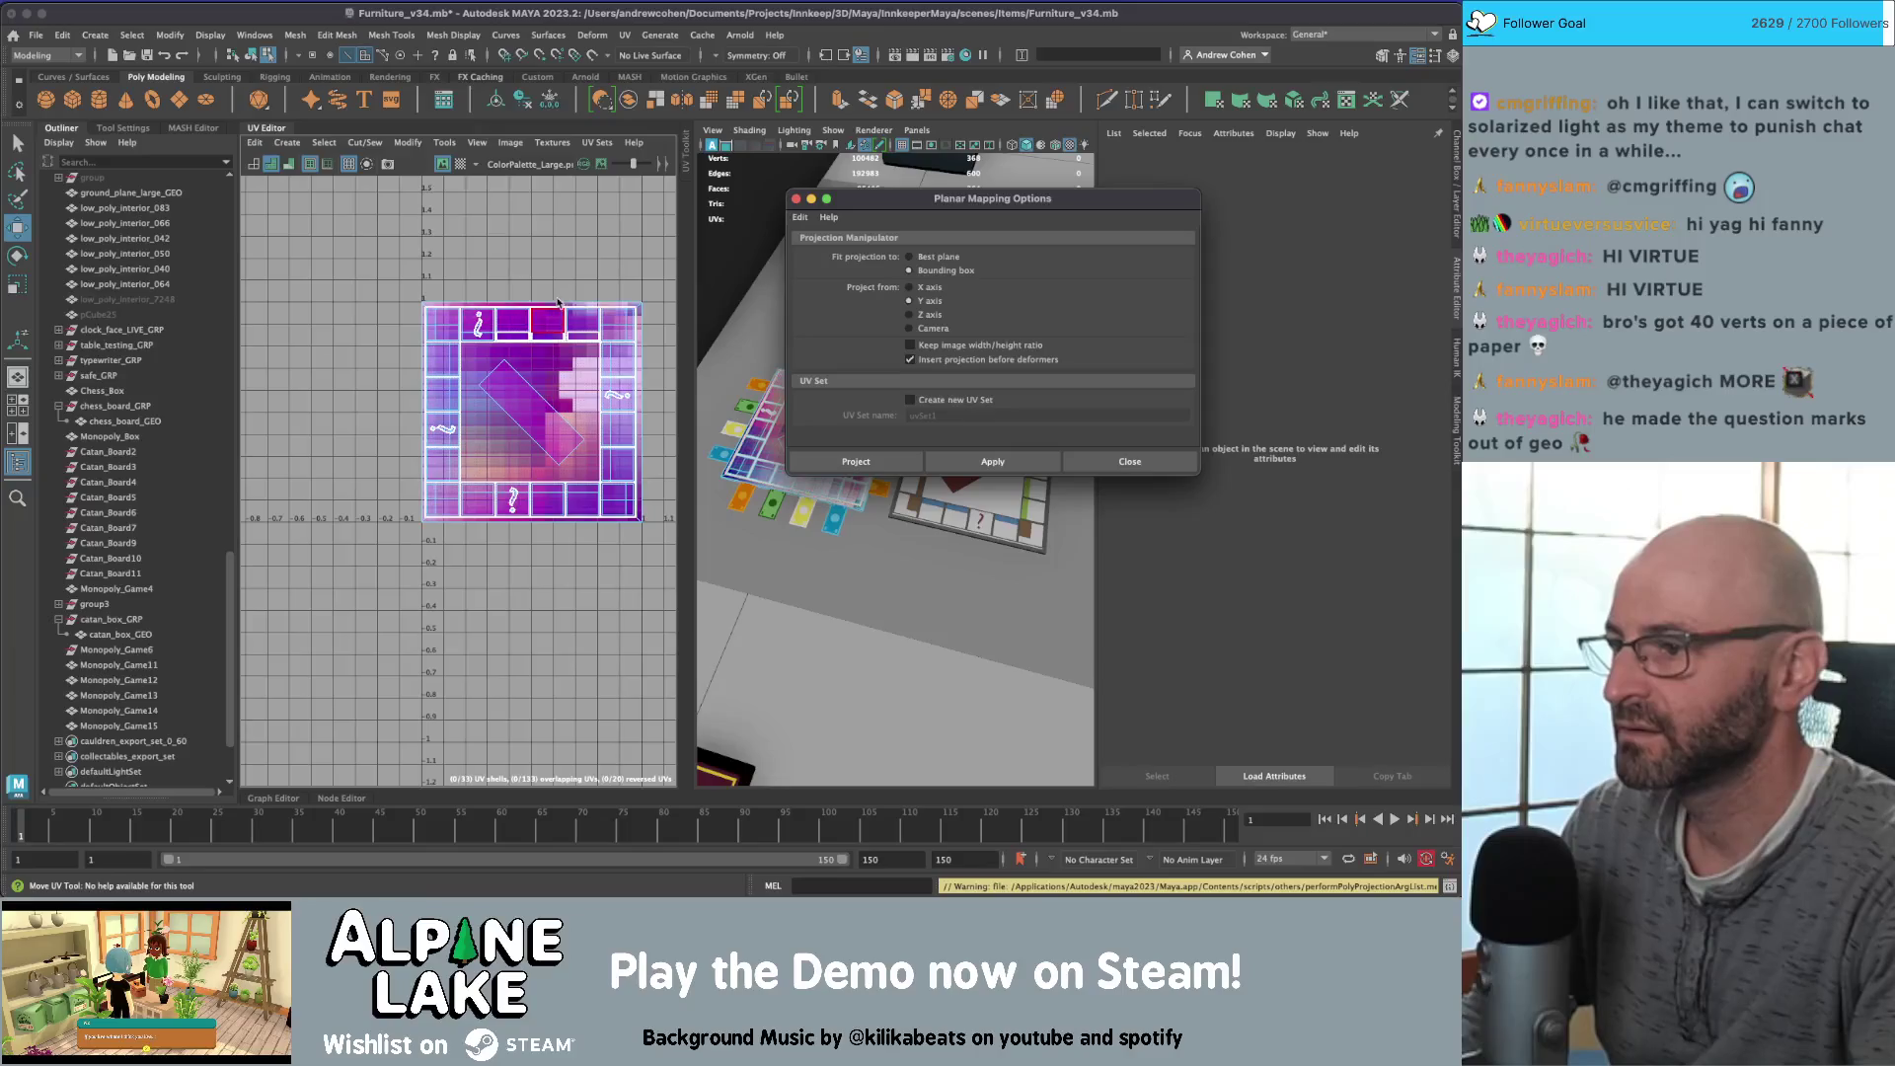
{"action": "middle_click_drag", "start_coordinate": [557, 303], "coordinate": [434, 316], "text": "alt"}
{"action": "scroll", "coordinate": [445, 366], "scroll_direction": "up", "scroll_amount": 1}
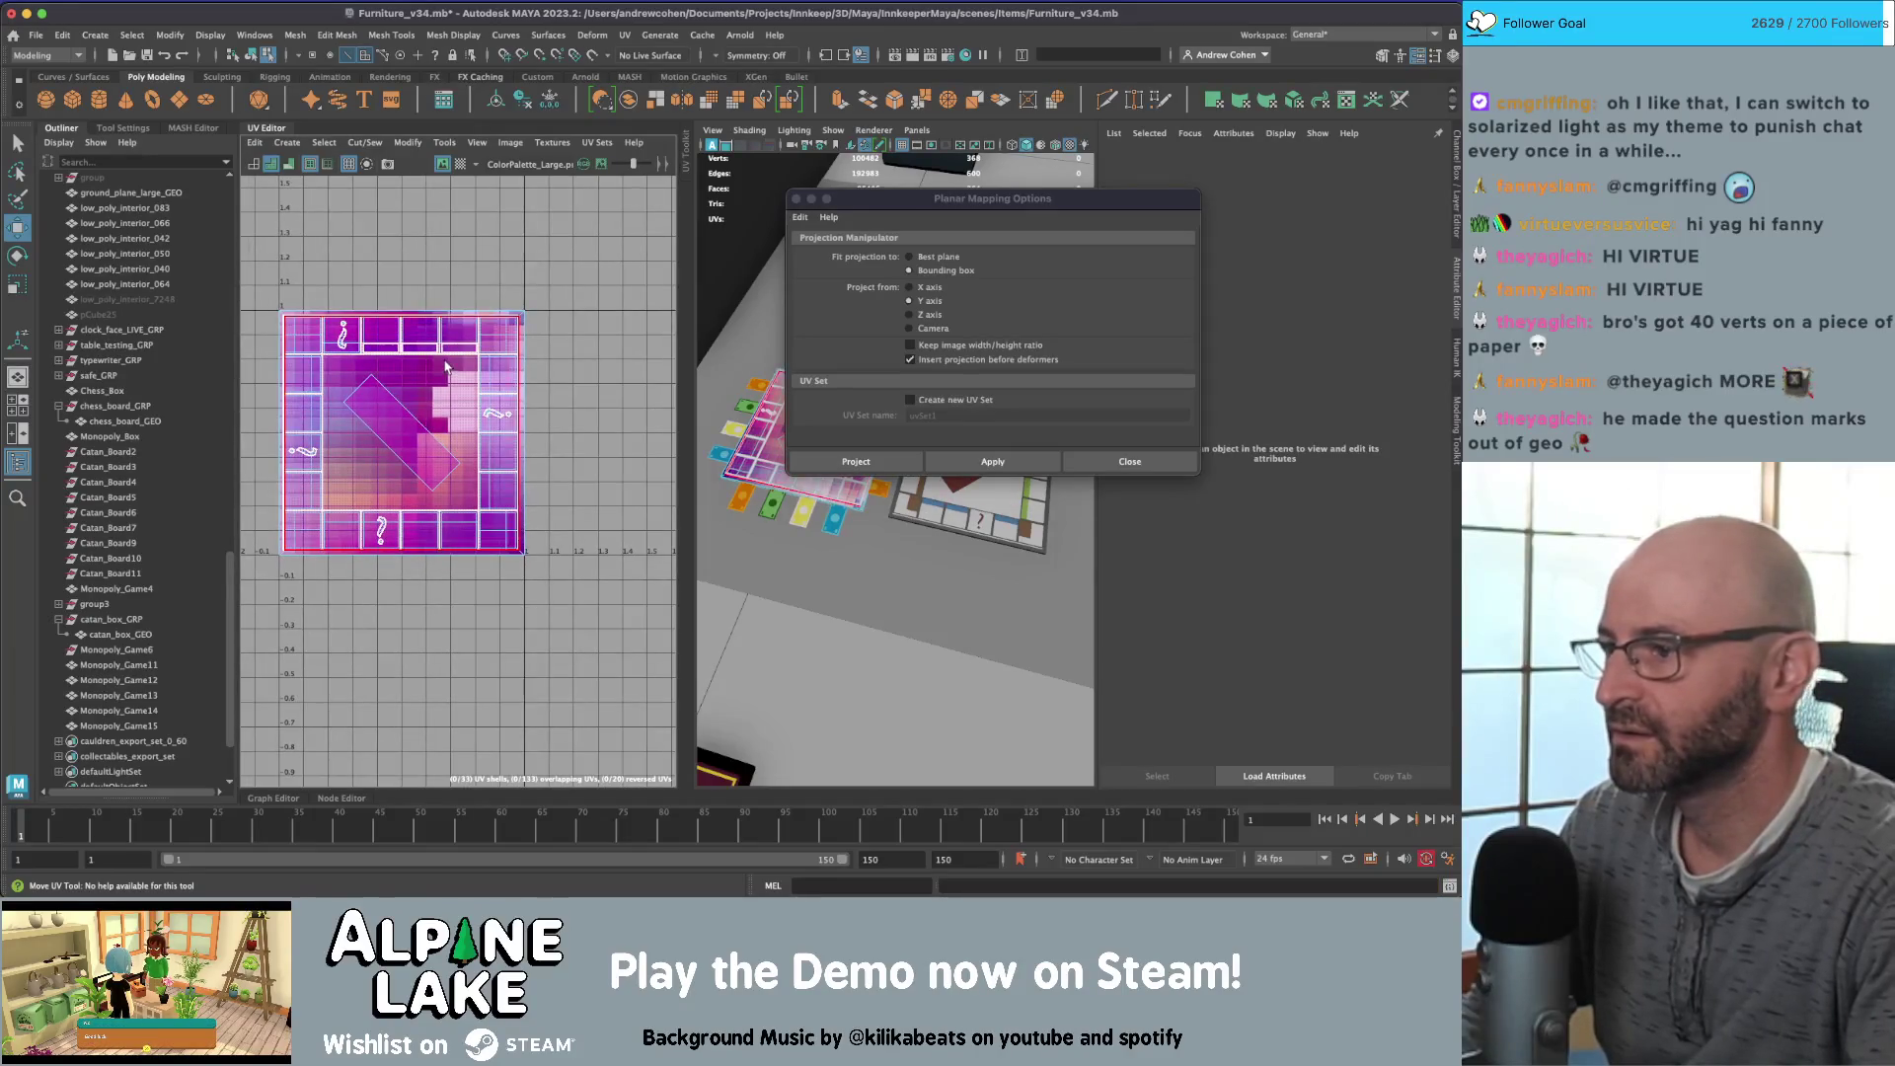
{"action": "left_click", "coordinate": [445, 367]}
{"action": "scroll", "coordinate": [445, 366], "scroll_direction": "down", "scroll_amount": 1}
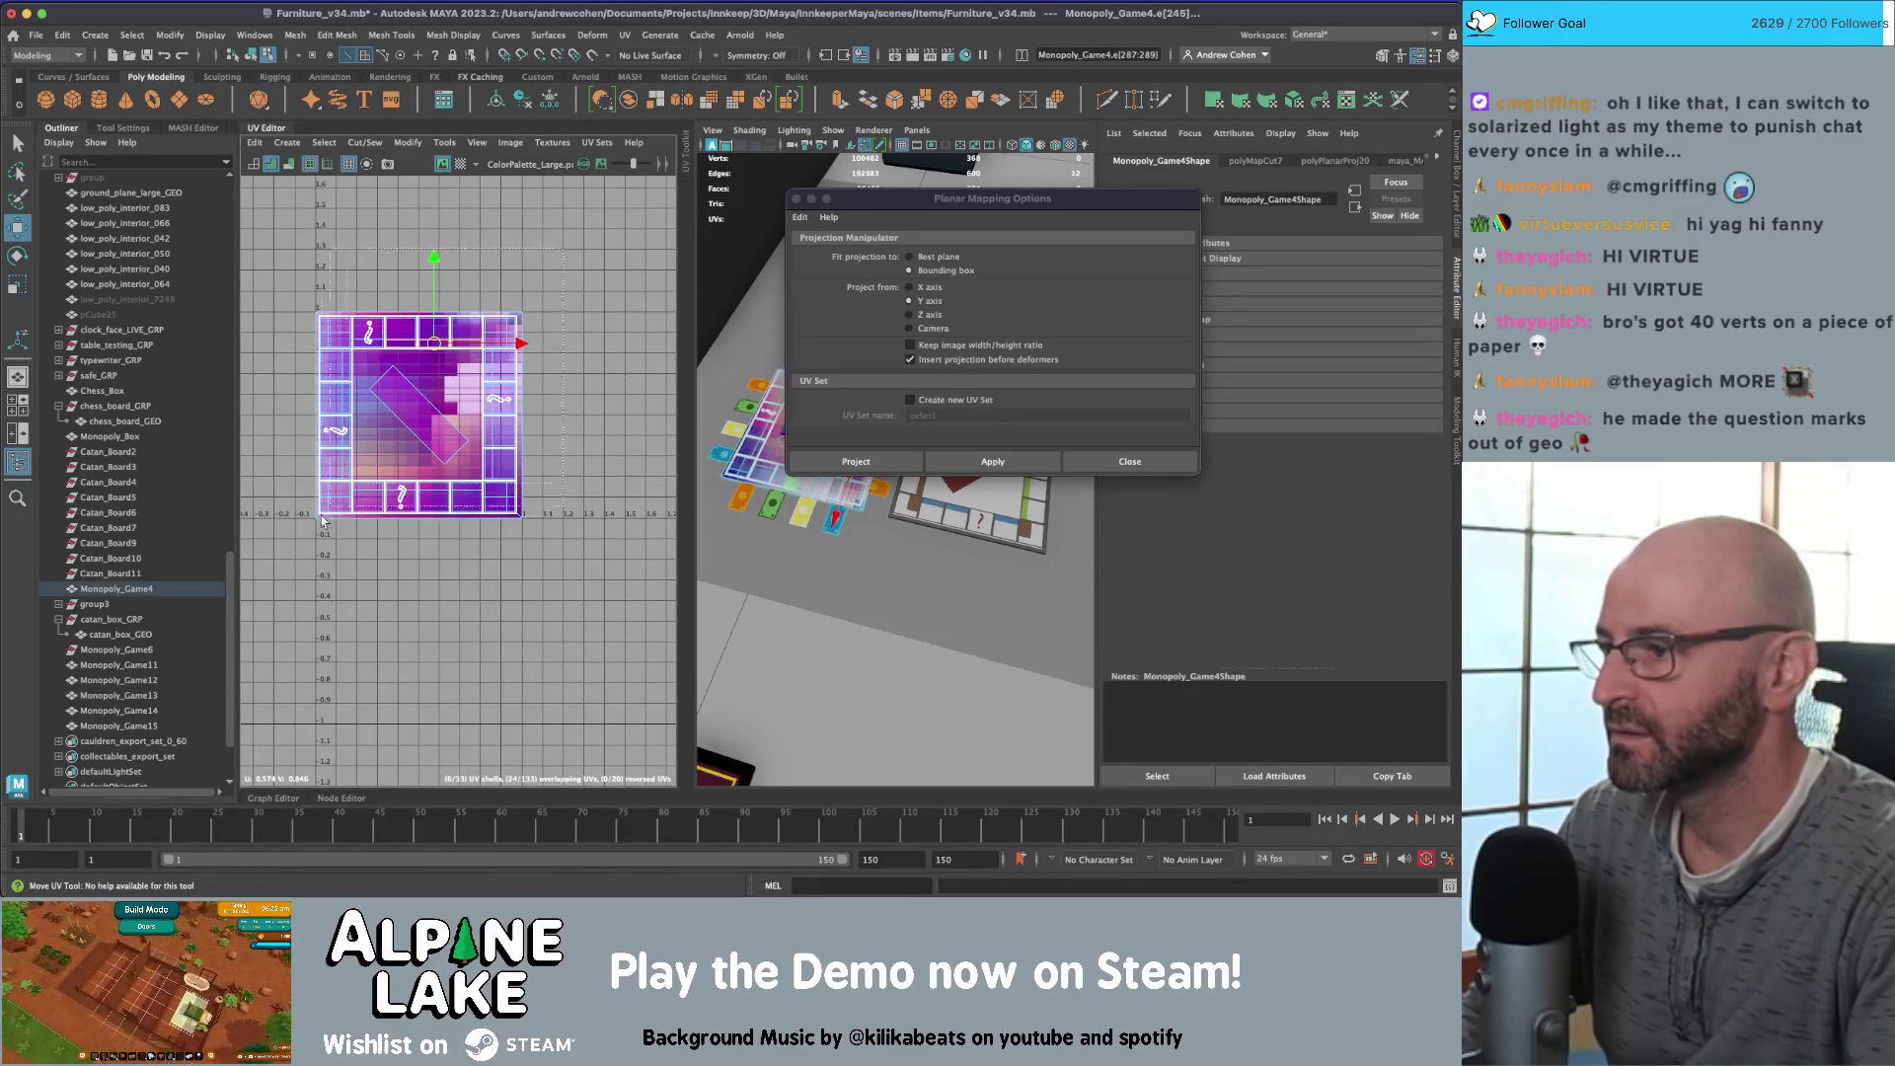
{"action": "left_click_drag", "start_coordinate": [350, 376], "coordinate": [570, 373]}
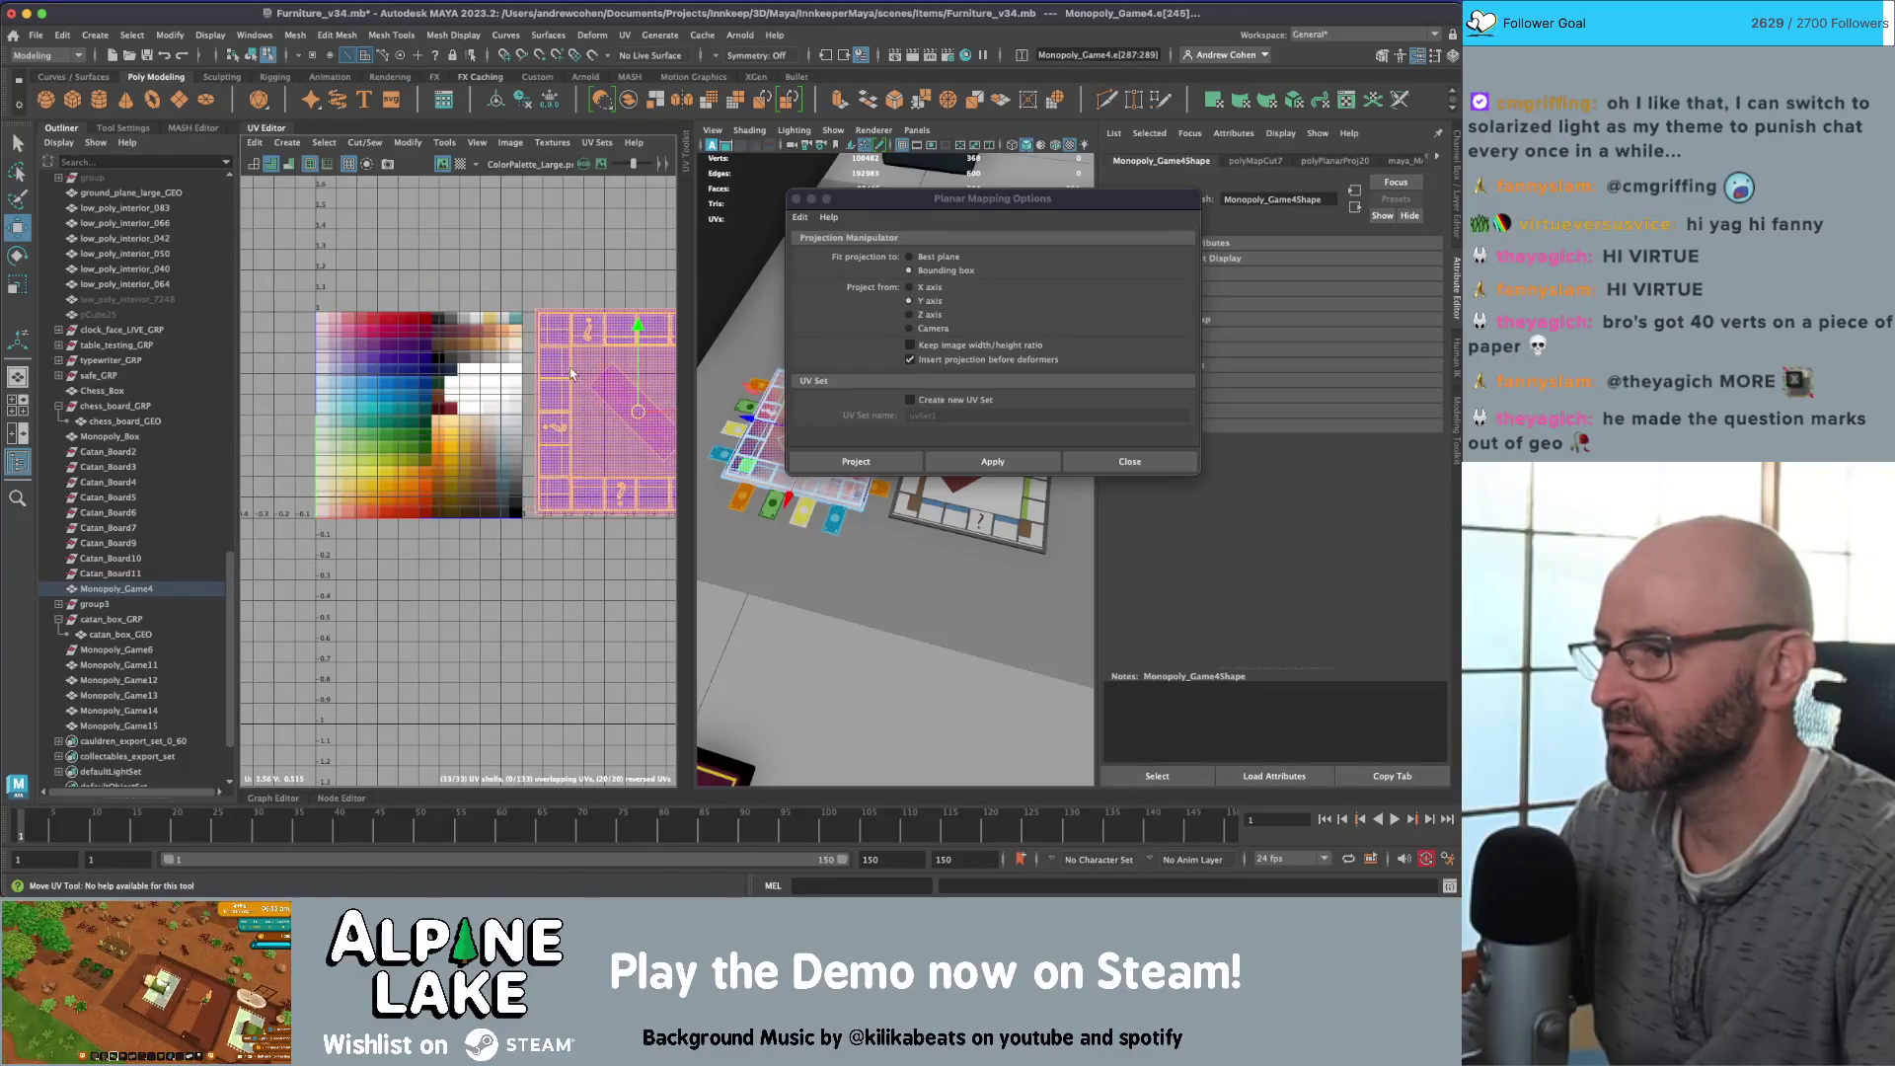
{"action": "middle_click_drag", "start_coordinate": [570, 373], "coordinate": [526, 373], "text": "alt"}
Step: Planar-project the selected faces and scale the three shells down onto palette colours
{"action": "key", "text": "q"}
{"action": "key", "text": "F11"}
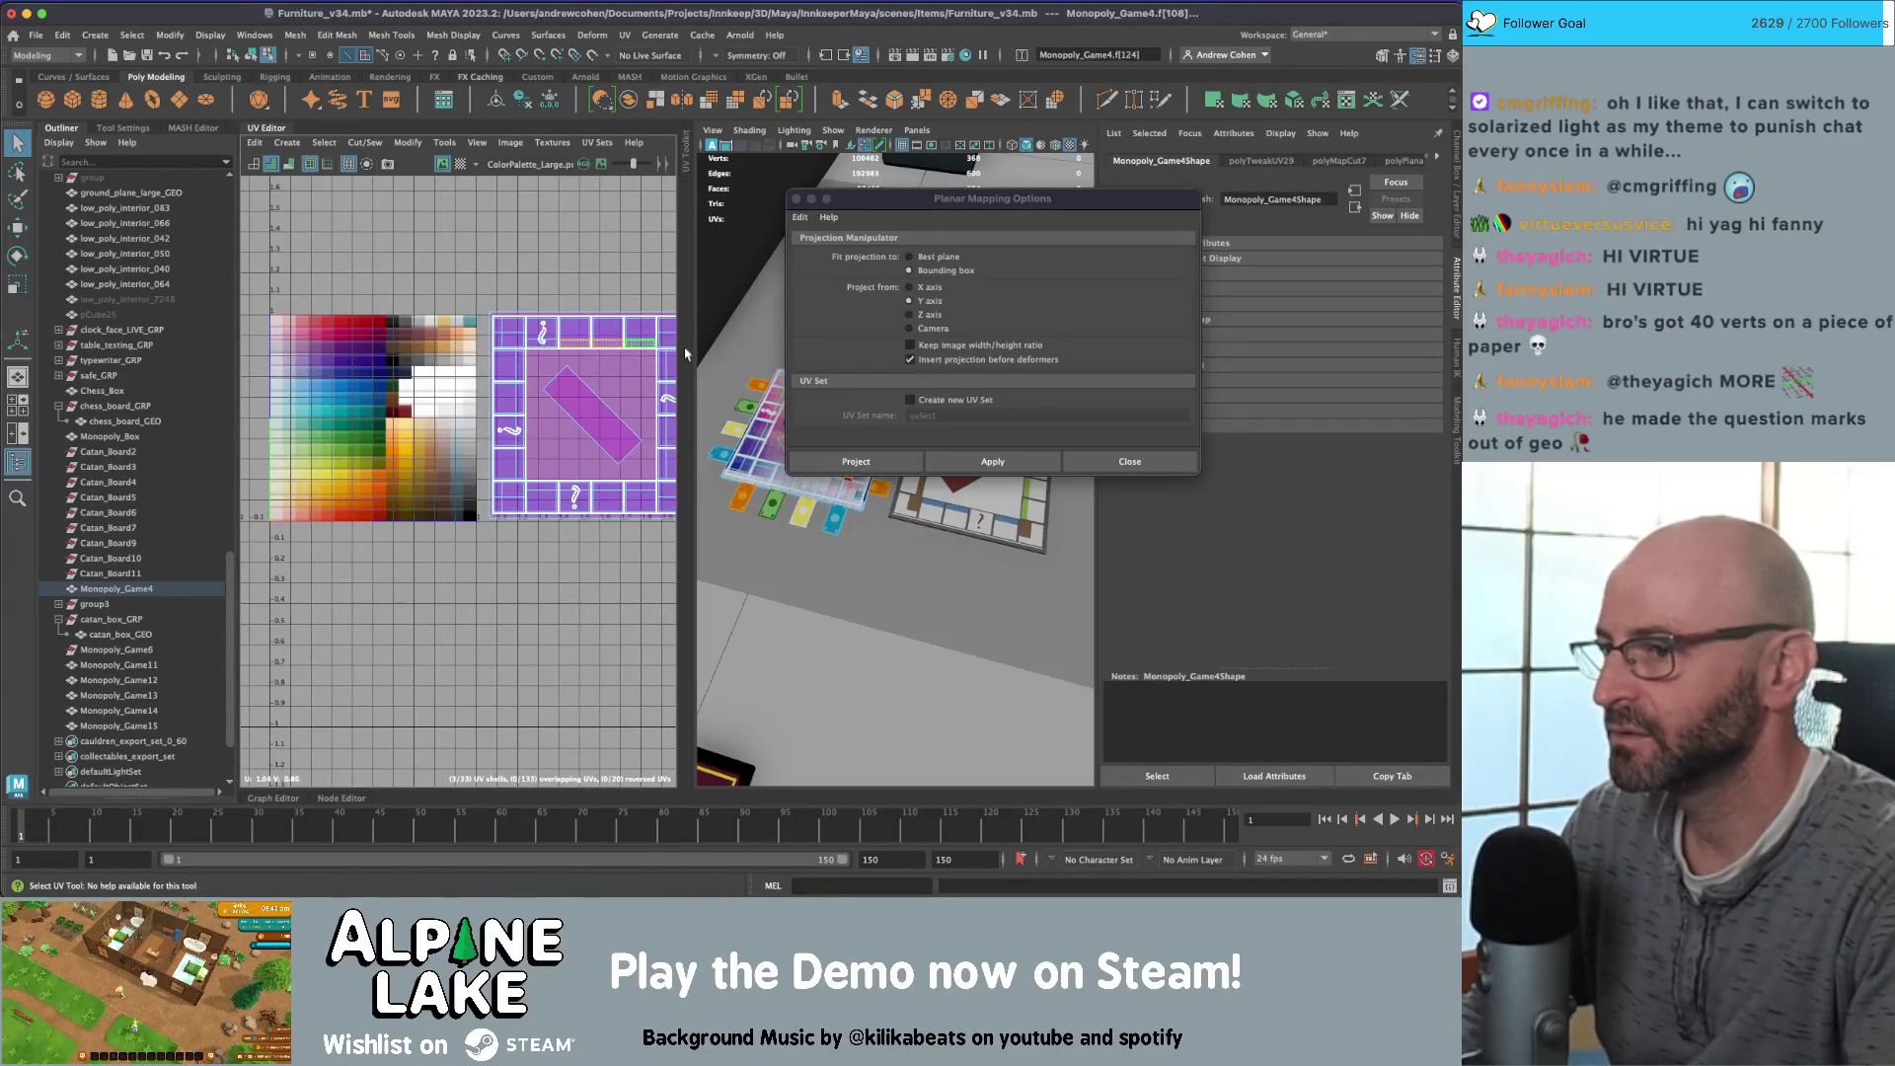
{"action": "left_click", "coordinate": [856, 461]}
{"action": "key", "text": "r"}
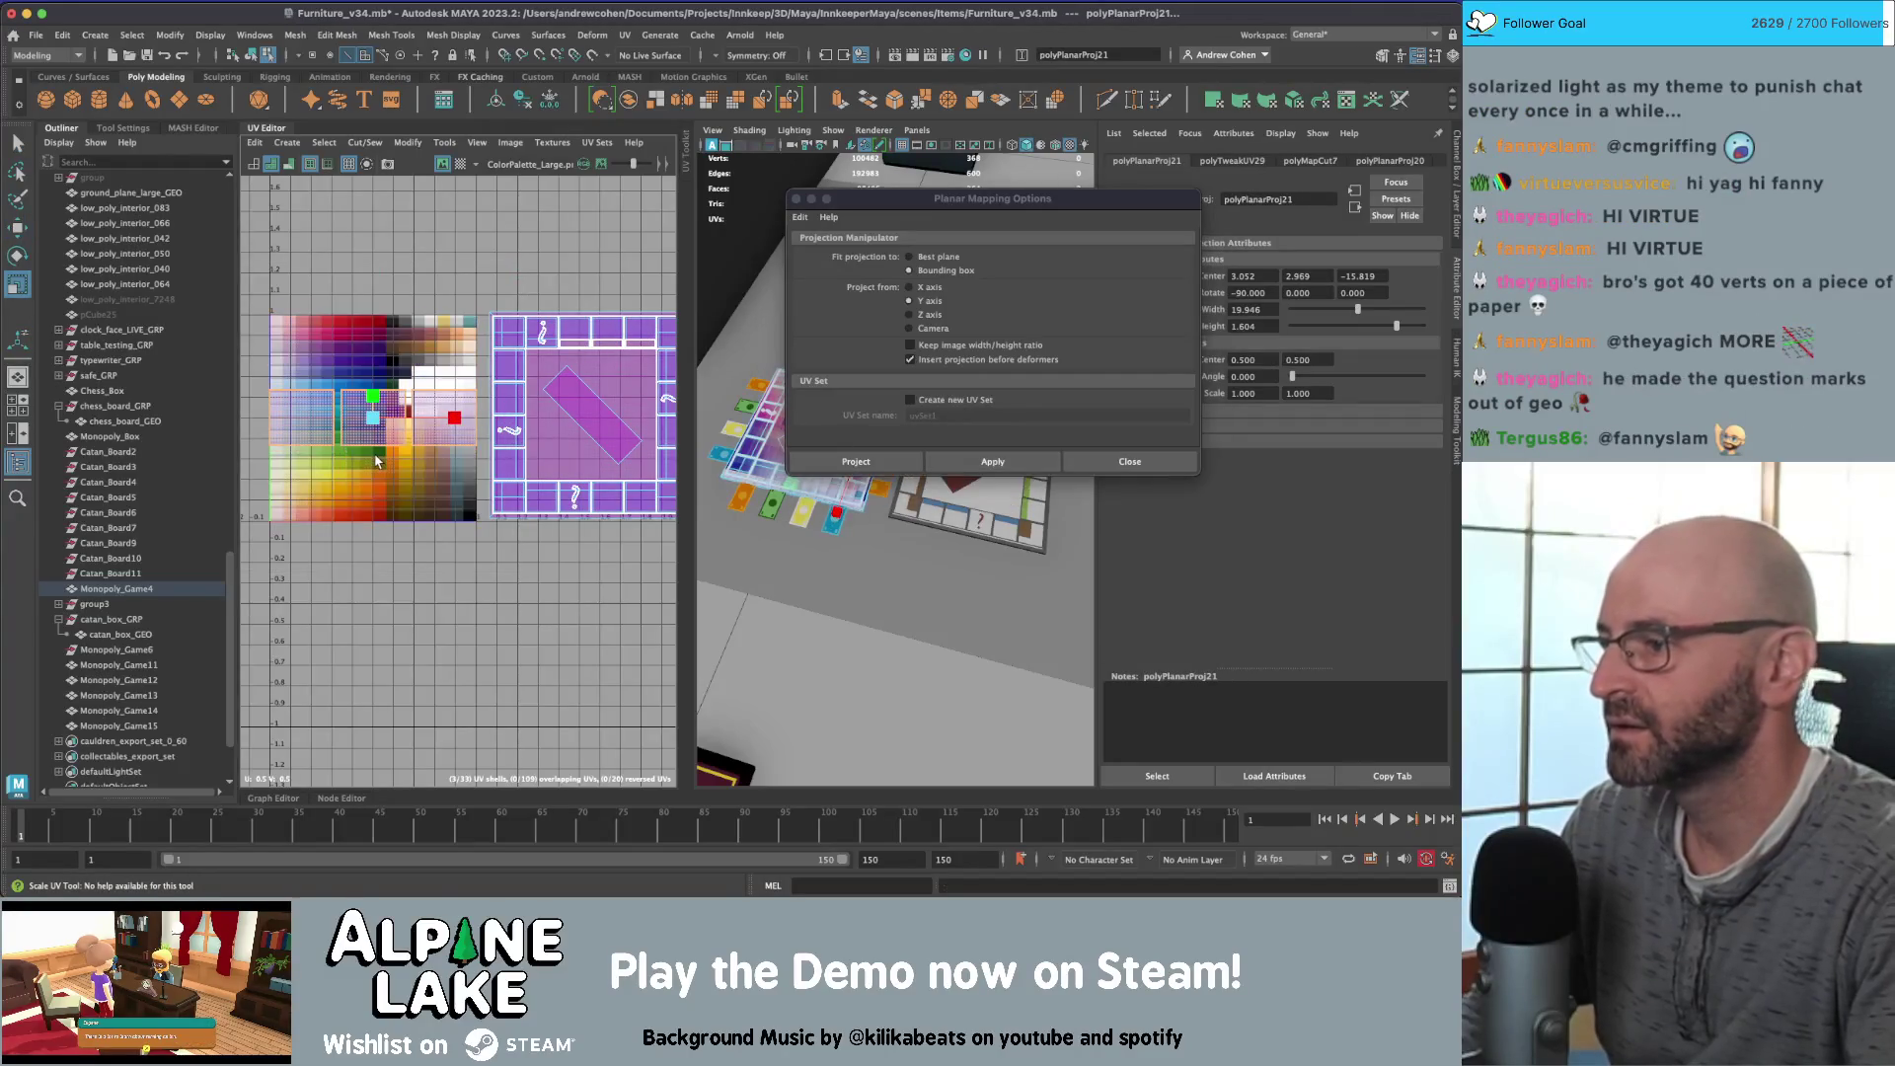
{"action": "left_click_drag", "start_coordinate": [373, 421], "coordinate": [338, 458]}
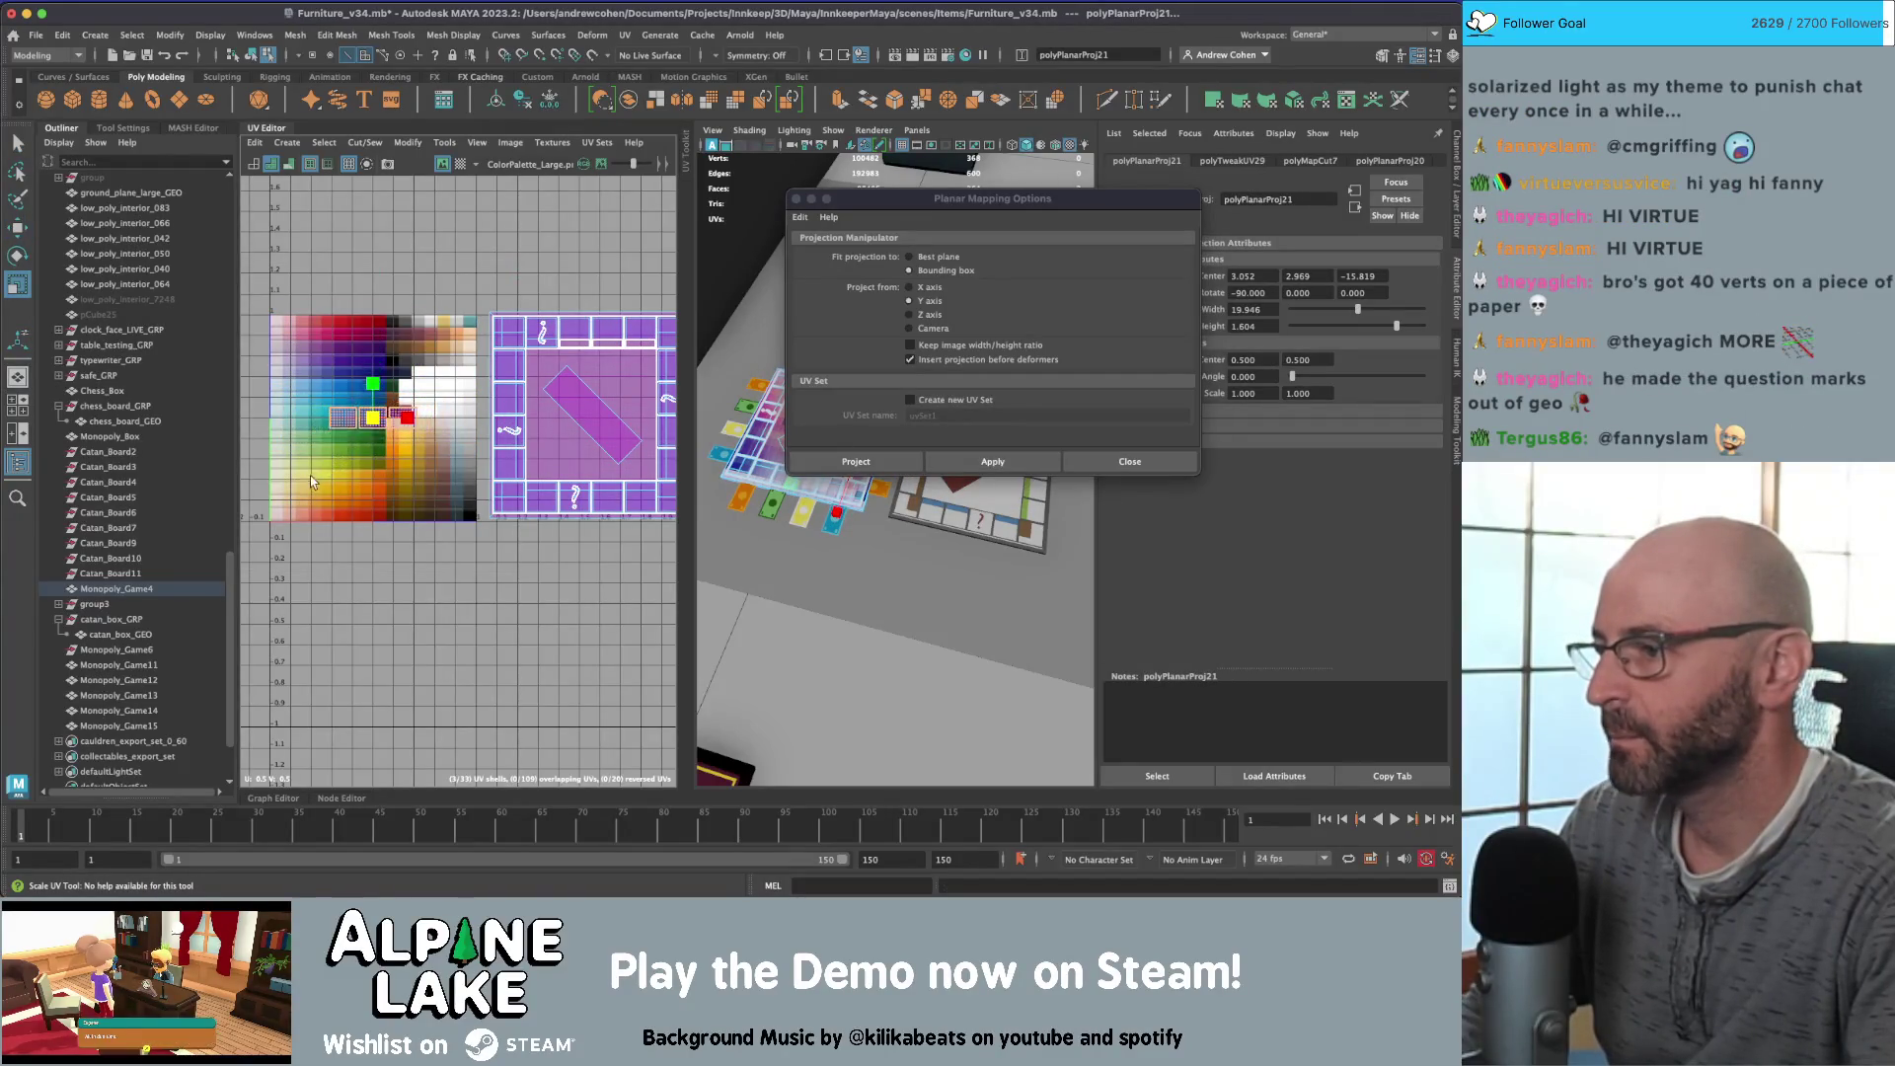
{"action": "key", "text": "w"}
{"action": "key", "text": "r"}
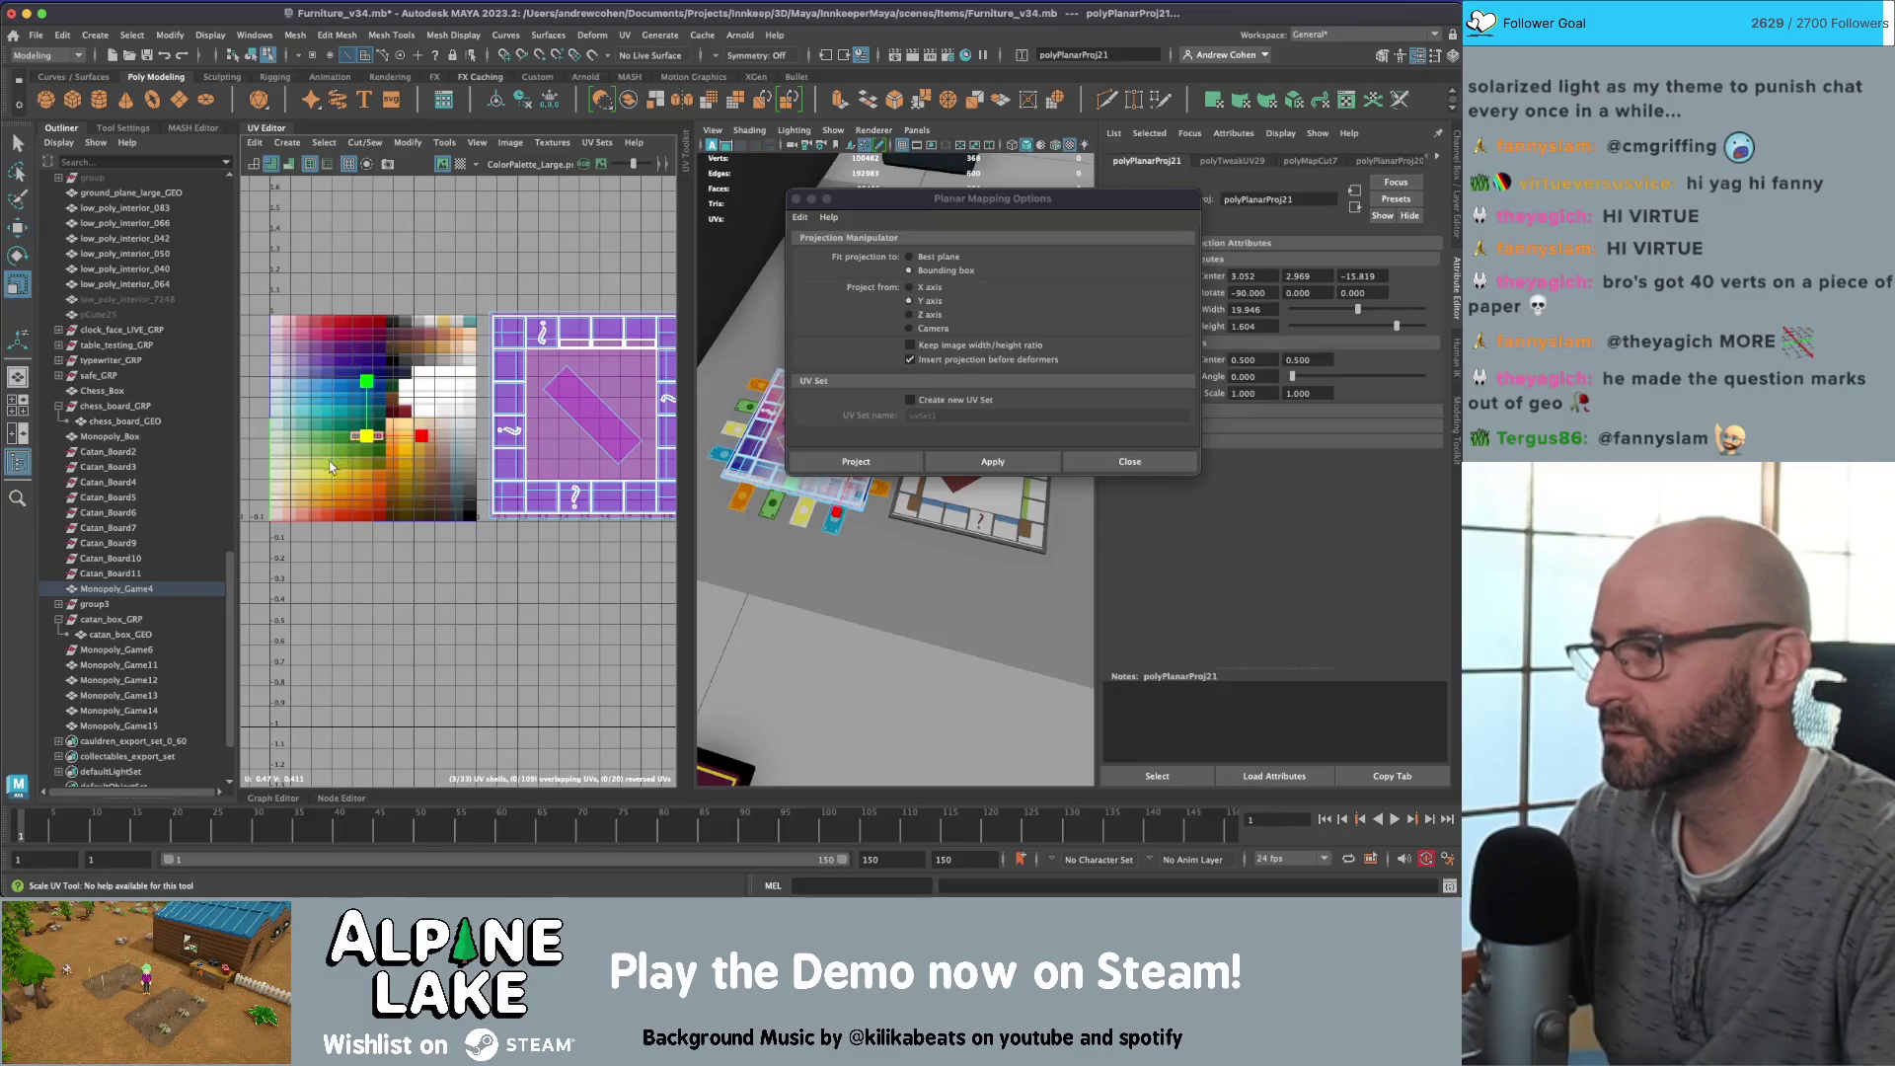
{"action": "key", "text": "f"}
{"action": "left_click_drag", "start_coordinate": [539, 480], "coordinate": [498, 481]}
{"action": "scroll", "coordinate": [480, 331], "scroll_direction": "down", "scroll_amount": 5}
Step: Move the options window aside, centre the board UV shells beside the palette, and select the purple shells
{"action": "middle_click_drag", "start_coordinate": [480, 330], "coordinate": [353, 330], "text": "alt"}
{"action": "left_click_drag", "start_coordinate": [1002, 204], "coordinate": [1202, 356]}
{"action": "scroll", "coordinate": [308, 347], "scroll_direction": "down", "scroll_amount": 3}
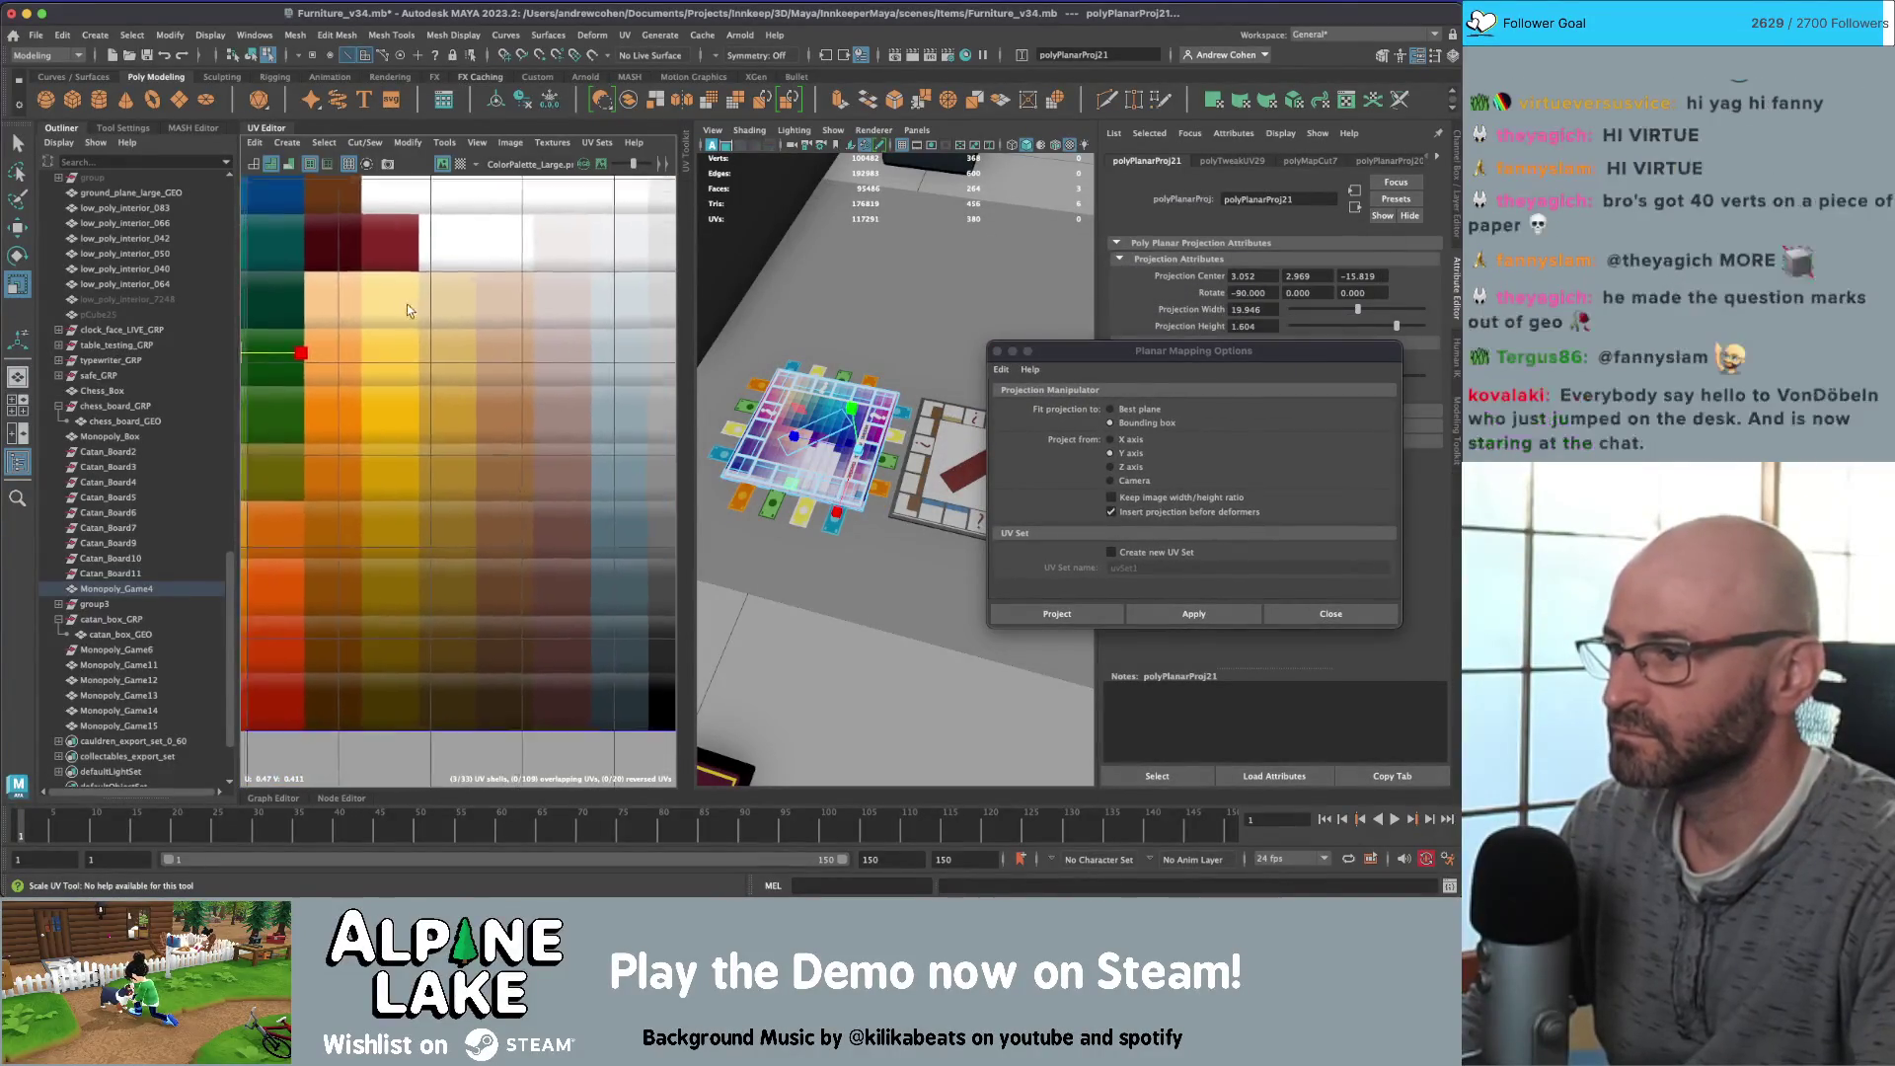
{"action": "scroll", "coordinate": [364, 305], "scroll_direction": "down", "scroll_amount": 2}
{"action": "scroll", "coordinate": [363, 305], "scroll_direction": "down", "scroll_amount": 1}
{"action": "middle_click_drag", "start_coordinate": [592, 348], "coordinate": [414, 341], "text": "alt"}
{"action": "scroll", "coordinate": [409, 338], "scroll_direction": "down", "scroll_amount": 2}
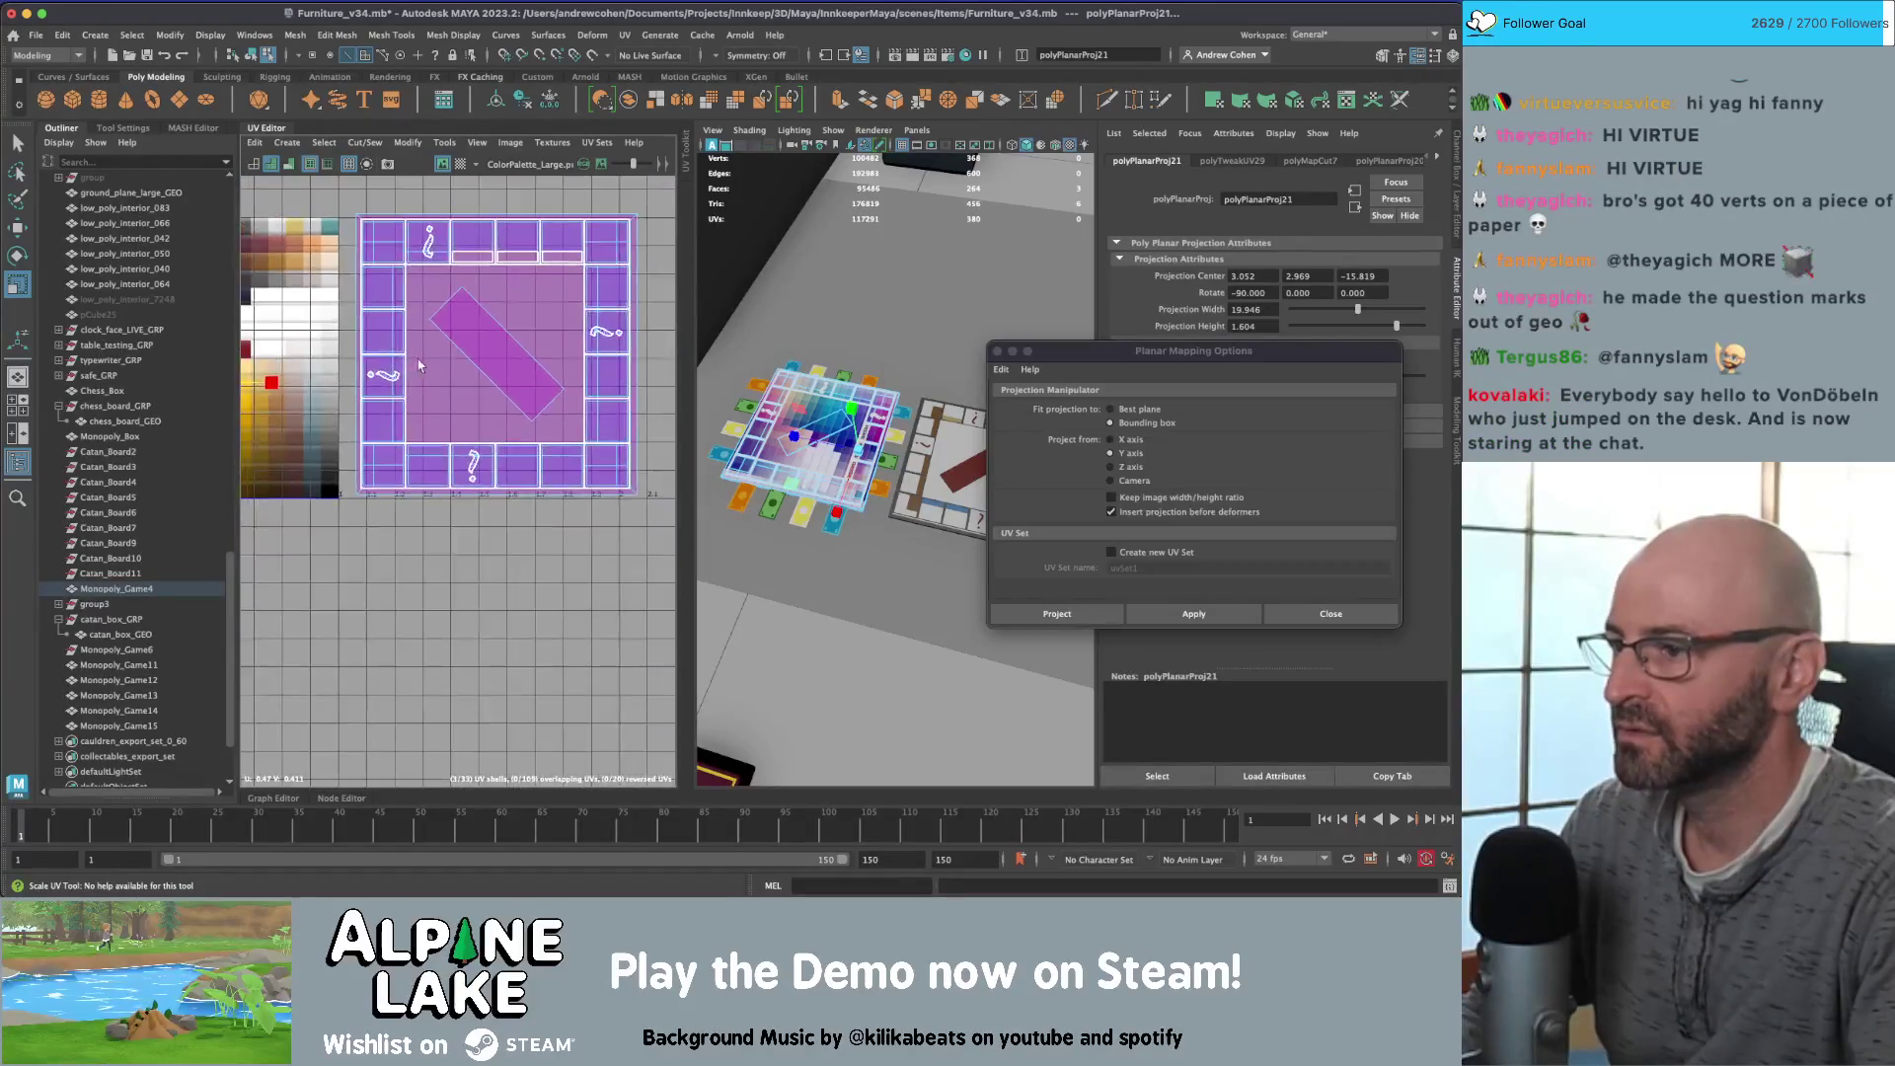
{"action": "left_click", "coordinate": [499, 352]}
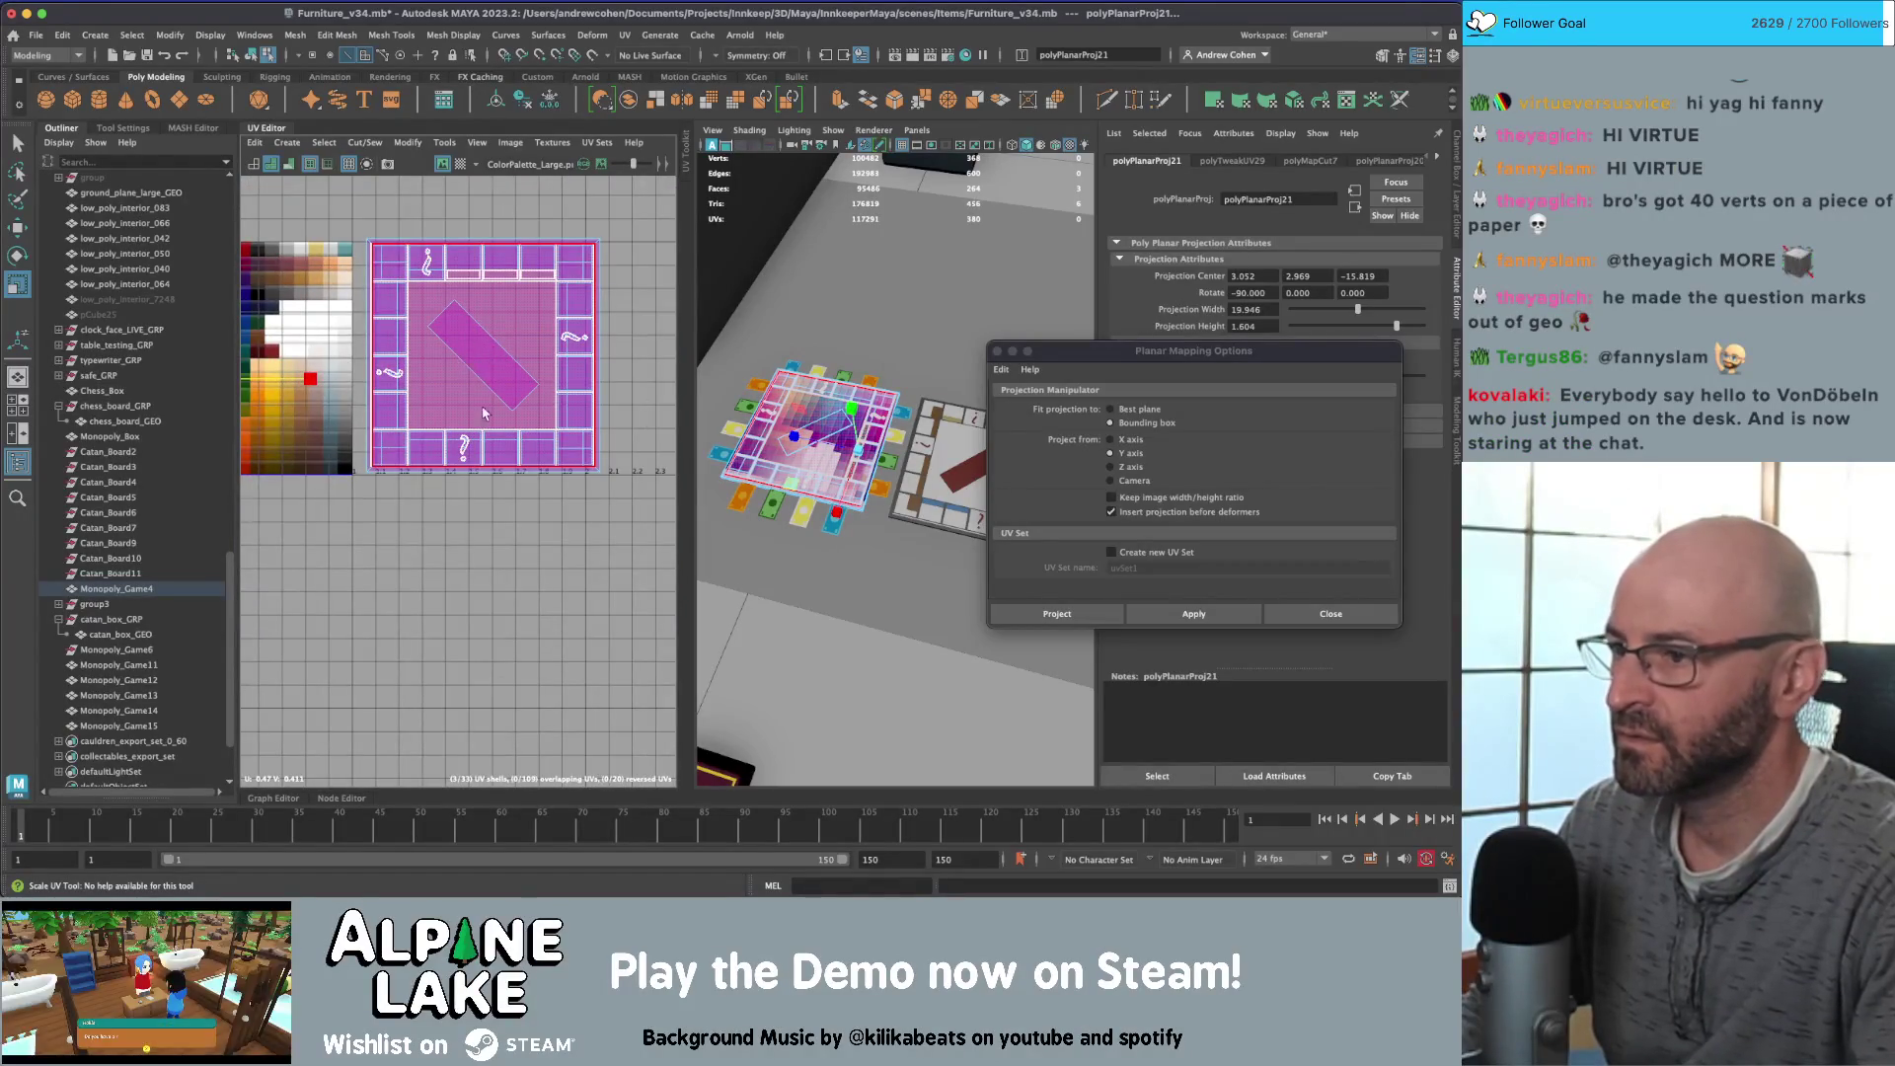
{"action": "middle_click_drag", "start_coordinate": [484, 412], "coordinate": [487, 405], "text": "alt"}
{"action": "left_click_drag", "start_coordinate": [996, 352], "coordinate": [1029, 511]}
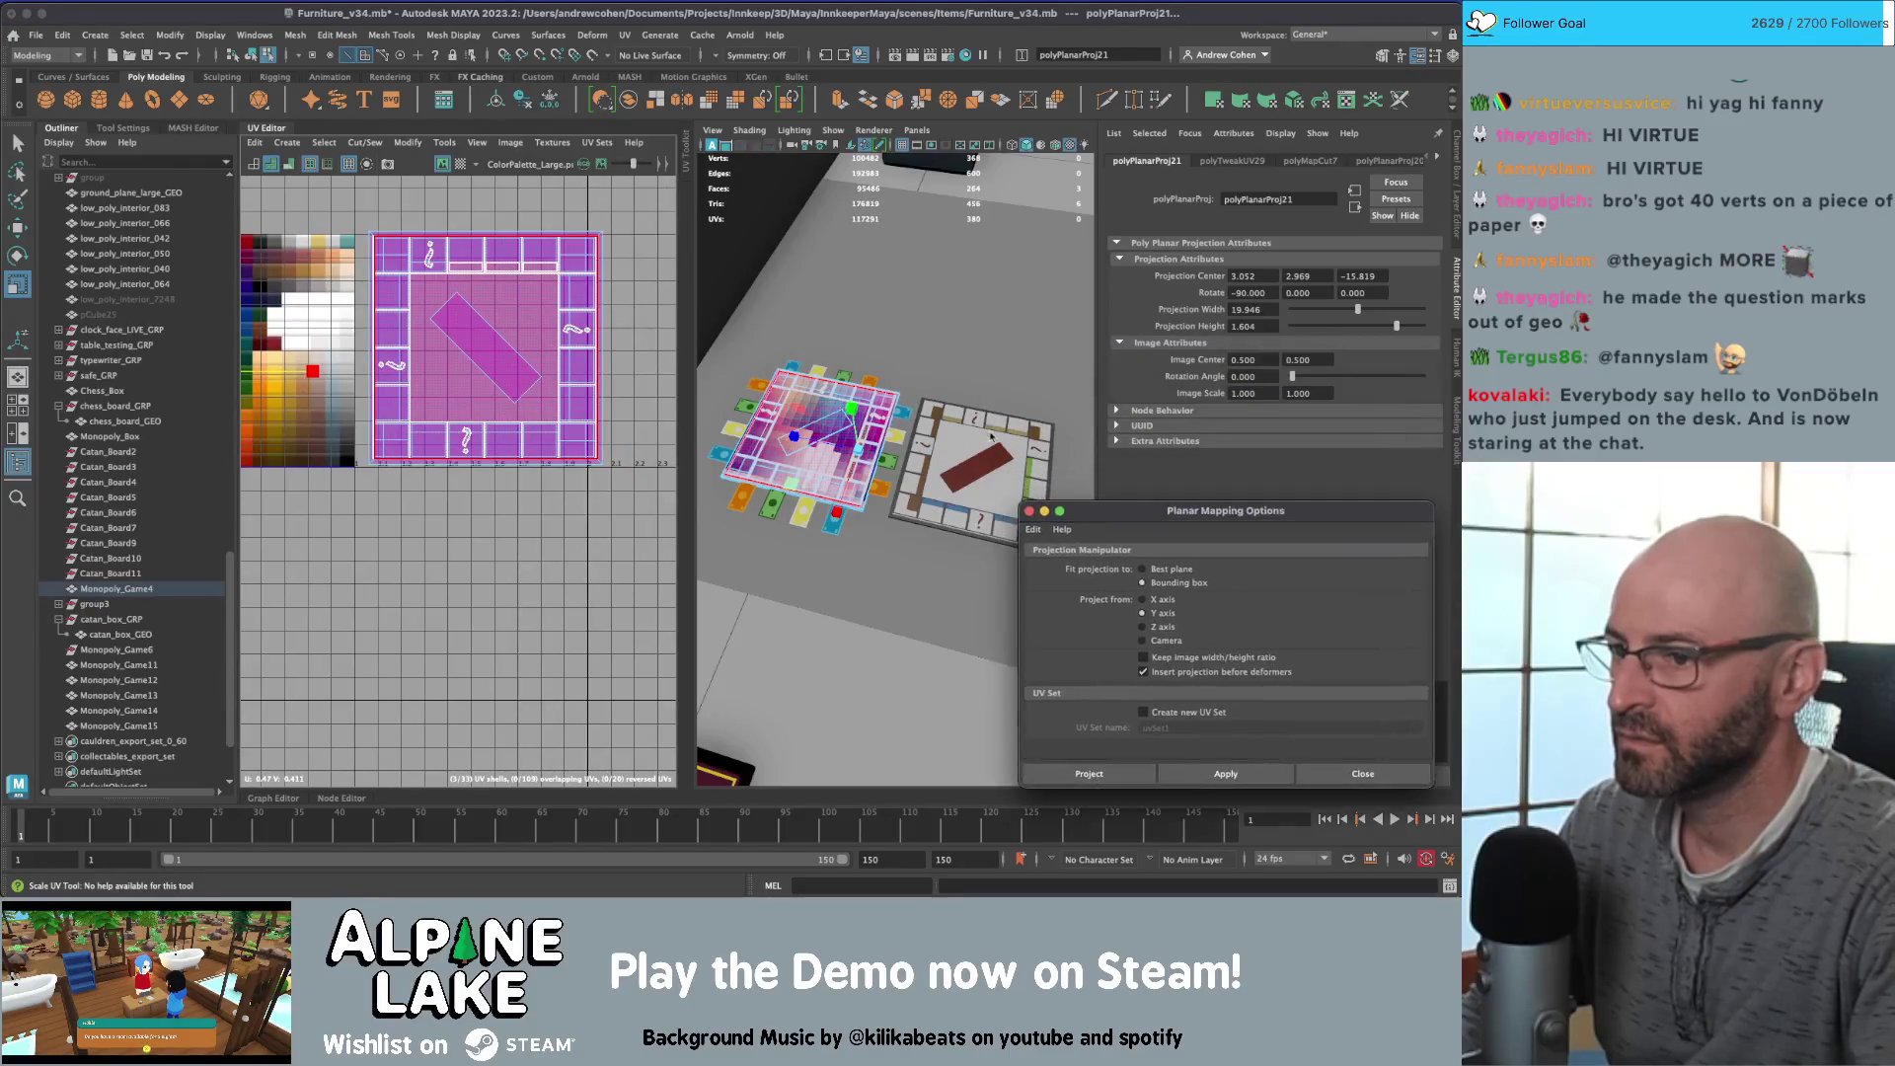
{"action": "left_click_drag", "start_coordinate": [990, 435], "coordinate": [908, 459], "text": "alt"}
Step: Select three faces on the board's edge, including f[96], and planar-project them
{"action": "key", "text": "q"}
{"action": "left_click", "coordinate": [564, 292]}
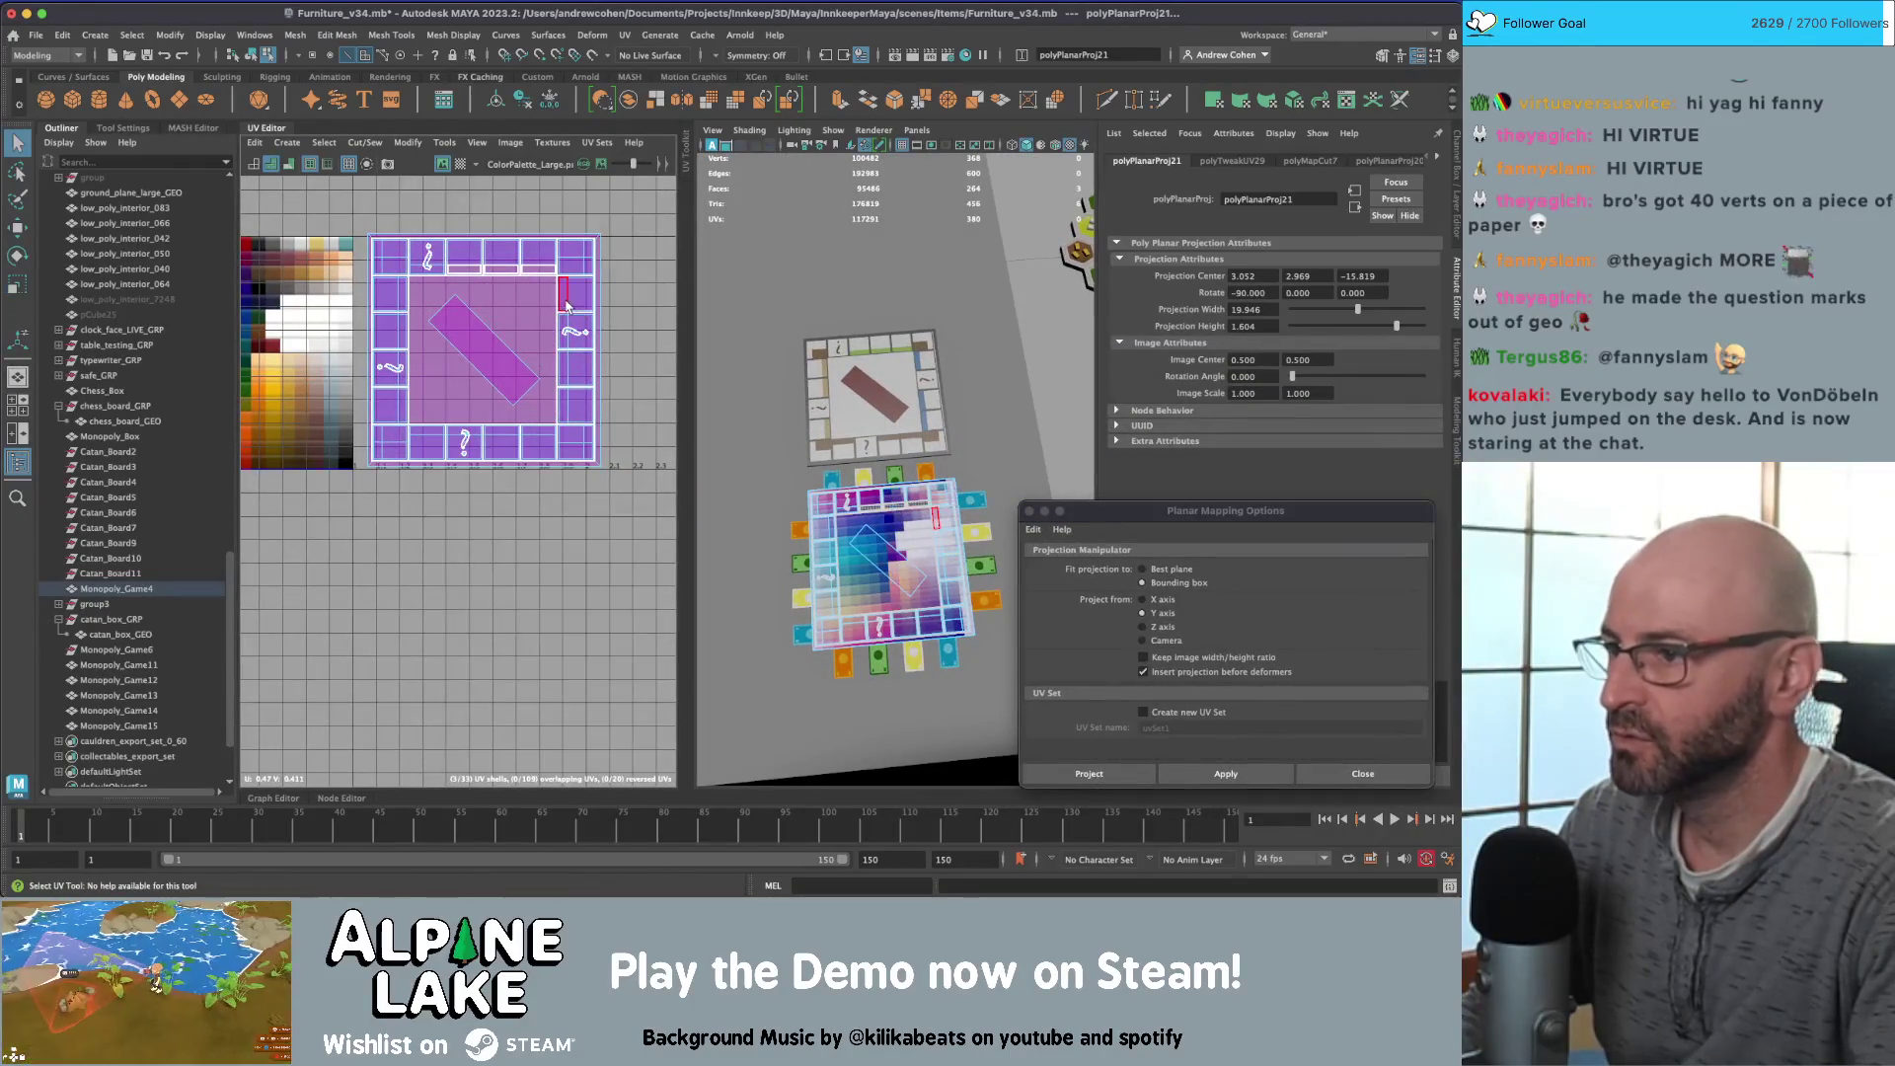
{"action": "left_click", "coordinate": [564, 370]}
{"action": "left_click", "coordinate": [563, 404]}
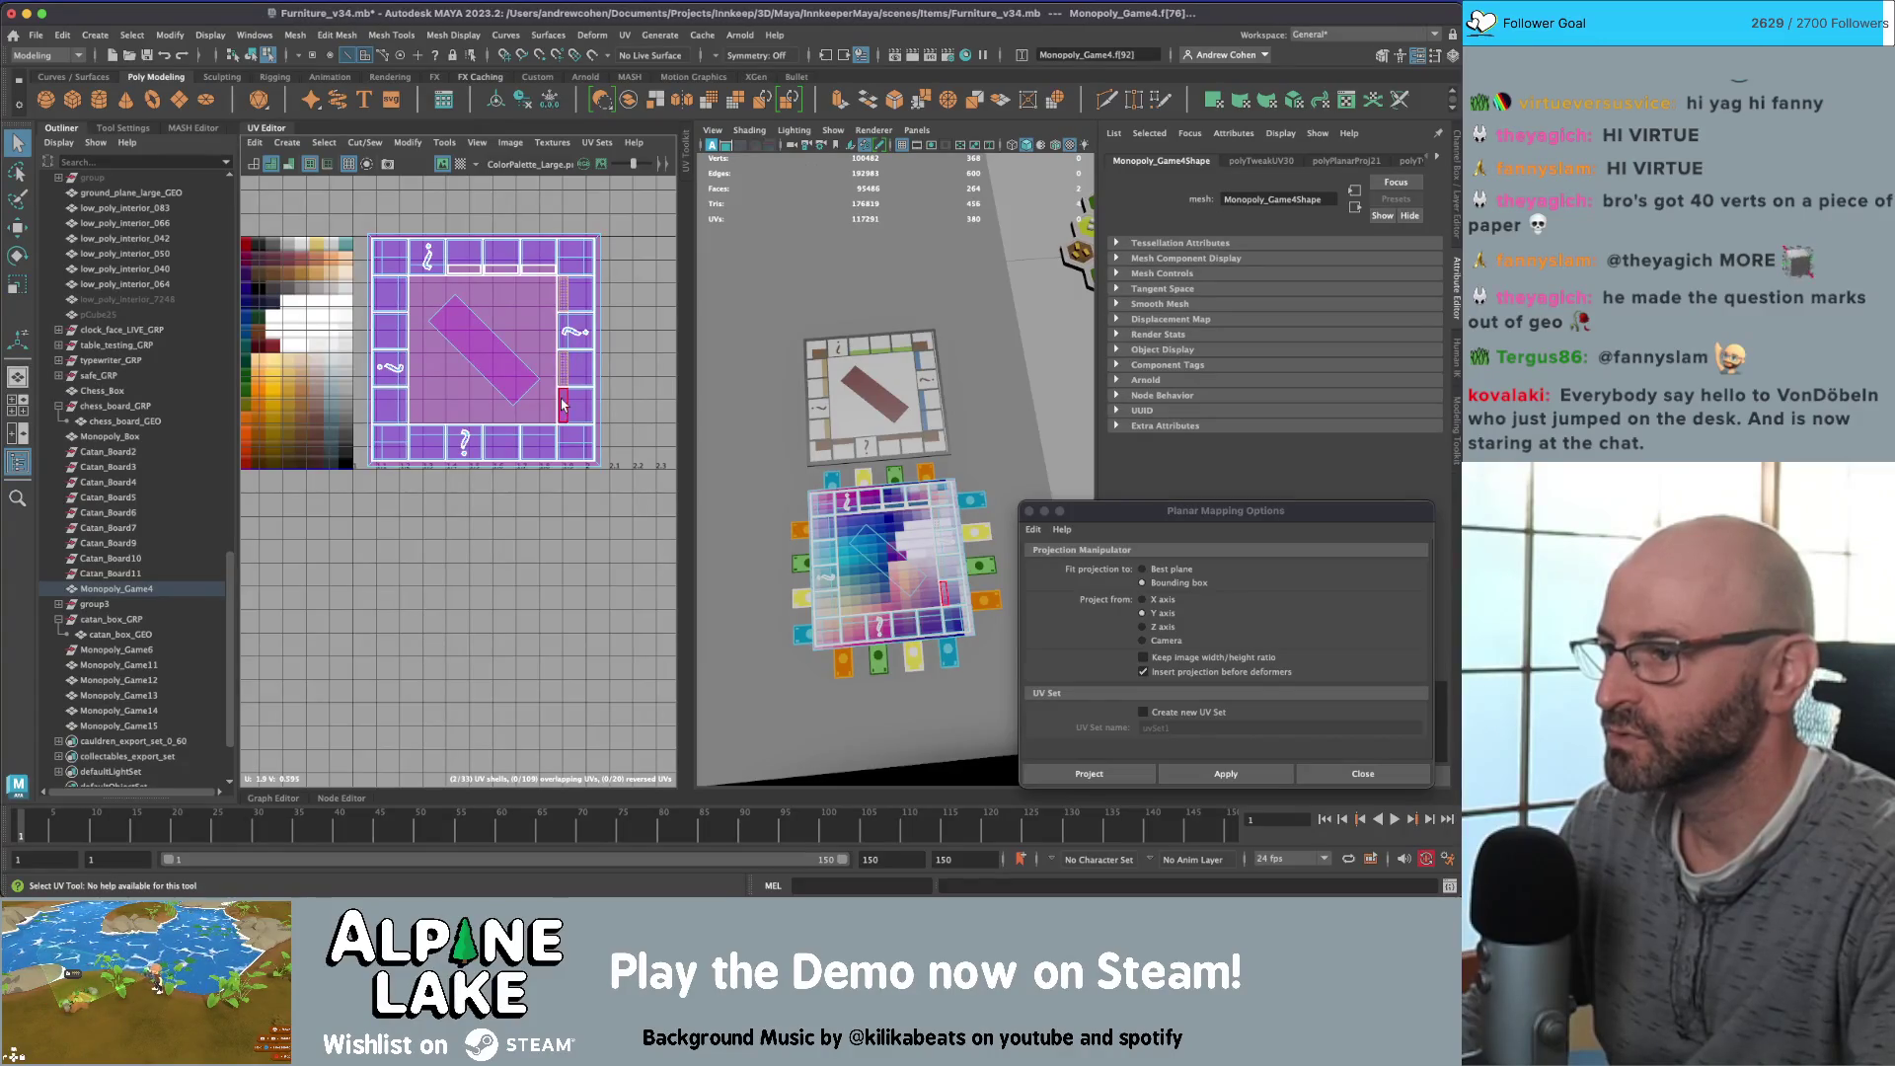
{"action": "key", "text": "g"}
{"action": "scroll", "coordinate": [463, 375], "scroll_direction": "down", "scroll_amount": 2}
Step: Scale the projected shells down and move them onto the blue palette area
{"action": "key", "text": "r"}
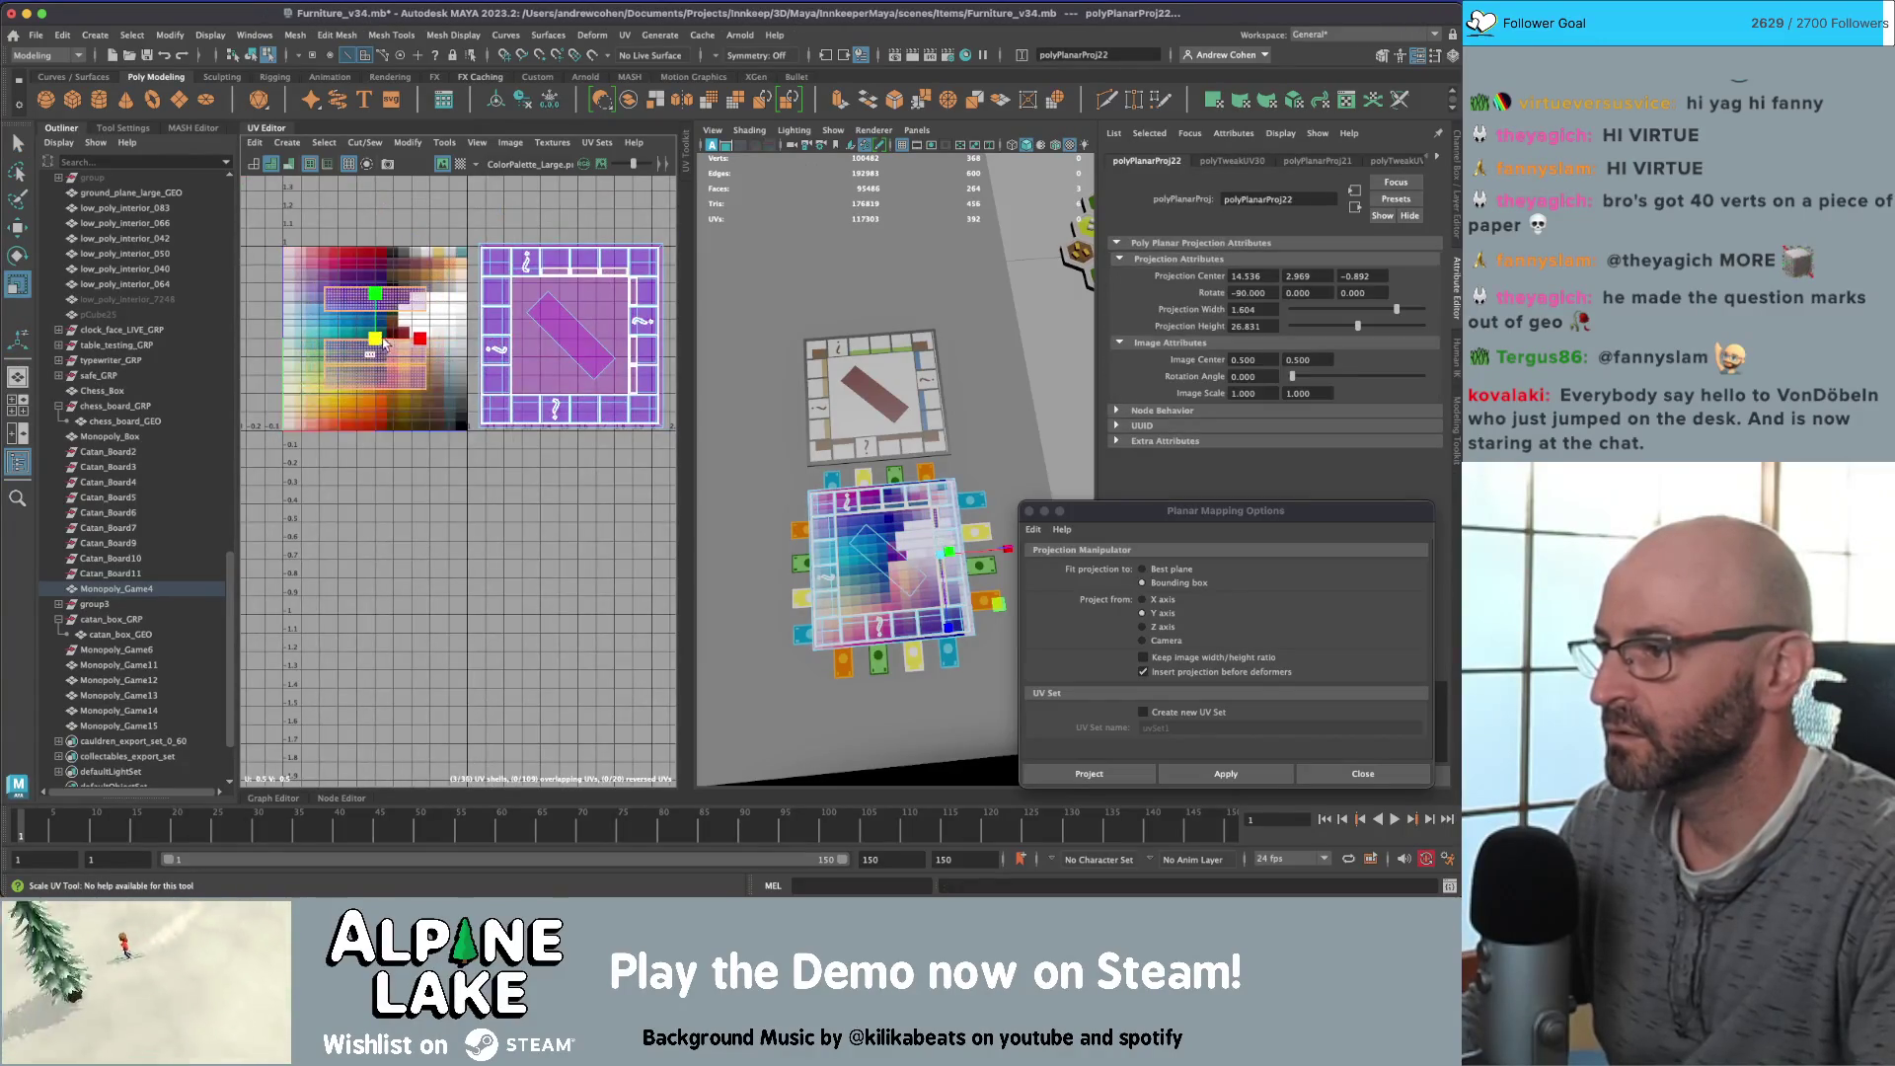
{"action": "key", "text": "r"}
{"action": "left_click_drag", "start_coordinate": [367, 327], "coordinate": [277, 349]}
{"action": "key", "text": "f"}
{"action": "key", "text": "w"}
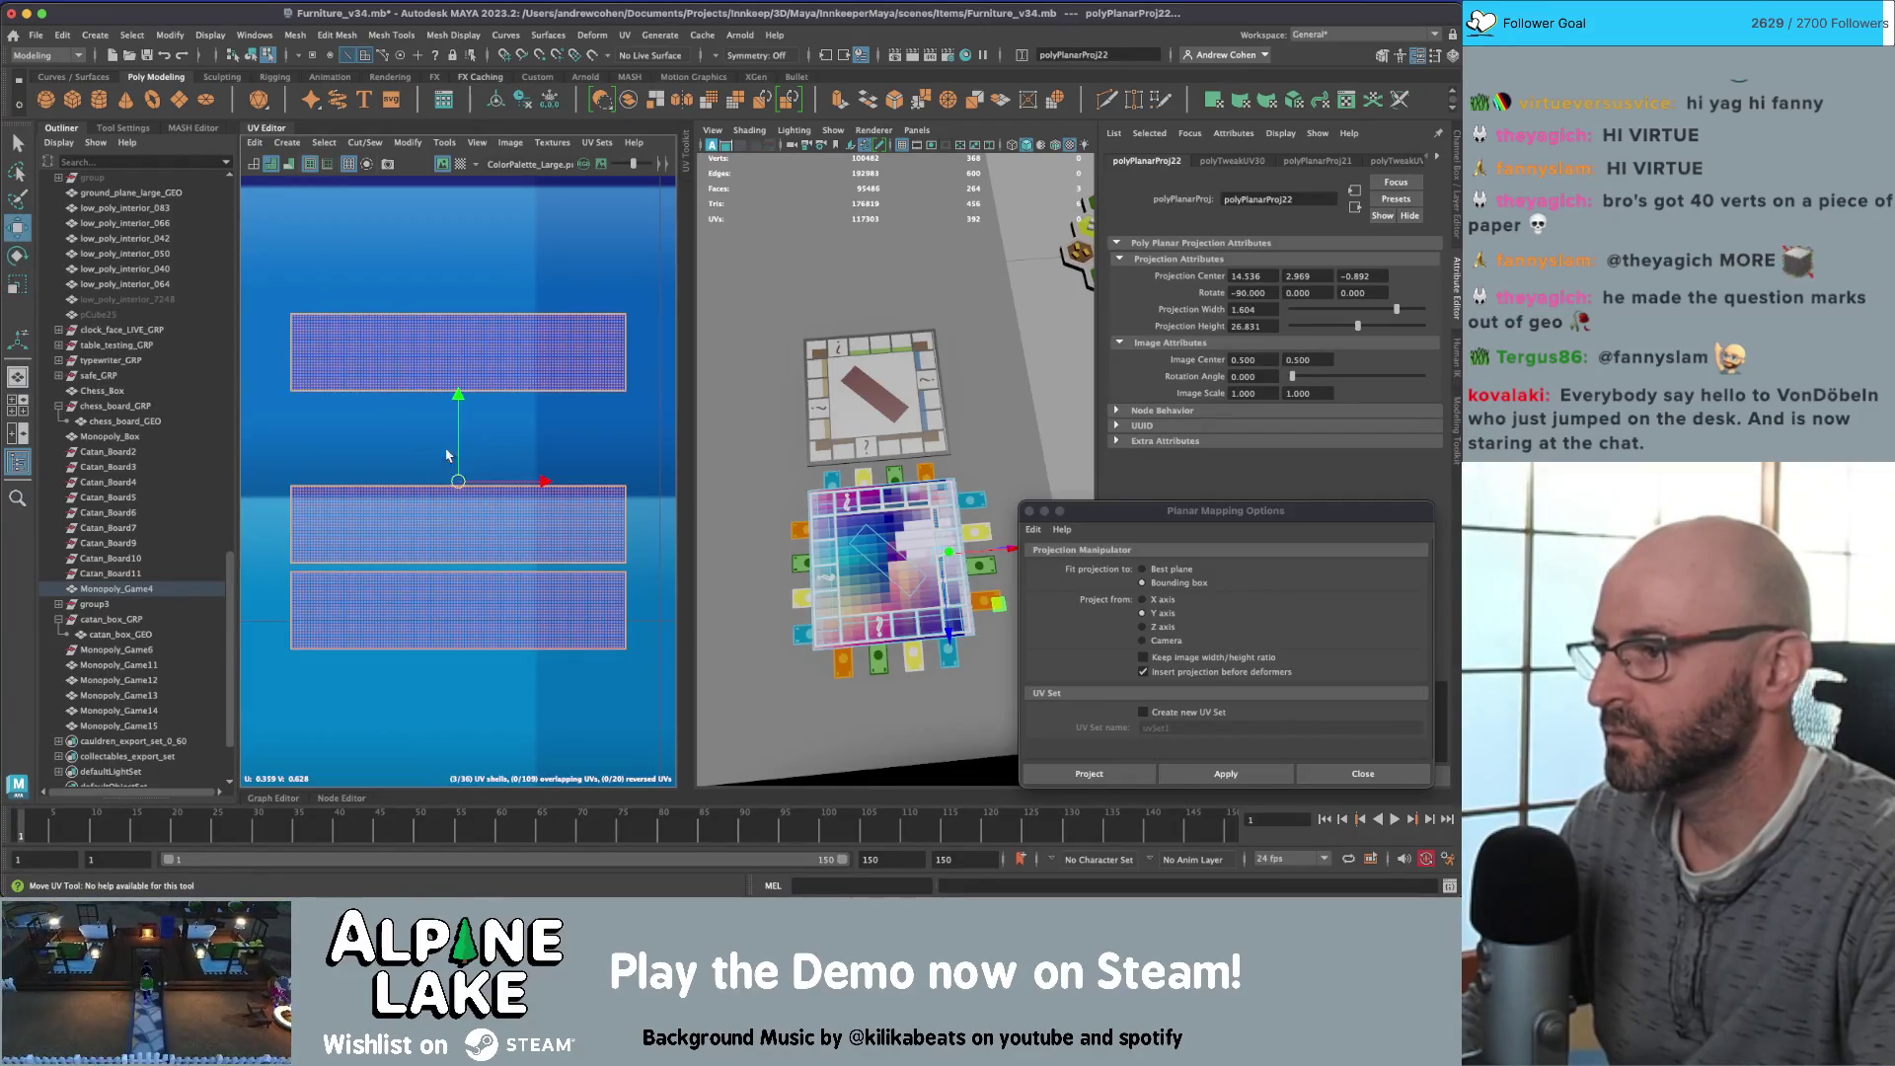
{"action": "mouse_move", "coordinate": [447, 455]}
{"action": "left_mouse_down"}
{"action": "mouse_move", "coordinate": [341, 325]}
{"action": "mouse_move", "coordinate": [350, 355]}
{"action": "mouse_move", "coordinate": [329, 370]}
{"action": "left_mouse_up"}
{"action": "key", "text": "r"}
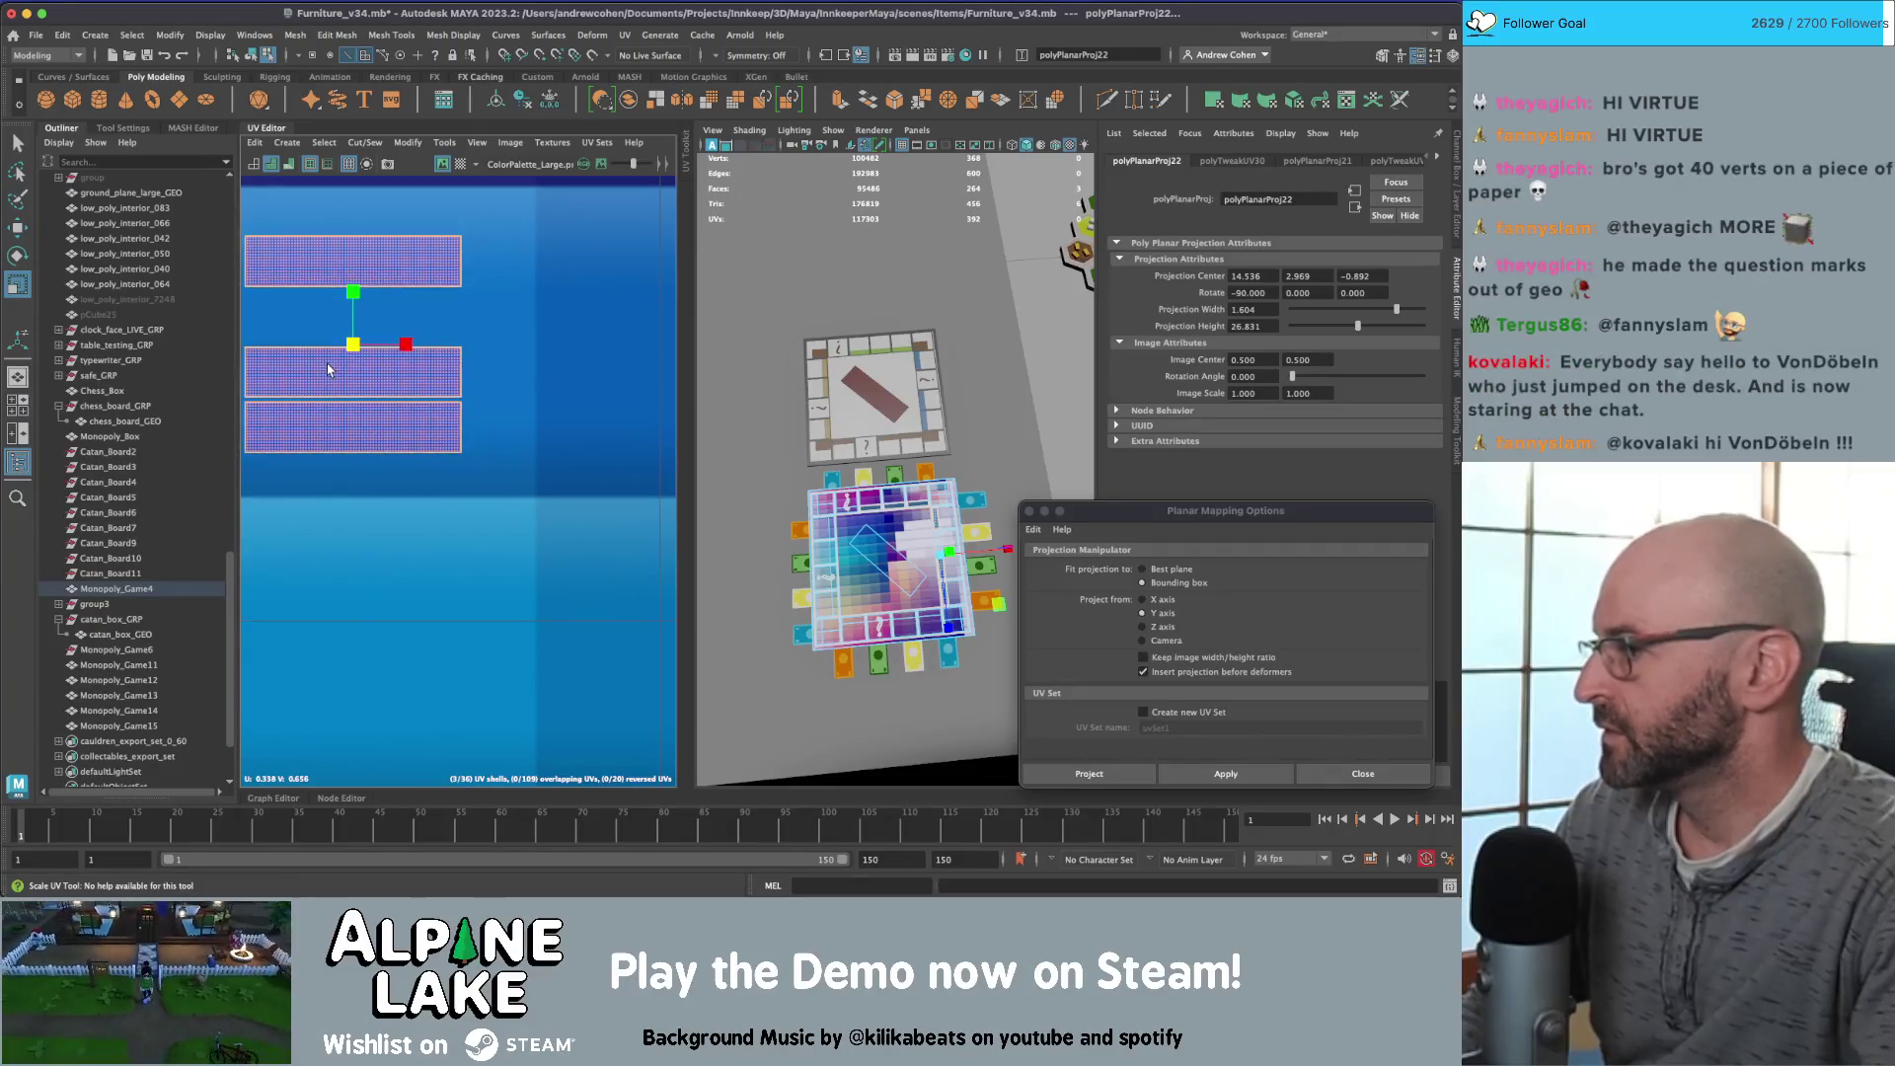
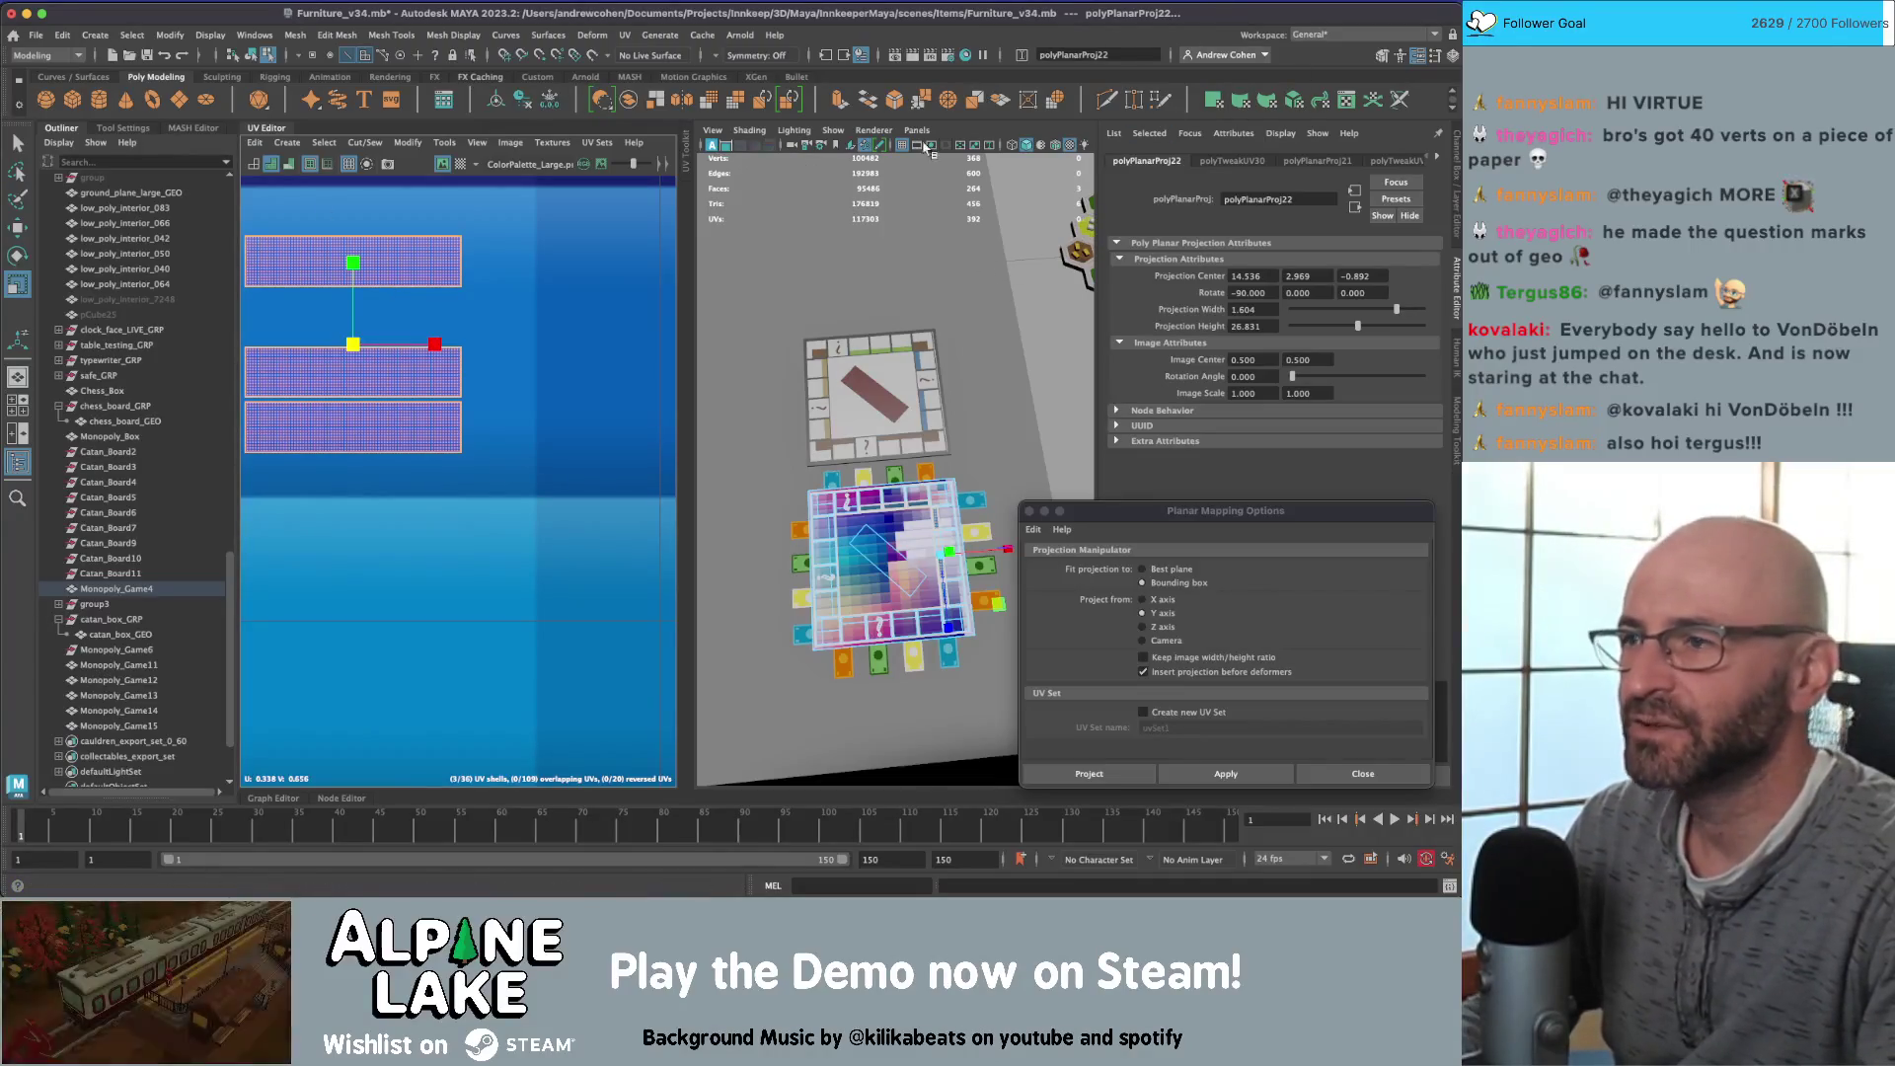
Step: Shrink the strip UV shells slightly and reposition them
{"action": "left_click_drag", "start_coordinate": [362, 344], "coordinate": [376, 340]}
{"action": "key", "text": "w"}
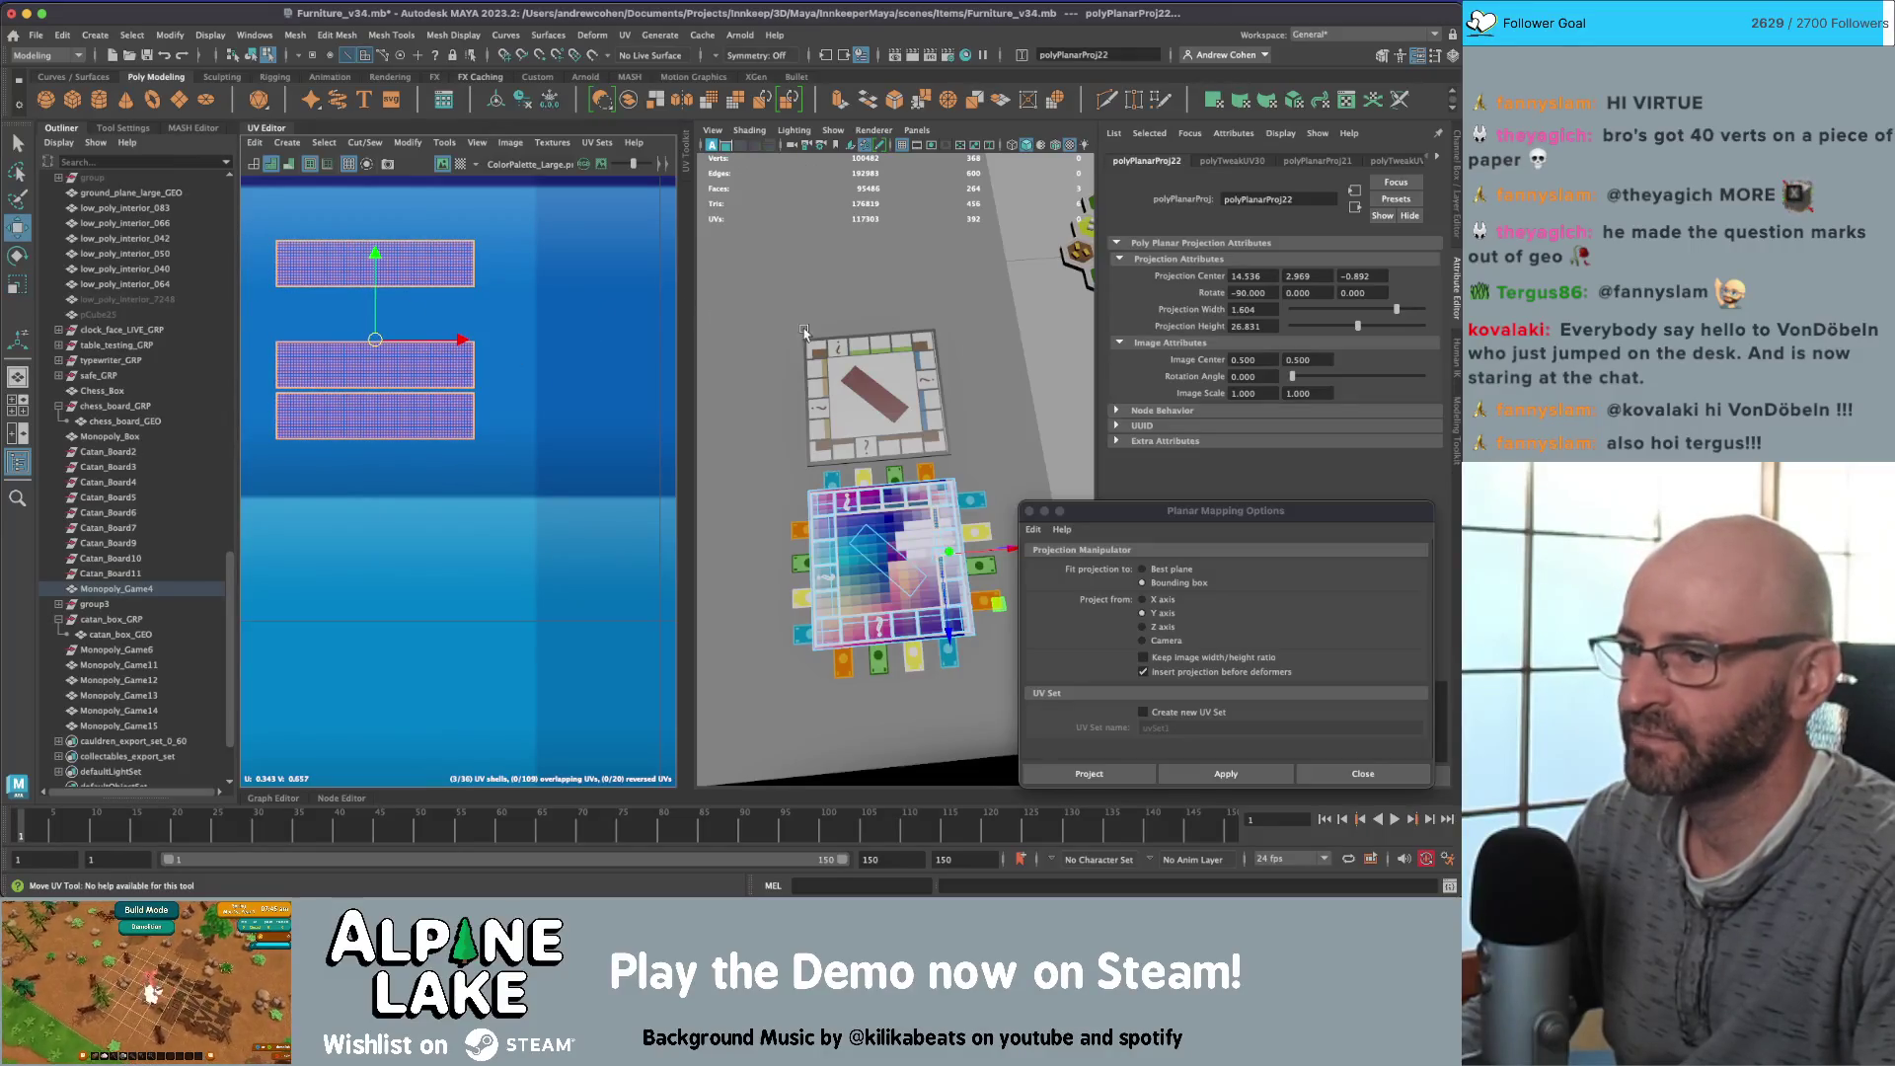
{"action": "middle_click_drag", "start_coordinate": [804, 333], "coordinate": [809, 274], "text": "alt"}
{"action": "key", "text": "q"}
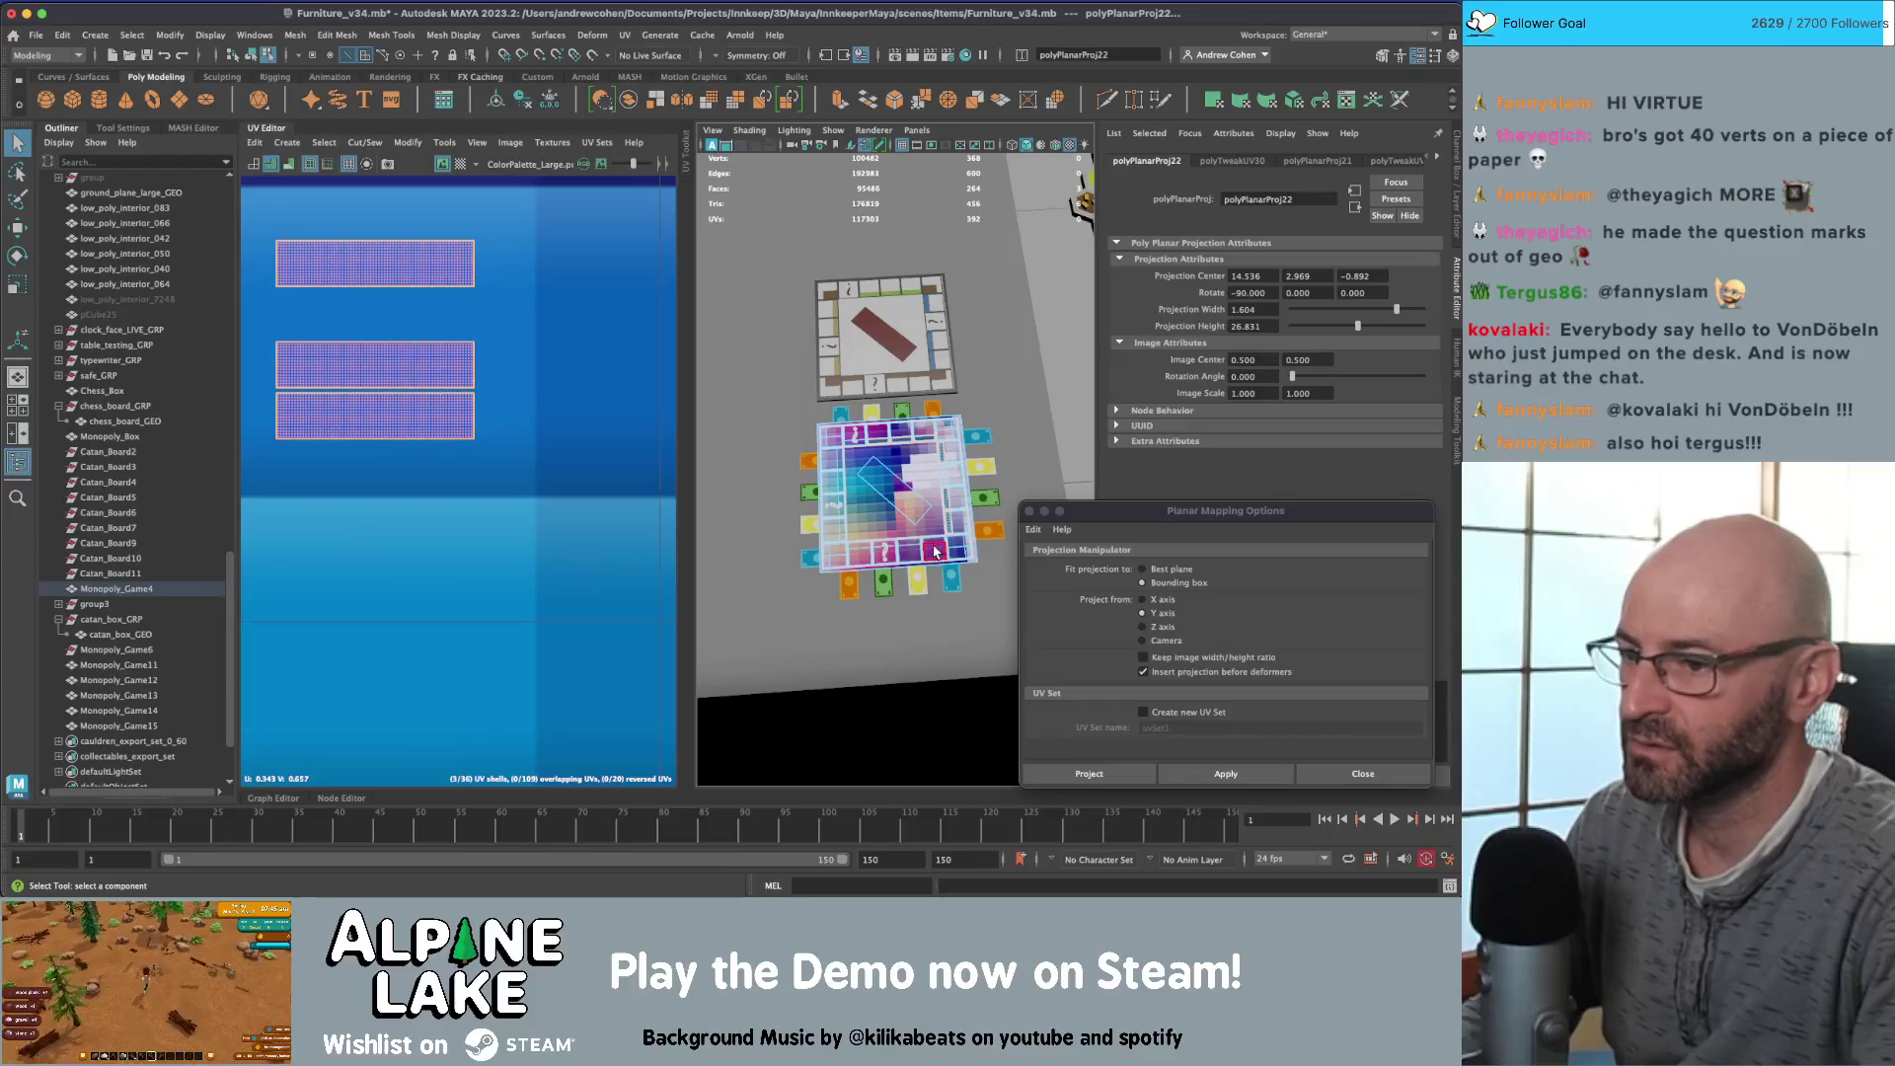
Step: Select the large board face and give it a planar UV projection
{"action": "left_click", "coordinate": [934, 545]}
{"action": "scroll", "coordinate": [530, 369], "scroll_direction": "down", "scroll_amount": 5}
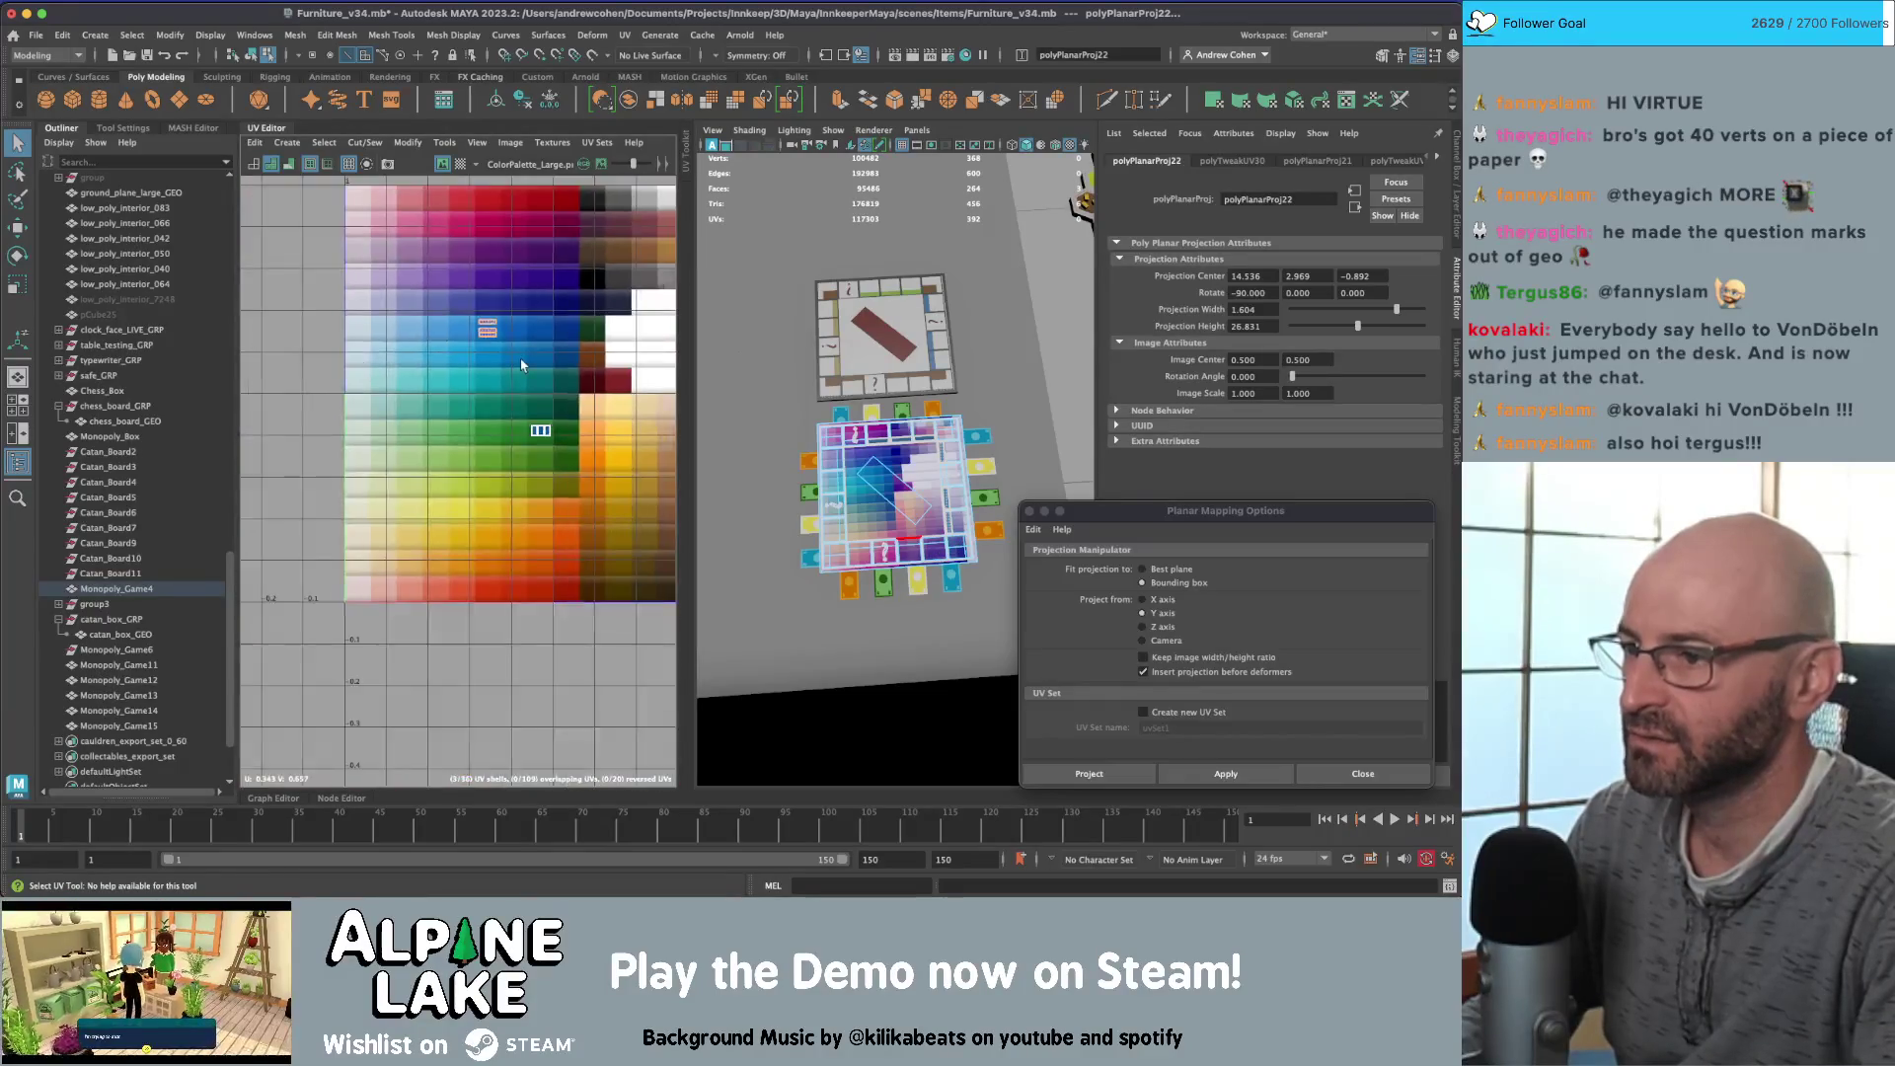
{"action": "middle_click_drag", "start_coordinate": [531, 369], "coordinate": [339, 407], "text": "alt"}
{"action": "left_click", "coordinate": [444, 298]}
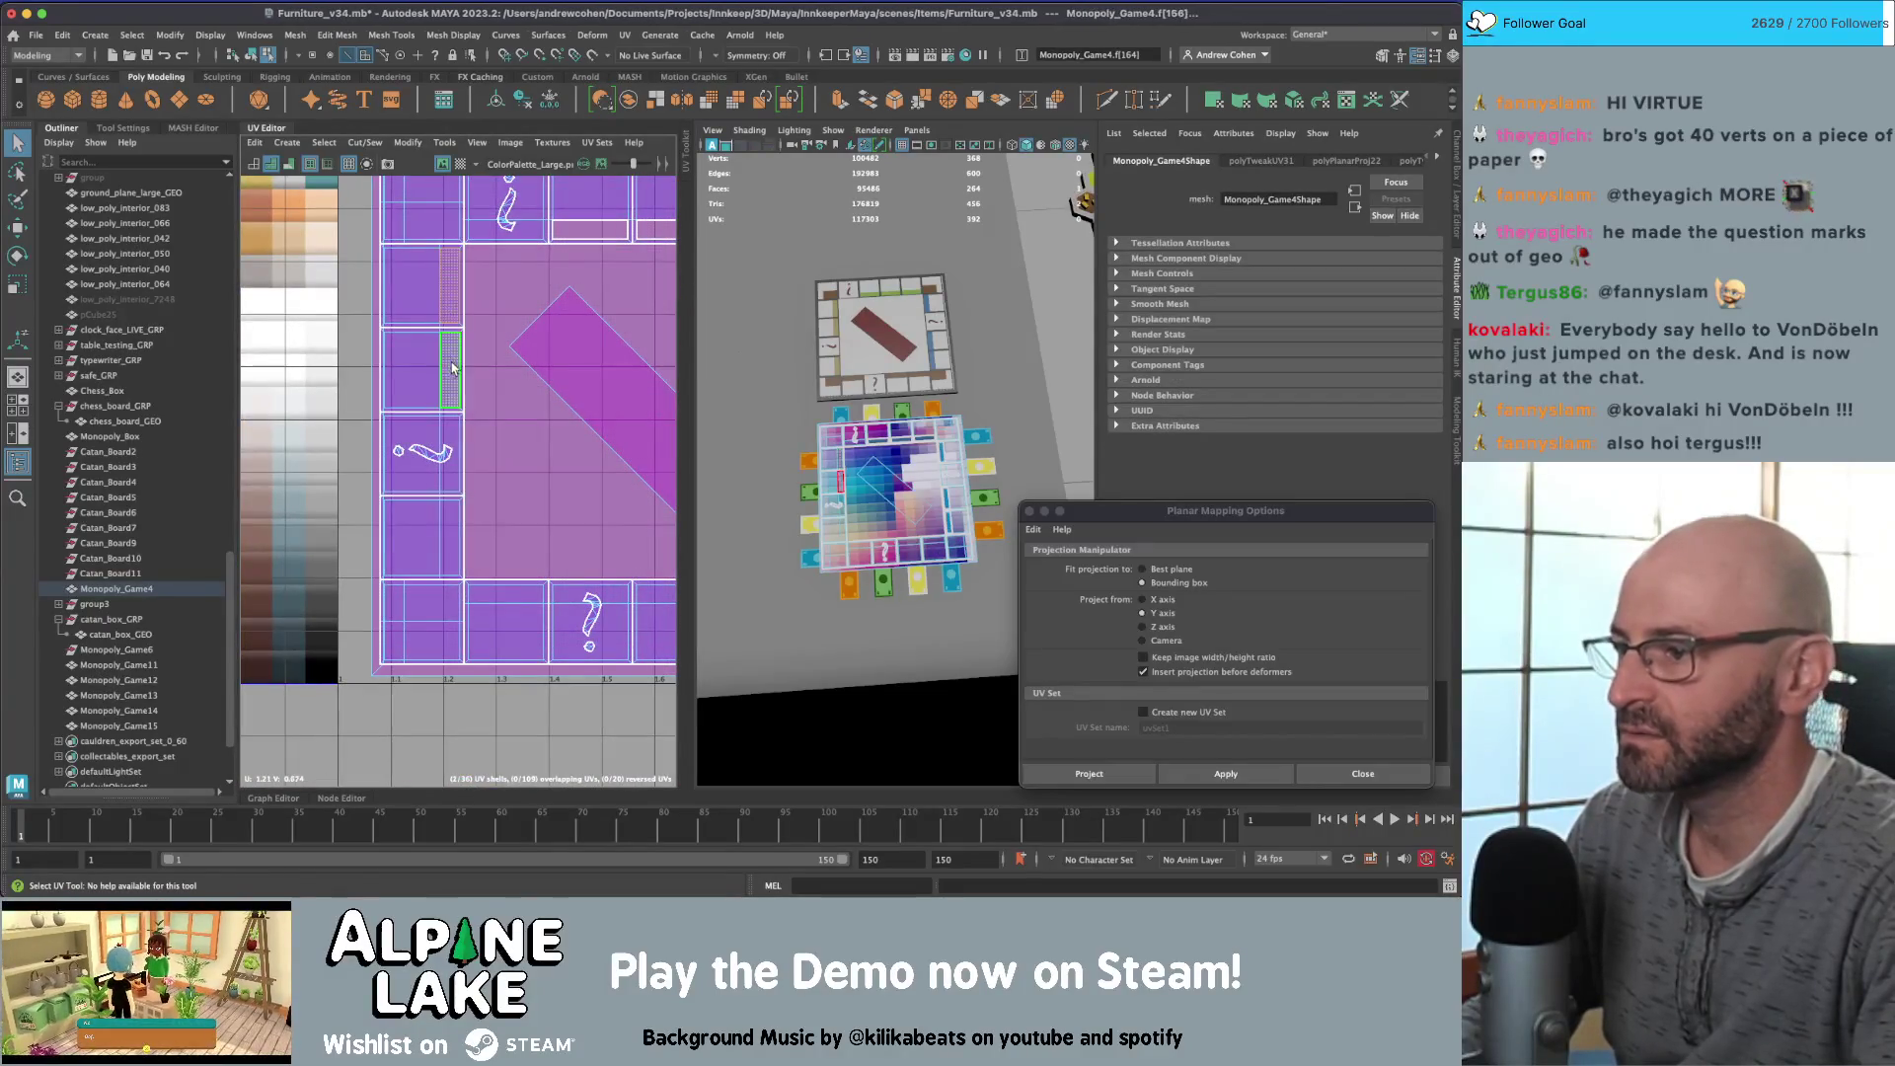
{"action": "left_click", "coordinate": [477, 288]}
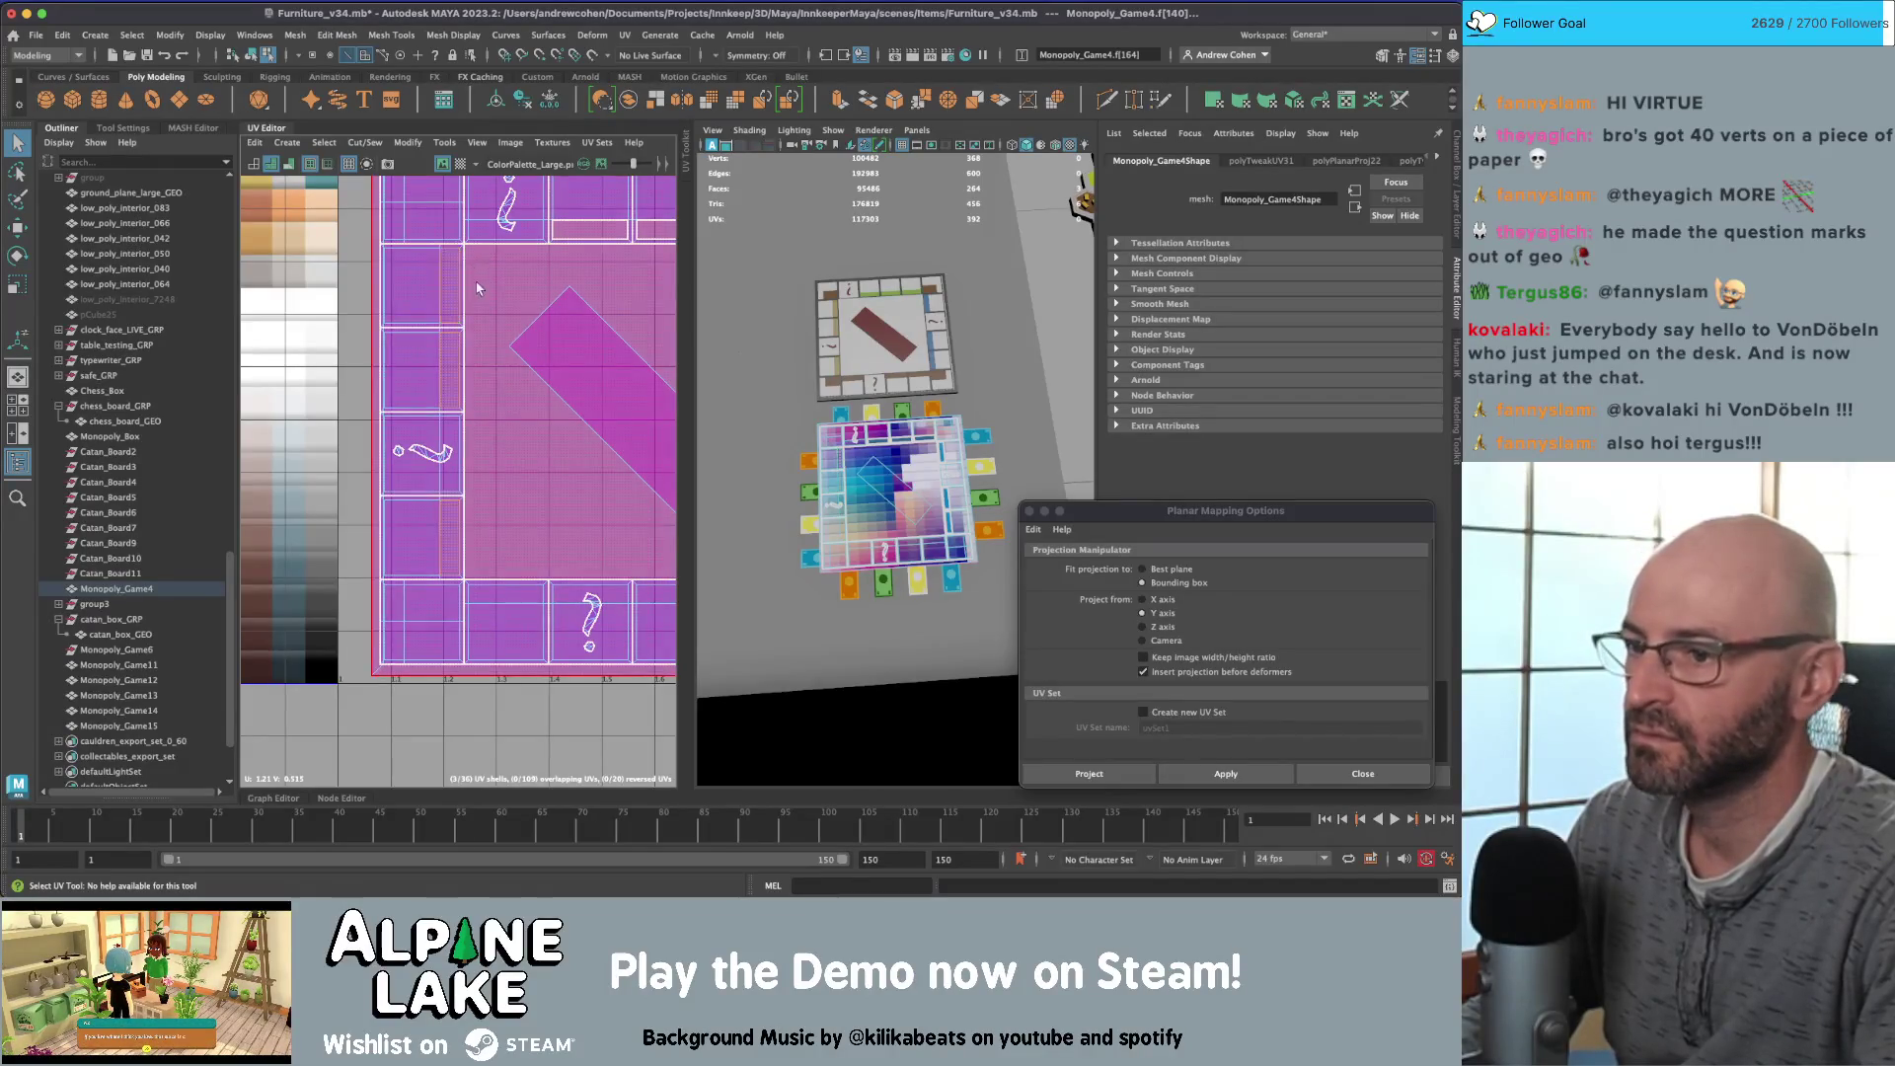
{"action": "left_click", "coordinate": [284, 145]}
{"action": "left_click", "coordinate": [306, 276]}
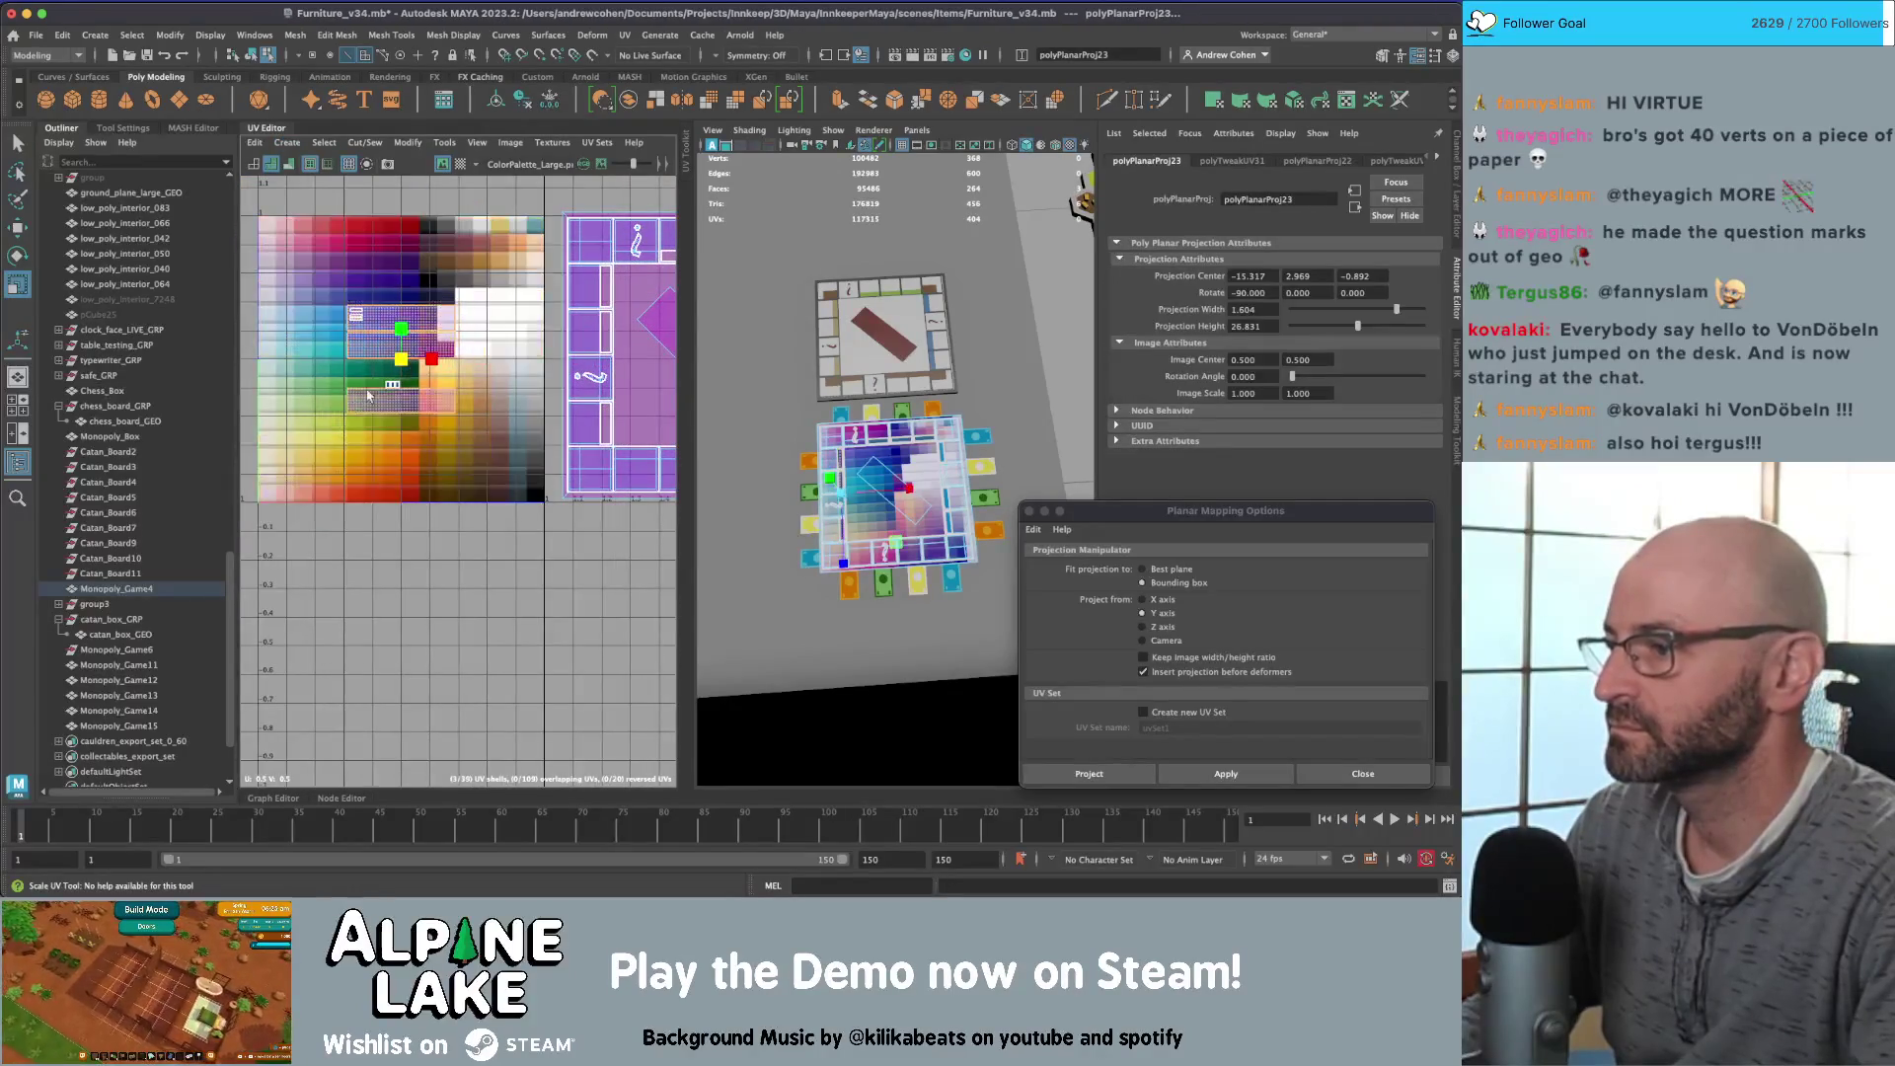
Step: Scale the new board shell down and move it onto the light palette swatches
{"action": "left_click_drag", "start_coordinate": [367, 394], "coordinate": [301, 482]}
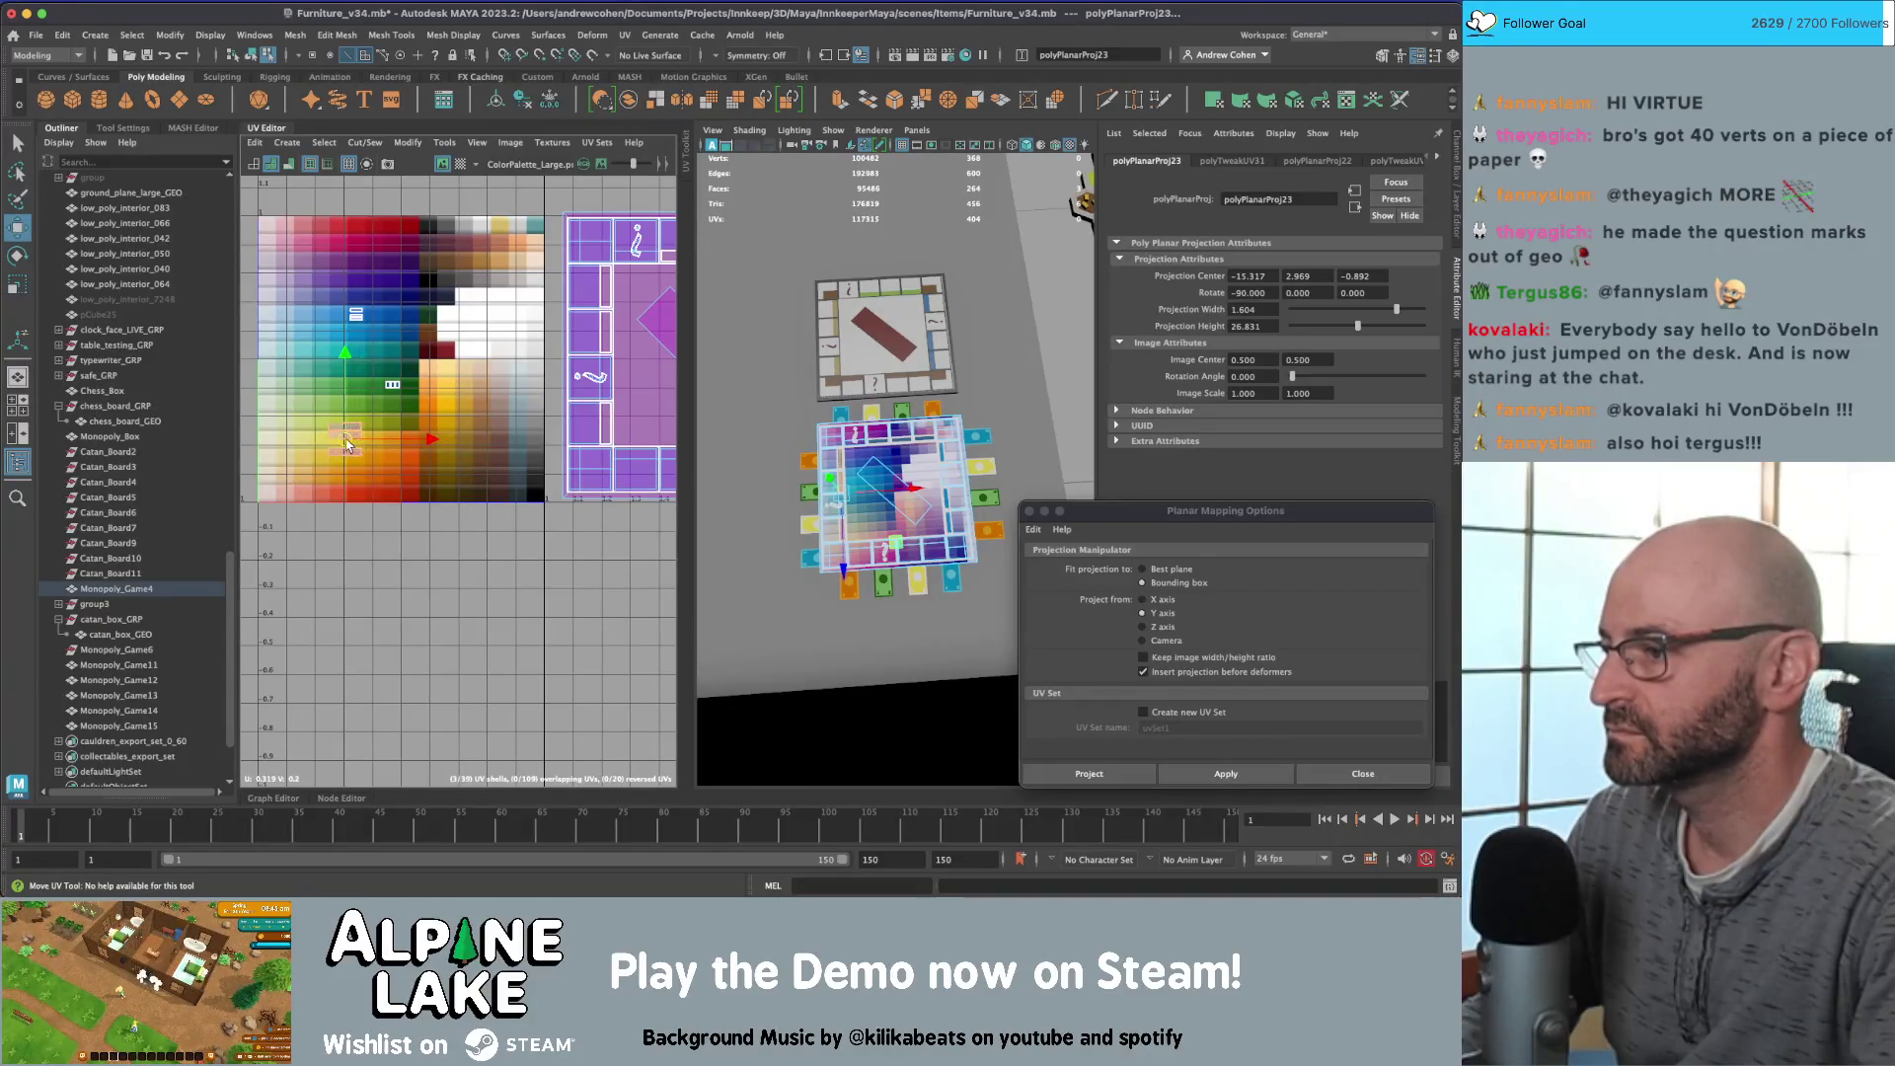
{"action": "key", "text": "w"}
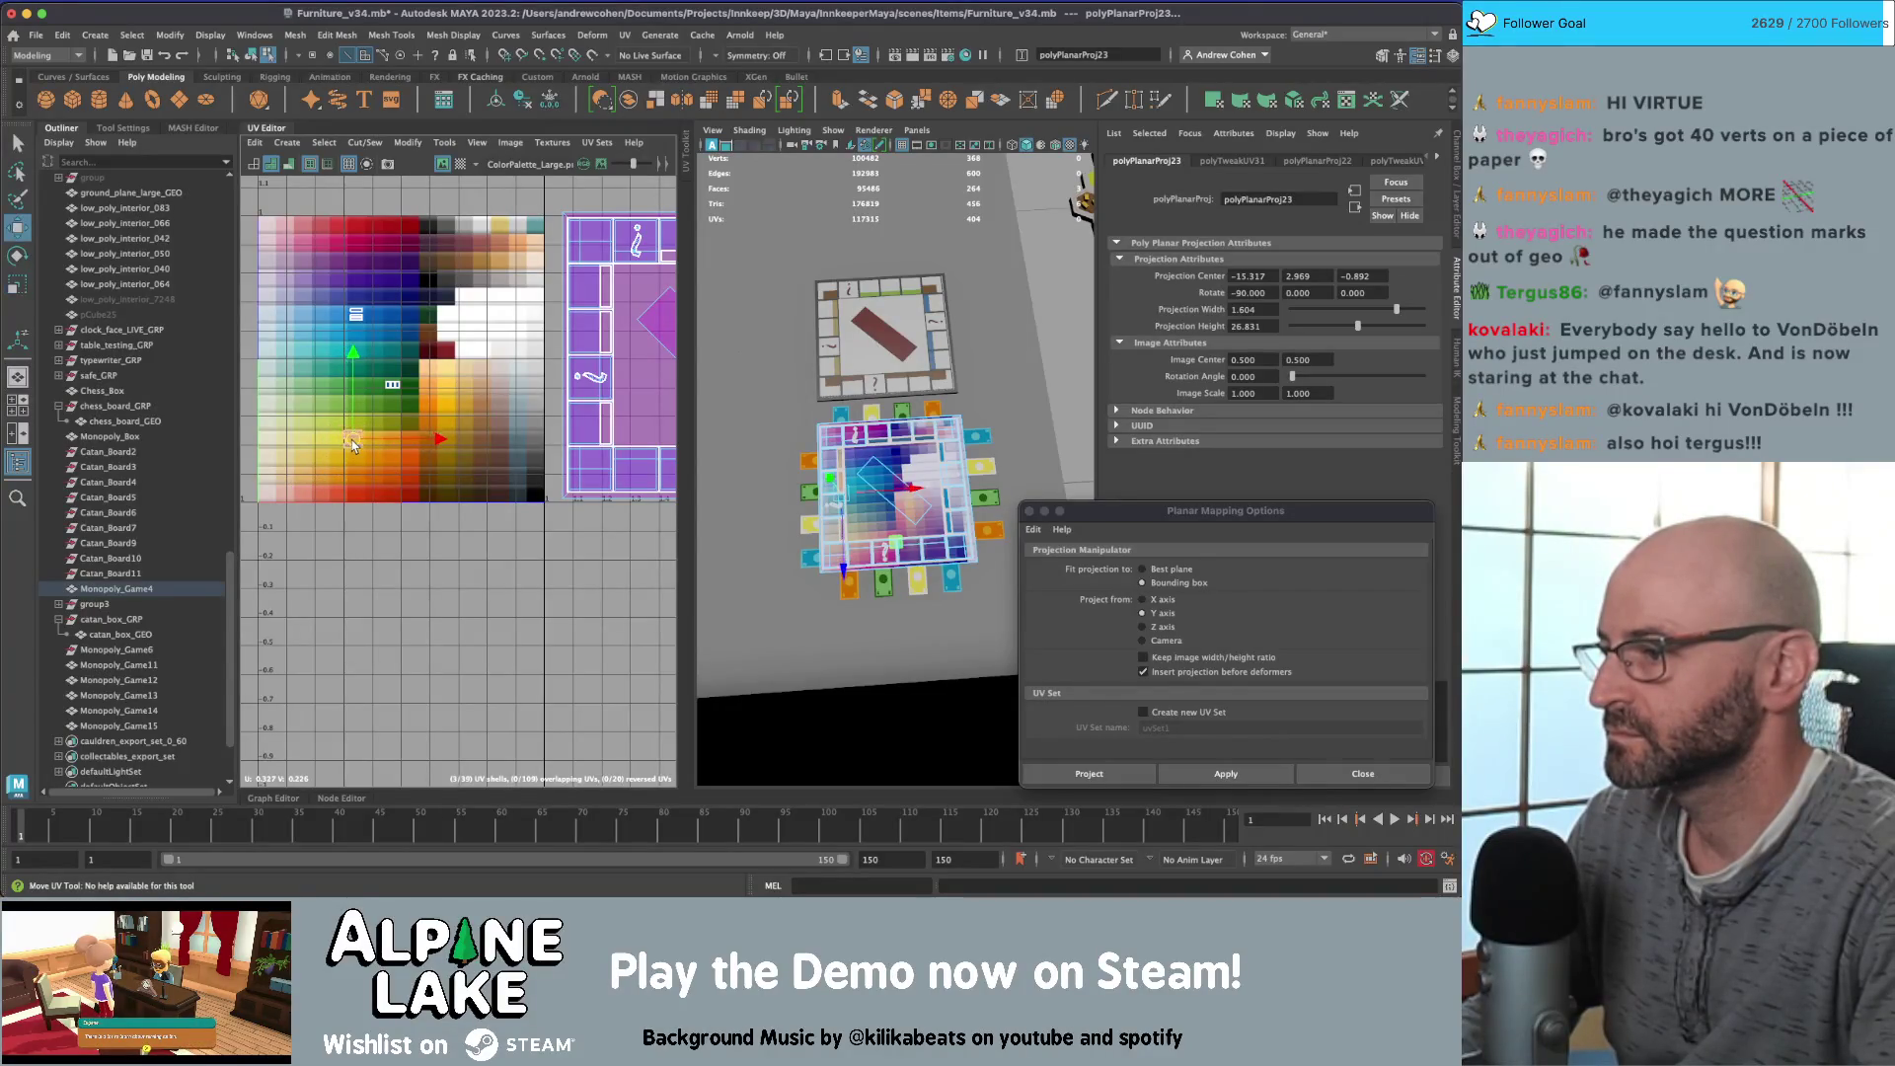
{"action": "key", "text": "r"}
{"action": "key", "text": "r"}
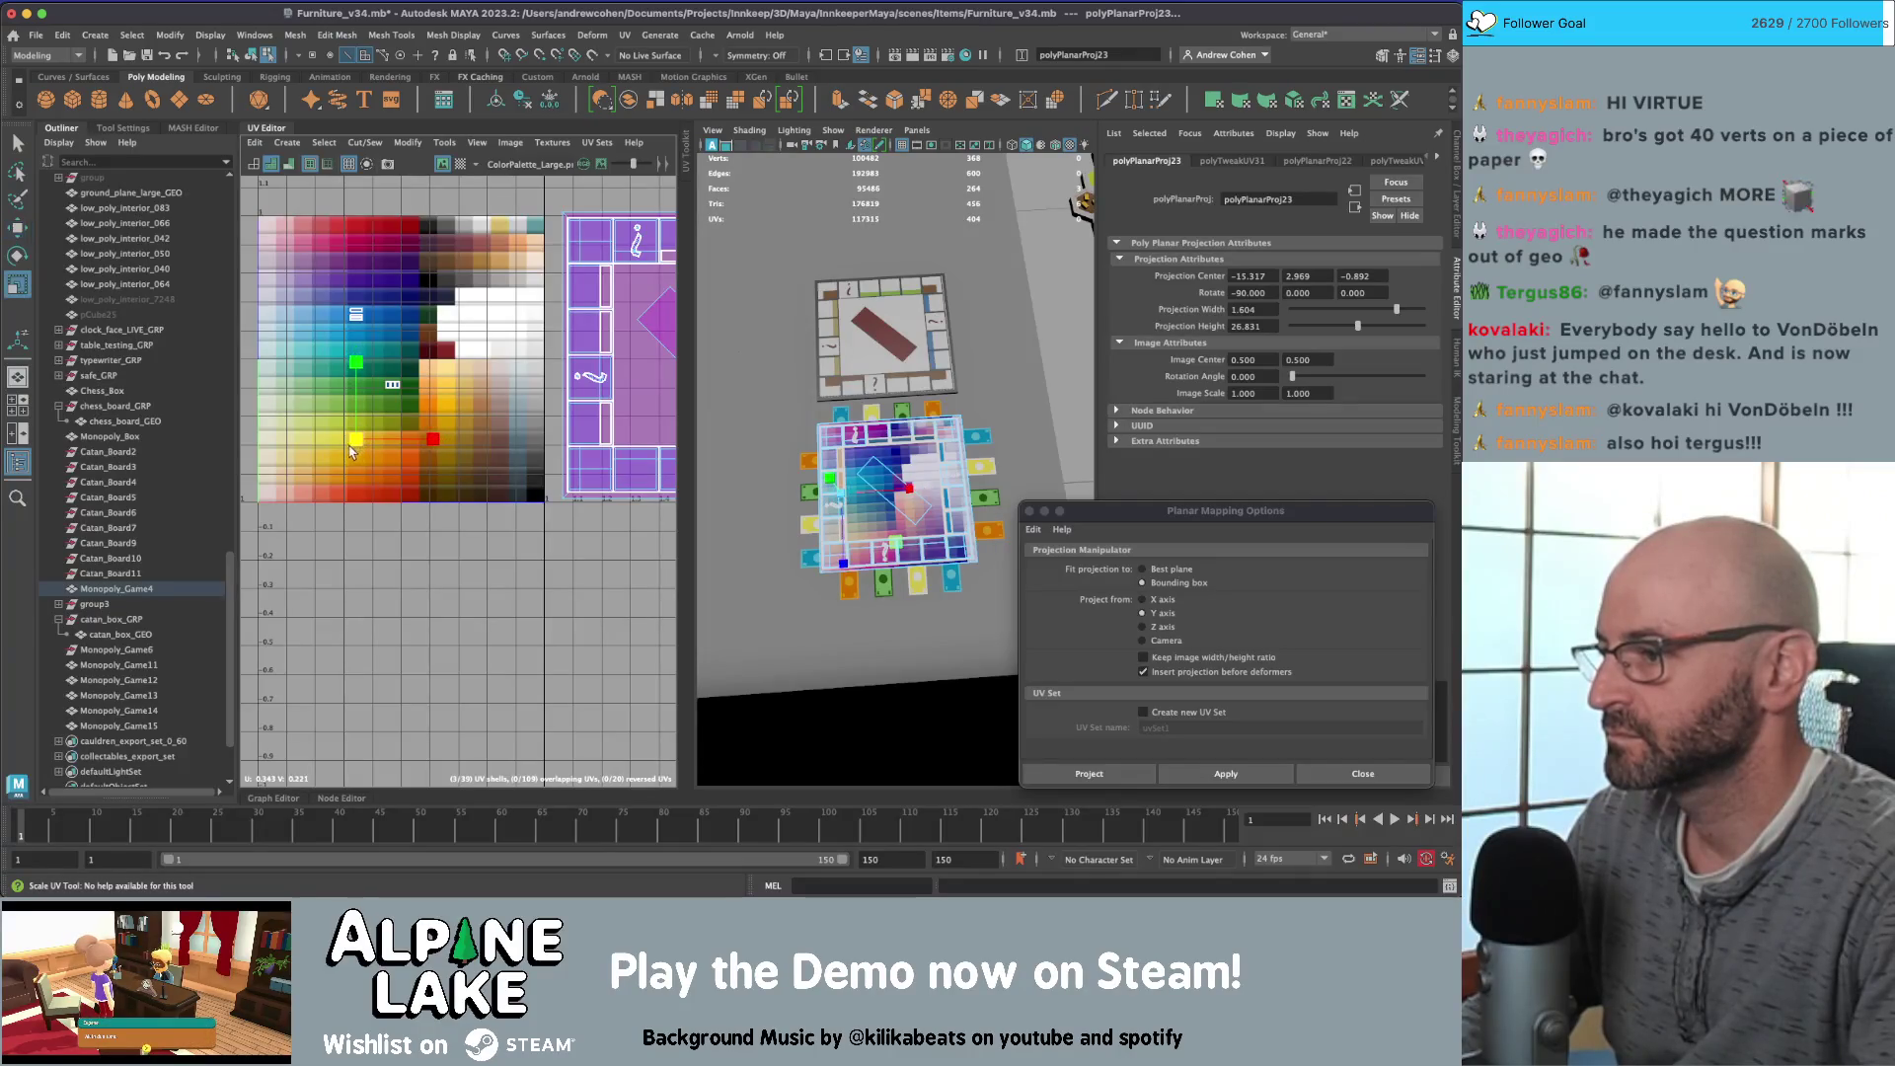
{"action": "middle_click_drag", "start_coordinate": [357, 445], "coordinate": [244, 449], "text": "alt"}
{"action": "middle_click_drag", "start_coordinate": [574, 396], "coordinate": [463, 396], "text": "alt"}
Step: Planar-map two bottom-strip faces and move the new shell over the palette
{"action": "key", "text": "q"}
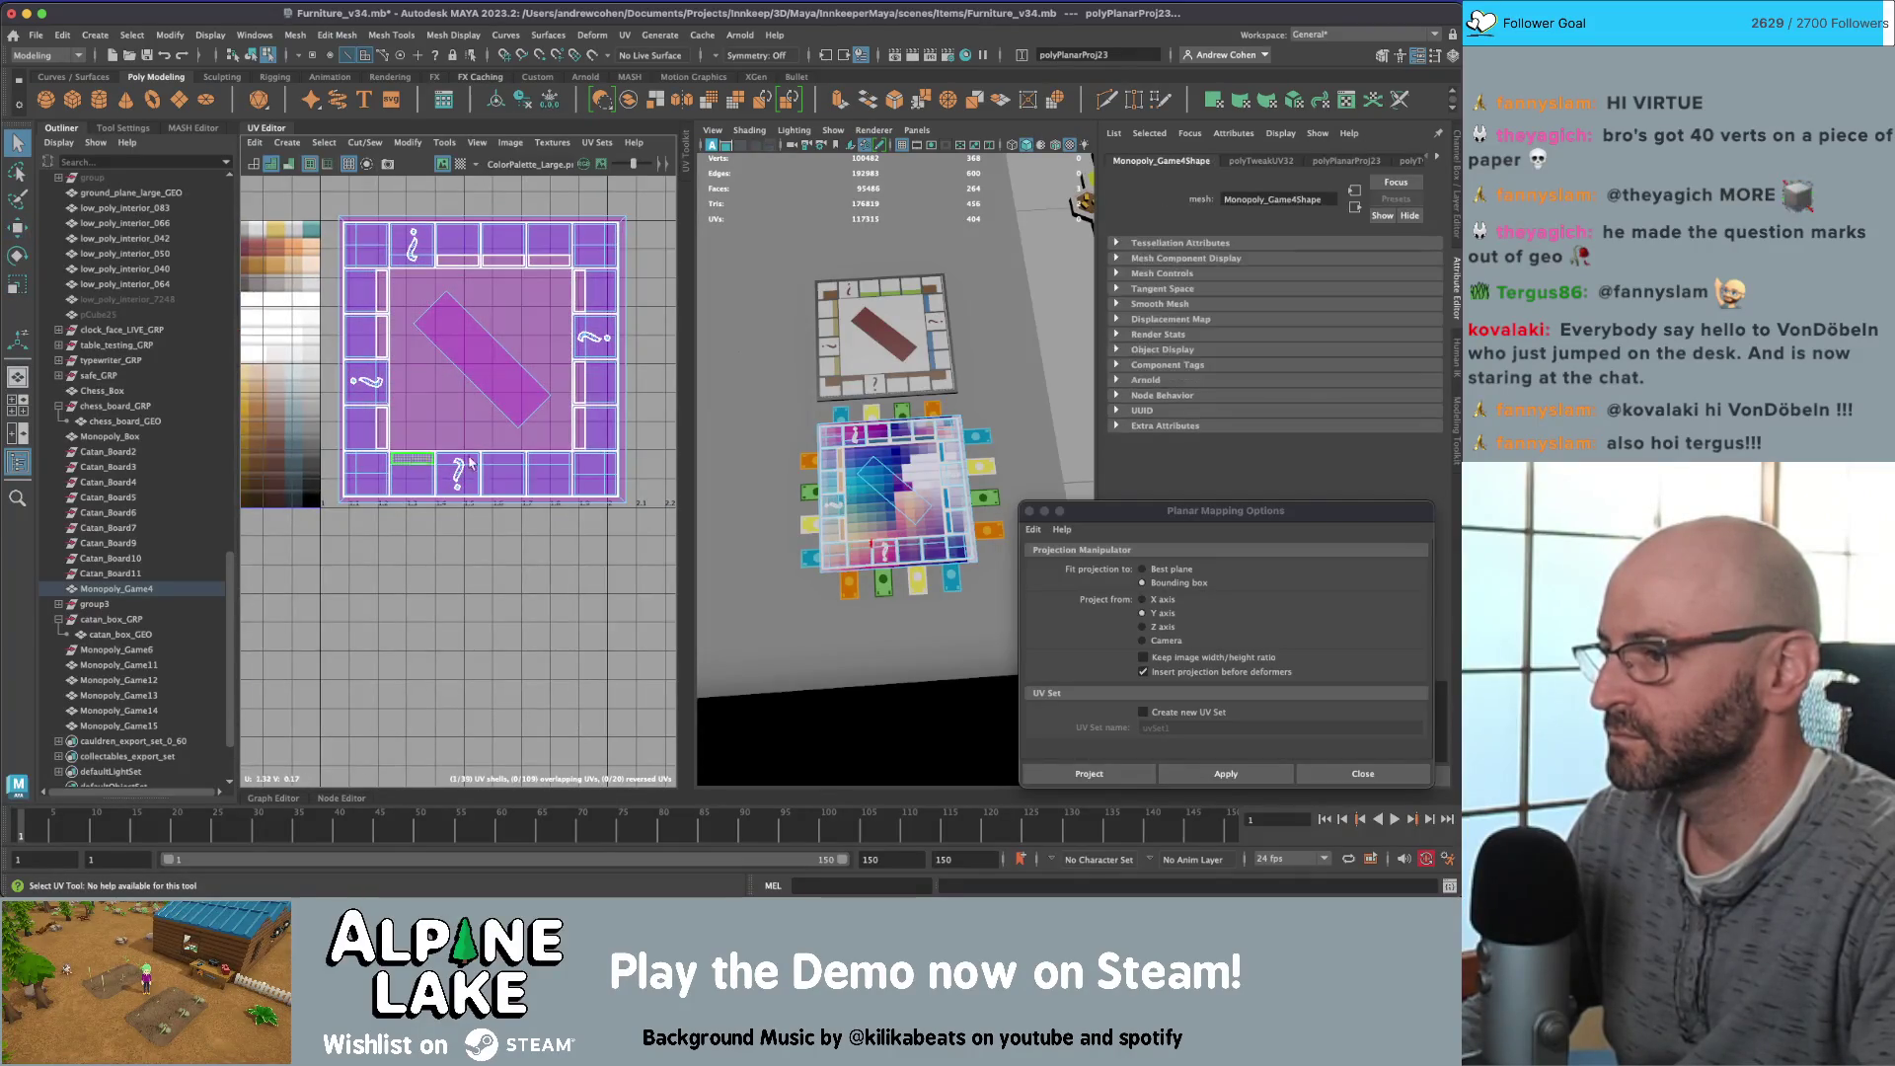
{"action": "left_click", "coordinate": [411, 457]}
{"action": "left_click", "coordinate": [530, 460]}
{"action": "key", "text": "g"}
{"action": "scroll", "coordinate": [441, 355], "scroll_direction": "down", "scroll_amount": 2}
{"action": "middle_click_drag", "start_coordinate": [246, 355], "coordinate": [441, 356], "text": "alt"}
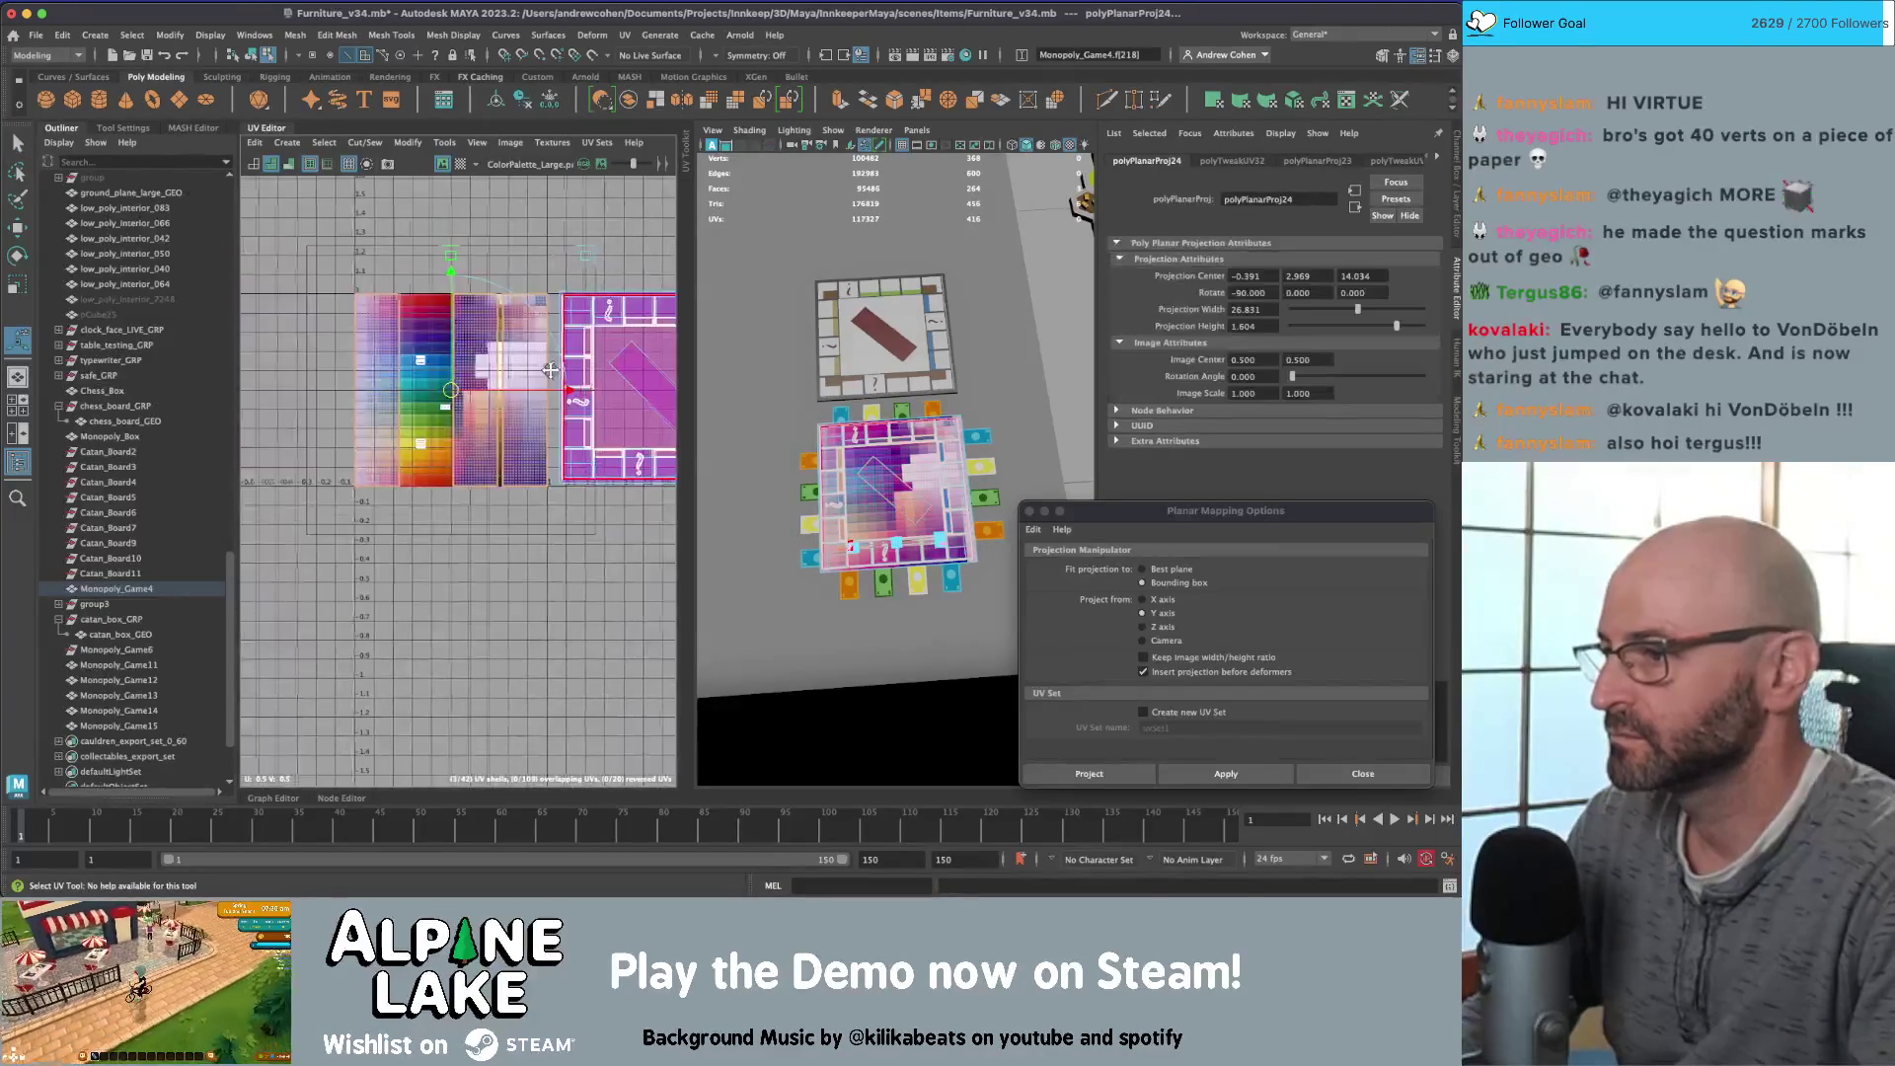
Step: Shrink the strip shells to about a third of their size over the pink swatches
{"action": "key", "text": "r"}
{"action": "left_click_drag", "start_coordinate": [444, 355], "coordinate": [444, 367]}
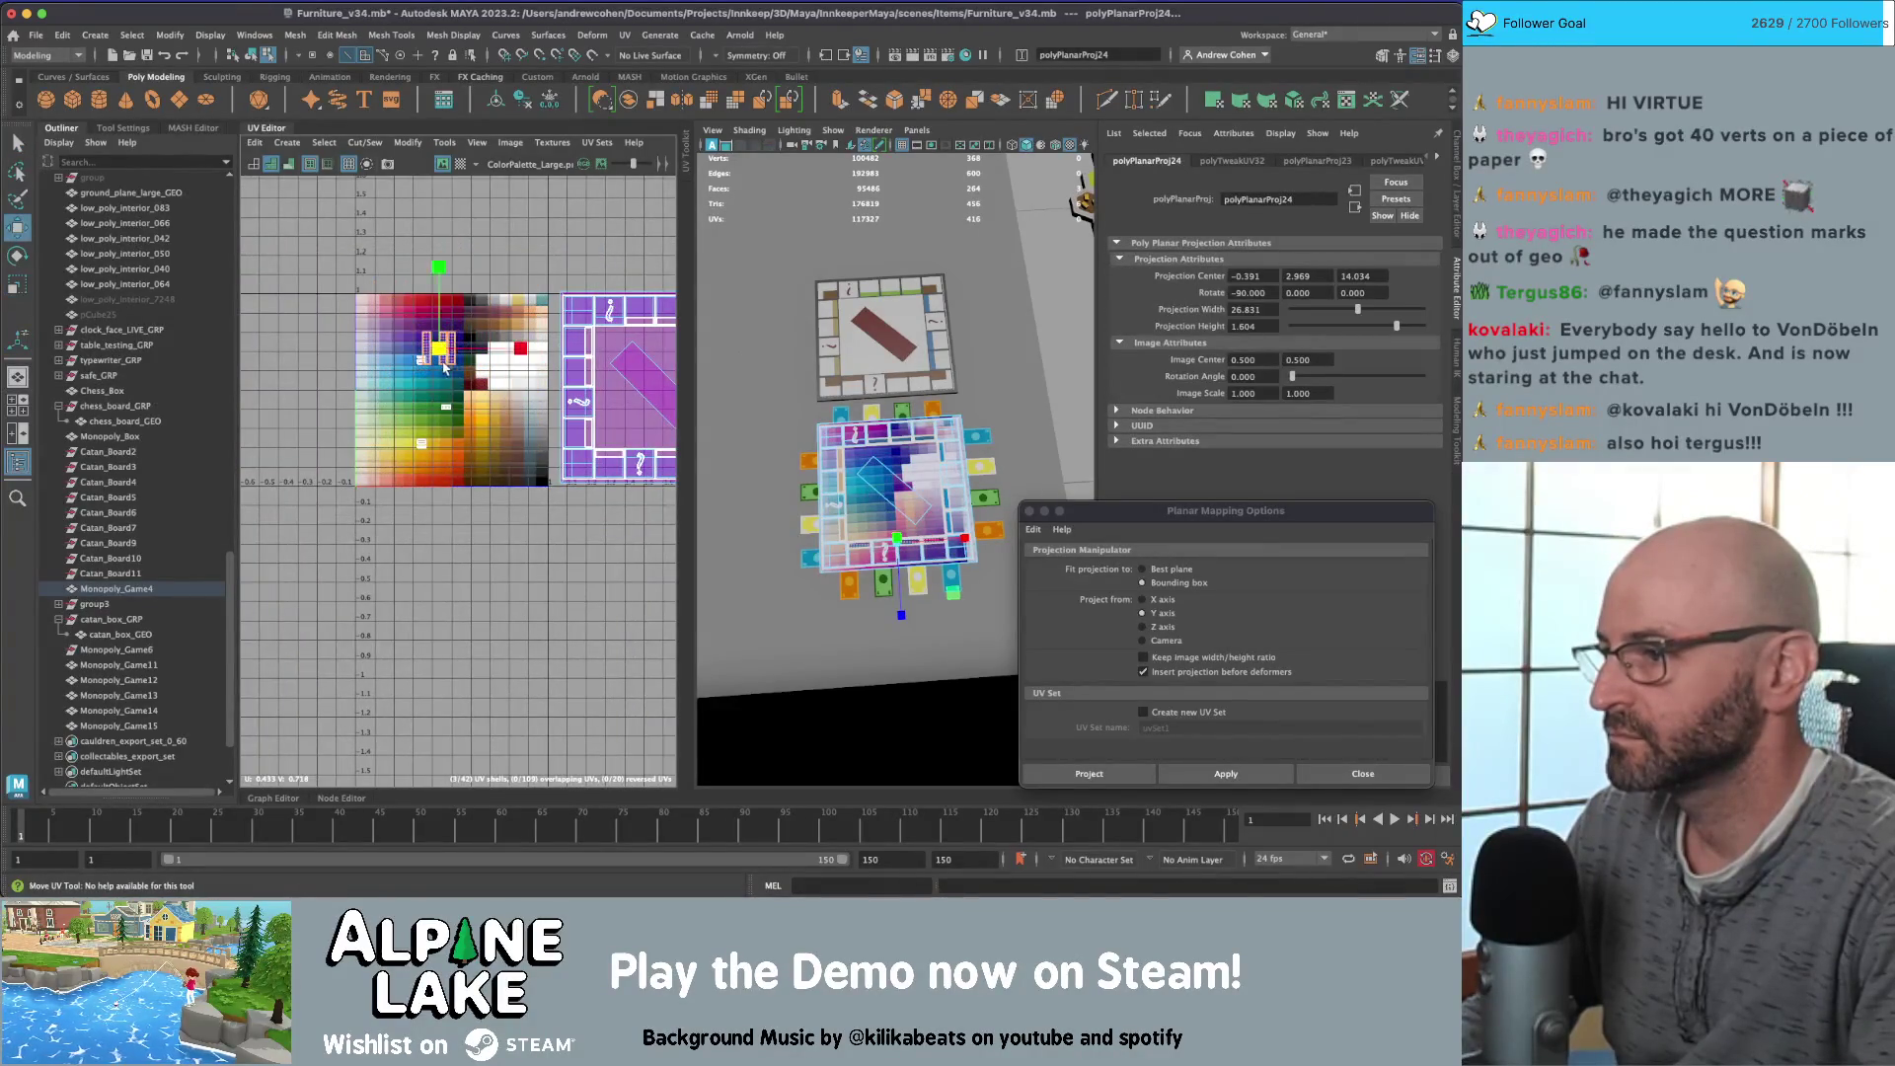
{"action": "key", "text": "r"}
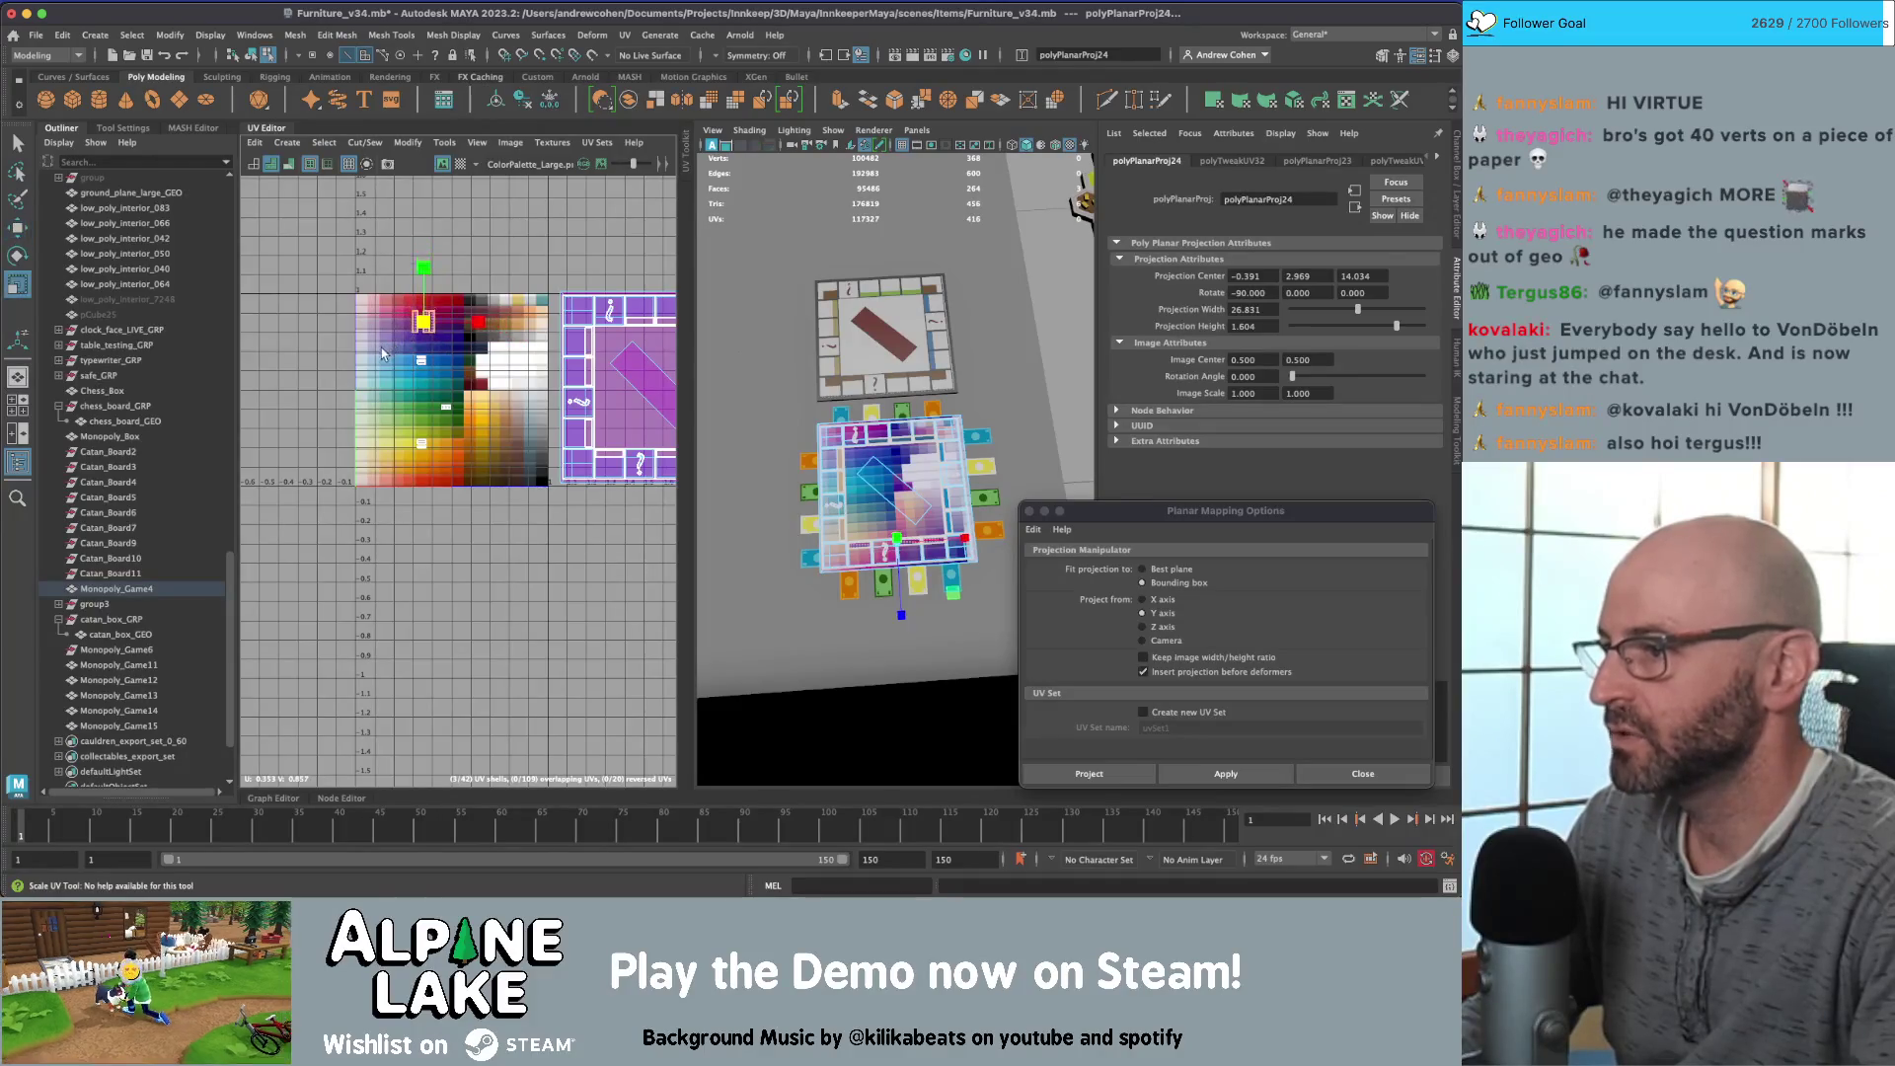
{"action": "key", "text": "f"}
{"action": "mouse_move", "coordinate": [442, 484]}
{"action": "left_mouse_down"}
{"action": "mouse_move", "coordinate": [411, 500]}
{"action": "mouse_move", "coordinate": [457, 479]}
{"action": "left_mouse_up"}
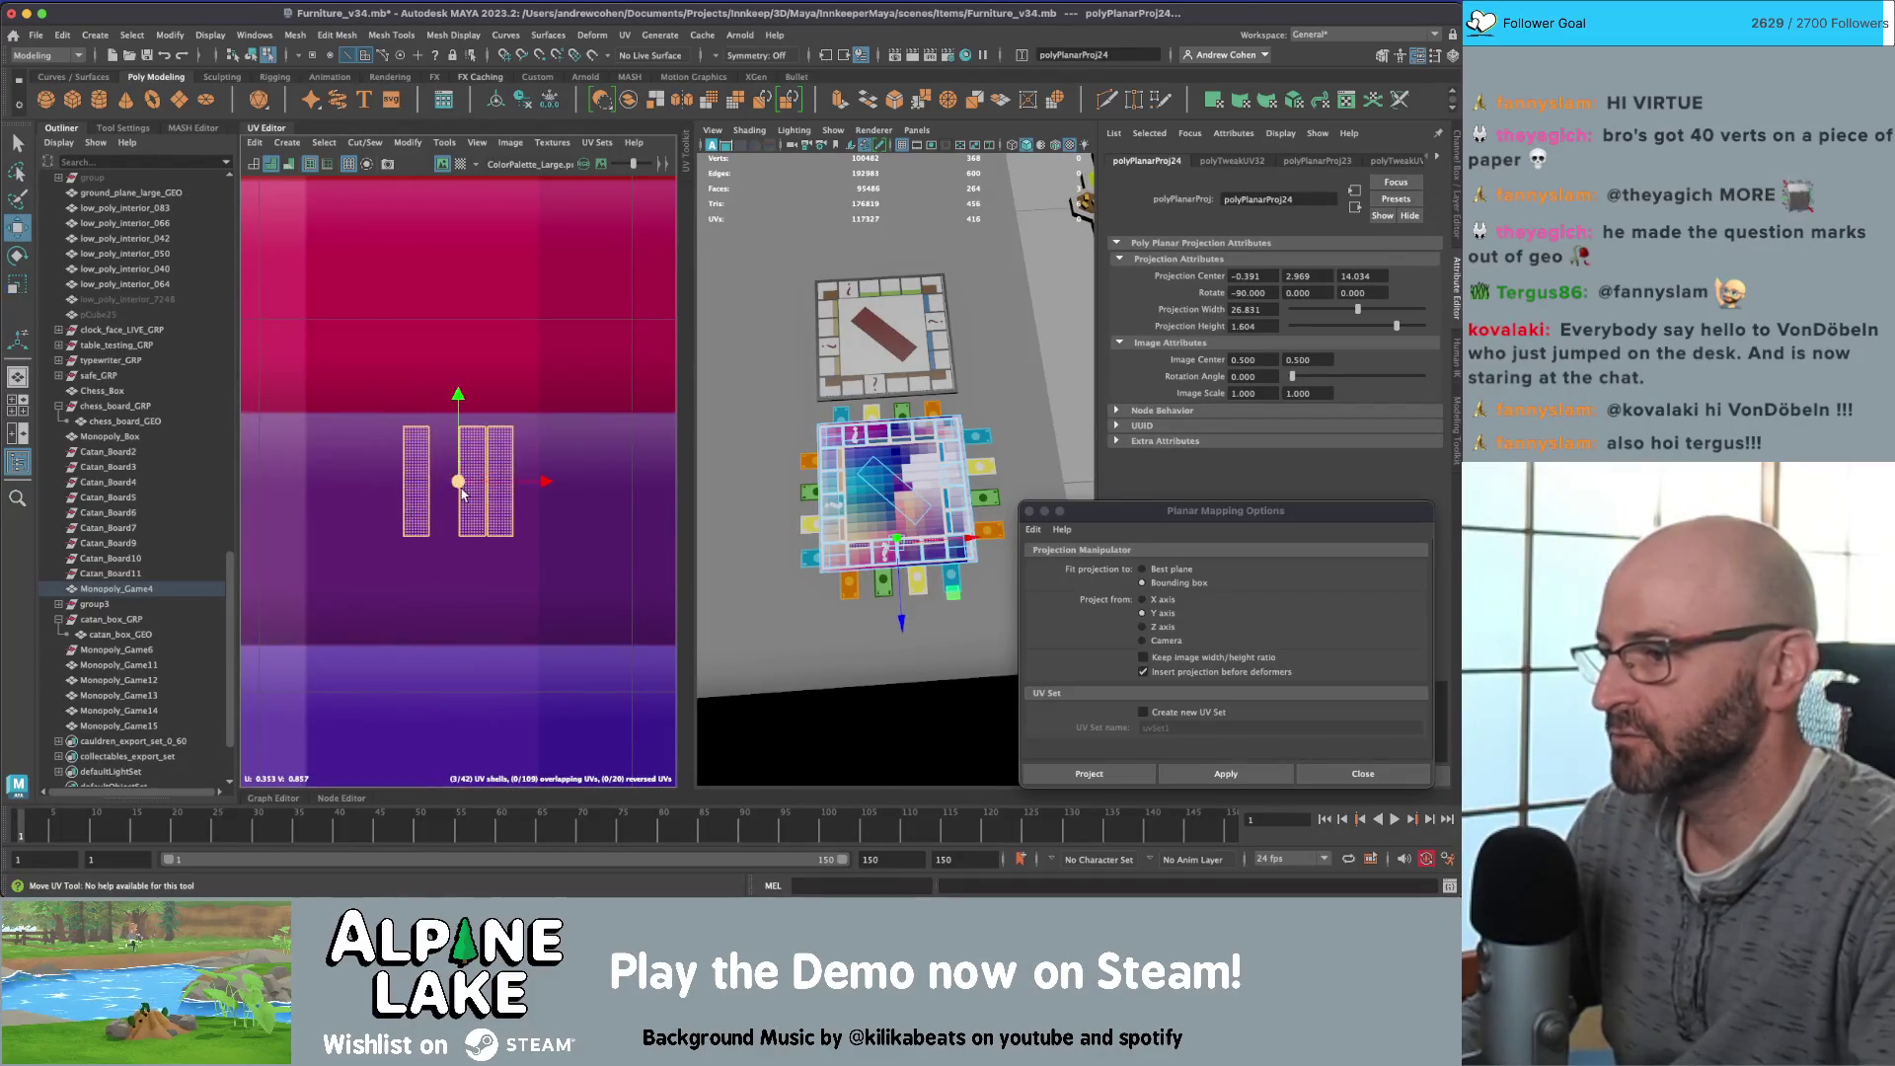
{"action": "key", "text": "w"}
Step: Return to object mode, toggle viewport textures off and on, and reselect Monopoly_Game4
{"action": "left_click", "coordinate": [249, 56]}
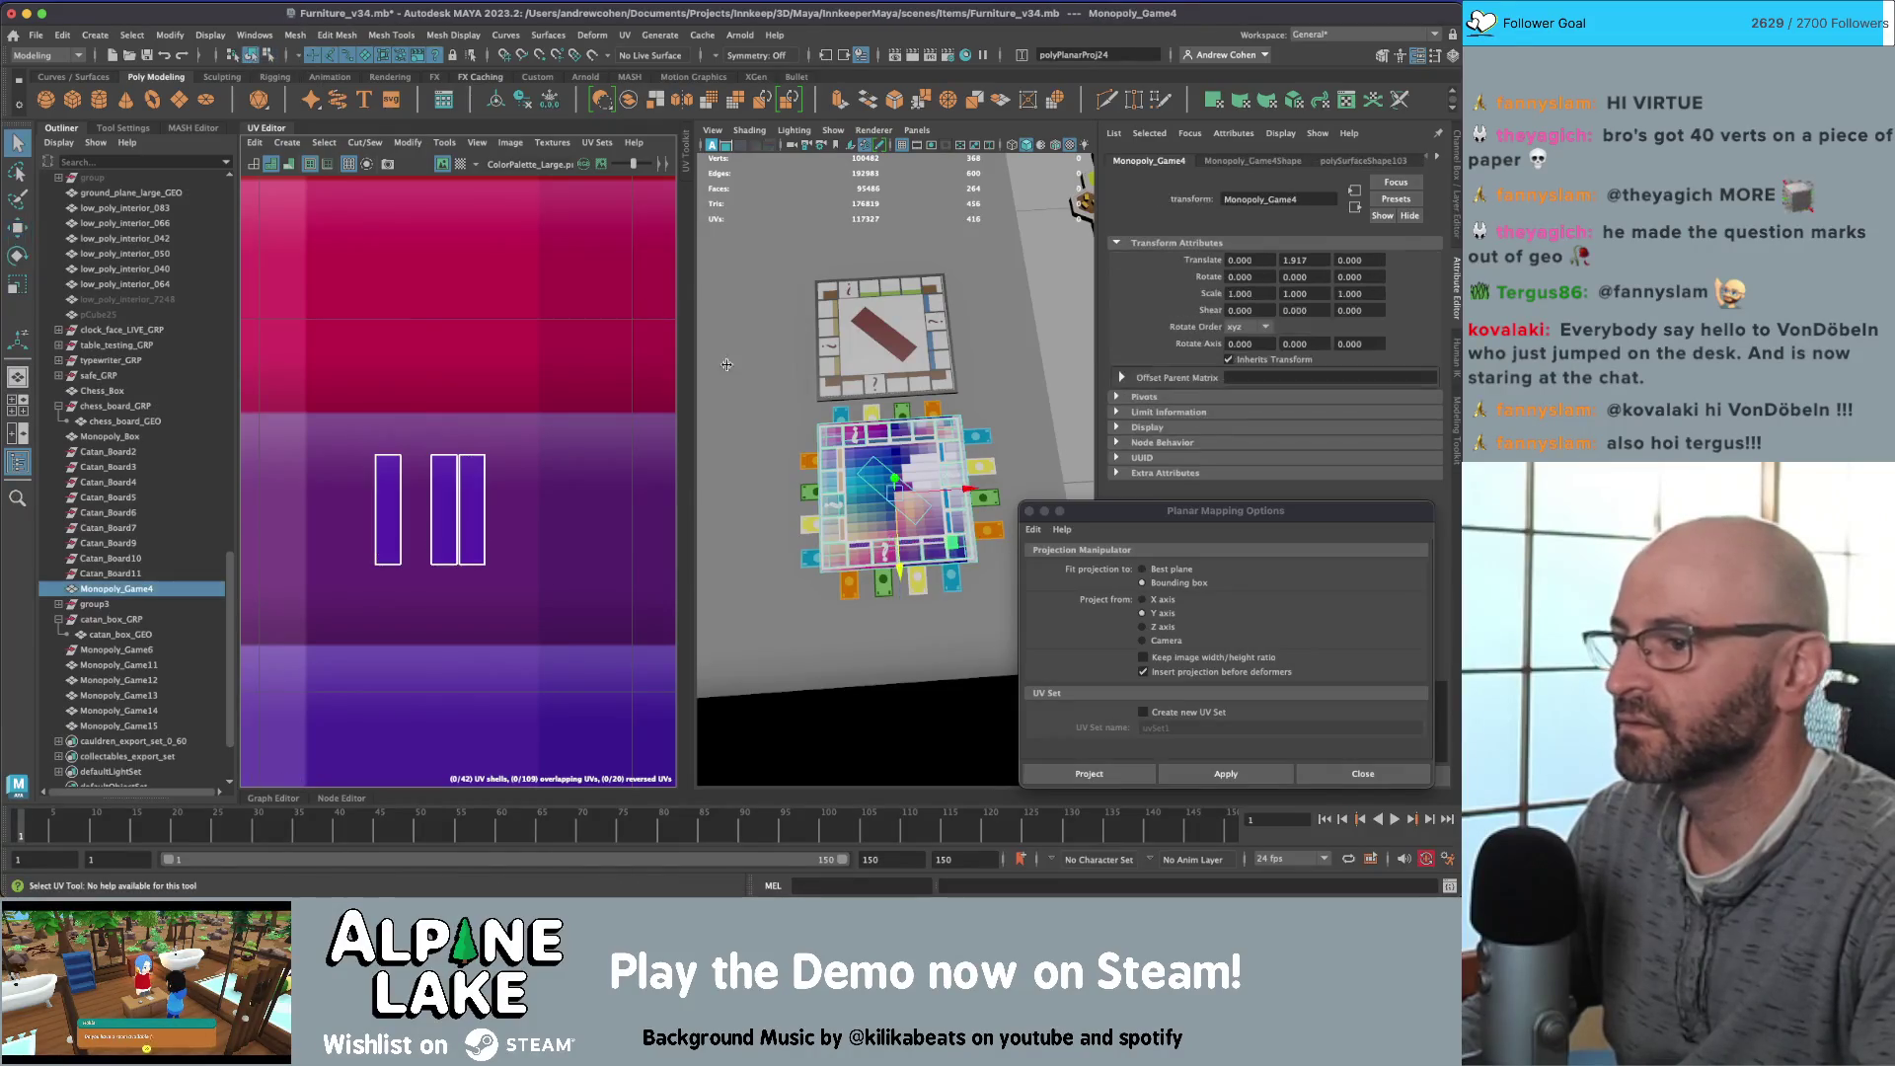
{"action": "left_click", "coordinate": [905, 439]}
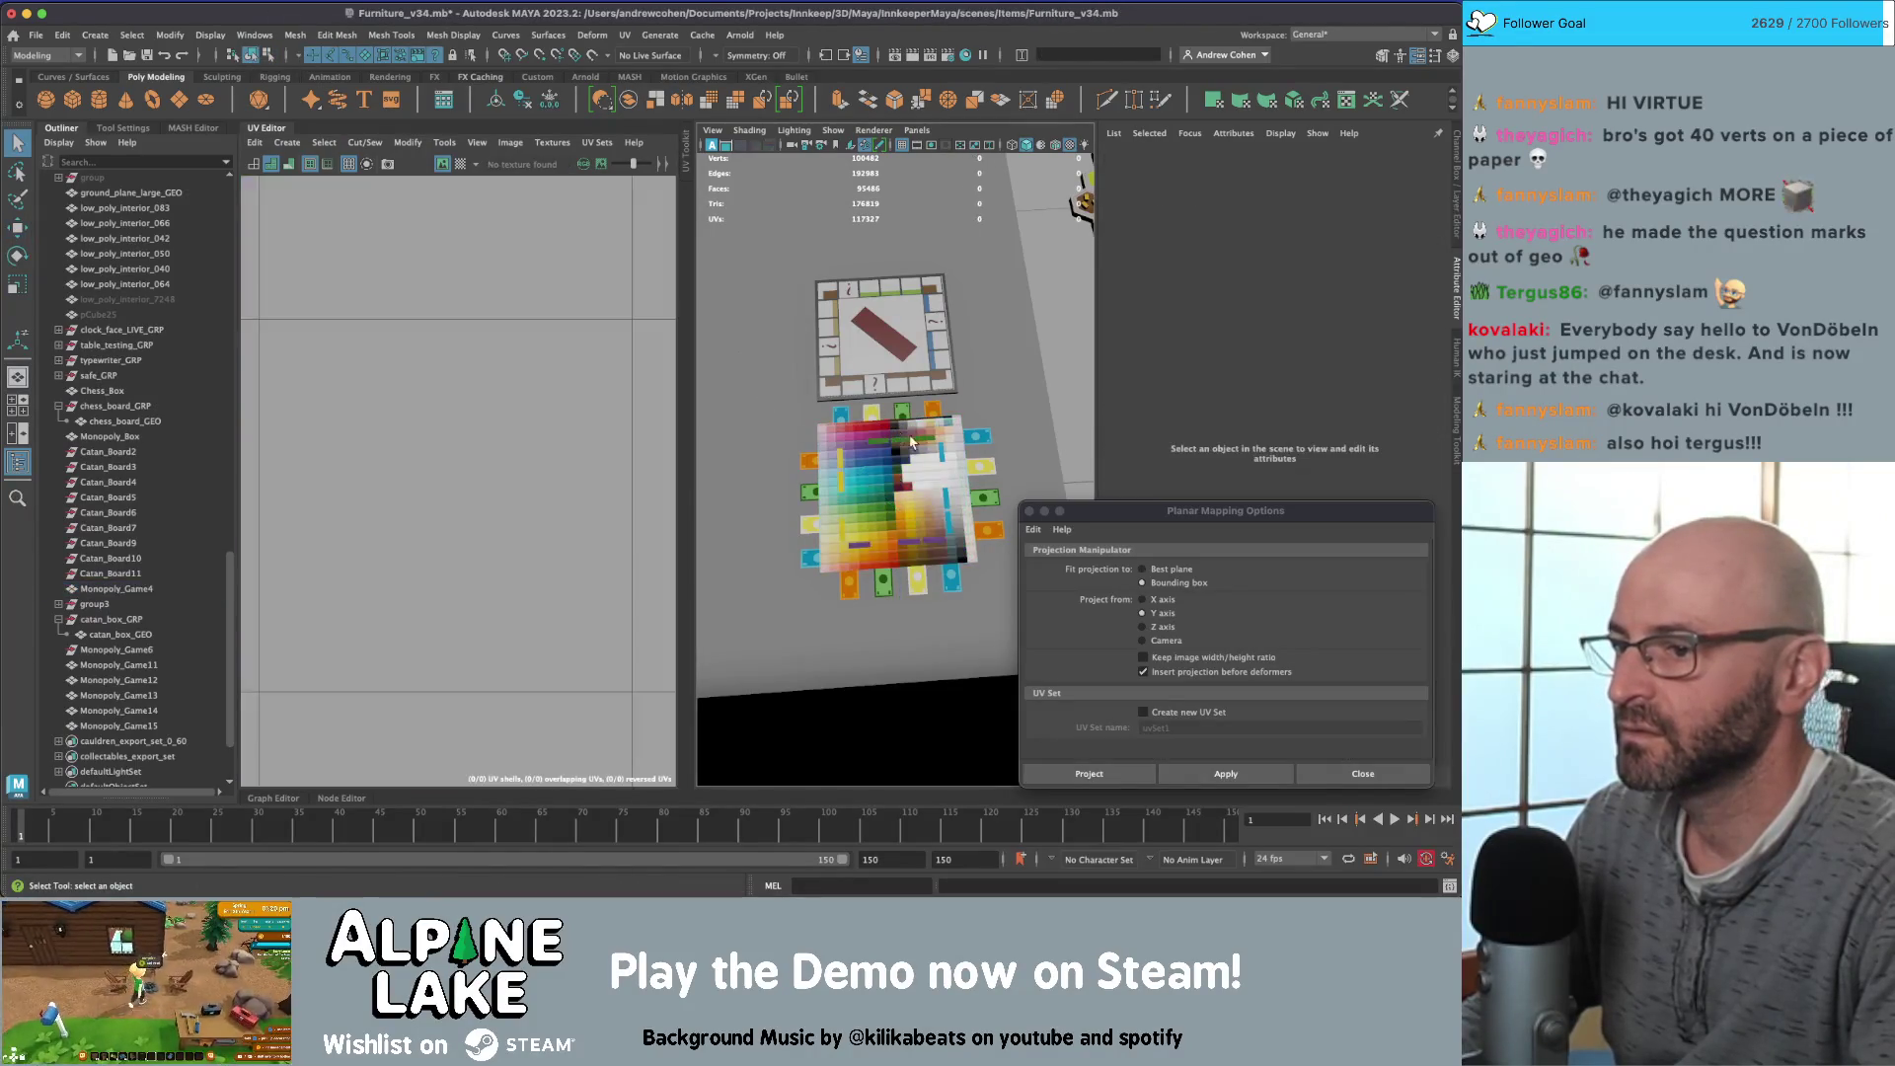
{"action": "key", "text": "5"}
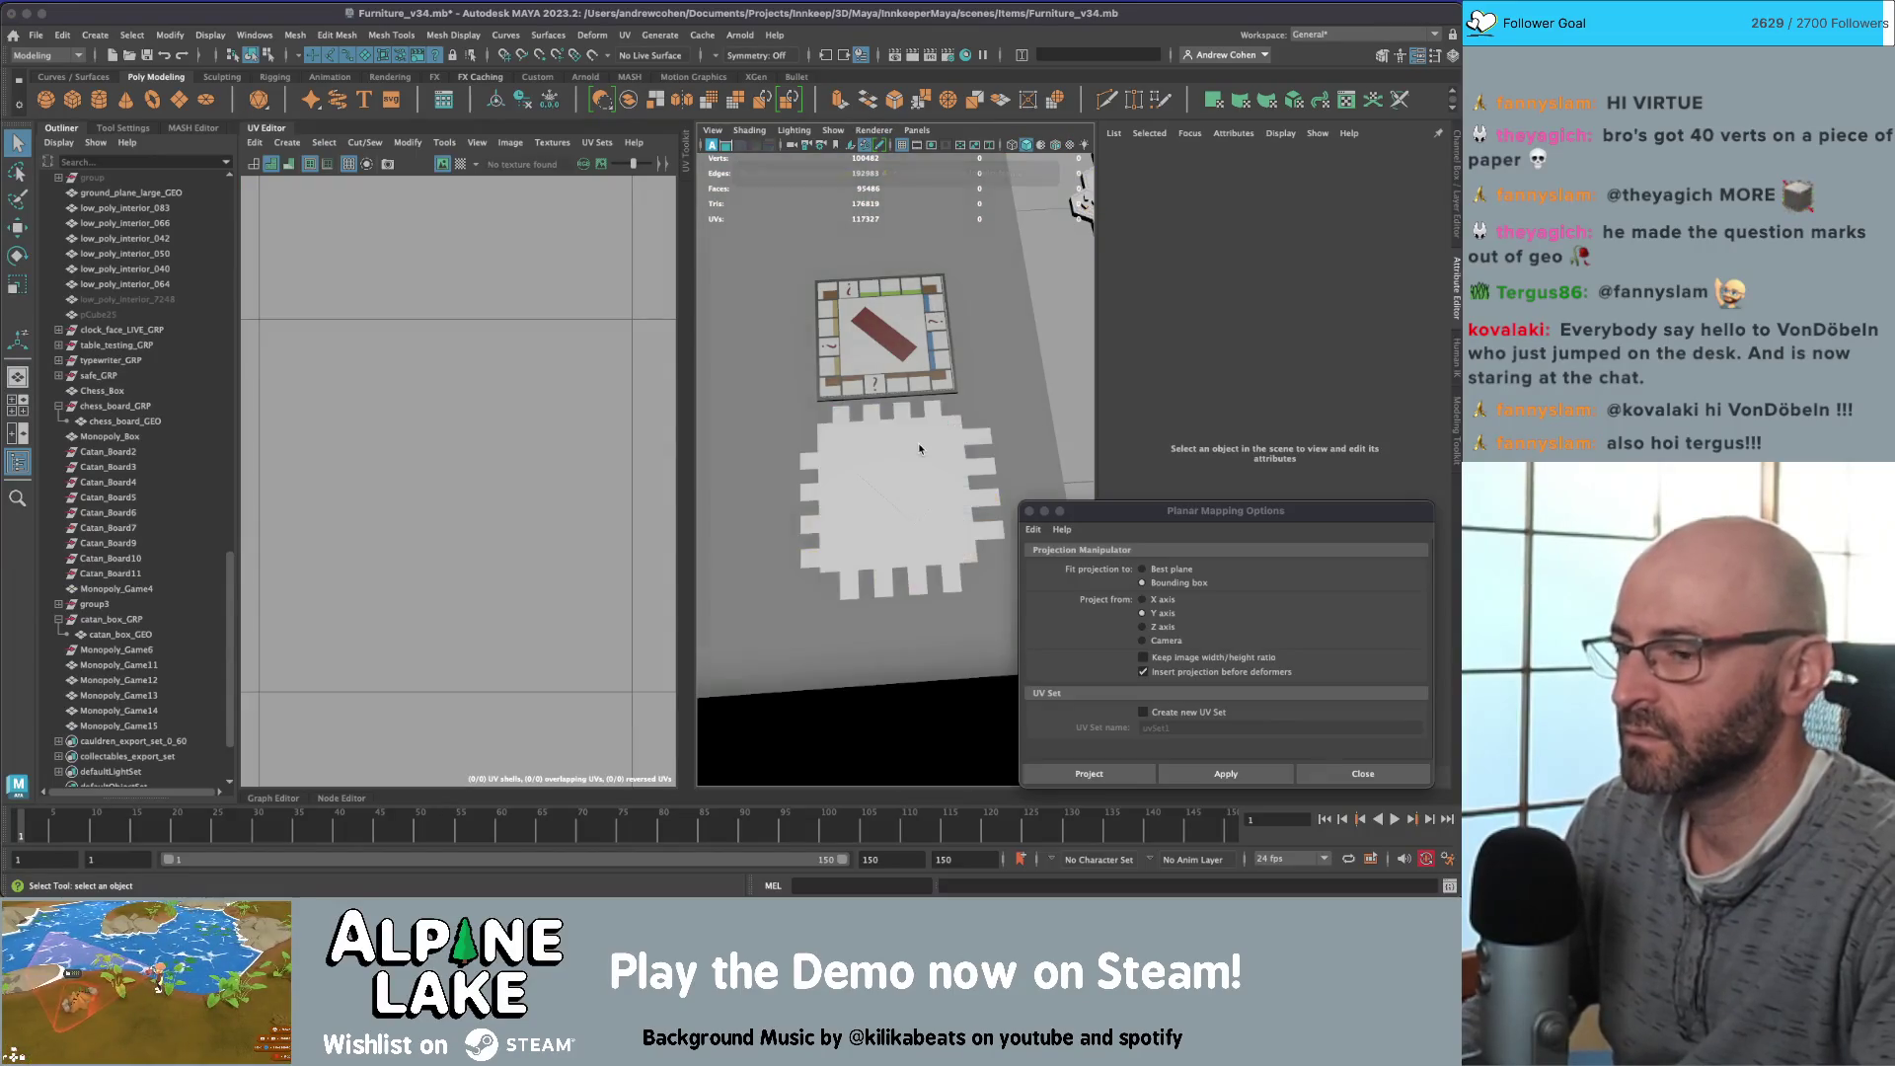
{"action": "key", "text": "6"}
{"action": "left_click", "coordinate": [919, 447]}
{"action": "scroll", "coordinate": [358, 363], "scroll_direction": "down", "scroll_amount": 5}
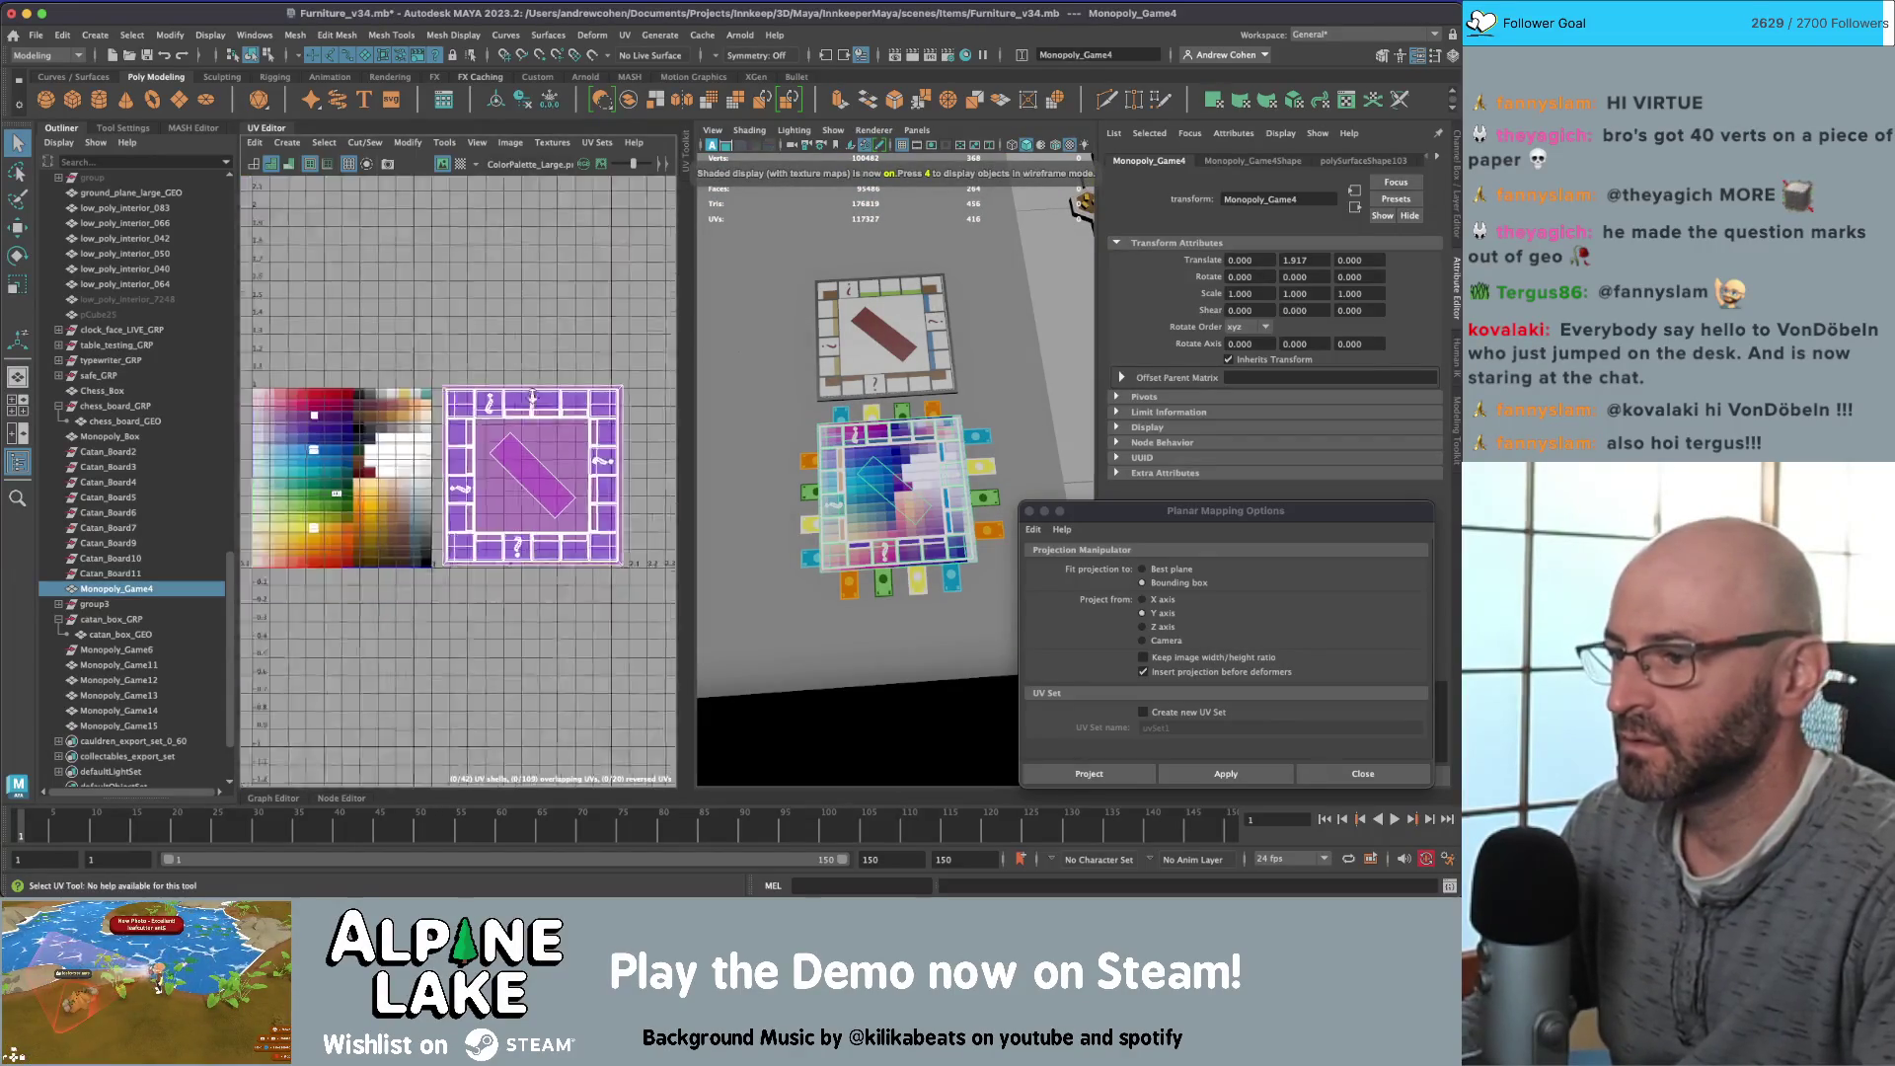
Step: Select board face f[60], then frame the whole board in the viewport
{"action": "scroll", "coordinate": [358, 363], "scroll_direction": "up", "scroll_amount": 3}
{"action": "right_click_drag", "start_coordinate": [460, 331], "coordinate": [458, 363]}
{"action": "scroll", "coordinate": [457, 363], "scroll_direction": "up", "scroll_amount": 2}
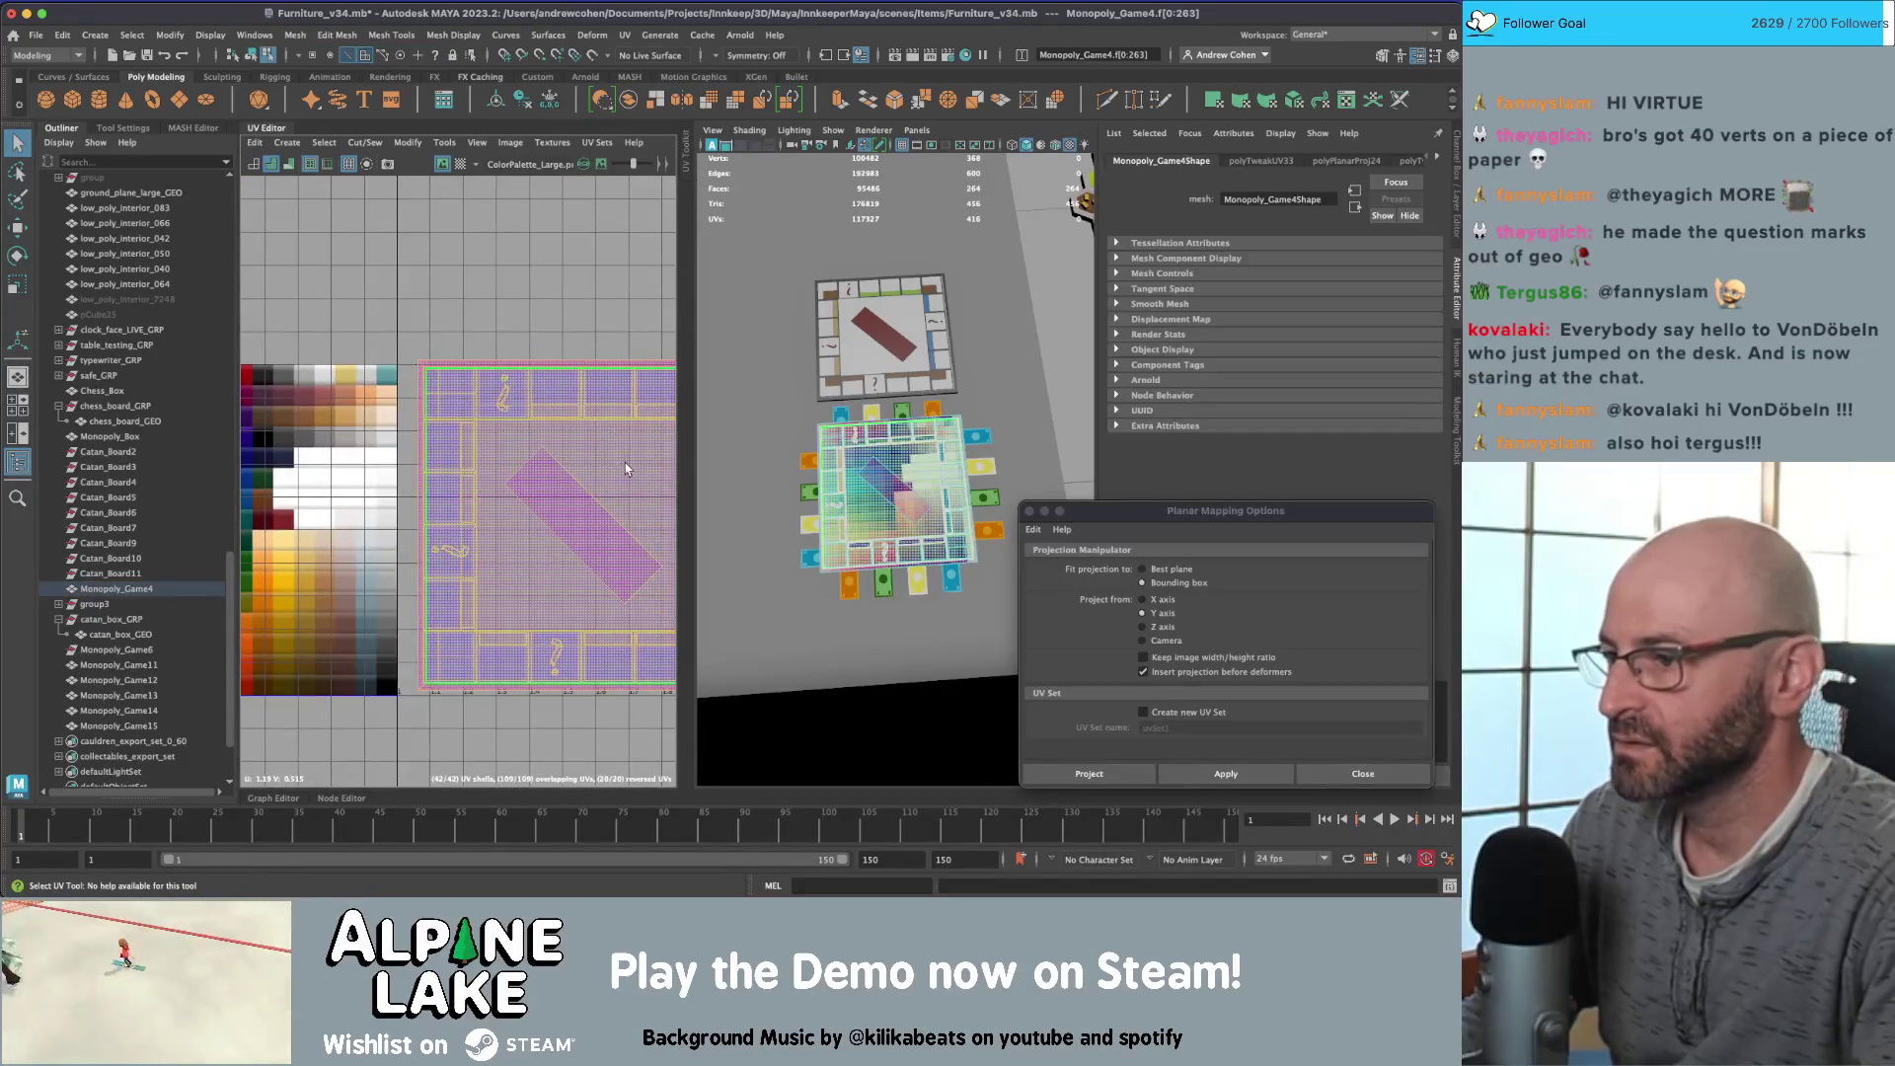
{"action": "left_click", "coordinate": [460, 441]}
{"action": "middle_click_drag", "start_coordinate": [451, 445], "coordinate": [402, 426], "text": "alt"}
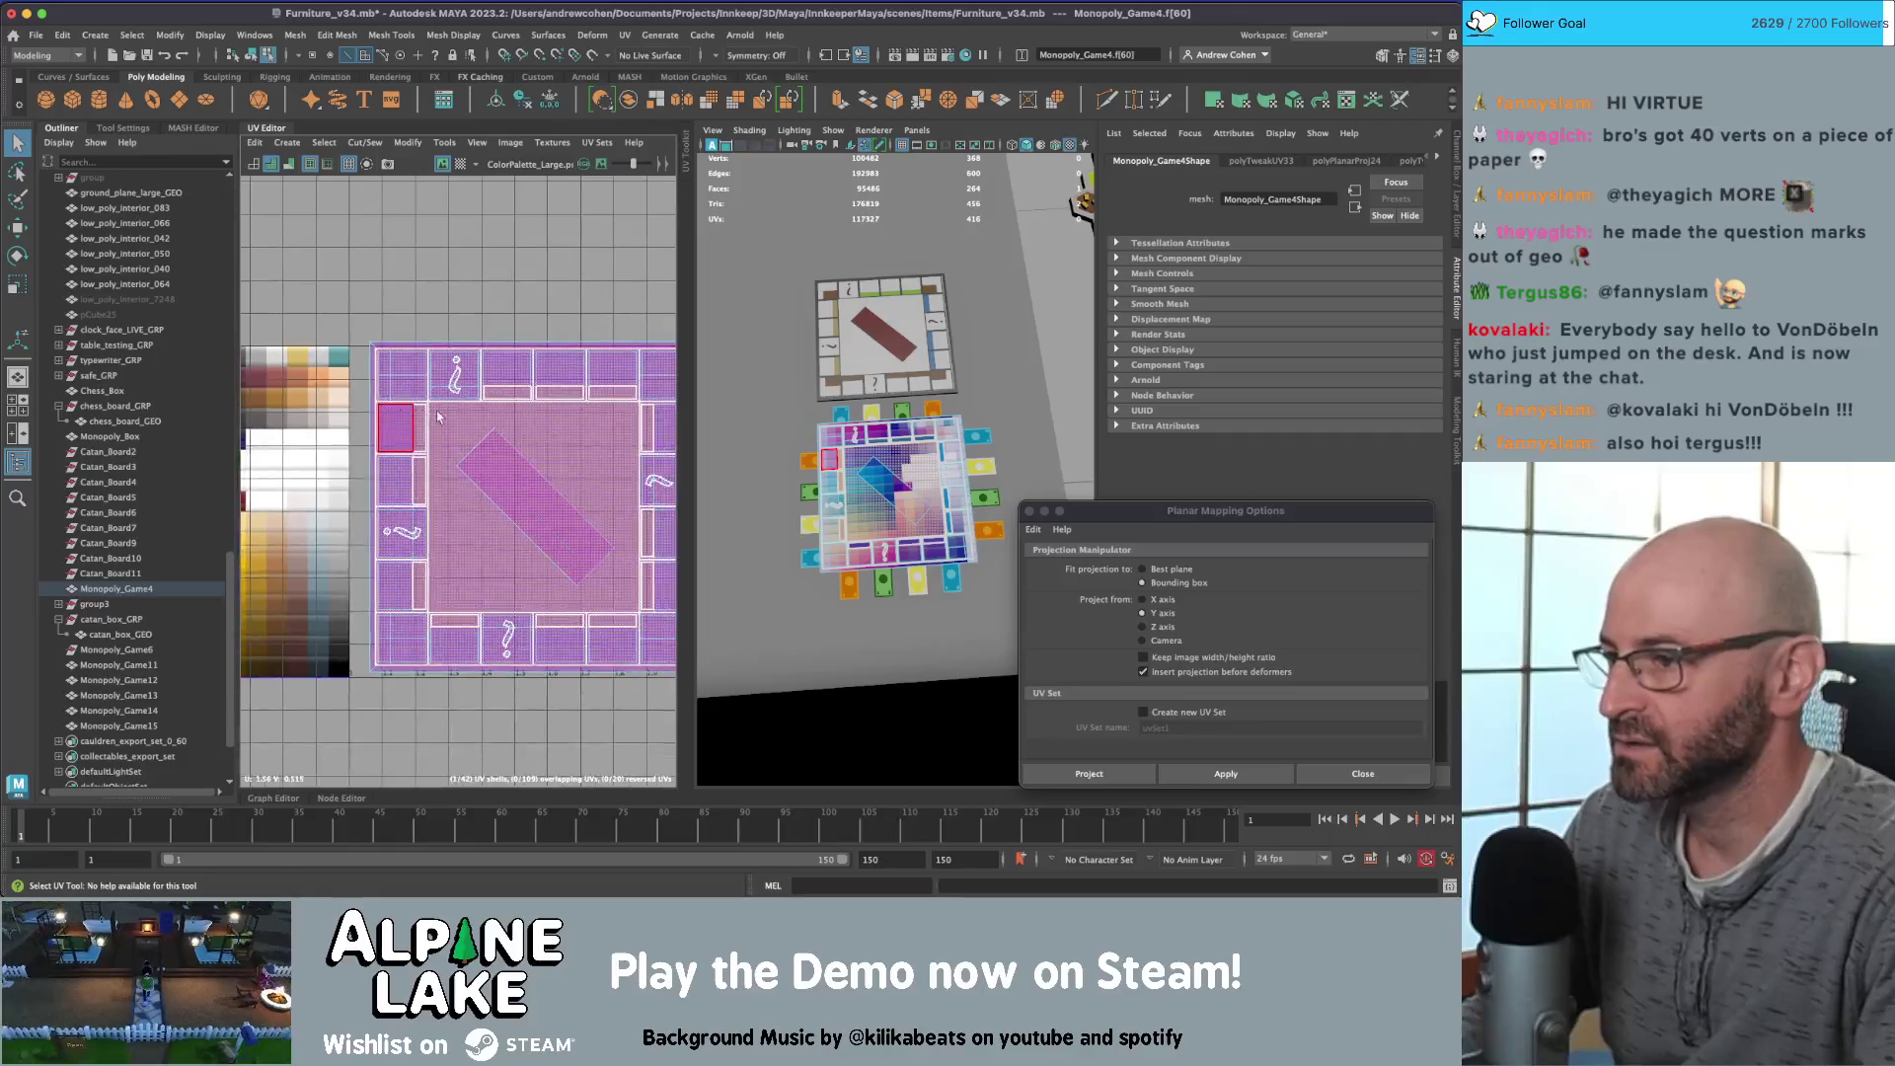
{"action": "key", "text": "F8"}
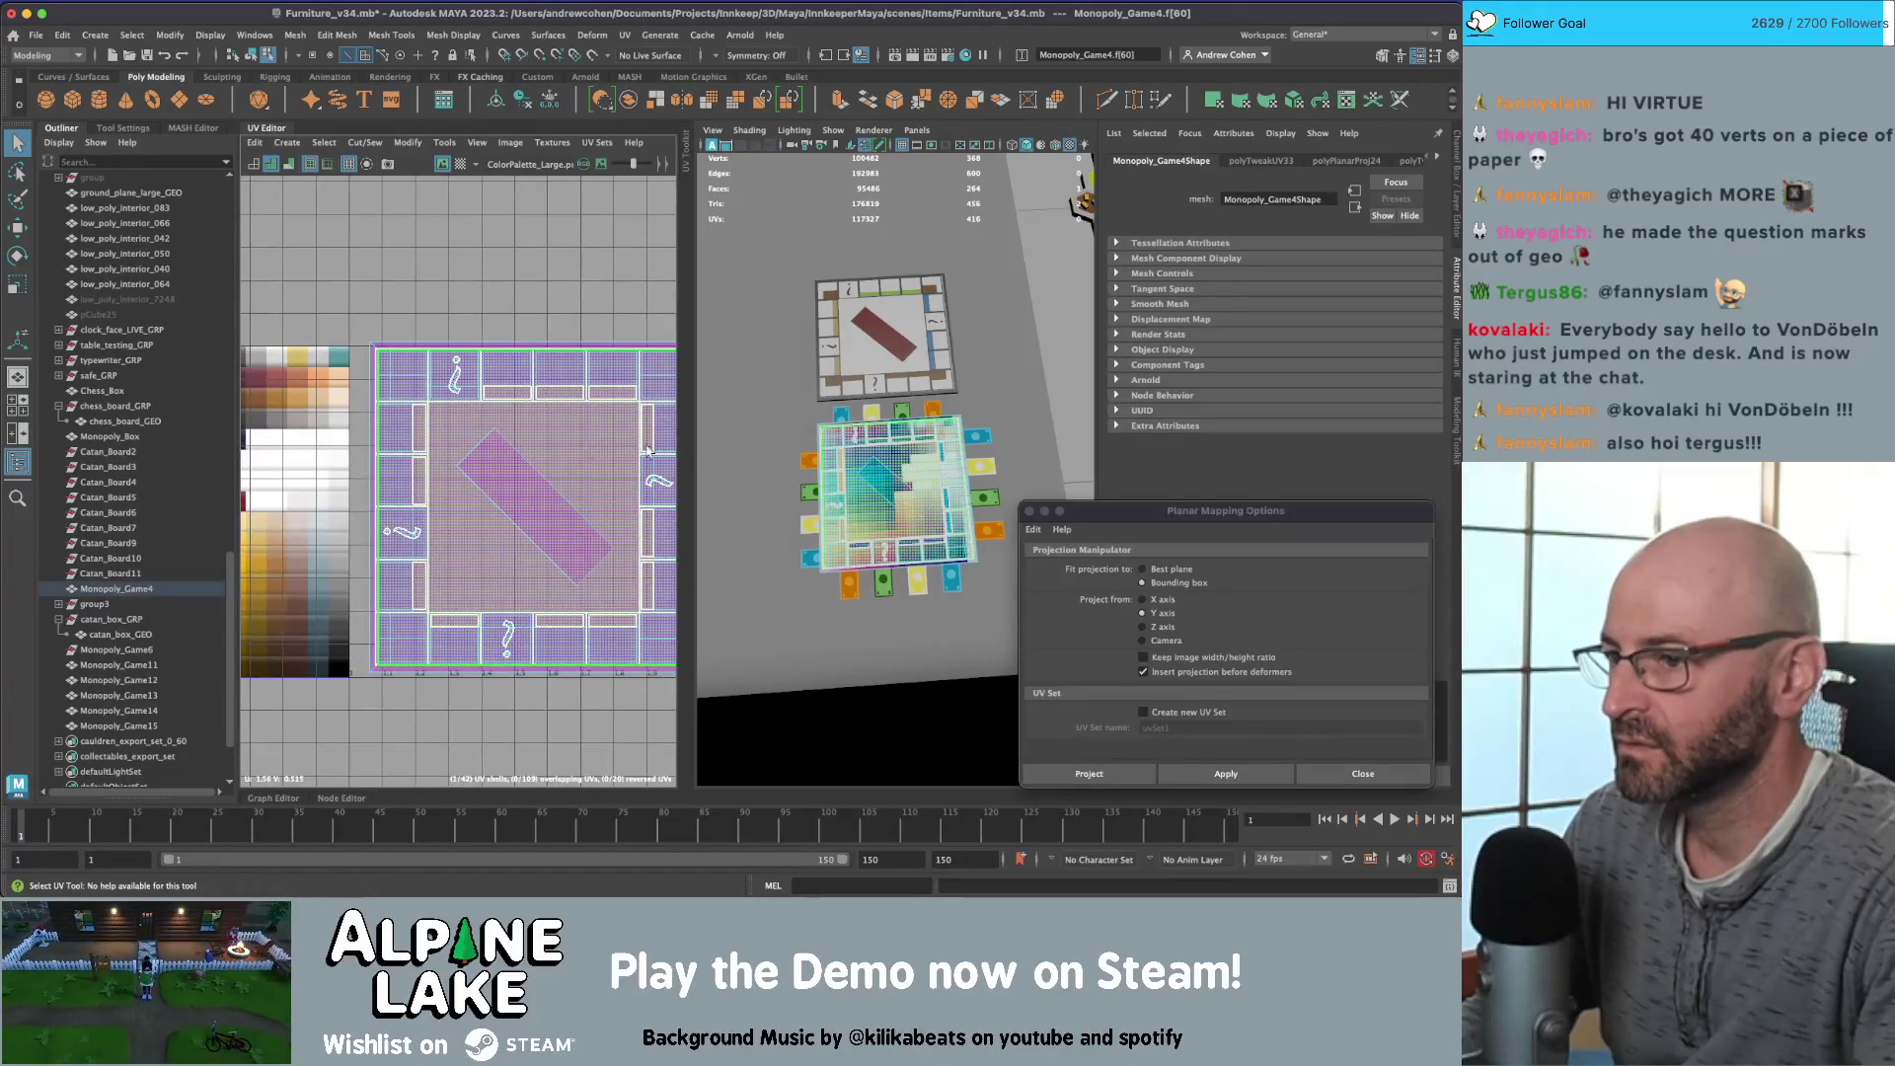
{"action": "key", "text": "f"}
Step: Delete the stray face under the board, leaving 263 faces, and reselect the board
{"action": "key", "text": "4"}
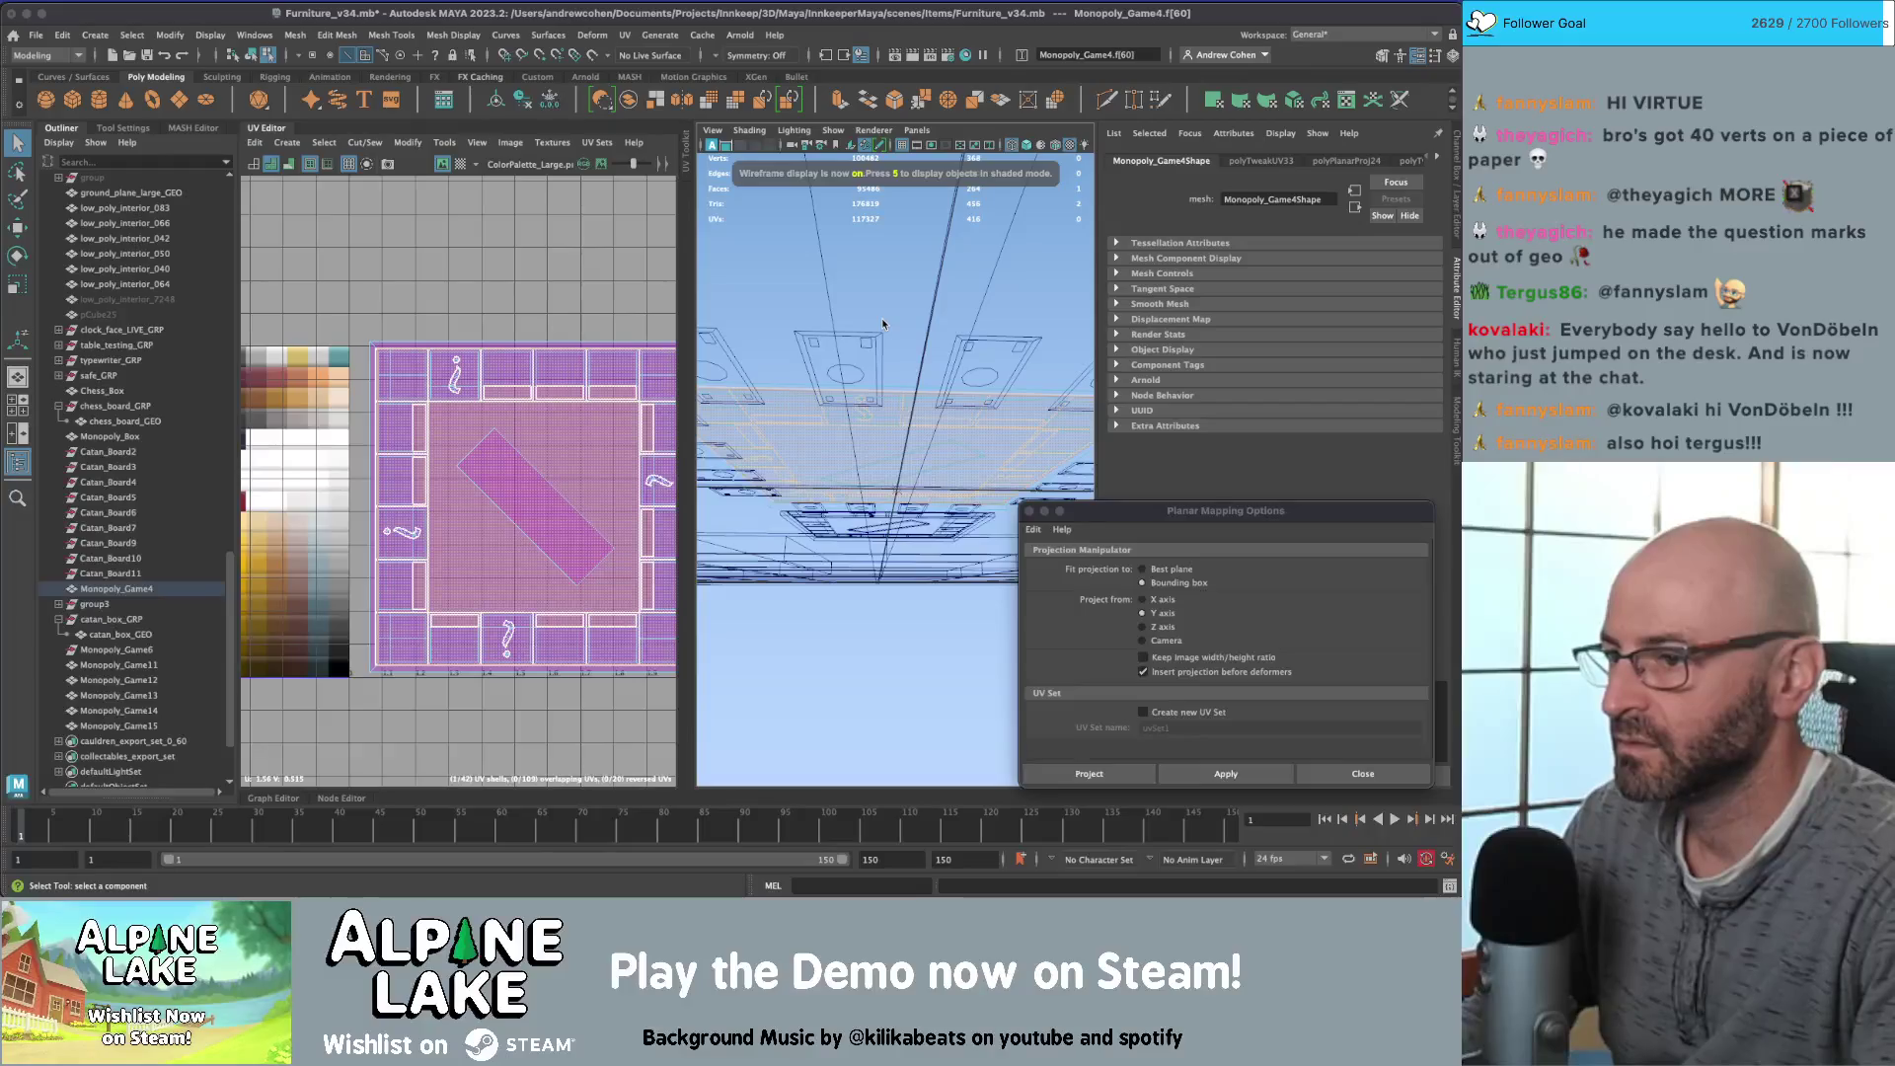
{"action": "key", "text": "F8"}
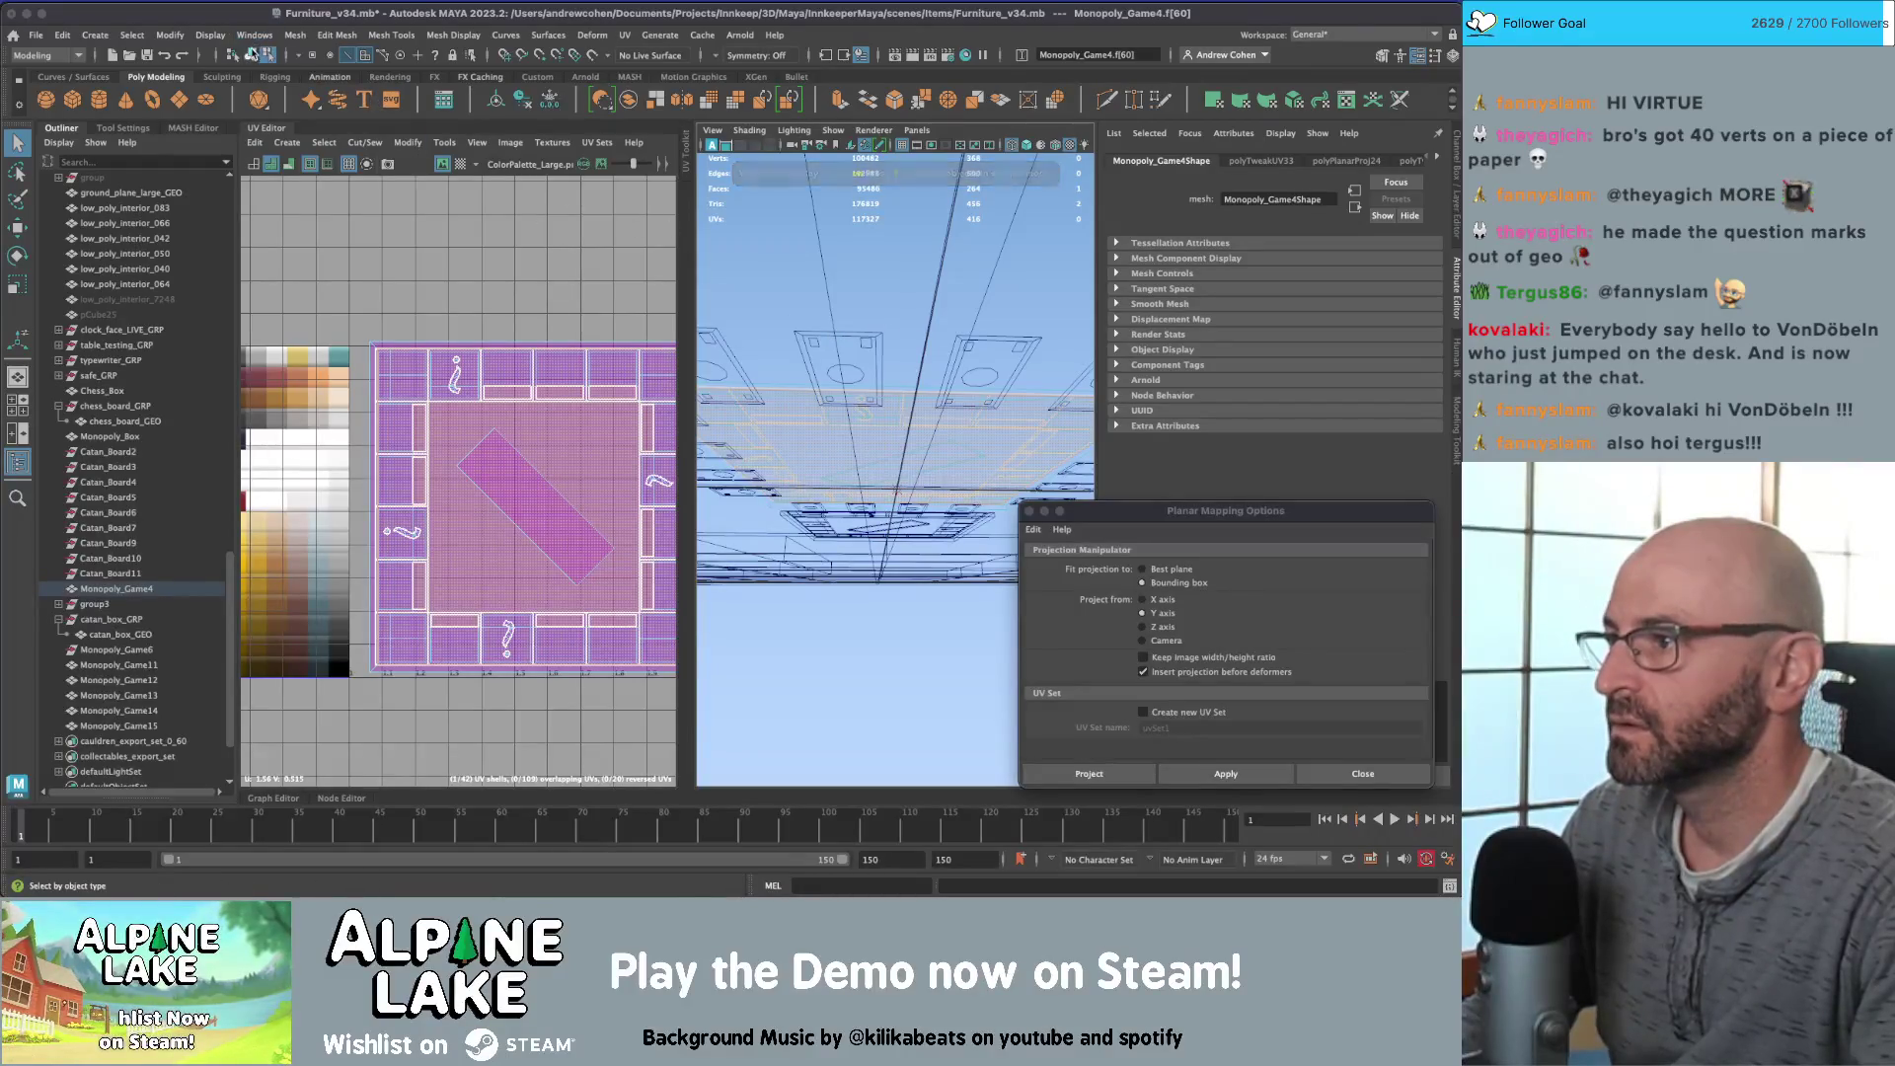
{"action": "key", "text": "5"}
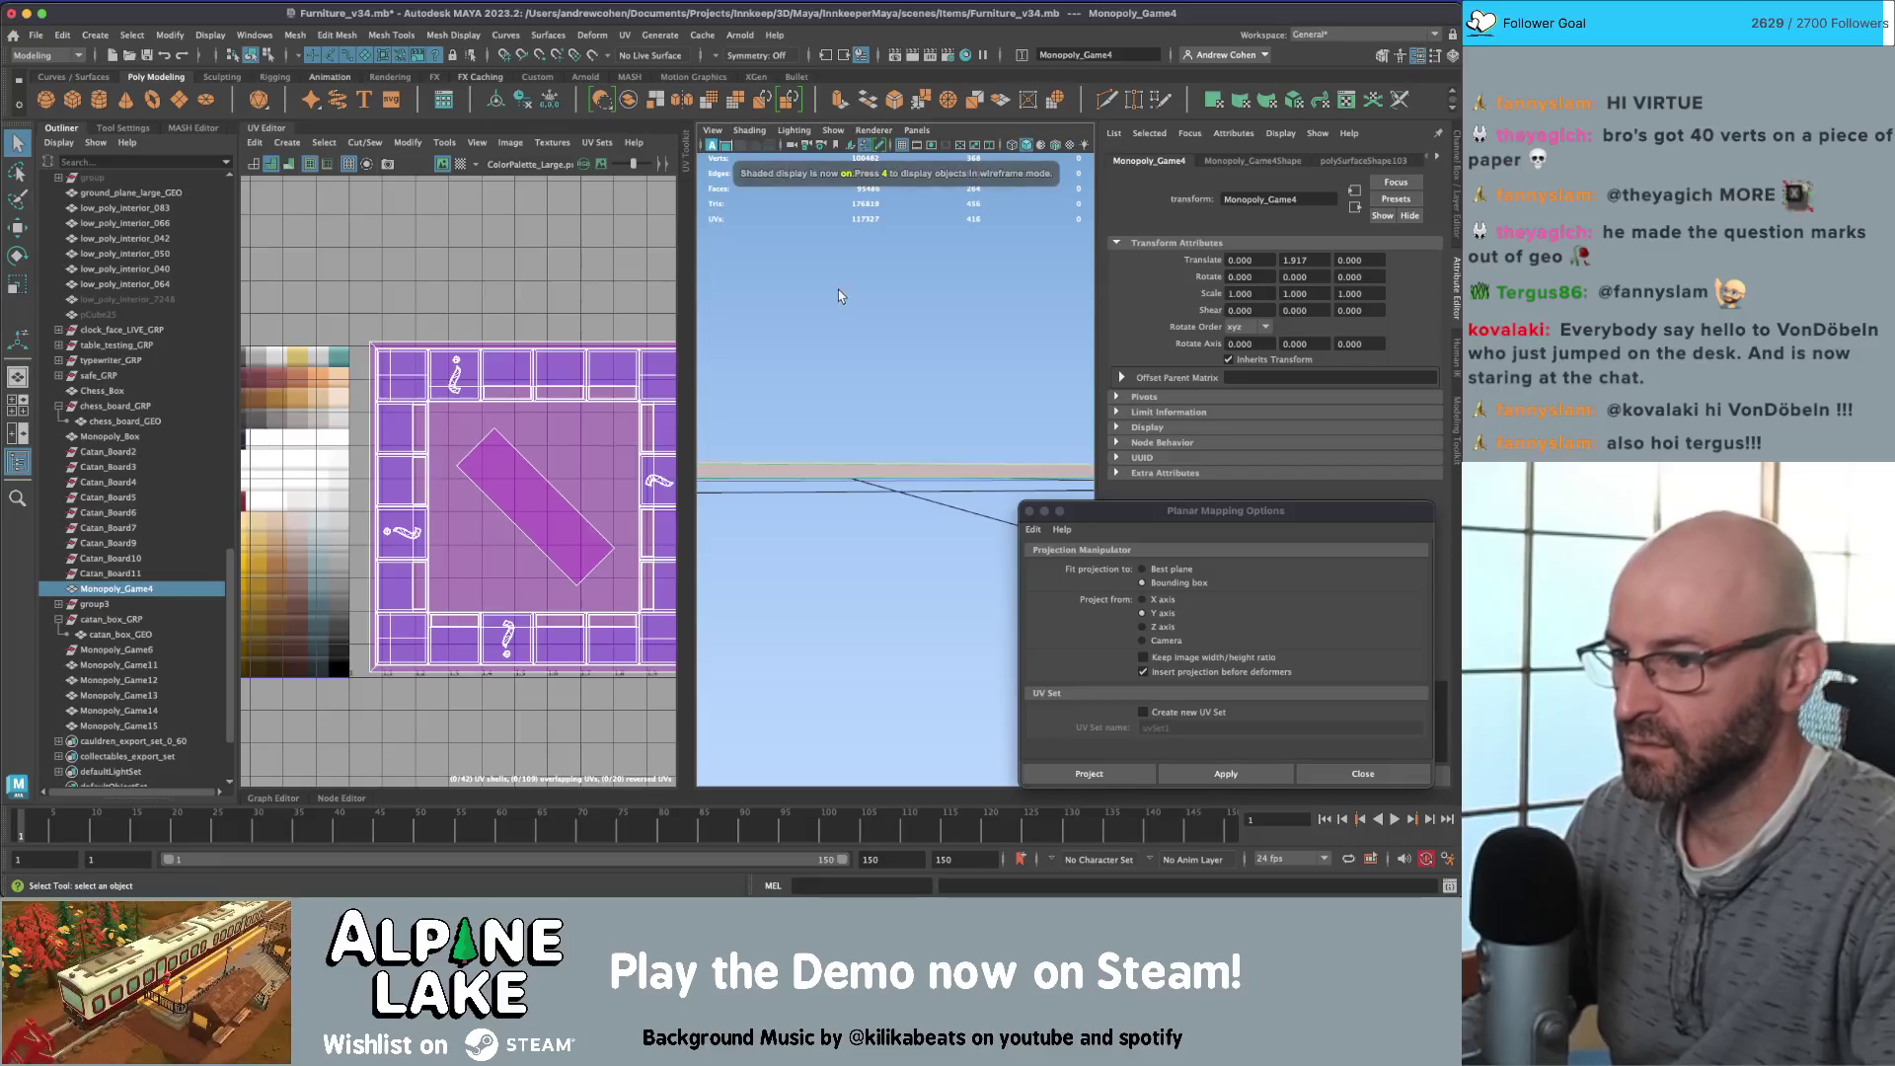
{"action": "left_click_drag", "start_coordinate": [838, 288], "coordinate": [906, 385], "text": "alt"}
{"action": "right_click_drag", "start_coordinate": [906, 385], "coordinate": [909, 412]}
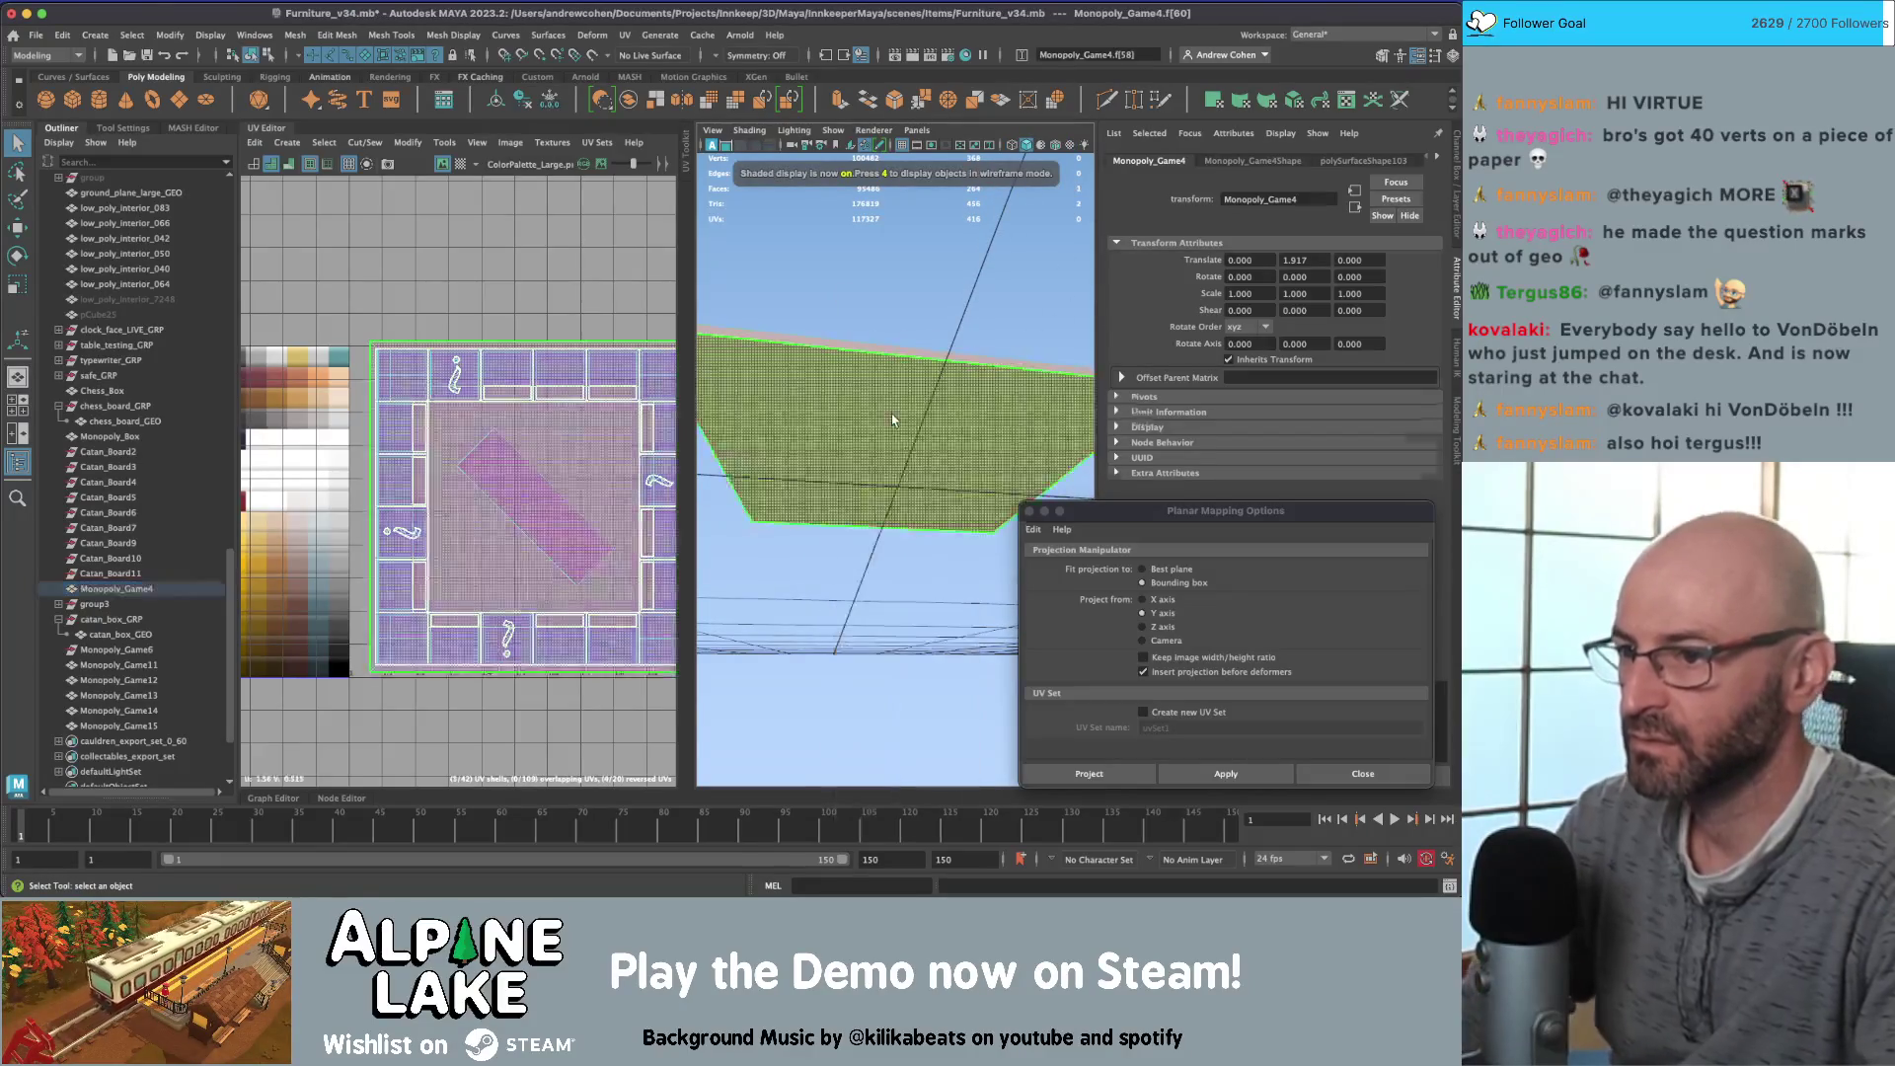
{"action": "left_click", "coordinate": [891, 412]}
{"action": "key", "text": "Delete"}
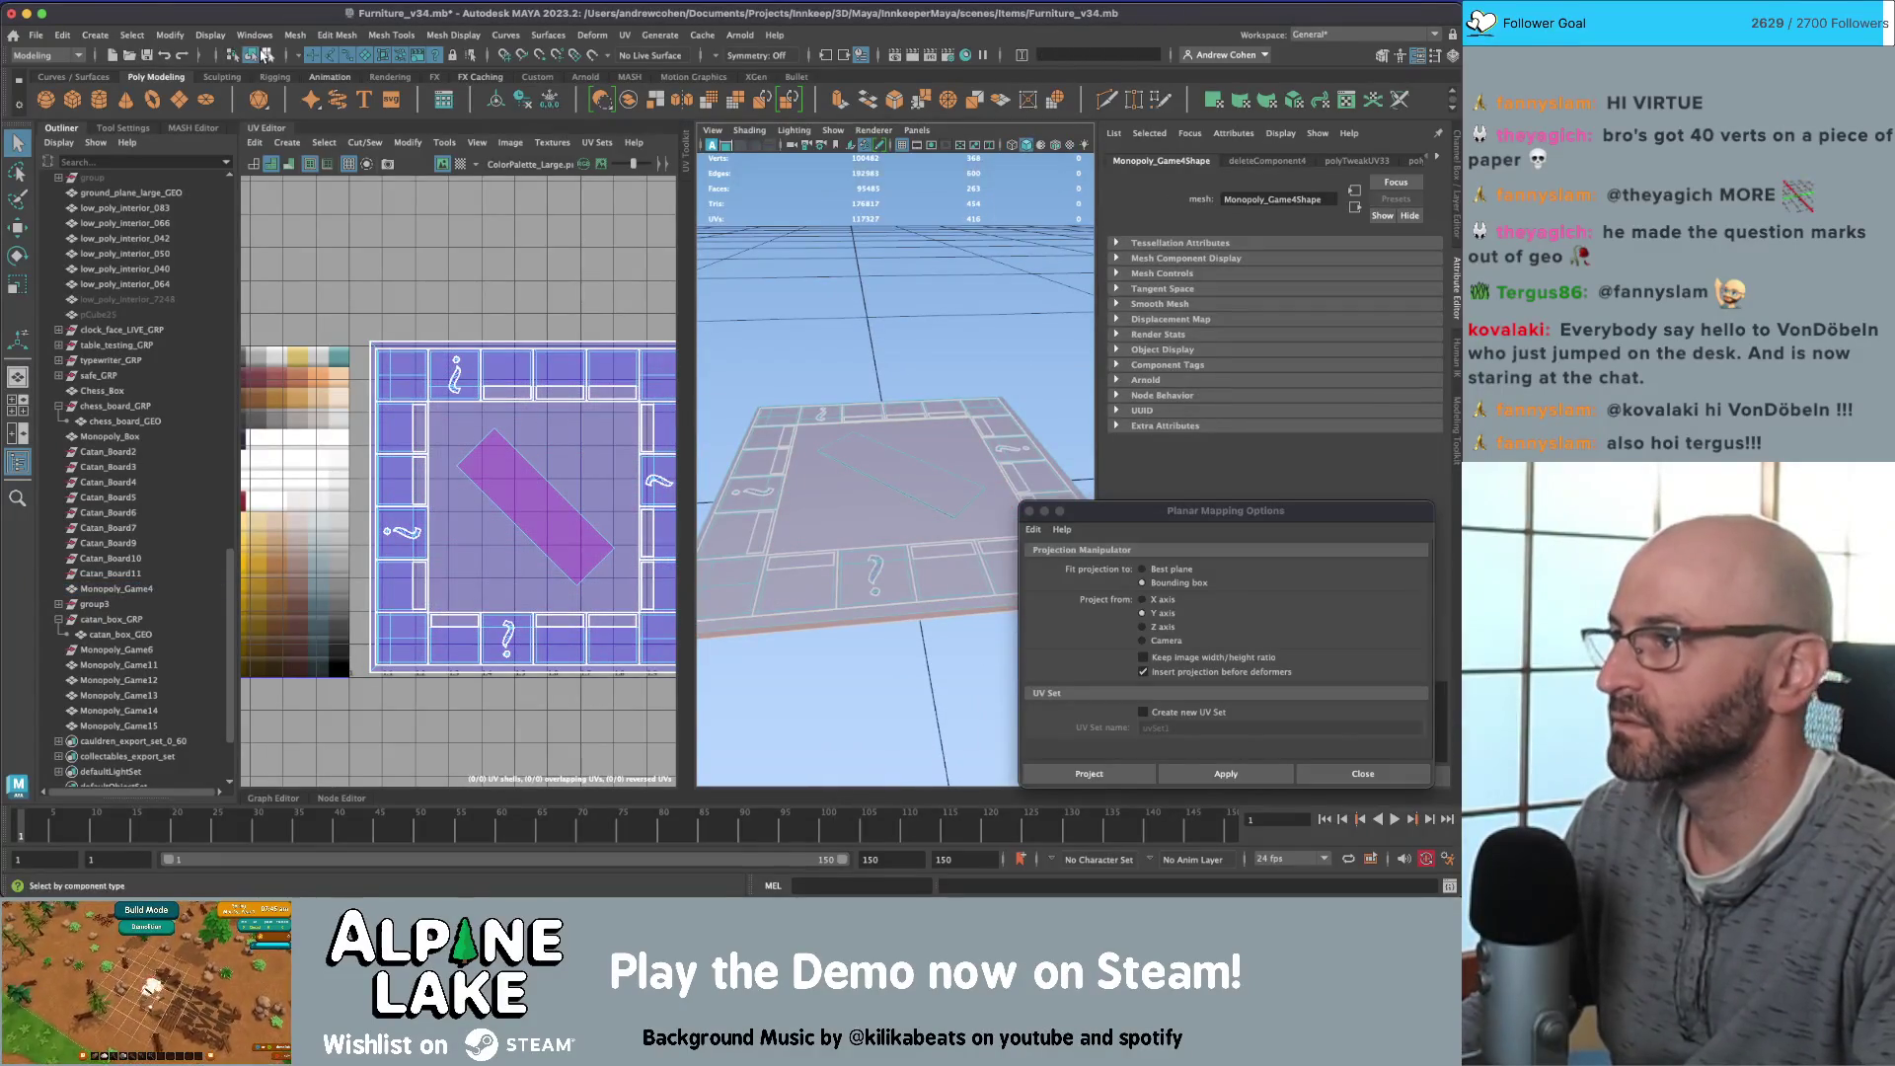
{"action": "key", "text": "F8"}
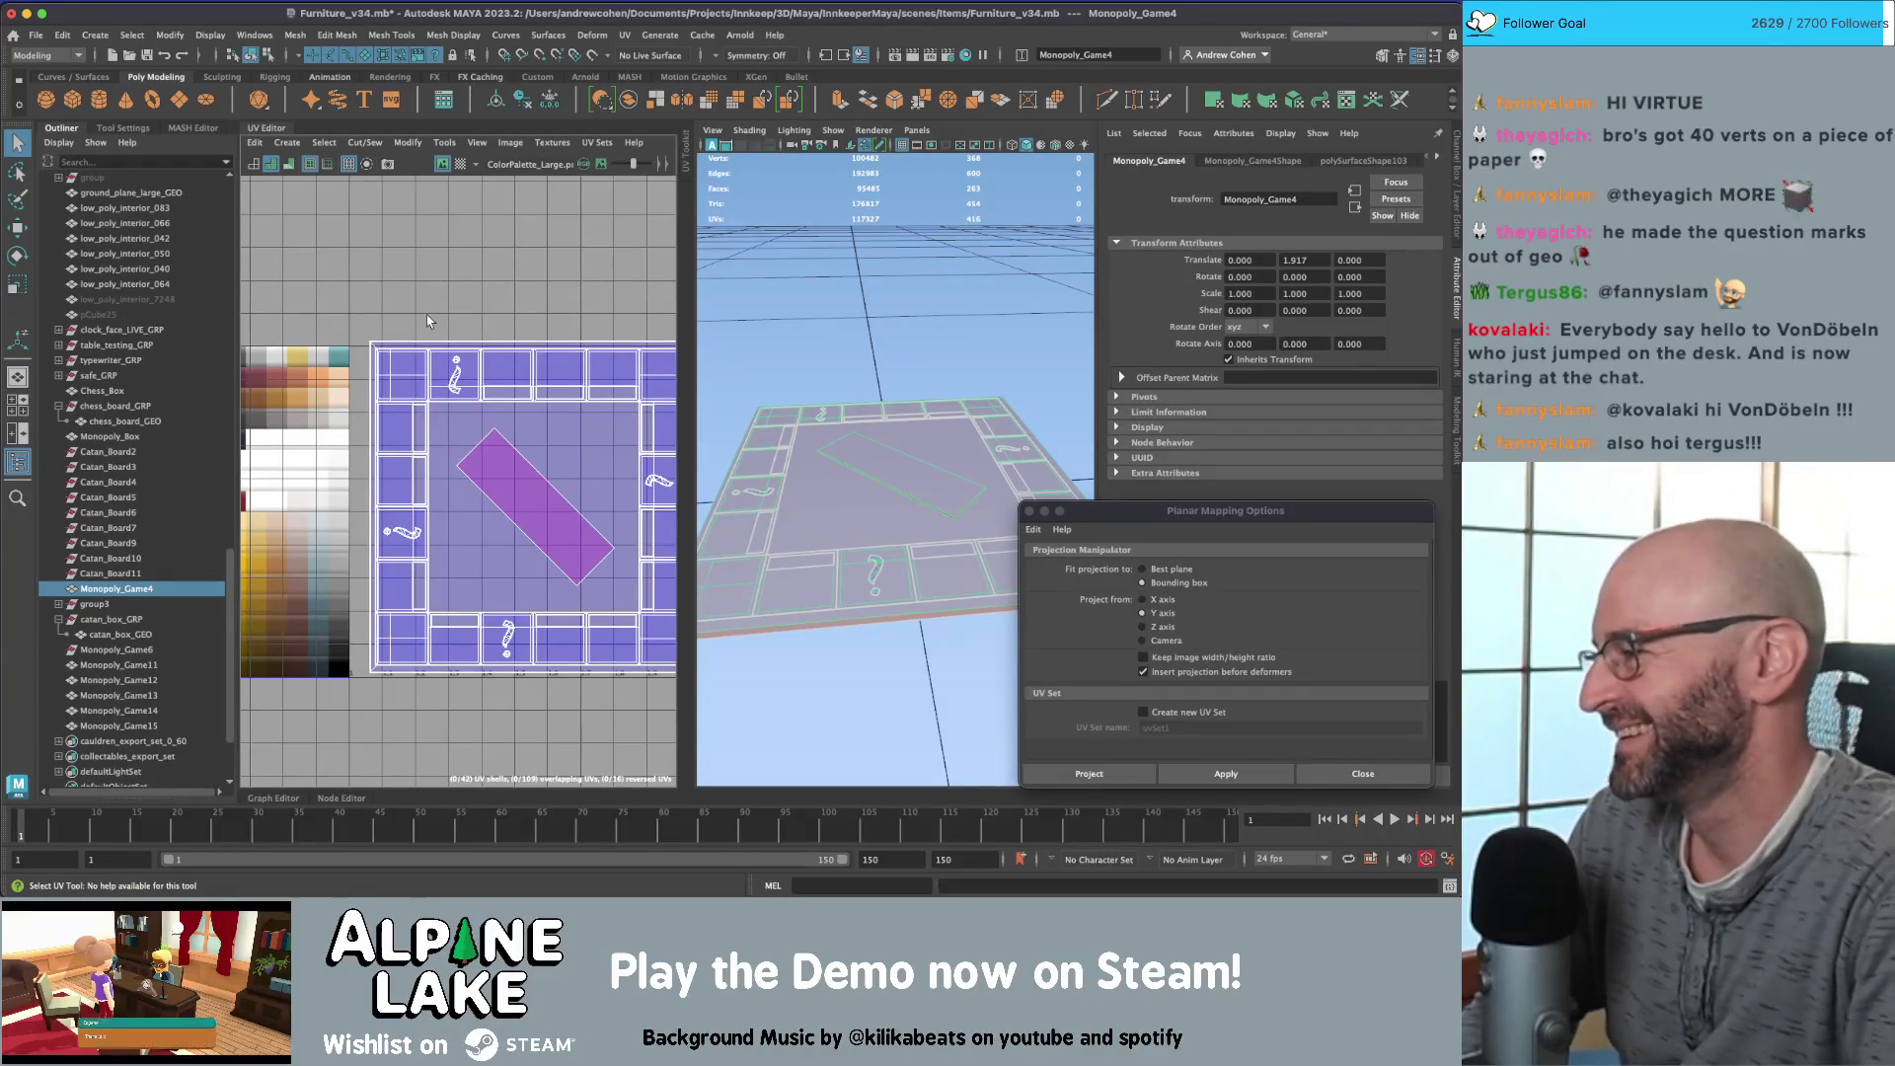
{"action": "key", "text": "super+Tab"}
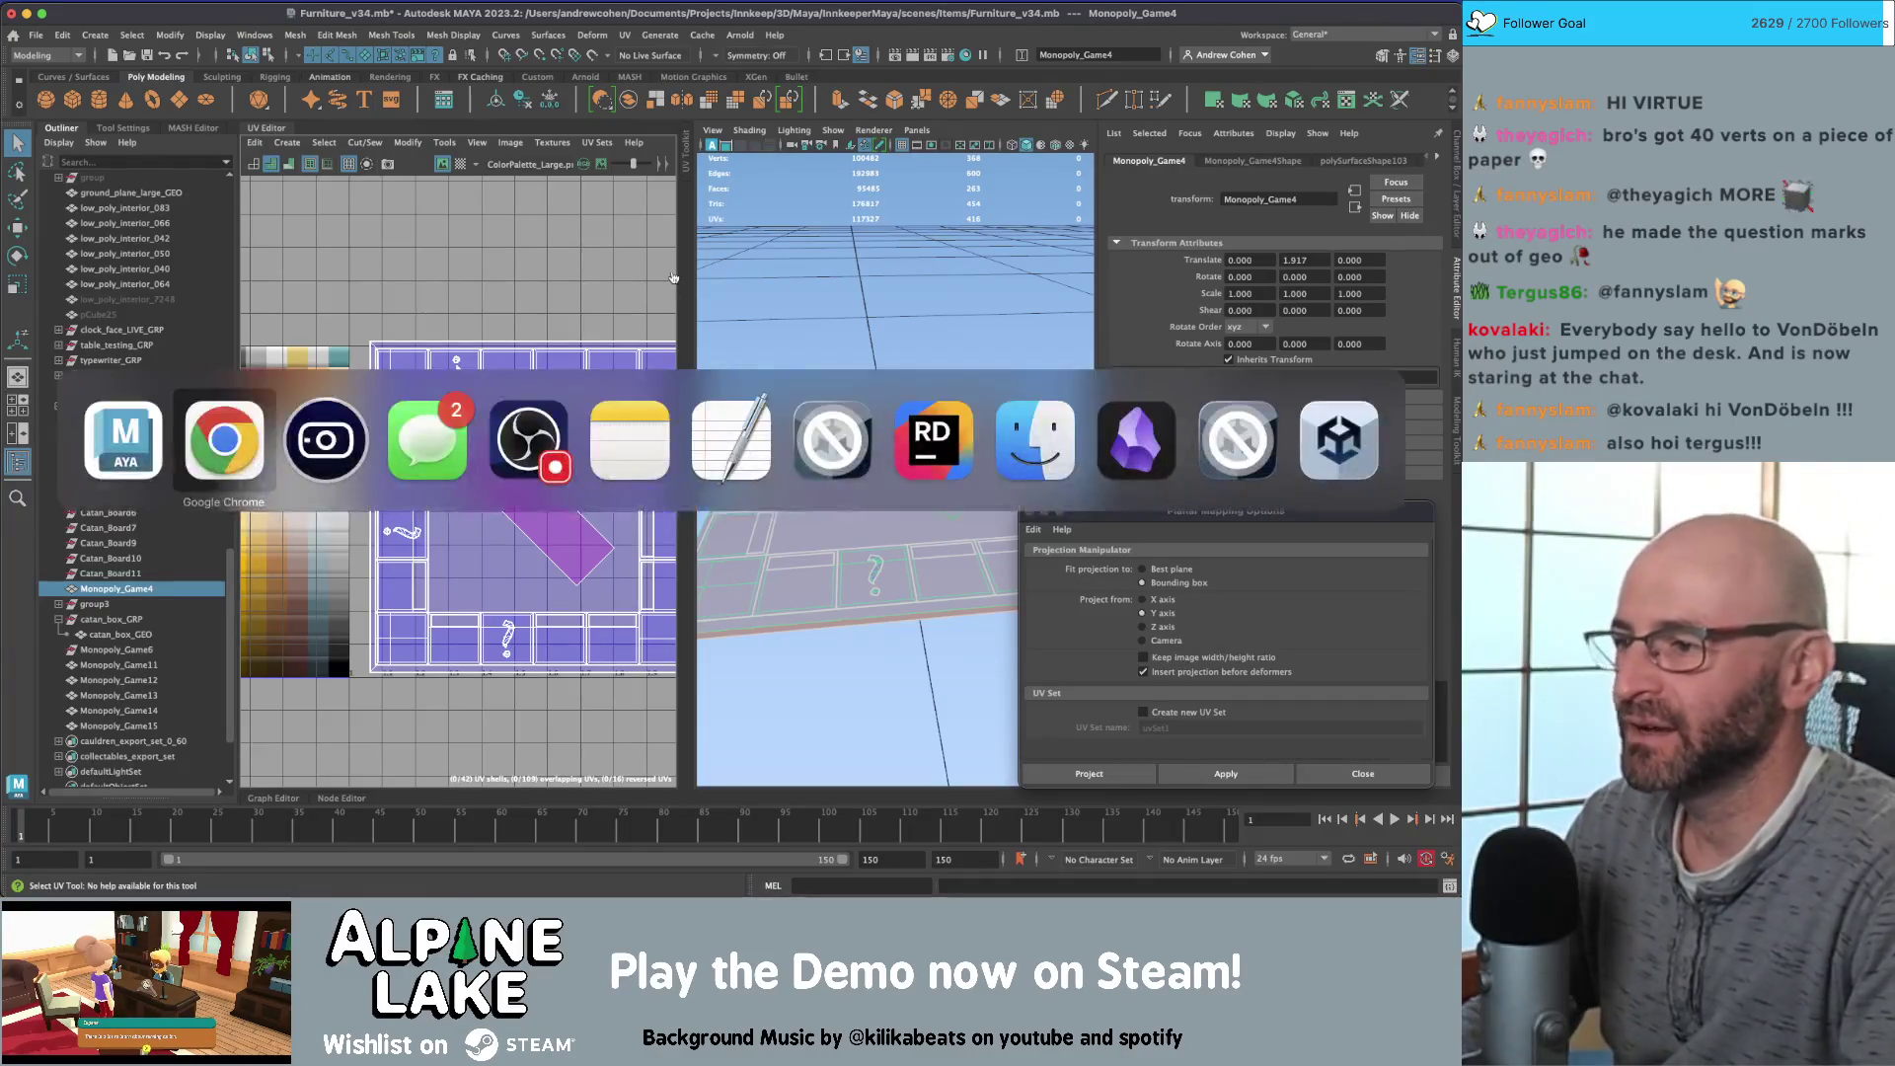
Step: In Rider, highlight the usages of m_Components in the loop on line 744
{"action": "key", "text": "Escape"}
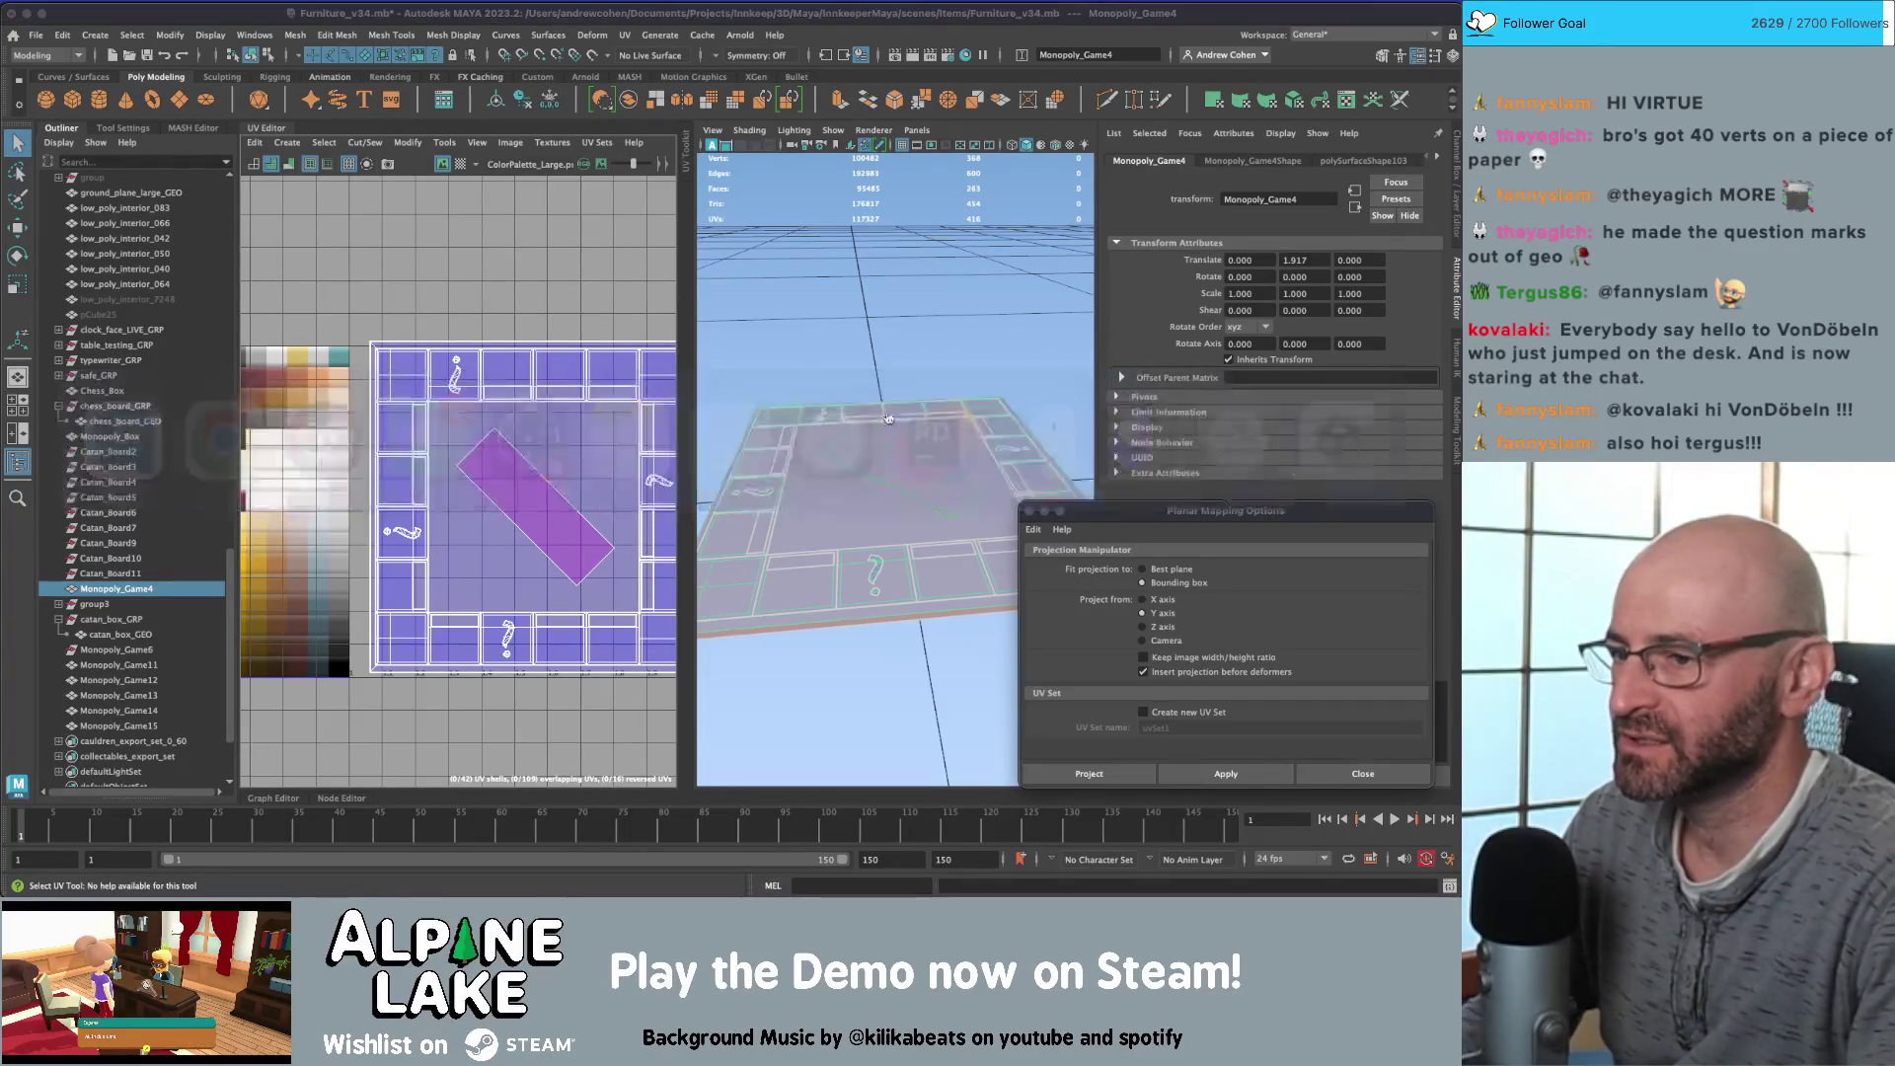
{"action": "key", "text": "super+Tab"}
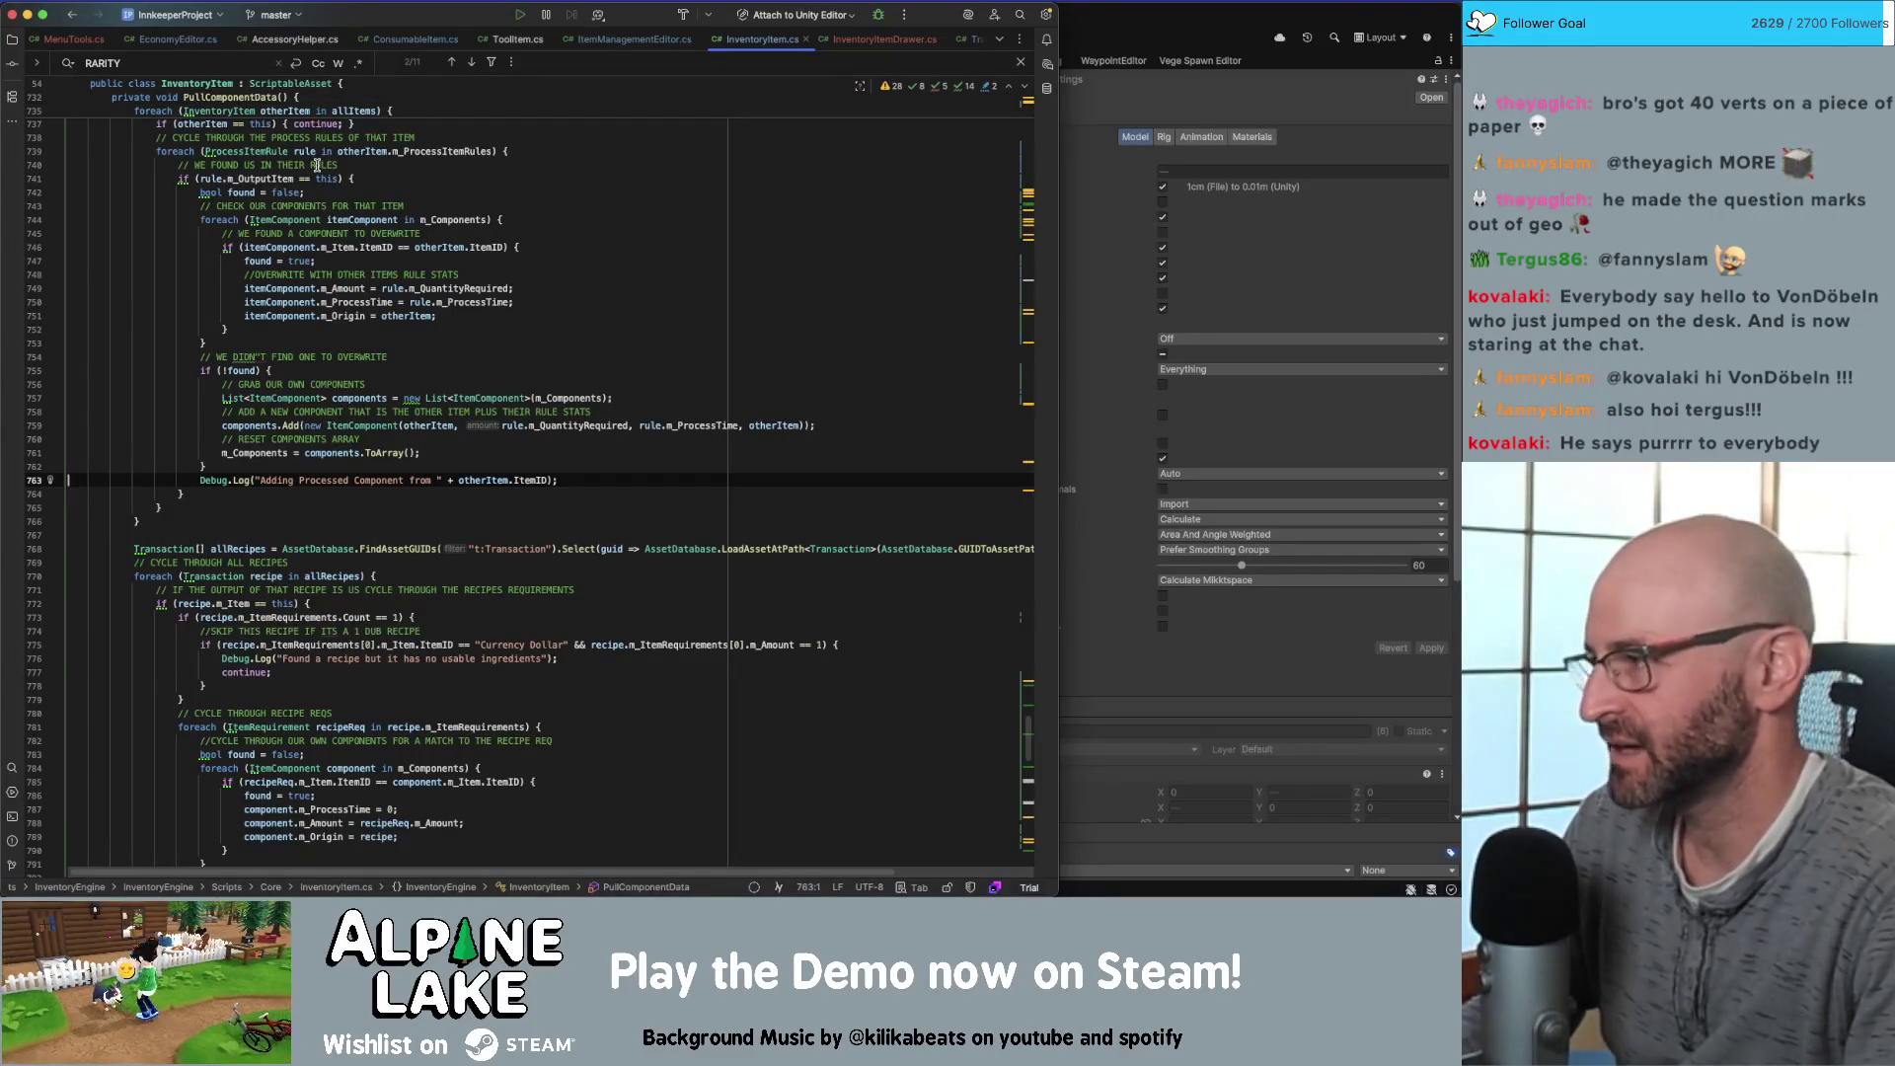
{"action": "left_click", "coordinate": [425, 247]}
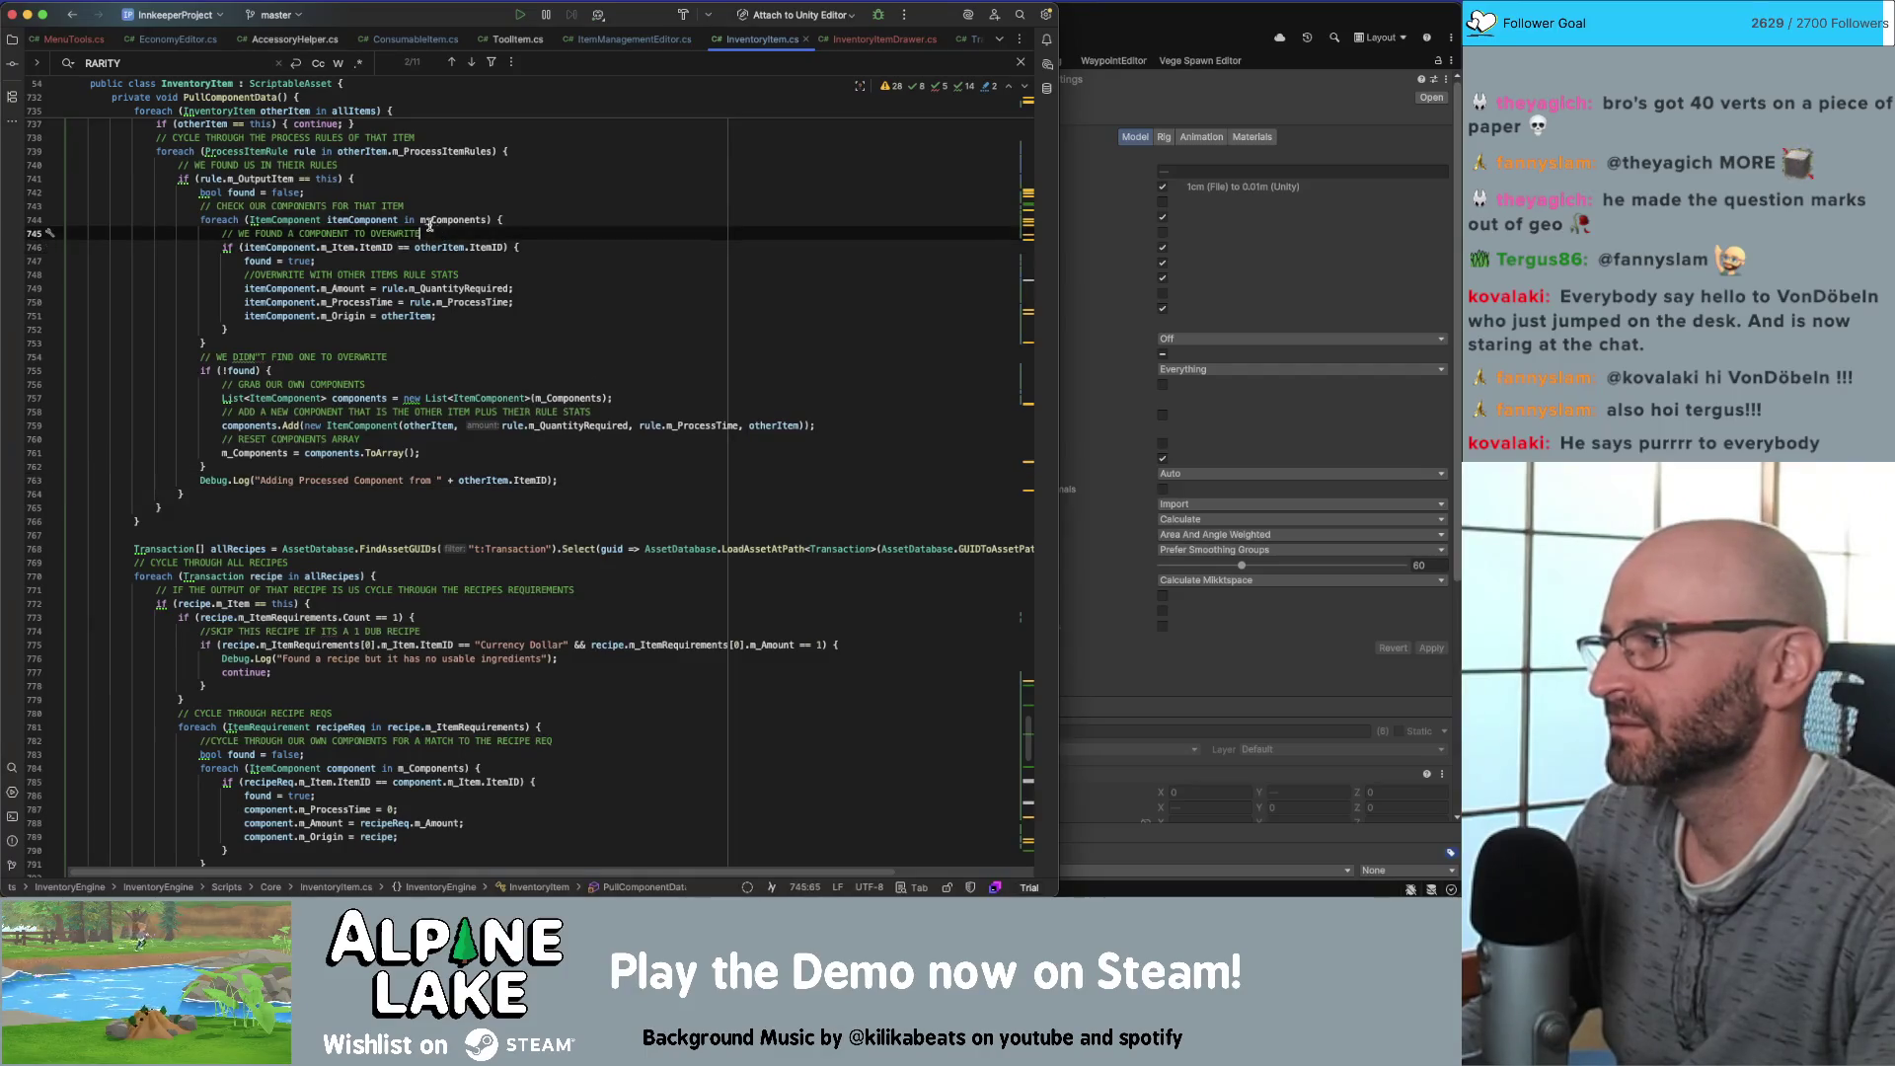
{"action": "left_click", "coordinate": [418, 219]}
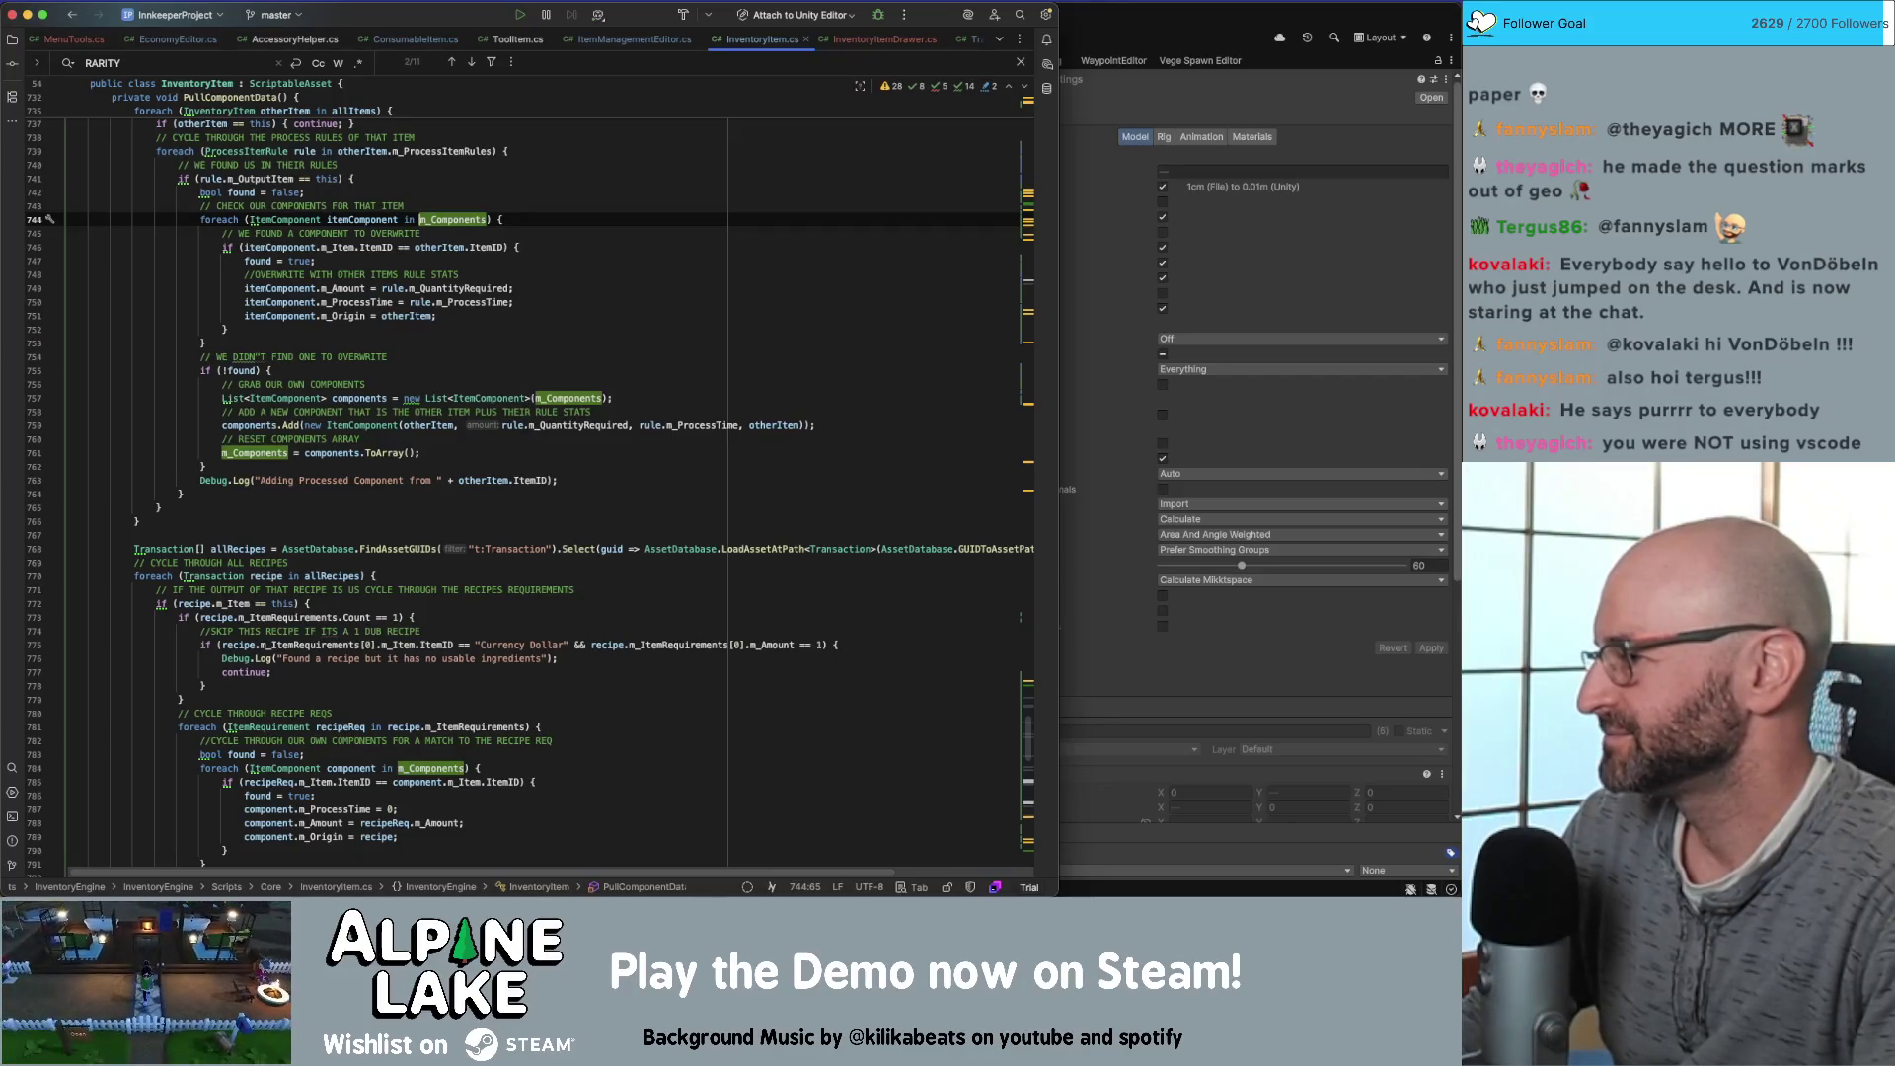
Step: Switch back to Maya's Furniture_v34.mb scene and deselect the game board
{"action": "key", "text": "super+Tab"}
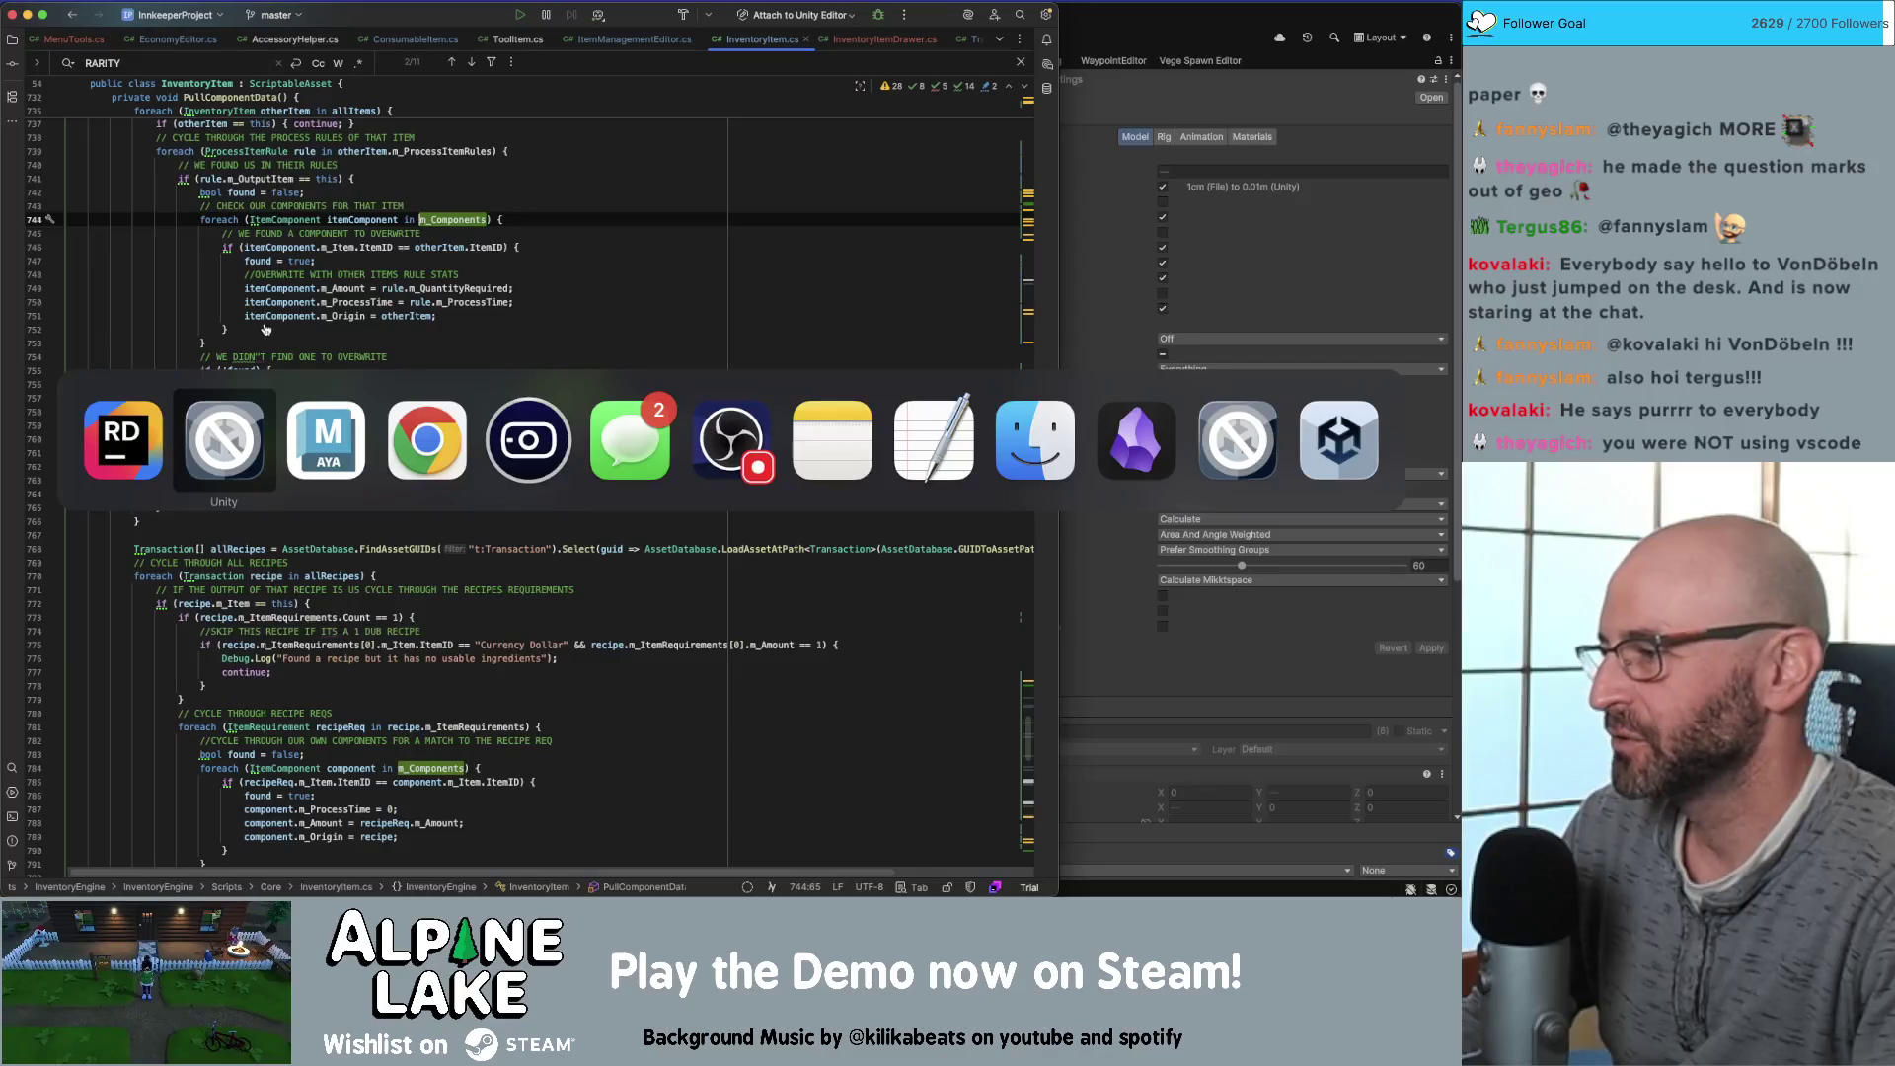
{"action": "left_click", "coordinate": [344, 433]}
{"action": "left_click", "coordinate": [859, 382]}
{"action": "scroll", "coordinate": [858, 394], "scroll_direction": "down", "scroll_amount": 5}
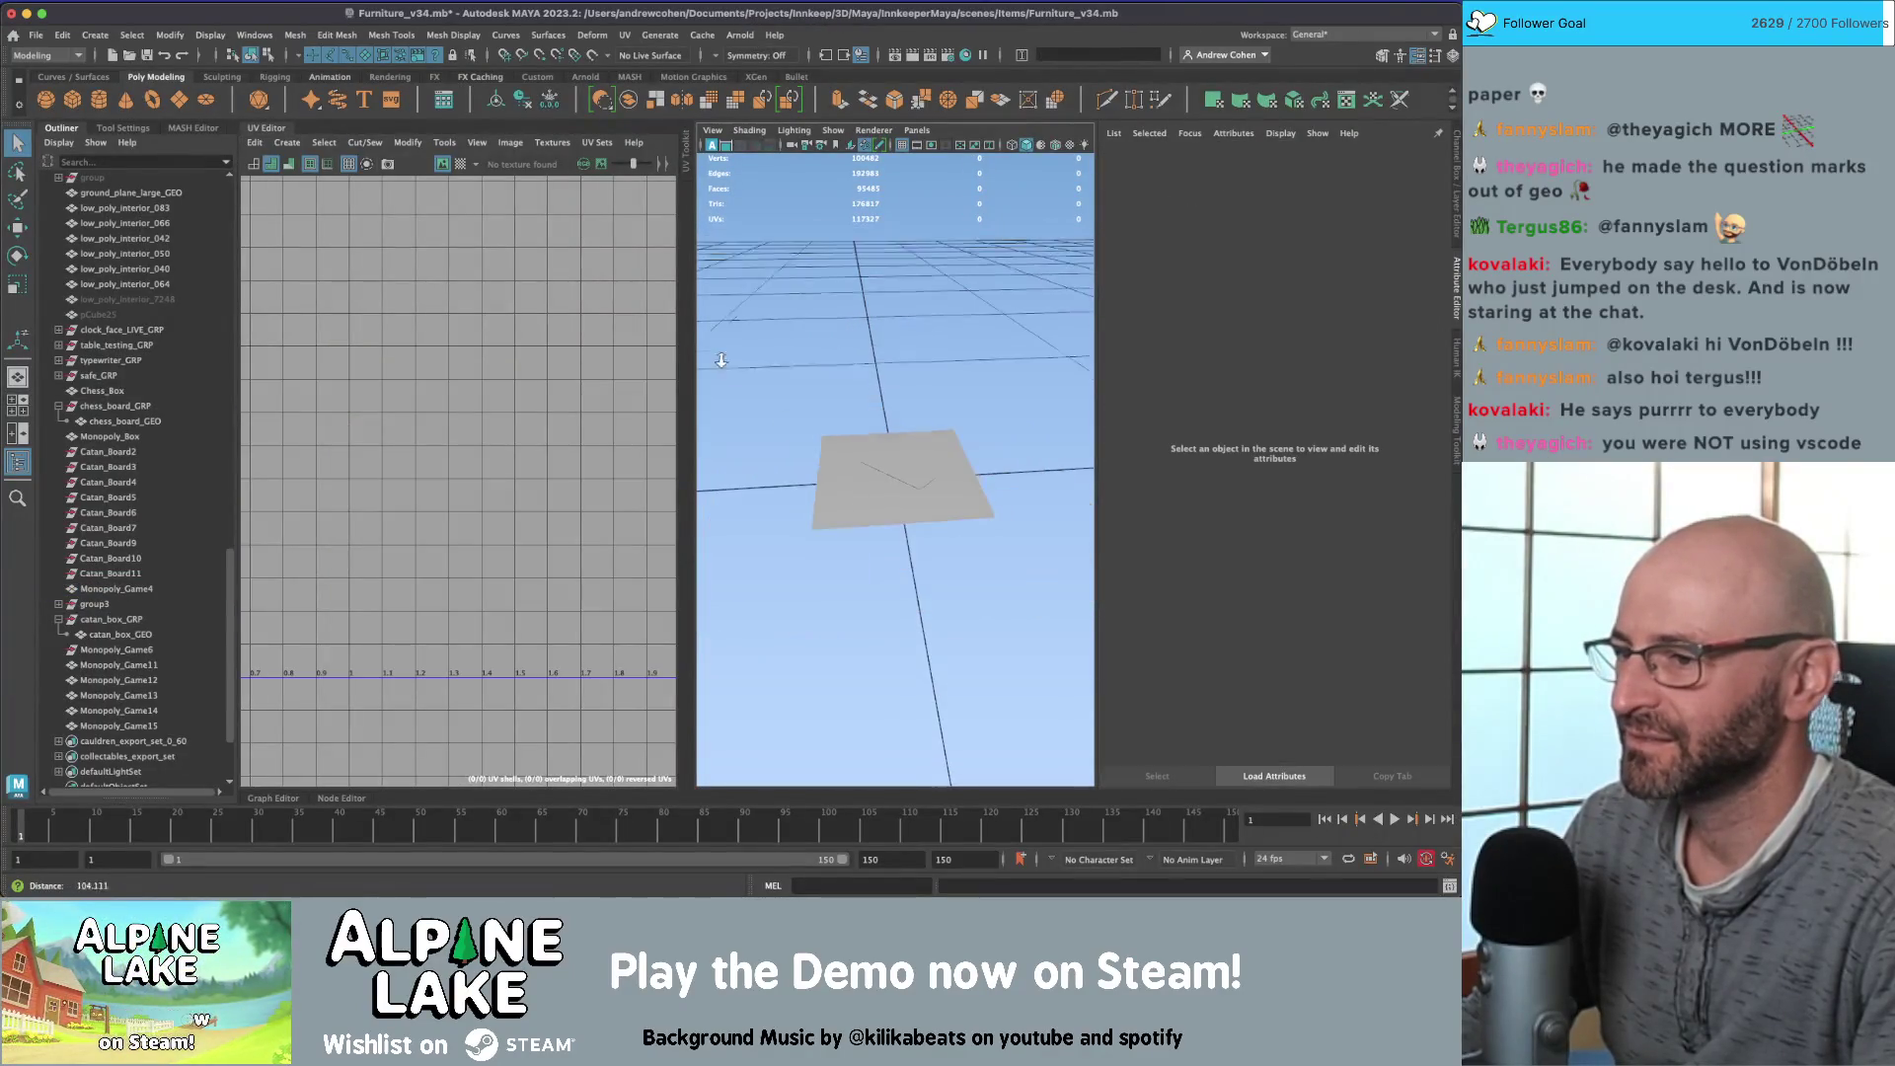
Step: Reselect the game board and turn on textured display
{"action": "left_click", "coordinate": [860, 441]}
{"action": "left_click", "coordinate": [864, 360]}
{"action": "scroll", "coordinate": [931, 452], "scroll_direction": "up", "scroll_amount": 3}
{"action": "left_click", "coordinate": [930, 452]}
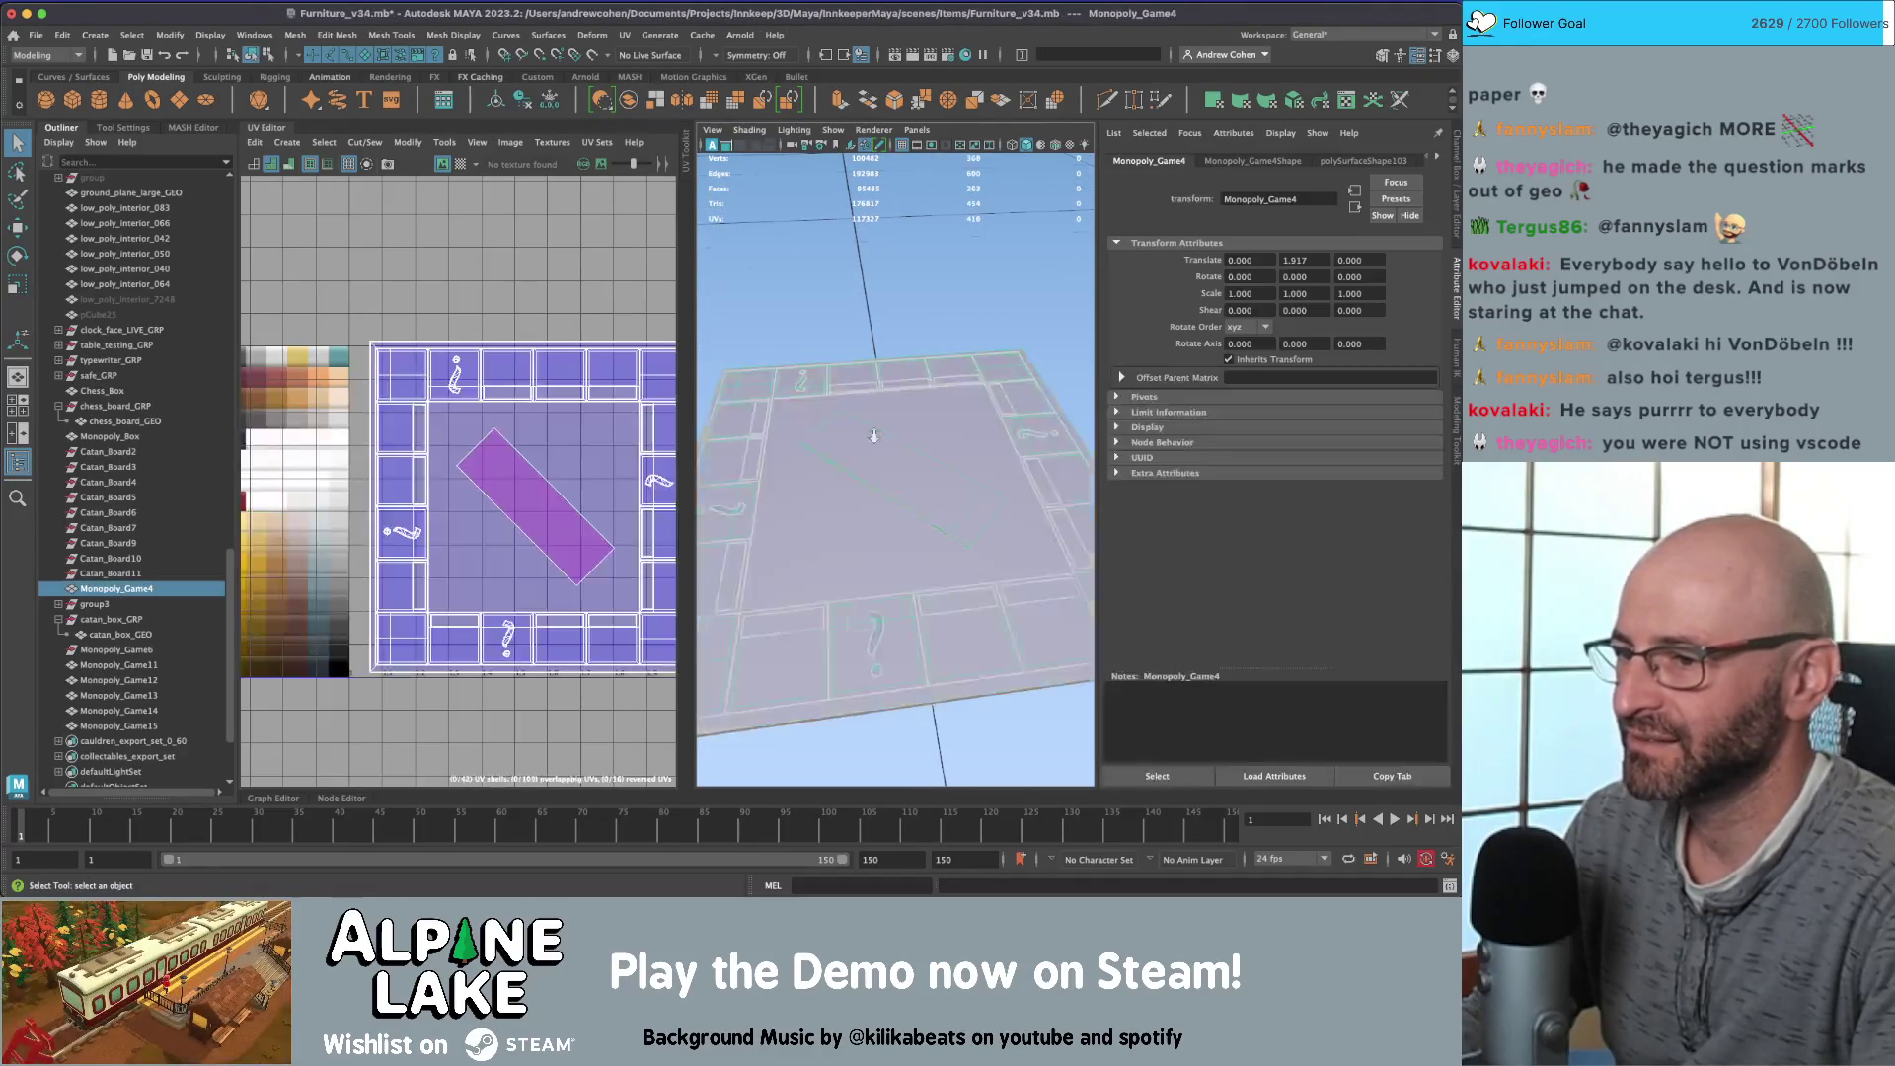
{"action": "scroll", "coordinate": [879, 430], "scroll_direction": "down", "scroll_amount": 3}
{"action": "key", "text": "6"}
Step: Select the board's diagonal centre tile face and view it from a low side angle
{"action": "left_click", "coordinate": [908, 337]}
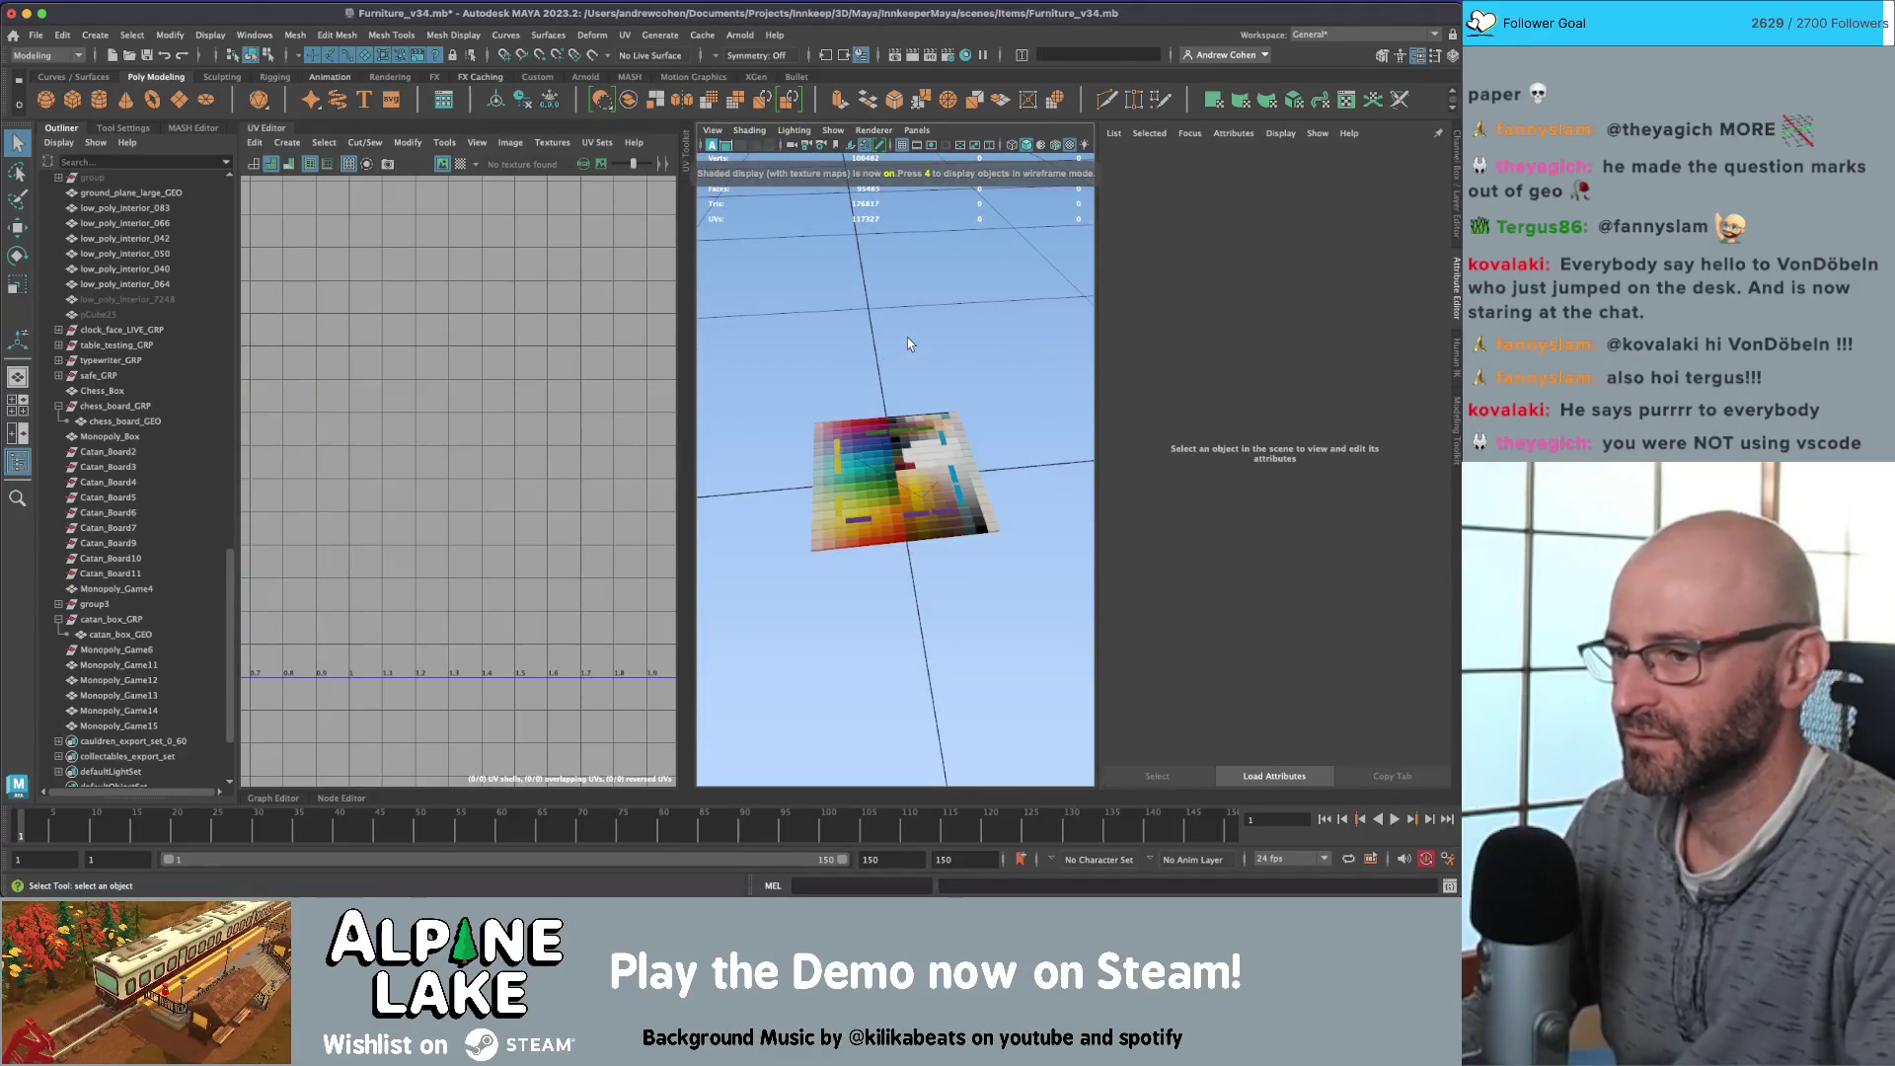
{"action": "scroll", "coordinate": [907, 338], "scroll_direction": "up", "scroll_amount": 5}
{"action": "scroll", "coordinate": [908, 343], "scroll_direction": "down", "scroll_amount": 5}
{"action": "left_click", "coordinate": [889, 464]}
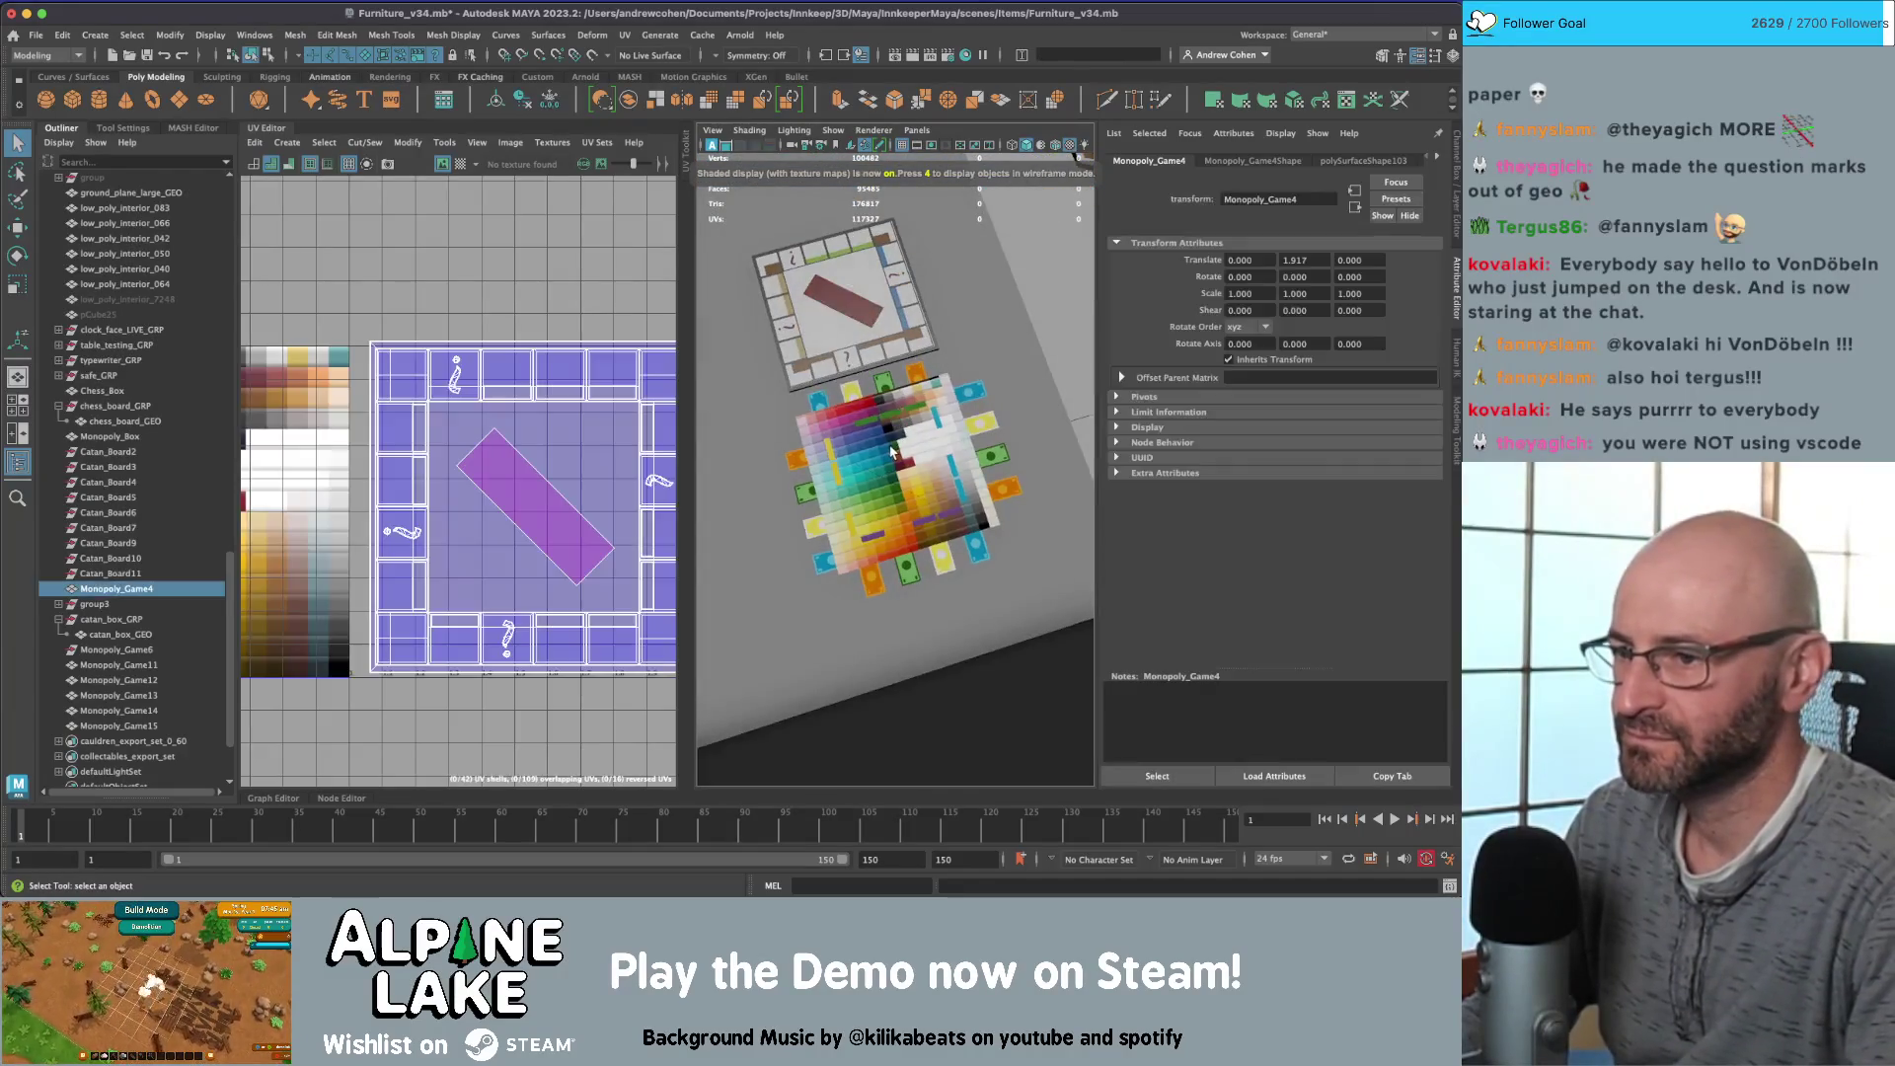
{"action": "scroll", "coordinate": [888, 464], "scroll_direction": "up", "scroll_amount": 5}
{"action": "mouse_move", "coordinate": [456, 500]}
{"action": "right_mouse_down"}
{"action": "mouse_move", "coordinate": [439, 524]}
{"action": "mouse_move", "coordinate": [466, 540]}
{"action": "right_mouse_up"}
{"action": "left_click", "coordinate": [458, 557]}
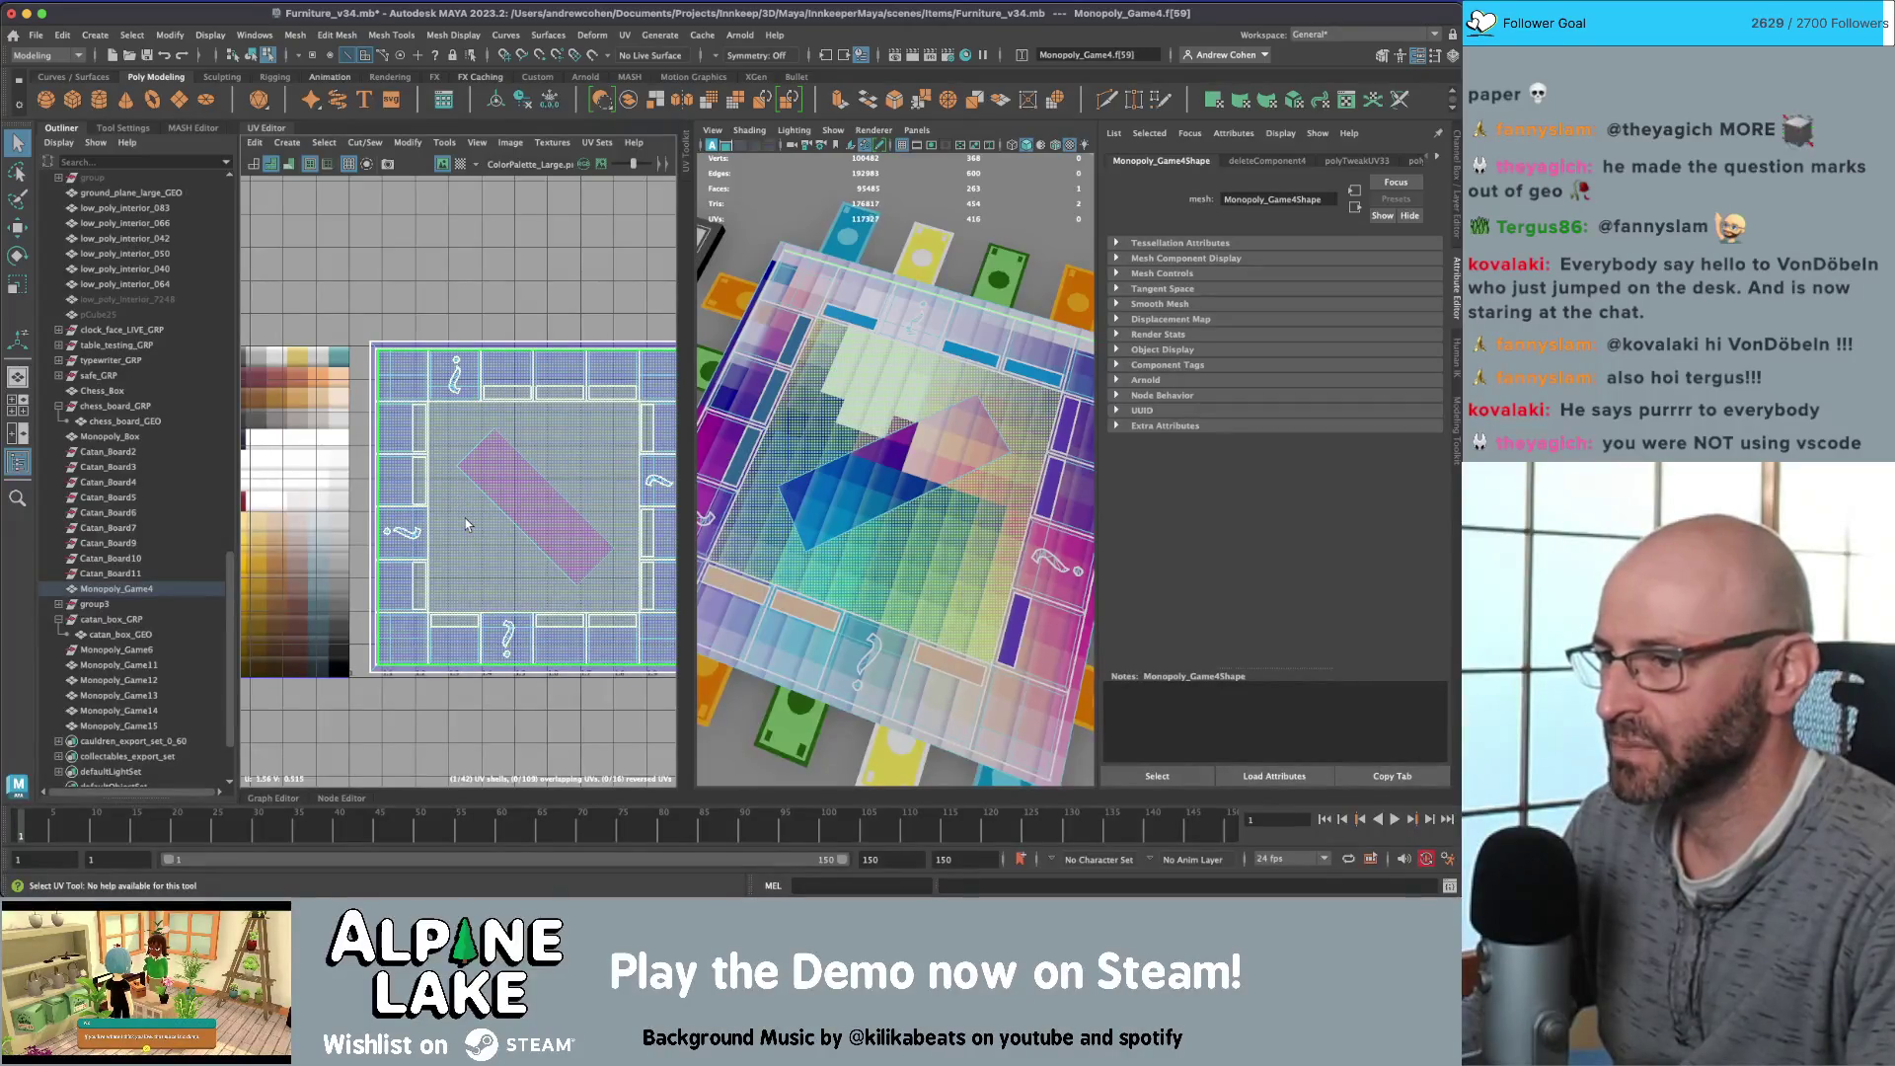
{"action": "mouse_move", "coordinate": [868, 414]}
{"action": "left_mouse_down", "text": "alt"}
{"action": "mouse_move", "coordinate": [997, 284]}
{"action": "mouse_move", "coordinate": [986, 316]}
{"action": "left_mouse_up", "text": "alt"}
{"action": "left_click", "coordinate": [251, 56]}
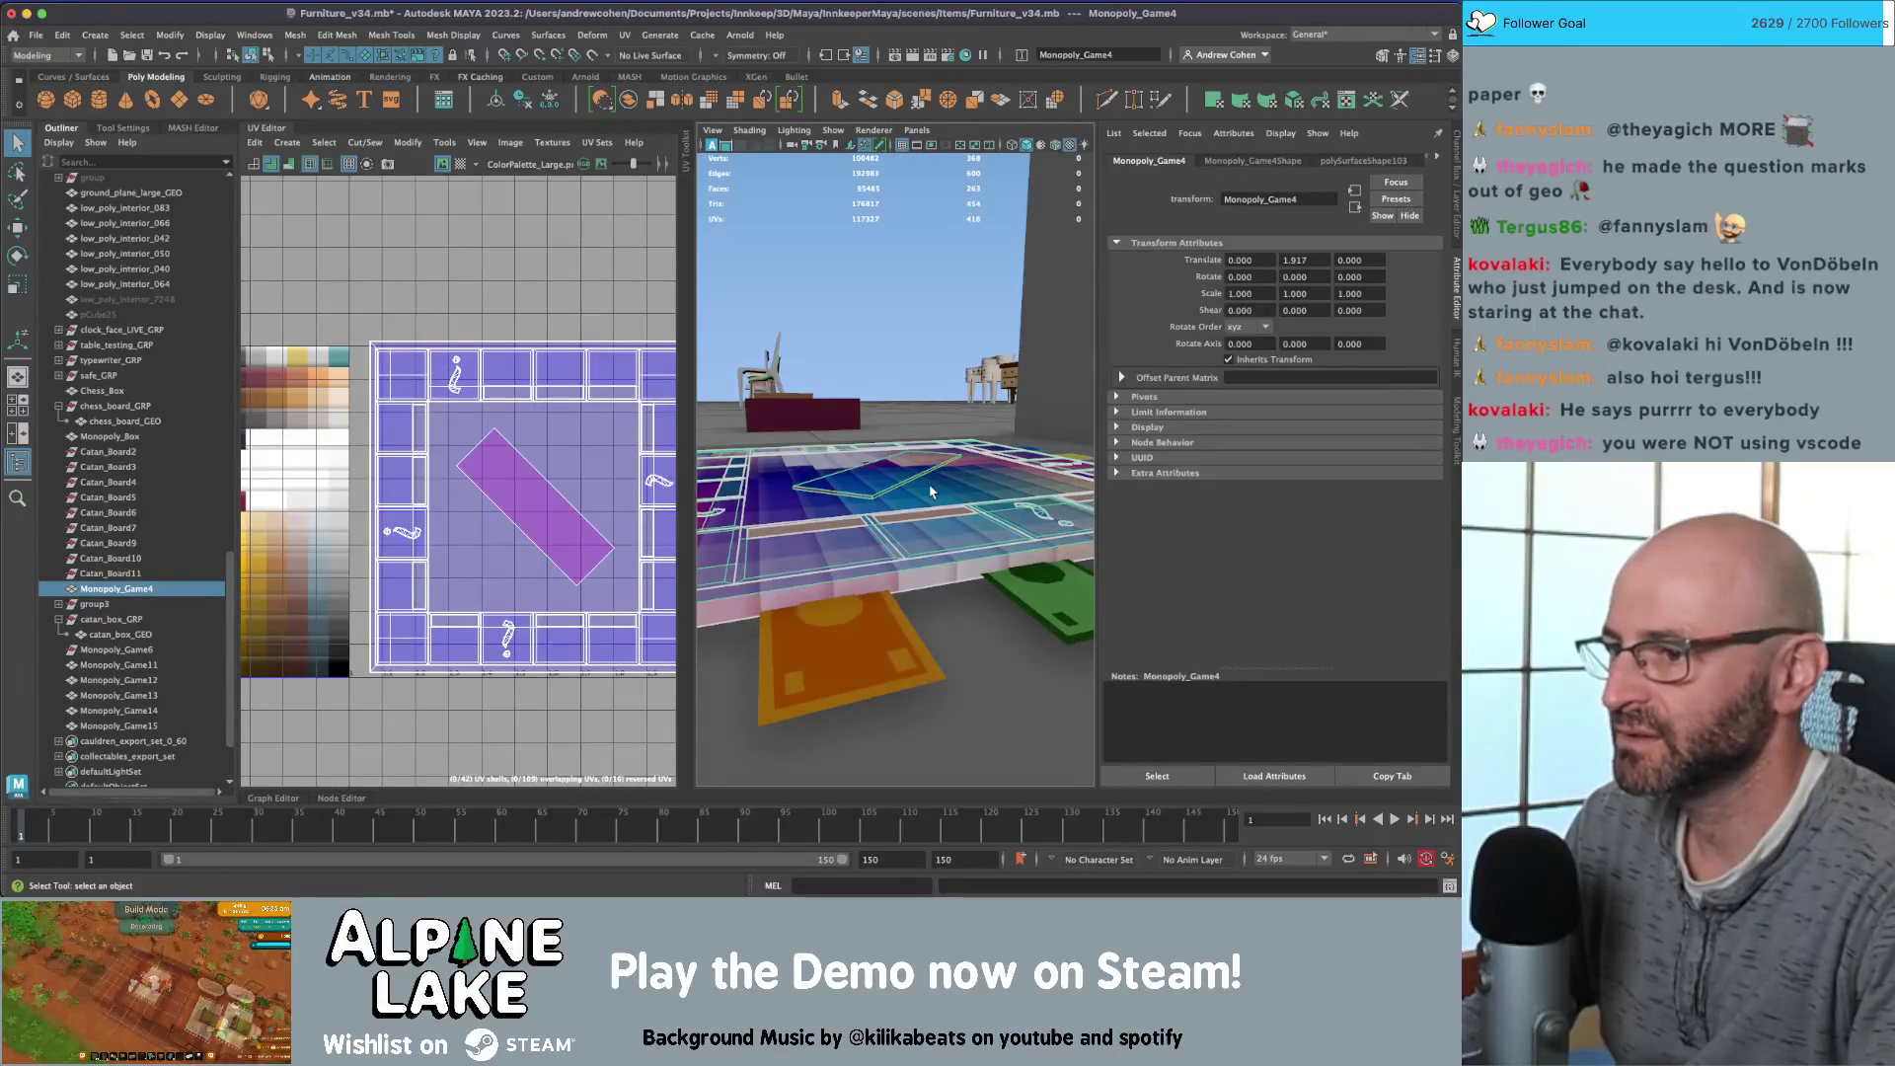
Step: Reselect the diagonal centre face and shrink it with the scale tool
{"action": "mouse_move", "coordinate": [931, 491]}
{"action": "left_mouse_down", "text": "alt"}
{"action": "mouse_move", "coordinate": [878, 326]}
{"action": "mouse_move", "coordinate": [902, 309]}
{"action": "mouse_move", "coordinate": [884, 321]}
{"action": "mouse_move", "coordinate": [935, 425]}
{"action": "left_mouse_up", "text": "alt"}
{"action": "left_click", "coordinate": [874, 321]}
{"action": "left_click", "coordinate": [901, 308]}
{"action": "right_click_drag", "start_coordinate": [935, 424], "coordinate": [935, 481]}
{"action": "left_click", "coordinate": [871, 495]}
{"action": "key", "text": "r"}
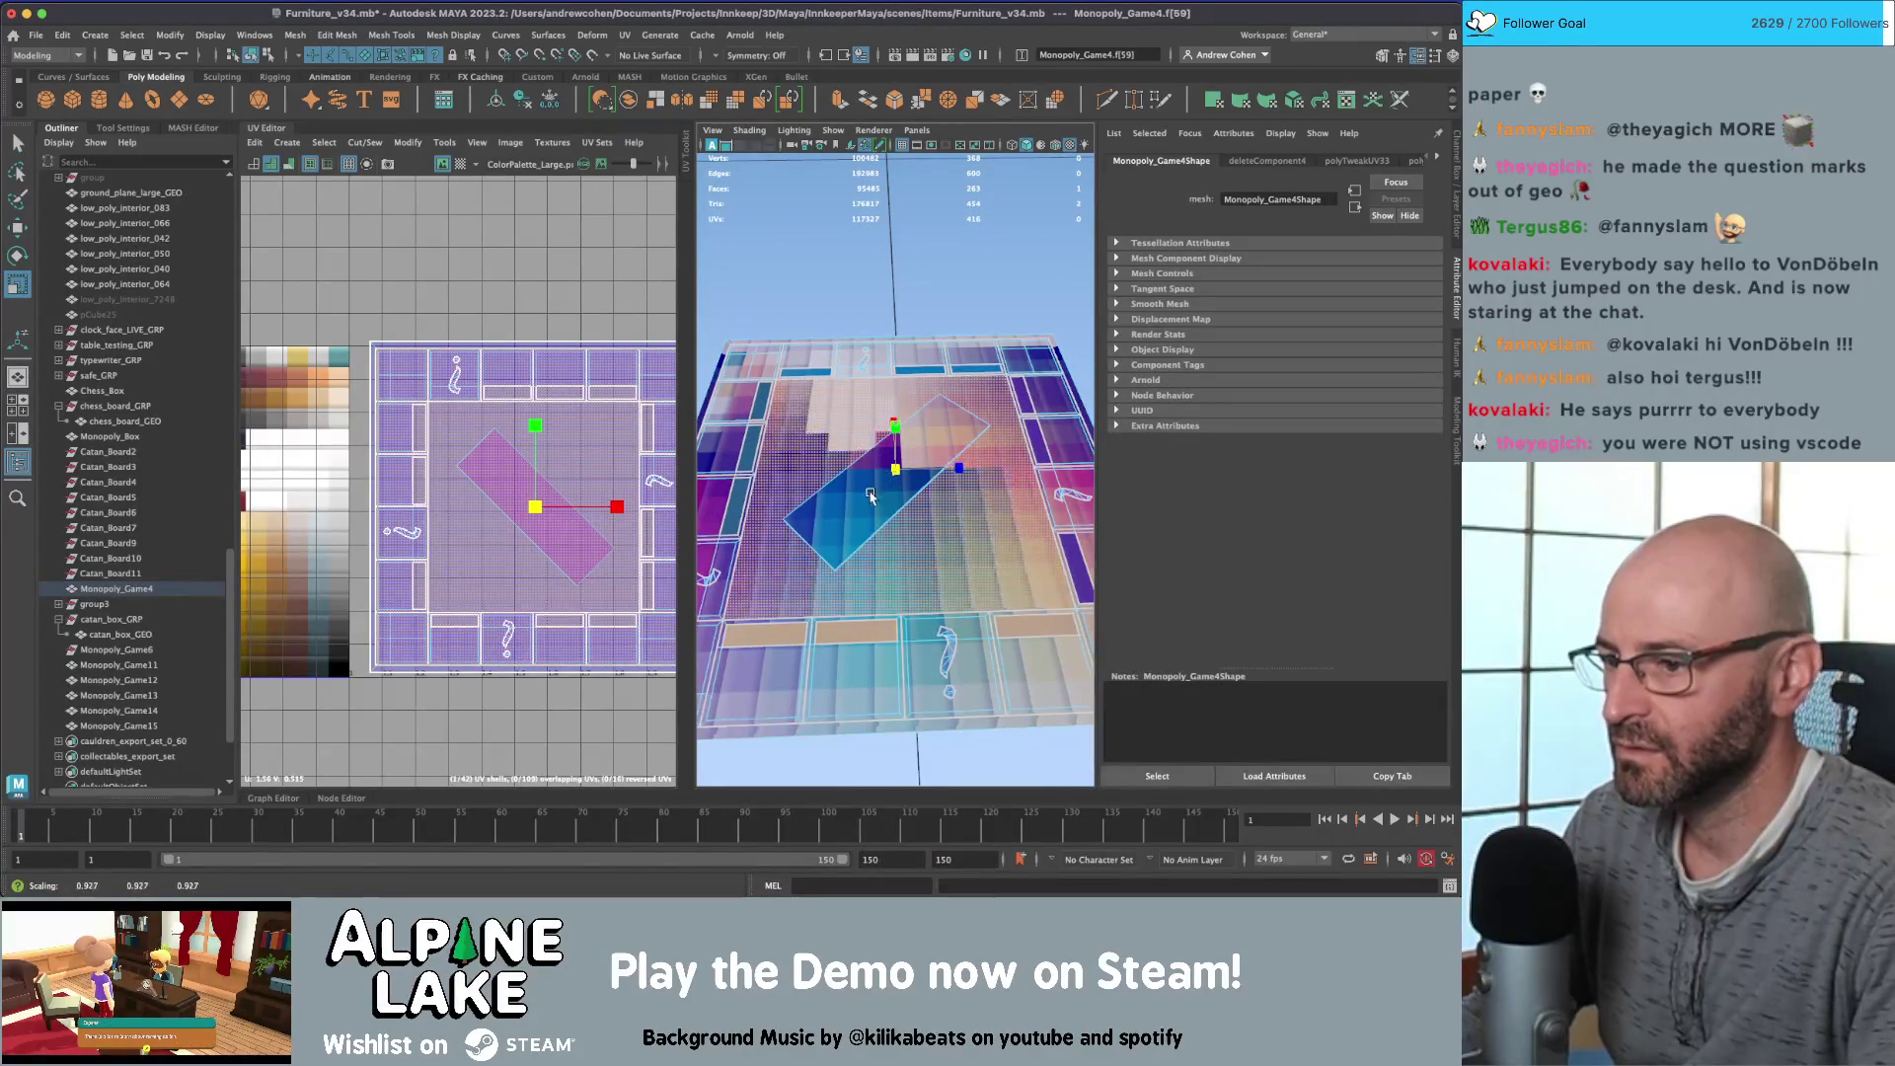
{"action": "middle_click_drag", "start_coordinate": [870, 495], "coordinate": [784, 545]}
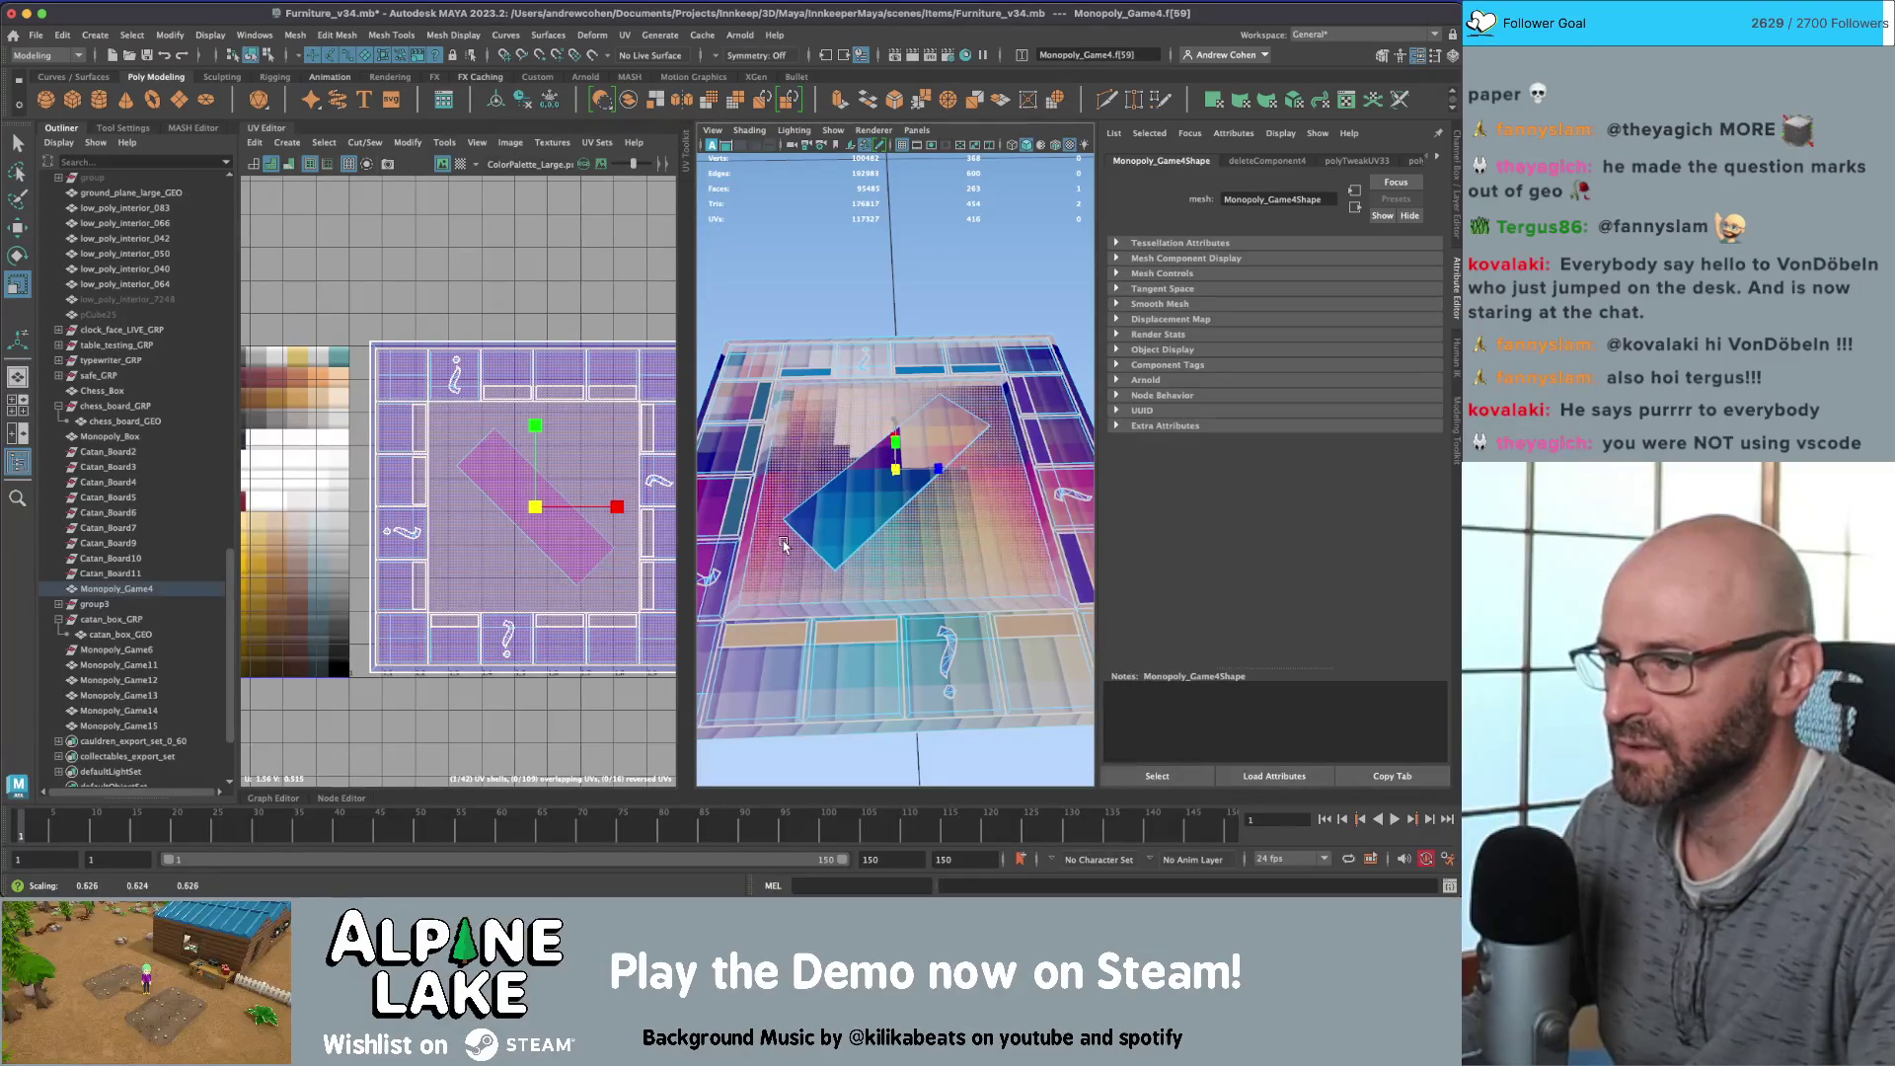
{"action": "mouse_move", "coordinate": [784, 546]}
{"action": "left_mouse_down", "text": "alt"}
{"action": "mouse_move", "coordinate": [790, 463]}
{"action": "mouse_move", "coordinate": [794, 493]}
{"action": "left_mouse_up", "text": "alt"}
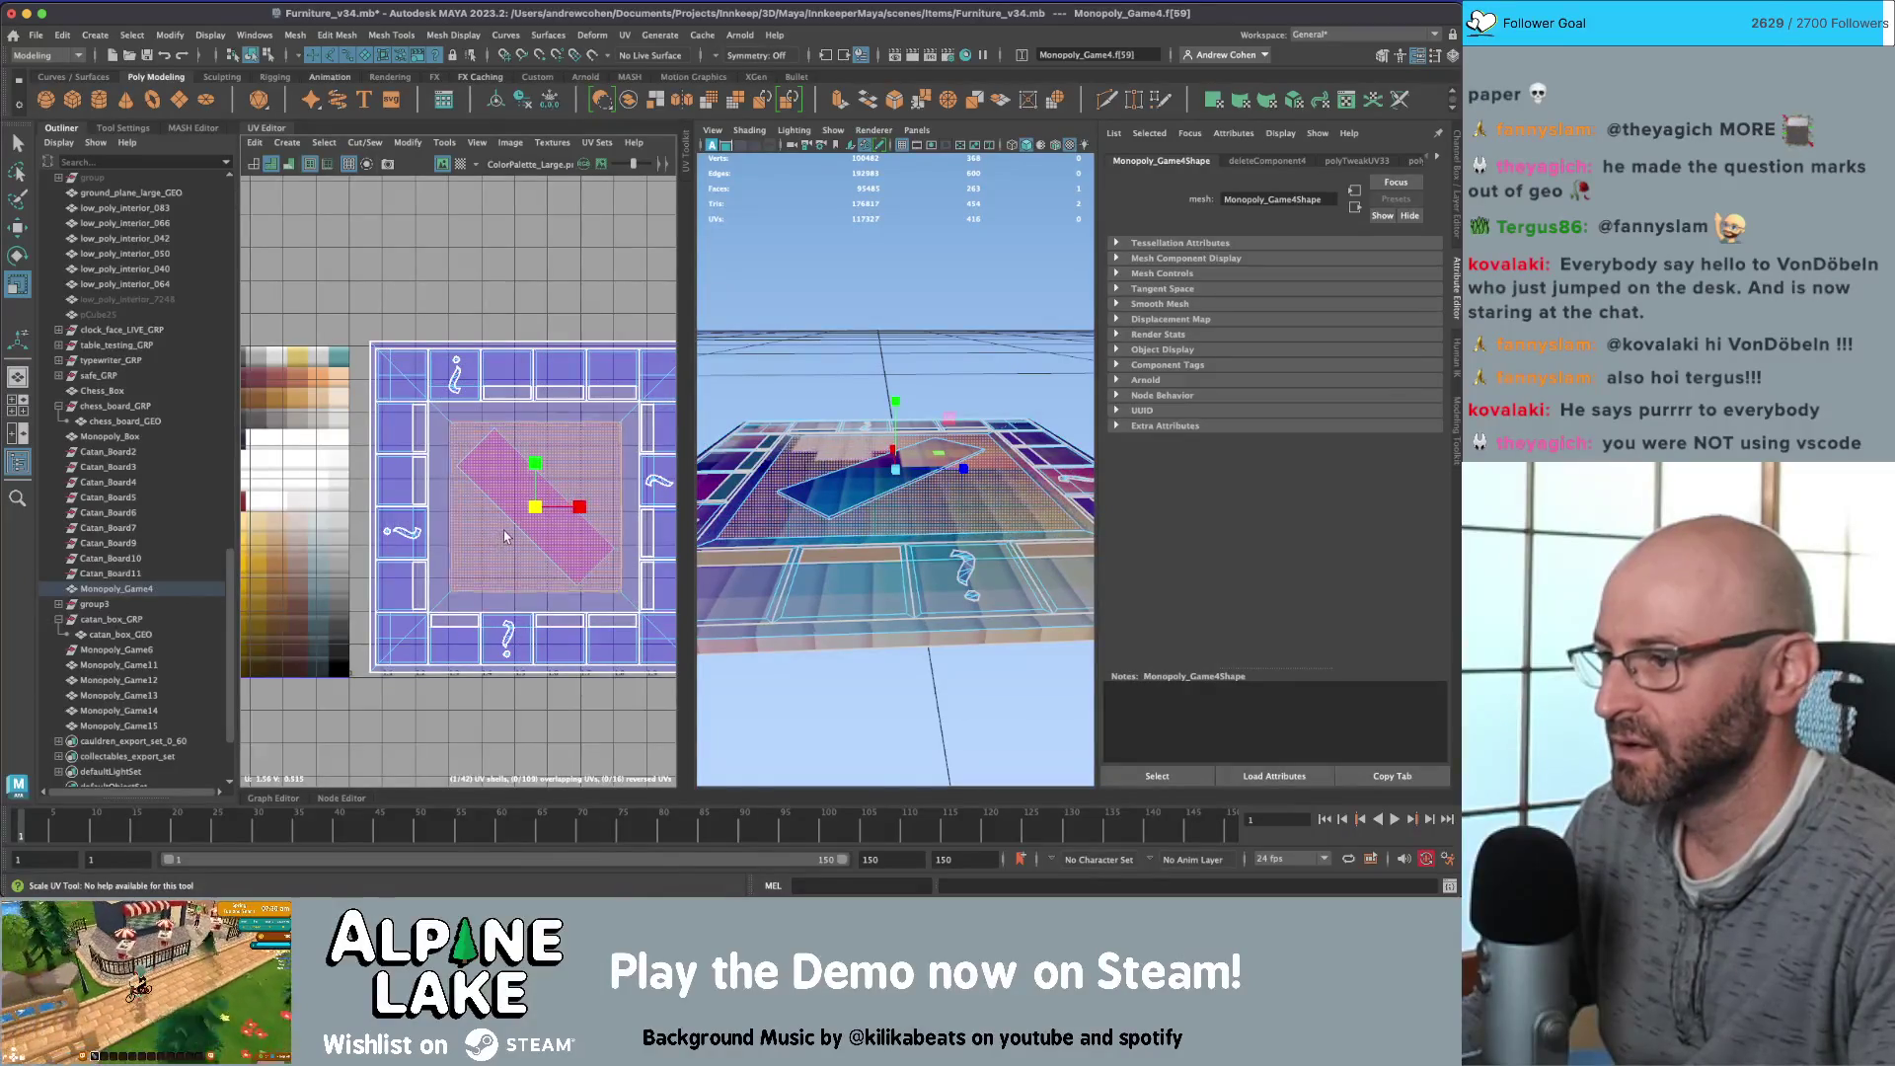
{"action": "left_click_drag", "start_coordinate": [885, 487], "coordinate": [846, 365], "text": "alt"}
Step: Select the board's centre faces
{"action": "key", "text": "q"}
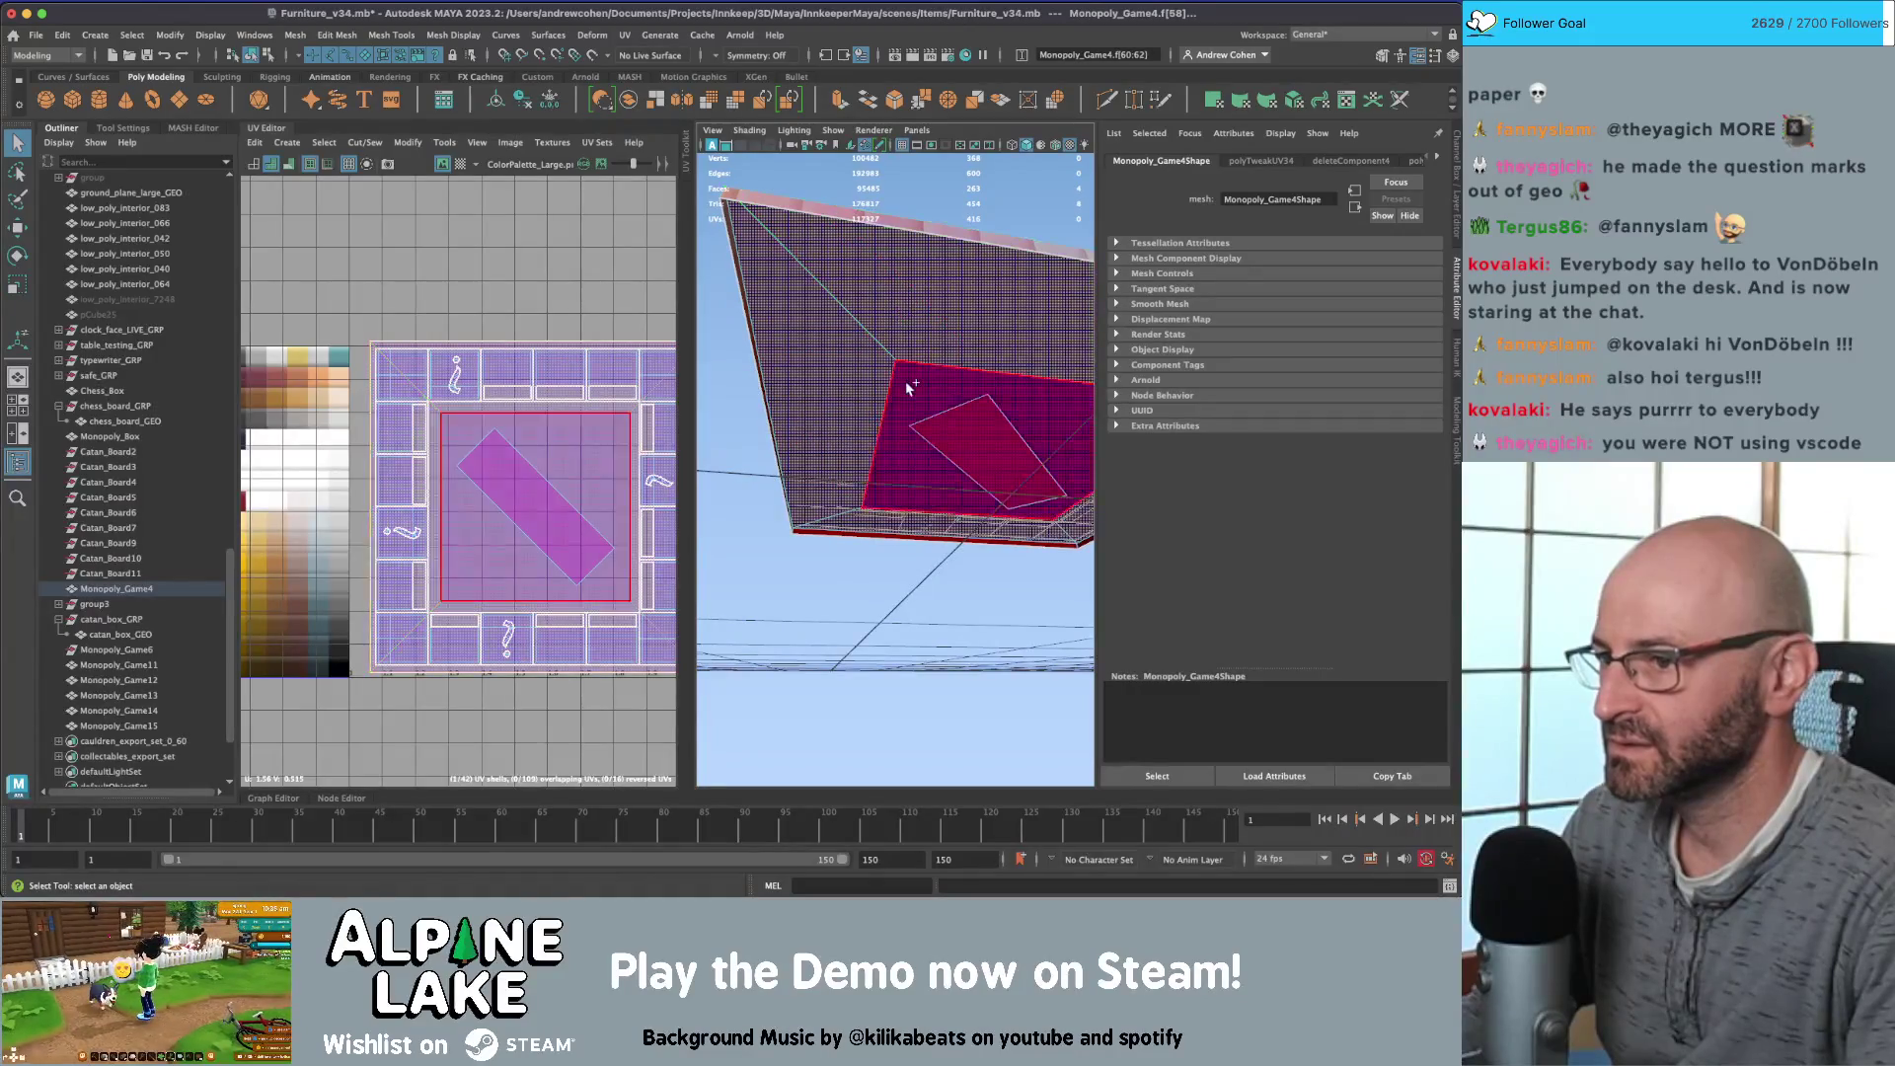
{"action": "left_click", "coordinate": [951, 380]}
{"action": "key", "text": "ctrl+z"}
{"action": "mouse_move", "coordinate": [951, 380]}
{"action": "left_mouse_down", "text": "alt"}
{"action": "mouse_move", "coordinate": [937, 440]}
{"action": "mouse_move", "coordinate": [878, 454]}
{"action": "mouse_move", "coordinate": [883, 533]}
{"action": "left_mouse_up", "text": "alt"}
{"action": "left_click", "coordinate": [937, 440]}
{"action": "left_click", "coordinate": [880, 494]}
{"action": "left_click", "coordinate": [883, 534]}
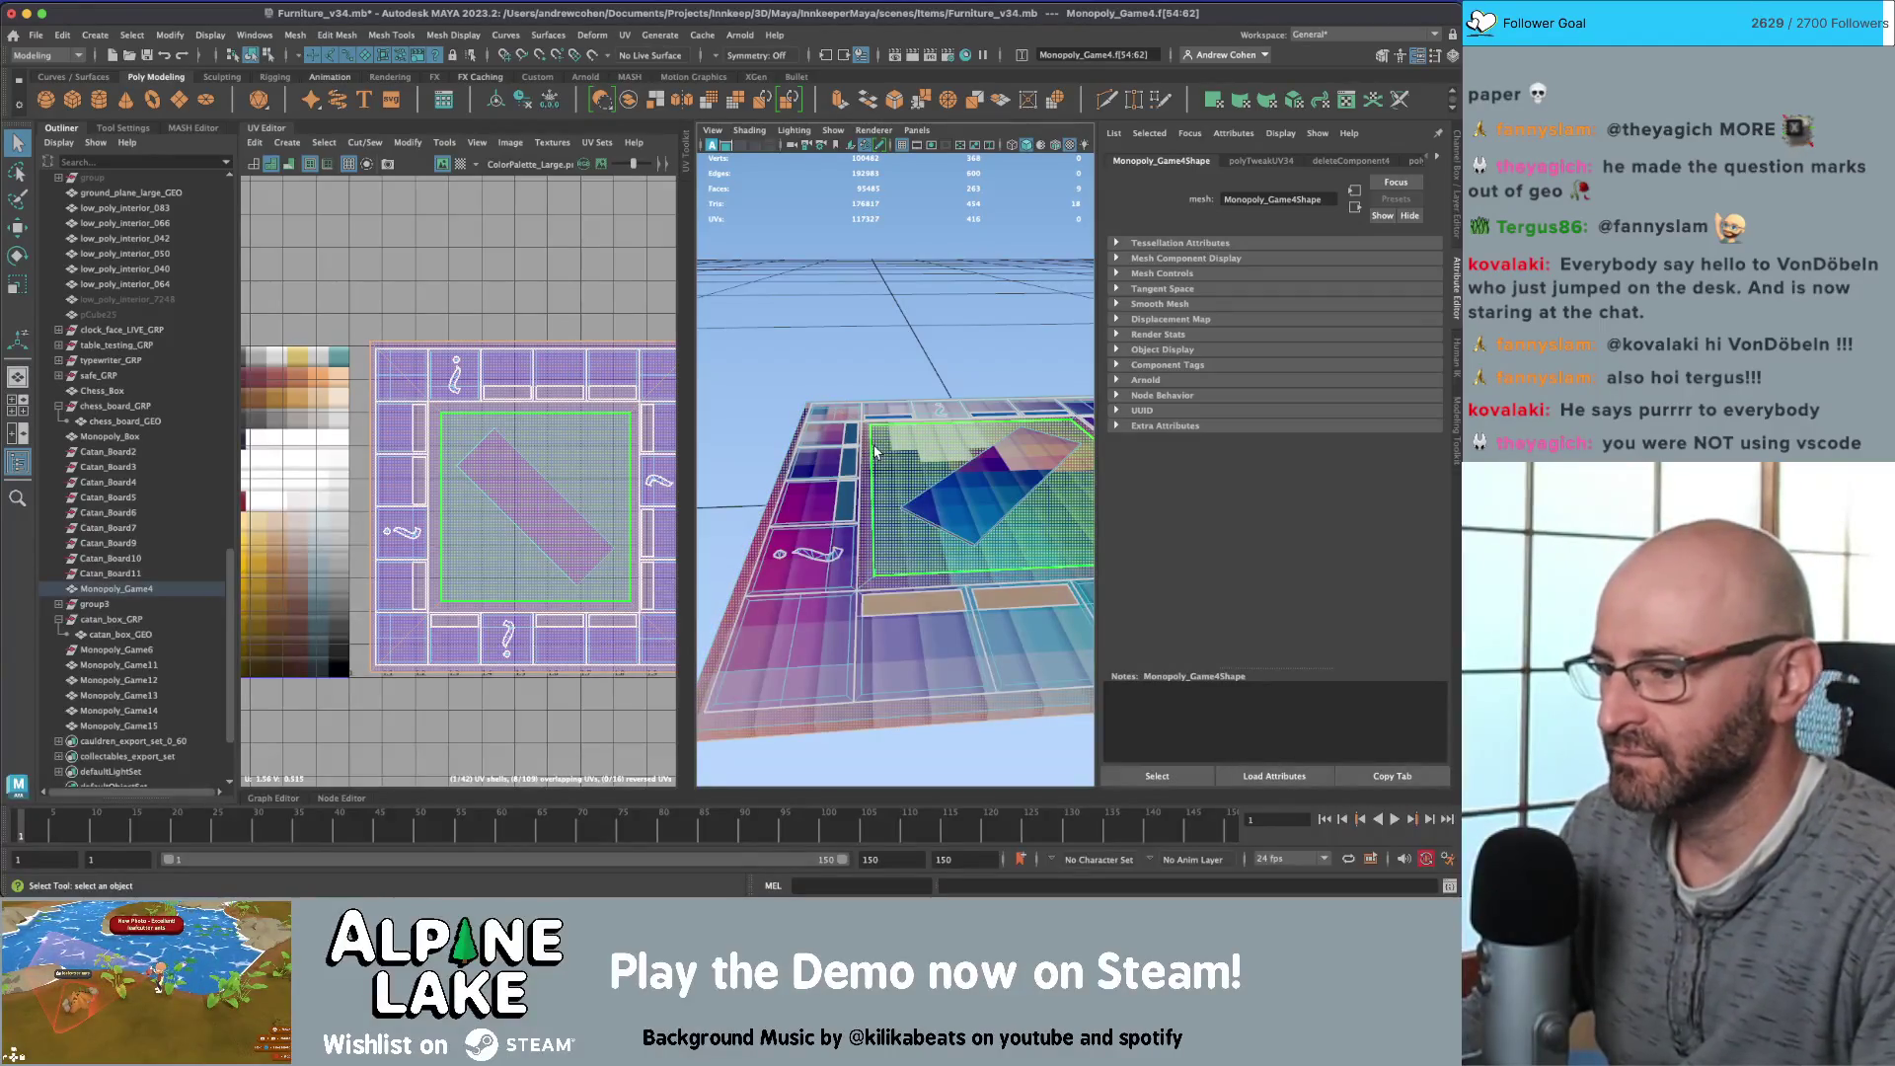
Step: Shrink the centre faces' UVs and place them on the palette's pale swatches
{"action": "key", "text": "r"}
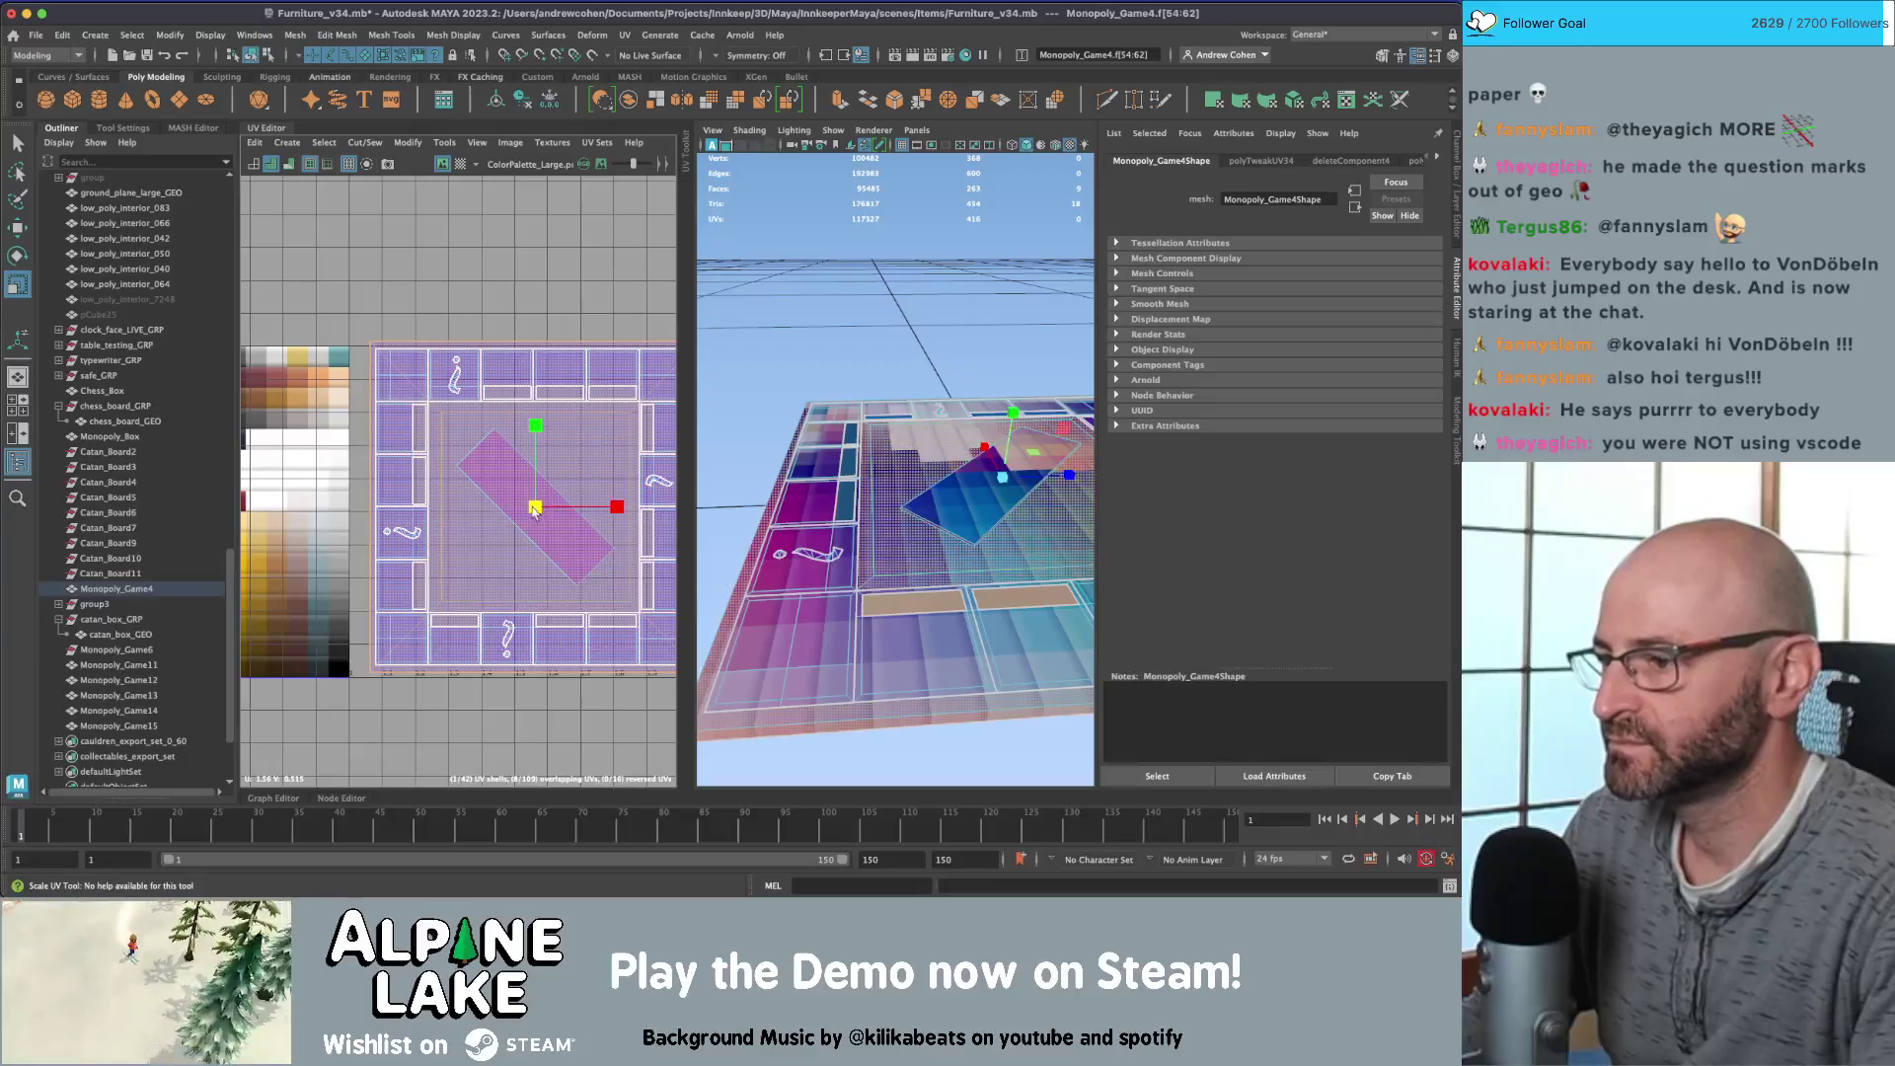
{"action": "mouse_move", "coordinate": [534, 509]}
{"action": "left_mouse_down"}
{"action": "mouse_move", "coordinate": [317, 479]}
{"action": "mouse_move", "coordinate": [309, 435]}
{"action": "left_mouse_up"}
{"action": "key", "text": "w"}
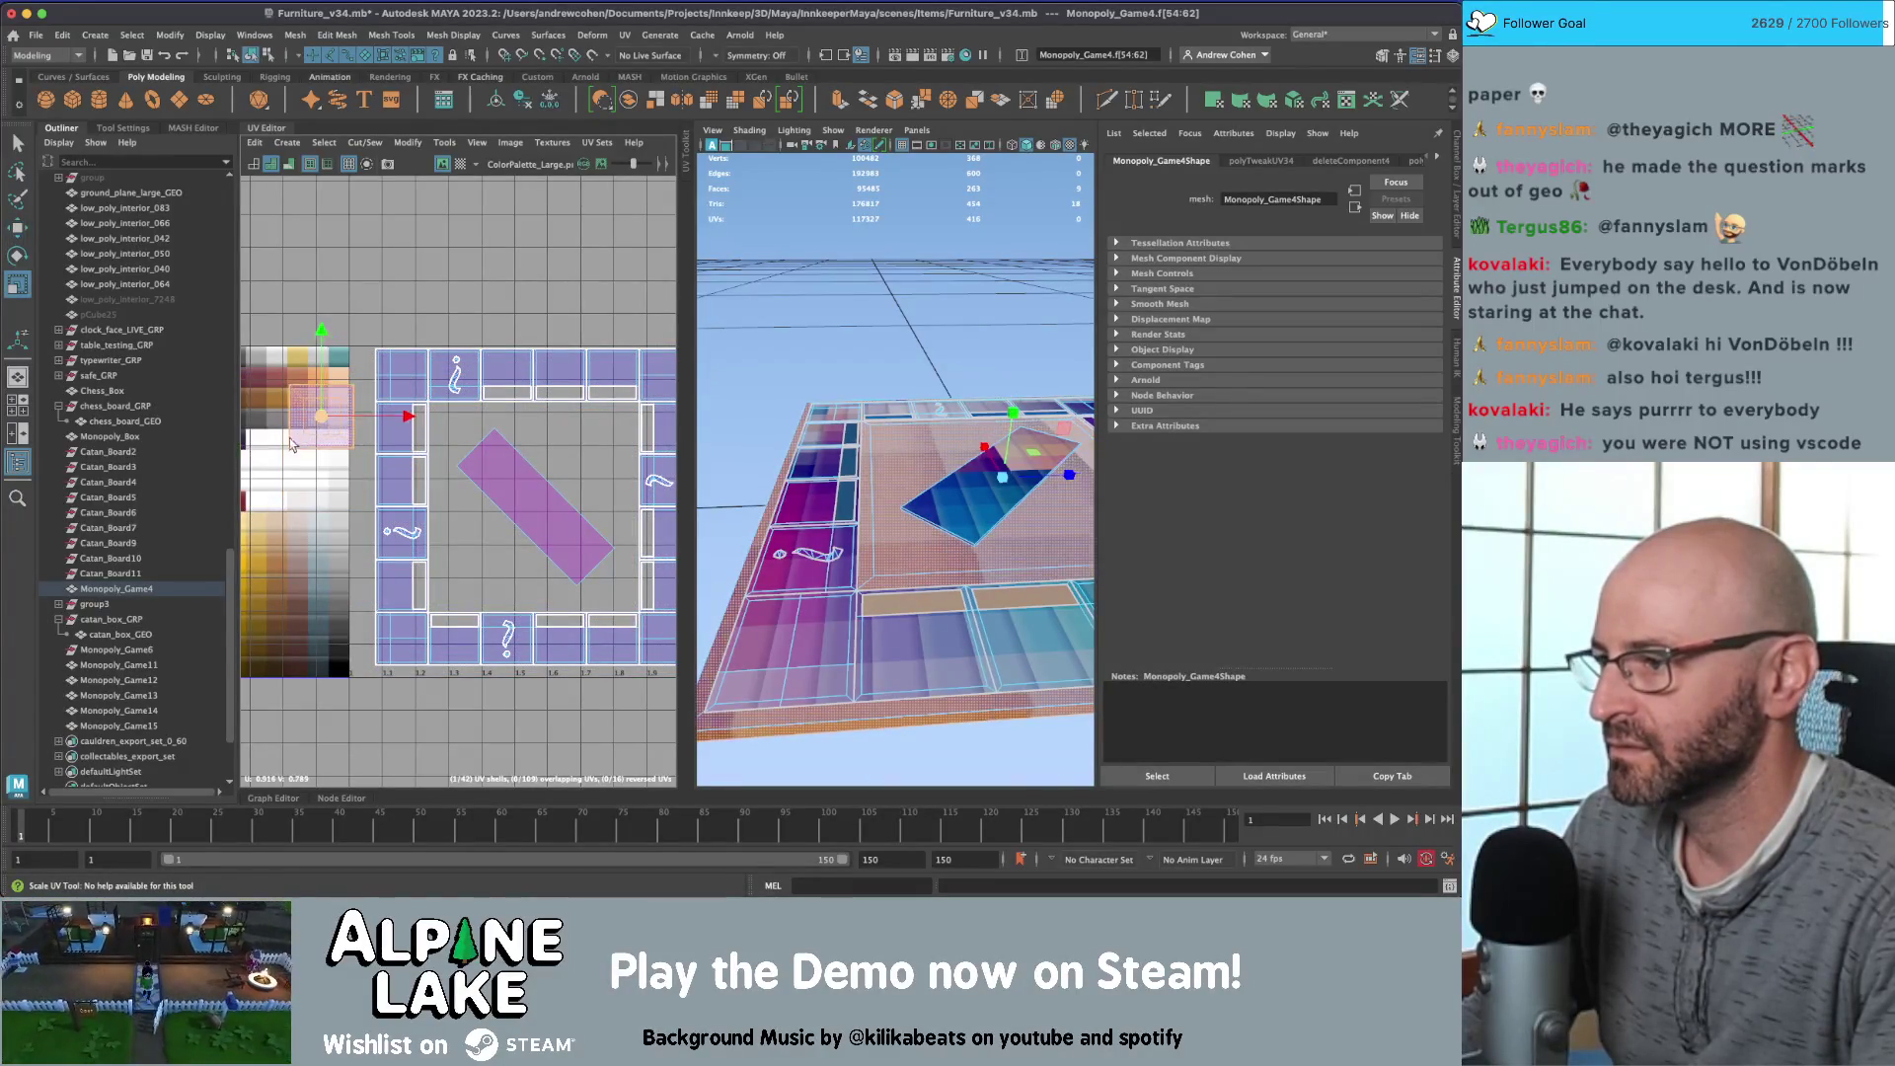
{"action": "key", "text": "r"}
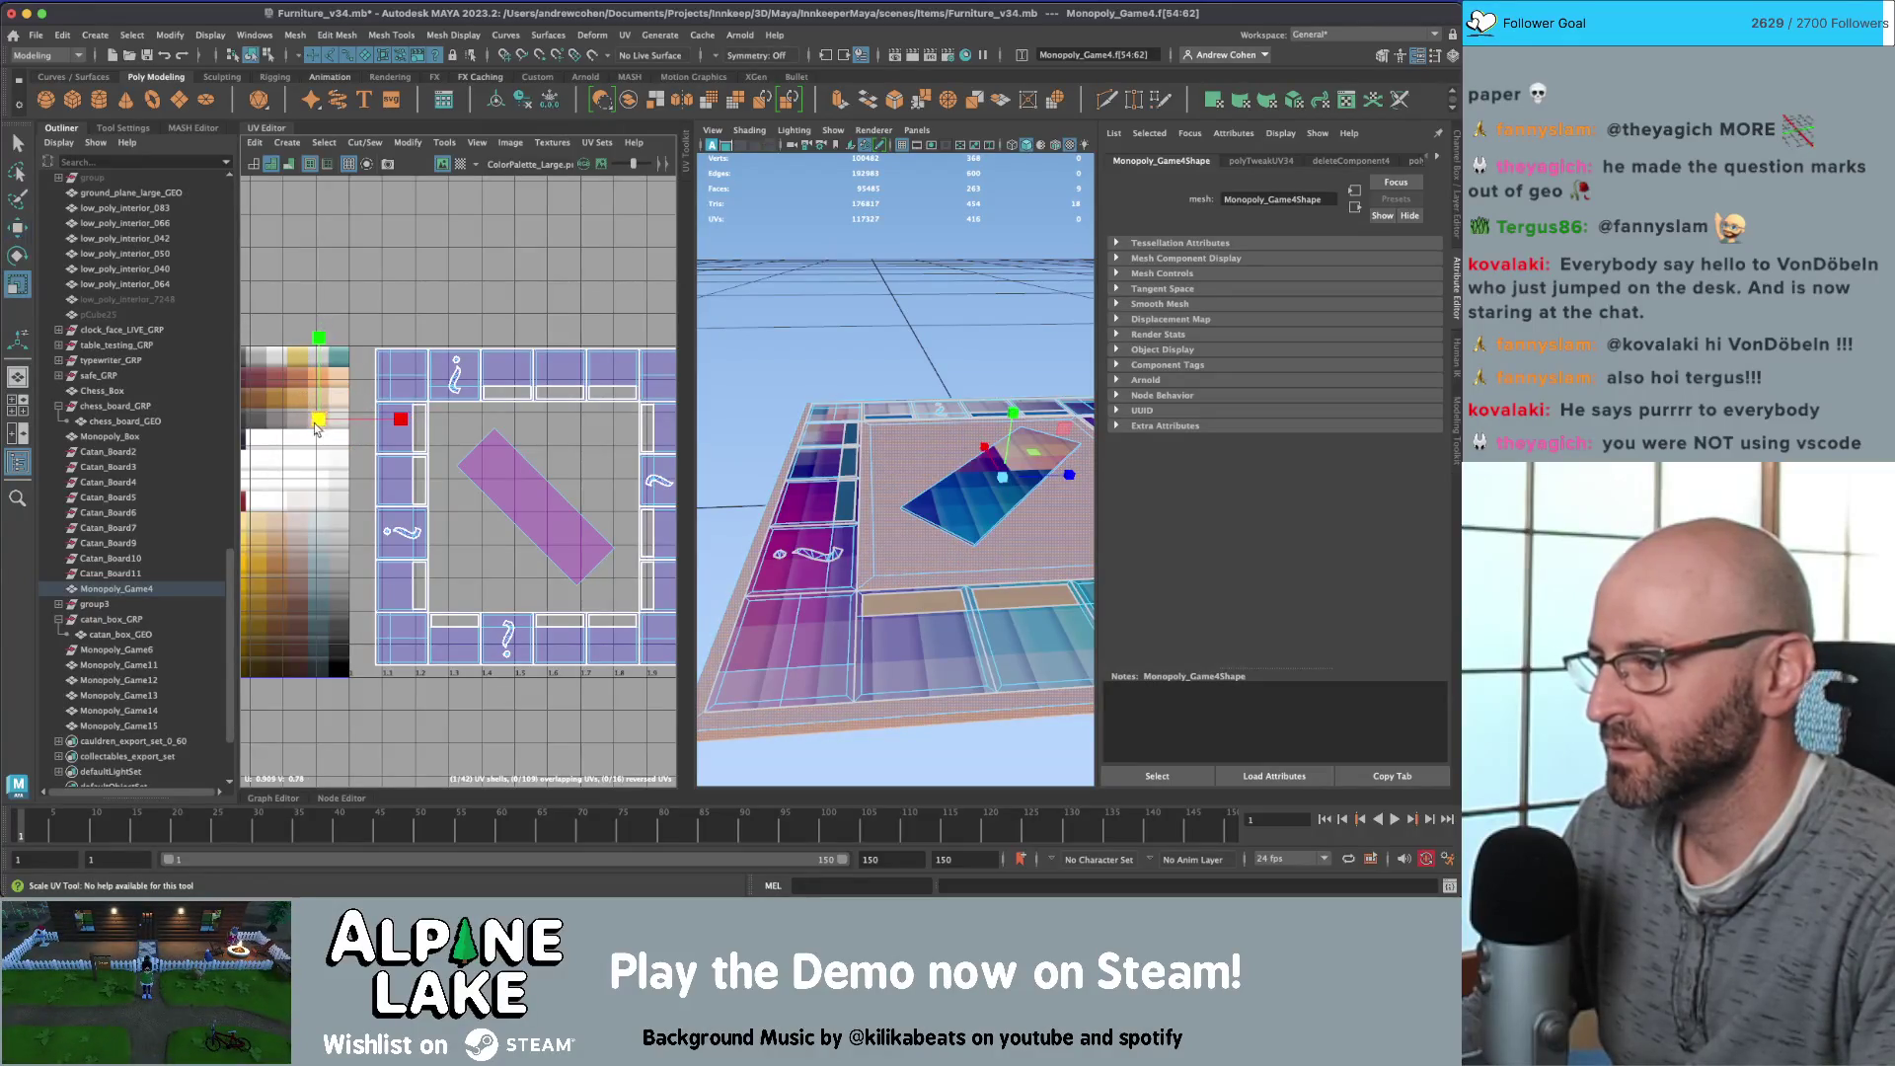
{"action": "middle_click_drag", "start_coordinate": [315, 433], "coordinate": [367, 408], "text": "alt"}
{"action": "left_click", "coordinate": [250, 55]}
{"action": "left_click", "coordinate": [898, 269]}
{"action": "left_click_drag", "start_coordinate": [898, 269], "coordinate": [878, 429], "text": "alt"}
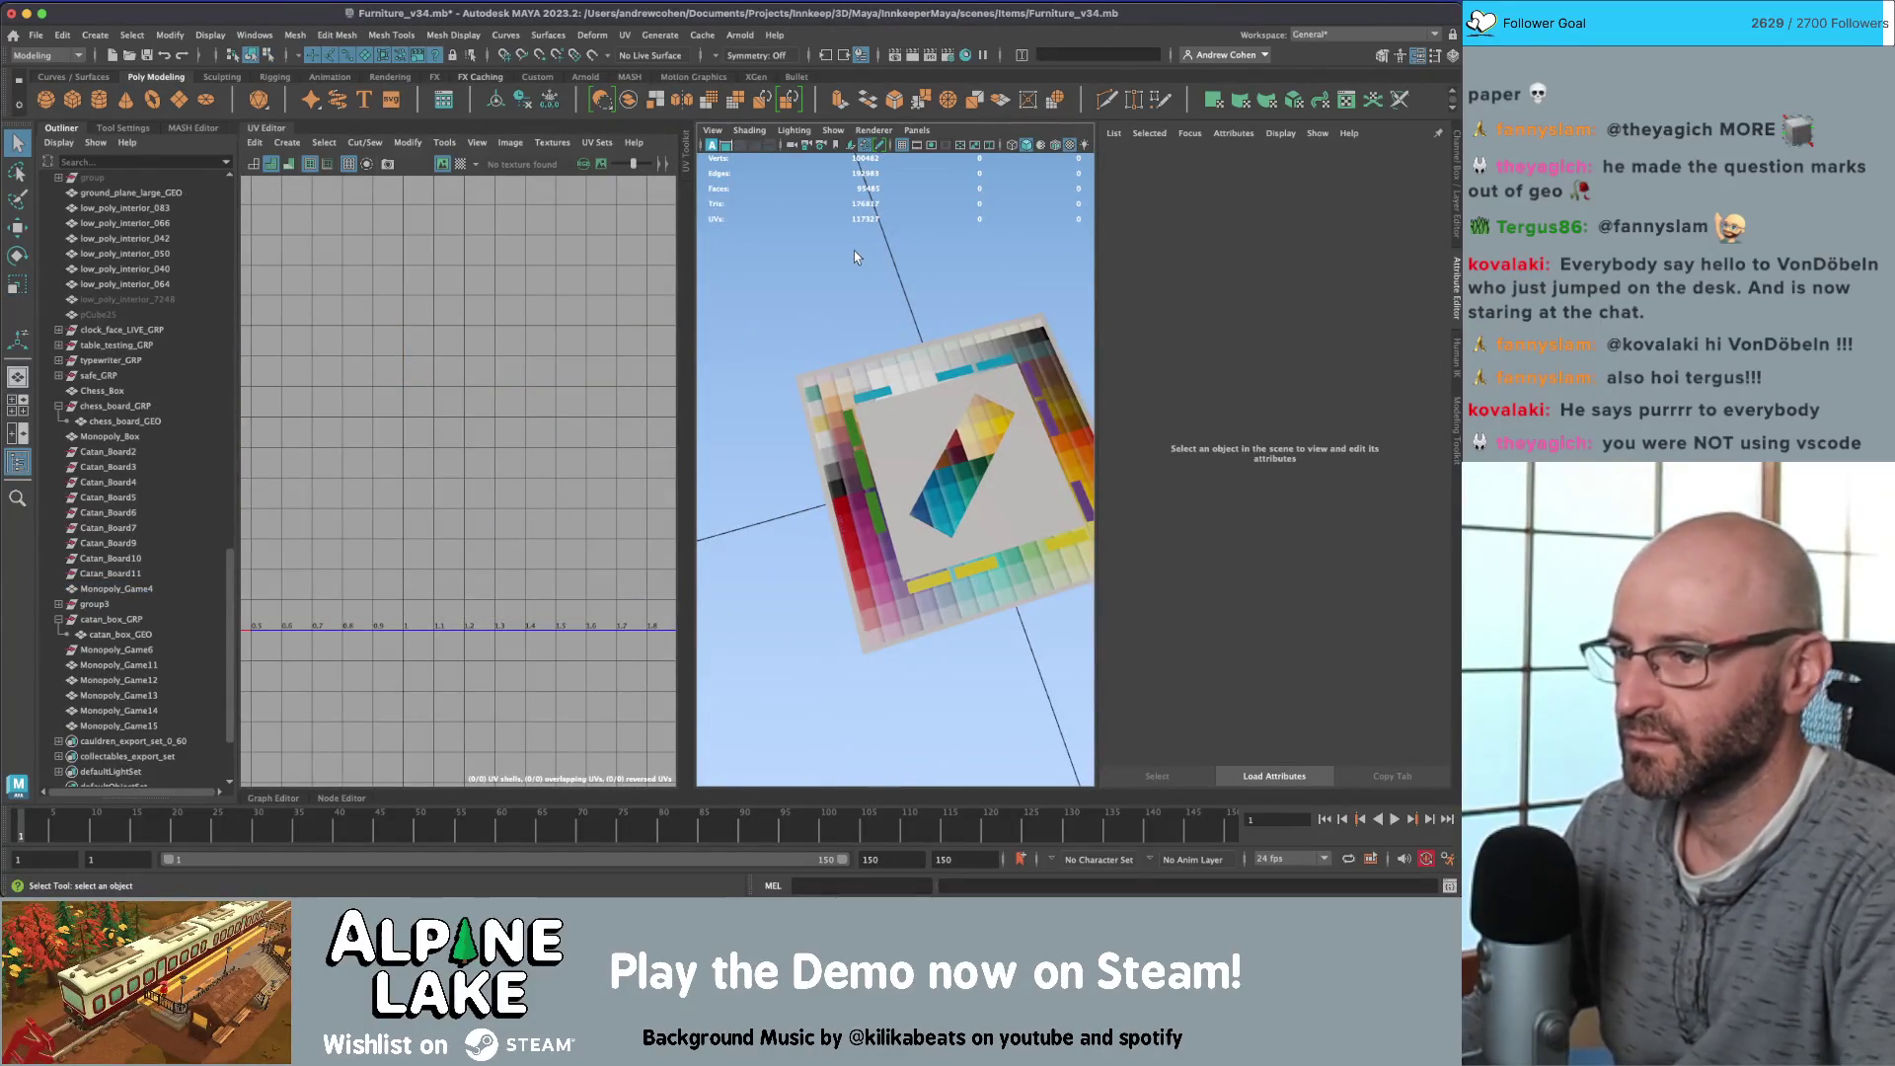
Step: Turn off Isolate Select and select Monopoly_Game4 in face mode
{"action": "key", "text": "ctrl+1"}
{"action": "mouse_move", "coordinate": [855, 257]}
{"action": "right_mouse_down", "text": "alt"}
{"action": "mouse_move", "coordinate": [959, 364]}
{"action": "mouse_move", "coordinate": [944, 391]}
{"action": "right_mouse_up", "text": "alt"}
{"action": "left_click_drag", "start_coordinate": [944, 391], "coordinate": [971, 390], "text": "alt"}
{"action": "left_click", "coordinate": [971, 390]}
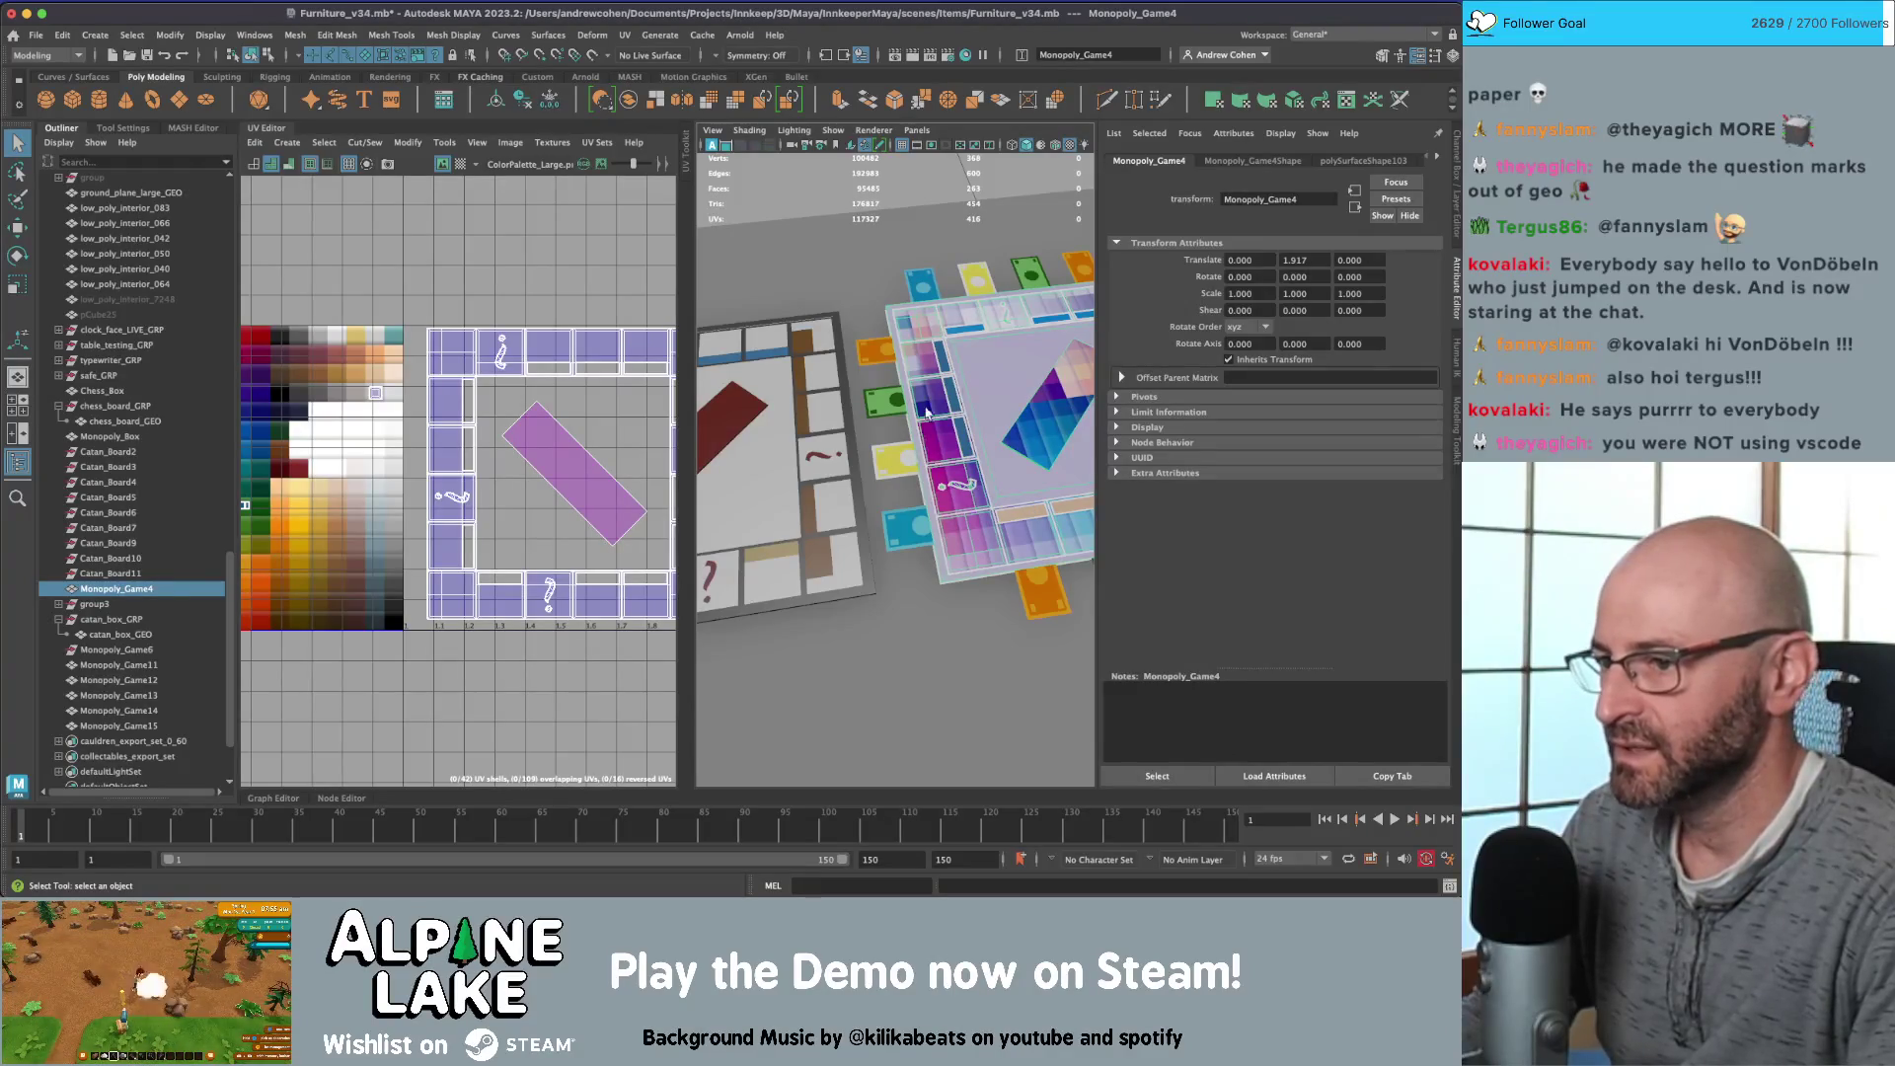
{"action": "scroll", "coordinate": [441, 457], "scroll_direction": "up", "scroll_amount": 3}
{"action": "right_click_drag", "start_coordinate": [449, 390], "coordinate": [434, 383]}
Step: Select the square spaces and thin strips along the board's column of track faces
{"action": "left_click", "coordinate": [449, 380]}
{"action": "left_click", "coordinate": [444, 408]}
{"action": "left_click", "coordinate": [454, 264]}
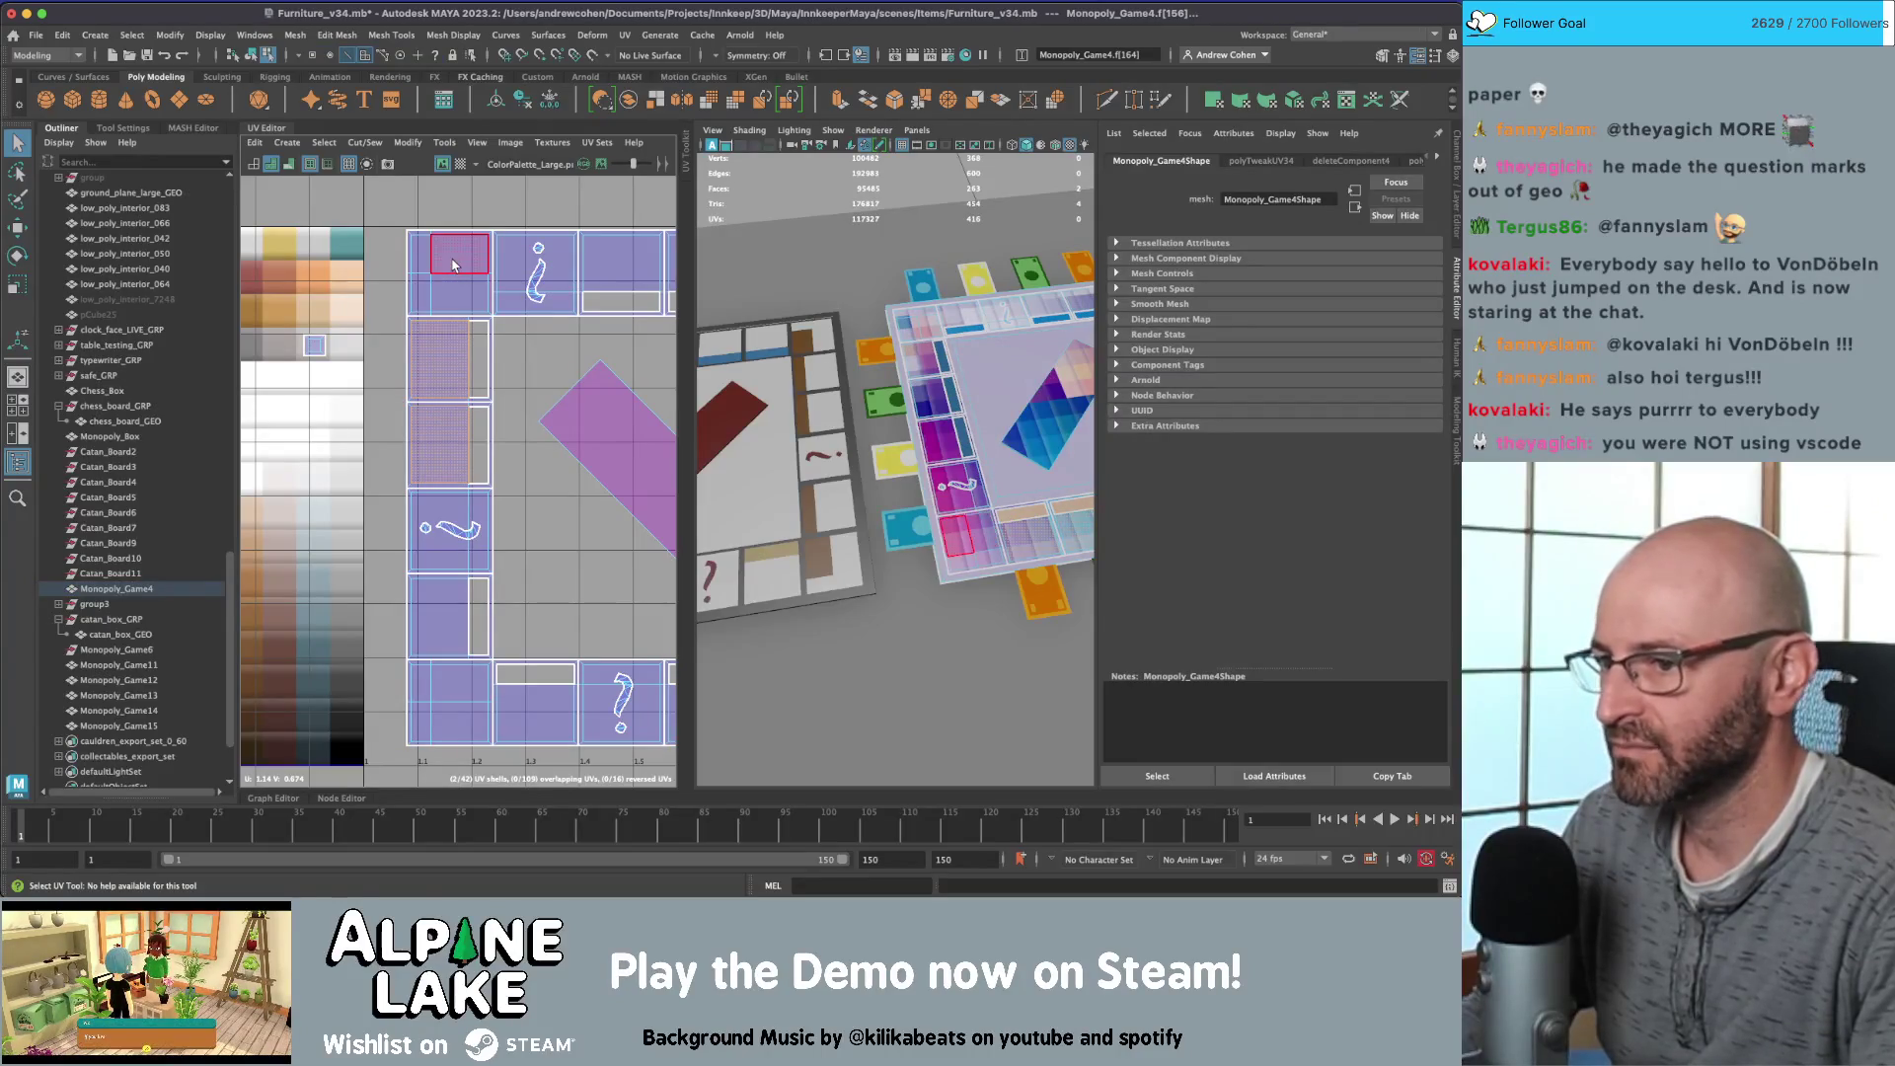
{"action": "left_click", "coordinate": [431, 265]}
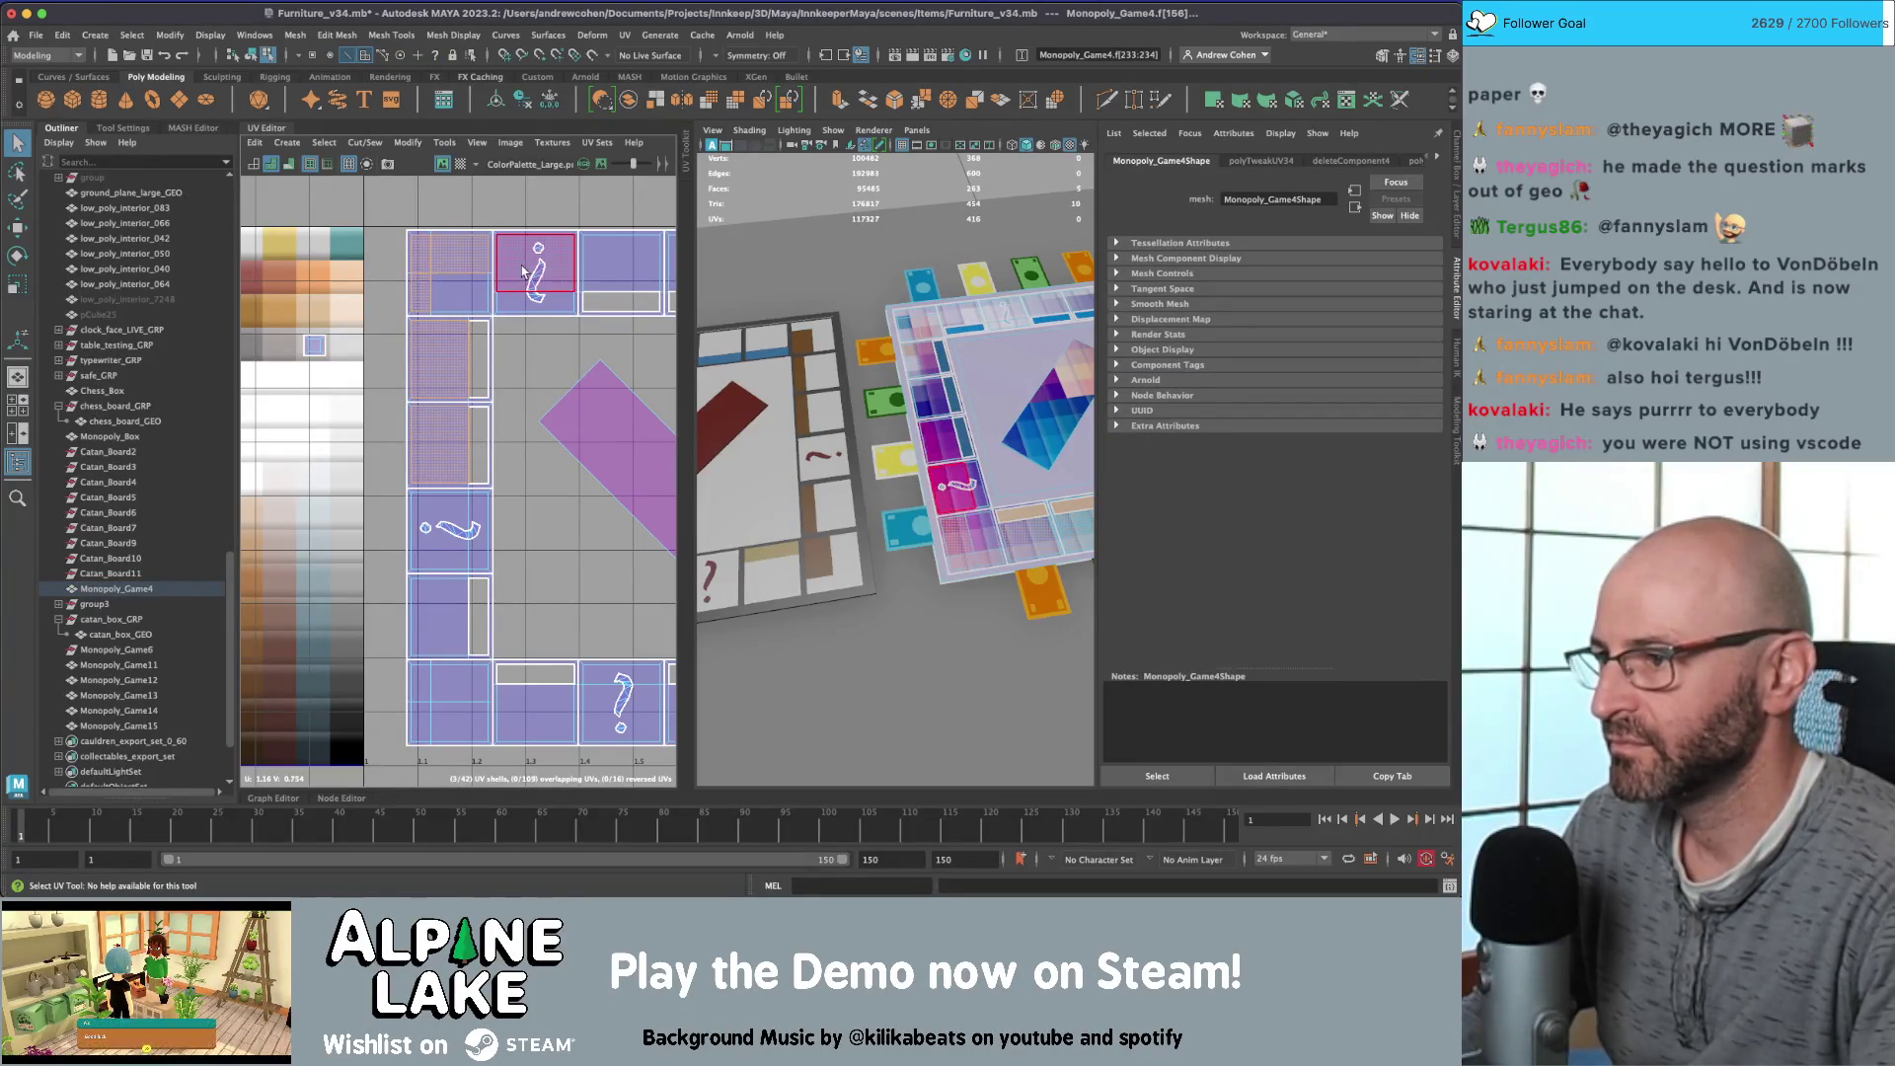
{"action": "middle_click_drag", "start_coordinate": [517, 265], "coordinate": [374, 282], "text": "alt"}
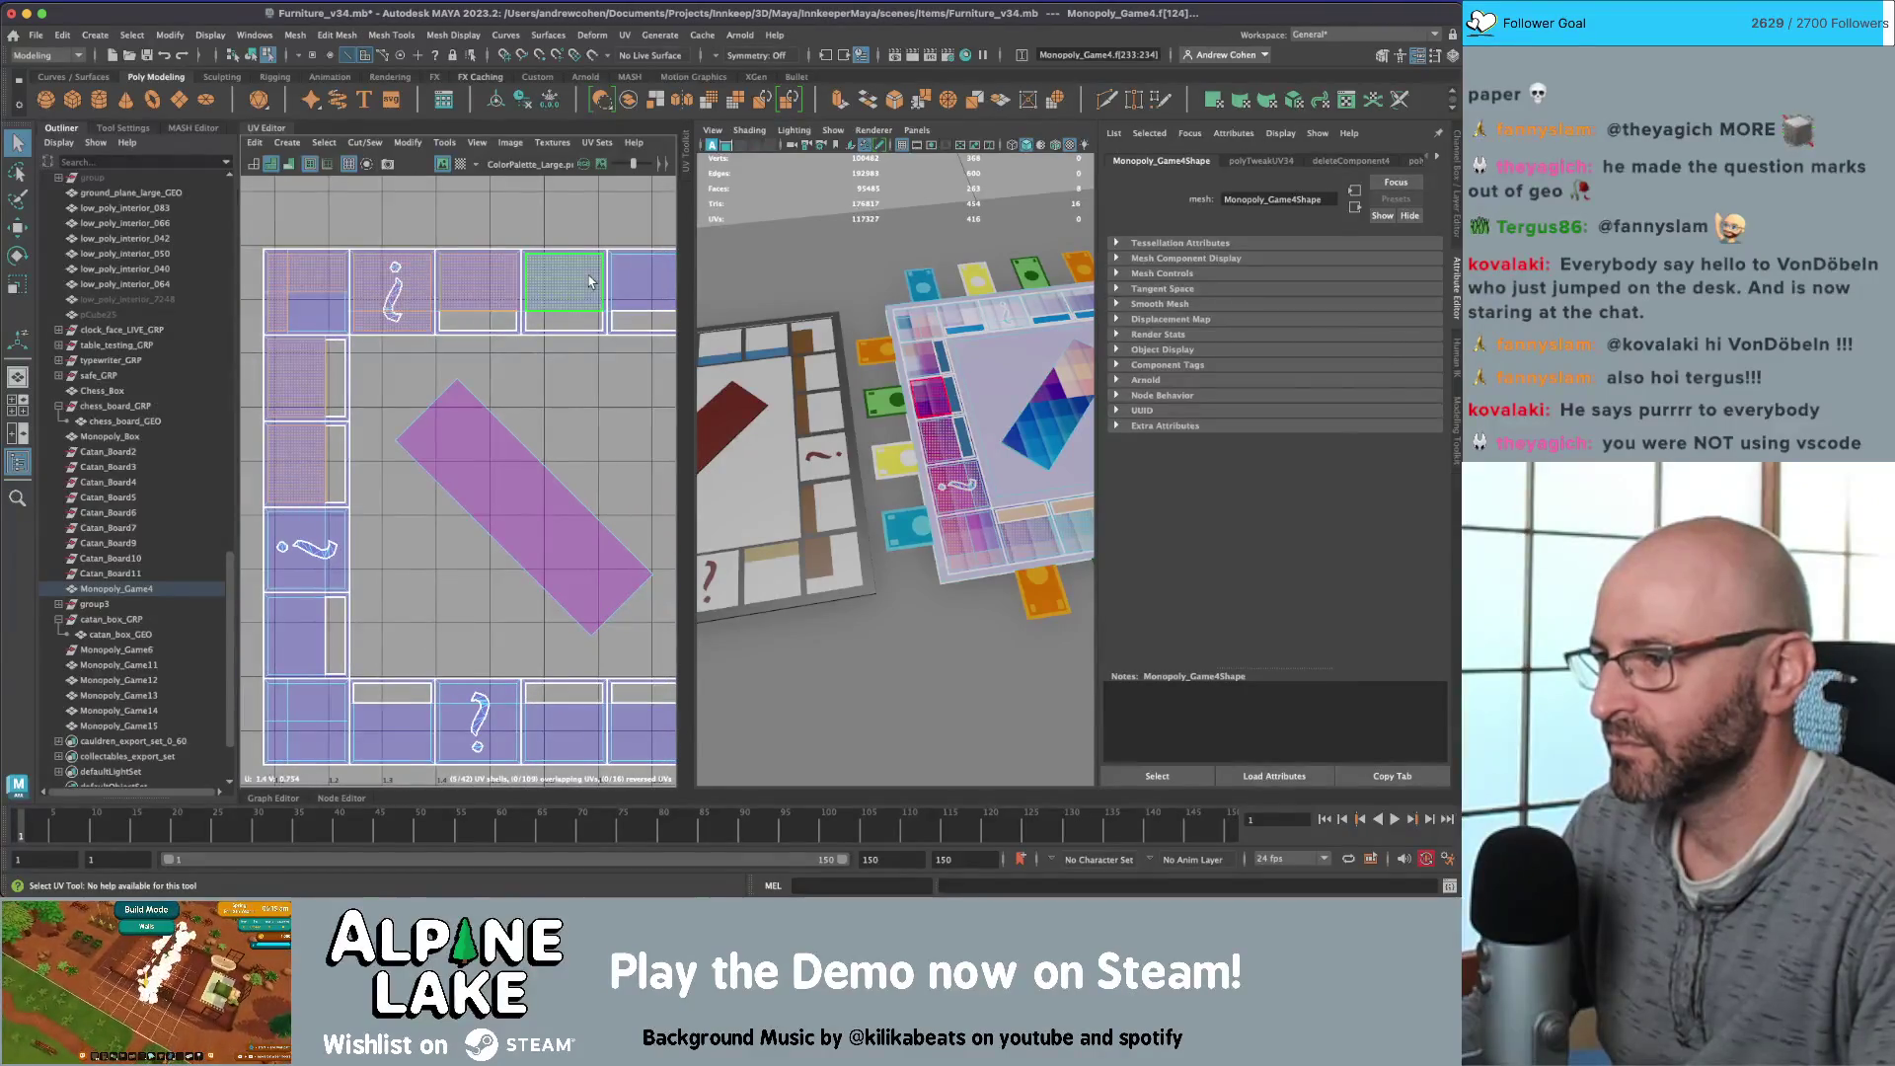
{"action": "left_click", "coordinate": [636, 286]}
{"action": "middle_click_drag", "start_coordinate": [636, 281], "coordinate": [444, 299], "text": "alt"}
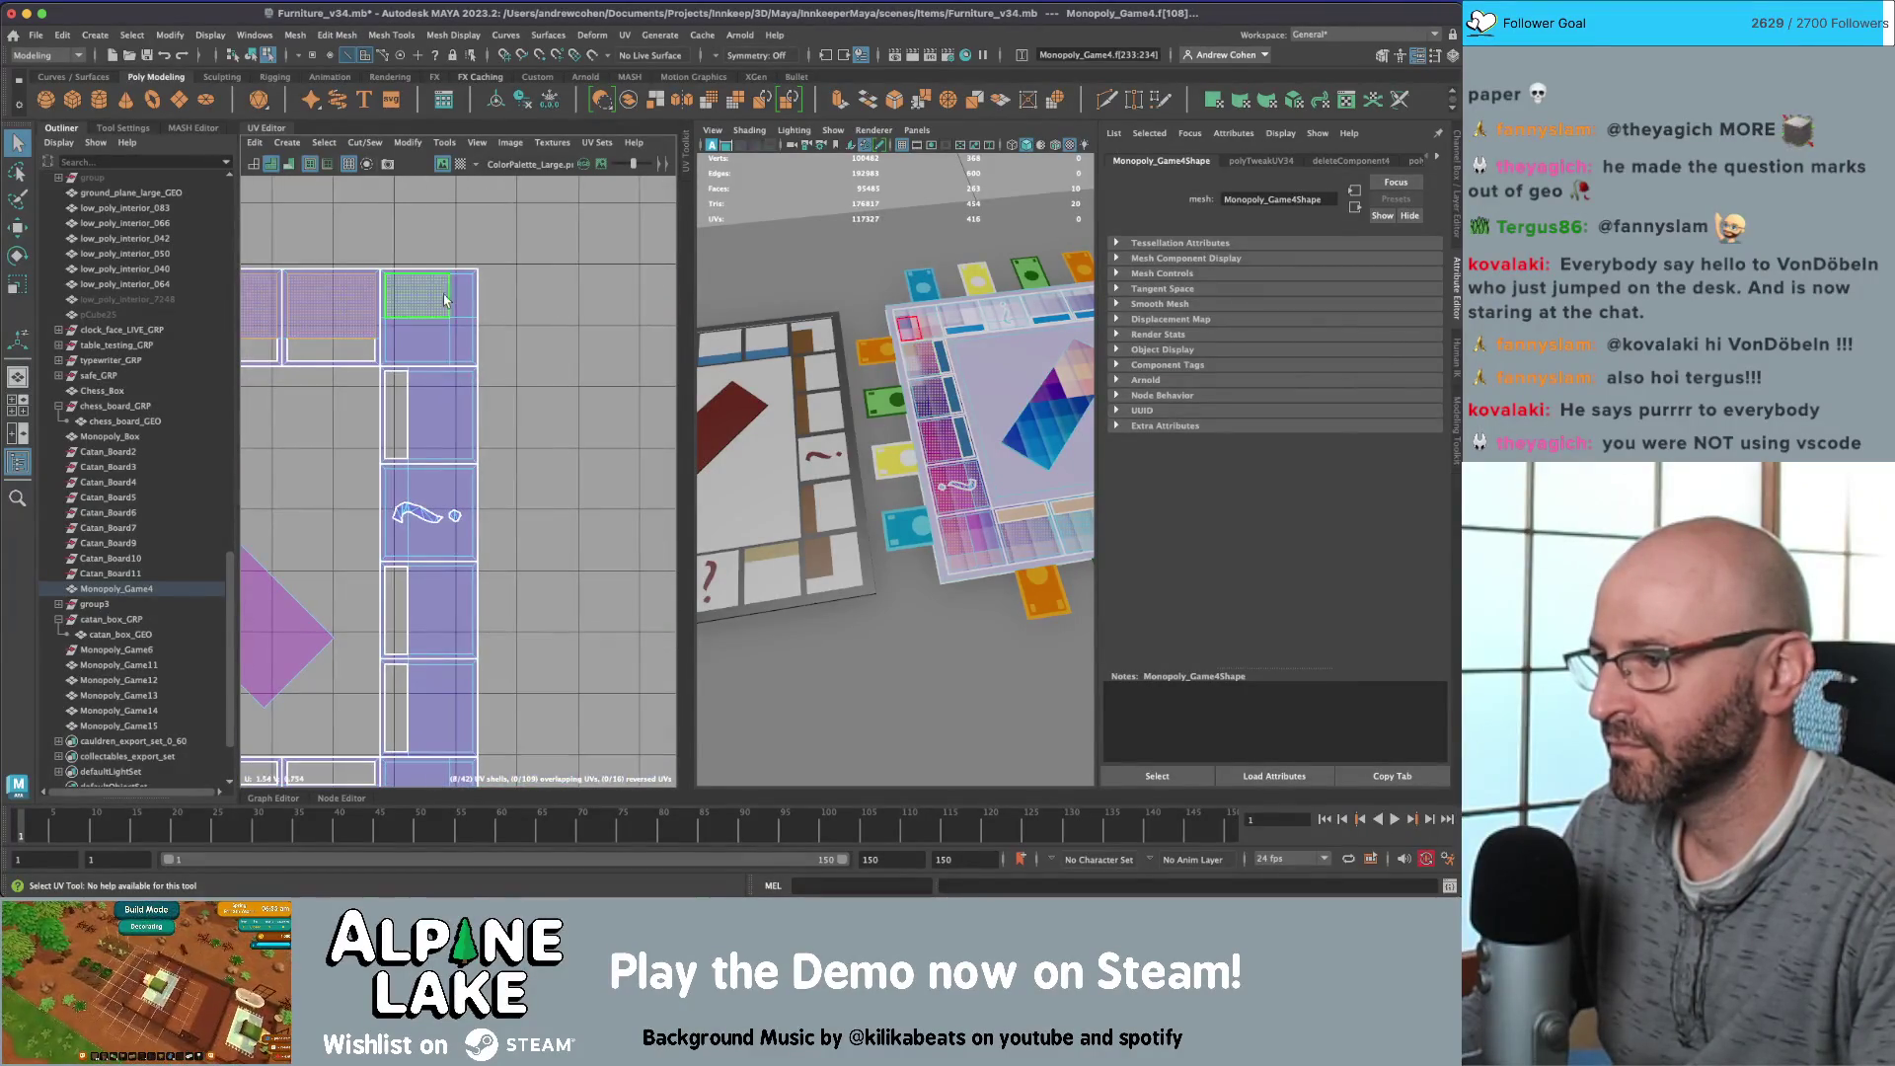
{"action": "left_click", "coordinate": [459, 363]}
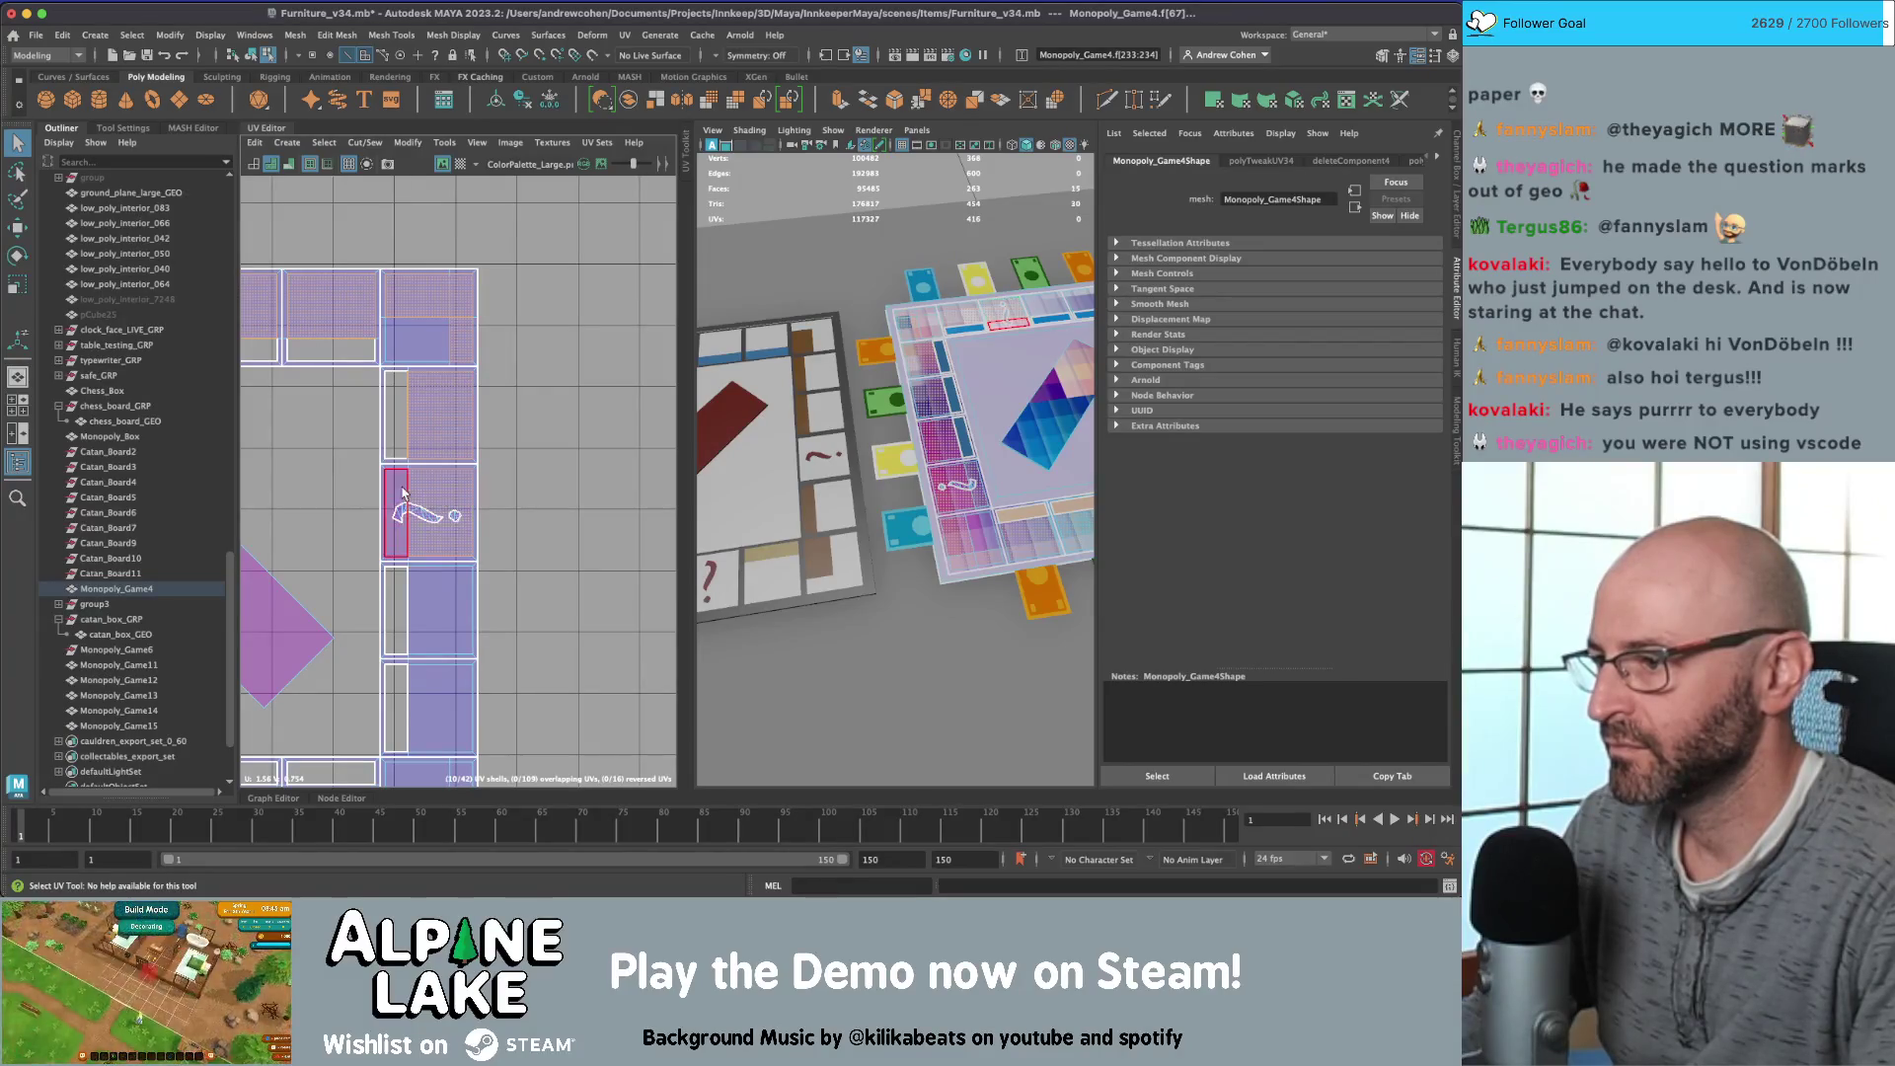
Step: Add the bottom-row thin strips beside the ? faces, totalling 31 selected faces
{"action": "middle_click_drag", "start_coordinate": [401, 665], "coordinate": [471, 446], "text": "alt"}
{"action": "scroll", "coordinate": [471, 446], "scroll_direction": "up", "scroll_amount": 1}
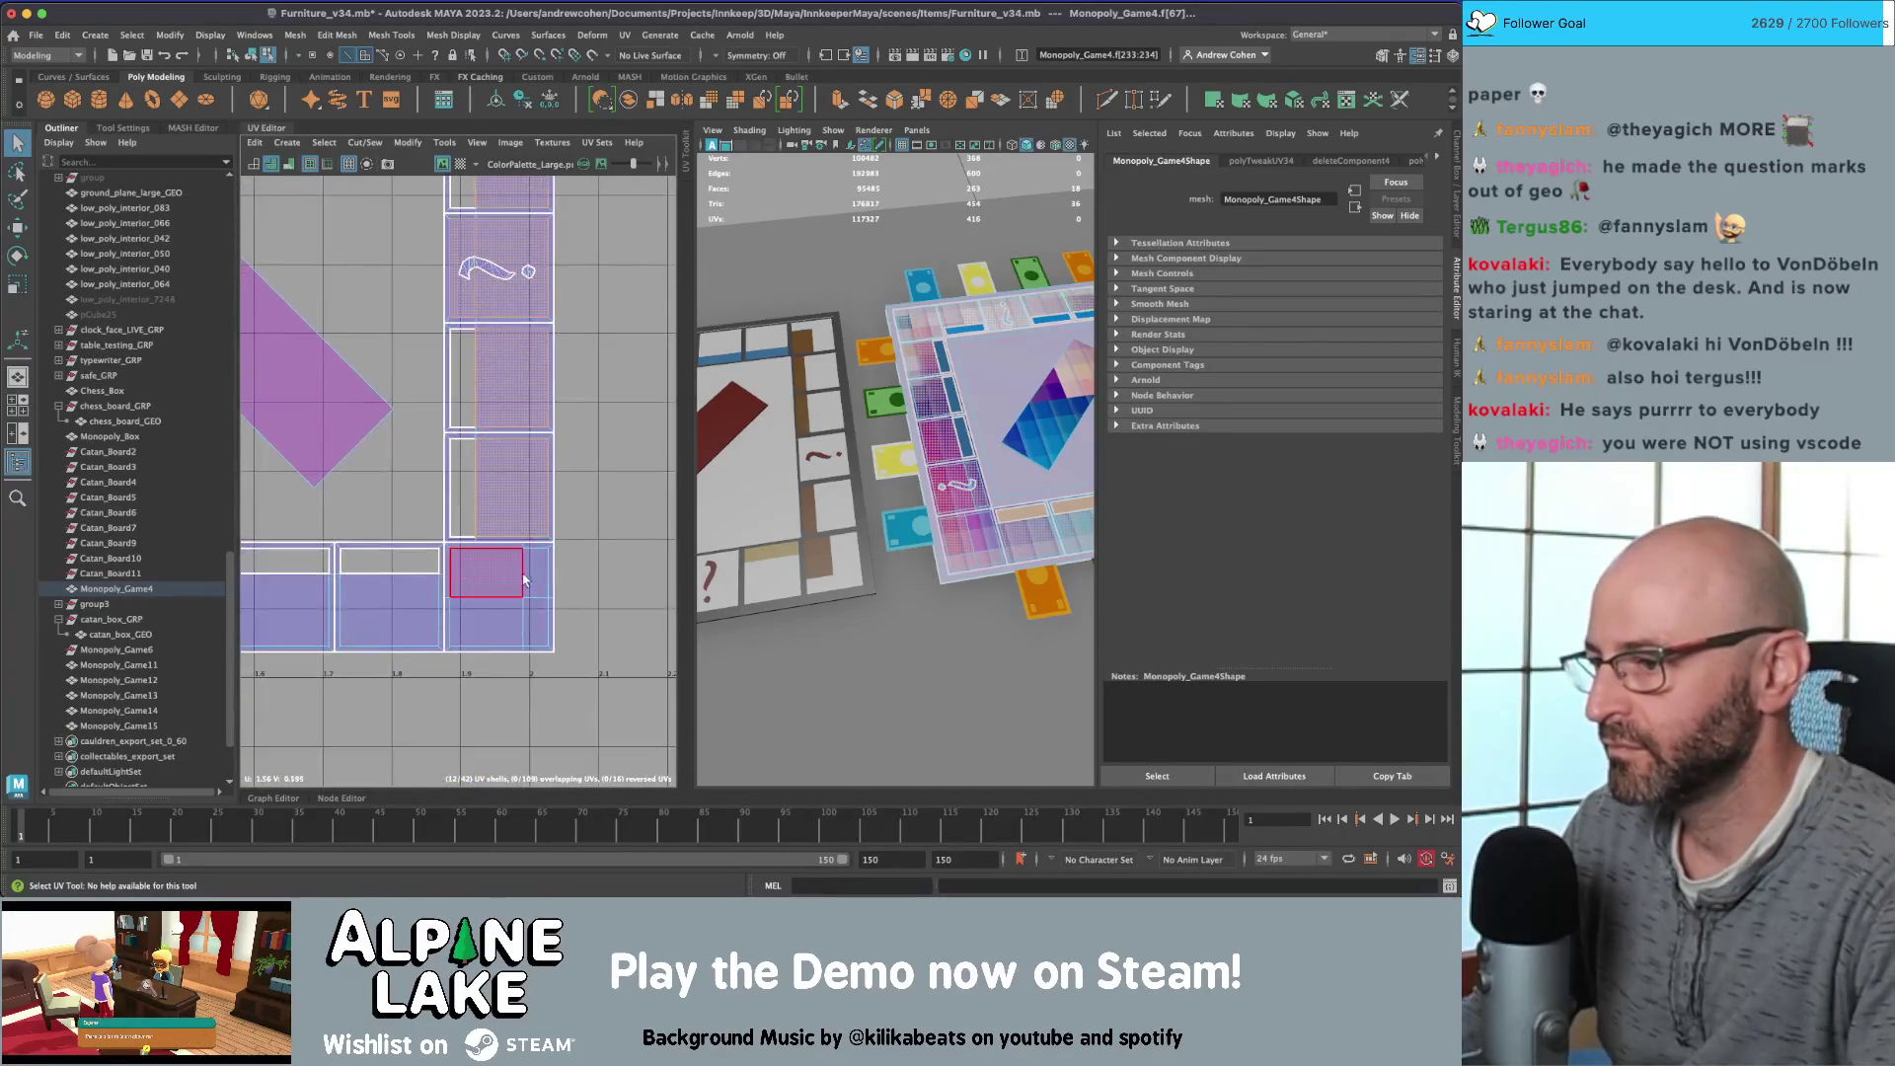
{"action": "middle_click_drag", "start_coordinate": [381, 592], "coordinate": [484, 552], "text": "alt"}
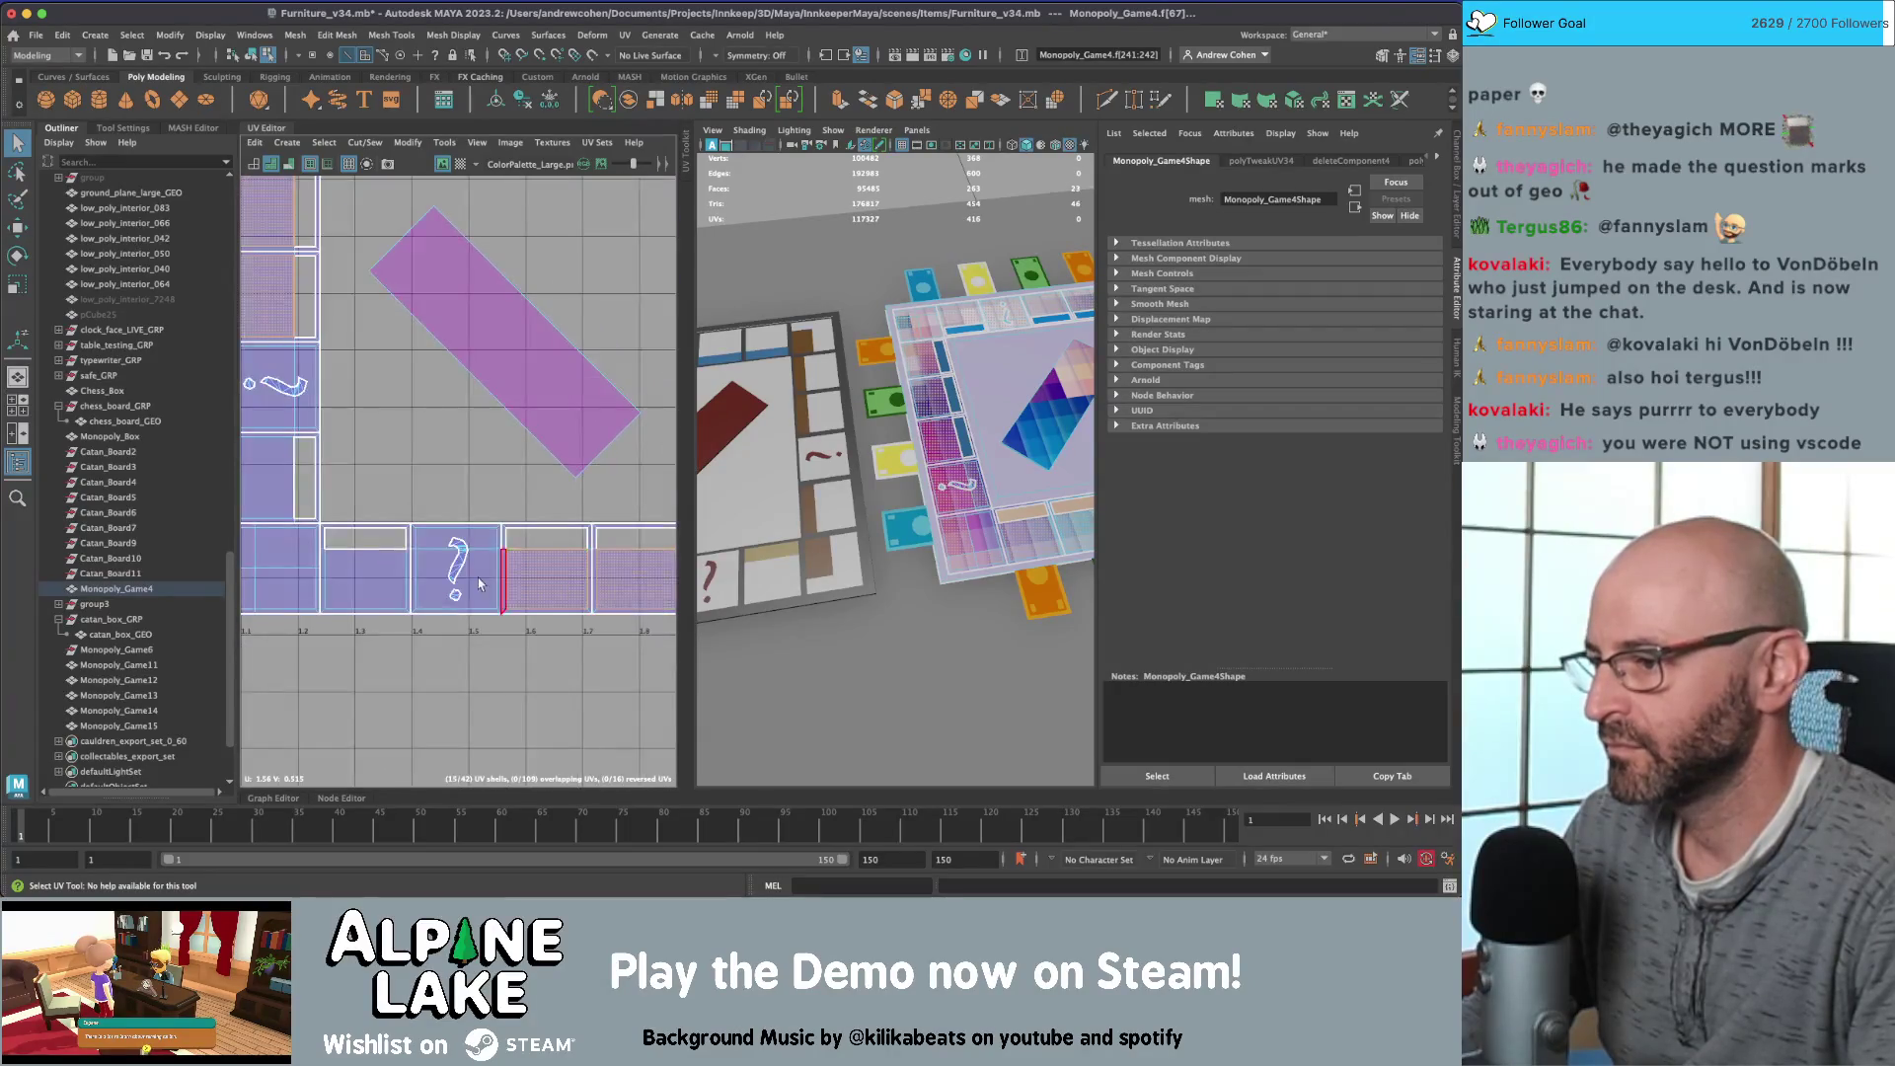
{"action": "left_click", "coordinate": [480, 548]}
{"action": "middle_click_drag", "start_coordinate": [365, 575], "coordinate": [535, 561], "text": "alt"}
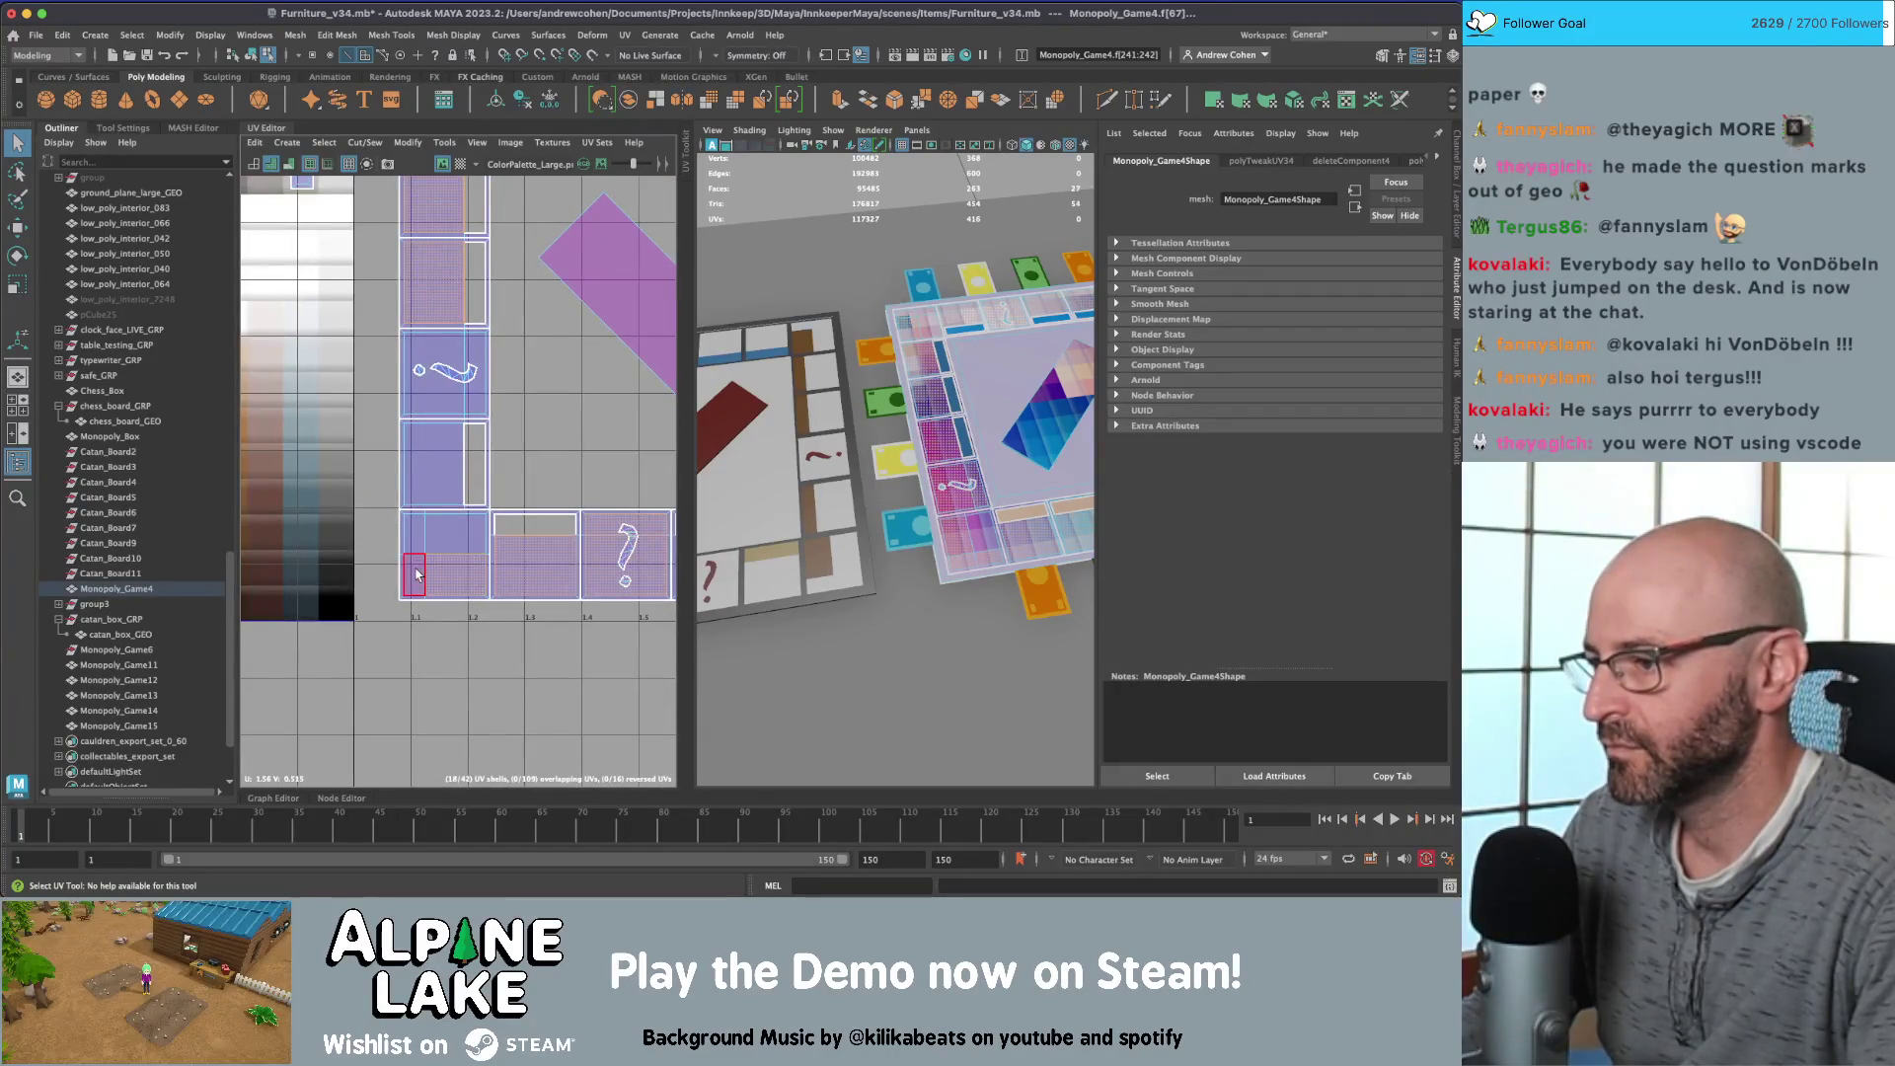
{"action": "left_click", "coordinate": [471, 403], "text": "shift"}
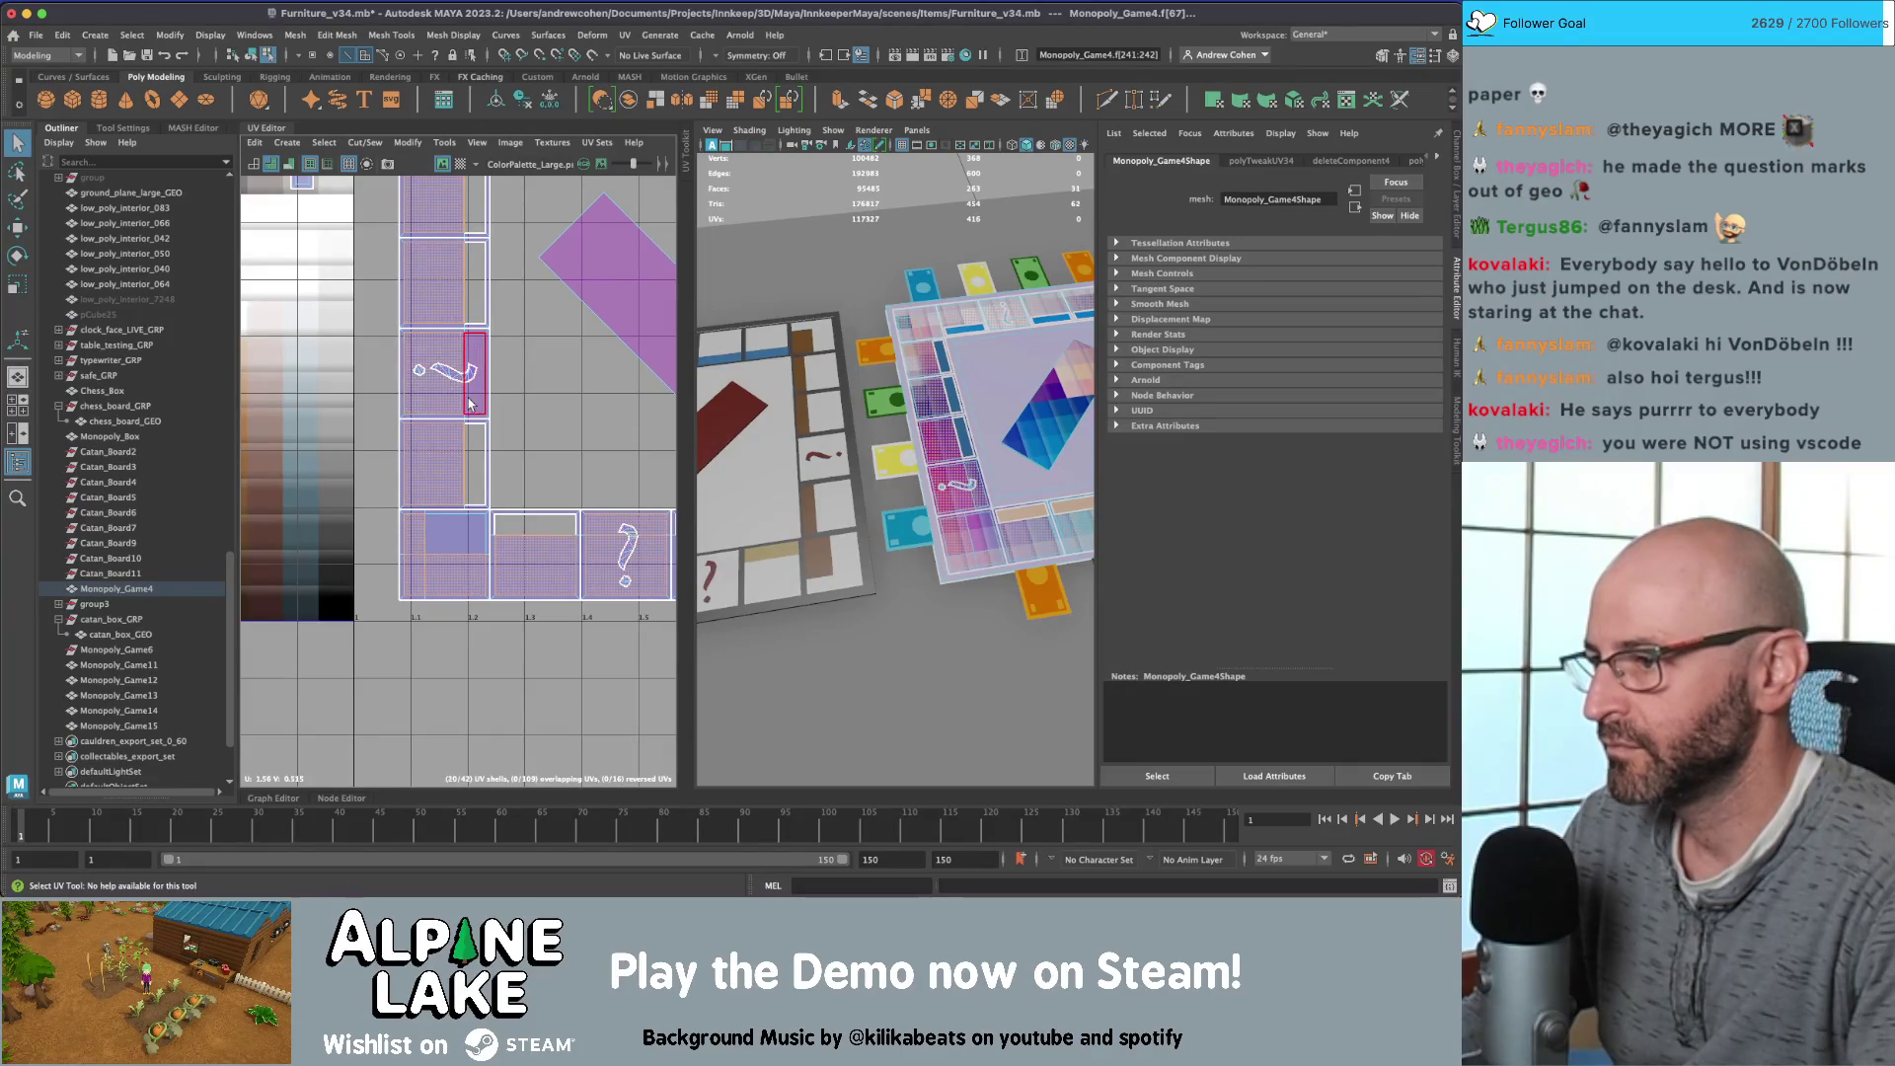
{"action": "left_click", "coordinate": [287, 143]}
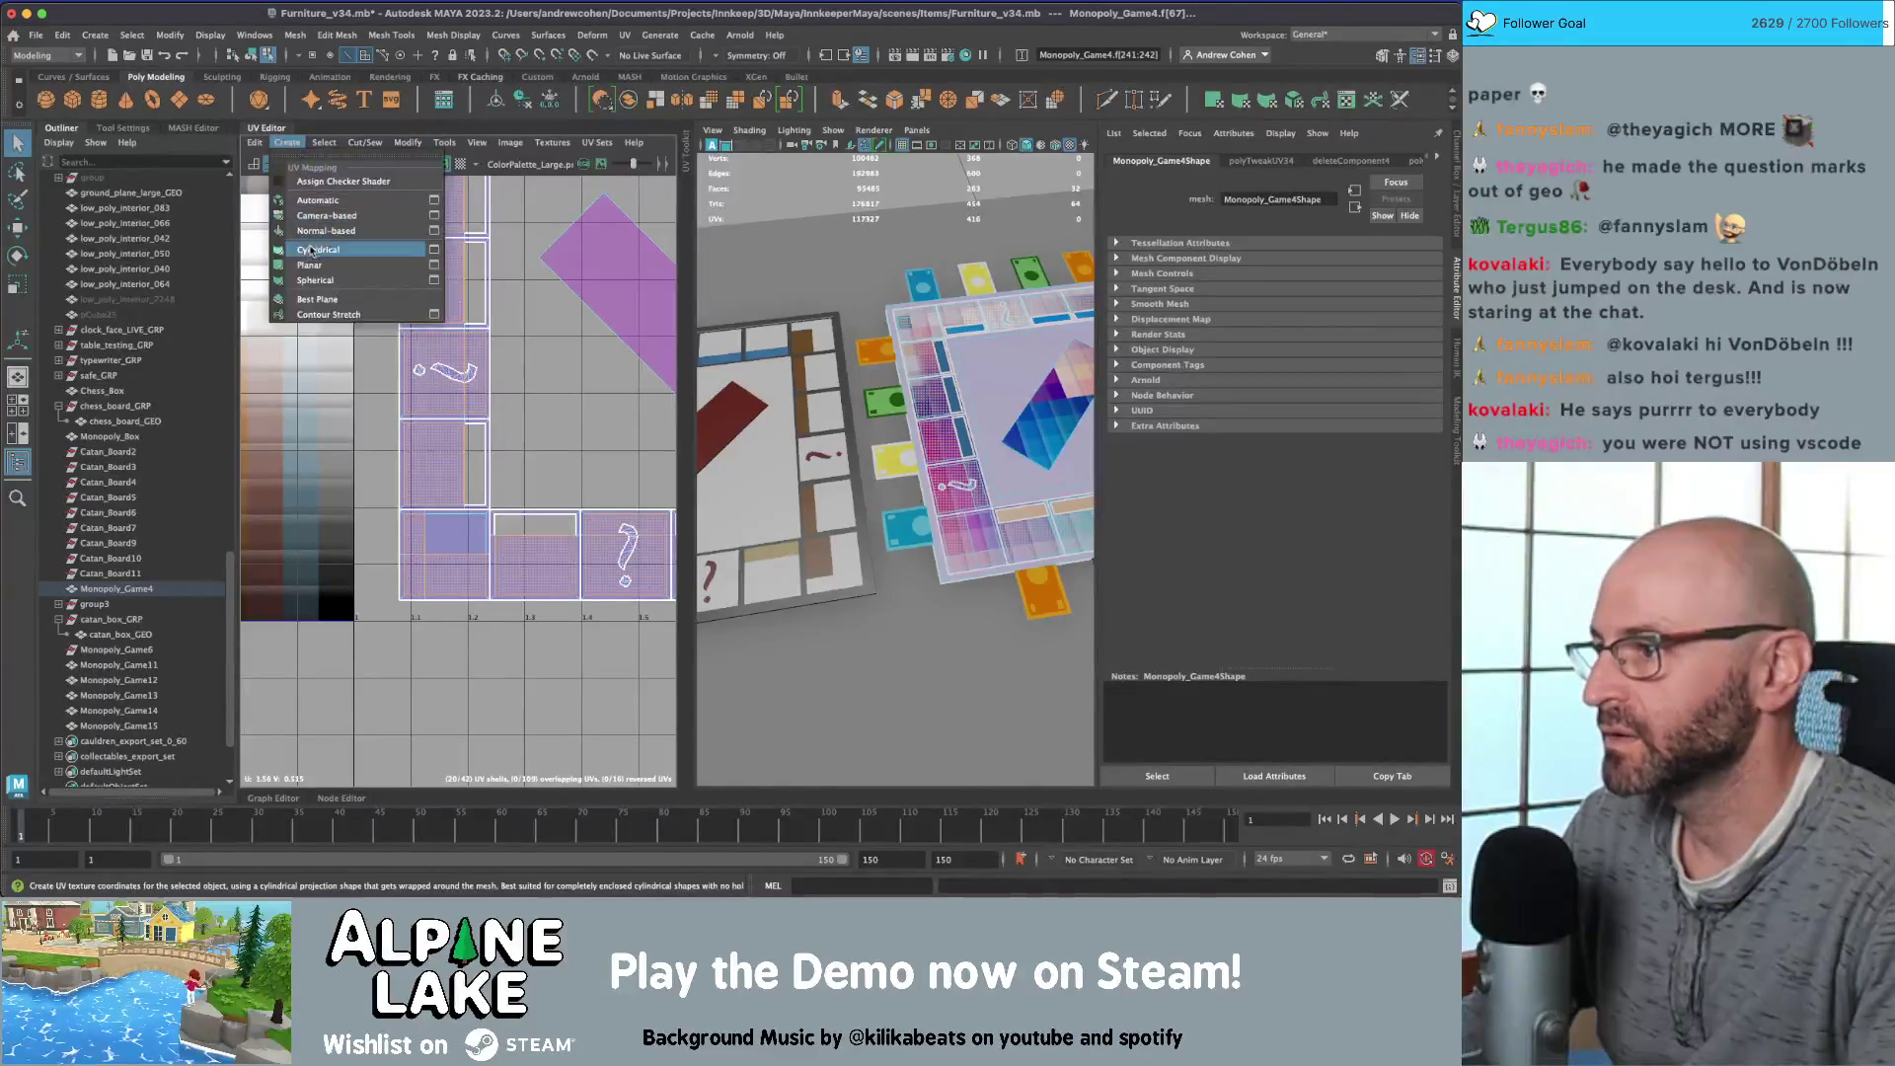
Step: Planar-project the selected faces' UVs and shrink the resulting shells toward their centre
{"action": "left_click", "coordinate": [311, 258]}
{"action": "scroll", "coordinate": [452, 357], "scroll_direction": "down", "scroll_amount": 4}
{"action": "middle_click_drag", "start_coordinate": [452, 357], "coordinate": [502, 432], "text": "alt"}
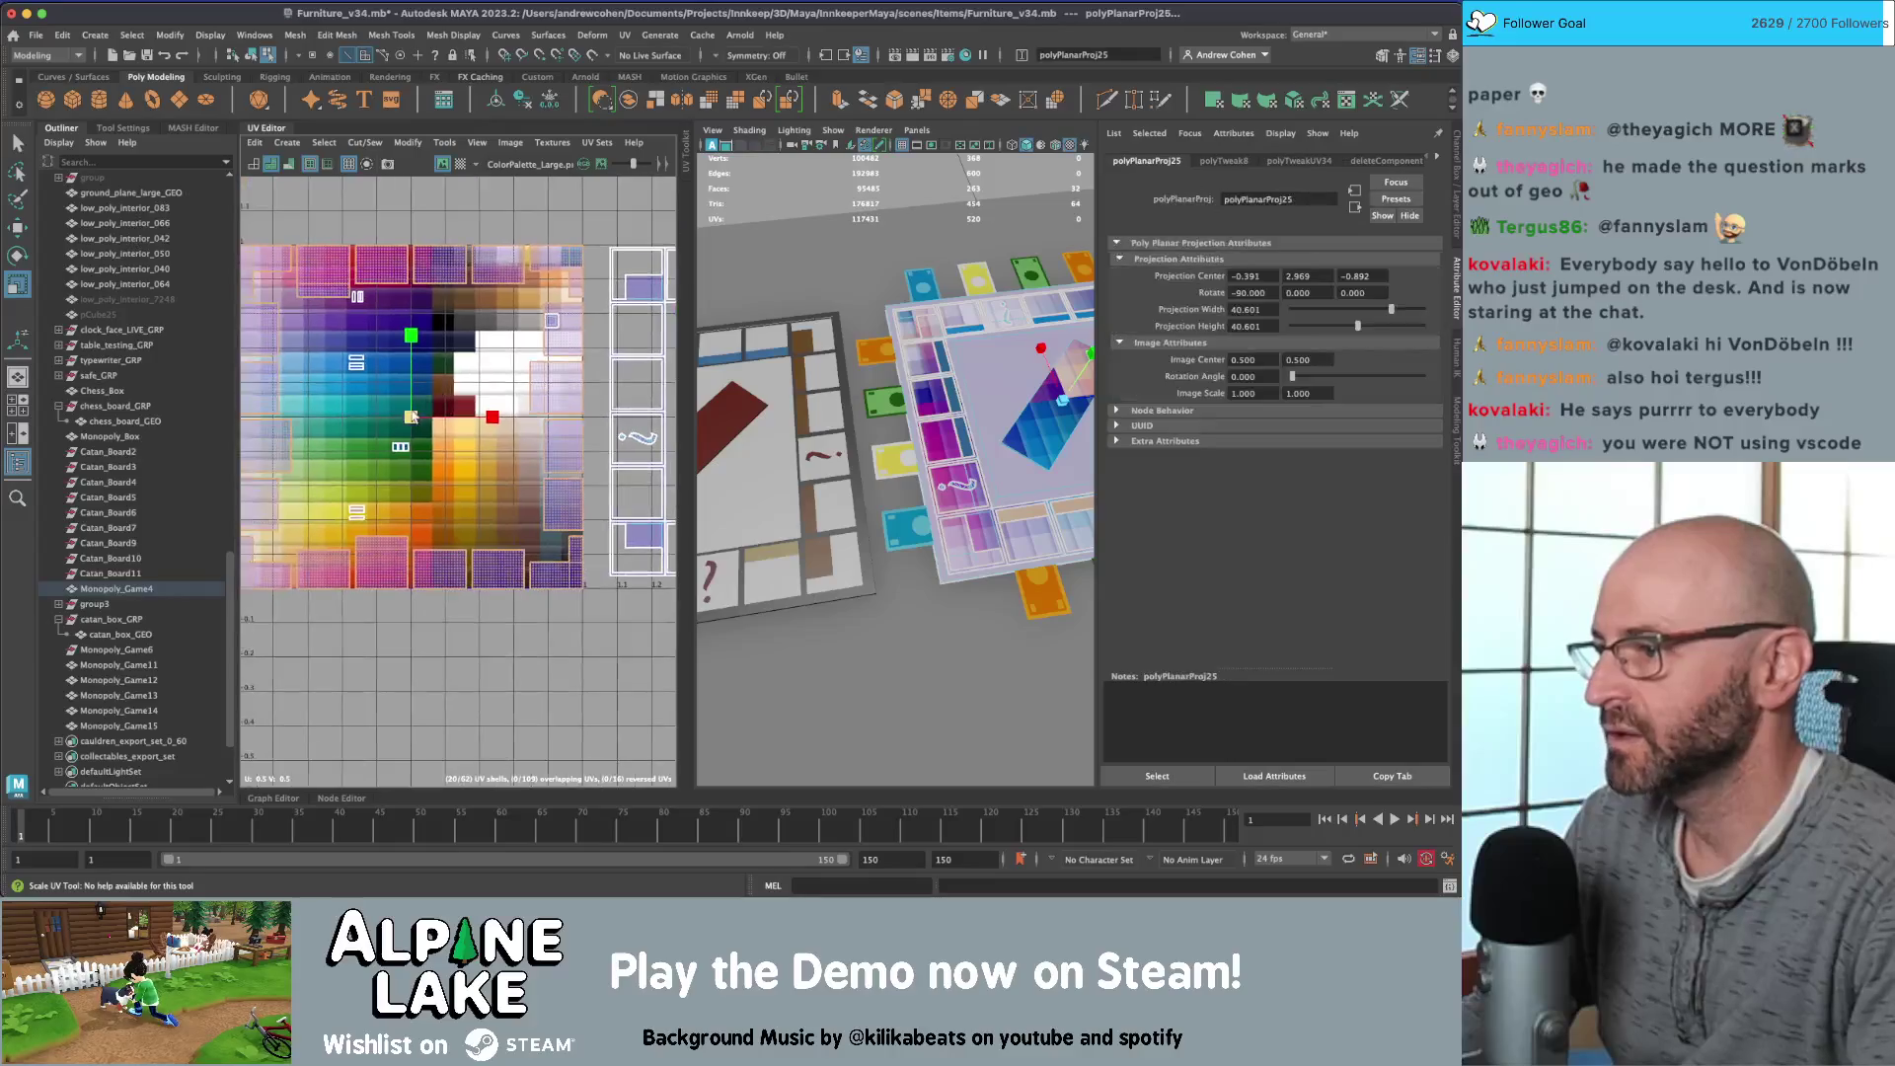
{"action": "key", "text": "w"}
{"action": "key", "text": "r"}
{"action": "left_click_drag", "start_coordinate": [538, 340], "coordinate": [441, 395]}
{"action": "key", "text": "f"}
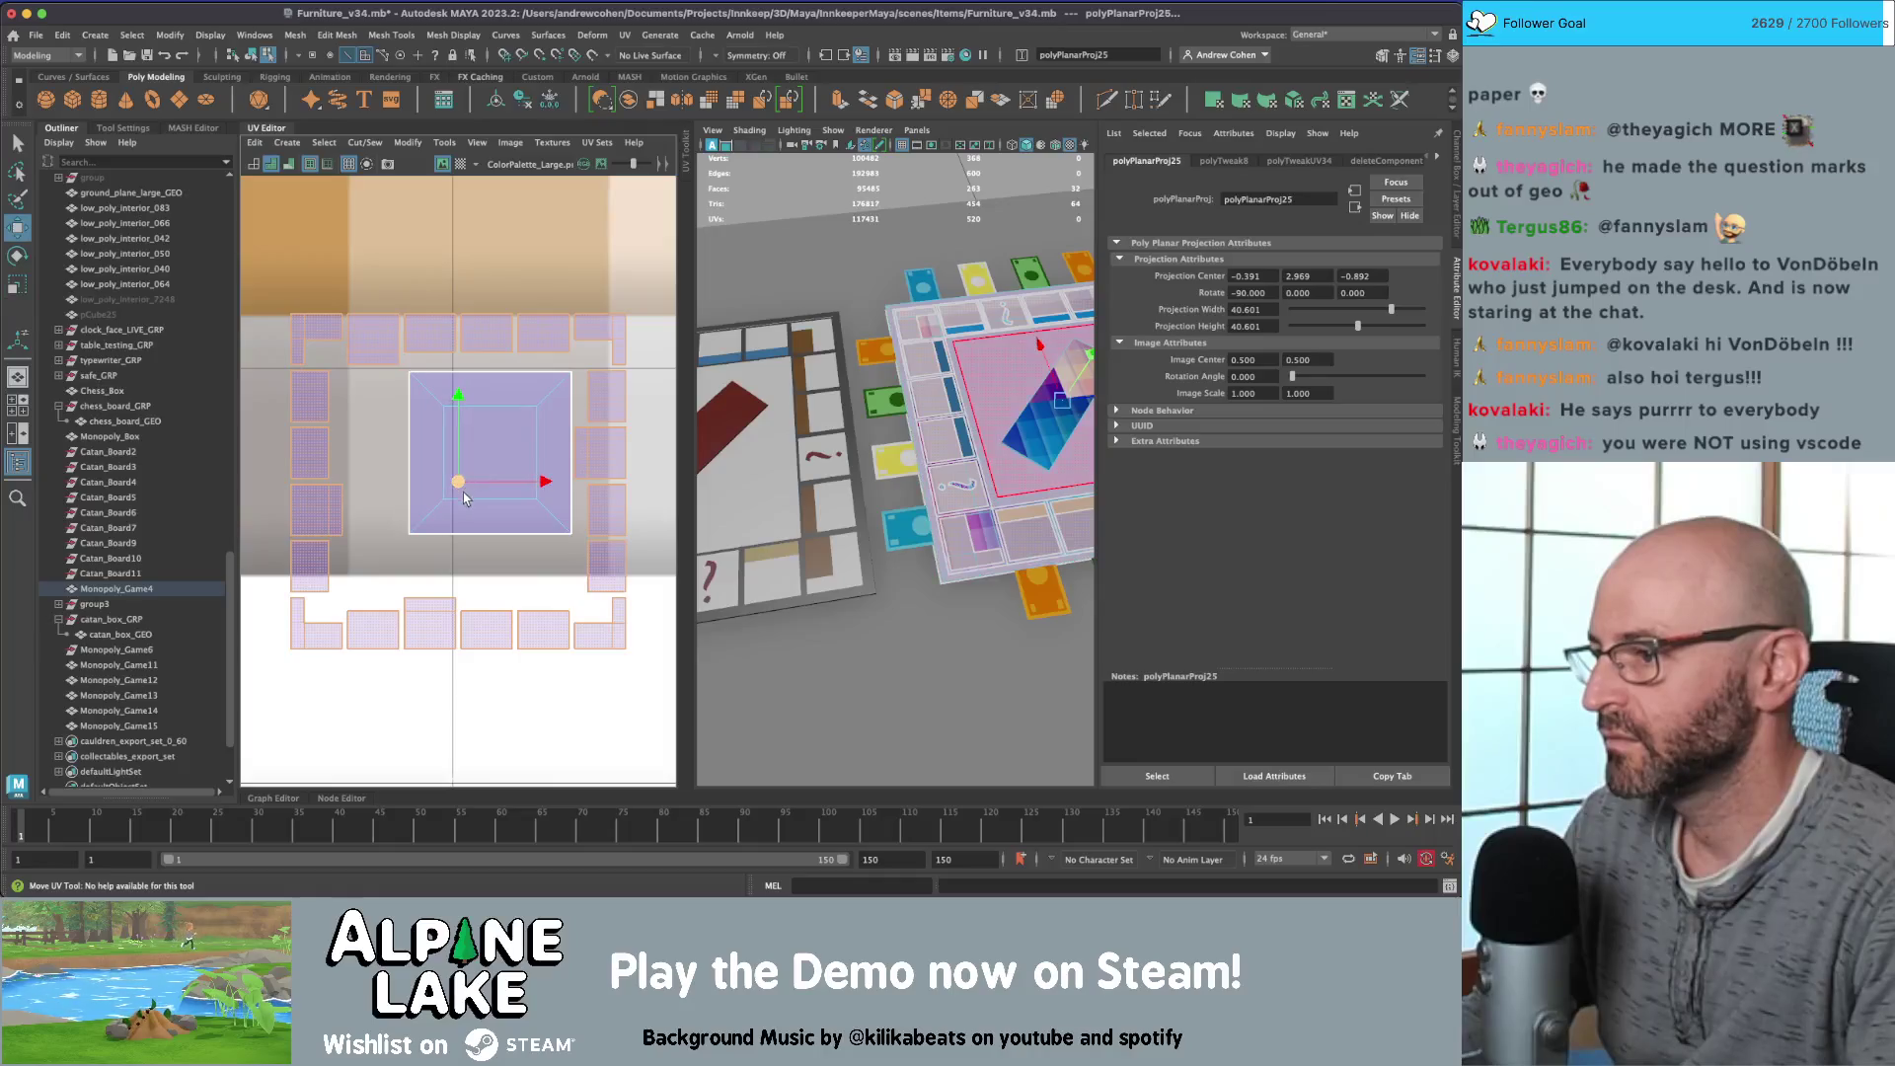
{"action": "left_click_drag", "start_coordinate": [464, 494], "coordinate": [457, 459]}
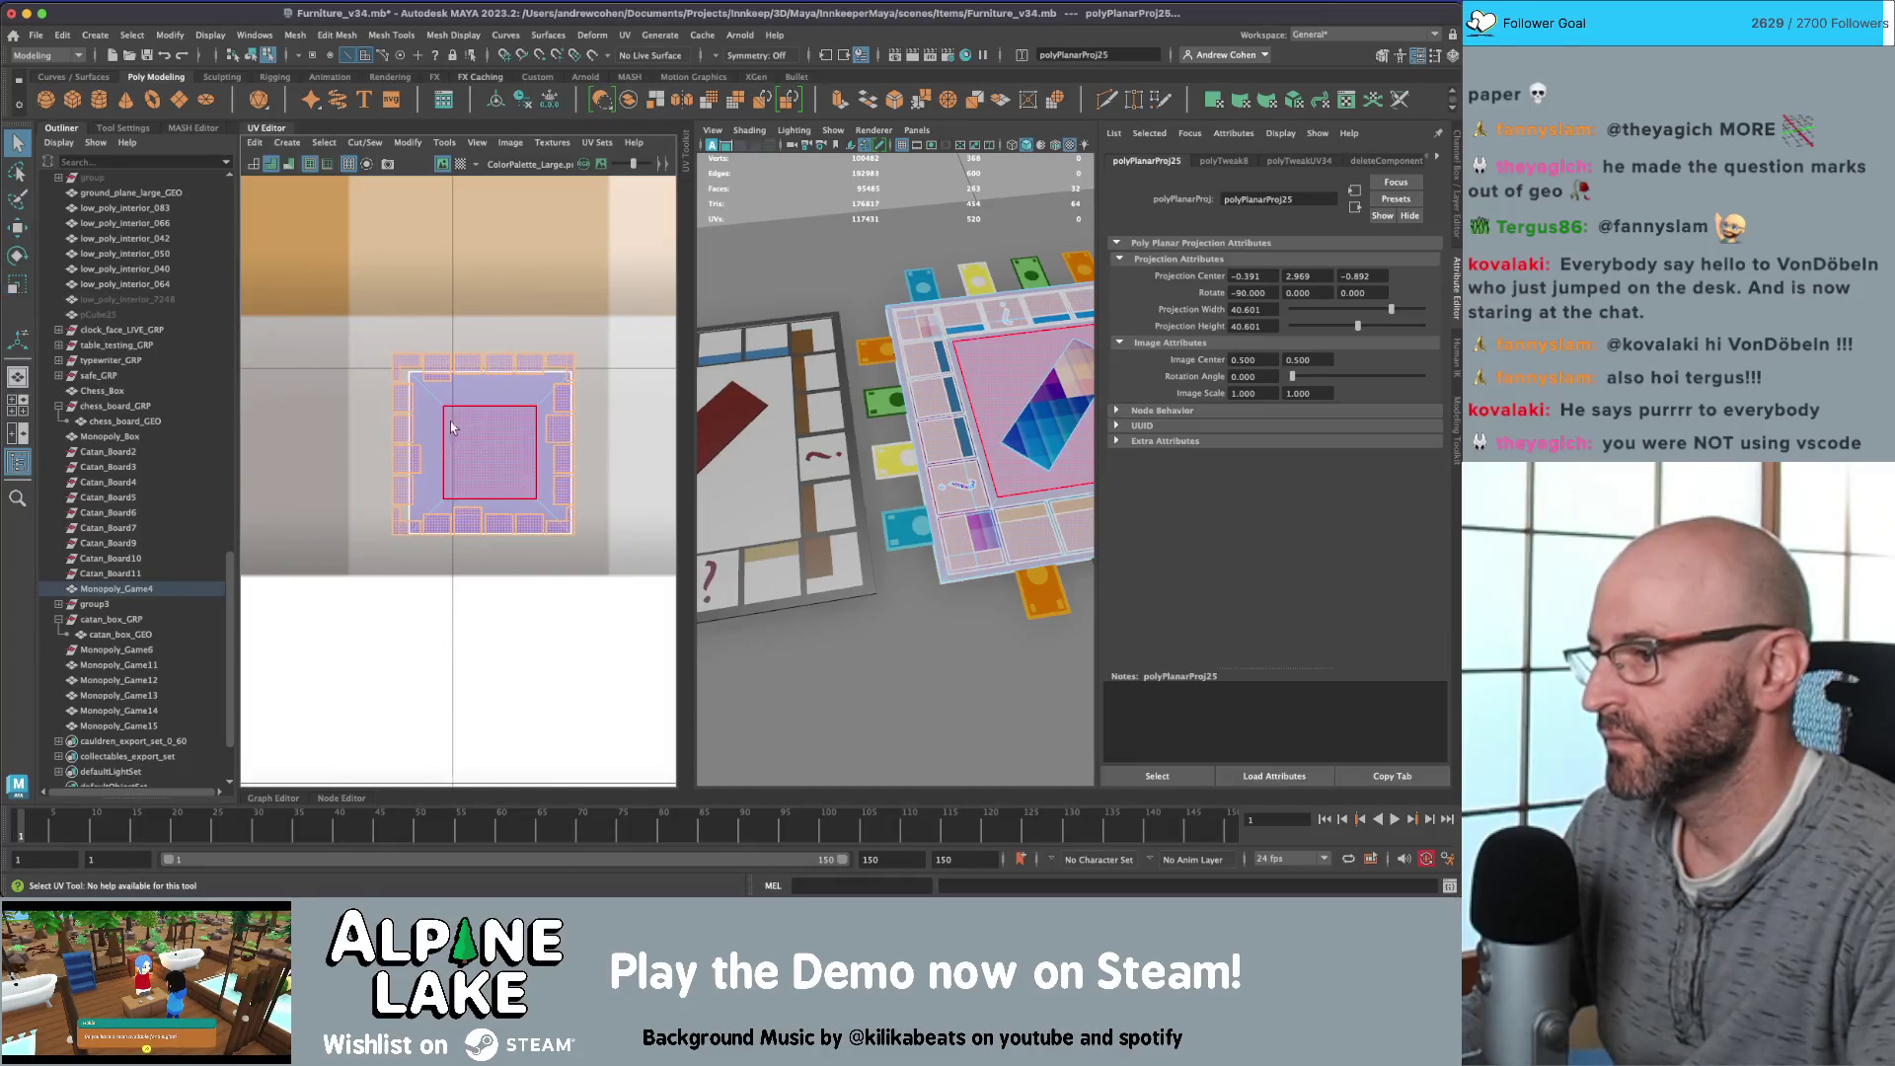
Step: Planar-project the board's centre strip face and shrink its UVs to a small square
{"action": "left_click", "coordinate": [473, 389]}
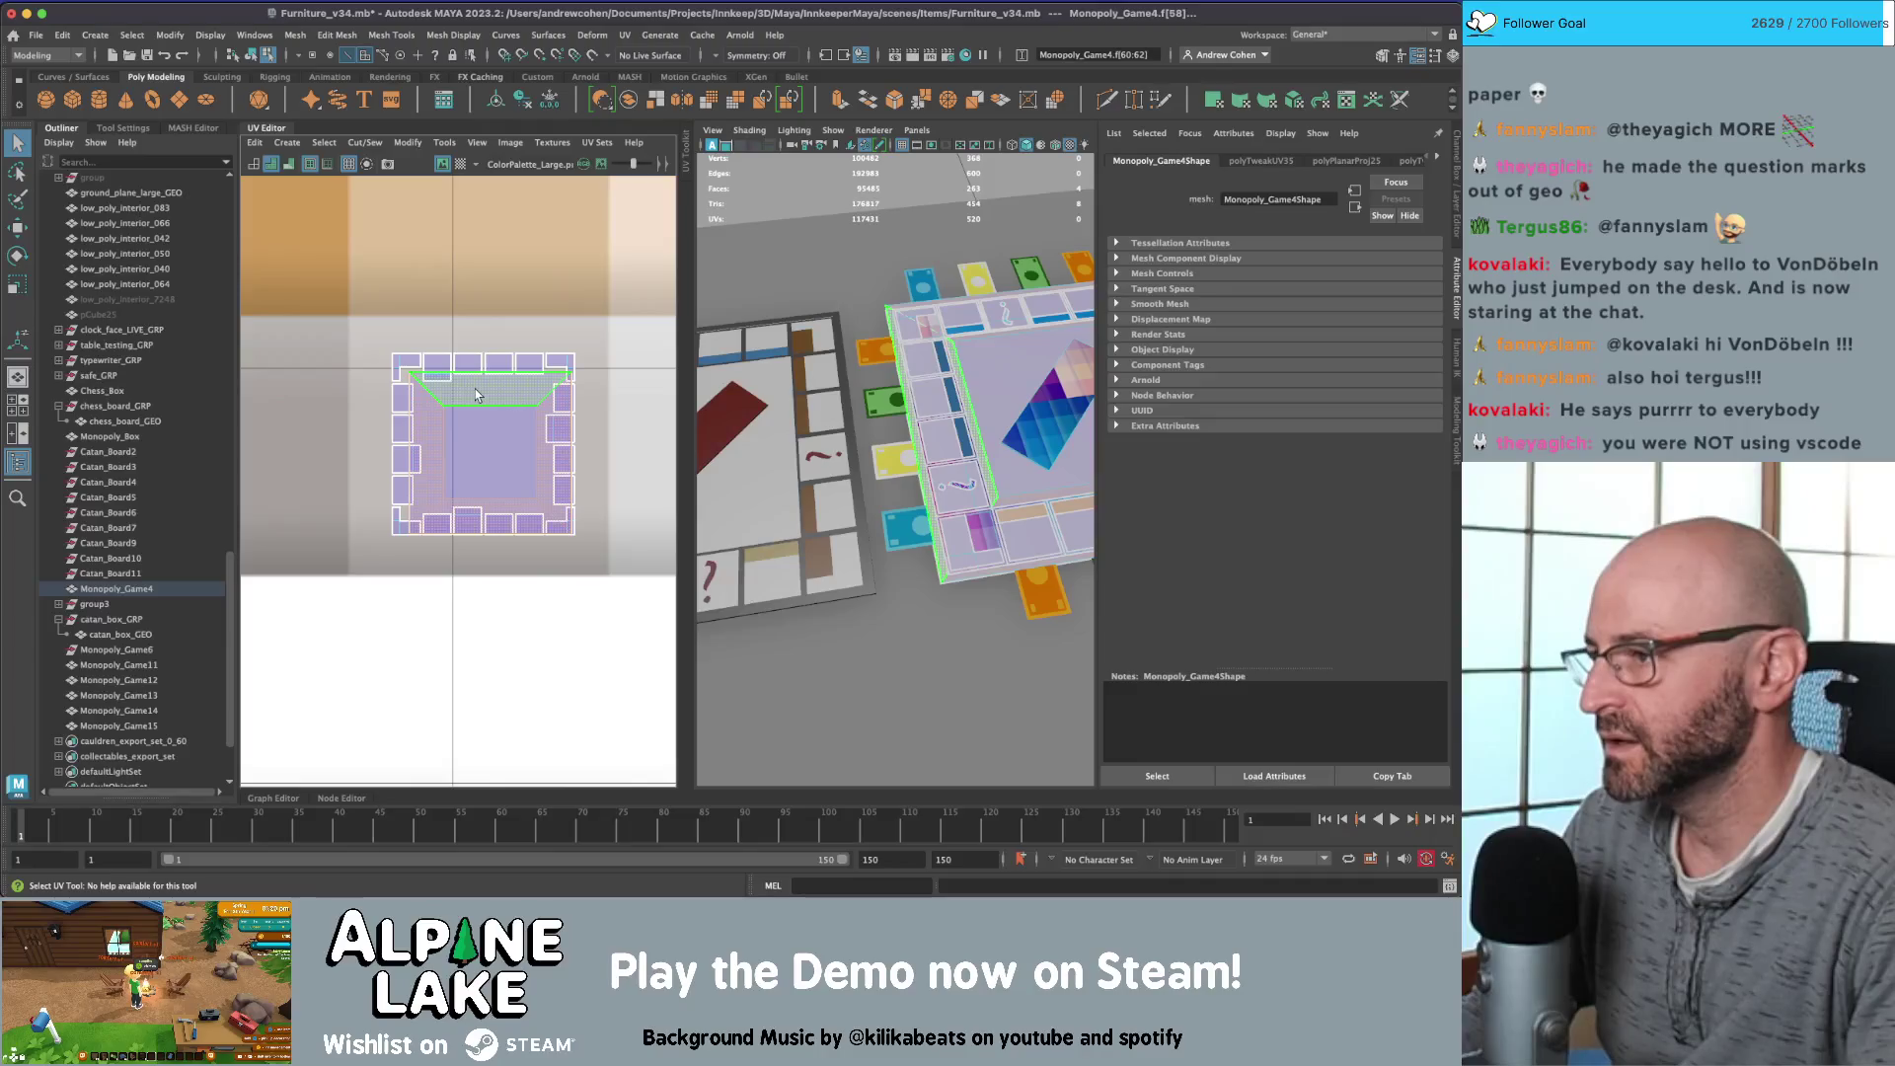
{"action": "left_click", "coordinate": [287, 142]}
{"action": "left_click", "coordinate": [317, 272]}
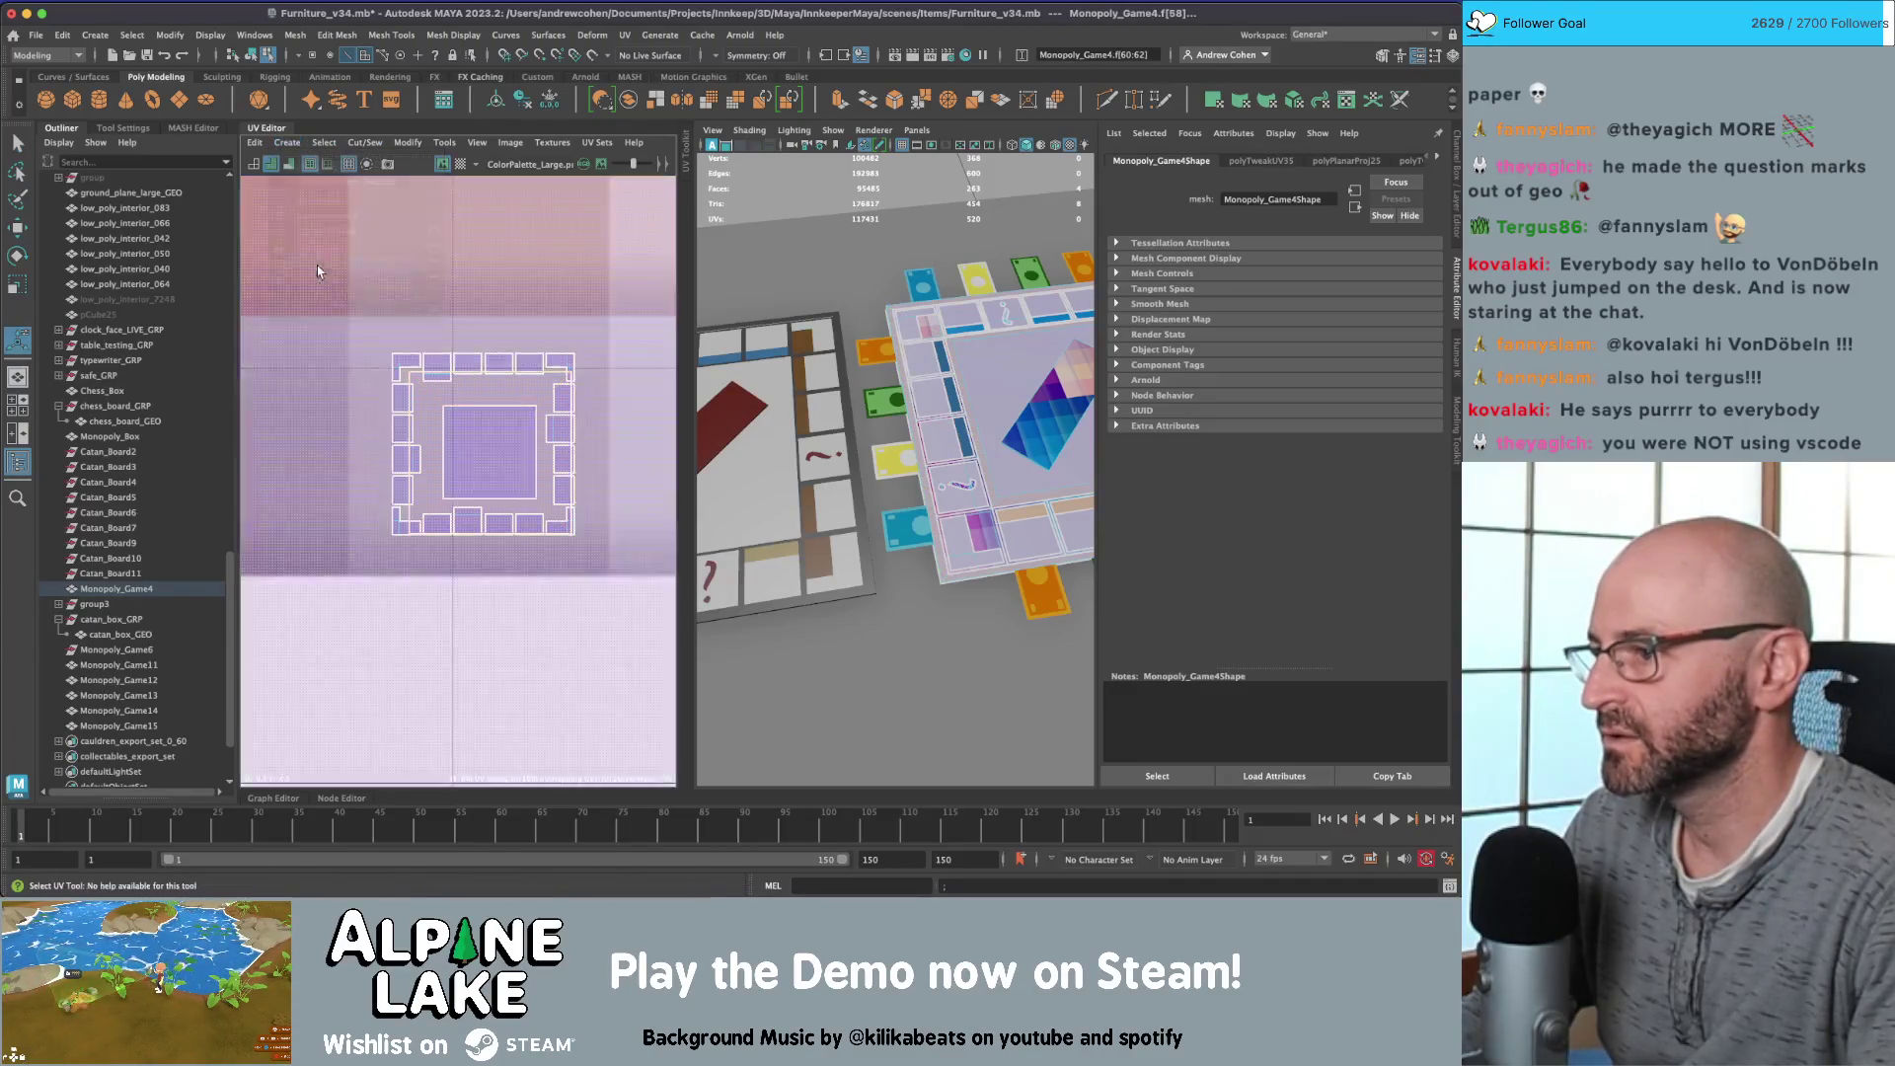
{"action": "key", "text": "r"}
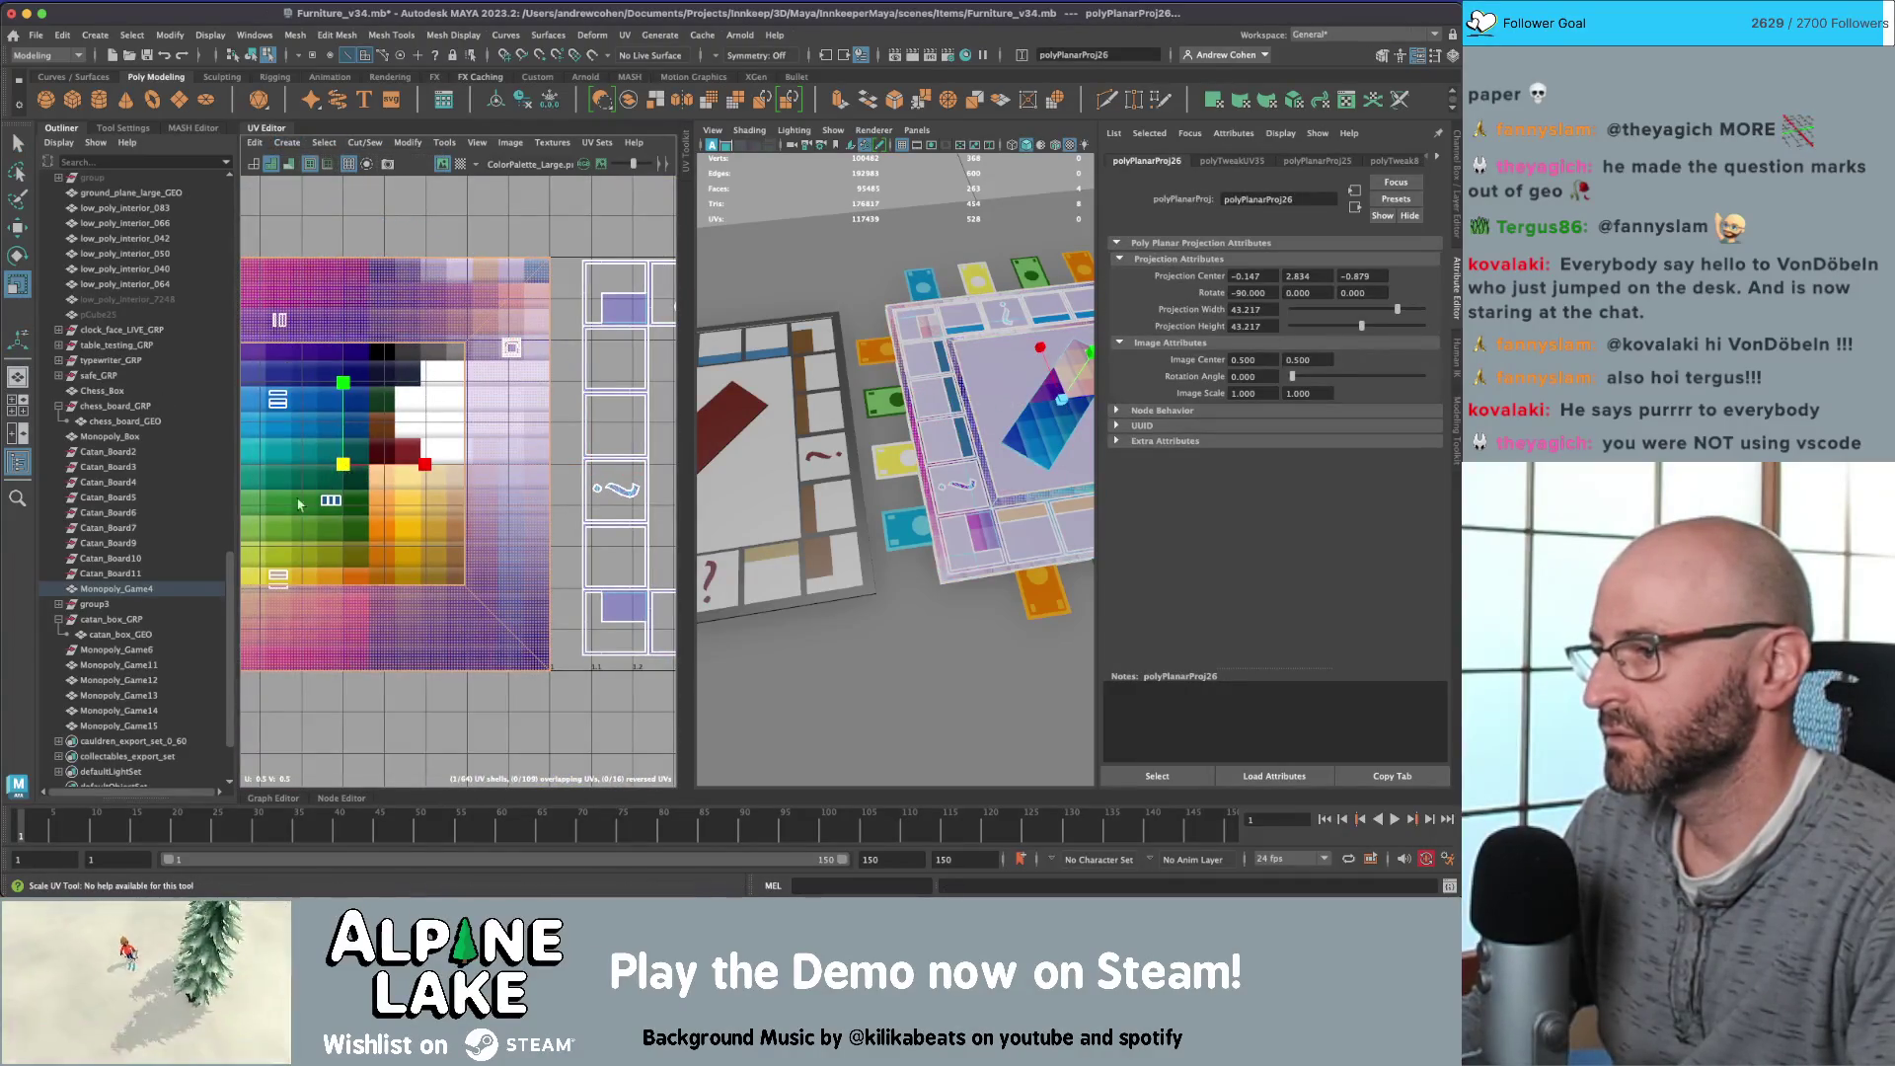
{"action": "mouse_move", "coordinate": [342, 464]}
{"action": "left_mouse_down"}
{"action": "mouse_move", "coordinate": [296, 464]}
{"action": "mouse_move", "coordinate": [420, 352]}
{"action": "left_mouse_up"}
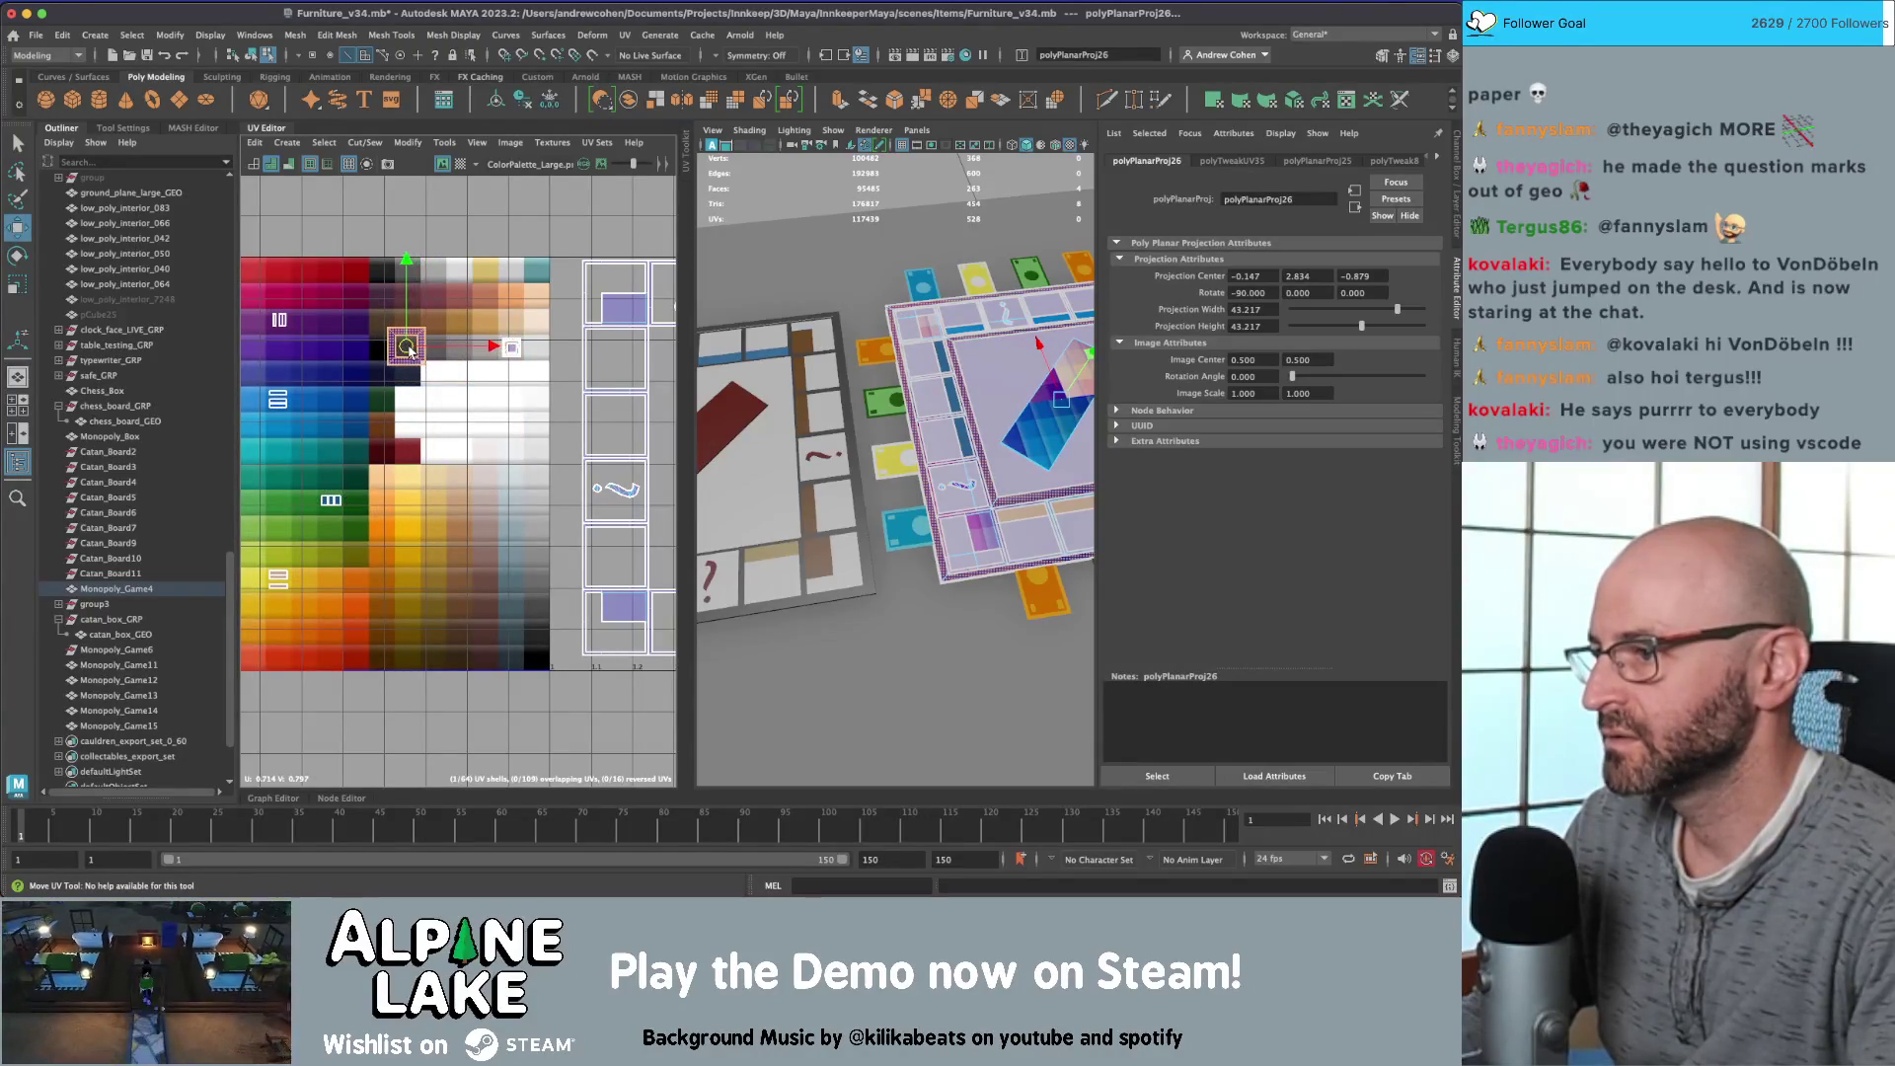
{"action": "key", "text": "r"}
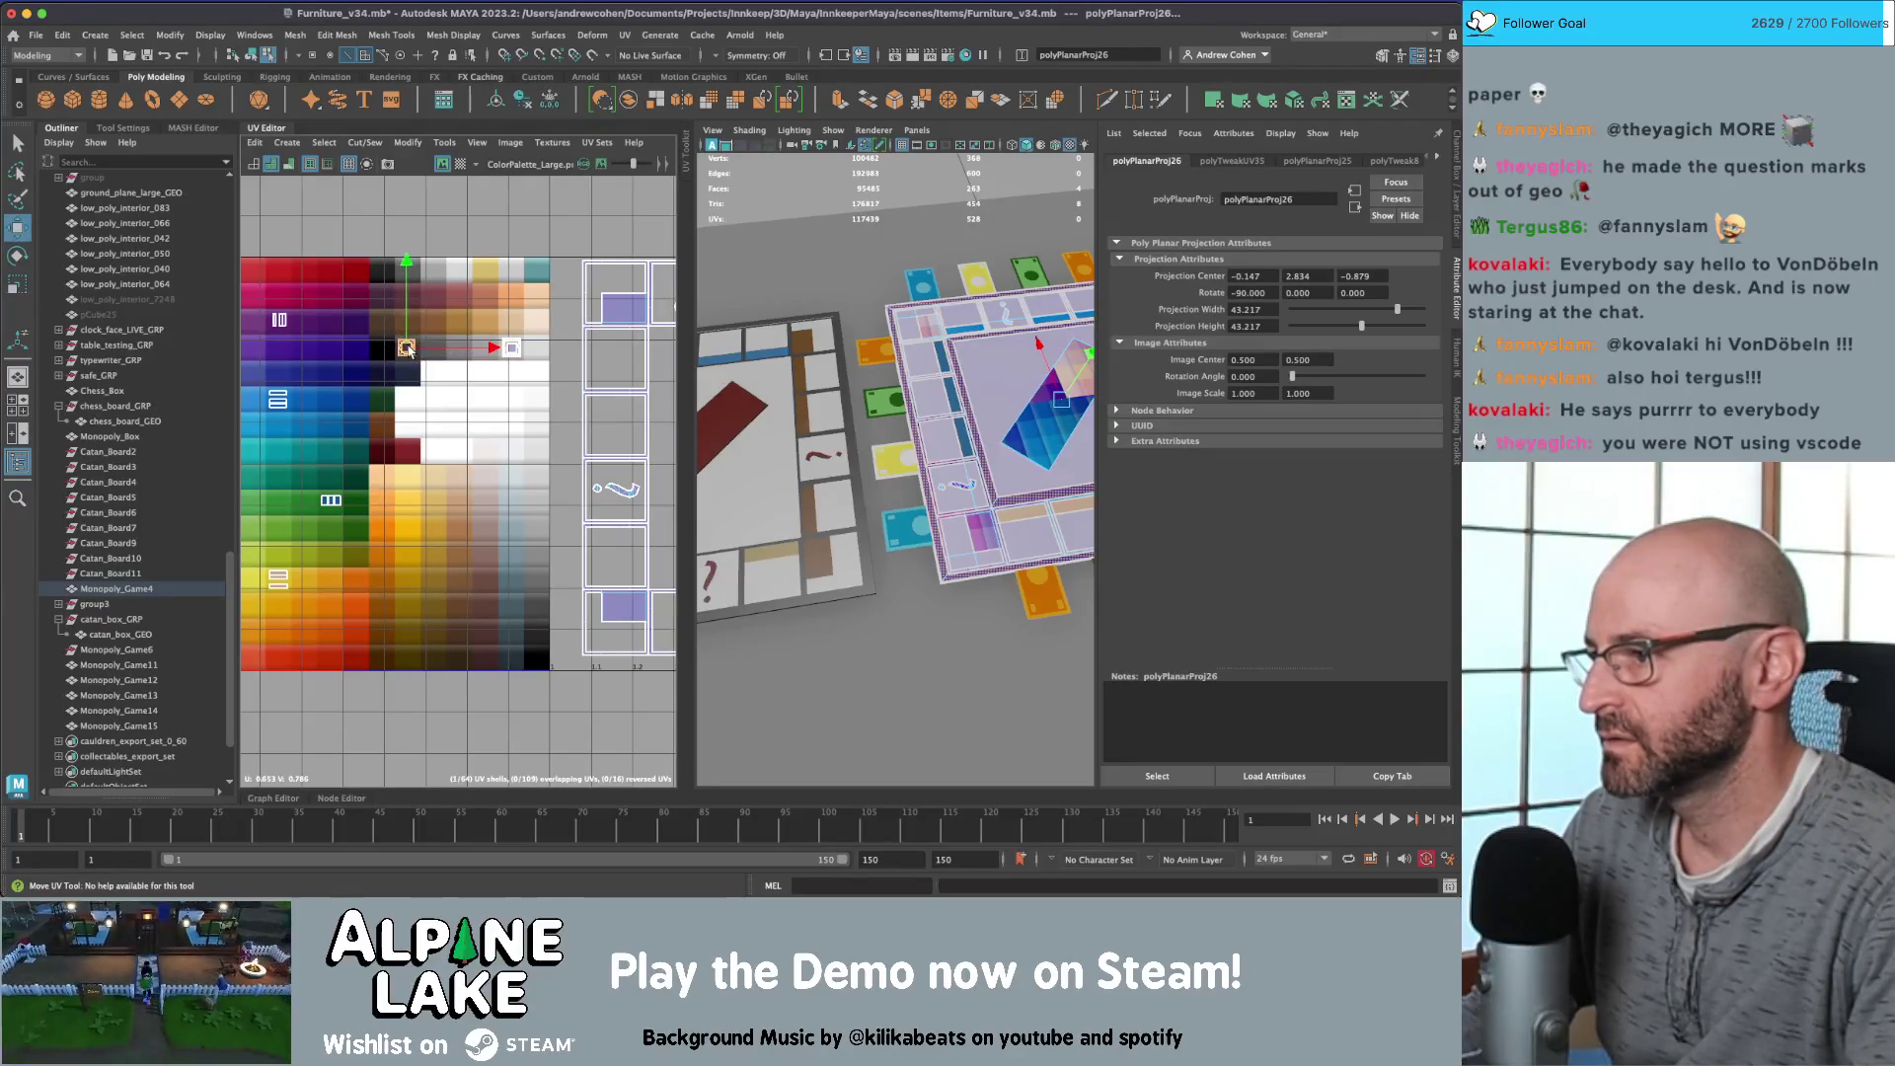
Step: Planar-project the next board face and move the pink UV shells onto the board layout
{"action": "left_click_drag", "start_coordinate": [888, 444], "coordinate": [849, 375], "text": "alt"}
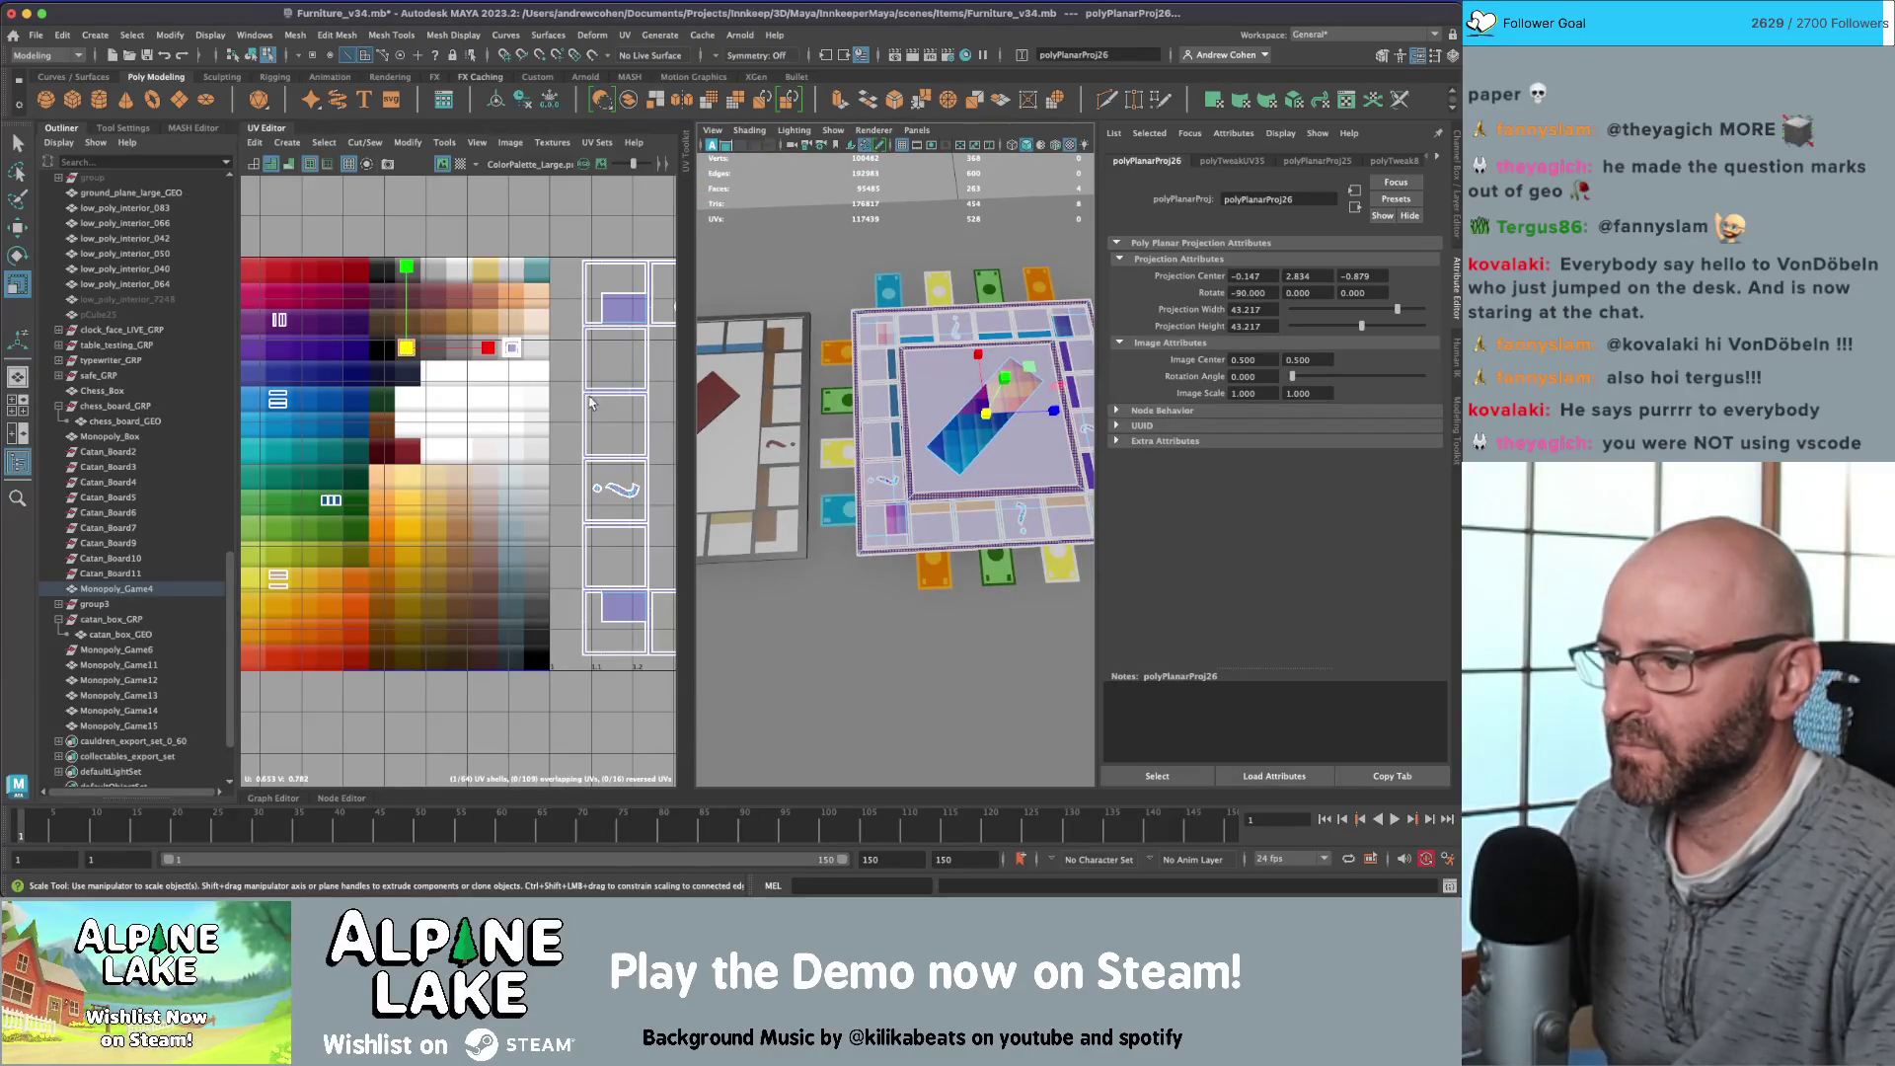
{"action": "scroll", "coordinate": [589, 402], "scroll_direction": "down", "scroll_amount": 2}
{"action": "middle_click_drag", "start_coordinate": [589, 401], "coordinate": [401, 359], "text": "alt"}
{"action": "key", "text": "q"}
{"action": "left_click", "coordinate": [616, 534]}
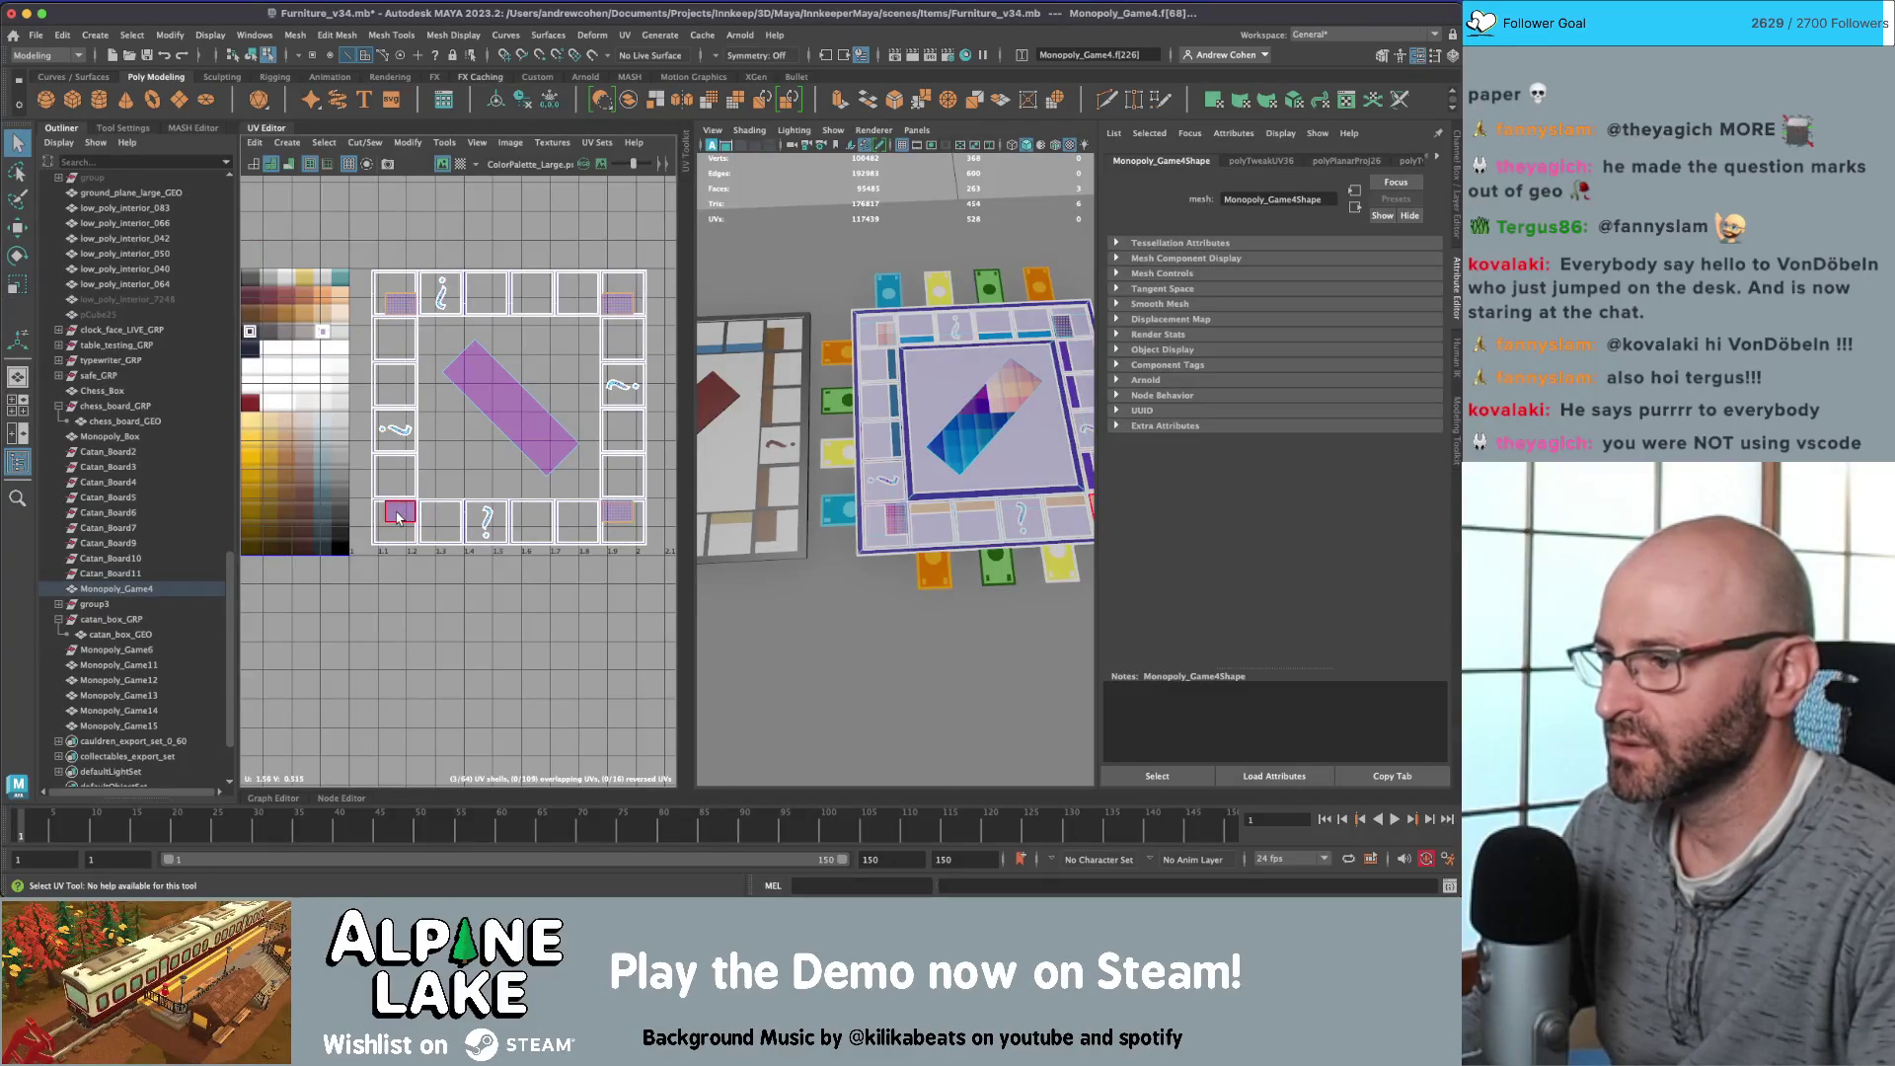
{"action": "right_click_drag", "start_coordinate": [397, 518], "coordinate": [414, 484], "text": "shift"}
{"action": "scroll", "coordinate": [444, 395], "scroll_direction": "down", "scroll_amount": 2}
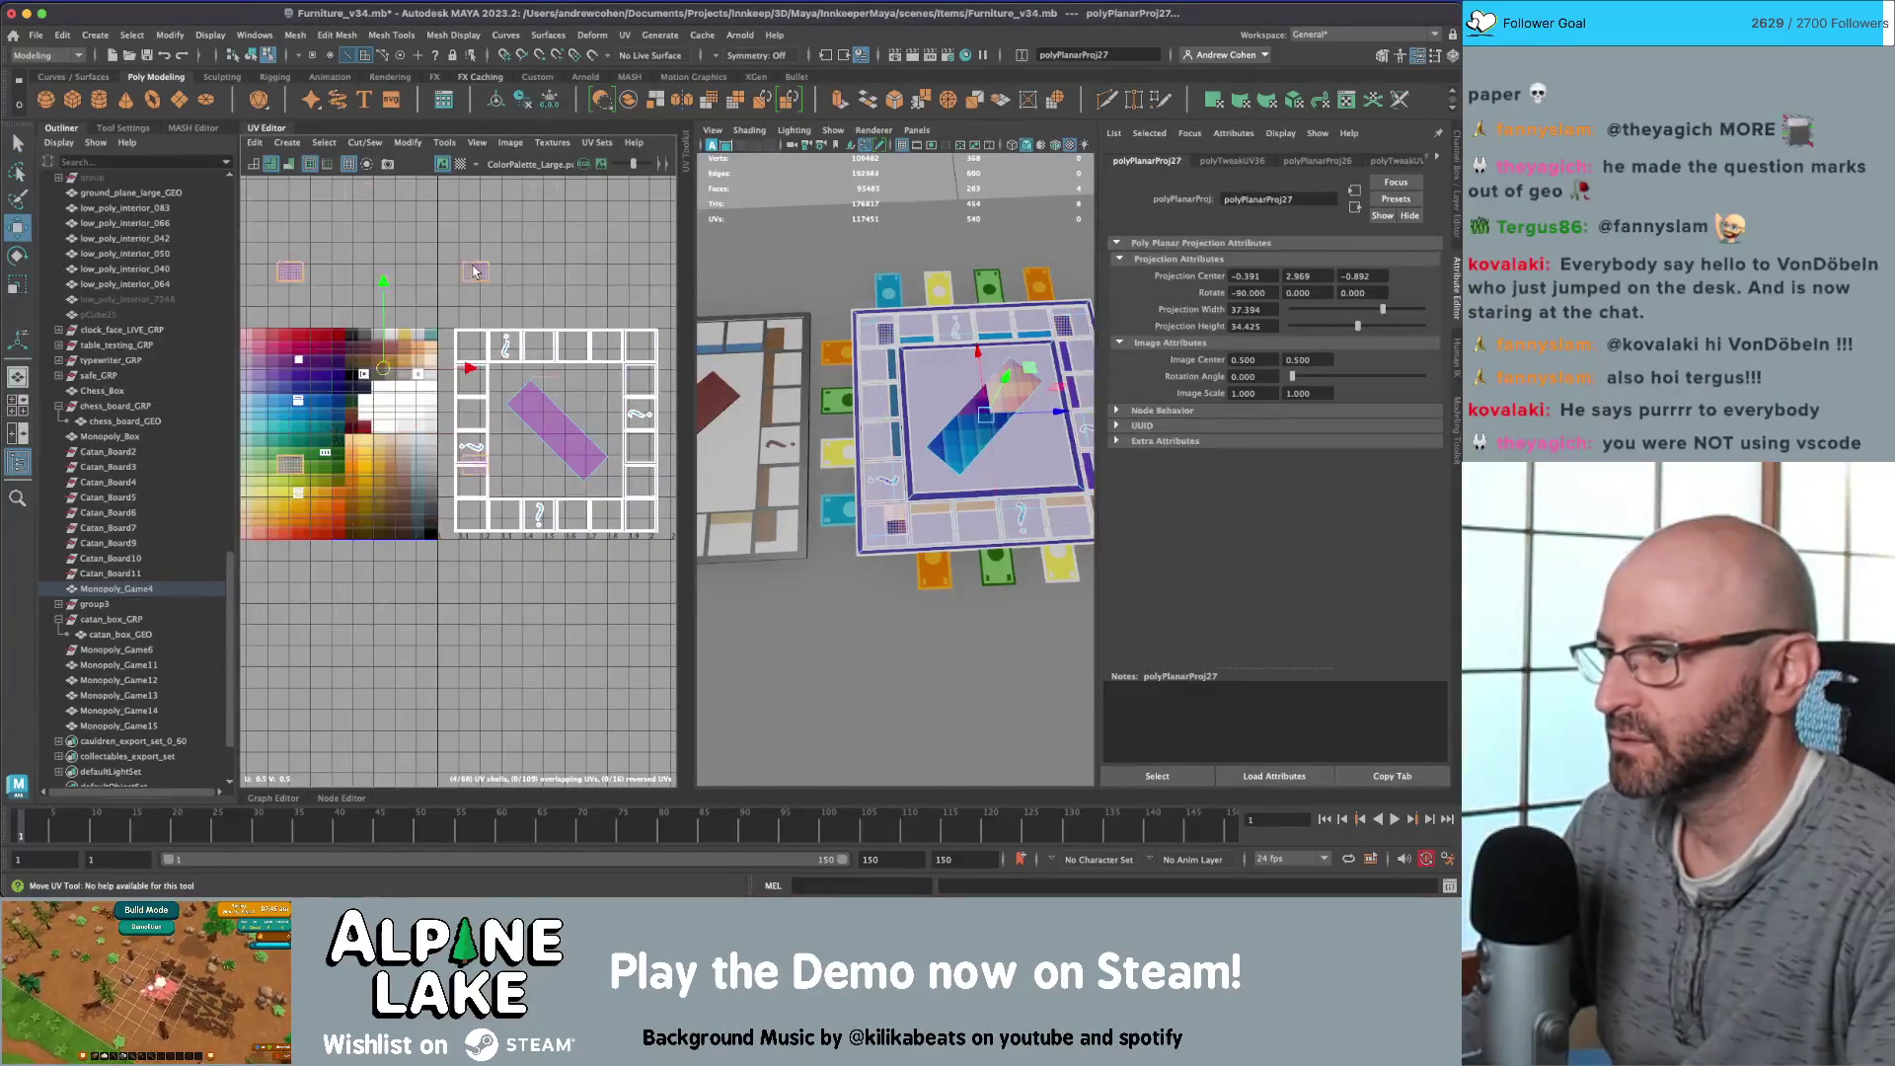
{"action": "middle_click_drag", "start_coordinate": [475, 272], "coordinate": [555, 228]}
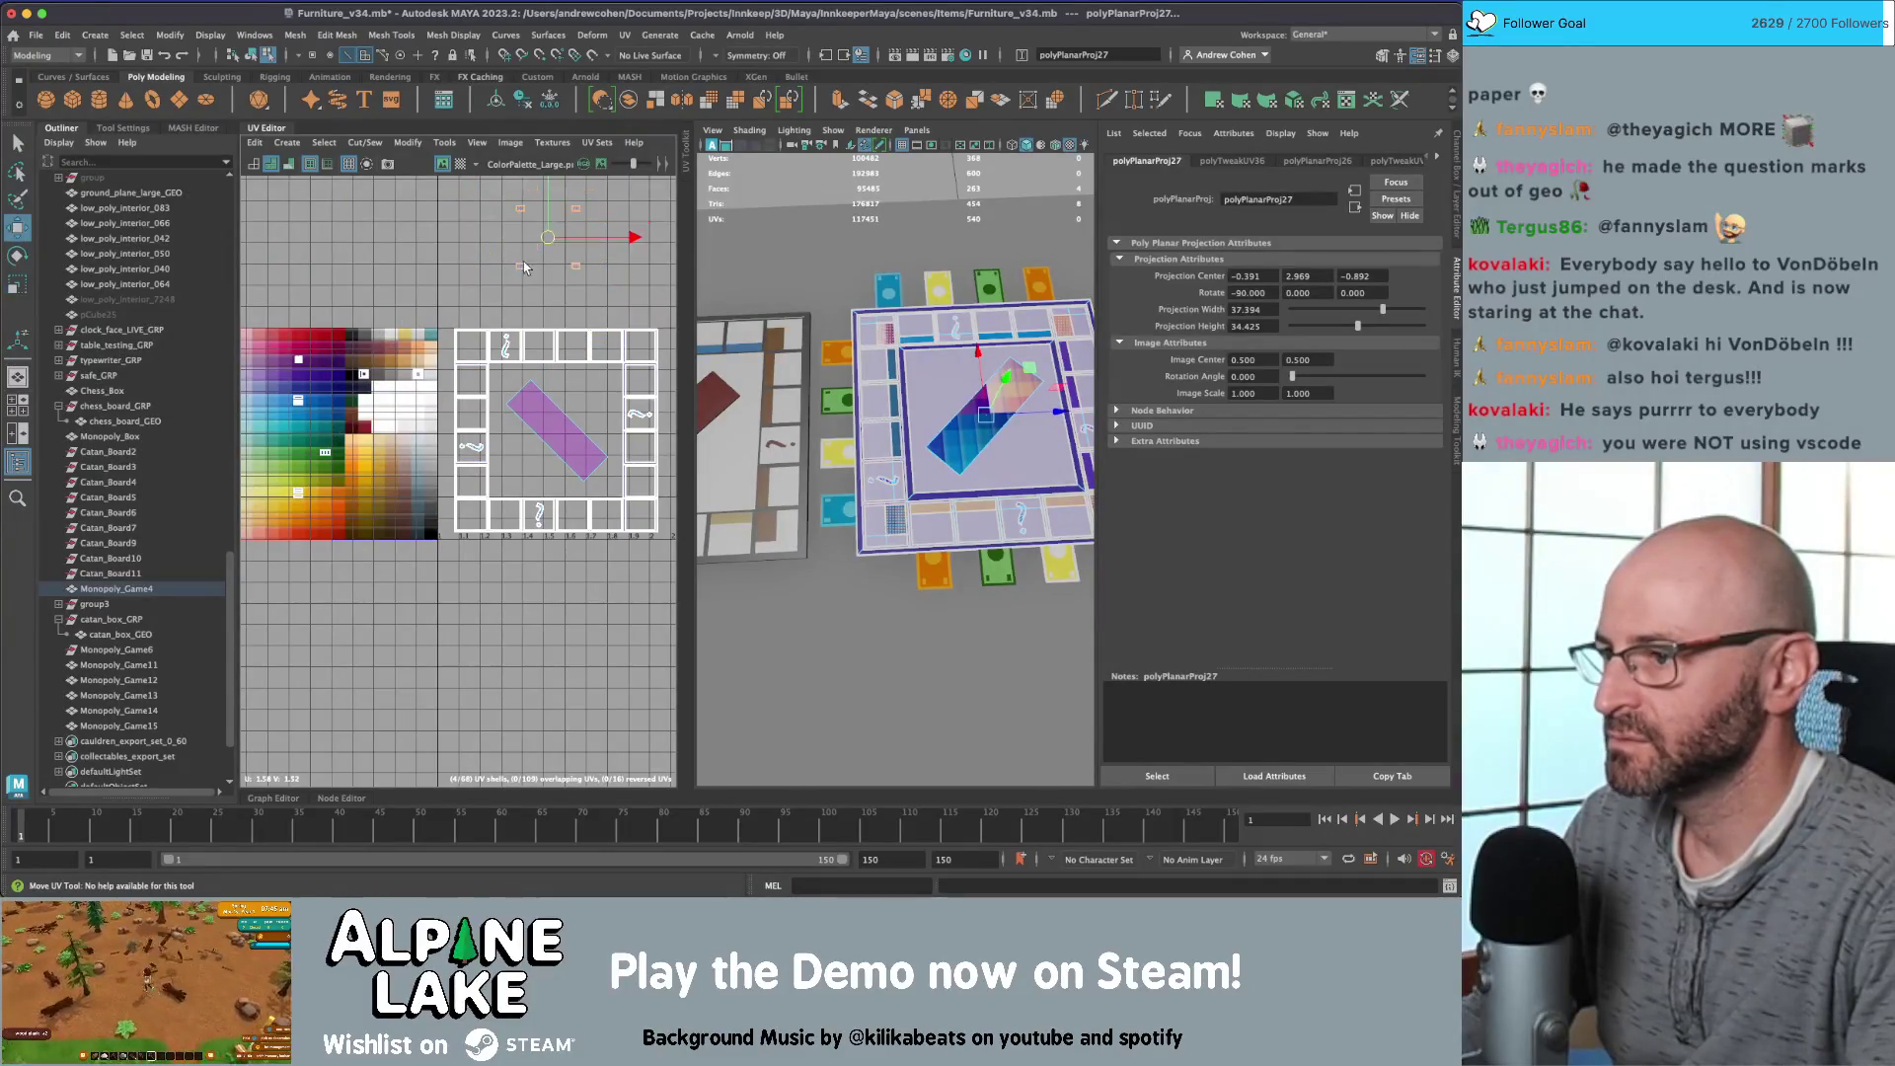
Step: Move the diagonal strip's UV shell onto a purple palette cell and scale it down
{"action": "left_click", "coordinate": [556, 431]}
{"action": "key", "text": "ctrl+z"}
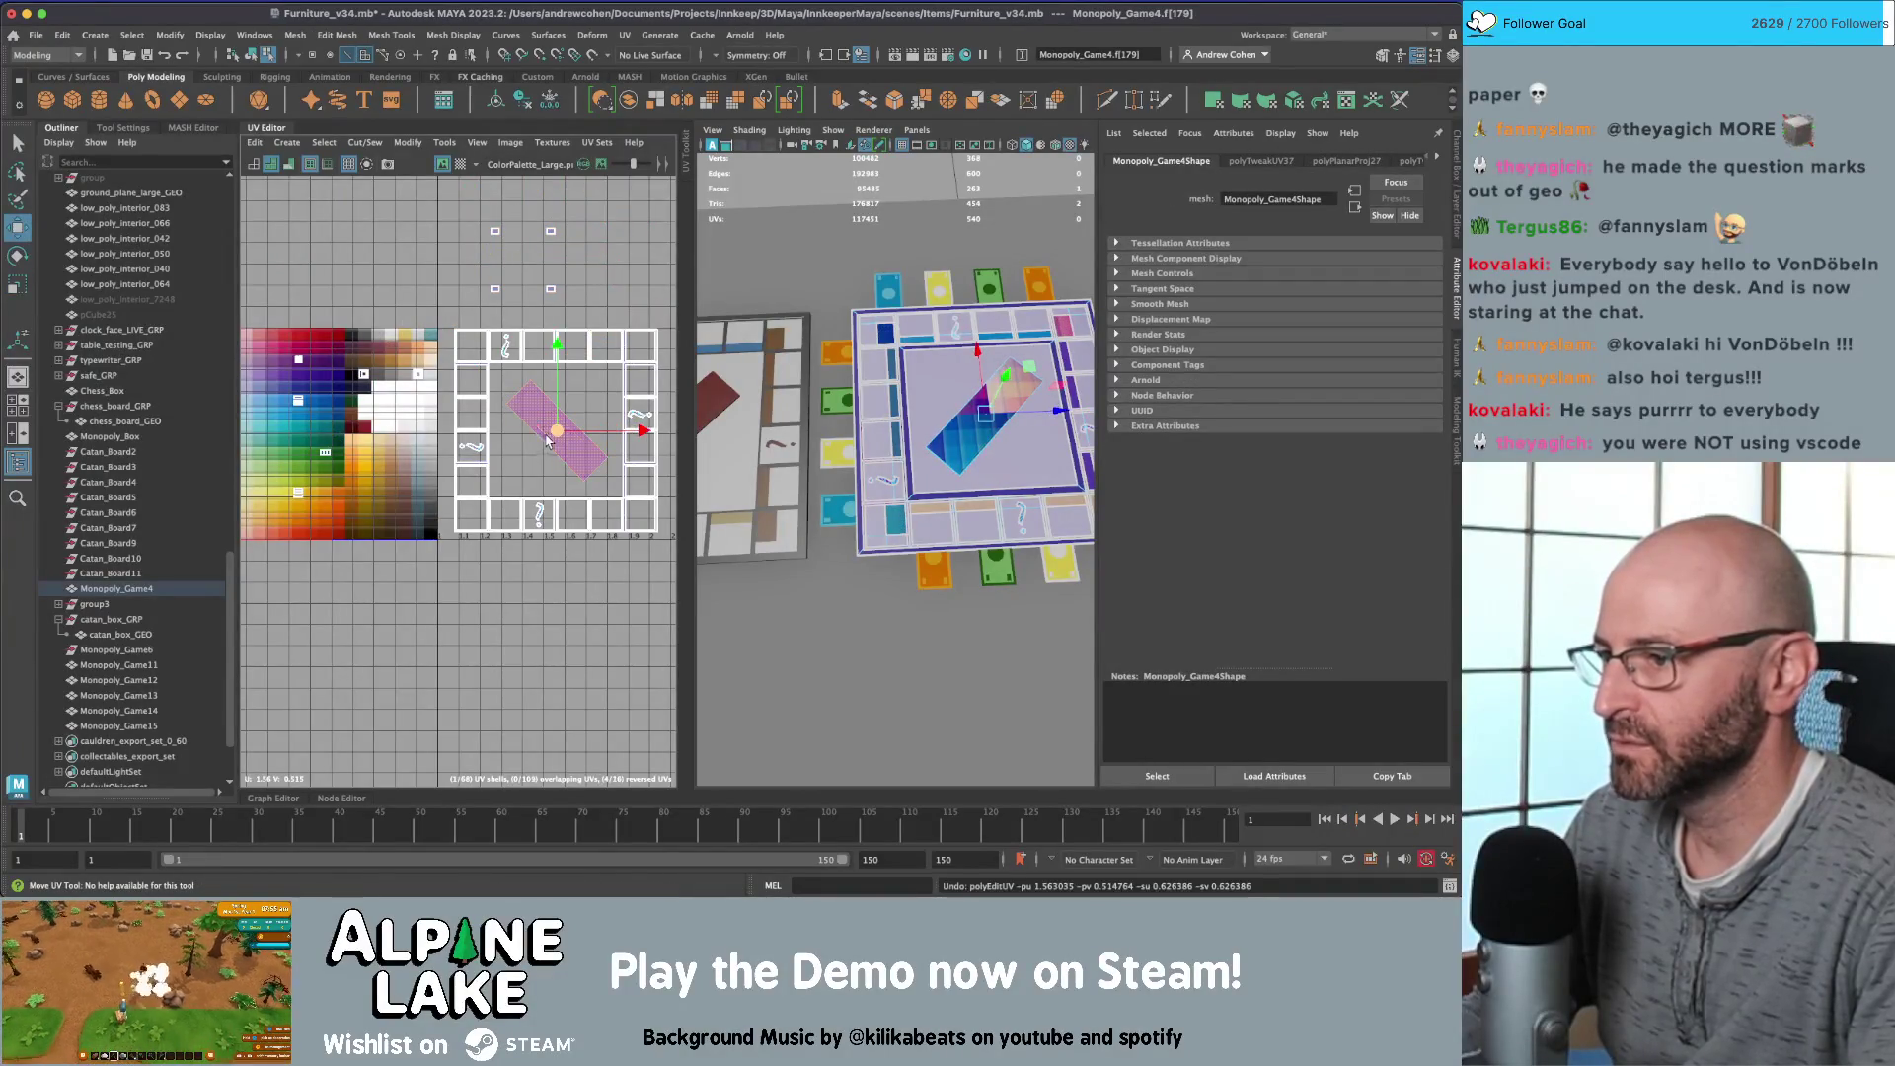
{"action": "left_click", "coordinate": [536, 416]}
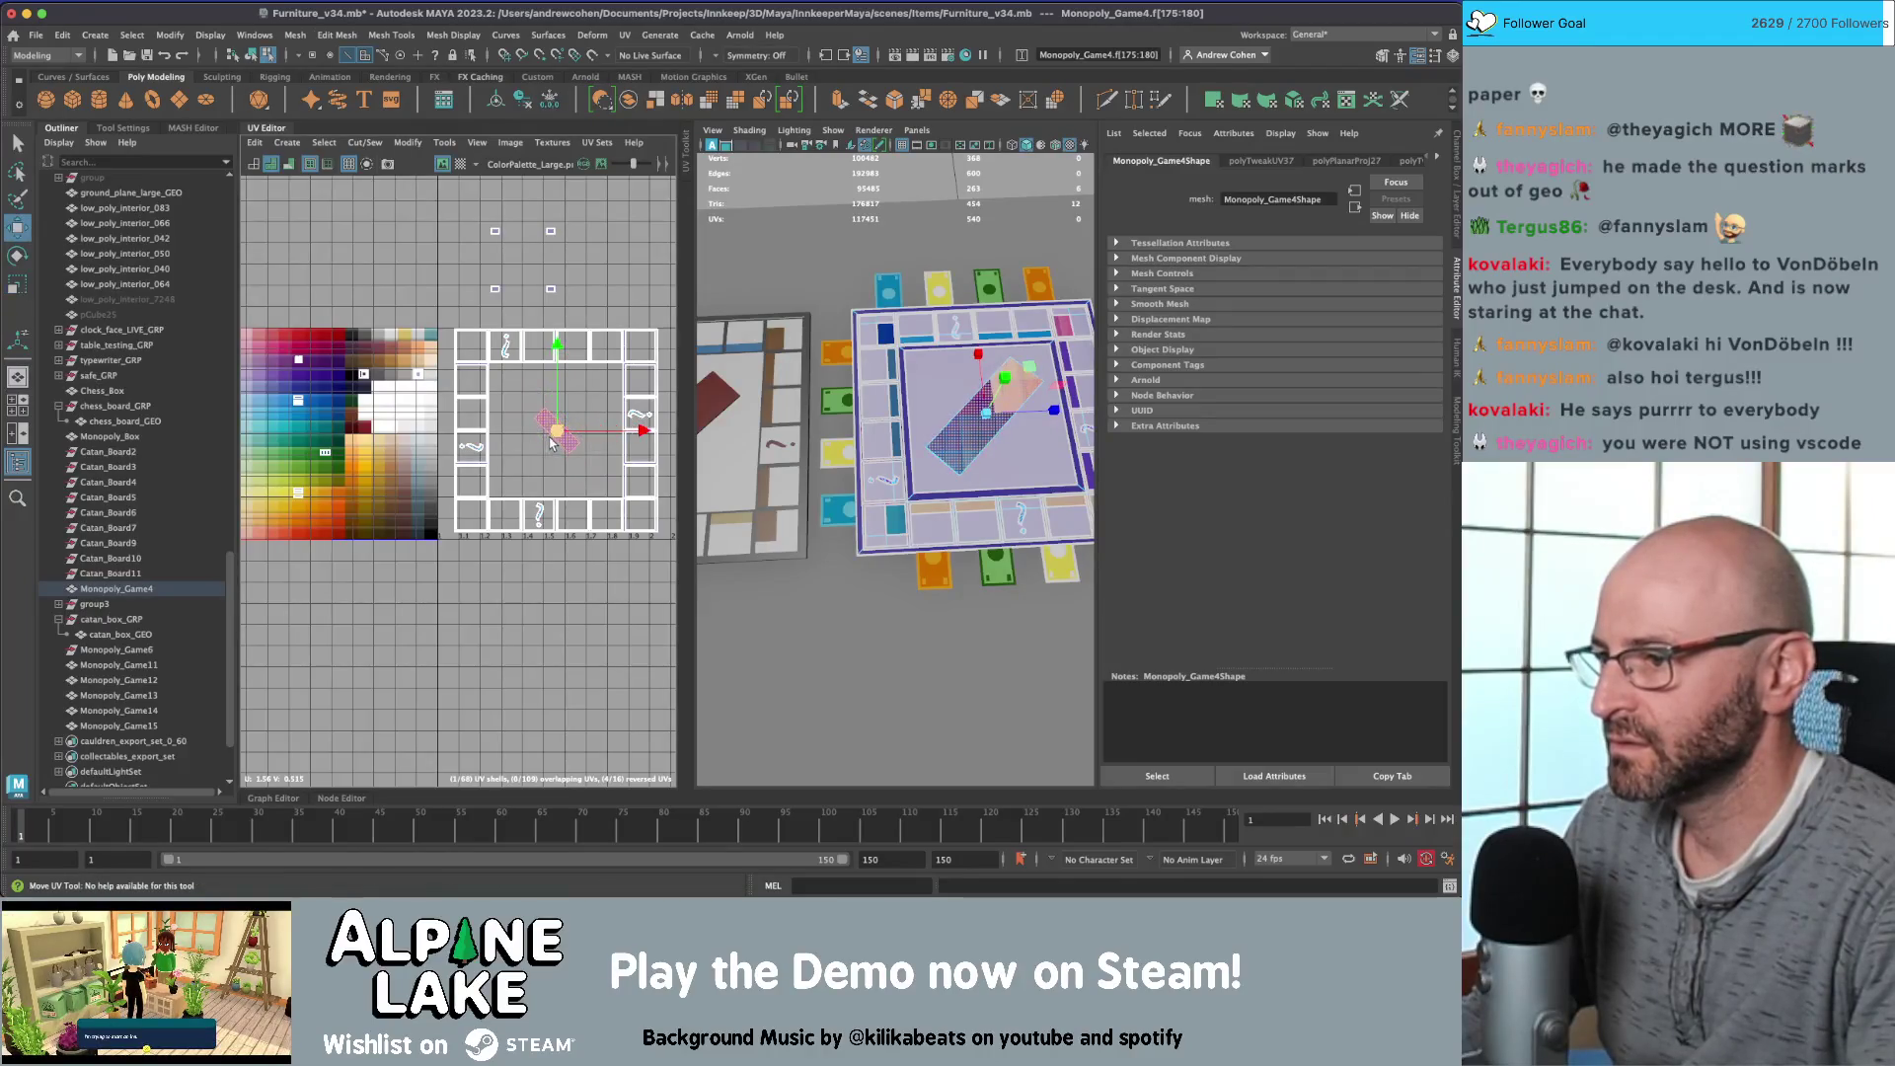
{"action": "mouse_move", "coordinate": [514, 444]}
{"action": "left_mouse_down"}
{"action": "mouse_move", "coordinate": [370, 475]}
{"action": "mouse_move", "coordinate": [335, 440]}
{"action": "mouse_move", "coordinate": [444, 474]}
{"action": "mouse_move", "coordinate": [424, 477]}
{"action": "left_mouse_up"}
{"action": "key", "text": "r"}
{"action": "key", "text": "f"}
{"action": "scroll", "coordinate": [552, 394], "scroll_direction": "down", "scroll_amount": 5}
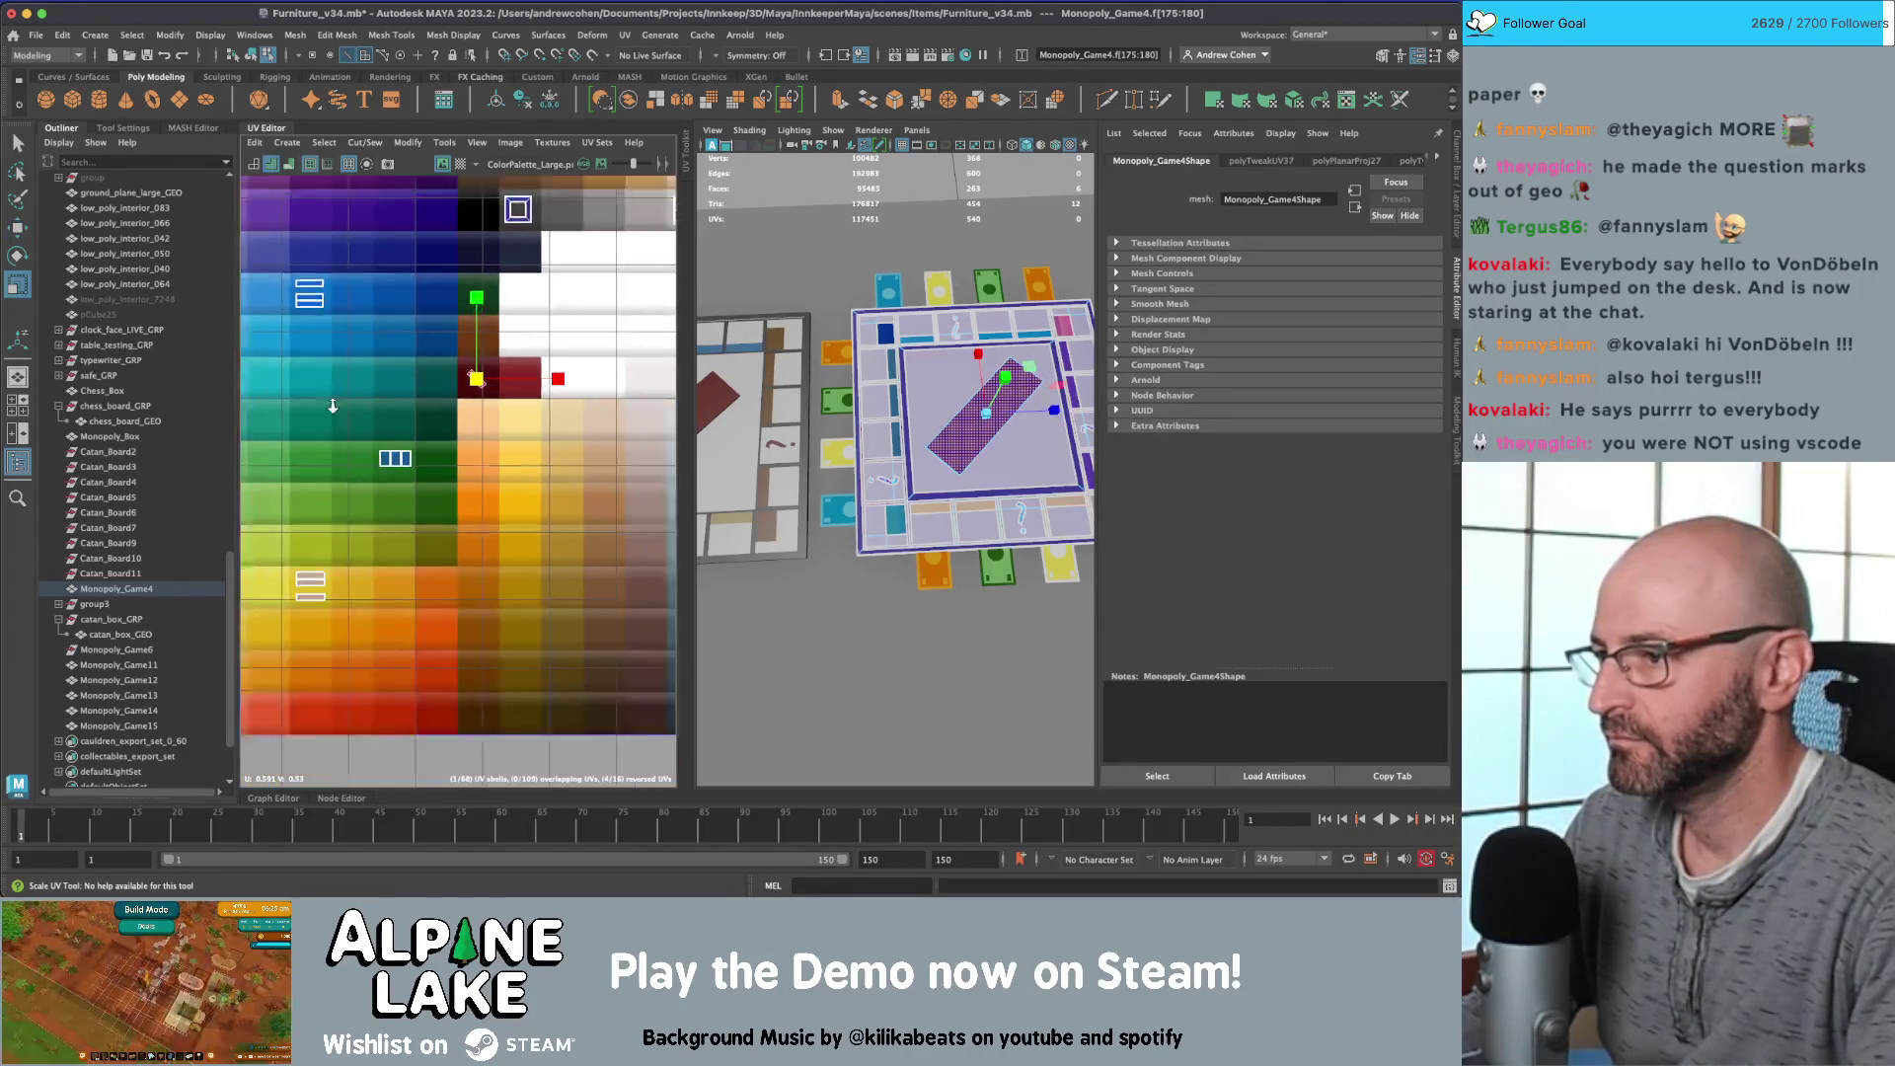
{"action": "middle_click_drag", "start_coordinate": [563, 391], "coordinate": [354, 301], "text": "alt"}
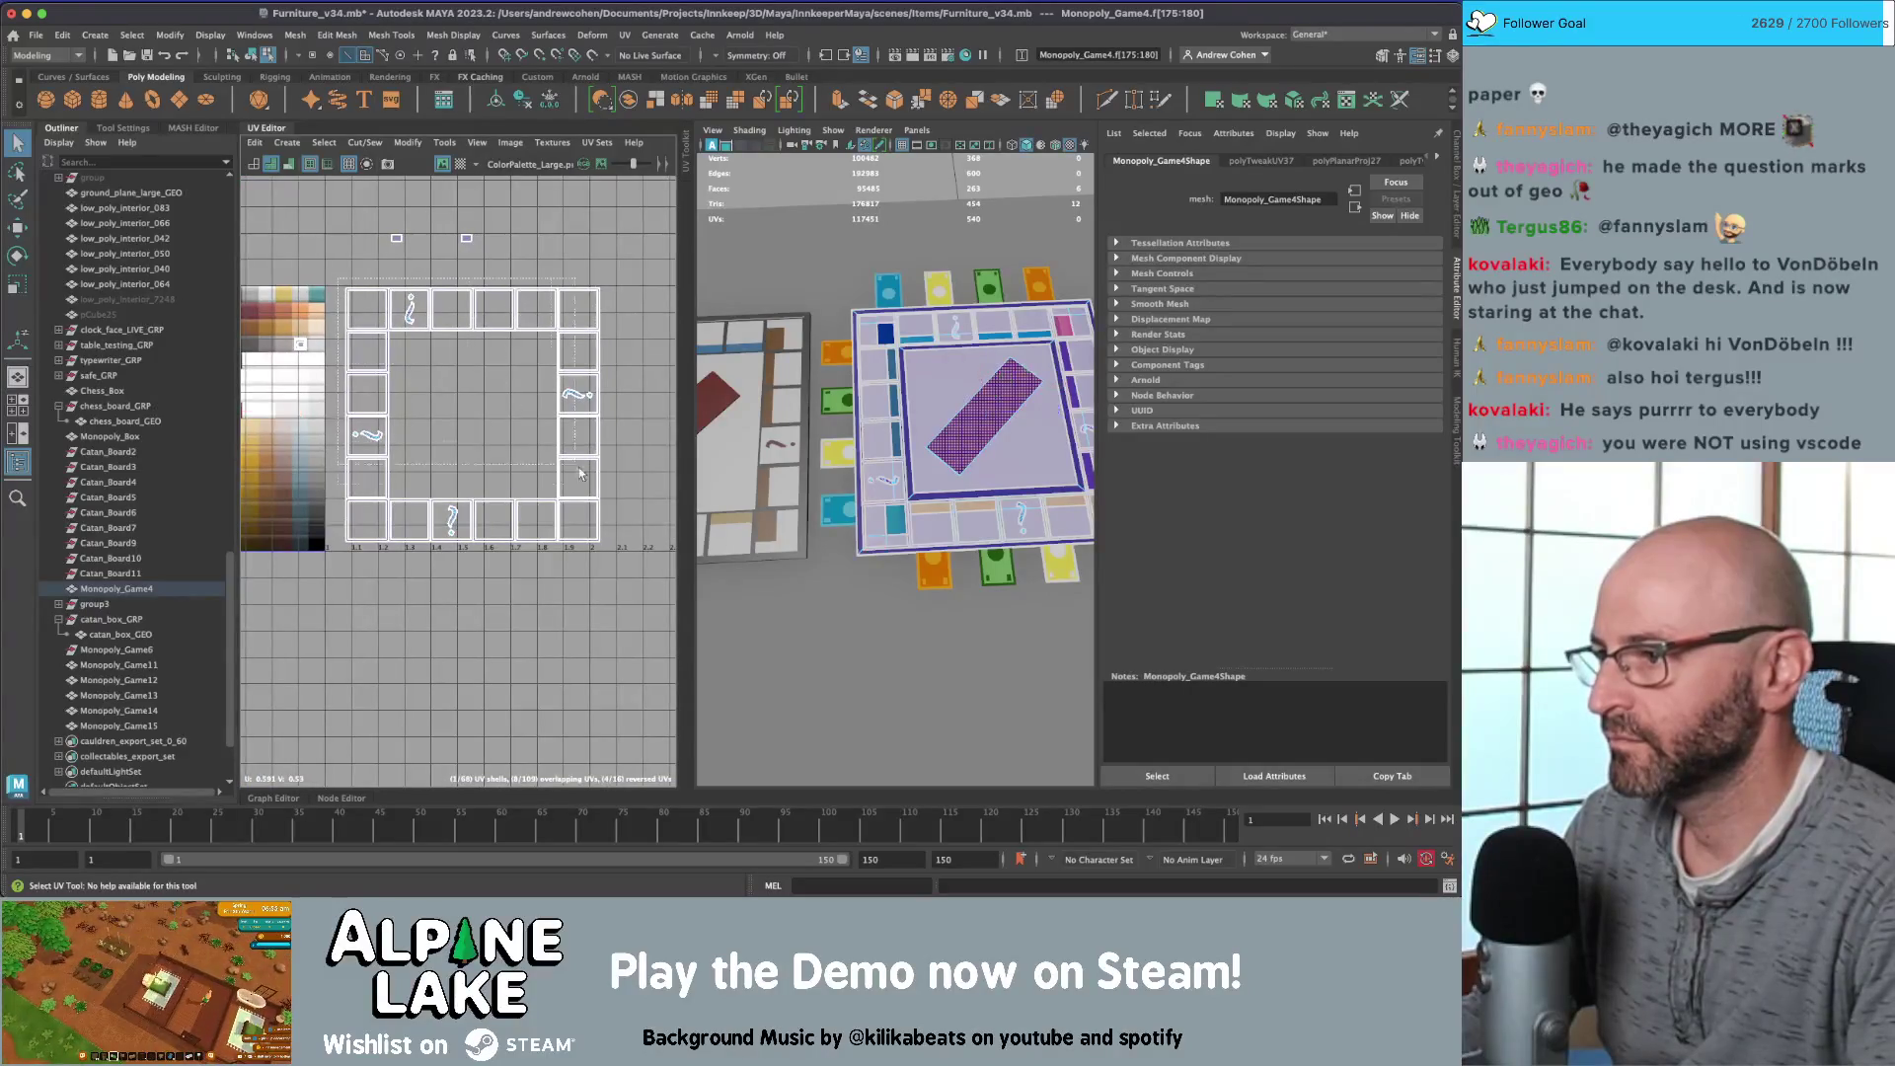
Step: Pick a right-side border shell and switch the UV selection to Face mode
{"action": "left_click_drag", "start_coordinate": [580, 474], "coordinate": [631, 514]}
{"action": "left_click", "coordinate": [596, 421]}
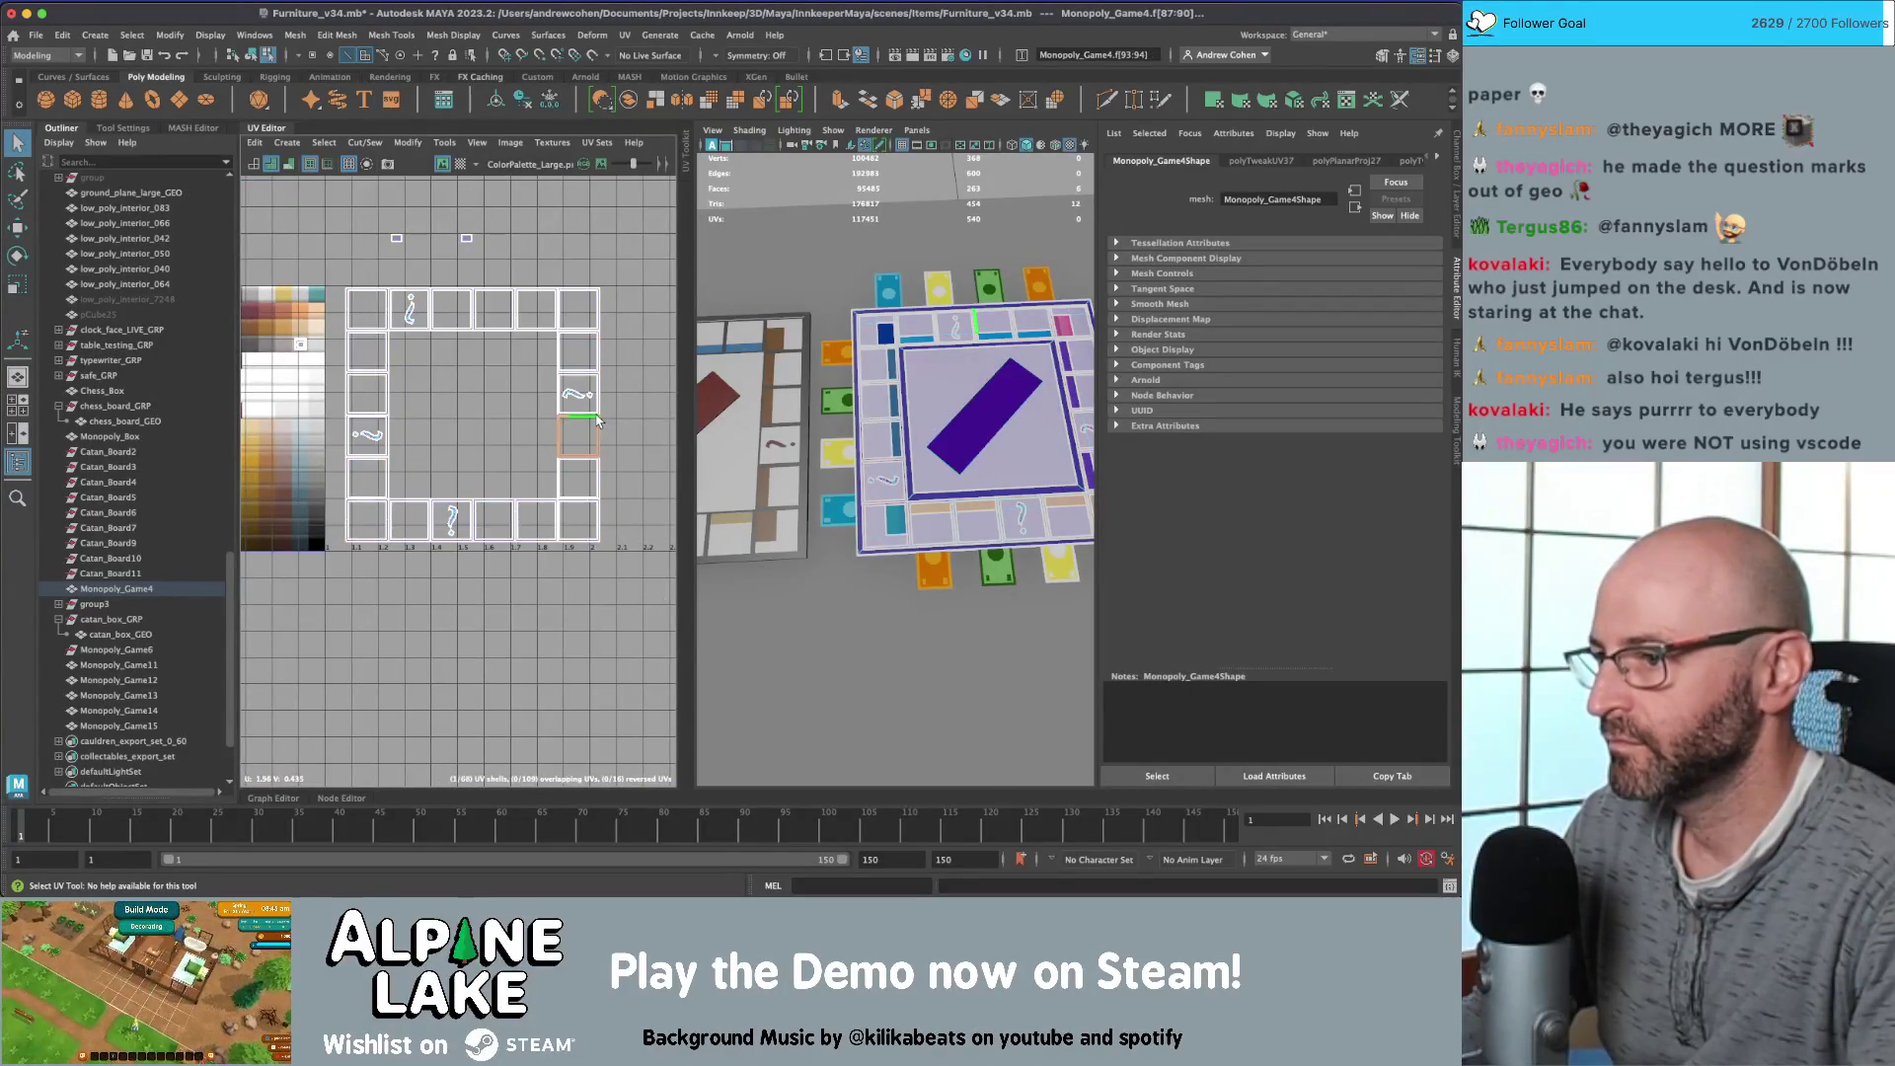
{"action": "key", "text": "ctrl+z"}
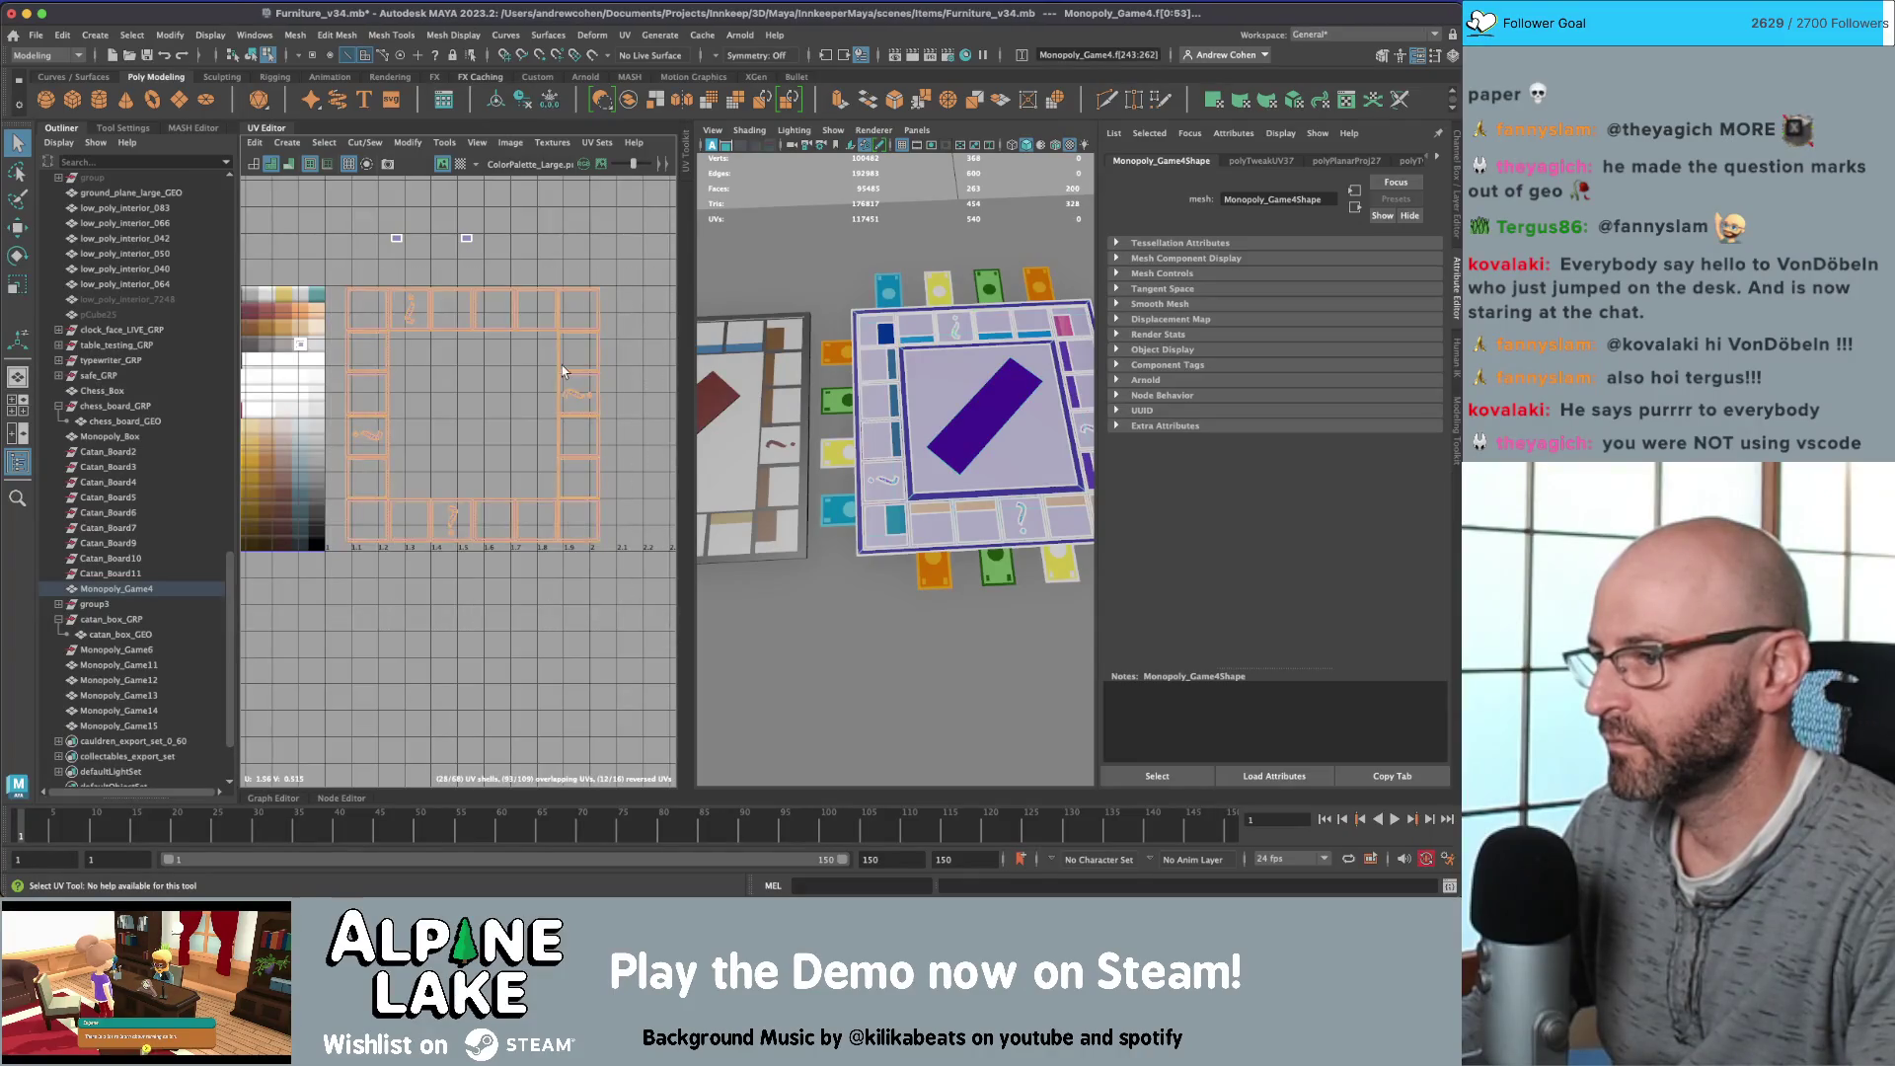
{"action": "left_click", "coordinate": [589, 403]}
{"action": "right_click", "coordinate": [592, 403]}
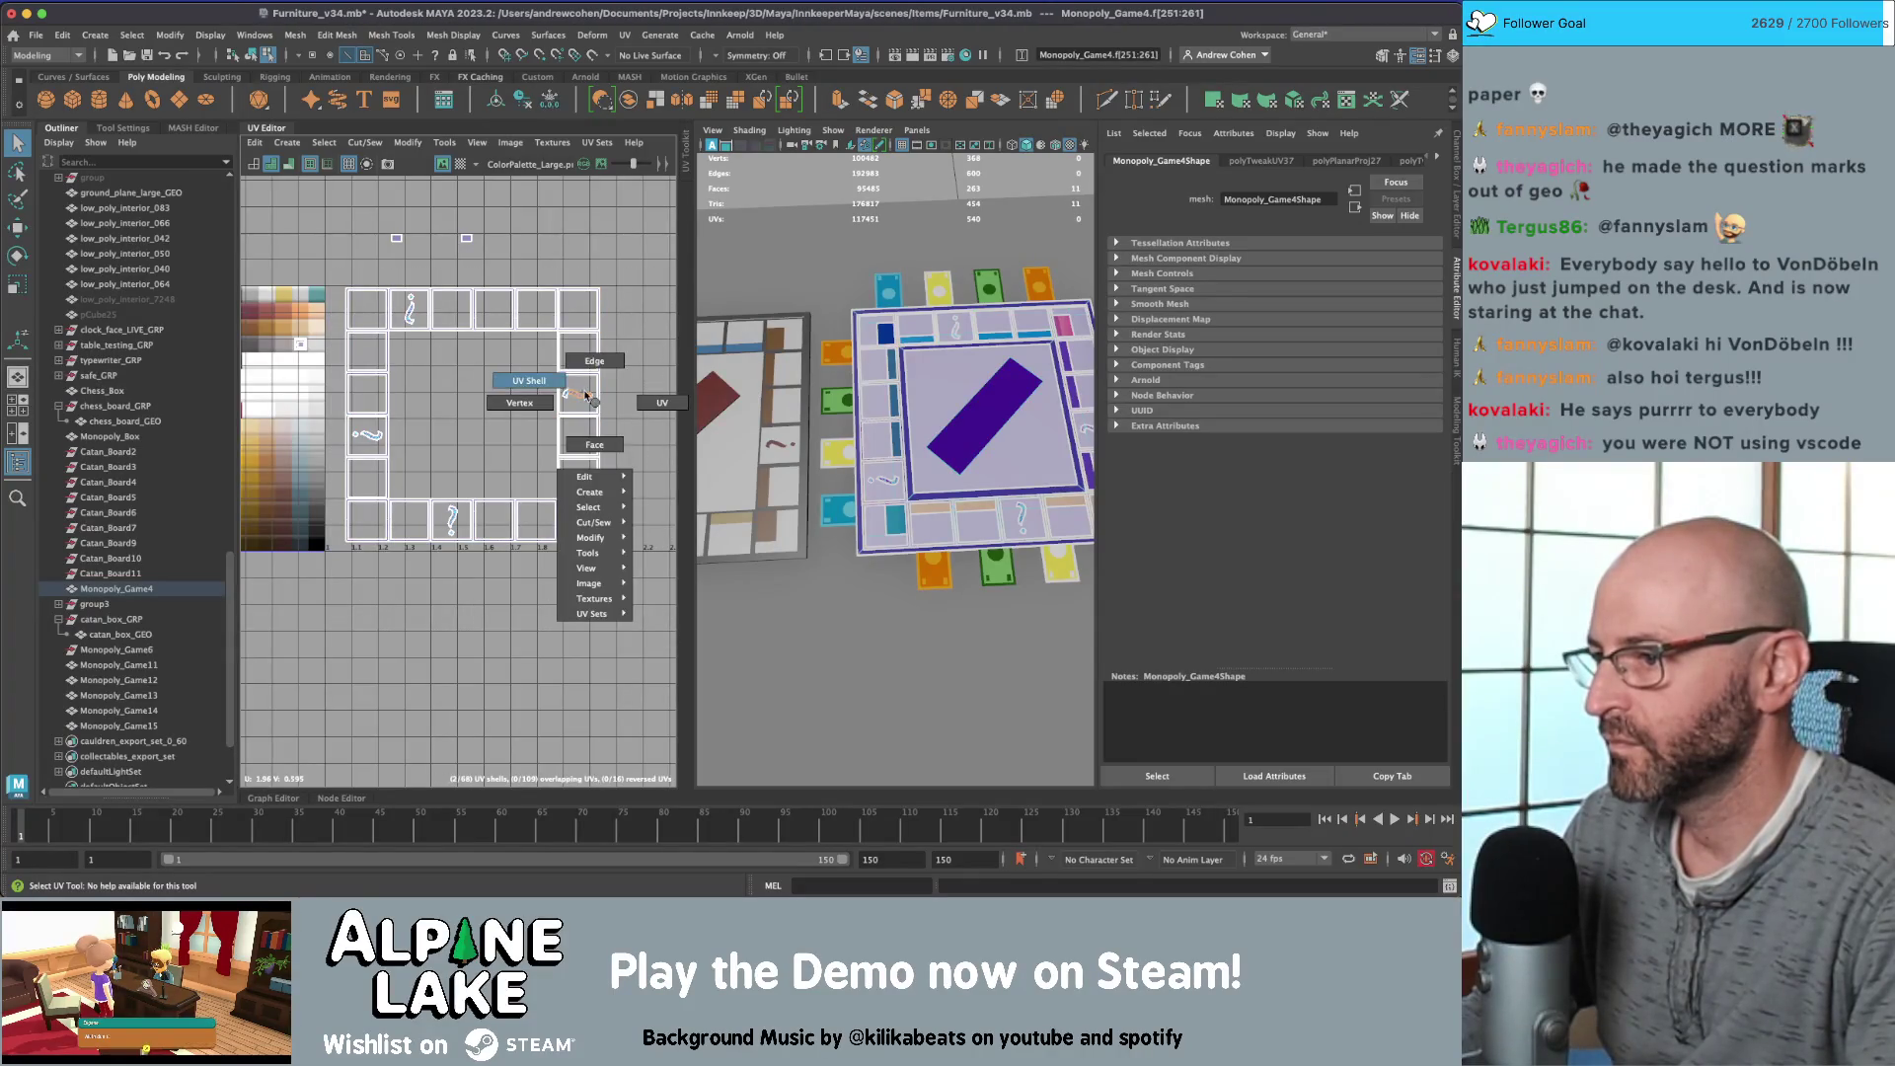
{"action": "right_click_drag", "start_coordinate": [575, 400], "coordinate": [594, 444]}
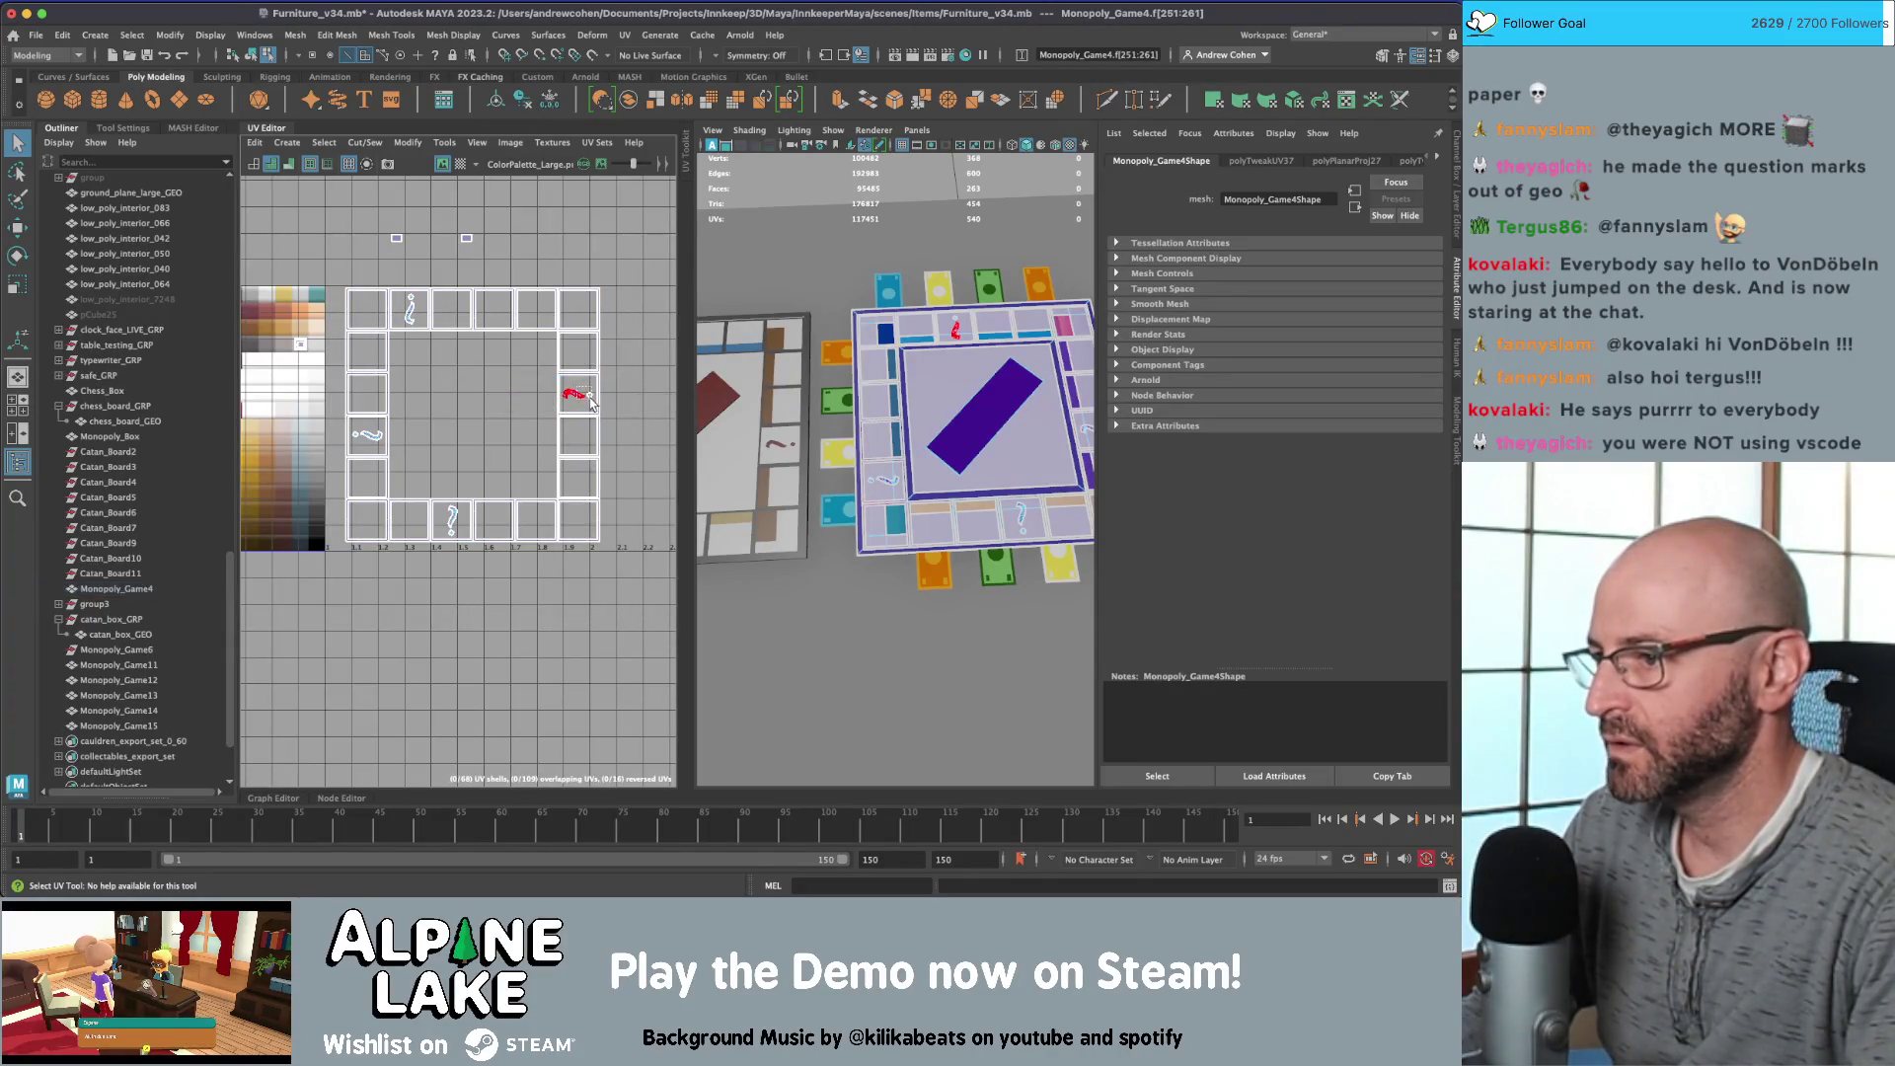
Step: Select the question-mark, tilde and top-row symbol shells and bring the palette into view
{"action": "left_click", "coordinate": [456, 534]}
{"action": "left_click", "coordinate": [358, 443]}
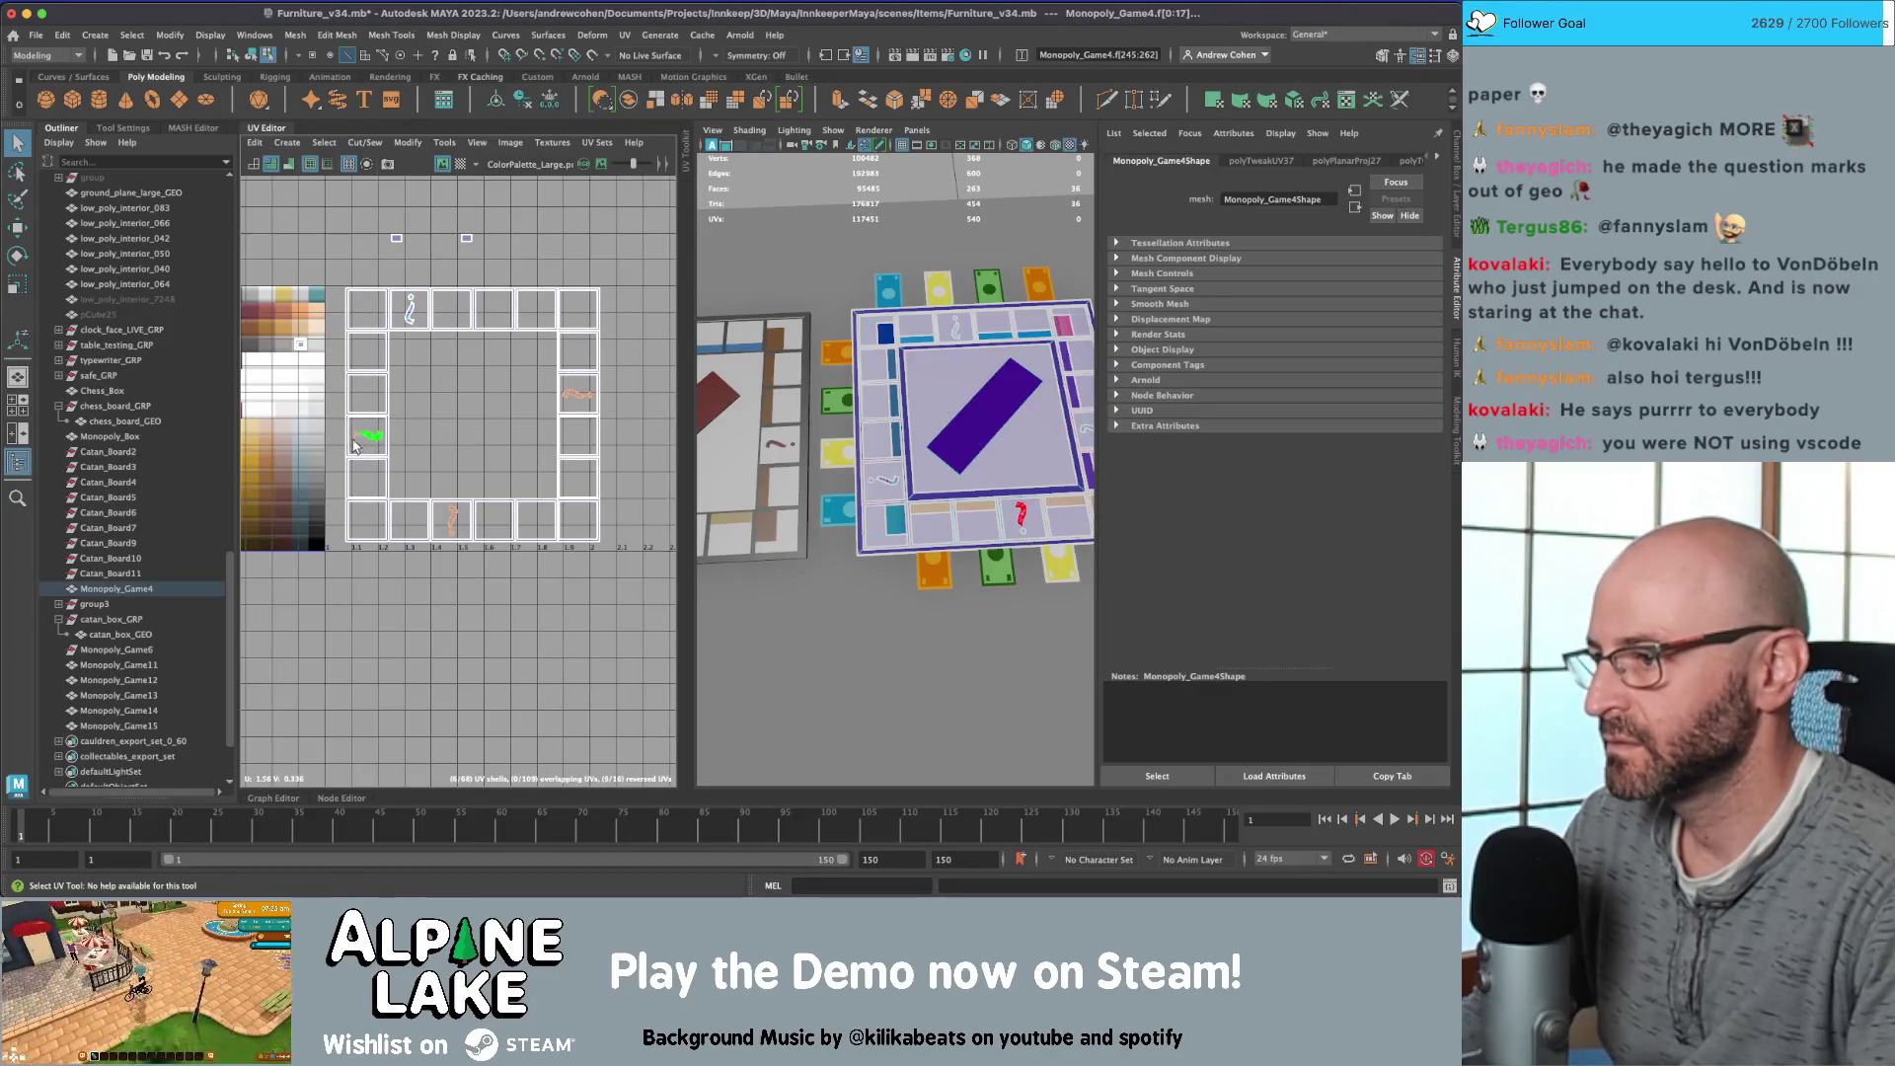
{"action": "left_click", "coordinate": [412, 311], "text": "shift"}
{"action": "key", "text": "w"}
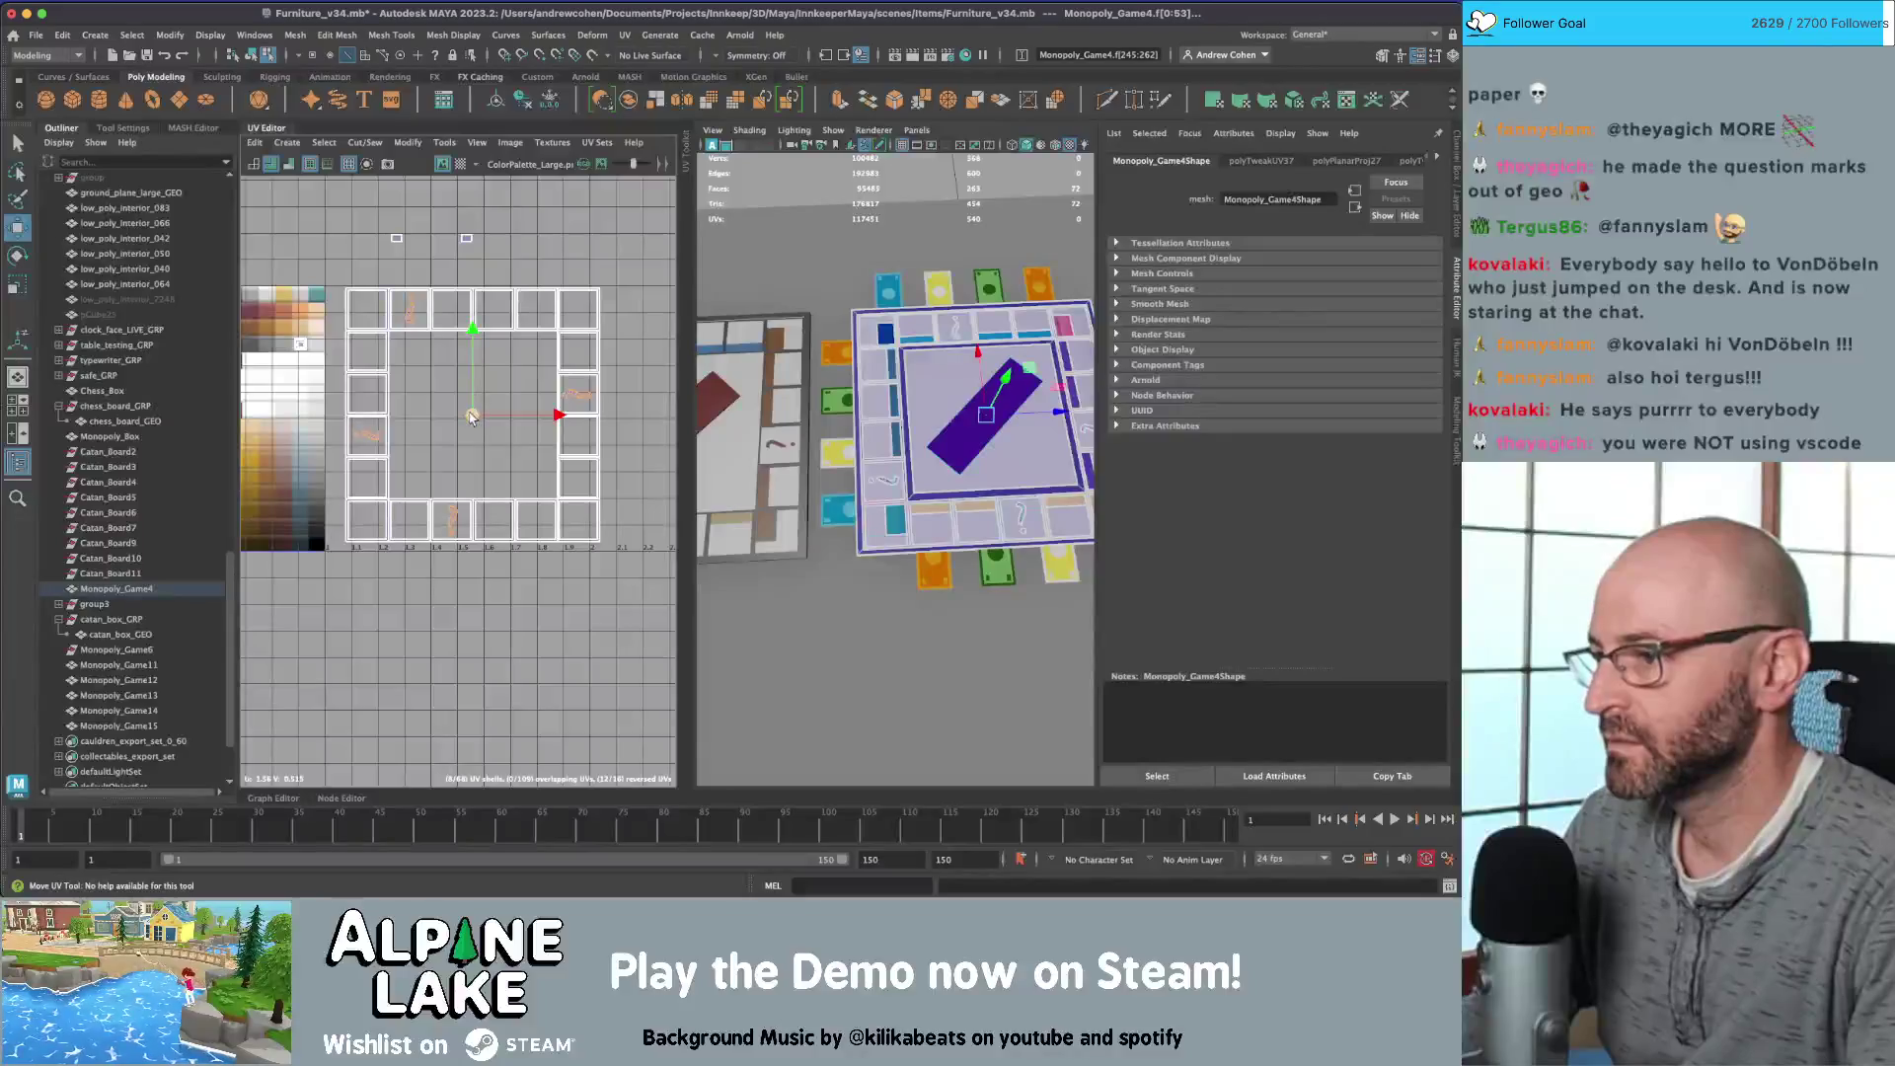
{"action": "middle_click_drag", "start_coordinate": [385, 531], "coordinate": [608, 472], "text": "alt"}
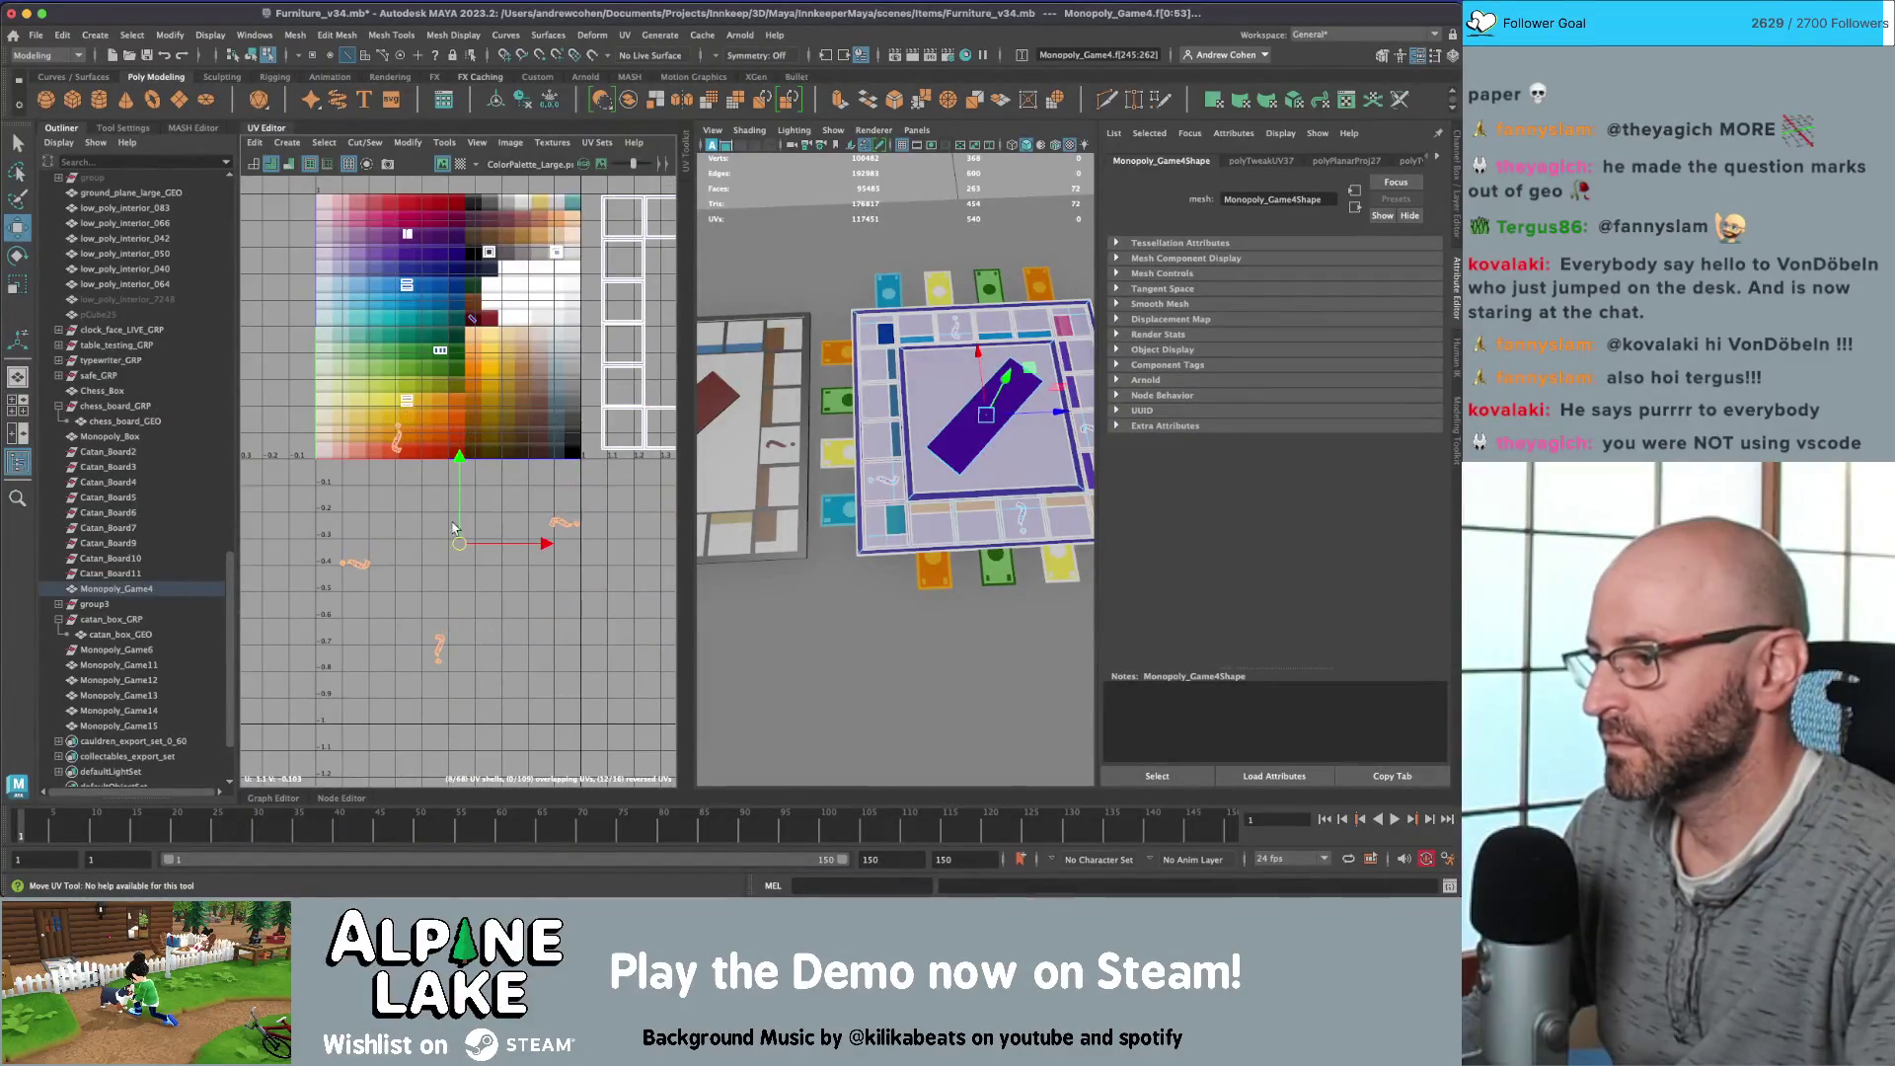
{"action": "key", "text": "q"}
Step: Stack the question-mark and tilde shells together over the dark red palette swatch
{"action": "left_click", "coordinate": [436, 649]}
{"action": "key", "text": "w"}
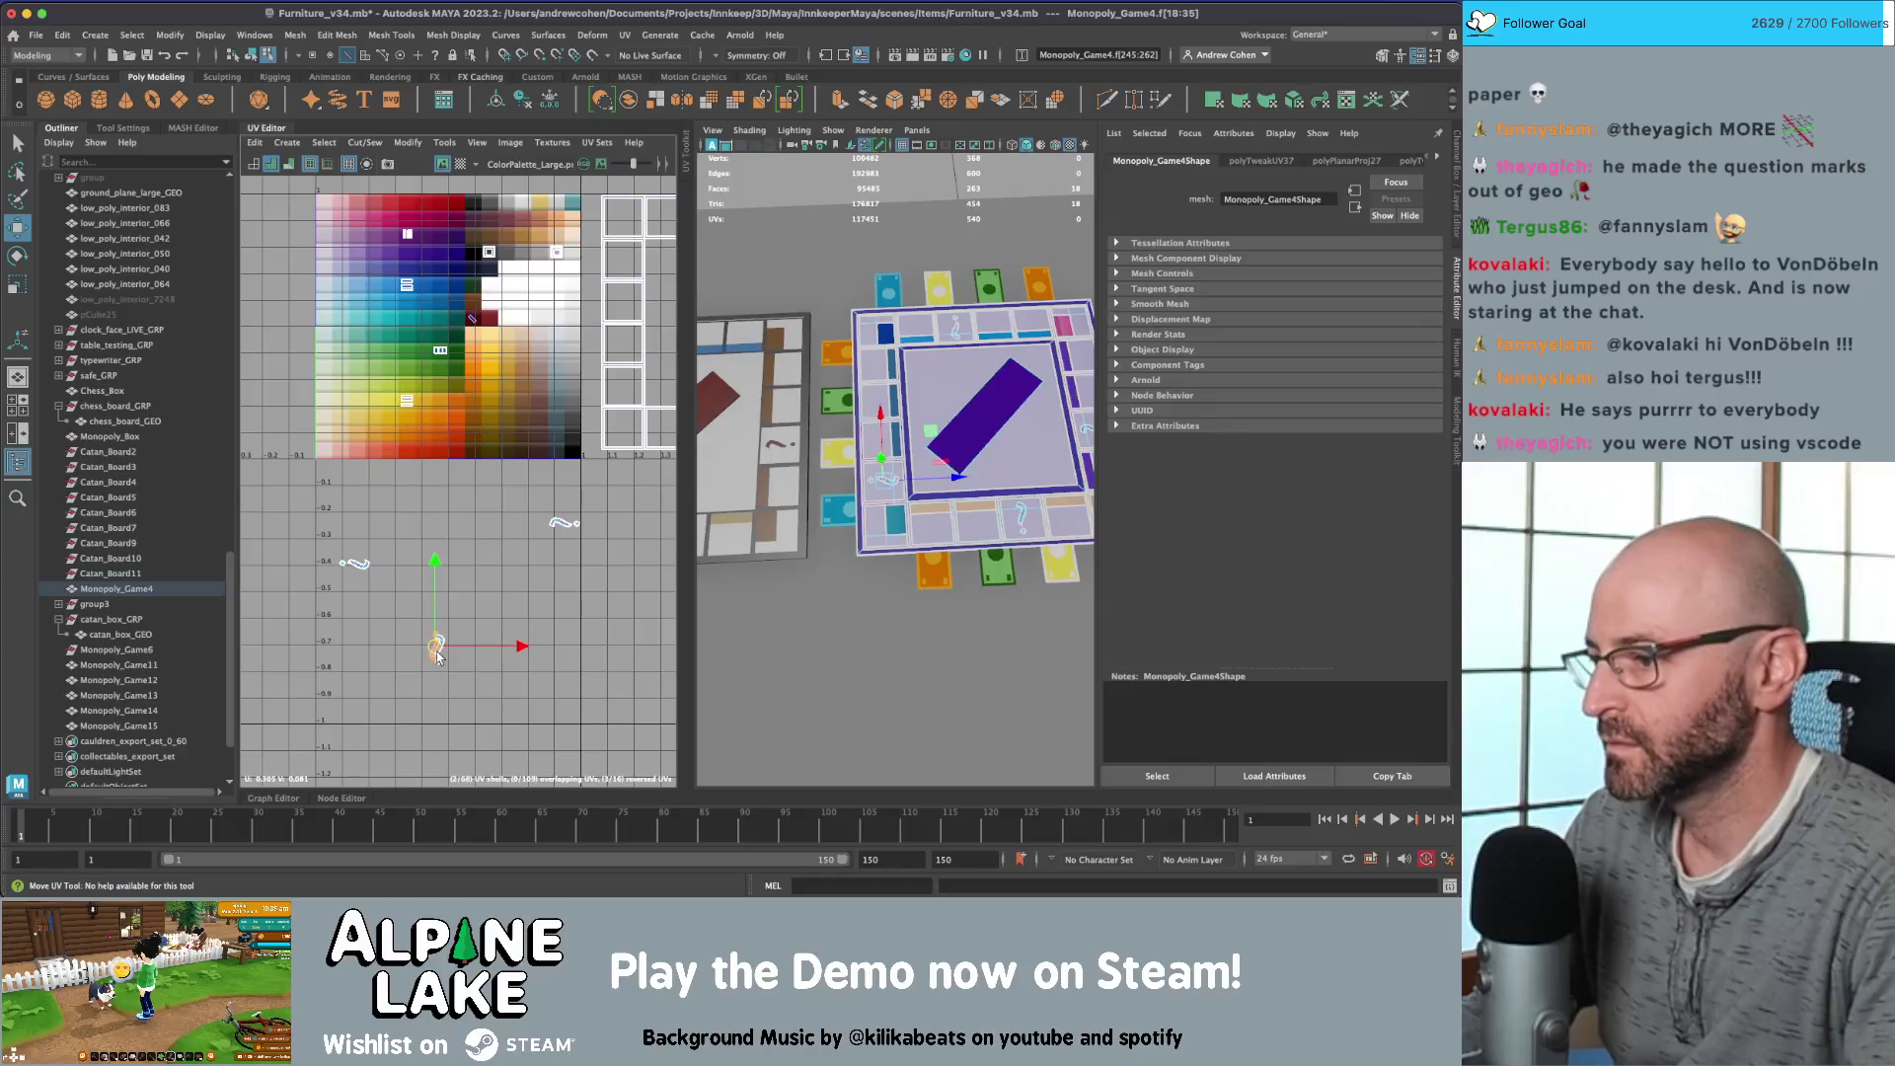
{"action": "left_click", "coordinate": [353, 562]}
{"action": "left_click_drag", "start_coordinate": [357, 565], "coordinate": [442, 671]}
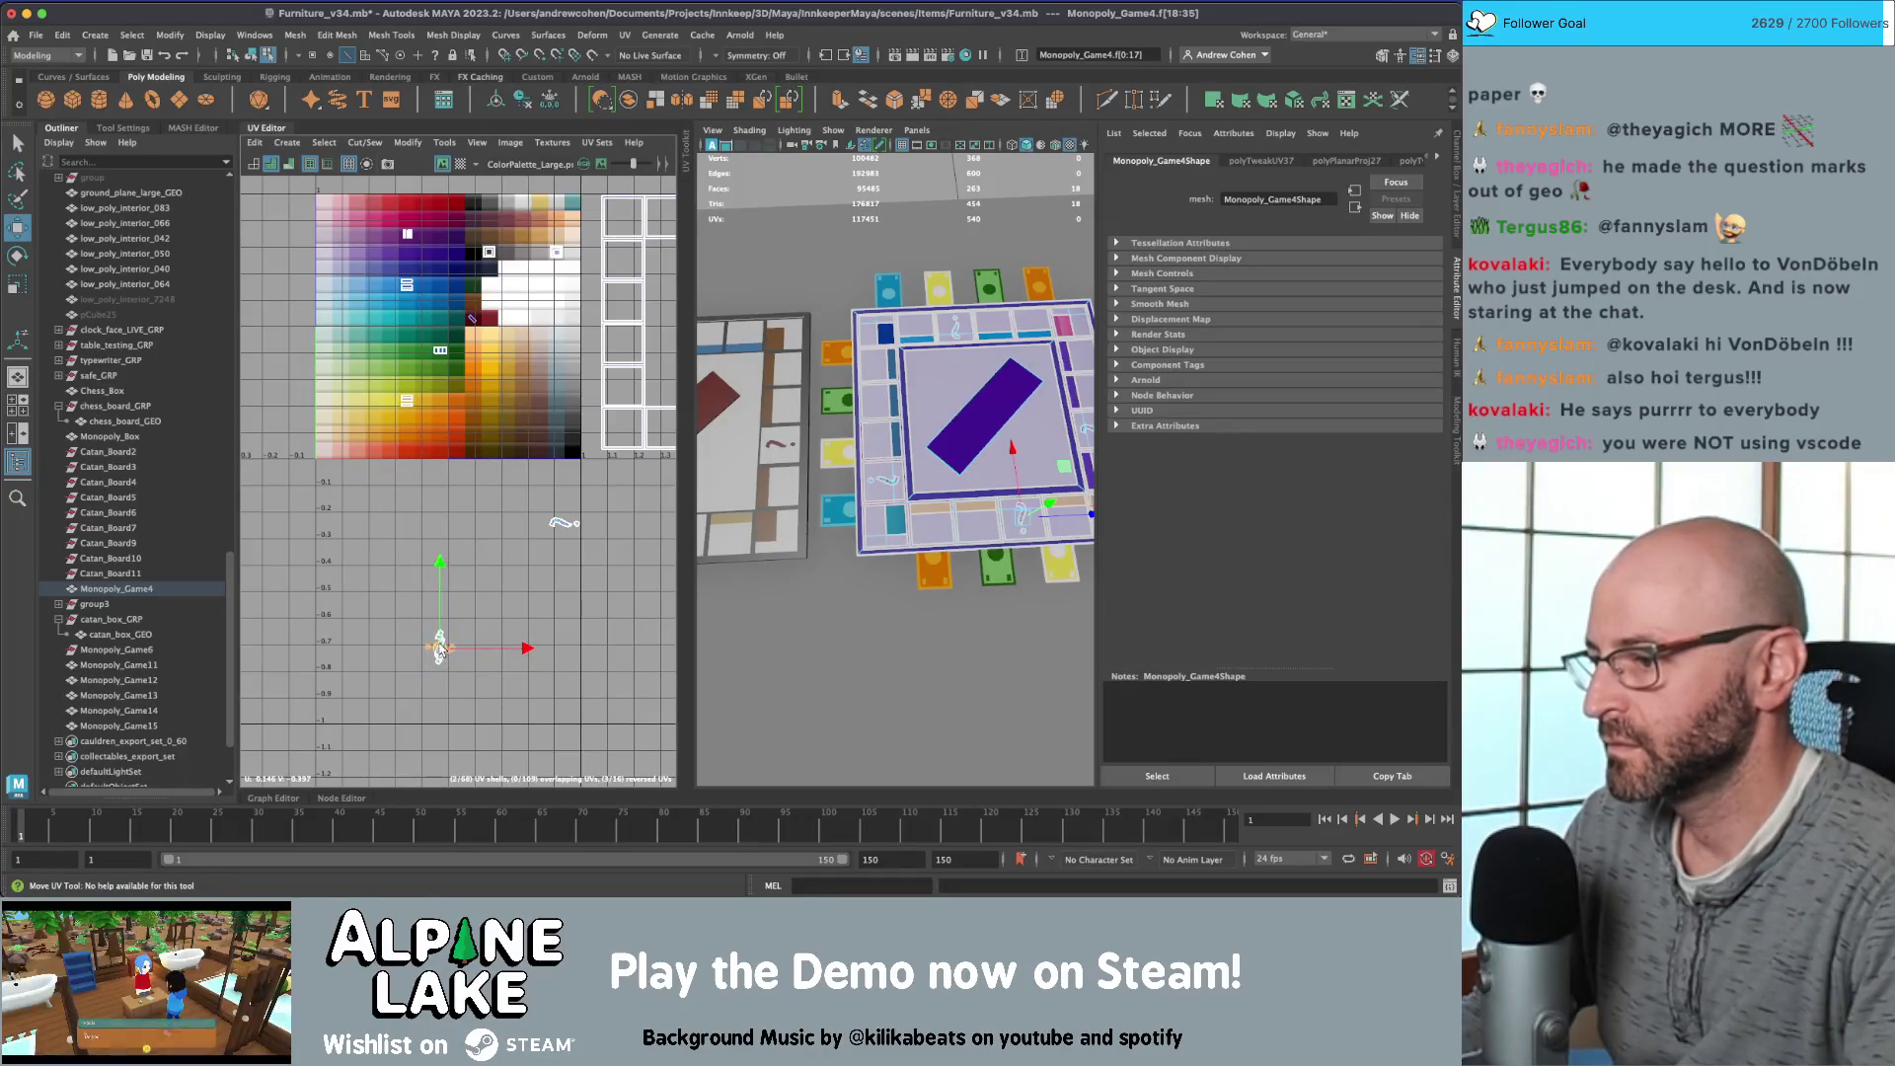
{"action": "key", "text": "q"}
{"action": "left_click", "coordinate": [564, 523]}
{"action": "key", "text": "w"}
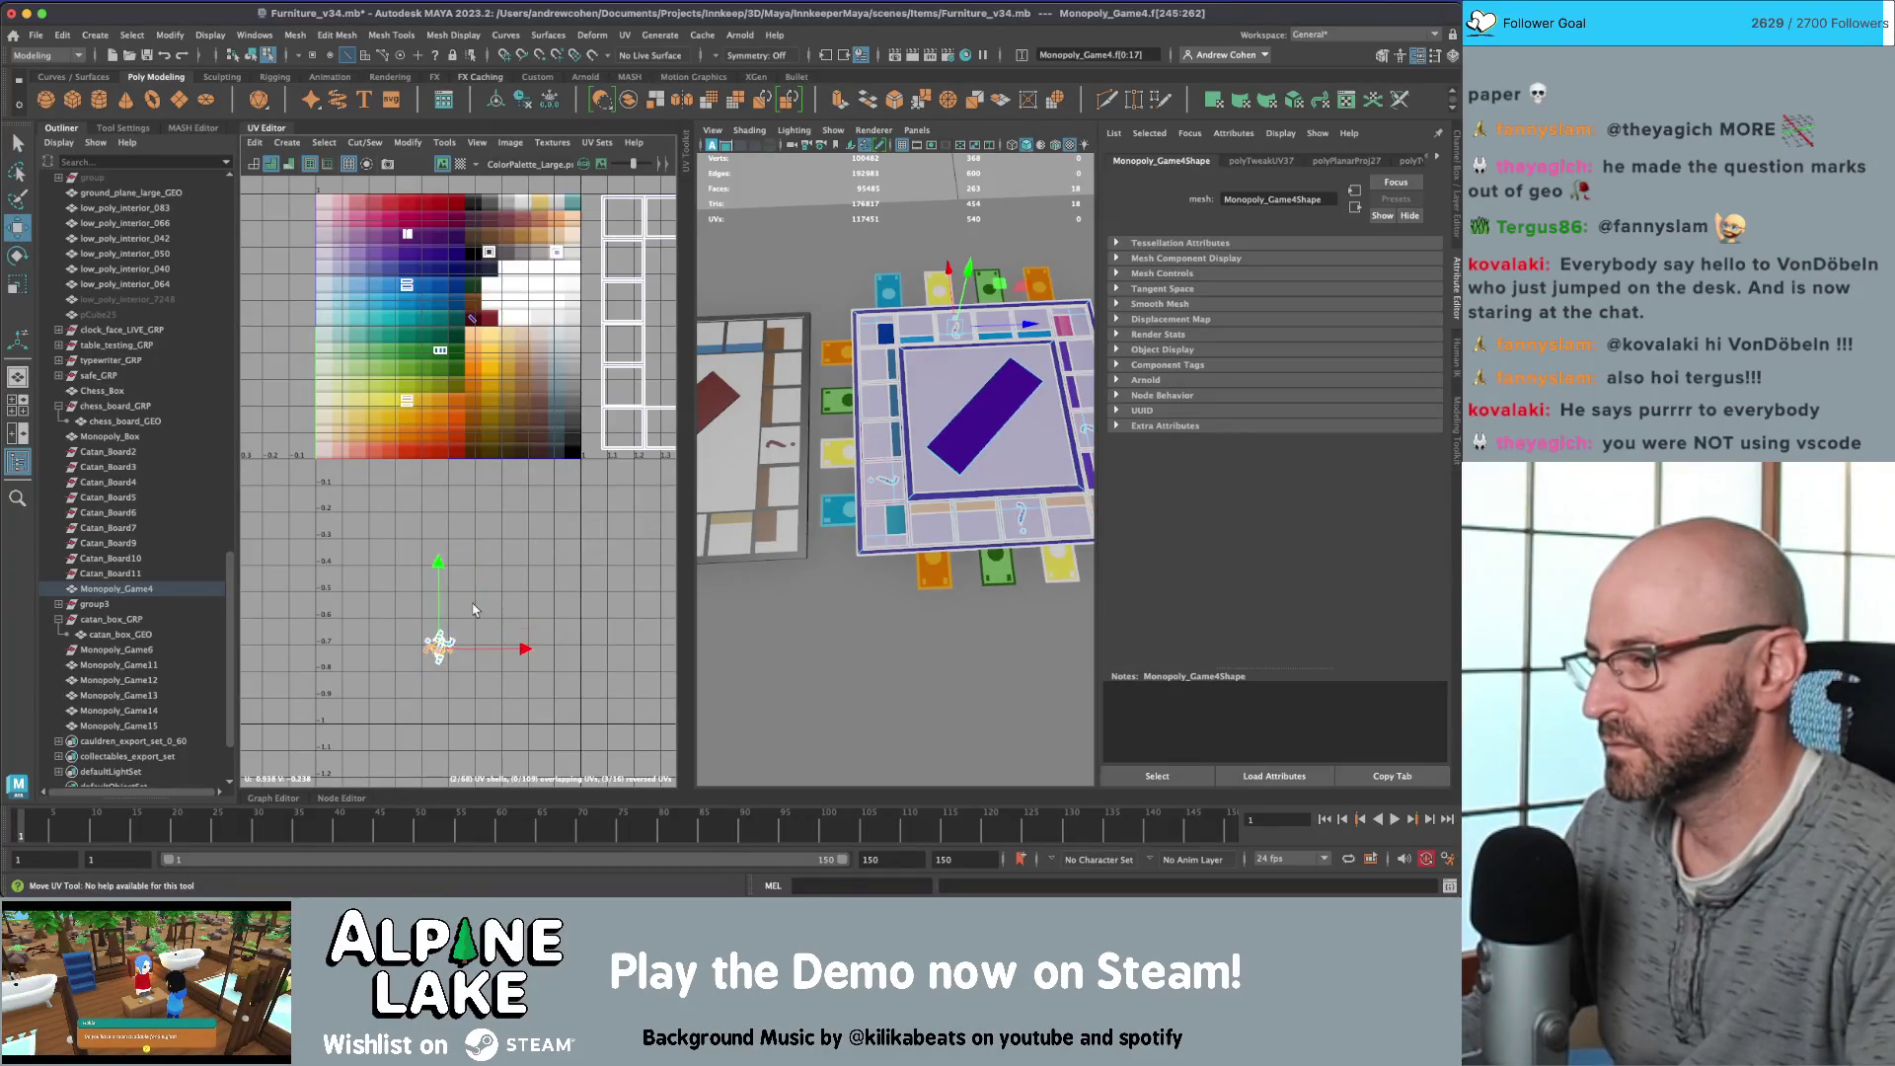
{"action": "left_click_drag", "start_coordinate": [474, 610], "coordinate": [431, 651]}
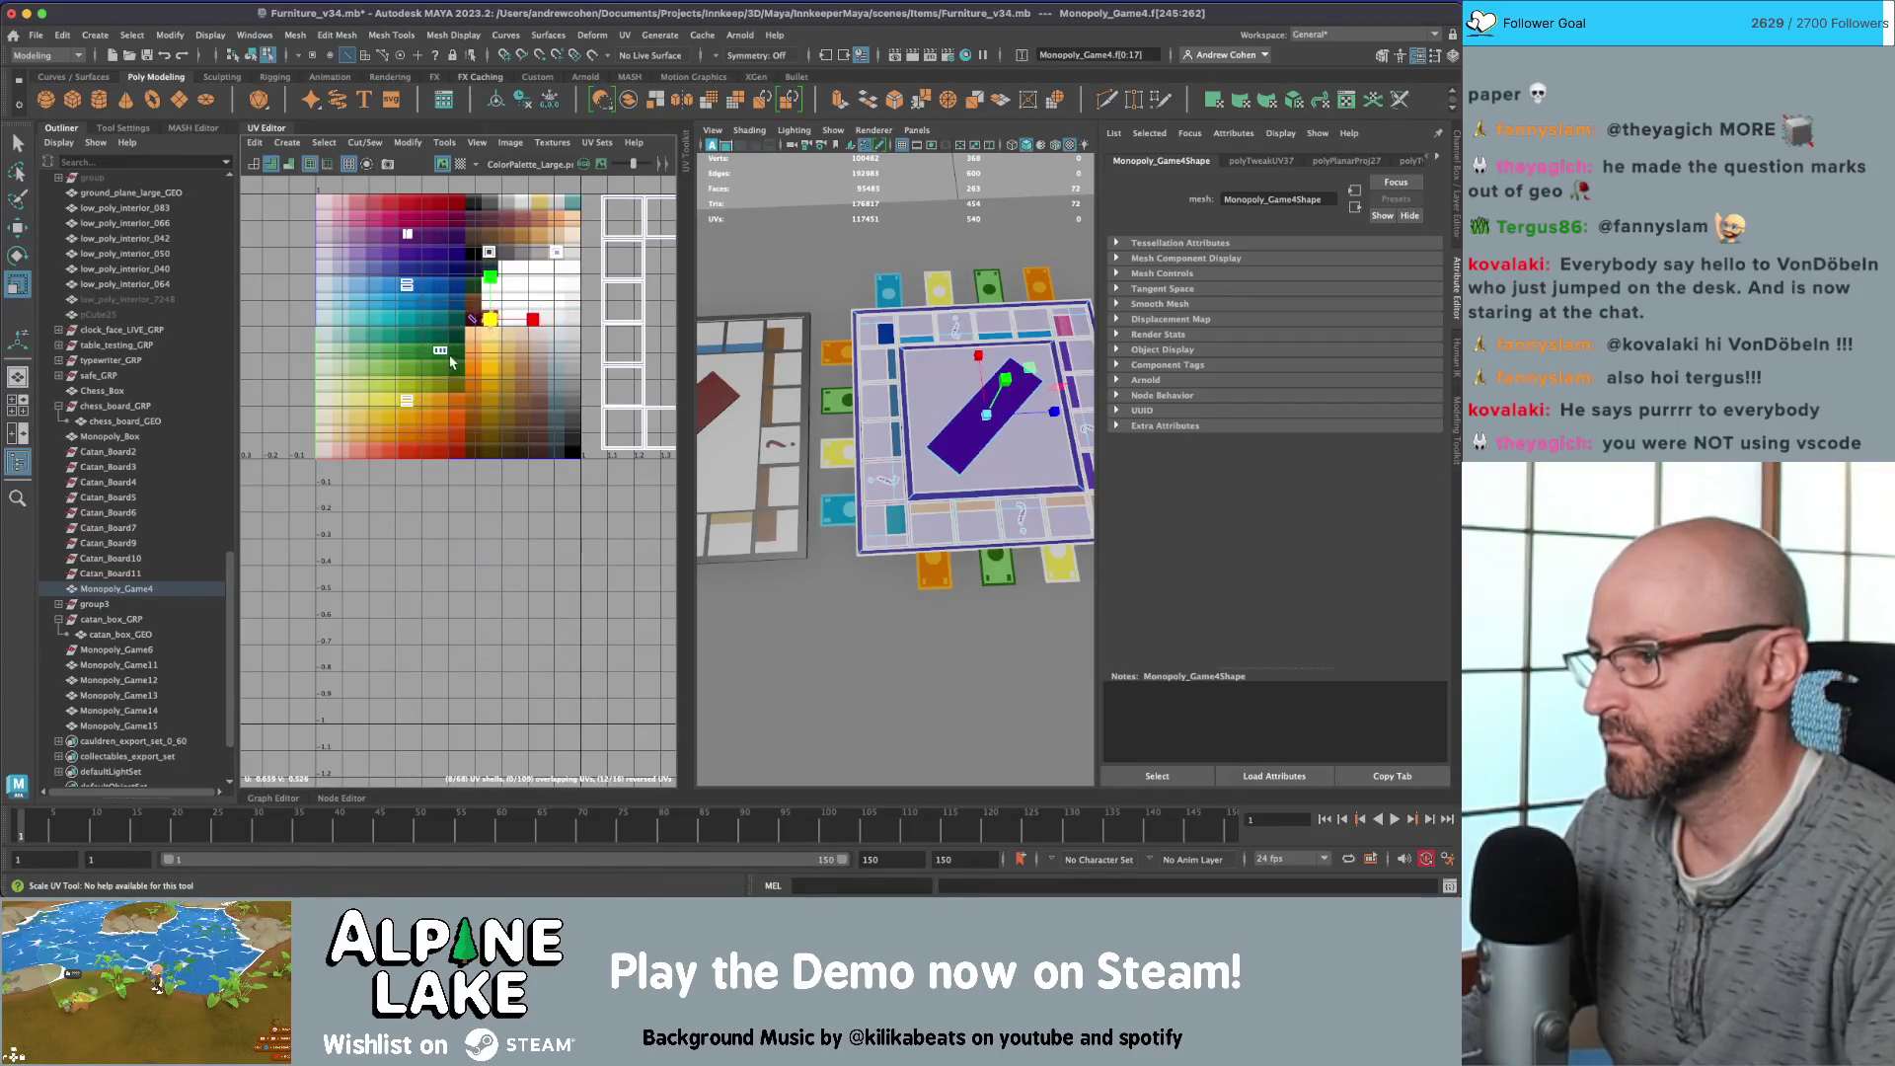
{"action": "key", "text": "f"}
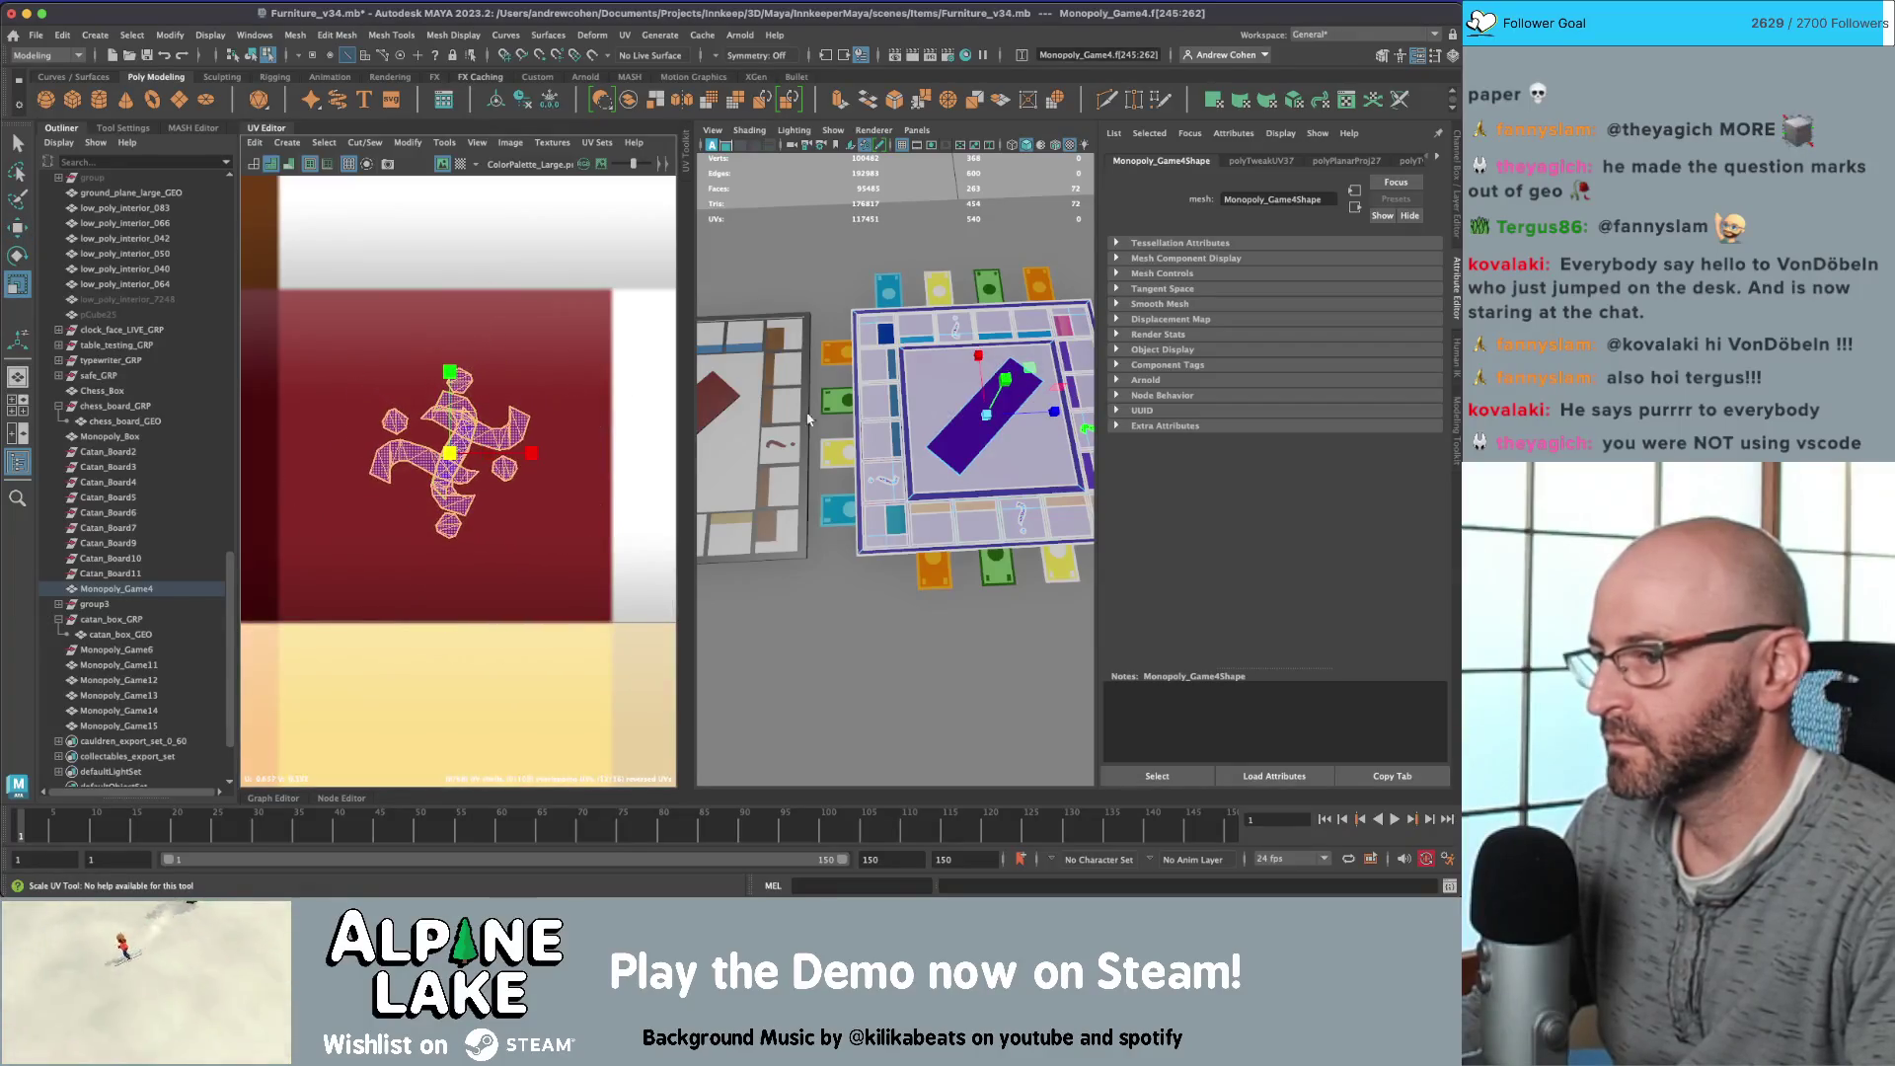
{"action": "key", "text": "q"}
{"action": "scroll", "coordinate": [363, 376], "scroll_direction": "down", "scroll_amount": 8}
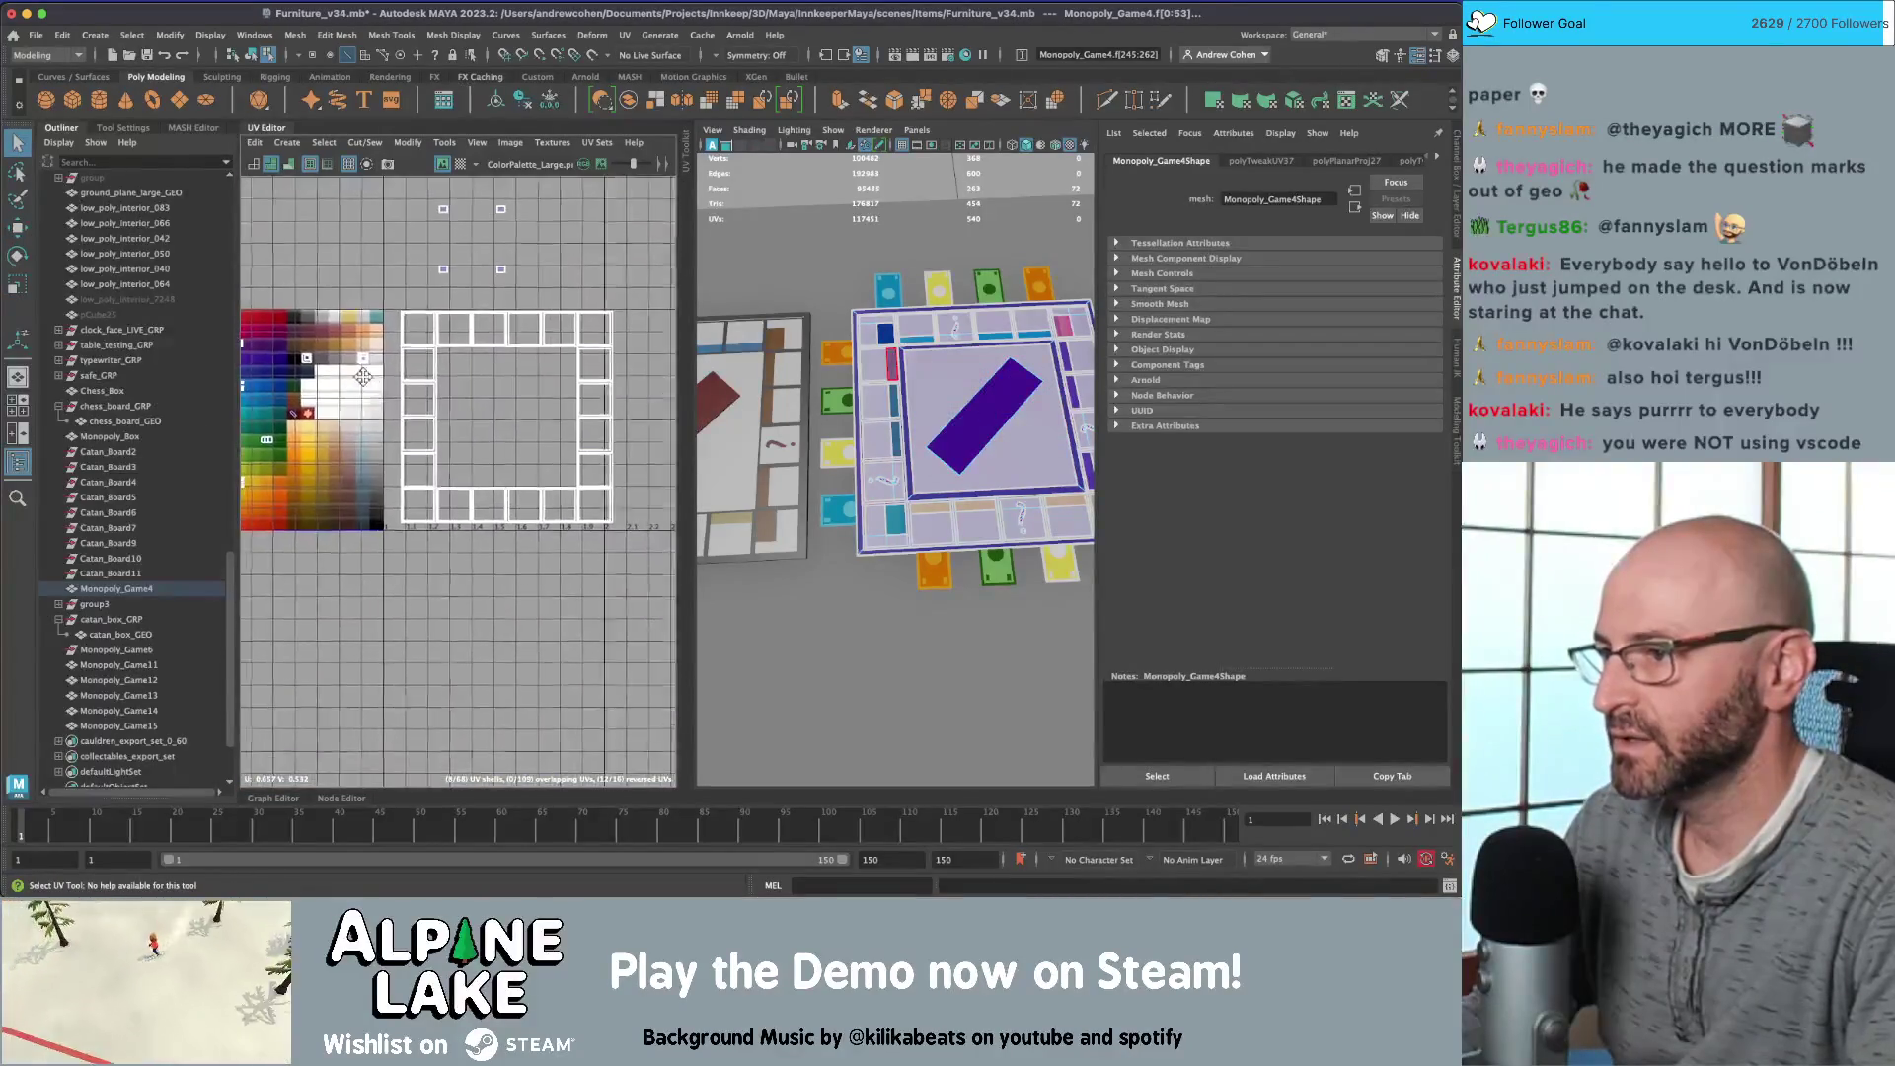
Step: Move the border-square UV shells up-left and shrink them over the dark blue palette area
{"action": "left_click_drag", "start_coordinate": [390, 296], "coordinate": [624, 533]}
{"action": "key", "text": "w"}
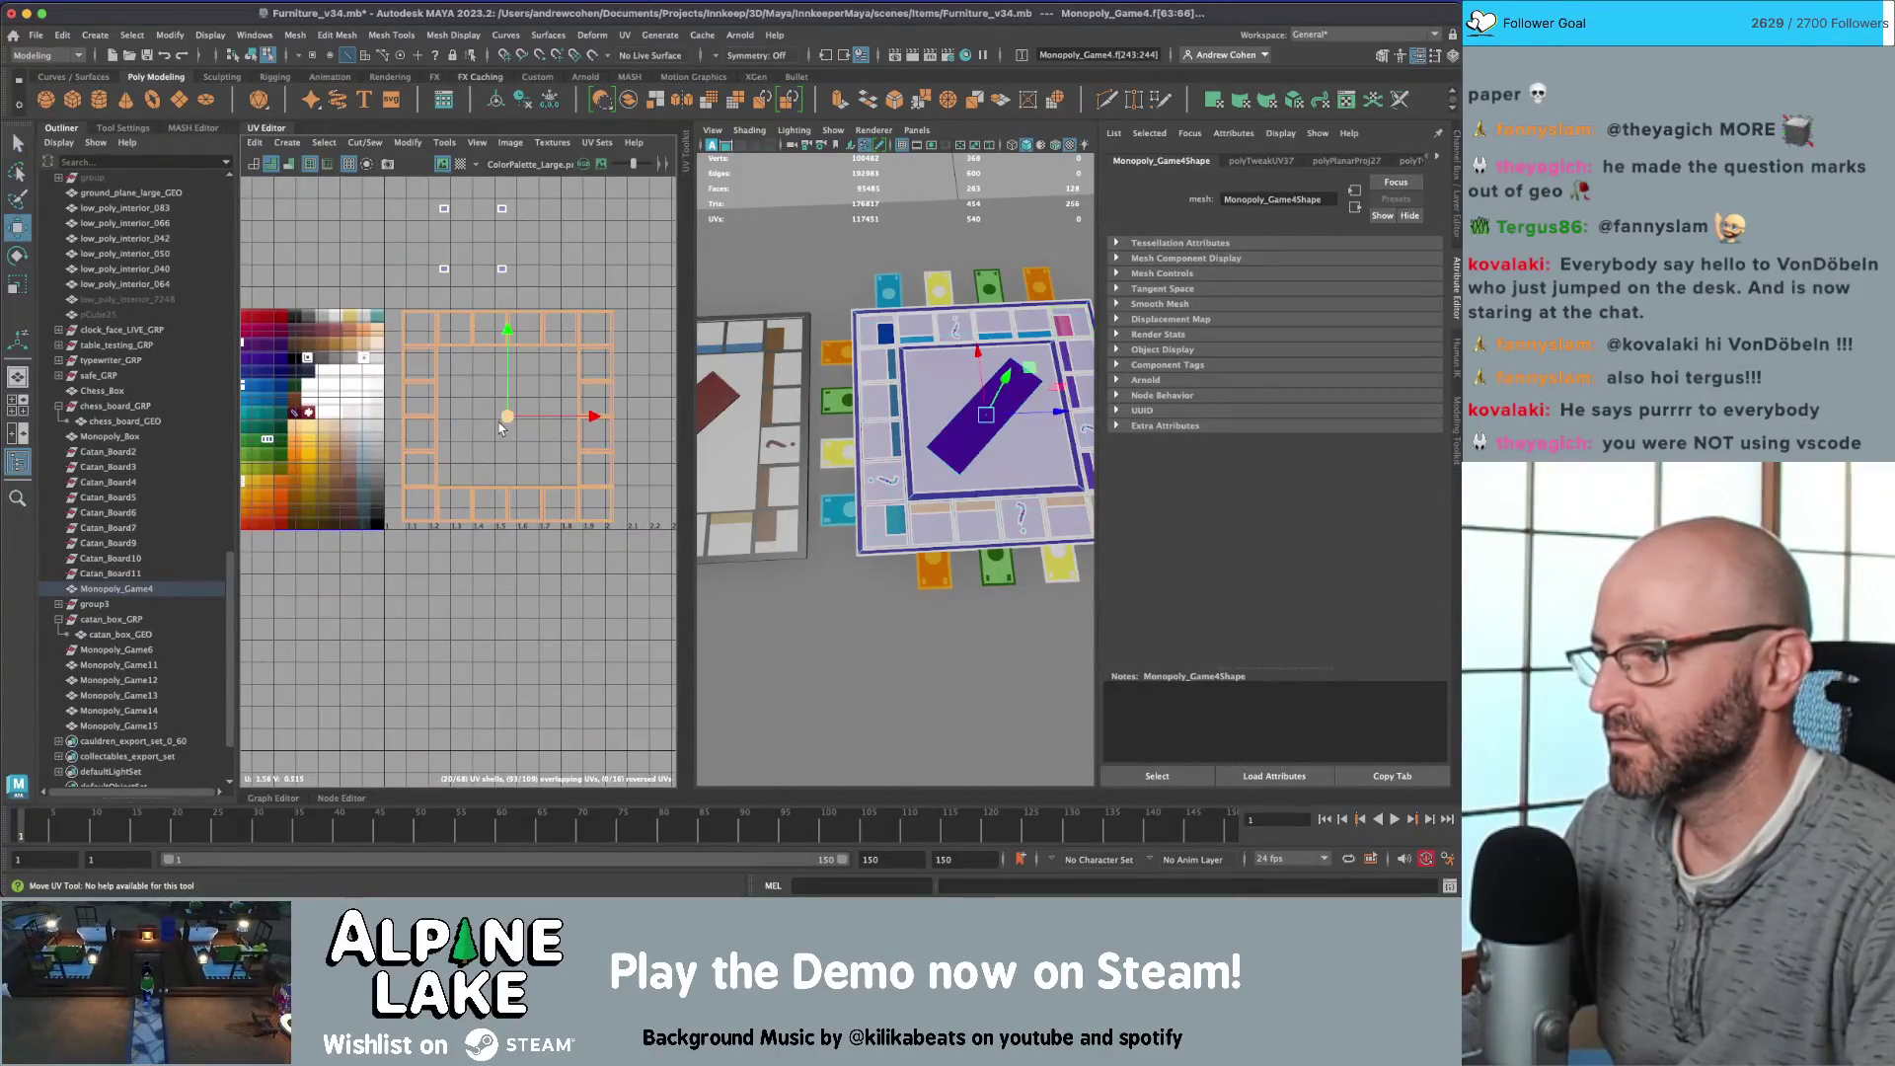
{"action": "mouse_move", "coordinate": [510, 424]}
{"action": "left_mouse_down"}
{"action": "mouse_move", "coordinate": [373, 368]}
{"action": "mouse_move", "coordinate": [386, 377]}
{"action": "left_mouse_up"}
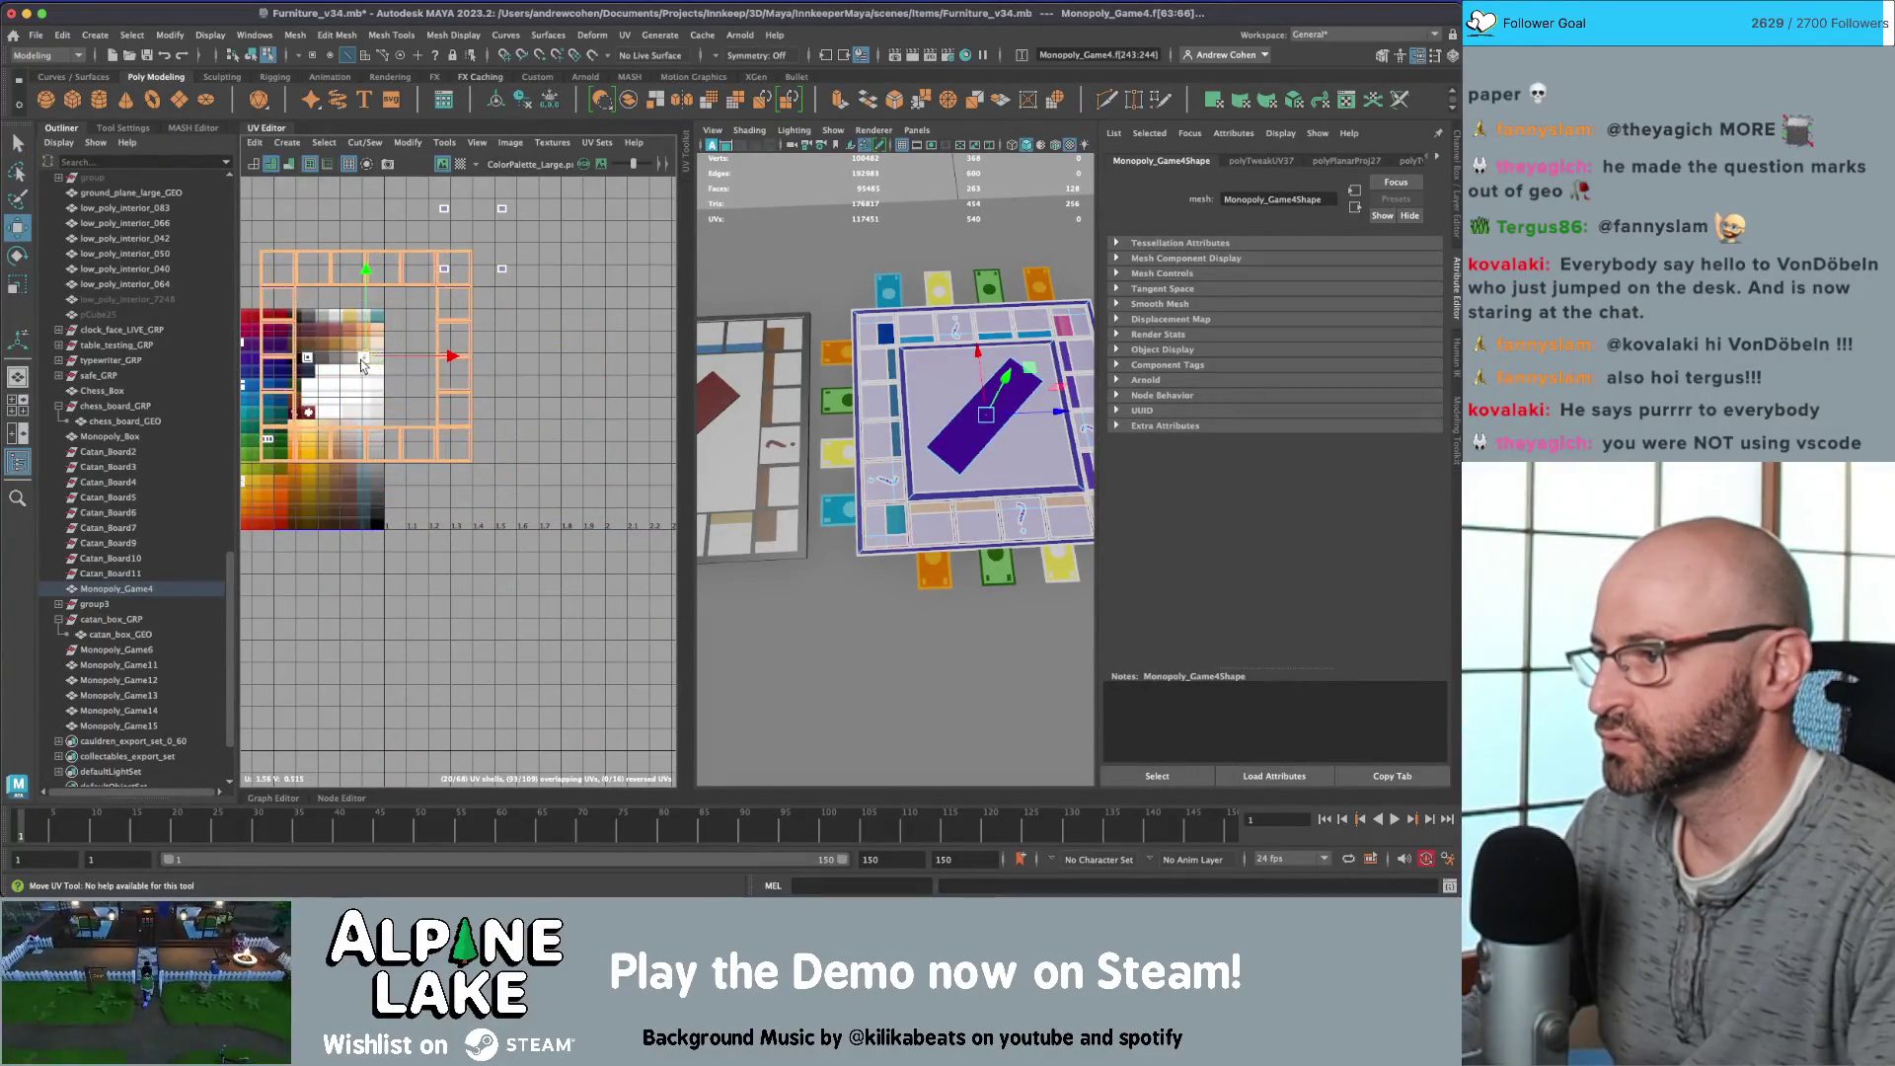
{"action": "scroll", "coordinate": [558, 370], "scroll_direction": "up", "scroll_amount": 3}
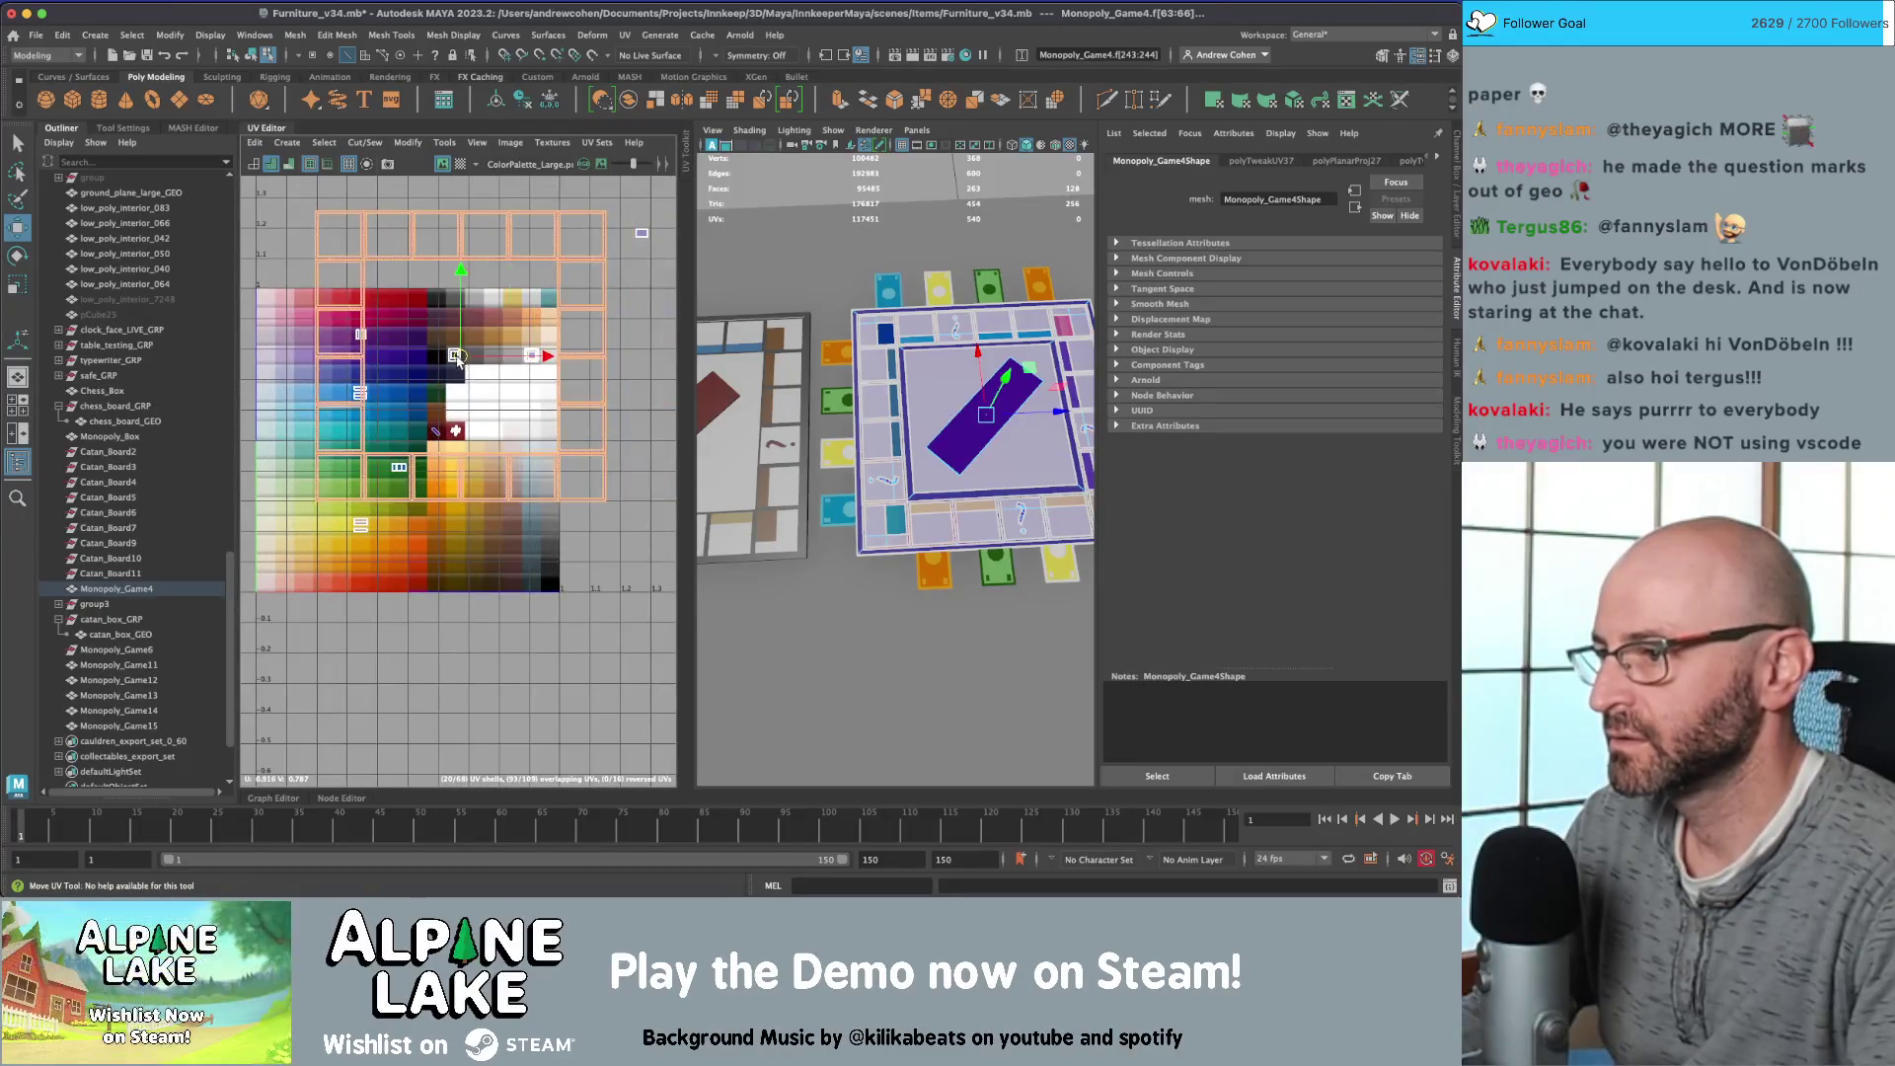
{"action": "key", "text": "r"}
{"action": "key", "text": "f"}
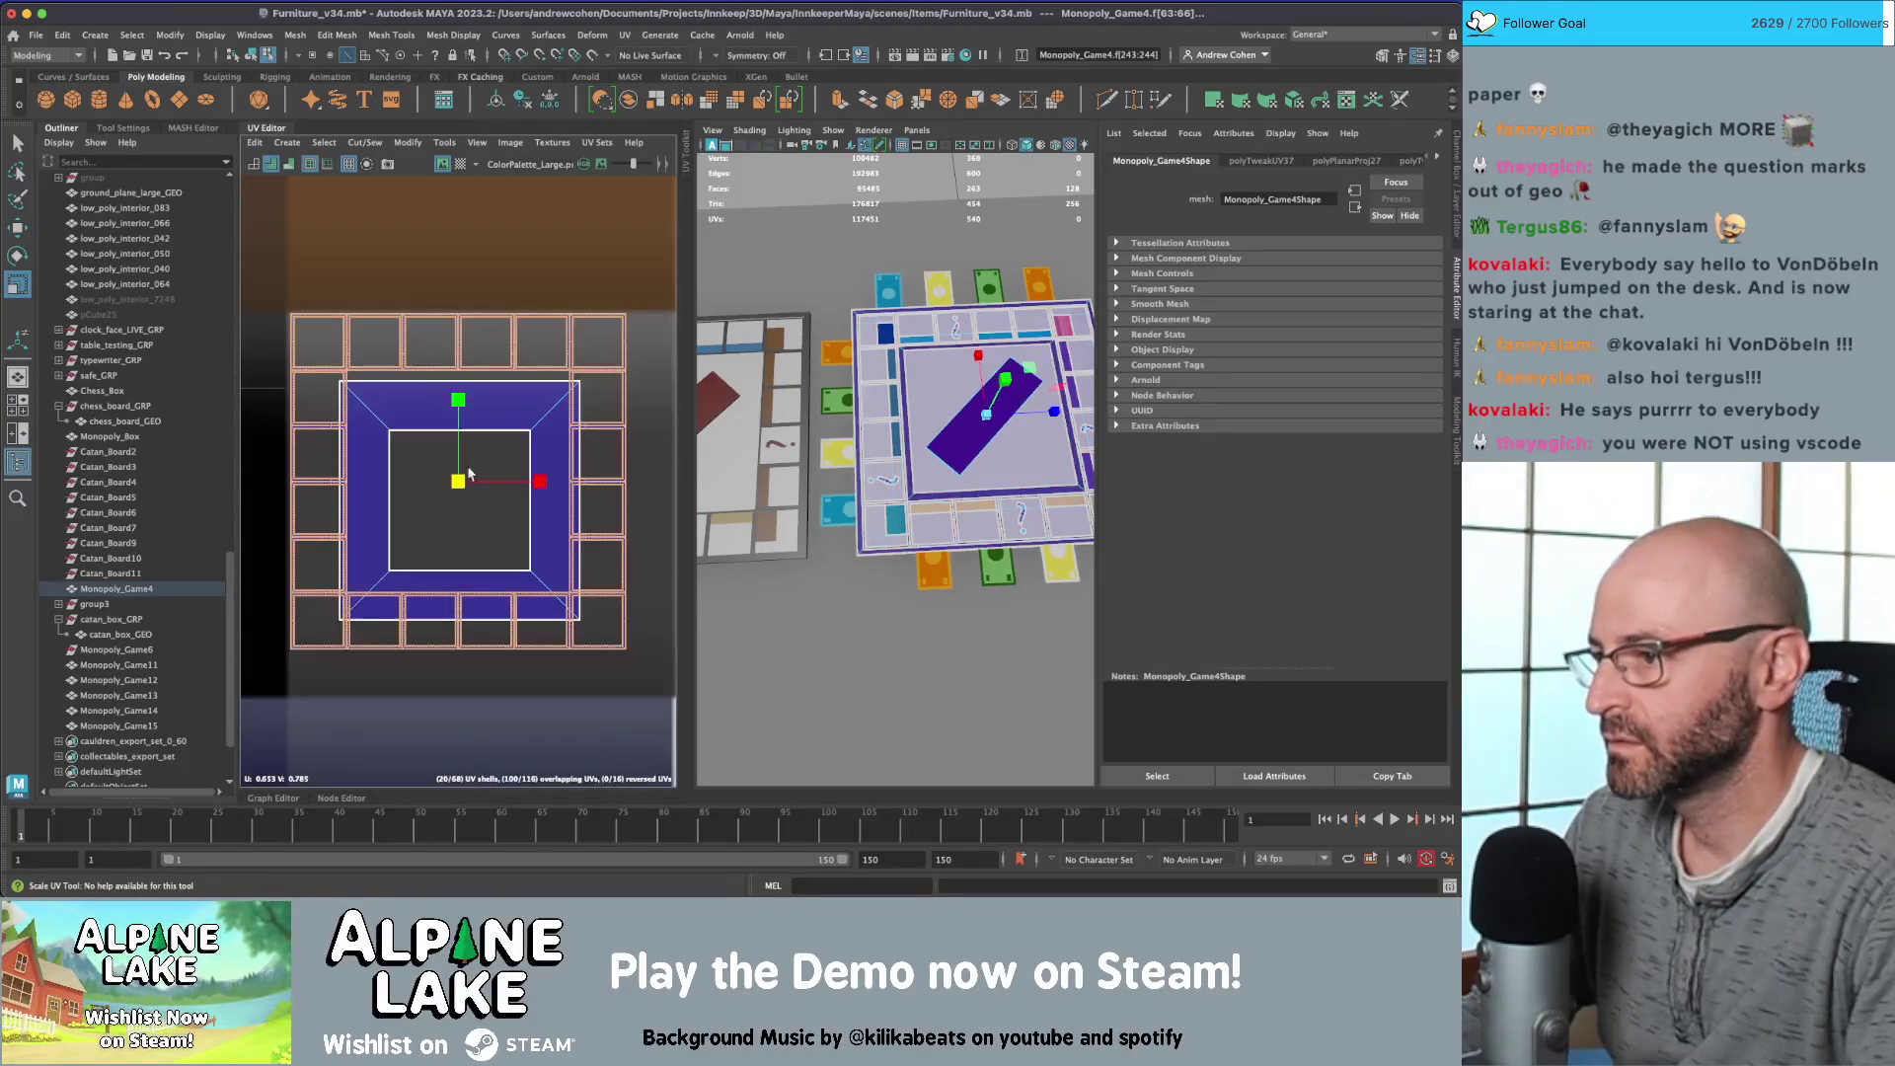
{"action": "key", "text": "r"}
{"action": "left_click", "coordinate": [457, 491]}
{"action": "key", "text": "z"}
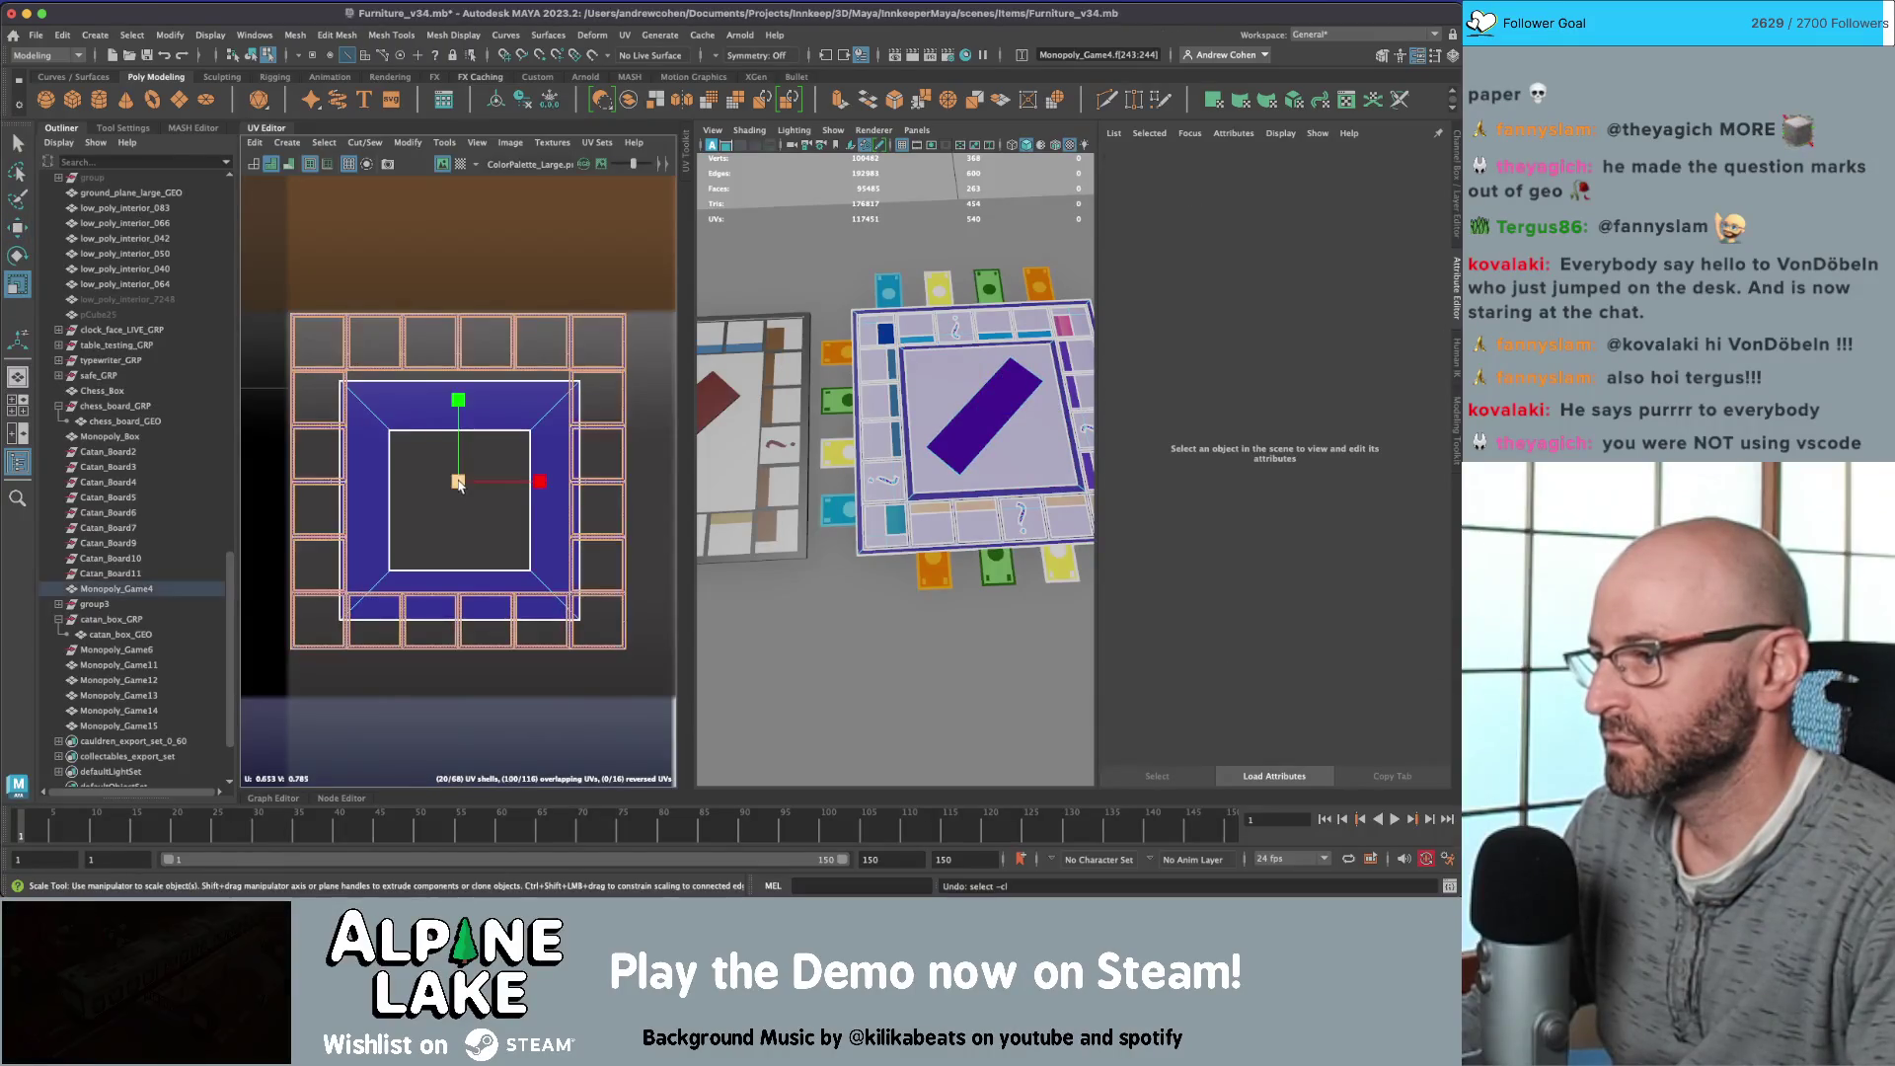
{"action": "left_click_drag", "start_coordinate": [457, 478], "coordinate": [430, 512]}
Step: Return to object mode, clear the selection and orbit out over the boards
{"action": "key", "text": "F8"}
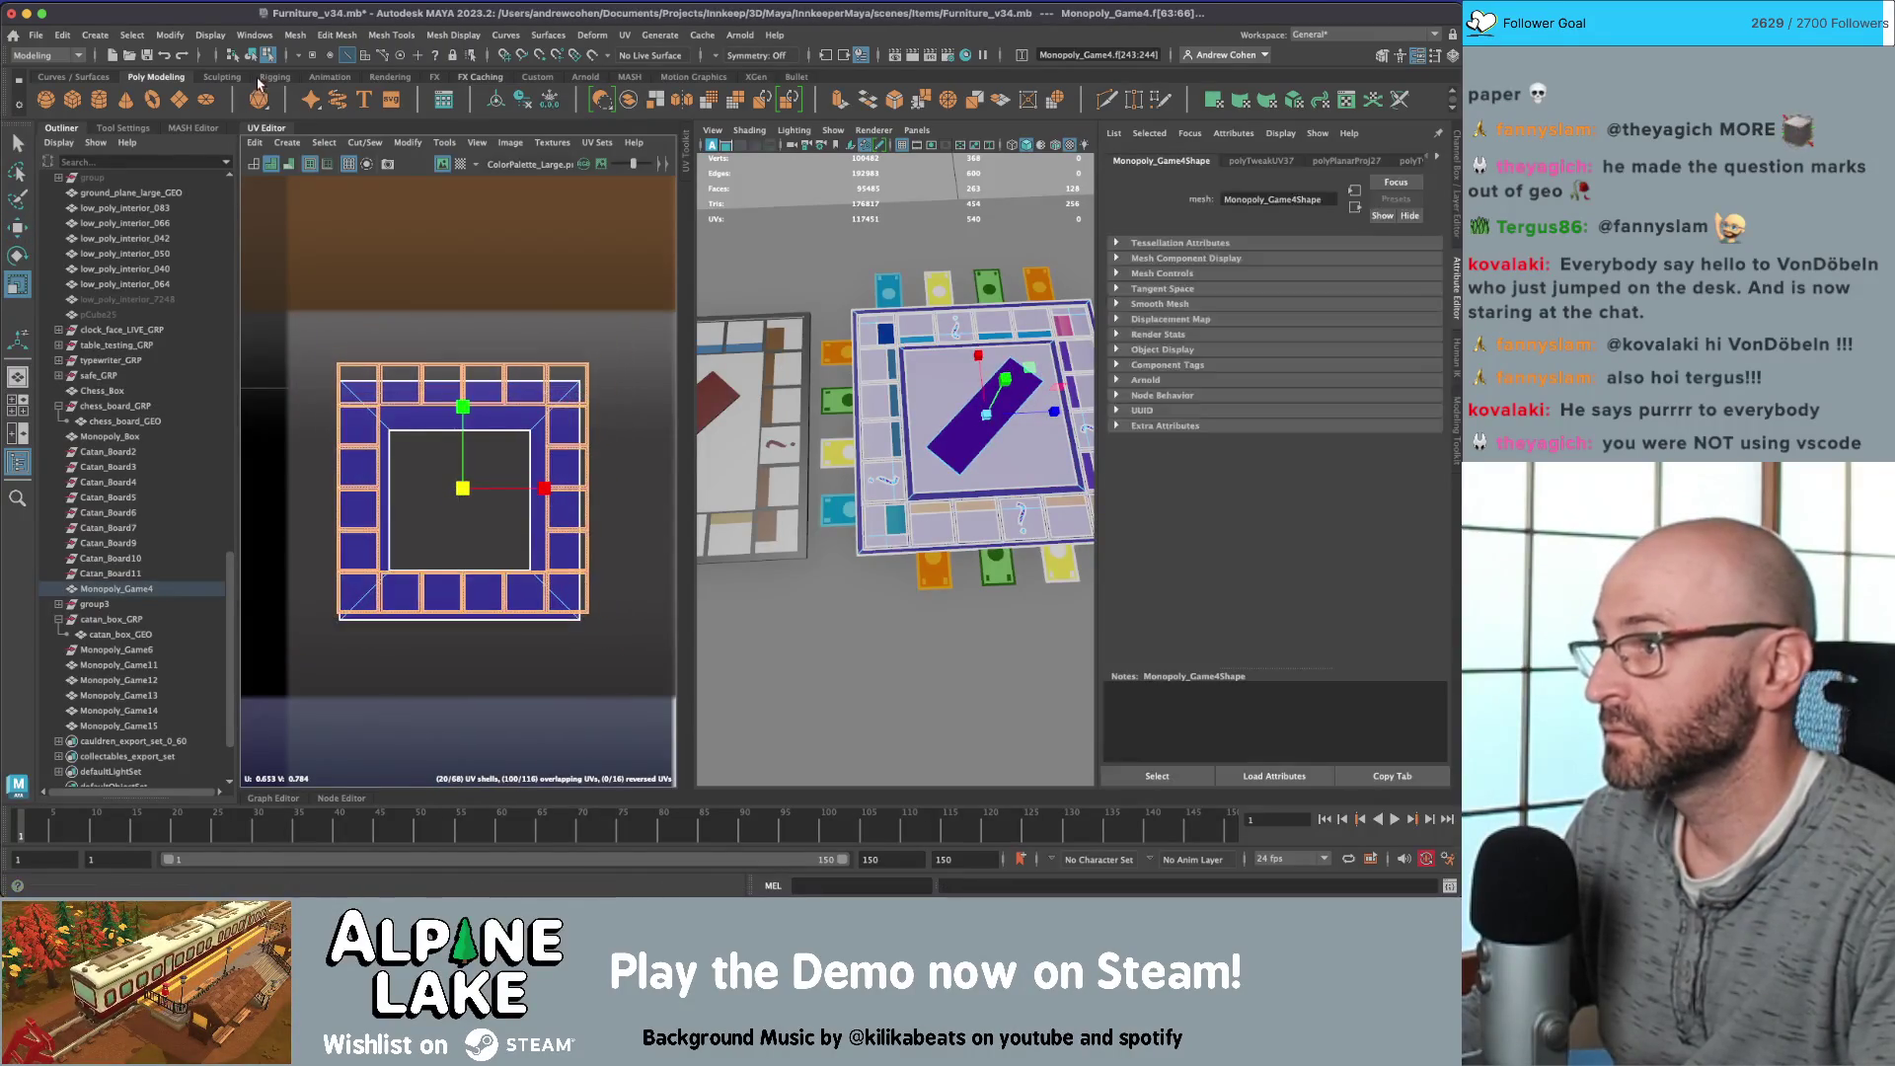
{"action": "left_click", "coordinate": [750, 278]}
{"action": "right_click_drag", "start_coordinate": [927, 387], "coordinate": [917, 372], "text": "alt"}
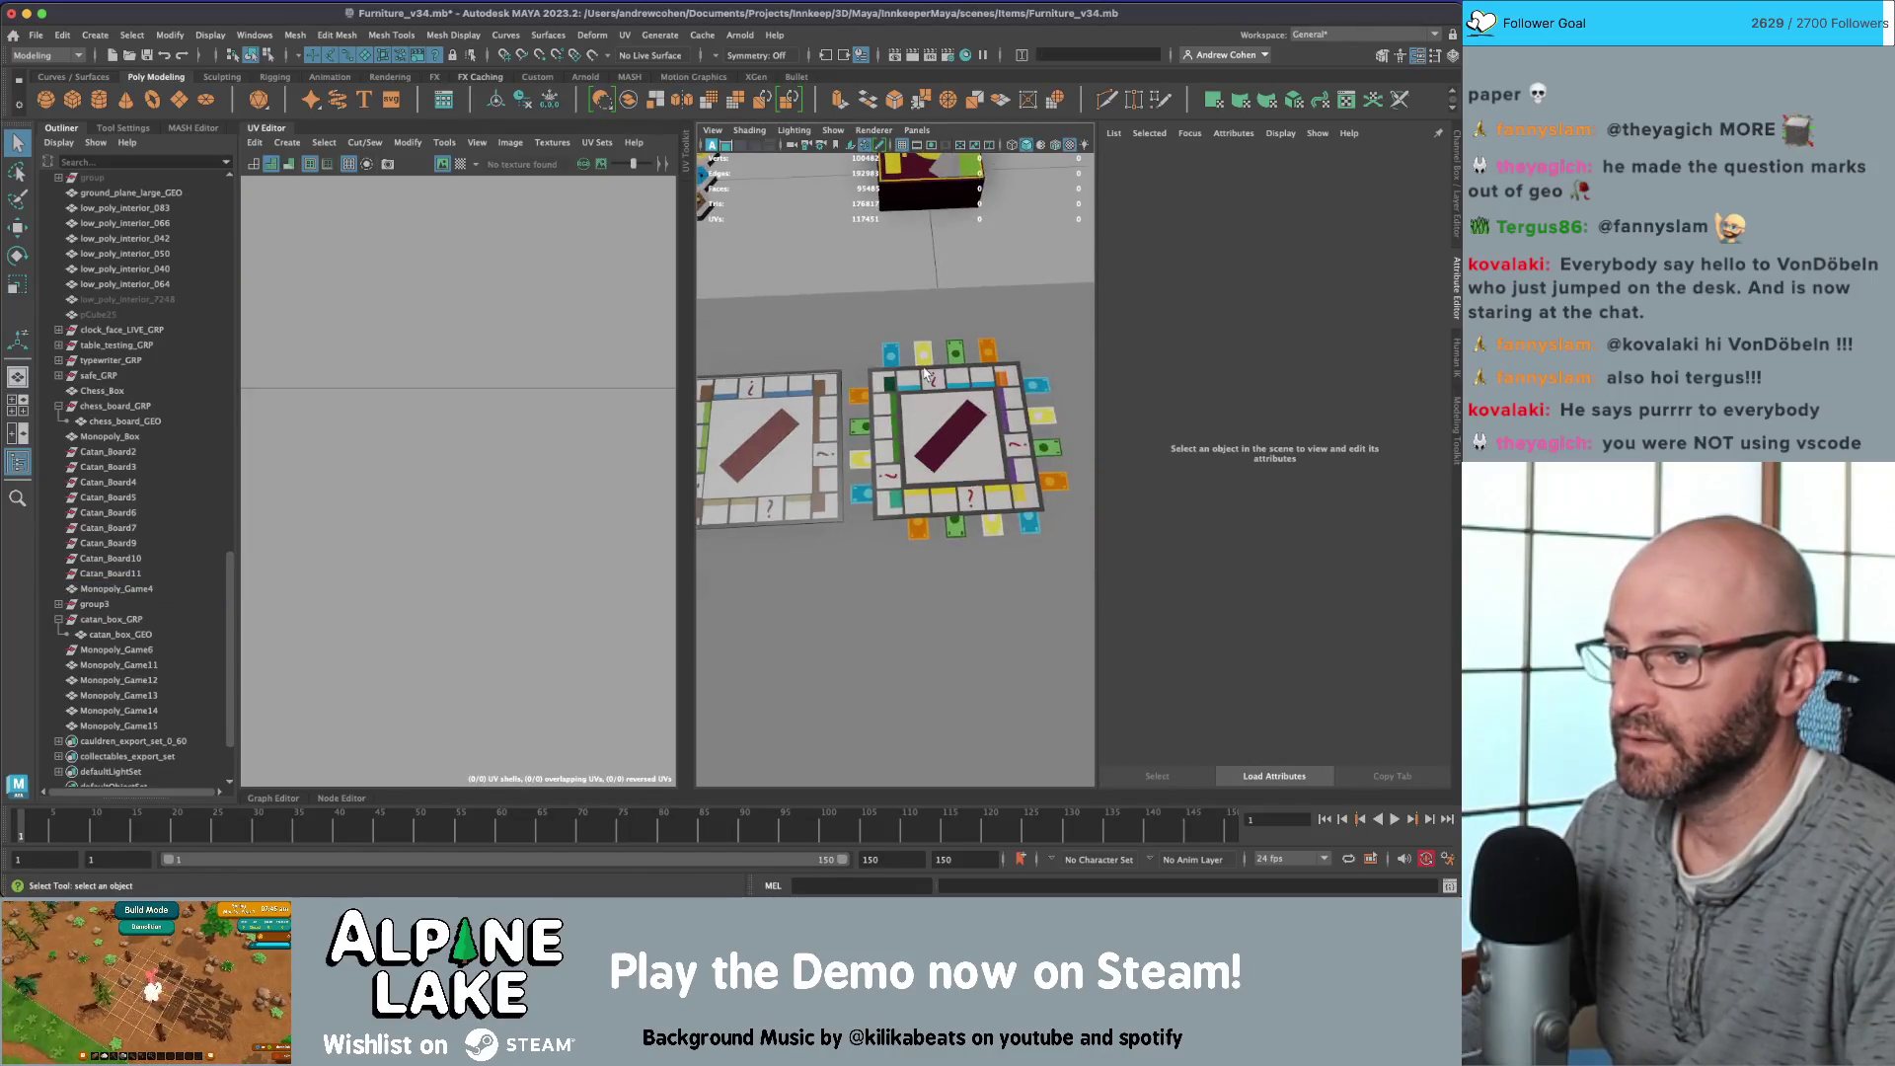
{"action": "mouse_move", "coordinate": [917, 372]}
{"action": "left_mouse_down", "text": "alt"}
{"action": "mouse_move", "coordinate": [894, 433]}
{"action": "mouse_move", "coordinate": [790, 440]}
{"action": "left_mouse_up", "text": "alt"}
Step: Move Monopoly_Game4's stripe and icon UV shells onto the dark red palette swatch
{"action": "left_click", "coordinate": [778, 440]}
{"action": "key", "text": "F12"}
{"action": "scroll", "coordinate": [396, 501], "scroll_direction": "up", "scroll_amount": 6}
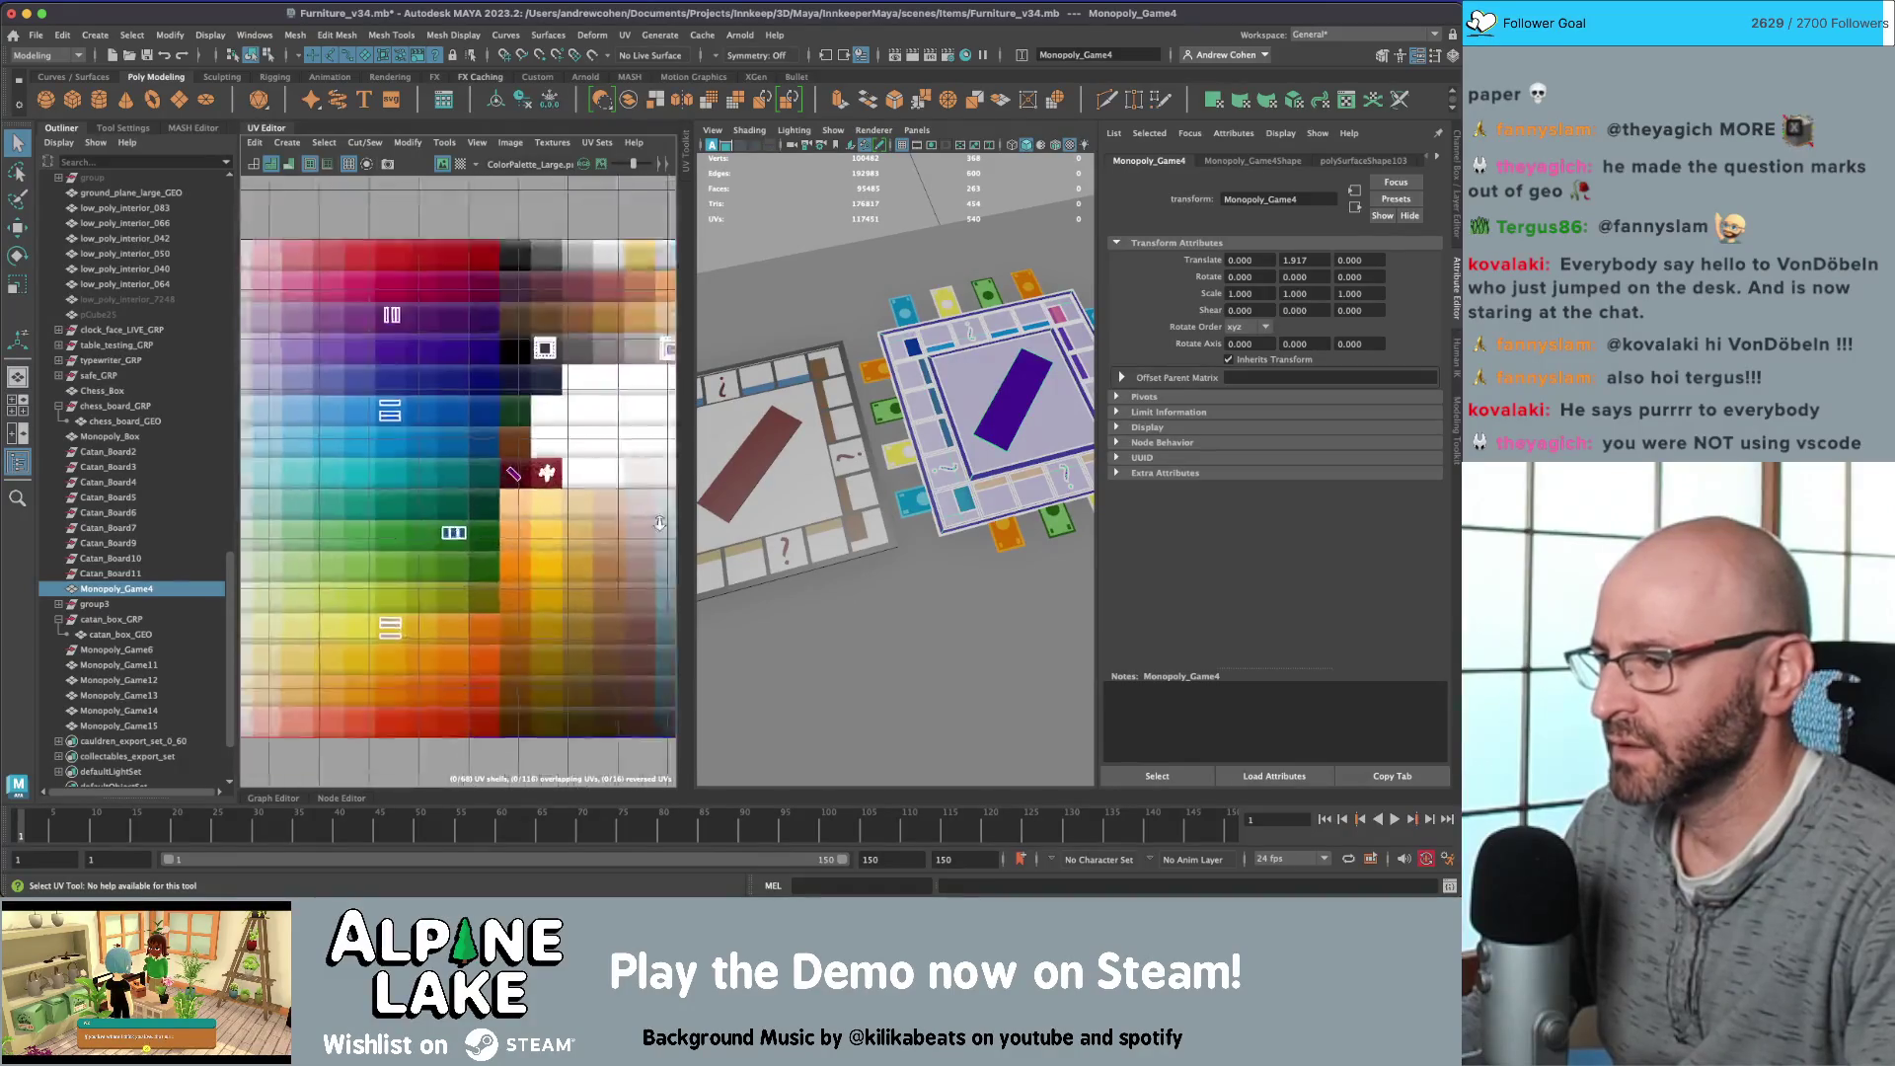
{"action": "left_click_drag", "start_coordinate": [316, 370], "coordinate": [562, 461]}
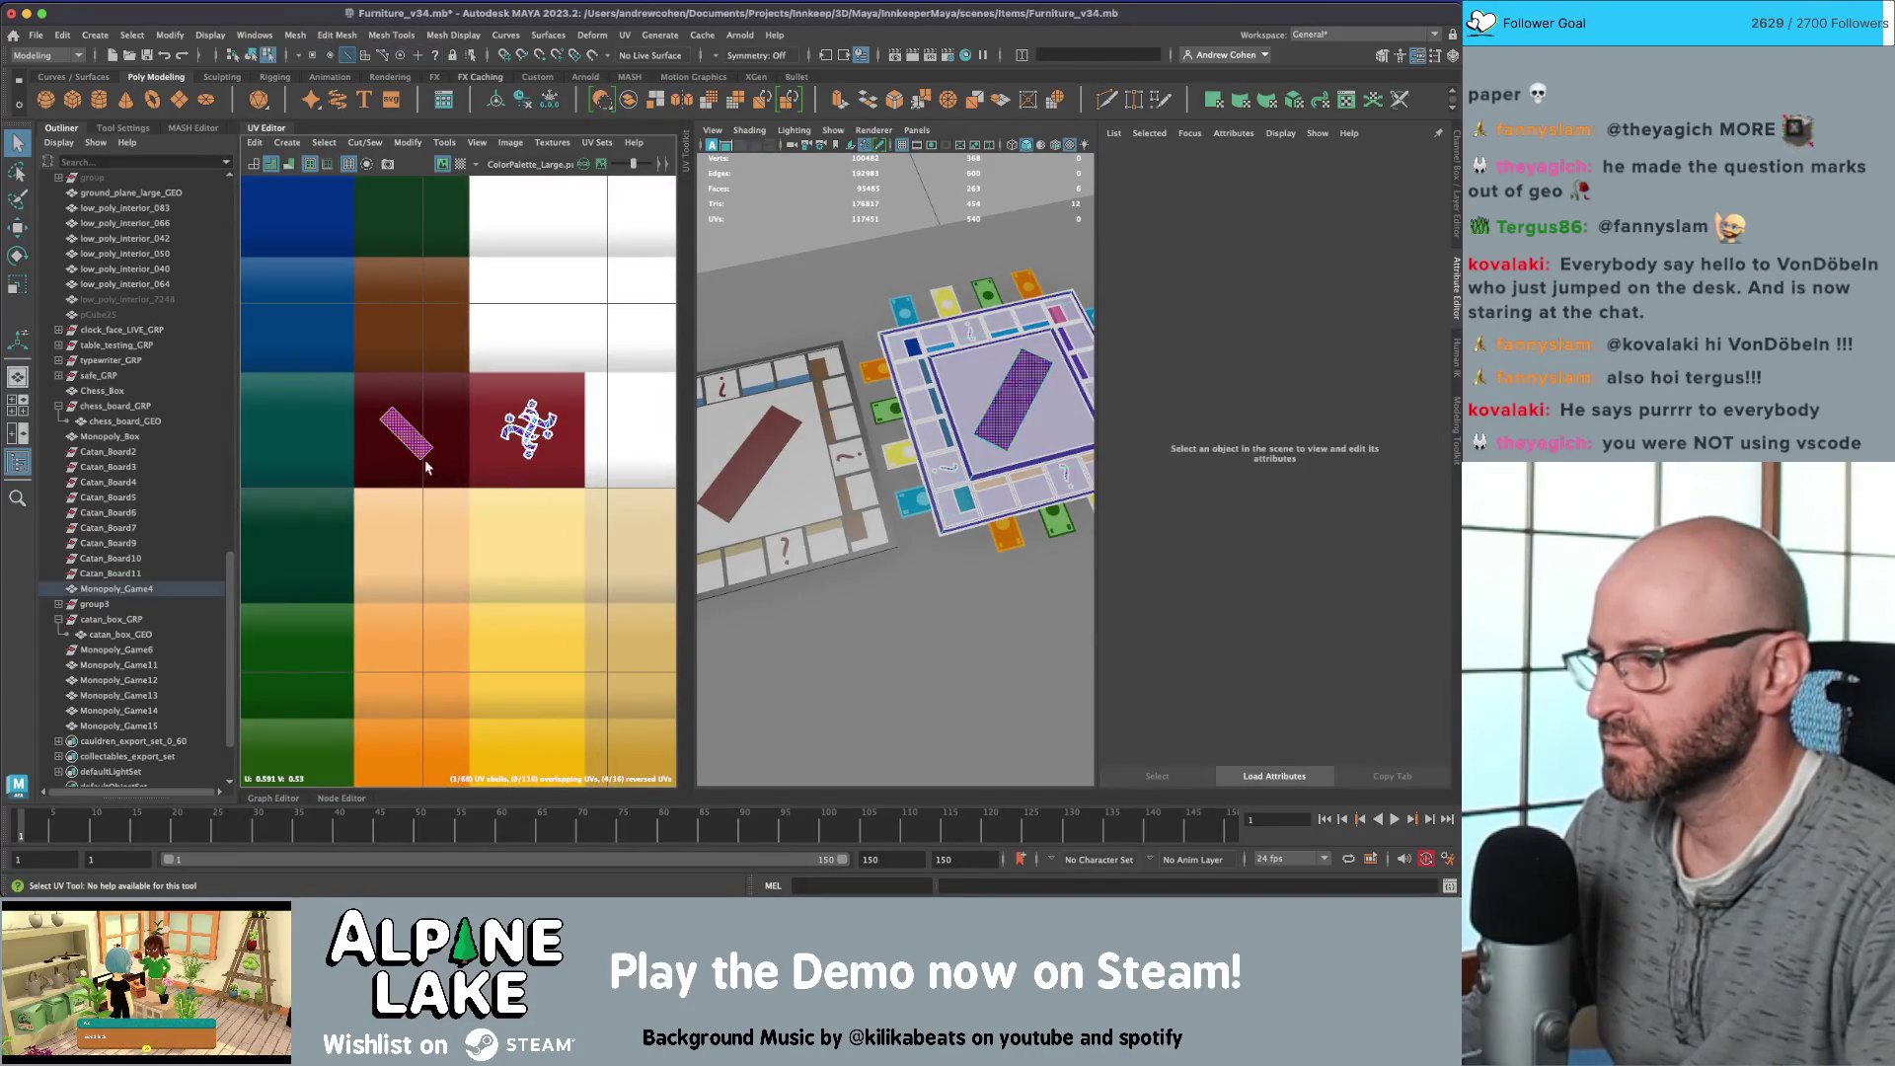
{"action": "key", "text": "w"}
Step: Delete the board's construction history, deselect it and orbit out to the whole scene
{"action": "key", "text": "q"}
{"action": "key", "text": "F8"}
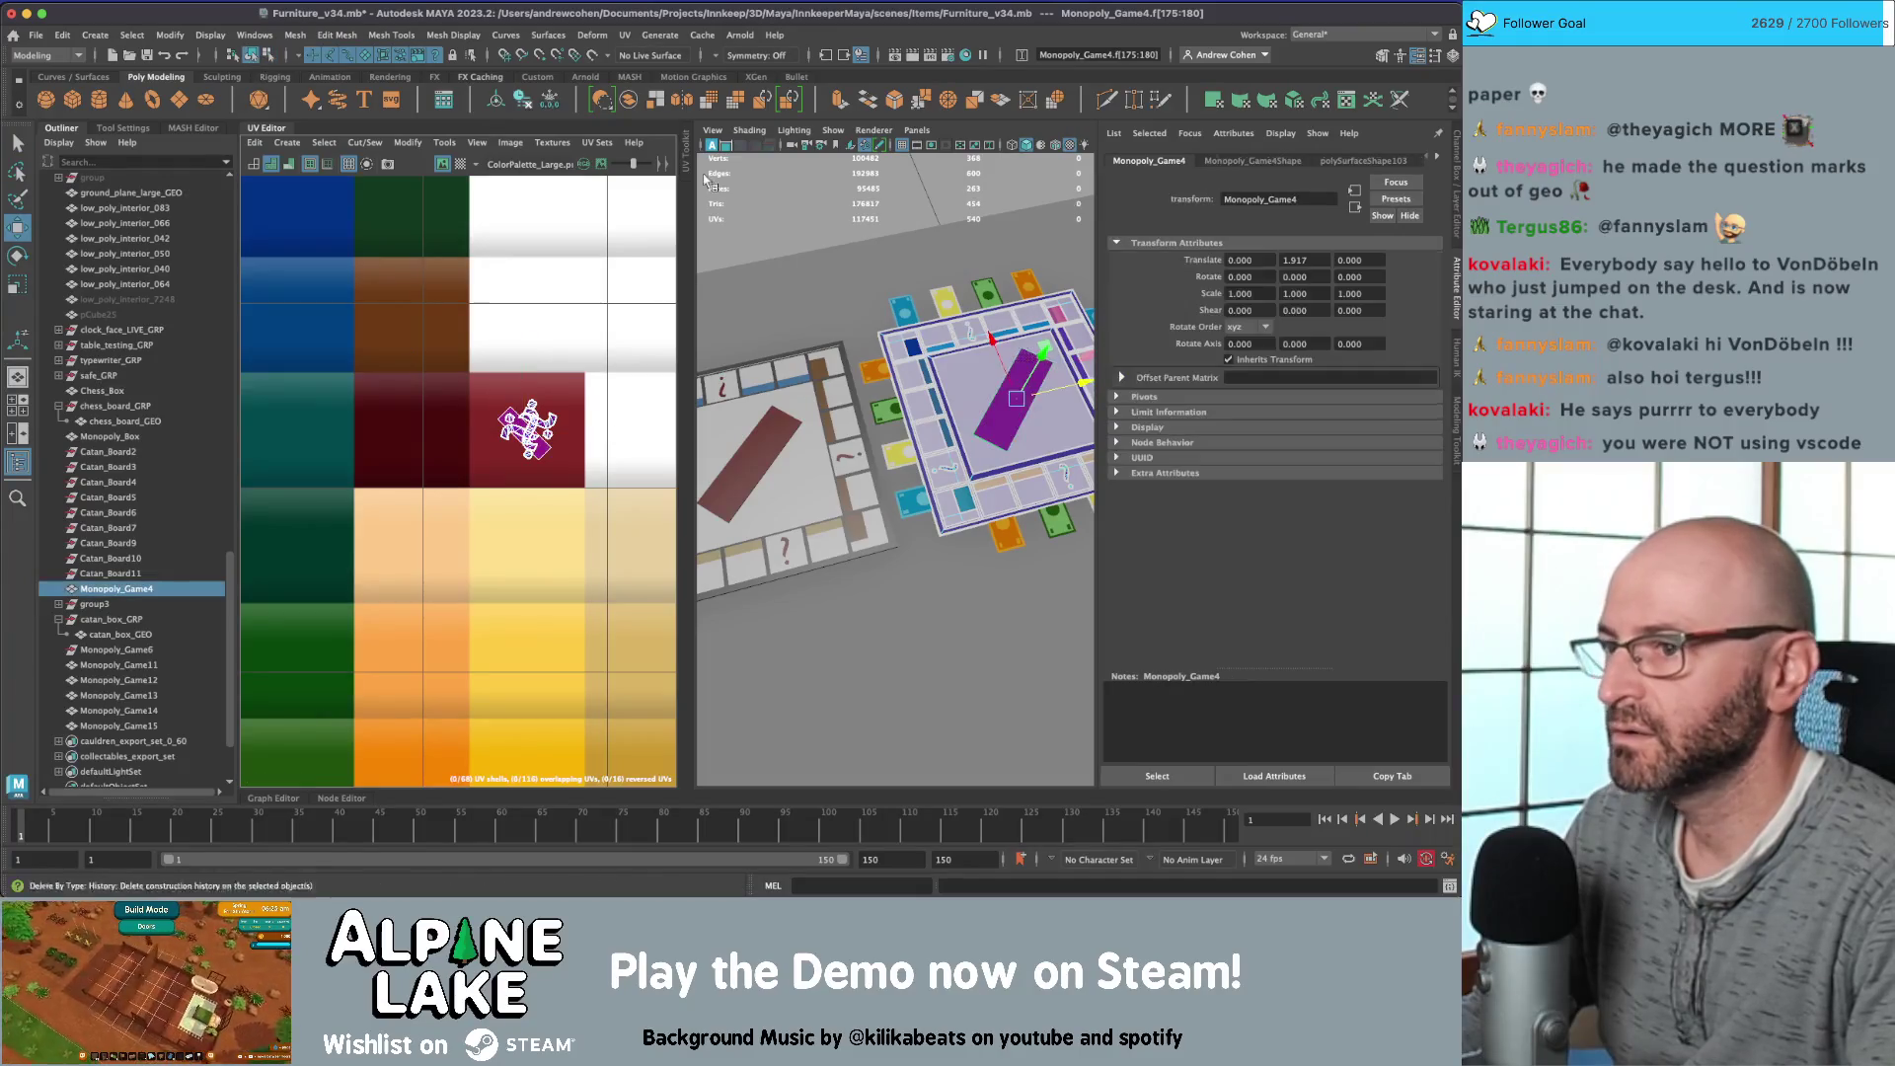
{"action": "left_click", "coordinate": [858, 296]}
{"action": "scroll", "coordinate": [859, 296], "scroll_direction": "down", "scroll_amount": 3}
{"action": "mouse_move", "coordinate": [859, 296]}
{"action": "left_mouse_down", "text": "alt"}
{"action": "mouse_move", "coordinate": [859, 383]}
{"action": "mouse_move", "coordinate": [827, 361]}
{"action": "left_mouse_up", "text": "alt"}
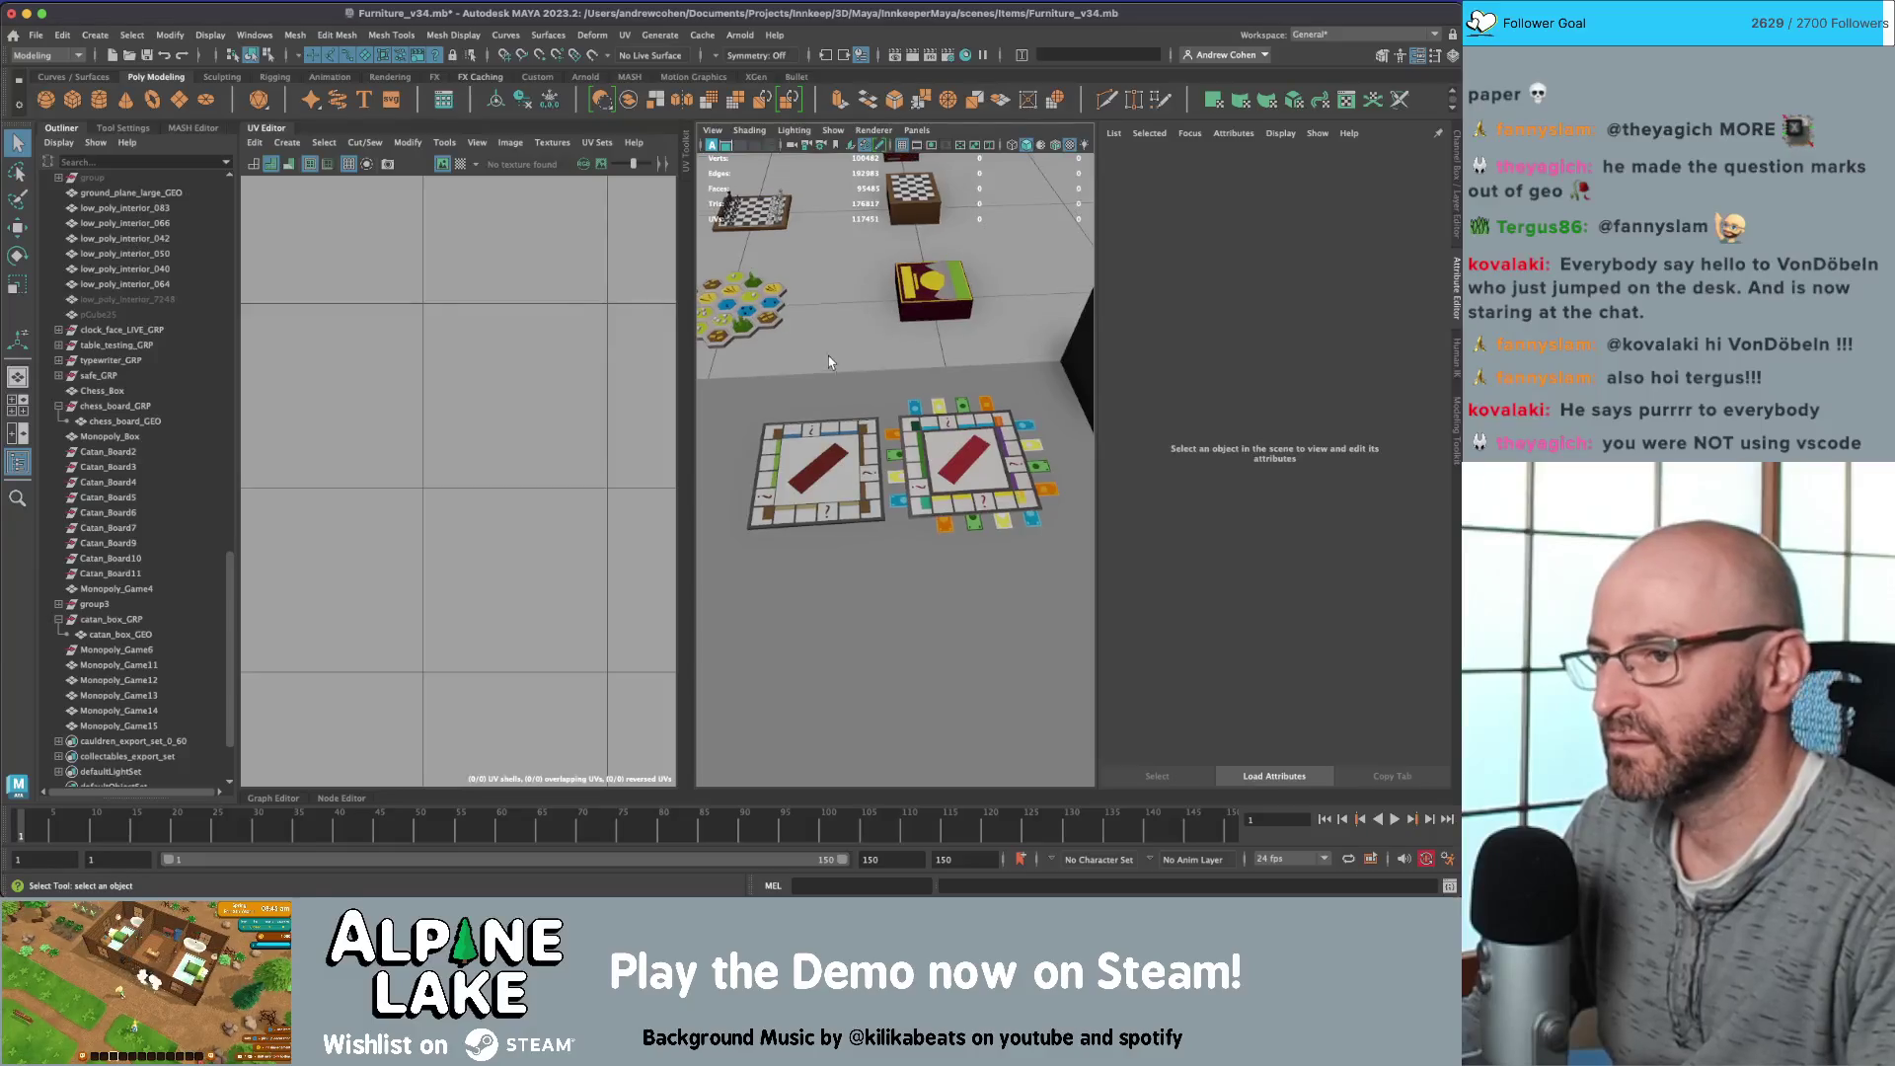
Step: Select Monopoly_Game4 together with Monopoly_Game12 and the other board pieces, closing the UV editor
{"action": "left_click", "coordinate": [933, 444]}
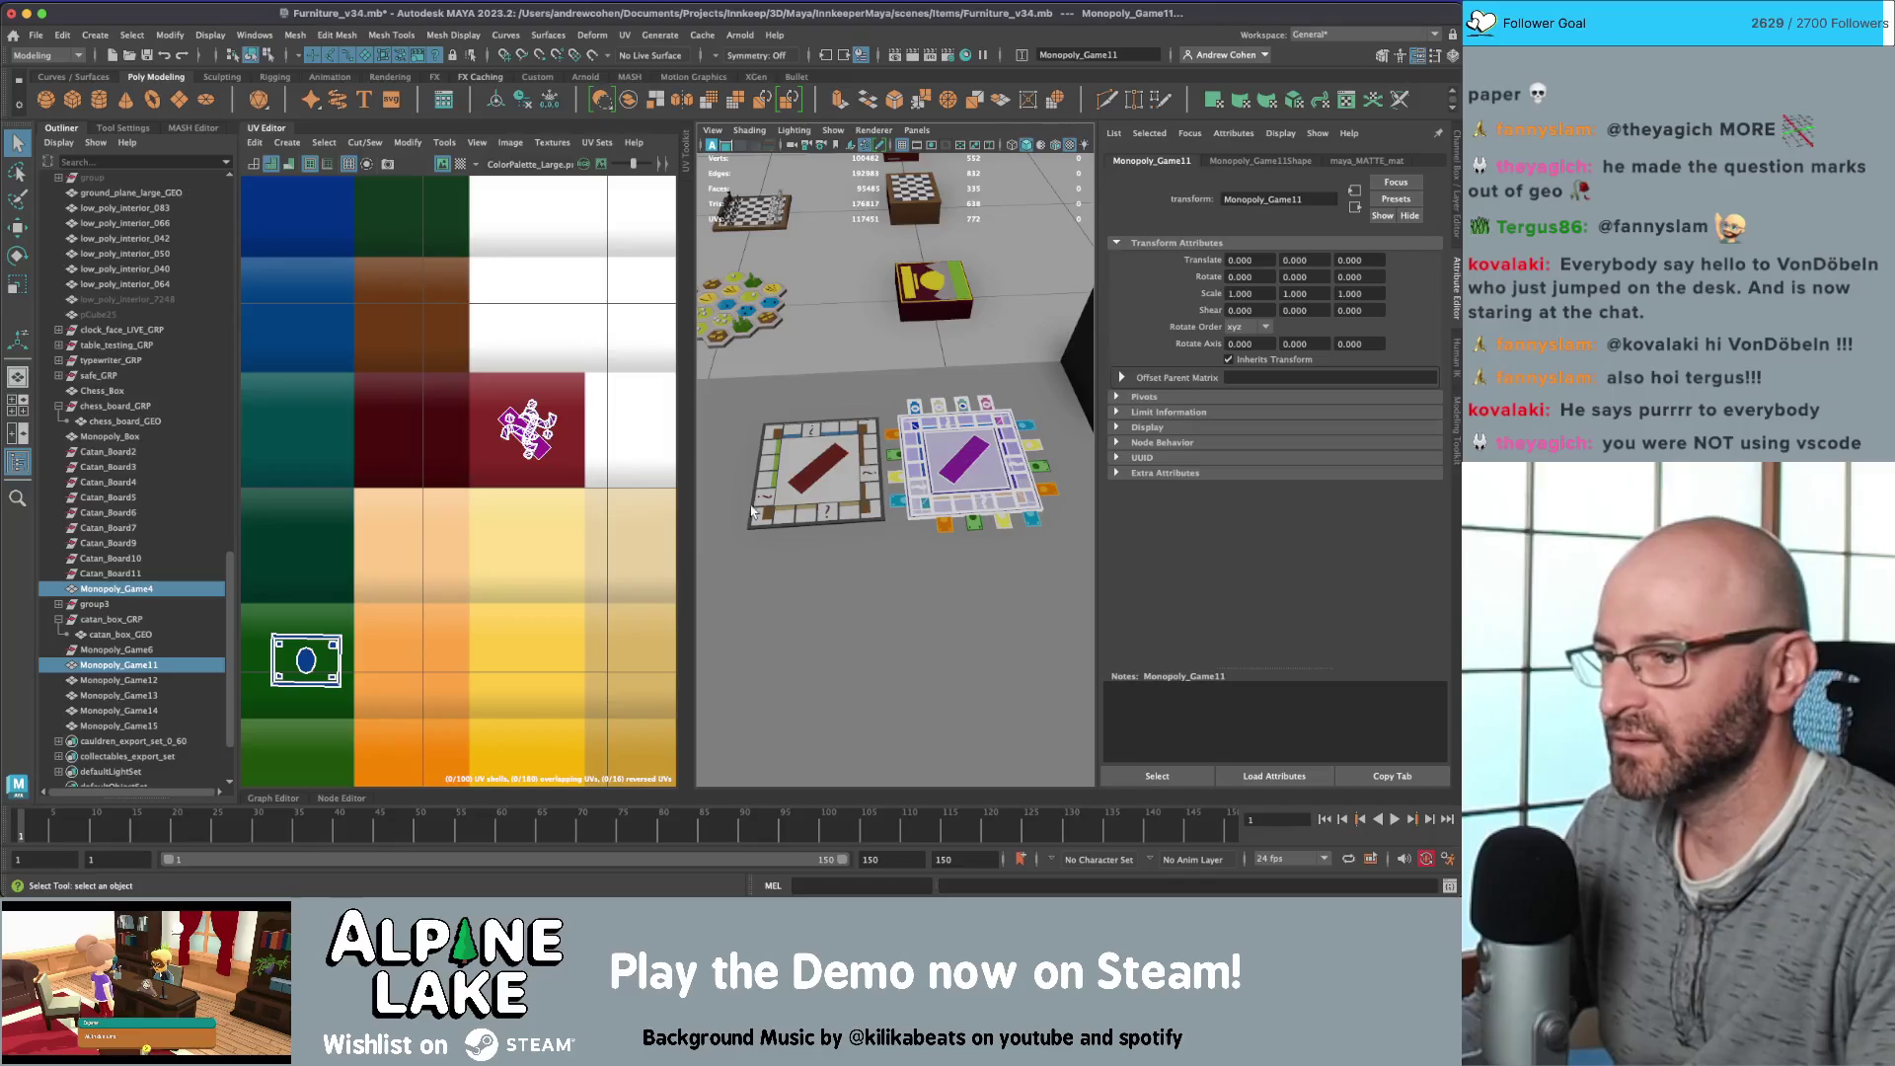
{"action": "scroll", "coordinate": [752, 511], "scroll_direction": "up", "scroll_amount": 3}
{"action": "left_click_drag", "start_coordinate": [752, 511], "coordinate": [867, 501], "text": "alt"}
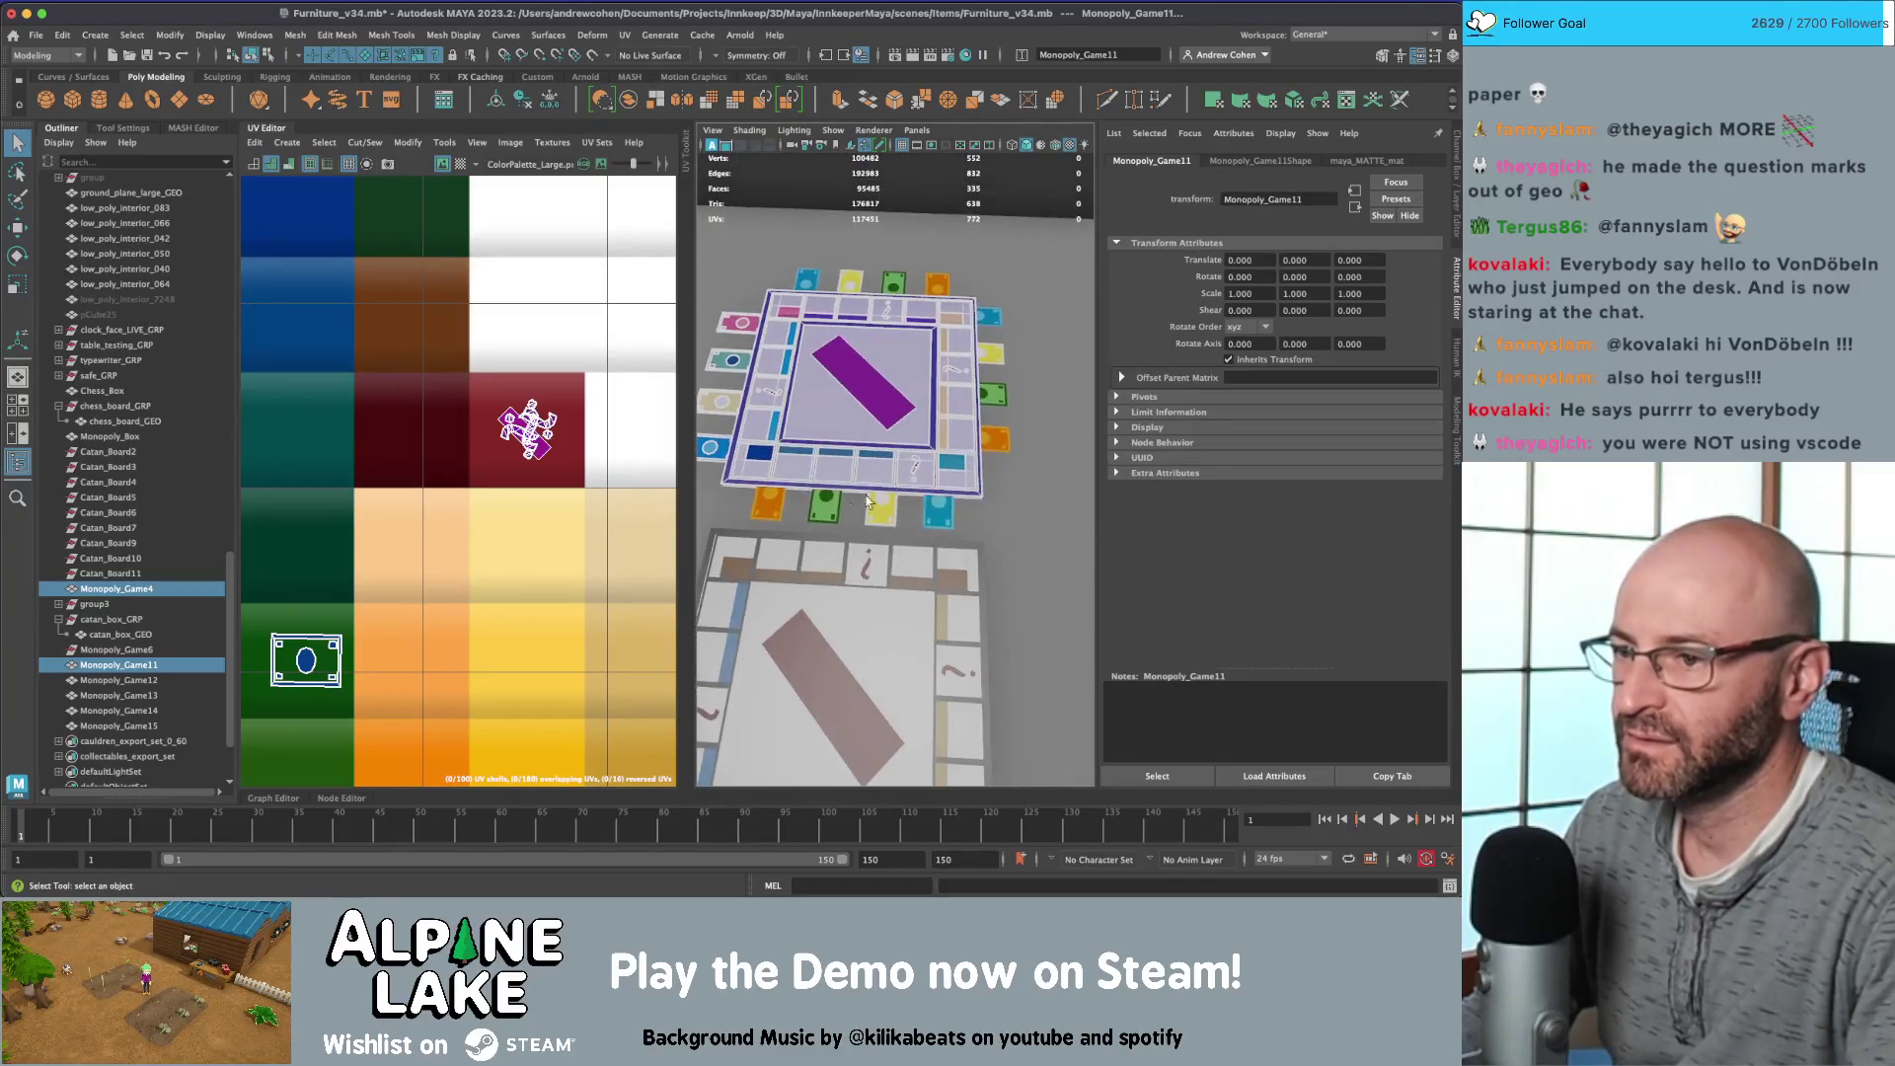
{"action": "left_click", "coordinate": [999, 398], "text": "shift"}
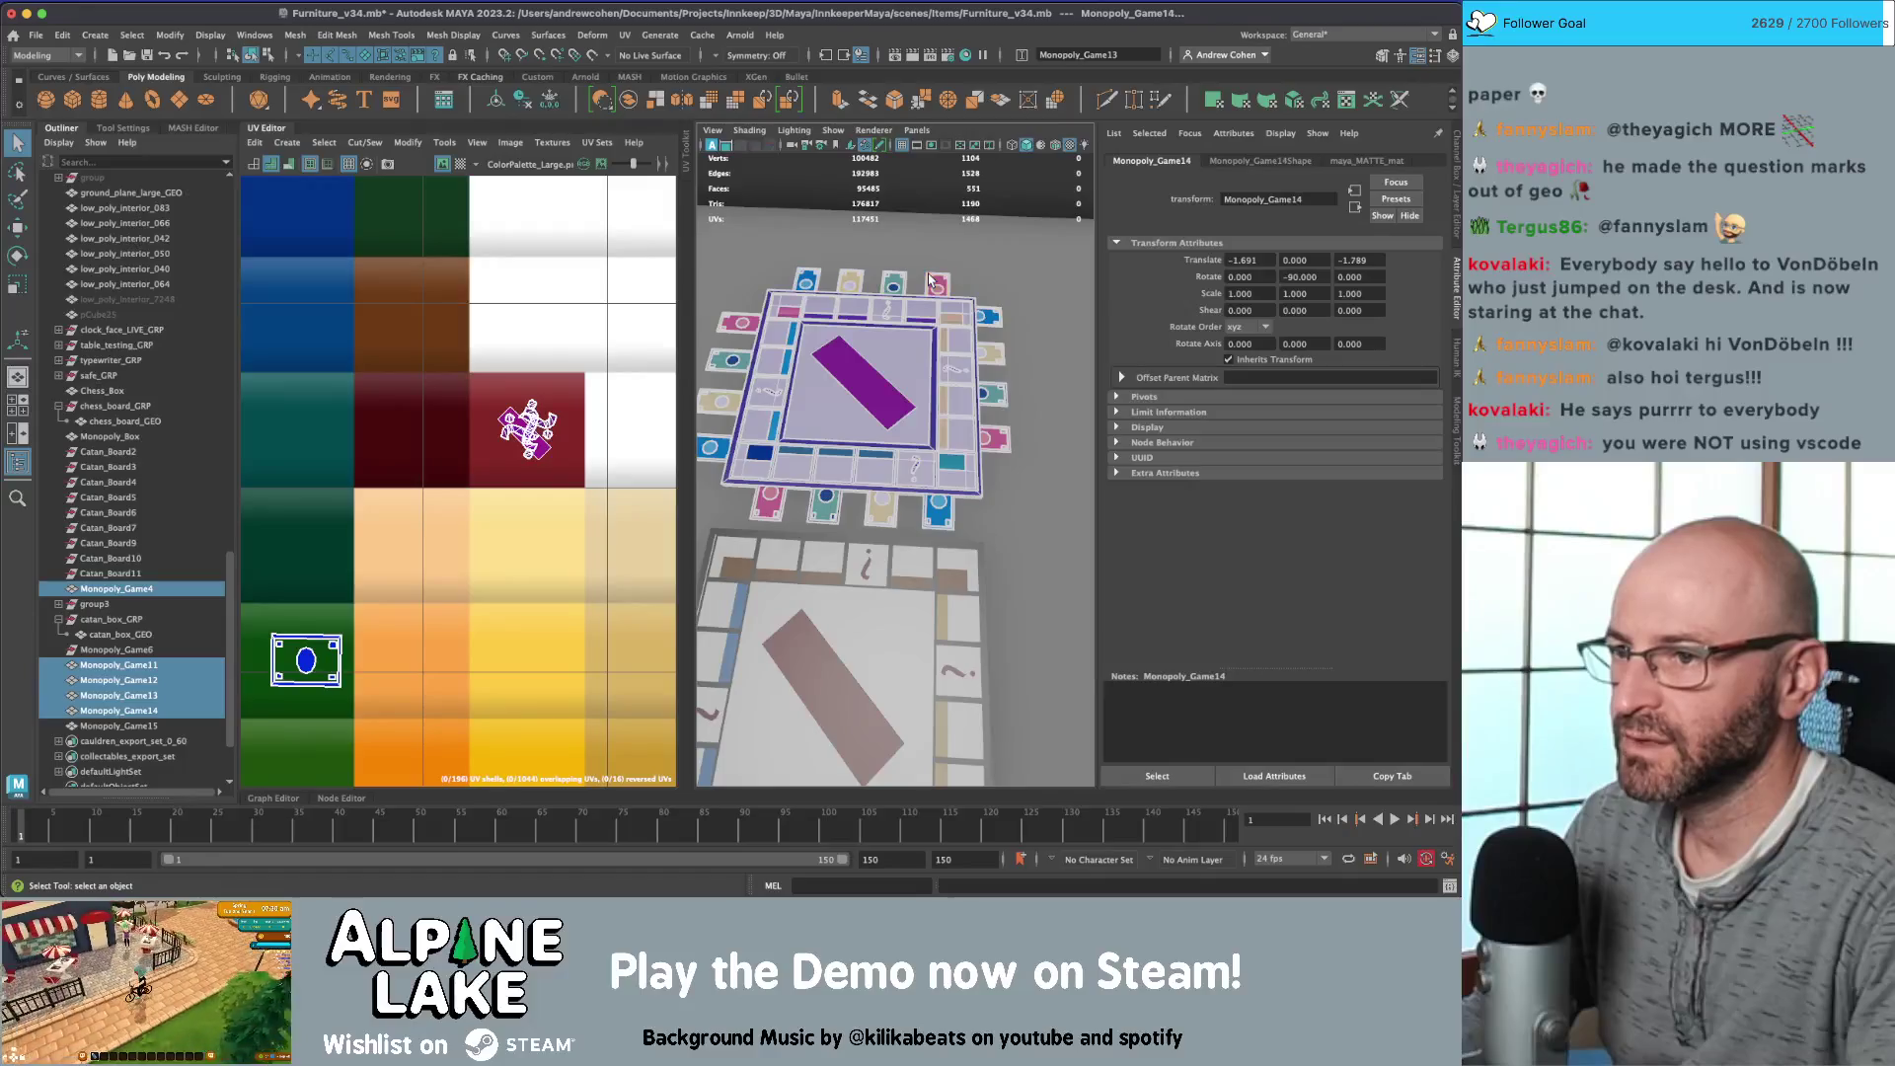
{"action": "left_click", "coordinate": [272, 126]}
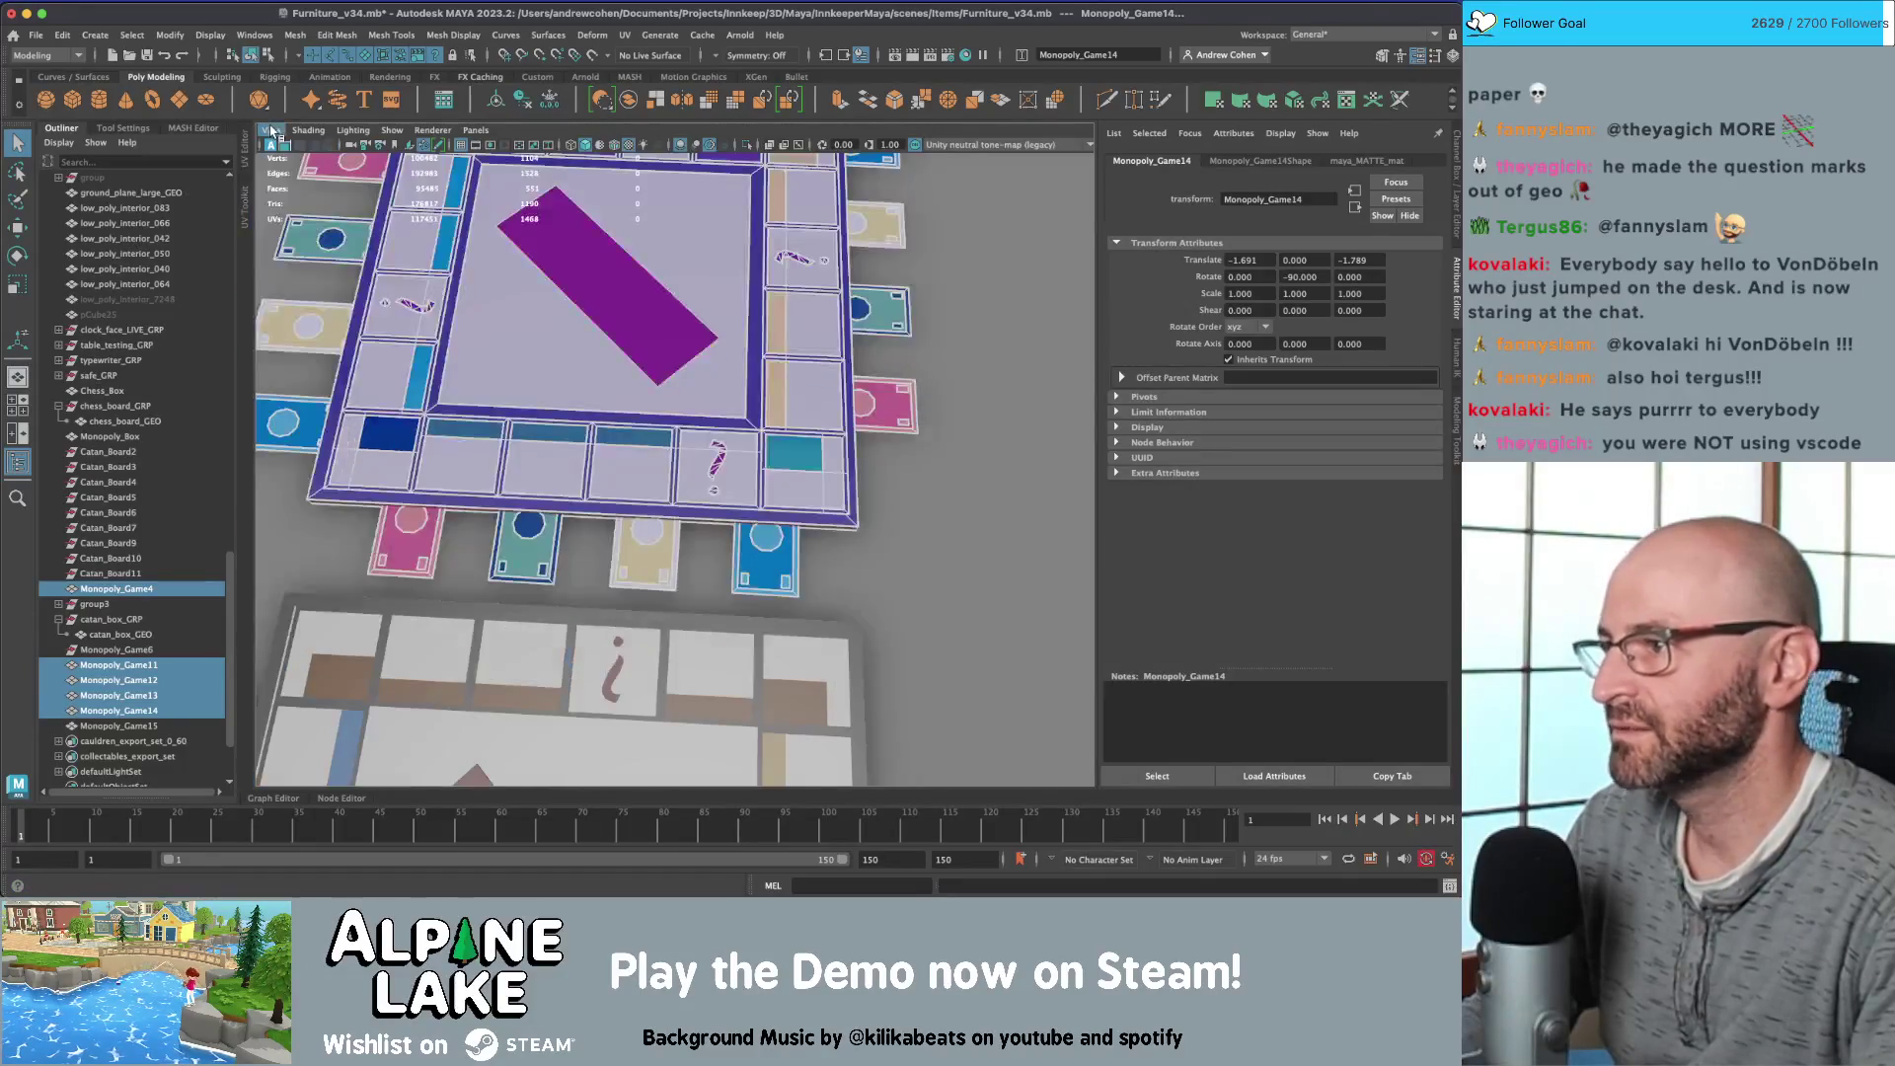
{"action": "mouse_move", "coordinate": [592, 296]}
{"action": "left_mouse_down", "text": "alt"}
{"action": "mouse_move", "coordinate": [638, 353]}
{"action": "mouse_move", "coordinate": [553, 315]}
{"action": "left_mouse_up", "text": "alt"}
{"action": "scroll", "coordinate": [624, 334], "scroll_direction": "up", "scroll_amount": 3}
{"action": "scroll", "coordinate": [624, 334], "scroll_direction": "down", "scroll_amount": 5}
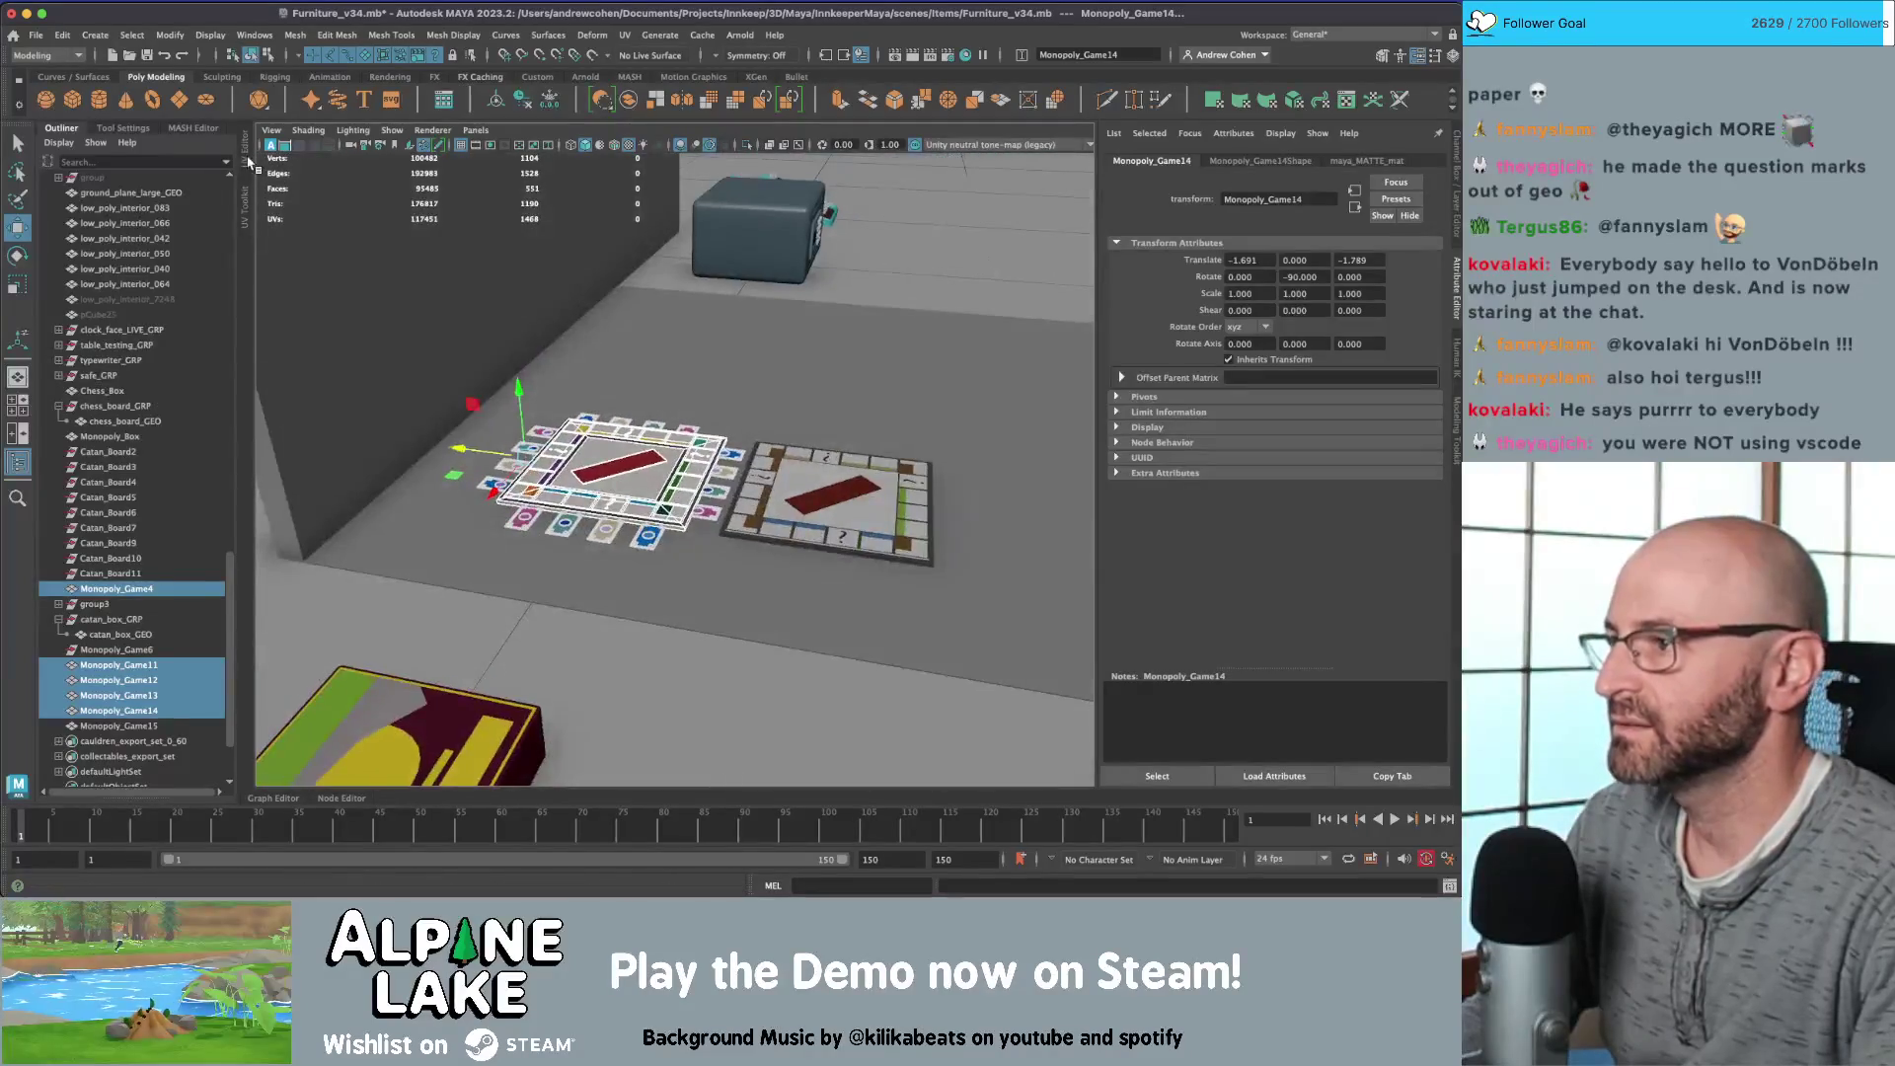
Step: Combine the selected pieces into one mesh and freeze its transformations
{"action": "left_click", "coordinate": [637, 102]}
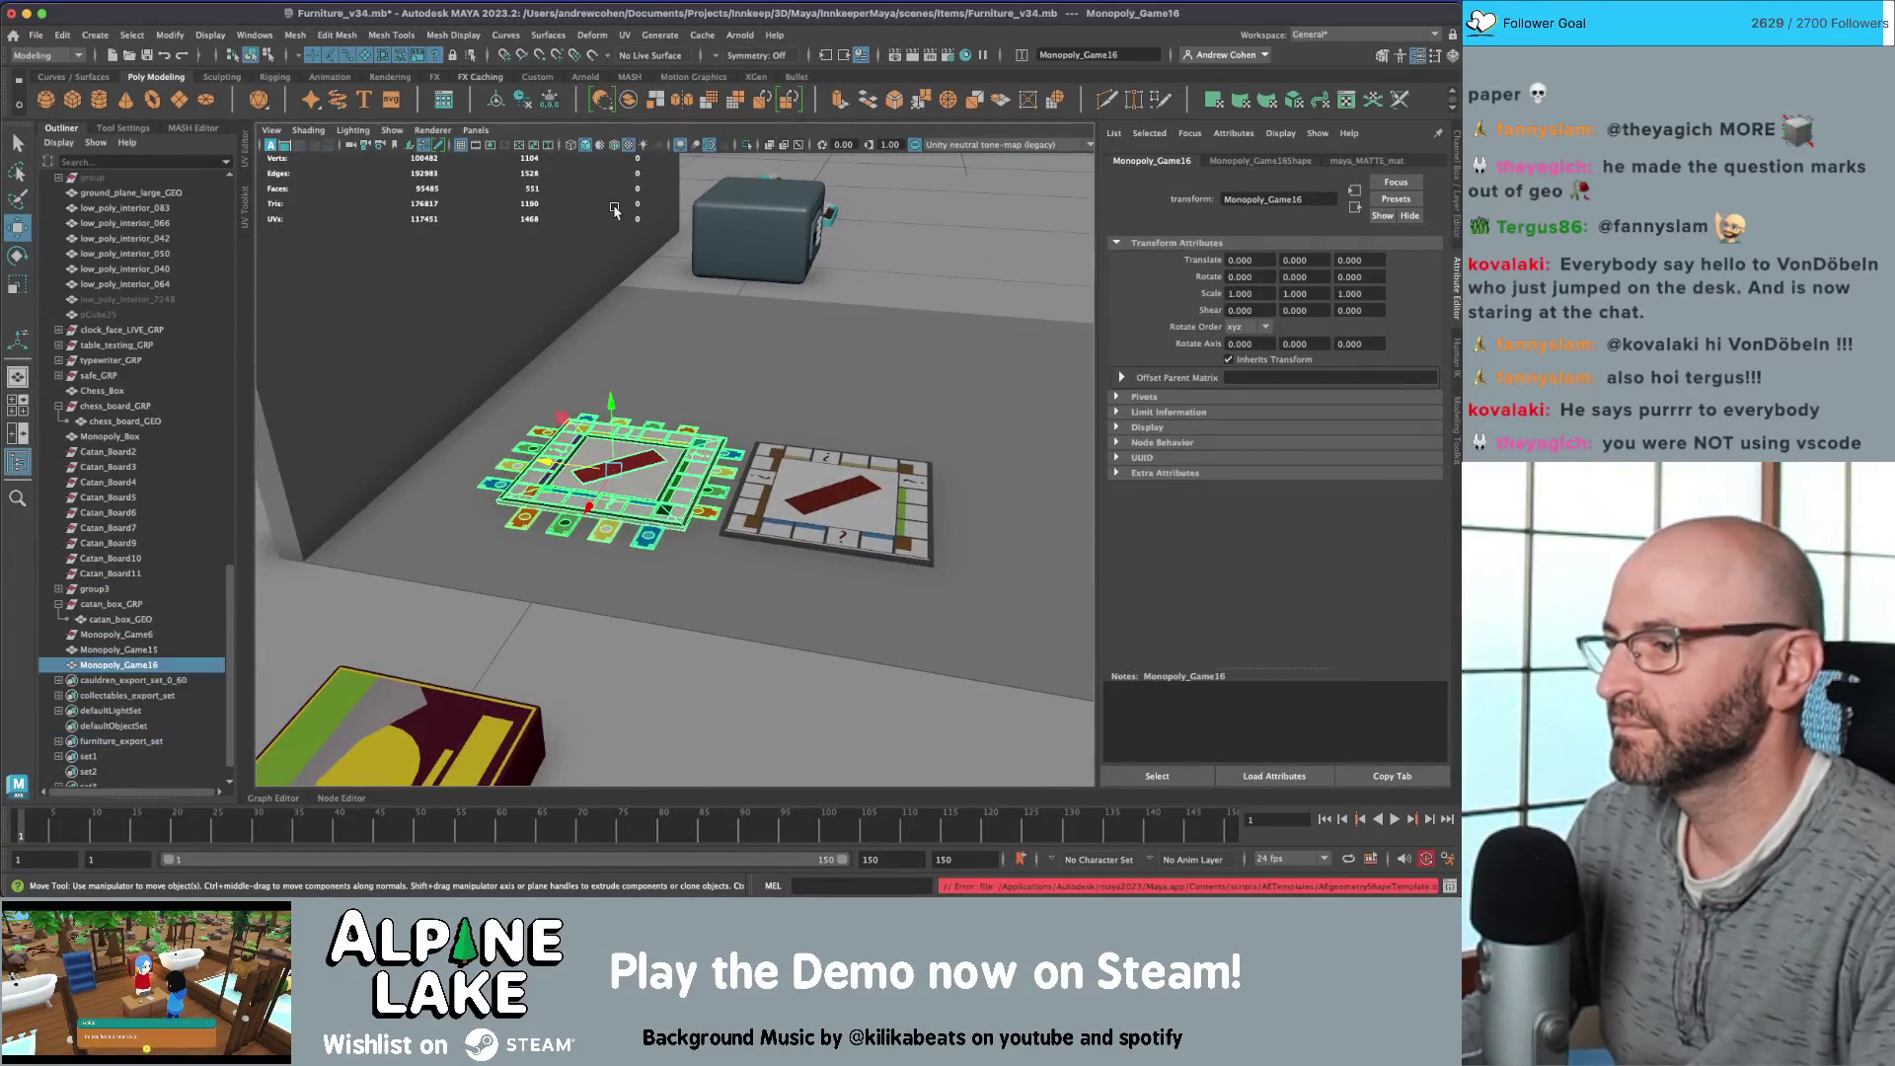
{"action": "key", "text": "ctrl+shift+f"}
{"action": "key", "text": "f"}
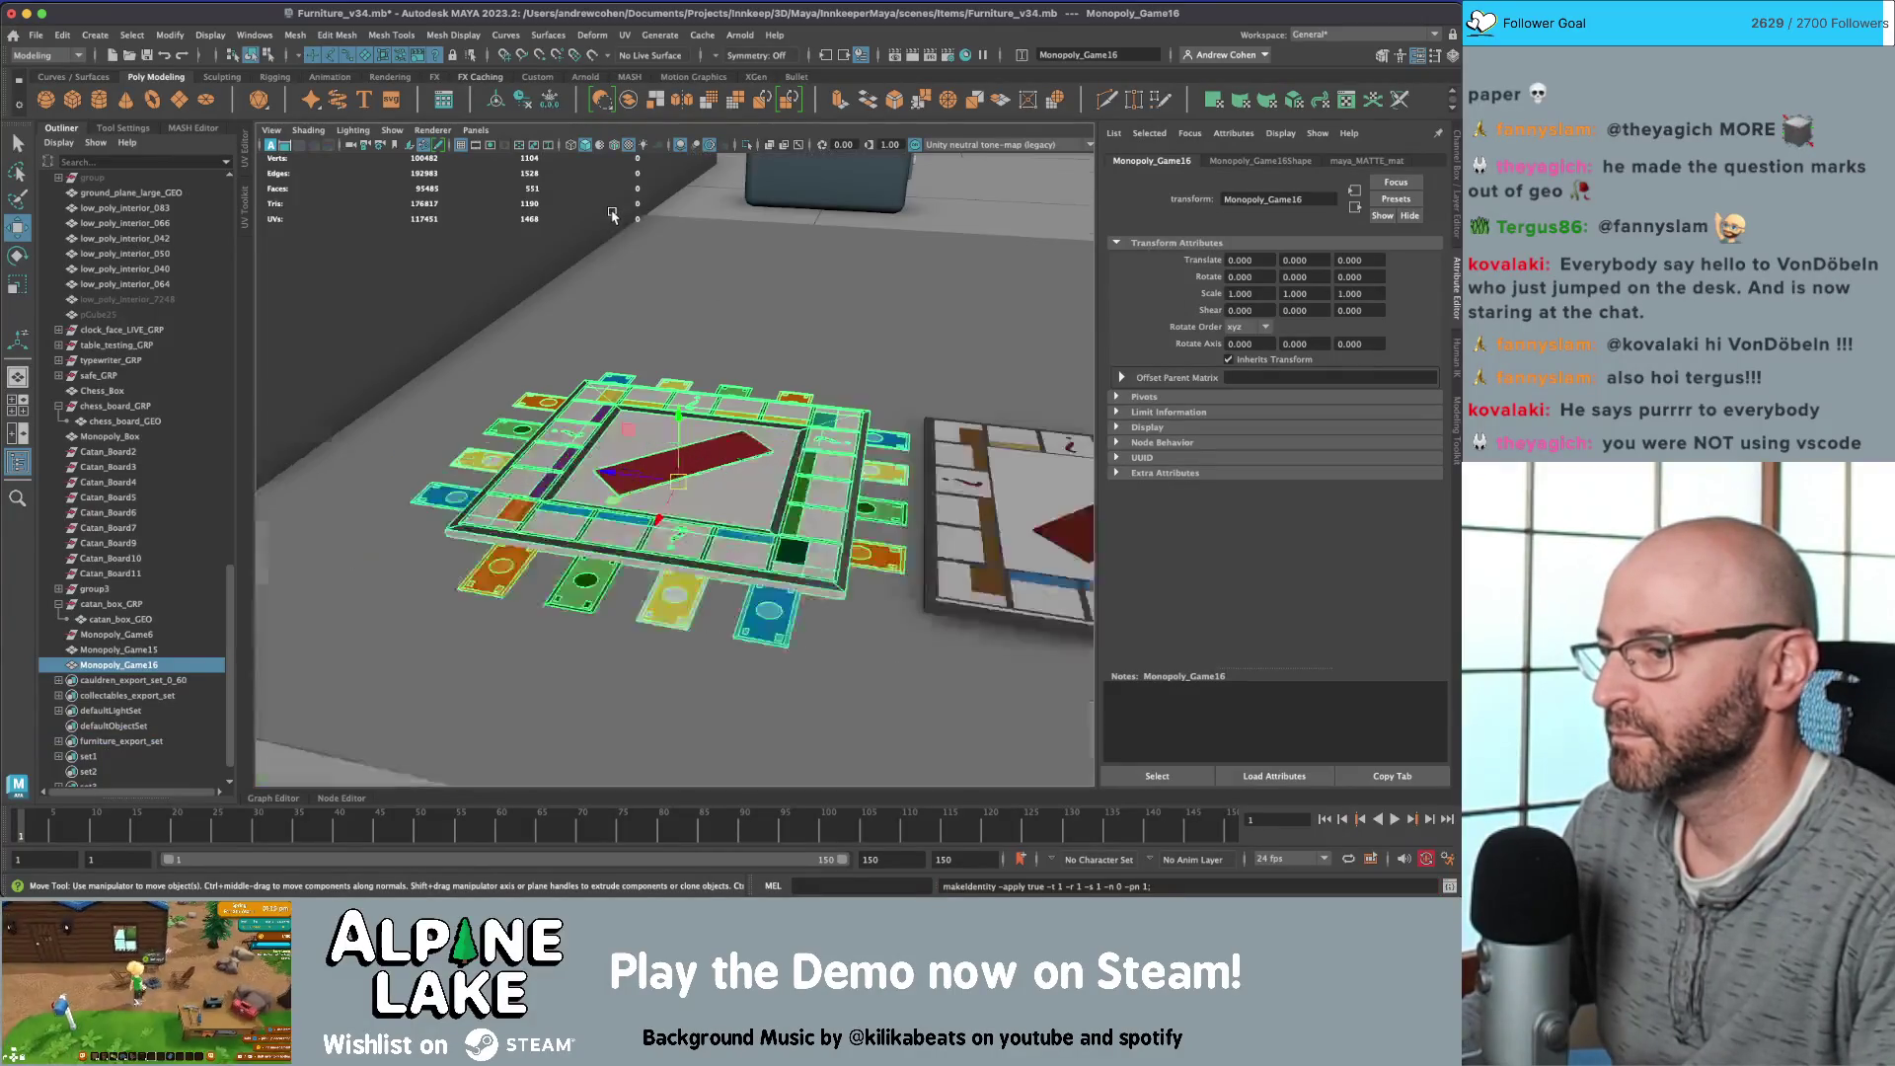
{"action": "mouse_move", "coordinate": [612, 211]}
{"action": "left_mouse_down", "text": "alt"}
{"action": "mouse_move", "coordinate": [701, 414]}
{"action": "mouse_move", "coordinate": [671, 501]}
{"action": "mouse_move", "coordinate": [678, 466]}
{"action": "left_mouse_up", "text": "alt"}
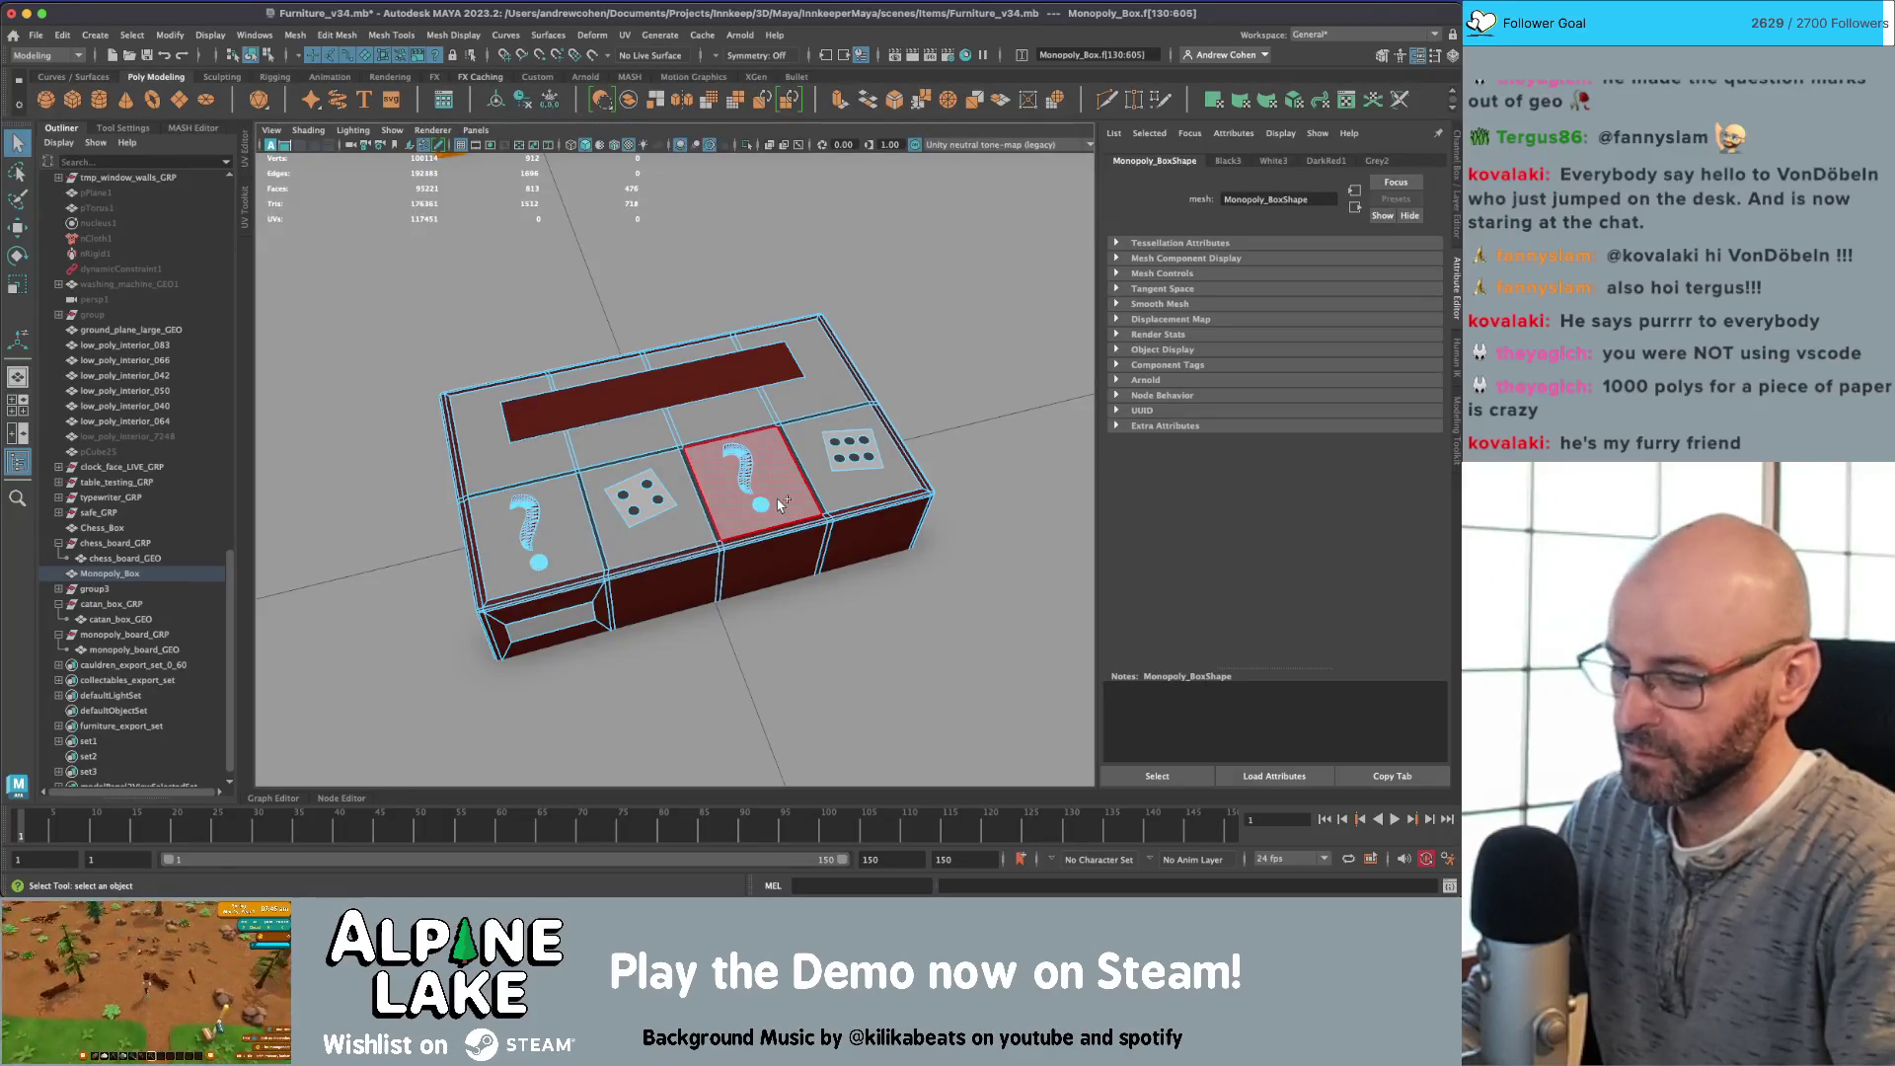
Step: In wireframe, delete the unneeded faces of the Monopoly box
{"action": "key", "text": "f"}
{"action": "mouse_move", "coordinate": [774, 498]}
{"action": "left_mouse_down", "text": "alt"}
{"action": "mouse_move", "coordinate": [727, 457]}
{"action": "mouse_move", "coordinate": [609, 422]}
{"action": "mouse_move", "coordinate": [796, 430]}
{"action": "mouse_move", "coordinate": [907, 499]}
{"action": "mouse_move", "coordinate": [792, 473]}
{"action": "mouse_move", "coordinate": [753, 495]}
{"action": "left_mouse_up", "text": "alt"}
{"action": "key", "text": "4"}
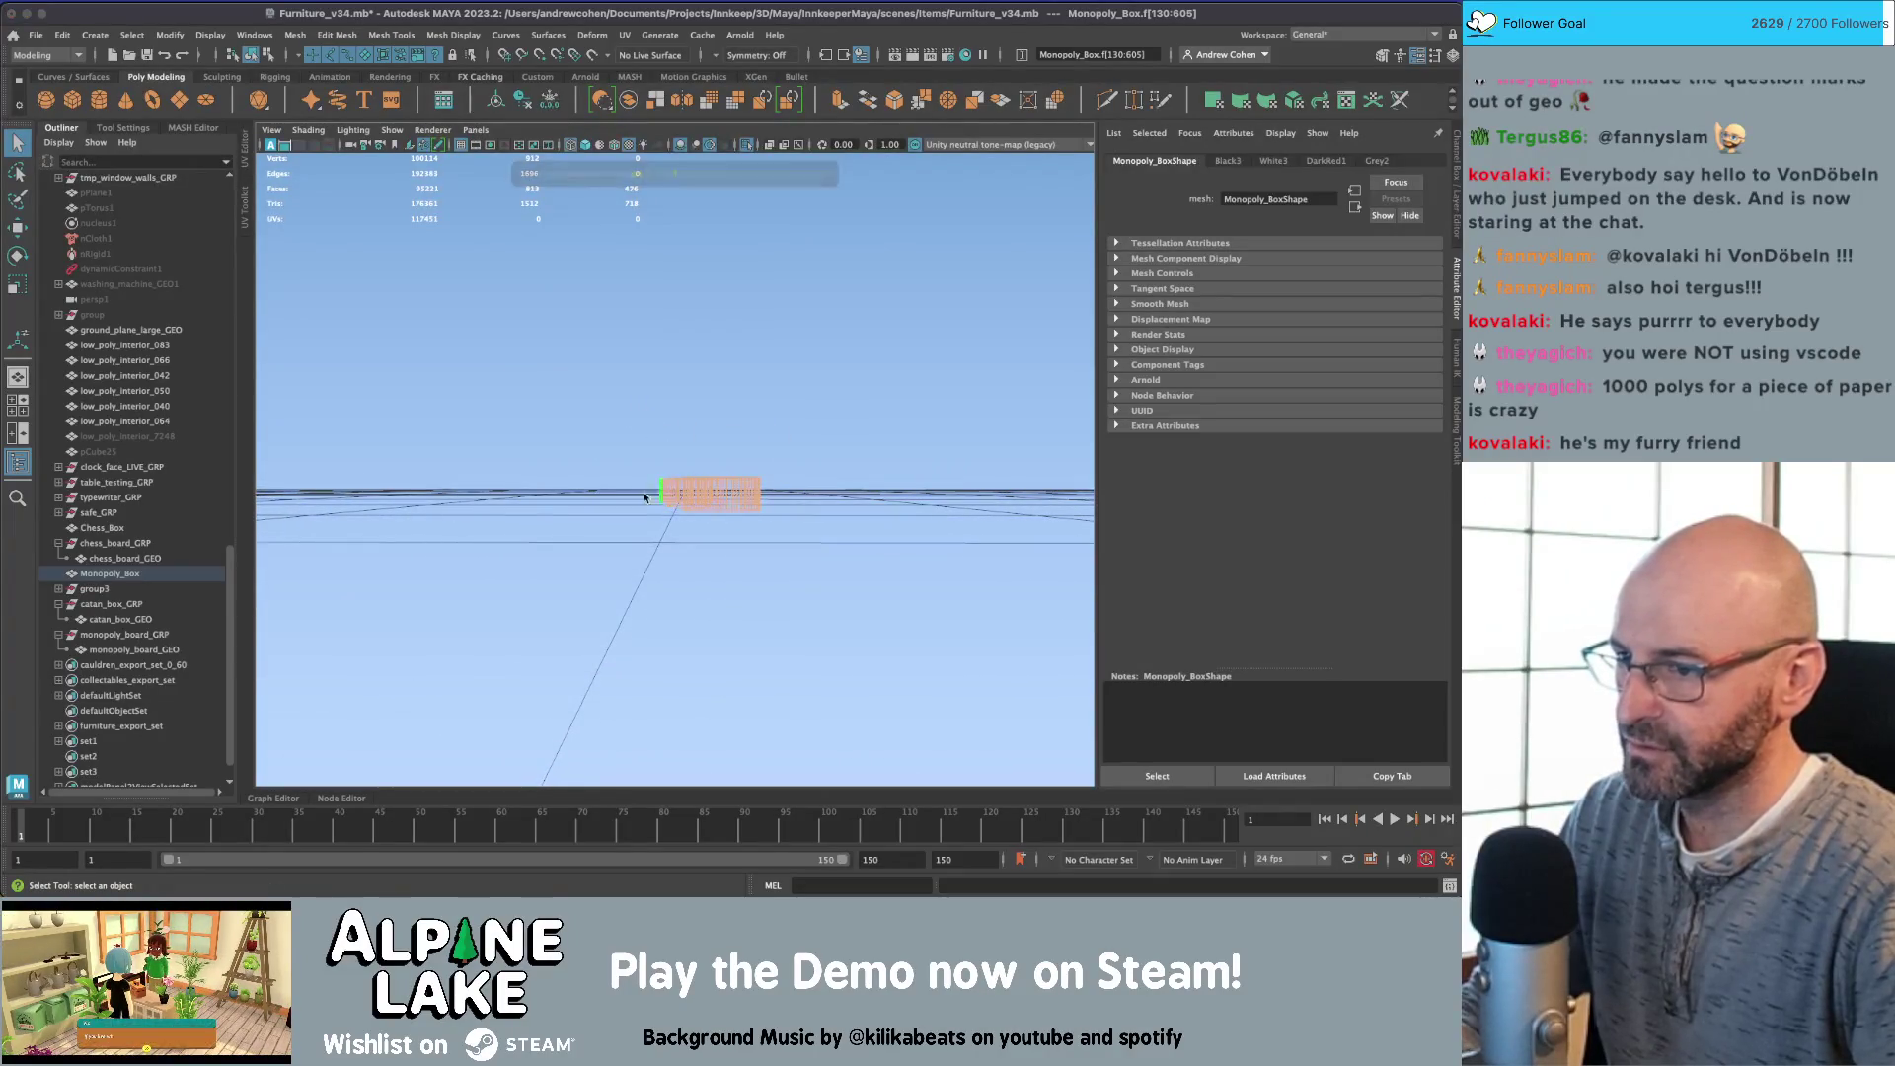
{"action": "key", "text": "Delete"}
{"action": "mouse_move", "coordinate": [483, 514]}
{"action": "left_mouse_down", "text": "alt"}
{"action": "mouse_move", "coordinate": [614, 483]}
{"action": "mouse_move", "coordinate": [306, 548]}
{"action": "left_mouse_up", "text": "alt"}
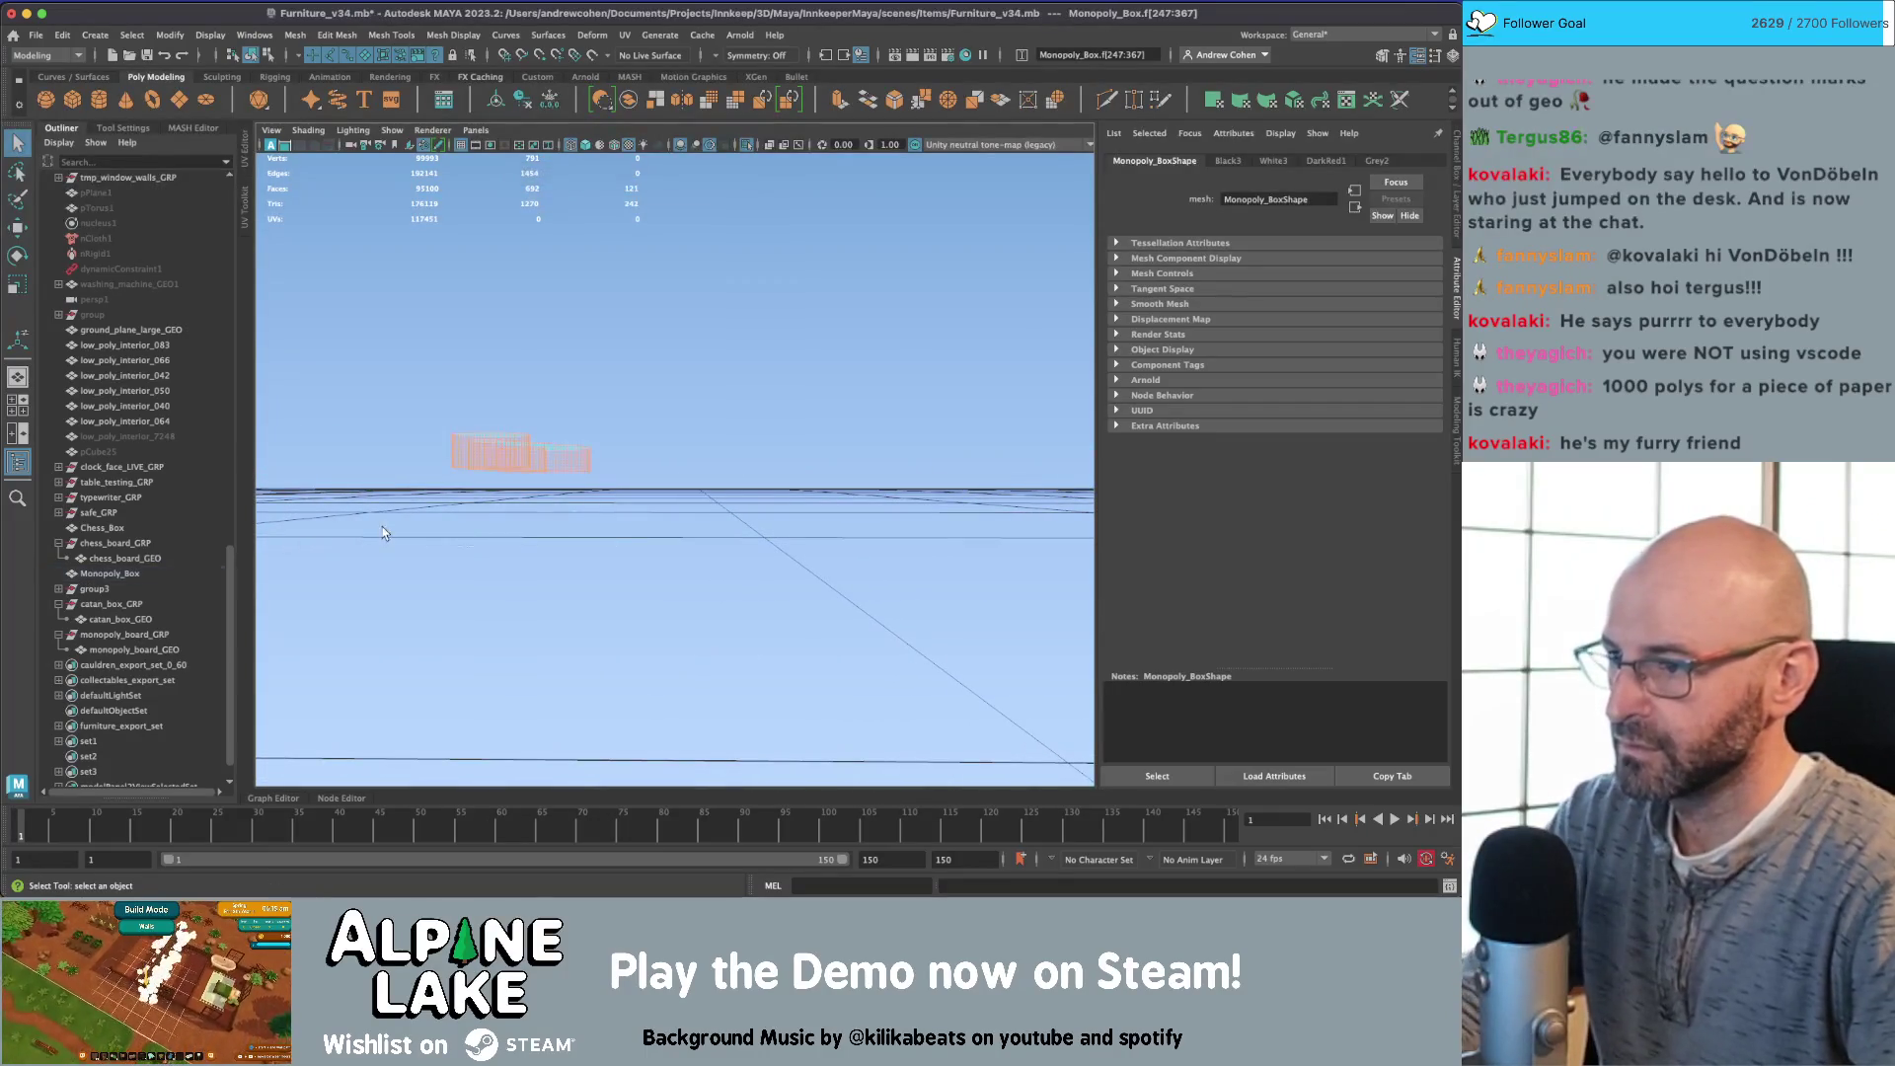
{"action": "key", "text": "Delete"}
Step: Reduce the 117 question-mark faces with Mesh > Reduce at about 72 percent
{"action": "left_click_drag", "start_coordinate": [745, 382], "coordinate": [453, 373], "text": "alt"}
{"action": "left_click_drag", "start_coordinate": [453, 373], "coordinate": [496, 397]}
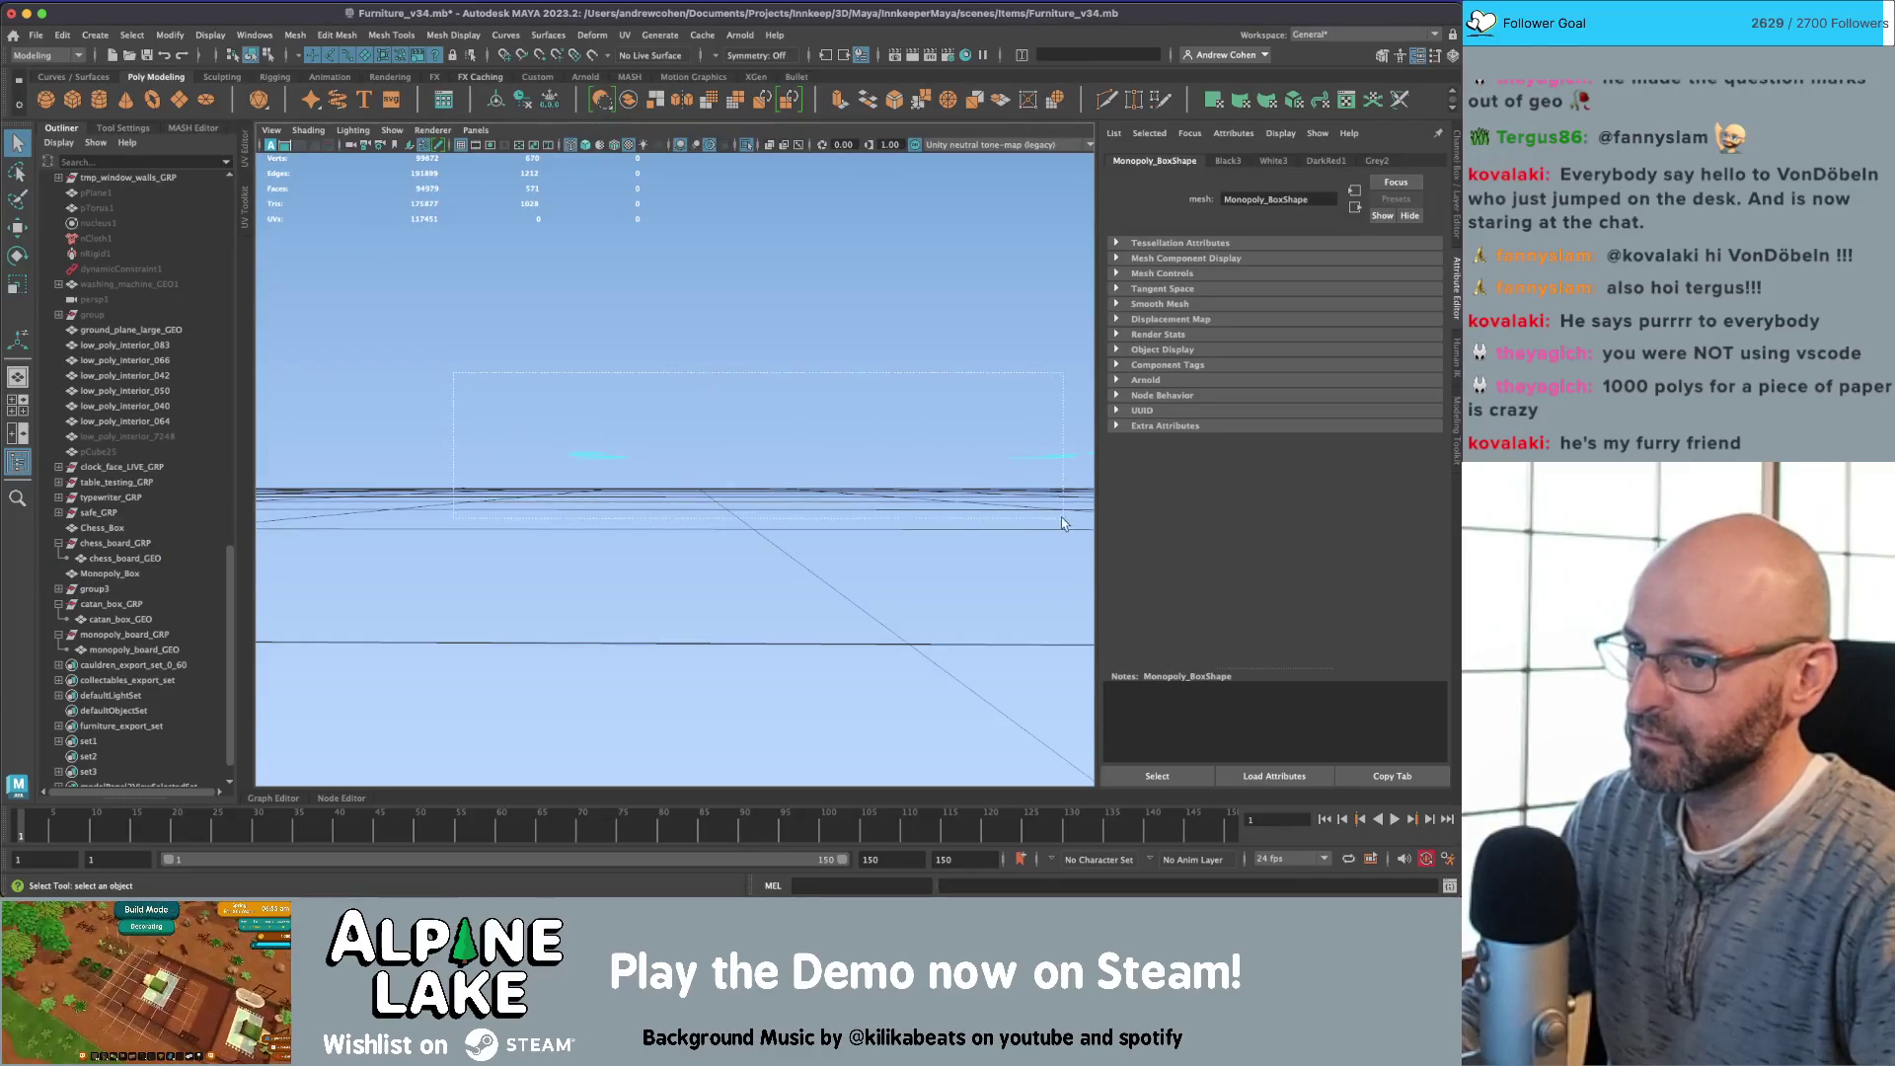
{"action": "left_click_drag", "start_coordinate": [1062, 523], "coordinate": [1063, 524]}
{"action": "mouse_move", "coordinate": [1063, 524]}
{"action": "left_mouse_down", "text": "alt"}
{"action": "mouse_move", "coordinate": [592, 464]}
{"action": "mouse_move", "coordinate": [550, 479]}
{"action": "left_mouse_up", "text": "alt"}
{"action": "key", "text": "f"}
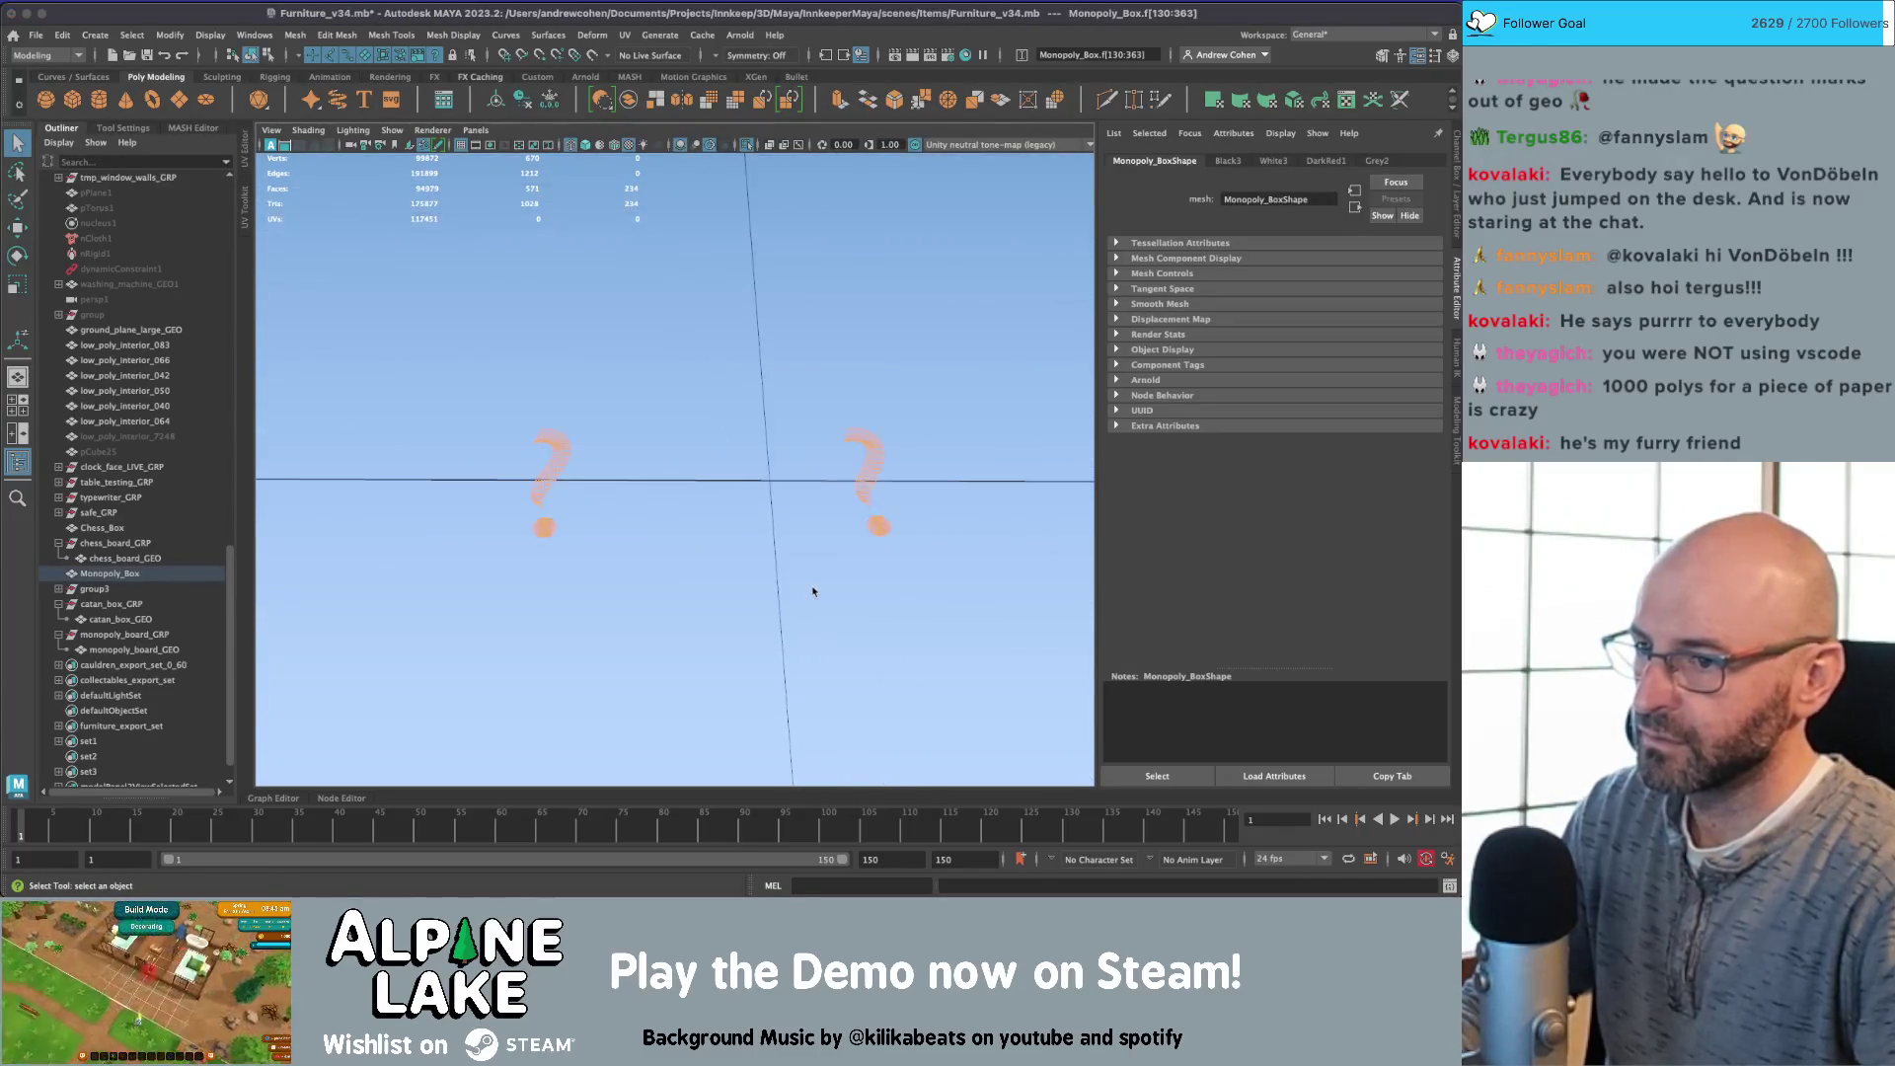
{"action": "key", "text": "7"}
{"action": "left_click", "coordinate": [453, 34]}
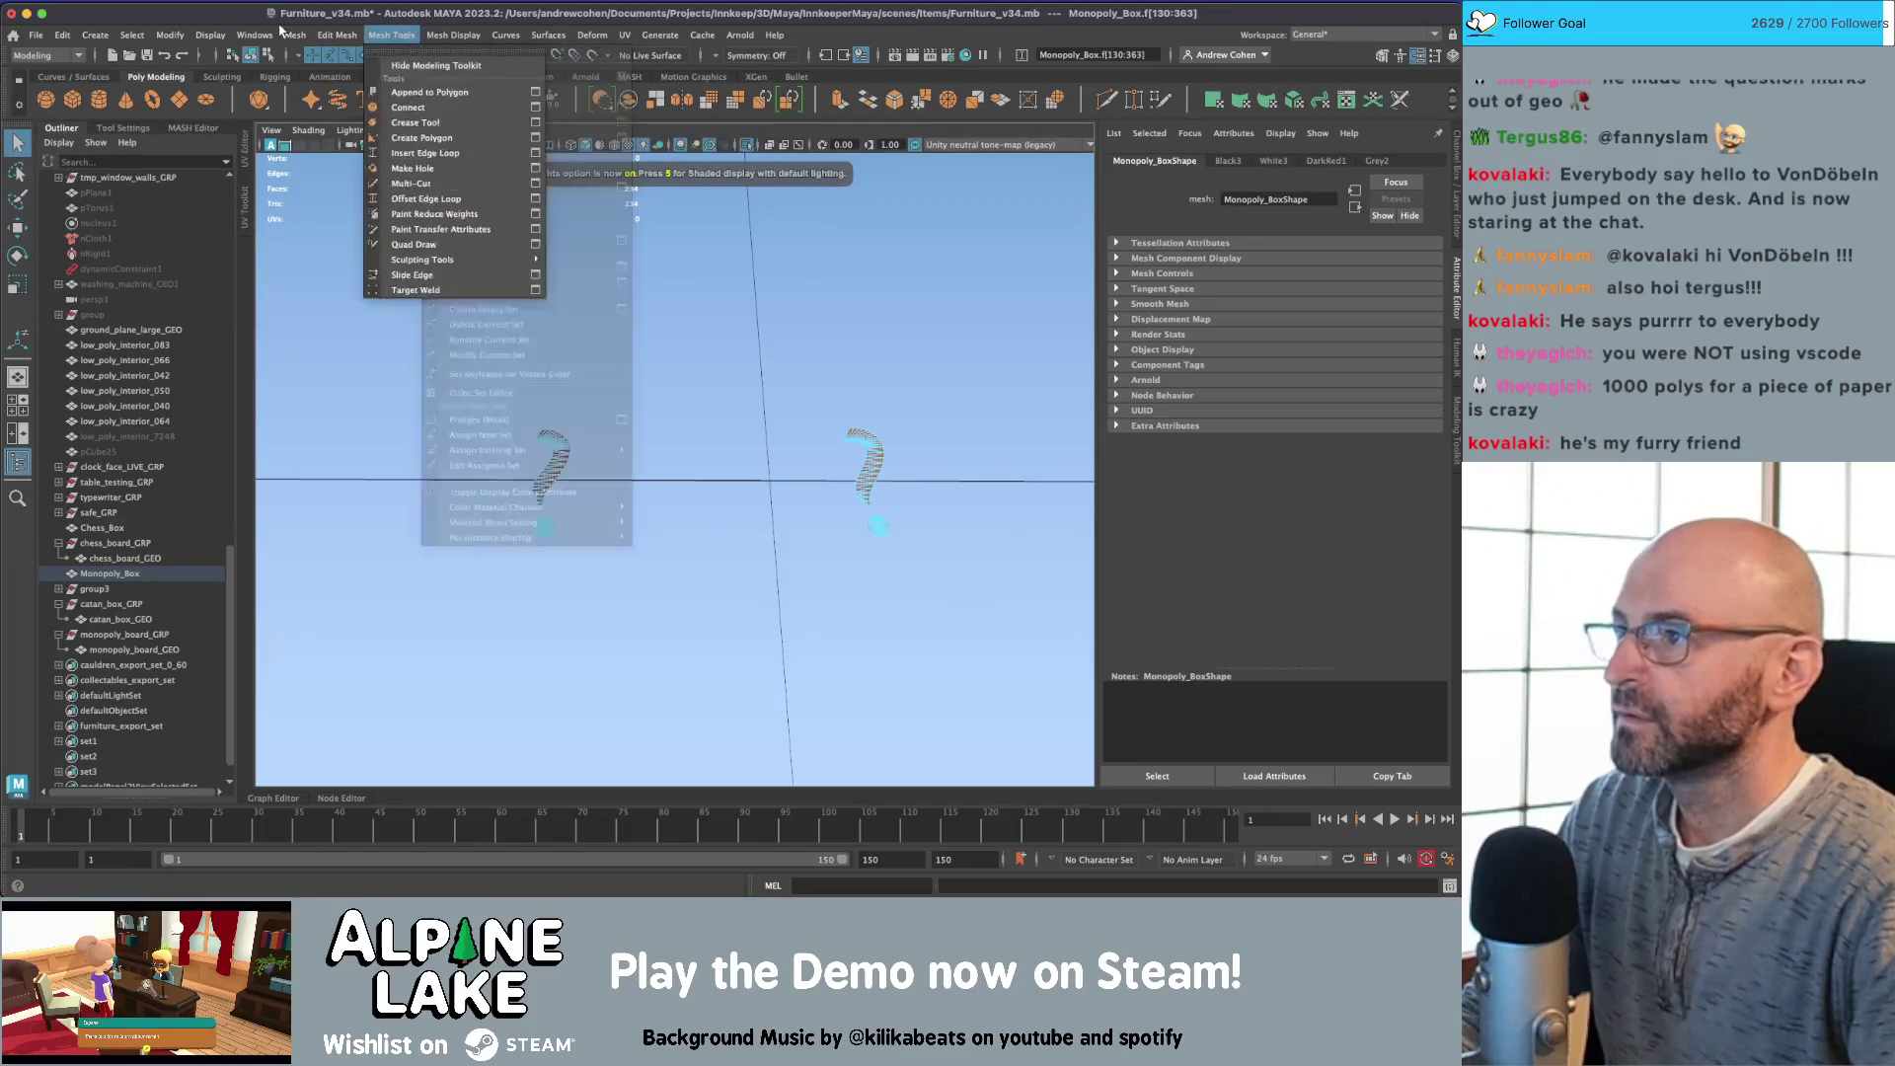
{"action": "mouse_move", "coordinate": [295, 34]}
{"action": "left_click", "coordinate": [323, 165]}
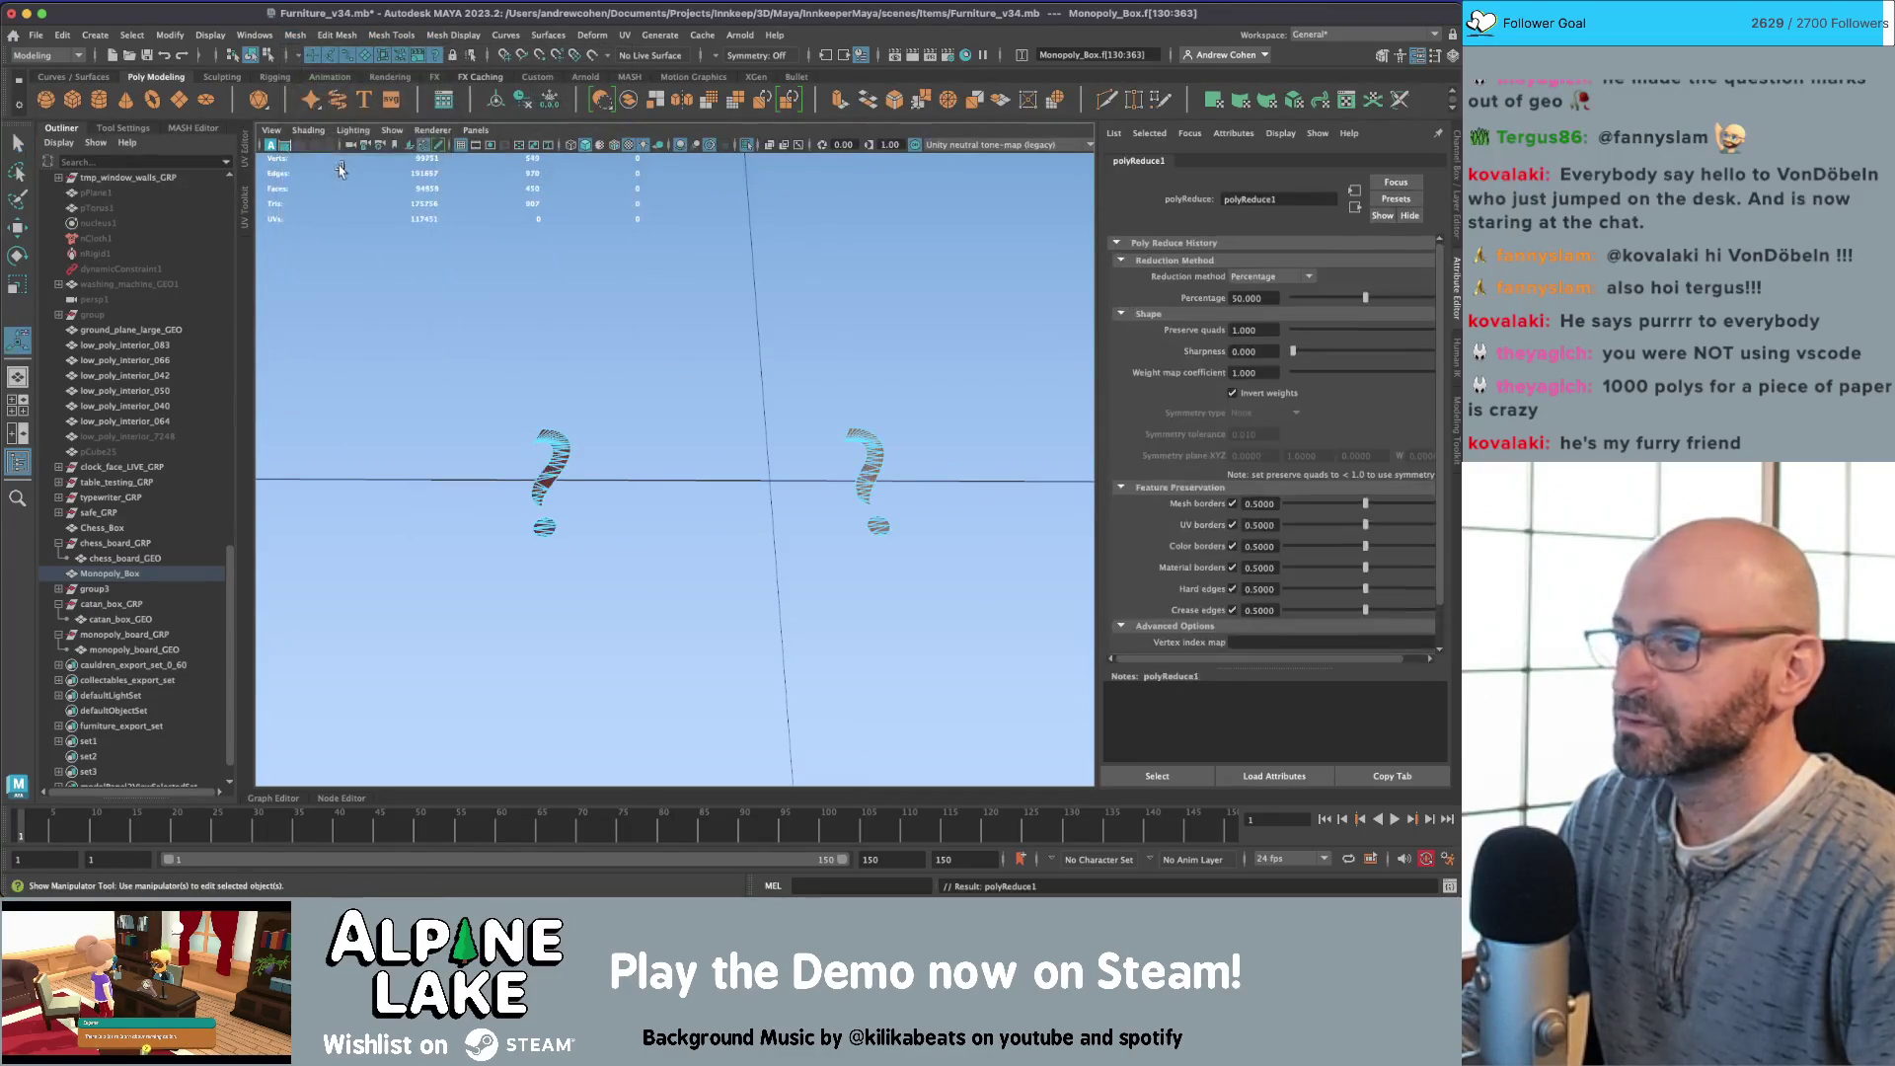
{"action": "left_click_drag", "start_coordinate": [1386, 298], "coordinate": [1395, 301]}
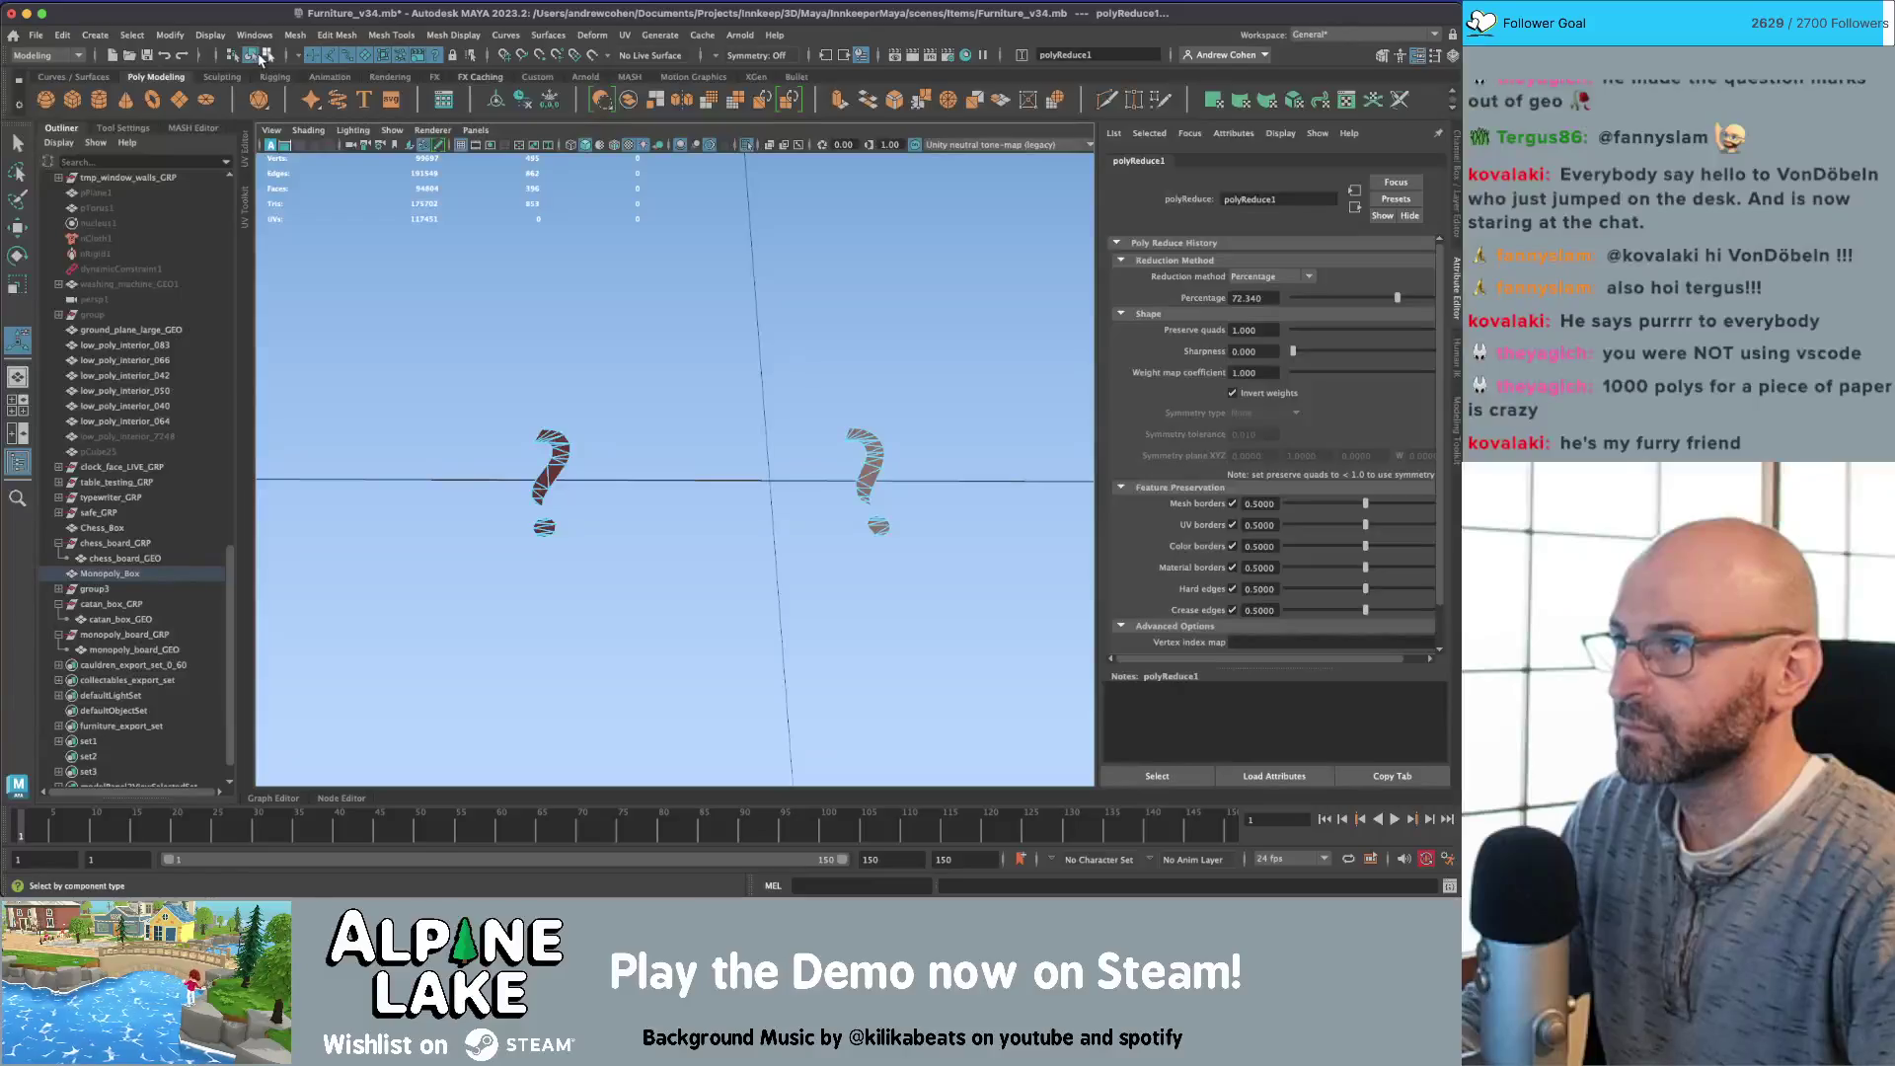
{"action": "left_click", "coordinate": [581, 291]}
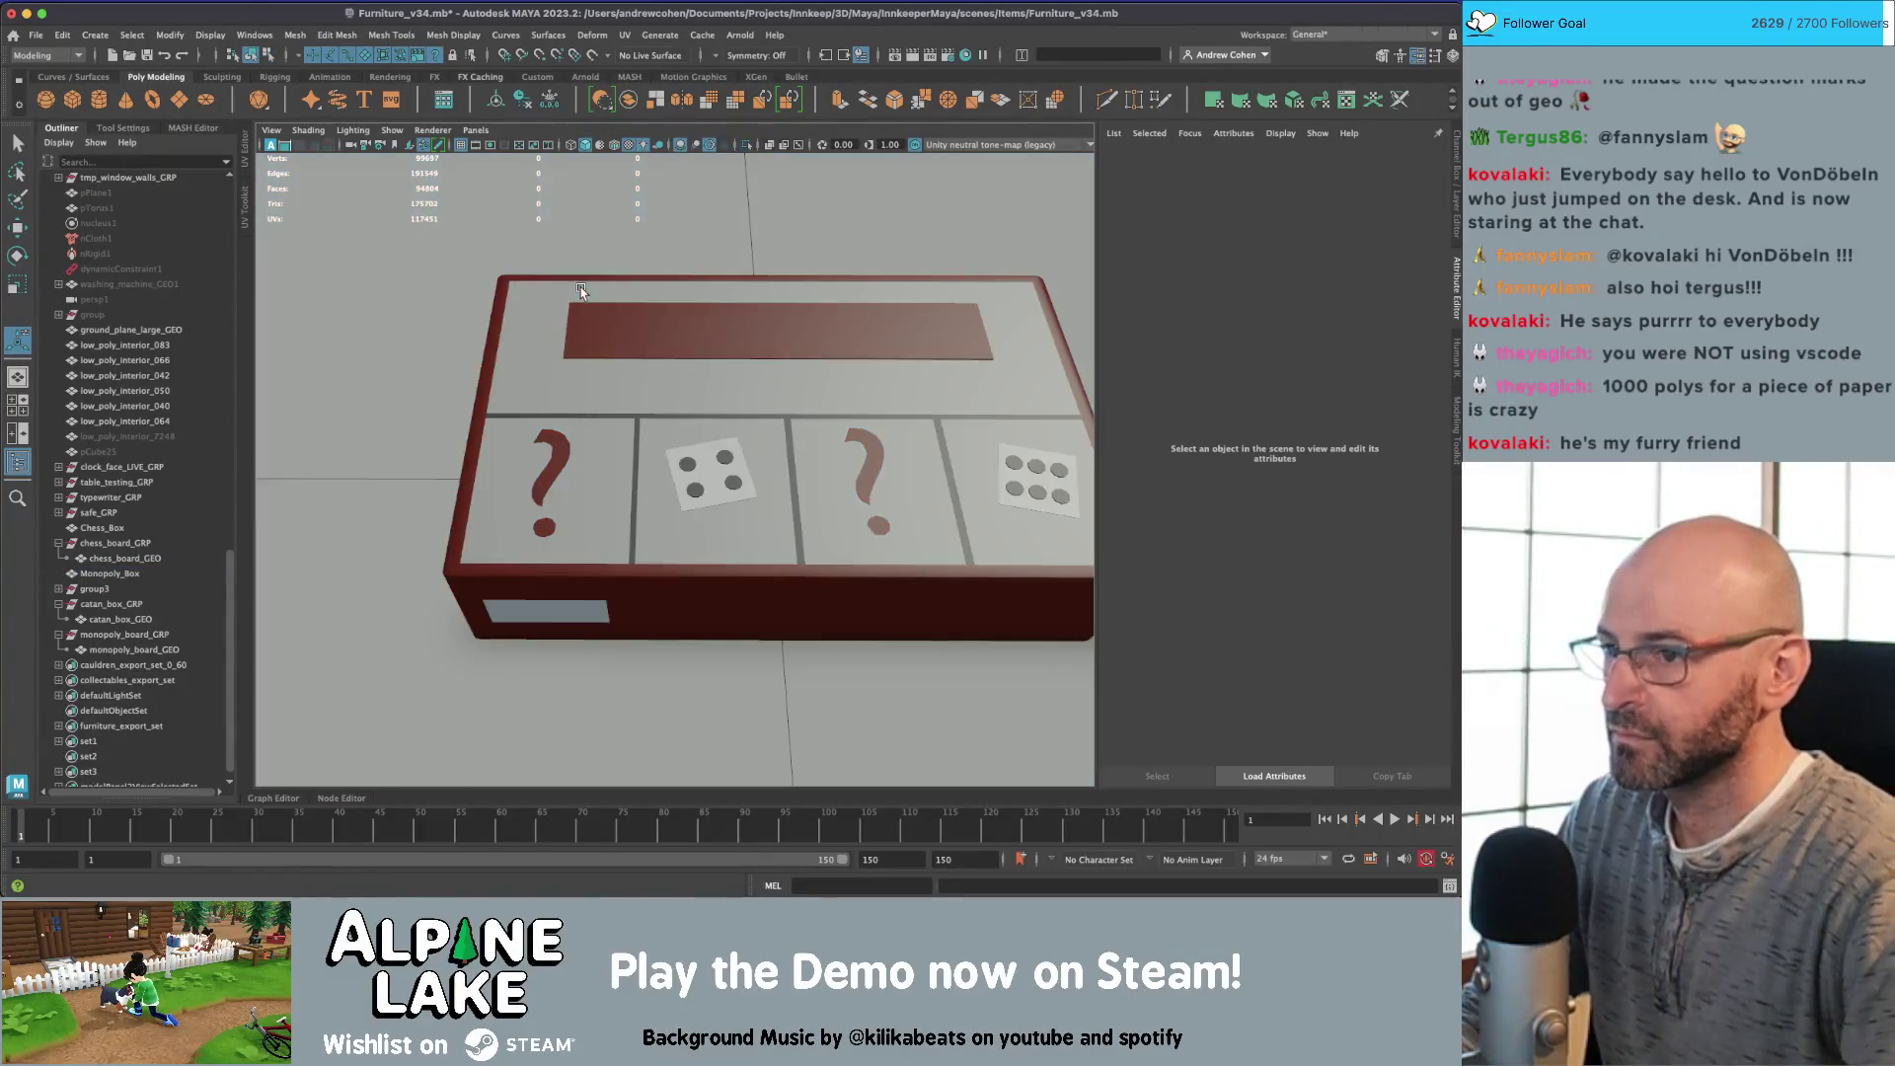
Step: Select the Monopoly box and inspect its underside and faces before returning to object mode
{"action": "left_click", "coordinate": [534, 453]}
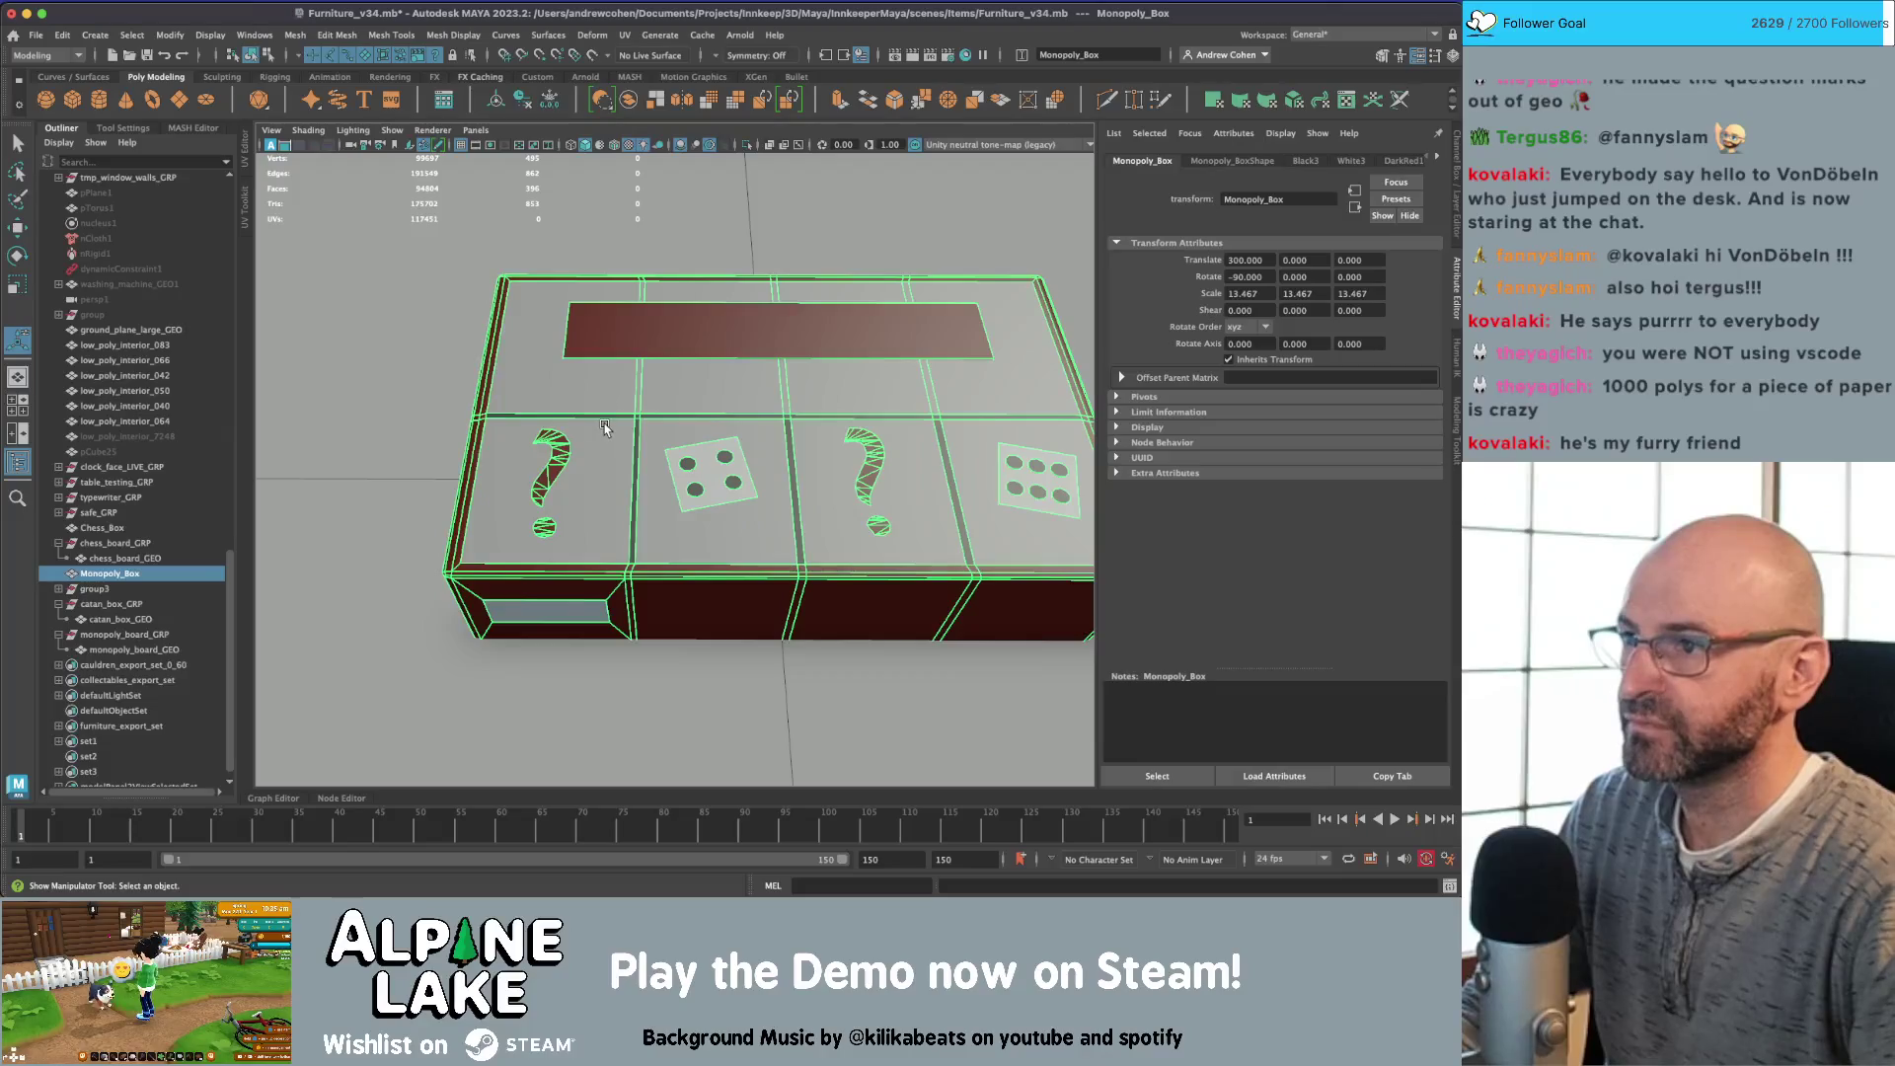
{"action": "mouse_move", "coordinate": [605, 424]}
{"action": "left_mouse_down", "text": "alt"}
{"action": "mouse_move", "coordinate": [651, 334]}
{"action": "mouse_move", "coordinate": [644, 279]}
{"action": "mouse_move", "coordinate": [749, 342]}
{"action": "mouse_move", "coordinate": [702, 500]}
{"action": "mouse_move", "coordinate": [711, 444]}
{"action": "mouse_move", "coordinate": [681, 409]}
{"action": "mouse_move", "coordinate": [635, 470]}
{"action": "left_mouse_up", "text": "alt"}
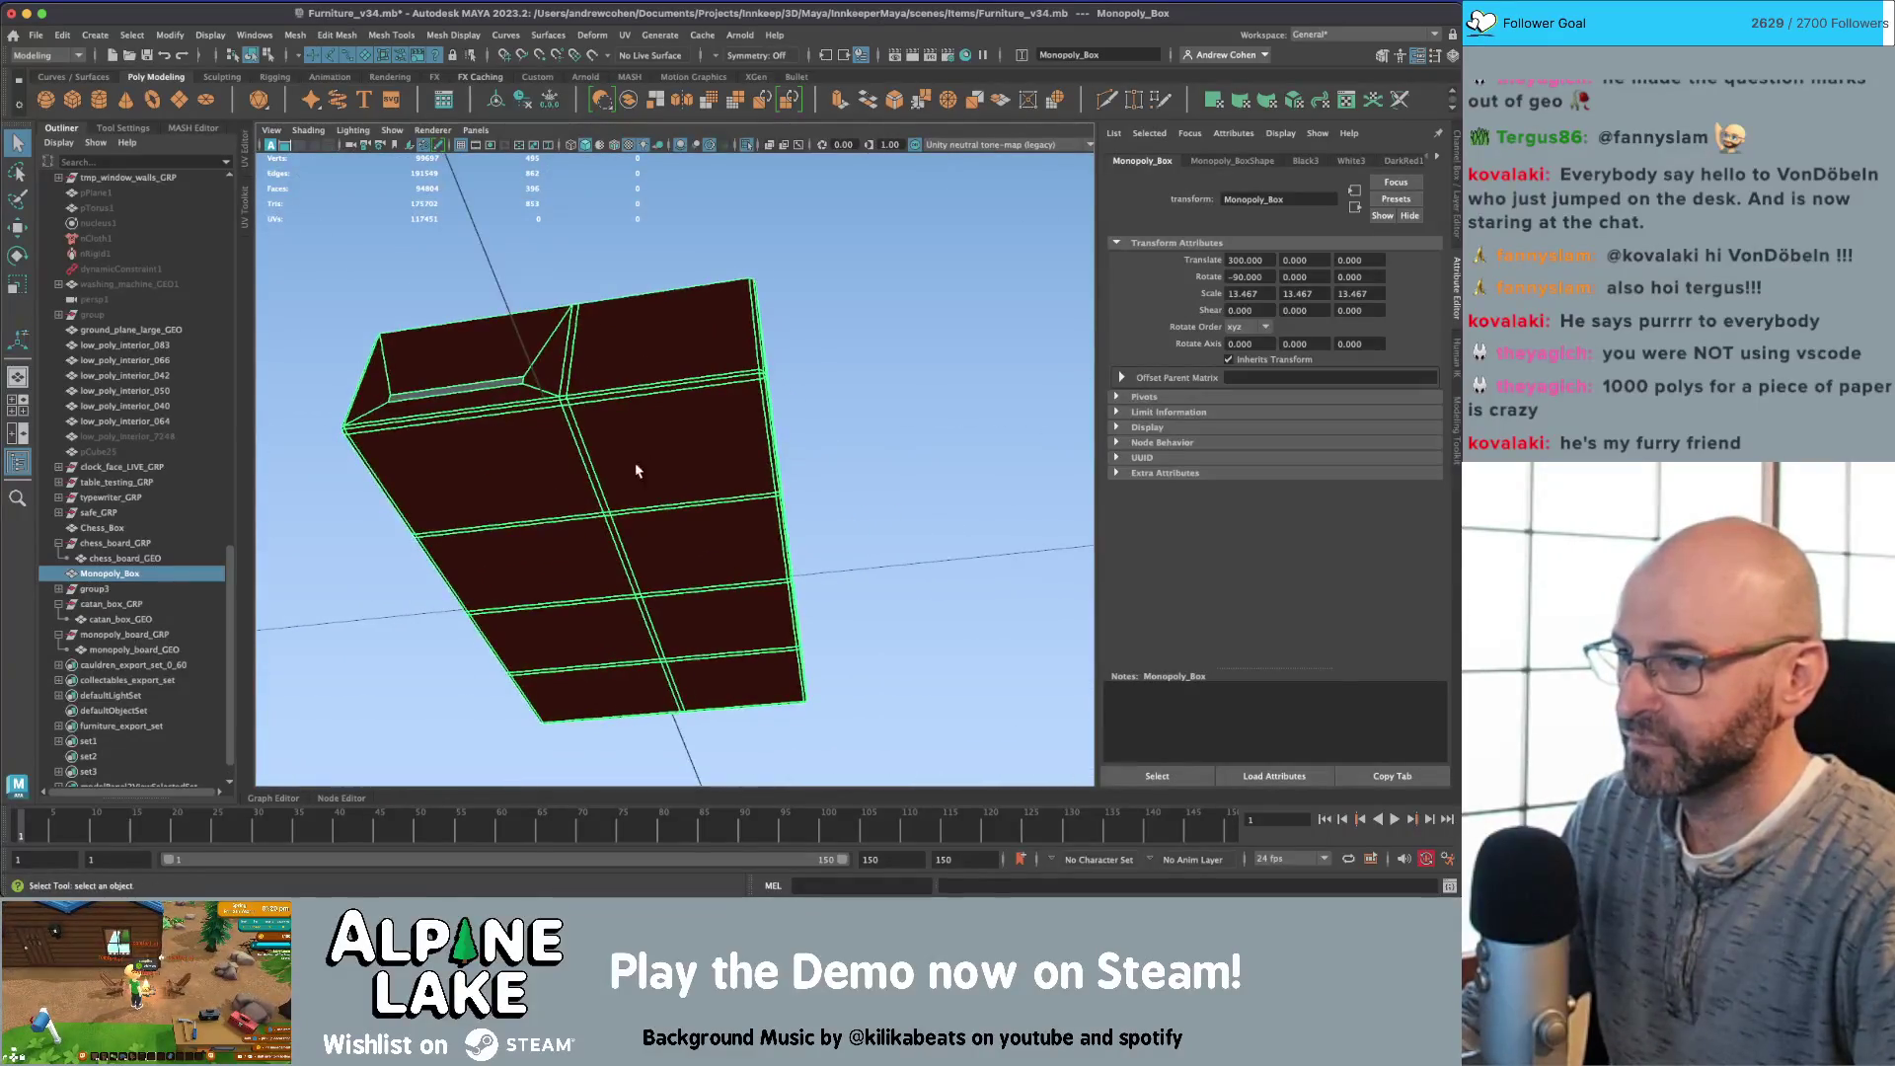
{"action": "mouse_move", "coordinate": [636, 424]}
{"action": "right_mouse_down"}
{"action": "mouse_move", "coordinate": [637, 485]}
{"action": "mouse_move", "coordinate": [618, 480]}
{"action": "right_mouse_up"}
{"action": "mouse_move", "coordinate": [618, 479]}
{"action": "left_mouse_down", "text": "alt"}
{"action": "mouse_move", "coordinate": [828, 512]}
{"action": "mouse_move", "coordinate": [719, 524]}
{"action": "mouse_move", "coordinate": [737, 544]}
{"action": "mouse_move", "coordinate": [761, 477]}
{"action": "left_mouse_up", "text": "alt"}
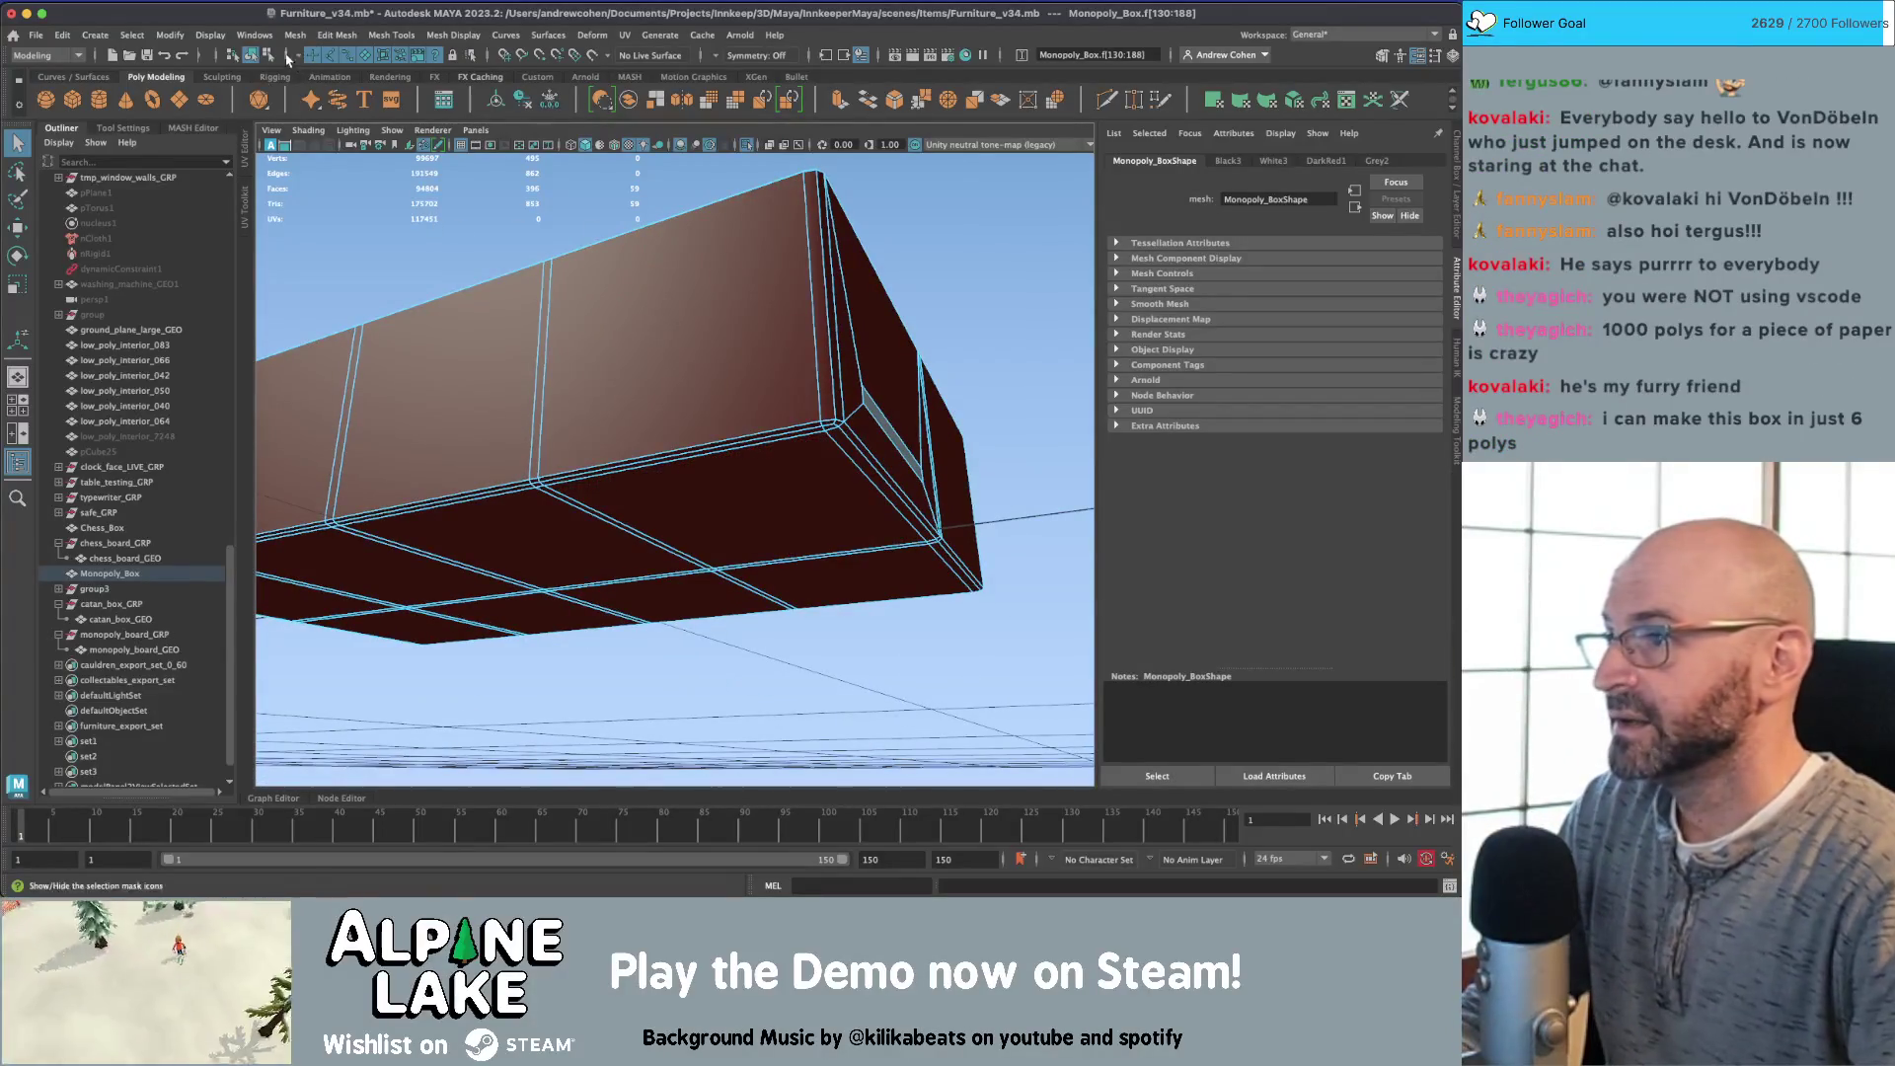
{"action": "left_click", "coordinate": [251, 57]}
{"action": "key", "text": "f"}
{"action": "mouse_move", "coordinate": [632, 513]}
{"action": "left_mouse_down", "text": "alt"}
{"action": "mouse_move", "coordinate": [728, 473]}
{"action": "mouse_move", "coordinate": [691, 471]}
{"action": "mouse_move", "coordinate": [791, 475]}
{"action": "left_mouse_up", "text": "alt"}
Step: Show the UV editor beside the 3D view and duplicate the box as Monopoly_Box1
{"action": "key", "text": "ctrl+shift+u"}
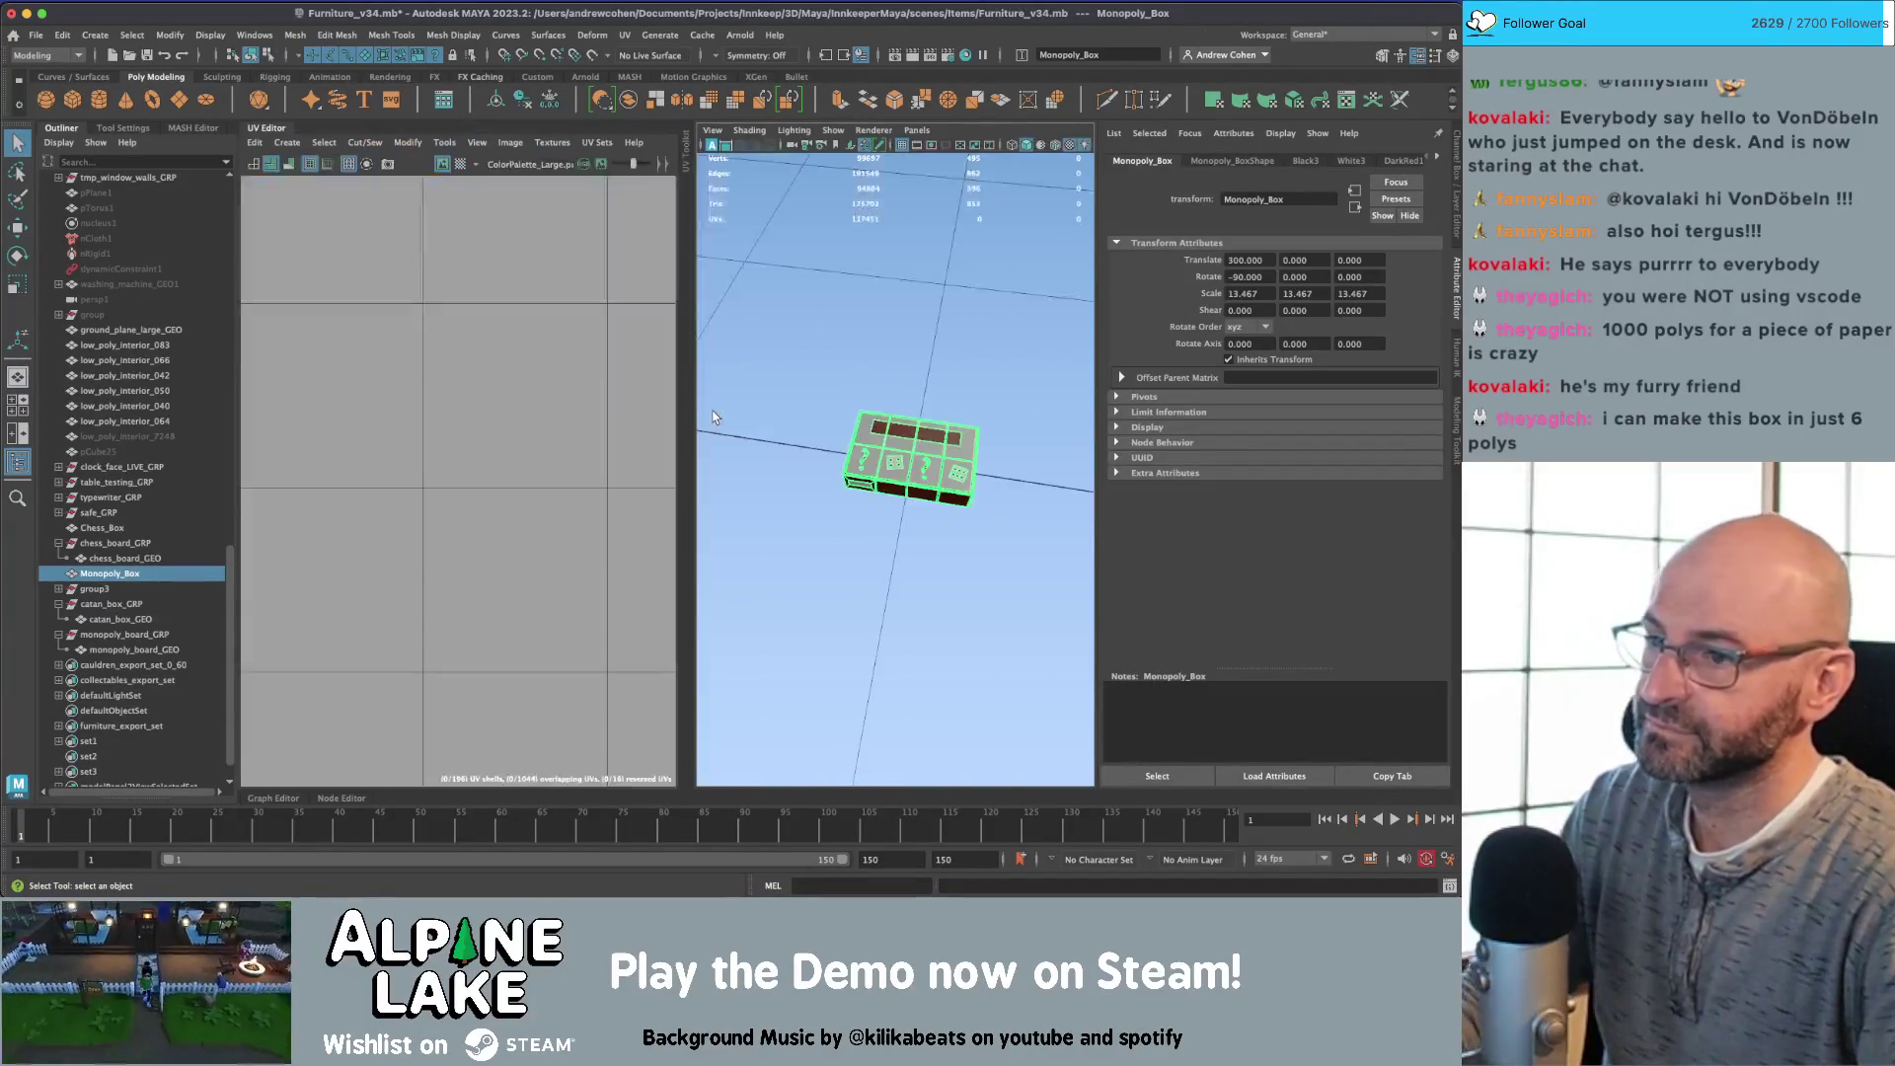
{"action": "scroll", "coordinate": [783, 418], "scroll_direction": "up", "scroll_amount": 3}
{"action": "left_click", "coordinate": [768, 310]}
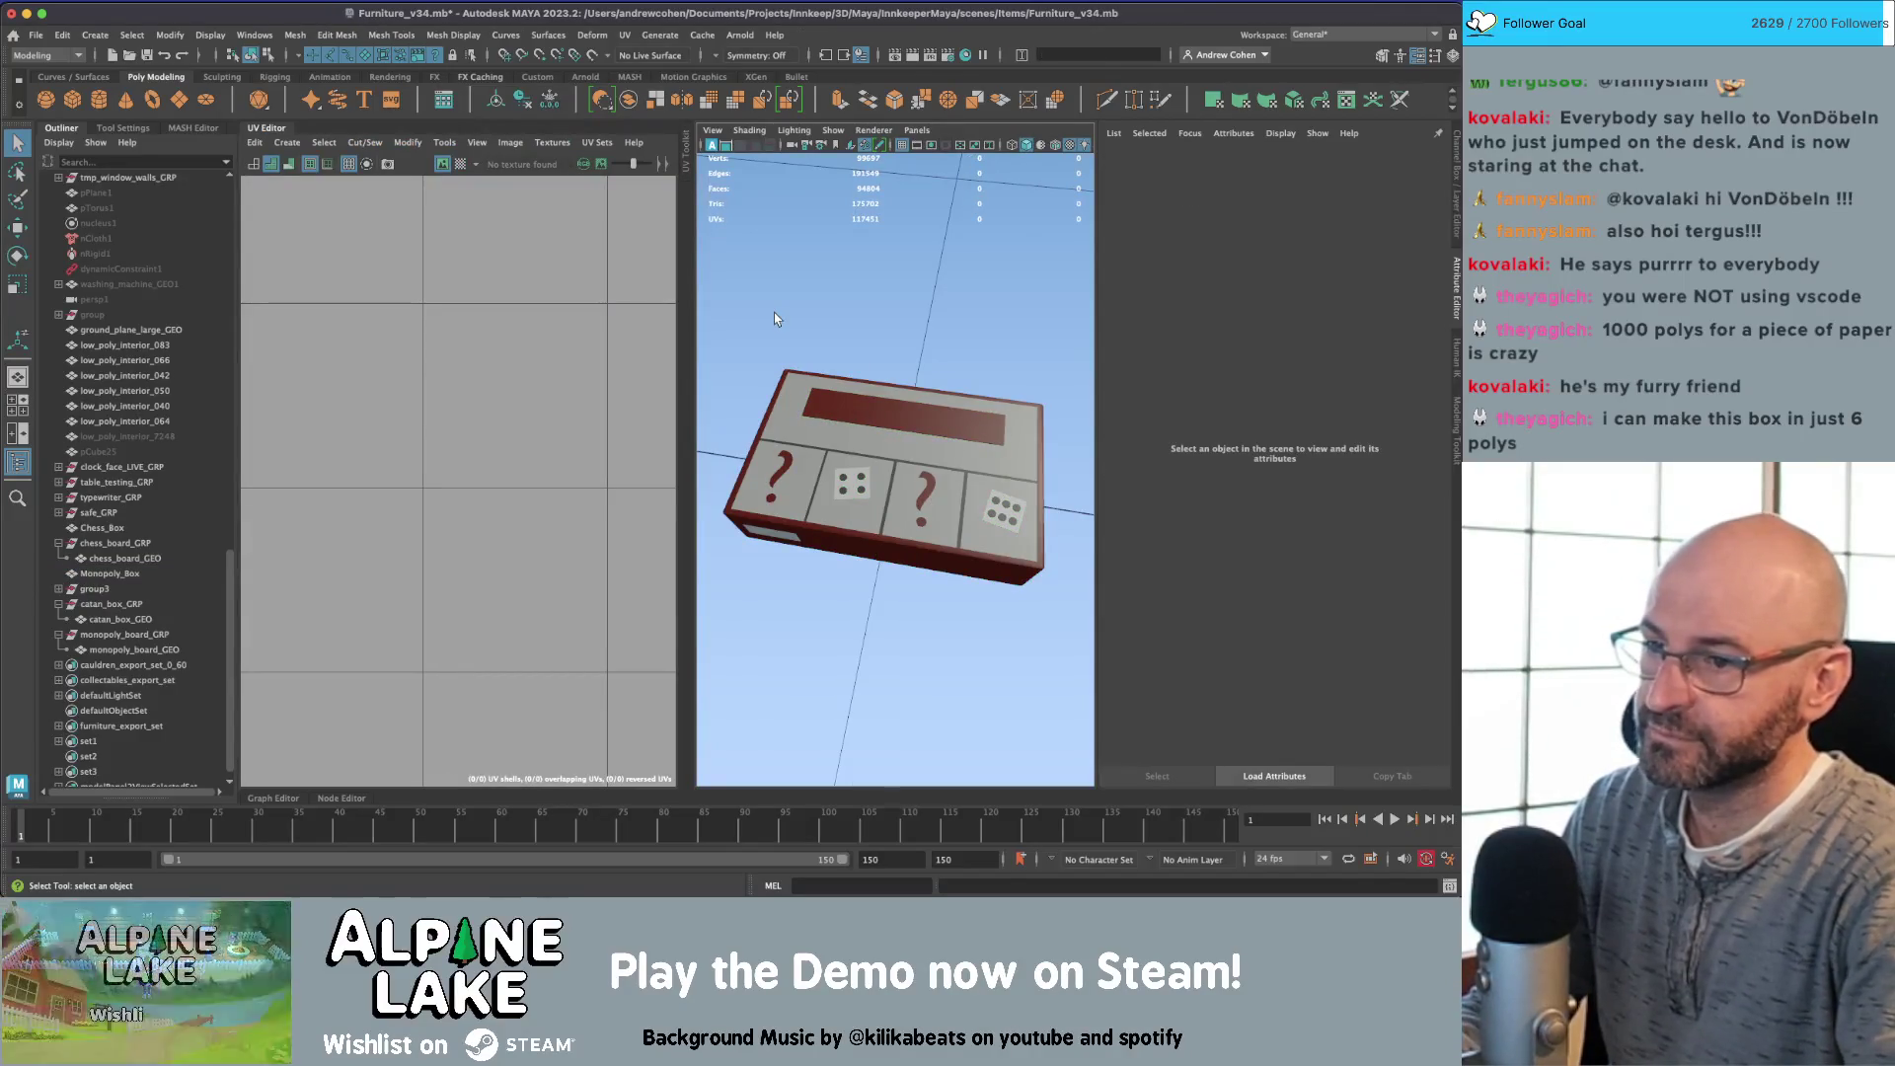
{"action": "mouse_move", "coordinate": [773, 312]}
{"action": "left_mouse_down", "text": "alt"}
{"action": "mouse_move", "coordinate": [925, 441]}
{"action": "mouse_move", "coordinate": [898, 464]}
{"action": "mouse_move", "coordinate": [916, 417]}
{"action": "left_mouse_up", "text": "alt"}
{"action": "left_click", "coordinate": [925, 442]}
{"action": "key", "text": "w"}
{"action": "key", "text": "q"}
Step: Assign the existing maya_MATTE_mat palette material to Monopoly_Box
{"action": "left_click", "coordinate": [916, 417]}
{"action": "mouse_move", "coordinate": [913, 412]}
{"action": "right_mouse_down"}
{"action": "mouse_move", "coordinate": [913, 832]}
{"action": "mouse_move", "coordinate": [1111, 659]}
{"action": "right_mouse_up"}
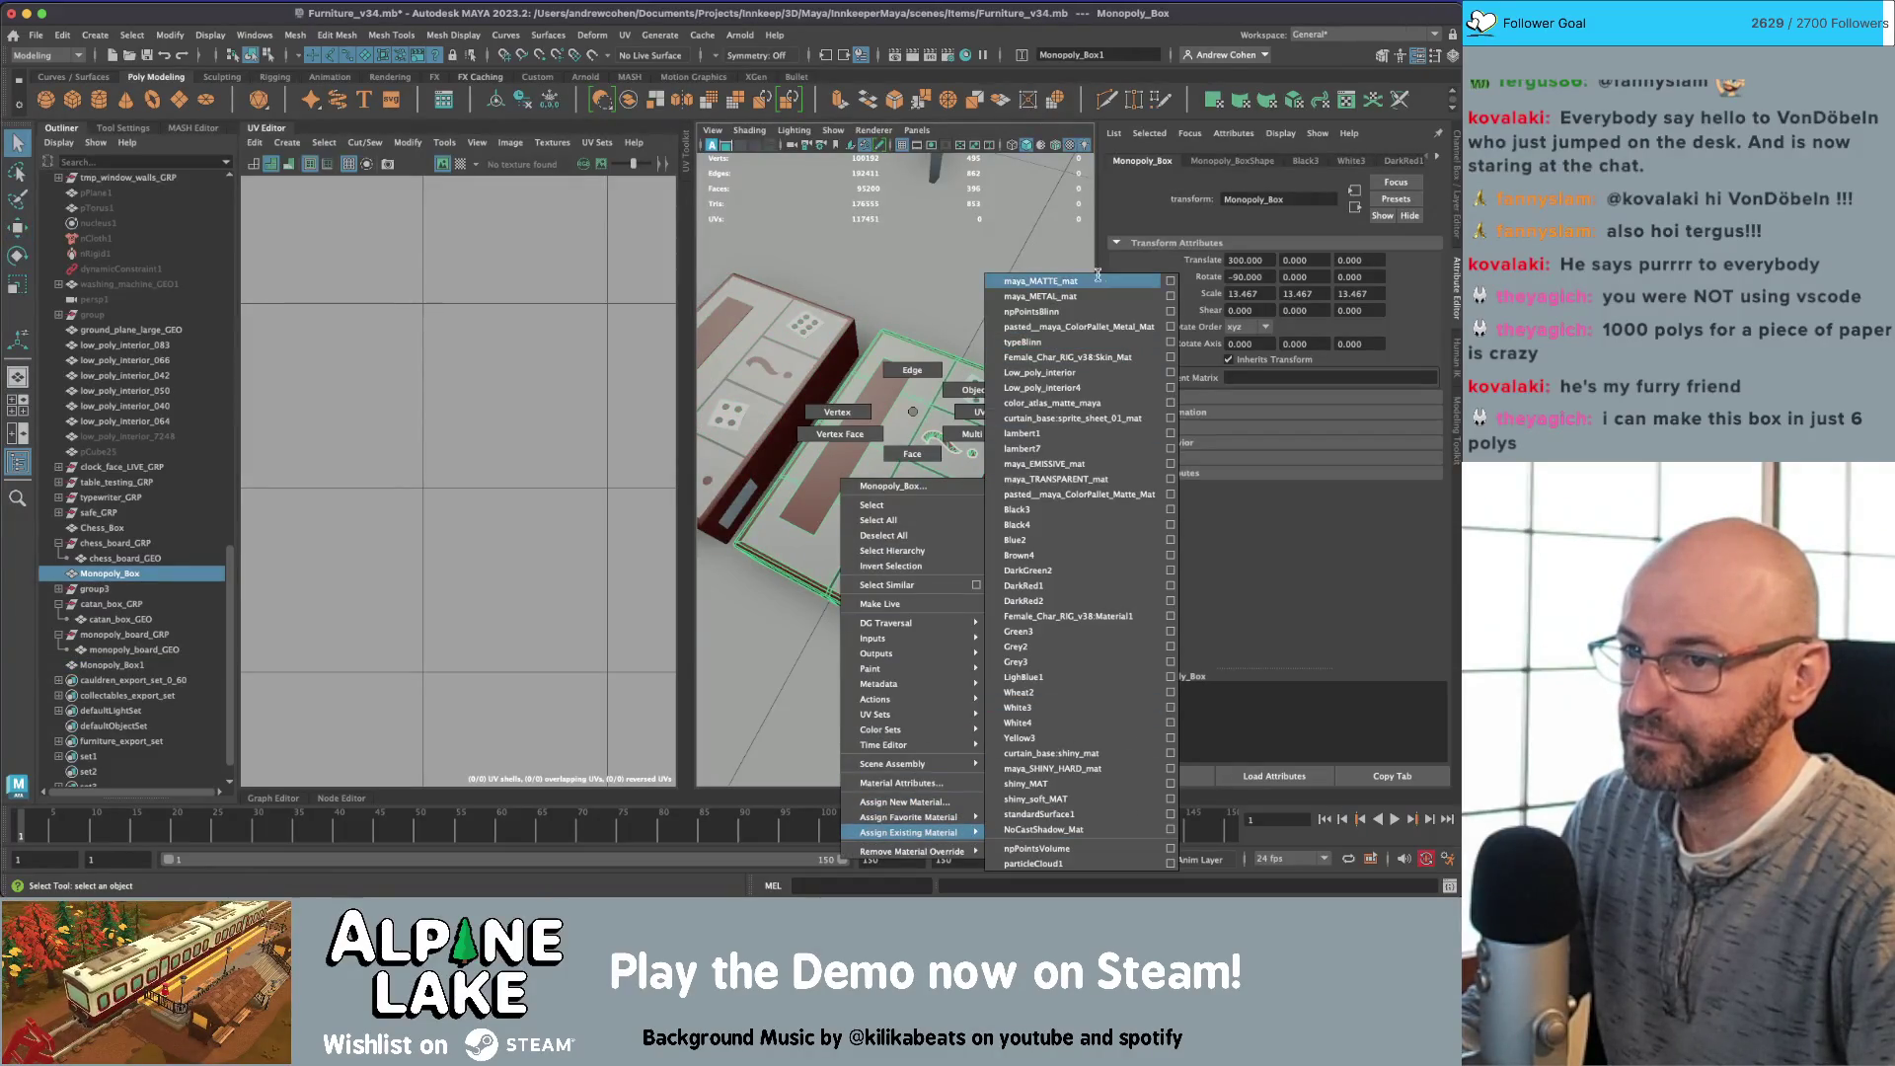
{"action": "right_click_drag", "start_coordinate": [1097, 274], "coordinate": [1097, 275]}
{"action": "left_click_drag", "start_coordinate": [947, 414], "coordinate": [899, 427], "text": "alt"}
{"action": "key", "text": "f"}
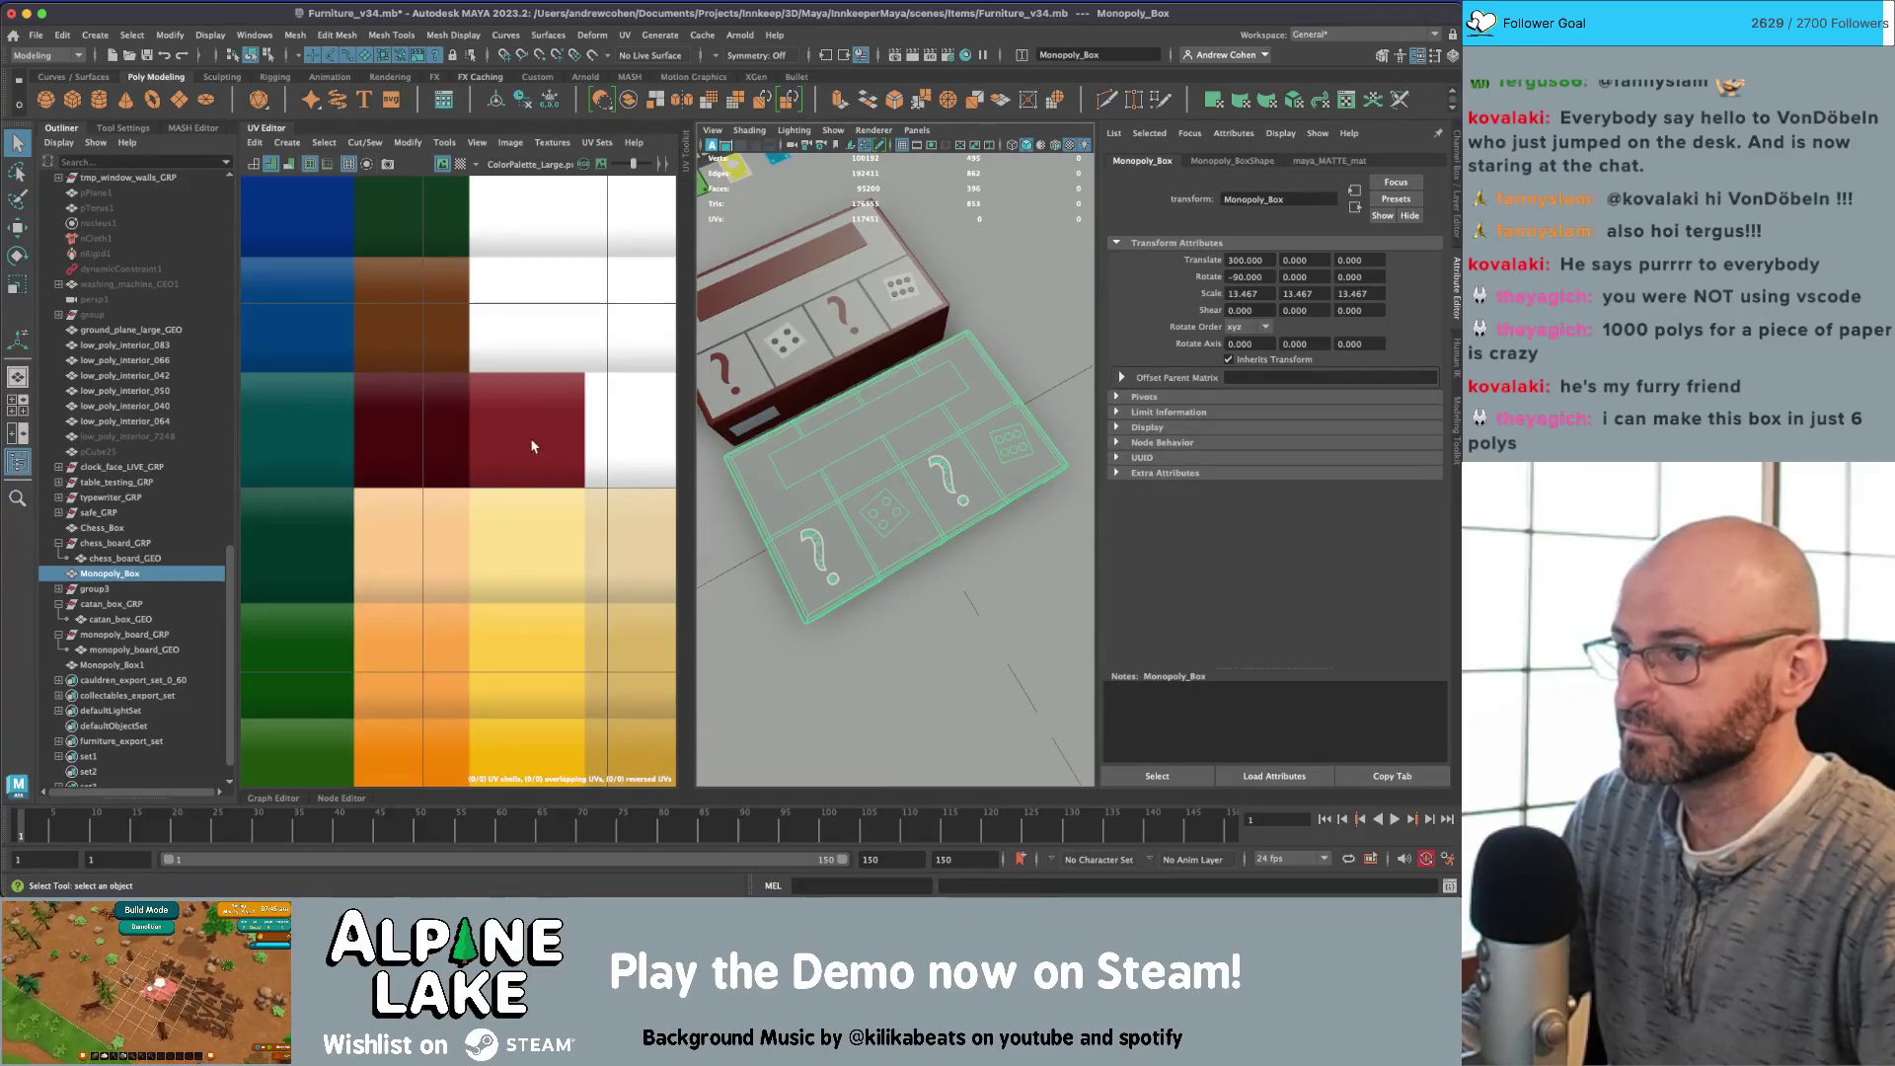
{"action": "left_click", "coordinate": [285, 143]}
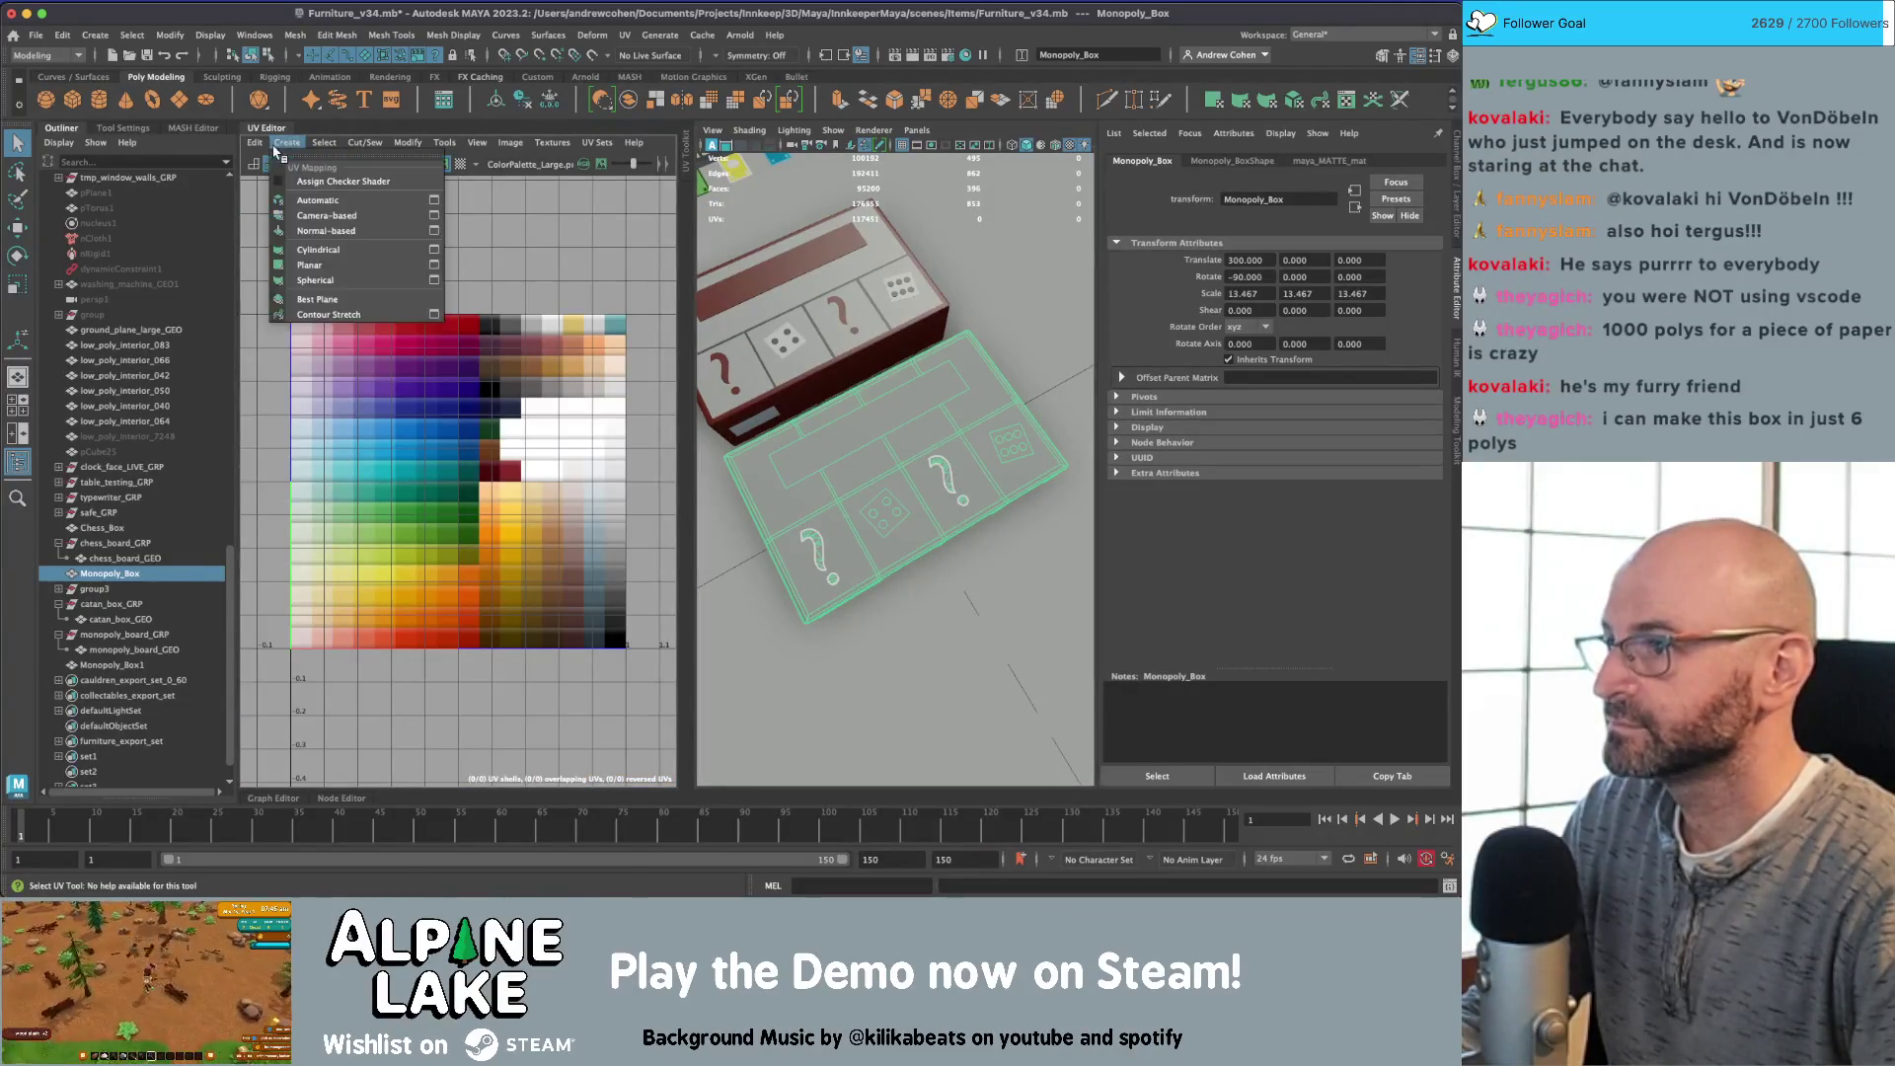
Step: Apply a planar UV projection to the box and shrink the projected UVs
{"action": "left_click", "coordinate": [307, 263]}
{"action": "key", "text": "r"}
{"action": "mouse_move", "coordinate": [463, 484]}
{"action": "left_mouse_down"}
{"action": "mouse_move", "coordinate": [449, 497]}
{"action": "mouse_move", "coordinate": [410, 439]}
{"action": "left_mouse_up"}
{"action": "key", "text": "w"}
{"action": "key", "text": "q"}
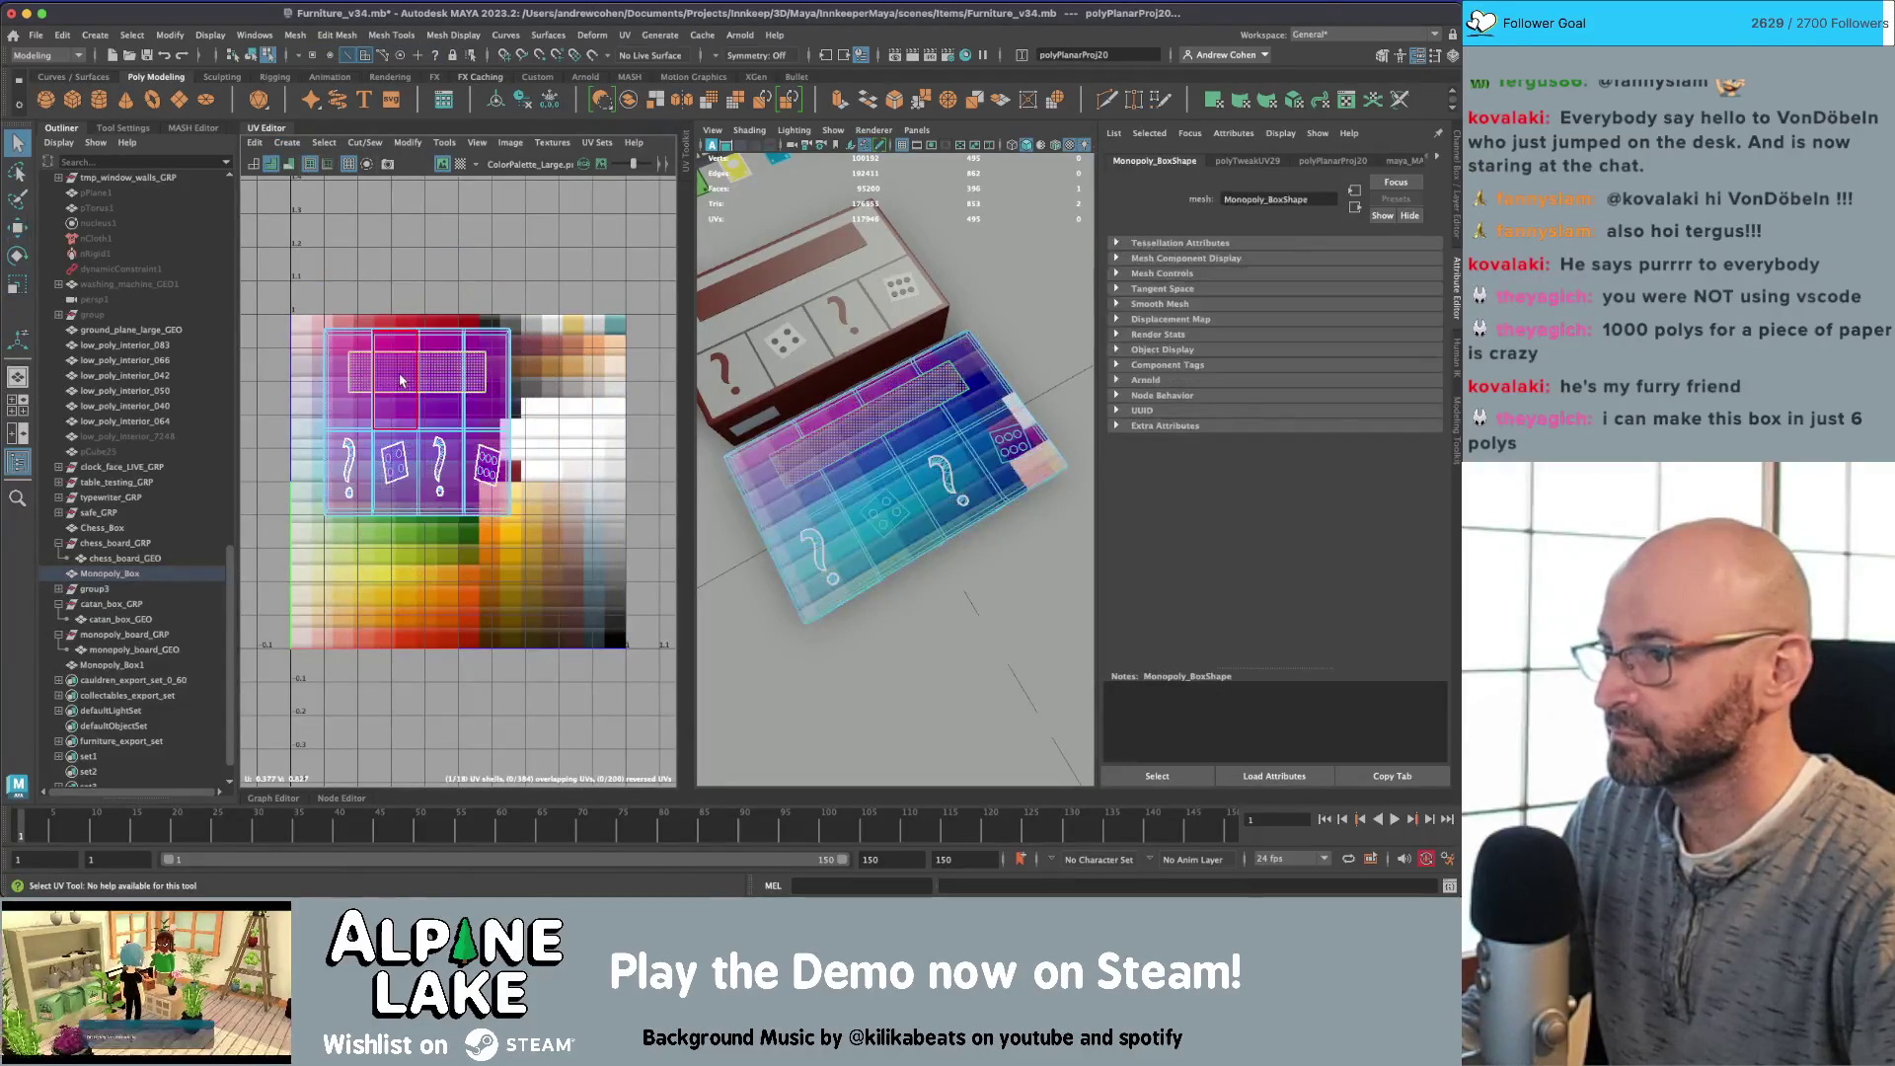
Step: Select all the box's faces and scale their UV shell down at the palette's right edge
{"action": "mouse_move", "coordinate": [312, 306]}
{"action": "left_mouse_down"}
{"action": "mouse_move", "coordinate": [434, 451]}
{"action": "mouse_move", "coordinate": [473, 420]}
{"action": "mouse_move", "coordinate": [585, 395]}
{"action": "mouse_move", "coordinate": [554, 399]}
{"action": "left_mouse_up"}
{"action": "scroll", "coordinate": [434, 451], "scroll_direction": "down", "scroll_amount": 1}
{"action": "key", "text": "w"}
{"action": "key", "text": "r"}
{"action": "key", "text": "f"}
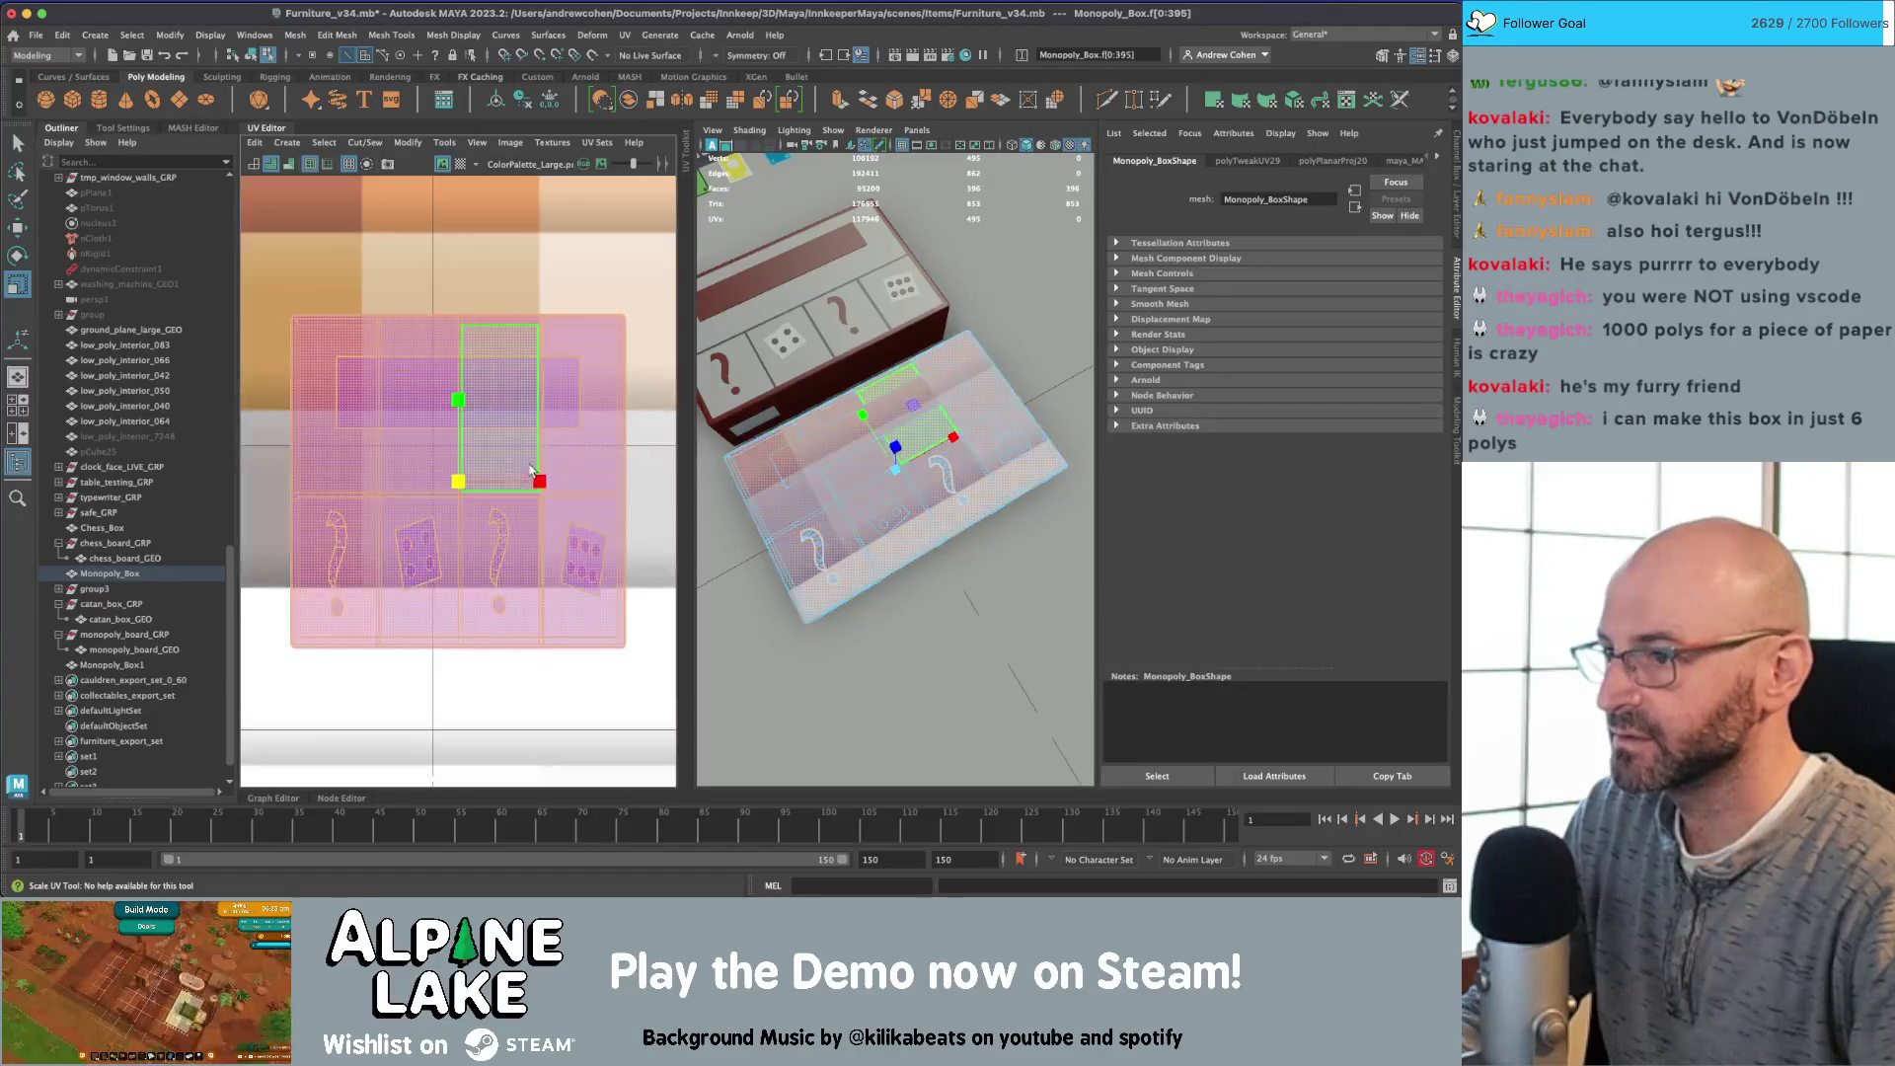
{"action": "left_click_drag", "start_coordinate": [456, 489], "coordinate": [409, 523]}
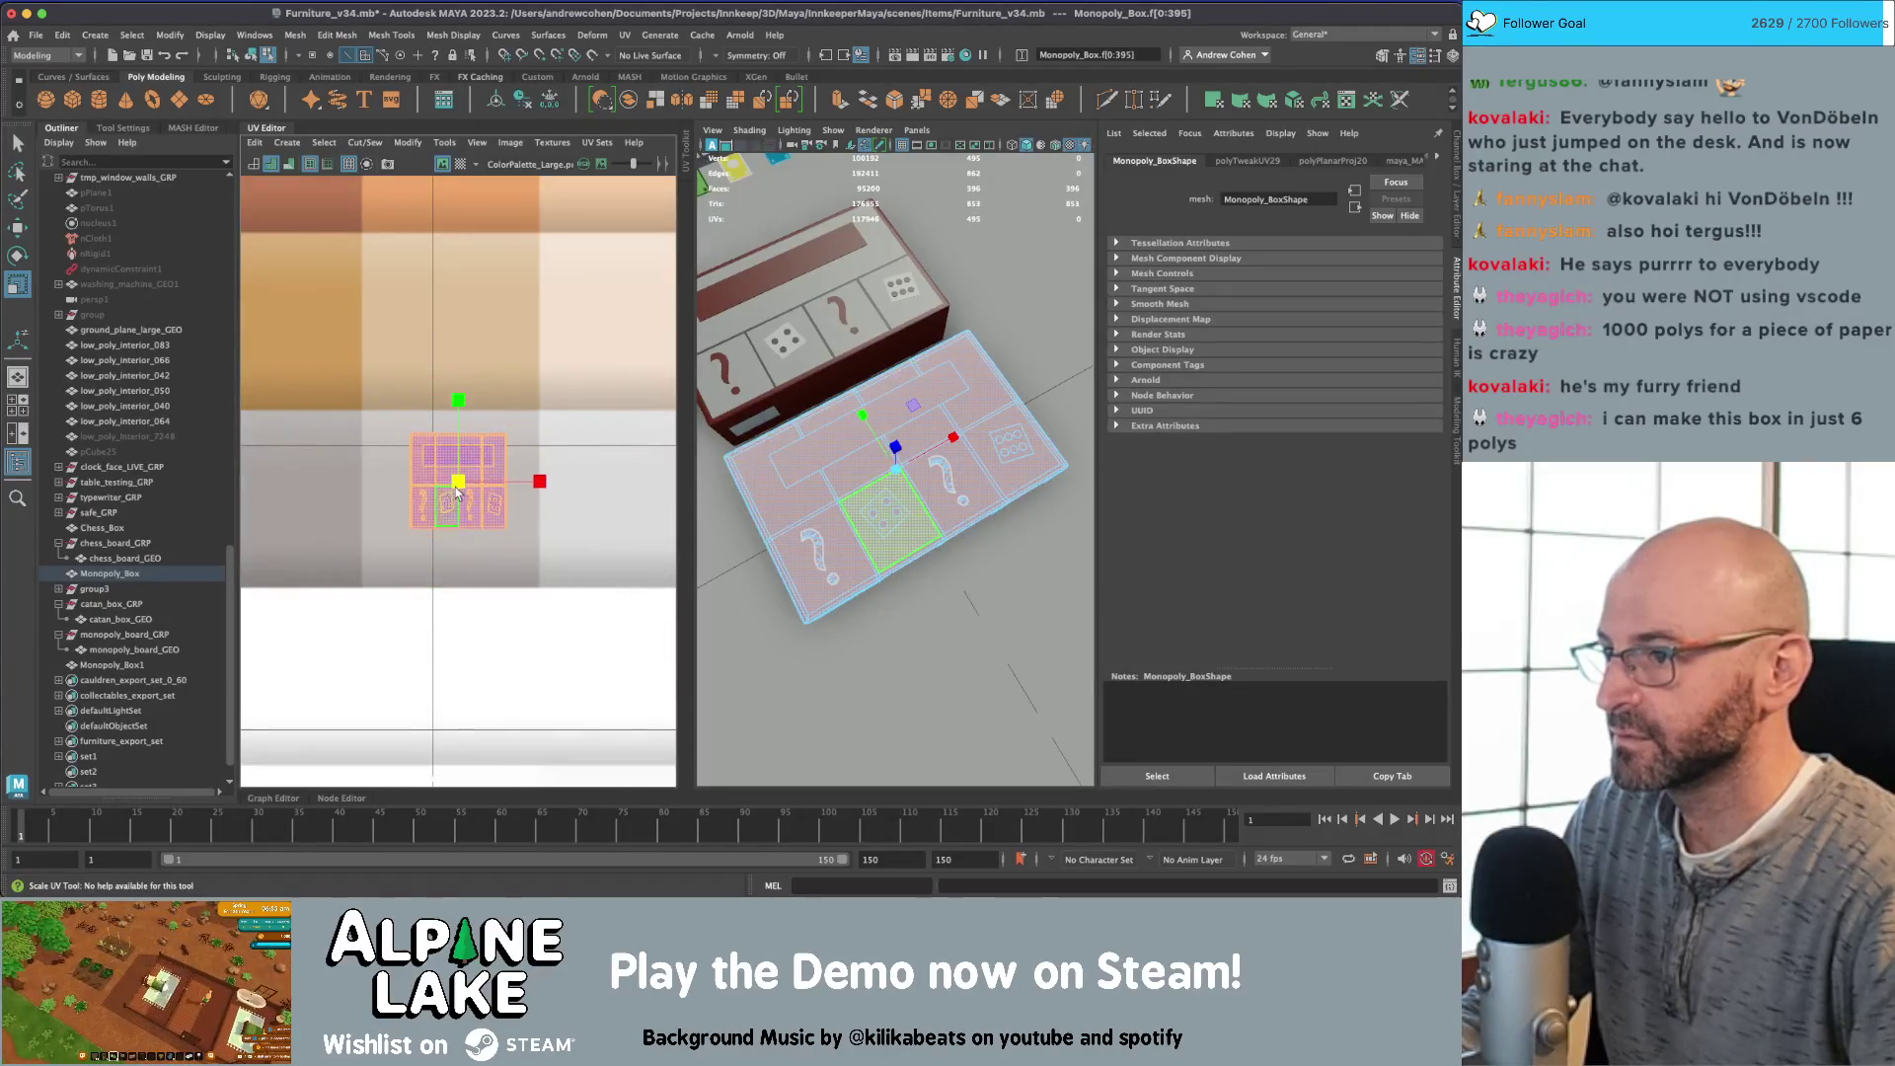
{"action": "key", "text": "w"}
{"action": "key", "text": "f"}
{"action": "key", "text": "f"}
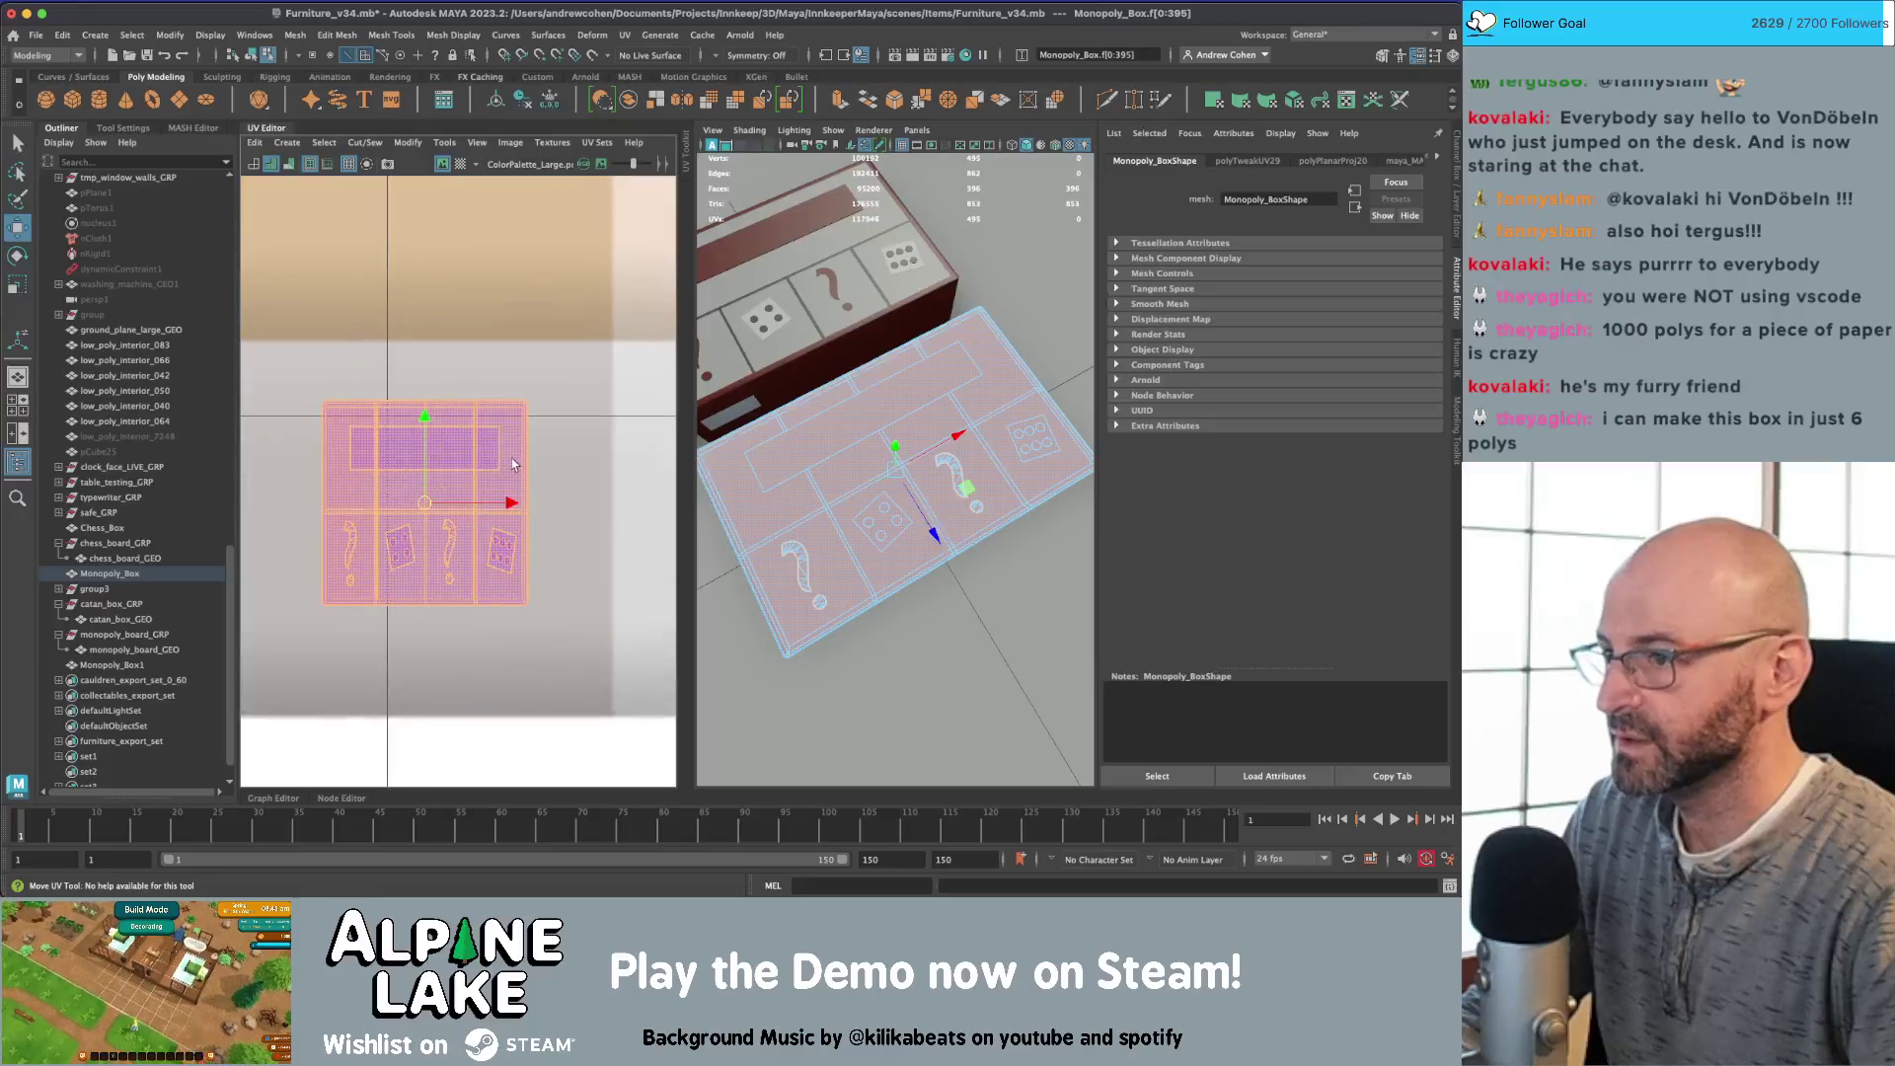
{"action": "key", "text": "q"}
Step: Select the two question-mark UV shells and move them onto the dark red swatch
{"action": "left_click", "coordinate": [446, 457]}
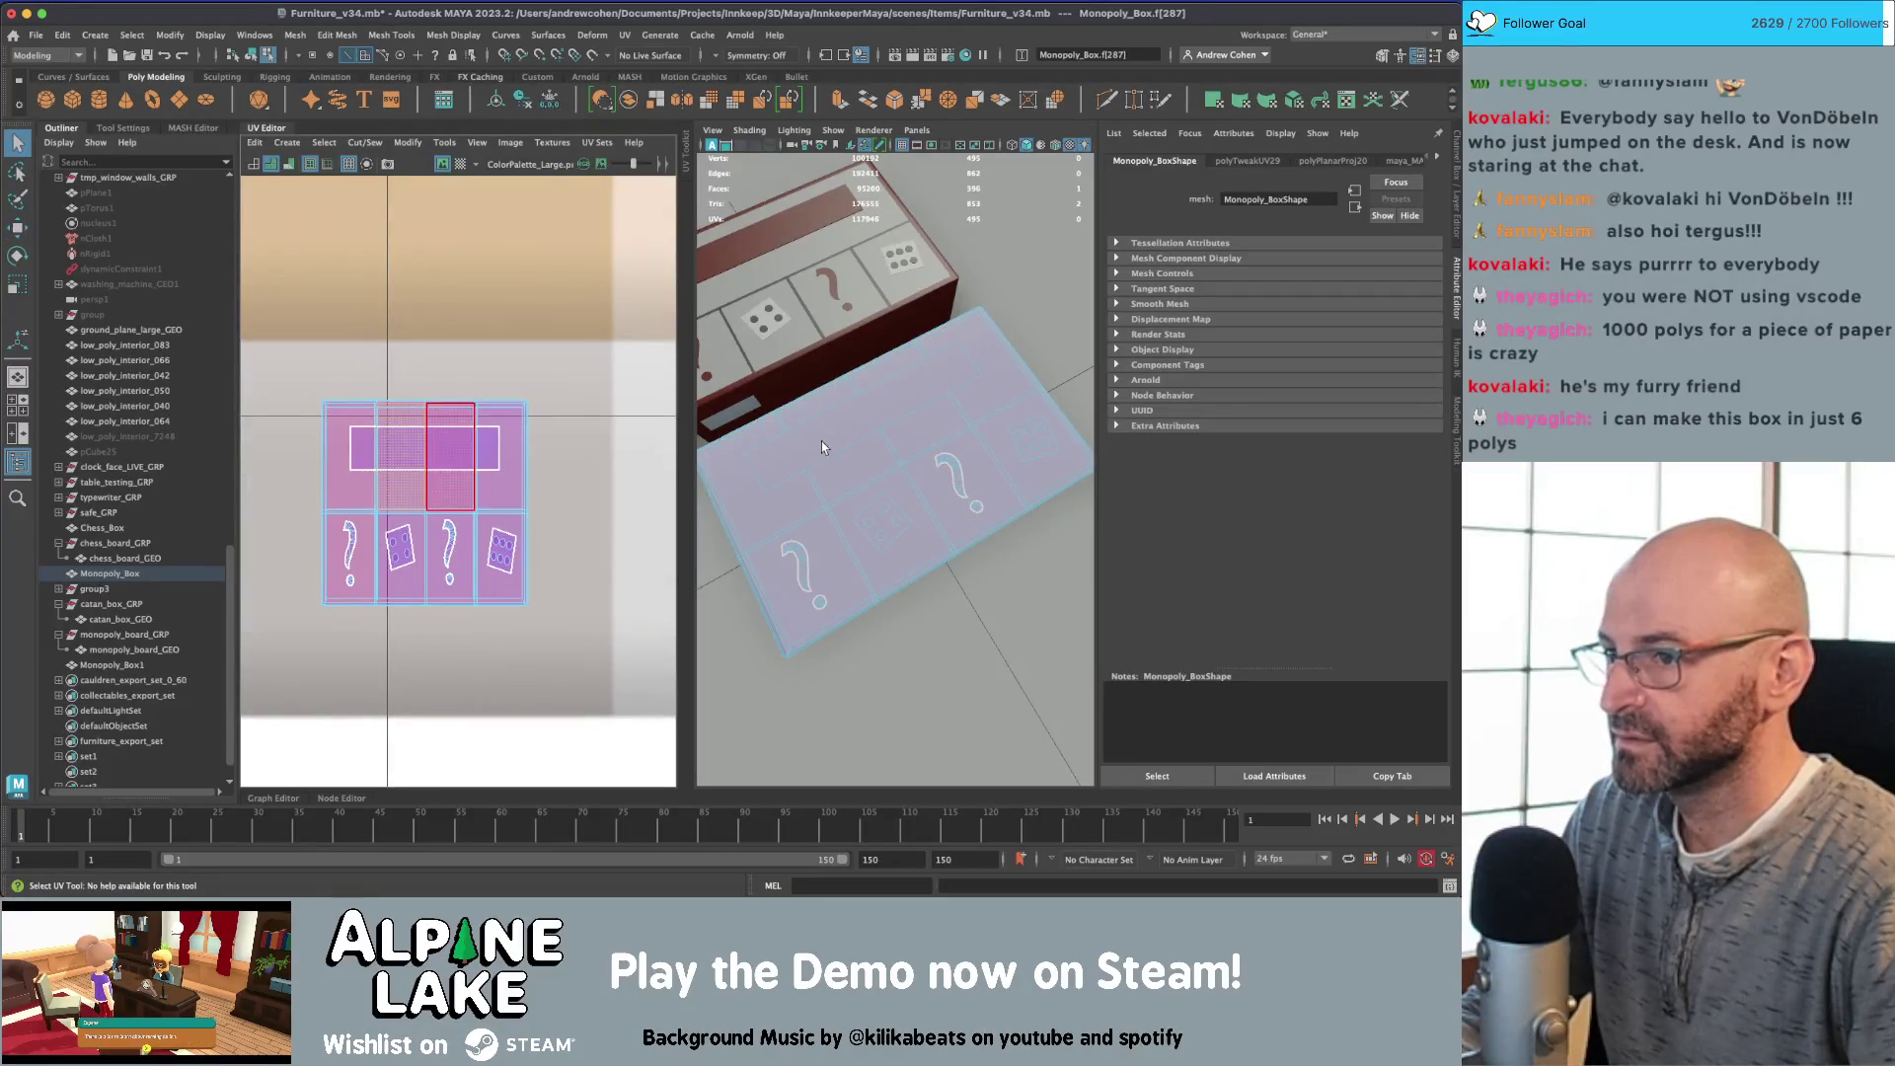
{"action": "double_click", "coordinate": [827, 434]}
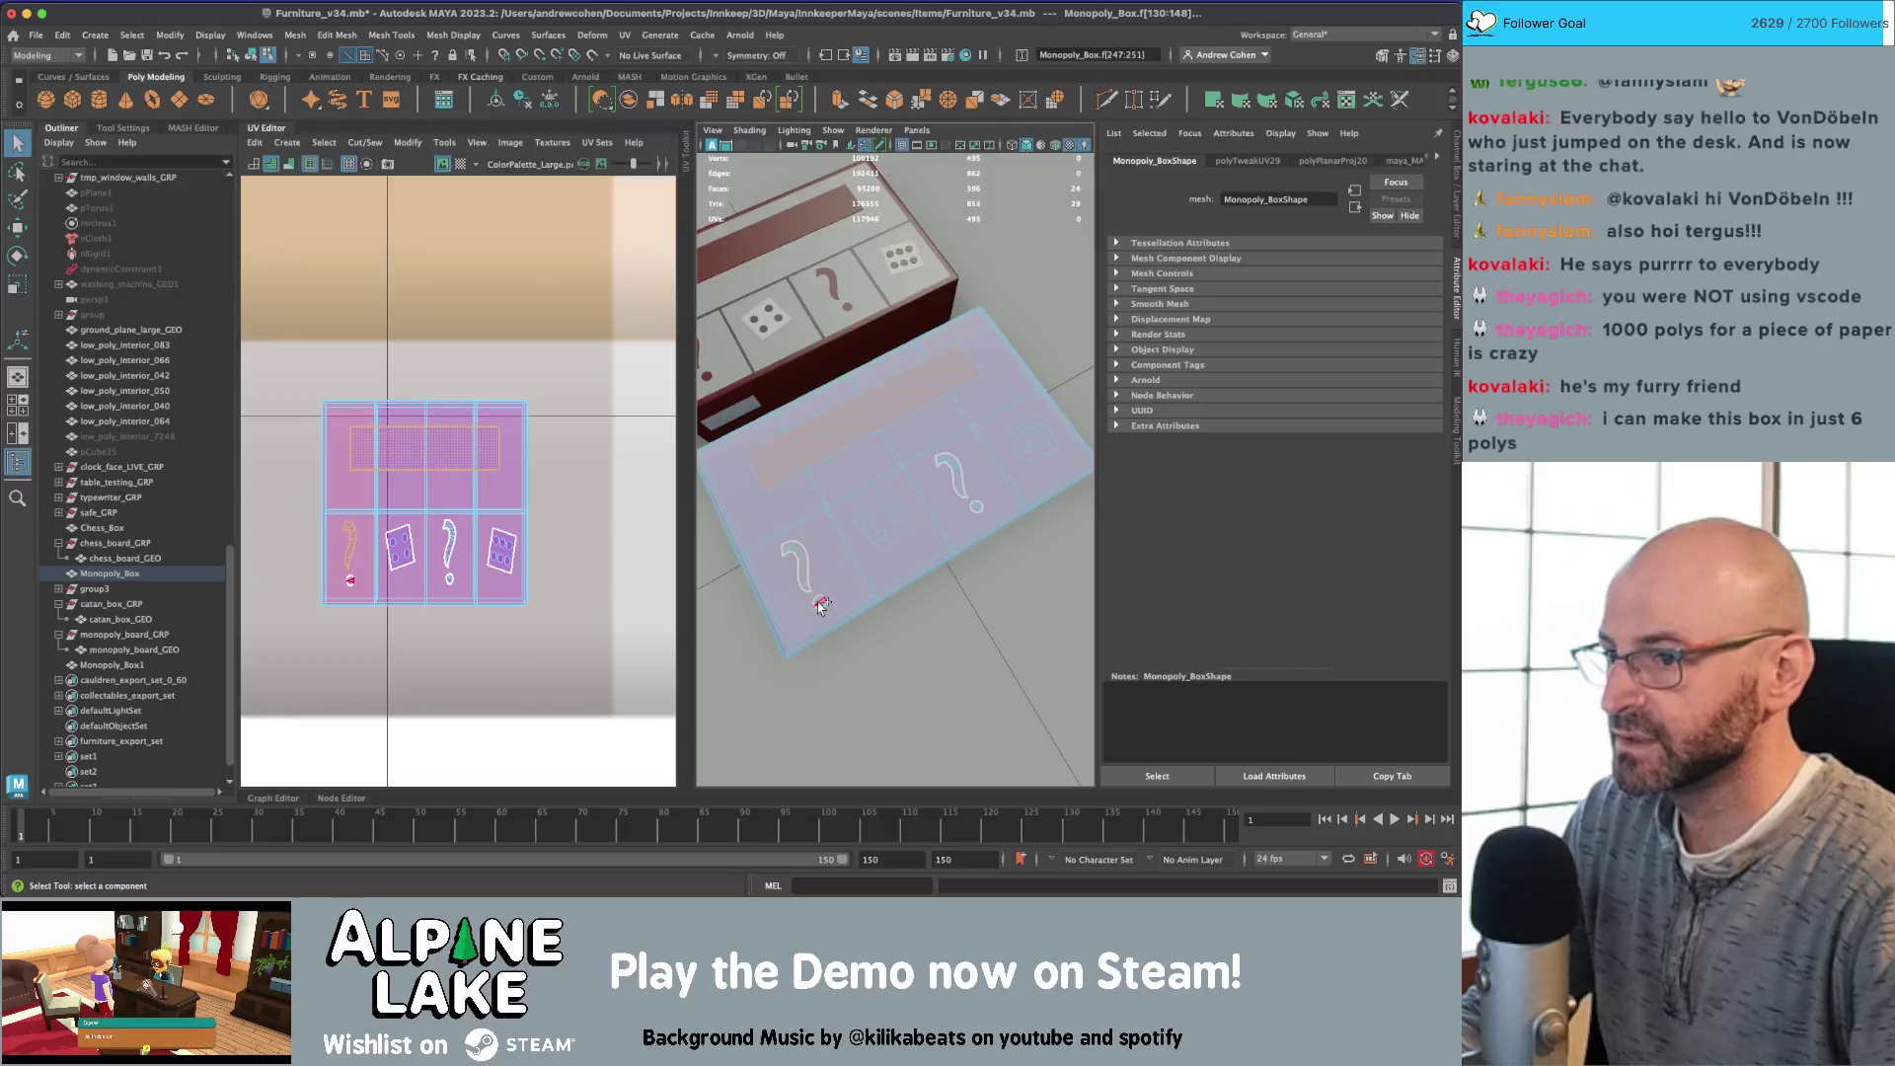
{"action": "right_click_drag", "start_coordinate": [813, 423], "coordinate": [807, 496]}
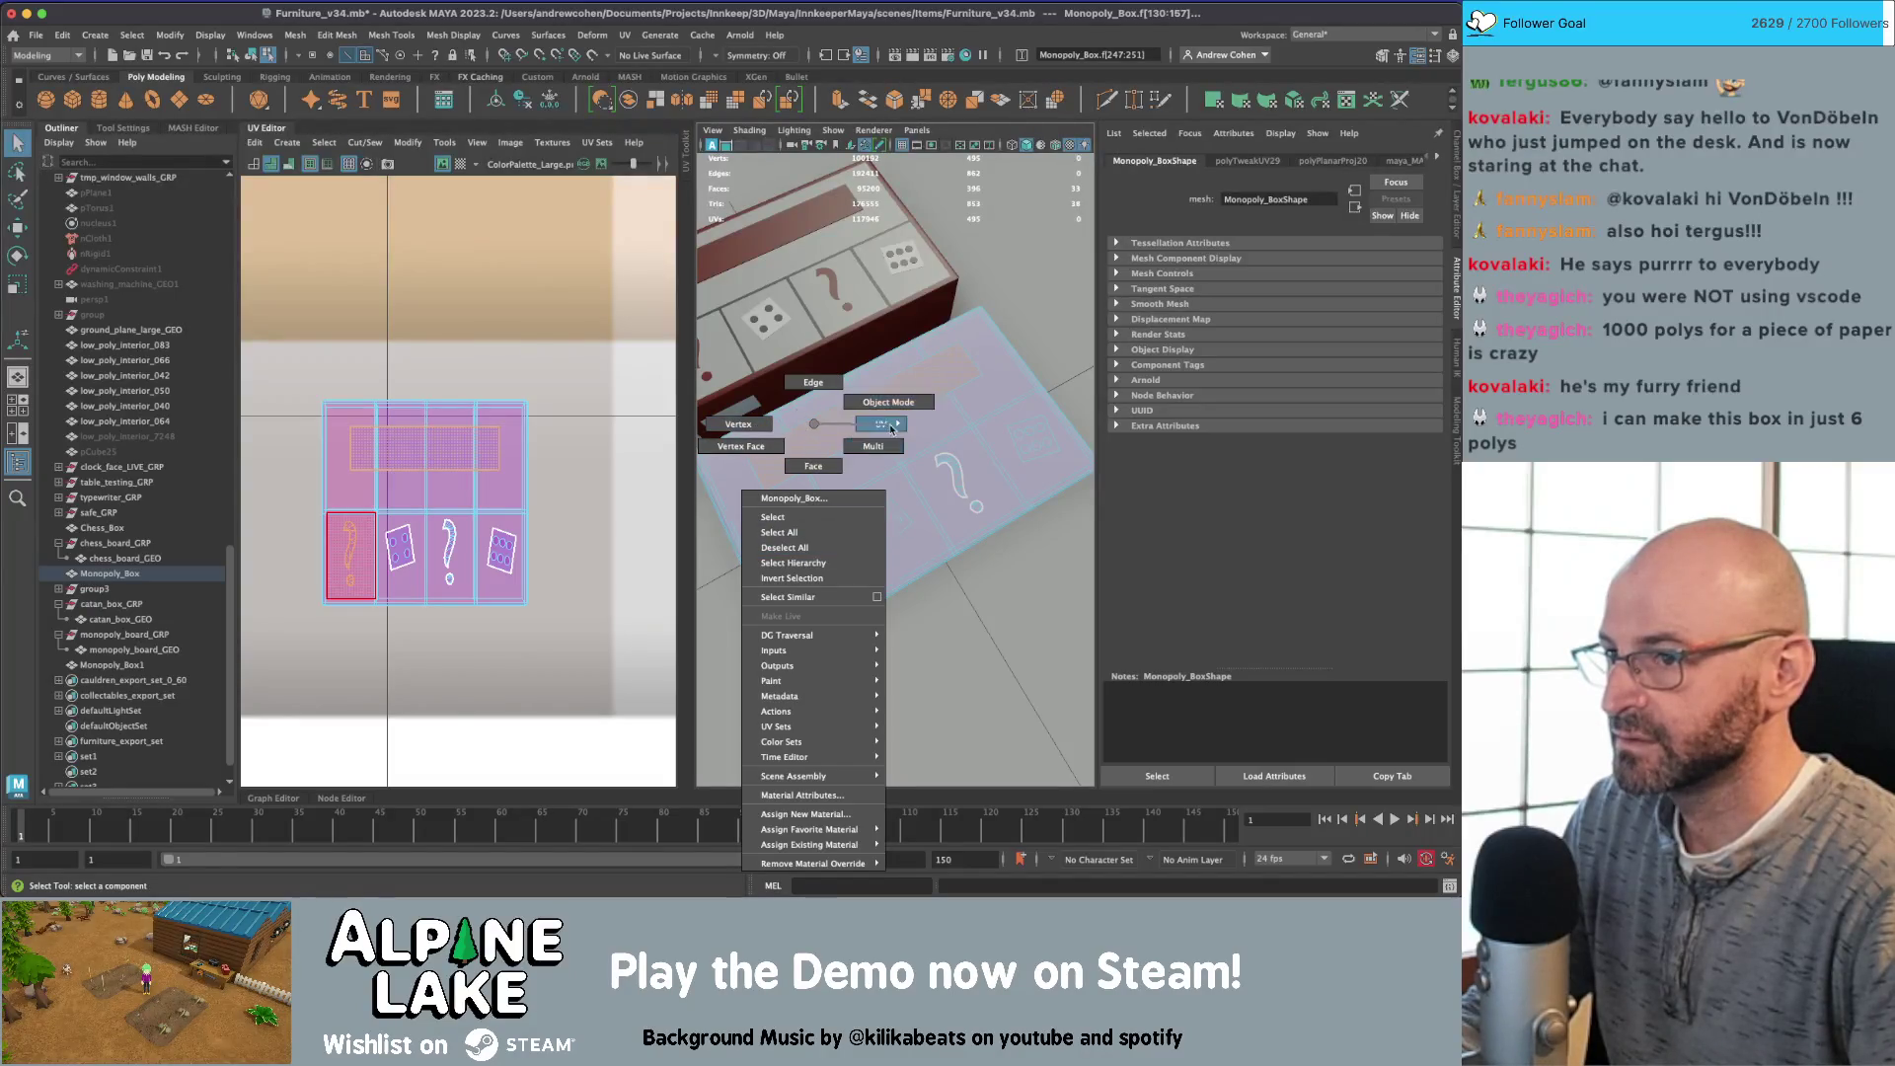
{"action": "right_click_drag", "start_coordinate": [891, 428], "coordinate": [887, 456]}
{"action": "left_click", "coordinate": [814, 561]}
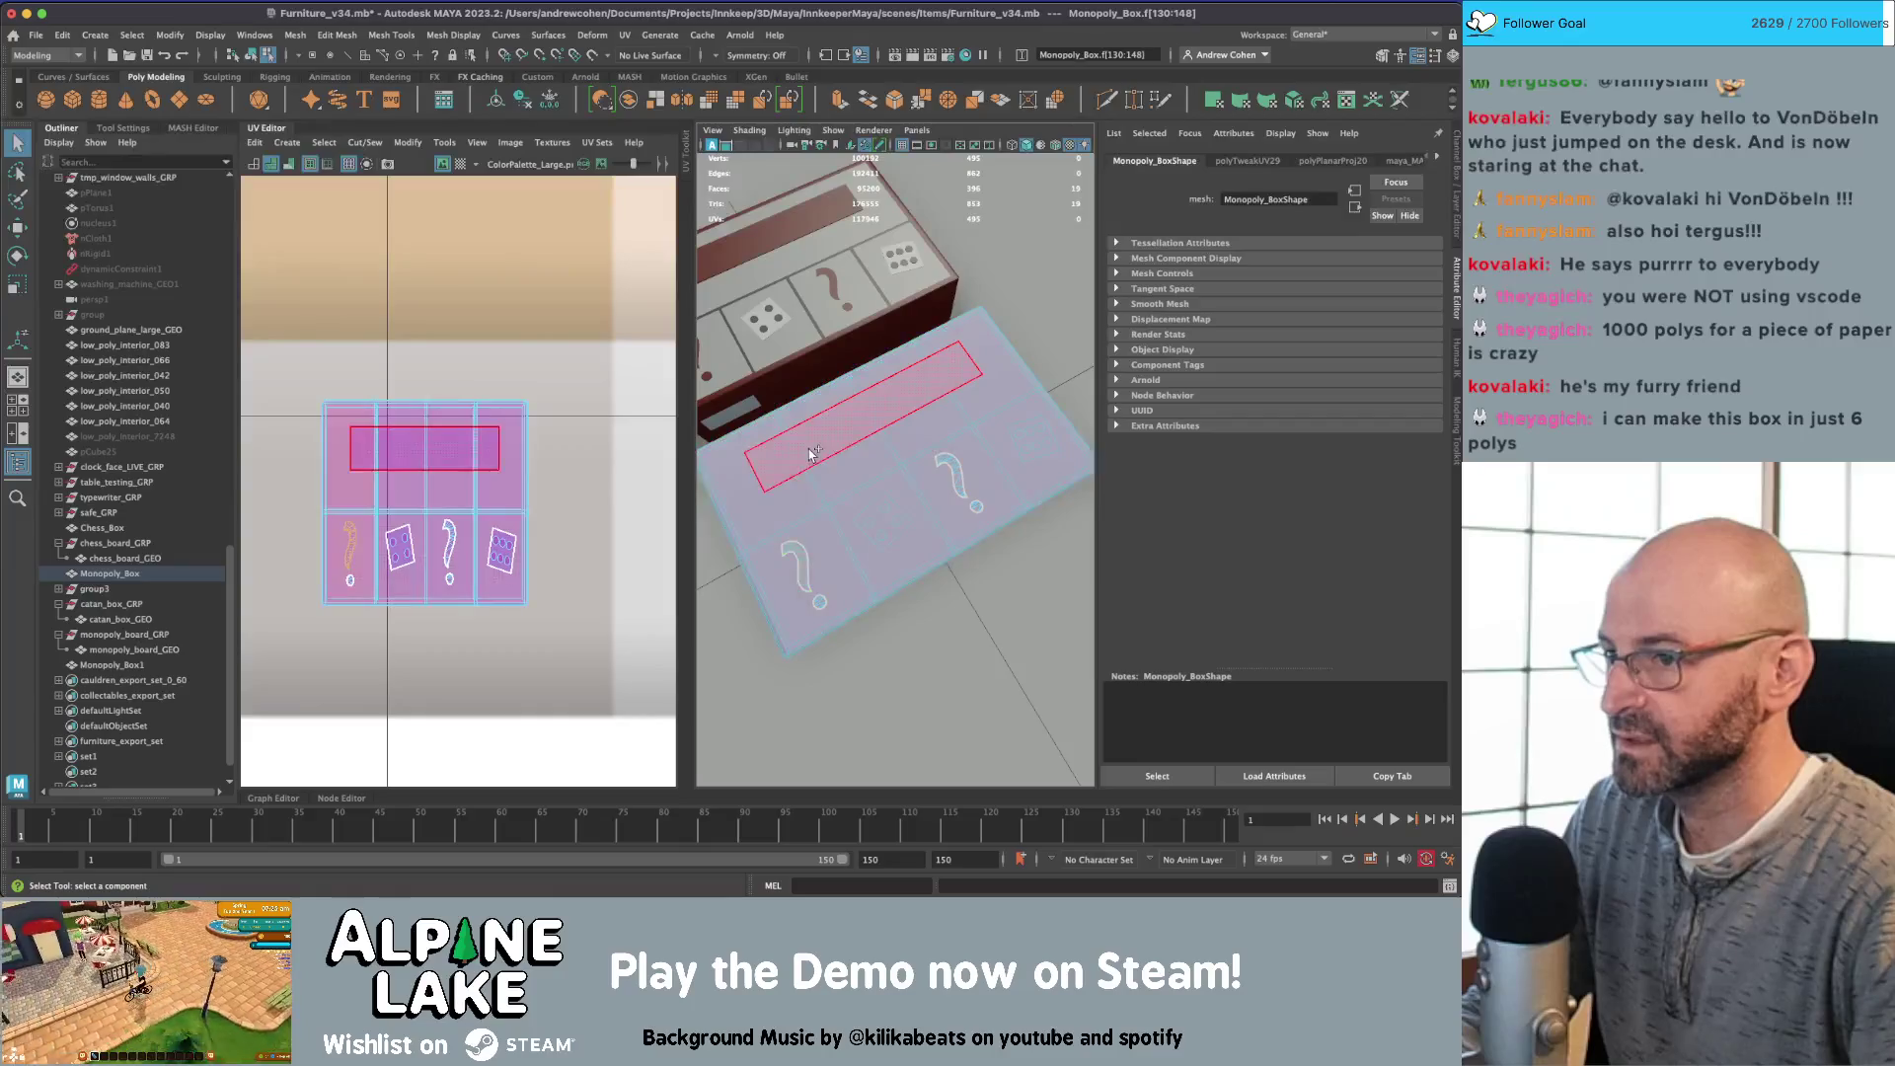
{"action": "left_click", "coordinate": [979, 507], "text": "shift"}
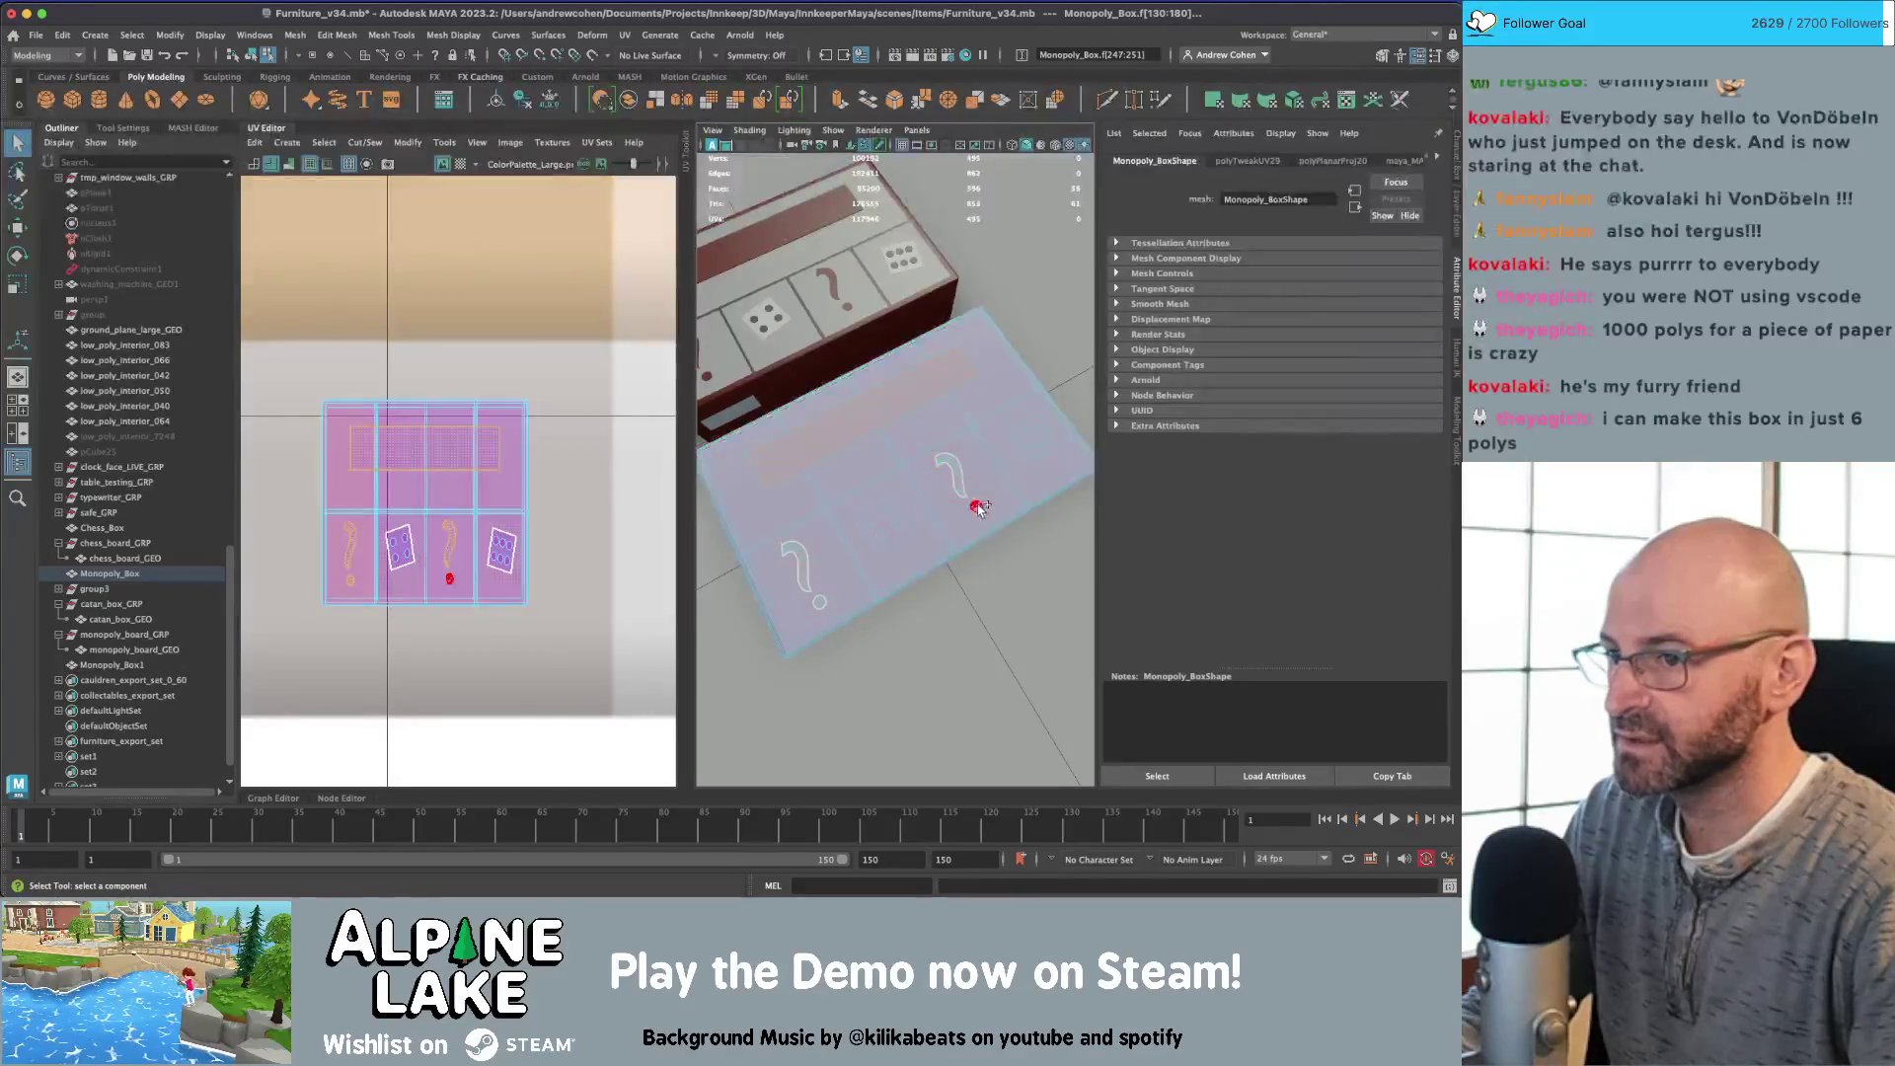
{"action": "scroll", "coordinate": [533, 471], "scroll_direction": "down", "scroll_amount": 10}
{"action": "key", "text": "w"}
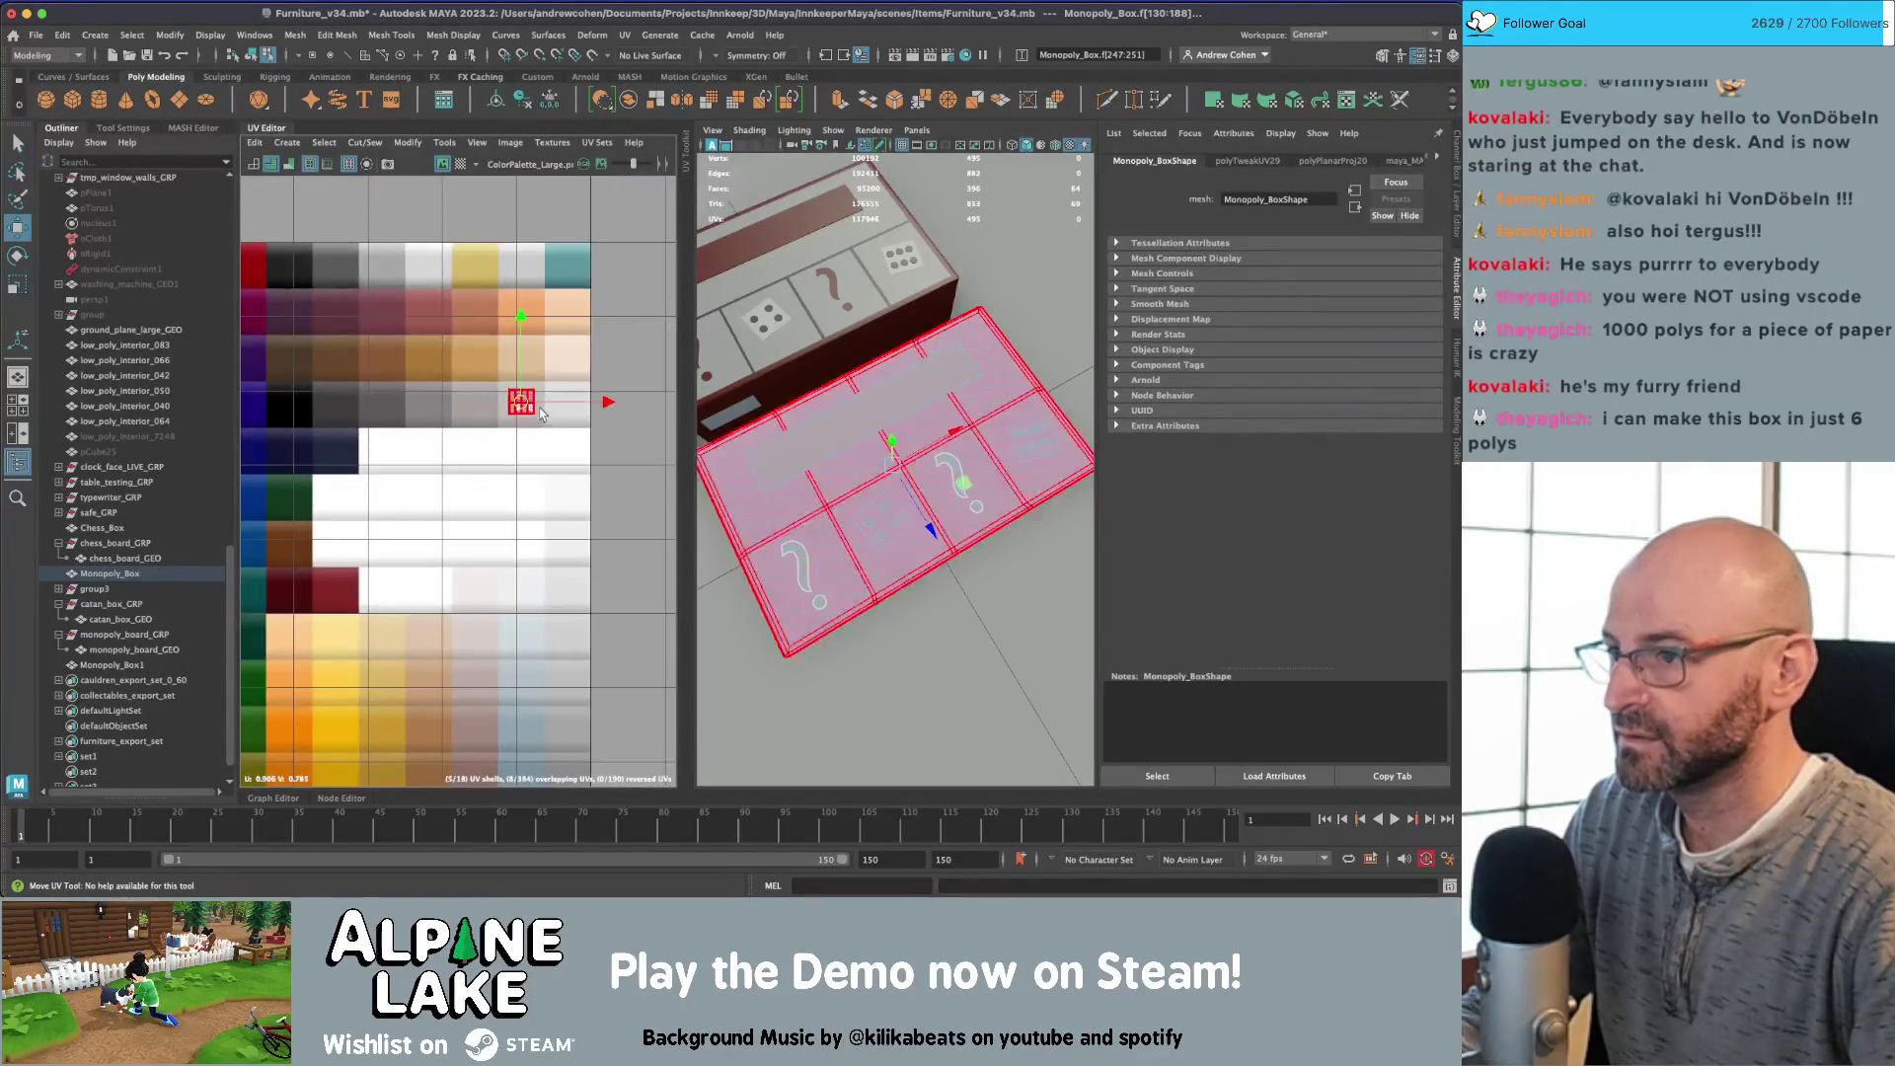
{"action": "left_click_drag", "start_coordinate": [522, 402], "coordinate": [338, 592]}
Step: Select the whole dice UV shell
{"action": "scroll", "coordinate": [637, 434], "scroll_direction": "up", "scroll_amount": 10}
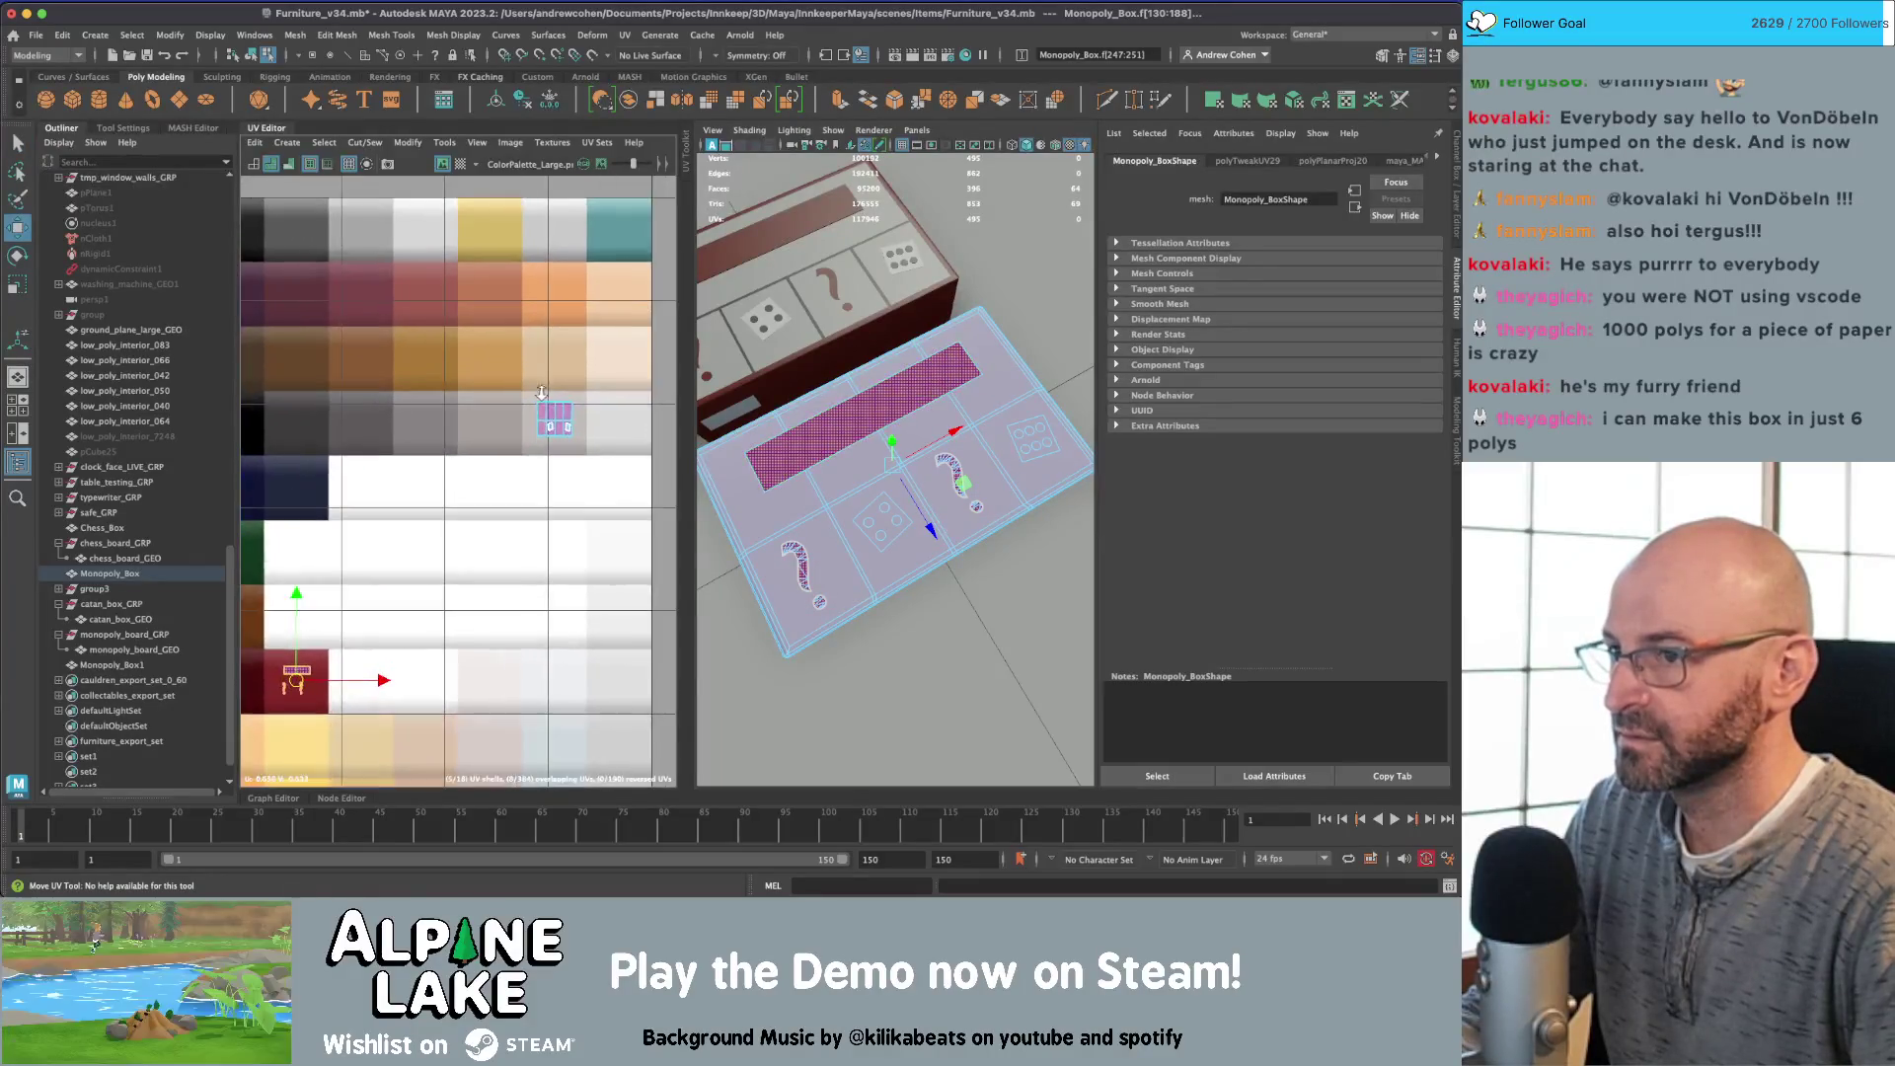
{"action": "middle_click_drag", "start_coordinate": [669, 402], "coordinate": [458, 402], "text": "alt"}
{"action": "key", "text": "q"}
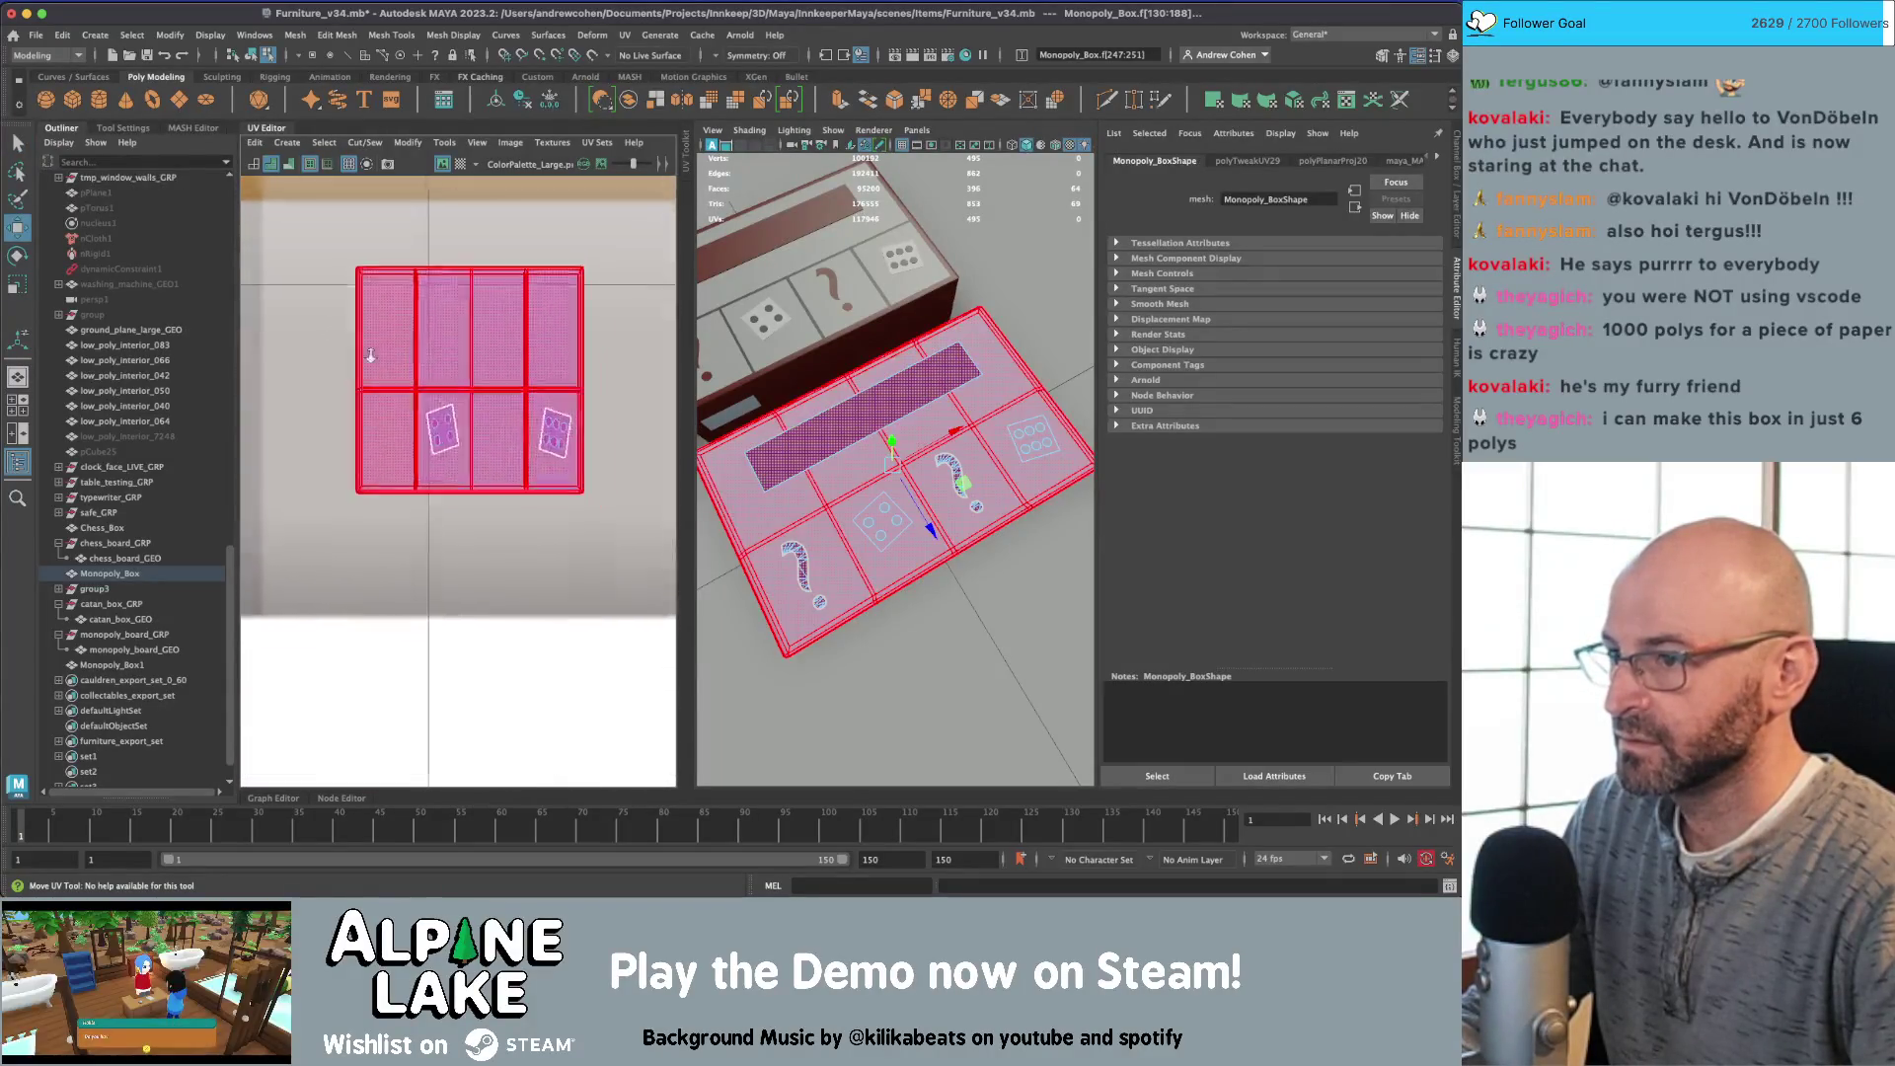
{"action": "scroll", "coordinate": [568, 493], "scroll_direction": "up", "scroll_amount": 3}
{"action": "left_click", "coordinate": [568, 493]}
{"action": "left_click", "coordinate": [546, 496]}
{"action": "scroll", "coordinate": [464, 463], "scroll_direction": "down", "scroll_amount": 4}
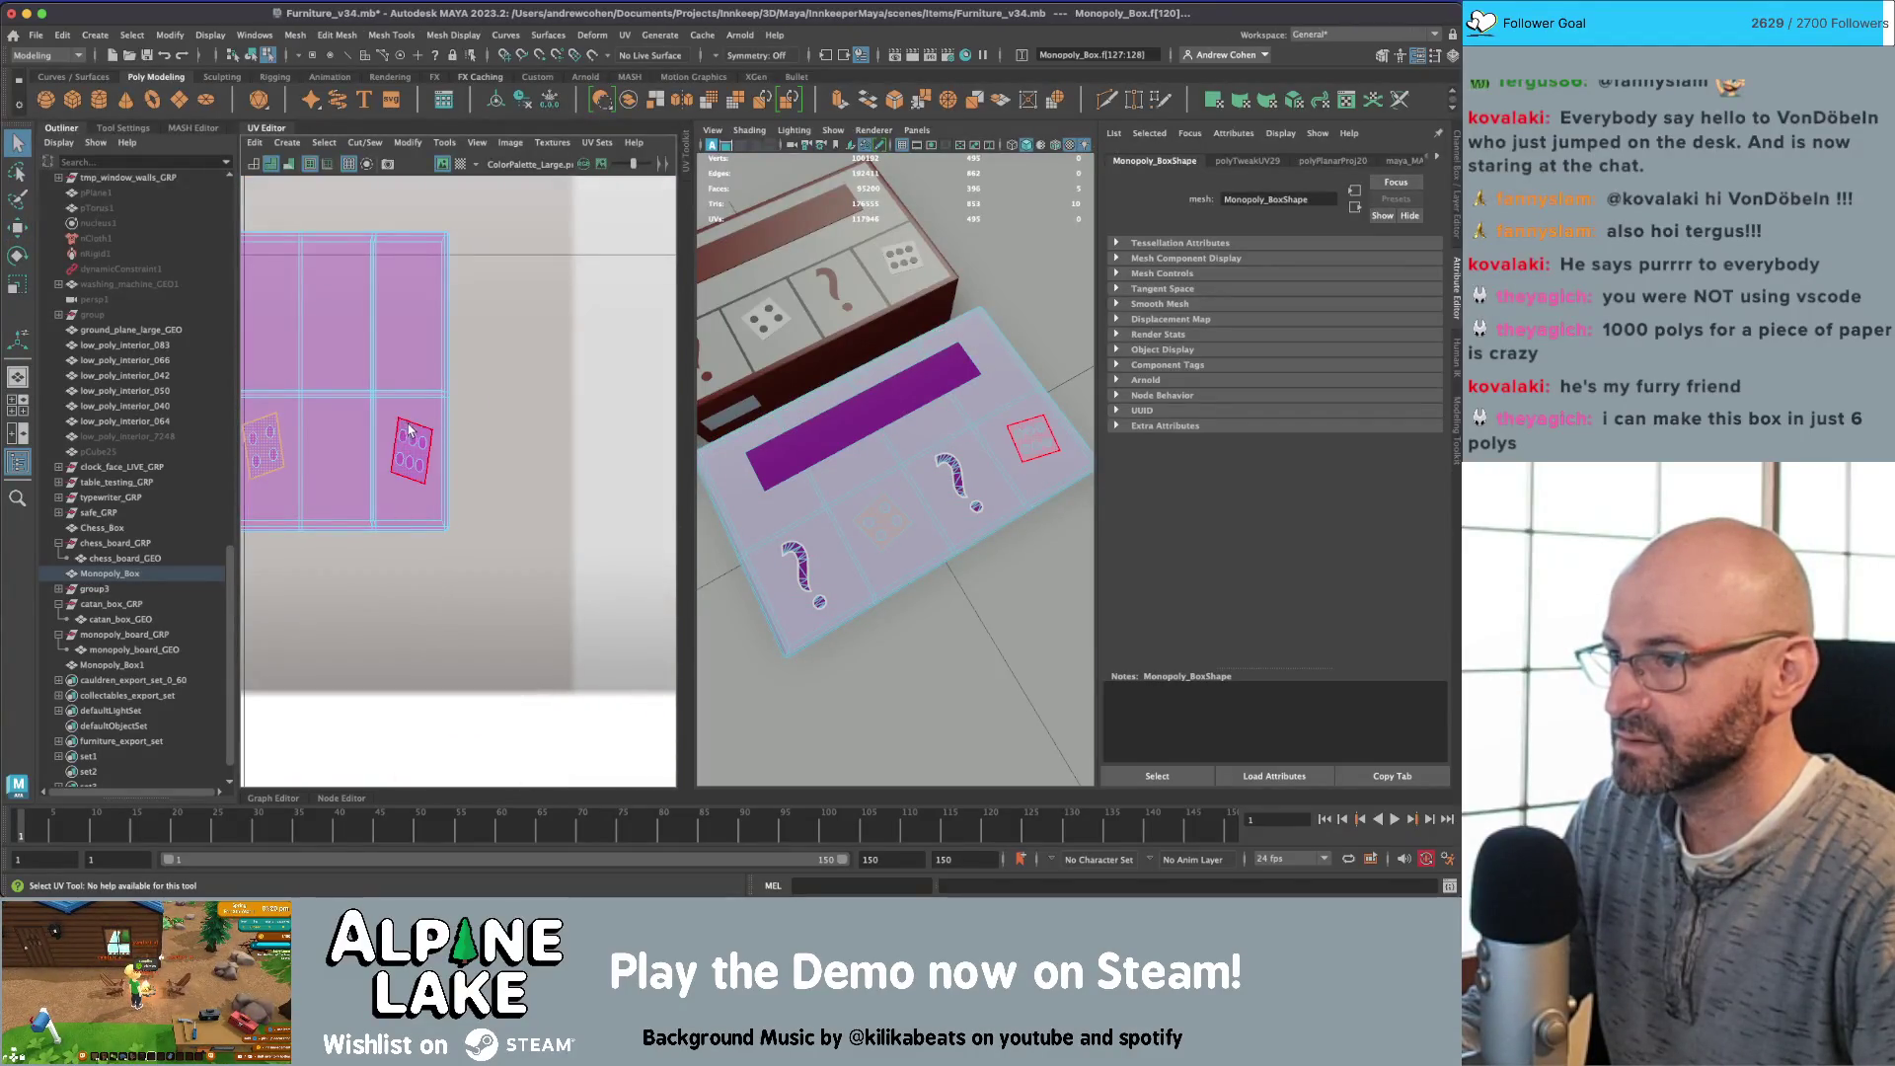
{"action": "left_click", "coordinate": [410, 429]}
Step: Invert the selection and move the remaining board shells onto the pale grey swatch
{"action": "scroll", "coordinate": [413, 439], "scroll_direction": "down", "scroll_amount": 2}
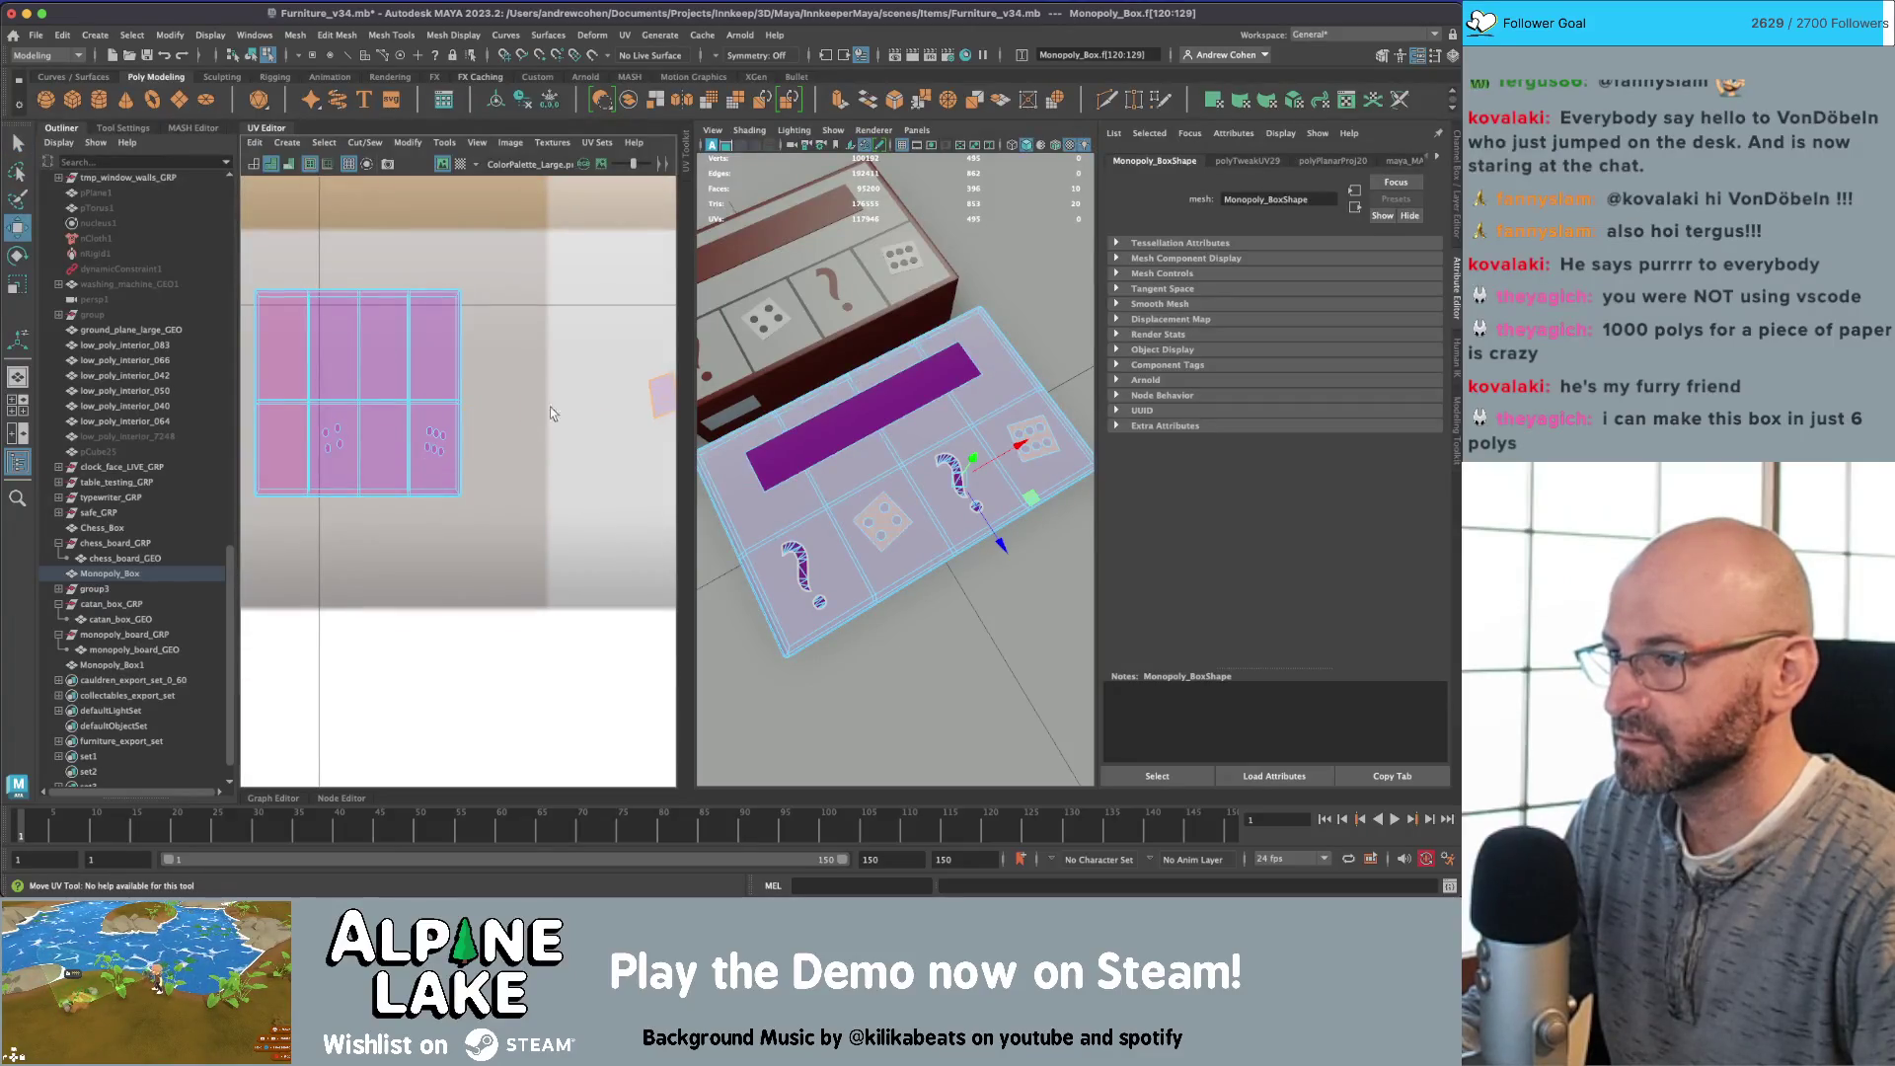
{"action": "key", "text": "ctrl+shift+i"}
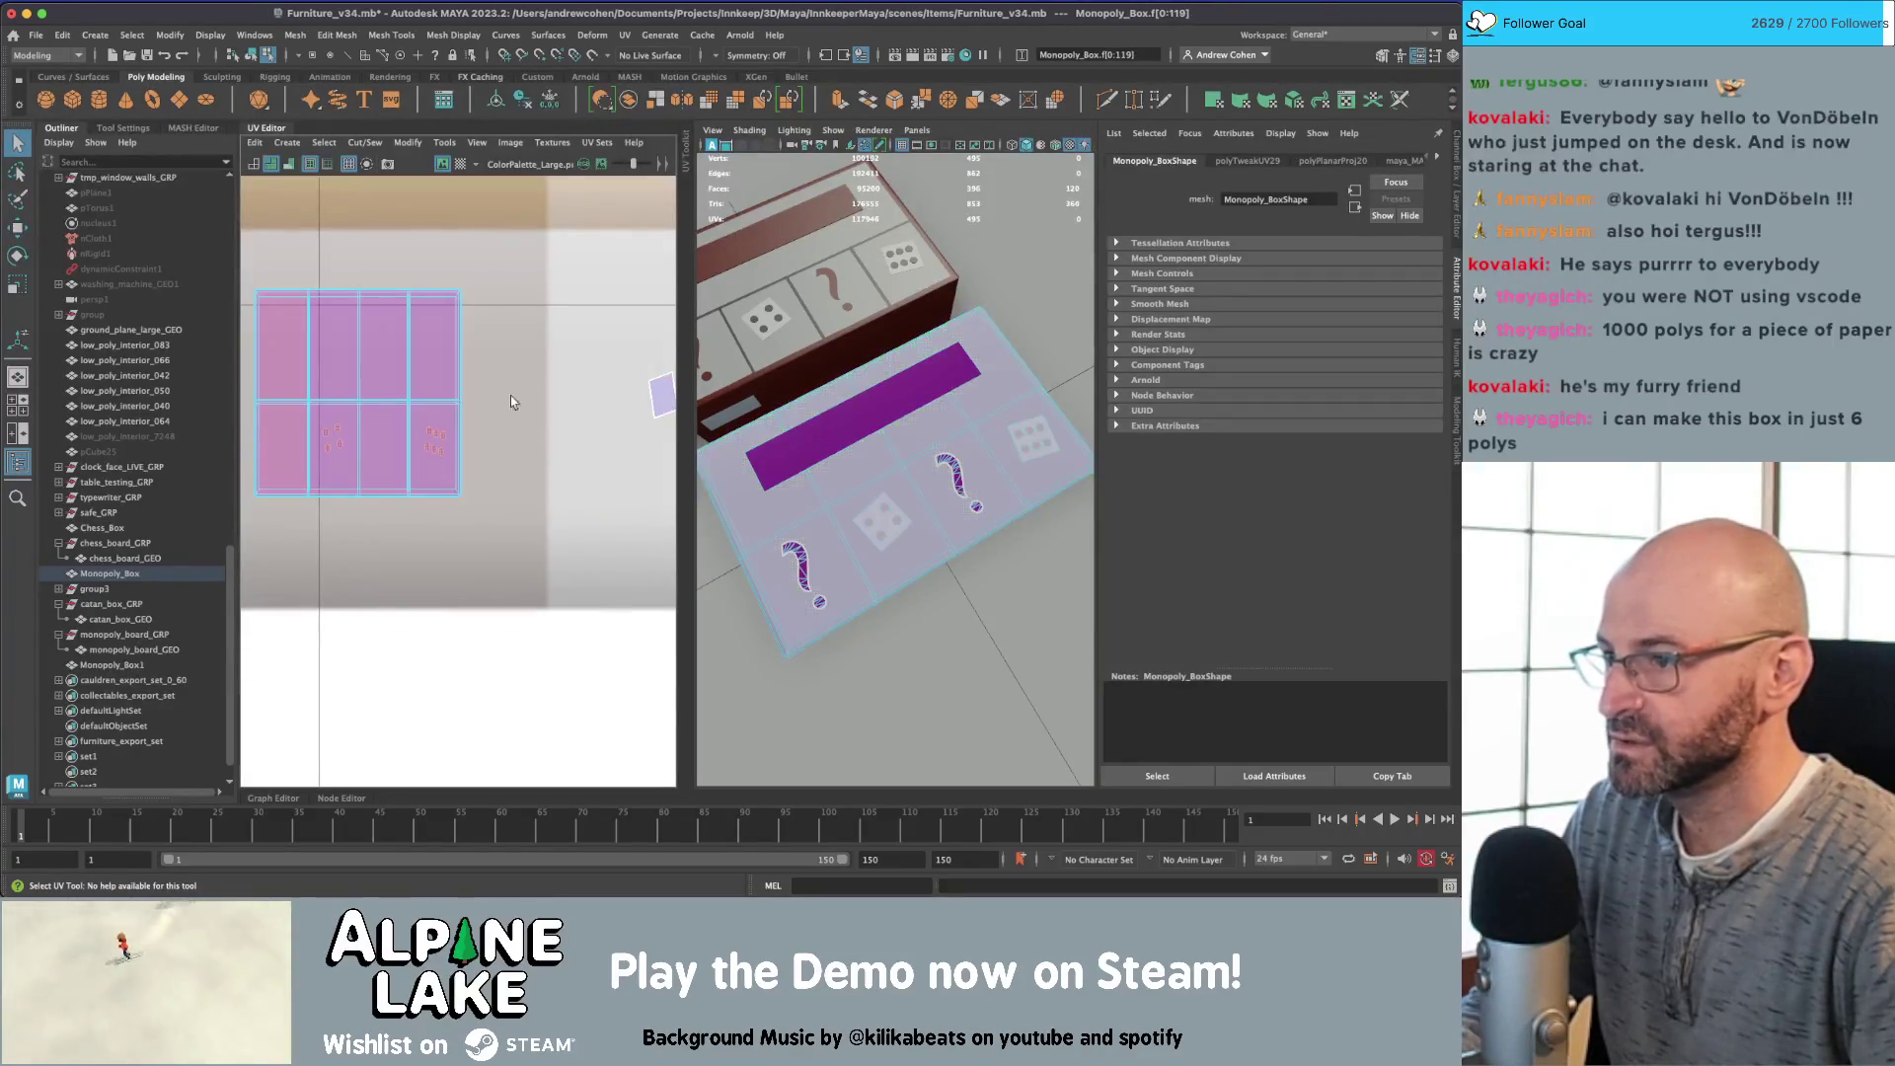
{"action": "scroll", "coordinate": [511, 394], "scroll_direction": "down", "scroll_amount": 5}
{"action": "middle_click_drag", "start_coordinate": [500, 358], "coordinate": [635, 389], "text": "alt"}
{"action": "key", "text": "w"}
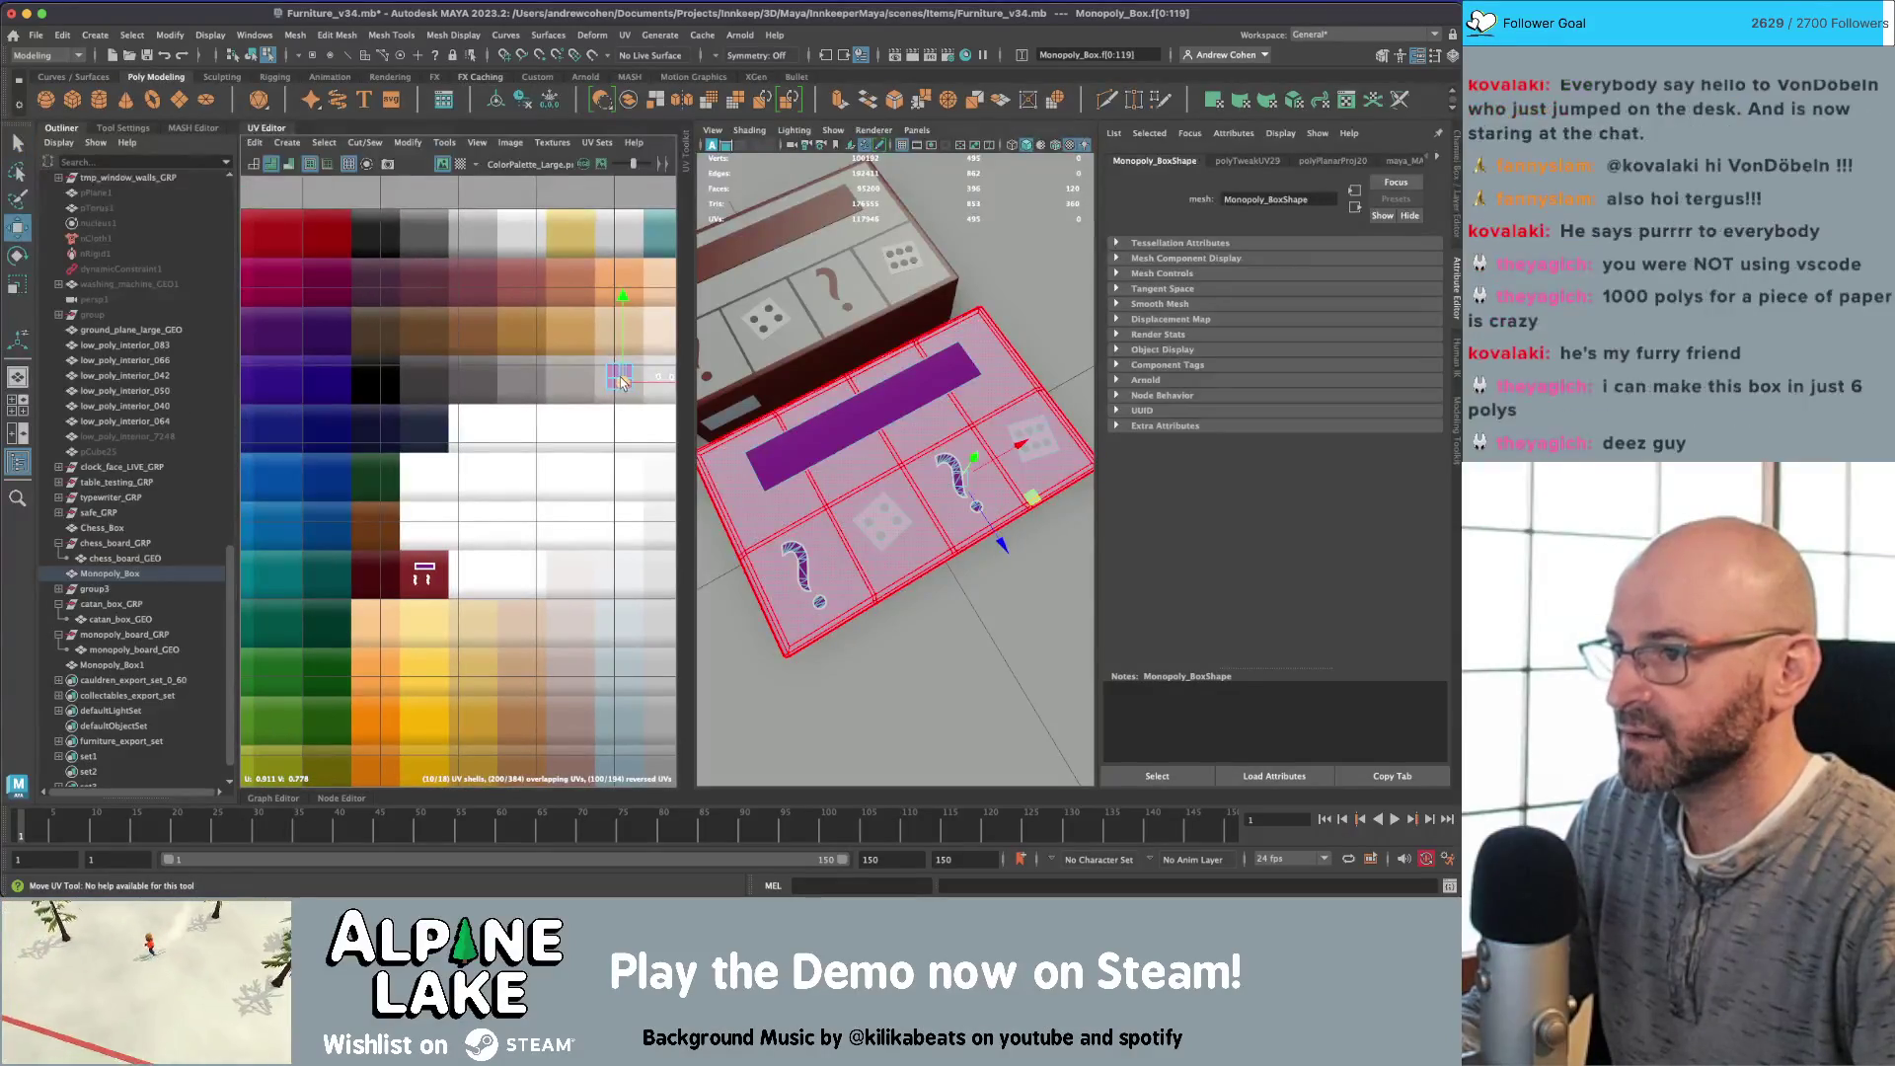
{"action": "scroll", "coordinate": [577, 365], "scroll_direction": "up", "scroll_amount": 10}
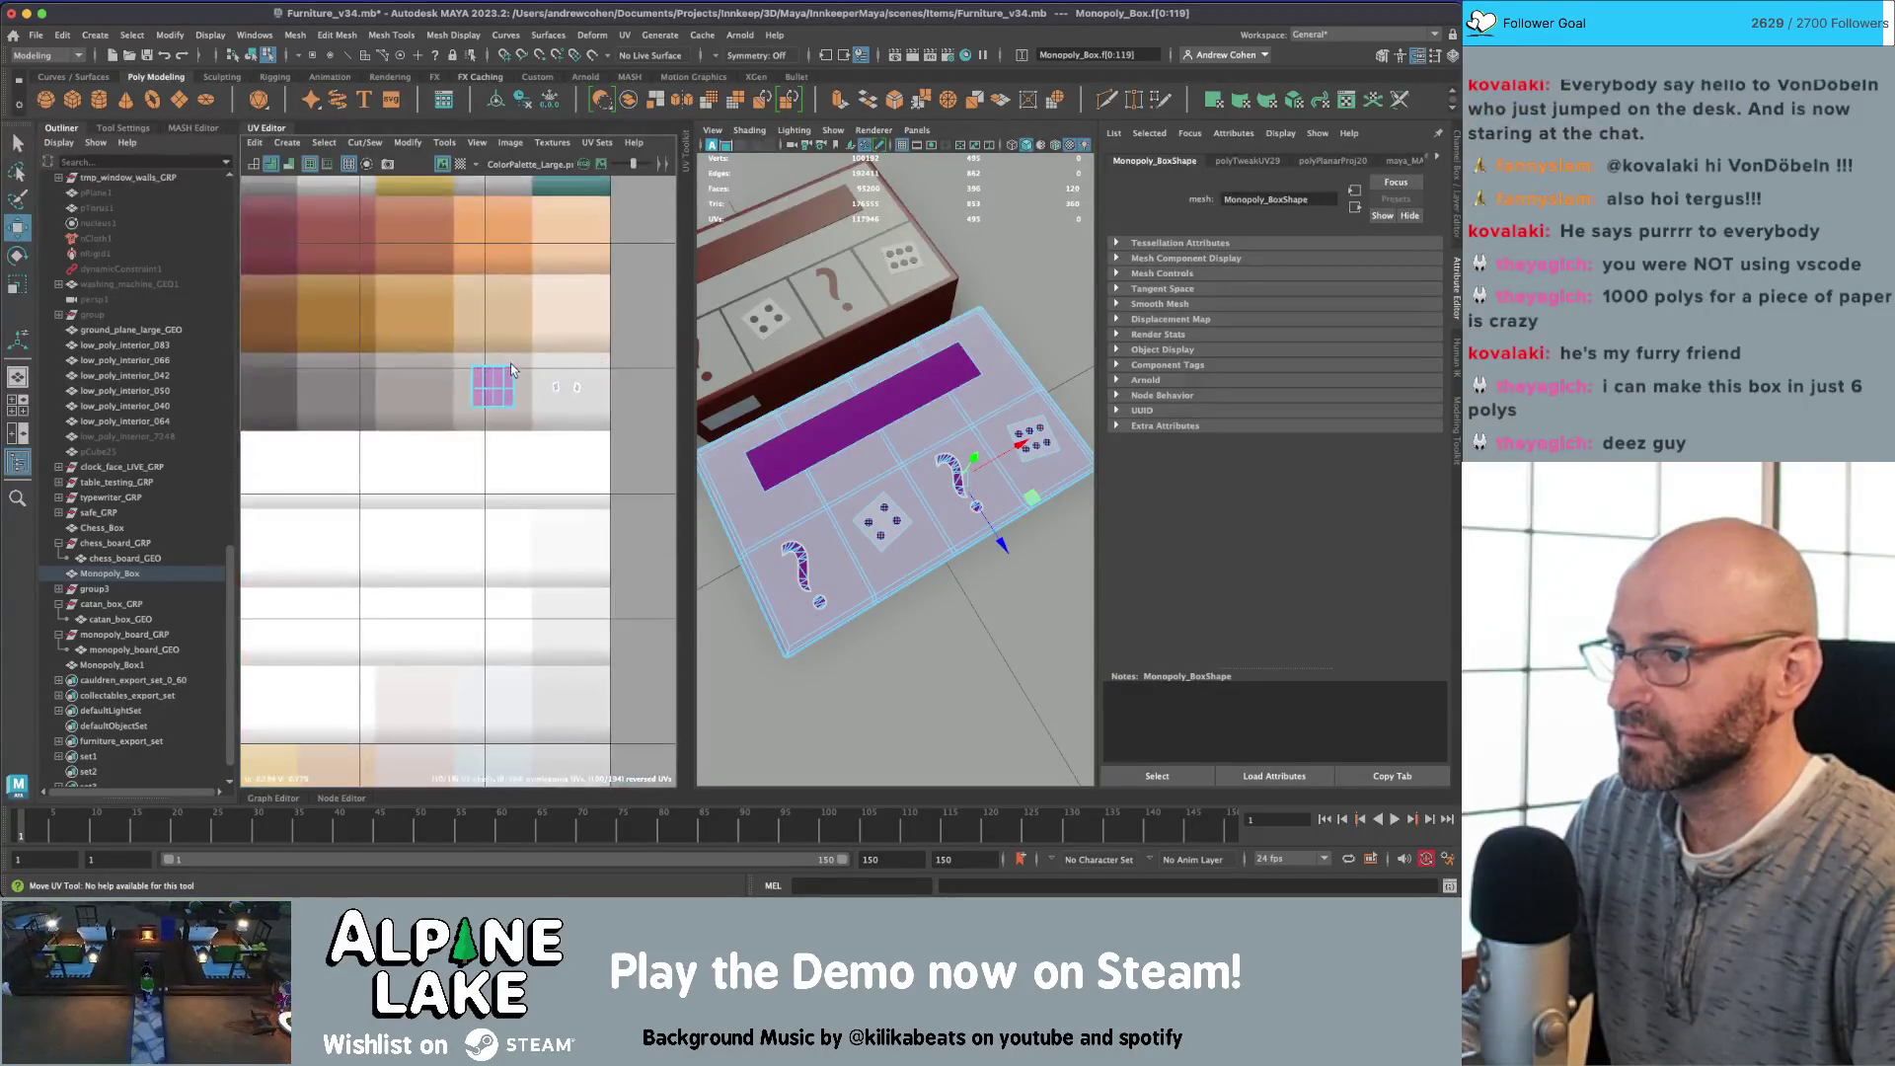
{"action": "key", "text": "q"}
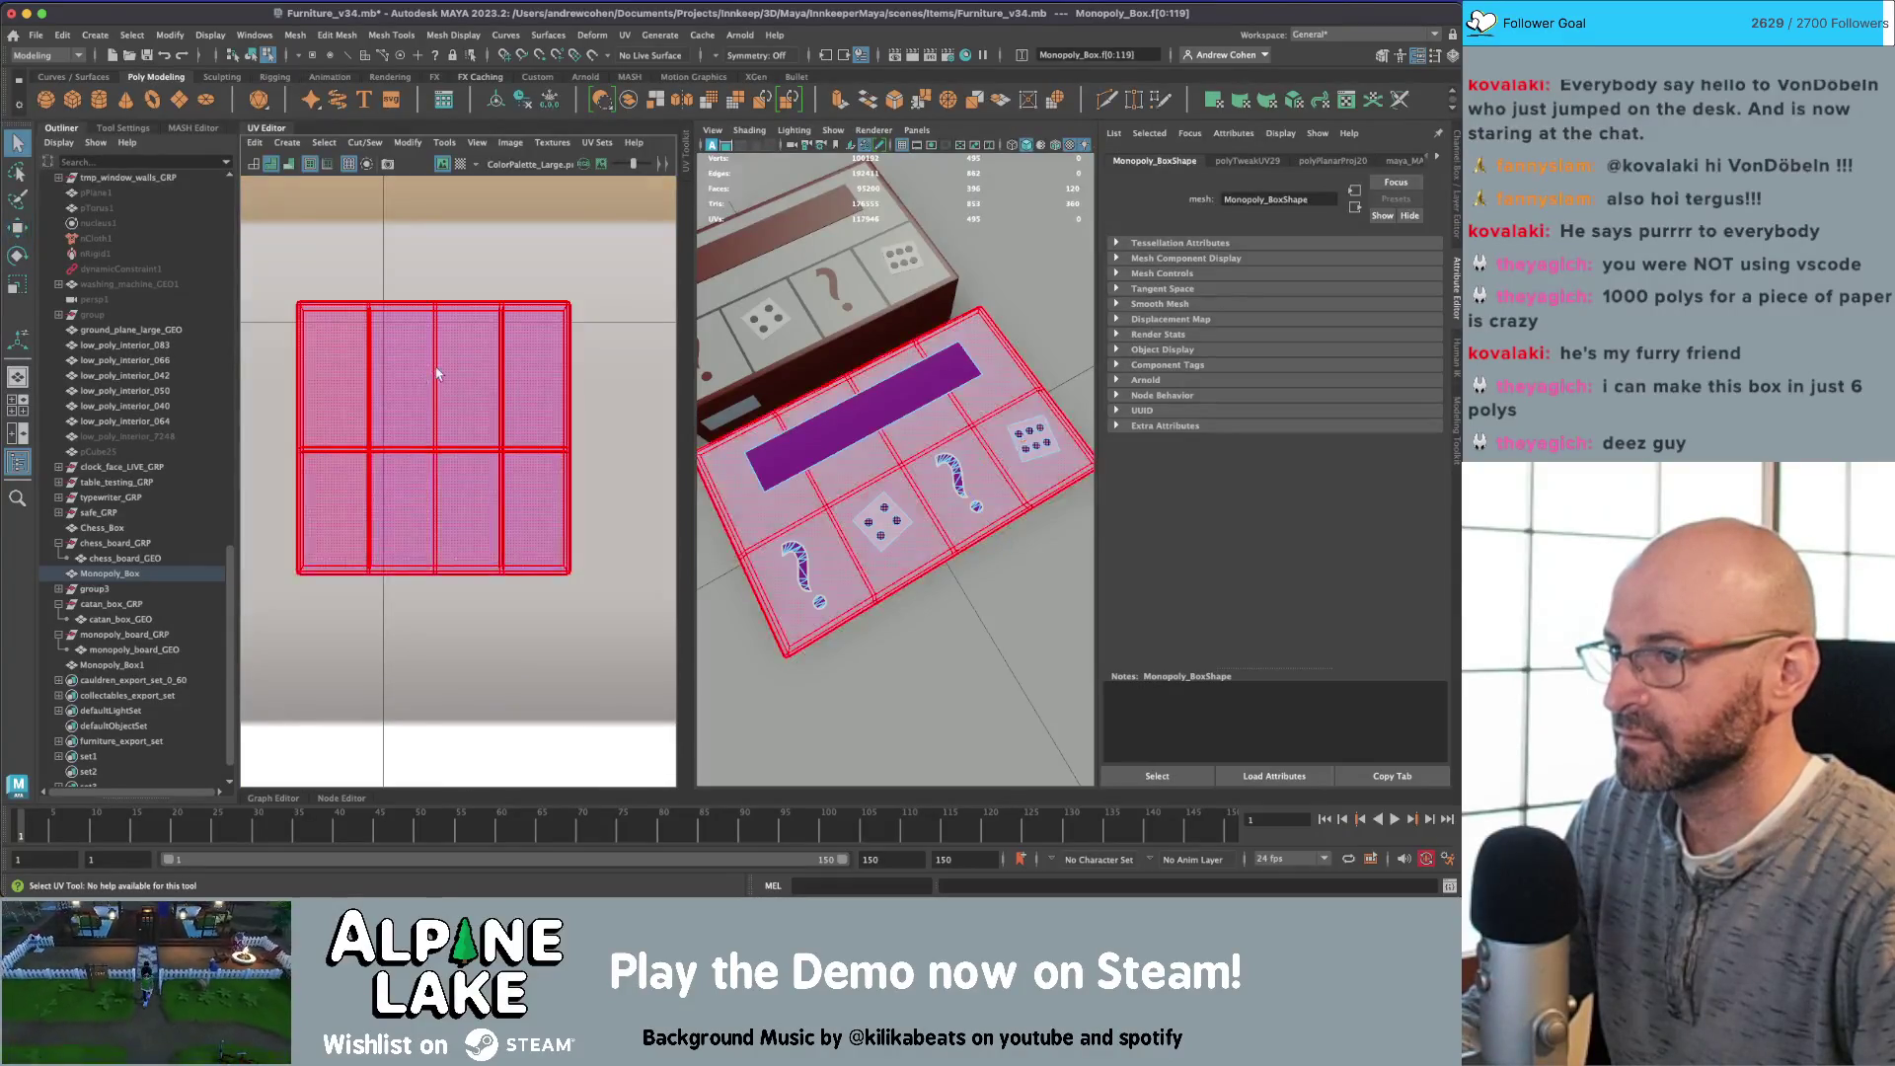
Step: Select a single face on the box lid for the next projection
{"action": "left_click", "coordinate": [347, 392]}
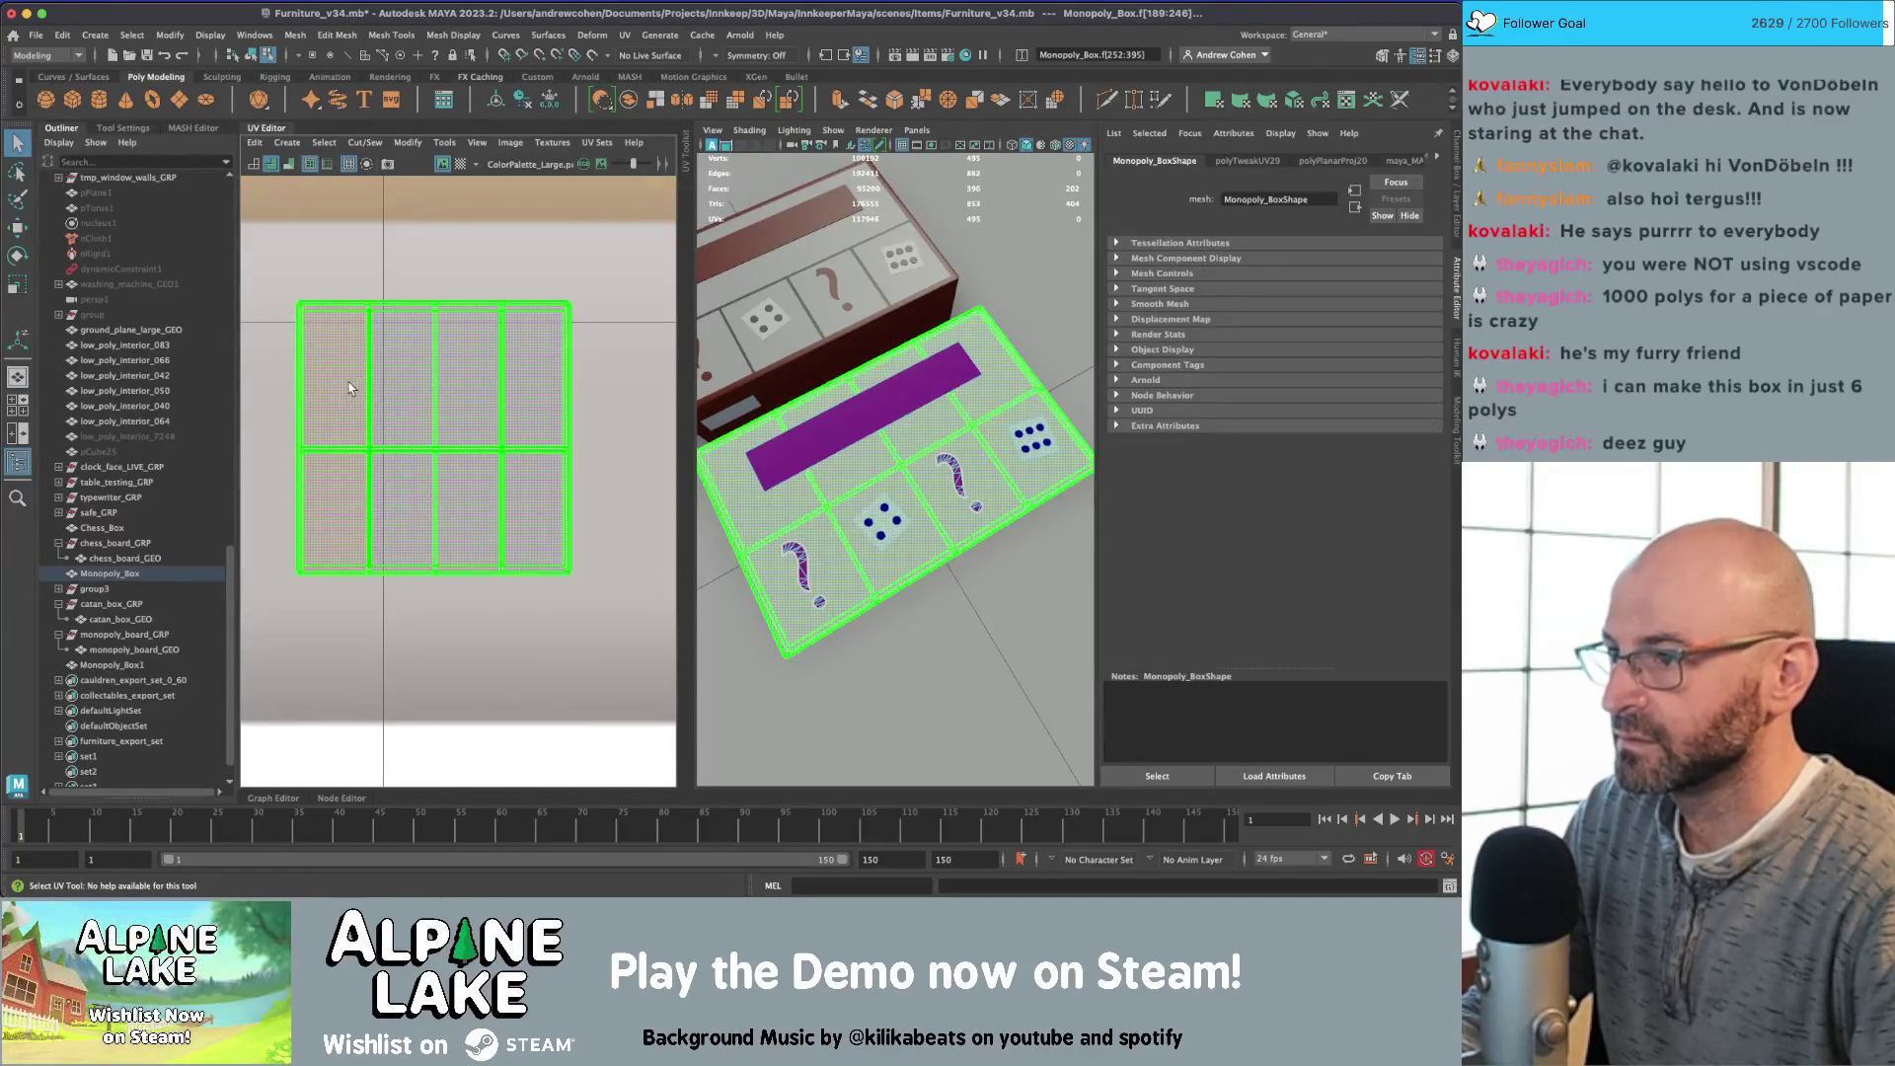
{"action": "right_click_drag", "start_coordinate": [349, 382], "coordinate": [351, 417]}
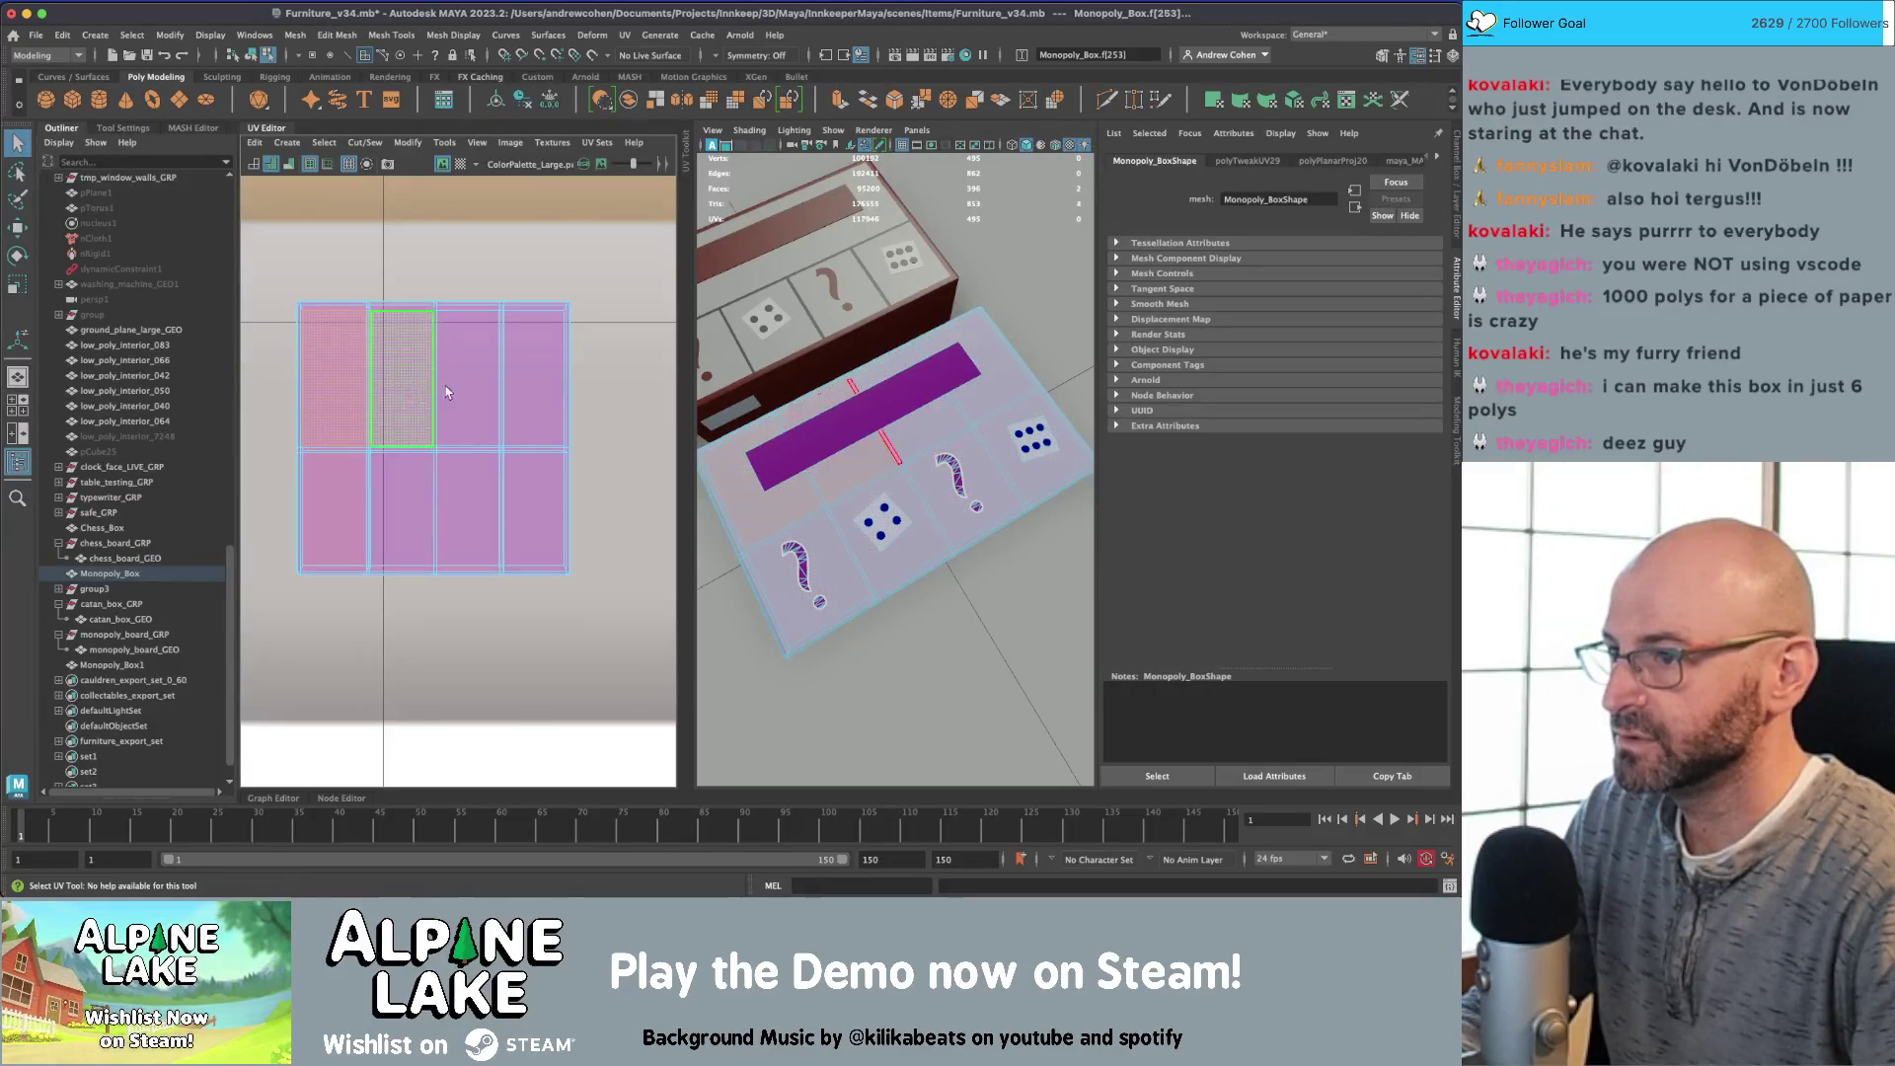
{"action": "left_click", "coordinate": [338, 500]}
{"action": "left_click", "coordinate": [287, 142]}
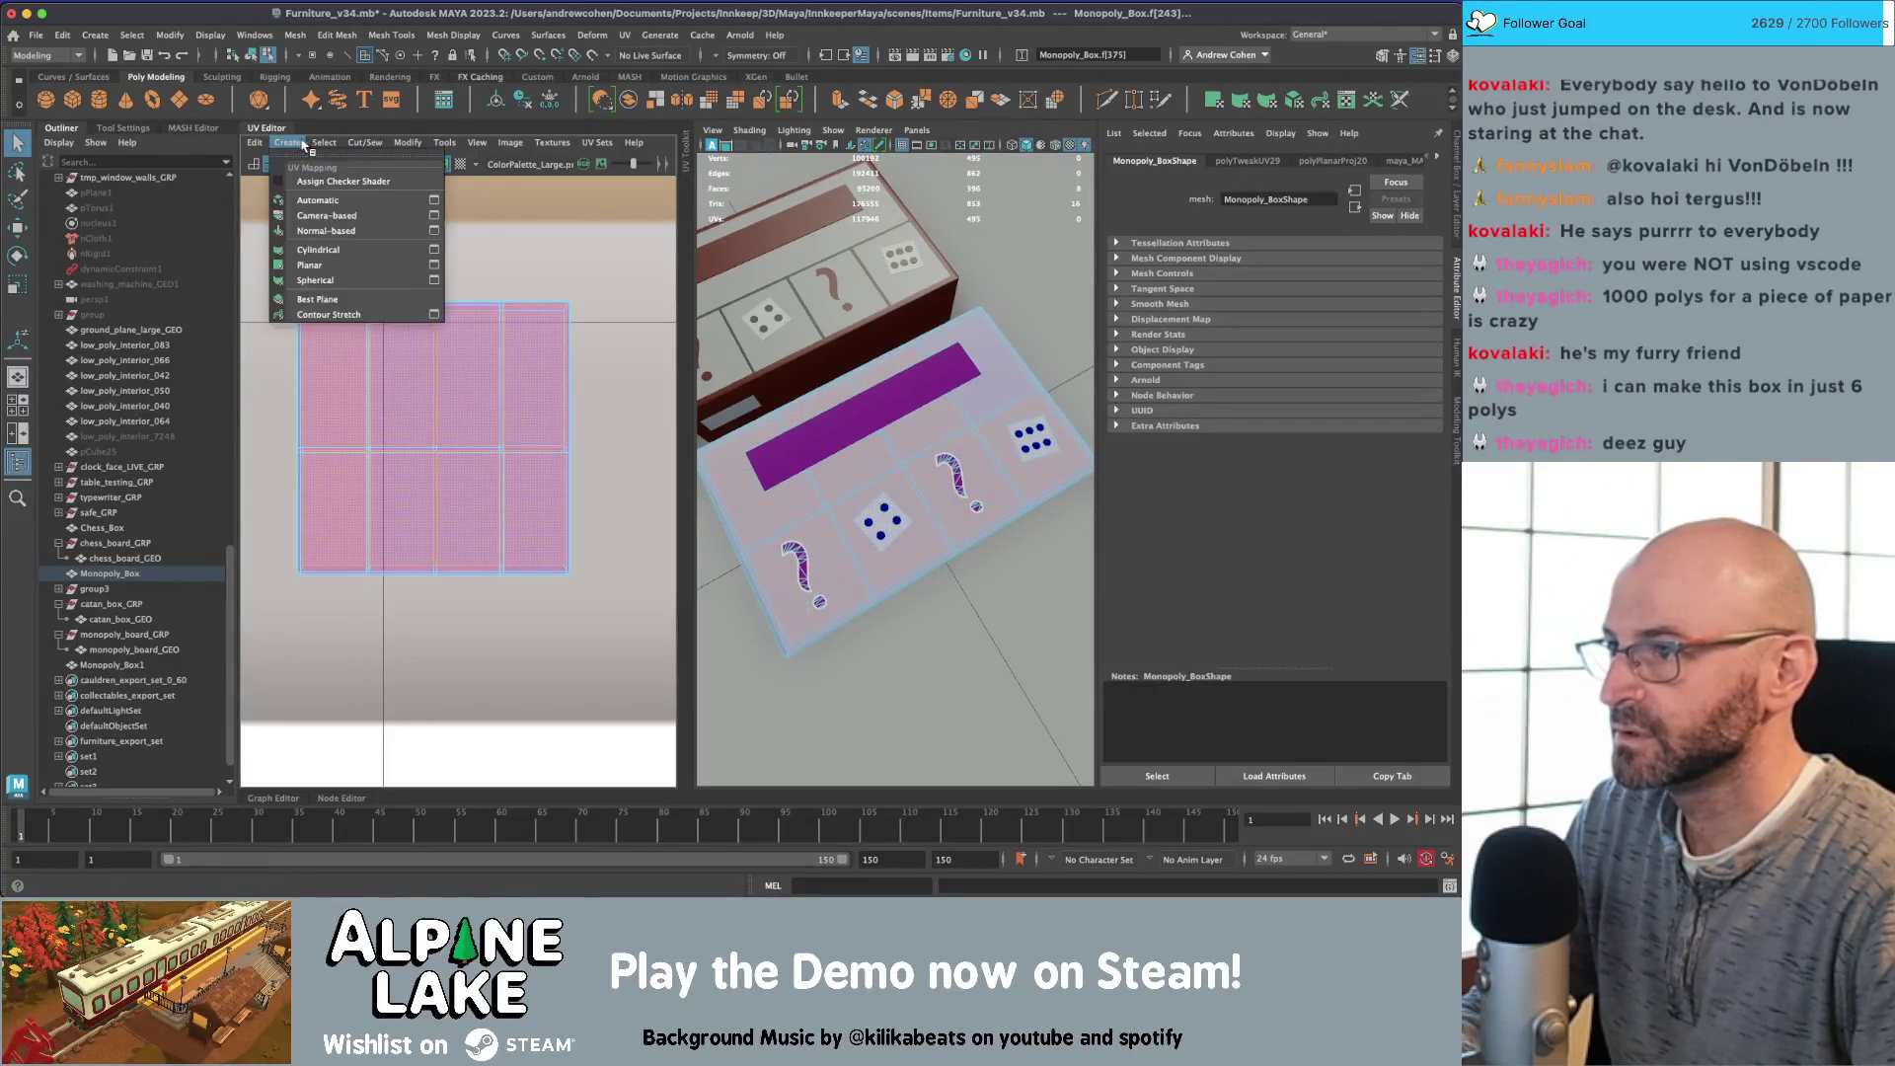
Step: Planar-map the lid's board faces, move the shell onto the palette, and undo a bad scale
{"action": "left_click", "coordinate": [310, 264]}
{"action": "scroll", "coordinate": [514, 383], "scroll_direction": "down", "scroll_amount": 5}
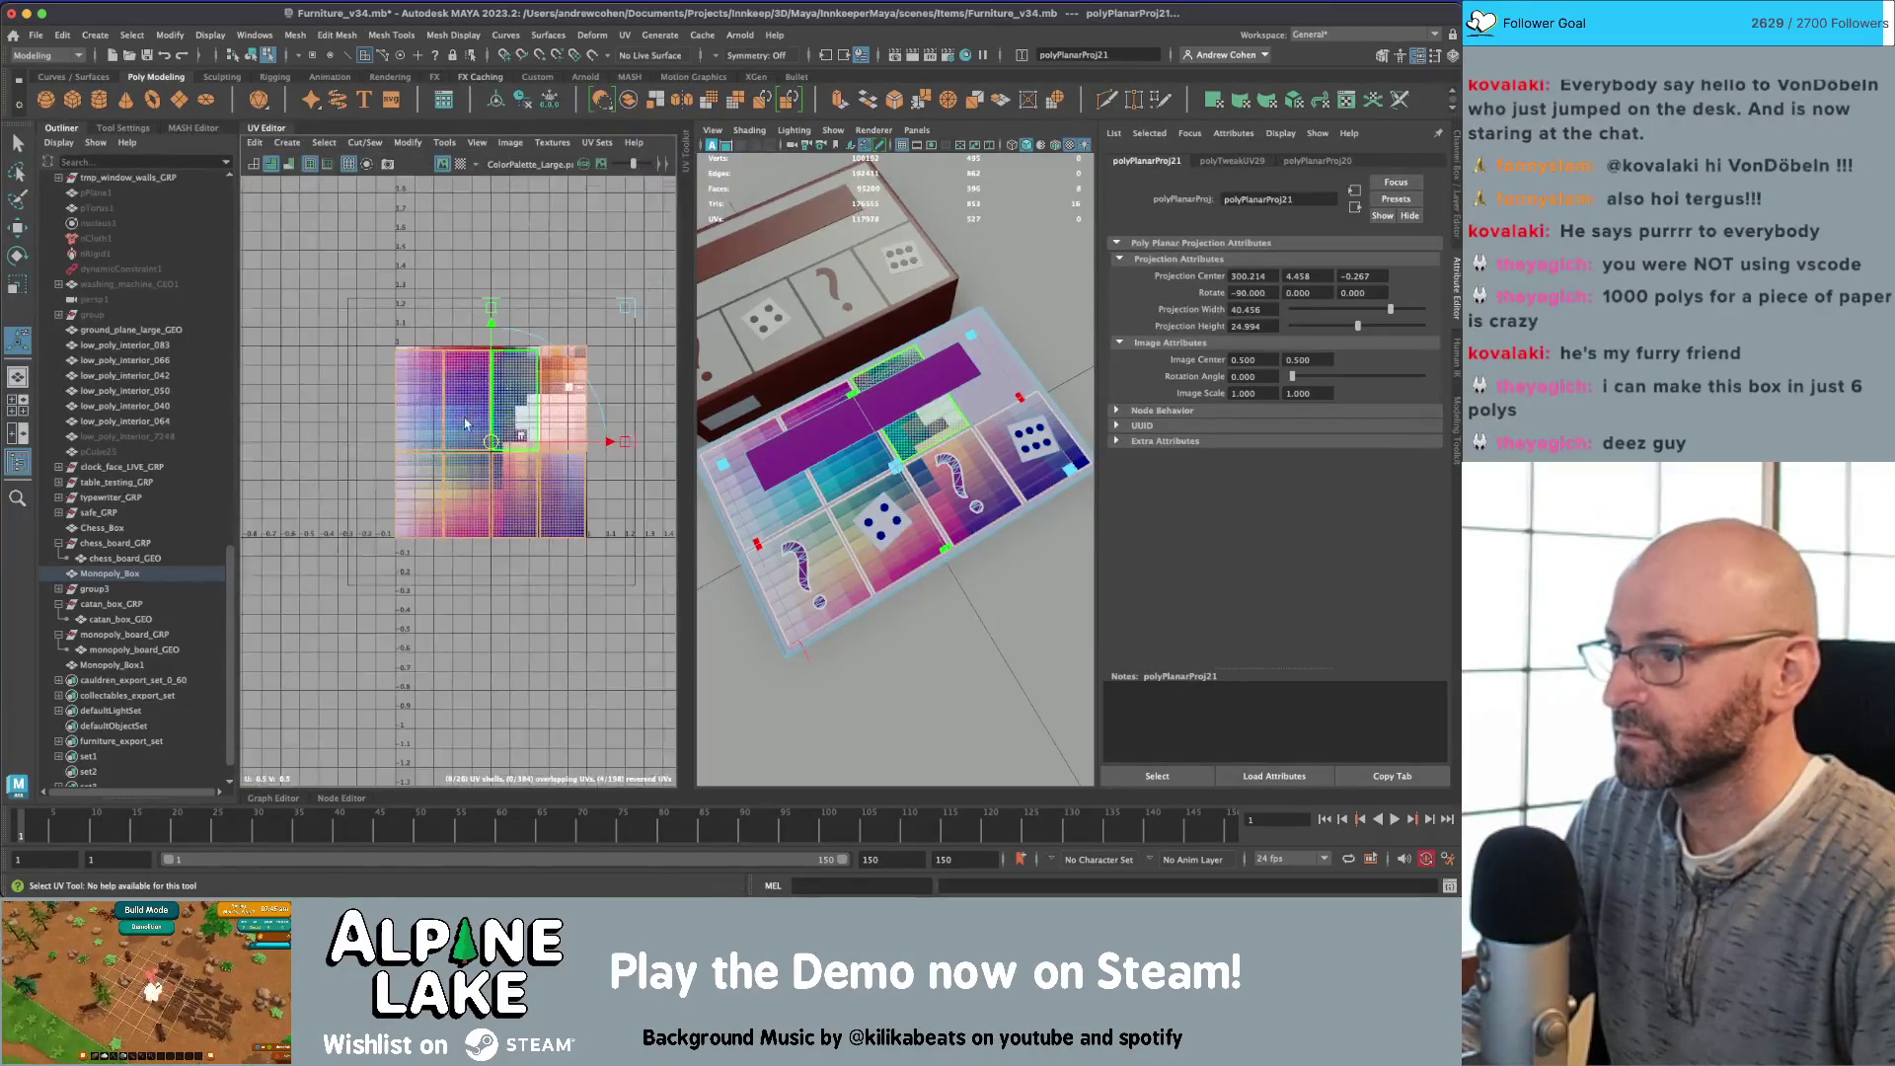
{"action": "key", "text": "r"}
{"action": "mouse_move", "coordinate": [464, 464]}
{"action": "left_mouse_down"}
{"action": "mouse_move", "coordinate": [421, 454]}
{"action": "mouse_move", "coordinate": [480, 413]}
{"action": "mouse_move", "coordinate": [434, 437]}
{"action": "mouse_move", "coordinate": [446, 490]}
{"action": "mouse_move", "coordinate": [429, 495]}
{"action": "mouse_move", "coordinate": [609, 360]}
{"action": "mouse_move", "coordinate": [586, 375]}
{"action": "left_mouse_up"}
{"action": "key", "text": "w"}
{"action": "key", "text": "r"}
{"action": "key", "text": "f"}
{"action": "key", "text": "w"}
{"action": "key", "text": "r"}
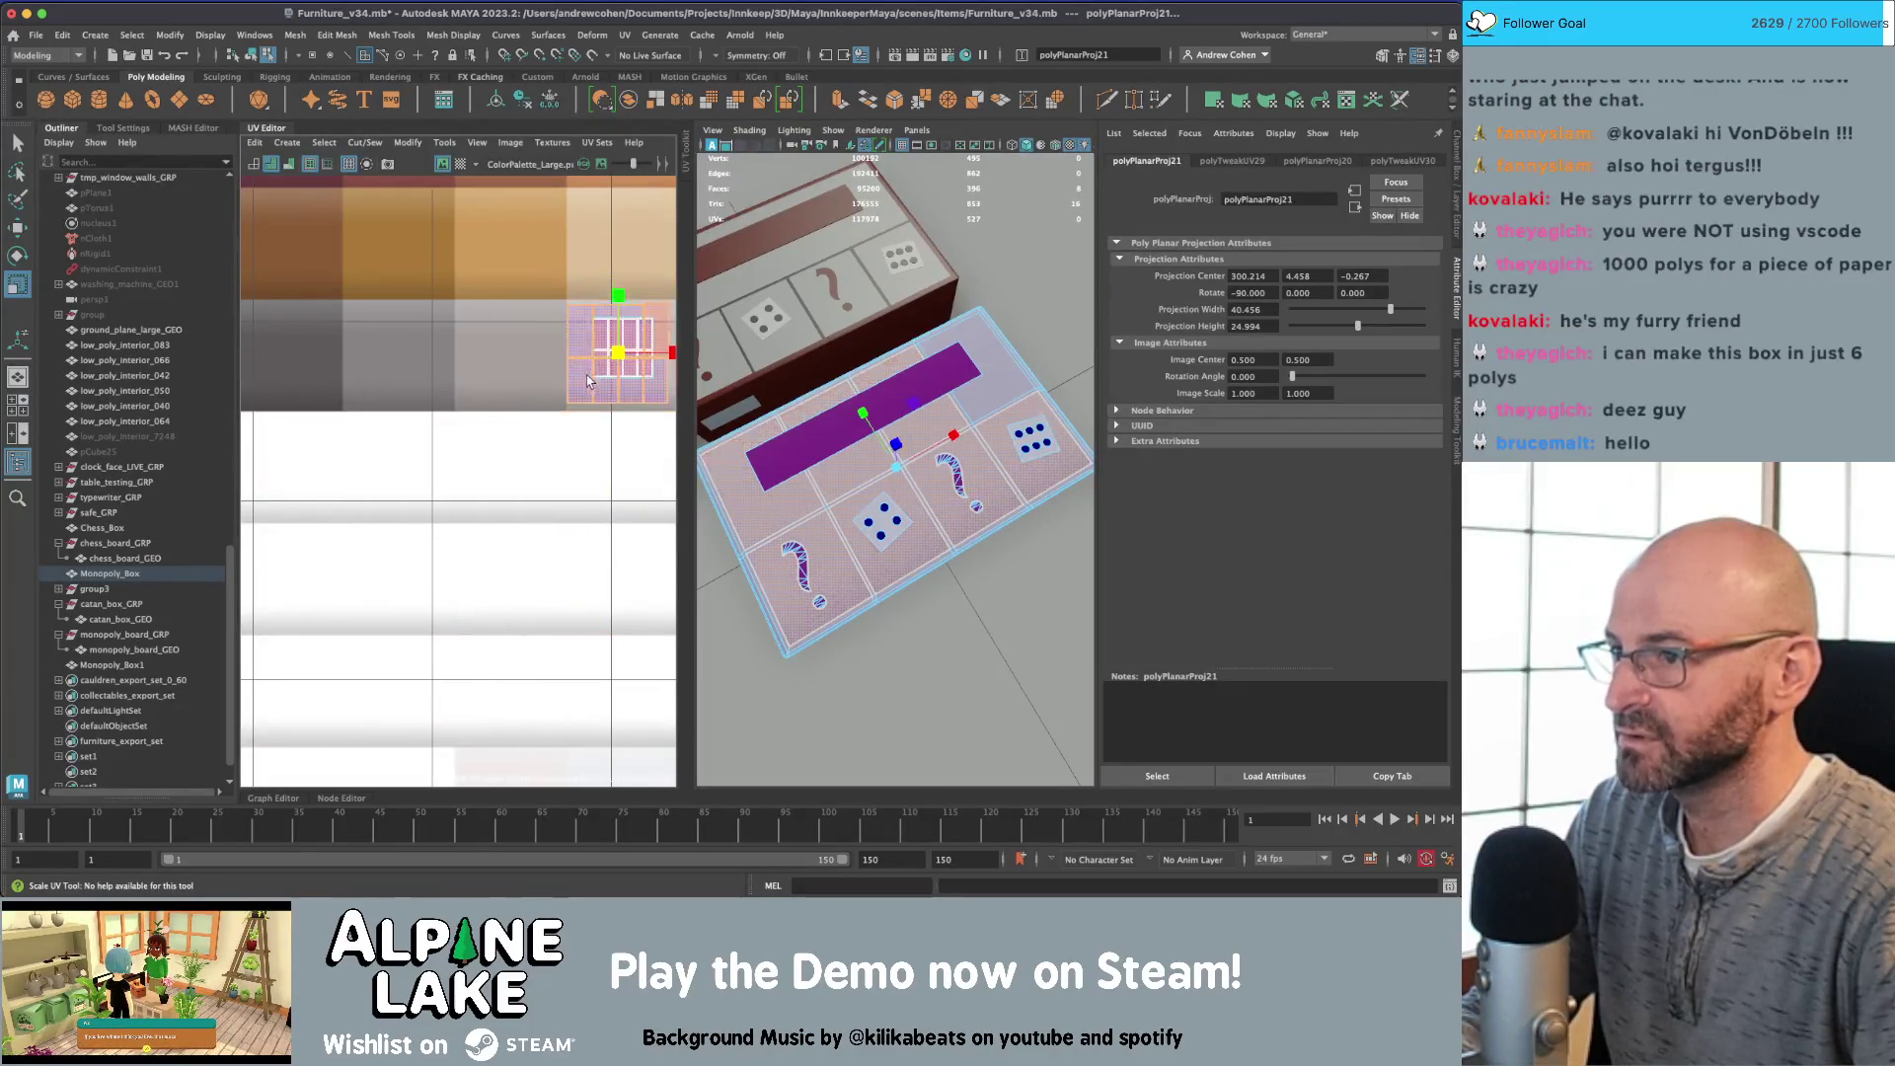
{"action": "scroll", "coordinate": [674, 355], "scroll_direction": "up", "scroll_amount": 3}
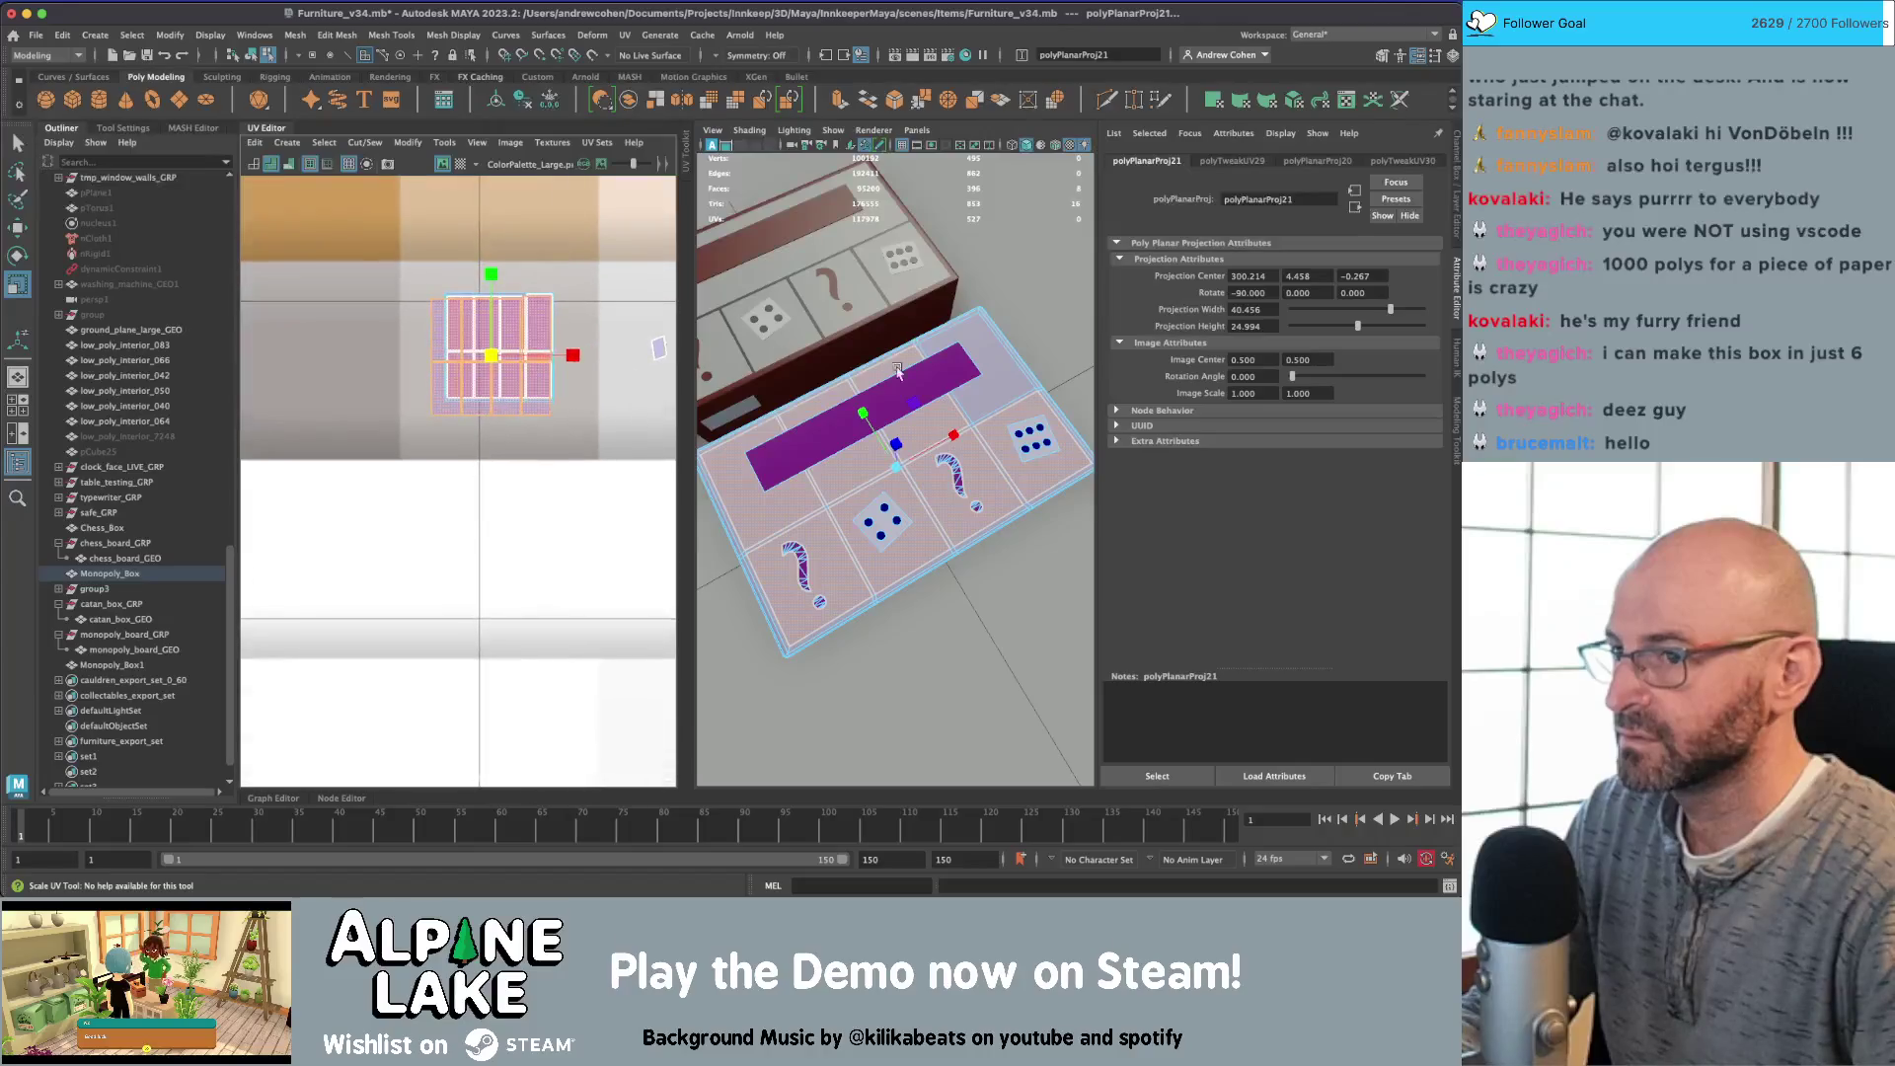
{"action": "key", "text": "ctrl+z"}
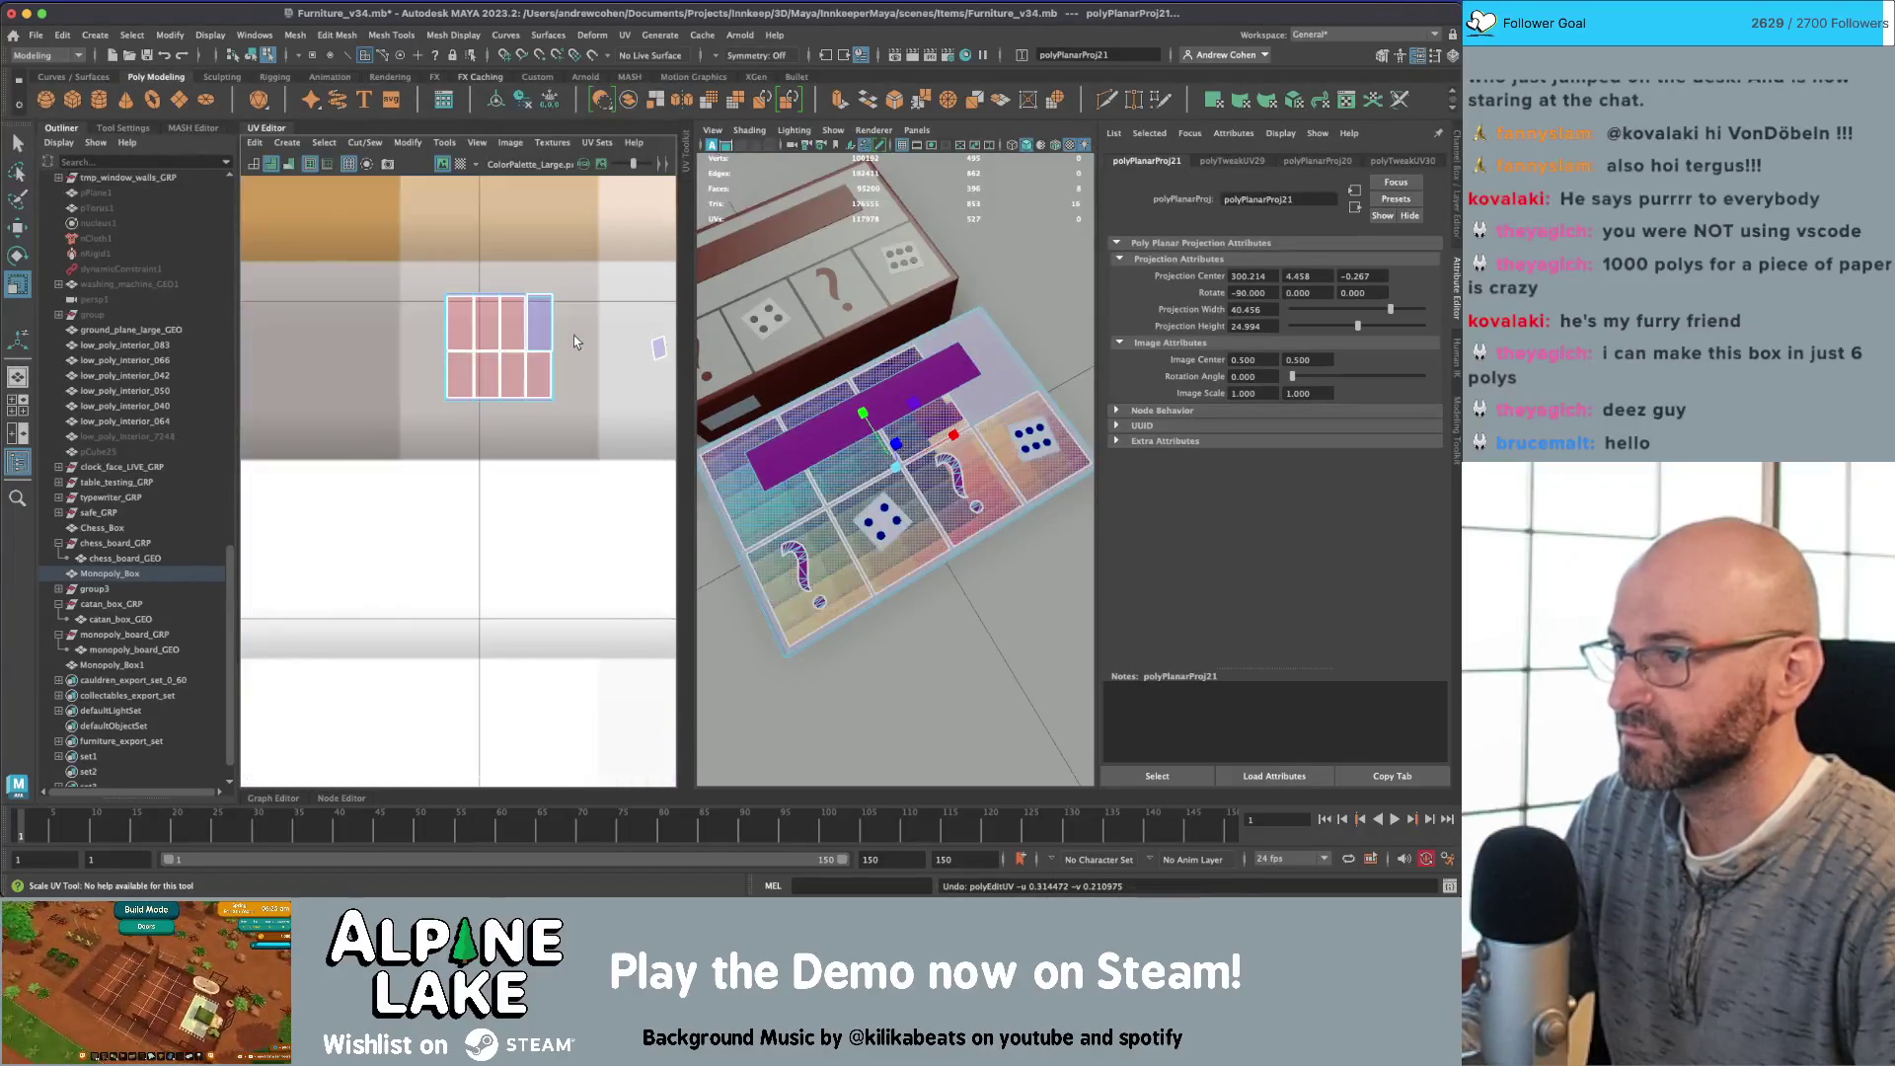
Step: Select face f[377] and orbit the view to the box's underside
{"action": "key", "text": "q"}
{"action": "left_click", "coordinate": [979, 405]}
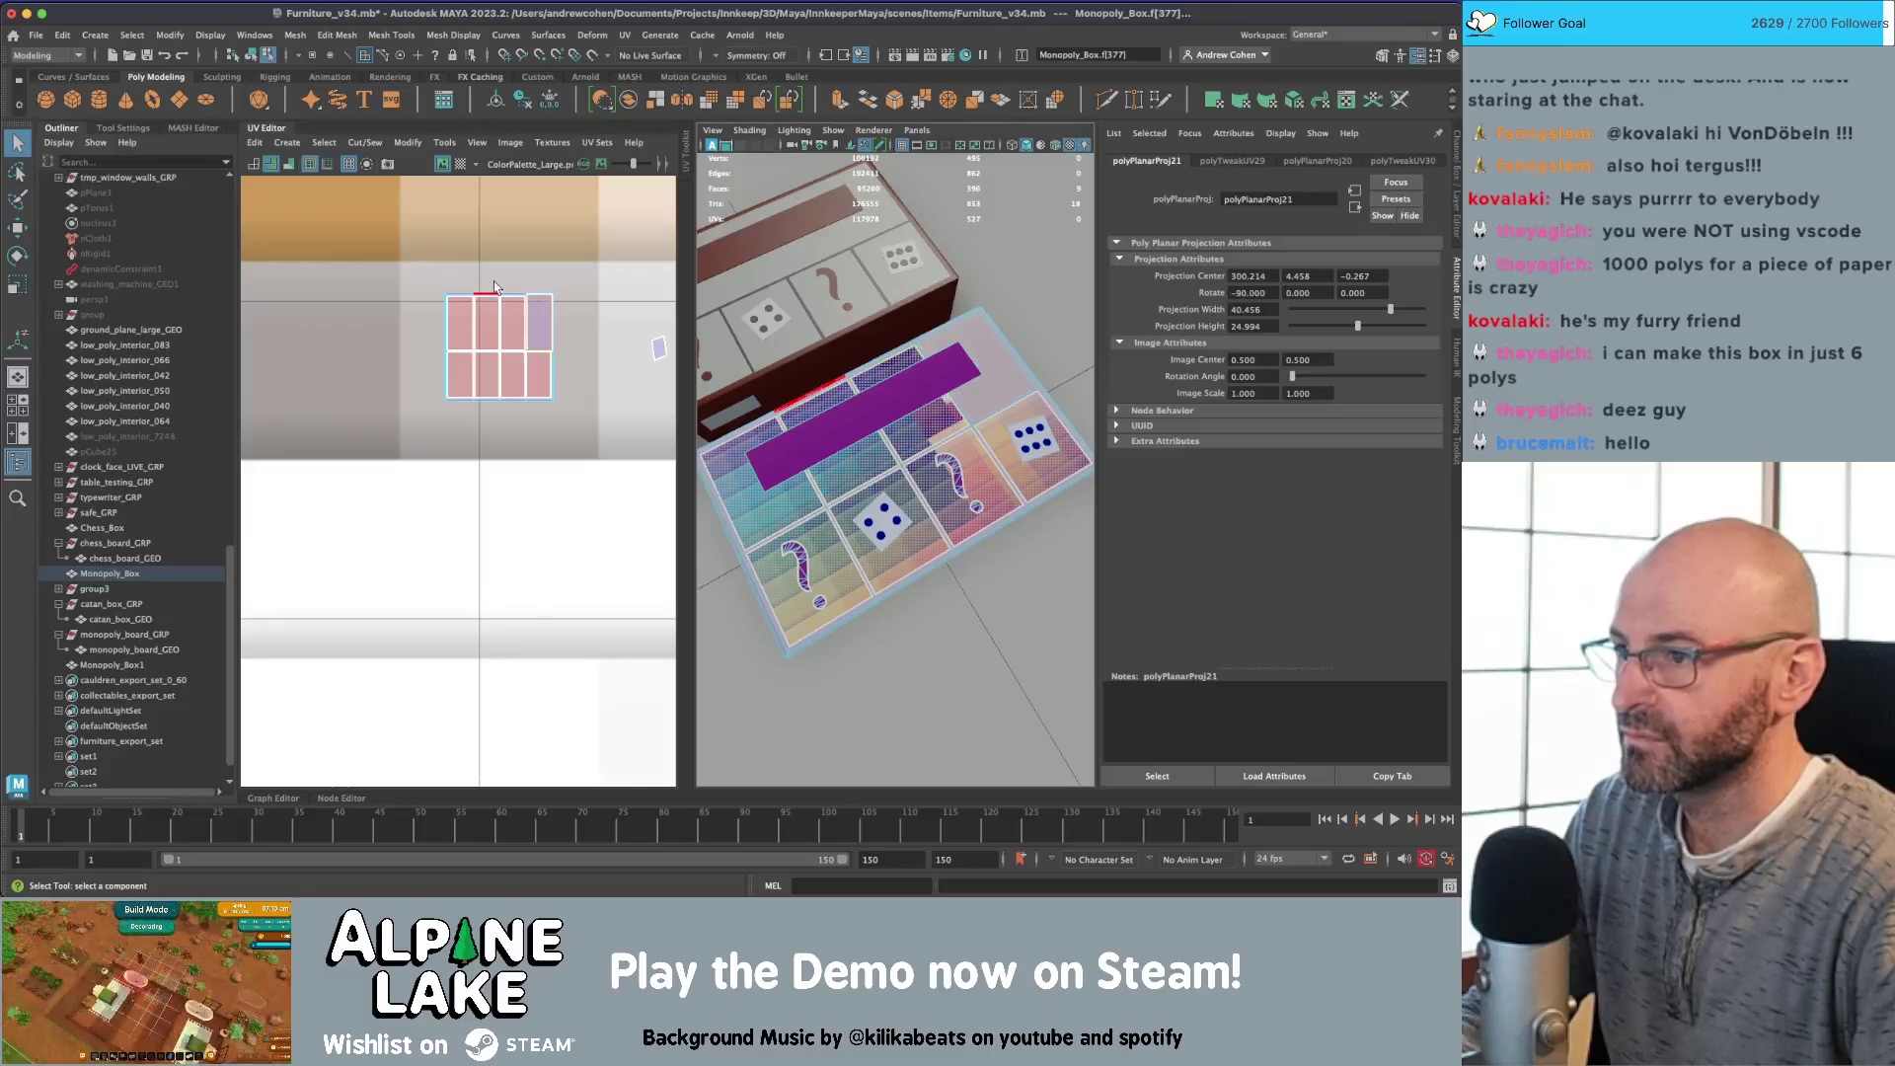
{"action": "left_click", "coordinate": [538, 319]}
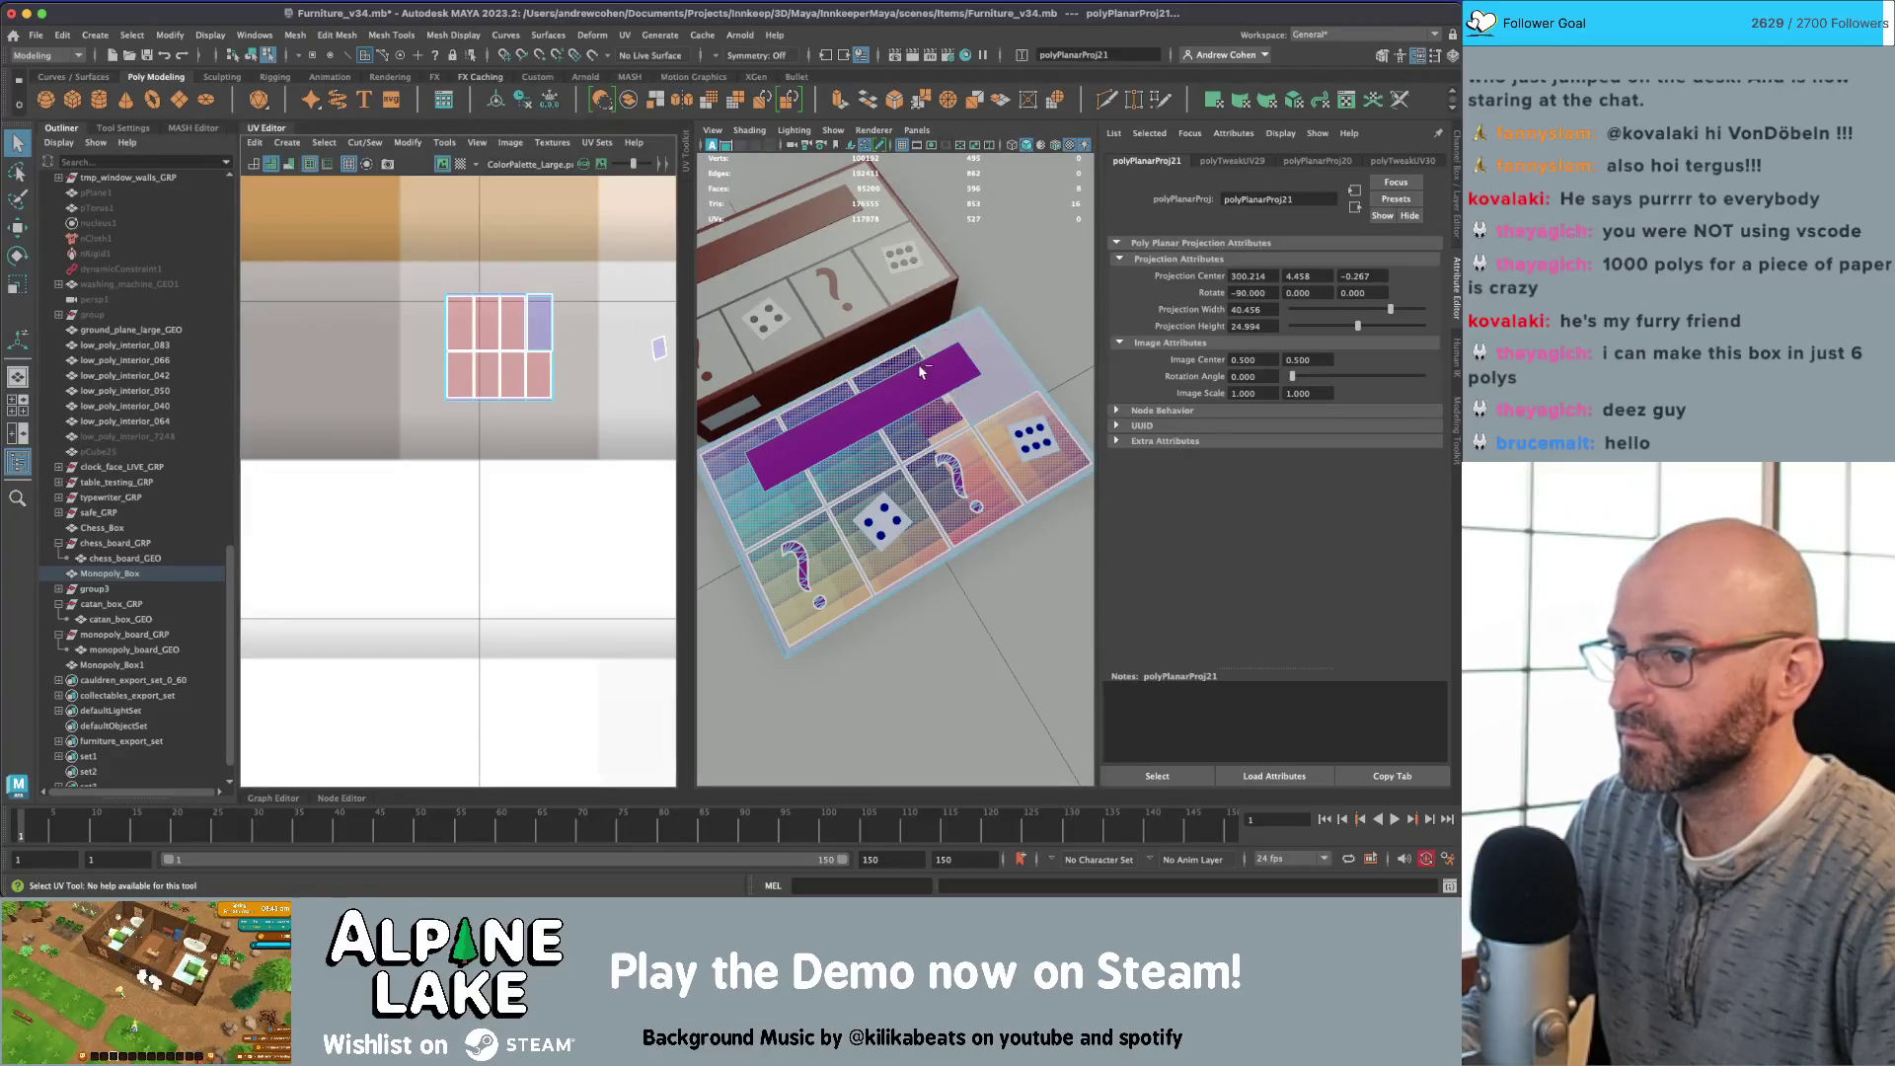
{"action": "left_click", "coordinate": [1000, 387]}
{"action": "left_click", "coordinate": [1010, 387]}
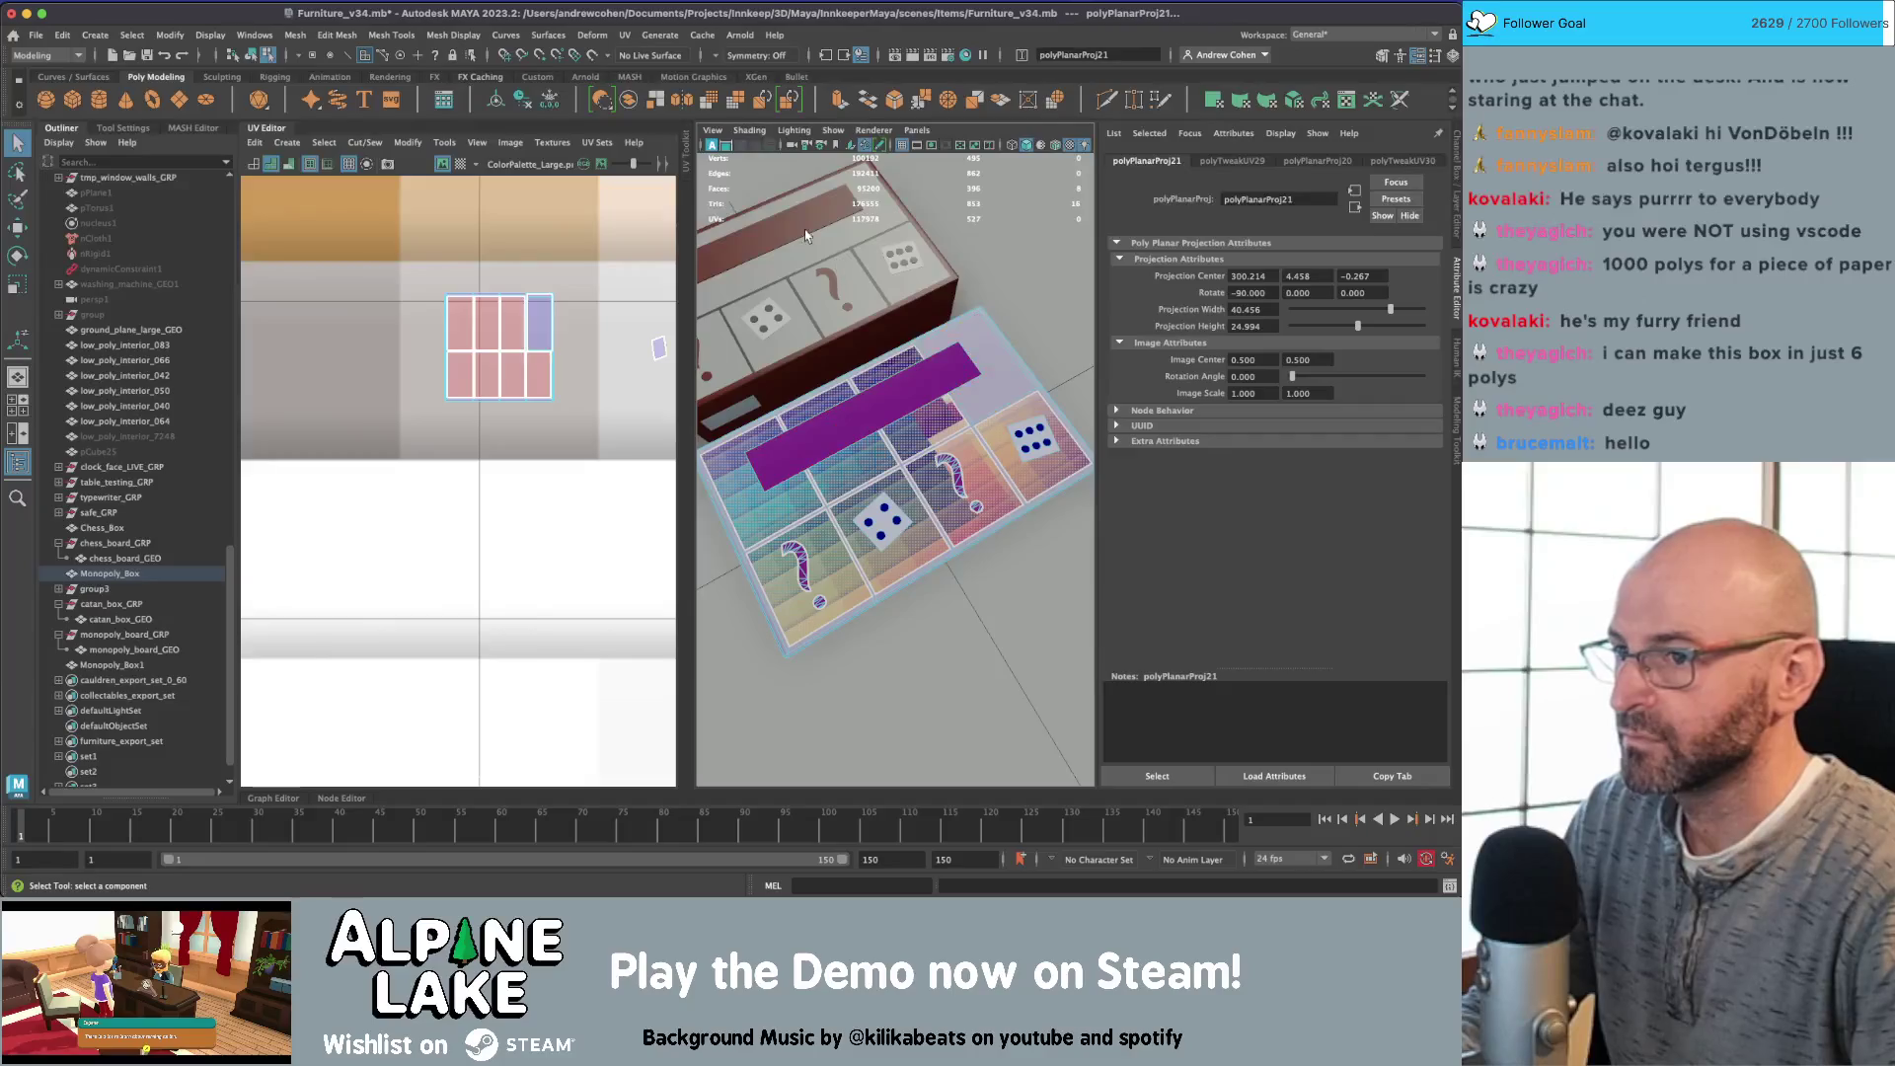
{"action": "left_click_drag", "start_coordinate": [1011, 387], "coordinate": [937, 355], "text": "alt"}
{"action": "scroll", "coordinate": [861, 331], "scroll_direction": "up", "scroll_amount": 5}
{"action": "key", "text": "z"}
{"action": "key", "text": "z"}
{"action": "key", "text": "z"}
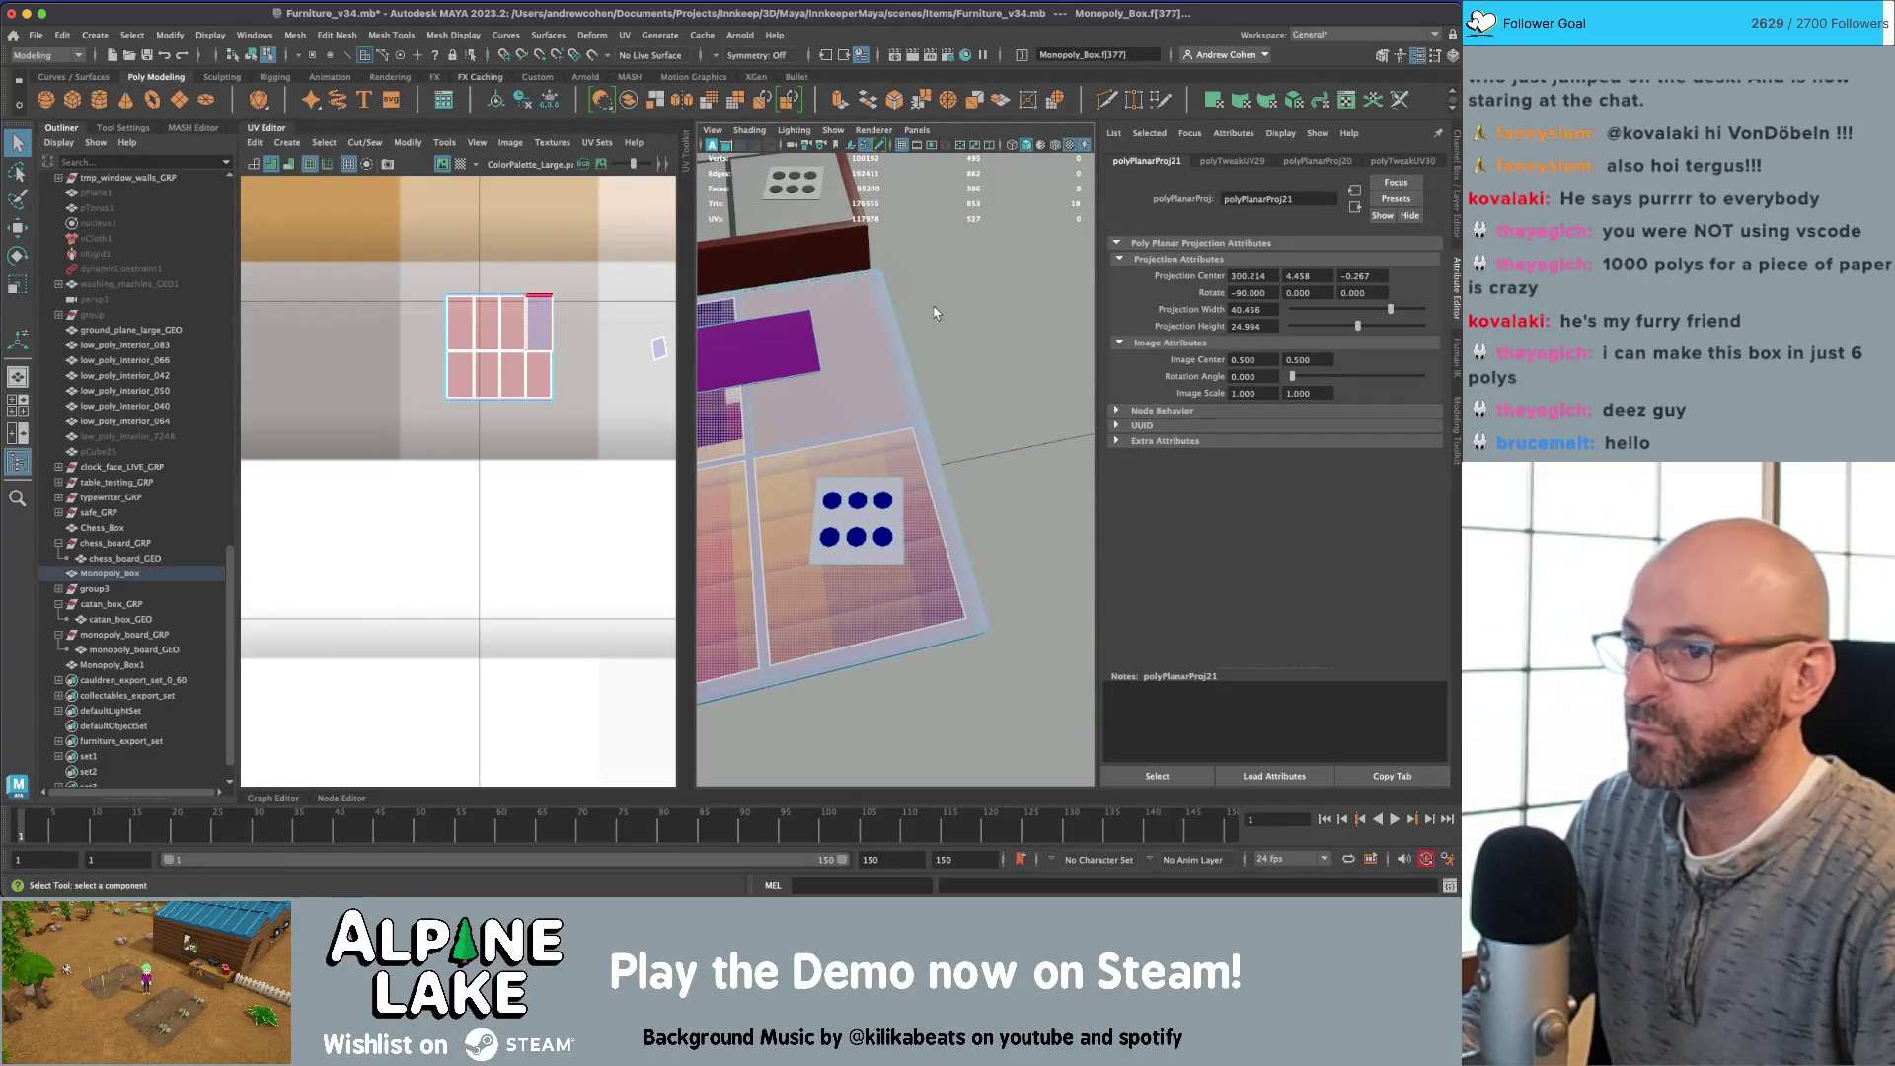
{"action": "key", "text": "z"}
{"action": "key", "text": "z"}
{"action": "key", "text": "z"}
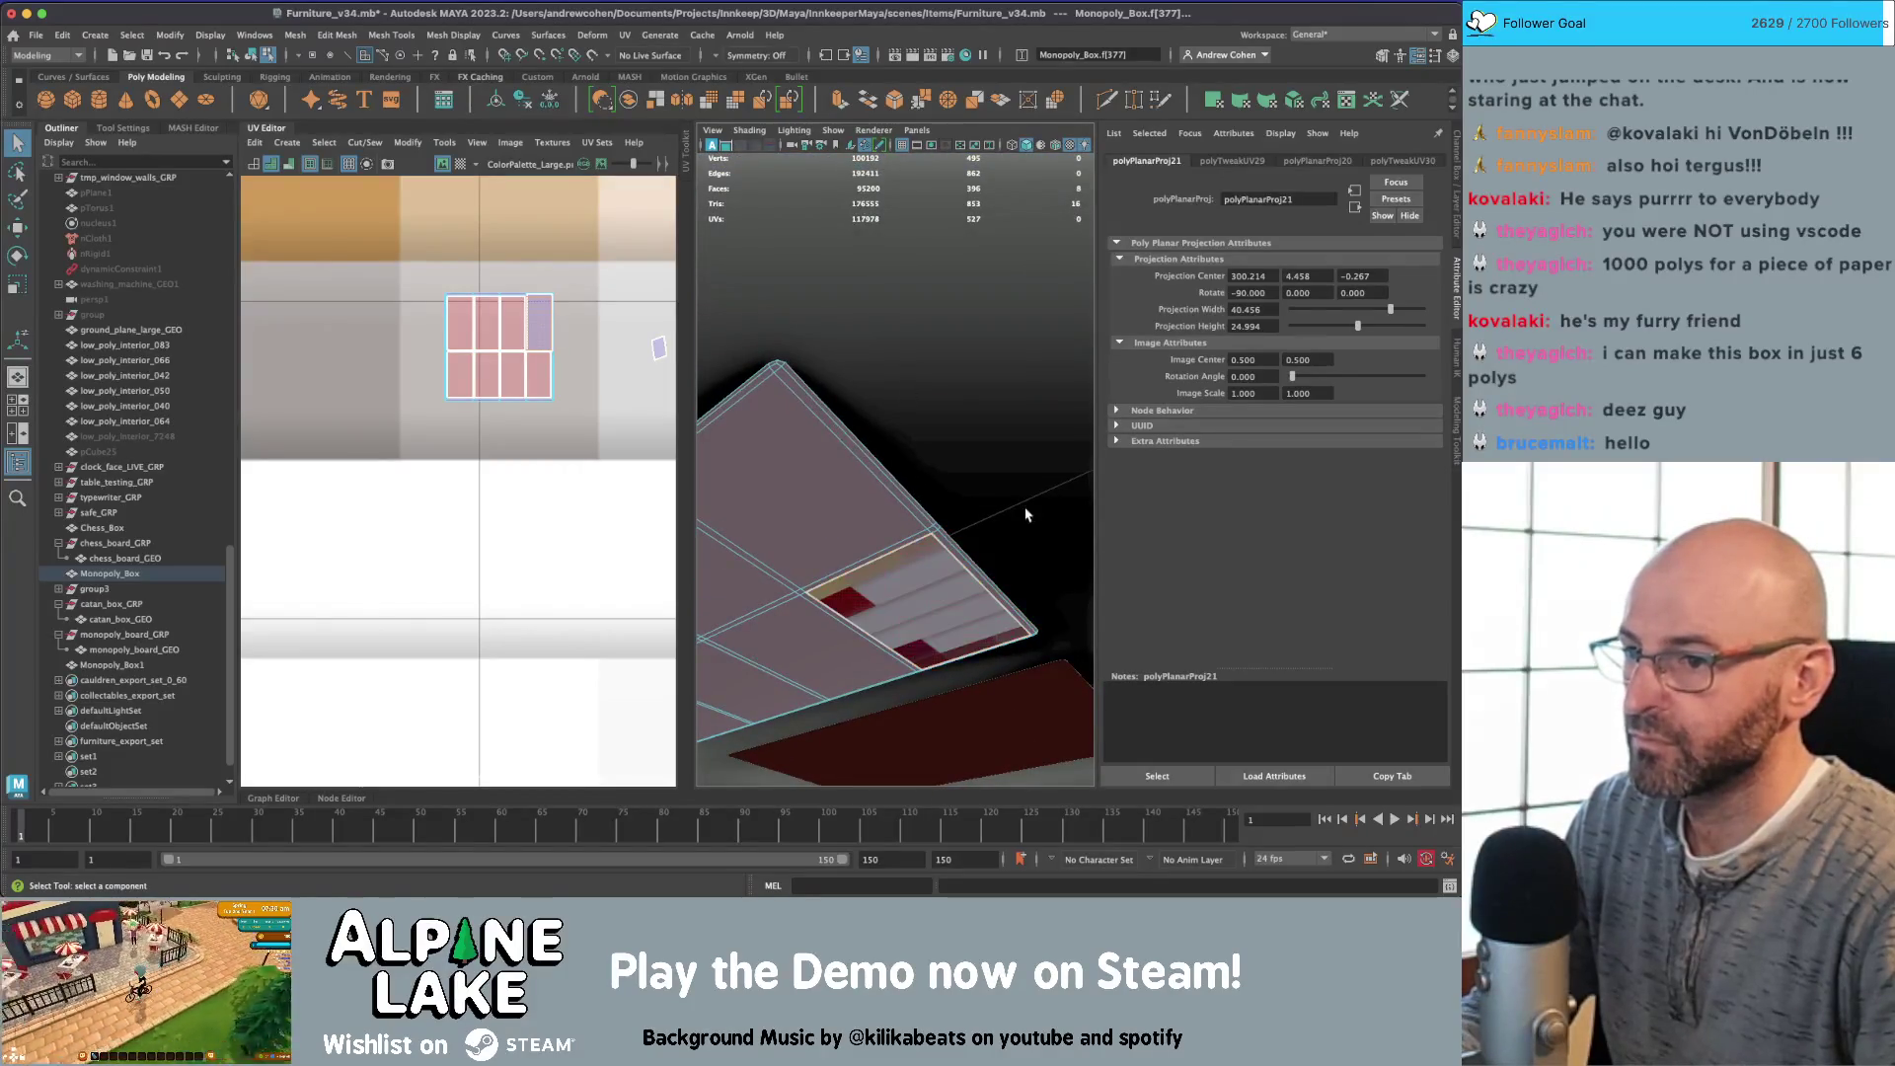
{"action": "left_click", "coordinate": [287, 143]}
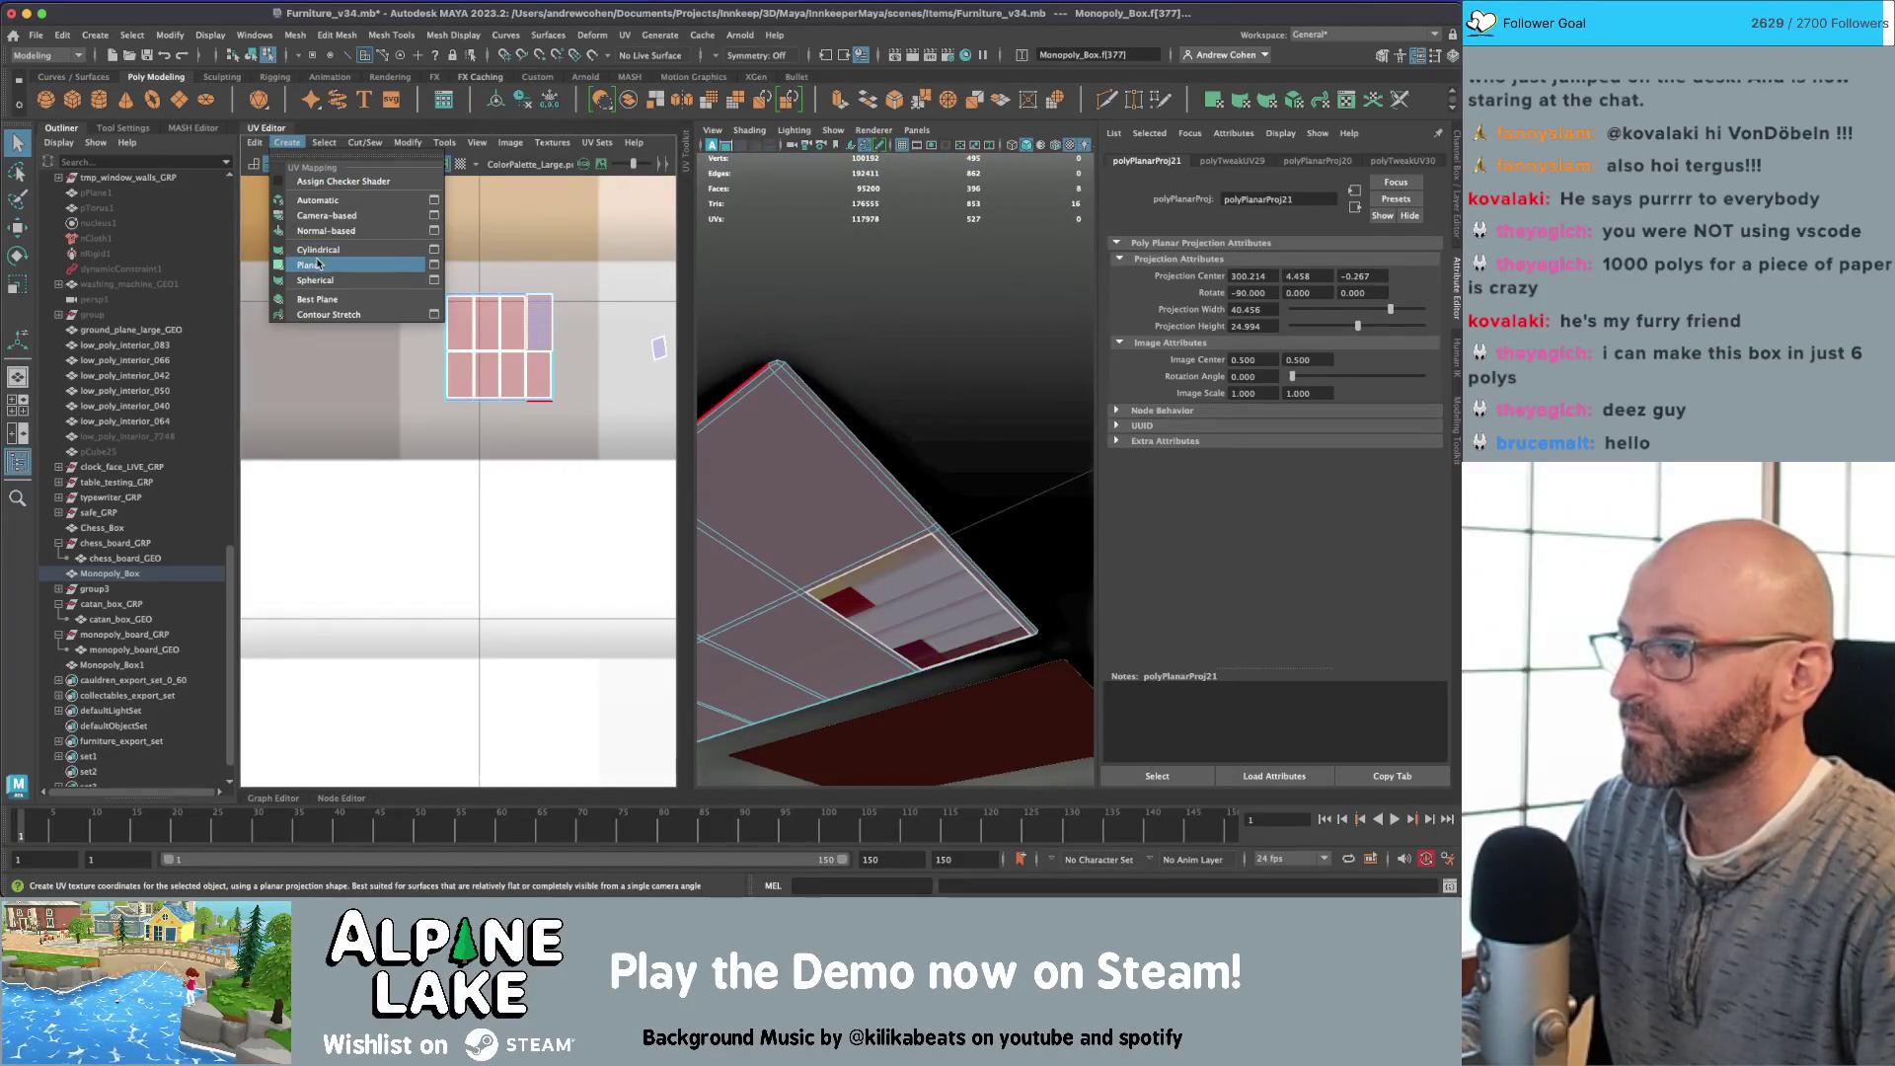
Step: Planar-map the underside faces and shrink their UV shells onto the orange palette area
{"action": "left_click", "coordinate": [328, 259]}
{"action": "scroll", "coordinate": [282, 387], "scroll_direction": "down", "scroll_amount": 5}
{"action": "key", "text": "w"}
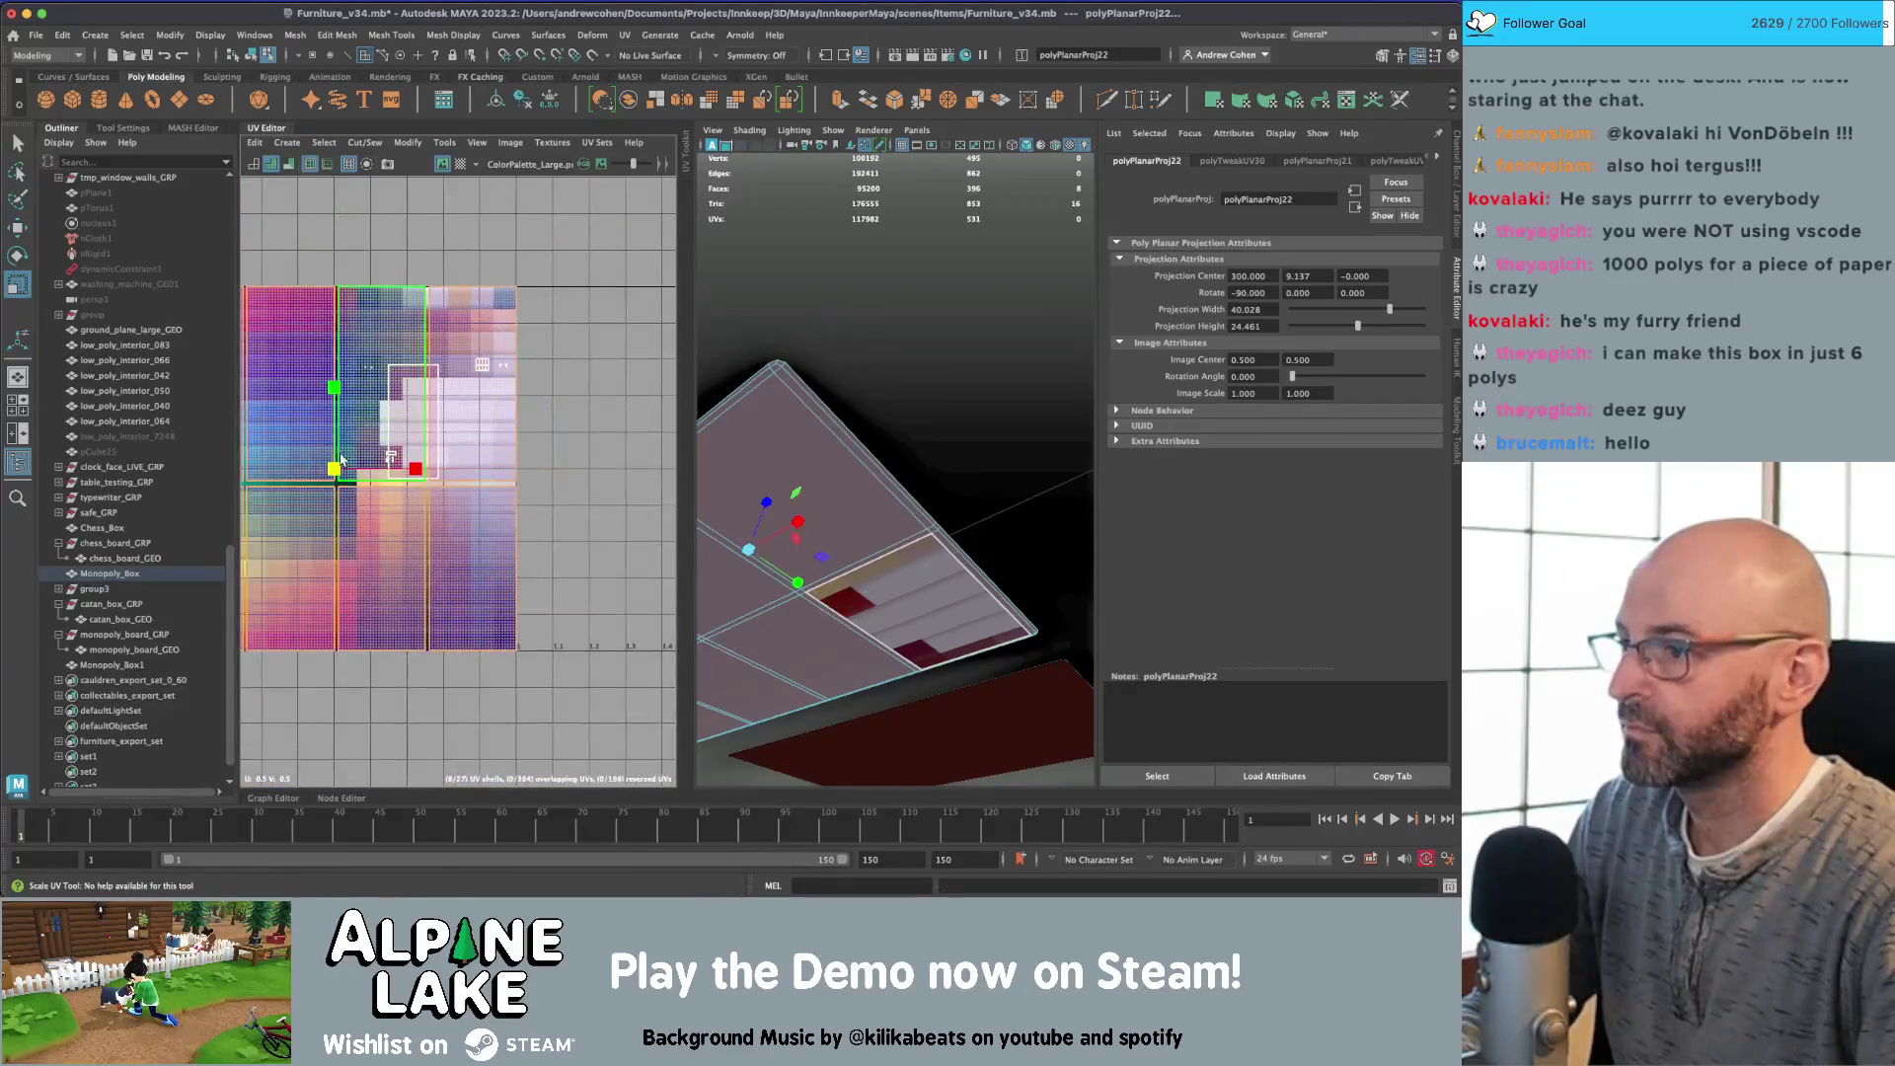
{"action": "mouse_move", "coordinate": [333, 471]}
{"action": "left_mouse_down"}
{"action": "mouse_move", "coordinate": [466, 371]}
{"action": "mouse_move", "coordinate": [498, 380]}
{"action": "mouse_move", "coordinate": [478, 385]}
{"action": "left_mouse_up"}
{"action": "key", "text": "r"}
{"action": "key", "text": "f"}
{"action": "left_click_drag", "start_coordinate": [458, 481], "coordinate": [394, 515]}
{"action": "key", "text": "q"}
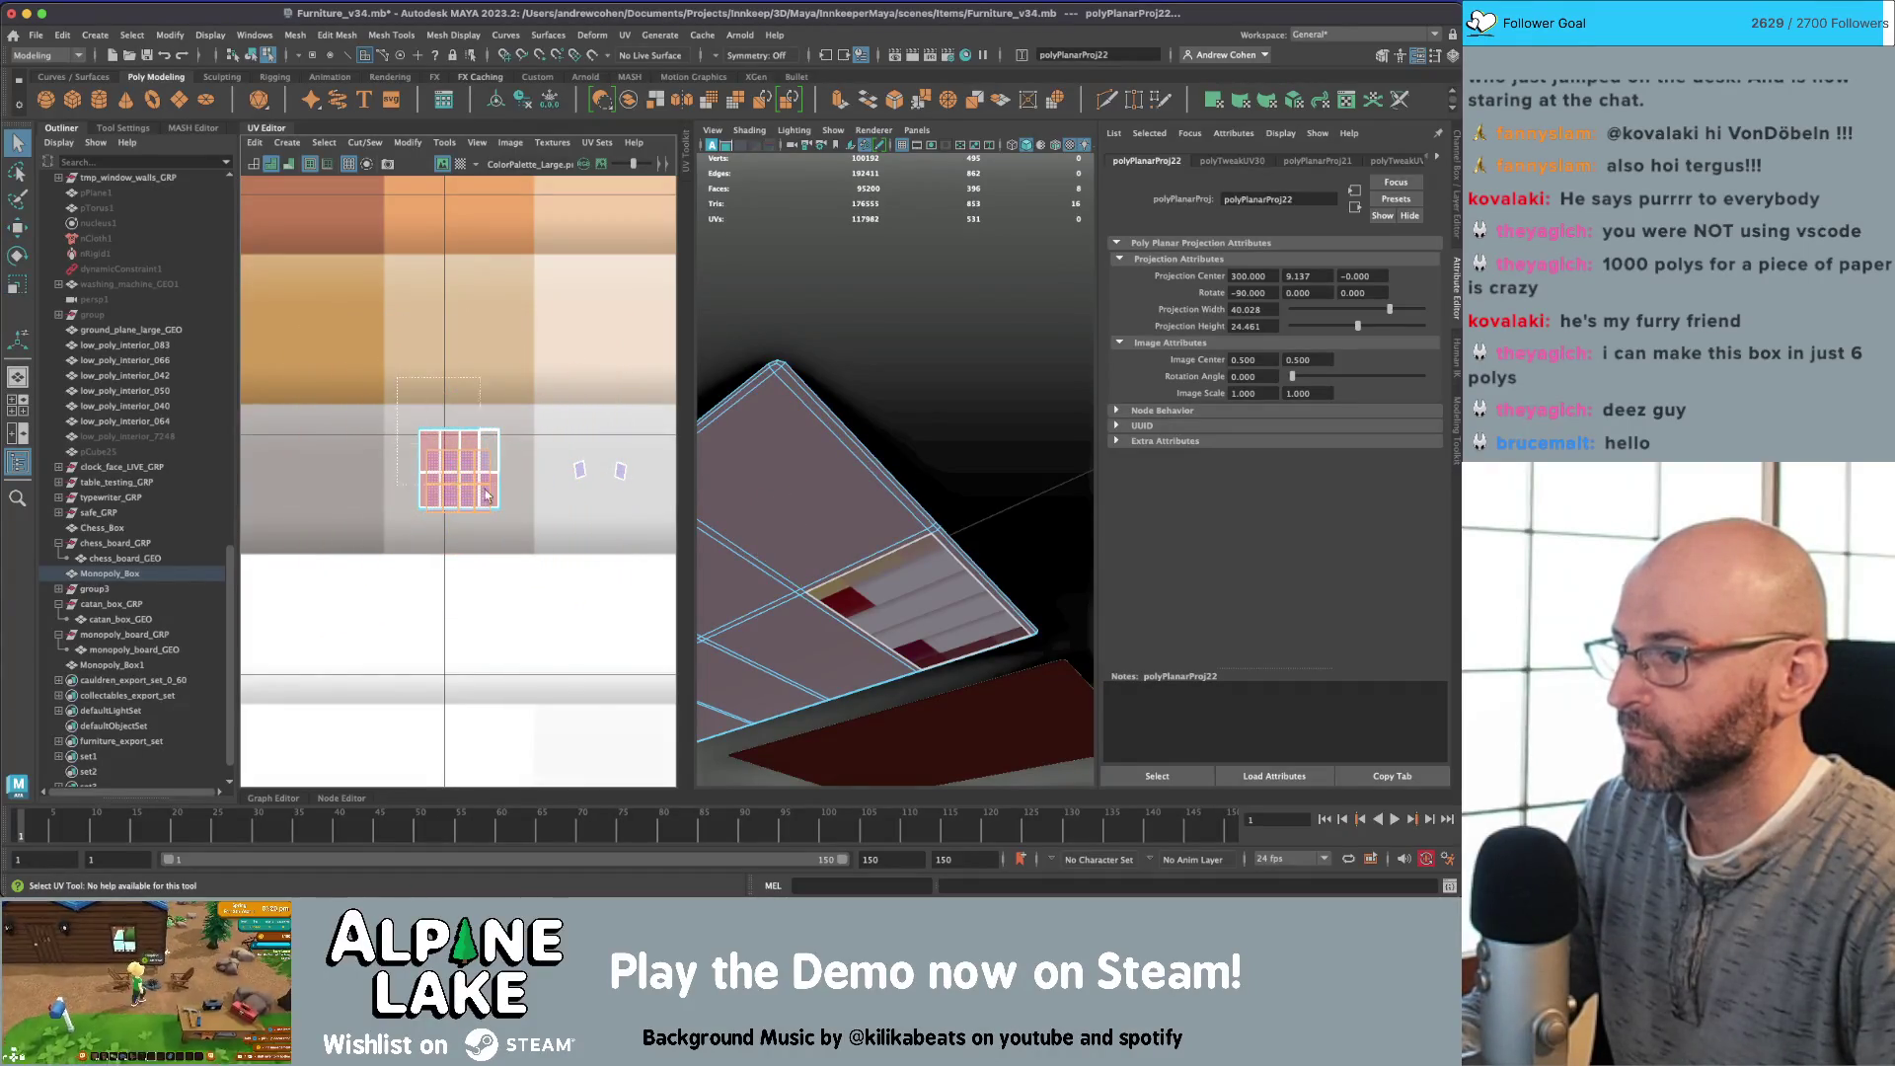
{"action": "left_click_drag", "start_coordinate": [410, 419], "coordinate": [501, 505]}
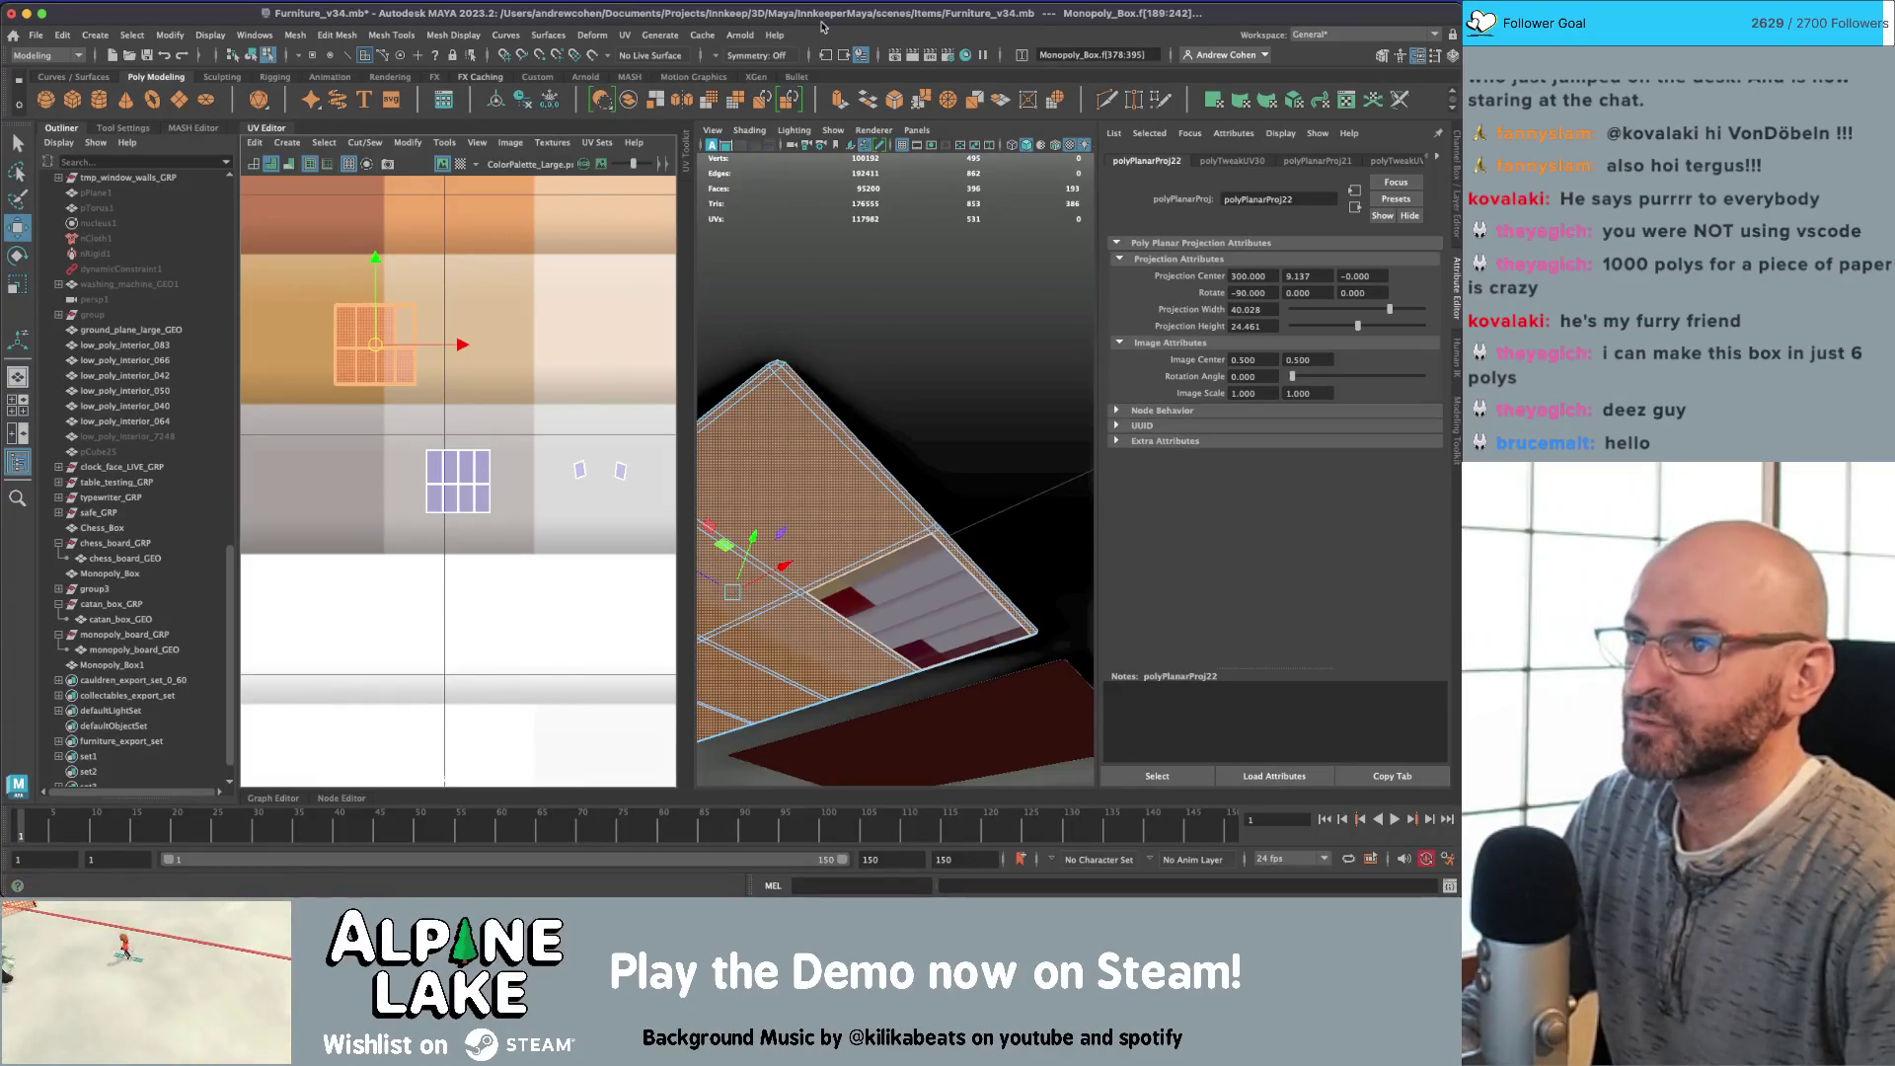
Step: Select two side faces of the box from a low view
{"action": "key", "text": "f"}
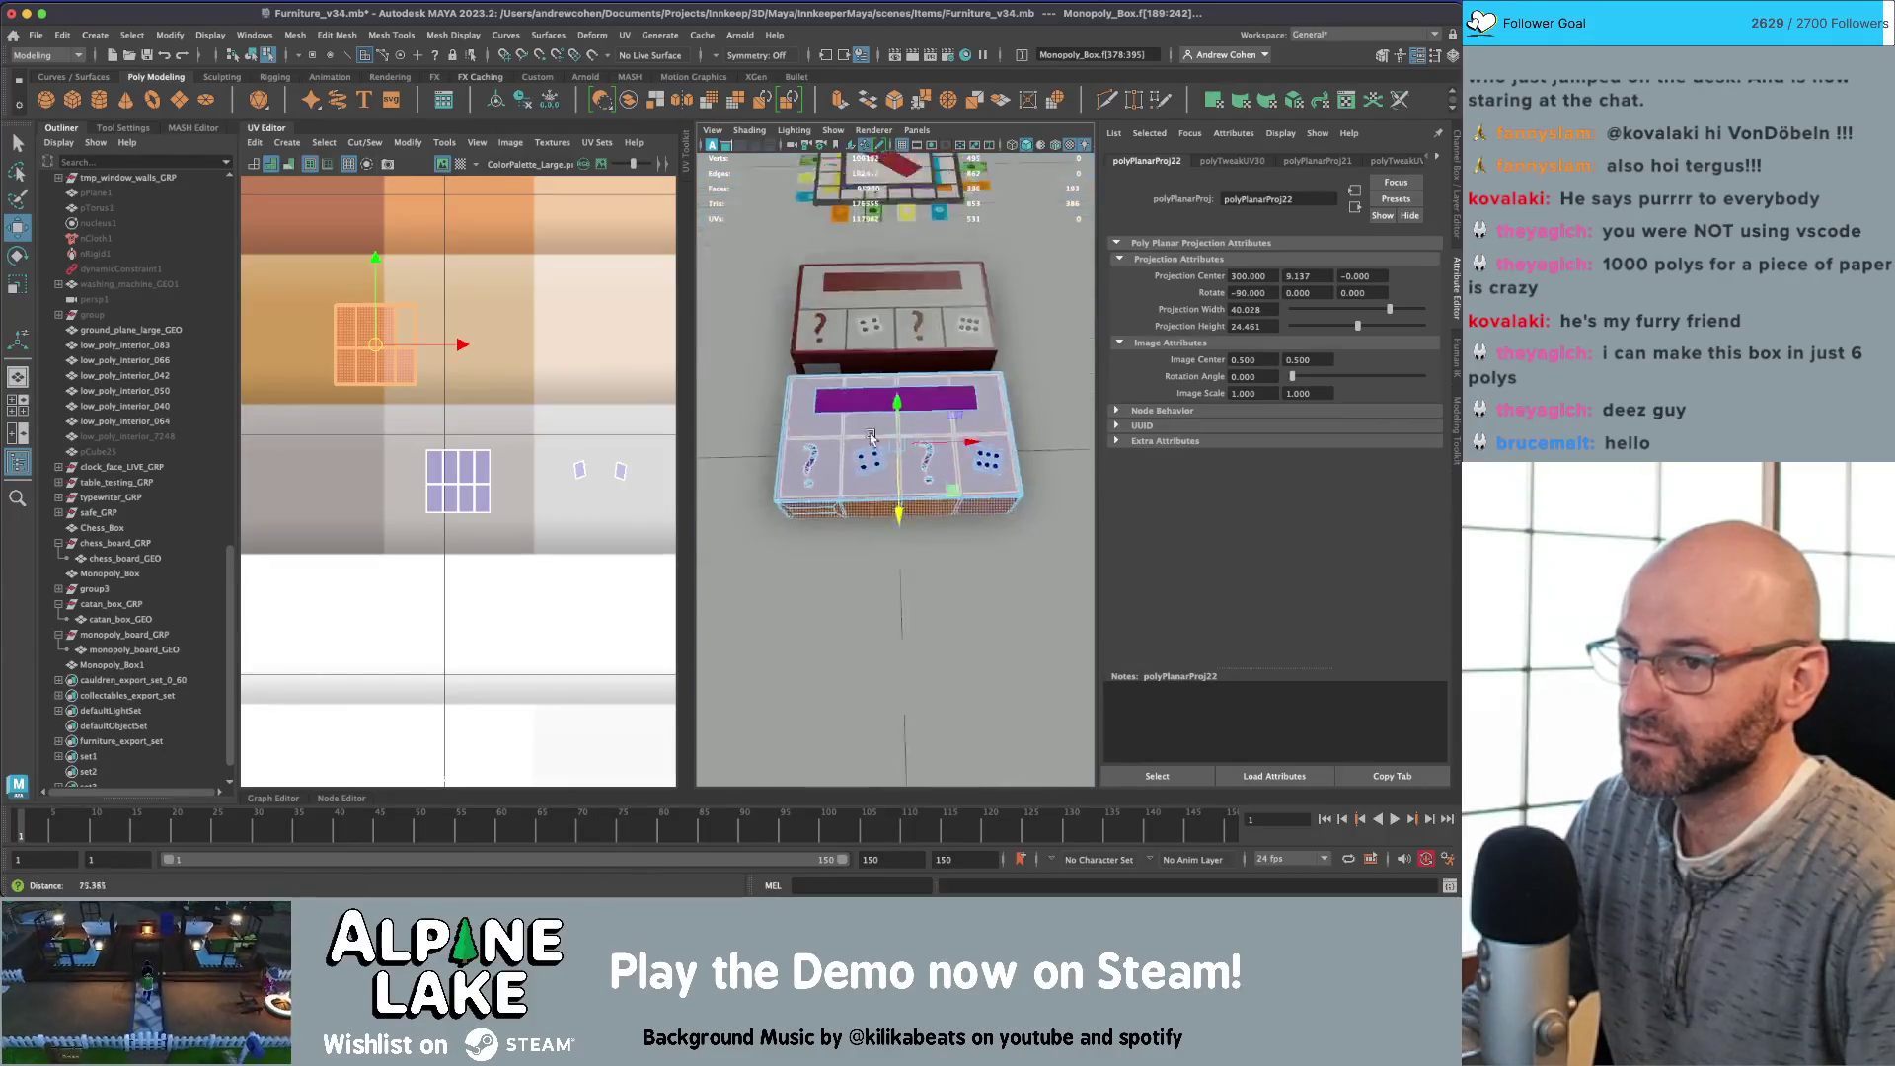
{"action": "left_click_drag", "start_coordinate": [932, 406], "coordinate": [935, 369], "text": "alt"}
{"action": "key", "text": "q"}
{"action": "left_click", "coordinate": [937, 446]}
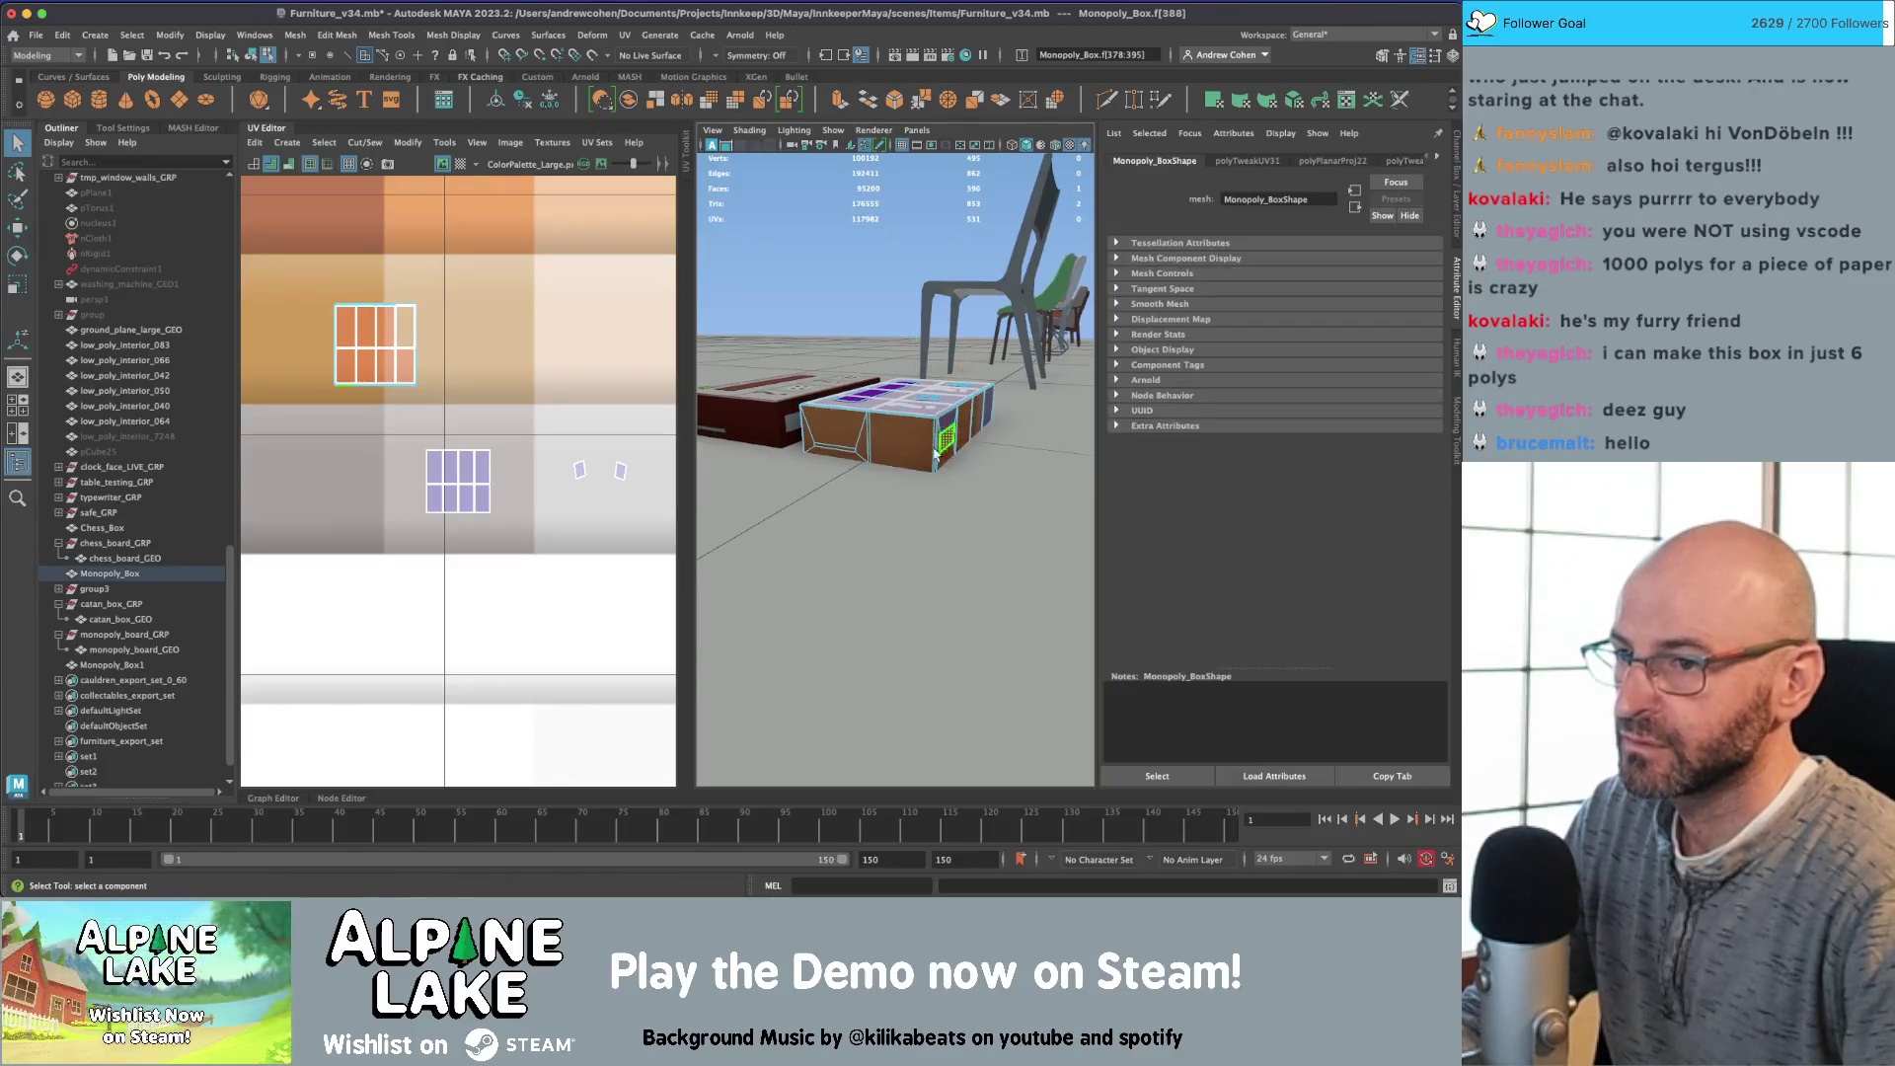
{"action": "left_click", "coordinate": [837, 451]}
{"action": "left_click_drag", "start_coordinate": [836, 451], "coordinate": [986, 444], "text": "alt"}
{"action": "key", "text": "f"}
{"action": "left_click", "coordinate": [287, 142]}
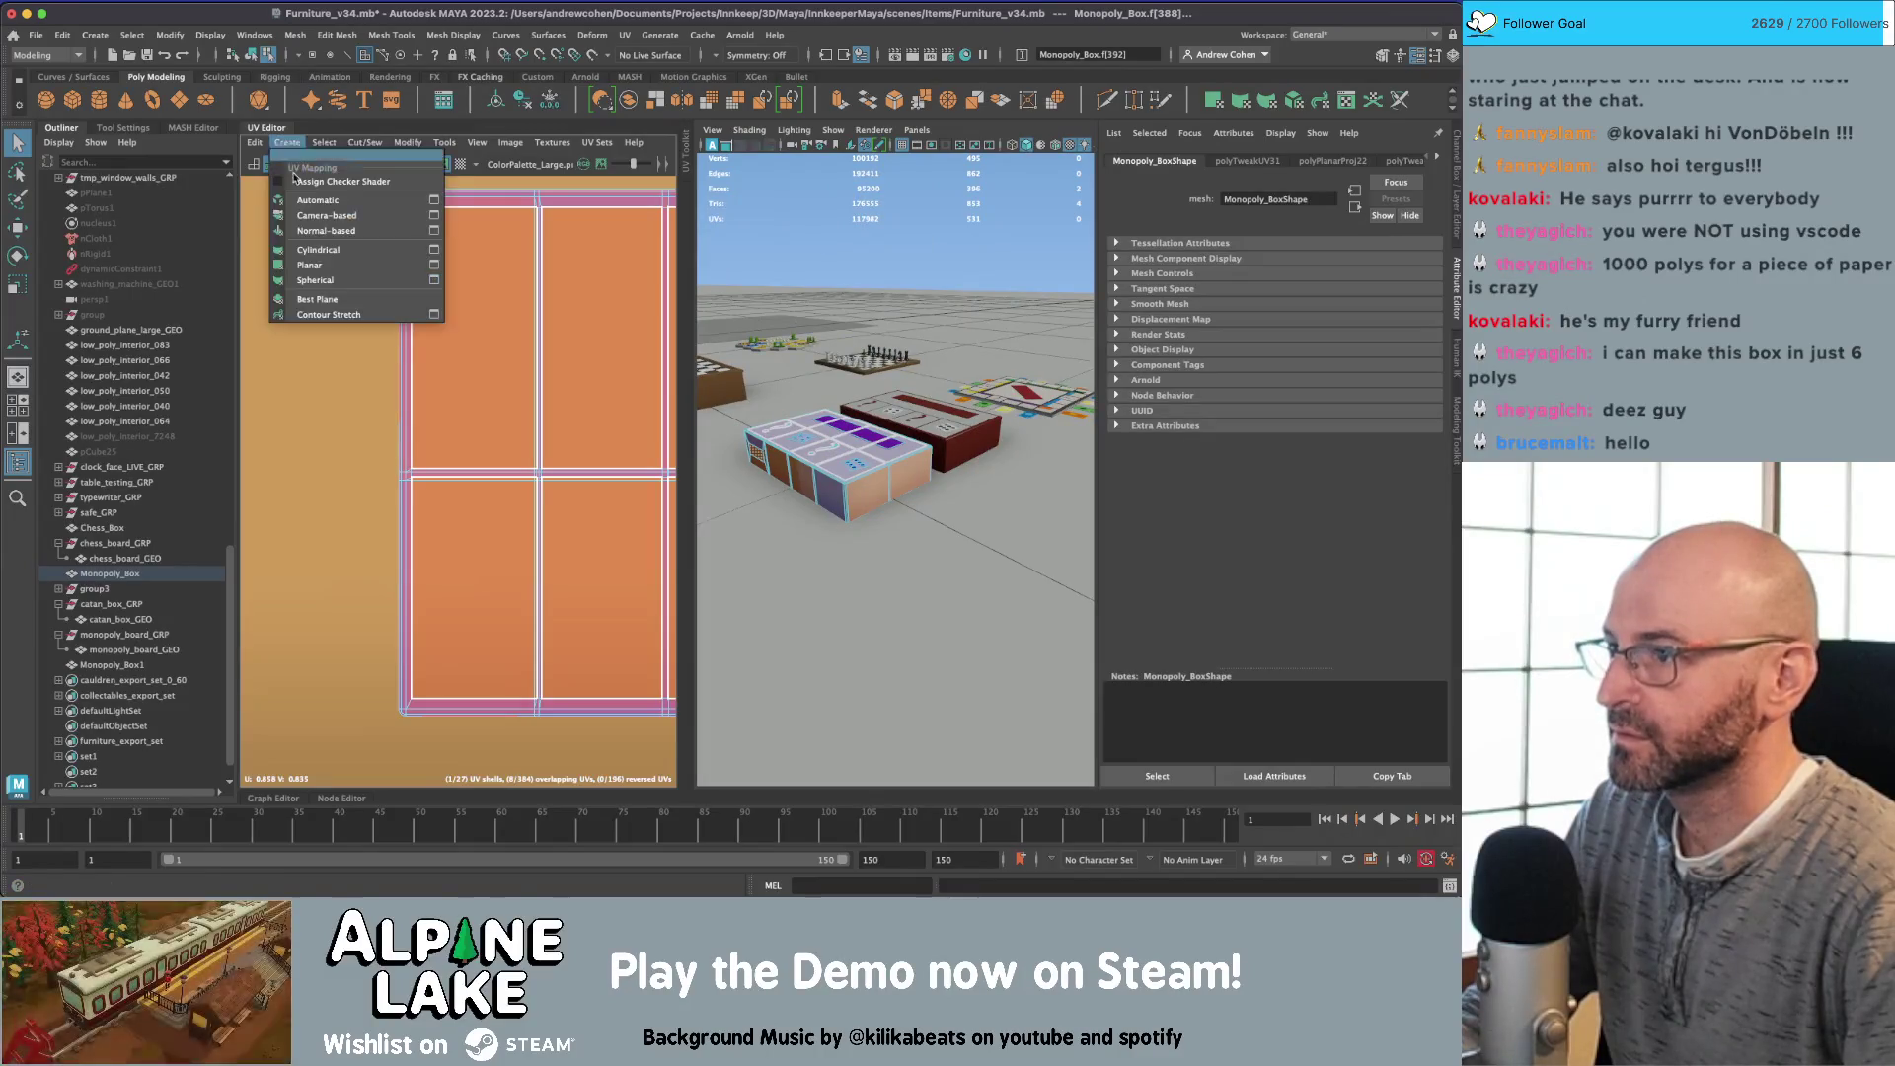
Step: Apply a planar projection to the side faces and frame the box head-on
{"action": "left_click", "coordinate": [309, 264]}
{"action": "key", "text": "f"}
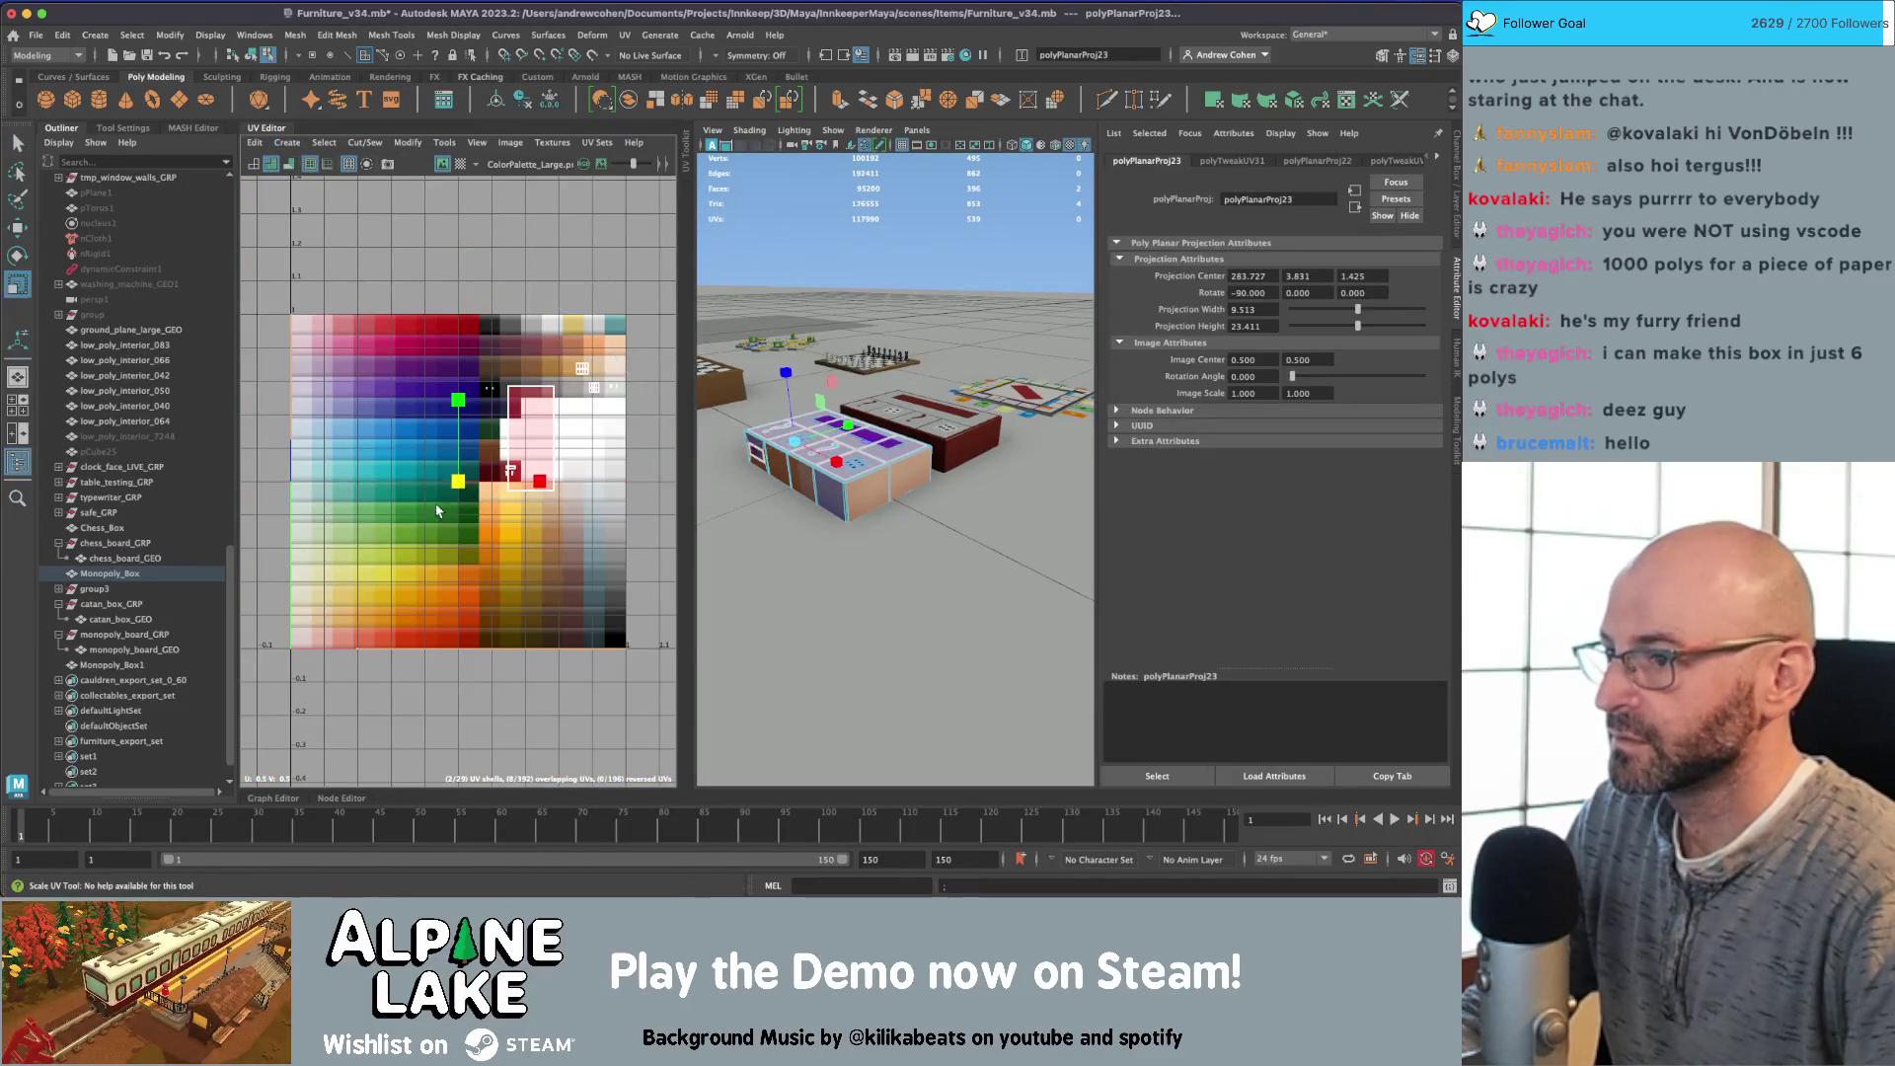
{"action": "key", "text": "w"}
{"action": "key", "text": "r"}
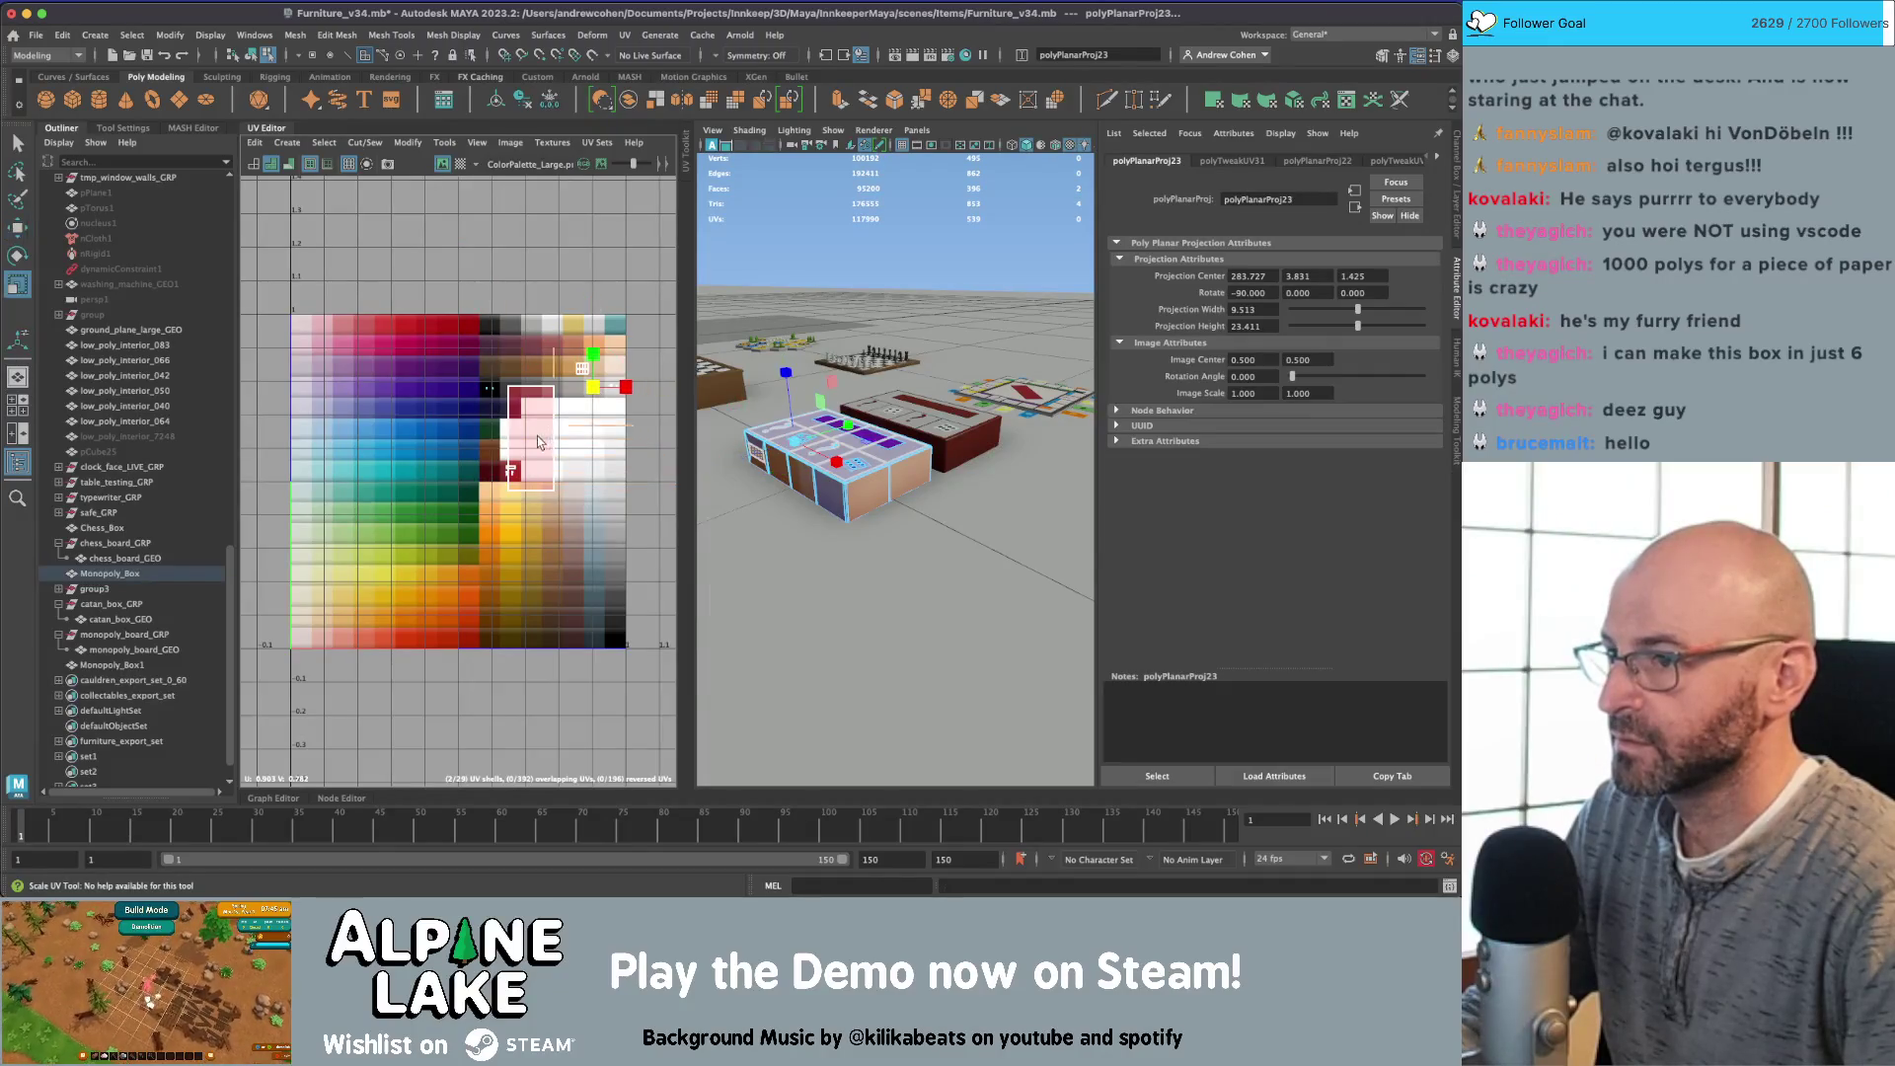
{"action": "key", "text": "q"}
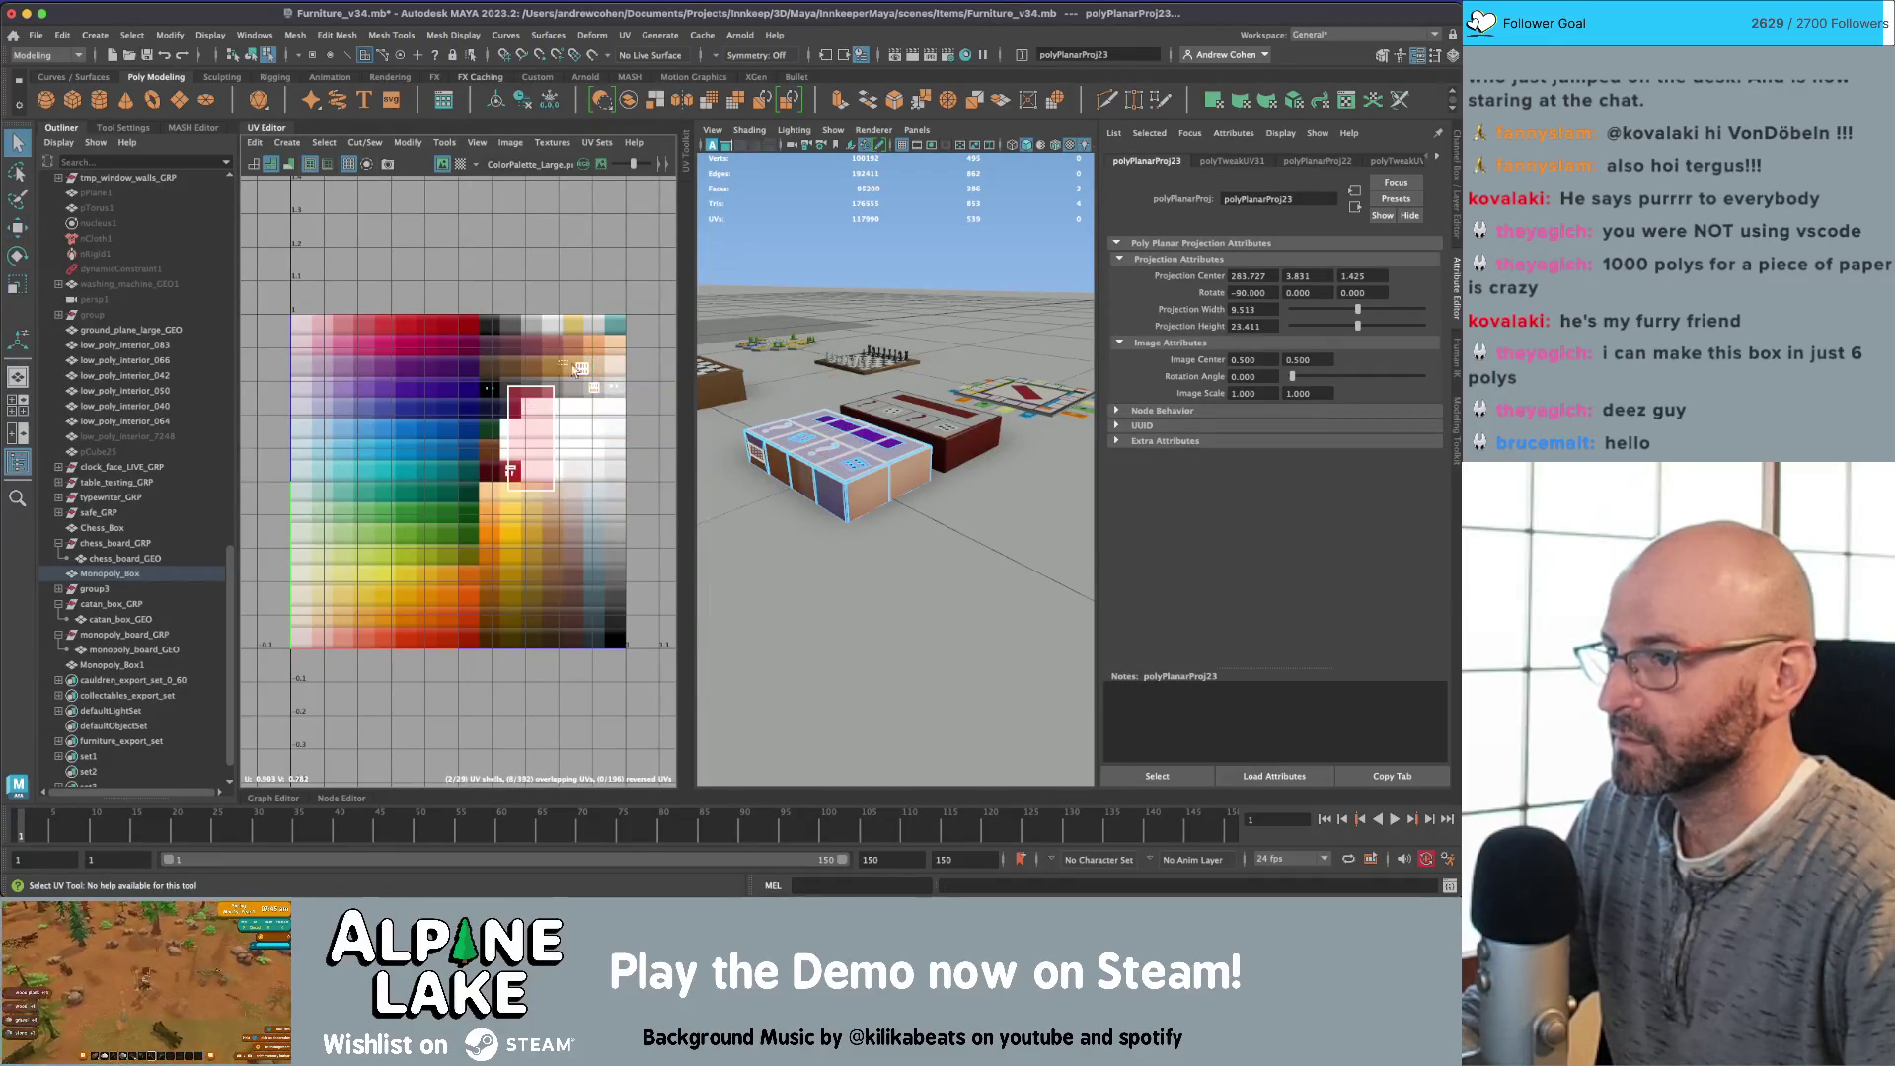
{"action": "key", "text": "w"}
{"action": "key", "text": "f"}
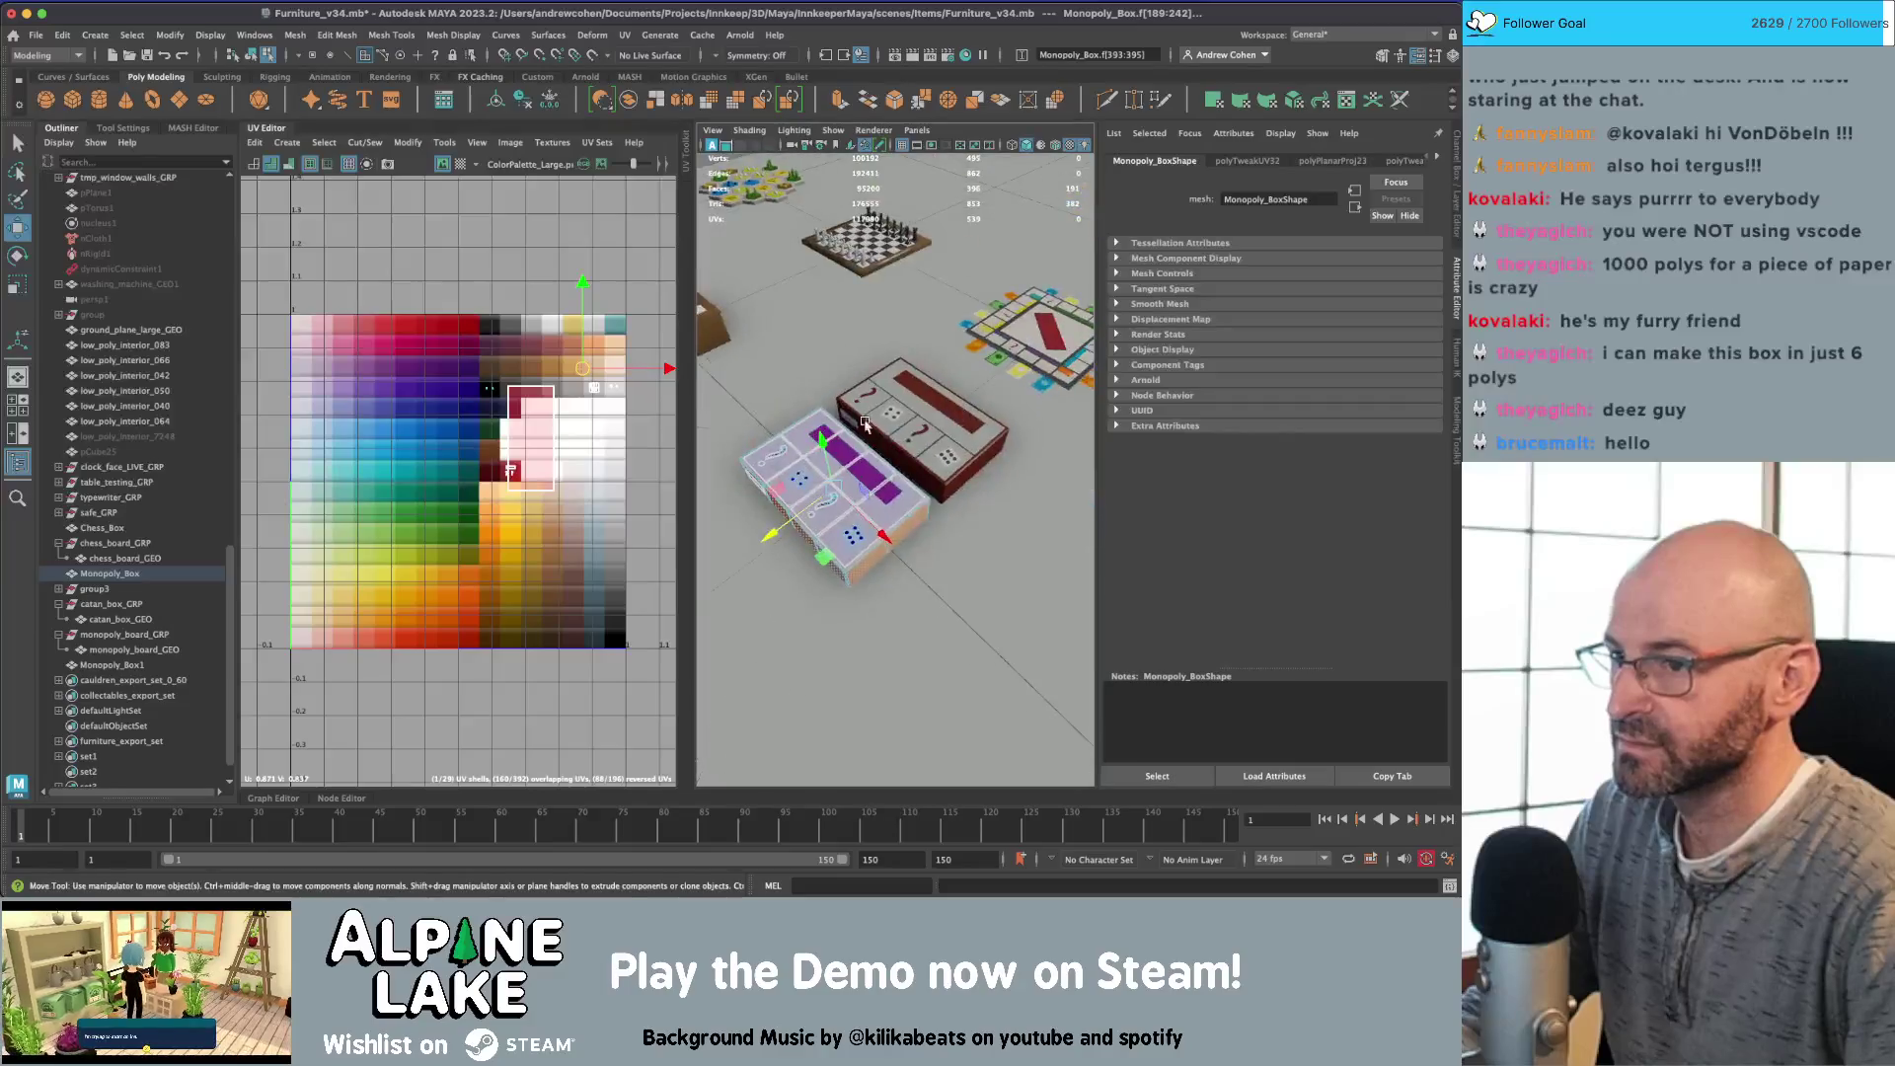
{"action": "left_click_drag", "start_coordinate": [888, 428], "coordinate": [789, 439], "text": "alt"}
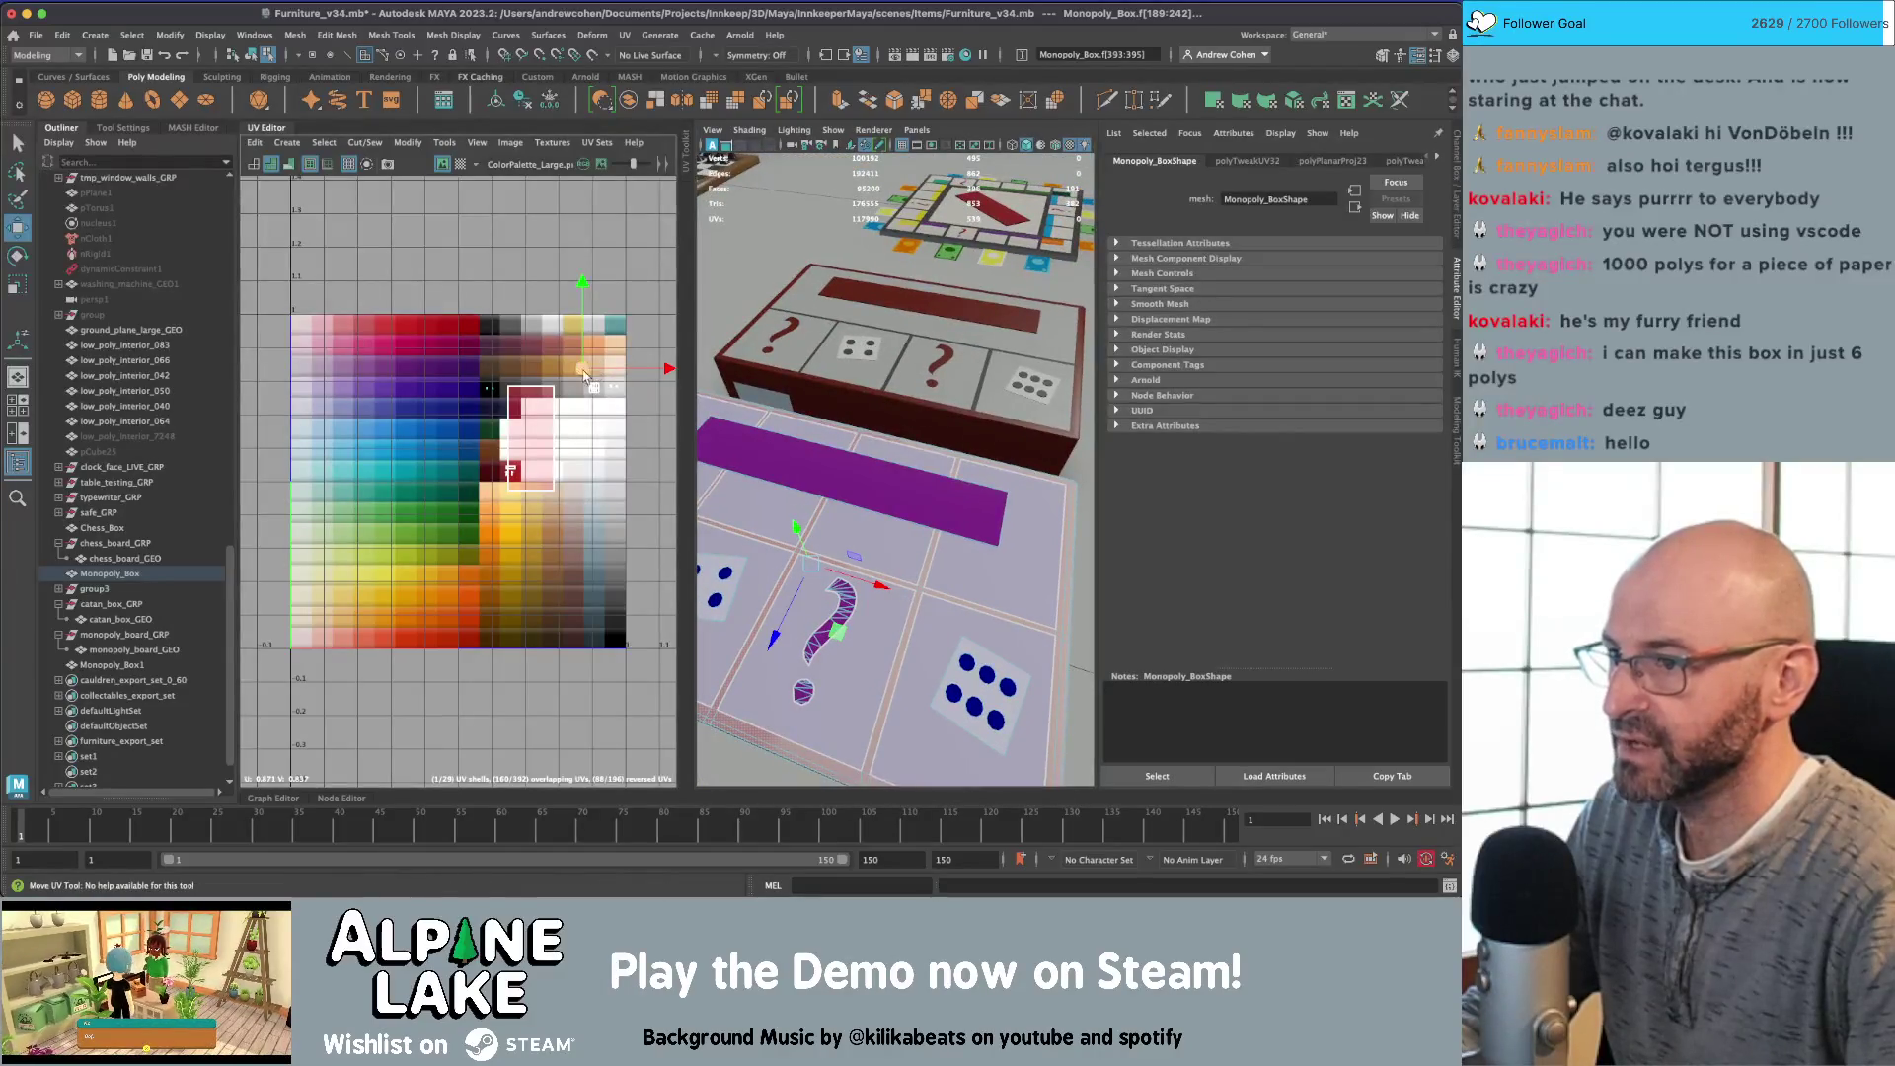
Step: Shrink face f[254]'s UVs and move them onto a dark red swatch
{"action": "left_click", "coordinate": [534, 450]}
{"action": "key", "text": "r"}
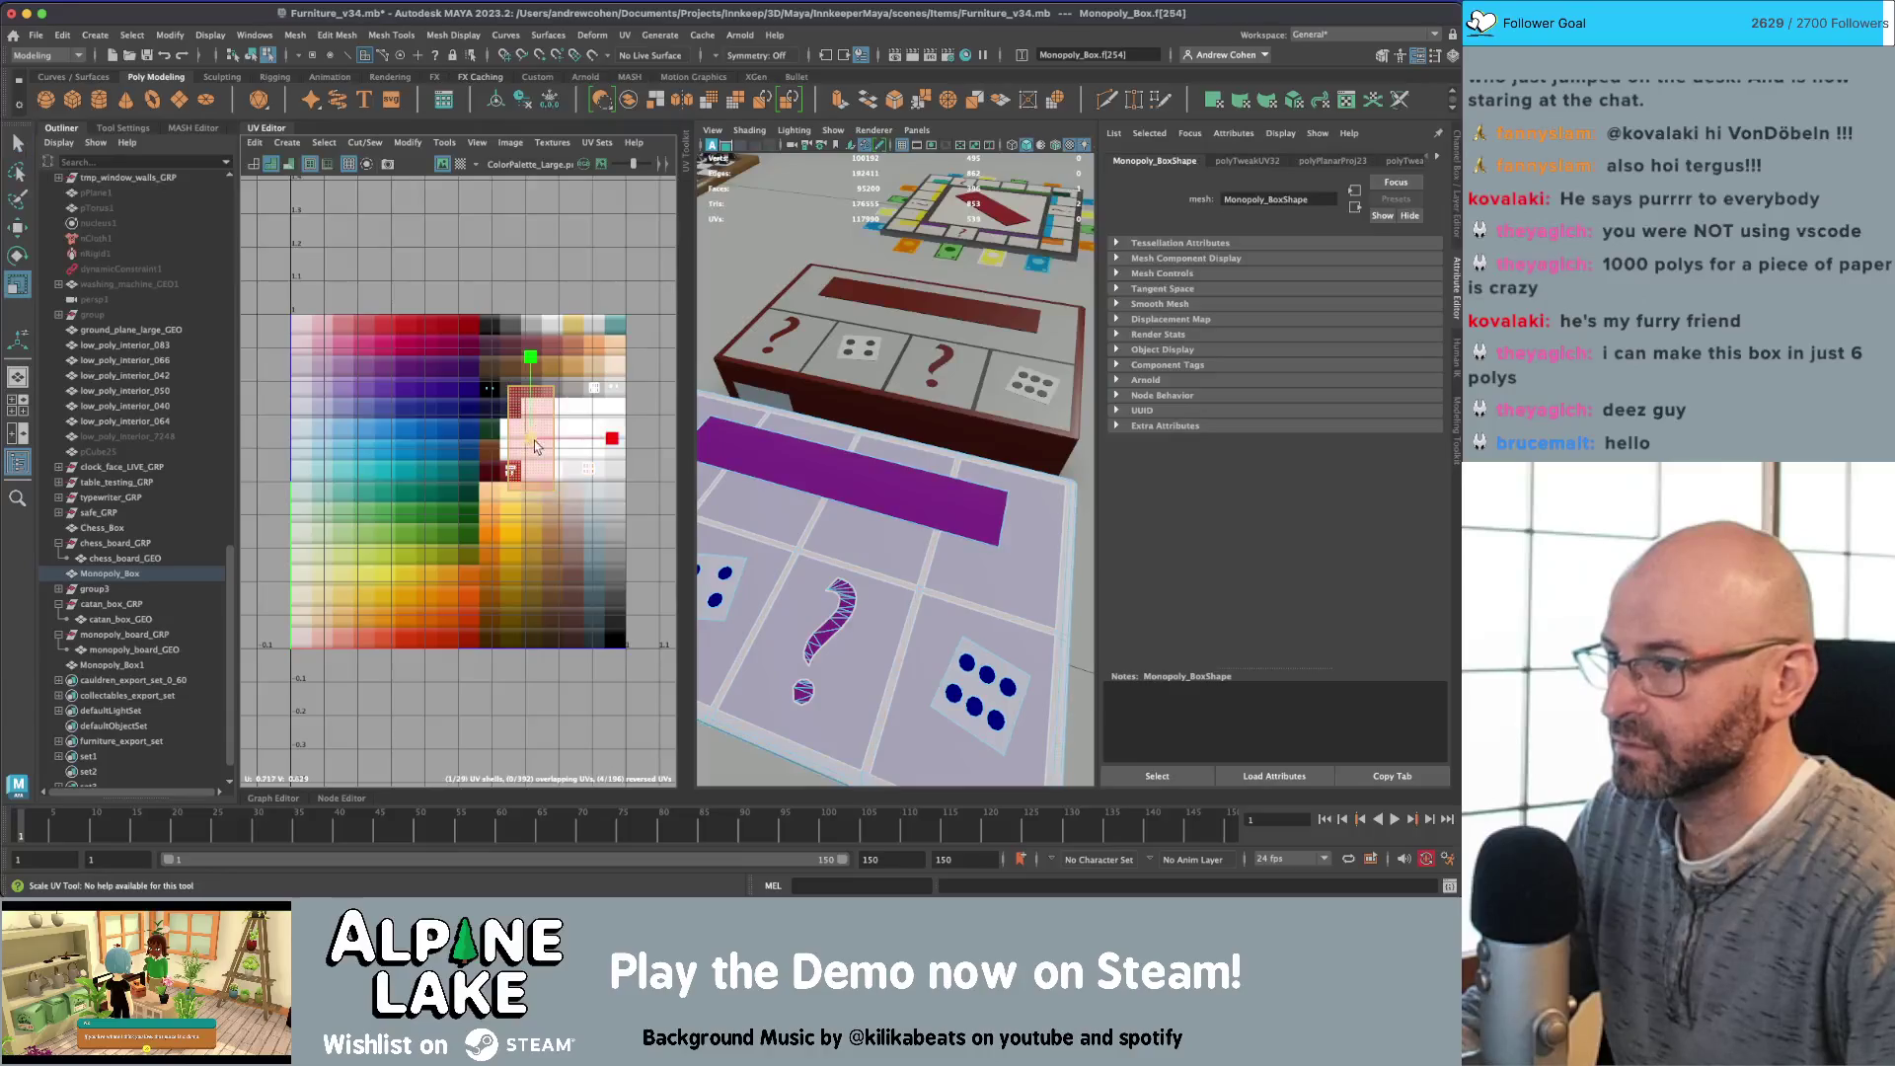
{"action": "left_click_drag", "start_coordinate": [530, 449], "coordinate": [506, 450]}
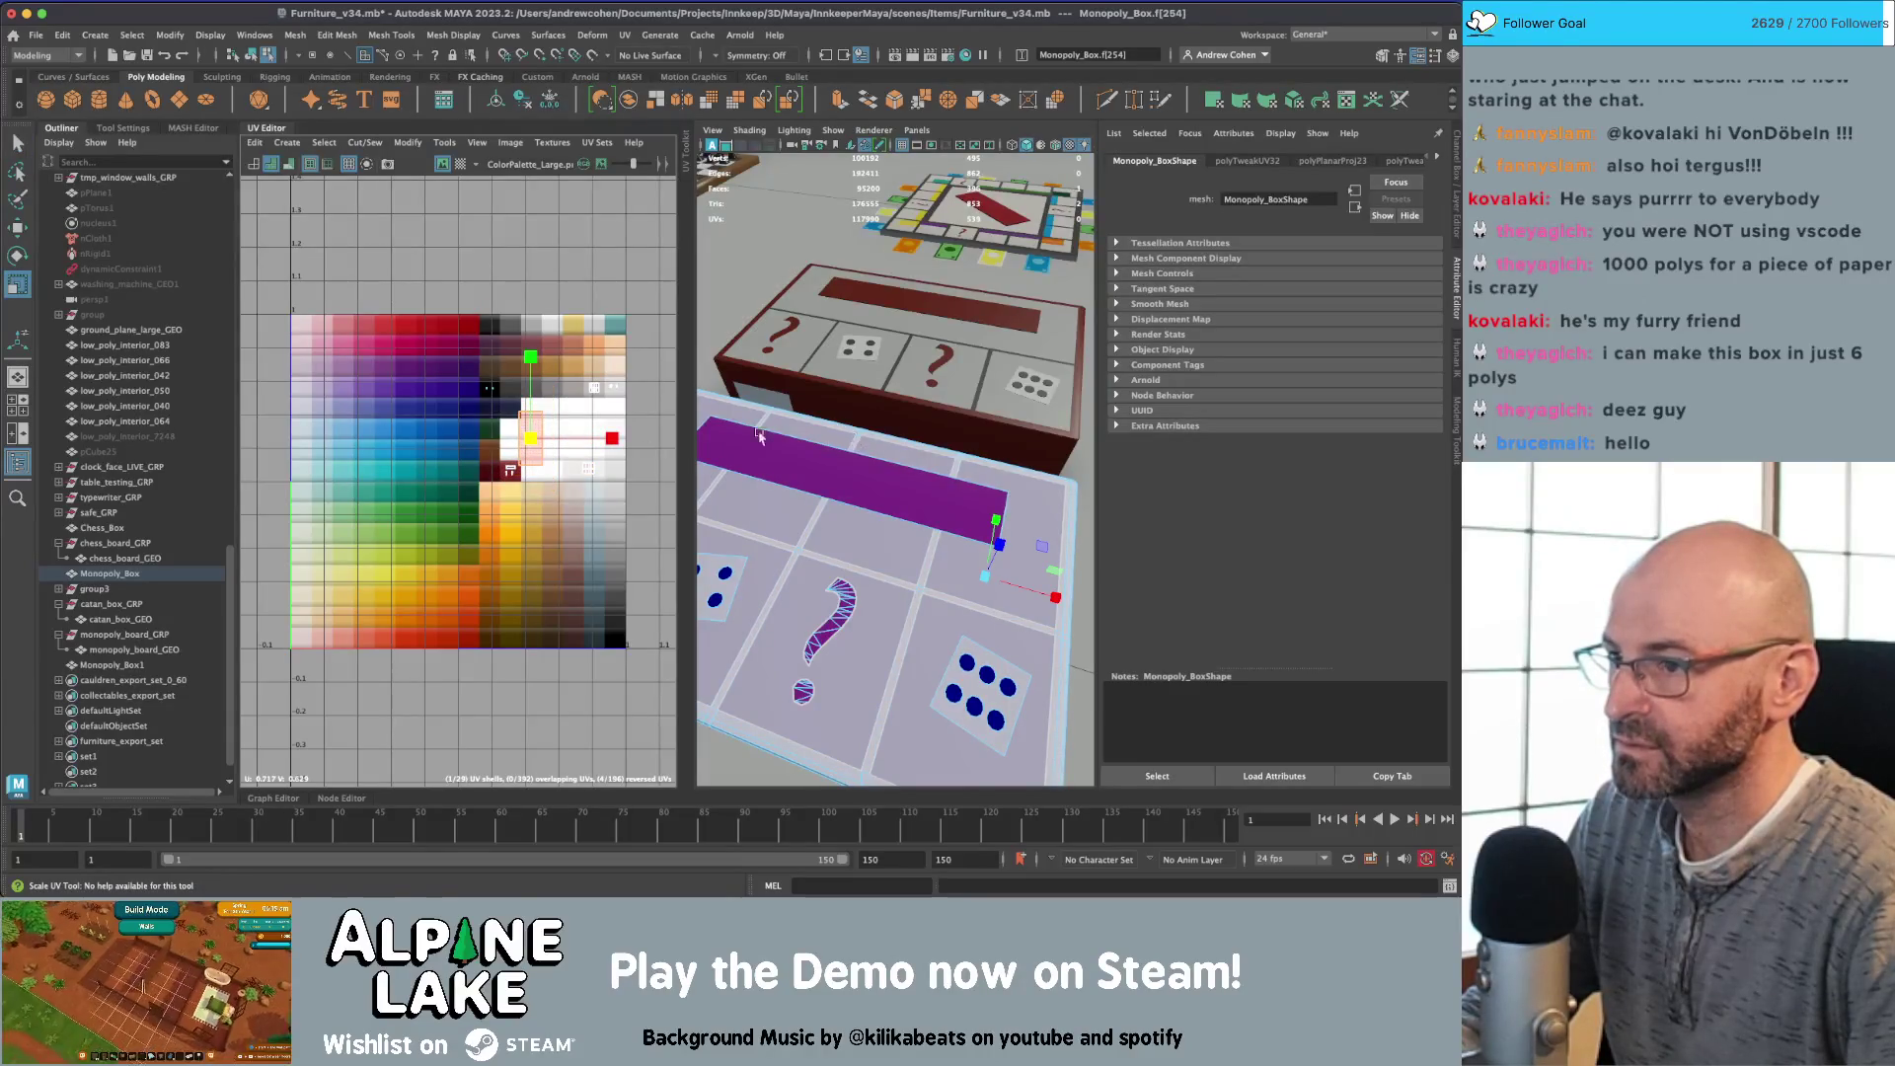
{"action": "key", "text": "f"}
{"action": "mouse_move", "coordinate": [848, 414]}
{"action": "left_mouse_down", "text": "alt"}
{"action": "mouse_move", "coordinate": [964, 359]}
{"action": "mouse_move", "coordinate": [964, 319]}
{"action": "left_mouse_up", "text": "alt"}
{"action": "scroll", "coordinate": [964, 319], "scroll_direction": "down", "scroll_amount": 3}
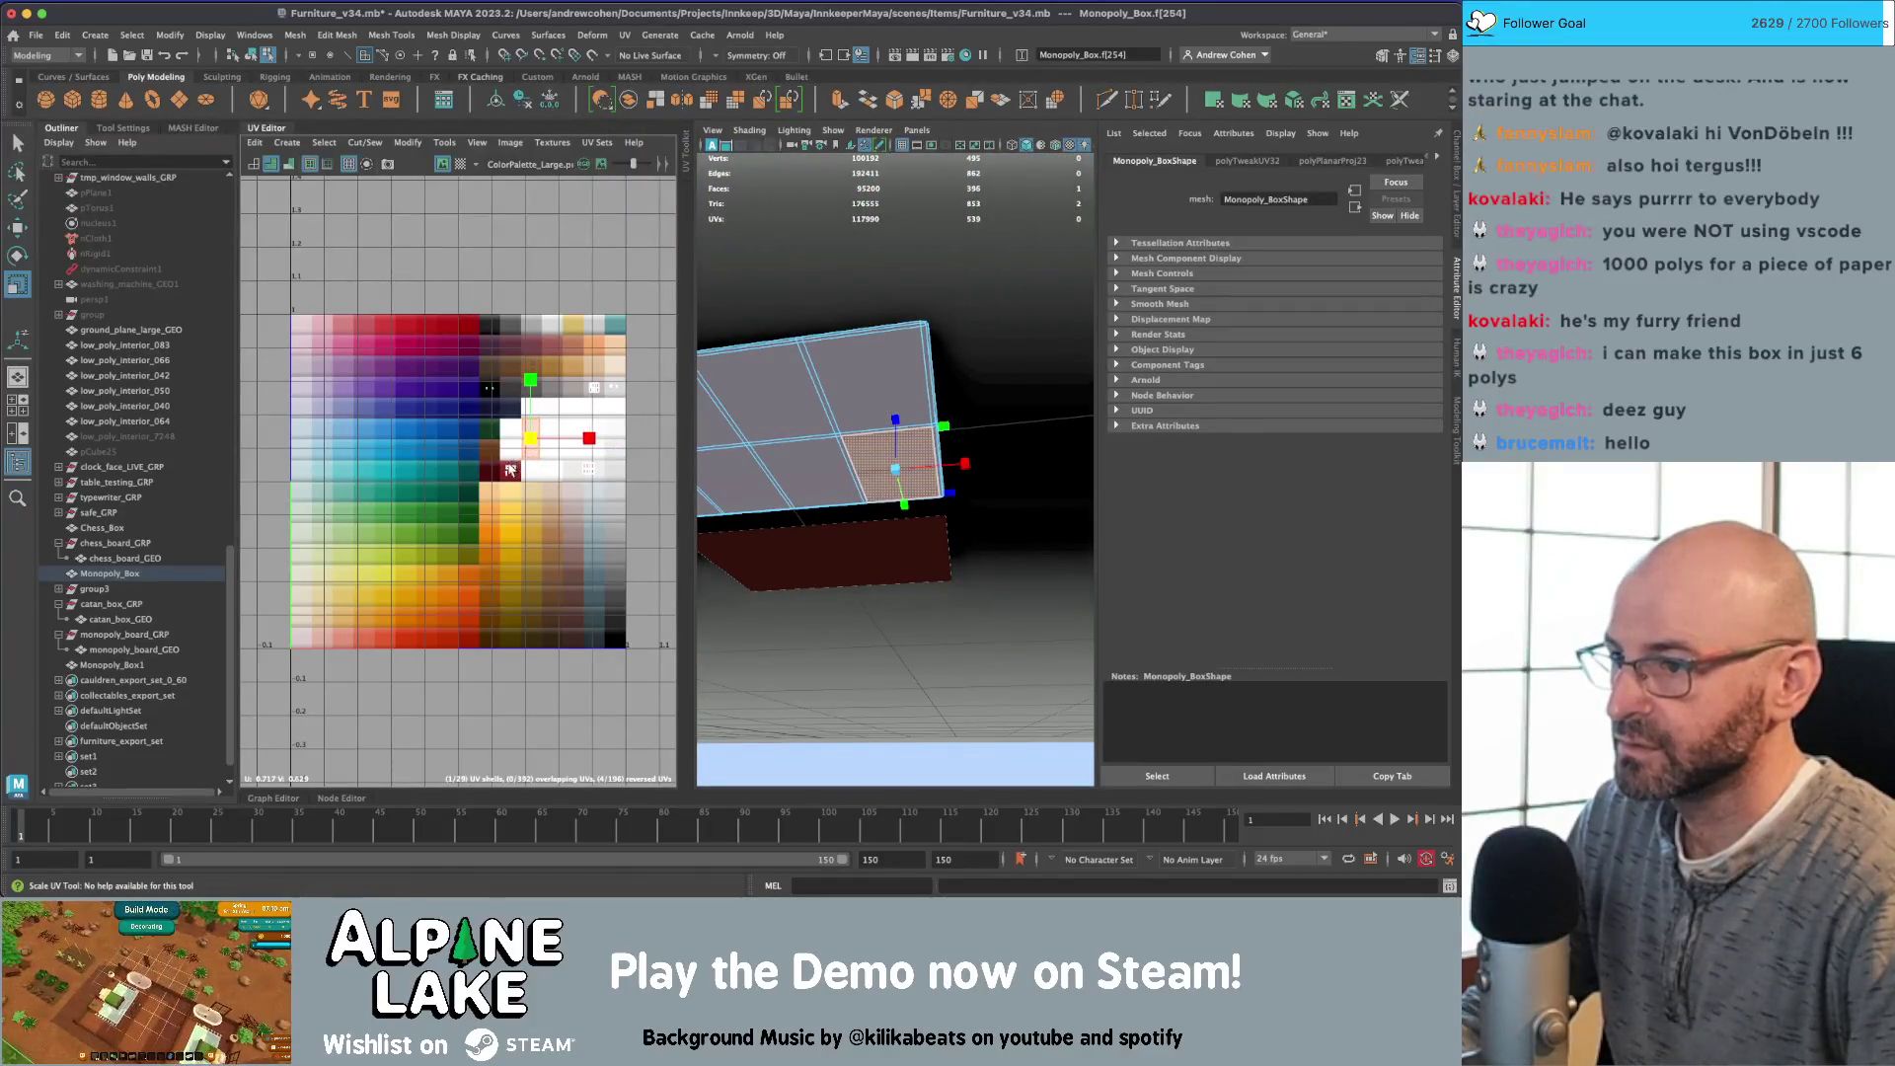
{"action": "key", "text": "w"}
{"action": "left_click_drag", "start_coordinate": [510, 470], "coordinate": [487, 500]}
Step: Select the faces still lying in the white UV area for moving
{"action": "key", "text": "r"}
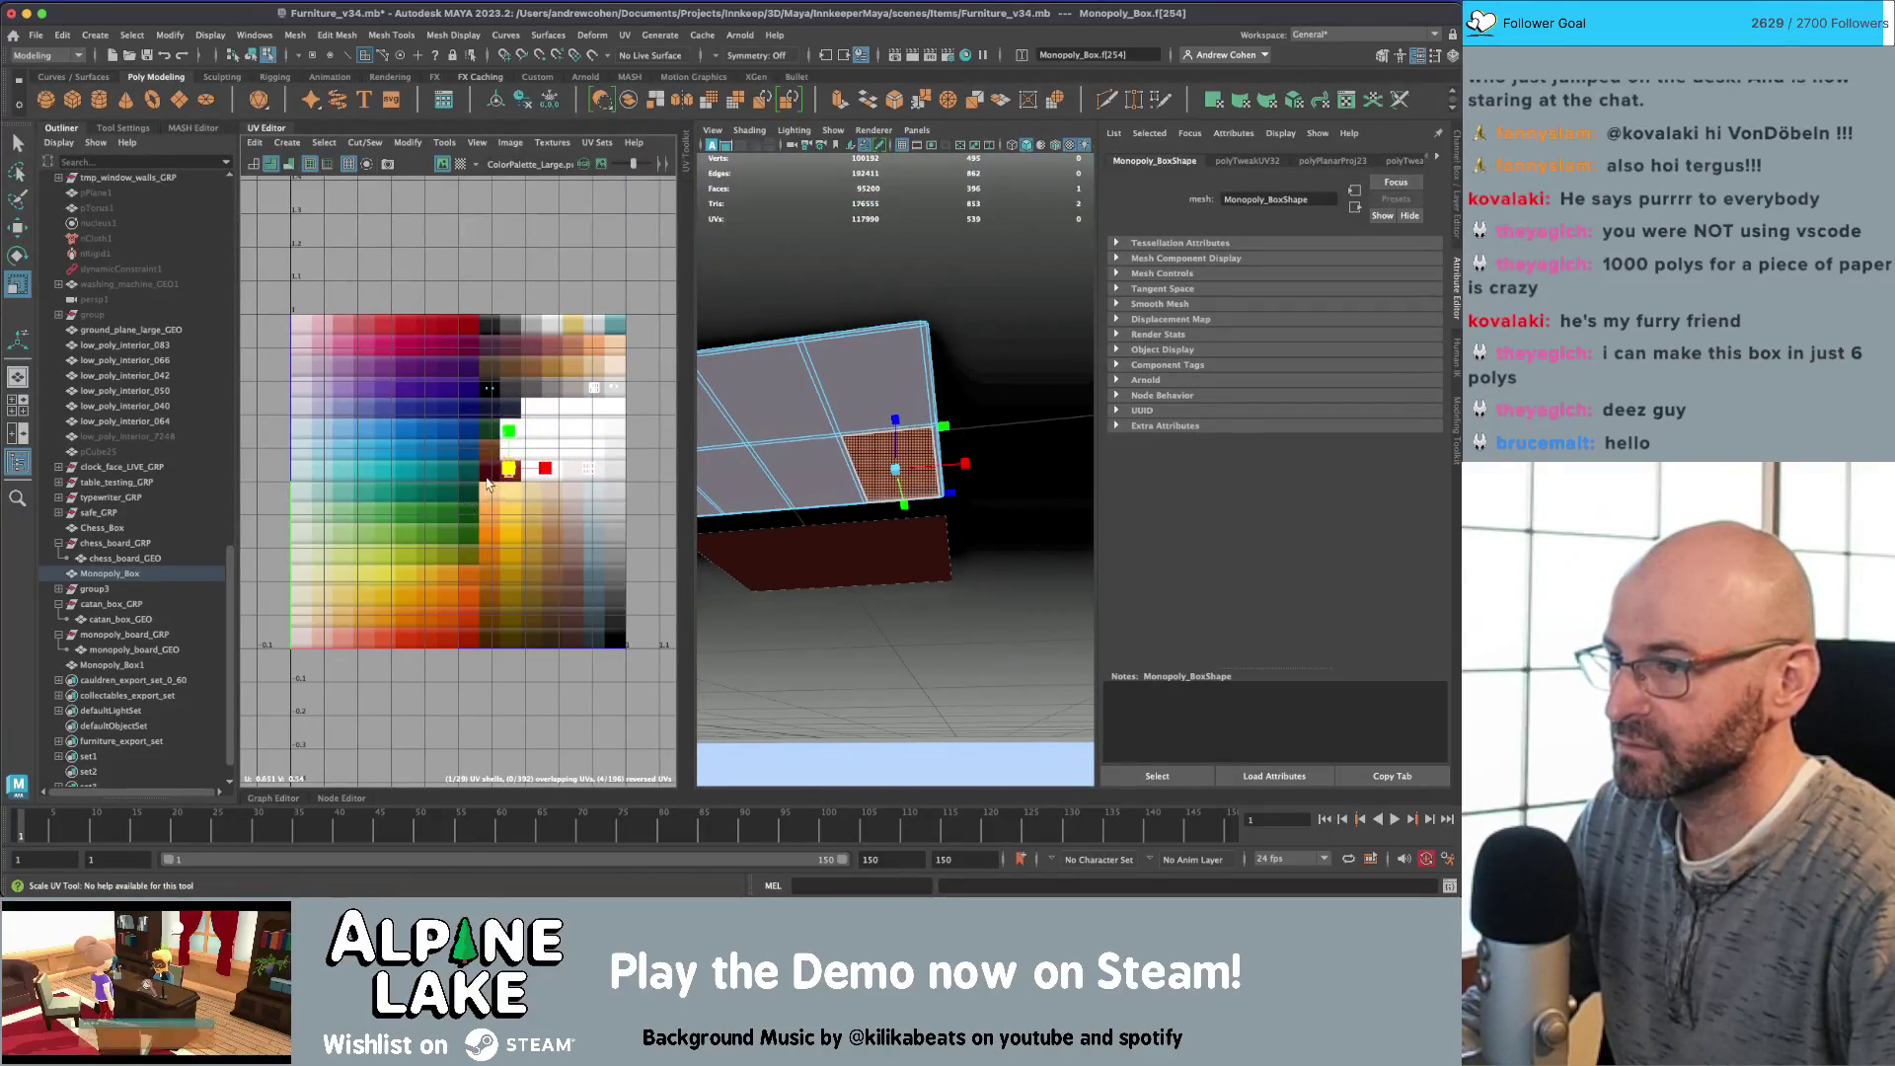
{"action": "key", "text": "w"}
{"action": "key", "text": "r"}
{"action": "key", "text": "q"}
{"action": "left_click_drag", "start_coordinate": [565, 464], "coordinate": [626, 499]}
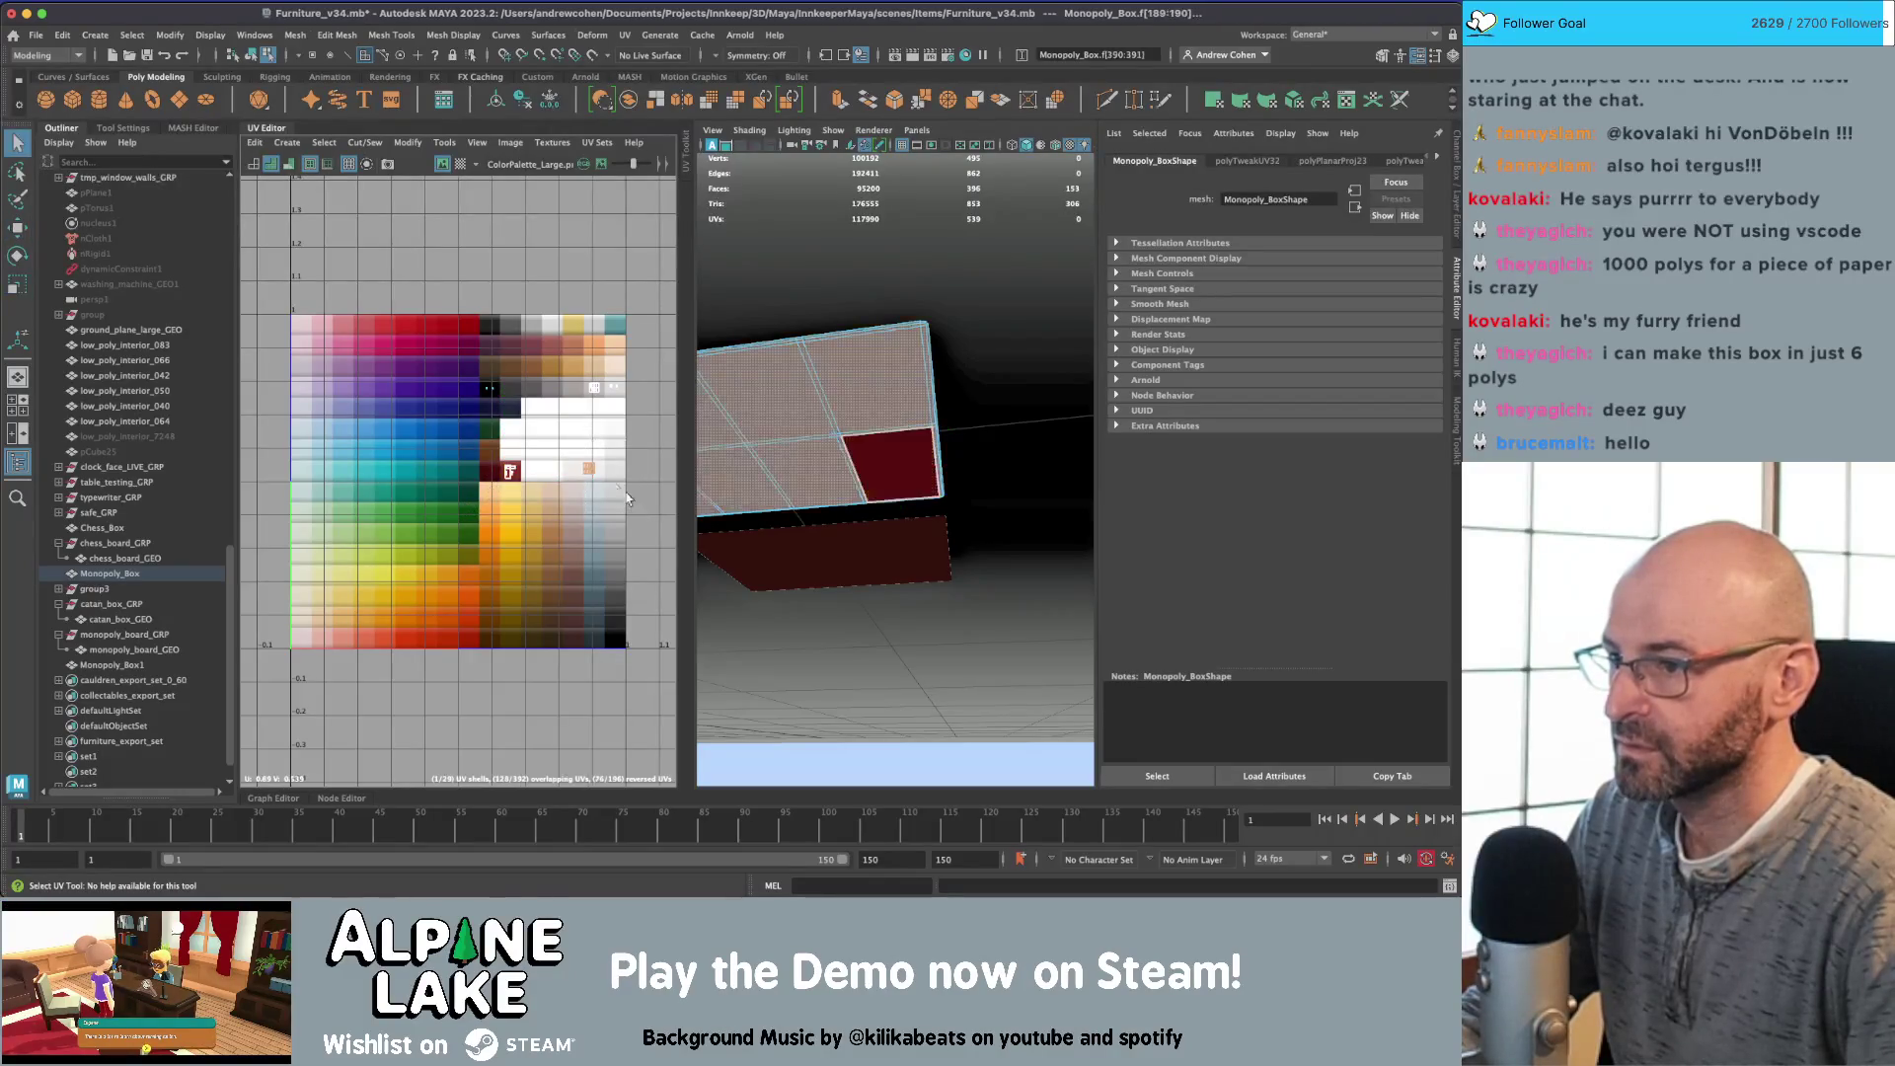
{"action": "key", "text": "w"}
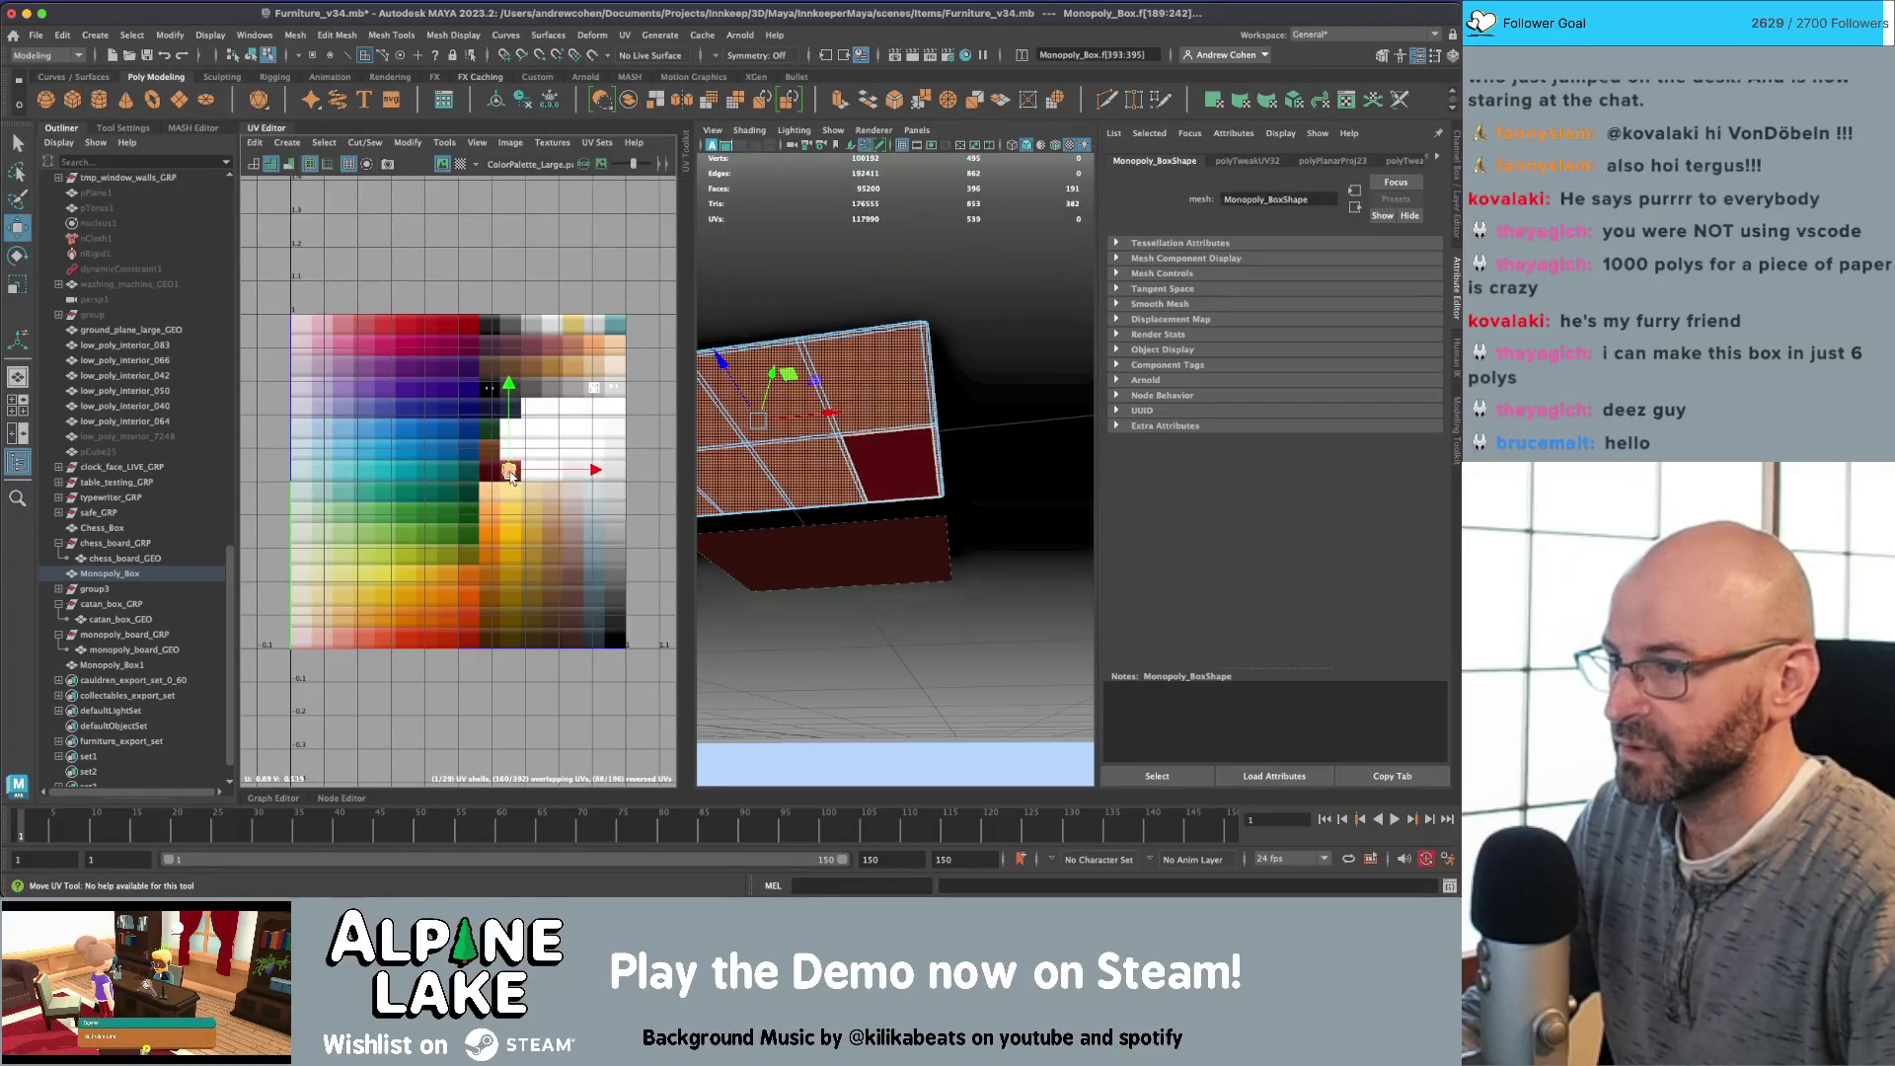
{"action": "mouse_move", "coordinate": [829, 434]}
{"action": "left_mouse_down", "text": "alt"}
{"action": "mouse_move", "coordinate": [871, 449]}
{"action": "mouse_move", "coordinate": [849, 434]}
{"action": "left_mouse_up", "text": "alt"}
Step: Select the border strip face f[191]
{"action": "key", "text": "q"}
{"action": "scroll", "coordinate": [835, 412], "scroll_direction": "up", "scroll_amount": 5}
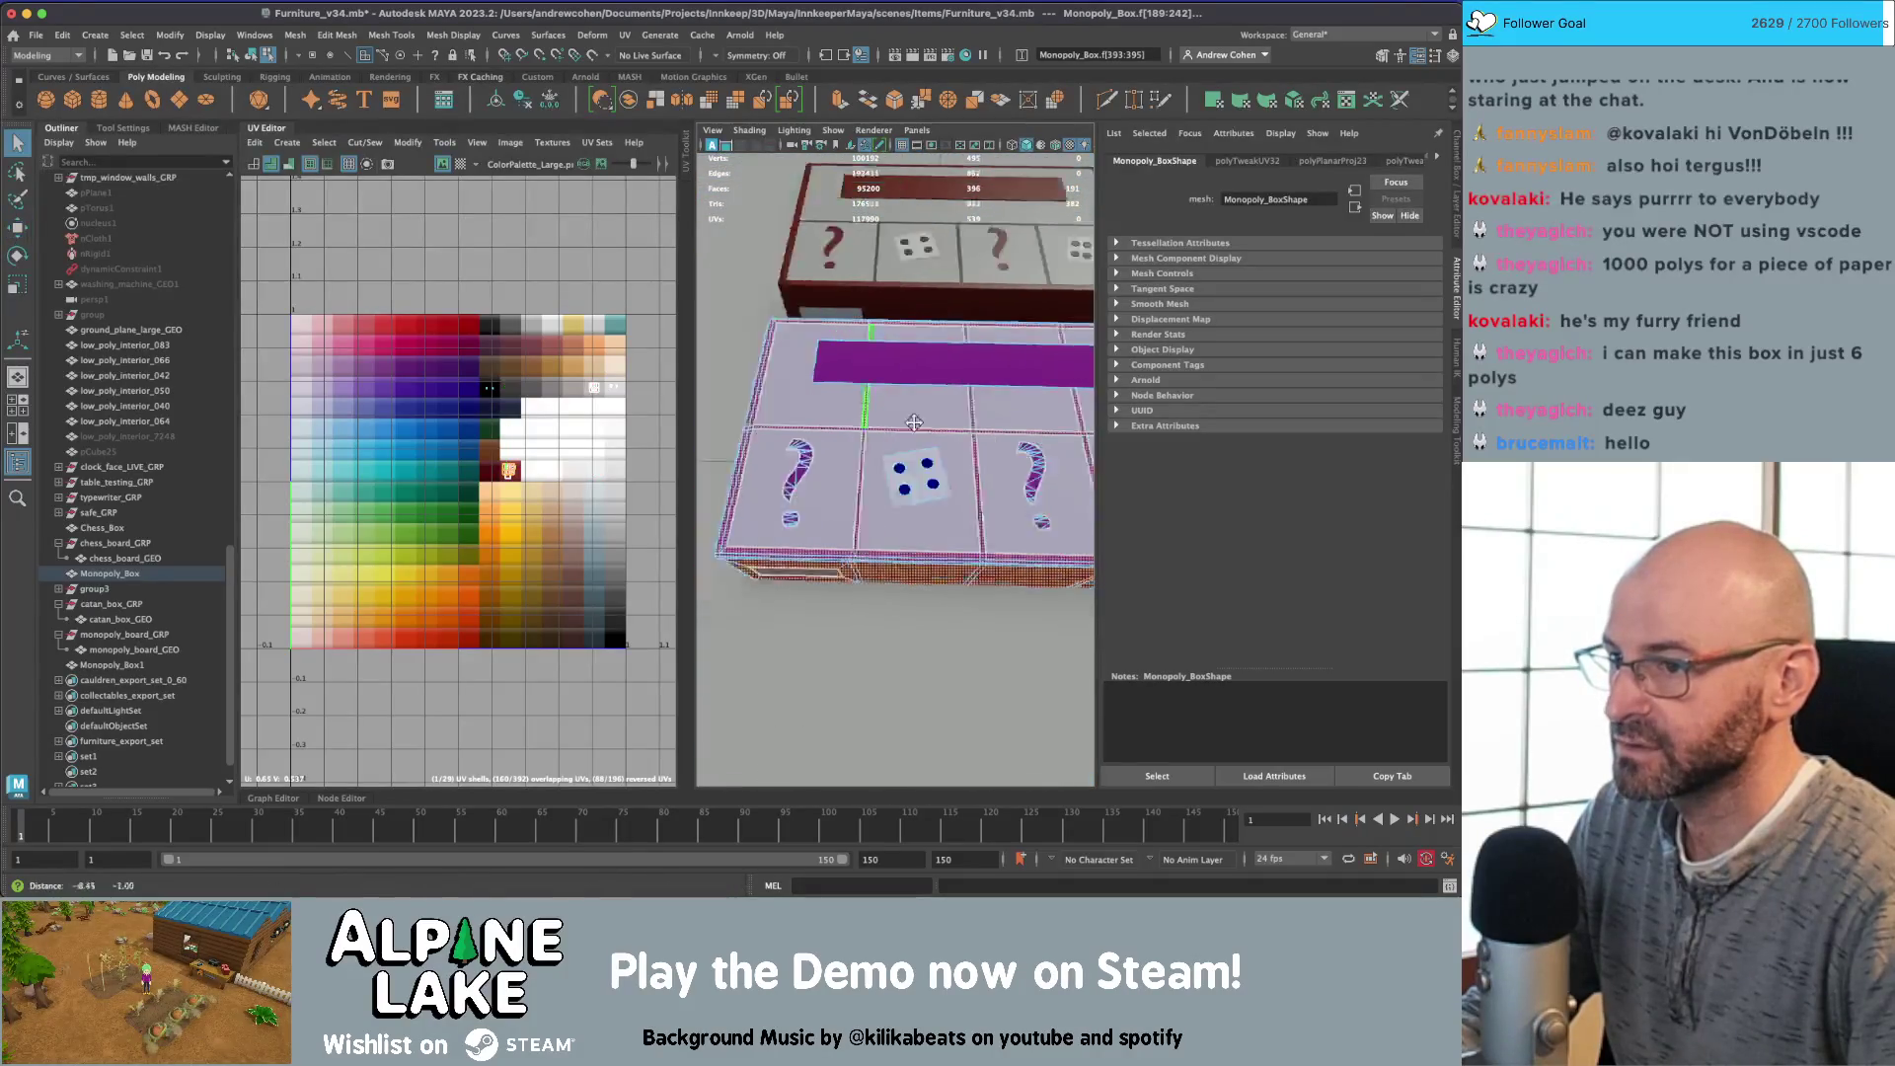
{"action": "scroll", "coordinate": [835, 412], "scroll_direction": "up", "scroll_amount": 3}
{"action": "scroll", "coordinate": [922, 325], "scroll_direction": "up", "scroll_amount": 5}
{"action": "right_click_drag", "start_coordinate": [924, 326], "coordinate": [924, 323]}
{"action": "scroll", "coordinate": [923, 324], "scroll_direction": "down", "scroll_amount": 5}
{"action": "scroll", "coordinate": [936, 444], "scroll_direction": "up", "scroll_amount": 5}
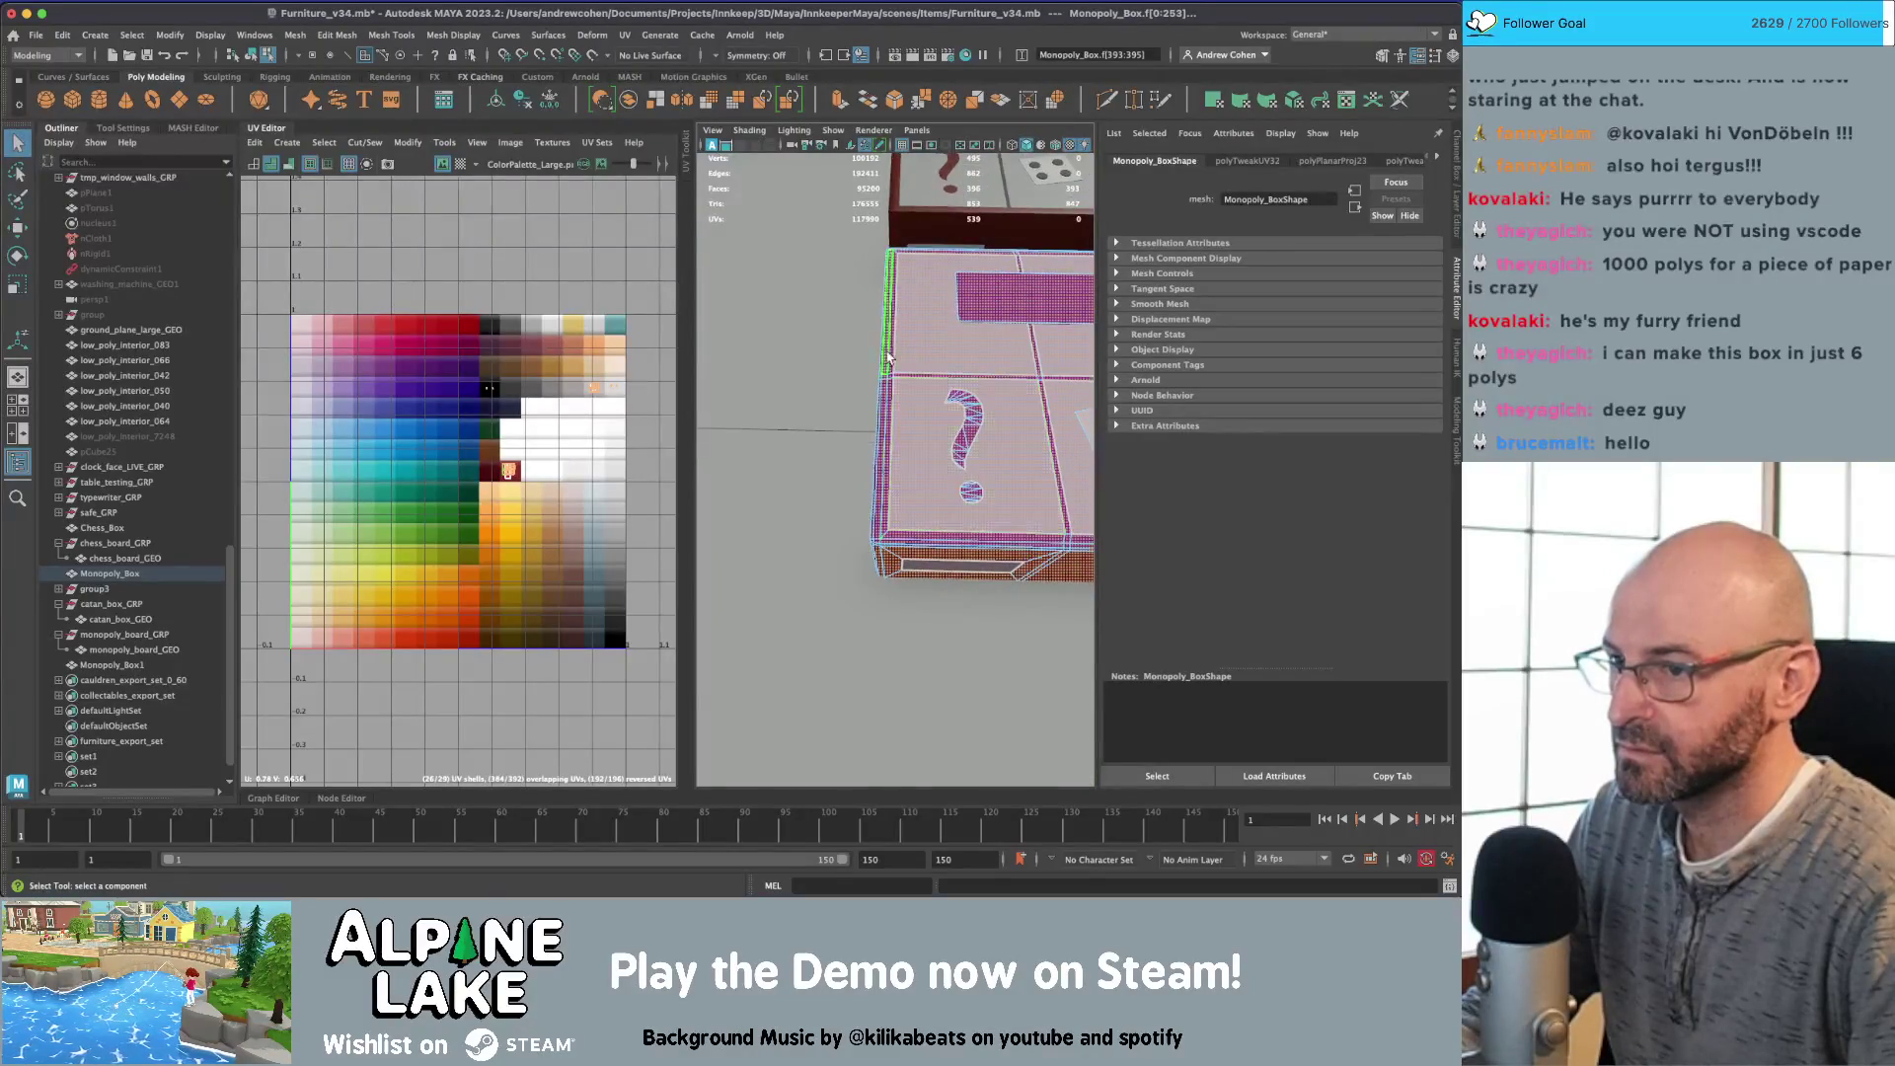
{"action": "scroll", "coordinate": [936, 444], "scroll_direction": "up", "scroll_amount": 5}
{"action": "left_click", "coordinate": [796, 446]}
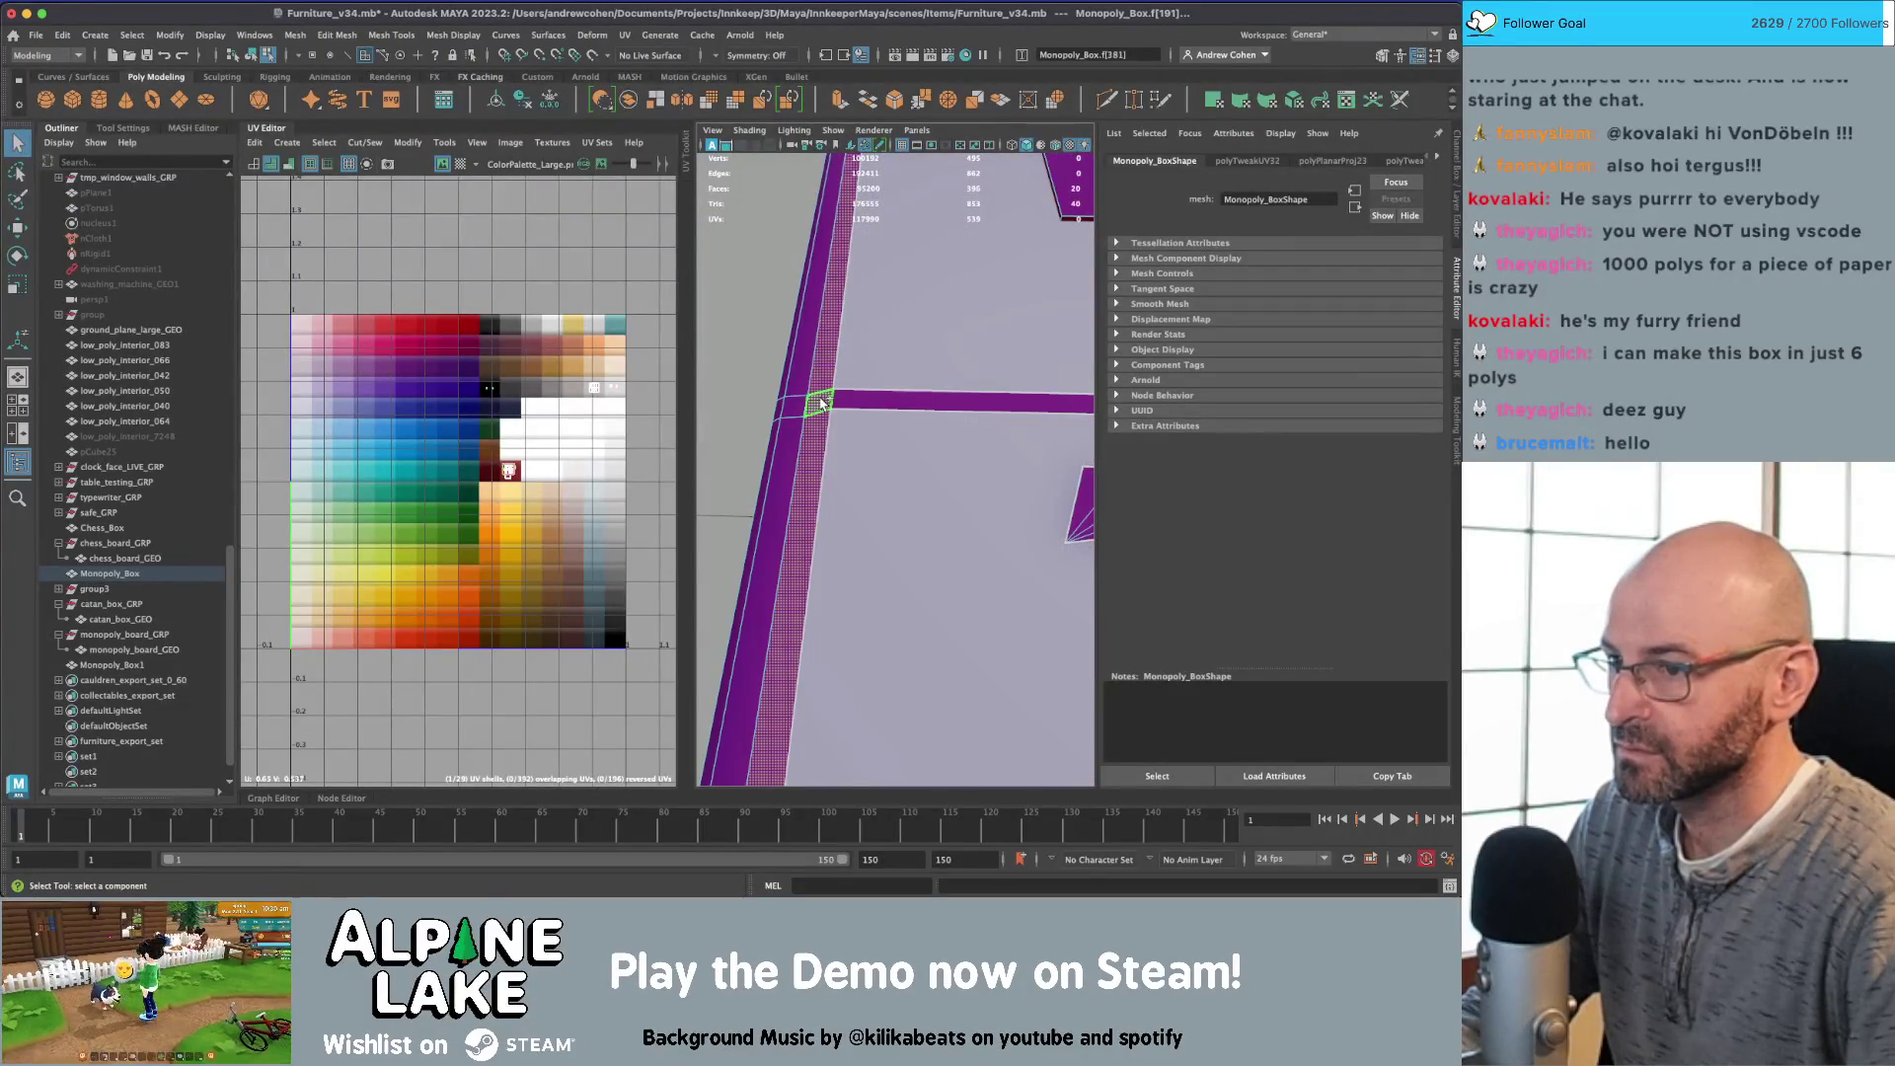
Step: Add the vertical and other border strips to the selection
{"action": "scroll", "coordinate": [849, 513], "scroll_direction": "down", "scroll_amount": 3}
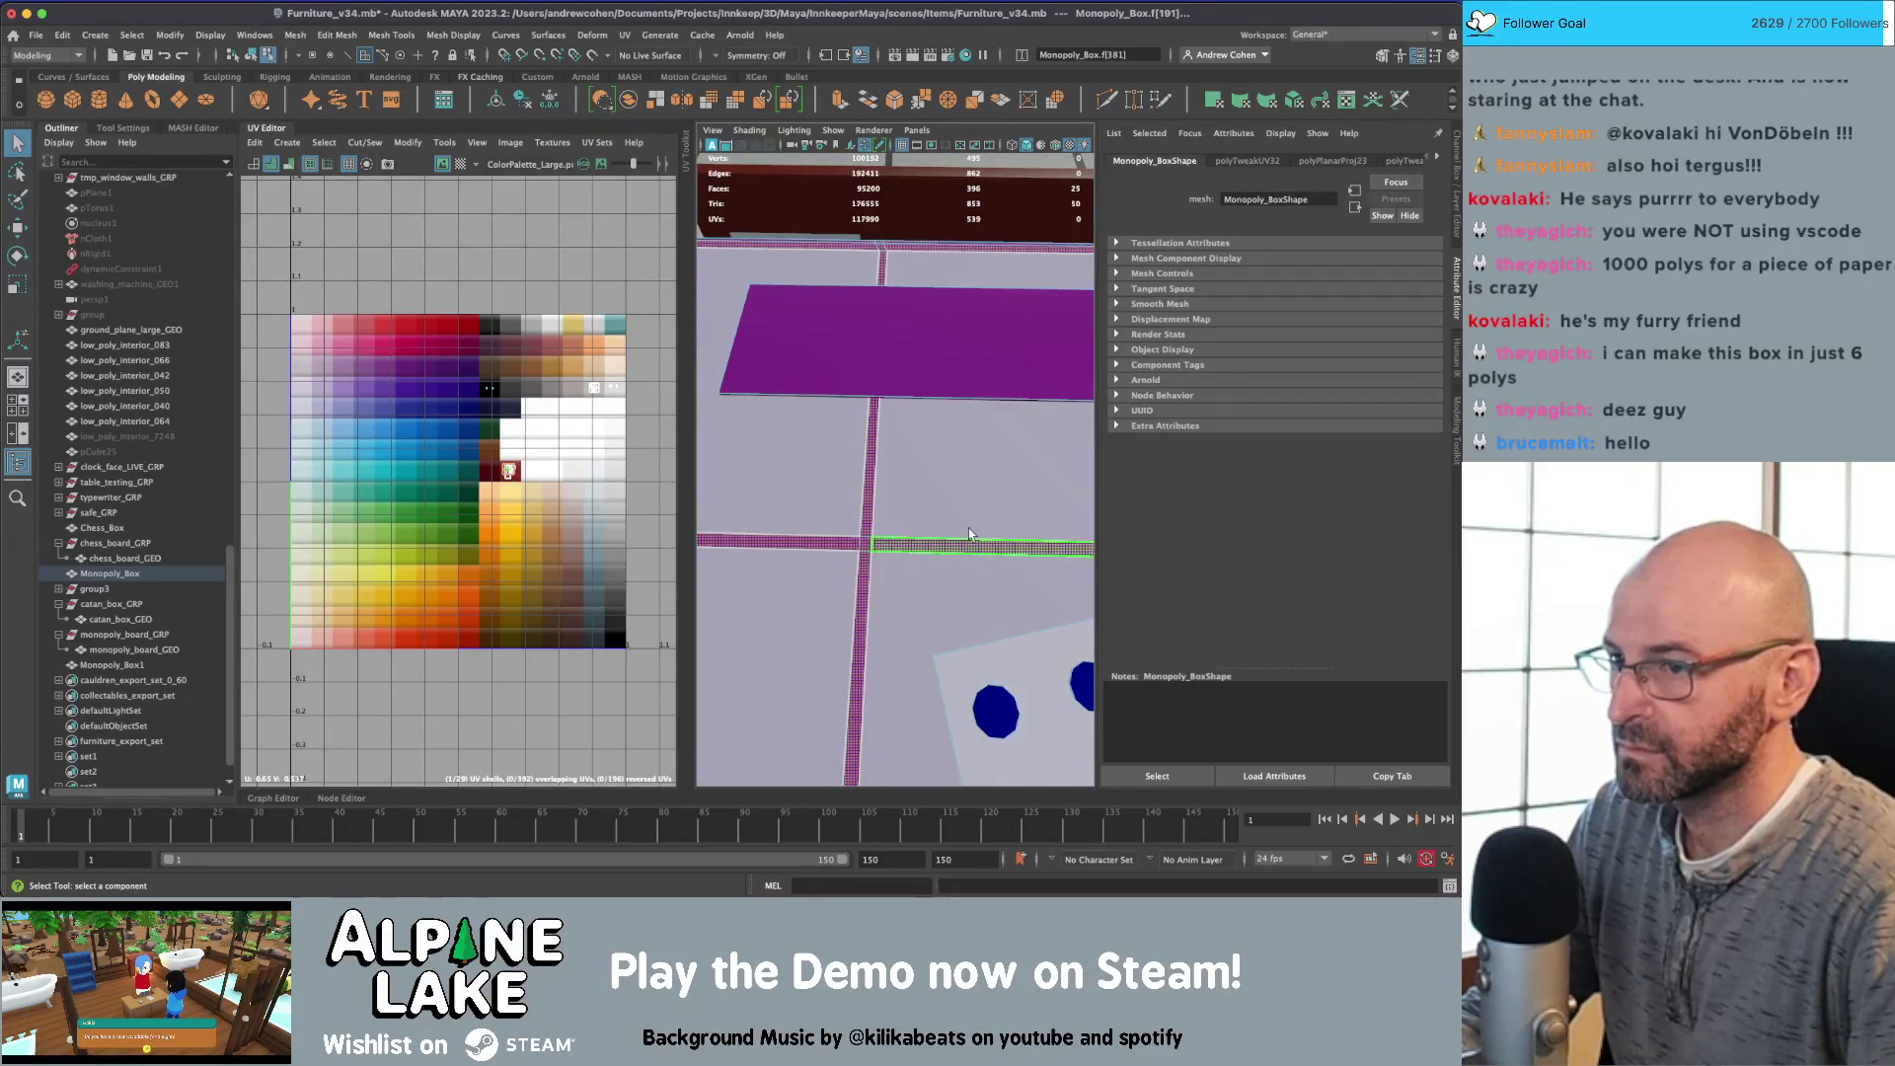
{"action": "middle_click_drag", "start_coordinate": [968, 528], "coordinate": [900, 510], "text": "alt"}
{"action": "left_click", "coordinate": [816, 498], "text": "shift"}
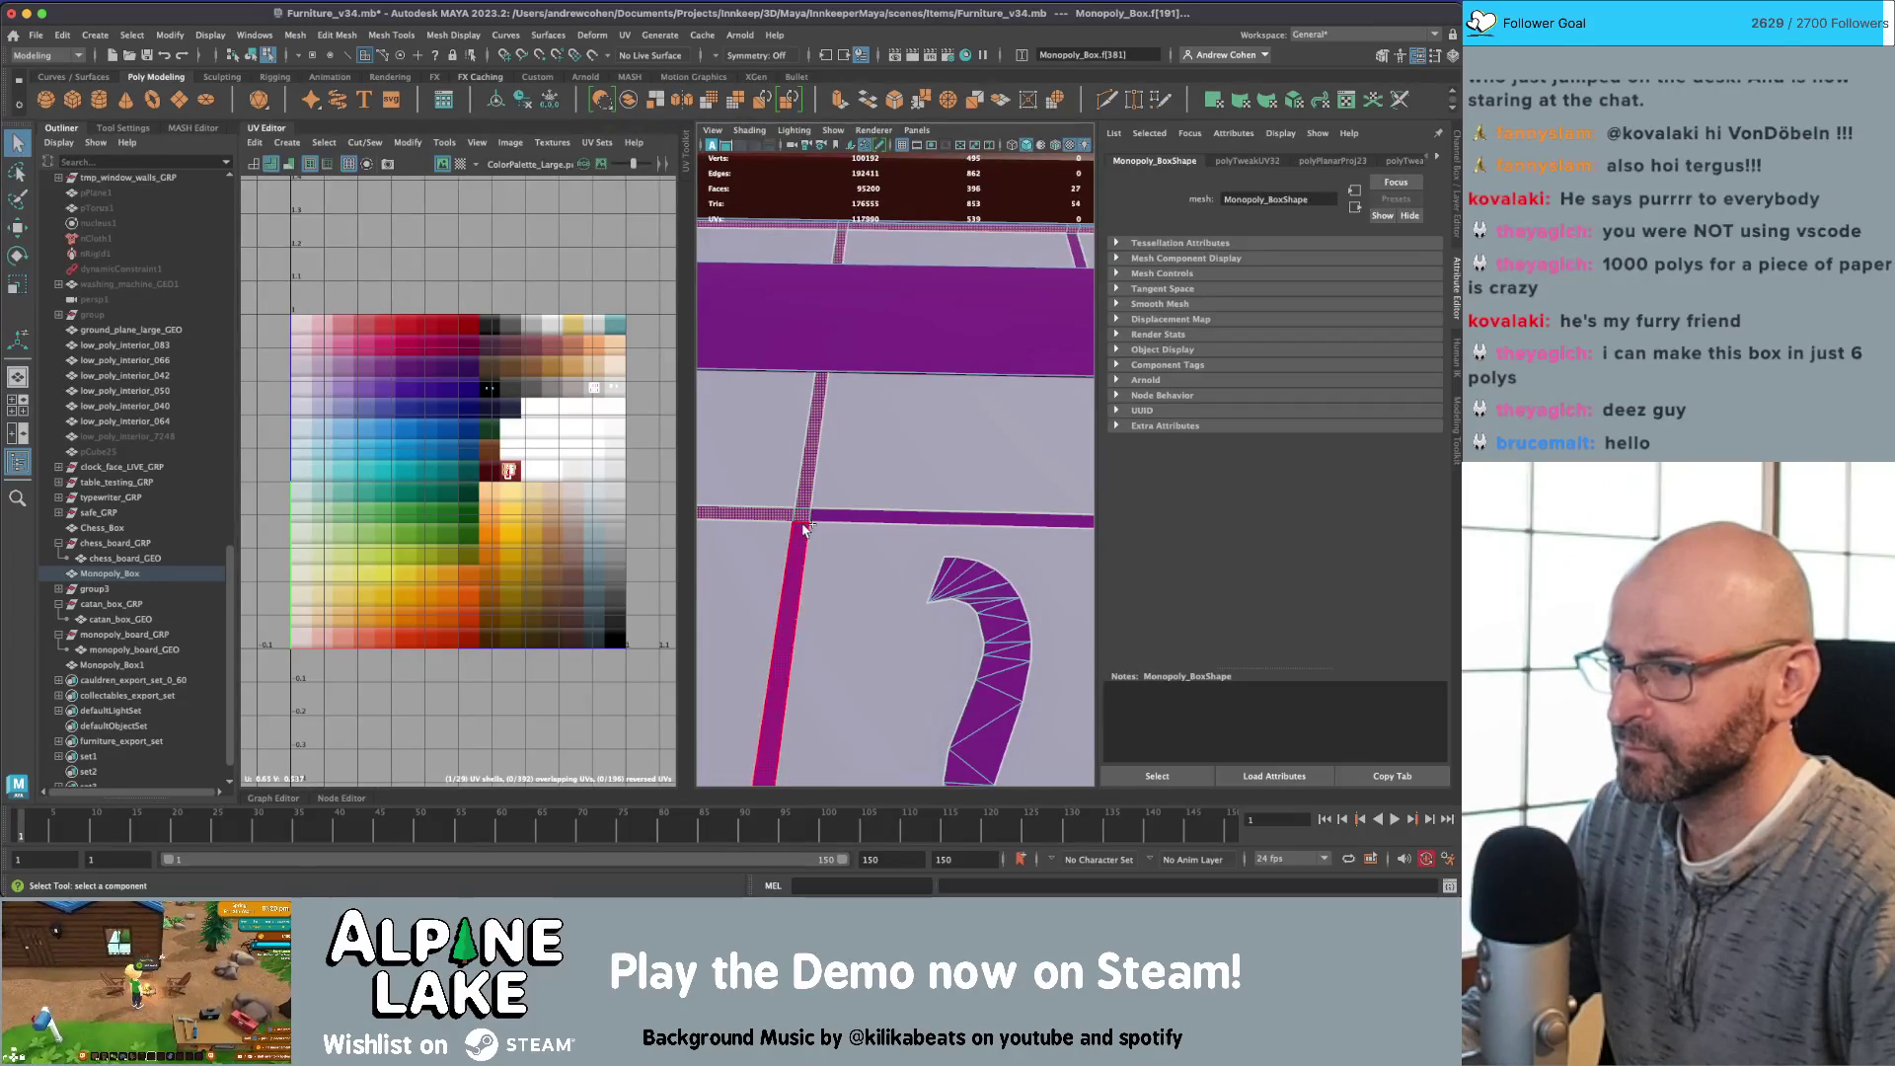
{"action": "left_click", "coordinate": [801, 537], "text": "shift"}
{"action": "scroll", "coordinate": [817, 519], "scroll_direction": "down", "scroll_amount": 2}
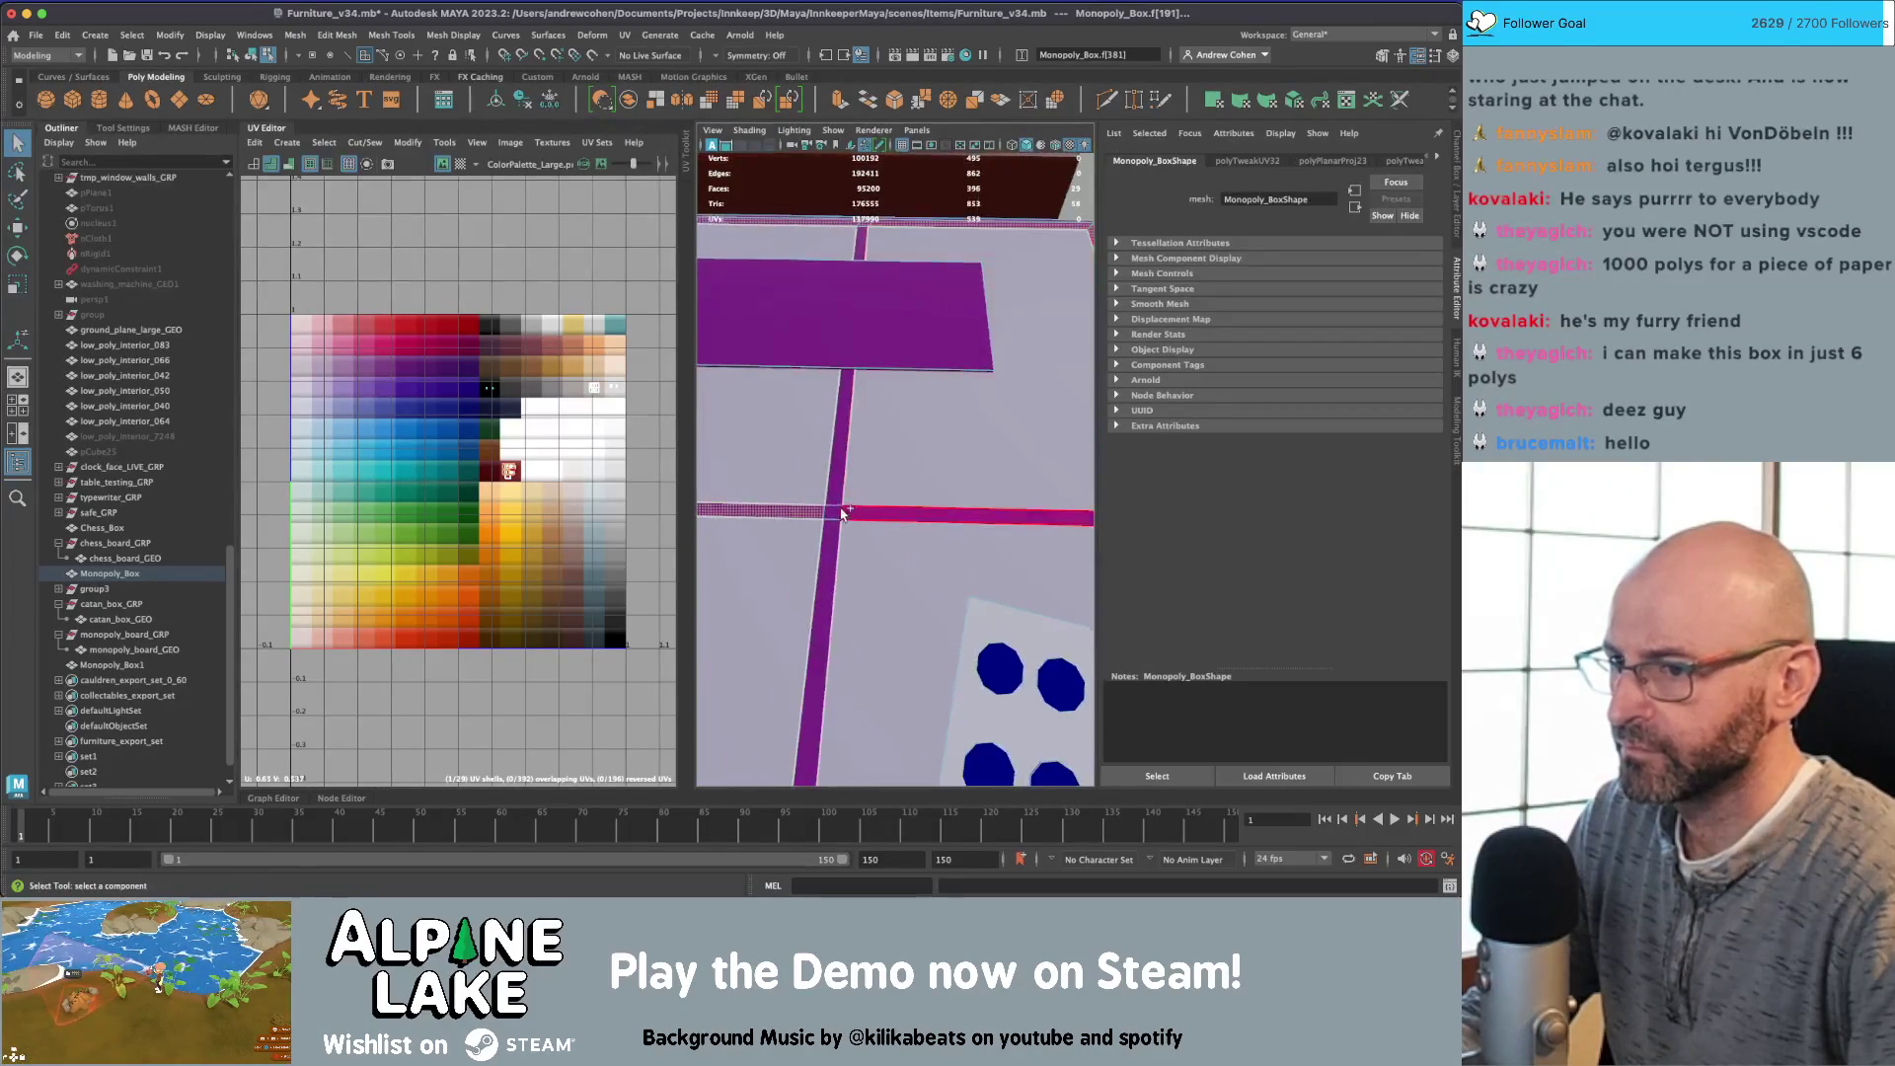
{"action": "scroll", "coordinate": [833, 518], "scroll_direction": "up", "scroll_amount": 2}
{"action": "mouse_move", "coordinate": [834, 518]}
{"action": "left_mouse_down", "text": "alt"}
{"action": "mouse_move", "coordinate": [920, 411]}
{"action": "mouse_move", "coordinate": [893, 435]}
{"action": "left_mouse_up", "text": "alt"}
{"action": "scroll", "coordinate": [891, 436], "scroll_direction": "down", "scroll_amount": 5}
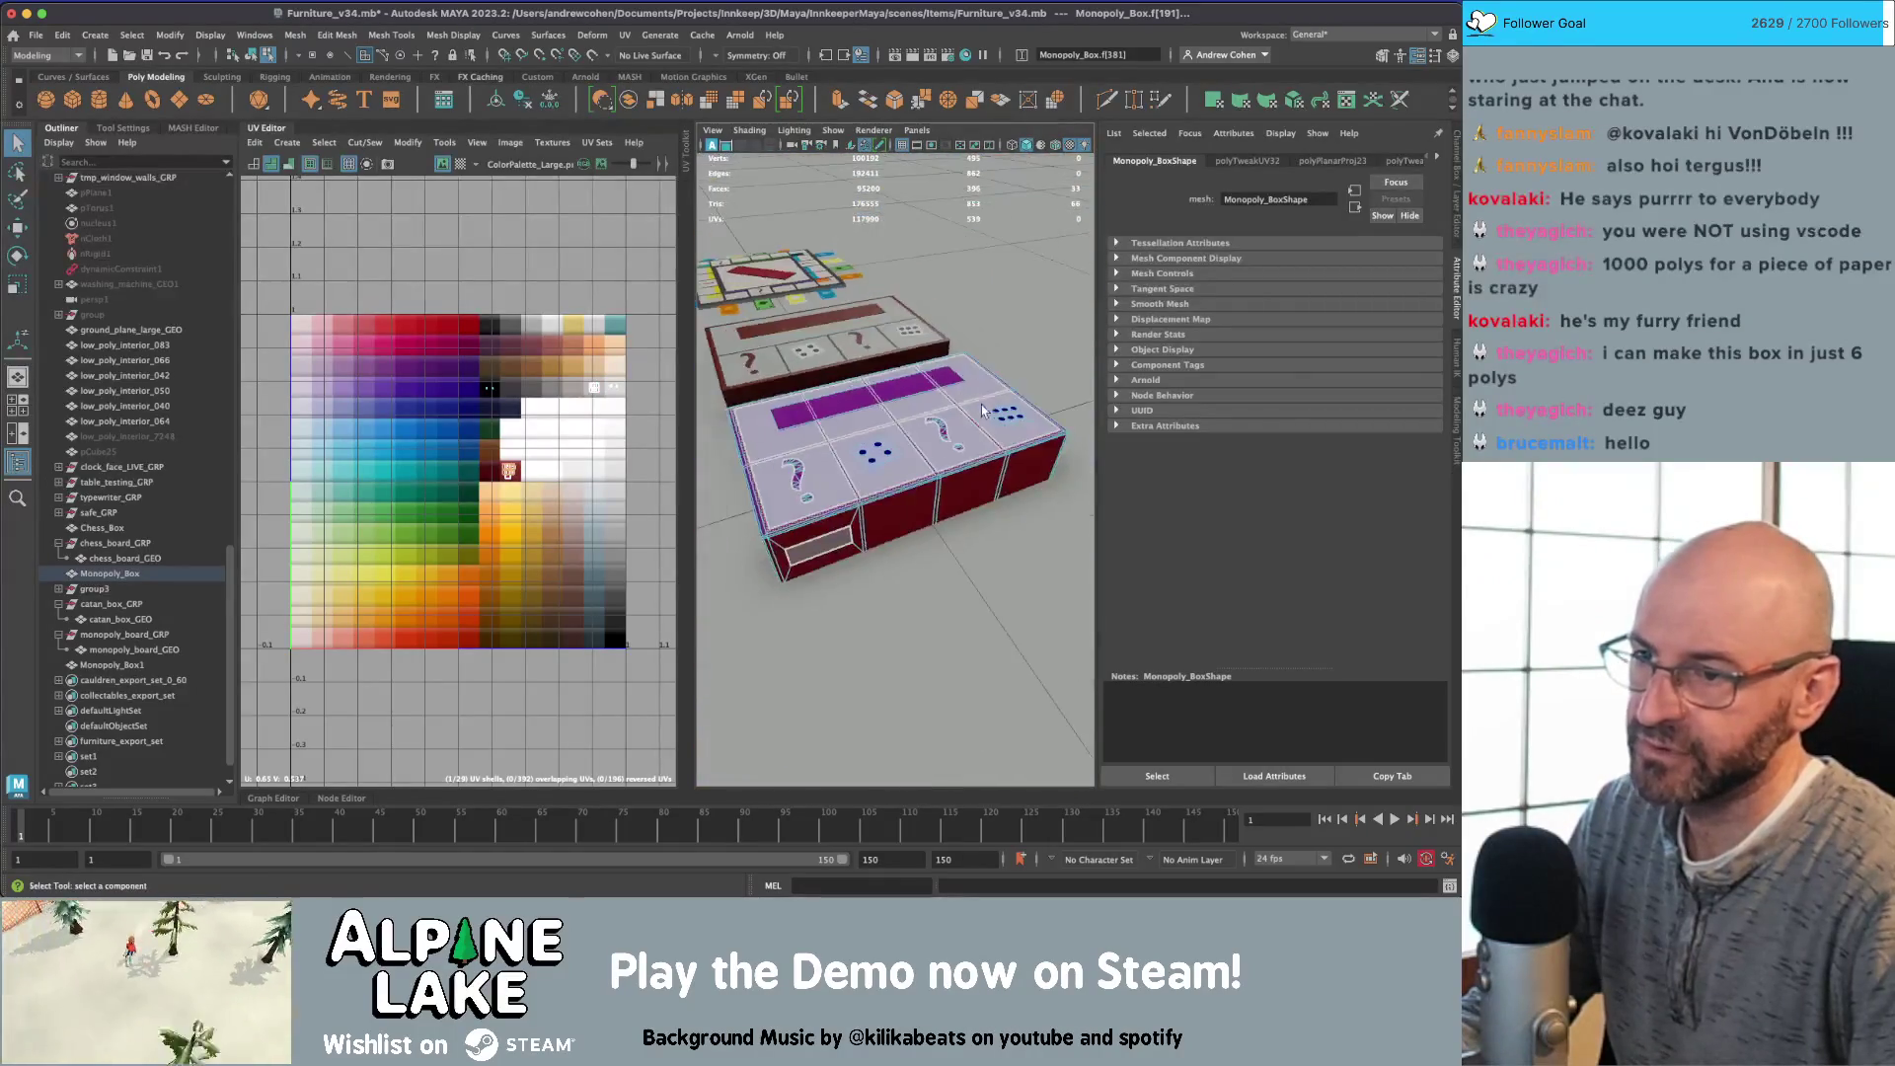
{"action": "scroll", "coordinate": [891, 435], "scroll_direction": "up", "scroll_amount": 5}
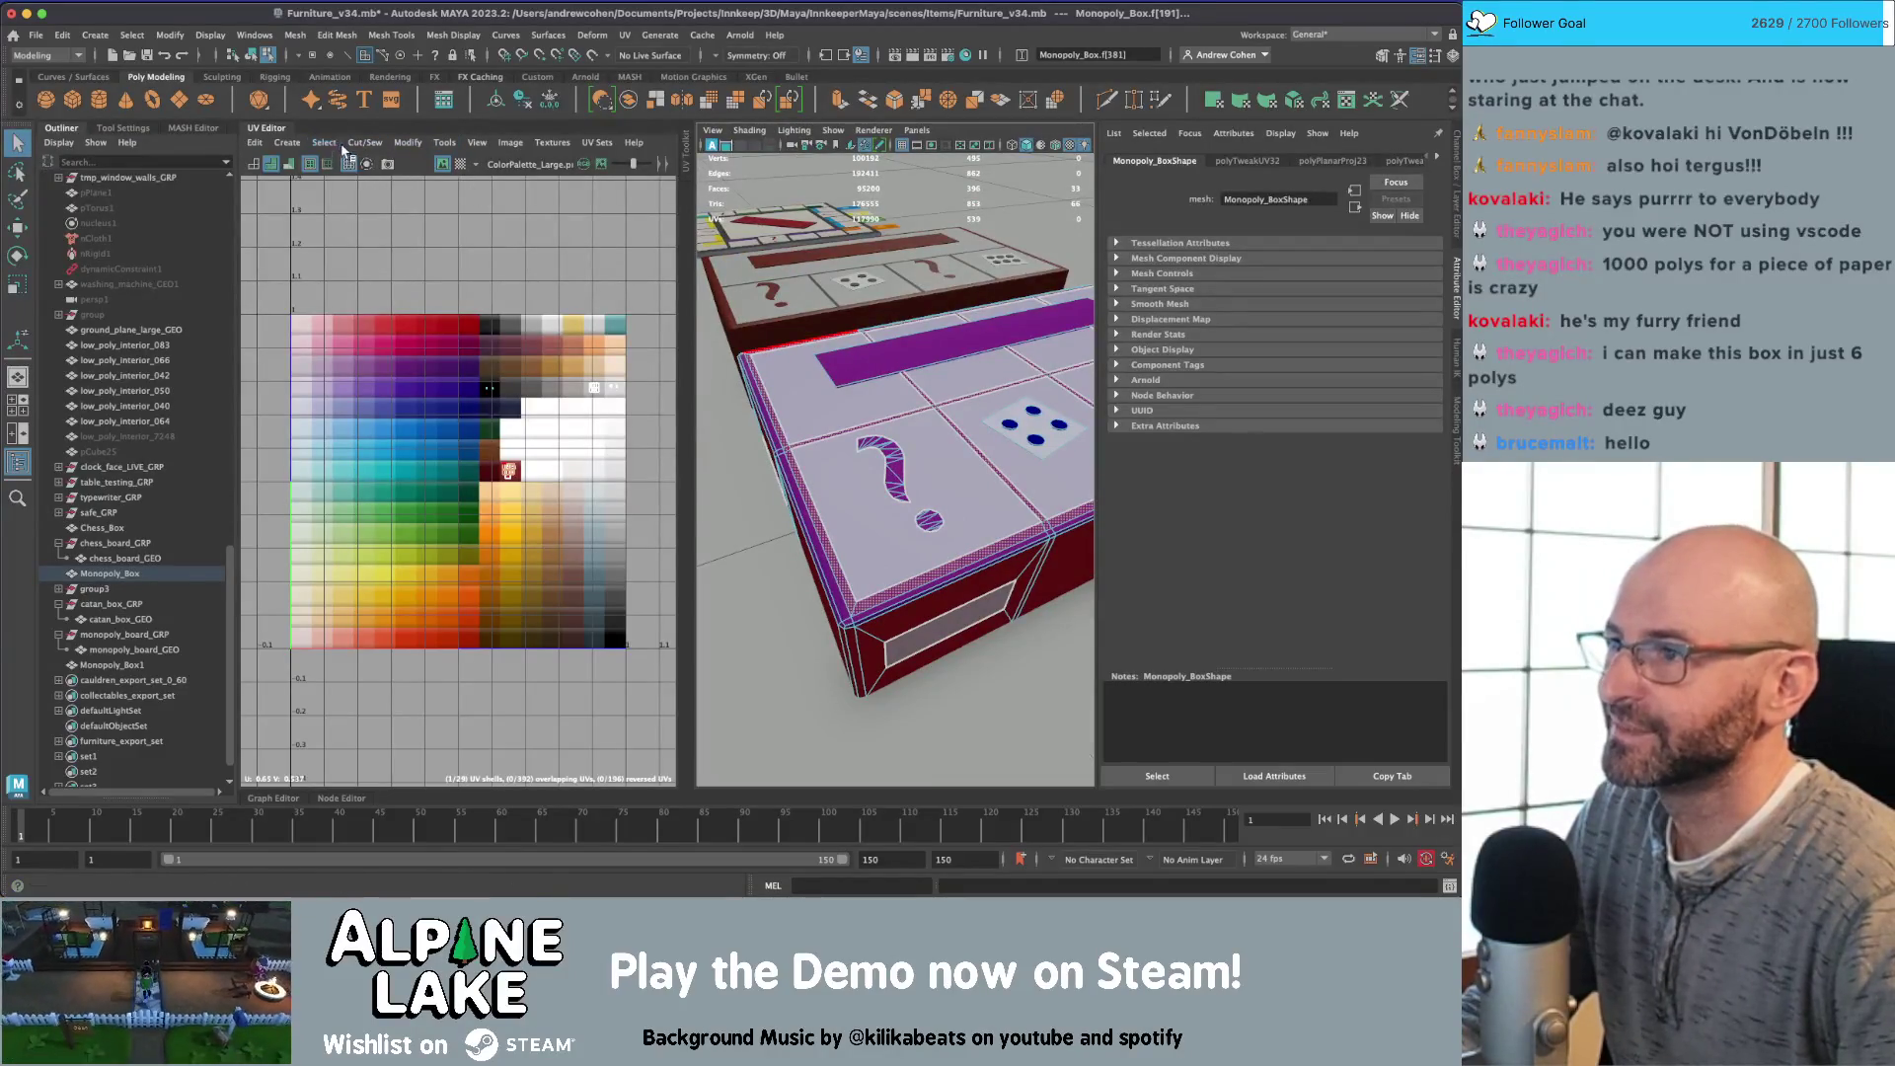
Step: Planar-map the border strips and shrink their UV shell to a small square over the palette
{"action": "left_click", "coordinate": [345, 150]}
{"action": "left_click", "coordinate": [326, 263]}
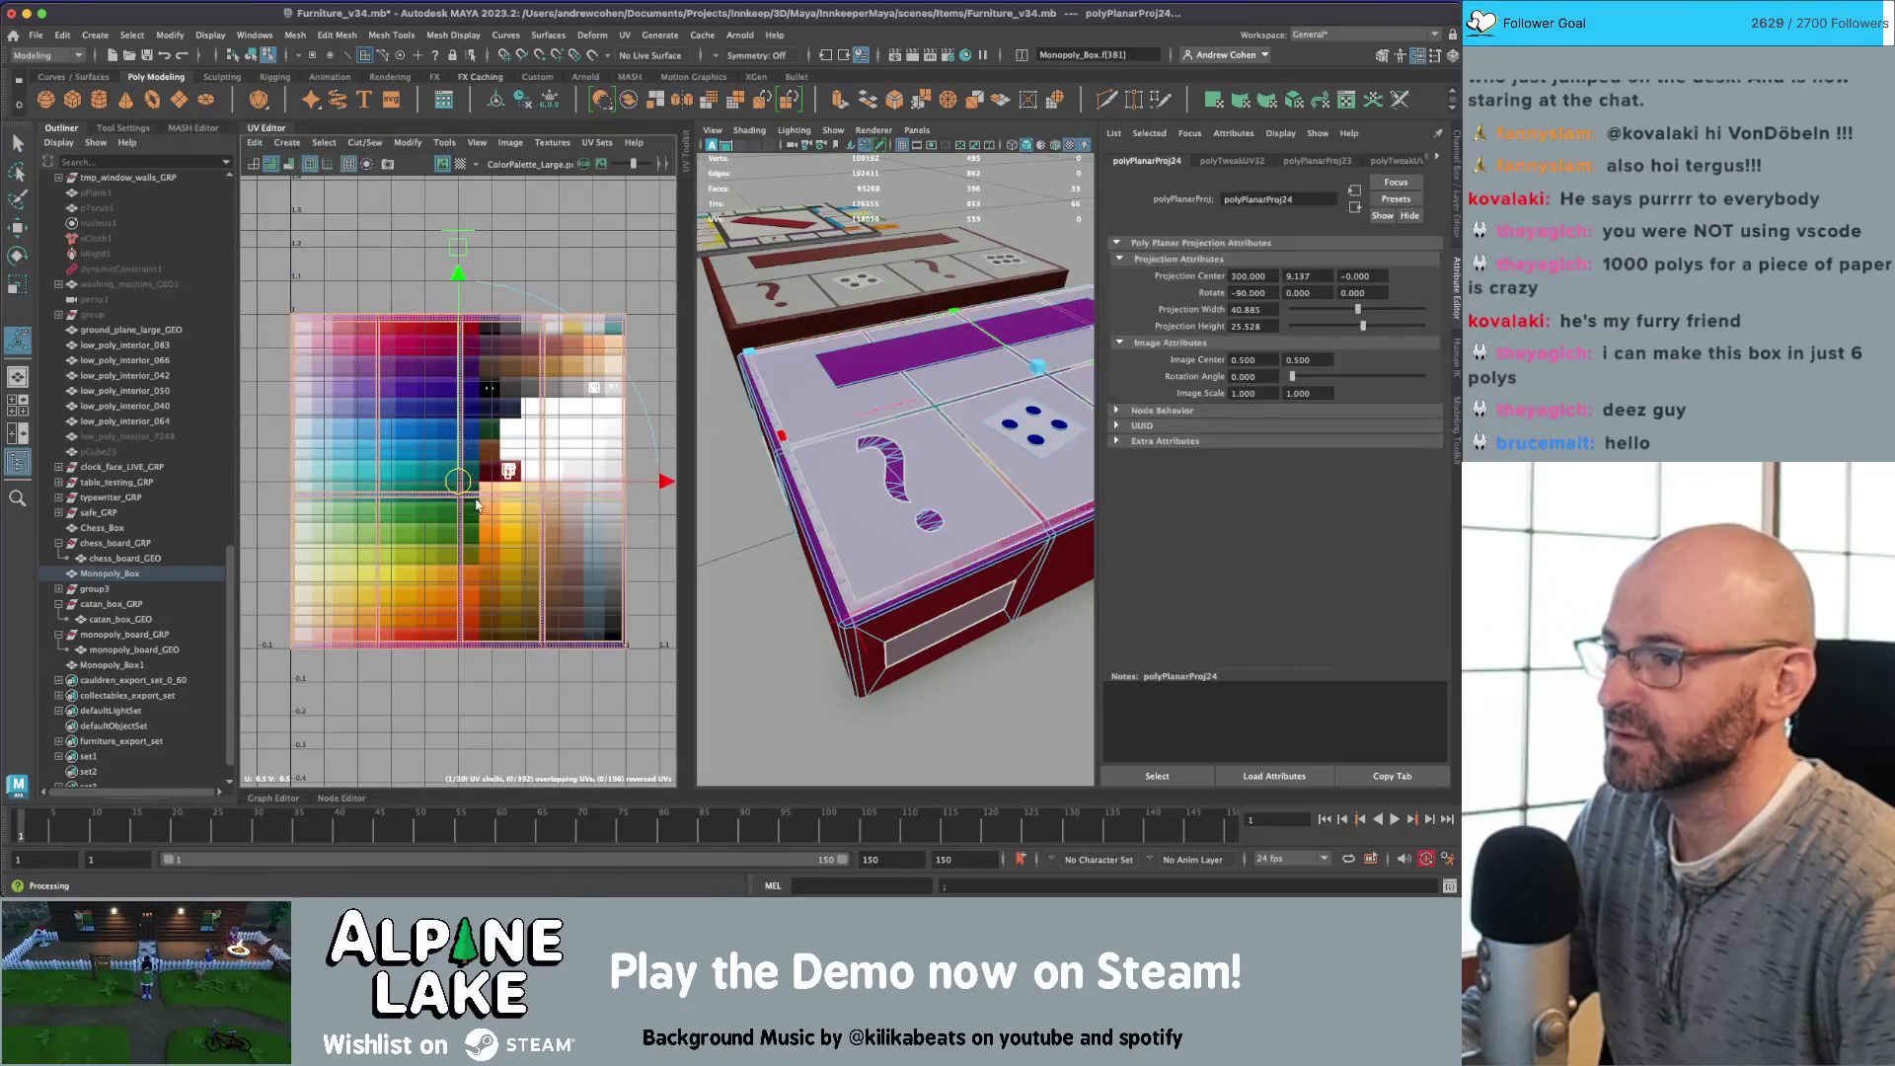
{"action": "mouse_move", "coordinate": [477, 504]}
{"action": "left_mouse_down"}
{"action": "mouse_move", "coordinate": [457, 516]}
{"action": "mouse_move", "coordinate": [512, 390]}
{"action": "mouse_move", "coordinate": [447, 449]}
{"action": "left_mouse_up"}
{"action": "key", "text": "w"}
{"action": "key", "text": "r"}
{"action": "key", "text": "f"}
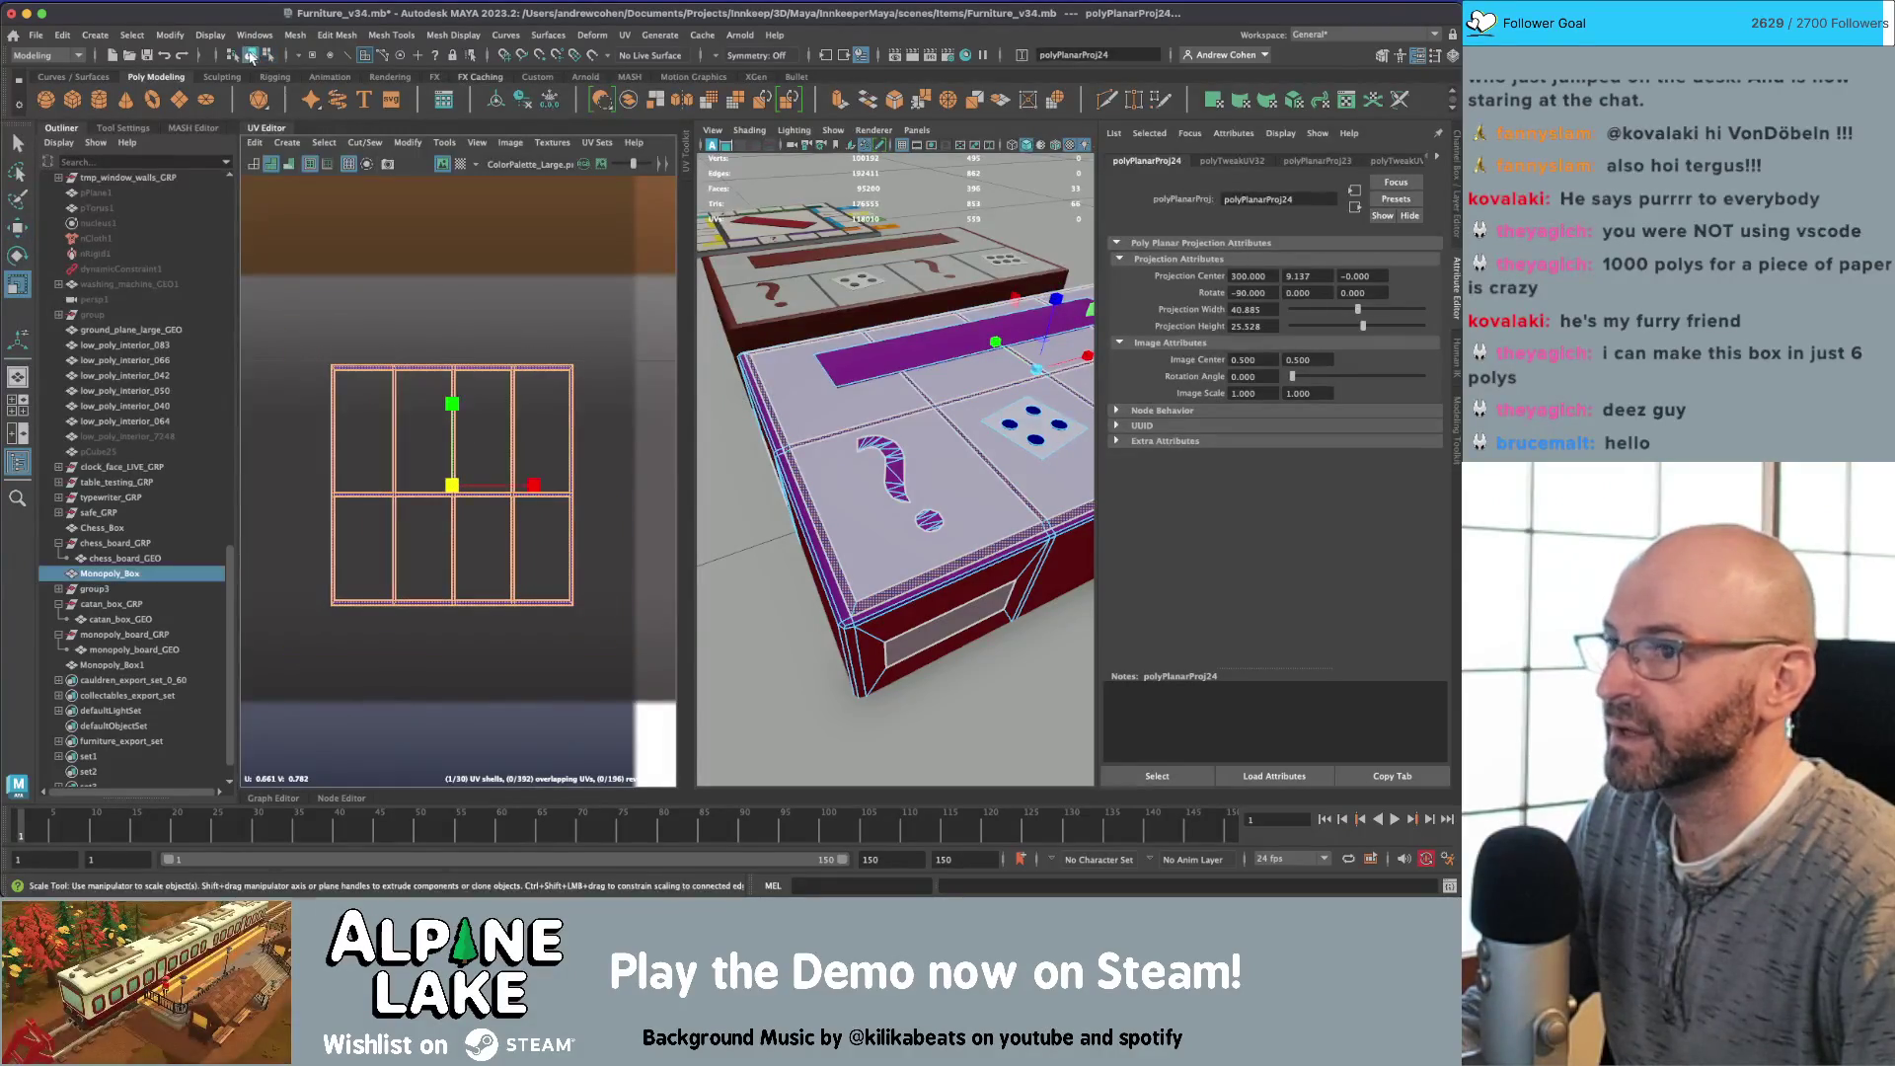
{"action": "key", "text": "q"}
{"action": "left_click", "coordinate": [750, 642]}
{"action": "left_click_drag", "start_coordinate": [889, 494], "coordinate": [860, 408], "text": "alt"}
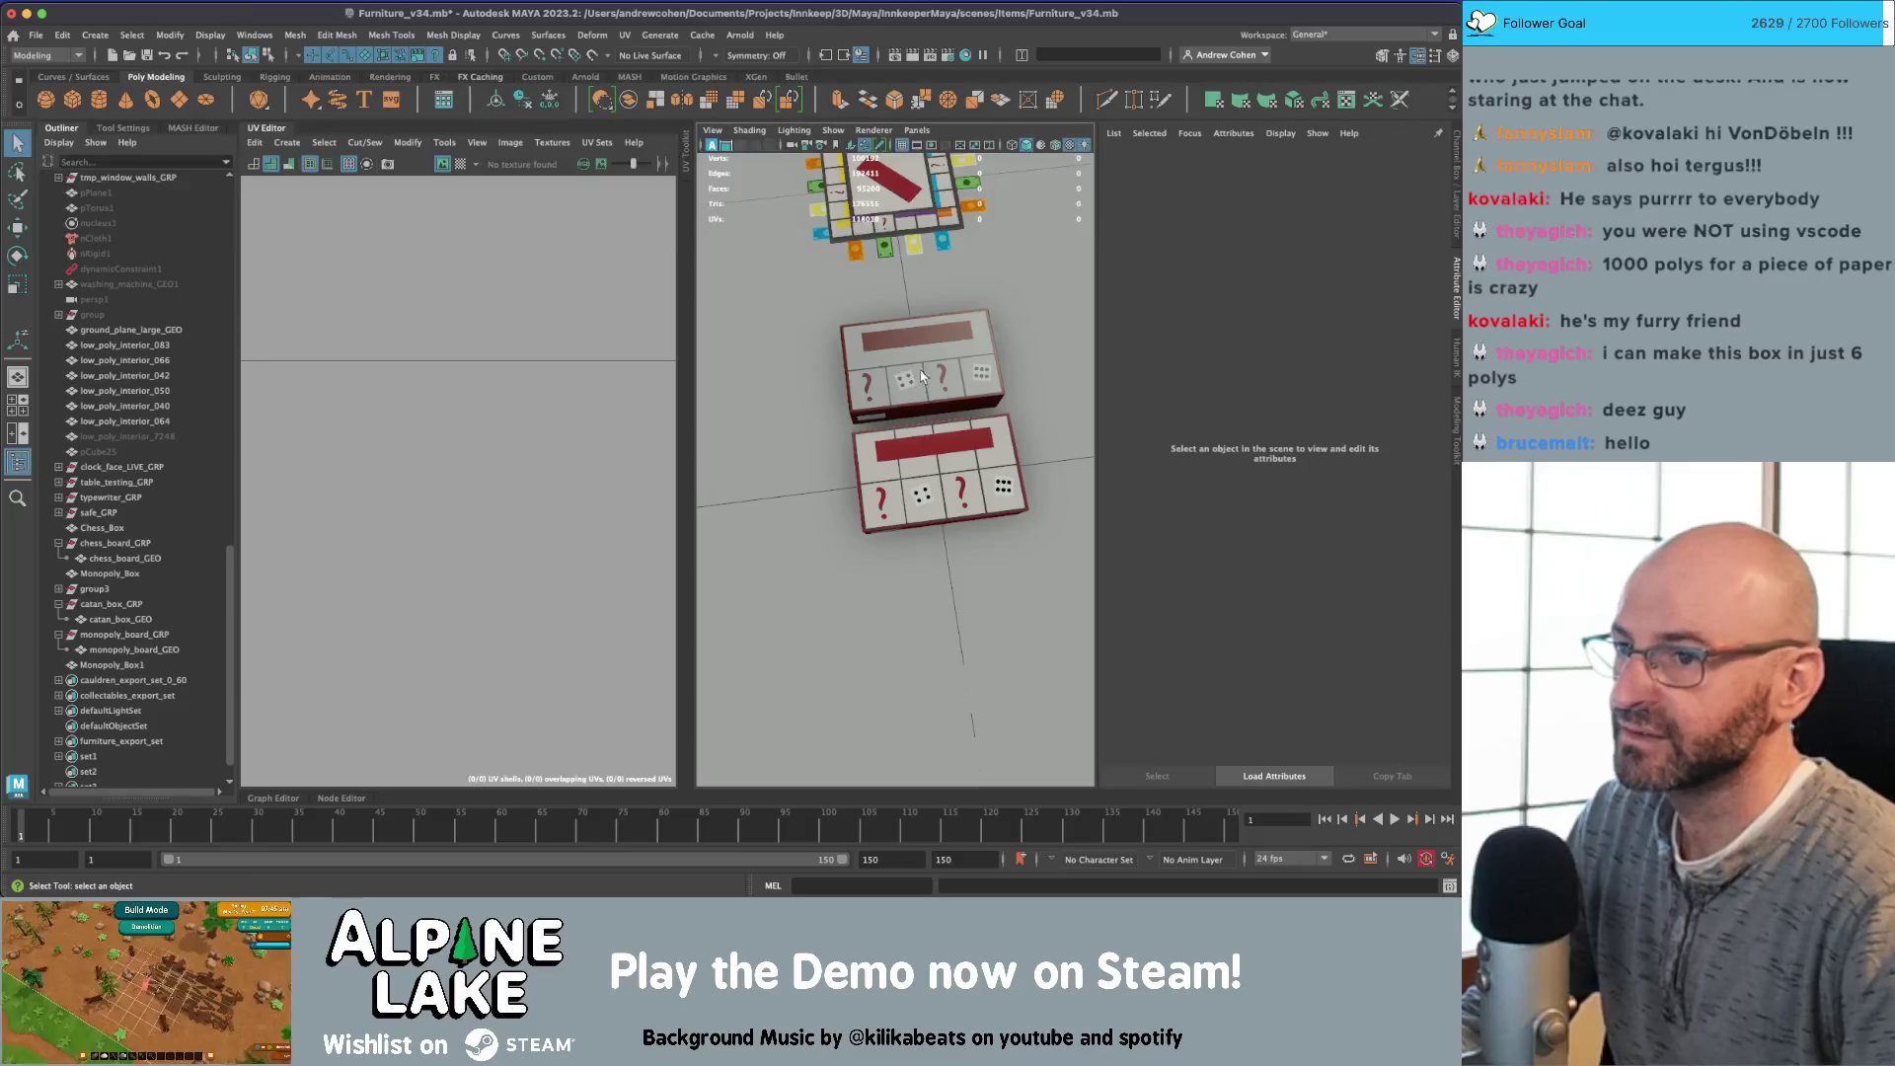
Step: Delete the duplicate Monopoly box and close the UV editing panel
{"action": "left_click", "coordinate": [921, 376]}
{"action": "key", "text": "Delete"}
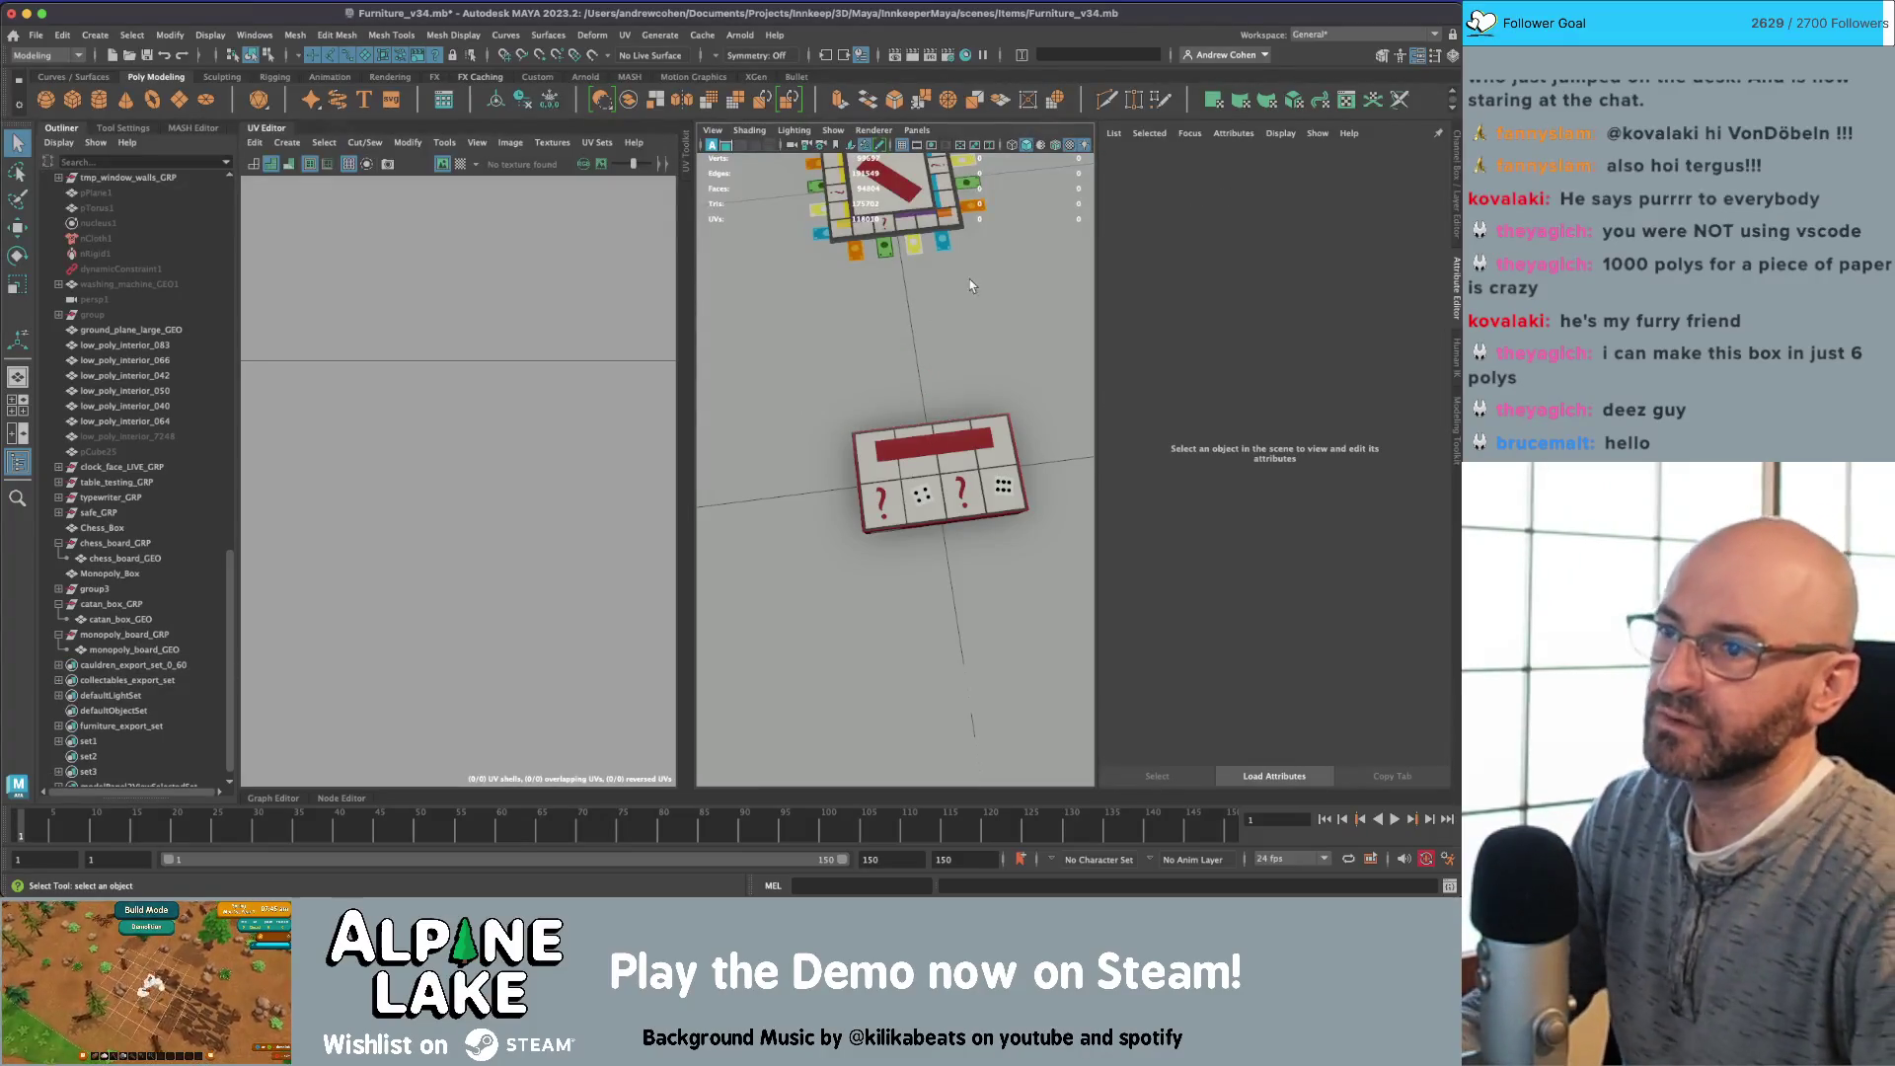
{"action": "left_click_drag", "start_coordinate": [920, 353], "coordinate": [888, 325], "text": "alt"}
{"action": "left_click", "coordinate": [259, 136]}
Step: Move the Monopoly box along the furniture lineup past the Catan box
{"action": "left_click_drag", "start_coordinate": [651, 414], "coordinate": [607, 344], "text": "alt"}
{"action": "right_click_drag", "start_coordinate": [606, 343], "coordinate": [592, 482], "text": "alt"}
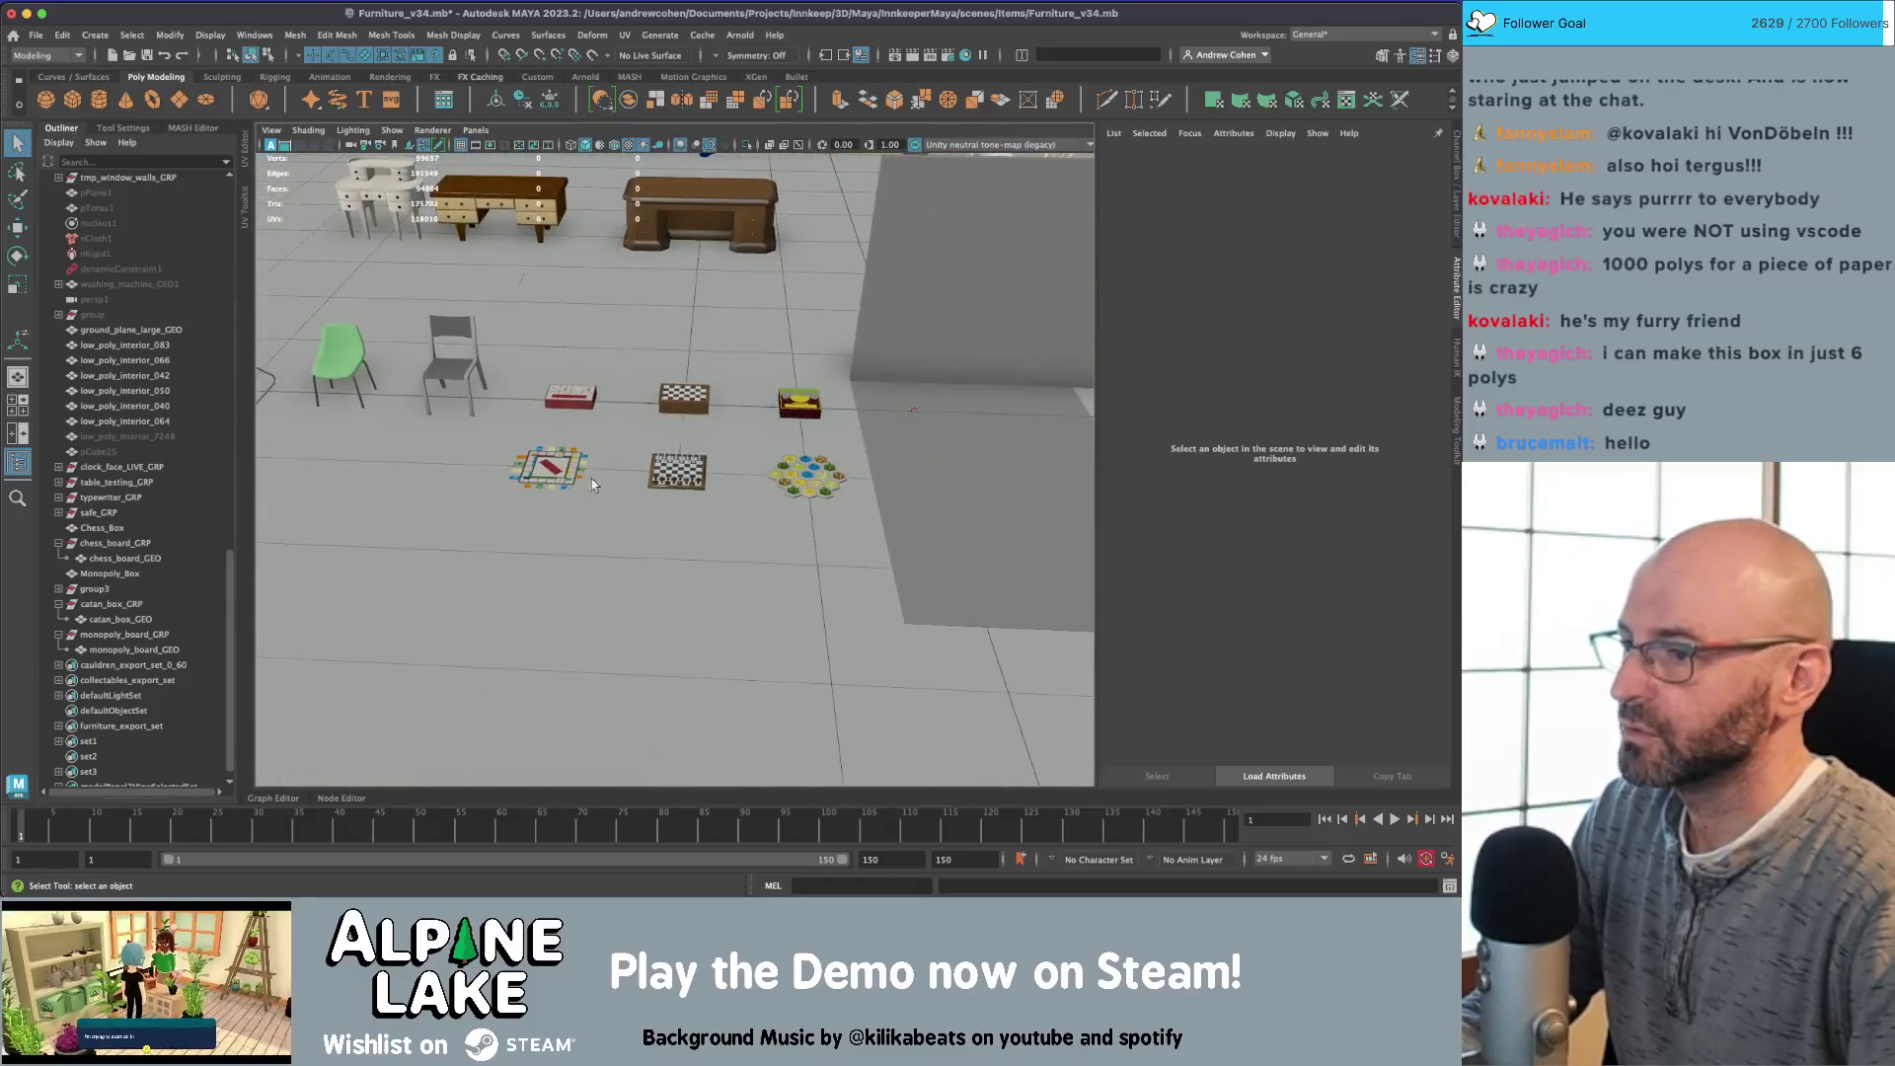
{"action": "left_click", "coordinate": [579, 405]}
{"action": "key", "text": "w"}
{"action": "left_click_drag", "start_coordinate": [576, 406], "coordinate": [550, 409], "text": "alt"}
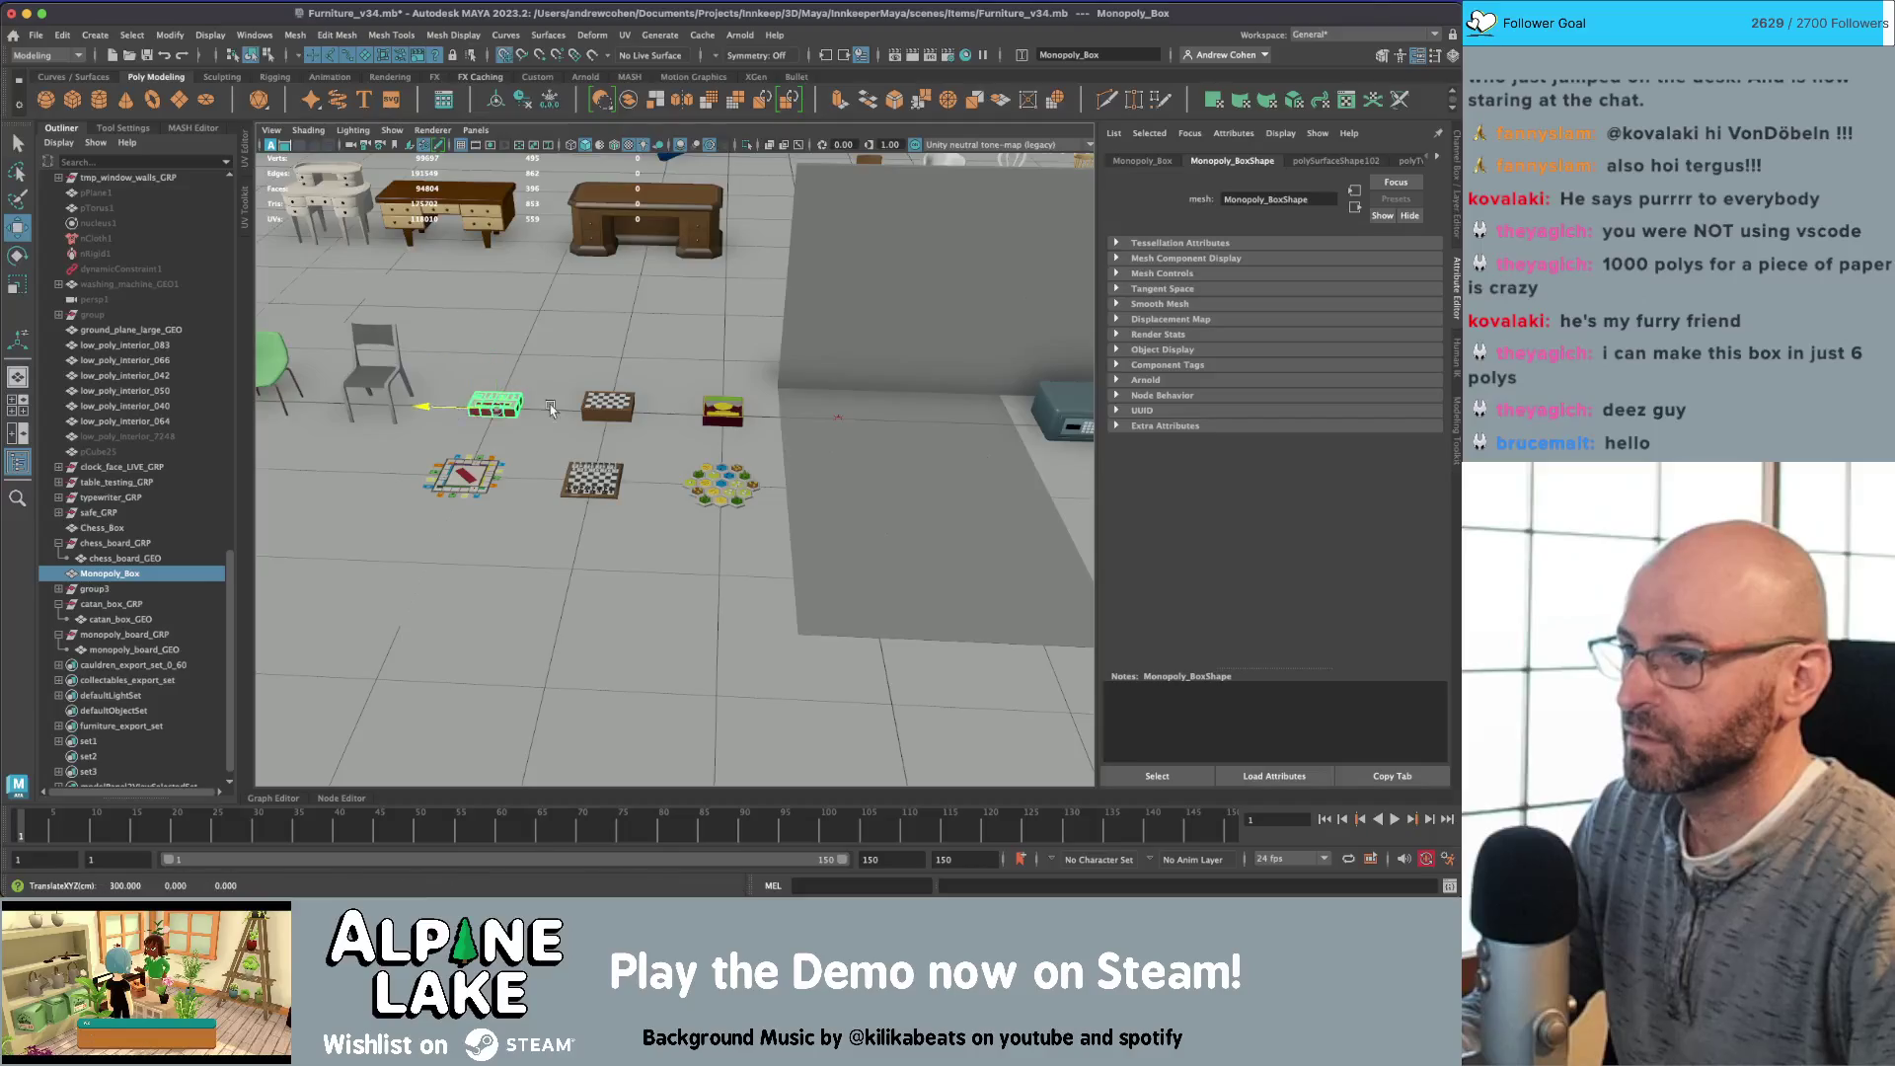
{"action": "middle_click_drag", "start_coordinate": [551, 408], "coordinate": [809, 418]}
Step: Group the Monopoly box as monopoly_box_GRP and rename its mesh monopoly_box_GEO
{"action": "key", "text": "ctrl+g"}
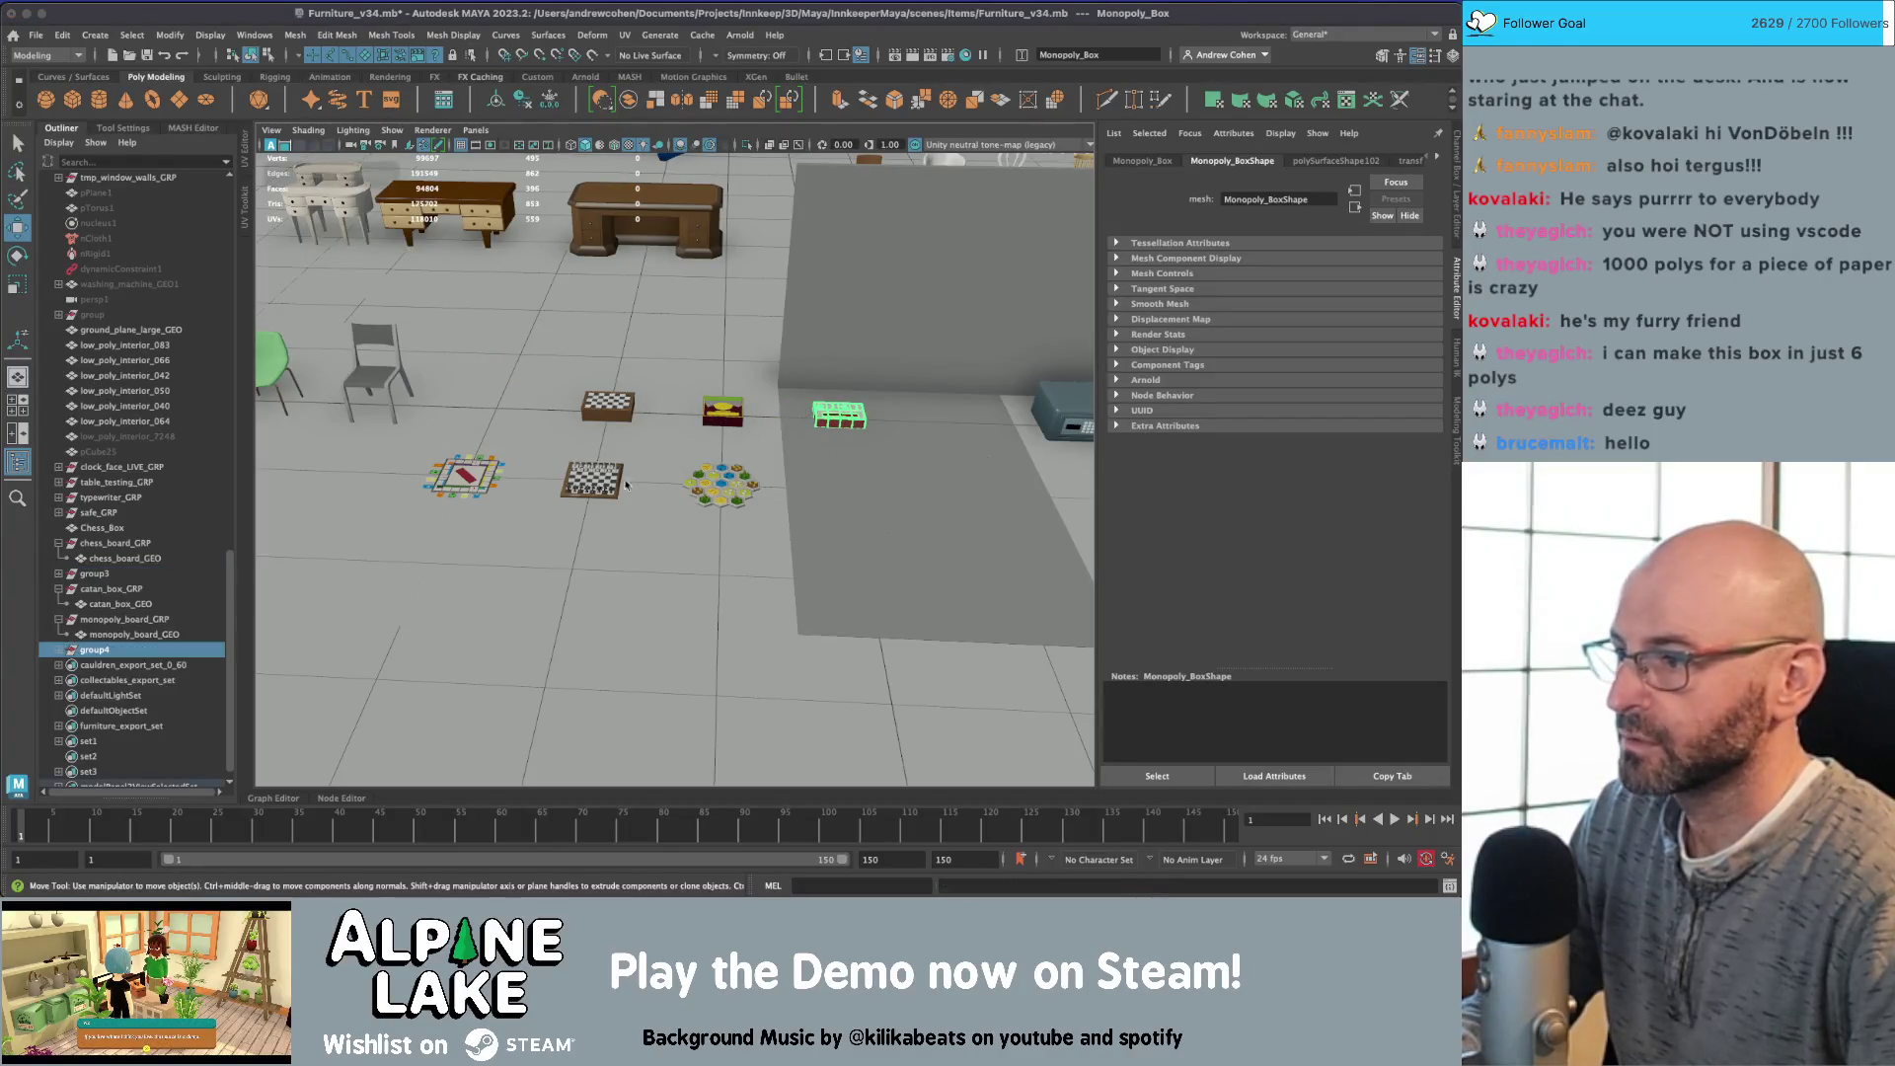
{"action": "key", "text": "q"}
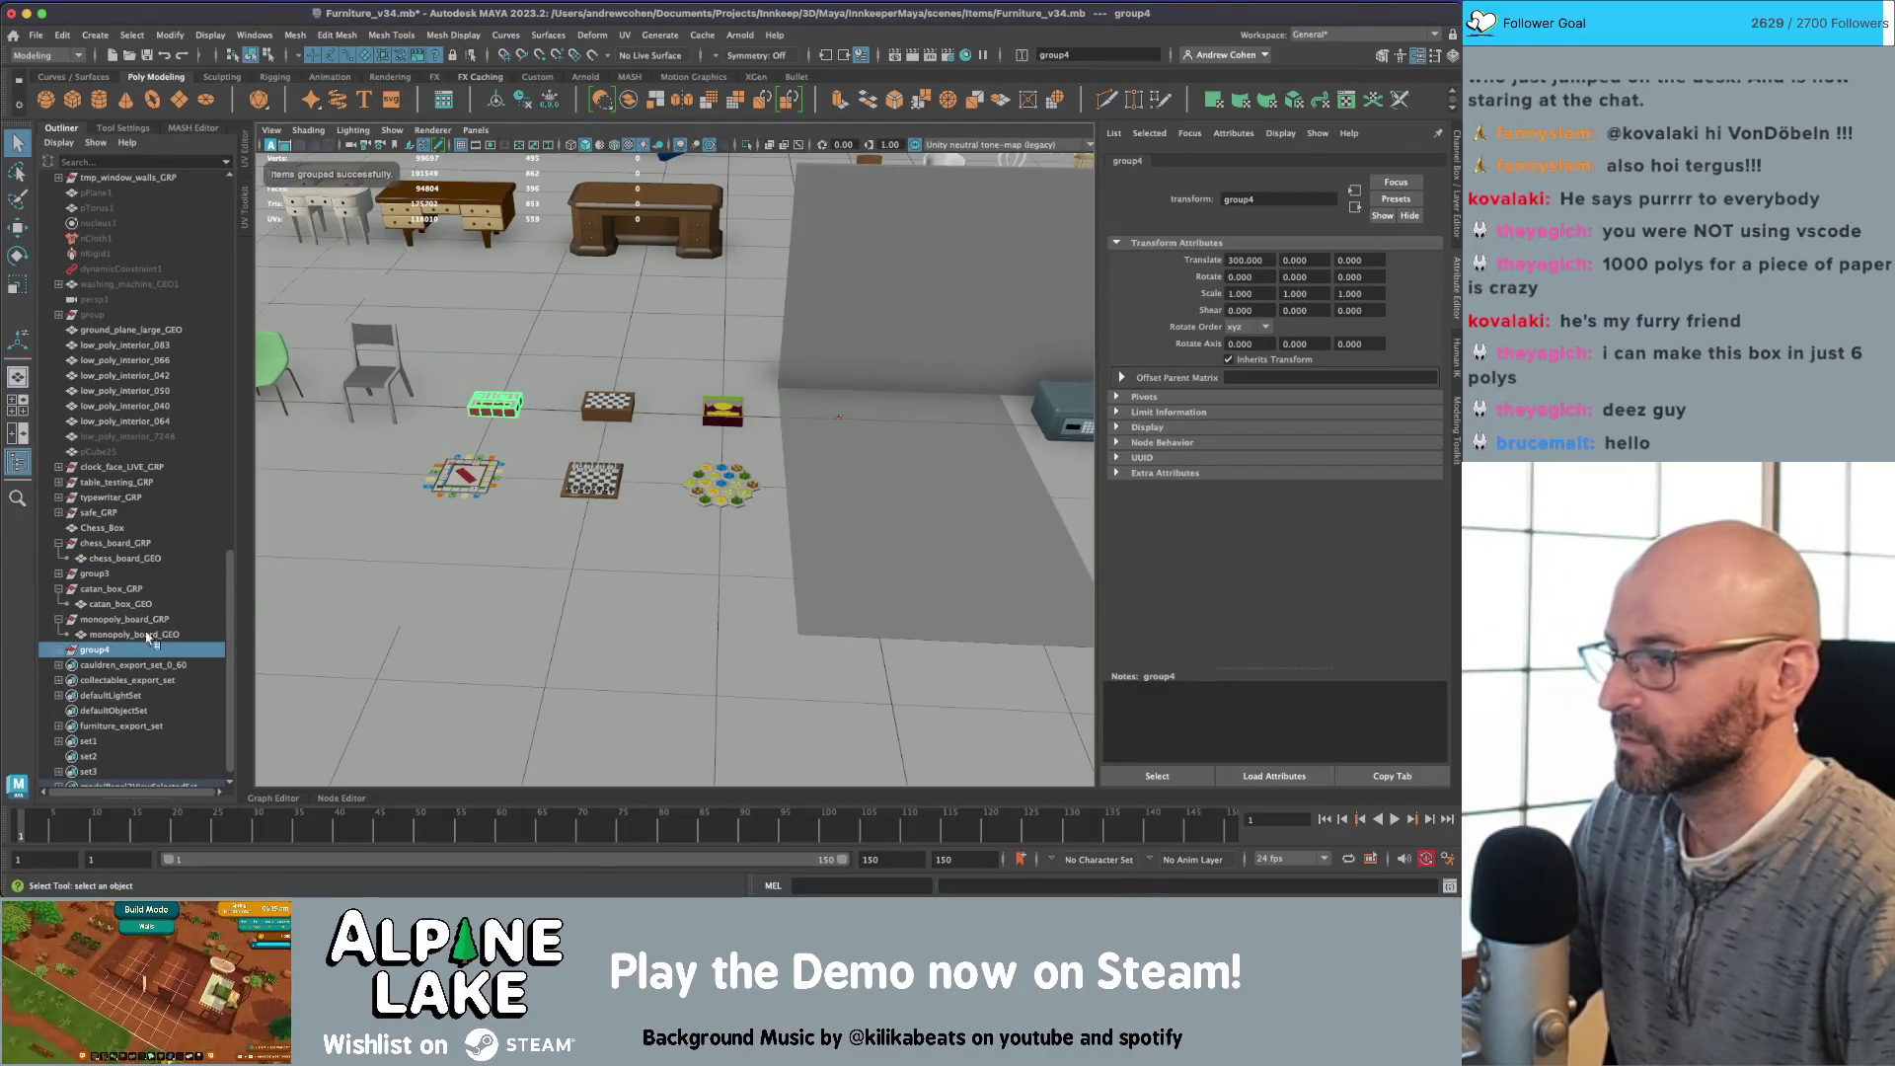
{"action": "double_click", "coordinate": [129, 650]}
{"action": "type", "text": "monopoly_box_GRP"}
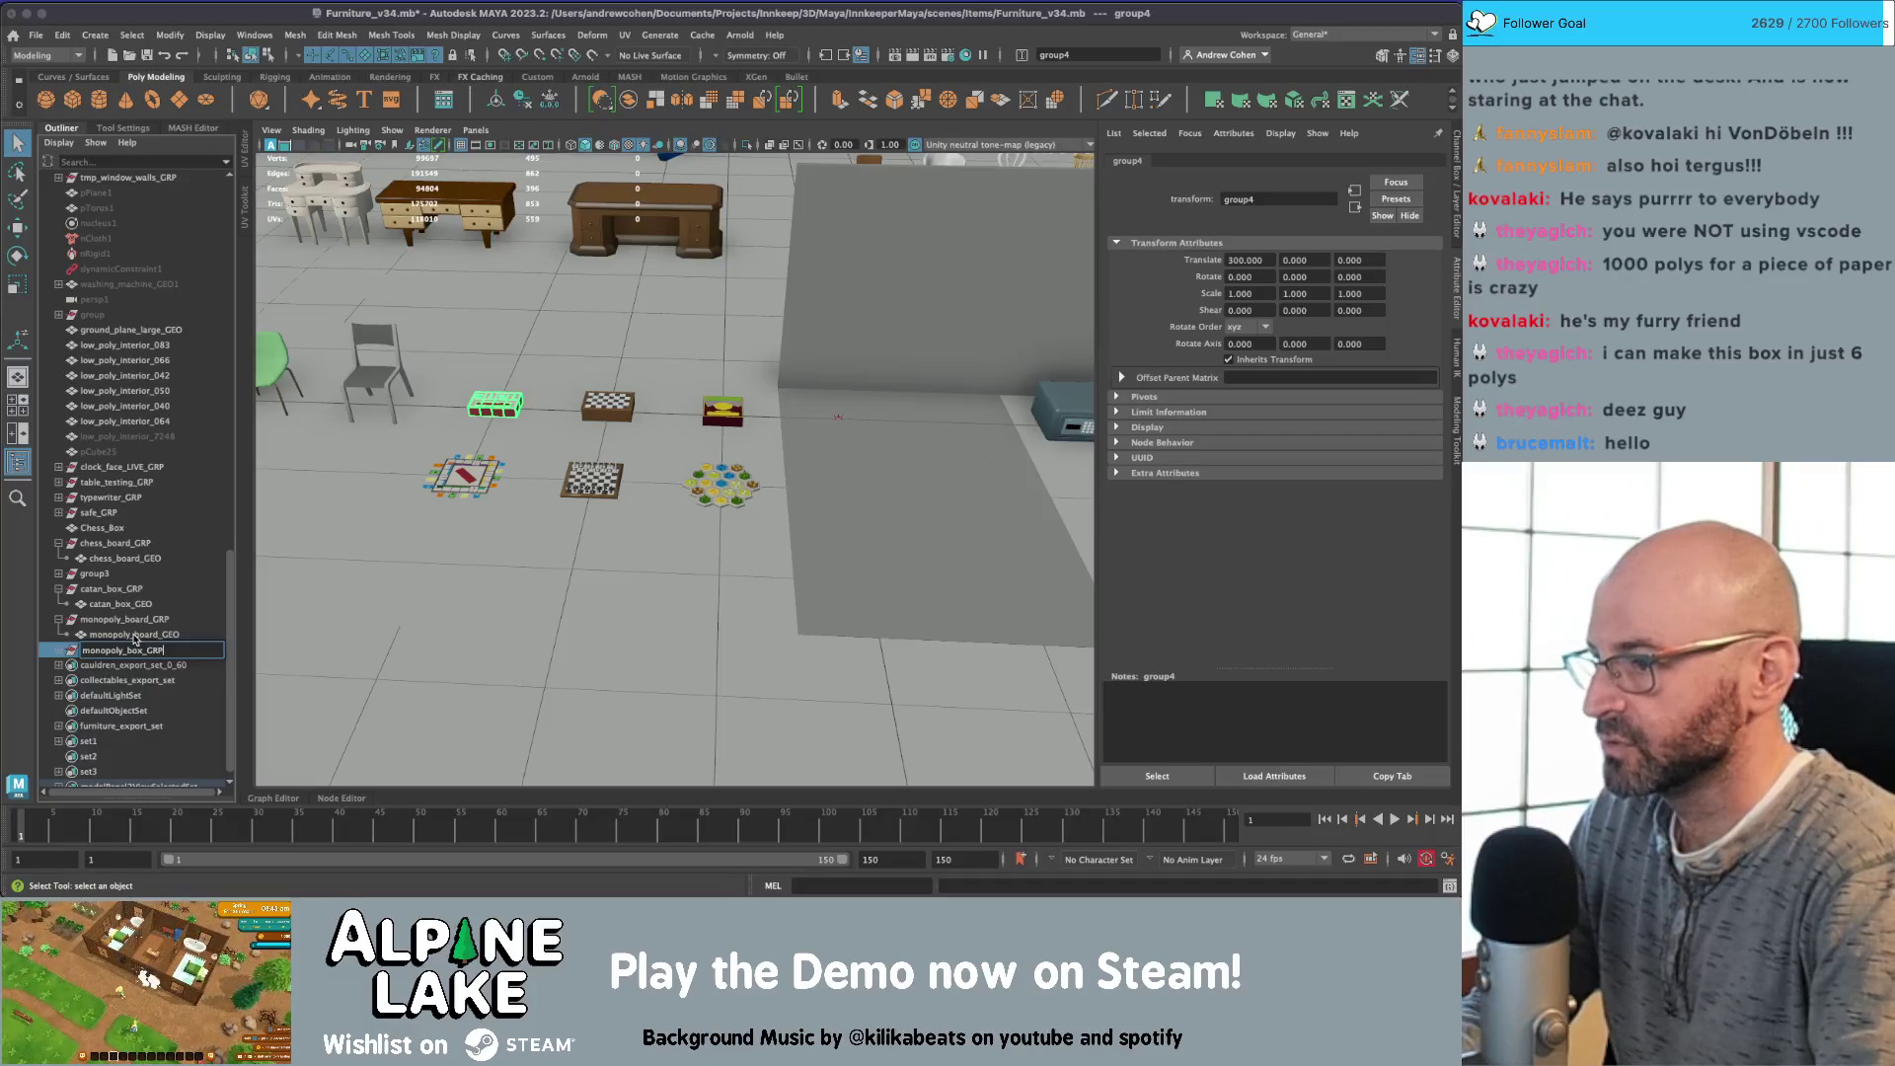
{"action": "key", "text": "Return"}
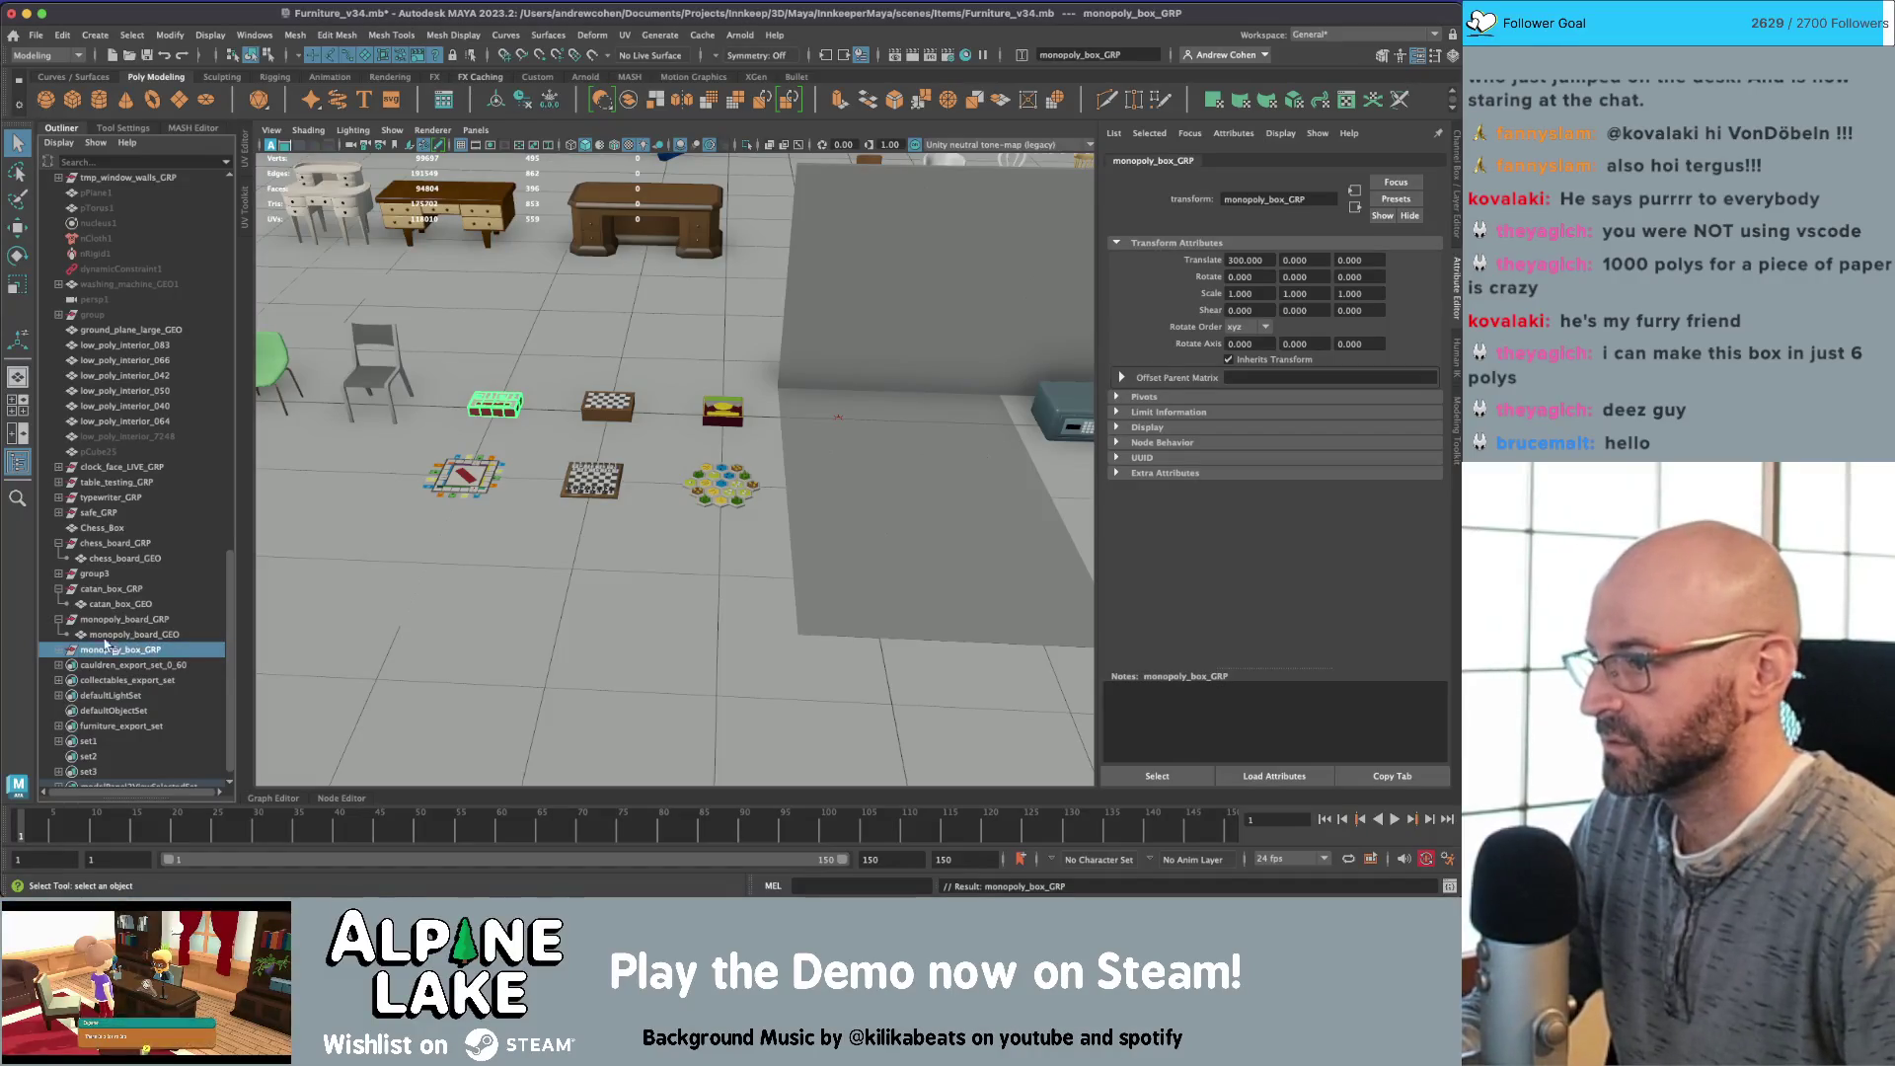
{"action": "left_click", "coordinate": [57, 649]}
{"action": "double_click", "coordinate": [207, 665]}
{"action": "type", "text": "monopoly_box_GE"}
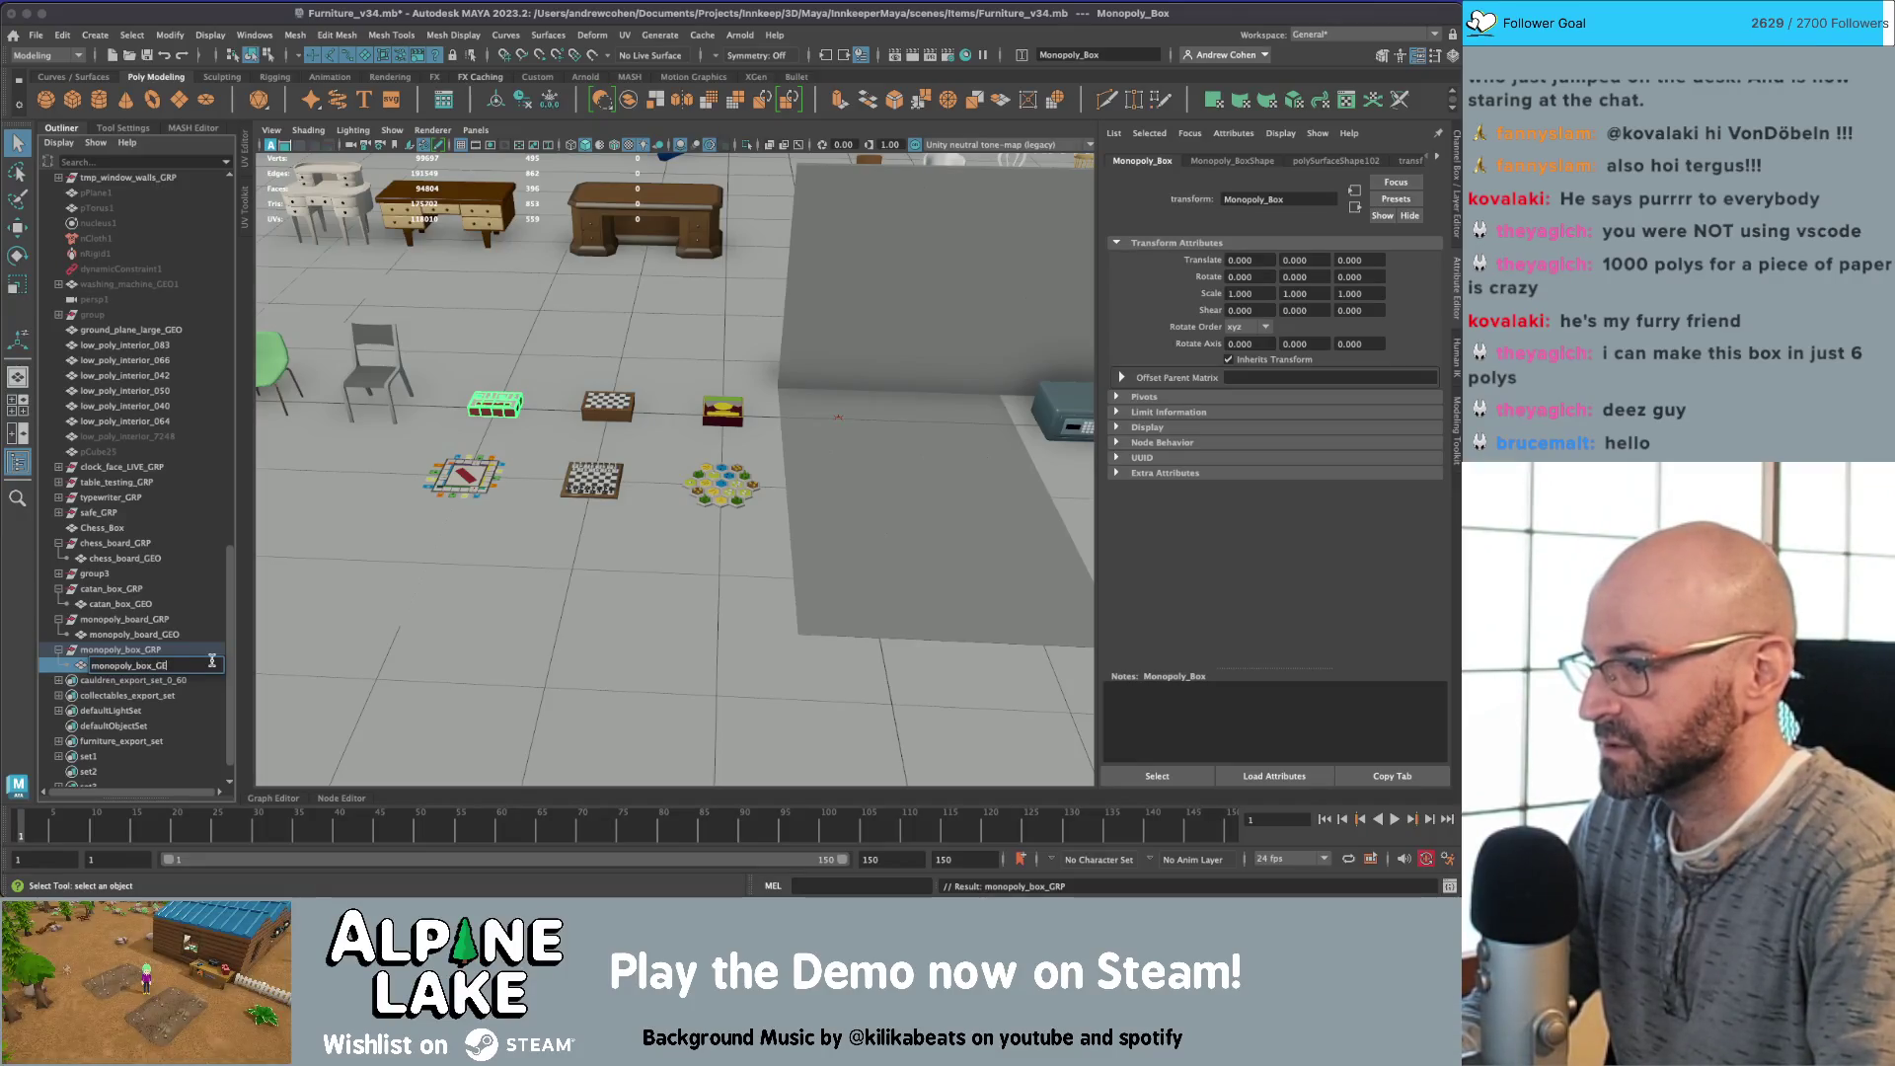
{"action": "type", "text": "O"}
{"action": "key", "text": "Return"}
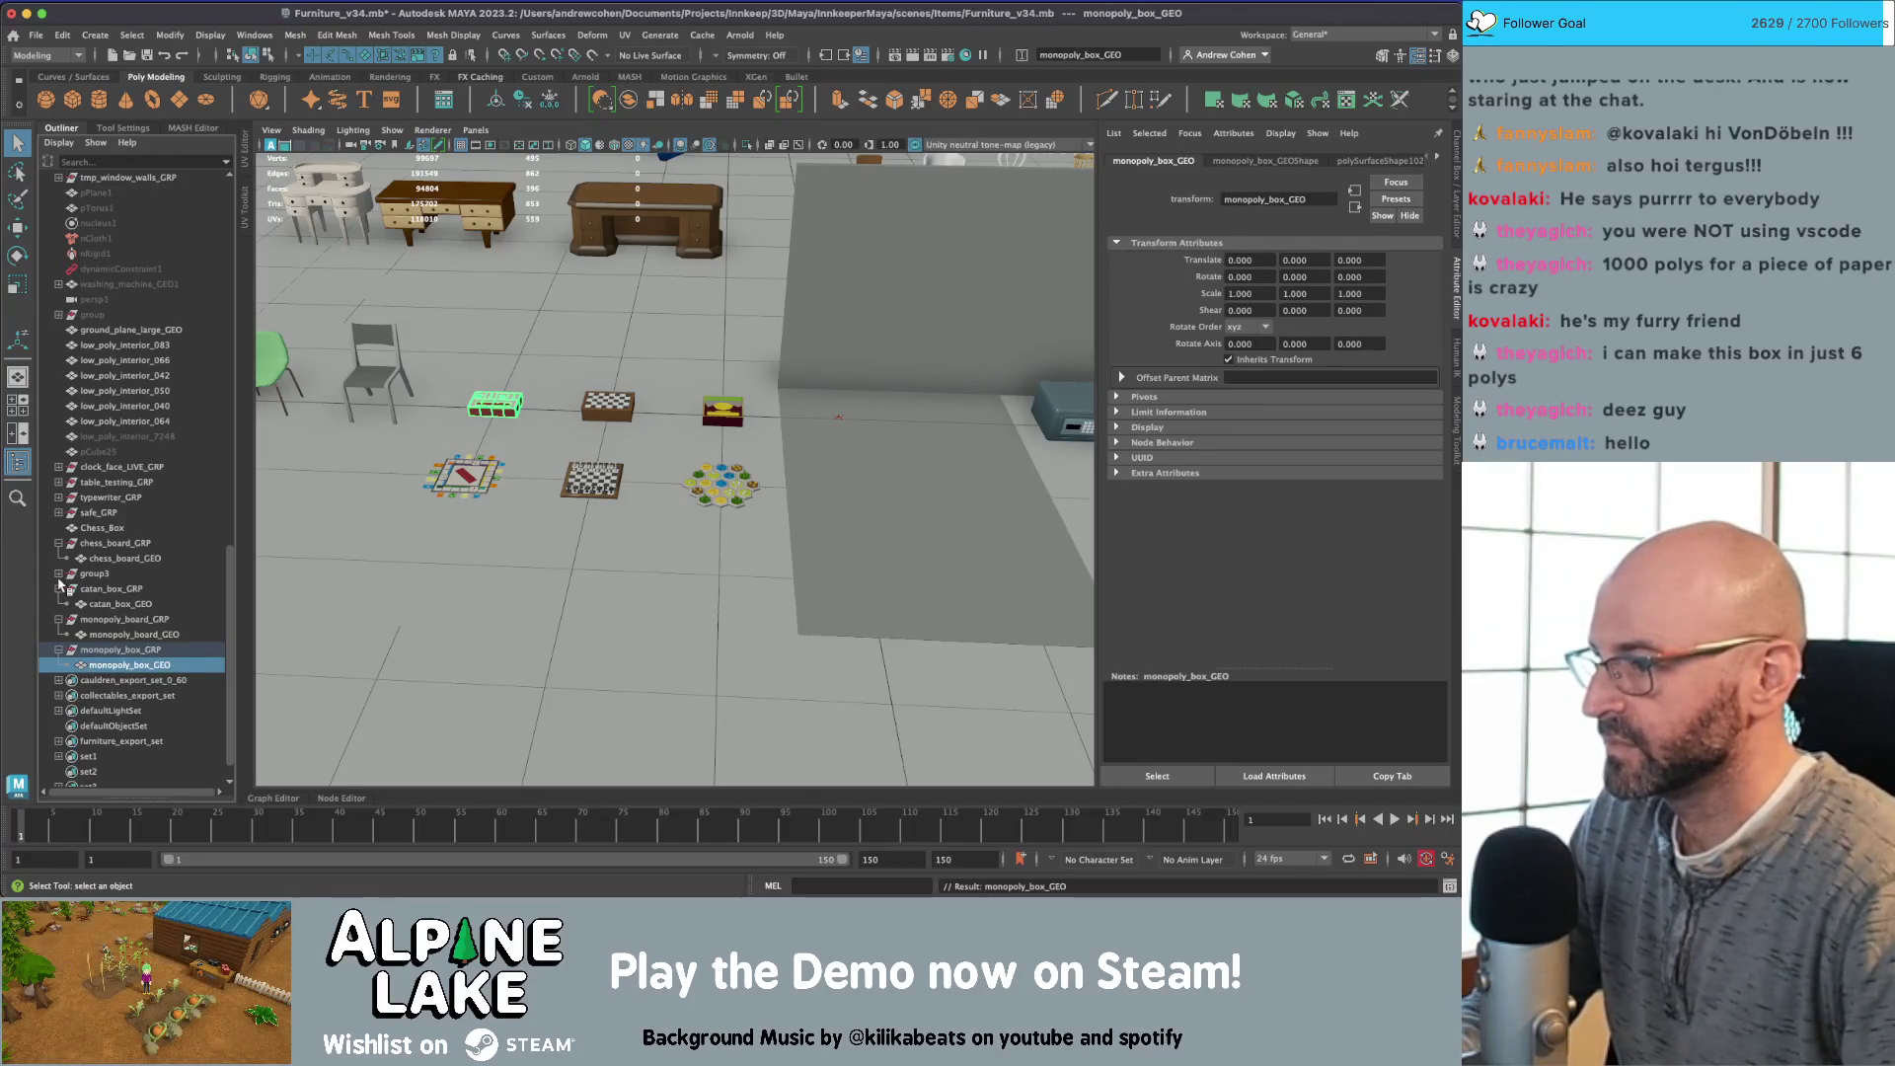
Step: Rename group3 to catan_board_GRP
{"action": "left_click", "coordinate": [58, 575]}
{"action": "double_click", "coordinate": [182, 571]}
{"action": "type", "text": "atan_board_GRP"}
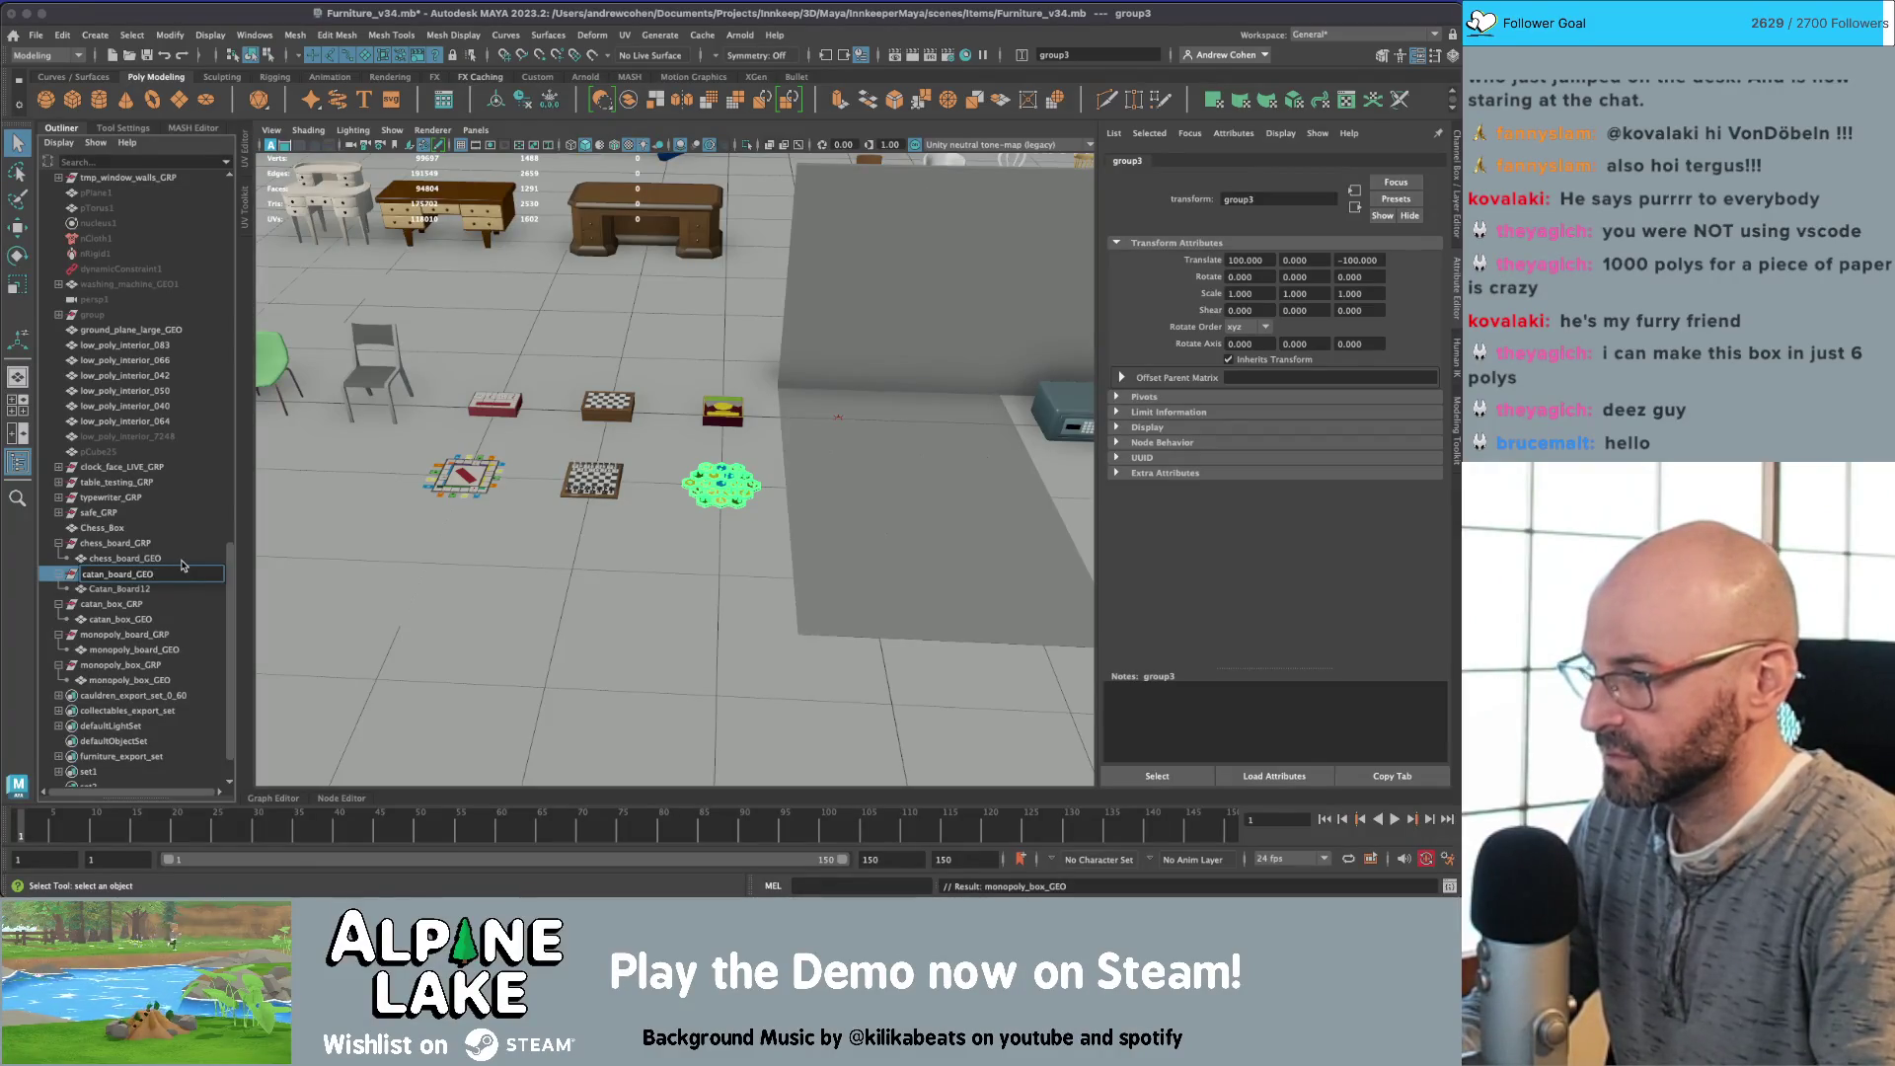
{"action": "key", "text": "Return"}
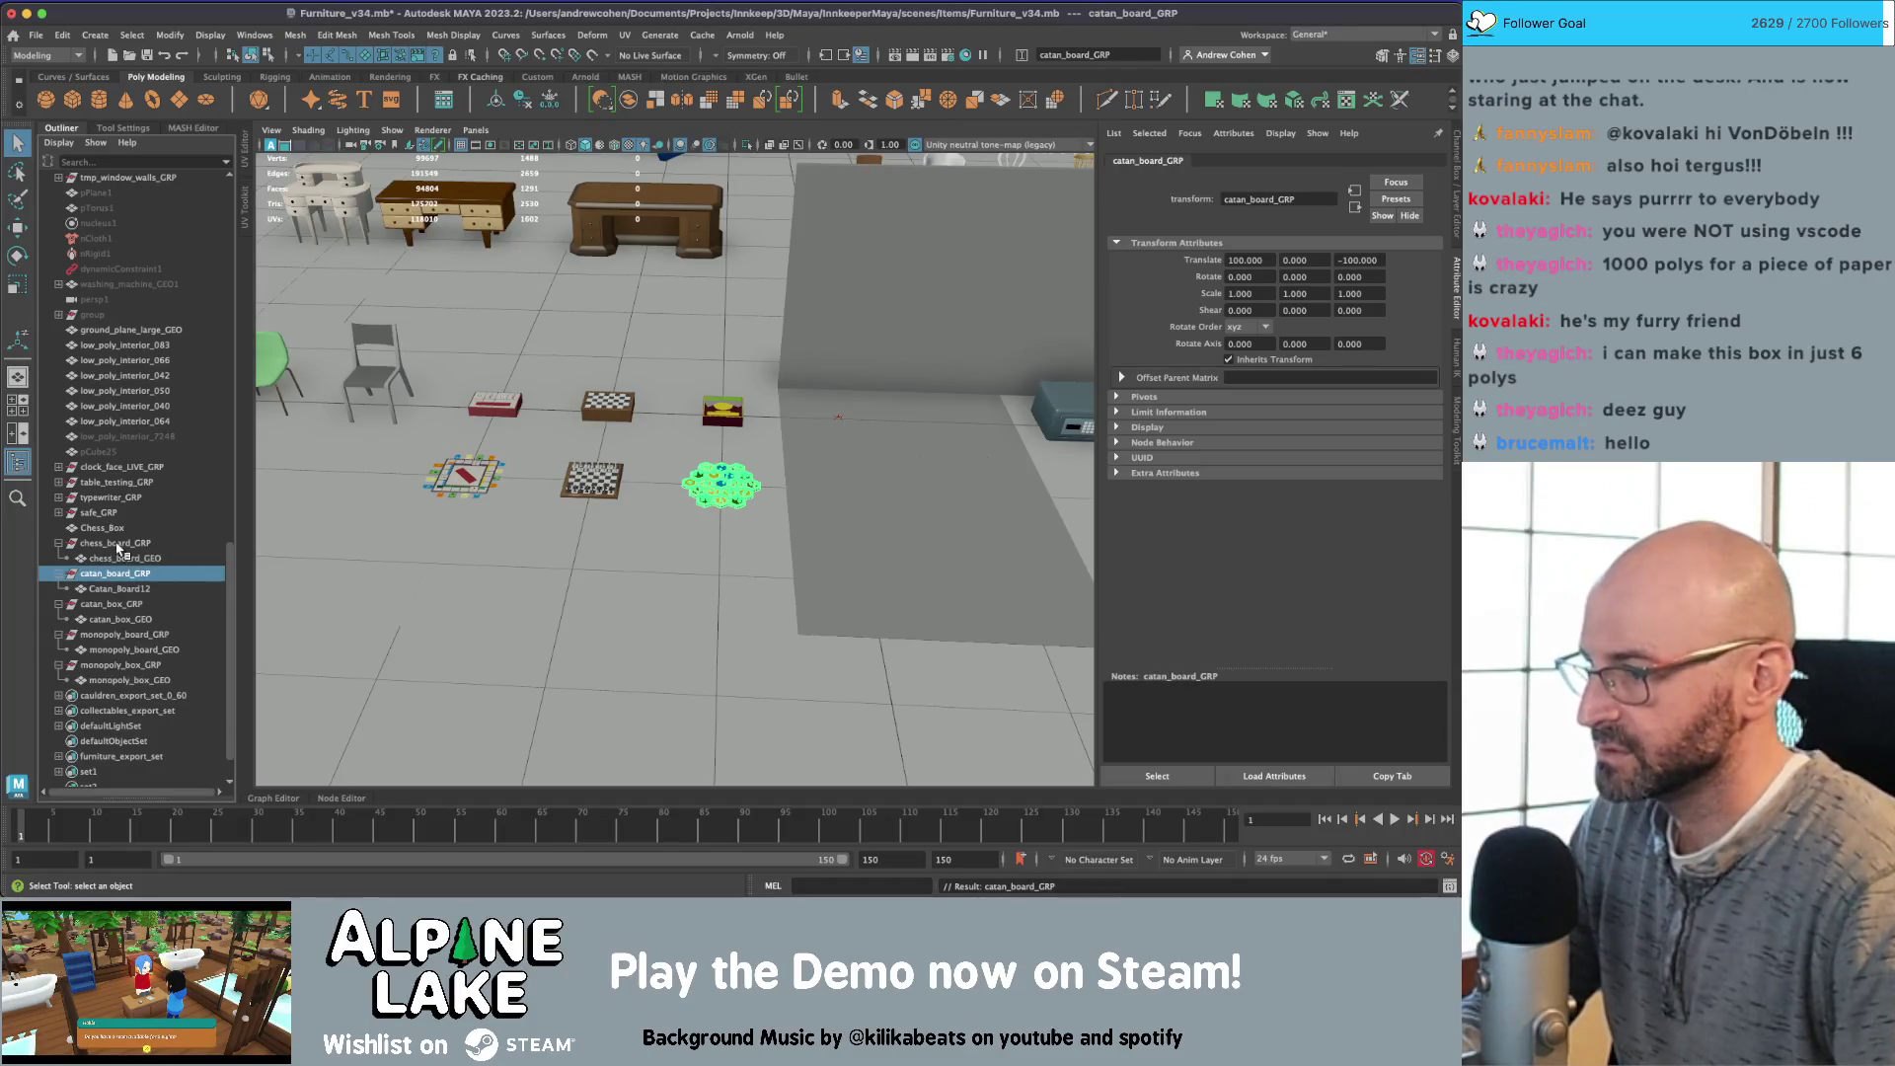
Step: Rename the Catan_Board12 mesh to catan_board_GEO after checking the chess board names
{"action": "double_click", "coordinate": [138, 542]}
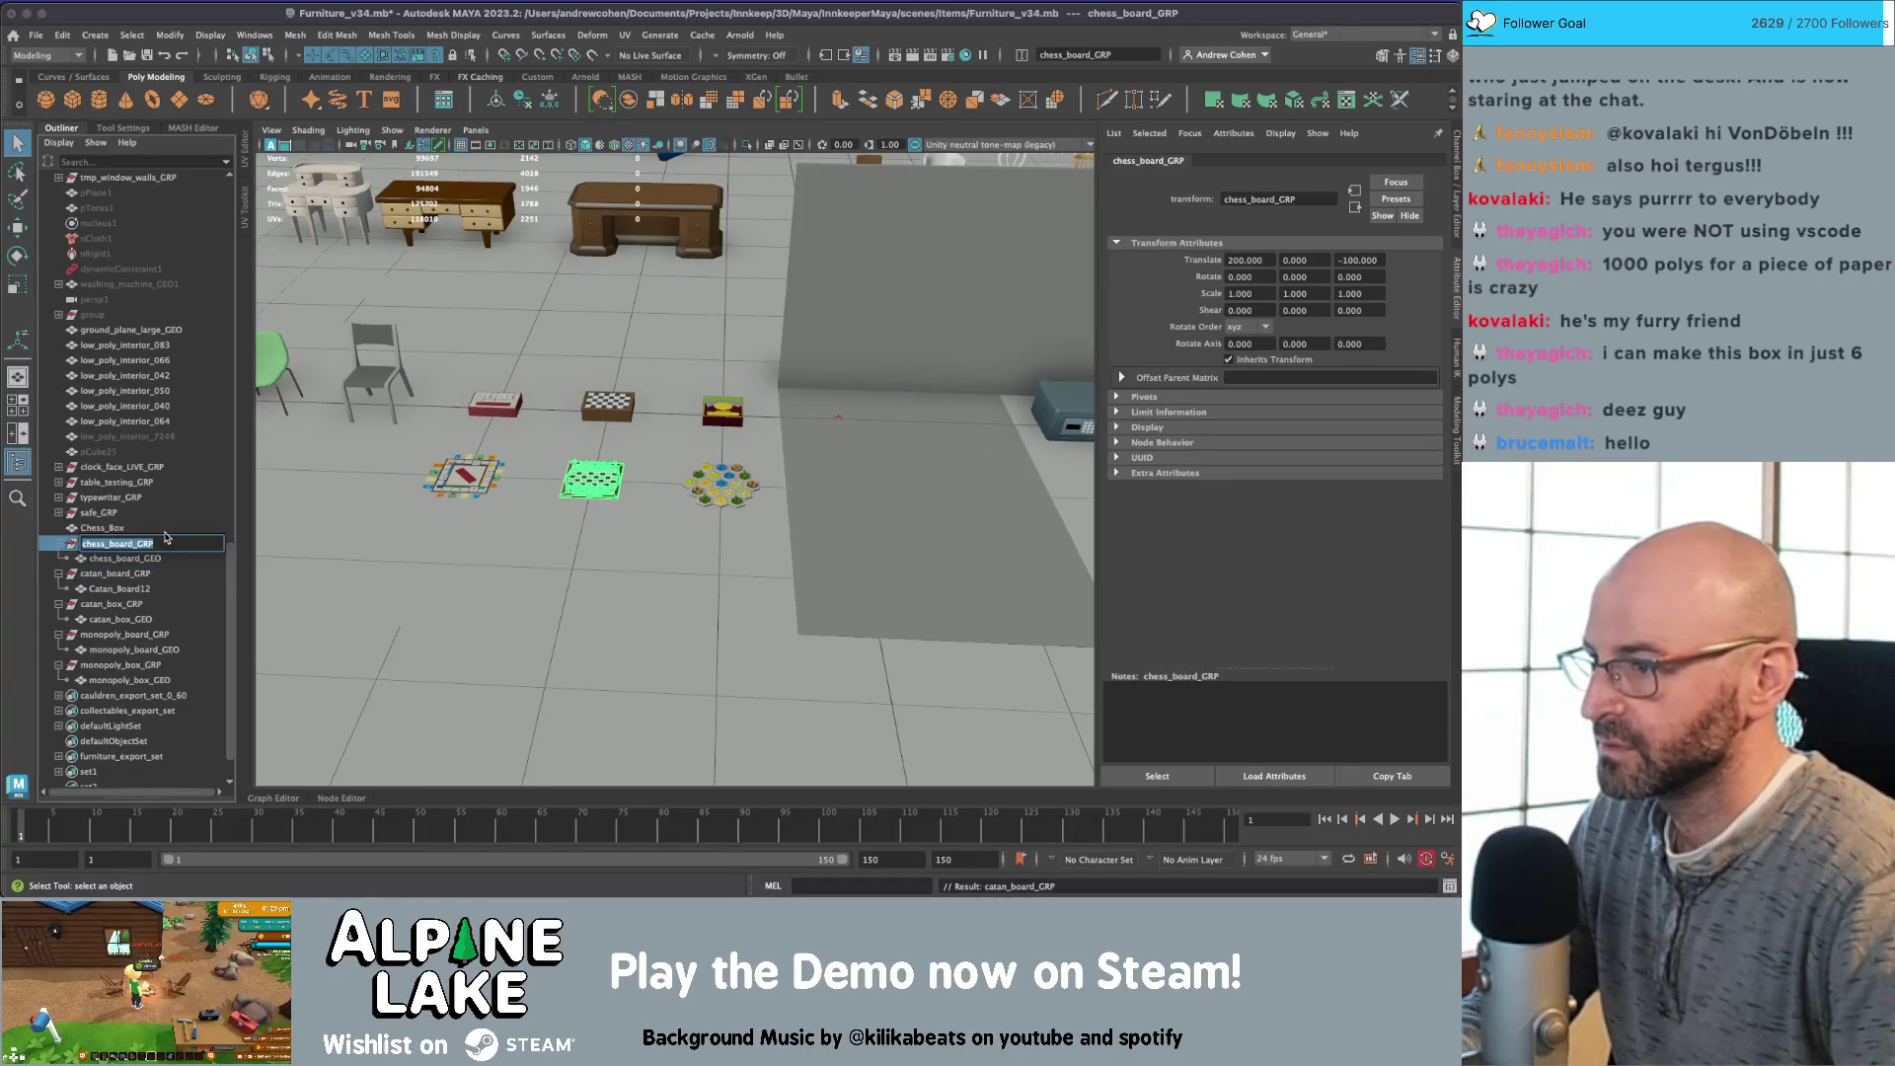
{"action": "left_click", "coordinate": [129, 585]}
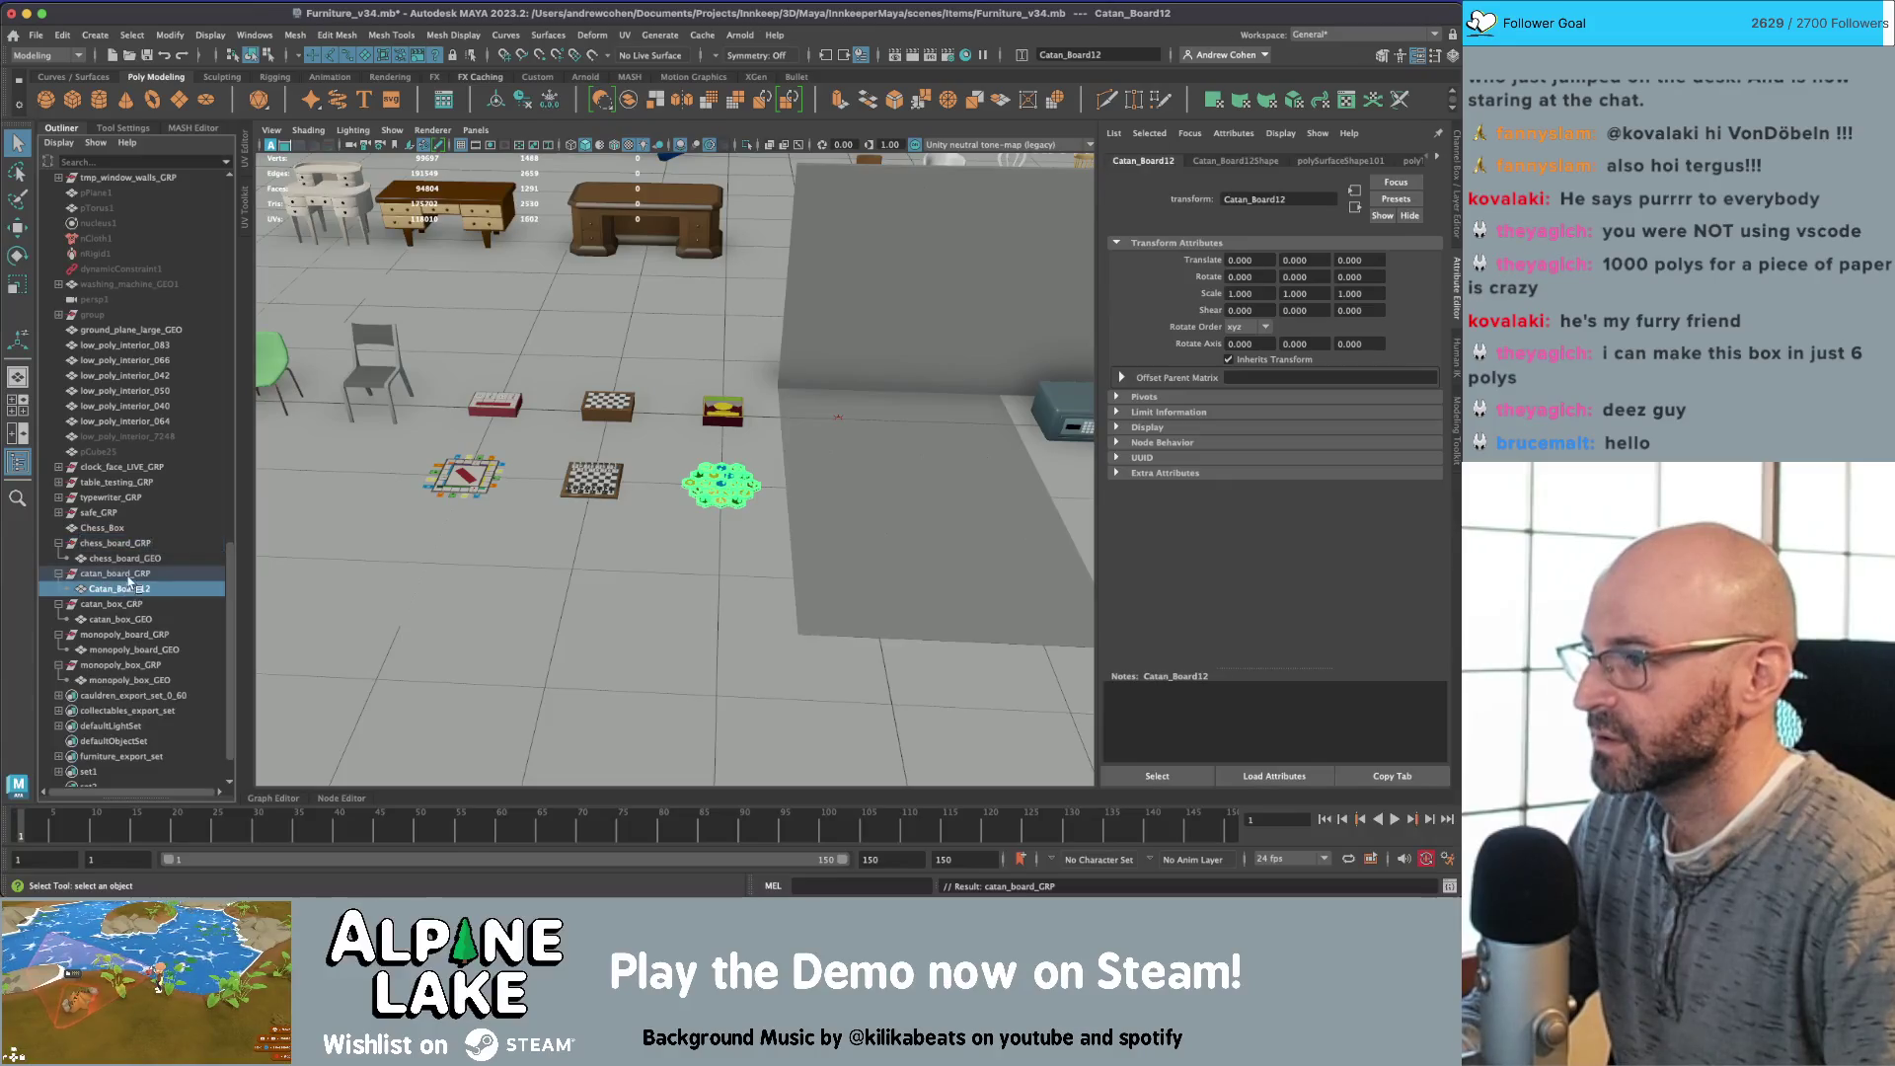
{"action": "left_click", "coordinate": [148, 543]}
{"action": "left_click", "coordinate": [135, 559]}
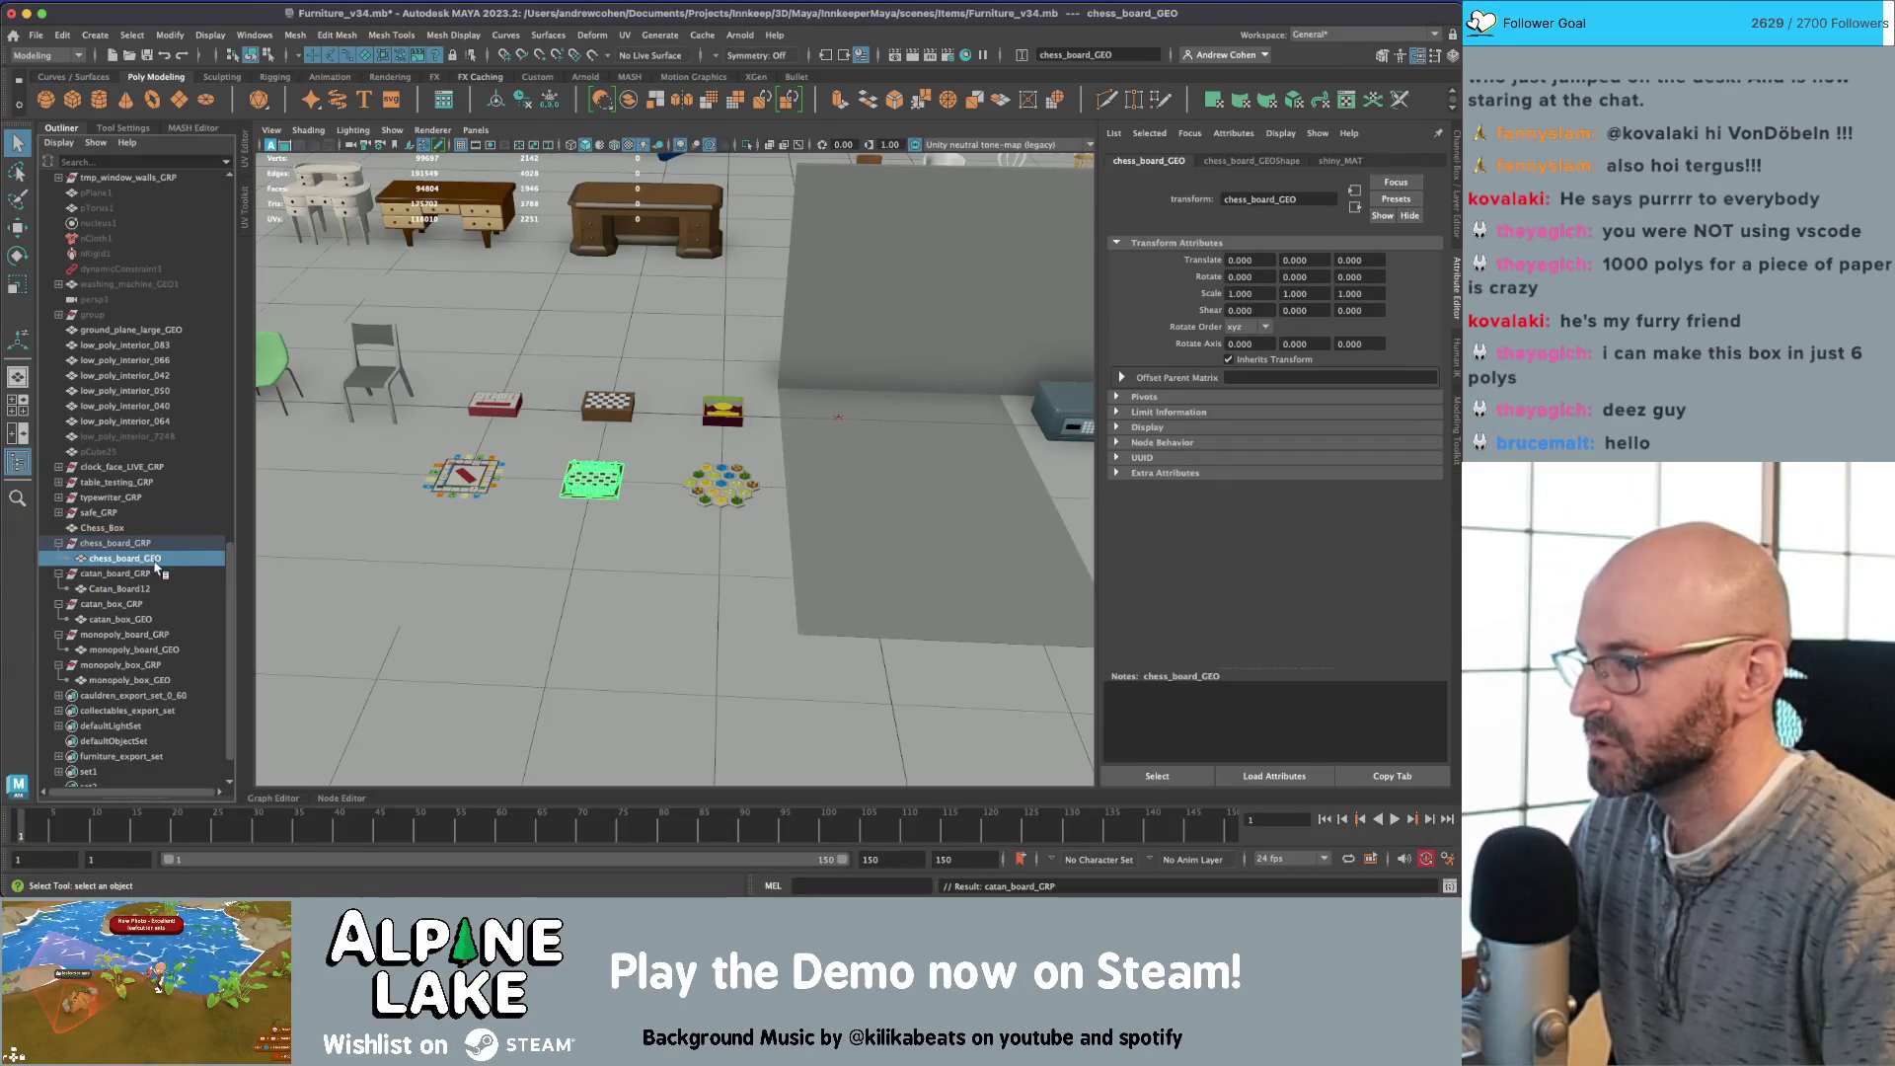
{"action": "left_click", "coordinate": [148, 574]}
{"action": "left_click", "coordinate": [141, 591]}
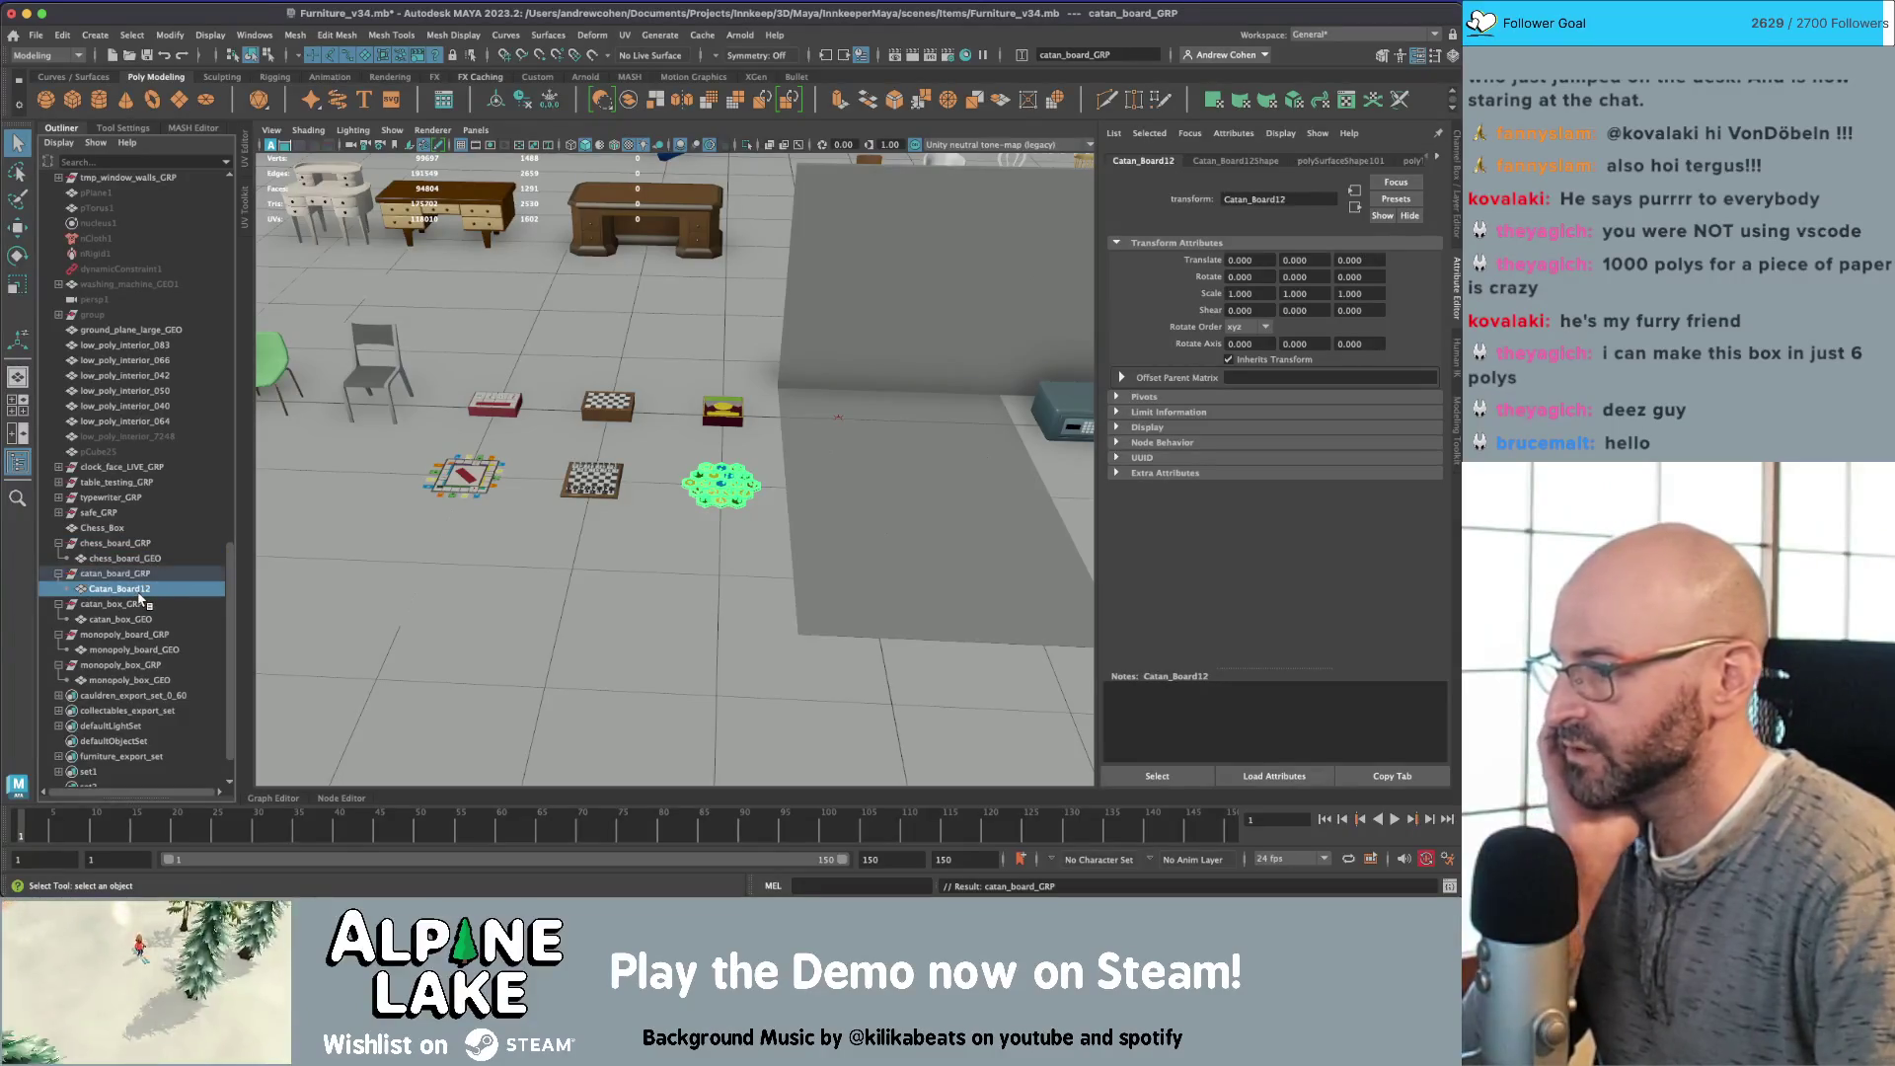
{"action": "double_click", "coordinate": [141, 592]}
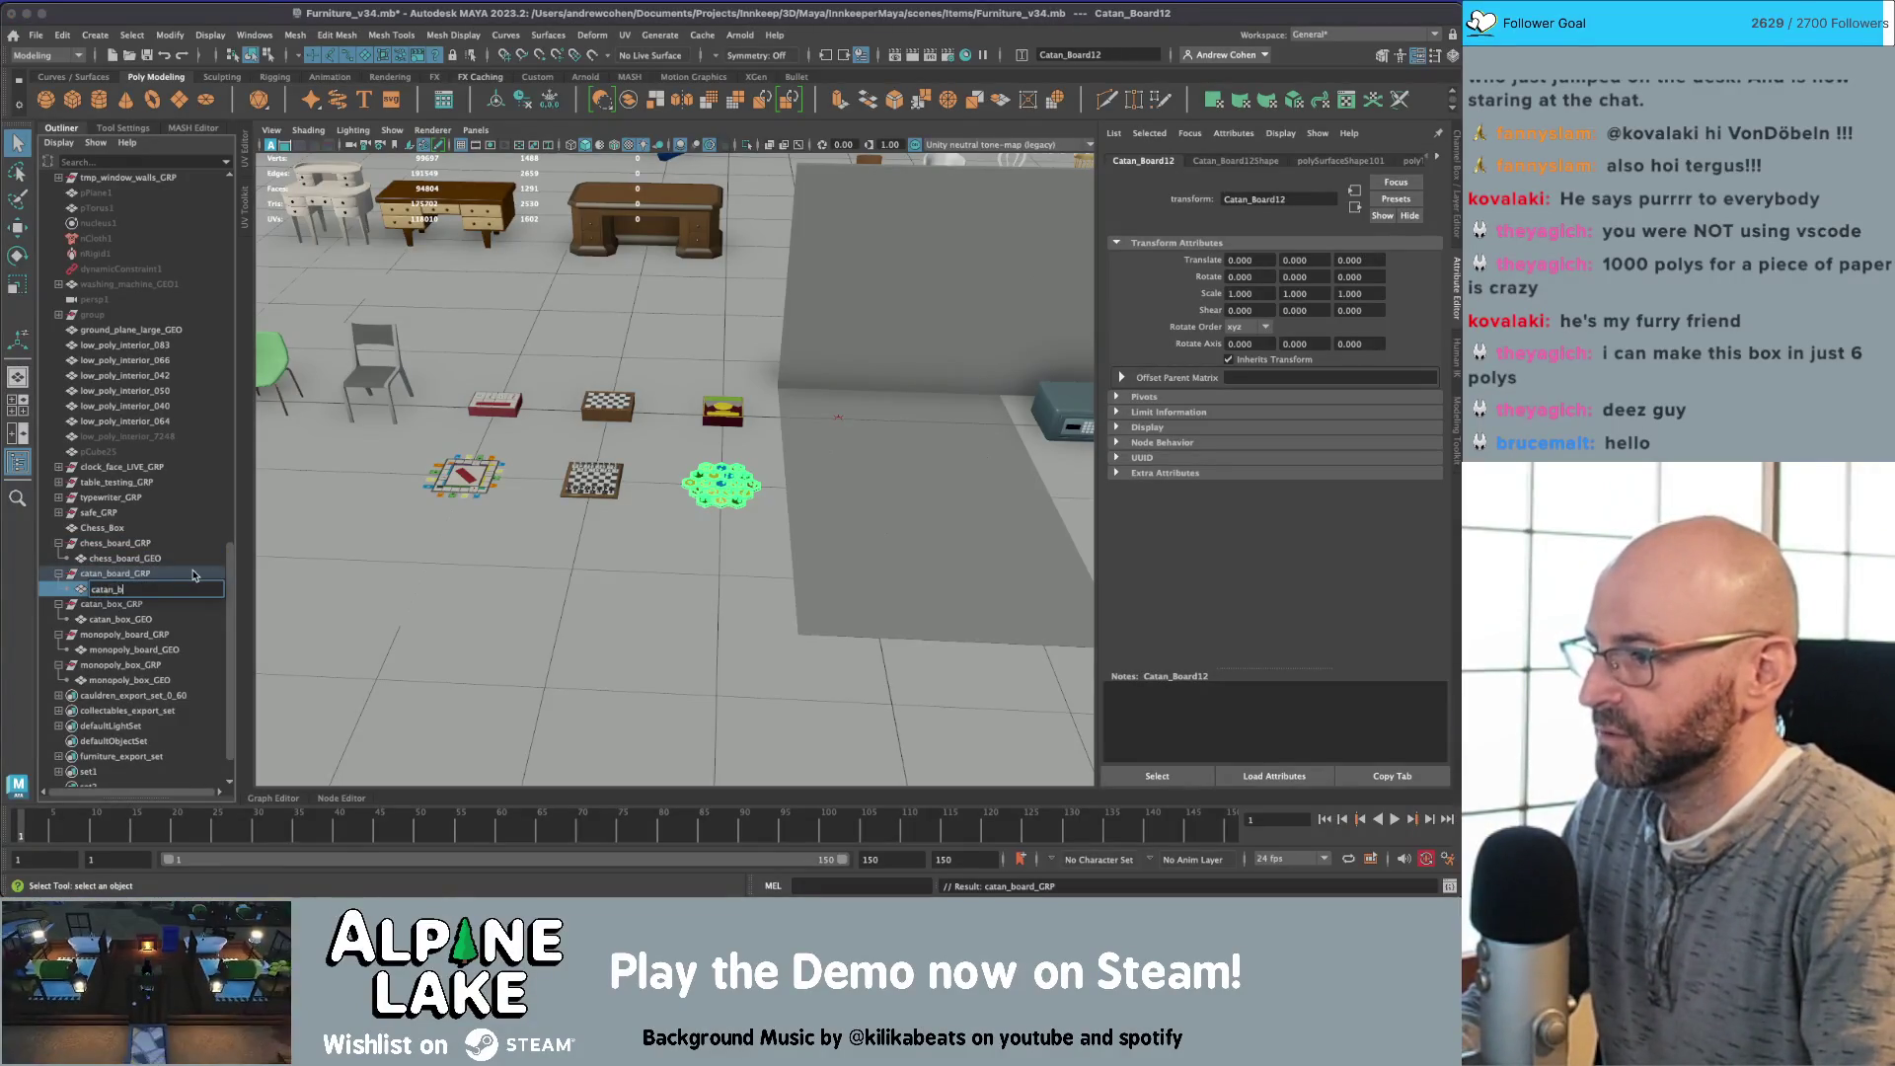
{"action": "key", "text": "Return"}
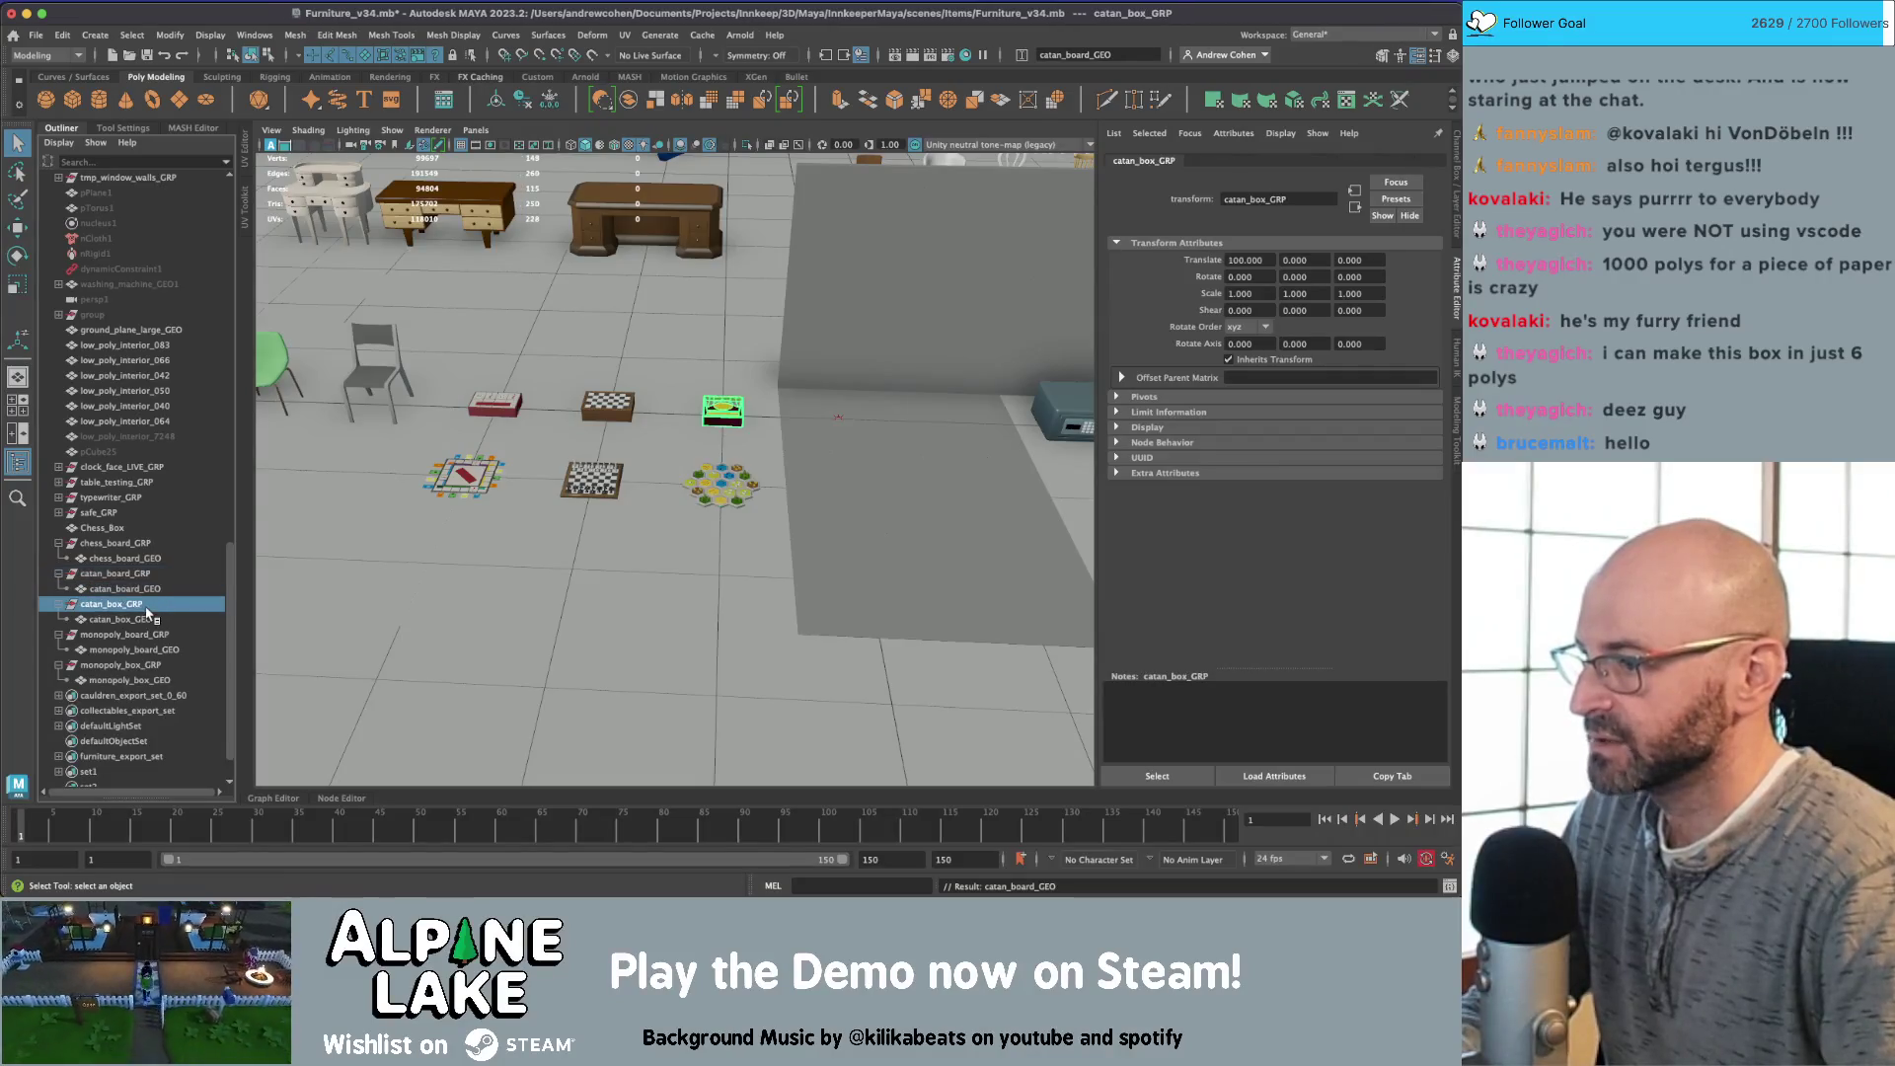
Step: Check the catan_box, monopoly_board and monopoly_box groups and meshes, then open Hypershade
{"action": "left_click", "coordinate": [148, 604]}
{"action": "left_click", "coordinate": [139, 620]}
{"action": "left_click", "coordinate": [148, 634]}
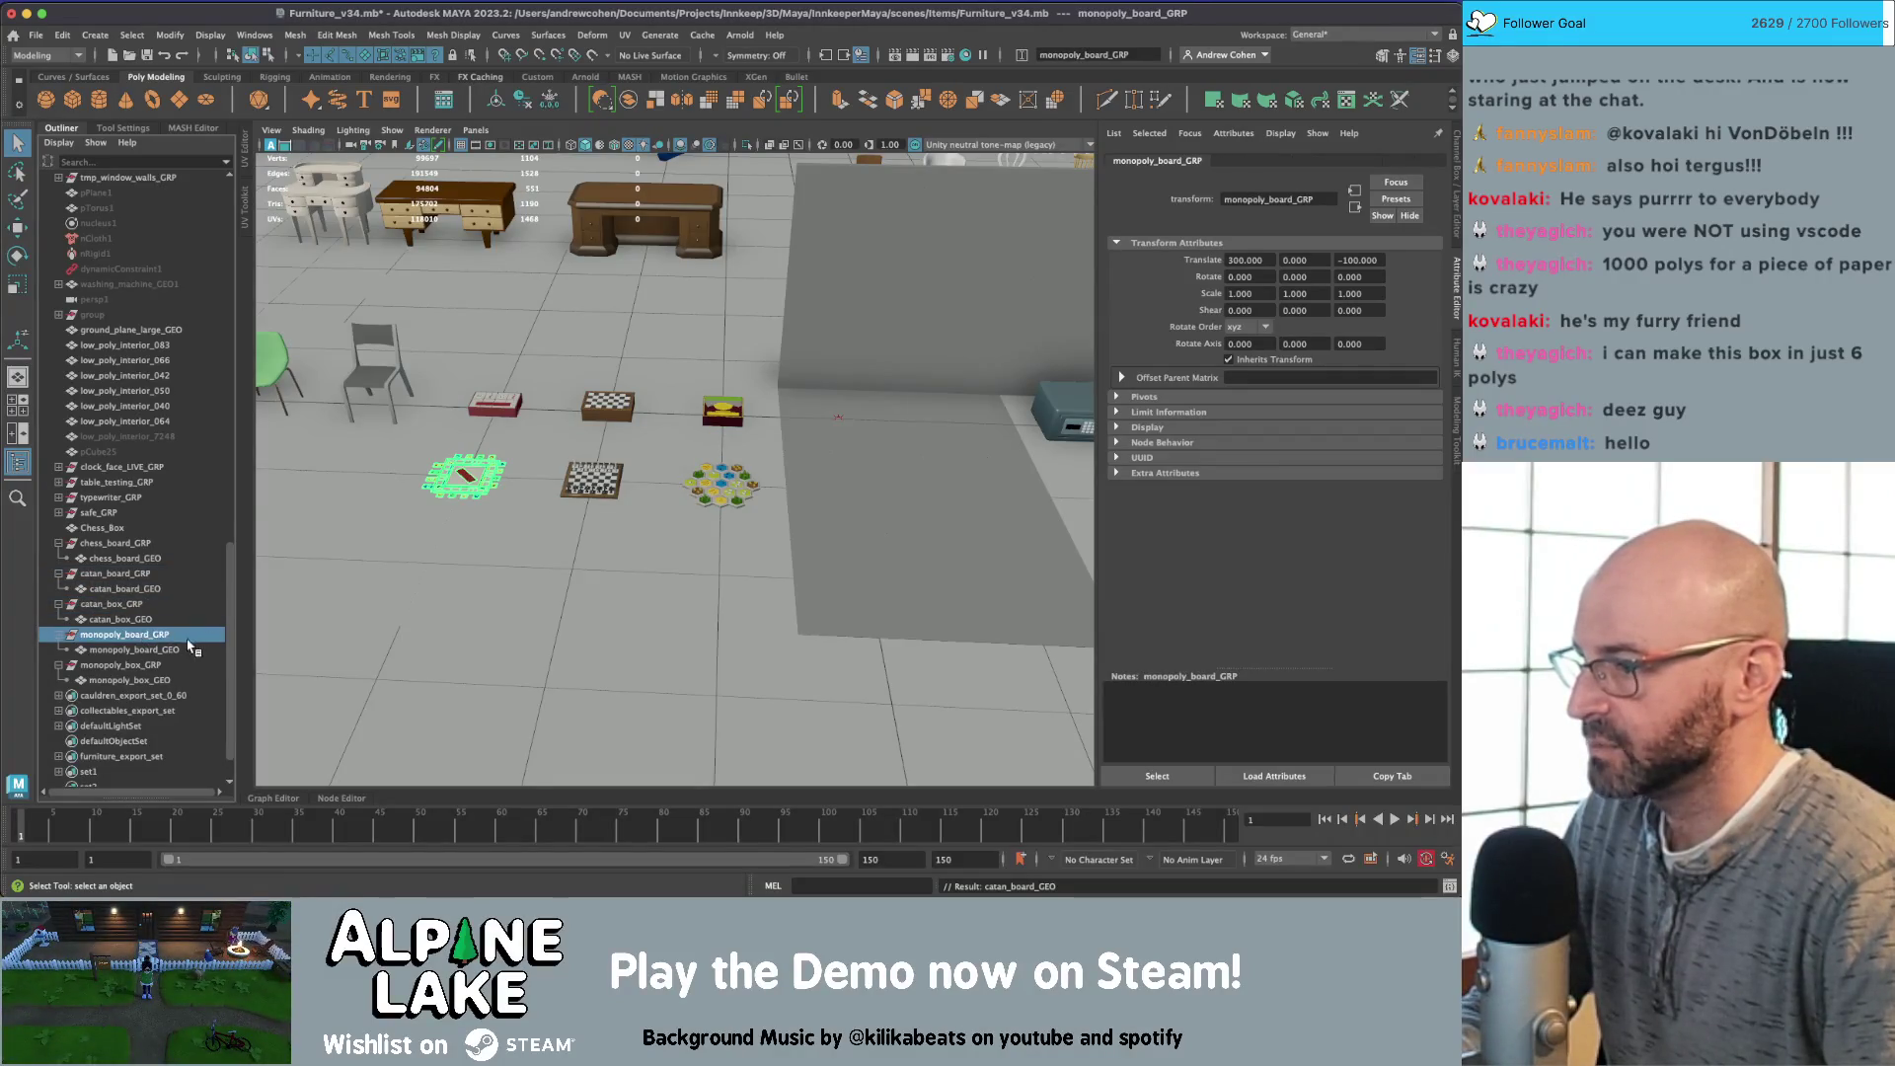
{"action": "left_click", "coordinate": [180, 650]}
{"action": "left_click", "coordinate": [156, 666]}
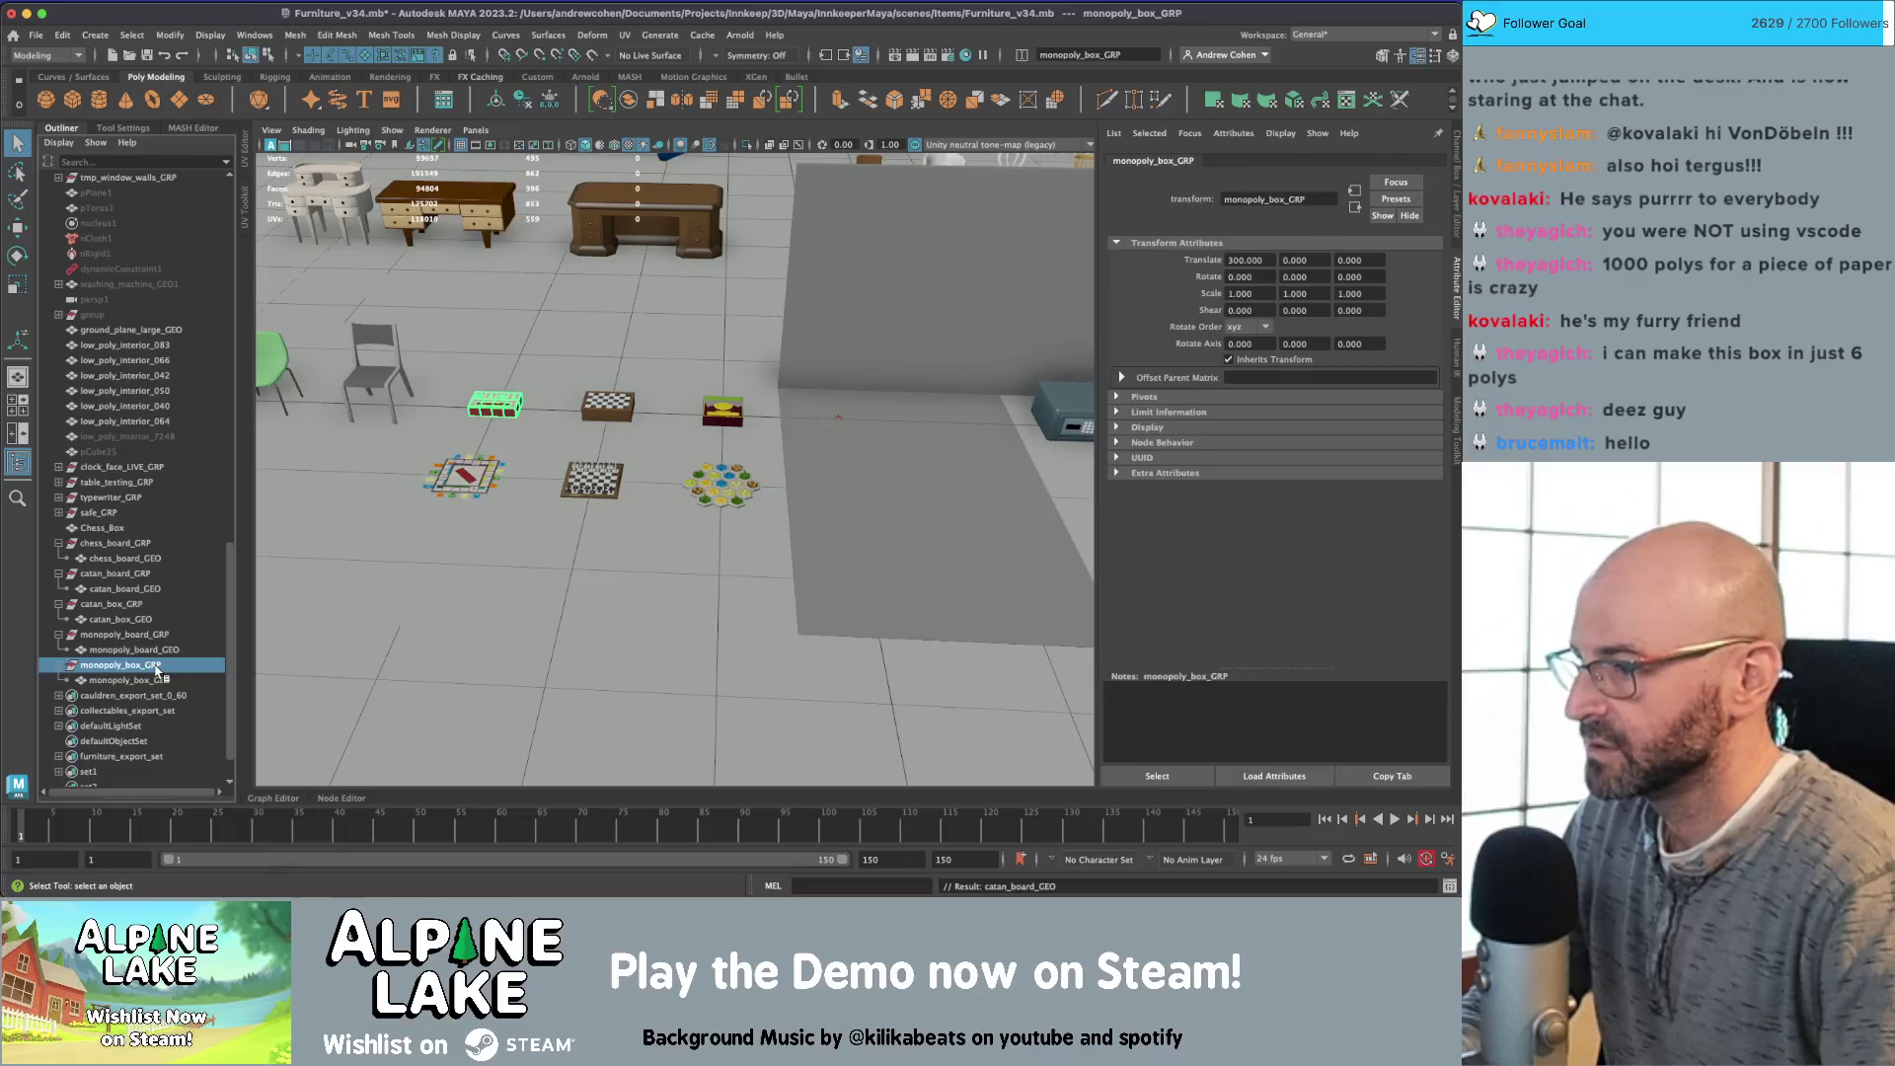
{"action": "left_click", "coordinate": [171, 681]}
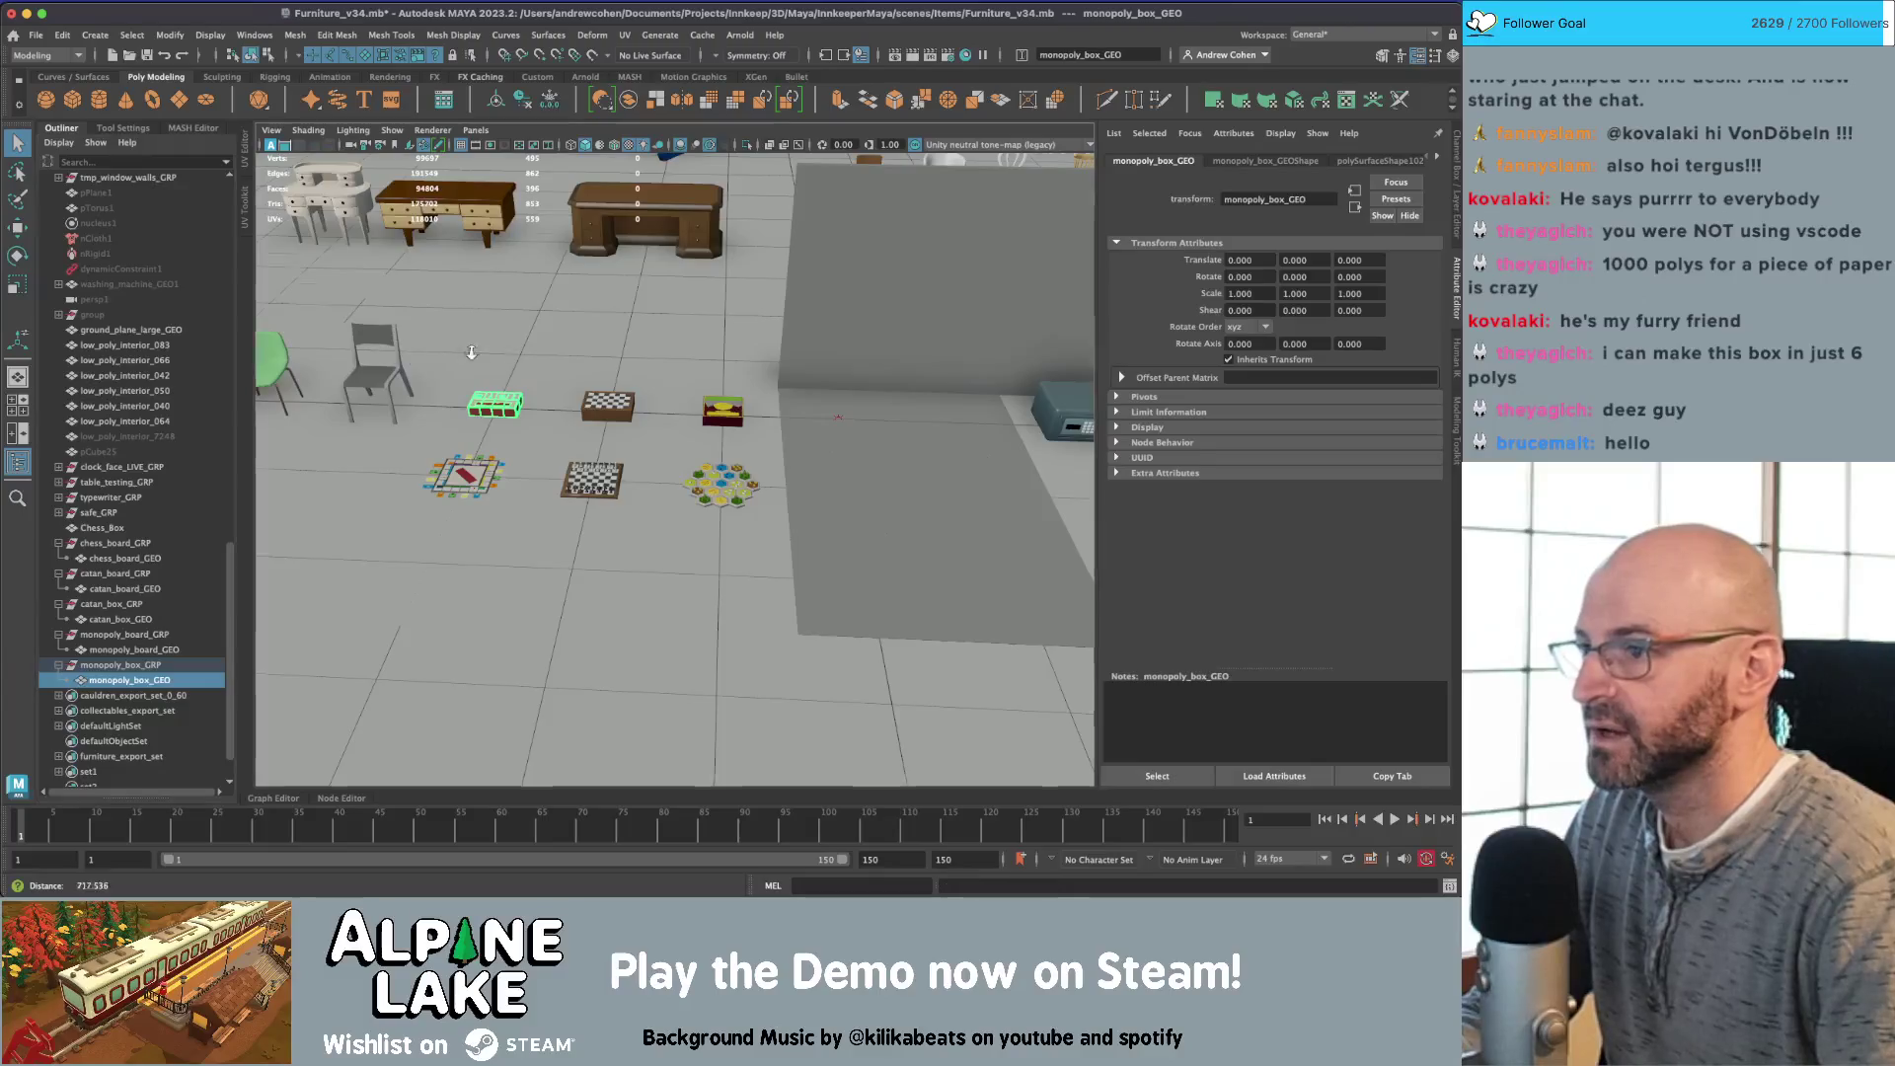
{"action": "left_click_drag", "start_coordinate": [434, 351], "coordinate": [491, 357], "text": "alt"}
{"action": "key", "text": "shift+t"}
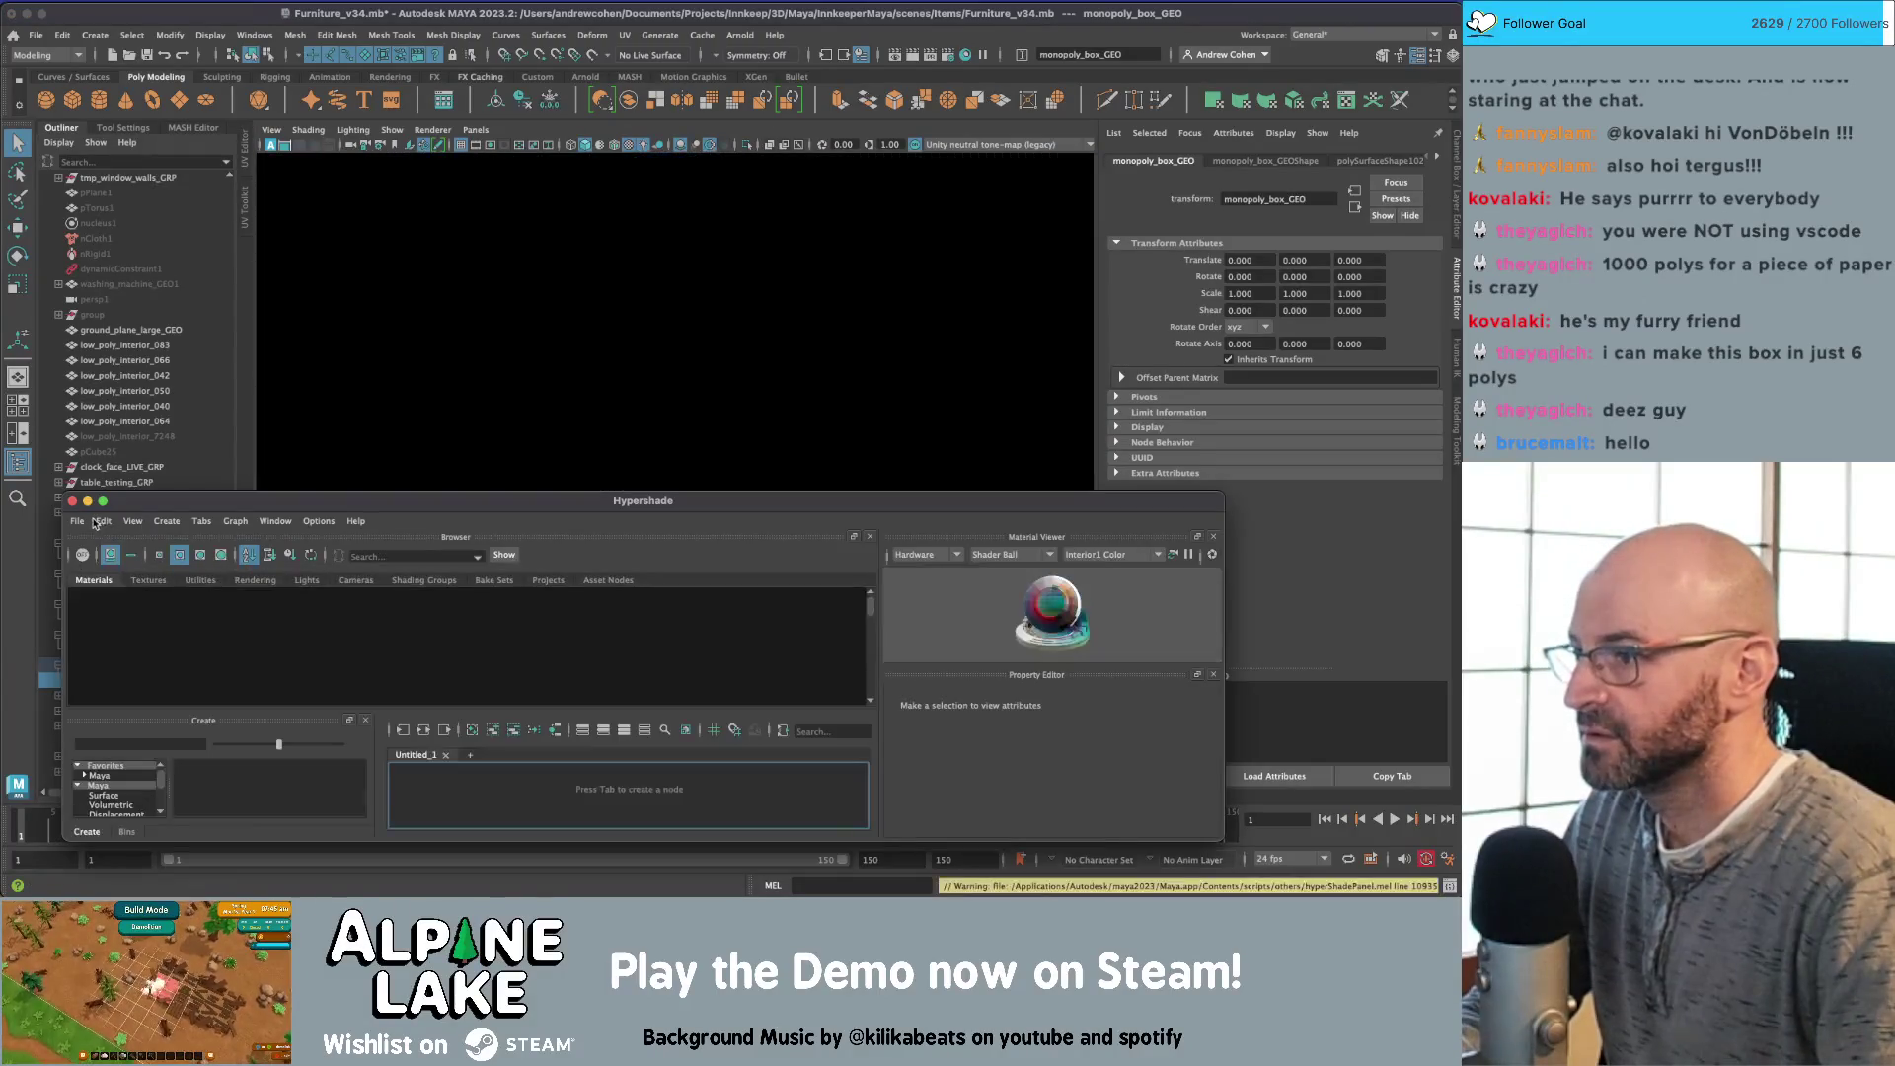
Step: Delete unused nodes from Hypershade's Edit menu and close Hypershade
{"action": "left_click", "coordinate": [102, 522]}
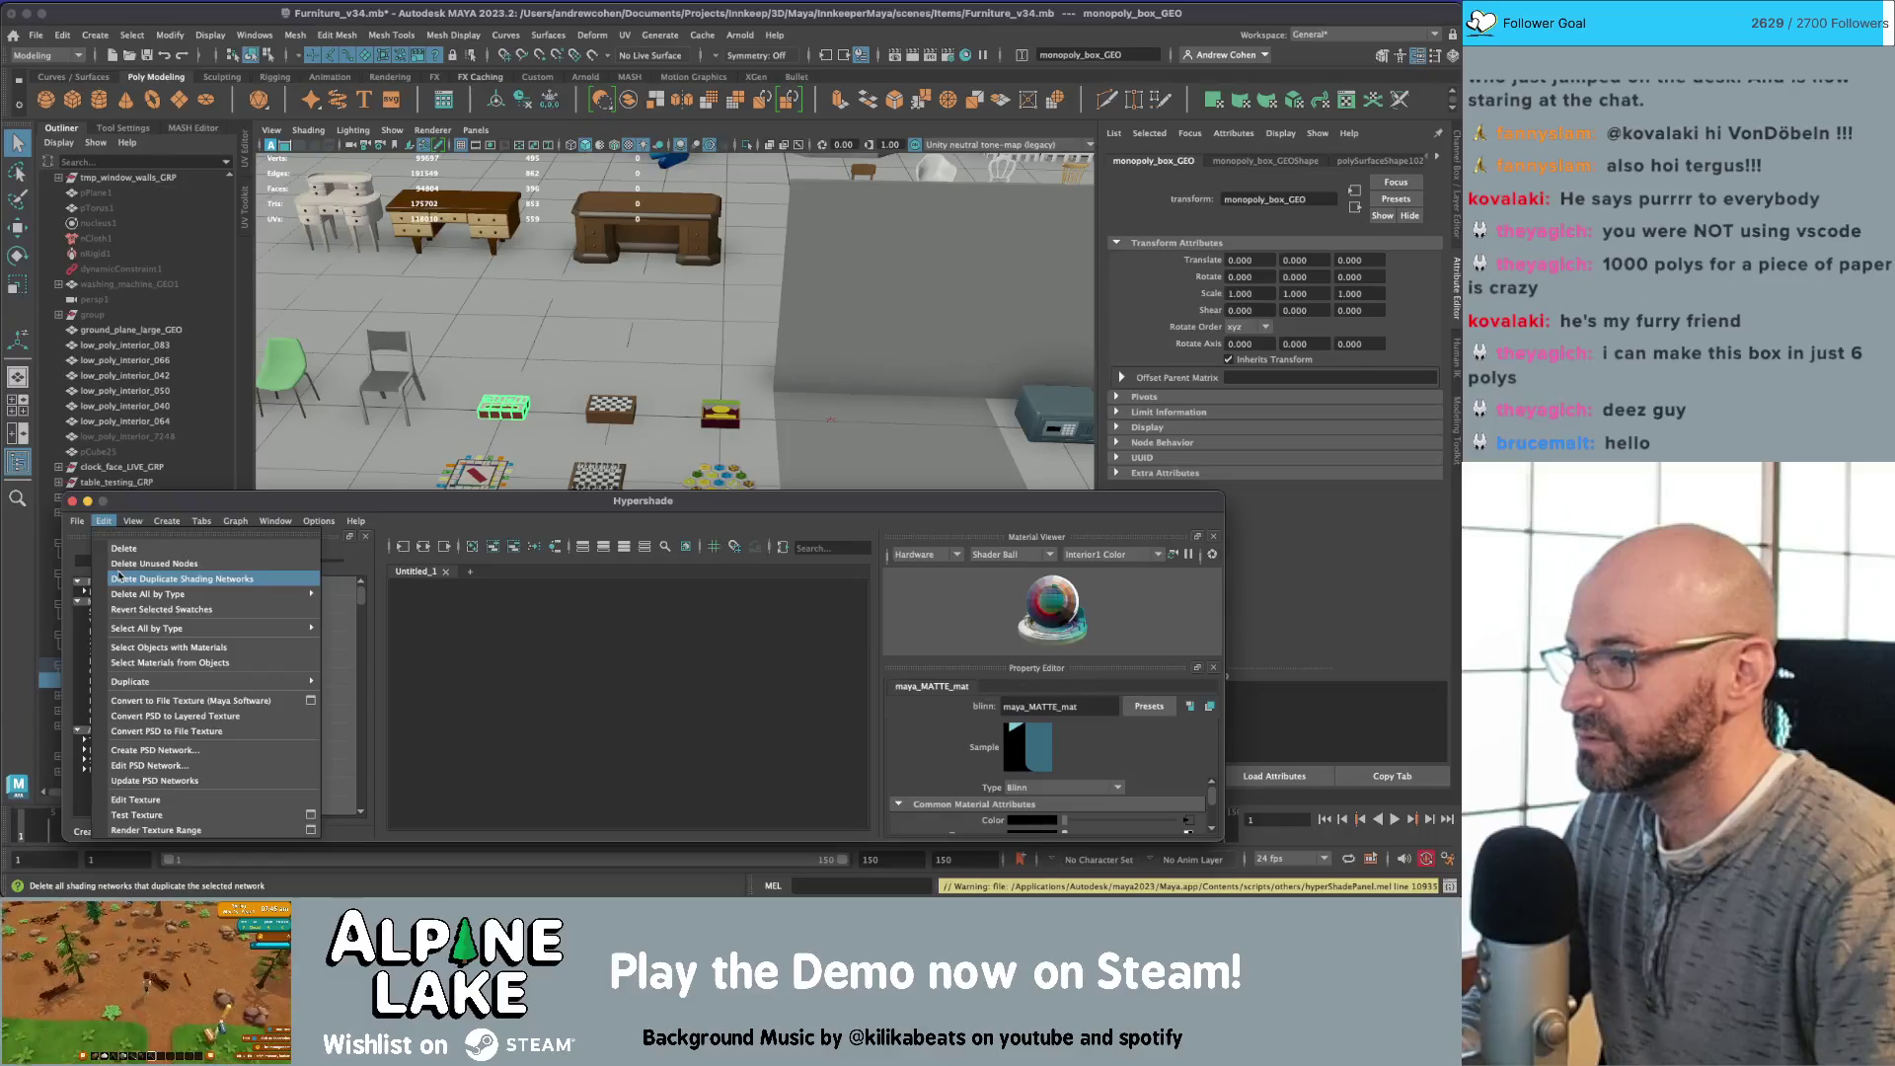
{"action": "left_click", "coordinate": [118, 566]}
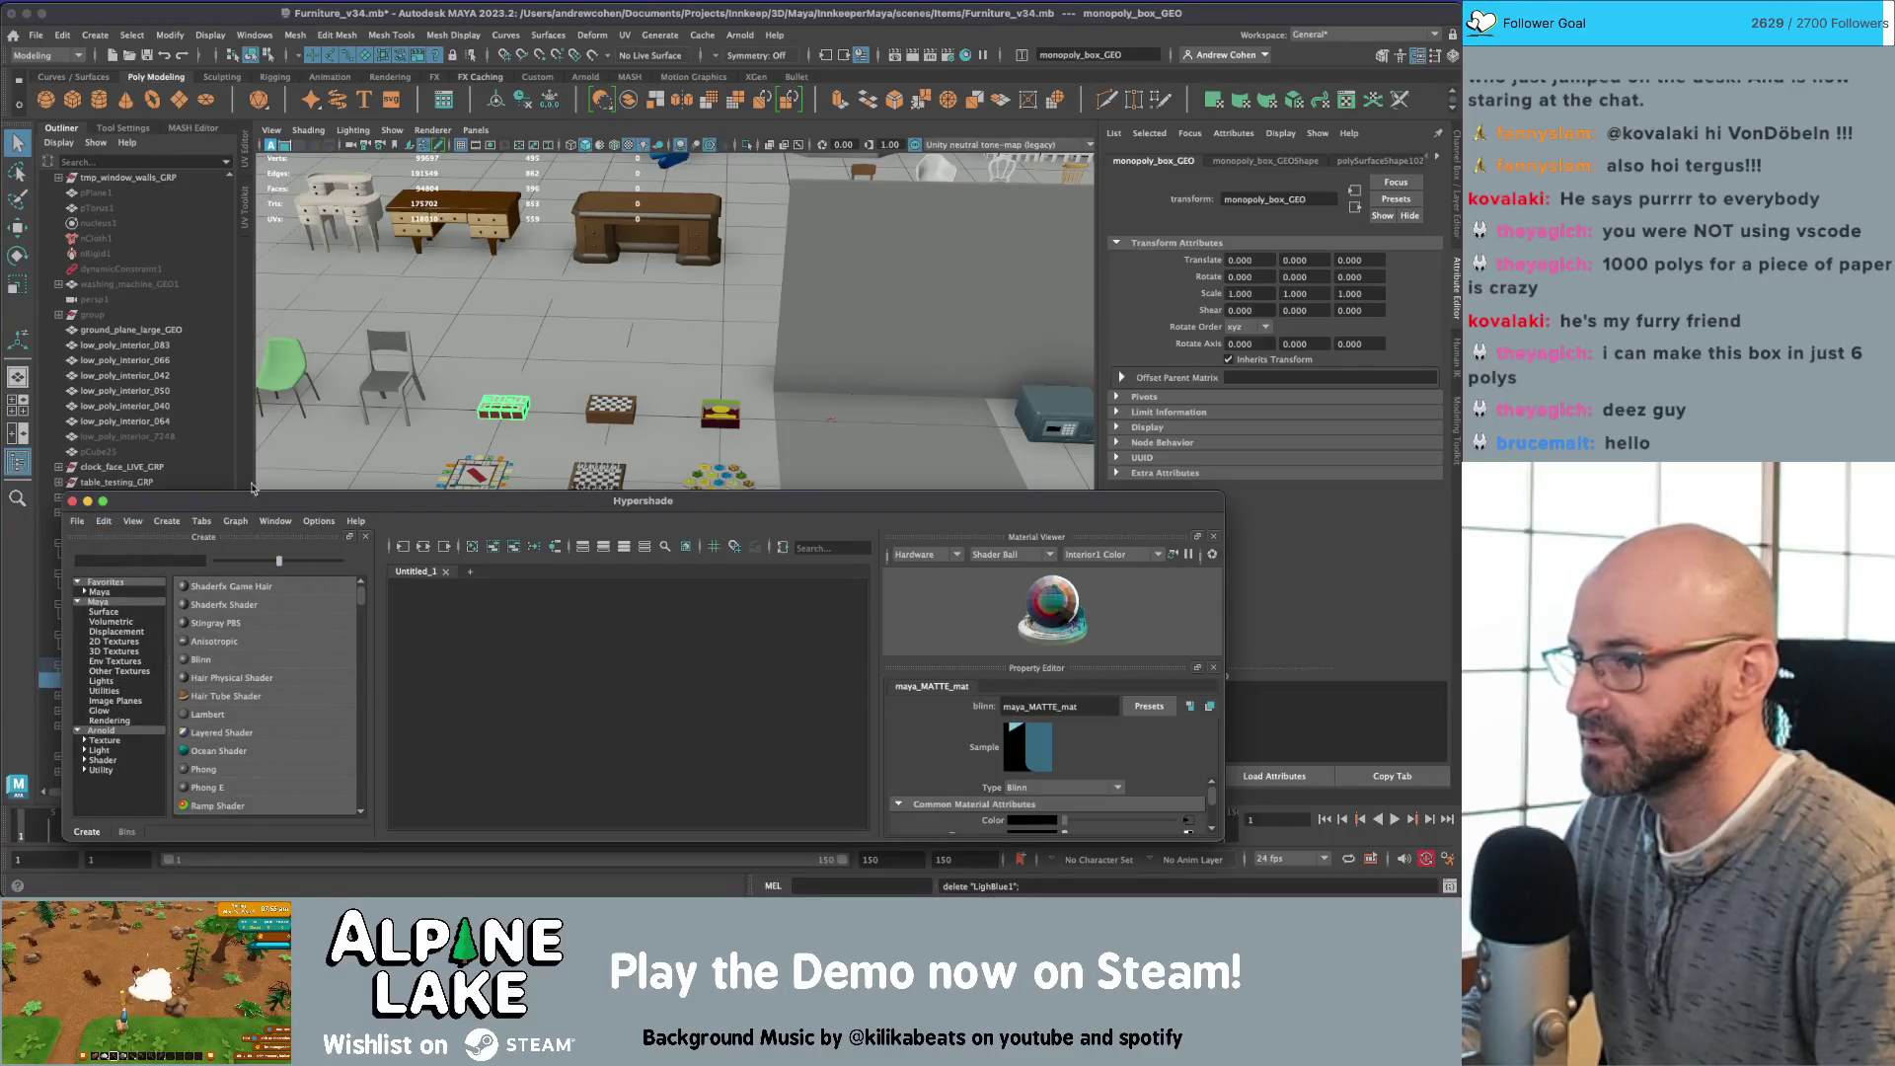
{"action": "left_click", "coordinate": [86, 502]}
Step: Delete set2 from the scene via the Outliner
{"action": "left_click", "coordinate": [597, 478]}
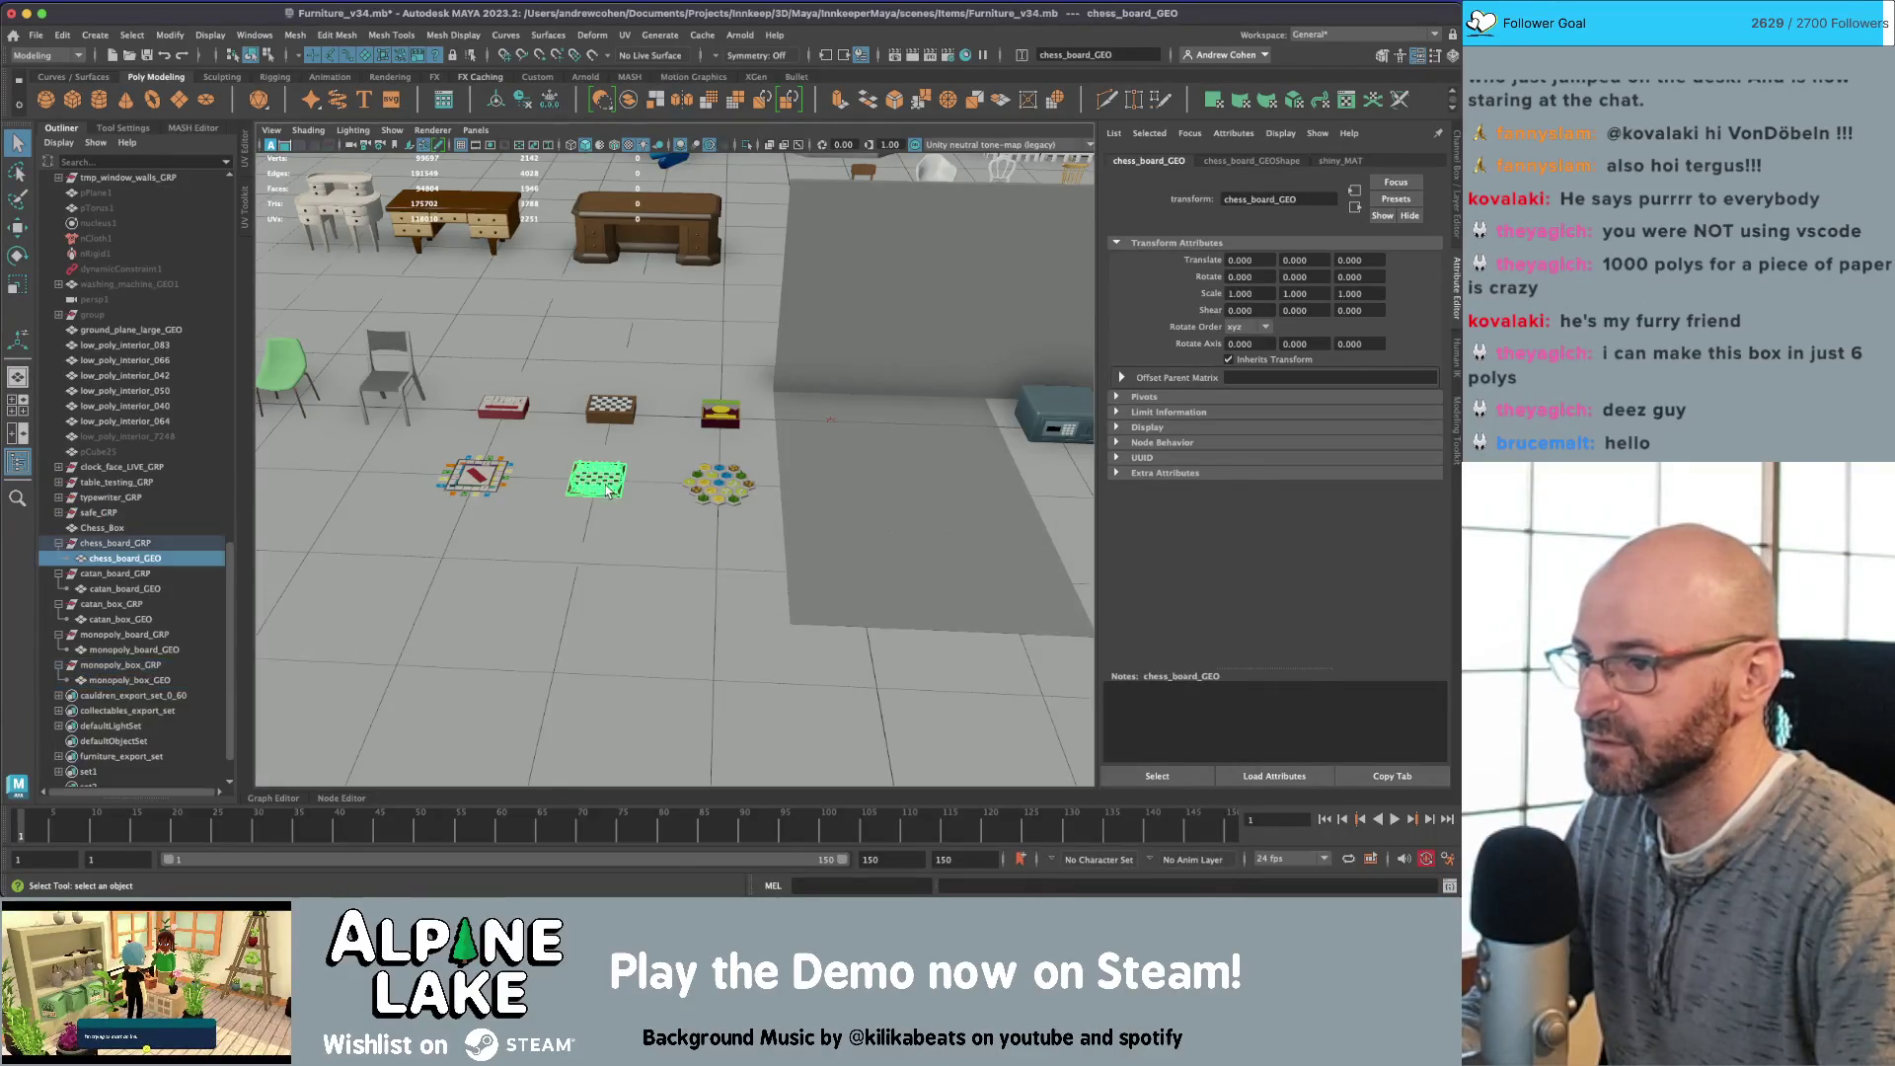
{"action": "right_click_drag", "start_coordinate": [604, 423], "coordinate": [614, 782]}
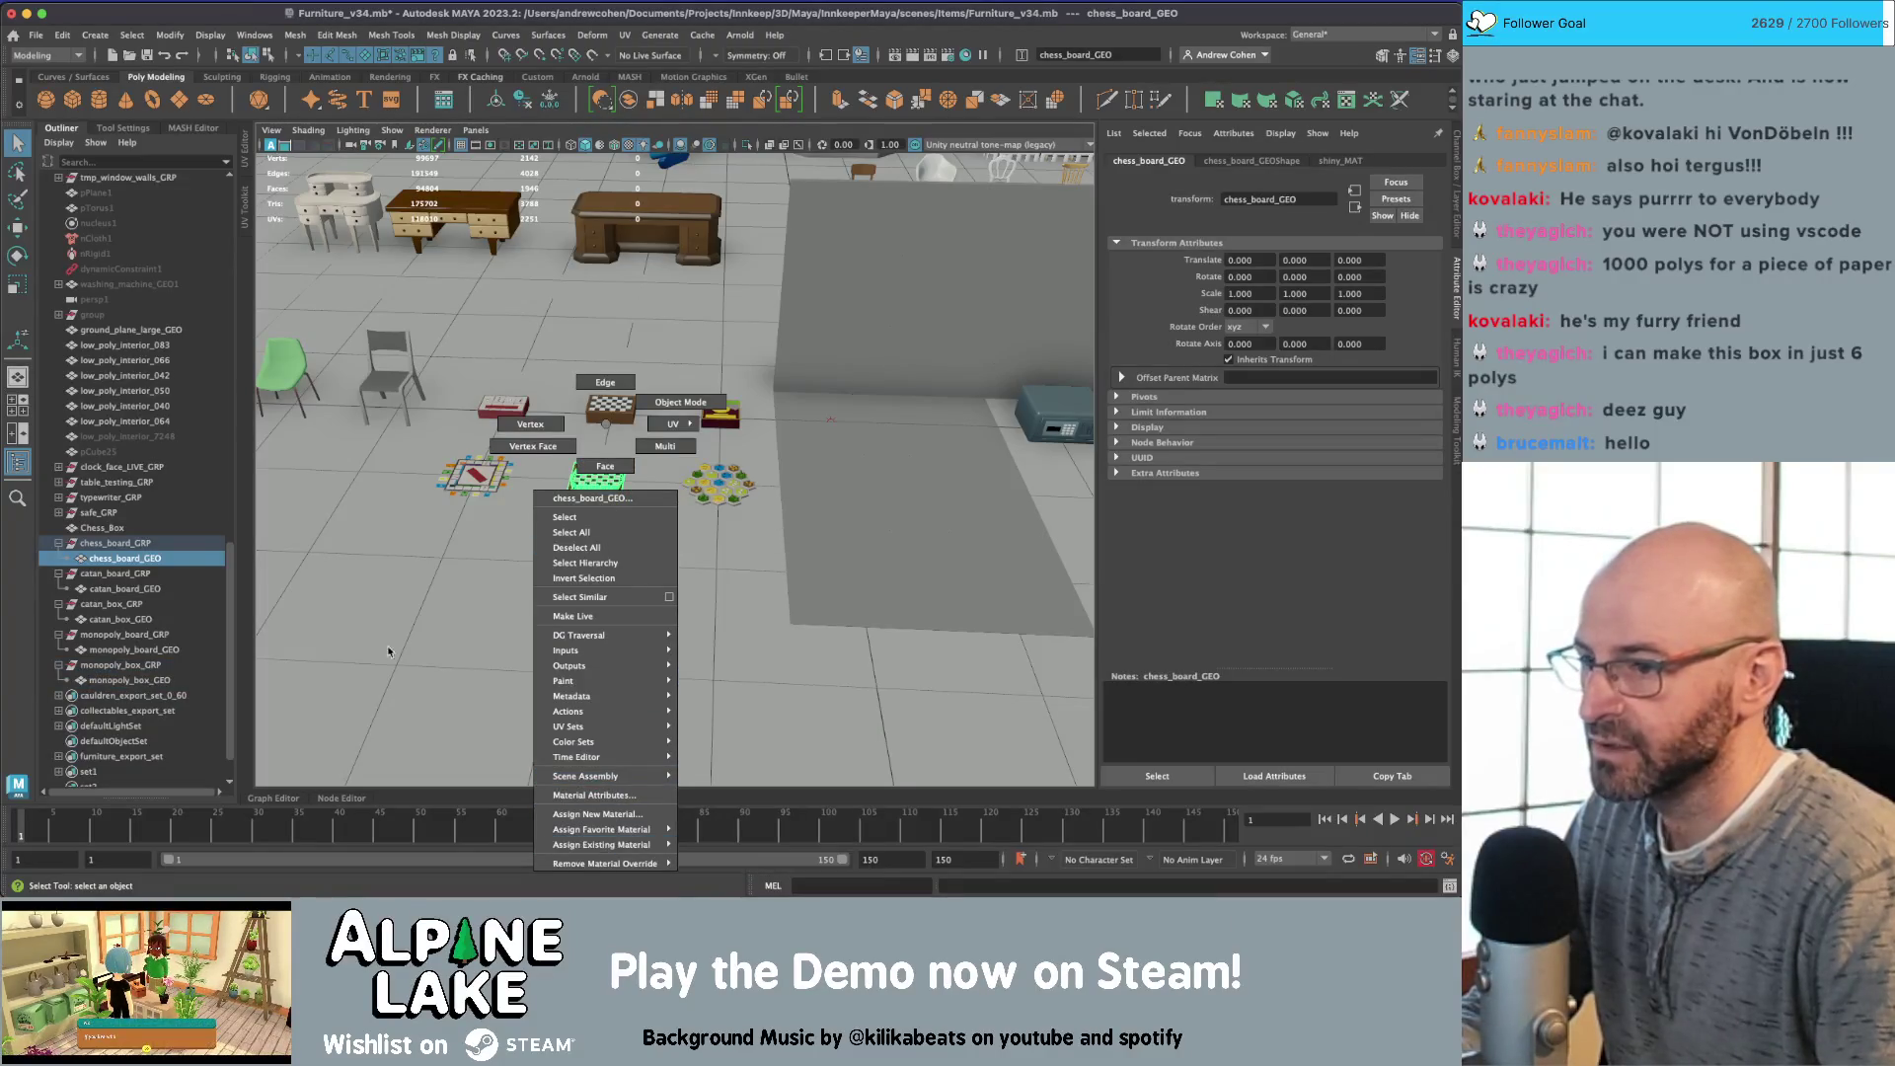
{"action": "left_click", "coordinate": [416, 613]}
{"action": "scroll", "coordinate": [141, 577], "scroll_direction": "down", "scroll_amount": 2}
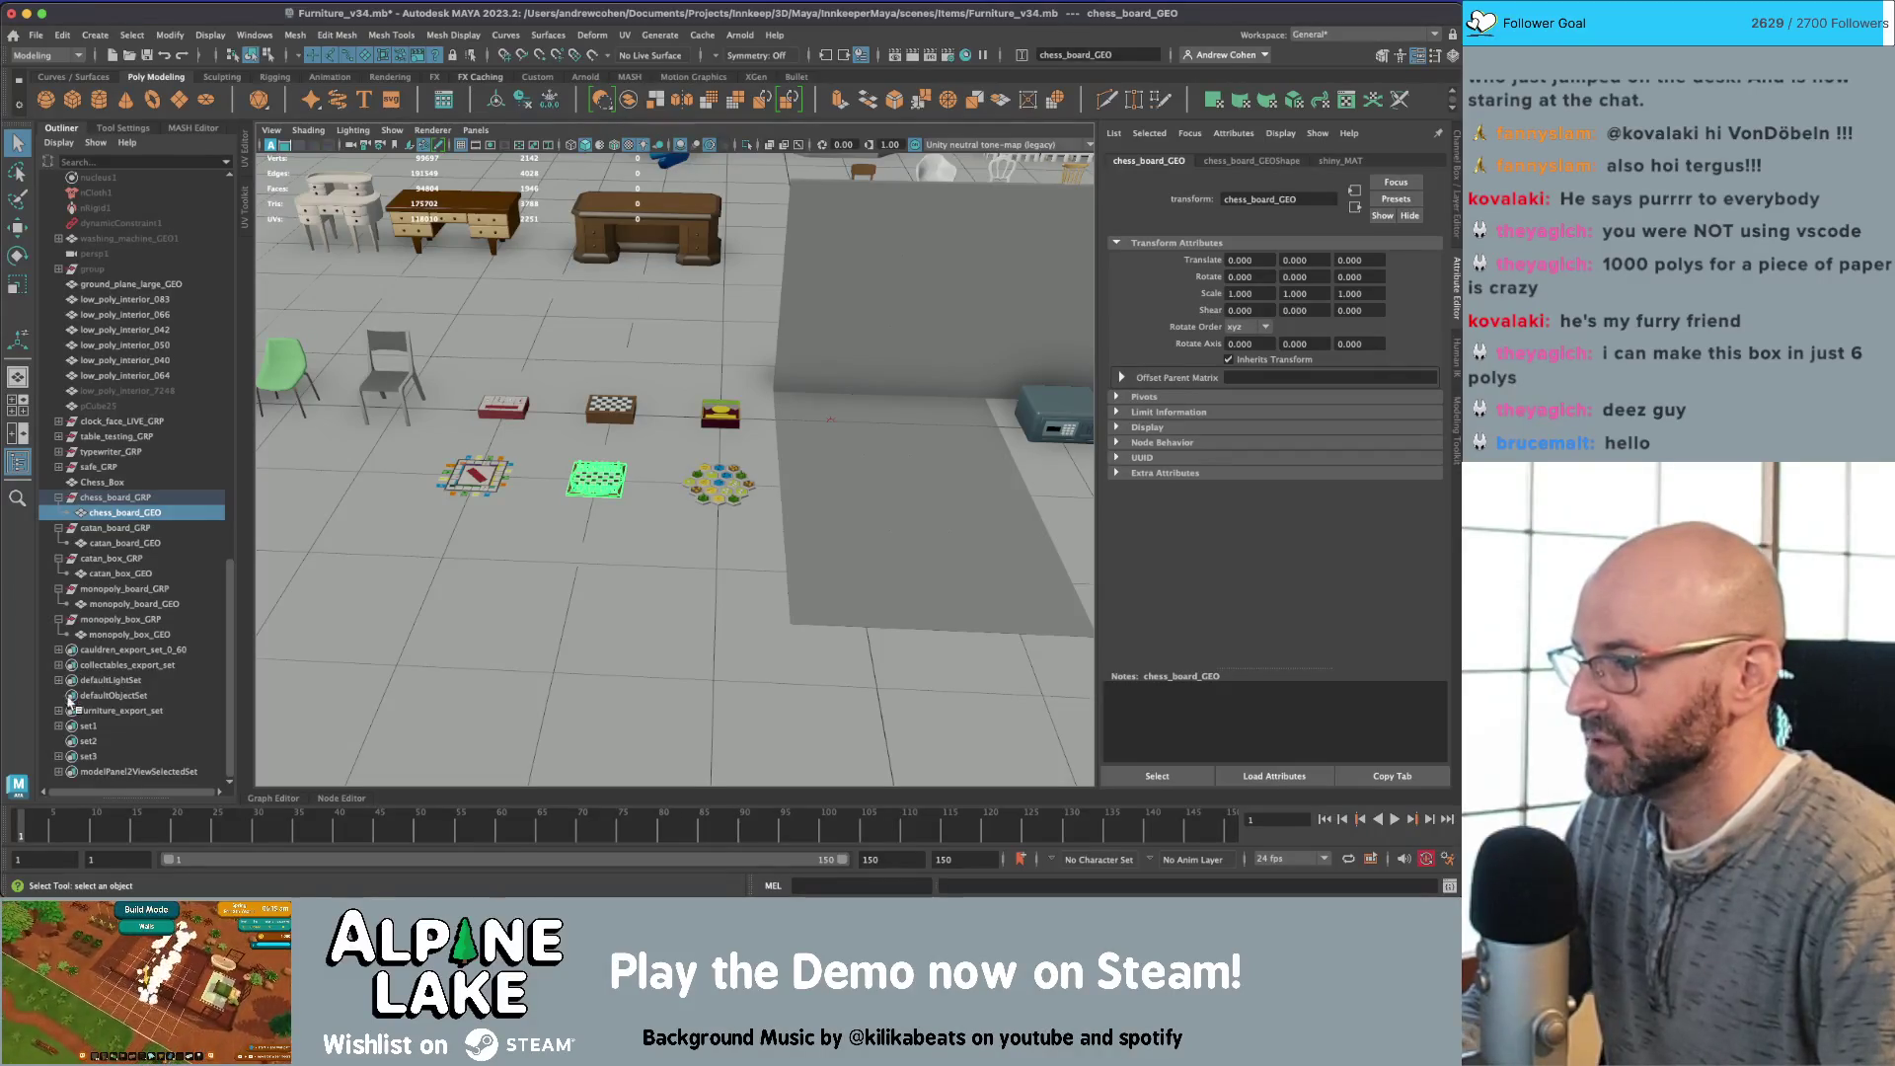
{"action": "left_click", "coordinate": [104, 740]}
{"action": "key", "text": "Delete"}
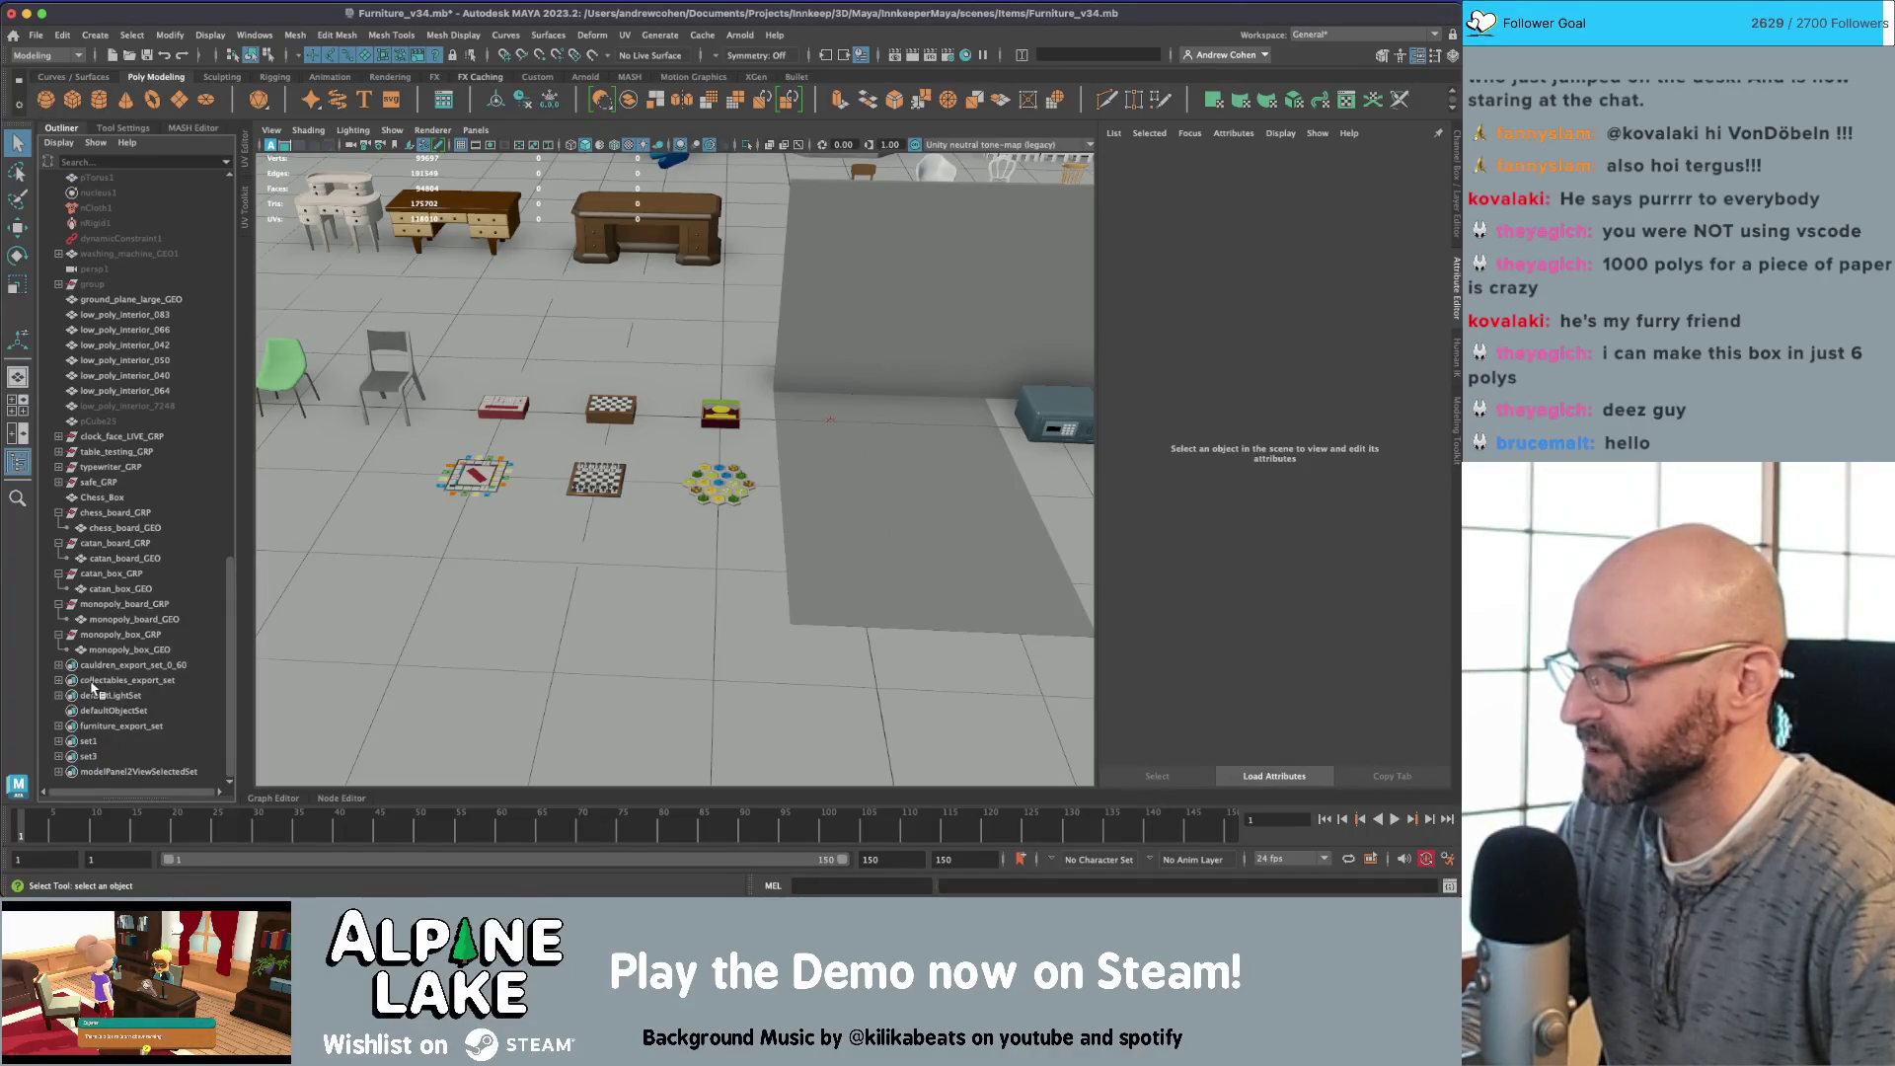
Step: Expand furniture_export_set and drag the five board and box groups into it
{"action": "left_click", "coordinate": [58, 725]}
{"action": "scroll", "coordinate": [62, 725], "scroll_direction": "down", "scroll_amount": 5}
{"action": "scroll", "coordinate": [87, 506], "scroll_direction": "down", "scroll_amount": 5}
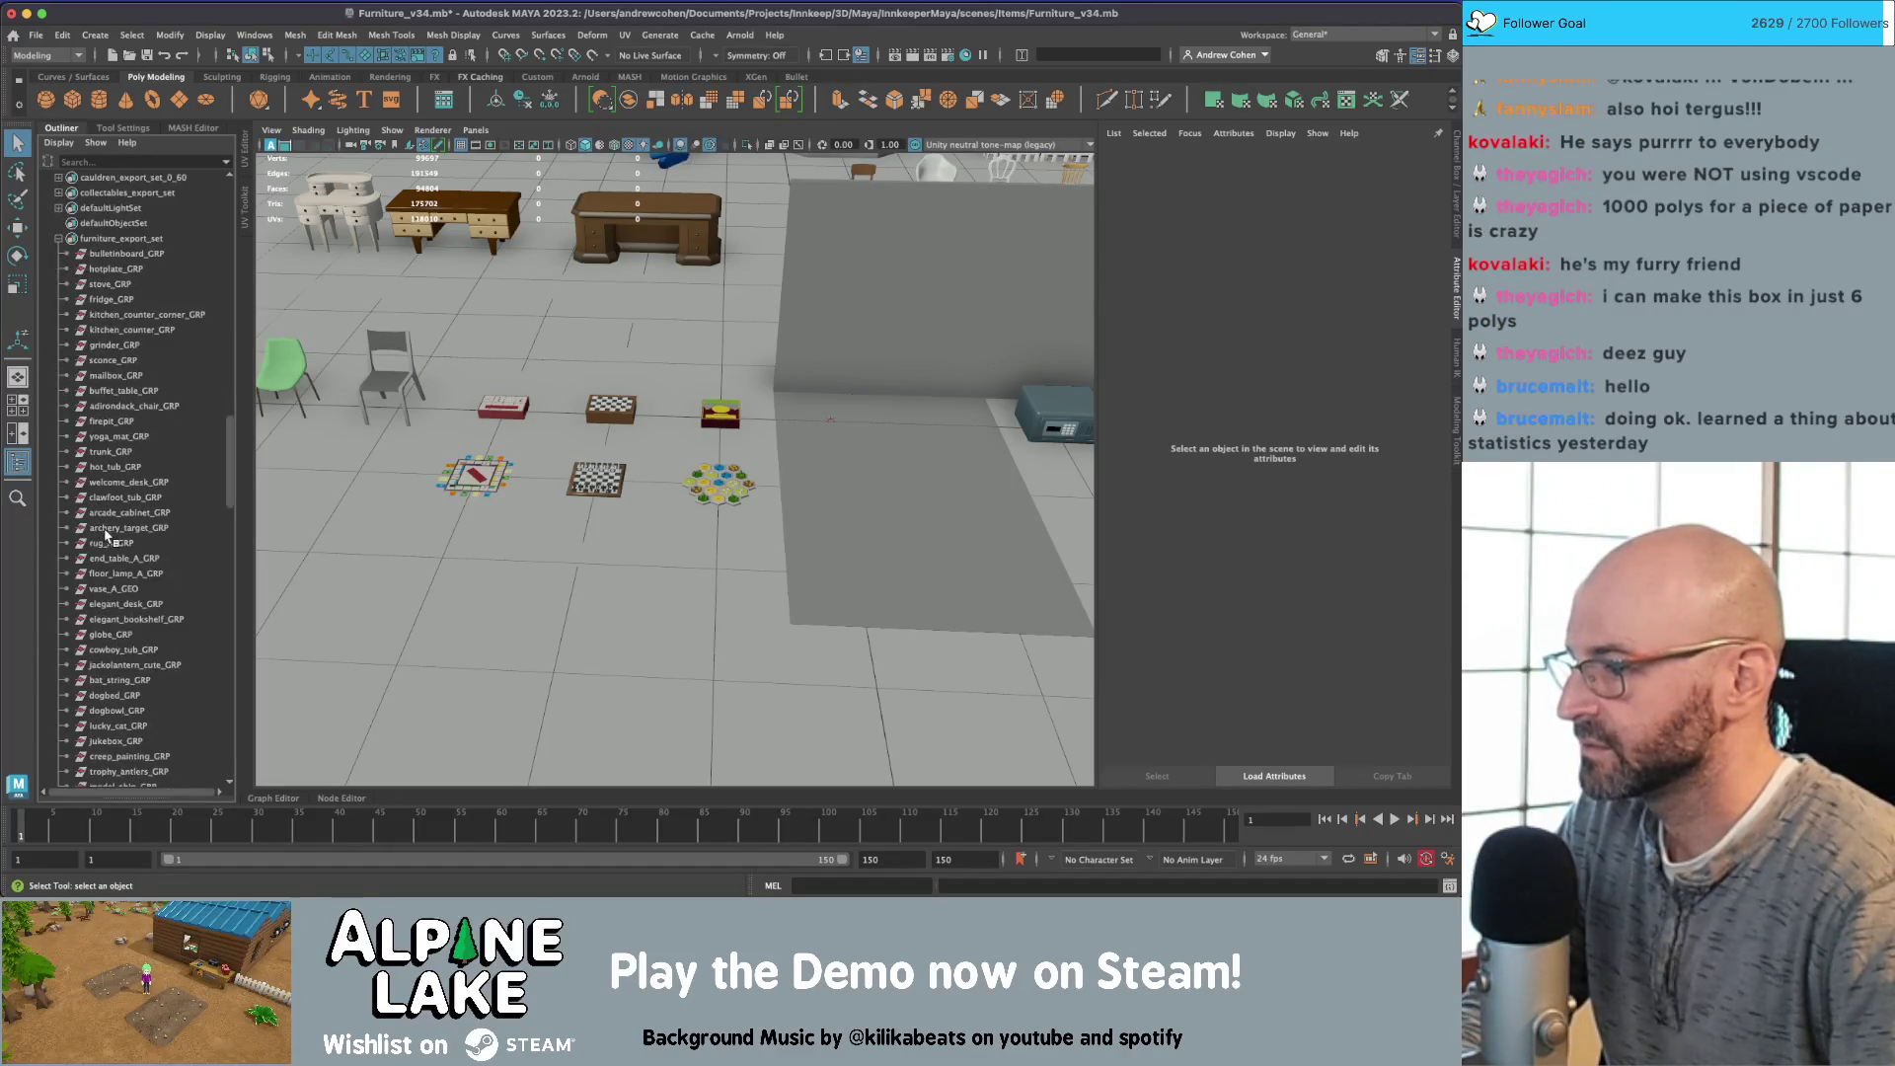
{"action": "scroll", "coordinate": [106, 533], "scroll_direction": "up", "scroll_amount": 10}
{"action": "left_click", "coordinate": [110, 512]}
{"action": "left_click", "coordinate": [110, 542], "text": "ctrl"}
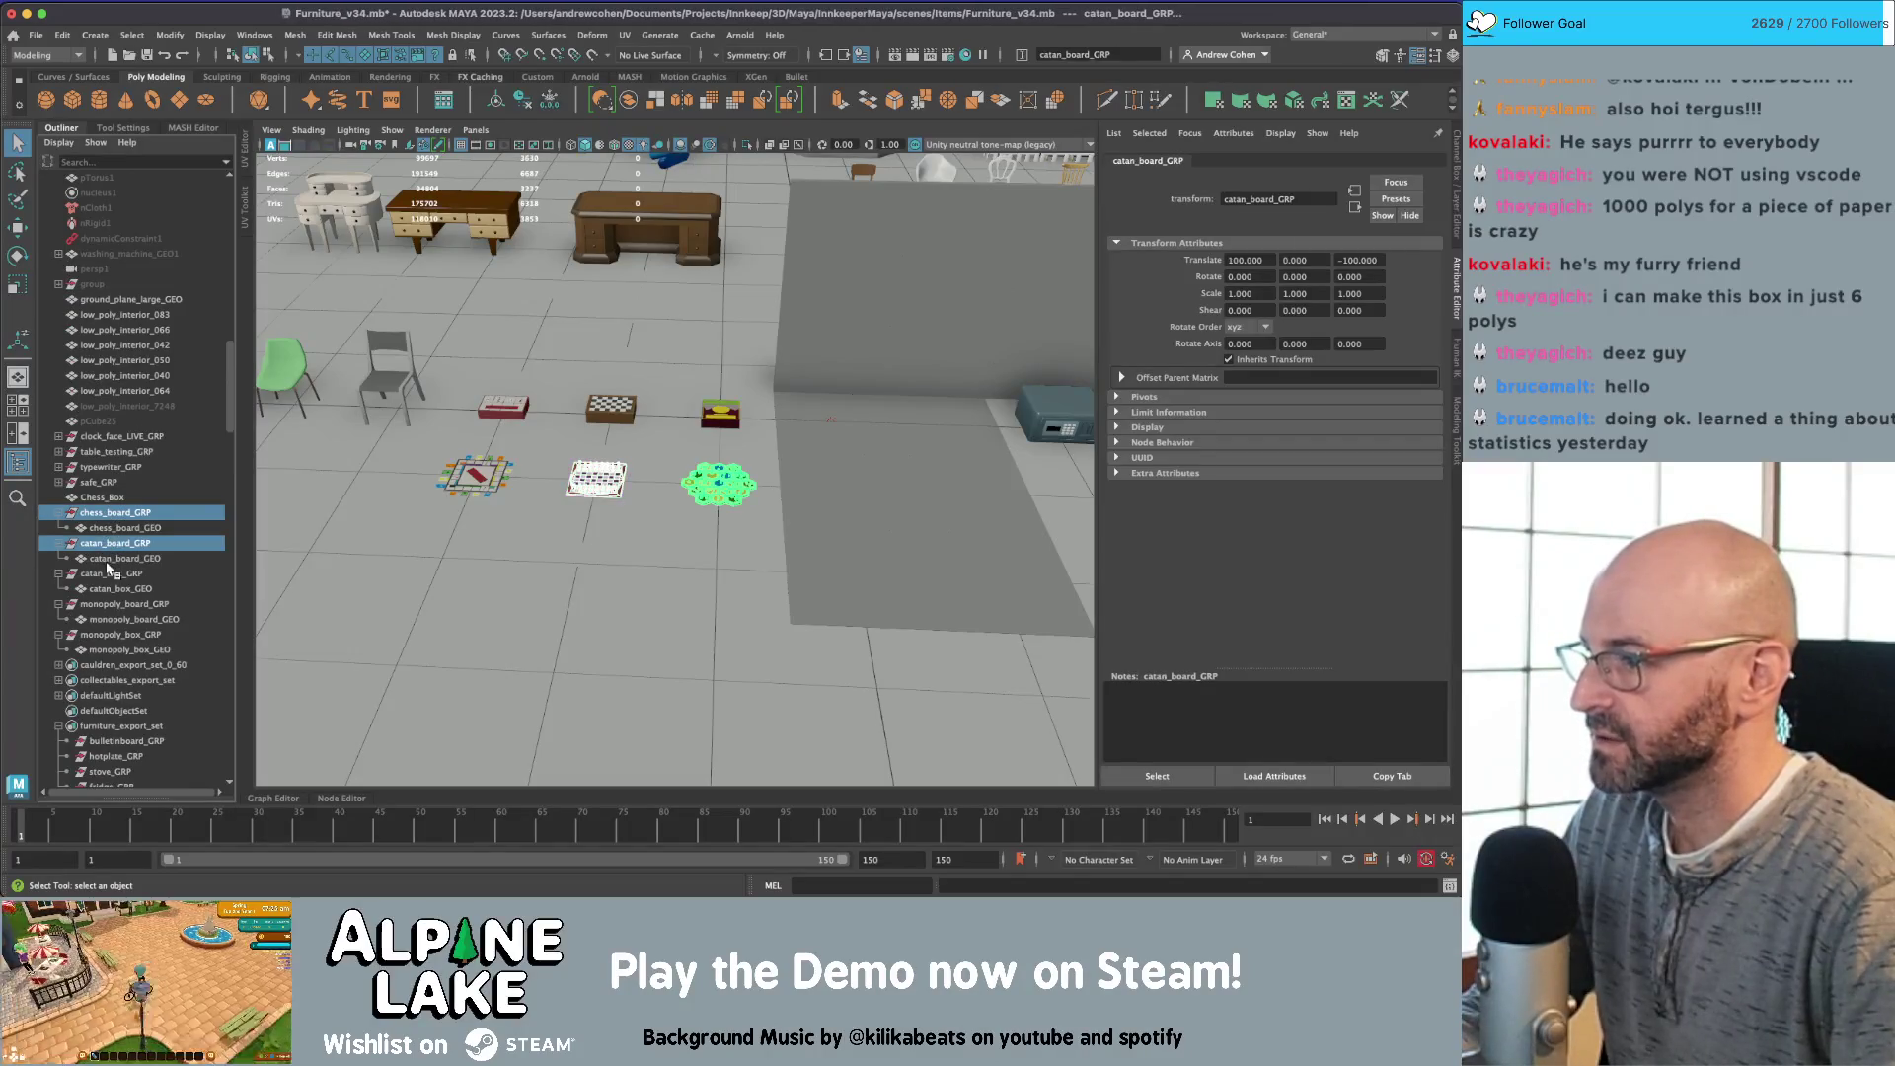
{"action": "left_click", "coordinate": [109, 574], "text": "ctrl"}
{"action": "left_click", "coordinate": [109, 604], "text": "ctrl"}
{"action": "left_click", "coordinate": [108, 635], "text": "ctrl"}
{"action": "scroll", "coordinate": [108, 592], "scroll_direction": "down", "scroll_amount": 4}
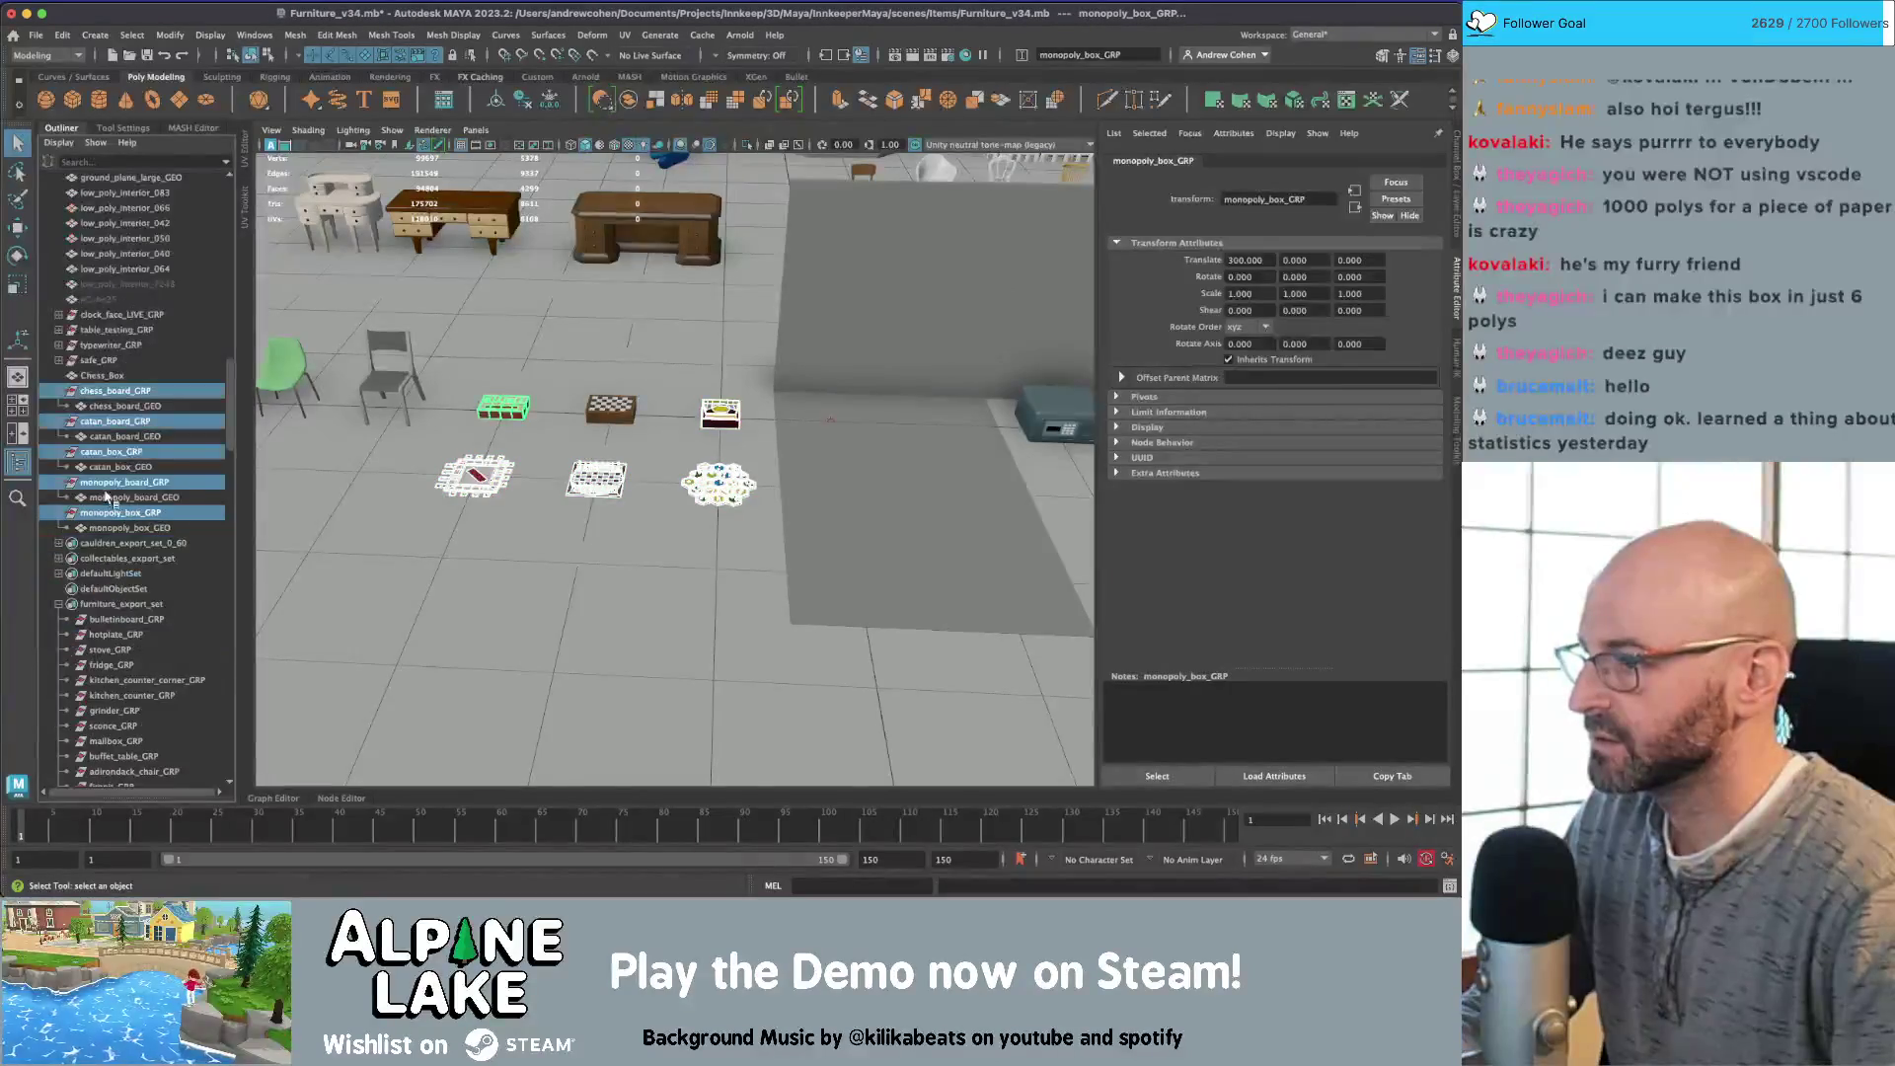
{"action": "middle_click_drag", "start_coordinate": [107, 497], "coordinate": [102, 613]}
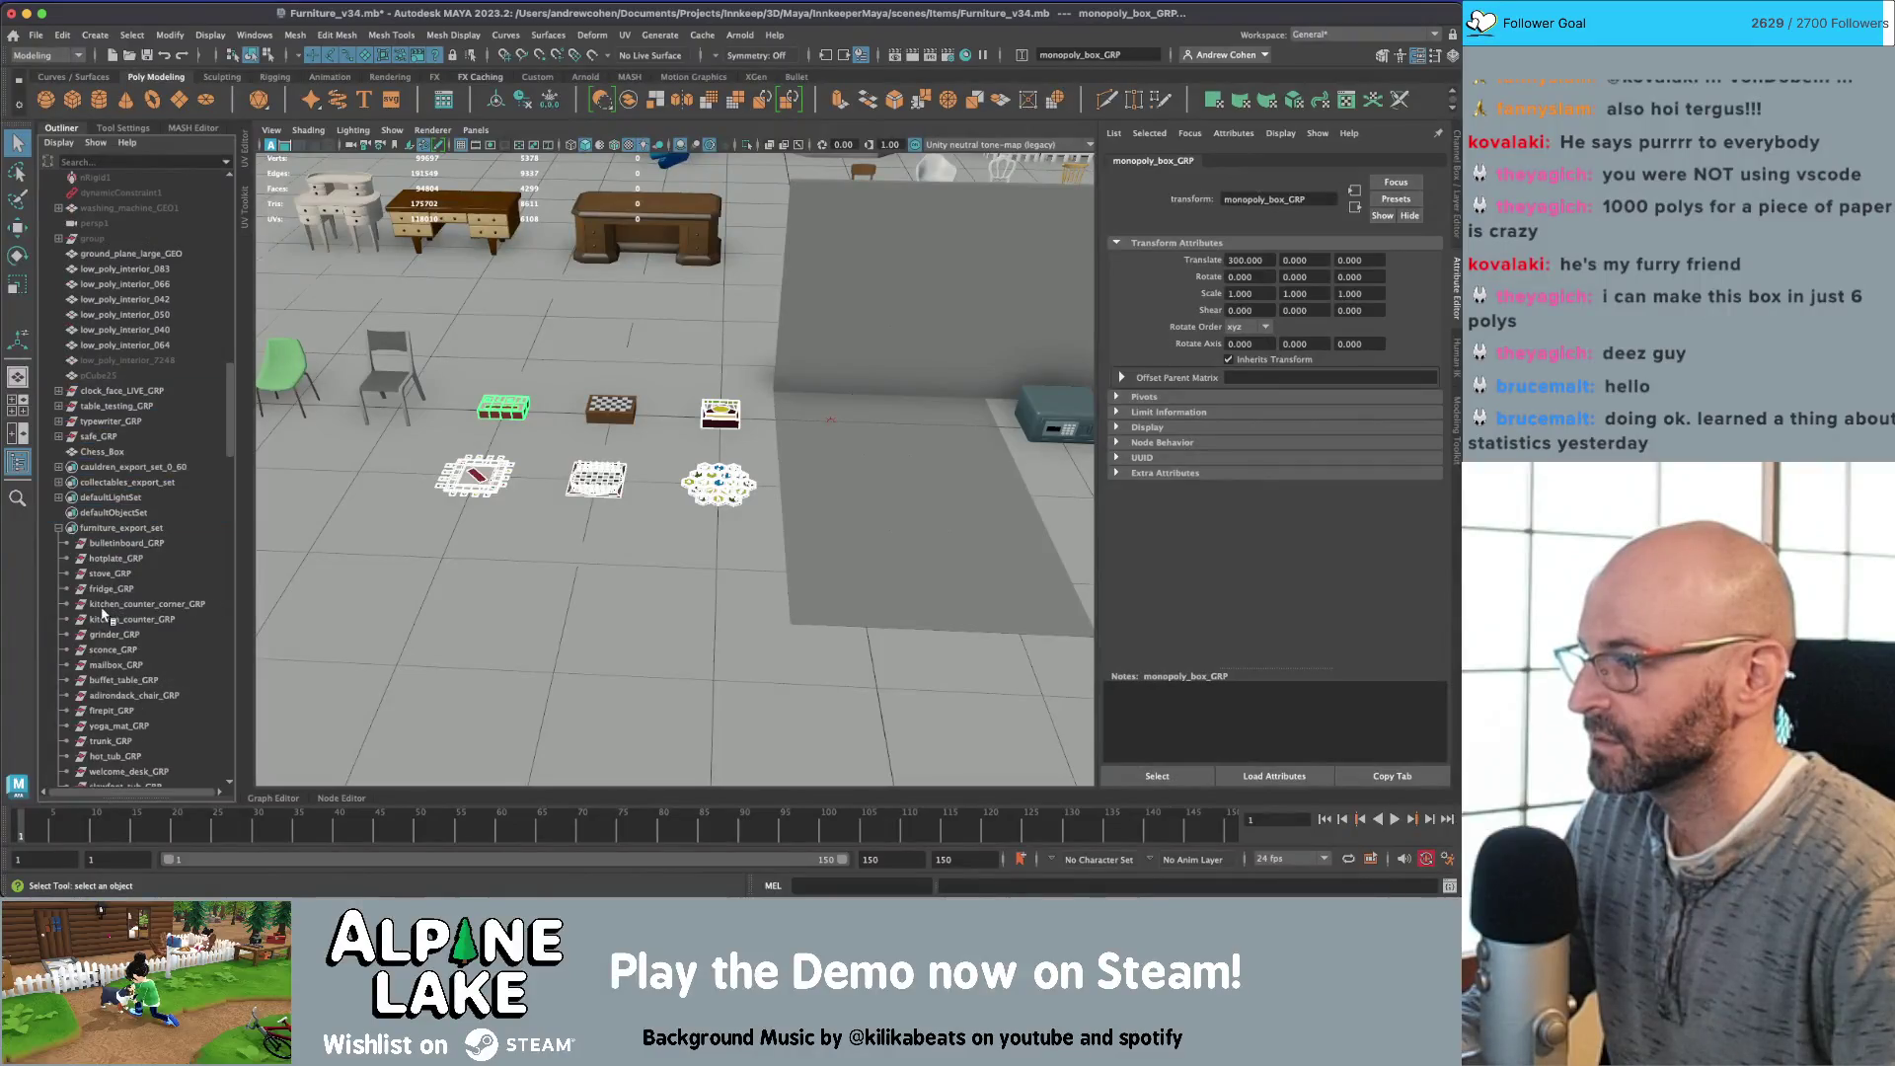
Step: Undo the group move, select furniture_export_set's members, and show the Send To Unreal options
{"action": "left_click", "coordinate": [109, 530]}
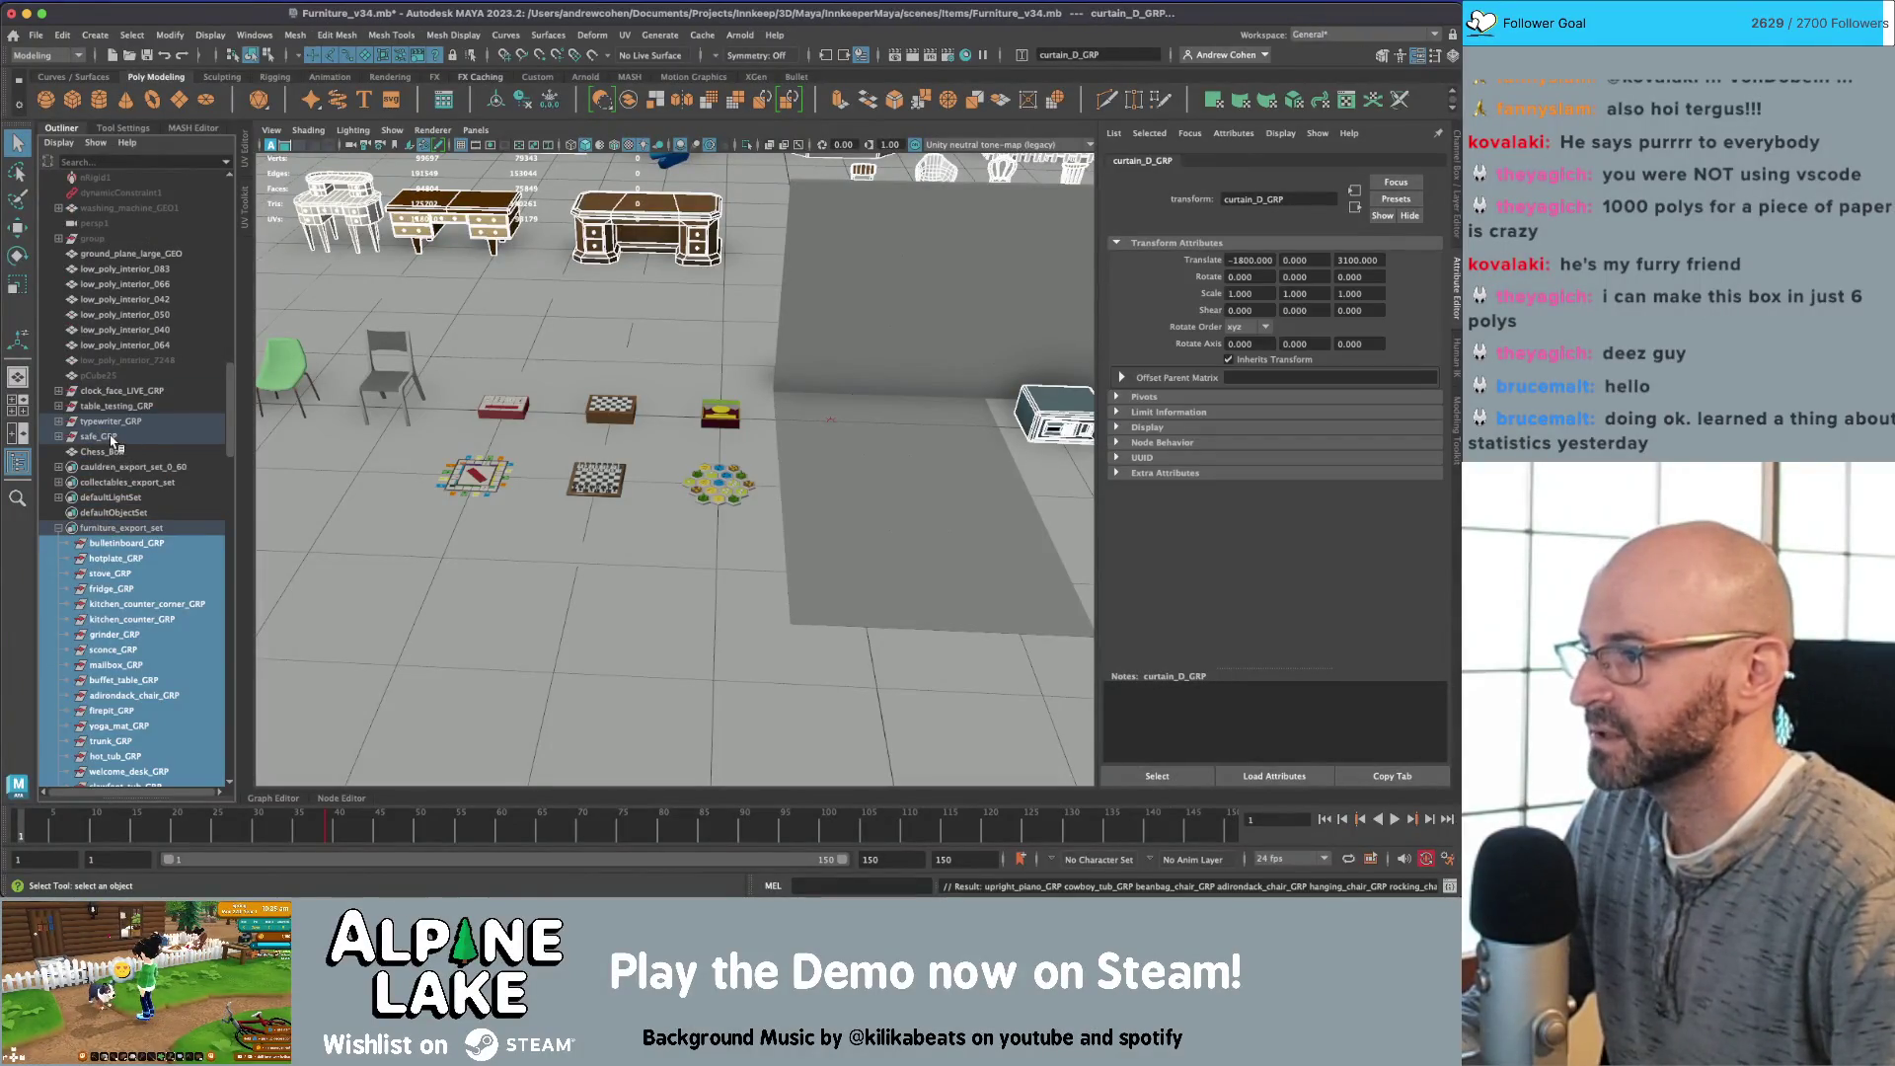
{"action": "key", "text": "ctrl+z"}
{"action": "key", "text": "ctrl+z"}
{"action": "key", "text": "ctrl+z"}
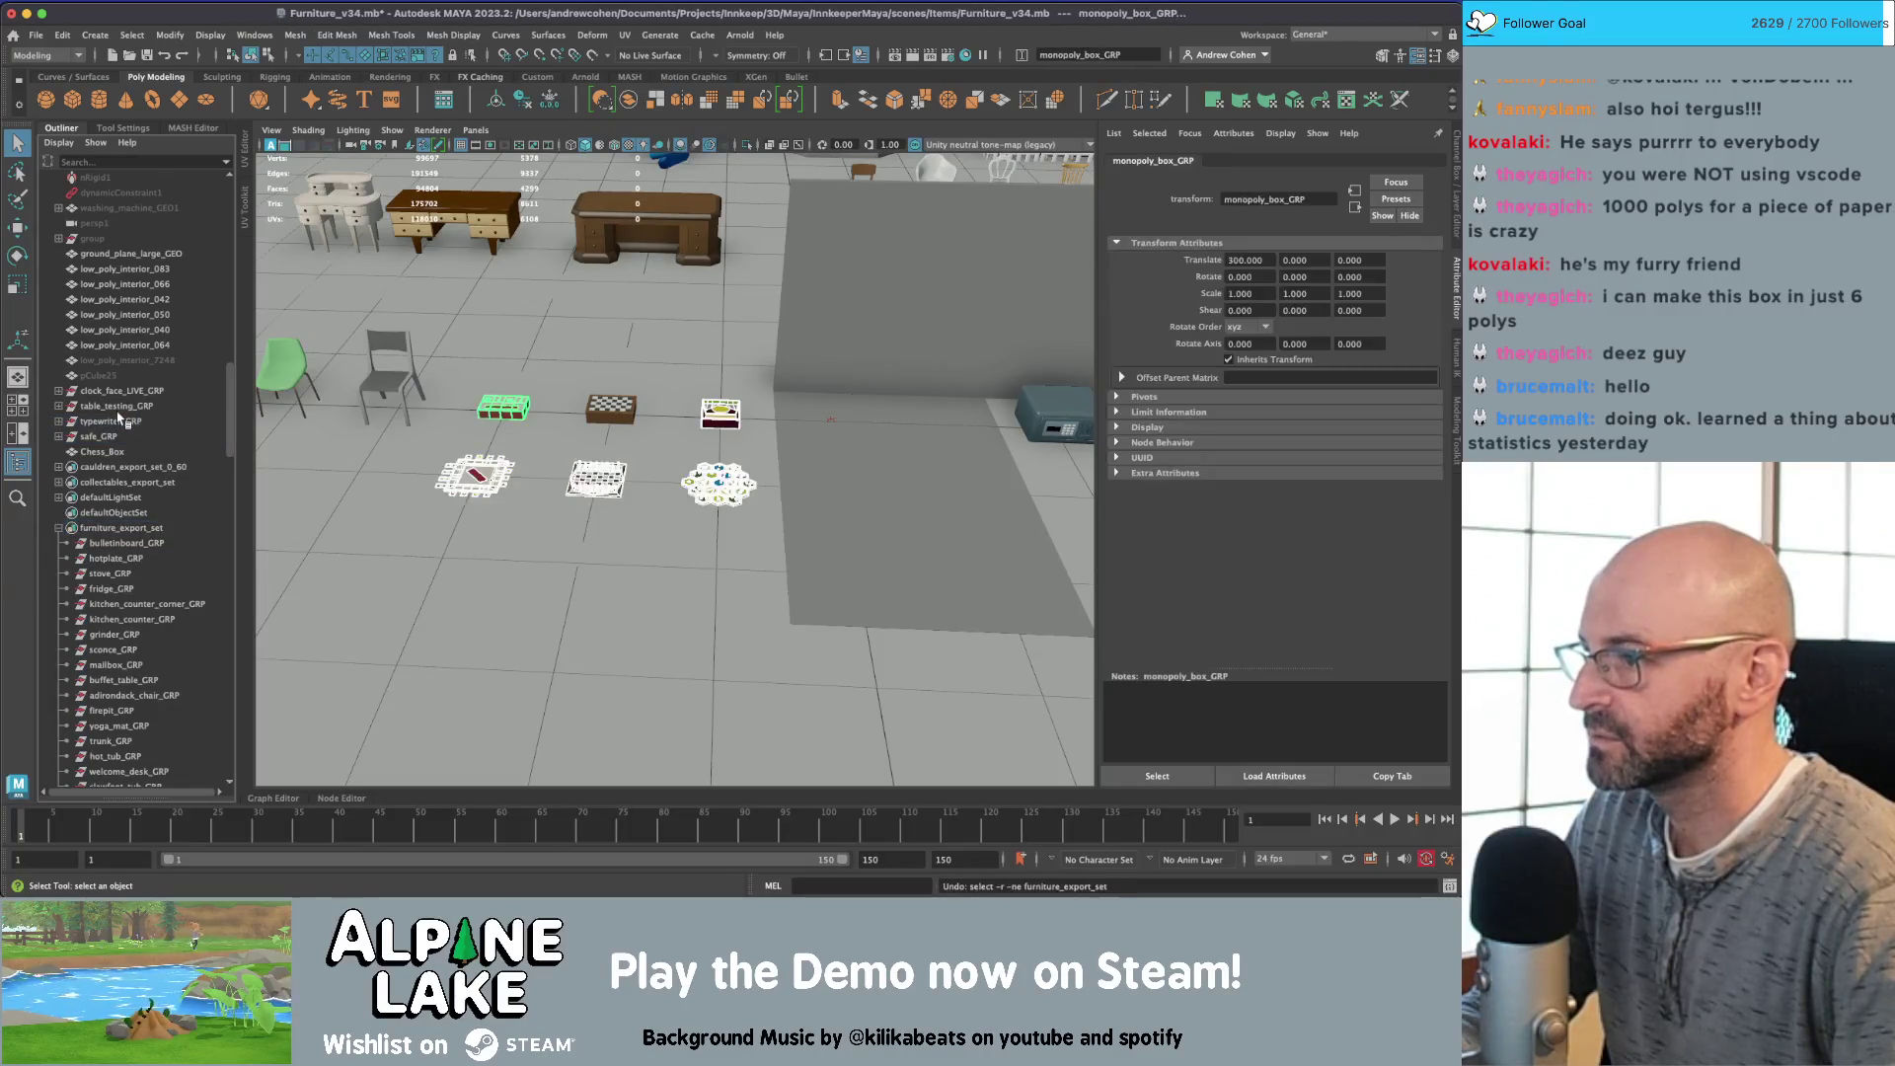
{"action": "left_click", "coordinate": [114, 530]}
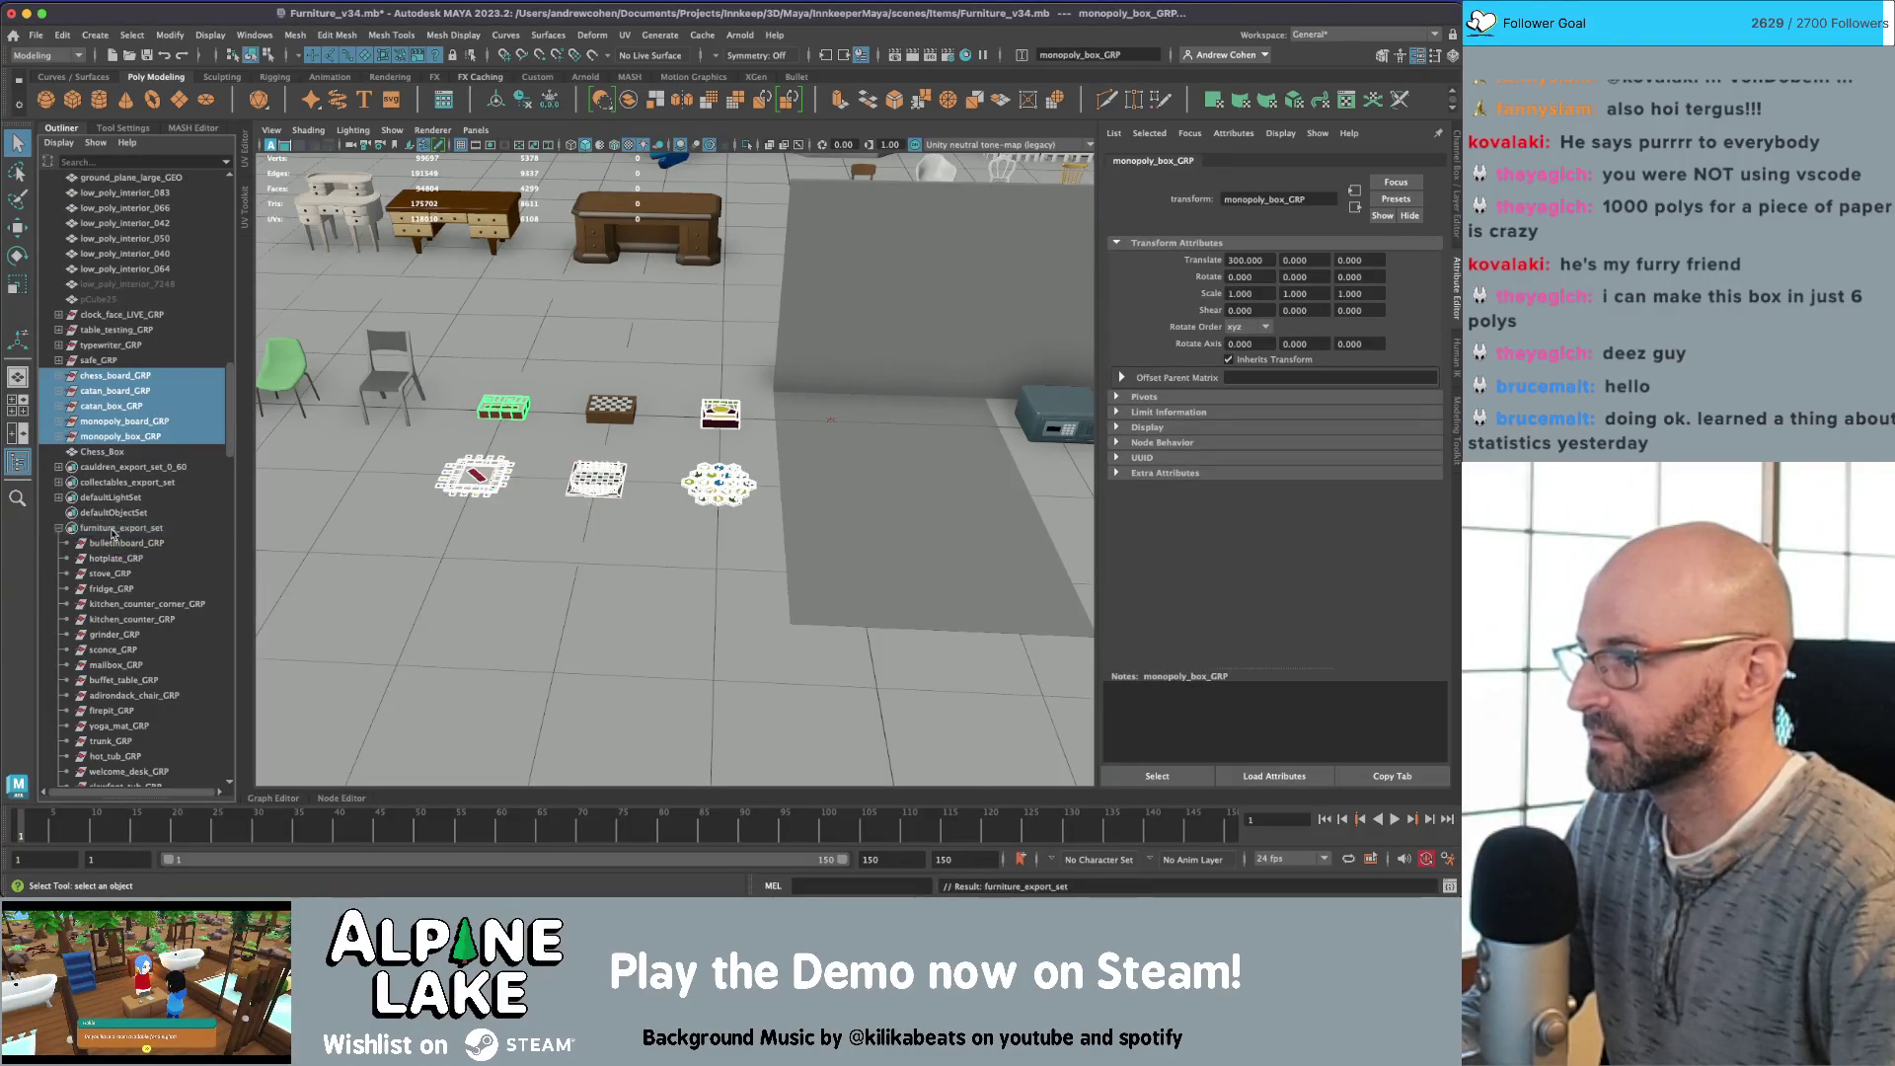
{"action": "double_click", "coordinate": [113, 530]}
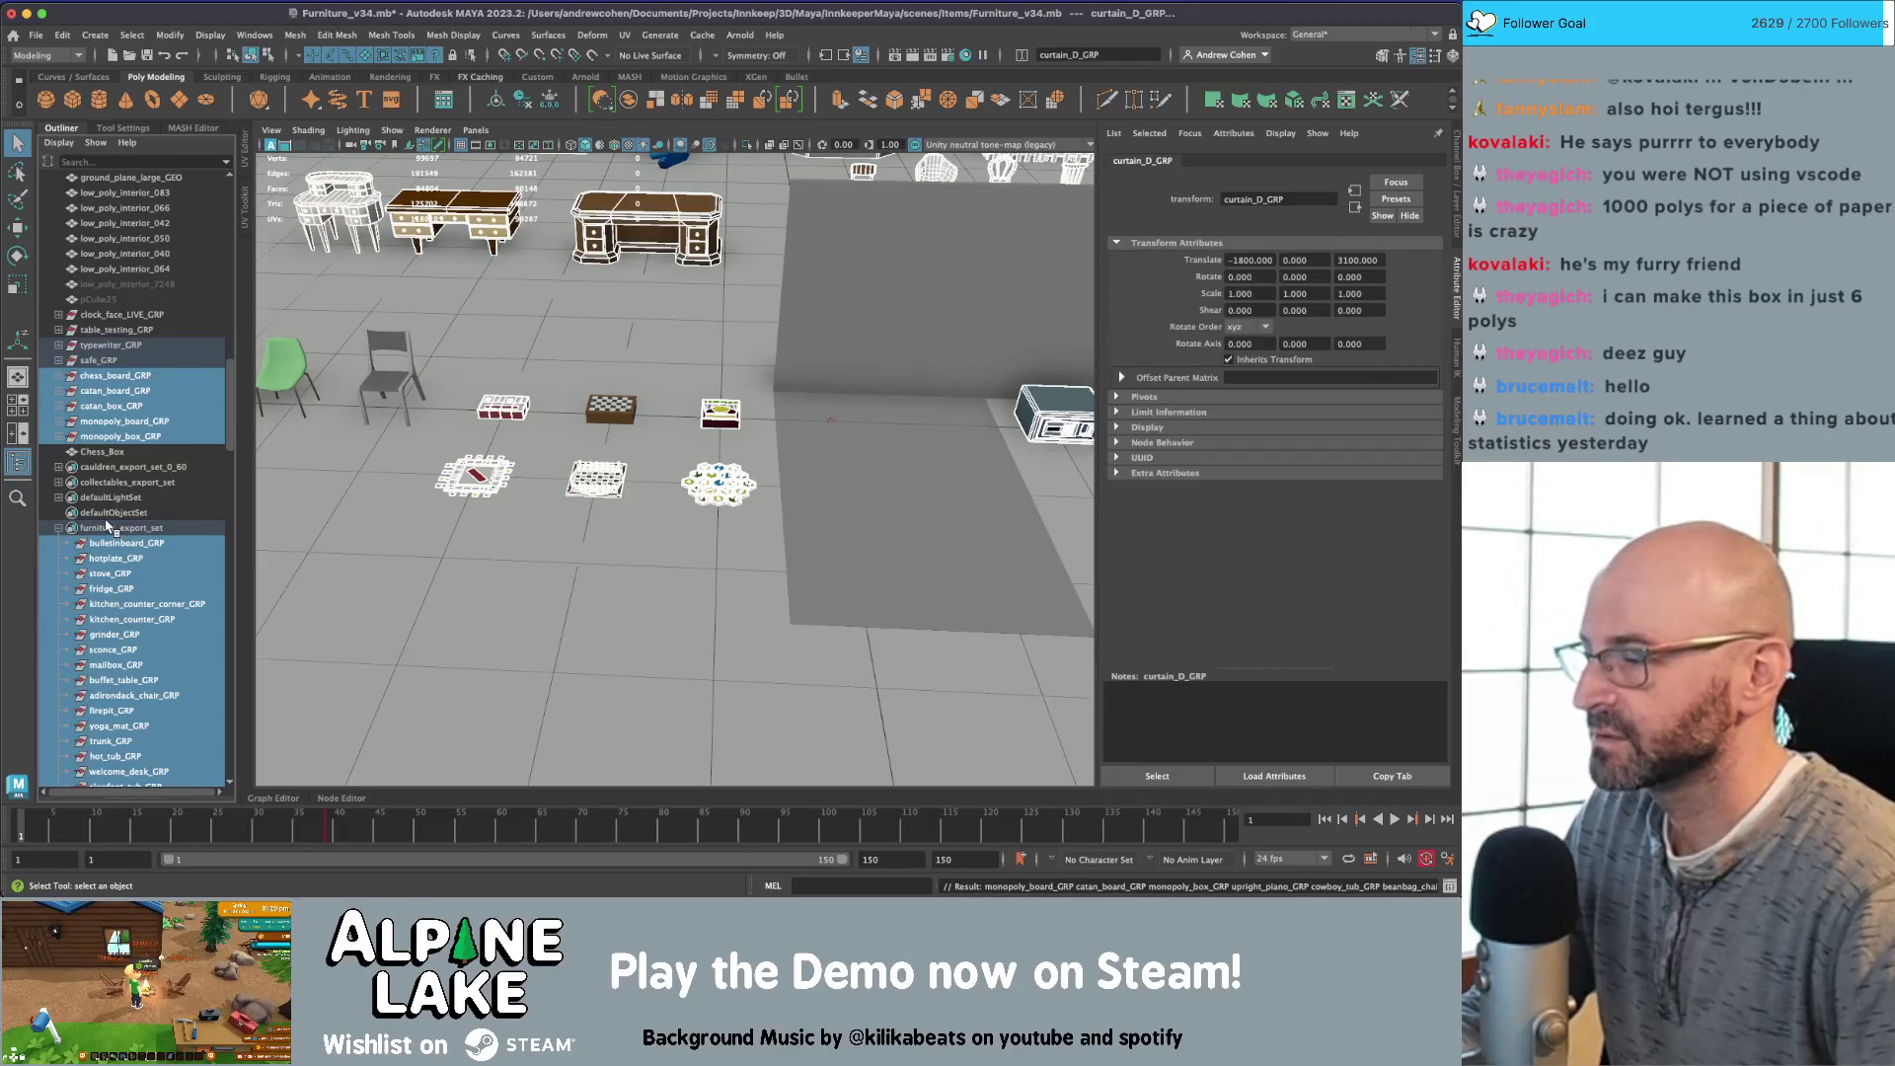
{"action": "left_click", "coordinate": [35, 35]}
{"action": "mouse_move", "coordinate": [84, 278]}
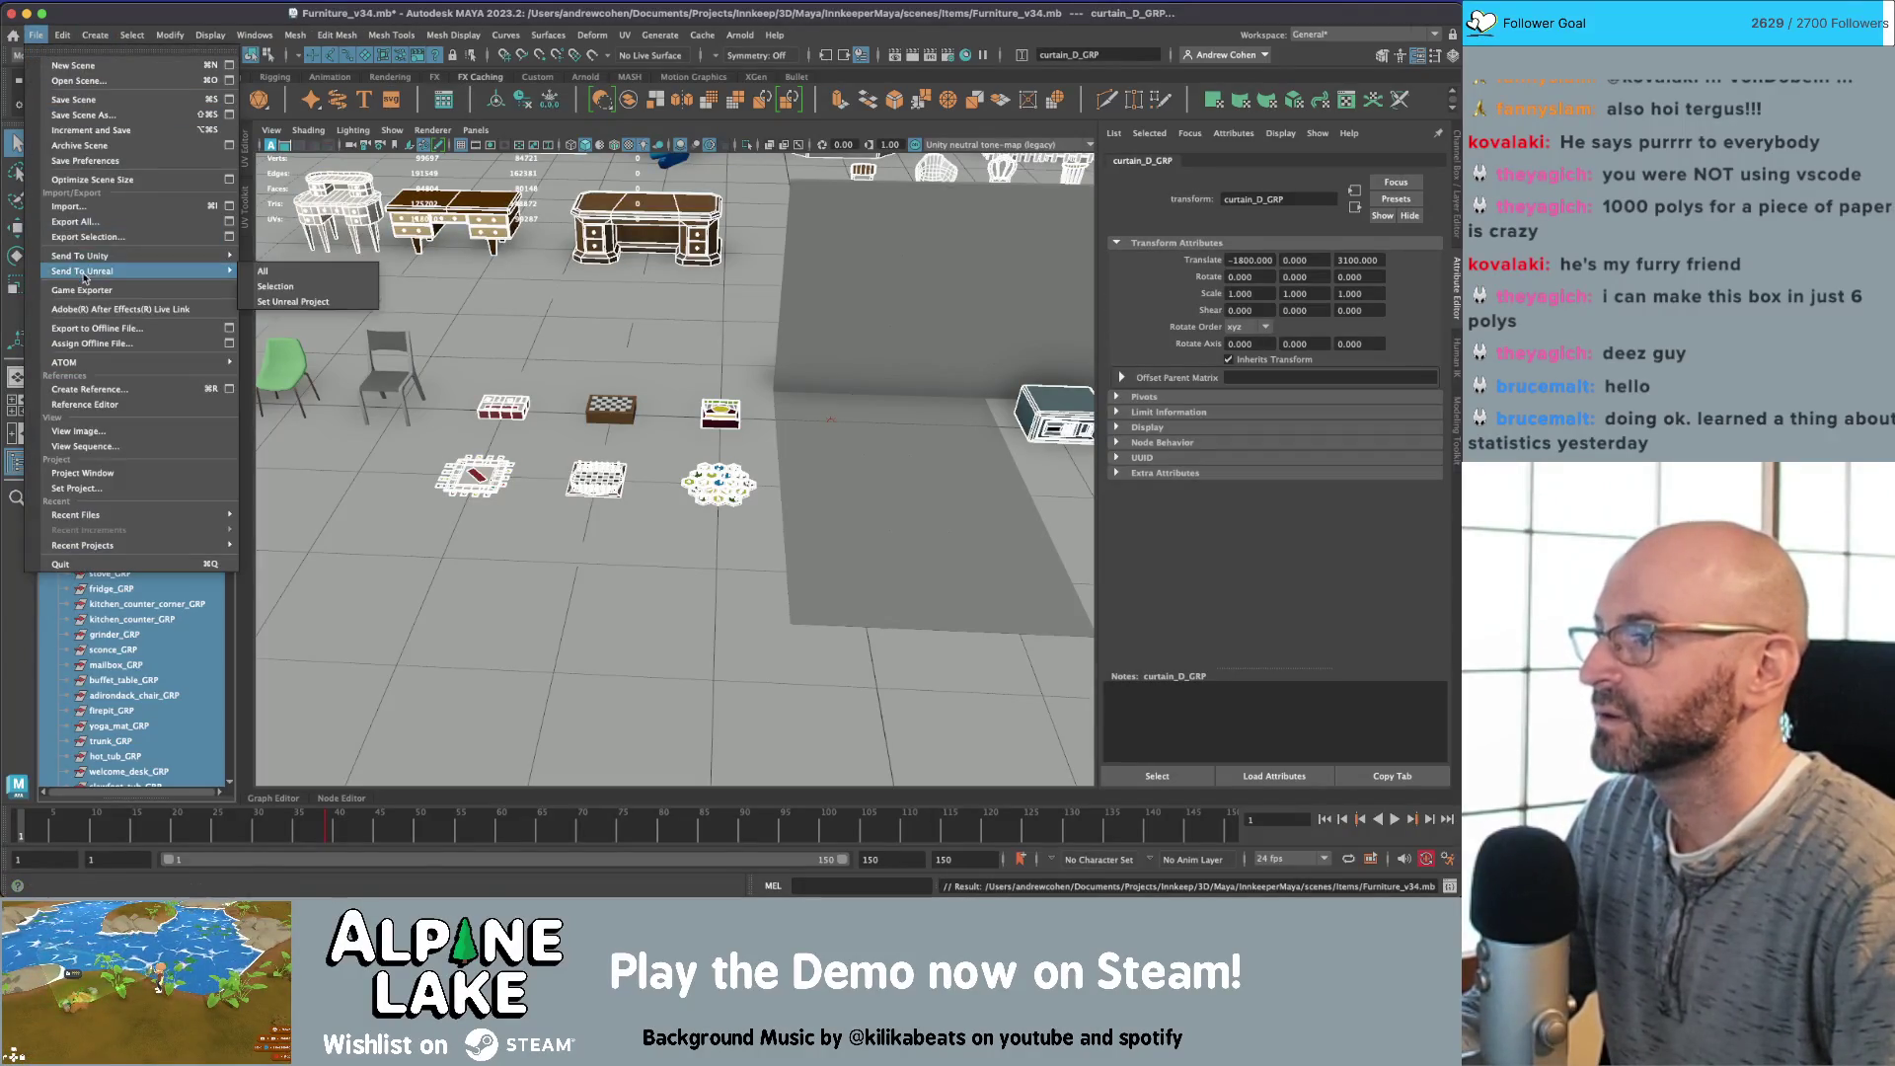